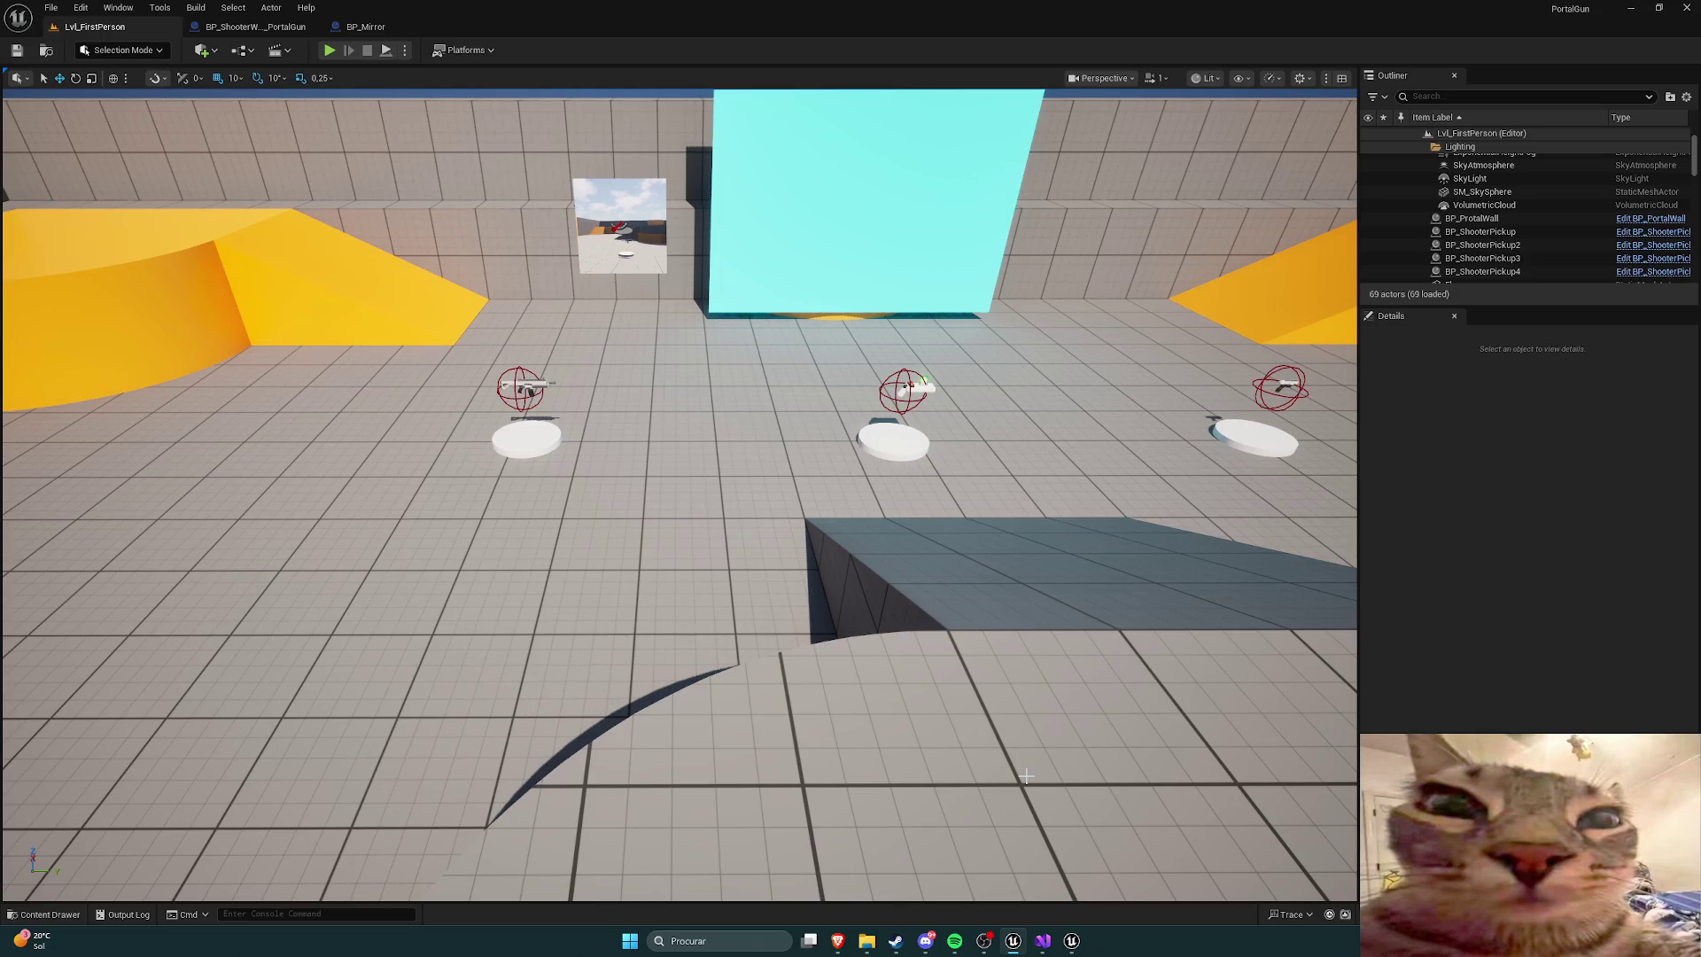
Step: Bring up the failed Live Coding build log and scroll through its output
left_click(1071, 941)
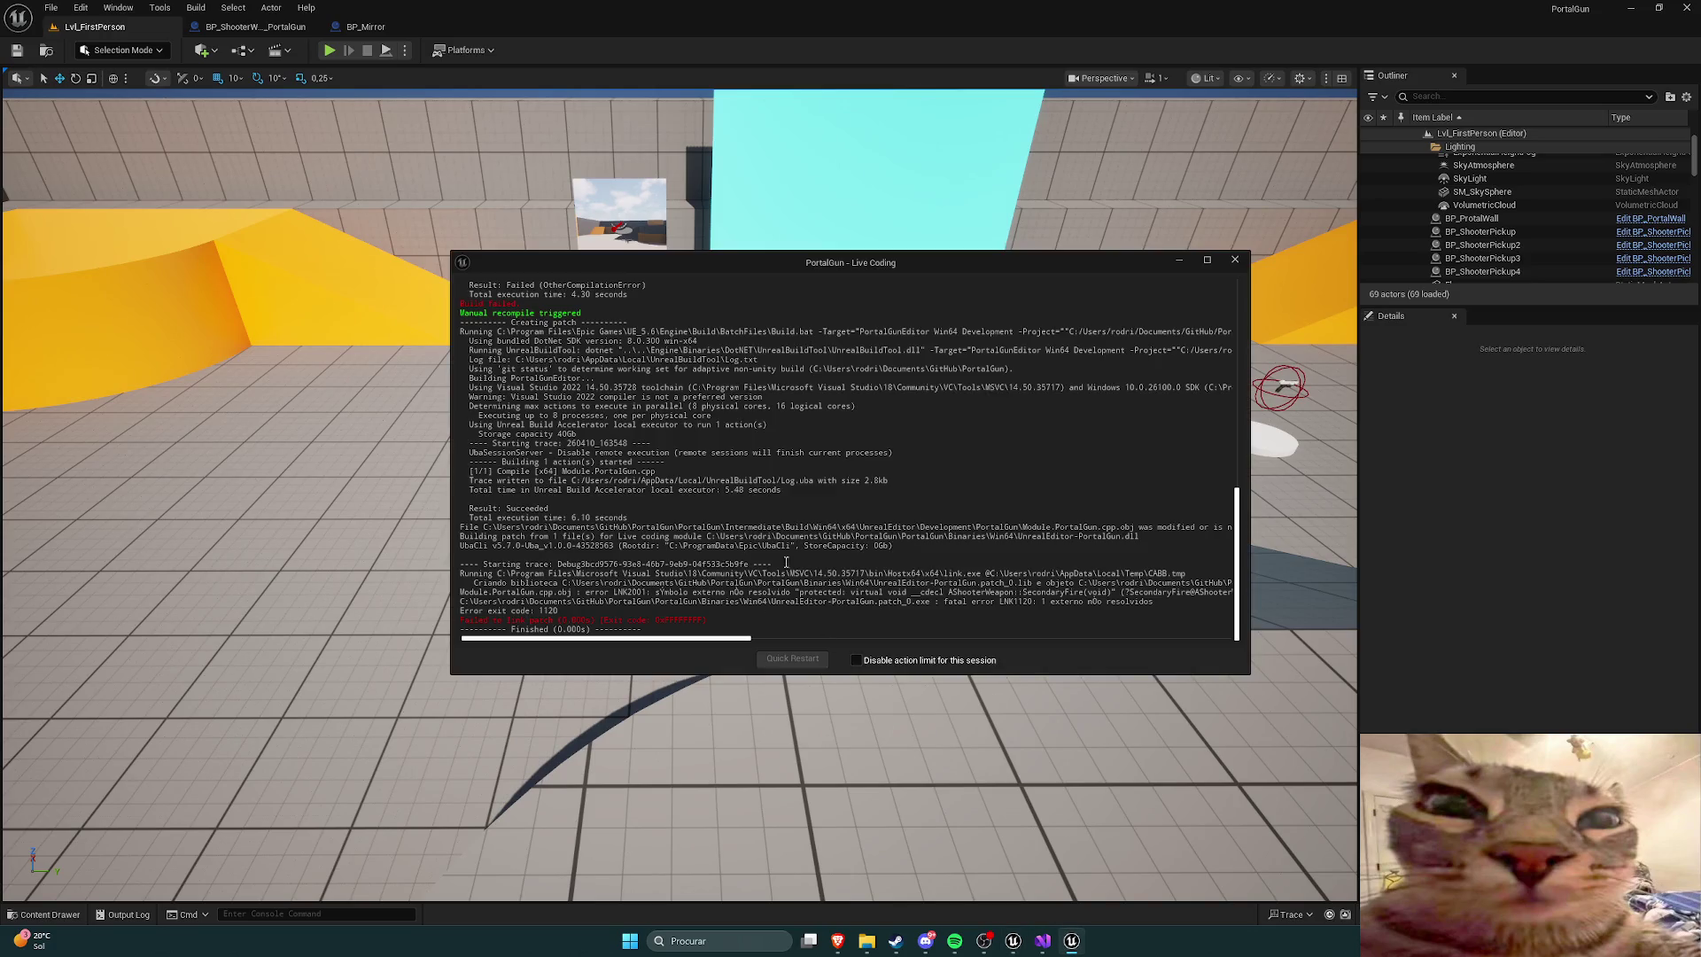
scroll(921, 581, "up", 2)
scroll(886, 576, "down", 2)
scroll(842, 522, "up", 2)
scroll(974, 541, "down", 2)
mouse_move(695, 643)
left_mouse_down()
mouse_move(719, 647)
mouse_move(669, 648)
left_mouse_up()
scroll(629, 488, "up", 1)
scroll(642, 488, "down", 1)
Step: Read the LNK2001 unresolved SecondaryFire error, close the log, and return to ShooterCharacter.cpp
left_click_drag(576, 641, 726, 645)
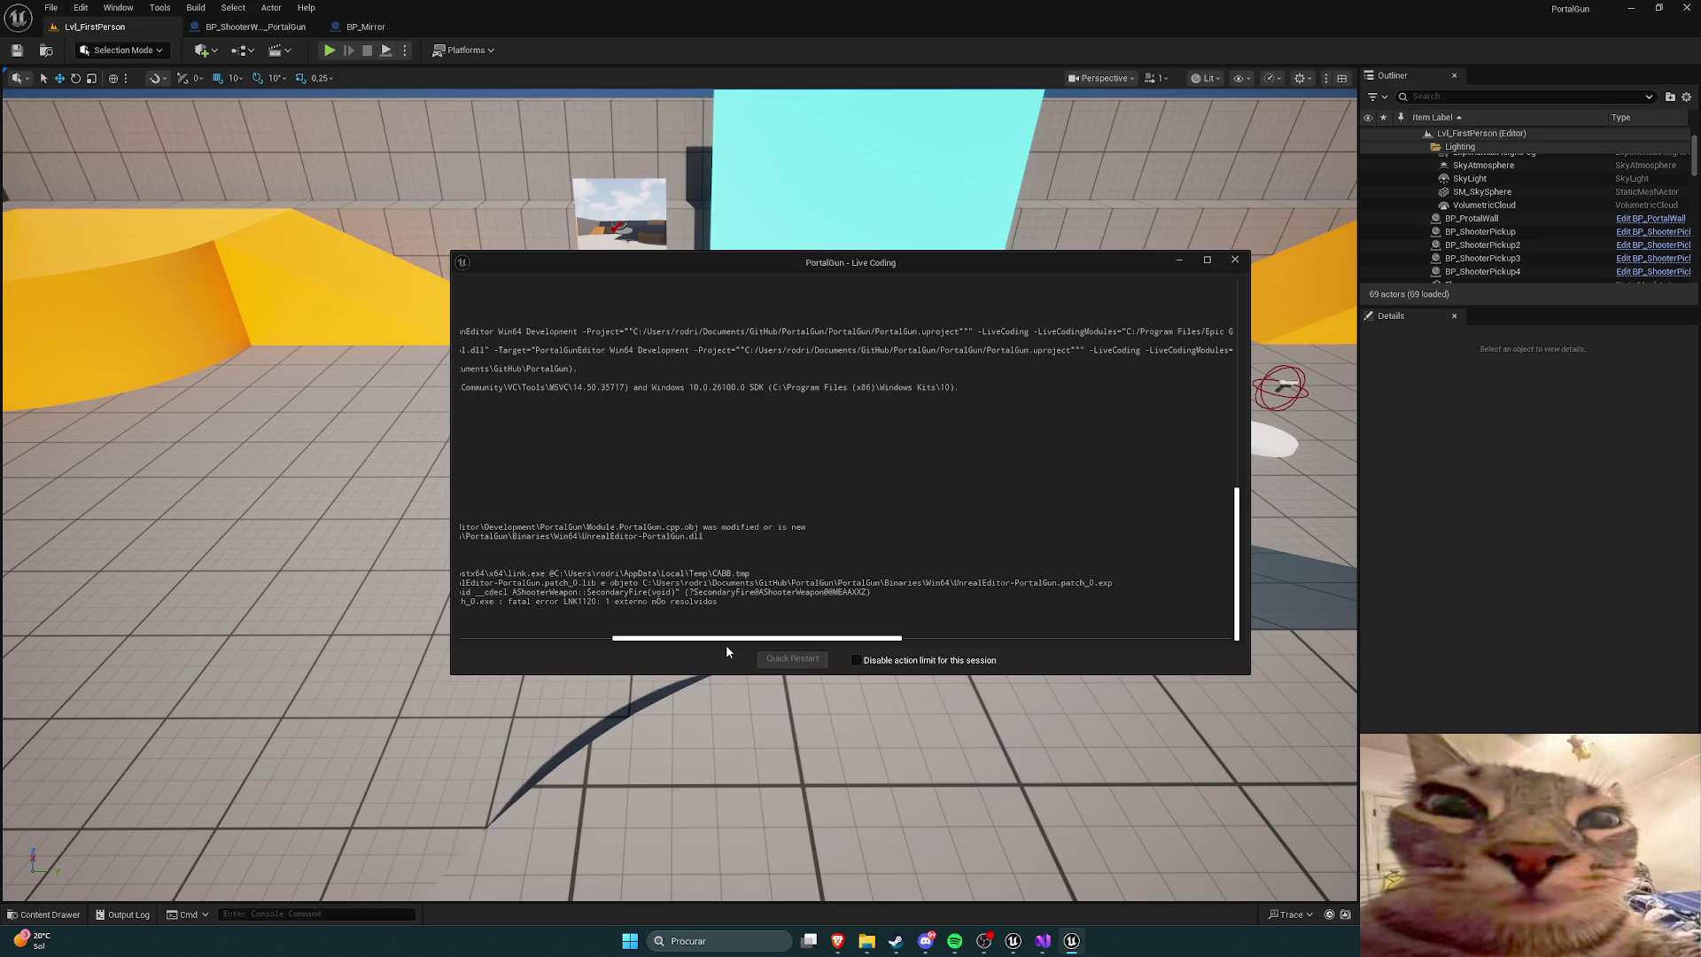
left_click_drag(726, 645, 590, 640)
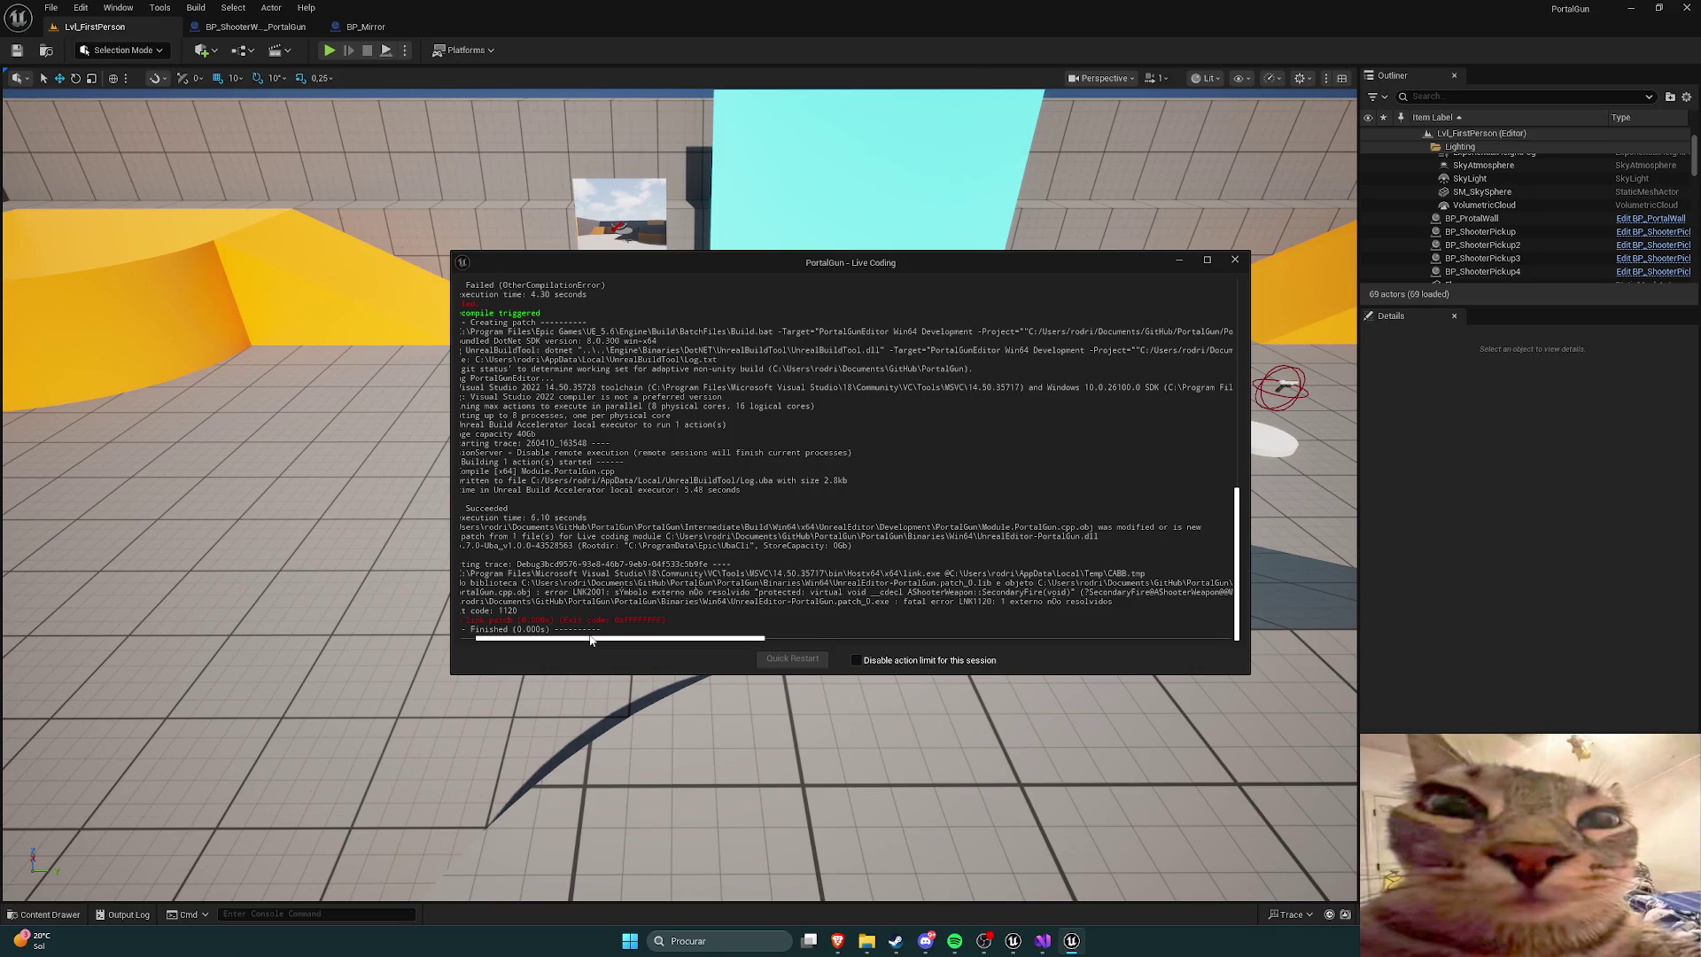
left_click_drag(710, 645, 795, 639)
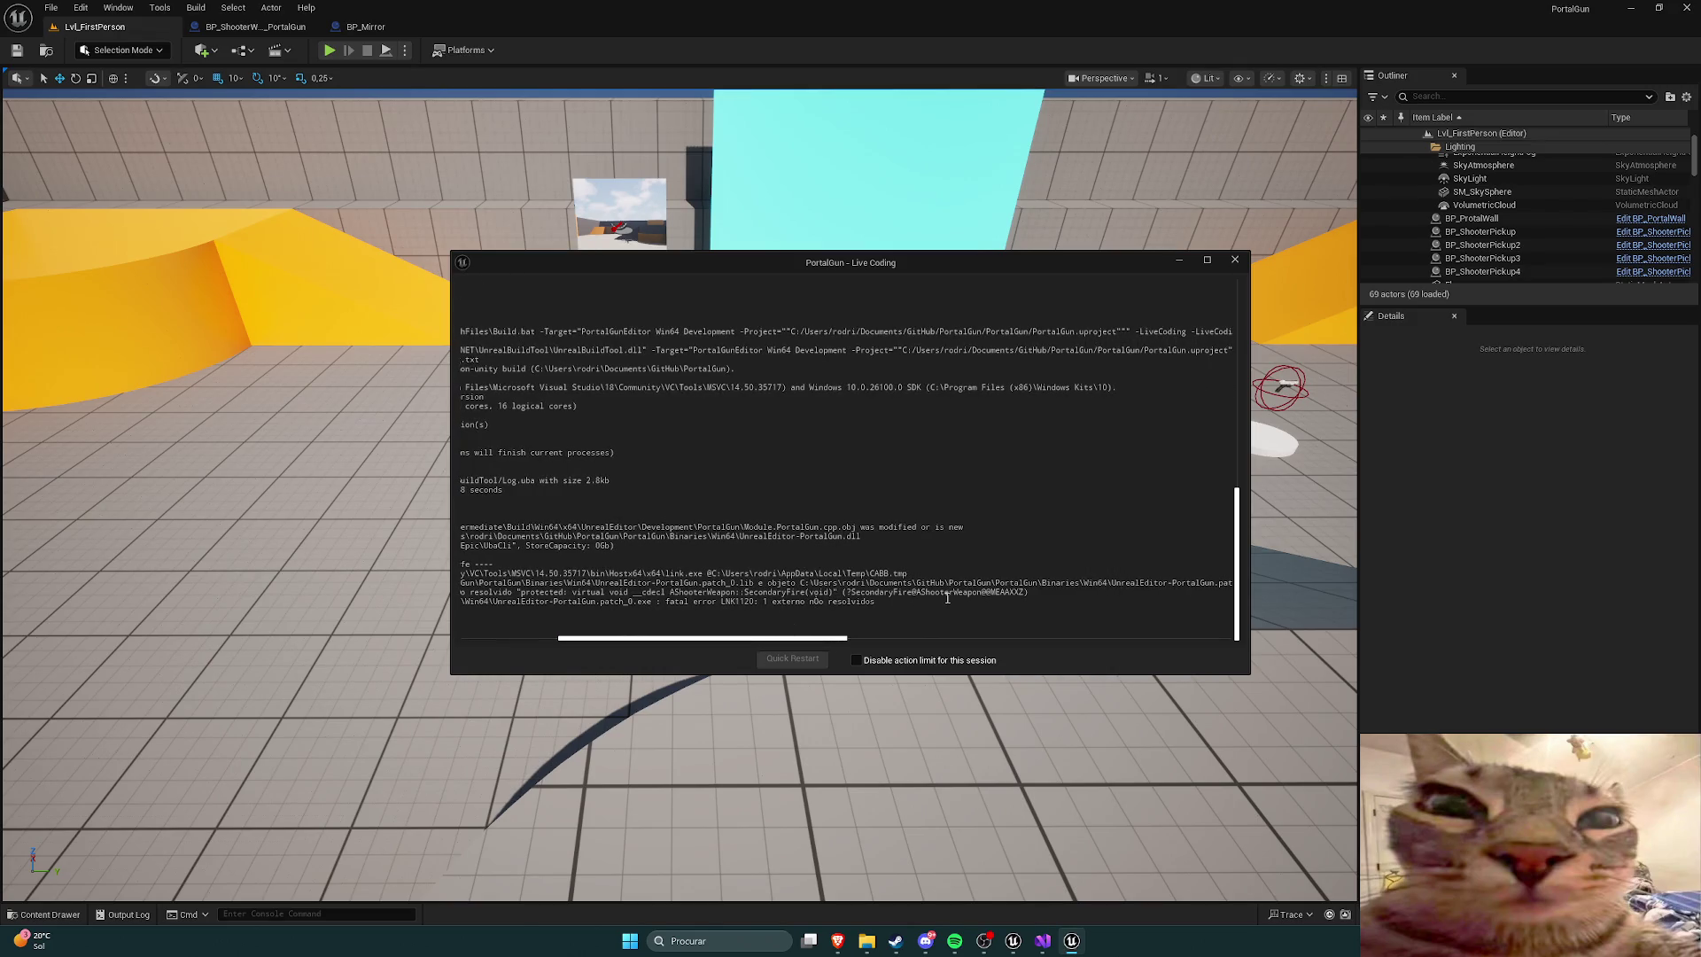
left_click_drag(782, 640, 679, 644)
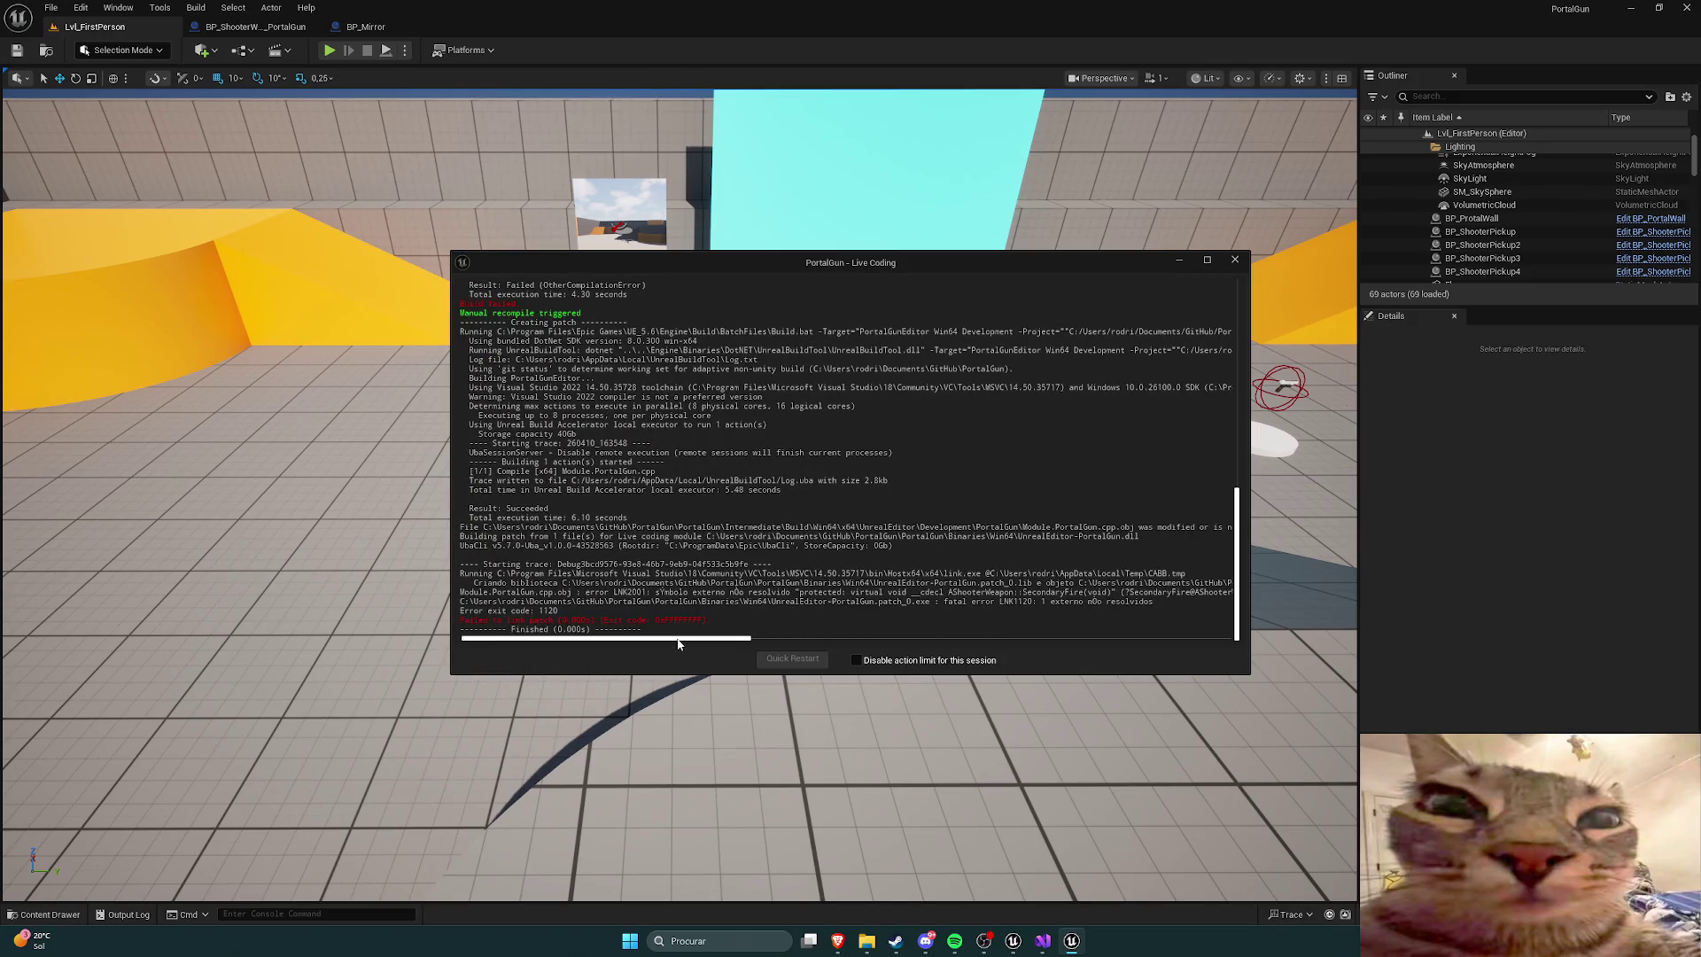
left_click(1235, 259)
left_click(1058, 941)
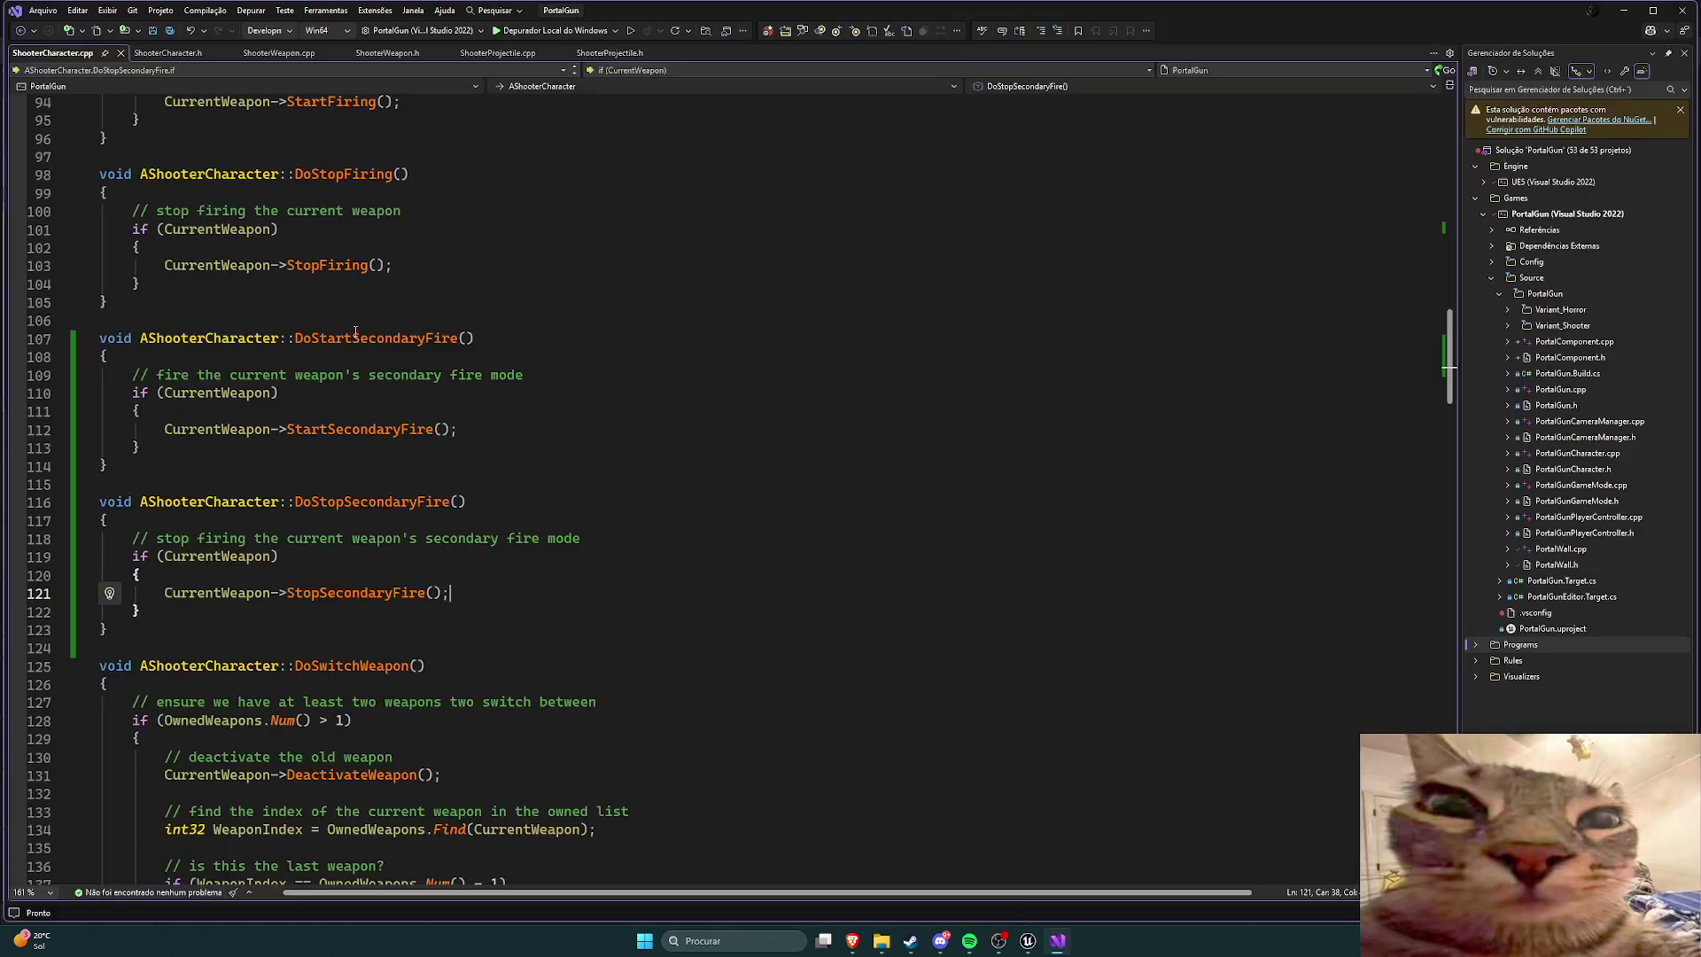
Step: Review the secondary-fire declarations in ShooterWeapon.h
left_click(387, 53)
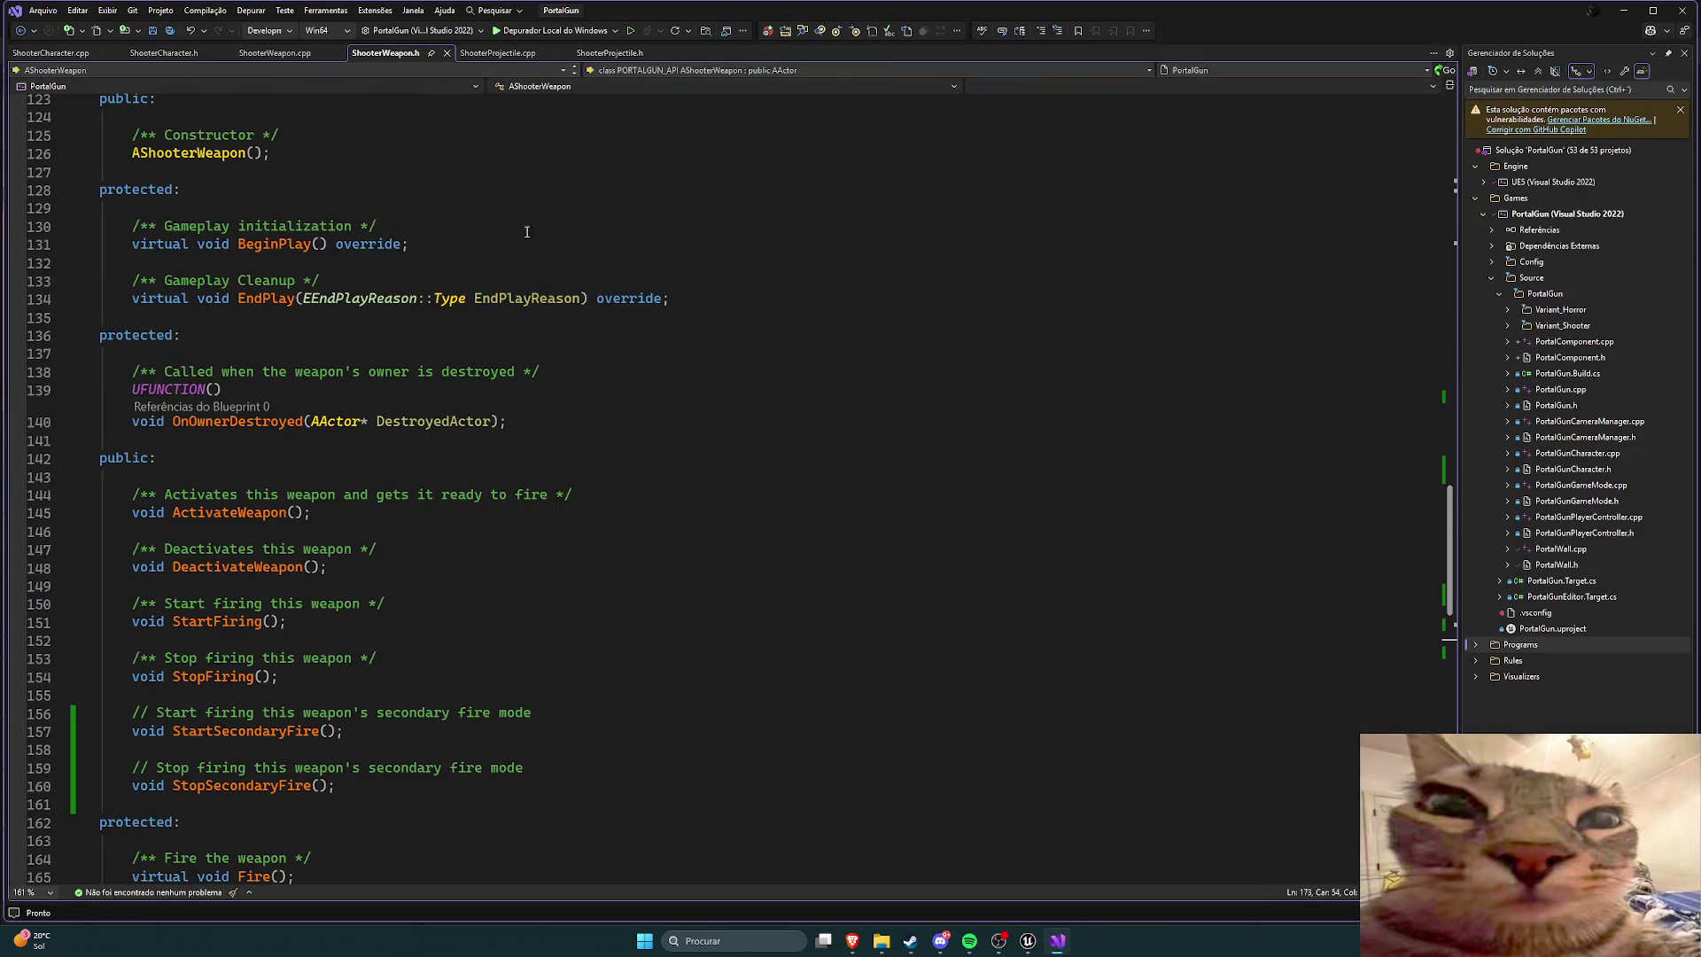
scroll(601, 266, "down", 8)
scroll(550, 292, "down", 2)
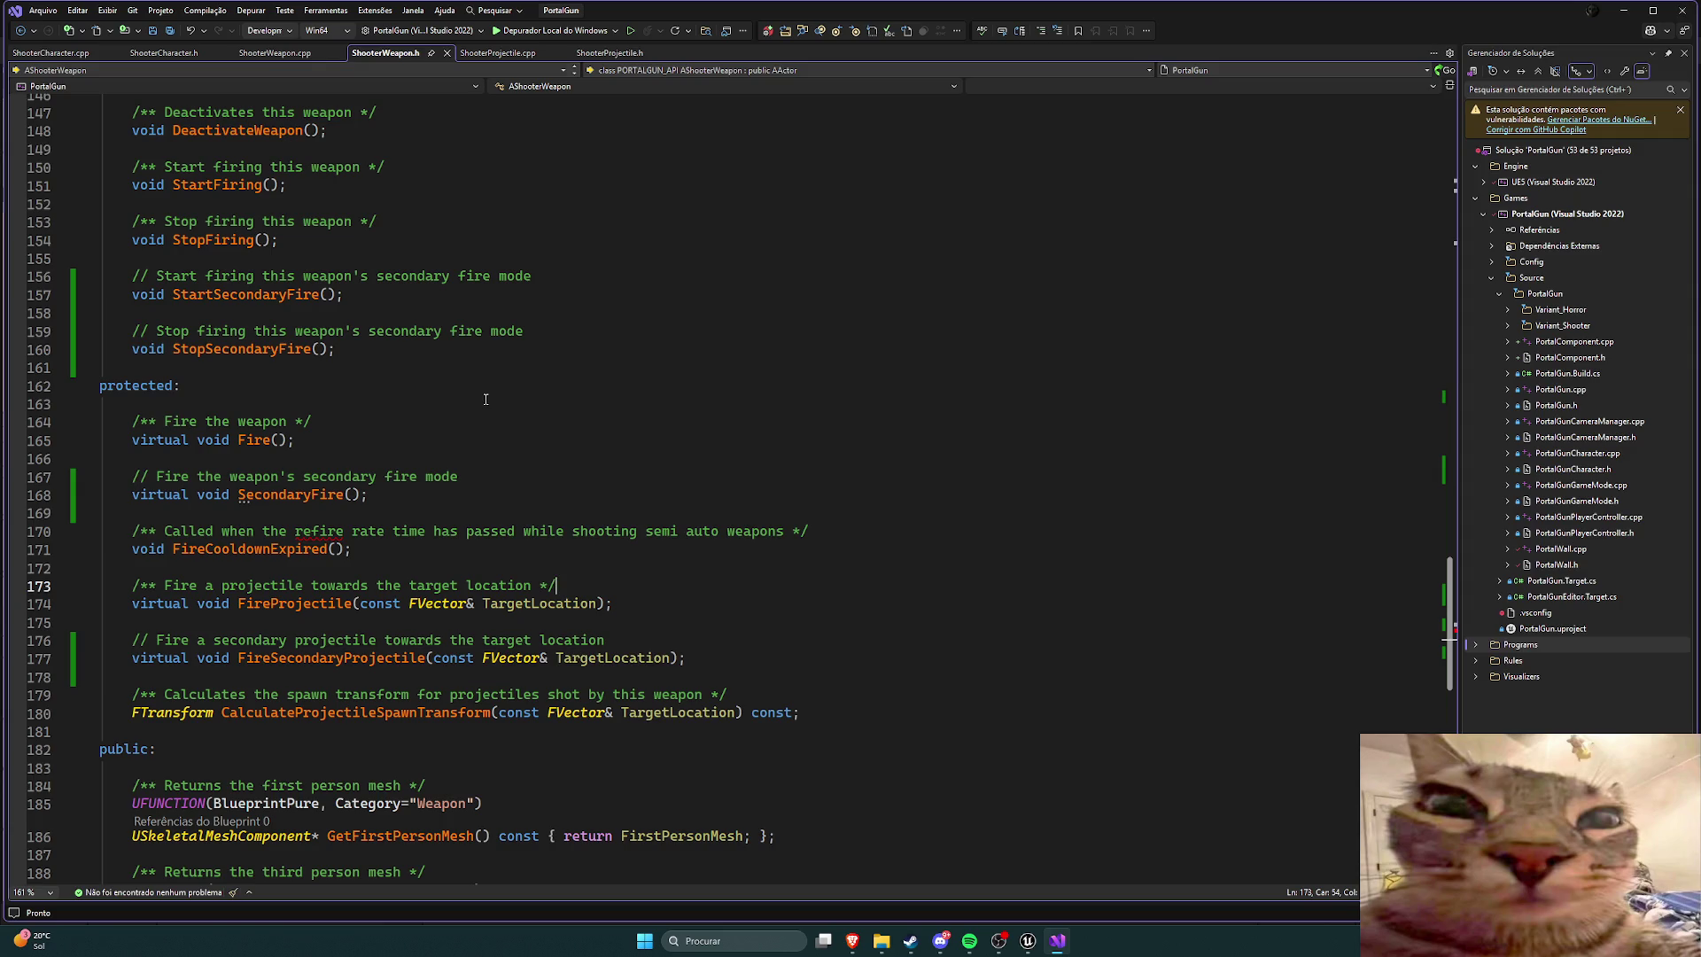
scroll(486, 399, "up", 1)
Step: Scroll ShooterWeapon.cpp down to FireSecondaryProjectile and place the cursor on blank line 268
left_click(275, 52)
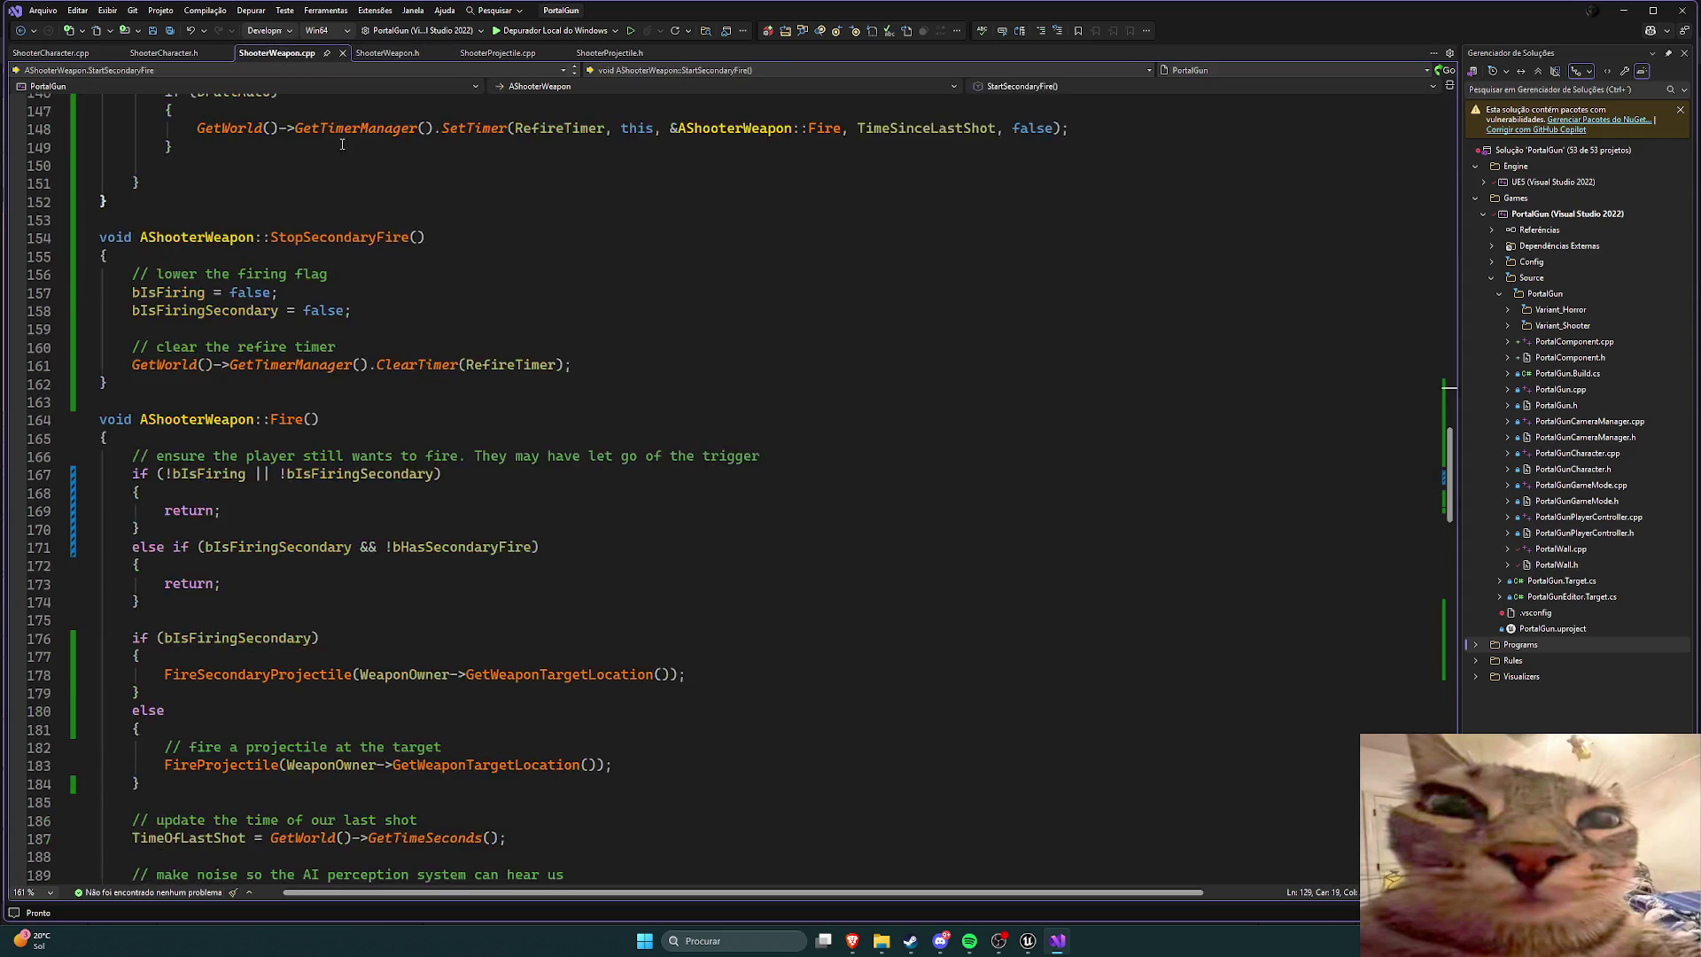
scroll(585, 396, "down", 8)
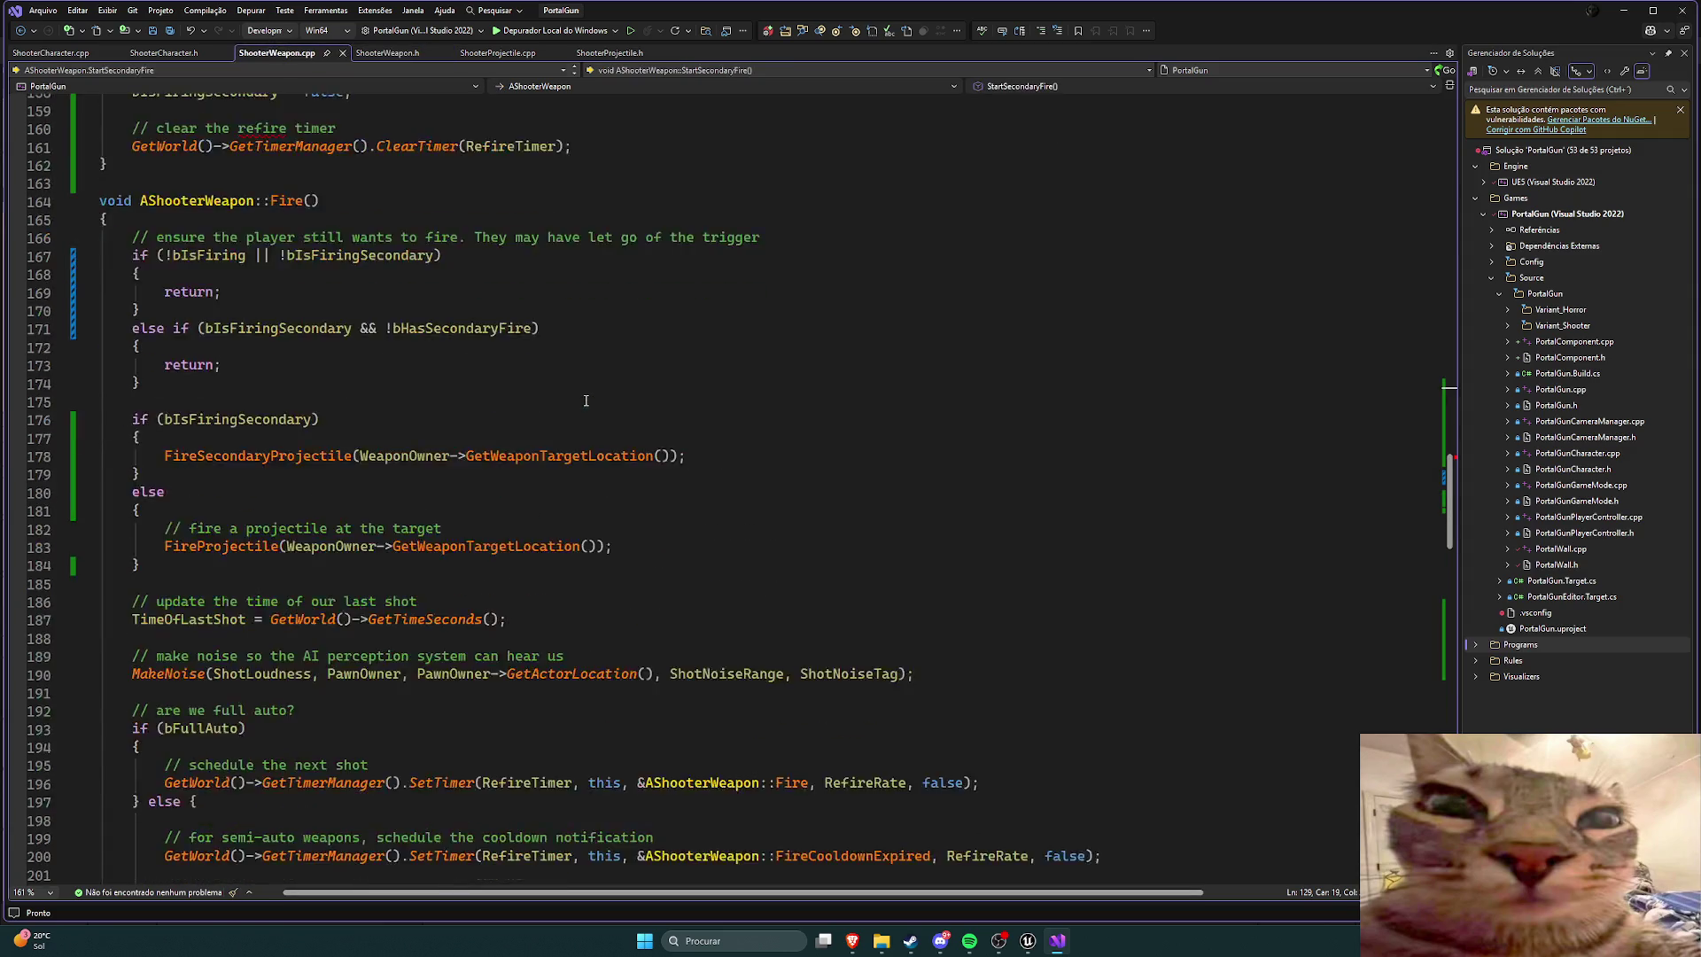
scroll(585, 401, "up", 2)
scroll(586, 401, "up", 2)
scroll(589, 400, "down", 12)
scroll(592, 401, "down", 13)
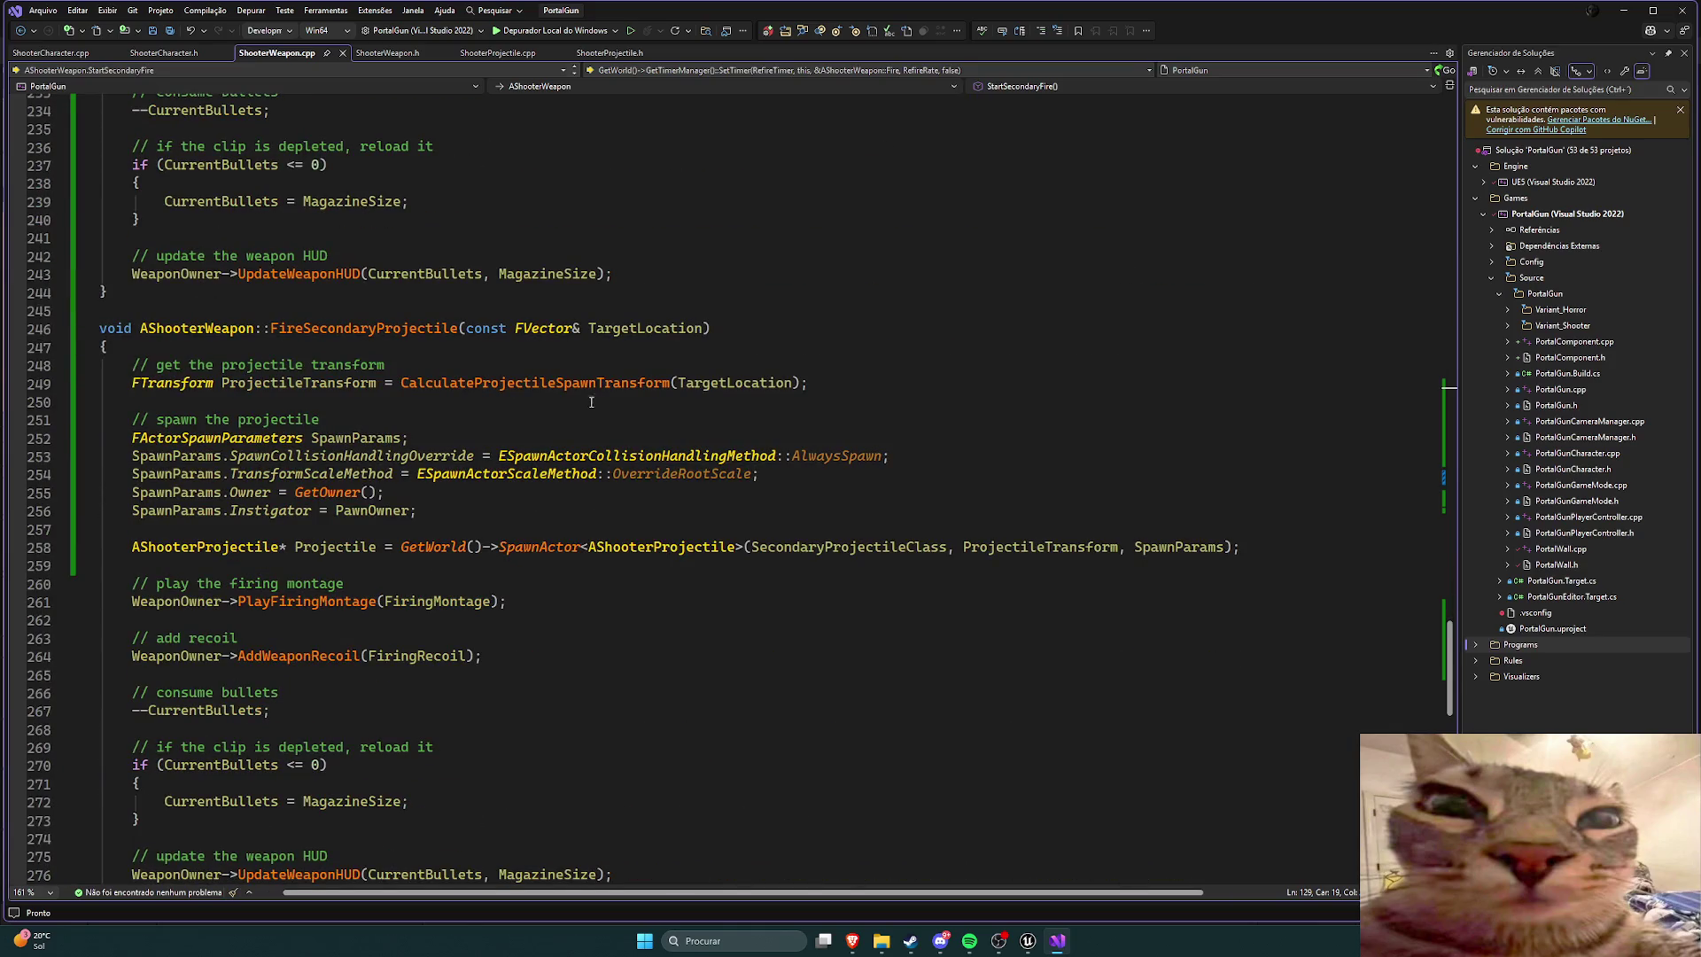
scroll(585, 399, "down", 4)
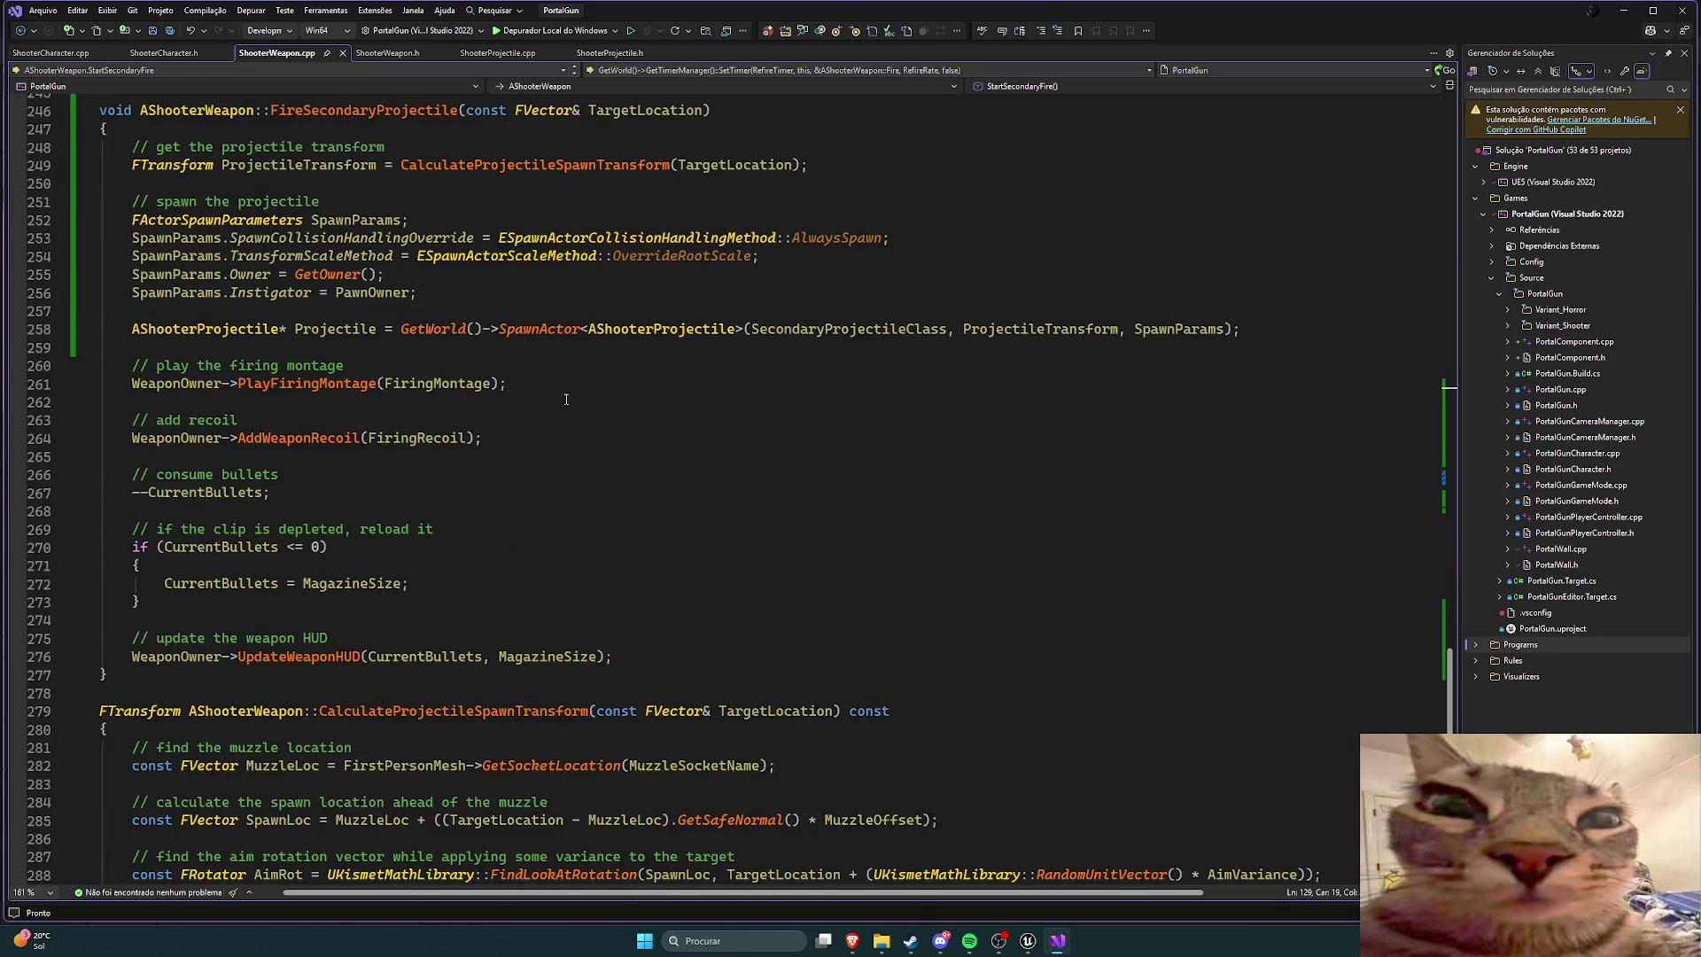
scroll(566, 400, "down", 2)
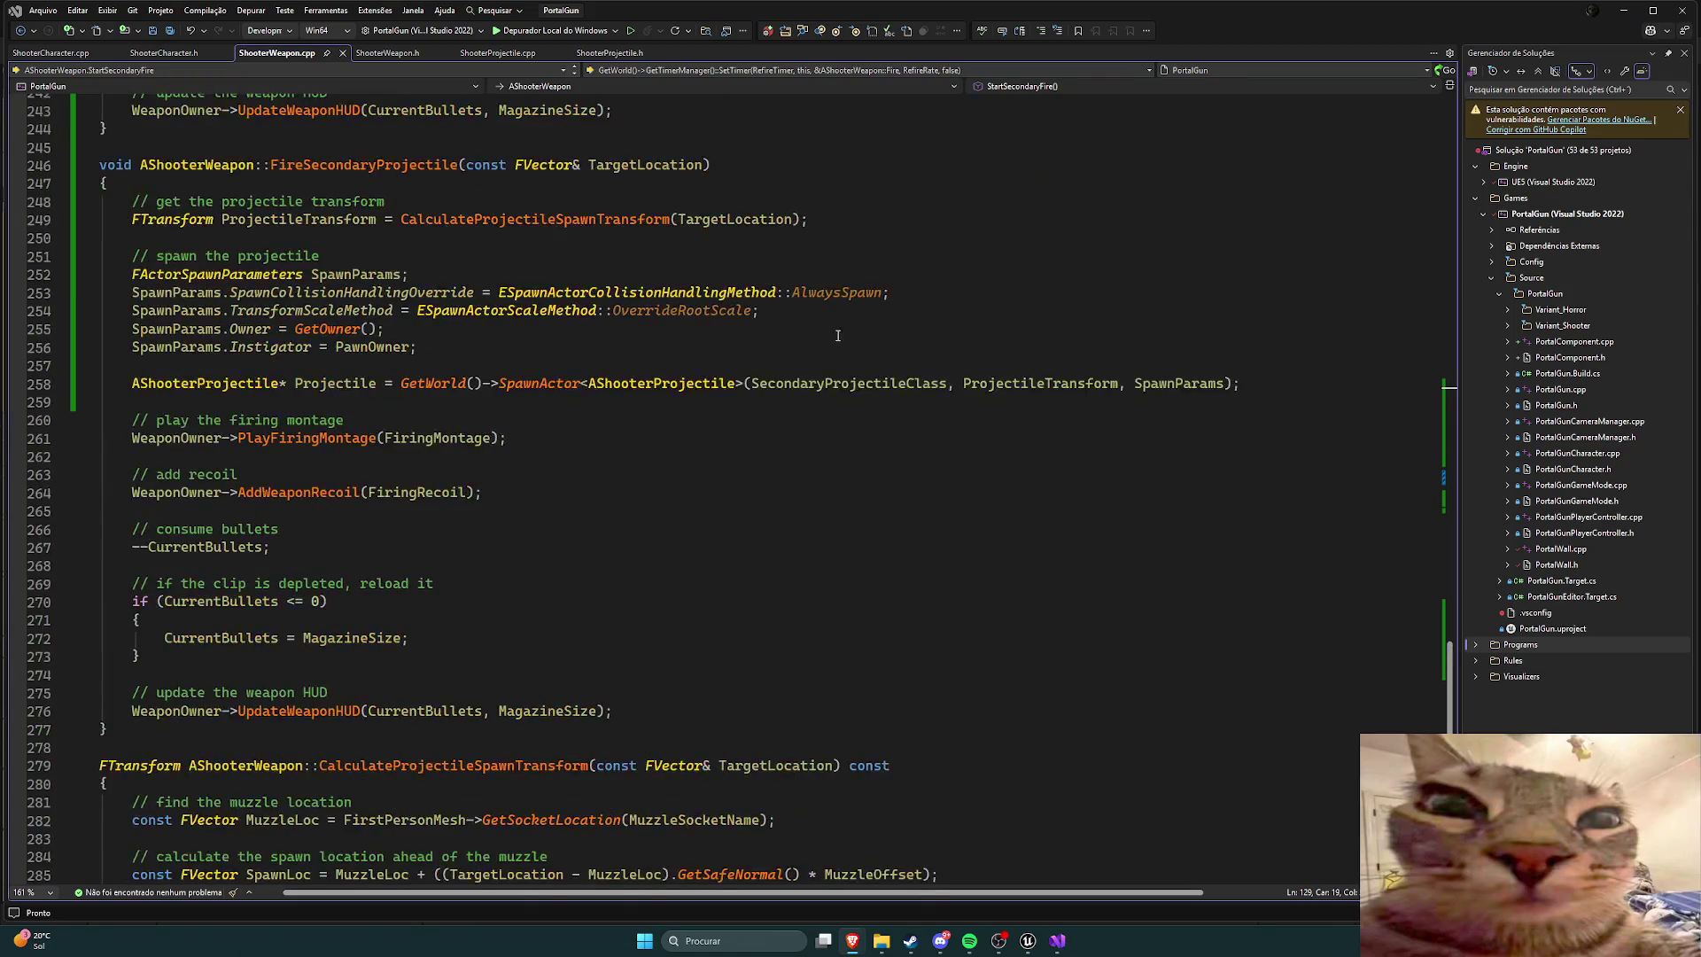
left_click(813, 400)
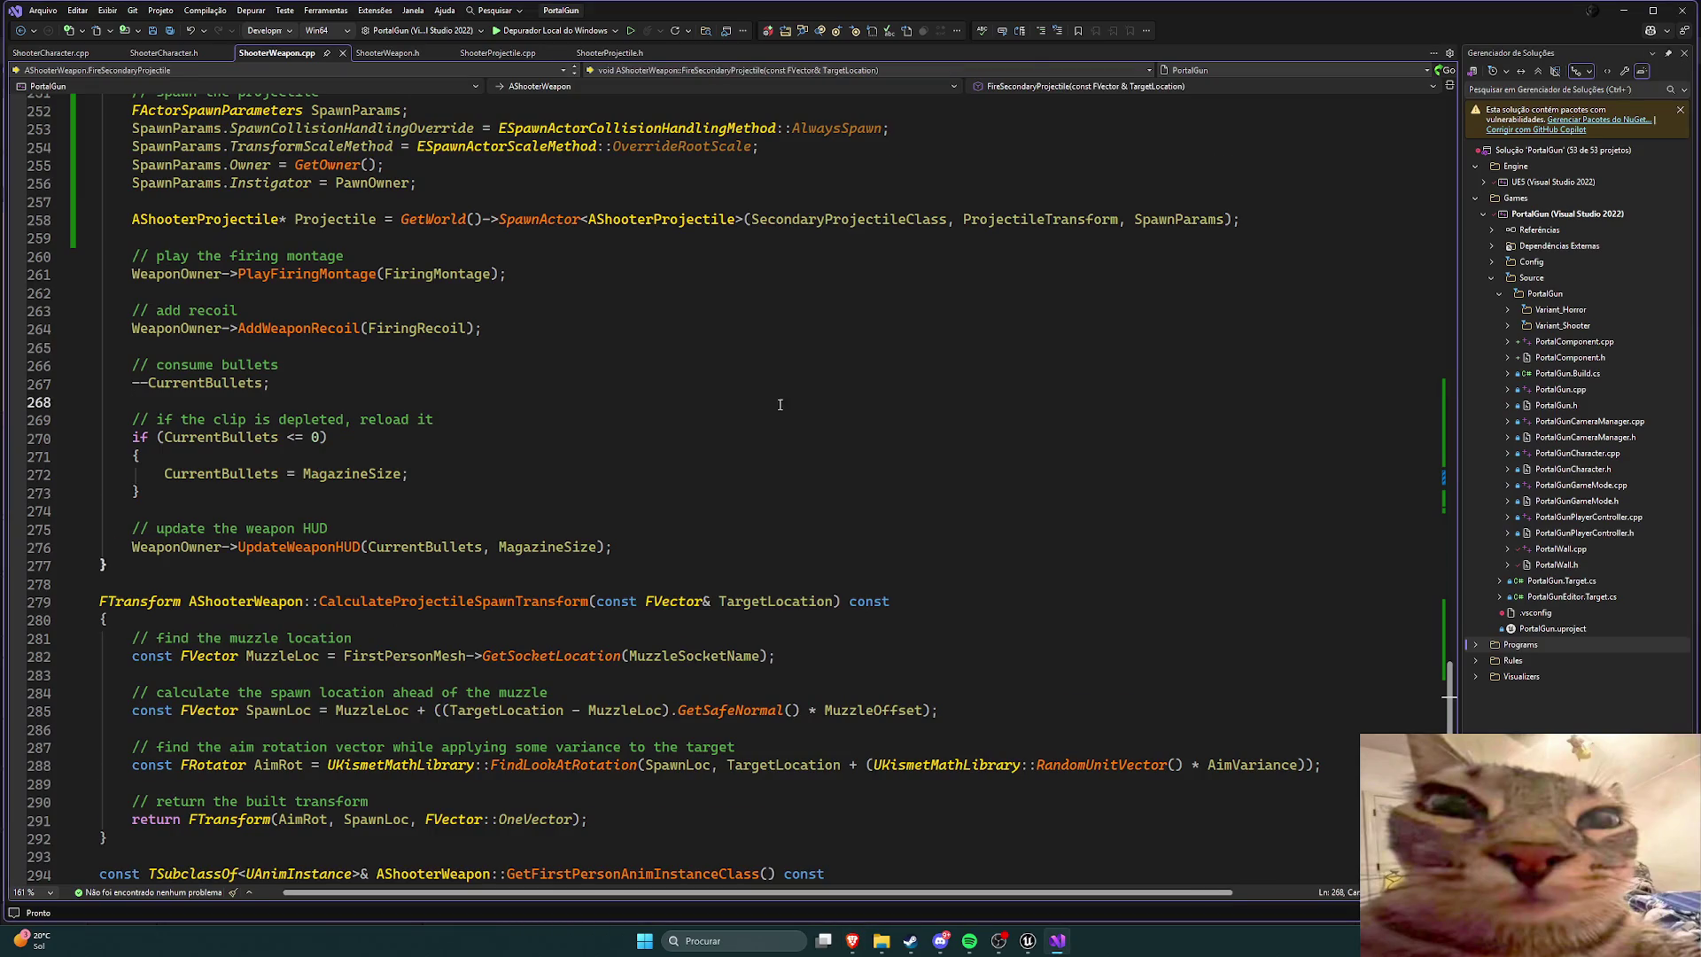
scroll(777, 406, "down", 5)
scroll(820, 405, "up", 2)
scroll(832, 432, "down", 2)
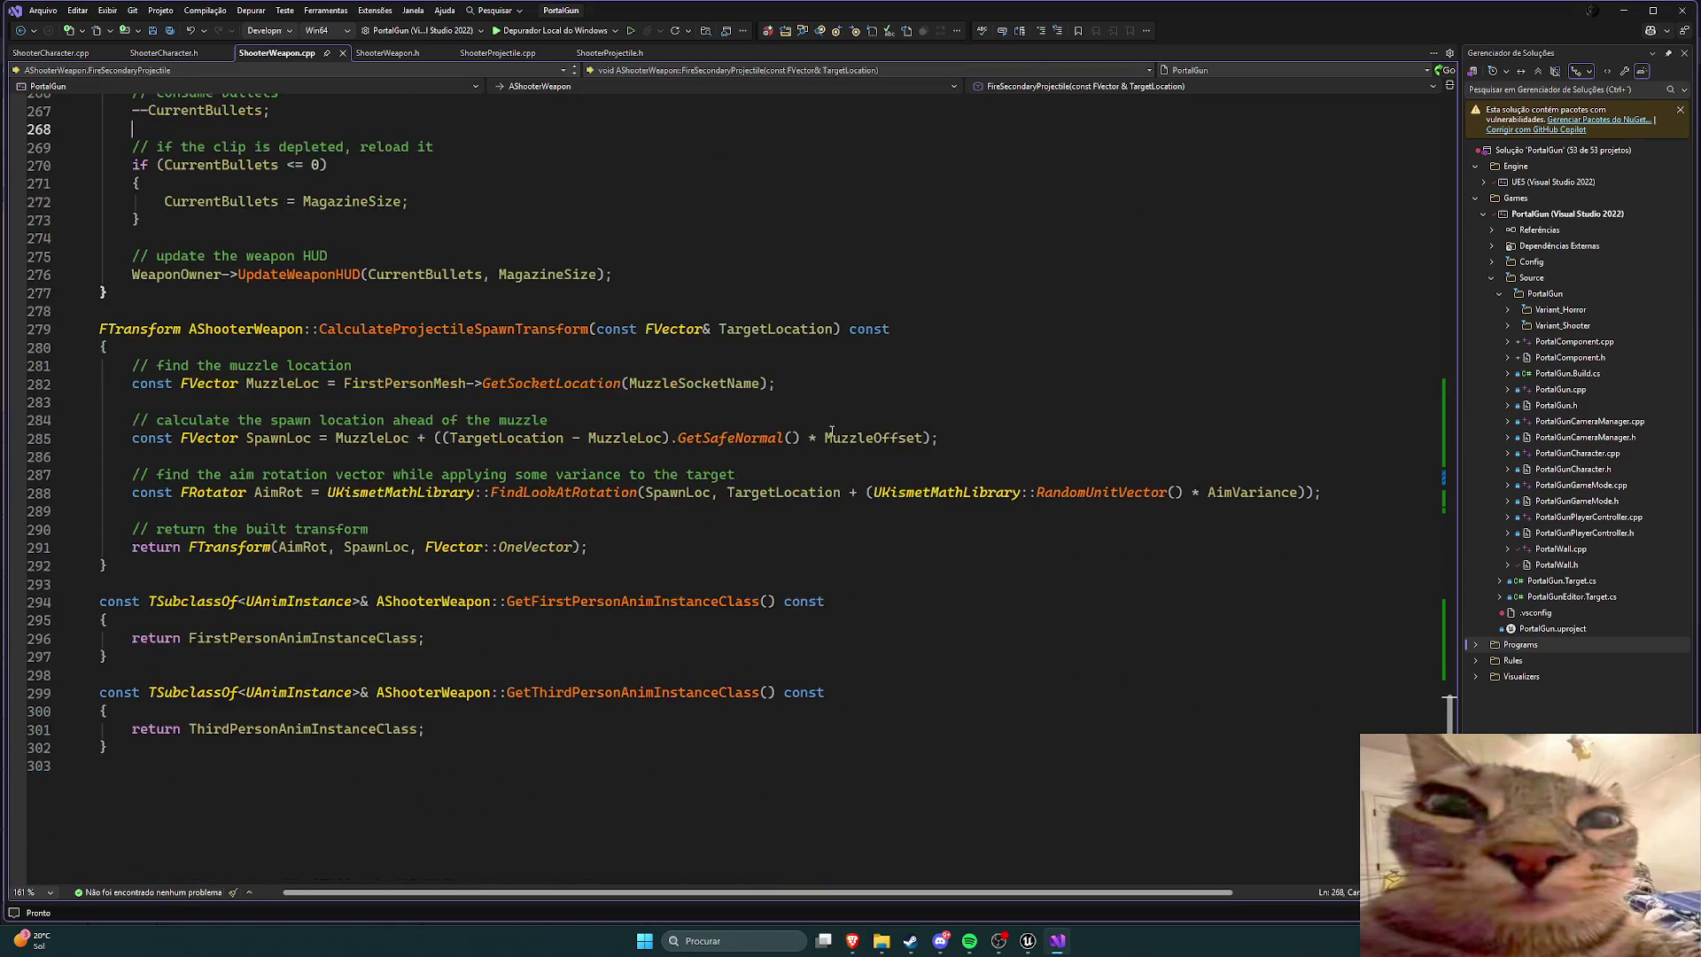
left_click(638, 547)
scroll(797, 531, "up", 2)
scroll(820, 539, "down", 2)
scroll(821, 539, "up", 2)
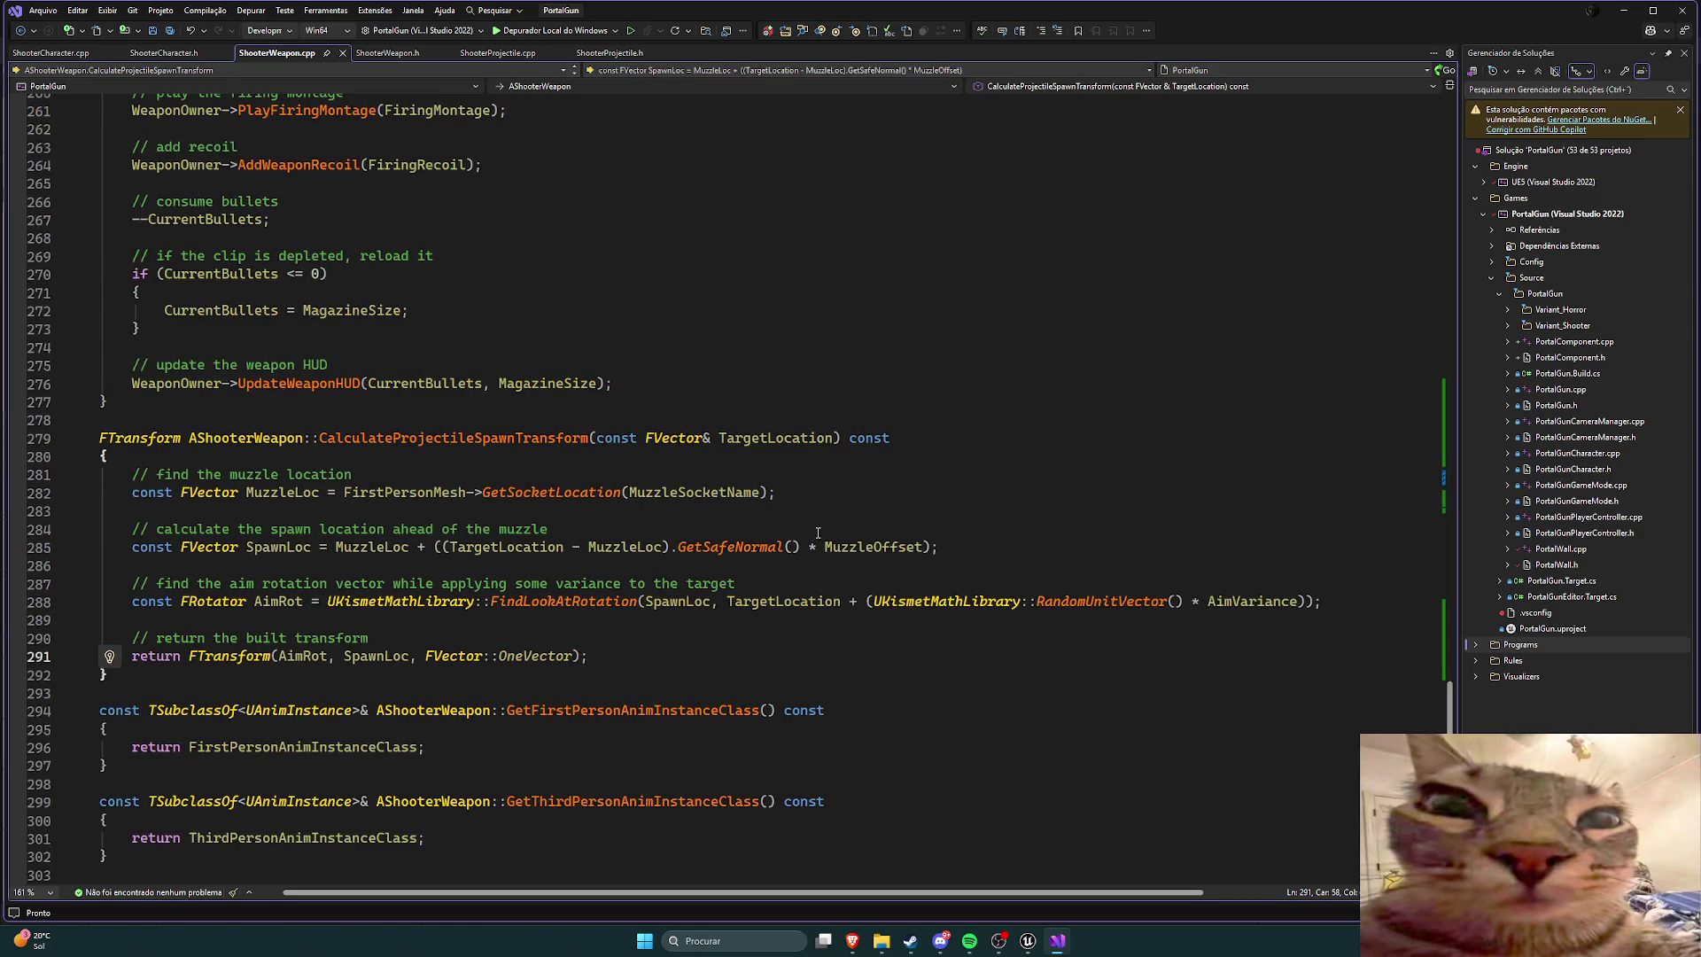
scroll(816, 538, "down", 4)
scroll(775, 542, "up", 2)
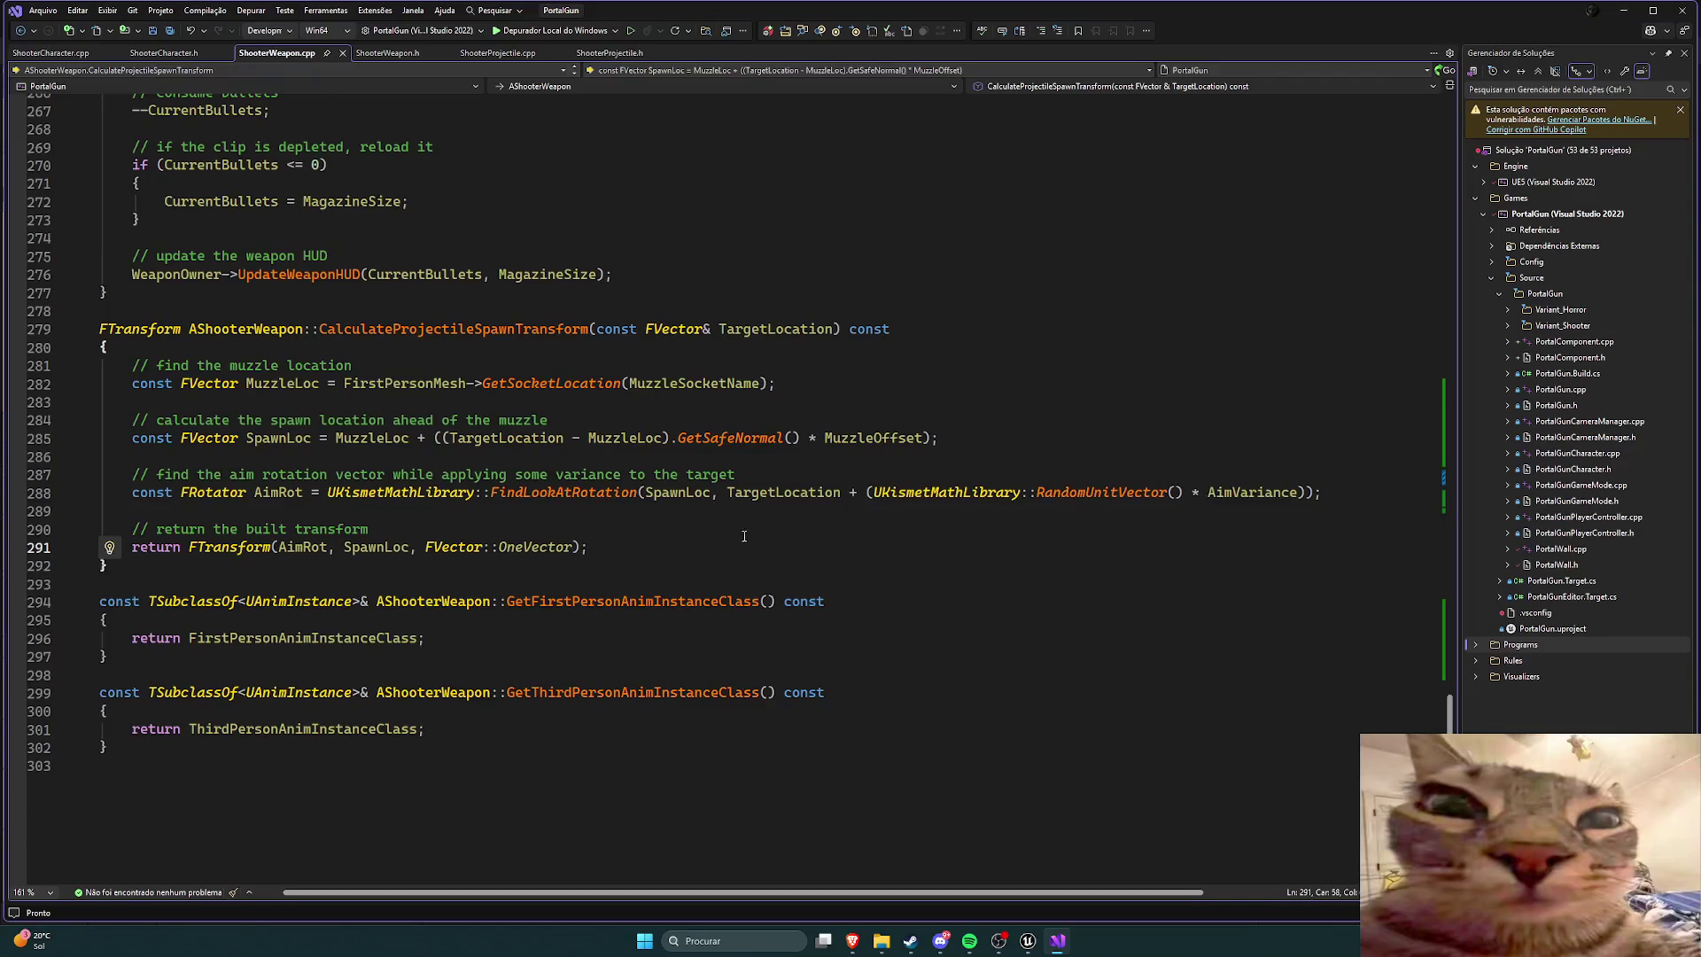
scroll(747, 537, "up", 4)
scroll(746, 547, "down", 4)
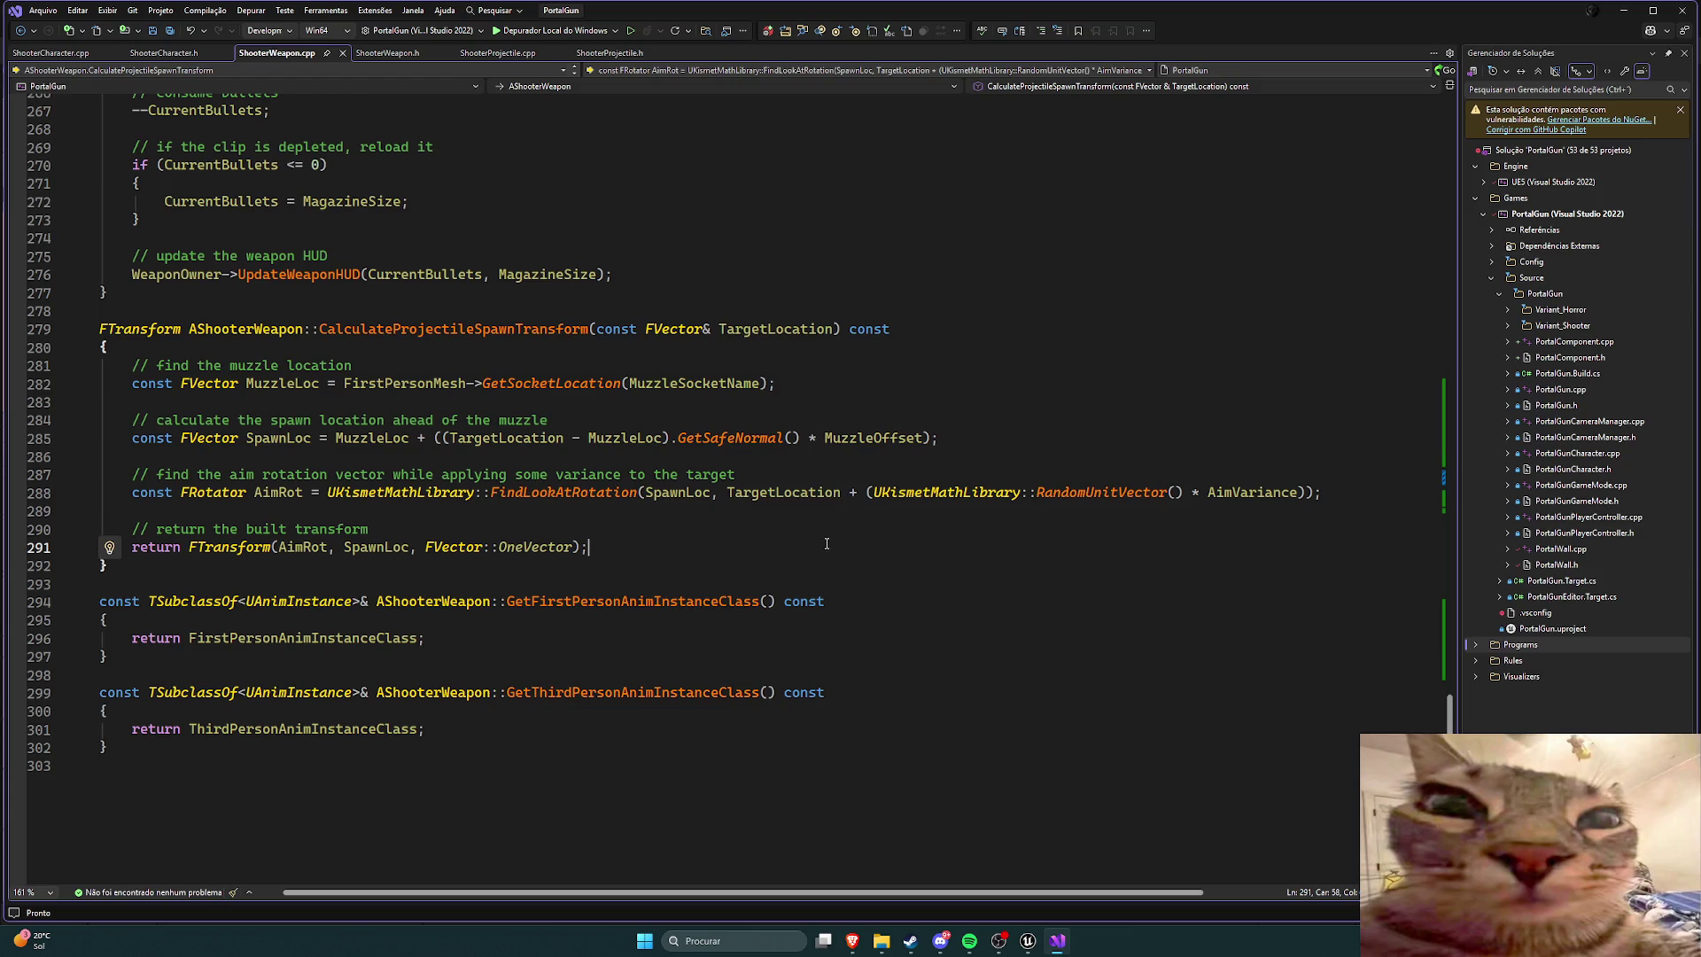
scroll(754, 545, "up", 2)
scroll(677, 565, "down", 2)
scroll(652, 556, "up", 4)
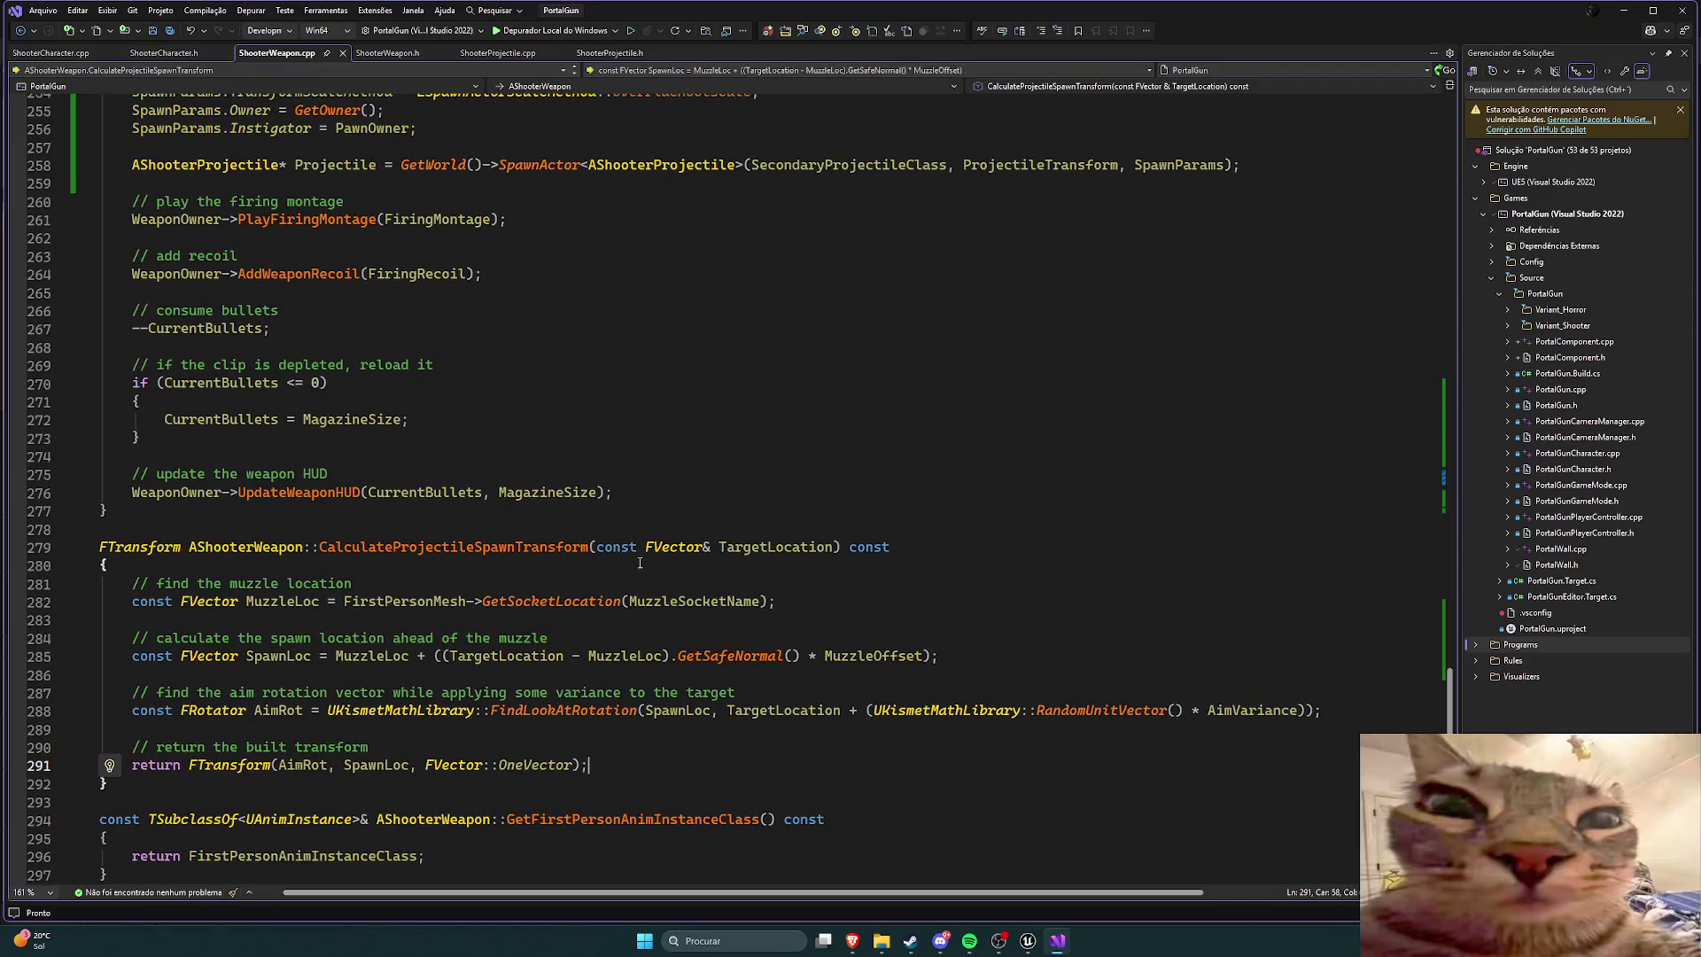
scroll(593, 554, "up", 4)
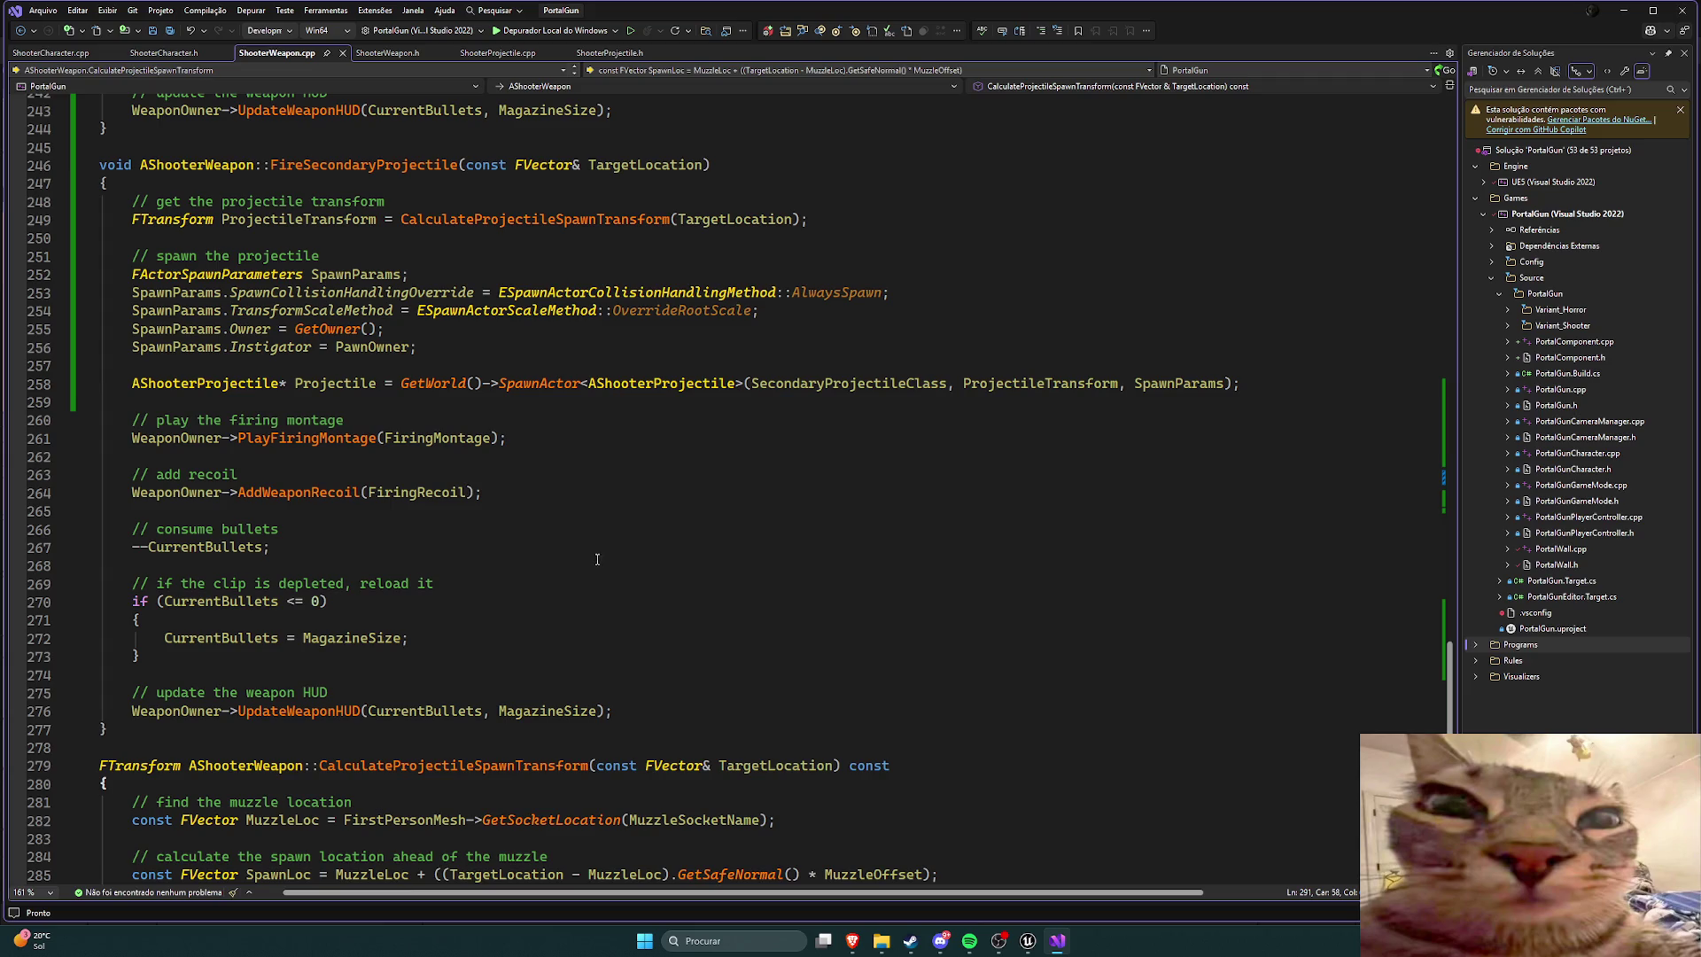
scroll(626, 577, "up", 2)
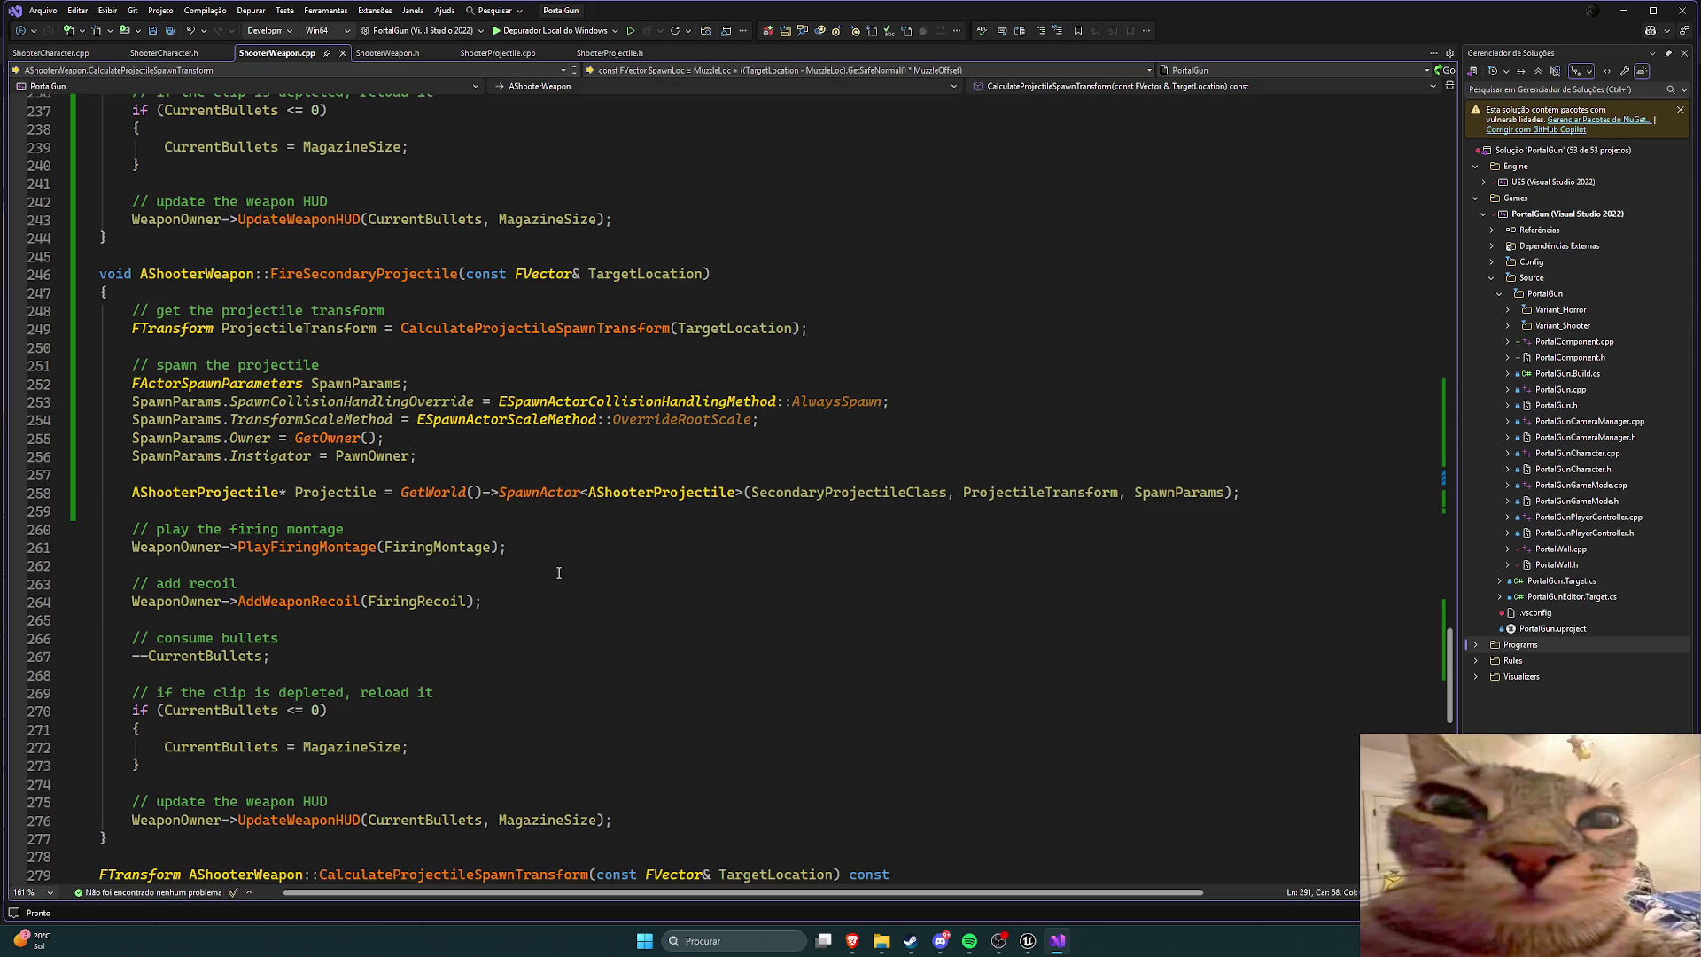
scroll(559, 573, "up", 1)
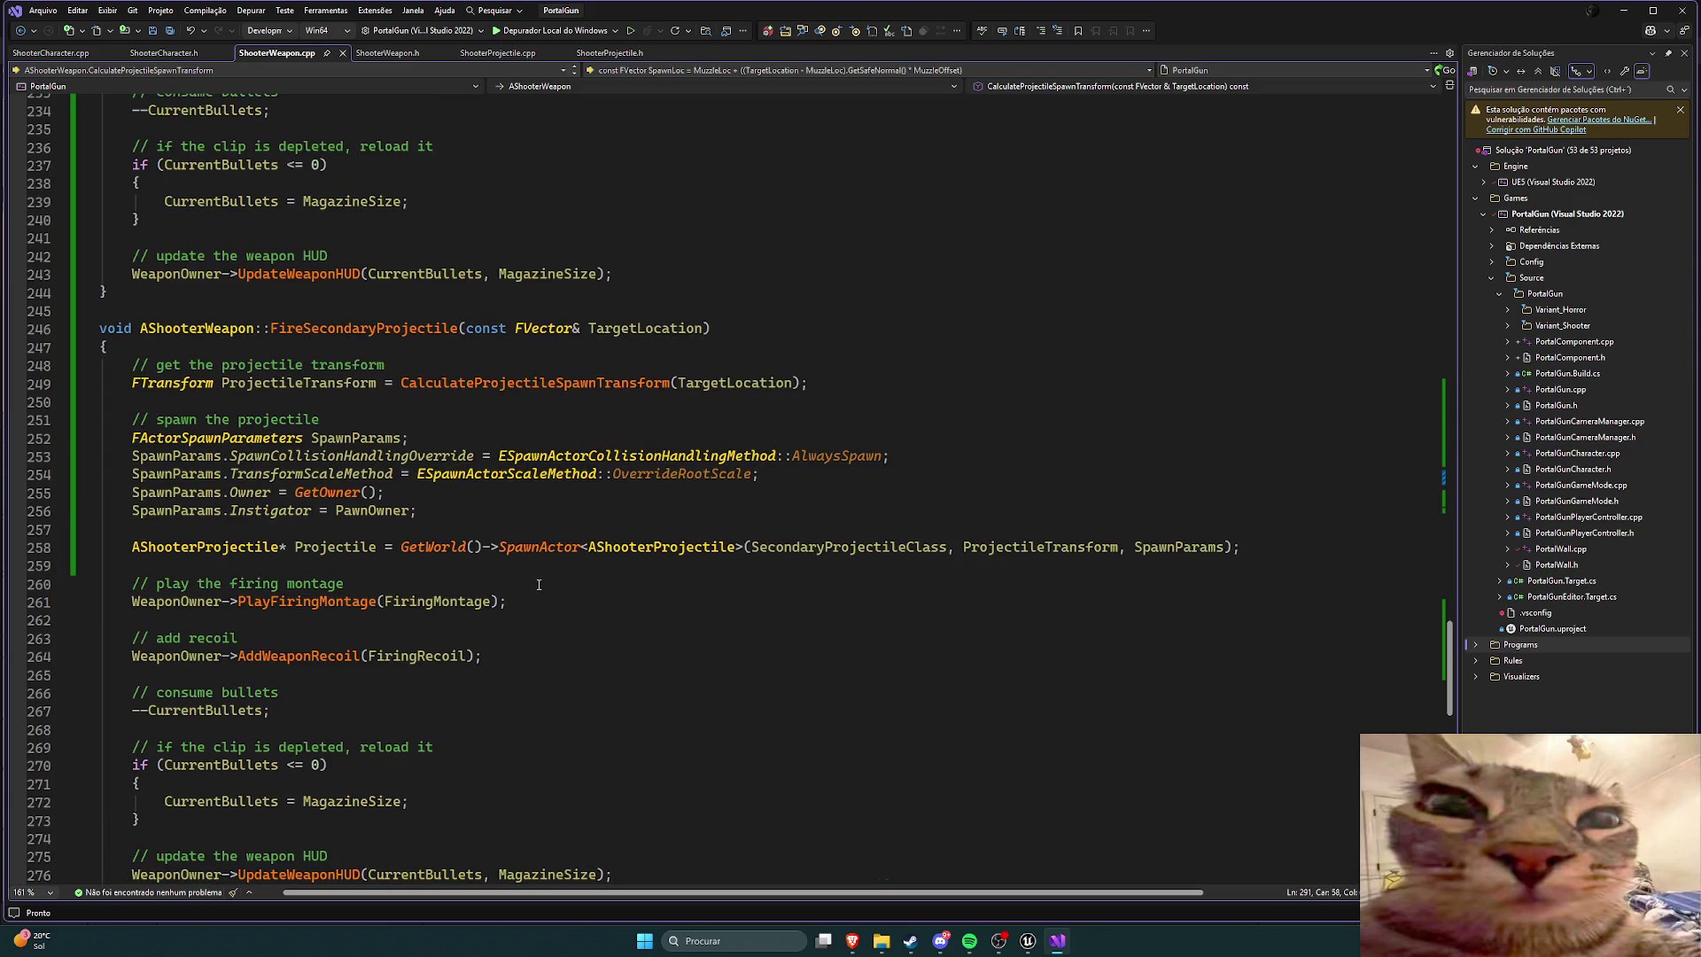
scroll(539, 588, "down", 2)
scroll(537, 591, "up", 10)
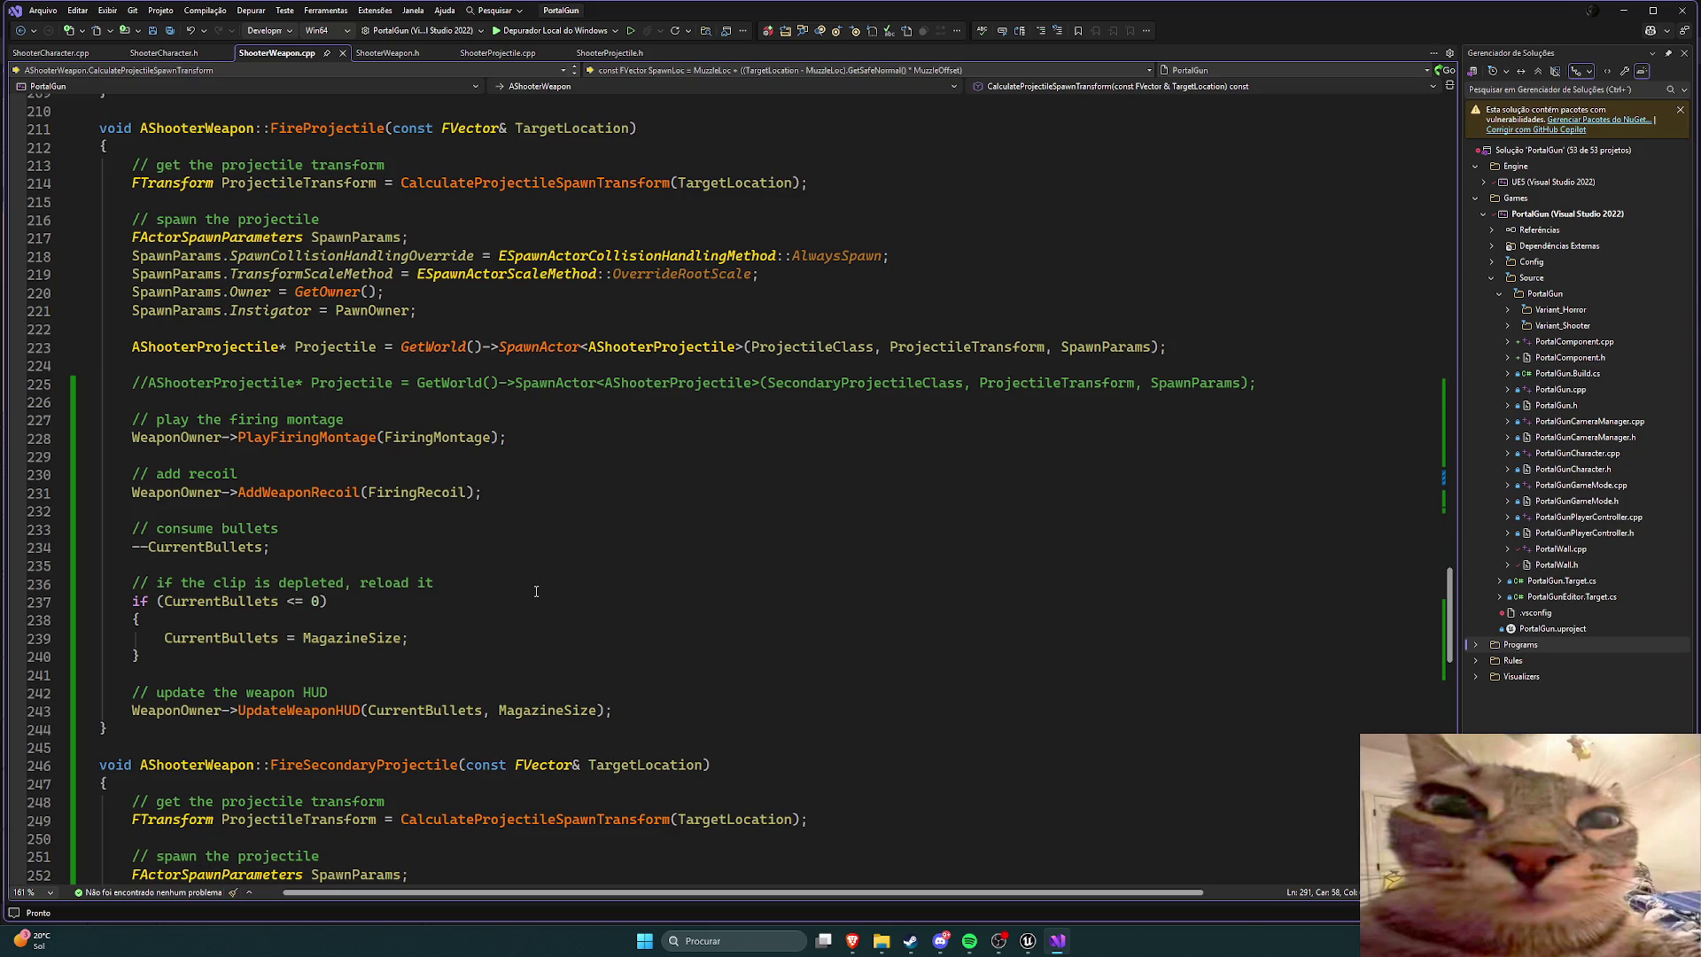
Step: Read ShooterWeapon.cpp's firing functions from StartSecondaryFire up to EndPlay, then switch to the Unreal Editor
scroll(544, 590, "down", 1)
scroll(545, 590, "up", 3)
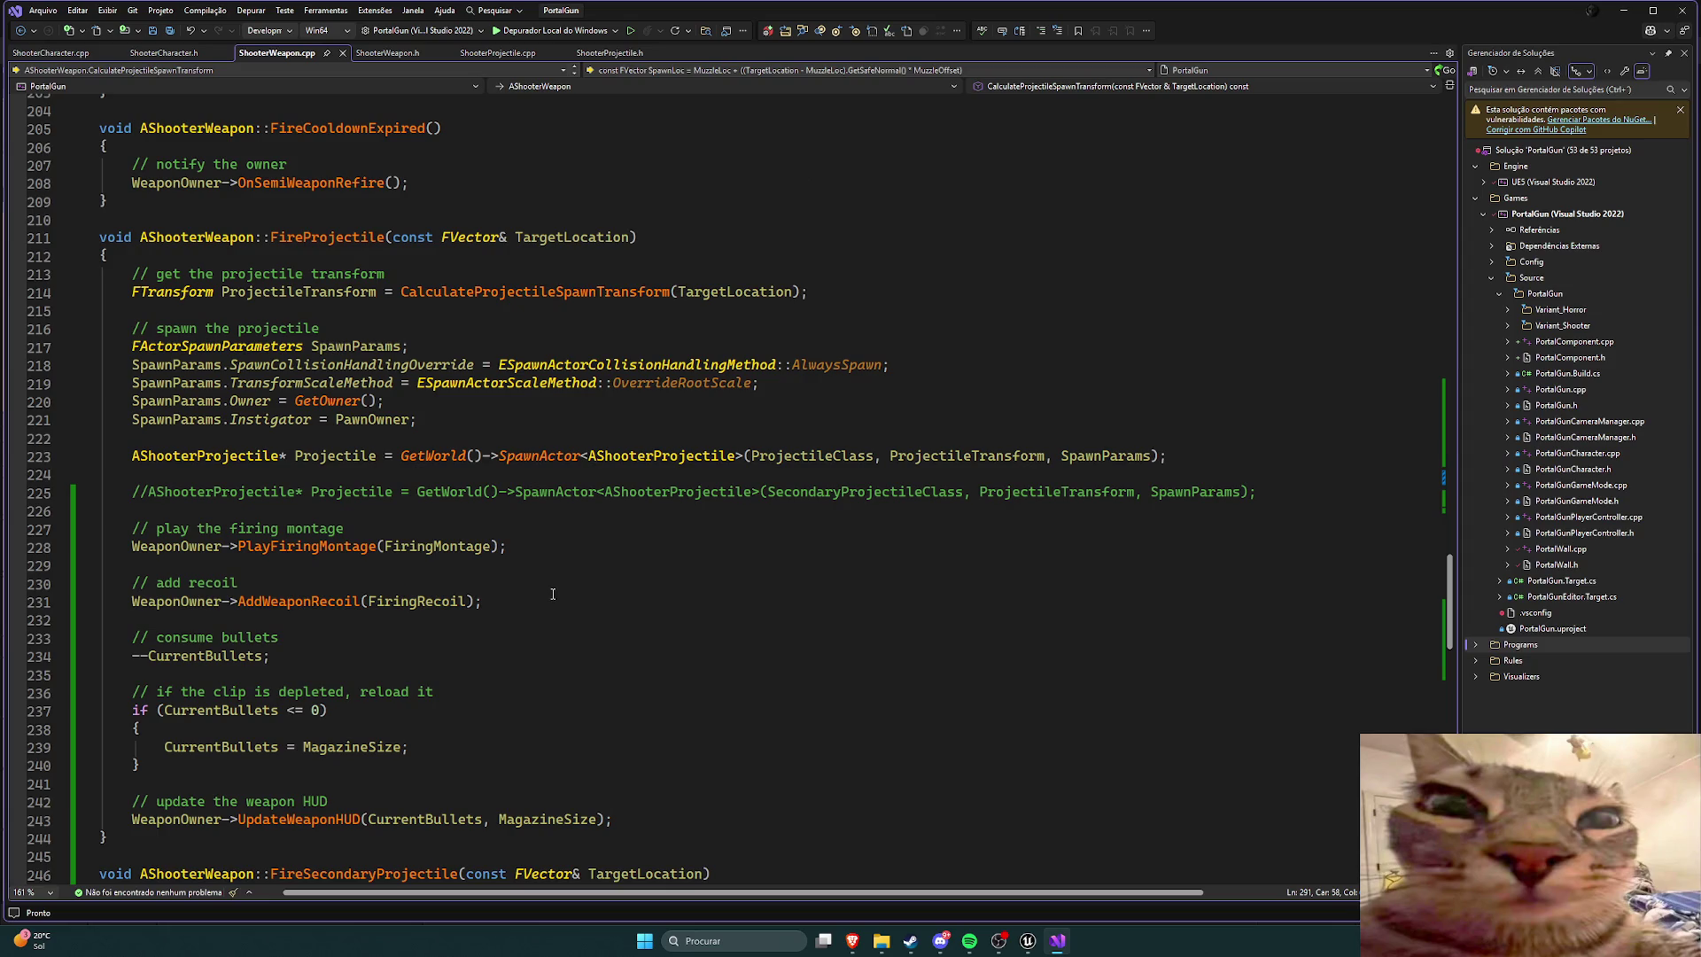
scroll(553, 595, "up", 10)
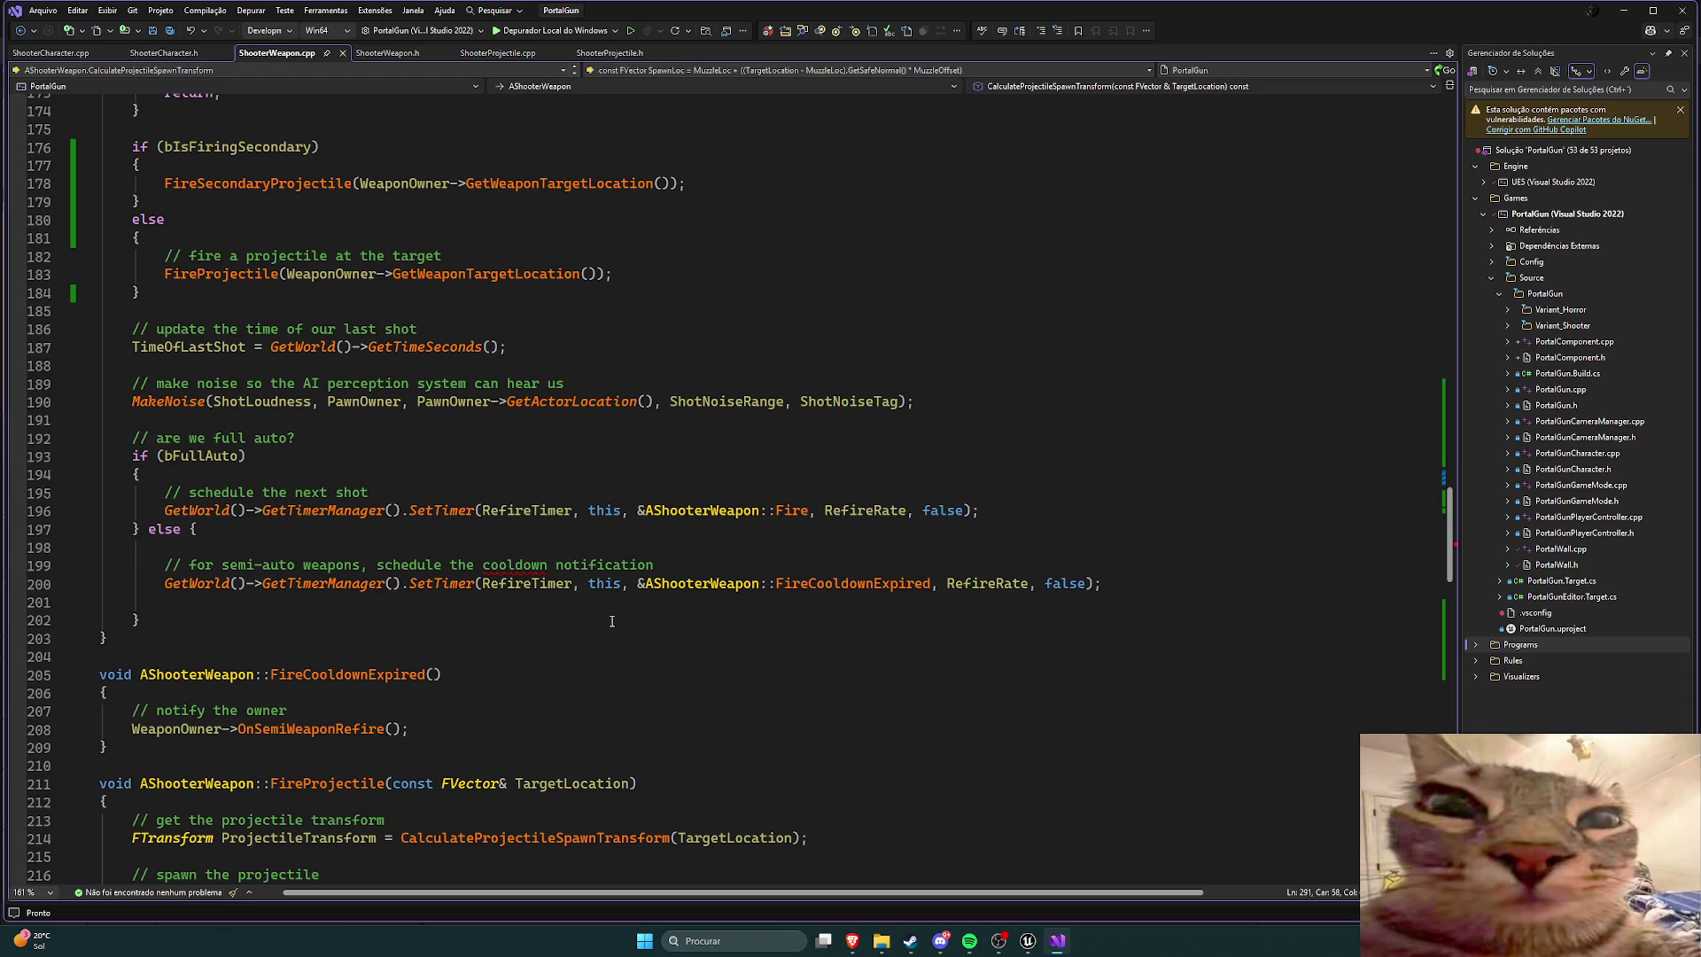
scroll(611, 621, "up", 3)
scroll(611, 622, "up", 5)
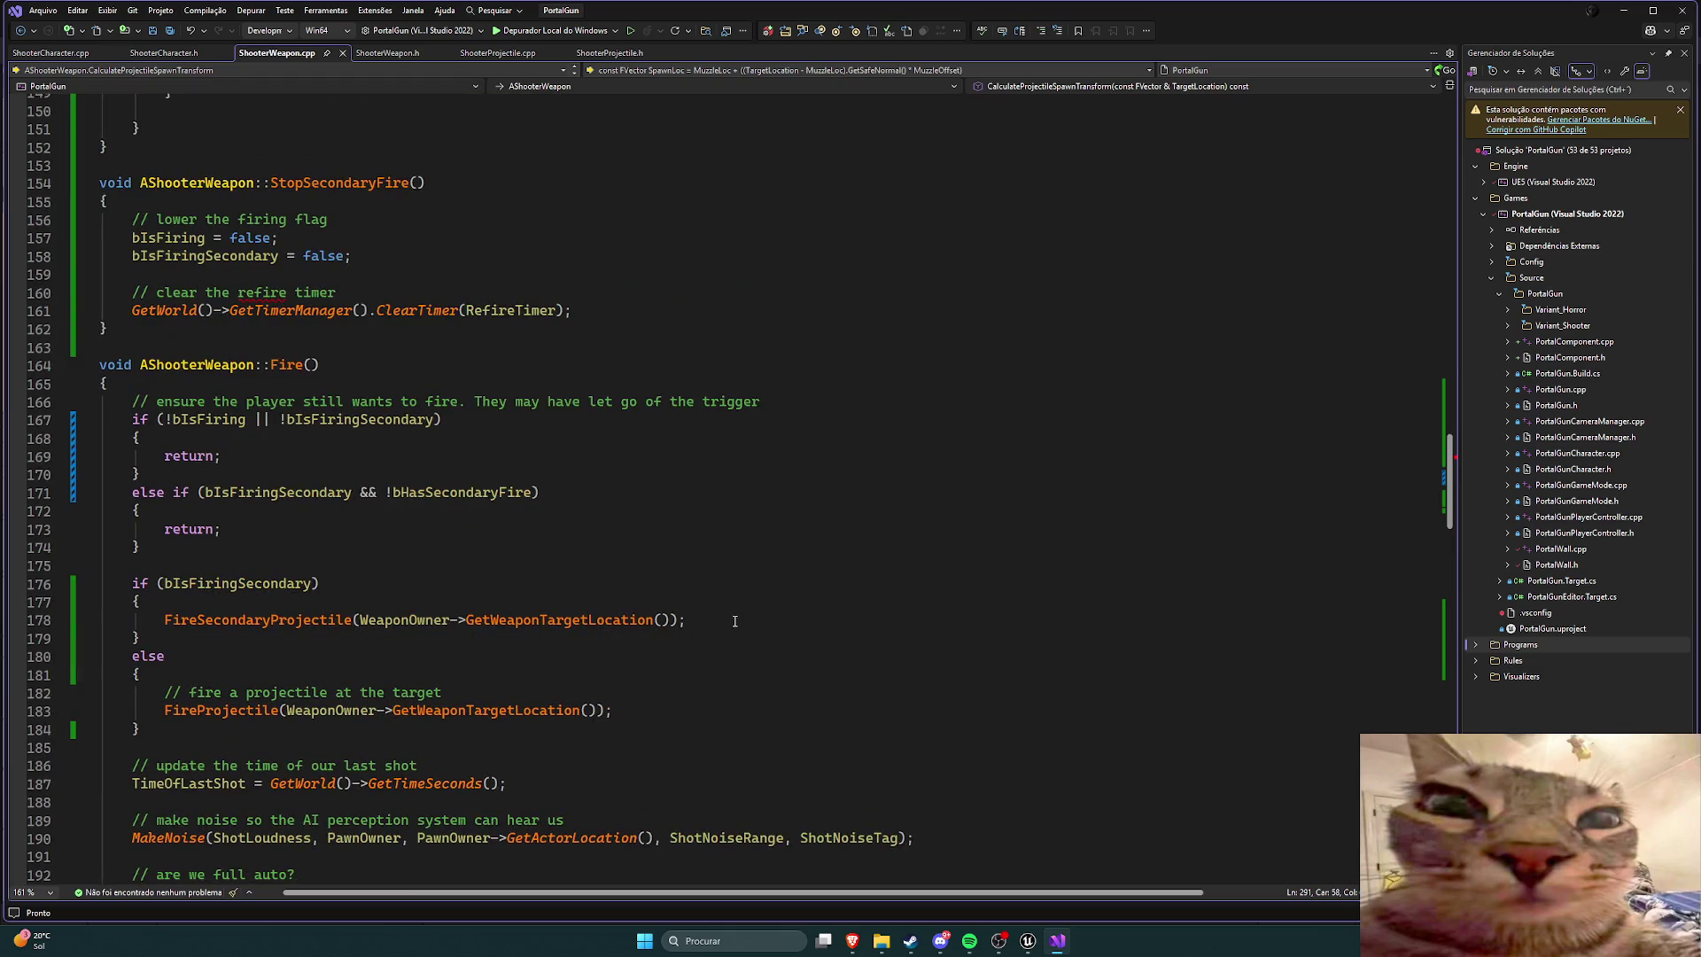
scroll(735, 621, "up", 1)
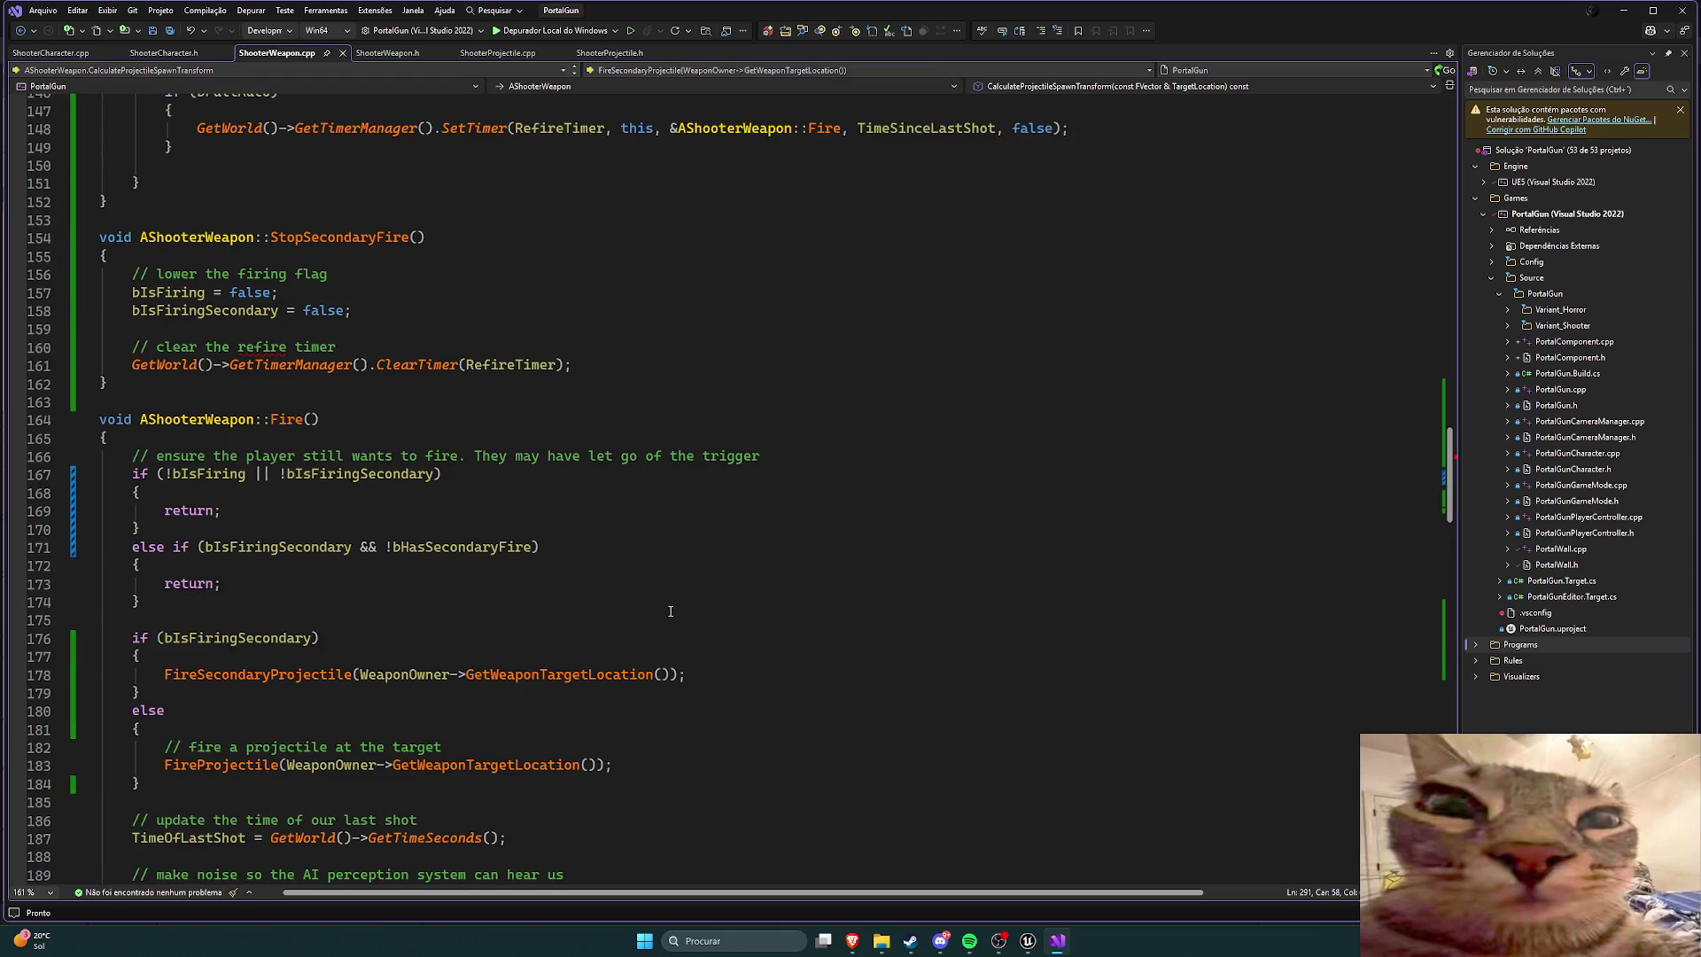
scroll(633, 605, "up", 9)
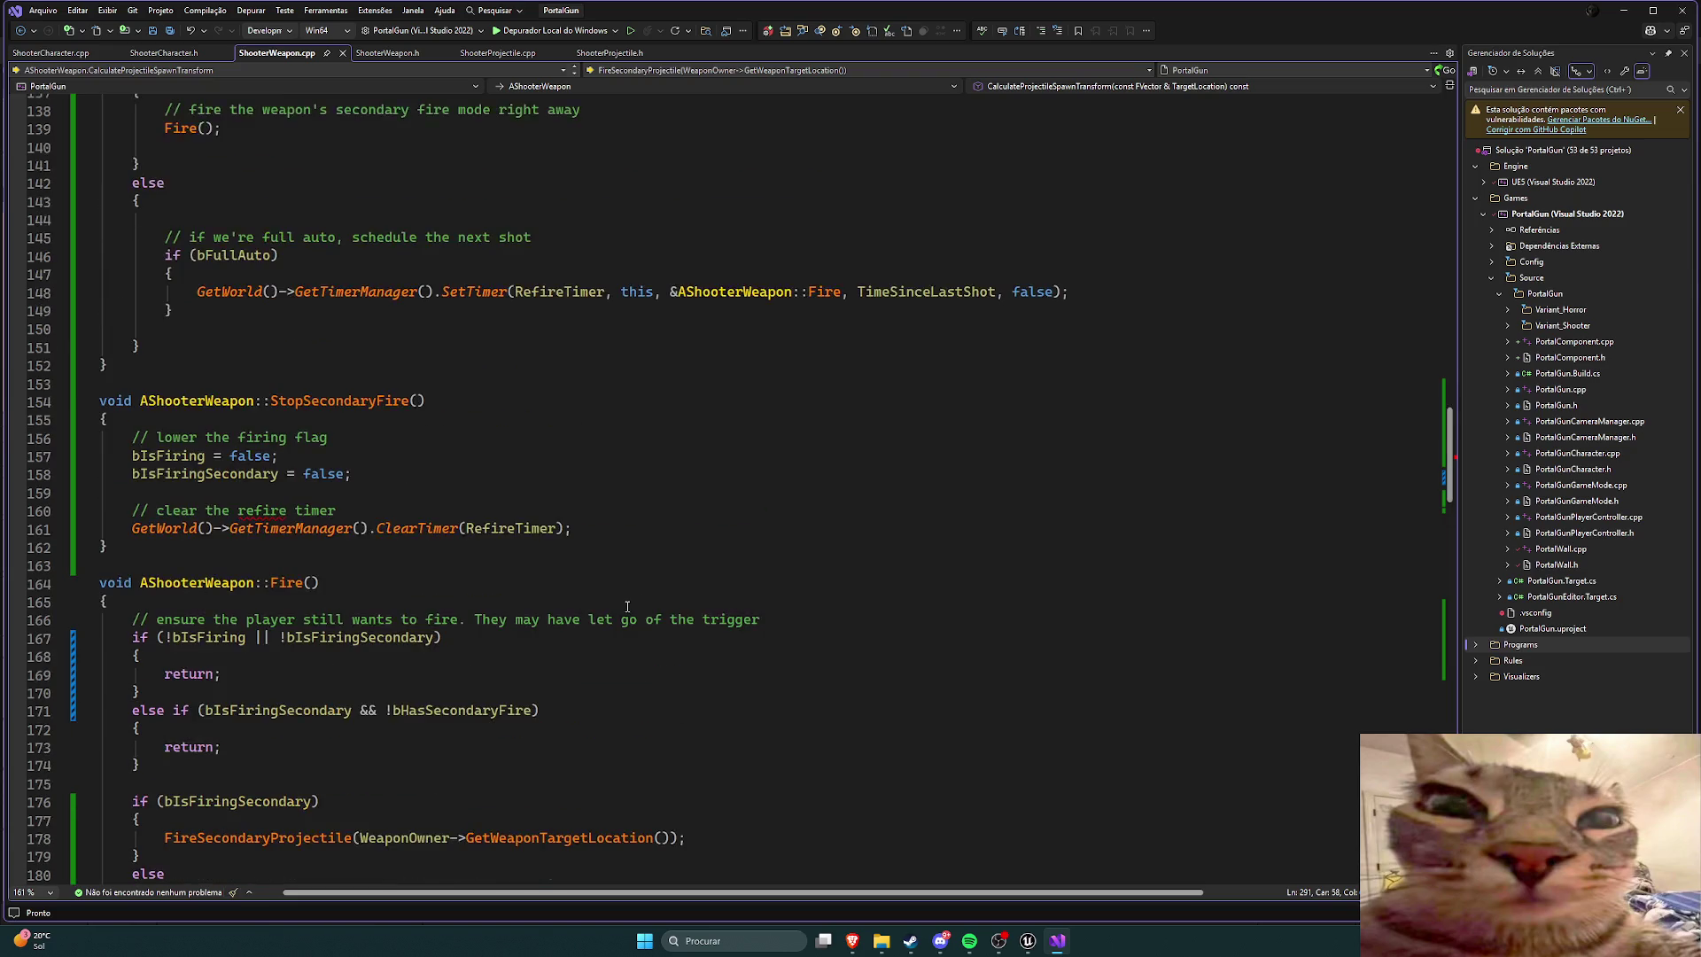
scroll(628, 605, "up", 2)
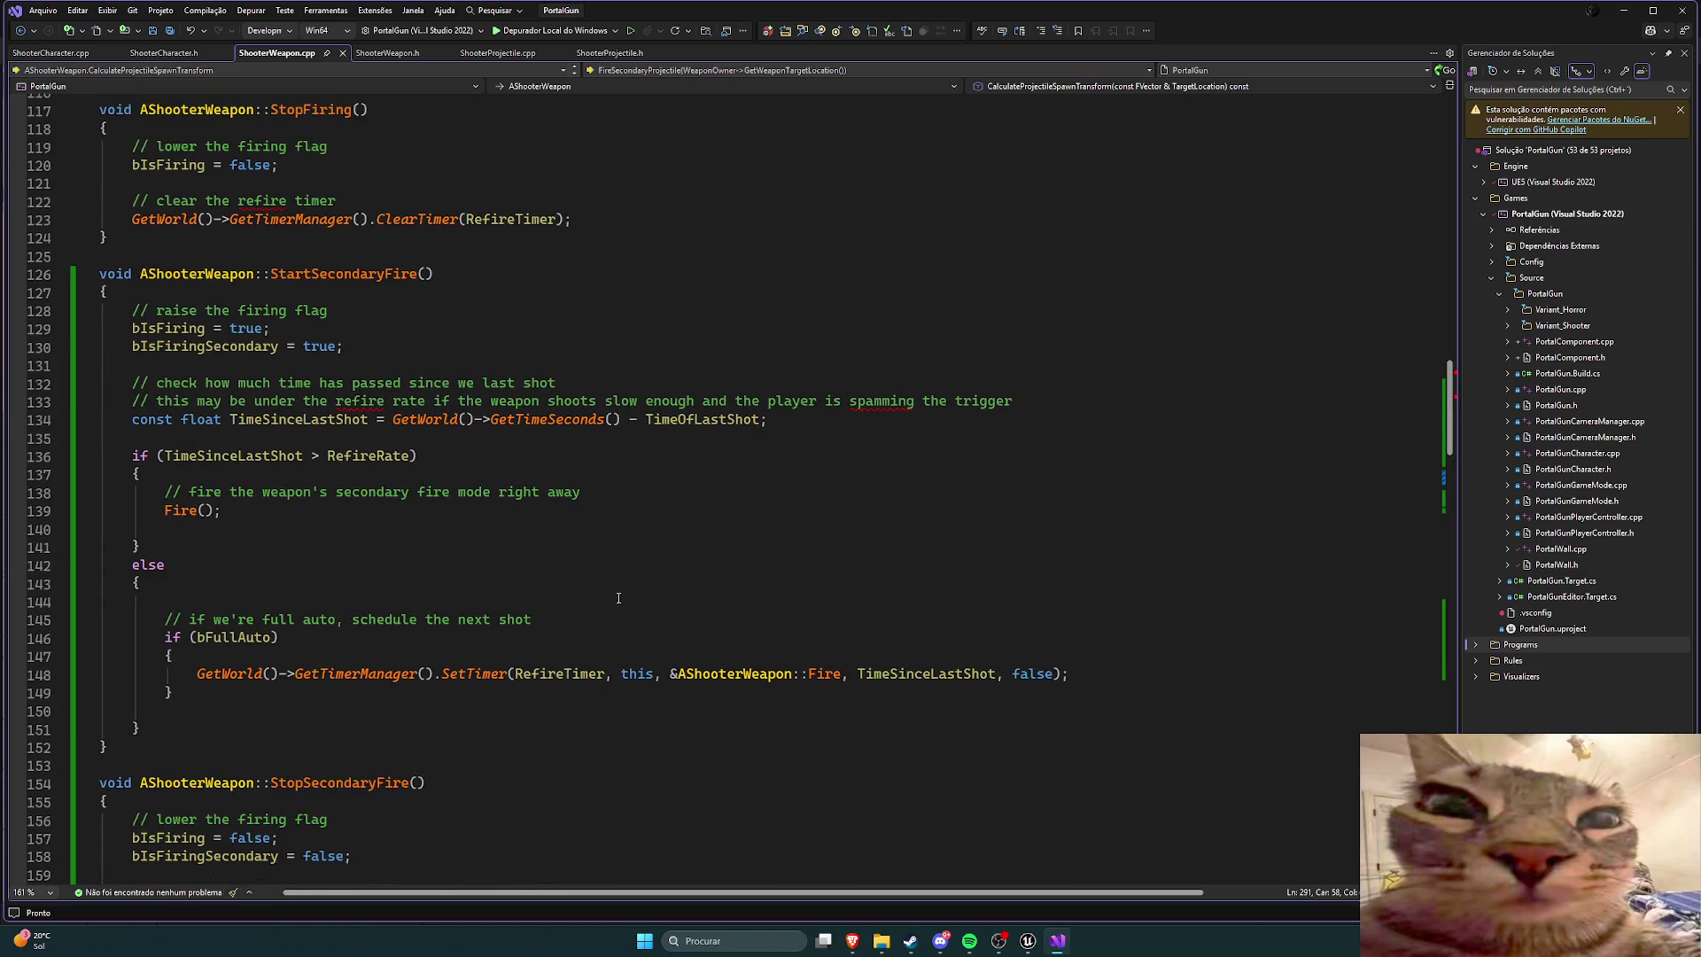
scroll(603, 600, "up", 5)
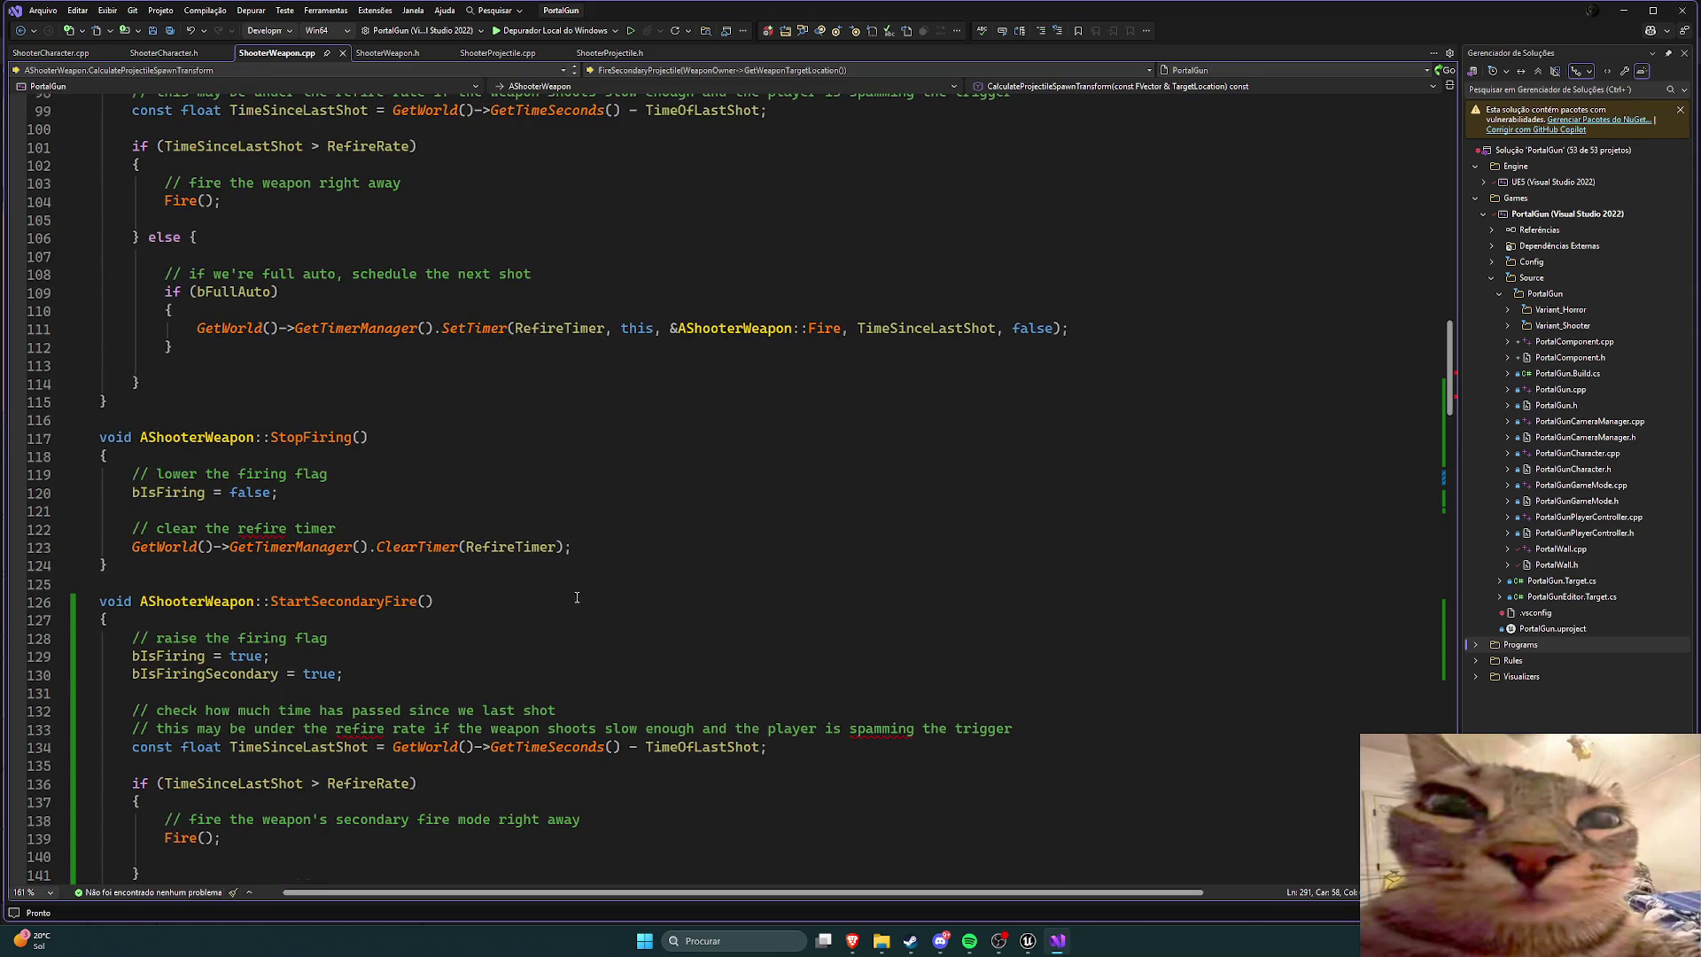
scroll(574, 595, "up", 5)
scroll(549, 589, "up", 2)
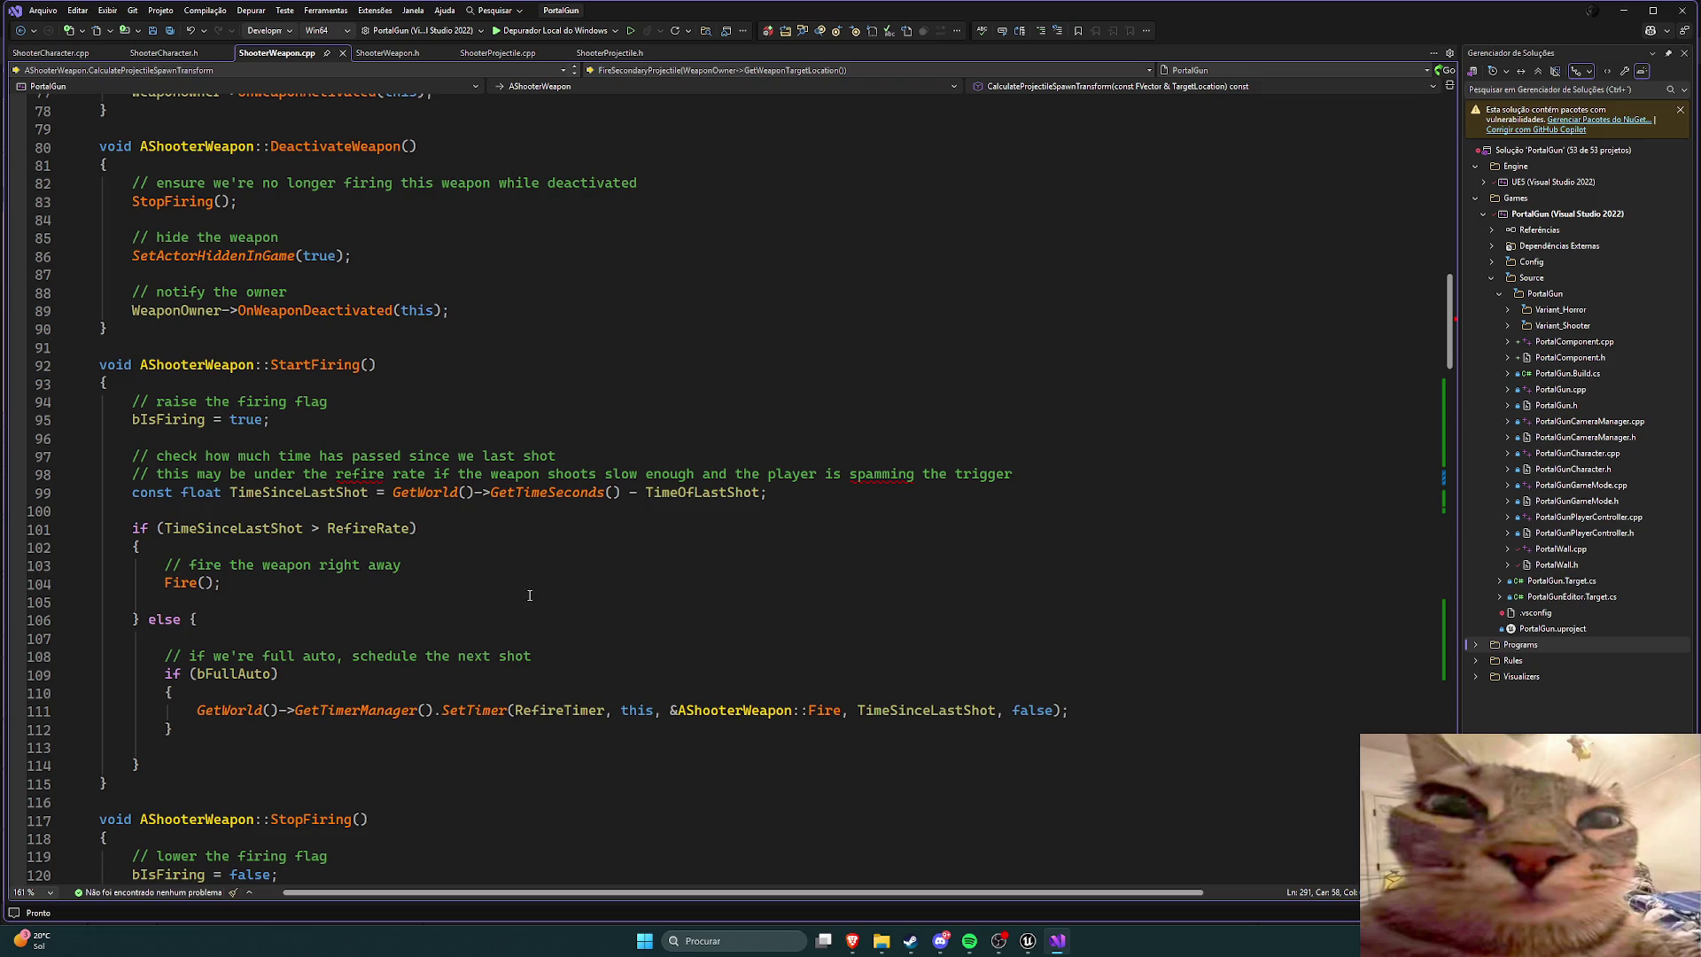
scroll(530, 595, "up", 3)
scroll(527, 599, "up", 2)
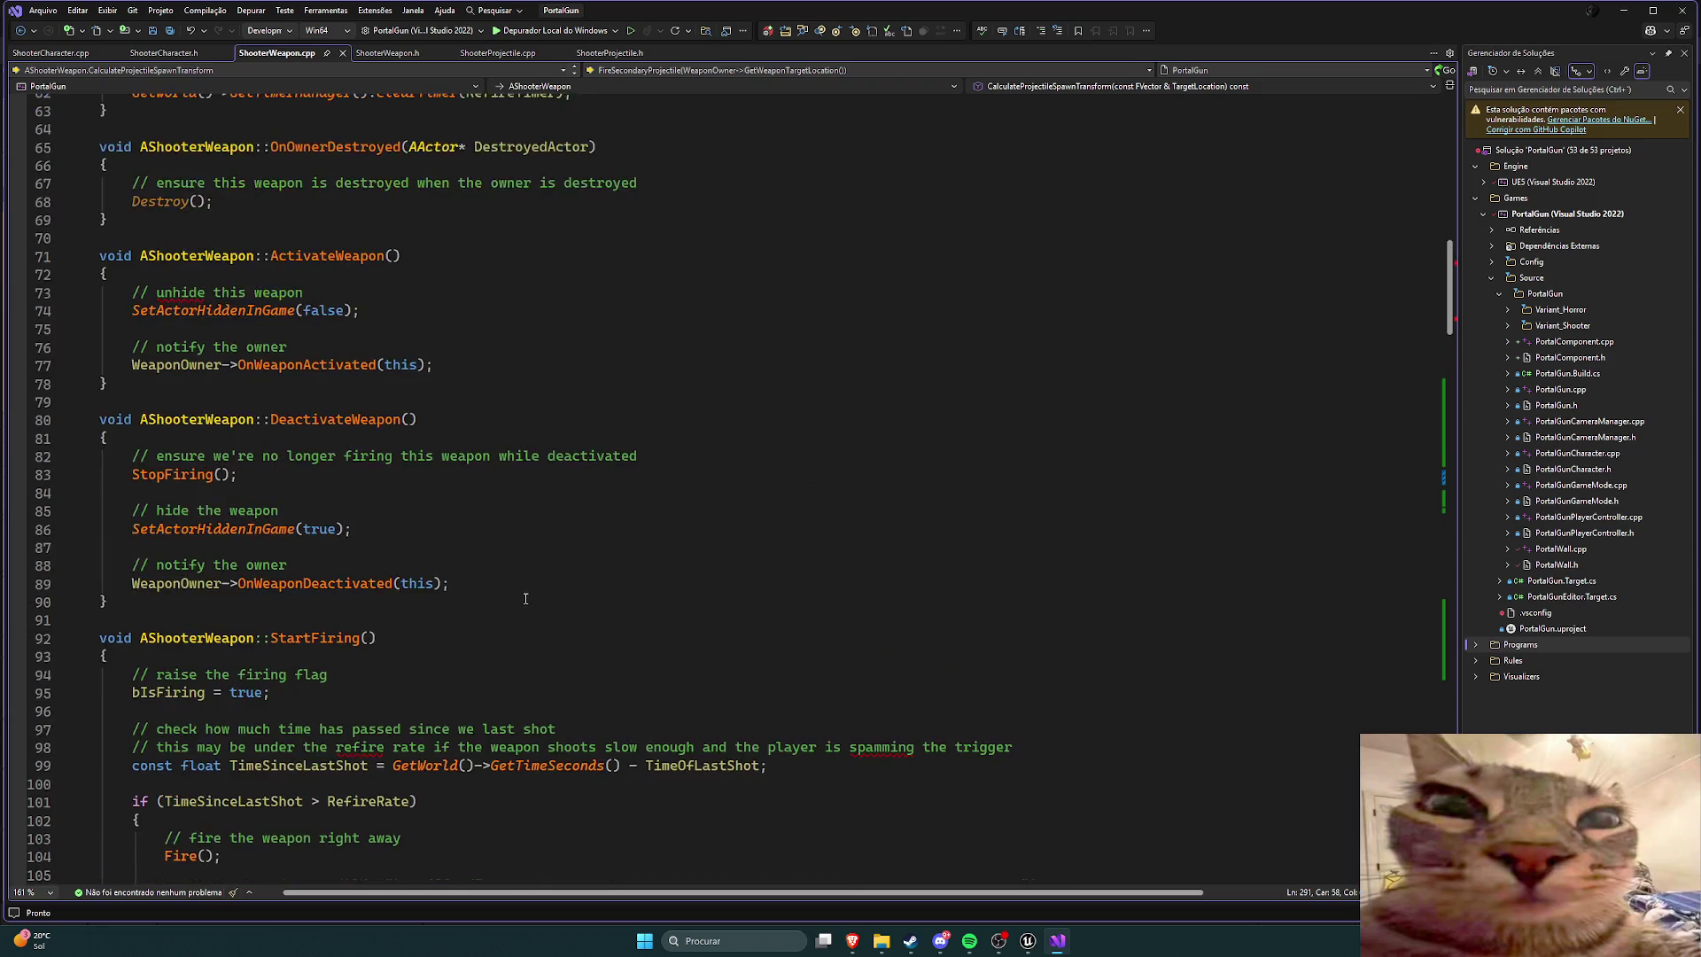
scroll(526, 599, "up", 3)
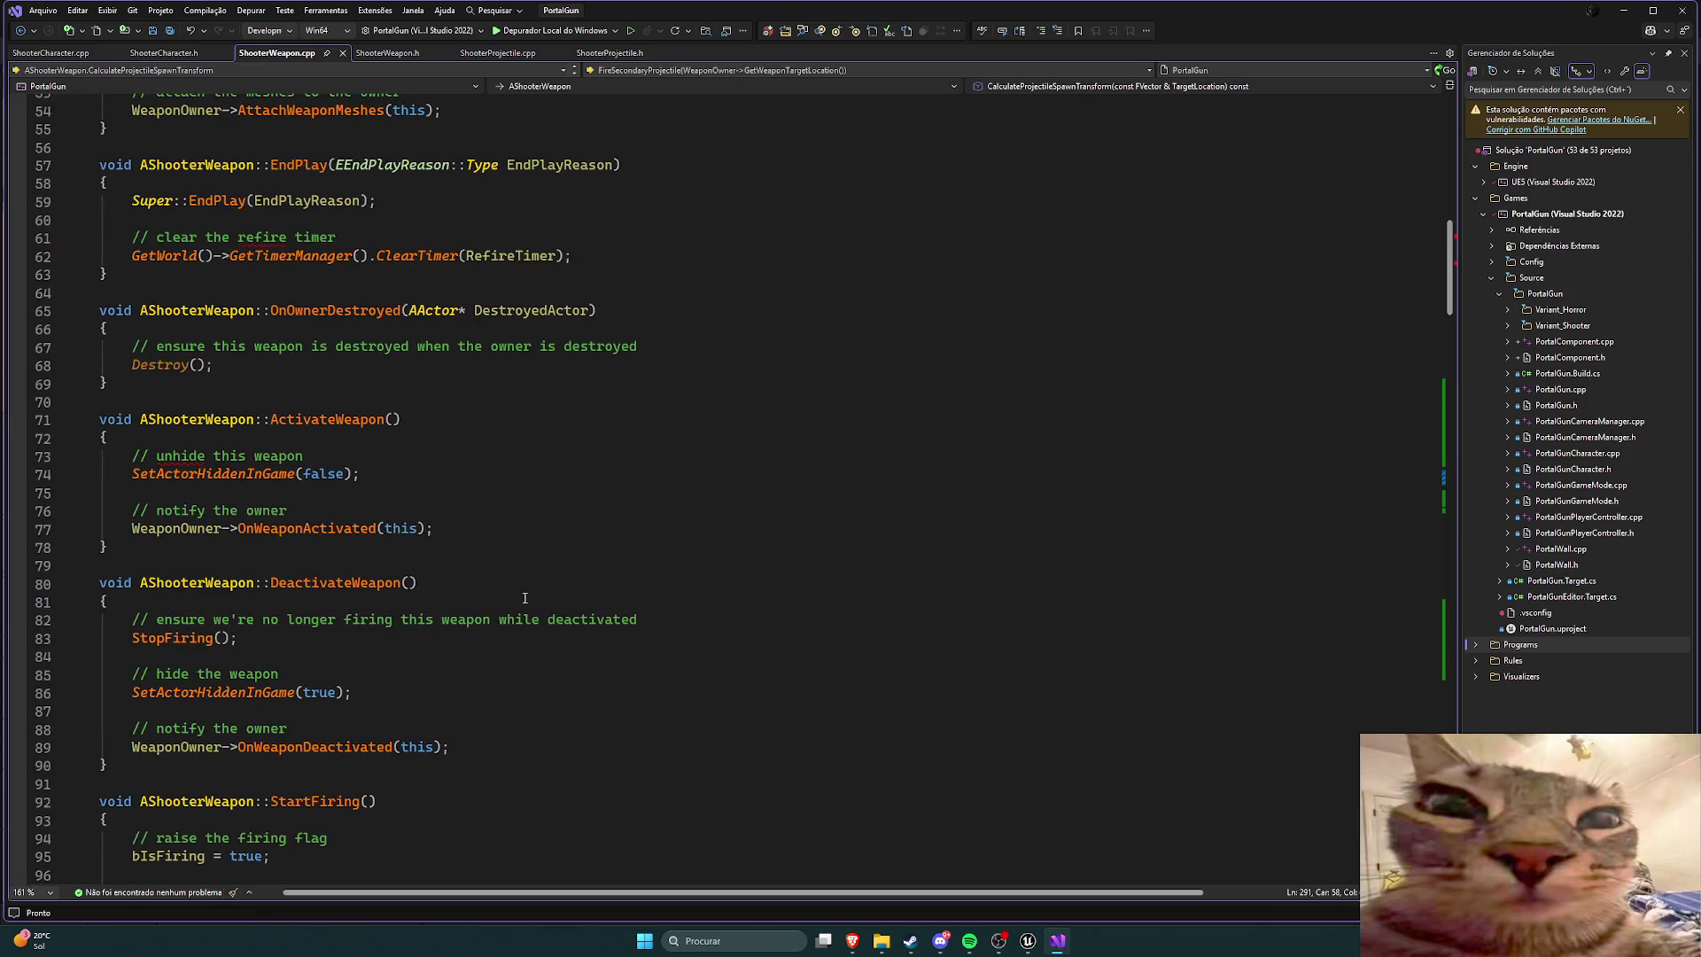
left_click(1028, 941)
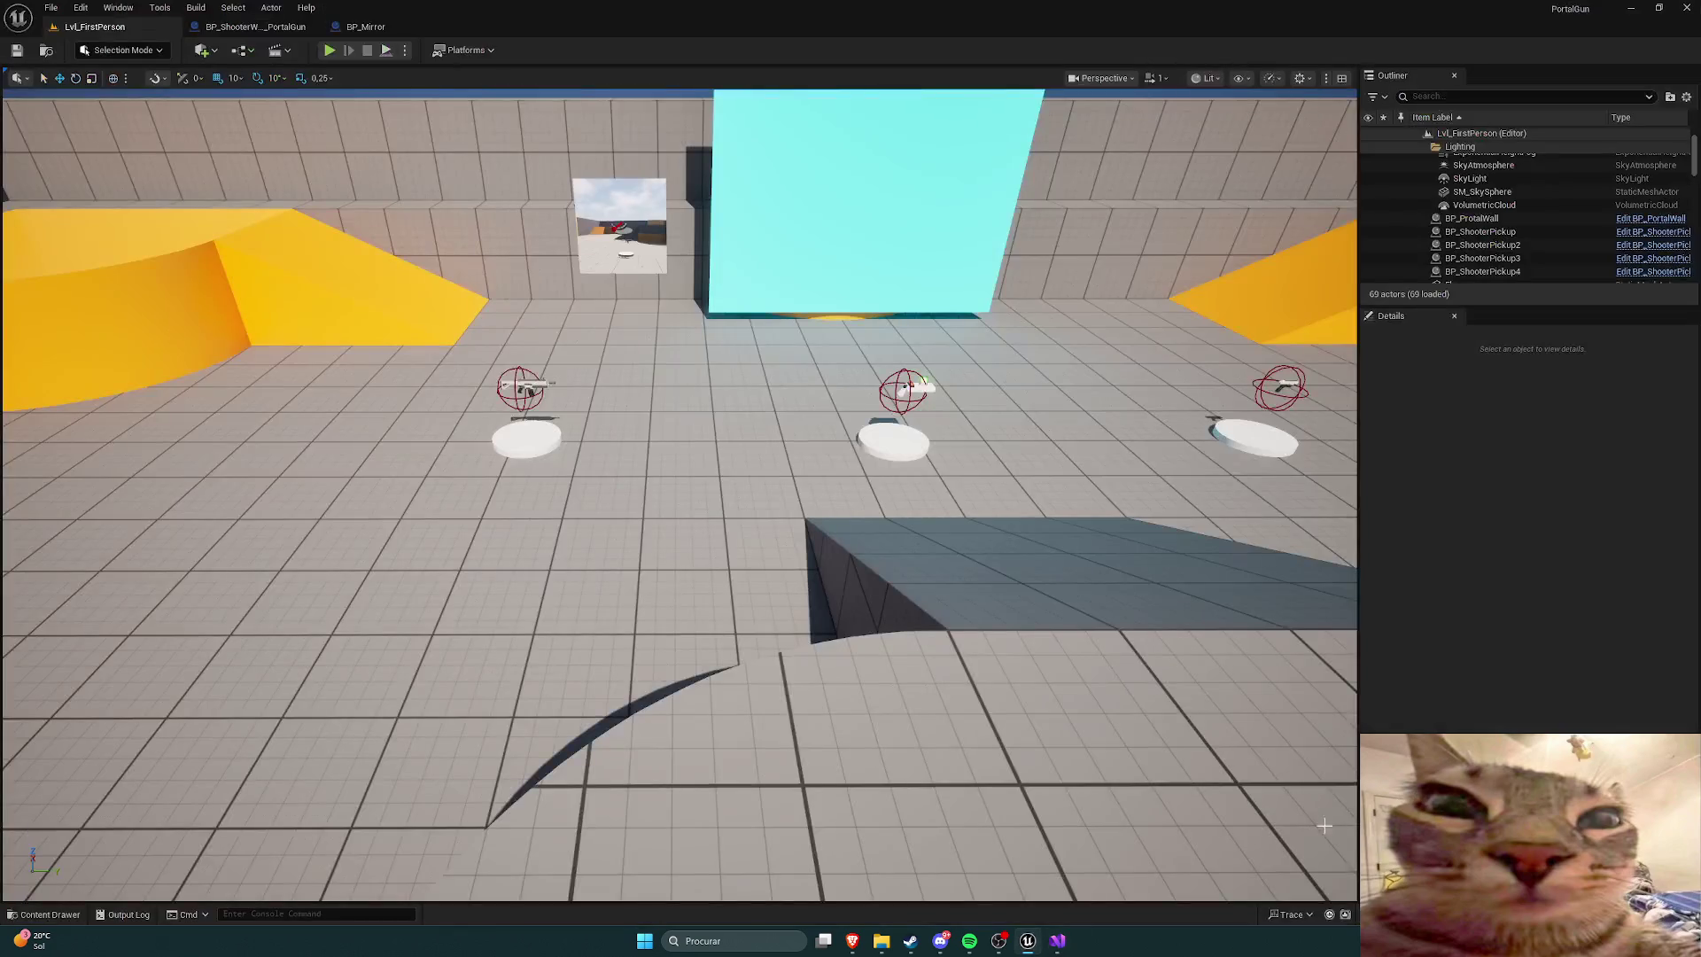
Step: Recompile with Live Coding (Ctrl+Alt+F11), read the LNK1120 link error, then open the Content Drawer
key("ctrl+alt+F11")
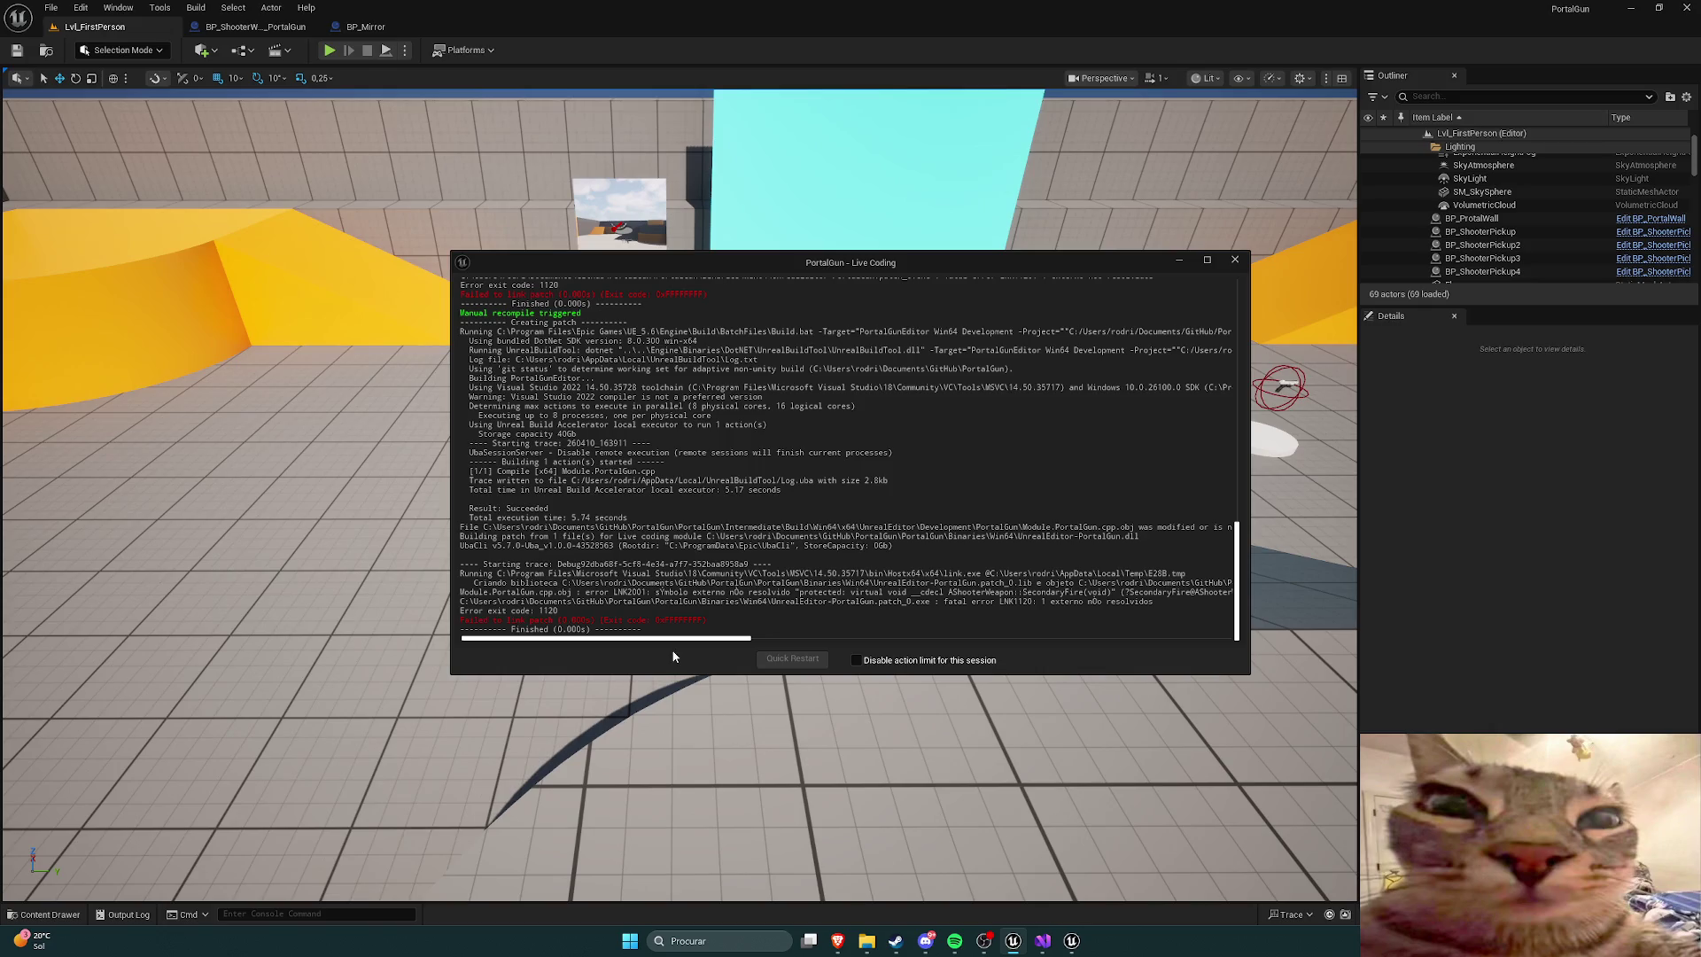
left_click_drag(706, 640, 839, 642)
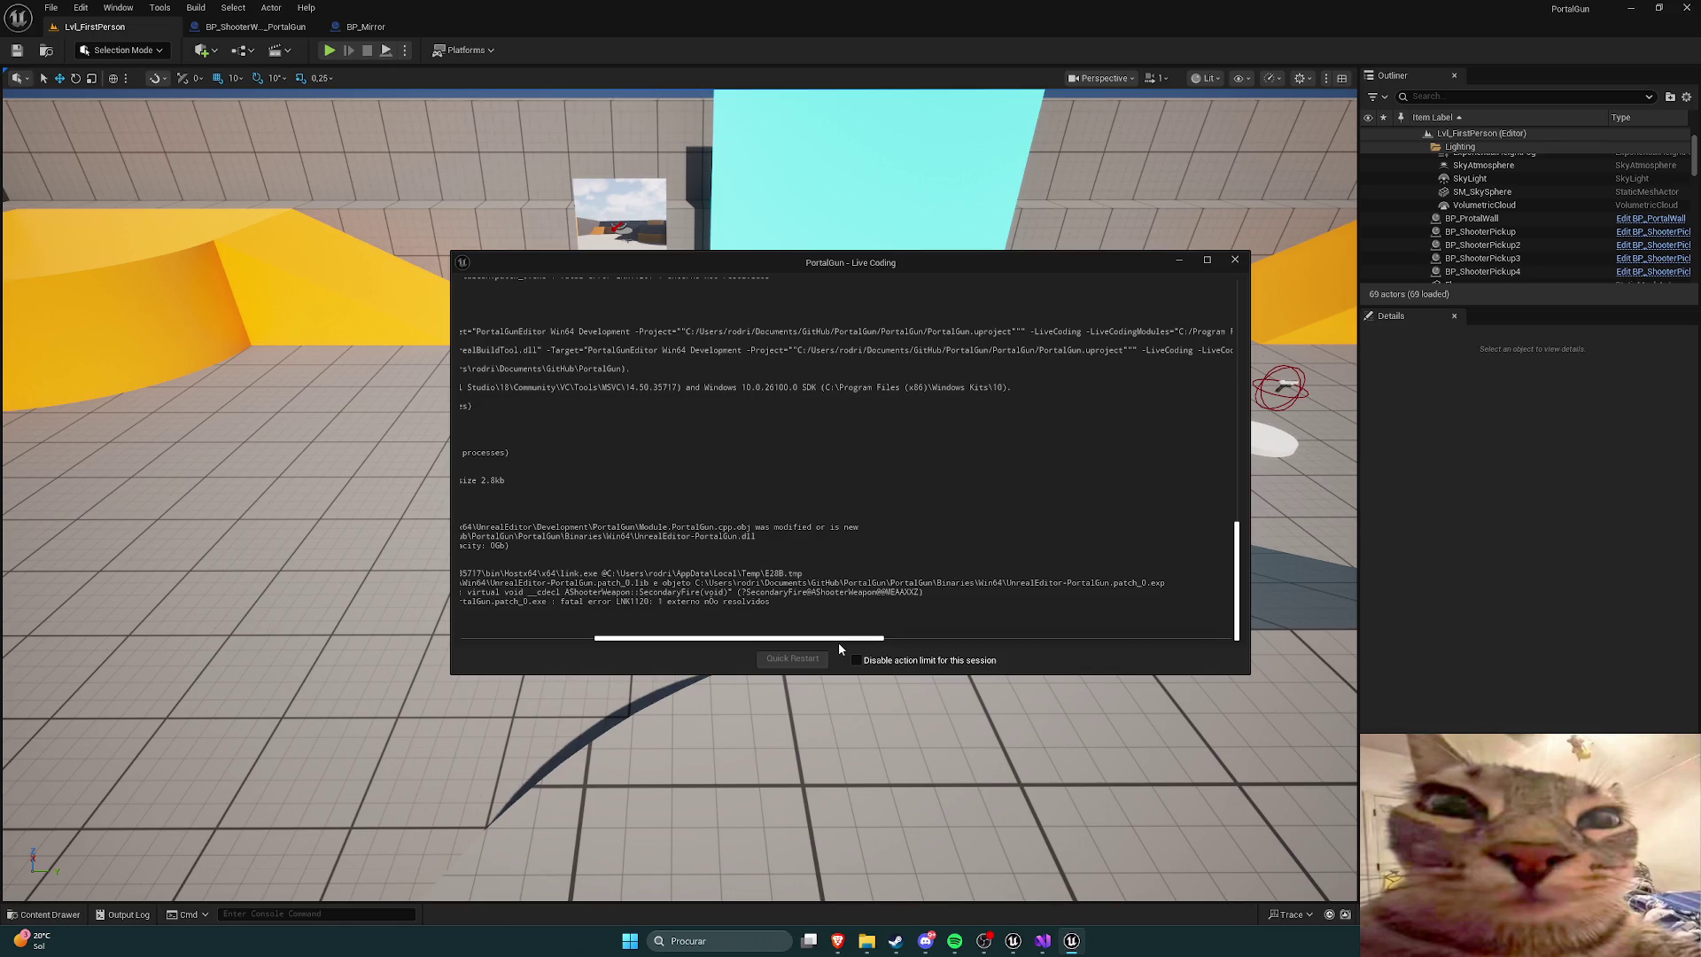
left_click_drag(838, 641, 815, 643)
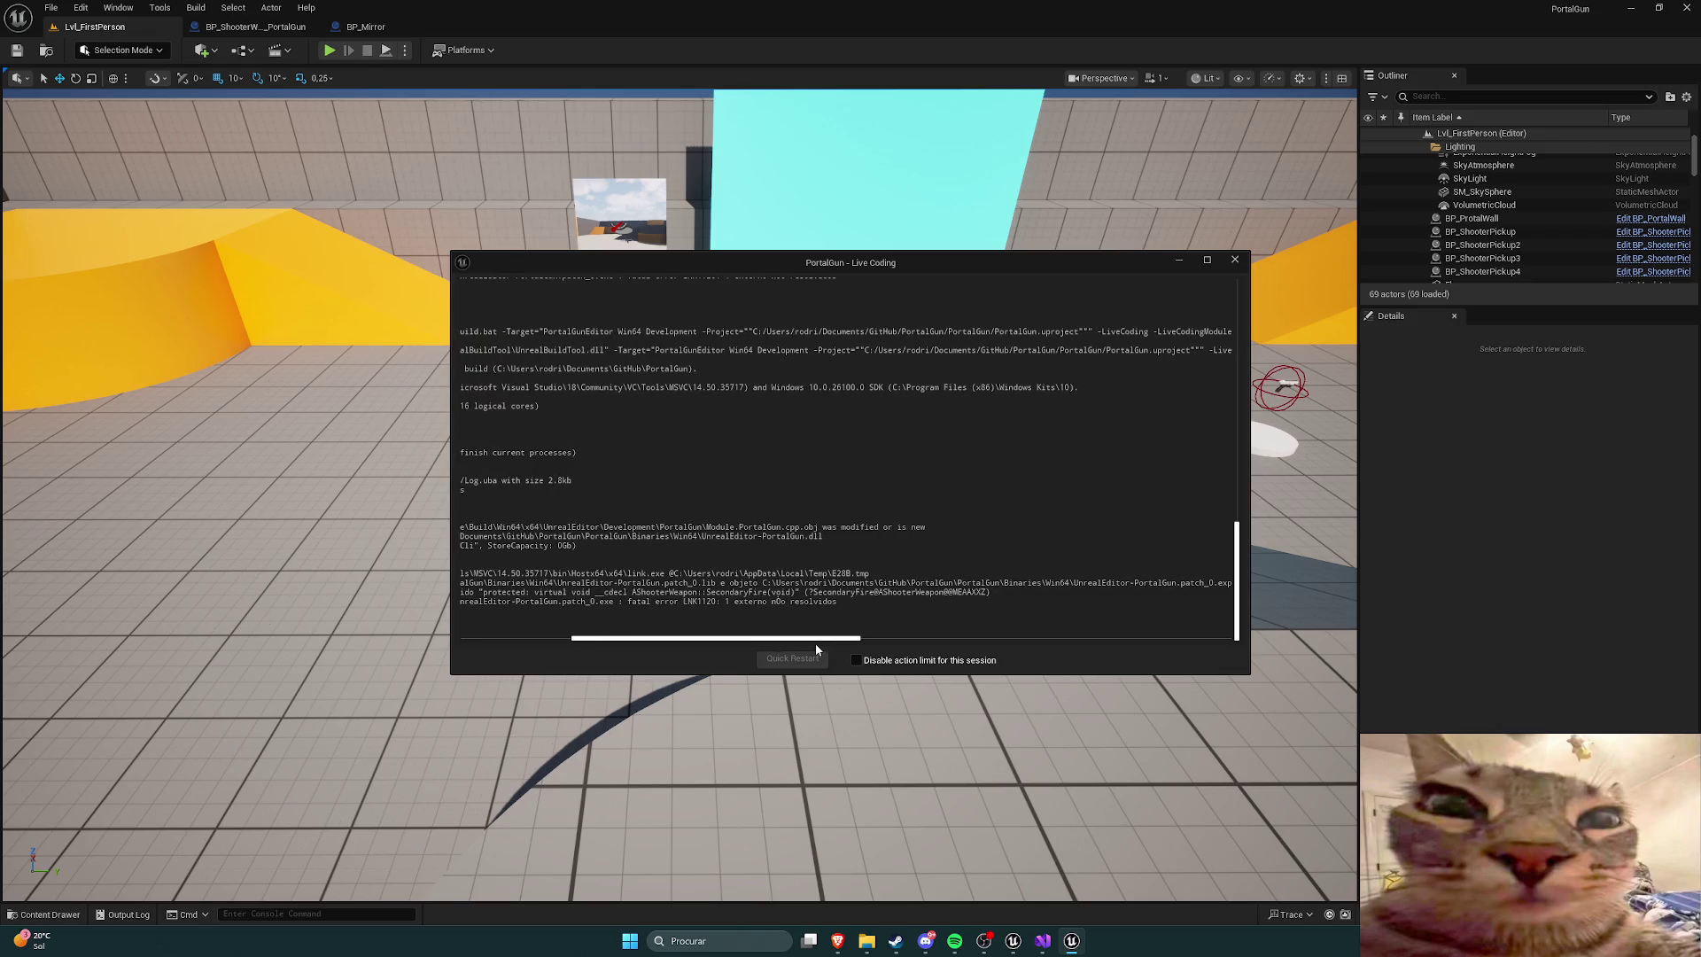
left_click_drag(815, 643, 707, 599)
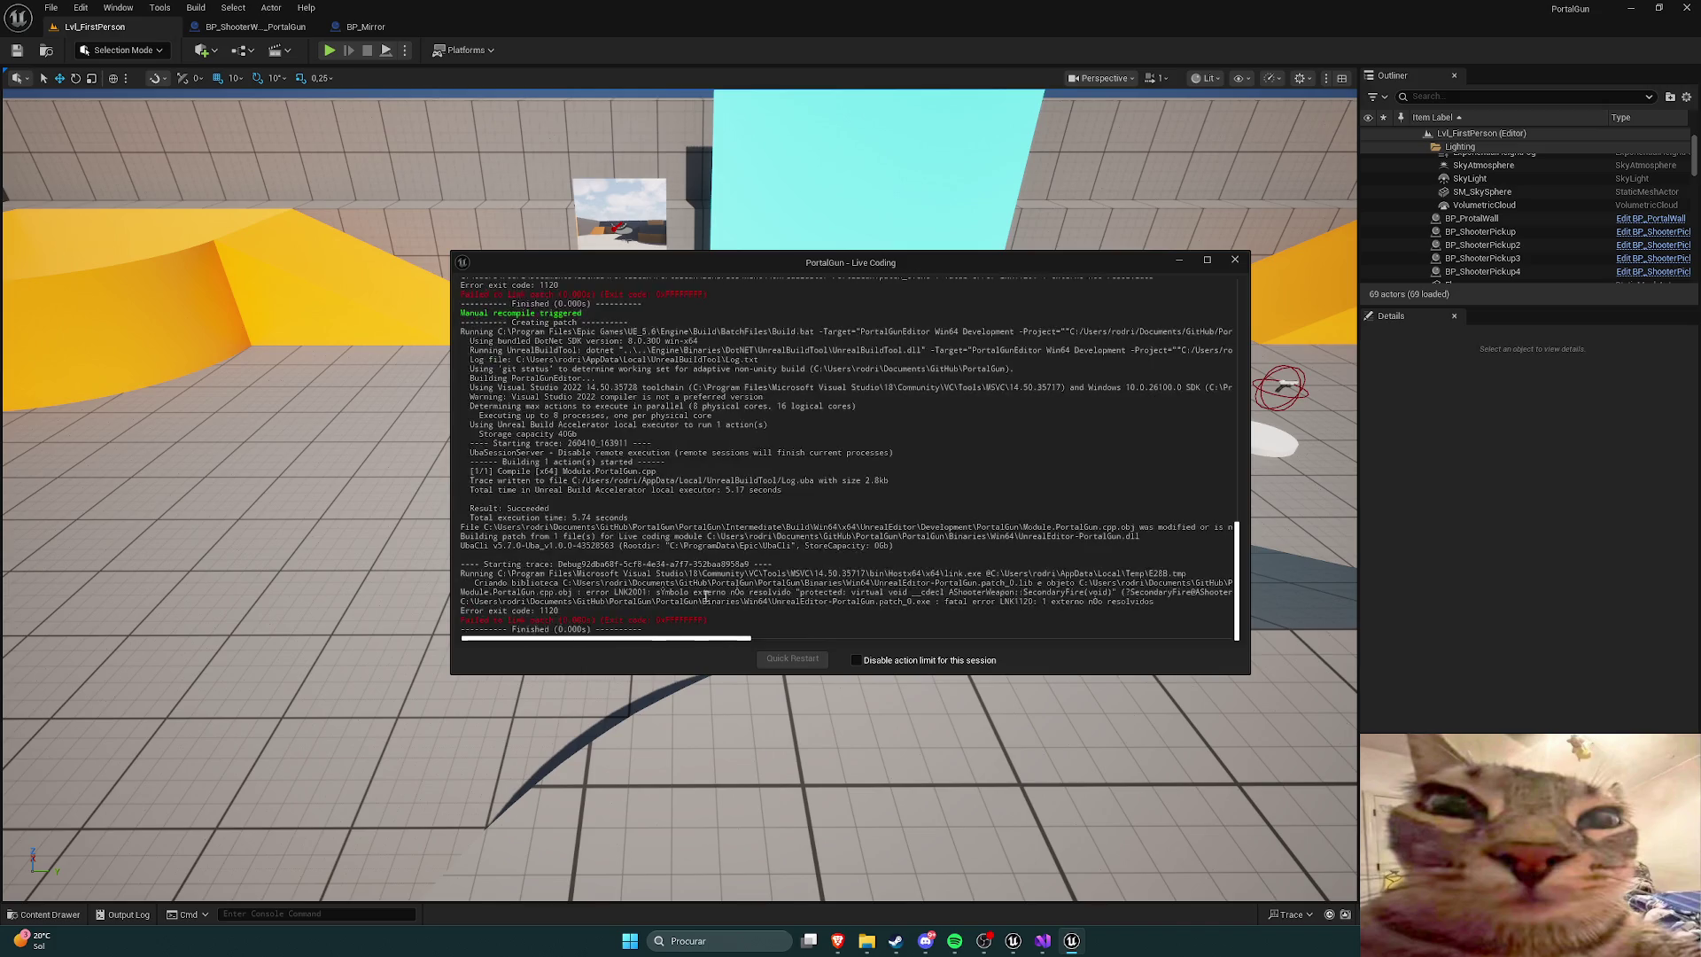
left_click(1235, 259)
key("ctrl+space")
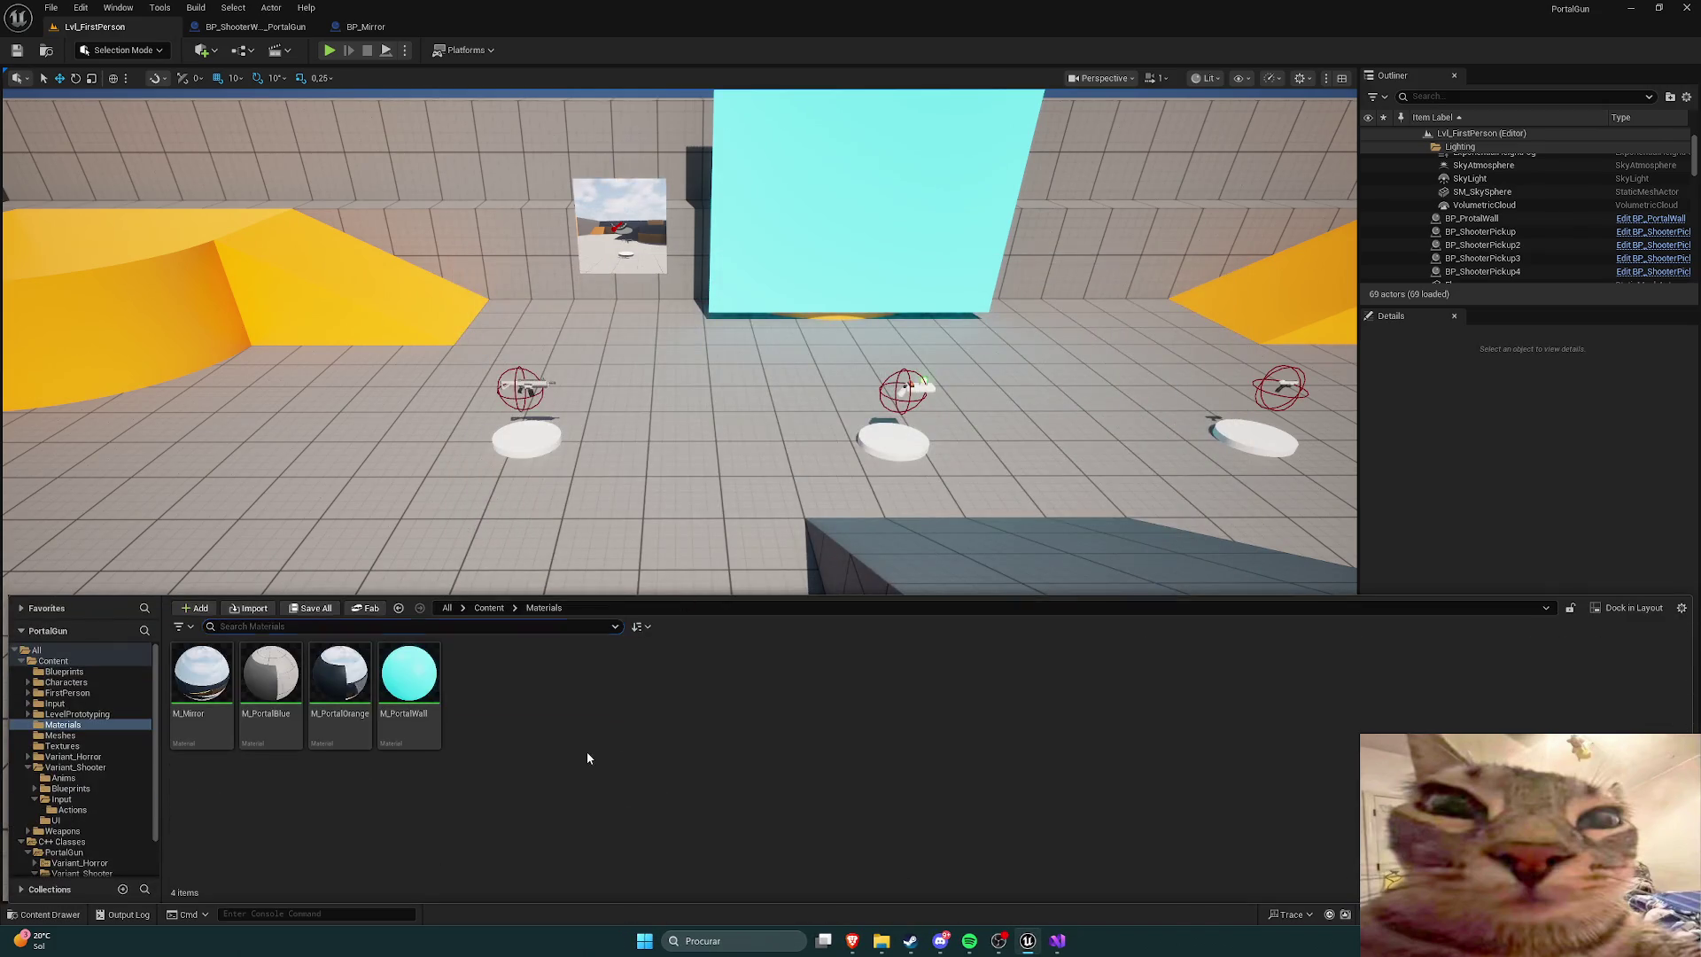
Step: Browse Variant_Shooter's AI classes, then open ShooterWeaponHolder's source from the Weapons folder
scroll(98, 753, "down", 2)
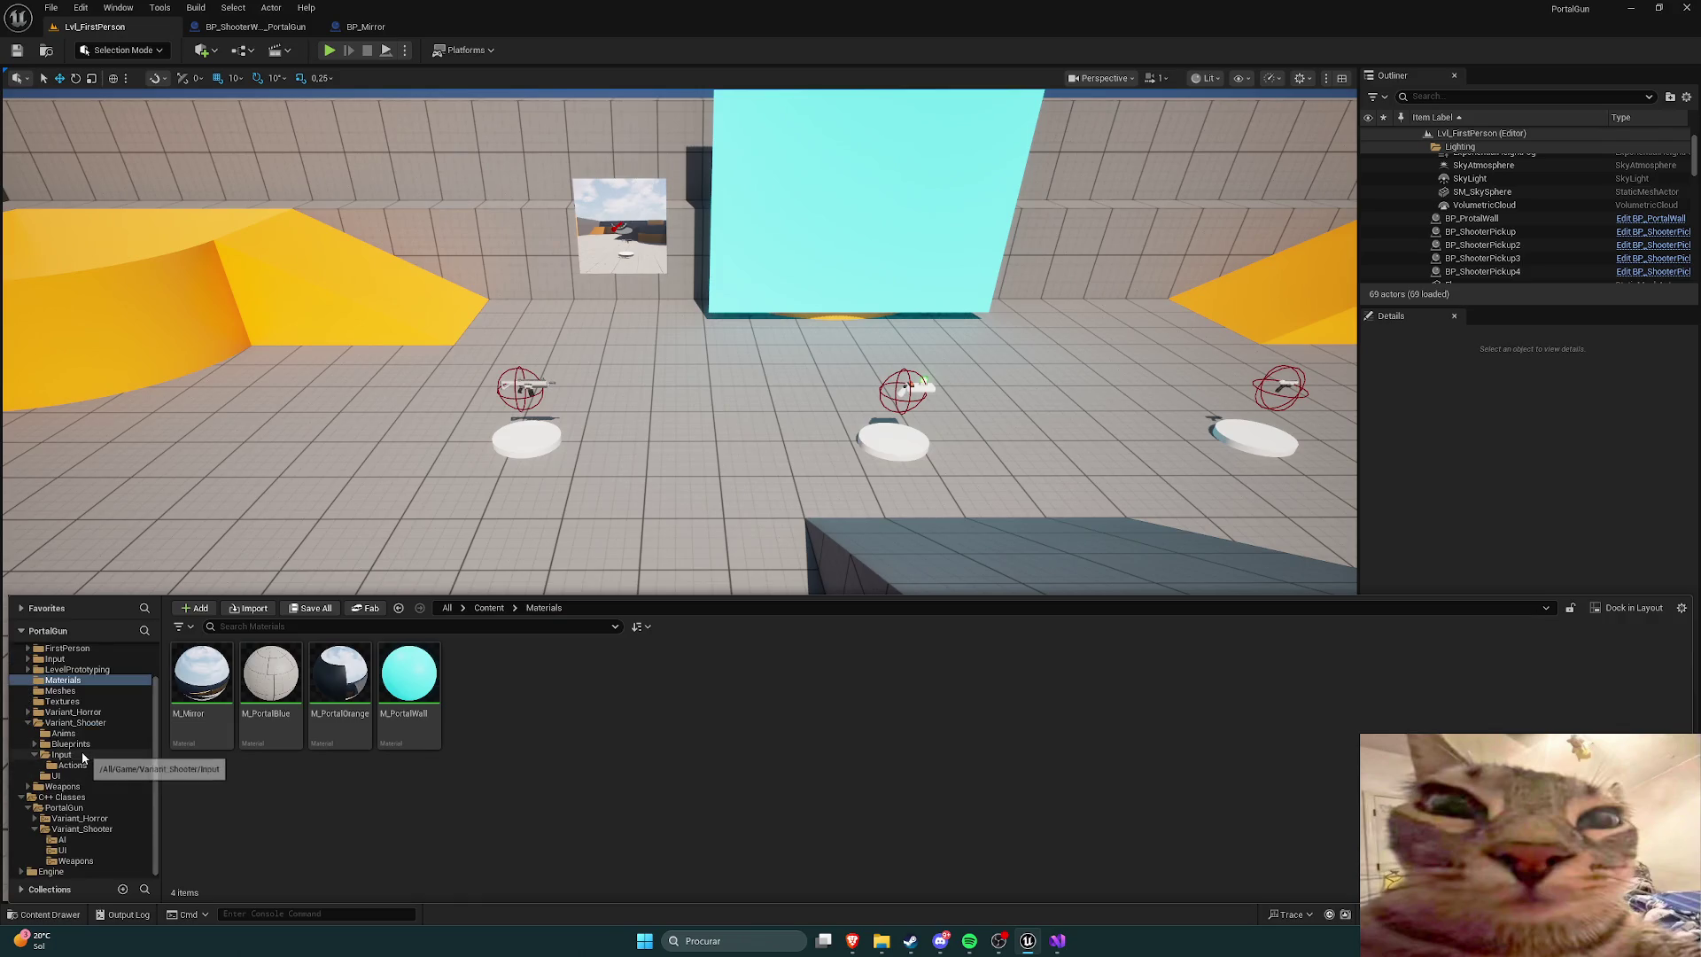
left_click(81, 830)
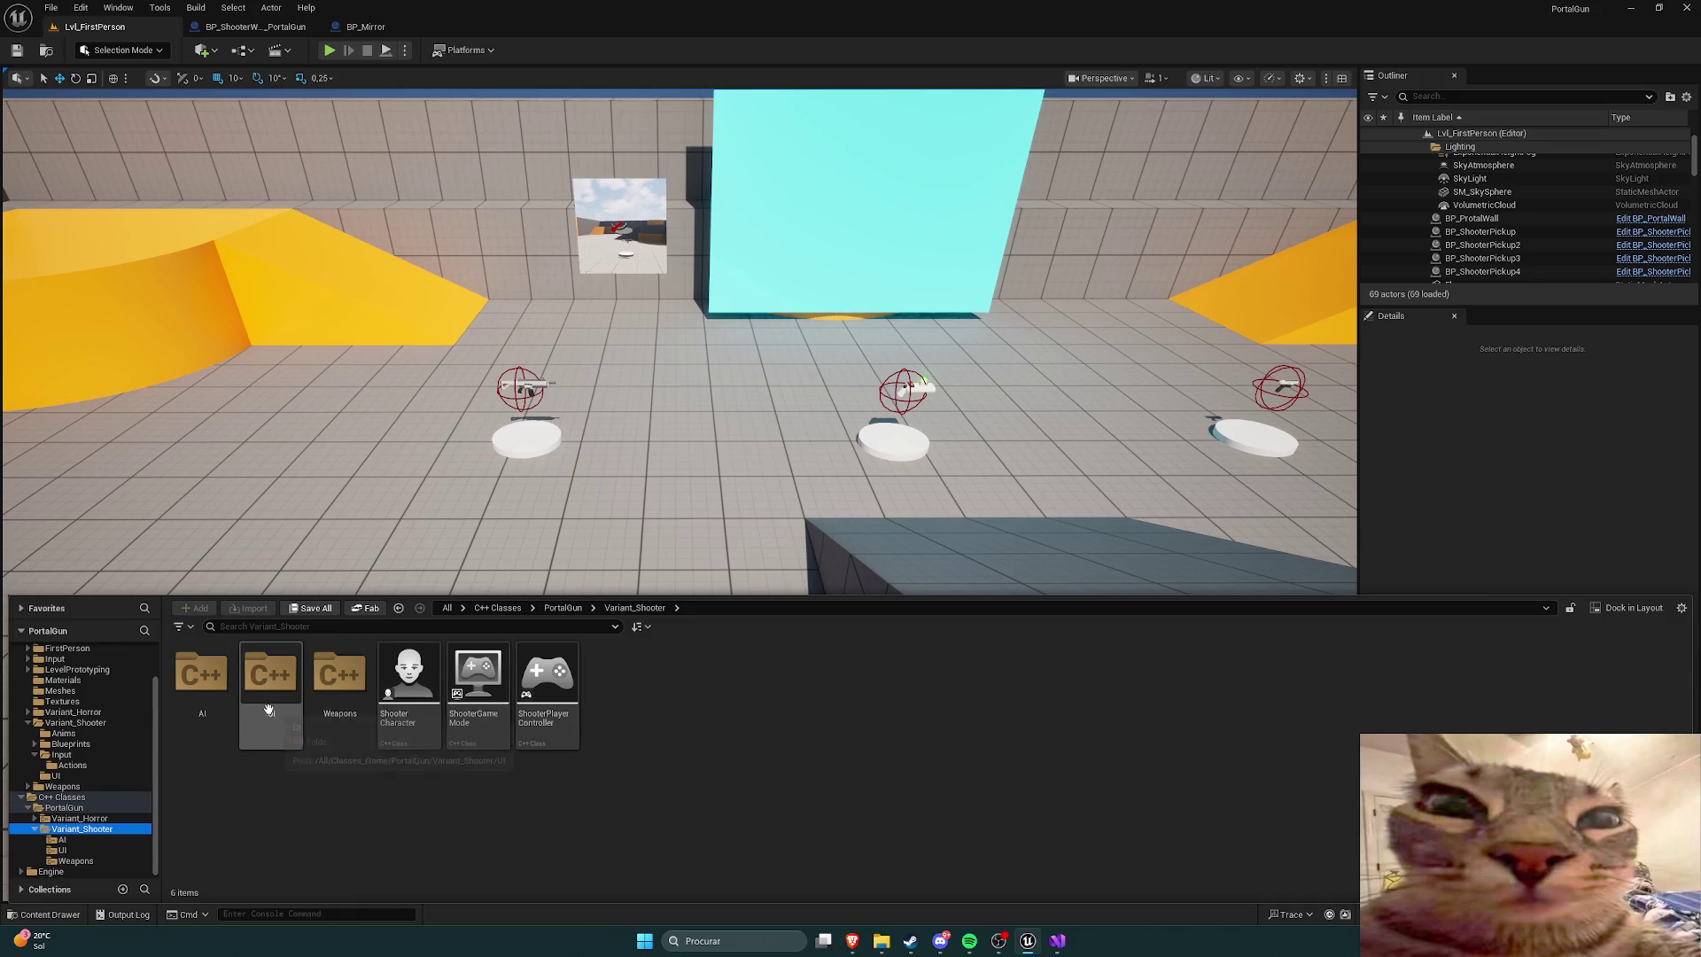
double_click(217, 702)
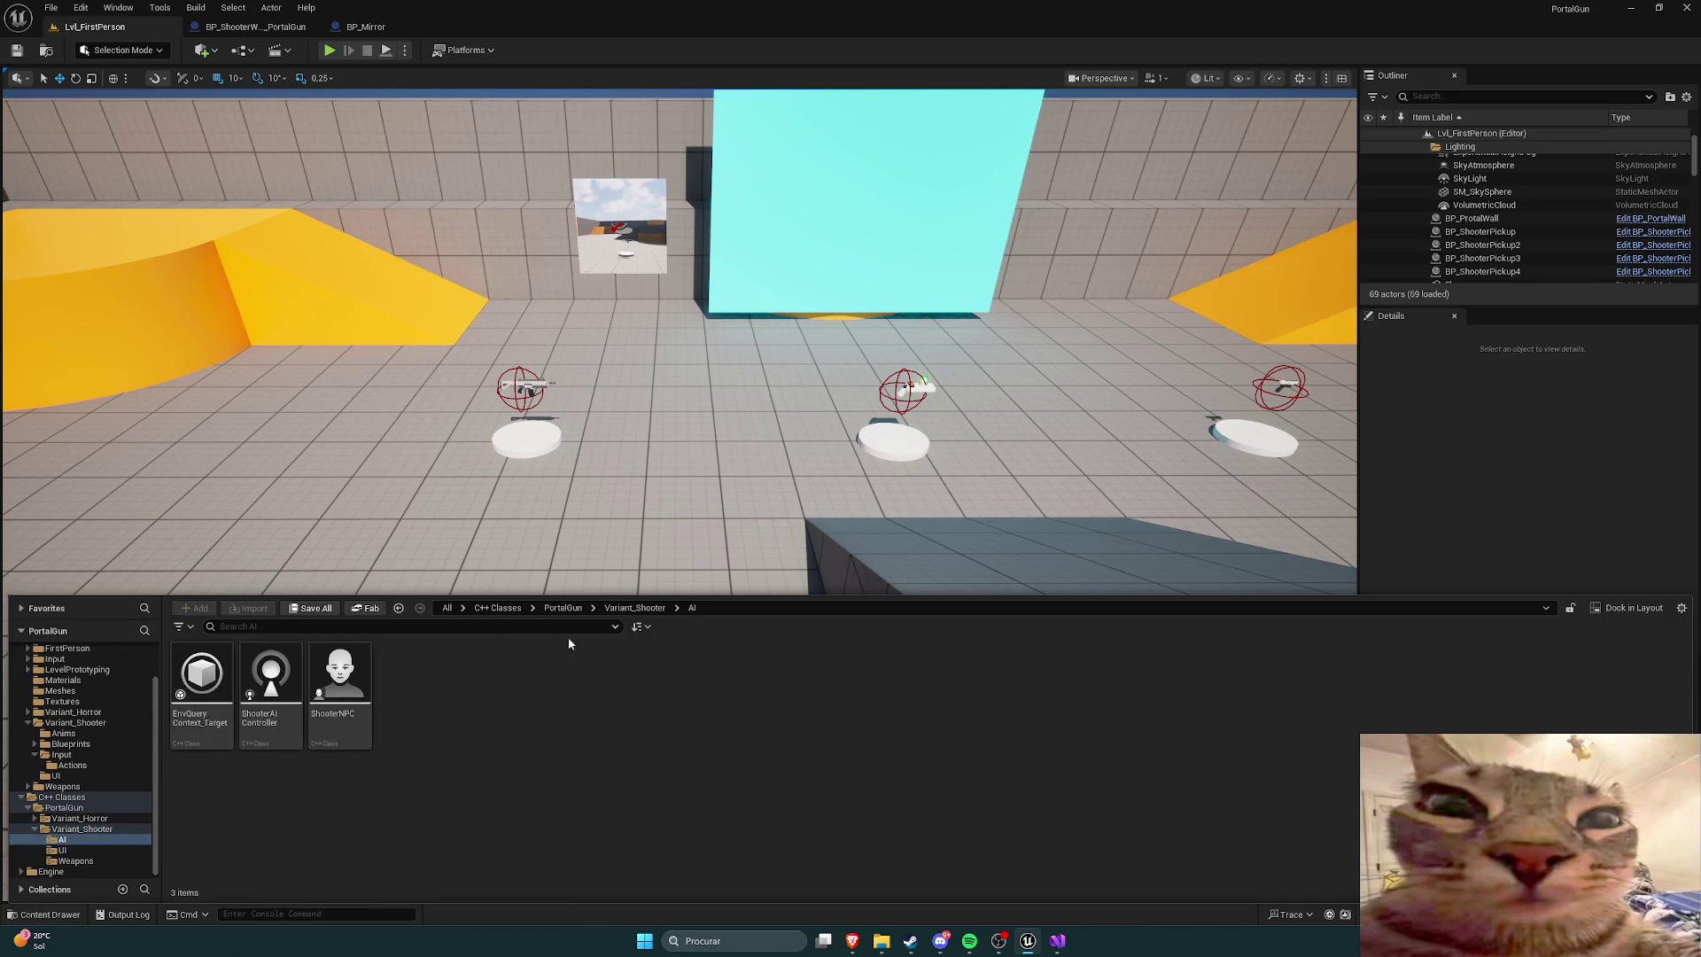
left_click(624, 611)
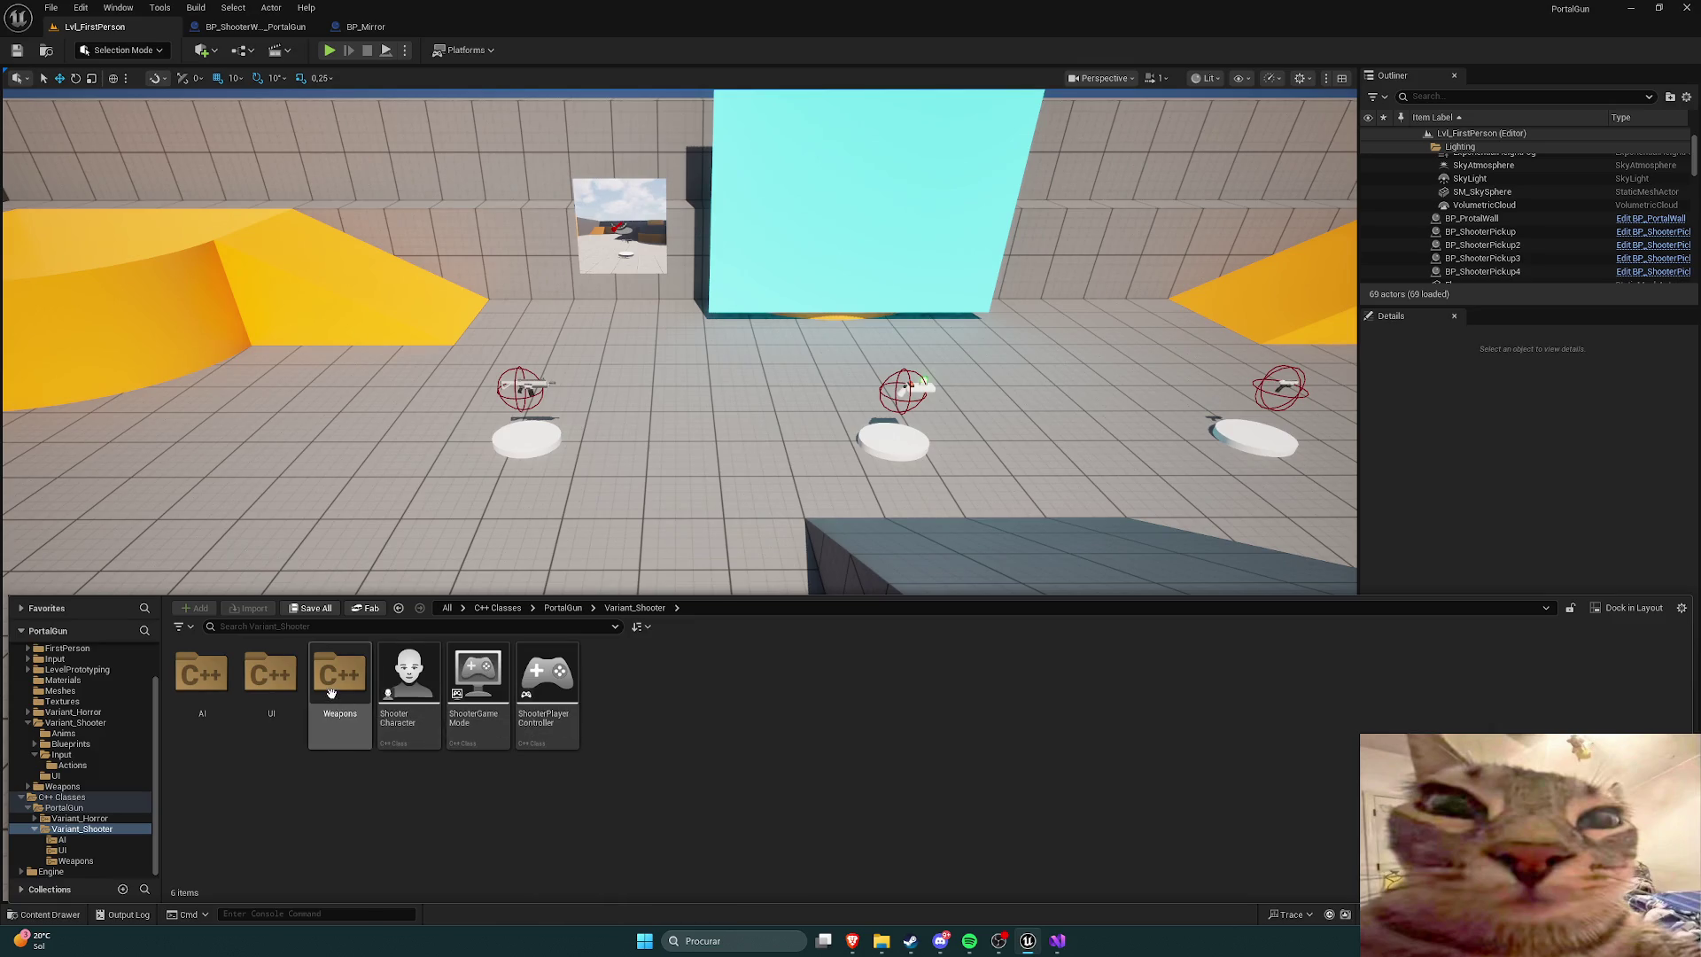
double_click(335, 705)
double_click(399, 680)
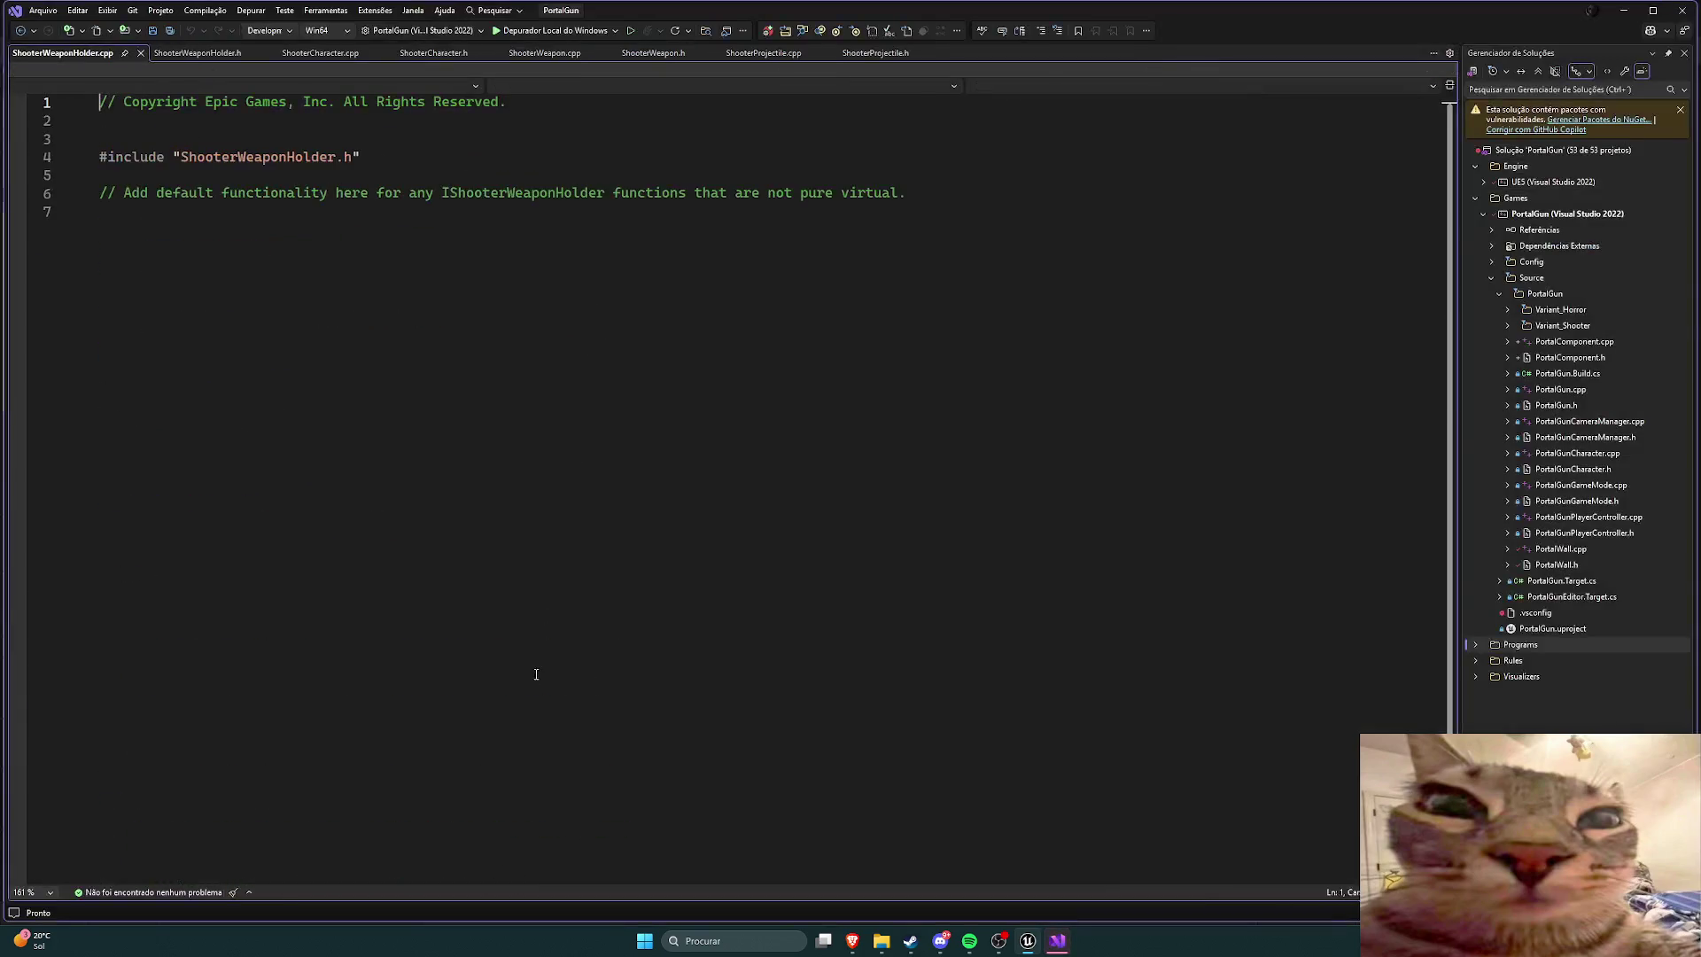
Step: Read ShooterWeaponHolder.h, close both ShooterWeaponHolder files, and return to the Unreal Editor
left_click(196, 53)
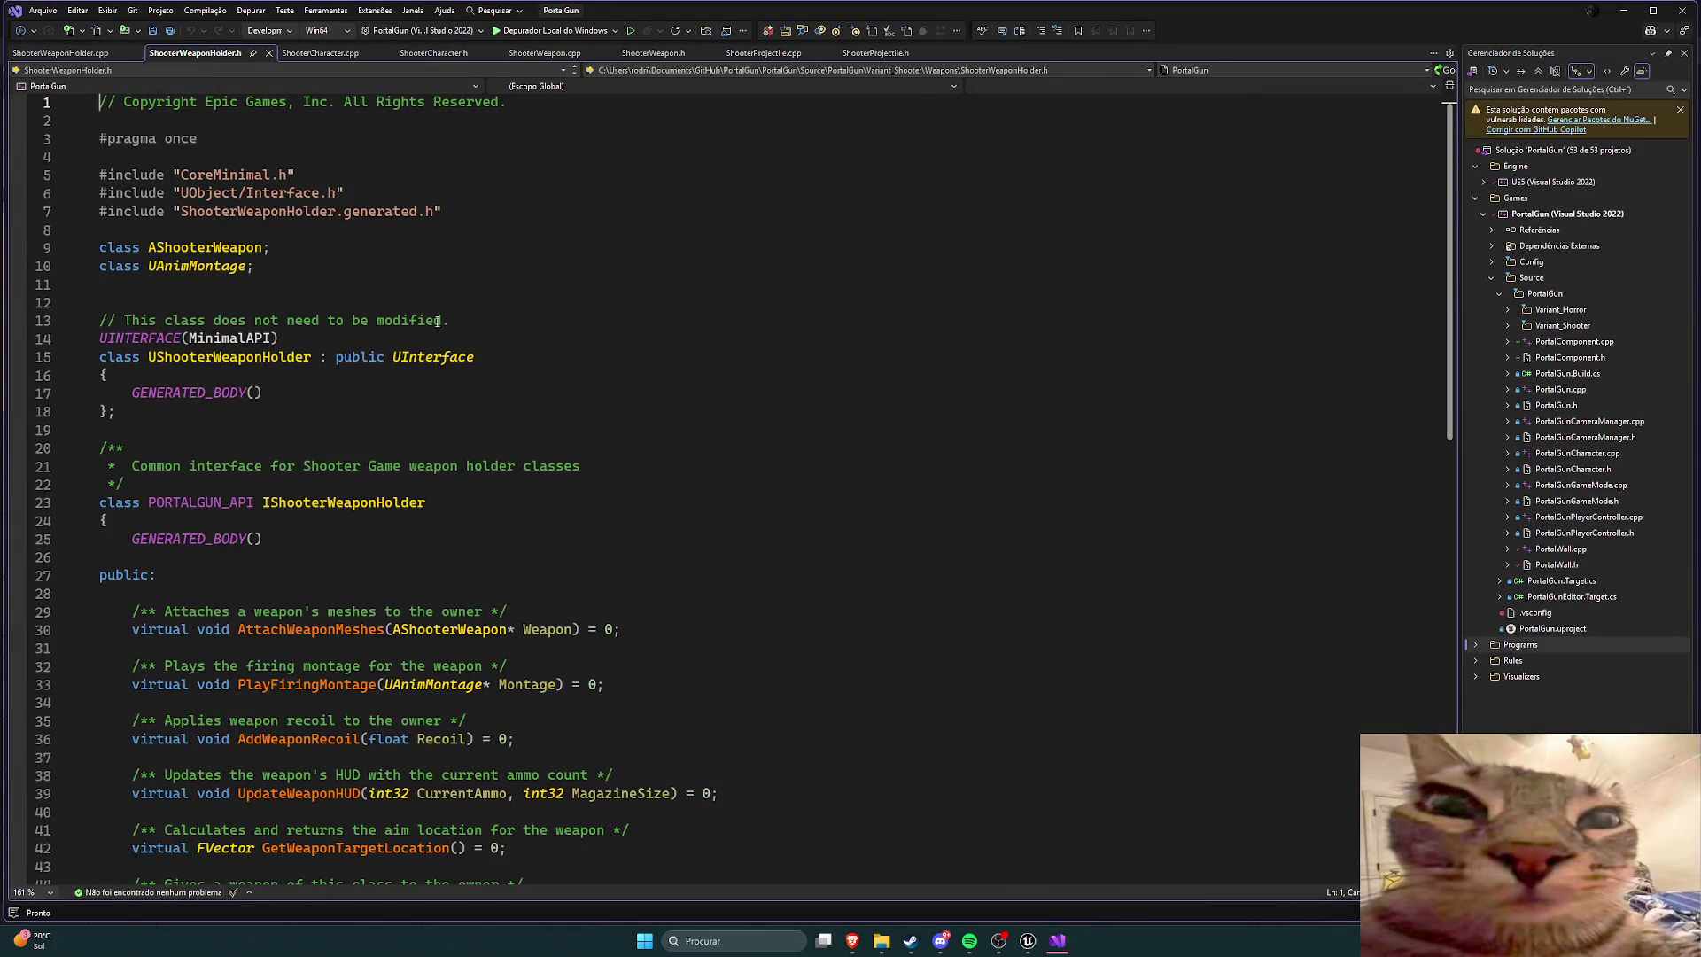
scroll(454, 348, "down", 5)
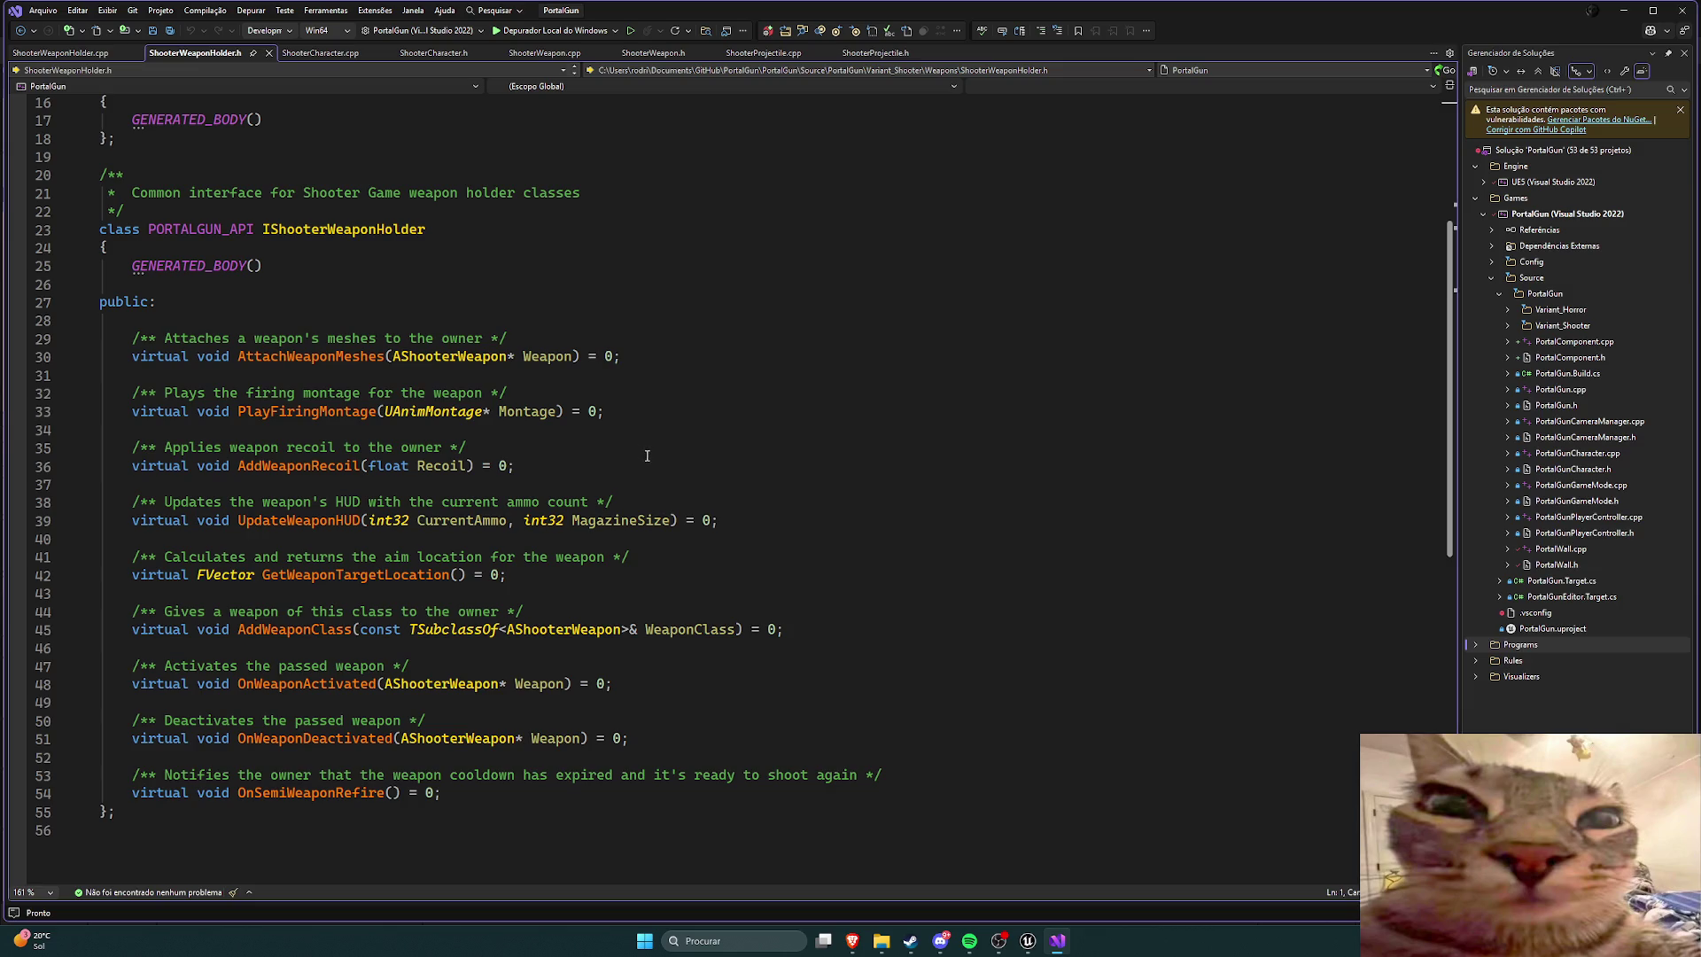
scroll(647, 455, "up", 3)
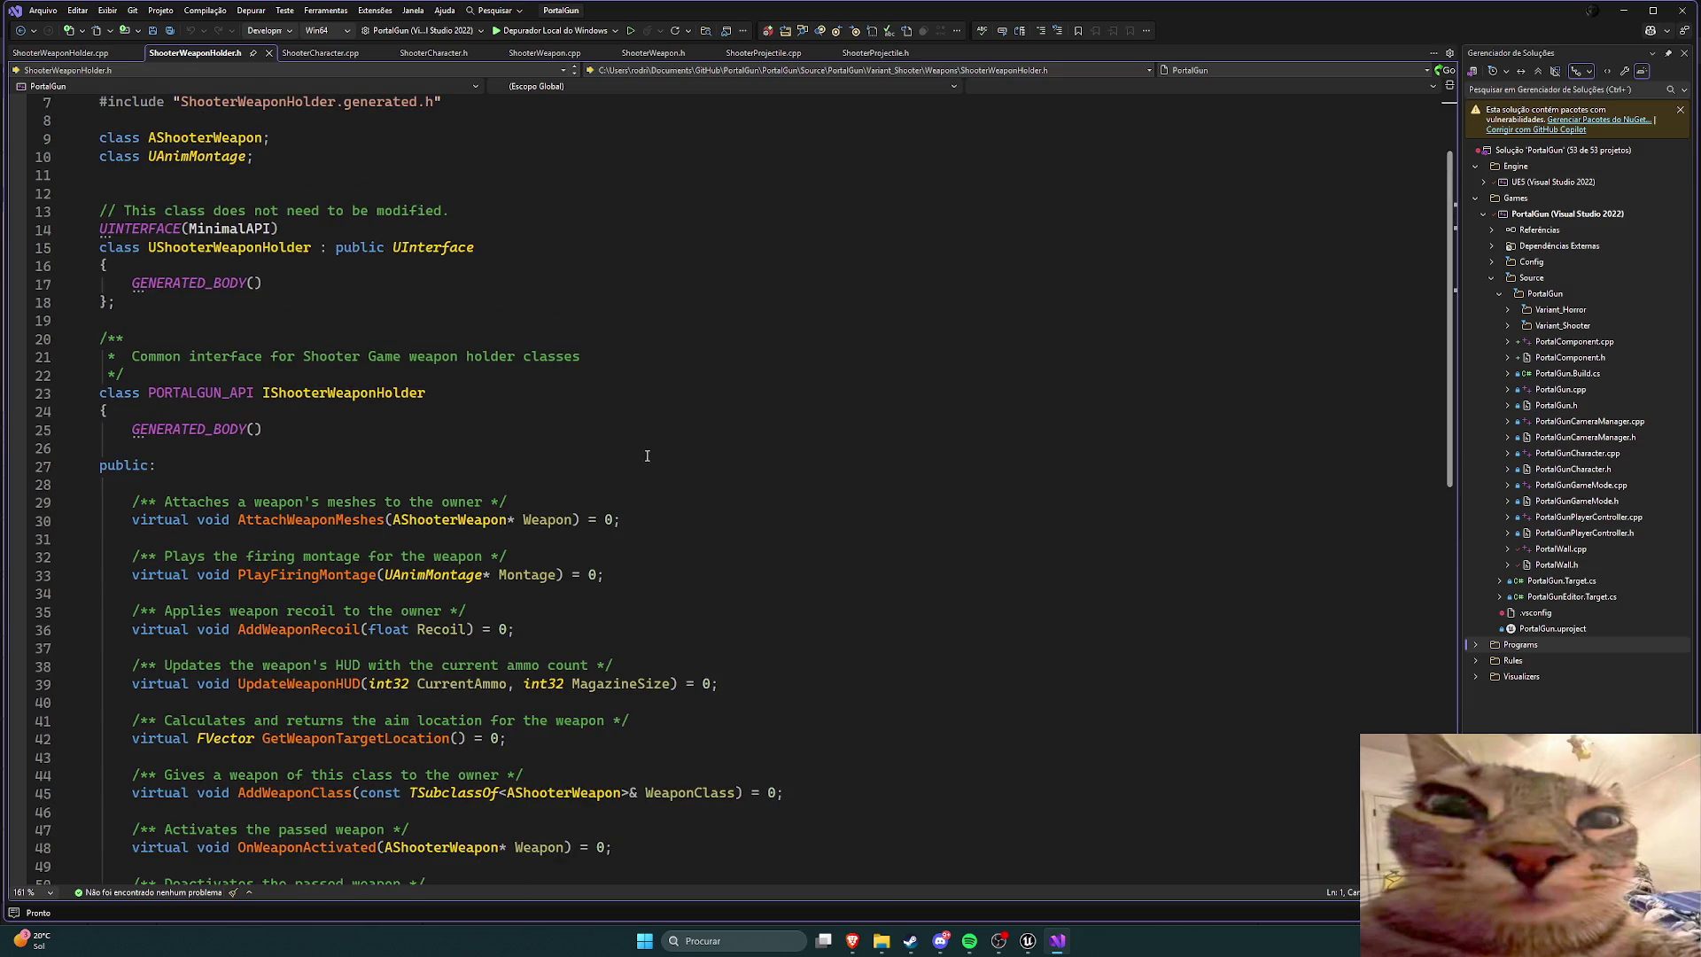
scroll(647, 456, "up", 2)
left_click(92, 55)
left_click(130, 52)
left_click(132, 52)
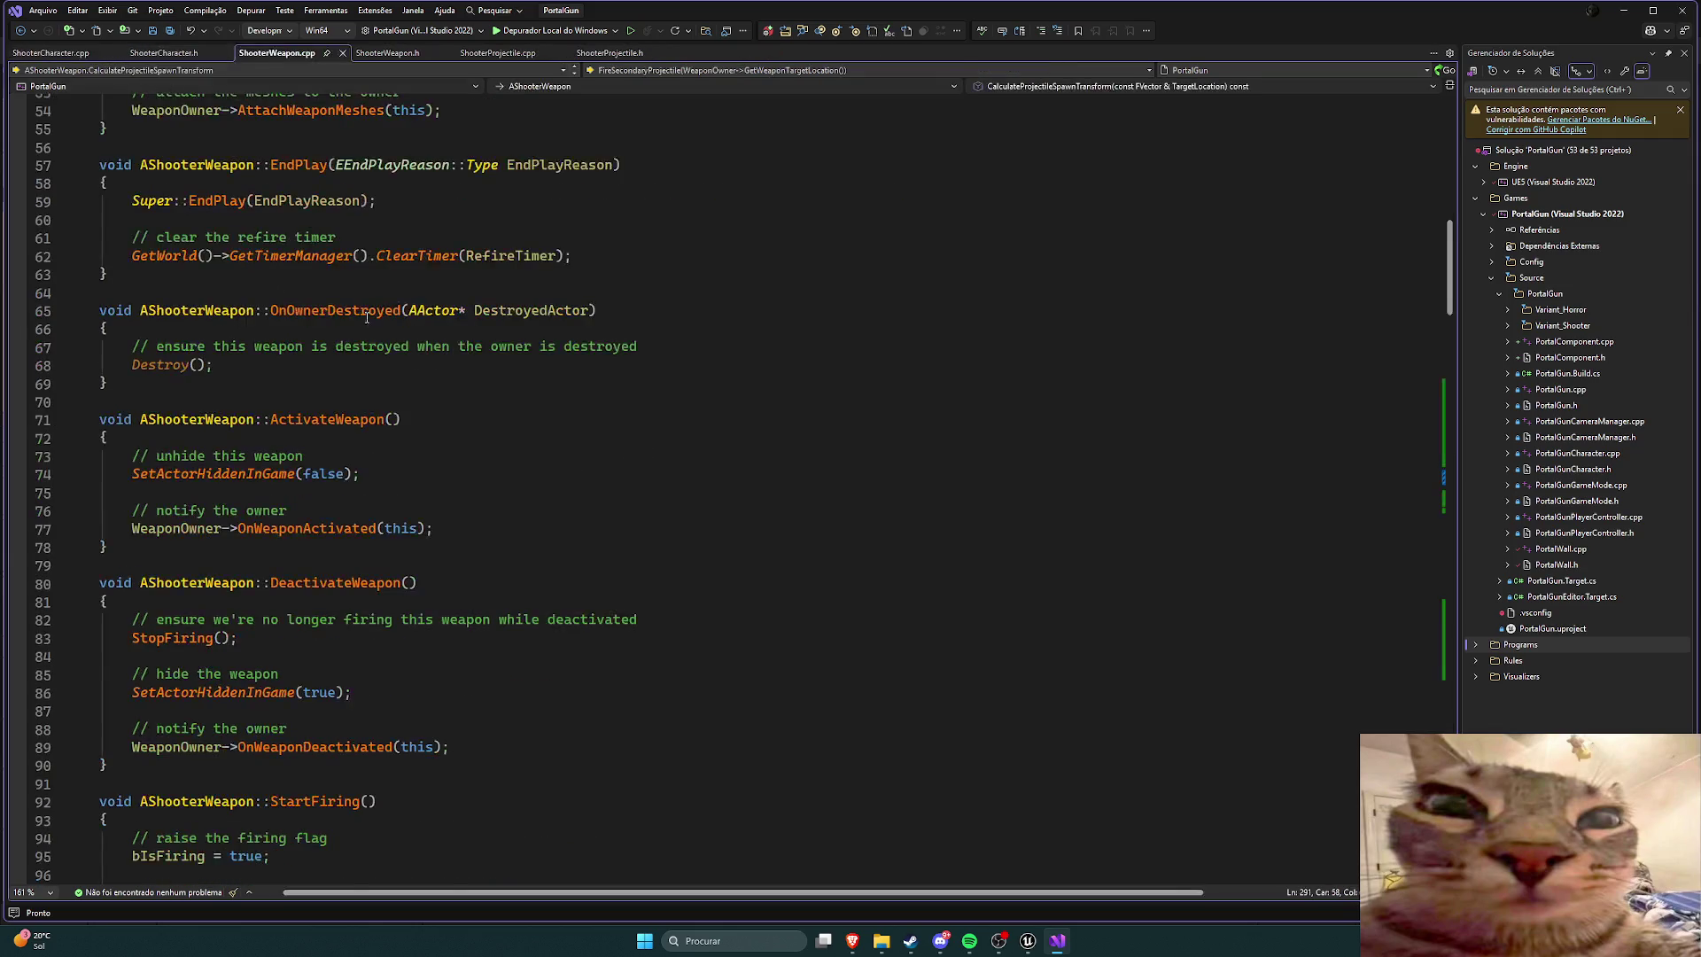
left_click(1026, 941)
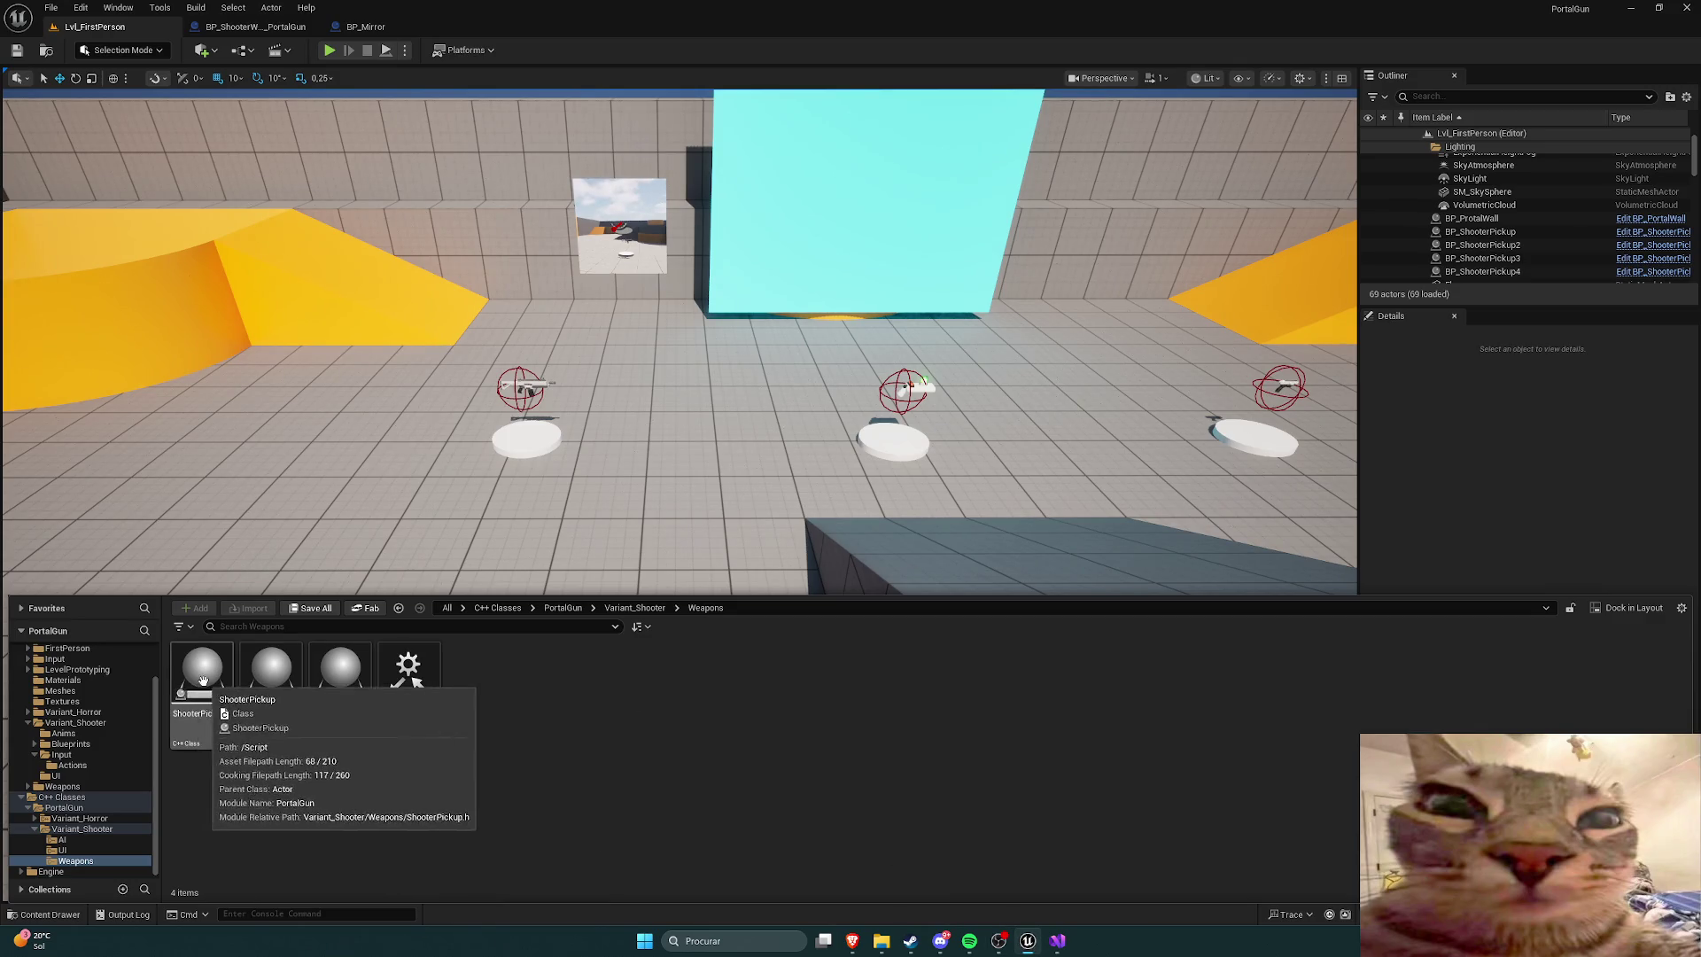
Step: Open ShooterPickup's source and read through its .cpp and .h files
double_click(202, 691)
scroll(499, 663, "down", 5)
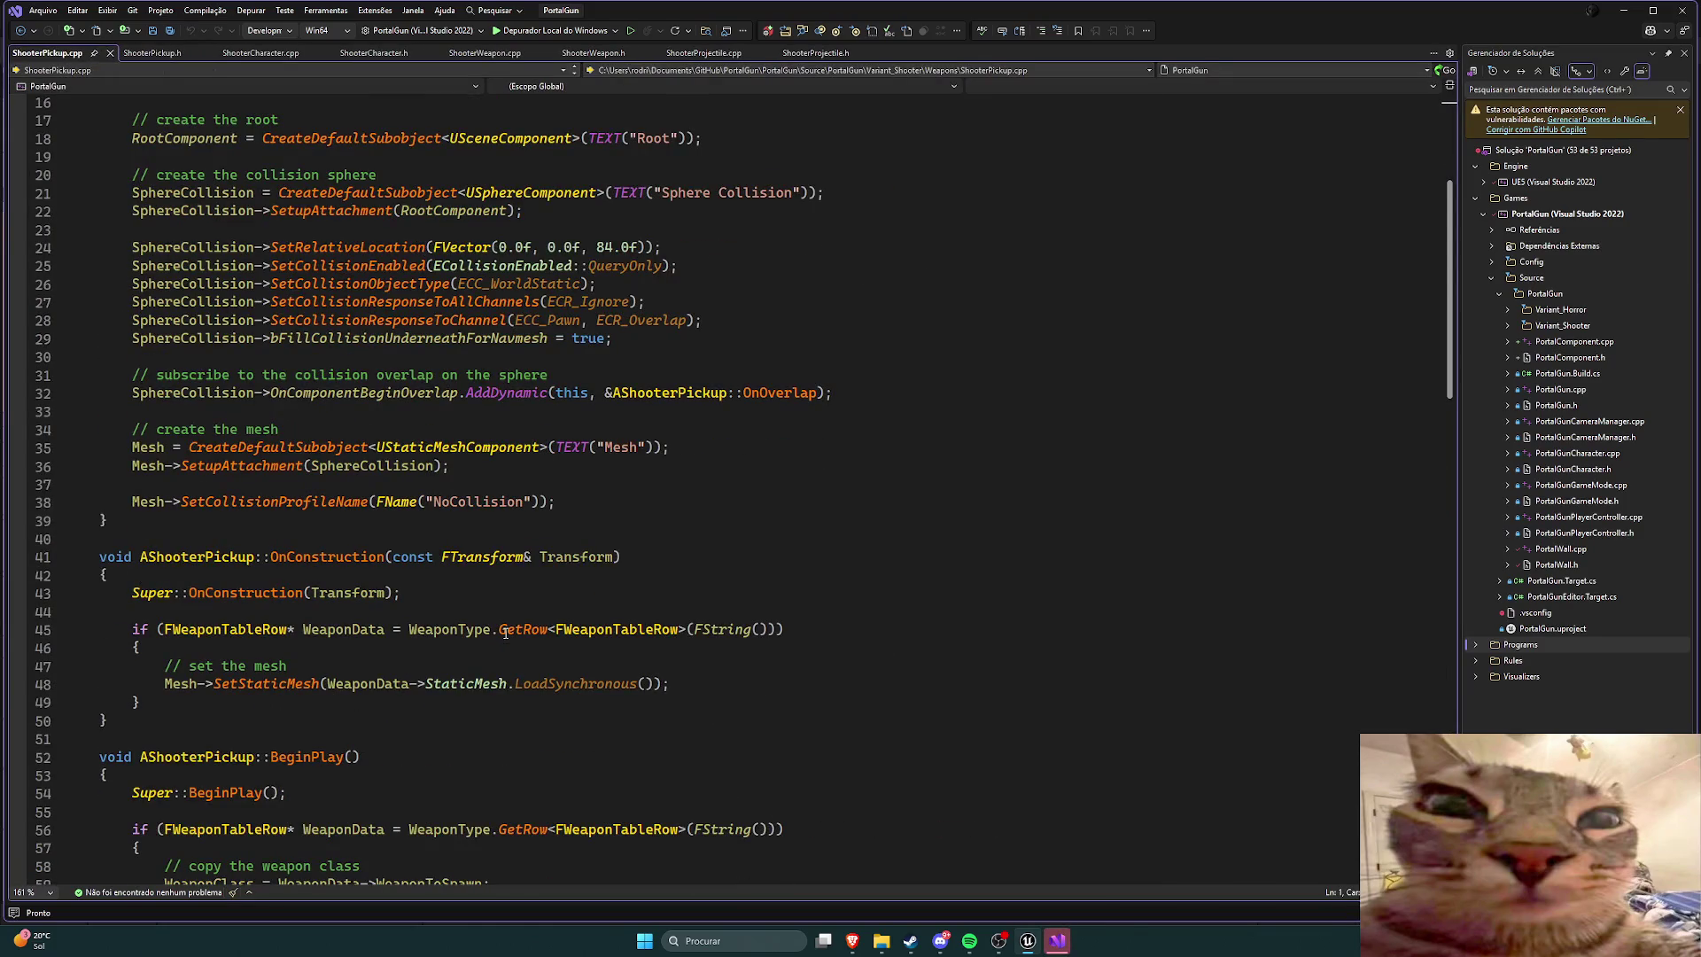
scroll(505, 633, "down", 10)
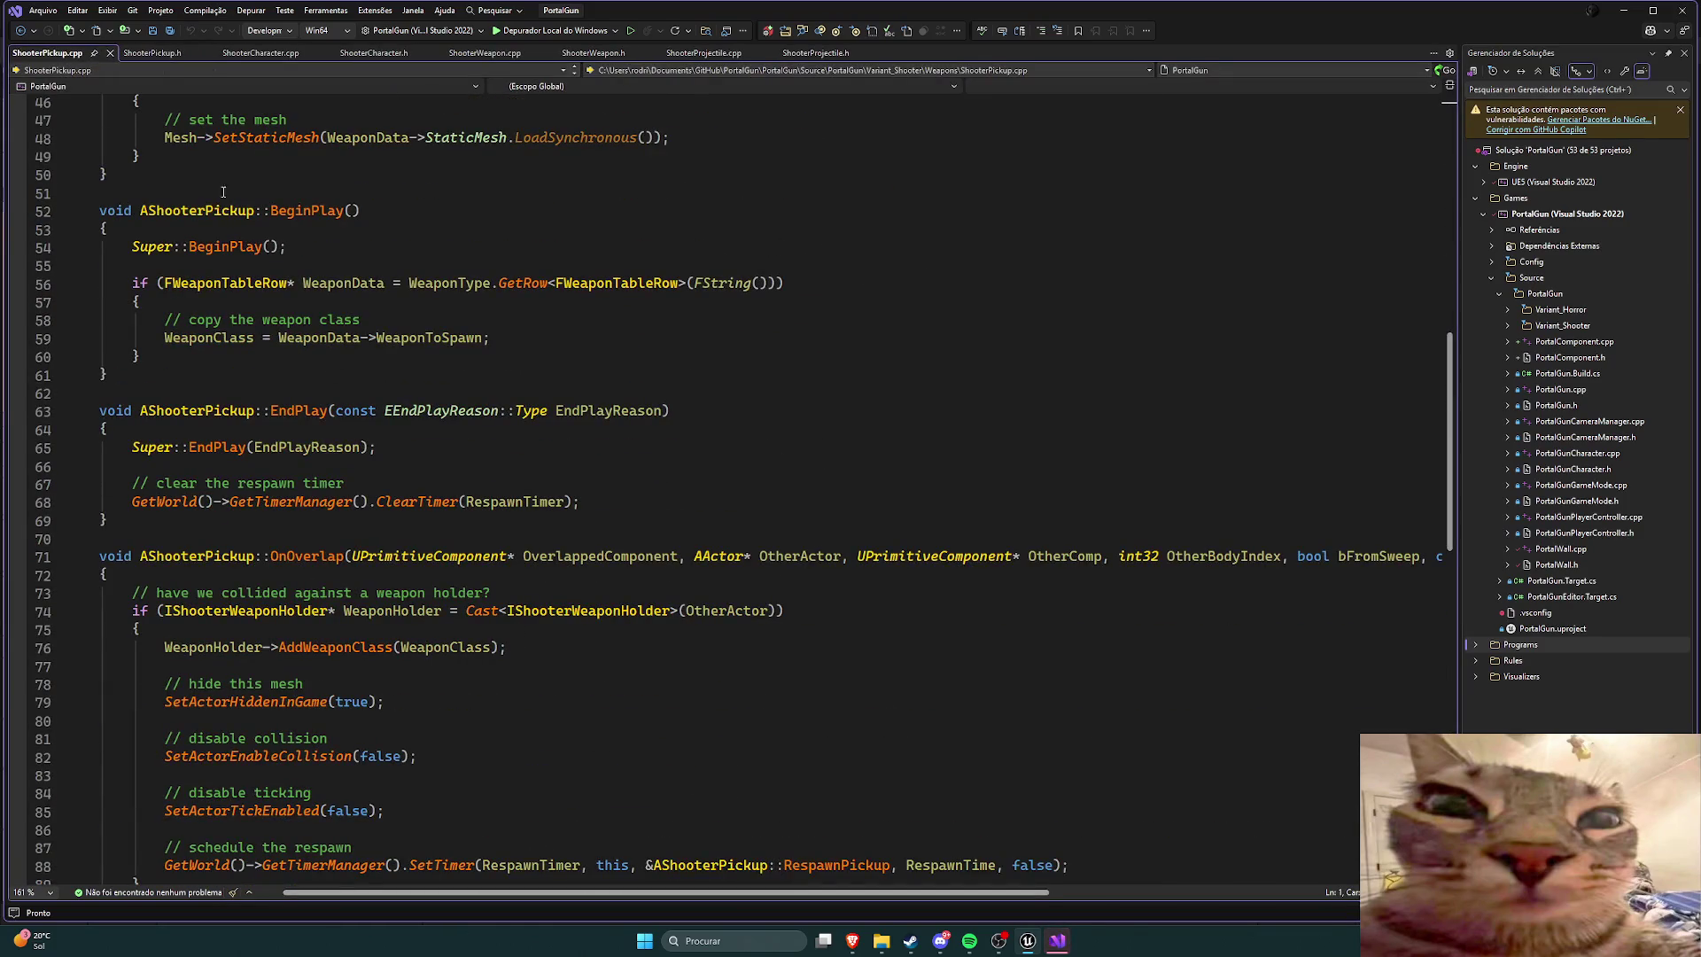
left_click(152, 53)
scroll(620, 569, "down", 12)
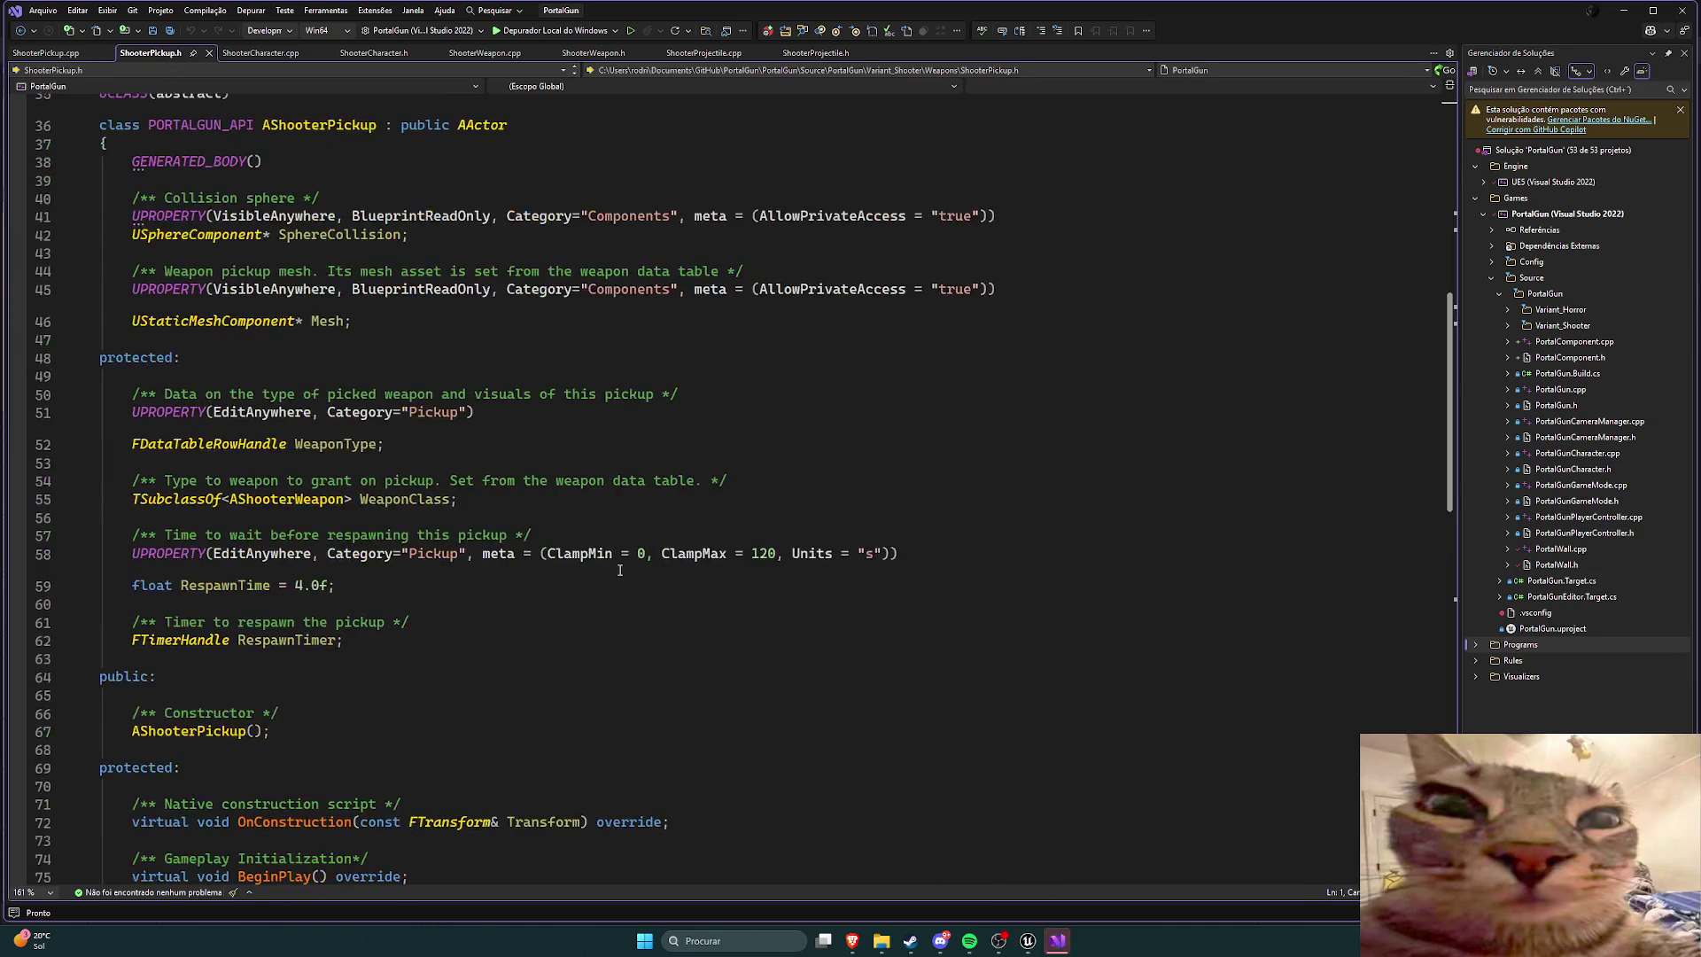
scroll(611, 580, "down", 5)
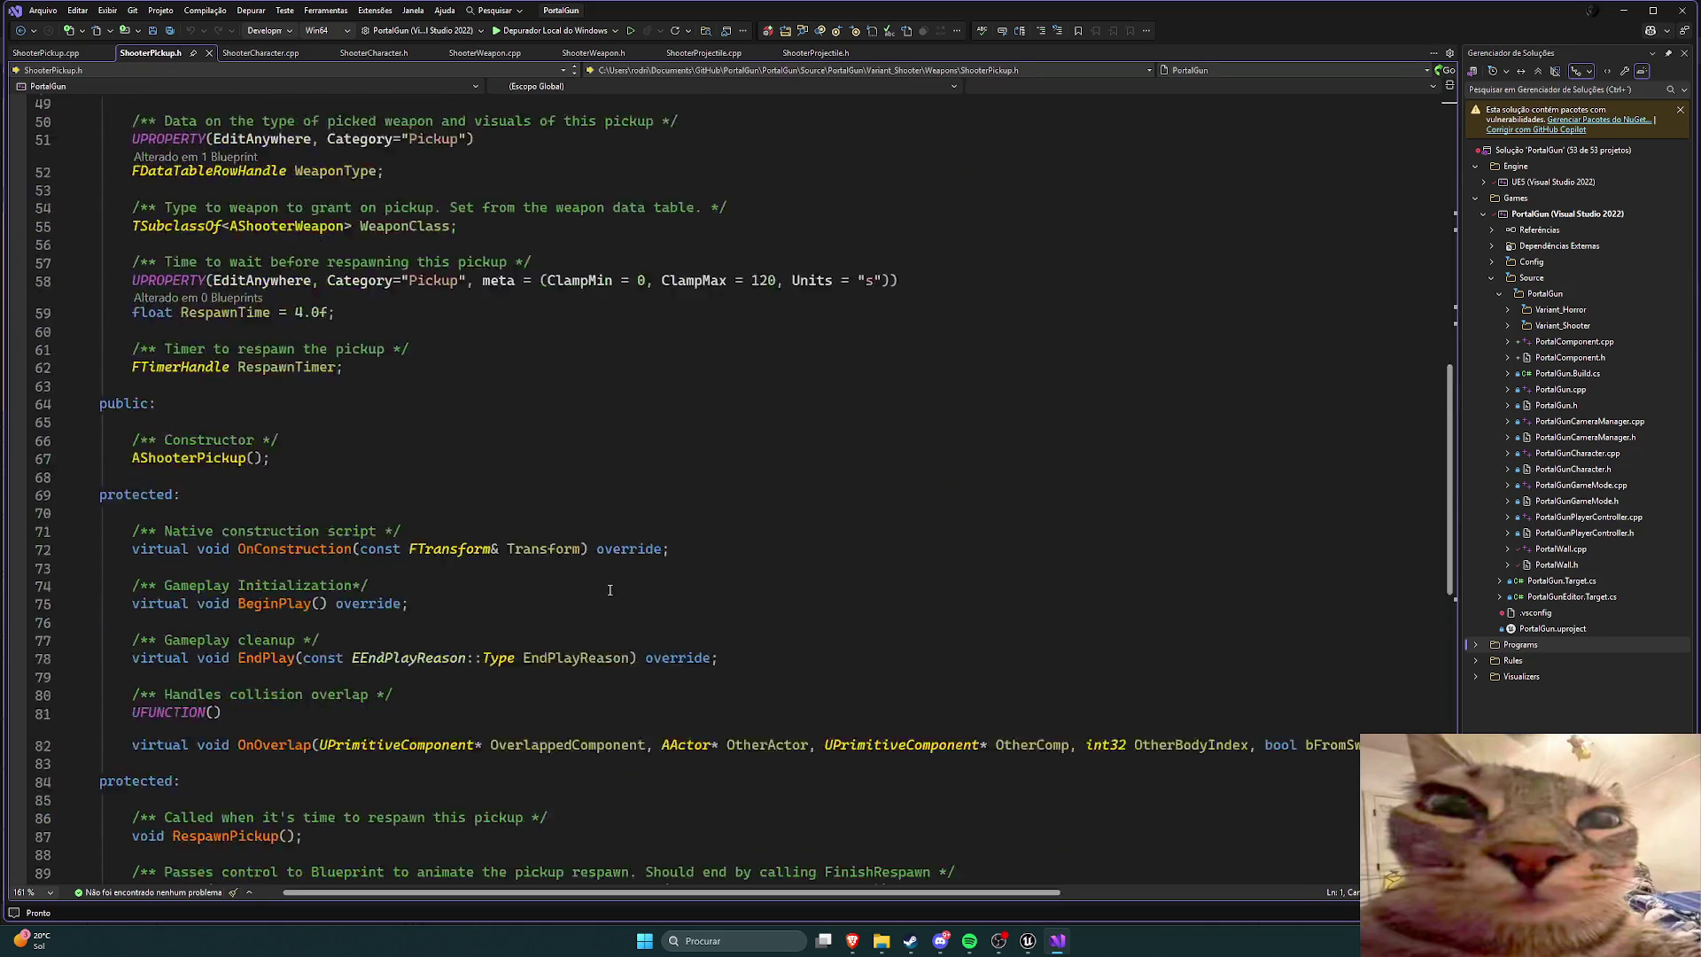
scroll(609, 590, "down", 2)
scroll(610, 592, "down", 7)
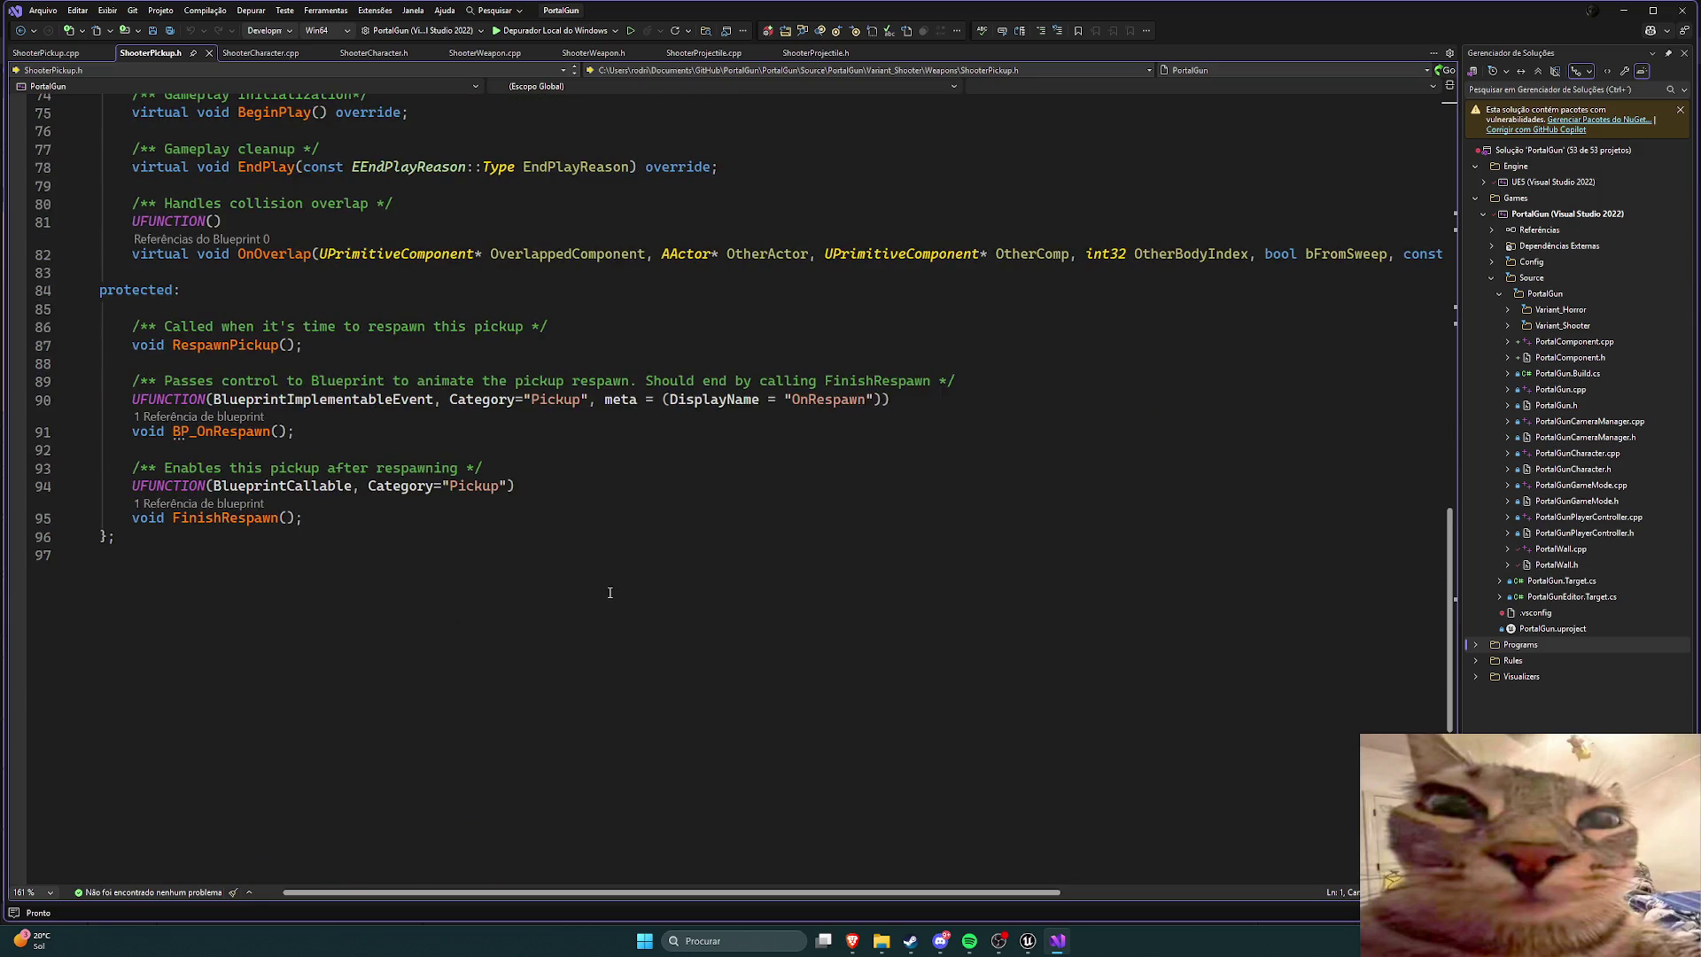
scroll(555, 551, "up", 4)
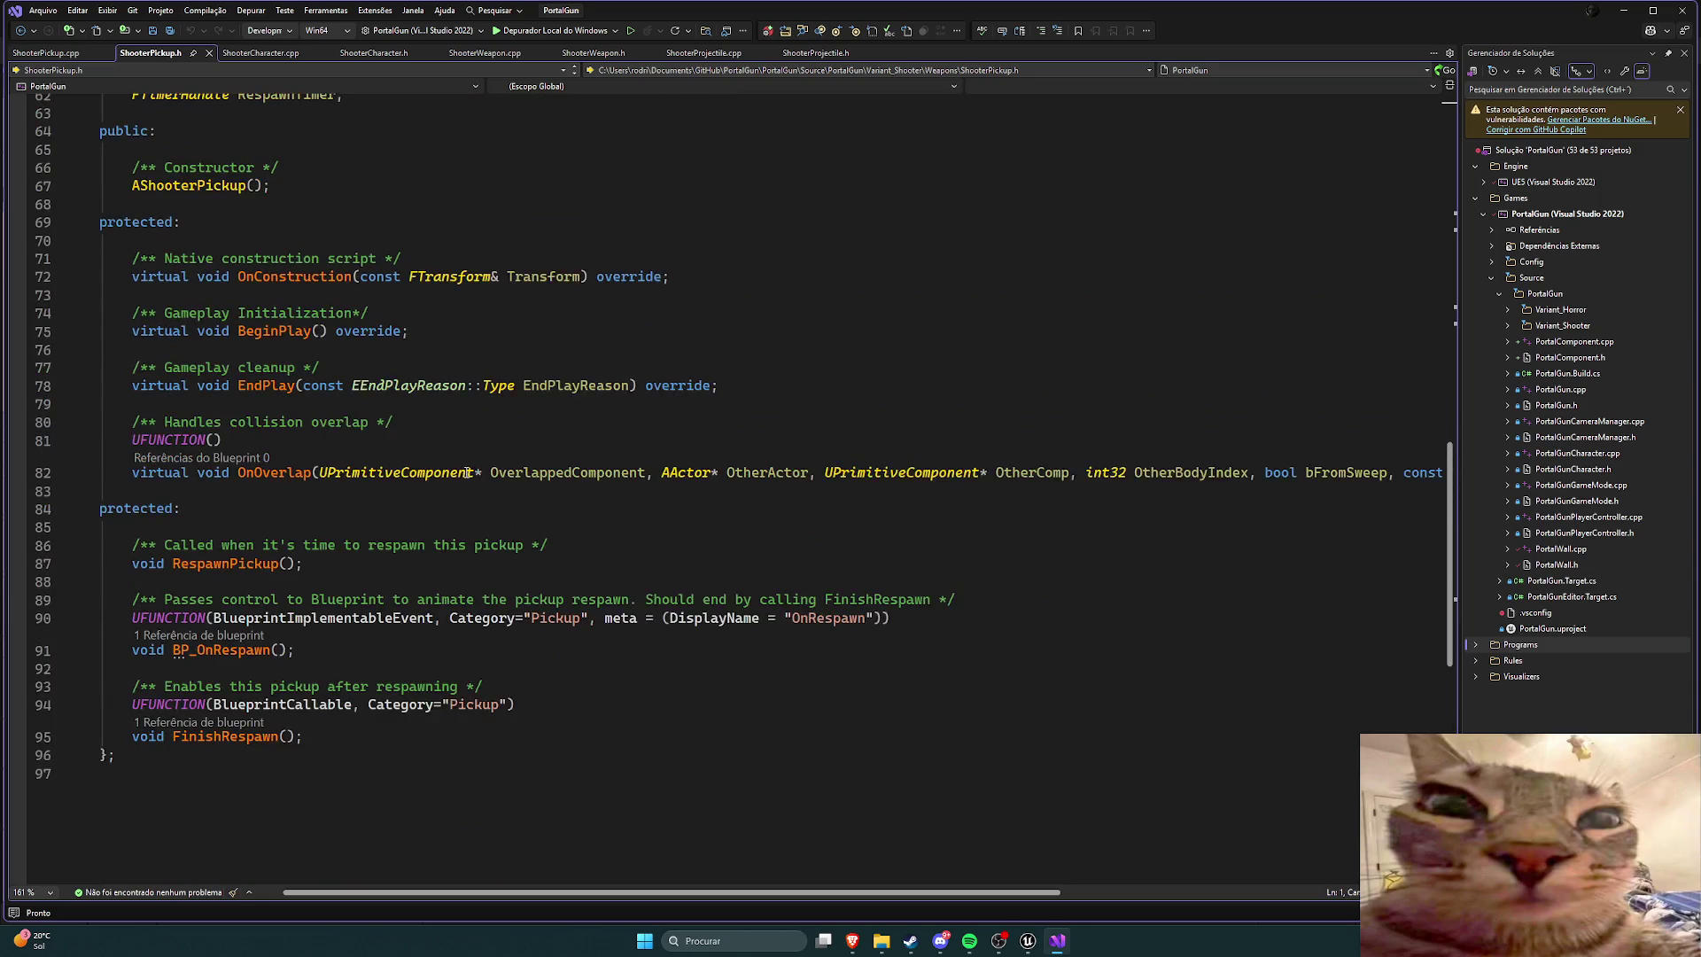
Step: Close the ShooterPickup files and start another Live Coding recompile in Unreal
left_click(209, 52)
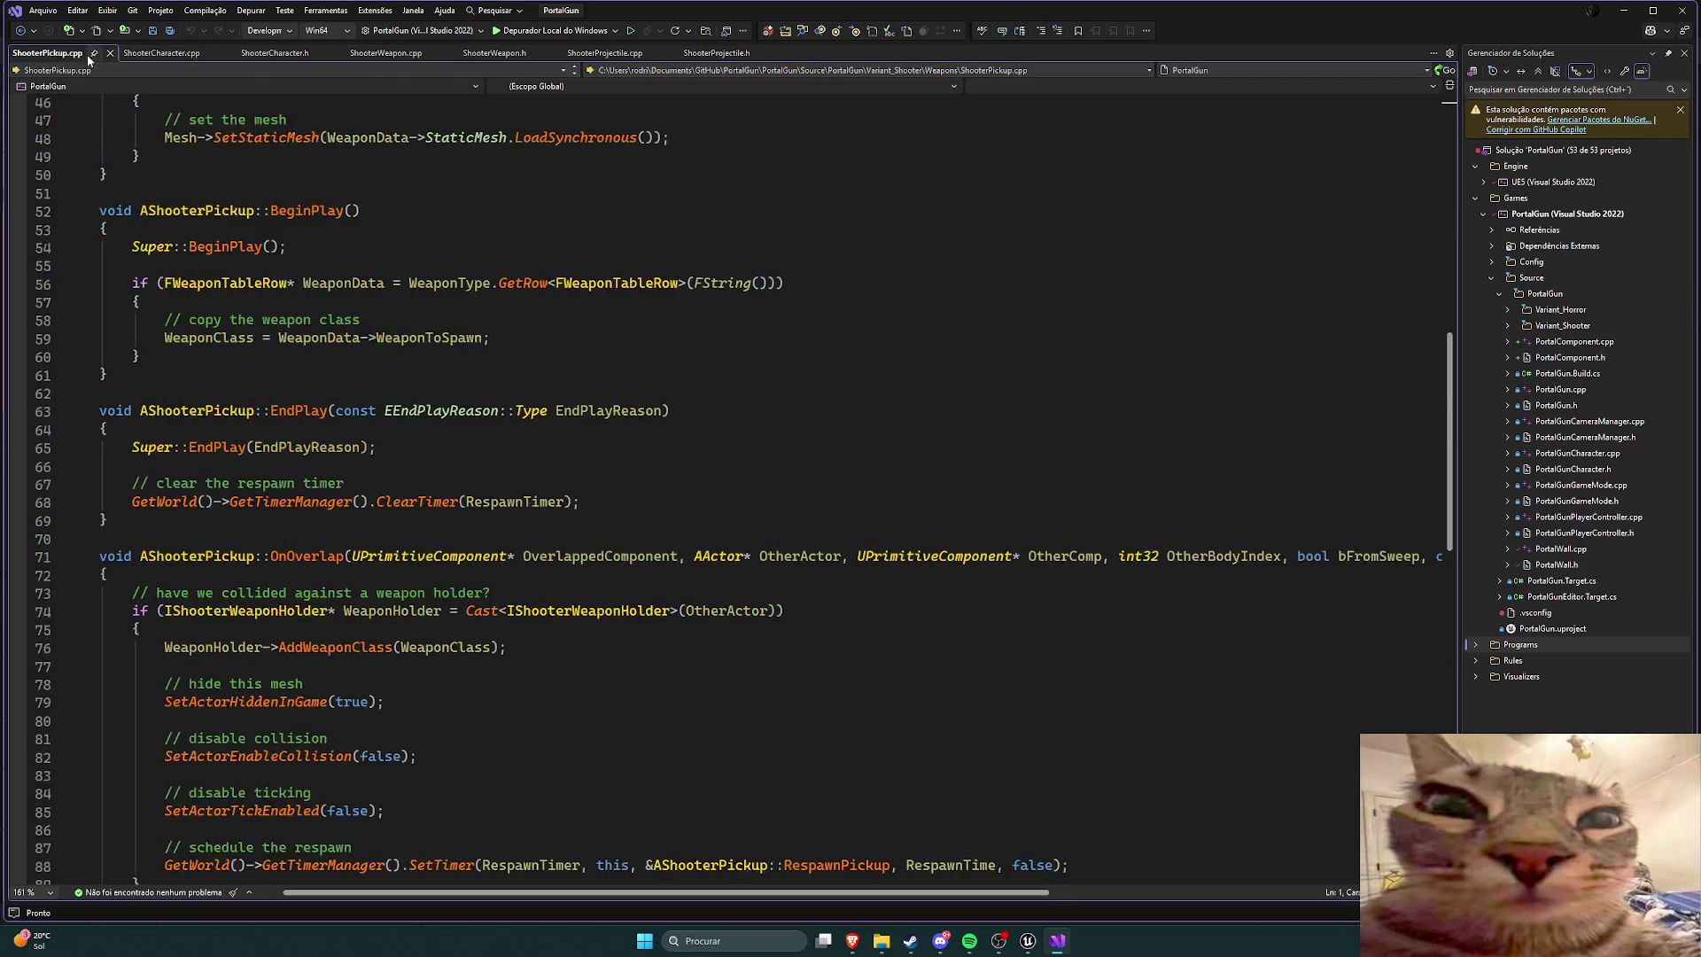
left_click(108, 53)
left_click(1028, 941)
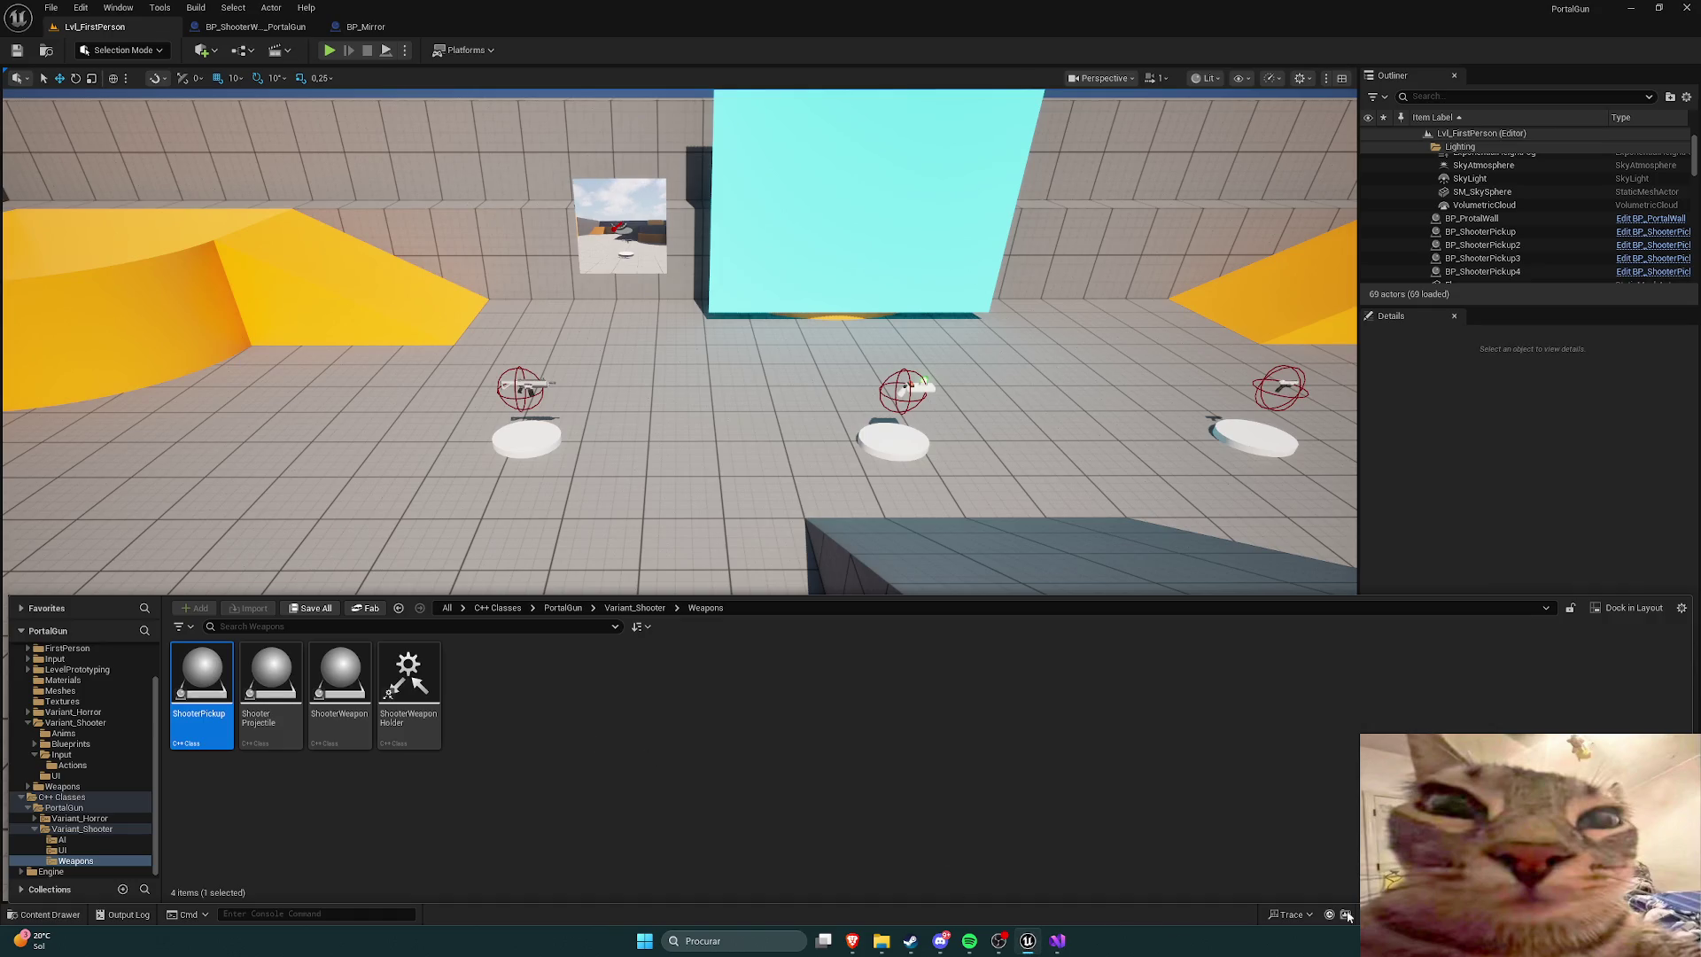
key("ctrl+alt+F11")
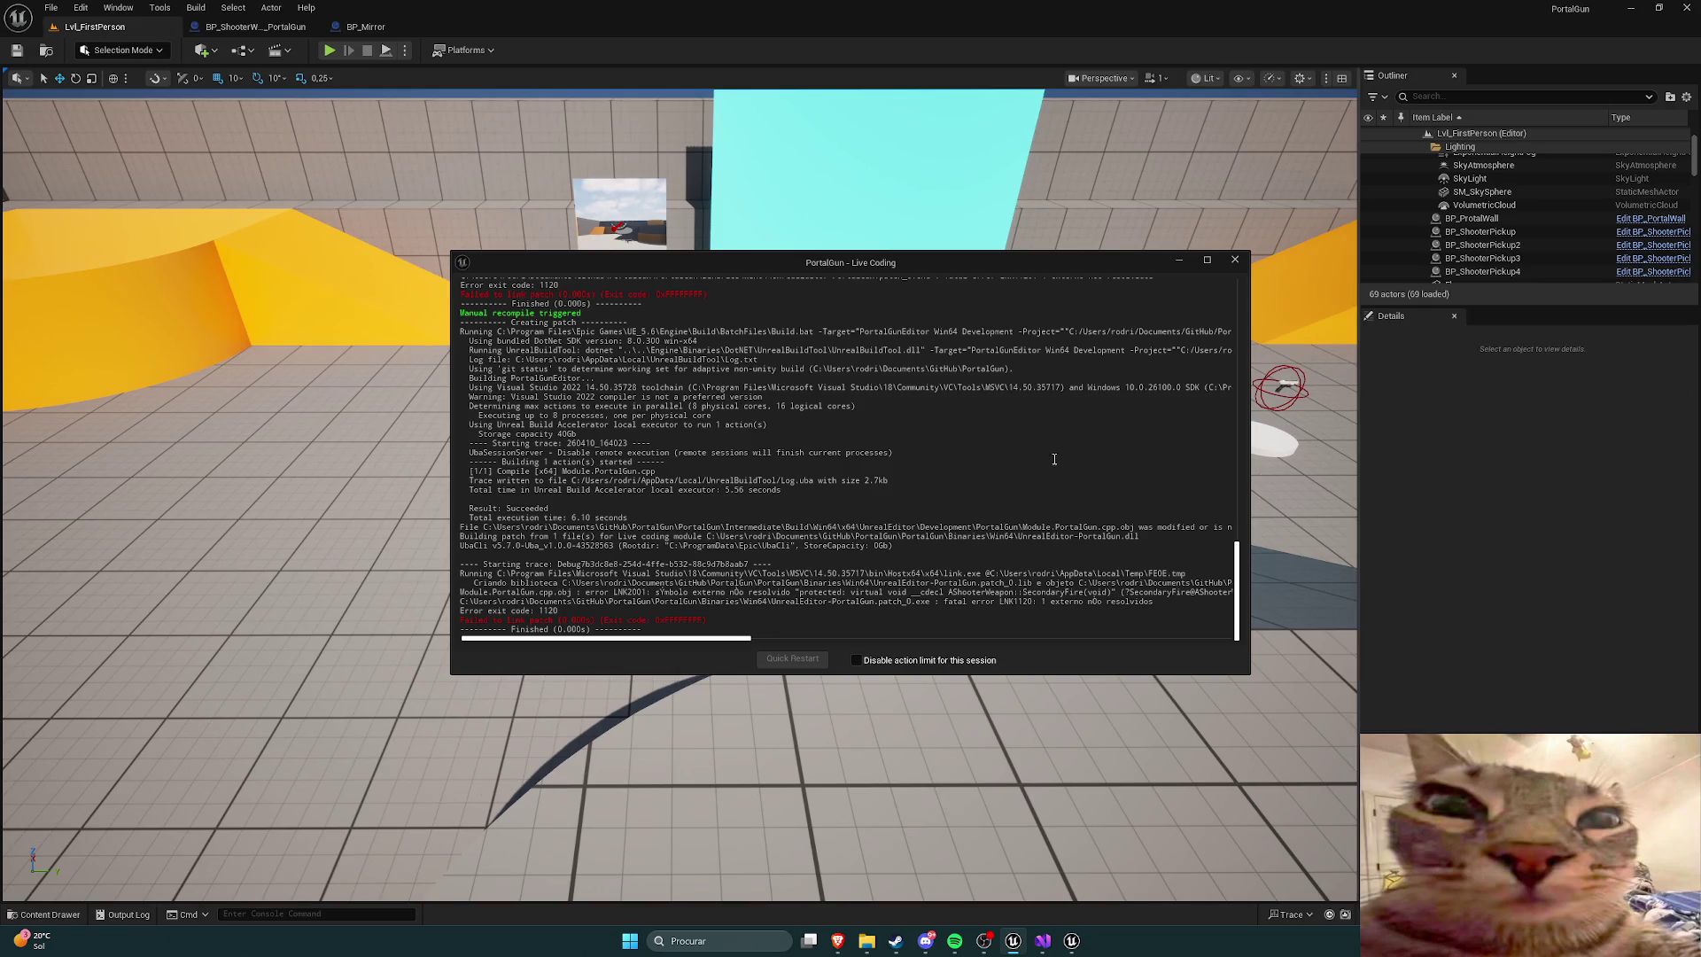
Step: Read the LNK2001 unresolved AShooterWeapon::SecondaryFire error in the log, then switch to Visual Studio
scroll(917, 434, "up", 7)
scroll(917, 434, "up", 3)
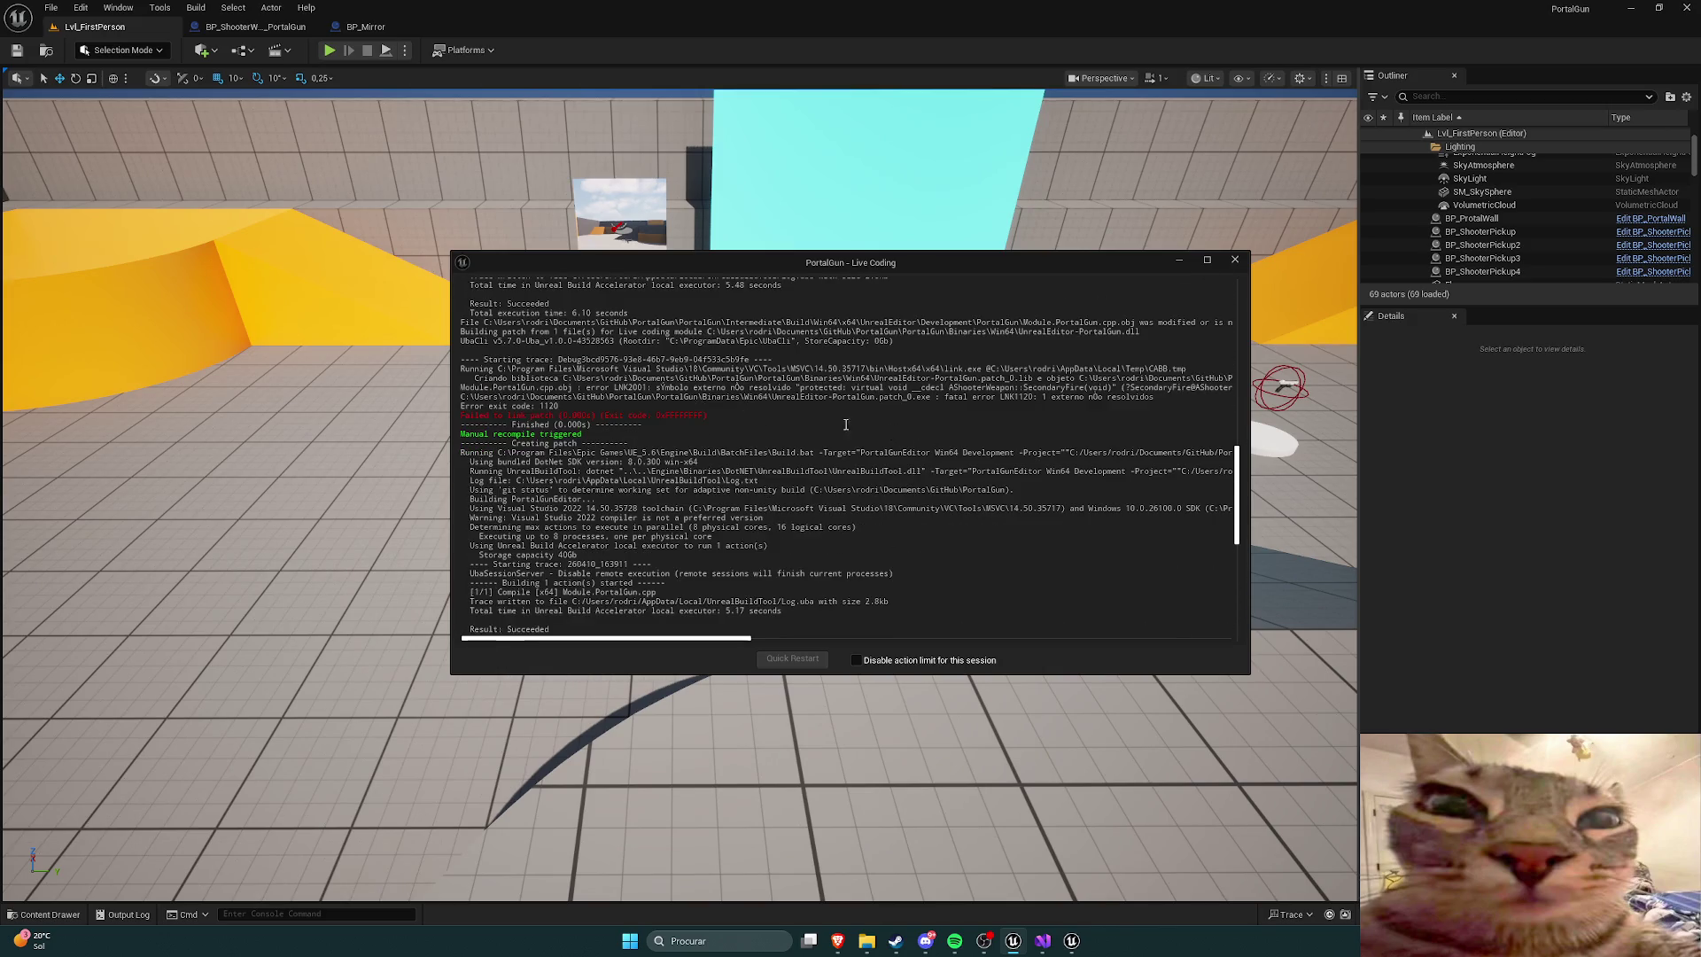
mouse_move(678, 370)
left_mouse_down()
mouse_move(647, 428)
mouse_move(652, 567)
left_mouse_up()
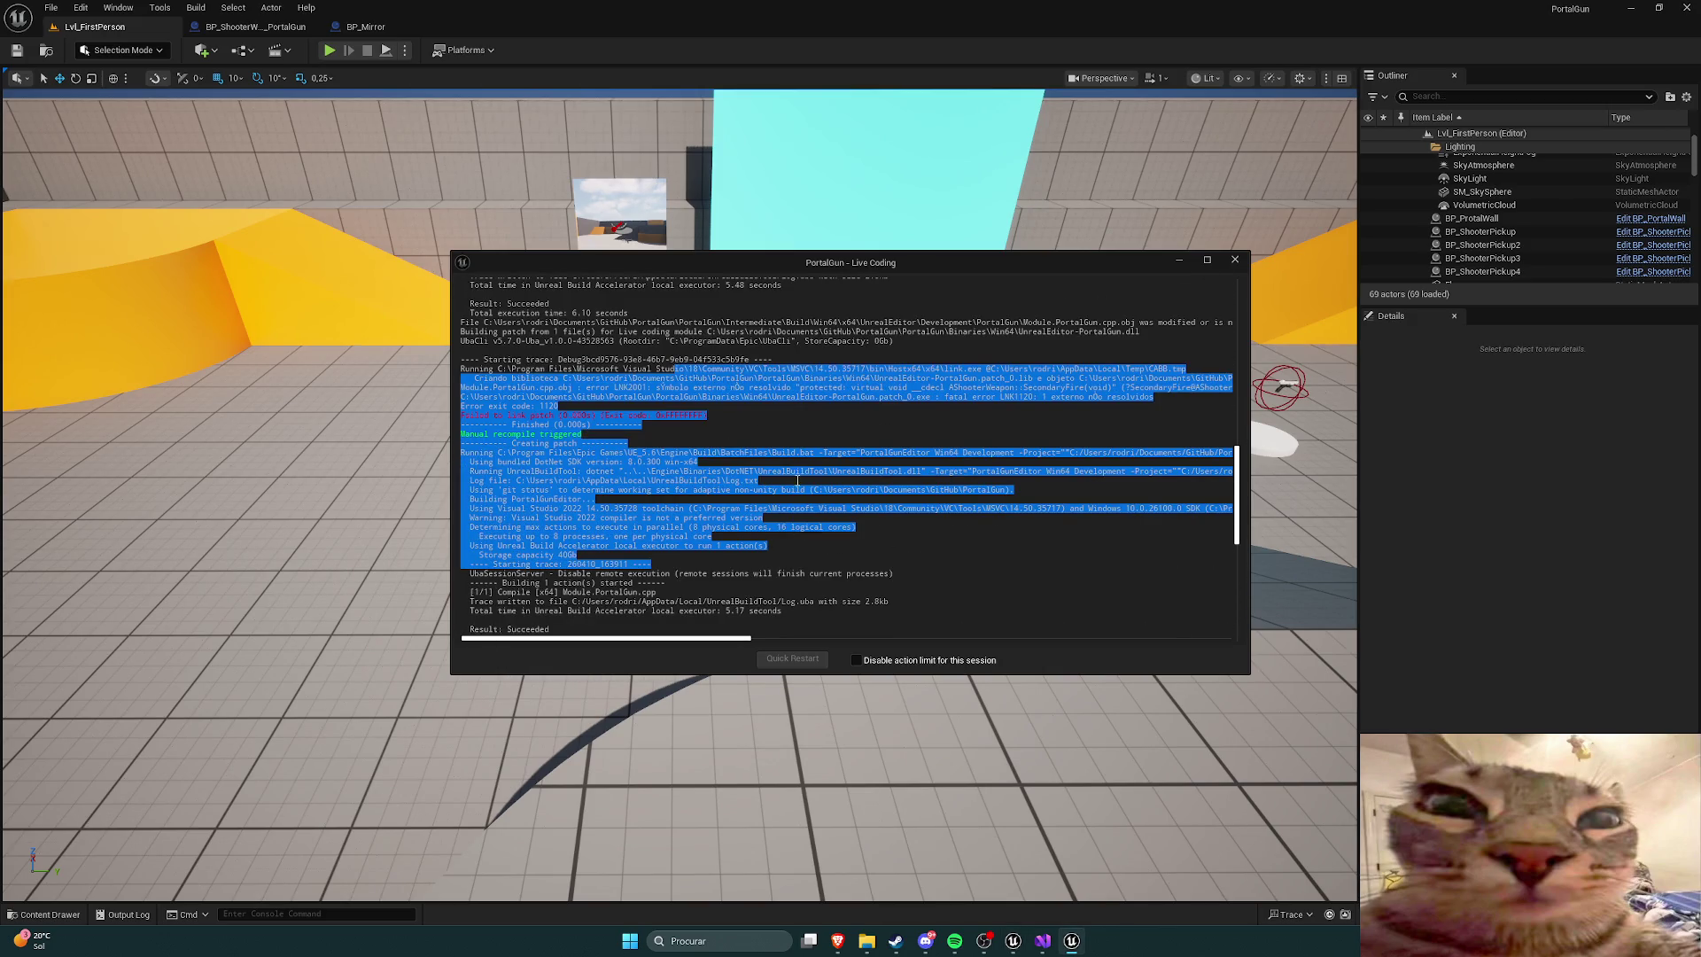
scroll(797, 471, "down", 5)
scroll(863, 480, "up", 3)
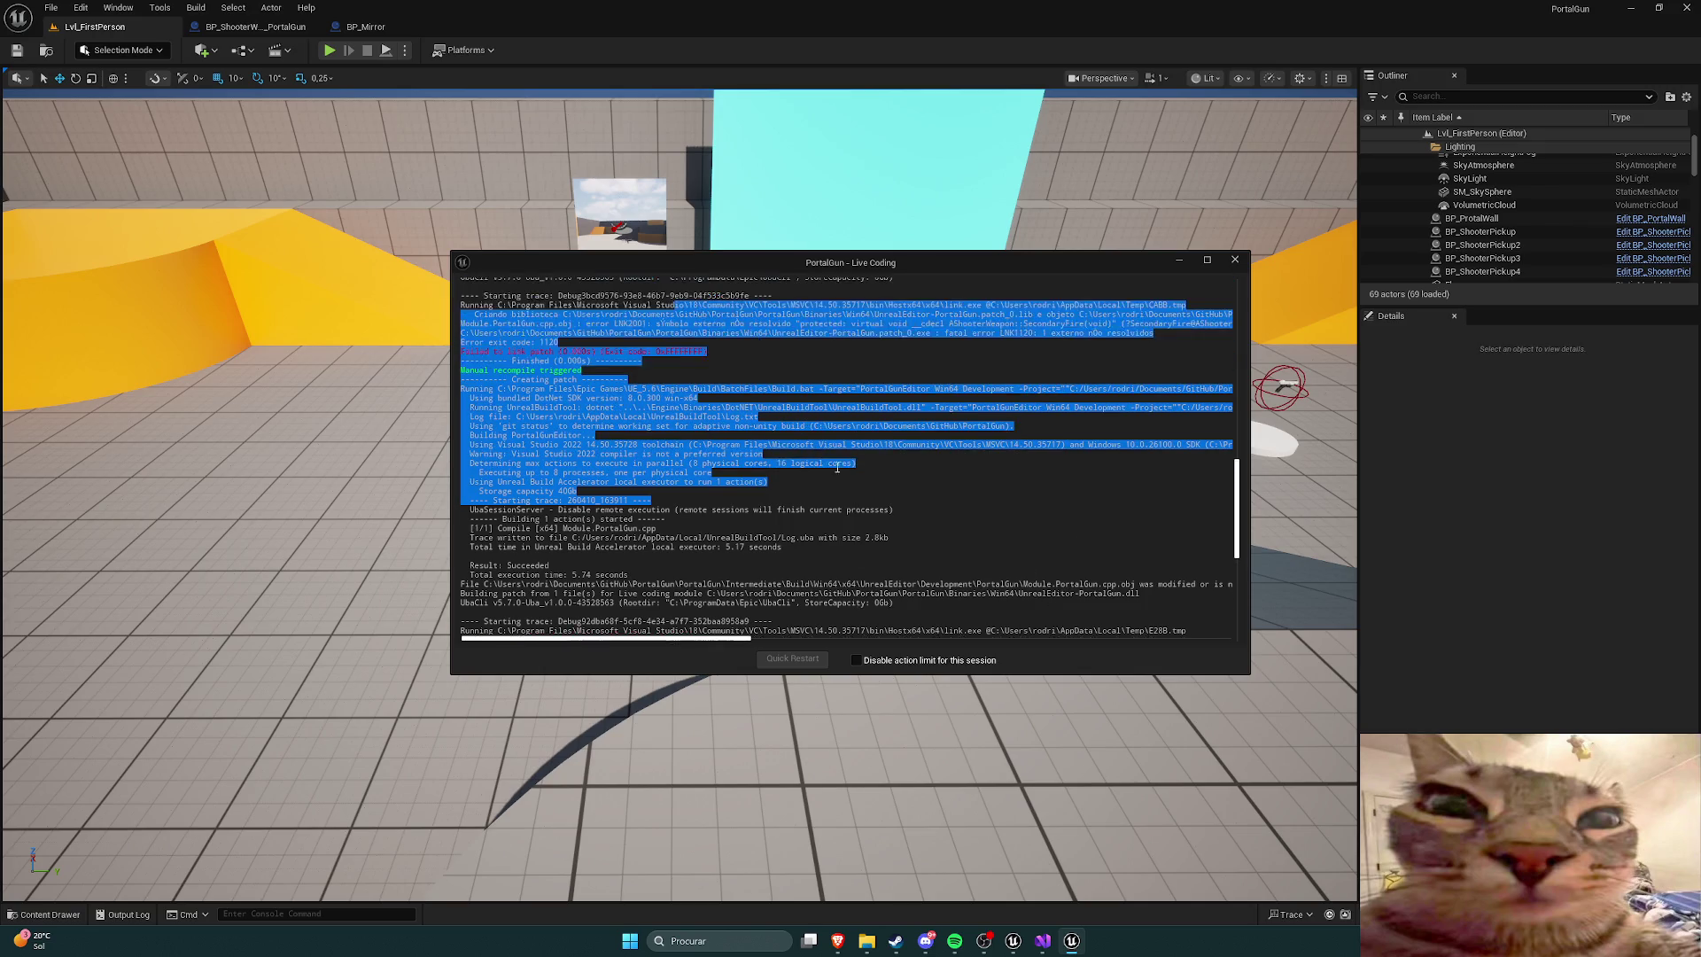
left_click(724, 496)
scroll(857, 472, "up", 6)
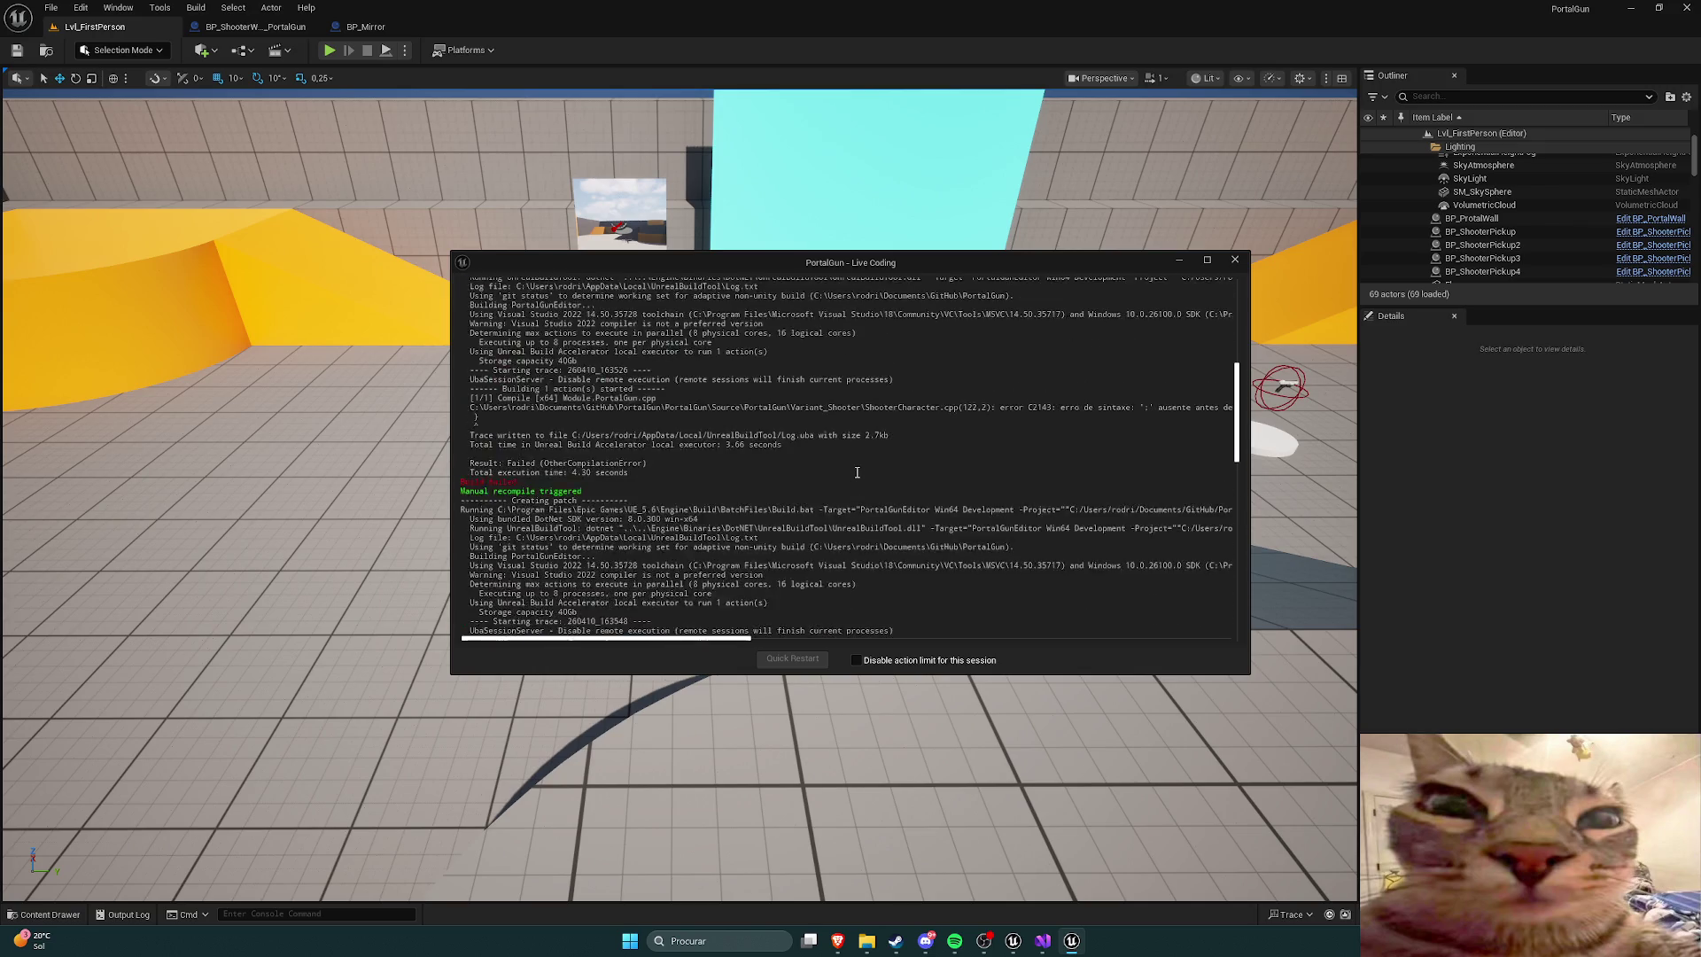
scroll(863, 463, "down", 8)
scroll(863, 463, "down", 10)
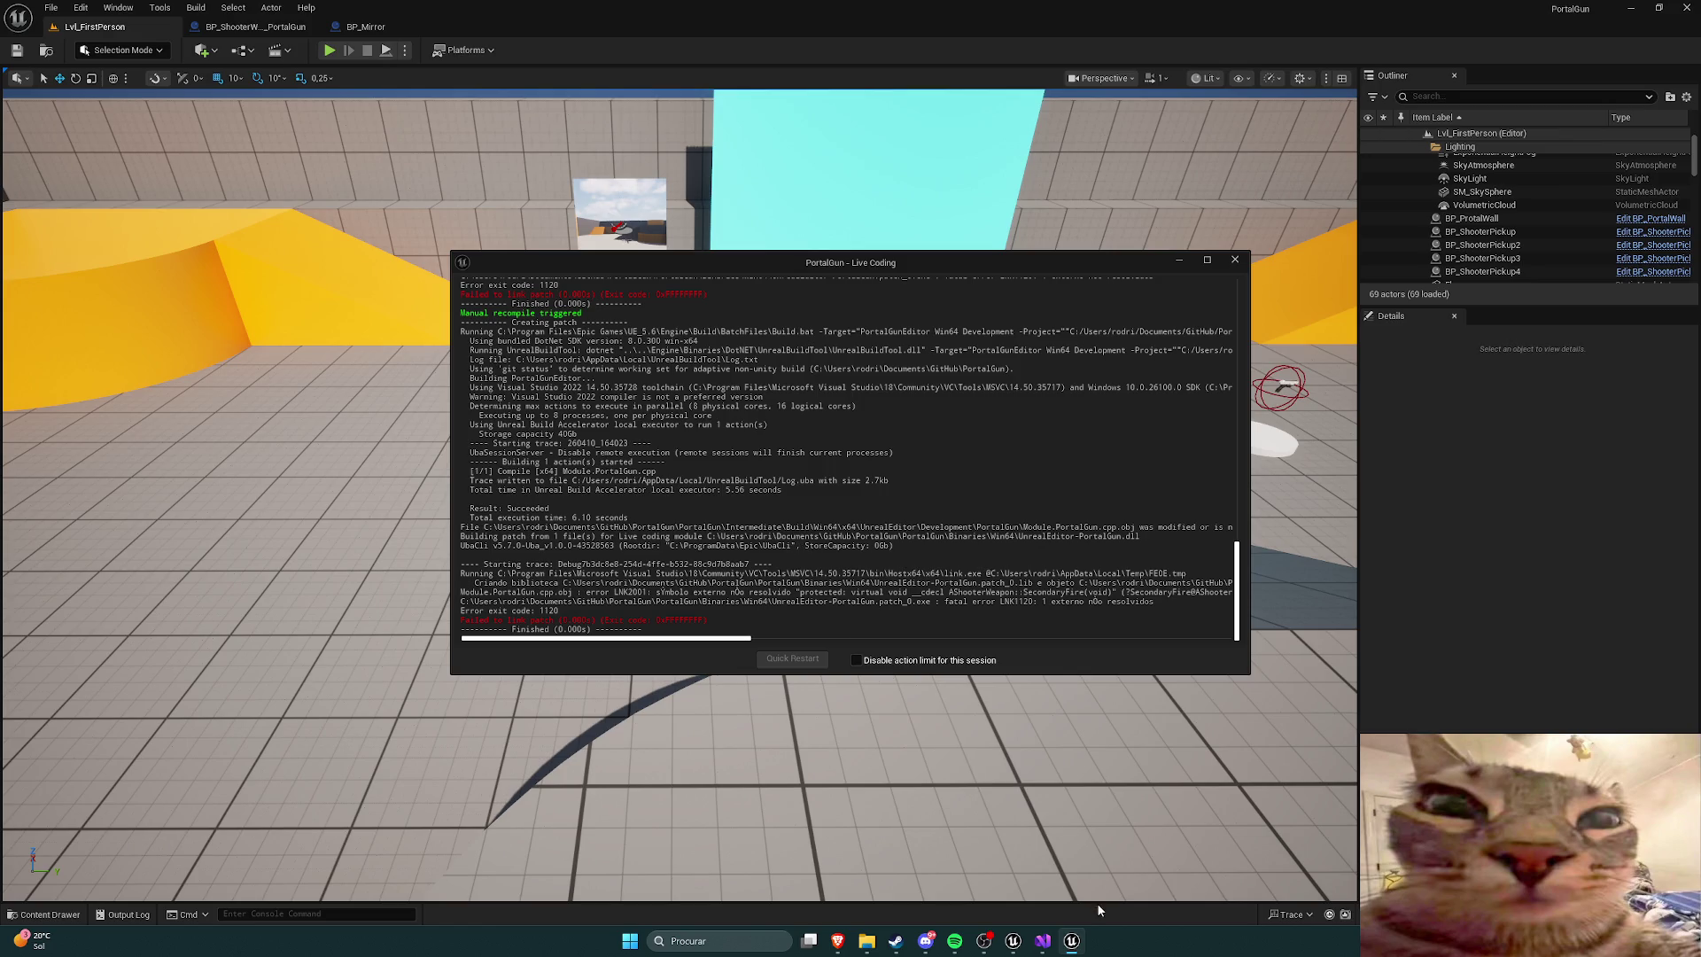
left_click(1043, 941)
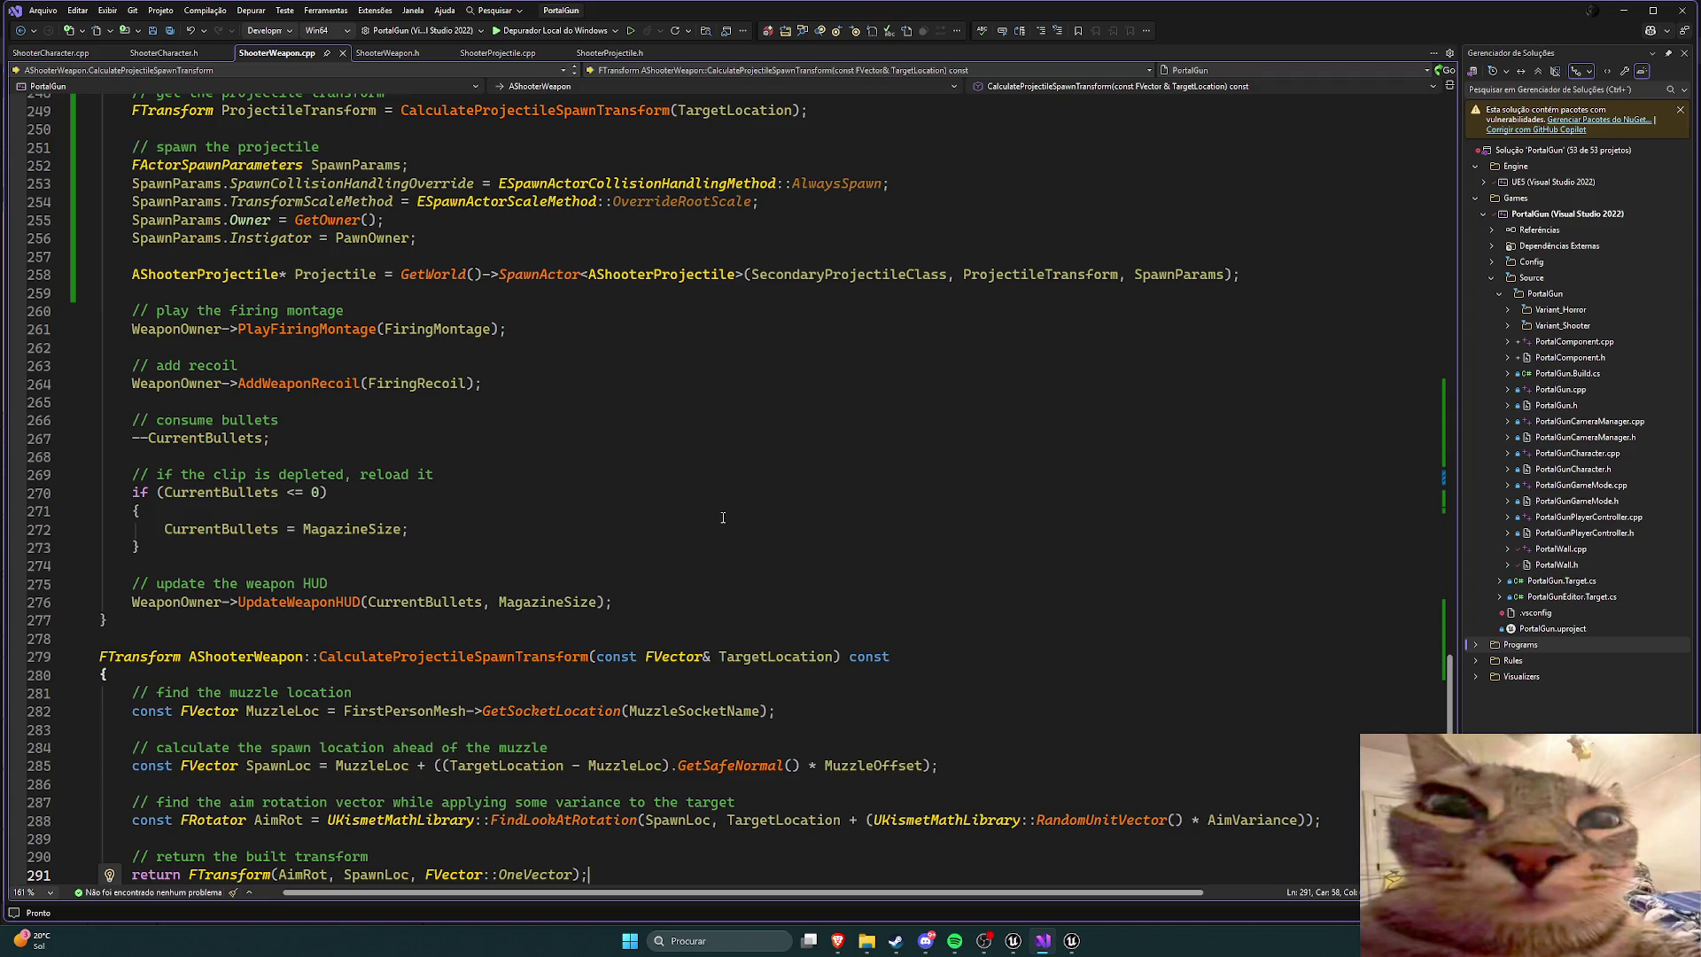
Step: Move from ShooterProjectile.cpp to the ShooterWeapon.h header and scroll down
scroll(723, 518, "down", 5)
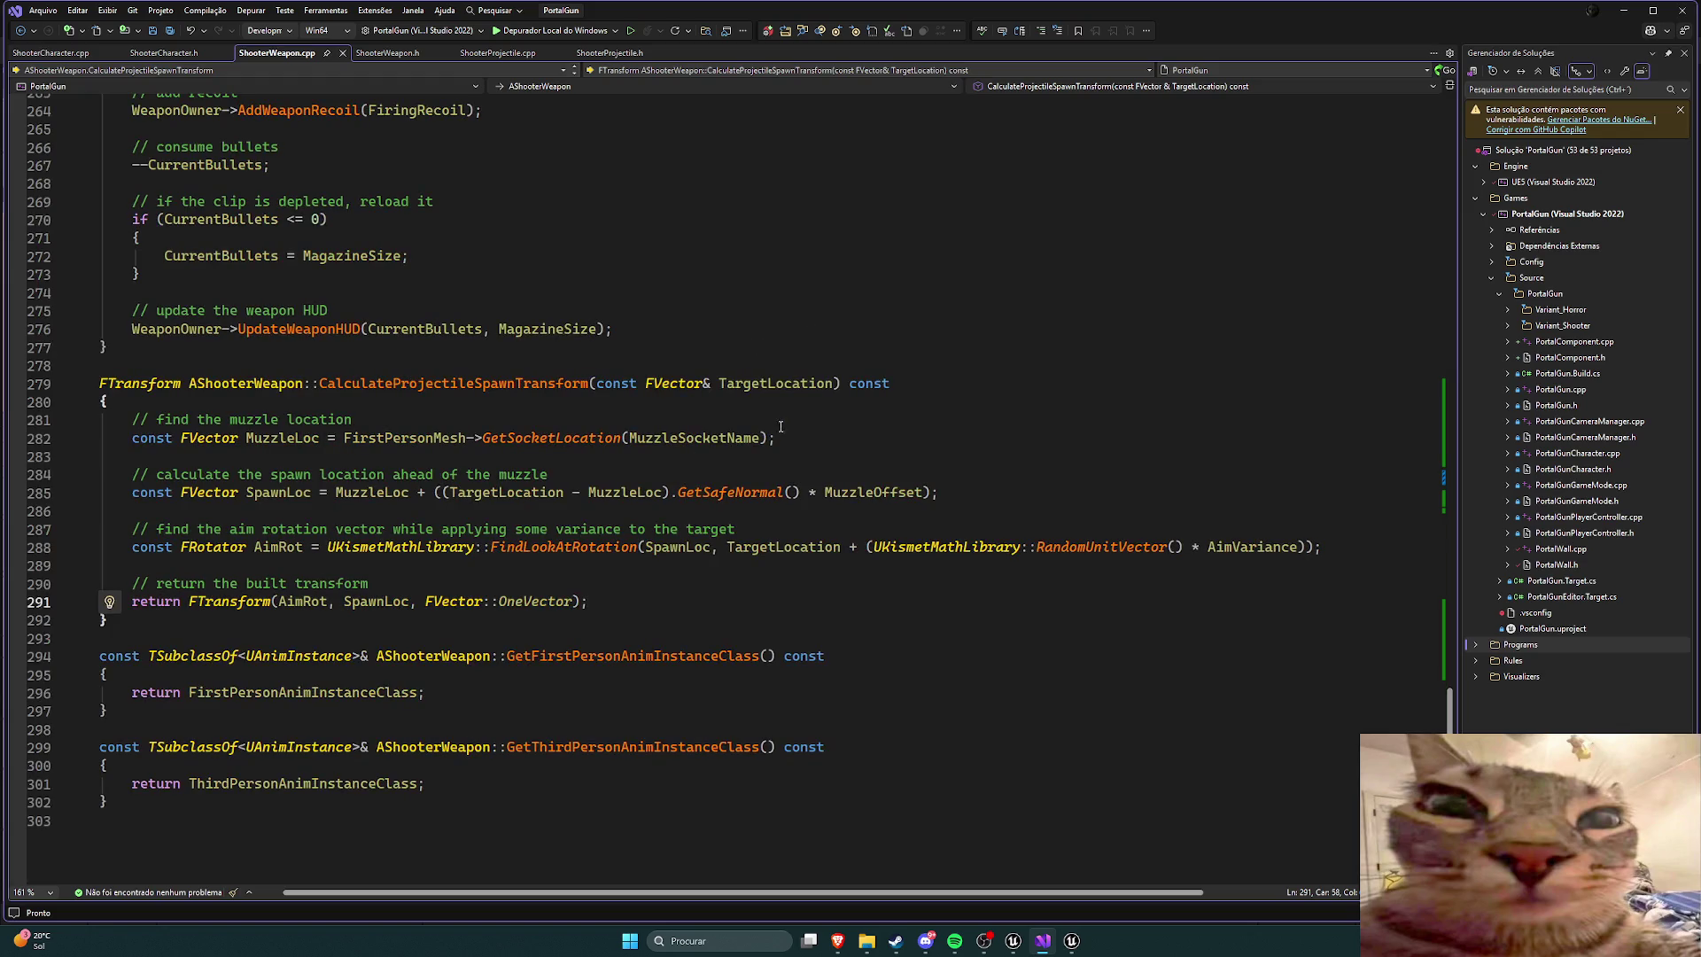
scroll(771, 417, "up", 4)
scroll(709, 354, "down", 4)
left_click(485, 54)
left_click(387, 52)
scroll(682, 371, "down", 6)
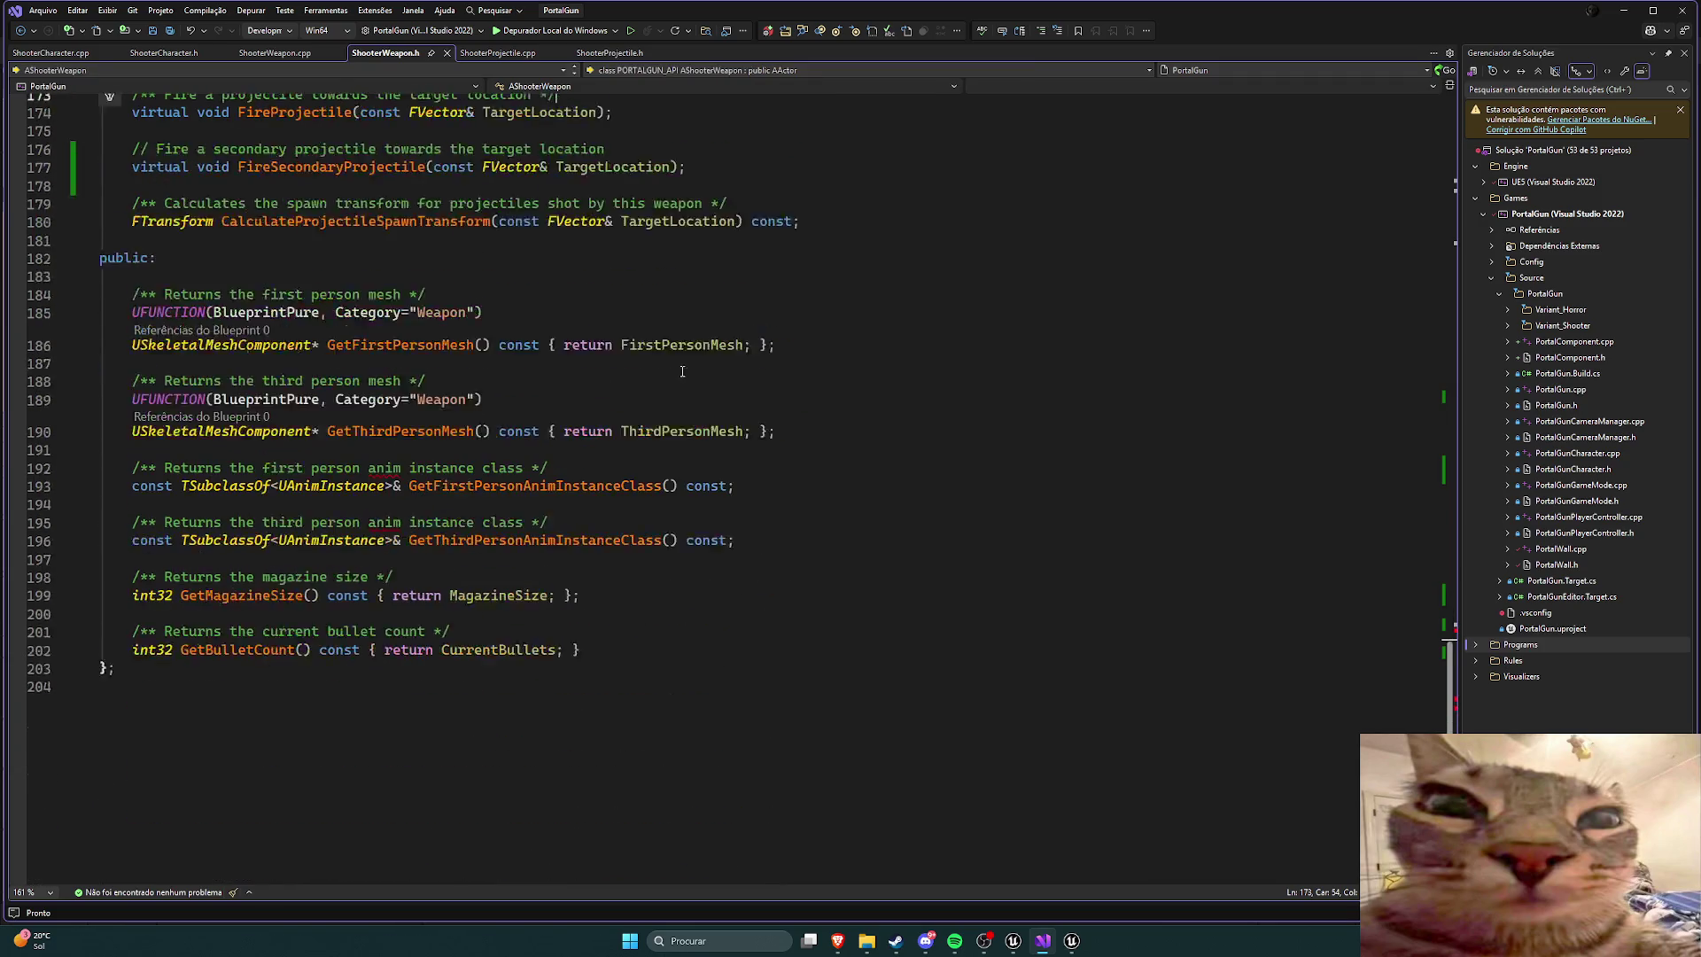
scroll(683, 371, "down", 1)
Step: Locate and highlight the virtual SecondaryFire() declaration on line 168
left_click(897, 440)
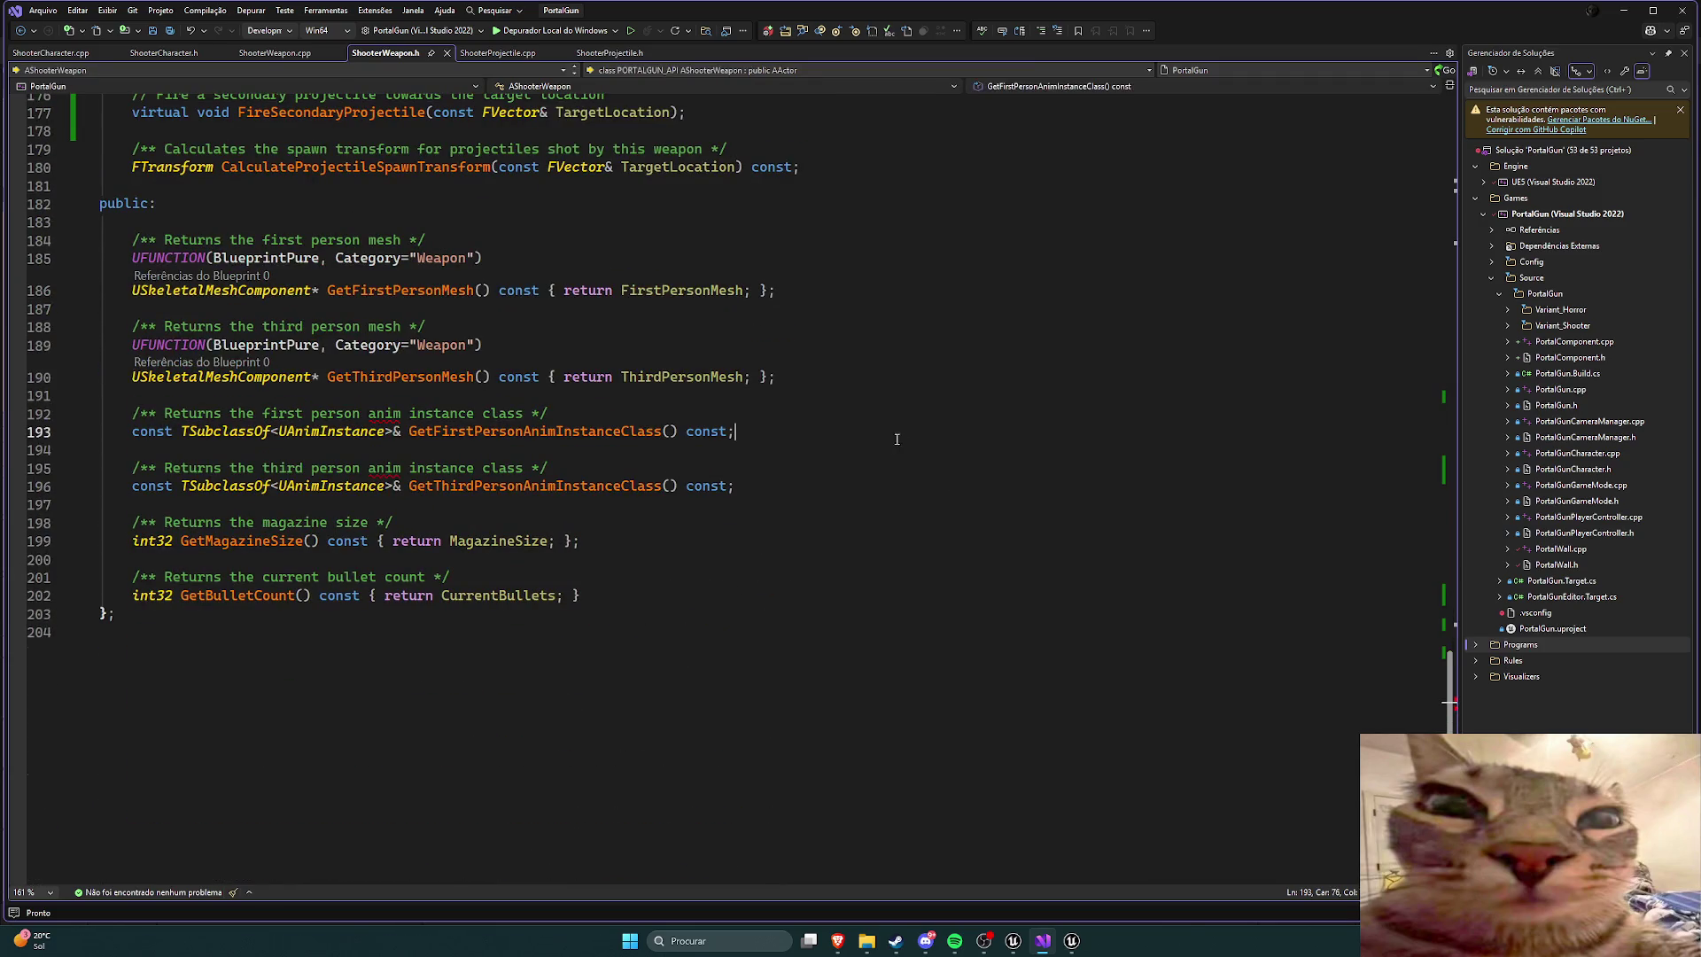
scroll(904, 445, "up", 11)
scroll(829, 443, "up", 3)
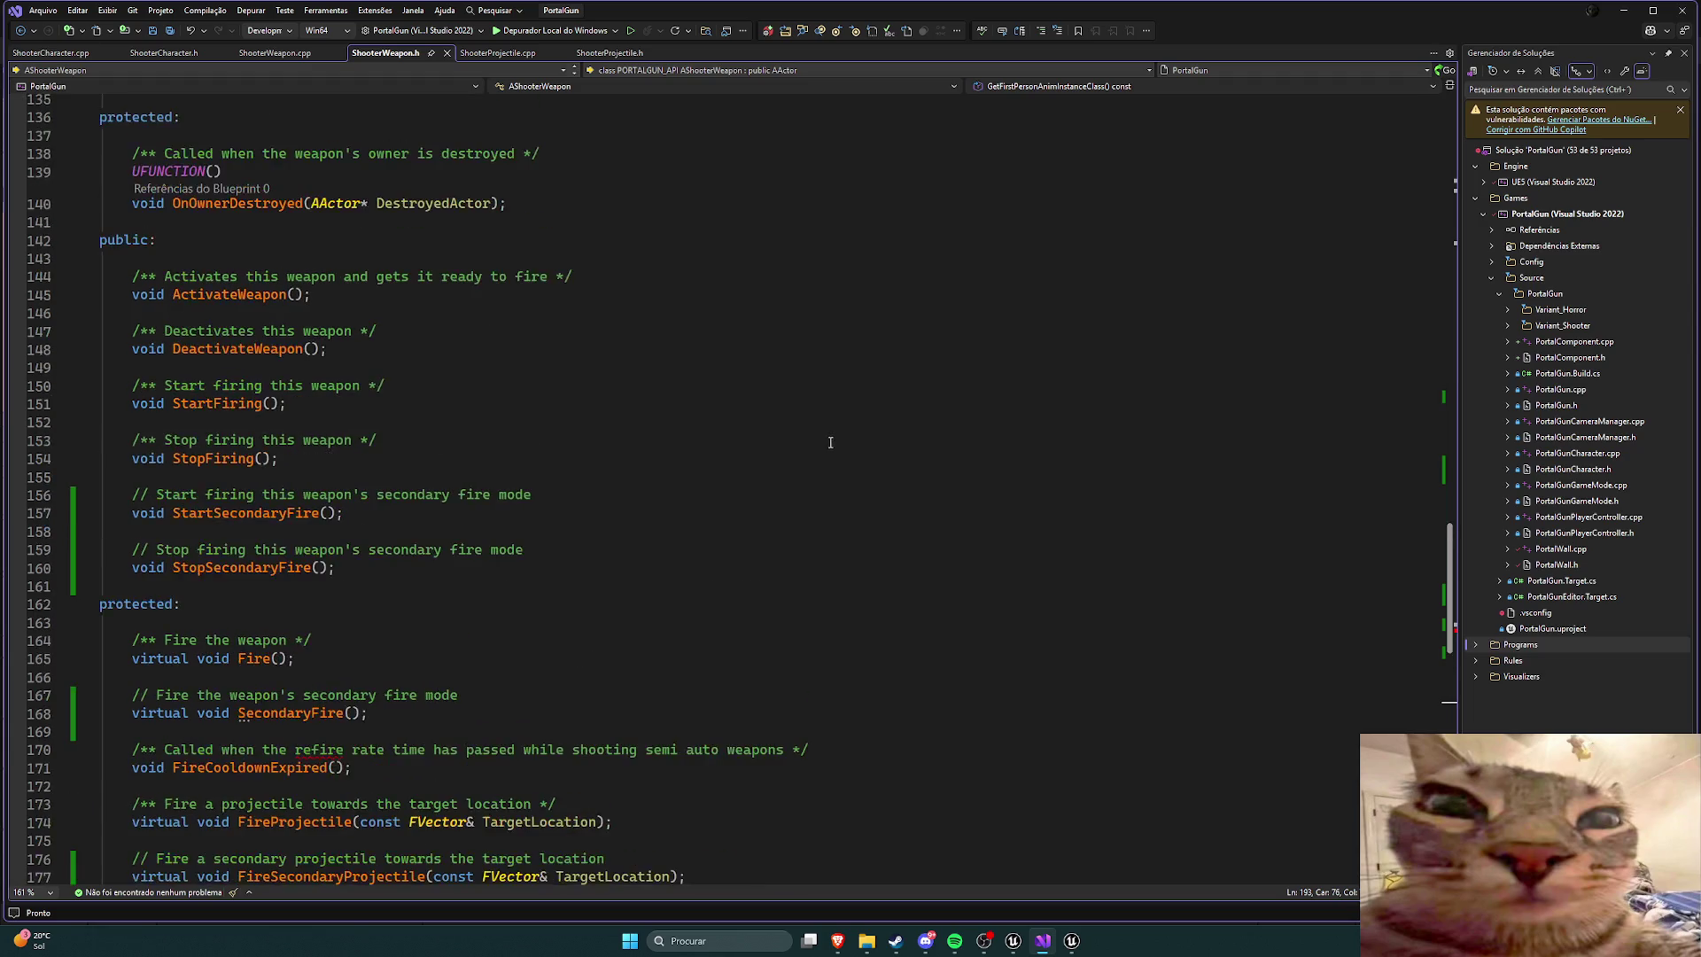
scroll(749, 454, "down", 4)
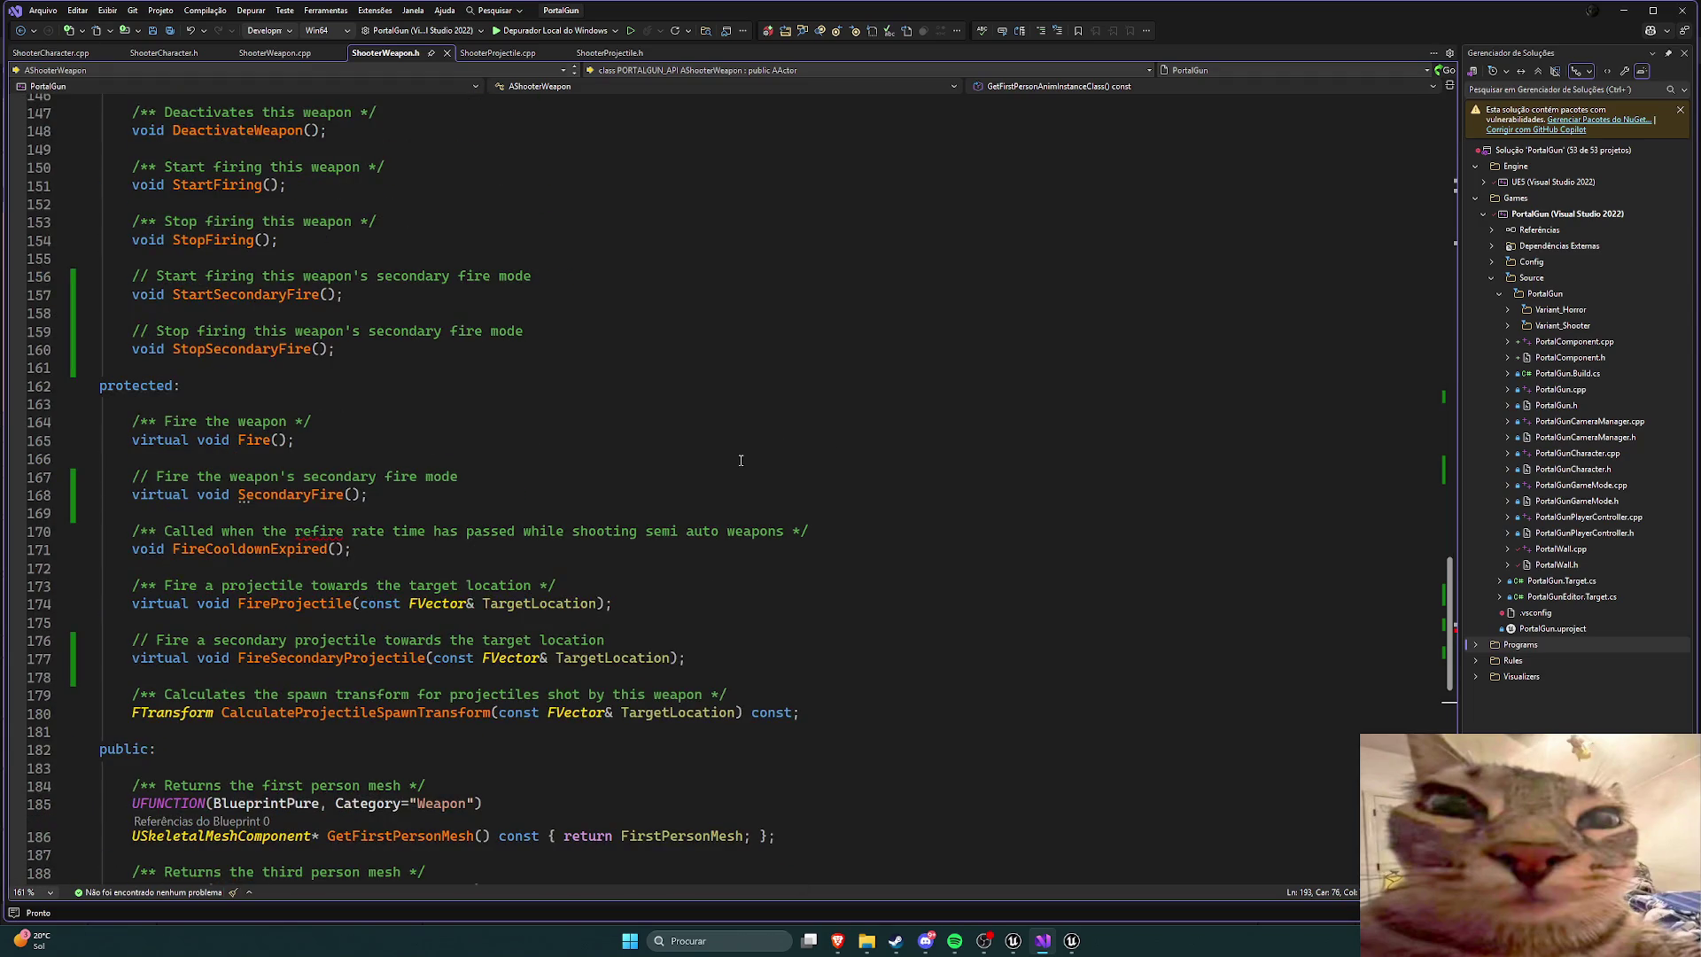
scroll(477, 484, "down", 1)
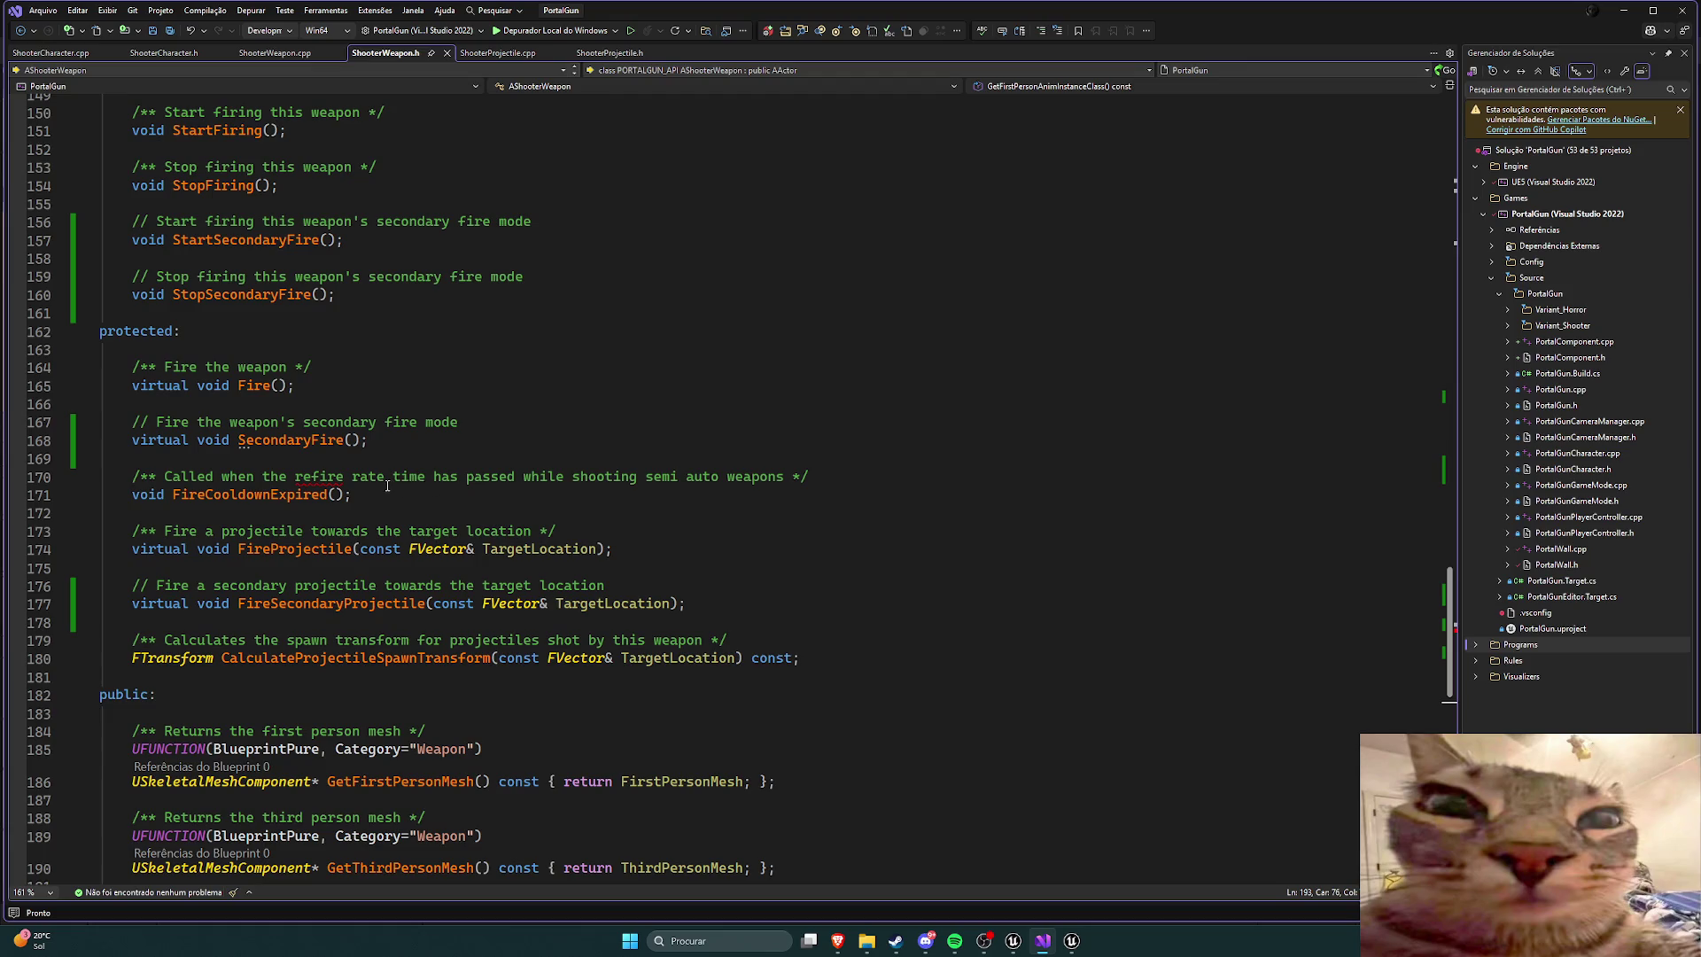
mouse_move(361, 448)
left_mouse_down()
mouse_move(140, 448)
mouse_move(232, 451)
left_mouse_up()
left_click(387, 448)
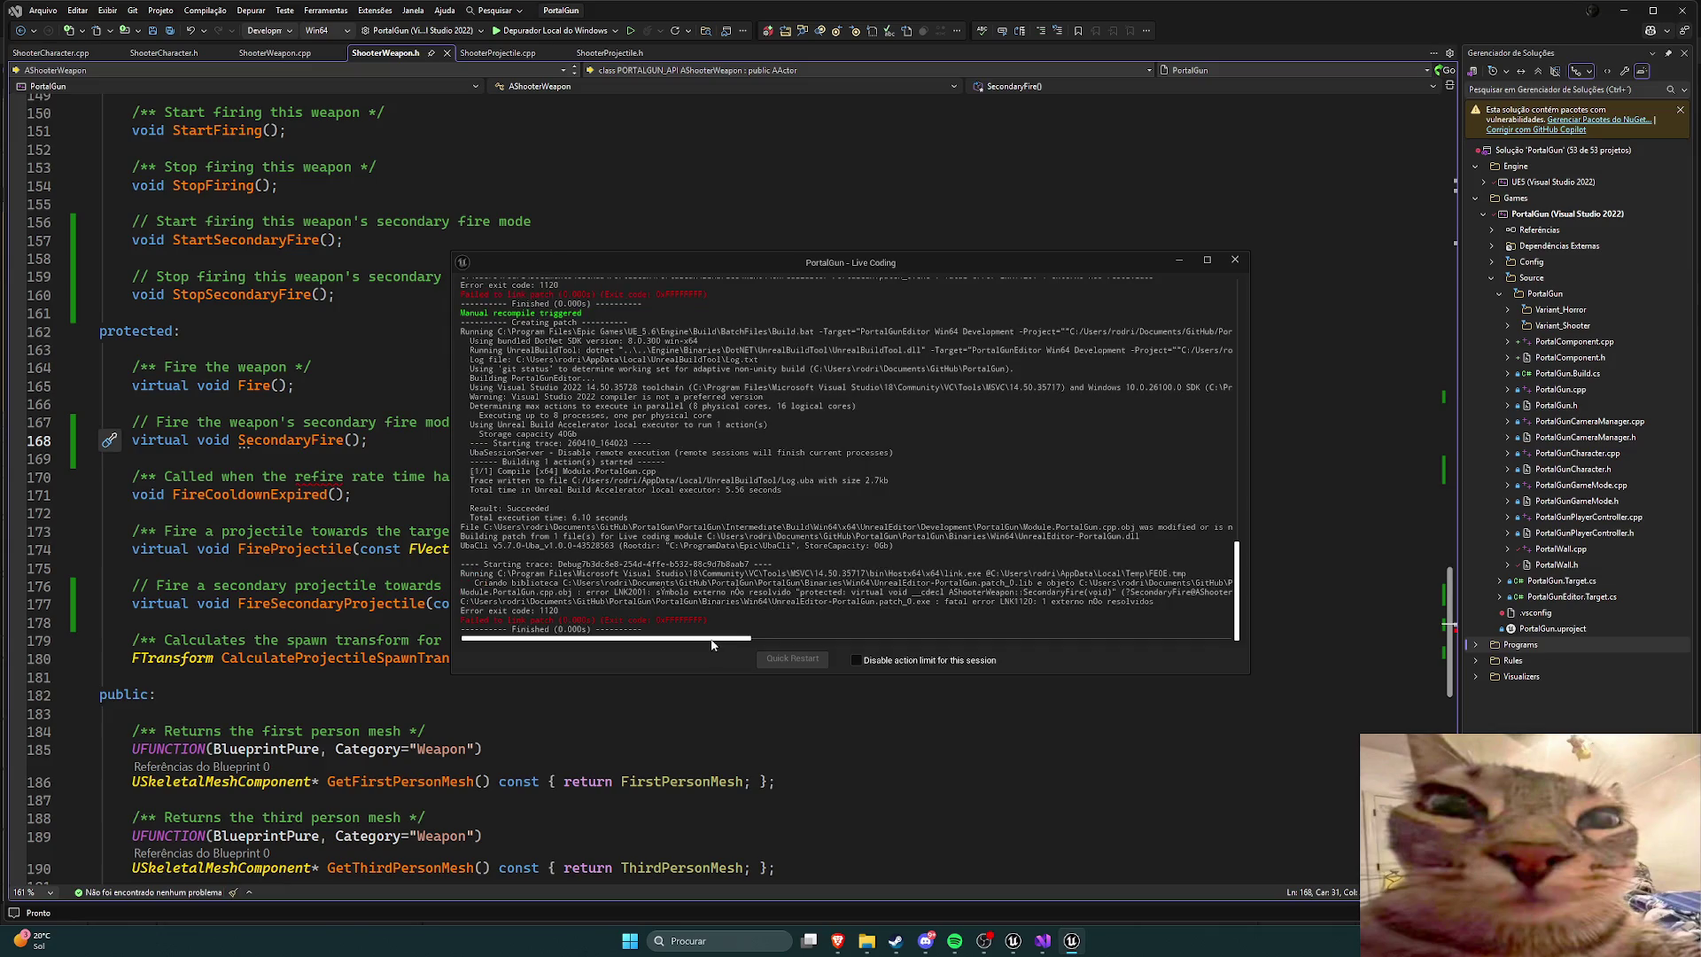
Step: Scroll the Live Coding log sideways to read the full linker error, then return to Visual Studio
left_click_drag(711, 645, 799, 641)
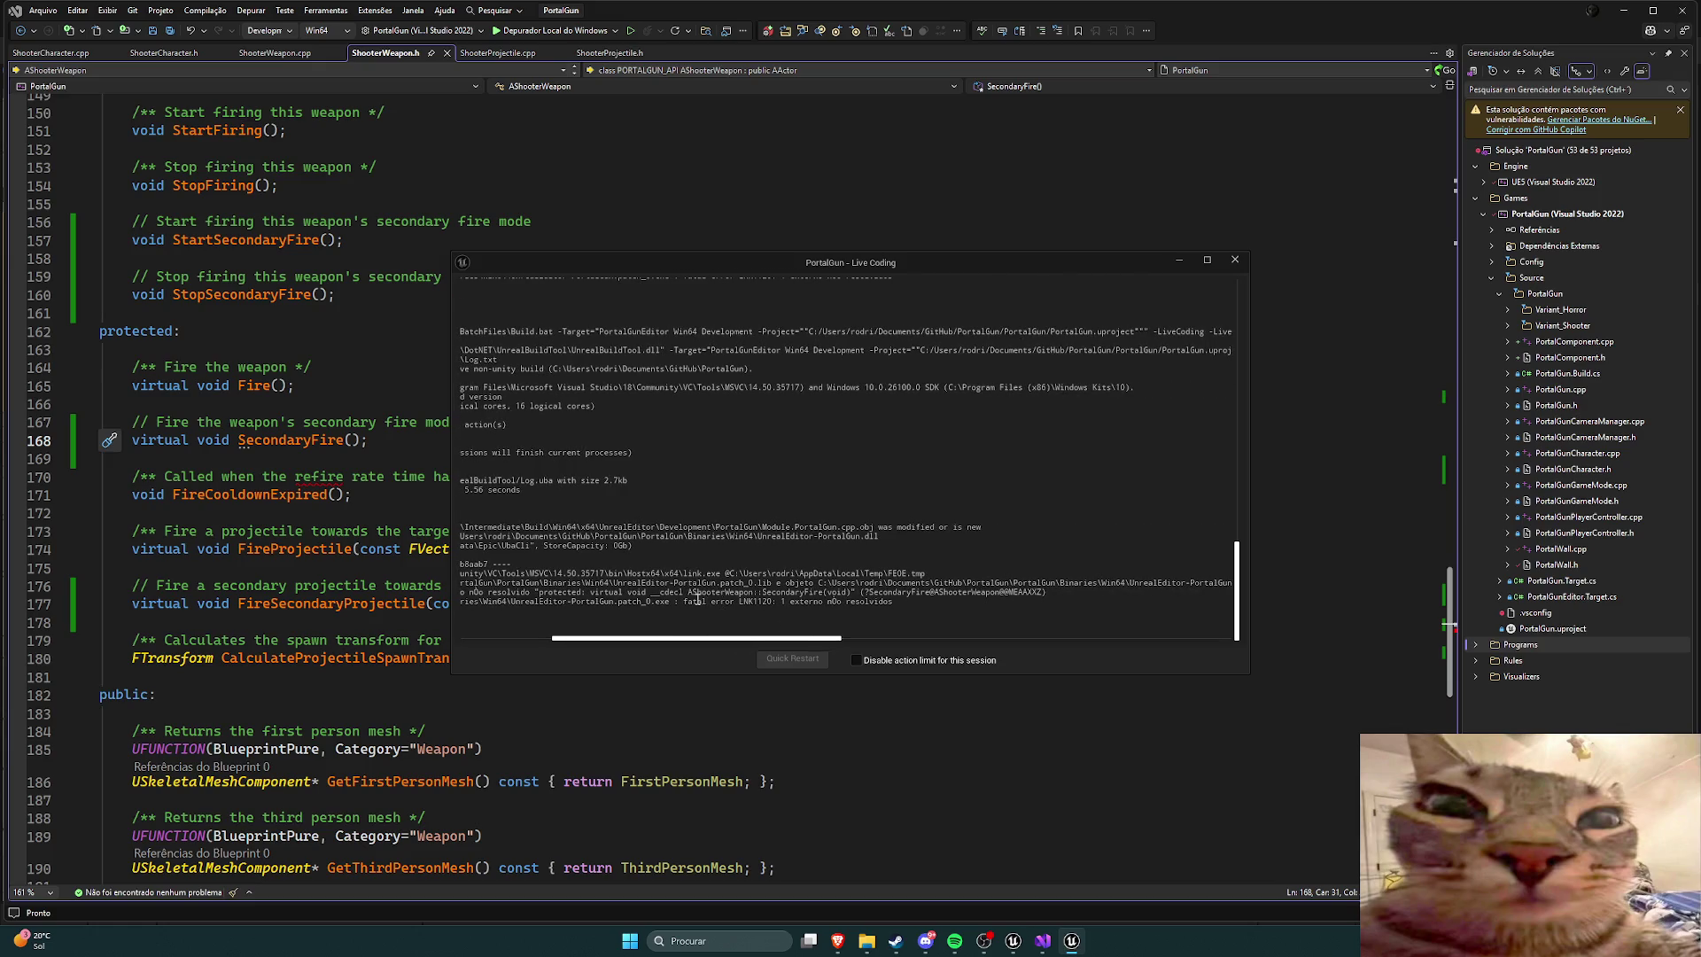
scroll(744, 633, "right", 3)
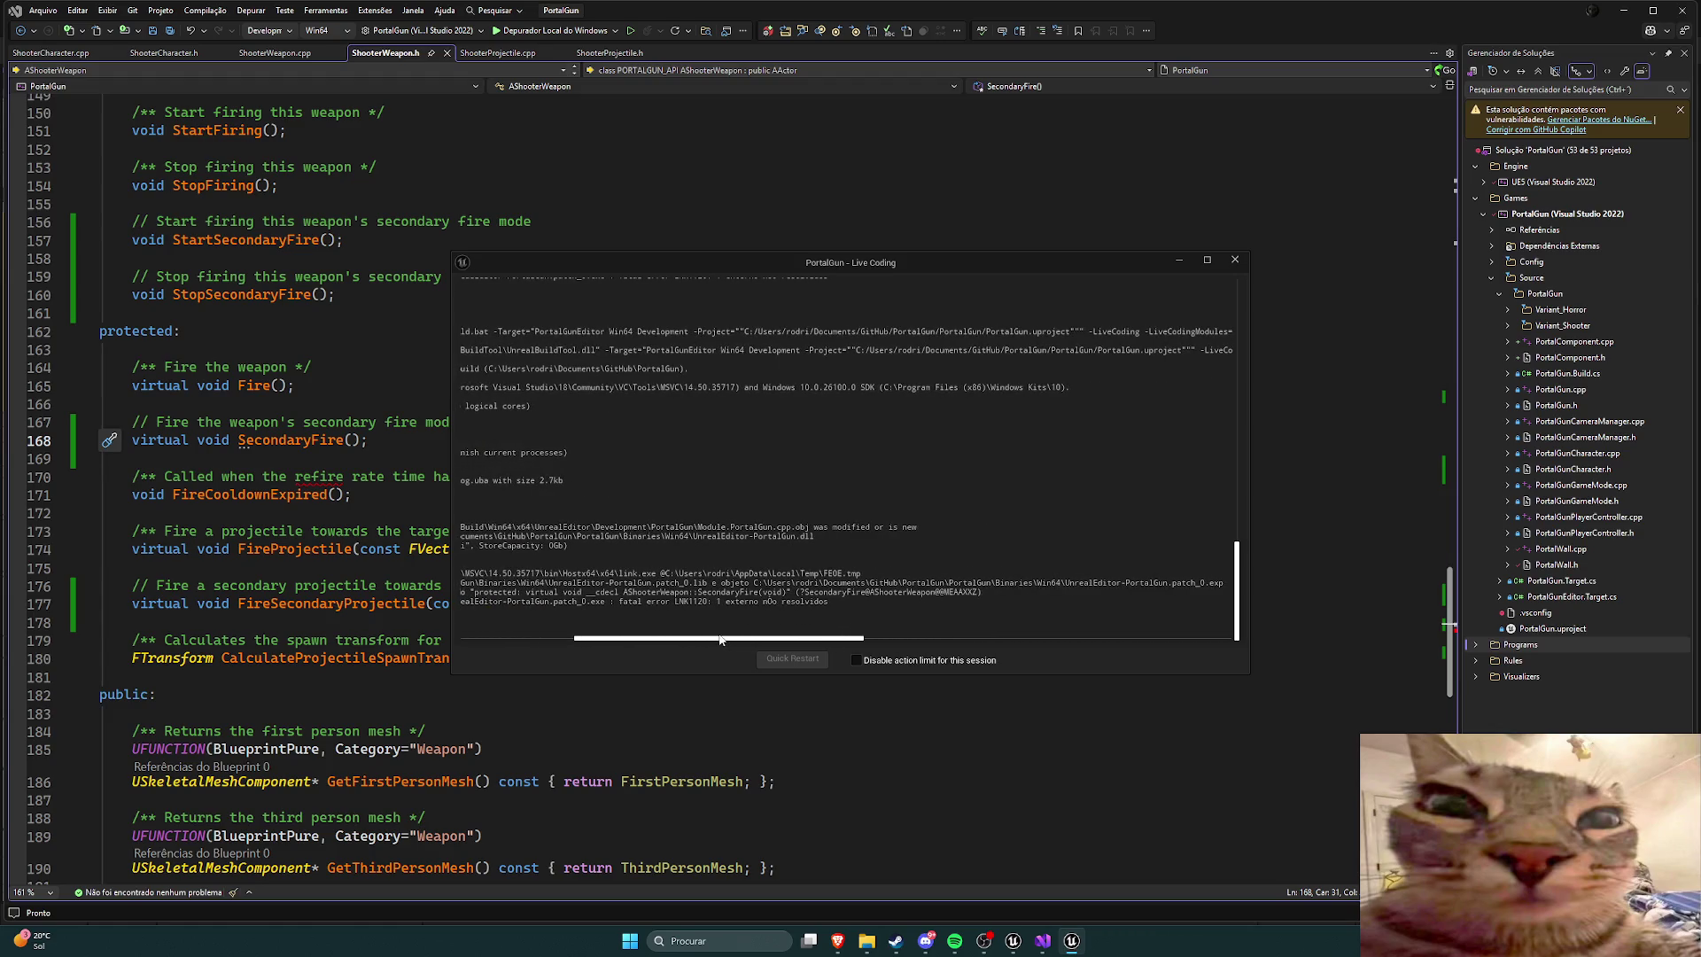
left_click_drag(719, 639, 691, 638)
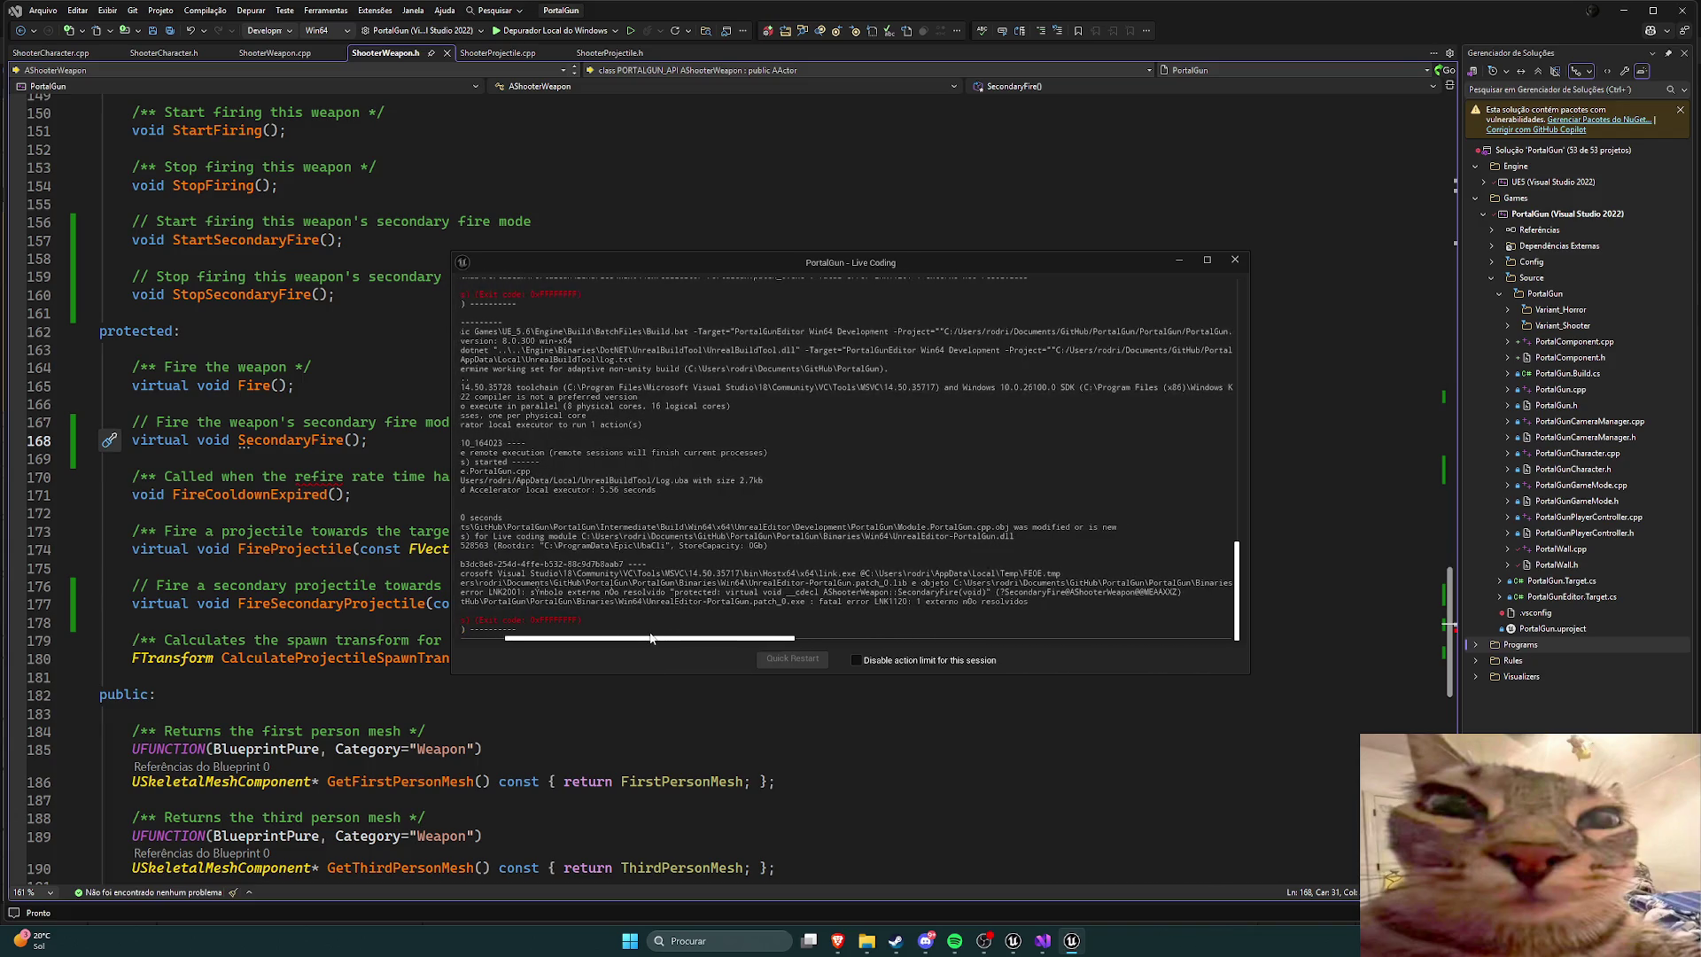
left_click_drag(652, 637, 601, 640)
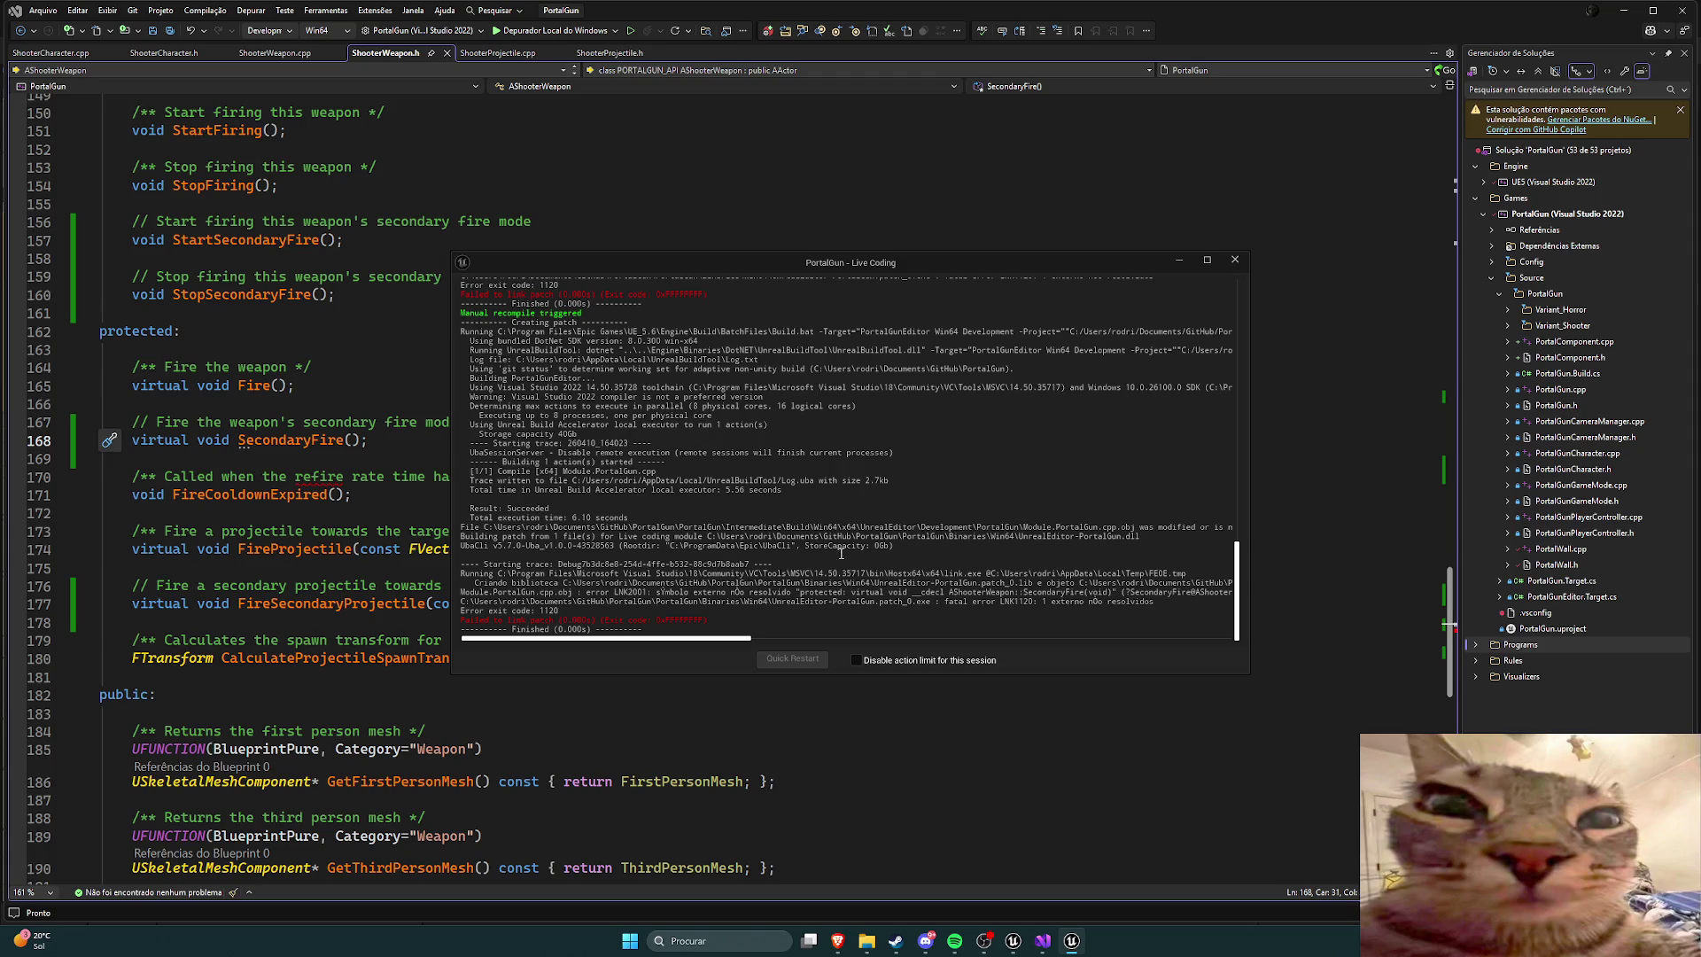
scroll(791, 527, "up", 1)
scroll(789, 530, "down", 1)
left_click(390, 498)
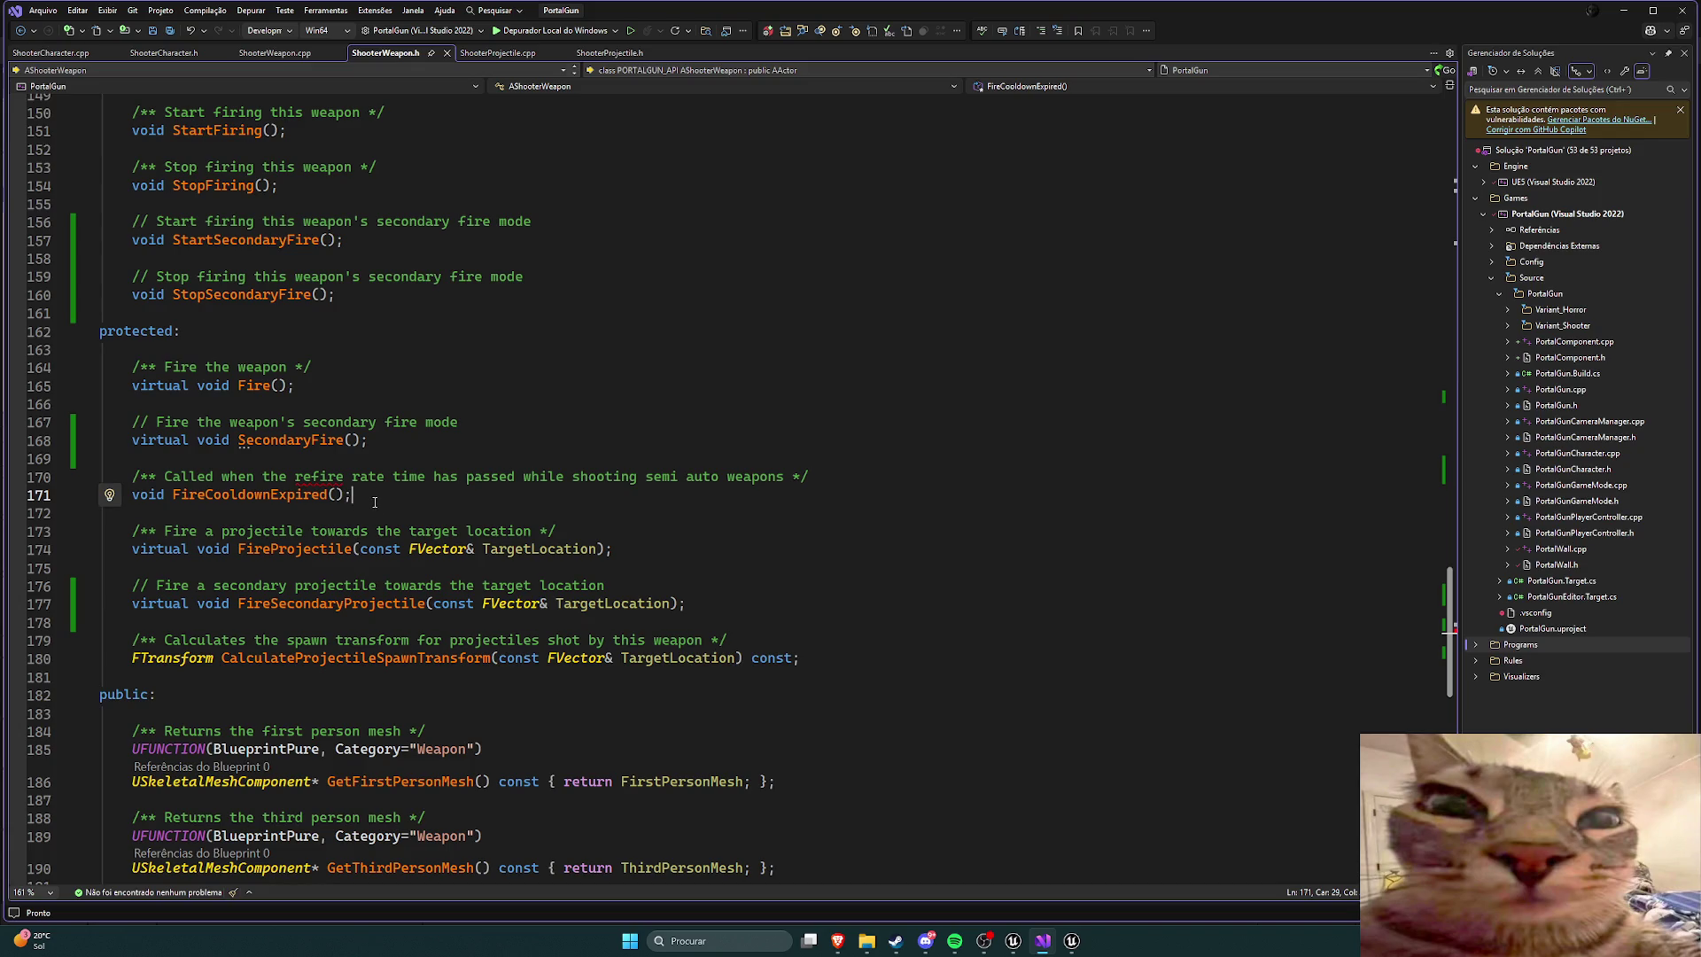
Step: Delete 'virtual' from SecondaryFire on line 168, then recompile with Live Coding until it links
left_click(1071, 940)
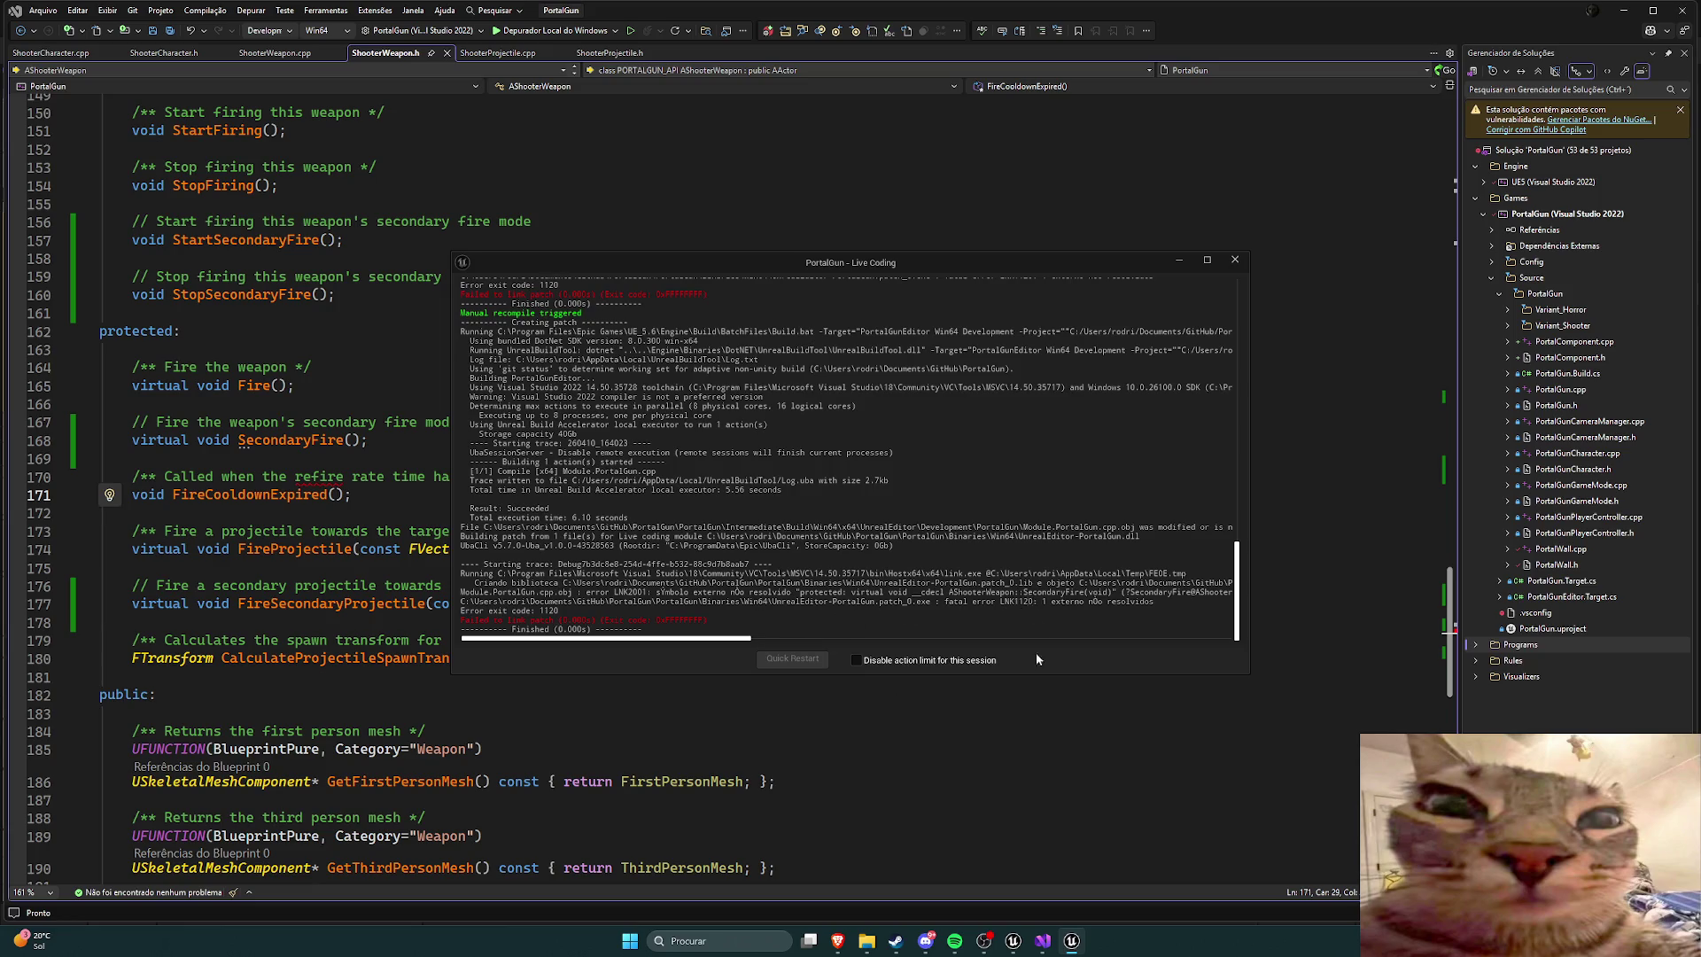
left_click(1013, 723)
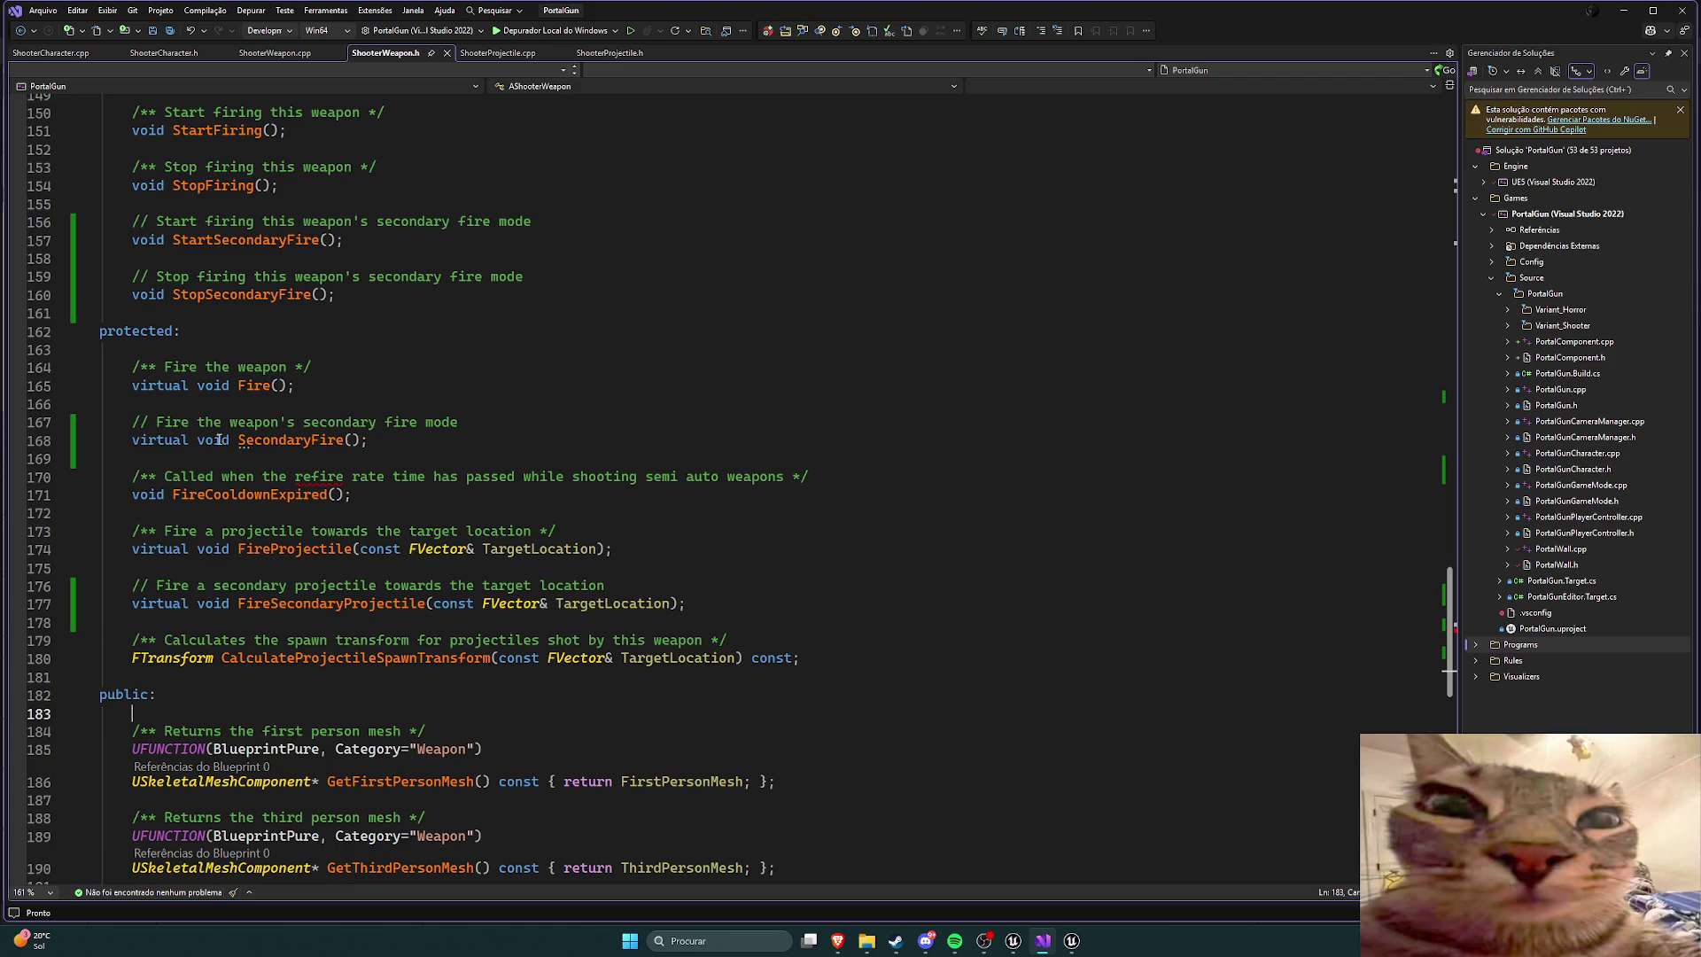
left_click_drag(189, 440, 140, 440)
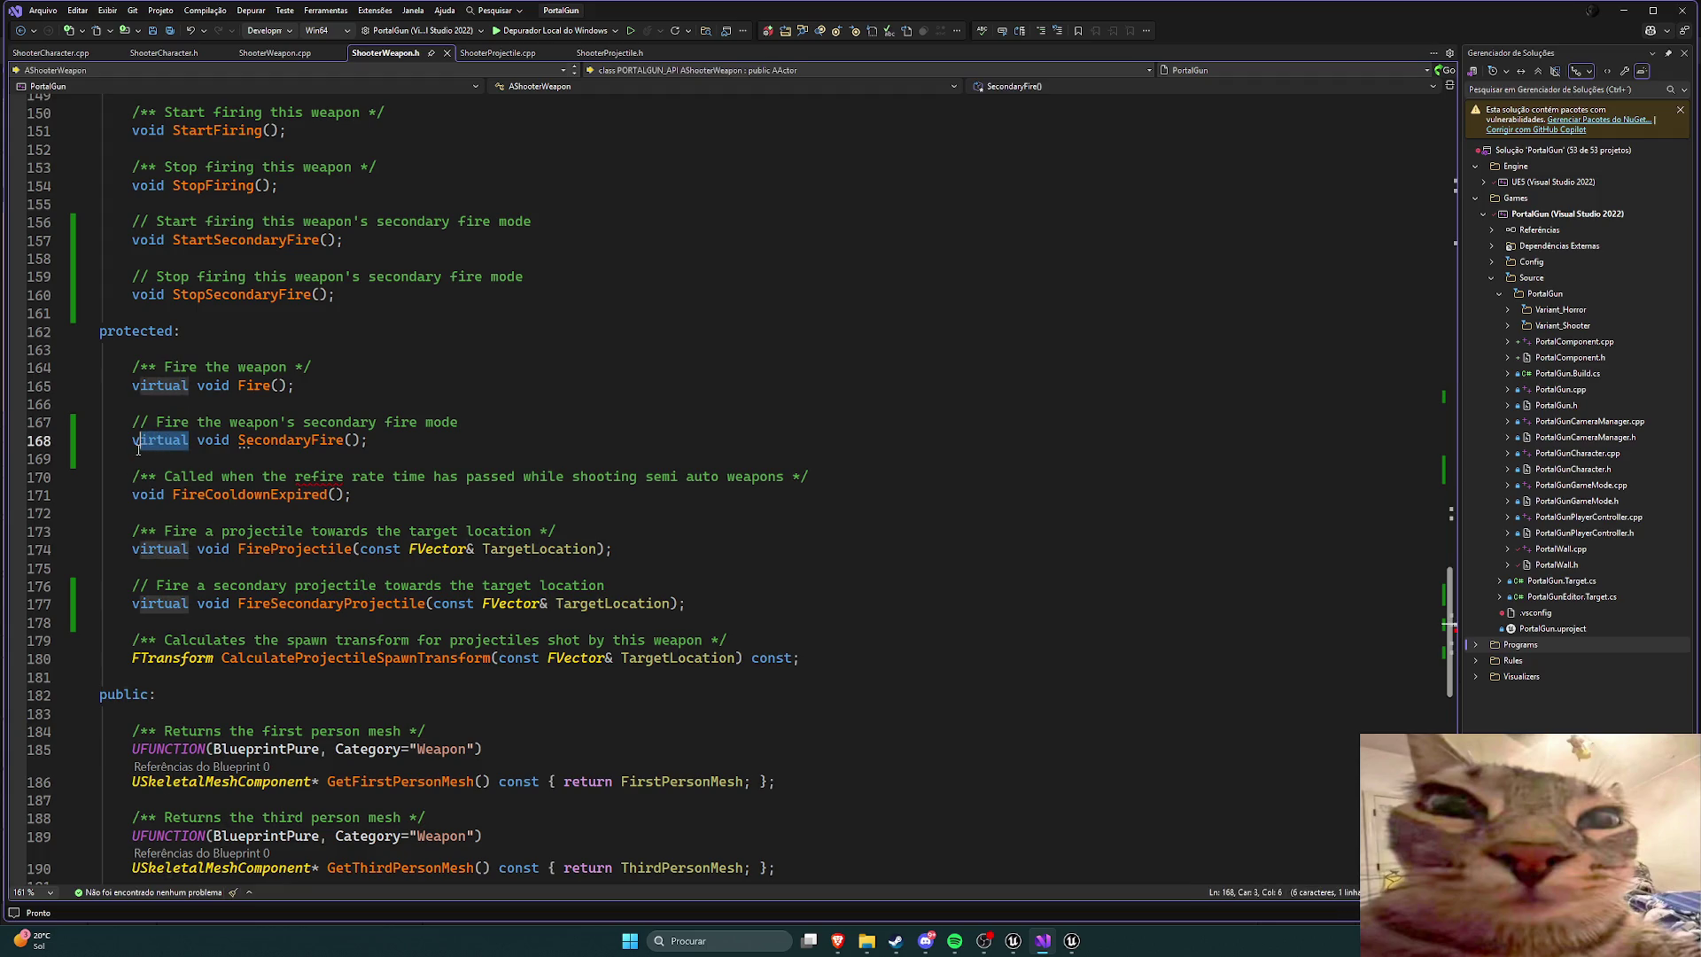
key("BackSpace")
key("BackSpace")
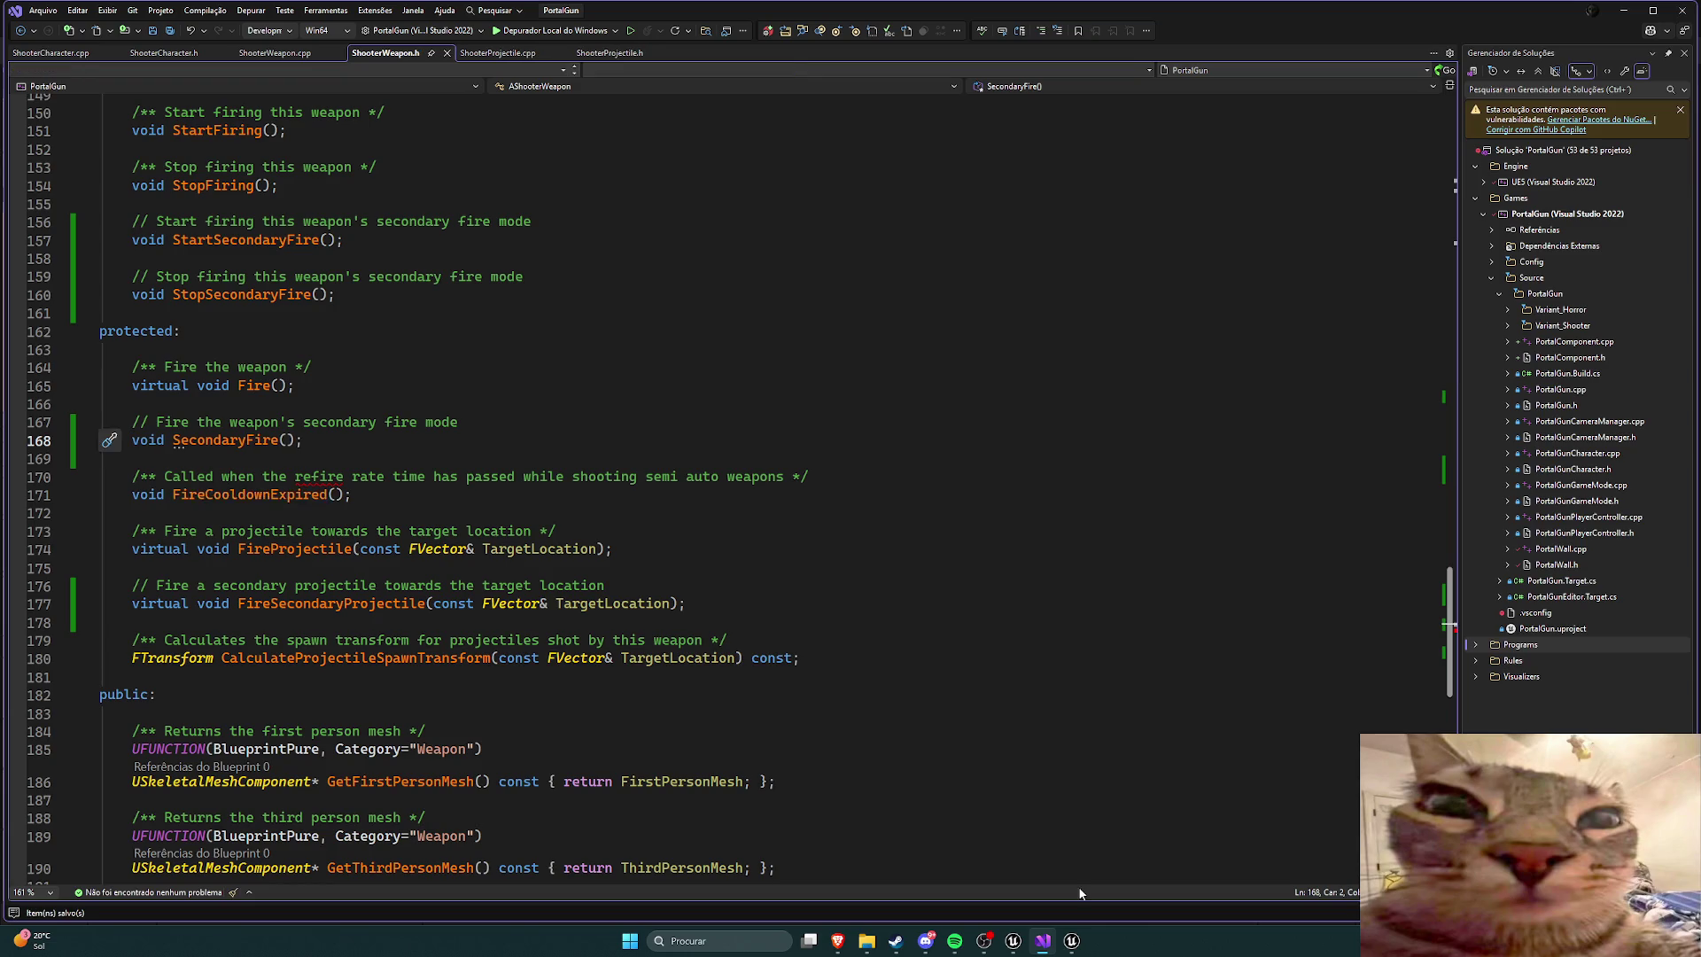
left_click(1013, 941)
key("ctrl+alt+F11")
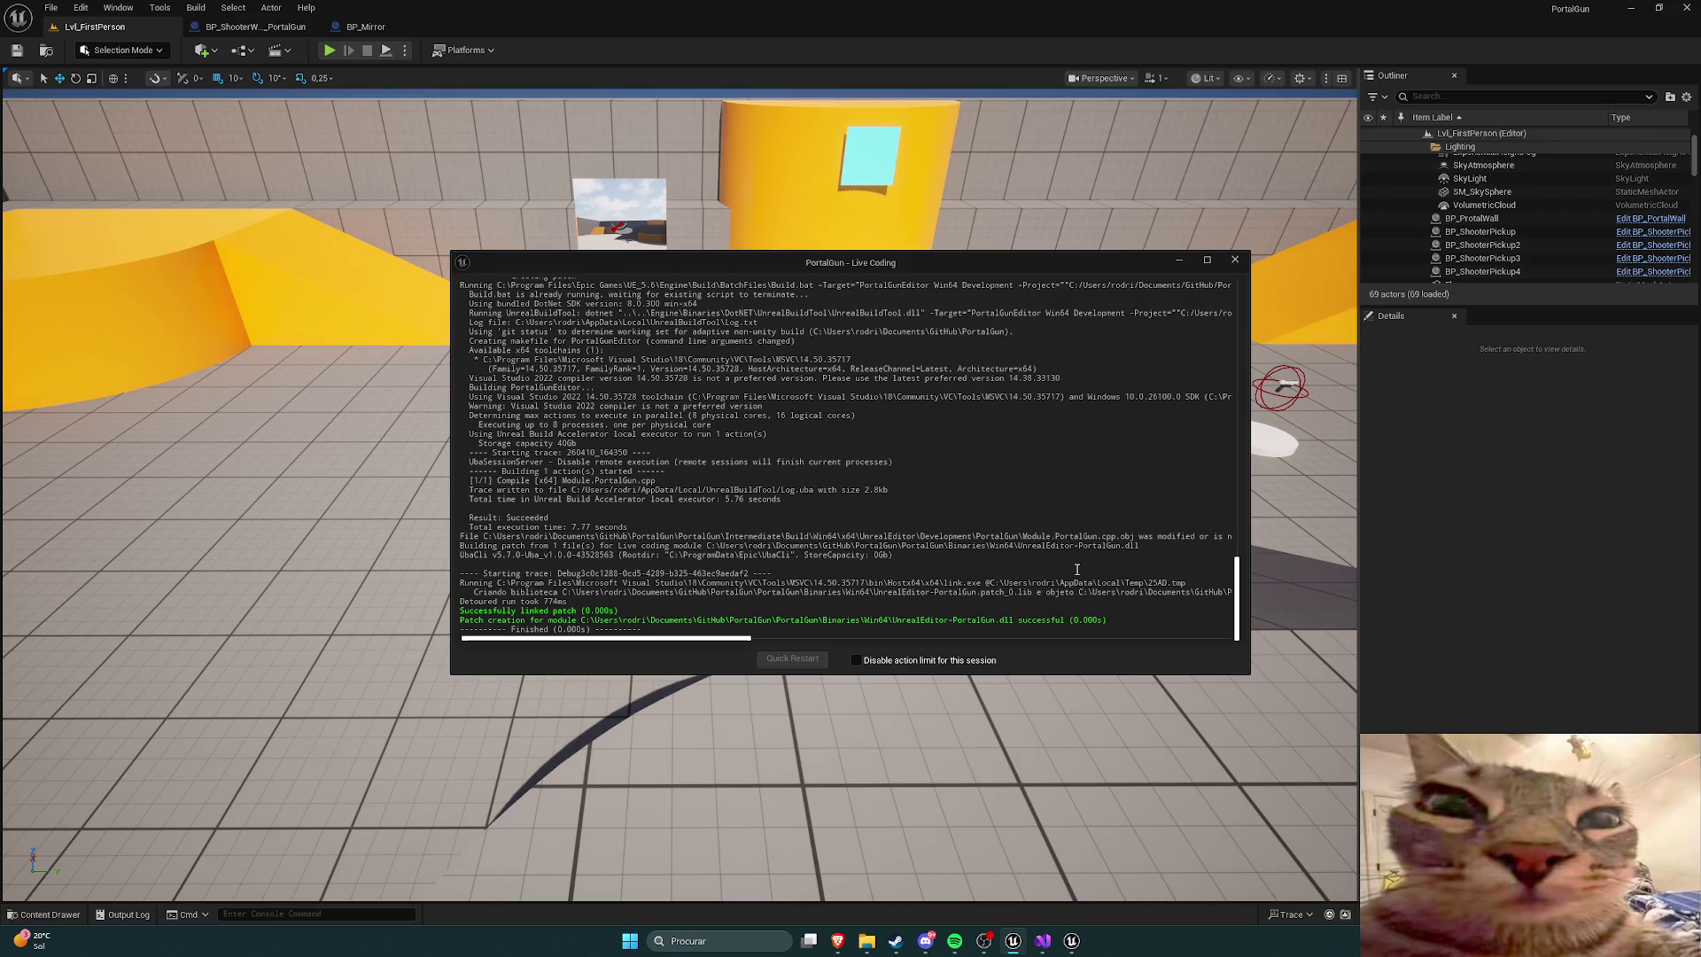
Step: Give the BP_PortalWall on the yellow cylinder a Wall Width of 600 and Scale Z of 6
left_click(1235, 259)
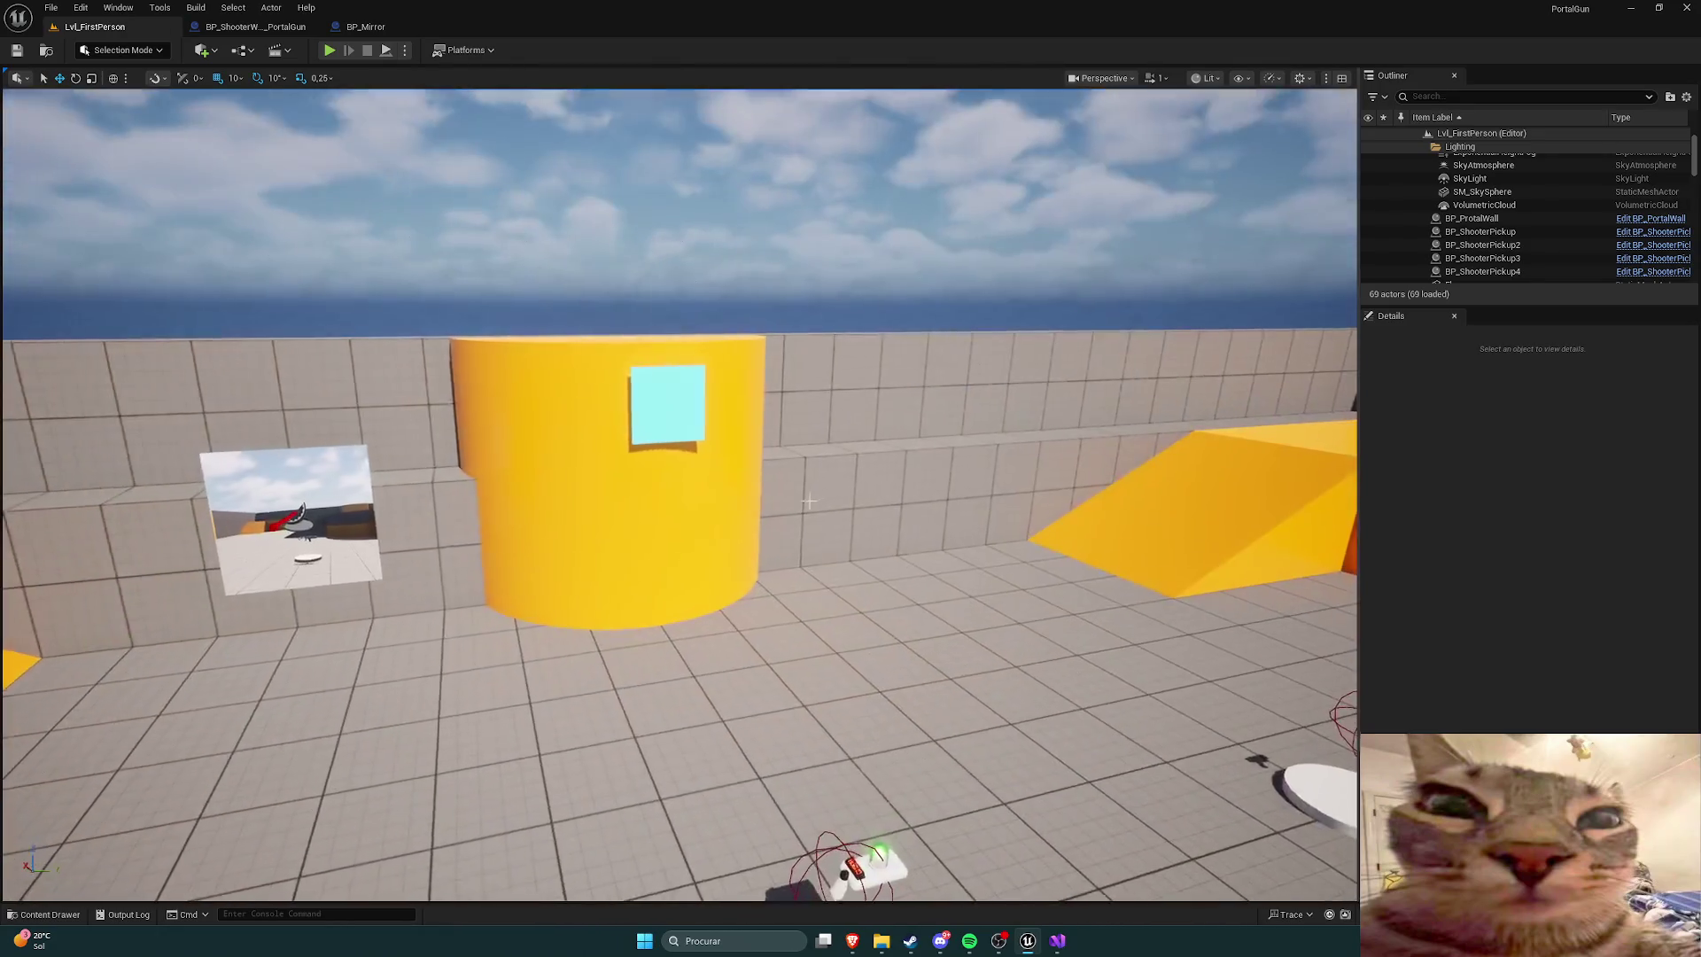
left_click(699, 432)
left_click(1542, 669)
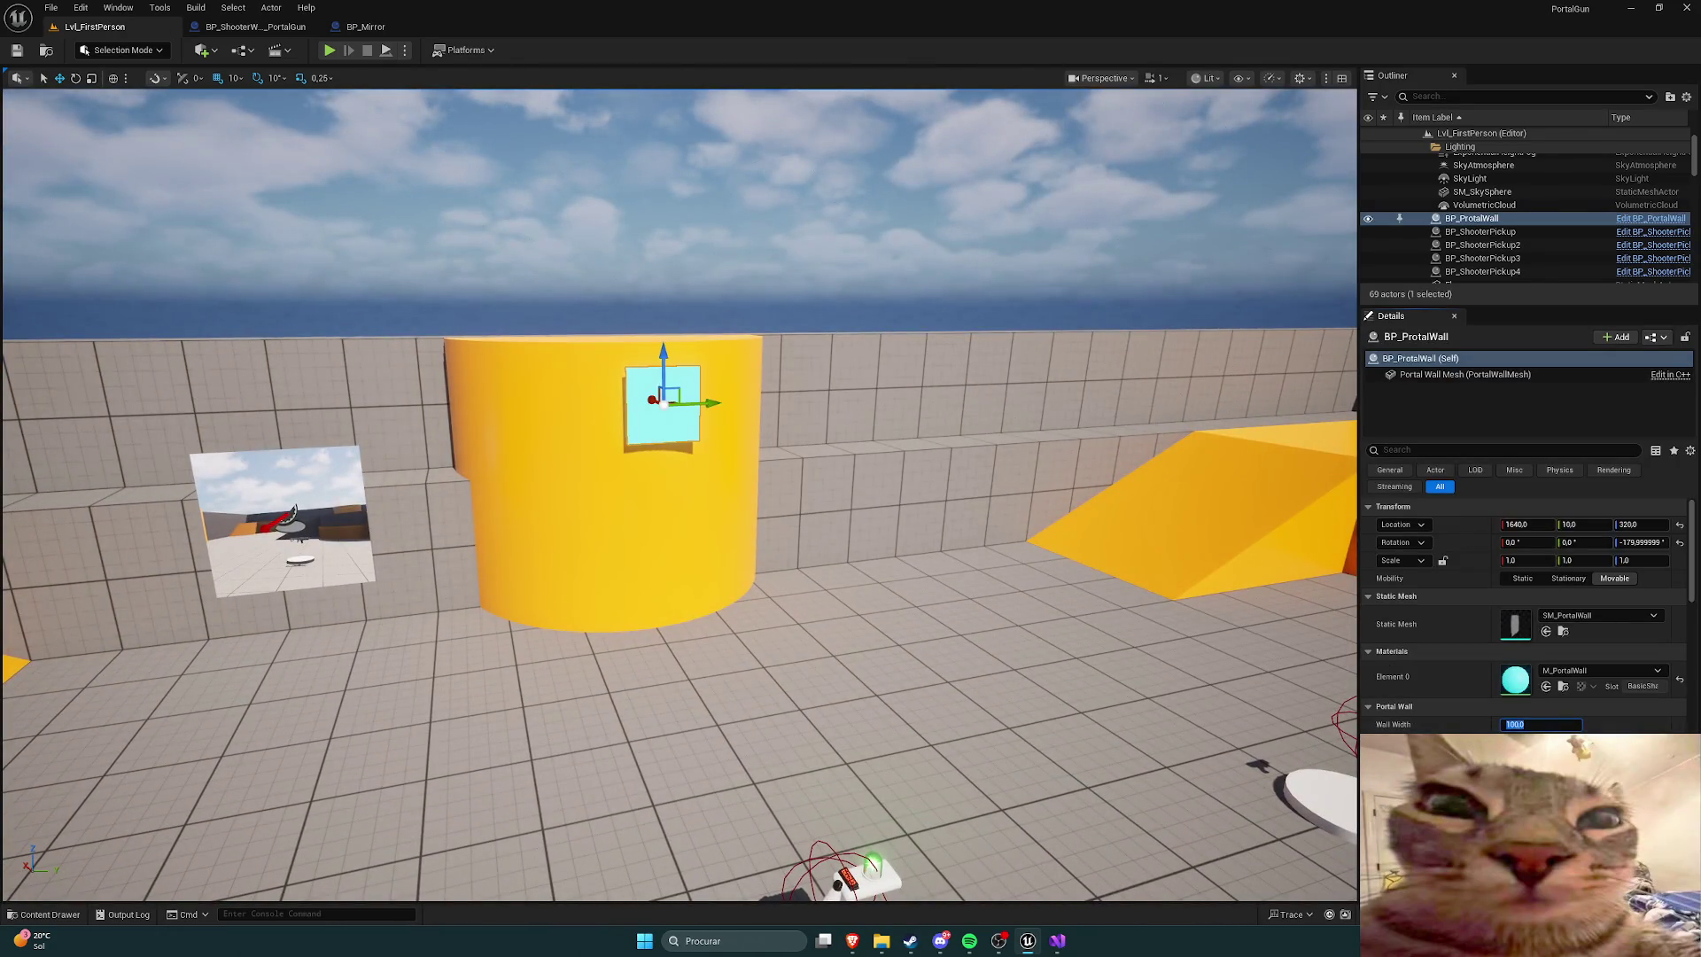
type("600")
key("Return")
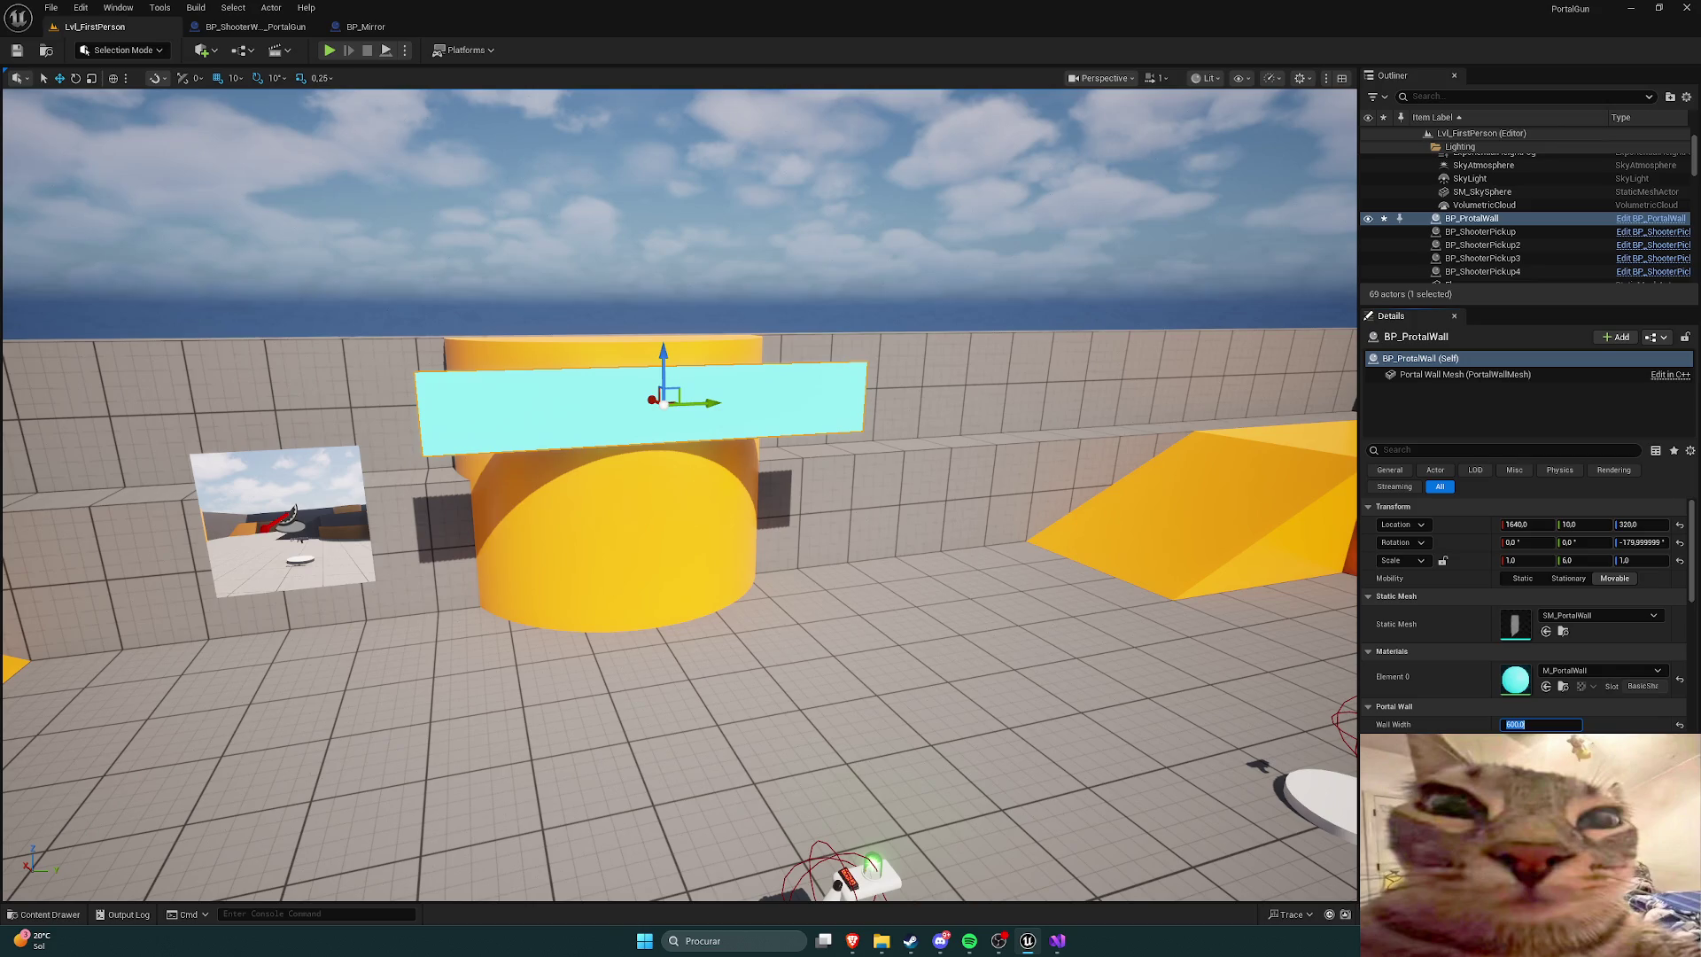
key("Return")
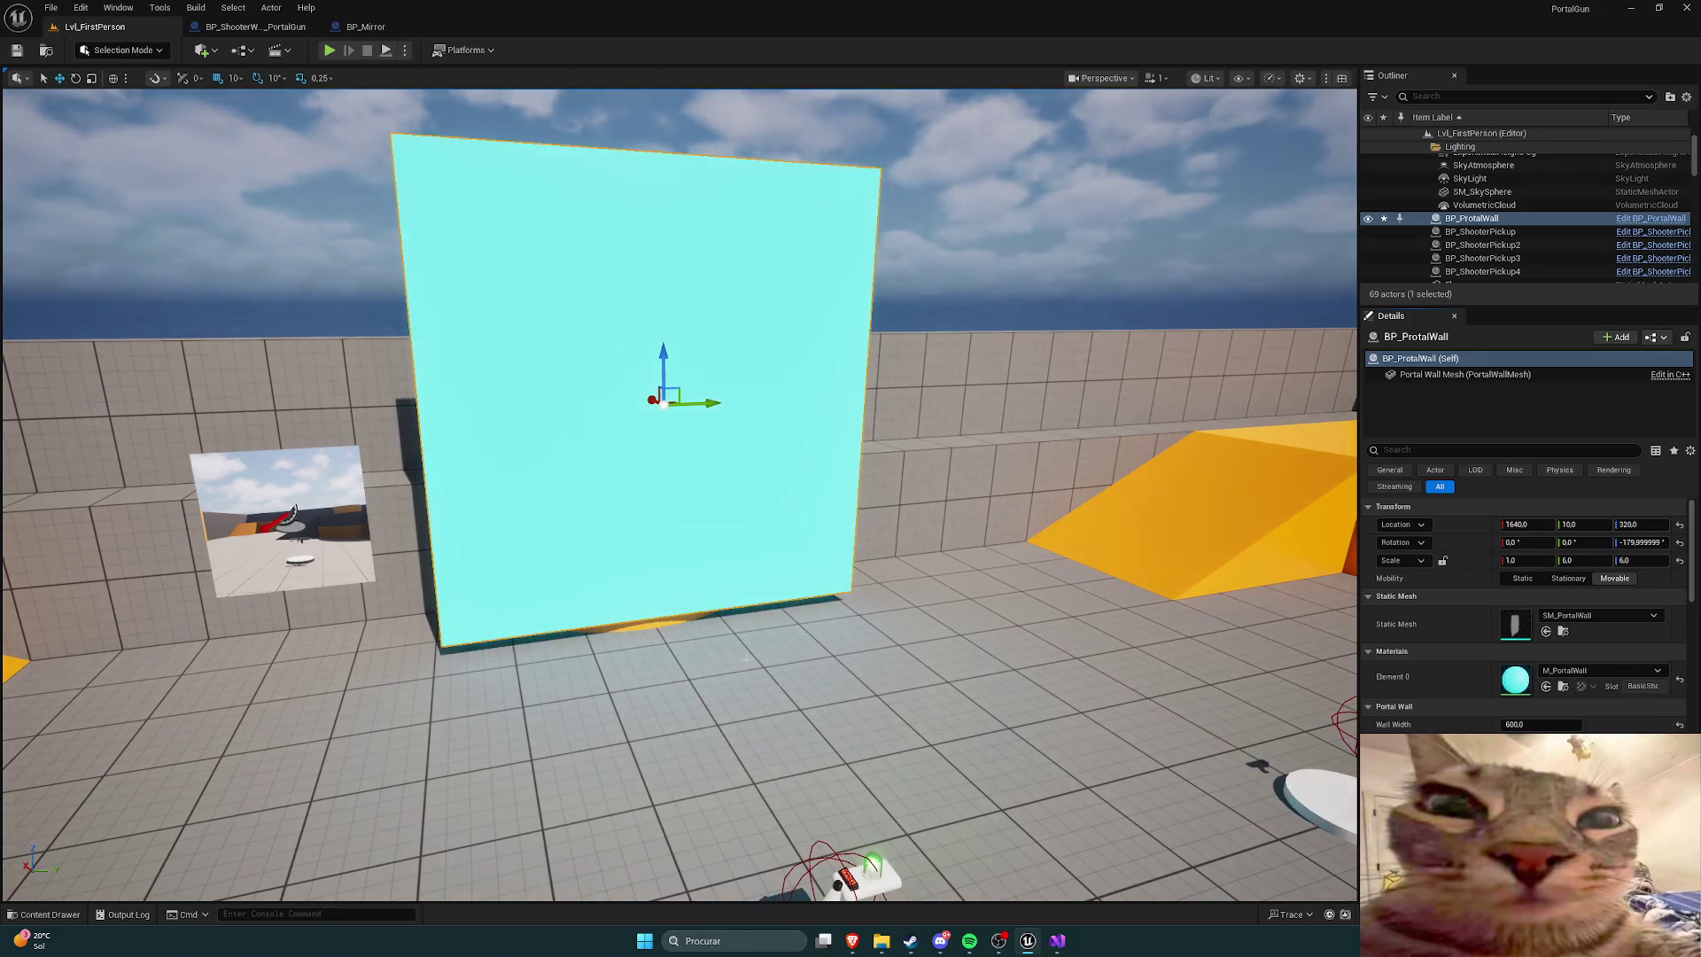
scroll(680, 494, "down", 5)
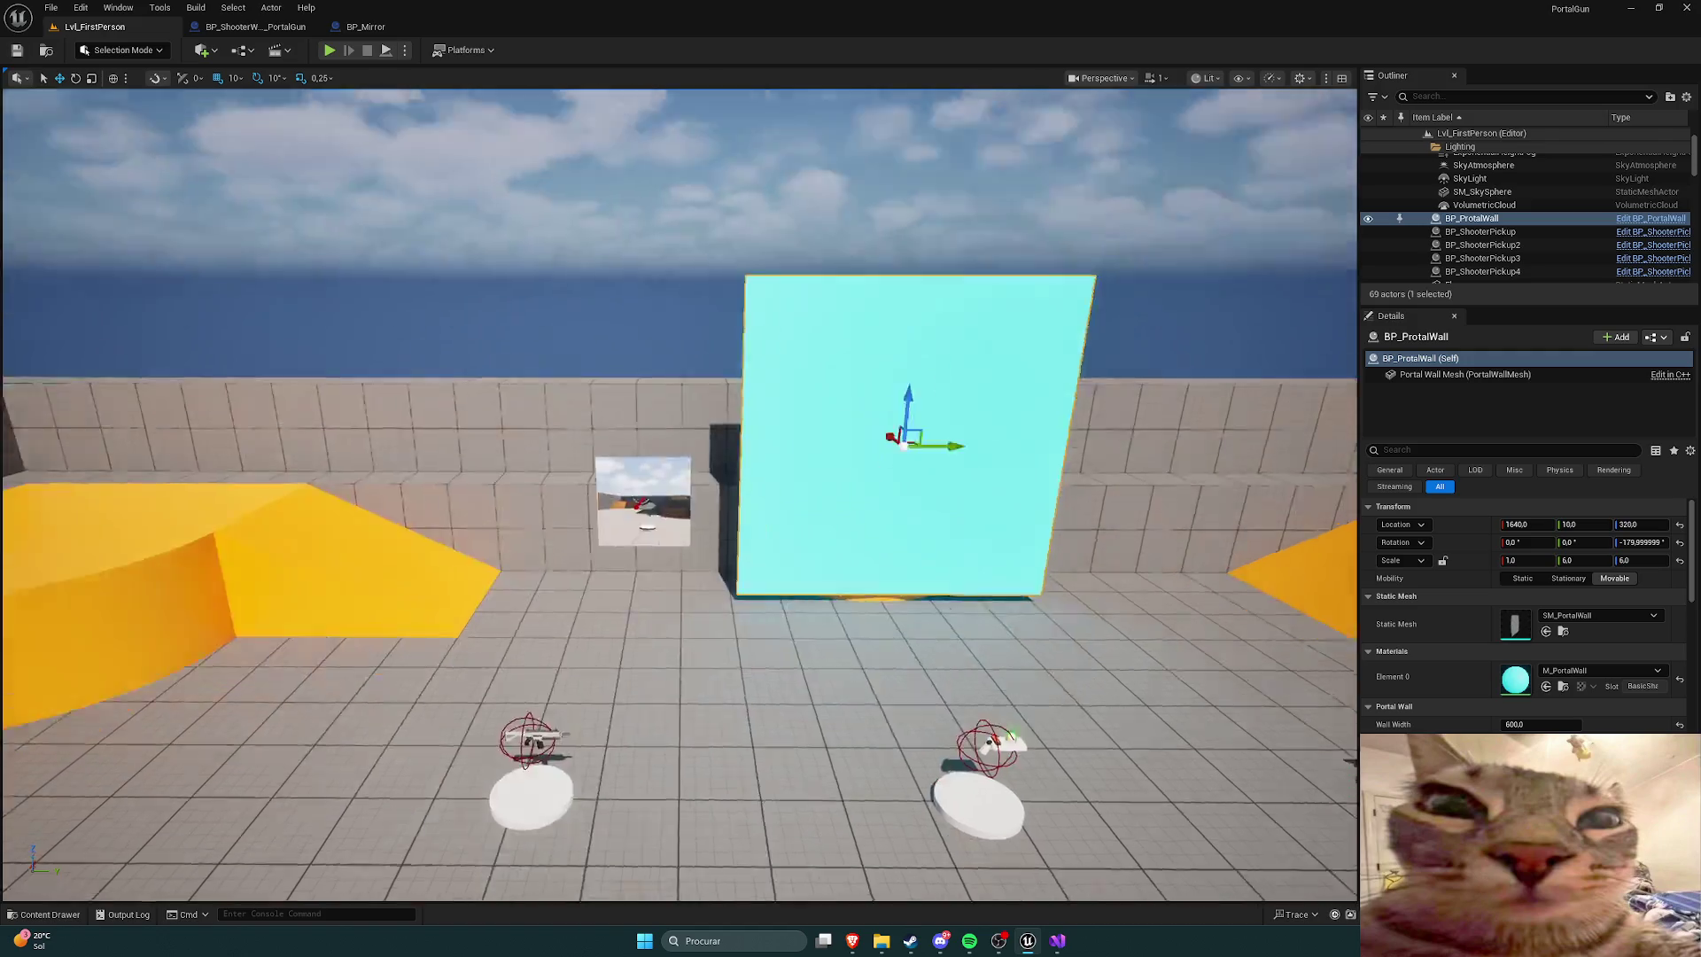
left_click_drag(679, 494, 771, 575)
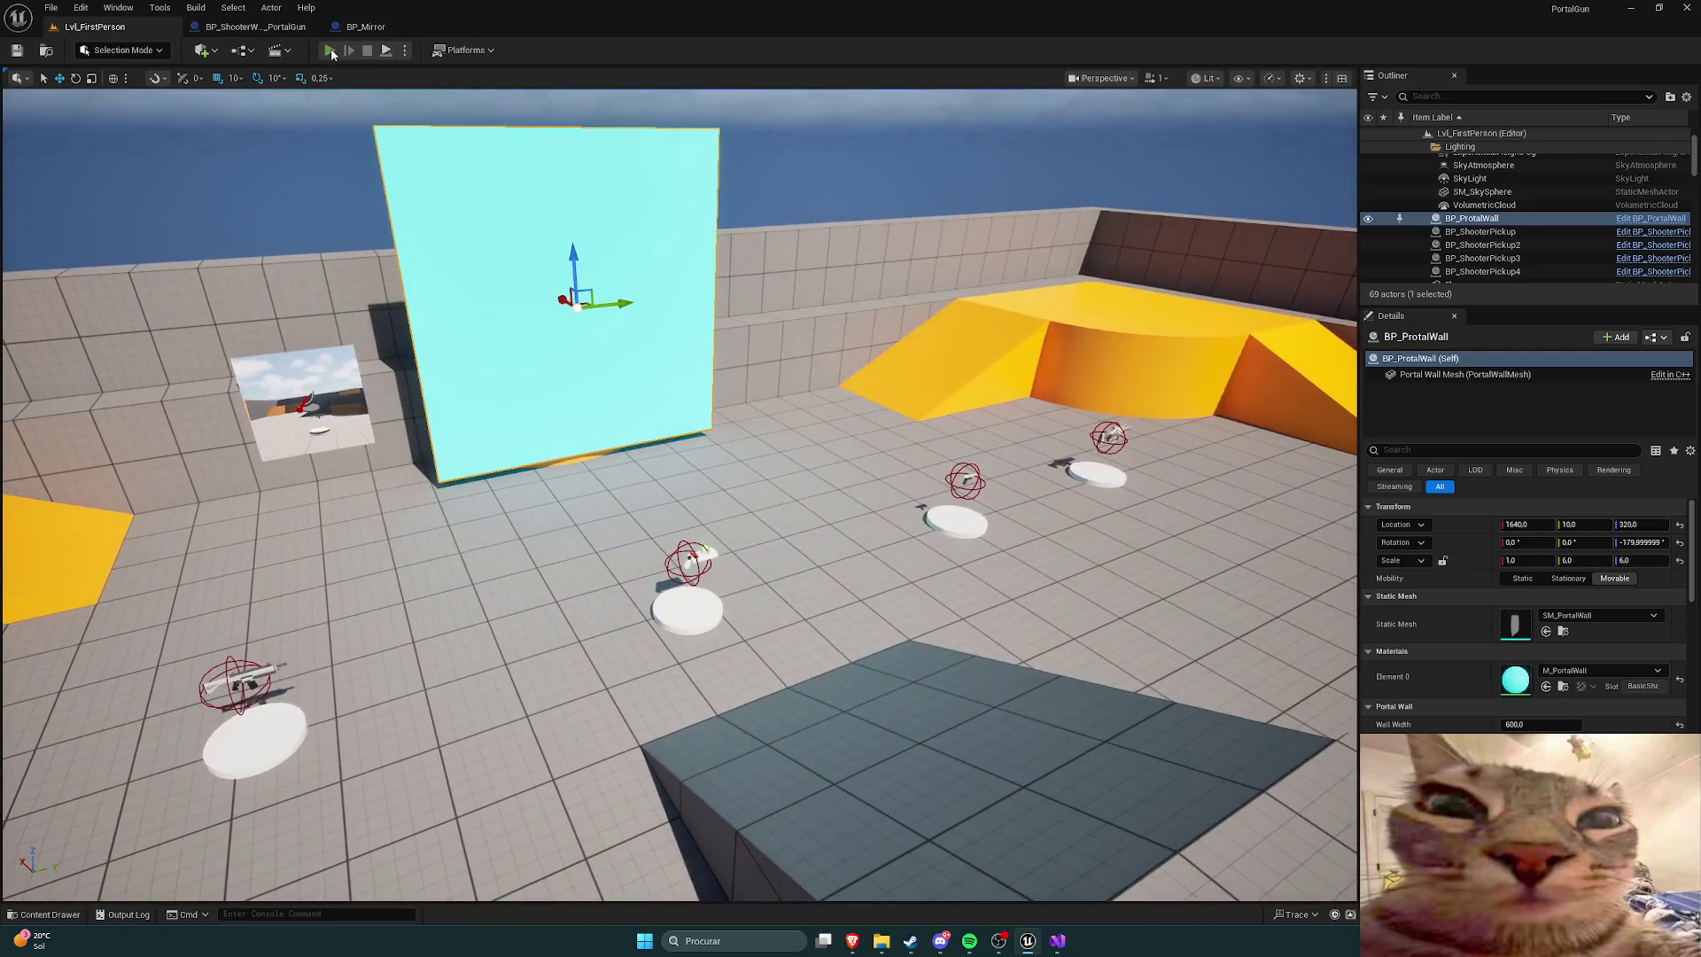
Step: Run a quick Play-in-Editor test of the level beside the enlarged wall, then end it
left_click(331, 53)
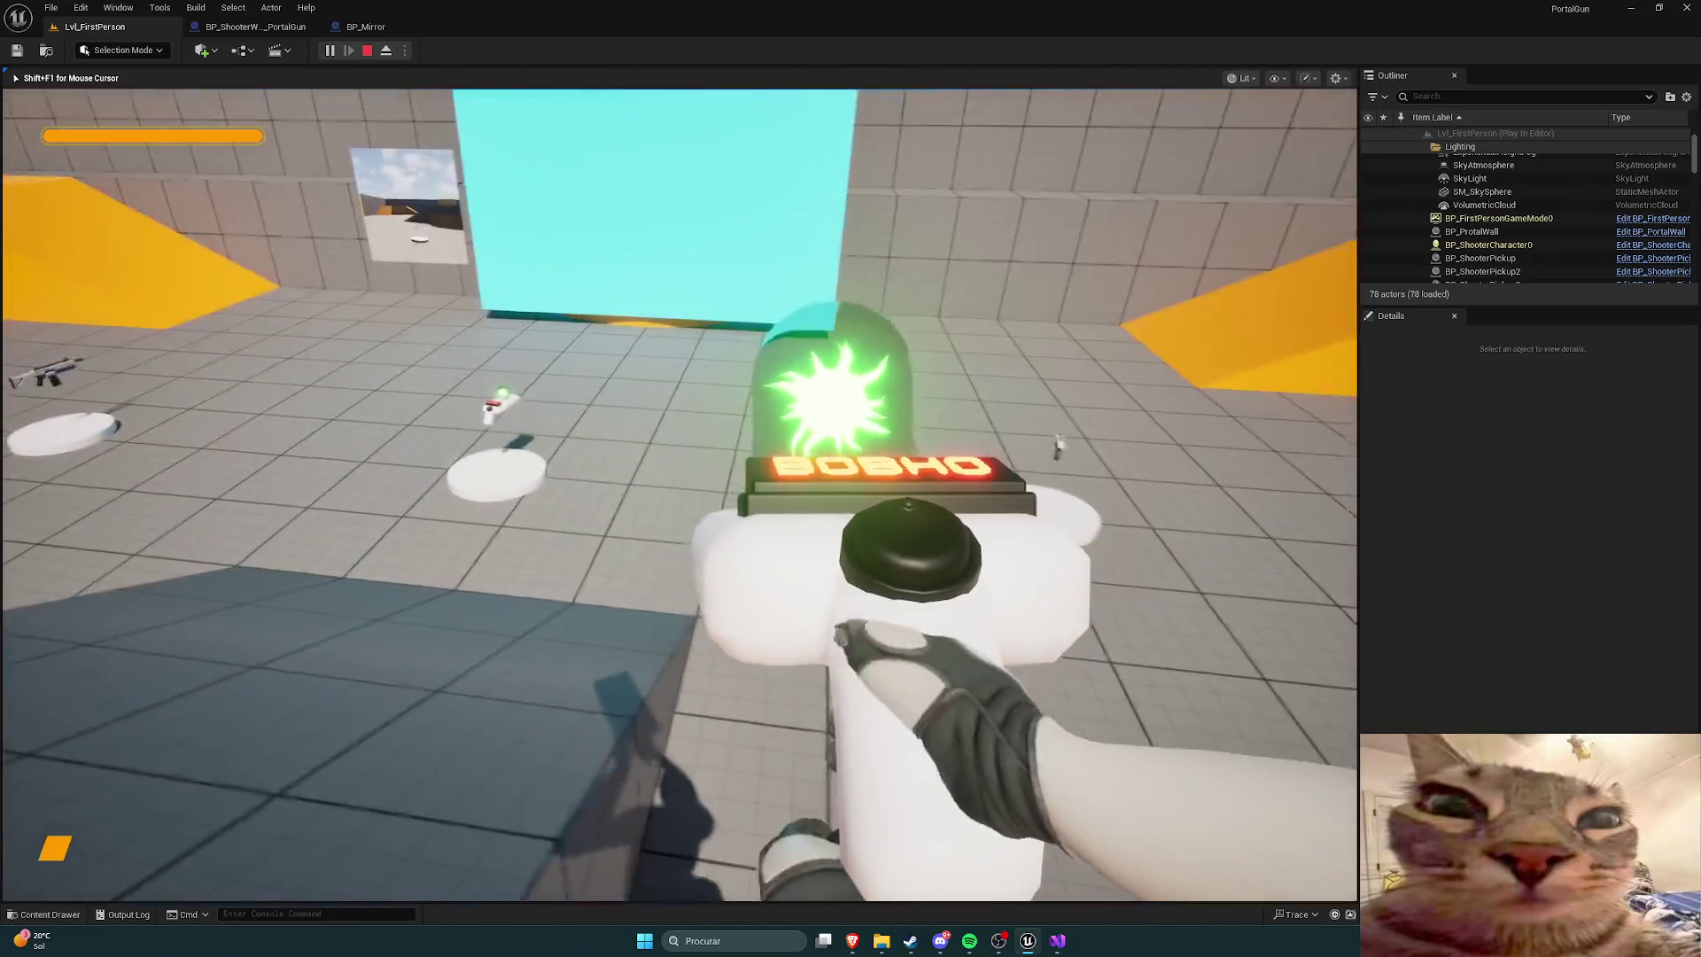
key("Escape")
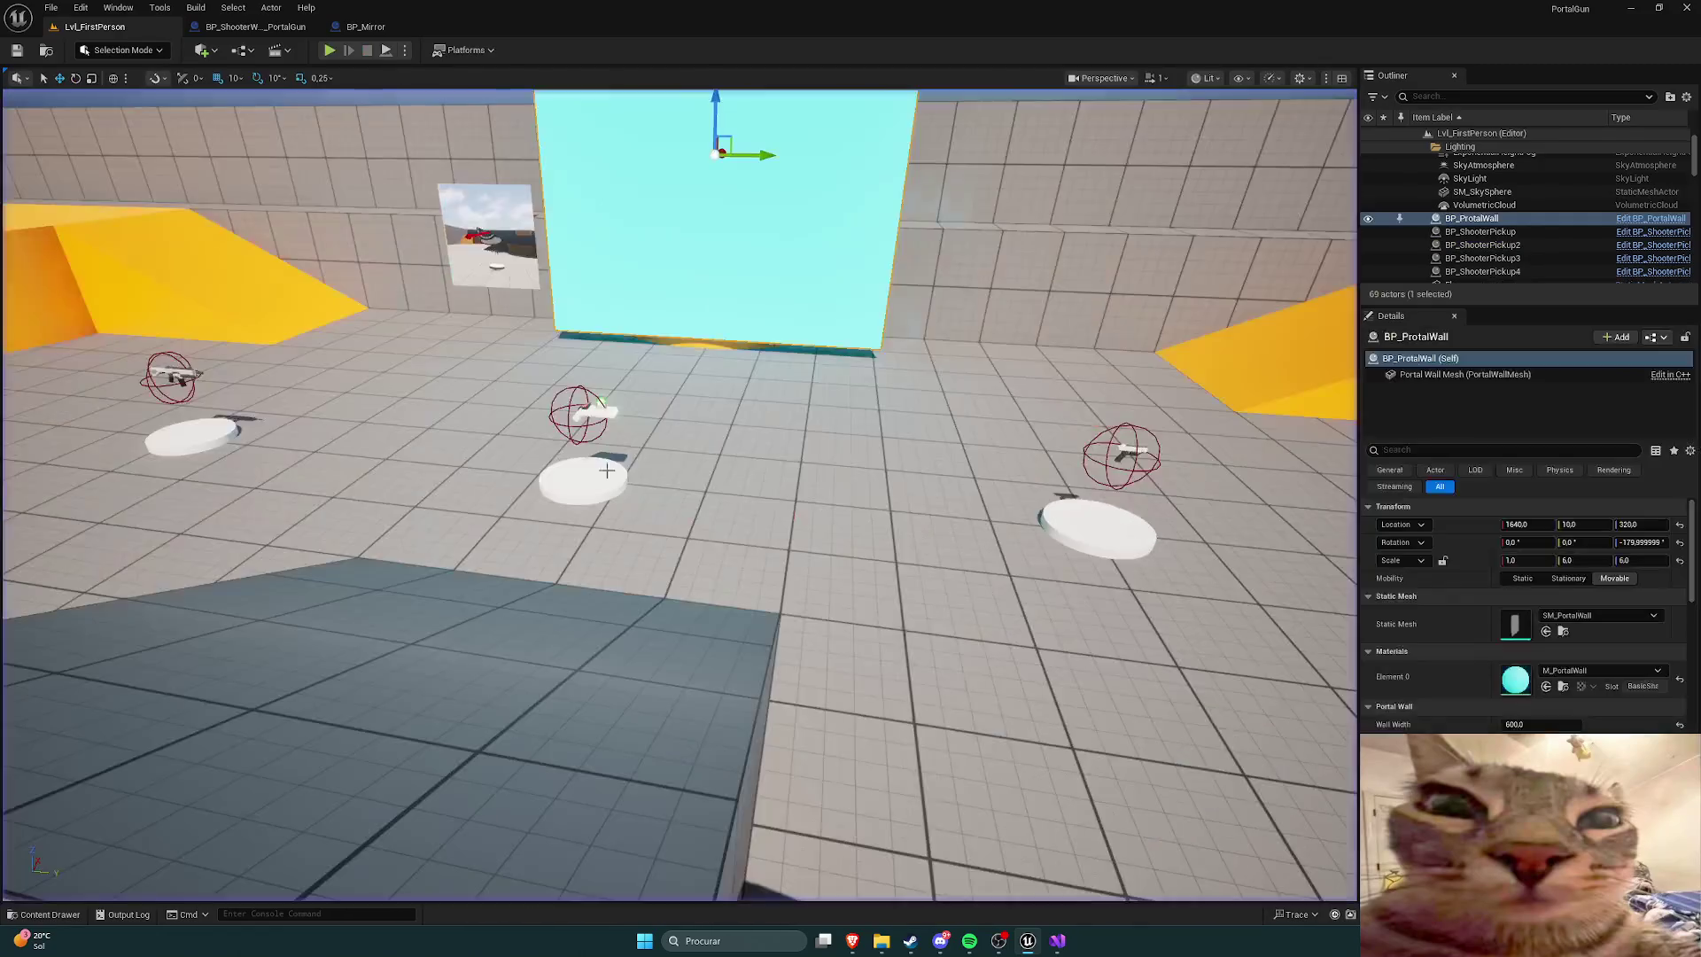
Step: Open BP_ShooterWeapon_PortalGun from Blueprints, tick Has Secondary Fire, and compile
left_click_drag(607, 471, 488, 149)
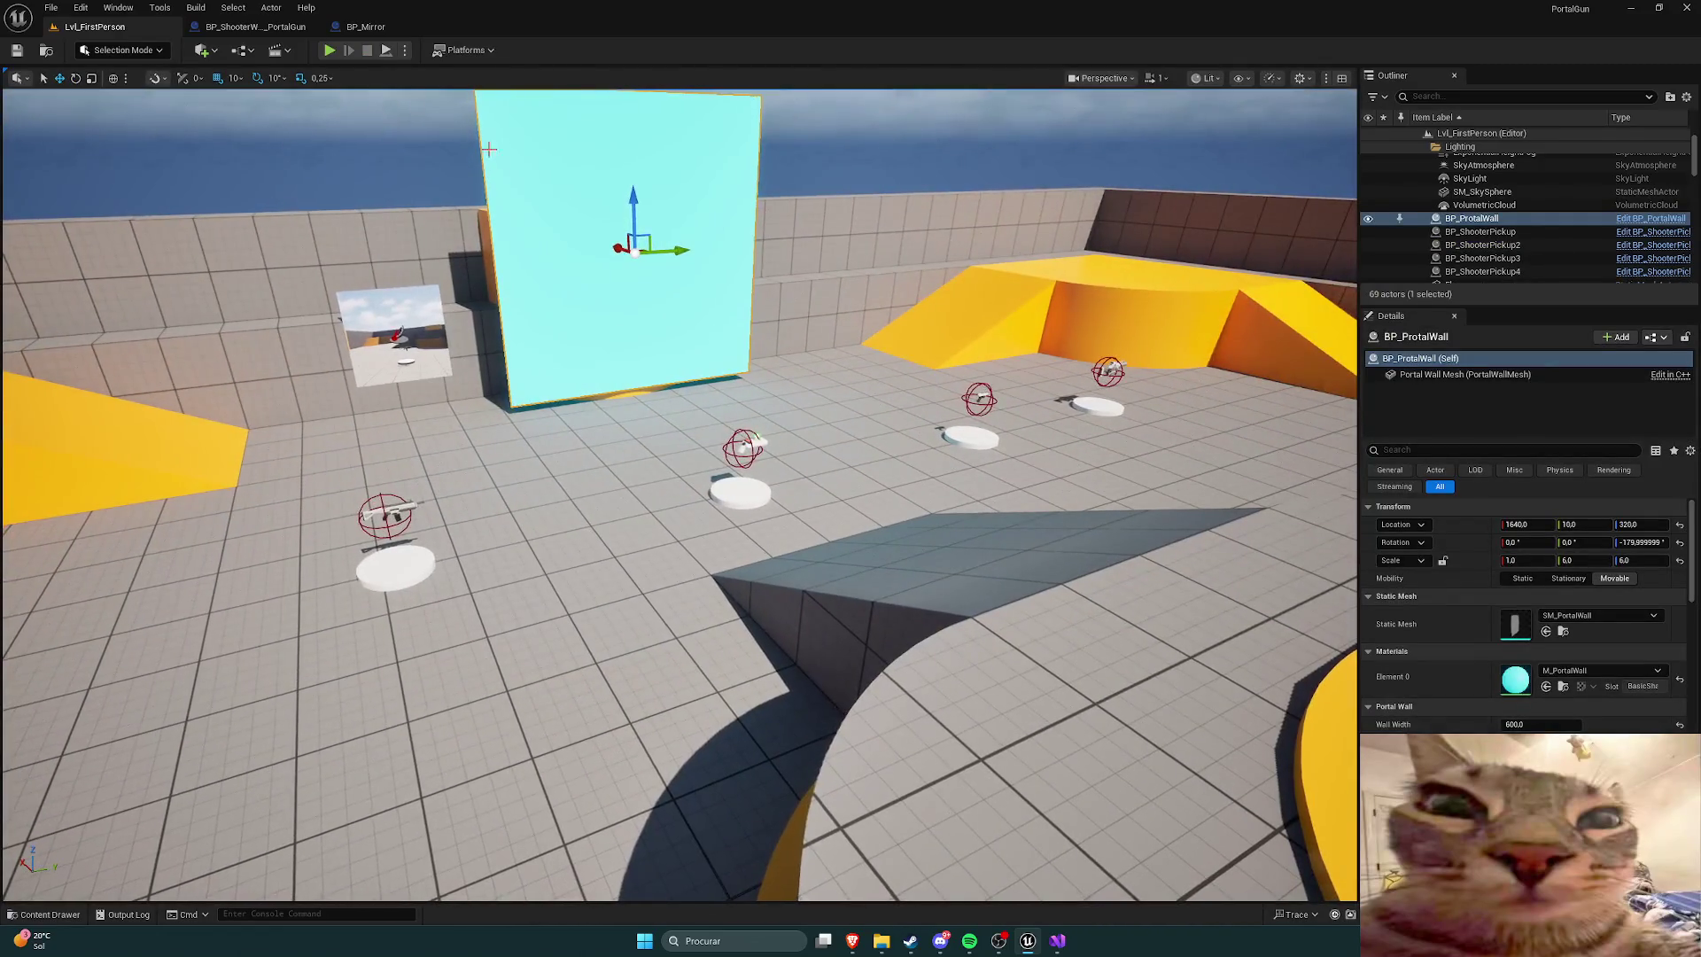
key("ctrl+space")
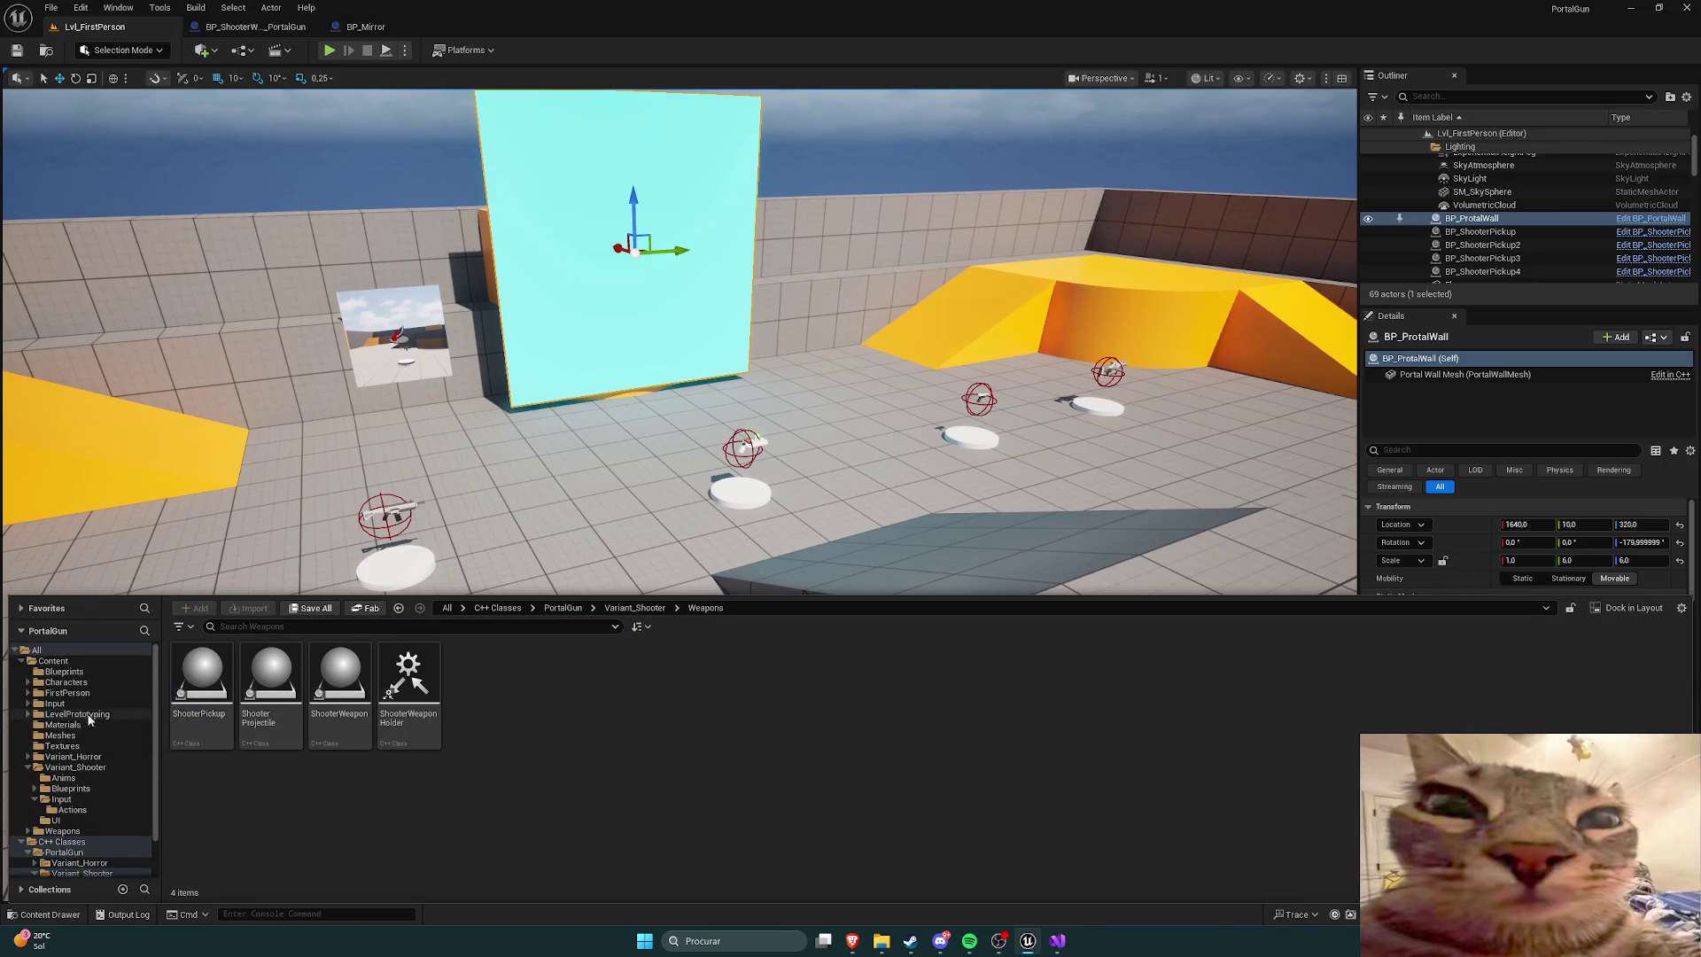
left_click(63, 671)
double_click(548, 683)
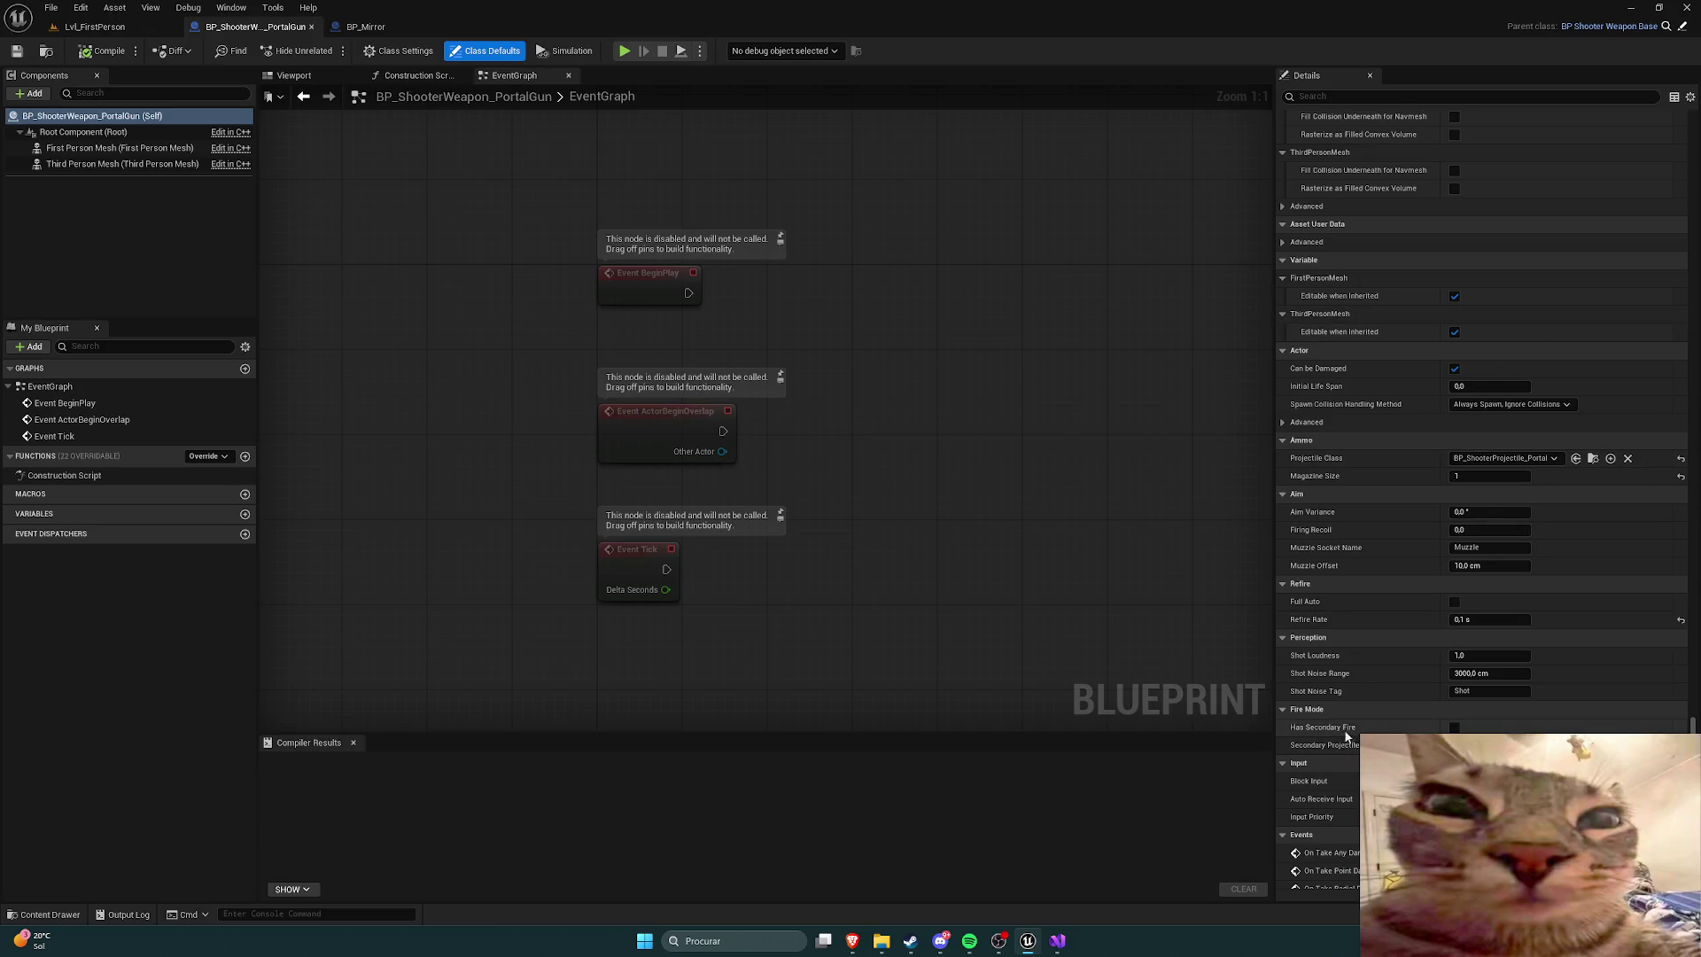
left_click(1454, 726)
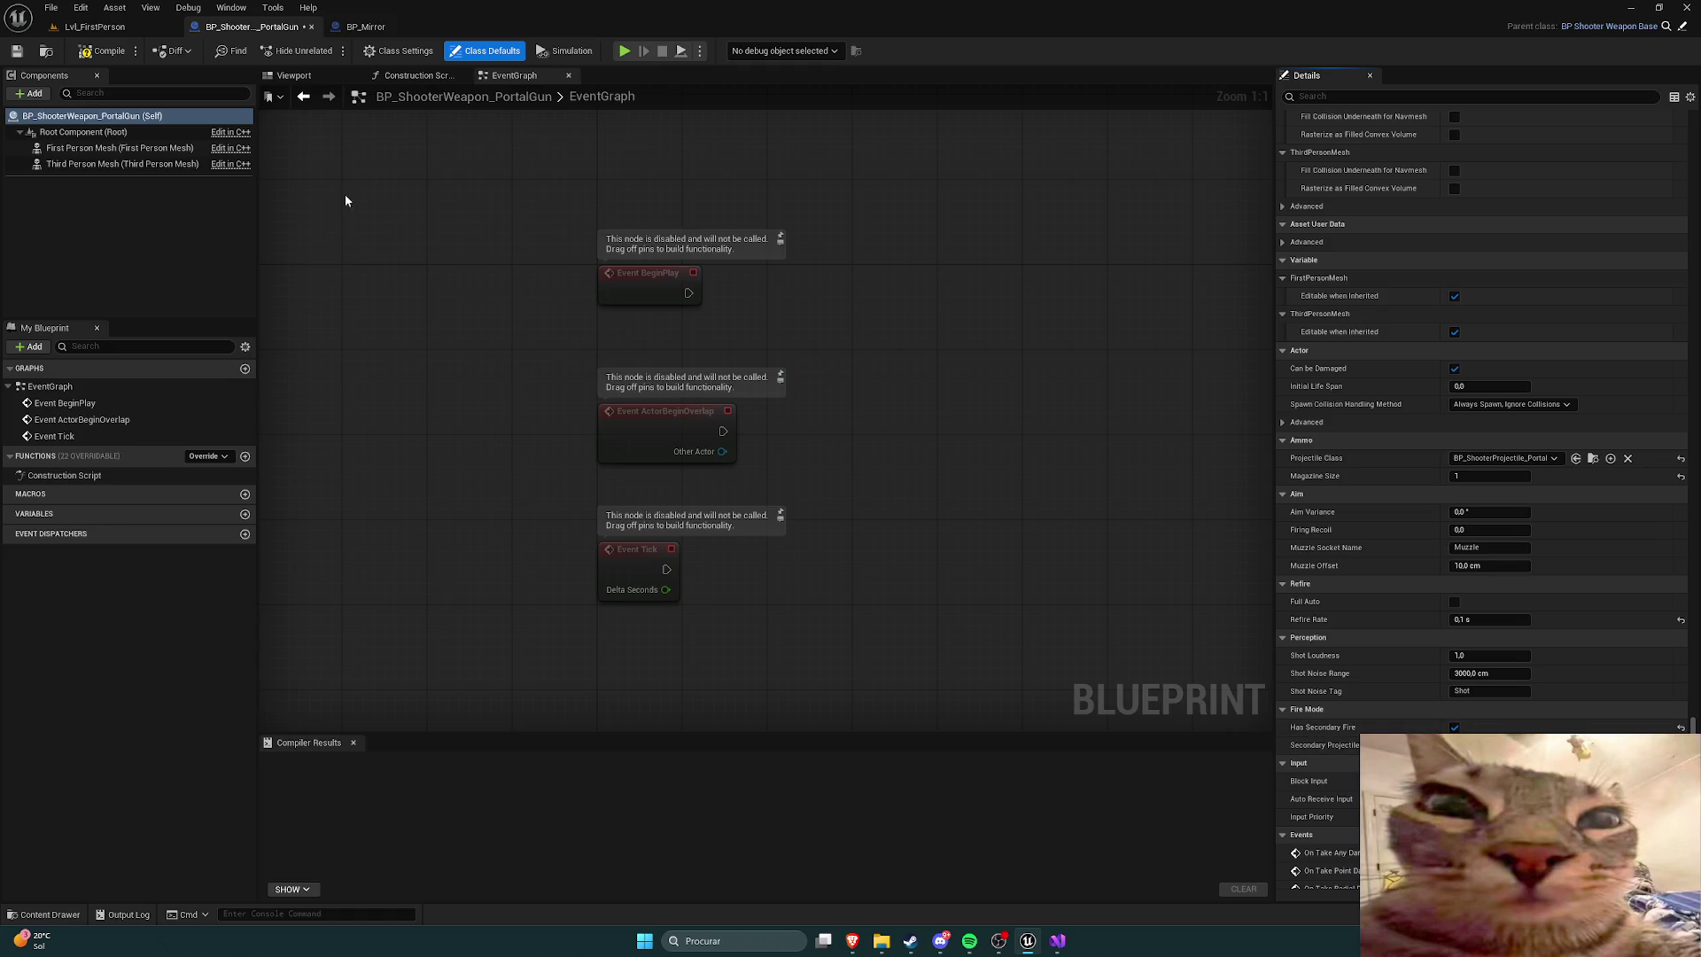
left_click(102, 51)
left_click(625, 51)
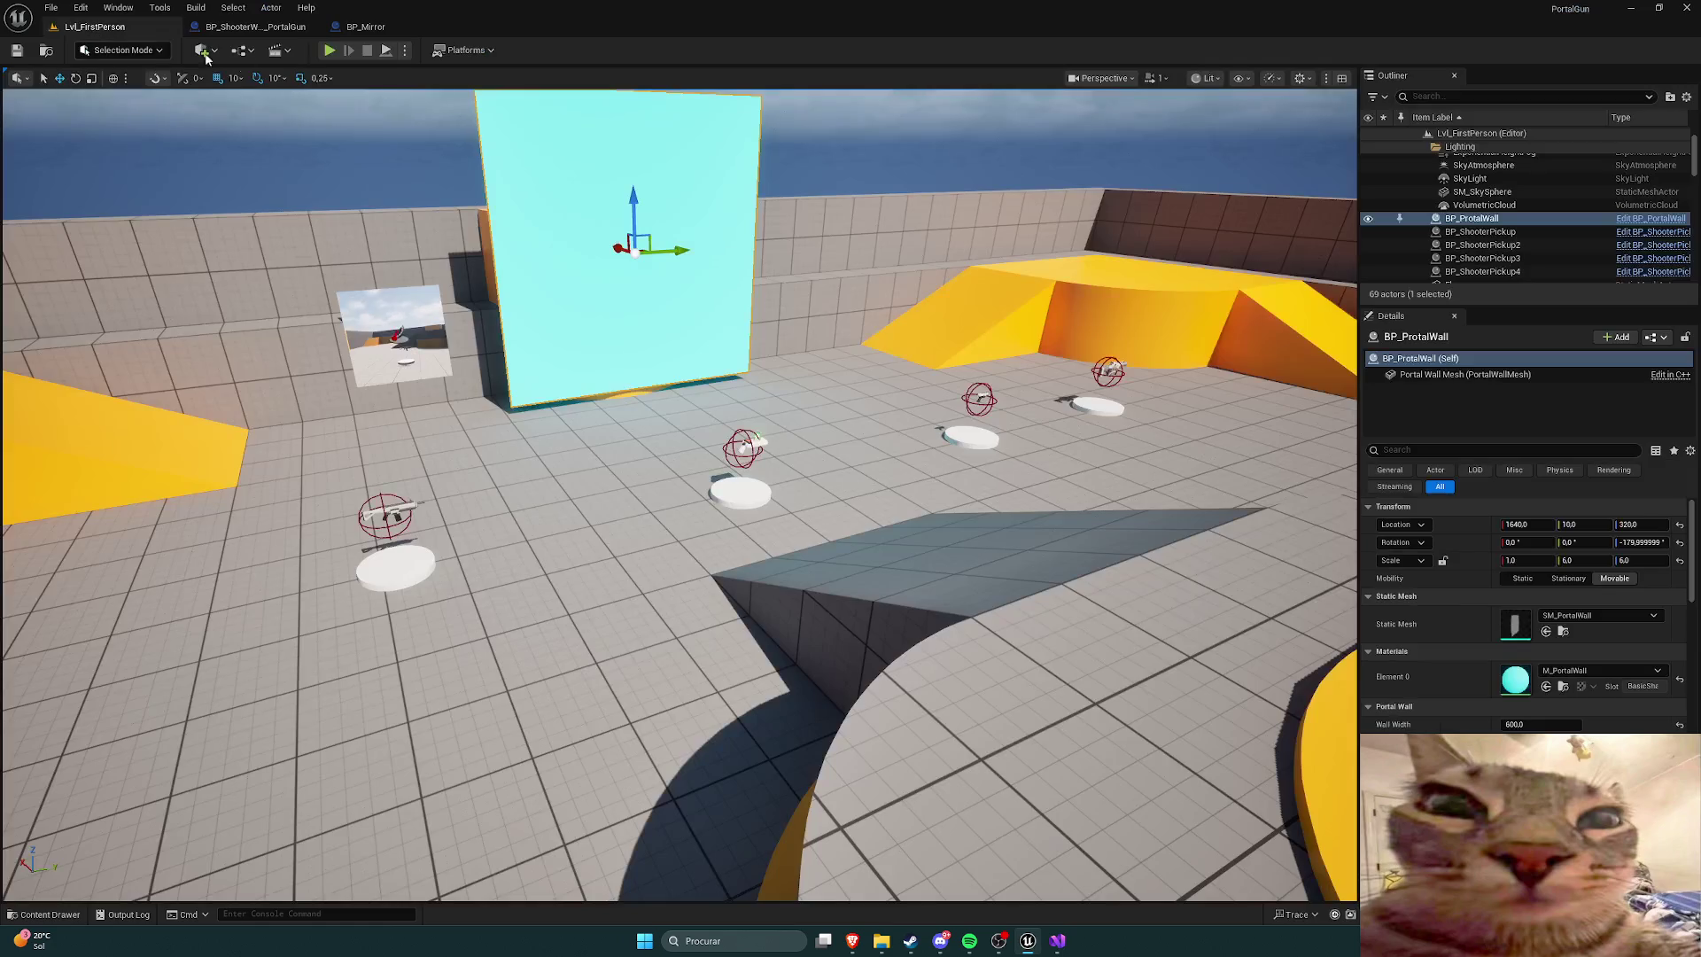
Step: Walk to the portal gun pickup, test it by the cyan wall, then switch to Visual Studio
key("w")
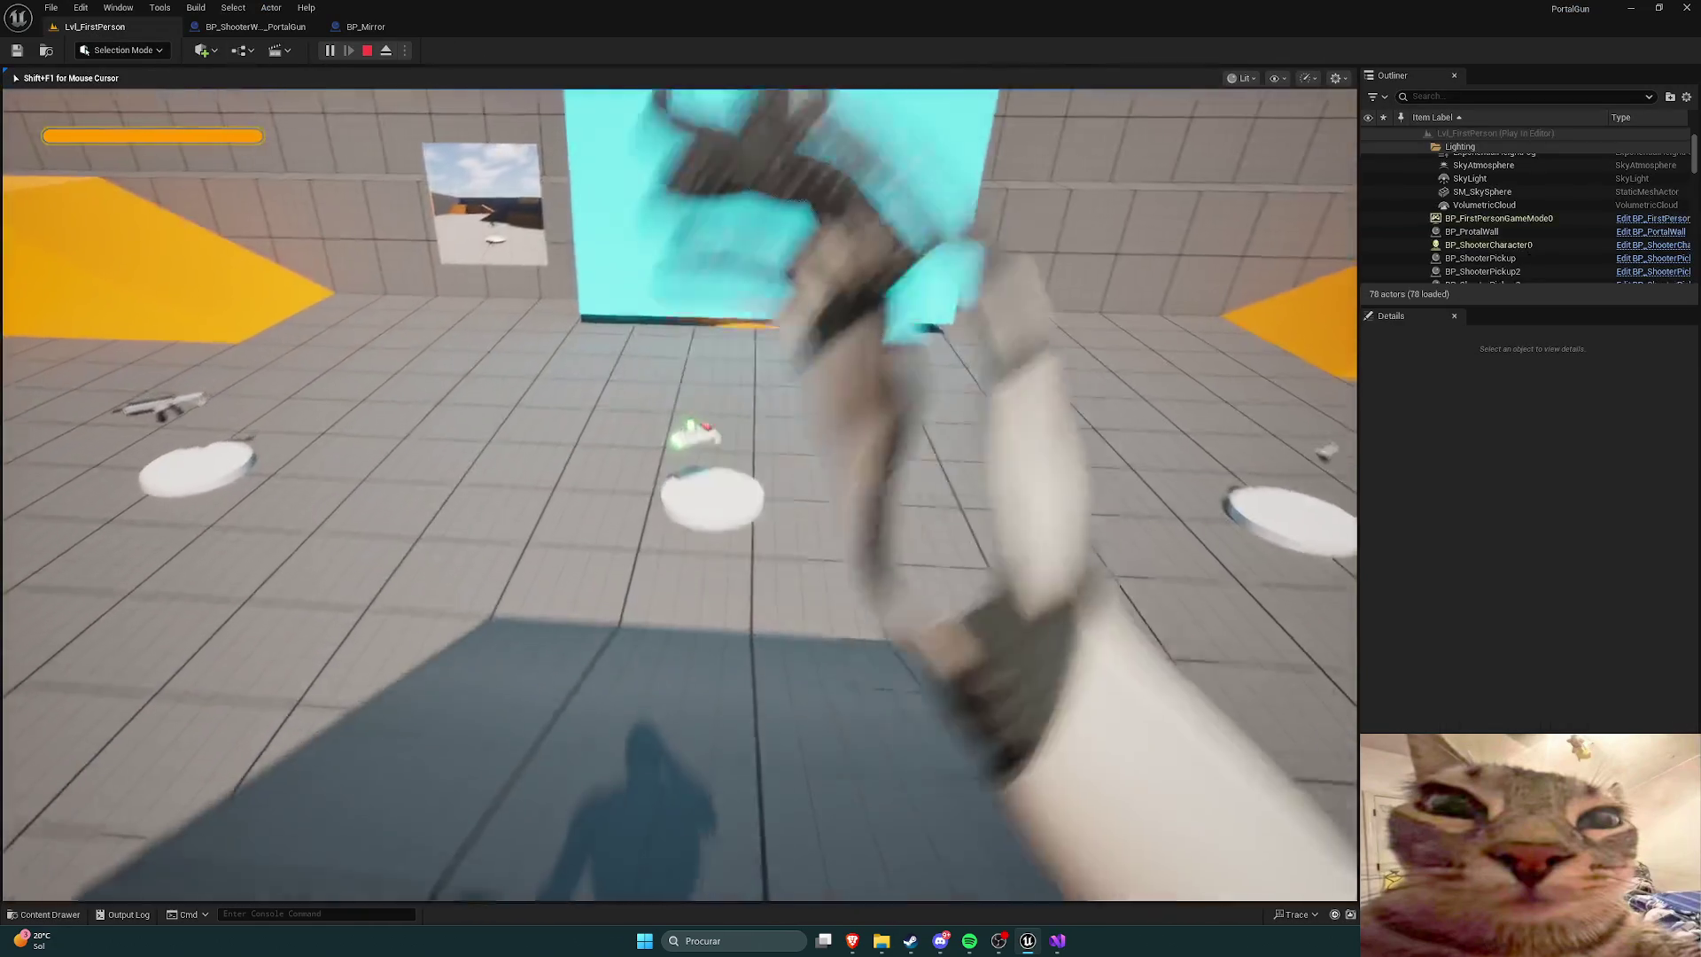
key("s")
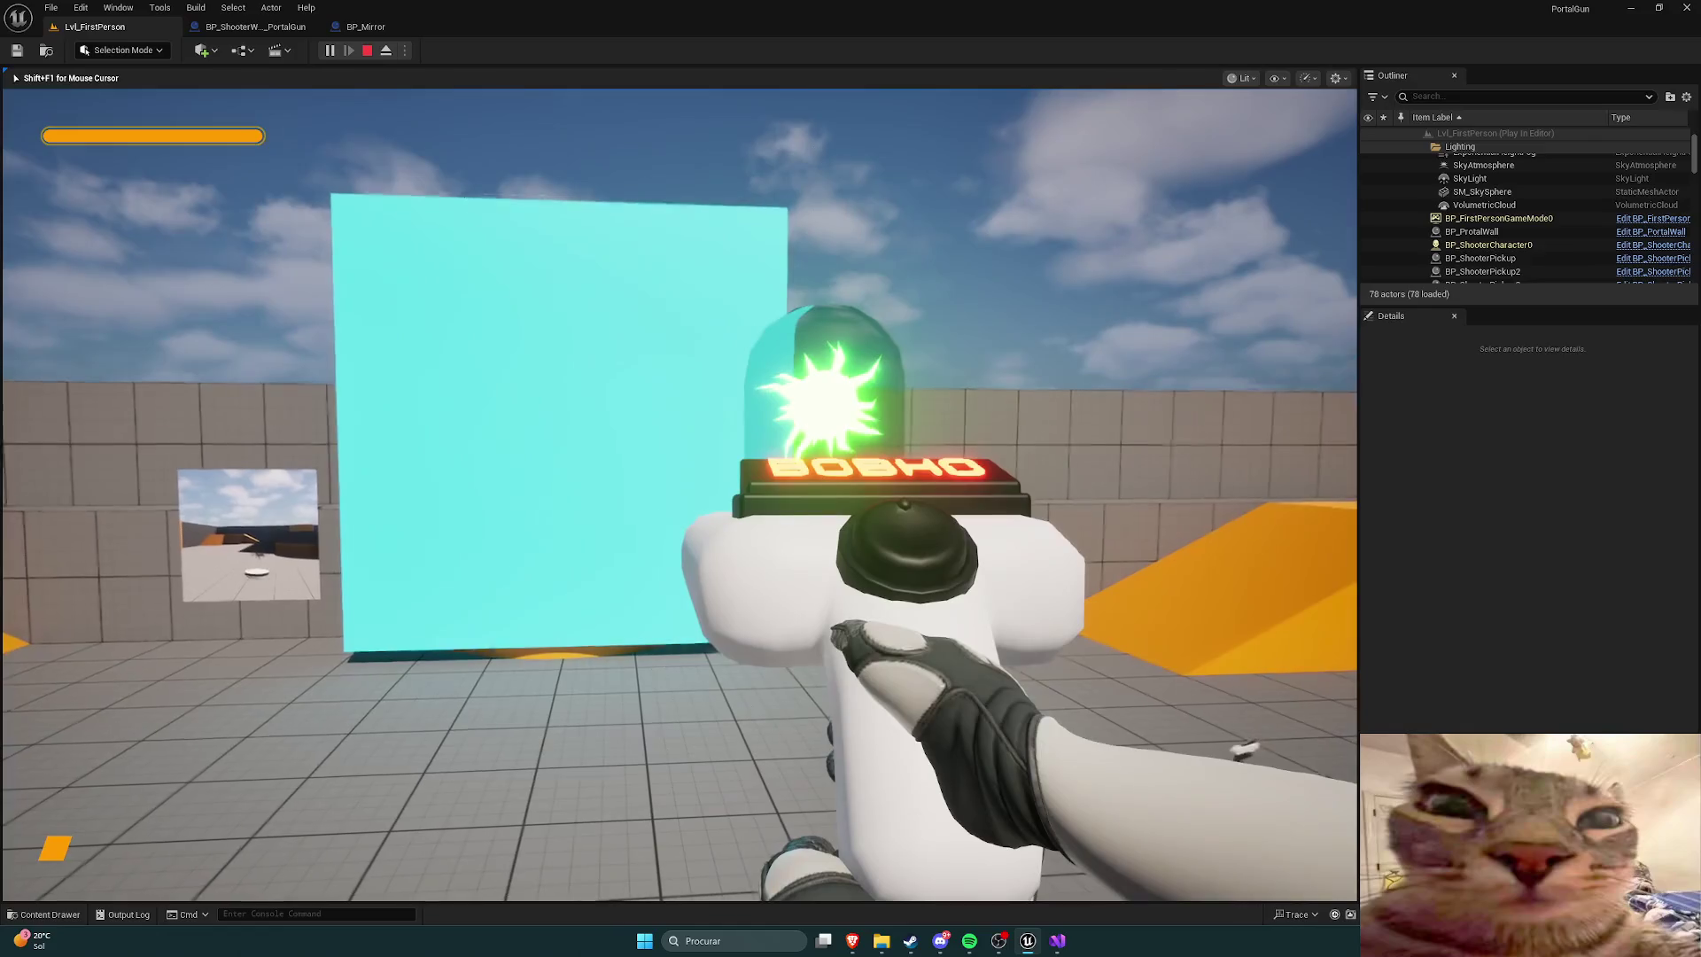
key("s")
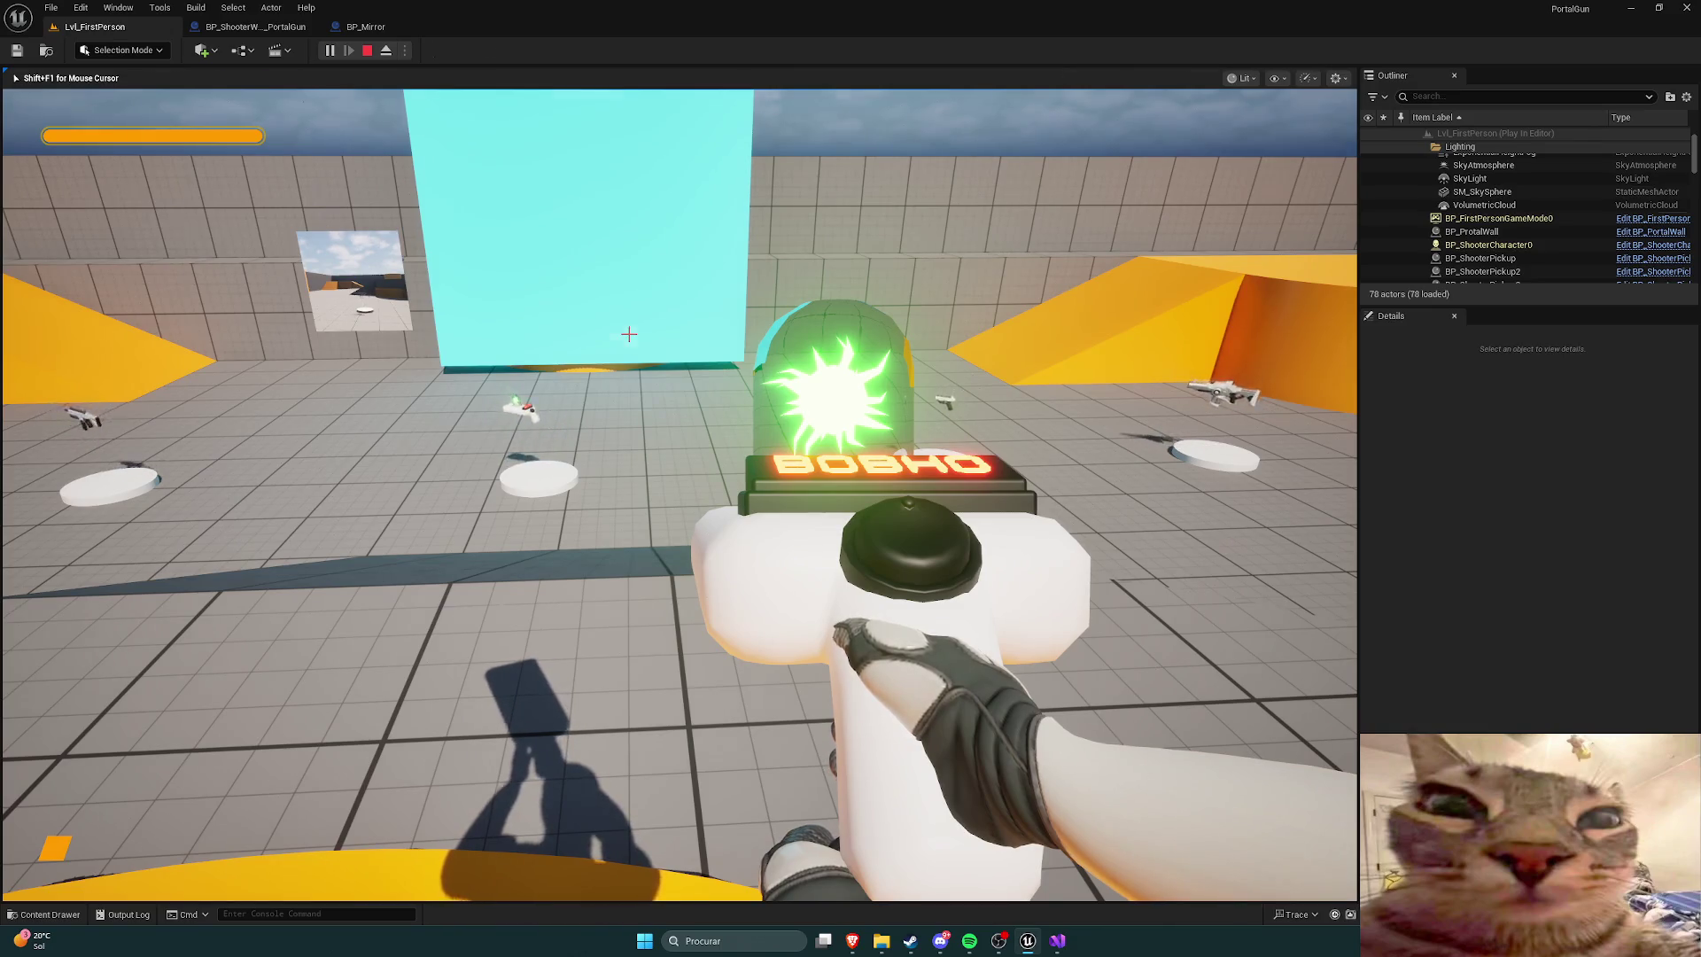
key("Escape")
key("alt+Tab")
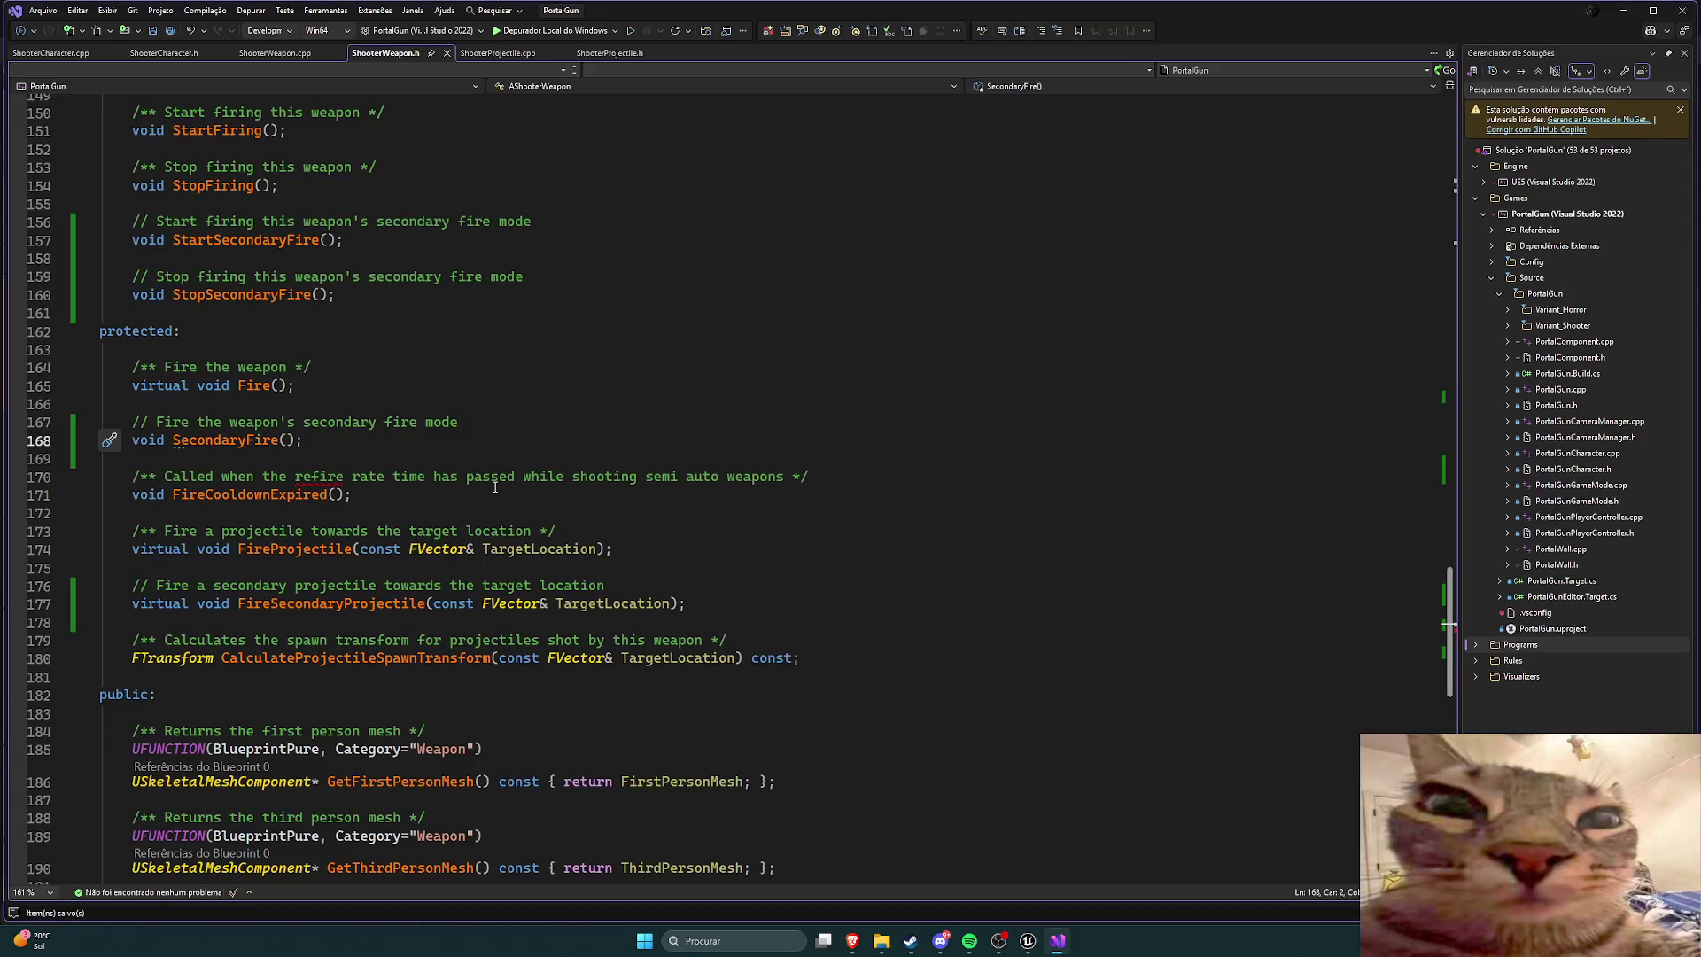
Step: Delete the 'bIsFiring = true;' line from StartSecondaryFire in ShooterWeapon.cpp
key("ctrl+Tab")
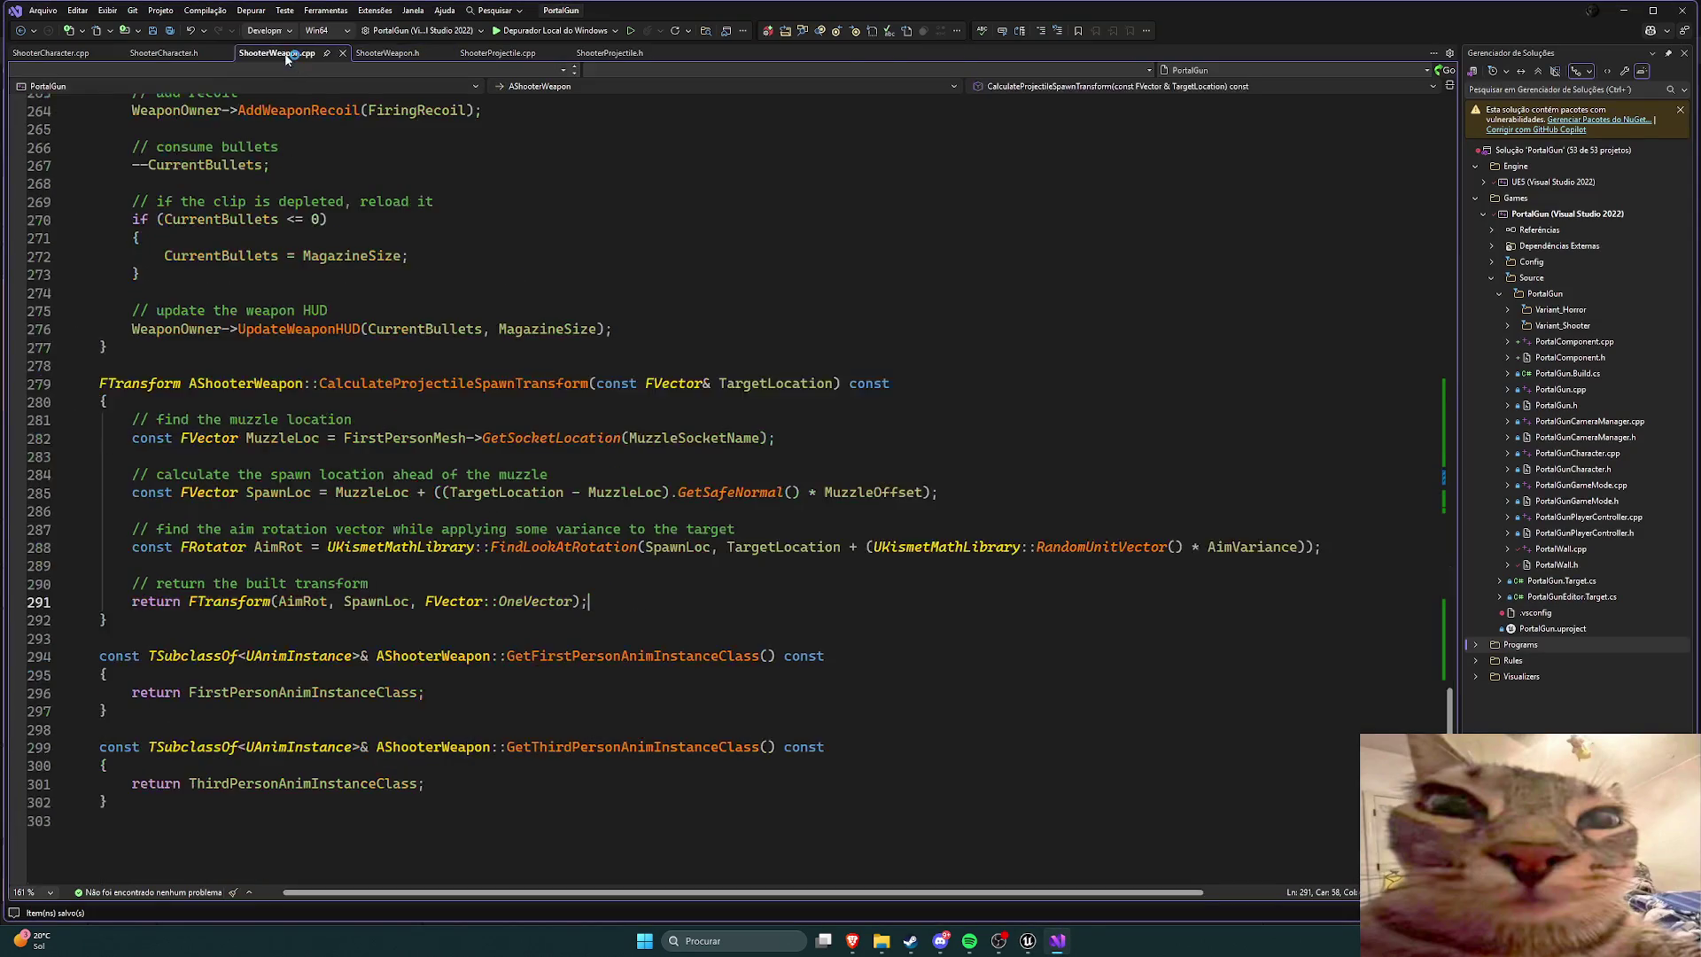
scroll(494, 467, "up", 10)
scroll(494, 467, "up", 20)
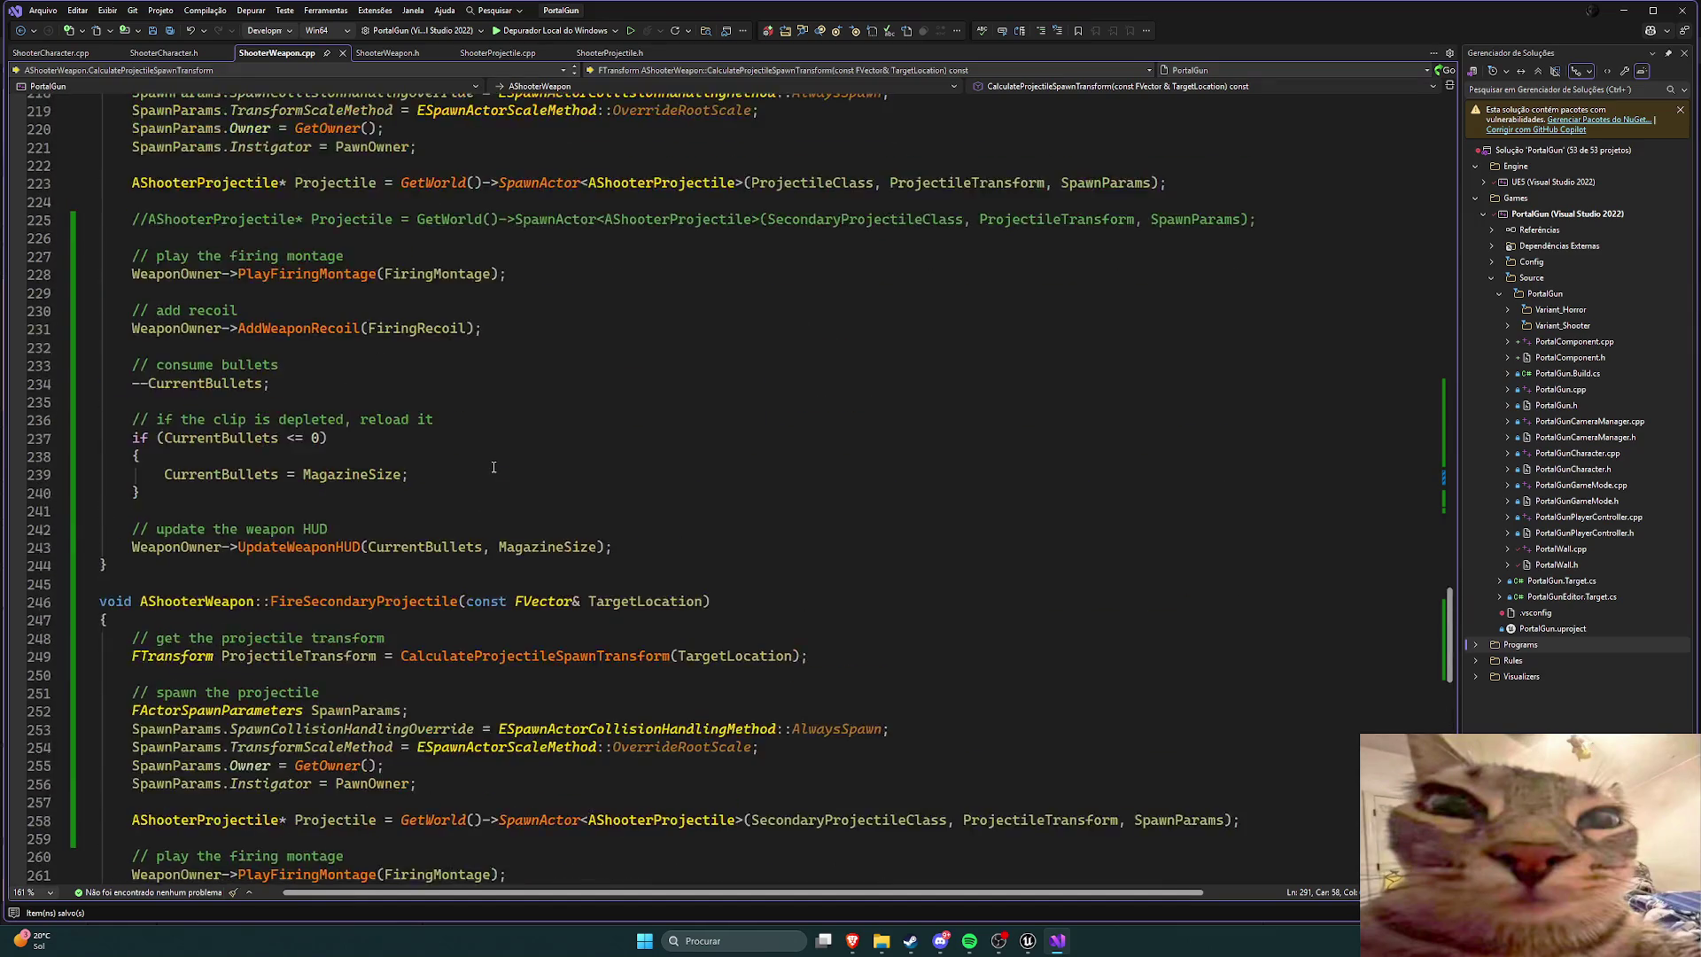
scroll(488, 474, "up", 6)
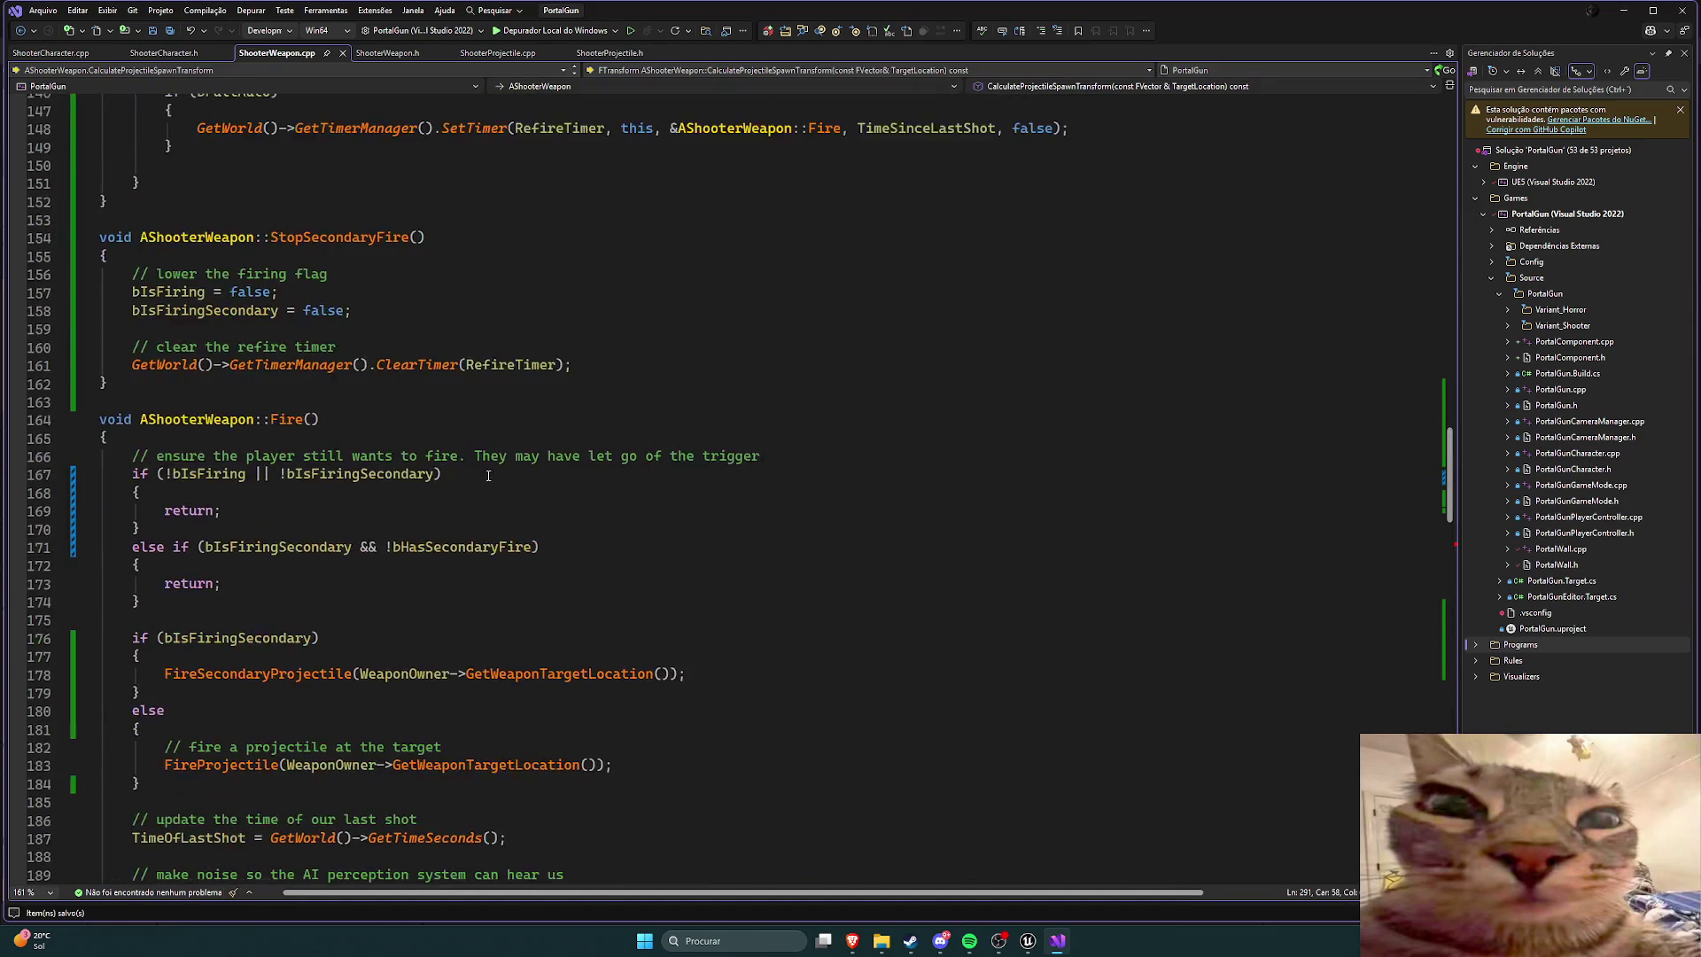
scroll(488, 476, "up", 9)
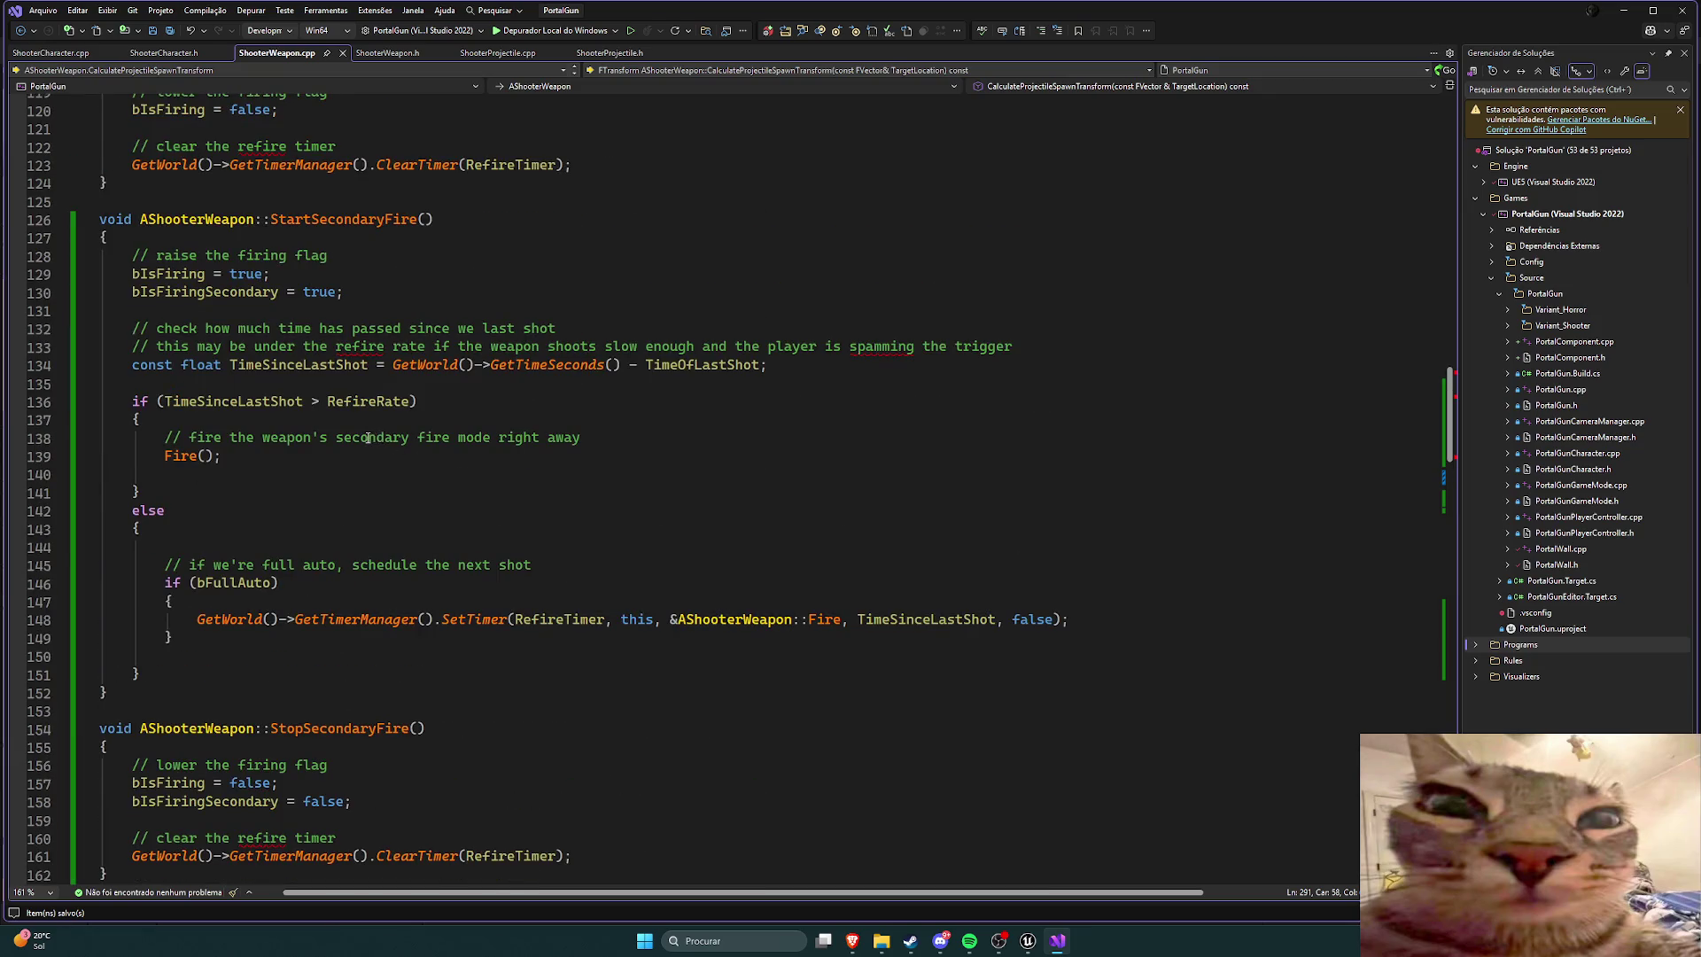
left_click_drag(269, 273, 132, 274)
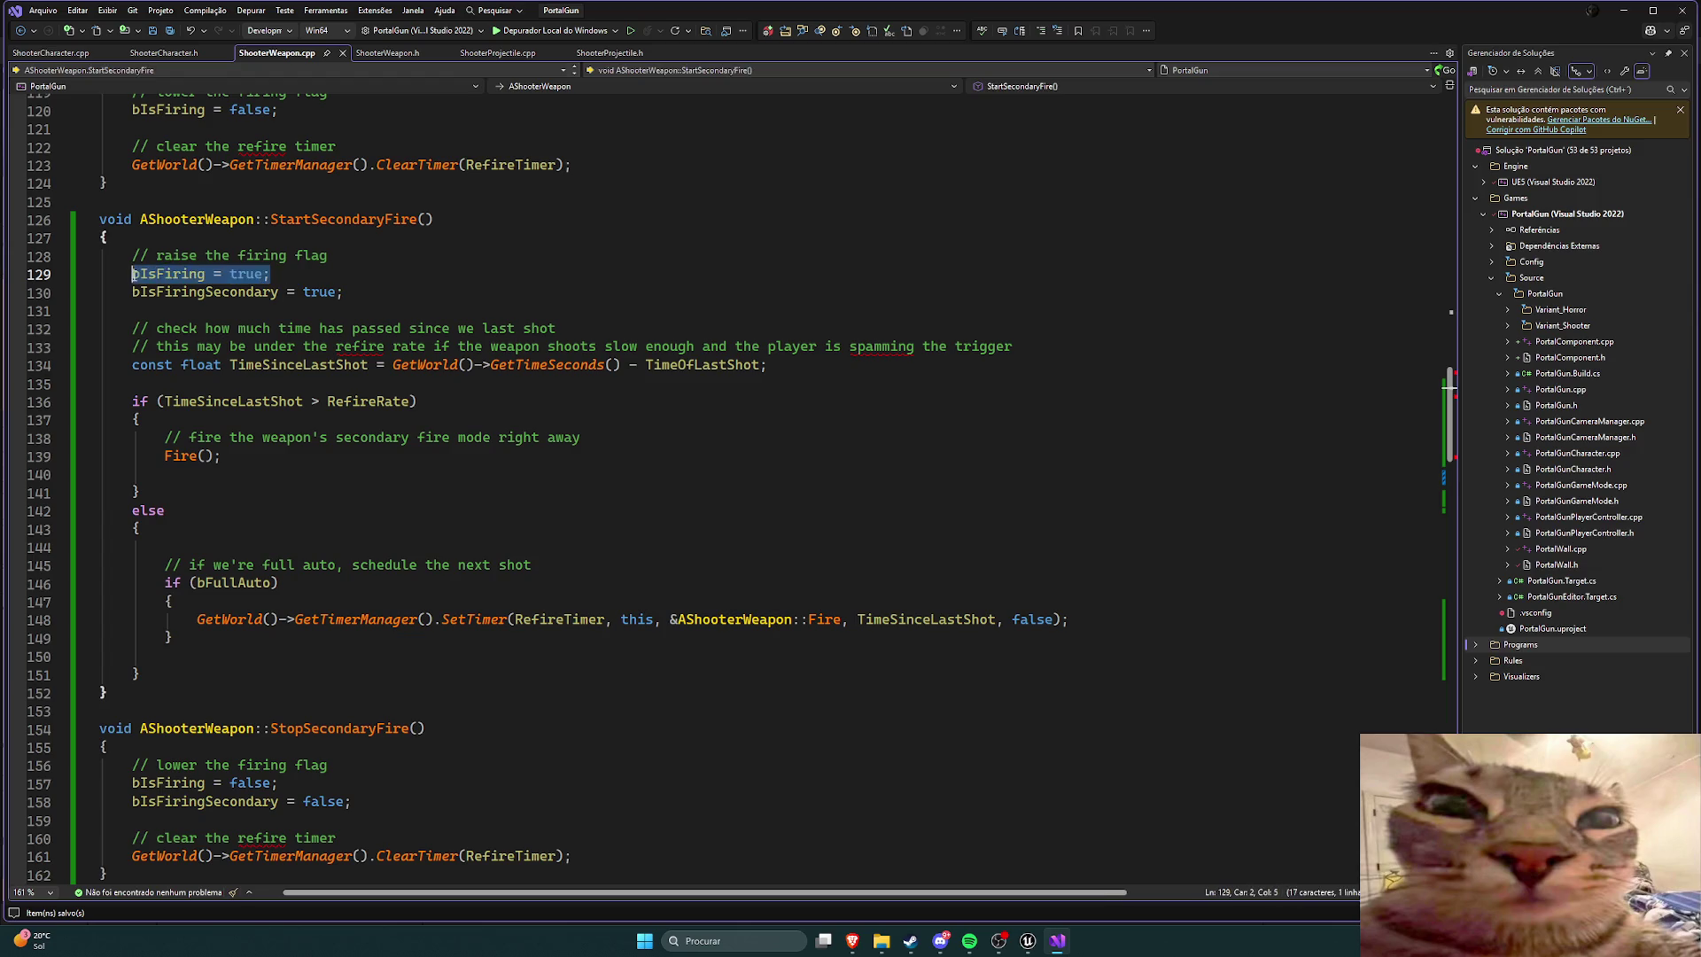
key("BackSpace")
key("BackSpace")
key("BackSpace")
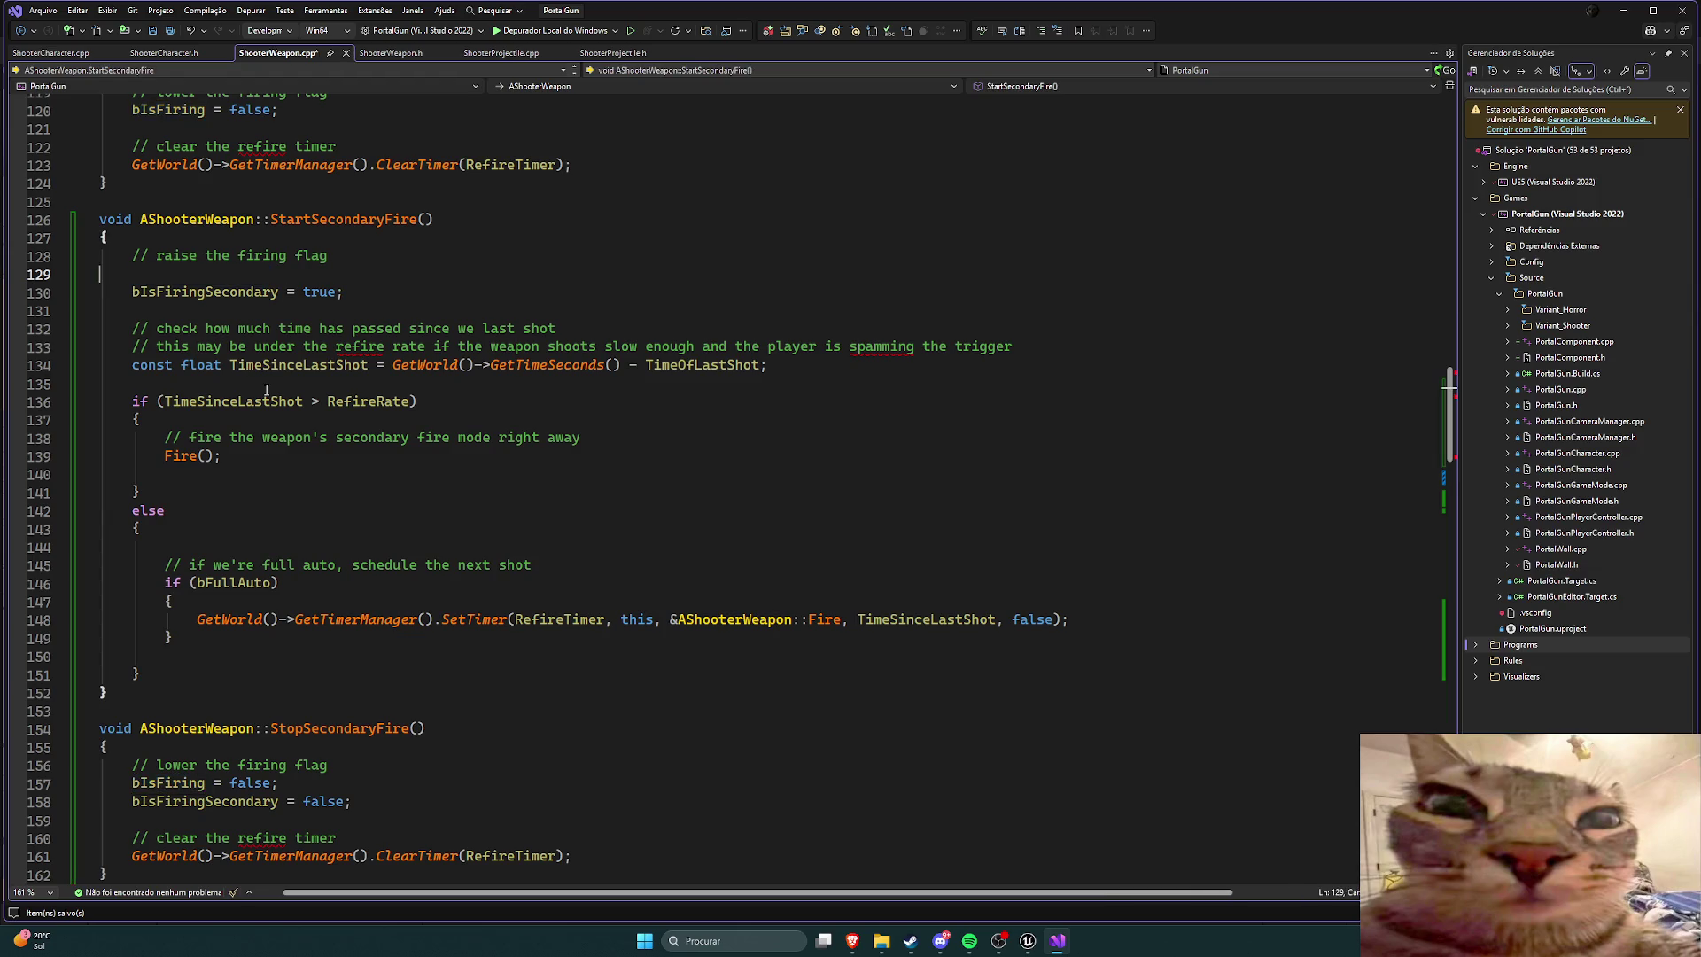
Step: Delete 'bIsFiring = false;' from StopSecondaryFire and save ShooterWeapon.cpp
scroll(318, 370, "down", 6)
scroll(319, 371, "down", 2)
scroll(305, 416, "down", 1)
scroll(295, 455, "up", 1)
left_click_drag(274, 328, 99, 328)
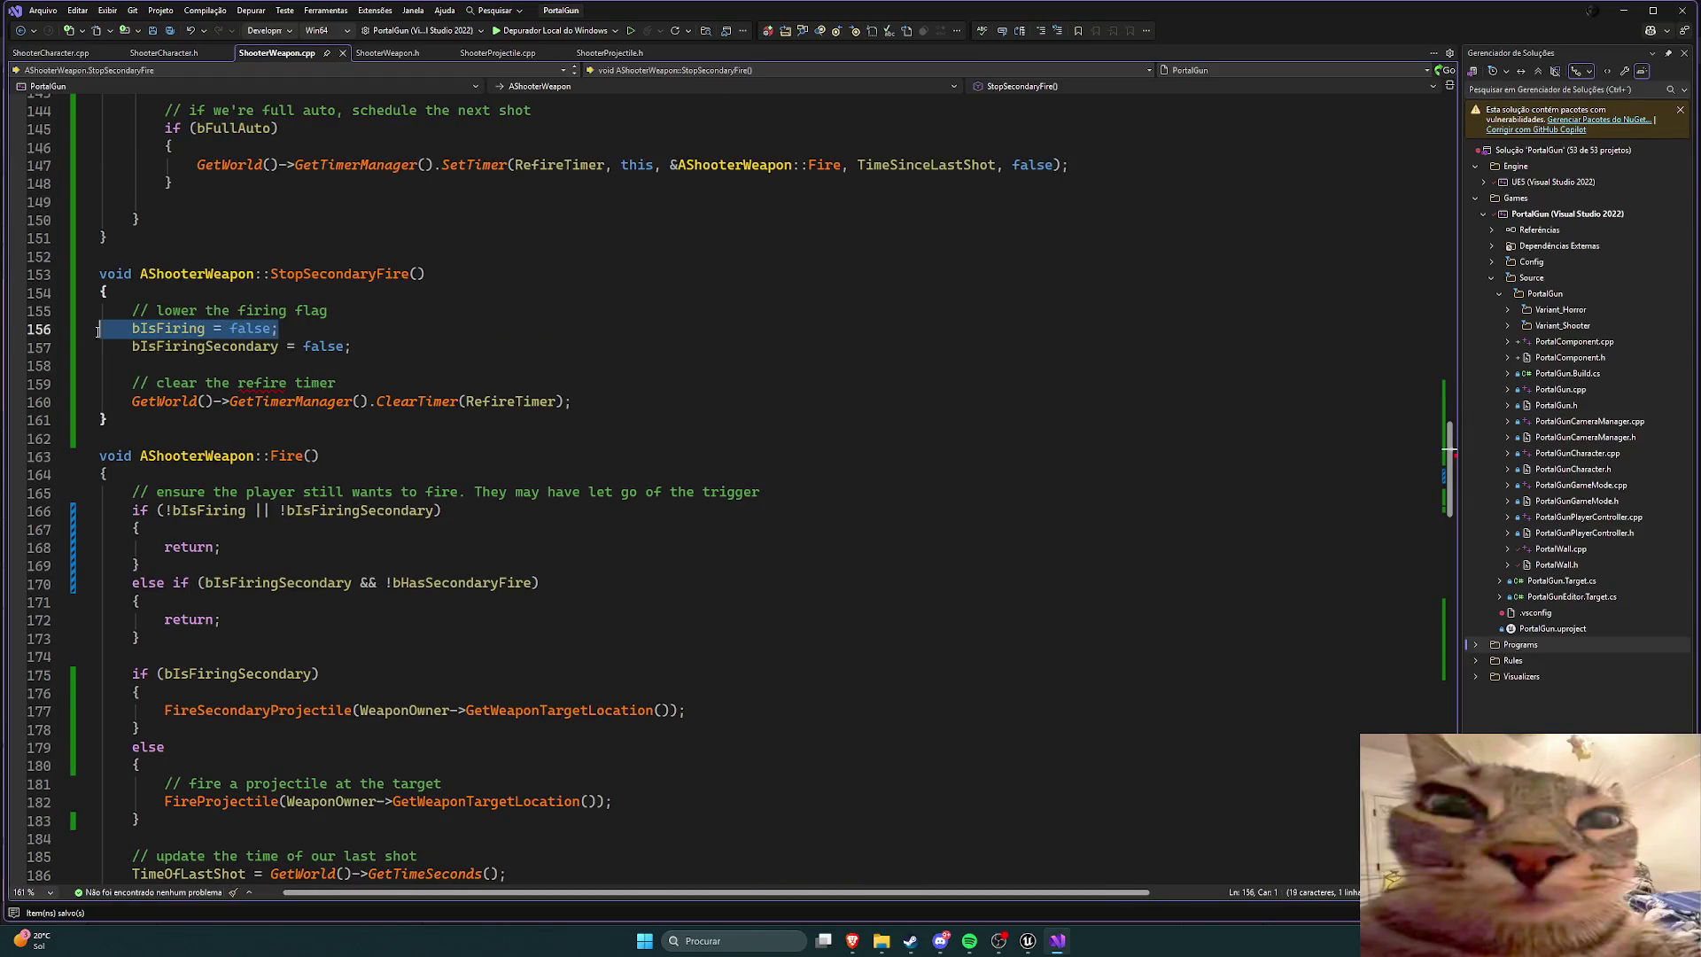
key("BackSpace")
key("BackSpace")
key("BackSpace")
key("ctrl+s")
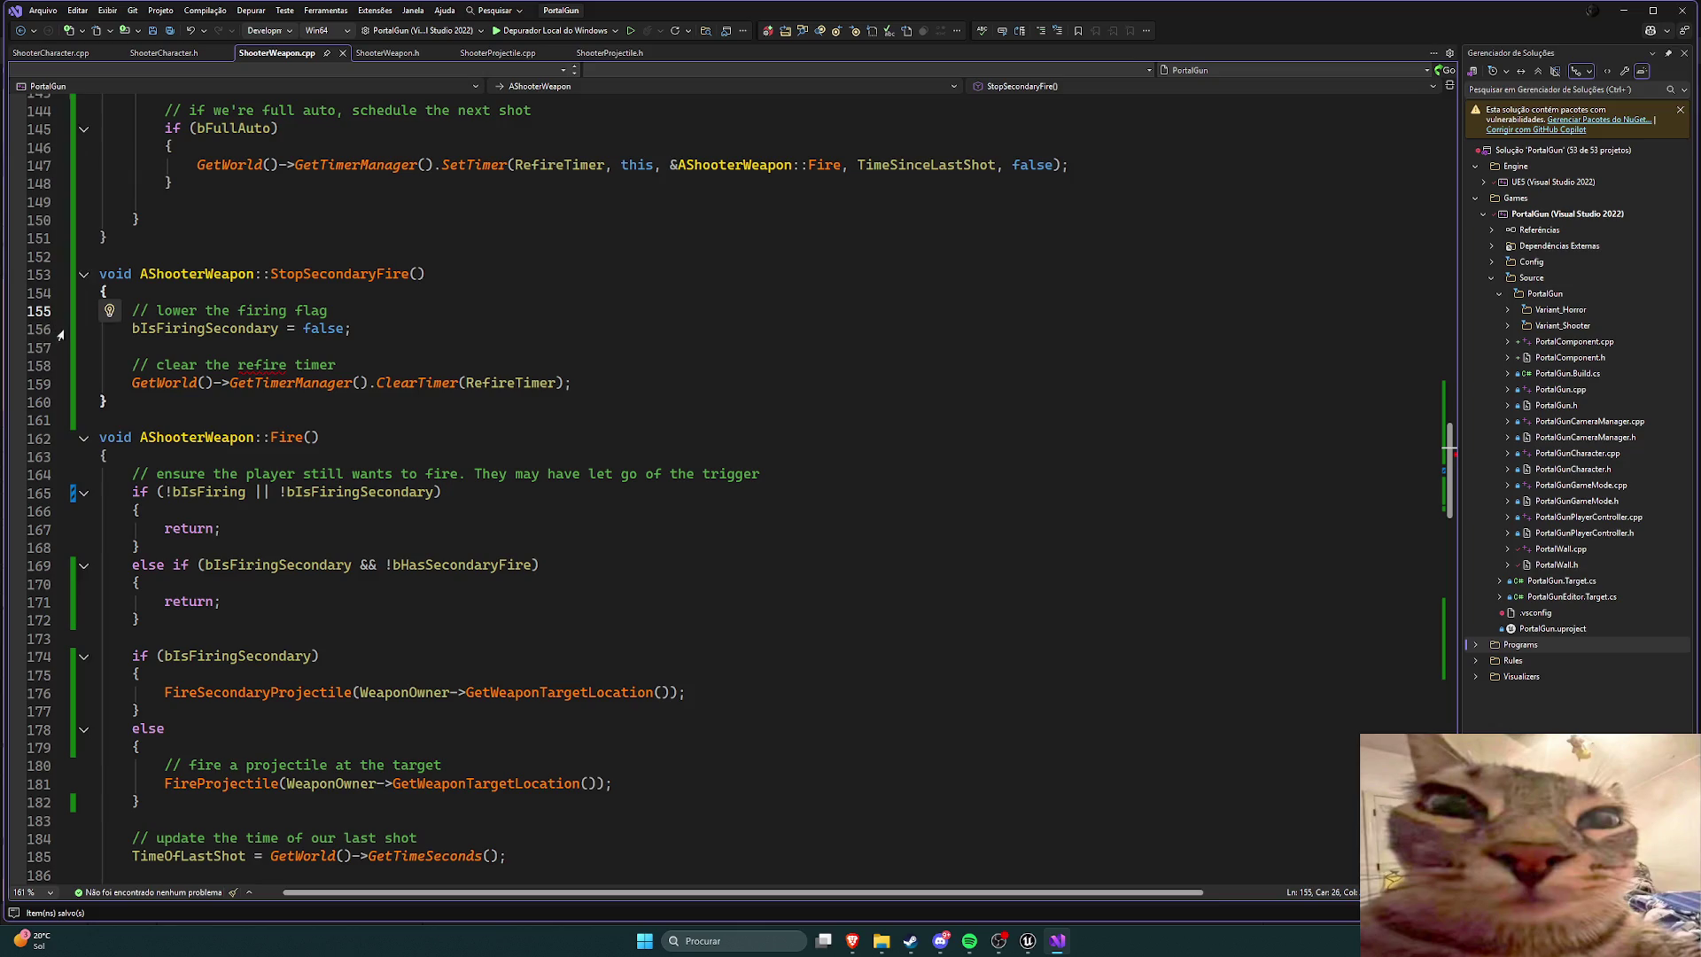
scroll(412, 369, "up", 4)
left_click(1027, 940)
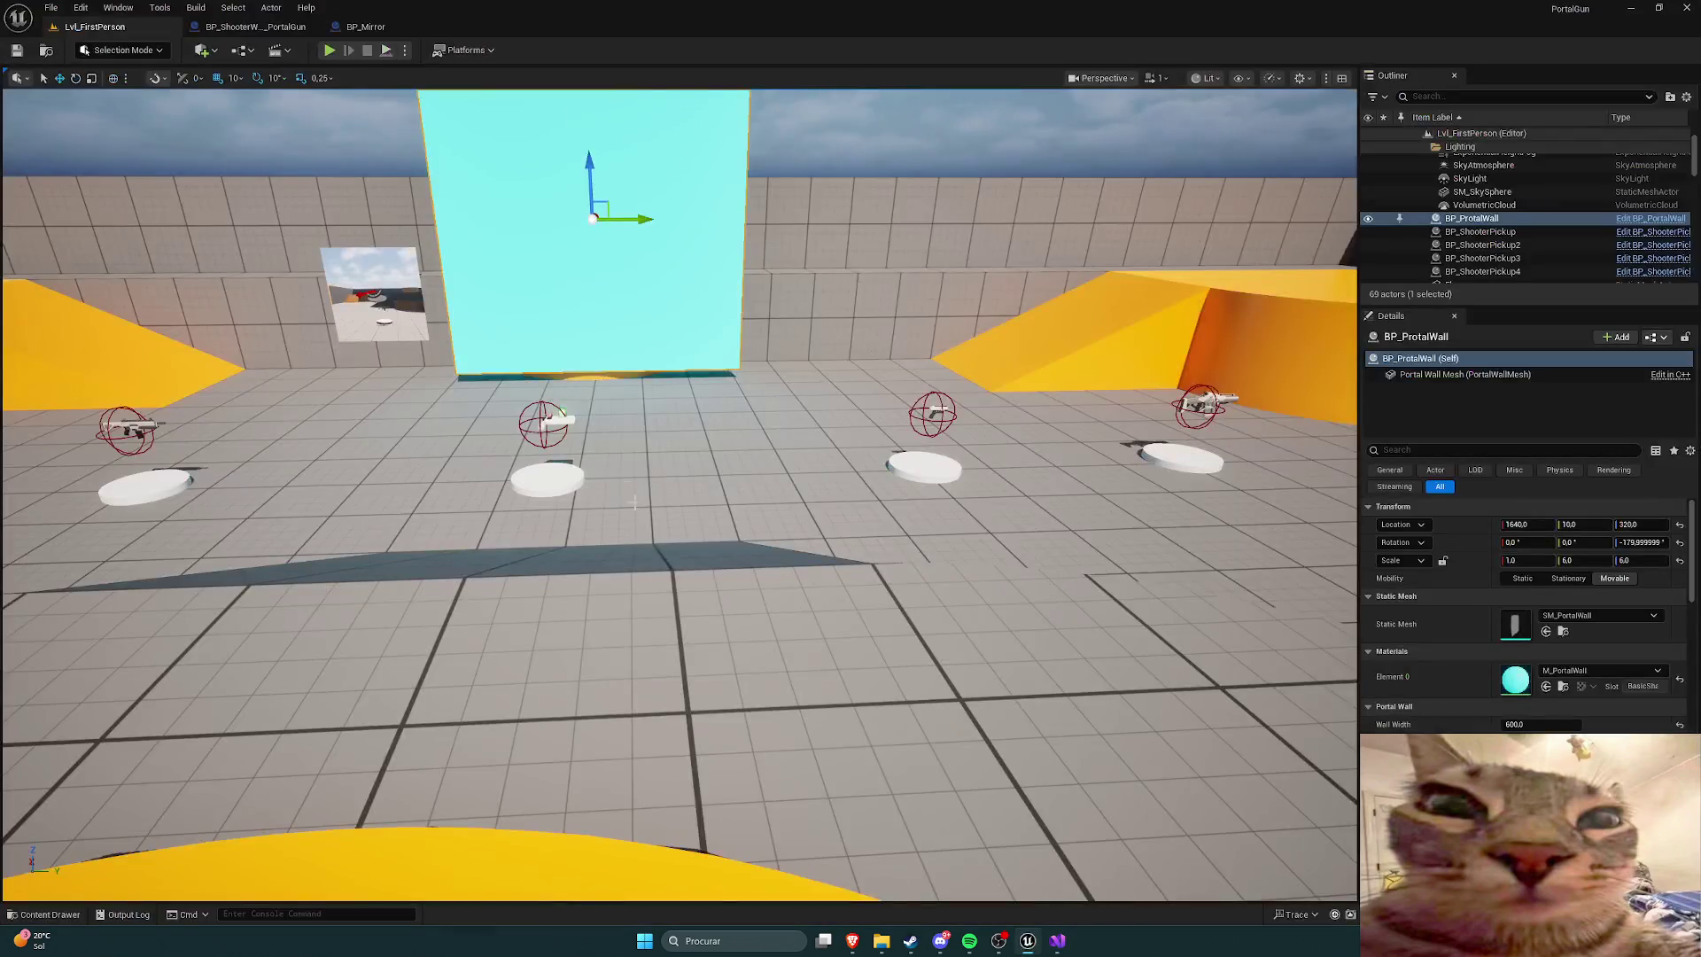
Step: Playtest grabbing the portal gun after the code change, then stop the session
left_click(329, 49)
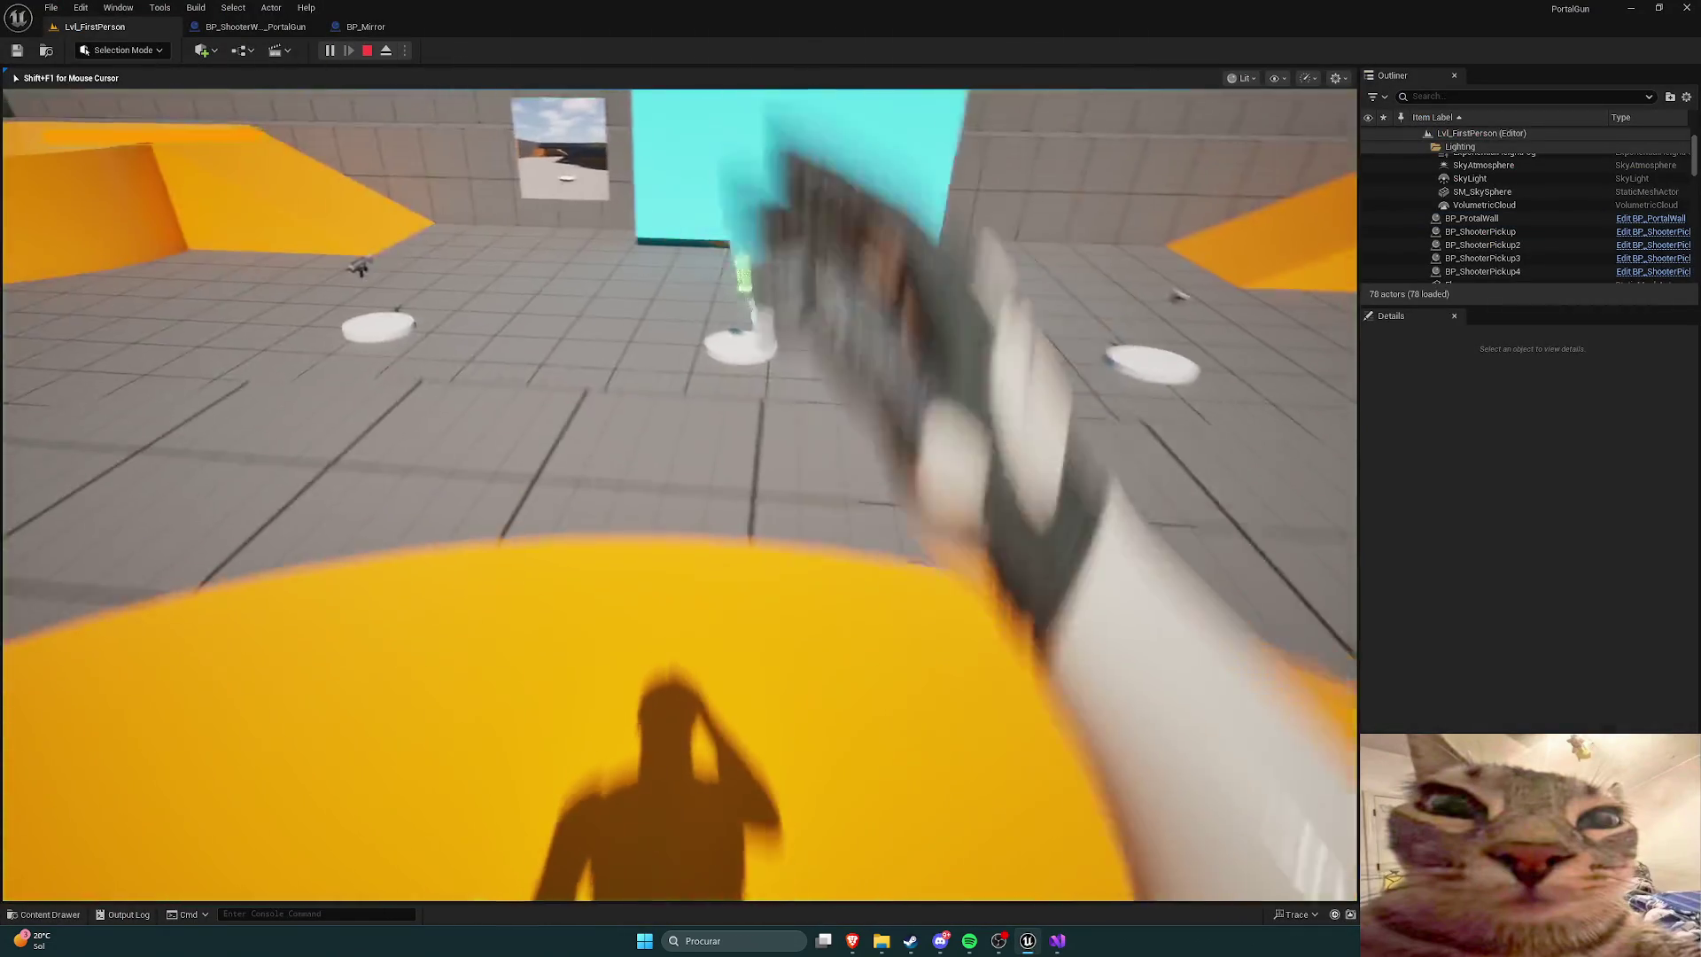
key("w")
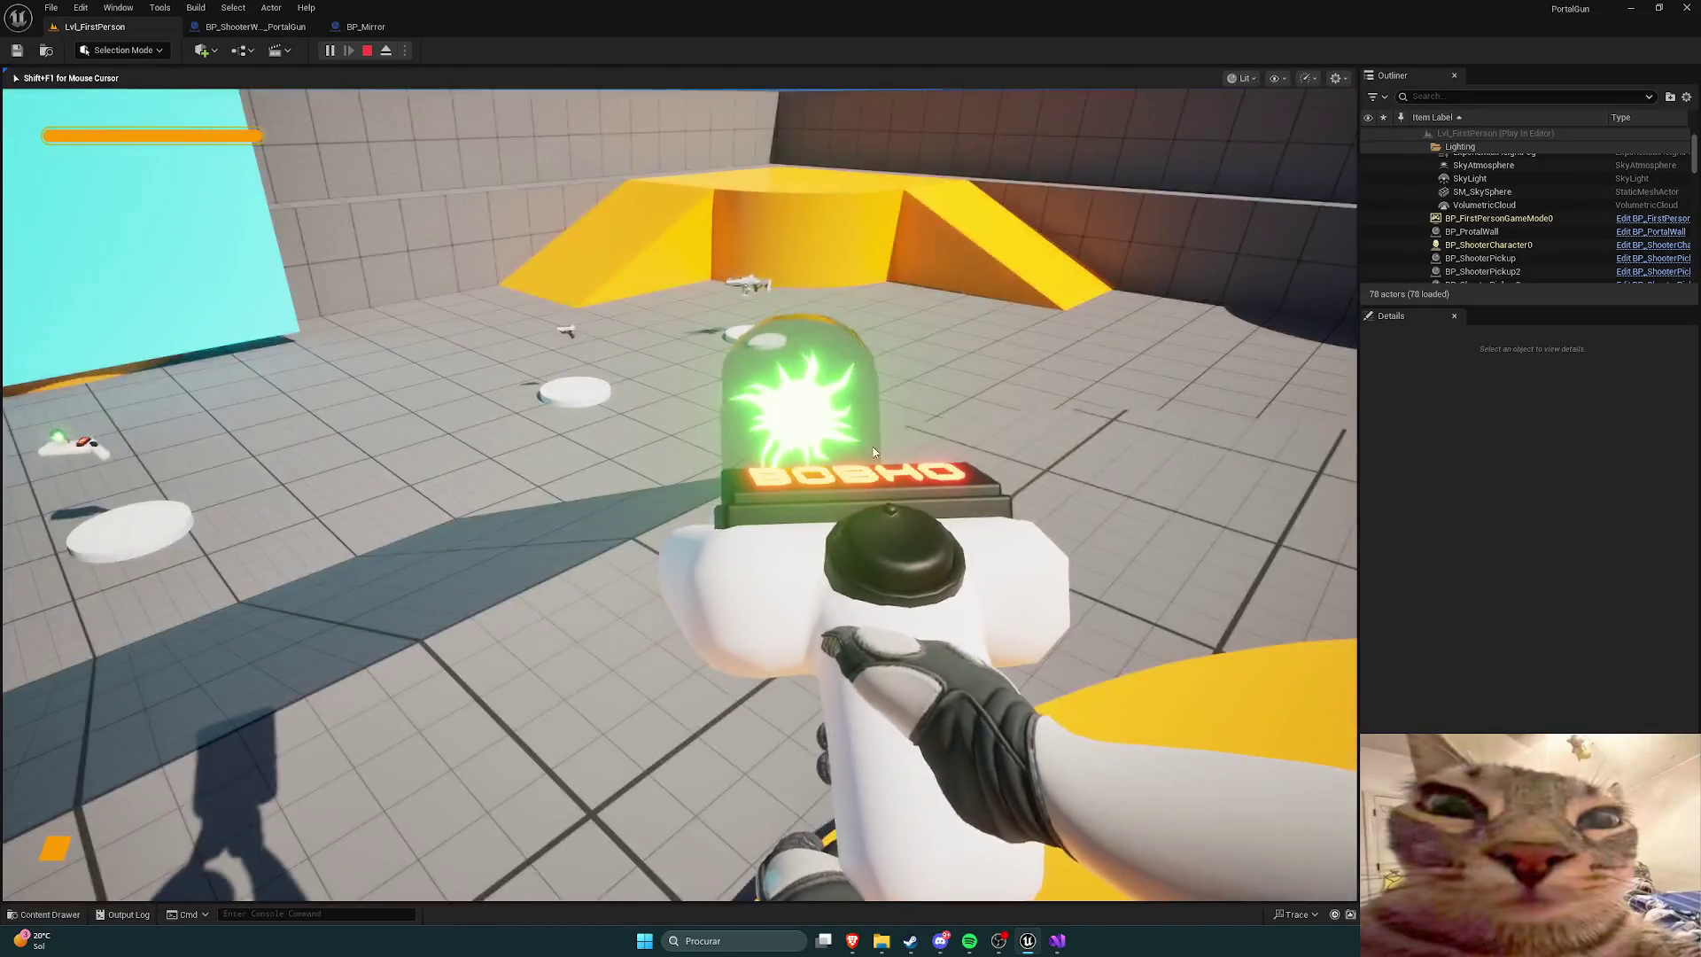
key("Escape")
left_click(1057, 940)
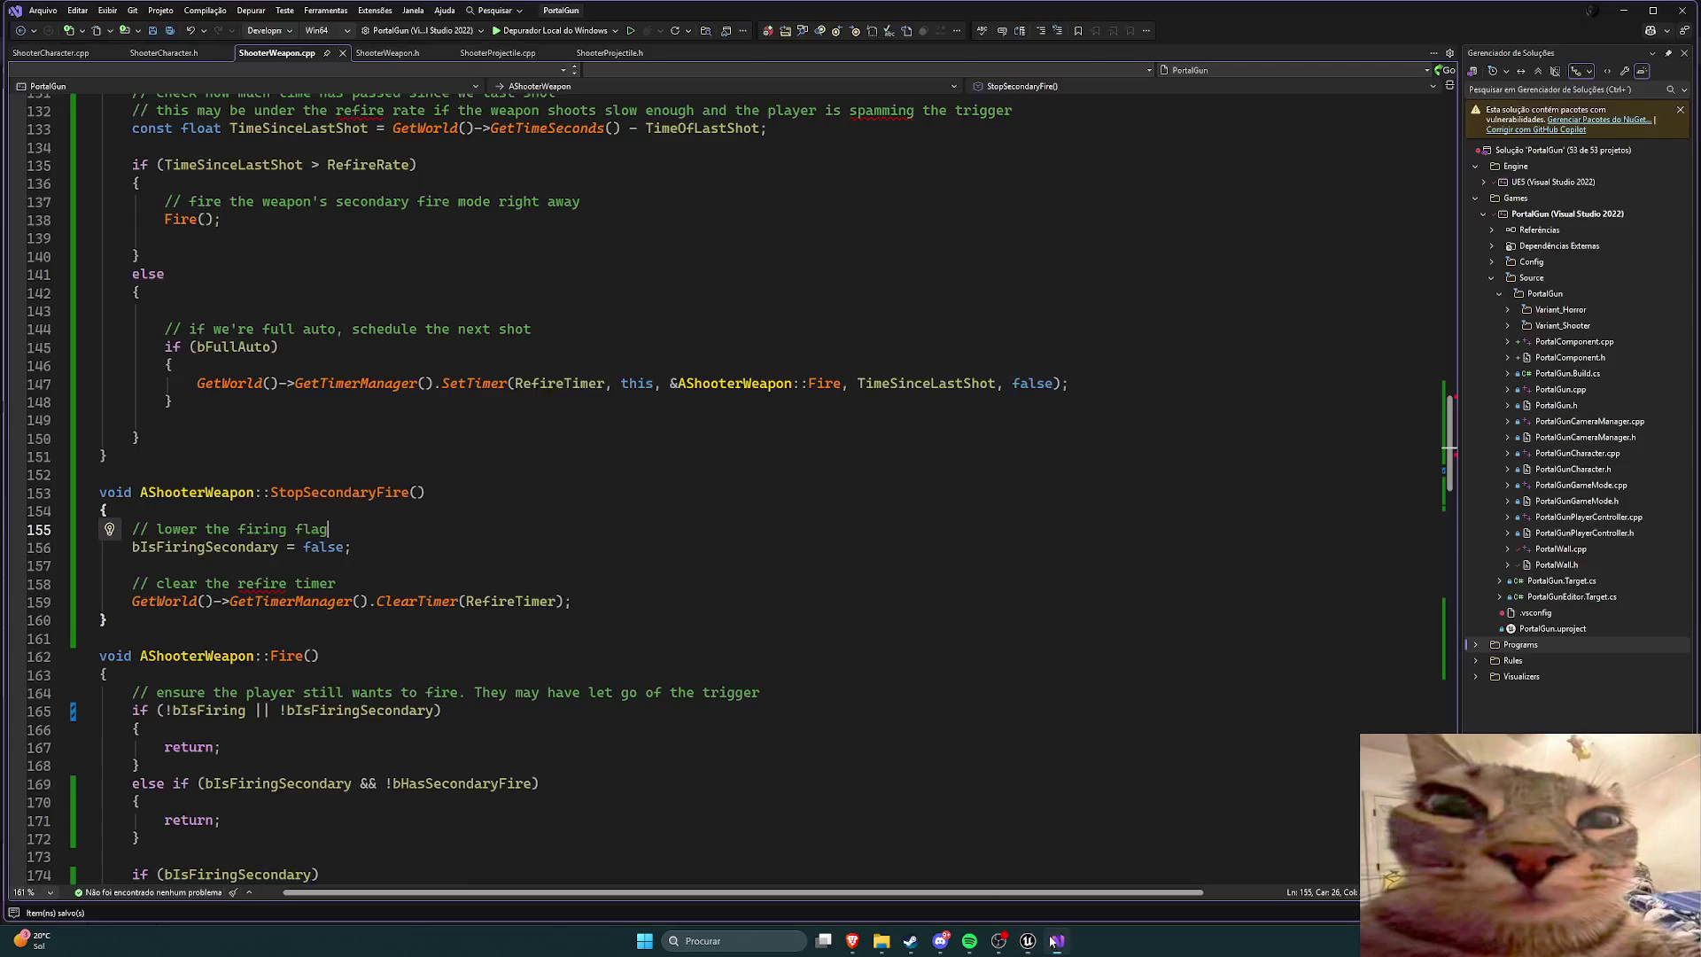
left_click(1027, 940)
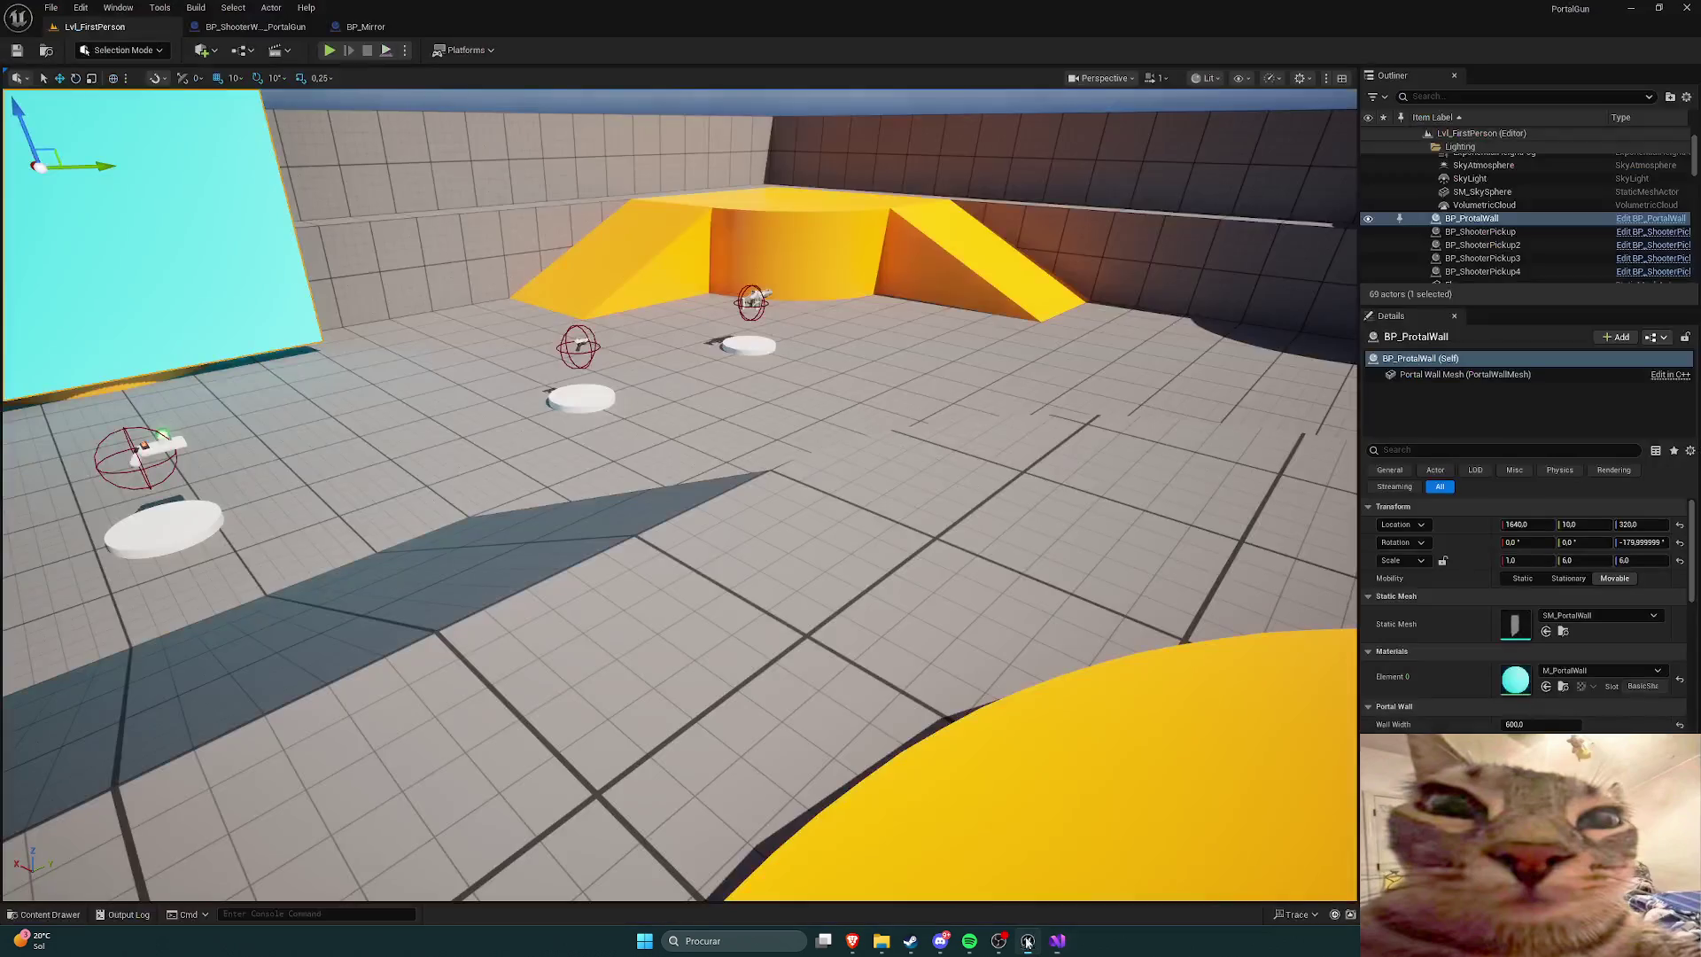
Step: Run a second playtest with a jump, then stop and return to ShooterWeapon.cpp
left_click(341, 50)
key("space")
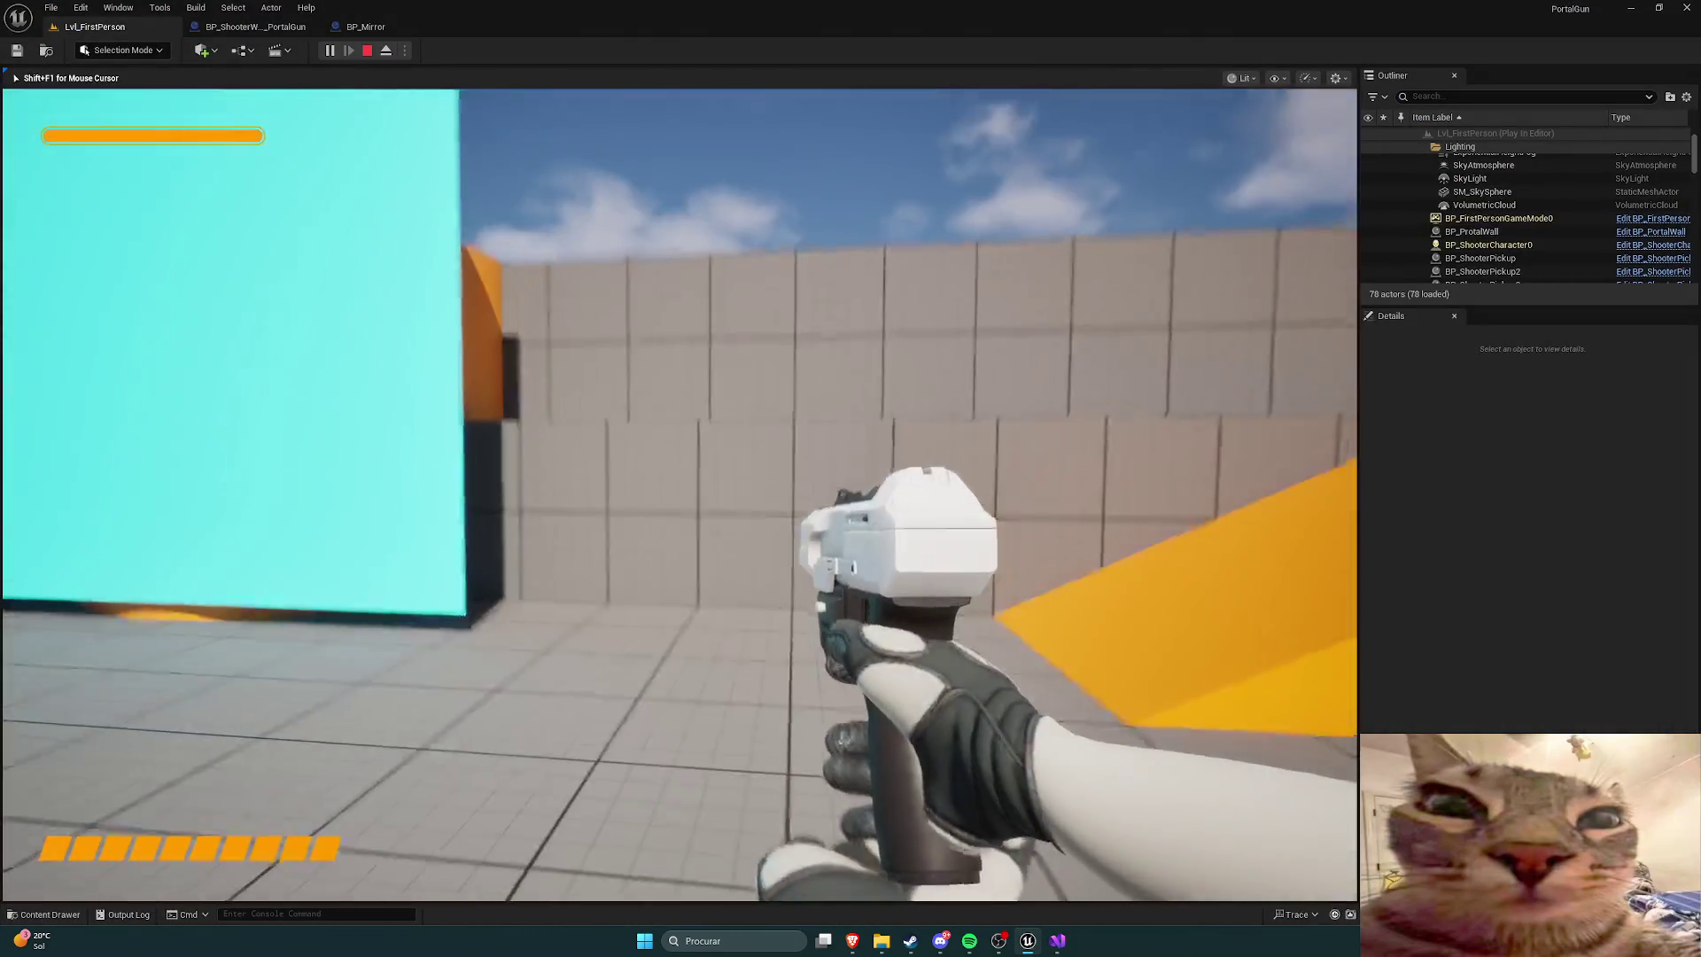
key("Escape")
left_click_drag(262, 266, 337, 222)
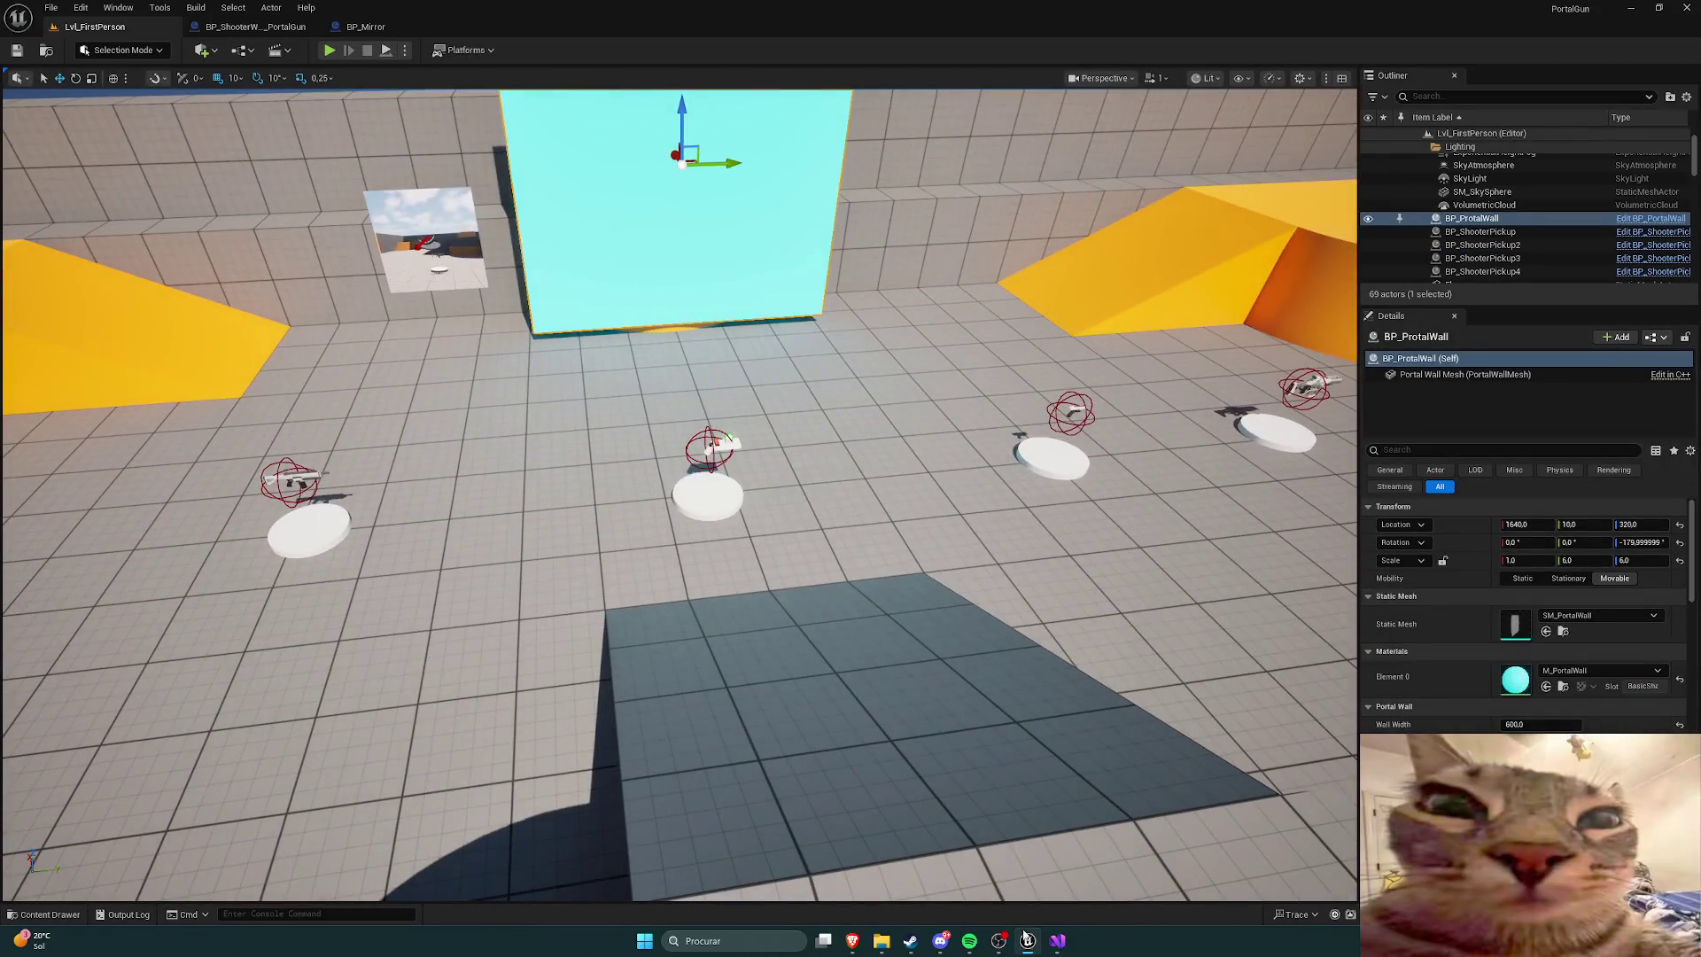
left_click(1057, 940)
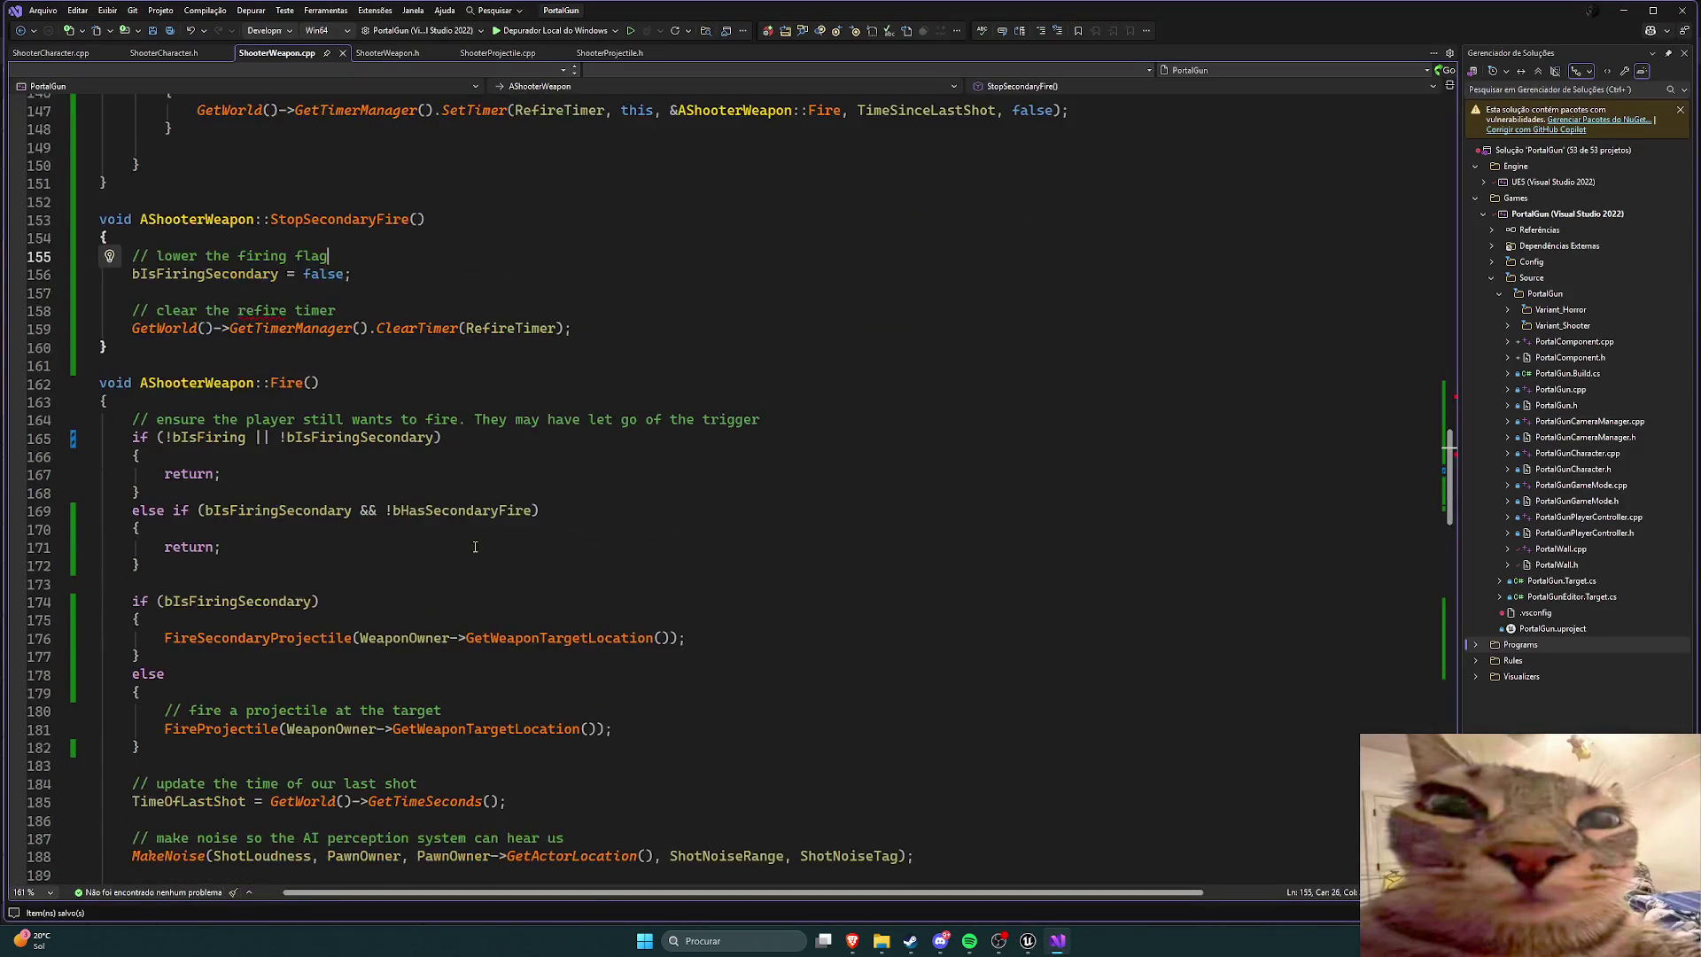
Step: Review the secondary-fire declarations in ShooterWeapon.h against ShooterWeapon.cpp
scroll(452, 514, "down", 5)
scroll(452, 514, "up", 1)
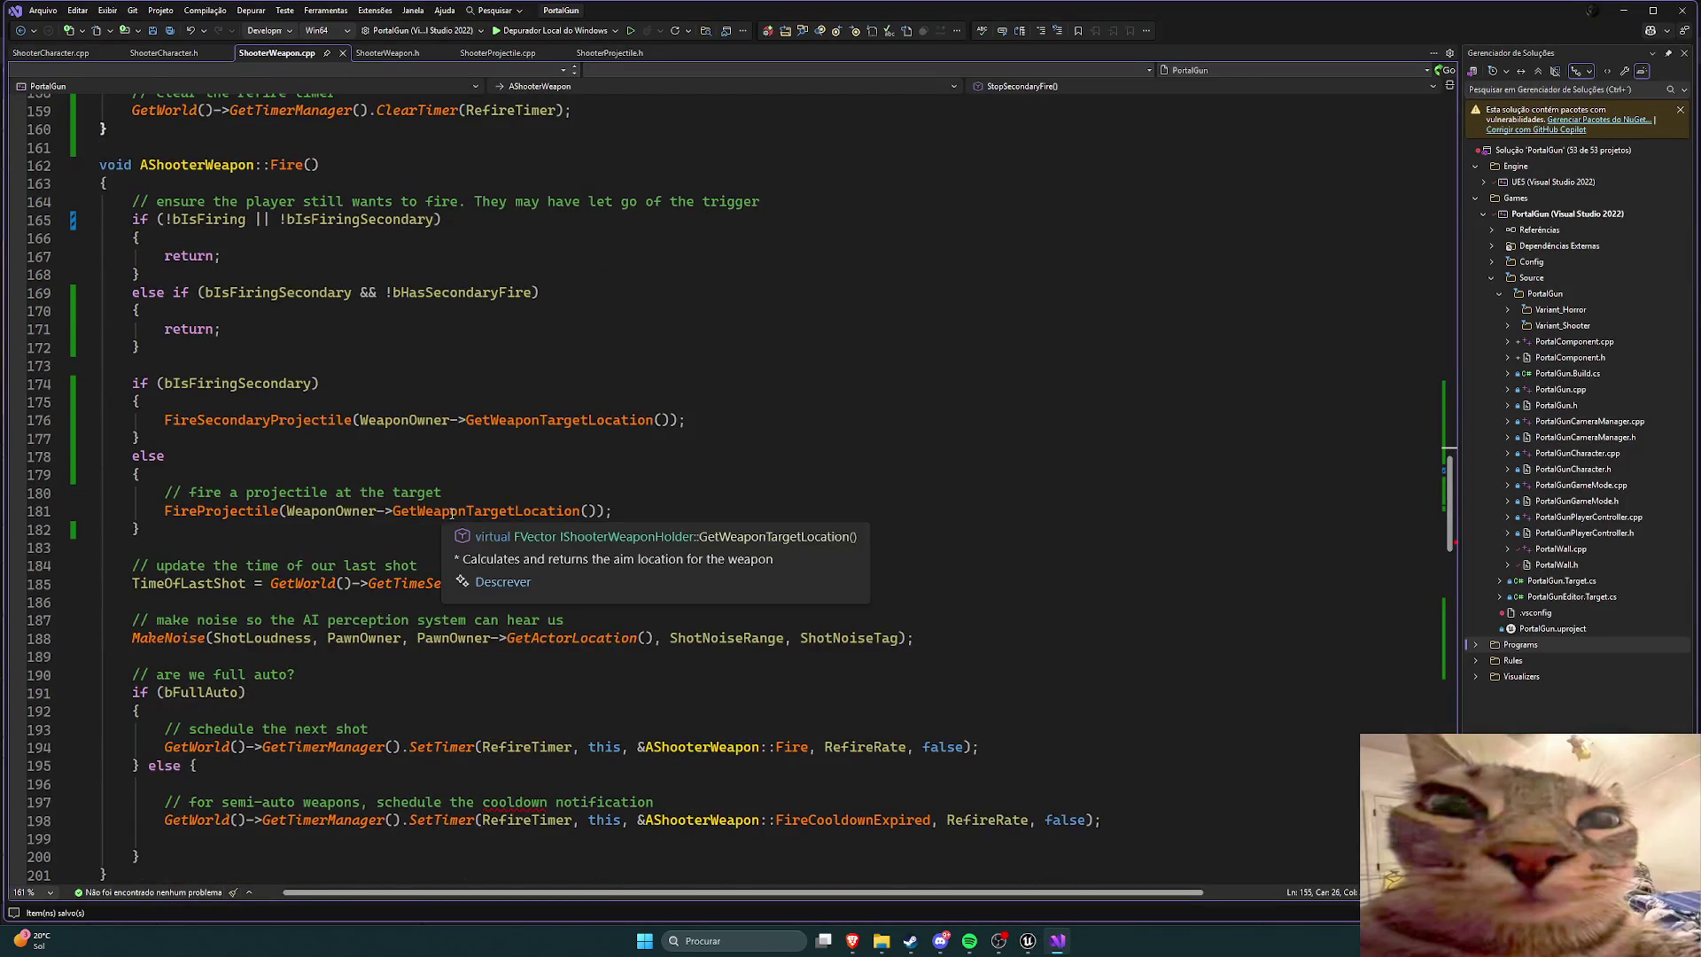
left_click(387, 52)
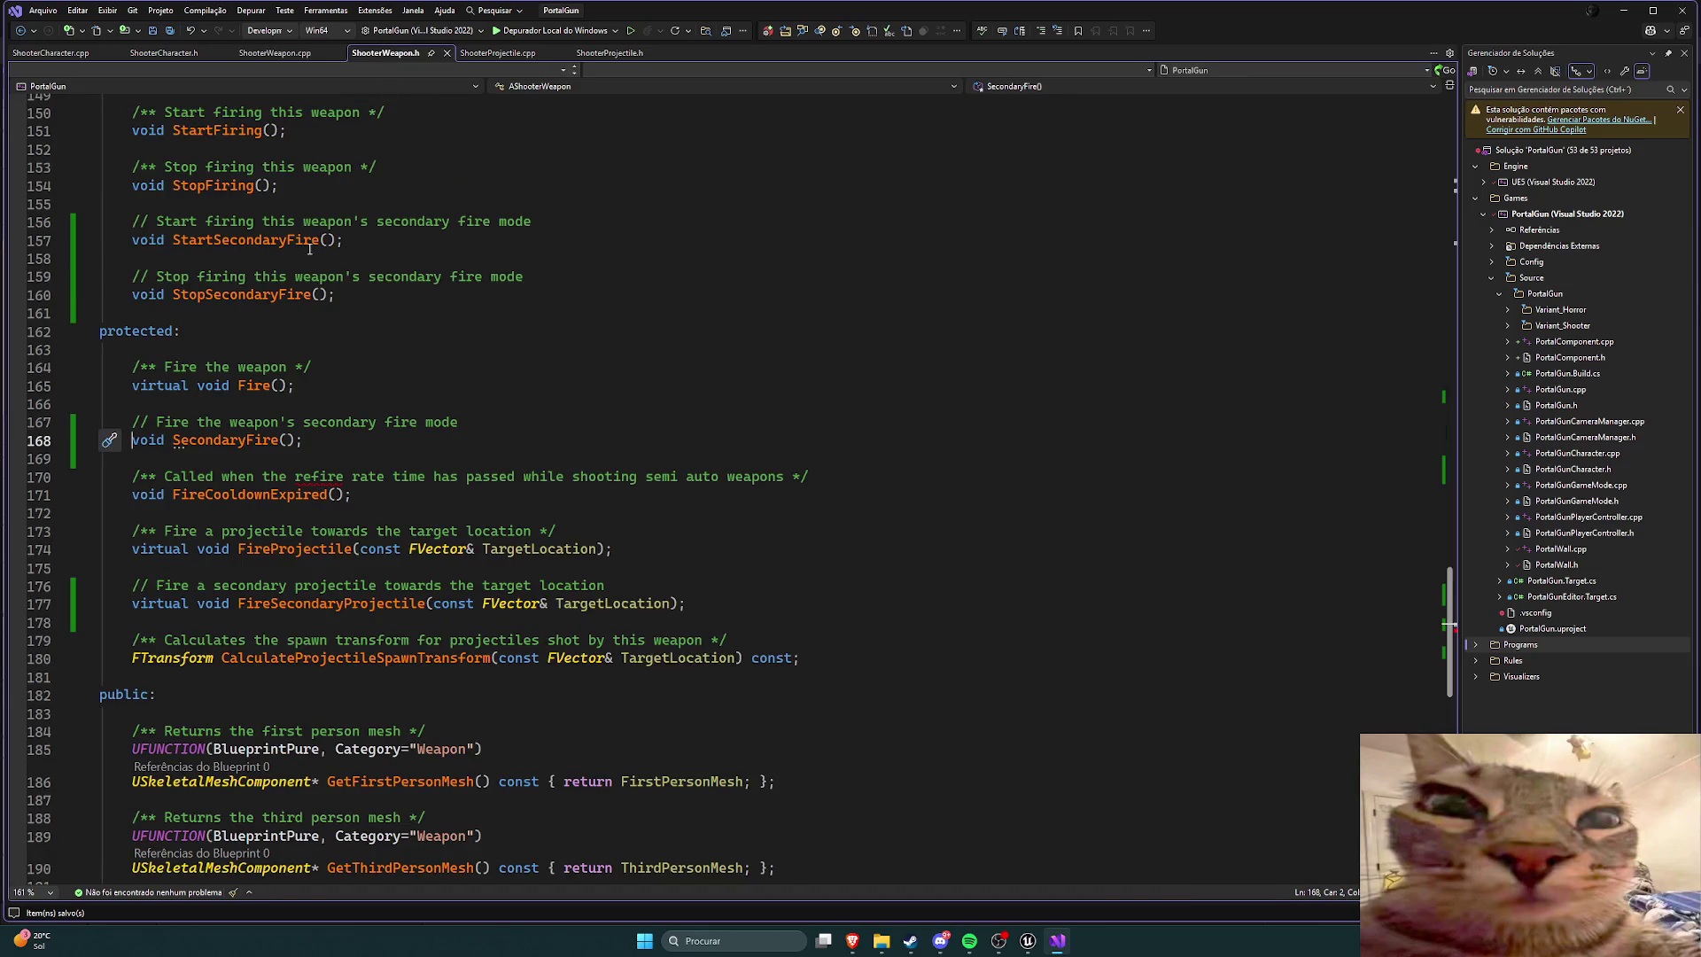
left_click(274, 52)
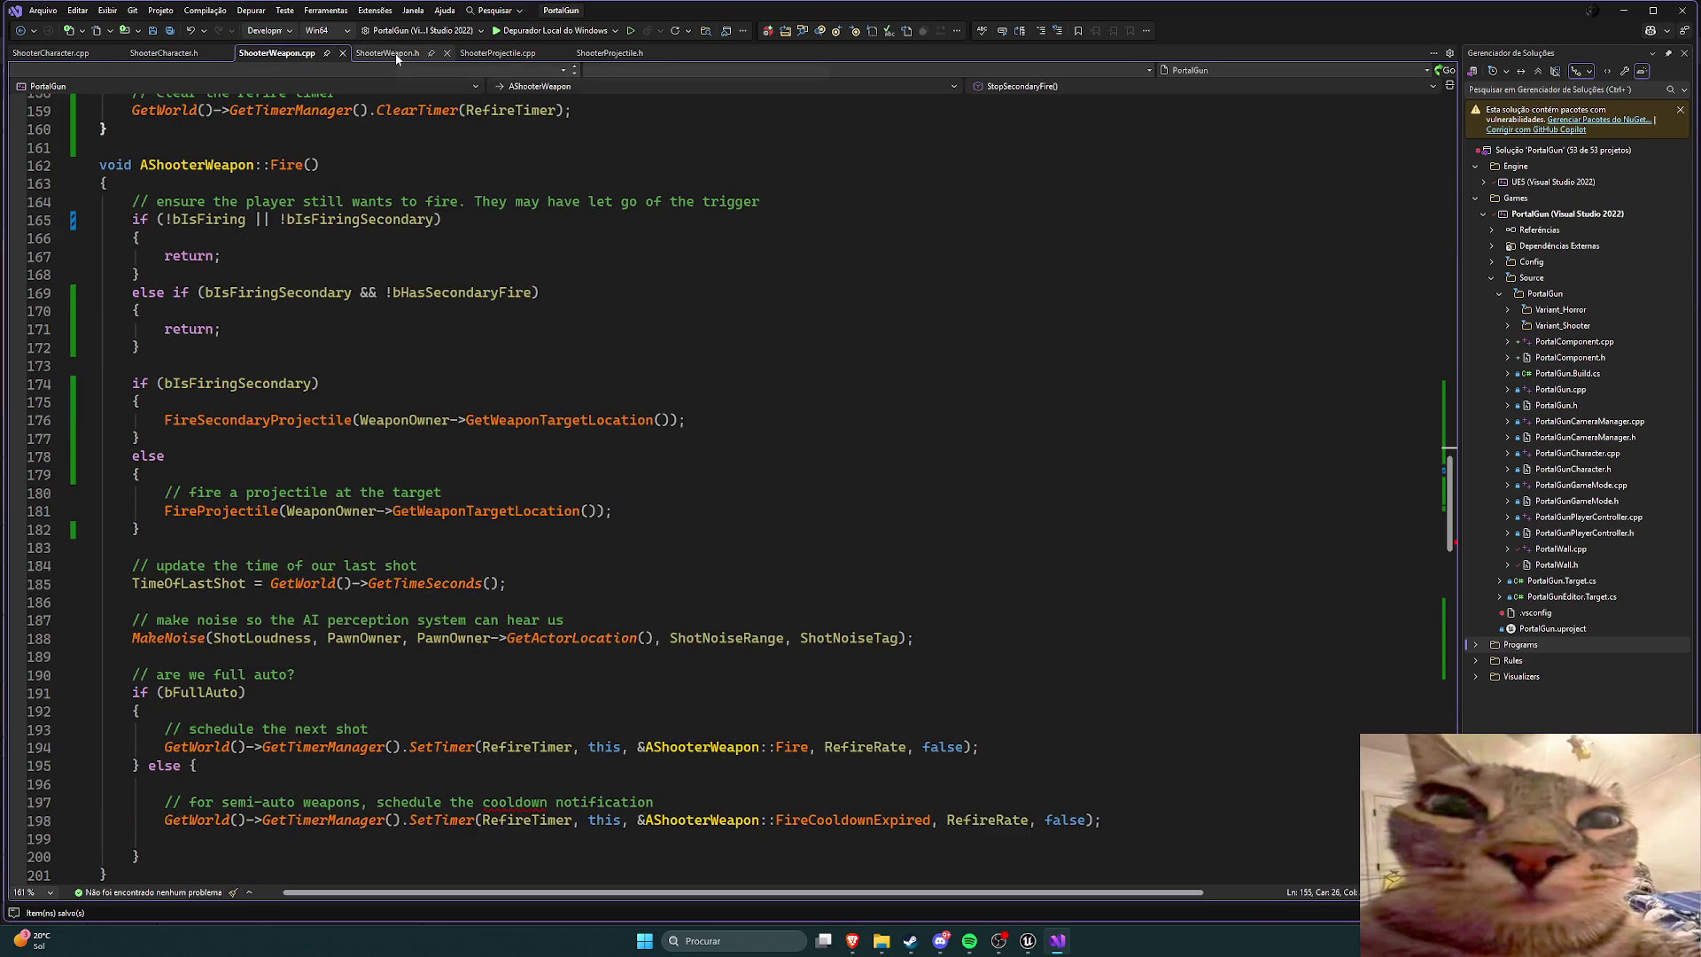
left_click(388, 52)
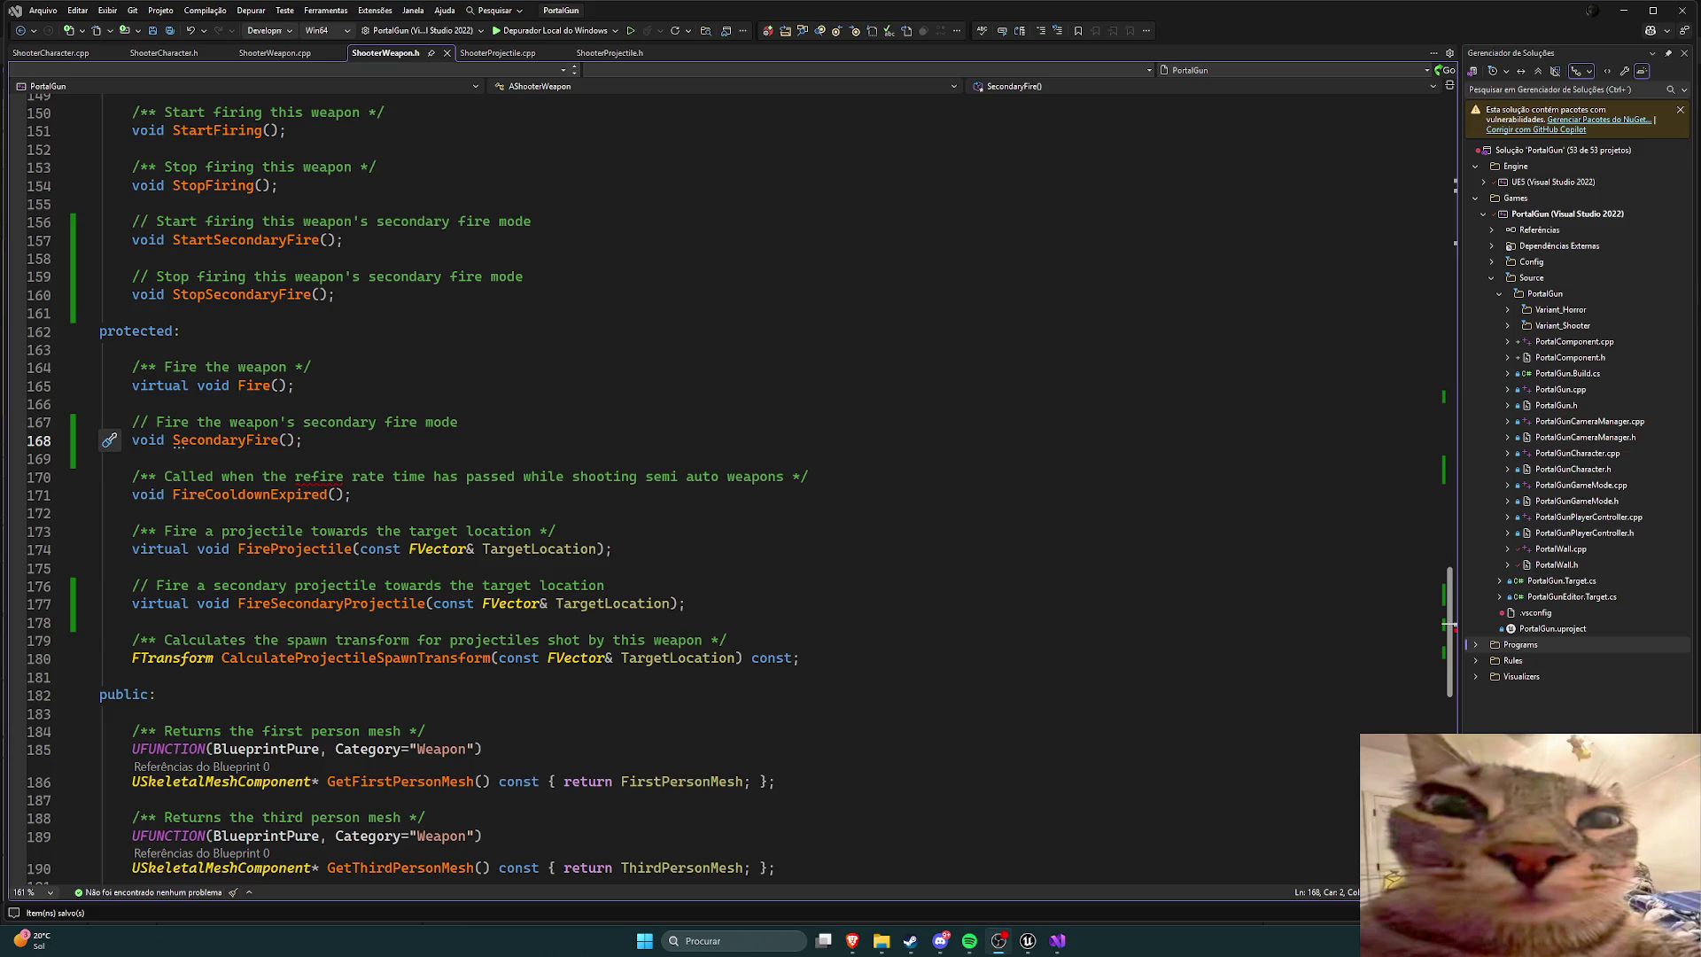
scroll(600, 359, "down", 2)
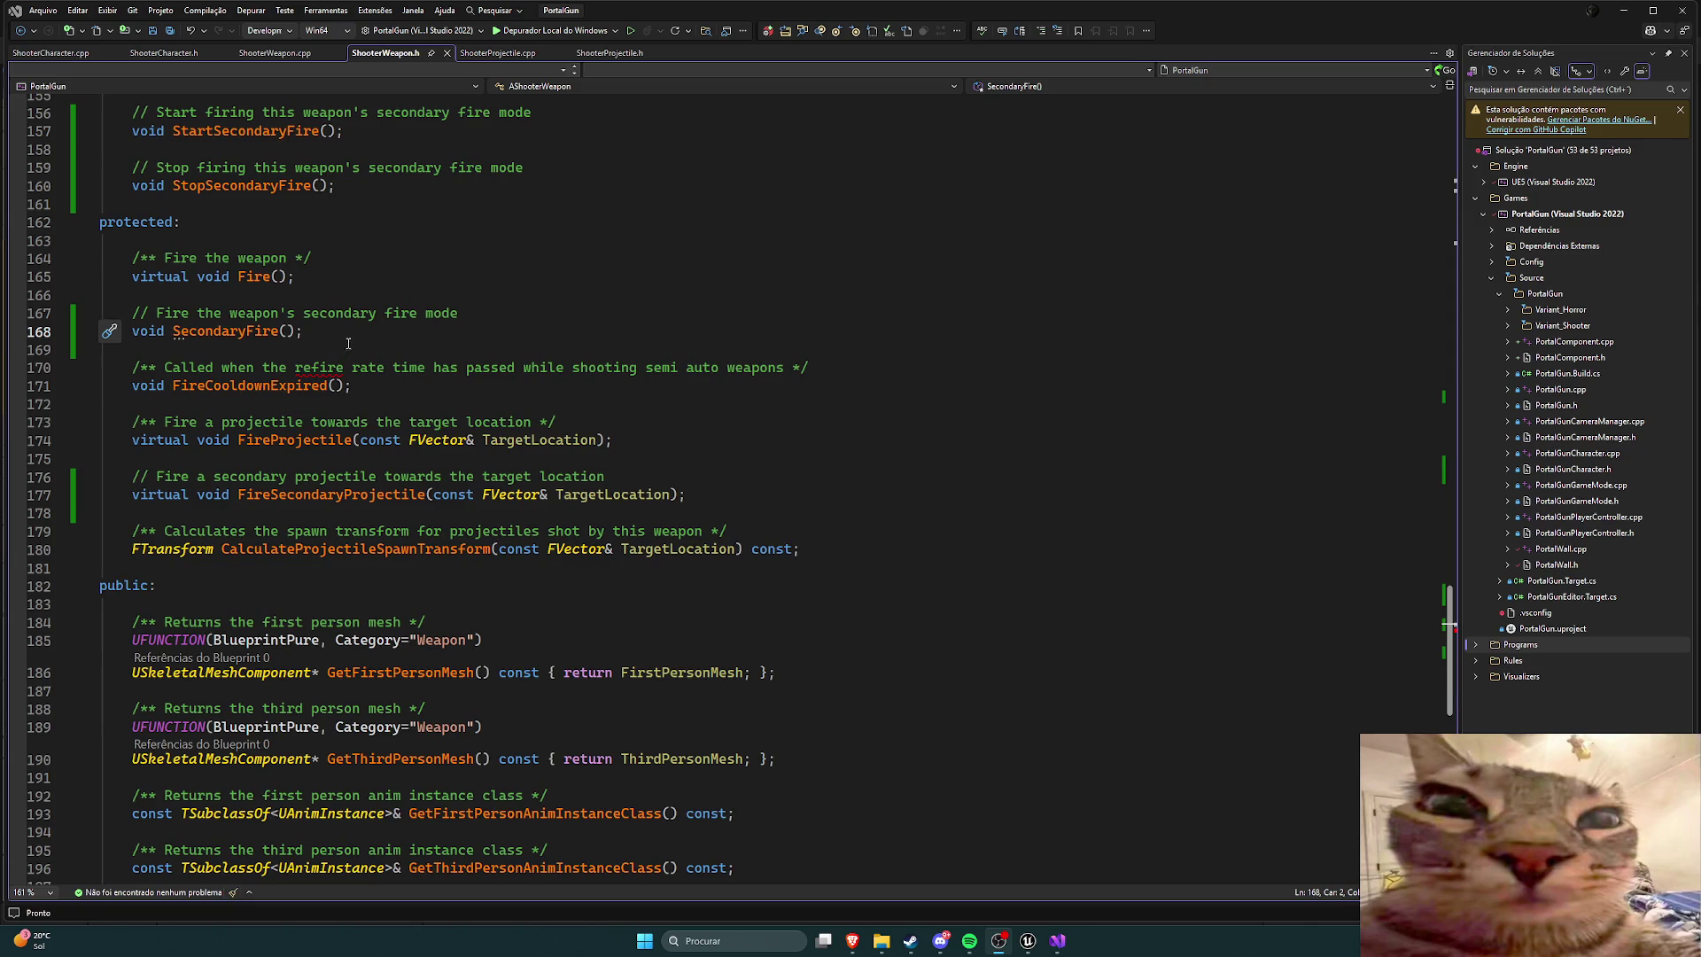
scroll(346, 345, "up", 1)
scroll(369, 337, "up", 1)
scroll(370, 336, "down", 1)
scroll(370, 335, "down", 1)
Step: Read through Fire() and FireSecondaryProjectile in ShooterWeapon.cpp, then bring up Spotify
left_click(275, 53)
scroll(558, 328, "down", 8)
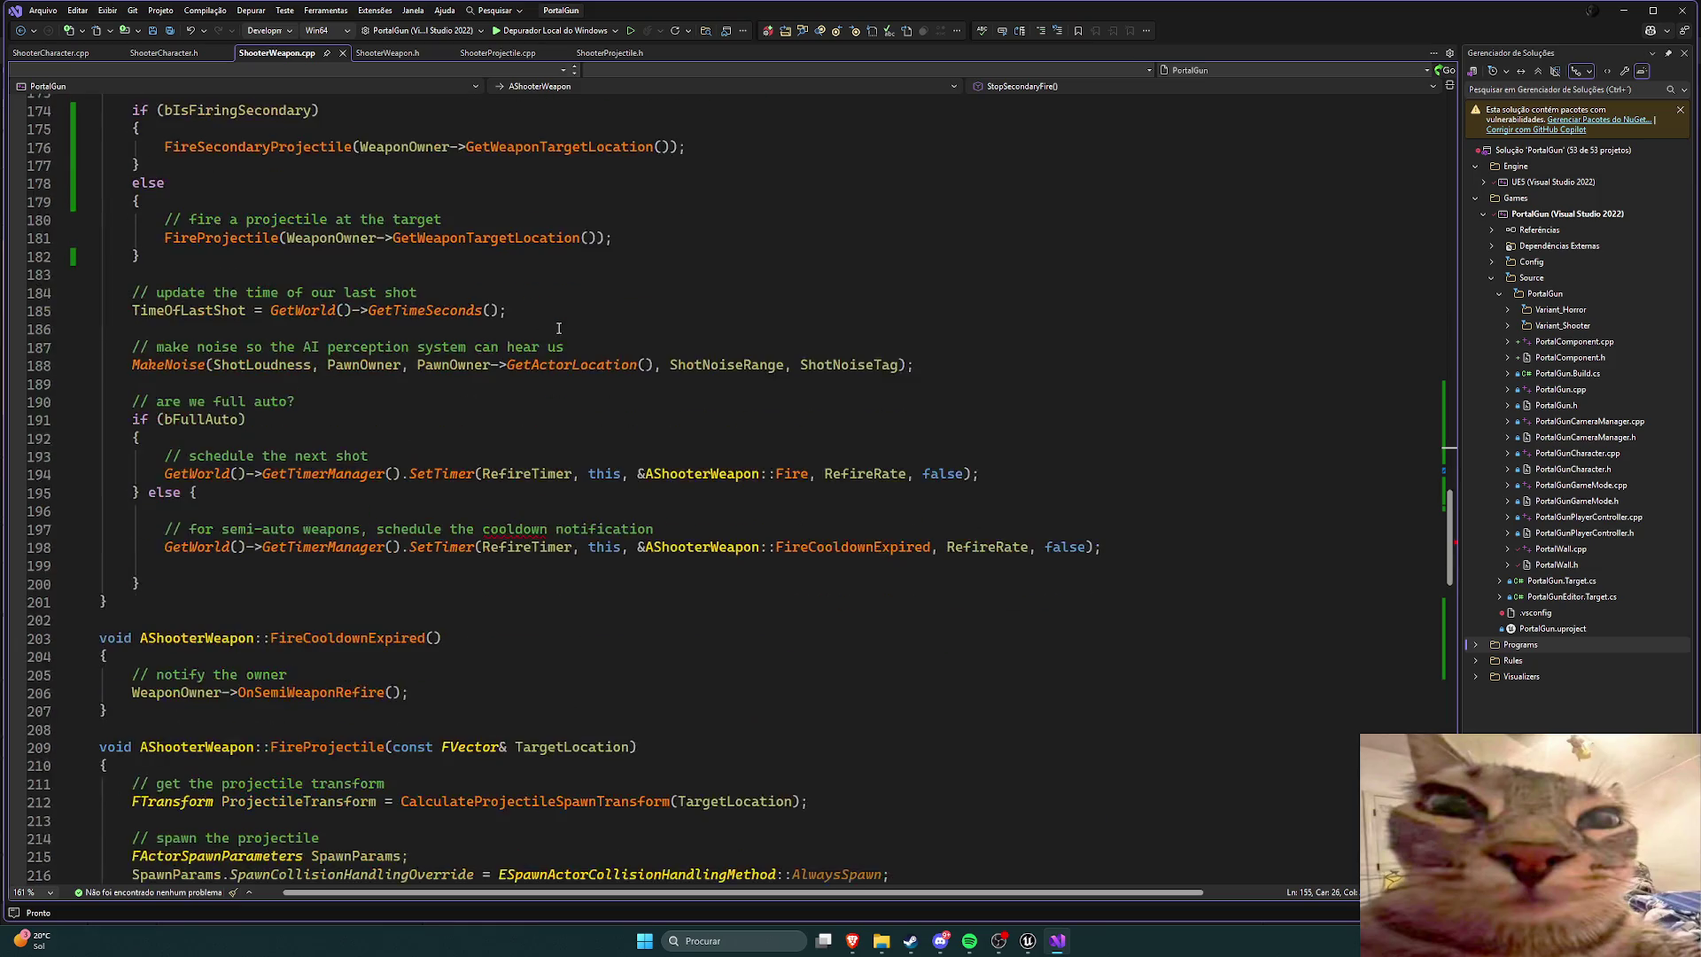
scroll(588, 372, "down", 12)
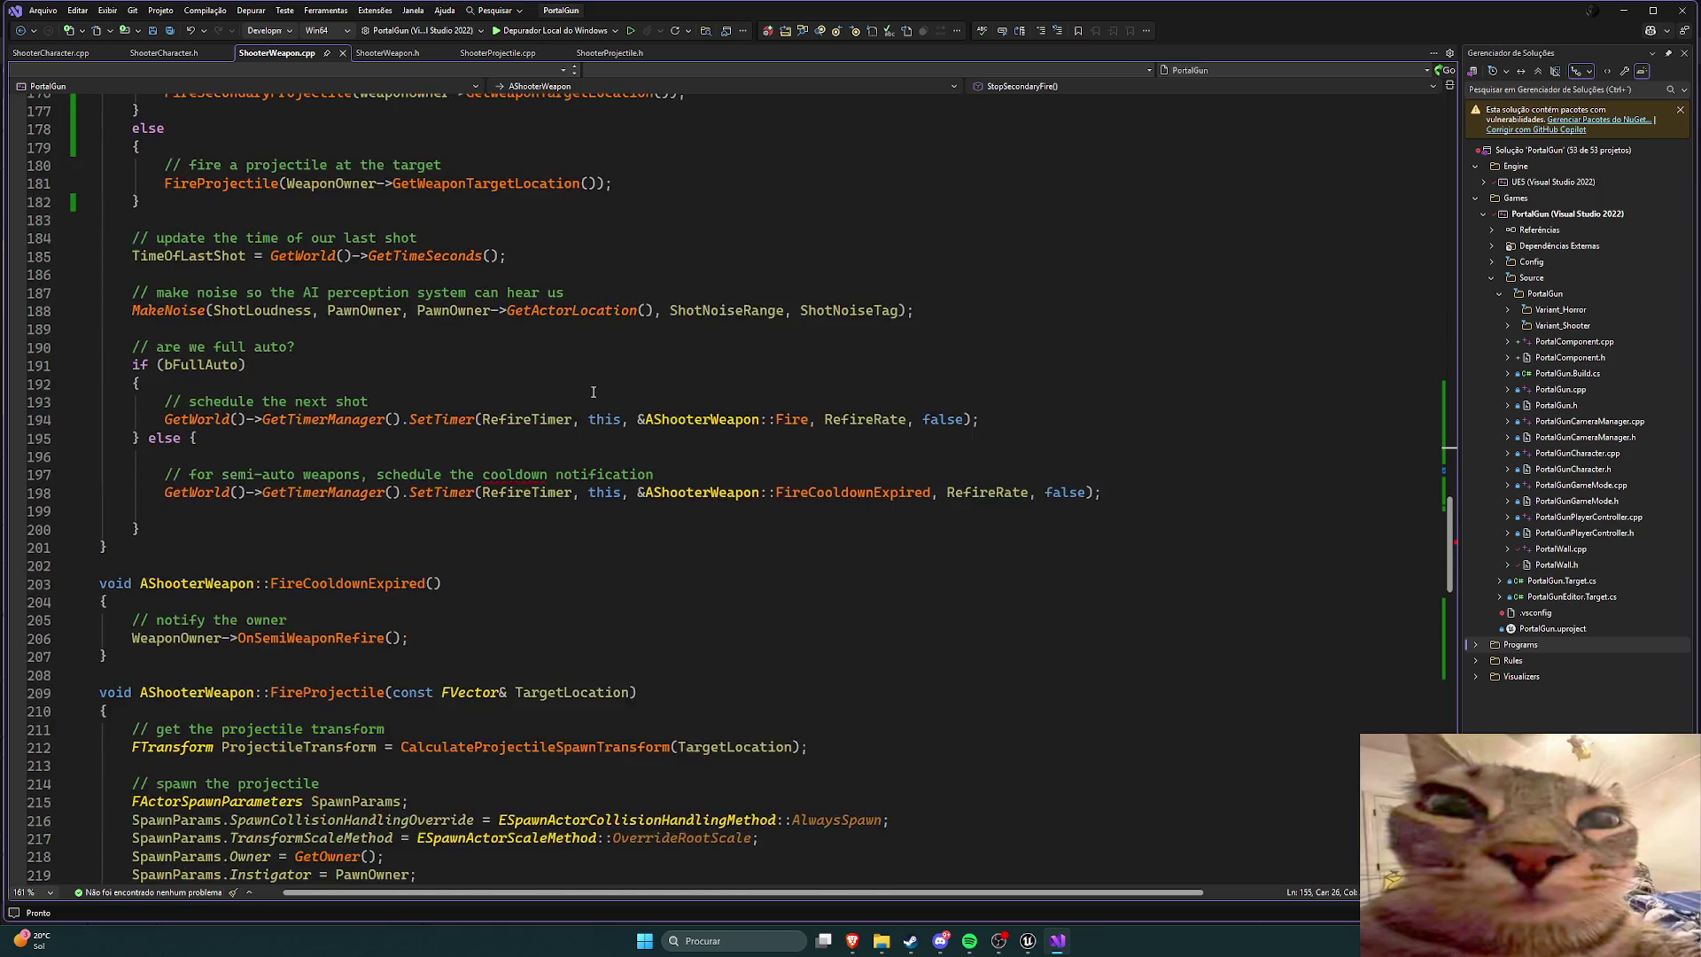
scroll(591, 397, "down", 7)
scroll(581, 425, "up", 20)
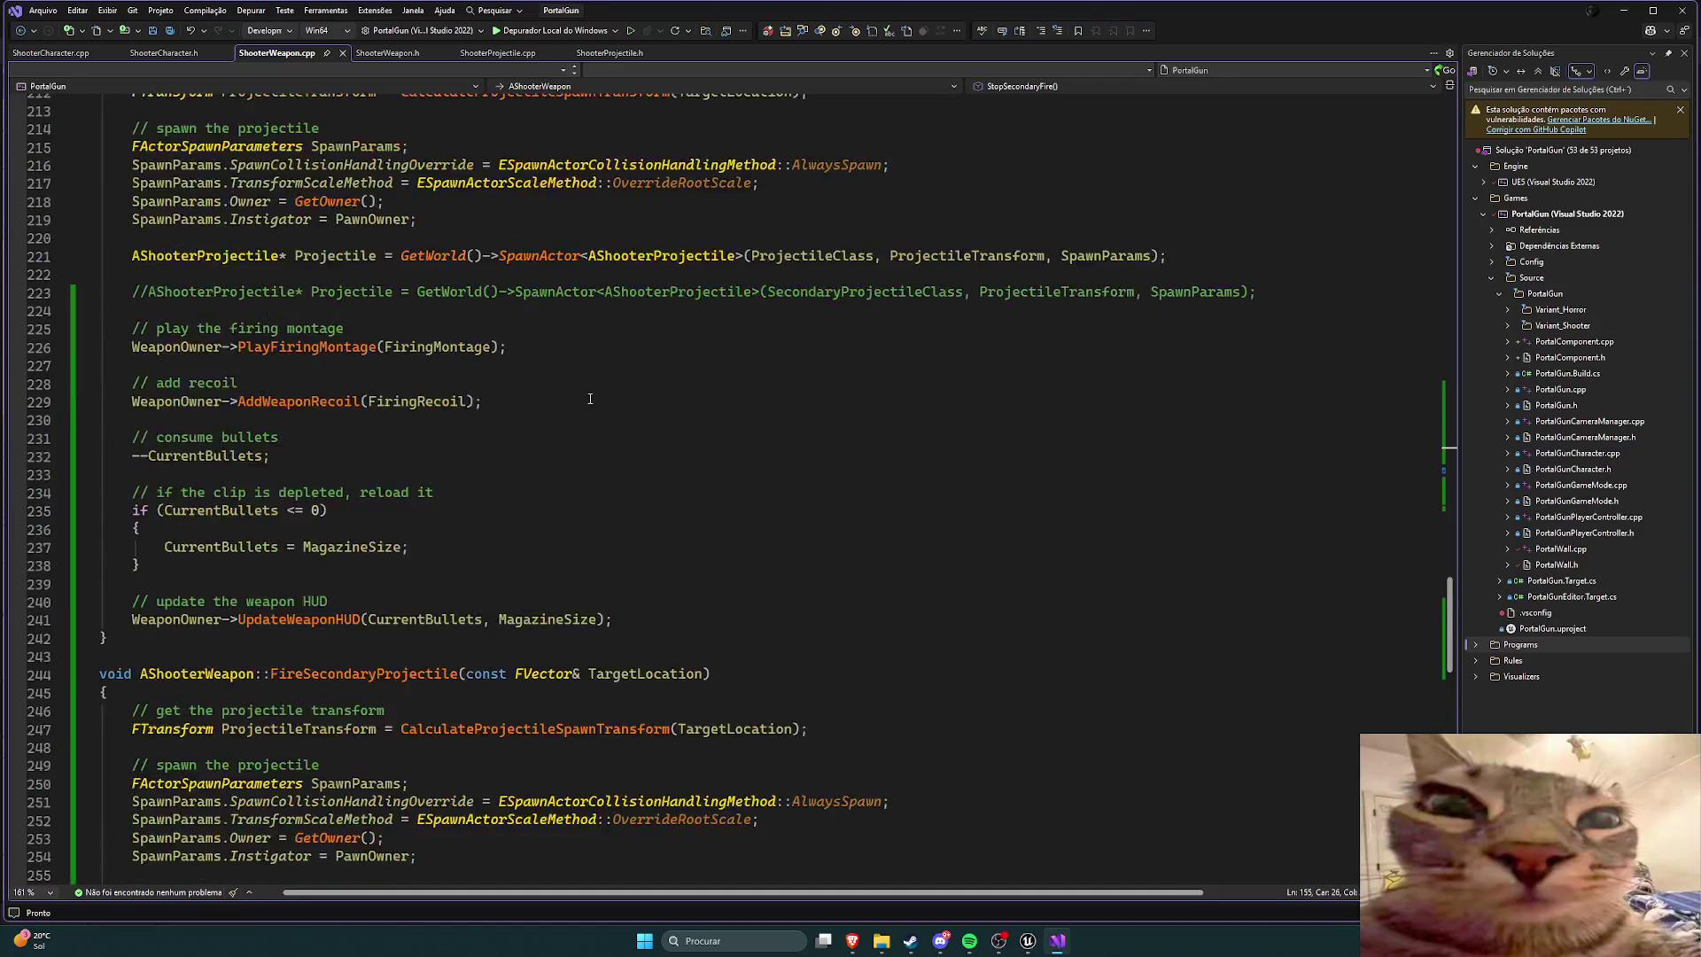
scroll(576, 441, "up", 4)
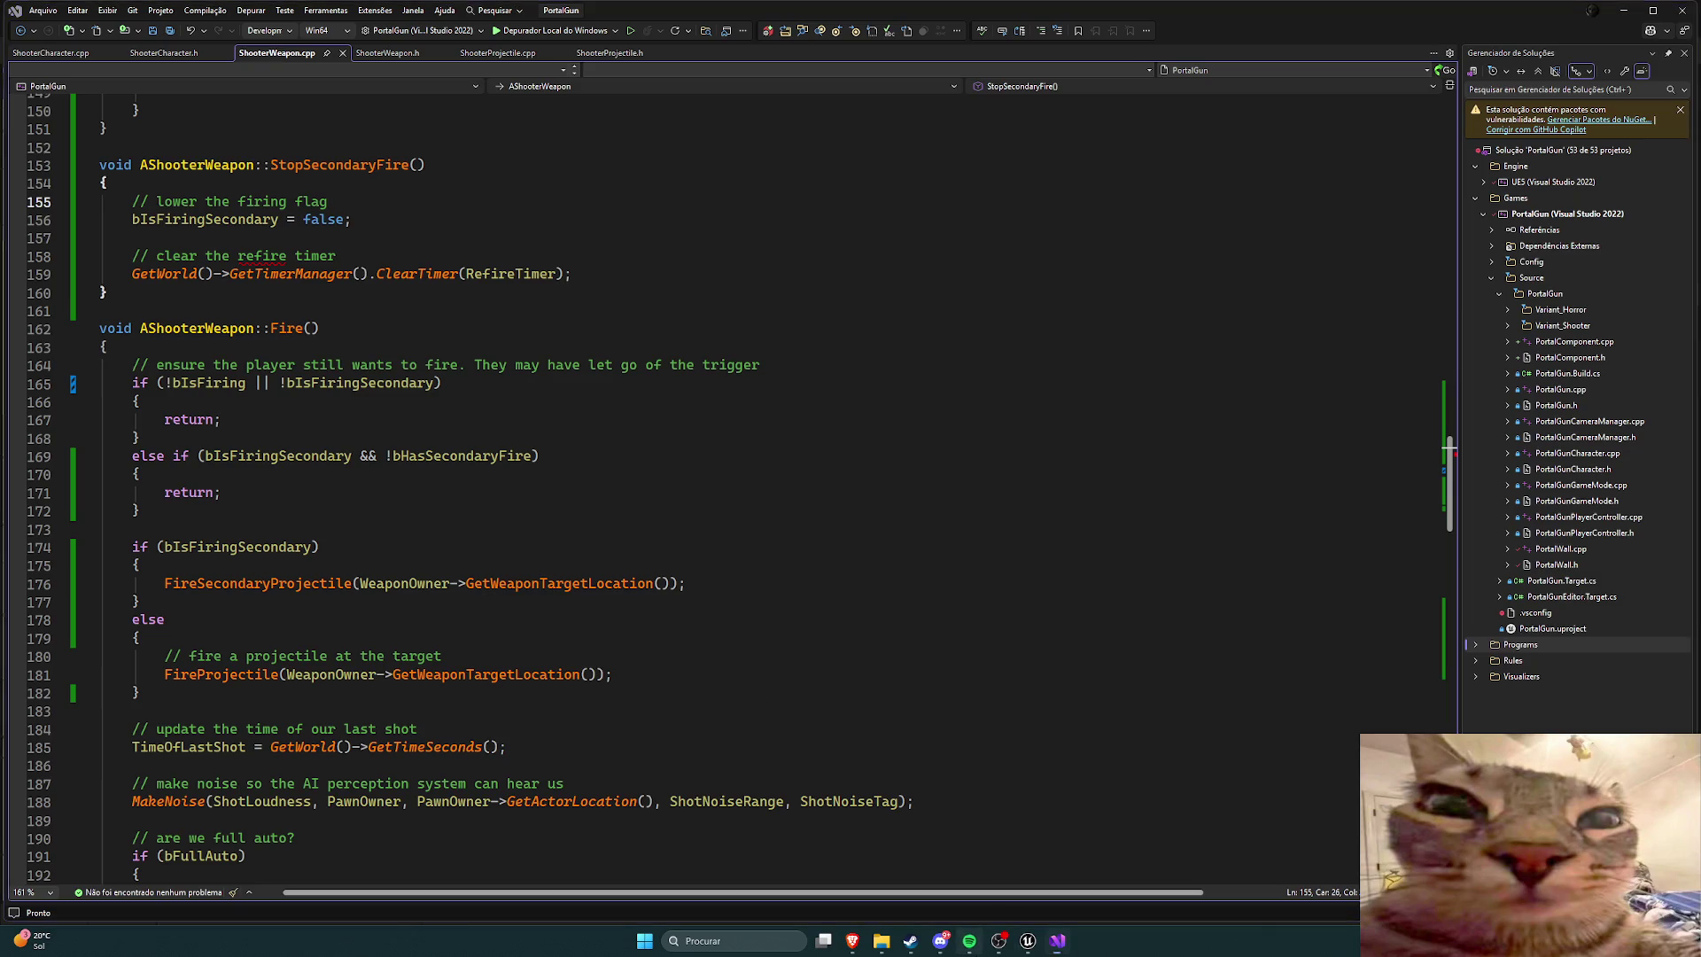
left_click(969, 941)
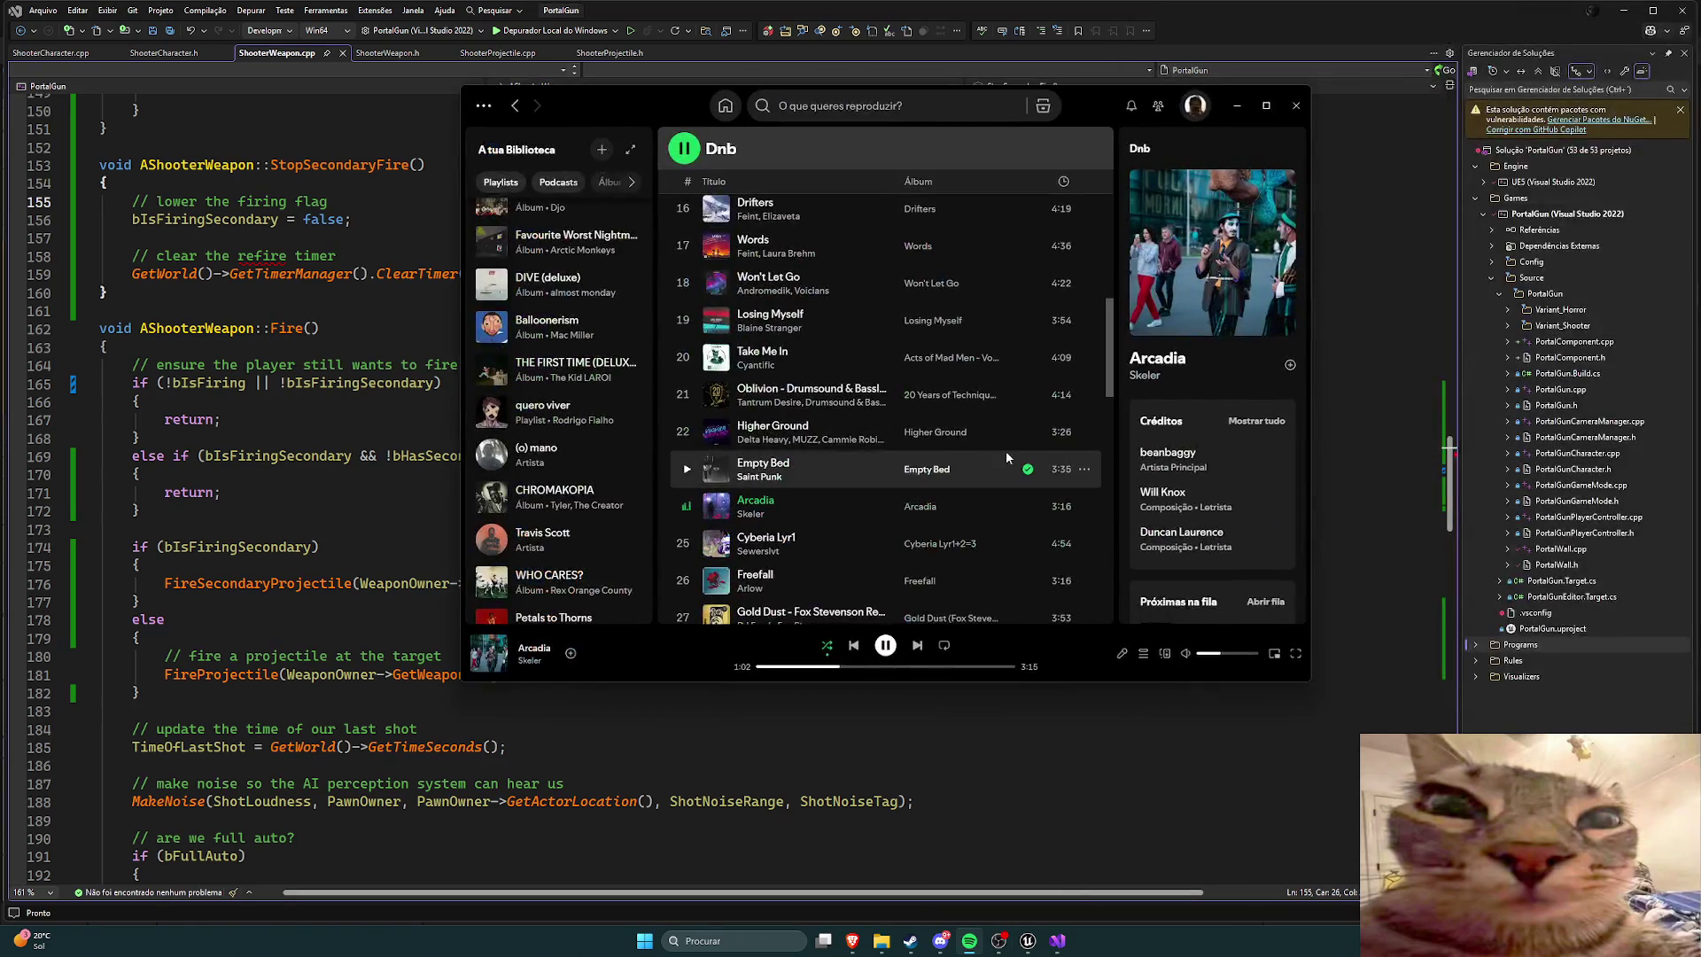
Step: Skip to Macky Gee's Tour and move the Spotify window out of the way
left_click(917, 645)
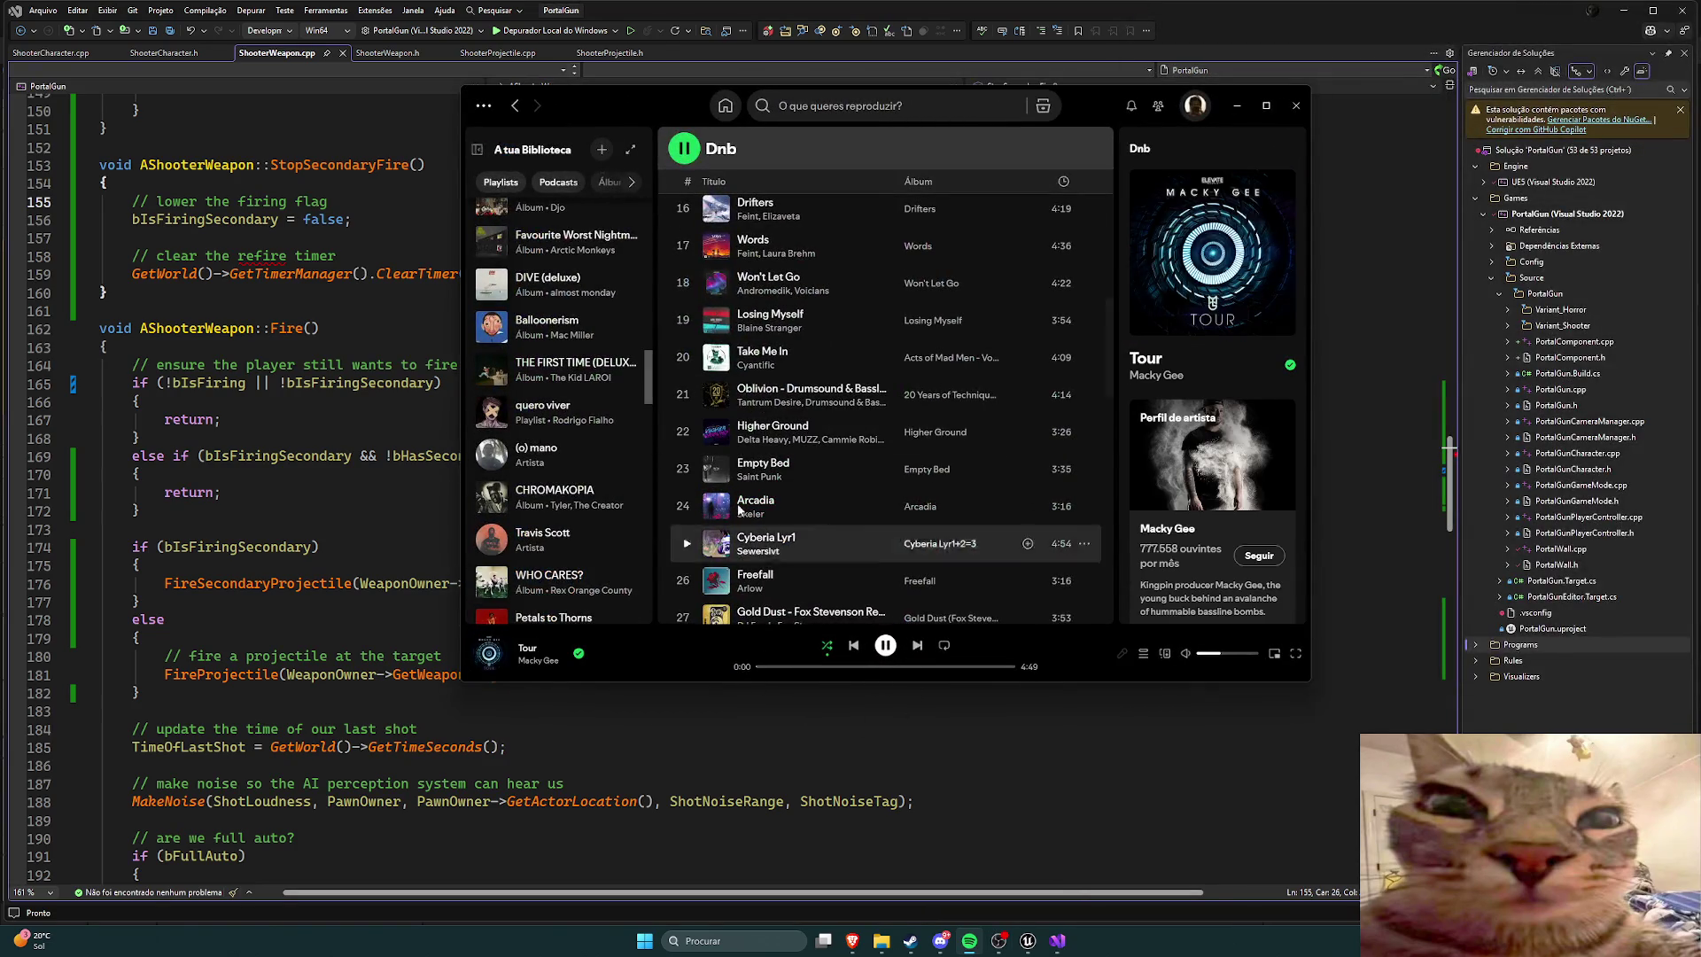
left_click_drag(1019, 106, 1700, 181)
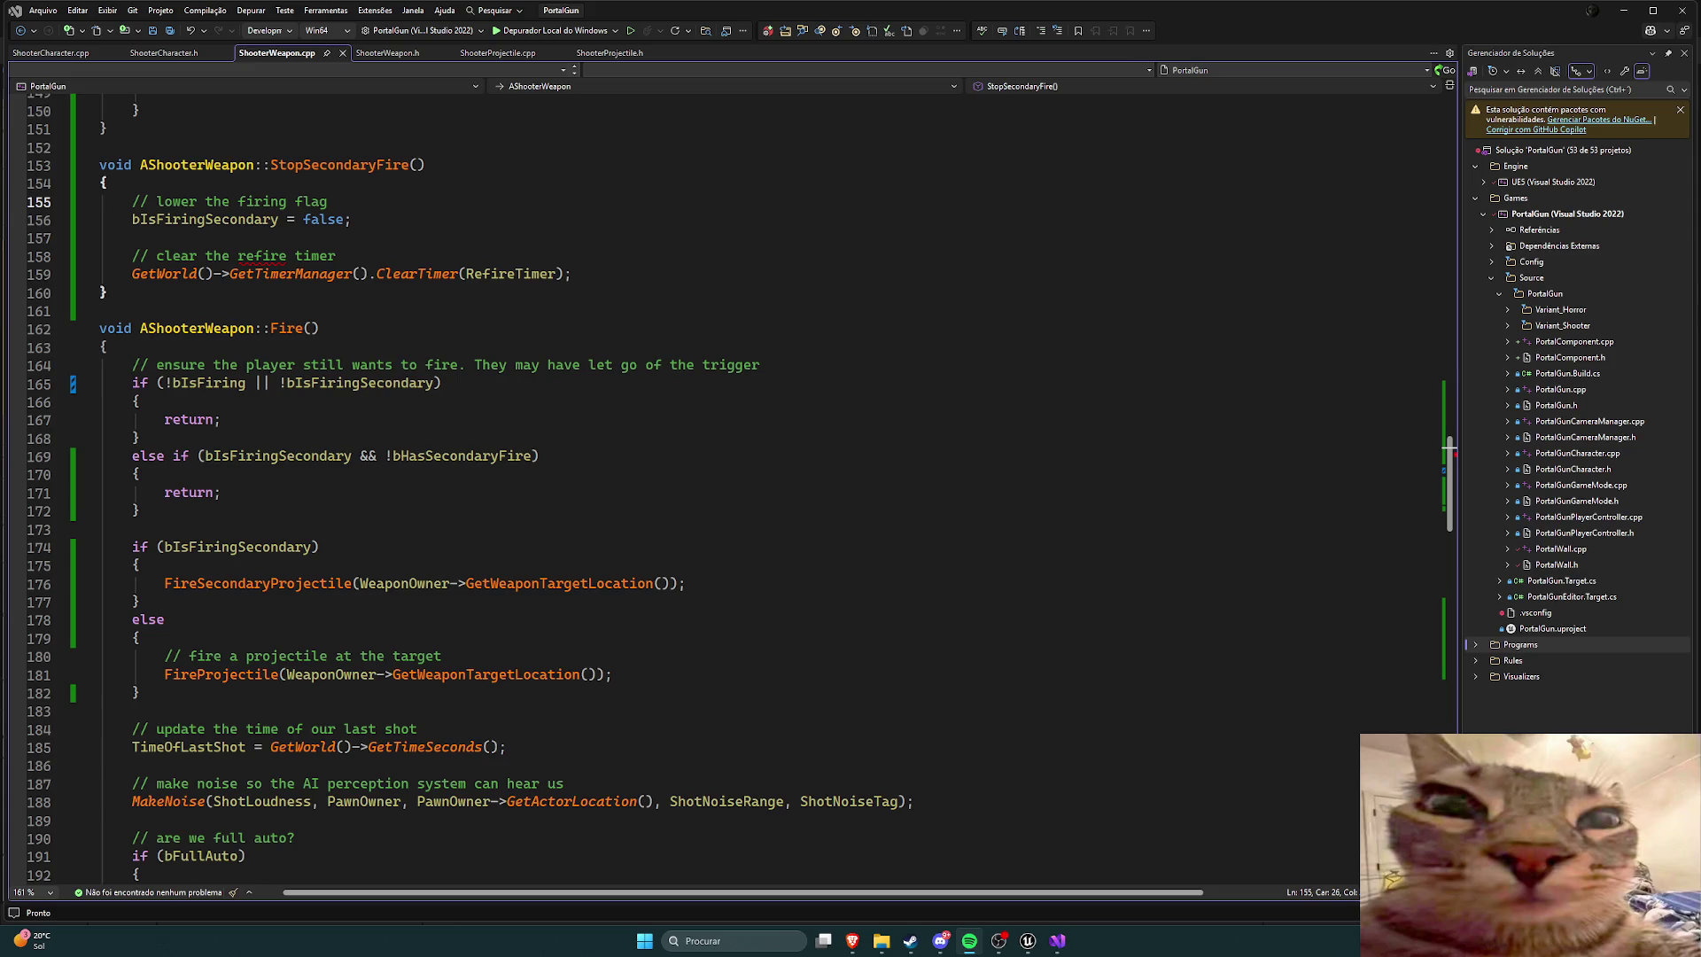
Step: Add '|| bIsFiringSecondary && !bHasSecondaryFire' to line 165's early-return condition and save
key("alt+Tab")
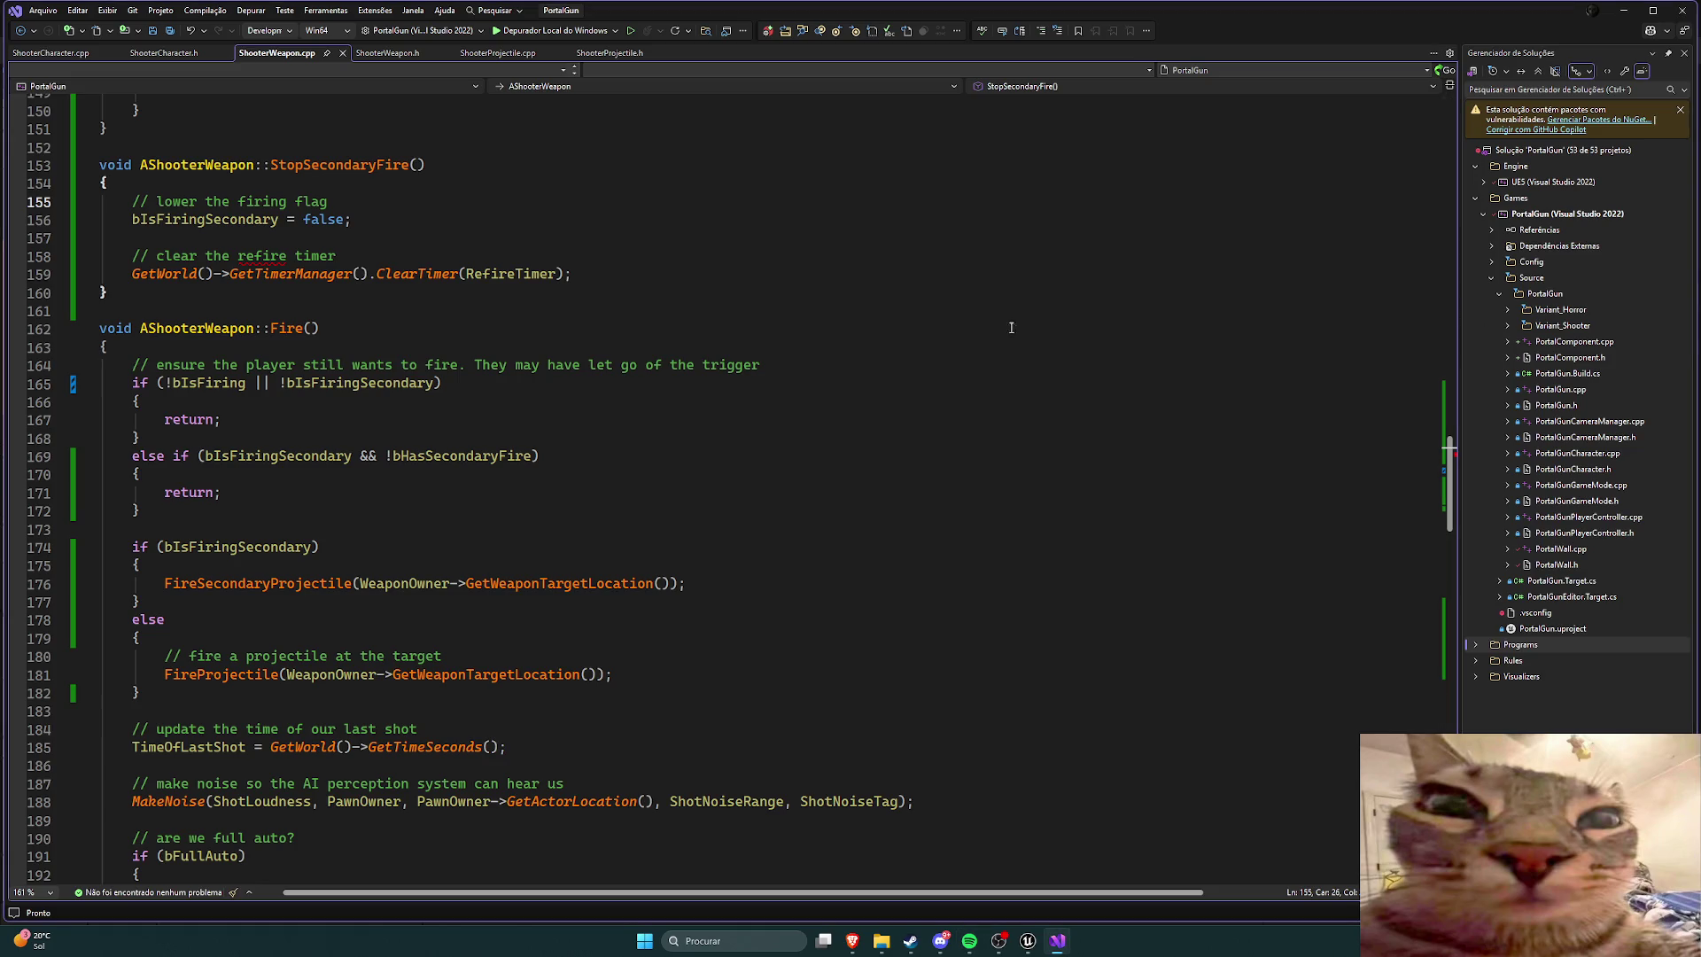
scroll(544, 385, "down", 1)
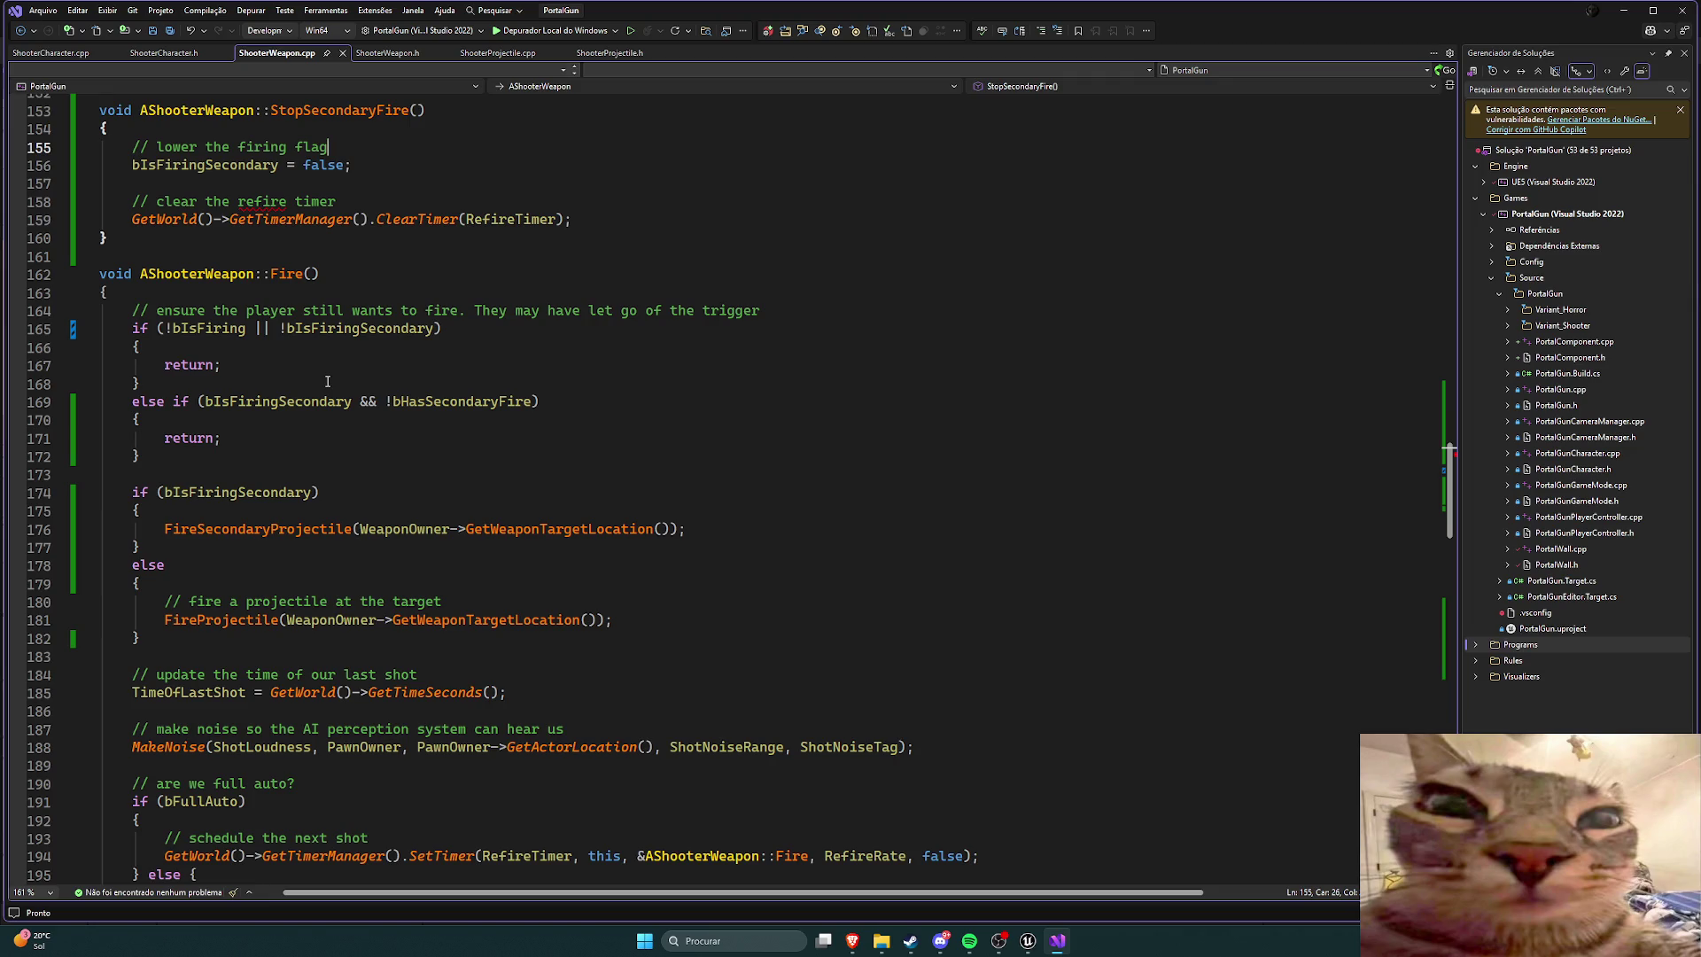
mouse_move(532, 403)
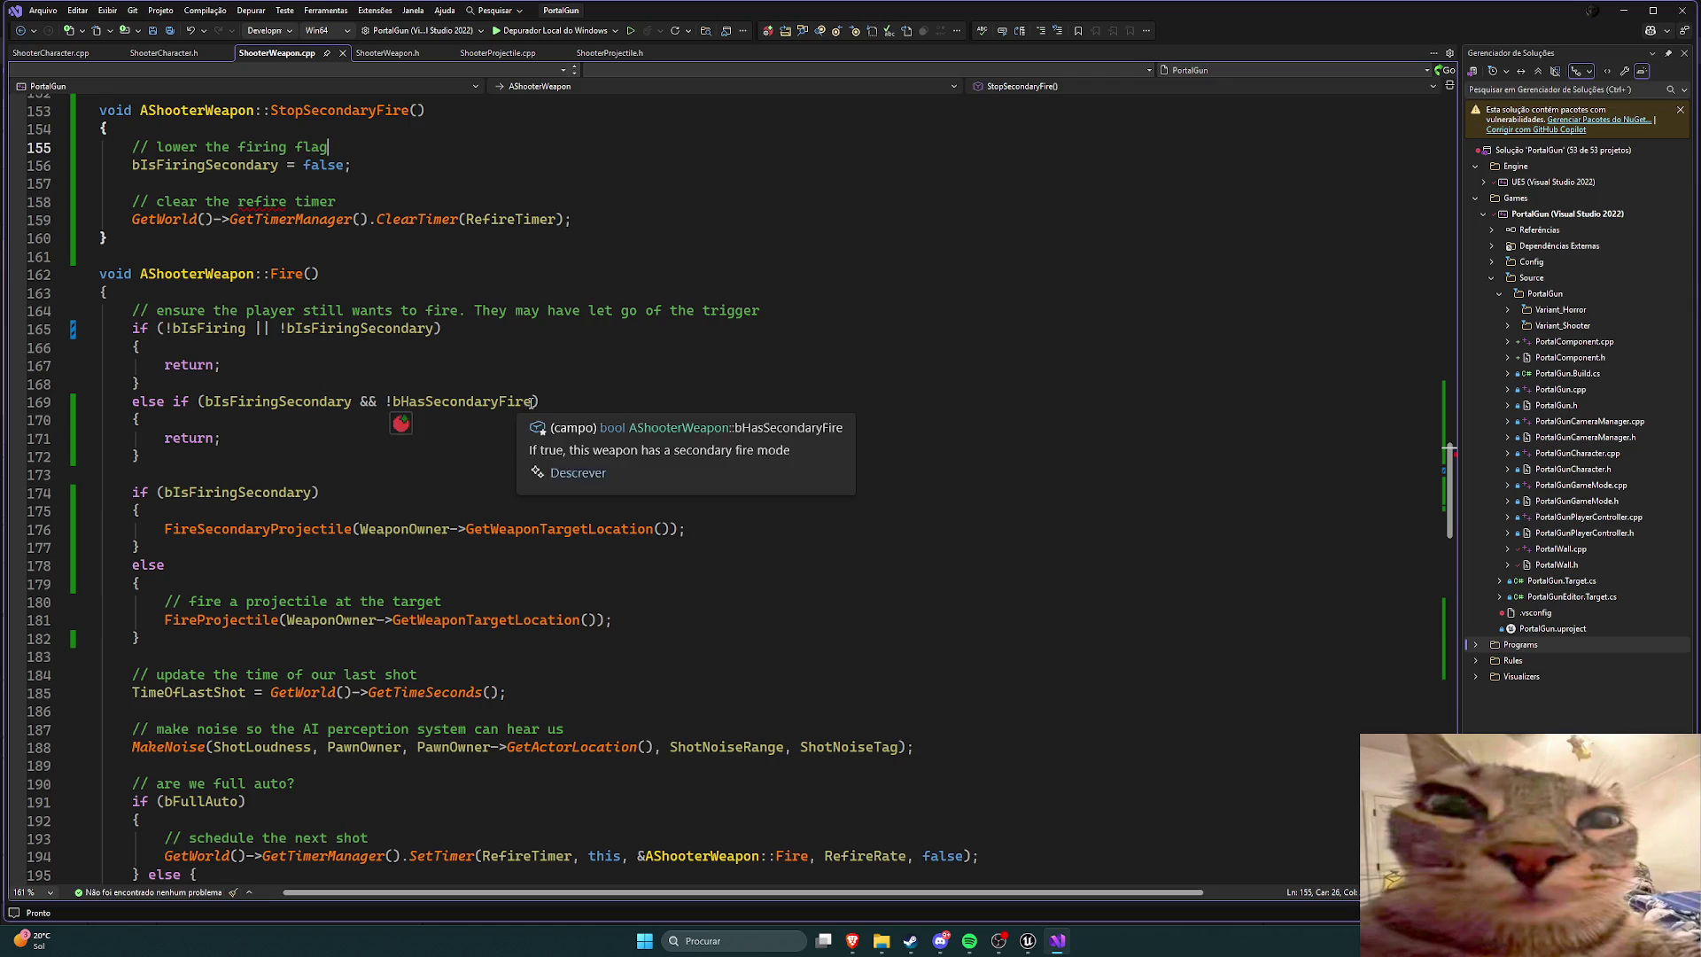
left_click_drag(532, 404, 205, 403)
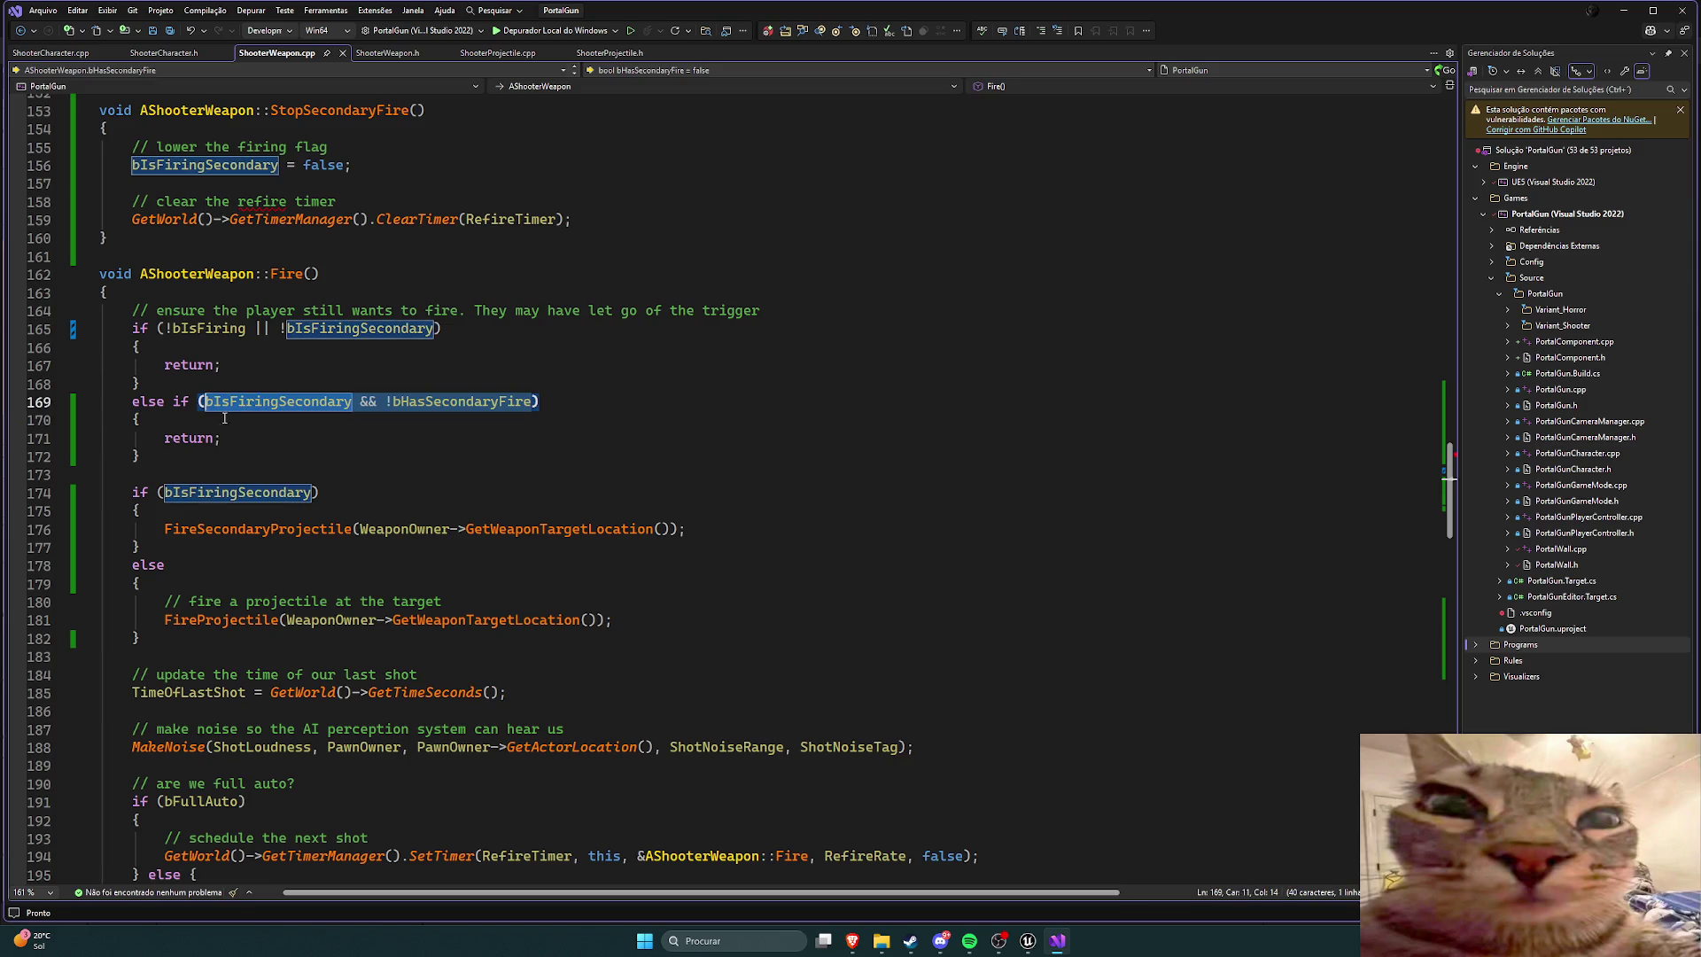
left_click(433, 328)
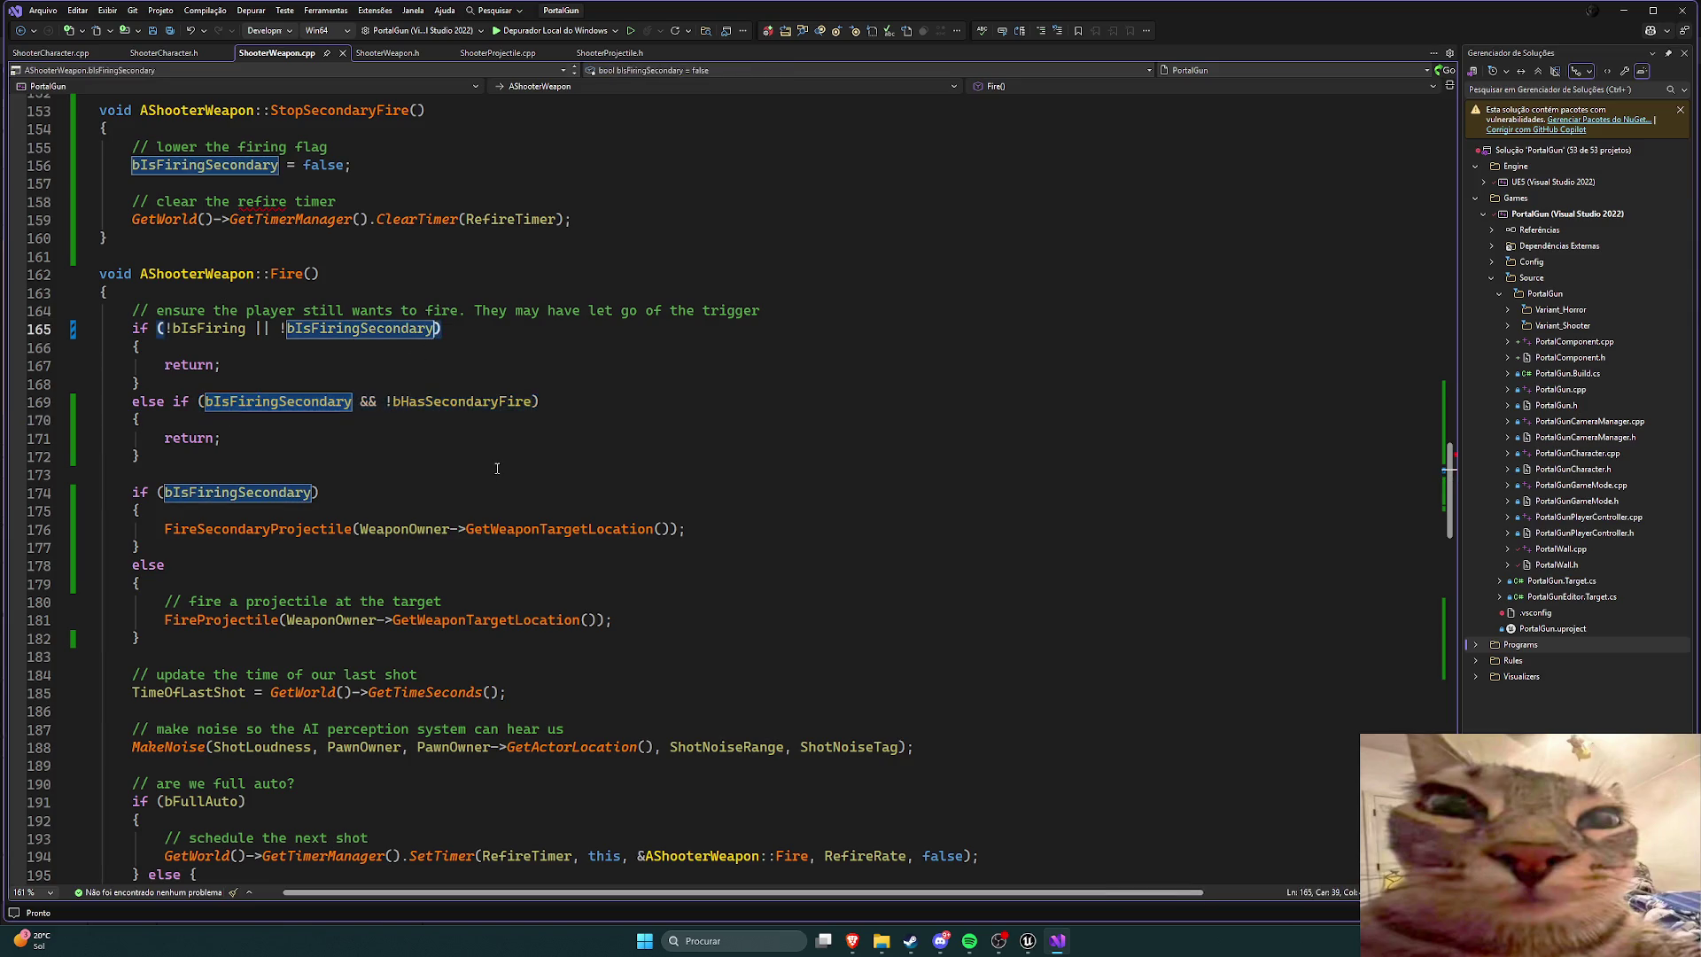
type("||")
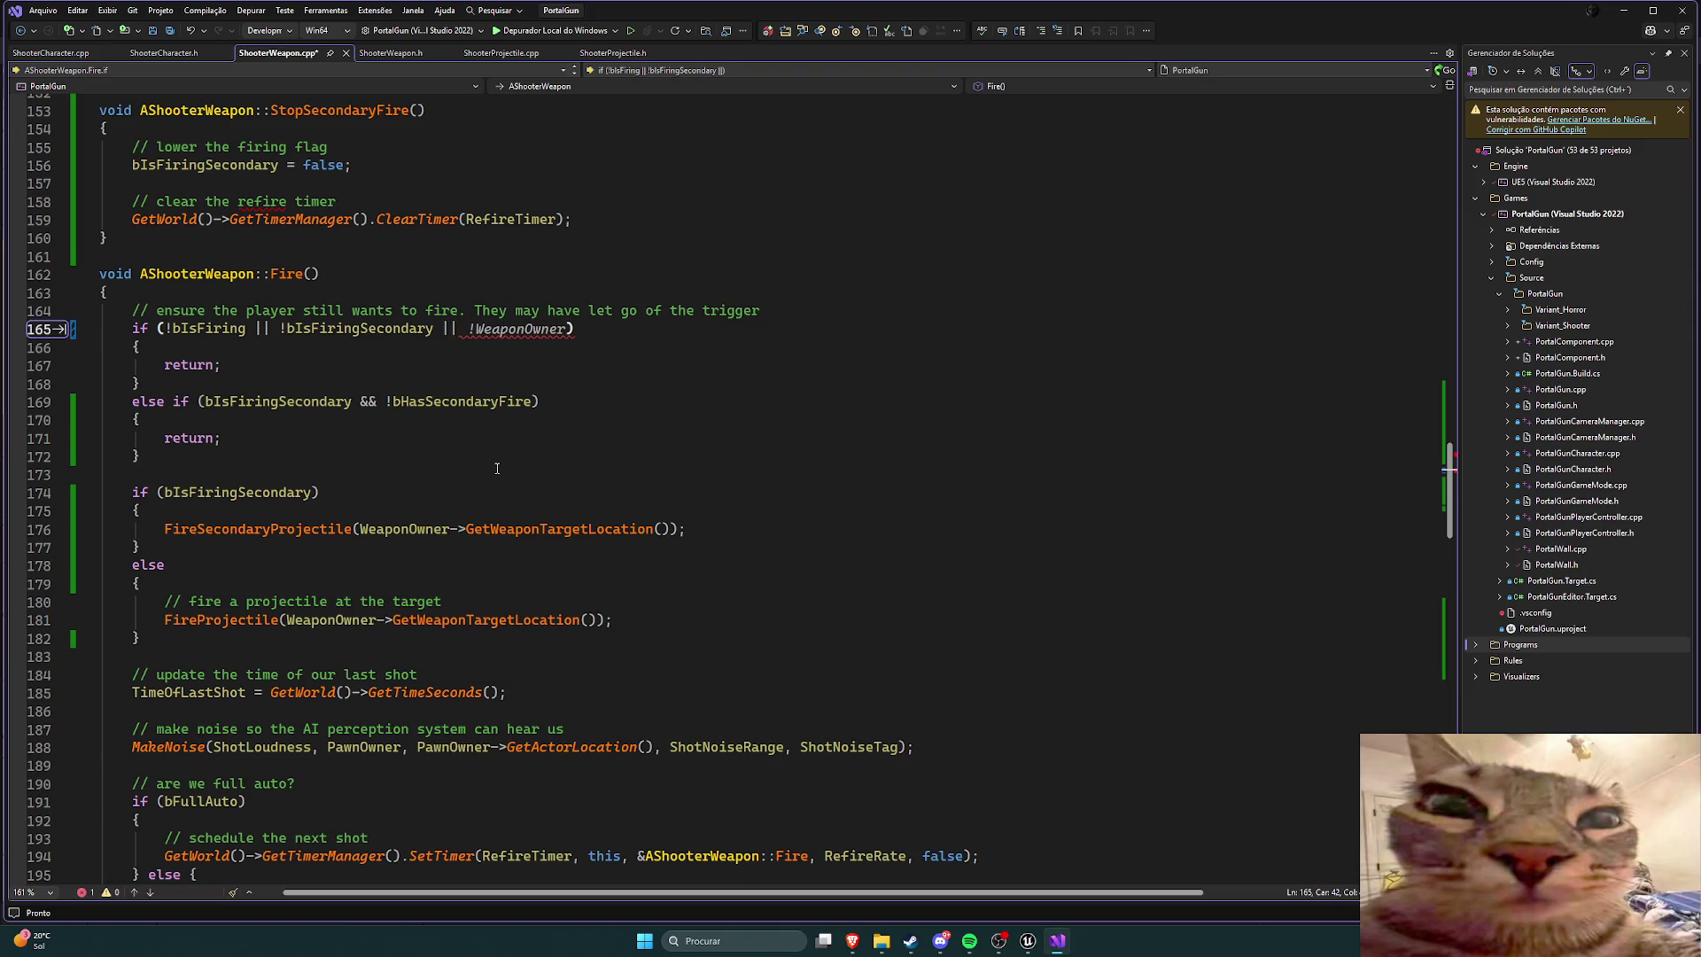
type("bIsFiringSecondary && !bHasSecondaryFire")
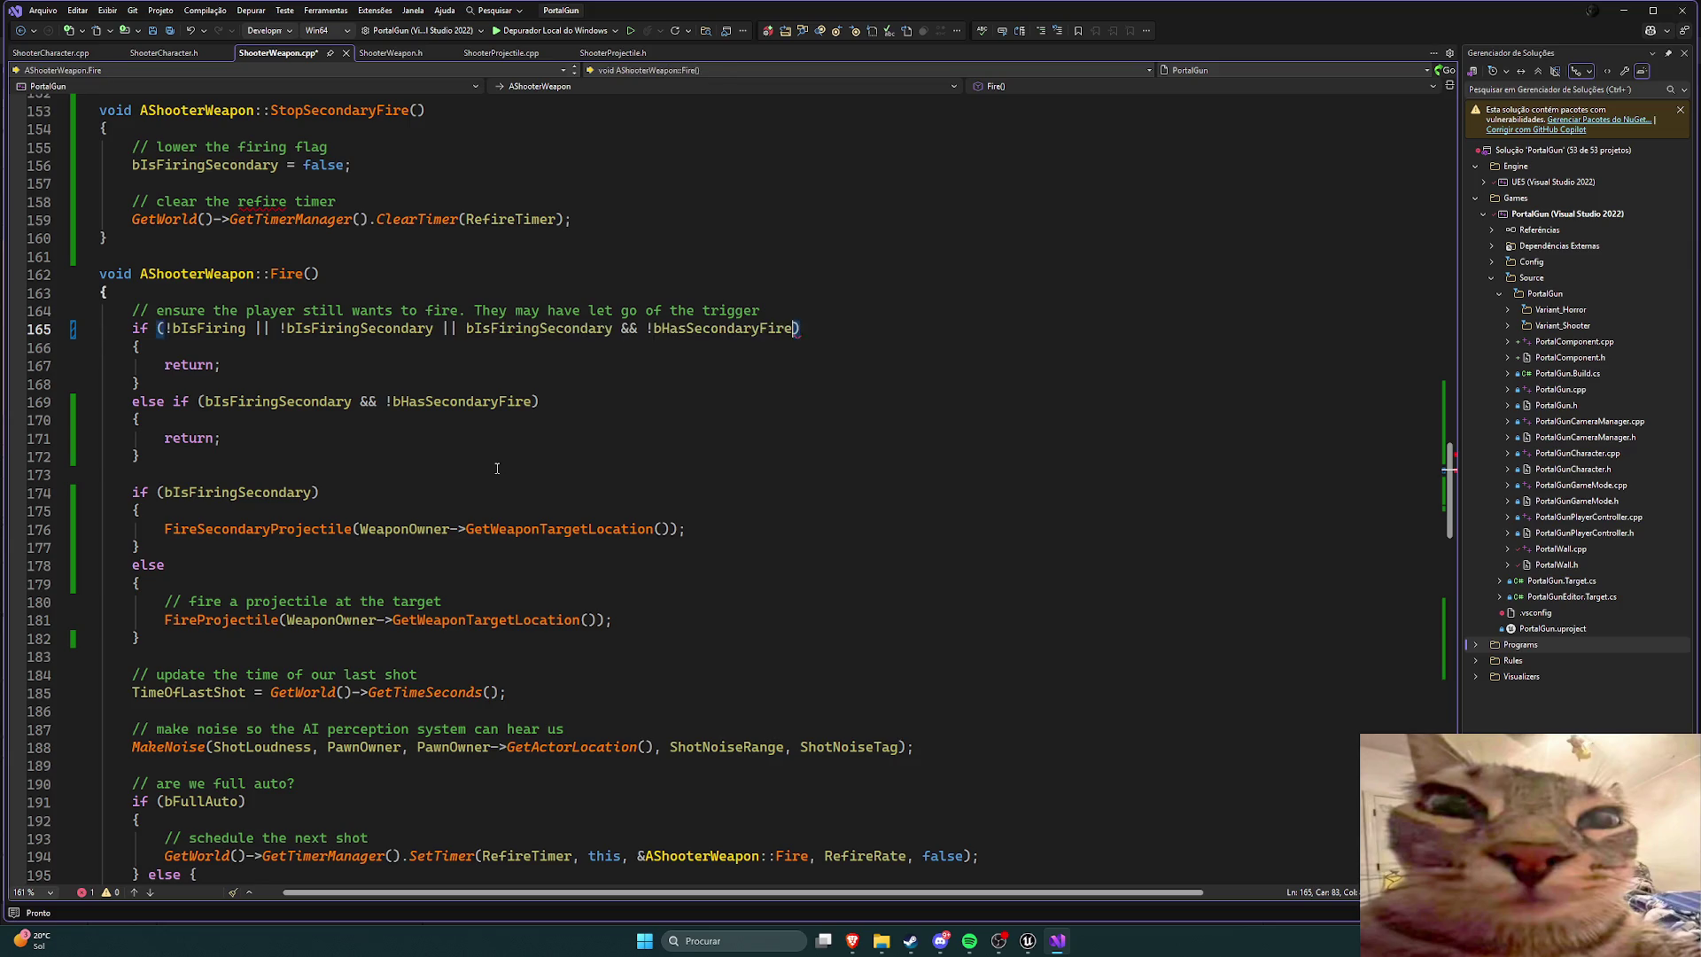
key("ctrl+s")
Step: Delete the redundant else-if block on lines 169–172 and live-recompile in Unreal
left_click_drag(498, 467, 92, 403)
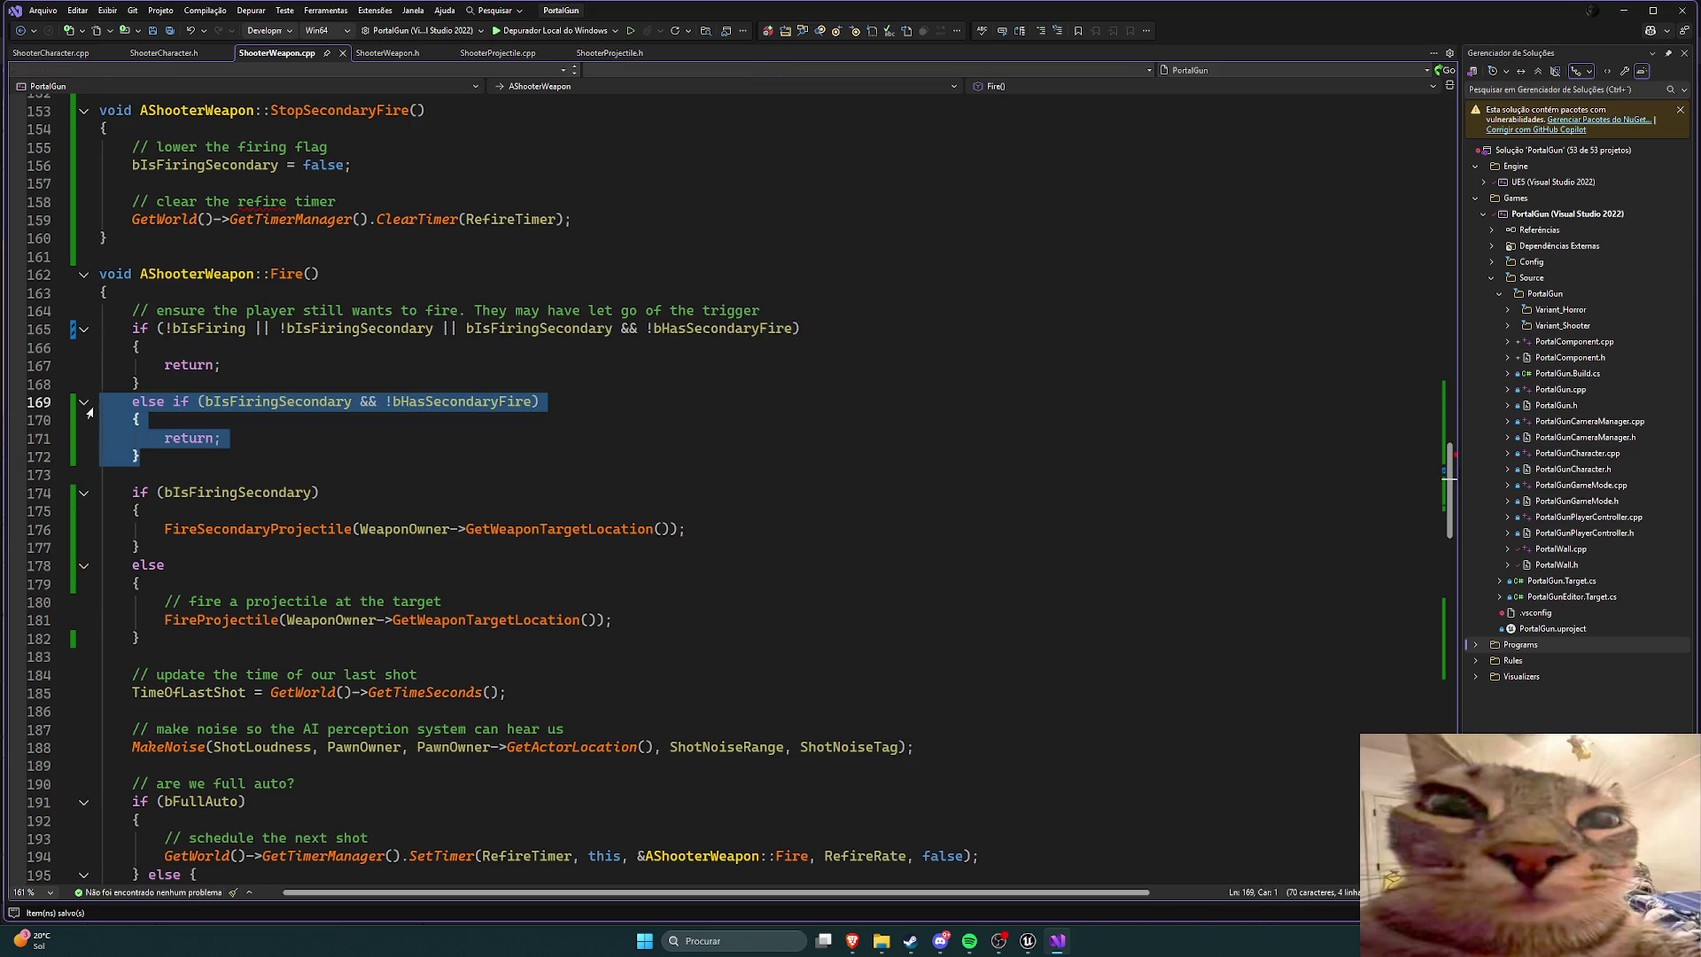
key("Delete")
key("BackSpace")
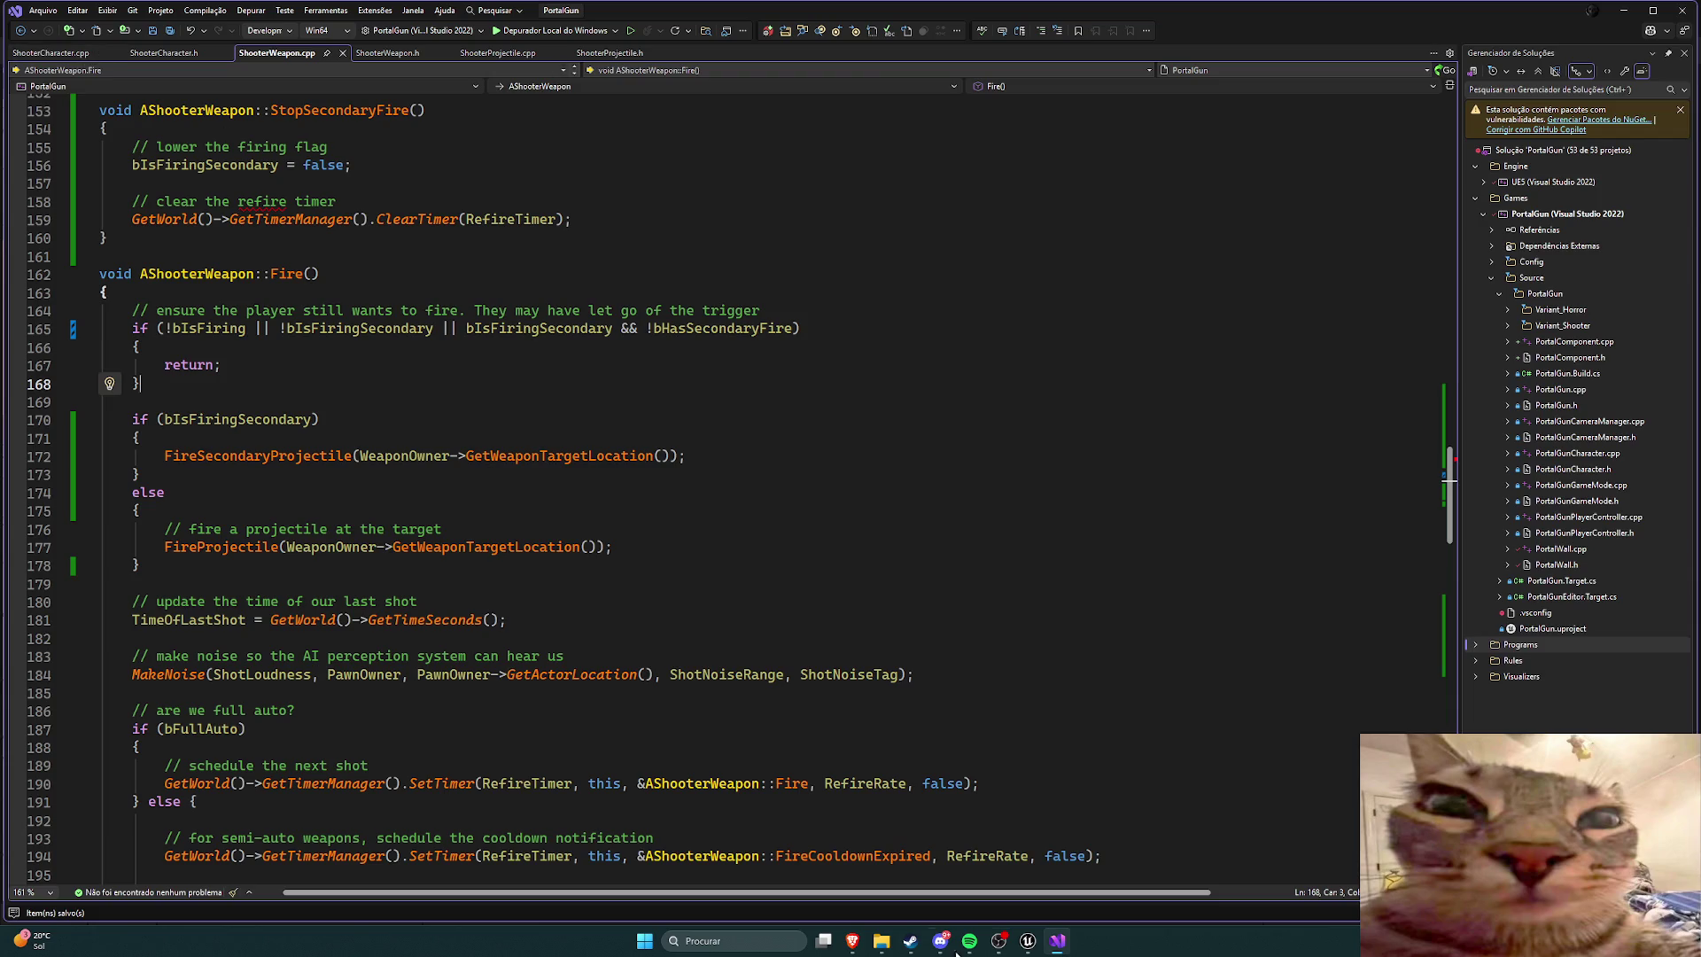
left_click(1027, 941)
key("ctrl+alt+F11")
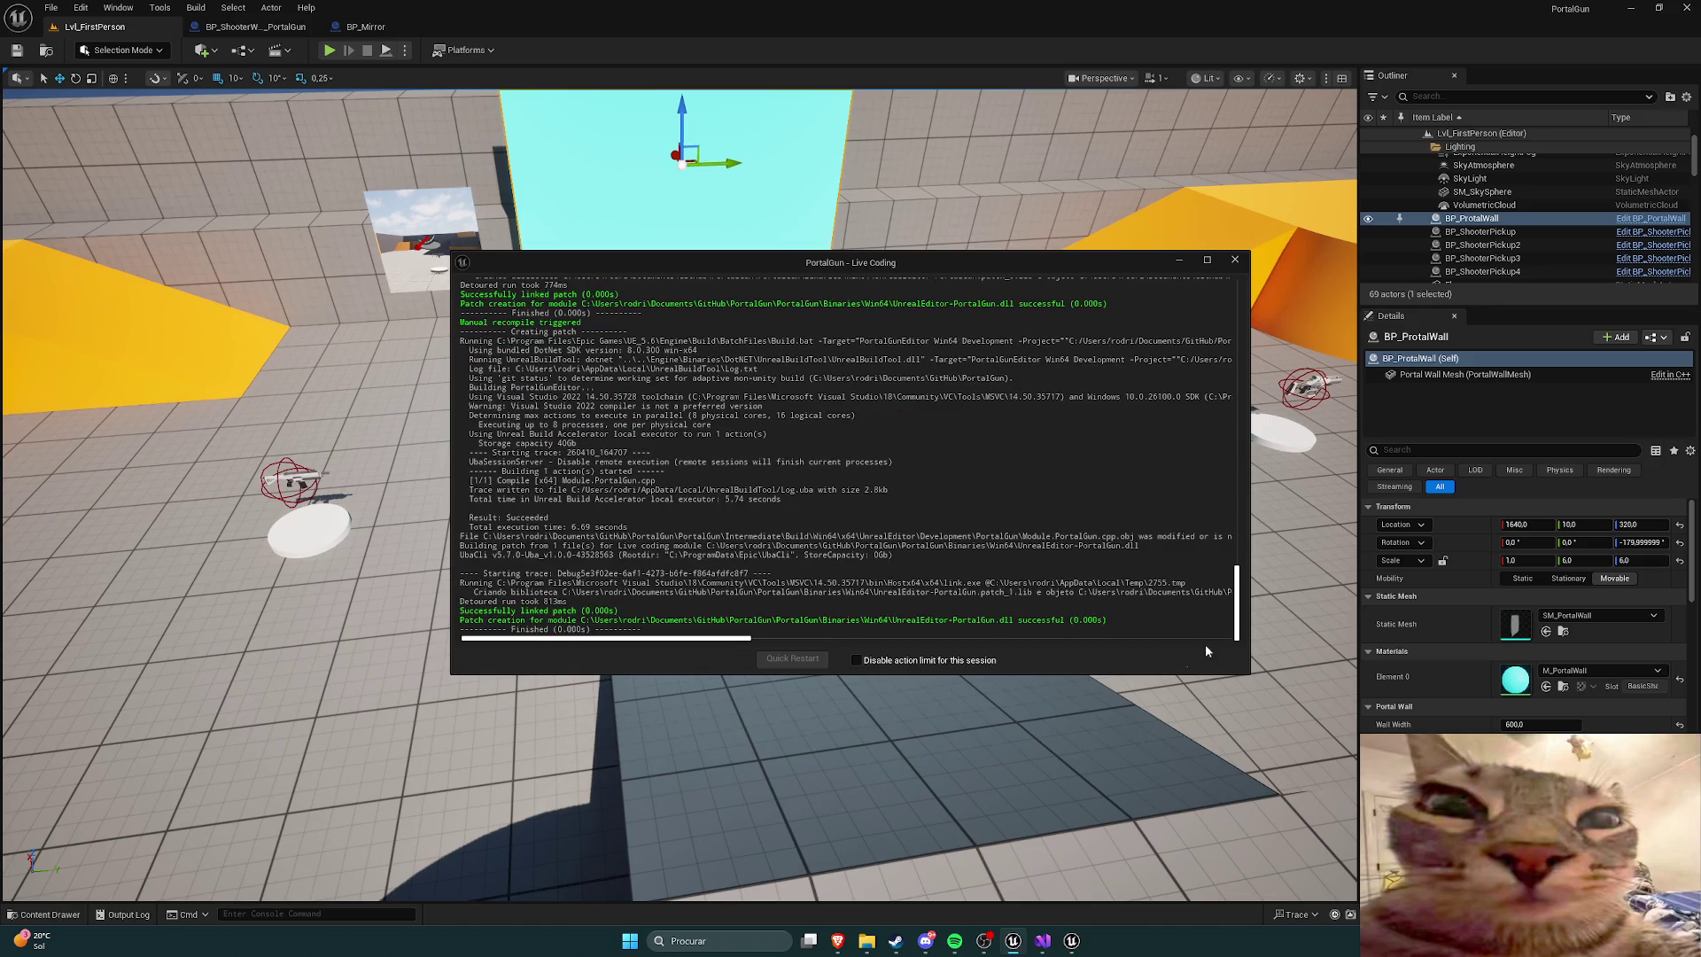
Step: Playtest the portal gun after the successful Live Coding patch
left_click(1234, 260)
left_click(330, 49)
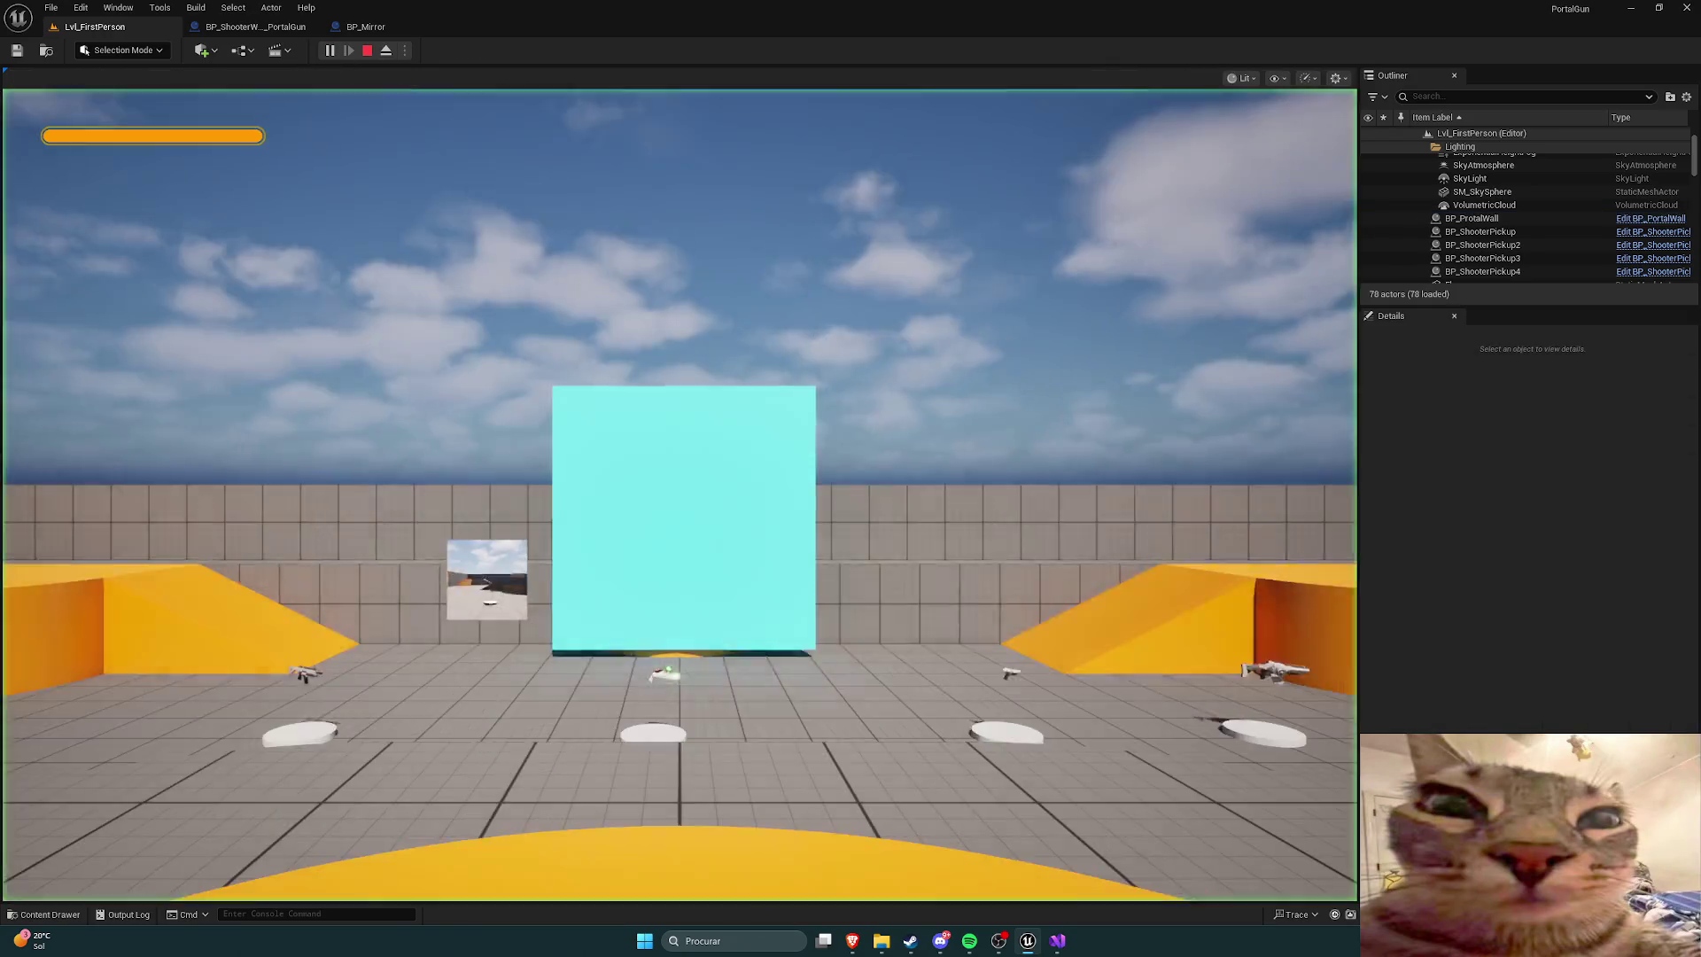
key("w")
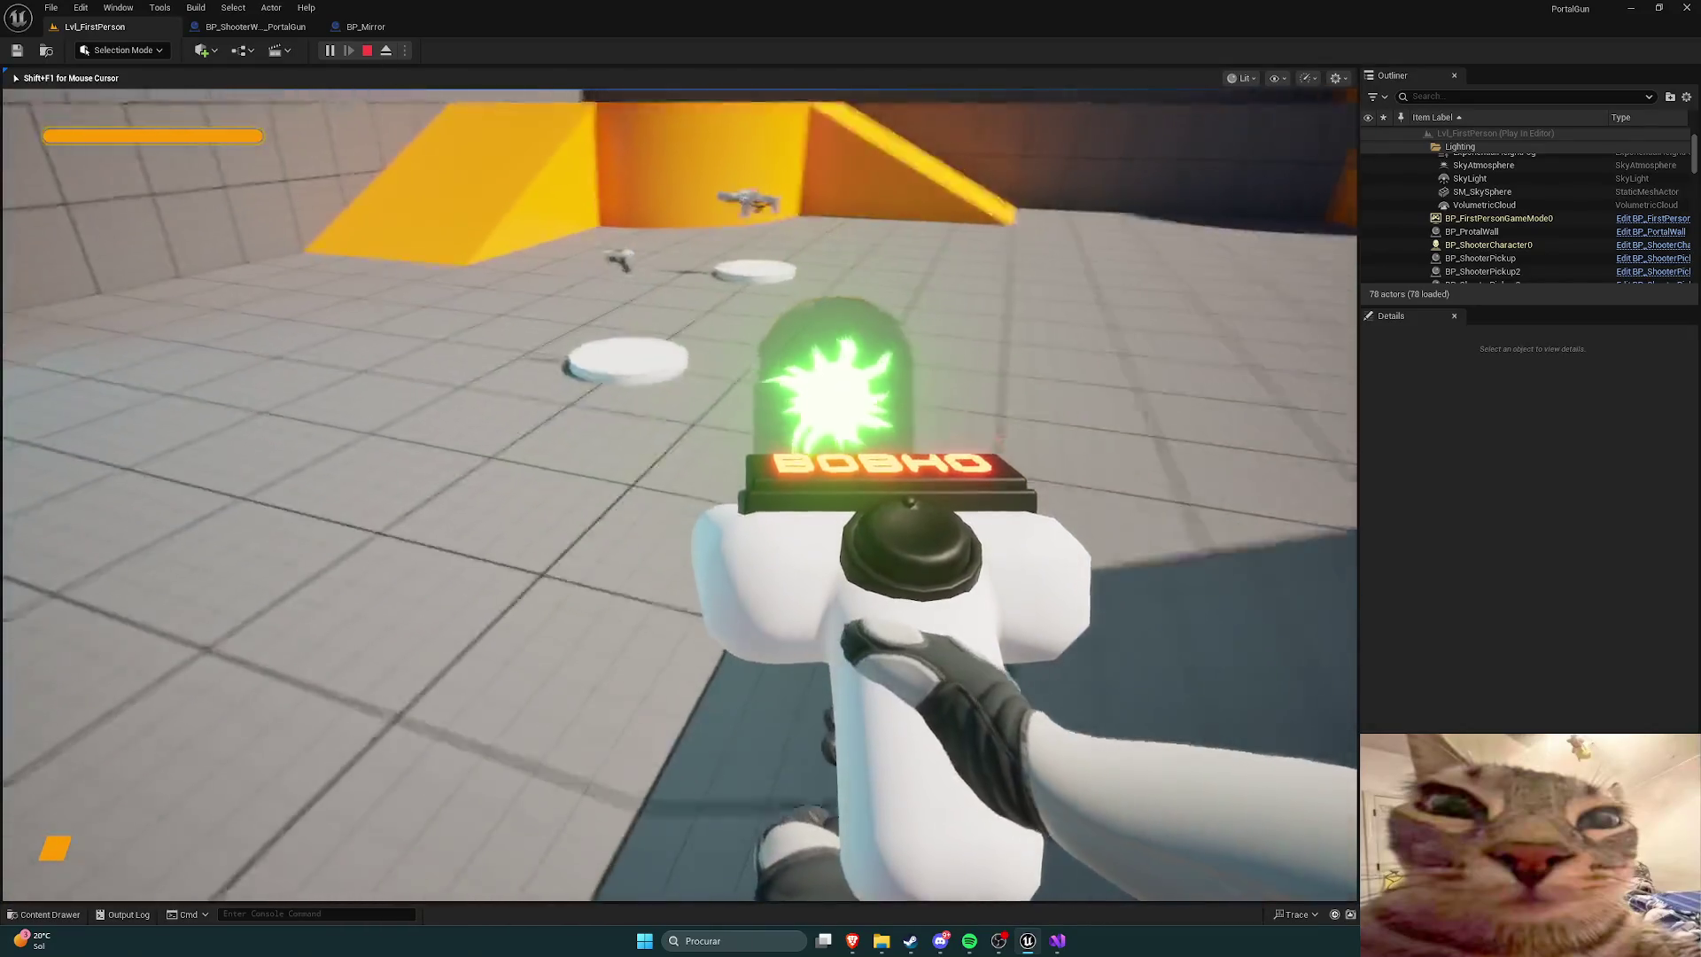
scroll(681, 495, "down", 1)
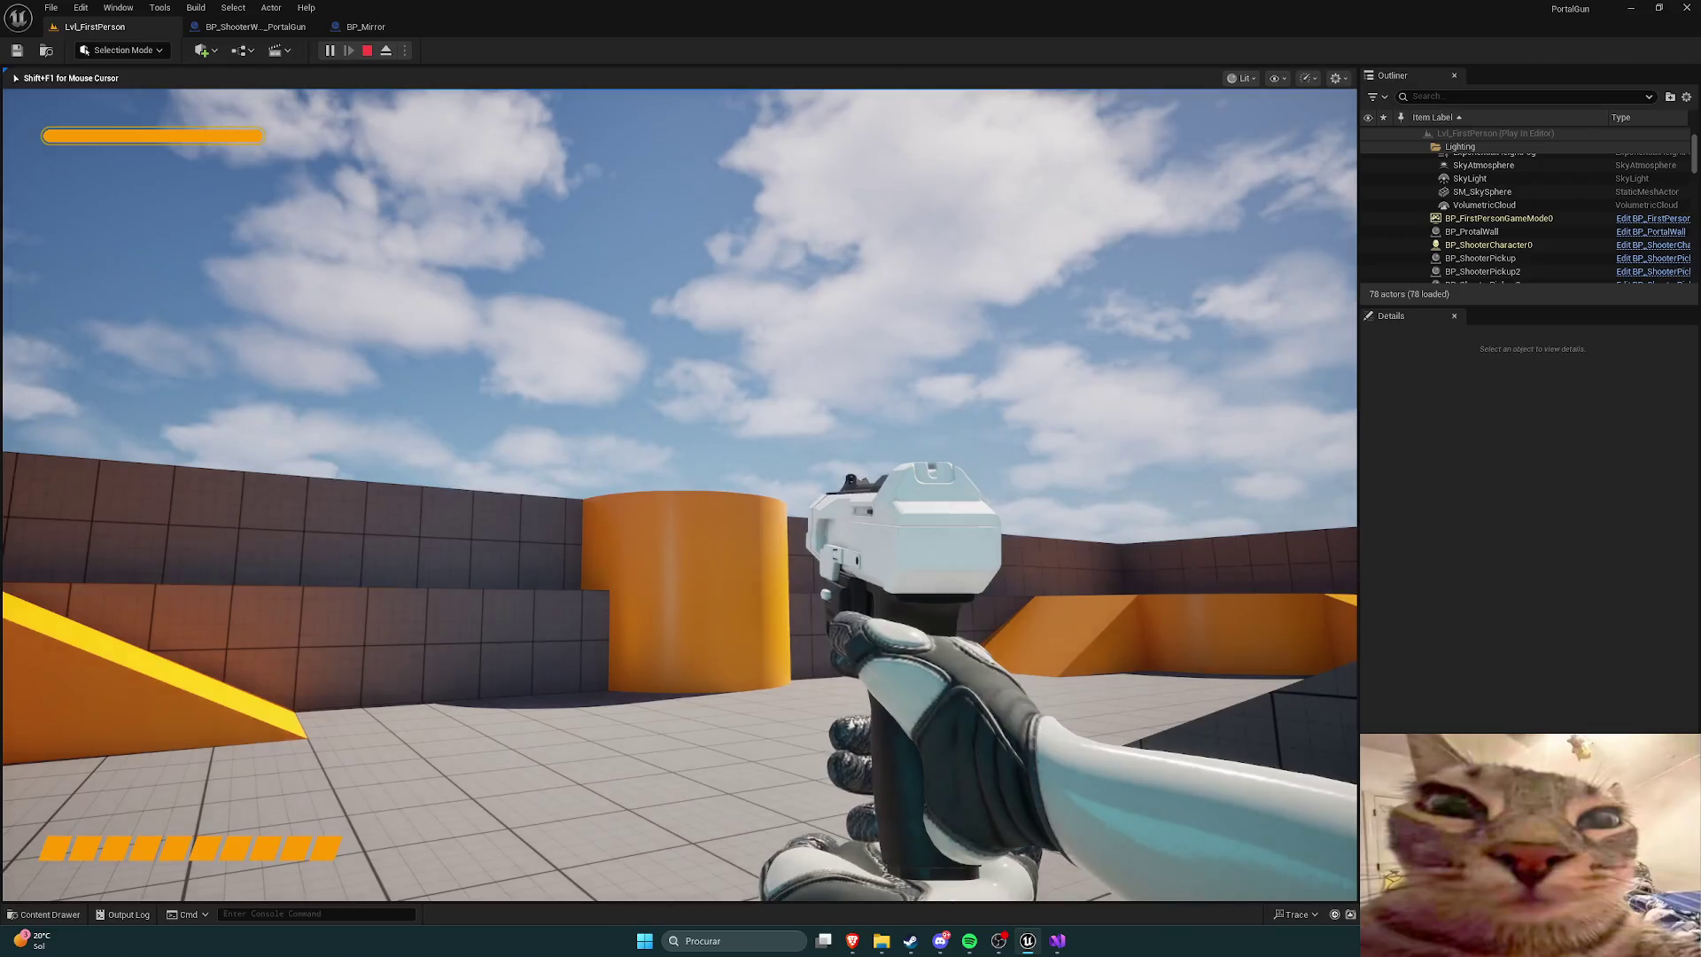
key("Escape")
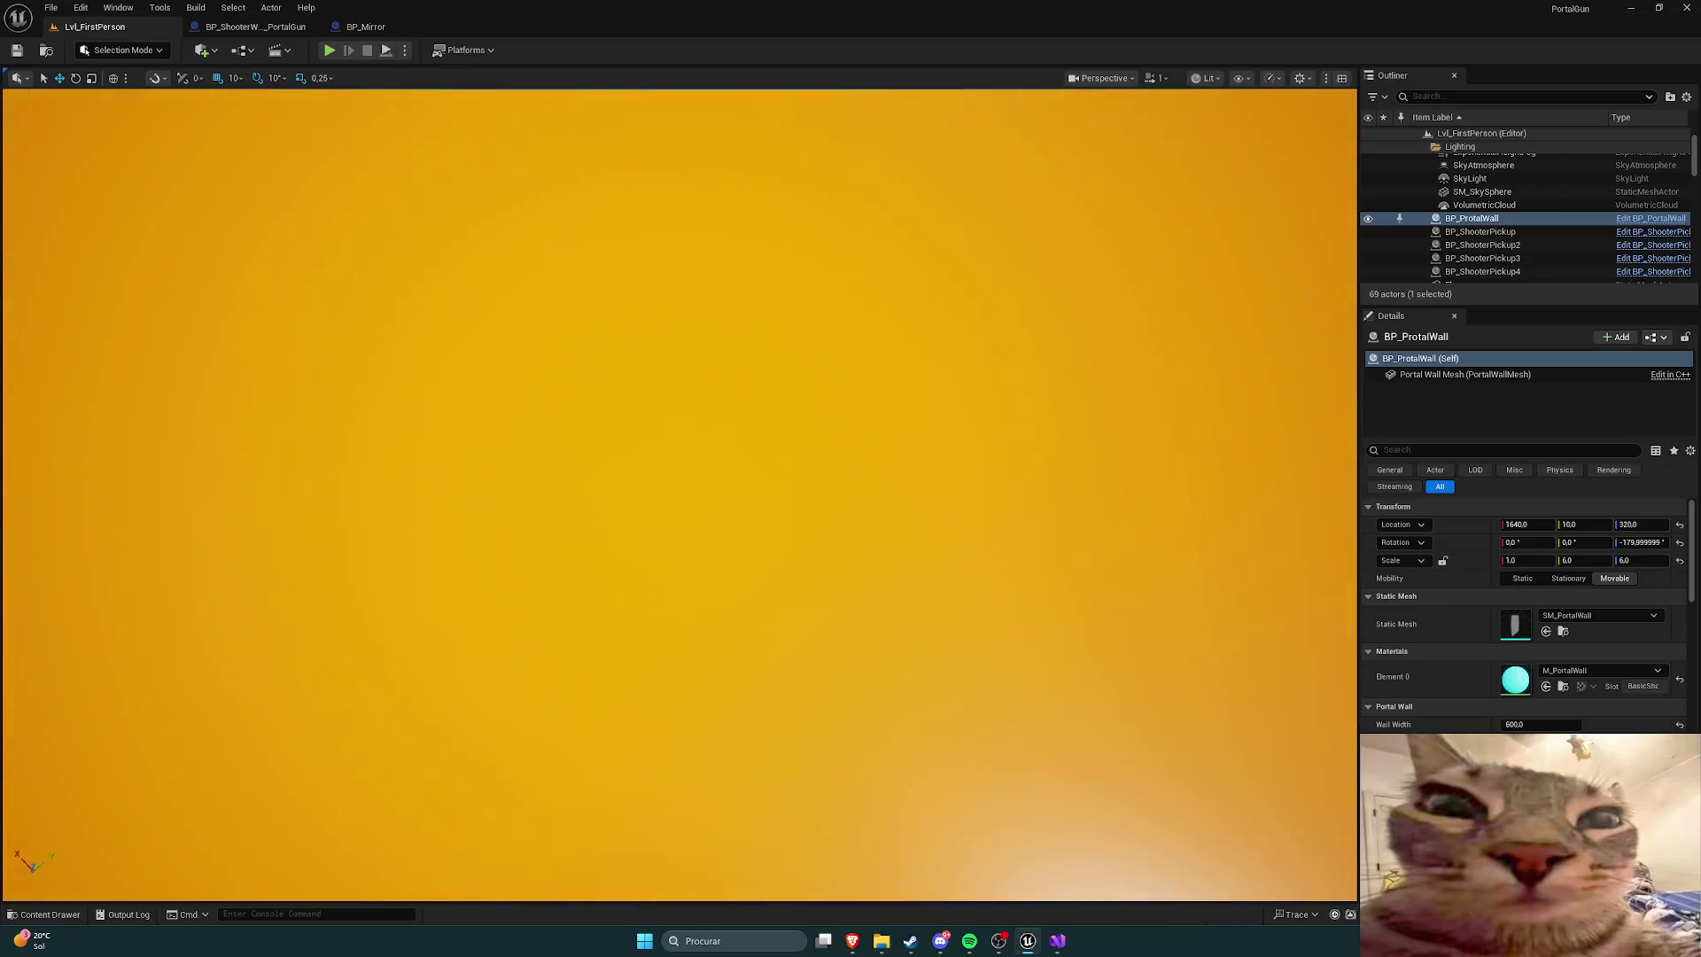
Step: Check BP_ShooterWeapon_PortalGun still has Has Secondary Fire enabled, then return to the level
key("f")
key("ctrl+space")
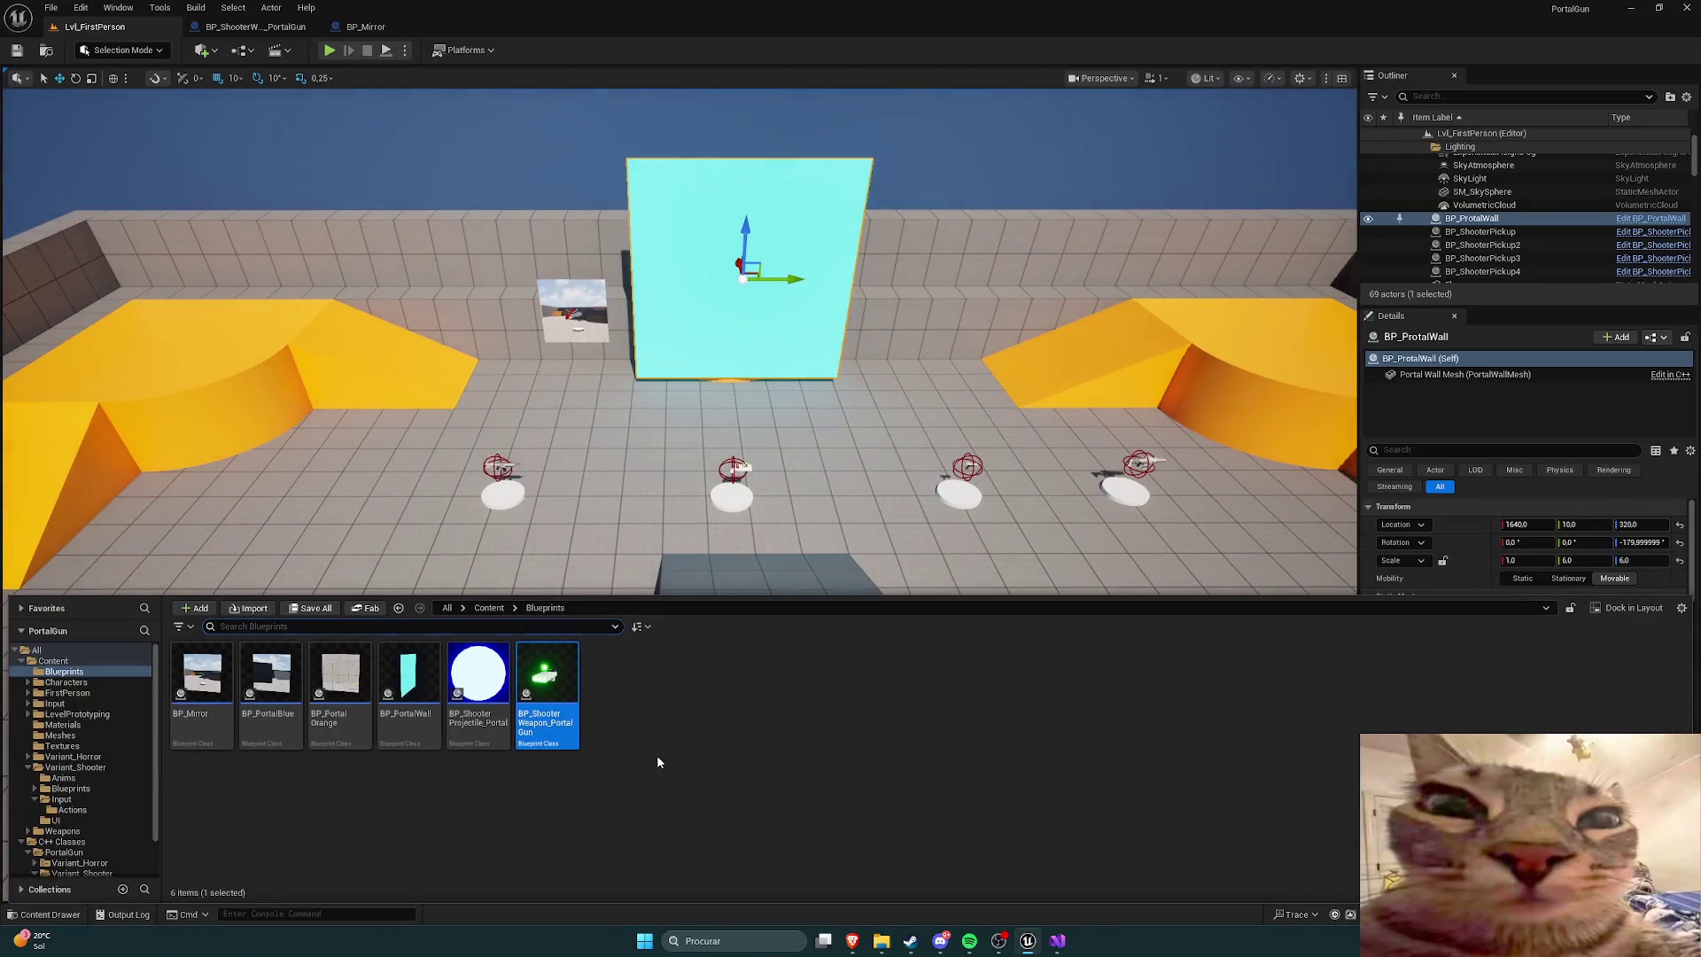
double_click(551, 671)
scroll(1418, 656, "down", 5)
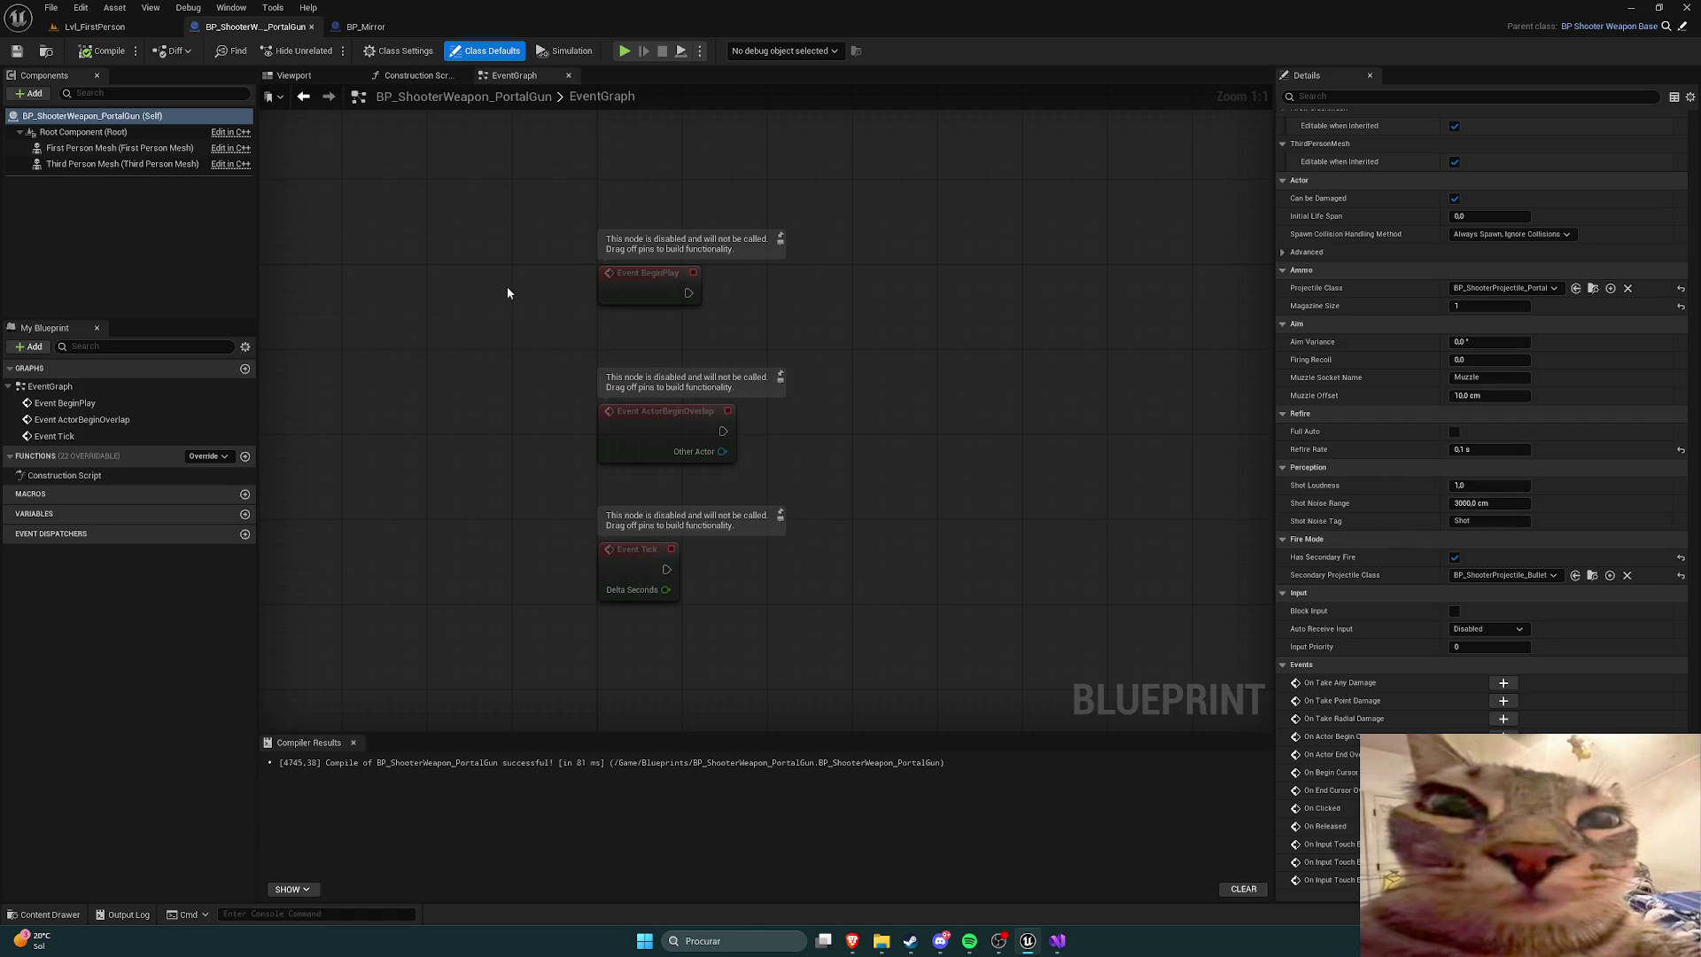
left_click(95, 26)
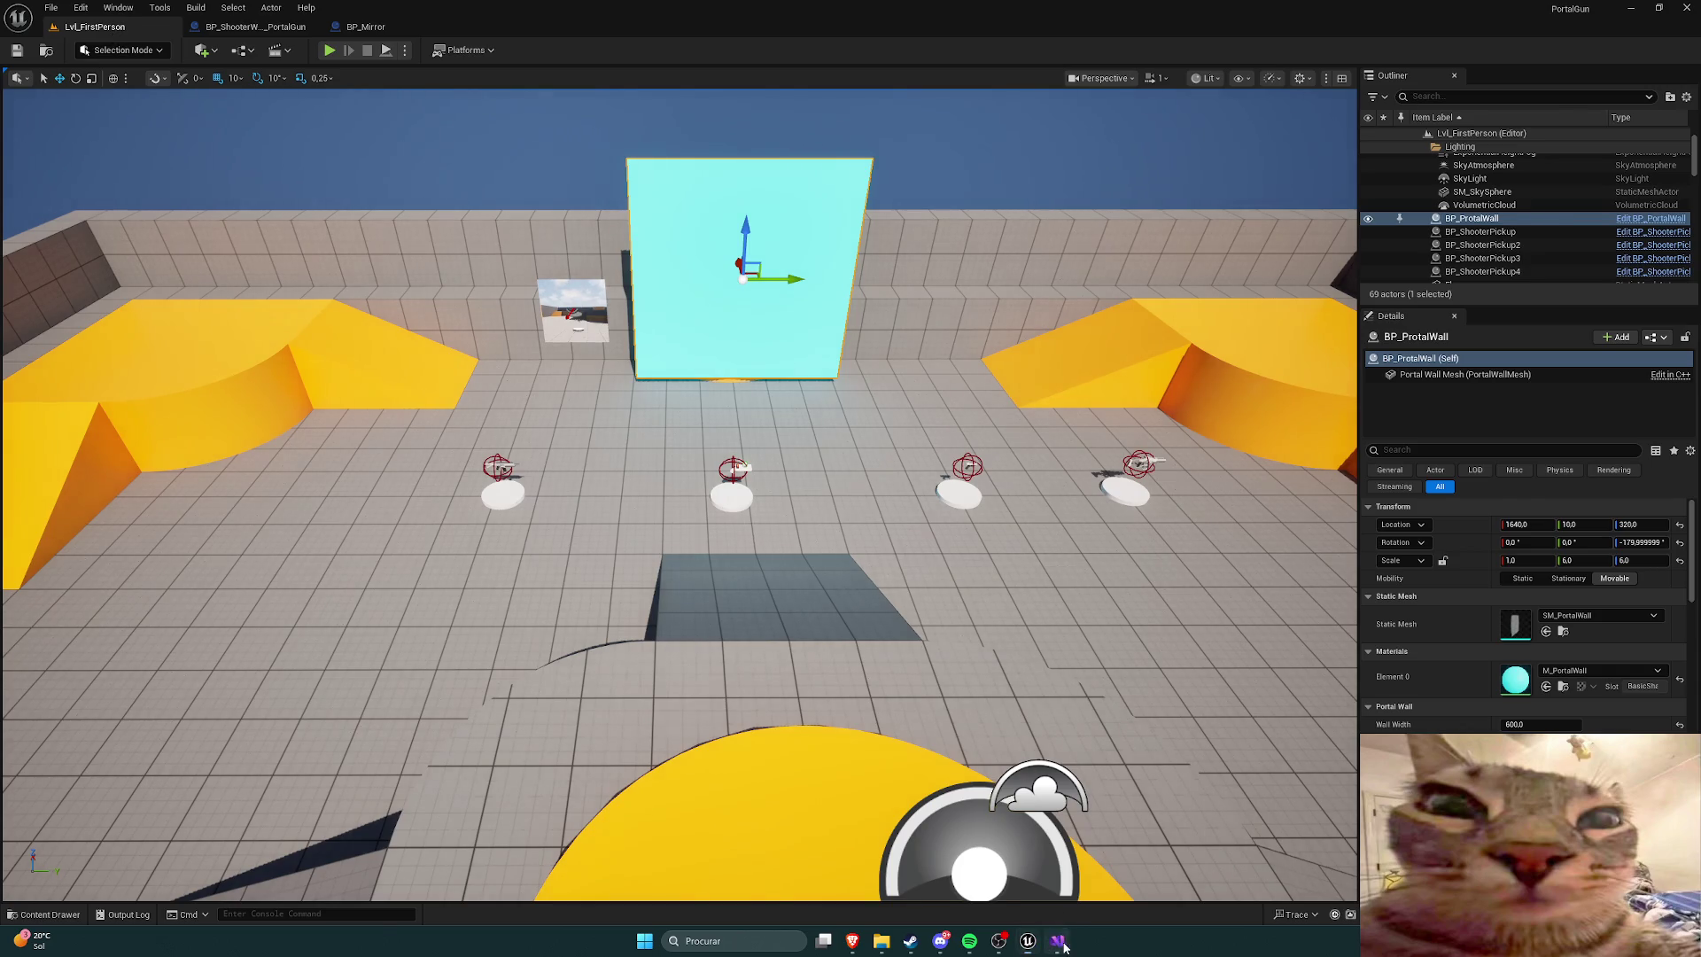
left_click(1059, 941)
scroll(629, 608, "up", 2)
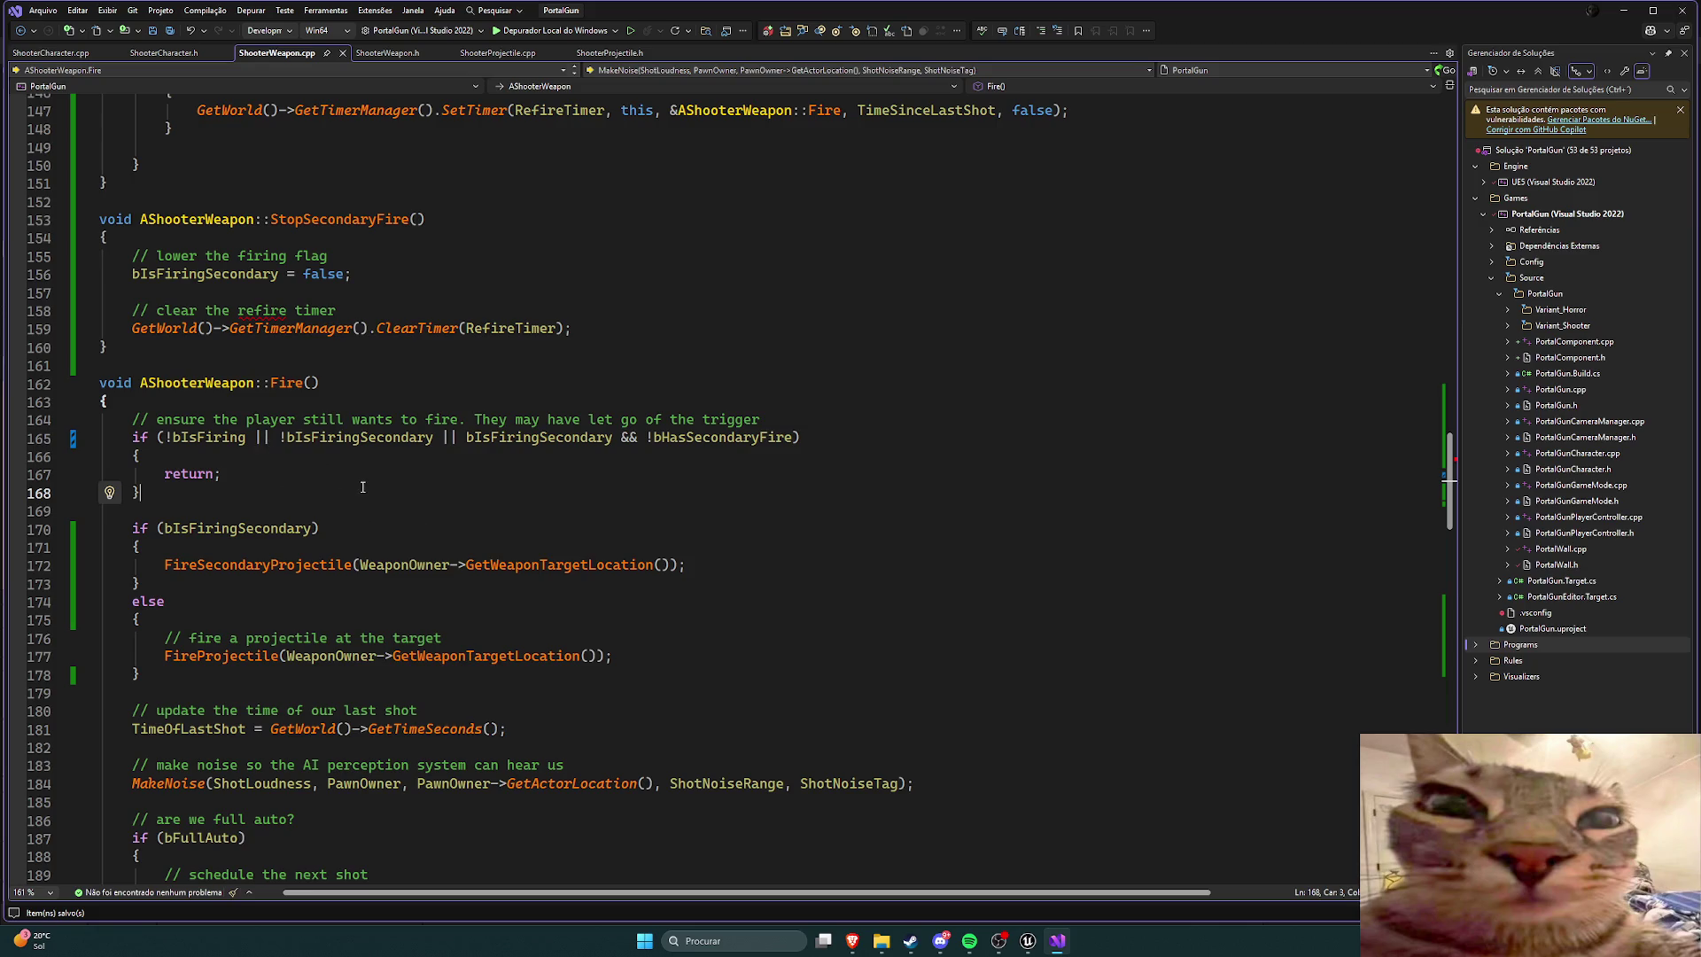
scroll(358, 488, "up", 2)
scroll(350, 489, "down", 2)
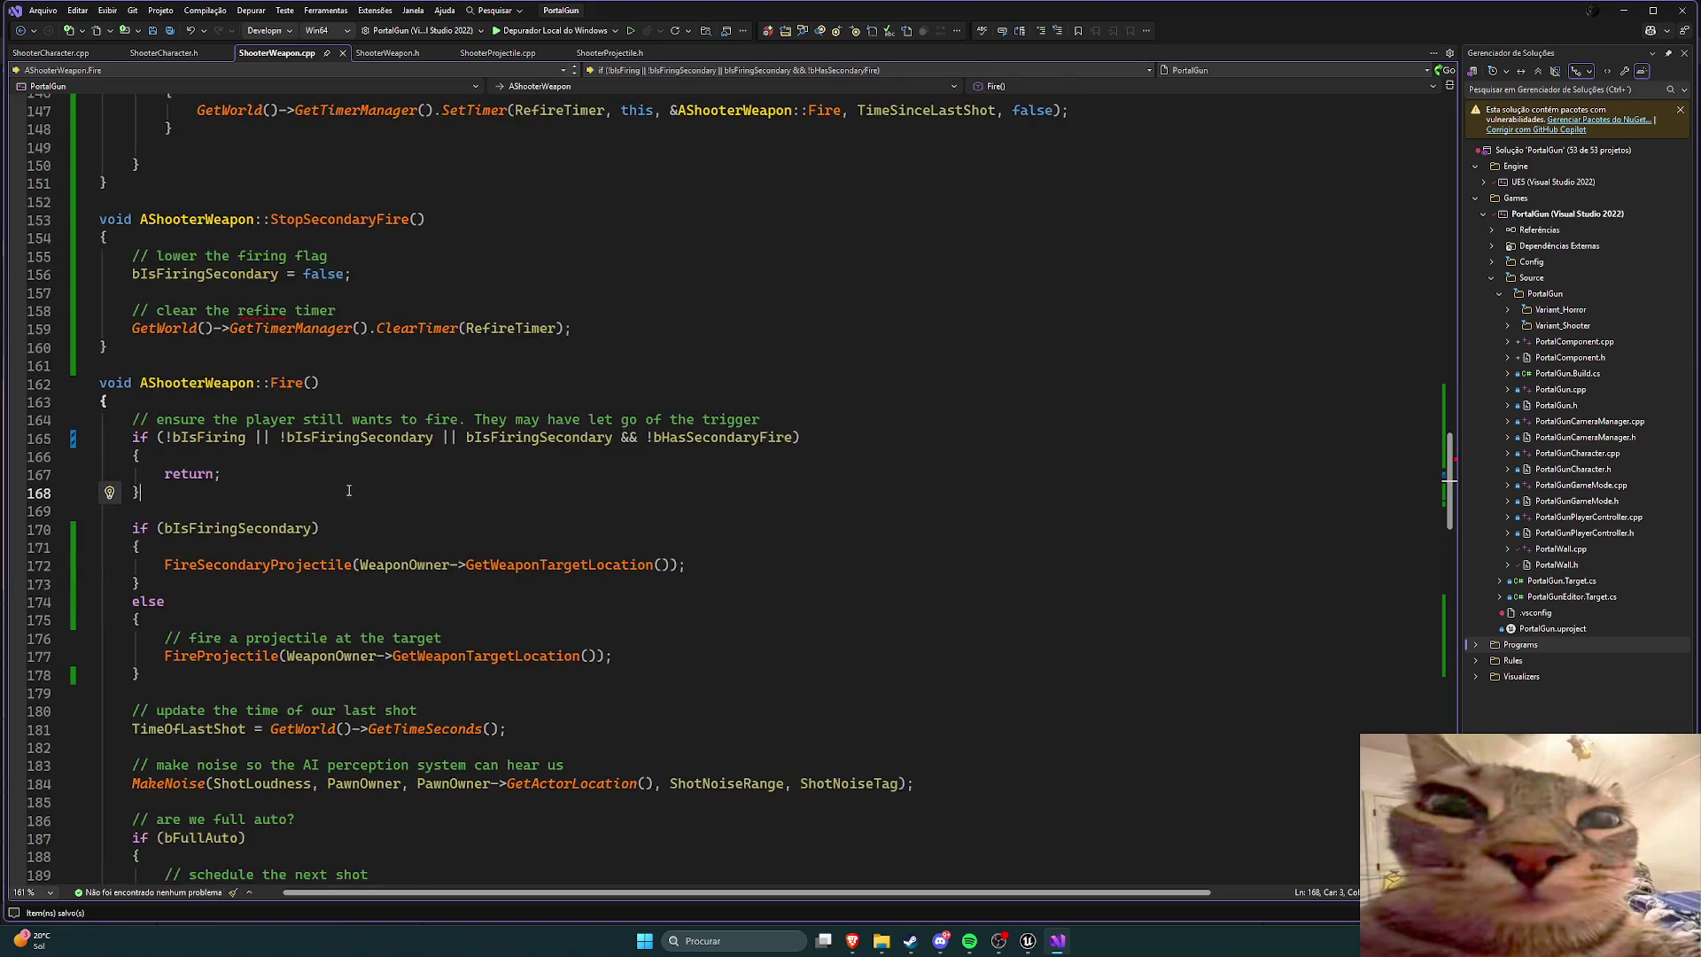
scroll(348, 490, "down", 2)
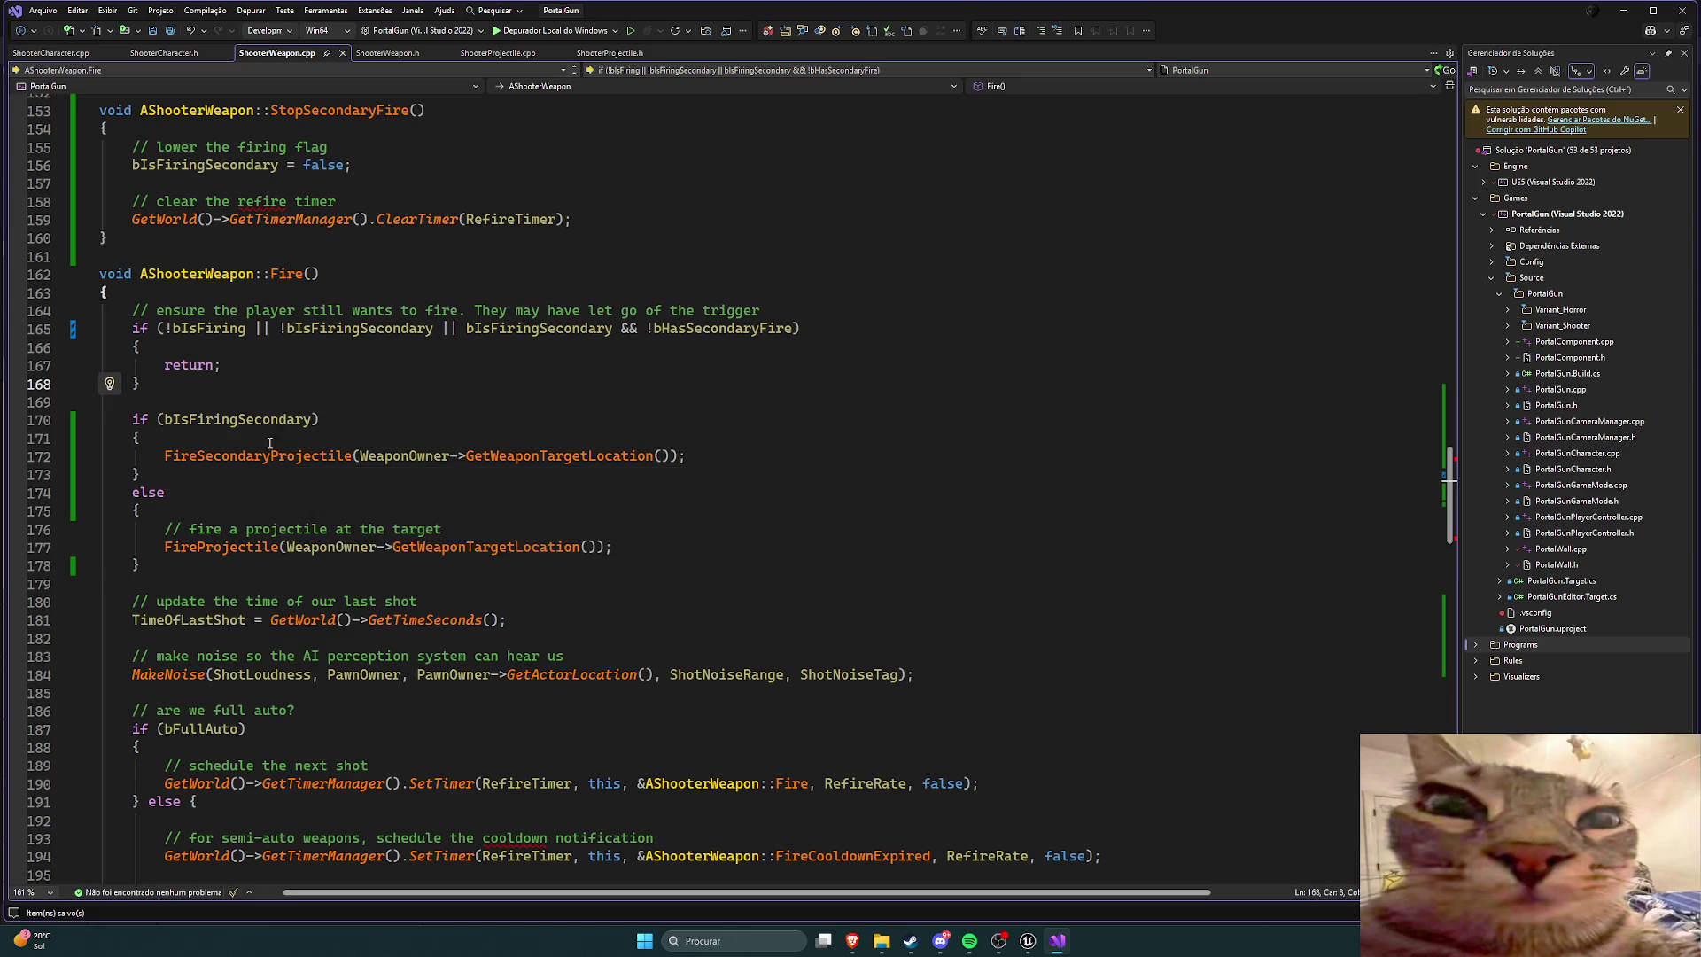
mouse_move(254, 428)
scroll(283, 412, "up", 4)
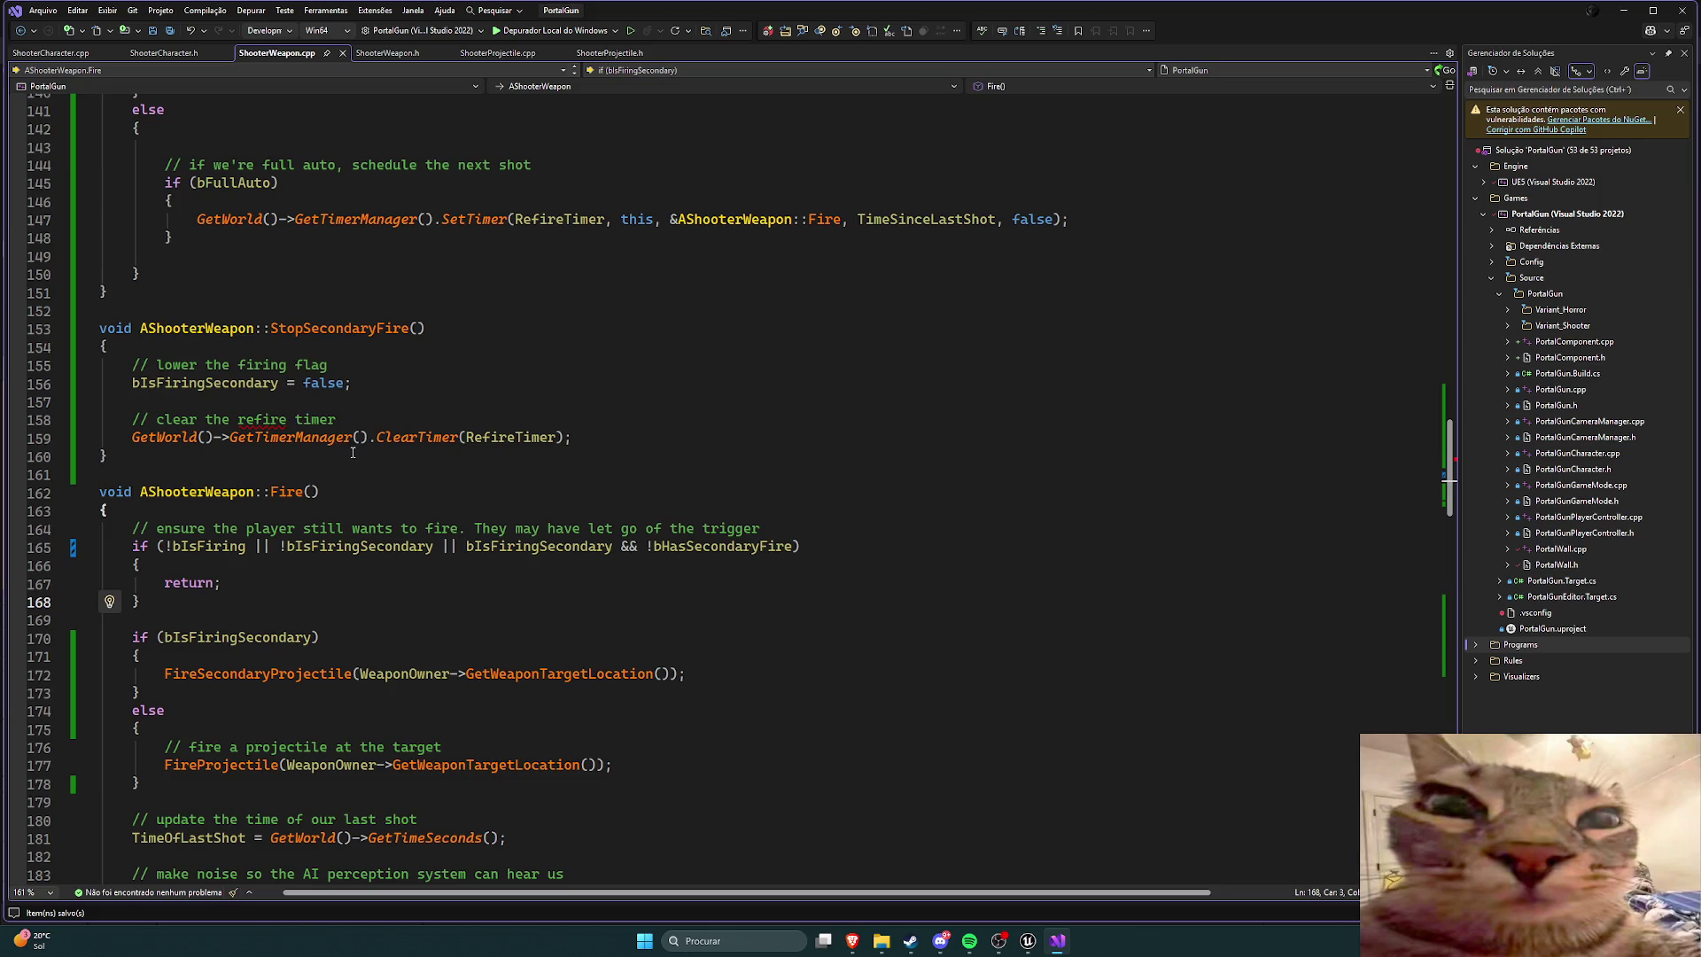
scroll(379, 462, "up", 8)
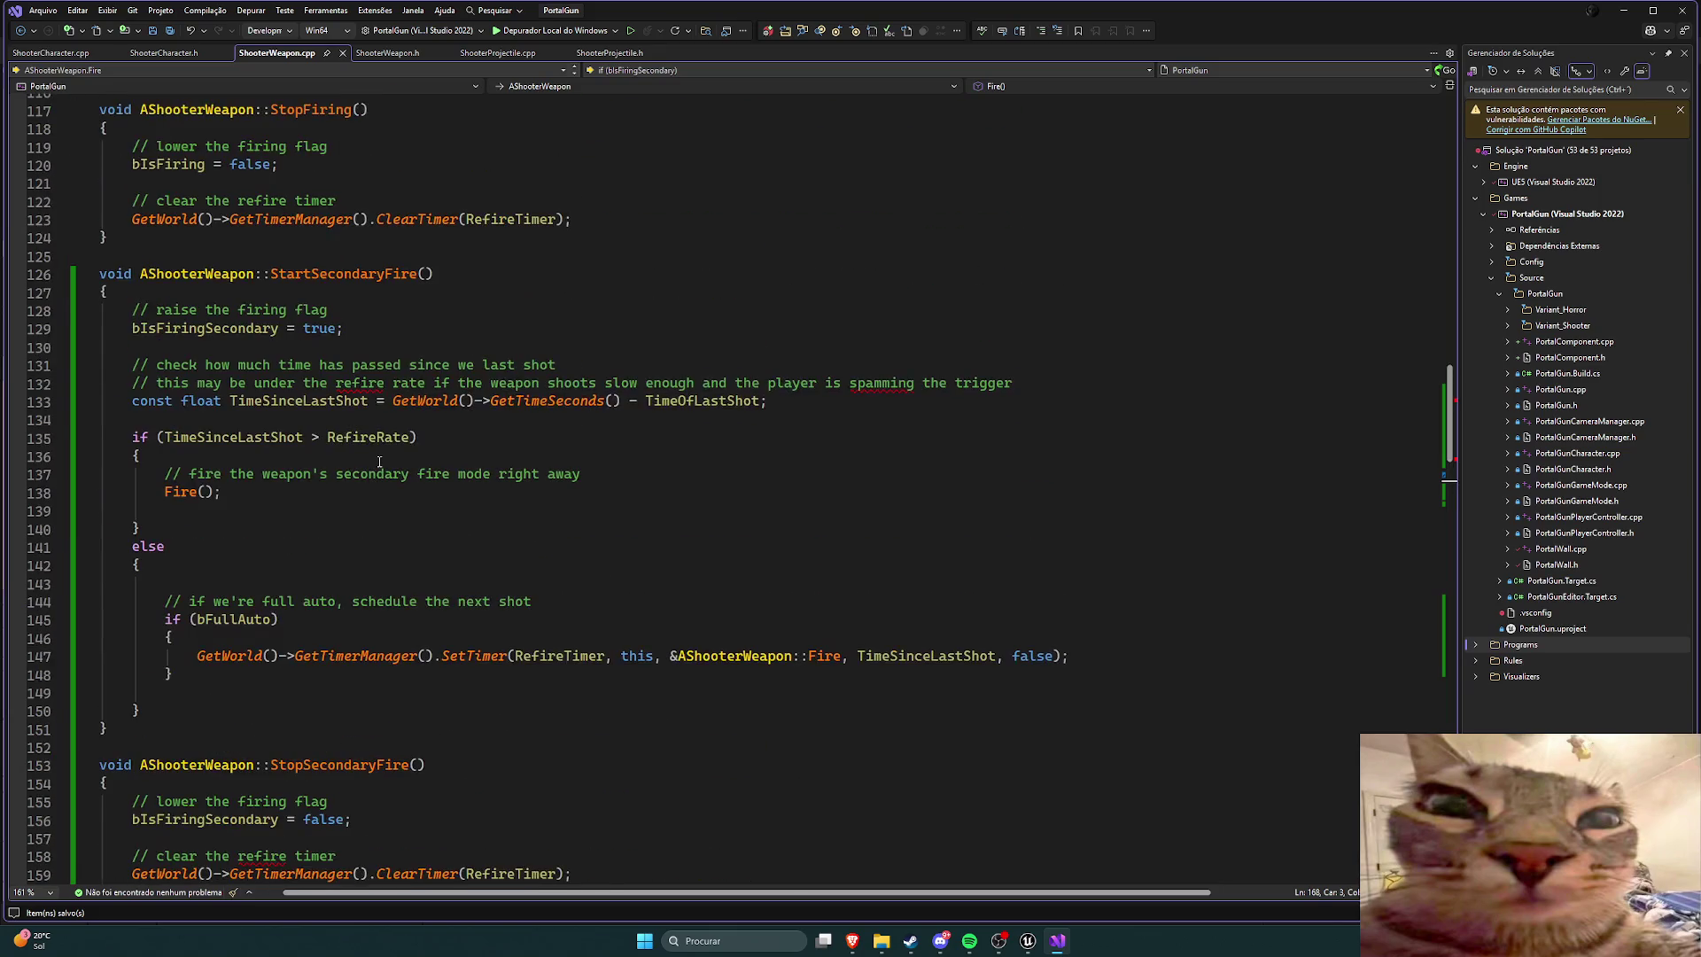
scroll(379, 461, "down", 9)
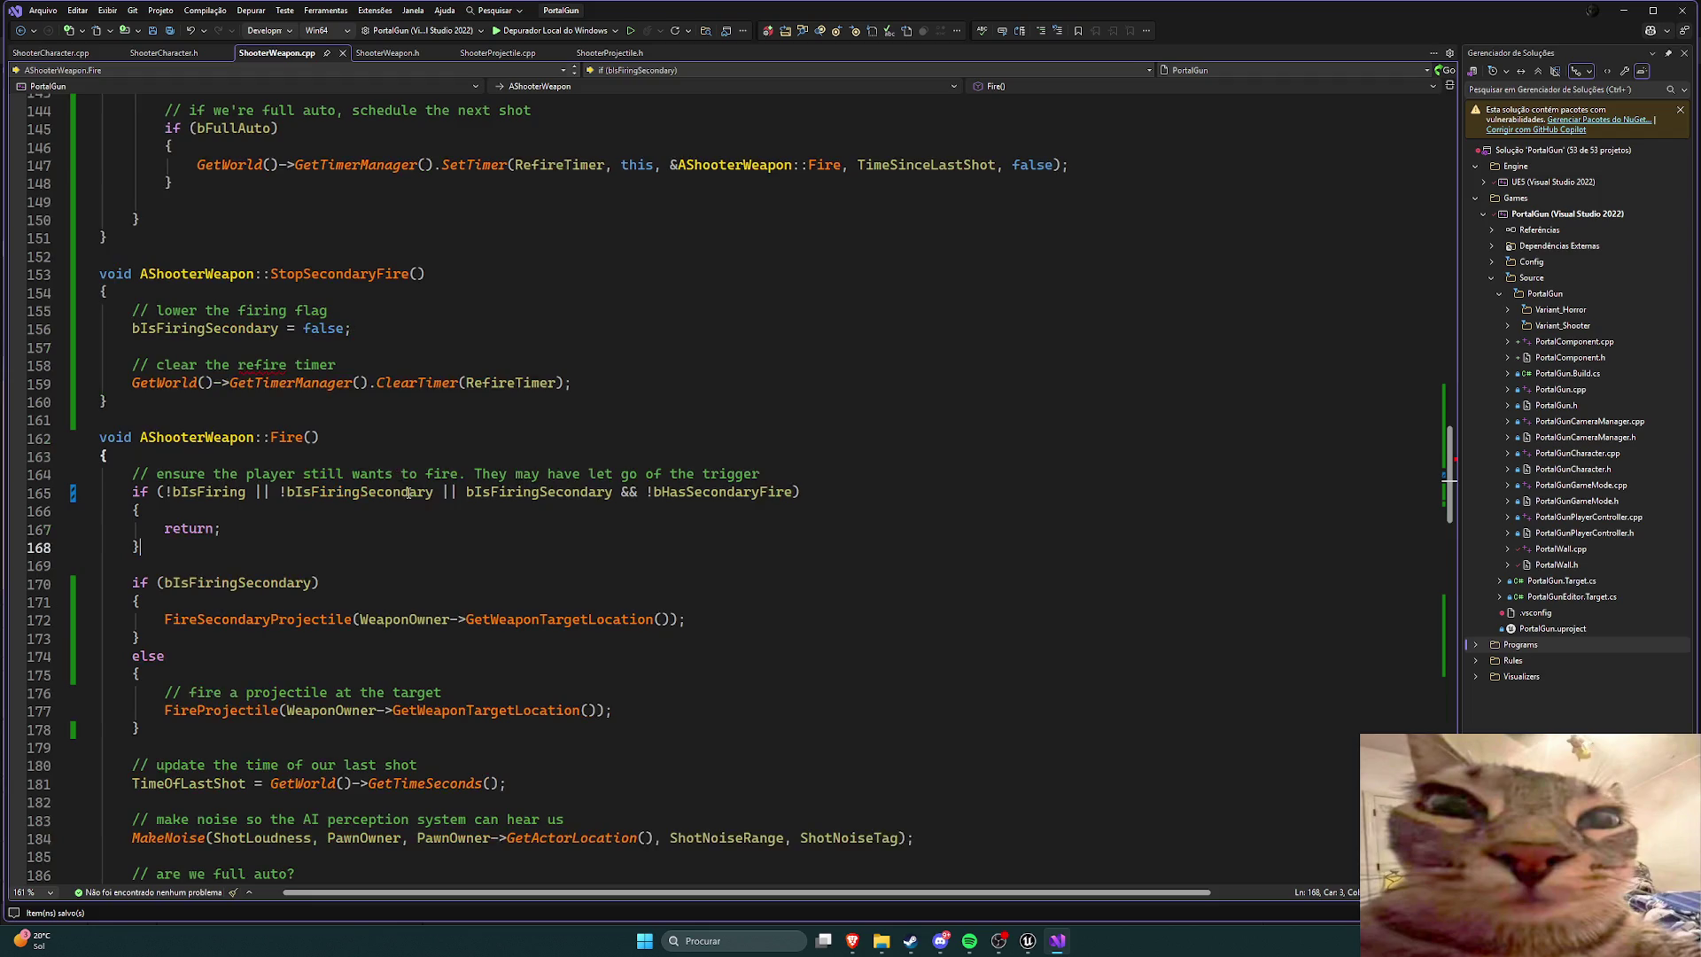
scroll(425, 502, "down", 1)
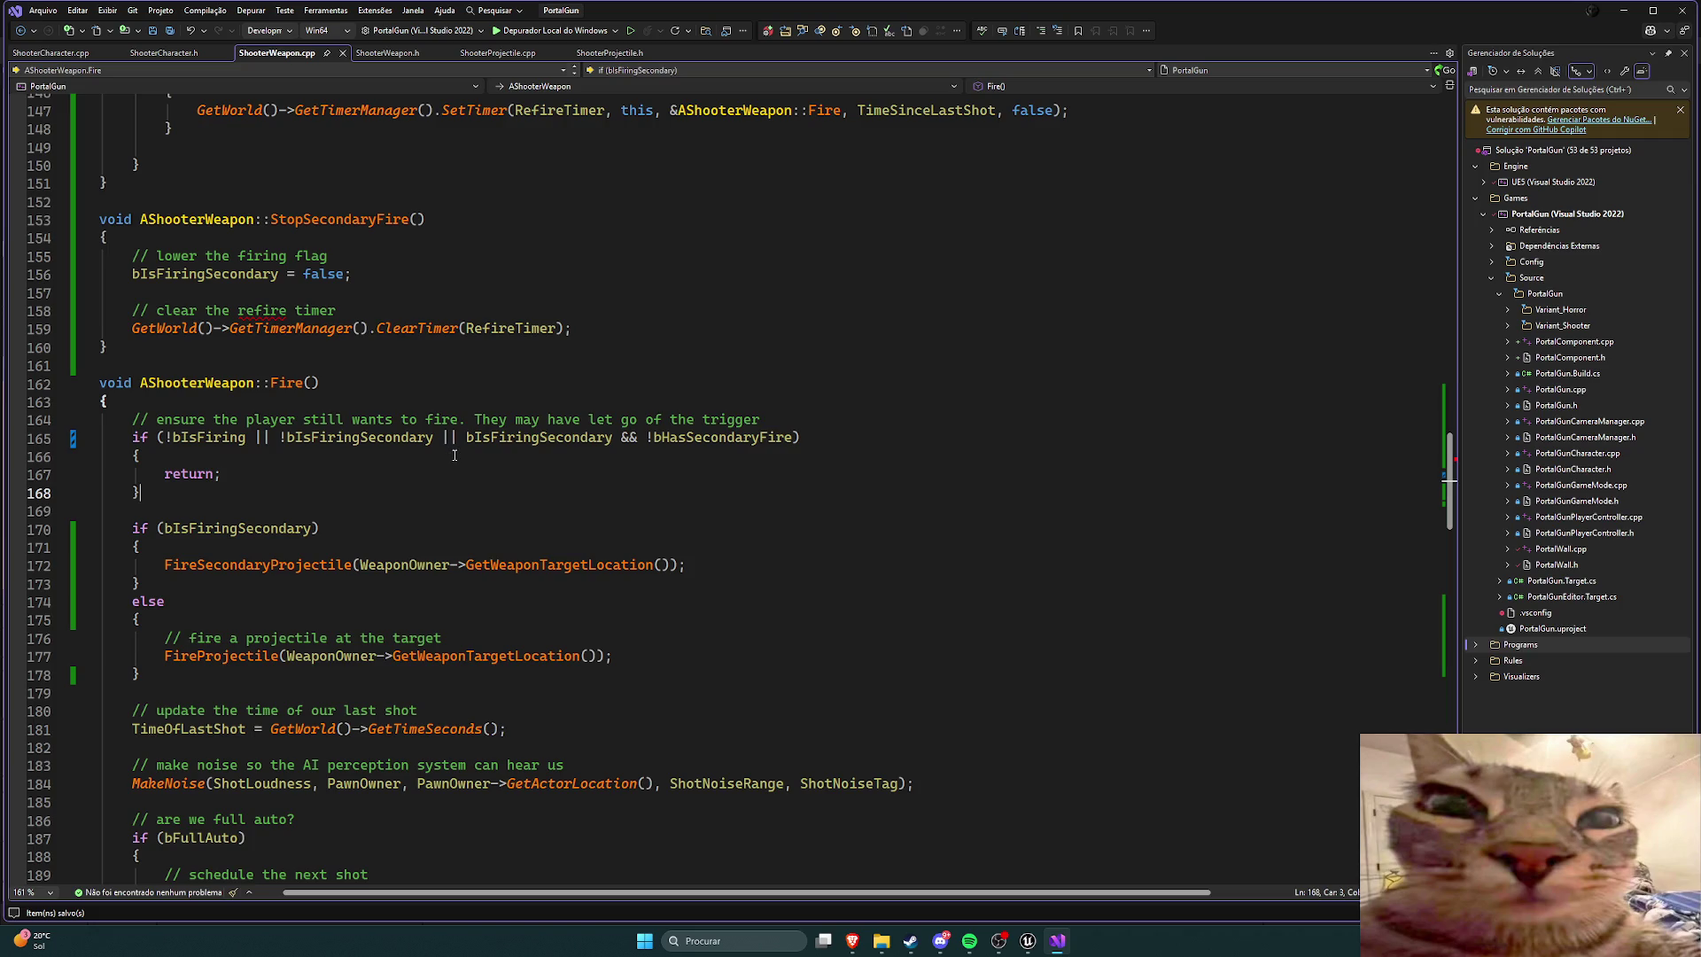
Step: Delete the bIsFiringSecondary term from Fire()'s early-return condition and save ShooterWeapon.cpp
left_click_drag(441, 438, 283, 445)
key("shift+Left")
key("shift+Left")
key("shift+Left")
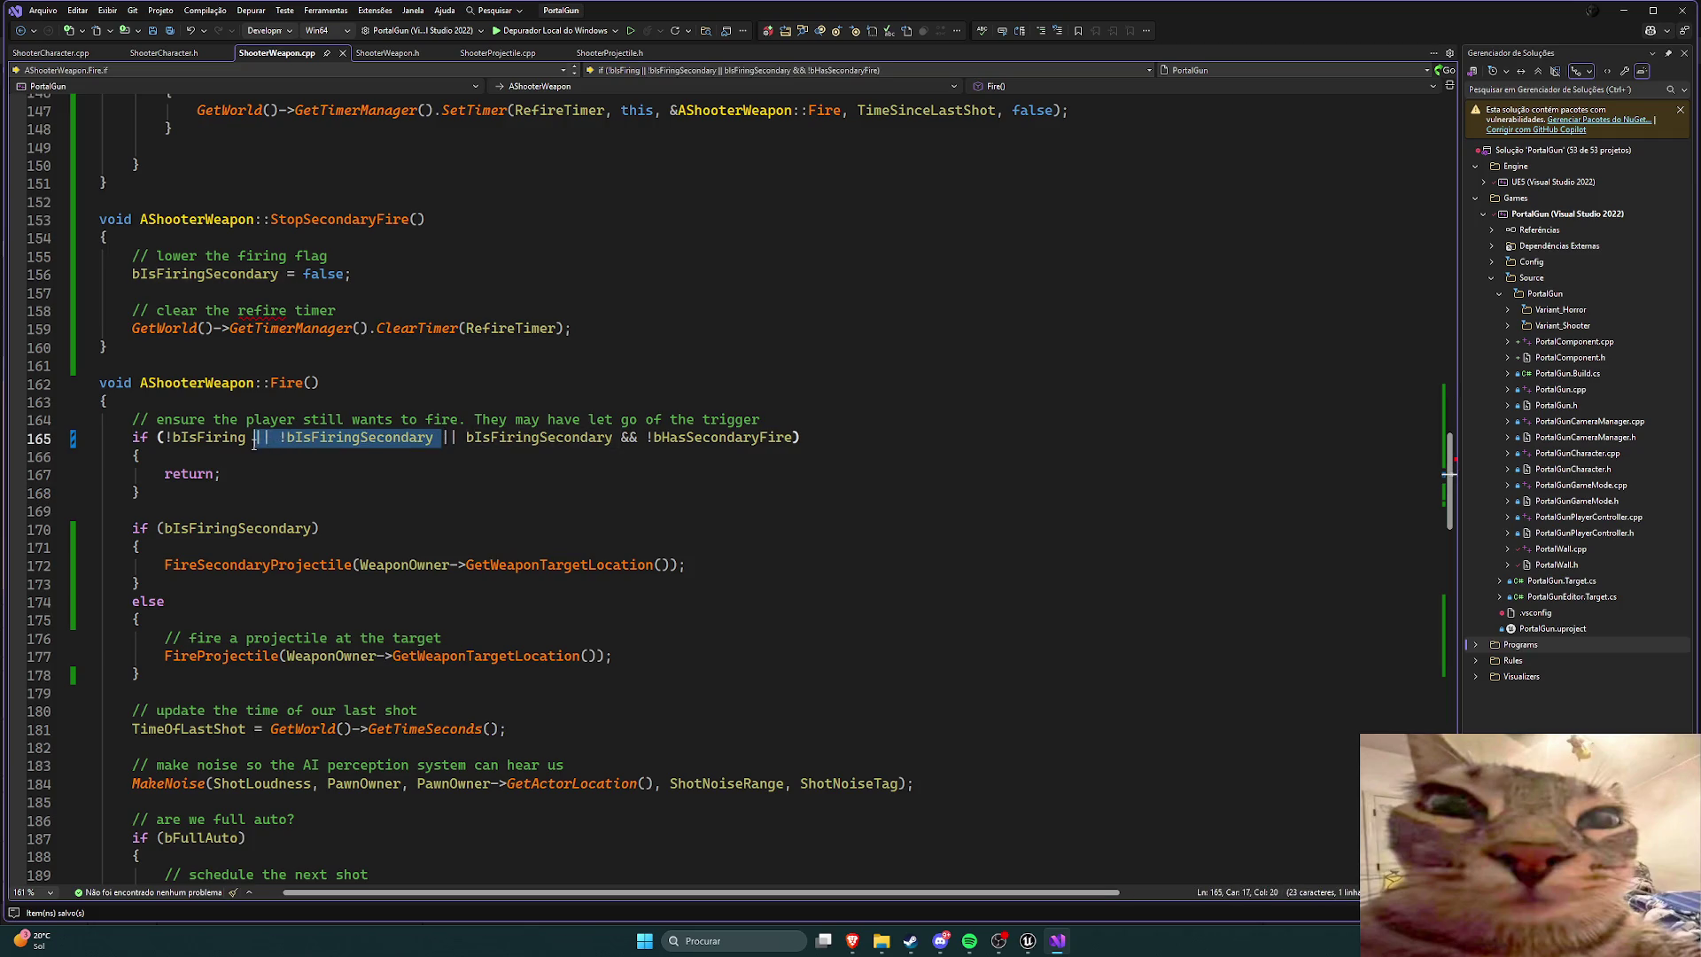
key("Delete")
key("ctrl+s")
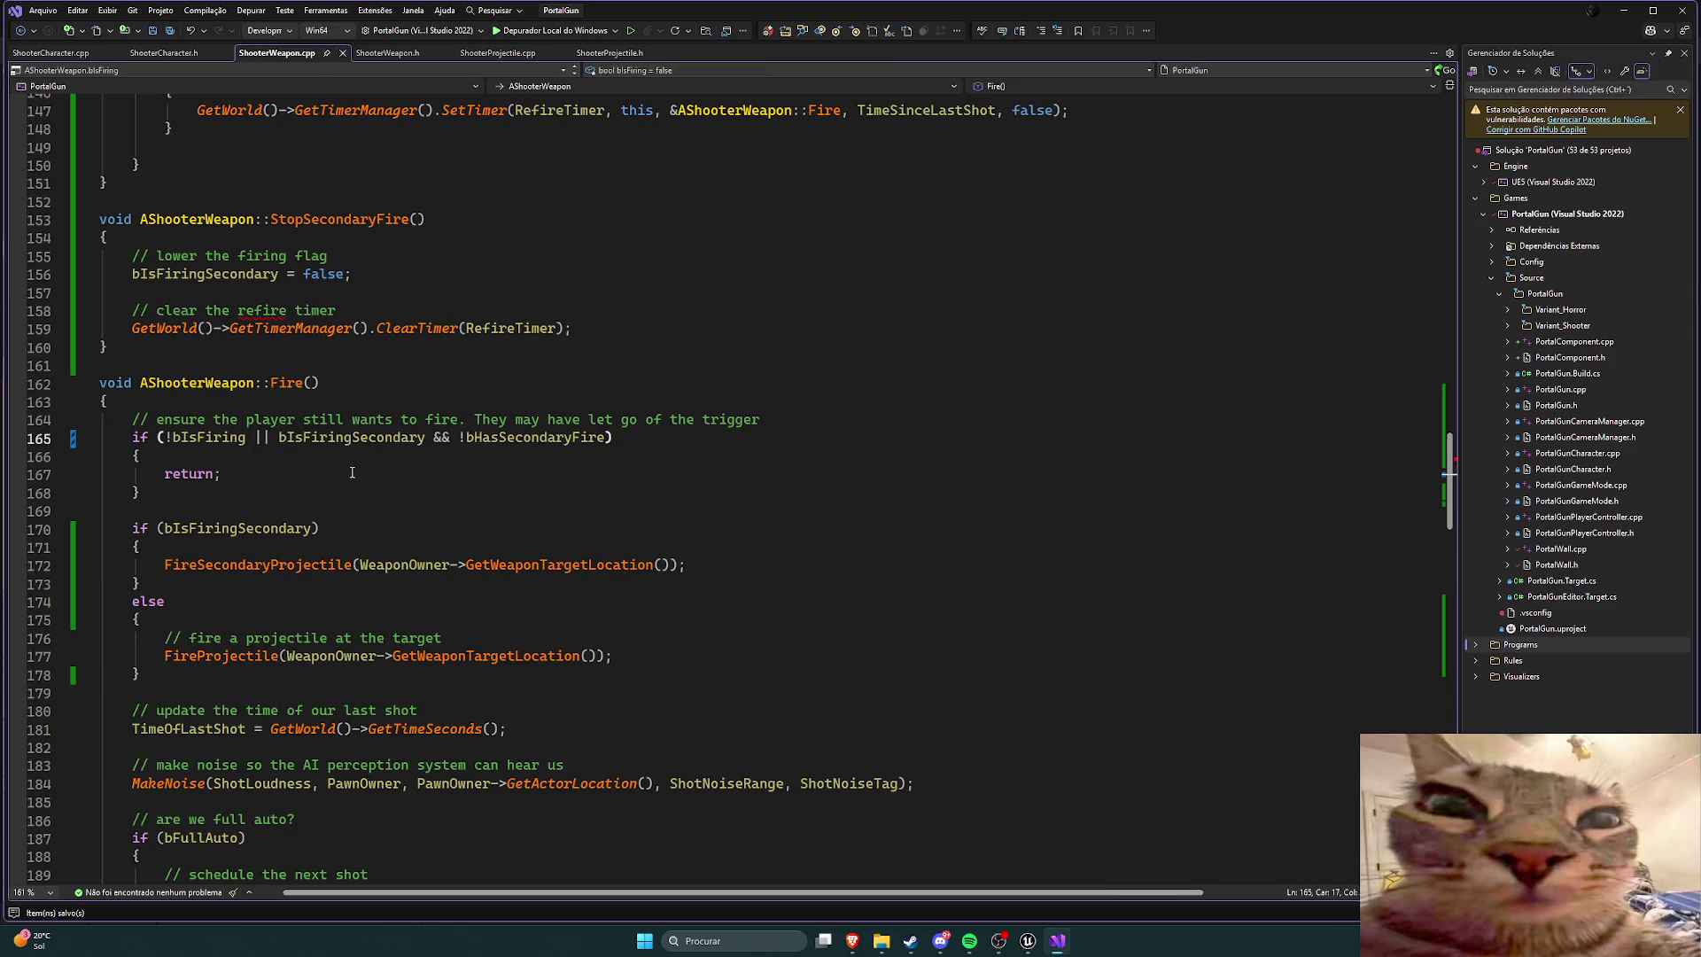
Step: Trim the remaining secondary-fire conditions to leave if (!bIsFiring), then switch to Unreal Editor
scroll(354, 470, "down", 2)
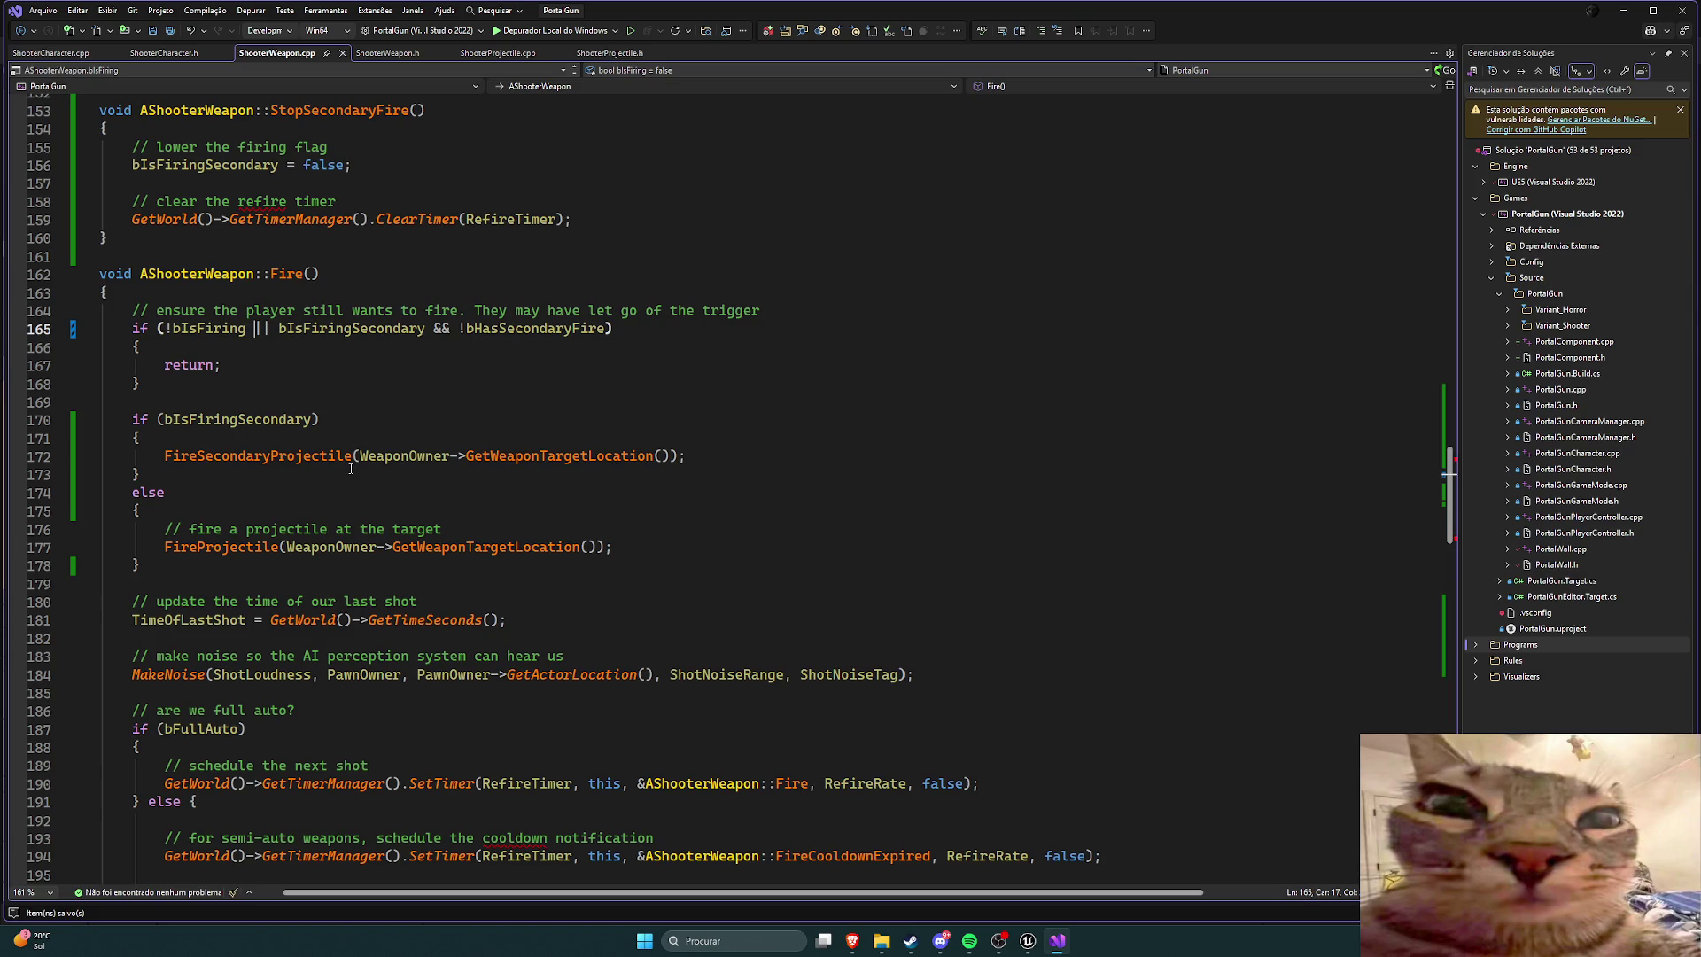
key("shift+End")
key("BackSpace")
key("BackSpace")
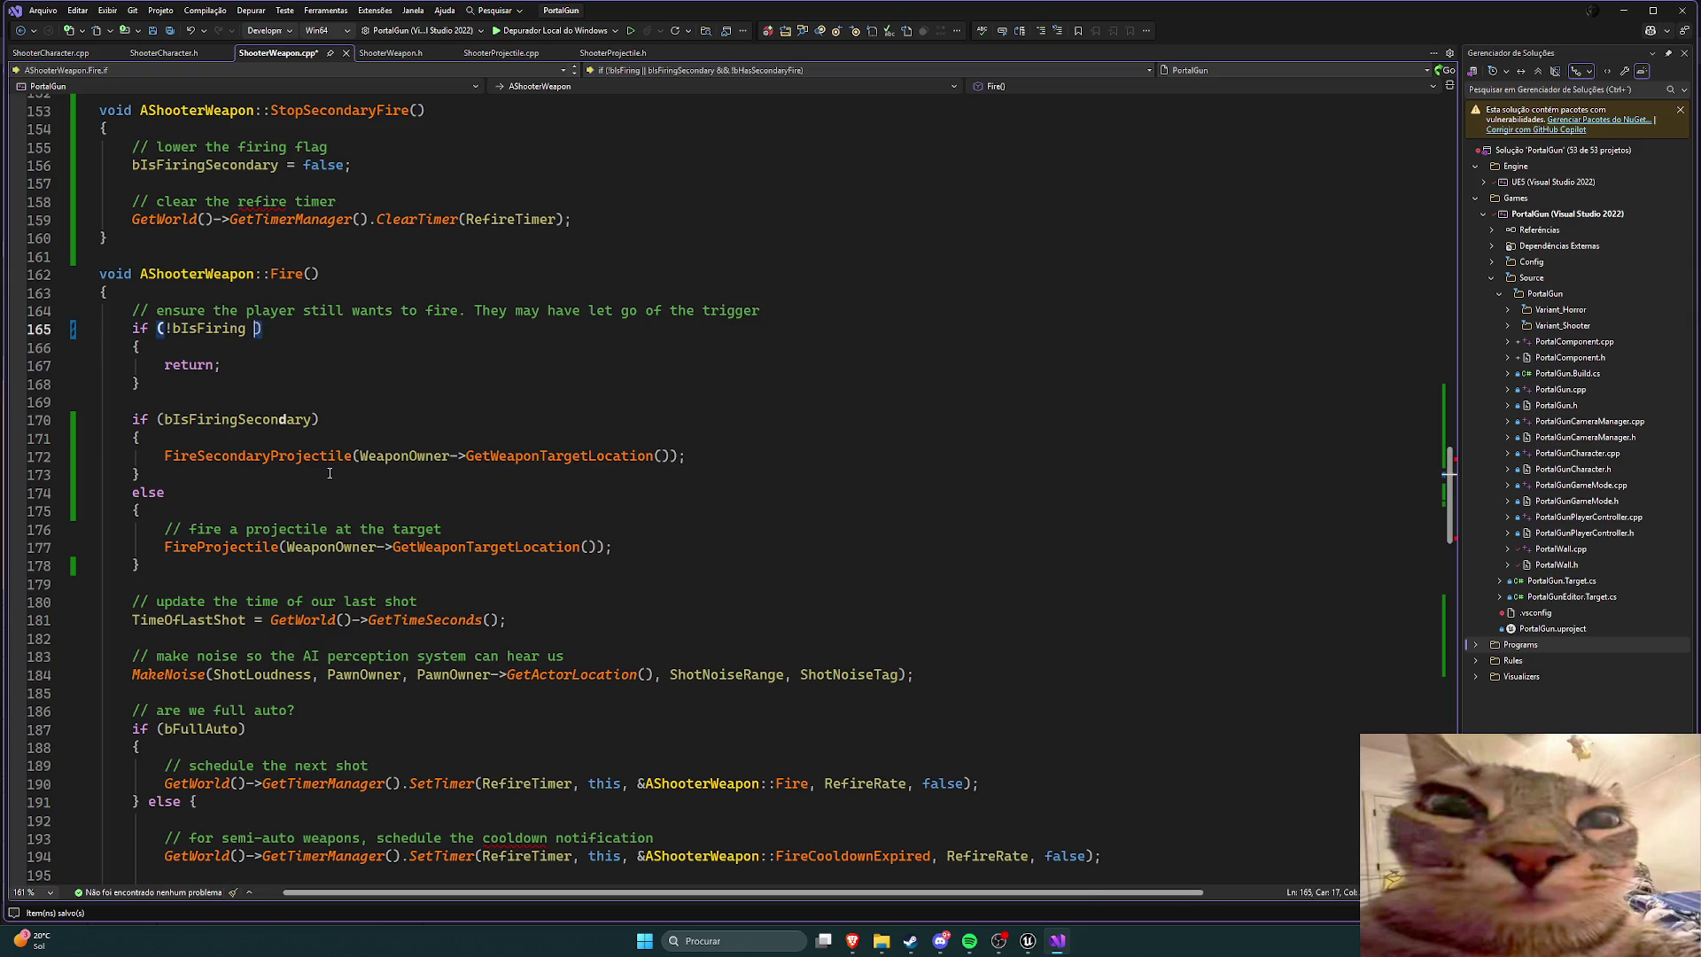
scroll(296, 398, "down", 2)
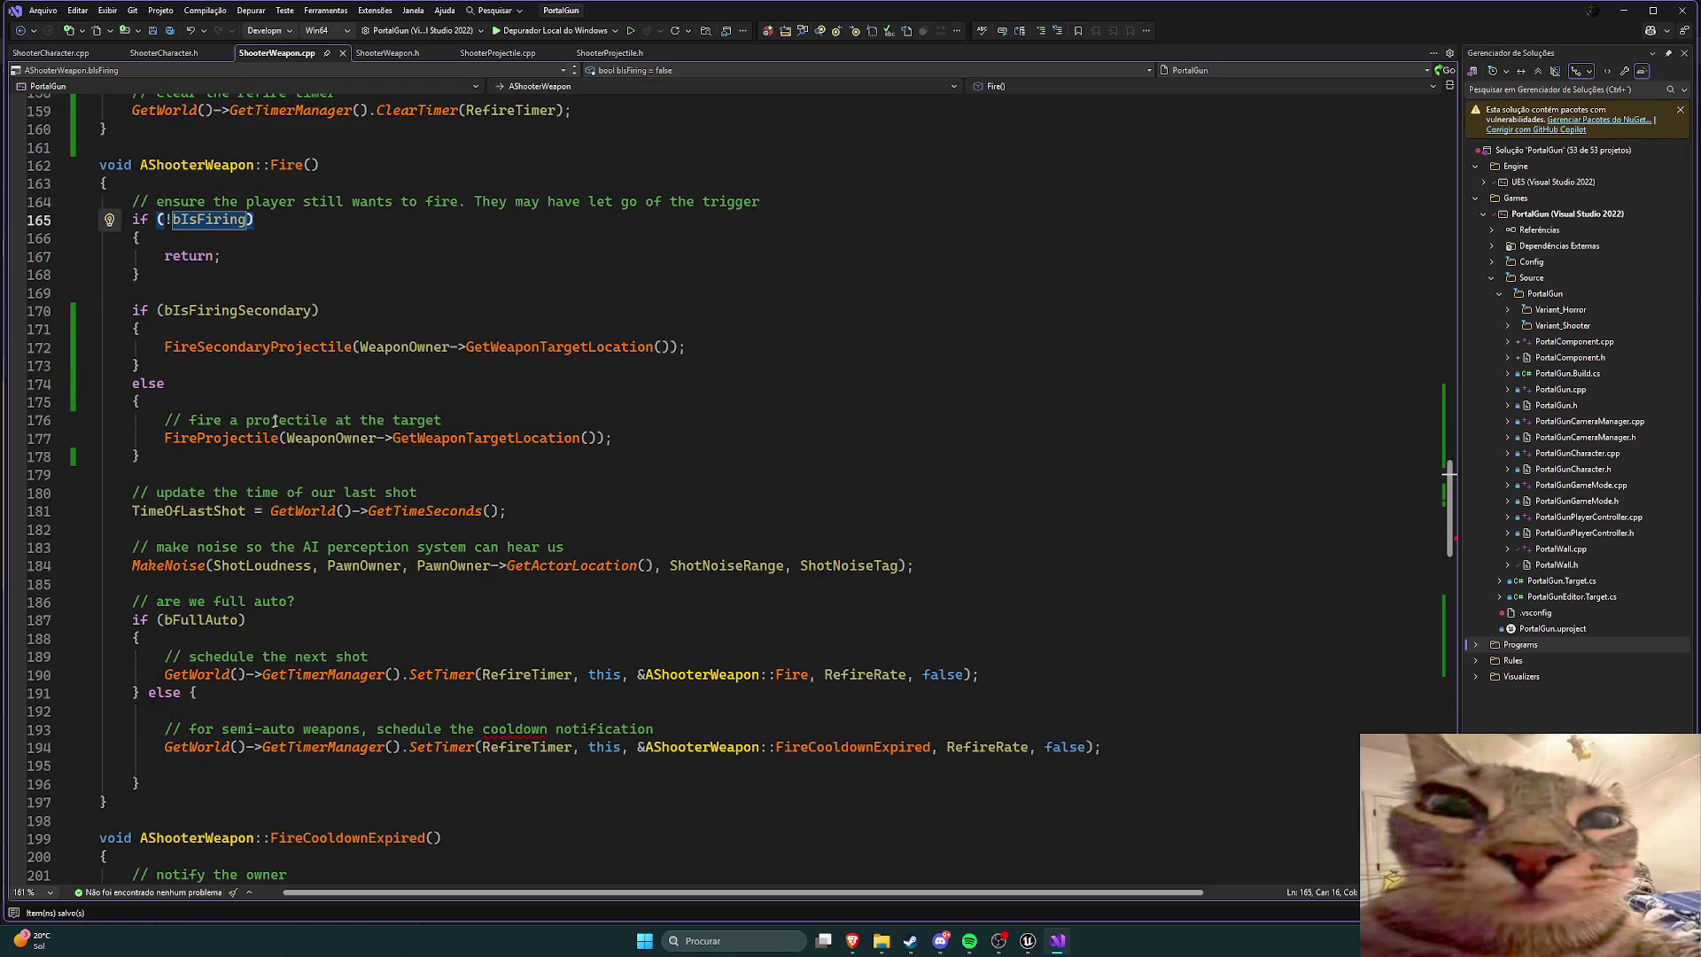
scroll(275, 421, "up", 1)
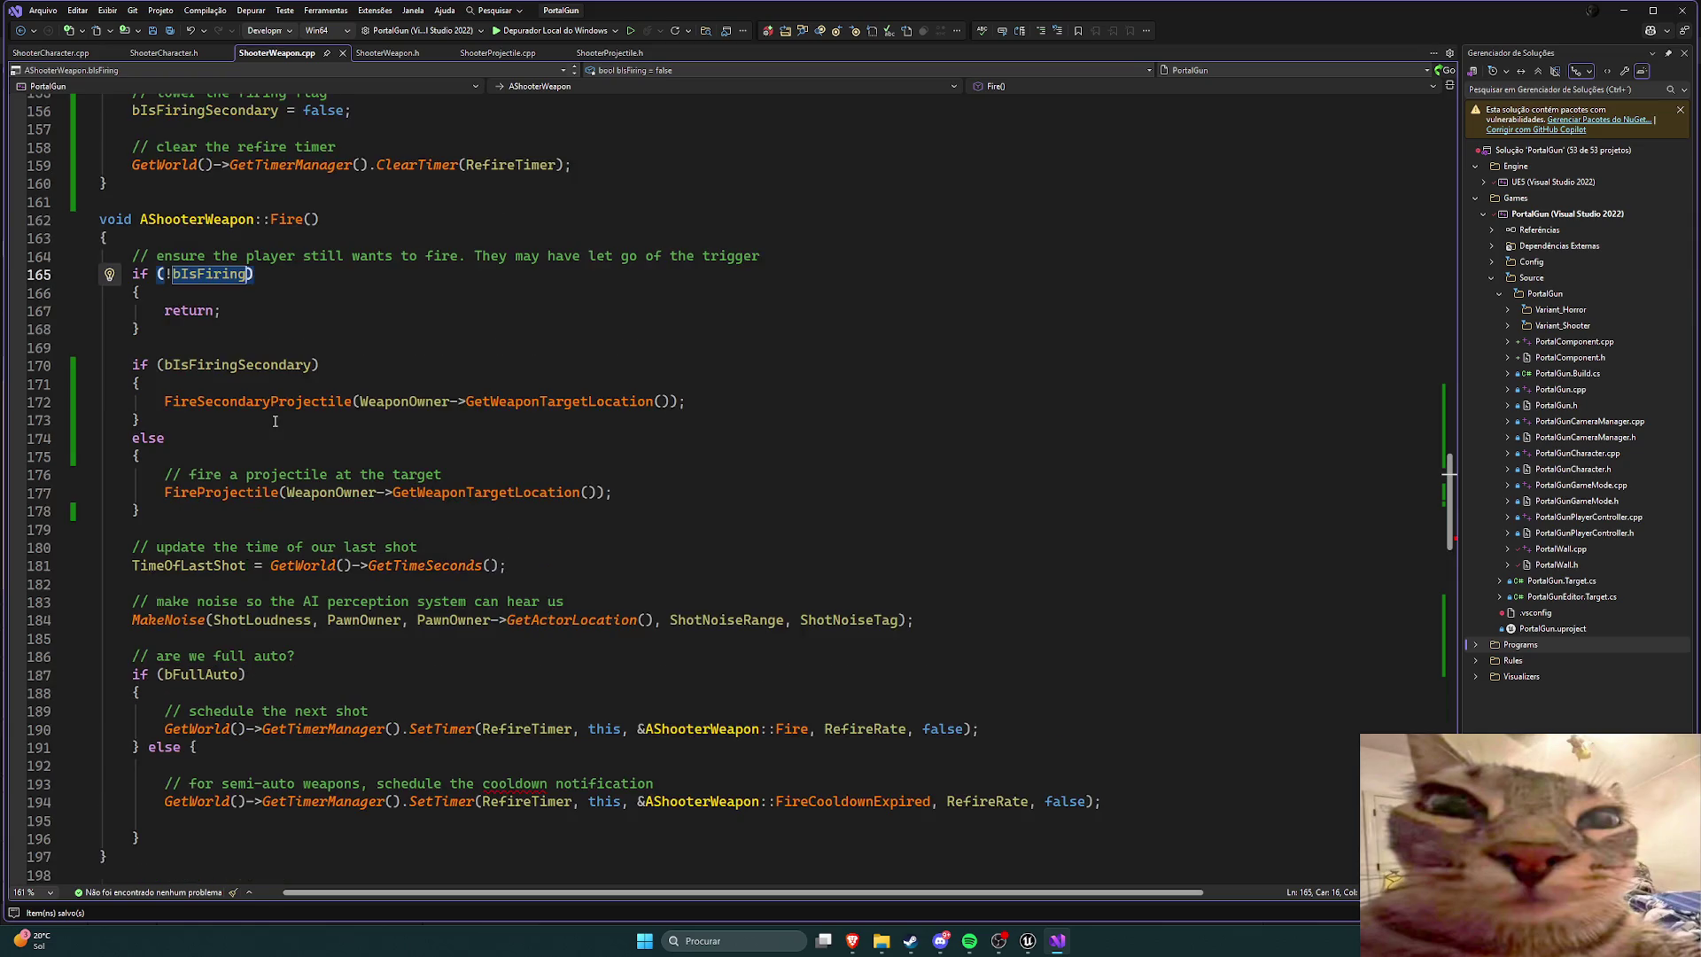
key("Down")
key("Down")
key("Down")
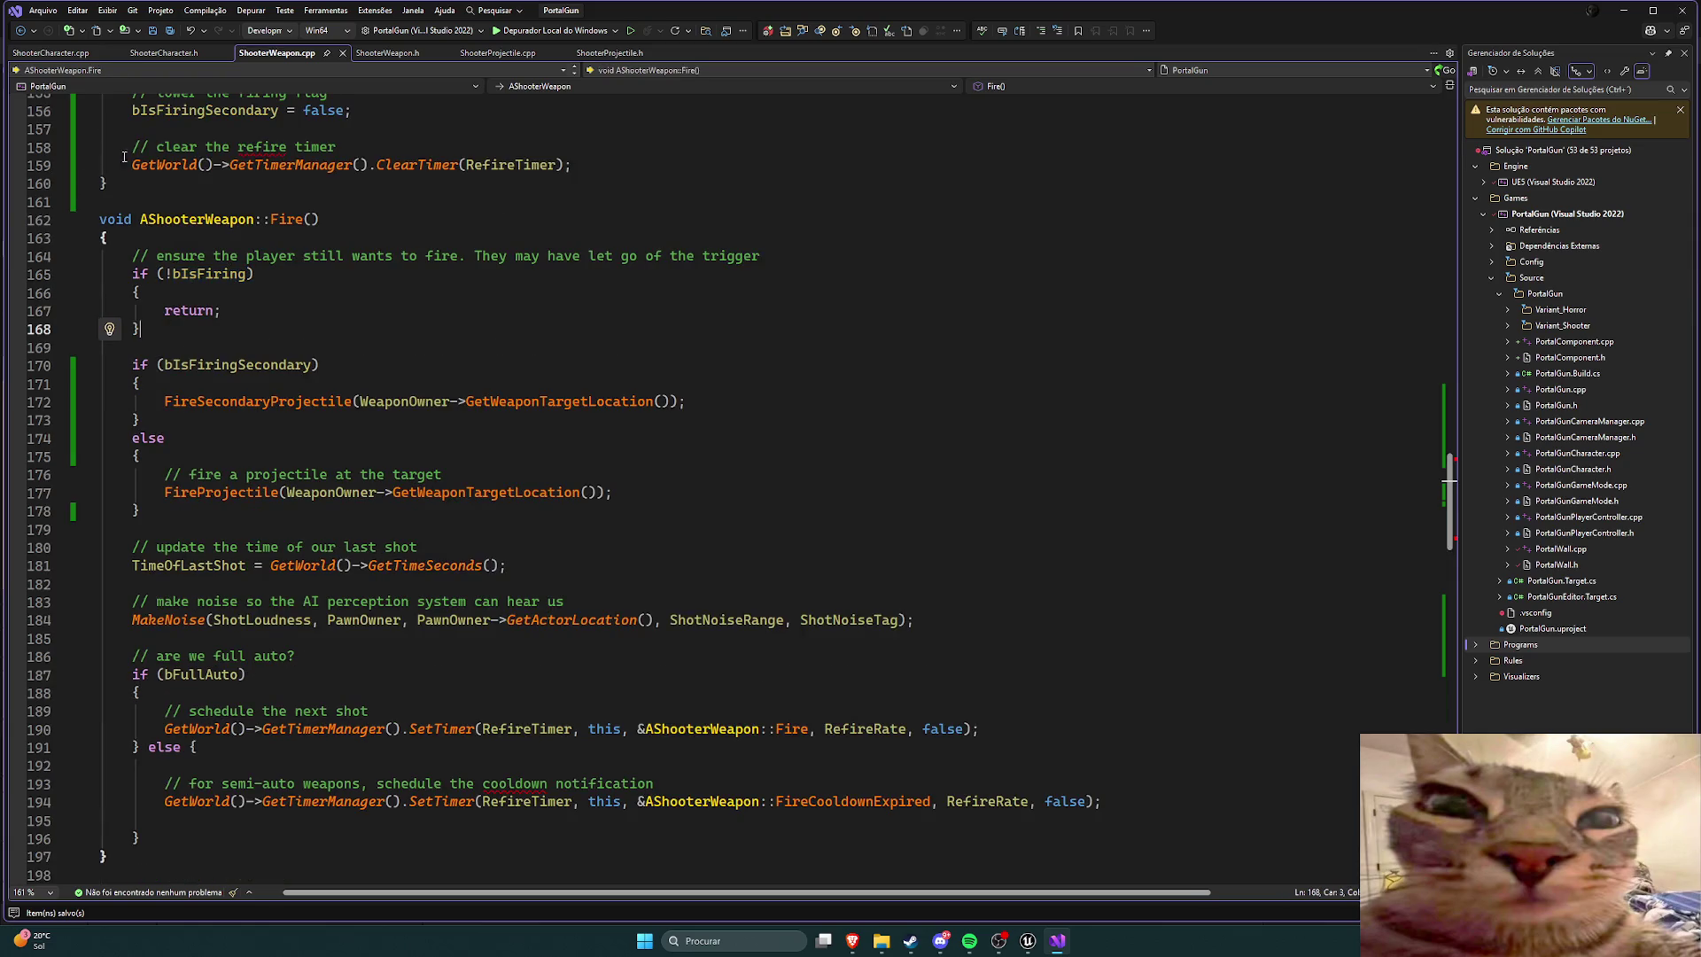
left_click(1027, 940)
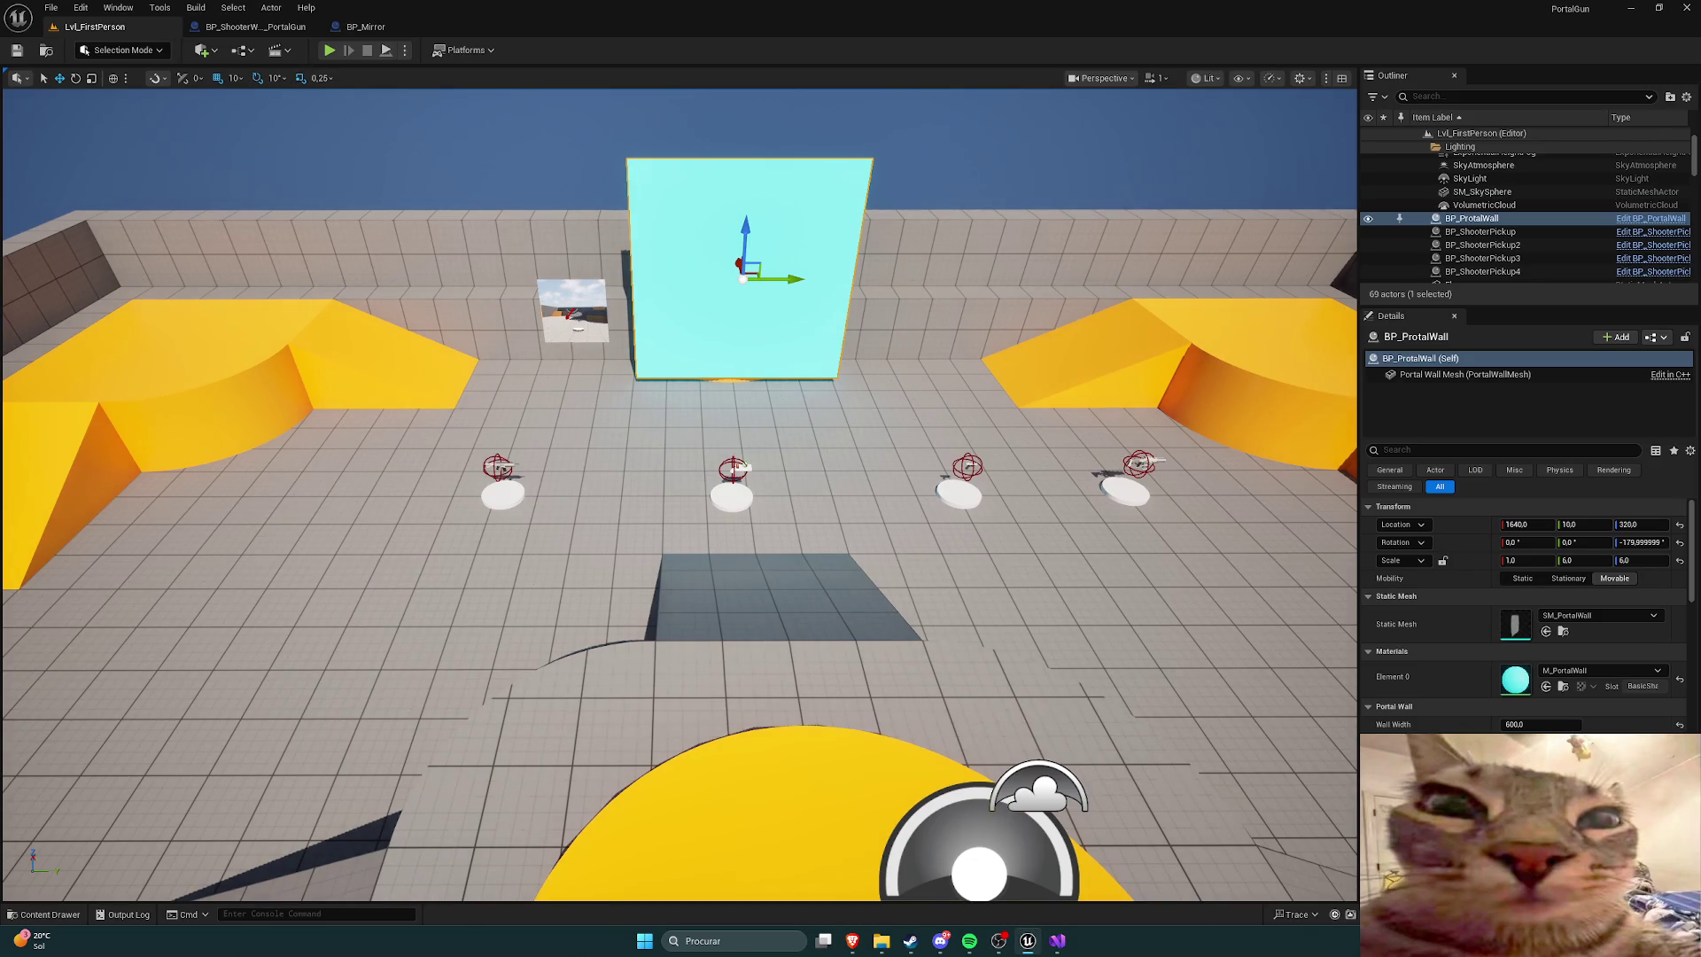
Step: Live Code the change, playtest walking to the gun pickup, then return to ShooterWeapon.cpp
key("ctrl+alt+F11")
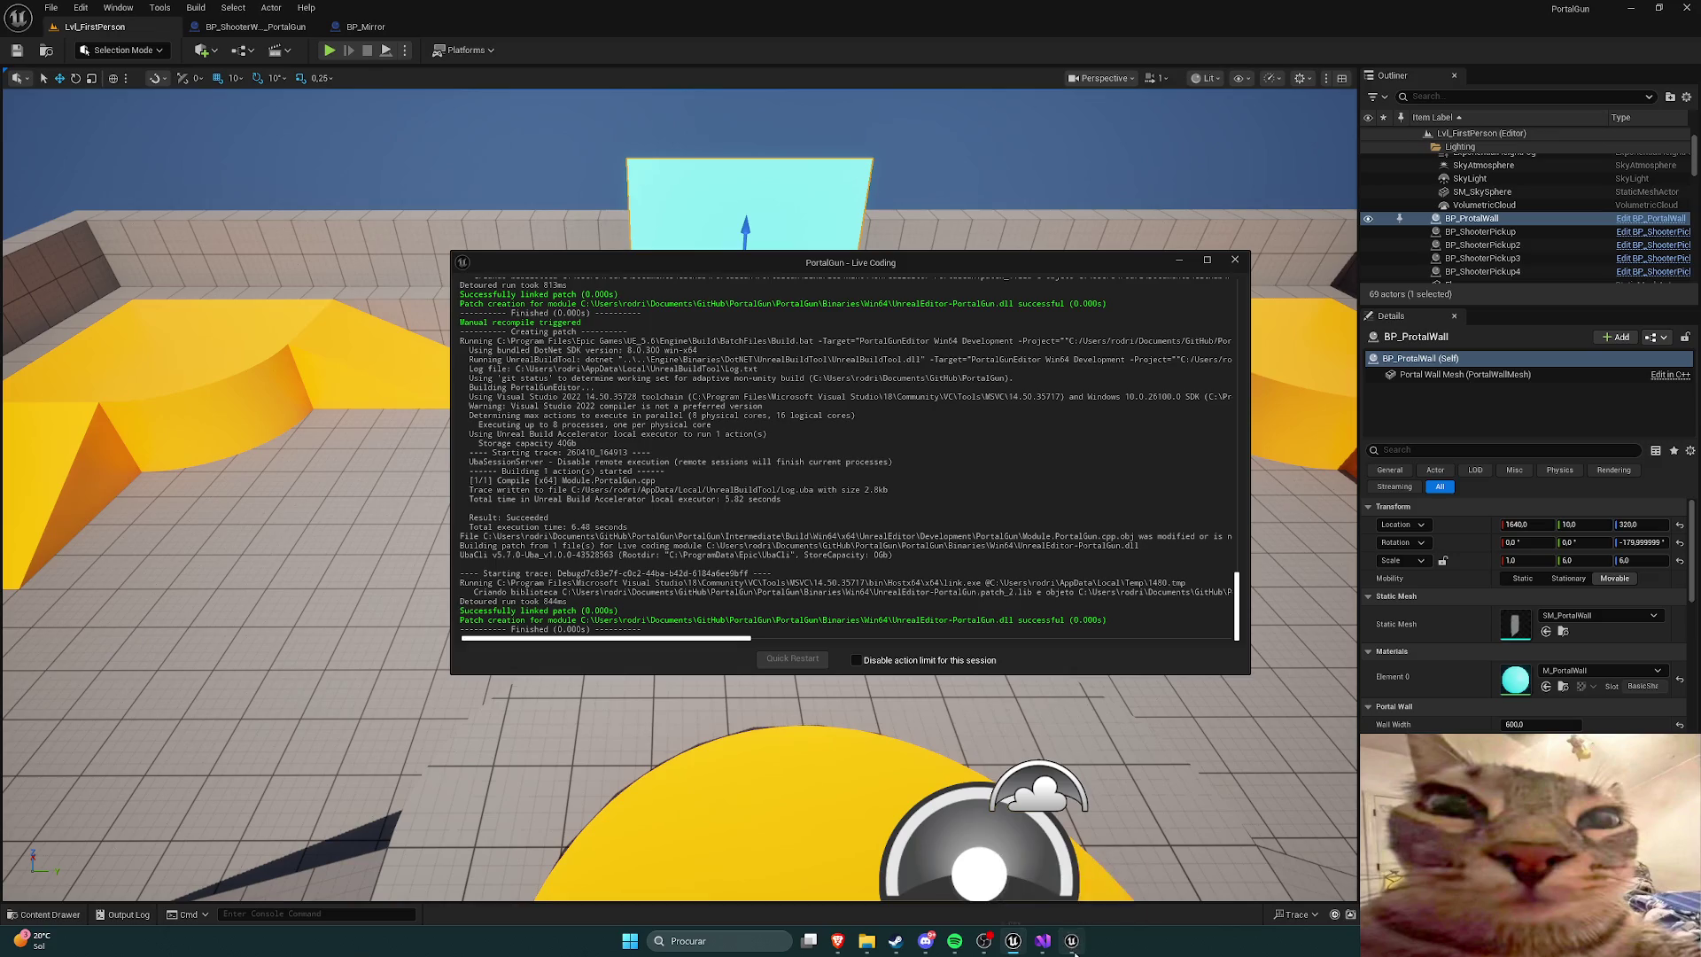
left_click(327, 50)
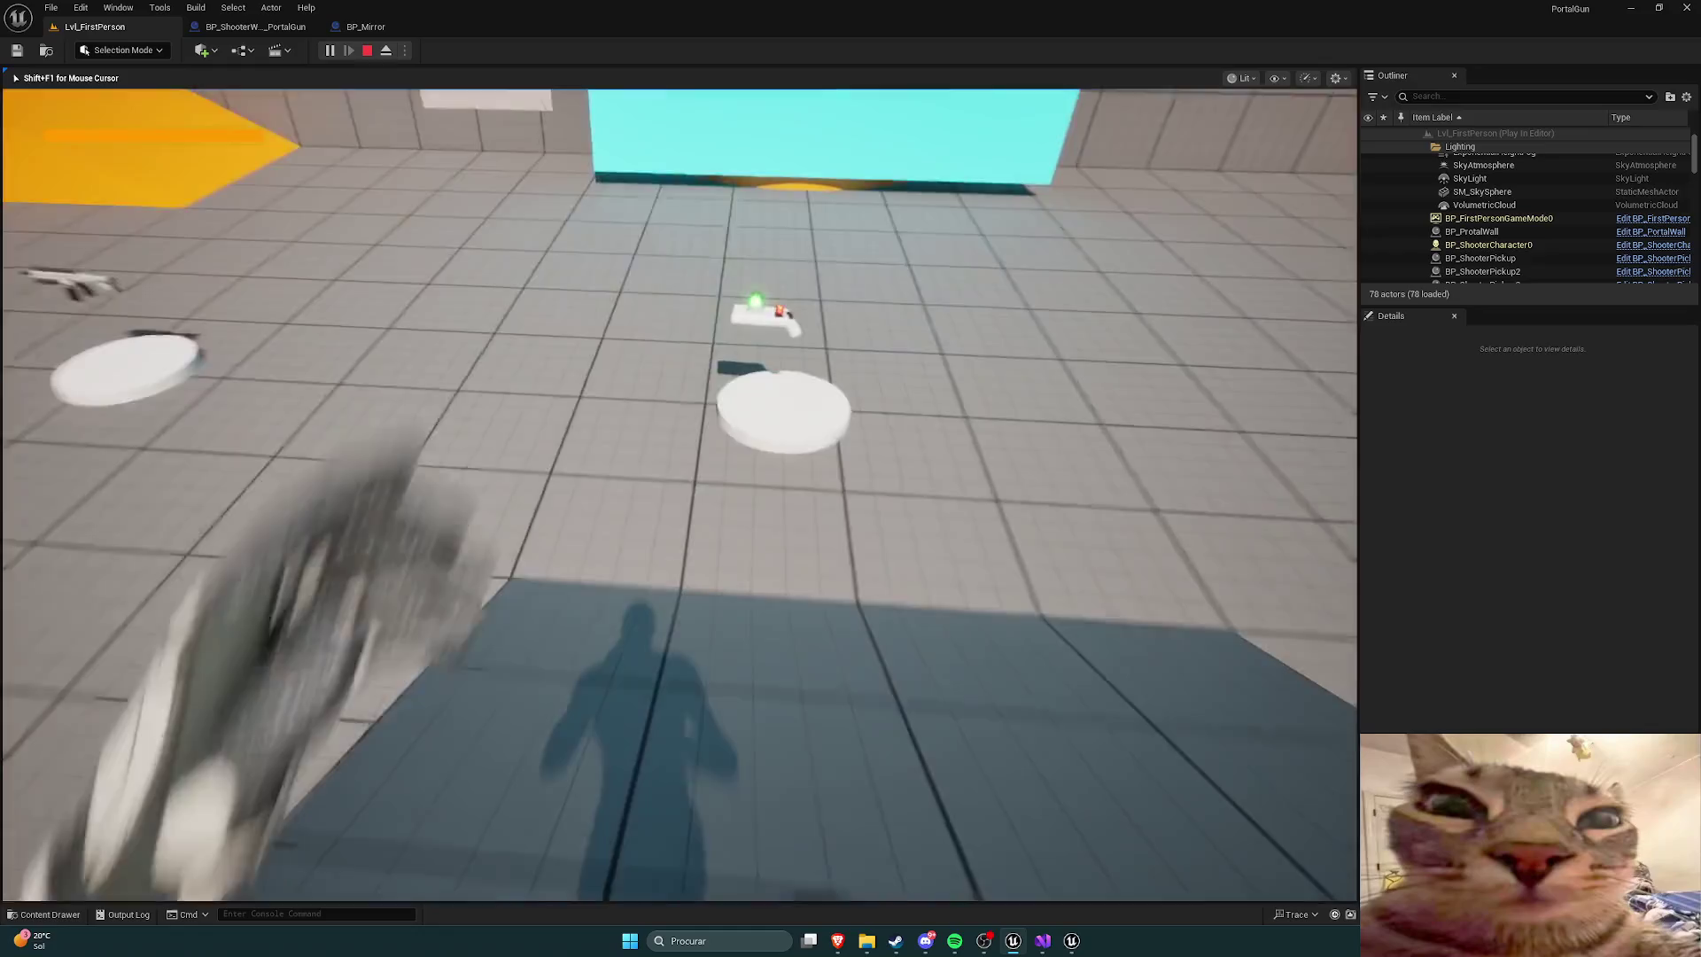
key("w")
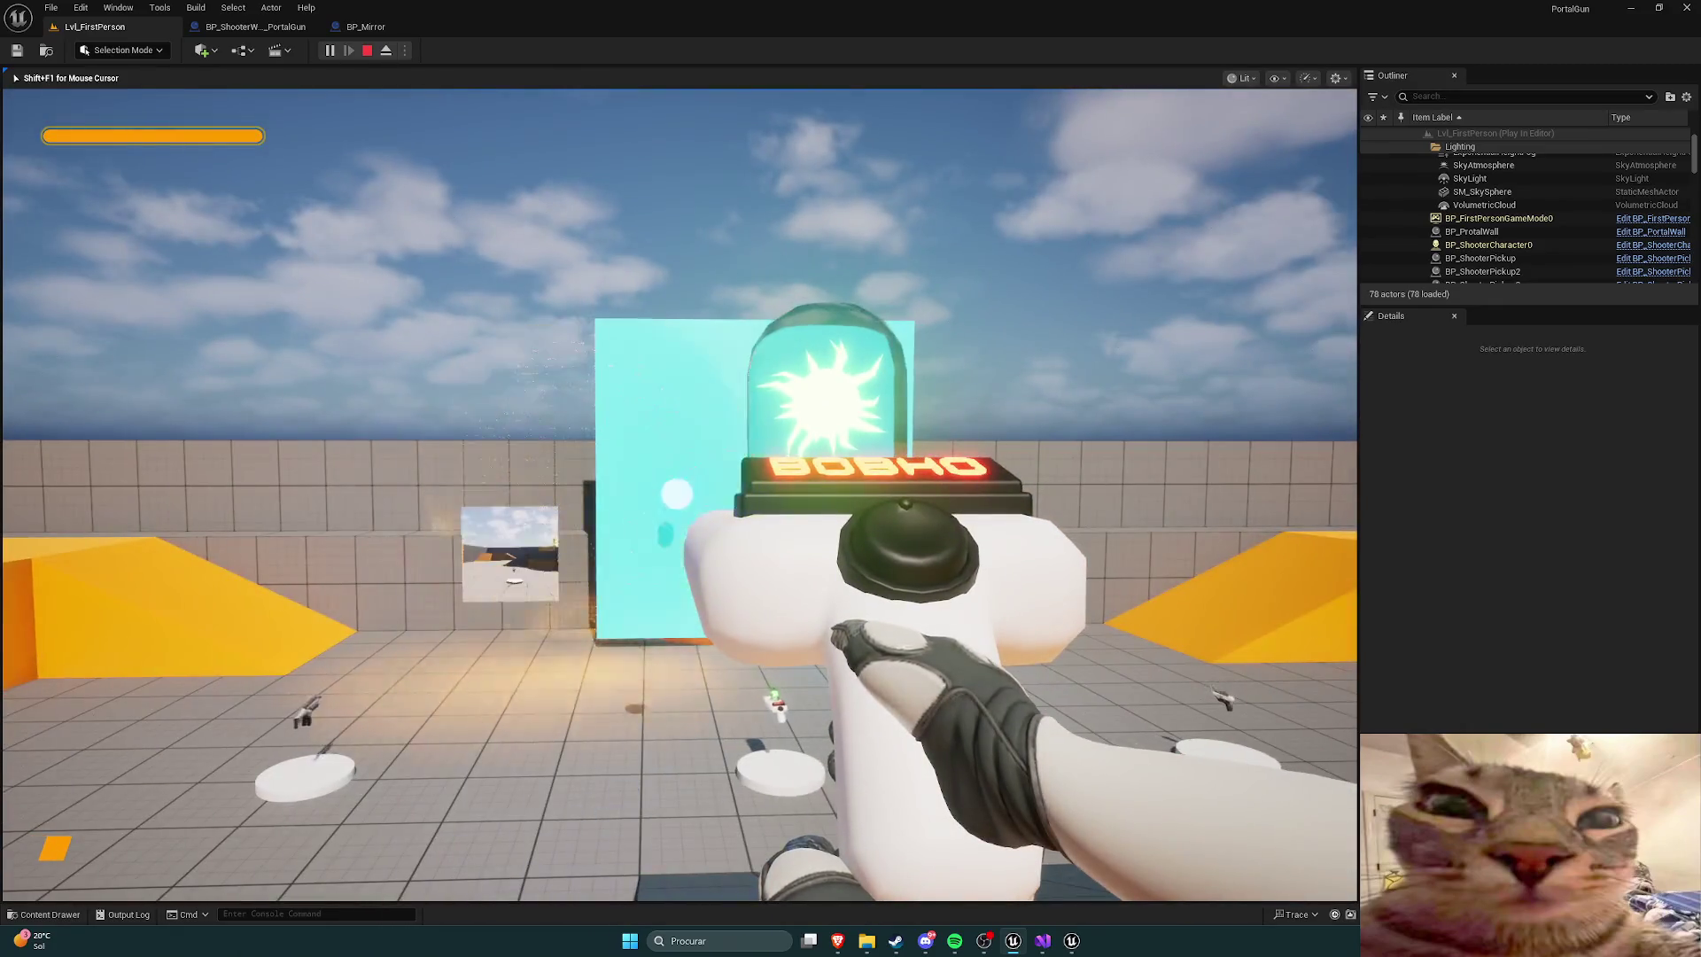
key("Escape")
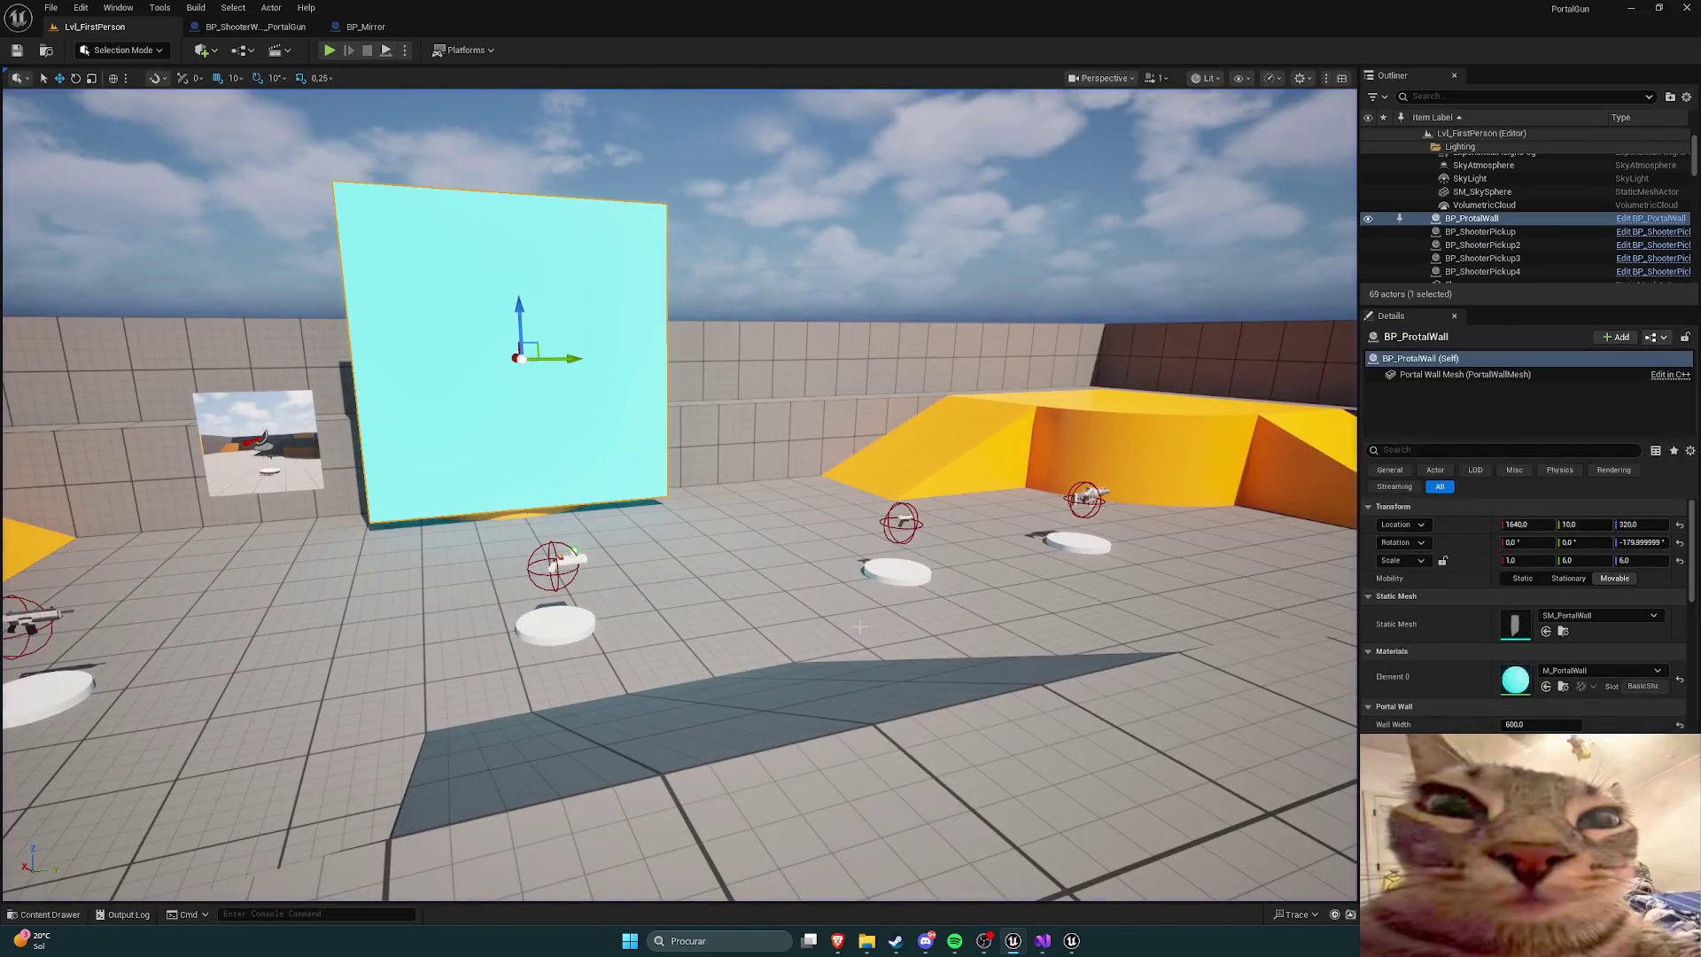
key("alt+Tab")
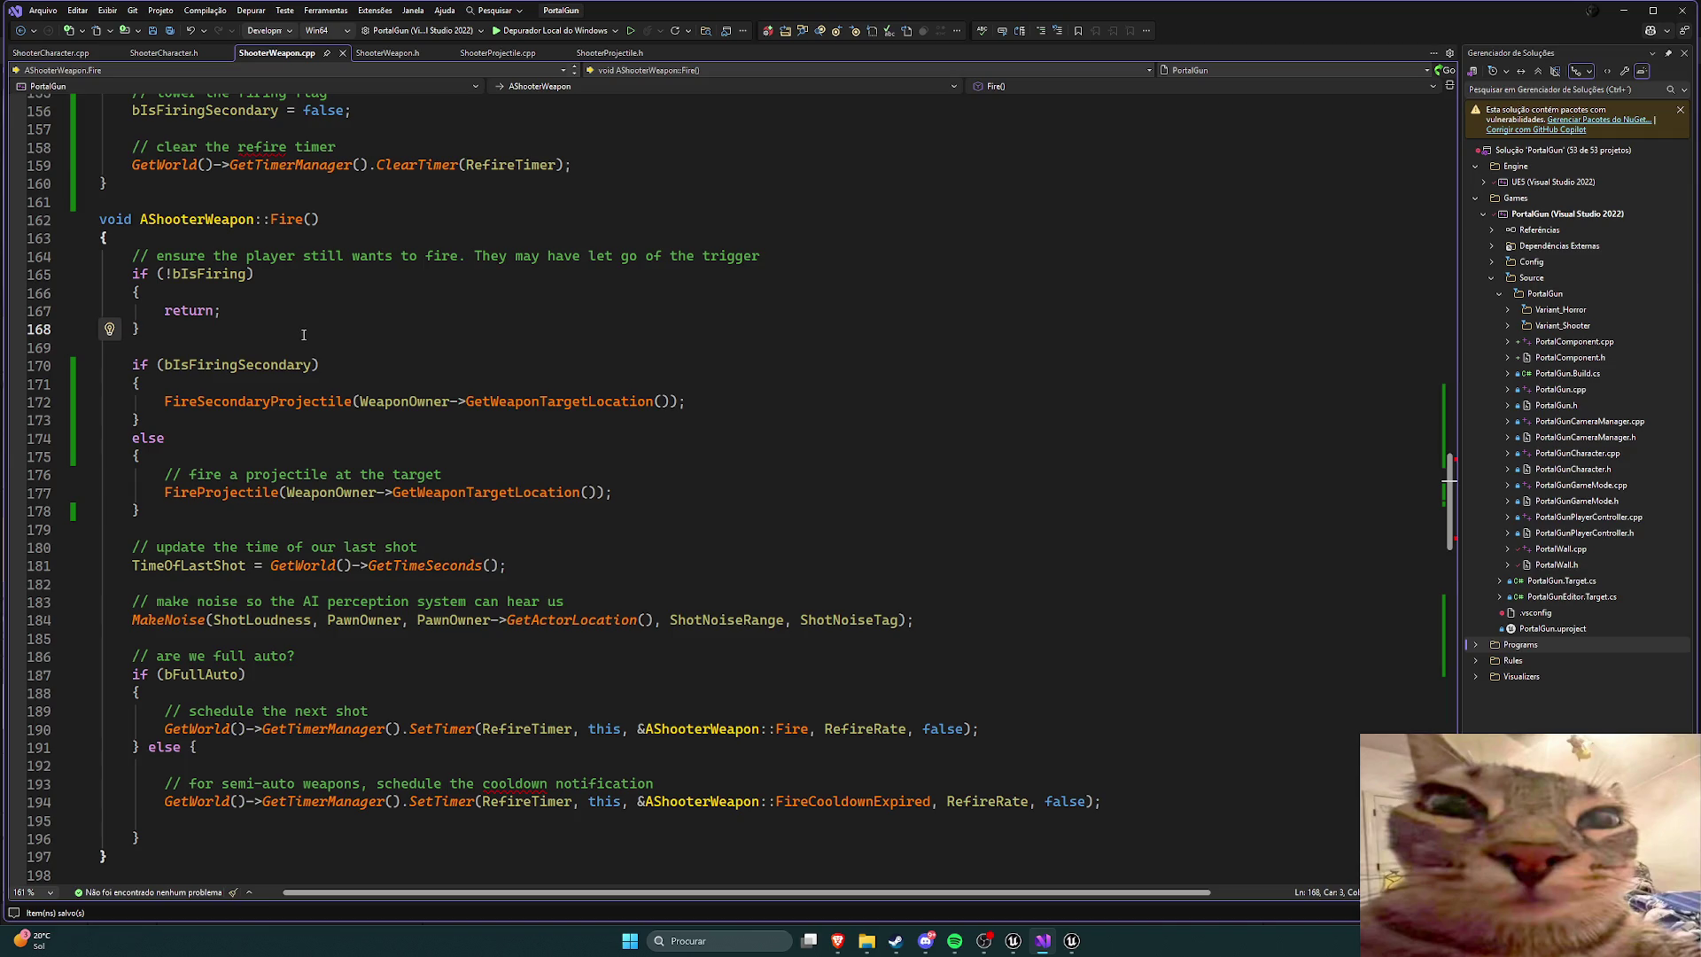
Step: Add 'virtual' before the SecondaryFire declaration in ShooterWeapon.h
scroll(303, 335, "down", 1)
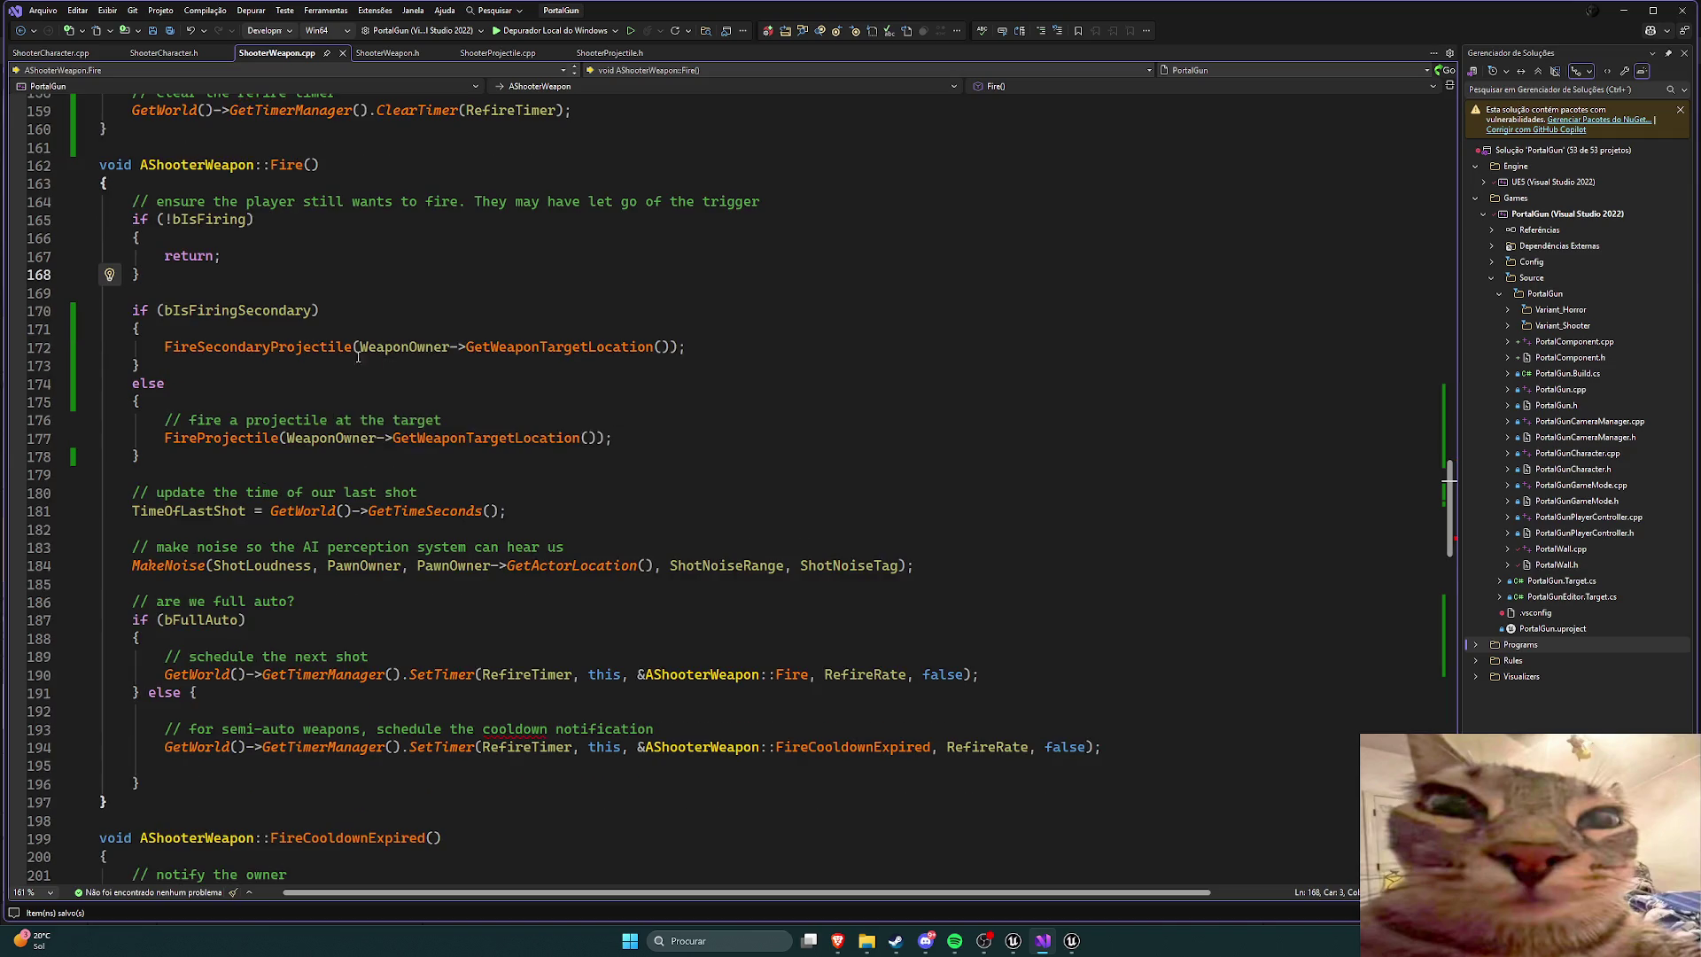
mouse_move(553, 440)
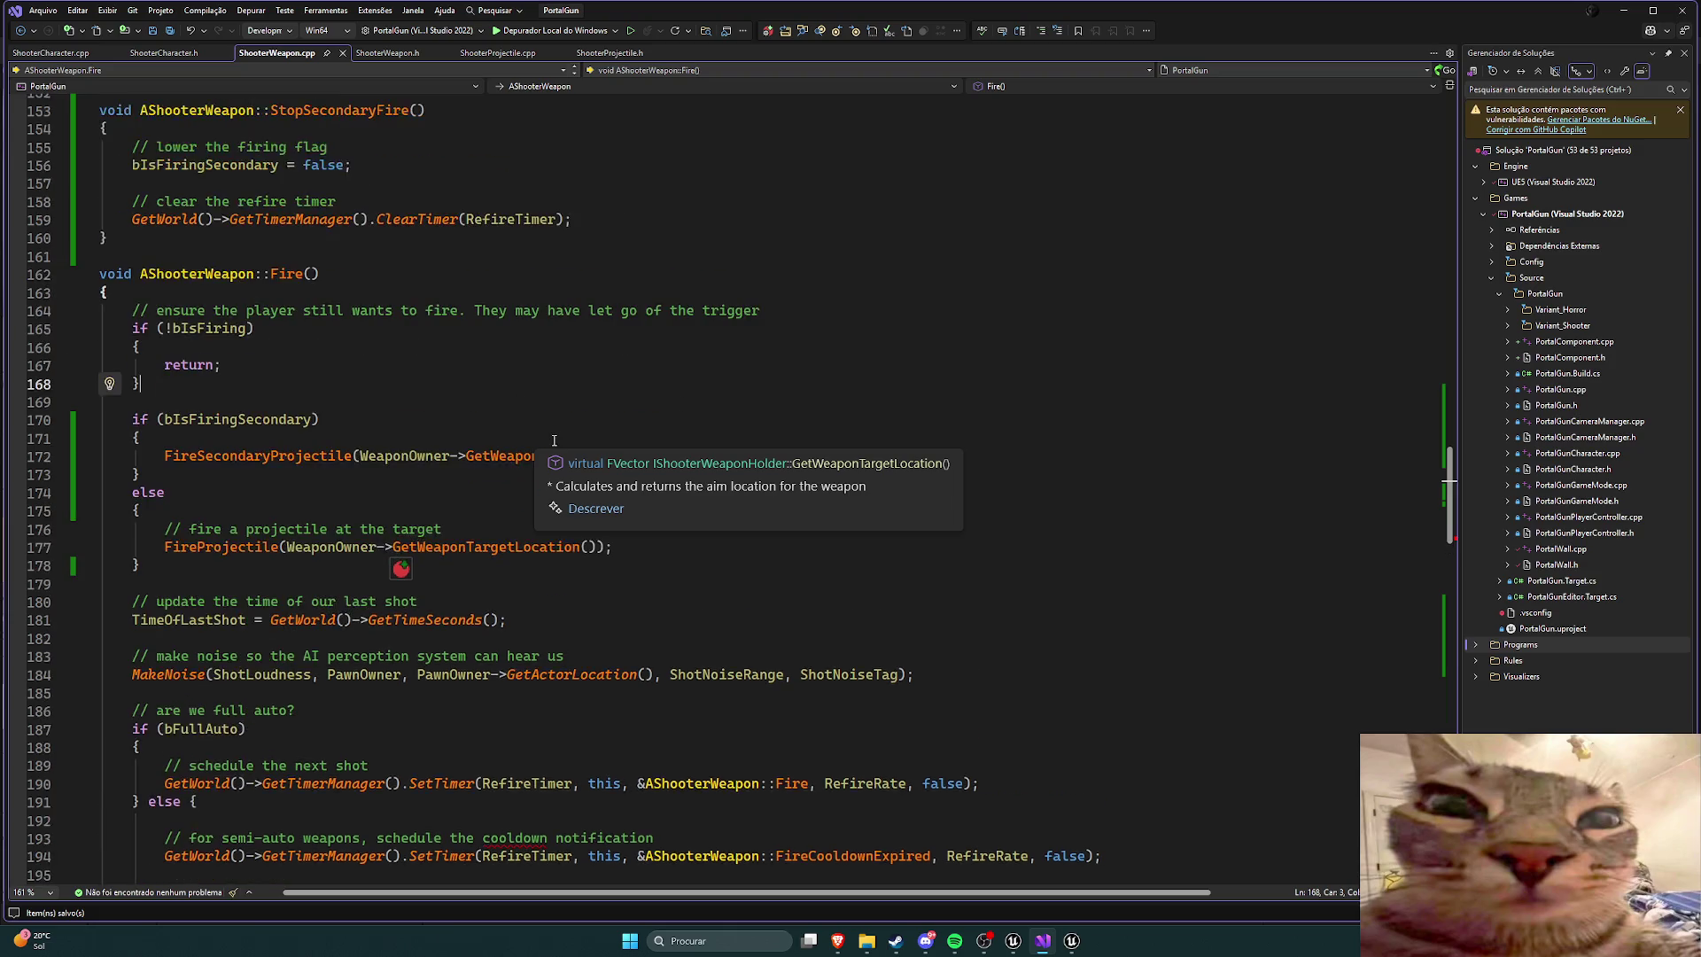
scroll(555, 441, "up", 12)
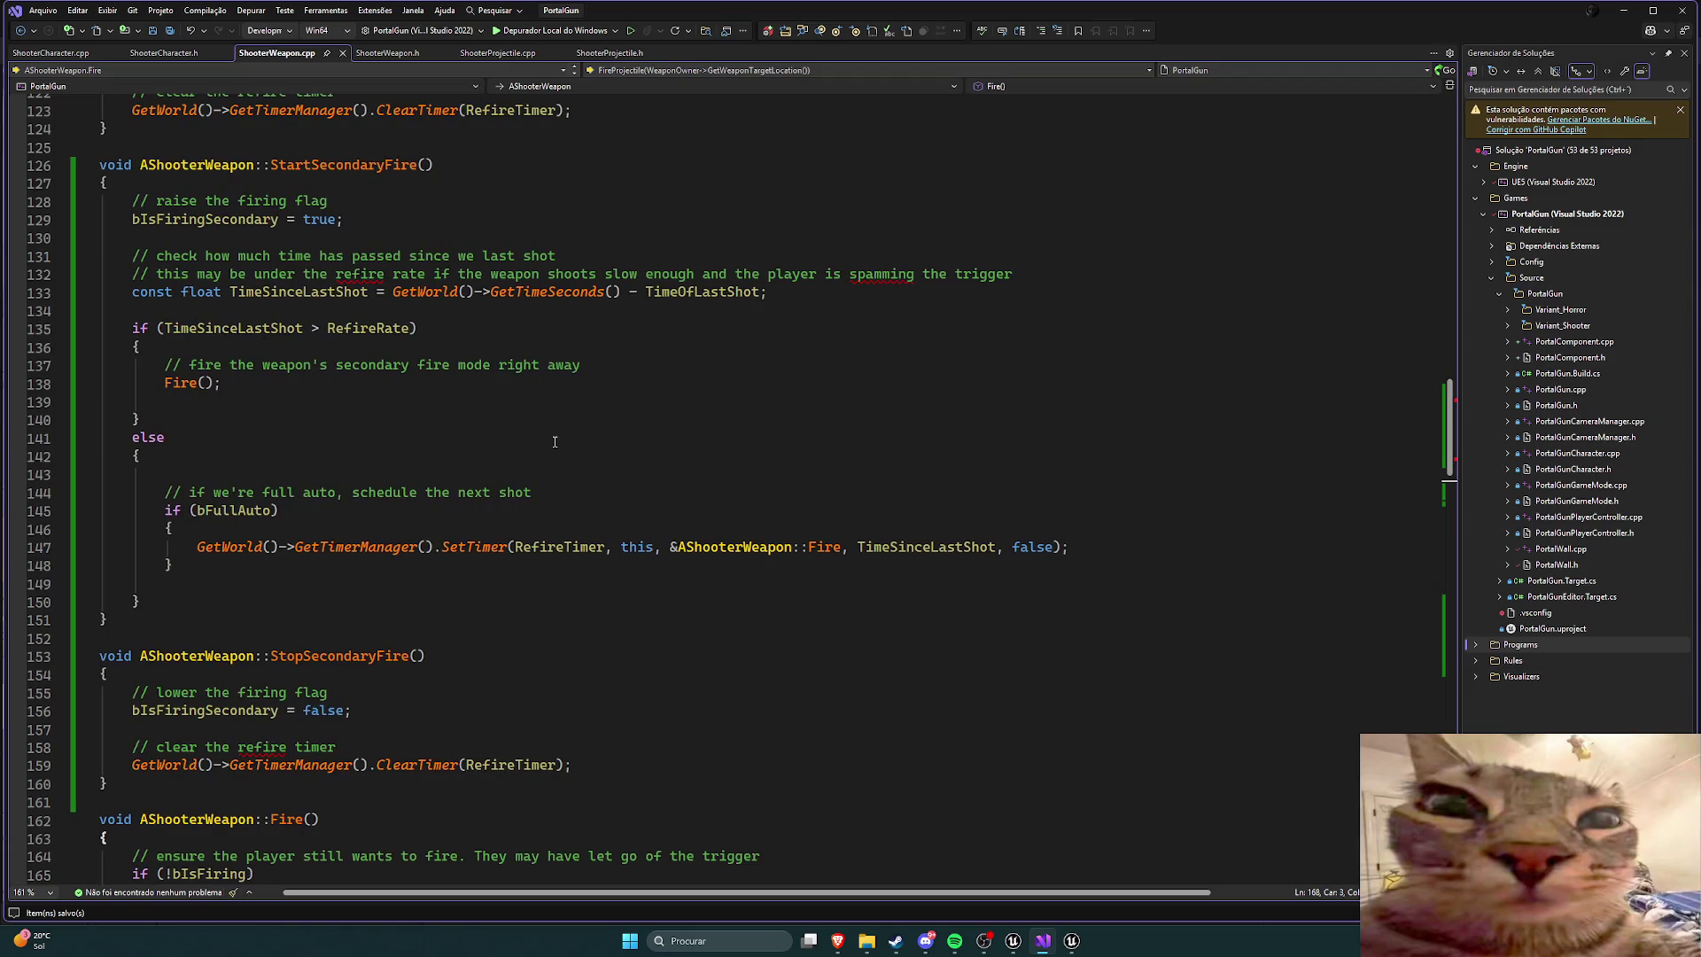
scroll(555, 441, "up", 2)
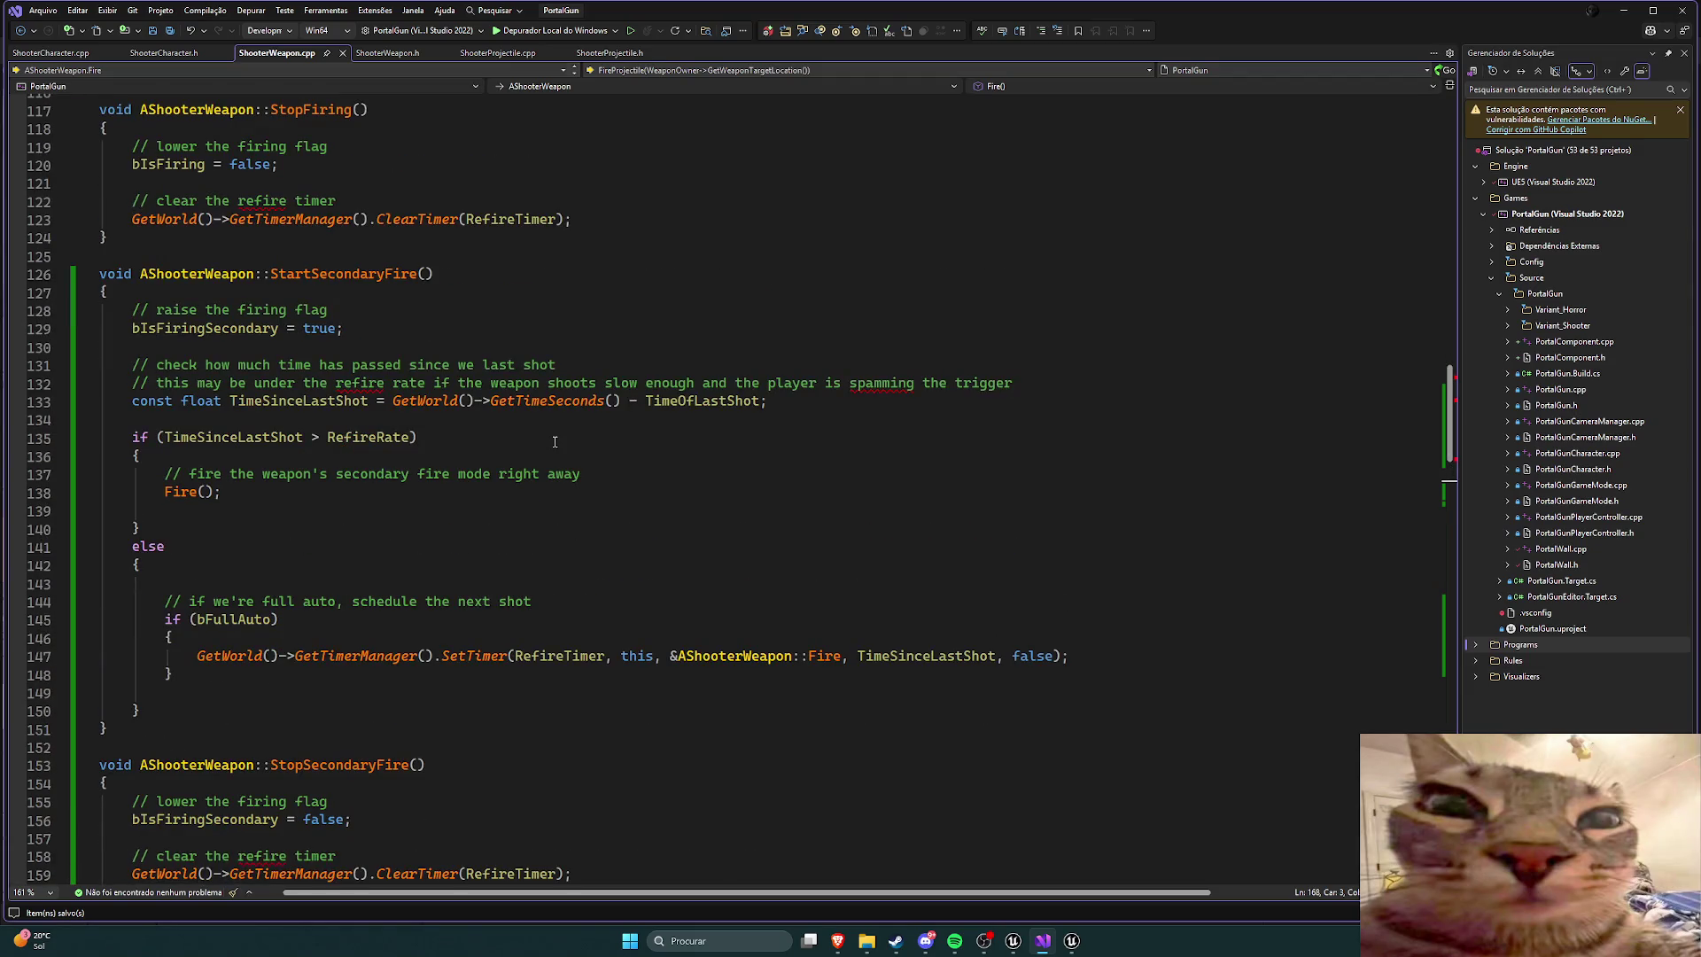
scroll(555, 441, "up", 2)
scroll(554, 441, "down", 4)
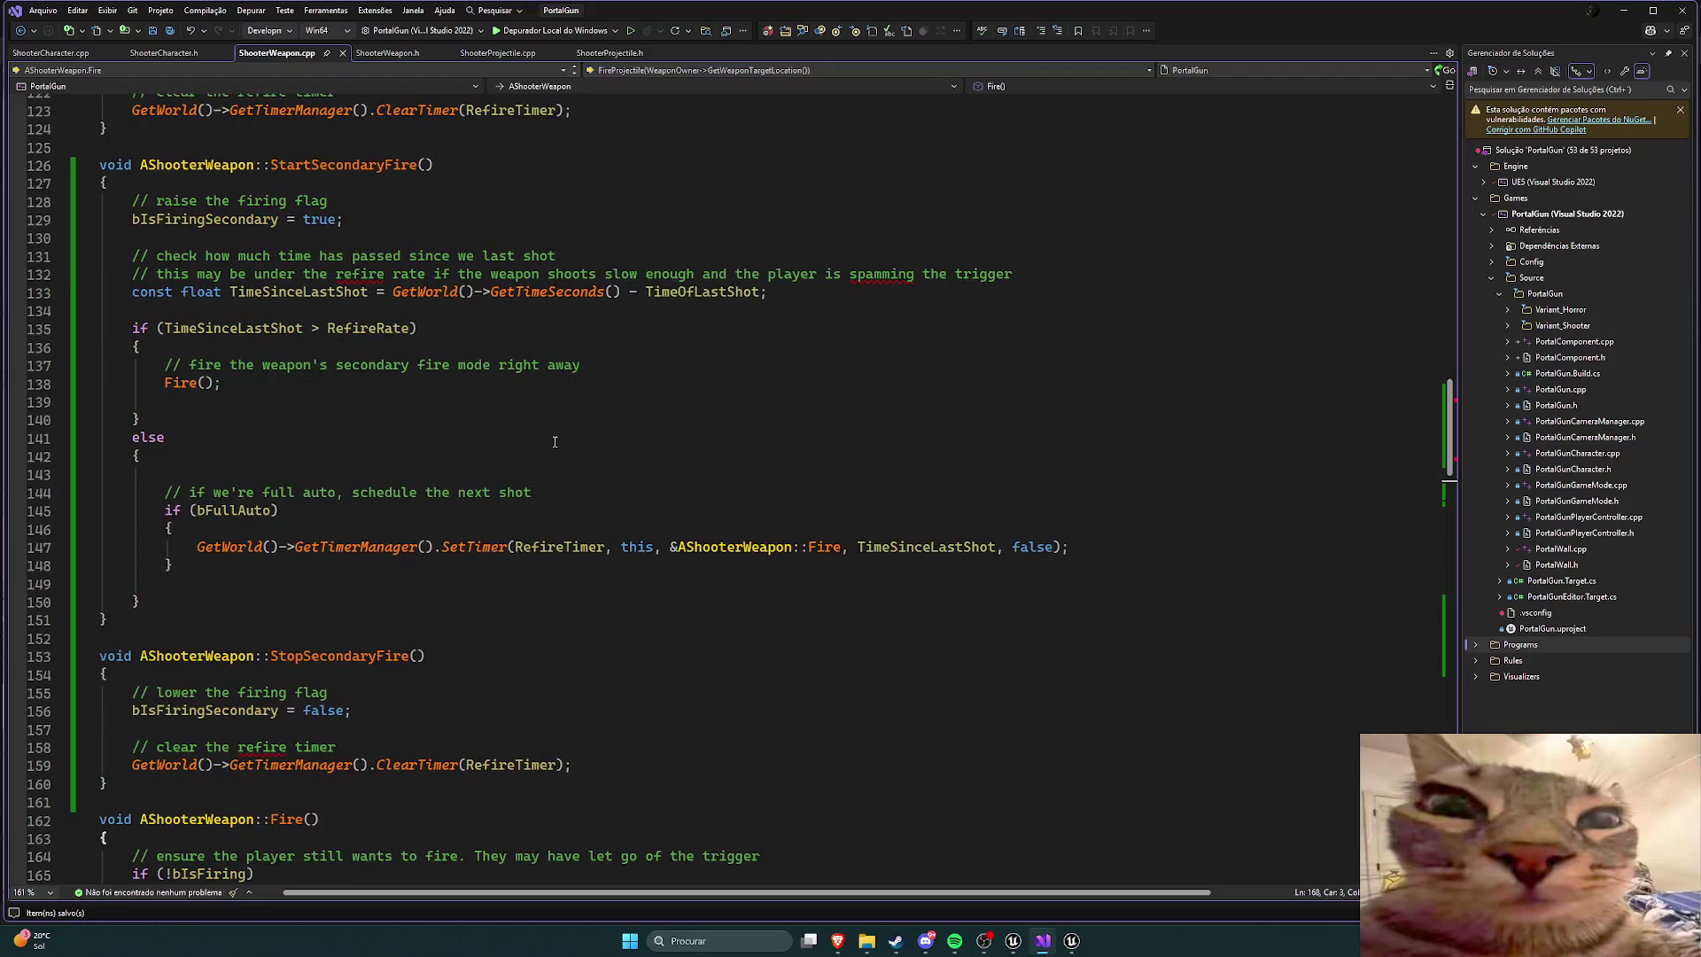
left_click(384, 53)
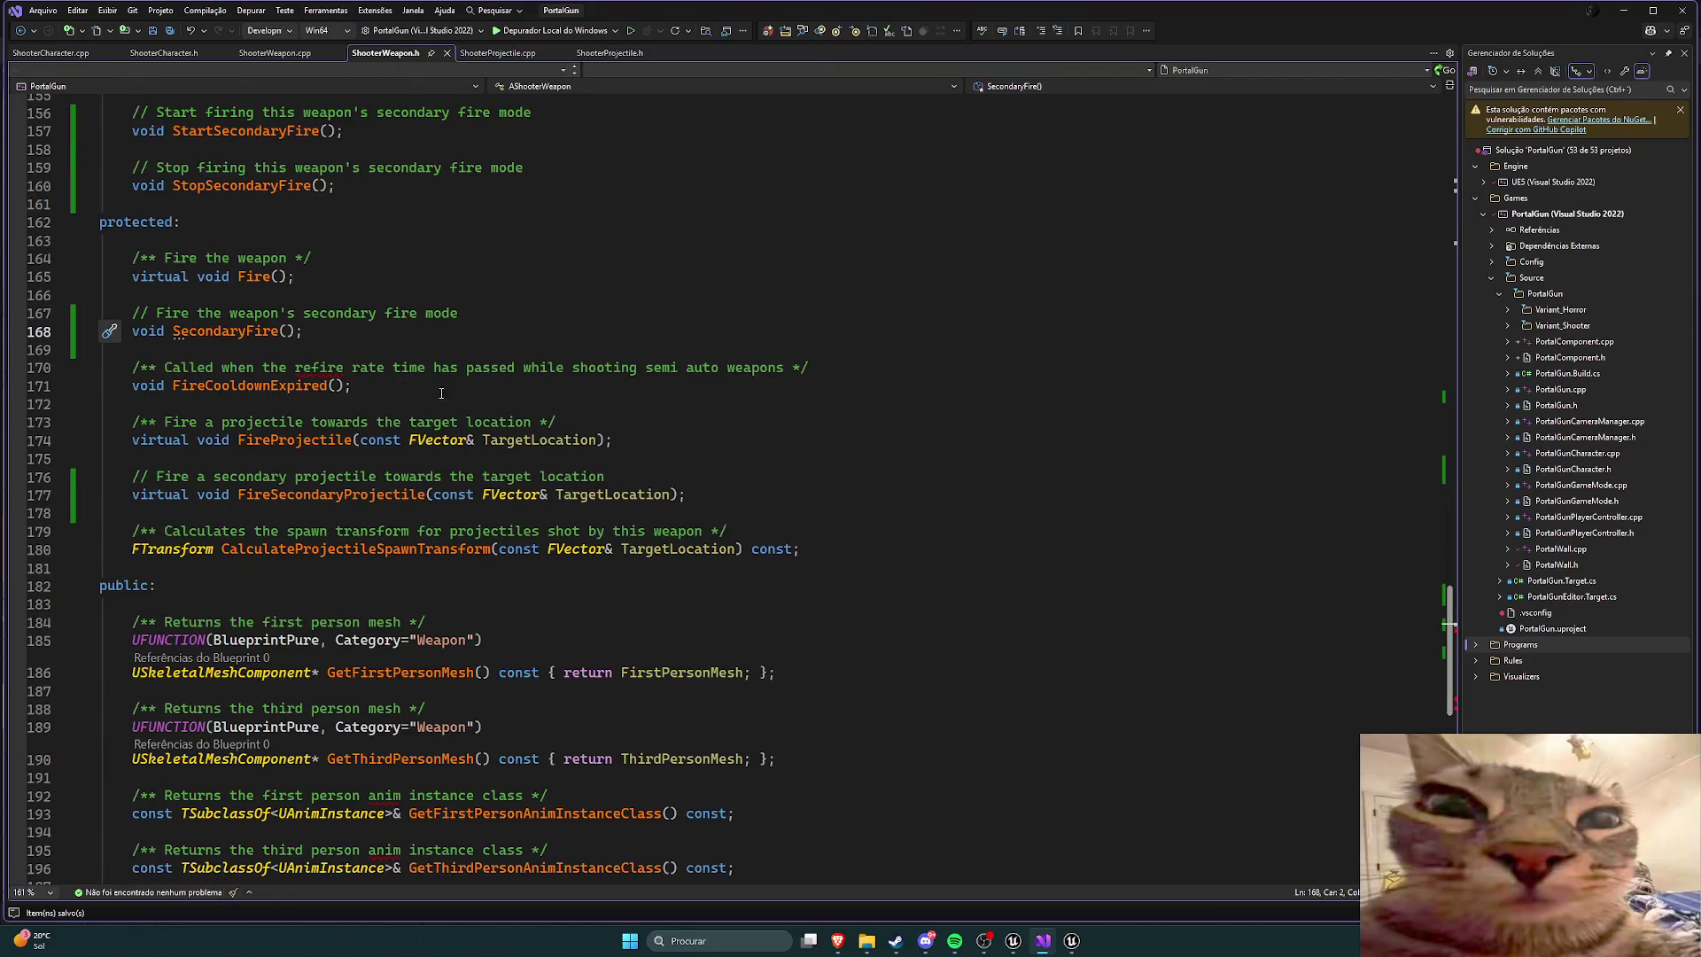
type("virtual")
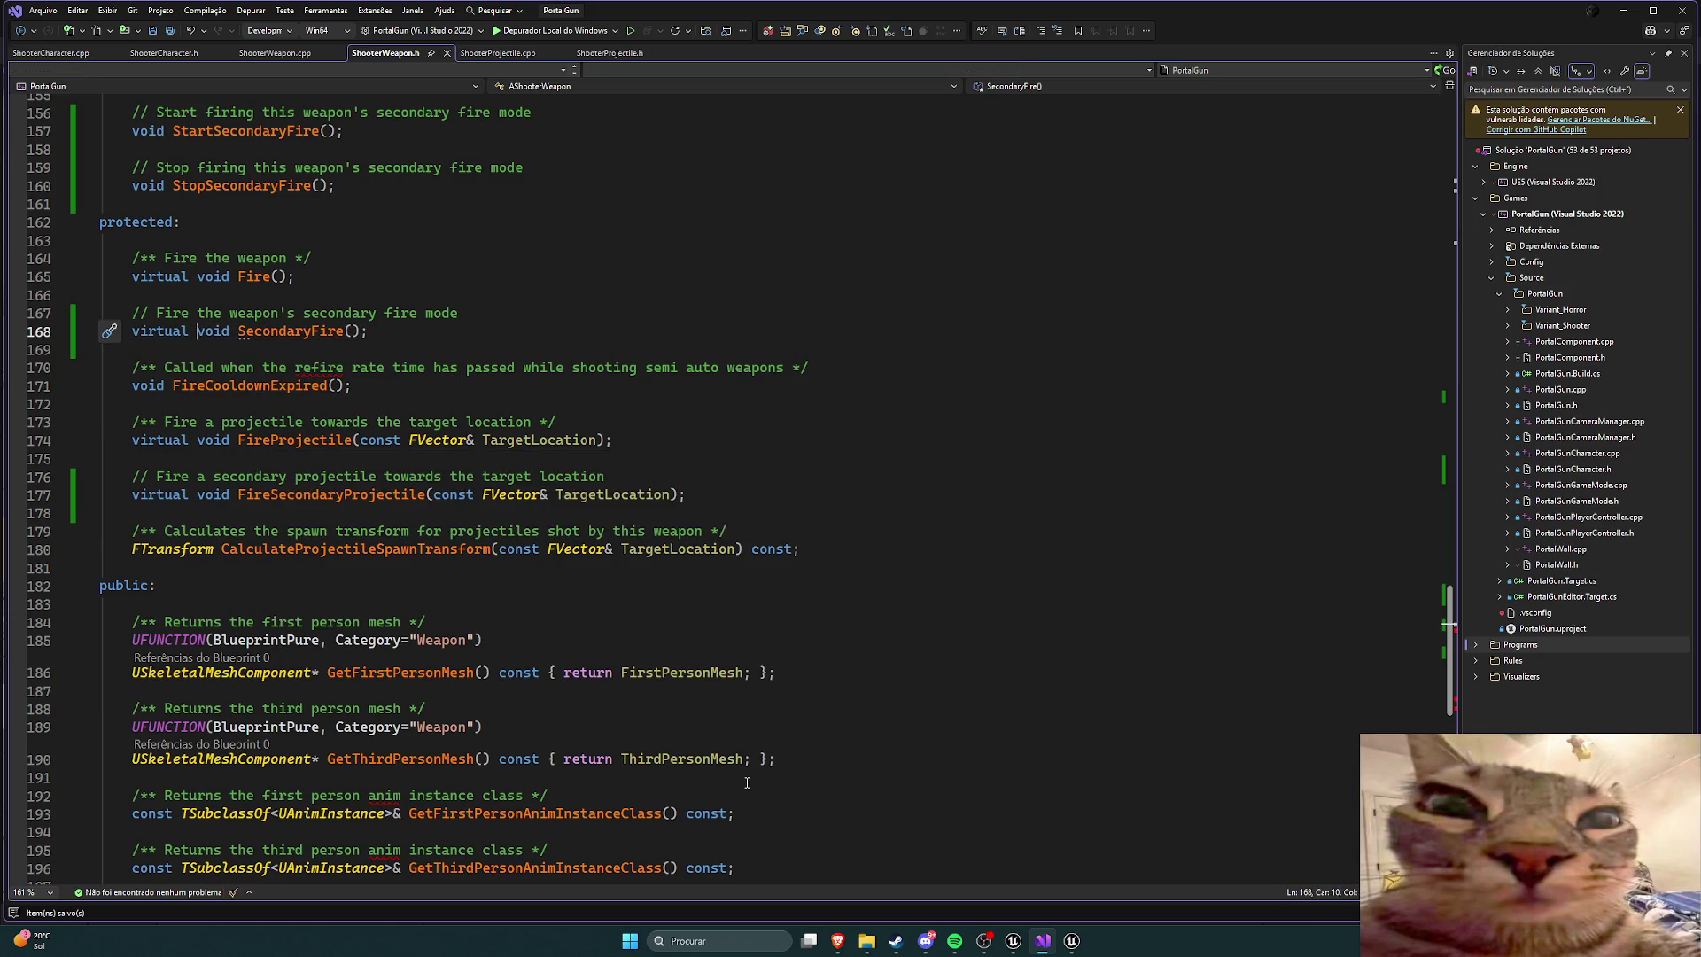
Step: Hot-reload the header change with Live Coding in Unreal, then return to Visual Studio
left_click(1013, 941)
key("ctrl+alt+F11")
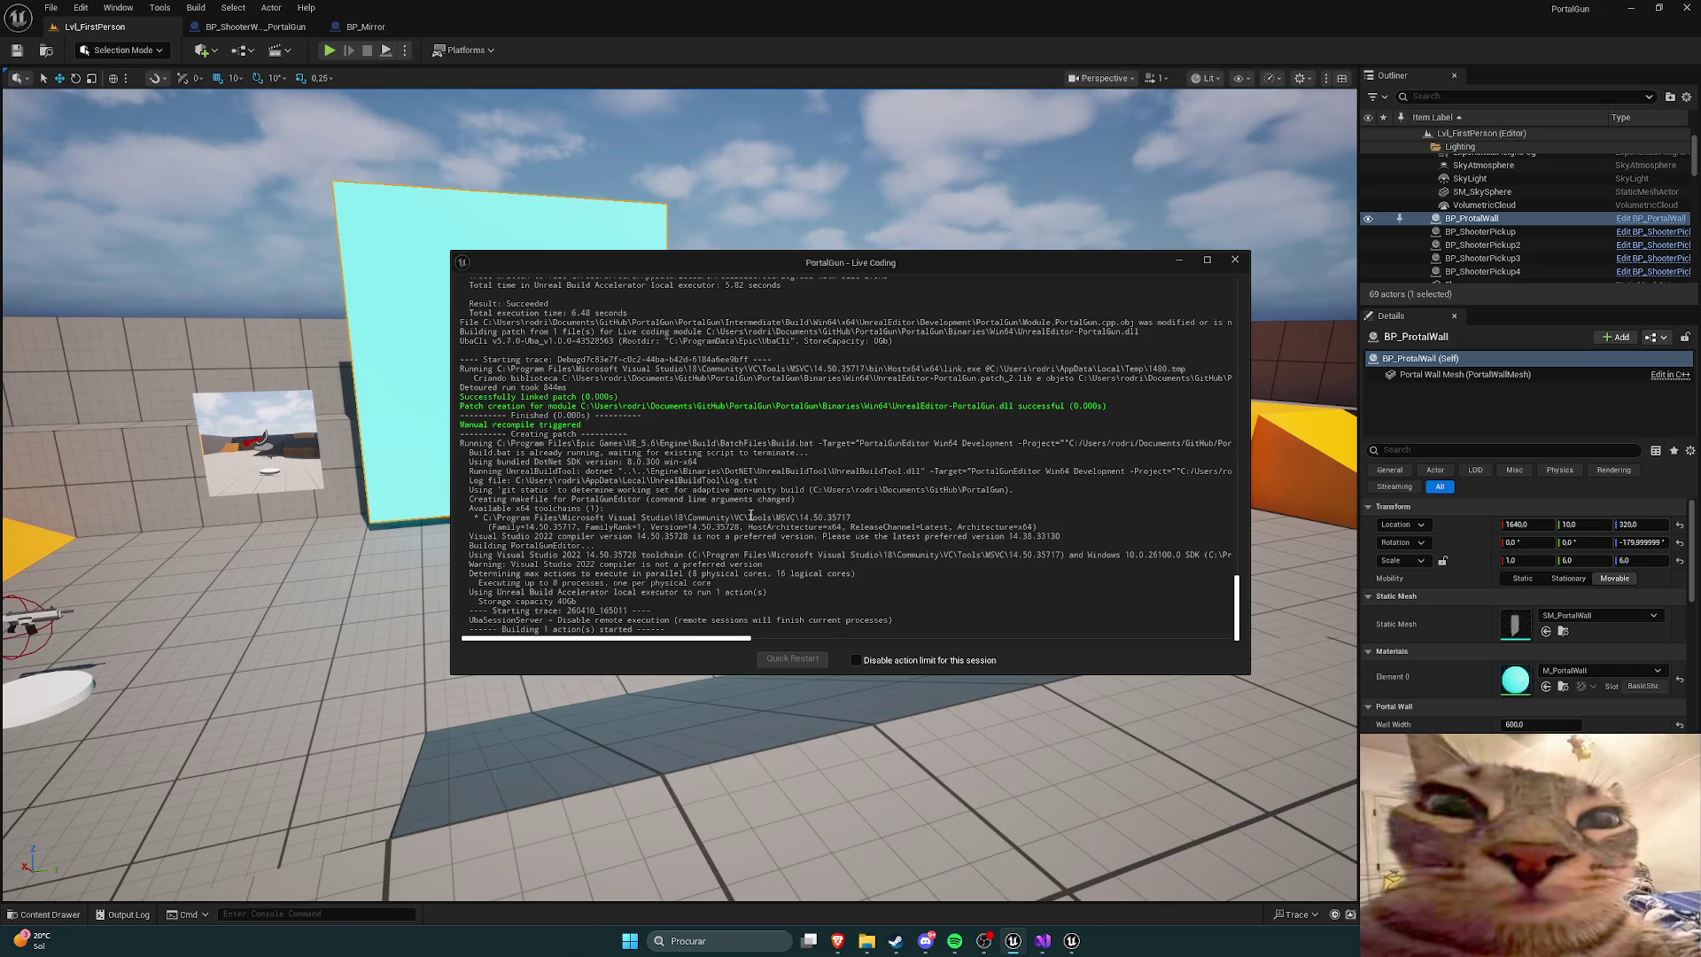
left_click(1235, 260)
key("alt+Tab")
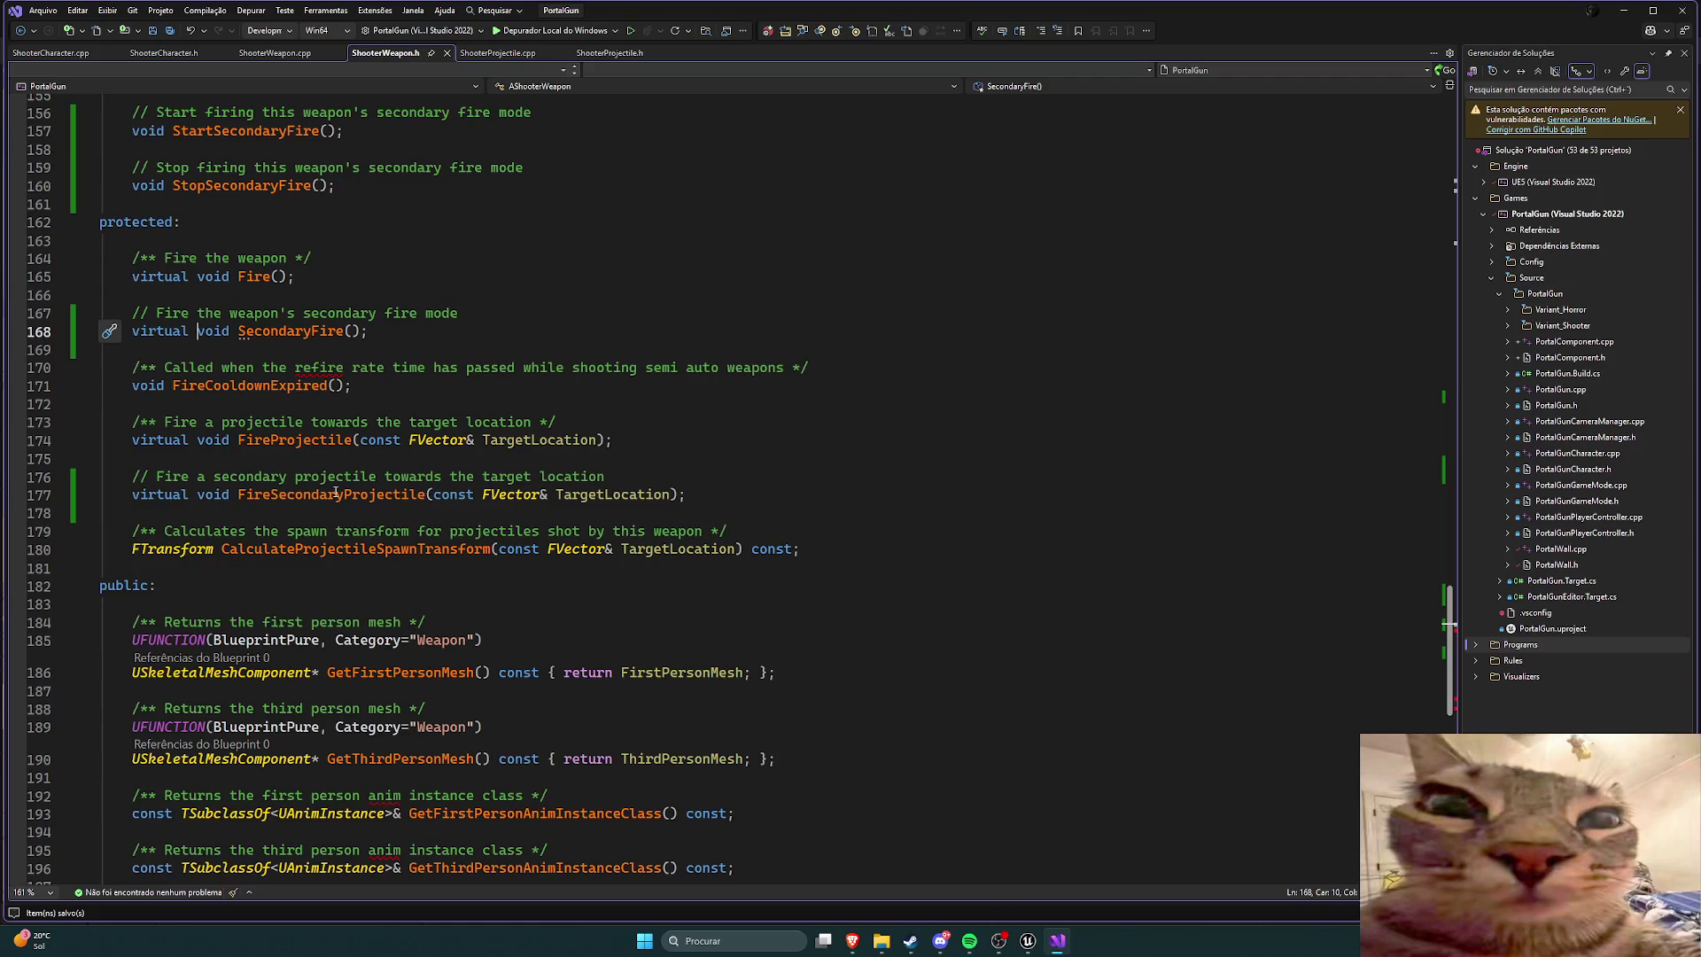
Step: Remove 'virtual' again from the SecondaryFire declaration
left_click(191, 340)
mouse_move(286, 495)
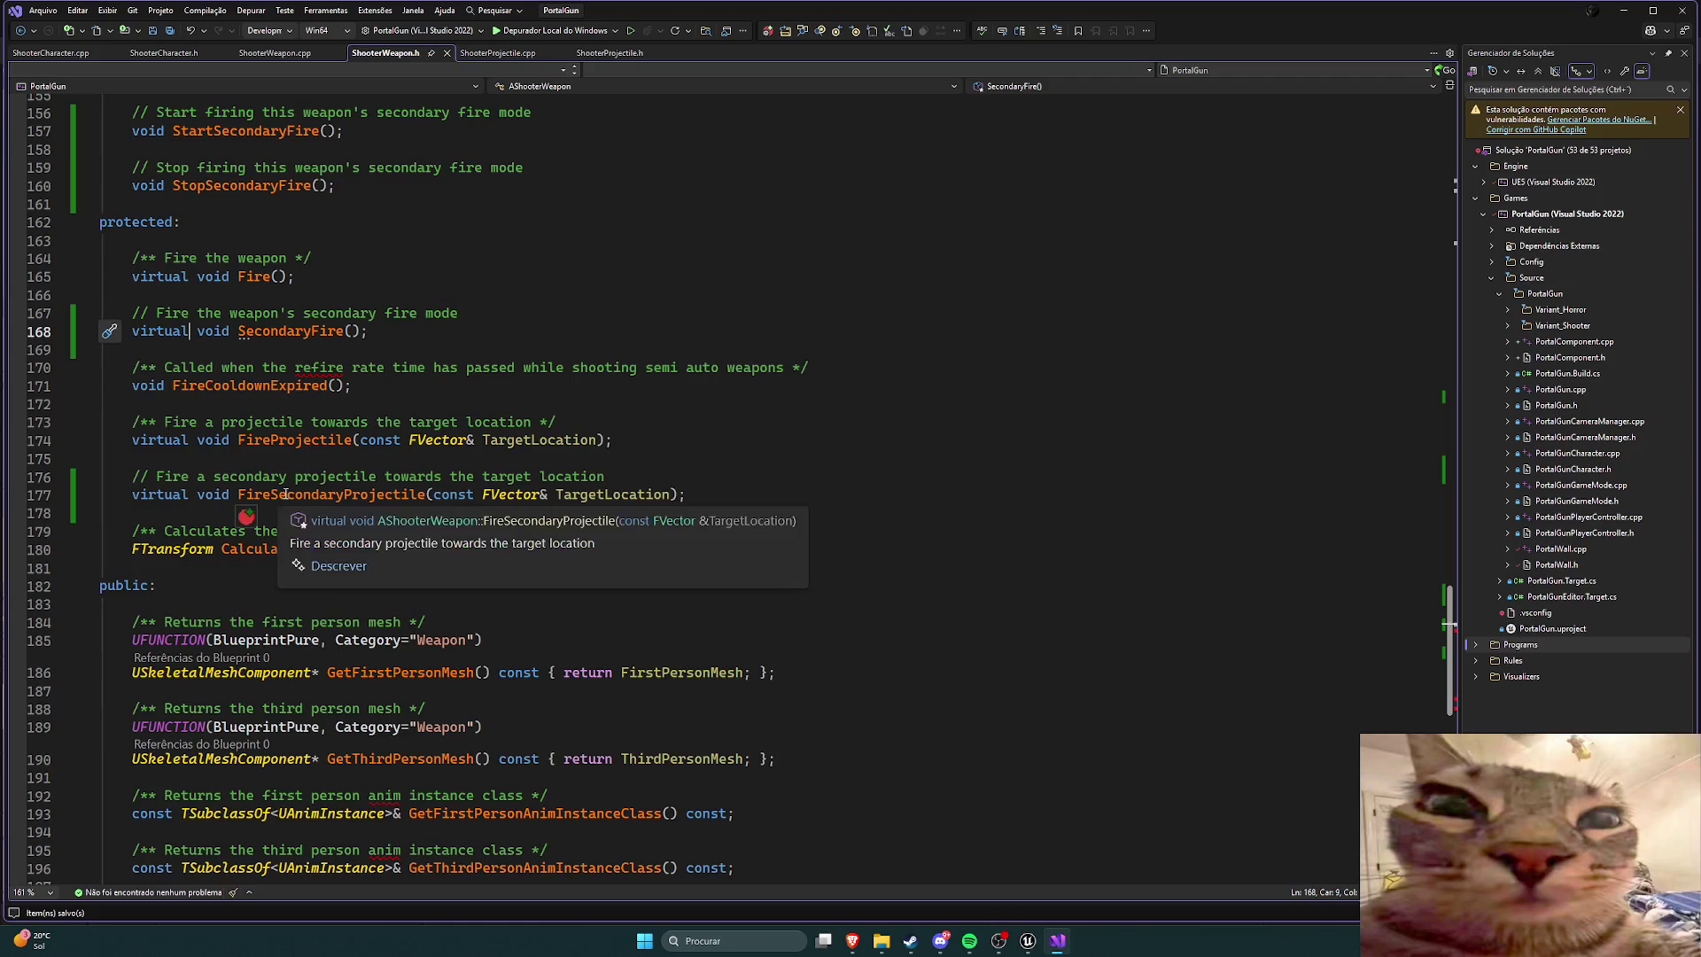
key("BackSpace")
key("BackSpace")
key("BackSpace")
key("Delete")
left_click(304, 331)
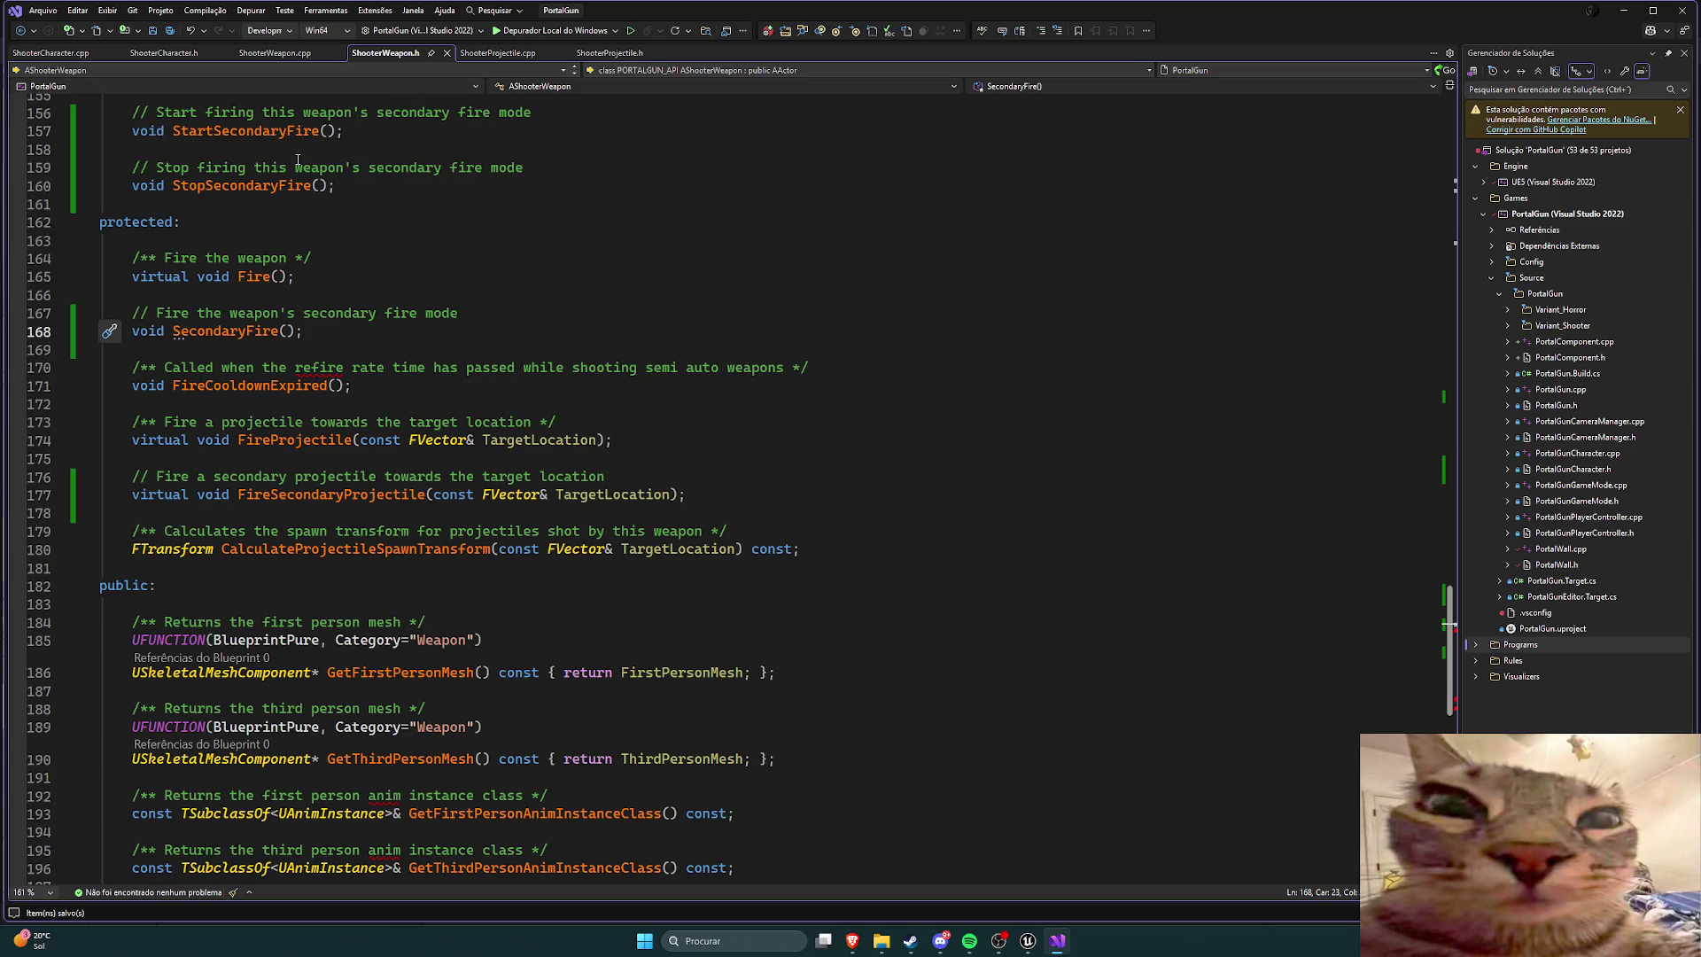
Step: Compare ShooterWeapon.cpp with the header, then retype 'virtual' before void SecondaryFire() on line 168
left_click(275, 52)
scroll(493, 304, "up", 1)
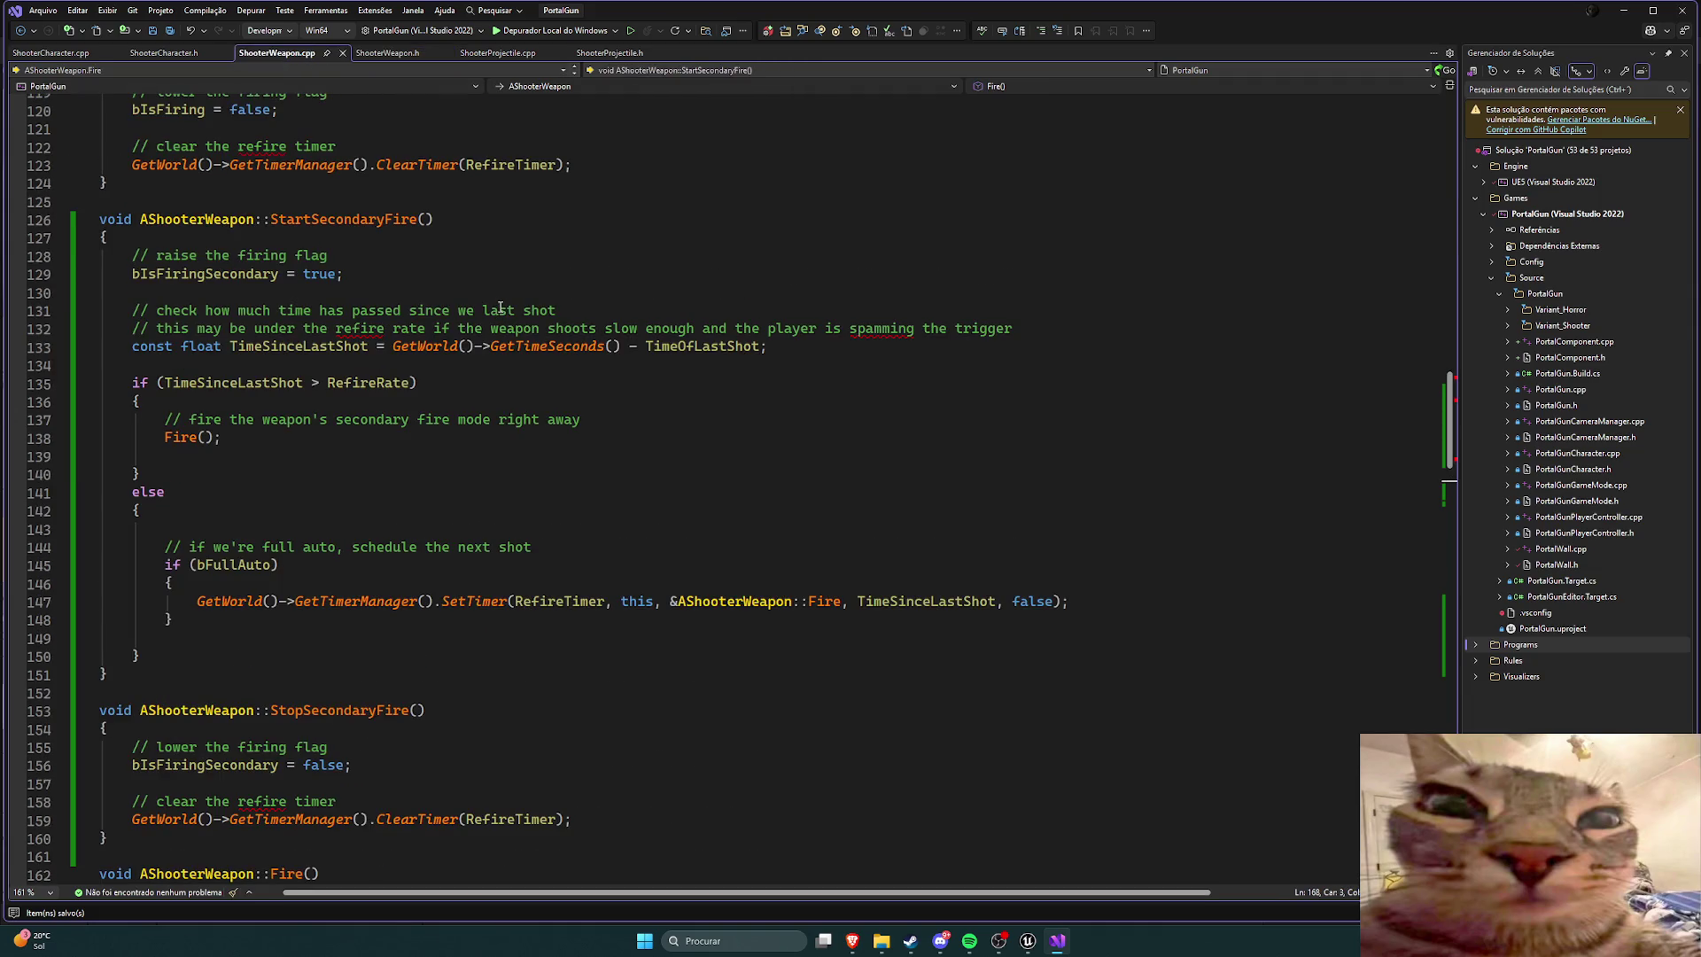
left_click(388, 53)
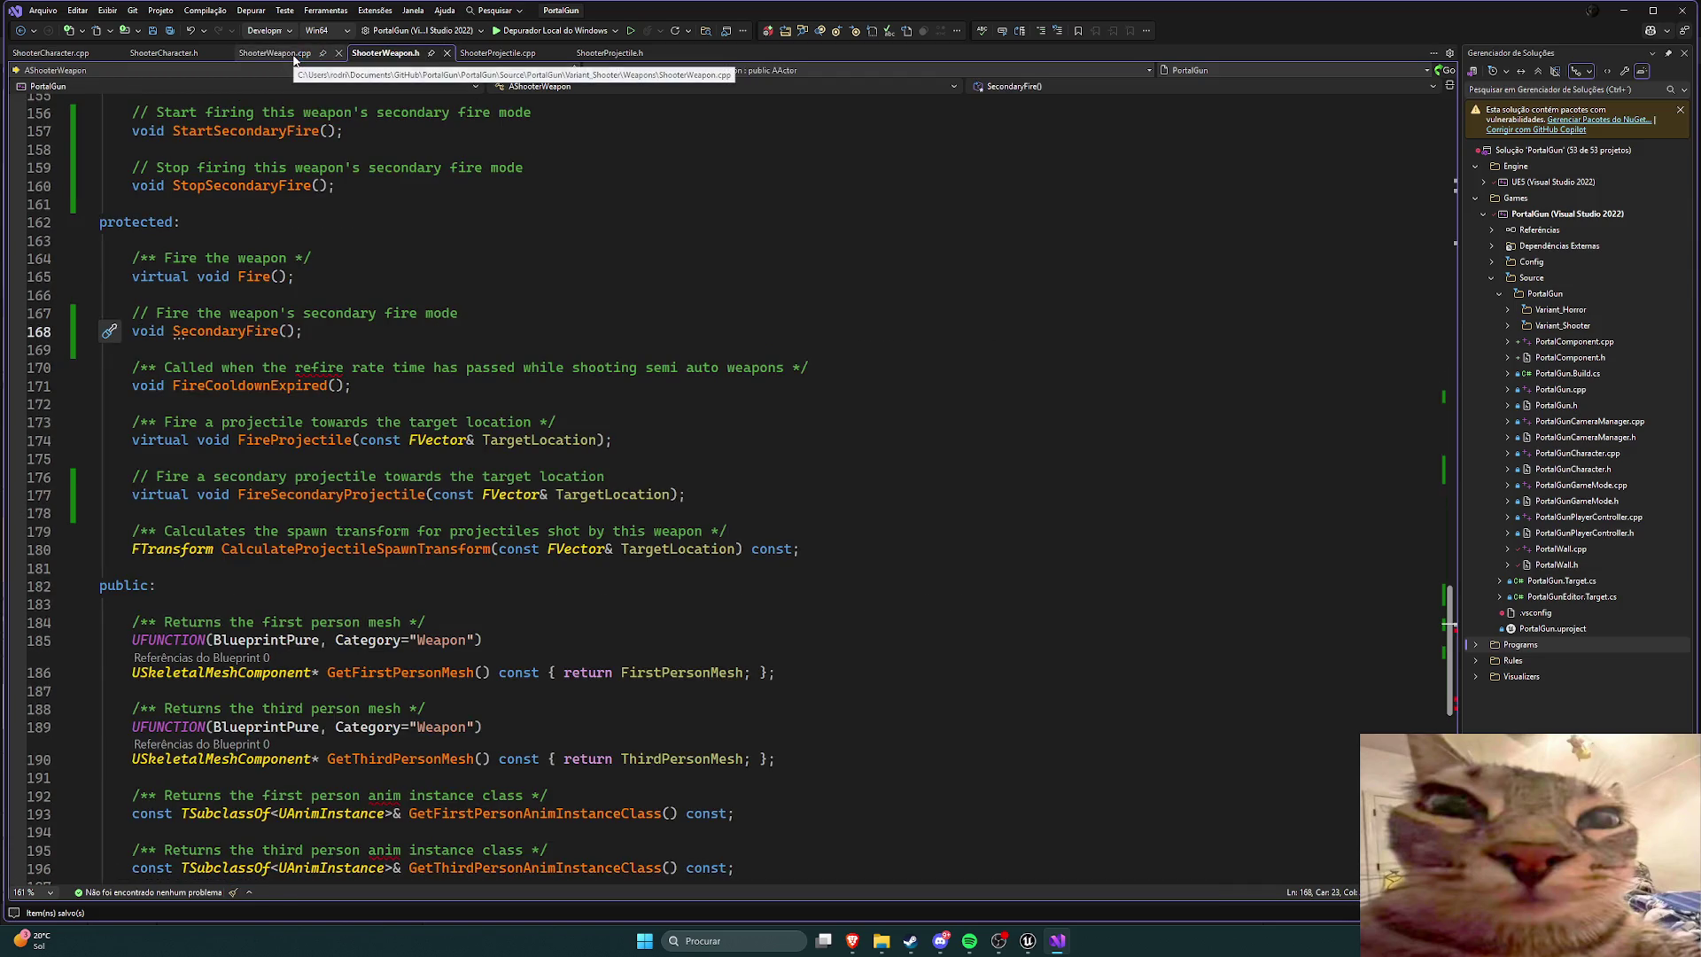
left_click(294, 55)
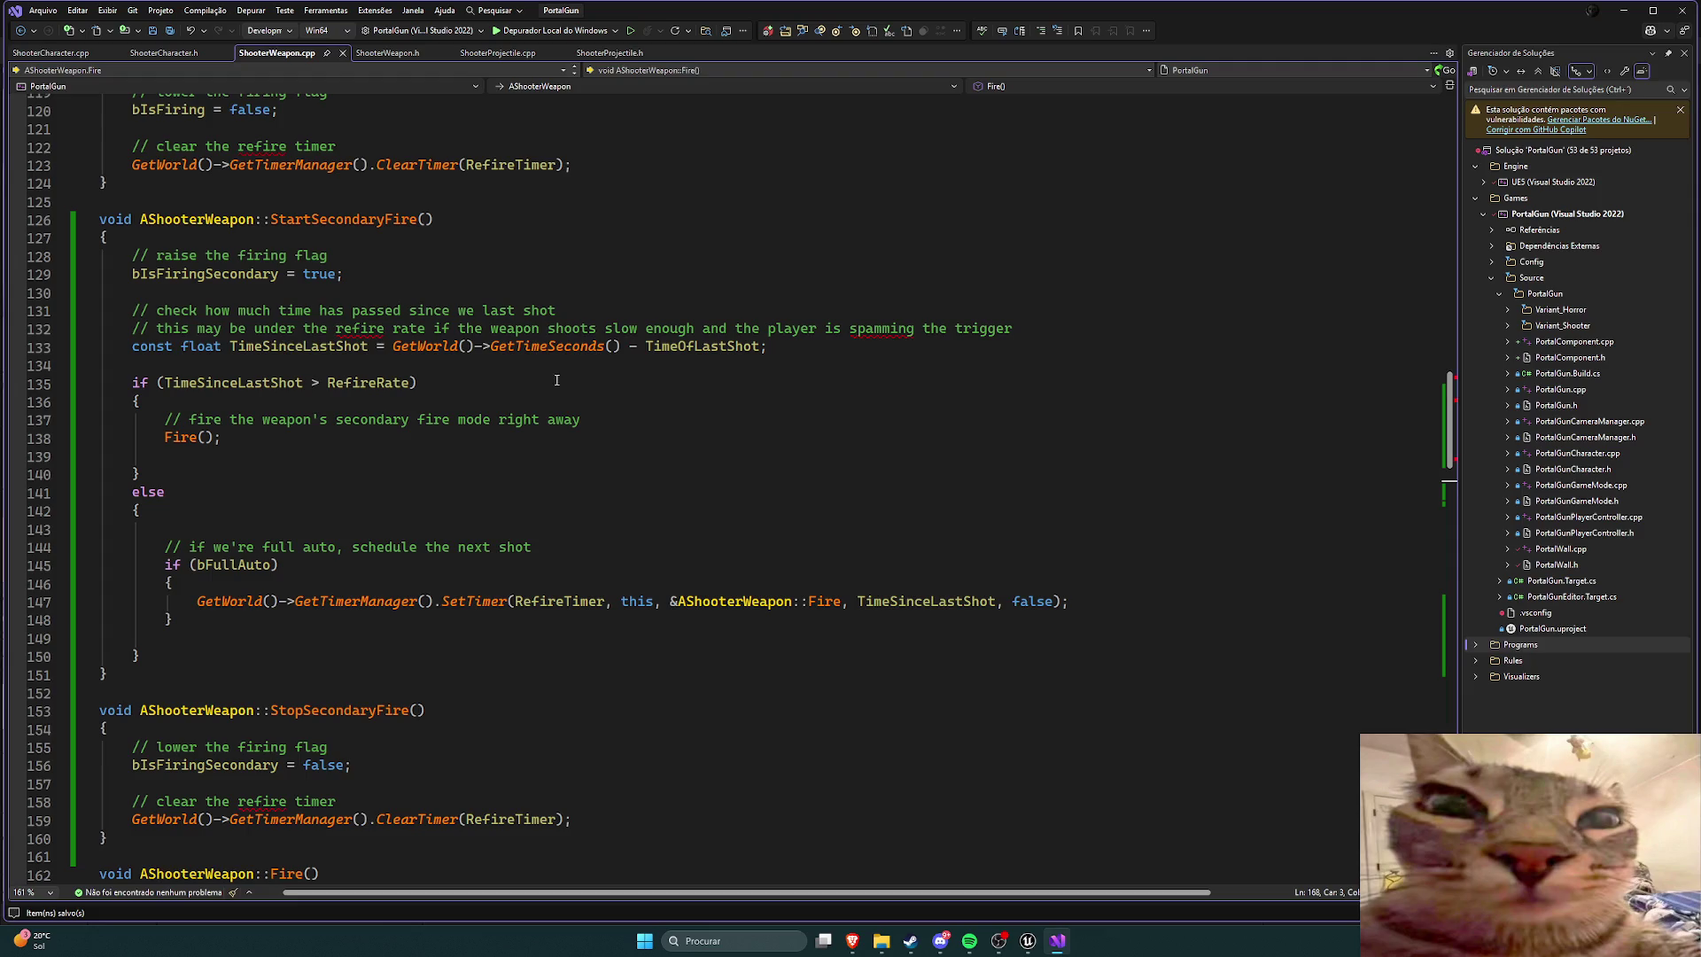
scroll(554, 377, "down", 18)
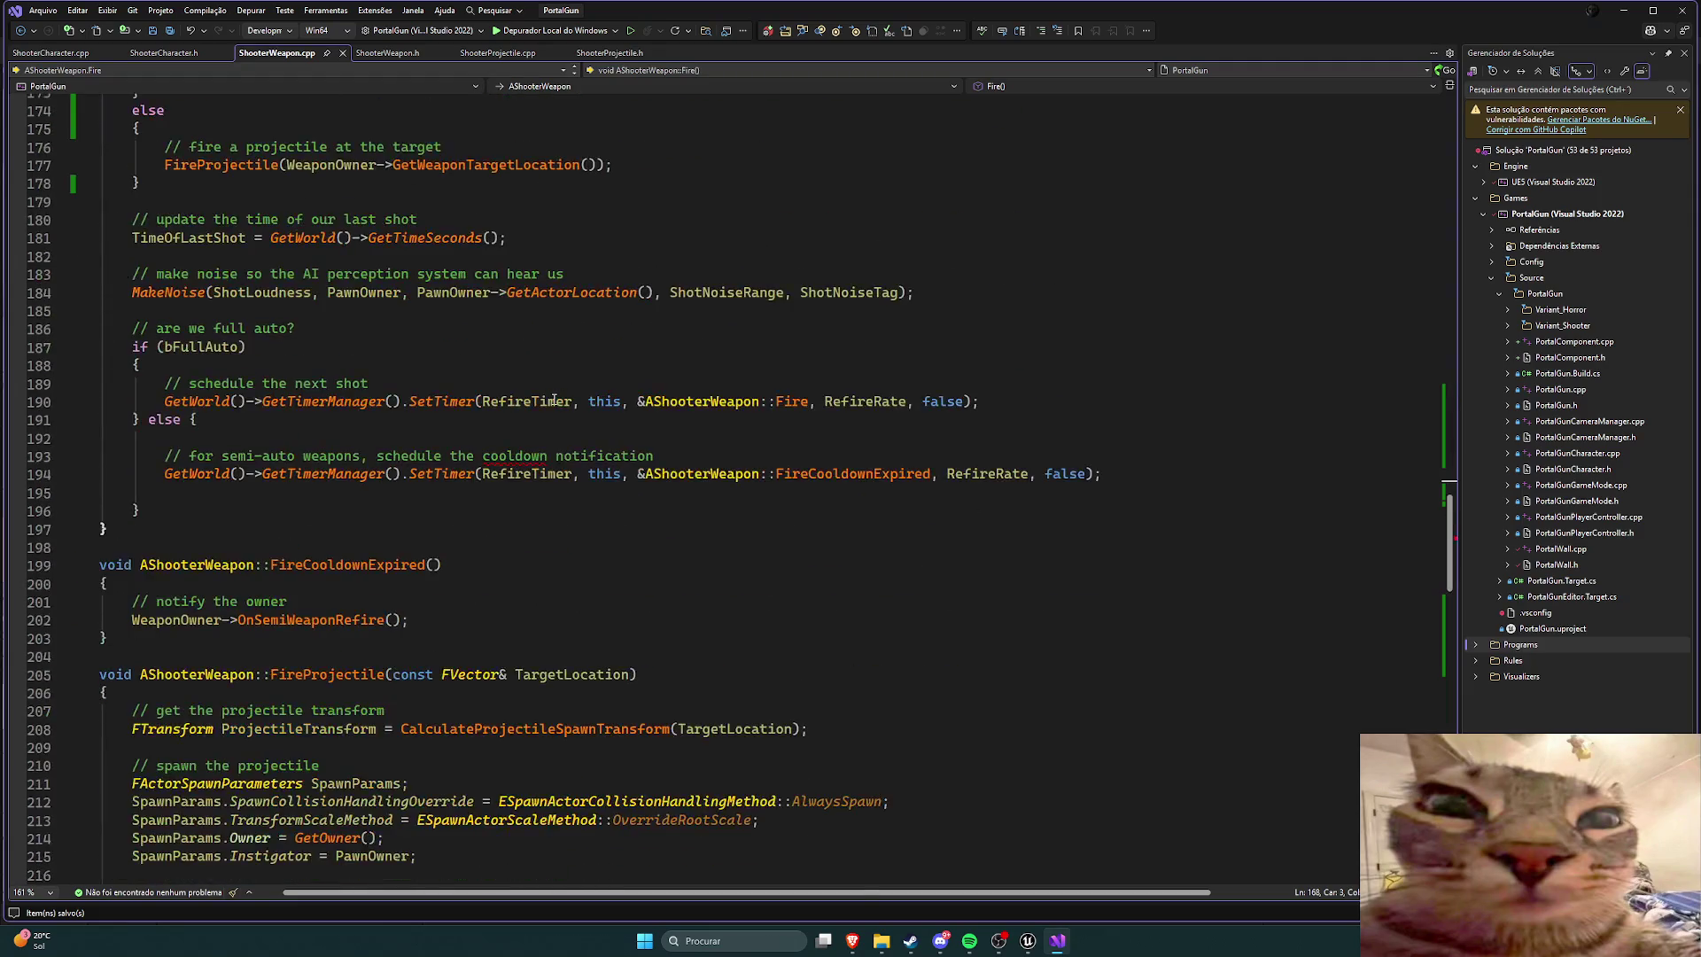
scroll(554, 401, "up", 10)
left_click(387, 53)
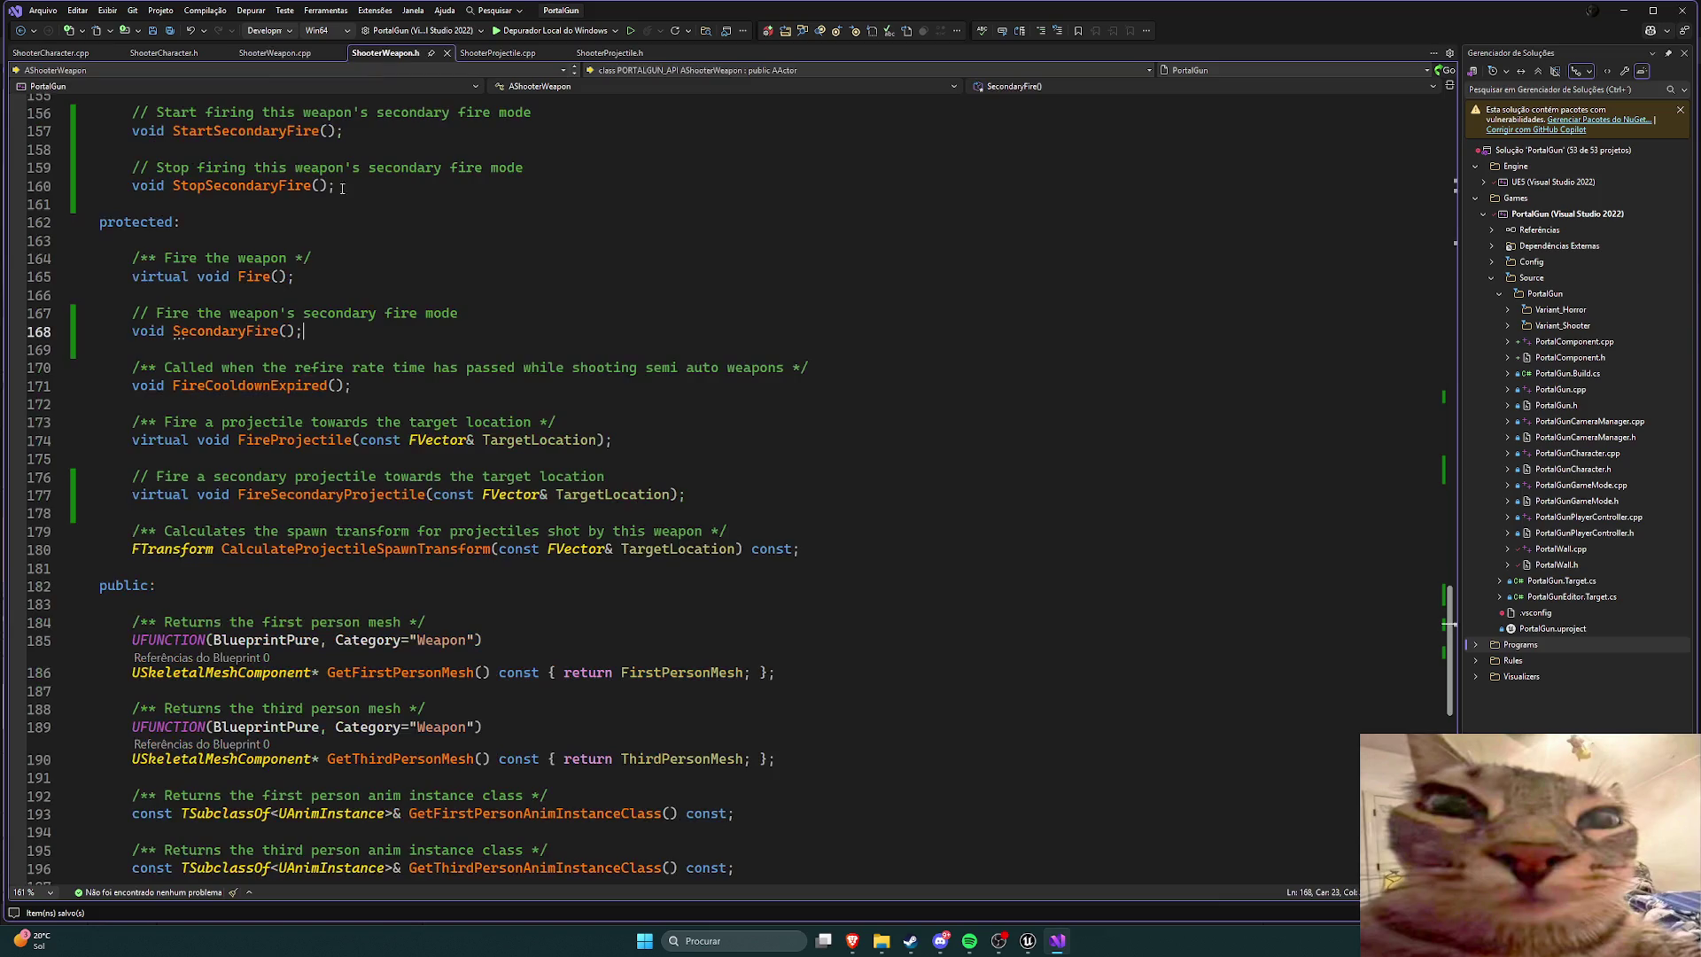
left_click(140, 332)
type("virtual")
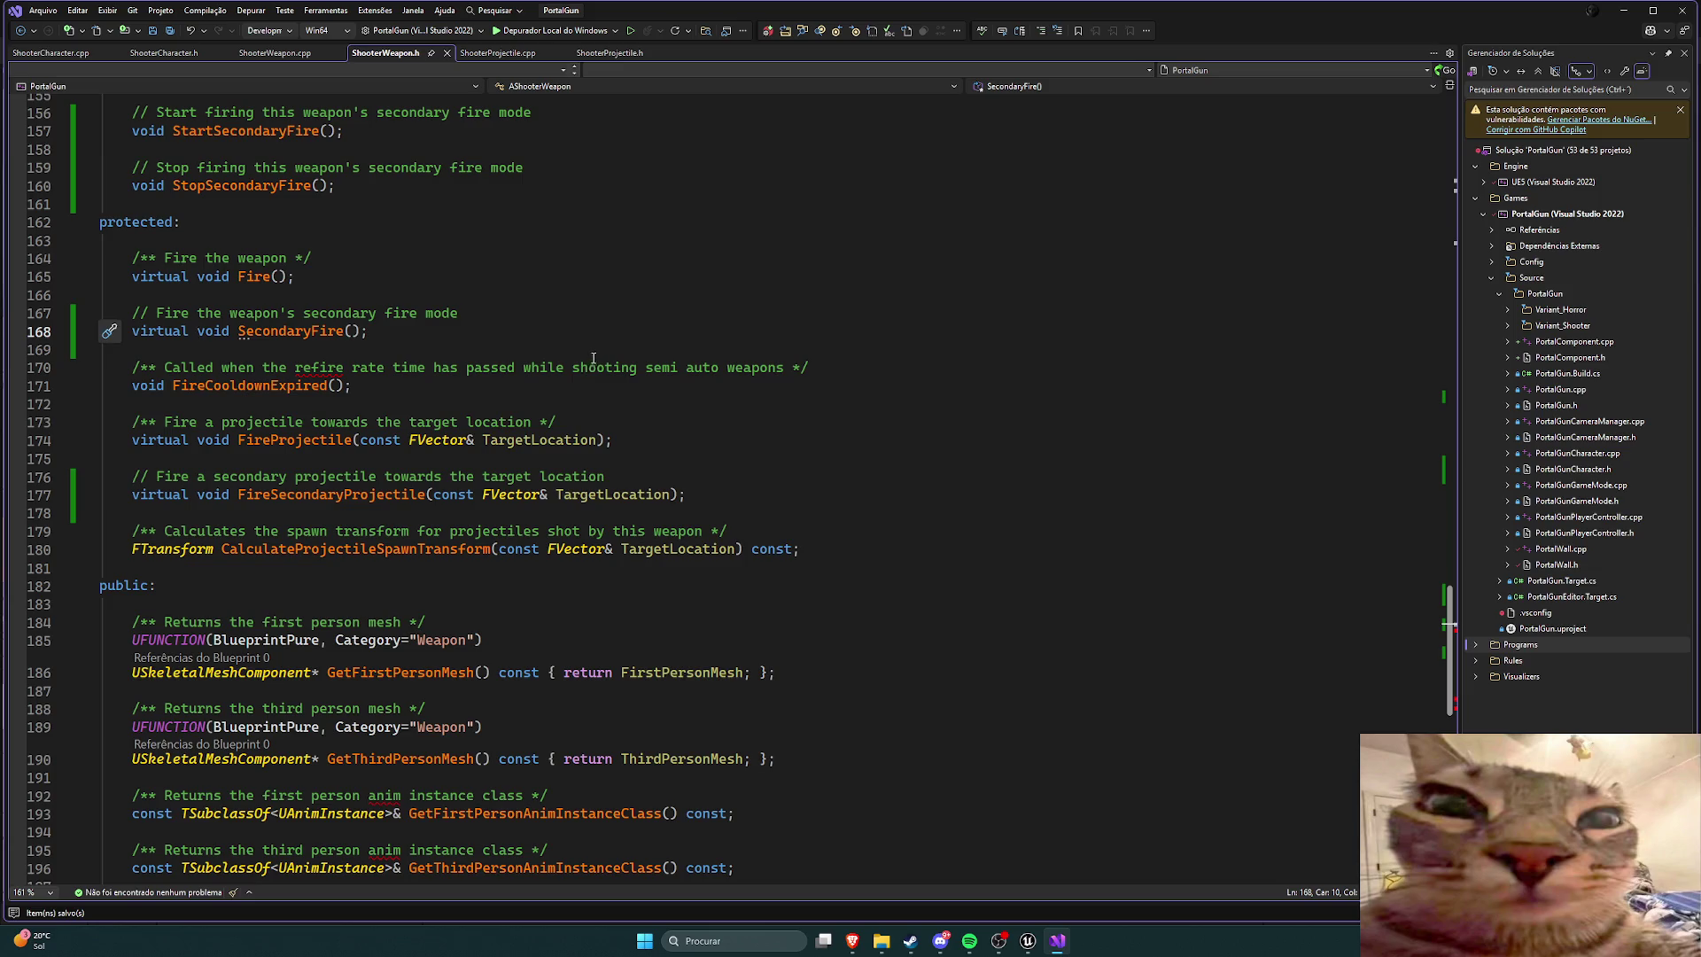
Step: Create an empty AShooterWeapon::SecondaryFire() definition in ShooterWeapon.cpp via Quick Actions
left_click(275, 52)
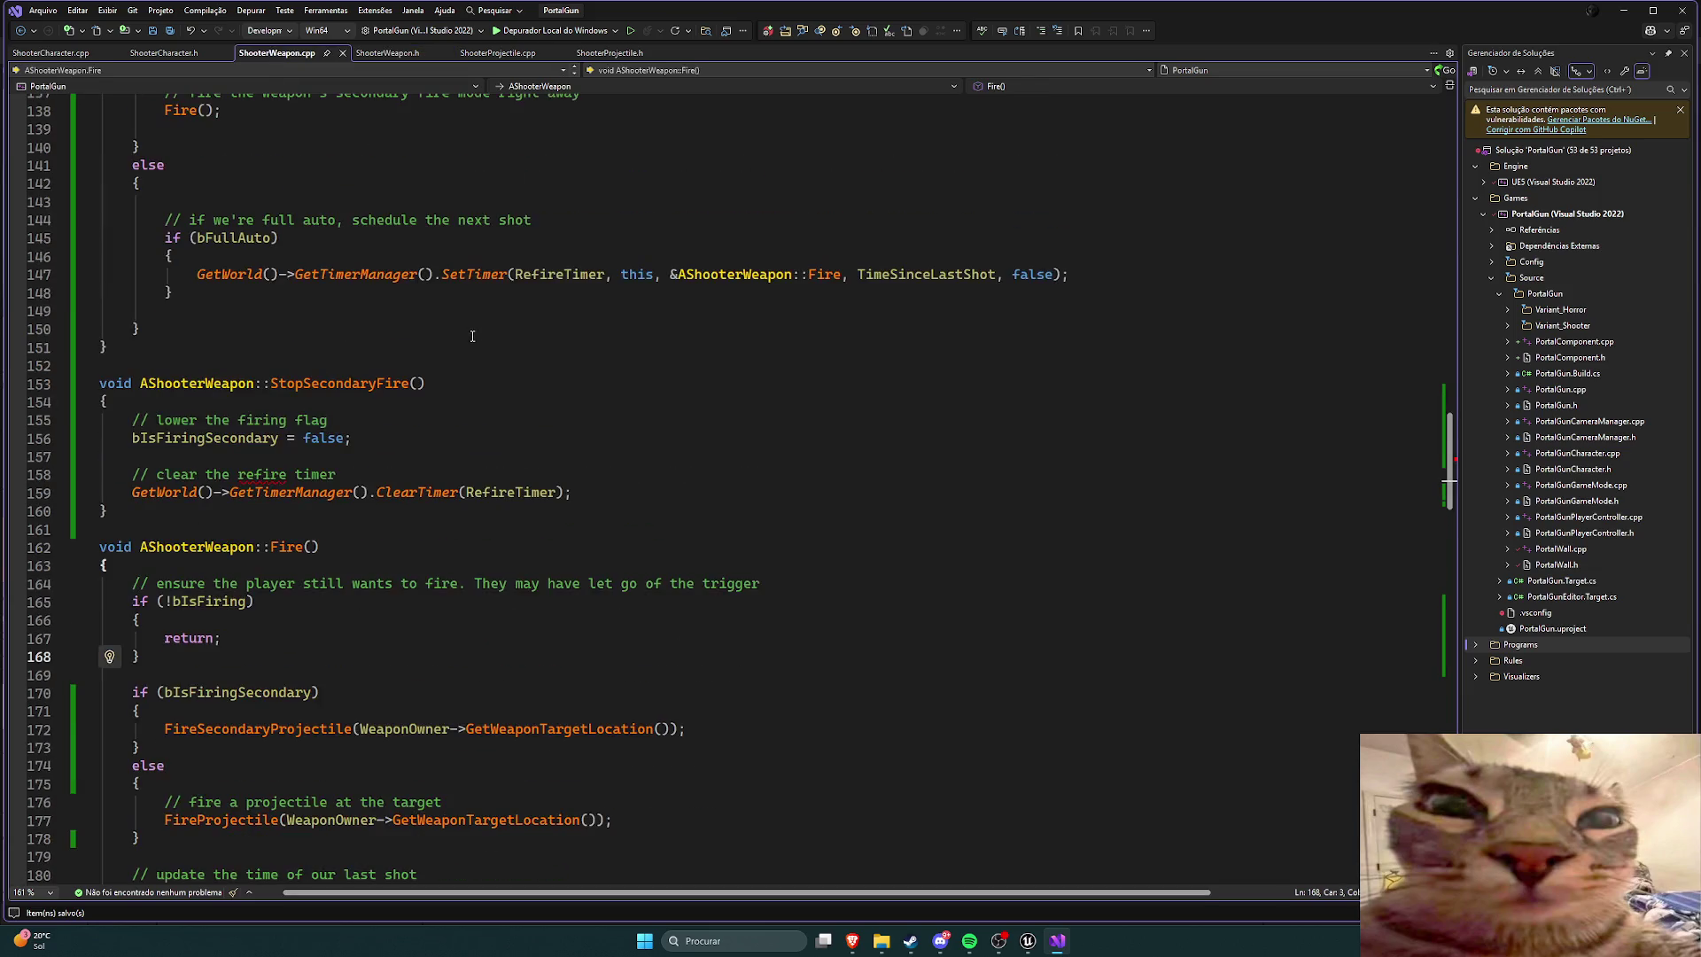
scroll(472, 337, "down", 5)
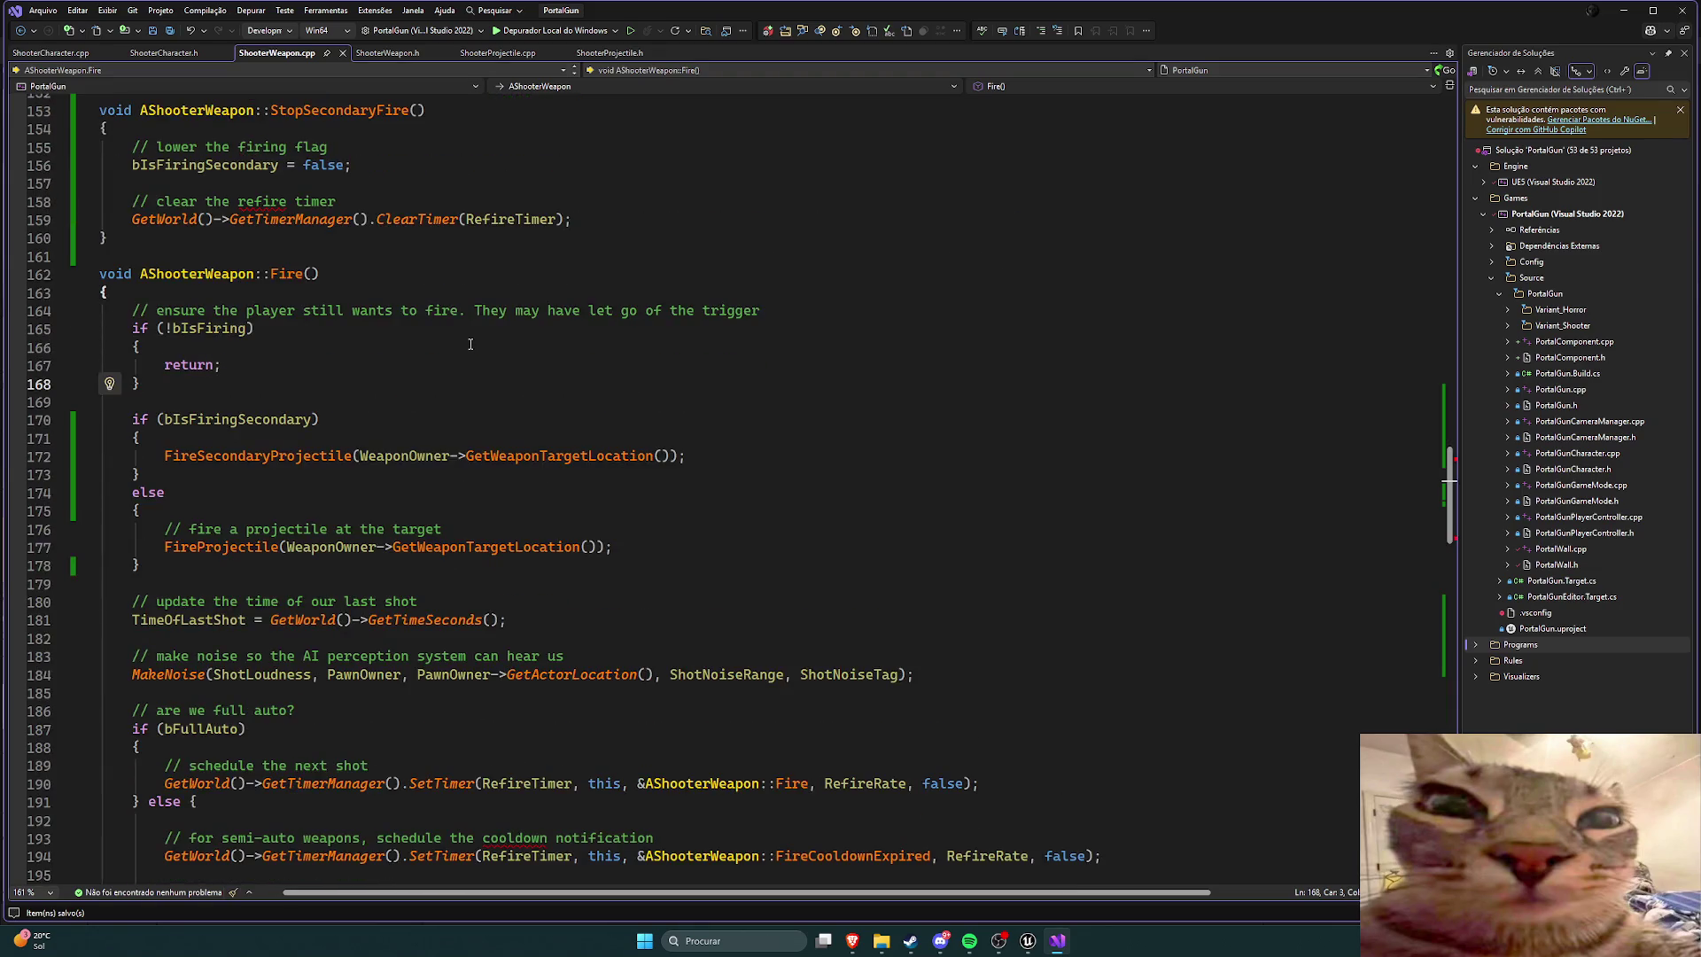
scroll(472, 348, "down", 3)
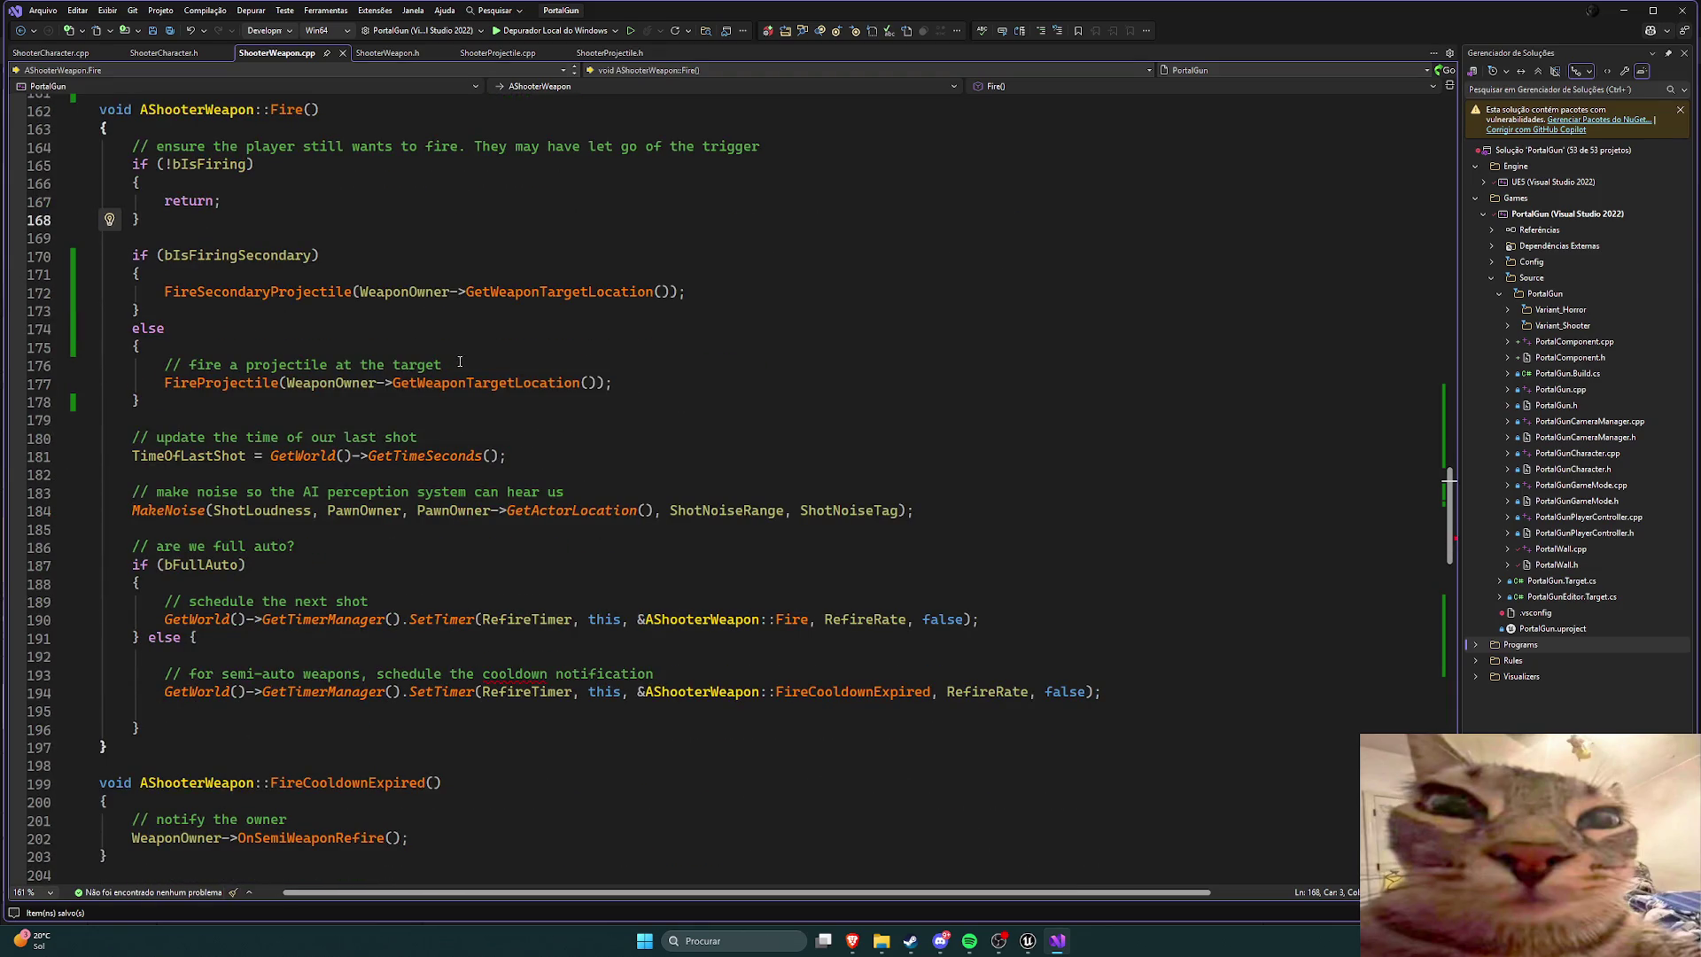
scroll(454, 368, "up", 1)
left_click(390, 52)
left_click(291, 335)
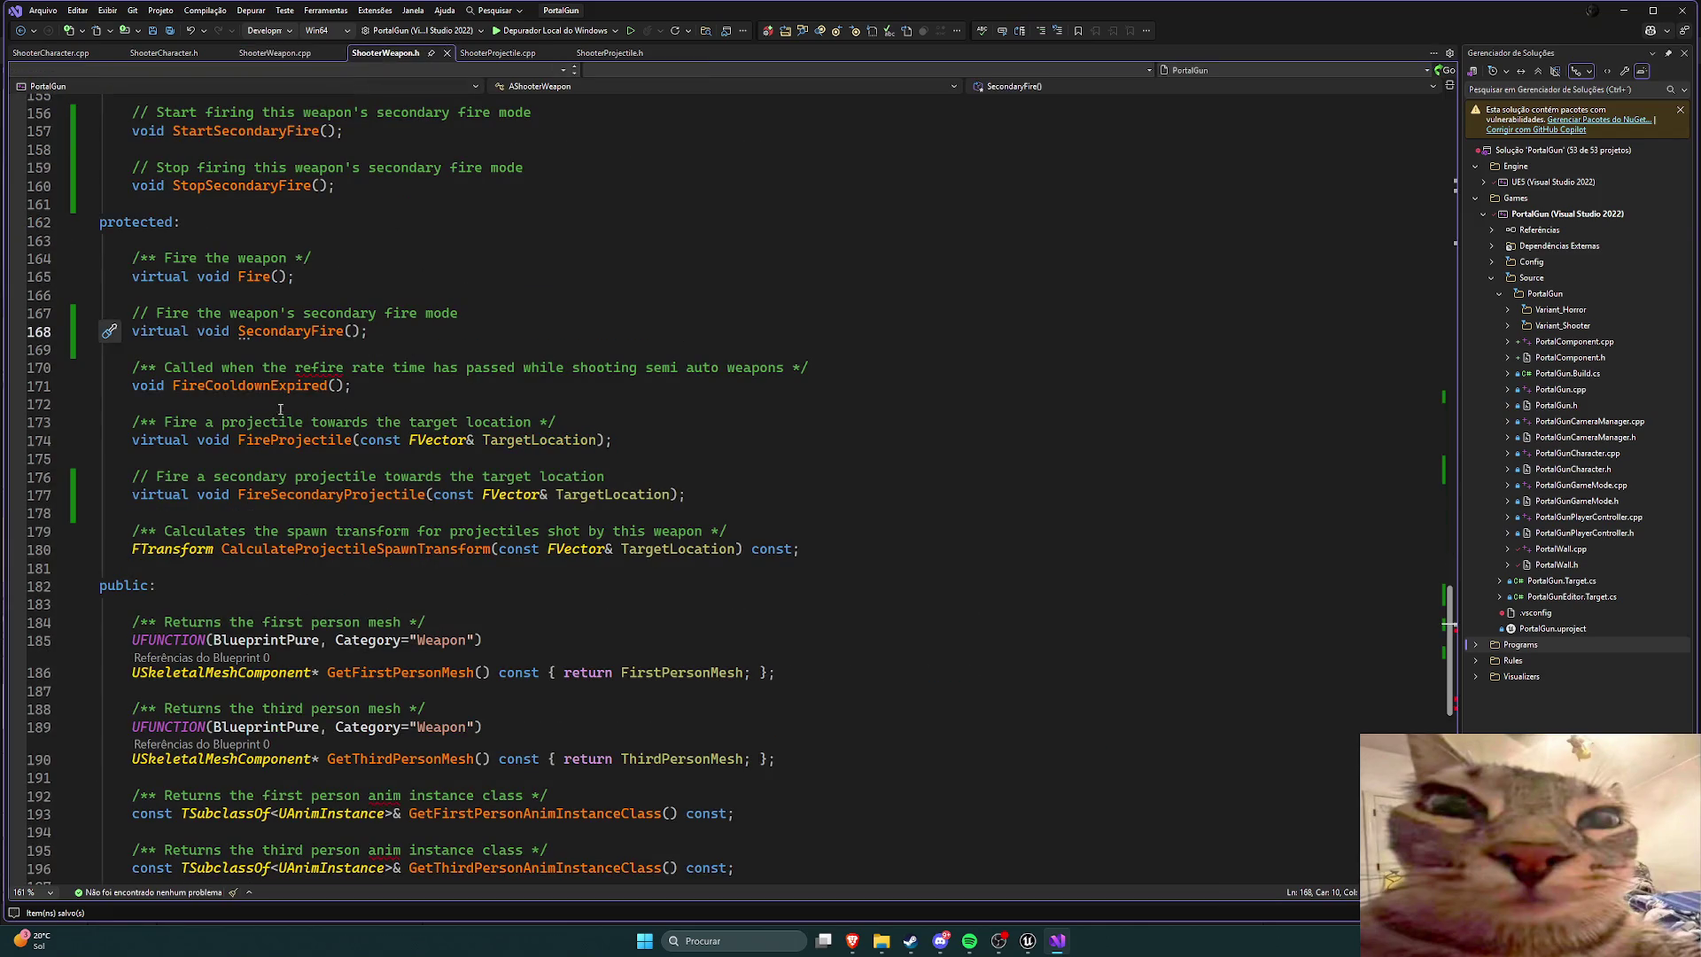
right_click(266, 333)
left_click(257, 359)
left_click(394, 439)
Step: Select the Fire(); call on line 138 of ShooterWeapon.cpp
scroll(452, 416, "up", 9)
scroll(452, 415, "up", 11)
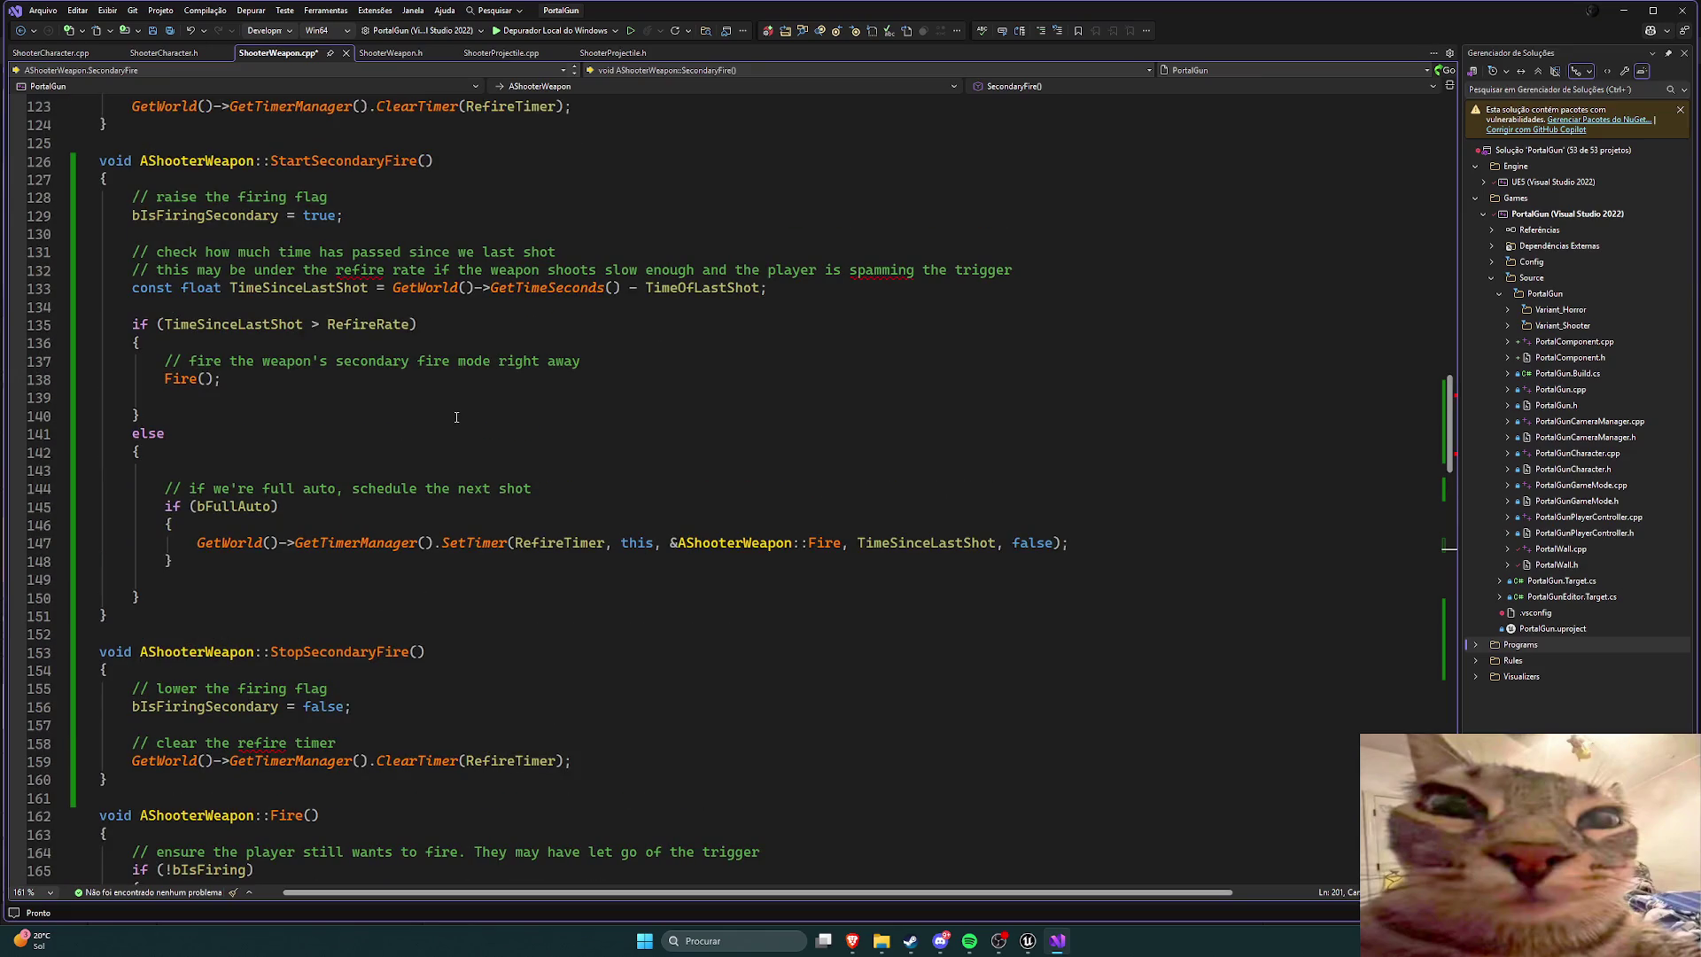
left_click_drag(221, 379, 165, 383)
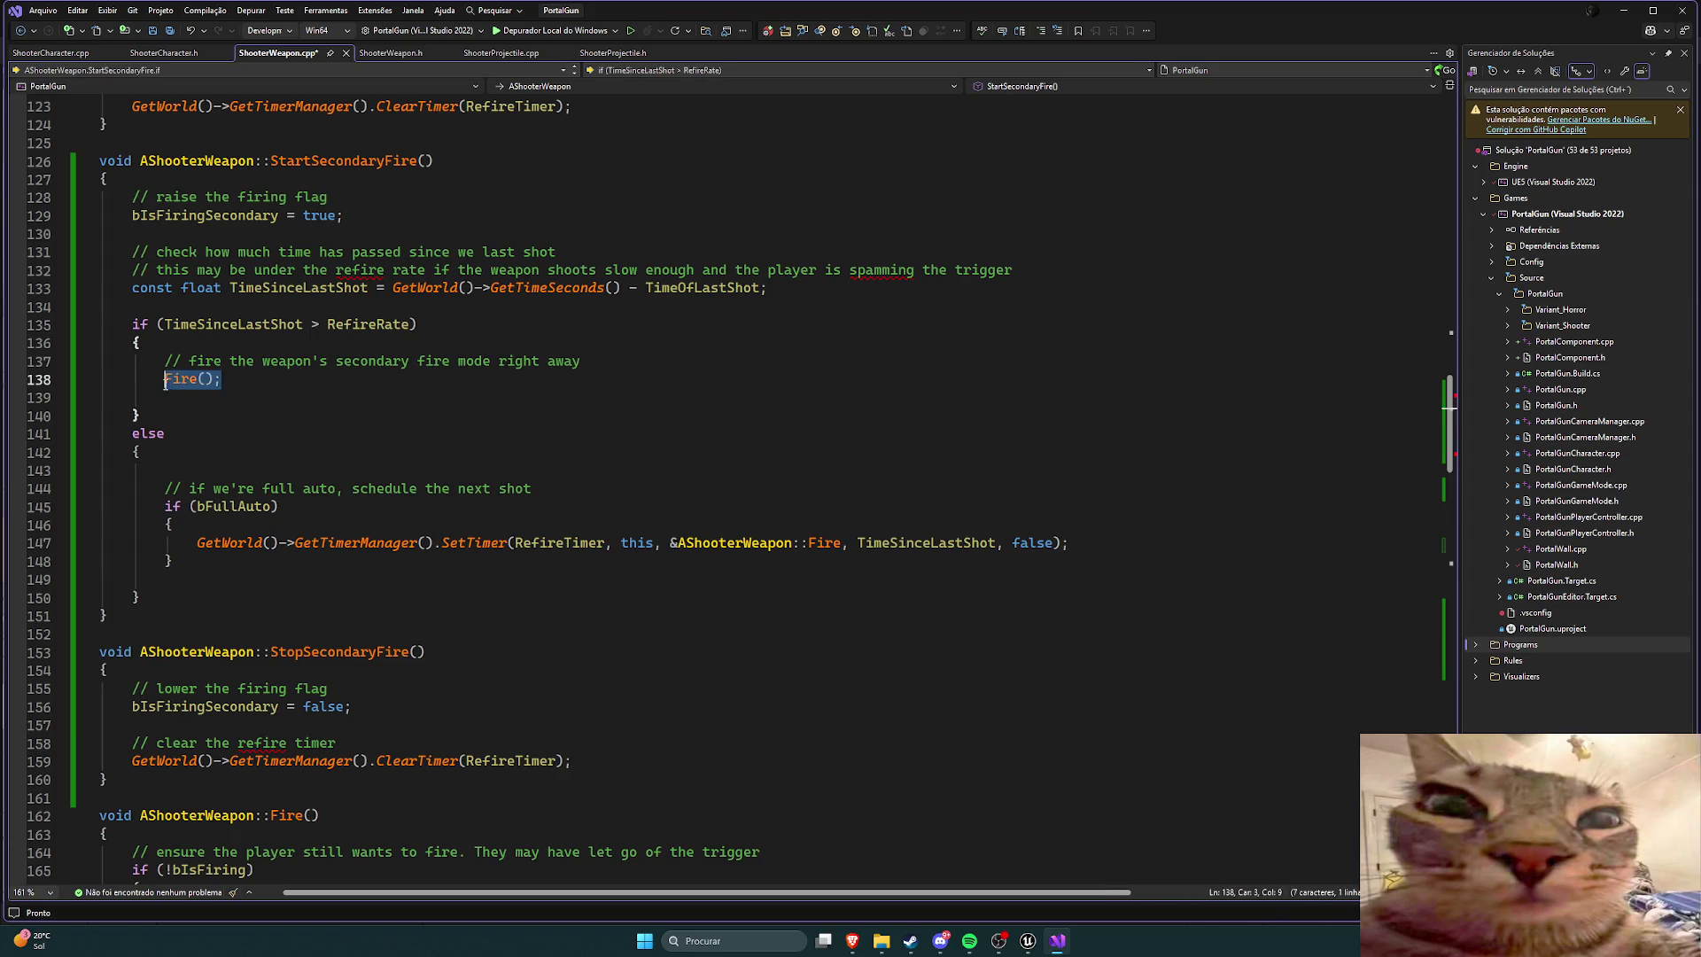
Step: Change line 138's call to SecondaryFire(); and save
type("Seconda")
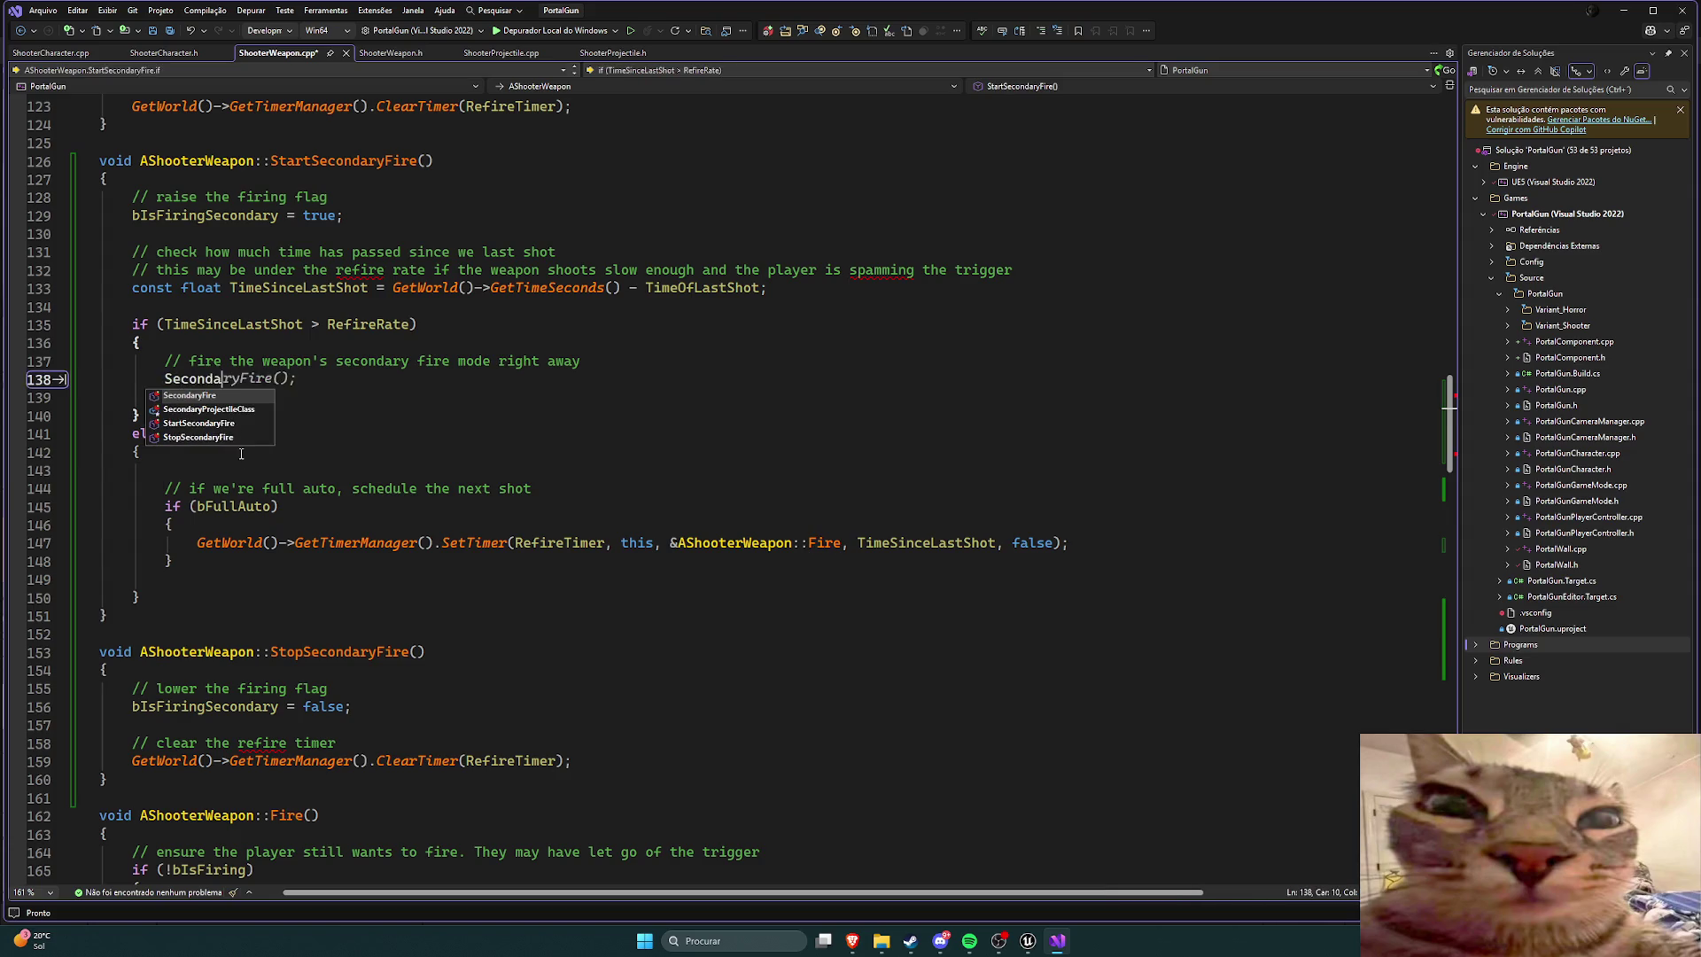
key("Tab")
type(";")
key("ctrl+s")
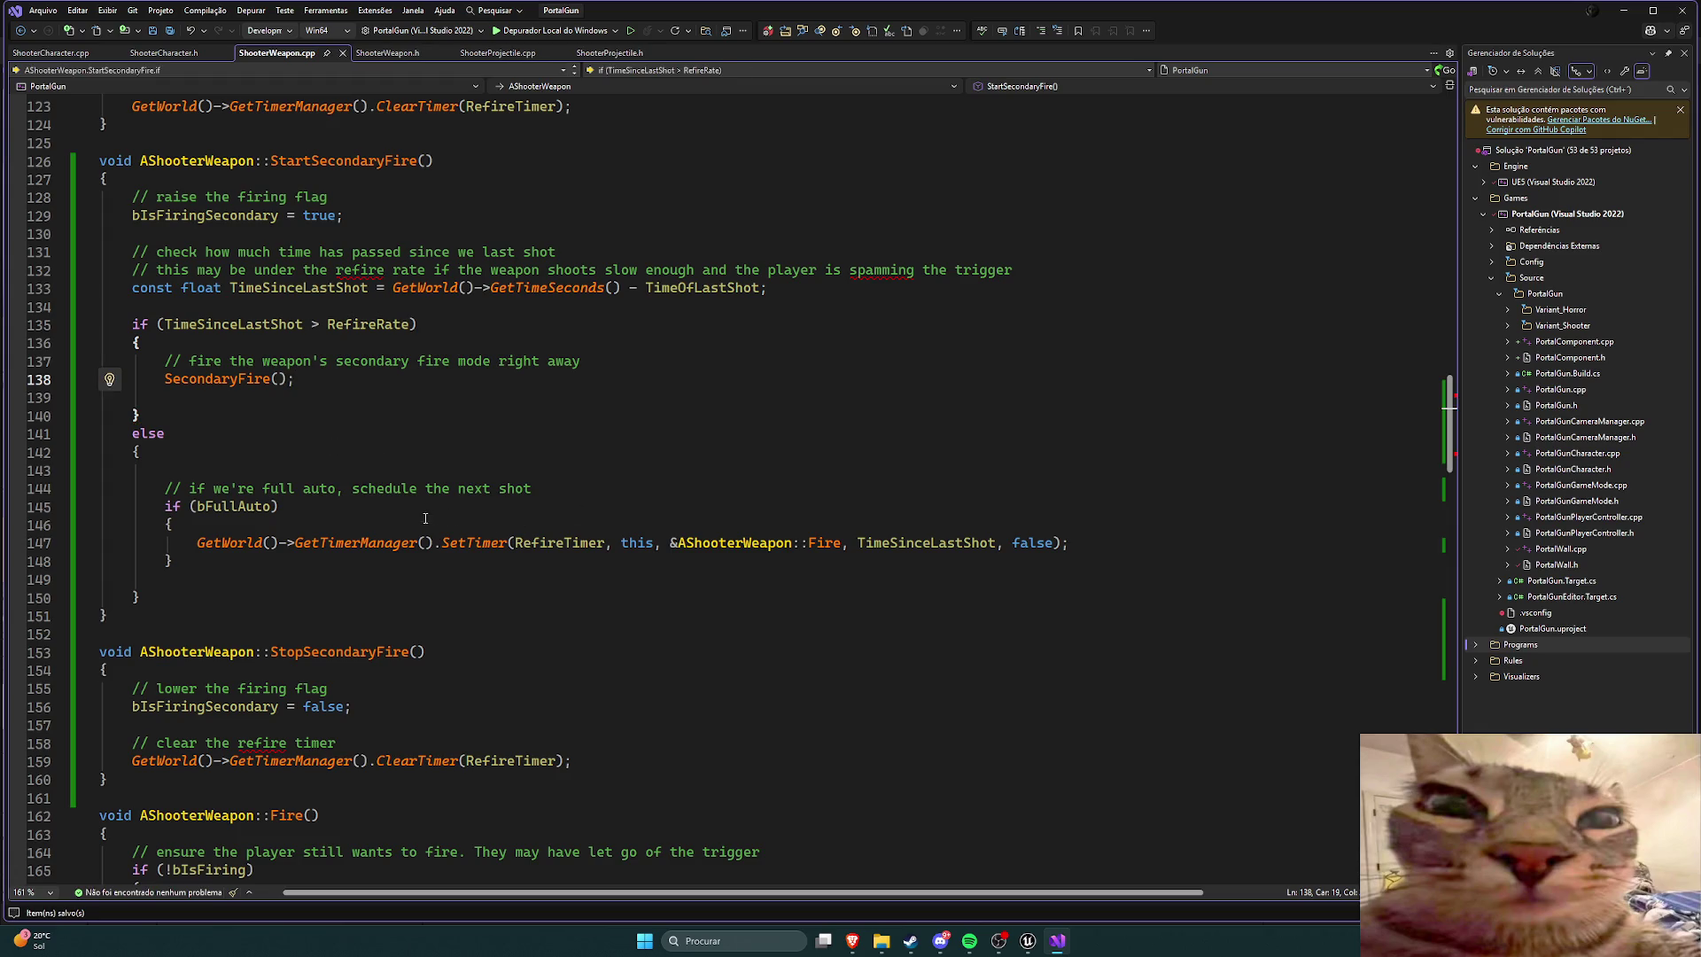
Step: Copy Fire()'s whole body into SecondaryFire's empty definition
scroll(426, 518, "down", 10)
scroll(404, 502, "down", 8)
left_click(428, 541)
scroll(428, 533, "up", 5)
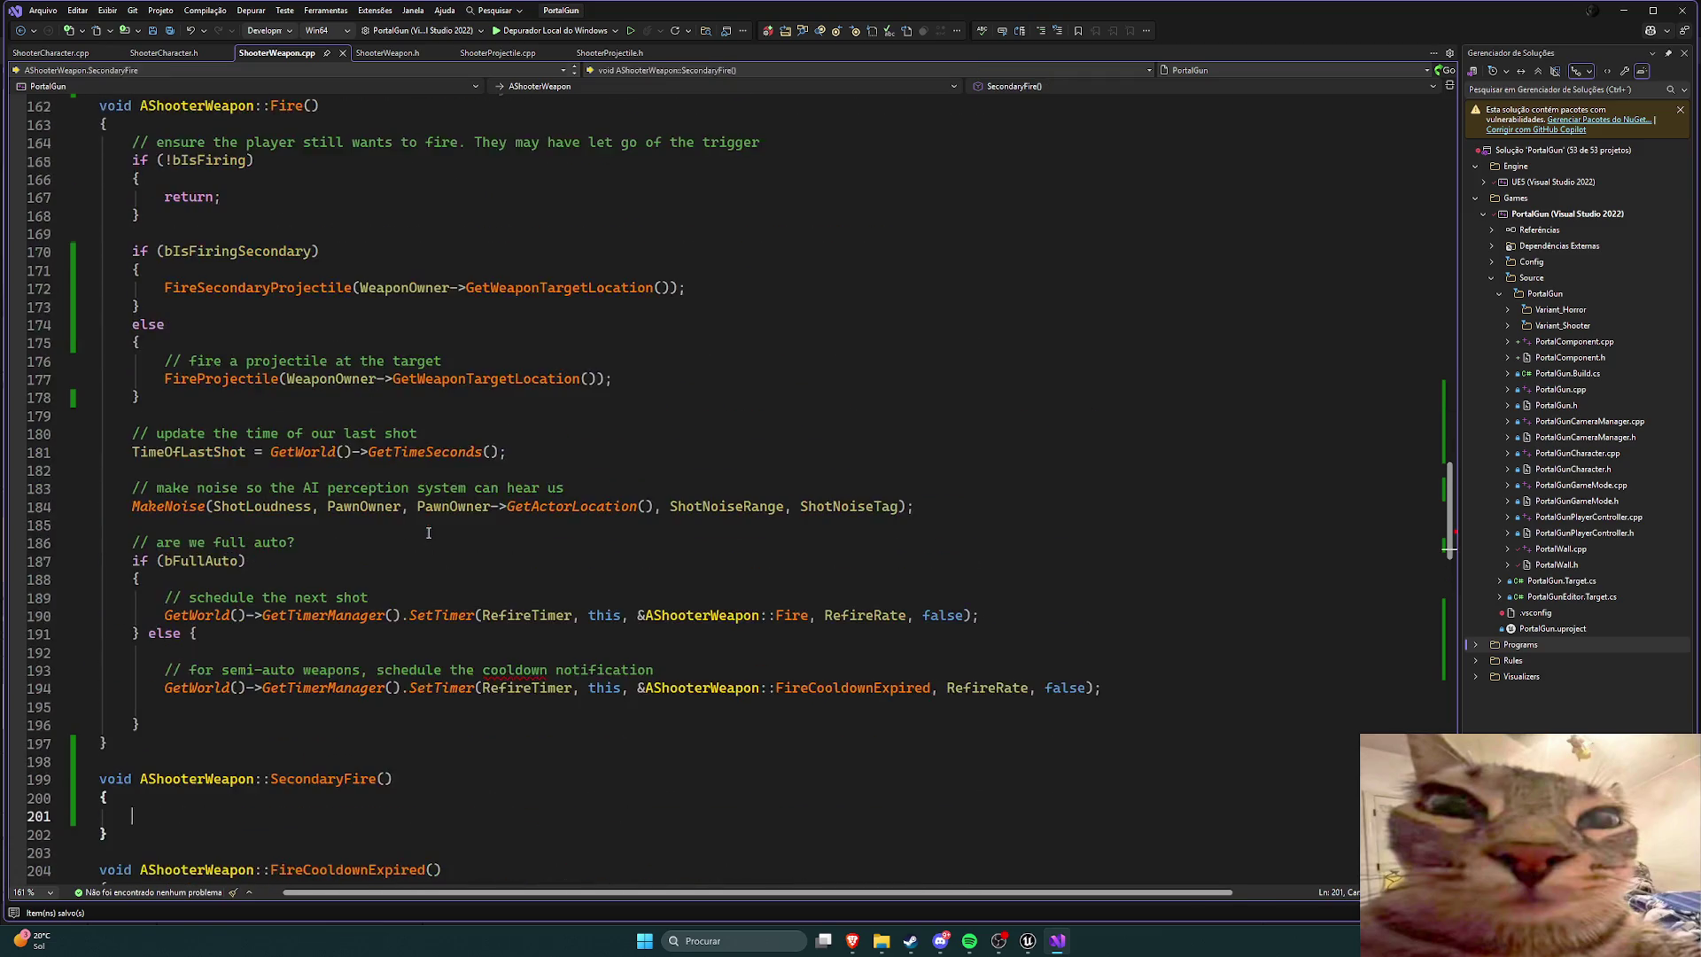
mouse_move(139, 729)
left_mouse_down()
mouse_move(168, 598)
mouse_move(177, 197)
mouse_move(132, 142)
left_mouse_up()
key("ctrl+c")
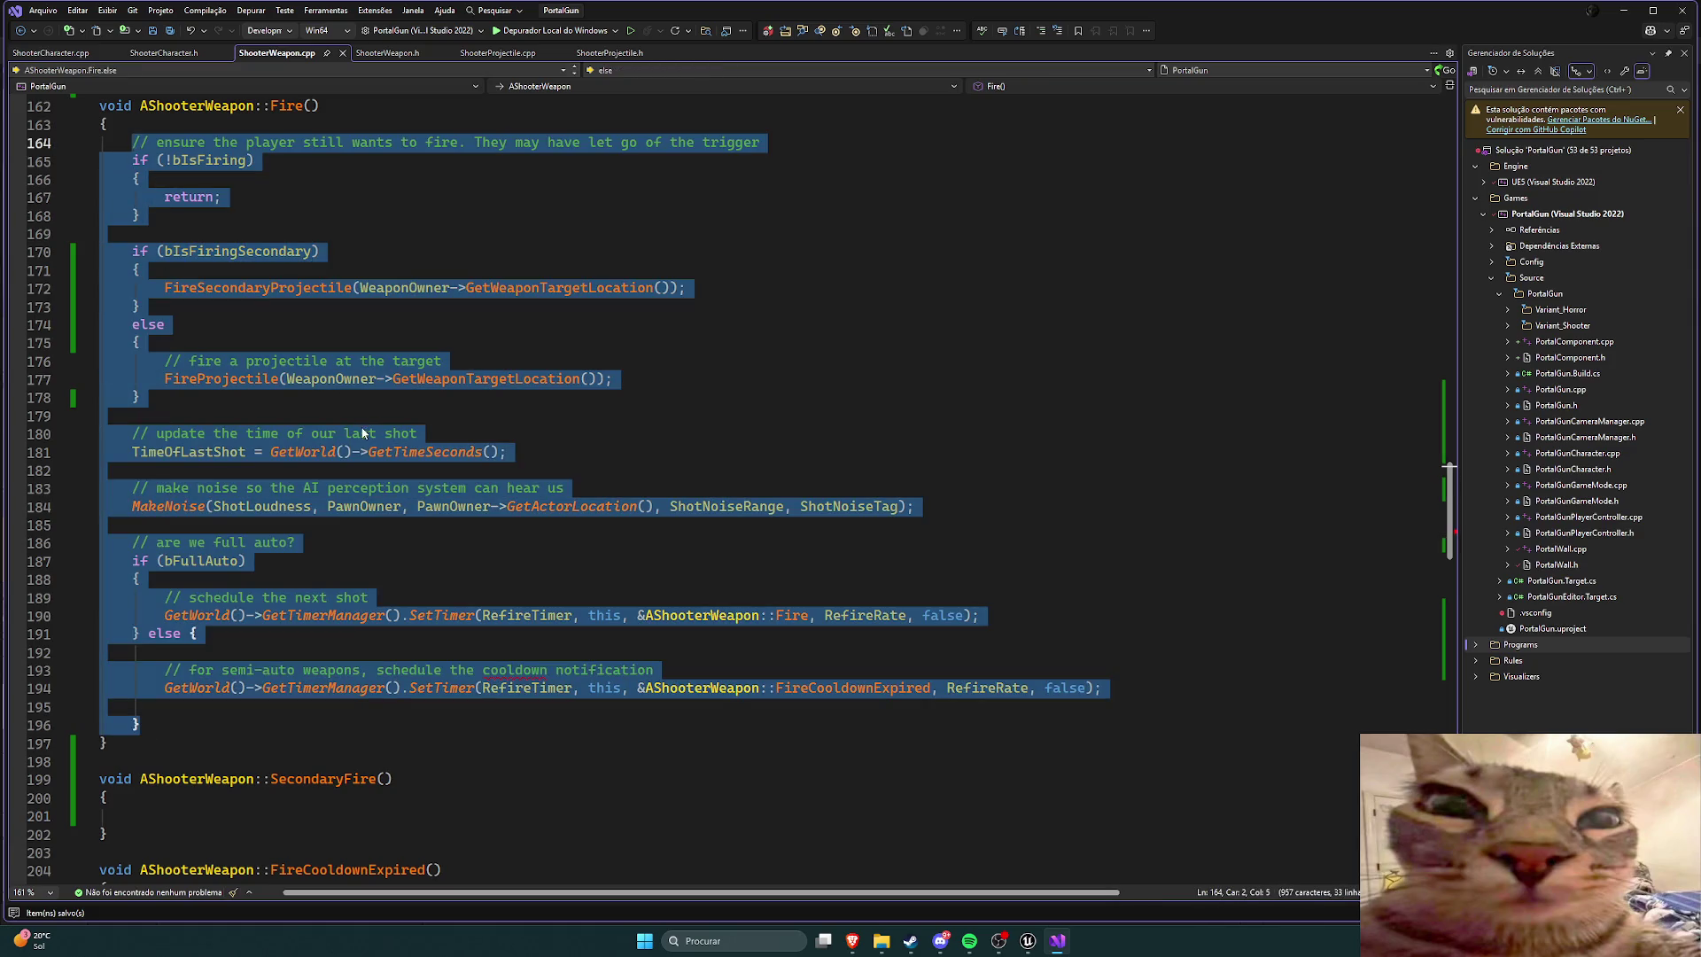
scroll(141, 747, "down", 6)
left_click(168, 490)
key("ctrl+v")
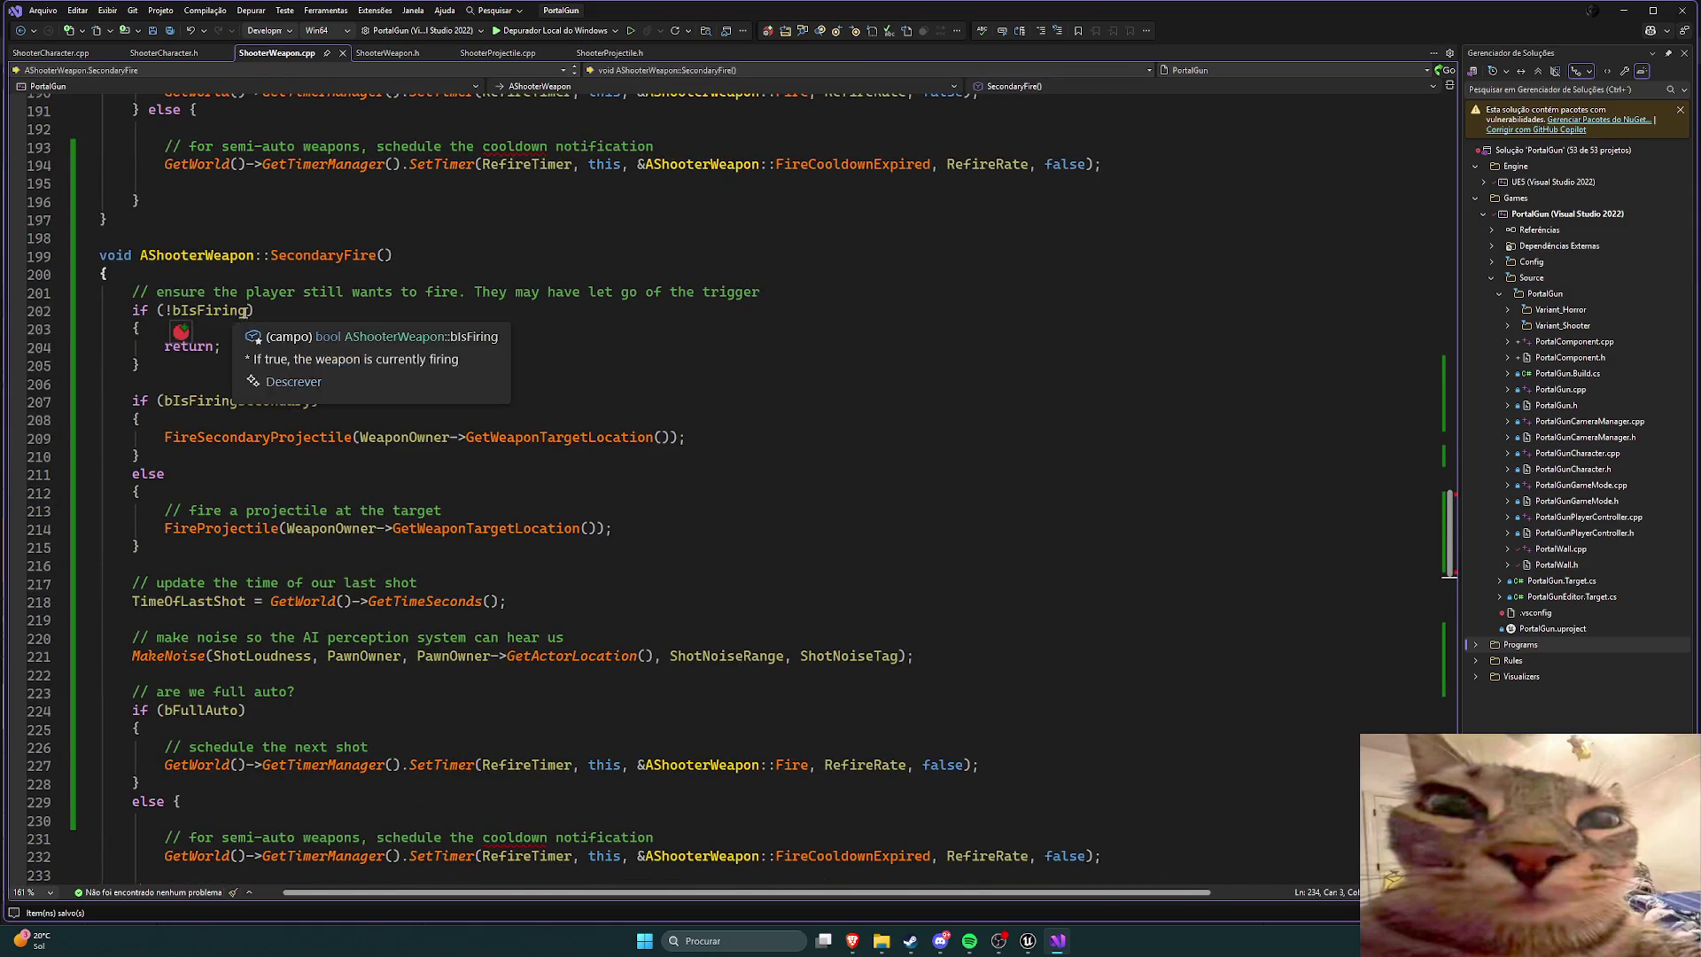
Step: Change the pasted early-return check to !bIsFiringSecondary and save
double_click(225, 313)
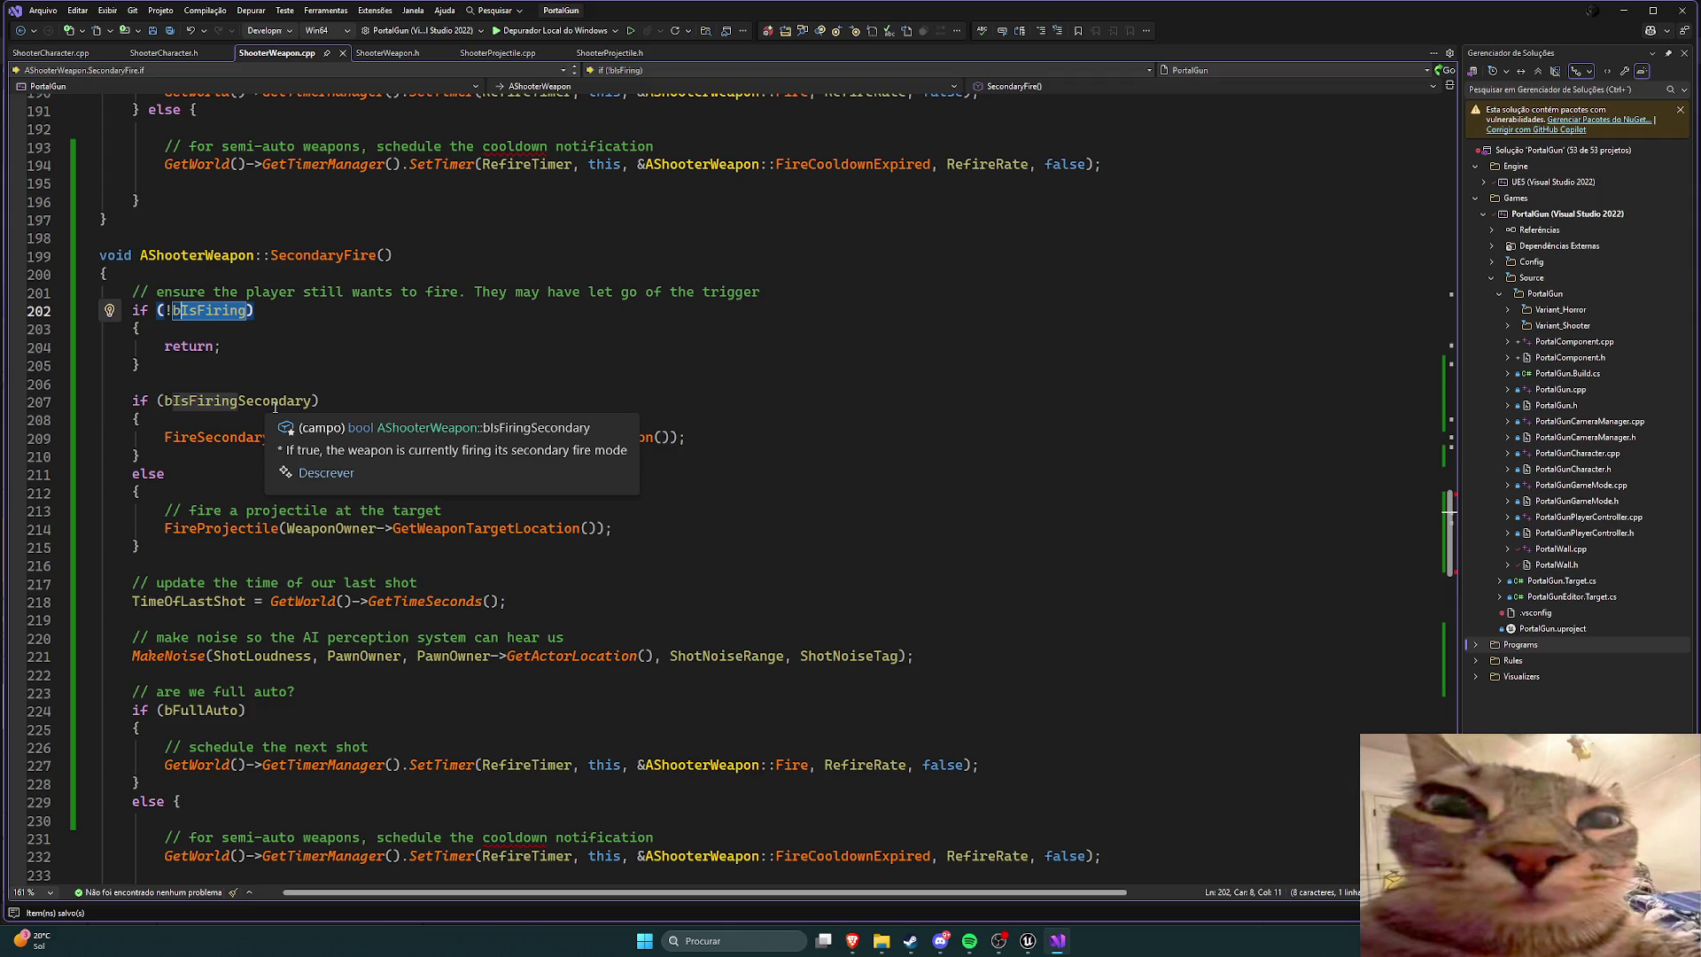
type("bIsFiringSecondary")
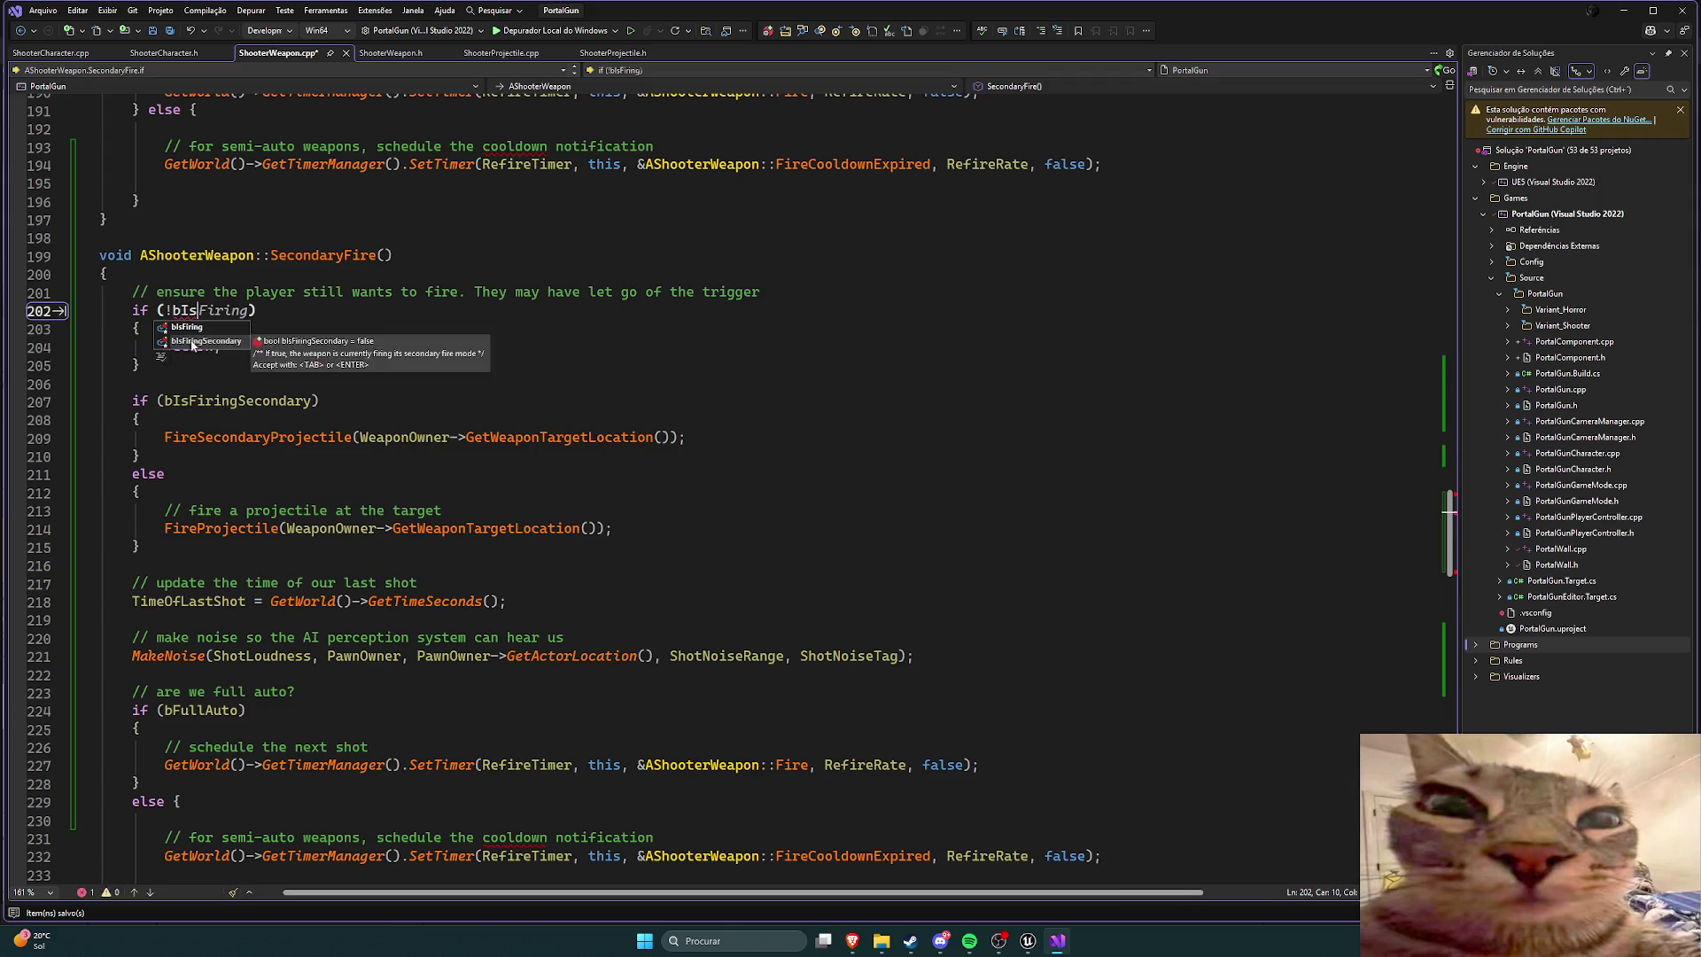
key("ctrl+s")
scroll(464, 379, "up", 1)
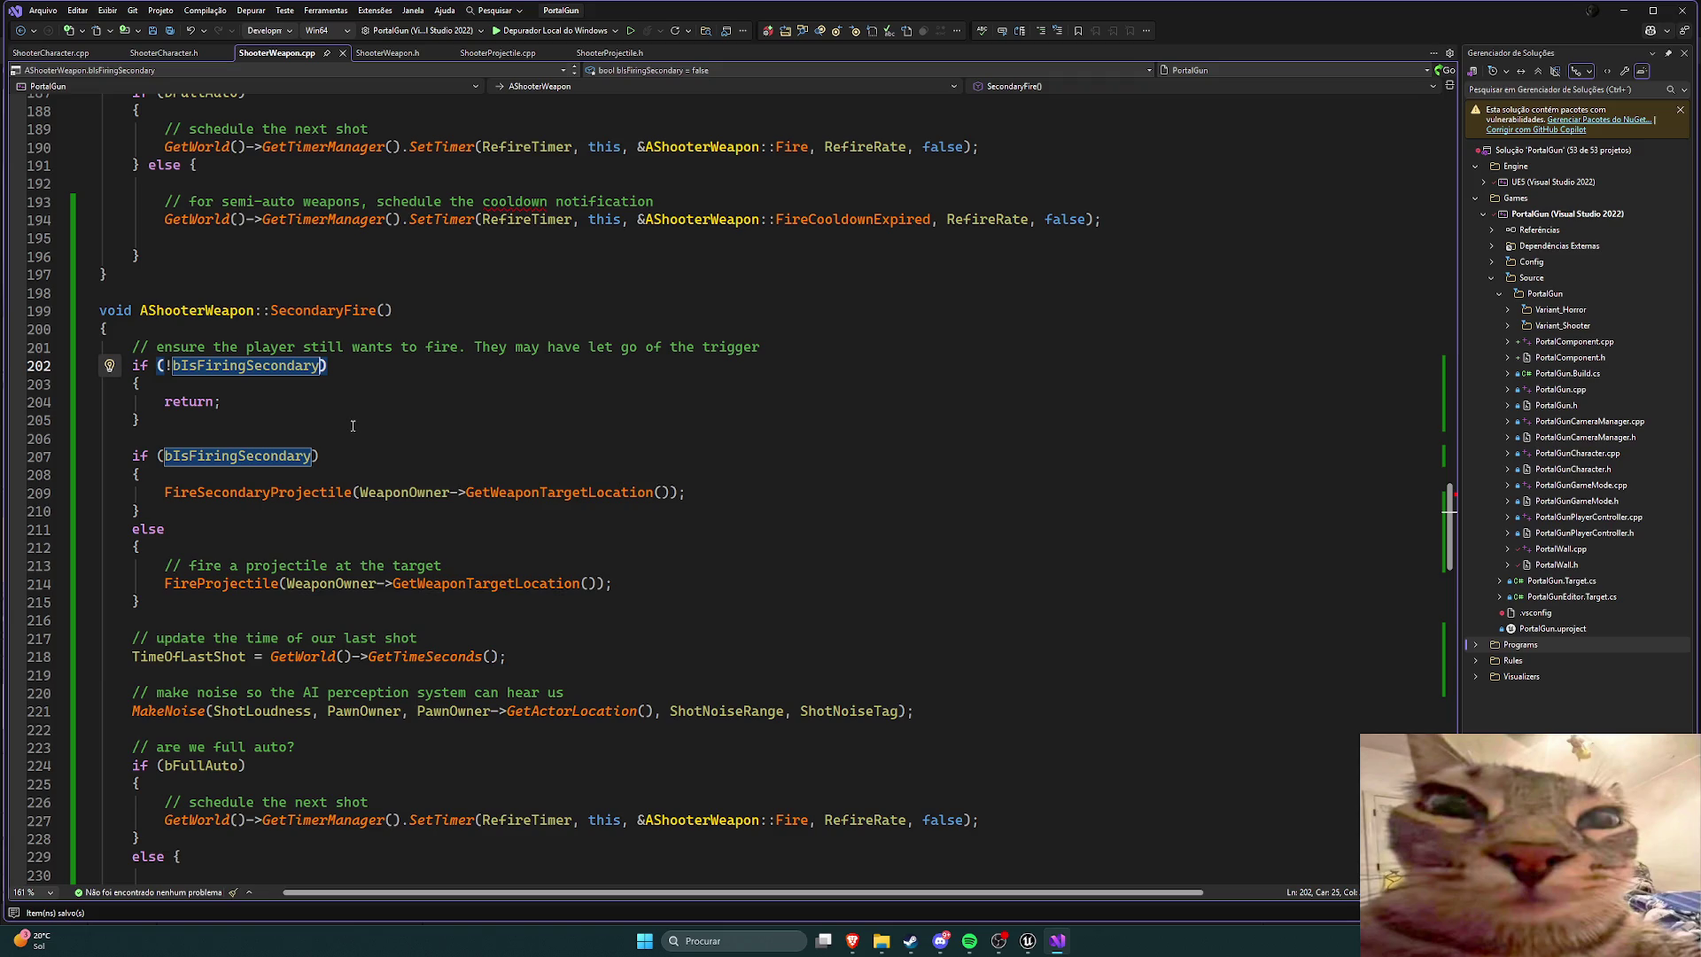
left_click(352, 427)
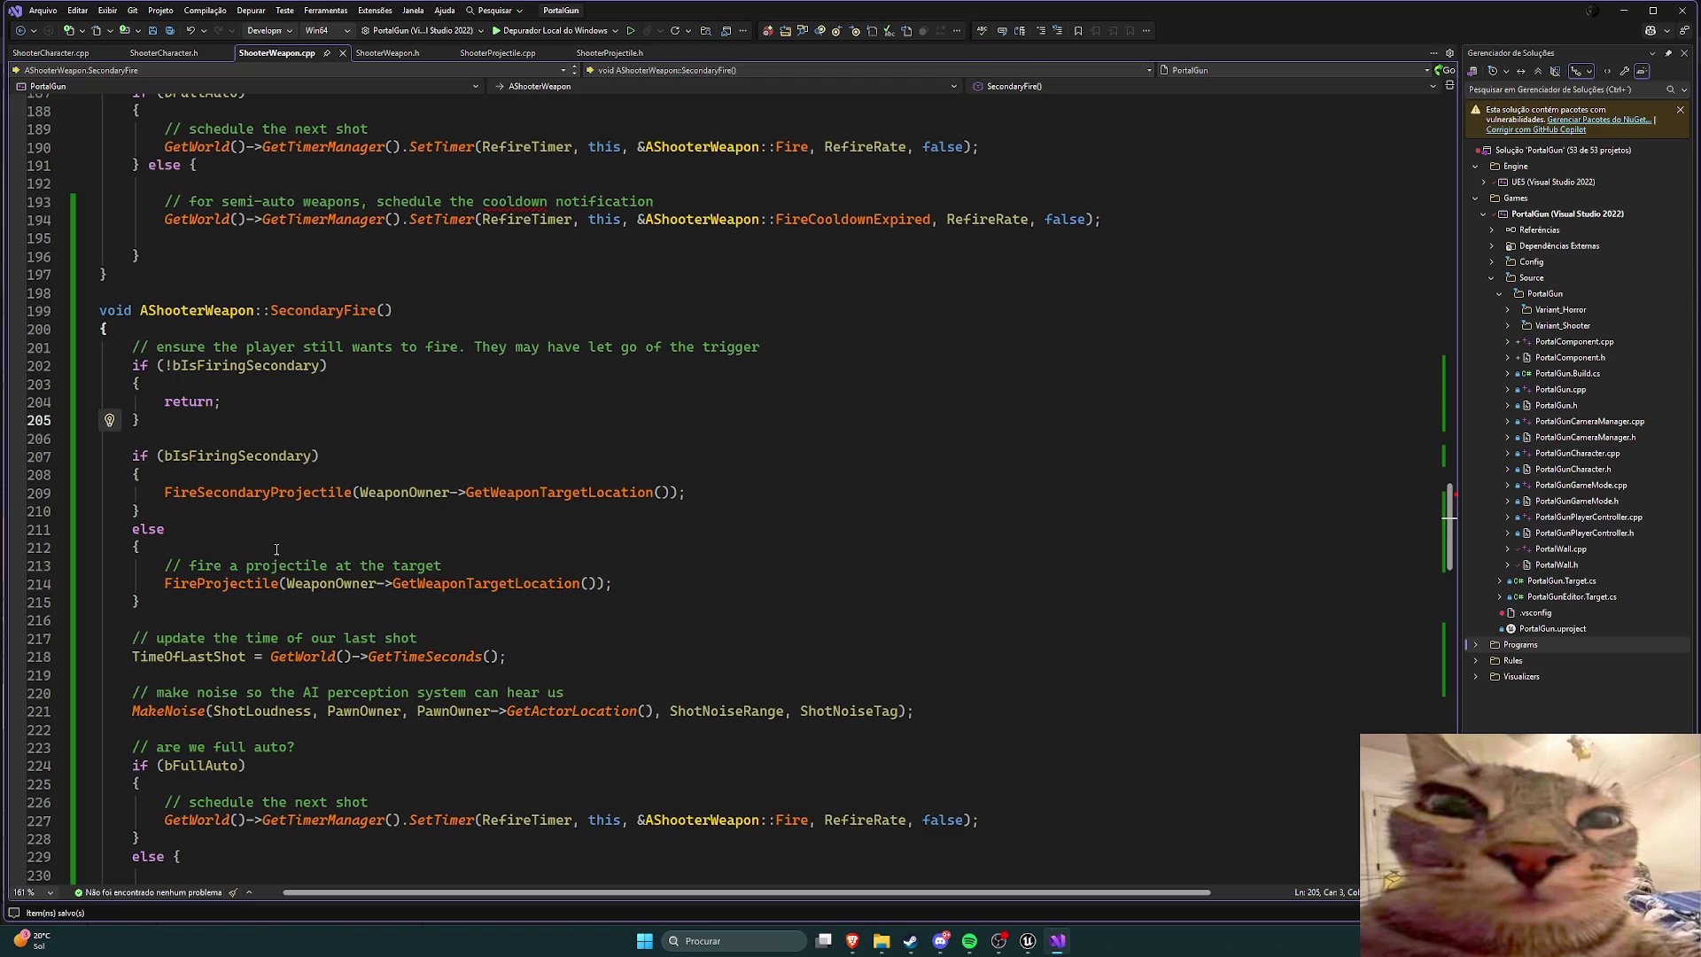
Step: Replace bIsFiringSecondary with bHasSecondaryFire in the line 207 condition and save
left_click_drag(151, 605, 135, 560)
left_click(150, 603)
double_click(266, 455)
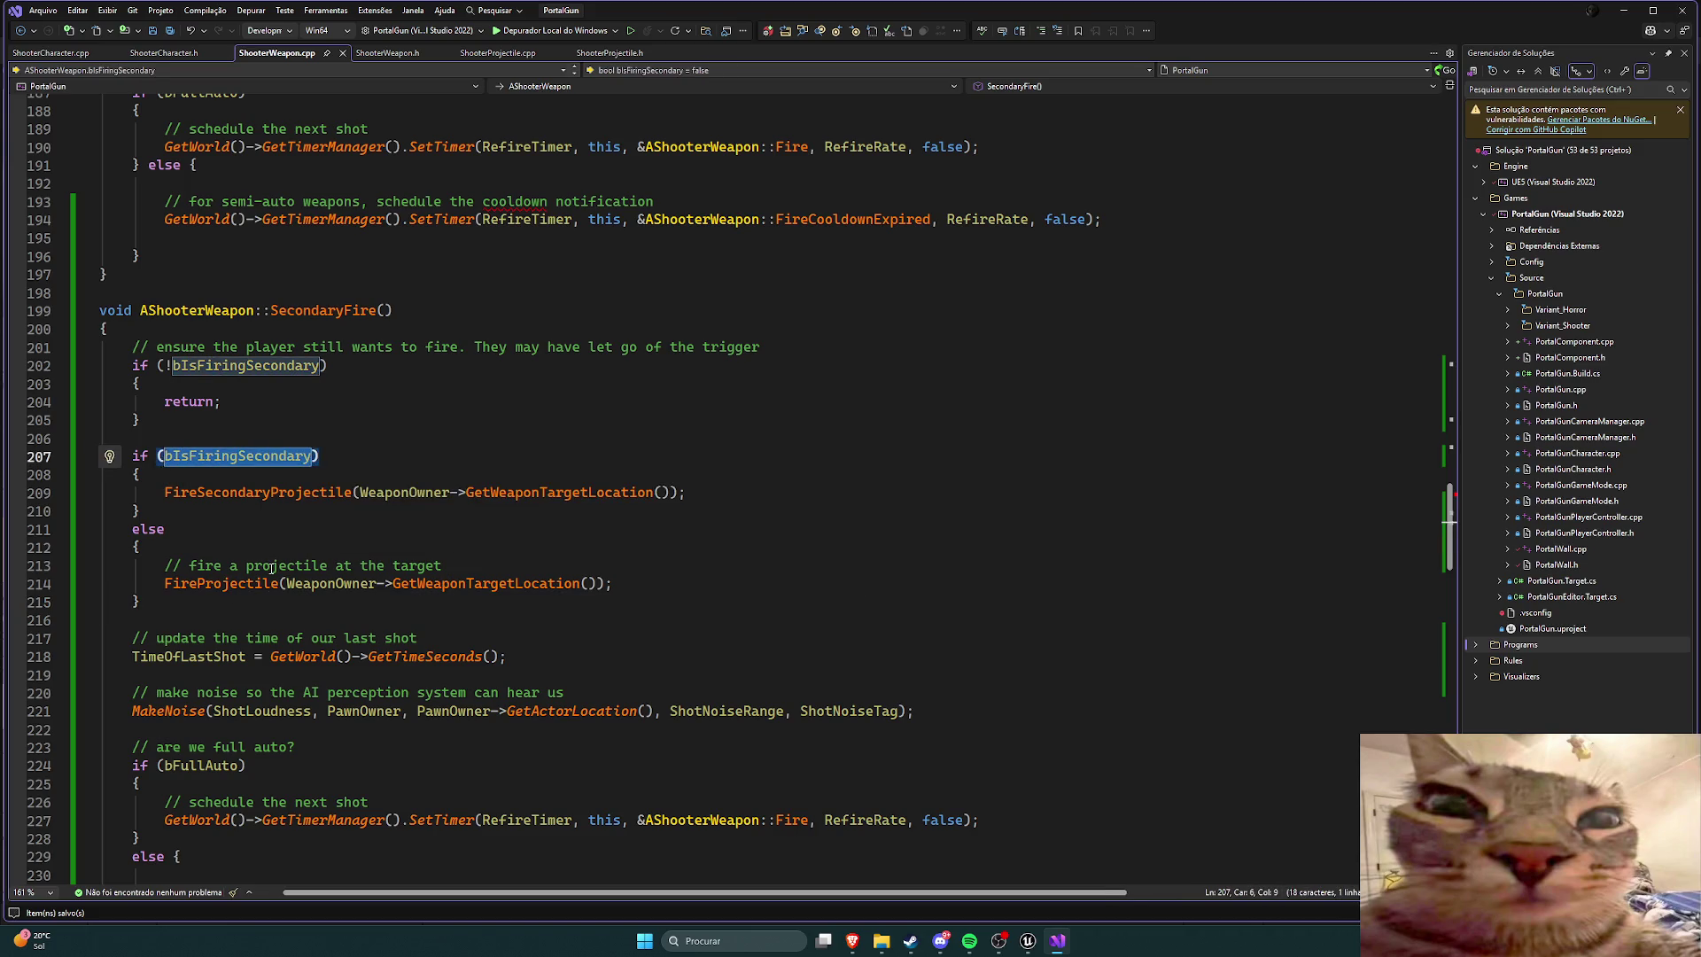
type("bhas")
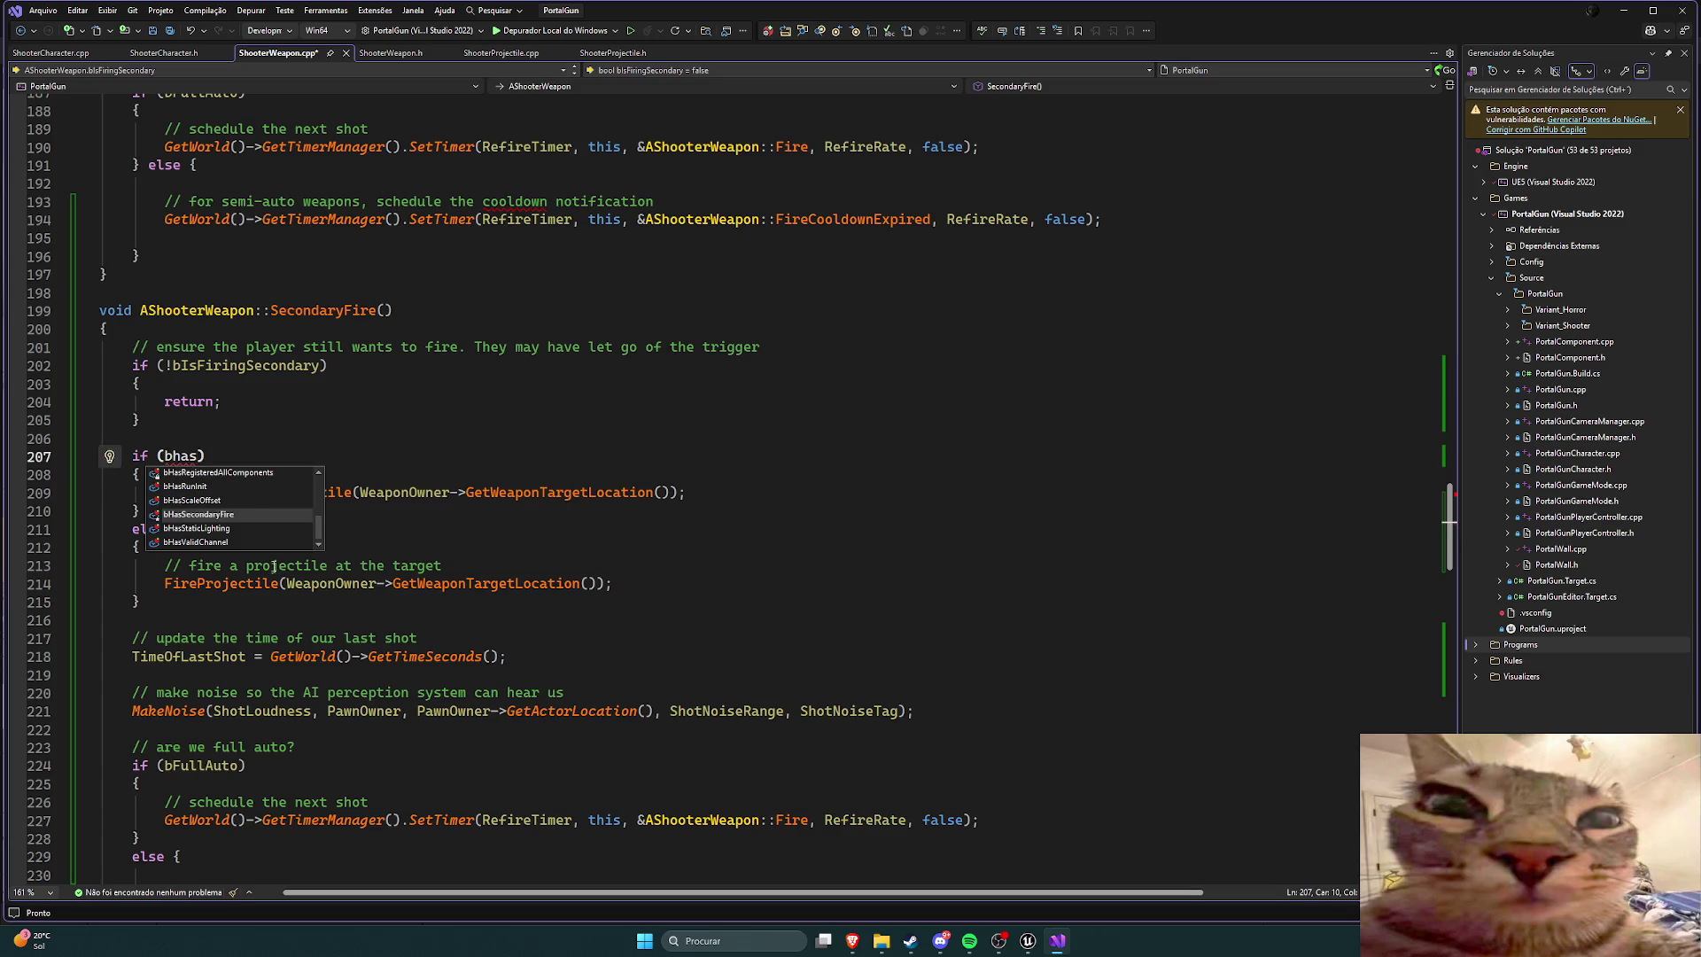
key("Tab")
key("ctrl+s")
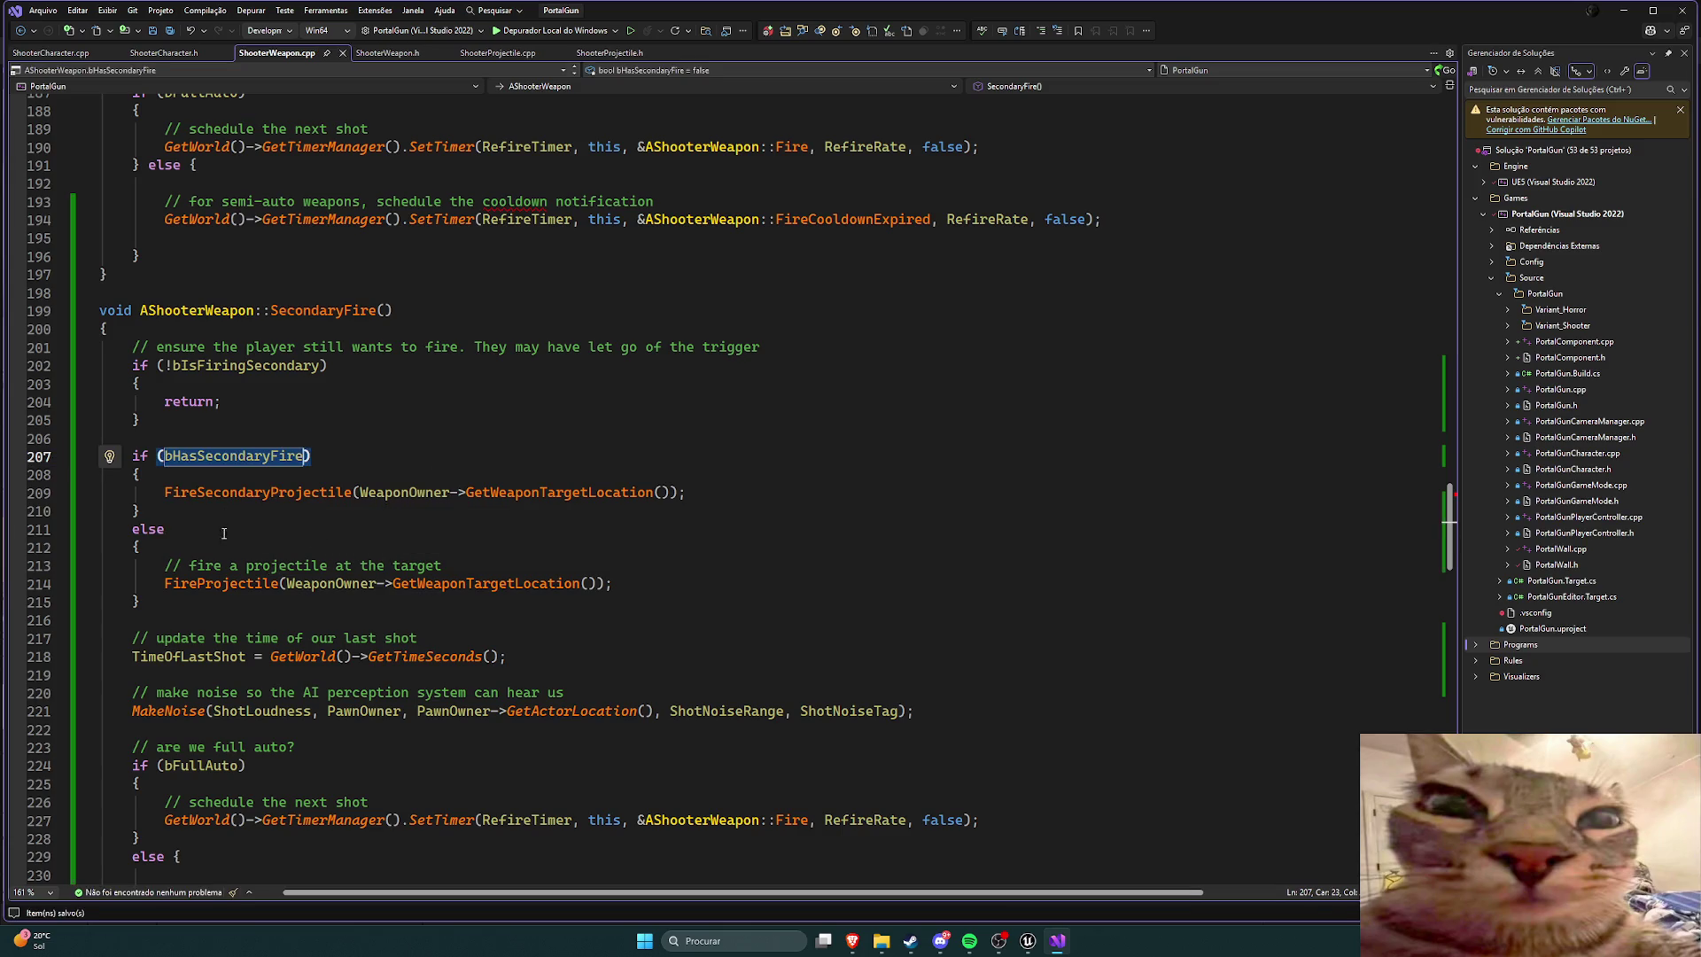
Step: Replace SecondaryFire's fallback comment and FireProjectile call with return; and save
left_click(214, 517)
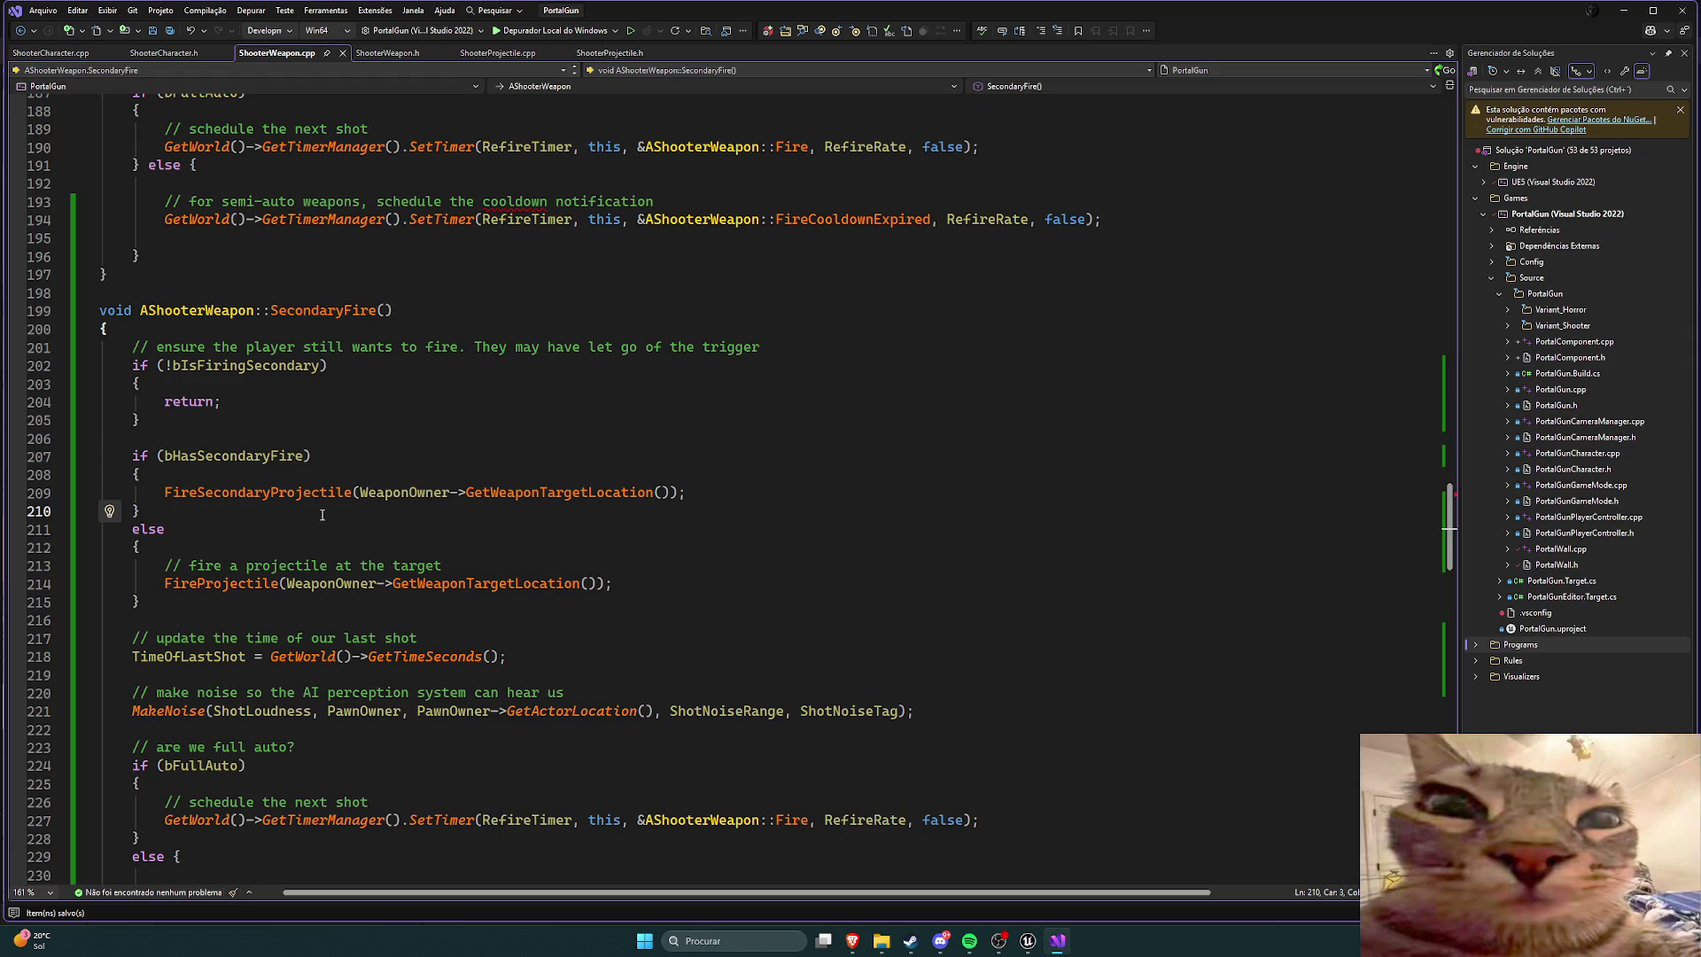
scroll(322, 515, "down", 1)
mouse_move(613, 530)
left_mouse_down()
mouse_move(172, 530)
mouse_move(164, 511)
left_mouse_up()
type("return;")
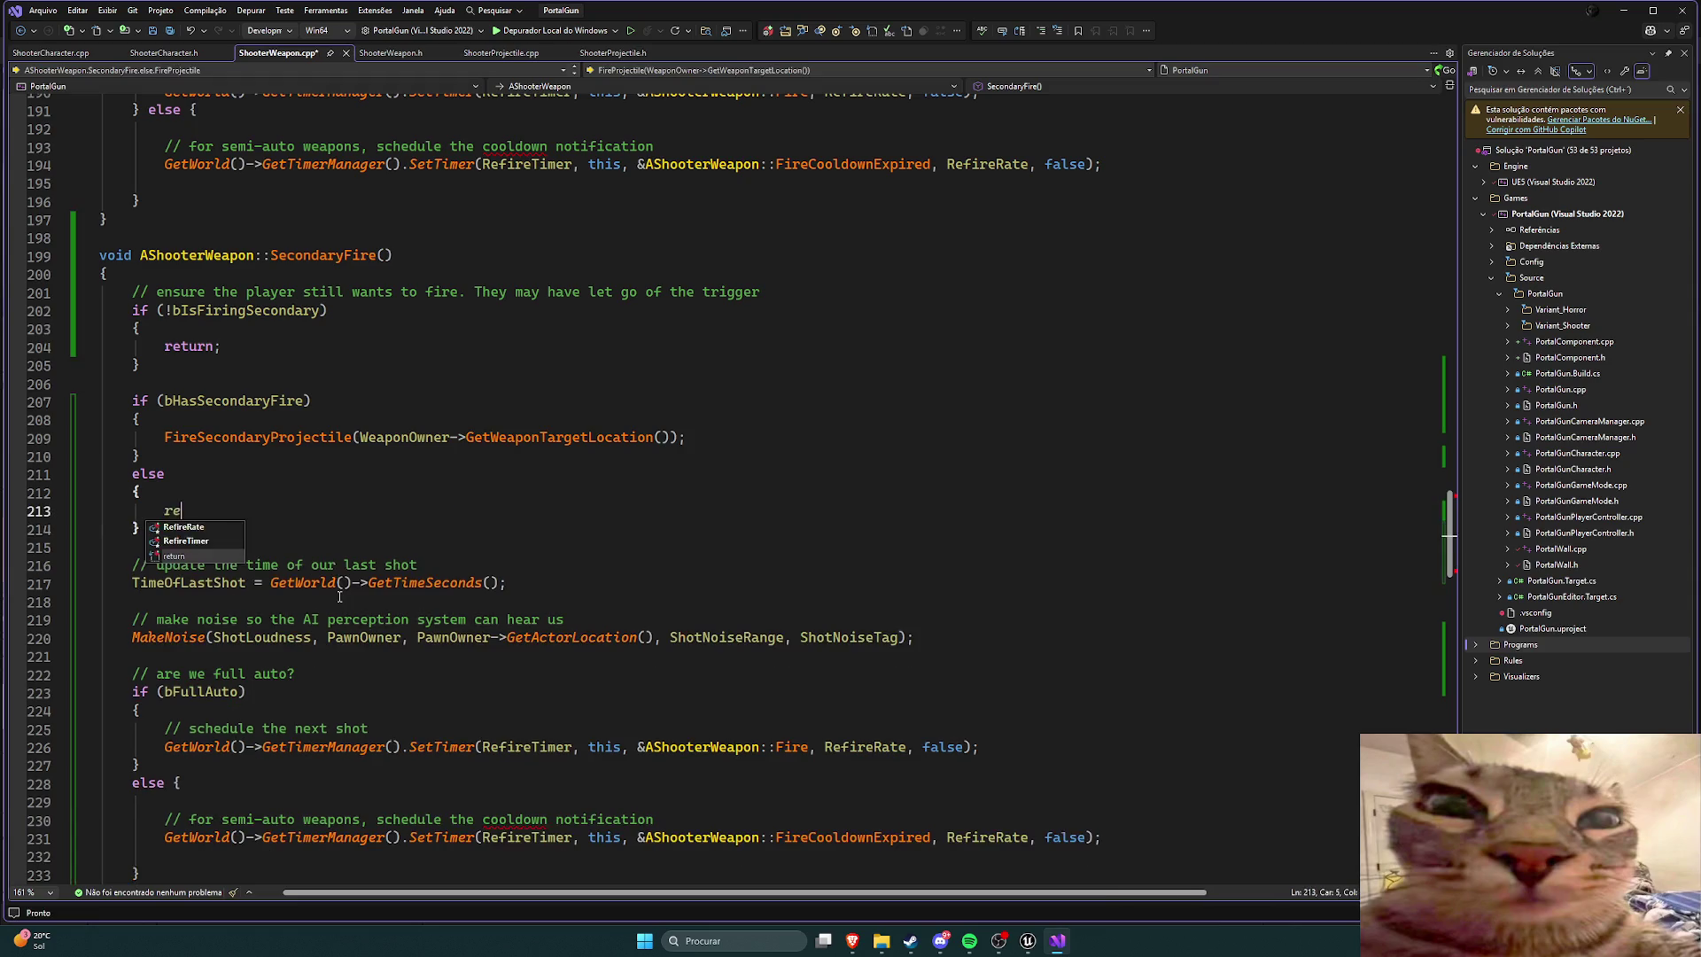
key("ctrl+s")
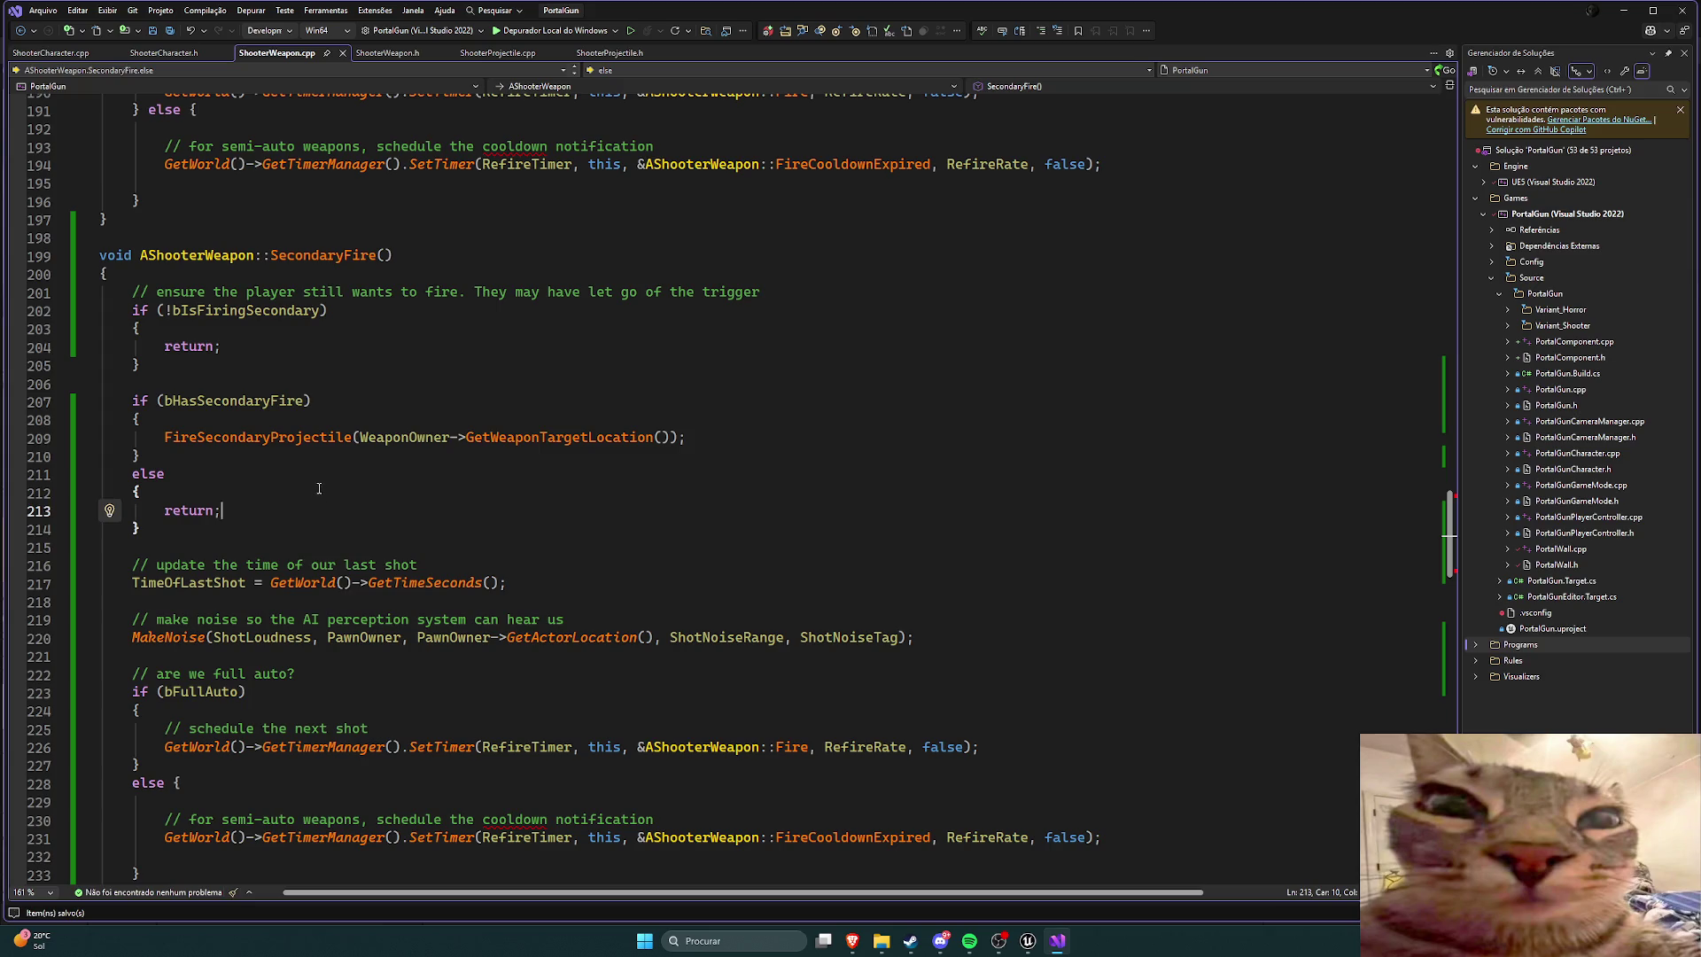
Step: Replace Fire()'s secondary-fire if/else block with the plain FireProjectile call, save, and return to Unreal
scroll(323, 487, "down", 5)
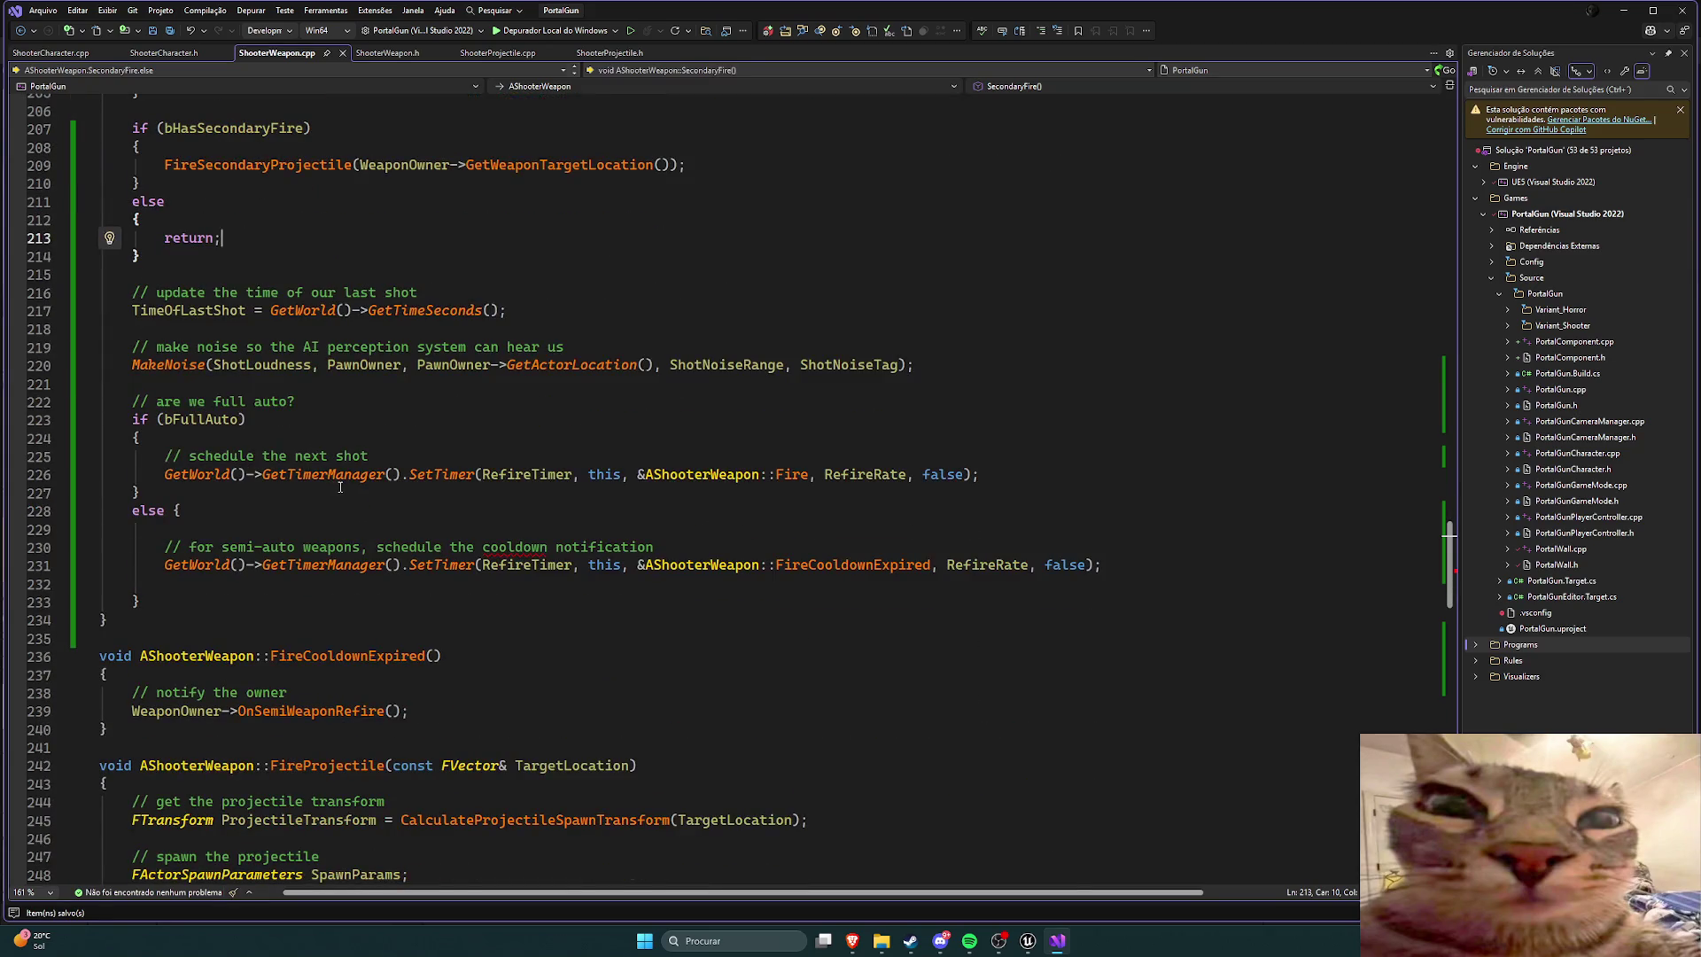
scroll(340, 486, "up", 9)
scroll(344, 490, "up", 8)
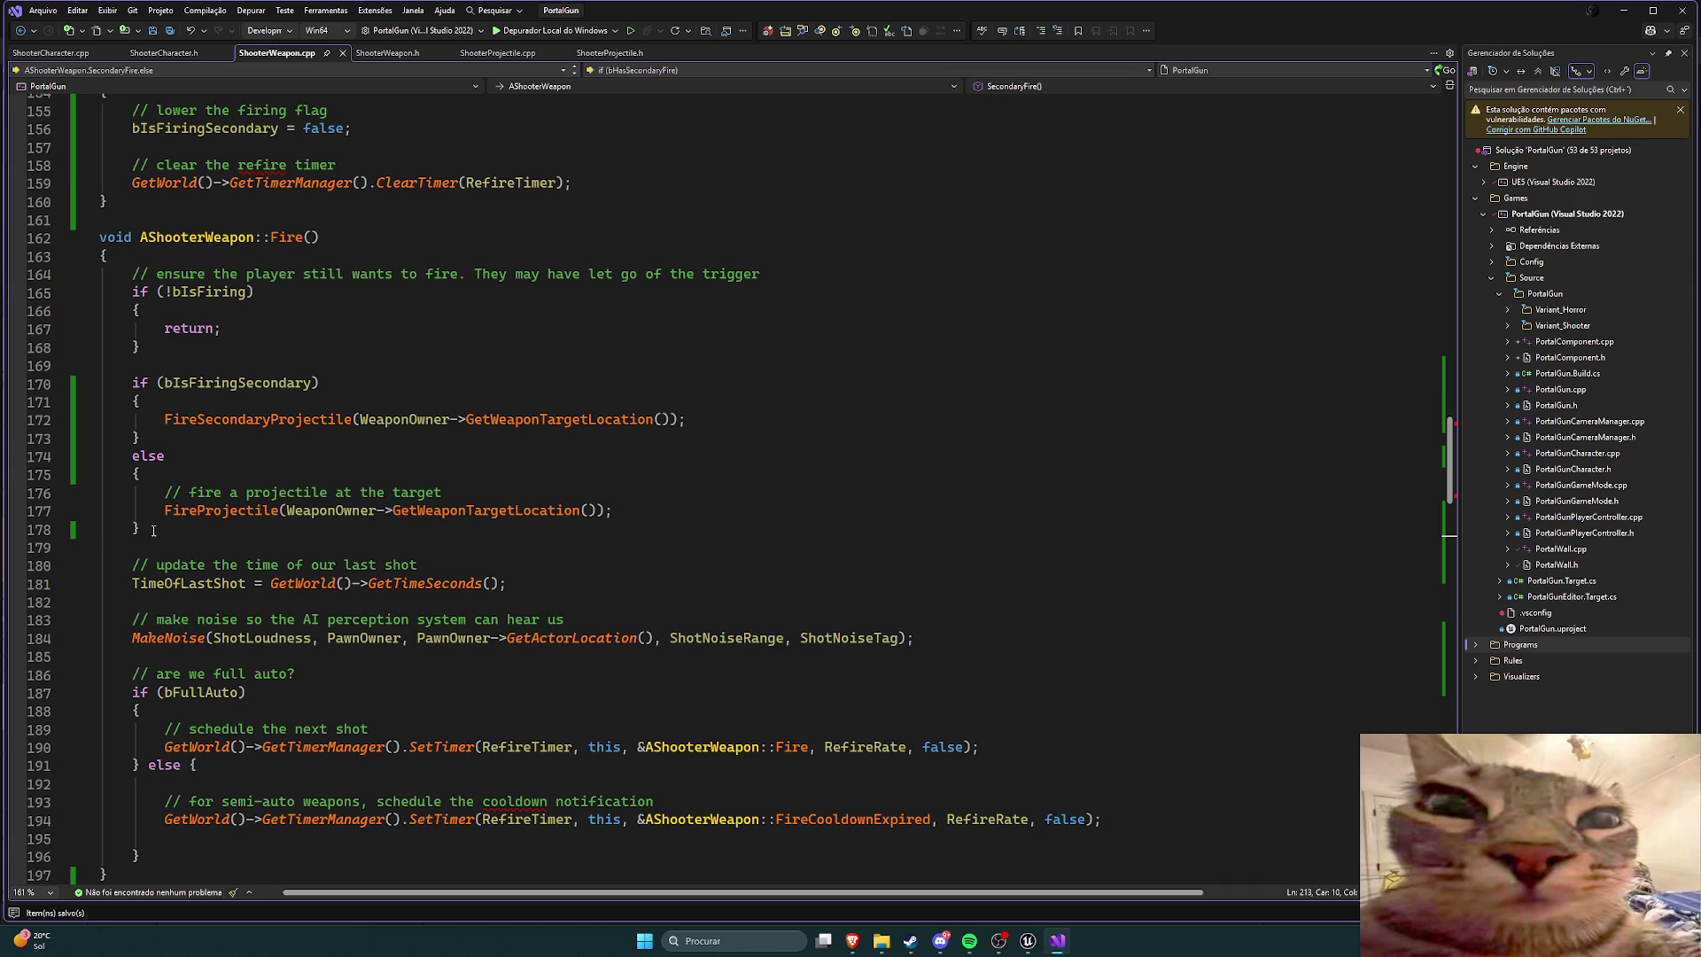
mouse_move(614, 513)
left_mouse_down()
mouse_move(132, 512)
mouse_move(165, 493)
left_mouse_up()
key("ctrl+c")
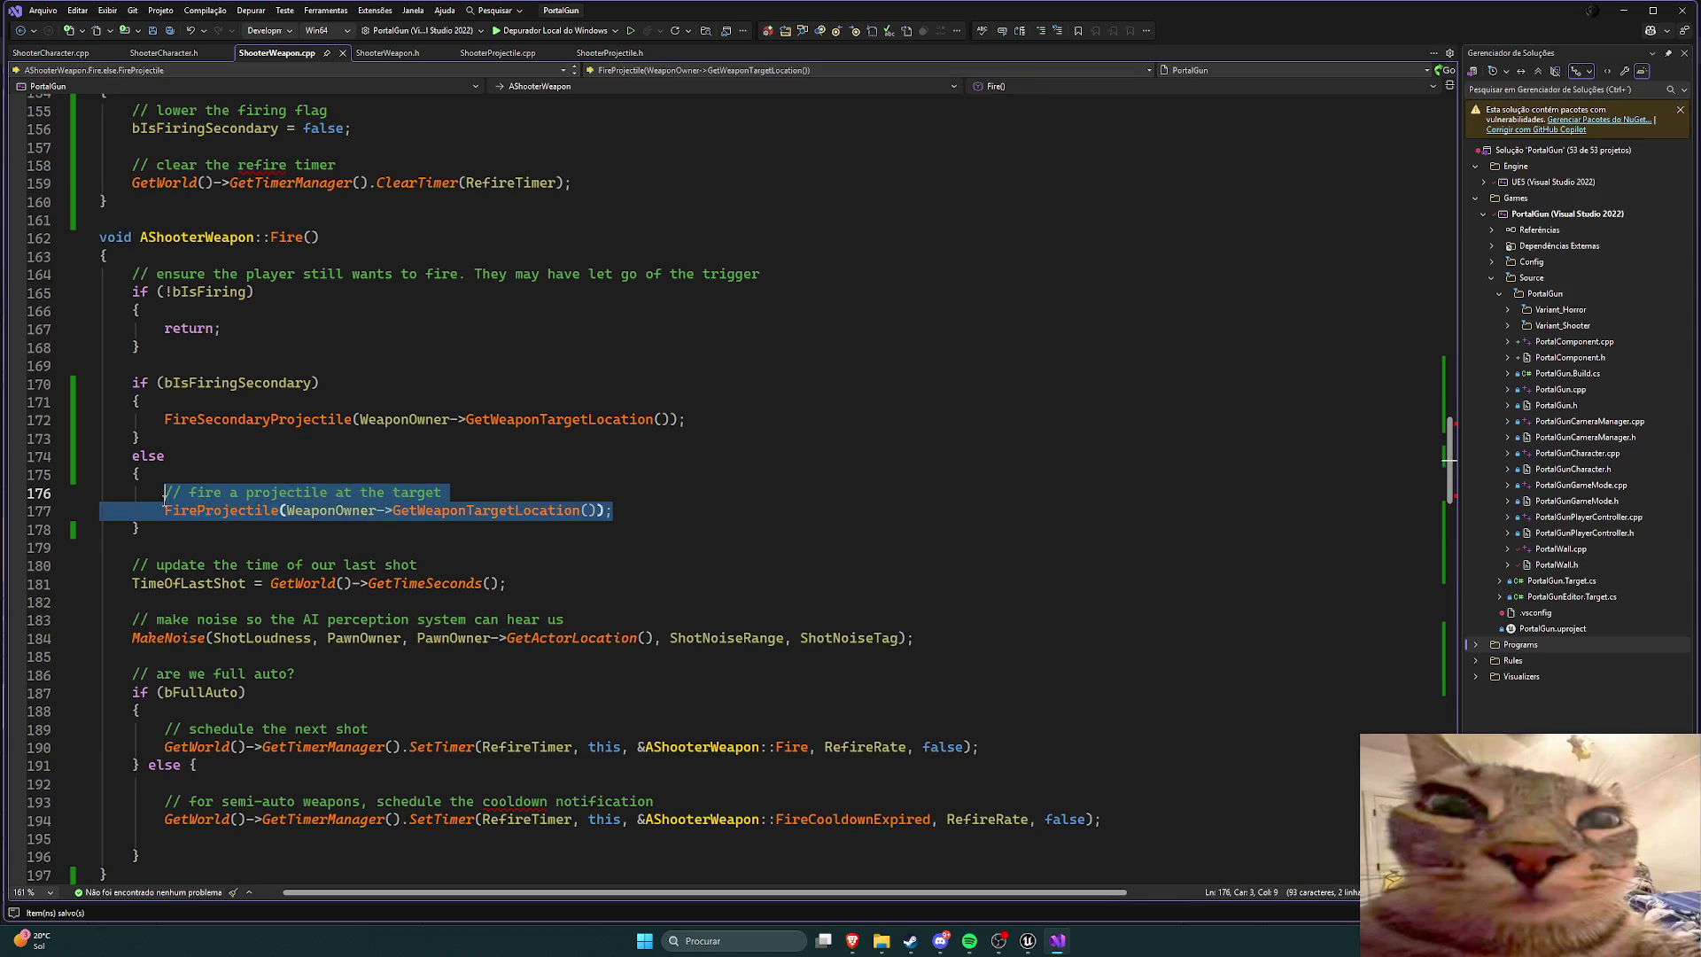
key("Delete")
left_click_drag(269, 512, 115, 389)
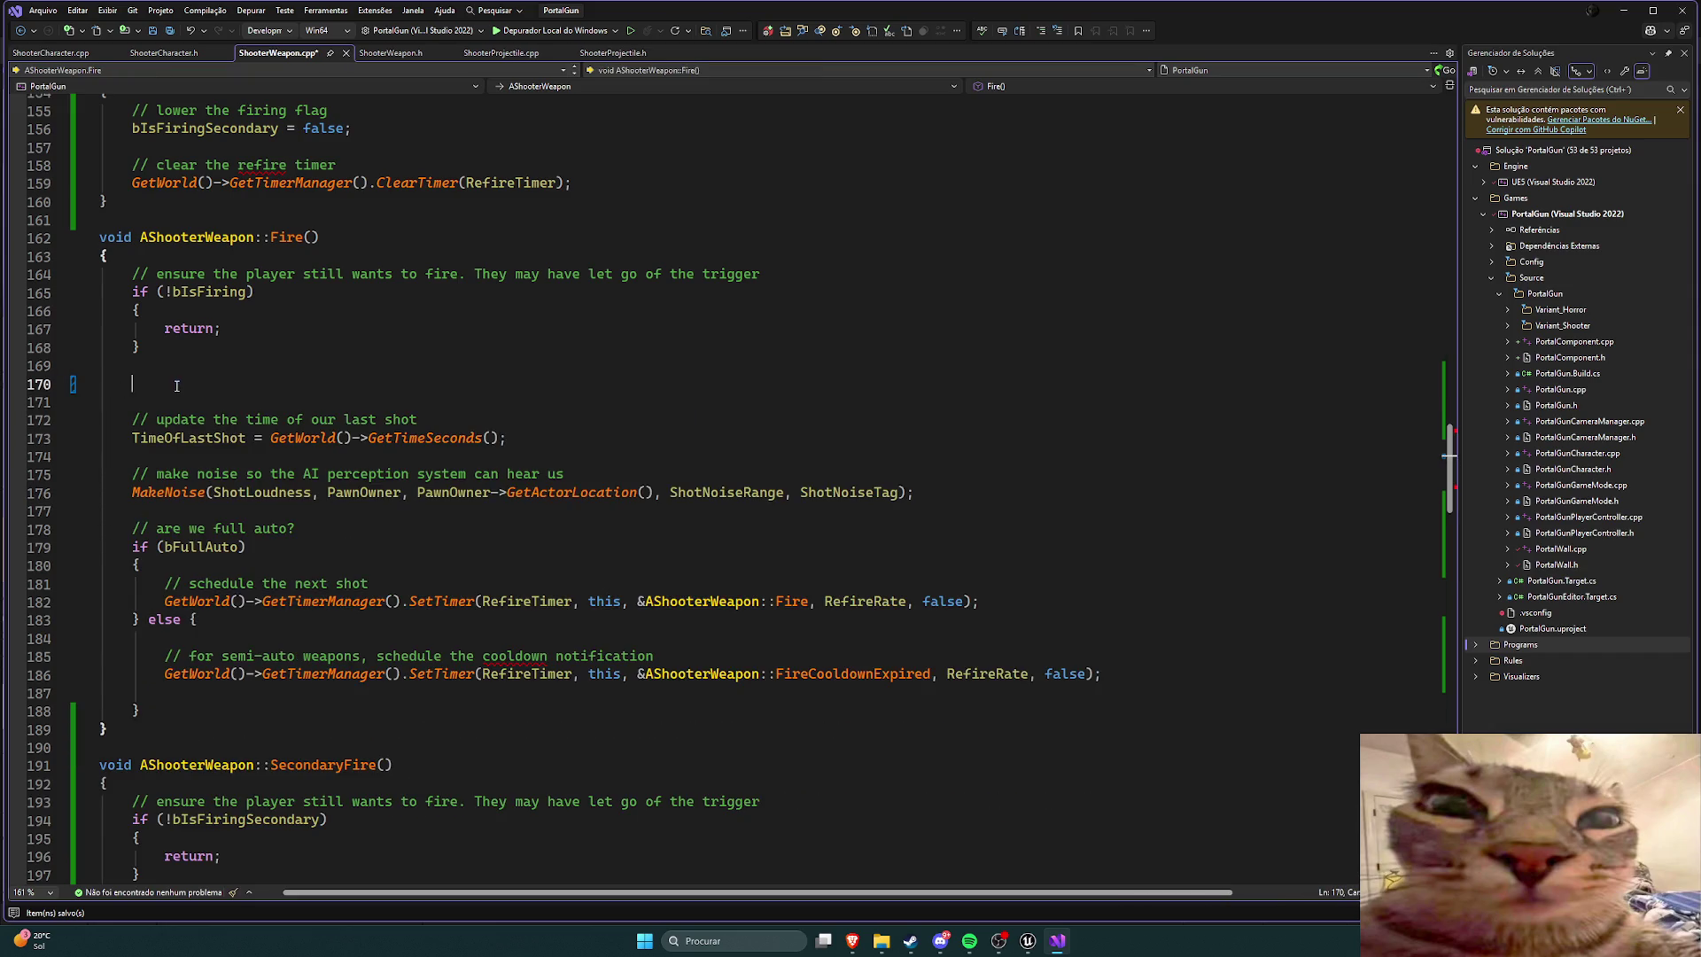
key("ctrl+v")
key("ctrl+s")
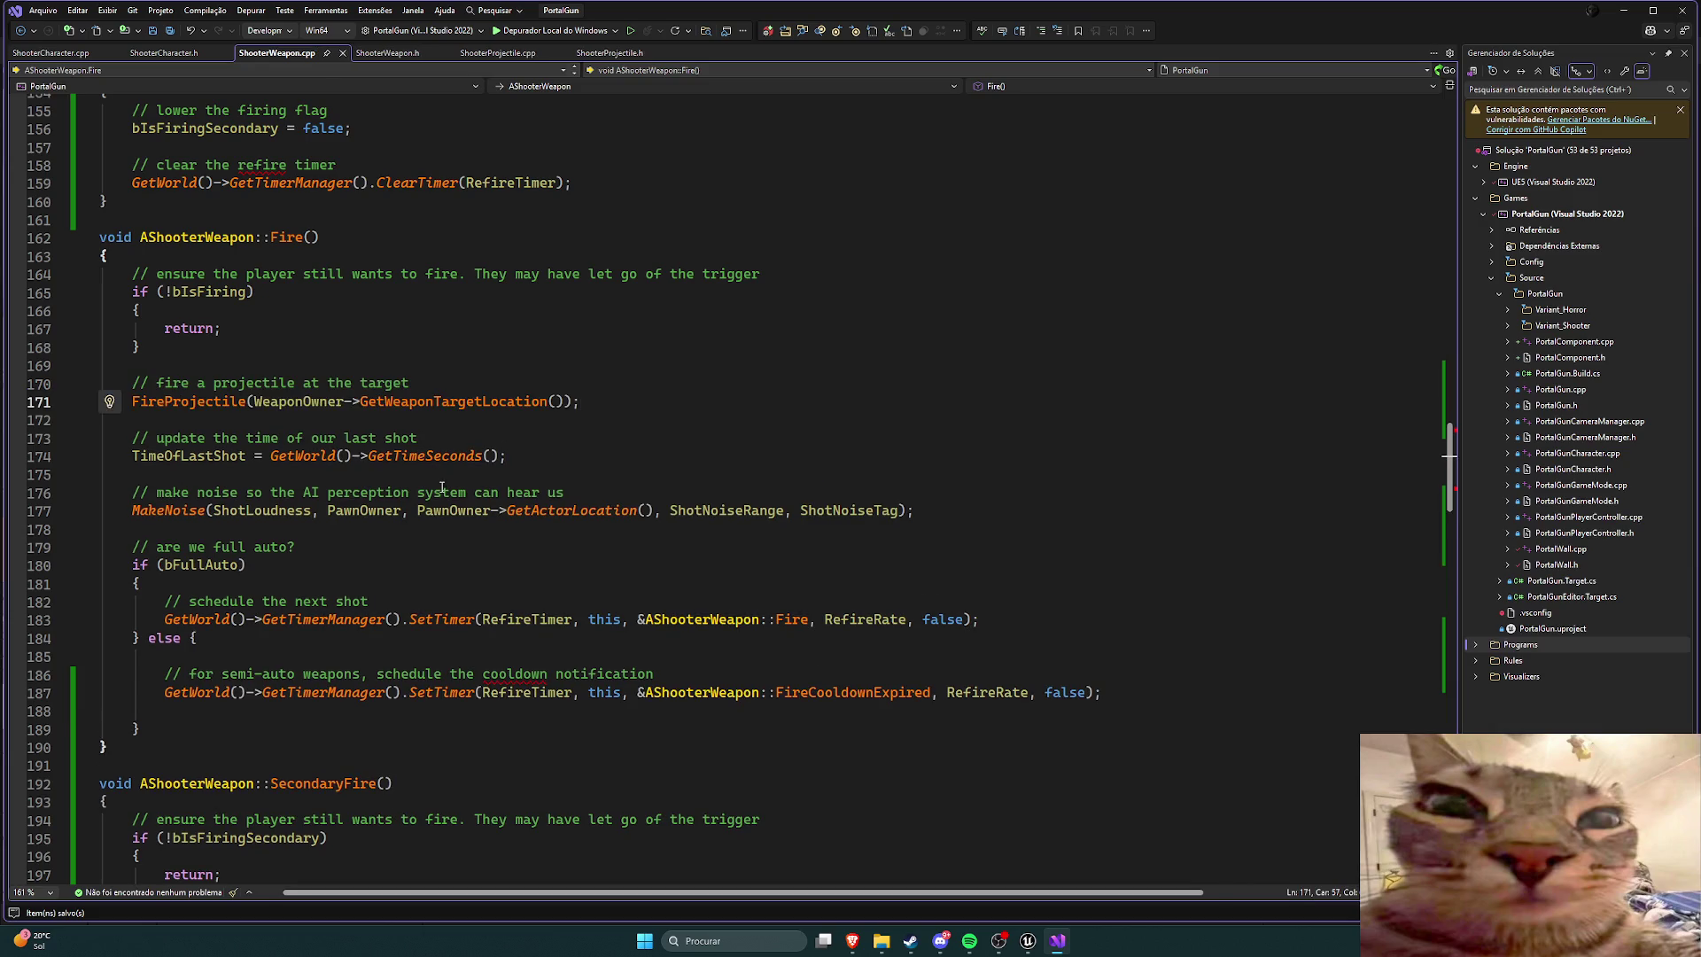
scroll(433, 472, "down", 7)
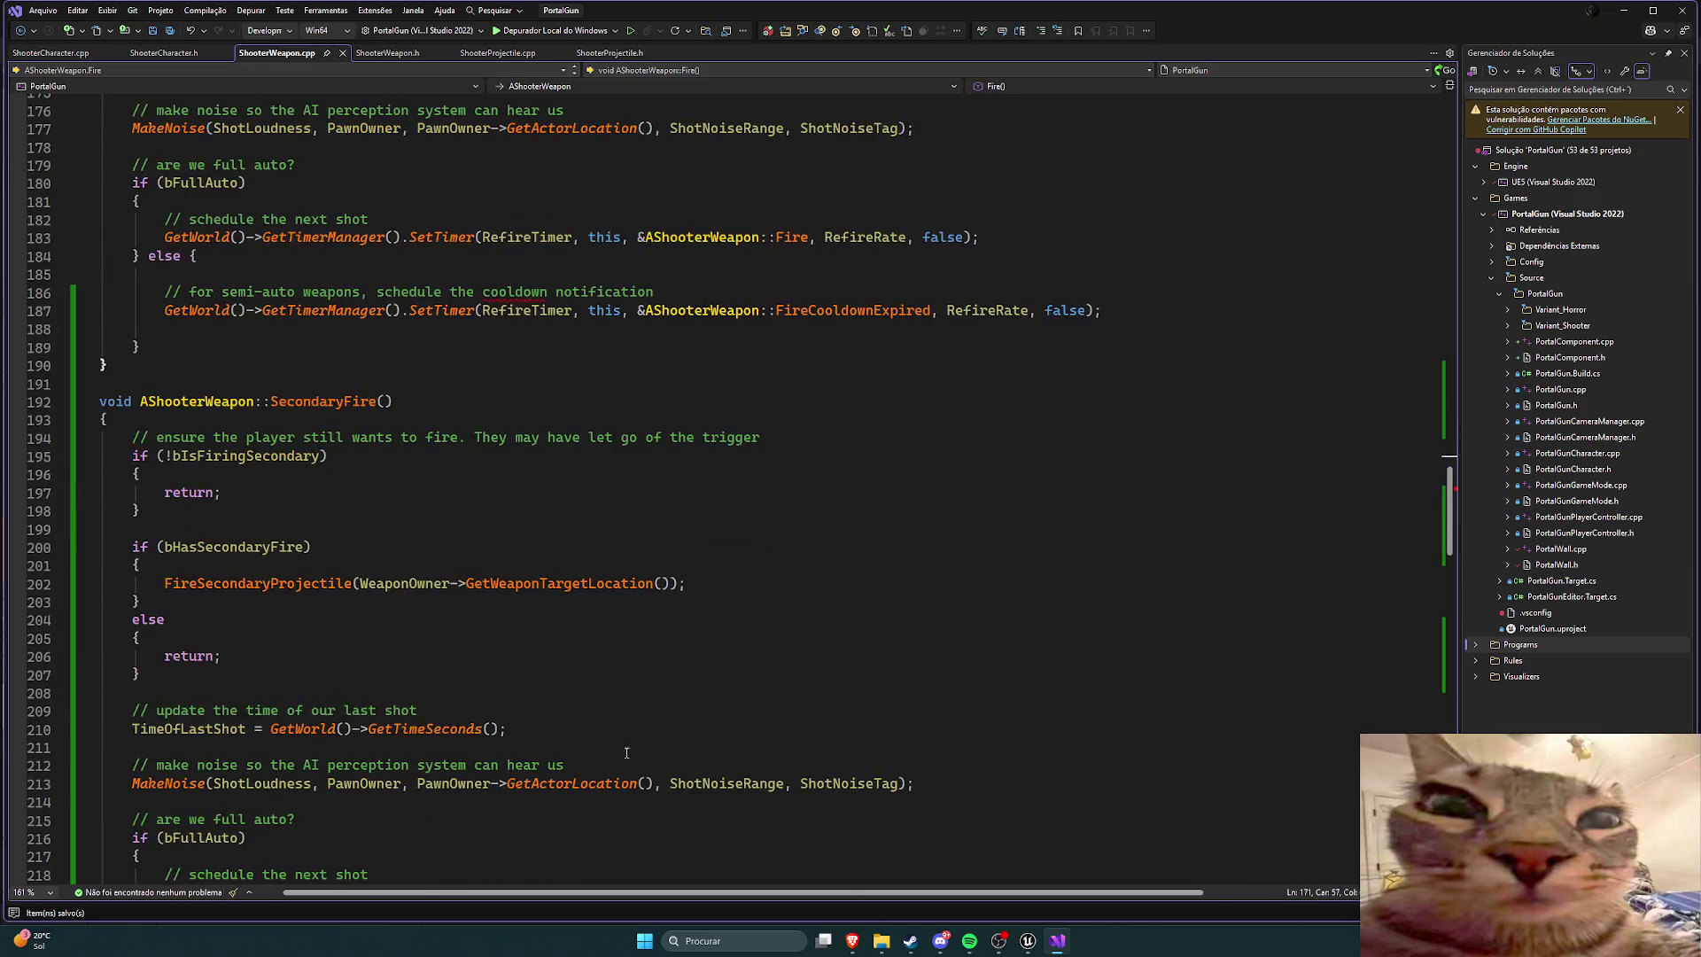
left_click(1027, 941)
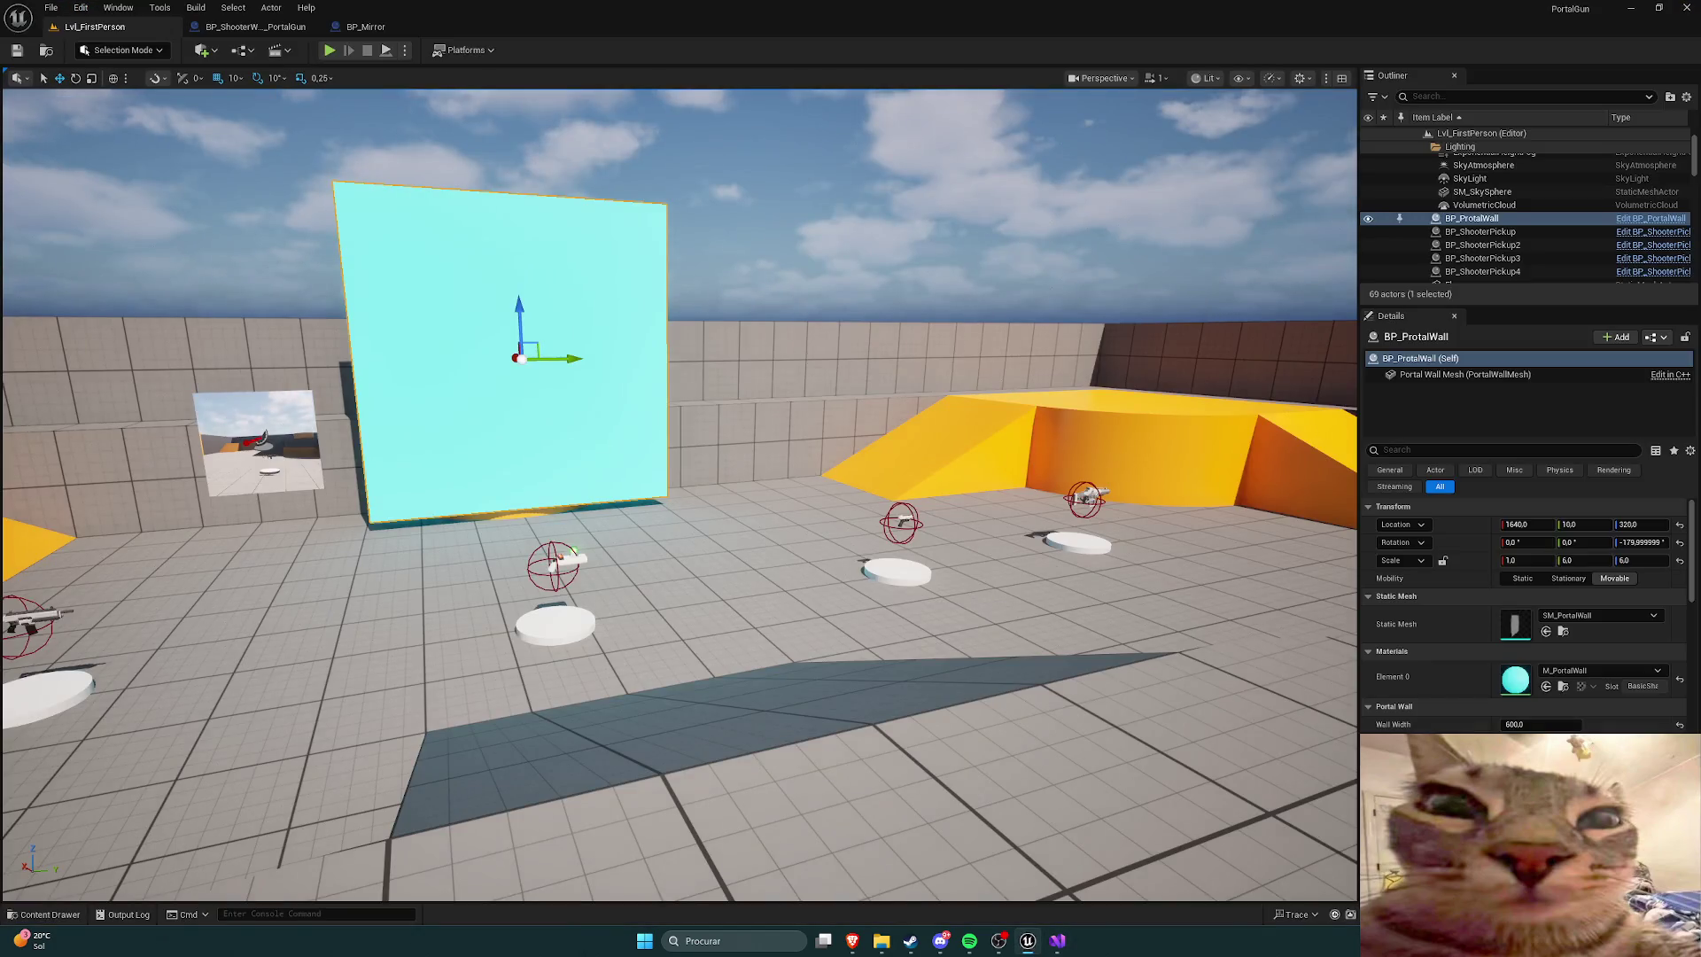
Step: Live-compile the C++ changes, then playtest grabbing the portal gun and firing at the cyan wall
key("ctrl+alt+F11")
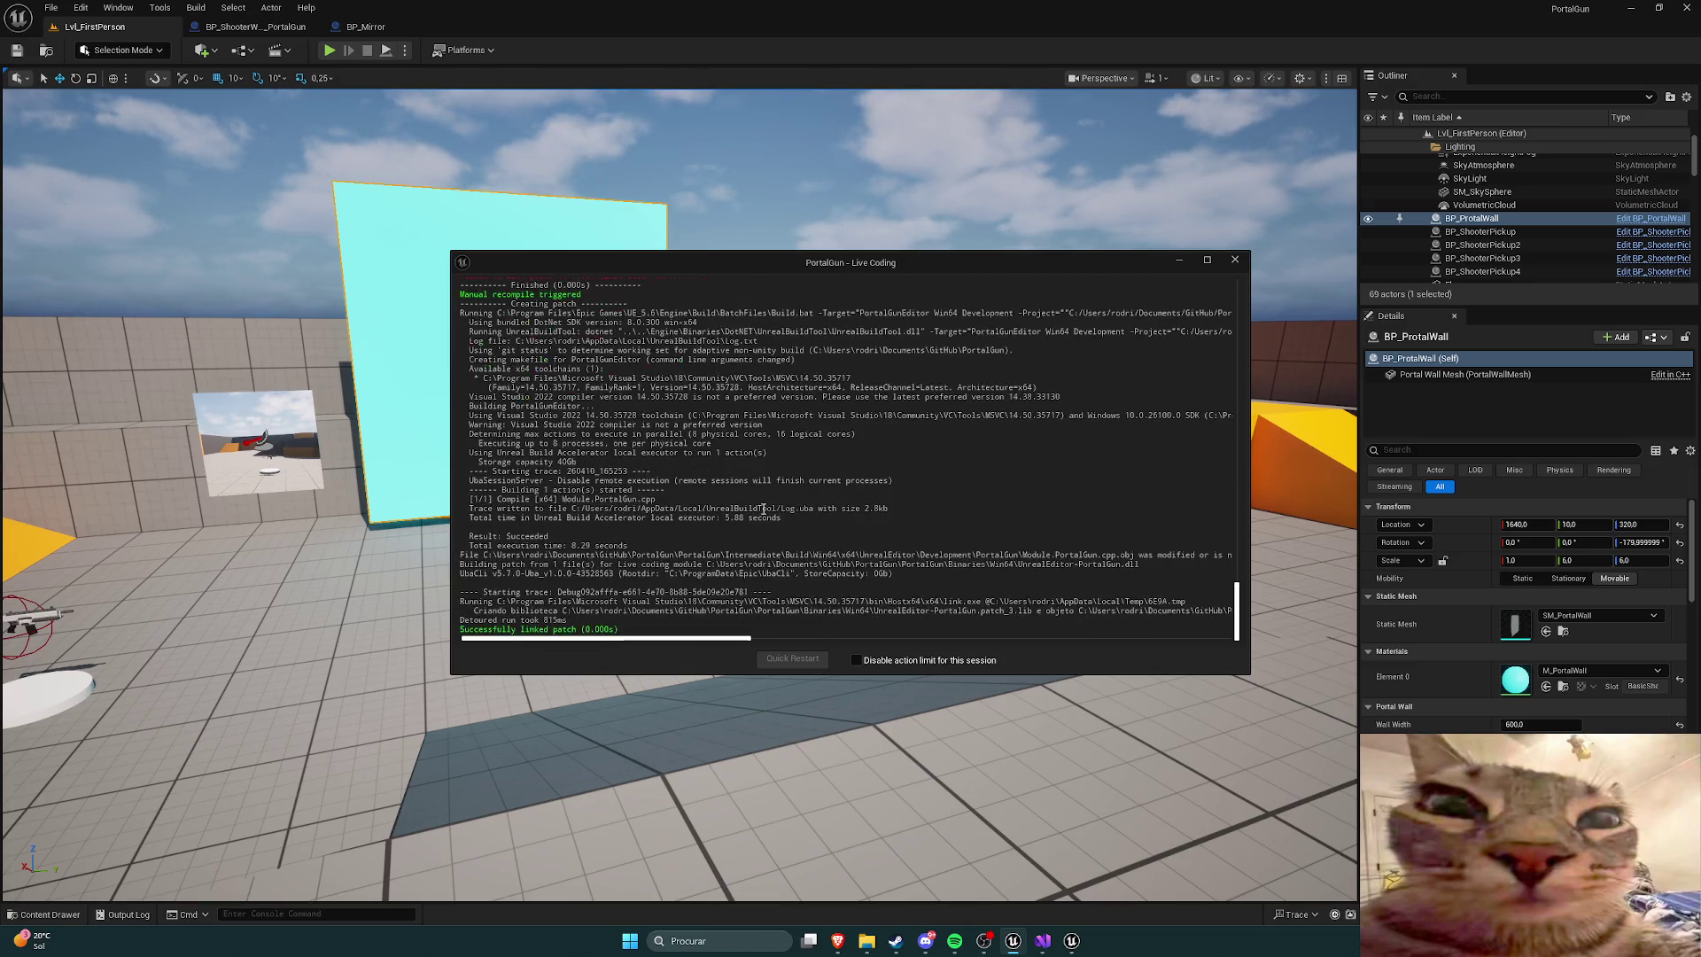
left_click(1234, 263)
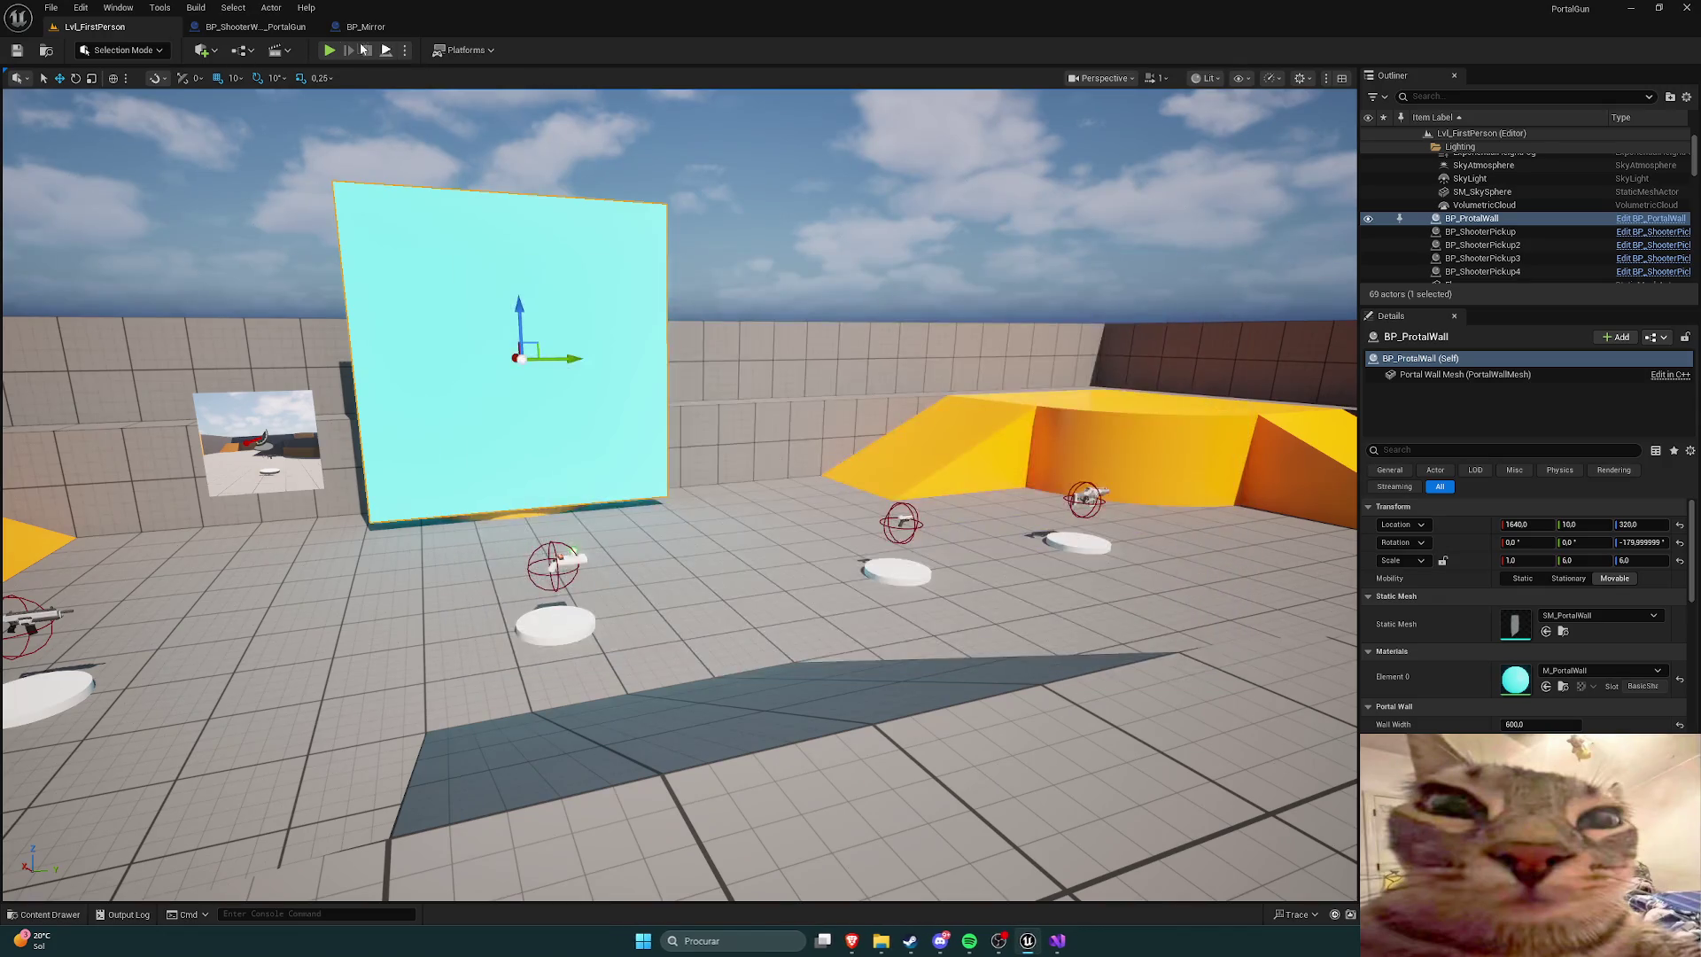
key("alt+p")
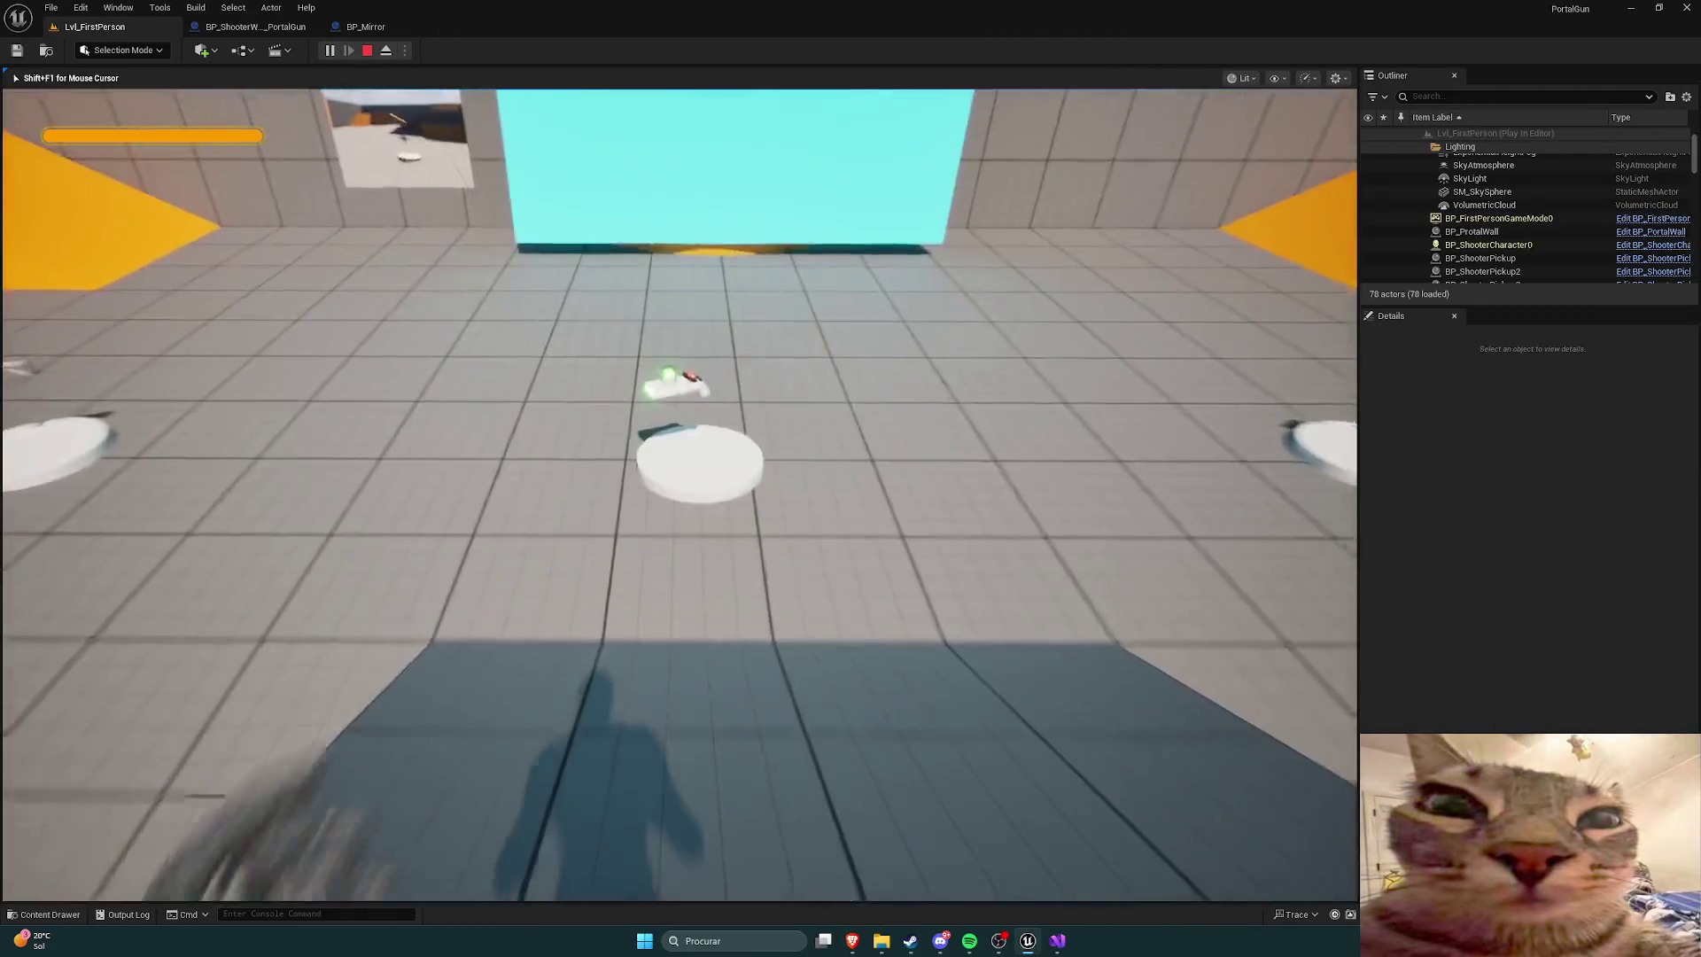
key("w")
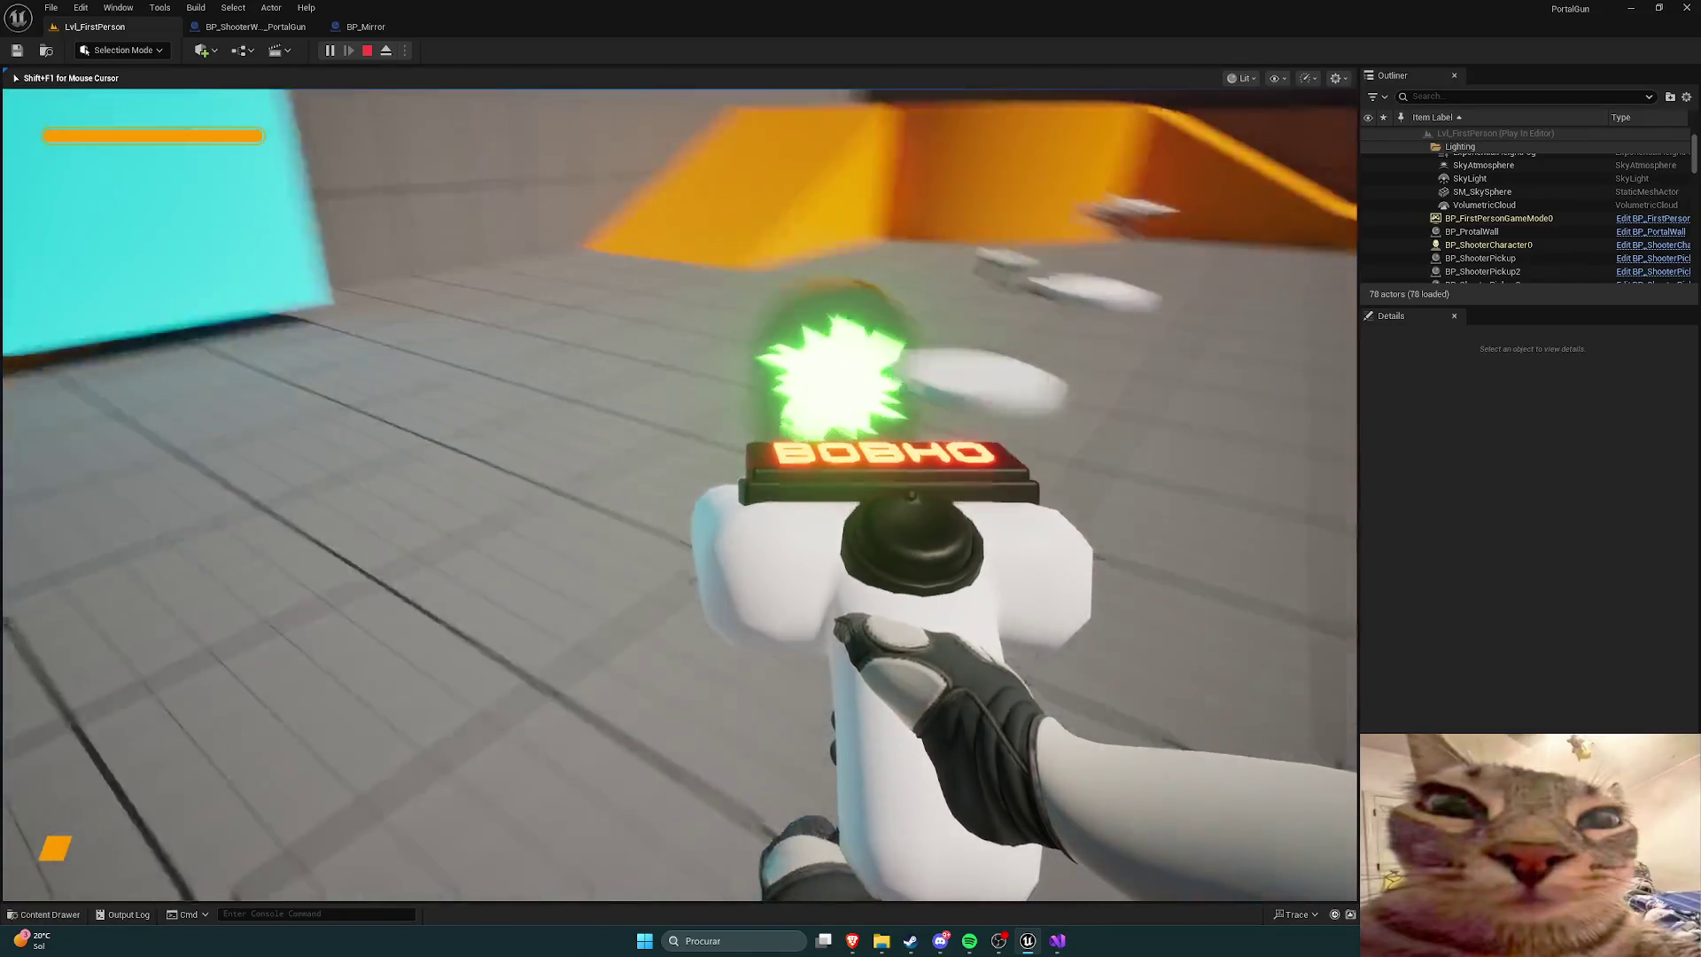
left_click(681, 495)
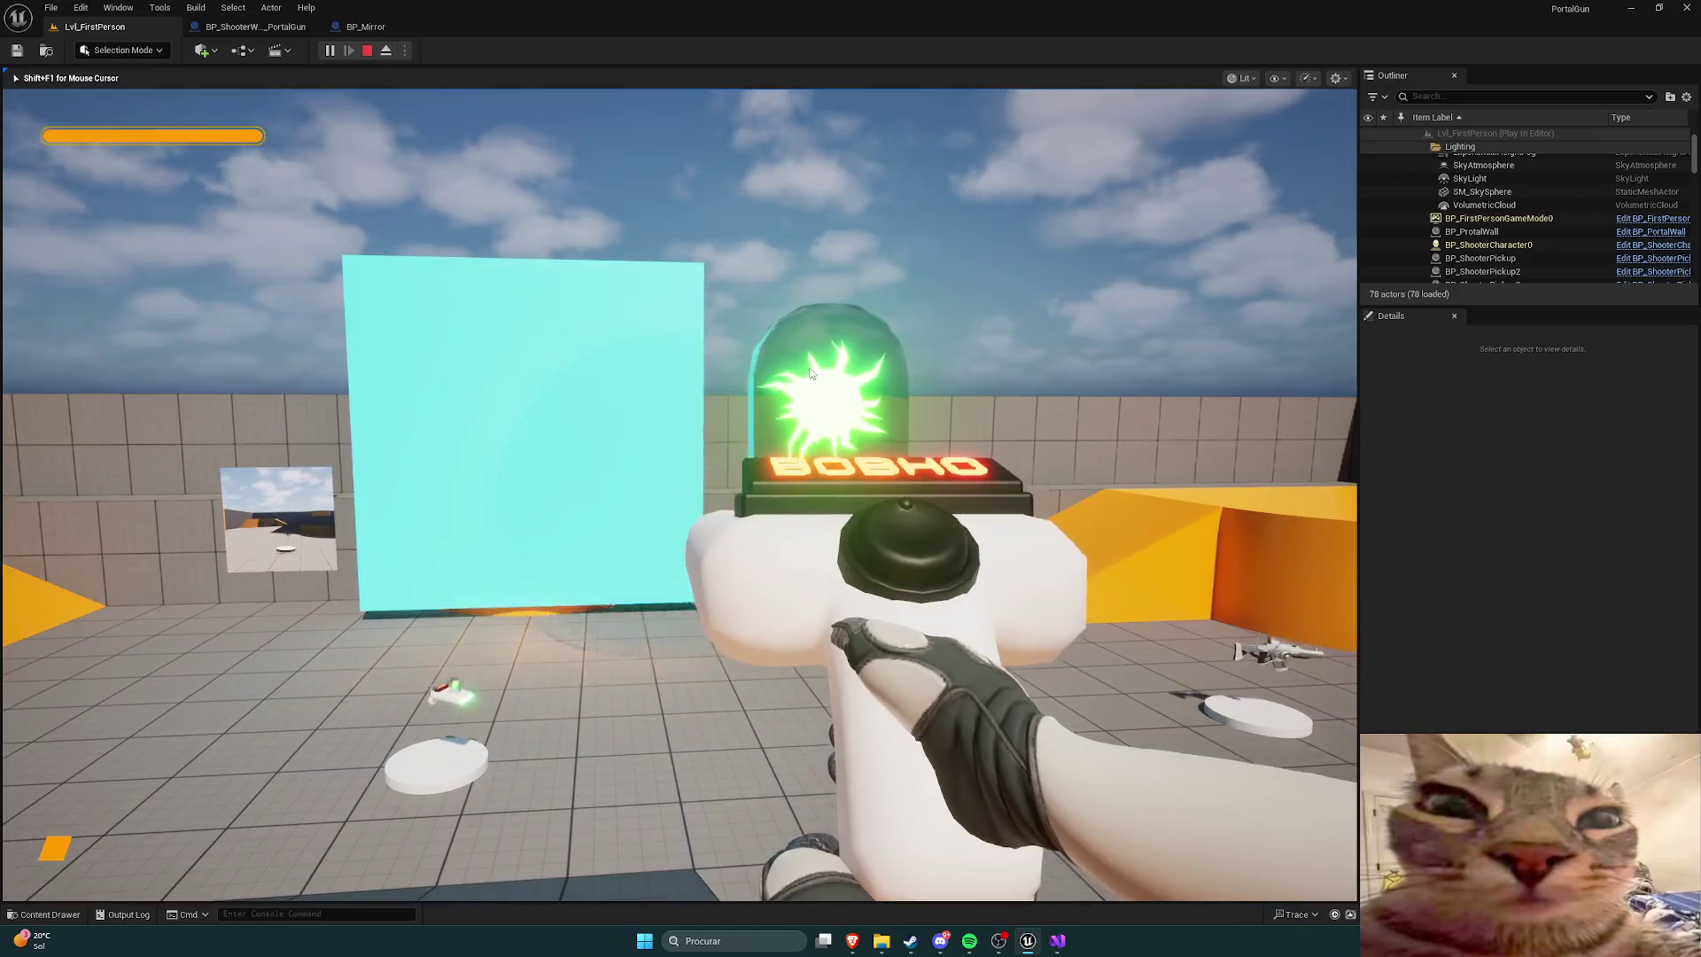
key("Escape")
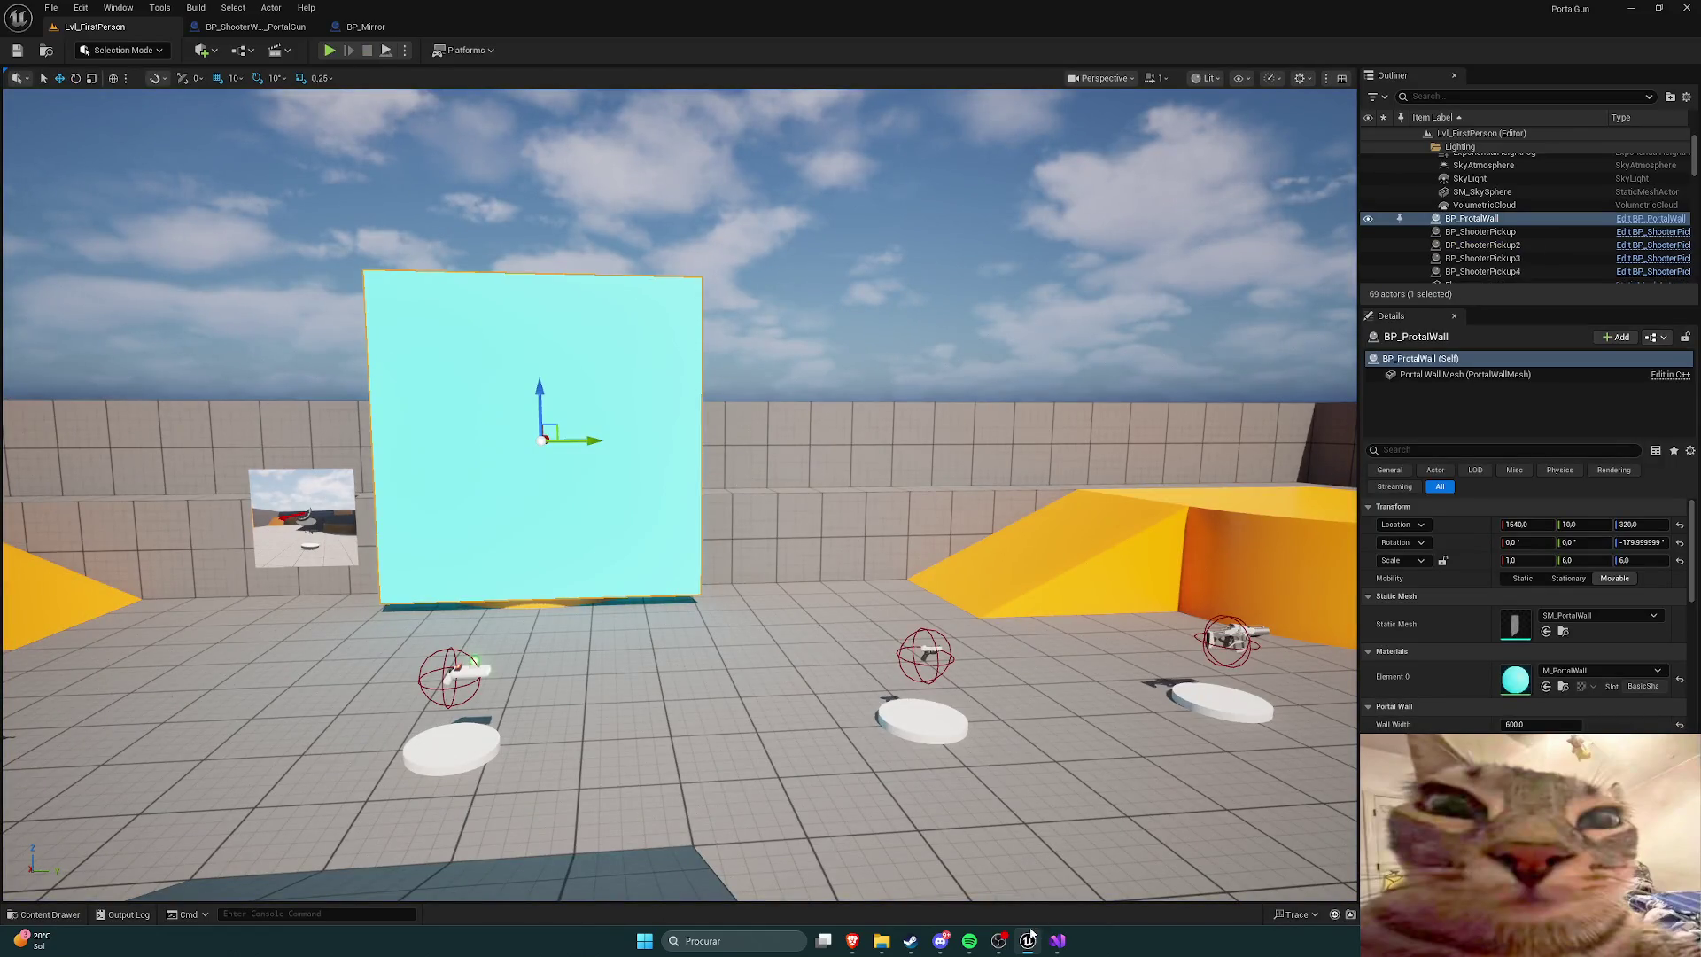
Step: Open PortalGunPlayerController.cpp in Visual Studio from the Content Drawer's C++ Classes/PortalGun folder
left_click(543, 800)
key("ctrl+space")
left_click(726, 848)
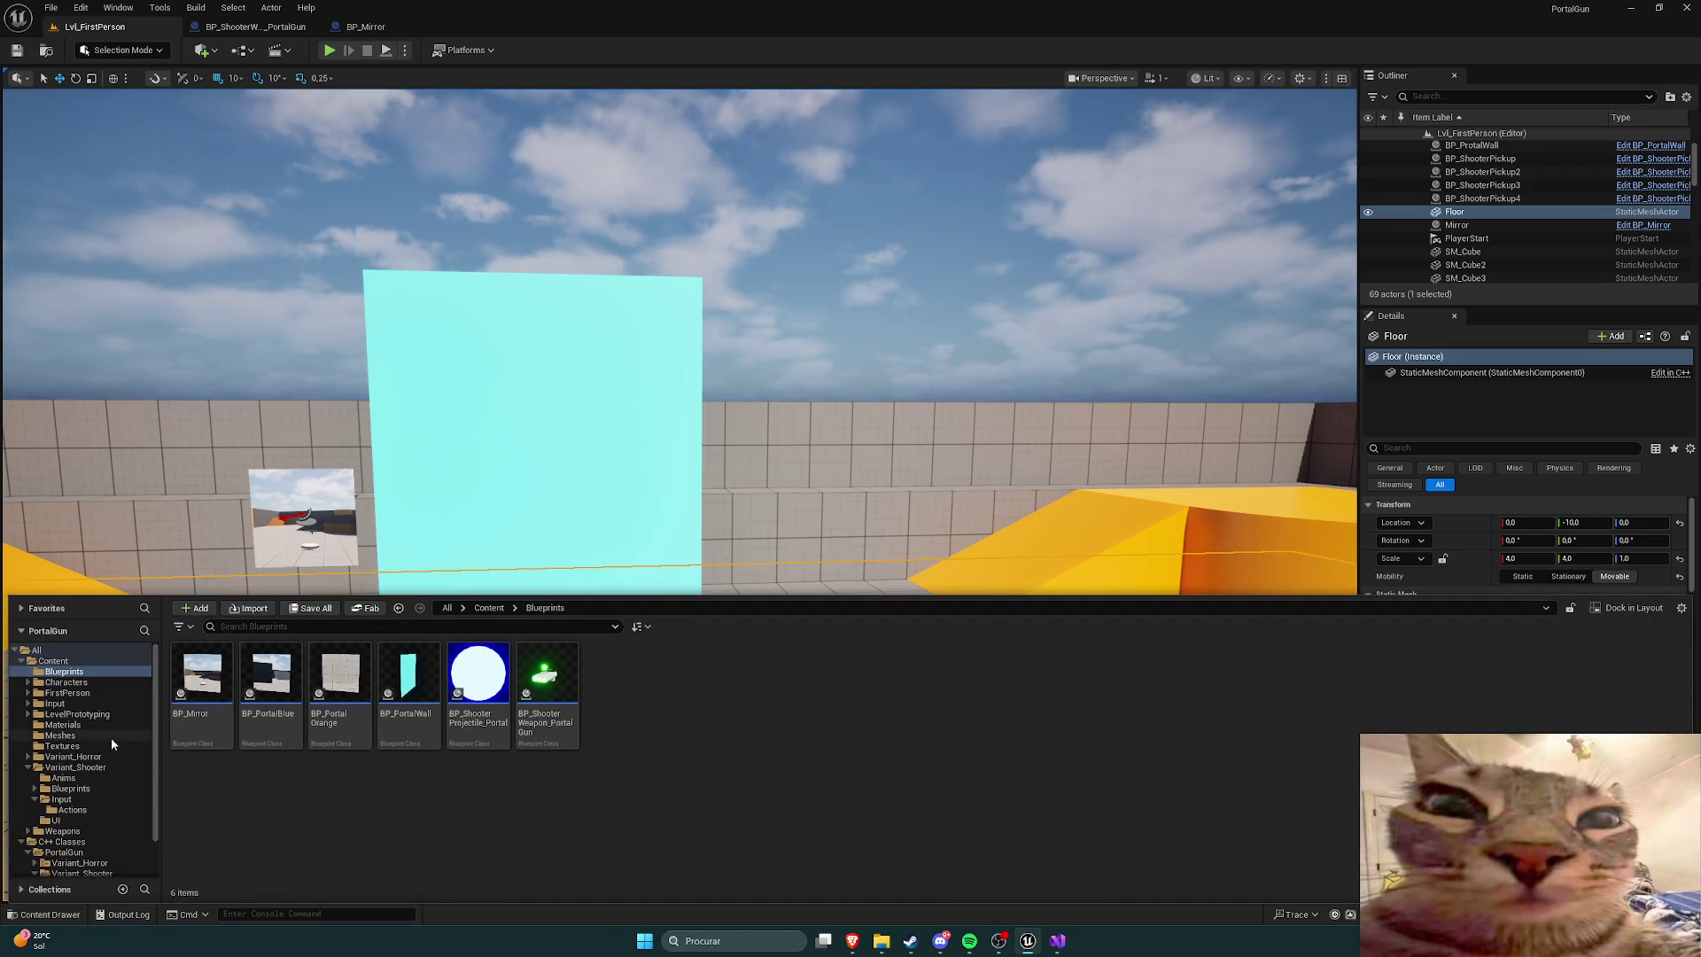
scroll(102, 731, "down", 2)
left_click(64, 807)
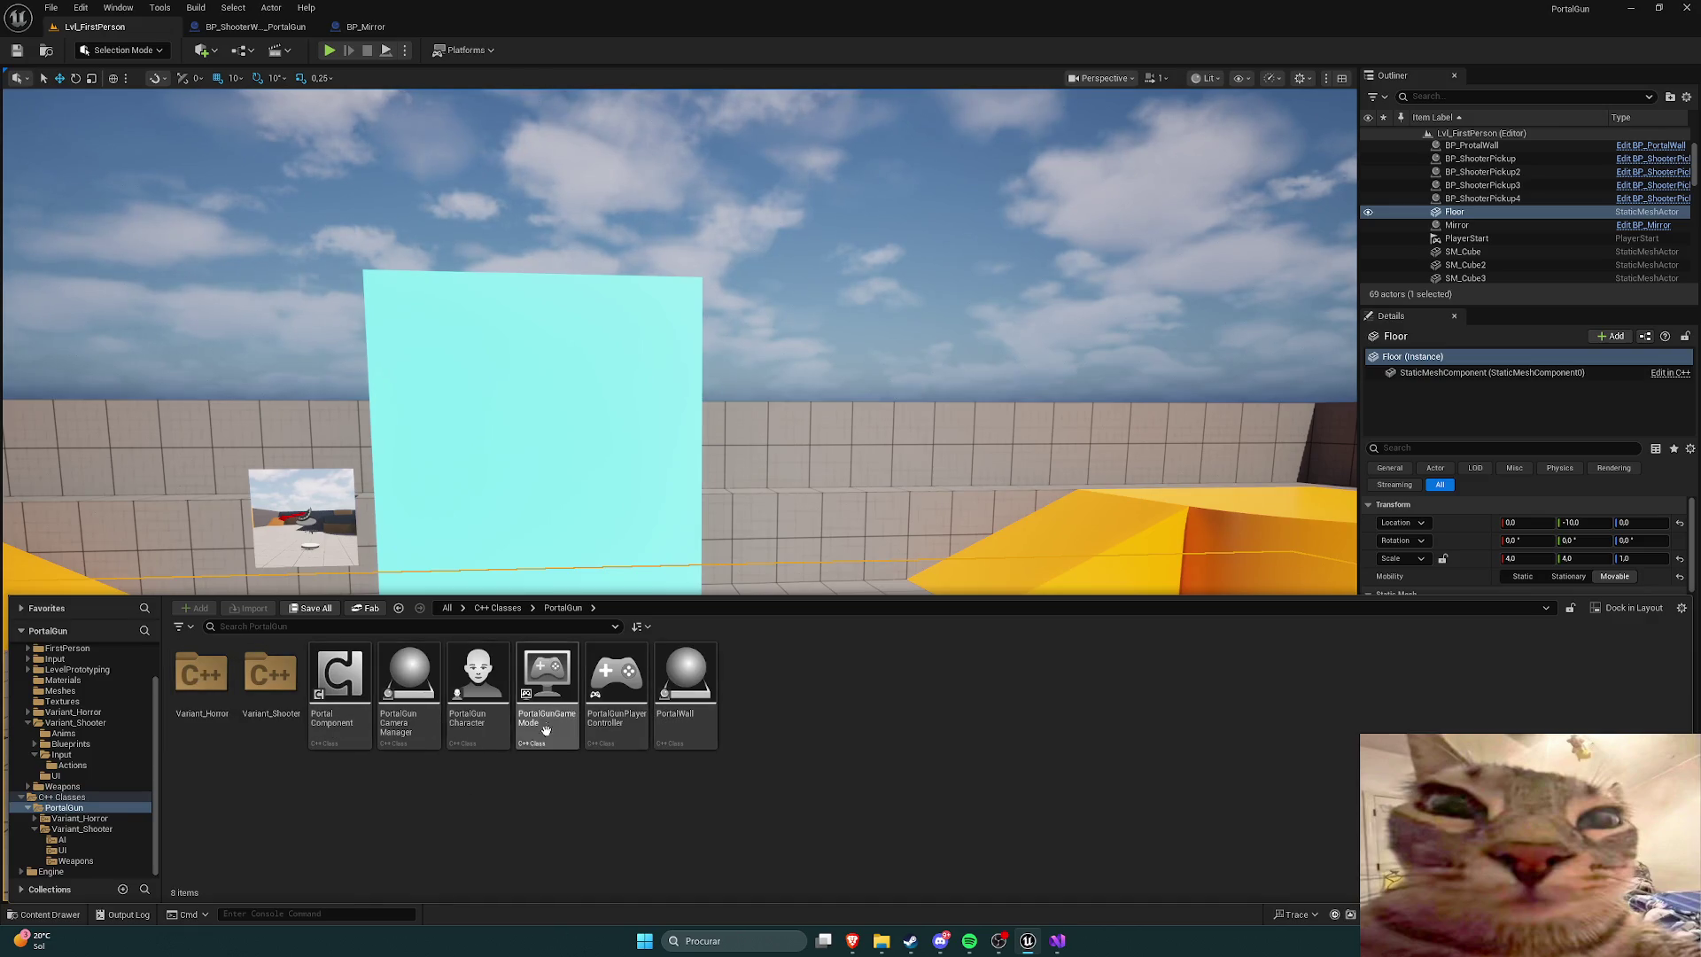
double_click(617, 677)
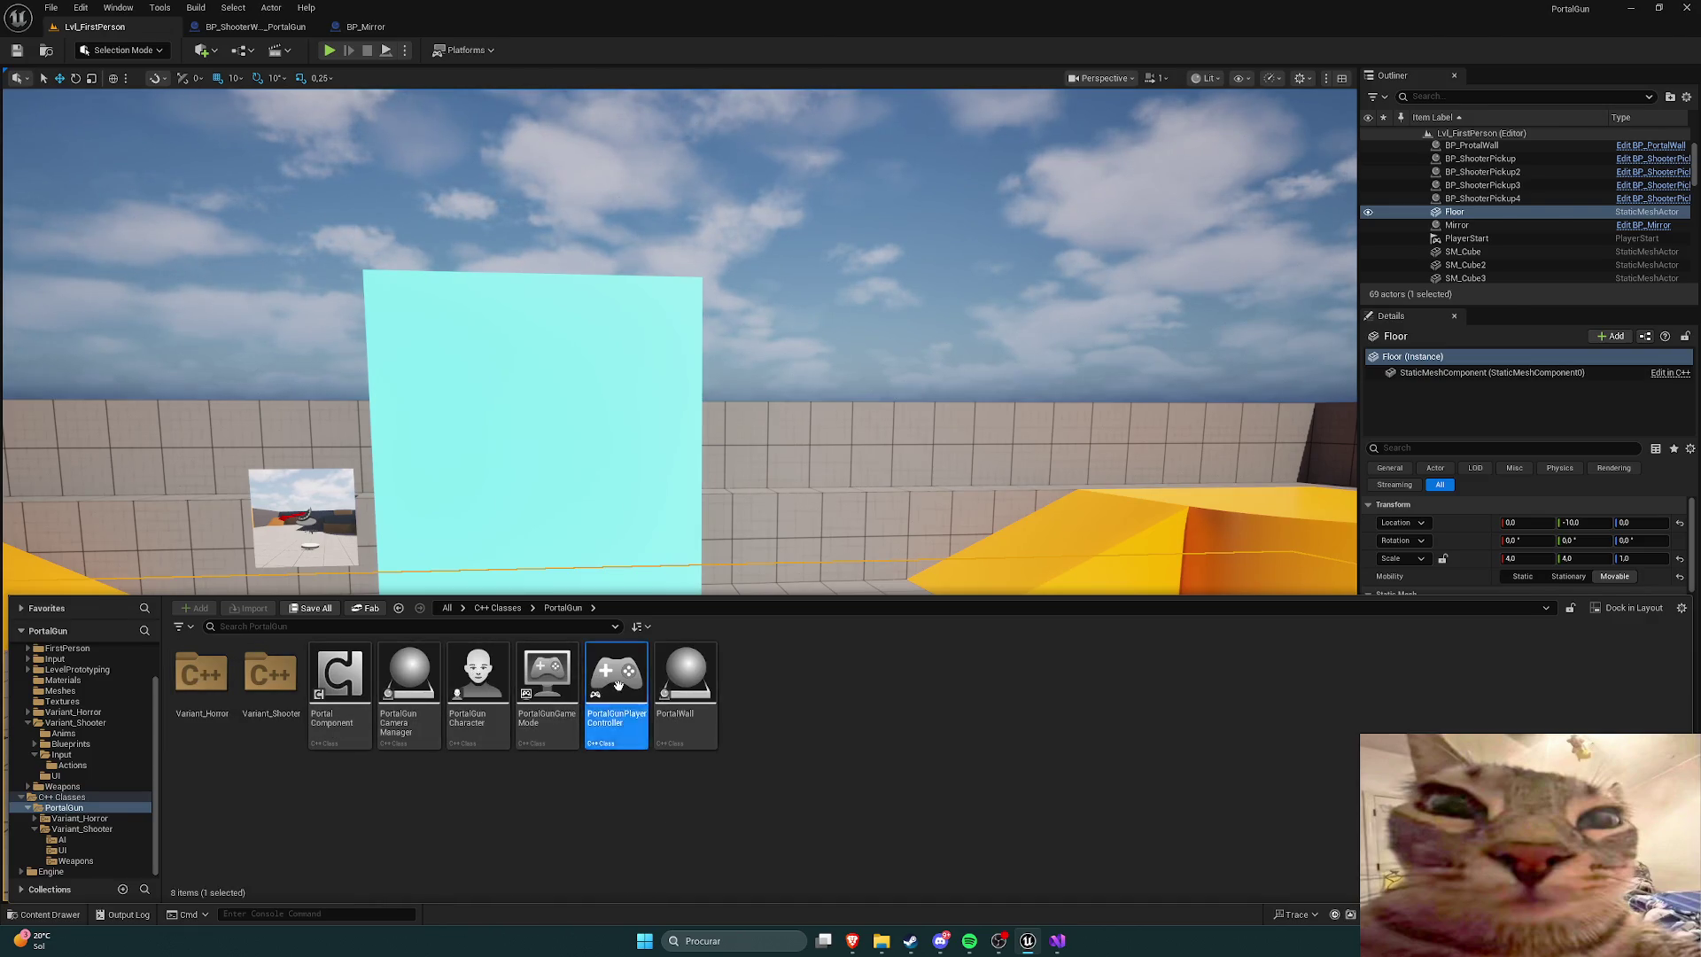
scroll(427, 593, "down", 18)
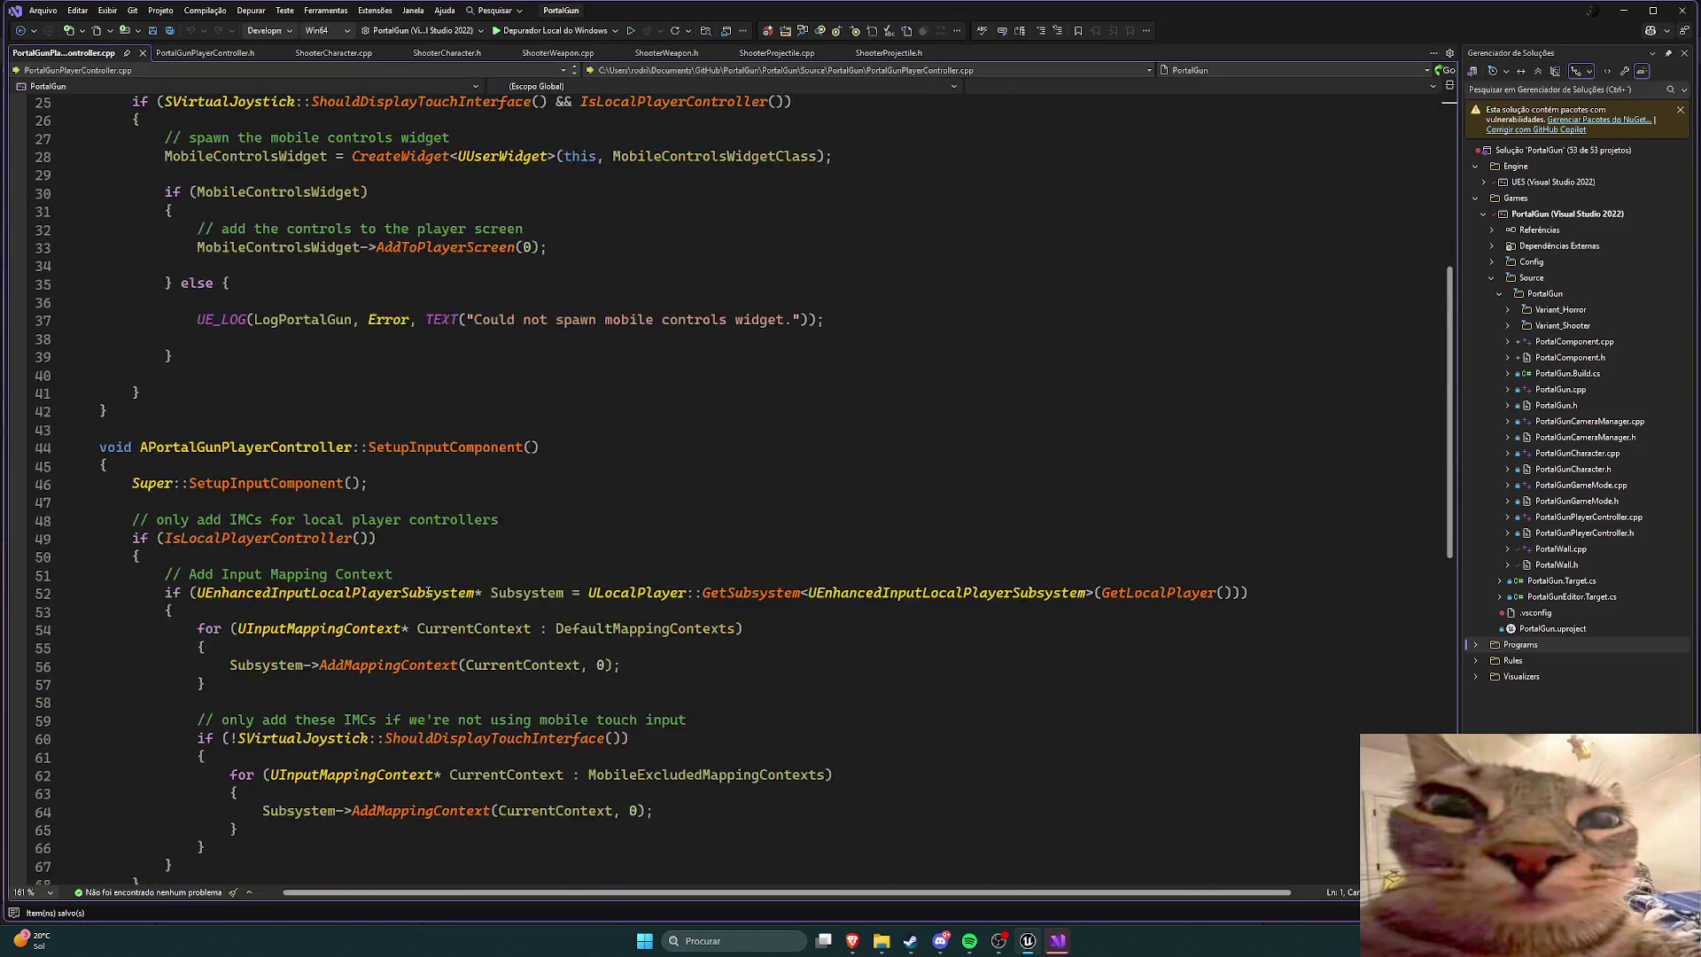
Step: Close PortalGunPlayerController.cpp and PortalGunPlayerController.h after reviewing them
left_click(142, 52)
scroll(365, 324, "down", 6)
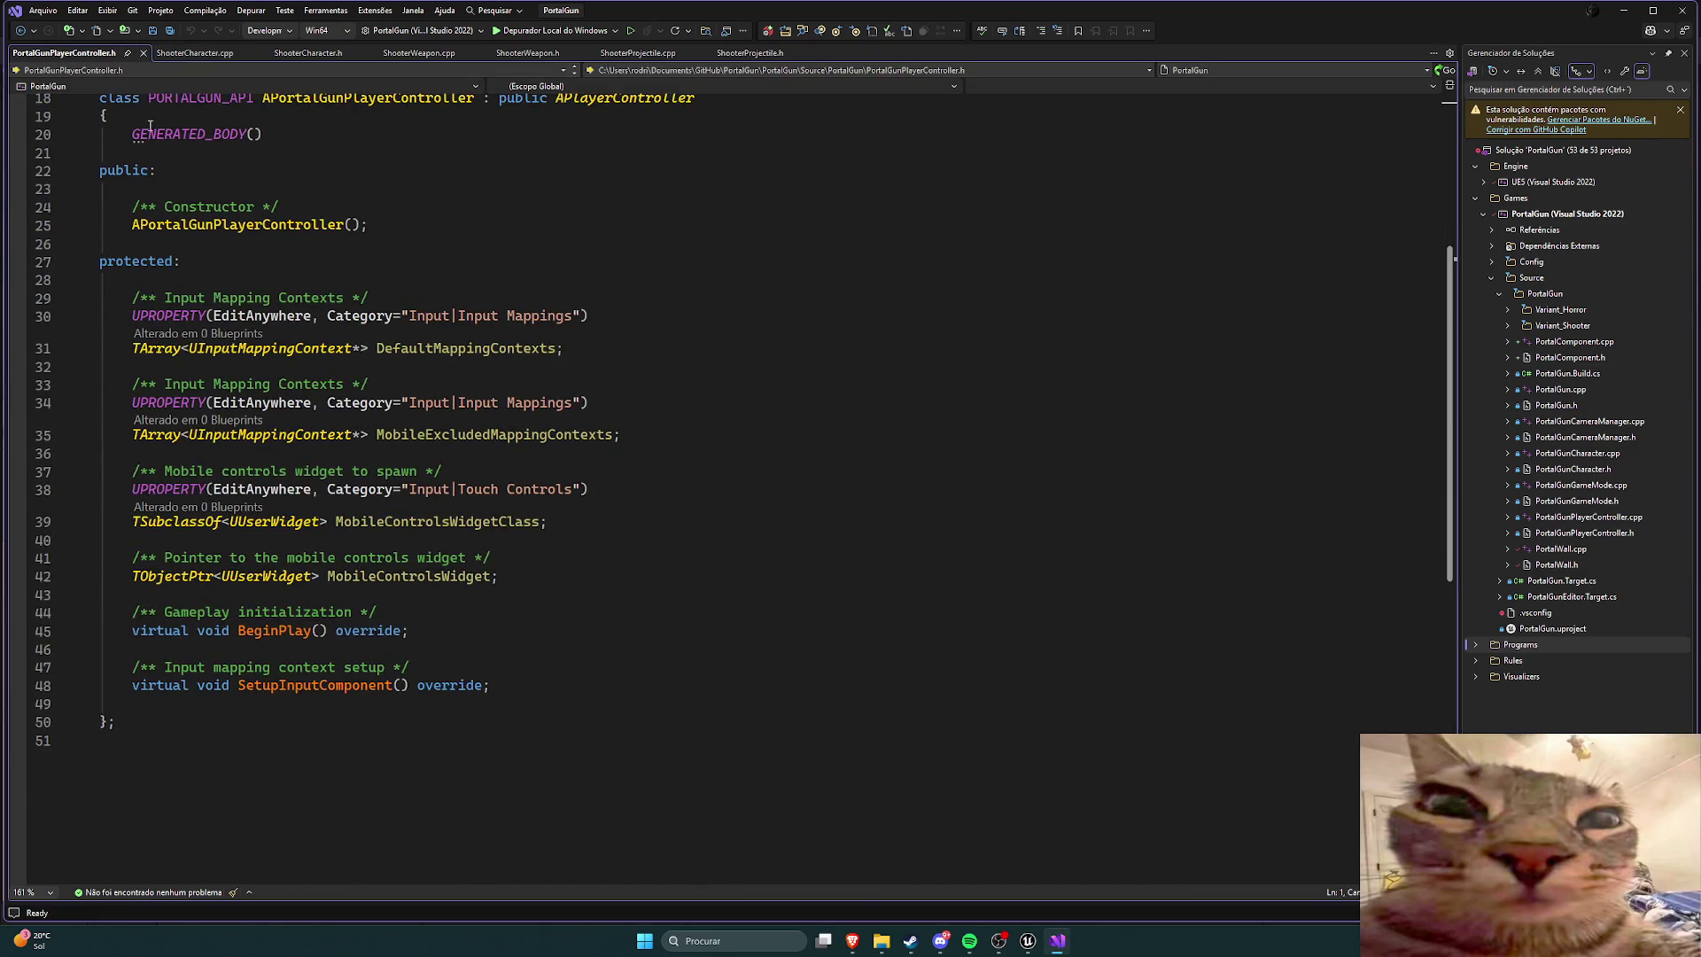
left_click(142, 53)
Step: Open PortalGunCharacter's source from Unreal, read its input bindings, close it, and bring up ShooterCharacter.cpp
left_click(1024, 943)
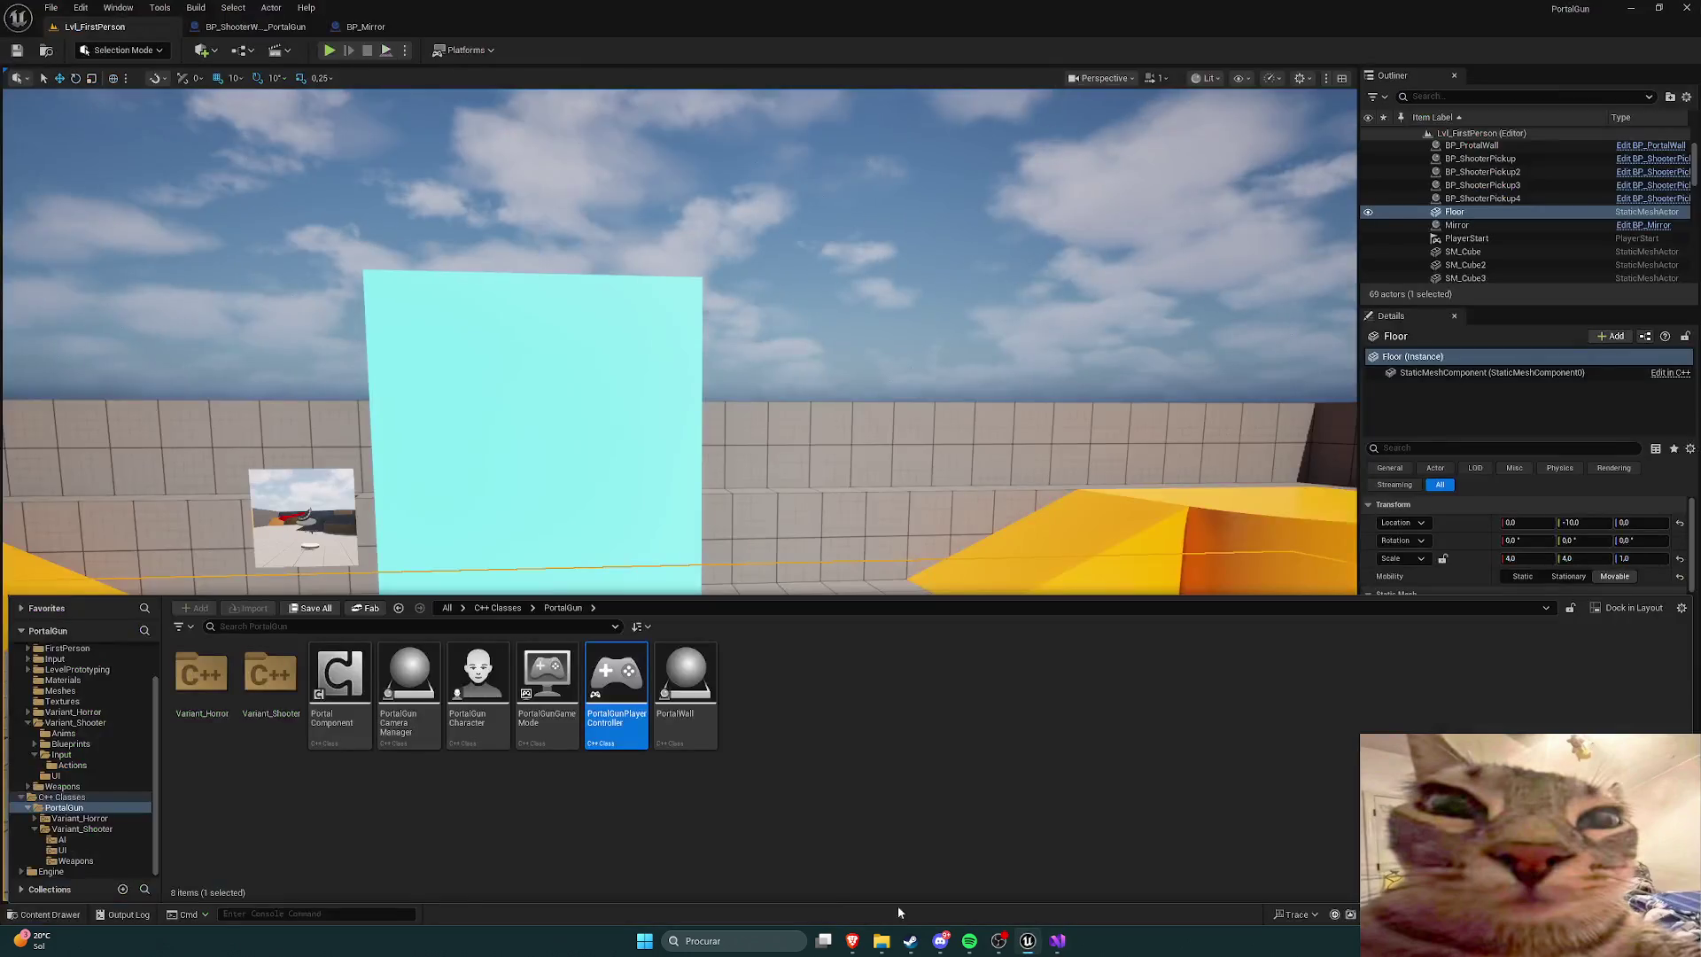
double_click(478, 683)
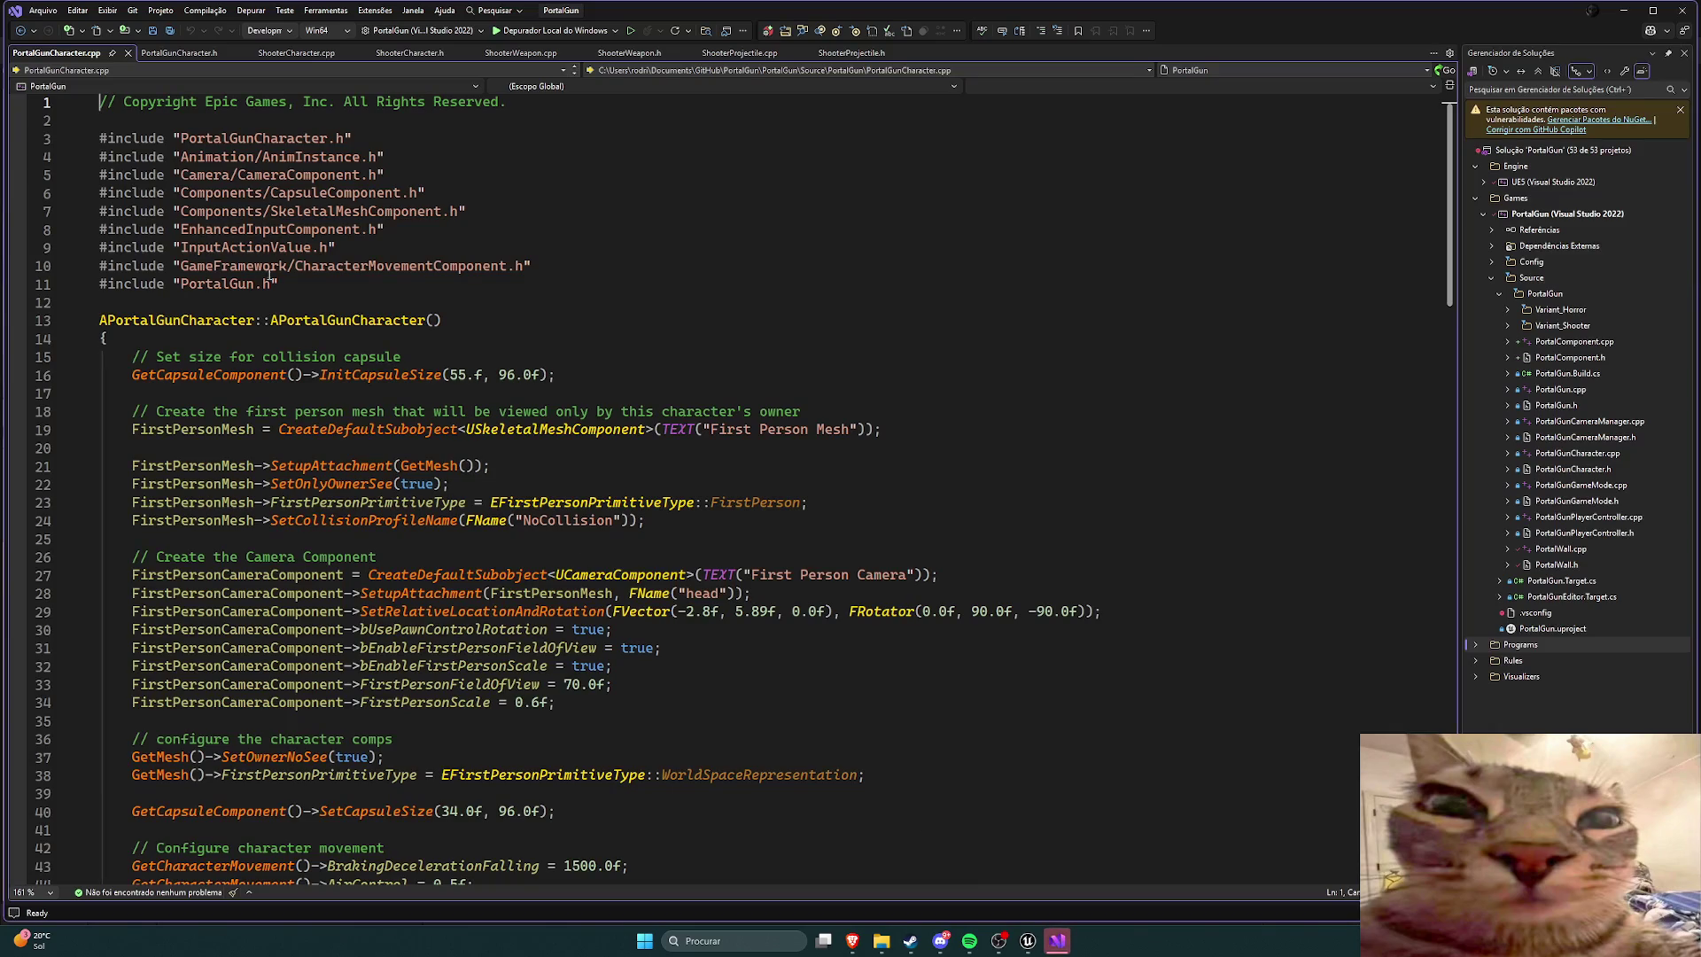
scroll(299, 309, "down", 11)
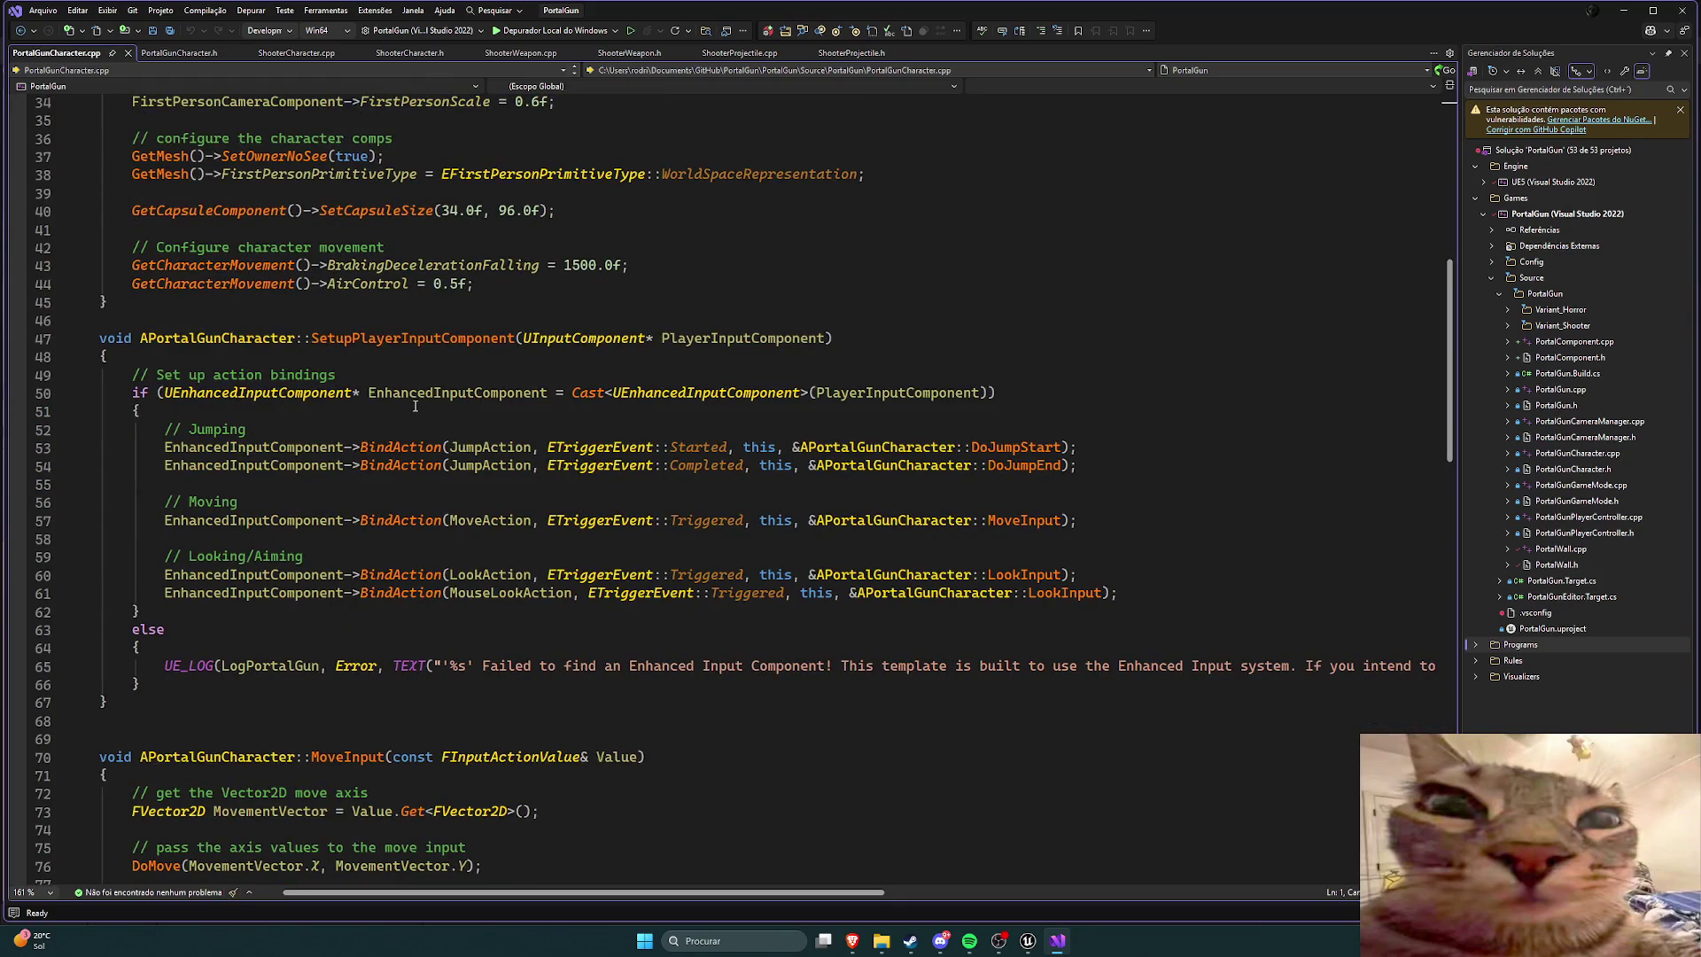
scroll(418, 407, "down", 13)
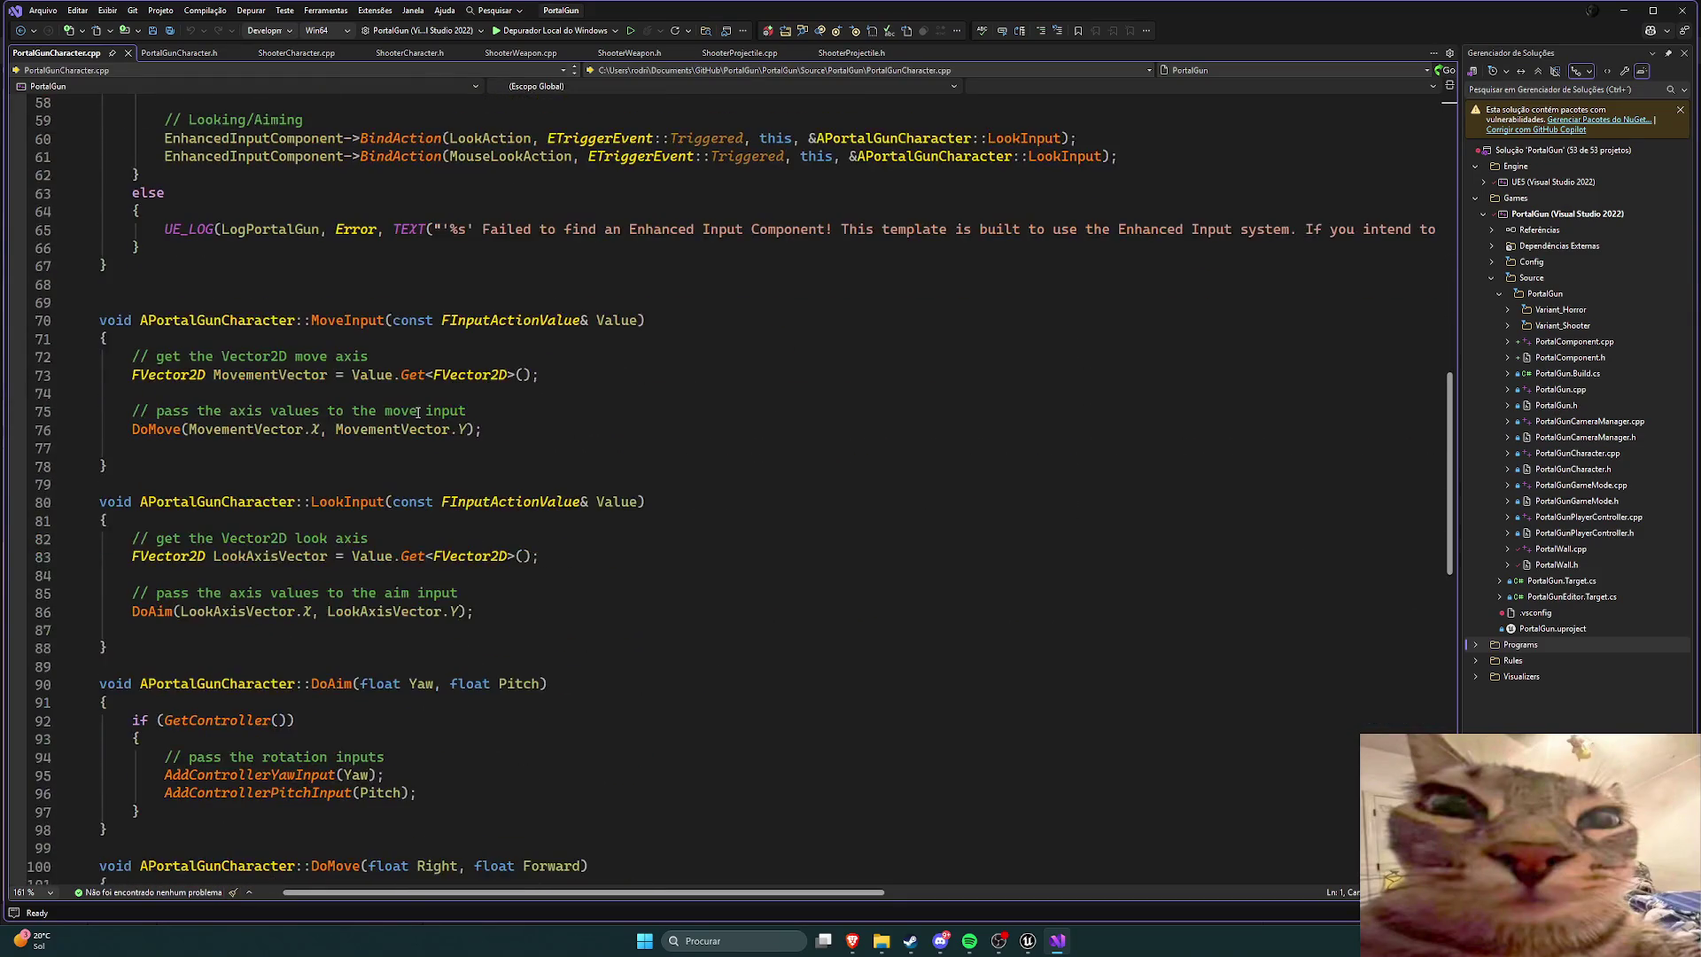
scroll(417, 414, "down", 4)
scroll(418, 413, "up", 14)
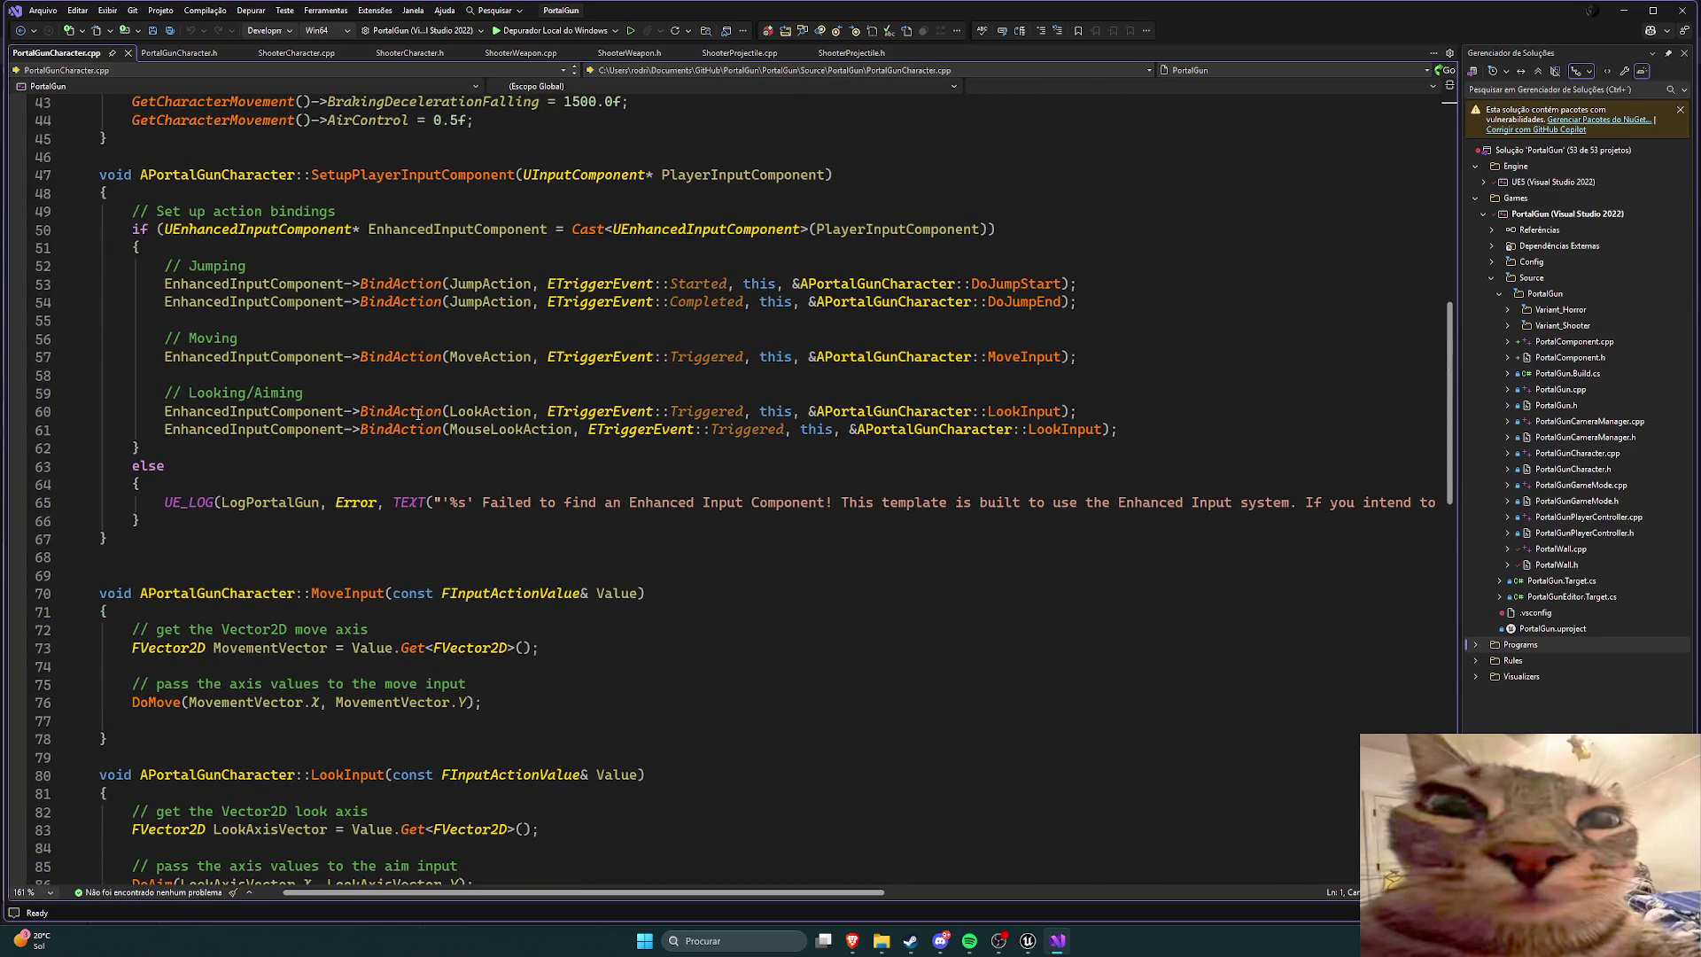
scroll(417, 414, "up", 1)
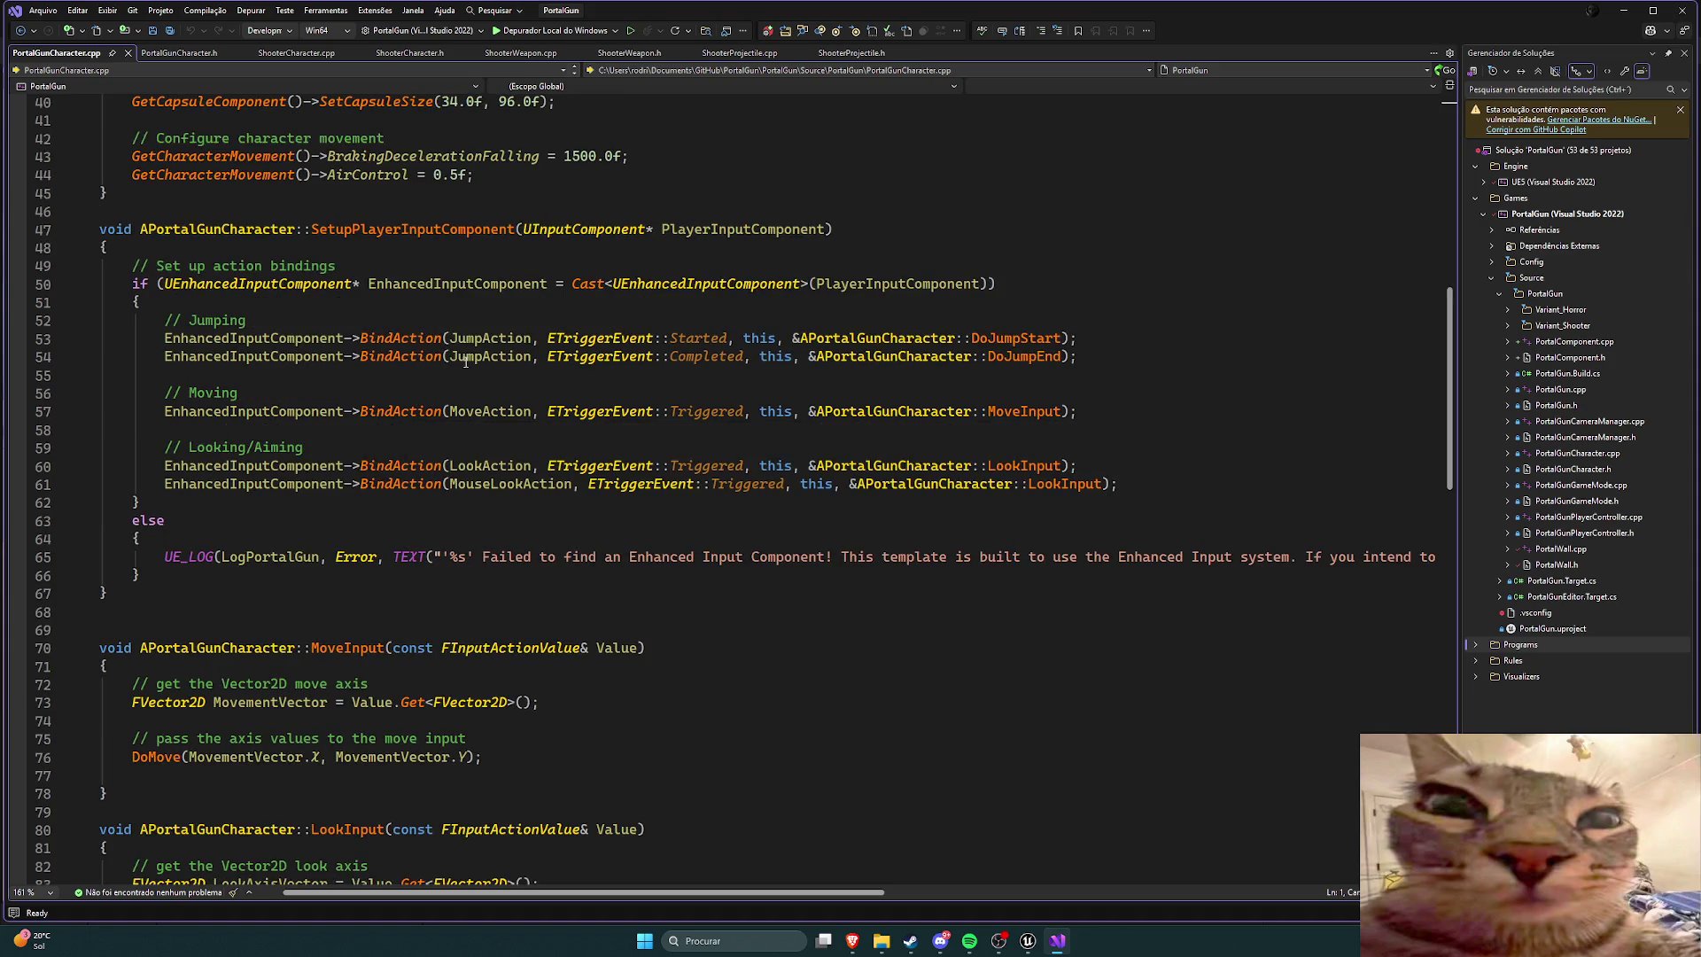
mouse_move(465, 361)
left_click(128, 54)
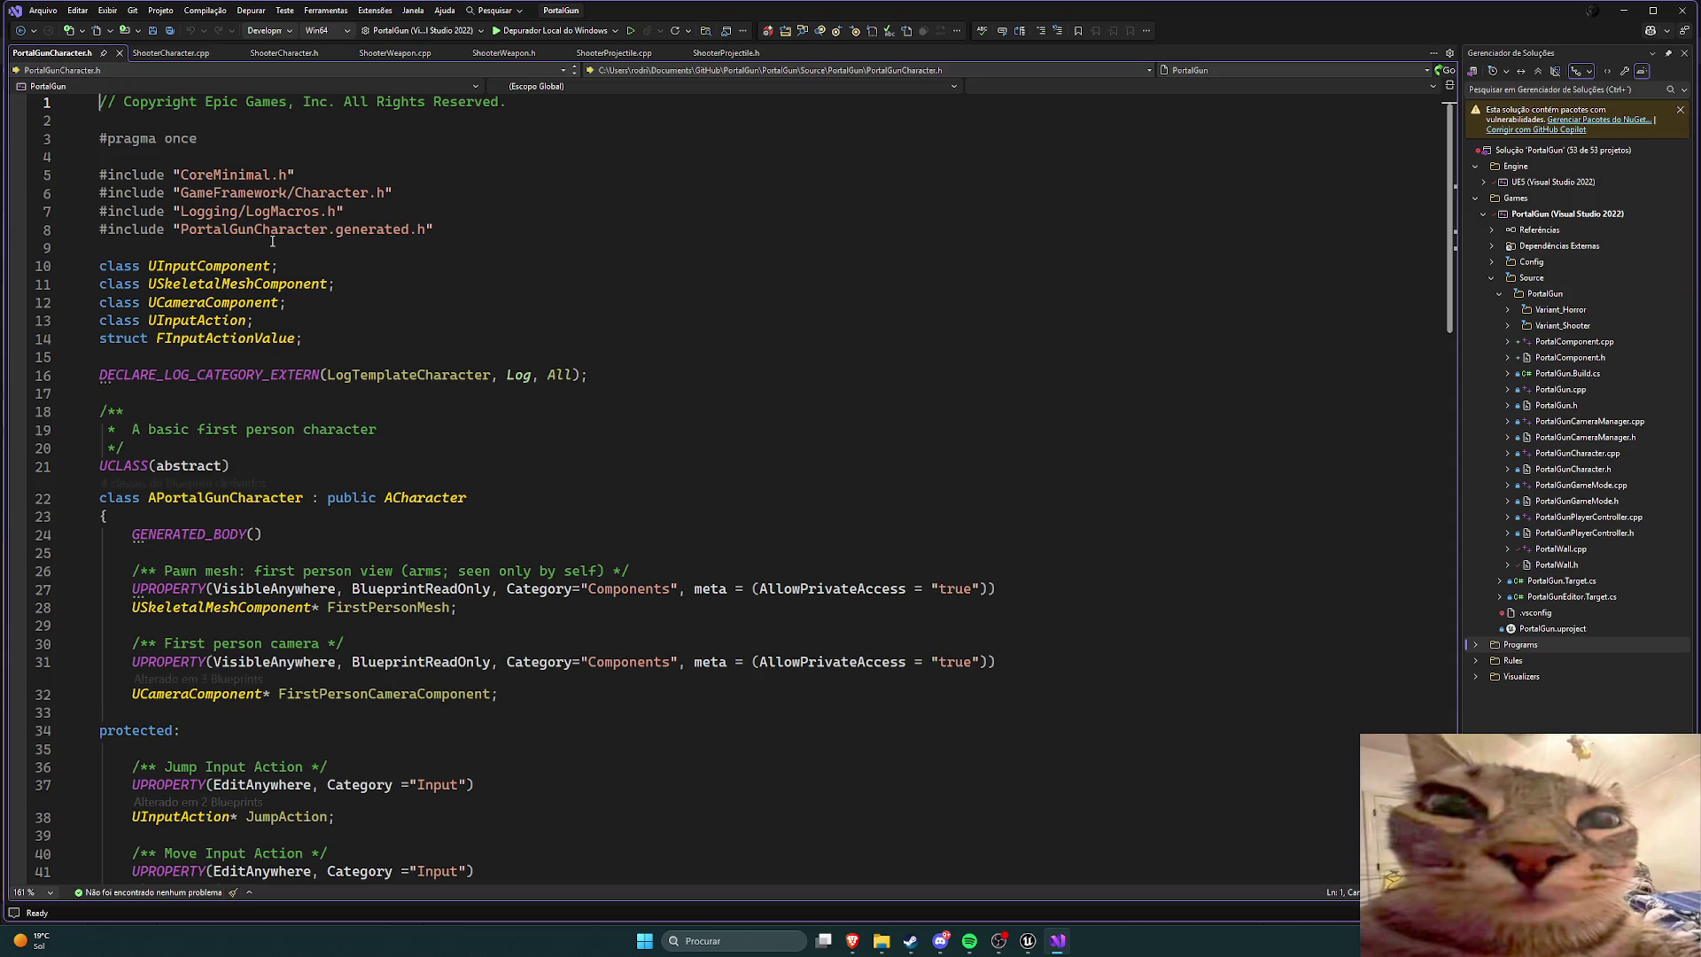
left_click(195, 53)
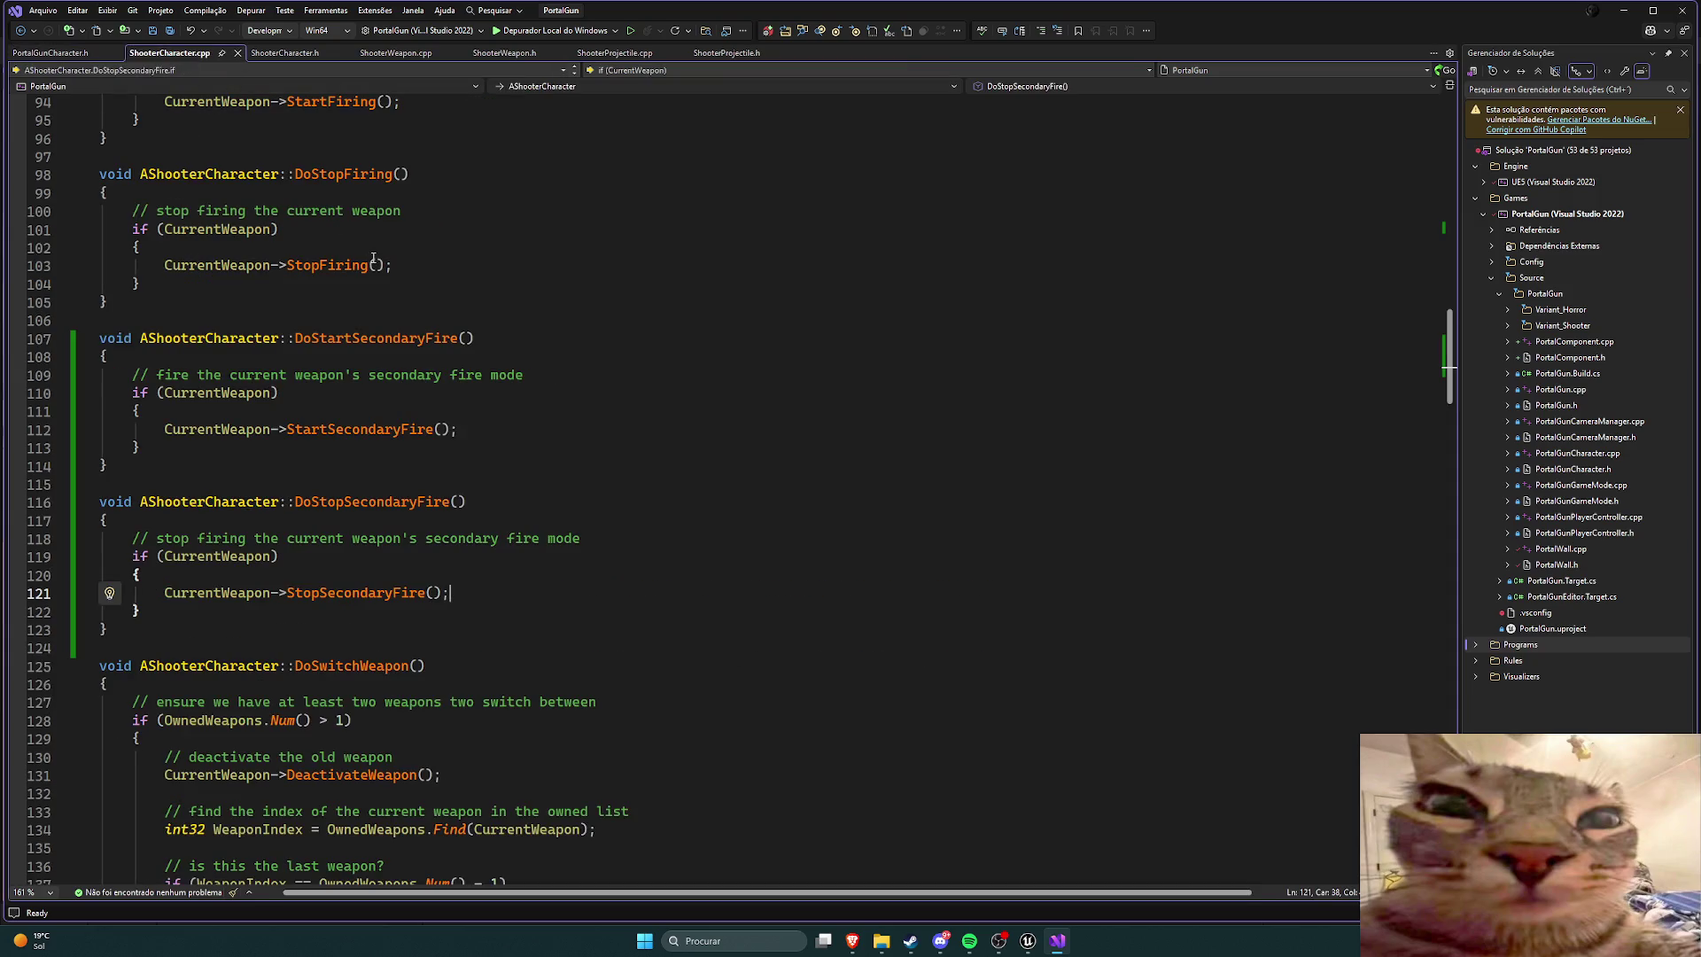
Step: Inspect FireAction's binding in ShooterCharacter.cpp's SetupPlayerInputComponent, then return to Unreal Editor
scroll(434, 272, "up", 20)
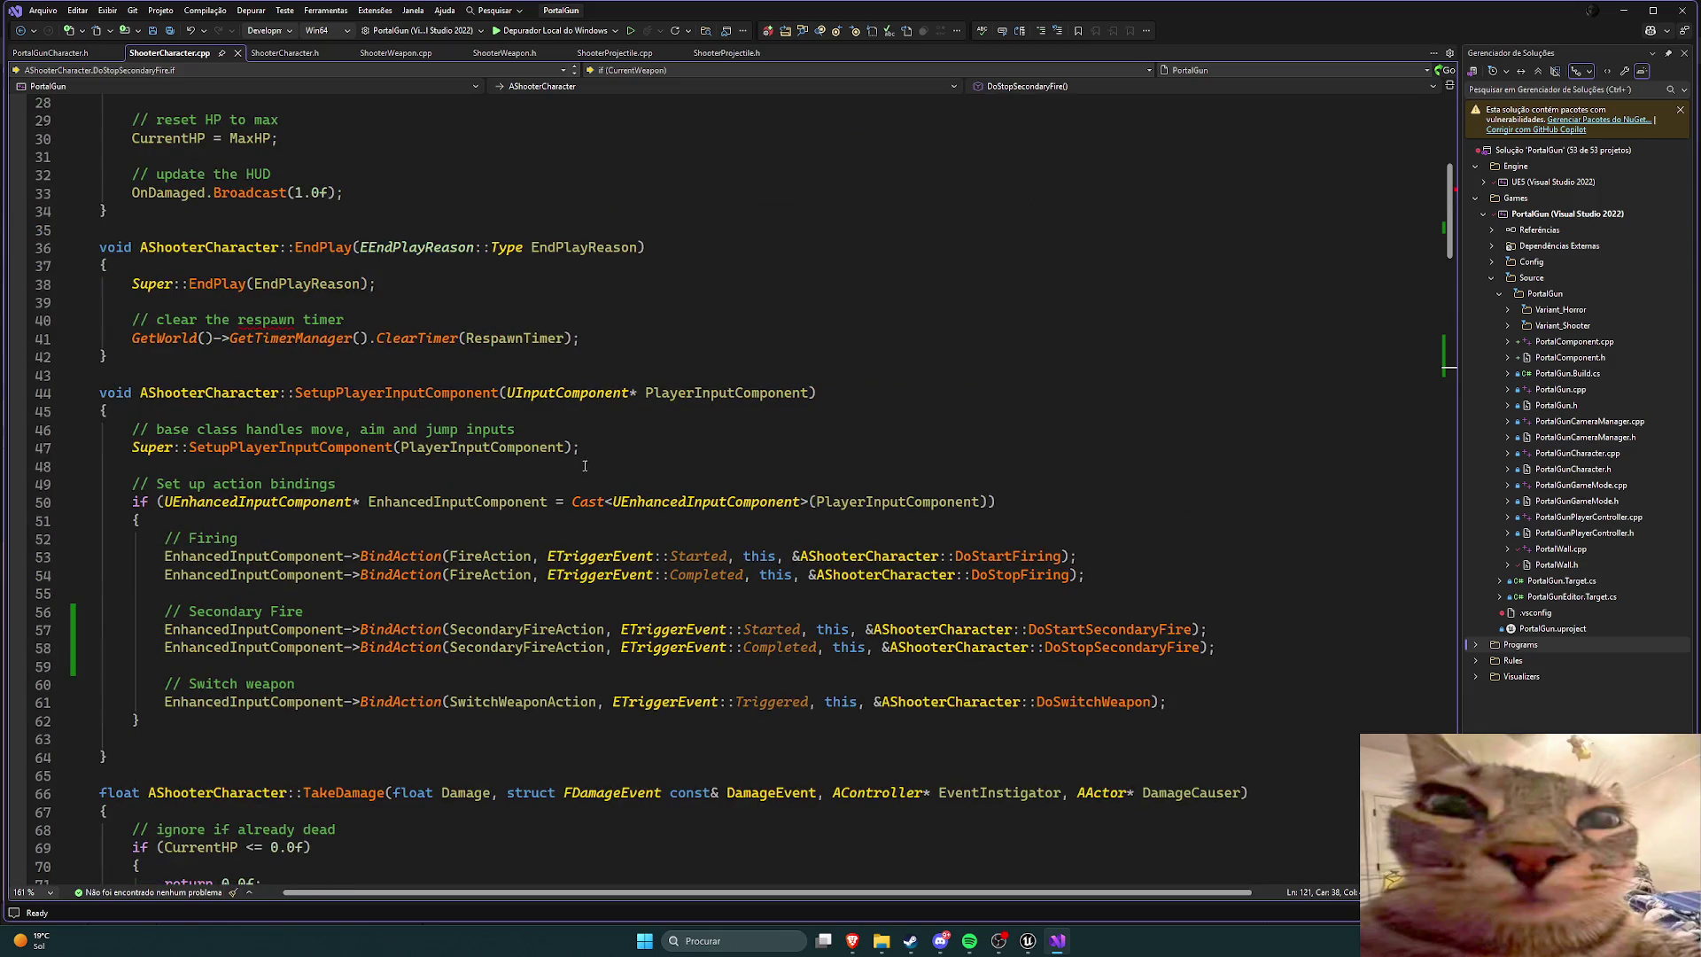
scroll(585, 465, "down", 1)
left_click(536, 529)
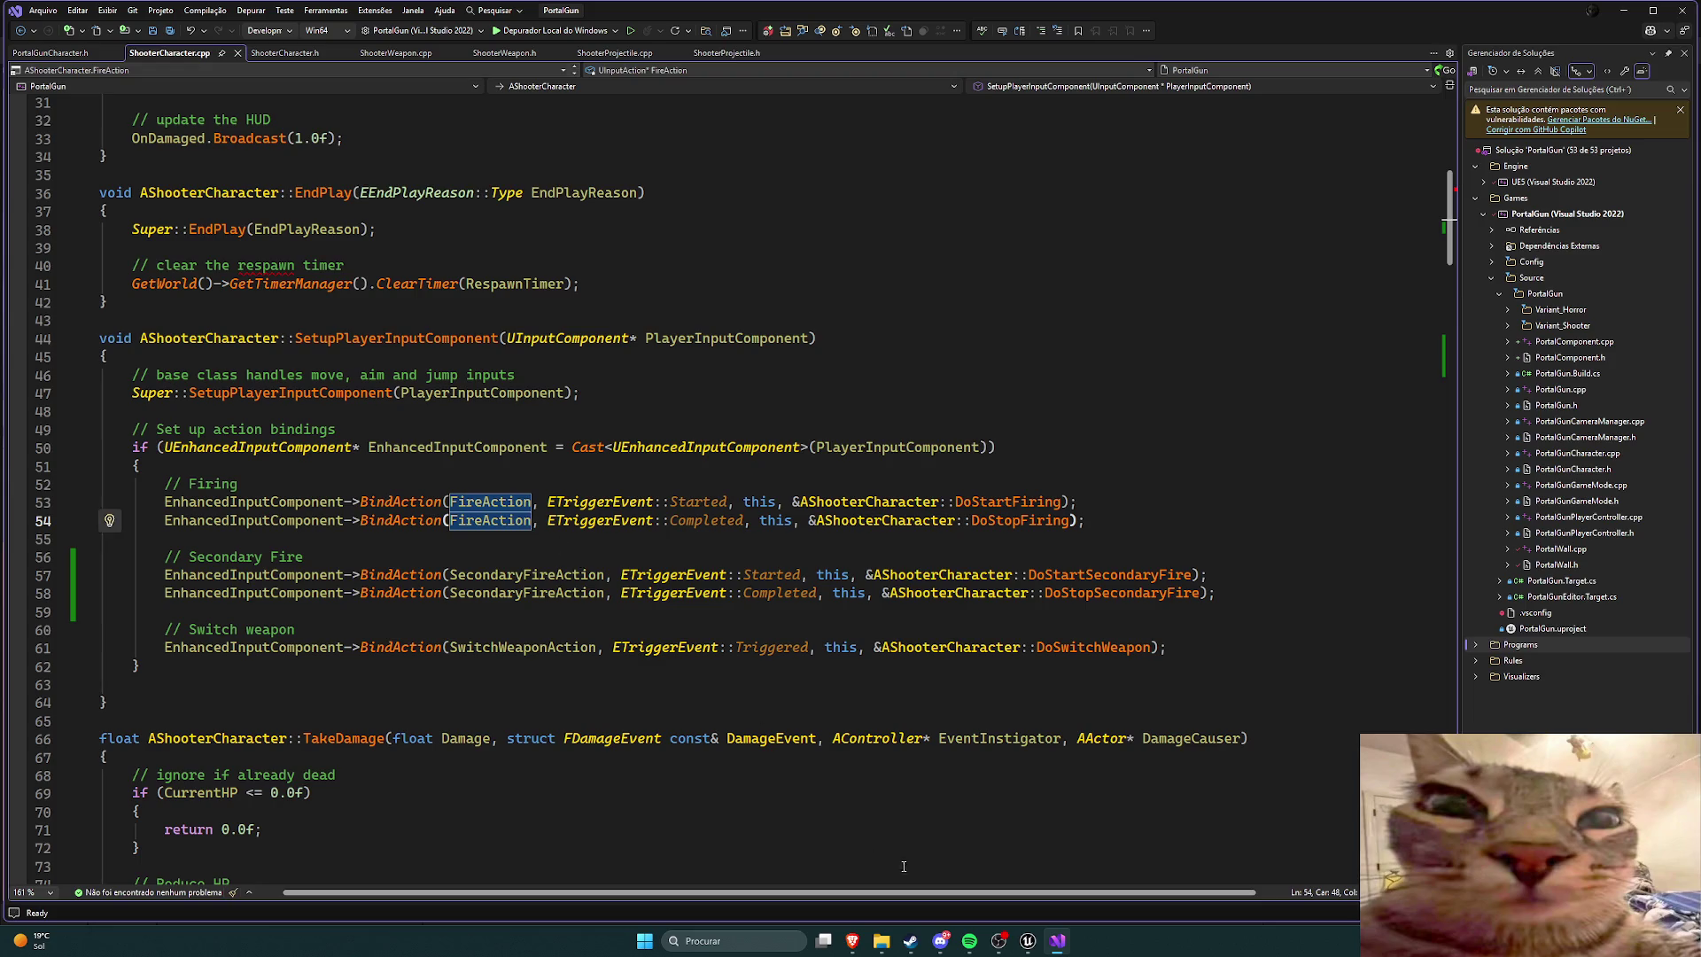
left_click(1027, 941)
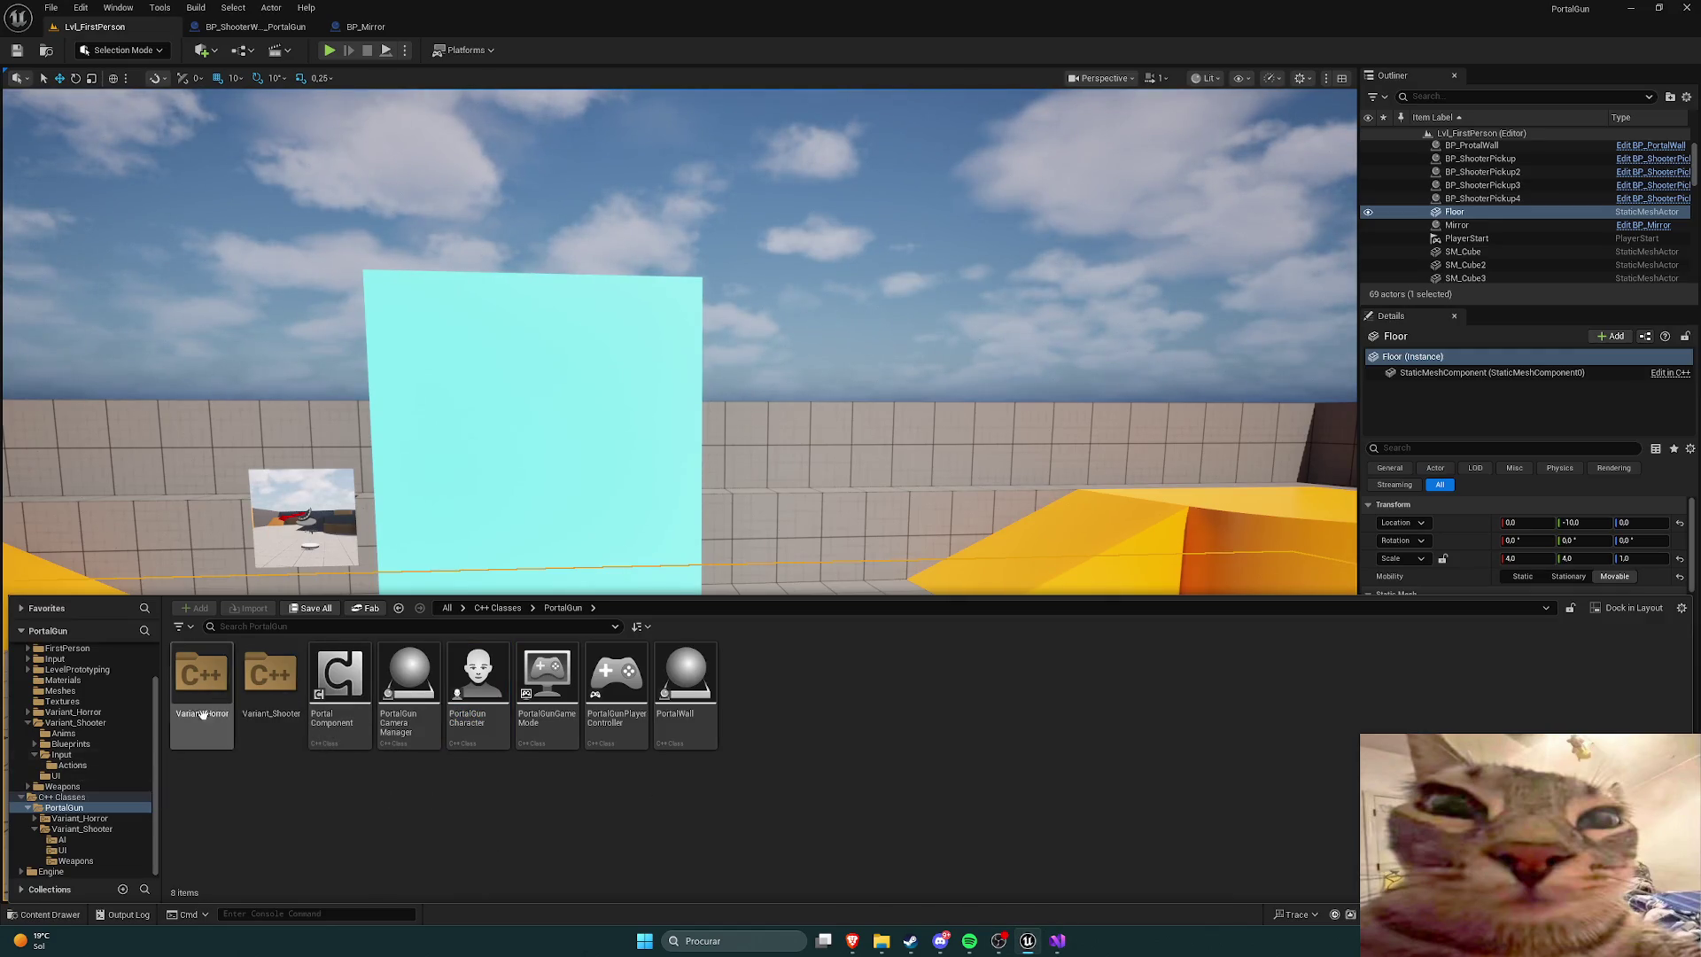
Step: Browse to Content/Variant_Shooter/Input/Actions and open the IA_Shoot input action
double_click(264, 673)
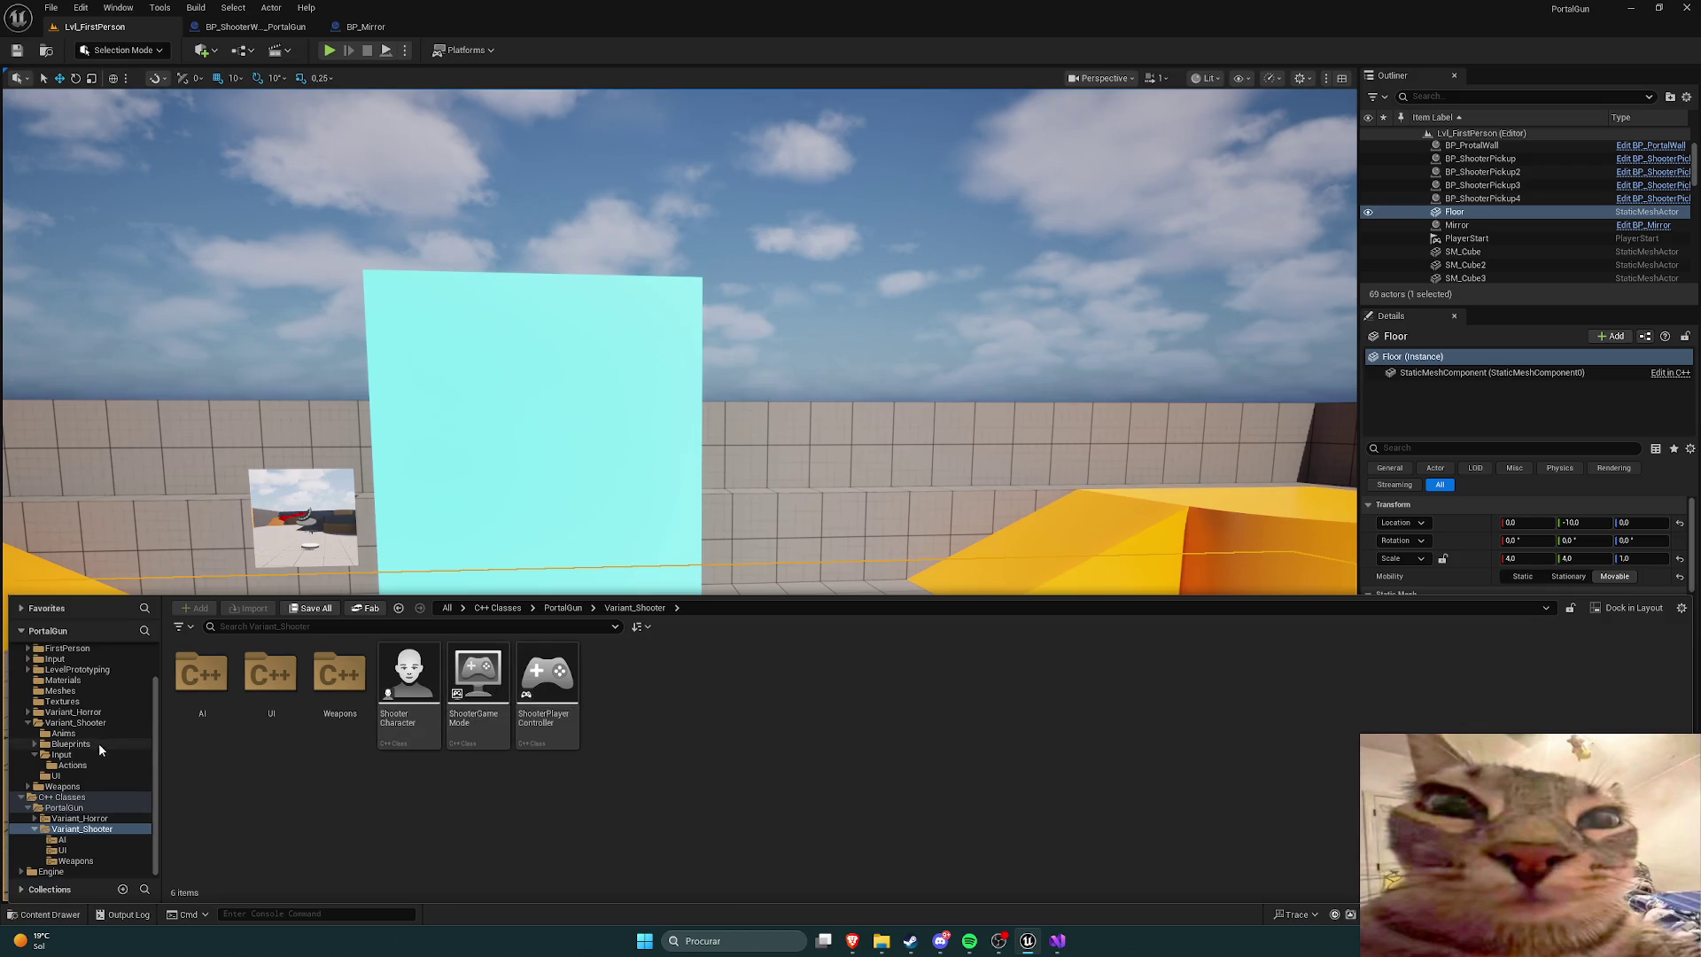
scroll(62, 694, "up", 2)
left_click(54, 661)
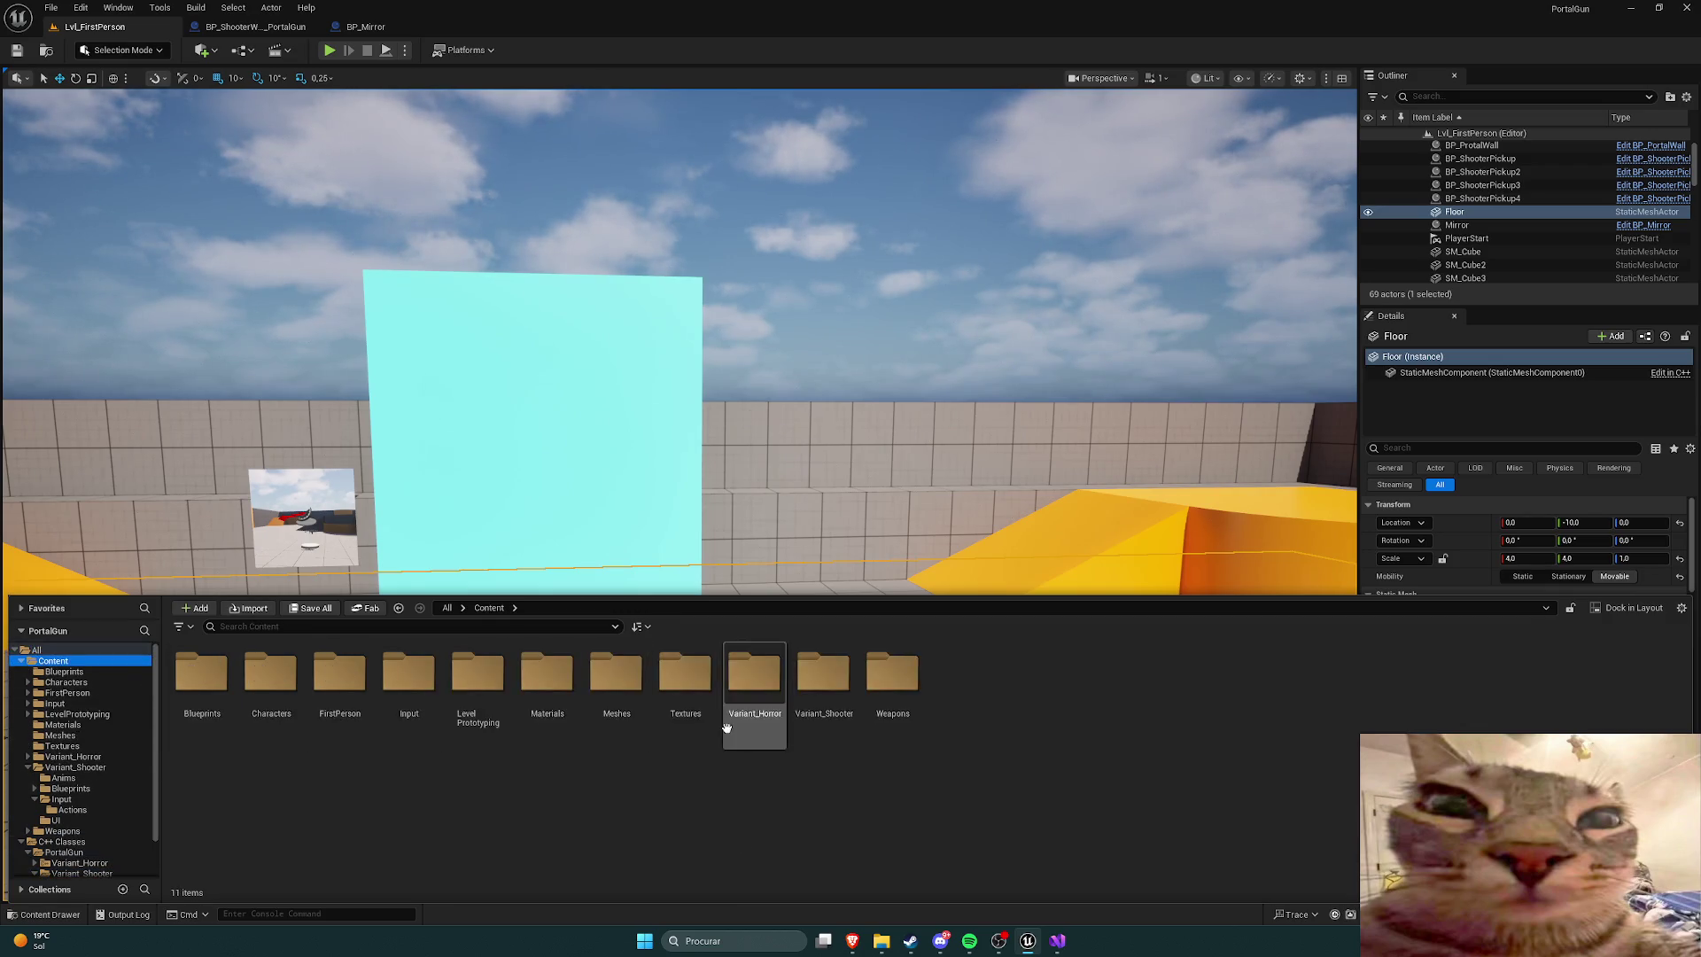
double_click(815, 691)
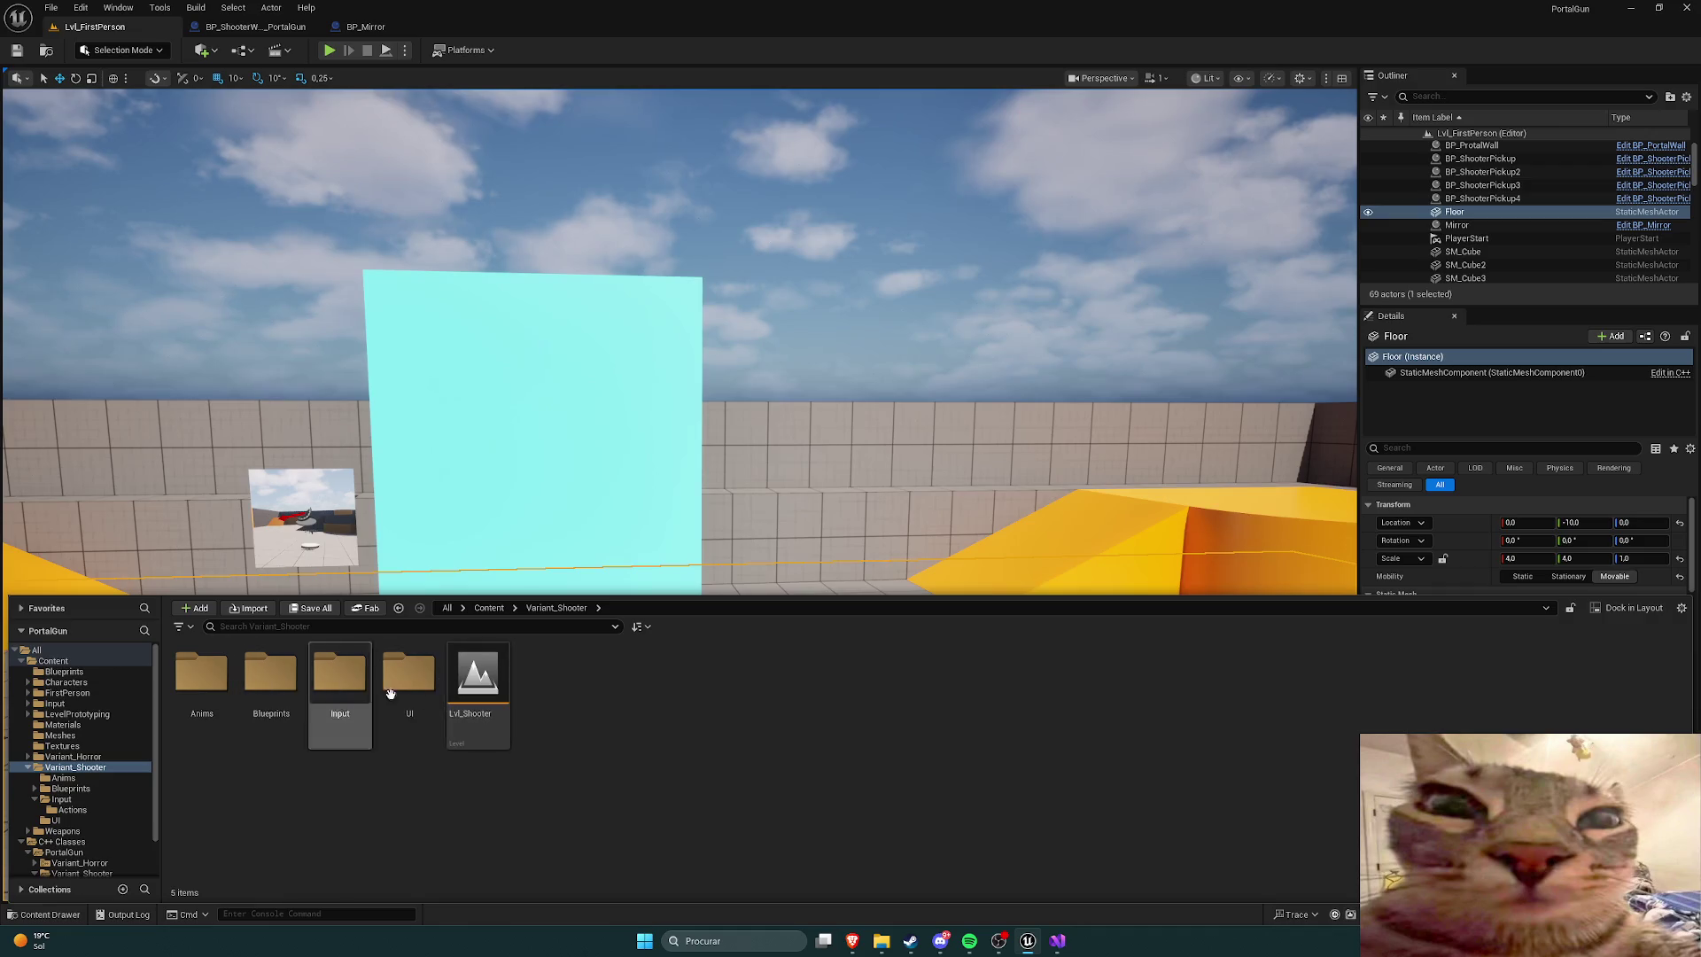
double_click(339, 673)
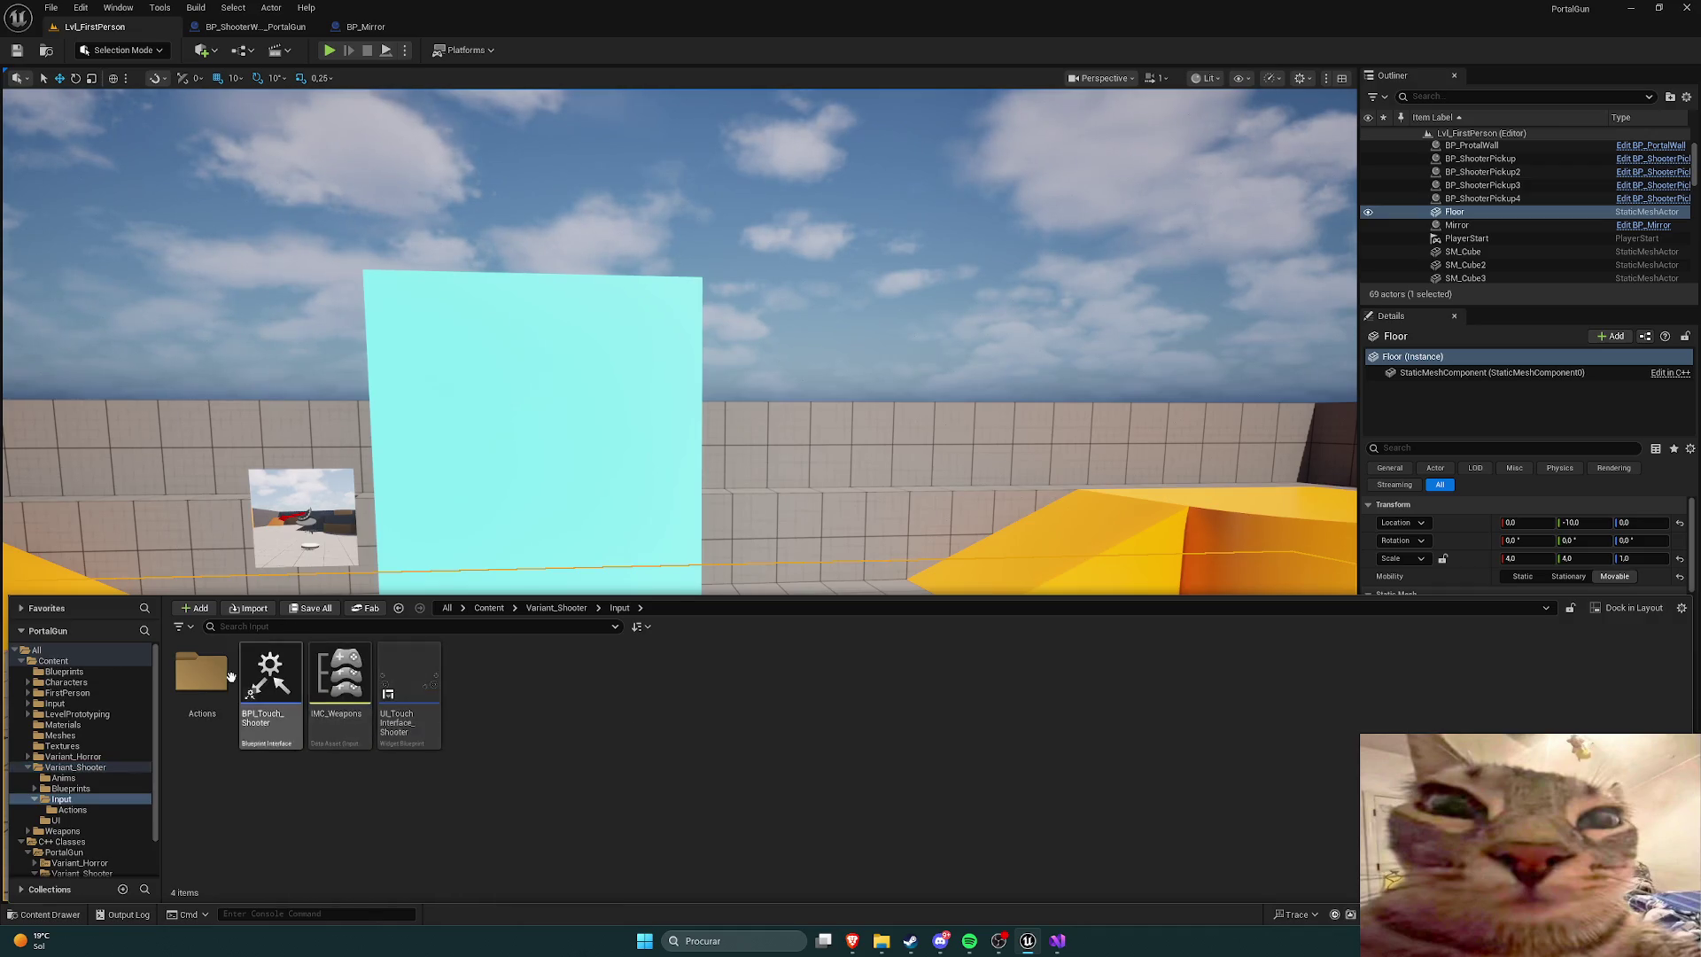
double_click(201, 674)
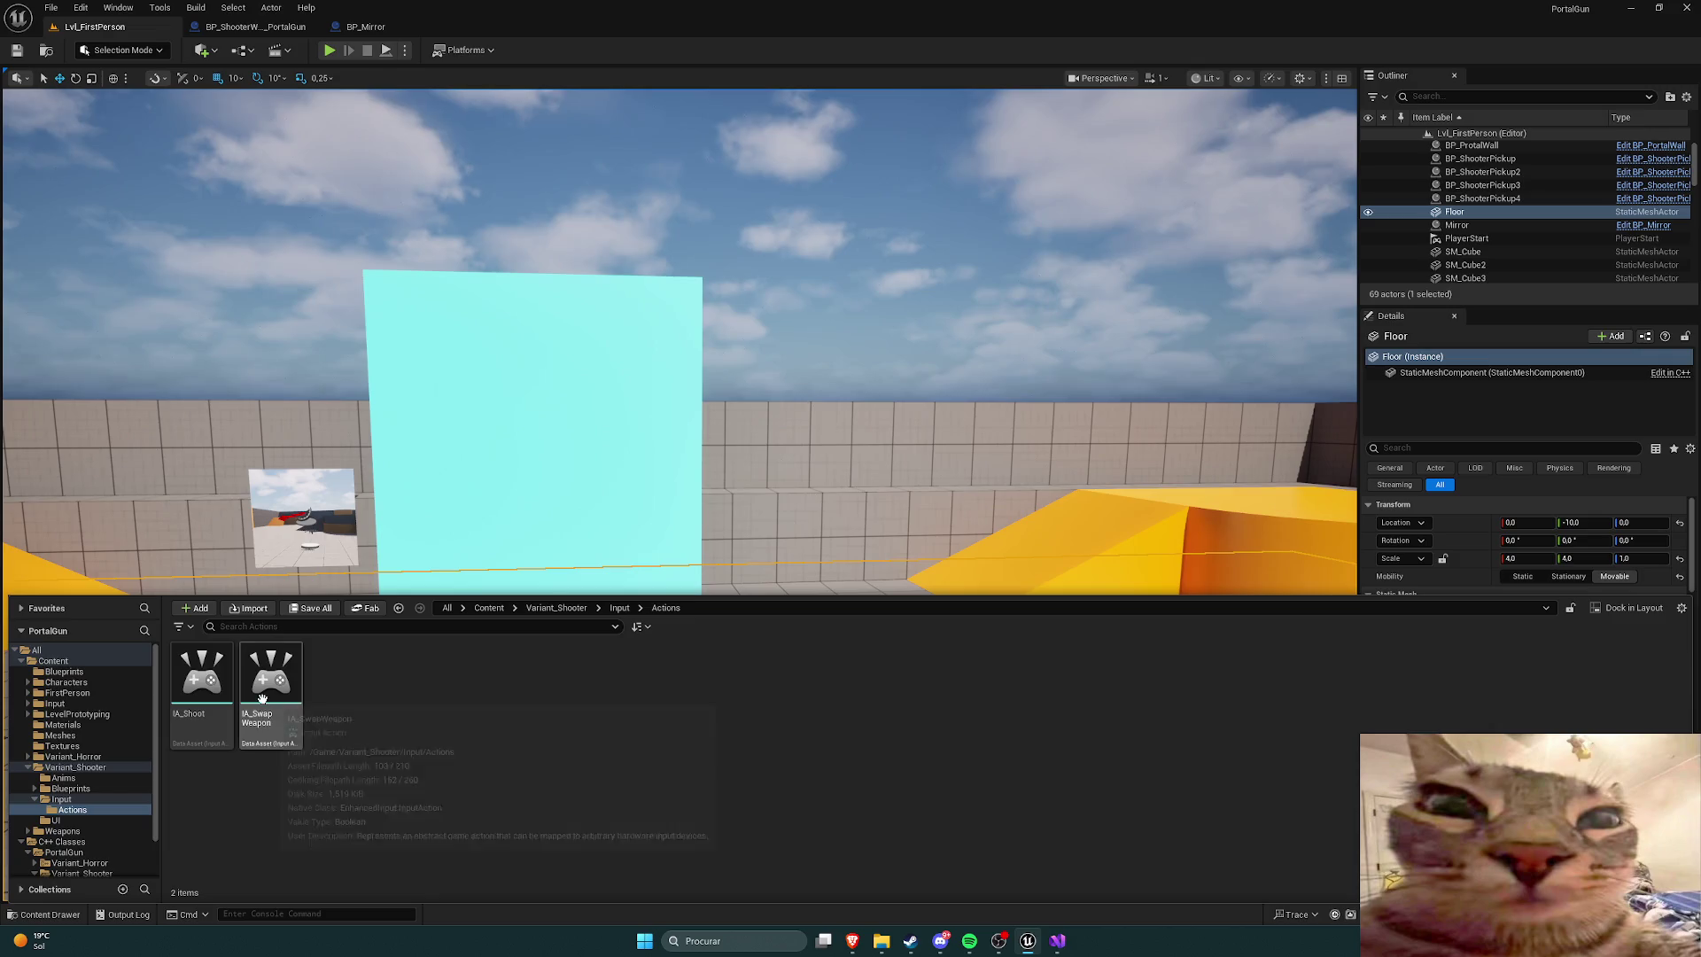
double_click(202, 677)
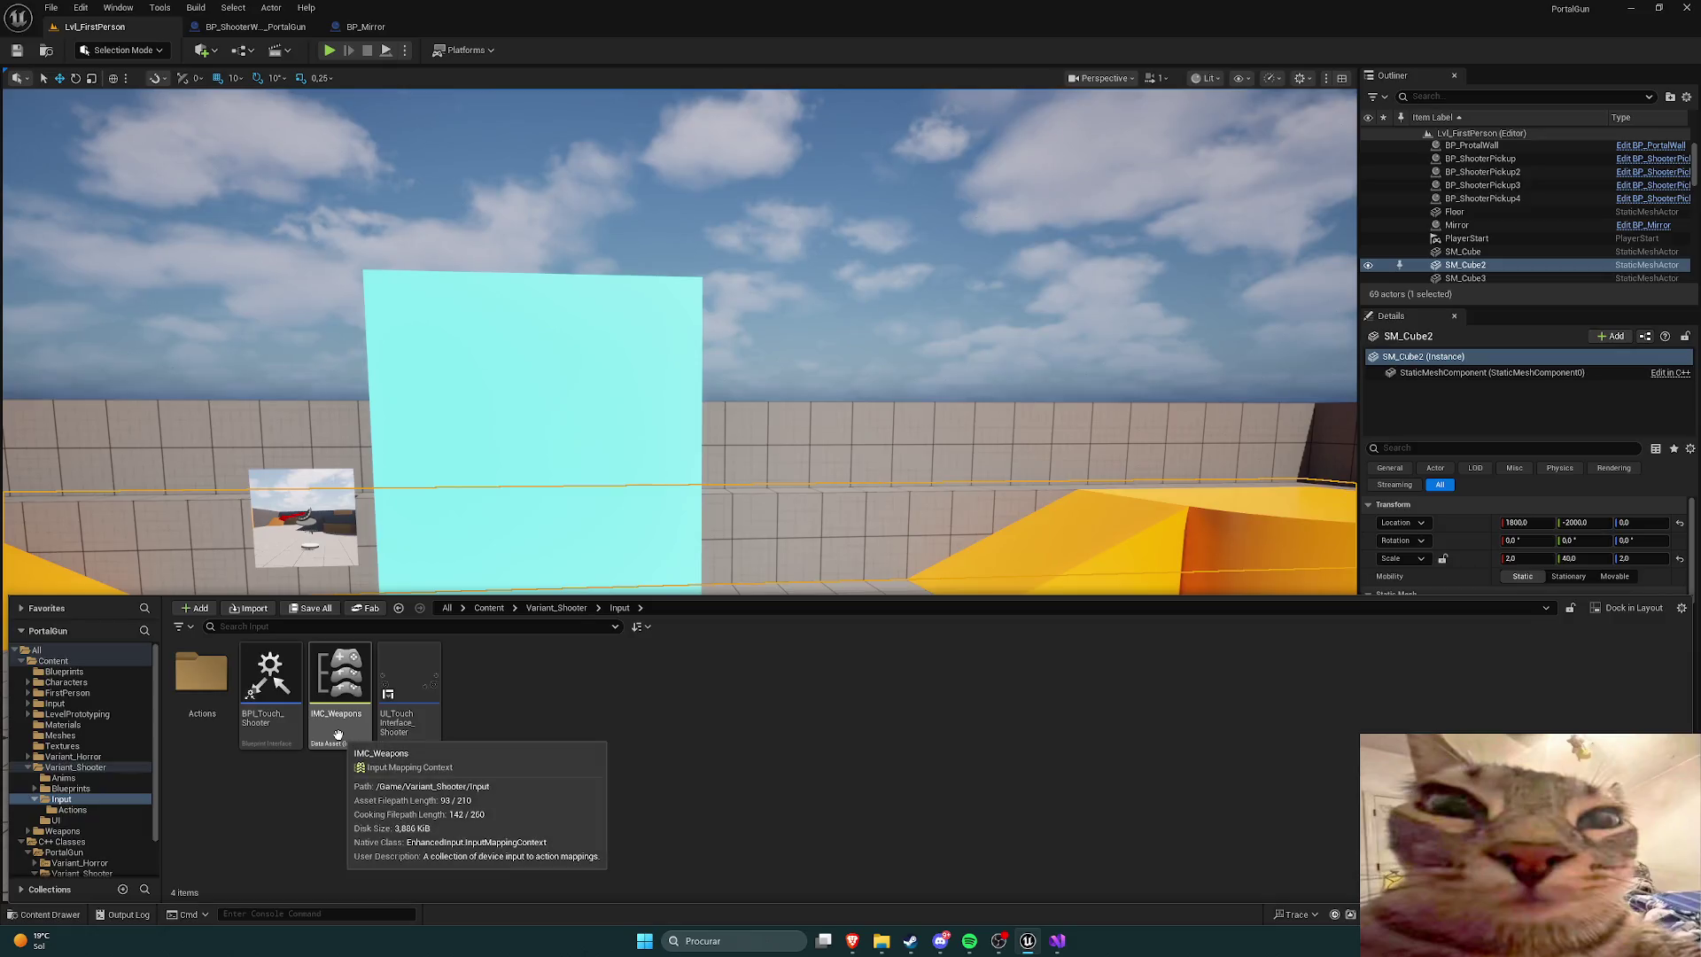
Step: Open BP_ShooterPlayerController from the Variant_Shooter/Blueprints folder
left_click(557, 608)
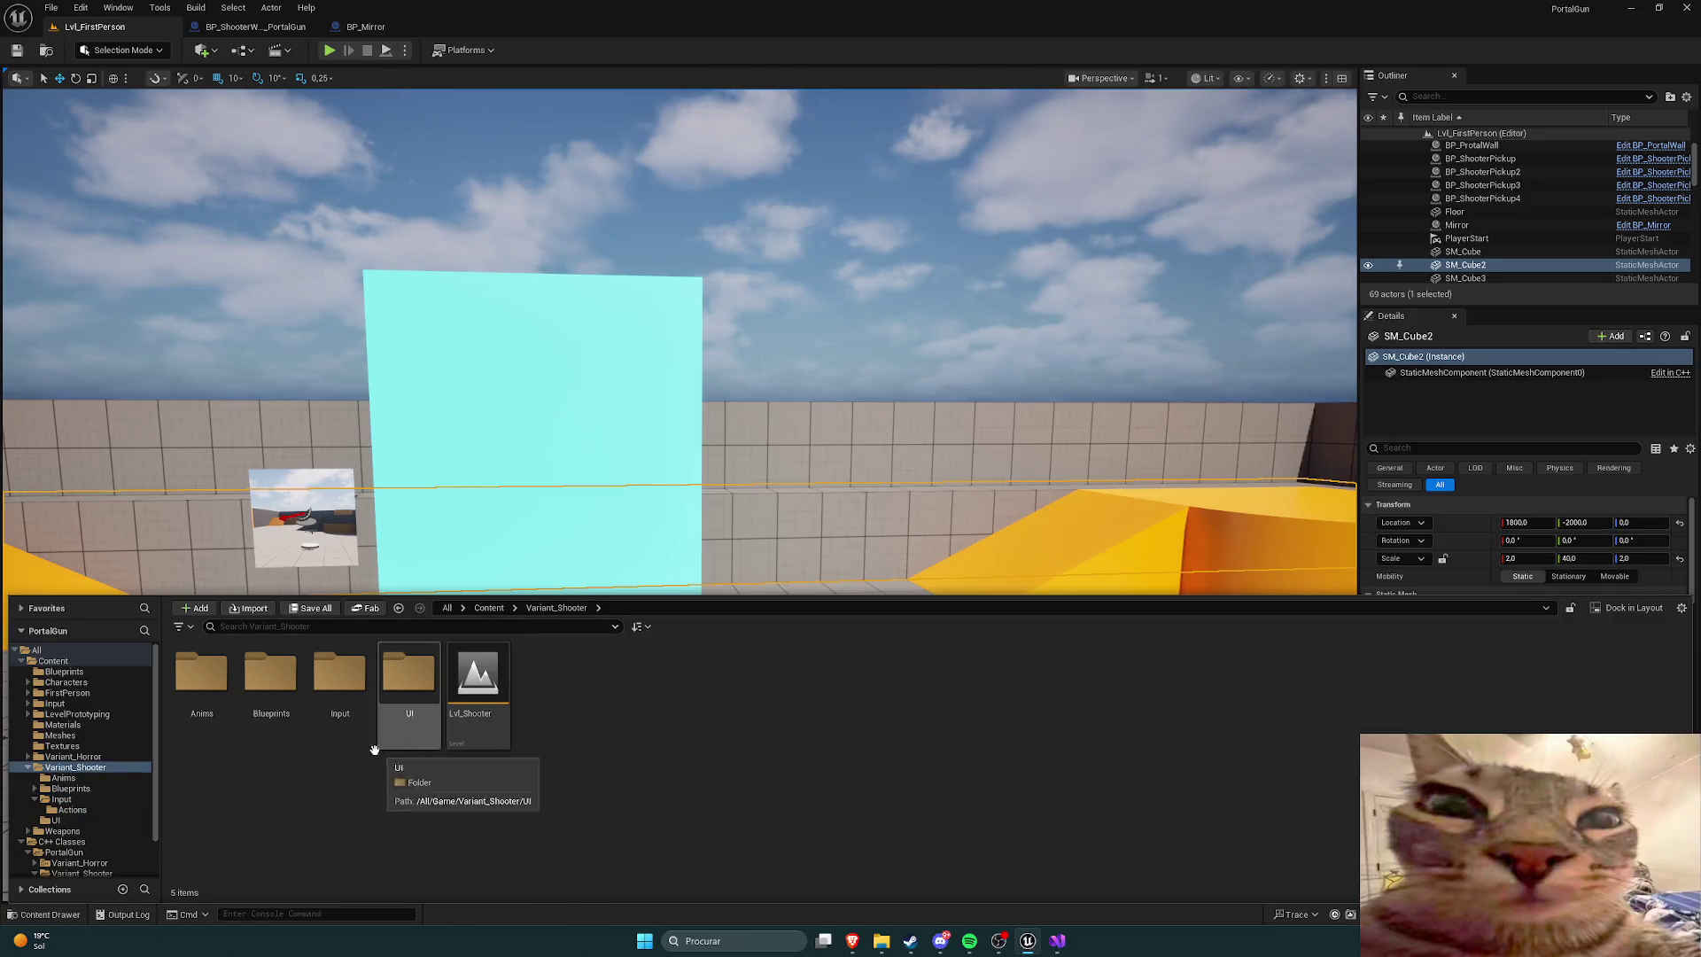
double_click(252, 709)
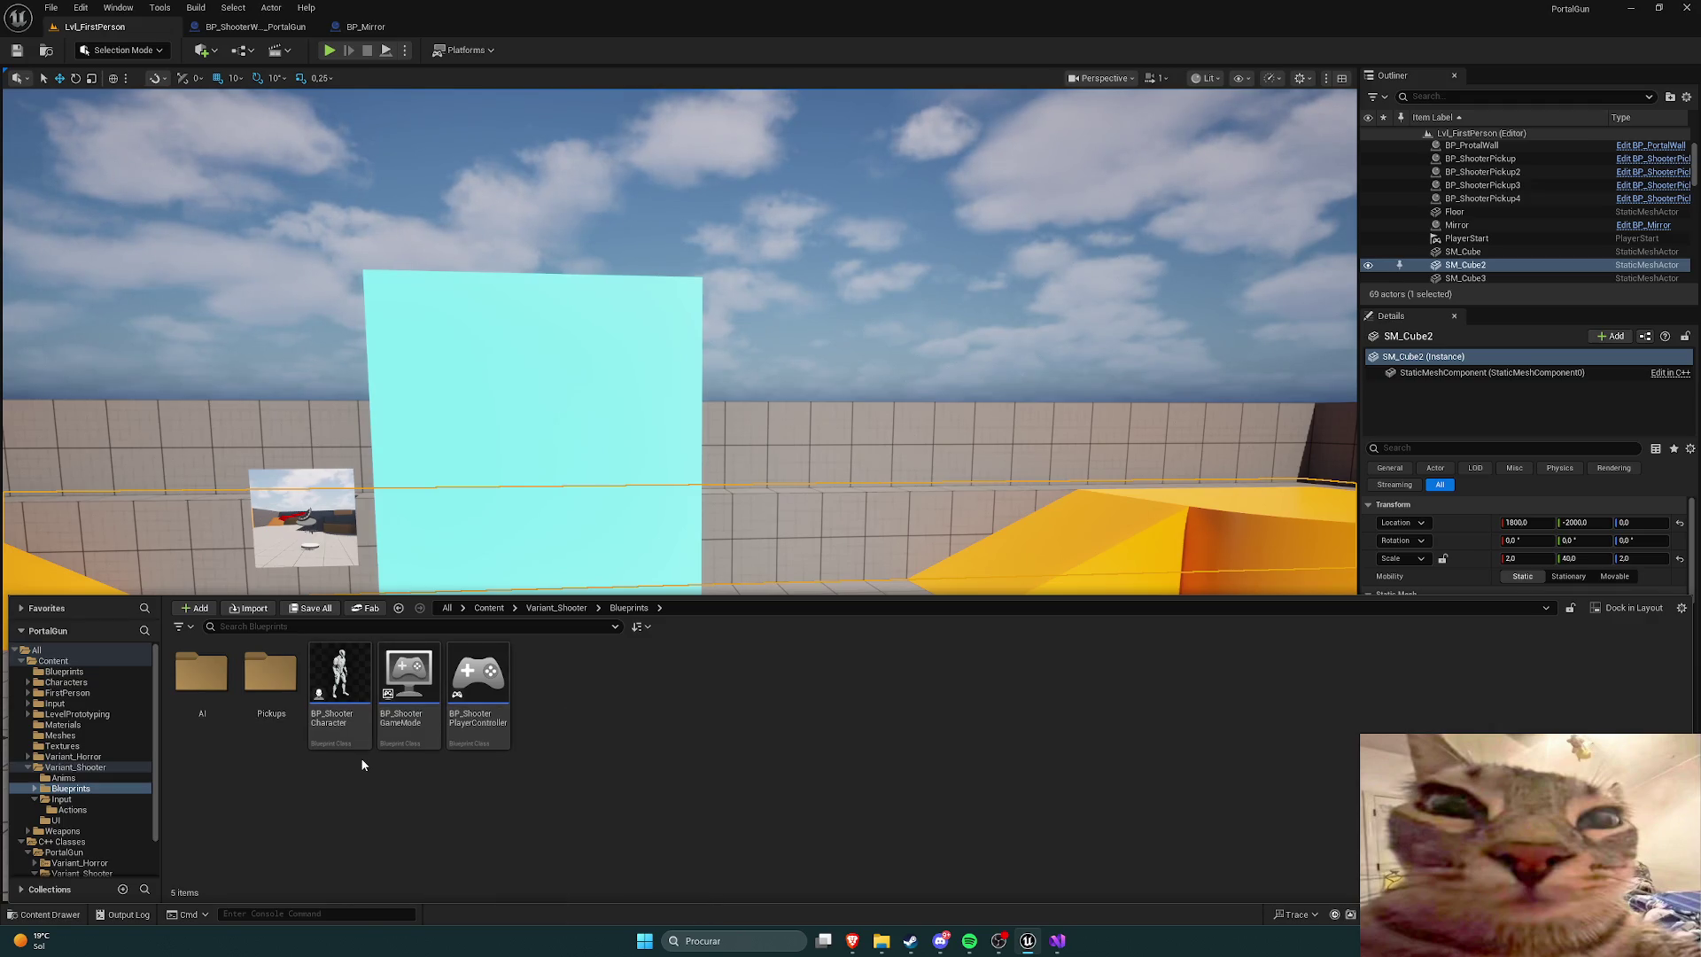
double_click(479, 678)
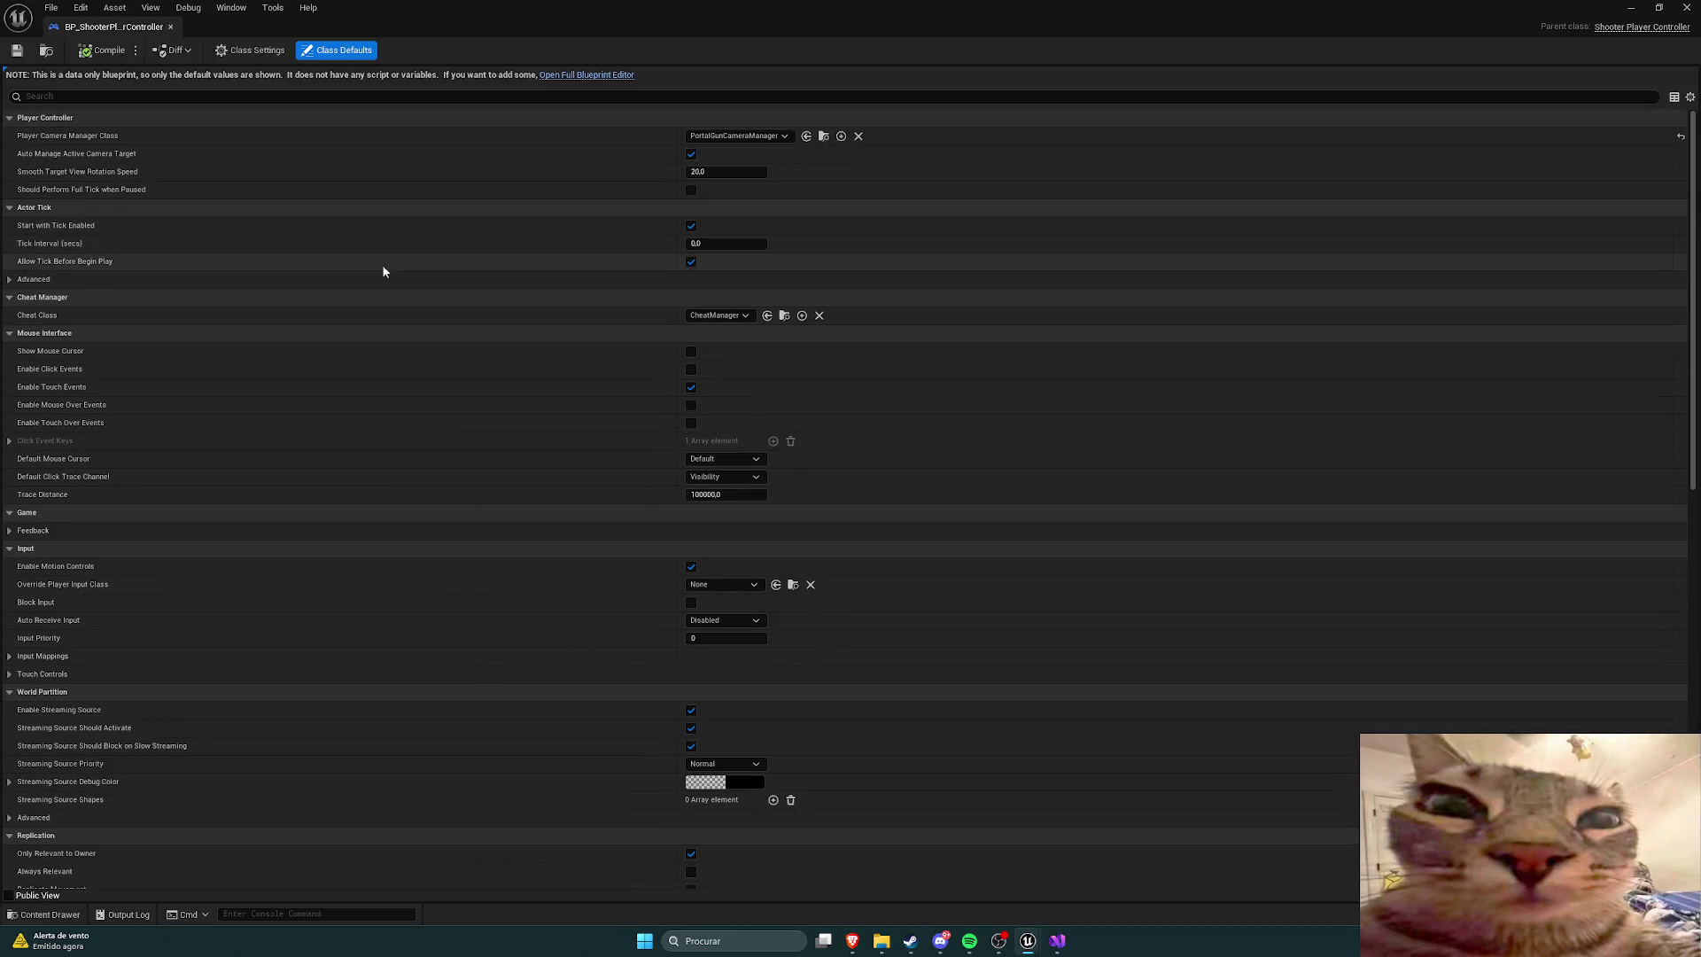
Step: Browse the Input Mappings: default mapping contexts, mobile excluded contexts and touch controls
scroll(462, 322, "down", 5)
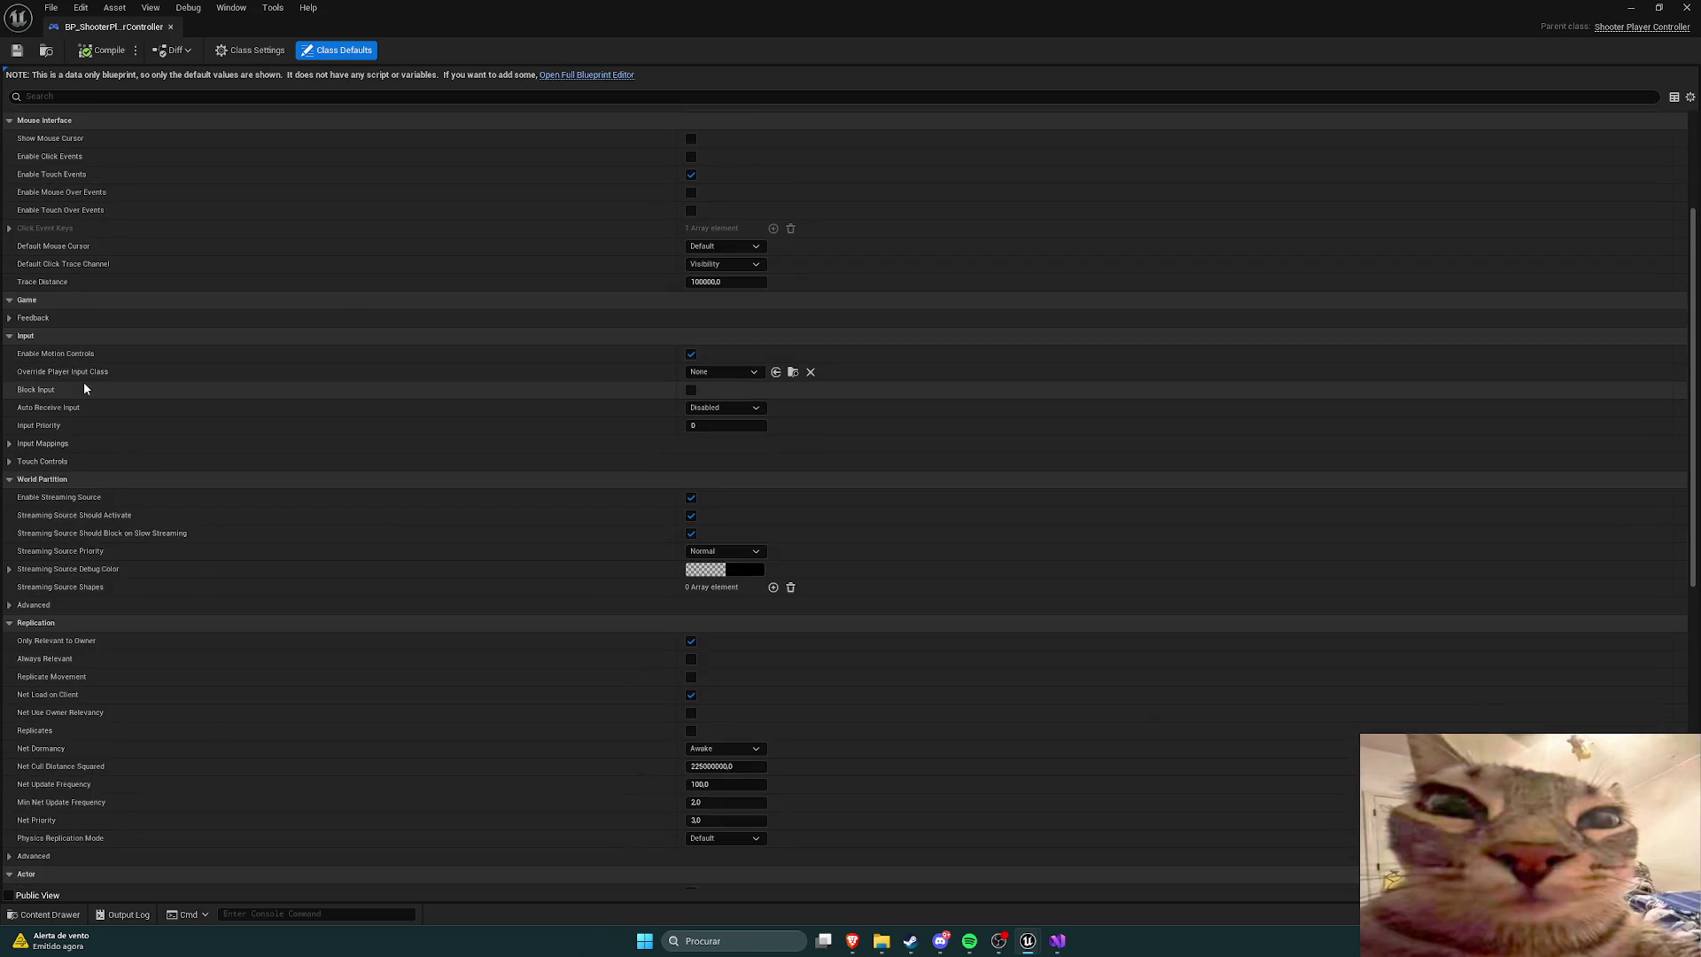
left_click(10, 444)
left_click(19, 461)
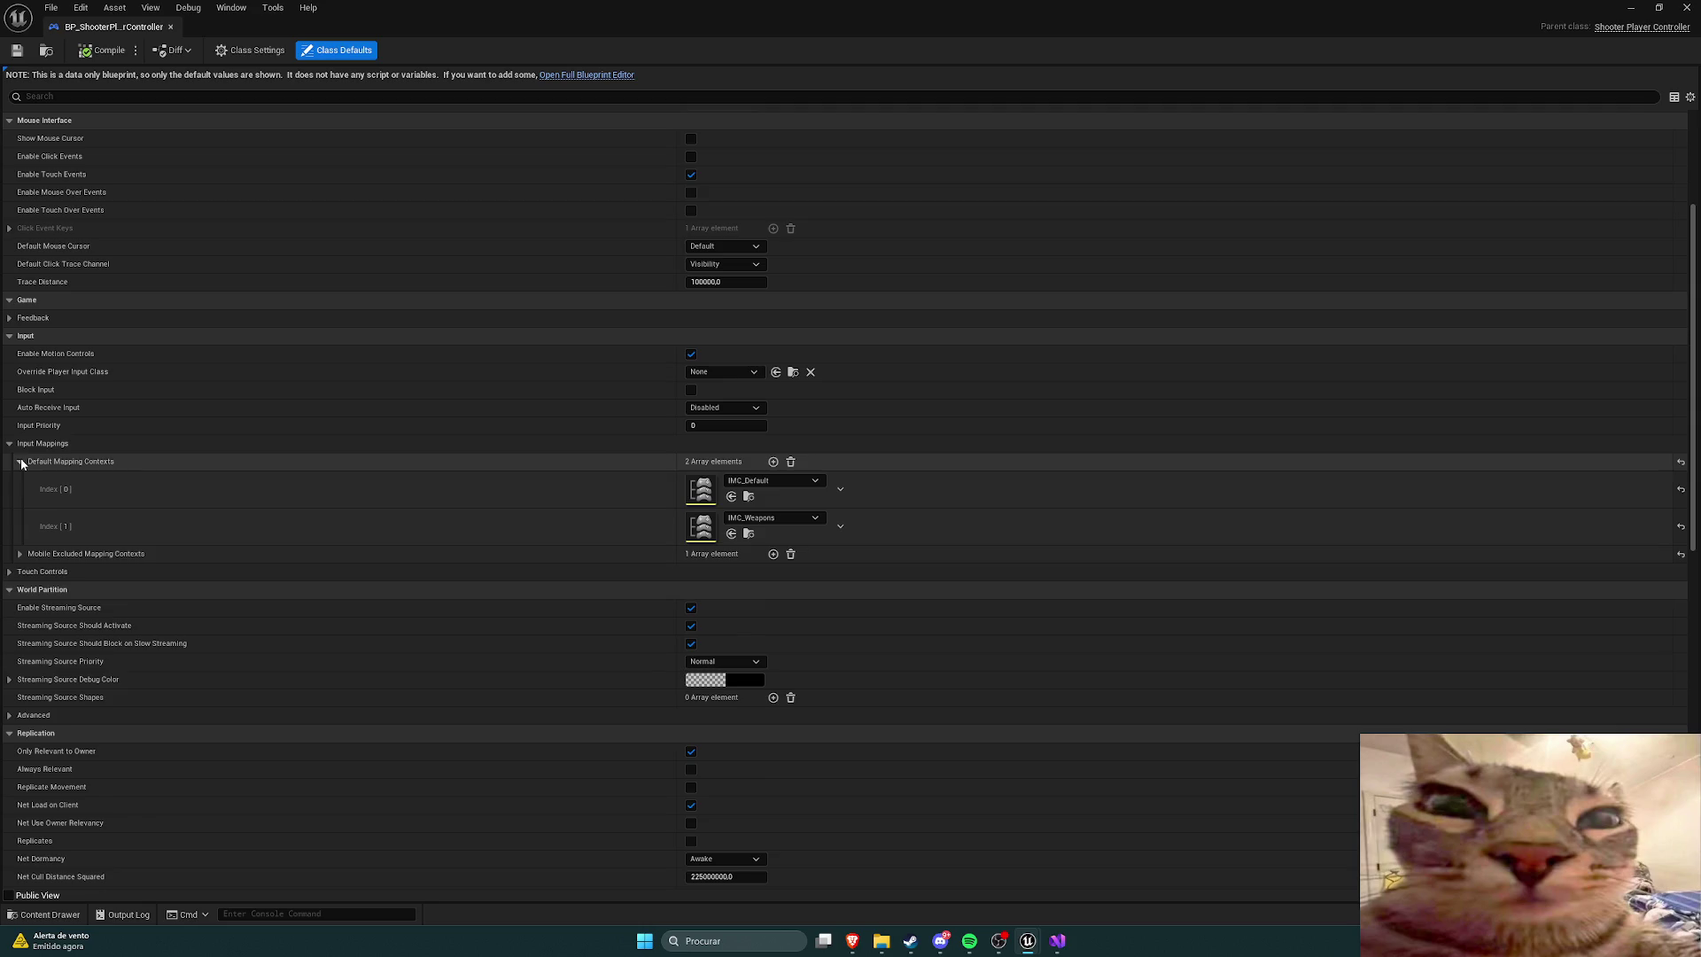
left_click(19, 461)
left_click(21, 479)
left_click(21, 480)
left_click(10, 498)
left_click(9, 497)
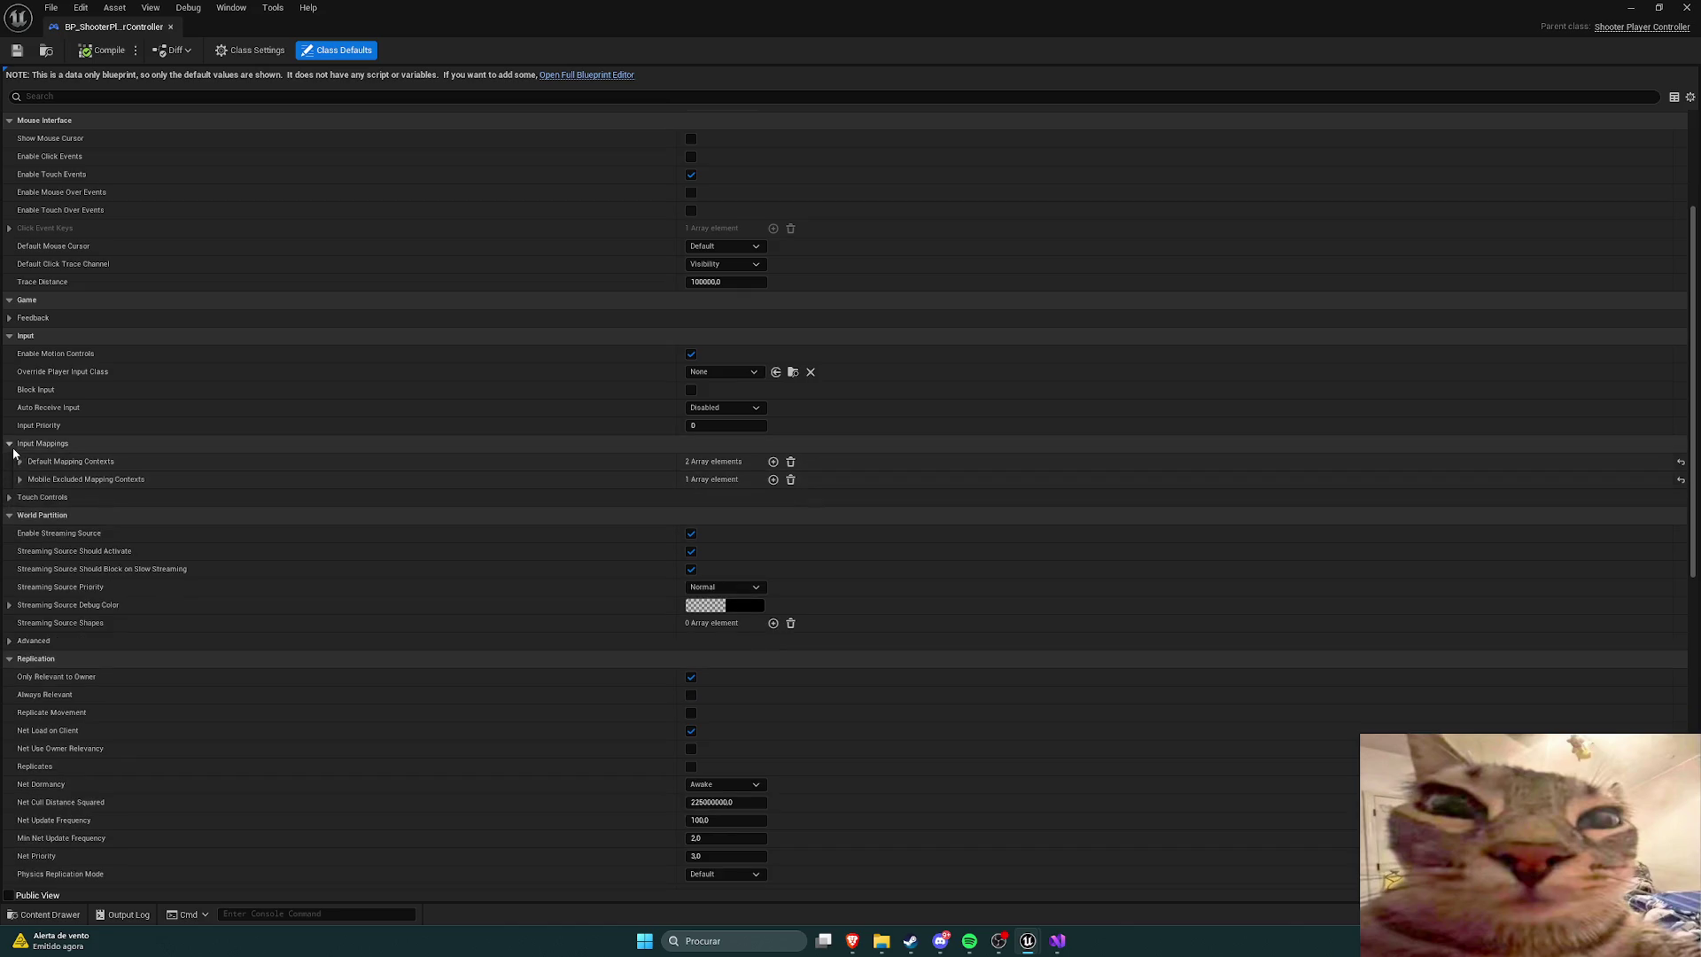
left_click(8, 444)
Step: Look through the controller's Respawn character class and Transform settings
scroll(146, 526, "down", 10)
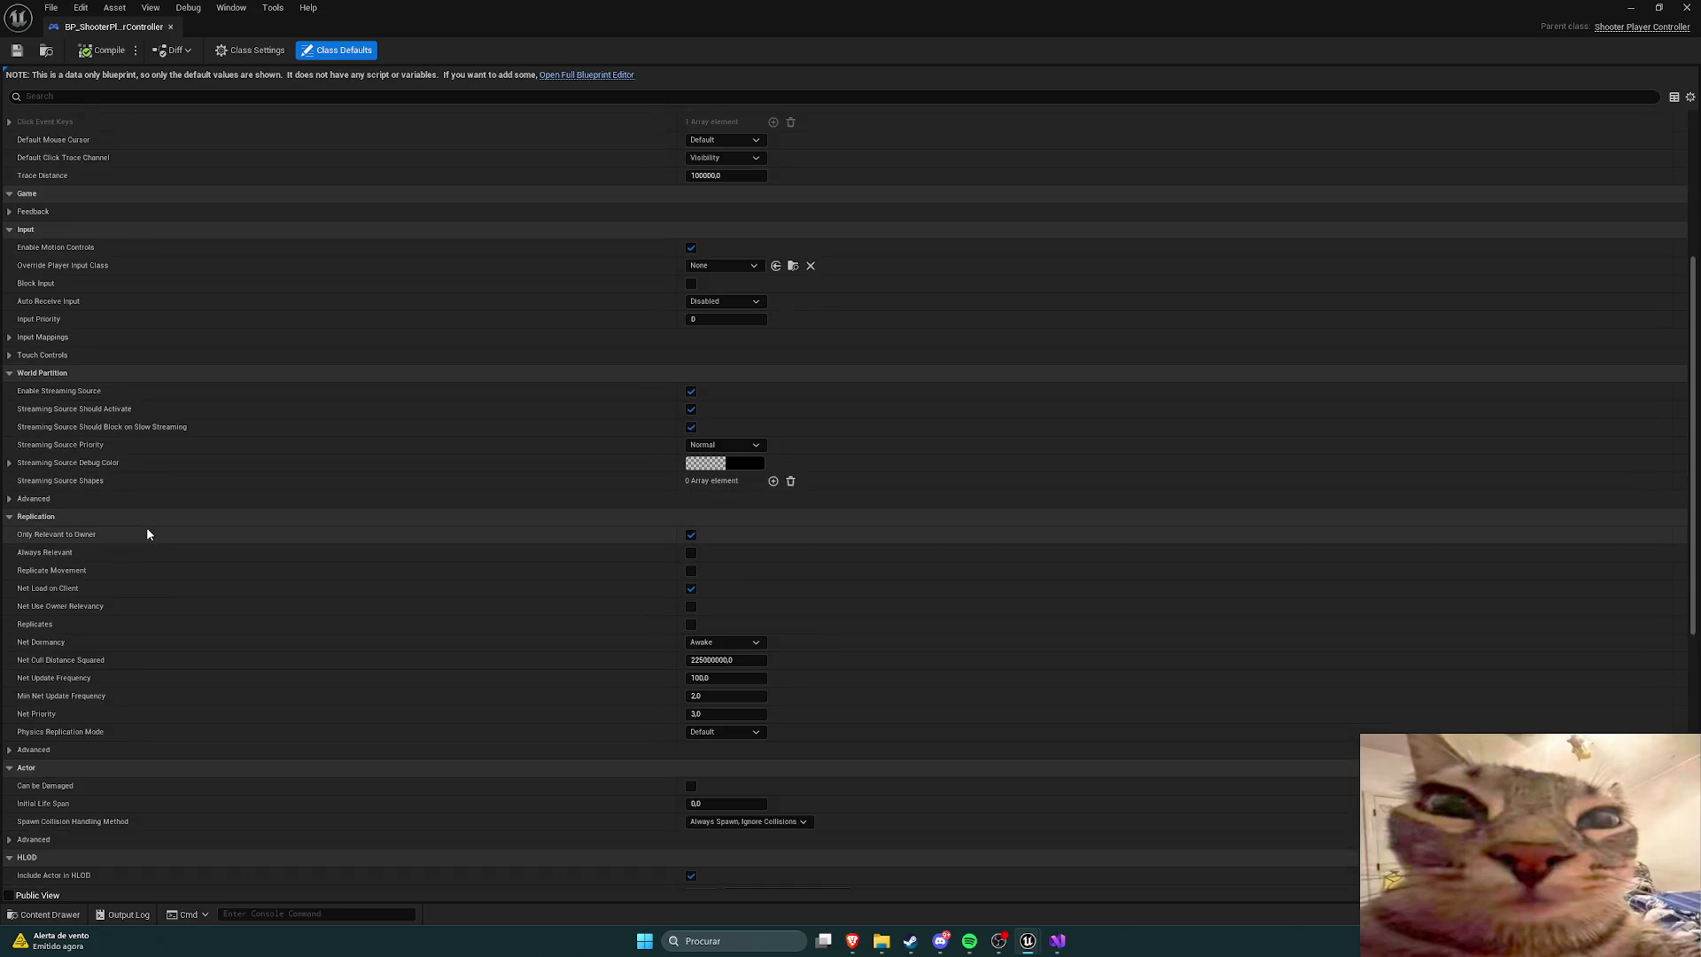
scroll(147, 536, "down", 4)
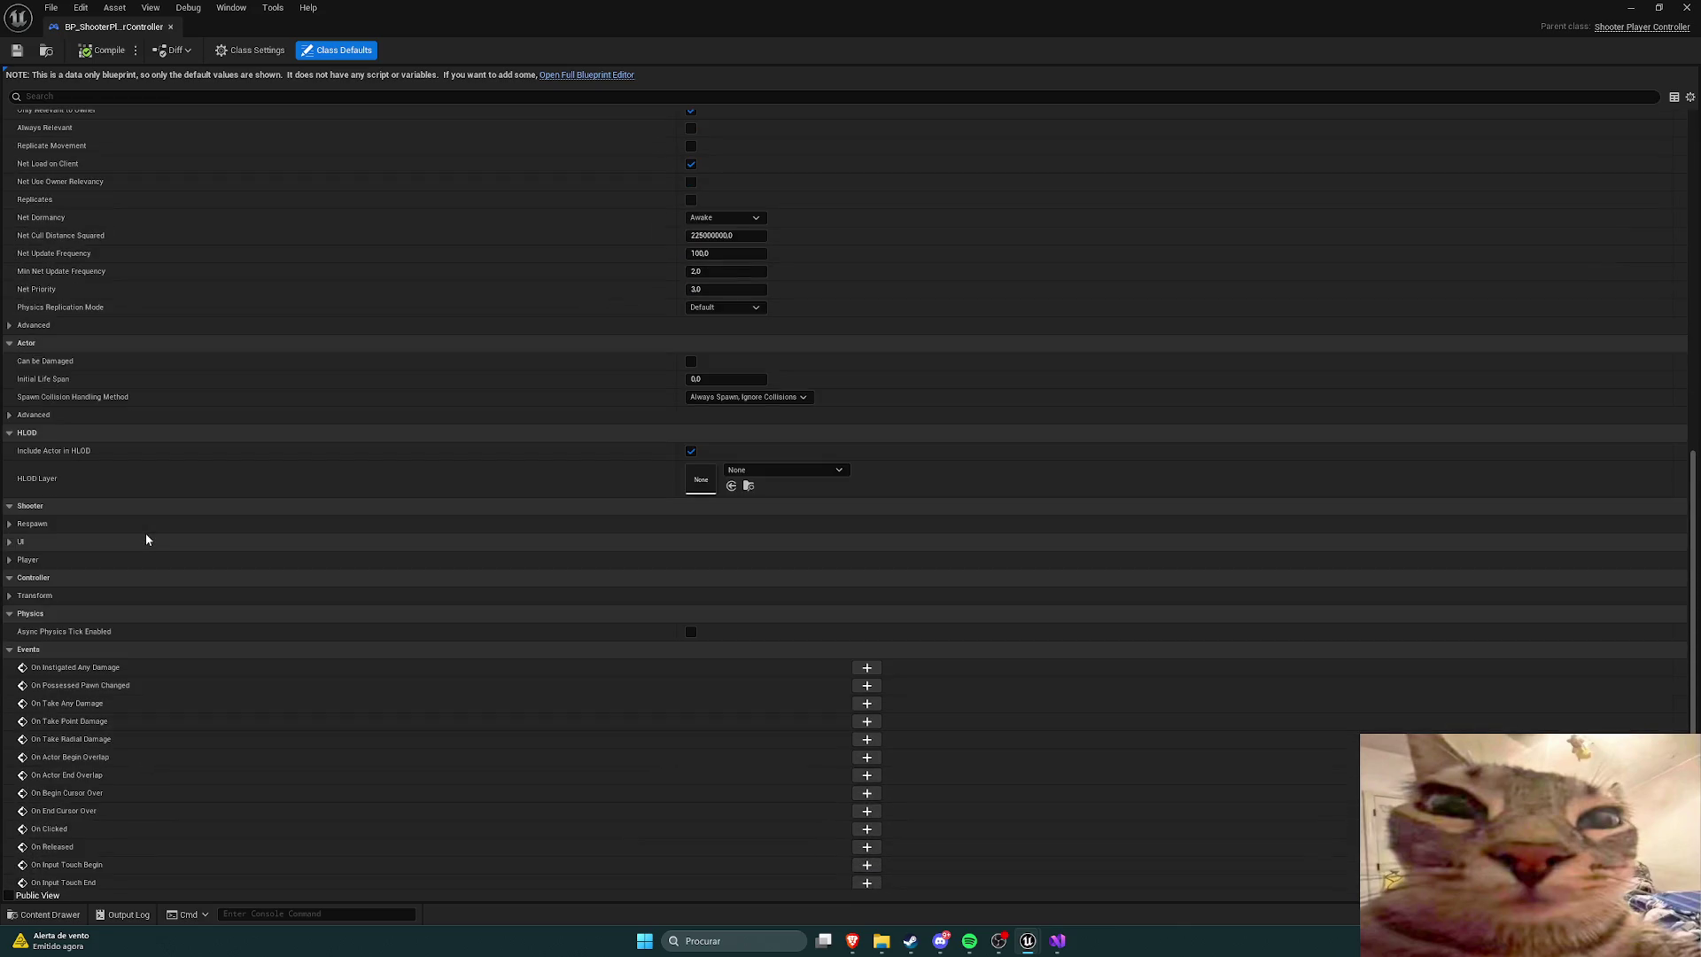
left_click(10, 525)
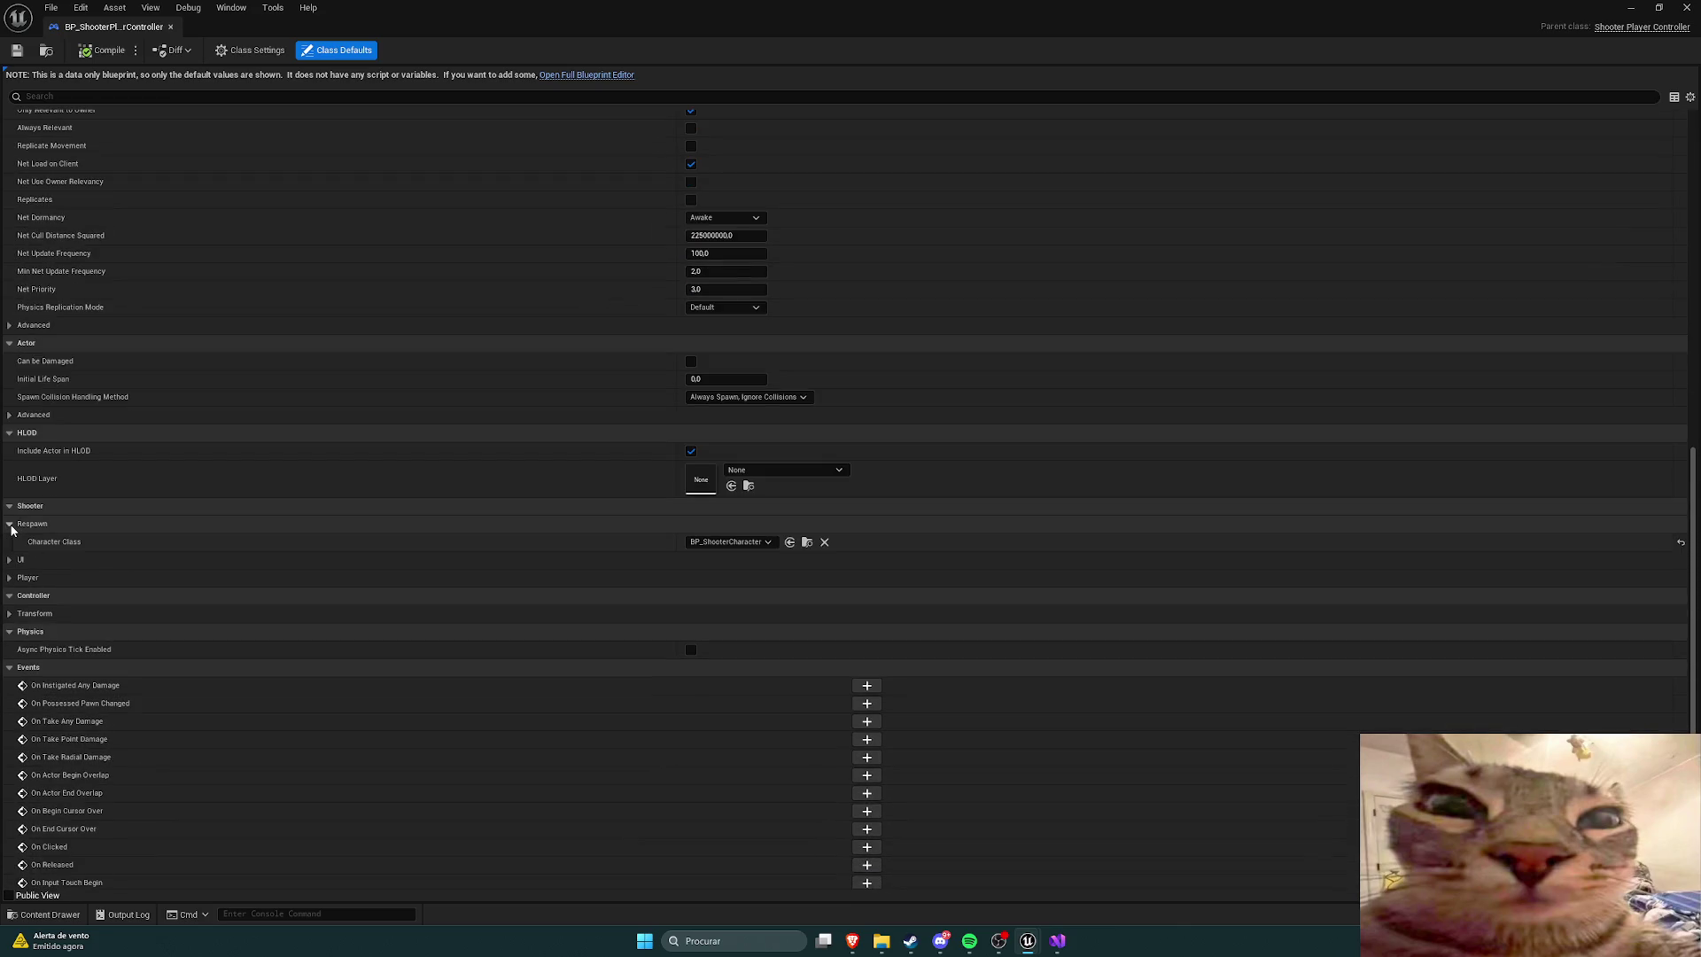
left_click(11, 524)
left_click(9, 596)
left_click(9, 597)
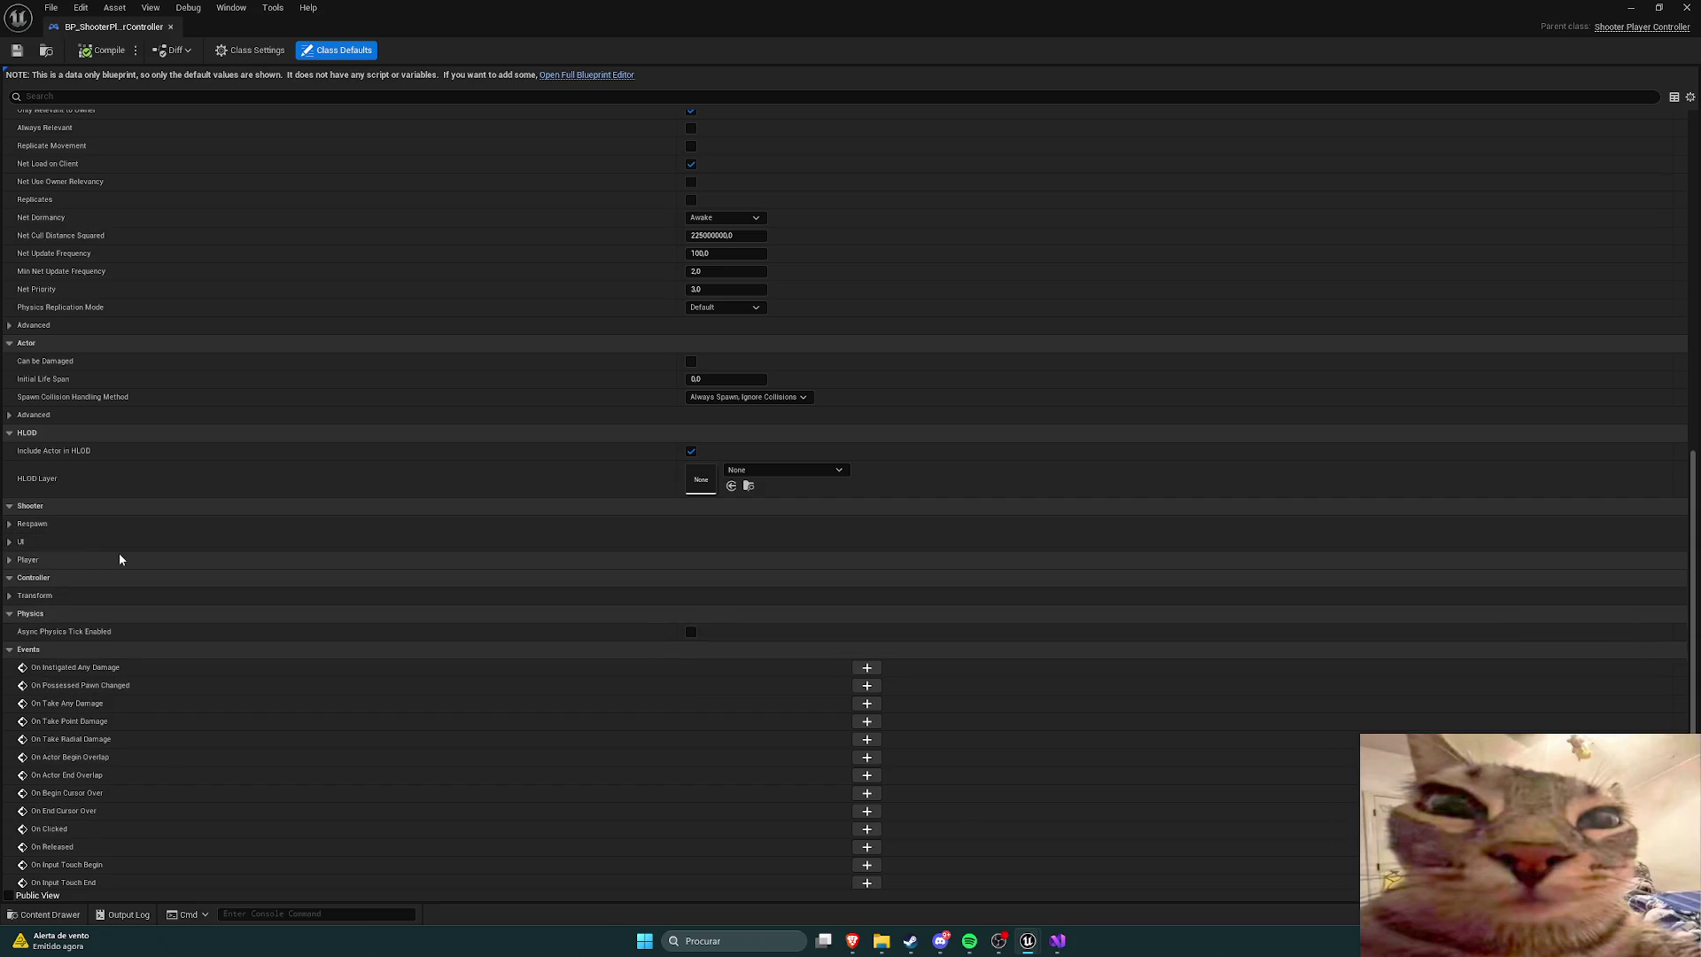
Step: Review the camera manager options, keeping PortalGunCameraManager as the camera manager
scroll(121, 559, "up", 10)
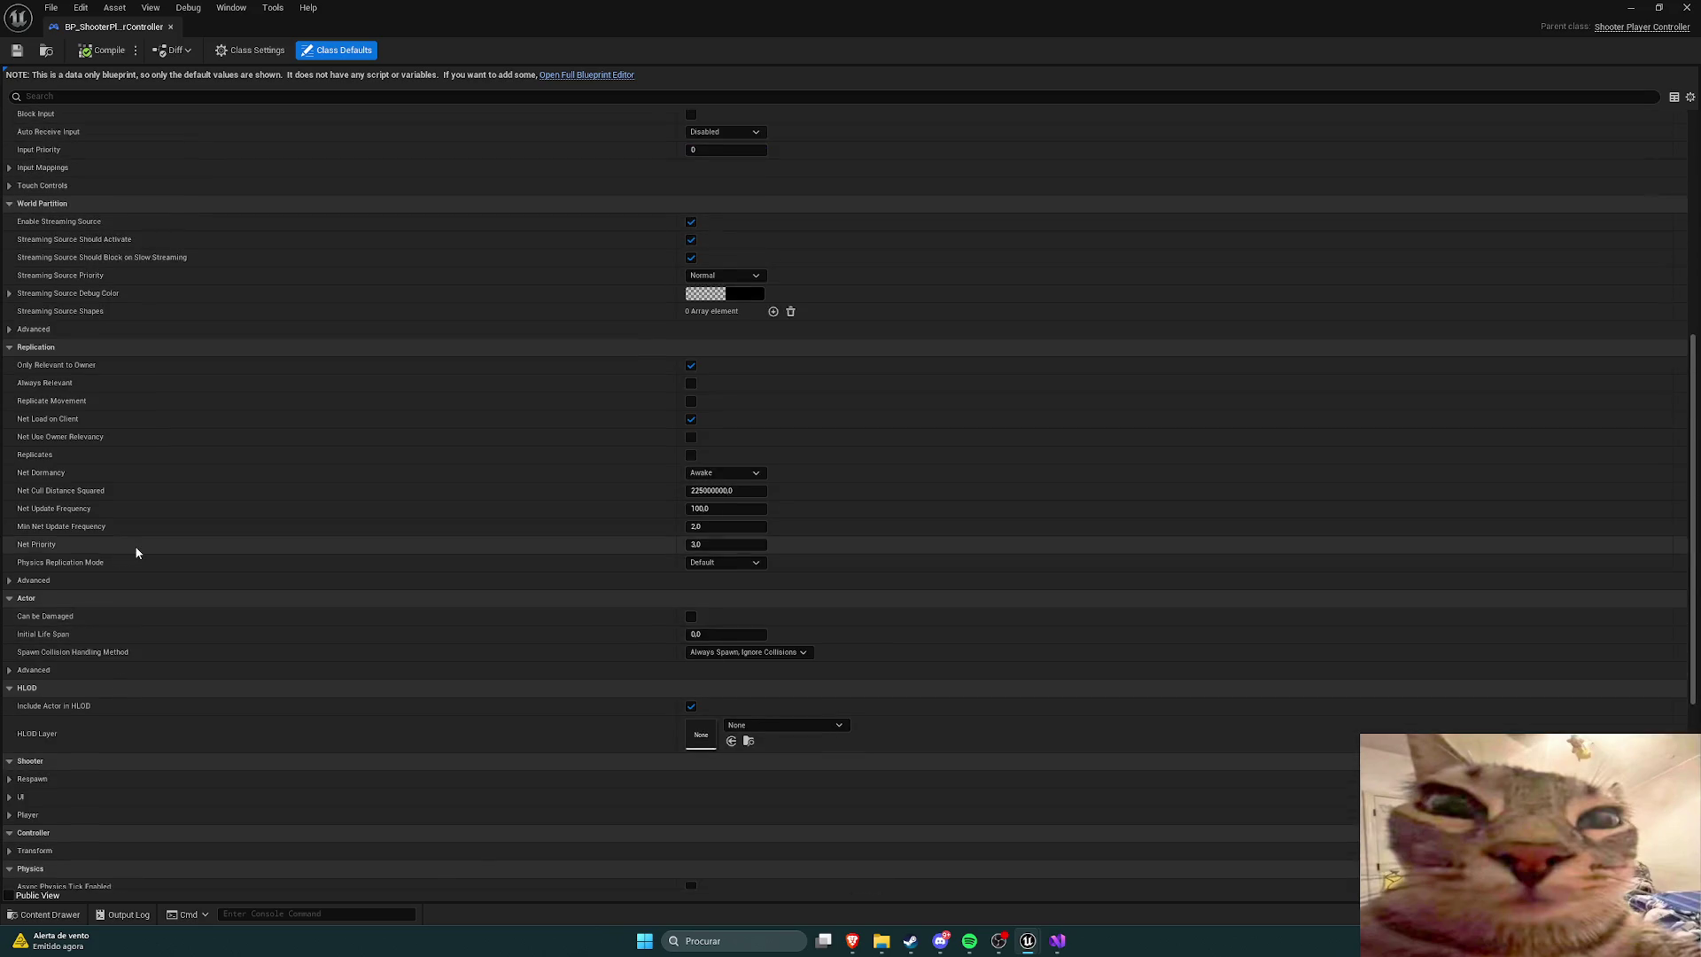
scroll(134, 546, "up", 5)
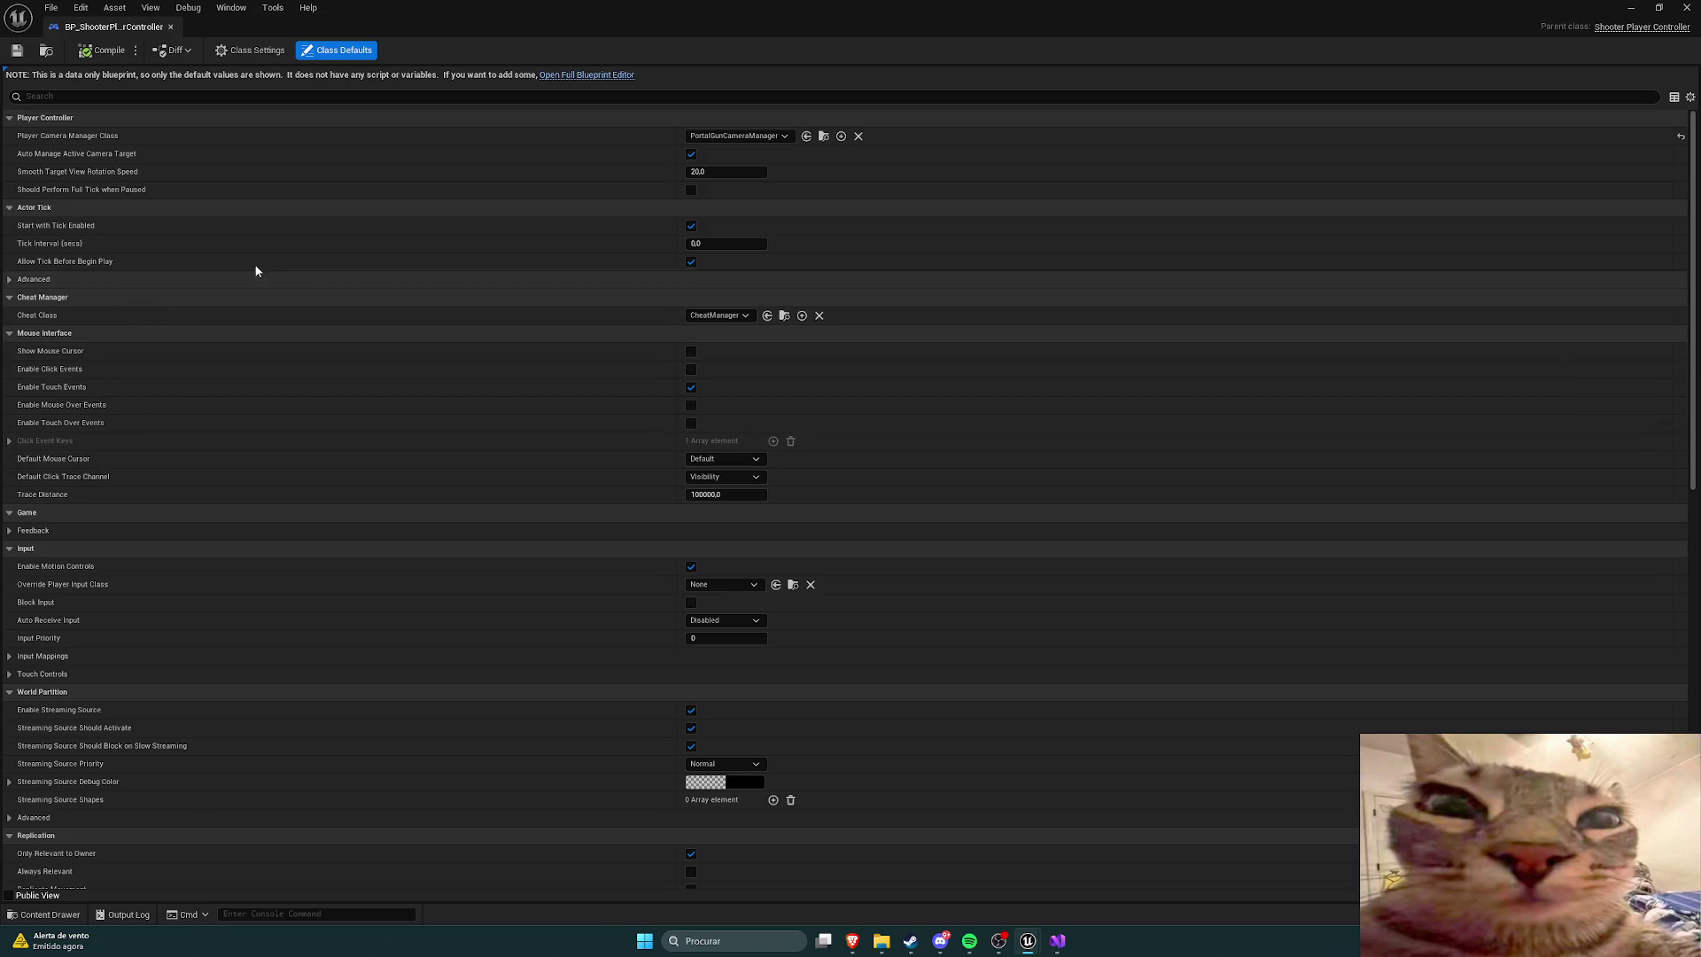
left_click(763, 136)
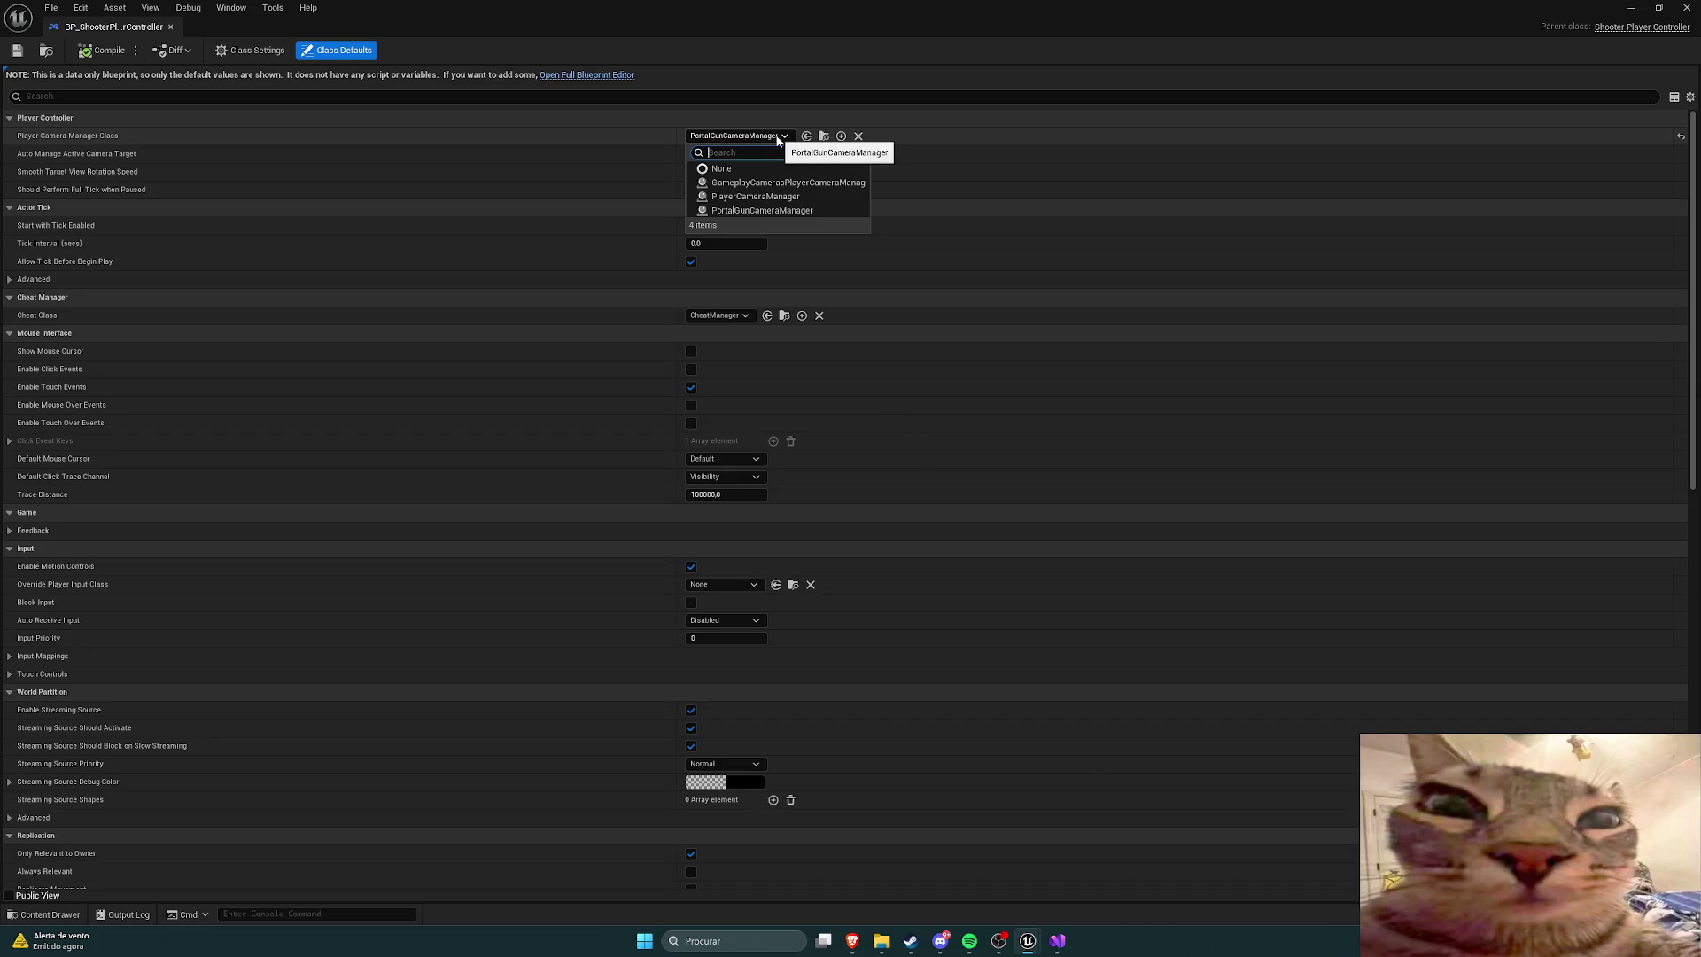
left_click(778, 135)
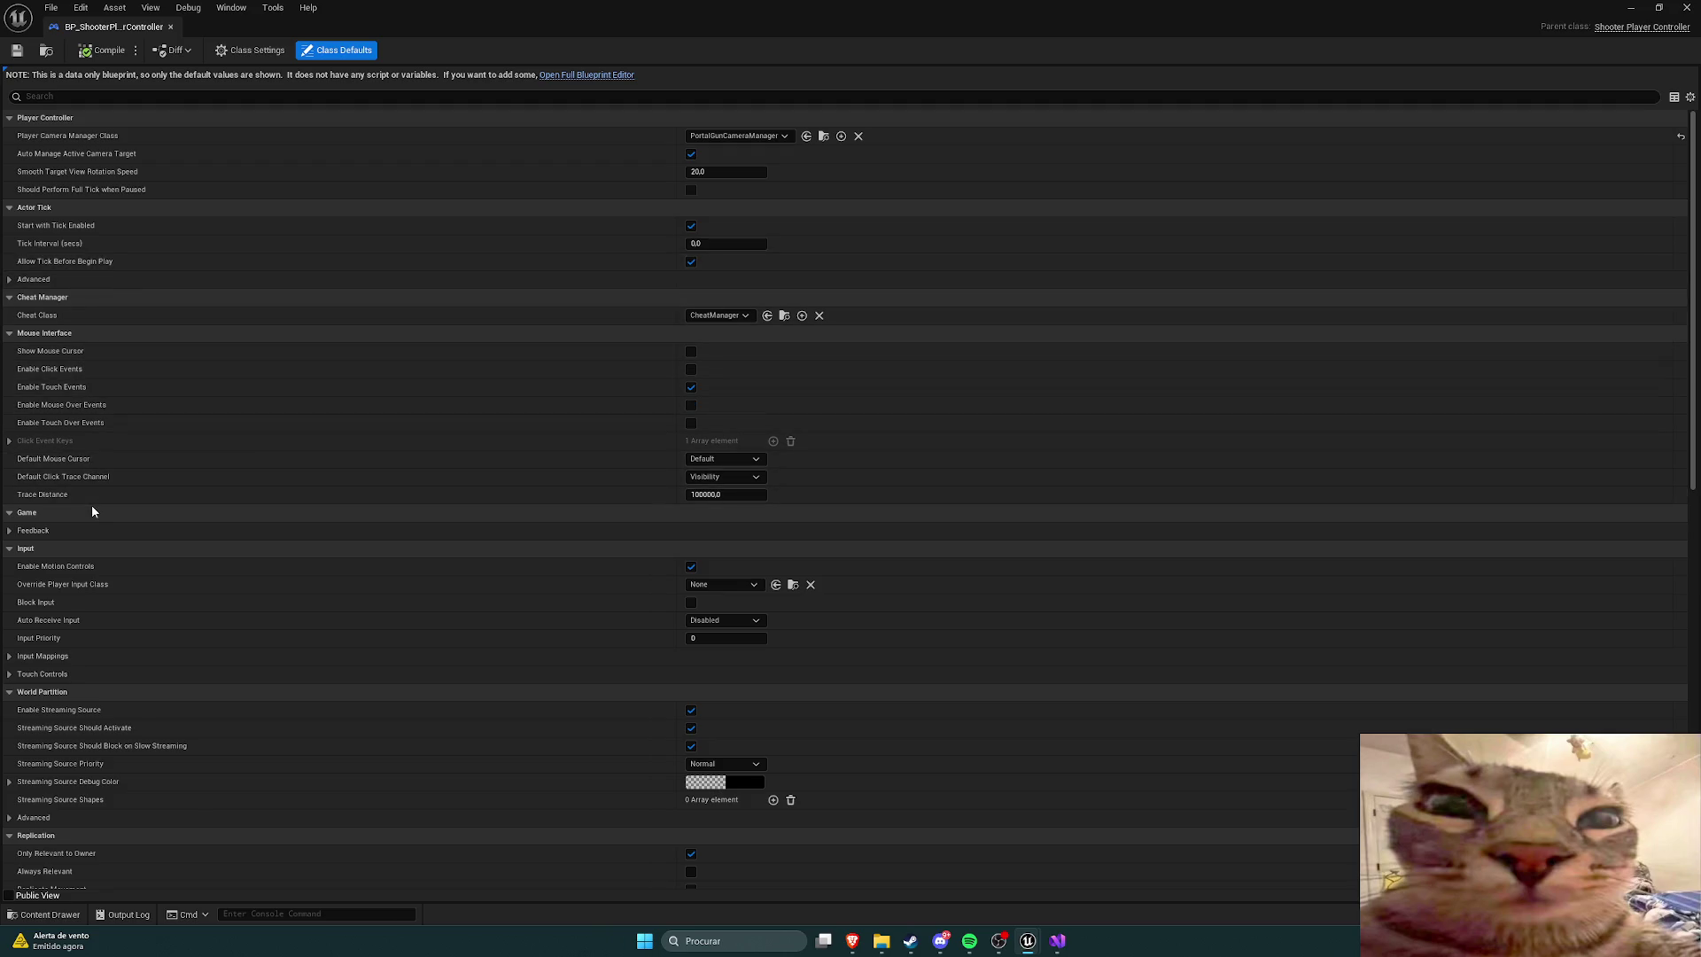
Step: Expand Default Mapping Contexts again and open the IMC_Default mapping context
scroll(199, 571, "down", 2)
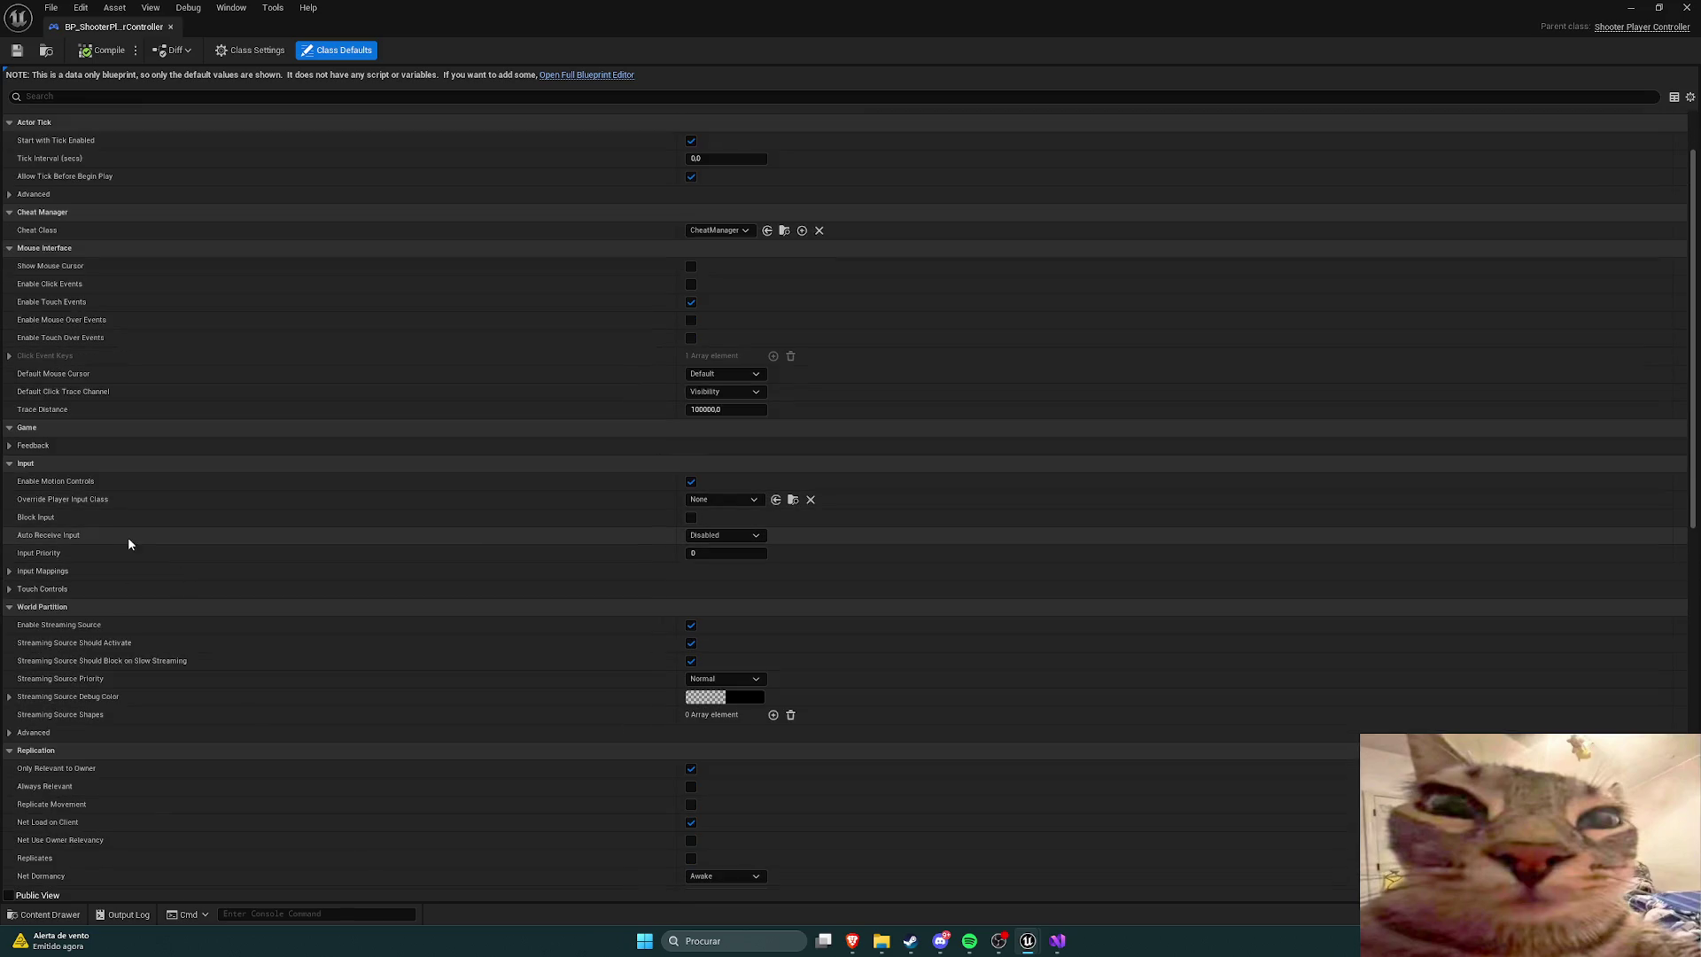
left_click(10, 572)
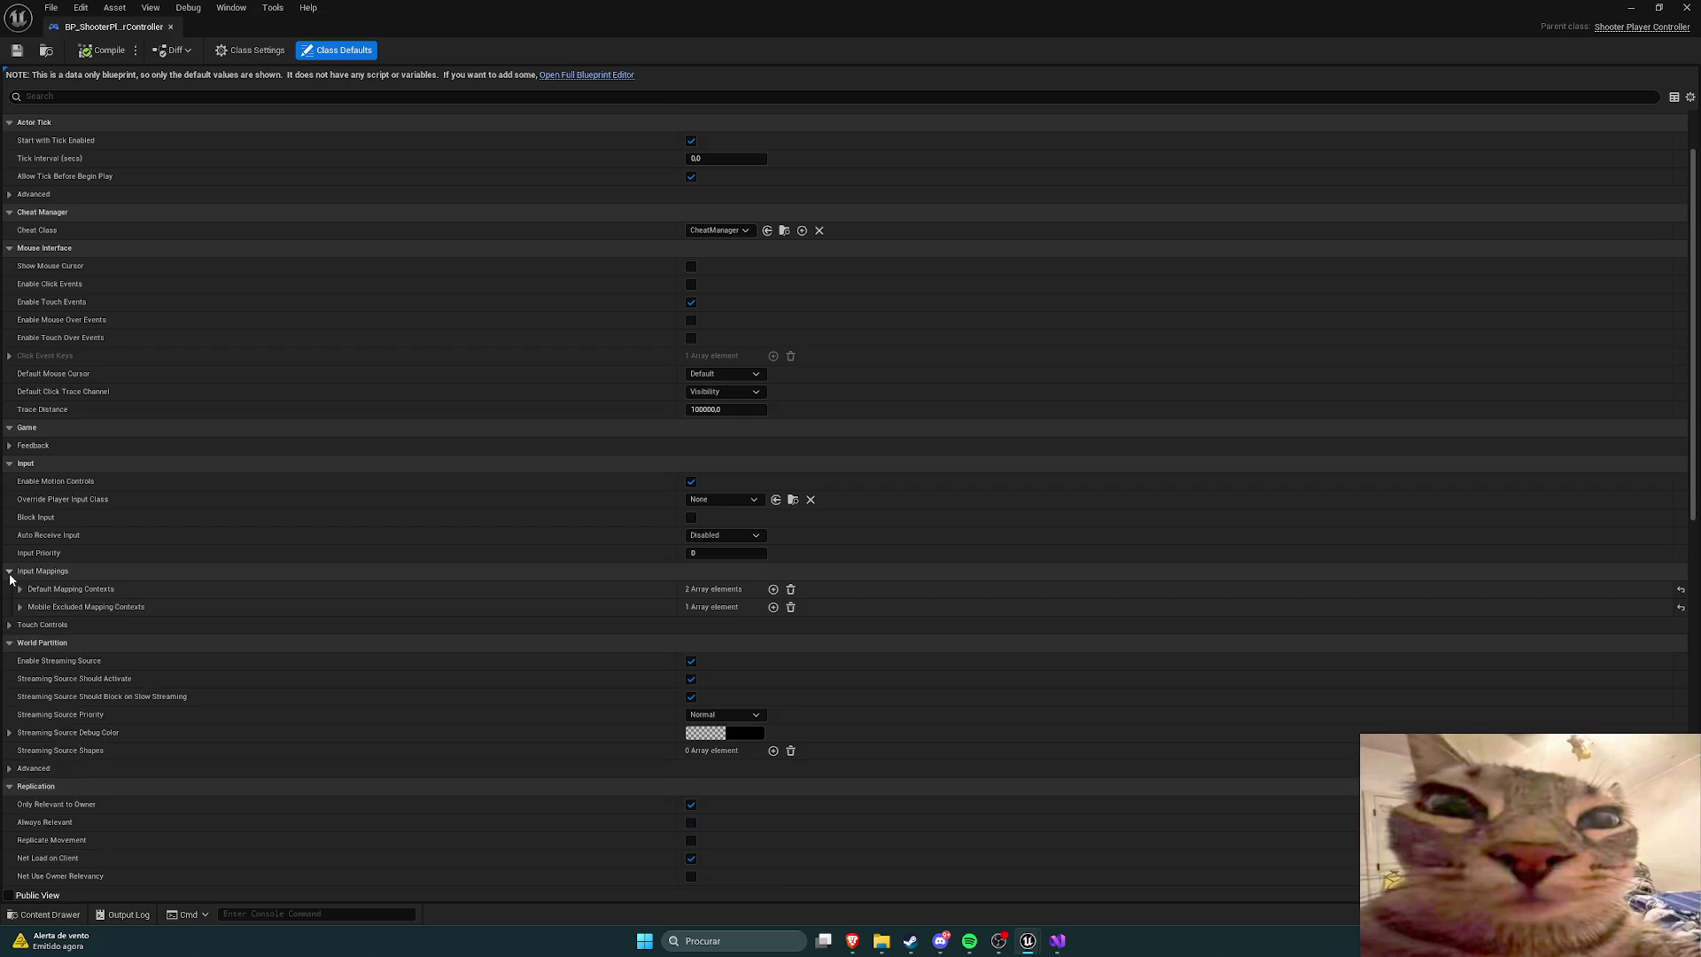
left_click(19, 589)
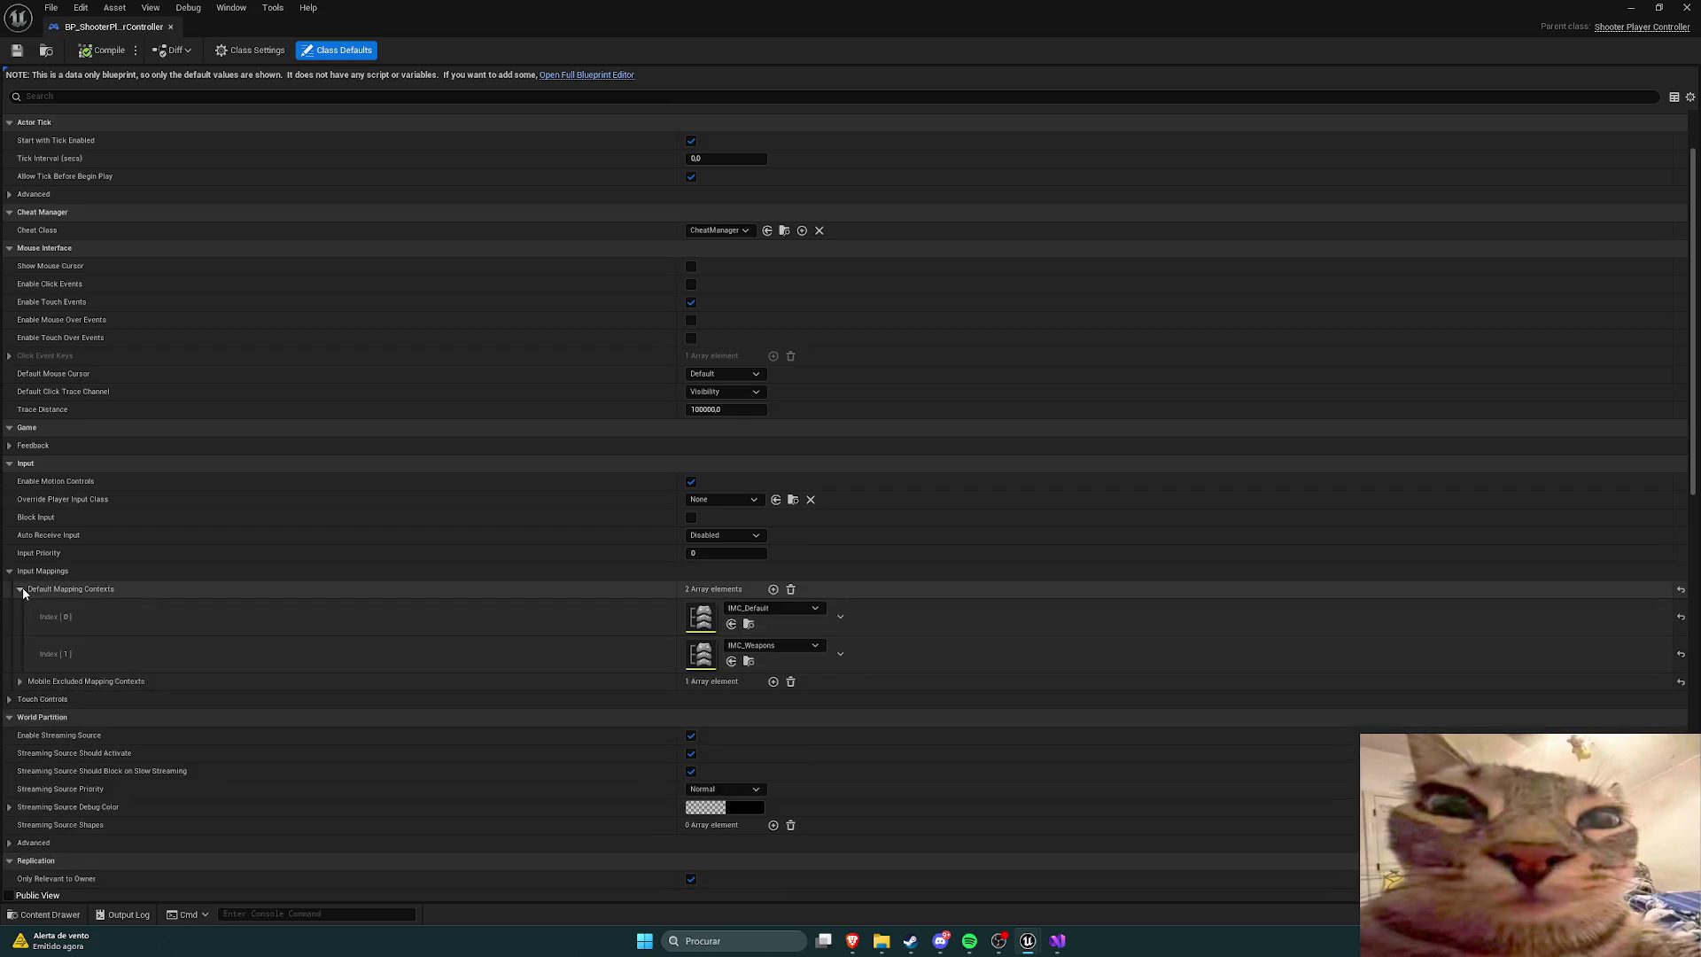
double_click(700, 617)
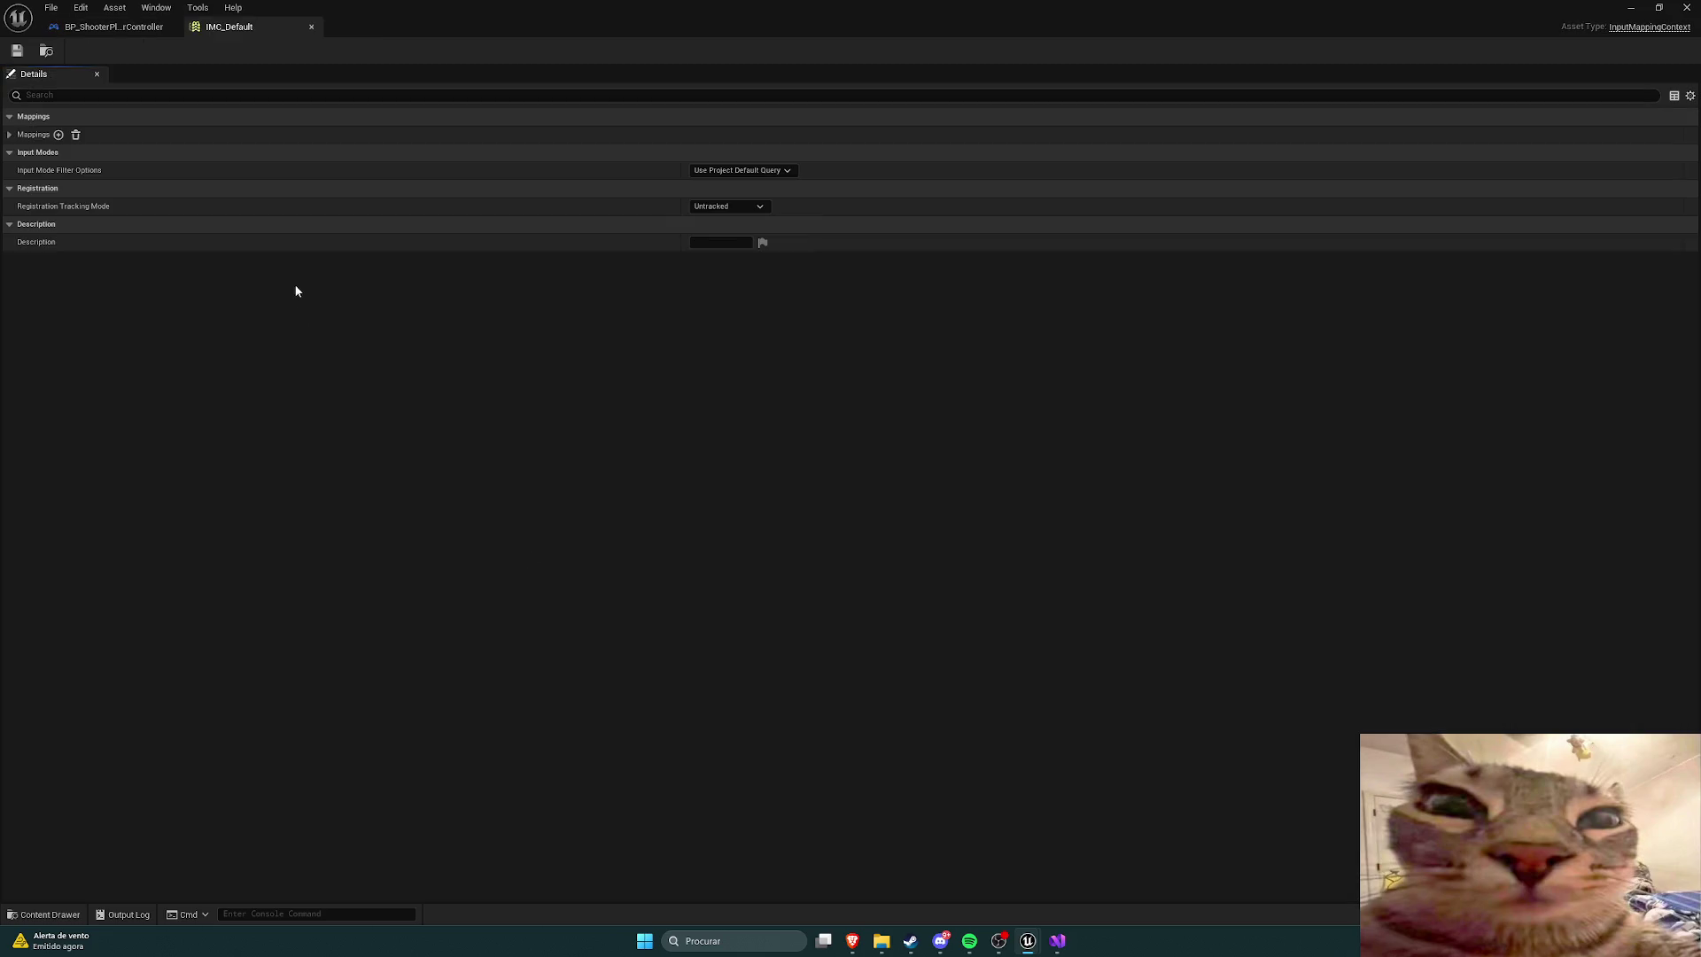
Step: Inspect IMC_Default's mappings, including the IA_Look binding, then close IMC_Default
left_click(10, 134)
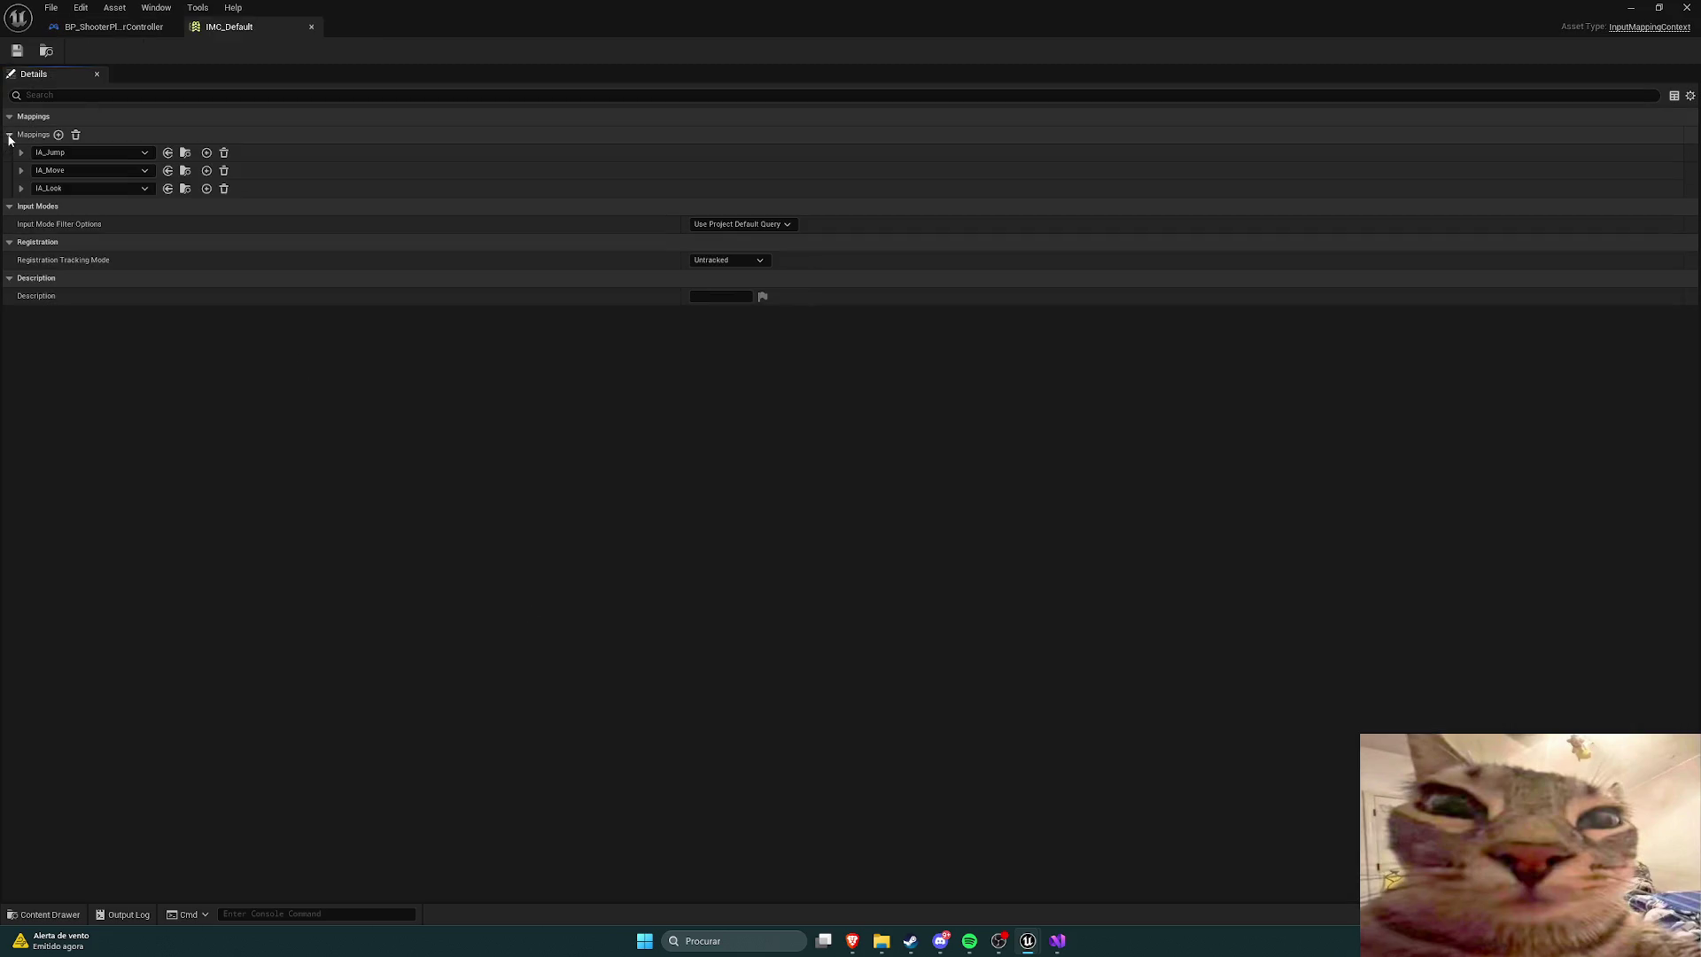
left_click(20, 188)
left_click(20, 188)
left_click(311, 26)
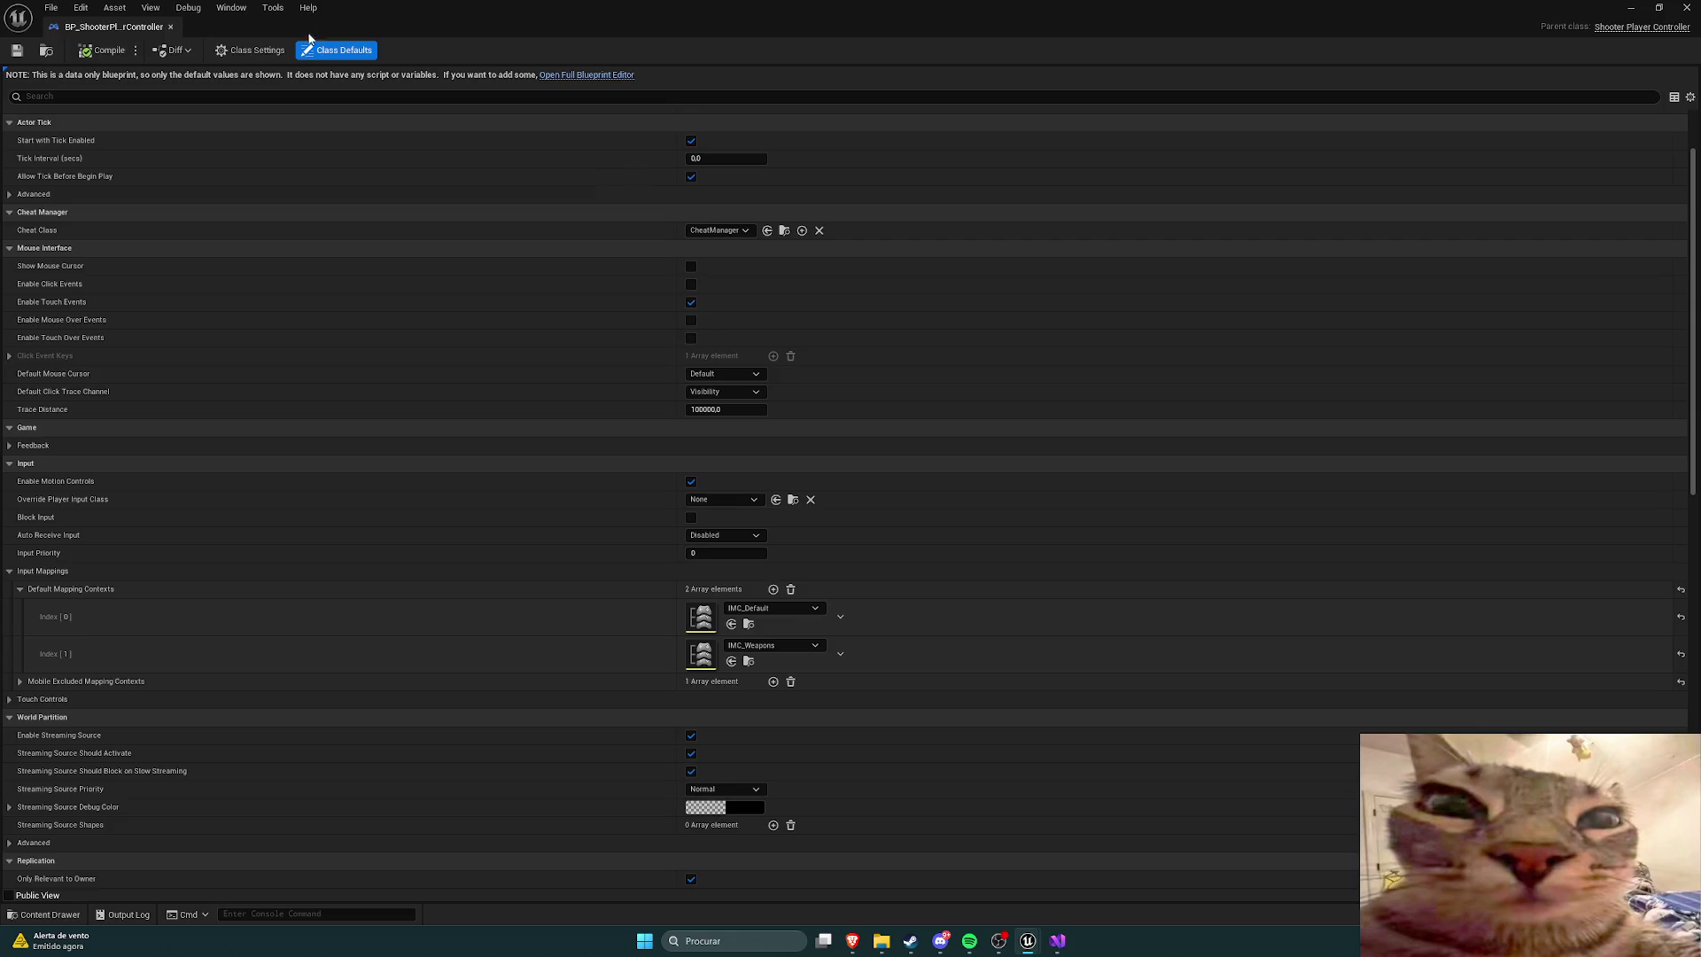
Step: Open IMC_Weapons and reveal the keys bound to IA_Shoot and IA_SwapWeapon
double_click(700, 654)
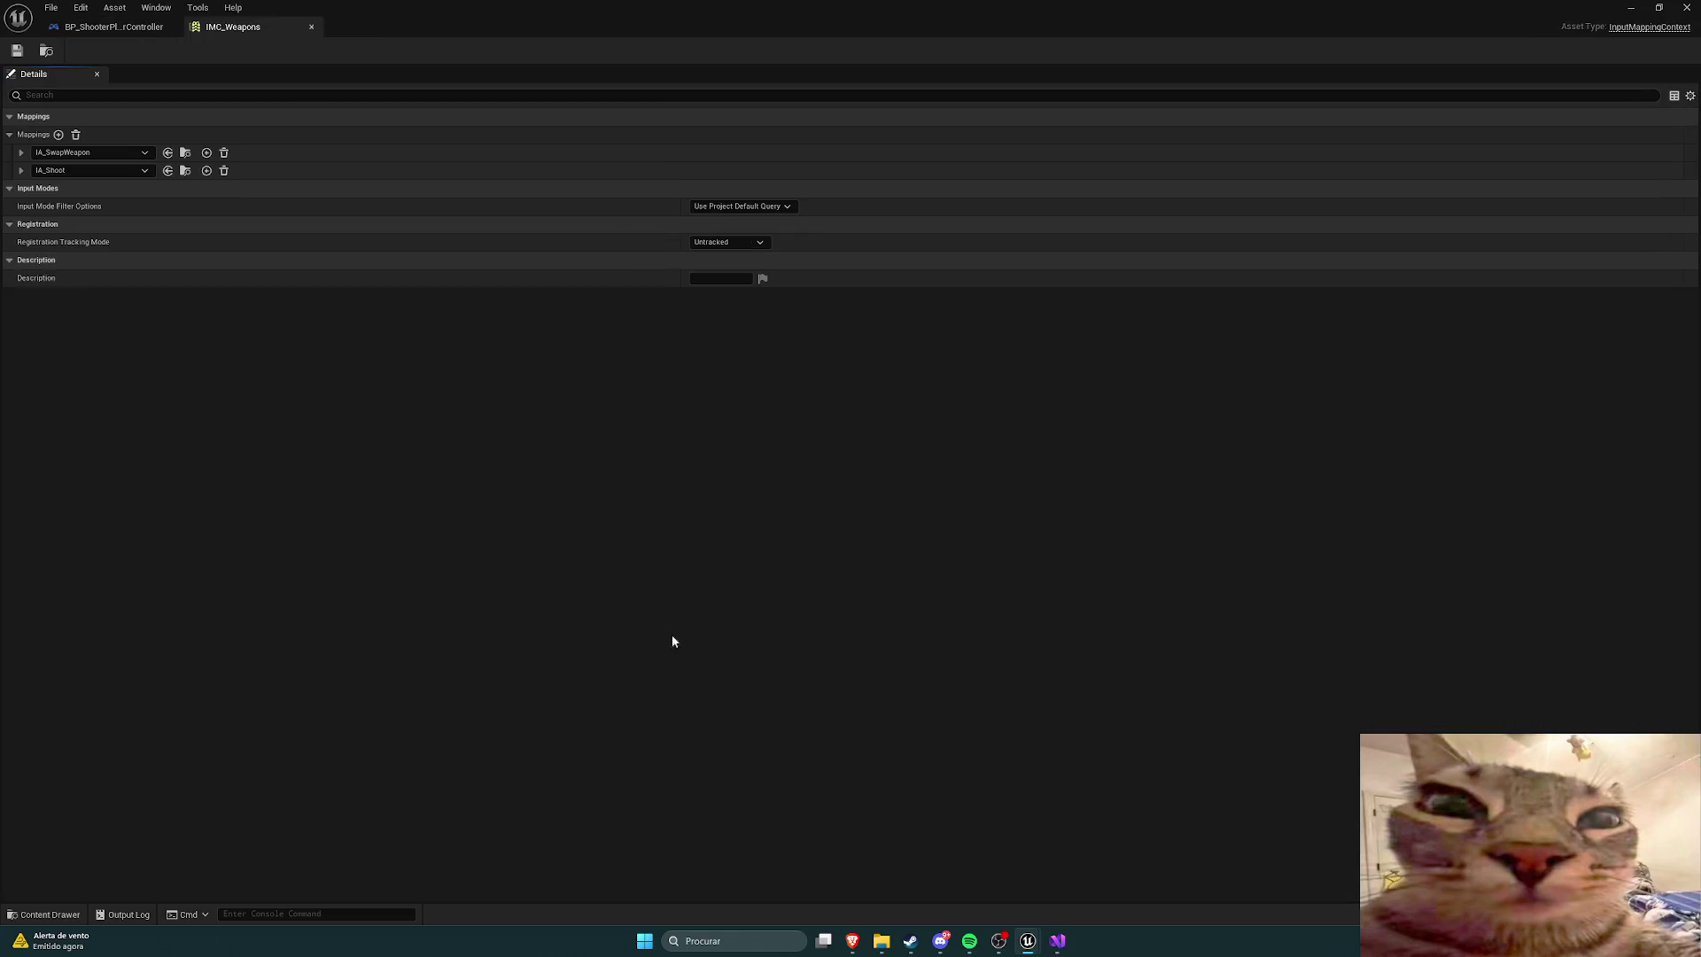
left_click(20, 171)
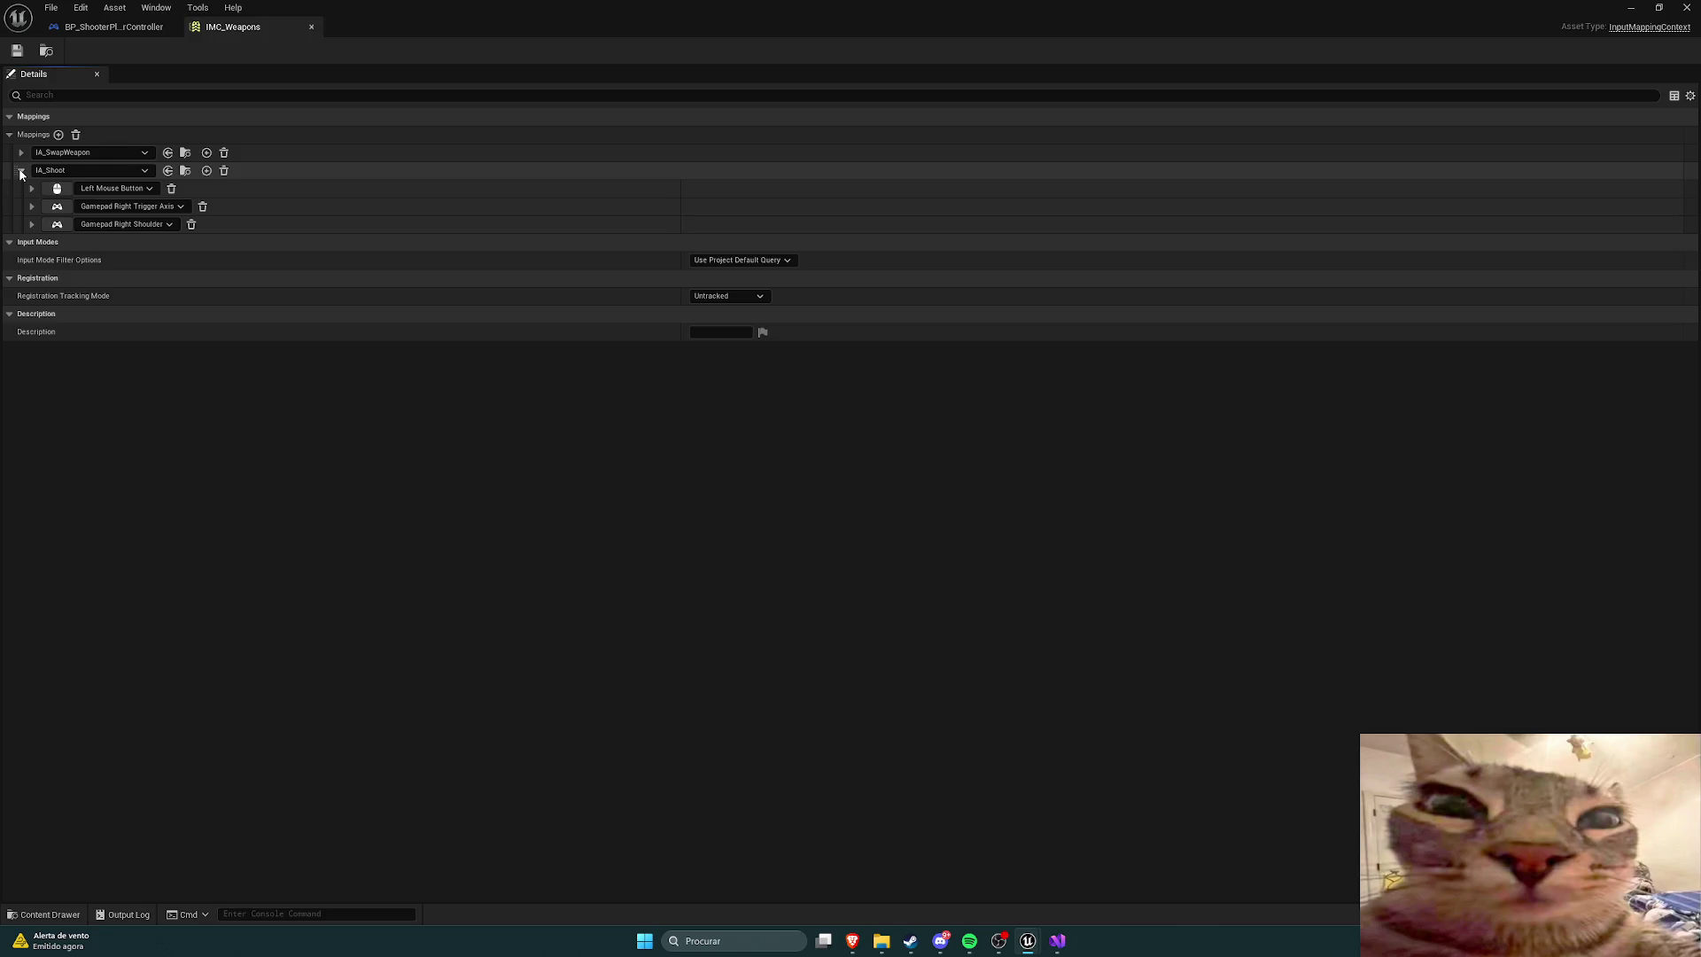
left_click(21, 152)
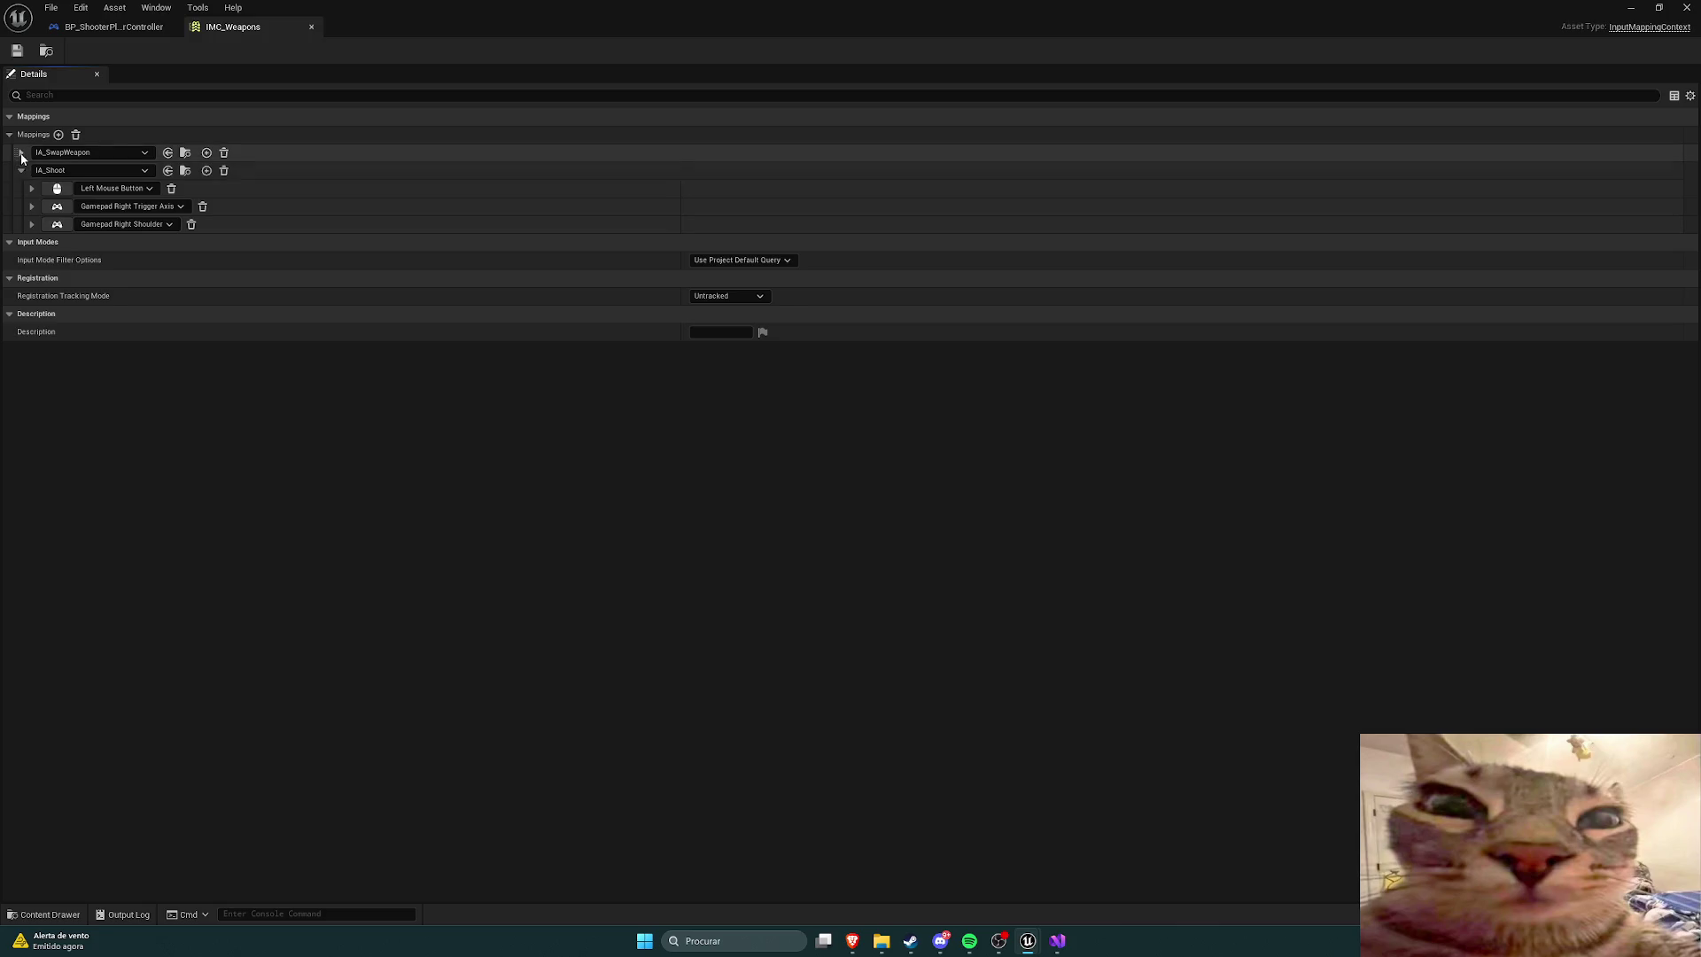
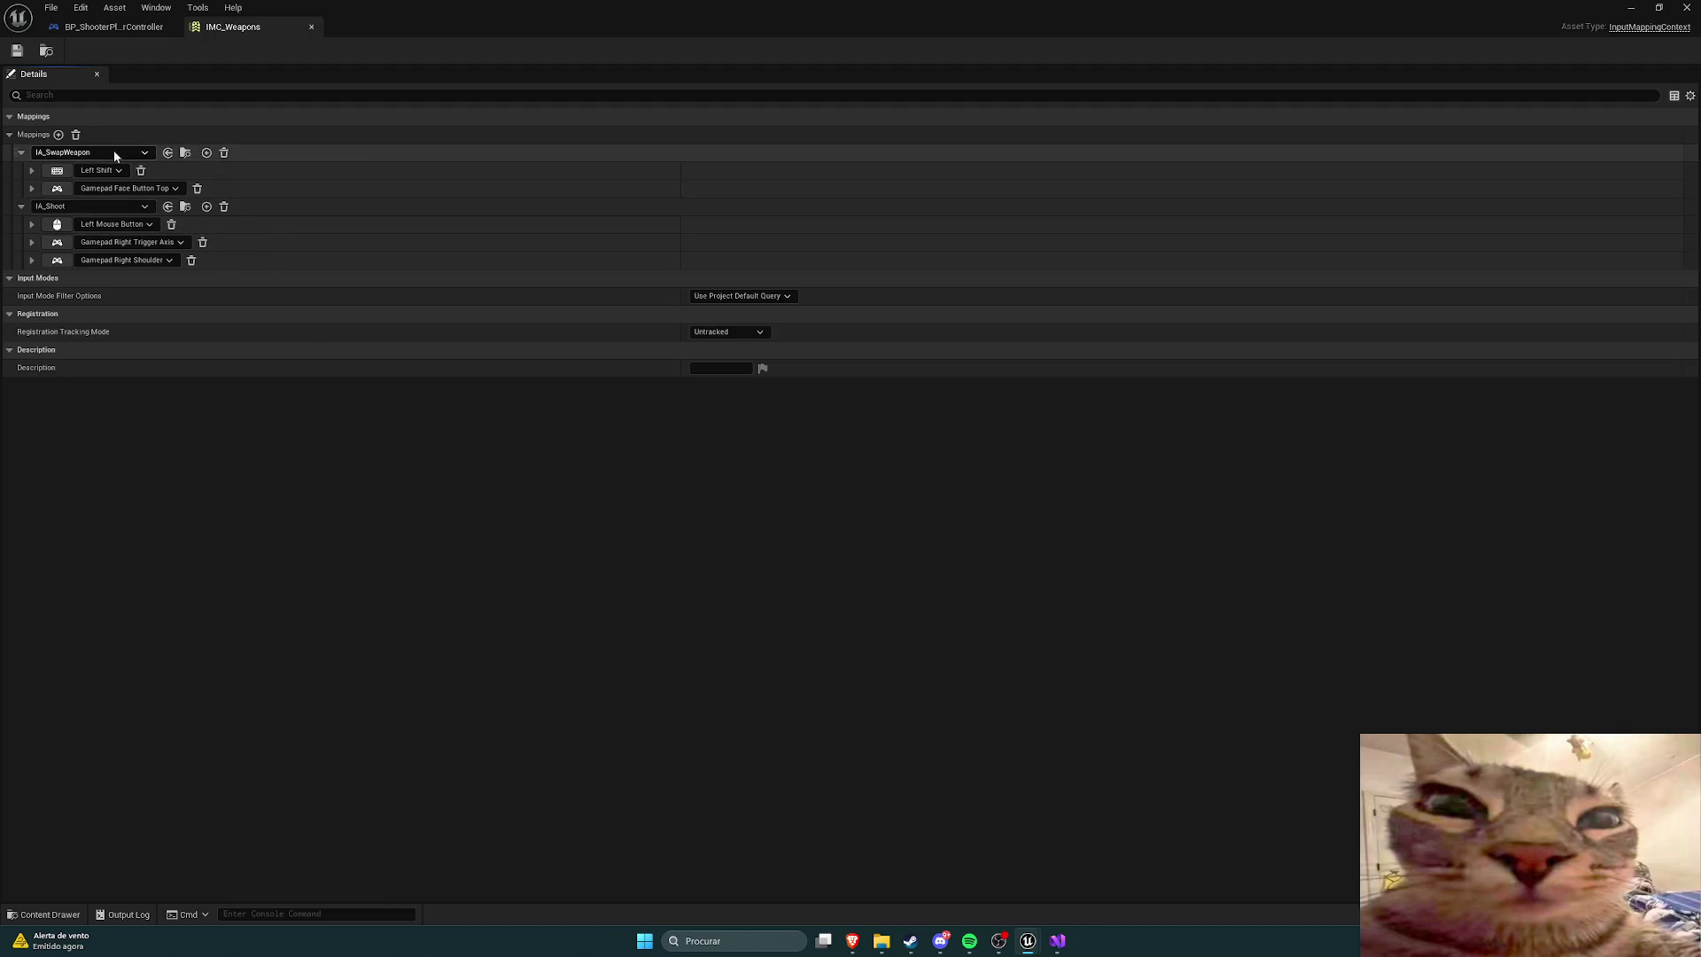
Step: Add a third mapping row to IMC_Weapons, briefly assign IA_Shoot, then undo it back to None
left_click(147, 152)
left_click(149, 156)
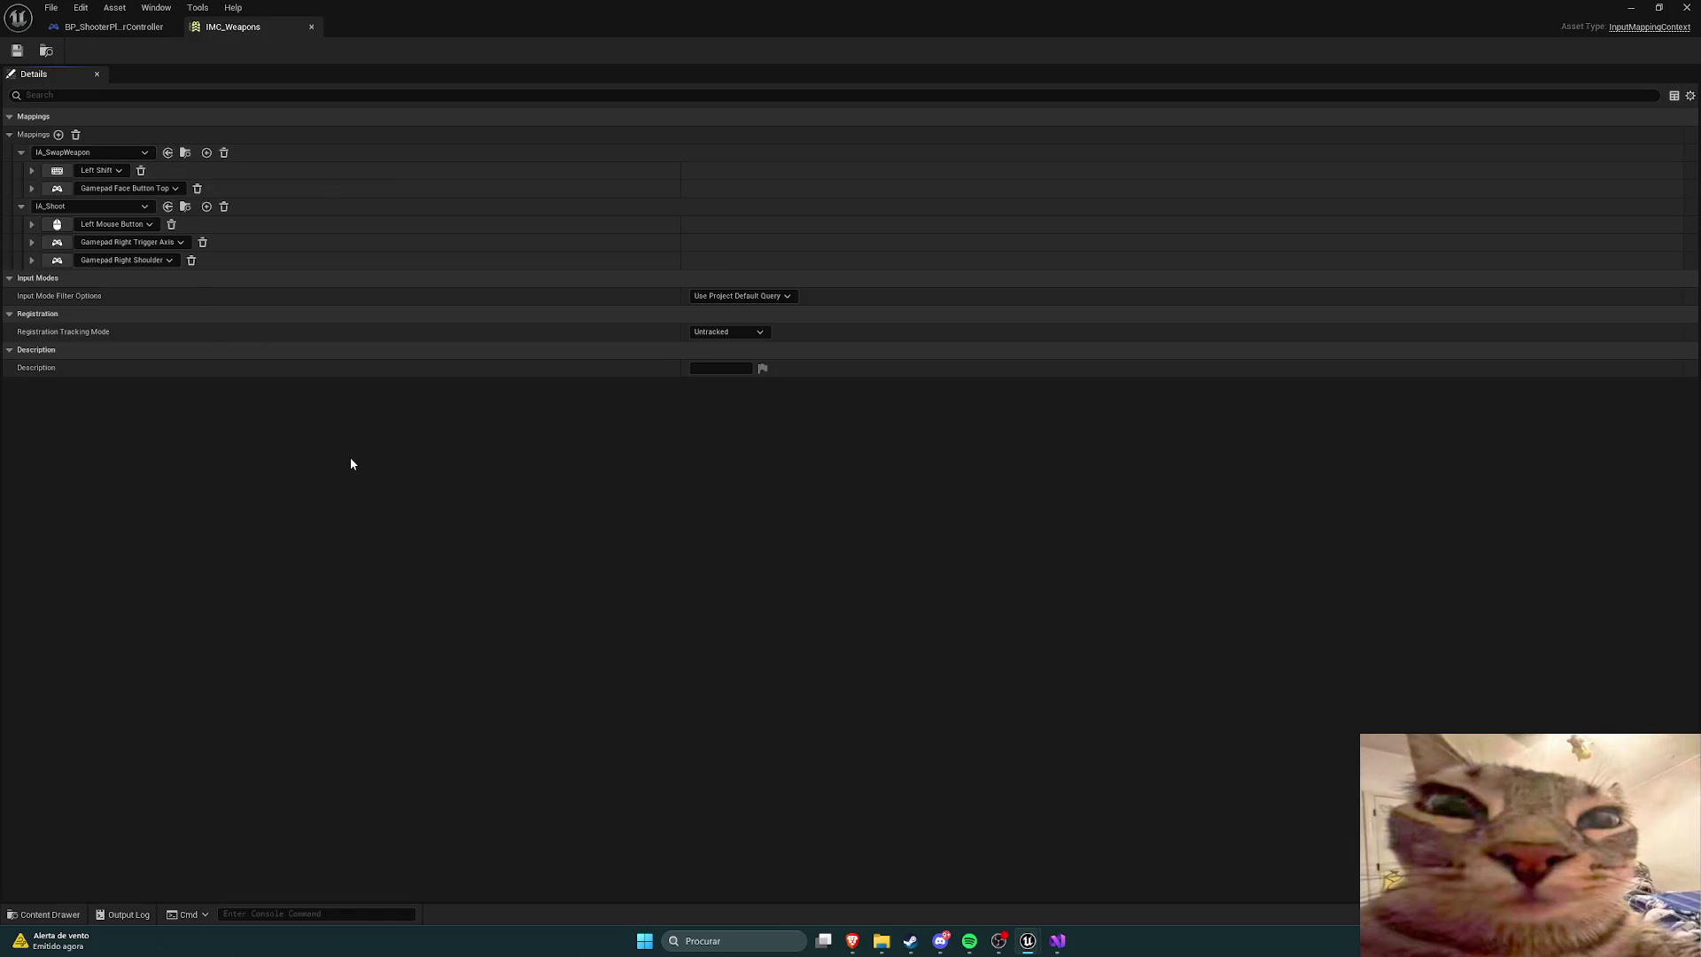
left_click(59, 135)
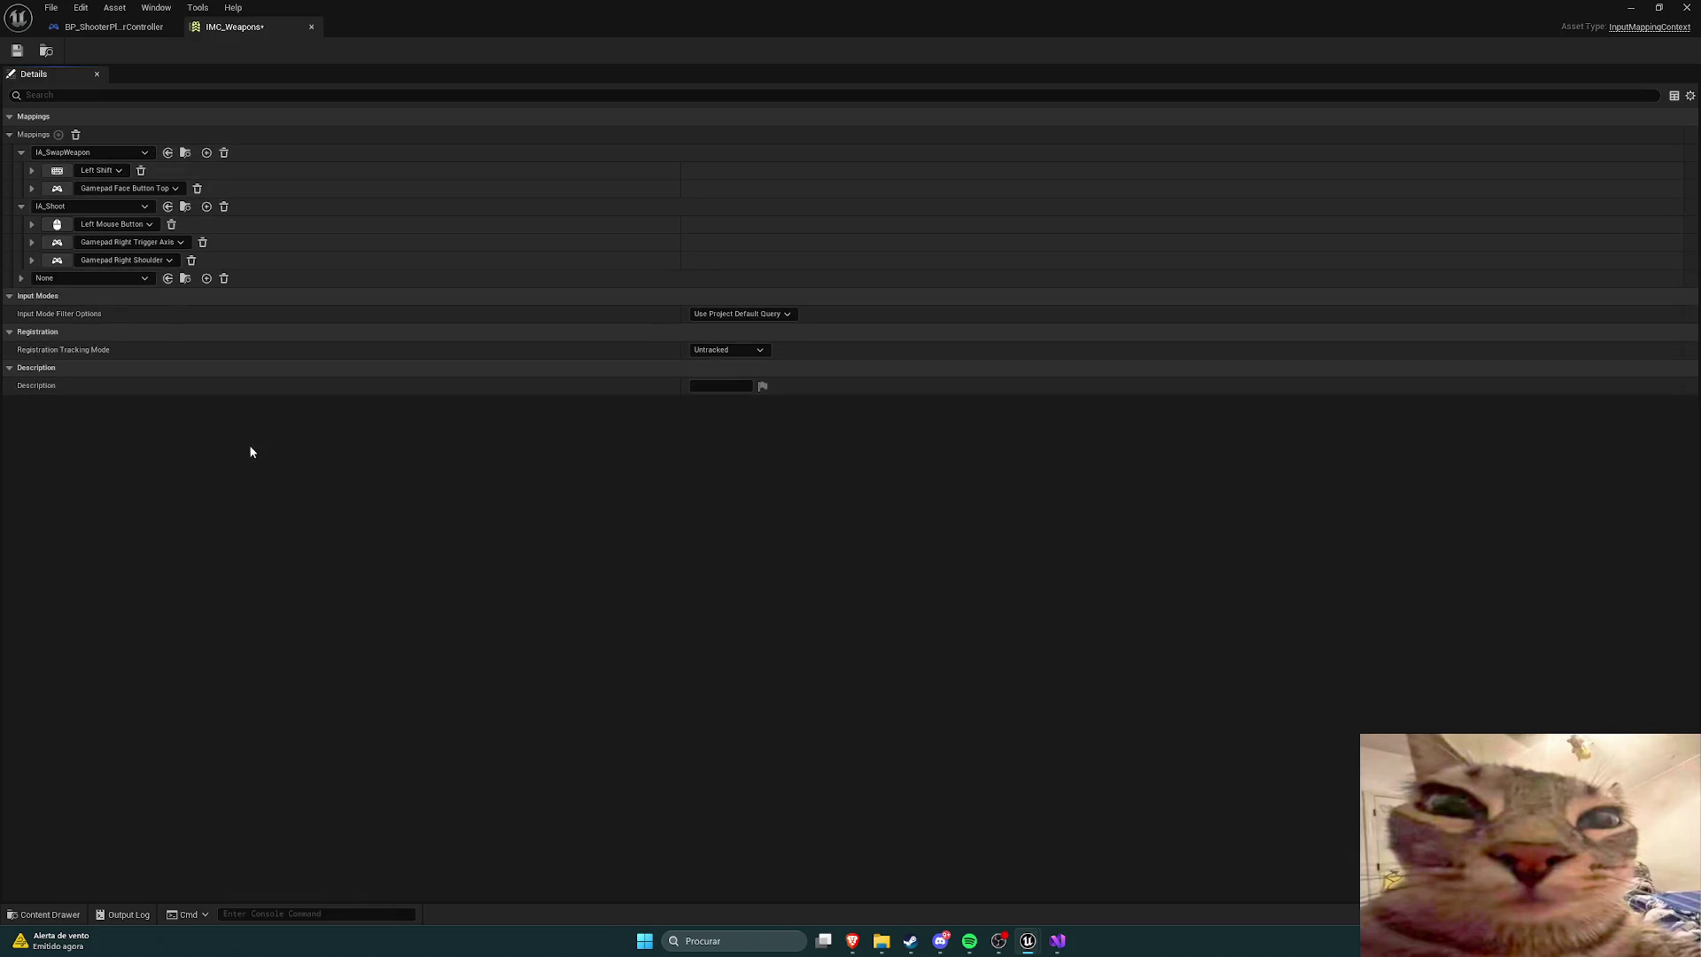
left_click(140, 278)
left_click(144, 280)
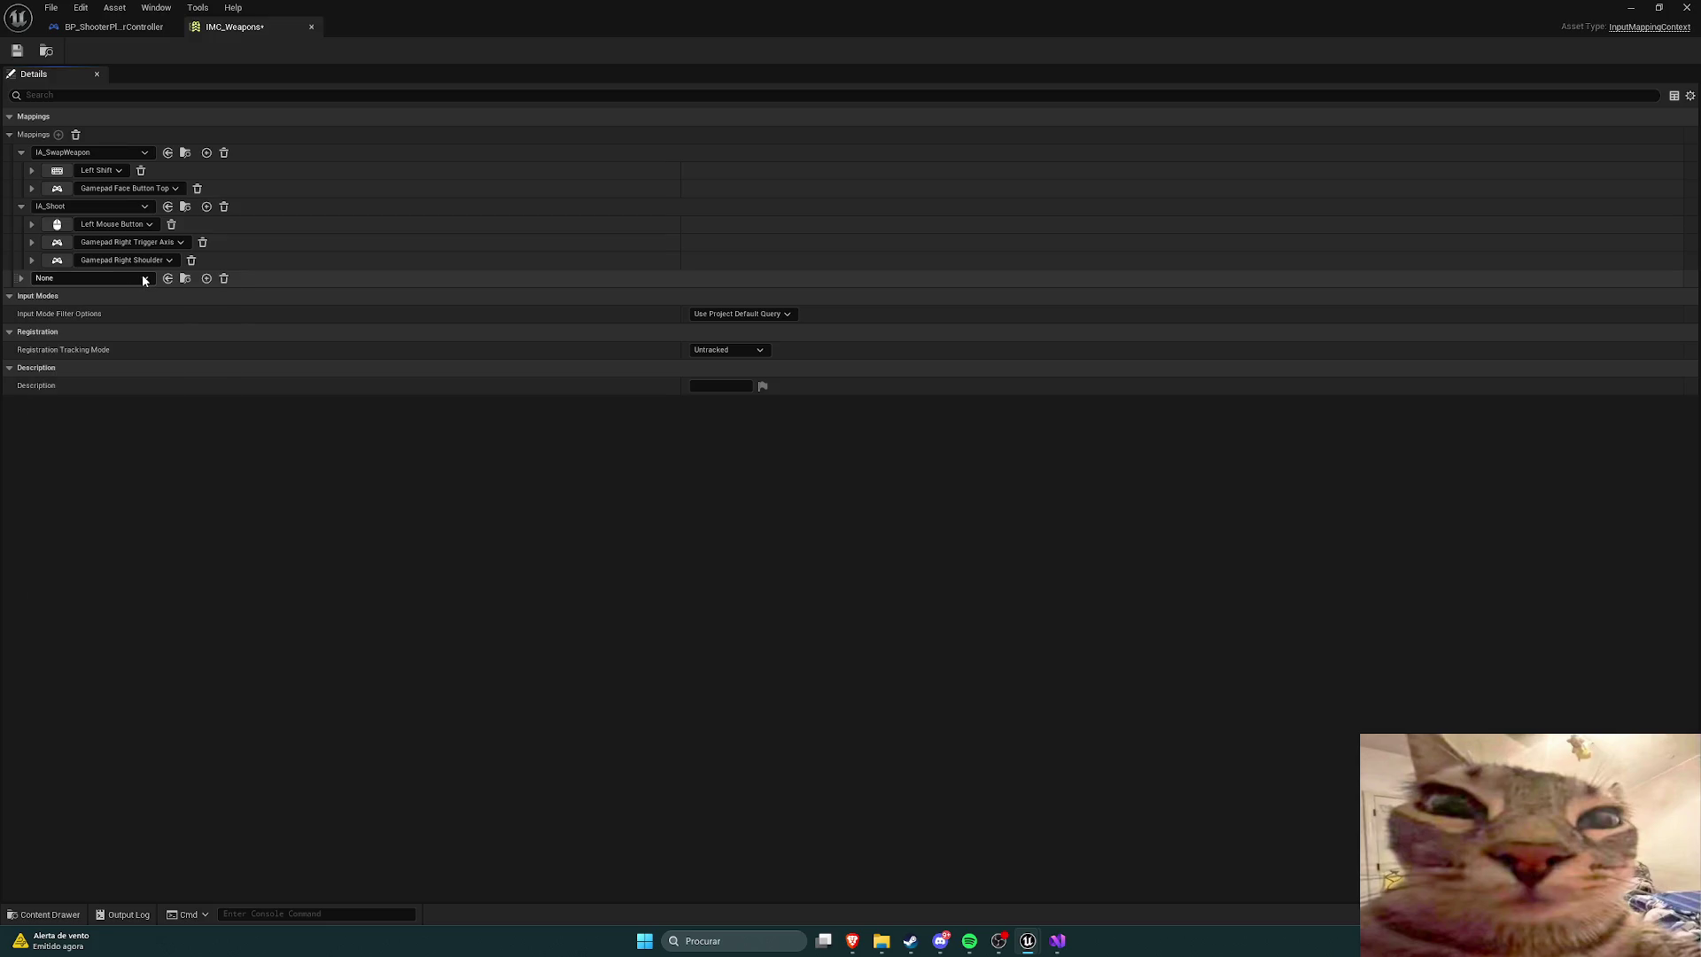
left_click(144, 280)
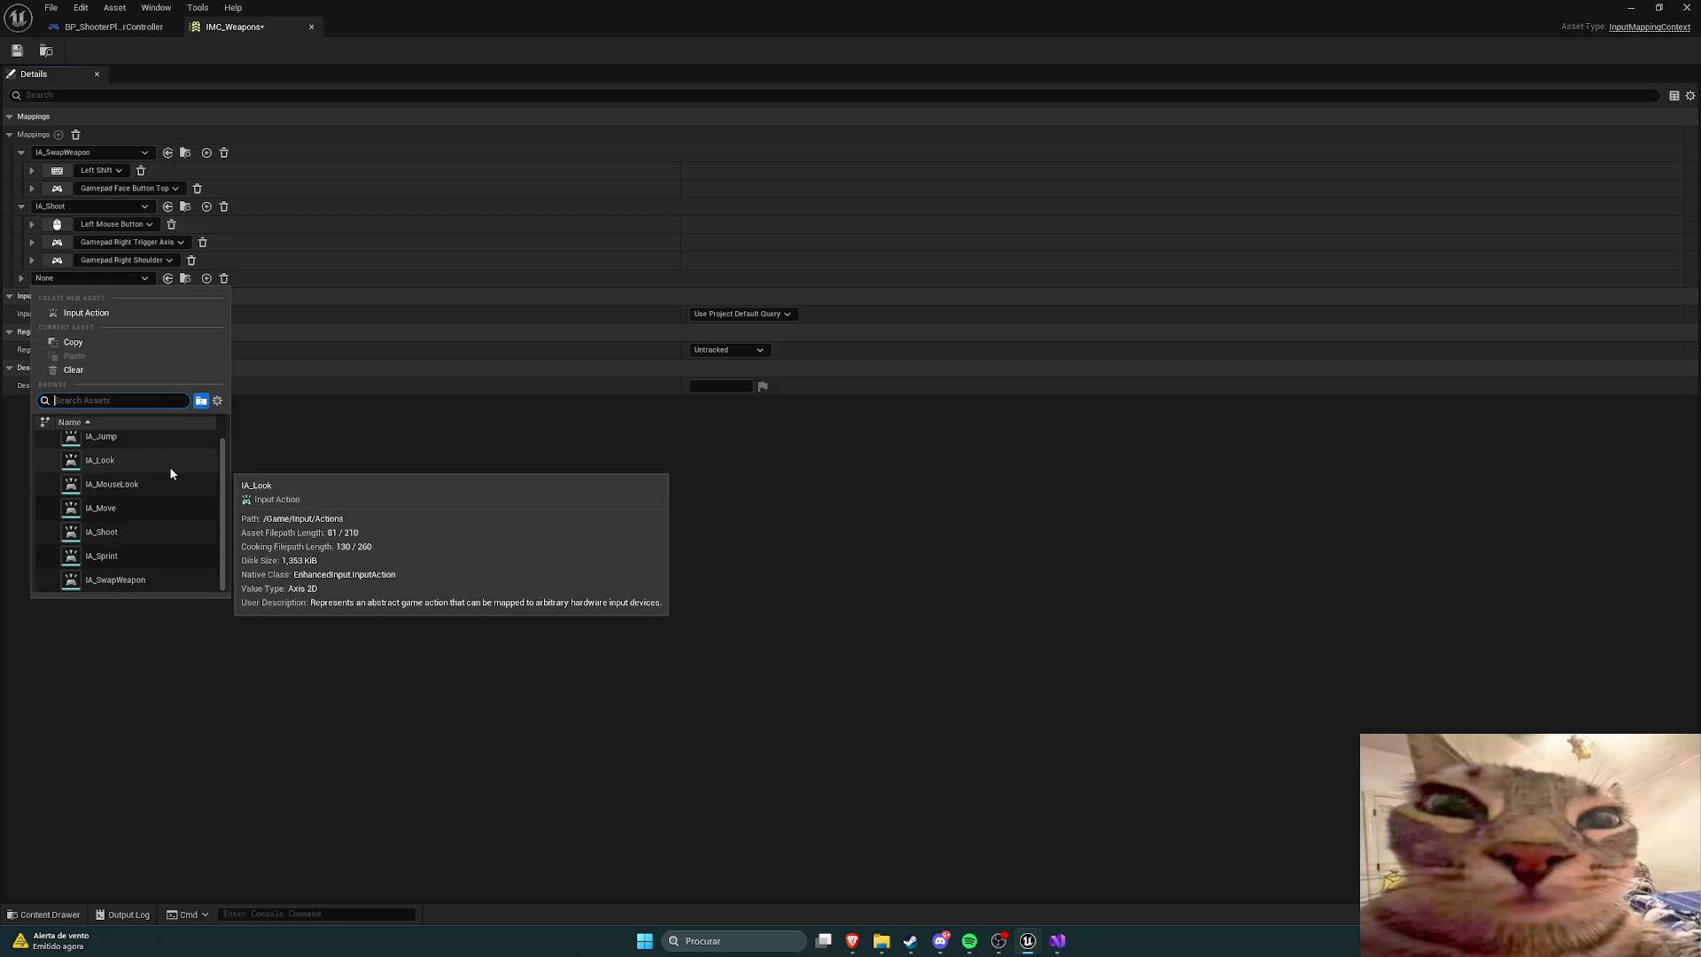
scroll(162, 532, "down", 1)
mouse_move(162, 535)
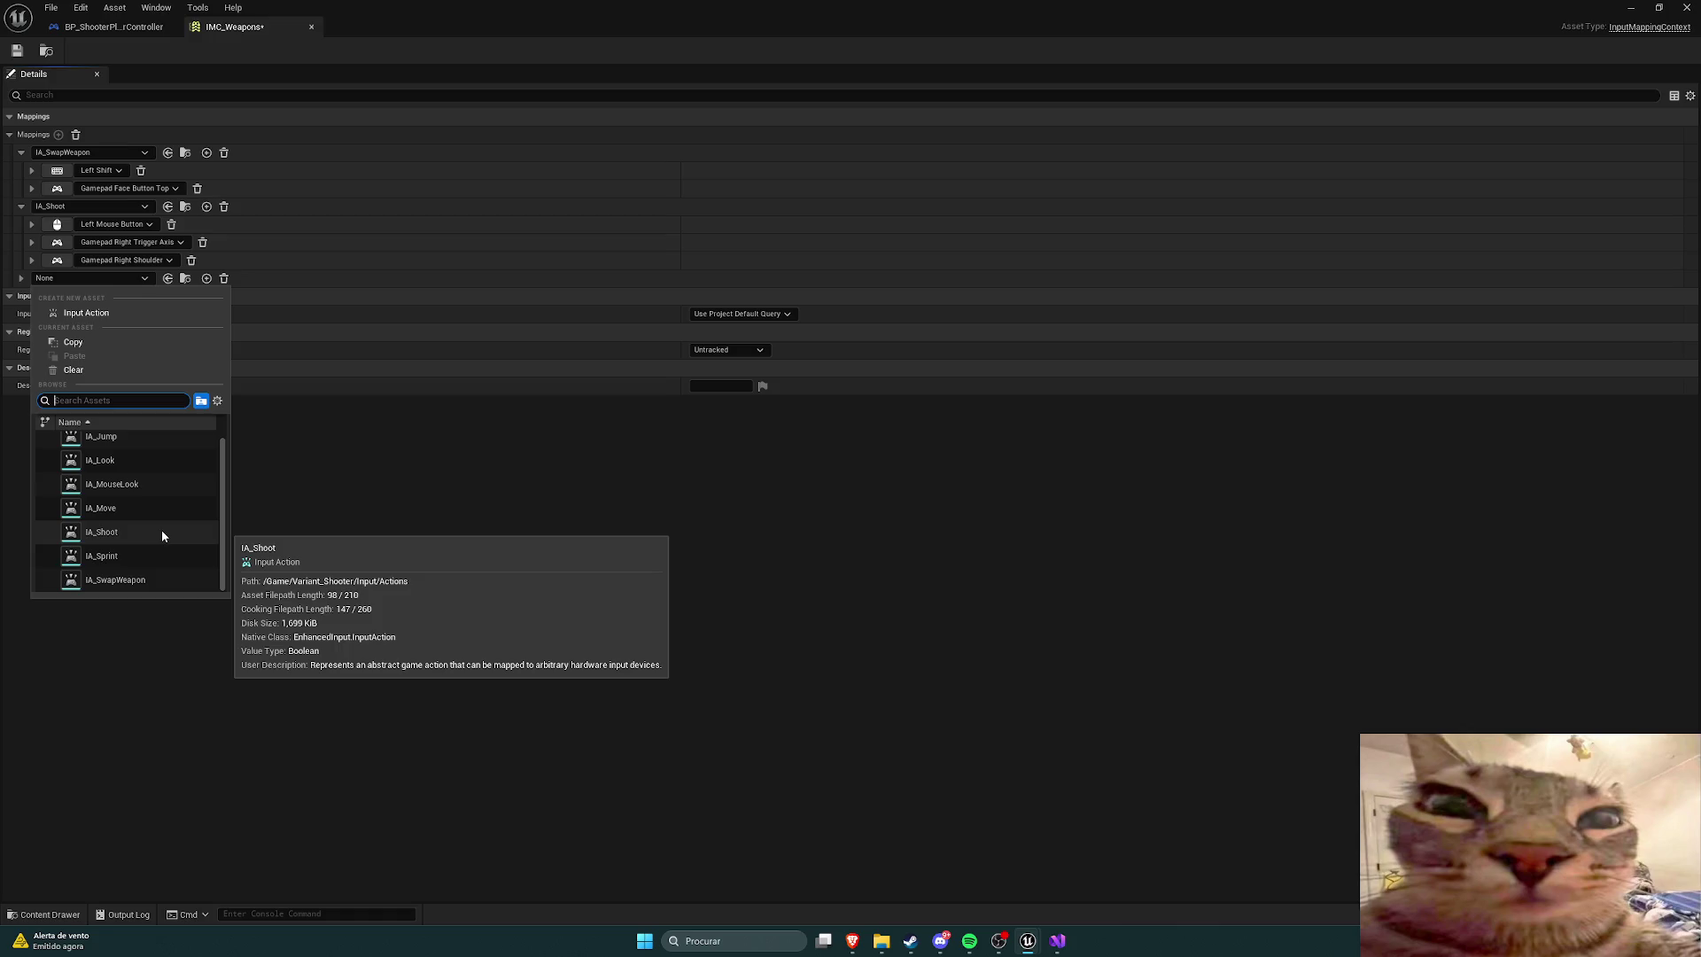
left_click(161, 530)
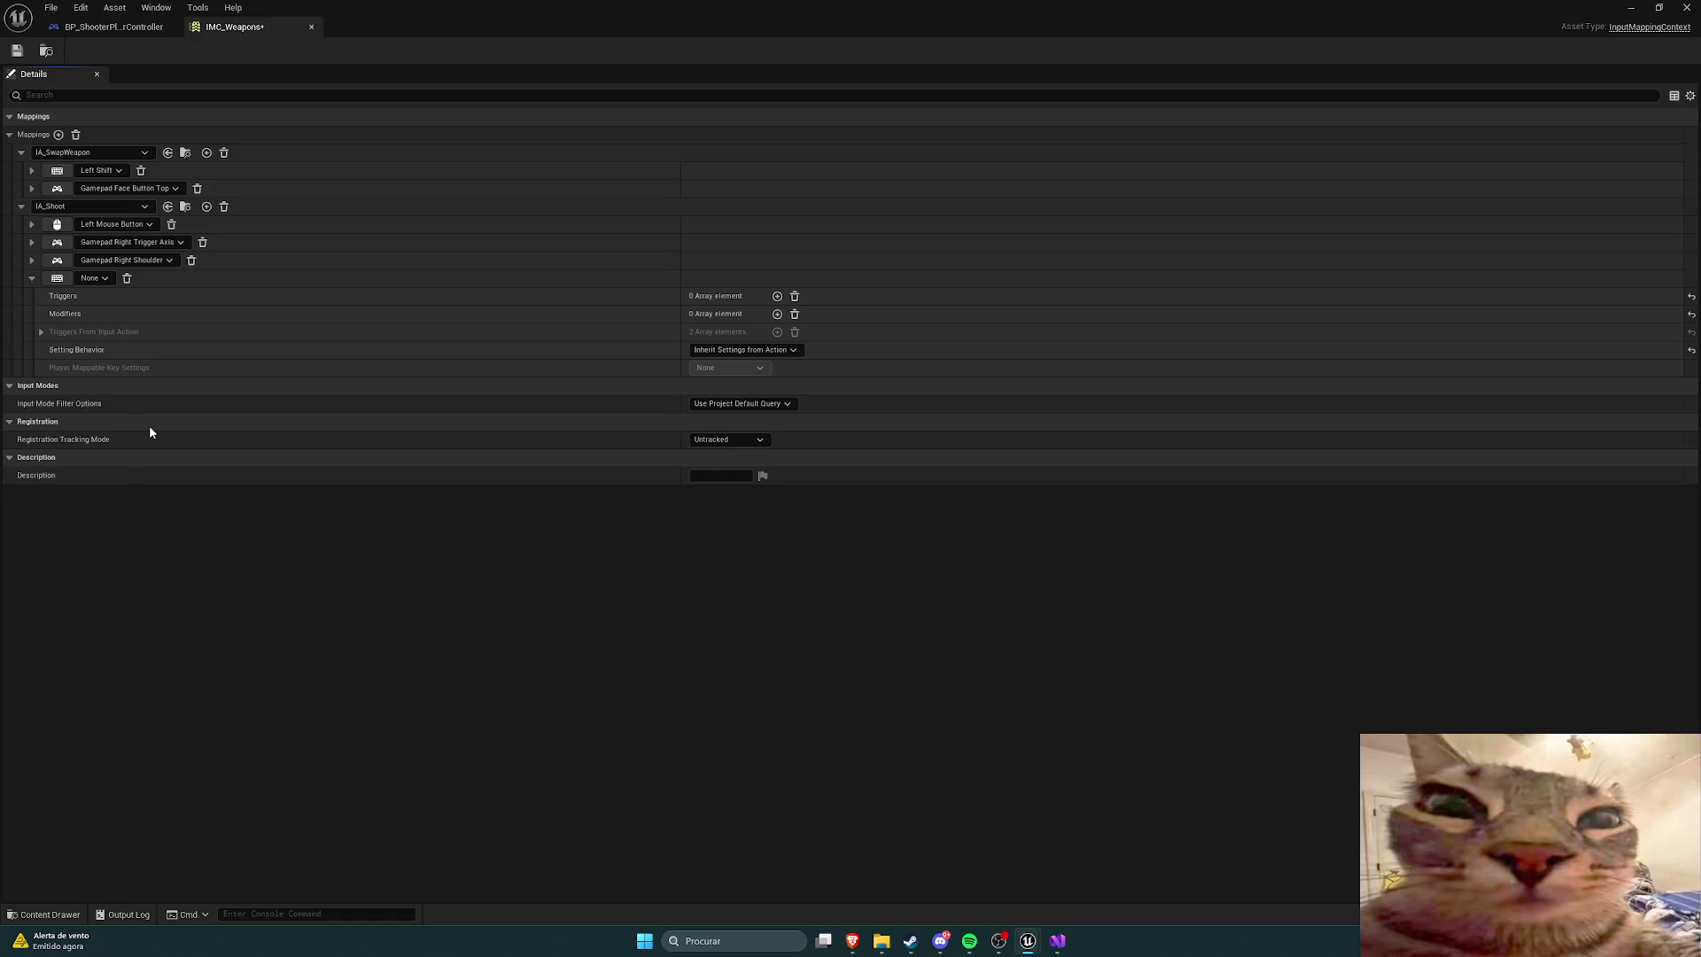
key("ctrl+z")
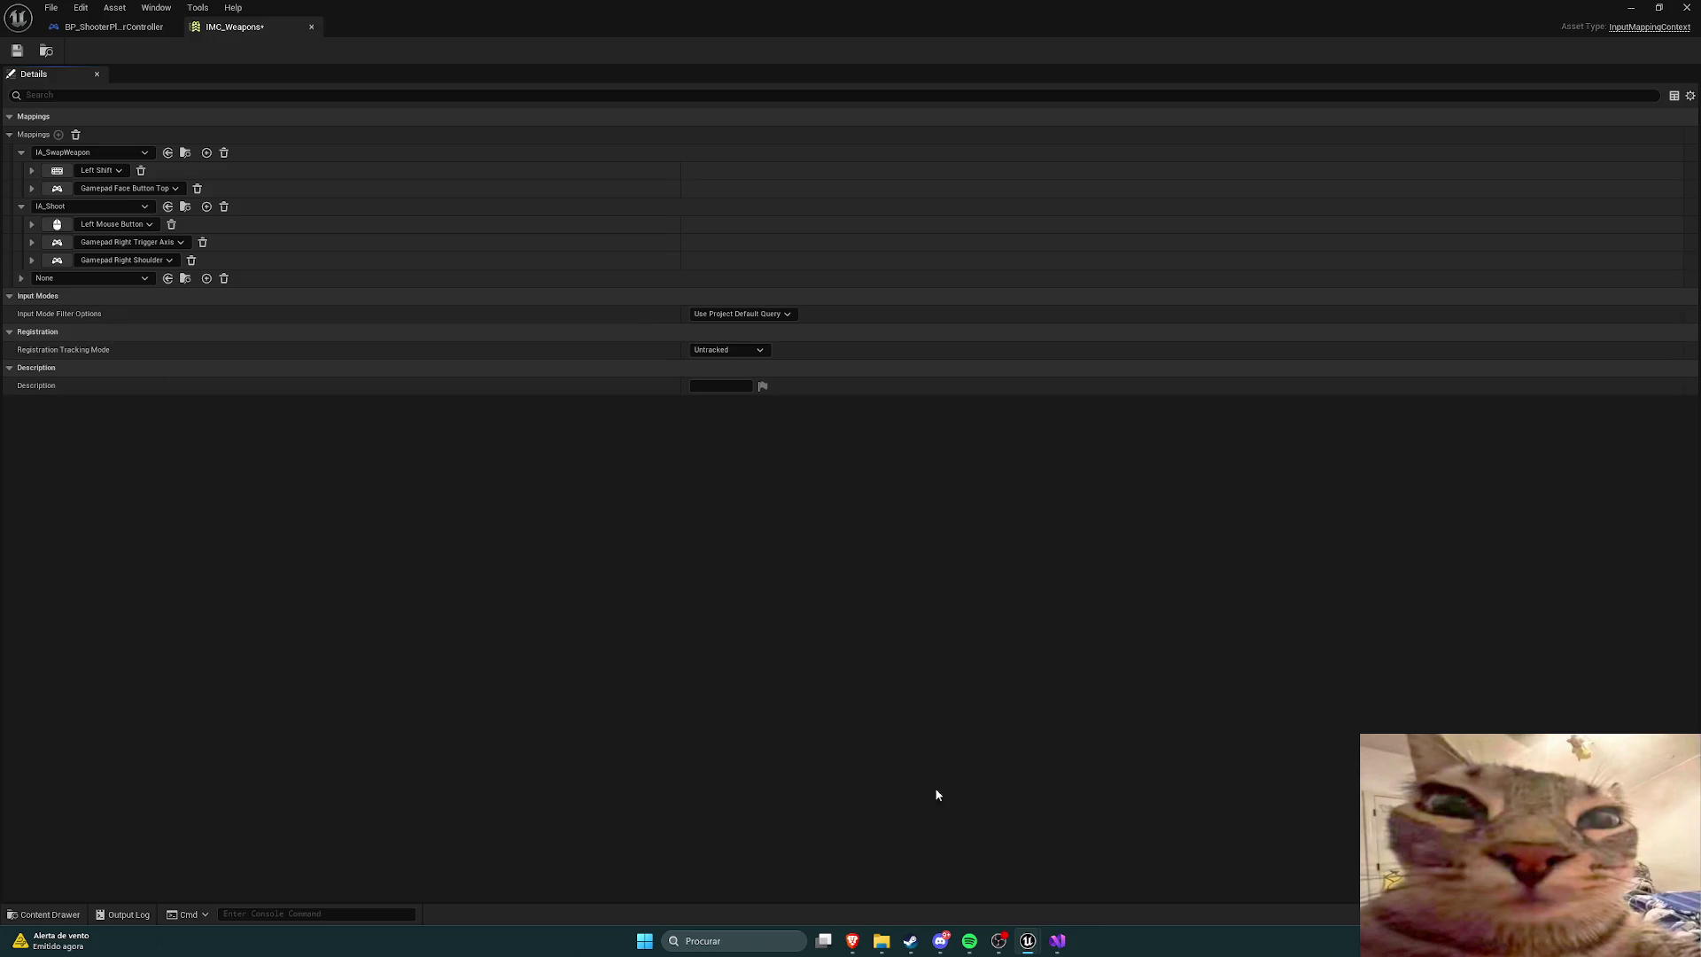
key("ctrl+space")
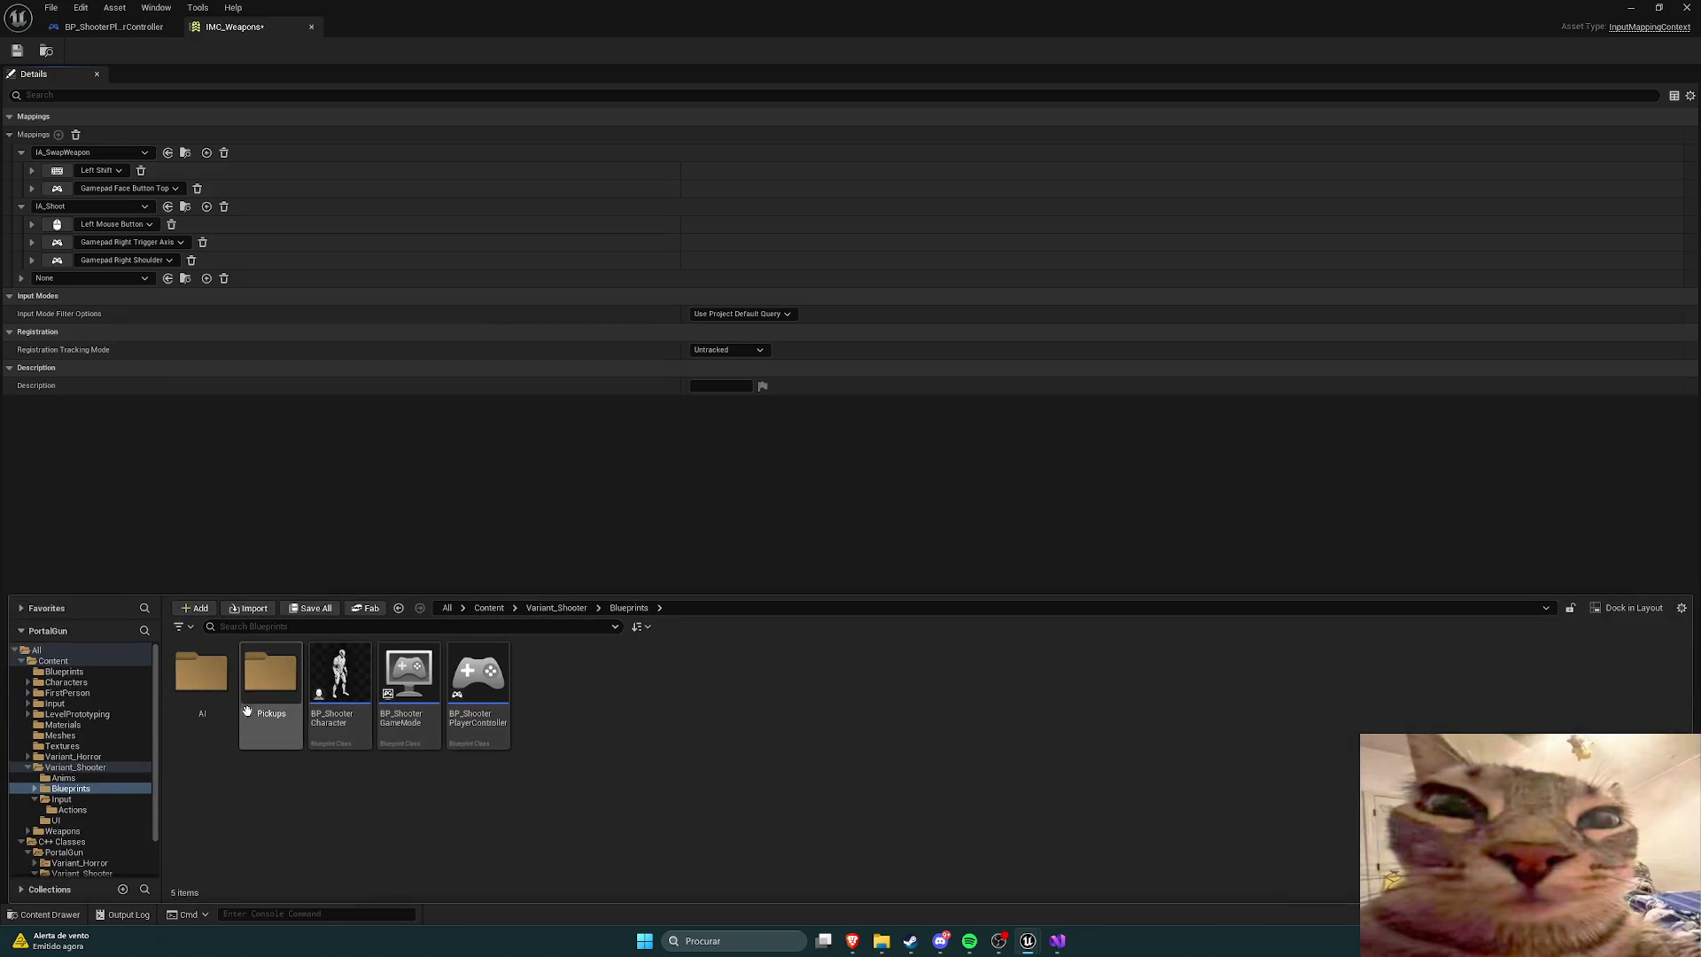
Step: Create an Input Action asset named IA_SecondaryShoot in Variant_Shooter/Input/Actions
left_click(557, 608)
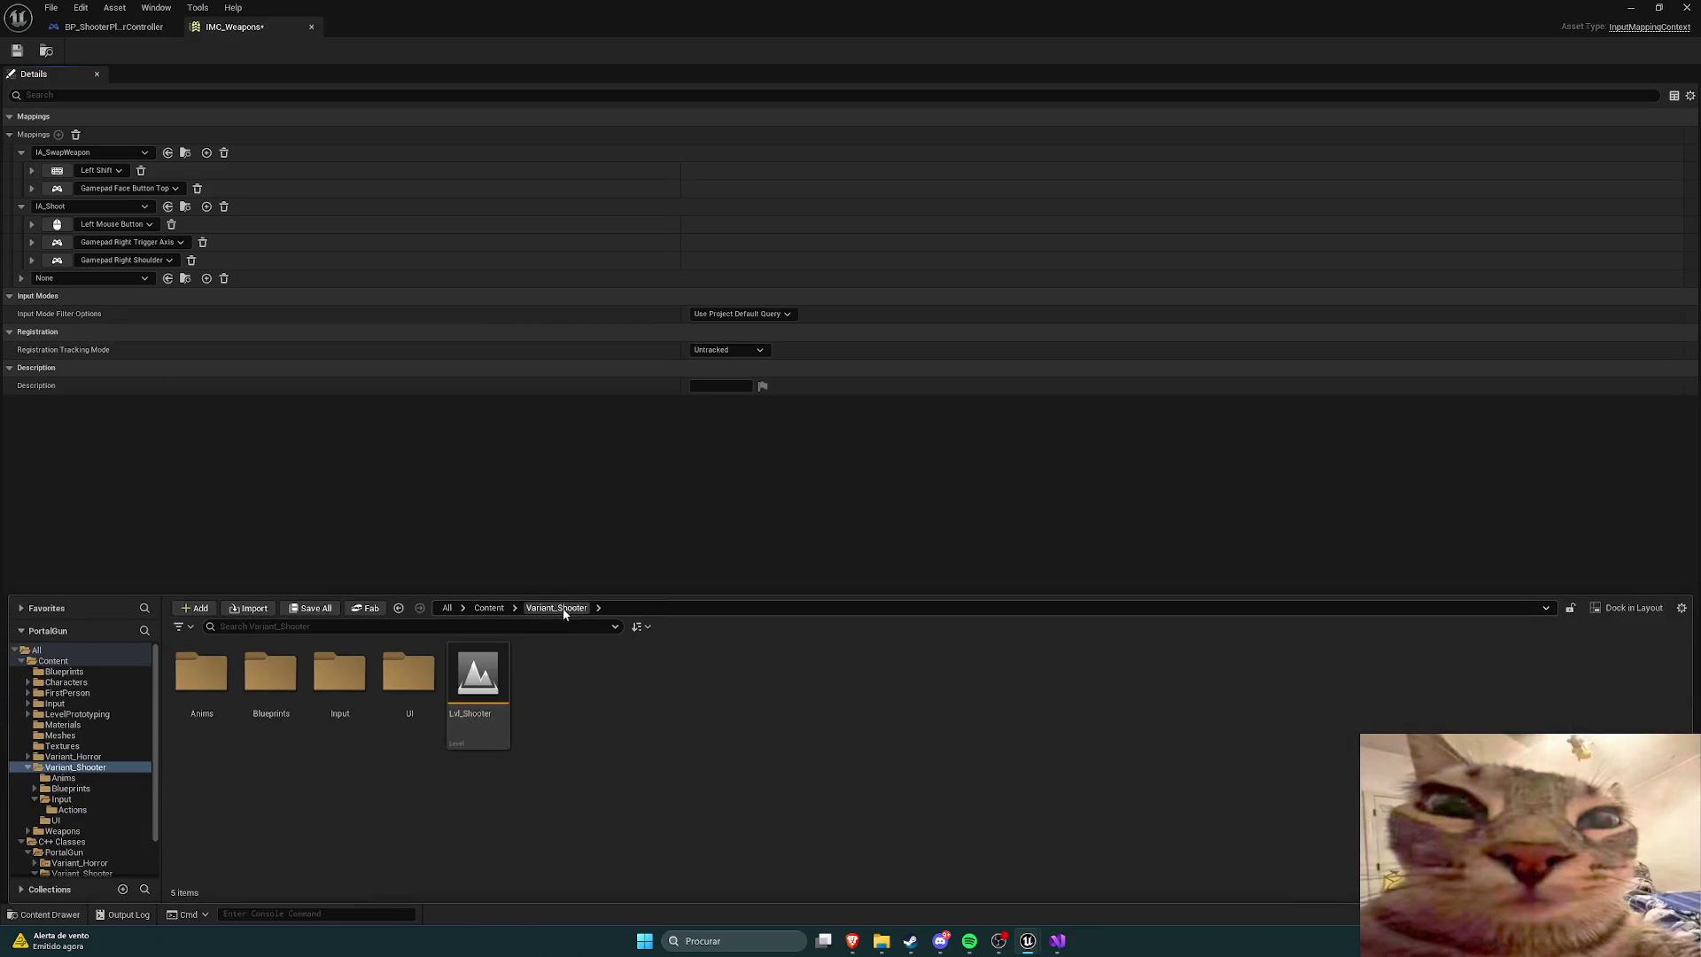
double_click(339, 673)
double_click(202, 673)
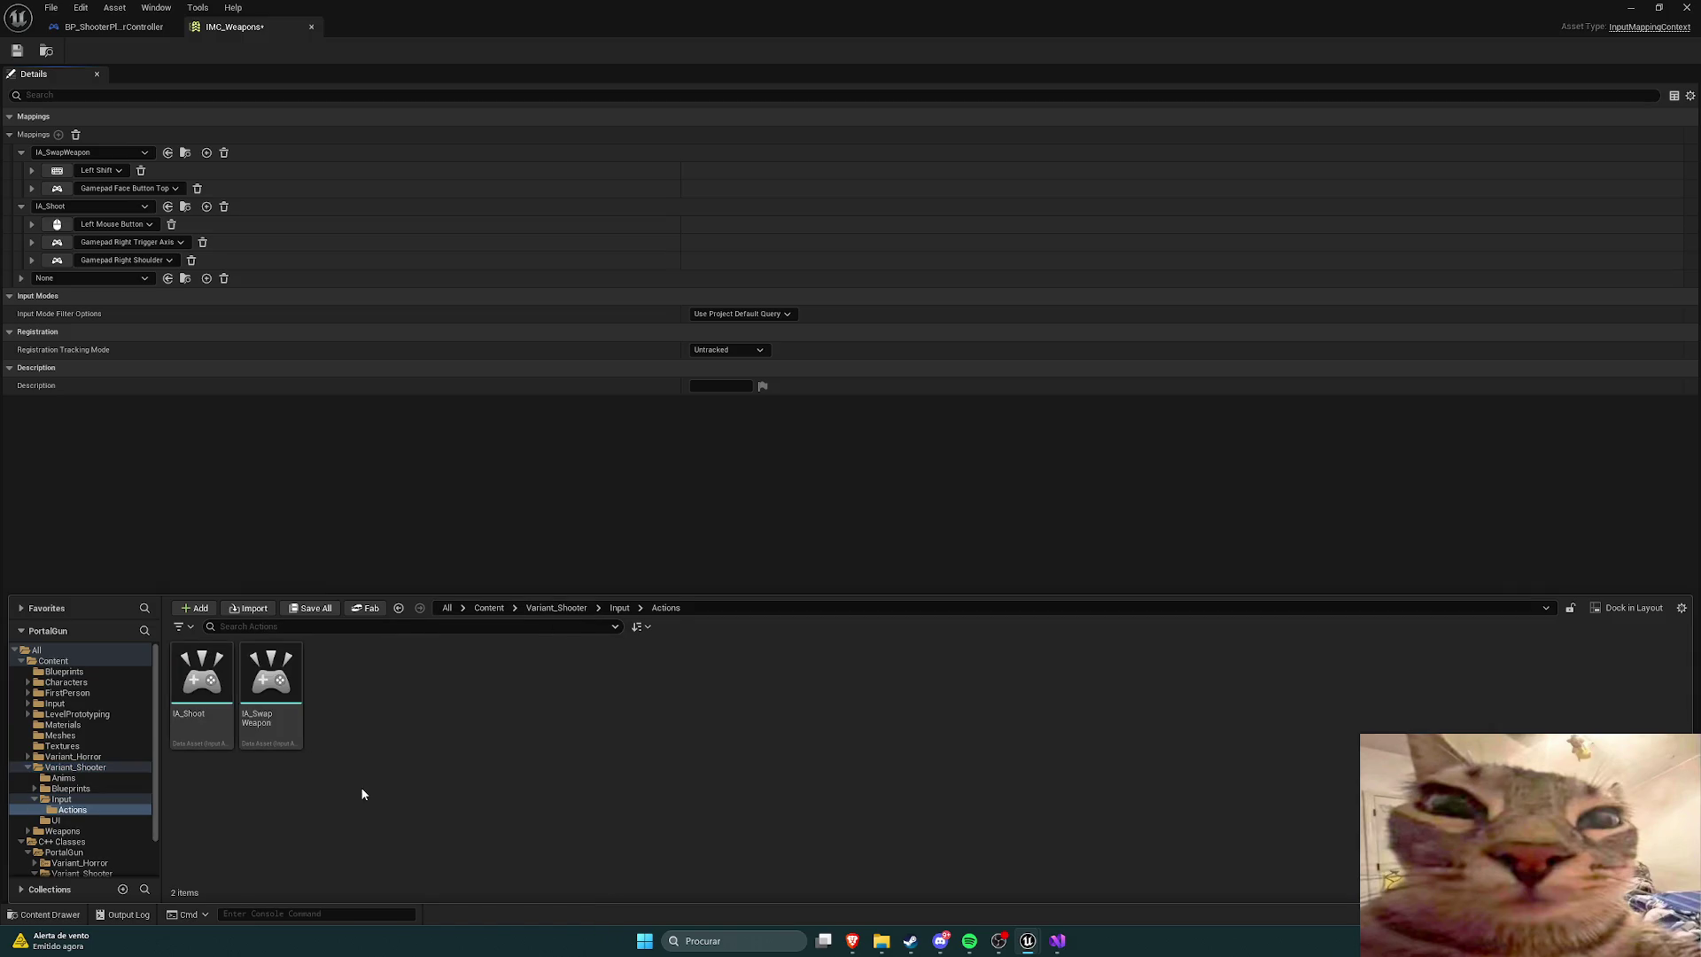
right_click(397, 706)
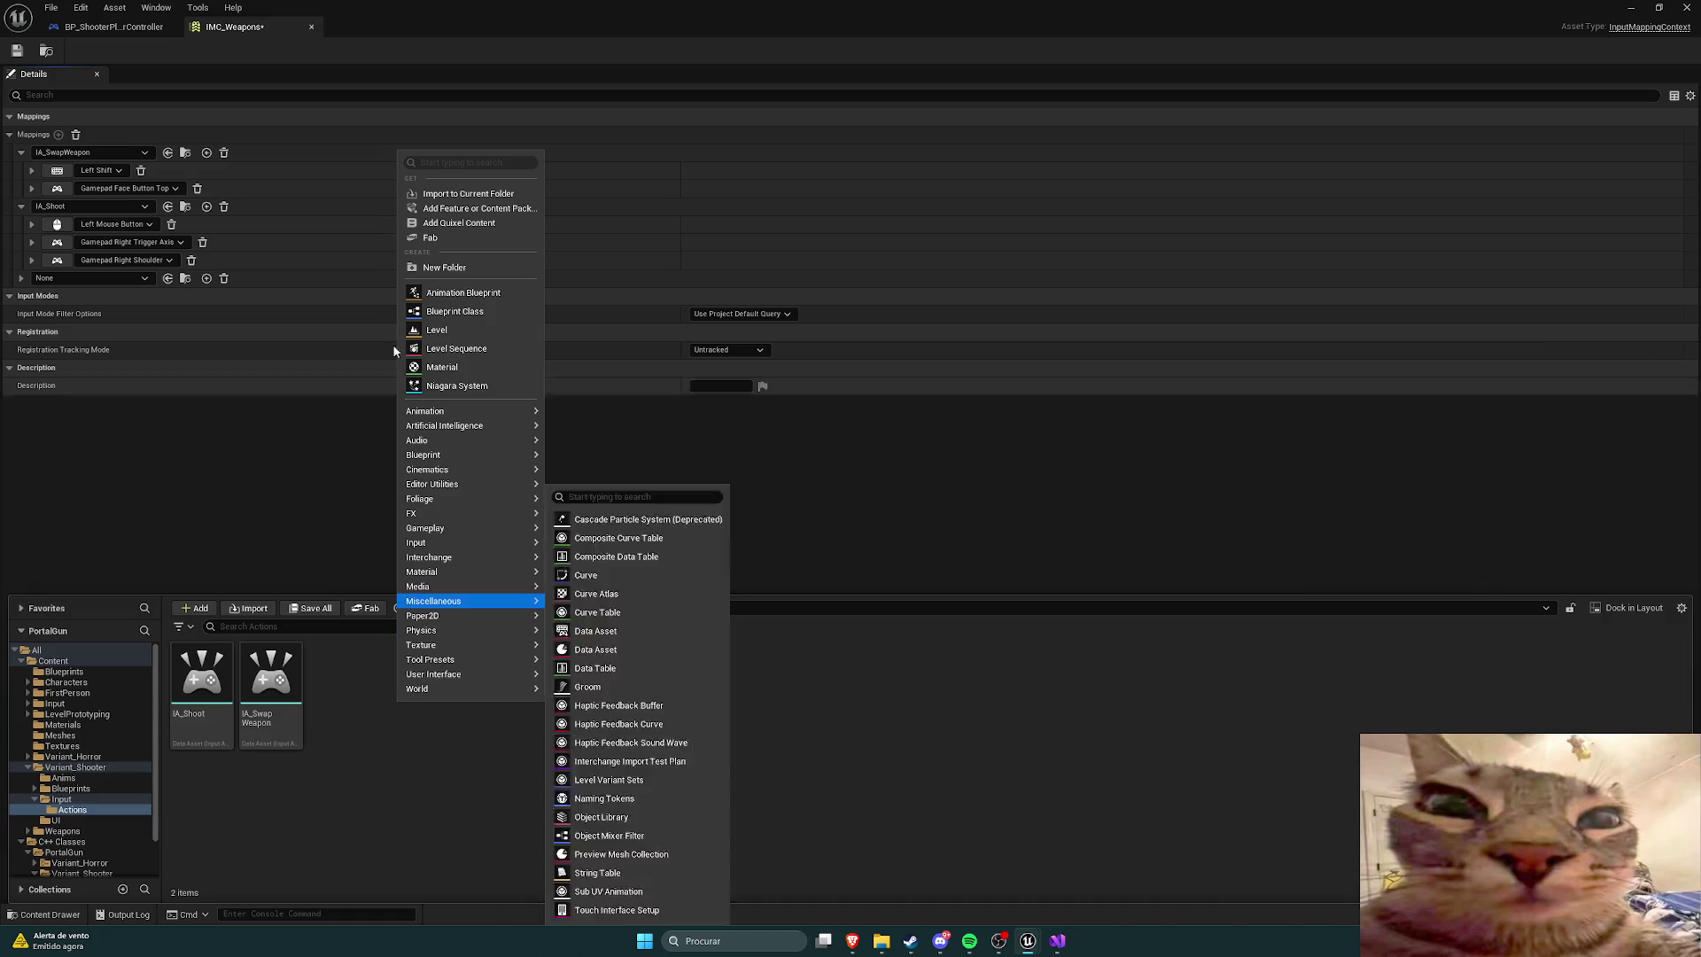
type("input actio")
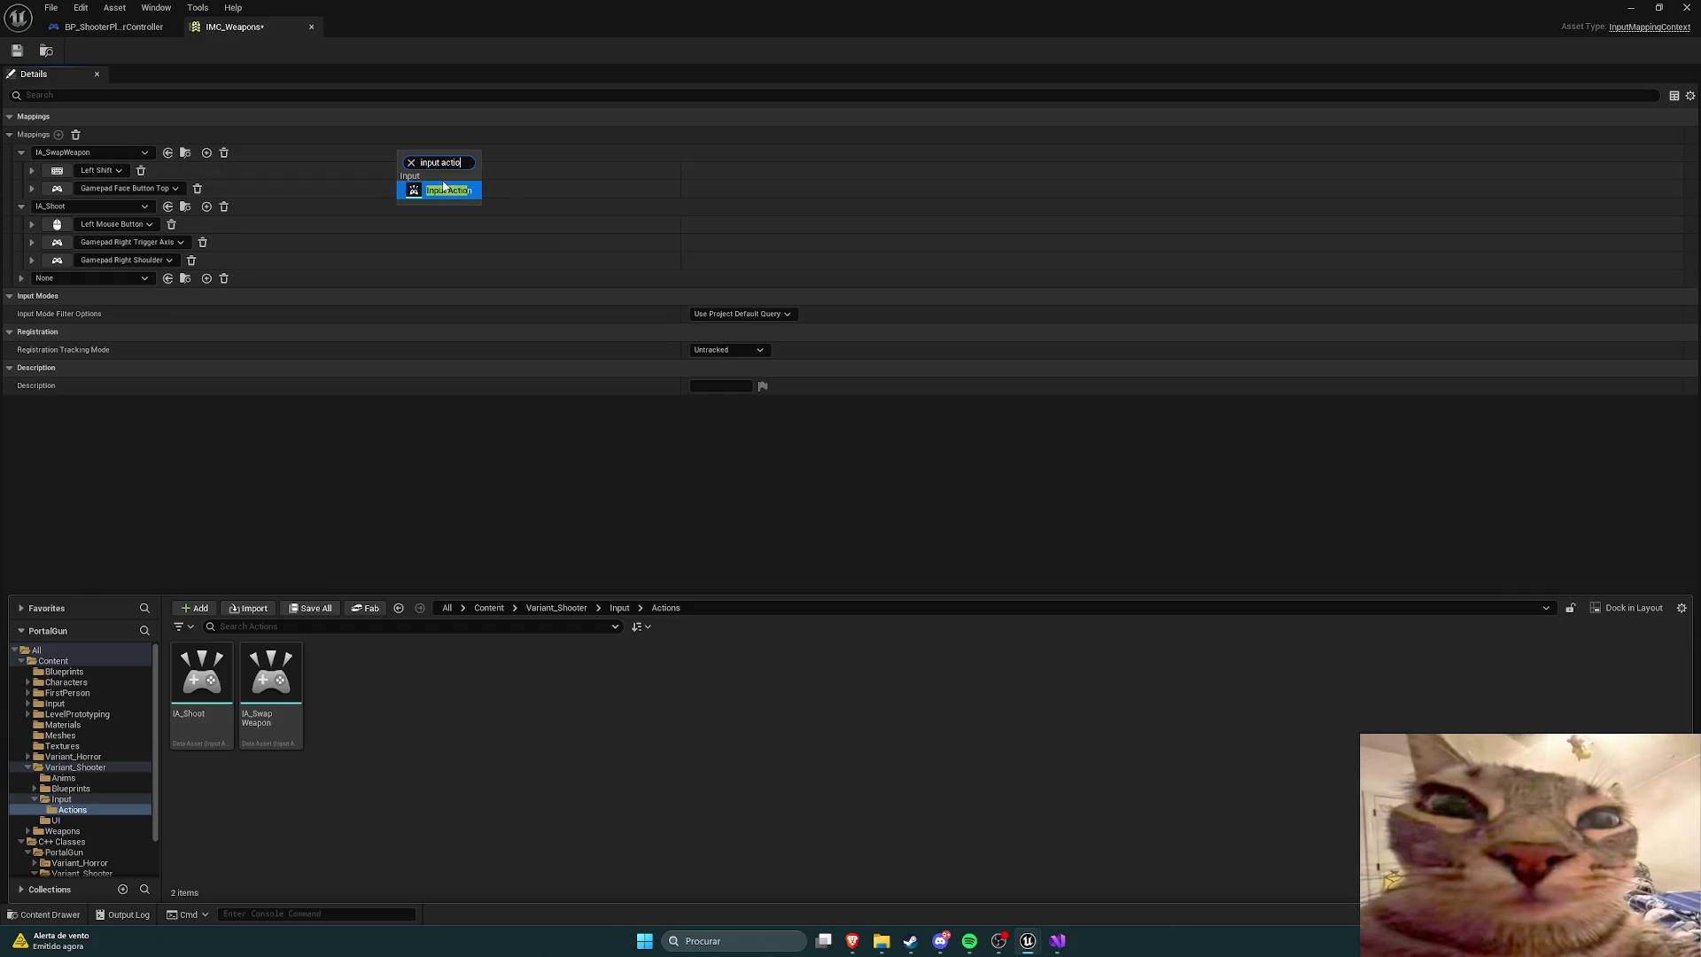
key("Return")
type("IA")
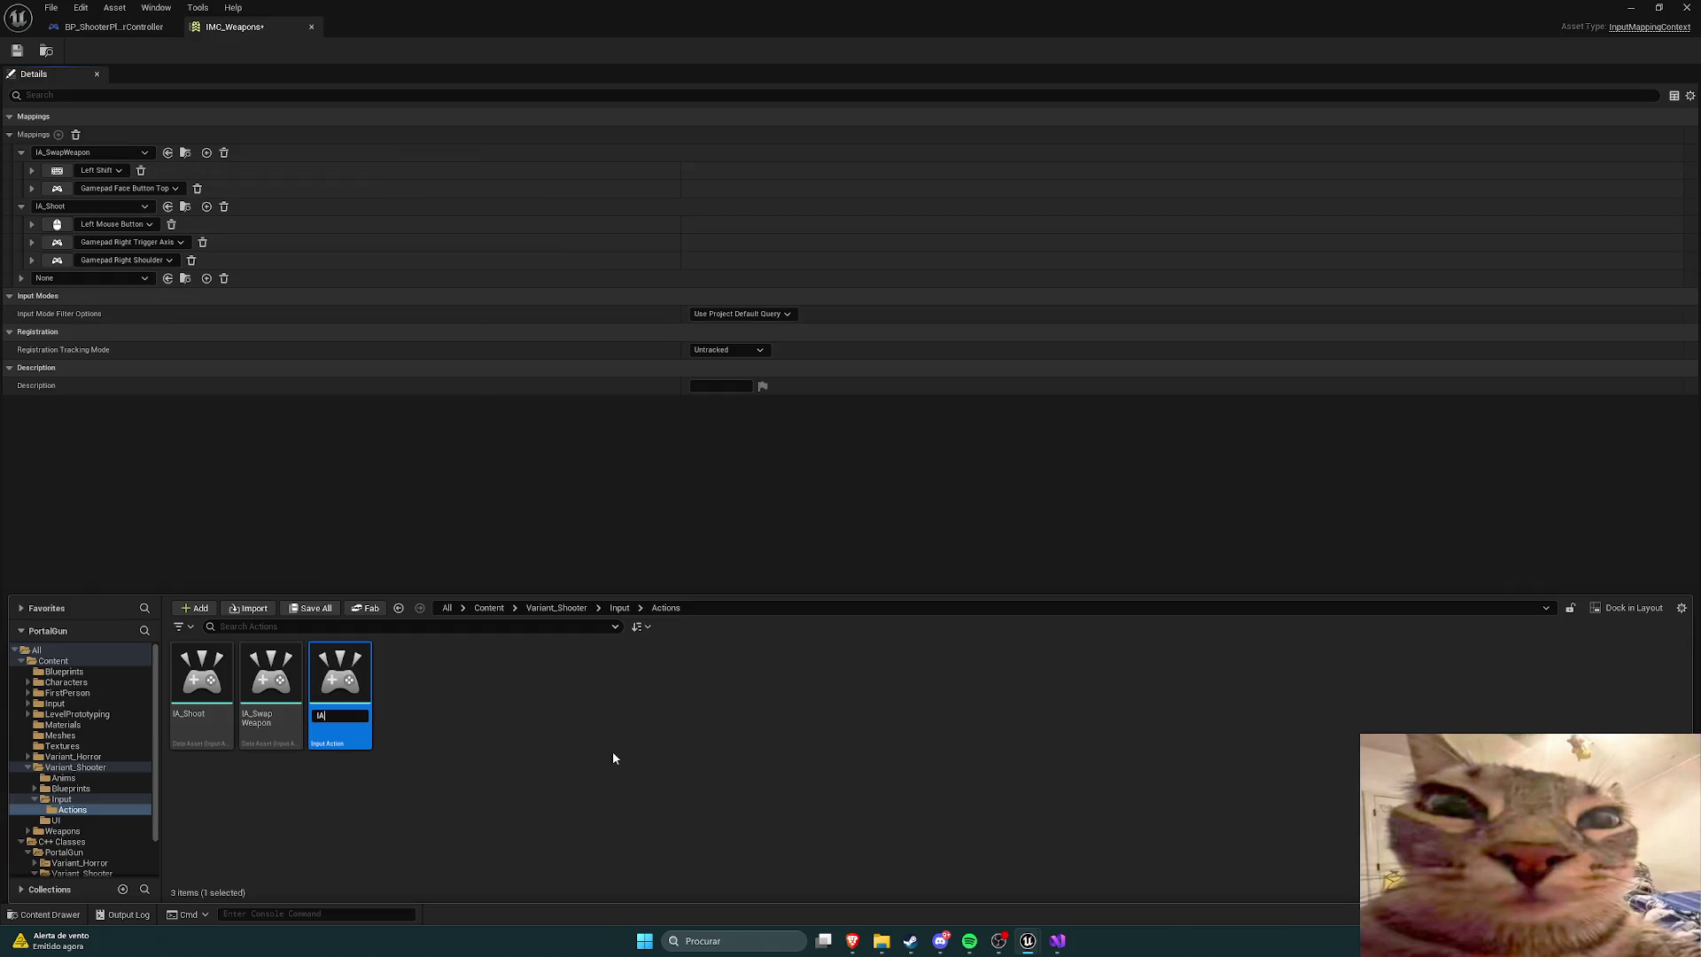
type("_SecondaryShoot")
key("Return")
left_click(104, 270)
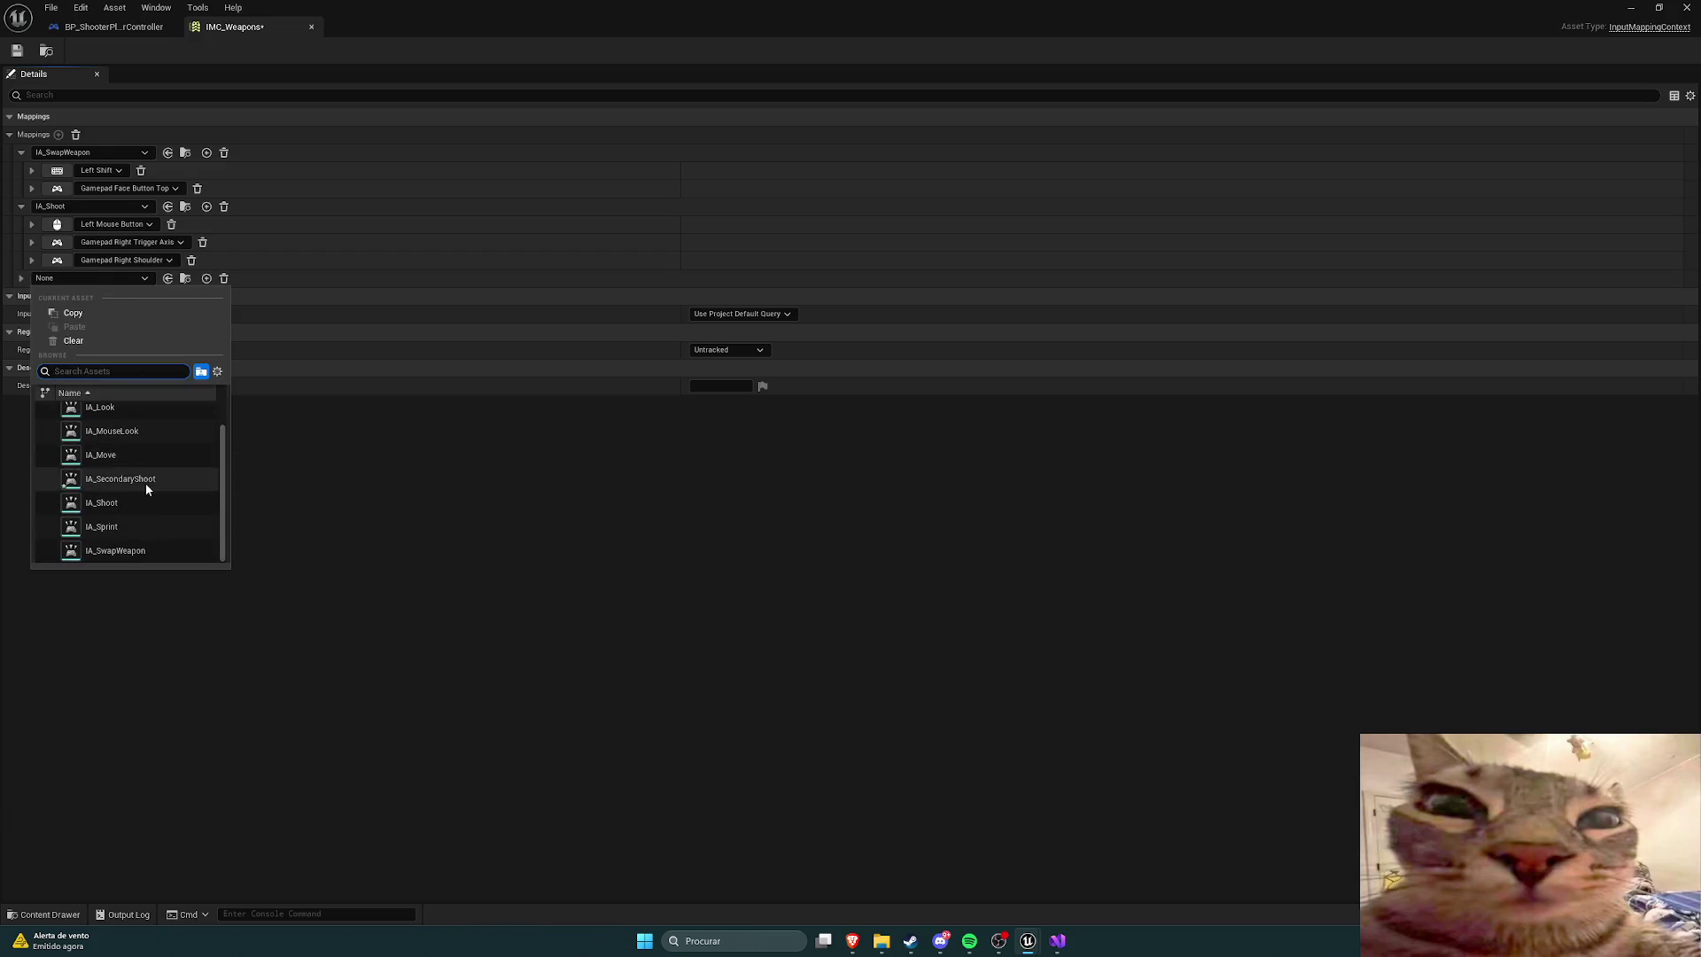
Step: Assign IA_SecondaryShoot to the empty mapping and bind Right Mouse Button and Gamepad Left Trigger Axis
left_click(145, 484)
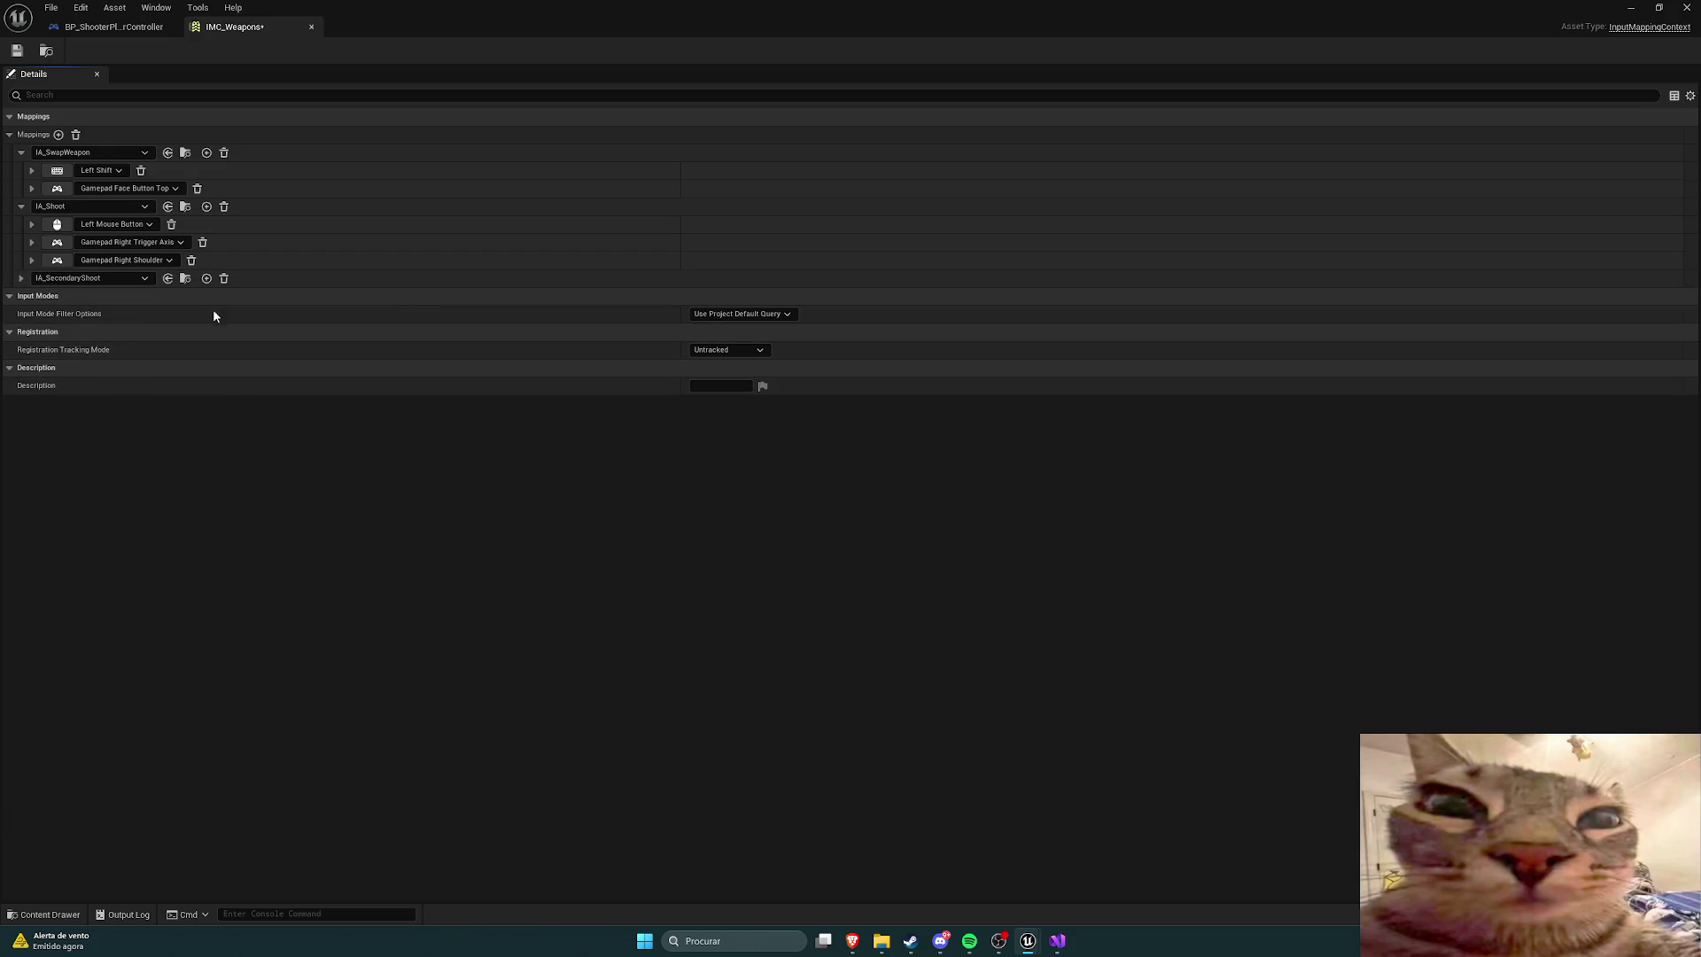
left_click(207, 278)
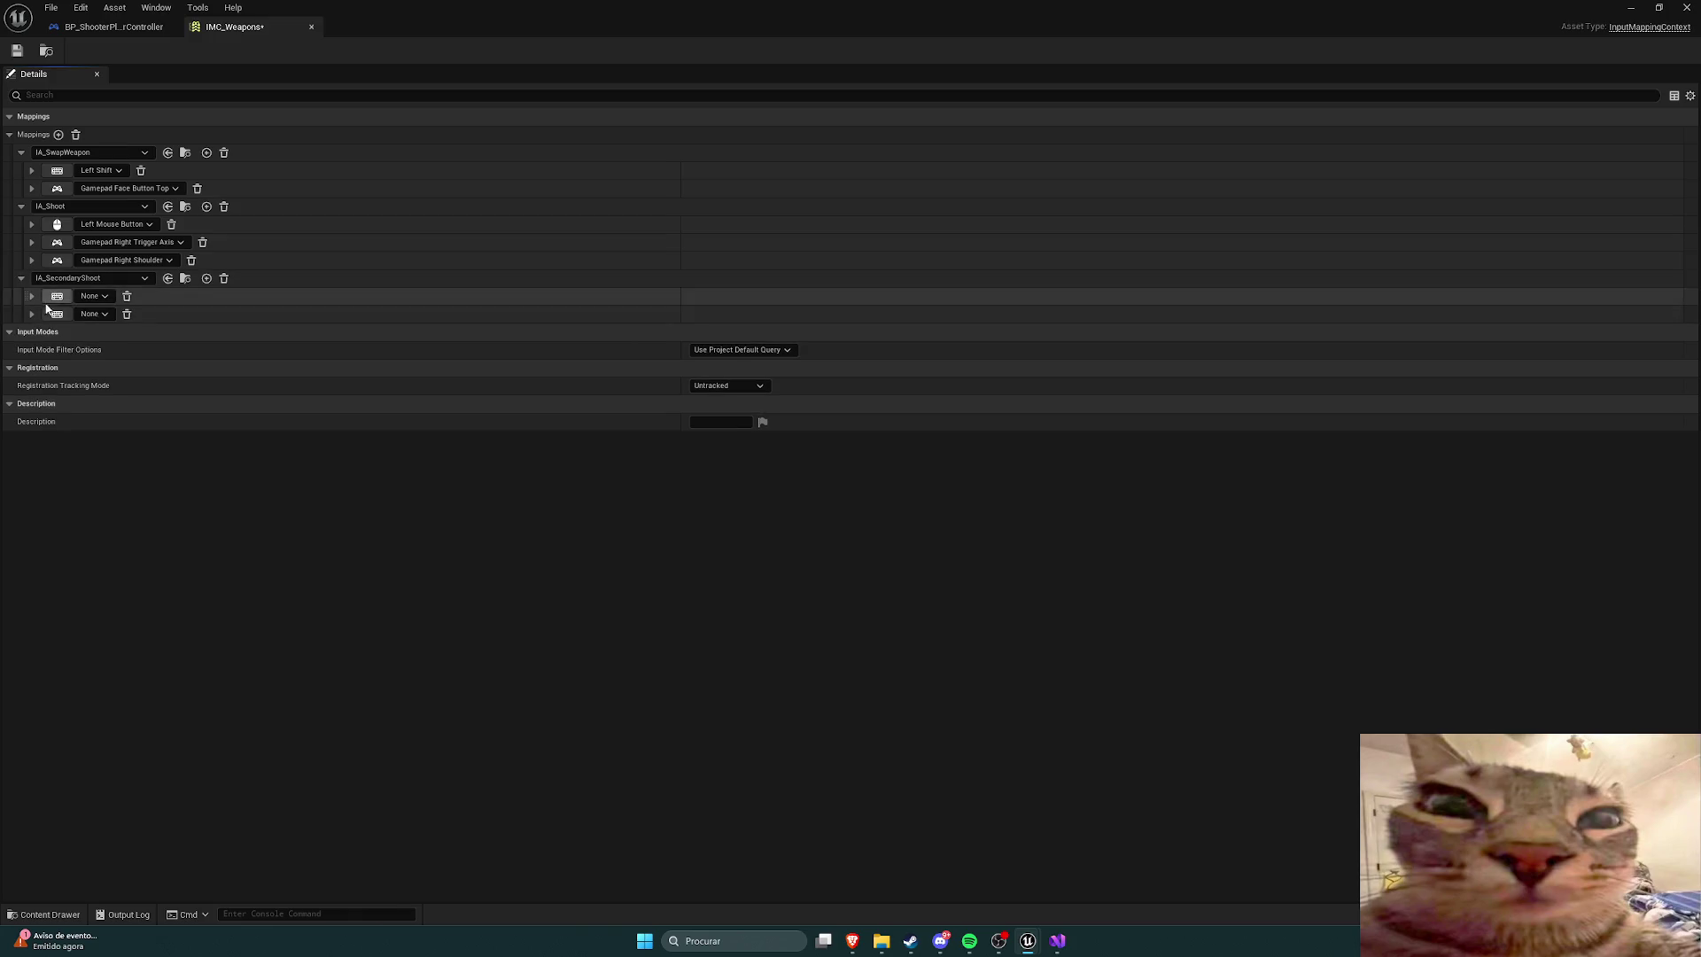
left_click(56, 296)
right_click(62, 303)
left_click(263, 421)
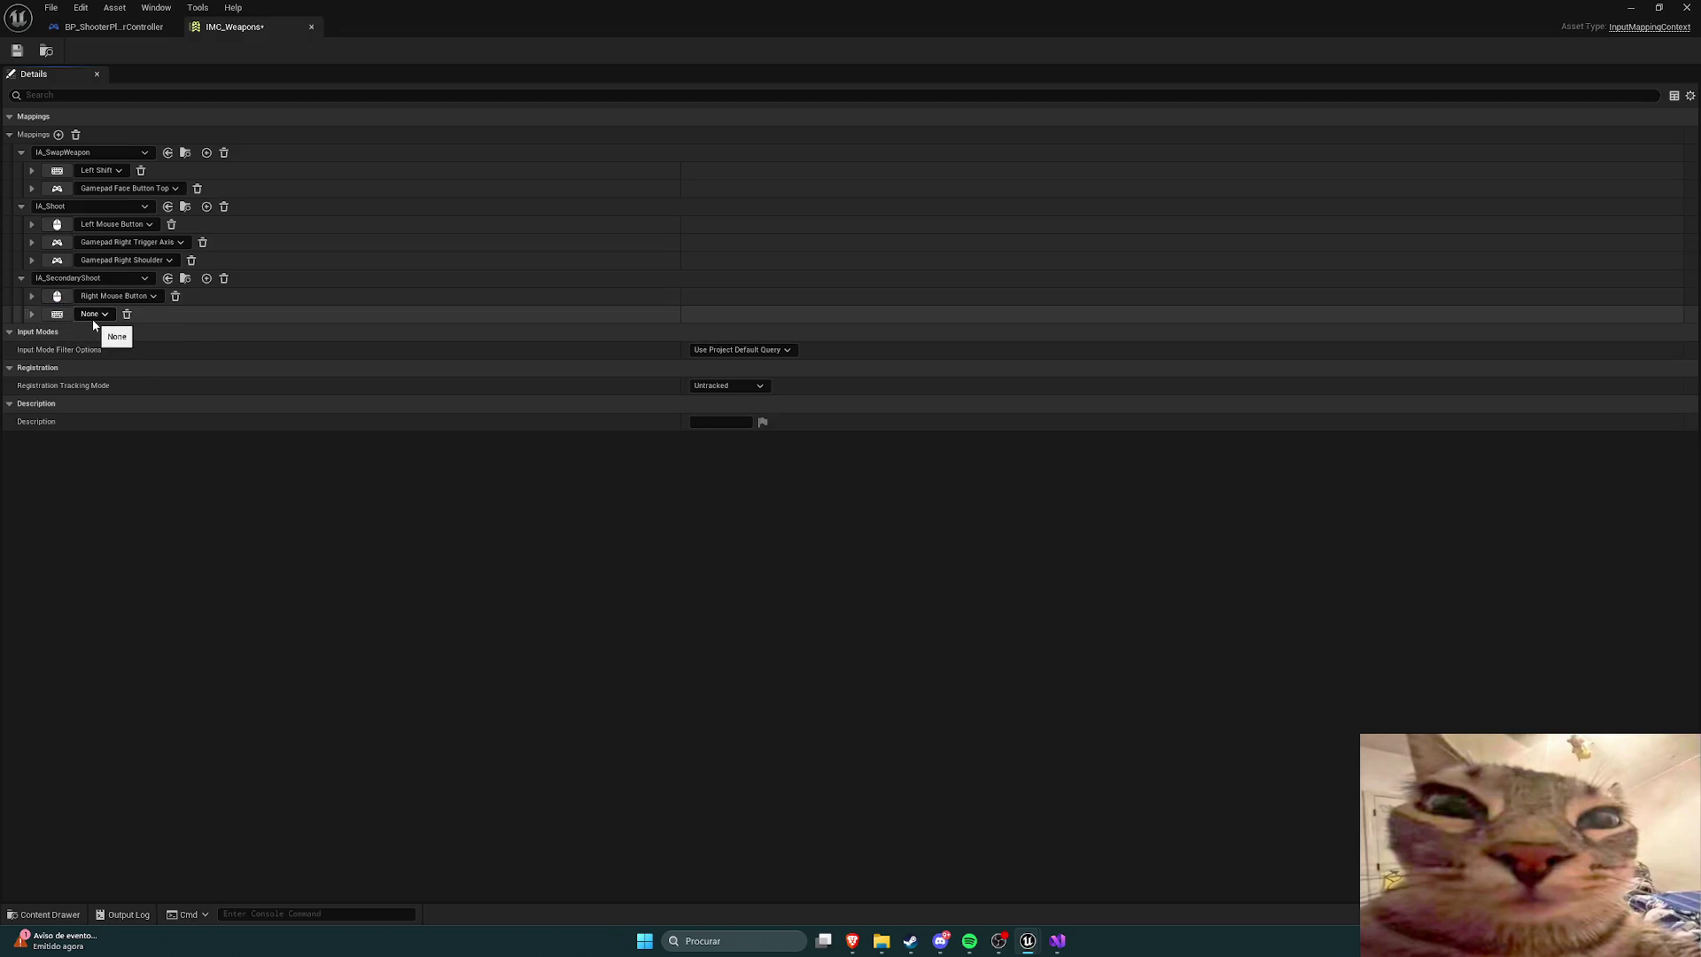
left_click(93, 319)
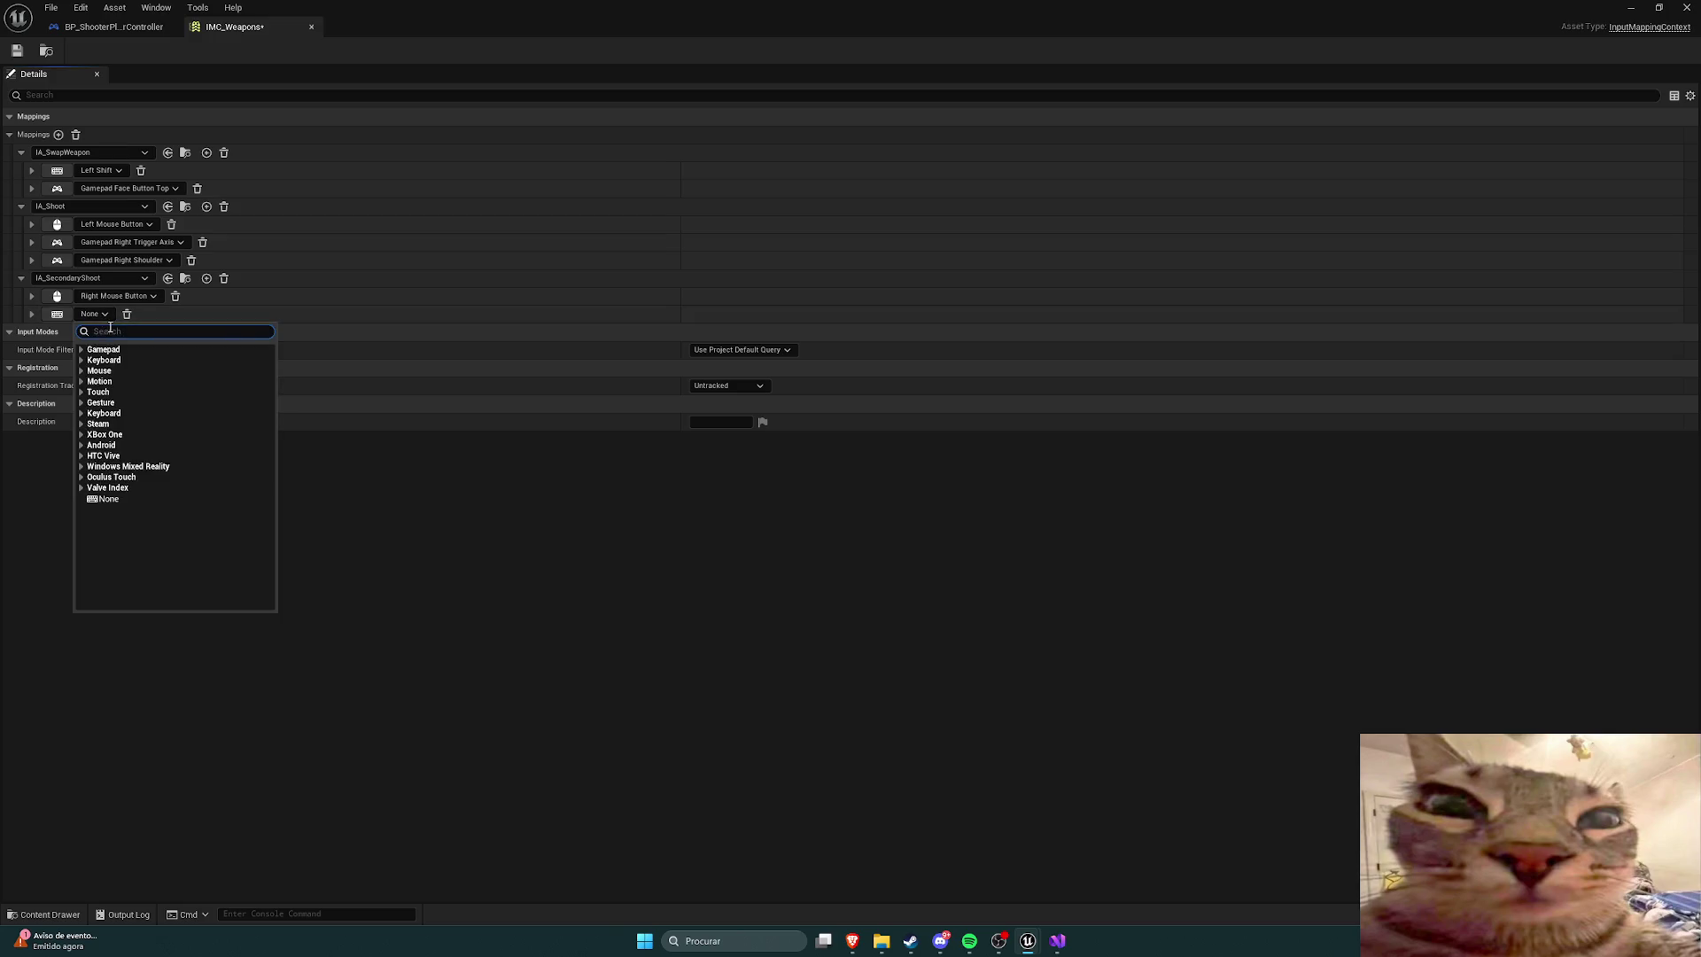
type("gamepad l")
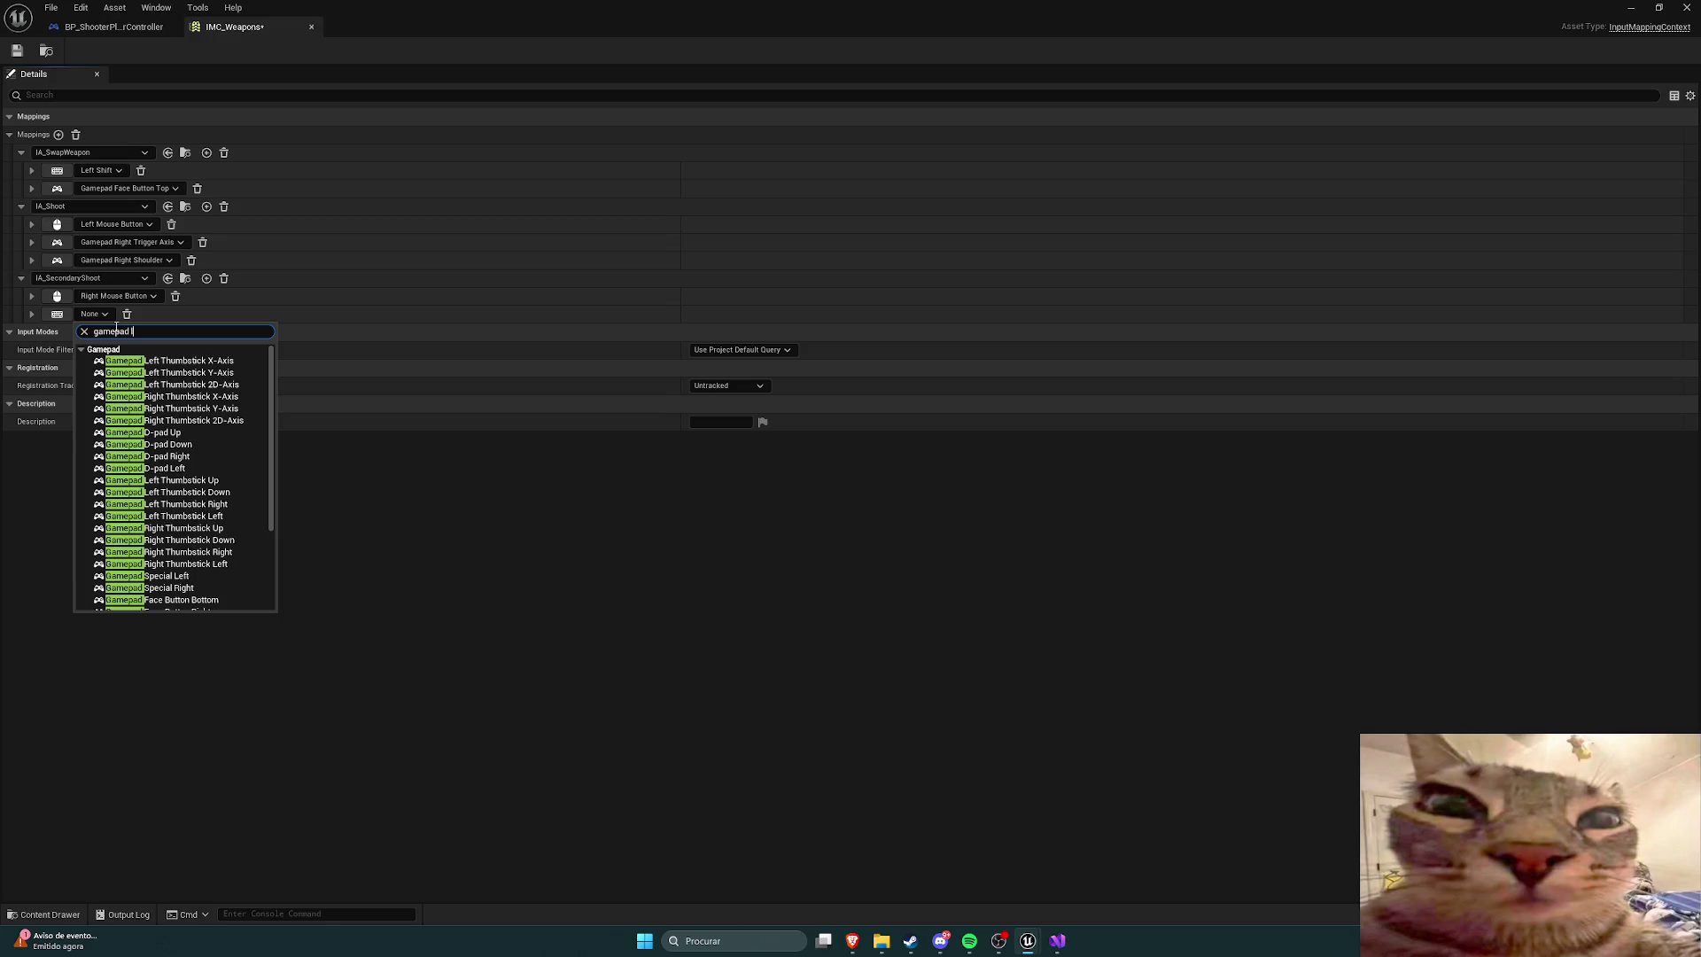
type("eft tri")
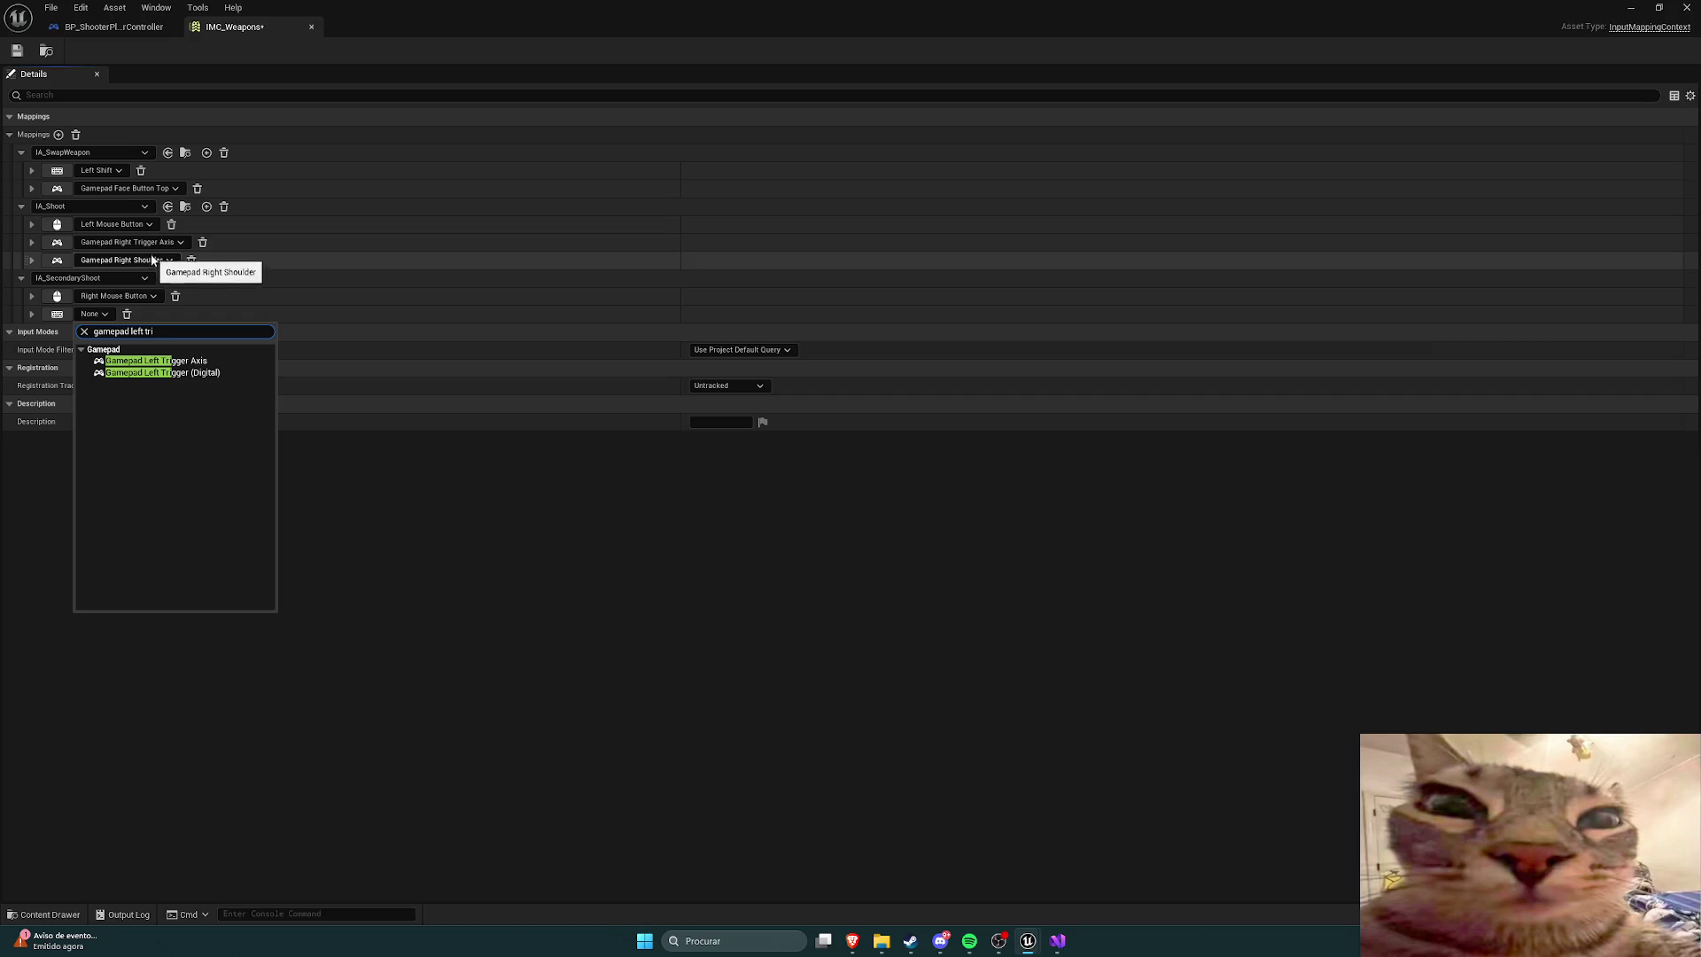
left_click(194, 363)
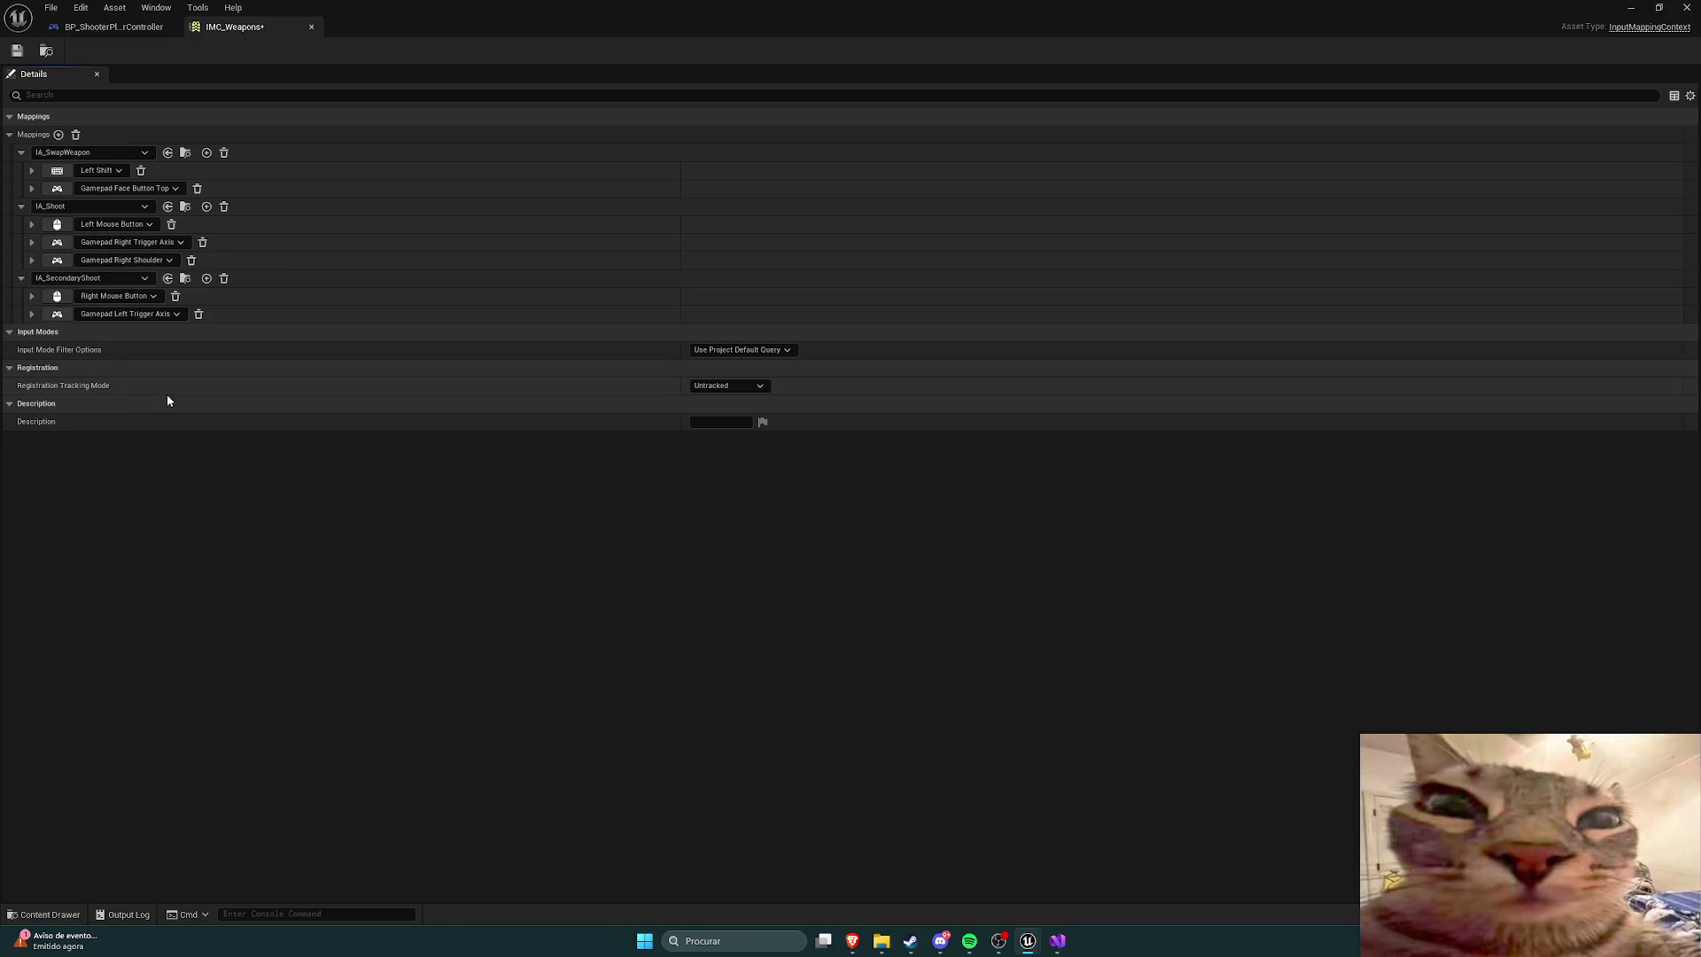
Step: Add a third binding set to Gamepad Left Shoulder and save IMC_Weapons
left_click(205, 280)
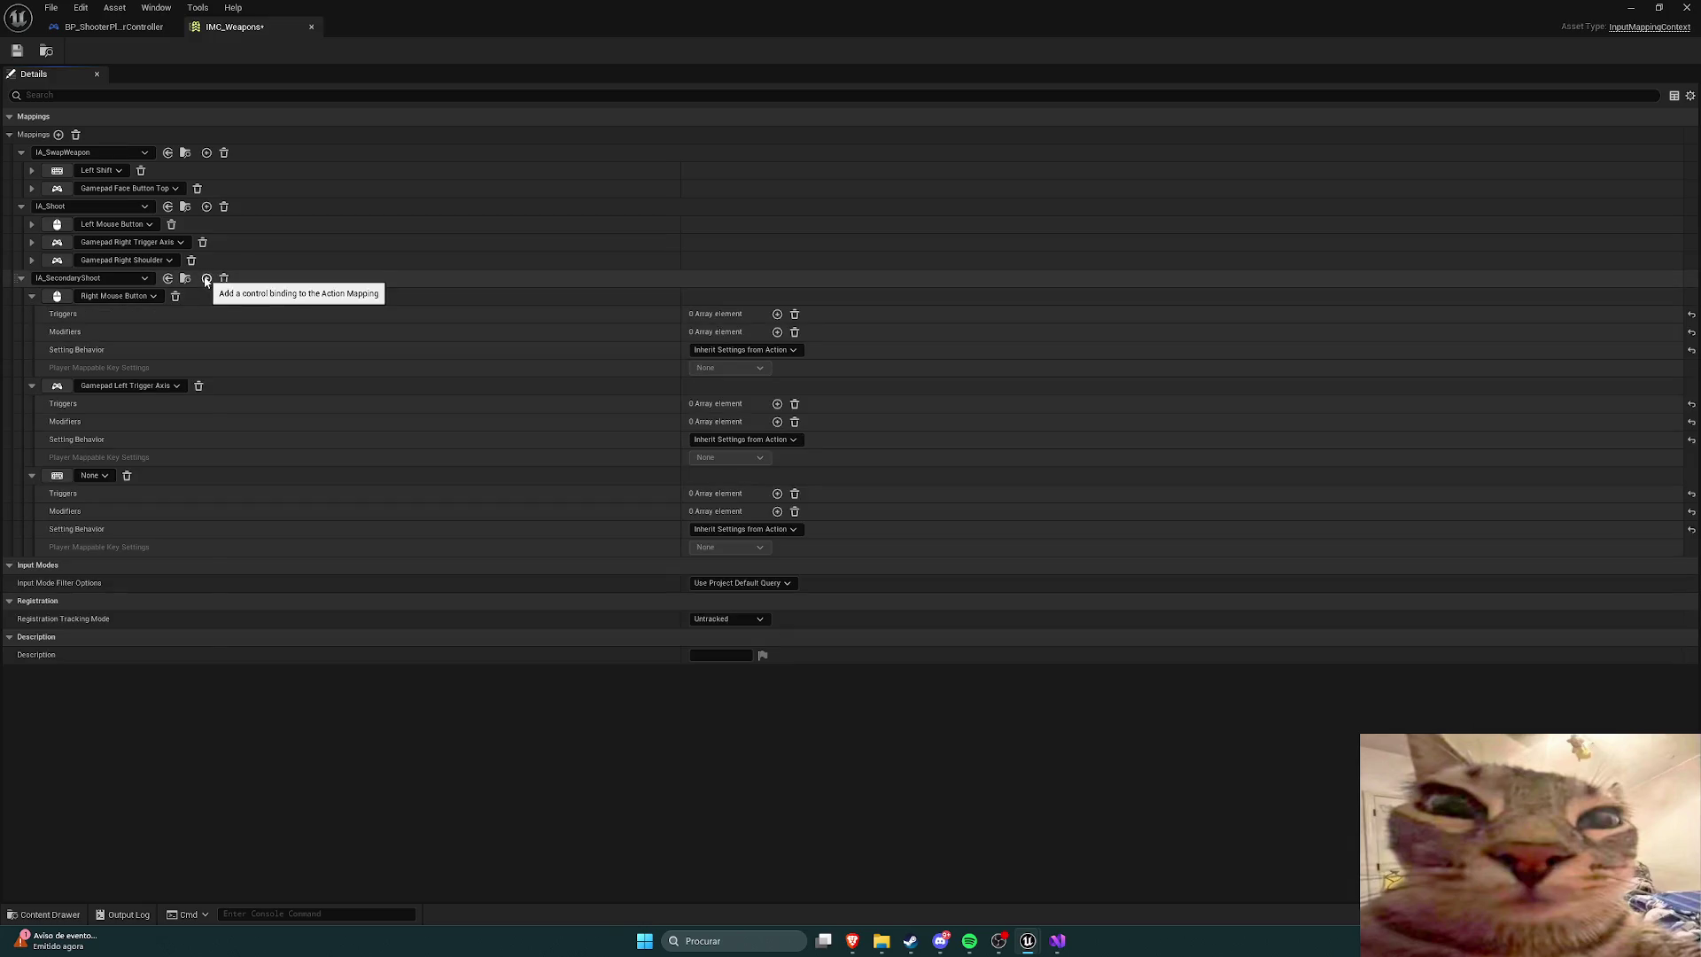
left_click(31, 296)
left_click(32, 314)
left_click(32, 332)
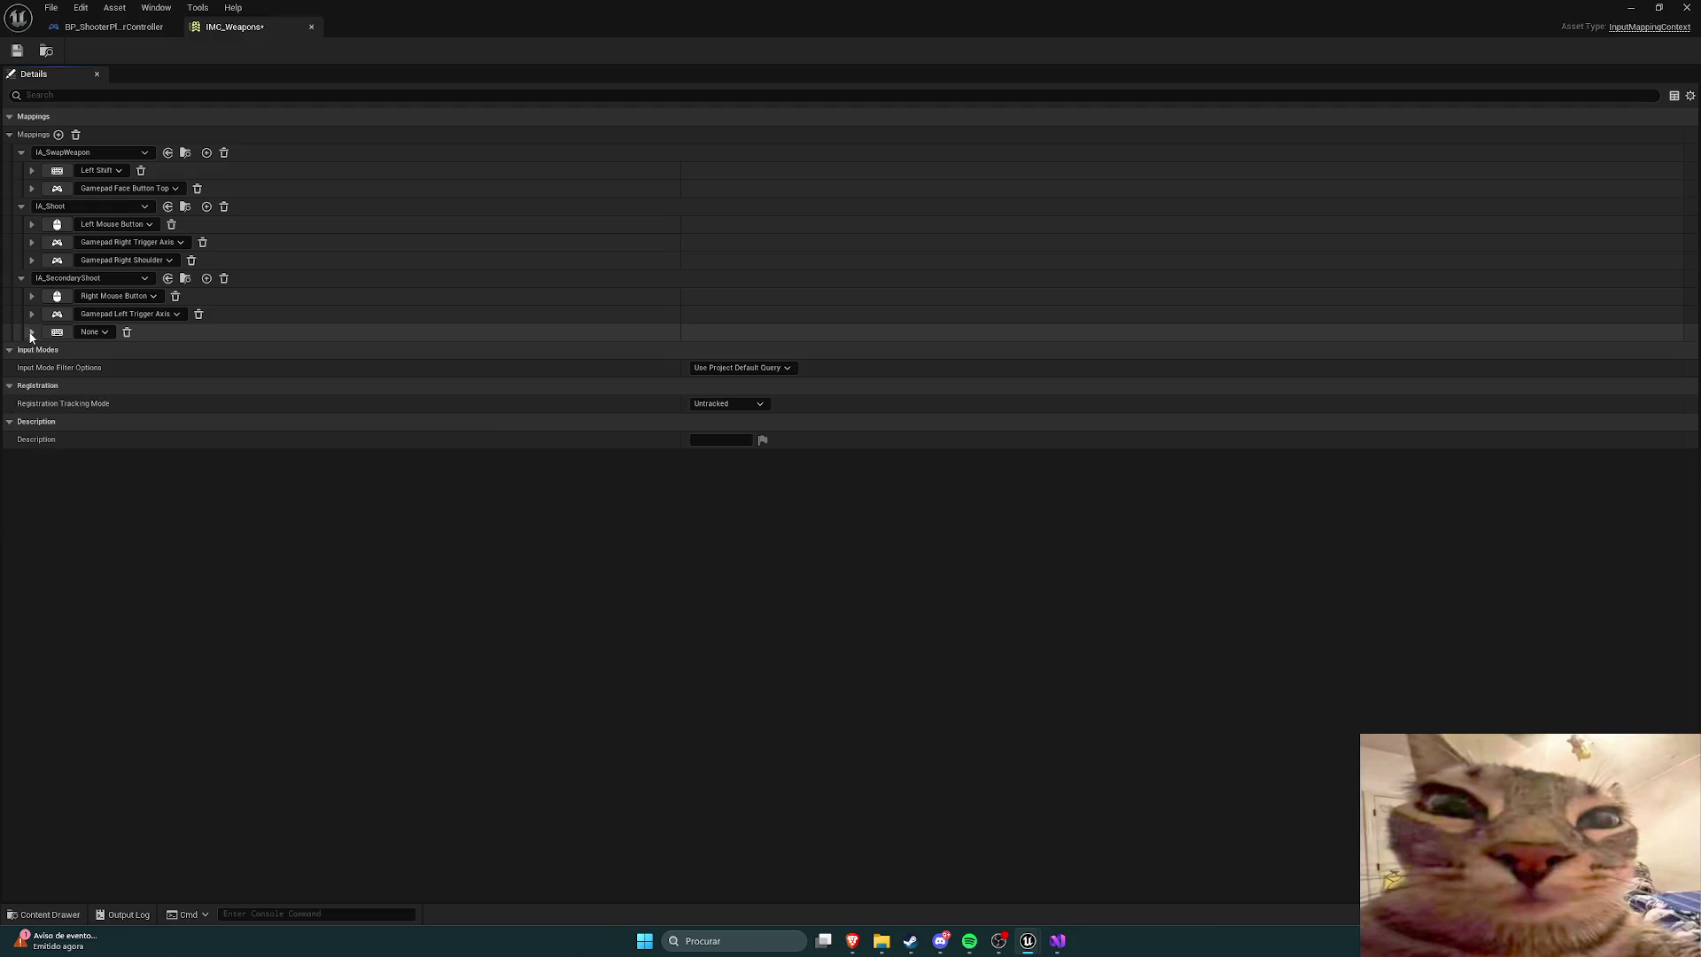
left_click(96, 333)
type("gamepad r")
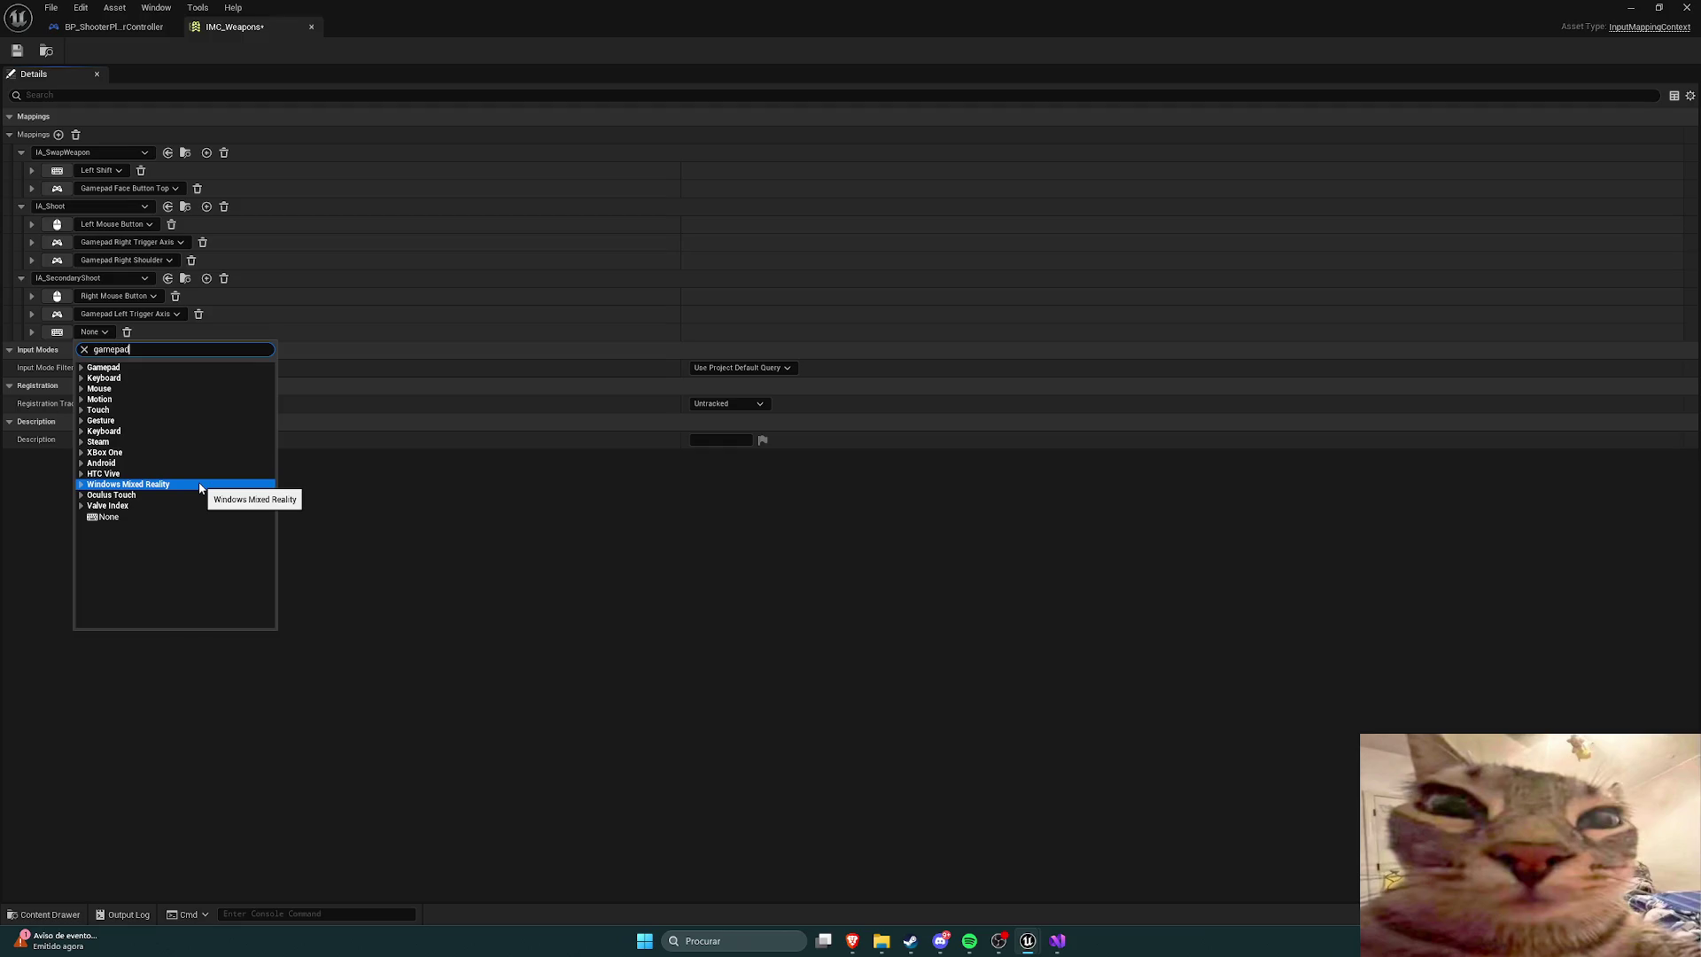
type("ight shoul")
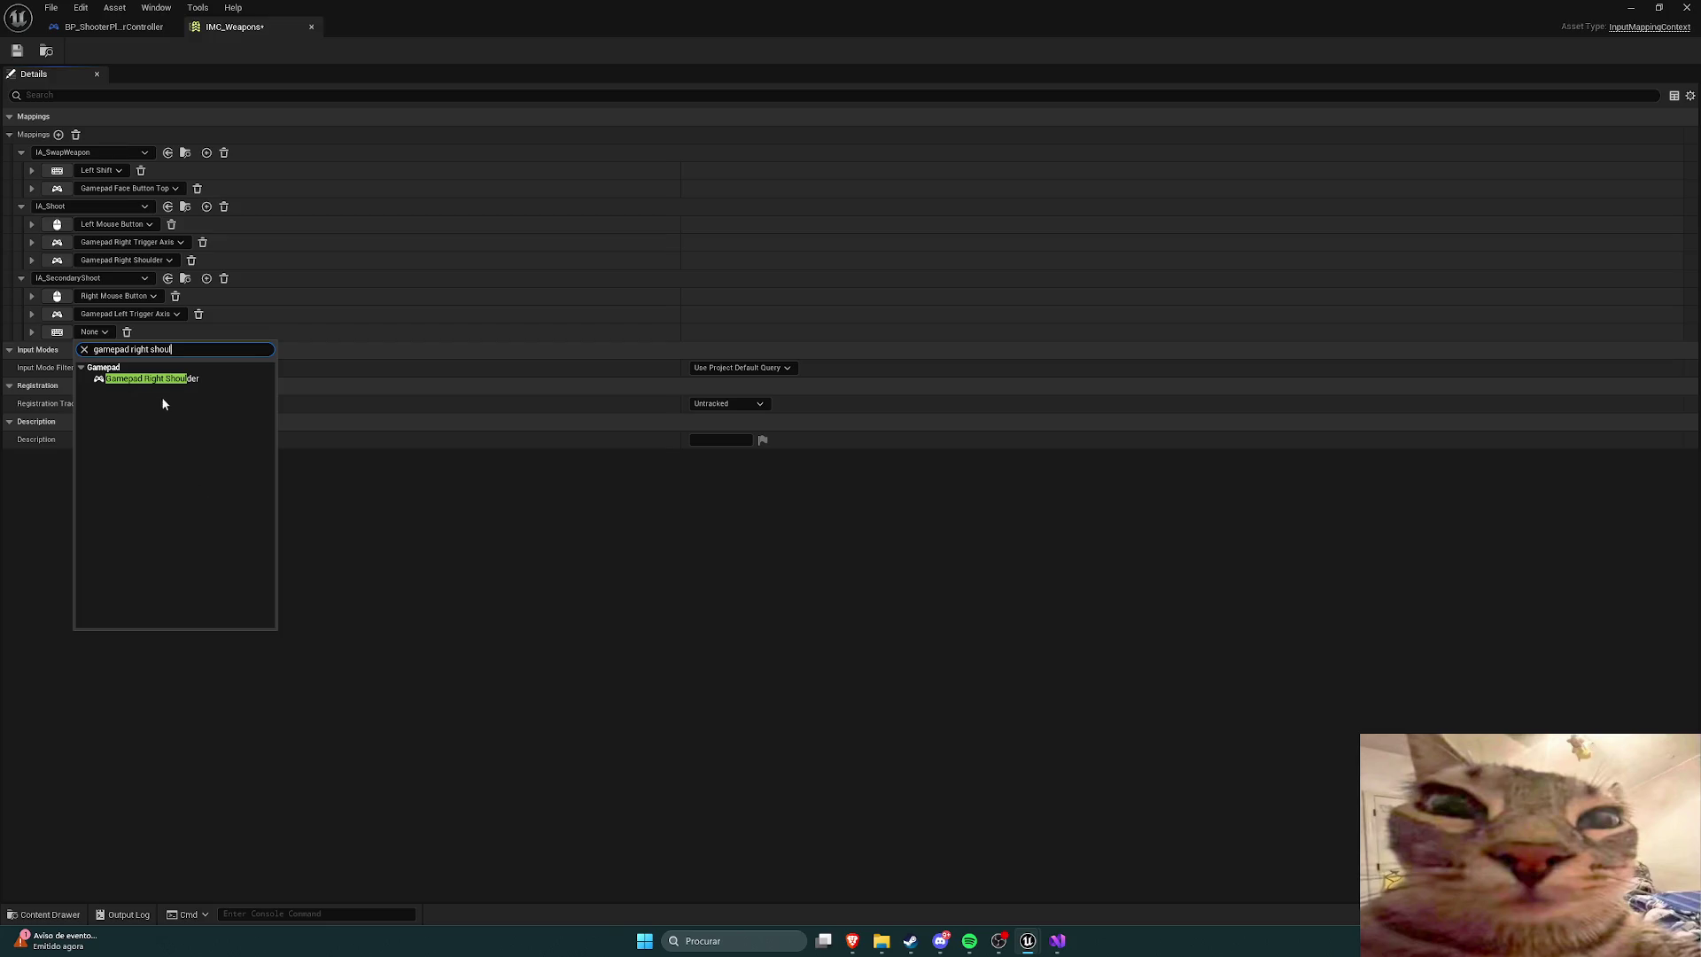
left_click_drag(149, 350, 129, 355)
type("lef")
left_click(150, 379)
key("ctrl+s")
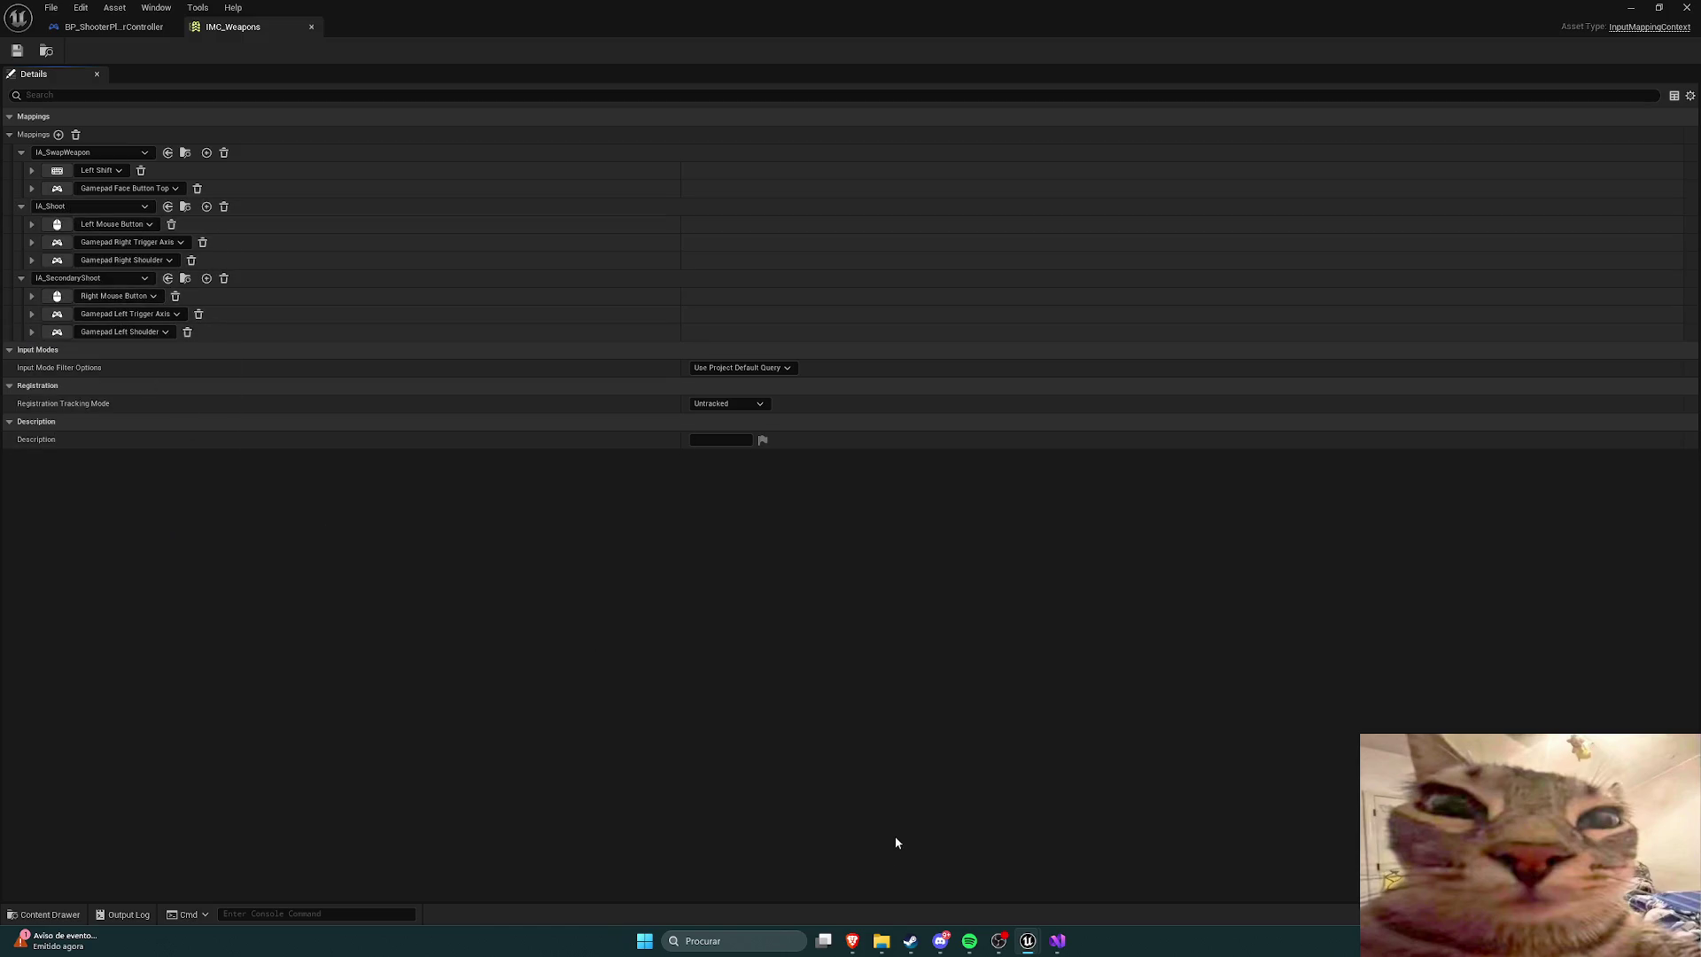
key("ctrl+space")
left_click(203, 672)
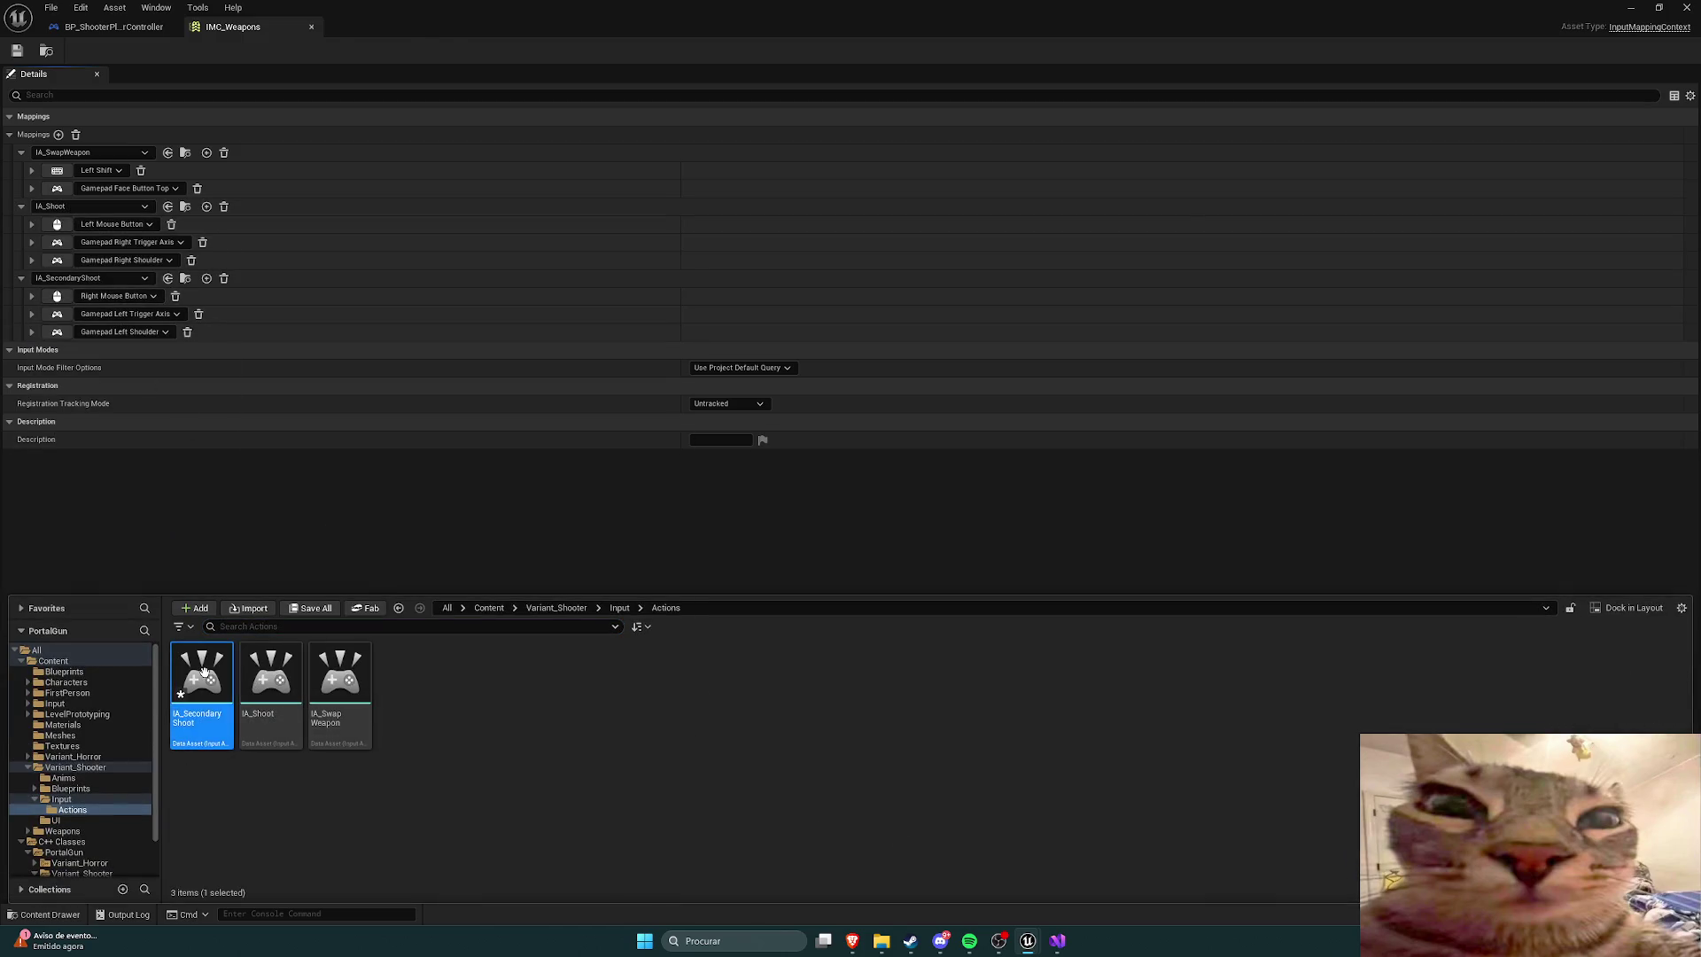
Step: Open IA_SecondaryShoot and IA_Shoot side by side to compare IA_Shoot's triggers
double_click(203, 672)
key("ctrl+space")
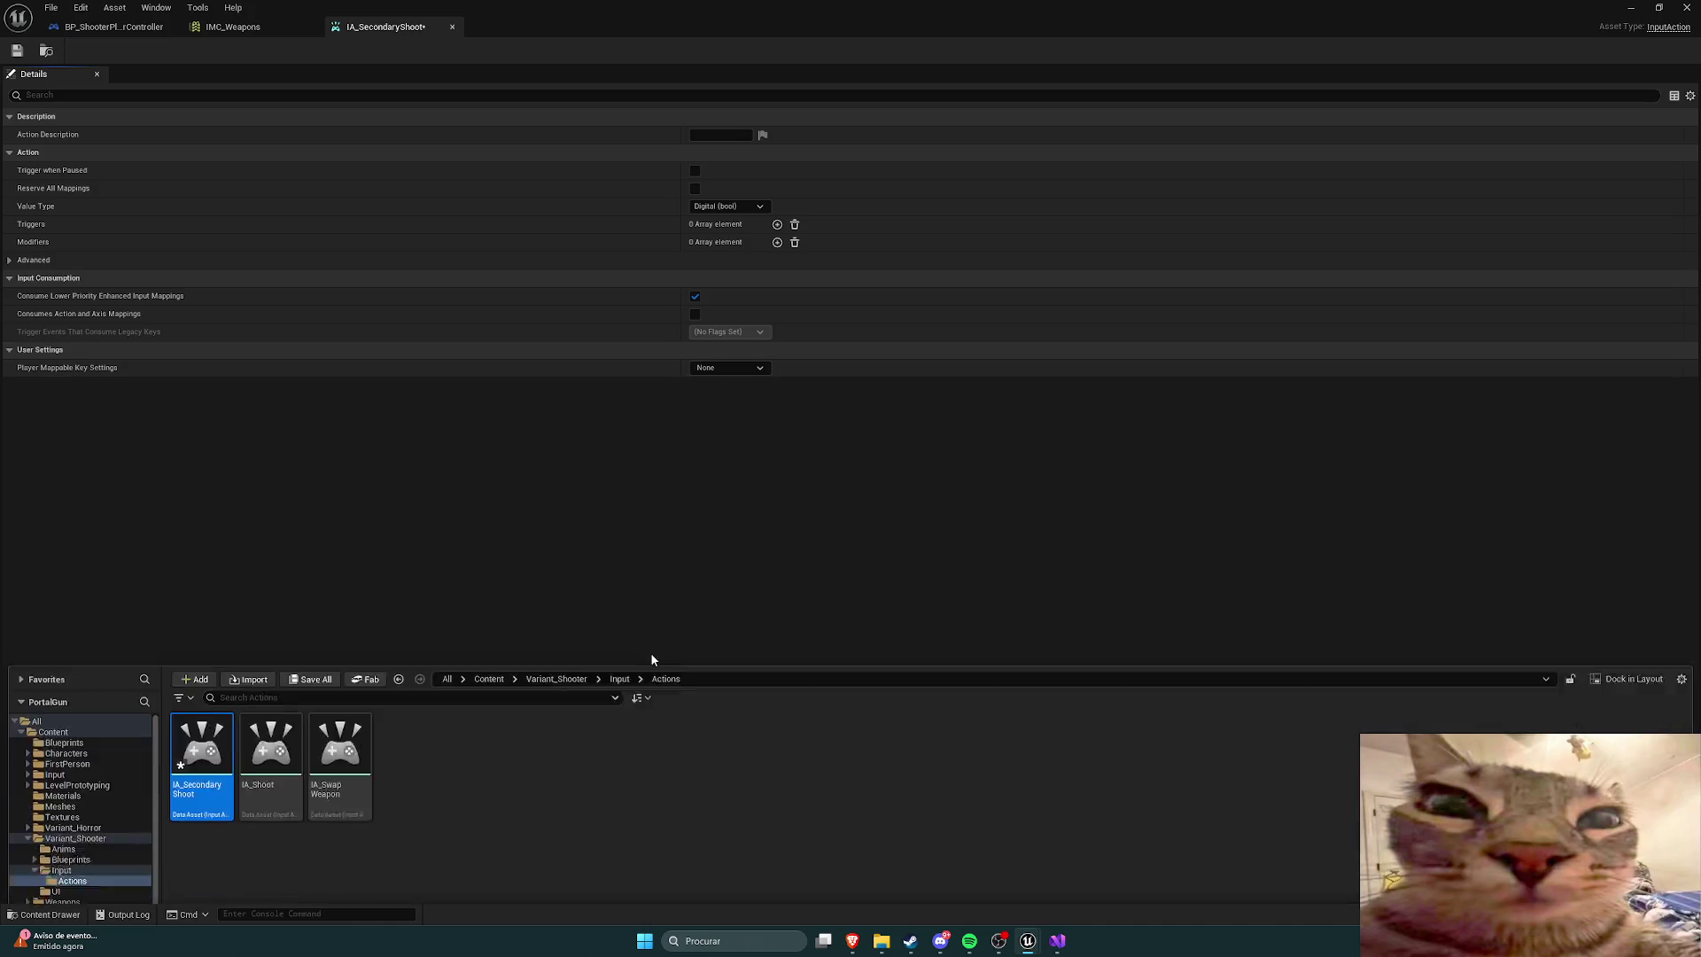
left_click(270, 700)
double_click(270, 700)
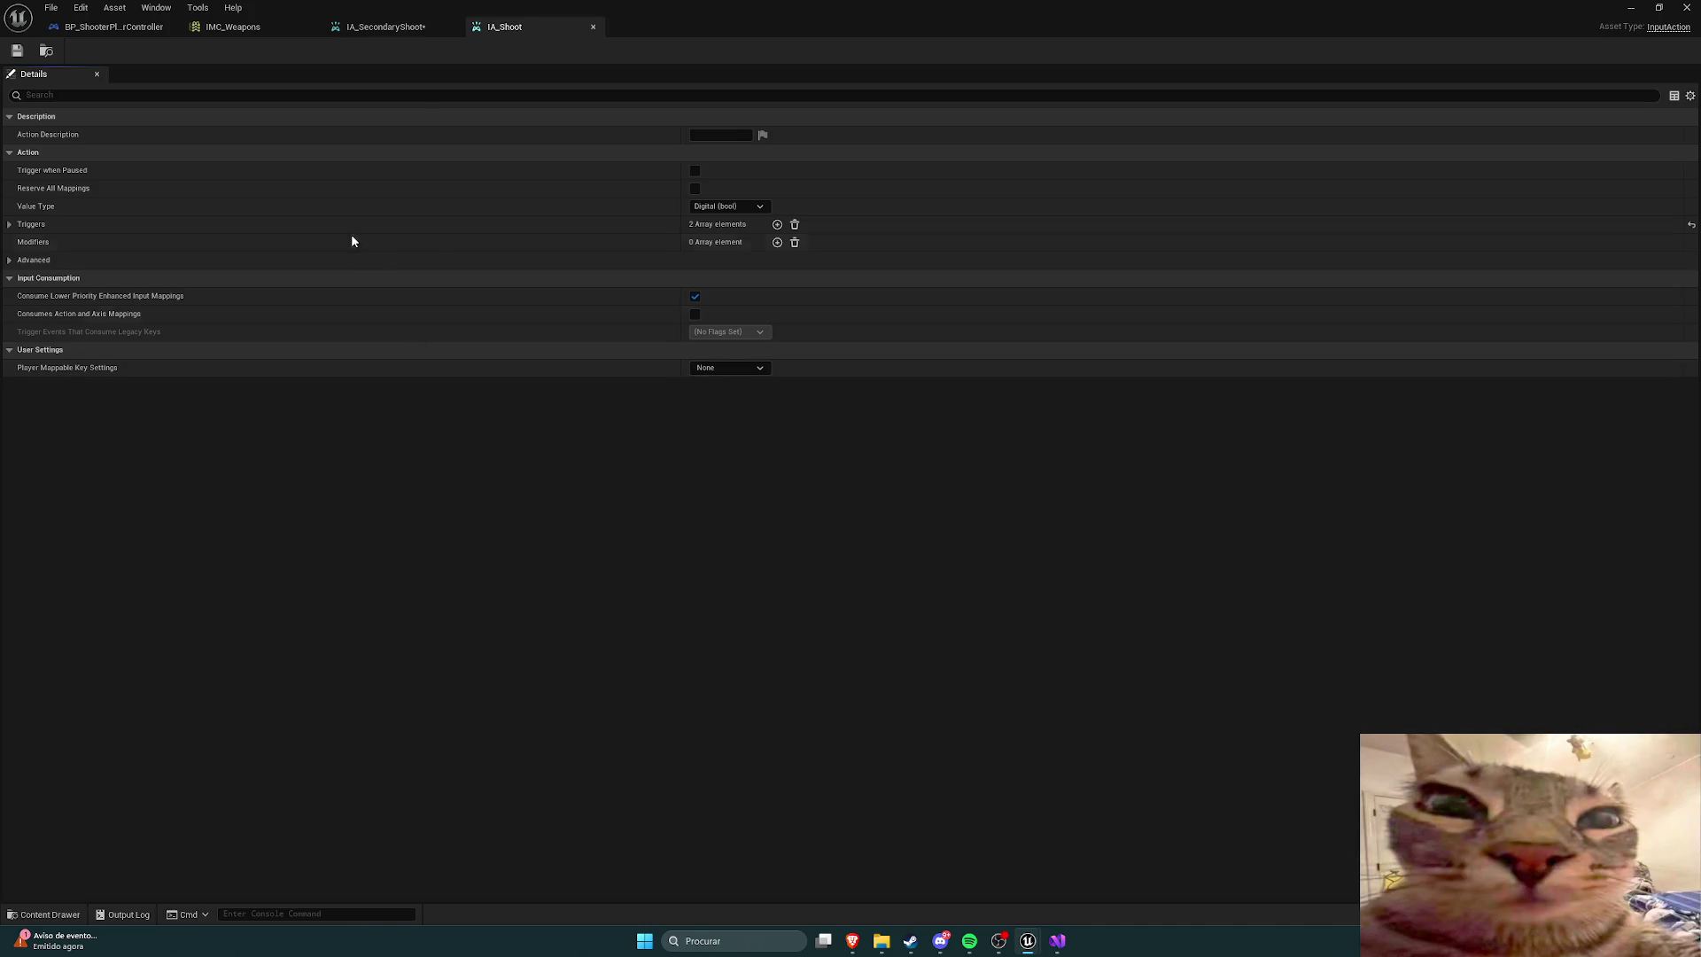
left_click(391, 27)
left_click(527, 27)
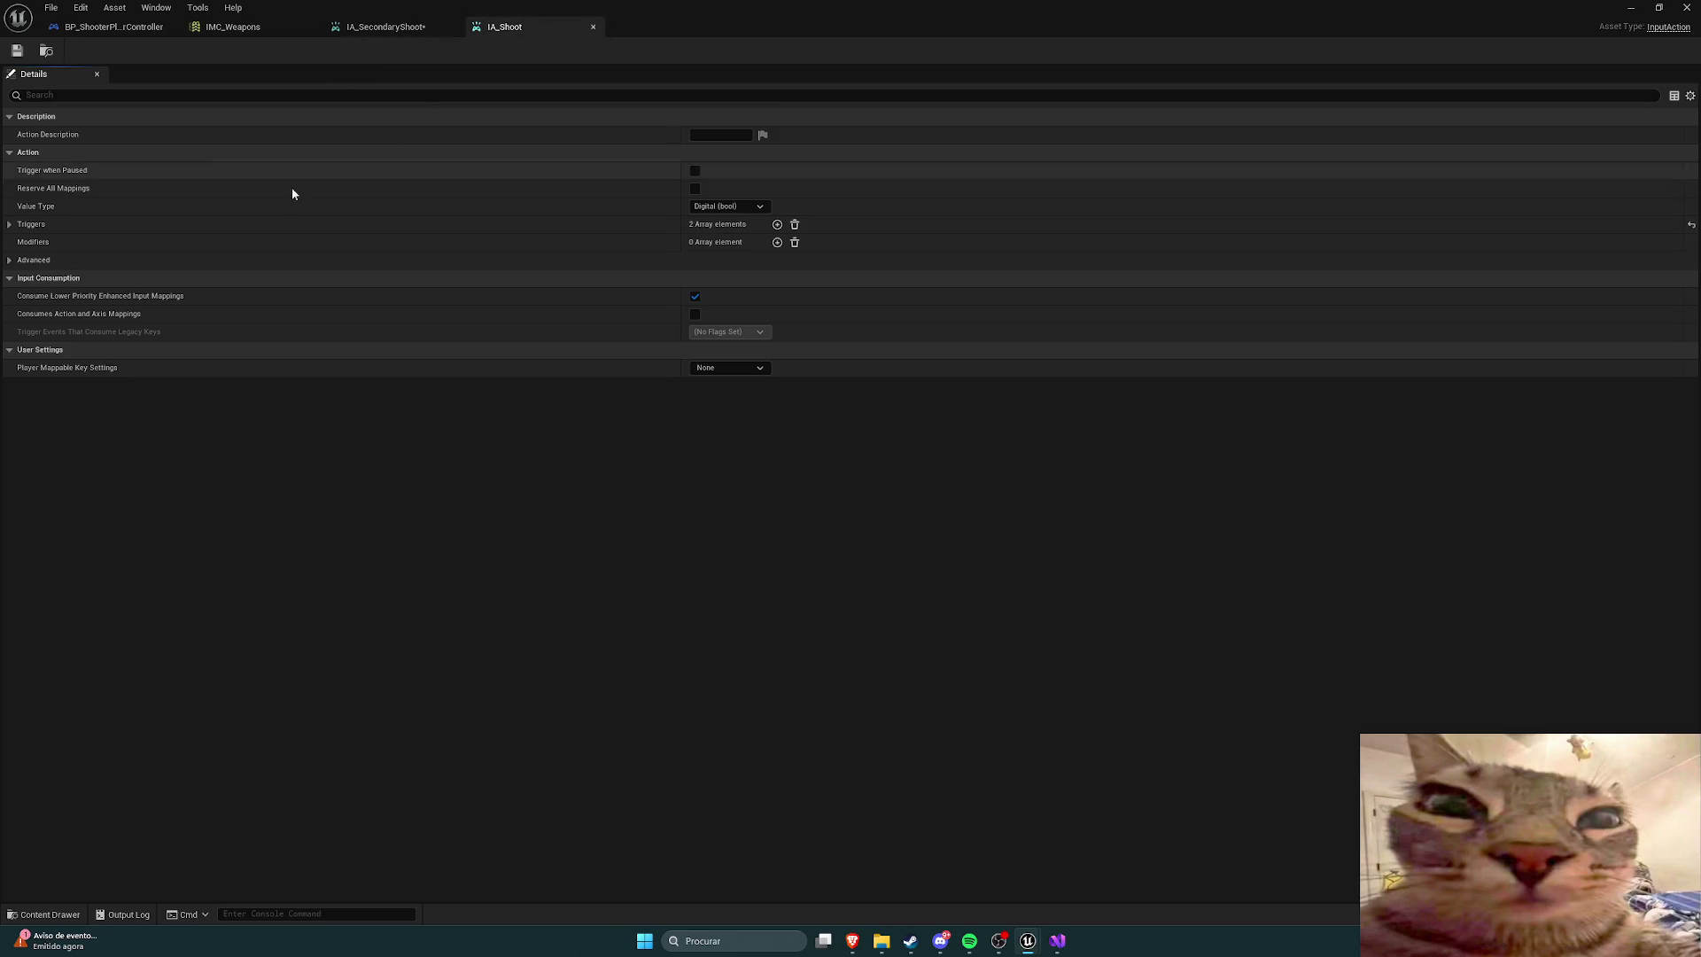
left_click(9, 224)
left_click(383, 27)
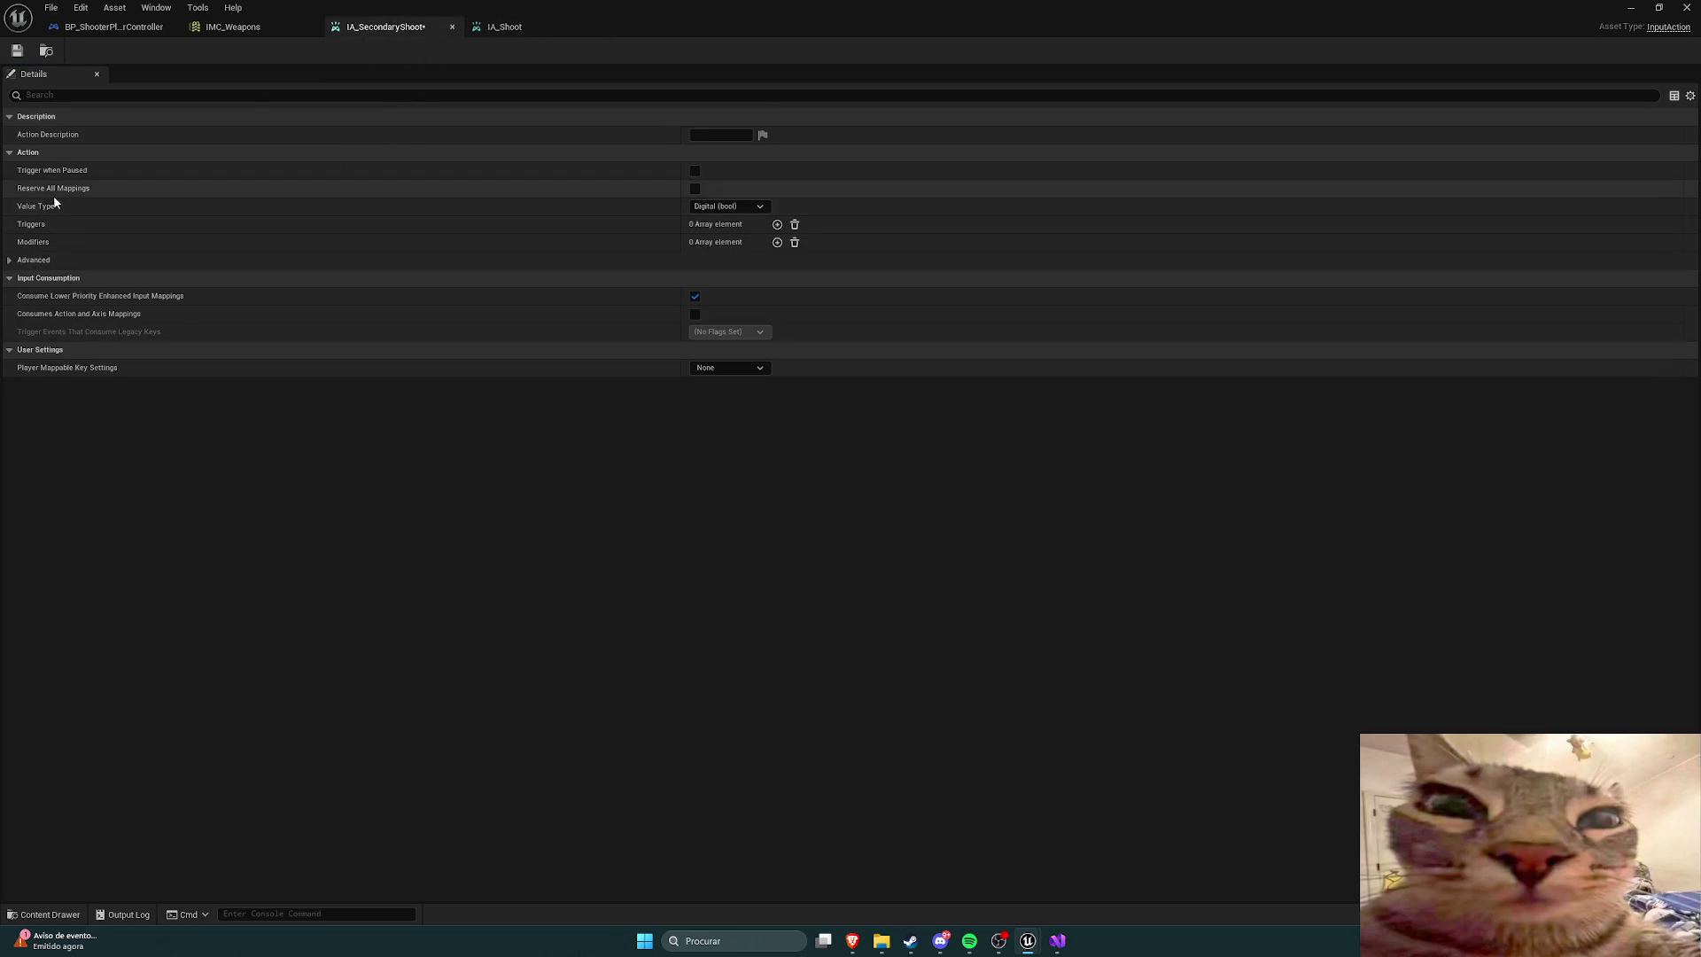
Step: Give IA_SecondaryShoot two triggers, Pressed and Released, and save it
left_click(777, 224)
left_click(777, 224)
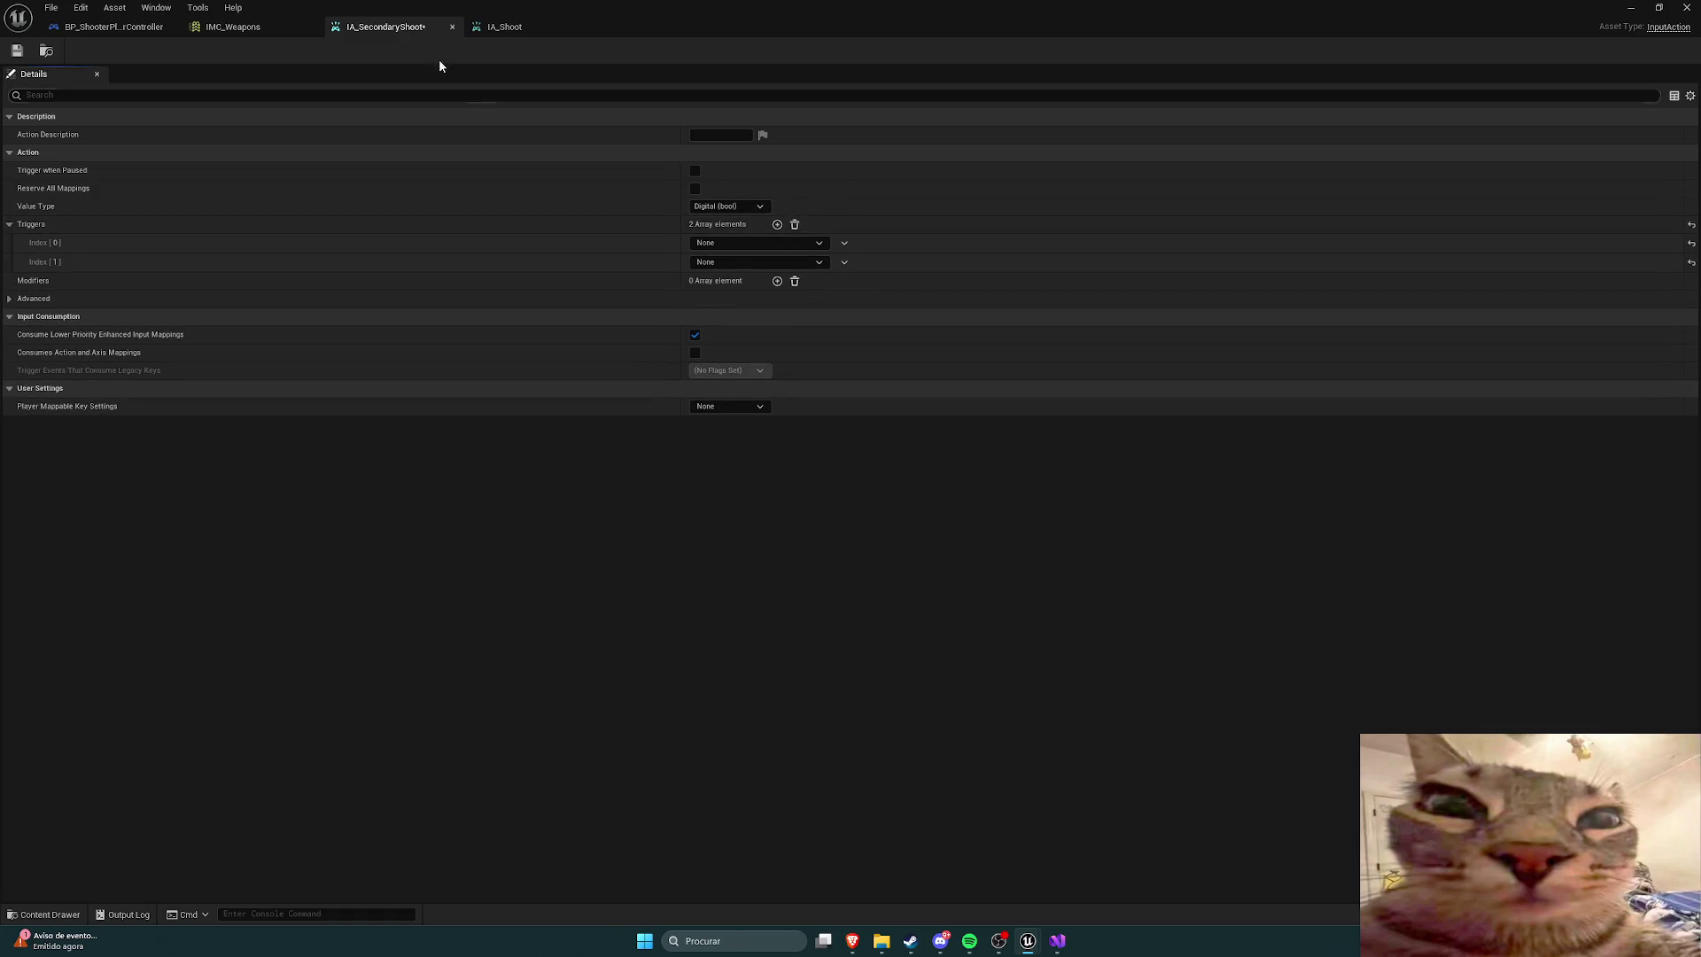
left_click(717, 244)
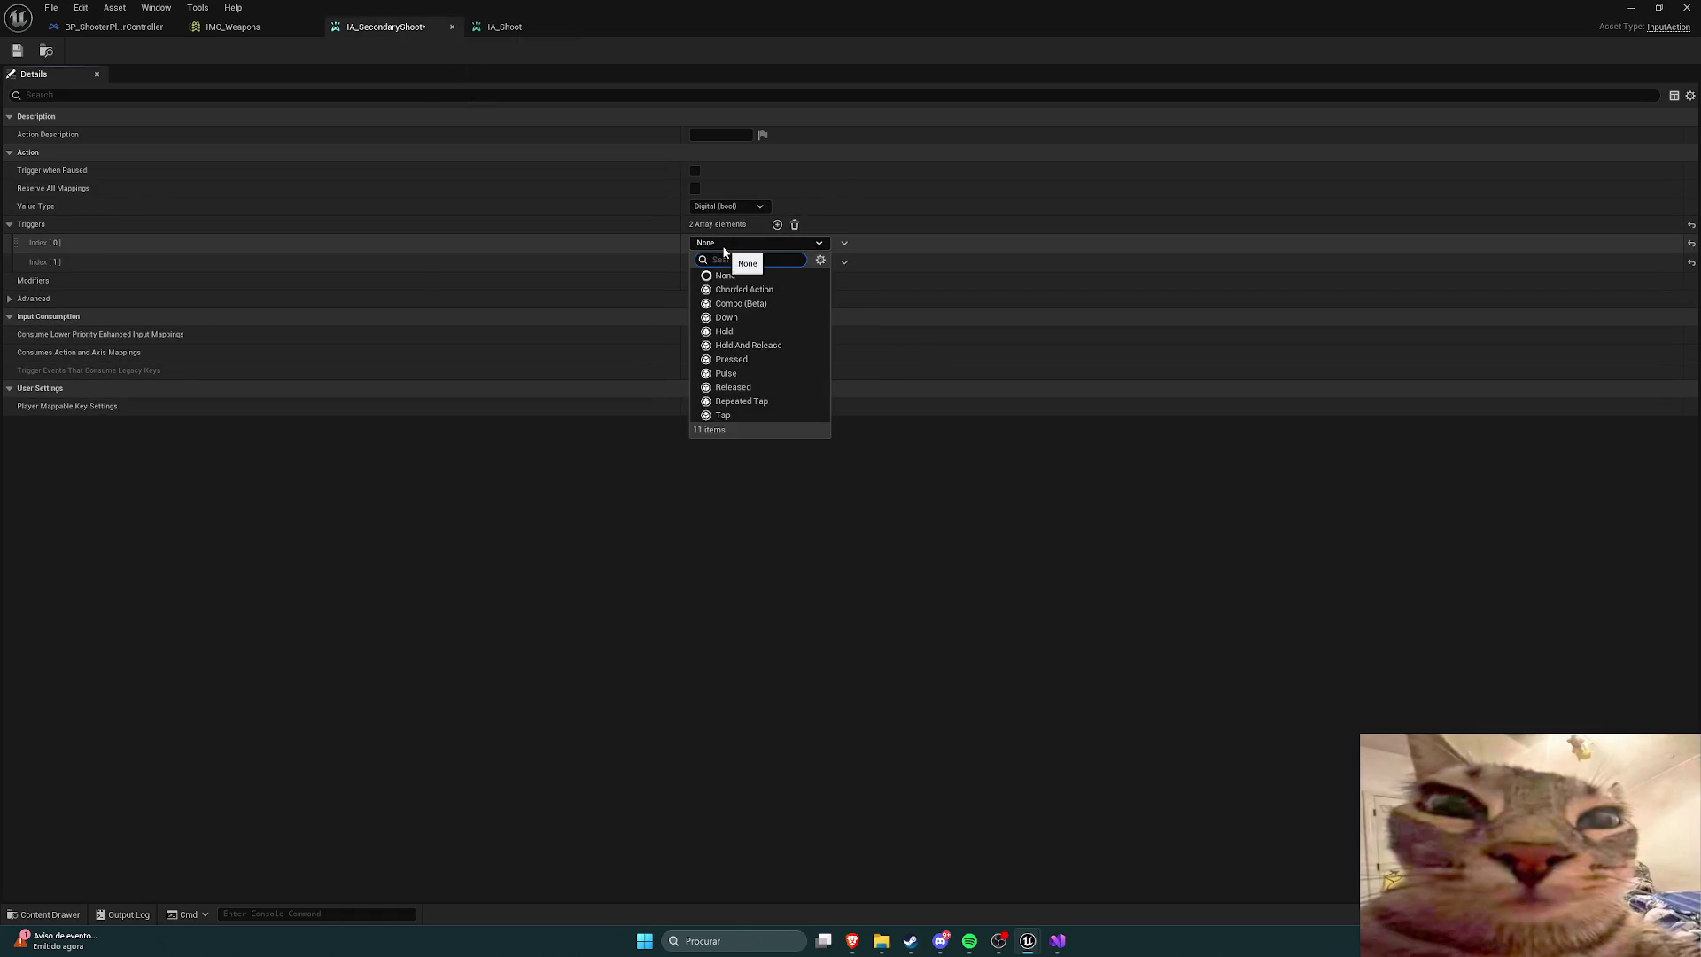
left_click(728, 275)
left_click(718, 262)
type("relae")
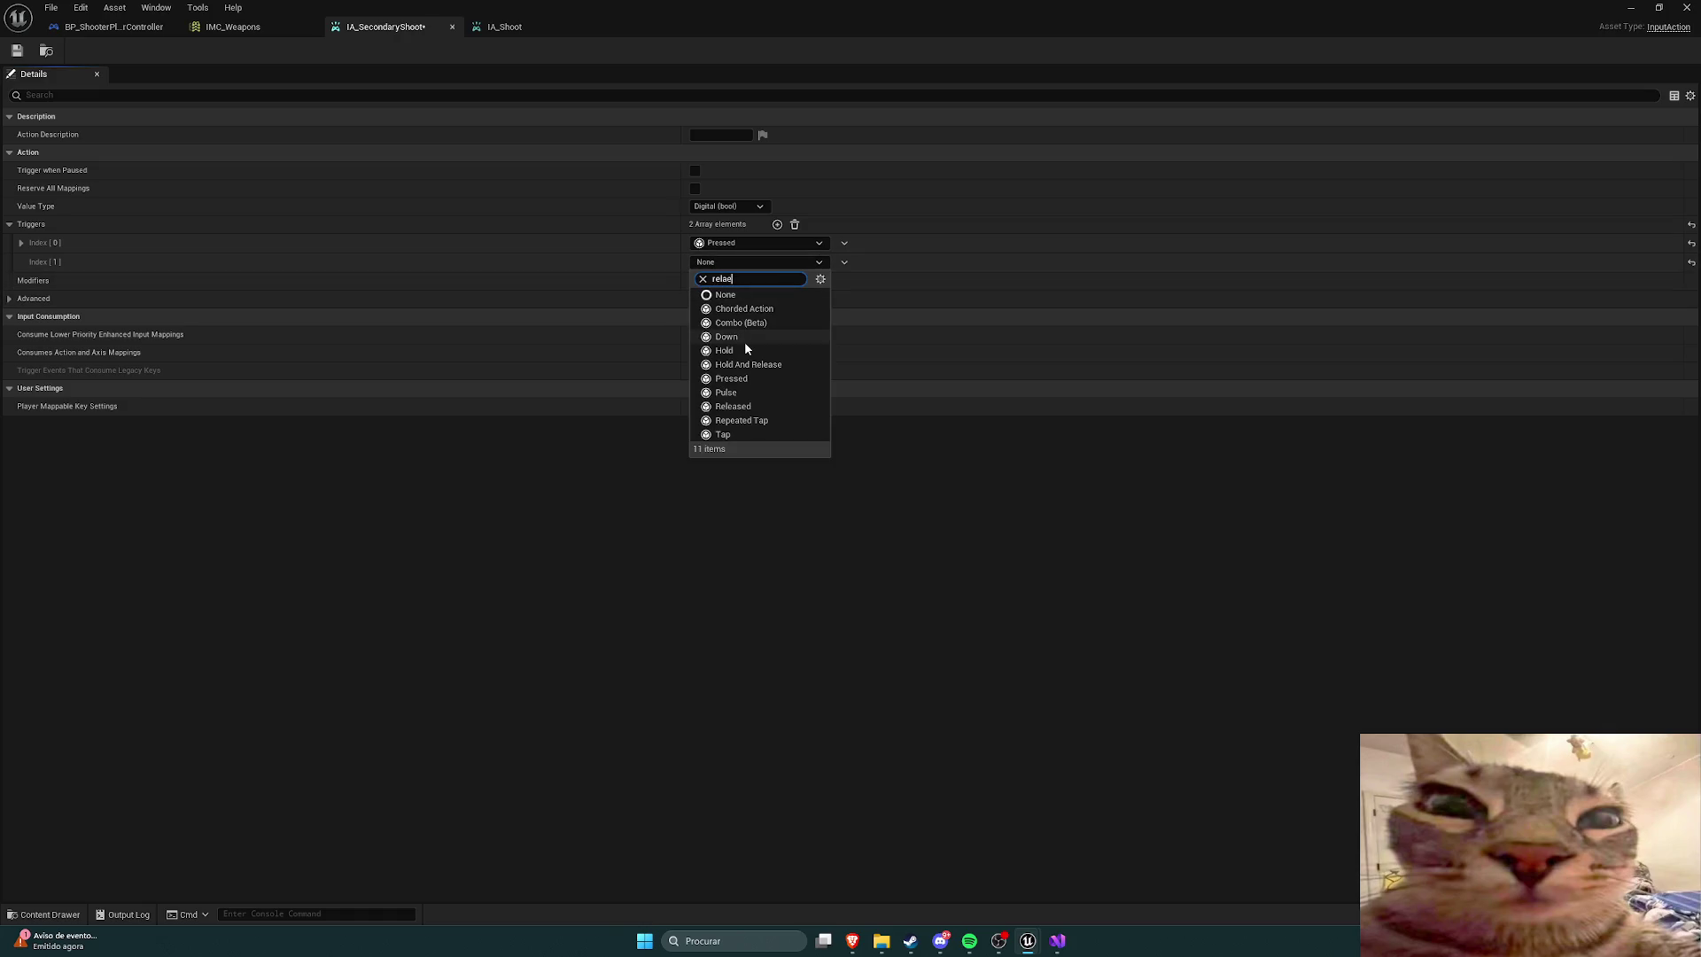
key("BackSpace")
key("BackSpace")
type("ea")
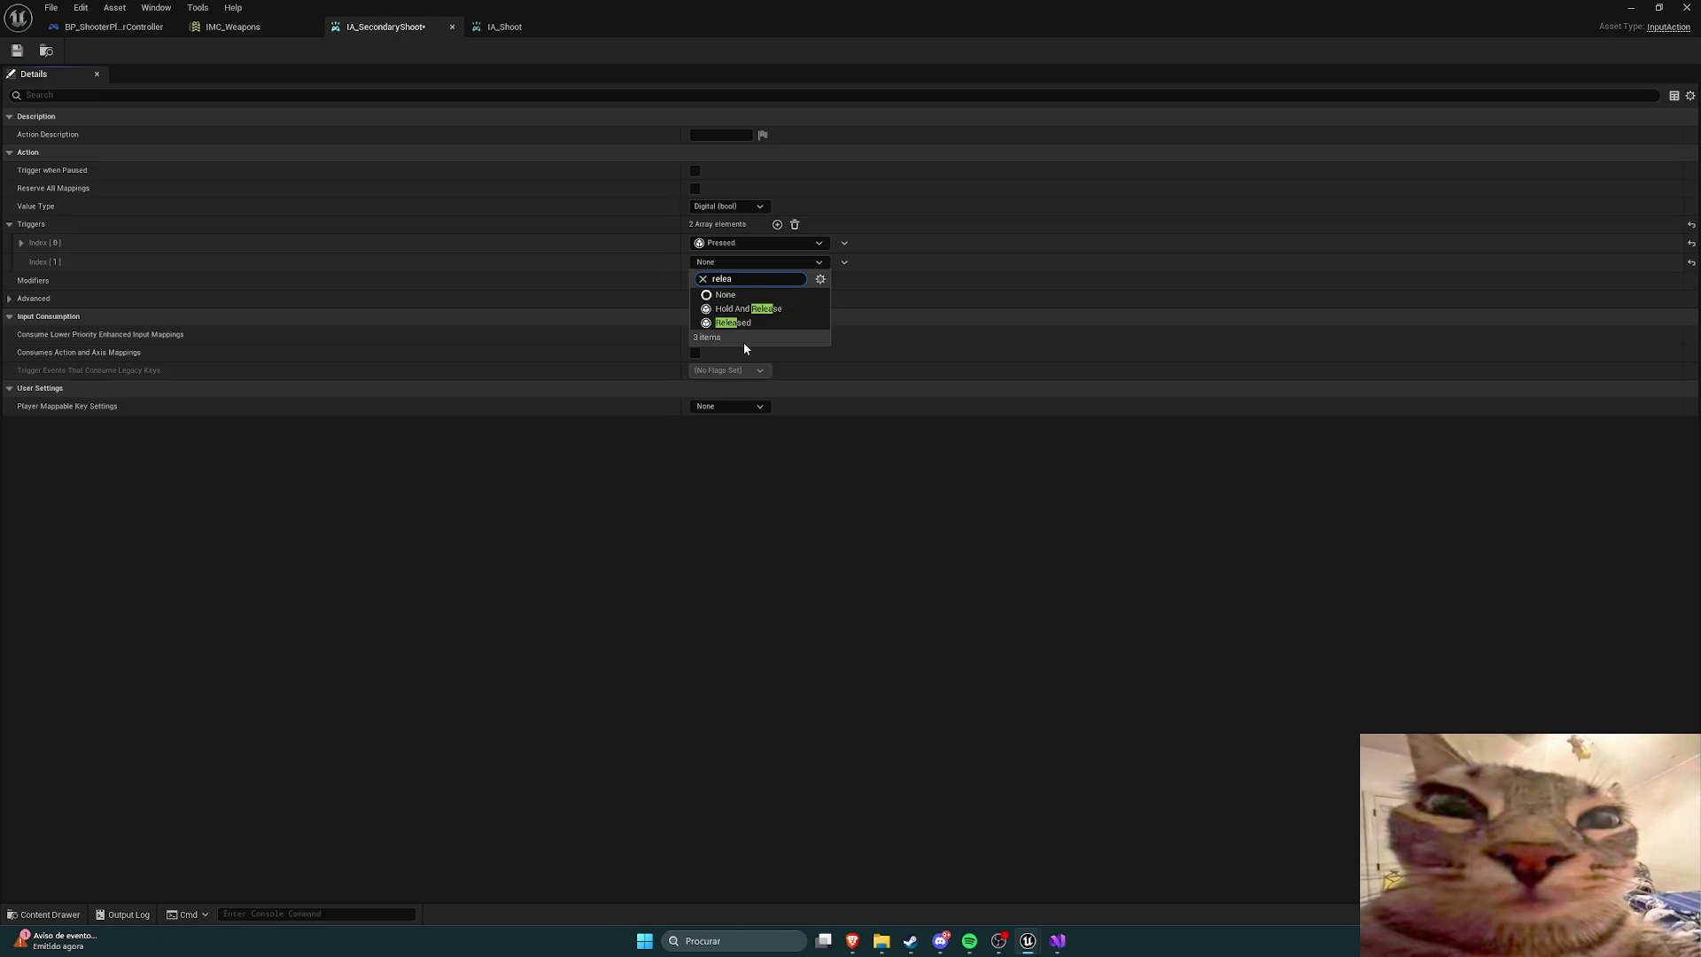
left_click(710, 323)
left_click(17, 51)
Step: Close the IA_Shoot editor and return to the BP_ShooterPlayerController defaults
left_click(505, 27)
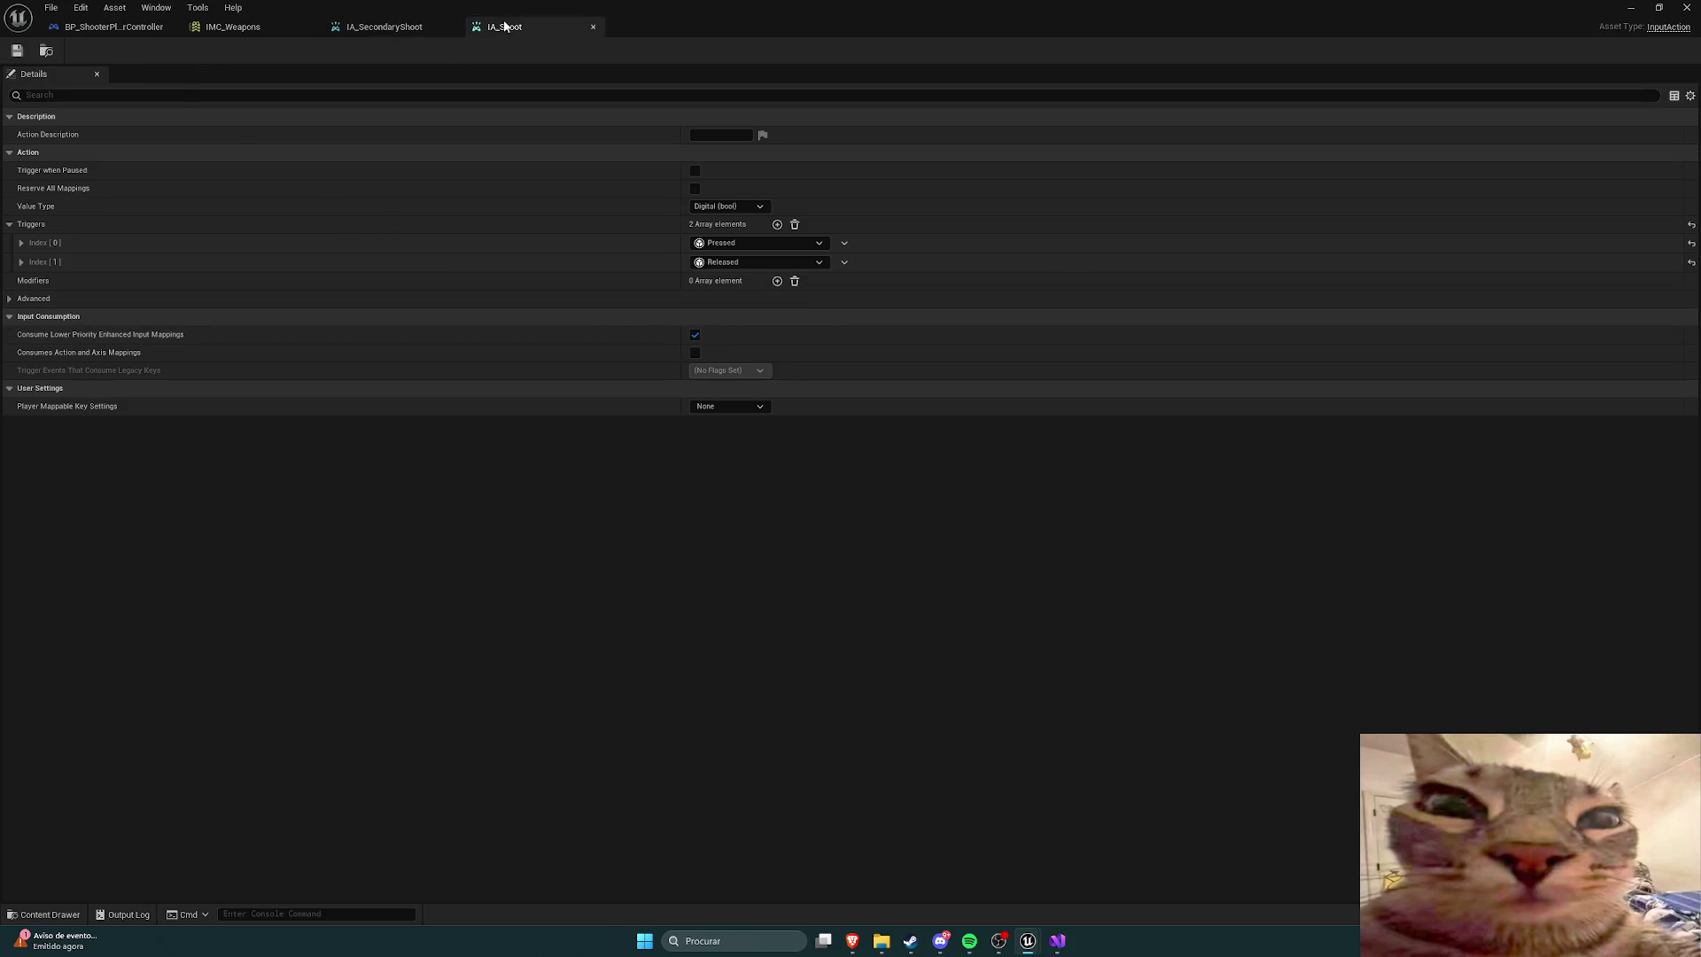
left_click(405, 26)
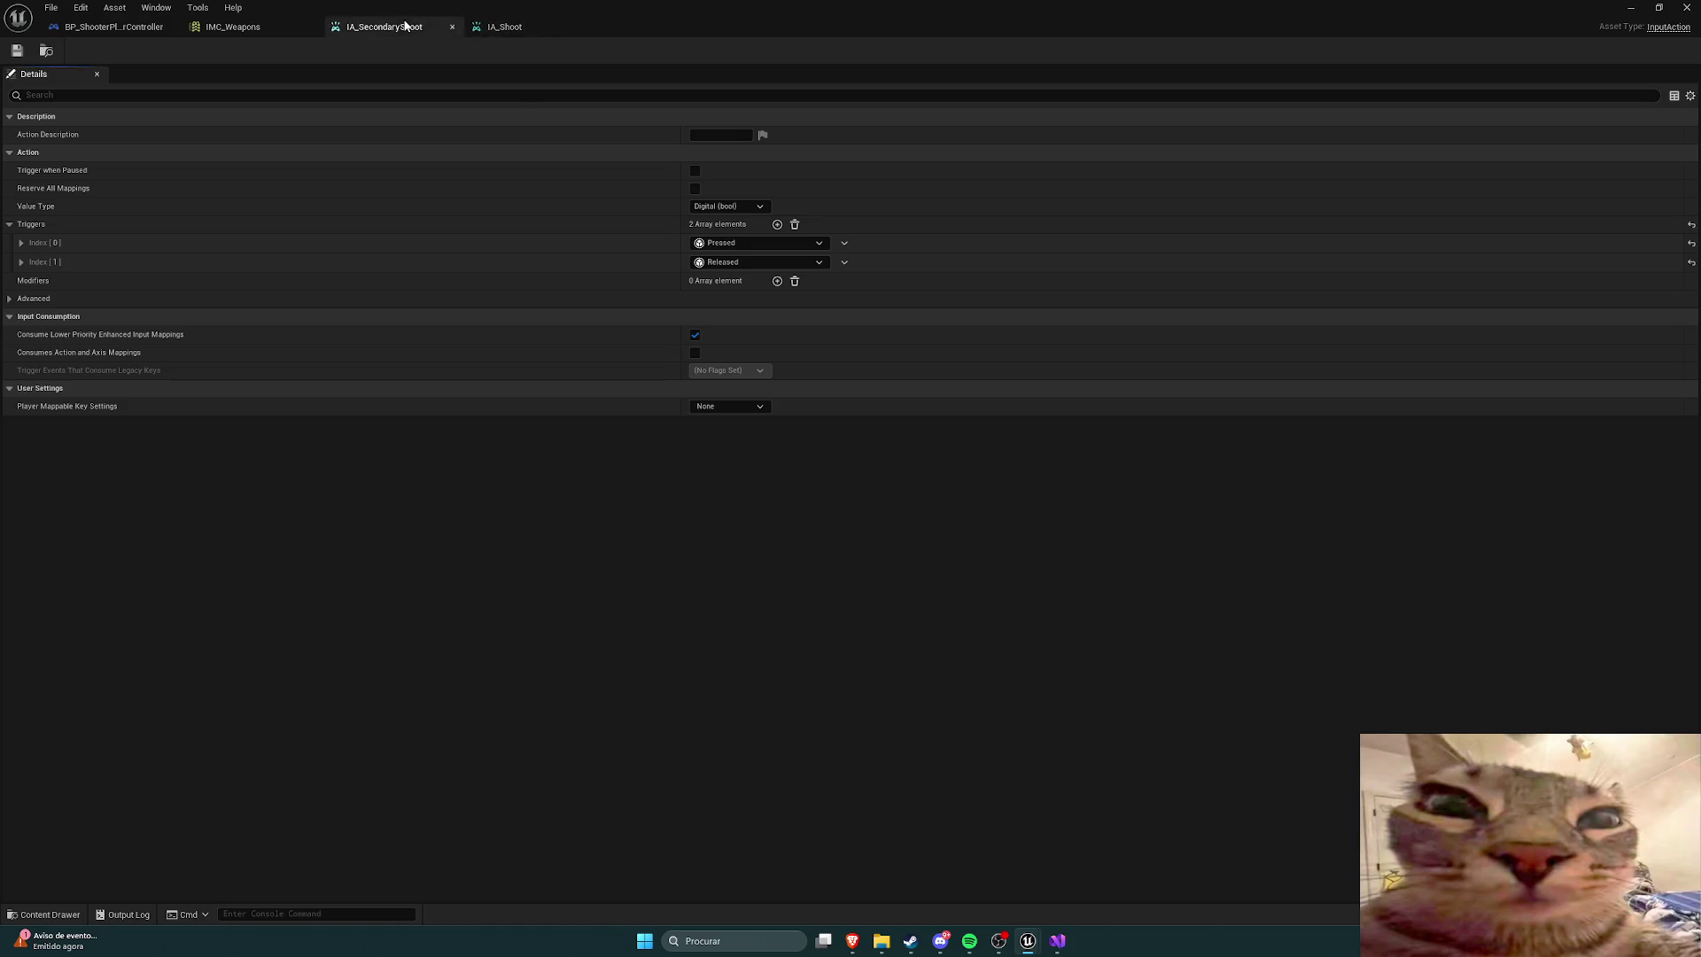
left_click(590, 26)
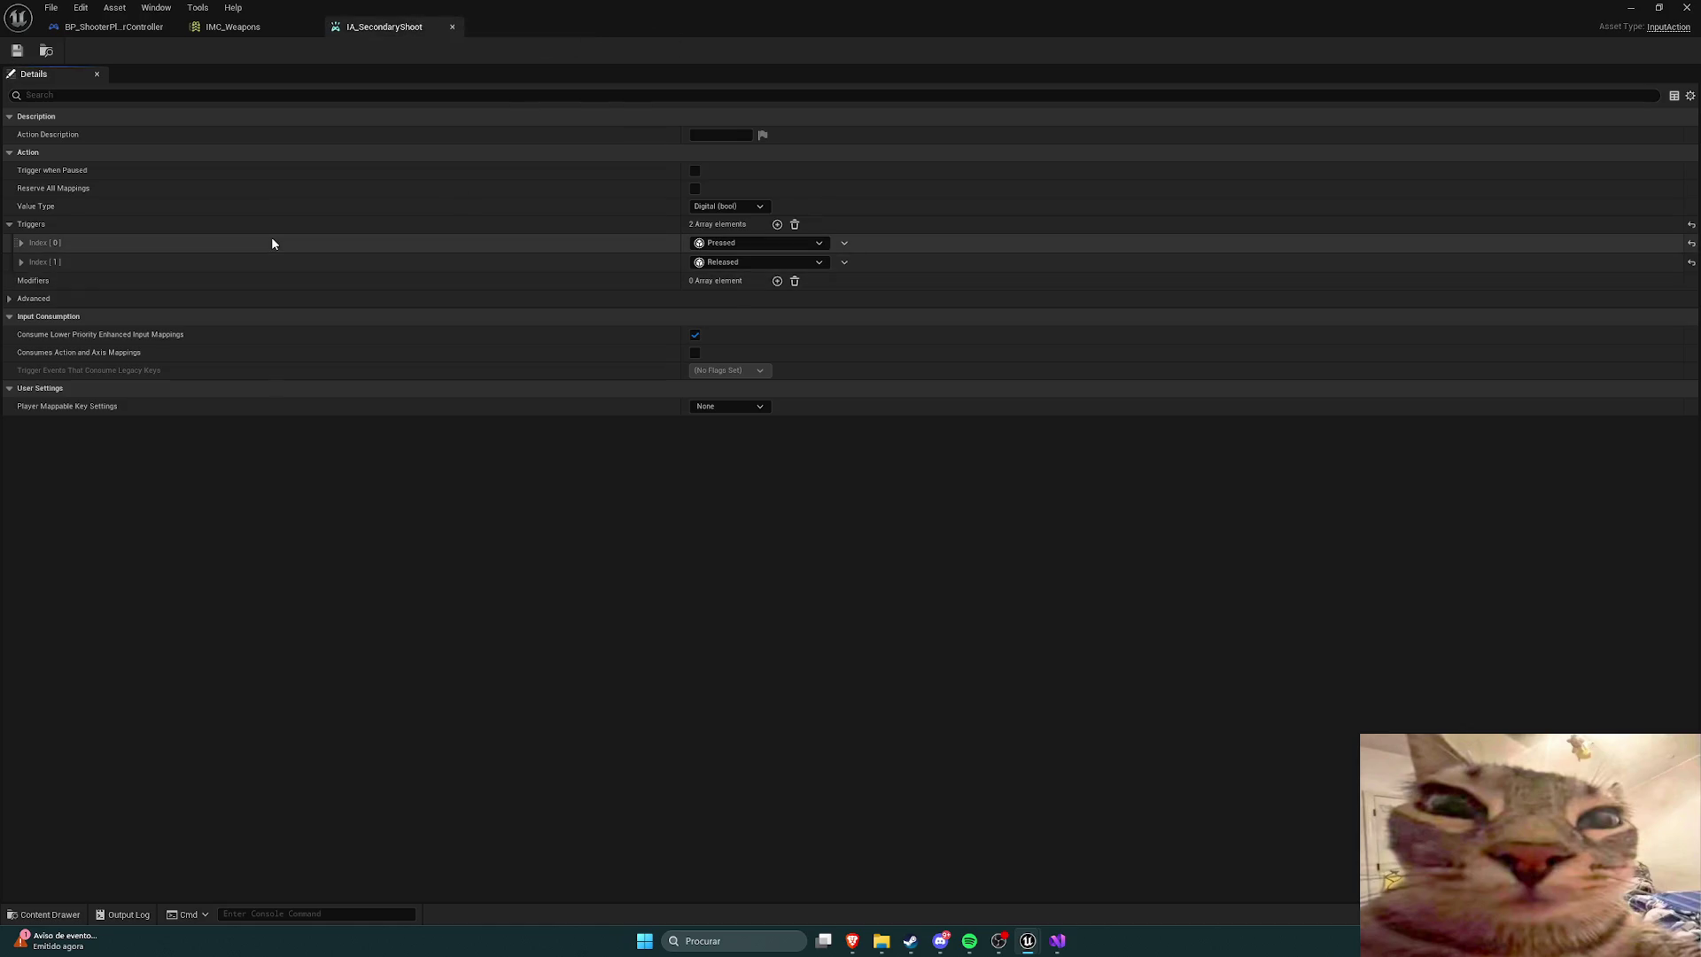
left_click(9, 226)
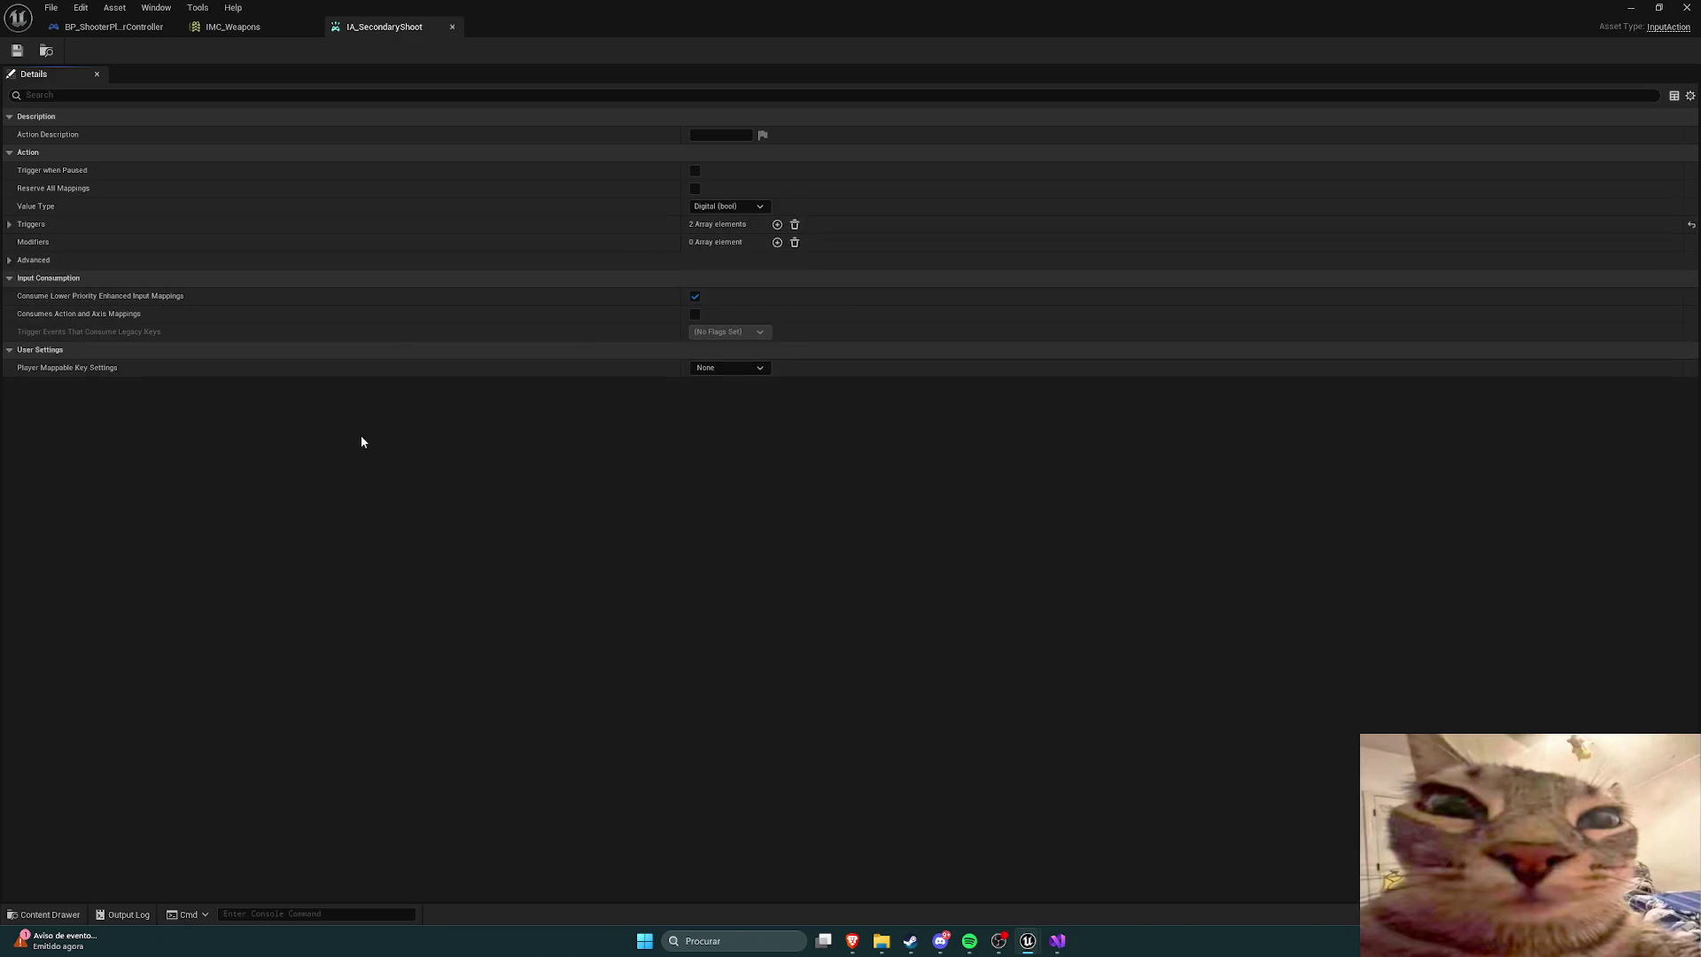
left_click(133, 28)
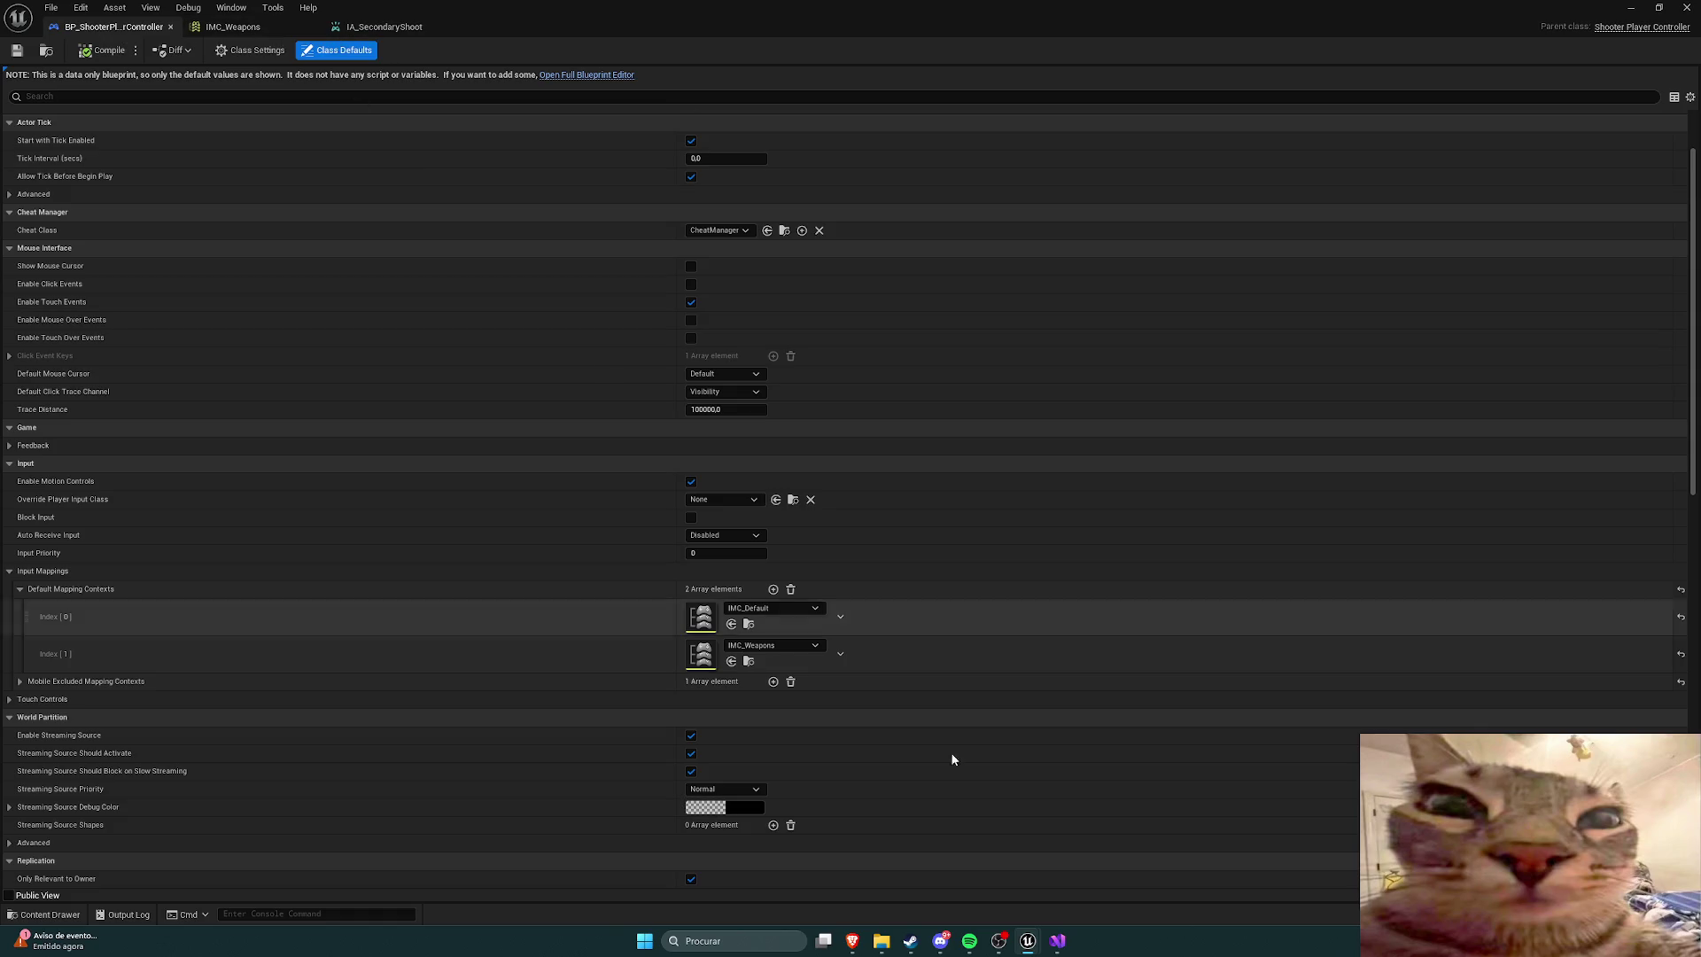
key("alt+Tab")
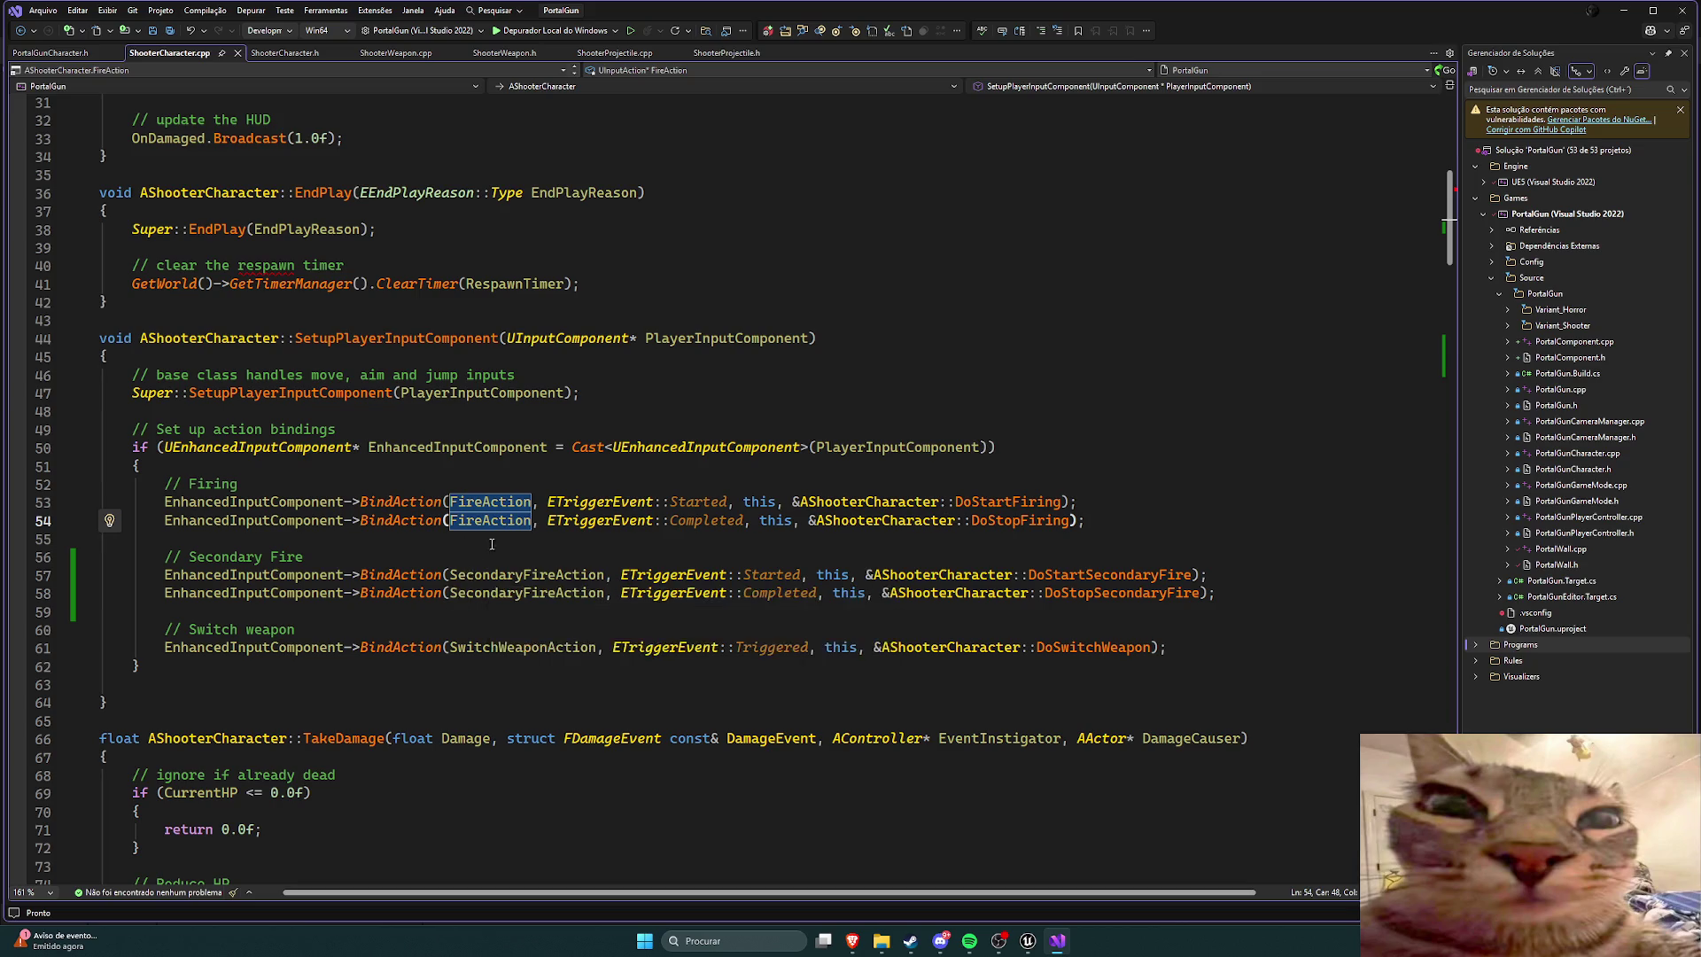
Step: Locate the SecondaryFireAction declaration in ShooterCharacter.h
mouse_move(501, 522)
scroll(501, 522, "up", 5)
scroll(502, 521, "down", 6)
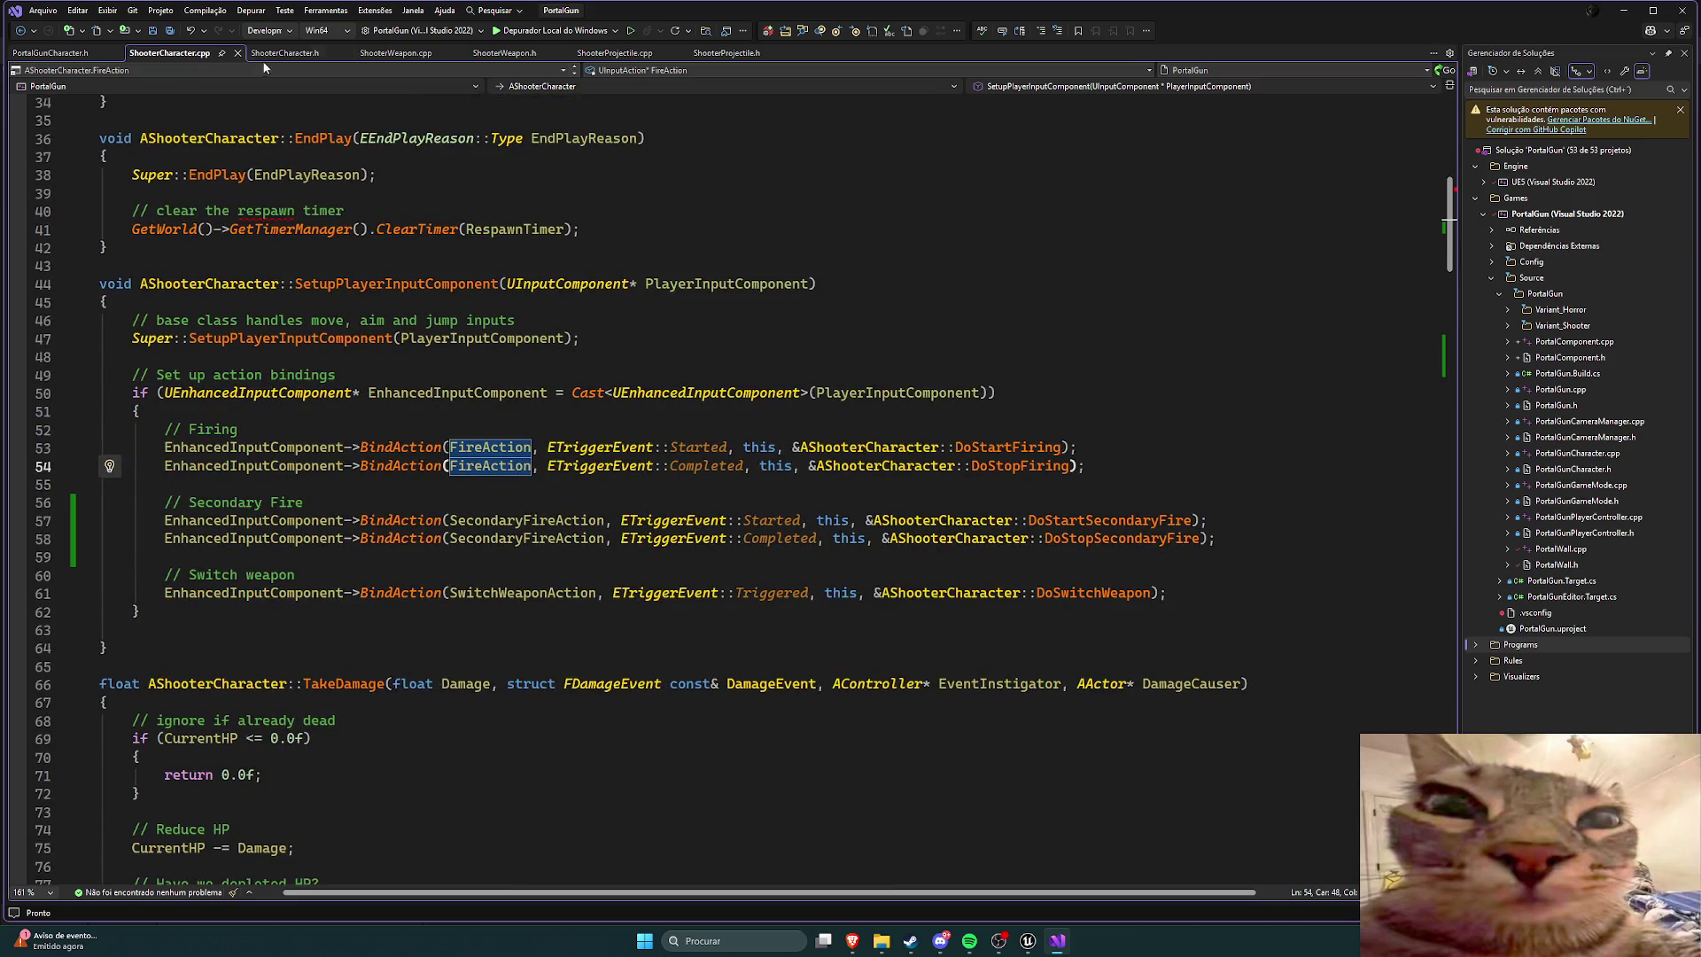
left_click(277, 53)
scroll(549, 406, "up", 11)
scroll(549, 407, "up", 18)
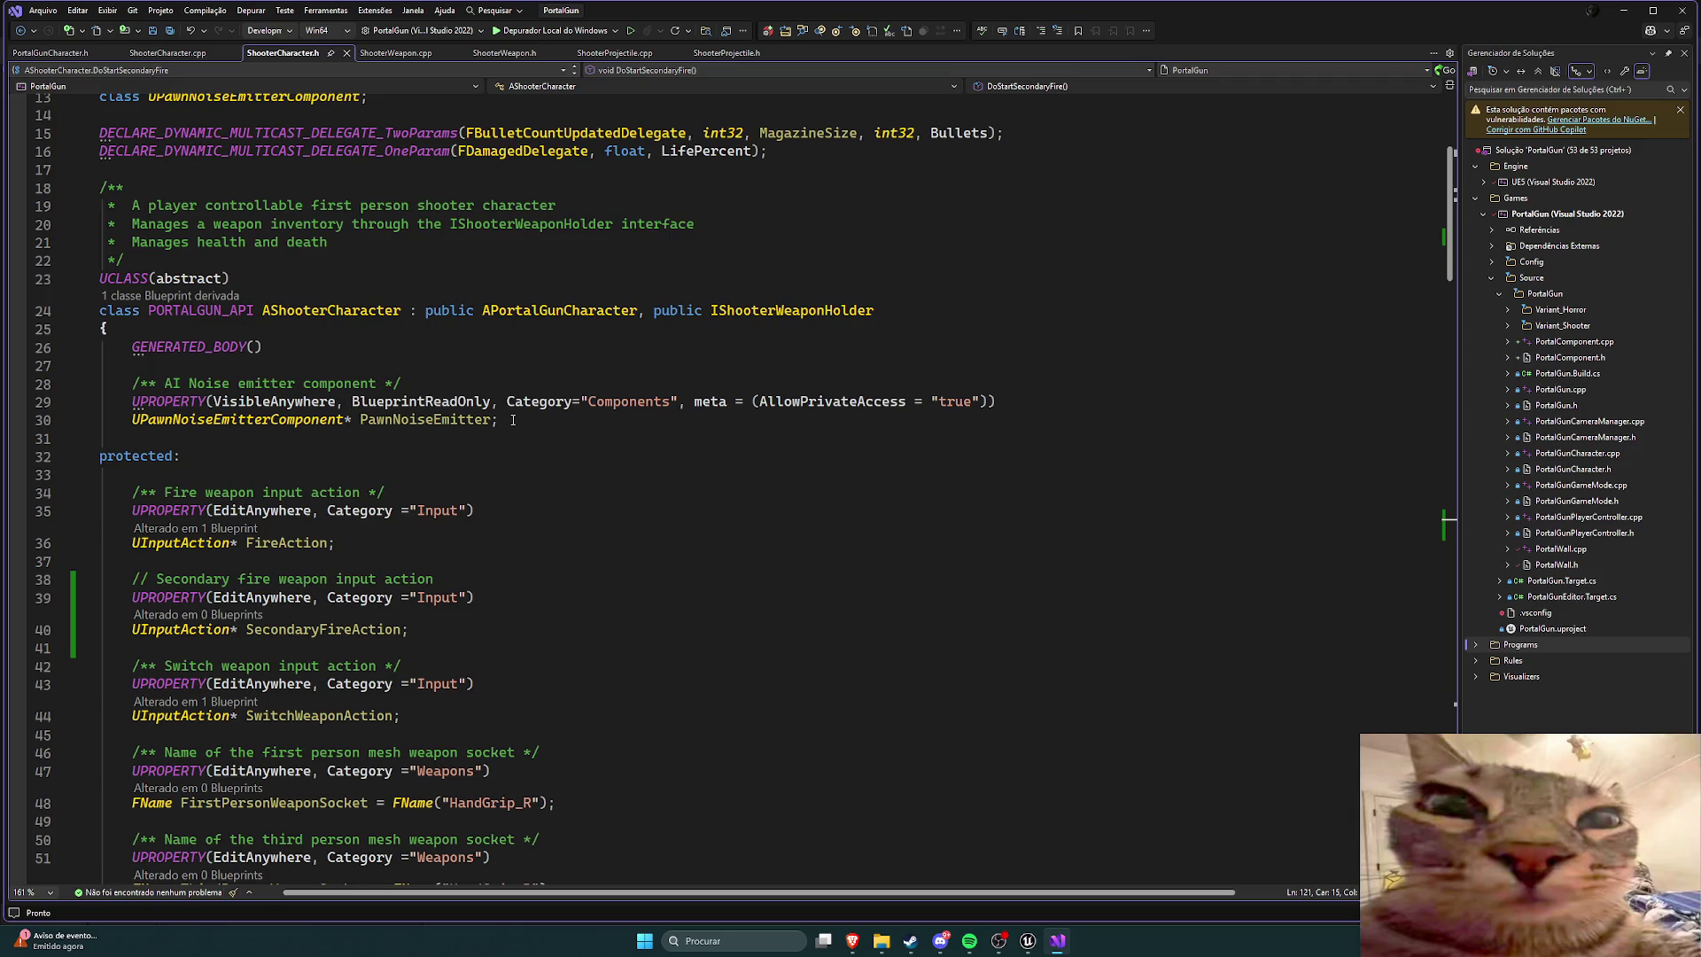
scroll(512, 420, "up", 4)
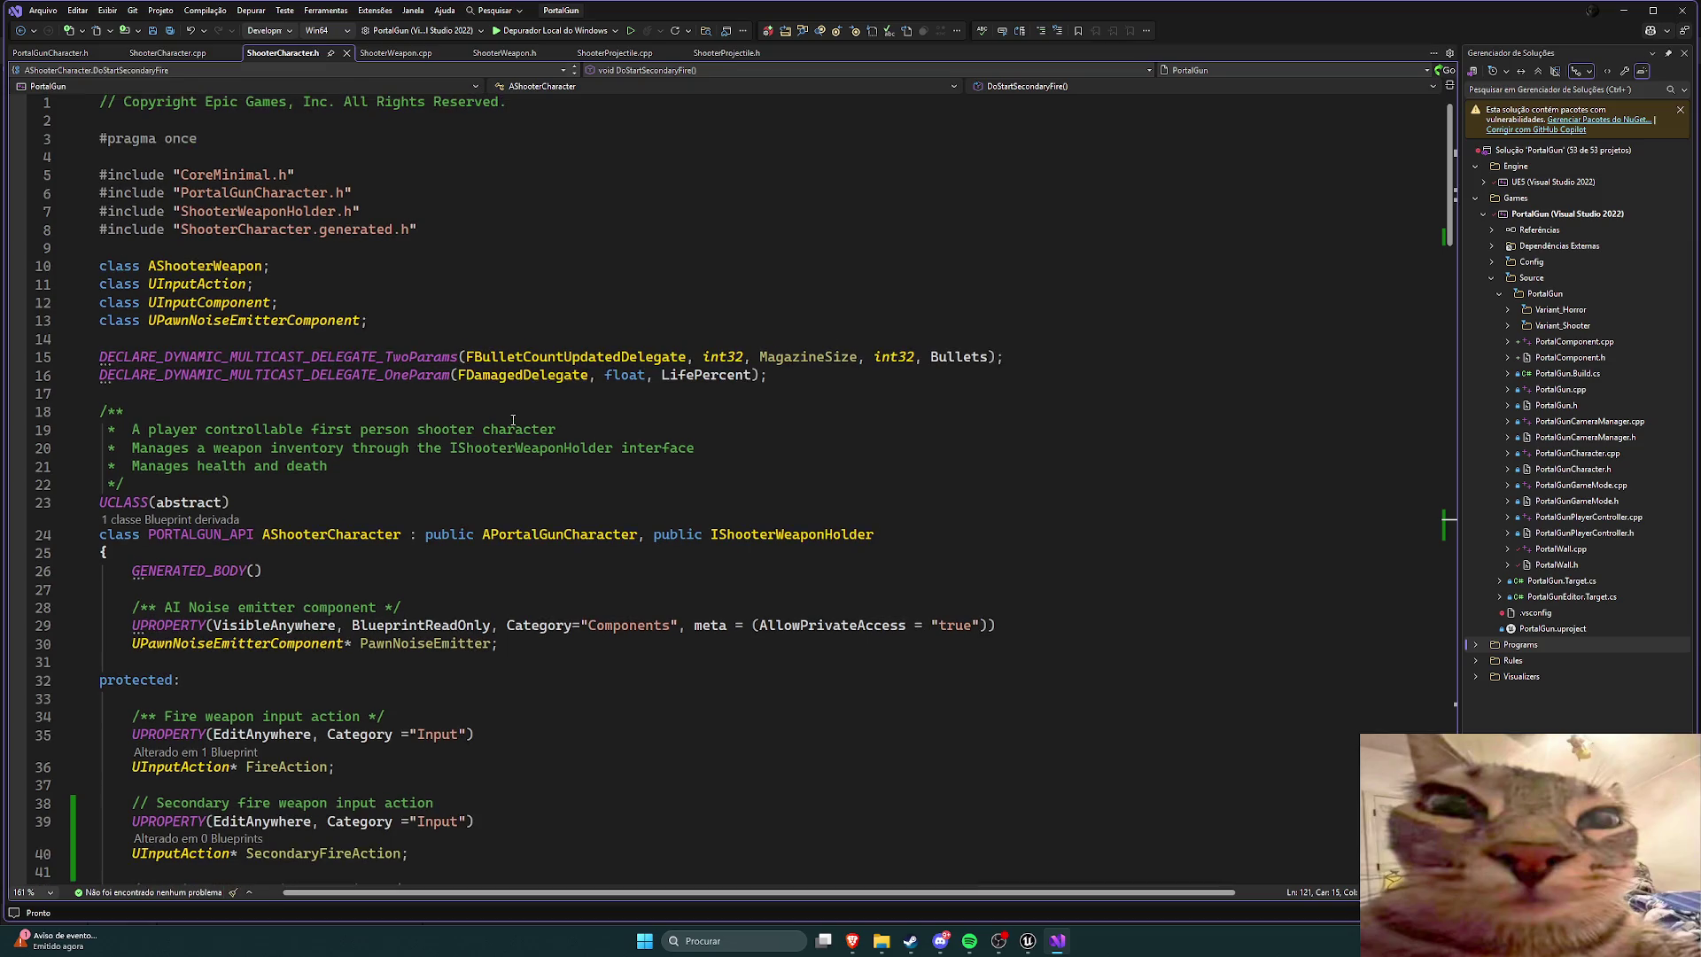
scroll(511, 421, "down", 7)
left_click(448, 475)
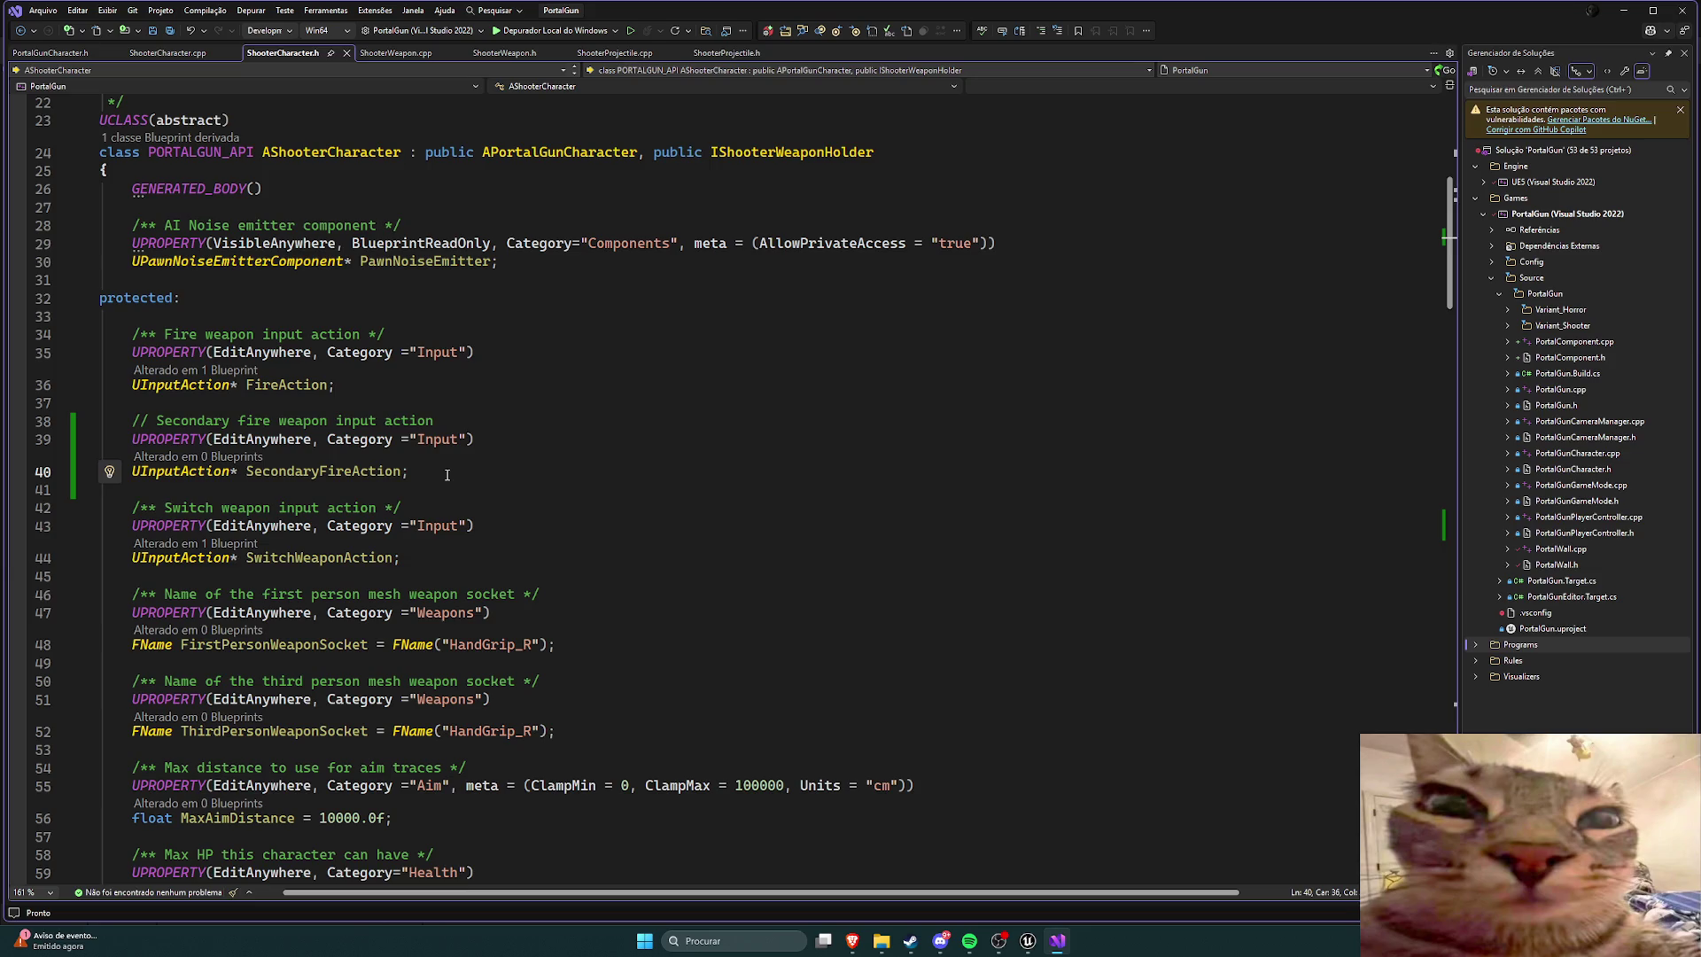
Step: Review the secondary fire BindAction calls in ShooterCharacter.cpp, then go back to the Unreal Editor
left_click(168, 55)
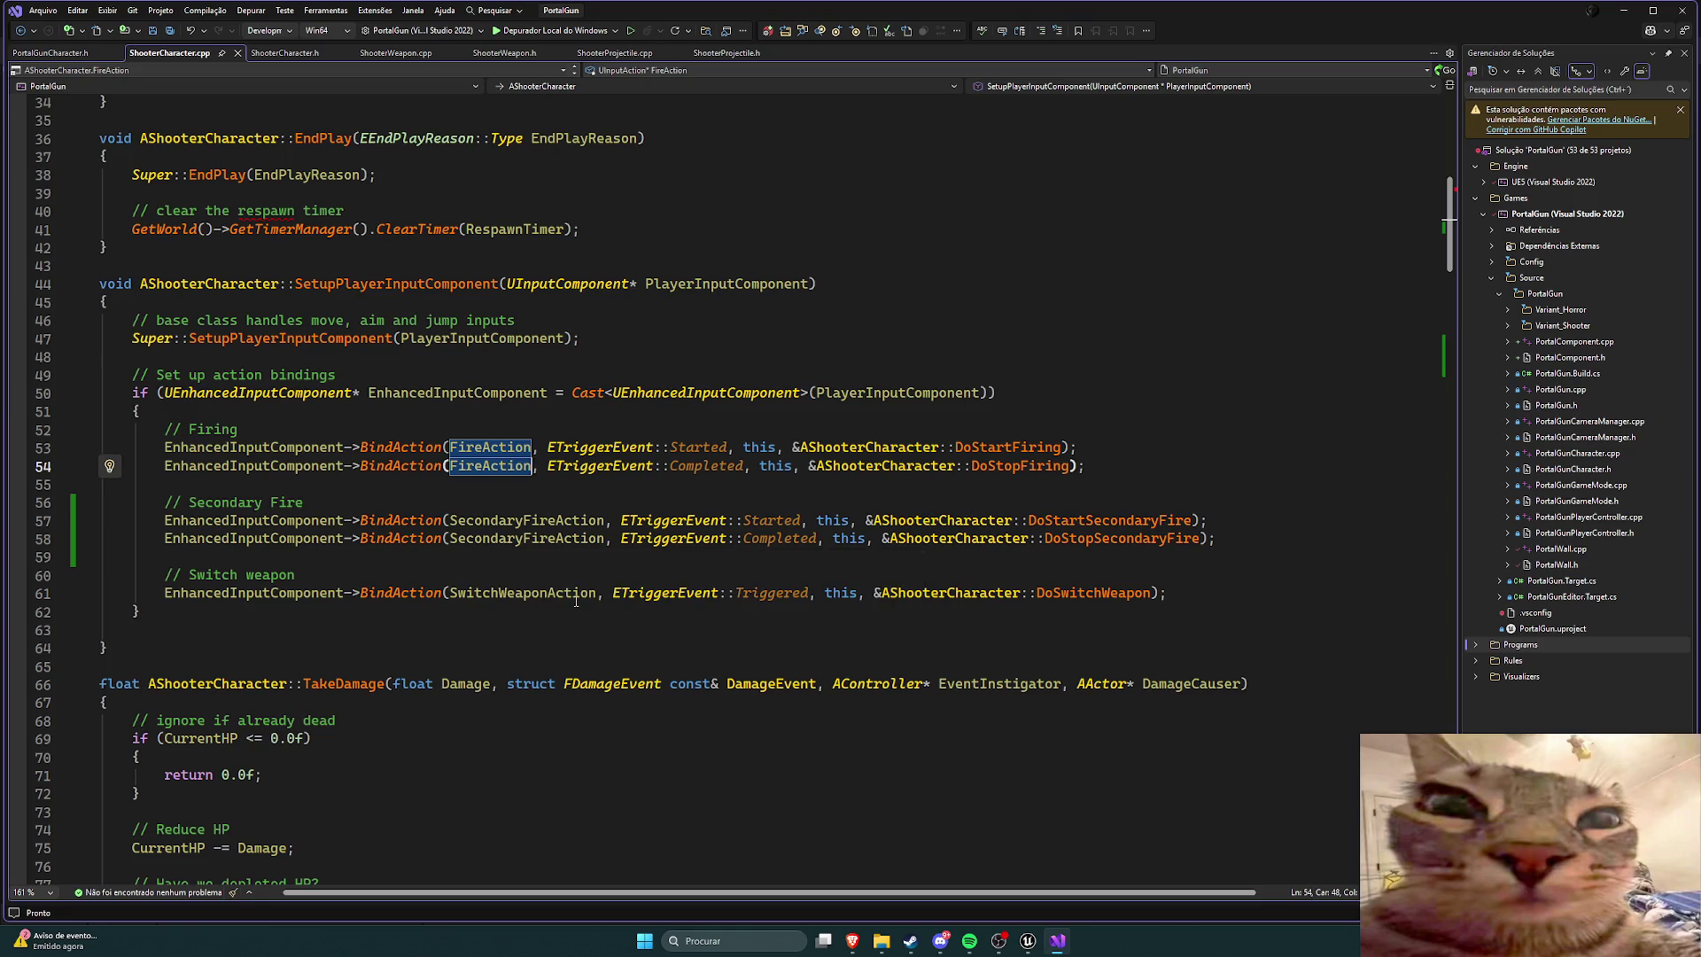
mouse_move(576, 602)
scroll(576, 600, "up", 1)
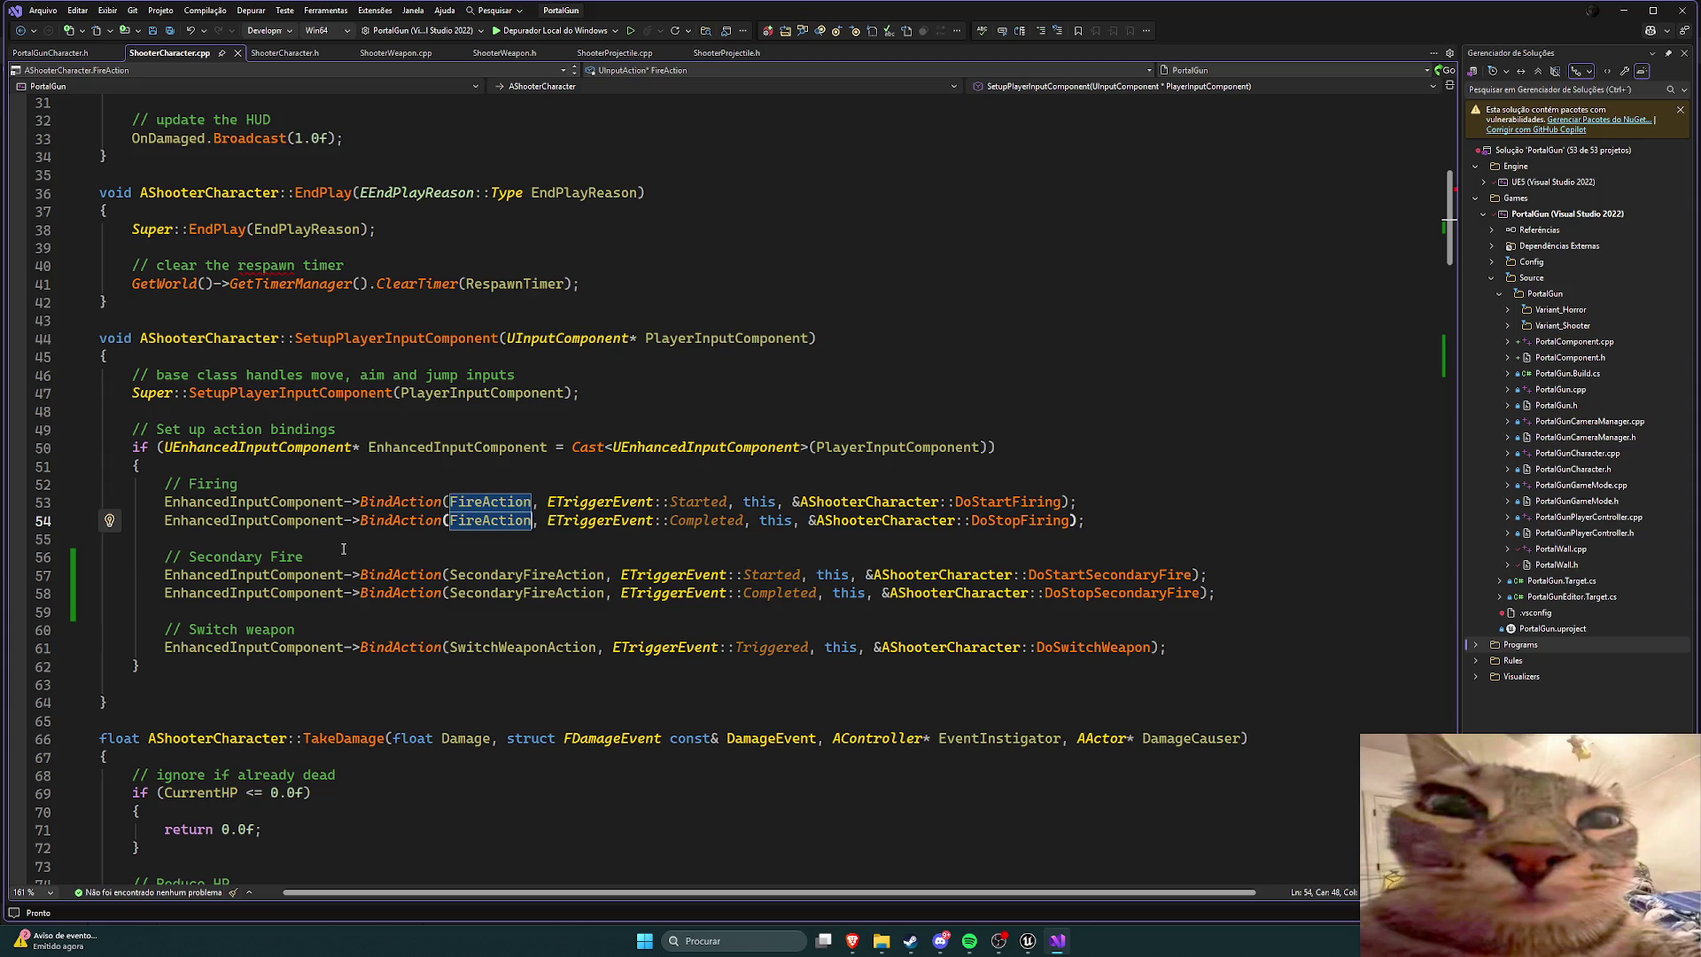
key("ctrl+k")
key("ctrl+o")
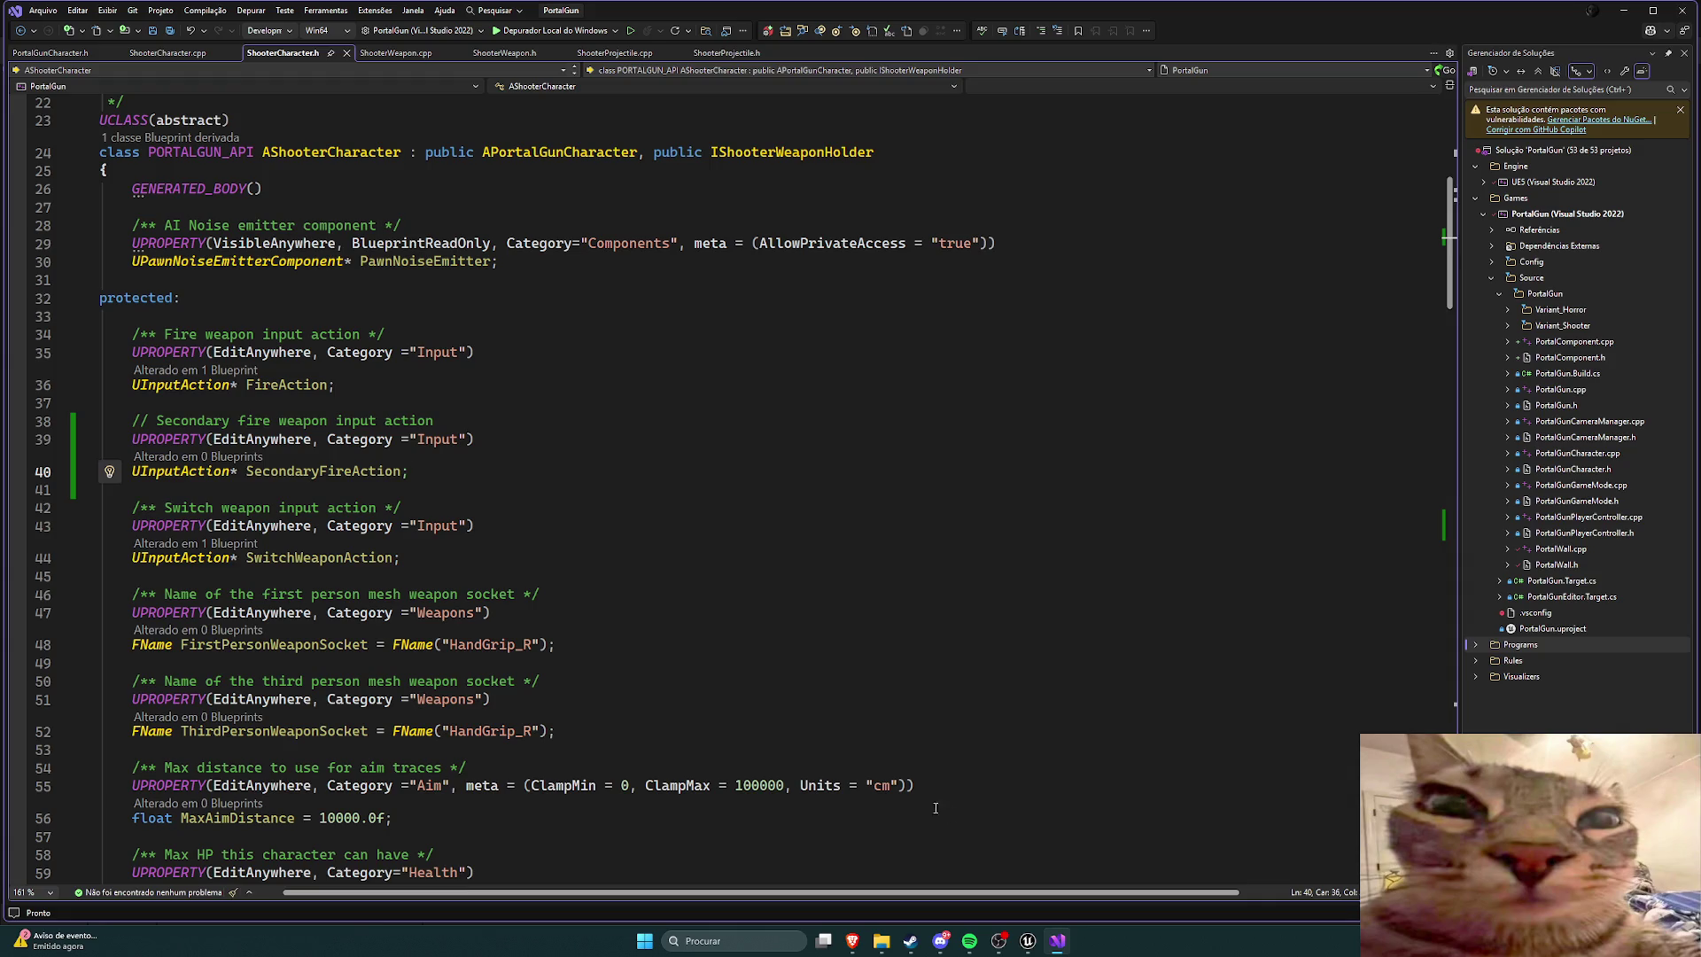
mouse_move(1028, 941)
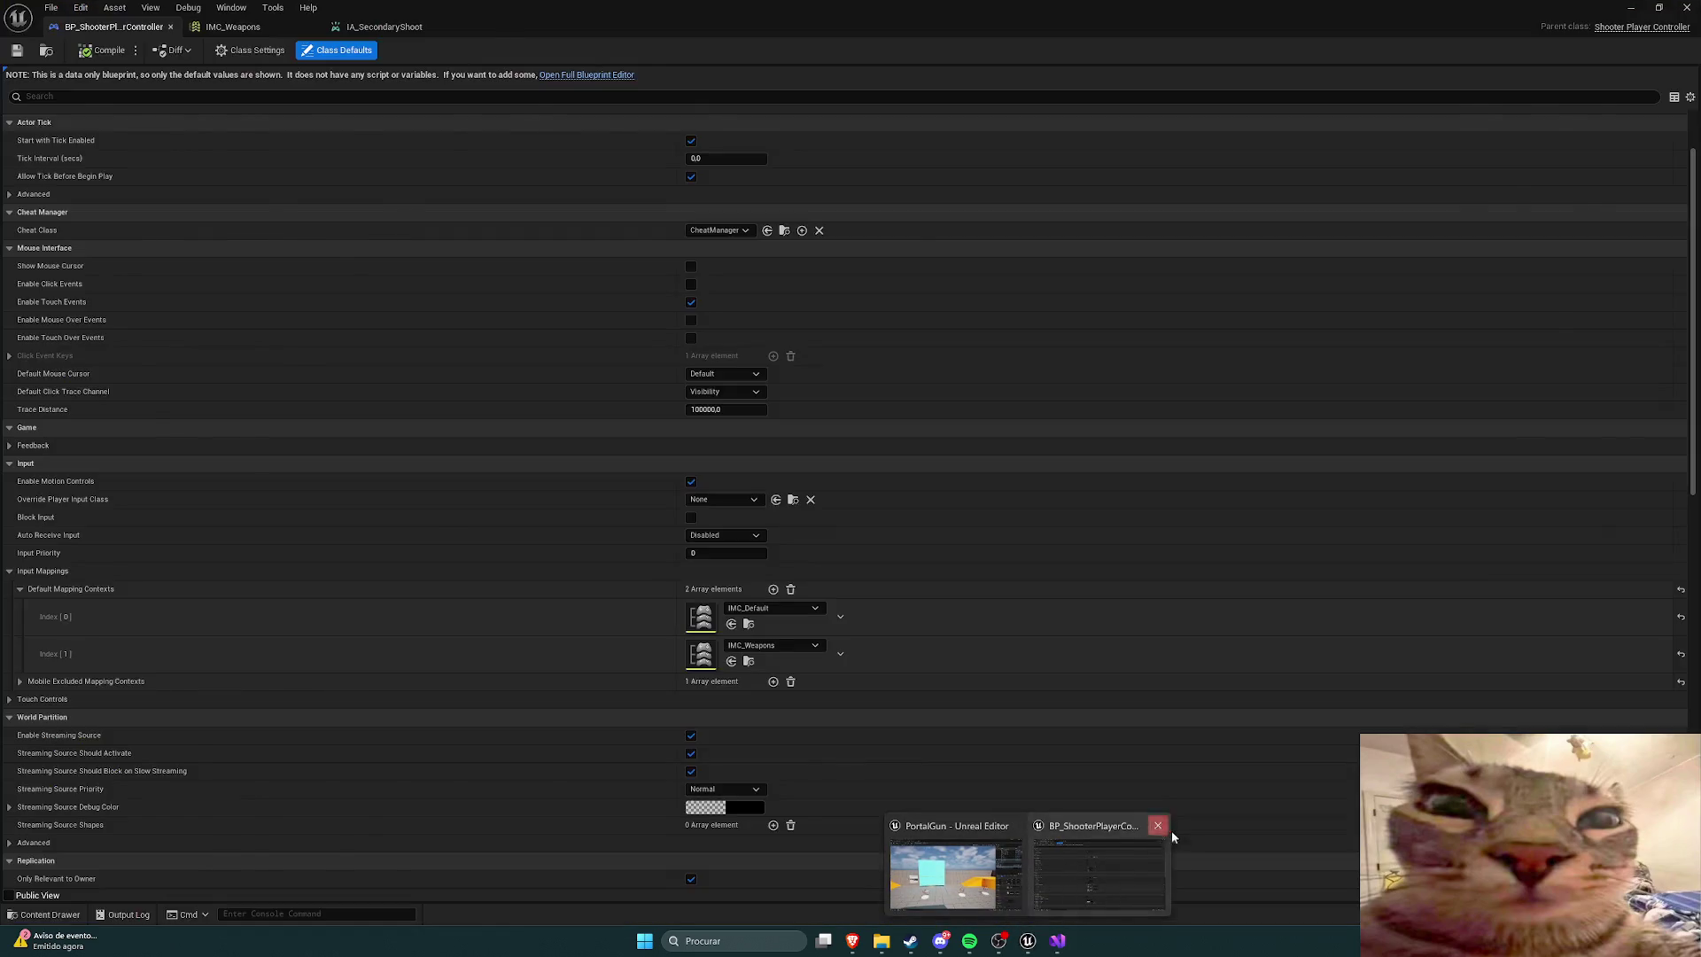
left_click(955, 873)
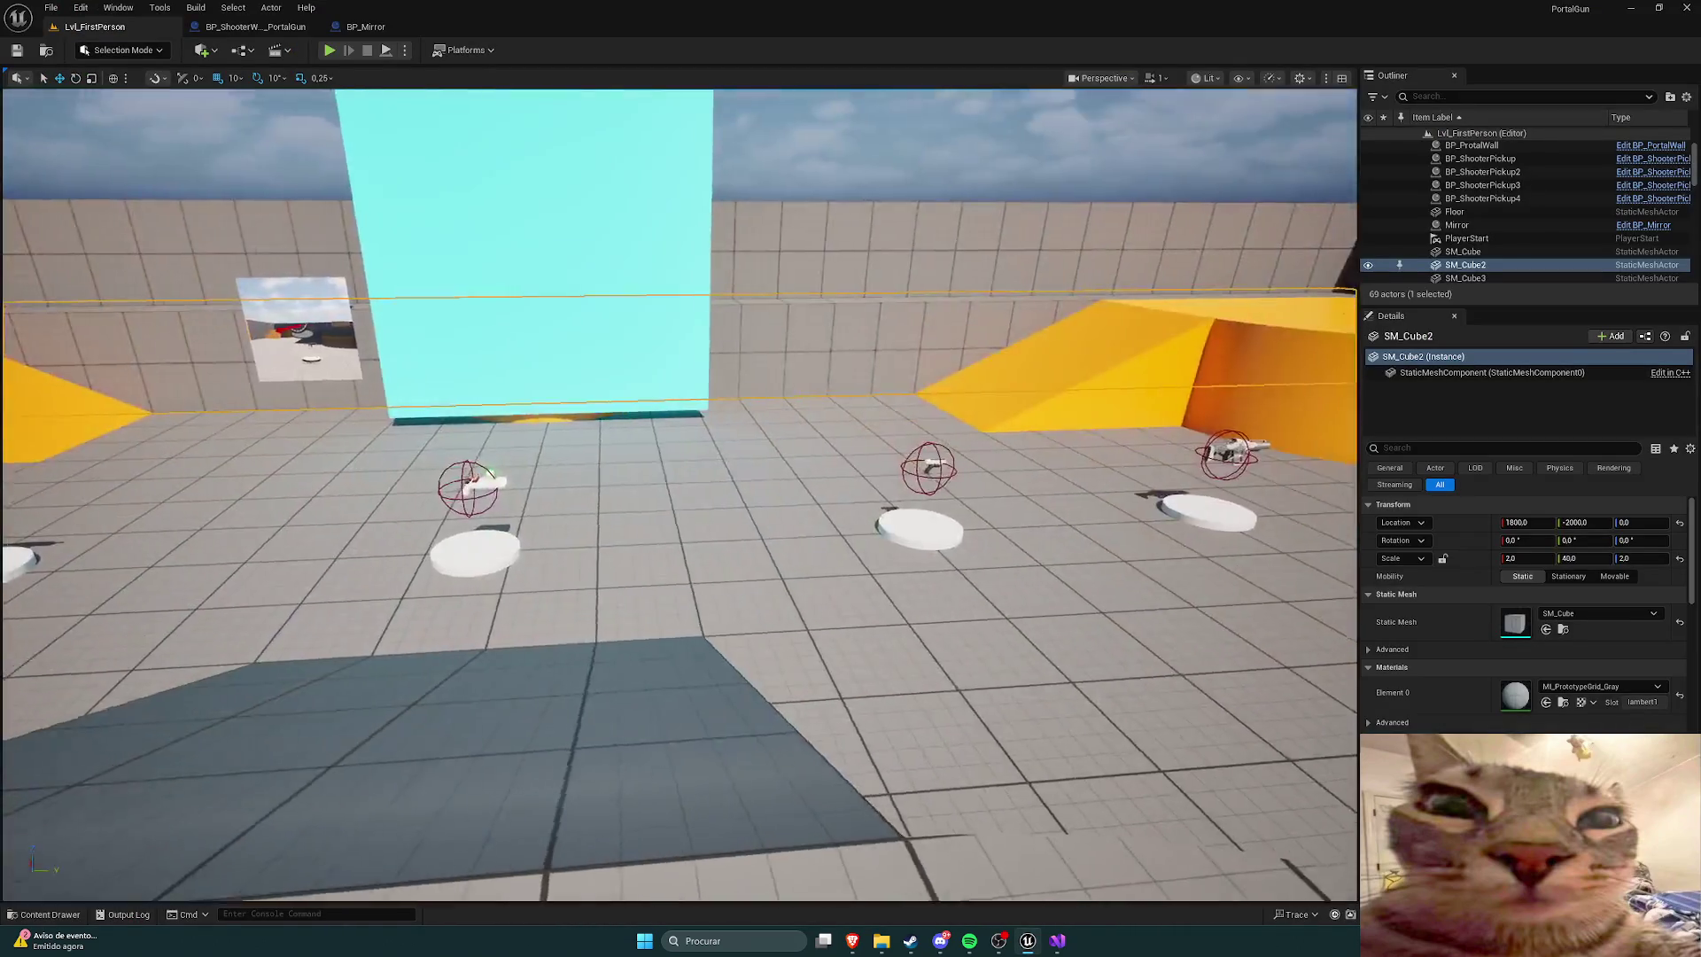
Step: Open BP_ShooterCharacter from the Variant_Shooter Blueprints folder
key("ctrl+space")
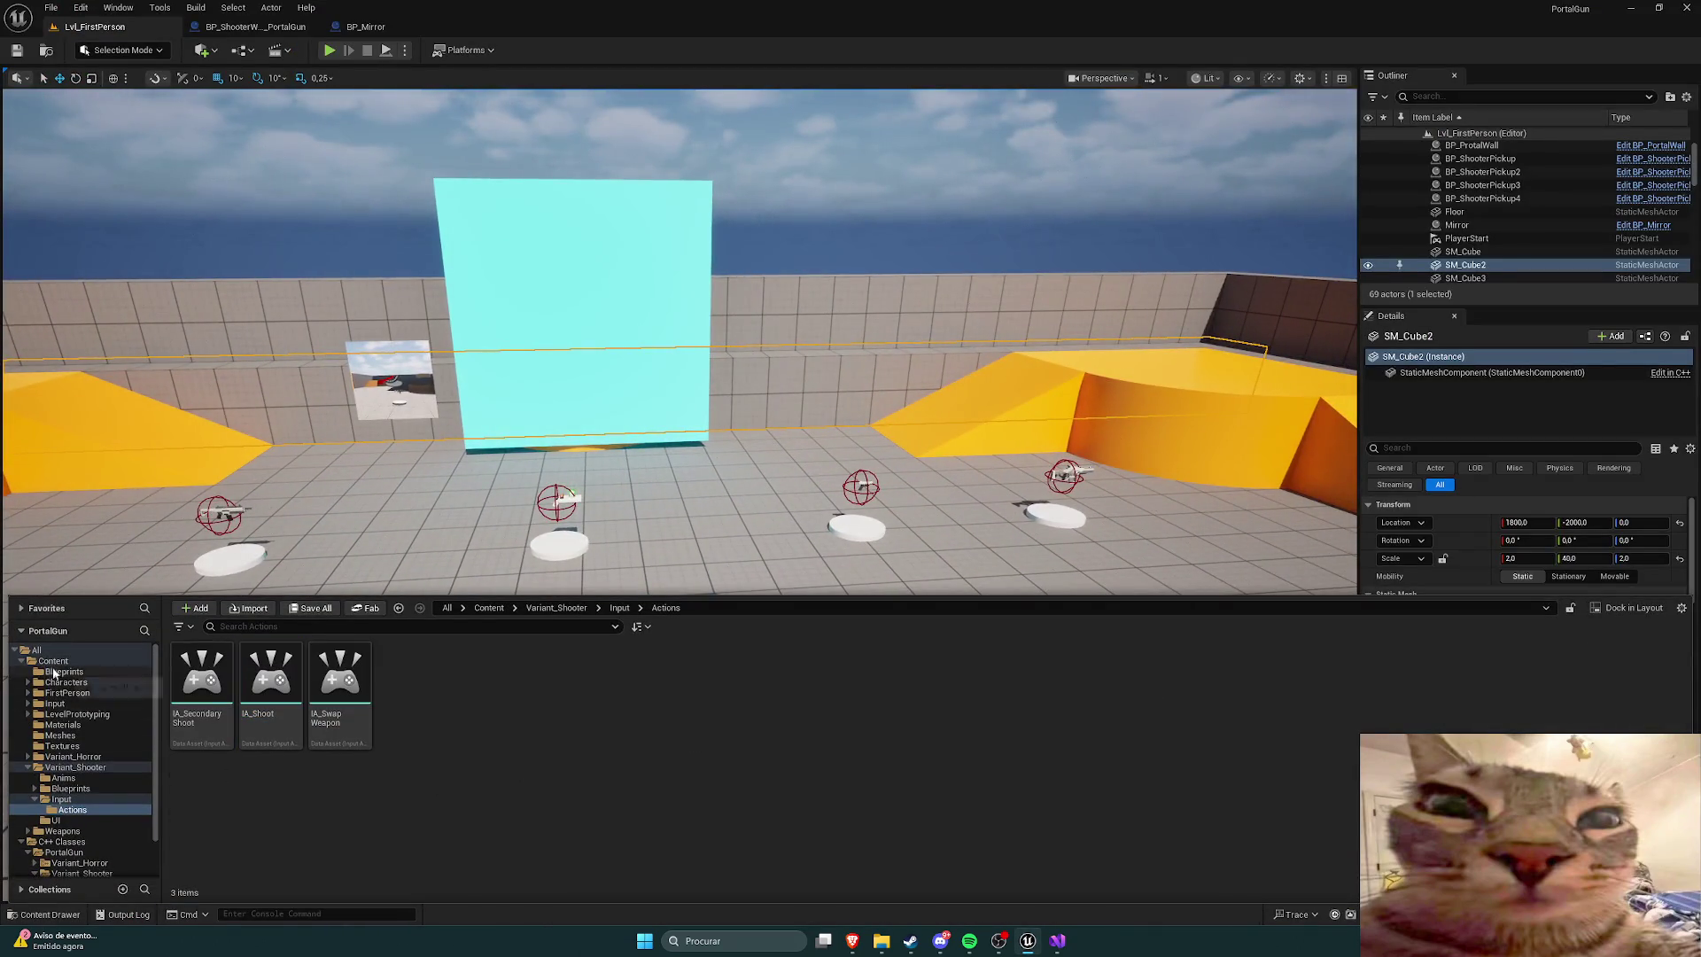
left_click(53, 661)
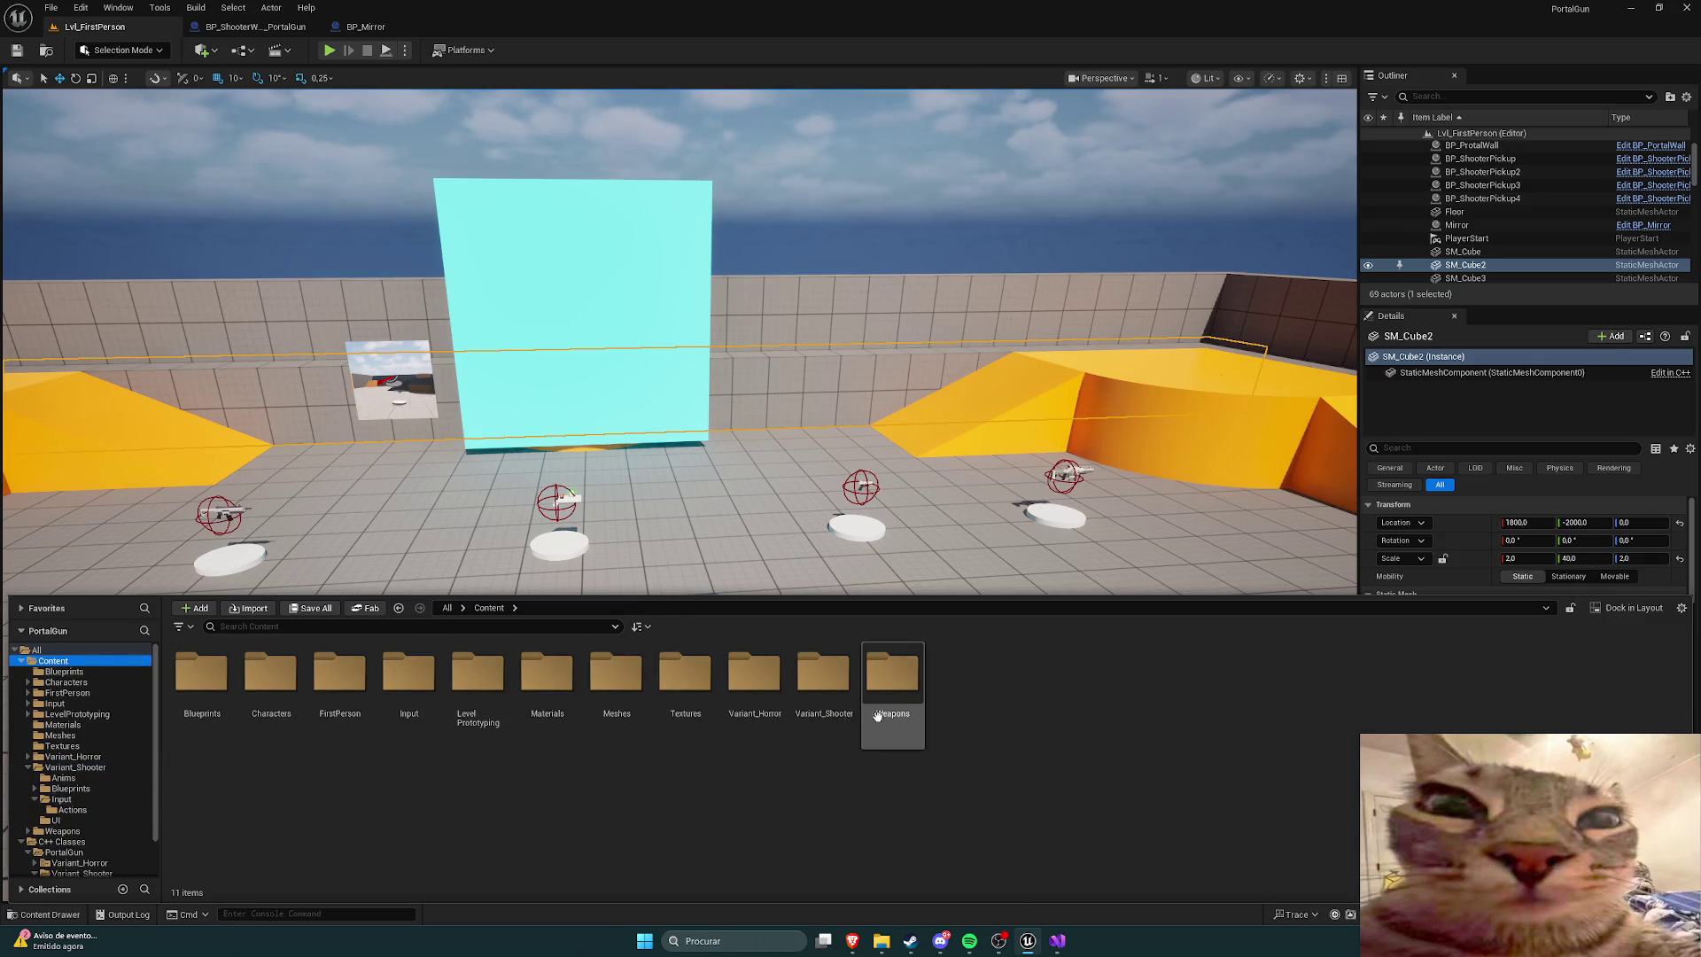
double_click(824, 678)
left_click(283, 685)
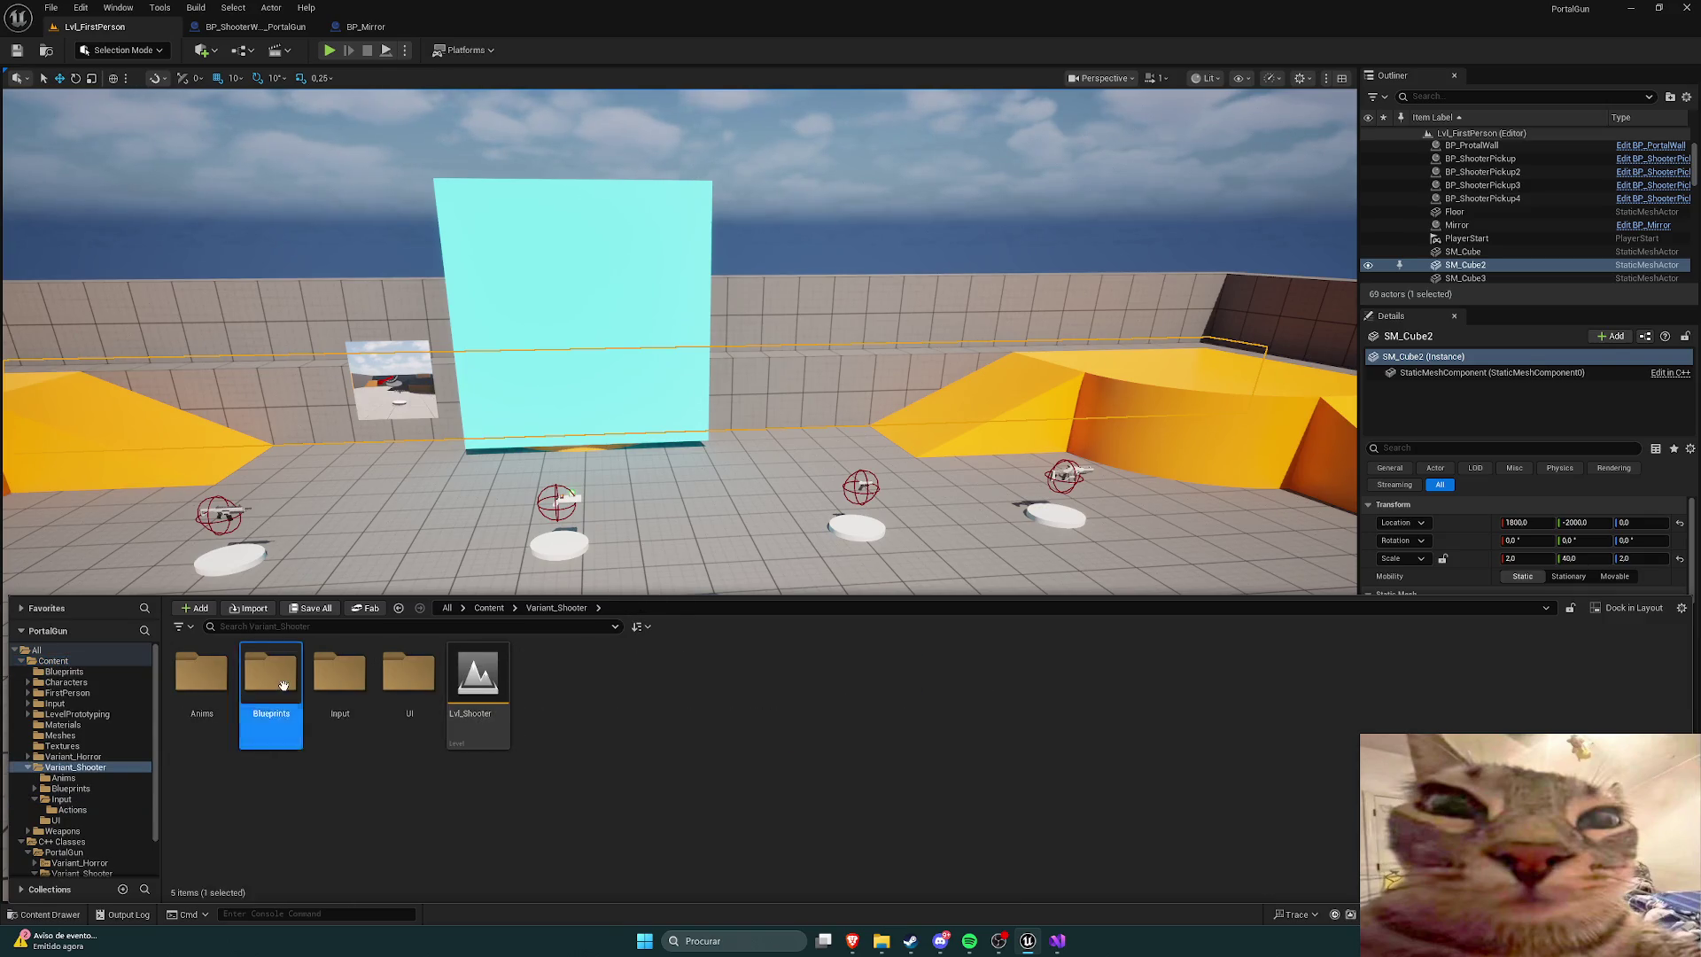
double_click(283, 685)
double_click(340, 678)
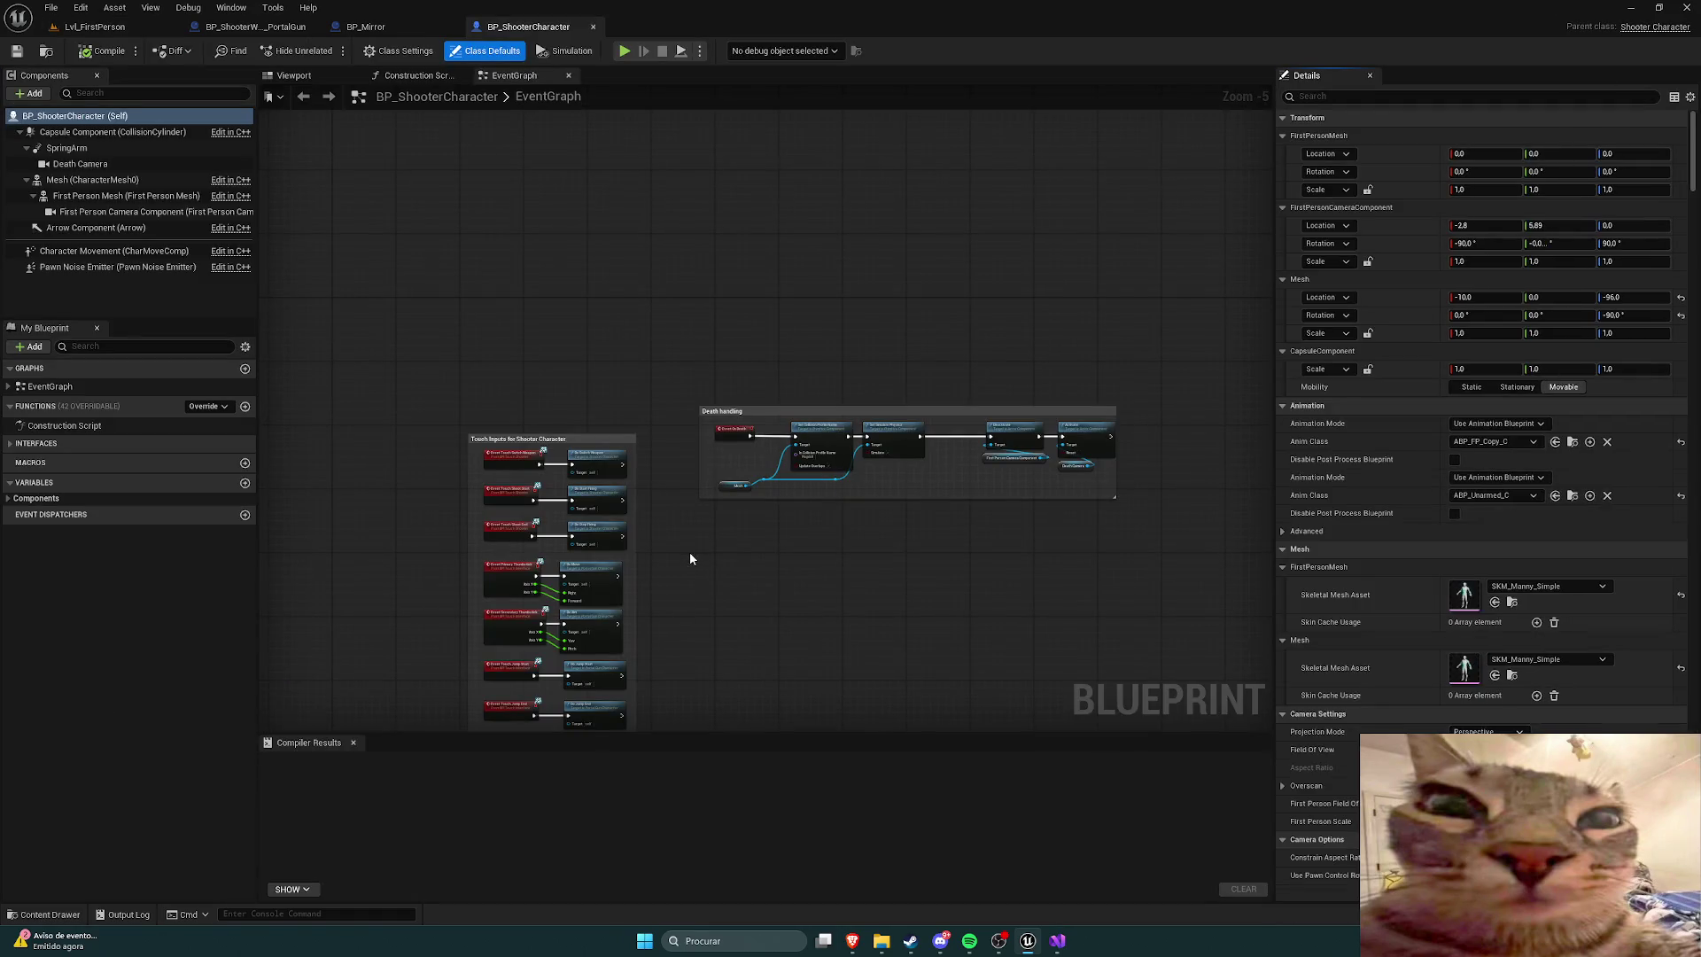
Step: Set Secondary Fire Action to IA_SecondaryShoot, compile, and return to Lvl_FirstPerson
scroll(1387, 417, "down", 3)
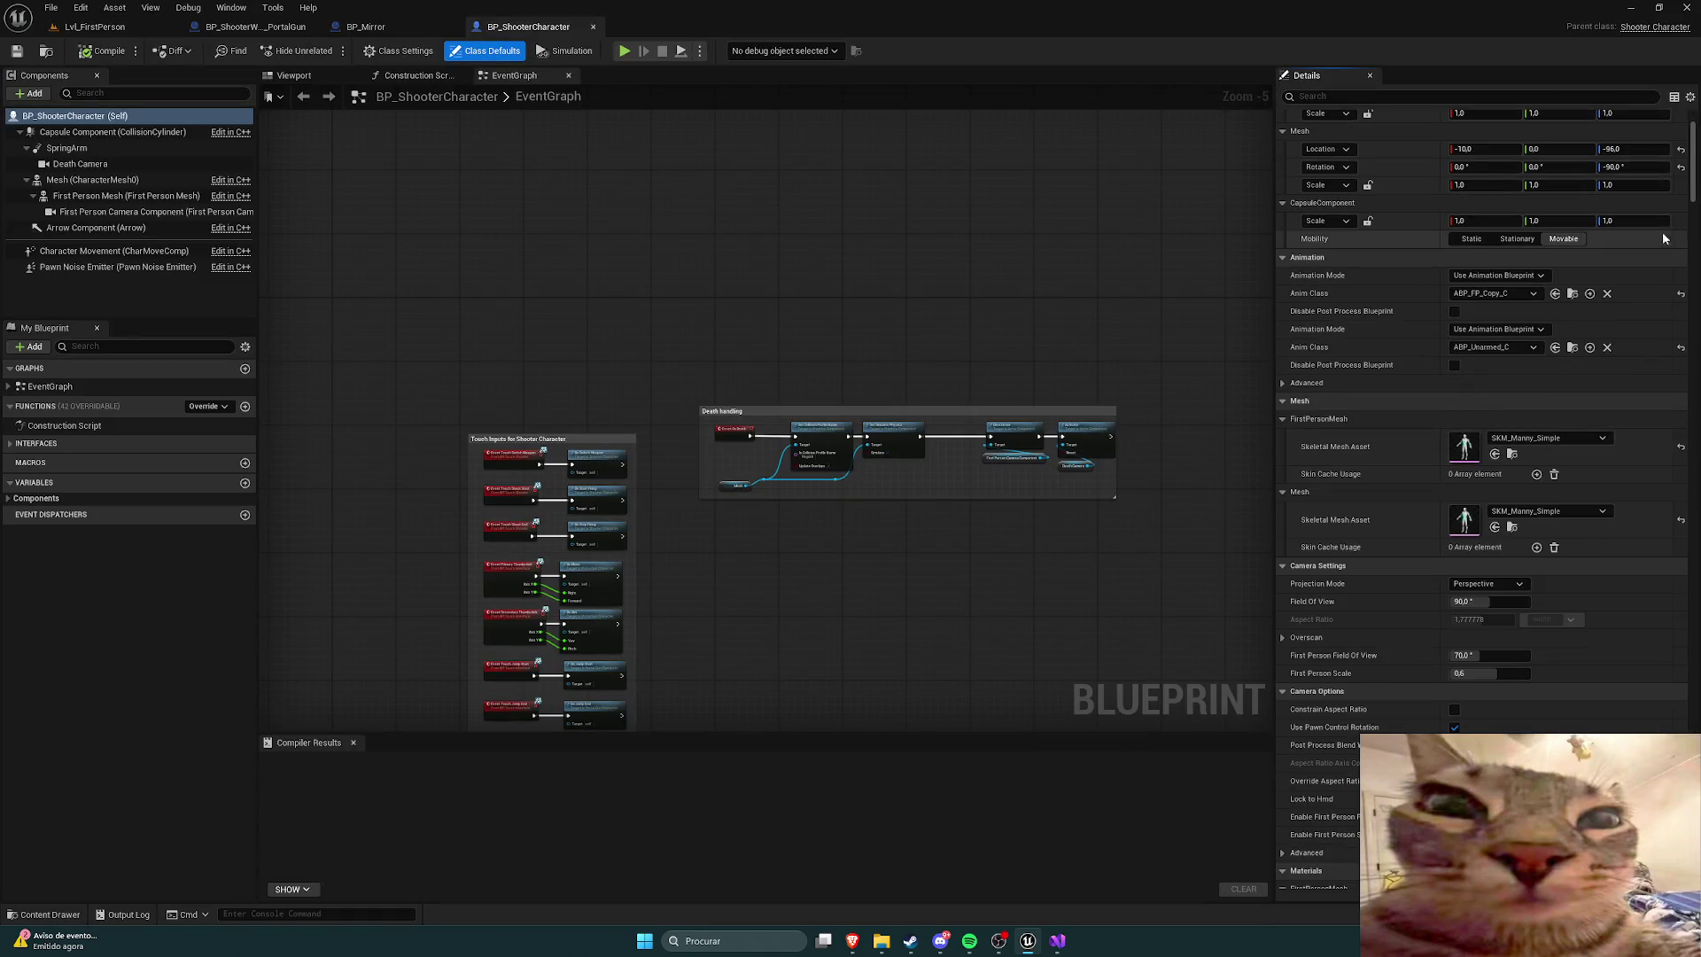
left_click_drag(1693, 186, 1696, 337)
scroll(1696, 348, "down", 10)
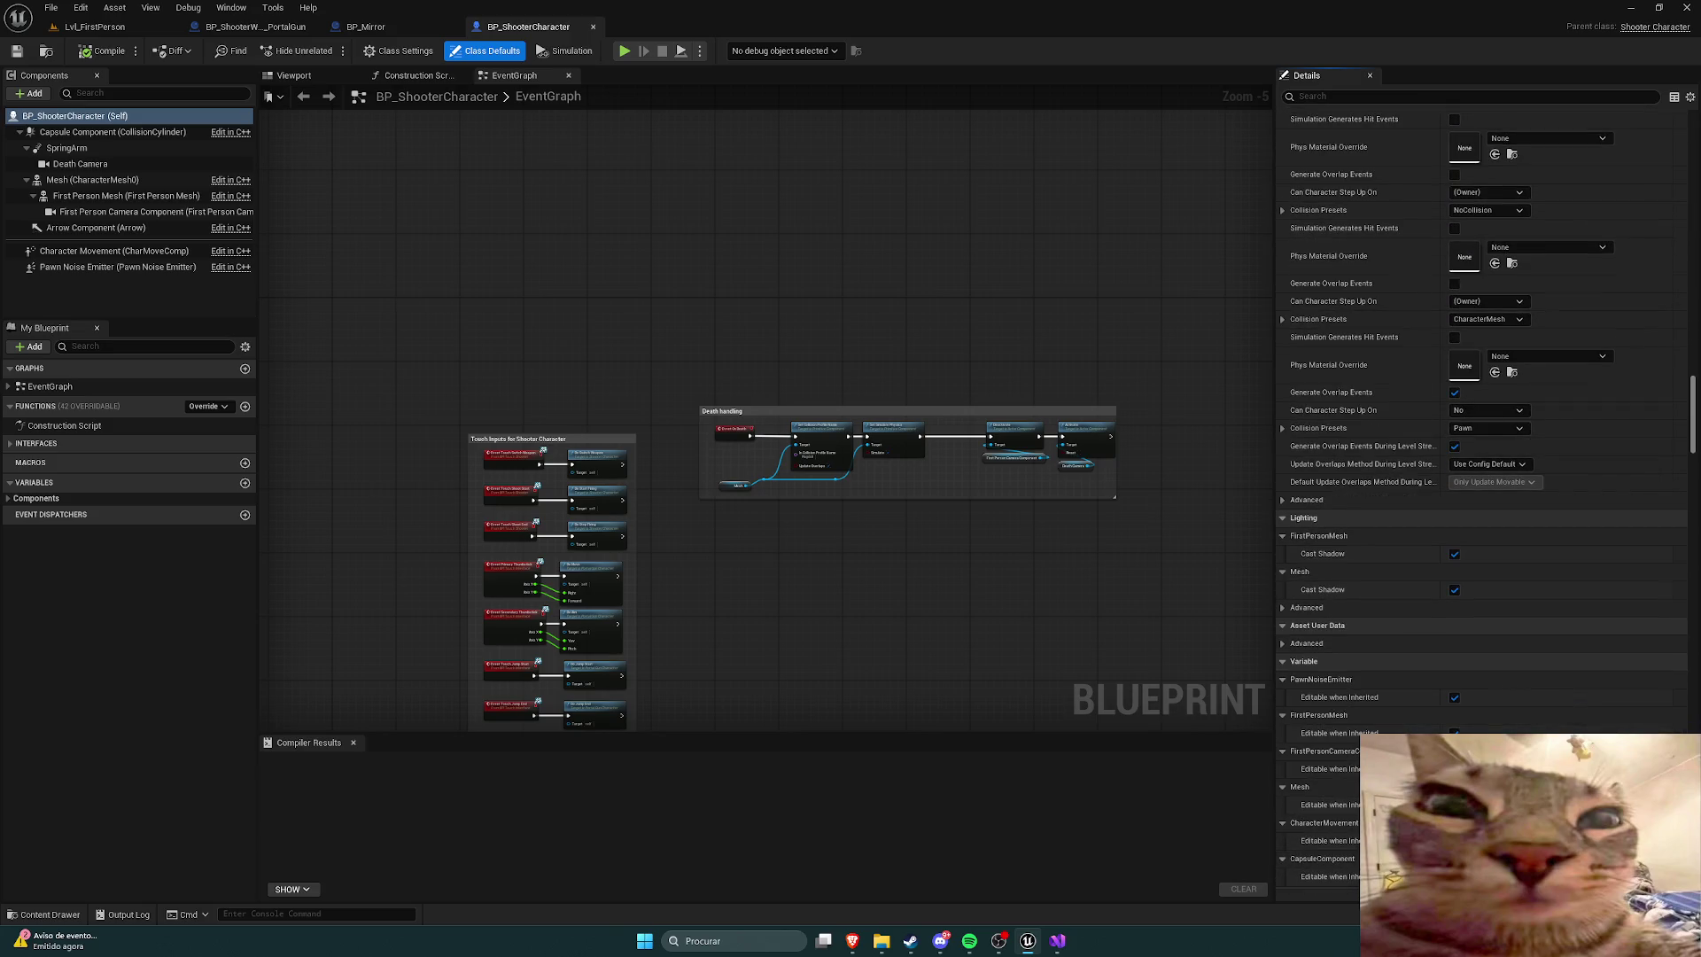
scroll(1480, 398, "down", 10)
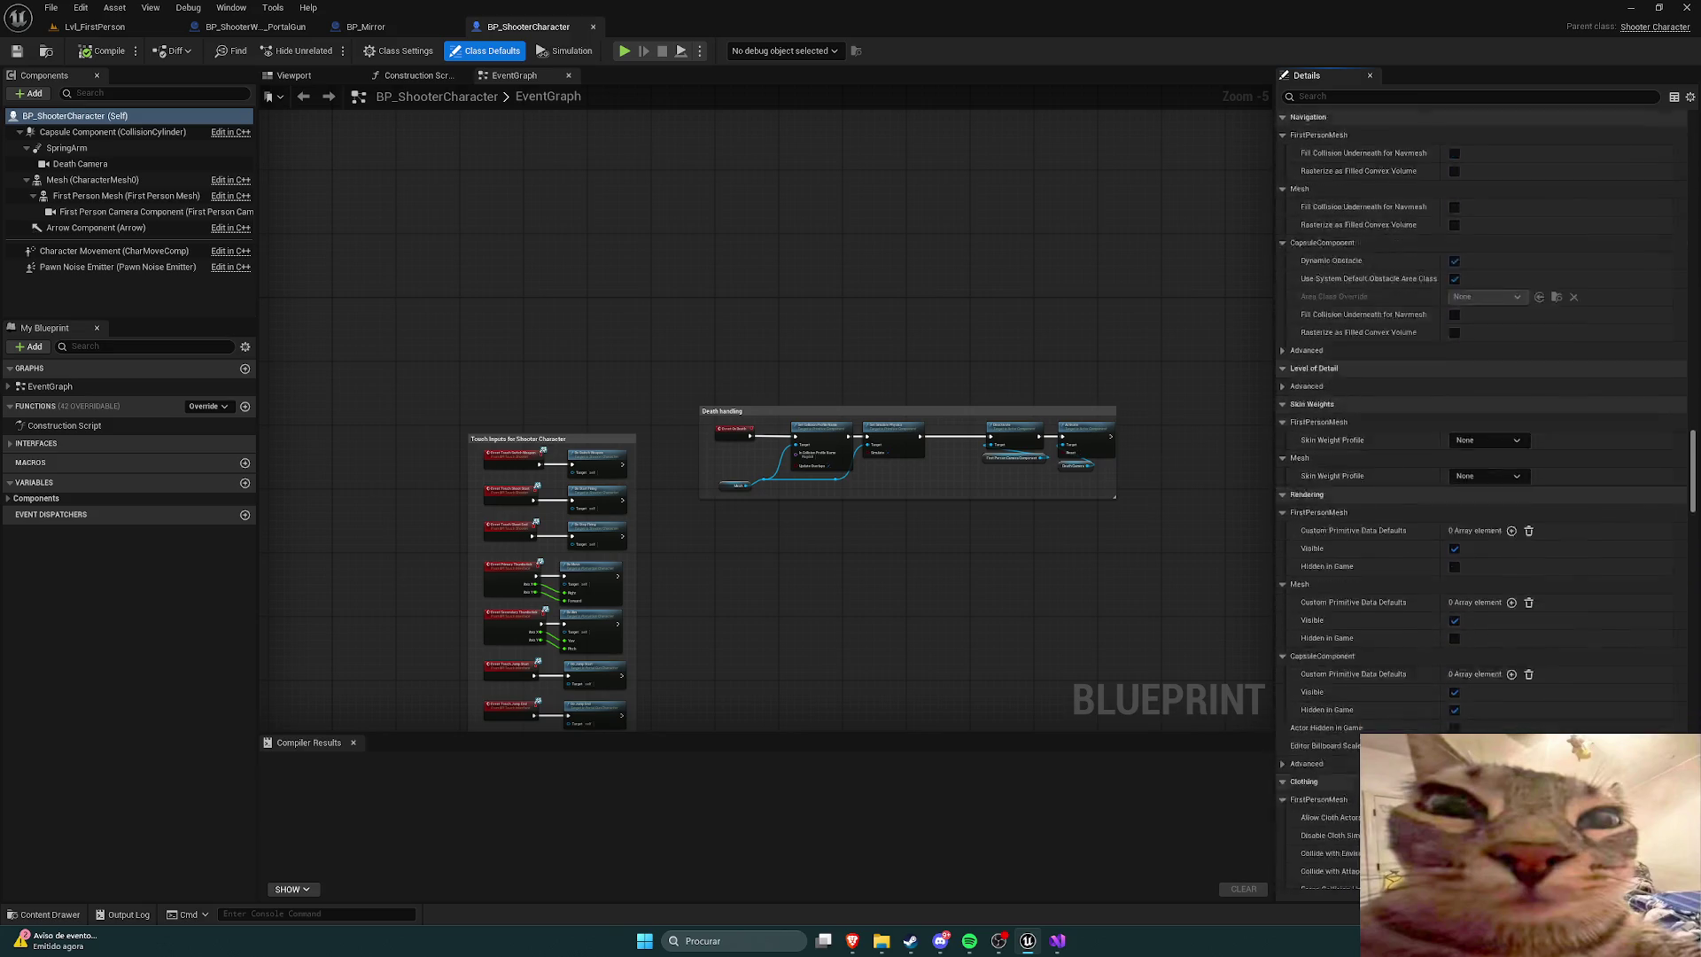
scroll(1479, 399, "down", 10)
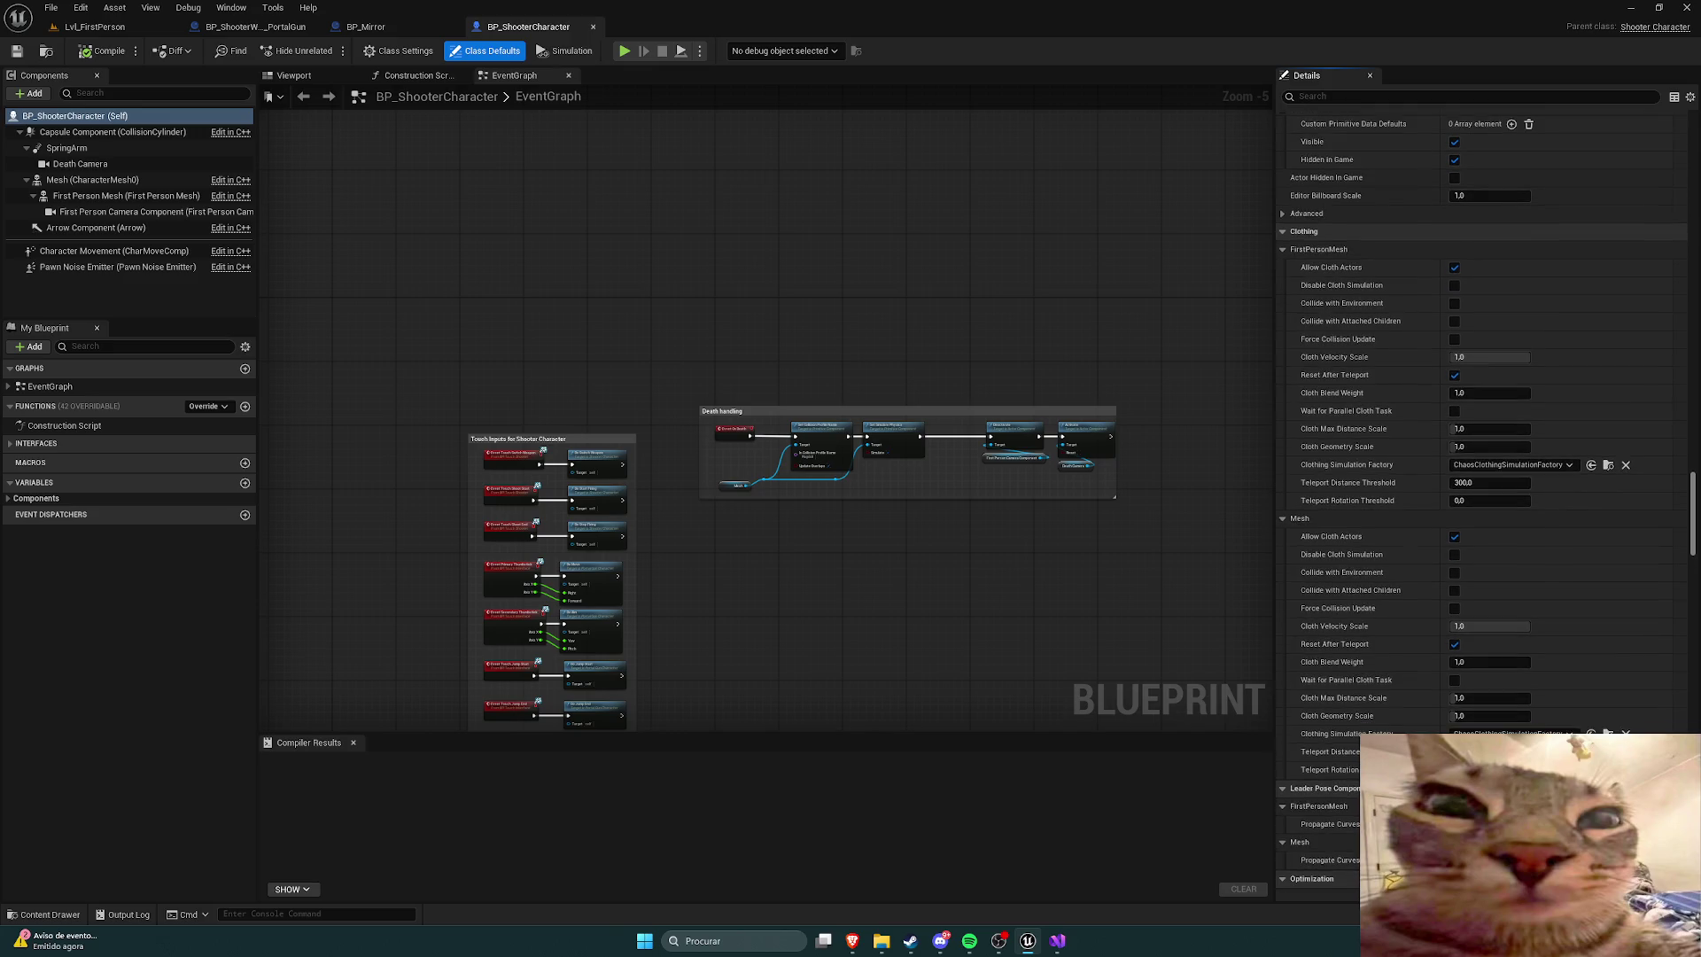
scroll(1479, 399, "down", 3)
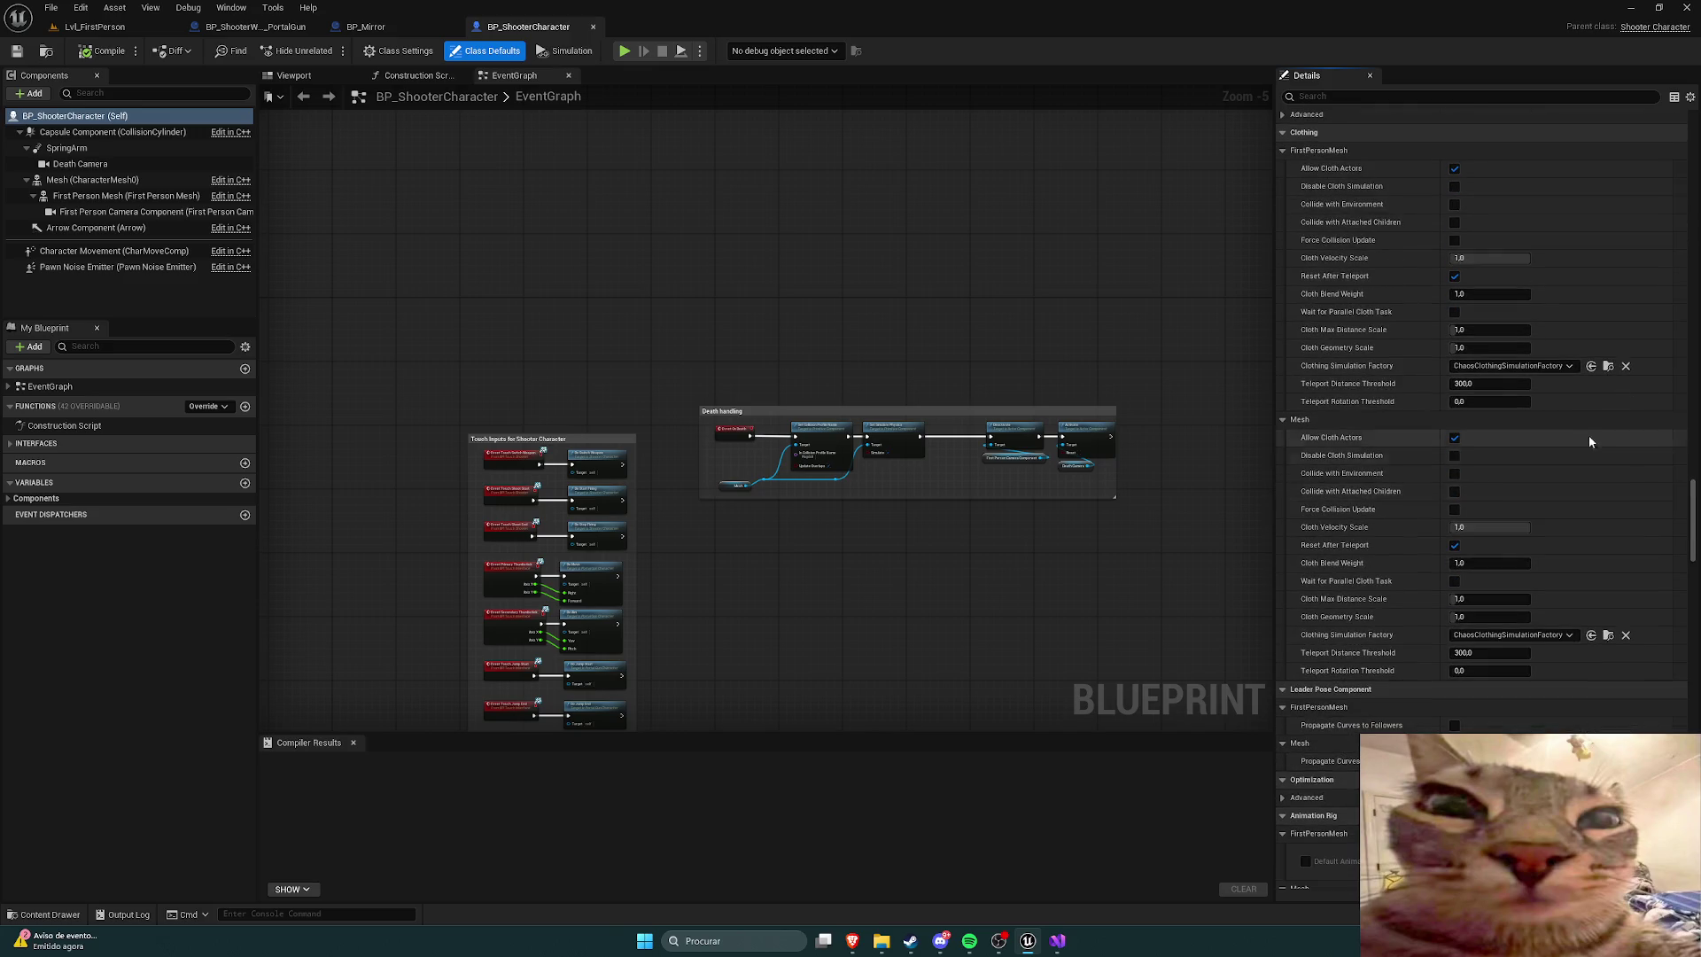
scroll(1507, 527, "down", 20)
scroll(1672, 528, "up", 10)
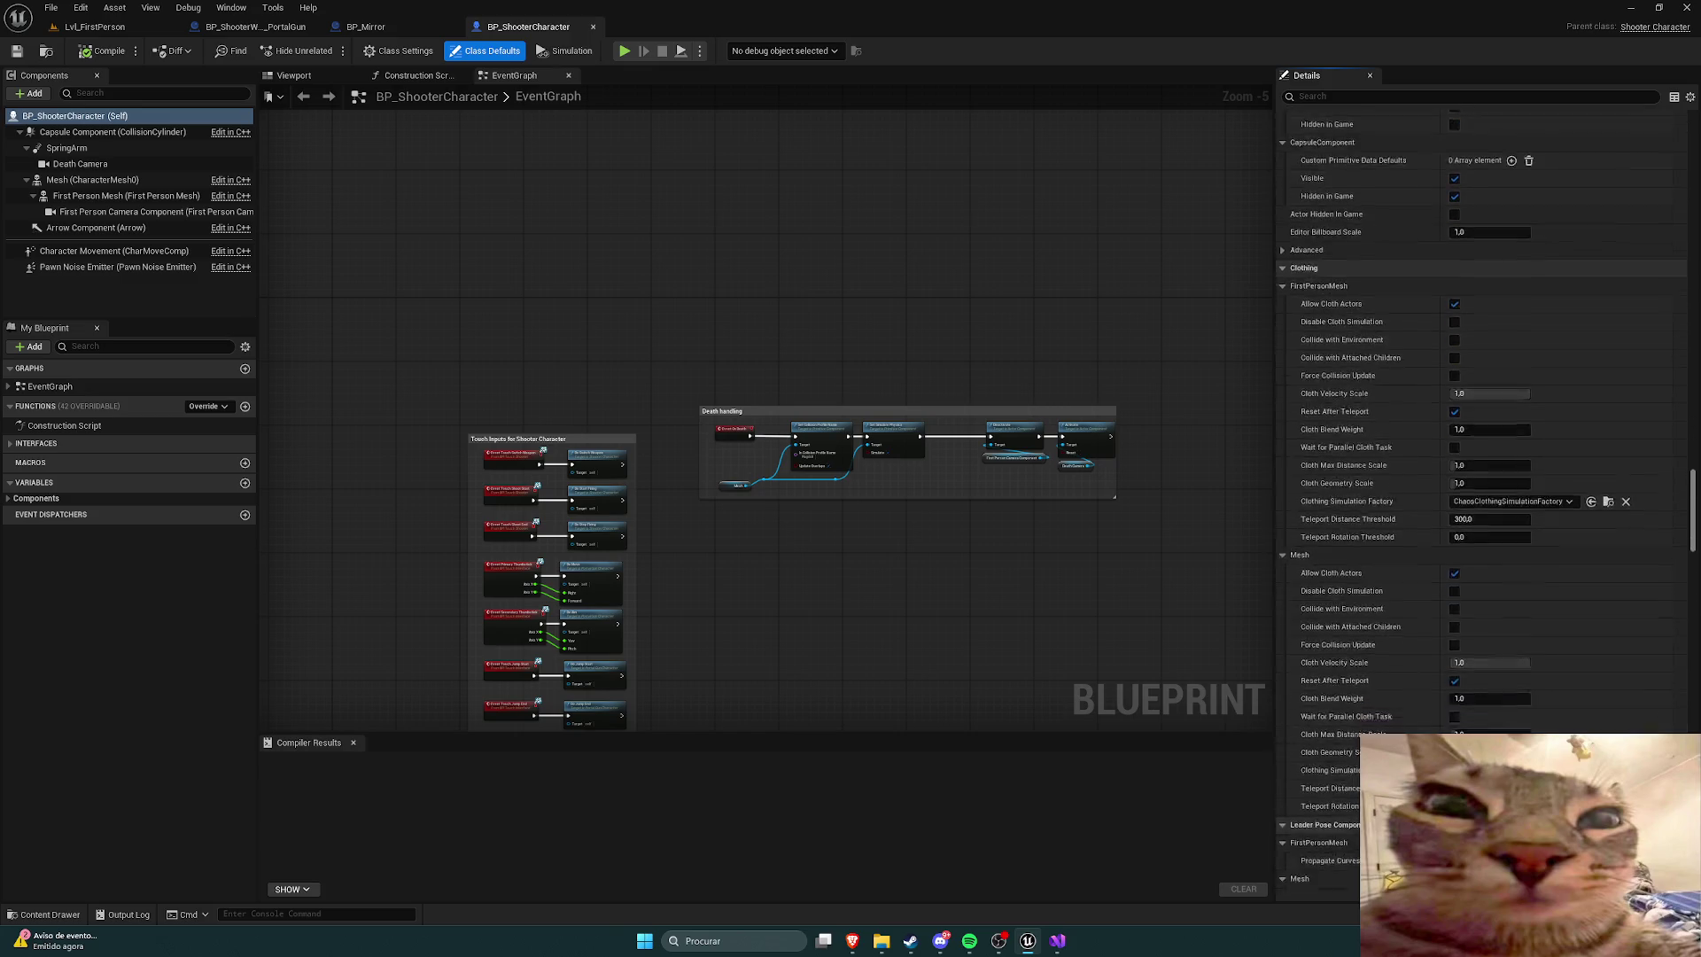
left_click_drag(1693, 531, 1695, 669)
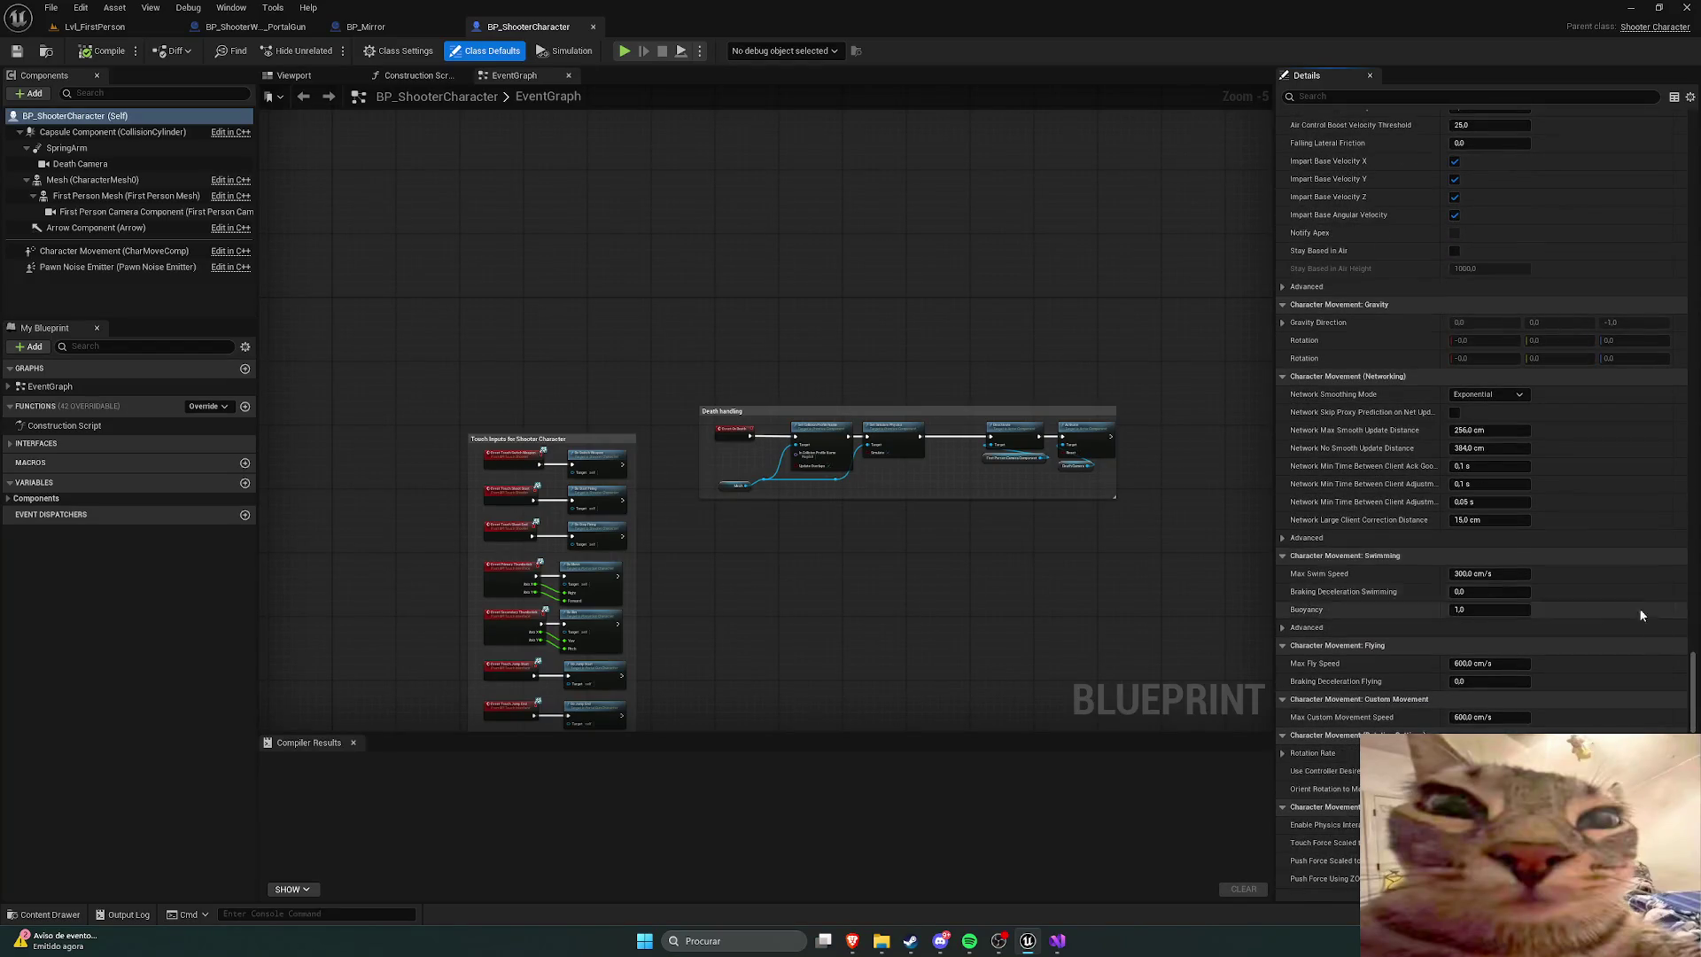
scroll(1592, 530, "down", 4)
scroll(1604, 544, "down", 5)
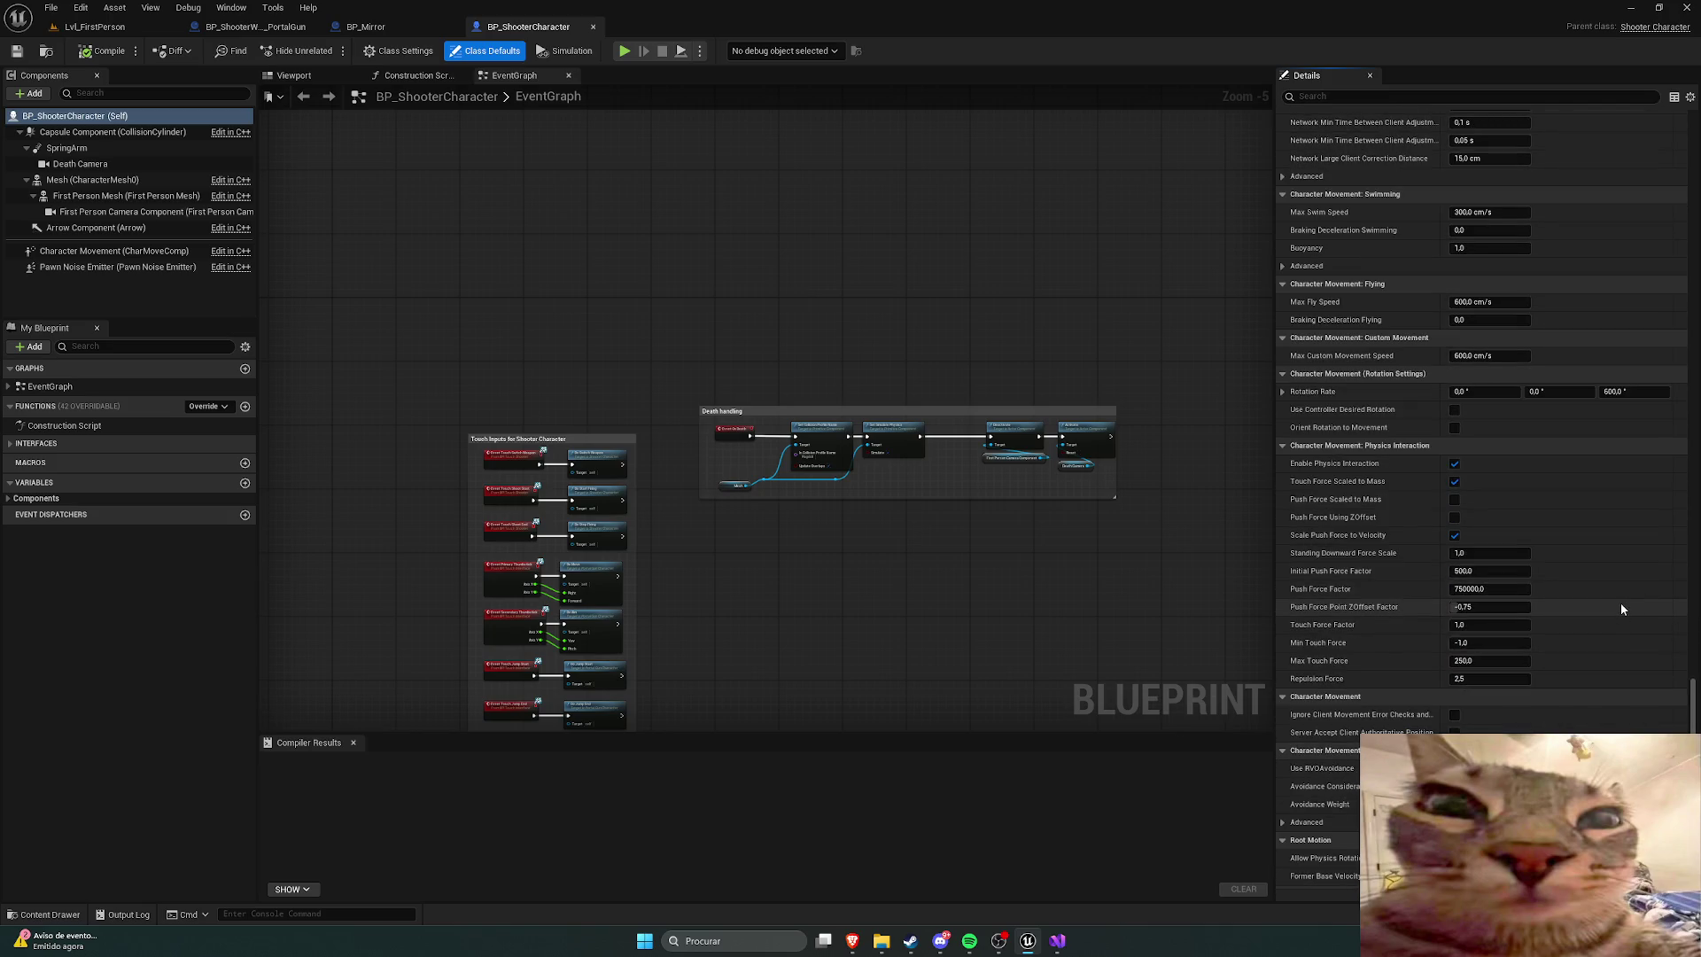
scroll(1620, 608, "down", 7)
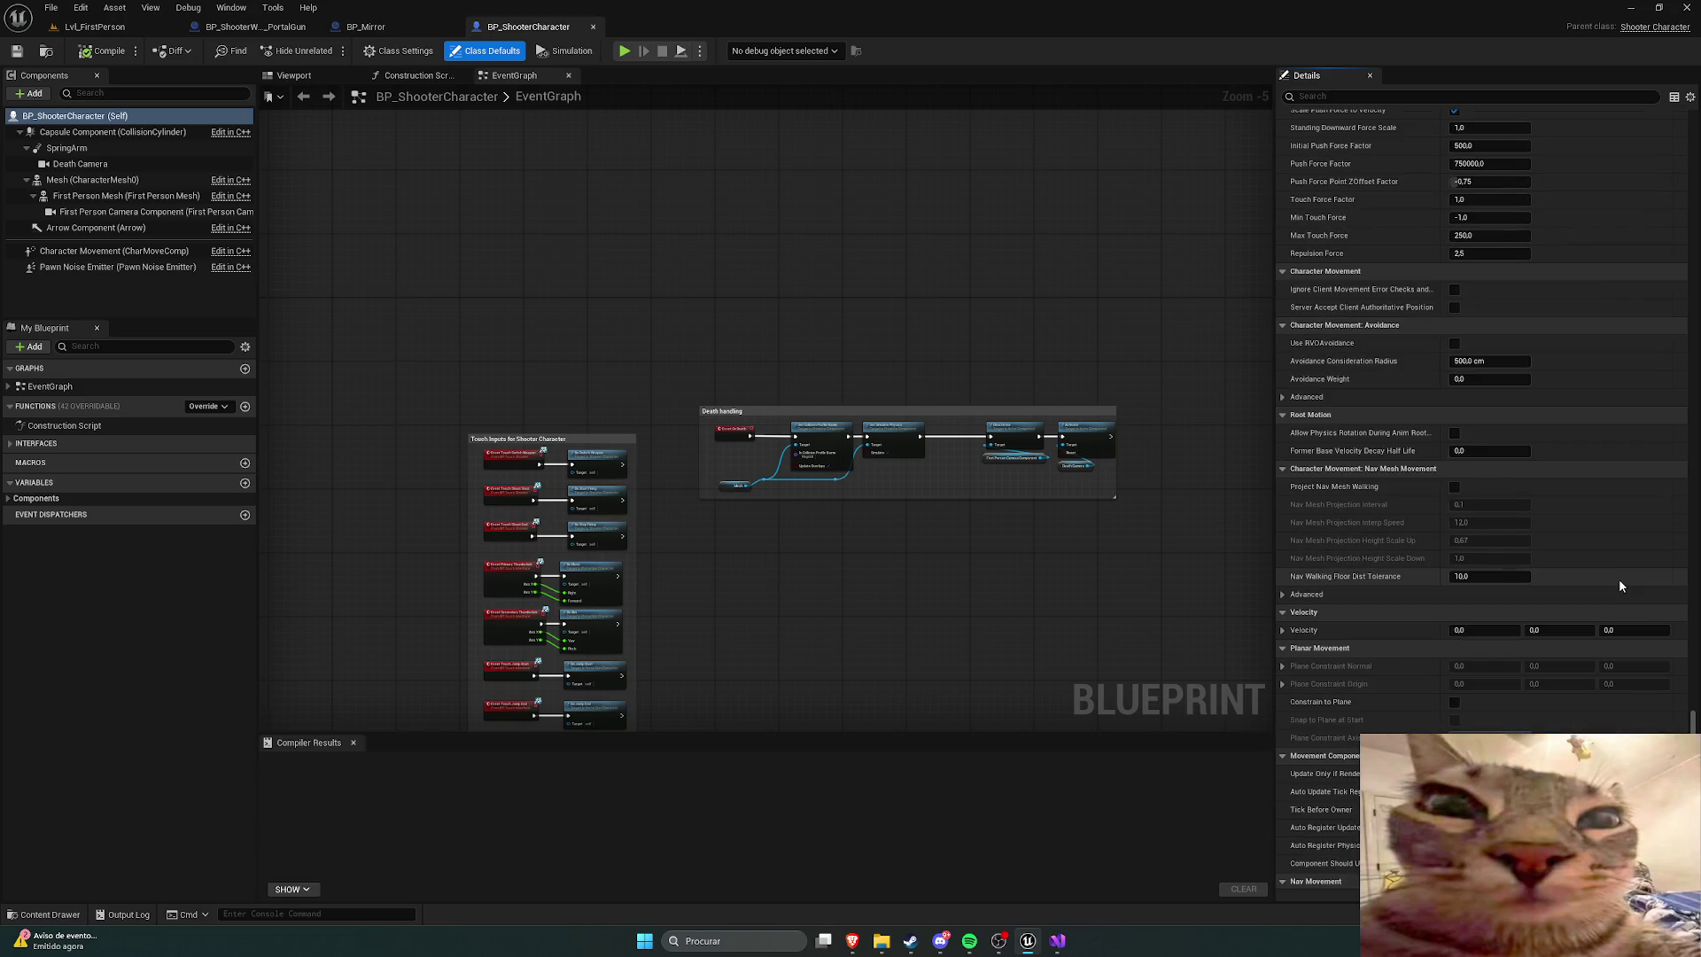
scroll(1622, 585, "down", 8)
scroll(1625, 616, "down", 7)
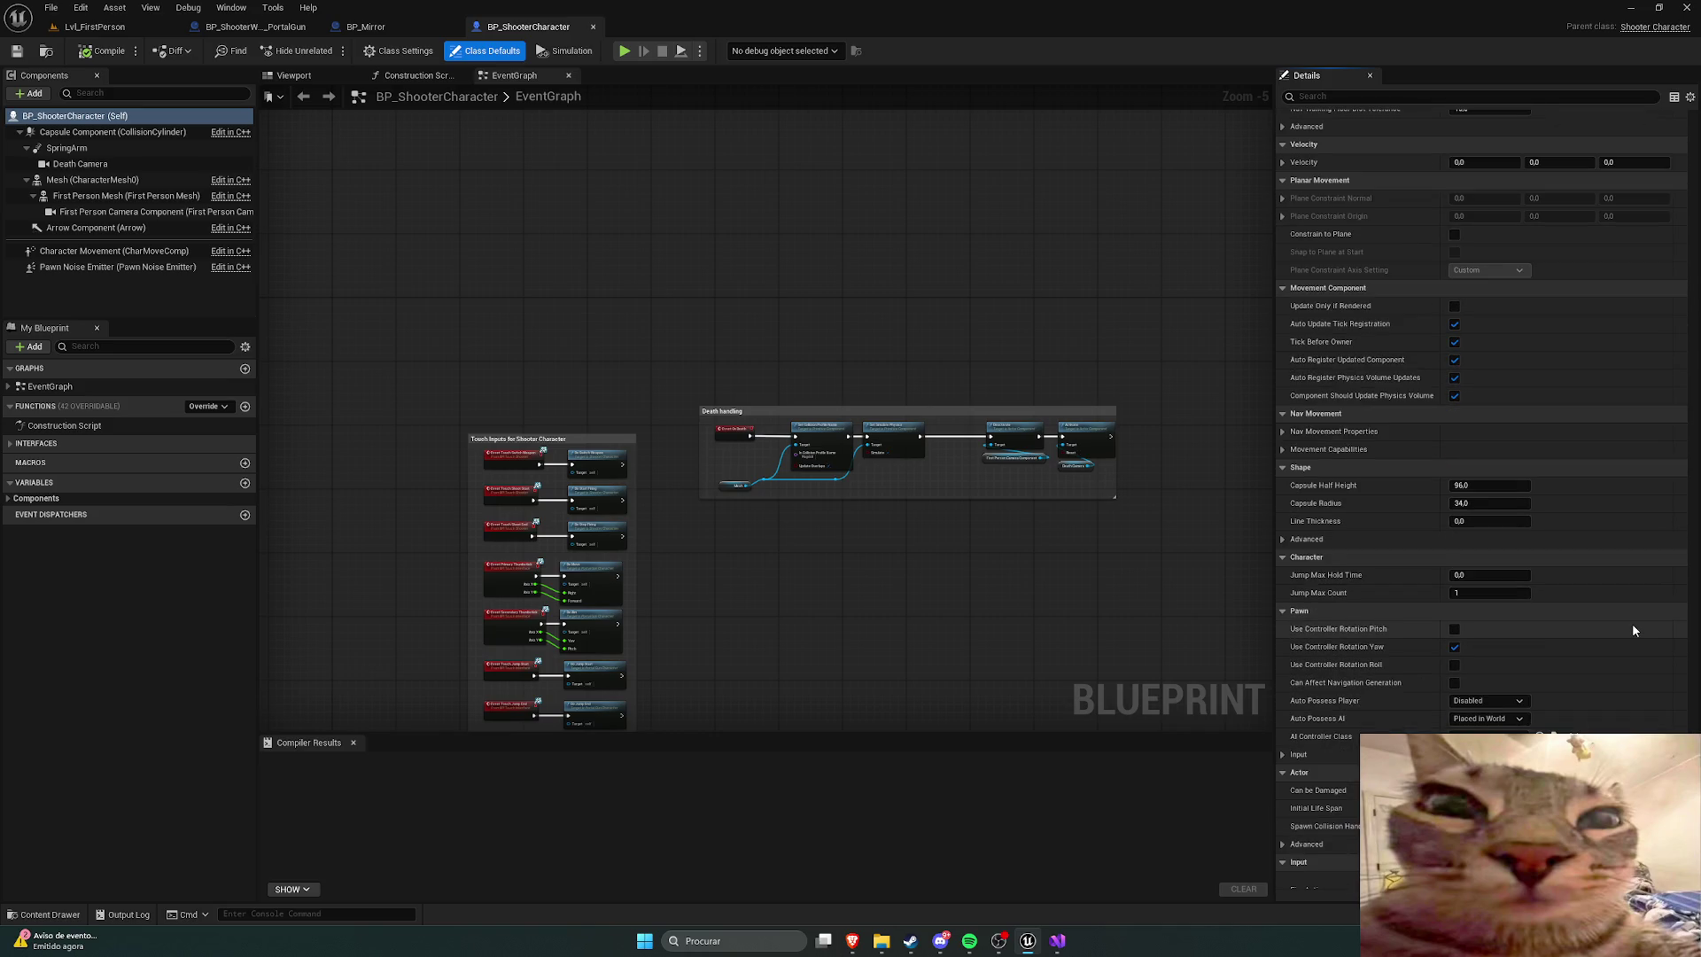
scroll(1632, 624, "down", 4)
scroll(1635, 626, "down", 6)
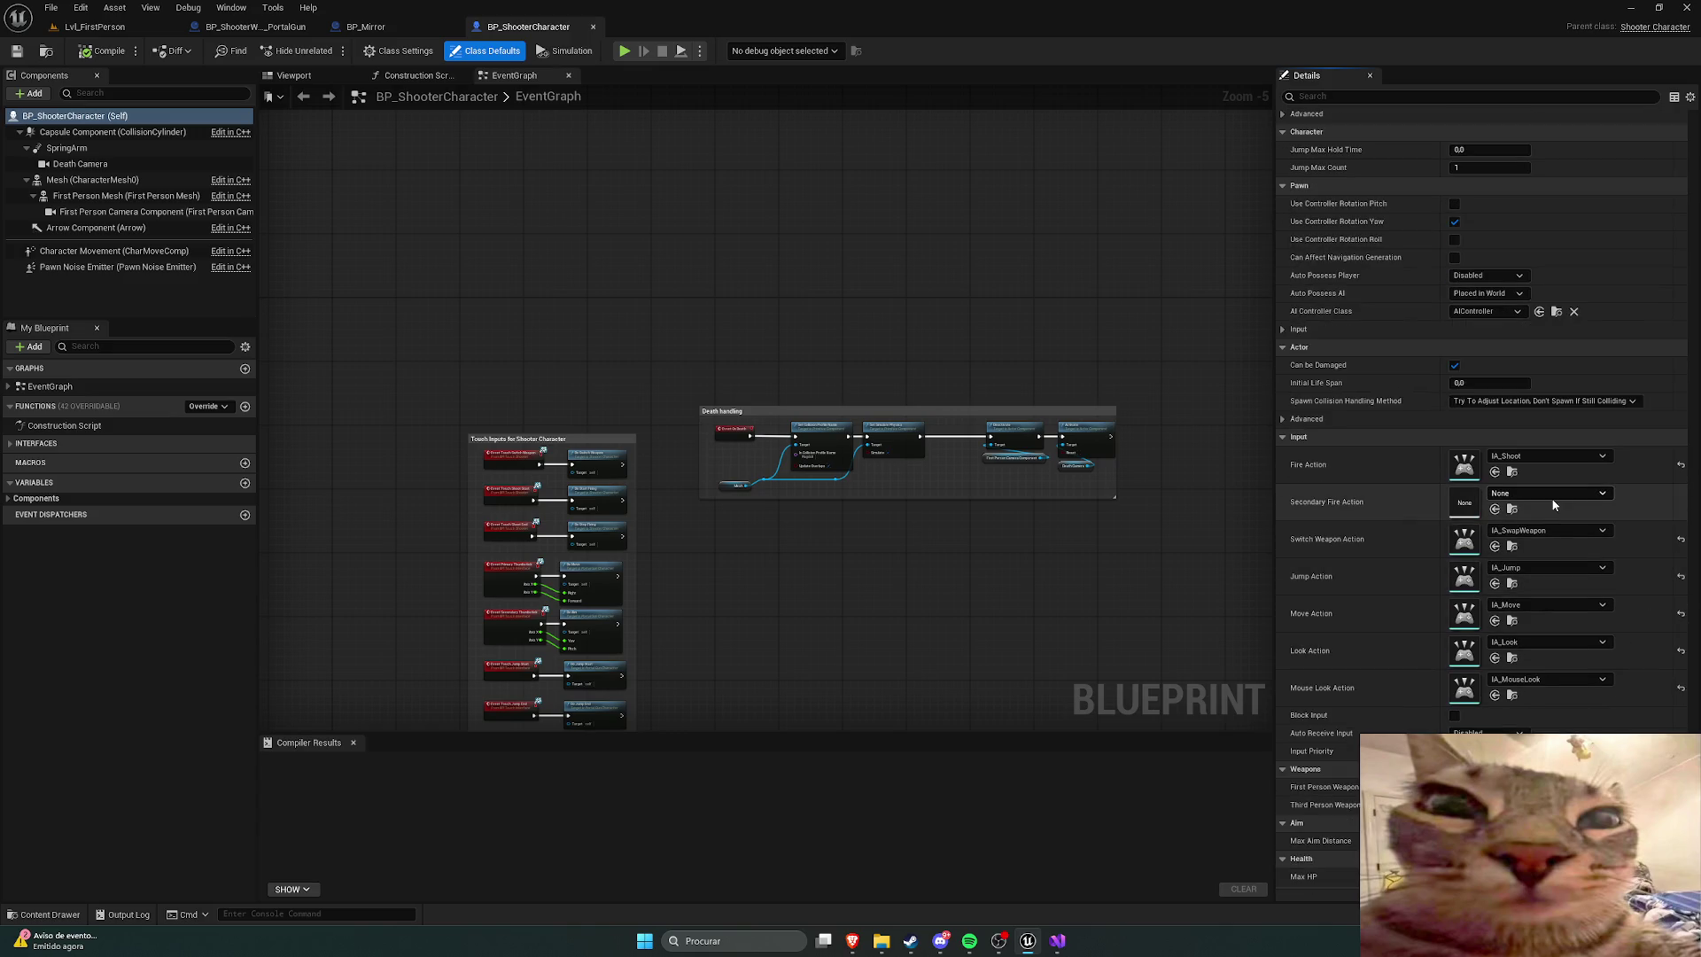
left_click(1555, 492)
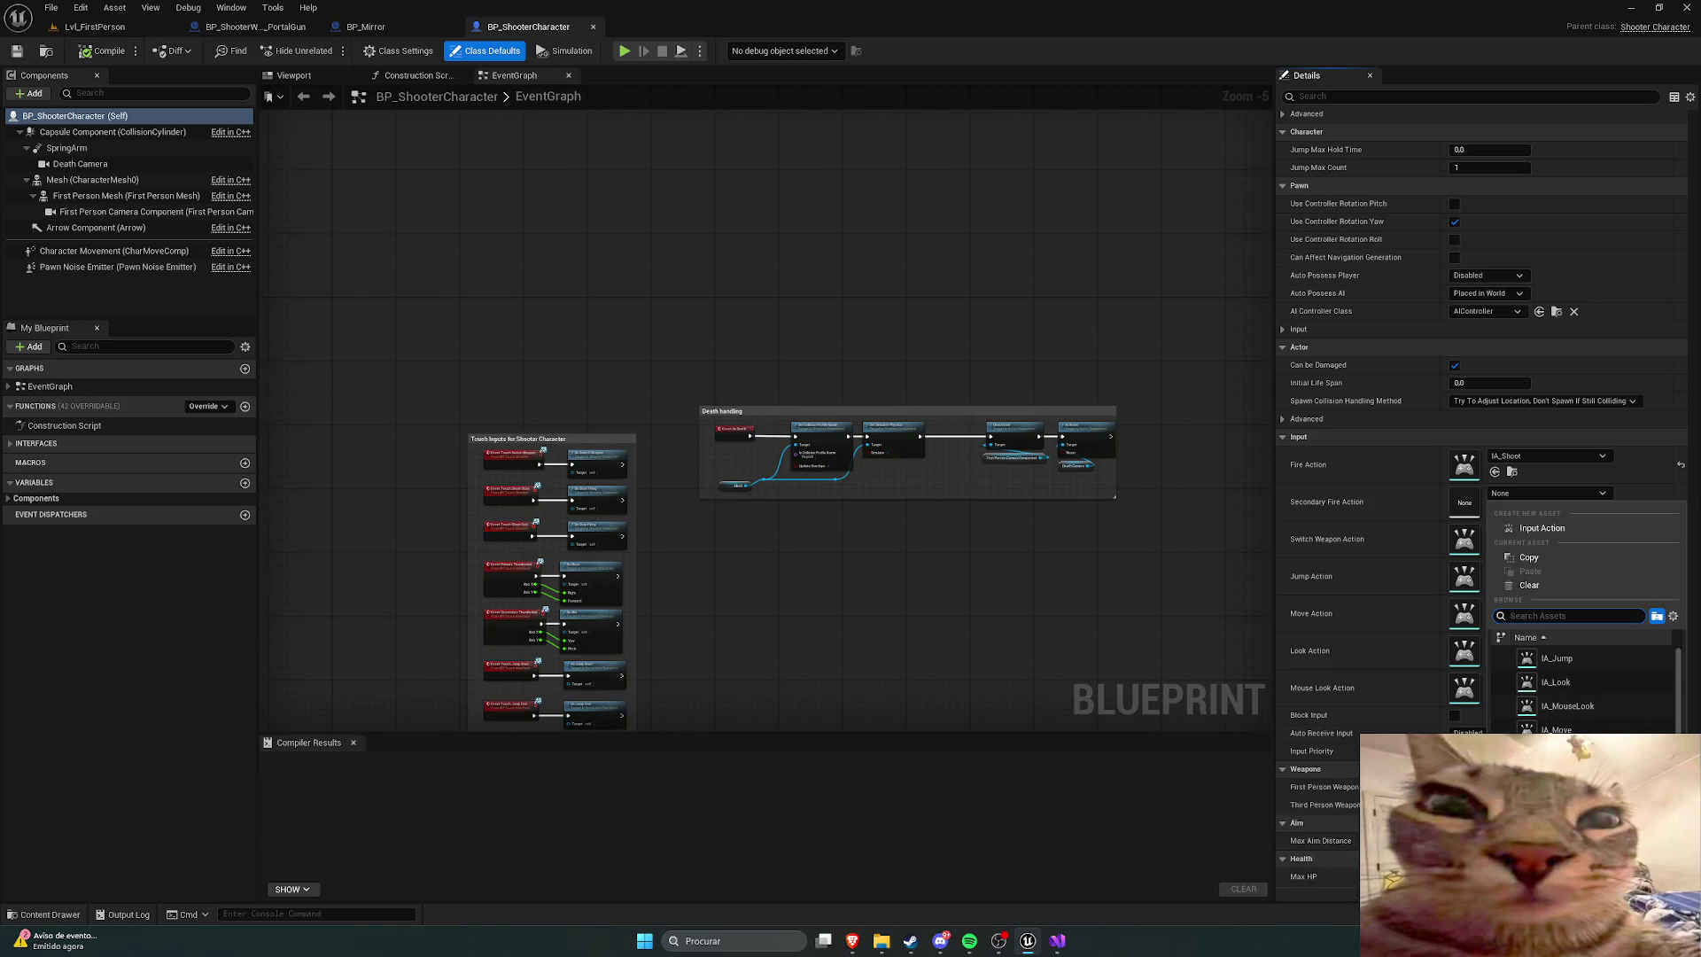
scroll(1605, 732, "down", 1)
left_click(1604, 725)
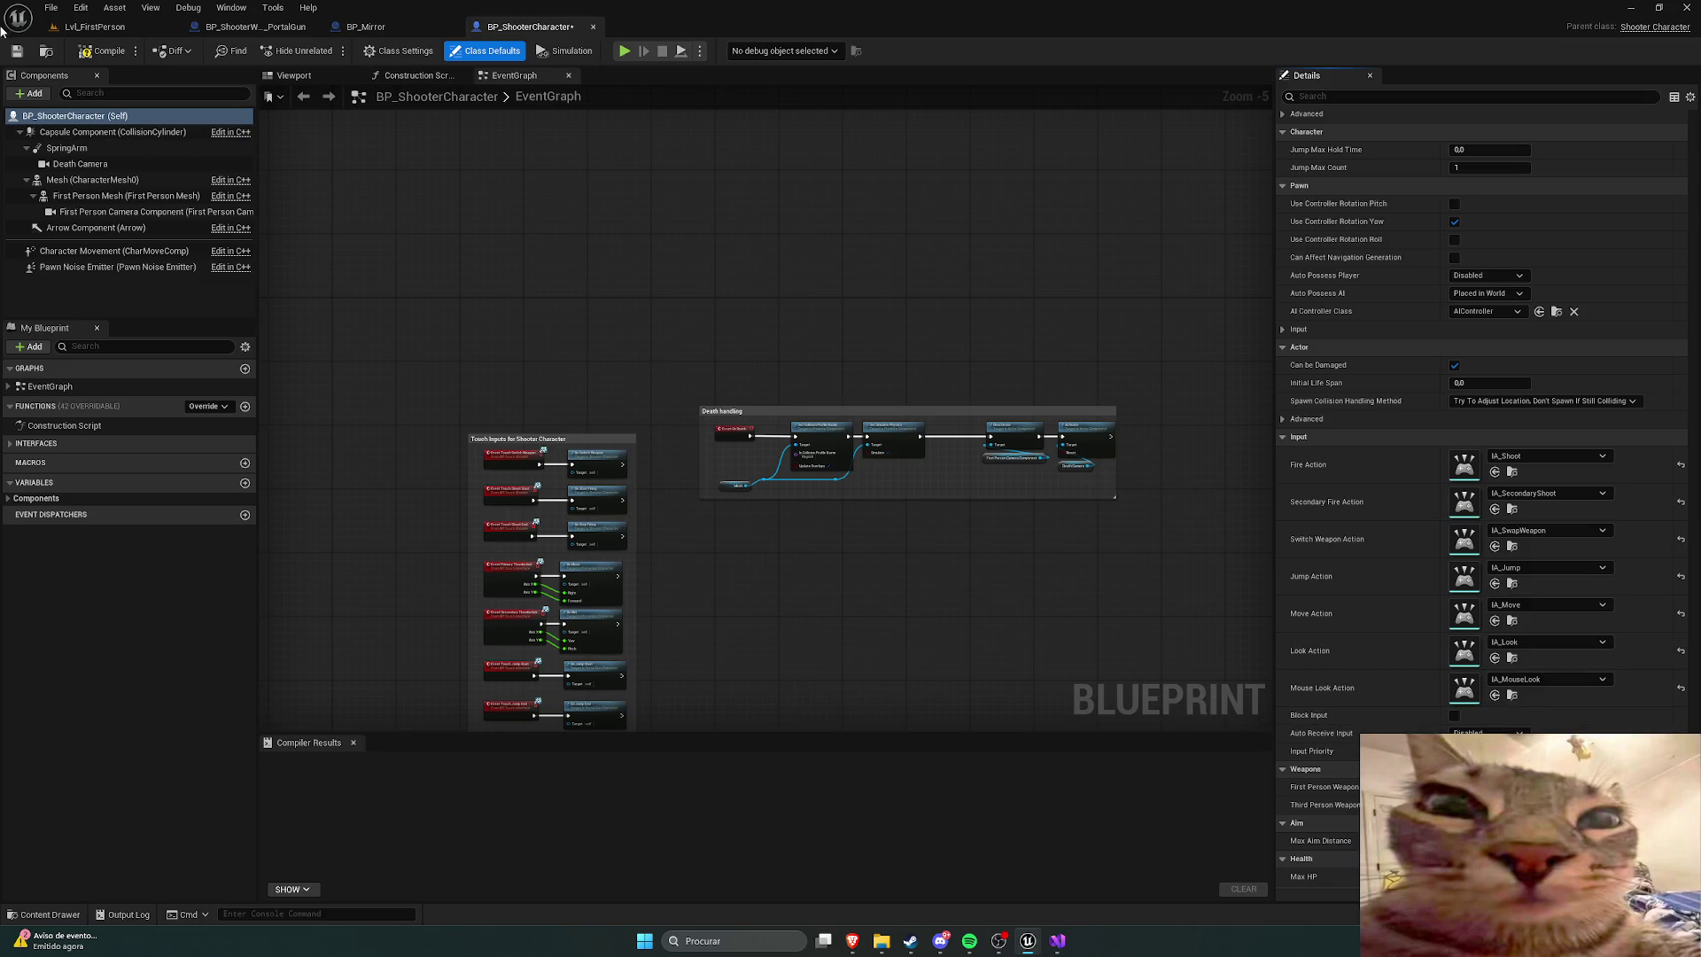
left_click(101, 51)
left_click(113, 27)
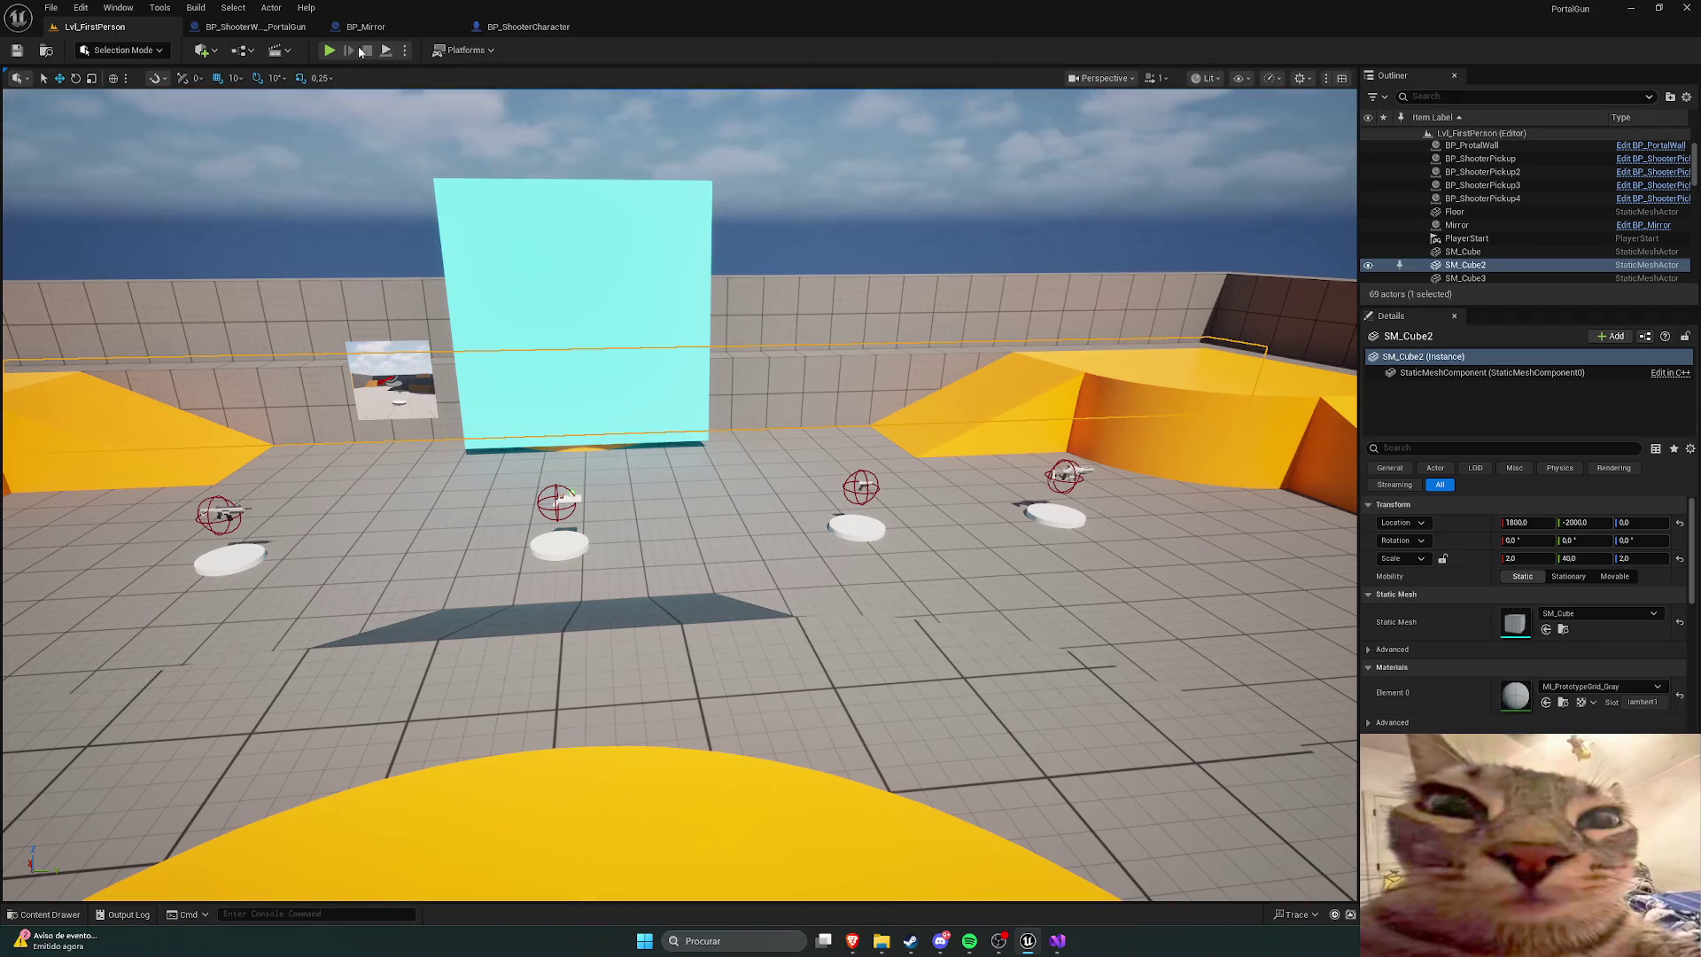
Step: Play-test Lvl_FirstPerson, walk onto the portal gun to pick it up, then stop the session
key("alt+p")
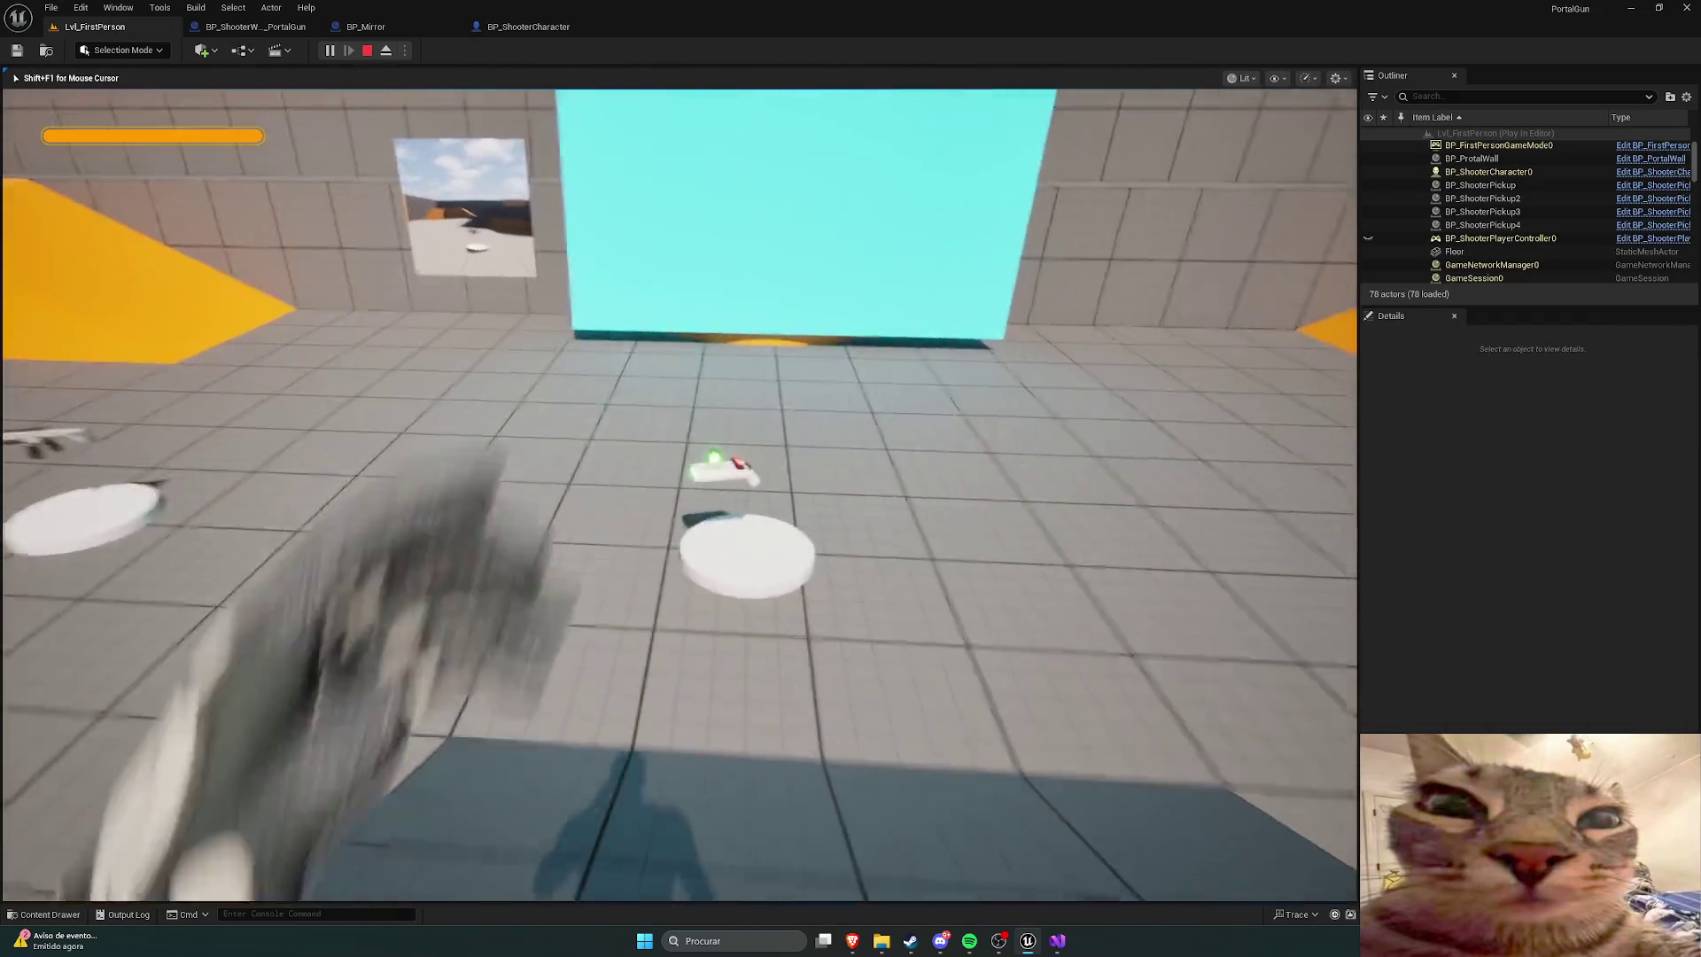
key("w")
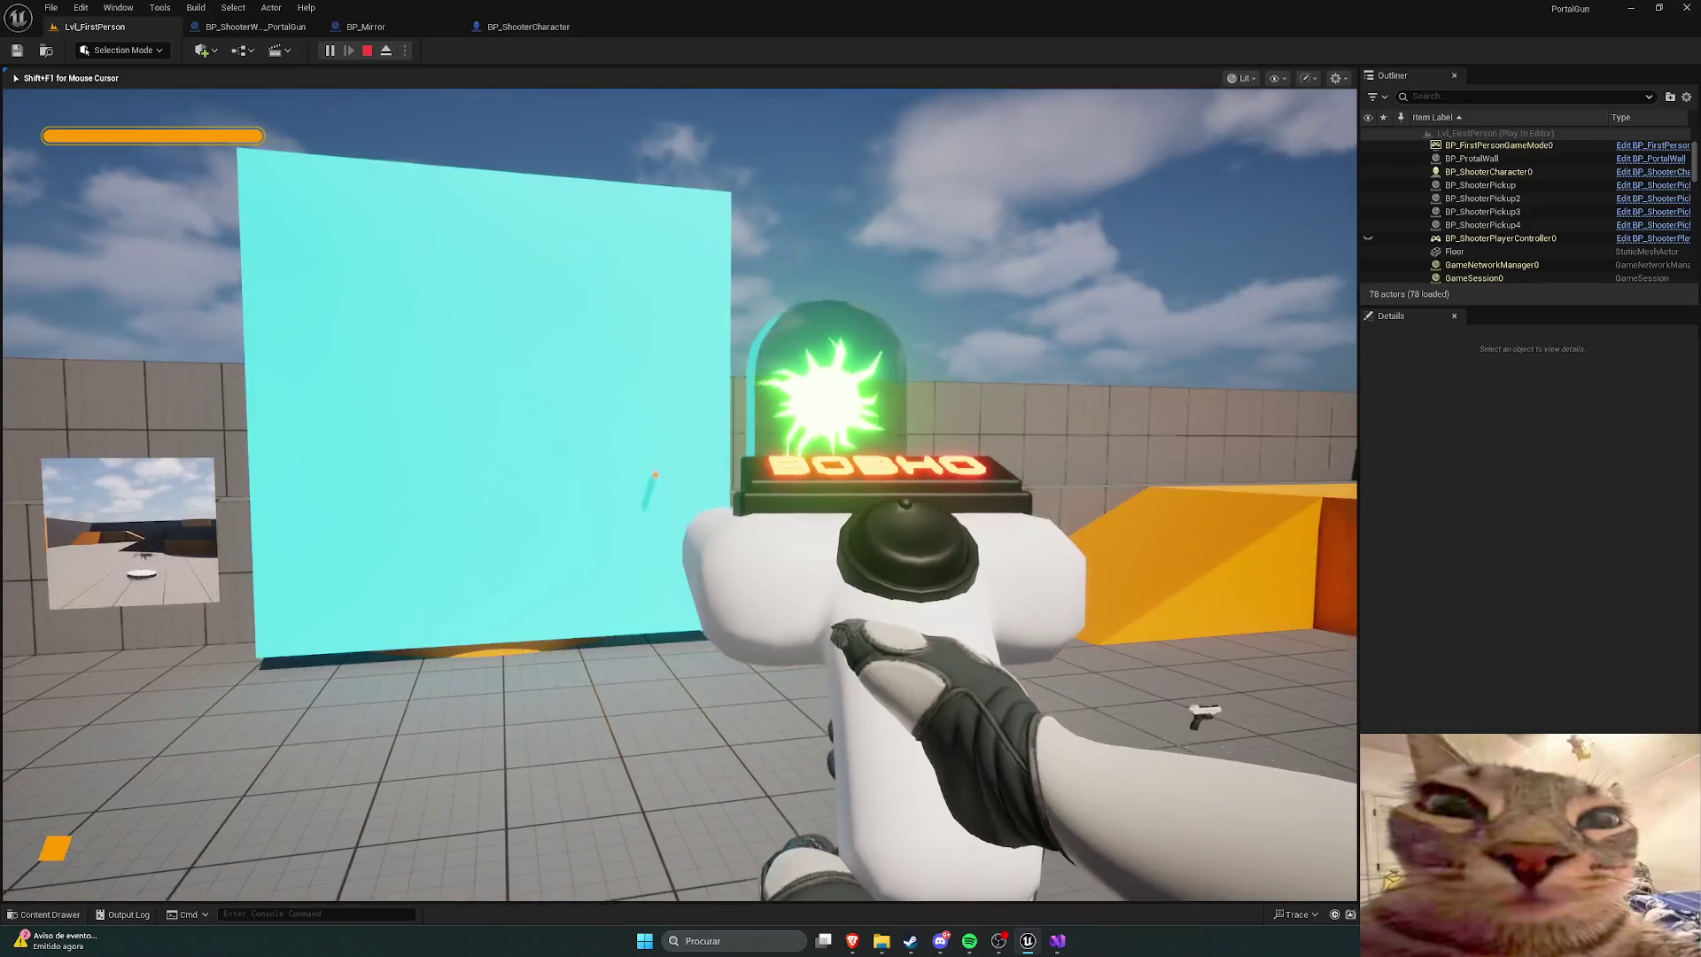
key("Escape")
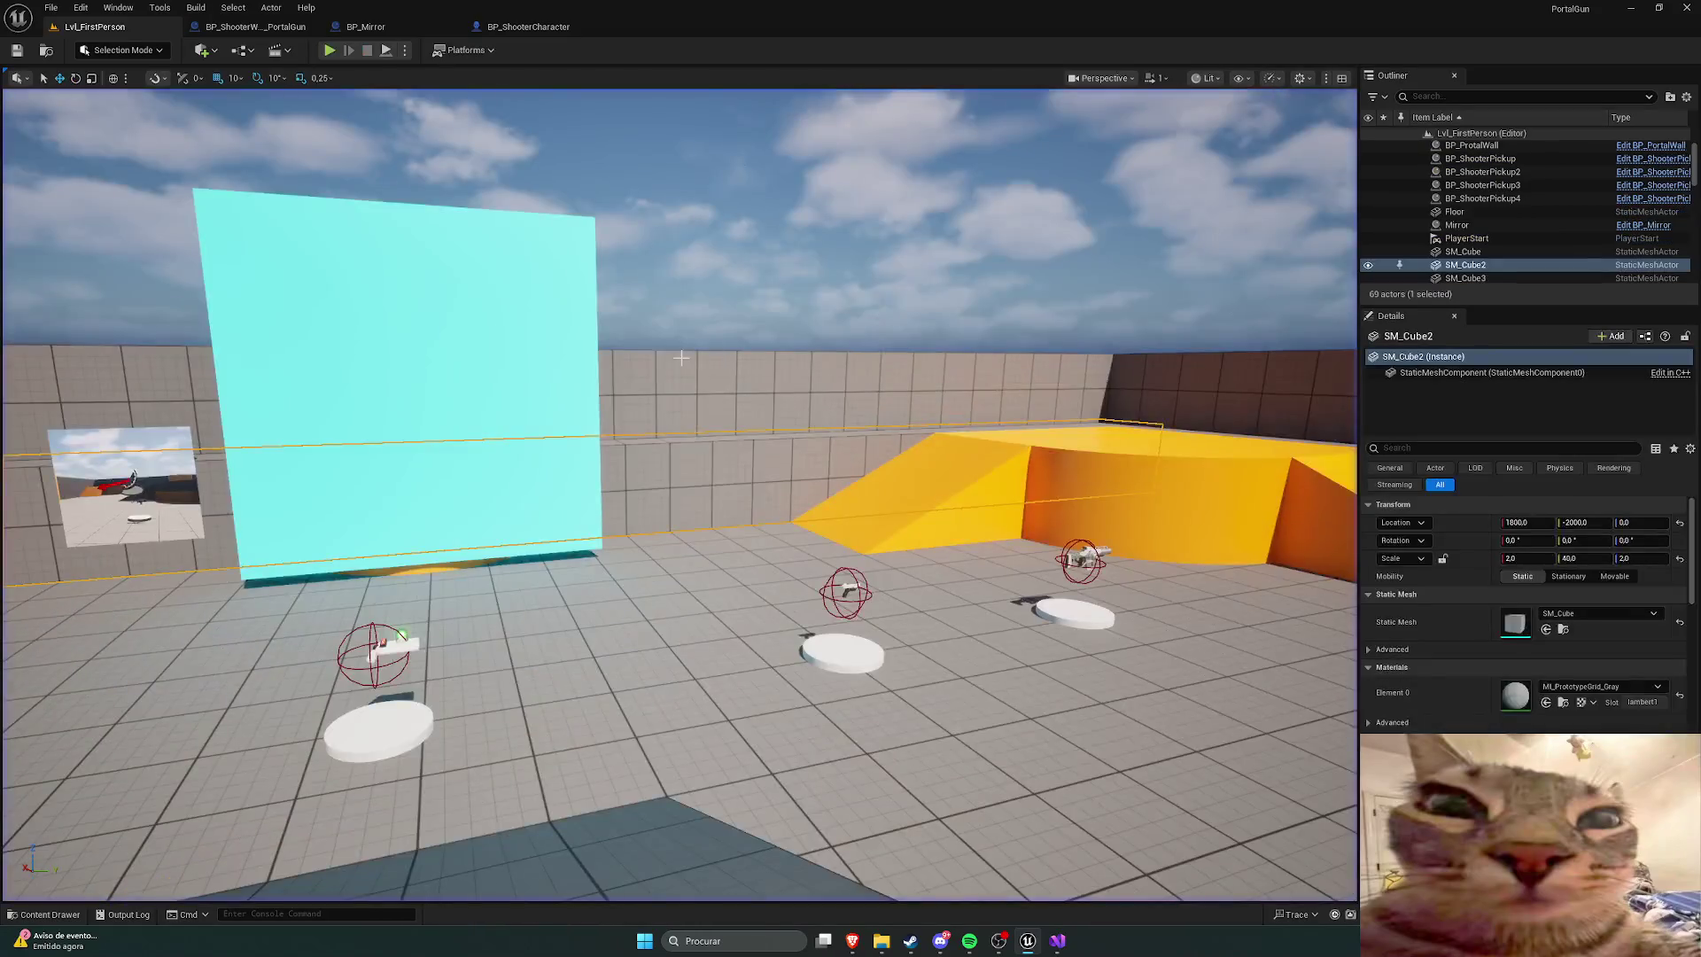
key("ctrl+space")
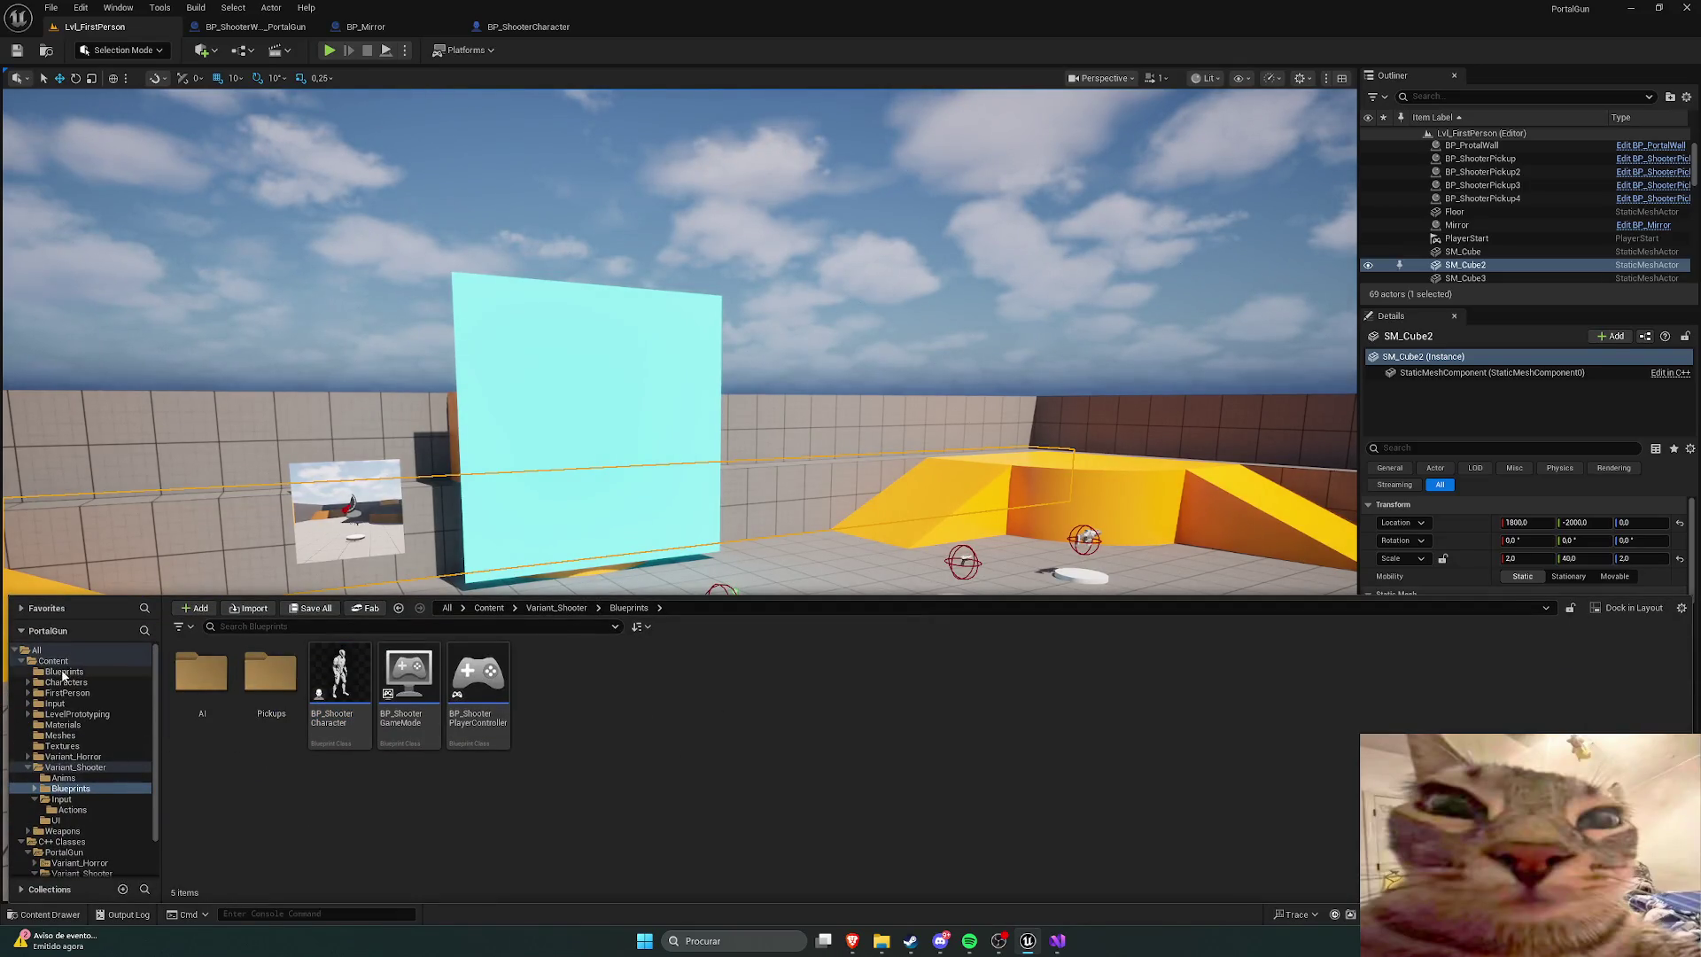
Step: Create a child blueprint BP_Sh from BP_ShooterProjectile_Portal, then force-delete it
left_click(53, 661)
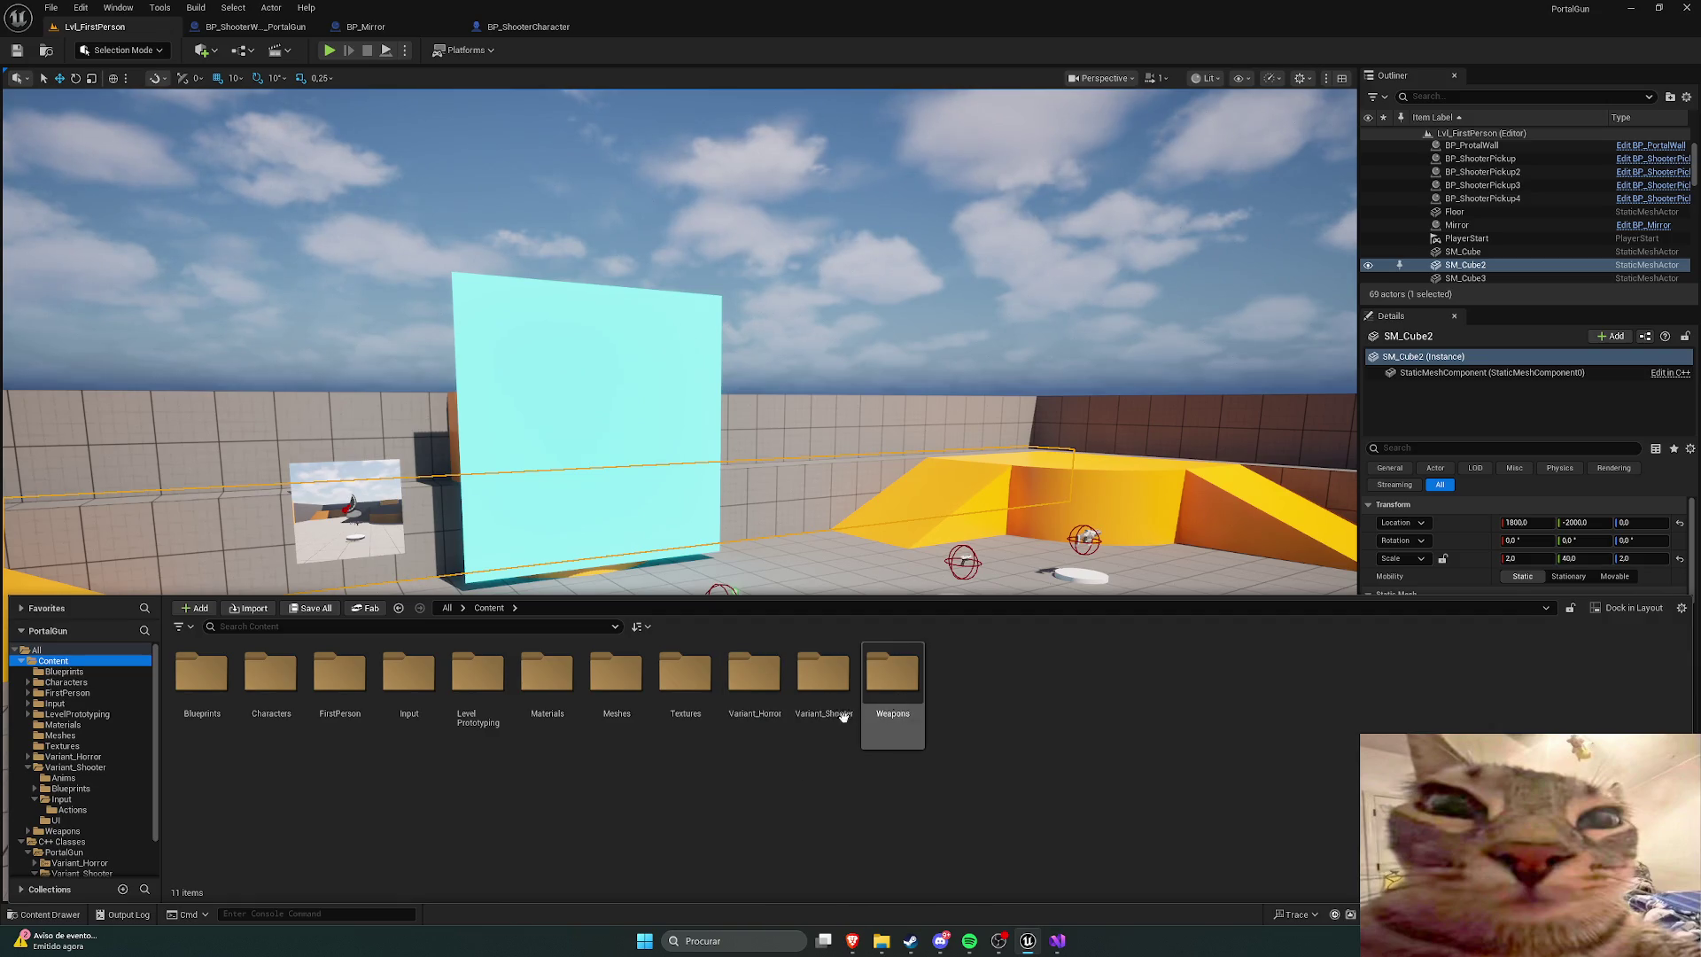
double_click(205, 687)
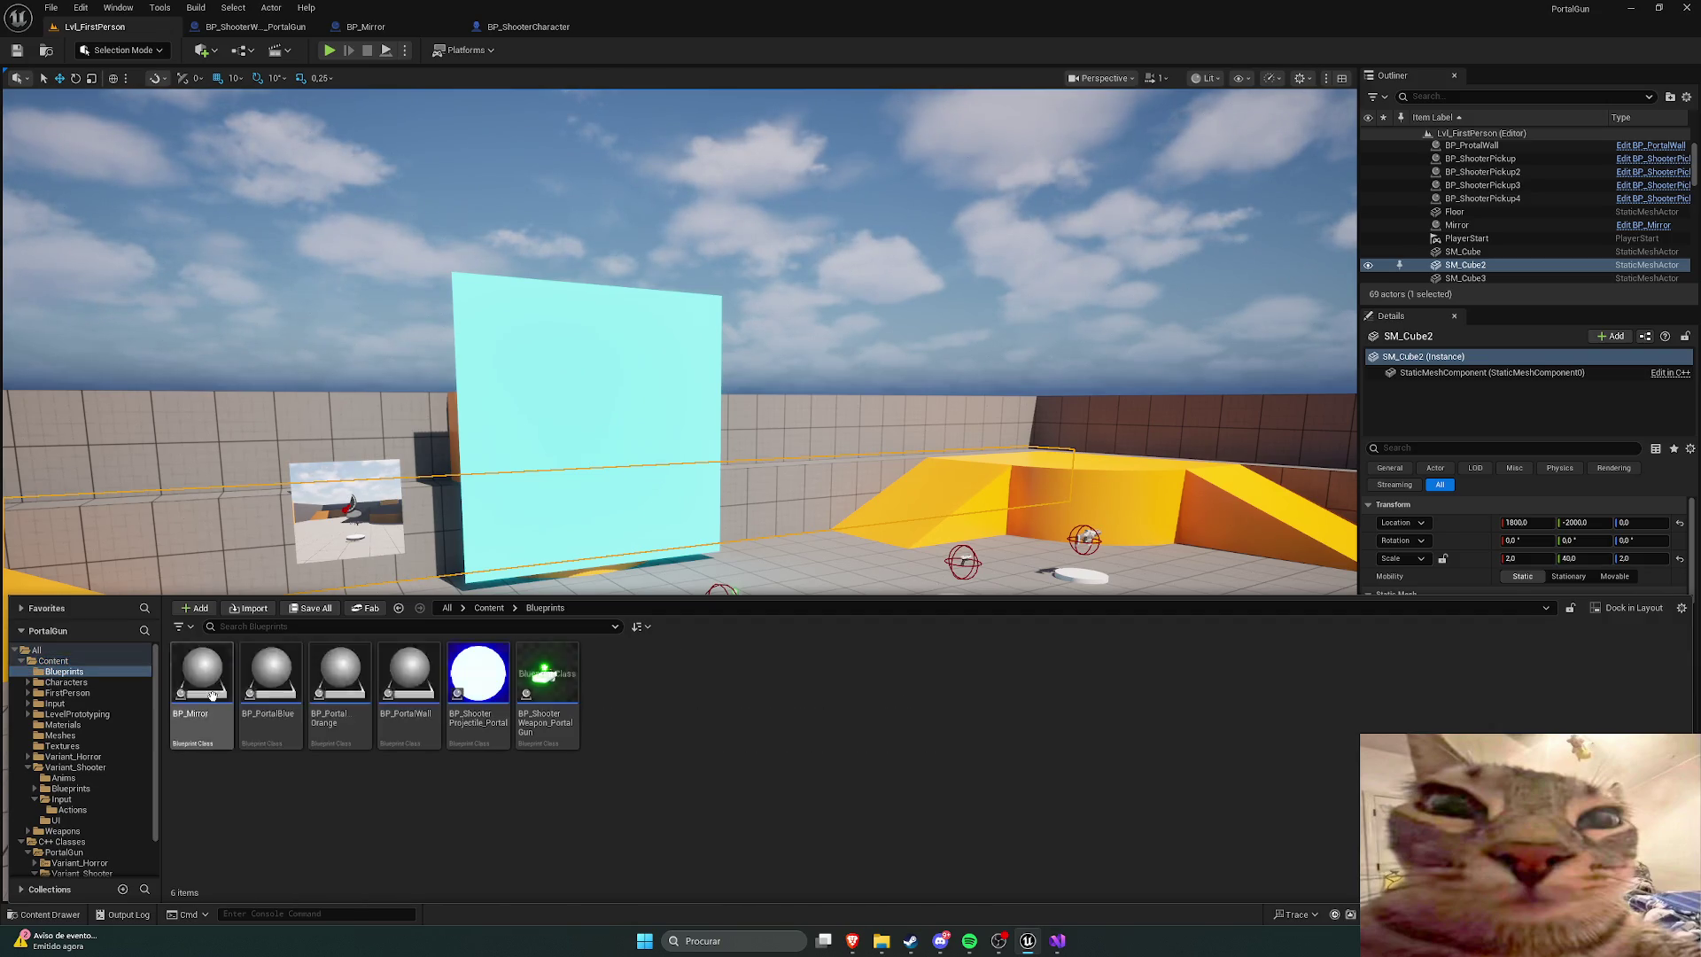
right_click(479, 682)
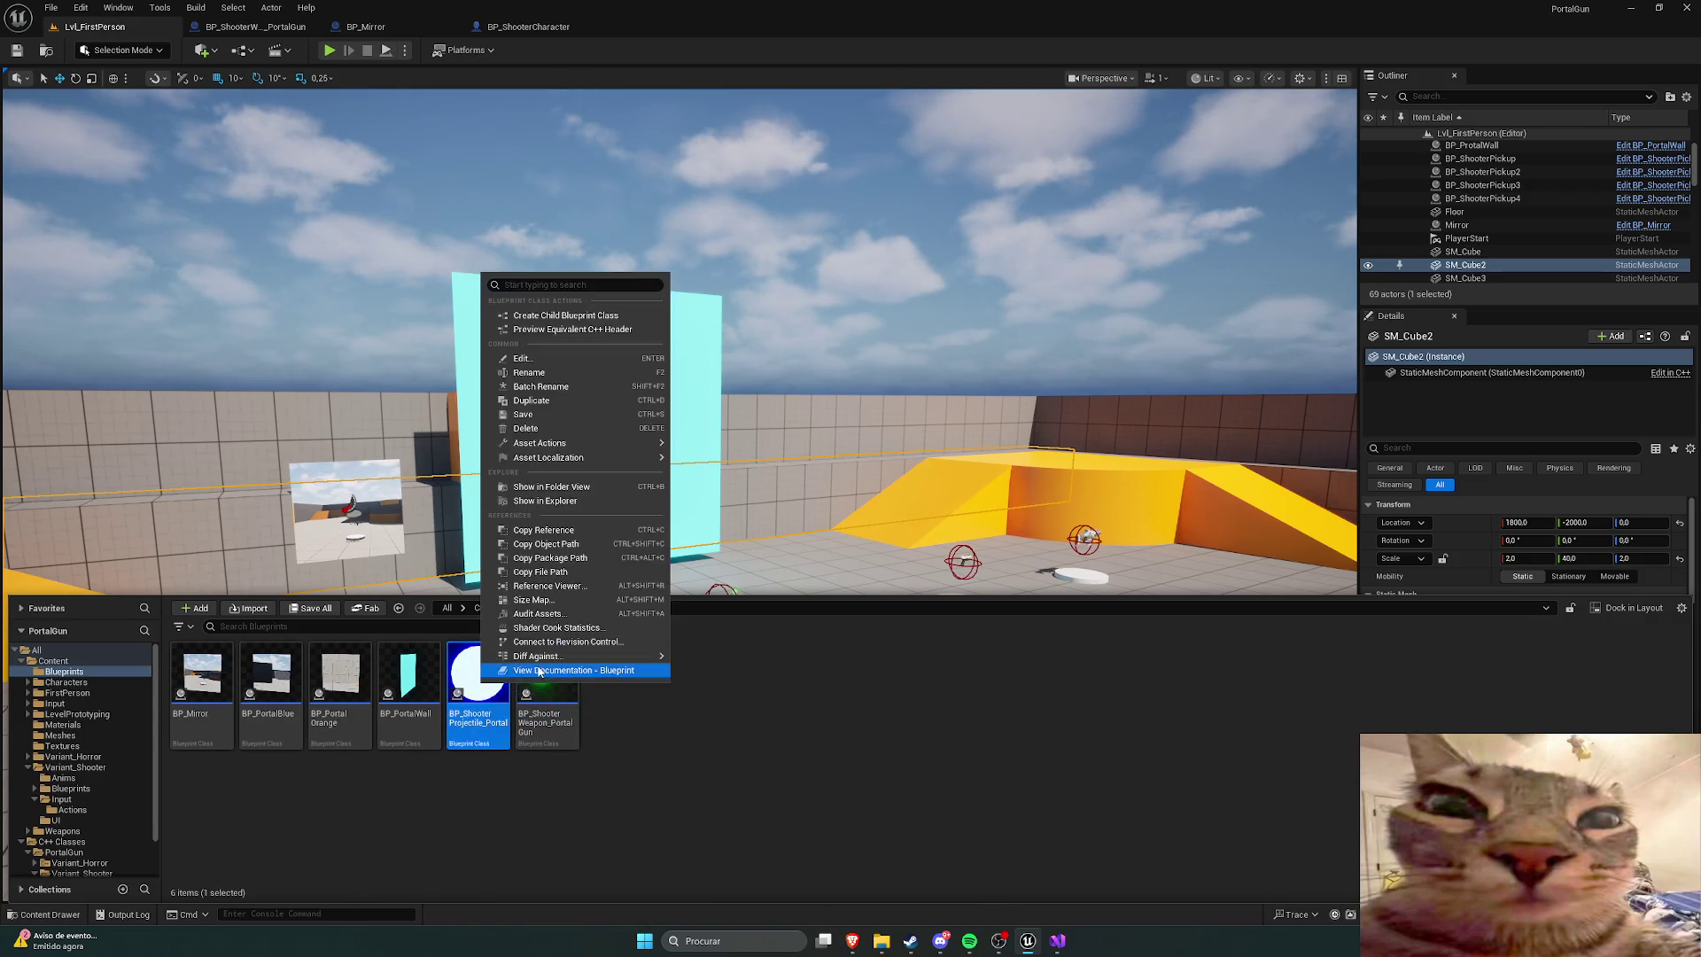
left_click(518, 395)
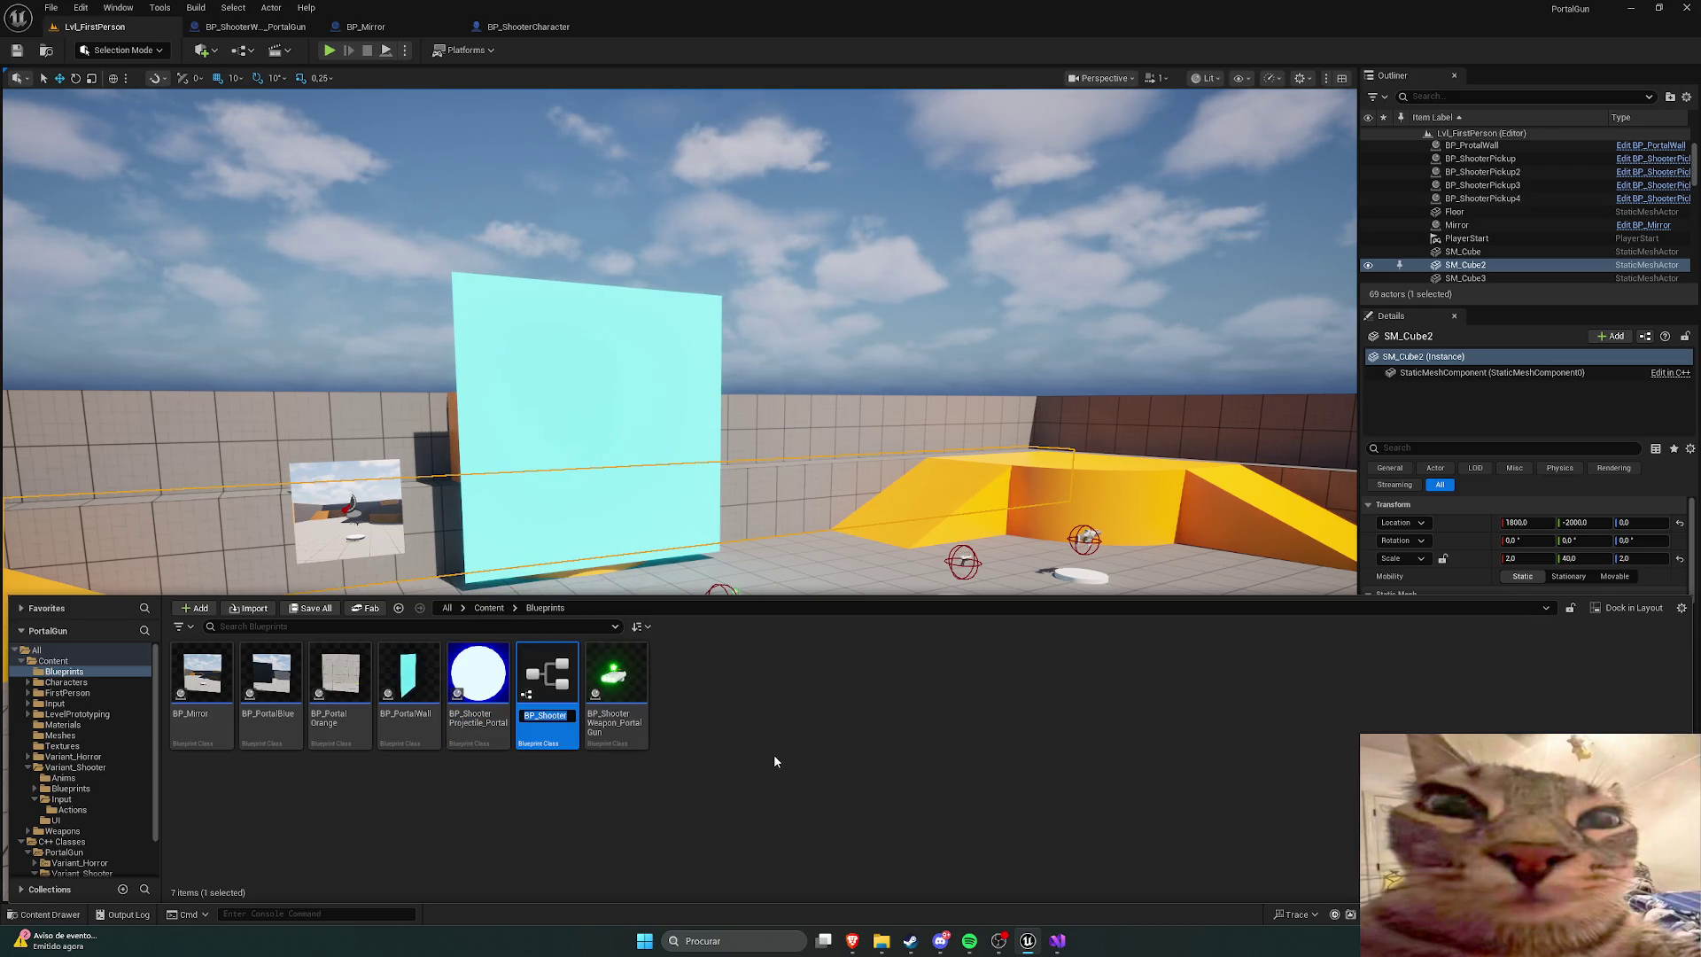
key("BackSpace")
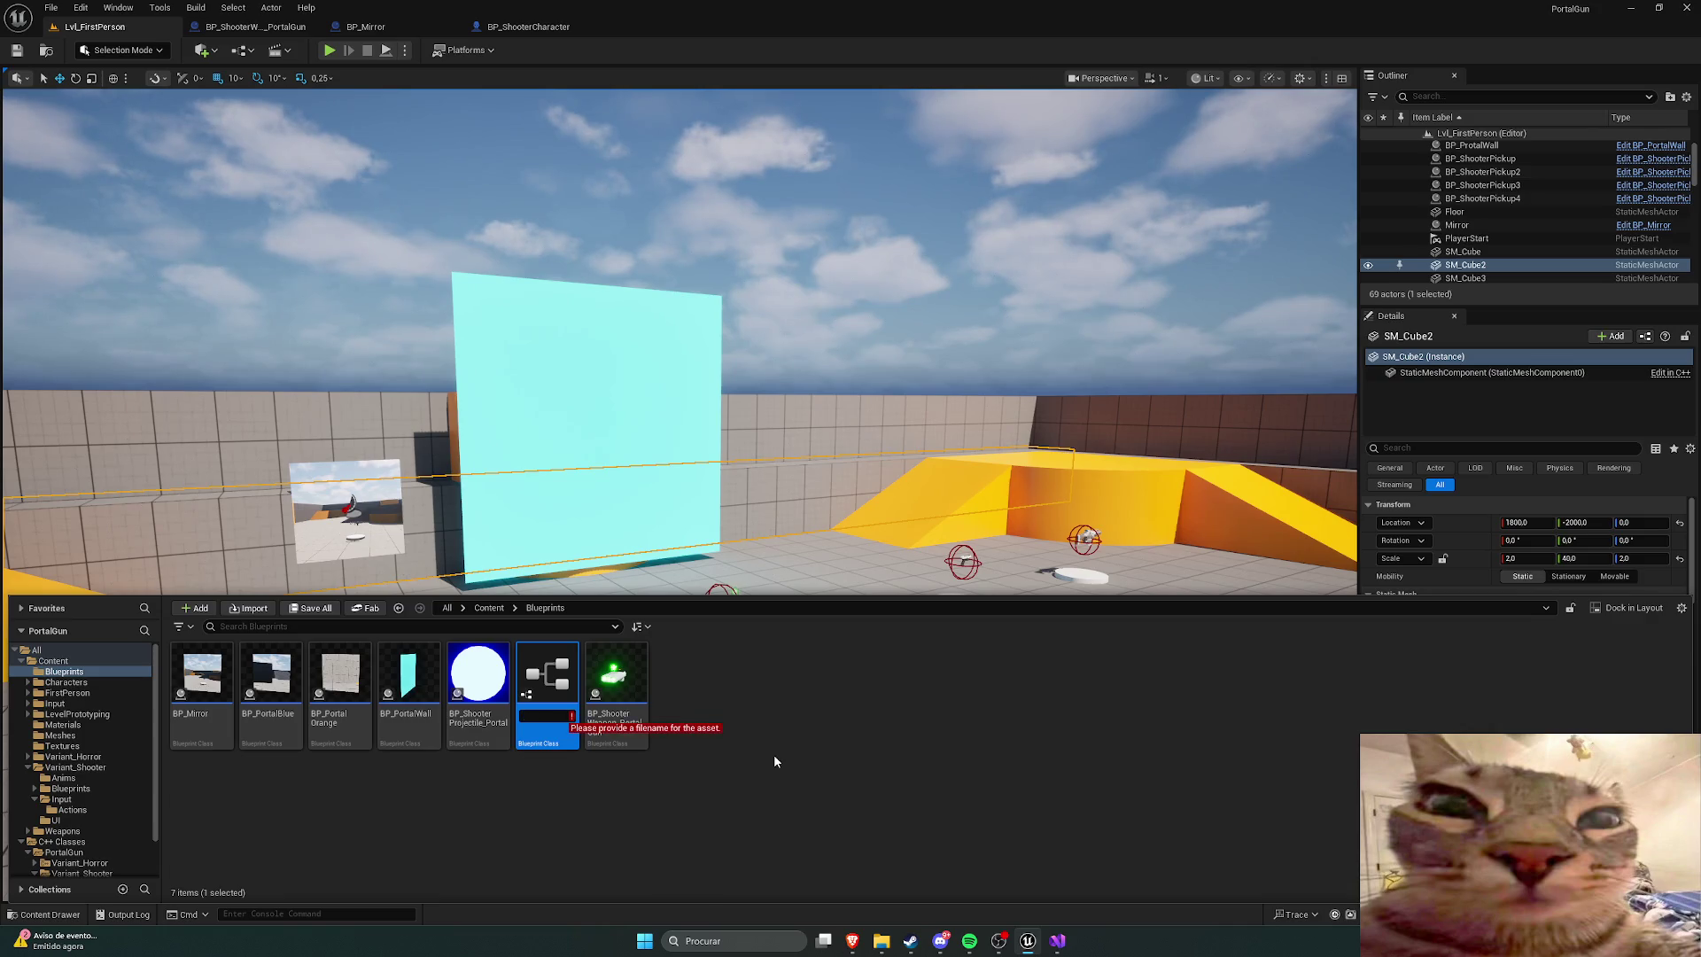
type("BP_Sh")
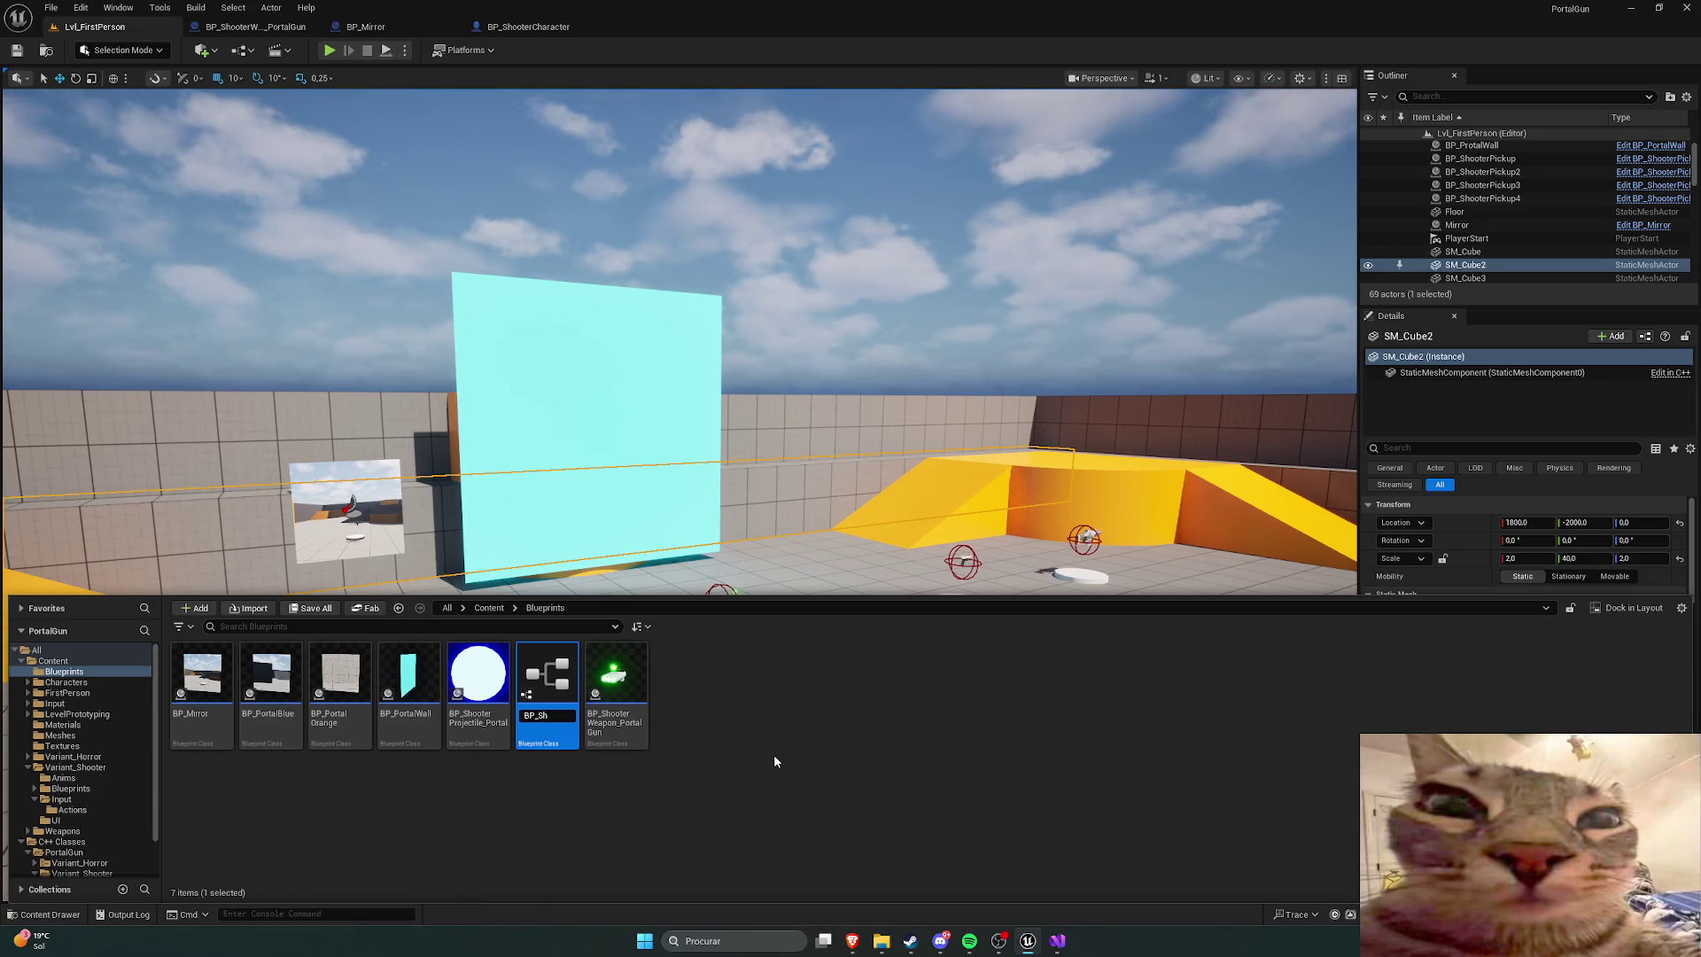
left_click(450, 776)
left_click(491, 766)
left_click(489, 739)
key("Delete")
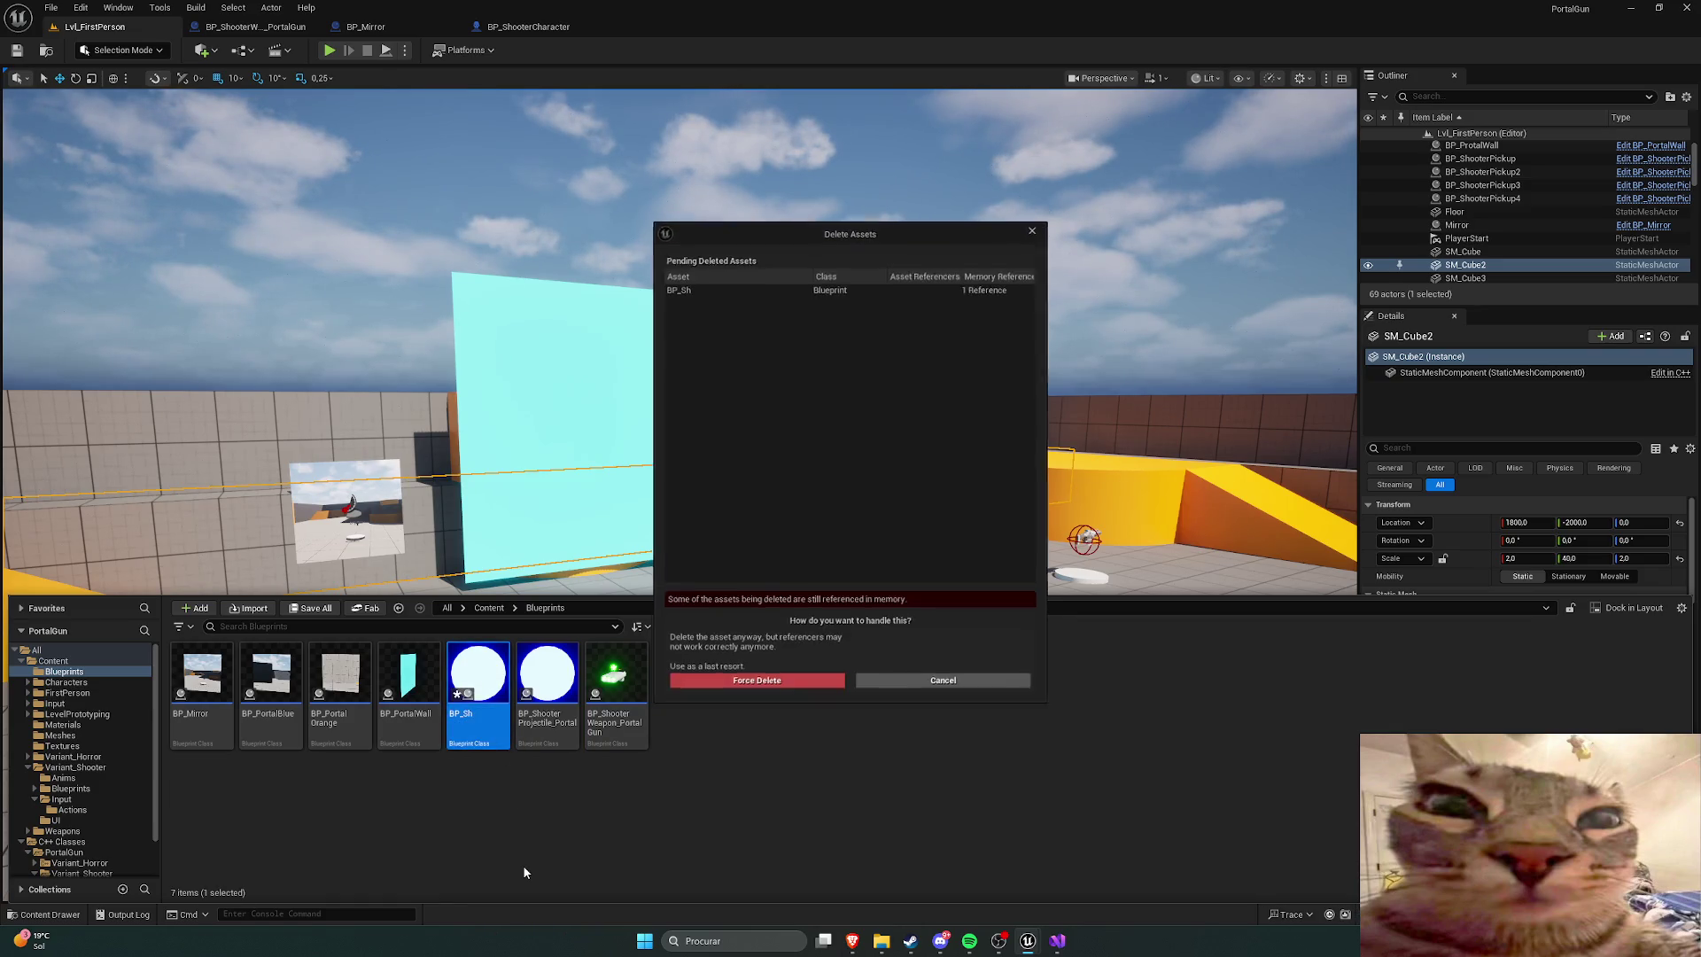
left_click(755, 685)
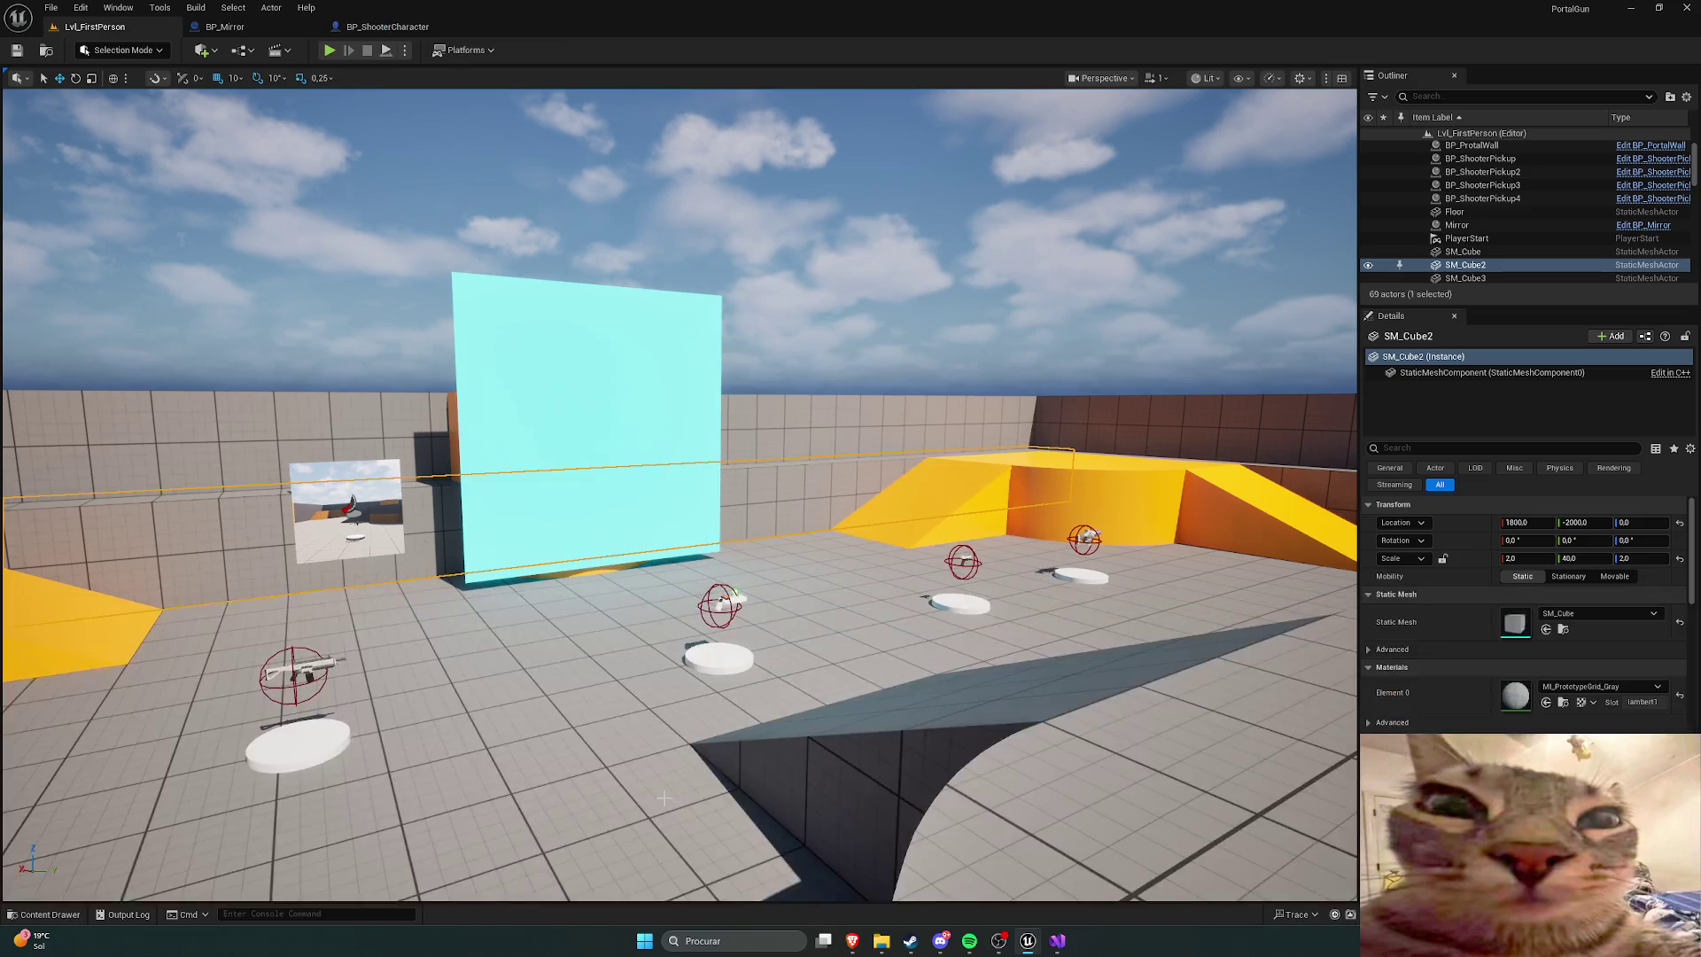
Step: Inspect BP_ShooterProjectile_Portal's Projectile Movement and Sphere components
key("ctrl+space")
double_click(478, 691)
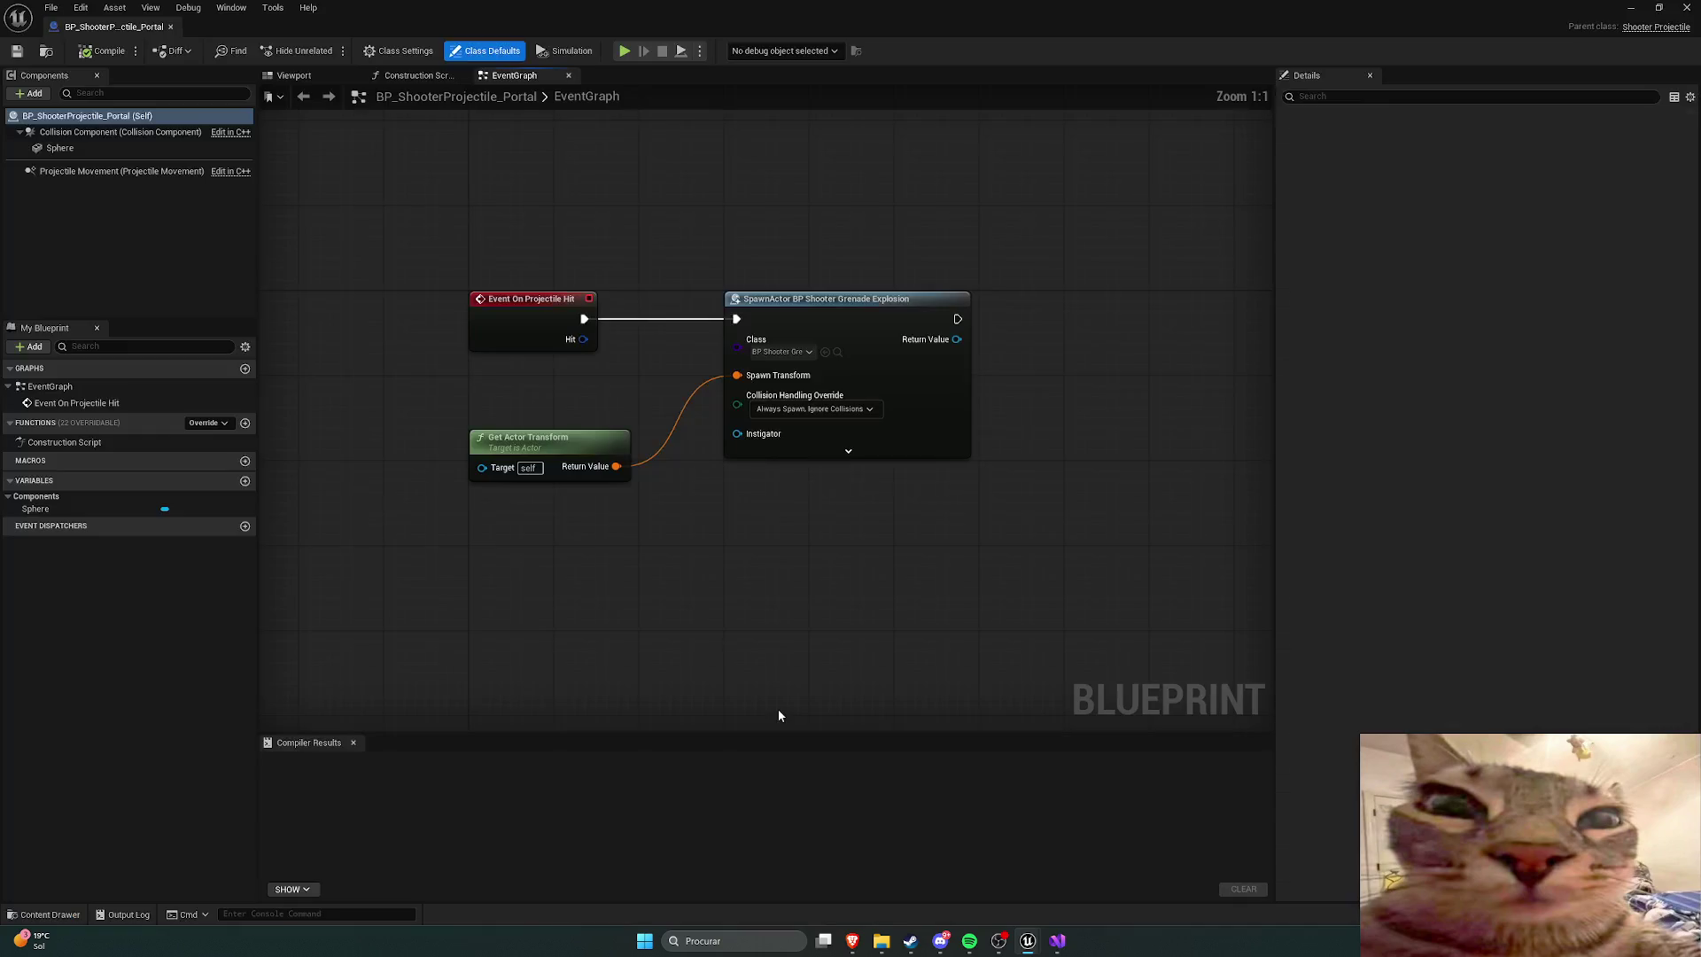
left_click(78, 171)
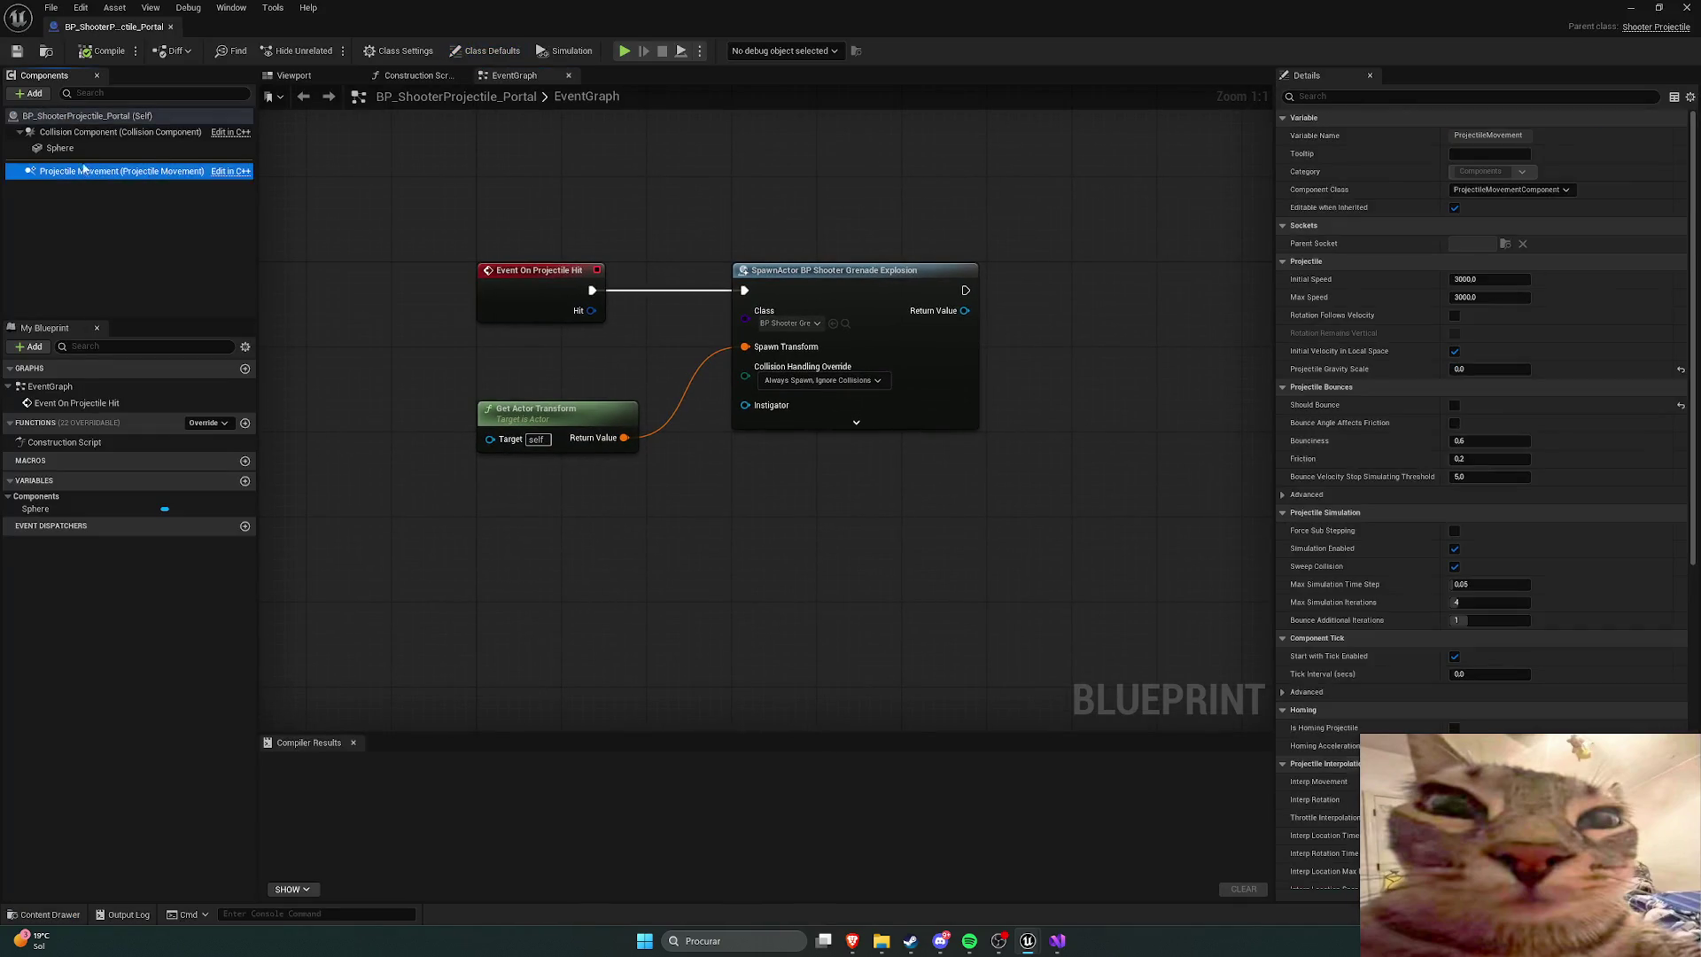
left_click(60, 148)
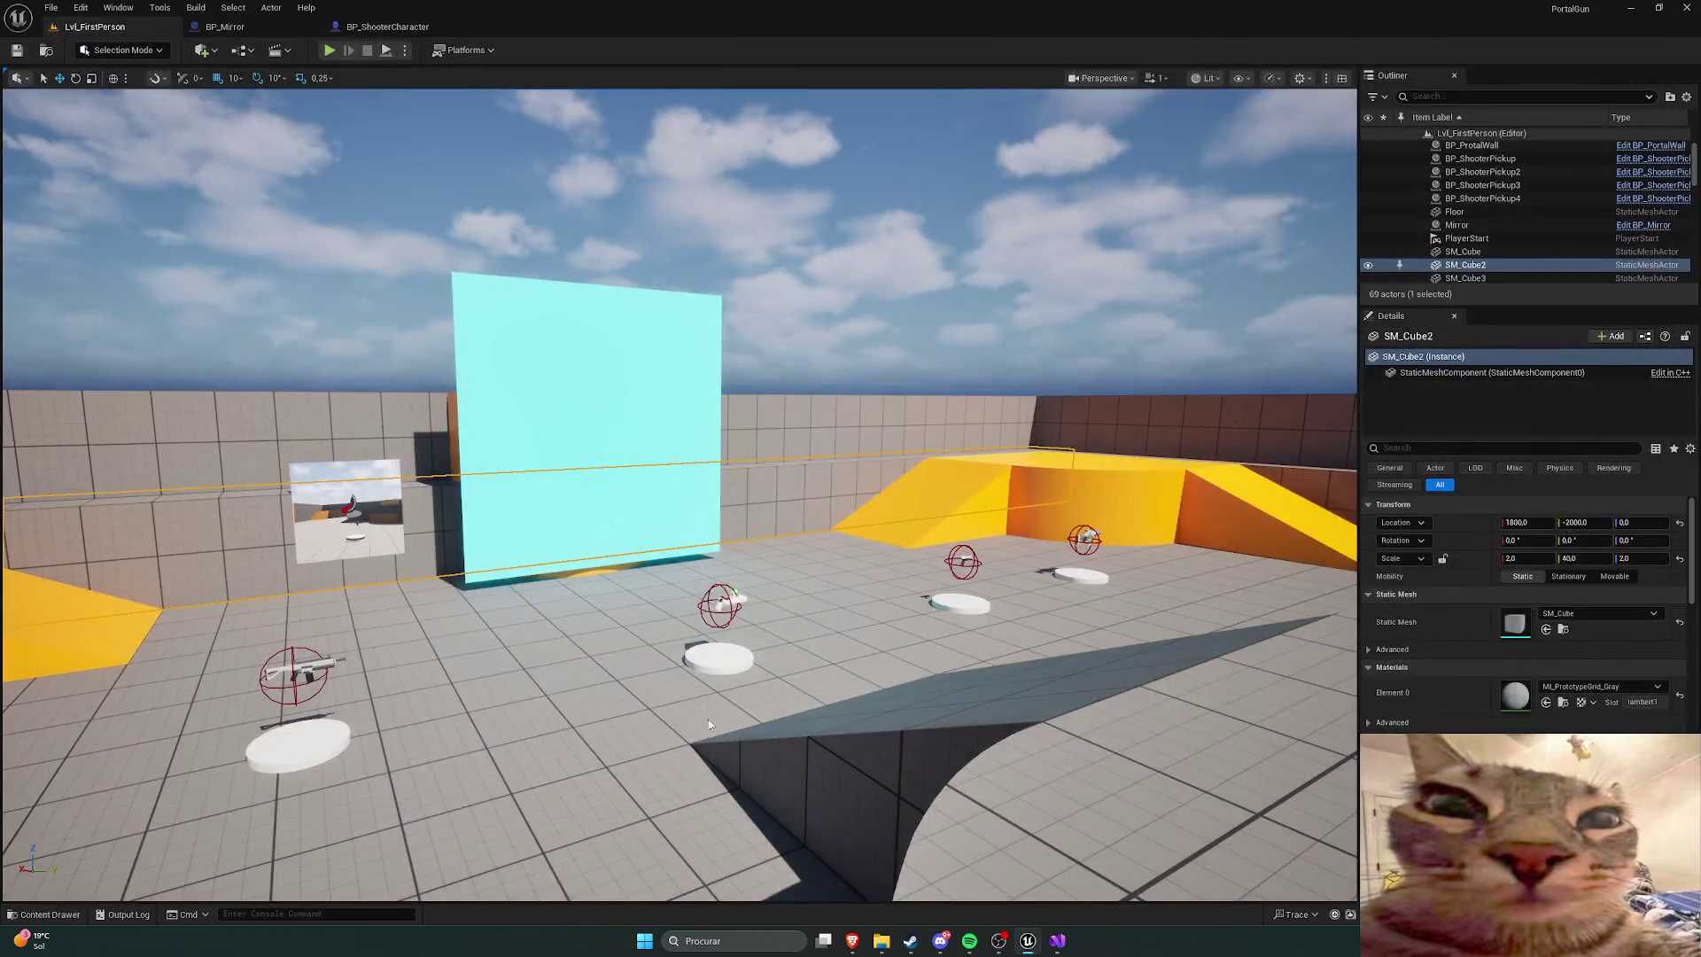
key("ctrl+space")
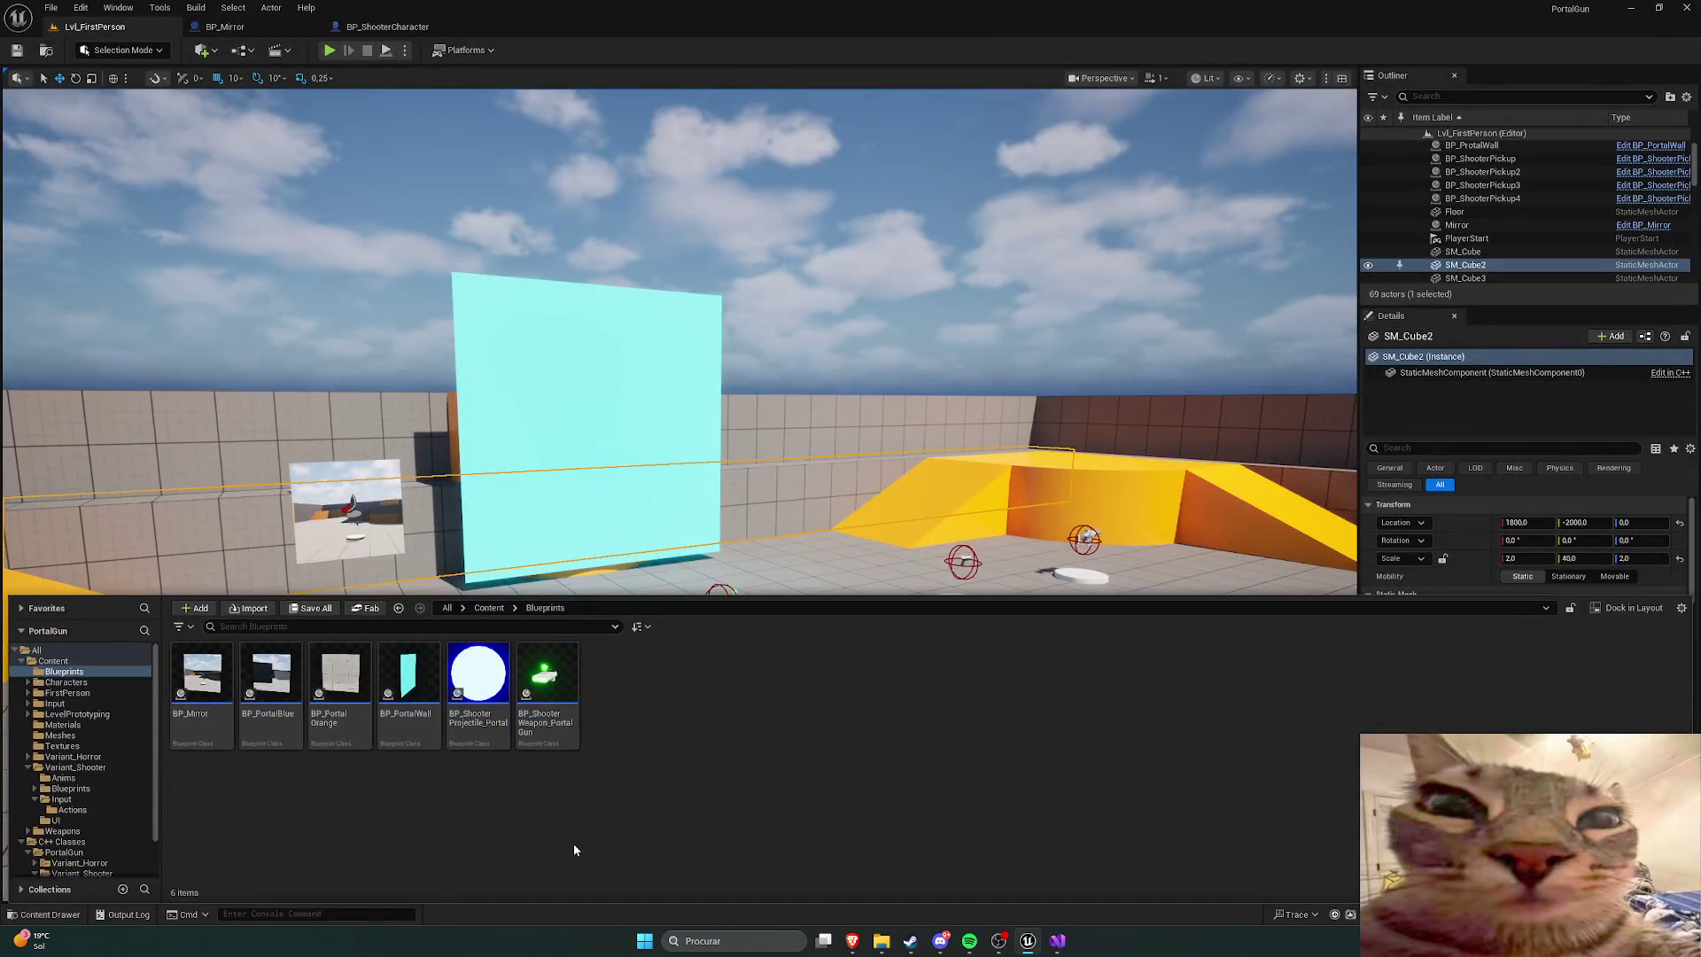
left_click(1057, 941)
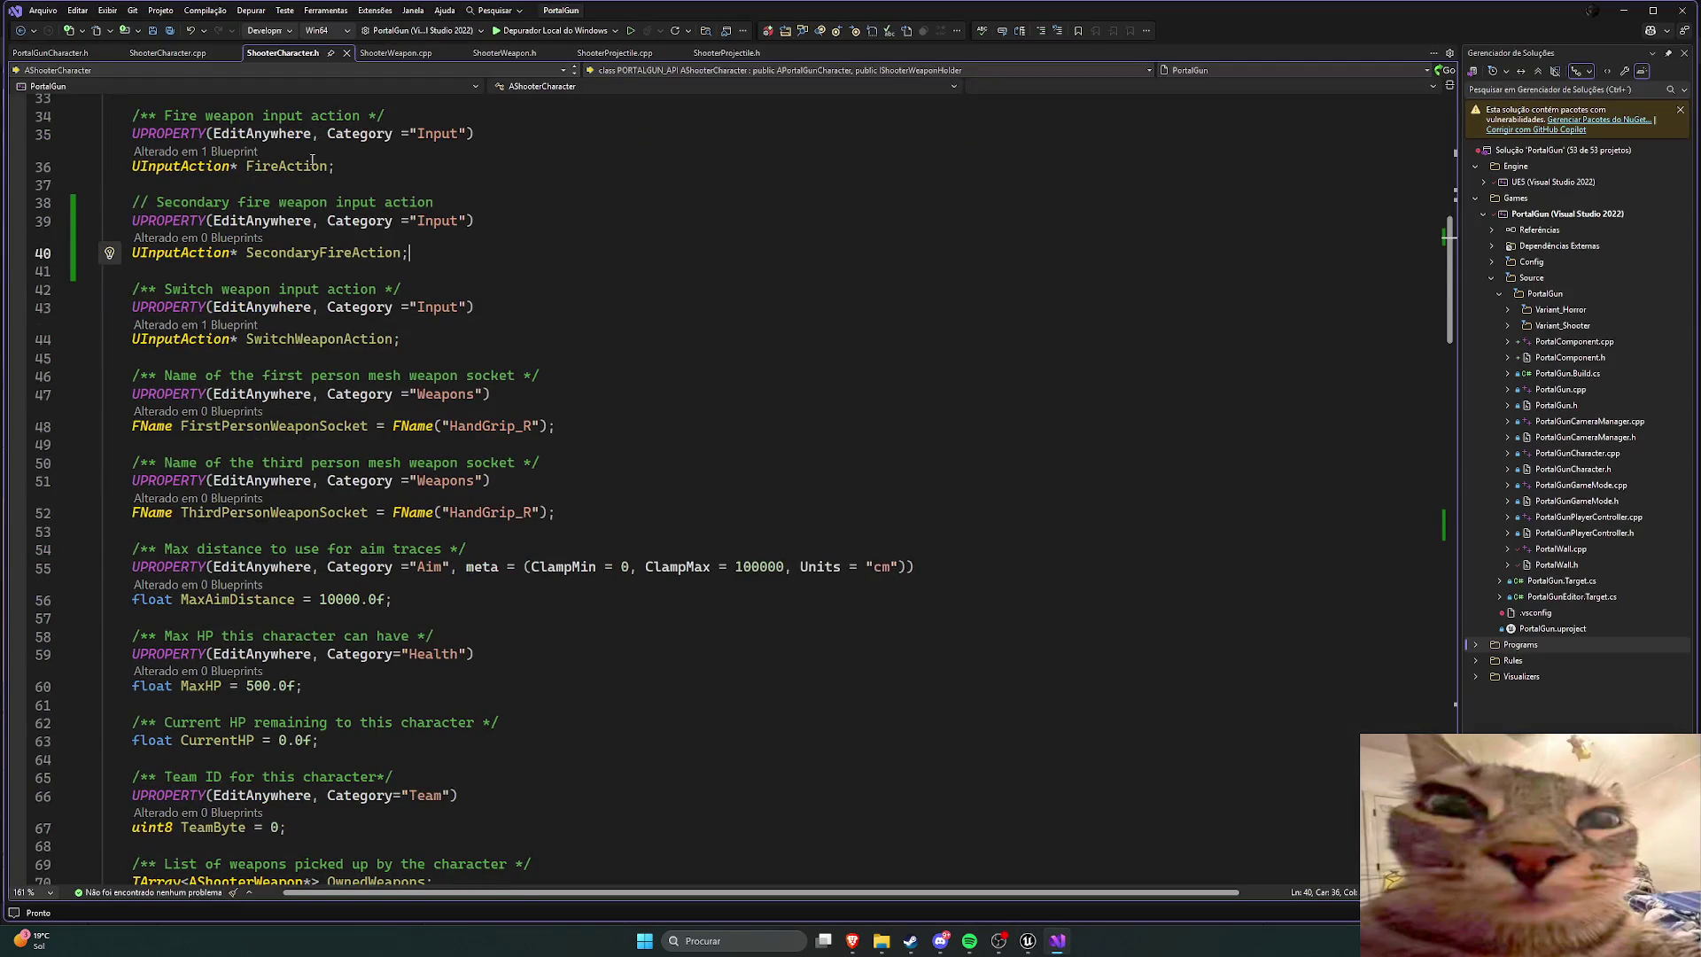
Step: Look through the ShooterCharacter.cpp source file
scroll(312, 160, "down", 6)
left_click(168, 52)
scroll(551, 390, "down", 1)
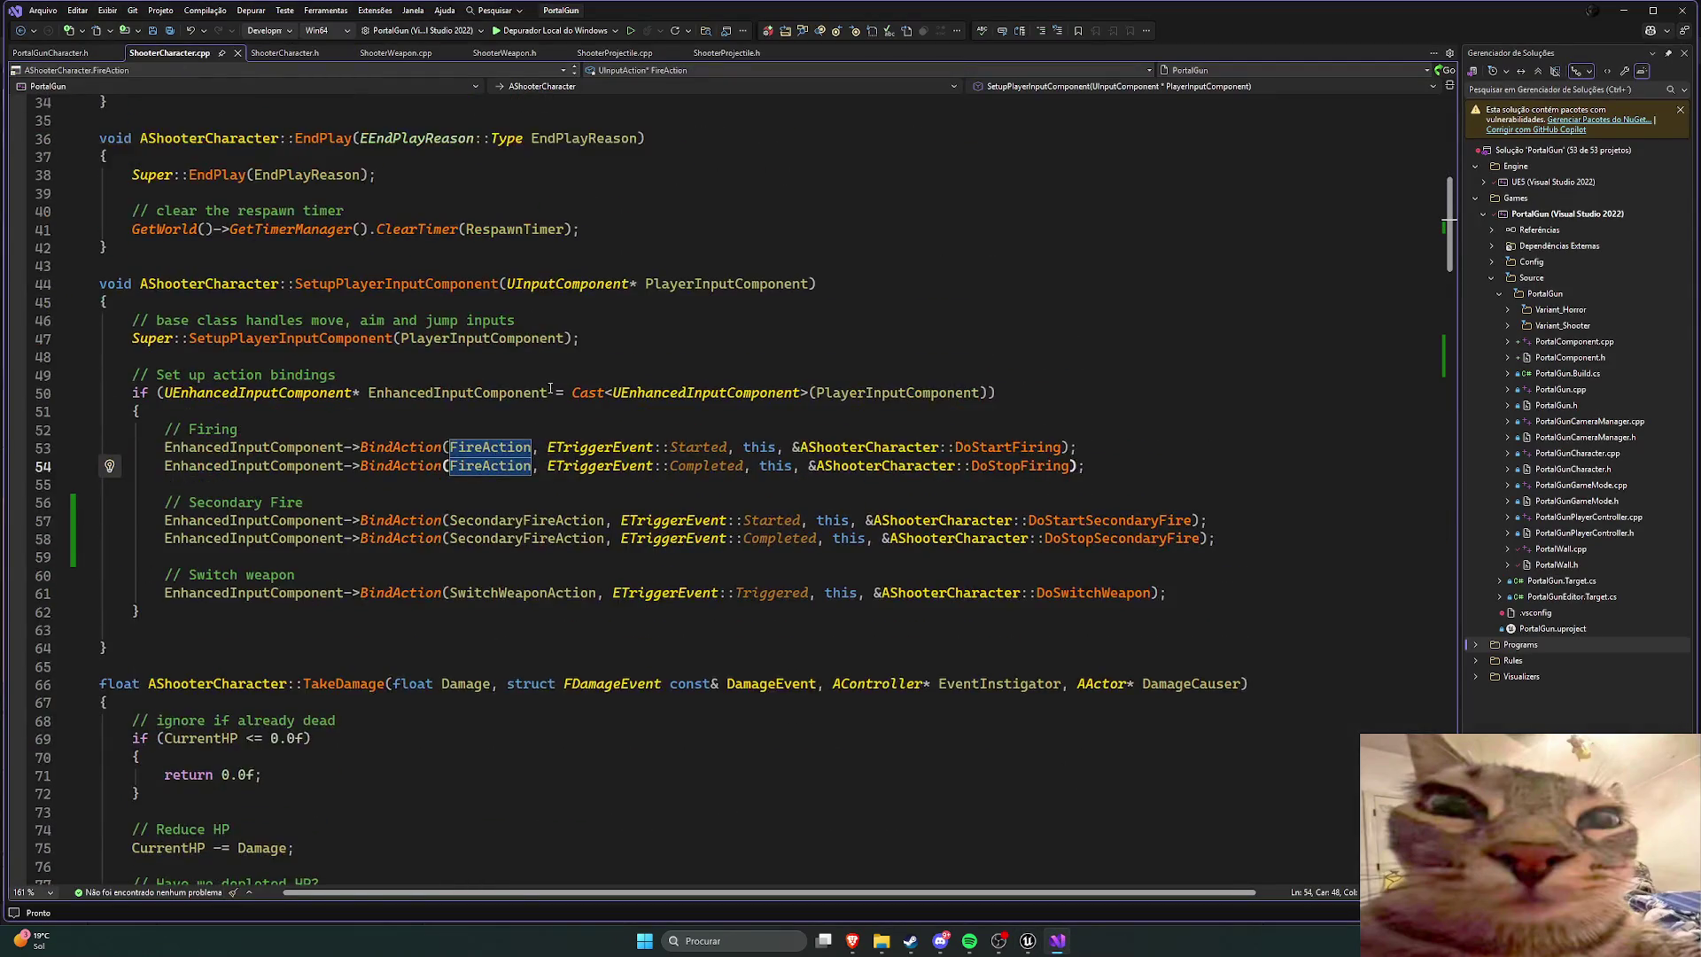
scroll(381, 355, "down", 8)
scroll(387, 336, "down", 17)
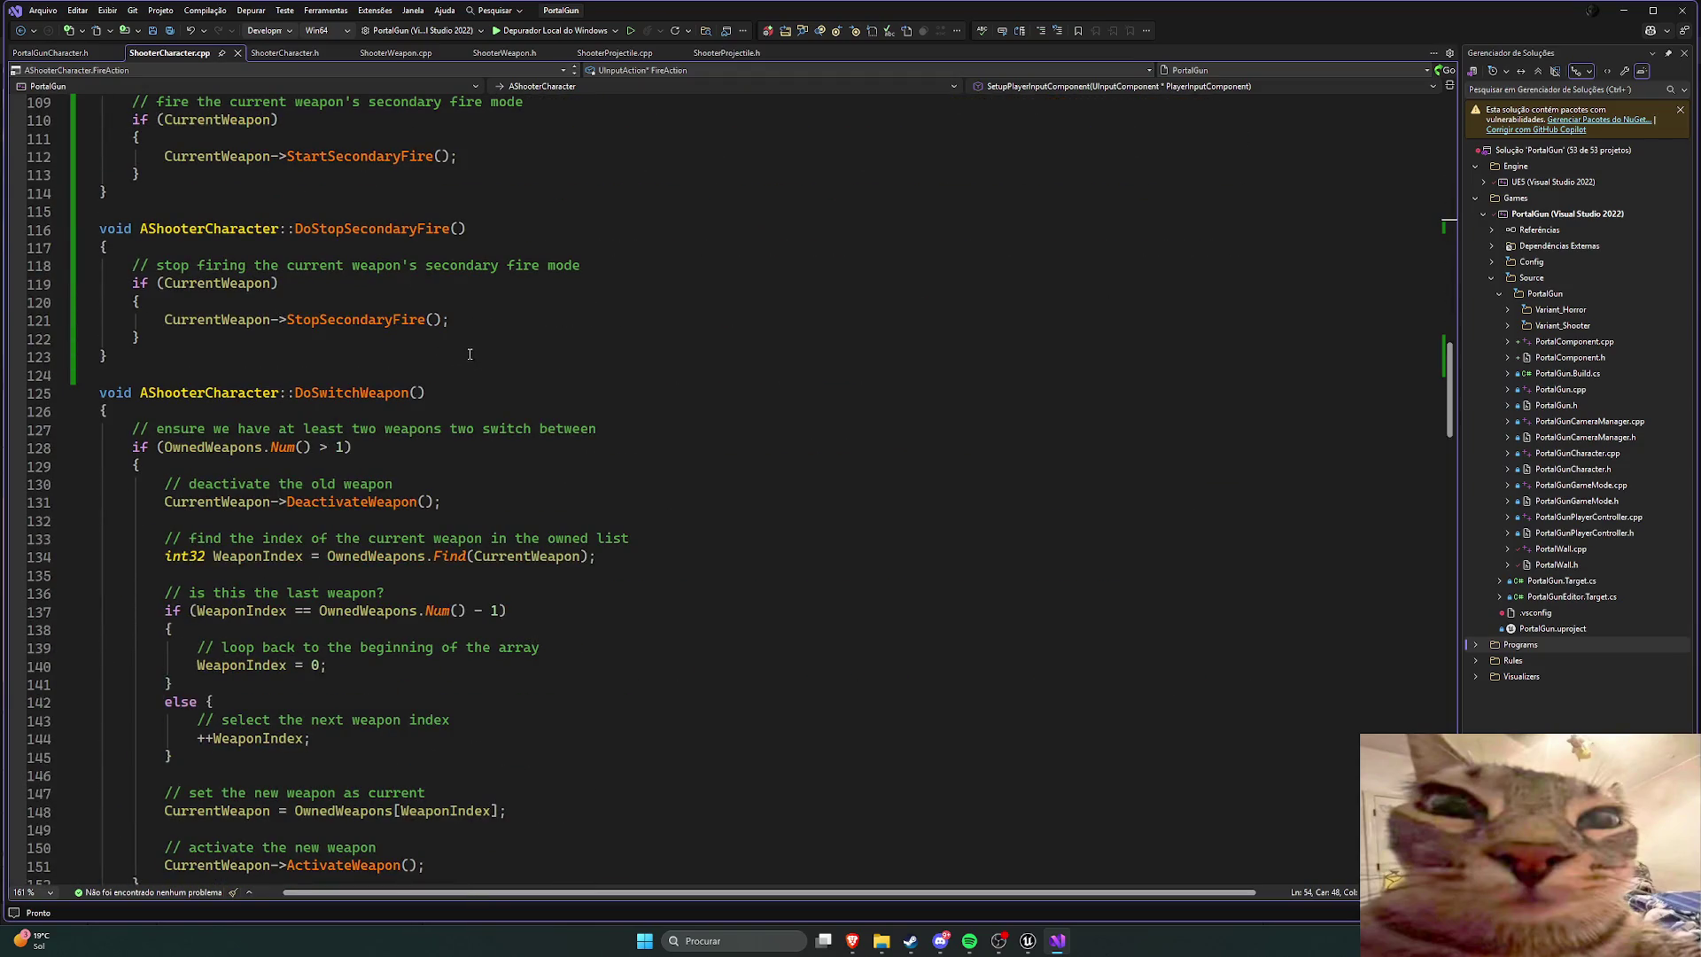
scroll(470, 355, "up", 3)
scroll(497, 368, "down", 20)
scroll(524, 386, "down", 13)
scroll(529, 393, "down", 16)
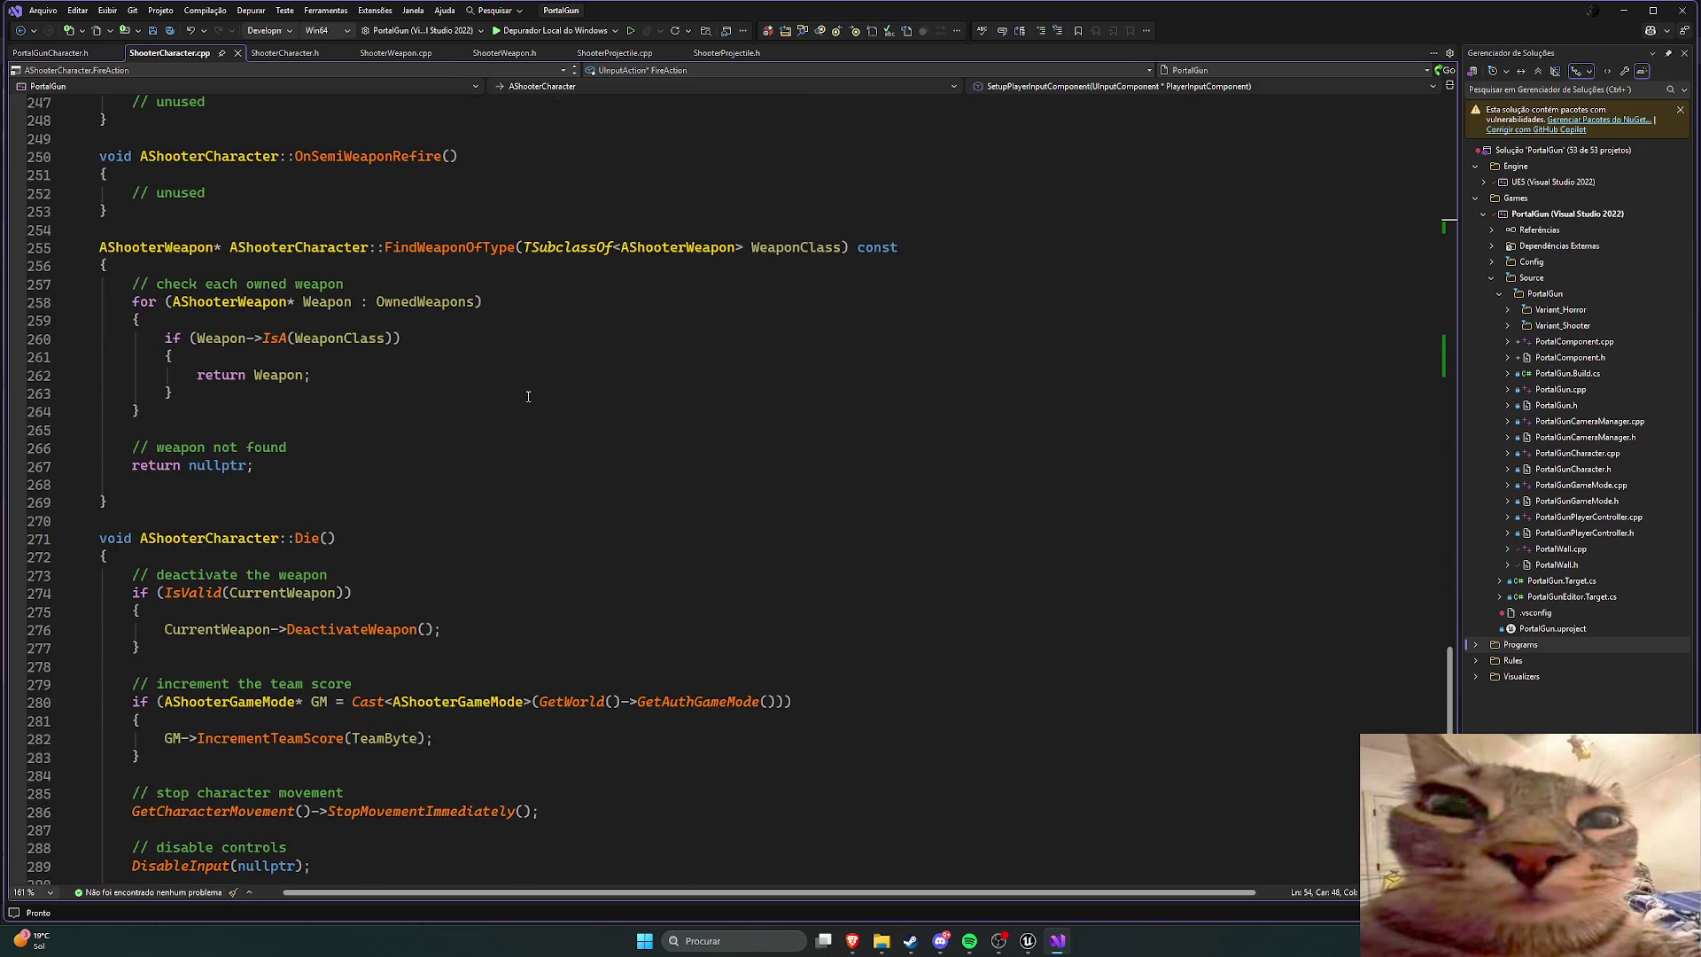
scroll(528, 396, "down", 6)
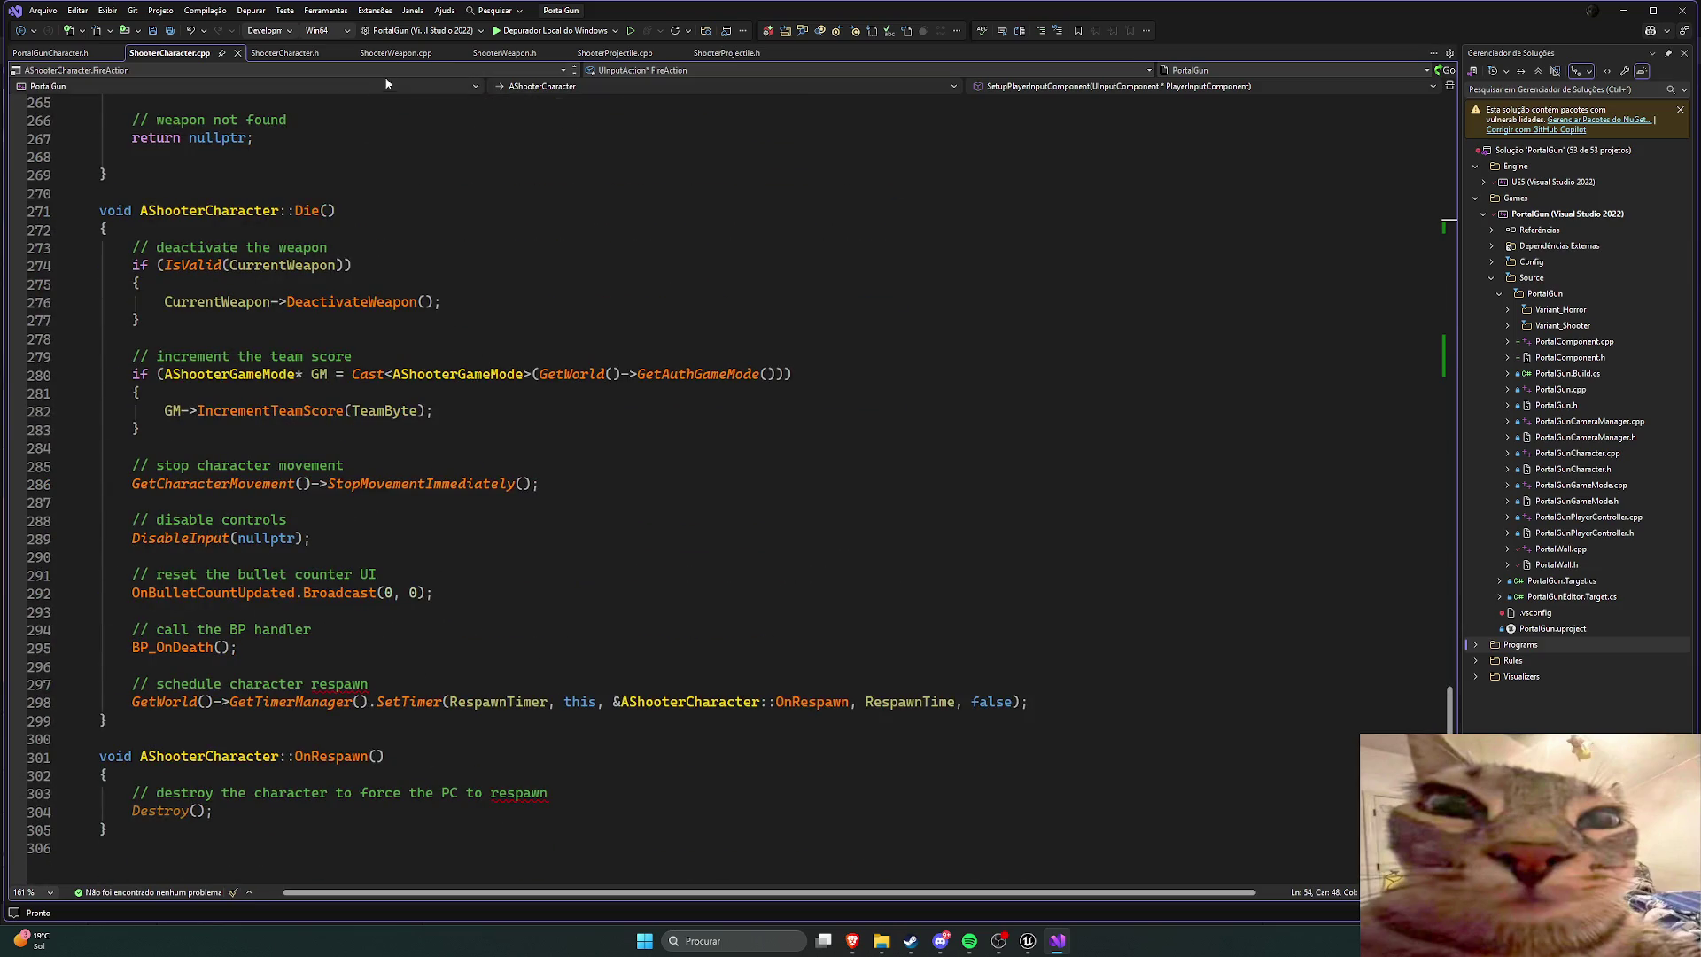
Step: In ShooterWeapon.cpp, select the commented-out SecondaryProjectileClass spawn line in FireProjectile
left_click(396, 52)
scroll(618, 455, "down", 20)
scroll(619, 455, "down", 14)
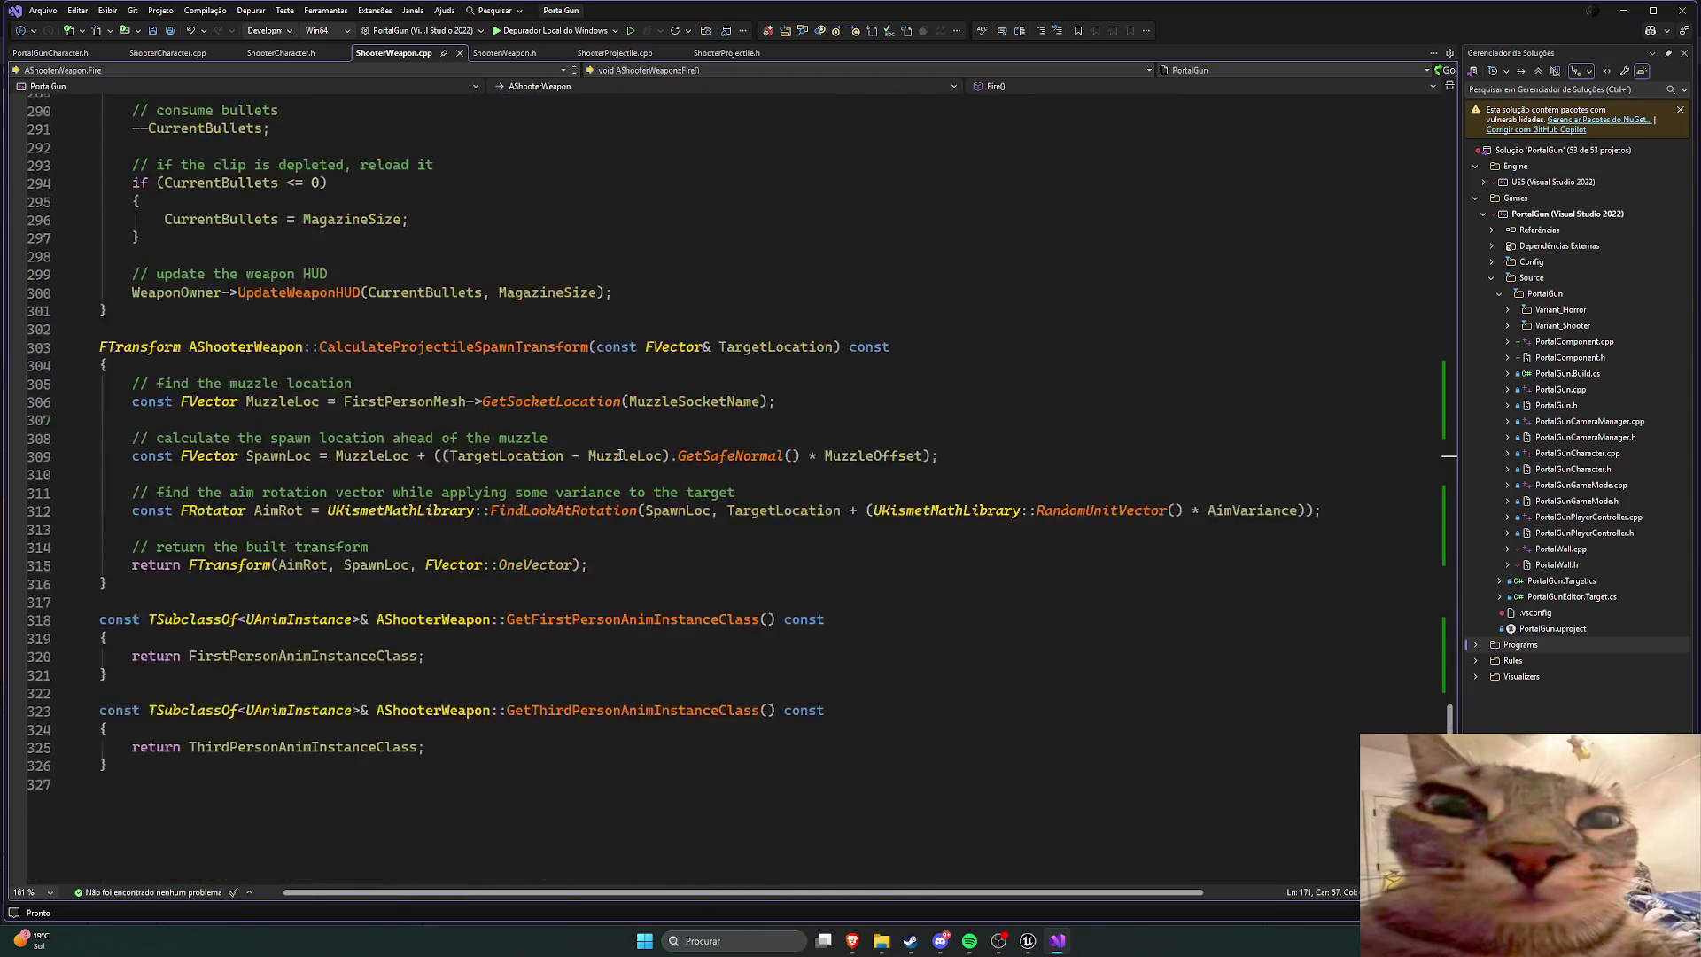
scroll(622, 455, "up", 14)
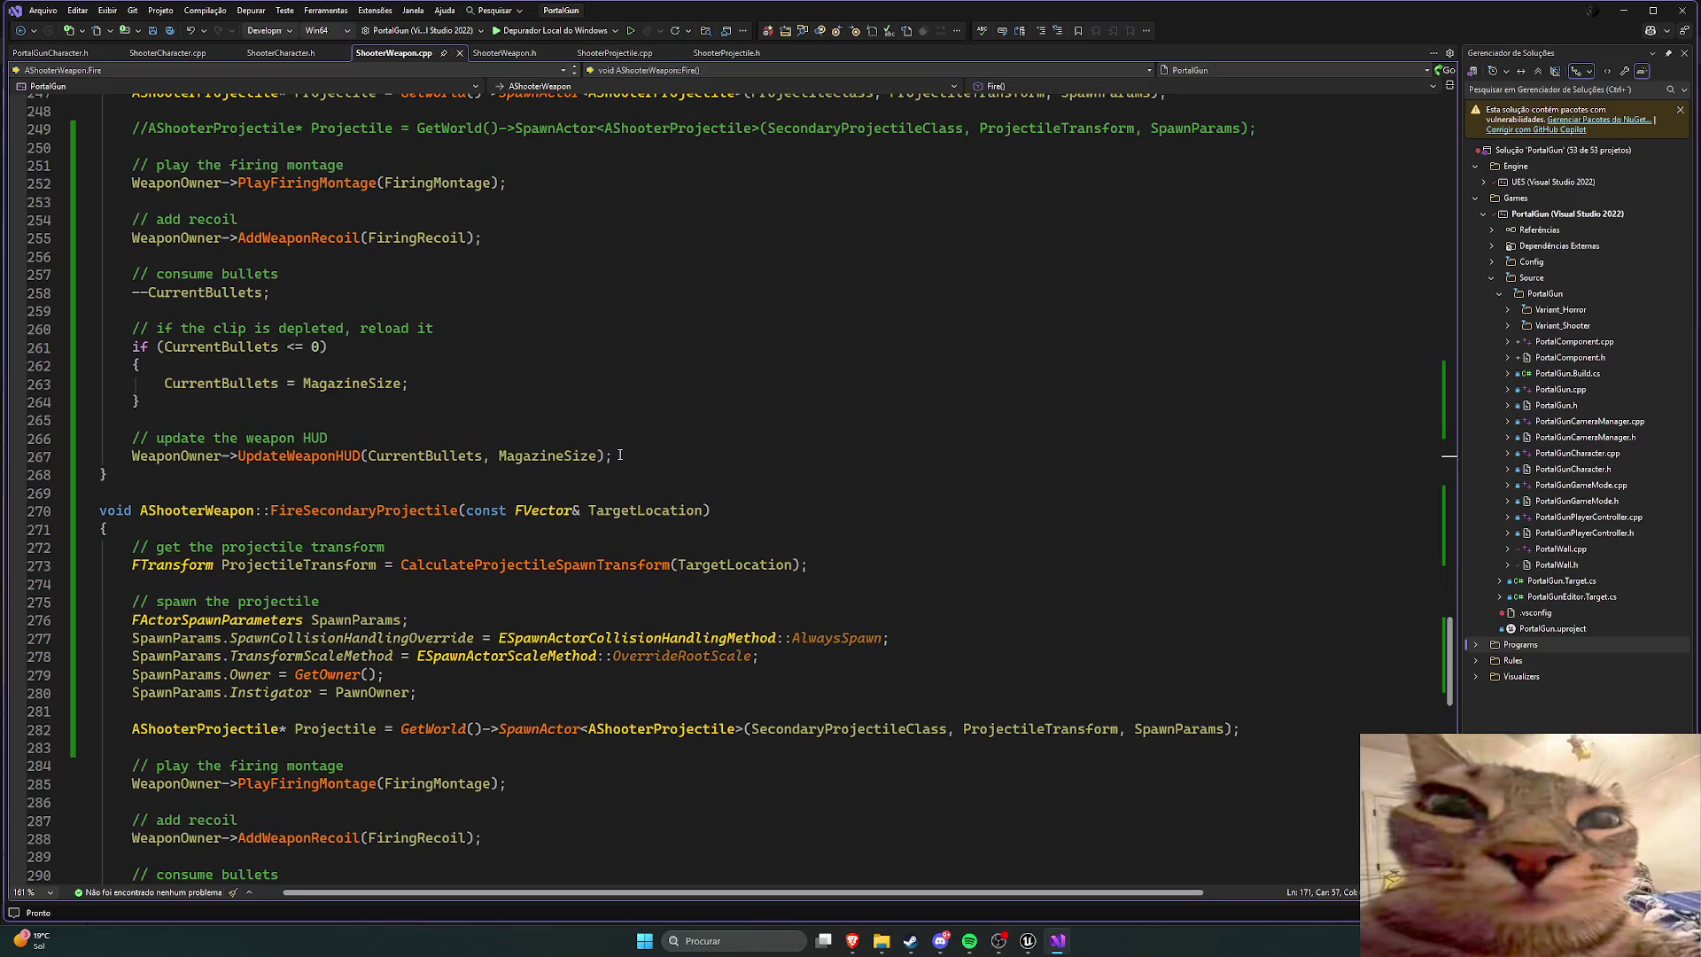
scroll(620, 455, "up", 5)
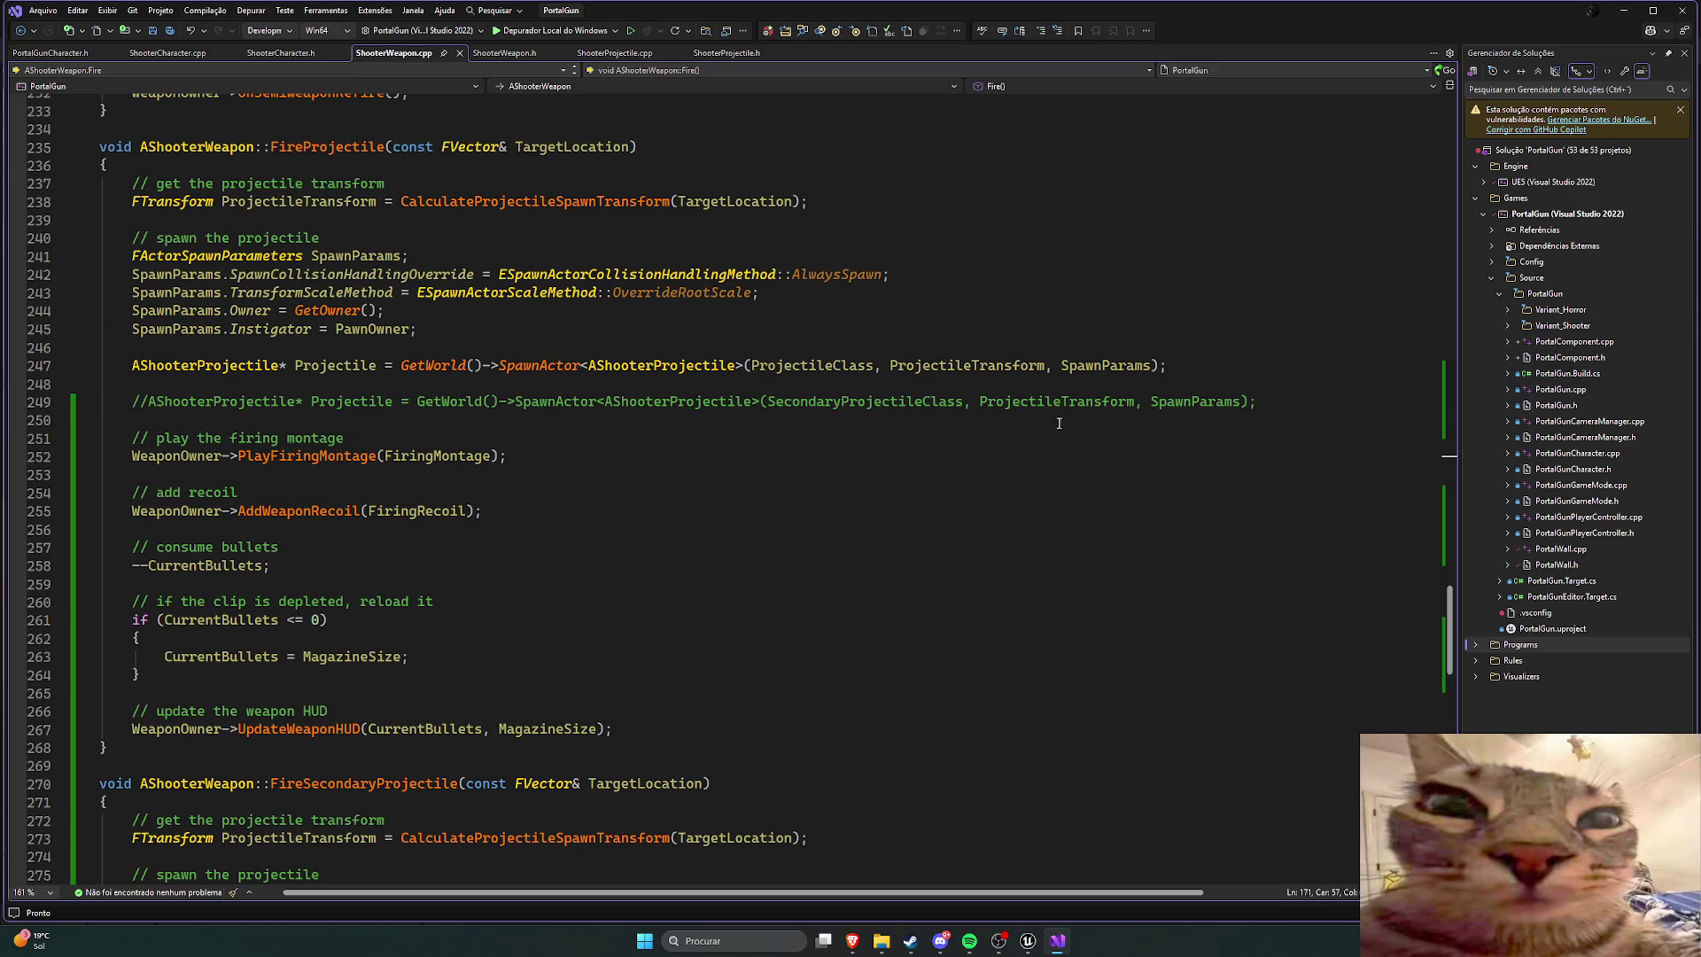
left_click_drag(1257, 403, 116, 400)
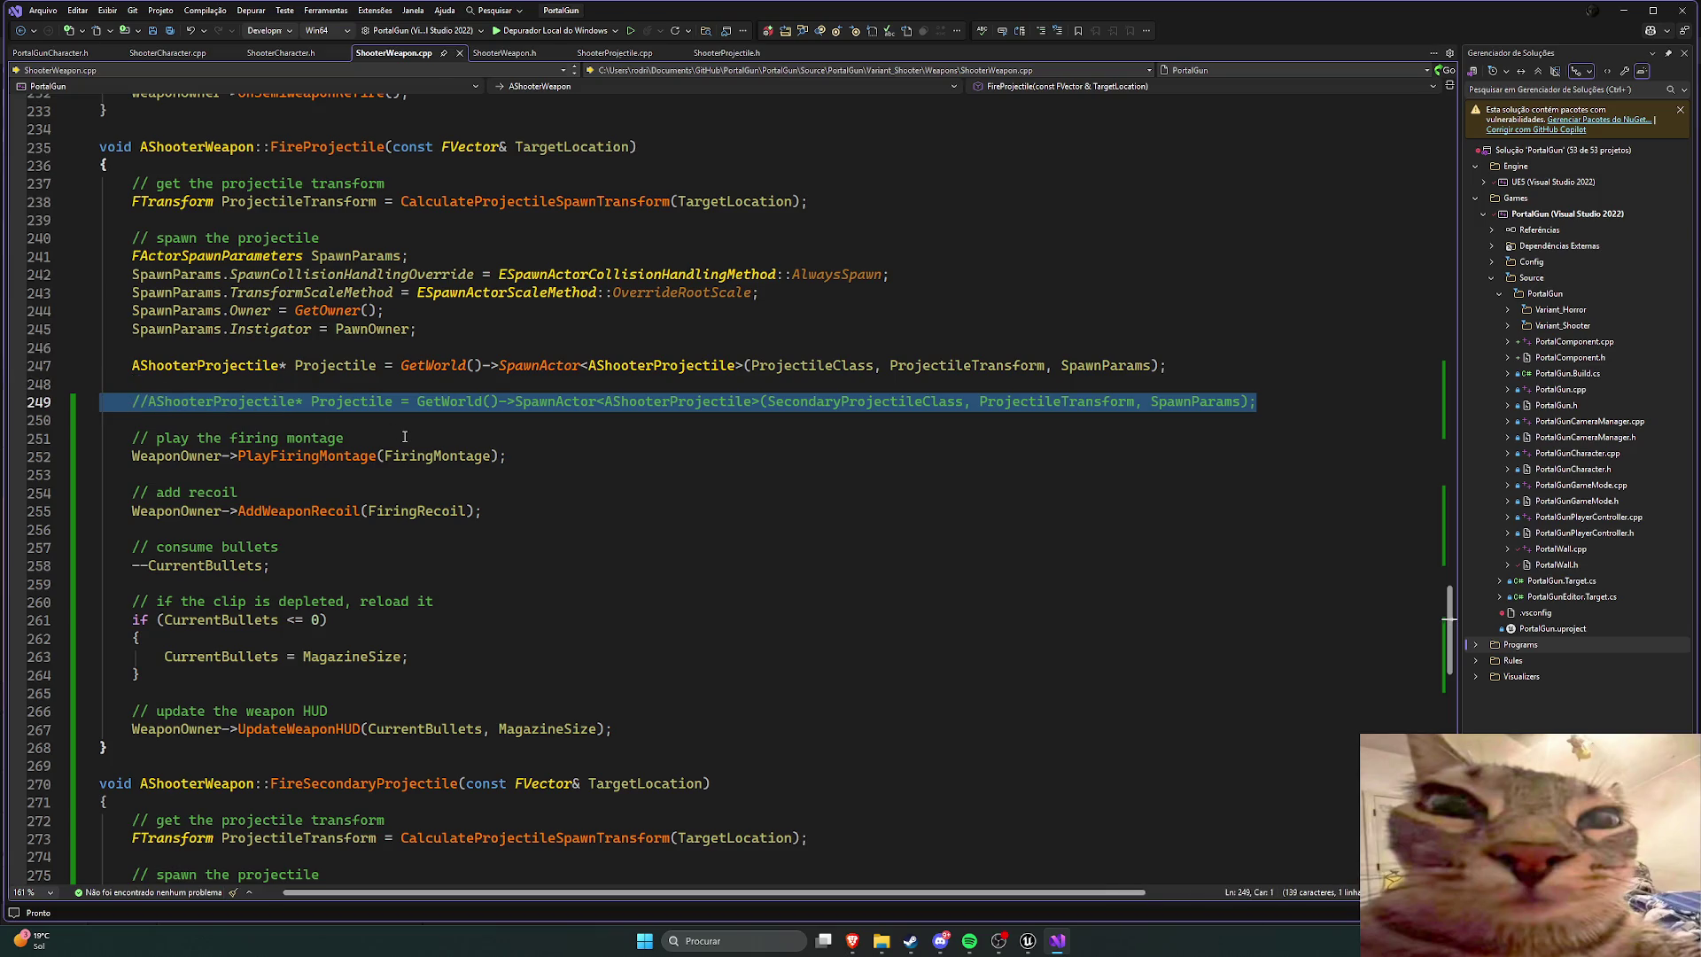
Step: Delete the commented-out spawn line, save ShooterWeapon.cpp, and check ShooterWeapon.h's secondary fire properties
key("BackSpace")
key("BackSpace")
key("BackSpace")
key("ctrl+s")
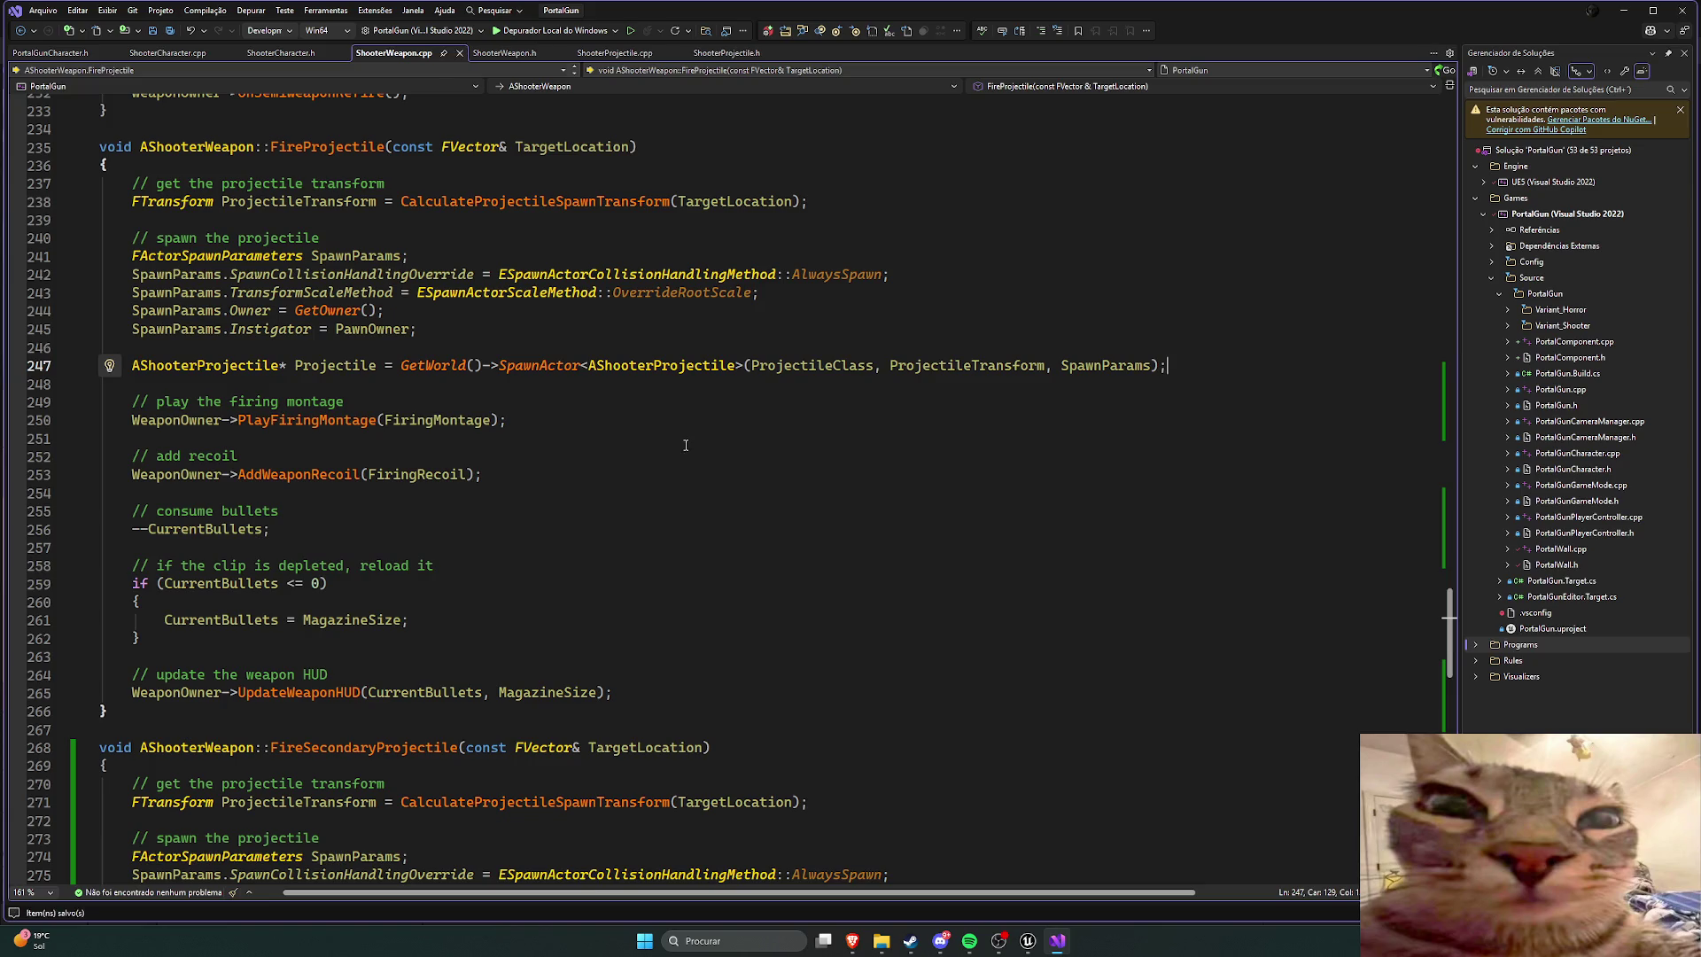
scroll(720, 434, "down", 10)
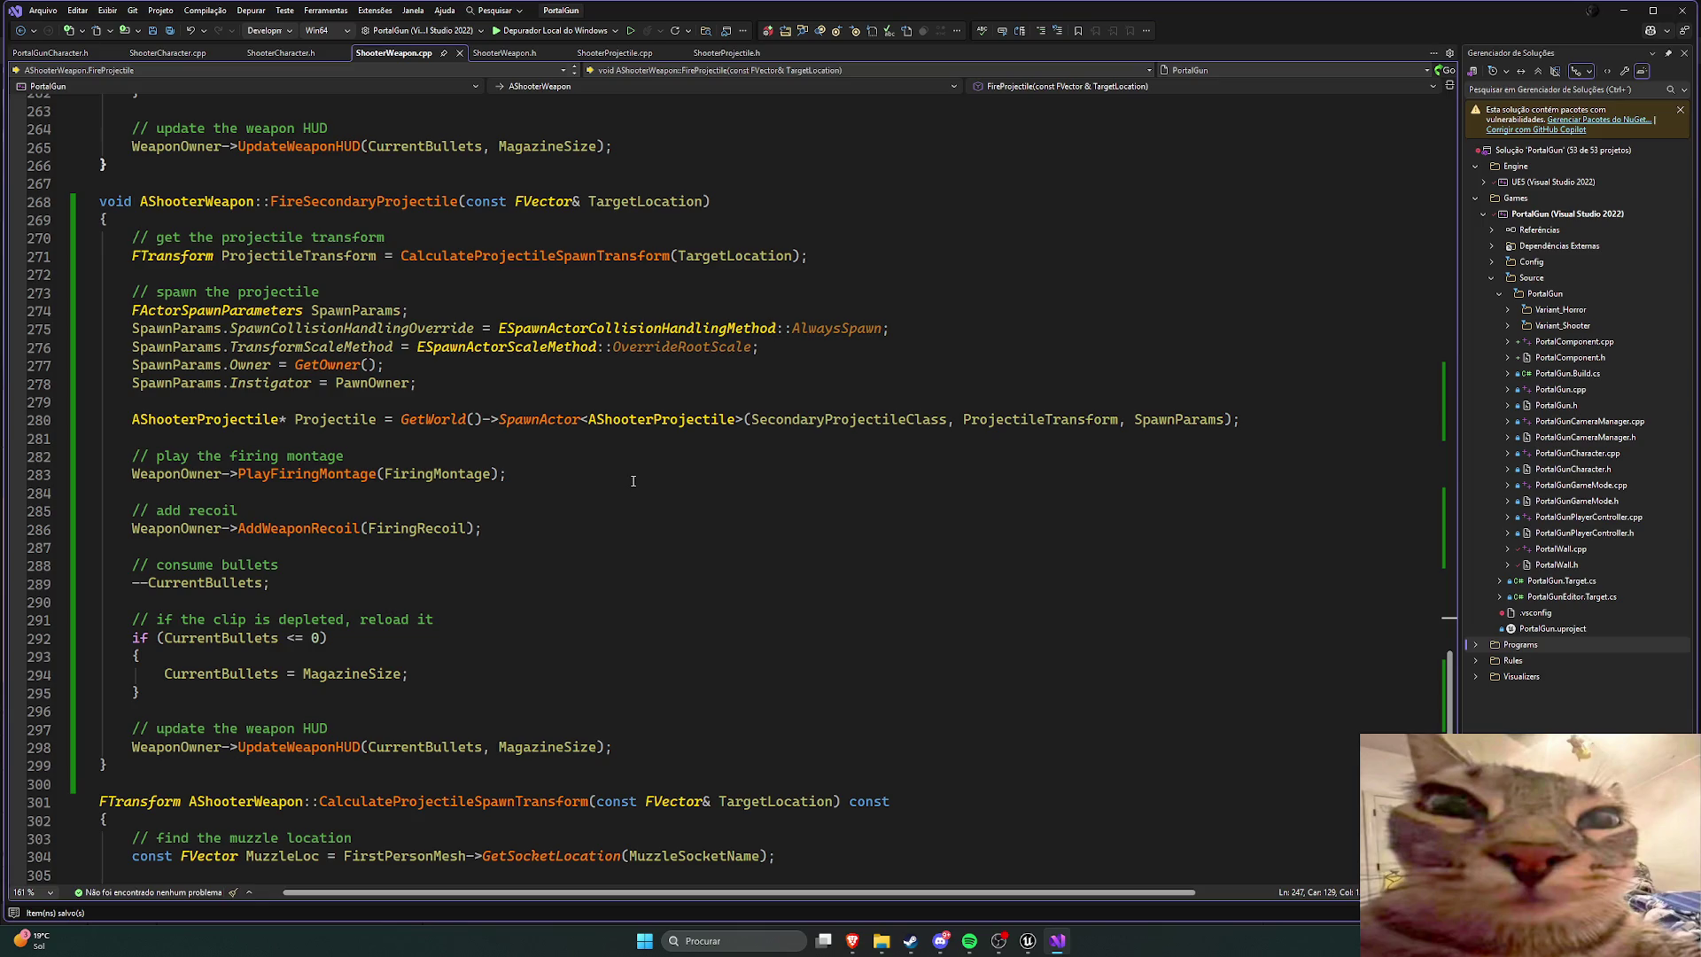
scroll(480, 312, "up", 1)
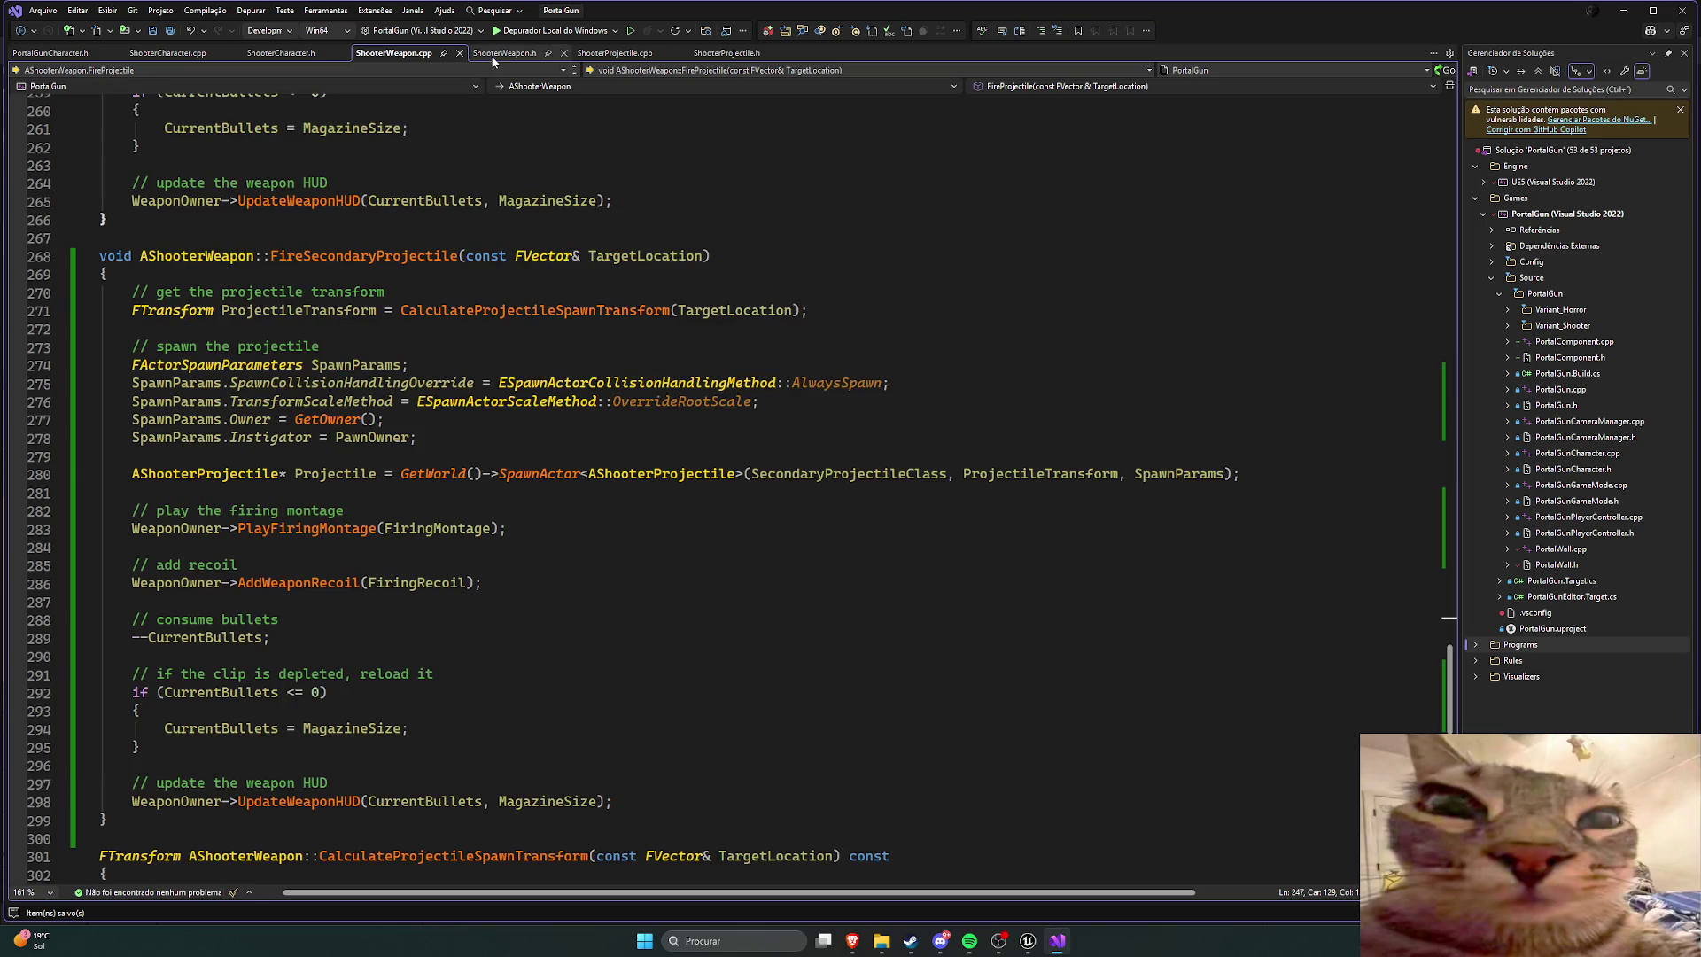
left_click(491, 55)
scroll(530, 380, "up", 19)
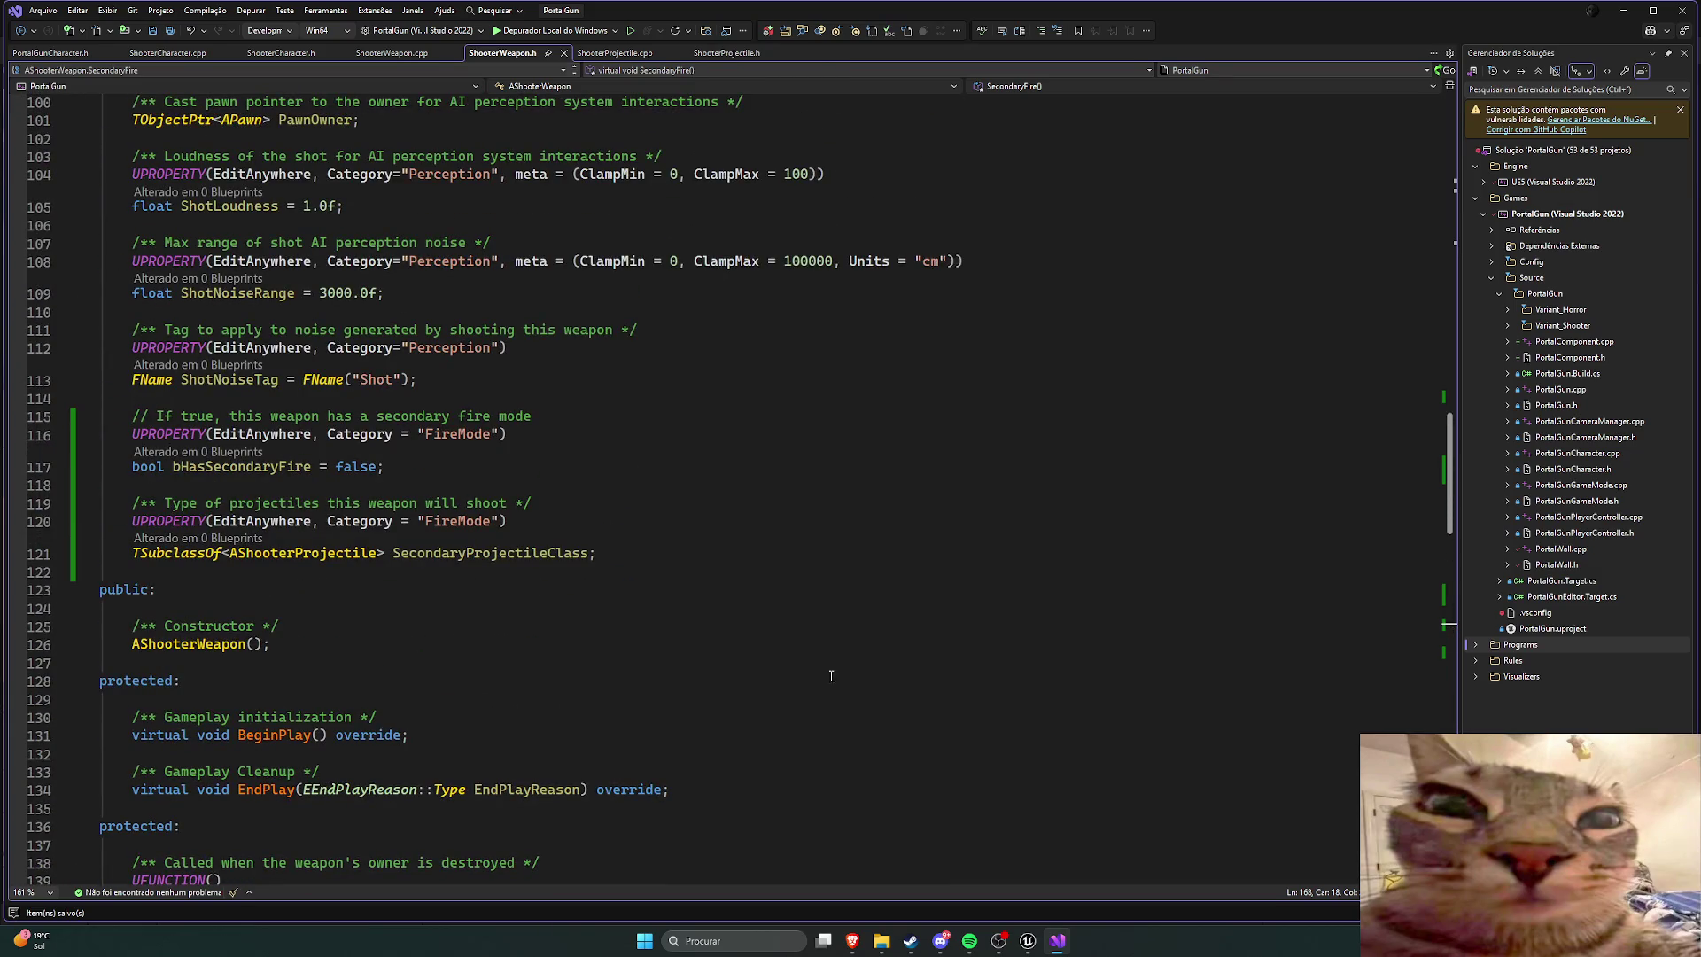
Step: Back in Unreal Engine, open the BP_ShooterWeapon_PortalGun blueprint
left_click(1028, 940)
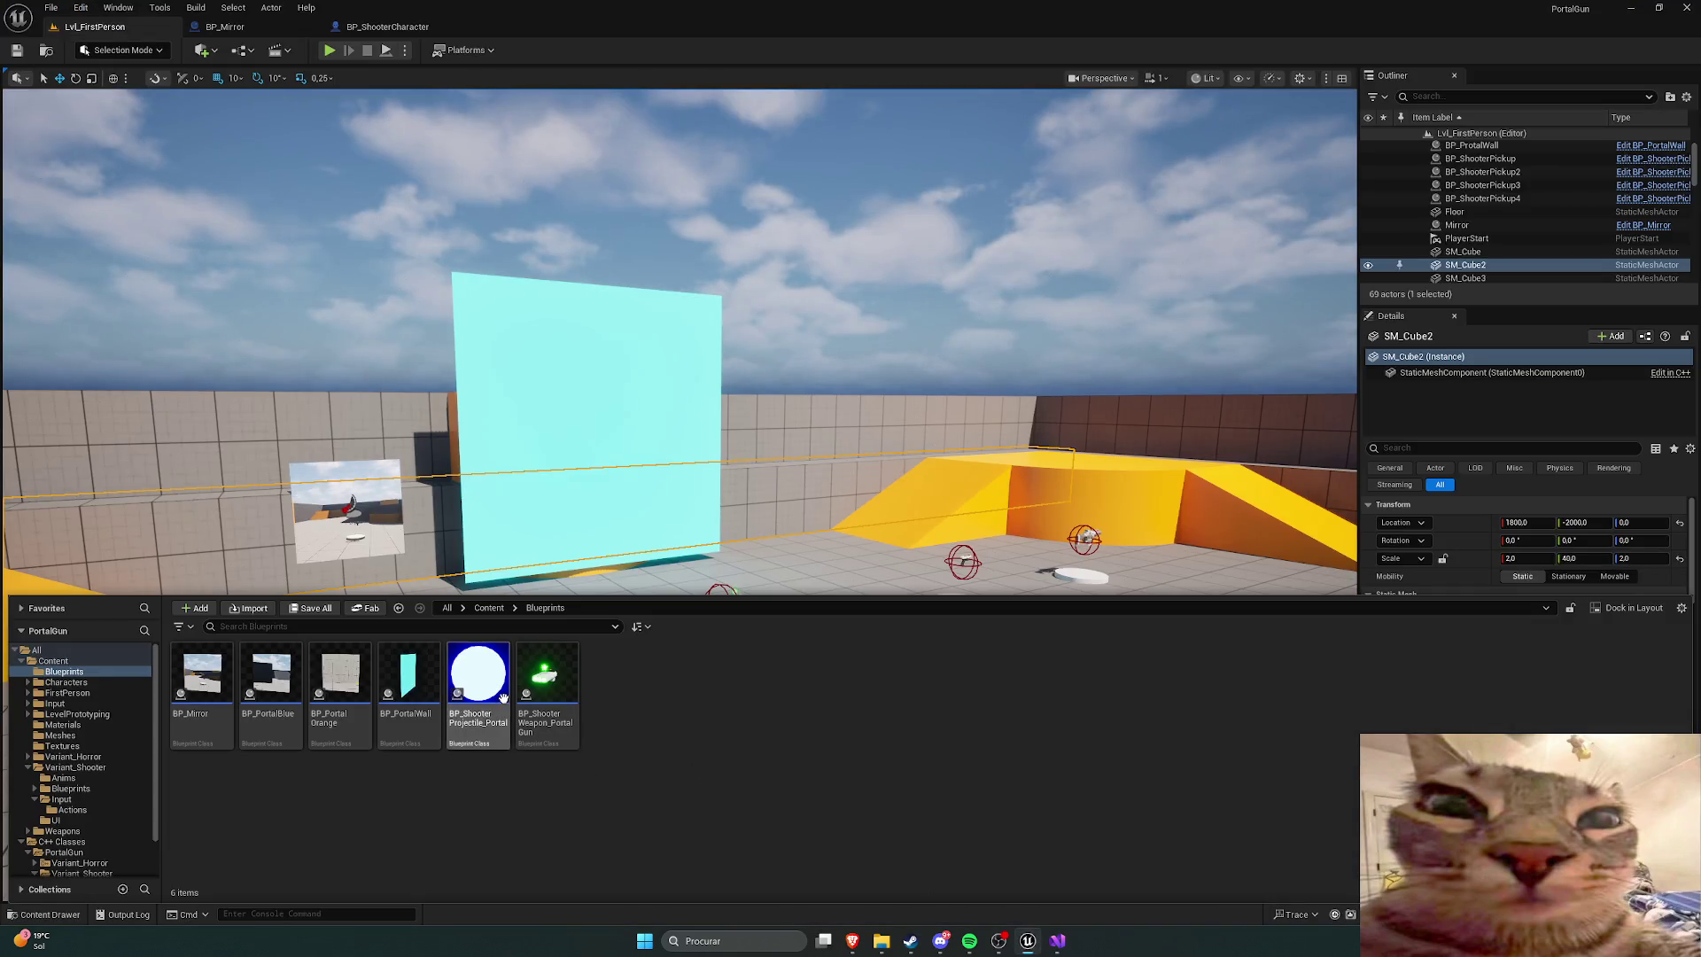
mouse_move(503, 699)
left_click(1058, 941)
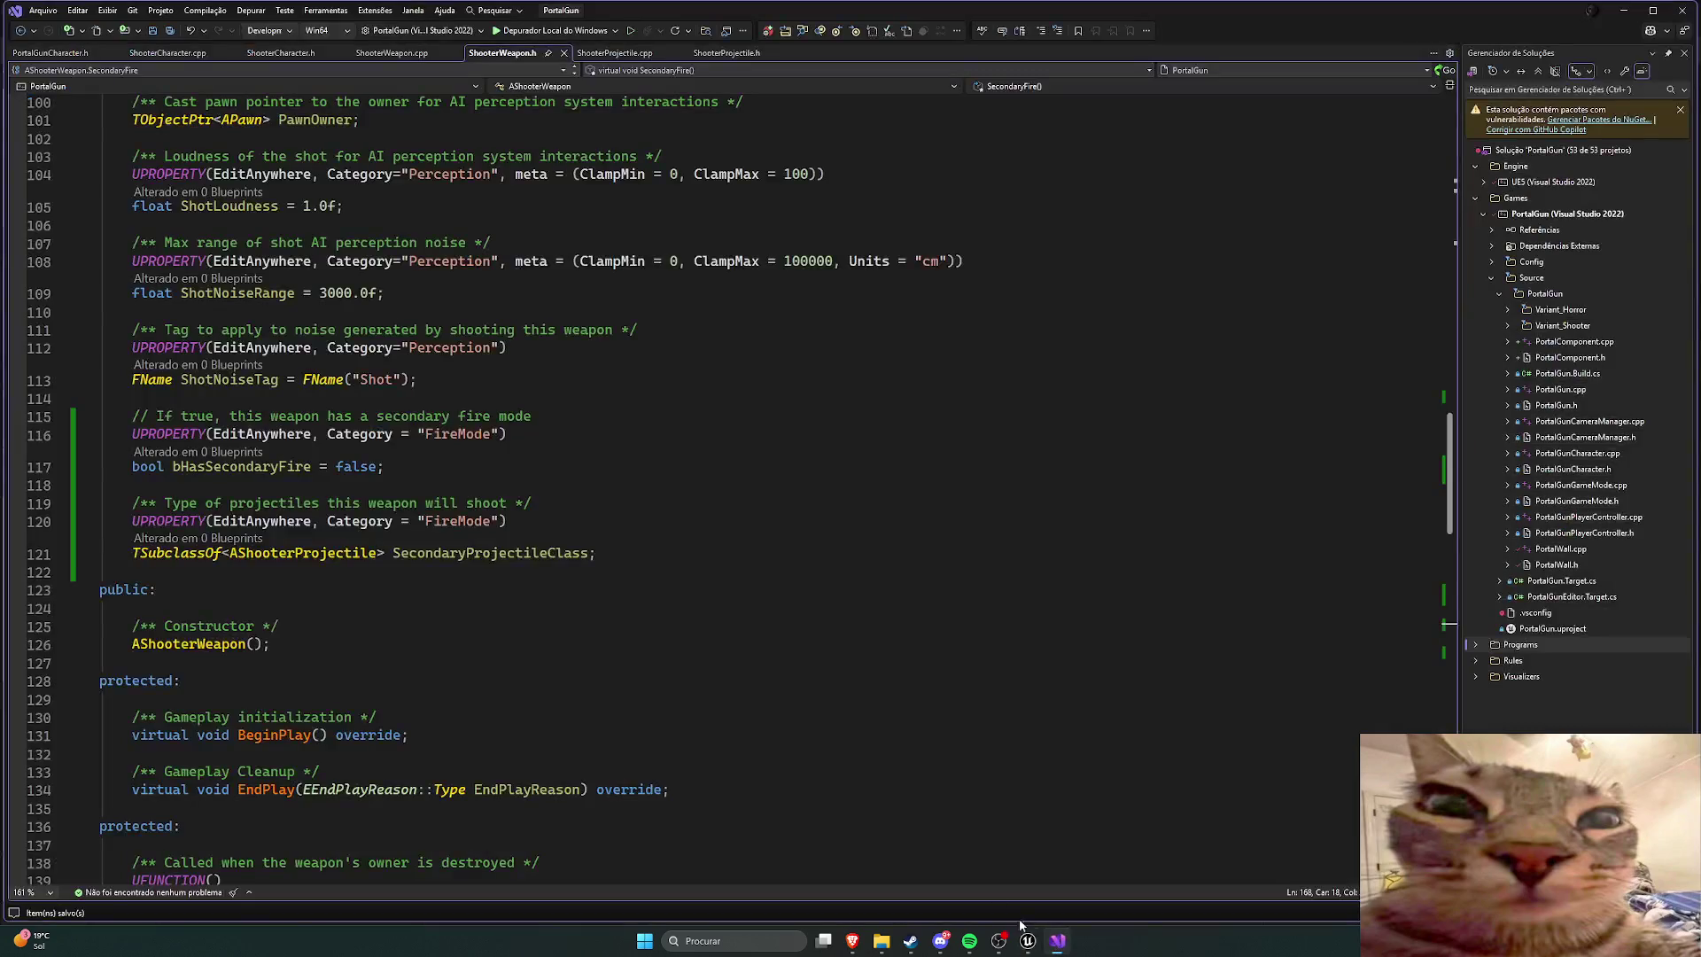
key("ctrl+Tab")
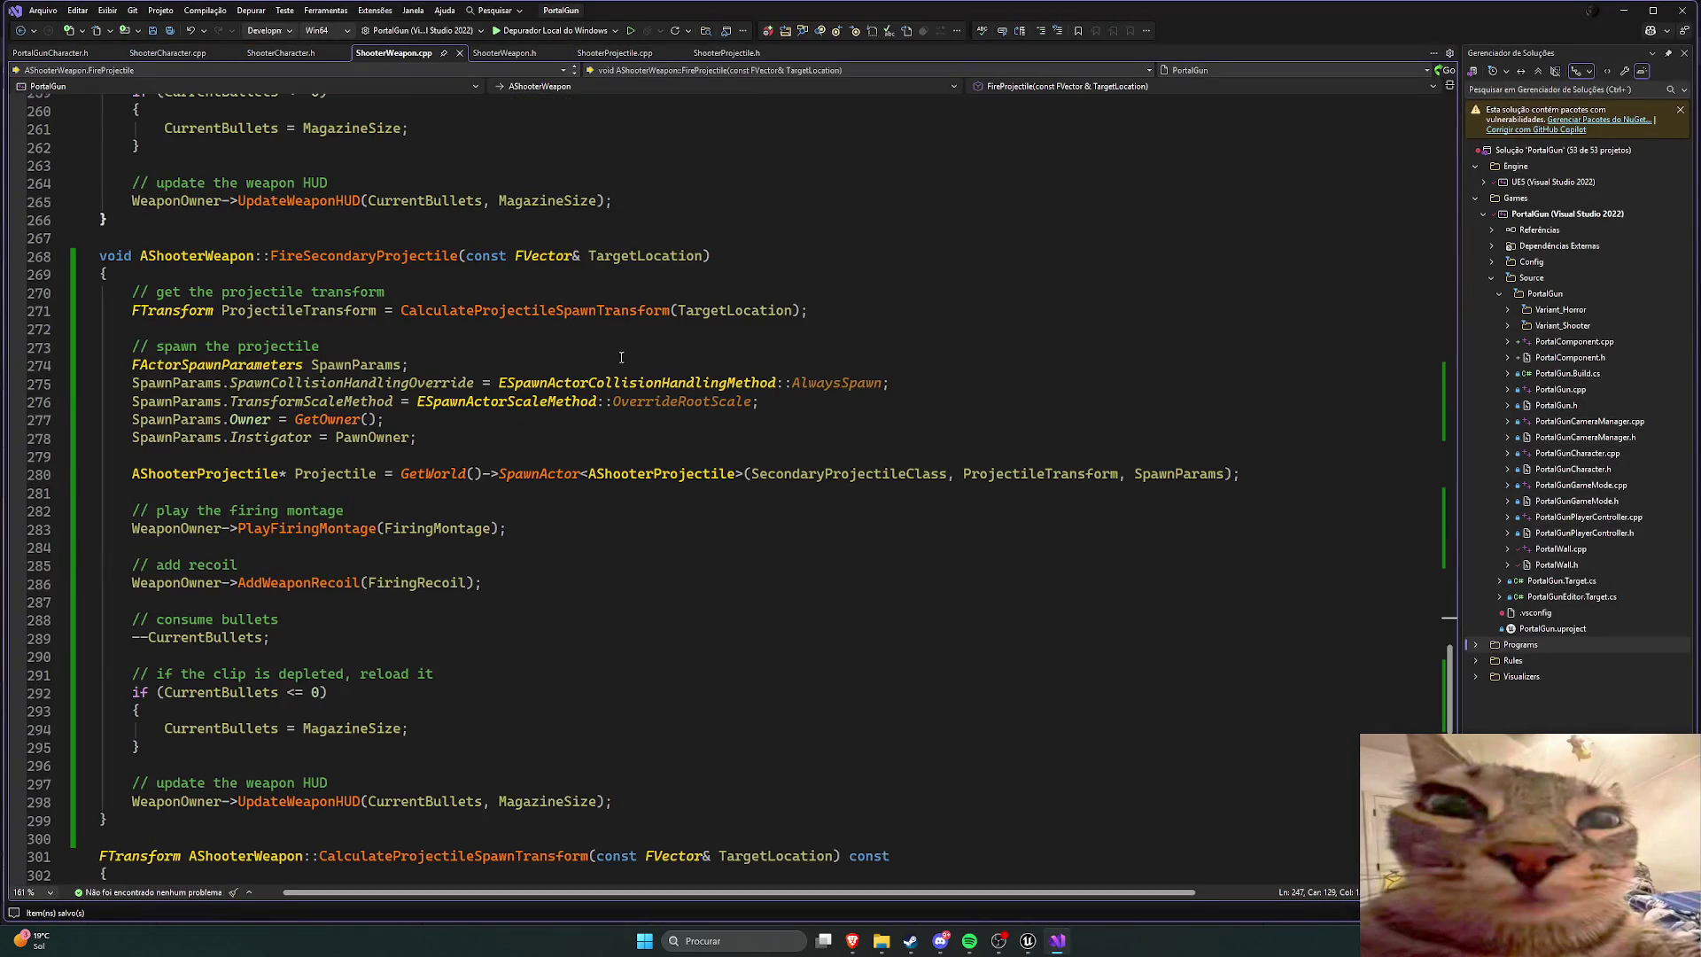
left_click(1028, 941)
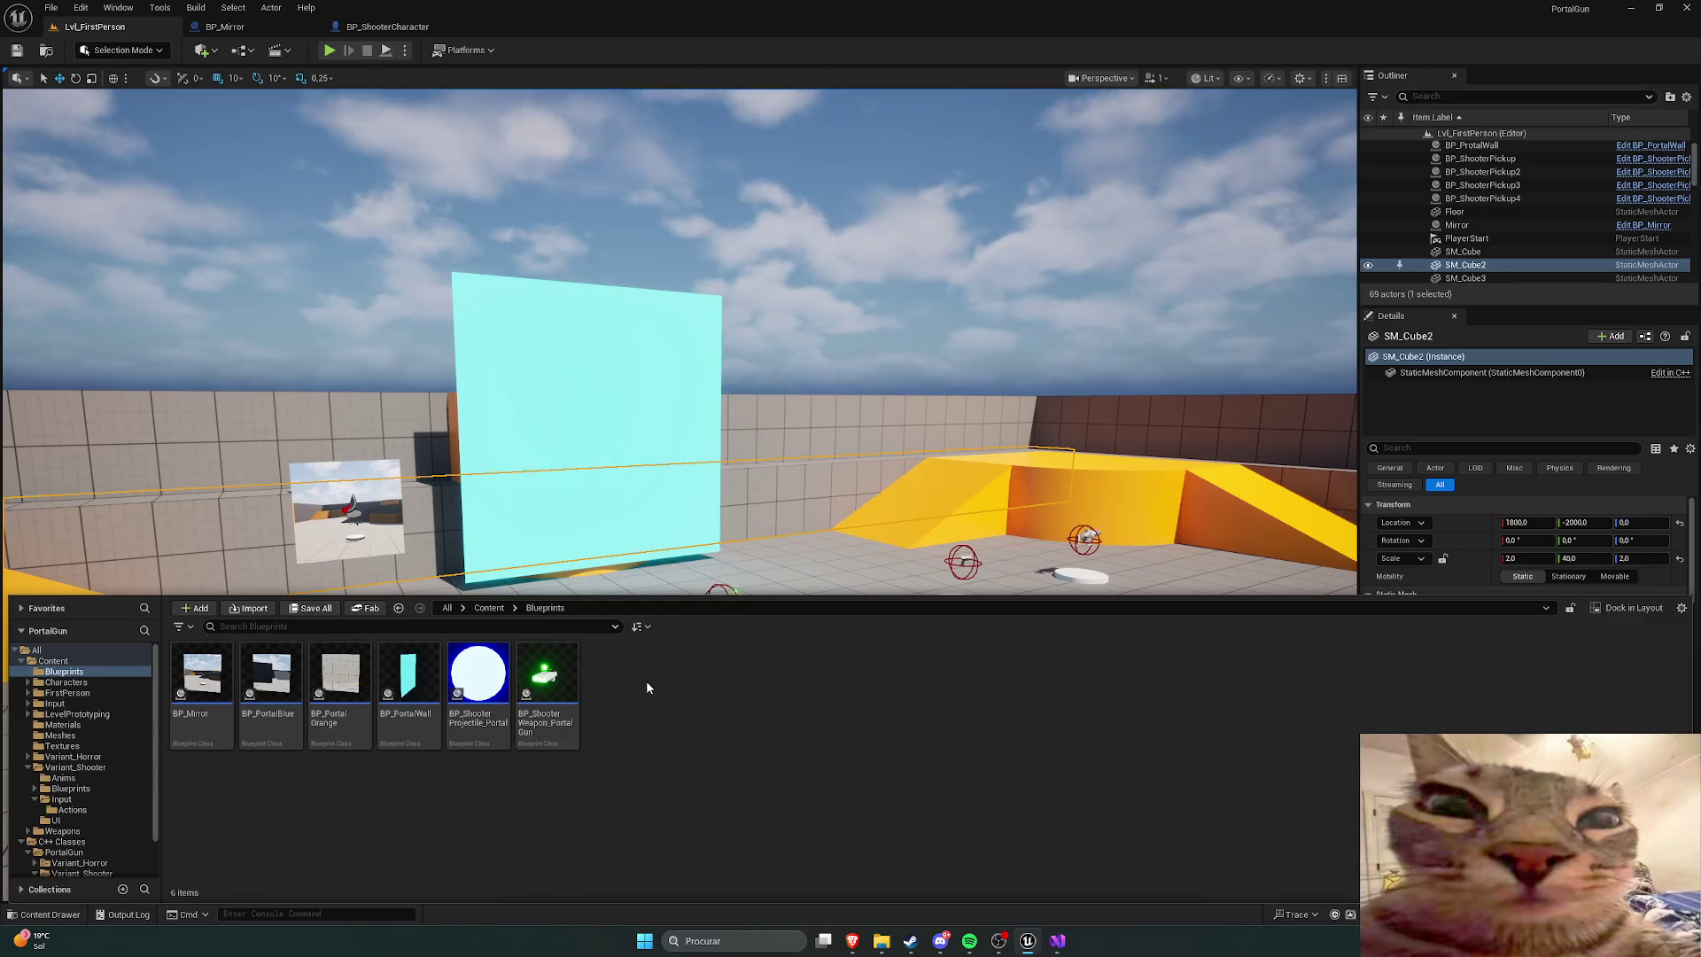
double_click(551, 687)
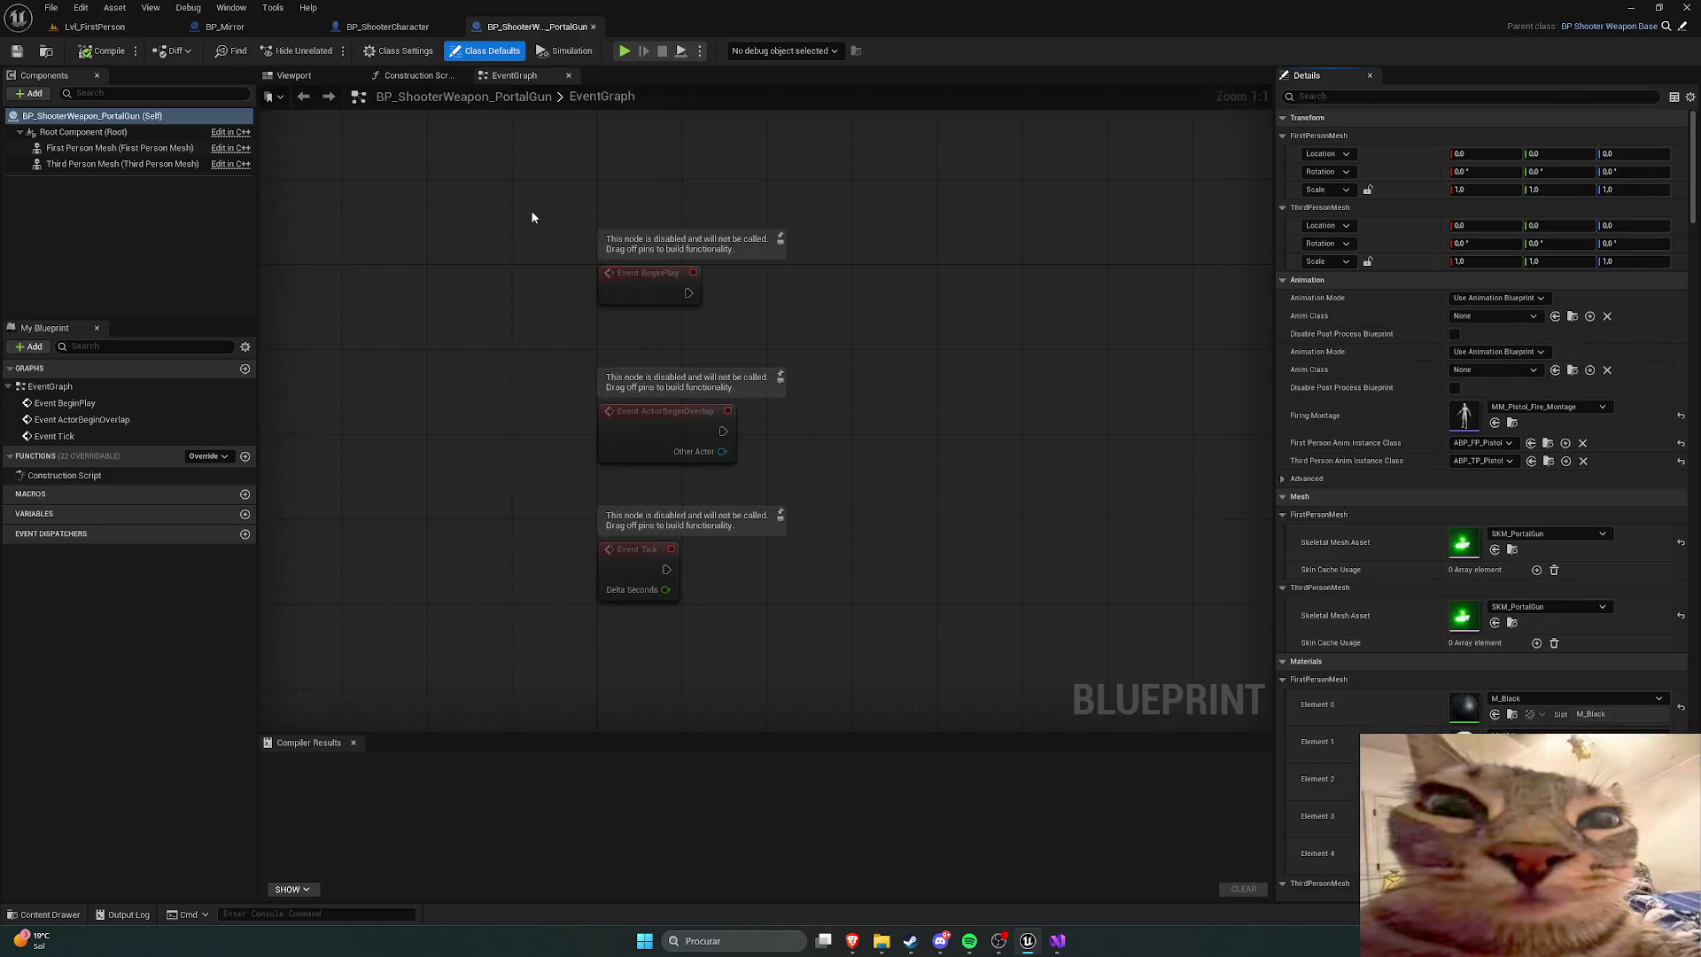
Step: Inspect the Fire Mode defaults, confirming the Secondary Projectile Class is BP_ShooterProjectile_Bullet
mouse_move(1692, 222)
left_mouse_down()
mouse_move(1696, 824)
mouse_move(1655, 471)
mouse_move(1658, 205)
mouse_move(1669, 343)
mouse_move(1639, 771)
left_mouse_up()
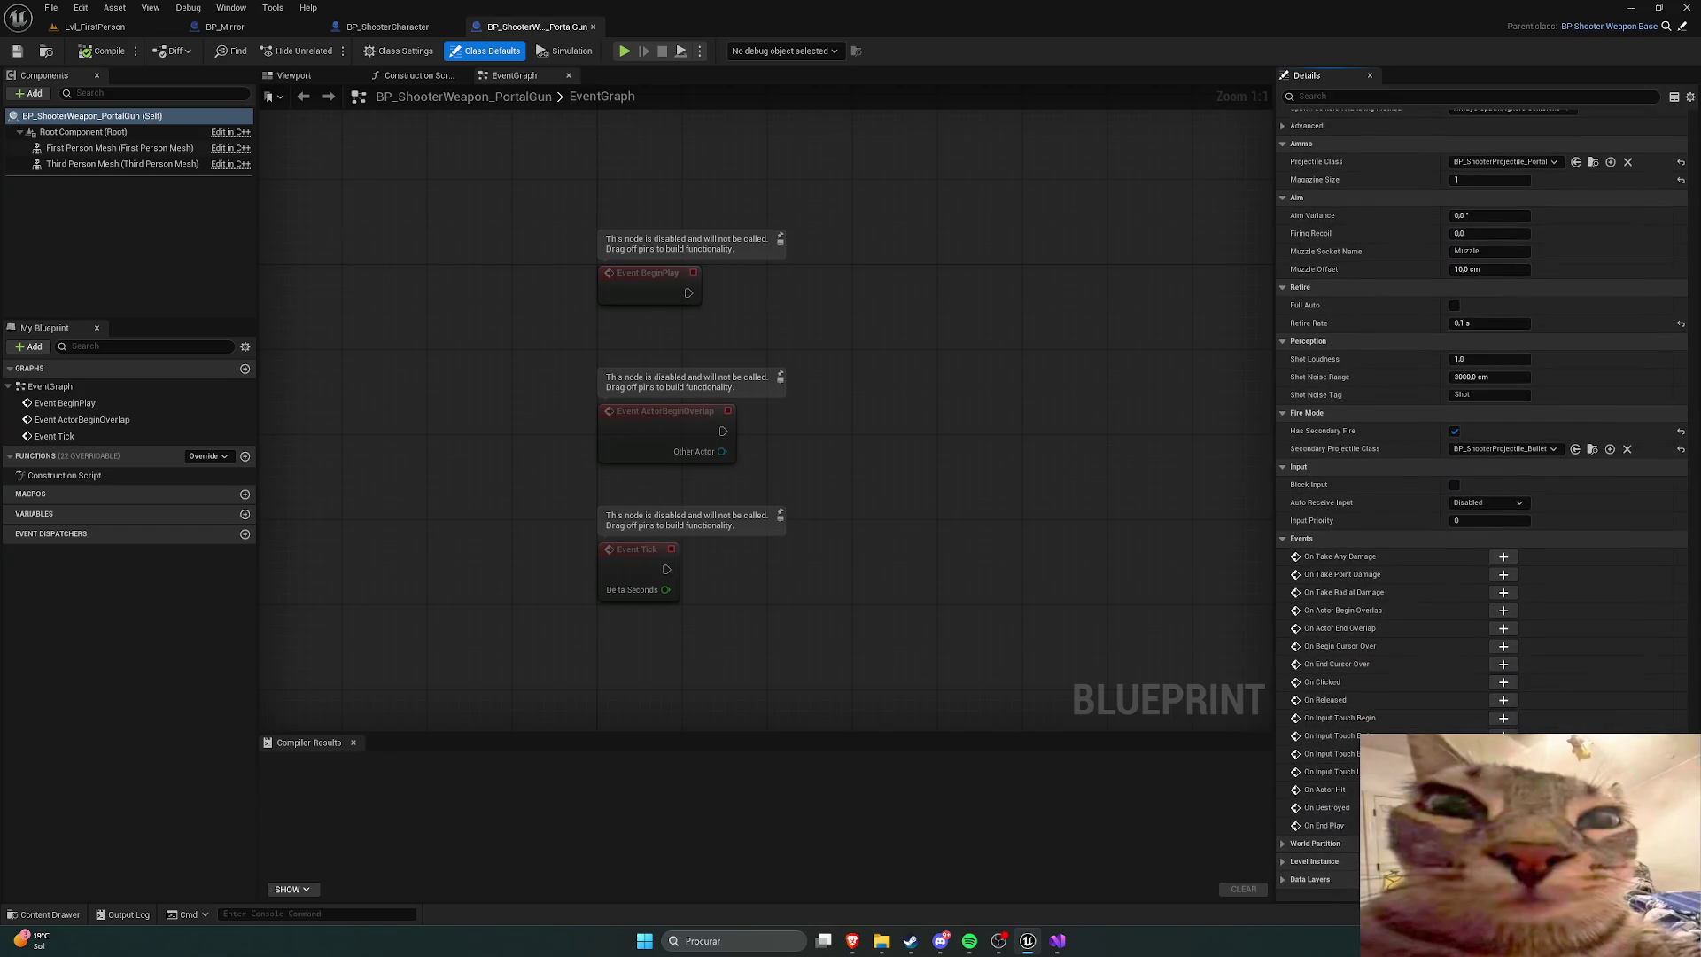
scroll(1358, 624, "up", 3)
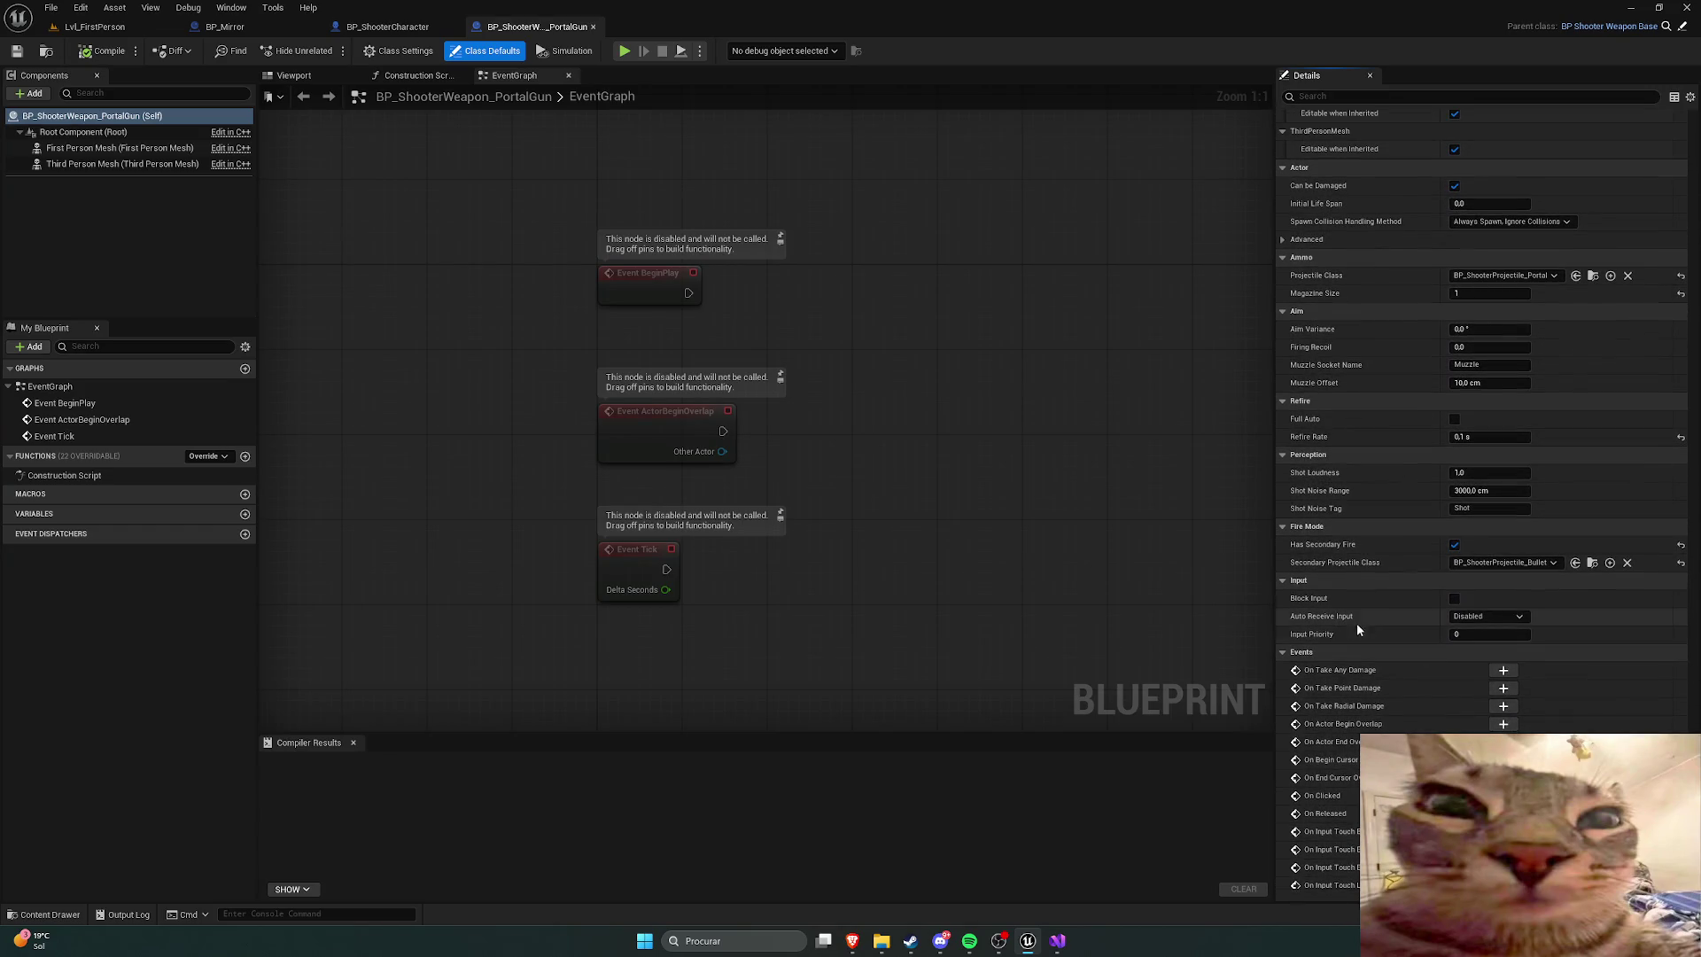
scroll(1364, 600, "up", 1)
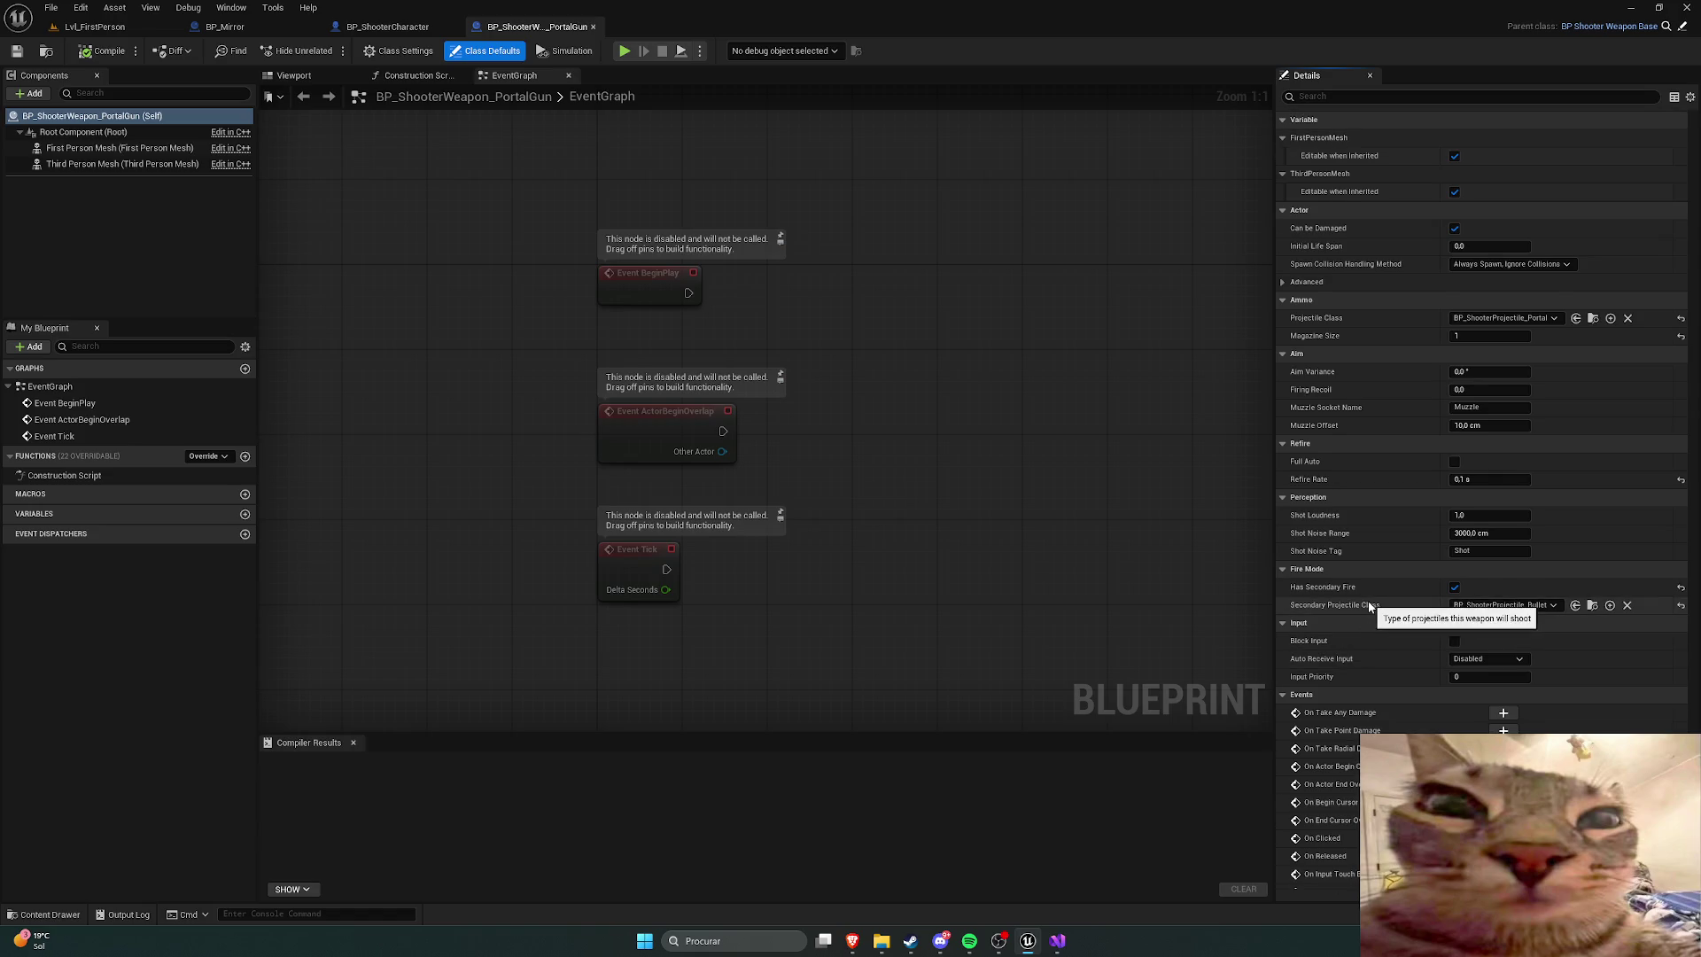
left_click(1528, 612)
key("Escape")
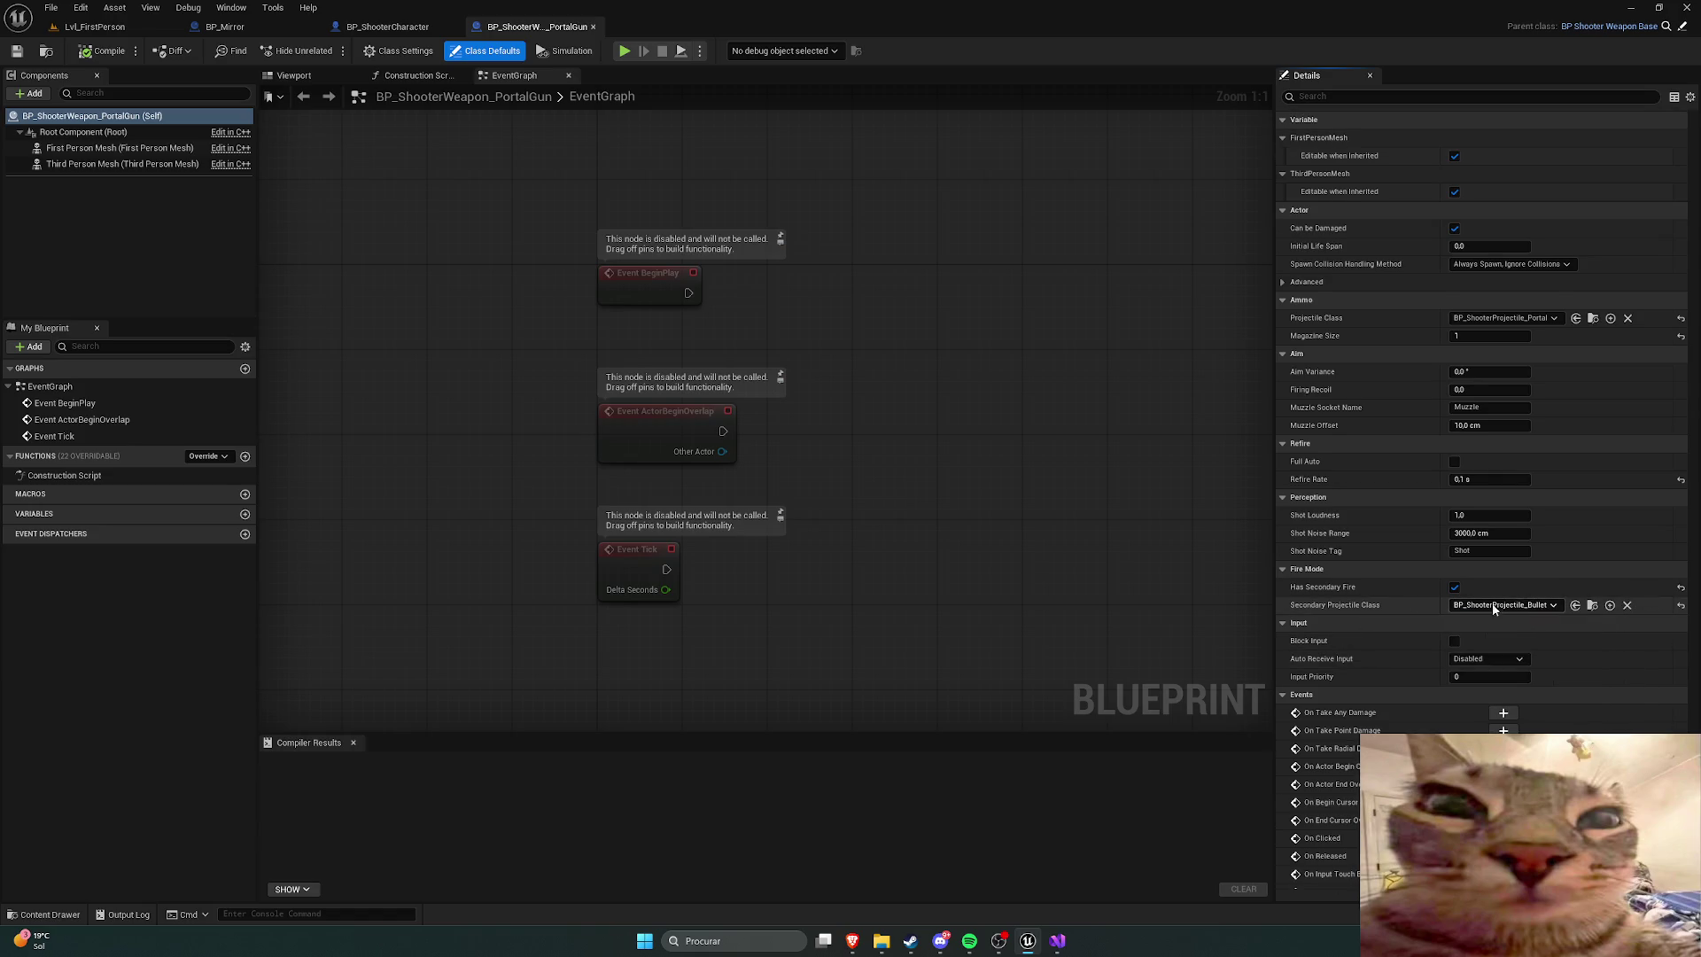
Step: Find BP_ShooterProjectile_Portal in the Content Drawer and bring up its asset actions
key("ctrl+space")
left_click(477, 691)
right_click(477, 691)
key("Escape")
key("ctrl+space")
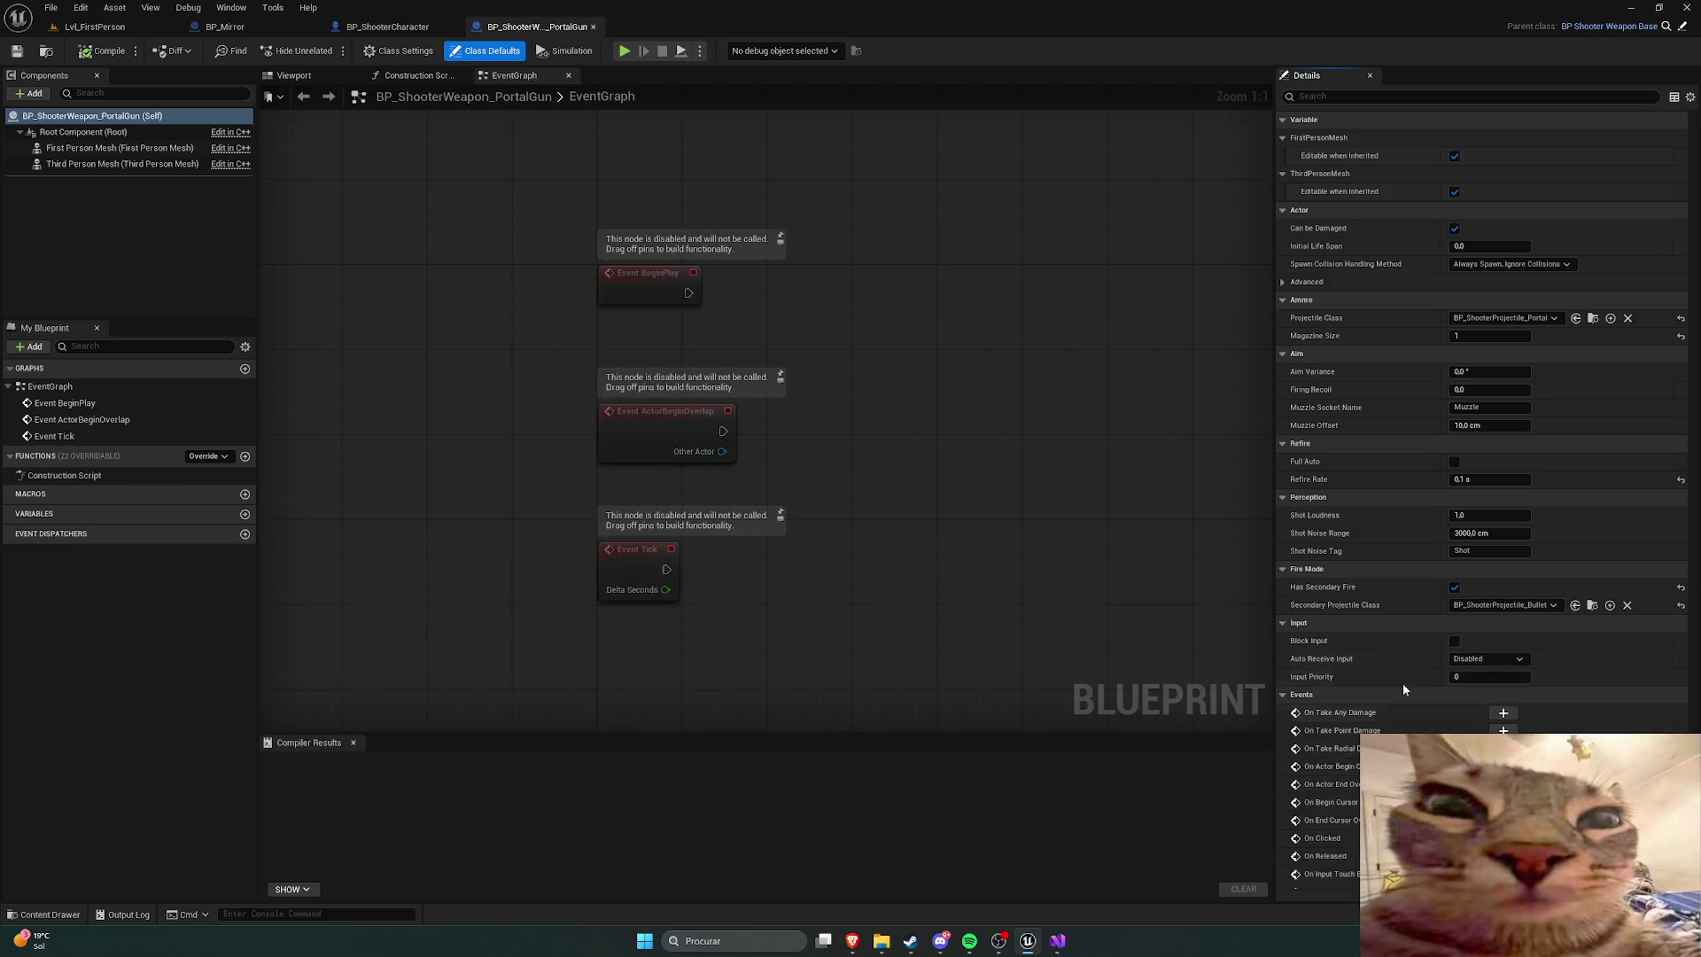
left_click(1488, 607)
key("Escape")
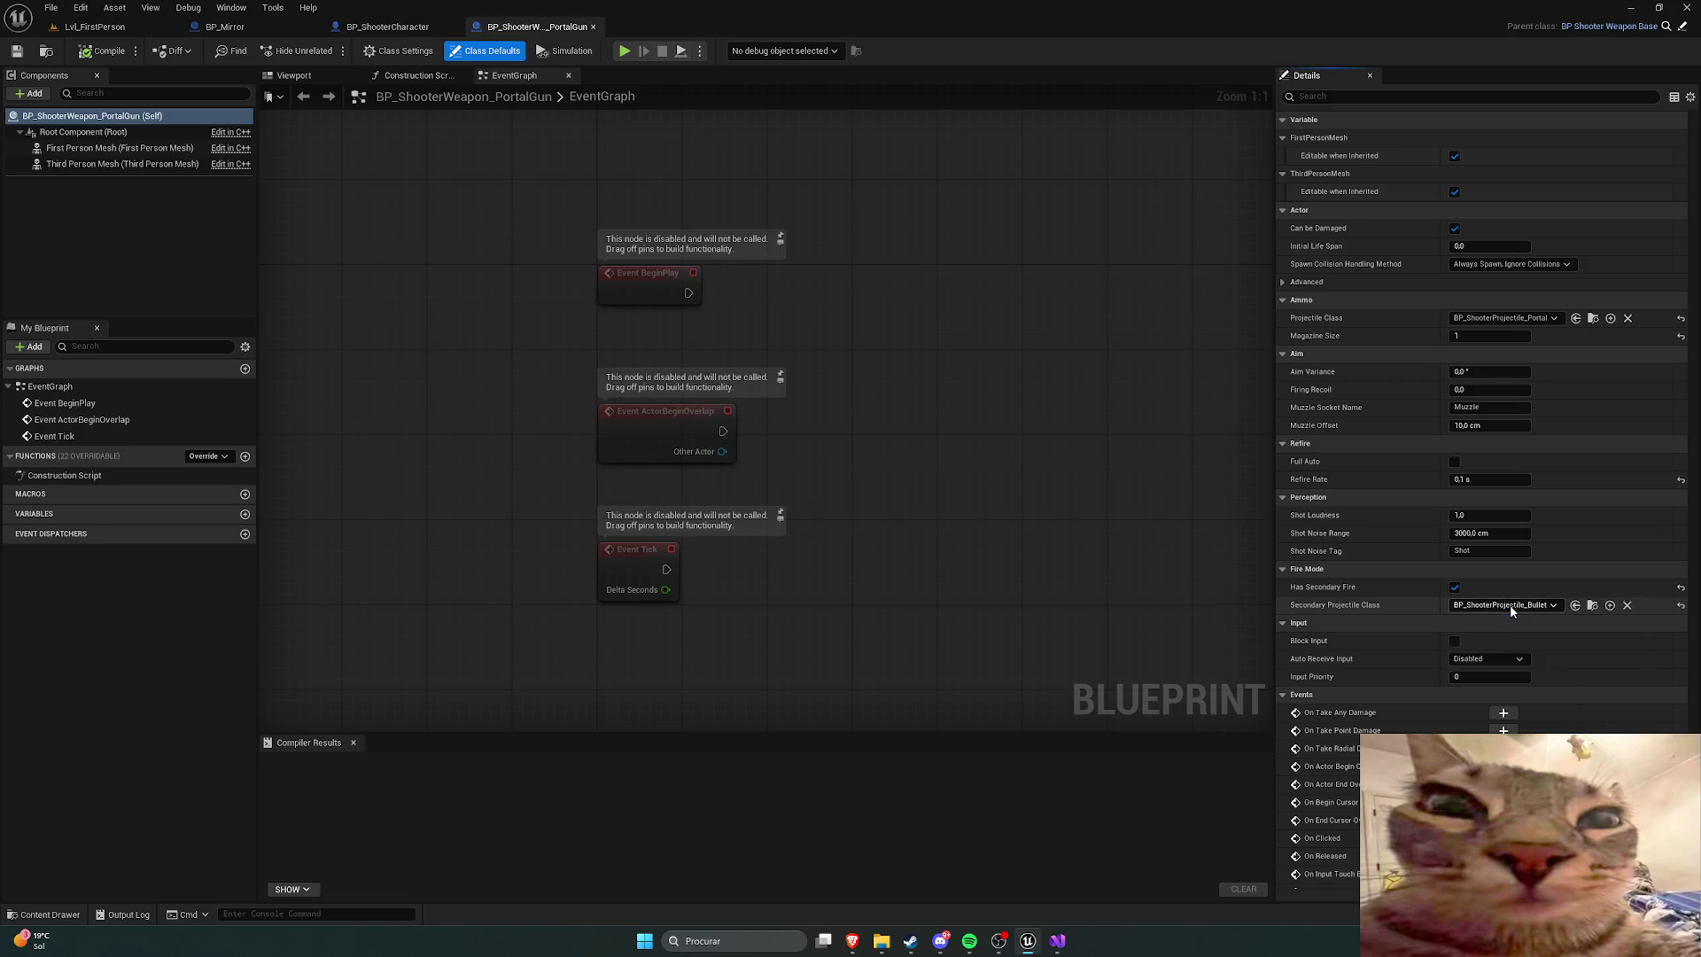
key("ctrl+space")
right_click(493, 687)
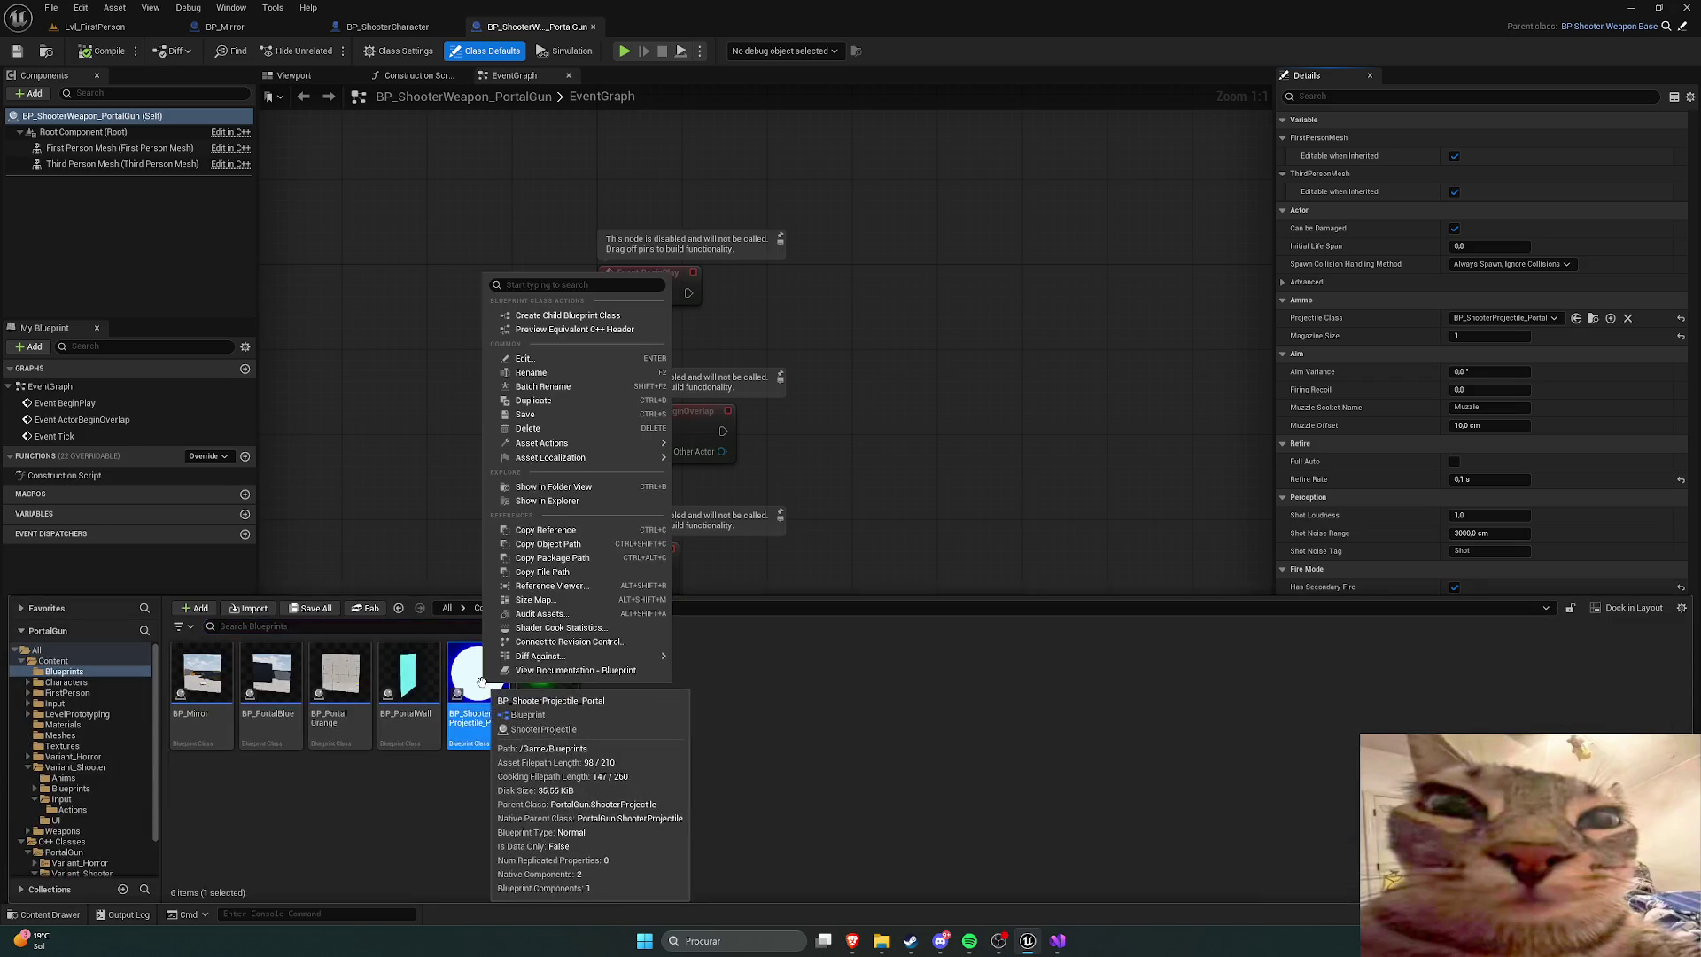
Step: Duplicate the portal projectile blueprint as BP_ShooterProjectile_PortalOrange
left_click(533, 400)
key("End")
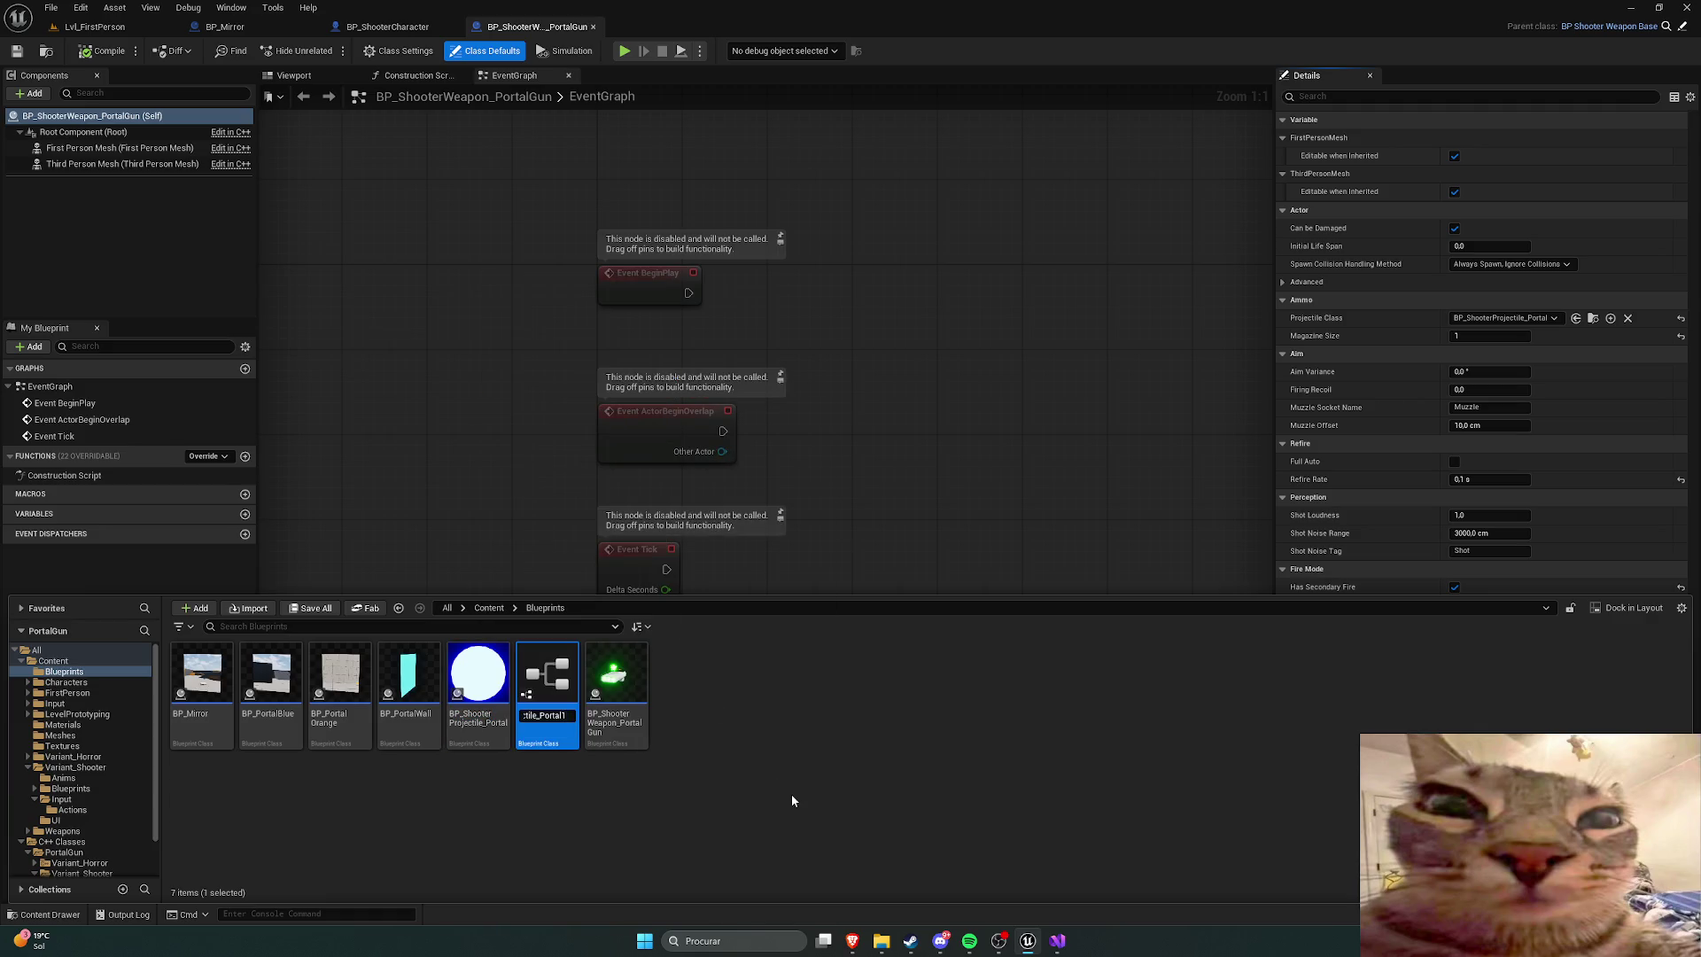
key("BackSpace")
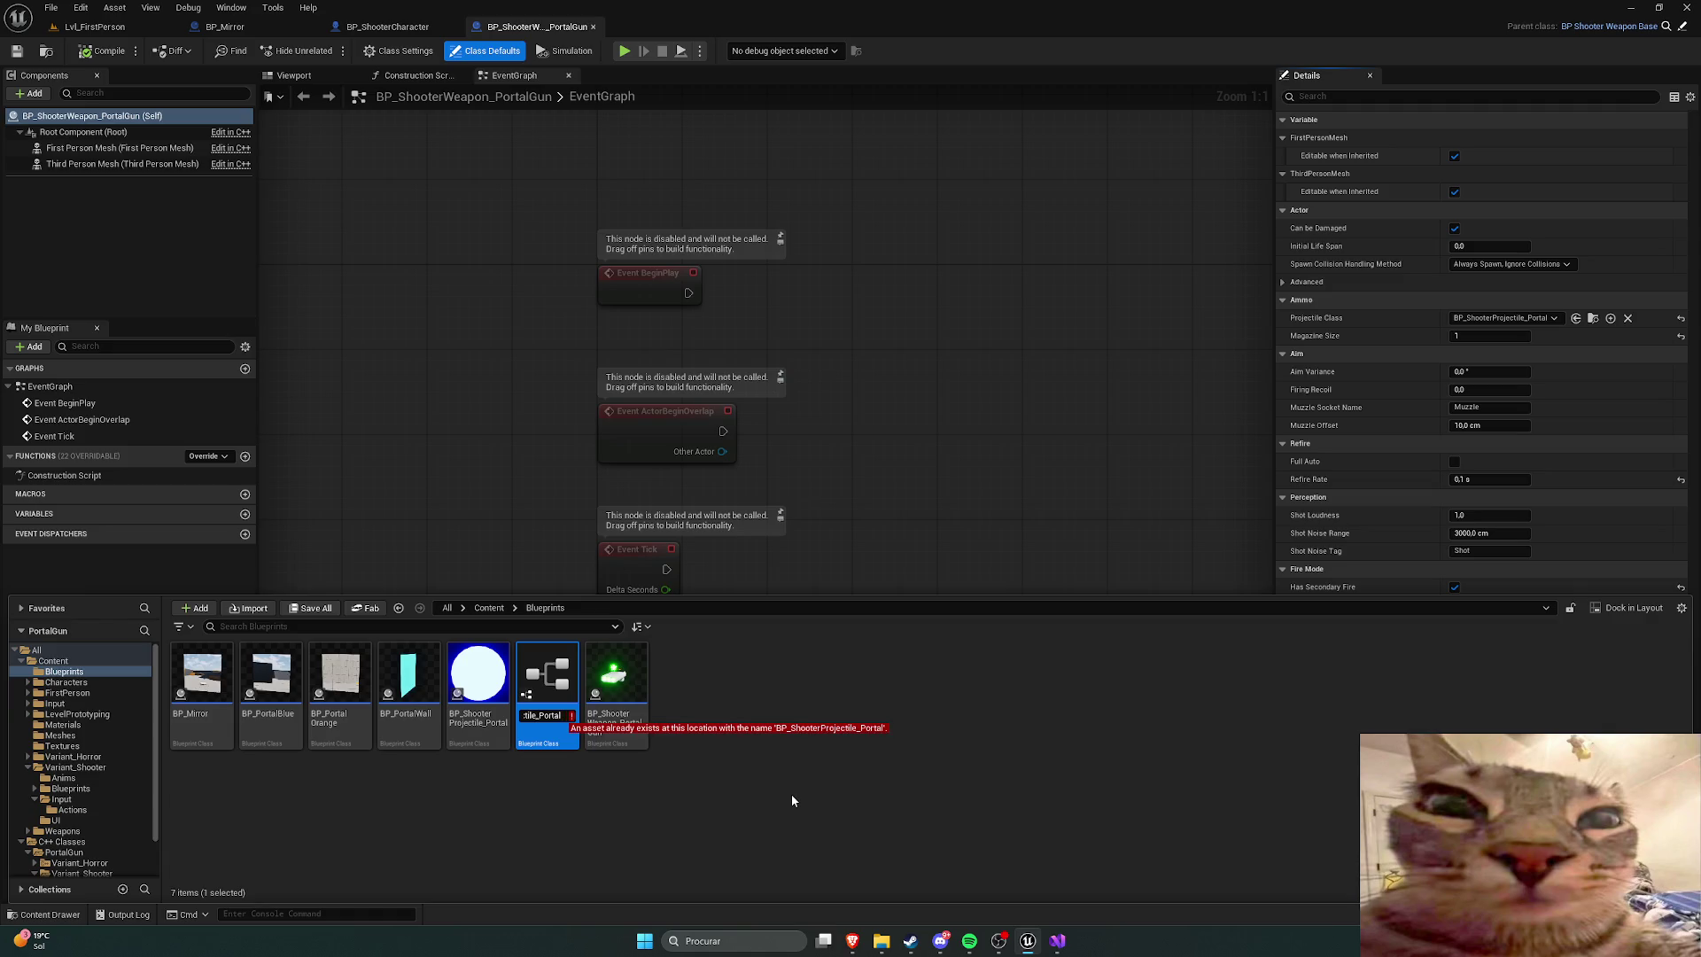
type("Orange")
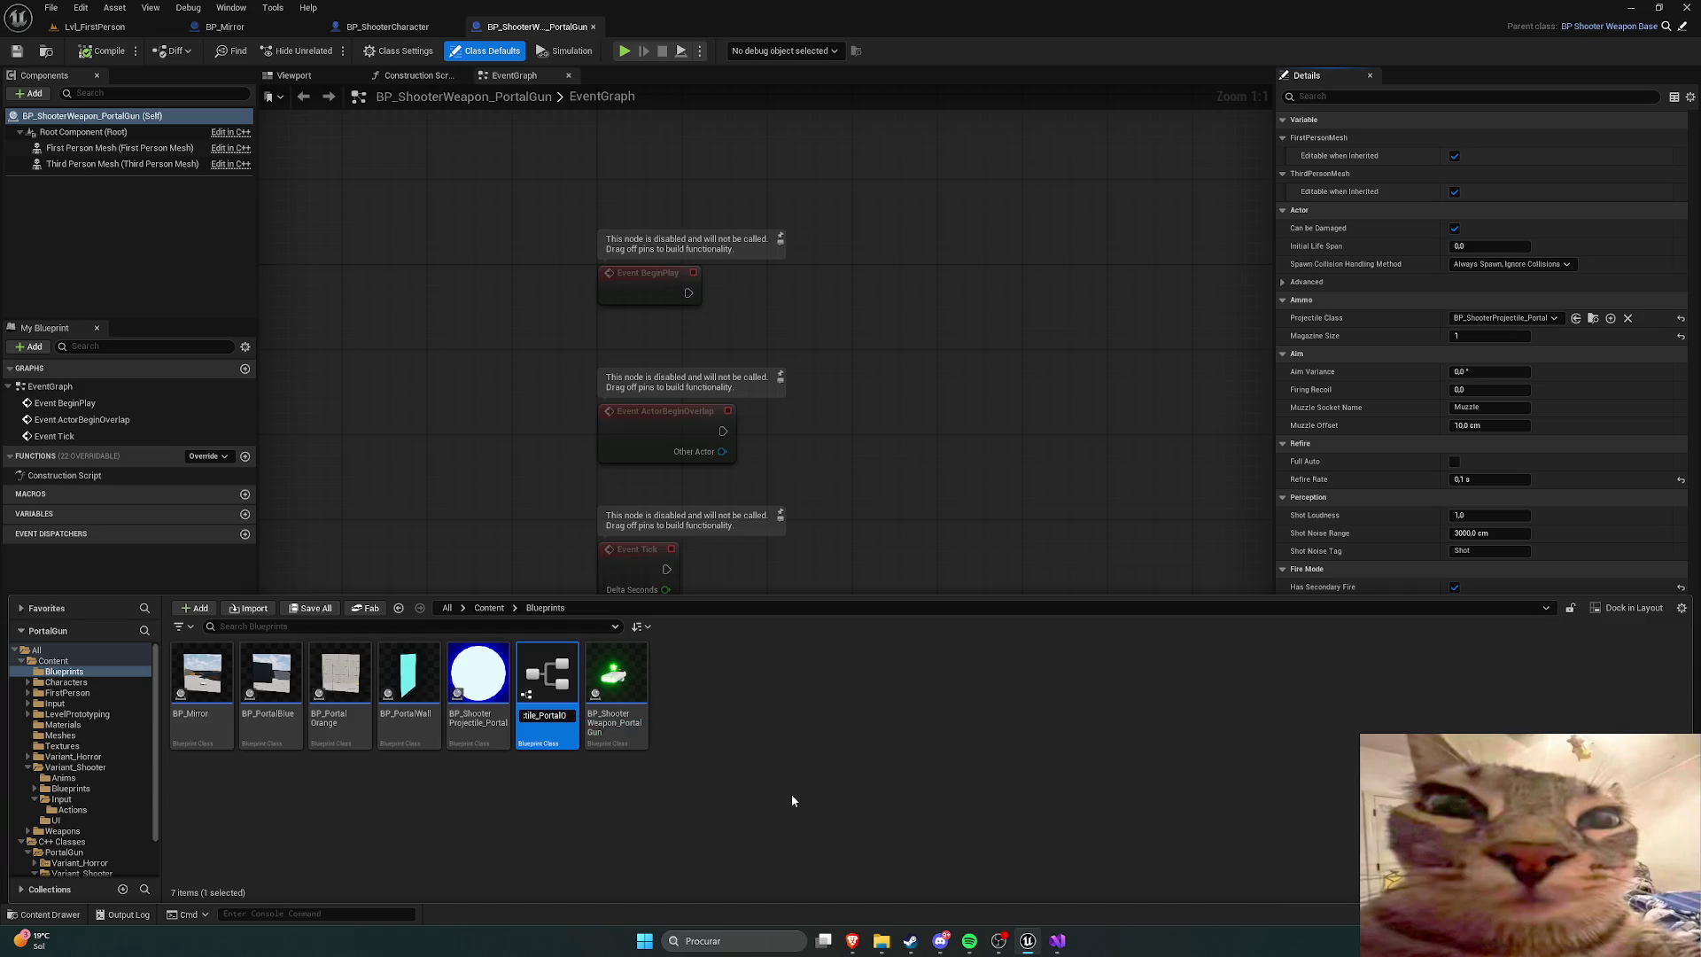
key("Return")
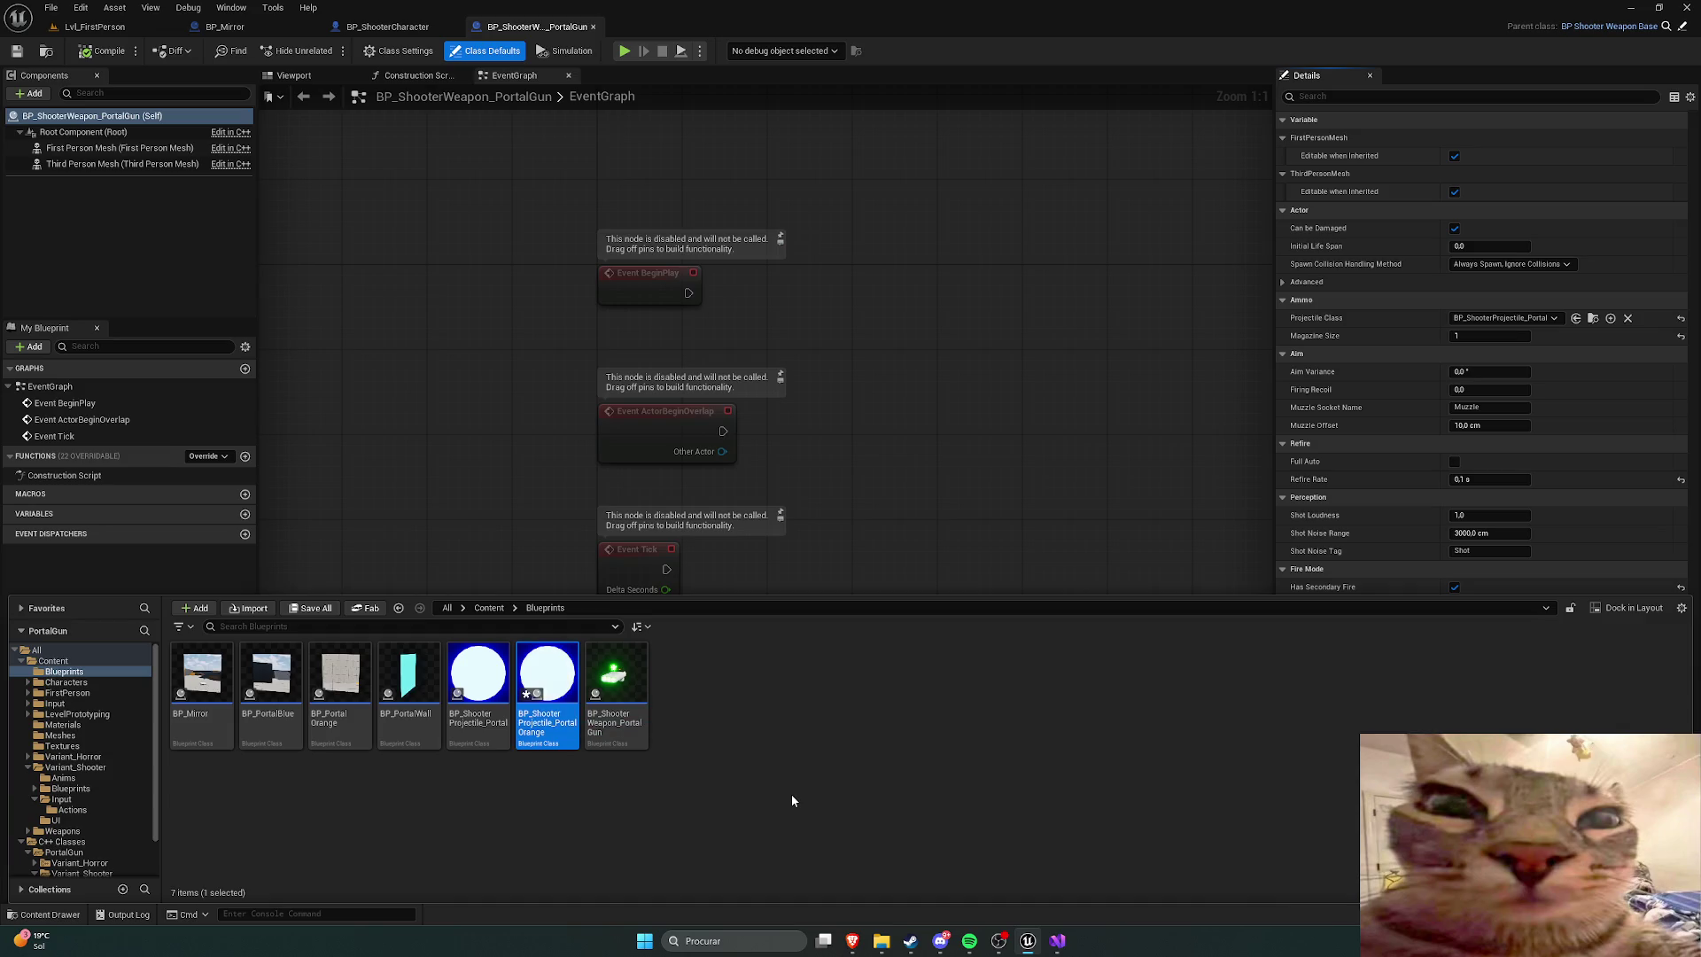
Step: Rename the original portal projectile to BP_ShooterProjectile_PortalBlue
right_click(486, 684)
left_click(567, 379)
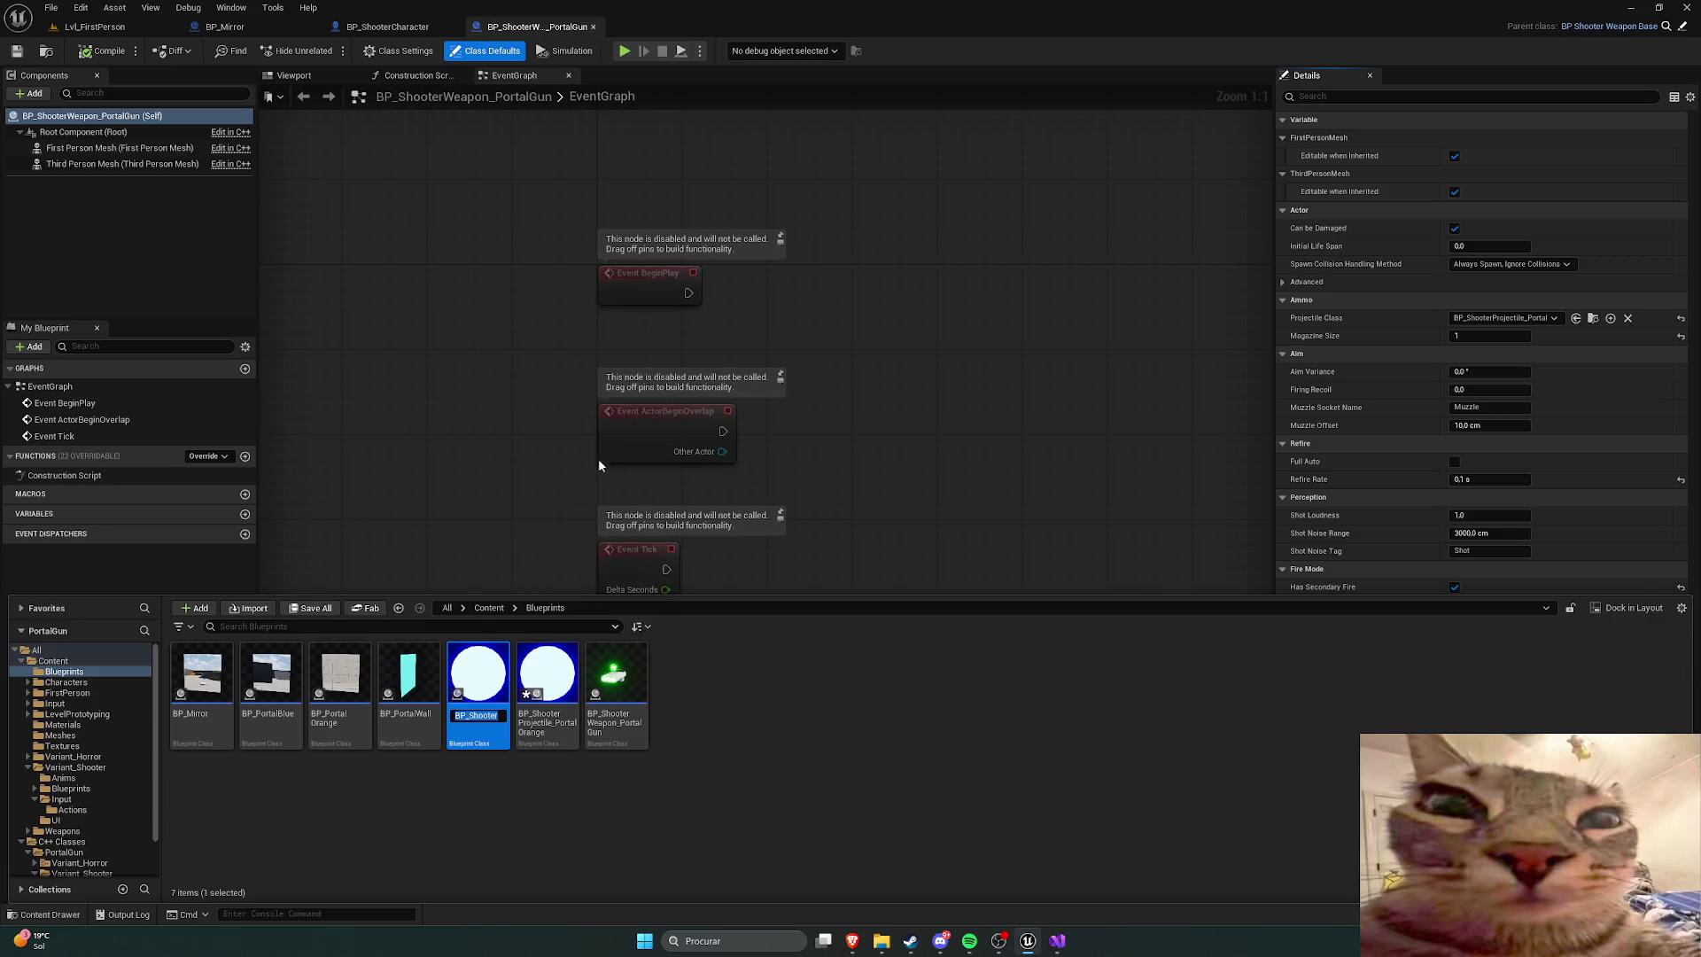
key("End")
type("Blue")
key("Return")
left_click(739, 784)
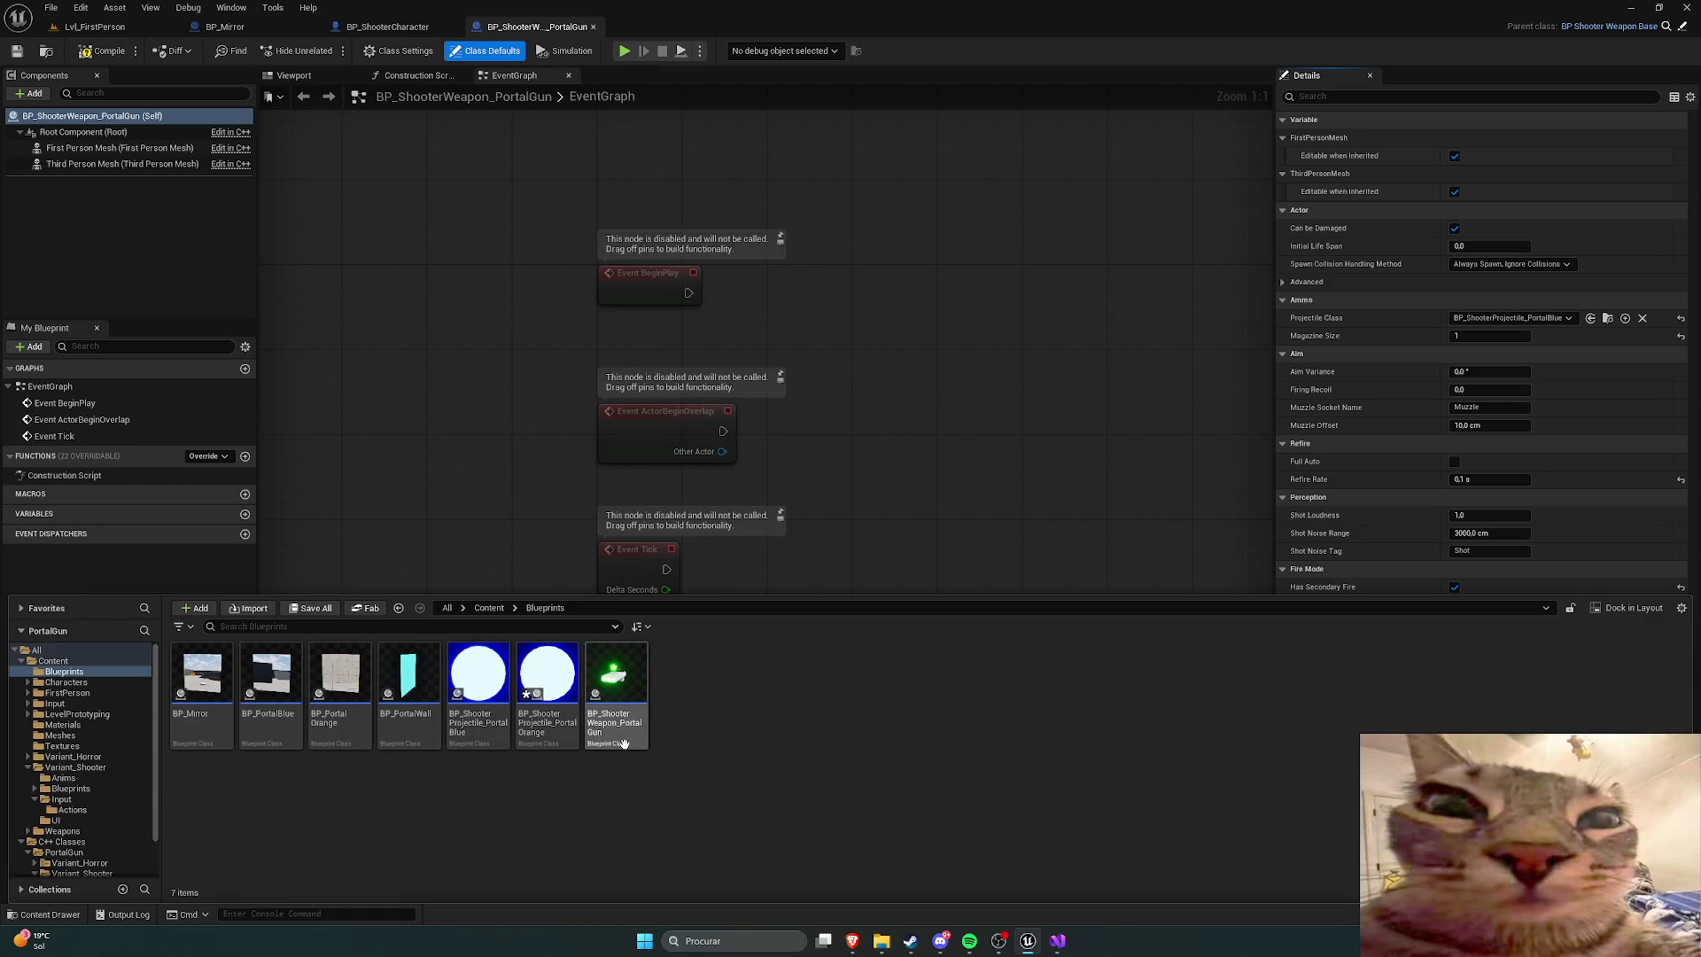
Step: Set the portal gun's Secondary Projectile Class to BP_ShooterProjectile_PortalOrange, then compile and save
double_click(551, 673)
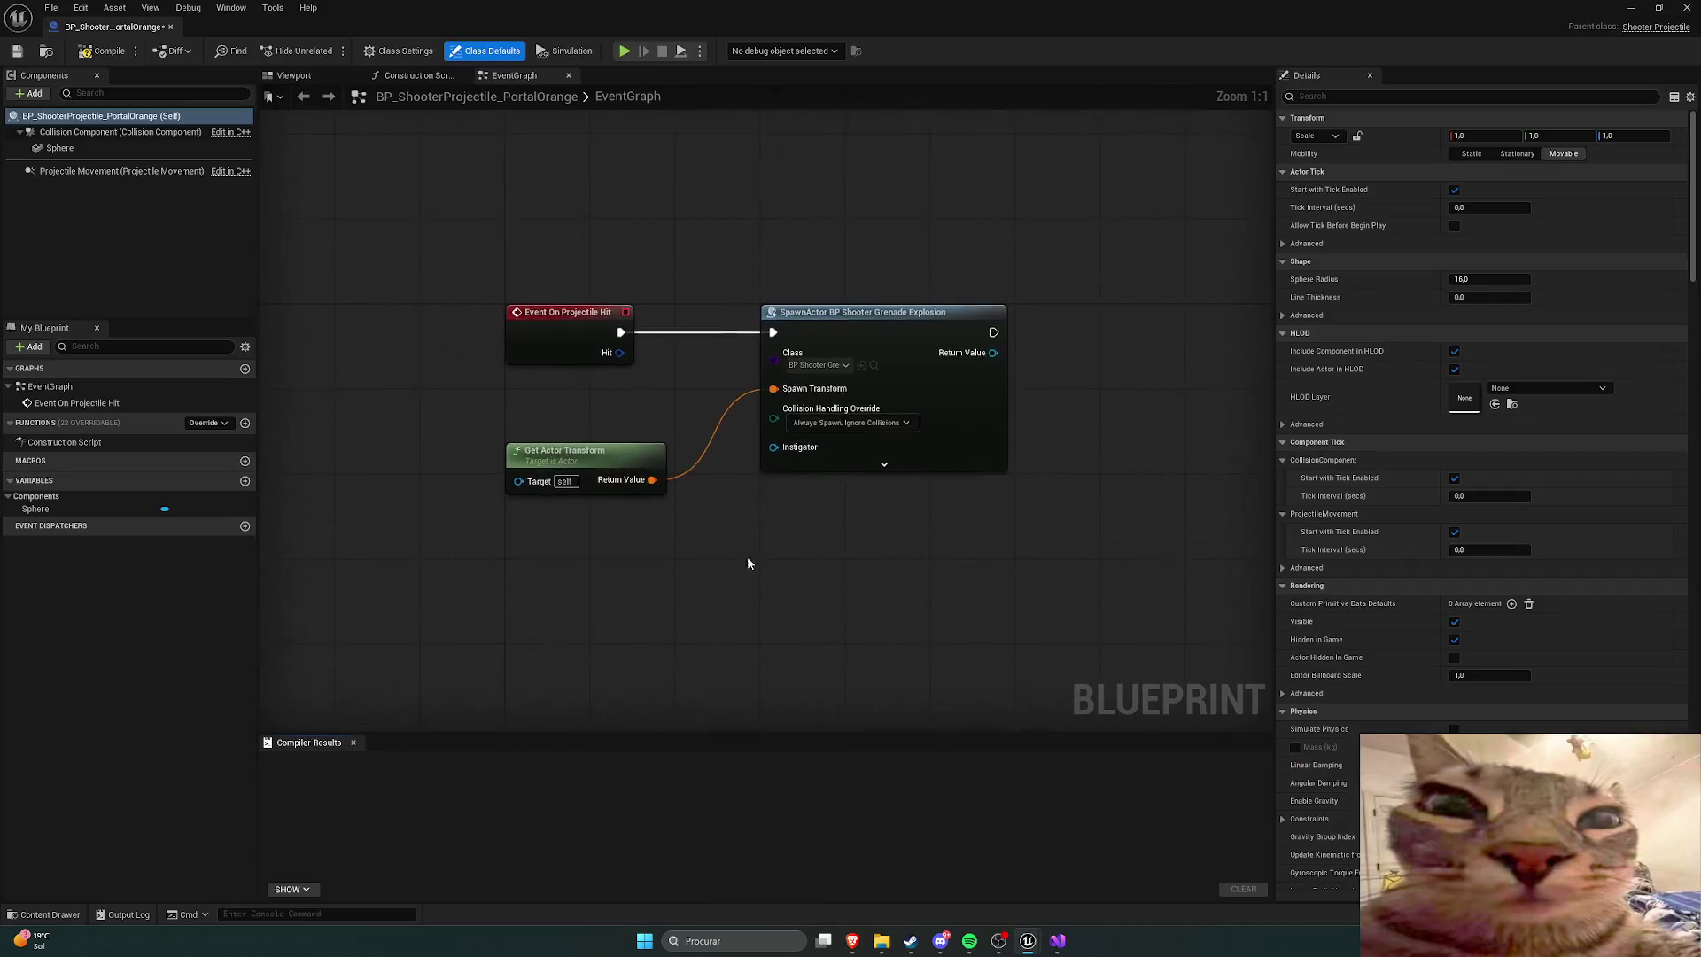
mouse_move(122, 28)
left_mouse_down()
mouse_move(444, 77)
mouse_move(656, 27)
left_mouse_up()
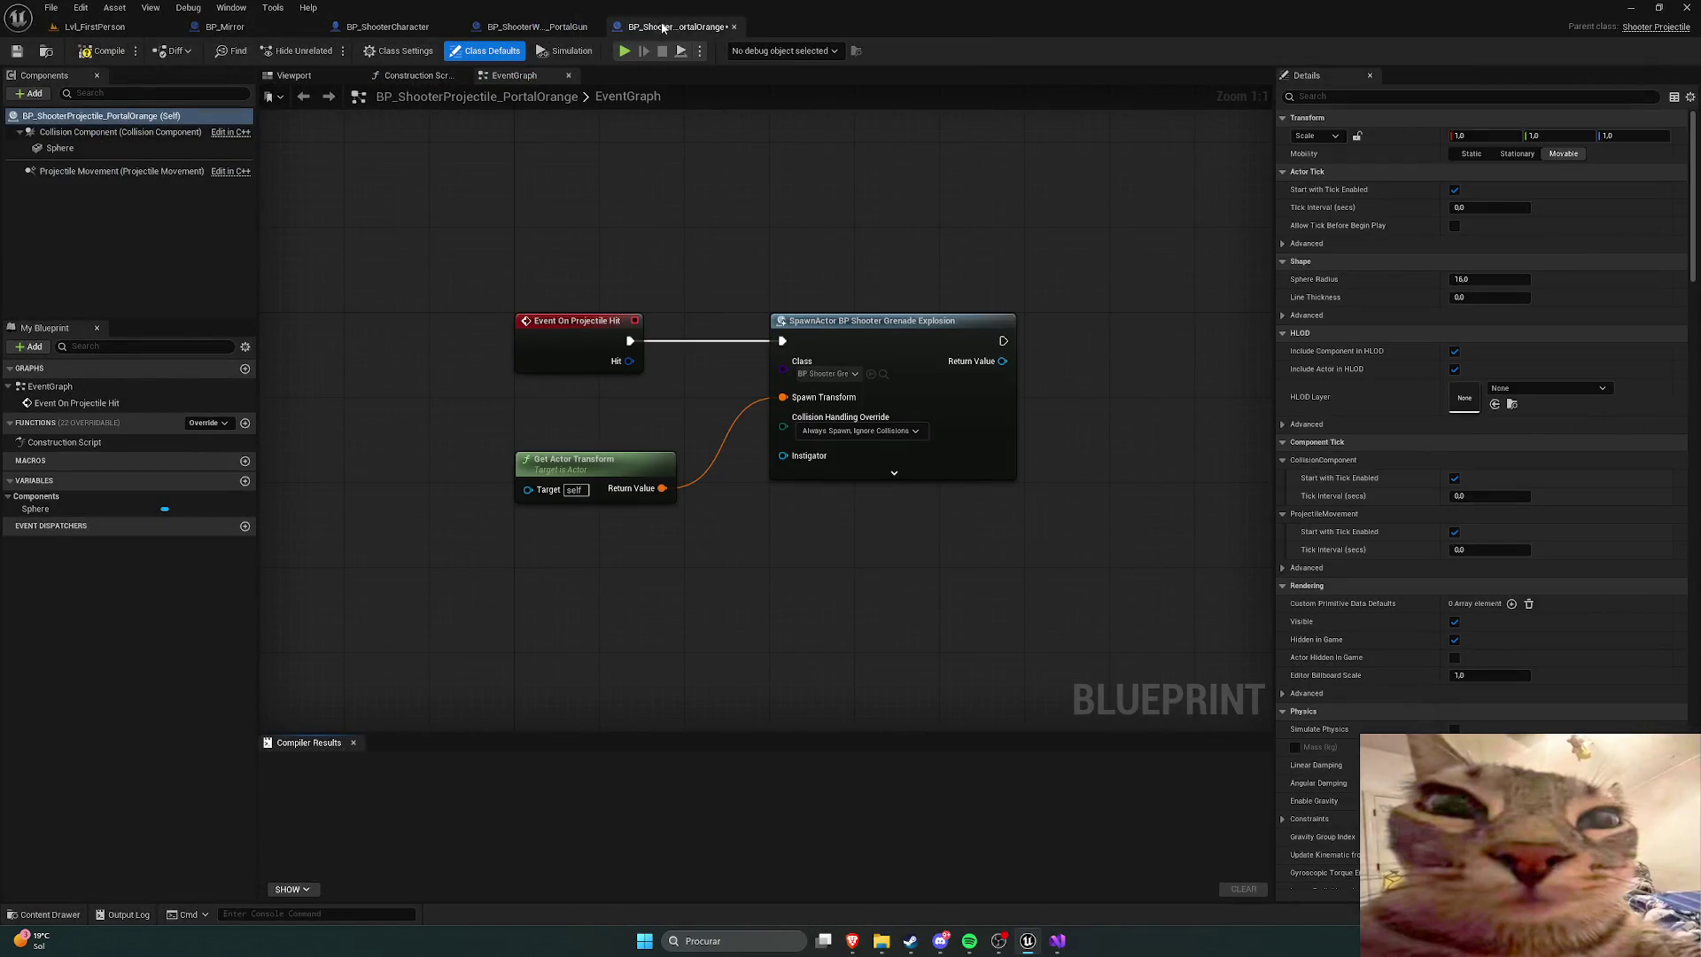
left_click(537, 27)
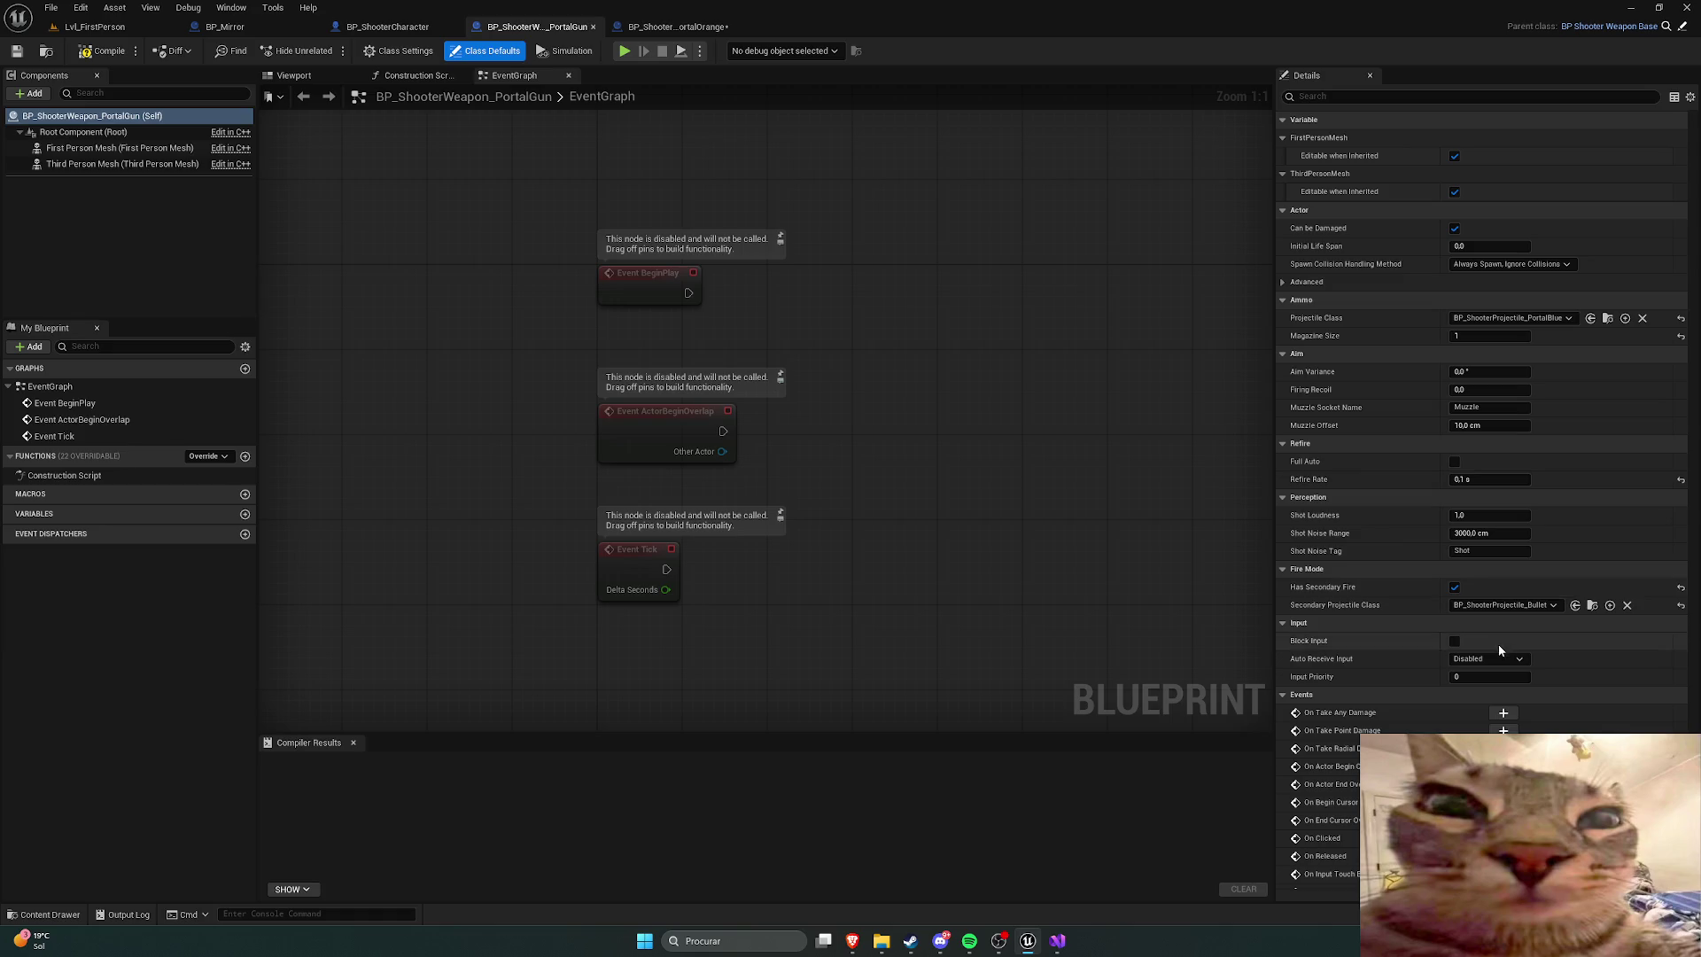
left_click(1517, 606)
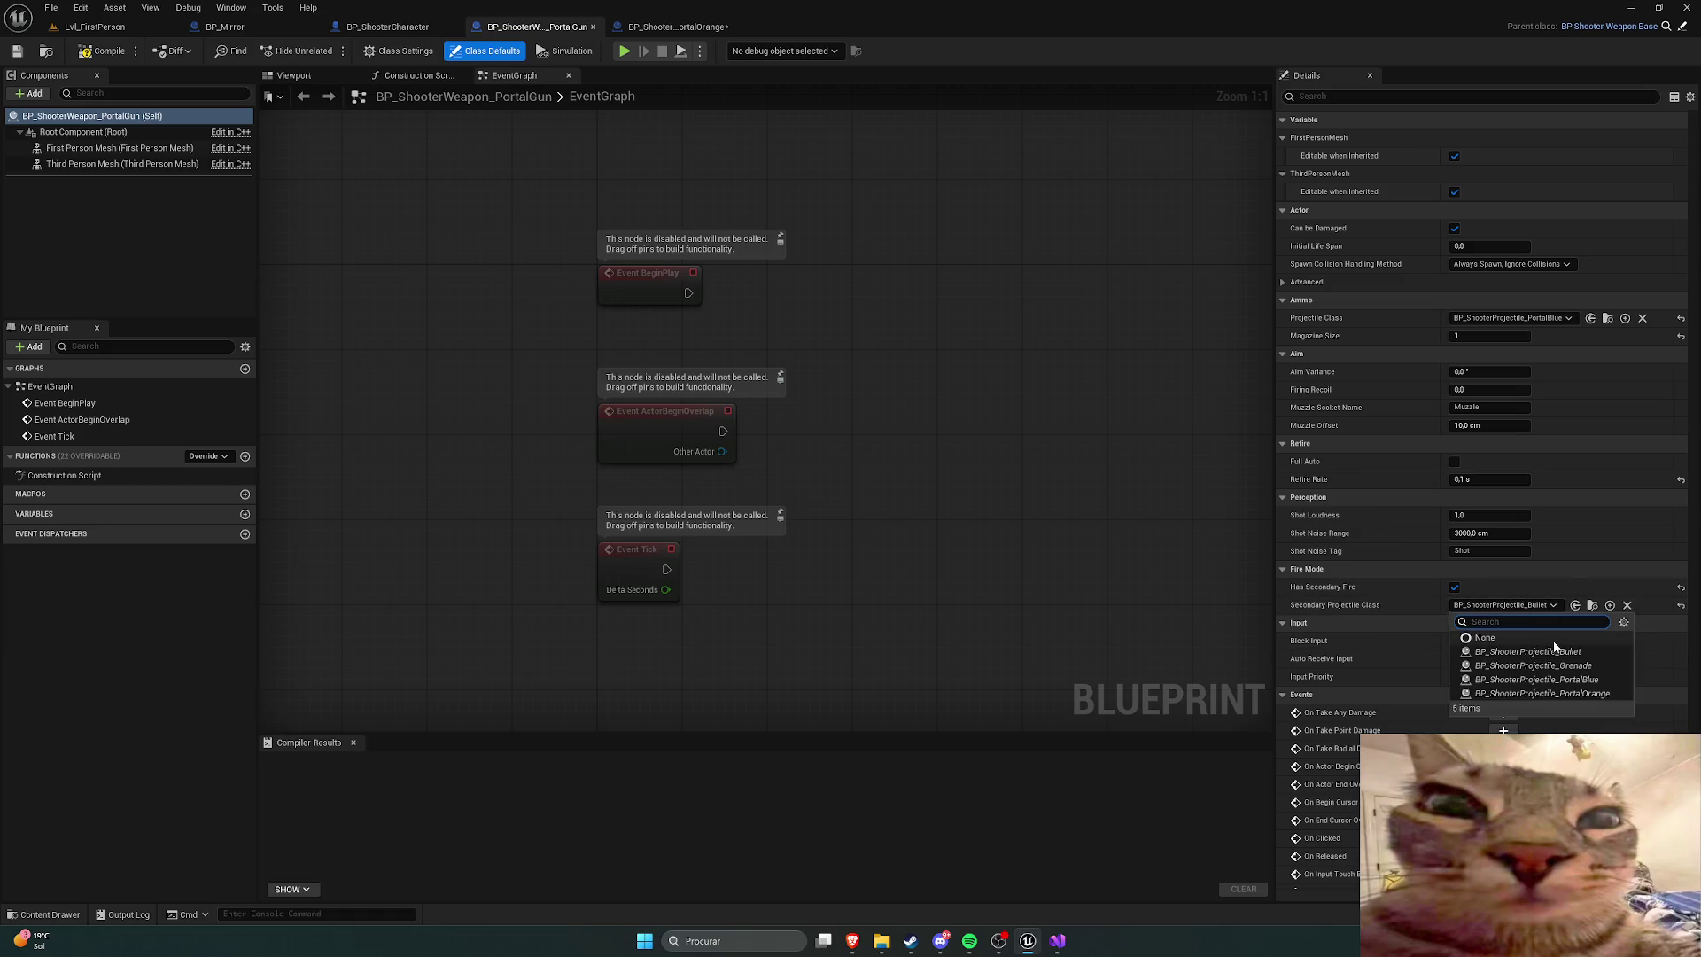
left_click(1542, 693)
left_click(104, 50)
left_click(16, 50)
Step: Close the weapon blueprint, select the orange projectile's Sphere component, and compile and save it
left_click(673, 27)
left_click(592, 27)
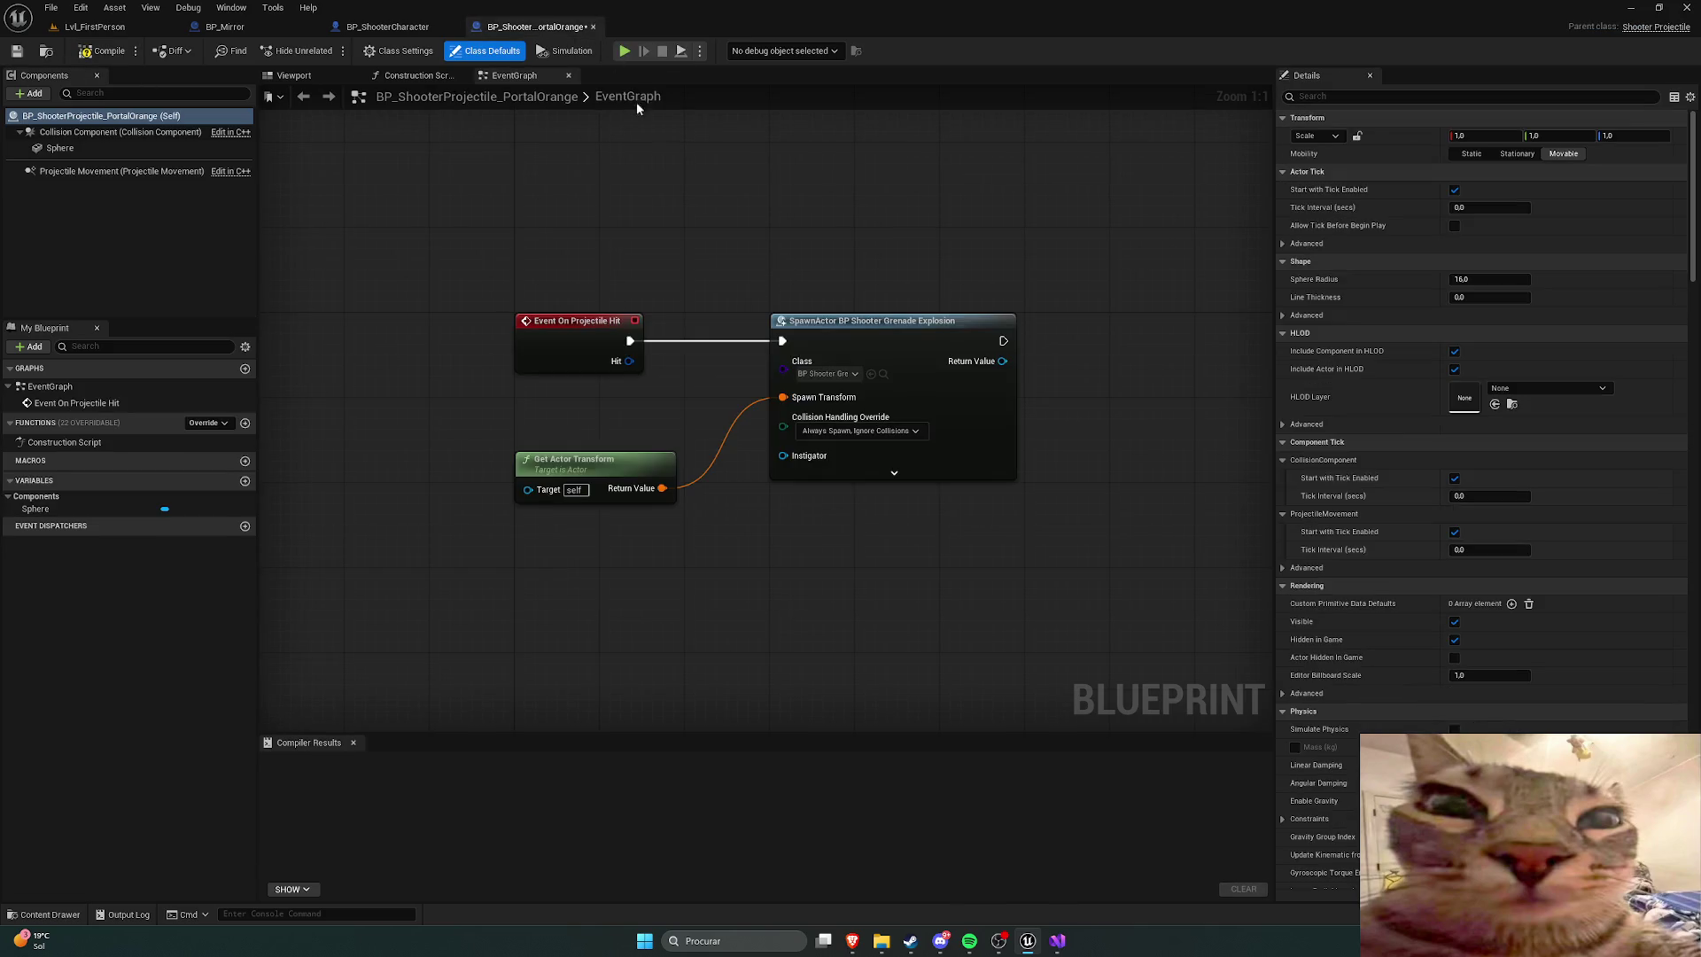
left_click(133, 147)
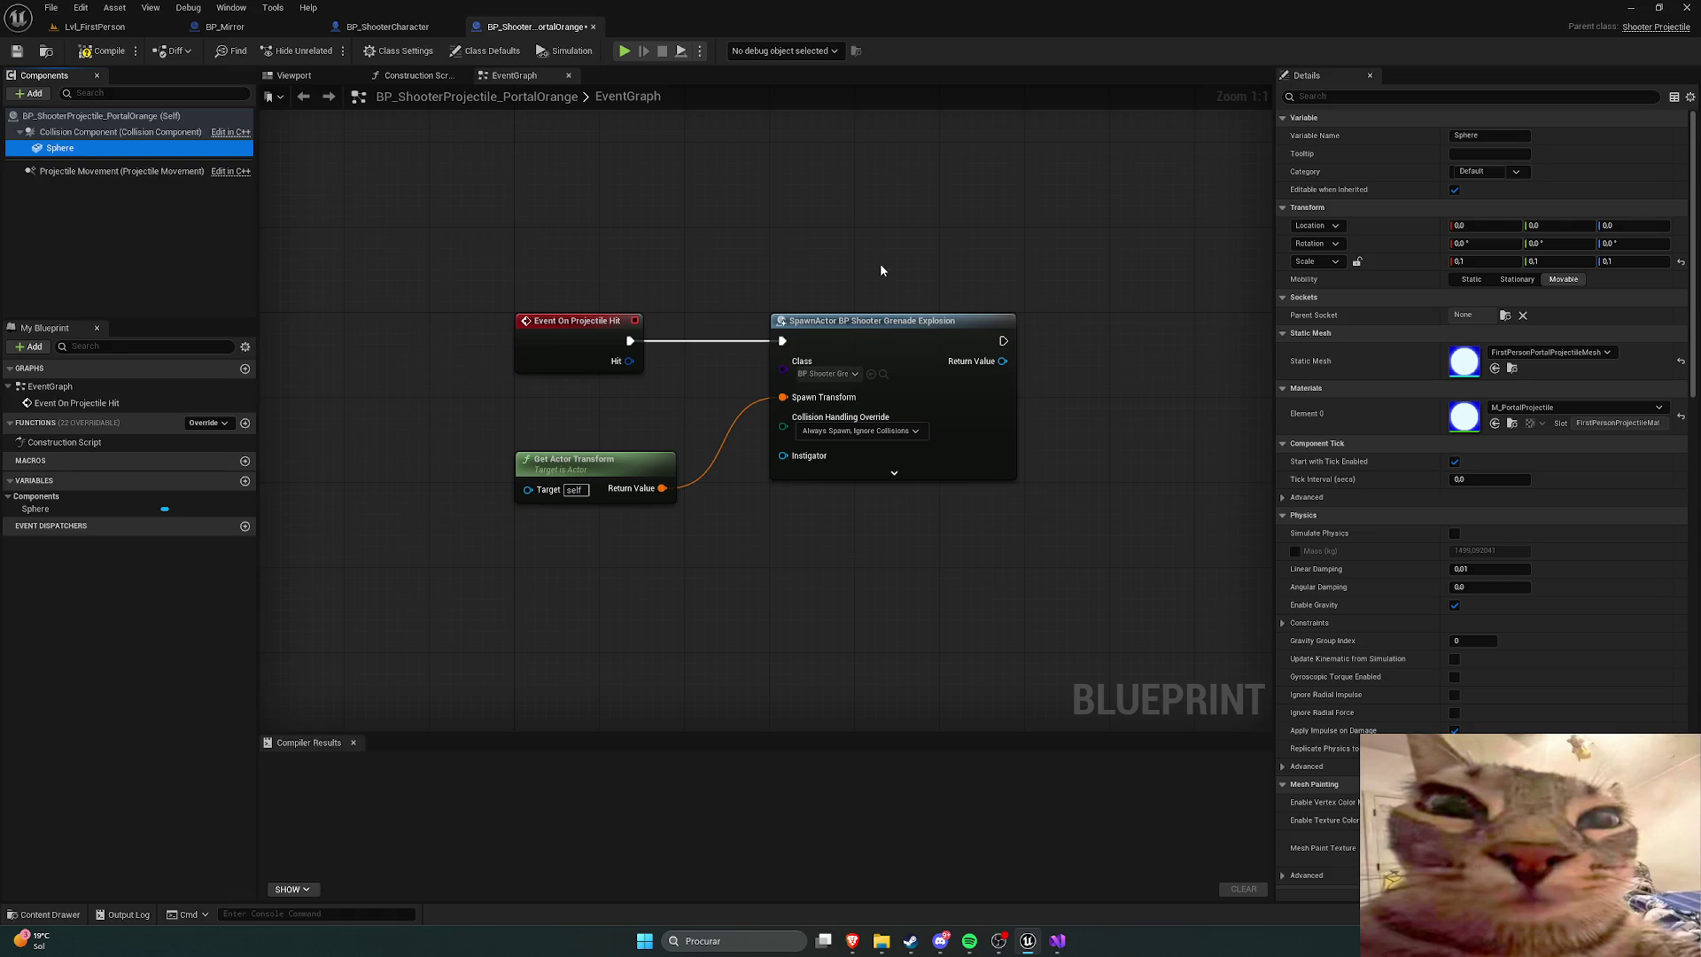
key("ctrl+space")
key("F7")
key("ctrl+s")
key("ctrl+space")
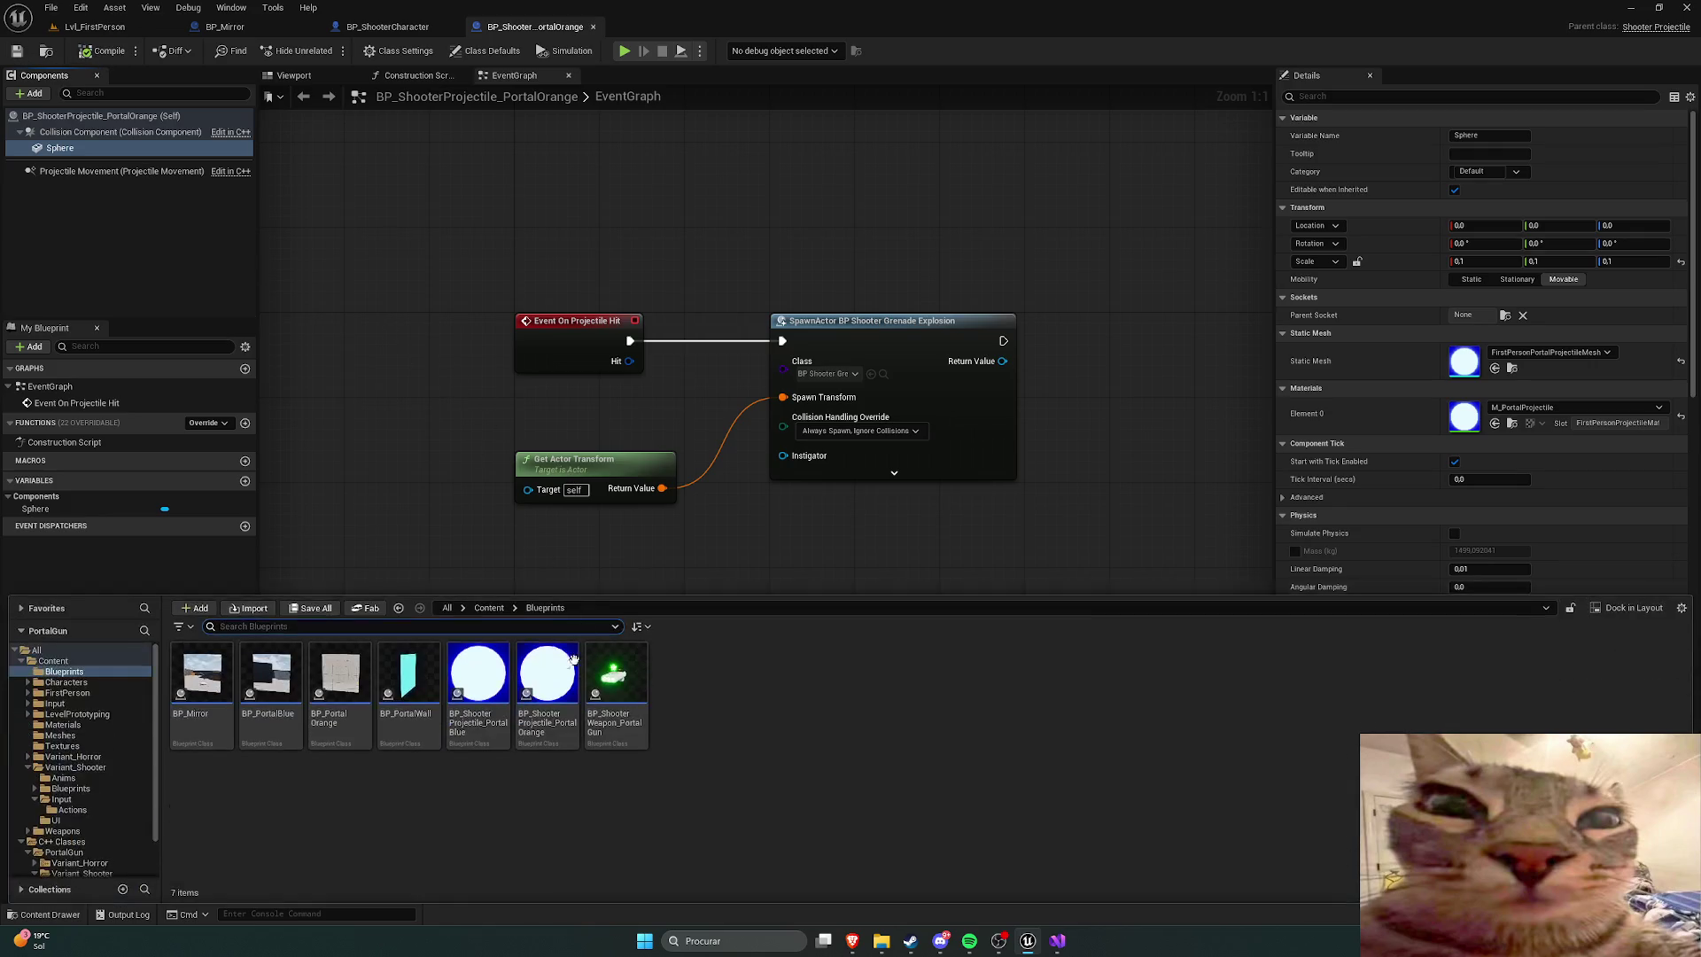
Step: Browse to Content > Weapons > PortalGun > Material and duplicate M_PortalProjectile
left_click(53, 661)
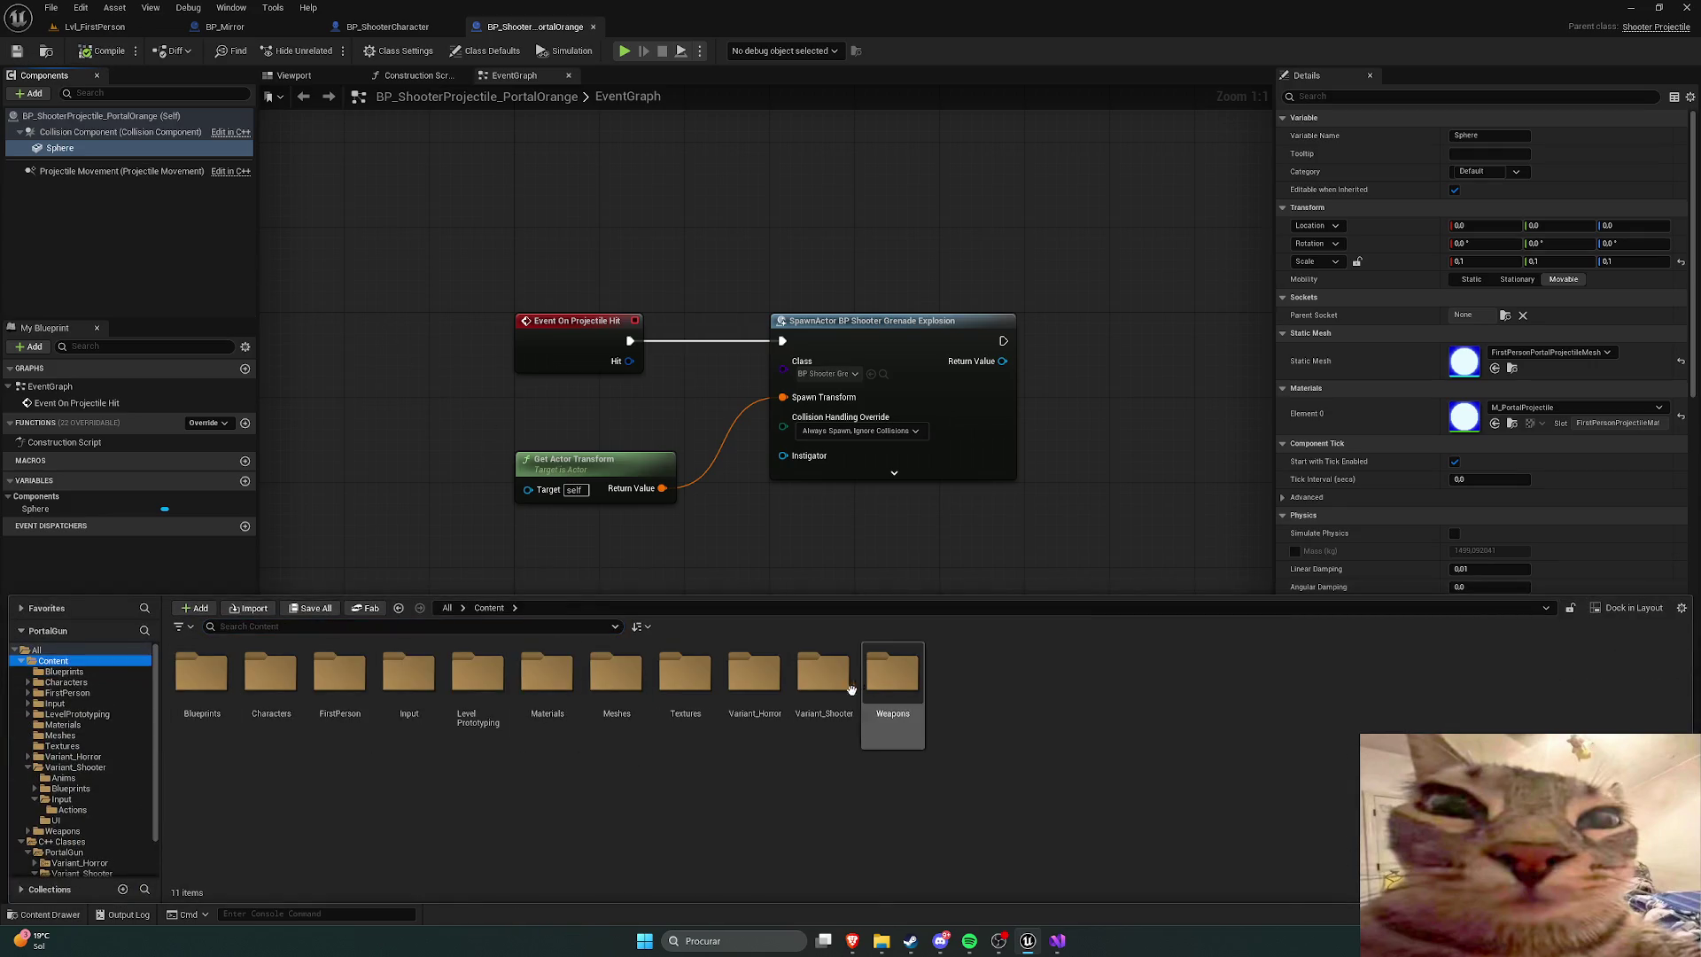
double_click(615, 680)
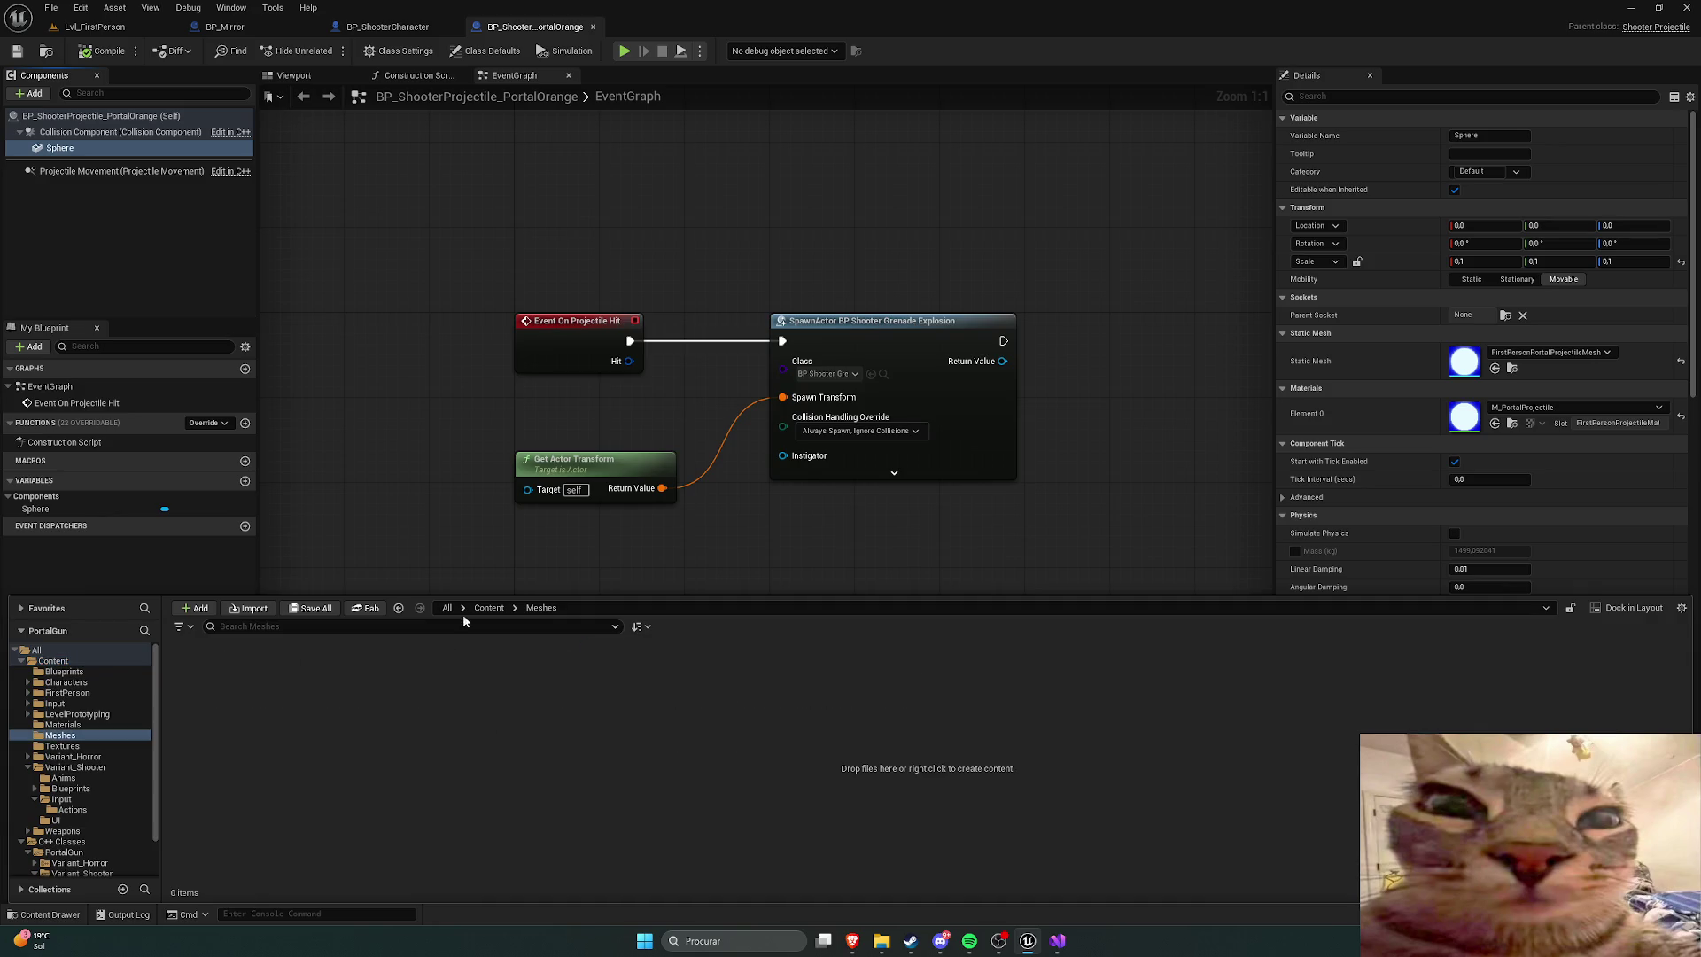
left_click(484, 612)
left_click(547, 701)
double_click(546, 700)
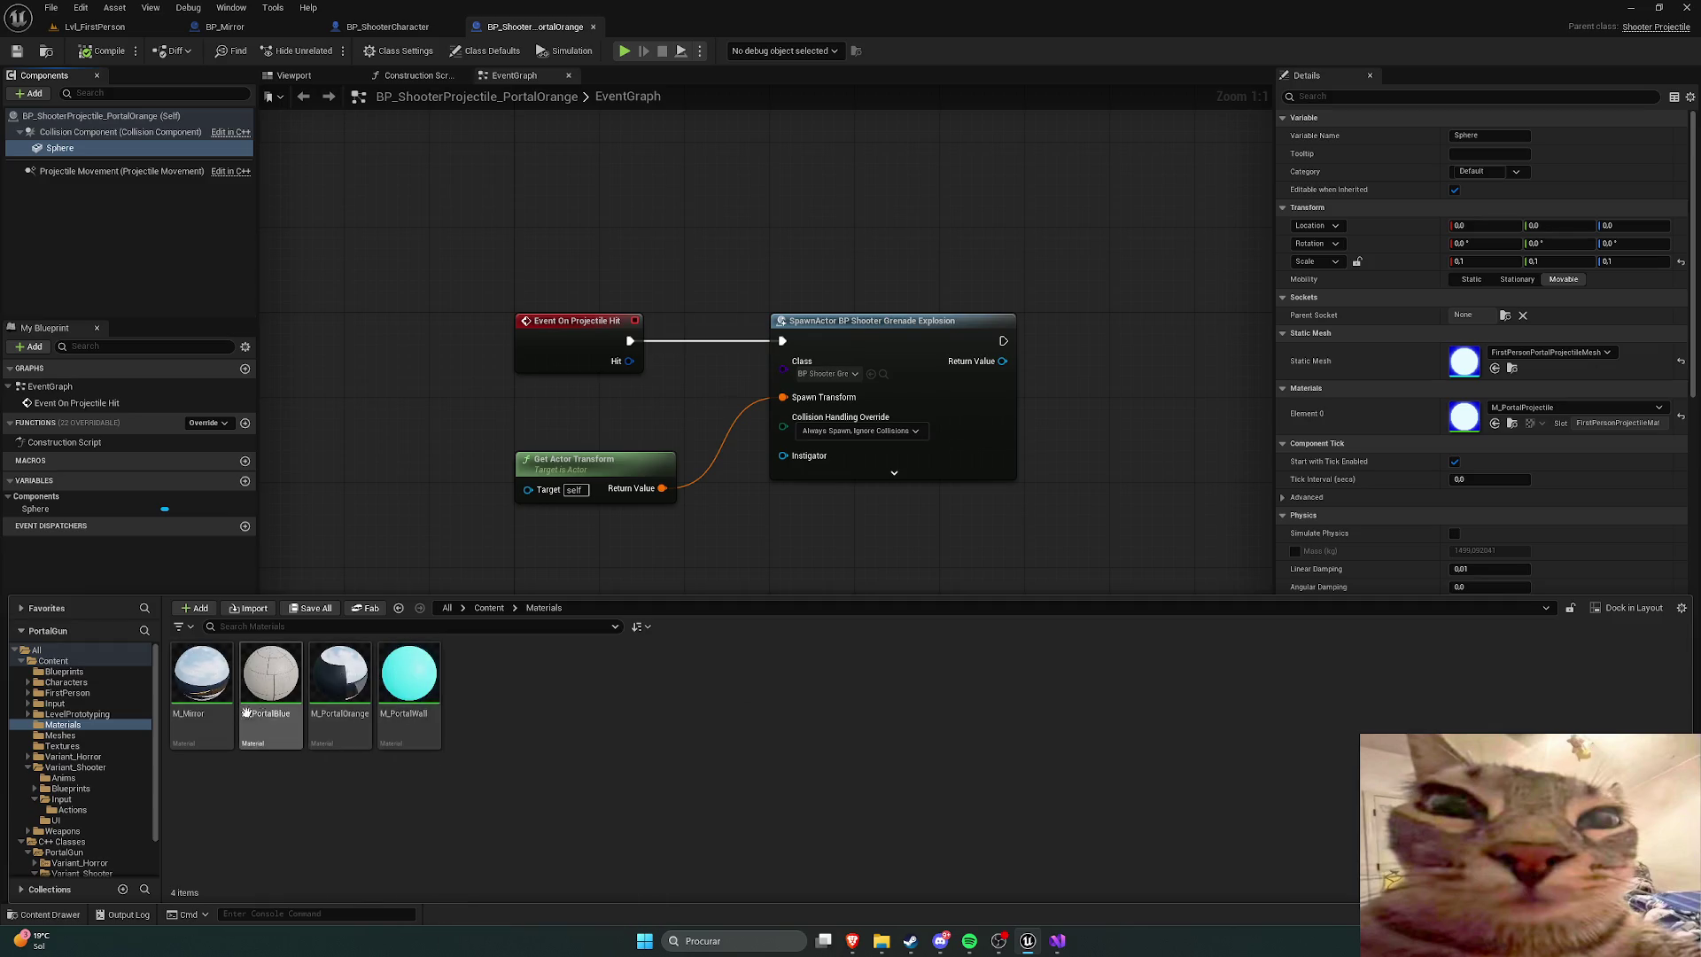
left_click(489, 607)
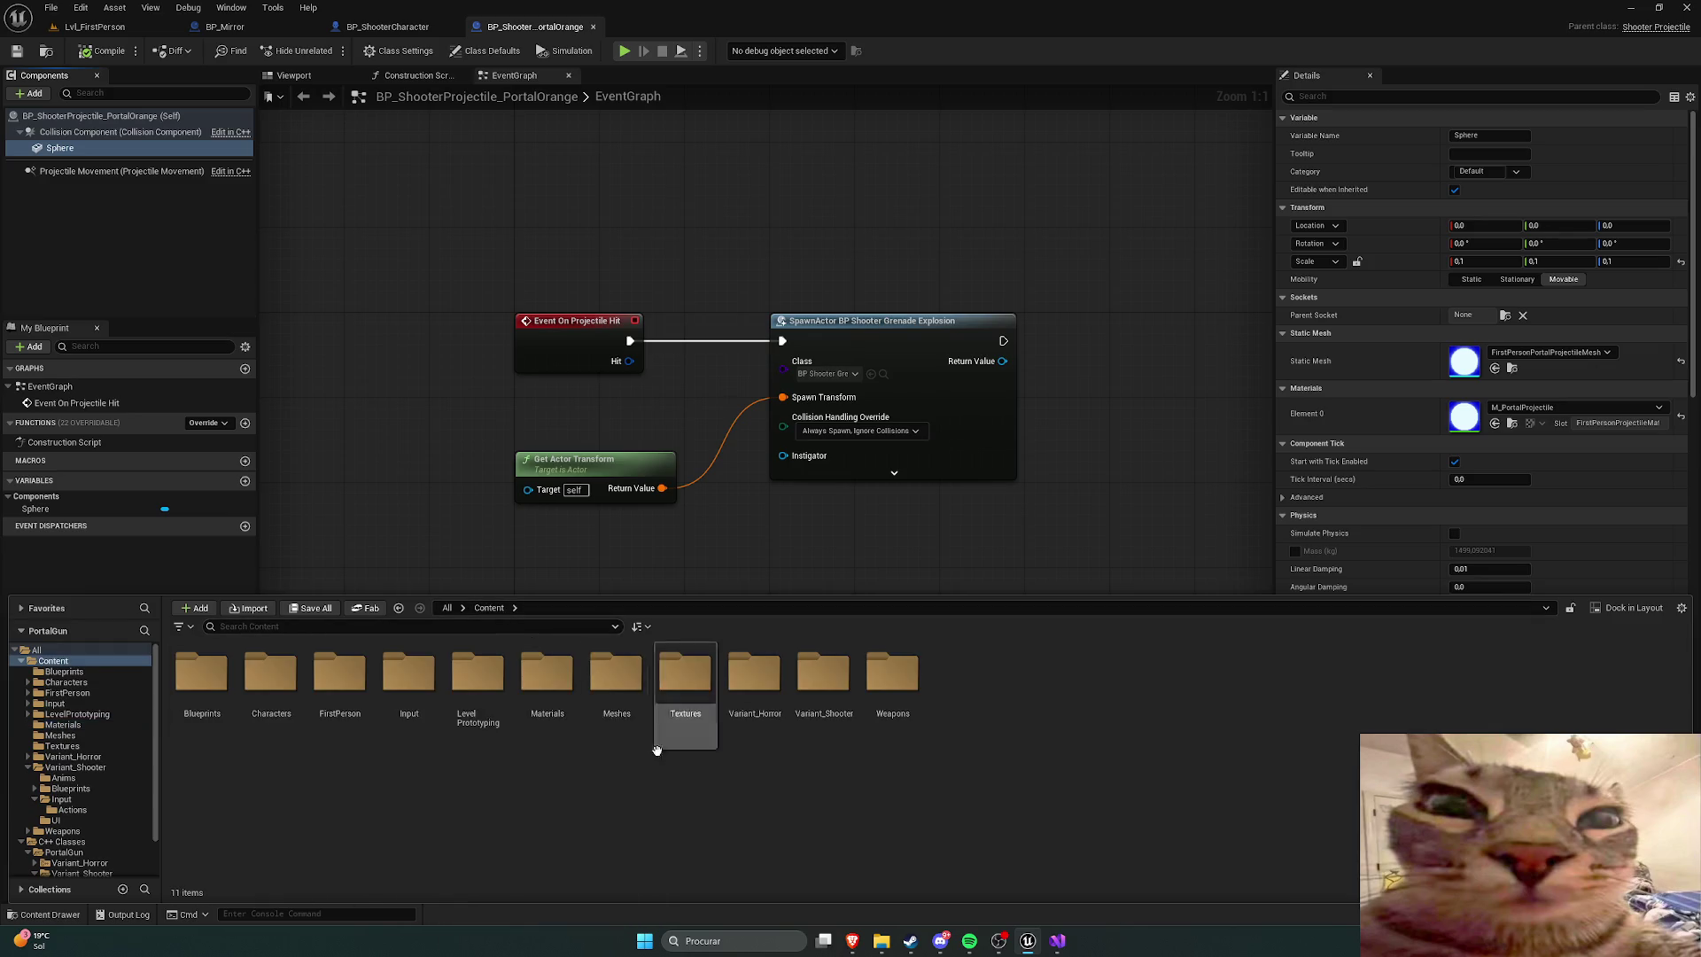
double_click(914, 700)
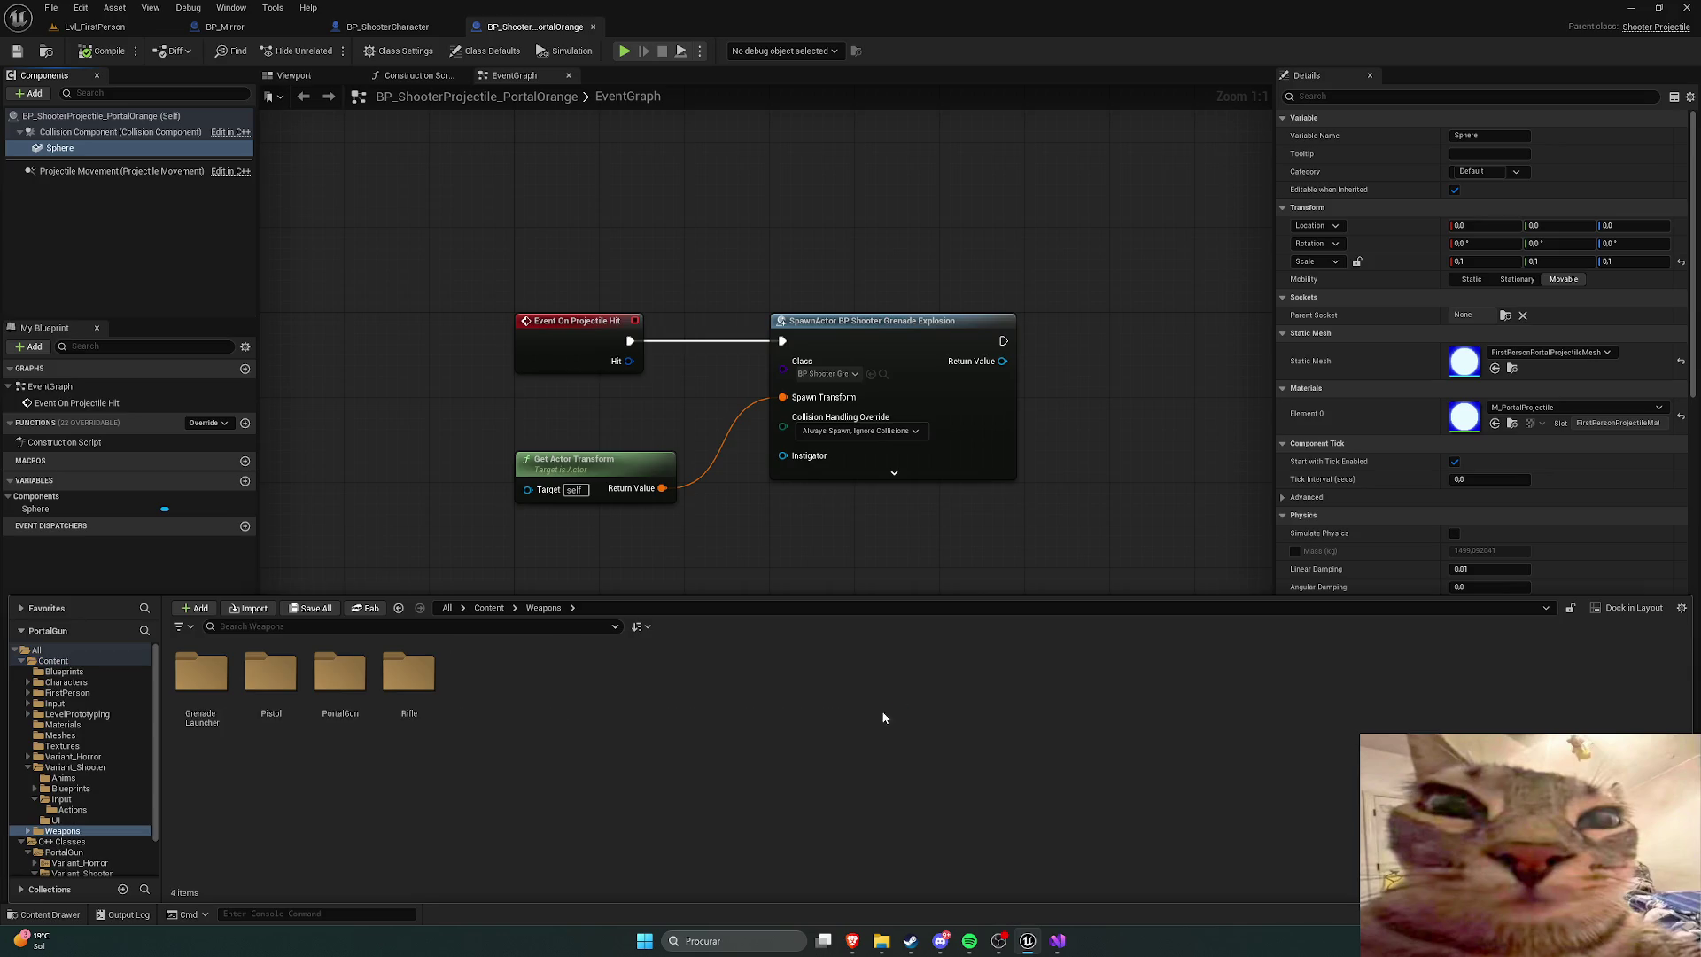
double_click(367, 692)
double_click(226, 709)
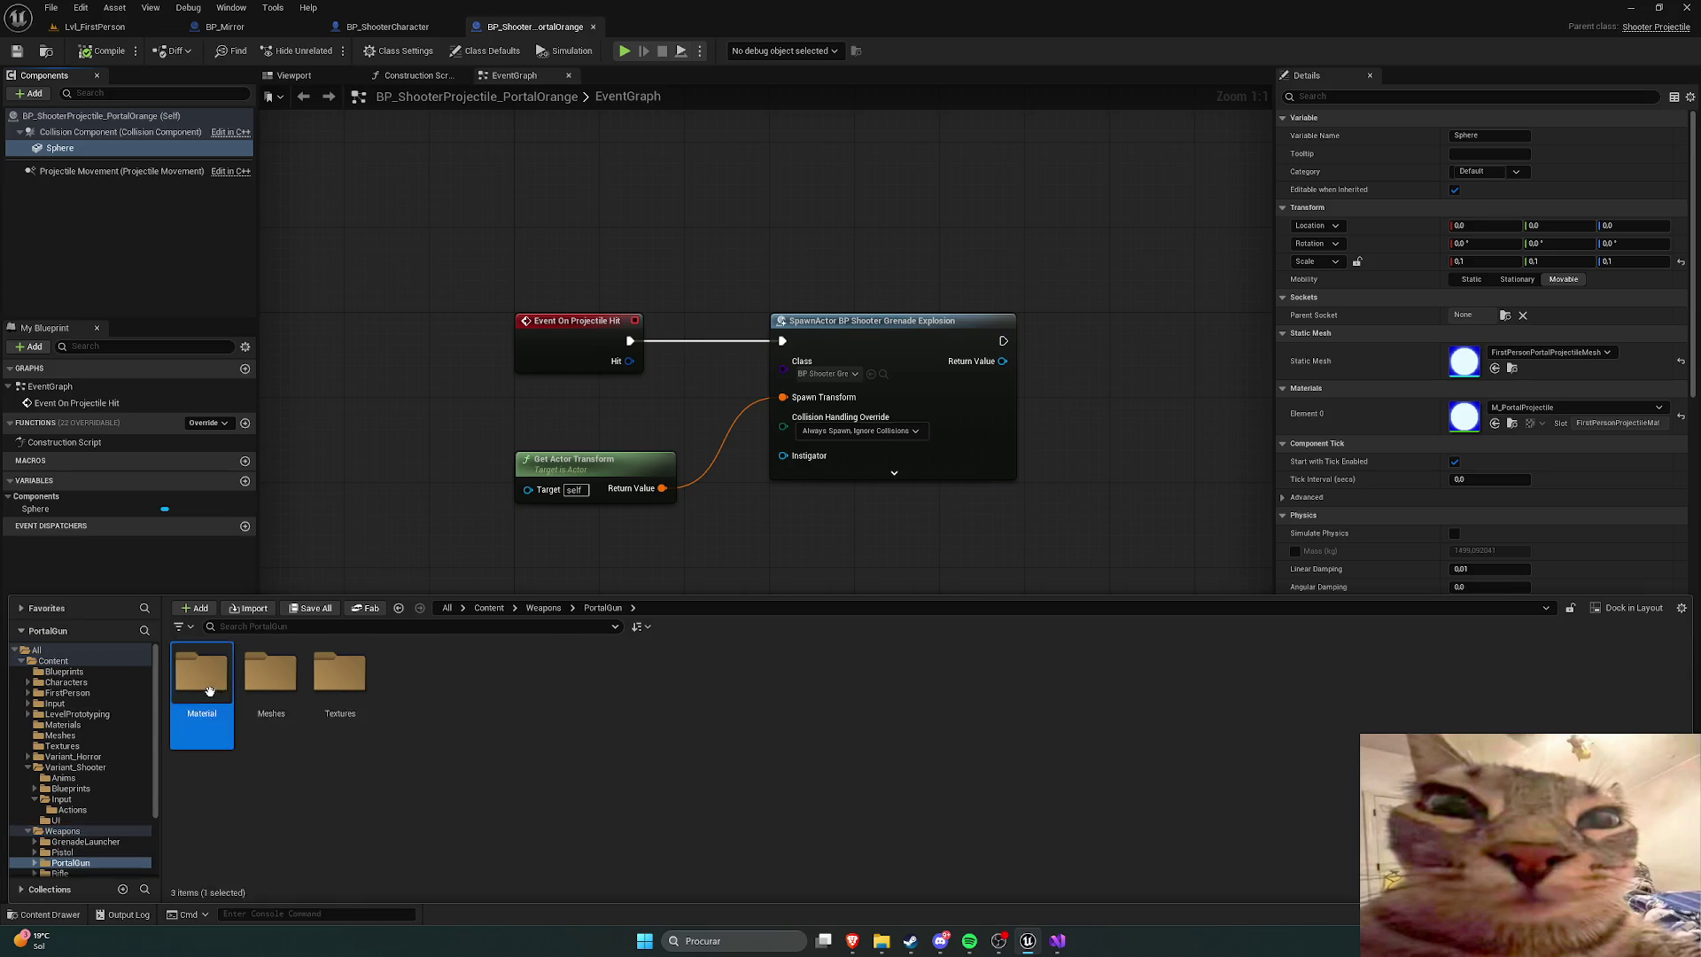
right_click(546, 686)
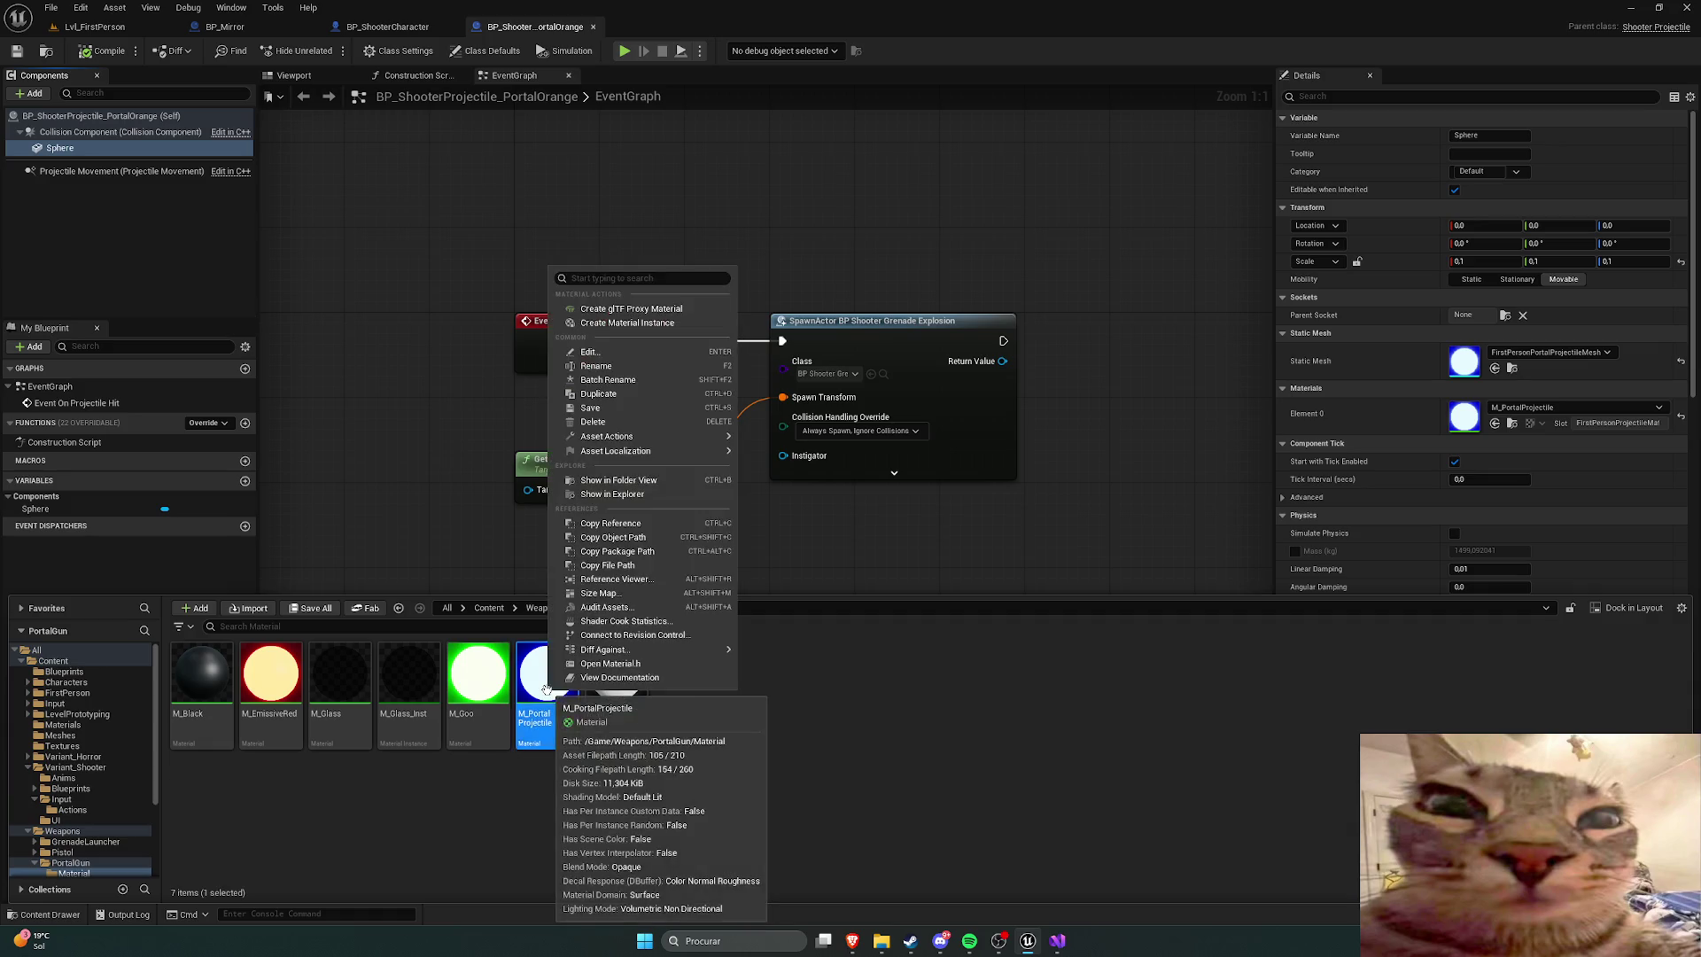
left_click(599, 393)
Step: Rename the copy to M_PortalProjectileOrange and the original to M_PortalProjectileBlue
key("End")
key("BackSpace")
type("Orange")
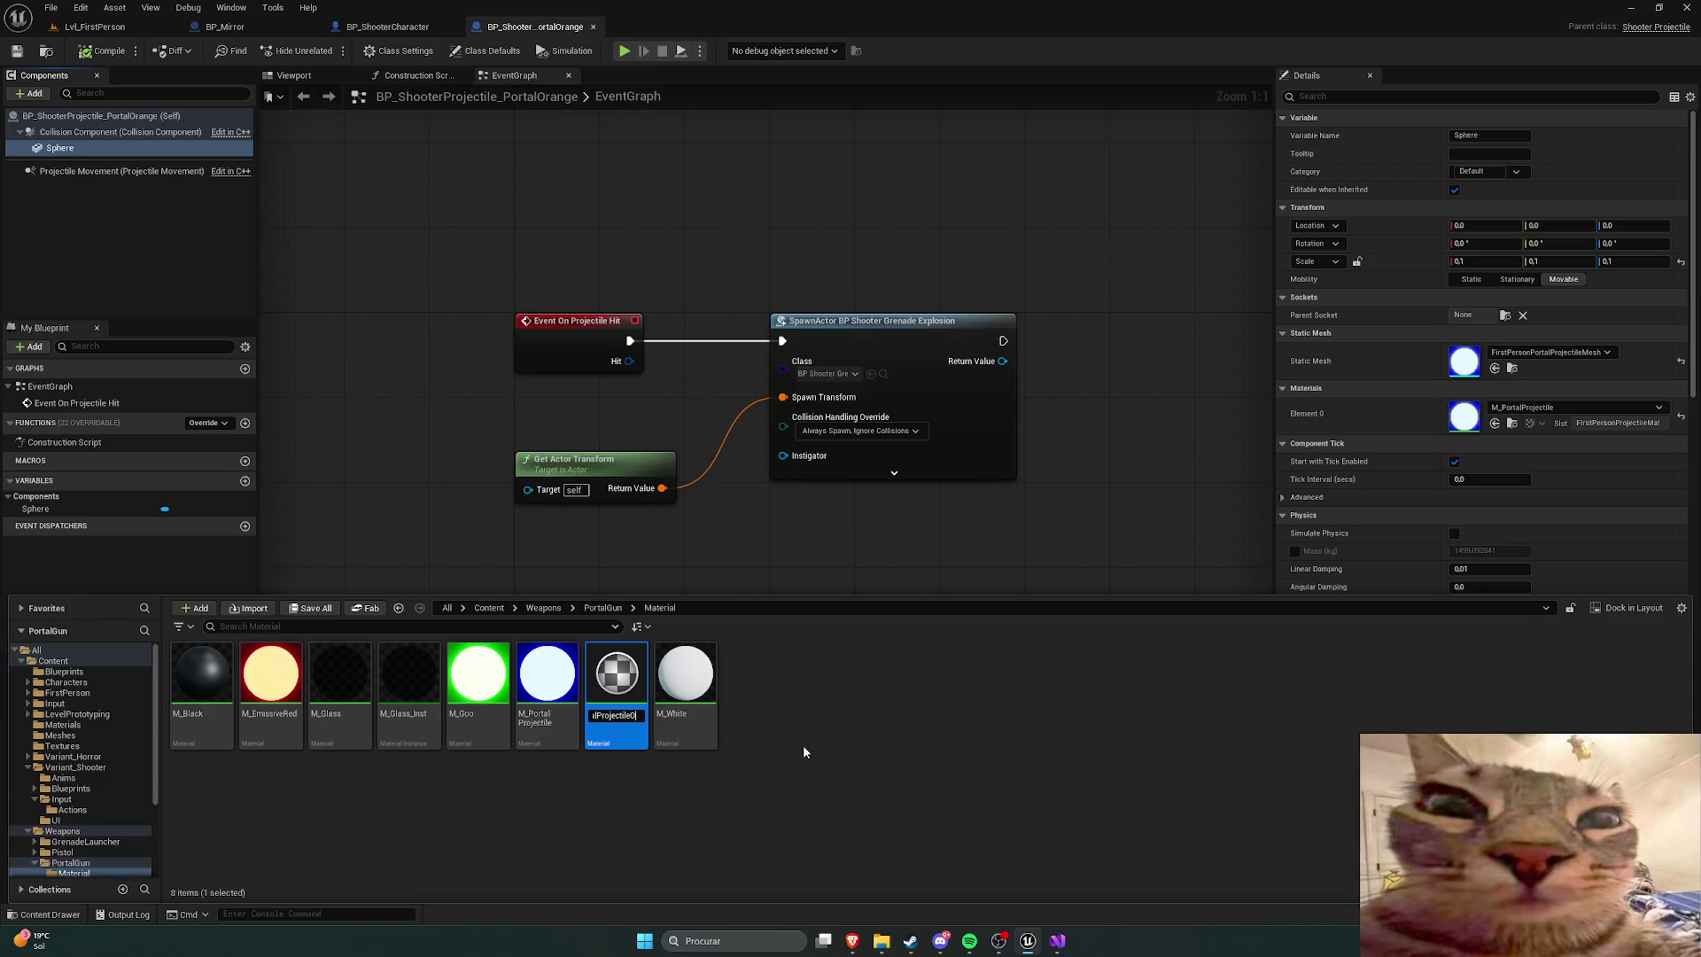
key("Return")
right_click(540, 709)
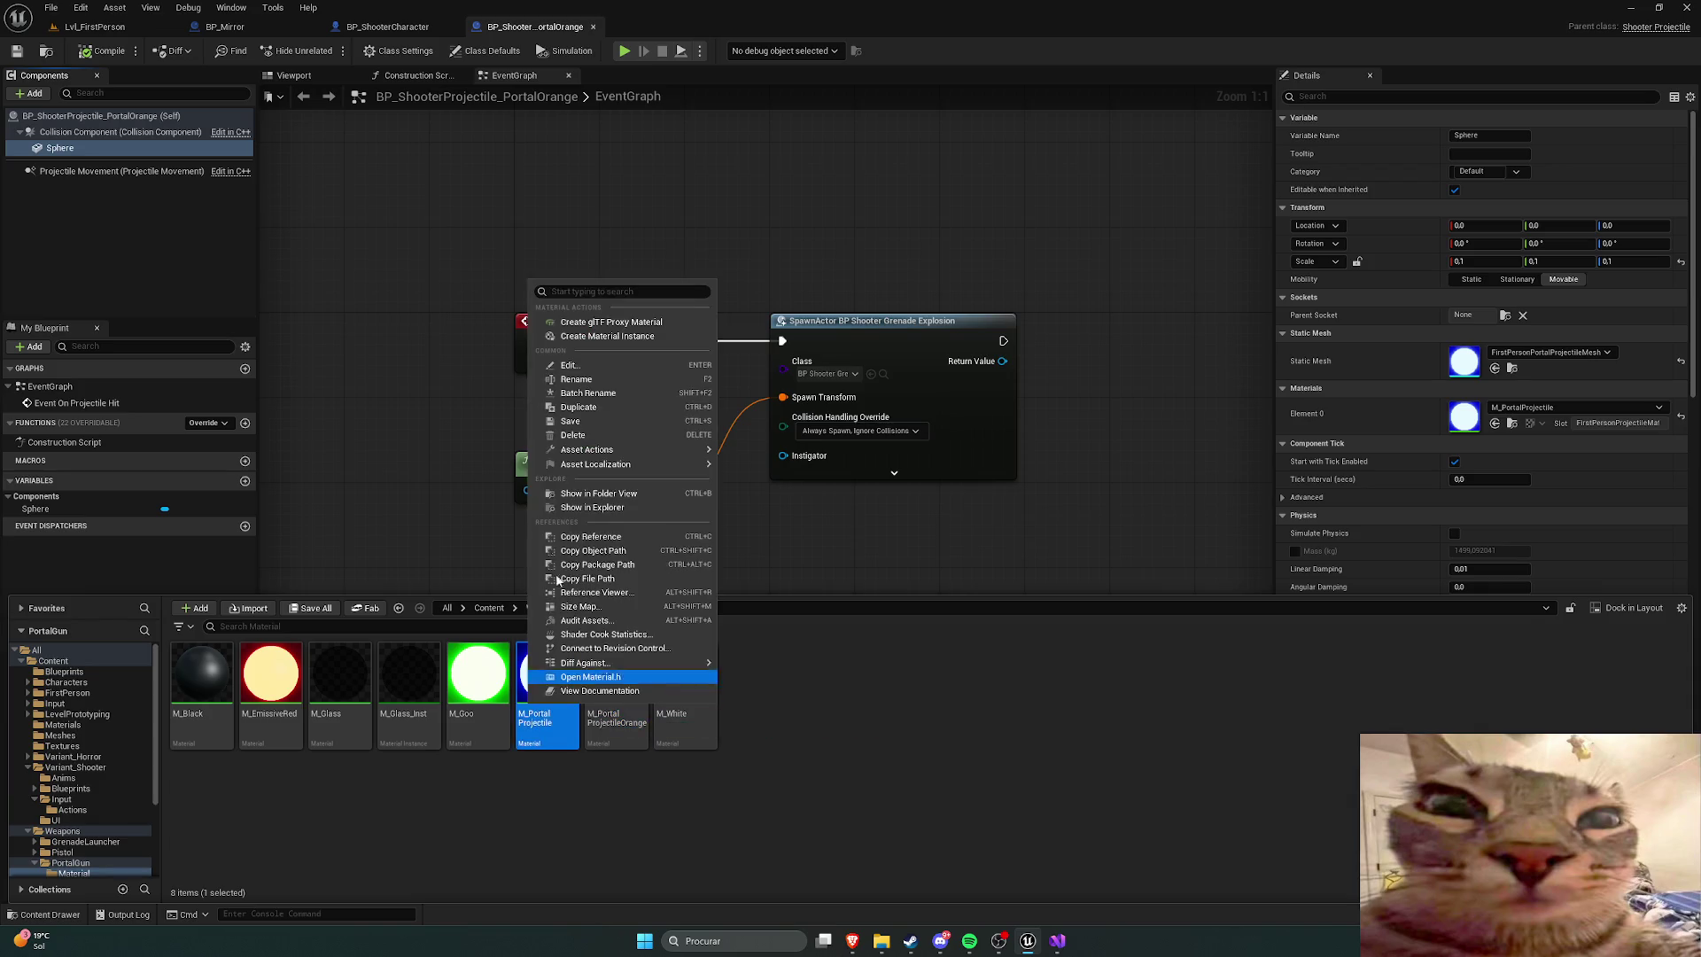
left_click(584, 381)
key("End")
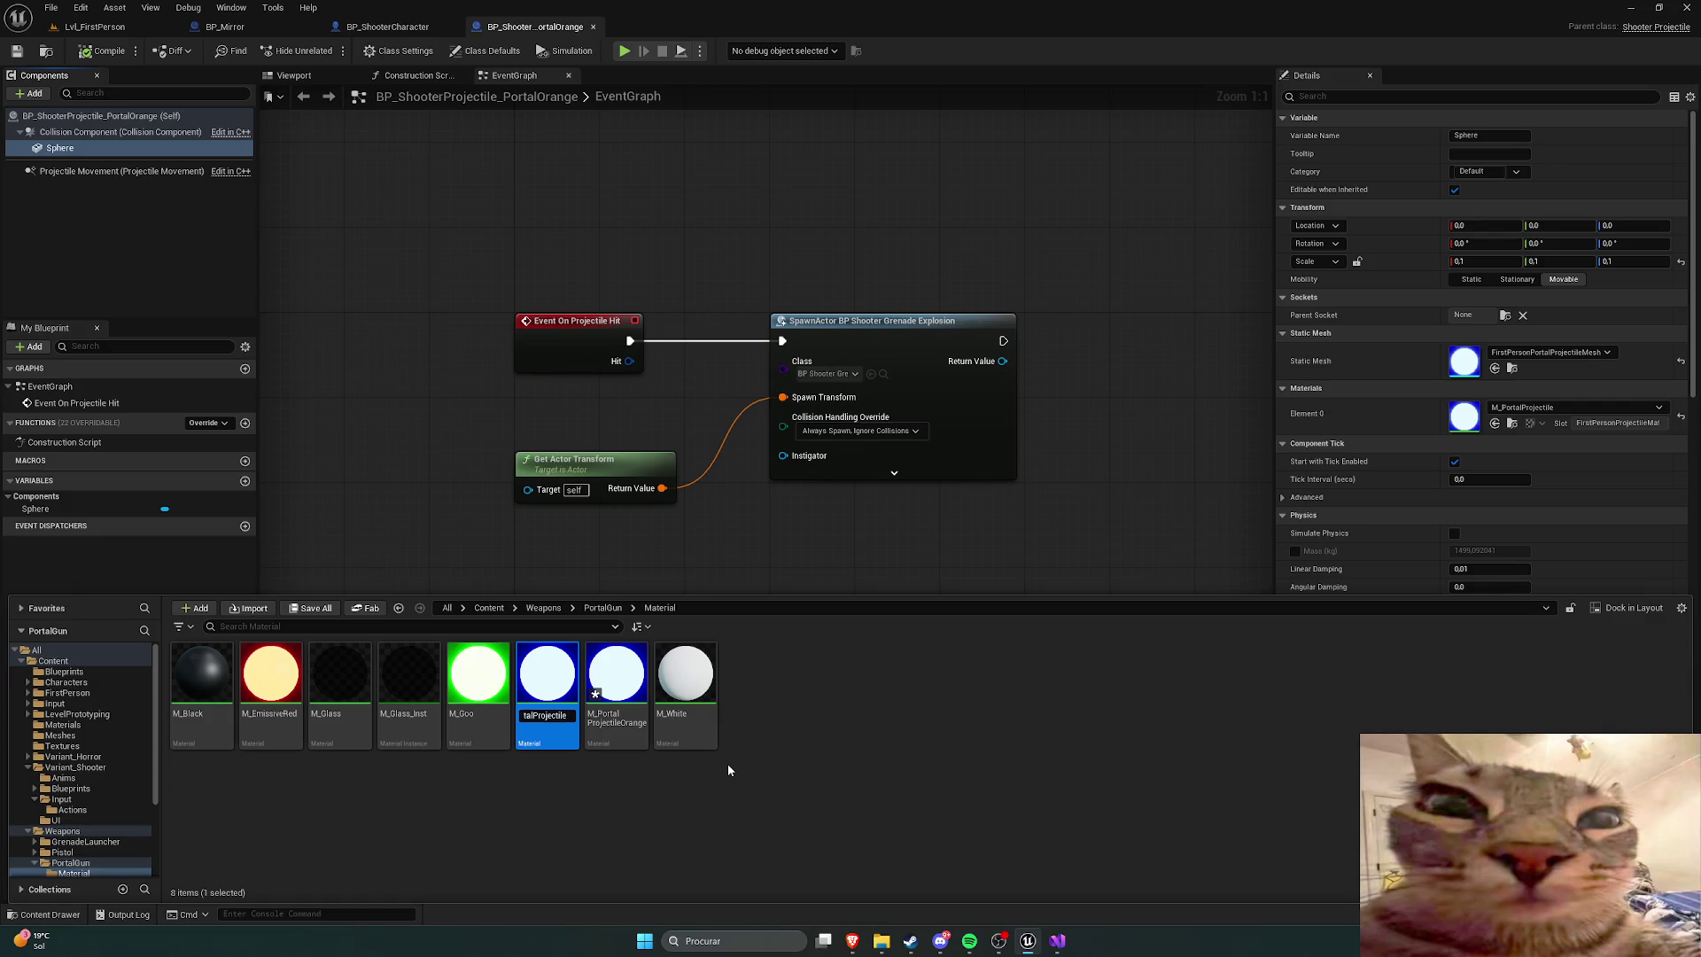
type("Blue")
key("Return")
left_click(610, 778)
Step: Set M_PortalProjectileOrange's constant colour to orange (105.61, 30.07, 0) and apply
double_click(617, 677)
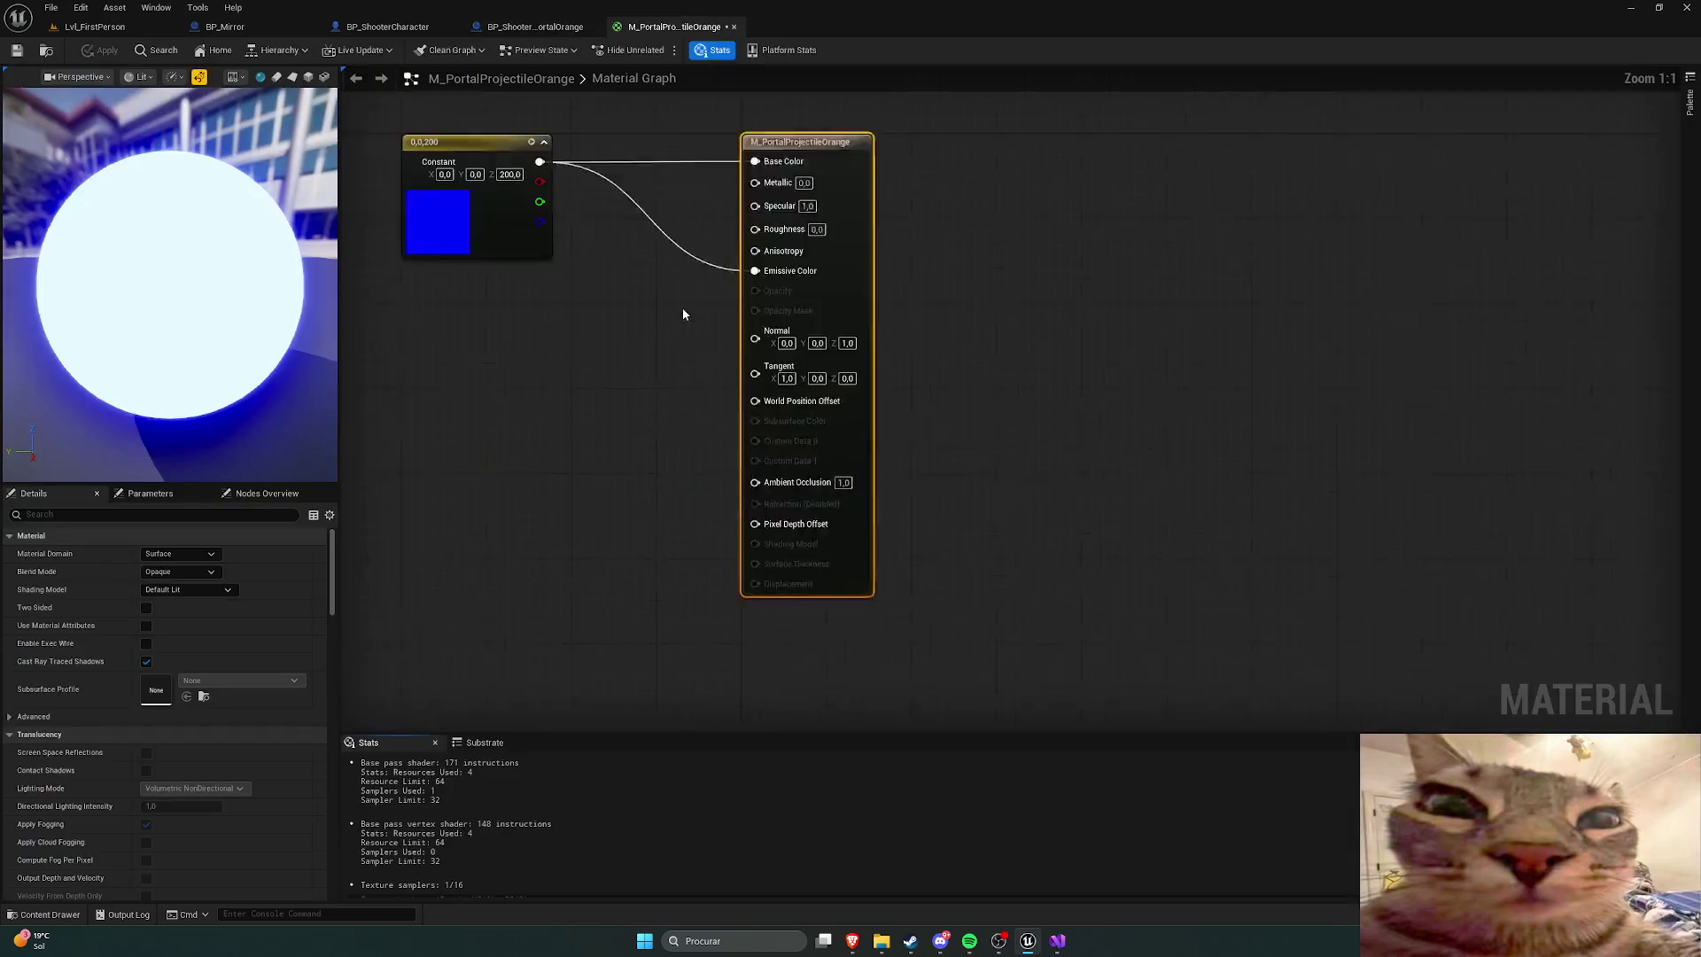
double_click(707, 293)
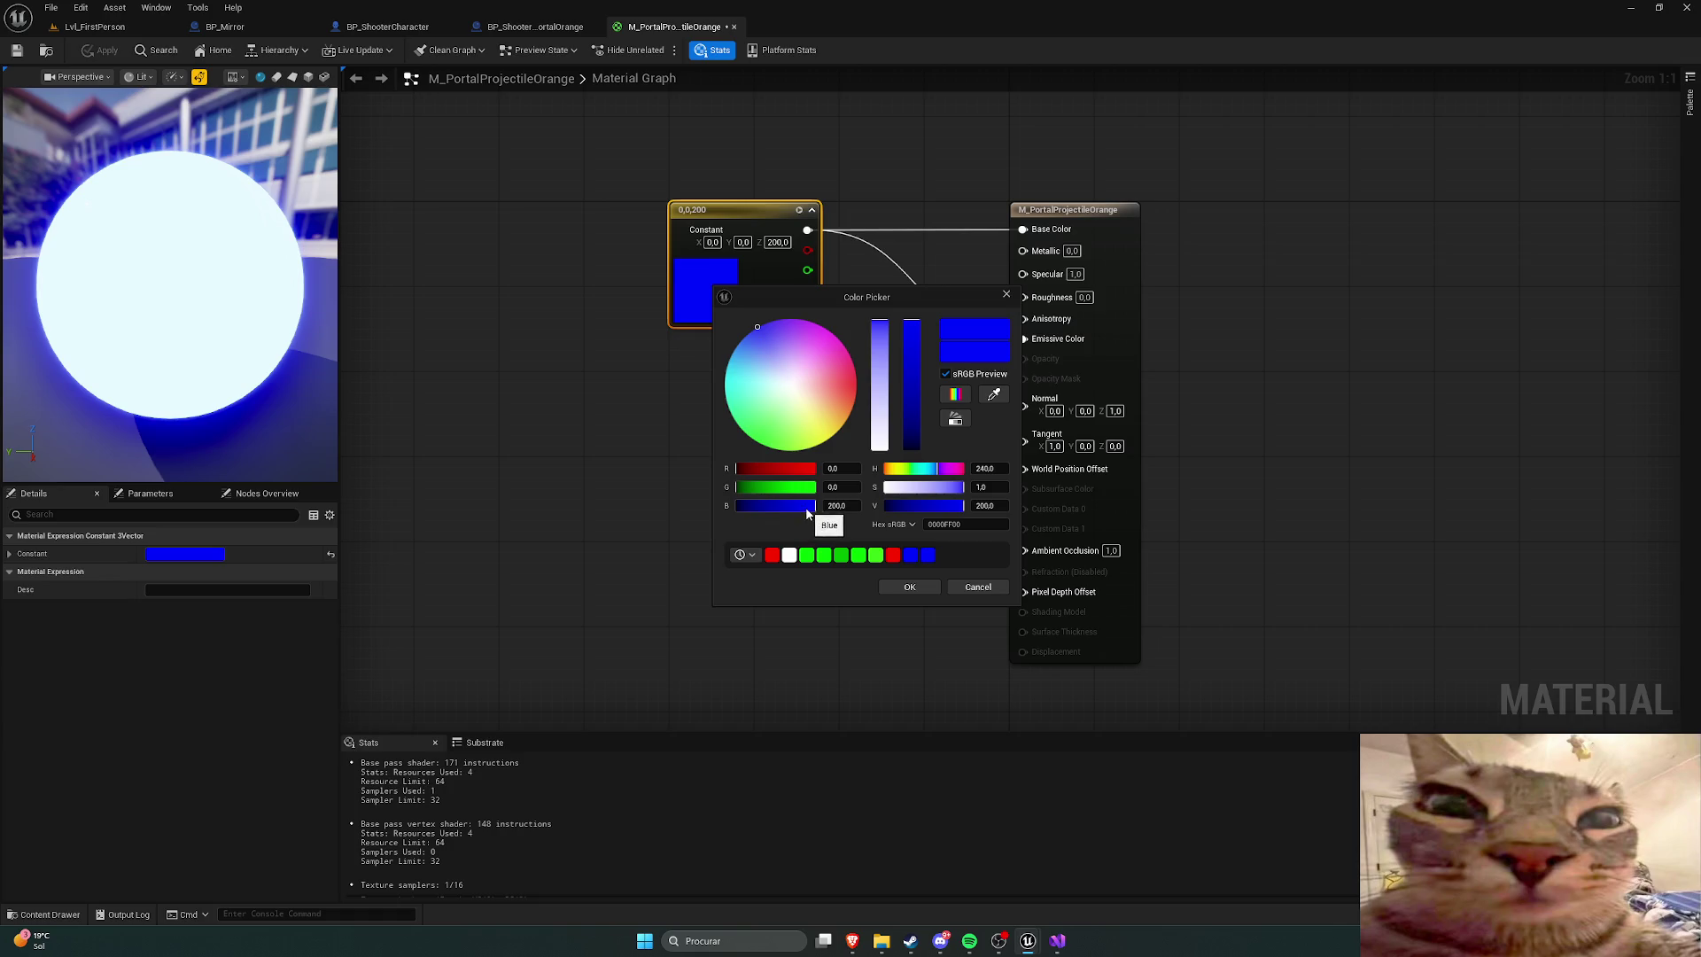
left_click_drag(808, 510, 736, 506)
left_click_drag(824, 469, 864, 469)
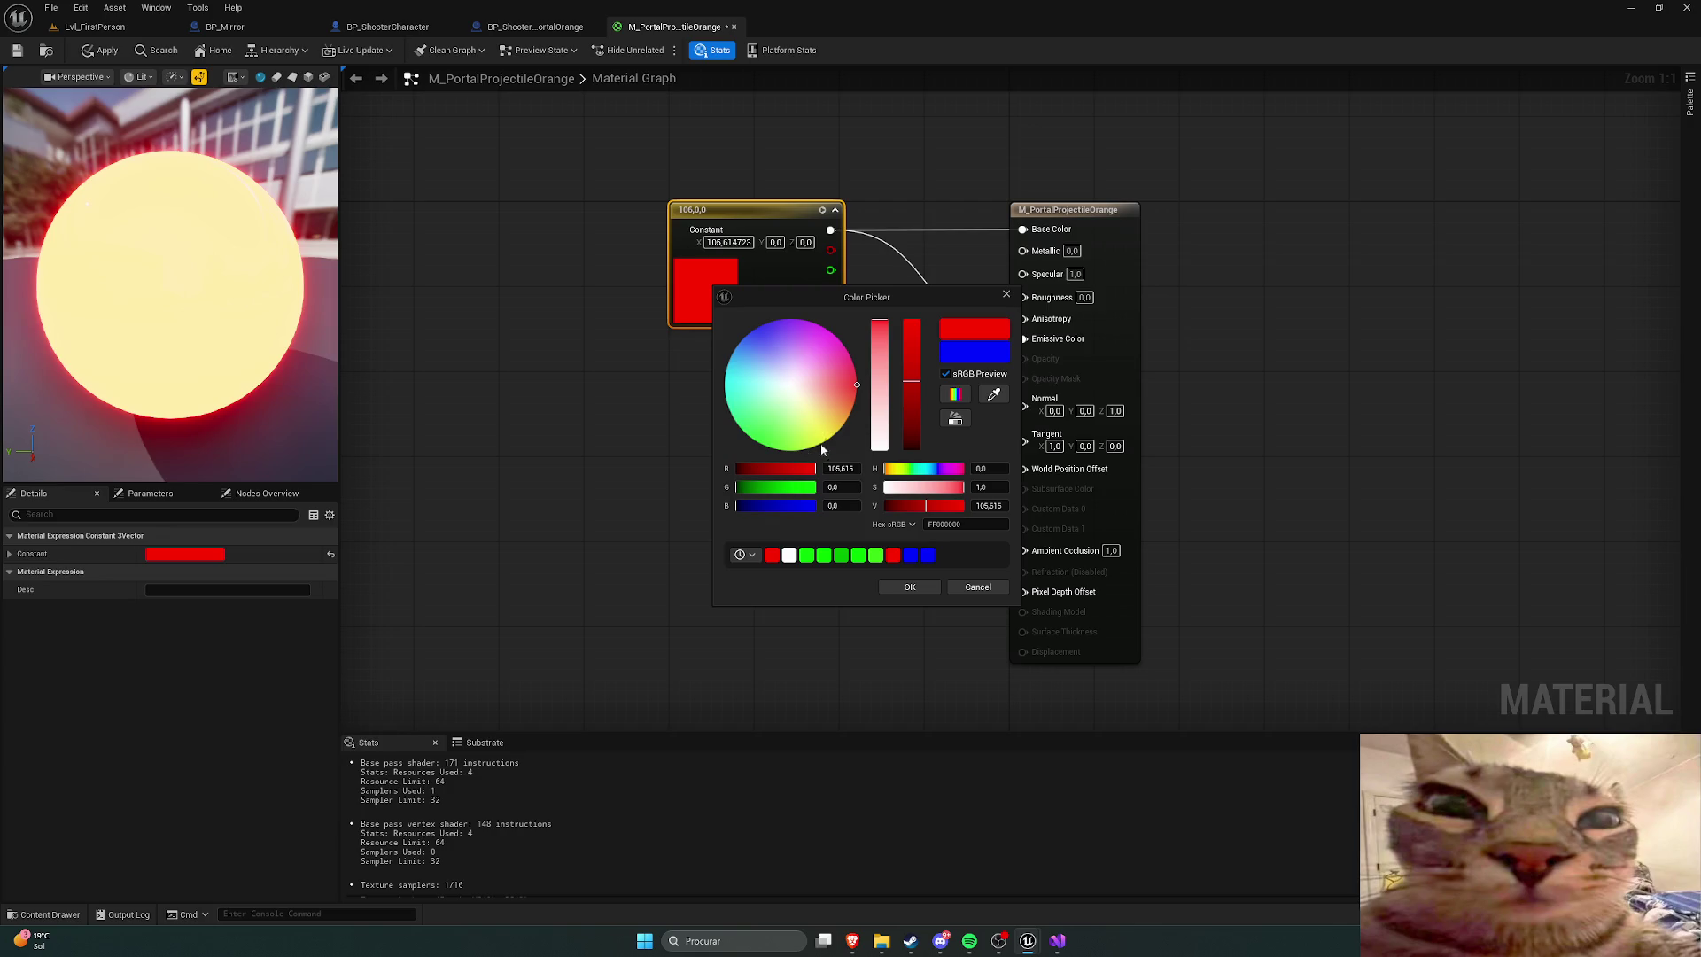
left_click_drag(856, 391, 855, 404)
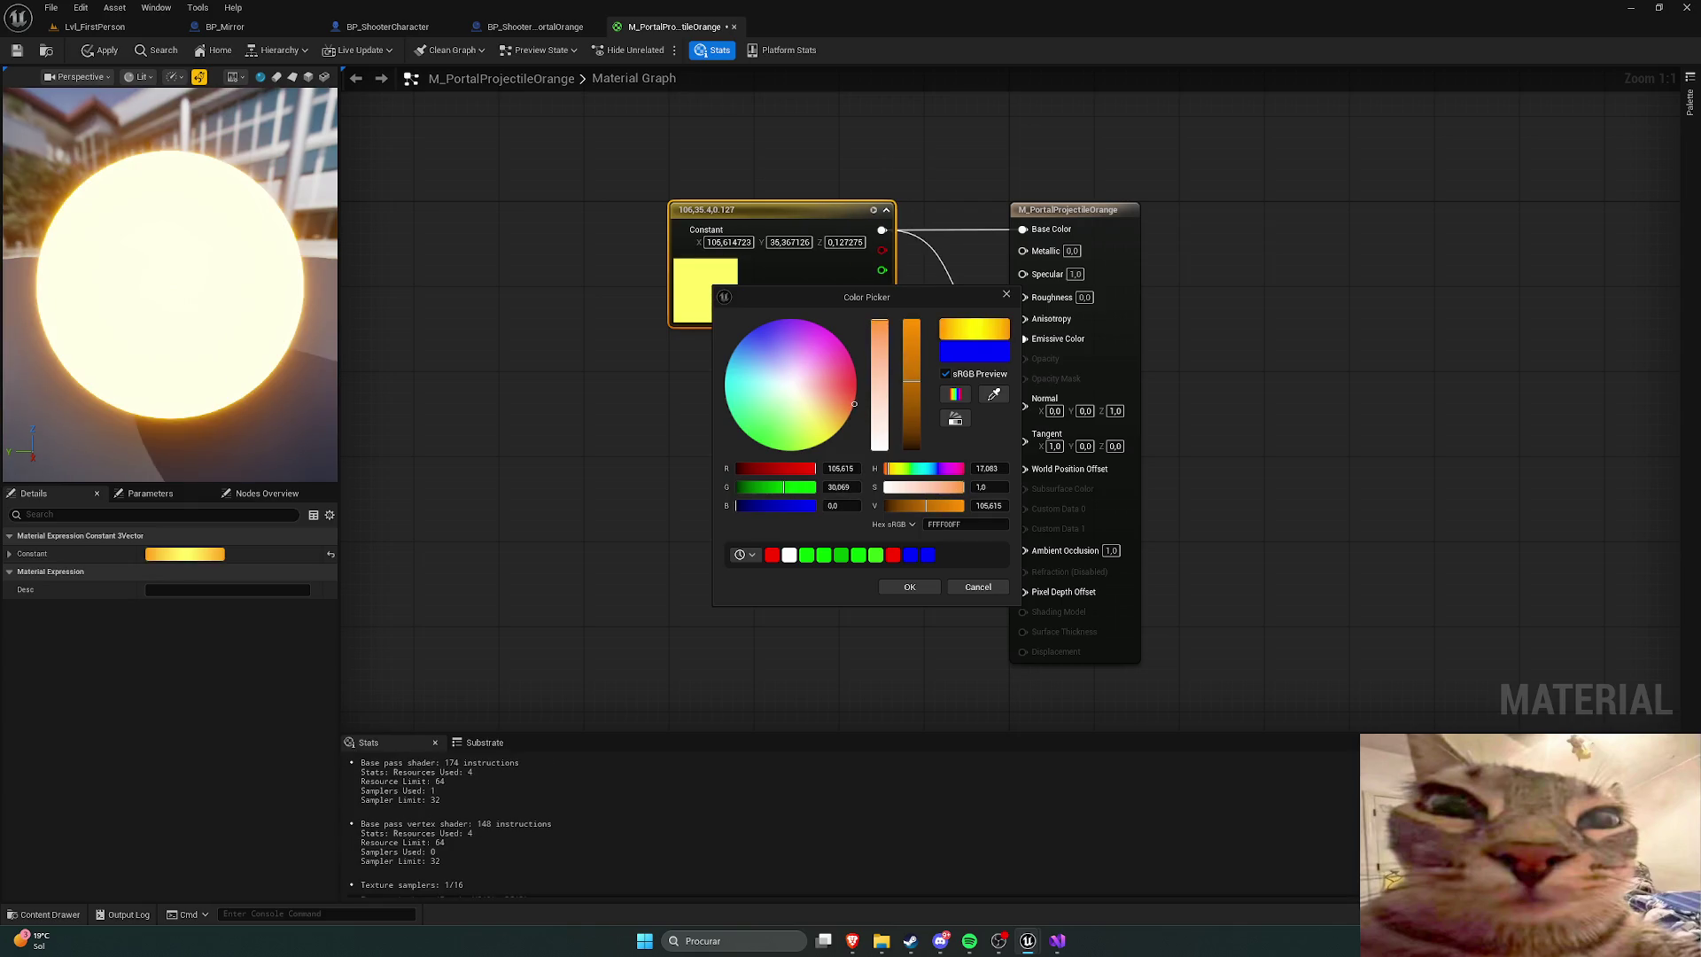
left_click(891, 585)
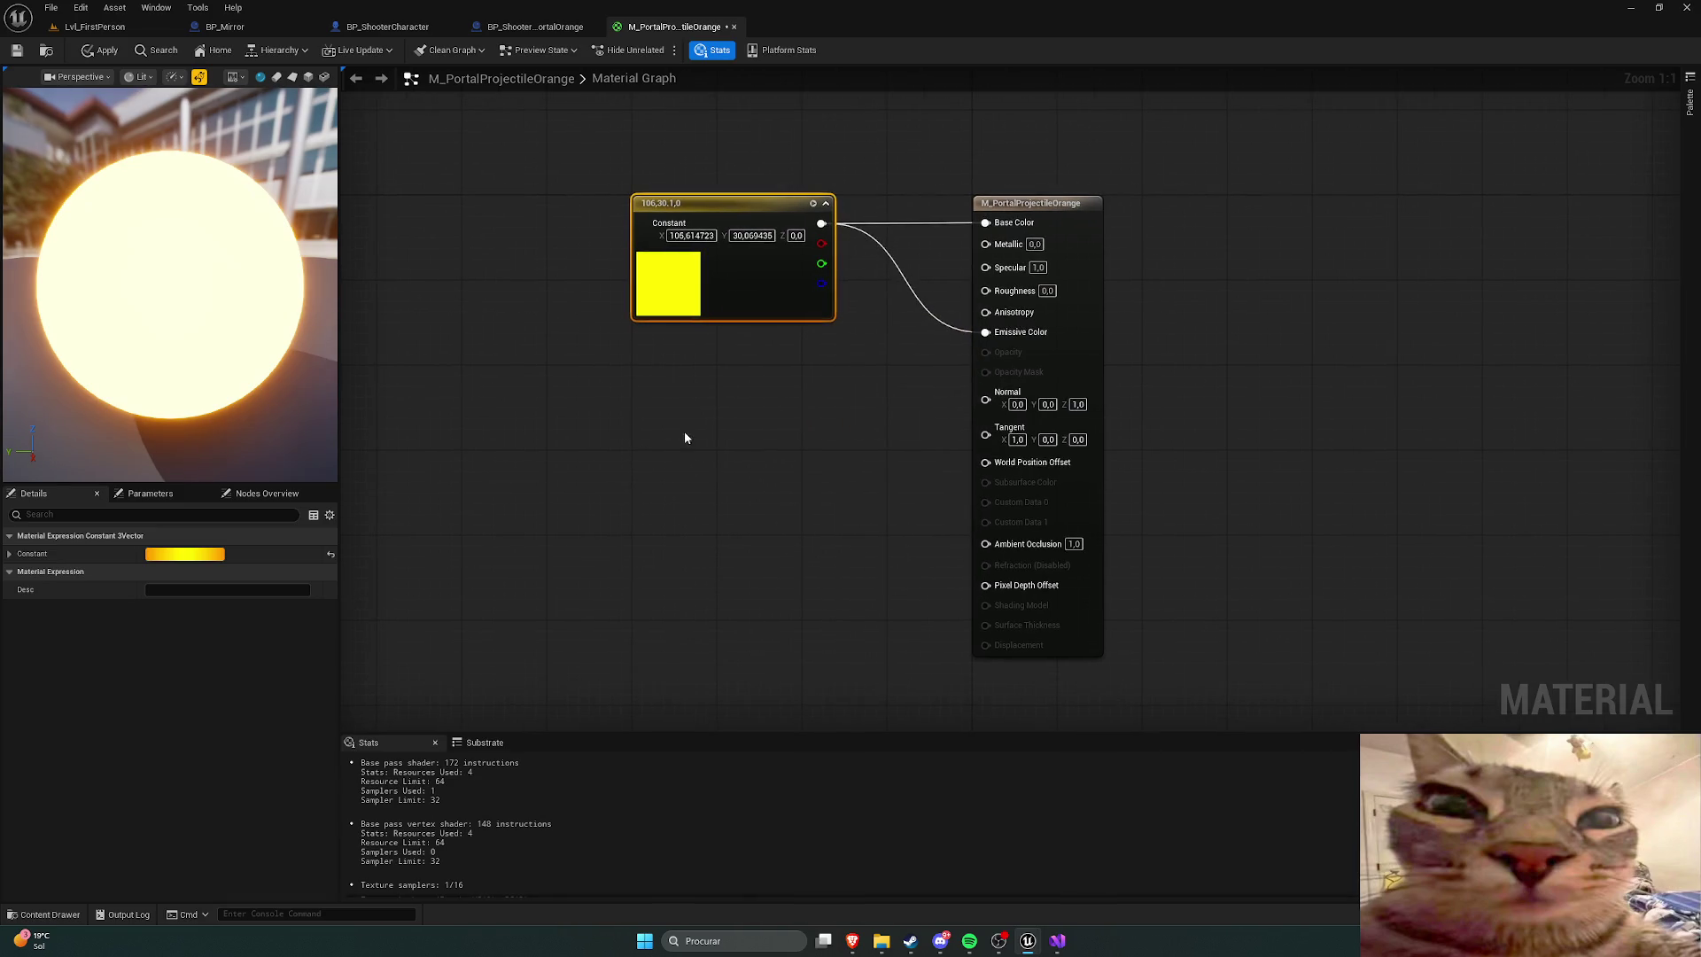
left_click(99, 57)
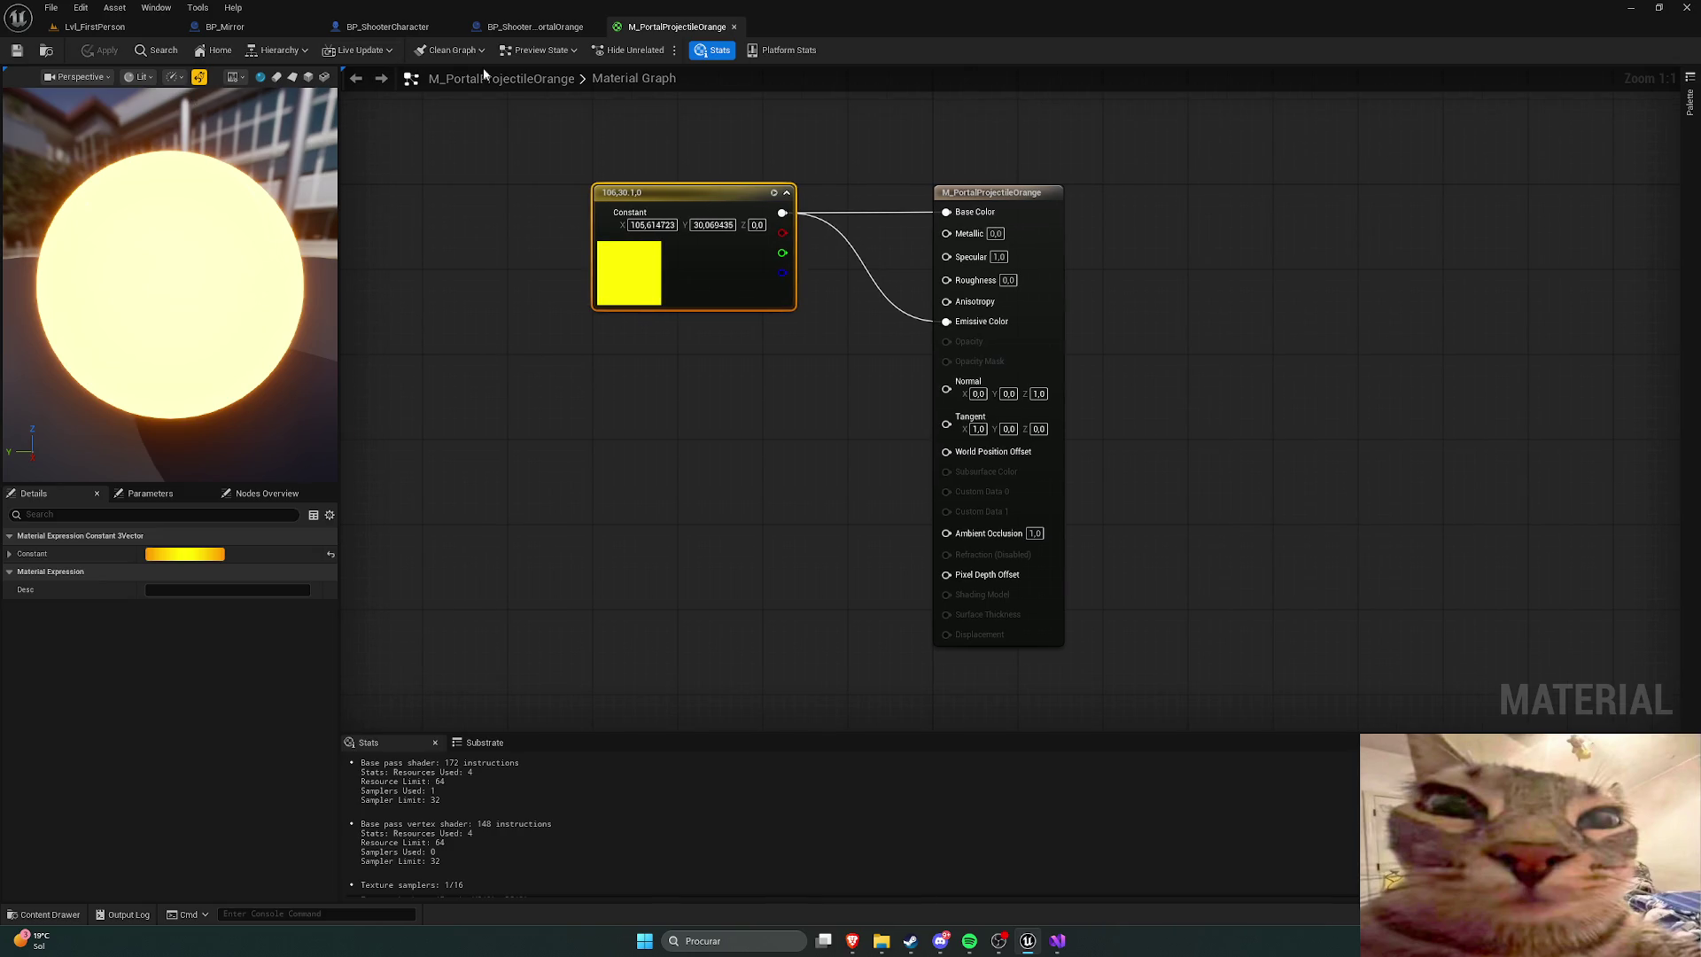
Step: Give the orange projectile's Sphere the M_PortalProjectileOrange material and save the blueprint
left_click(534, 26)
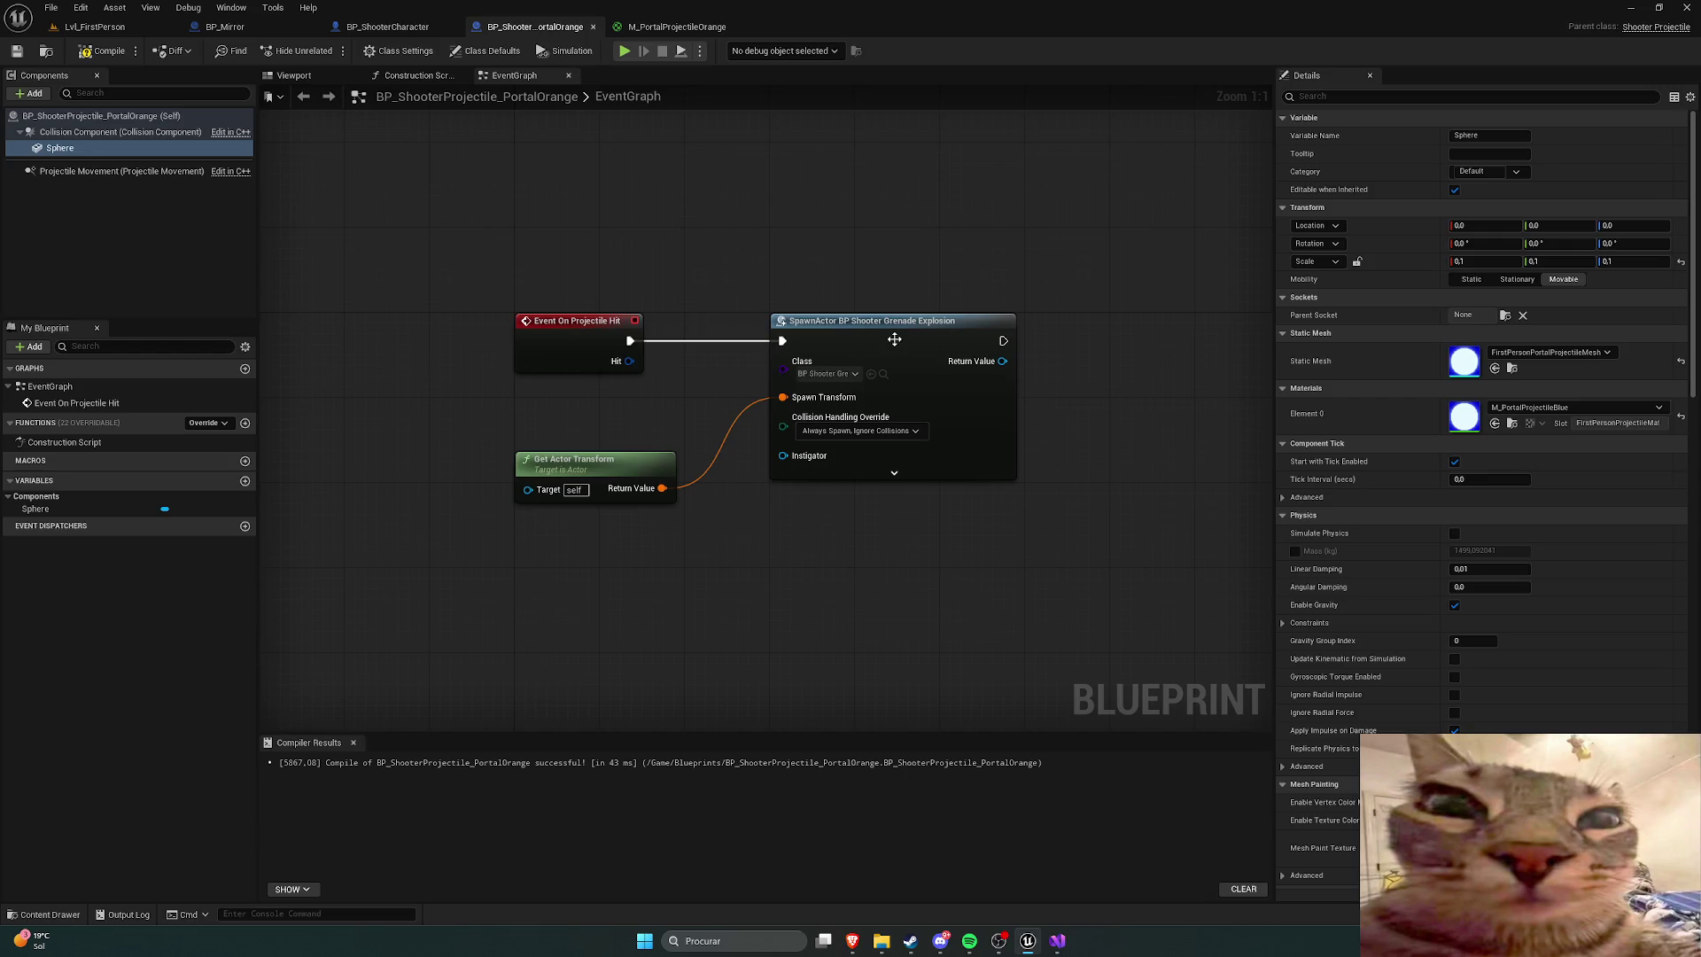
left_click(1521, 409)
left_click(1591, 567)
left_click(17, 50)
Step: Play-test Lvl_FirstPerson firing orange portals at the wall, then move the editor view closer to the cyan wall
left_click(95, 26)
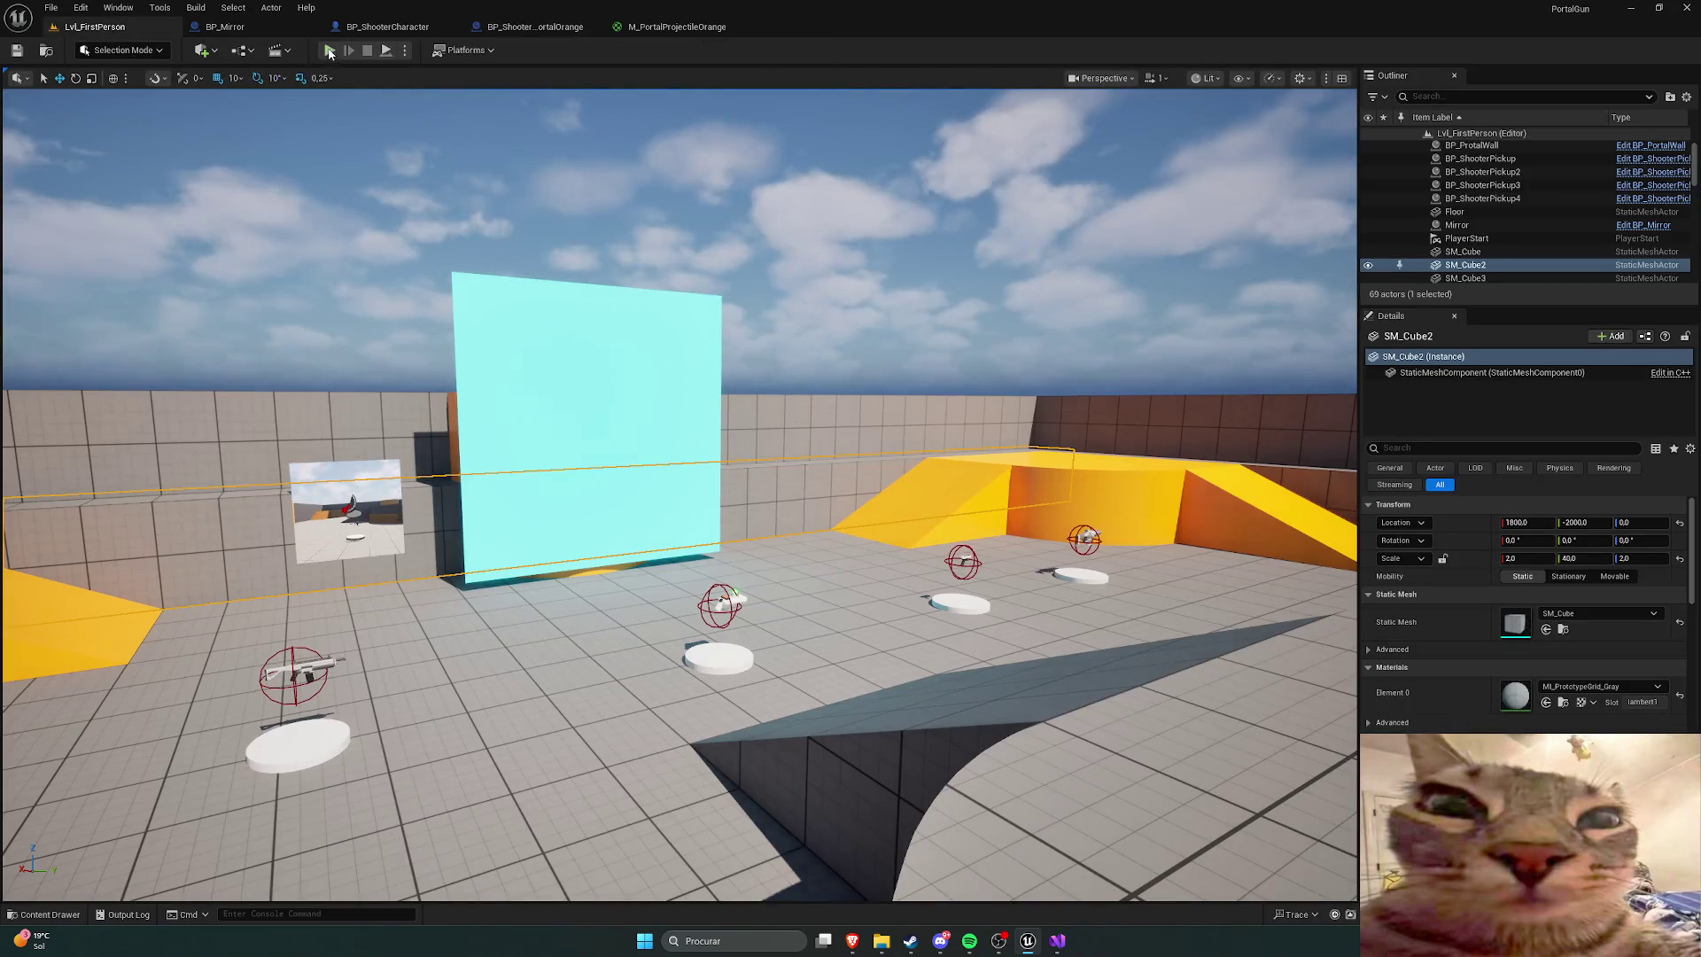
left_click(328, 51)
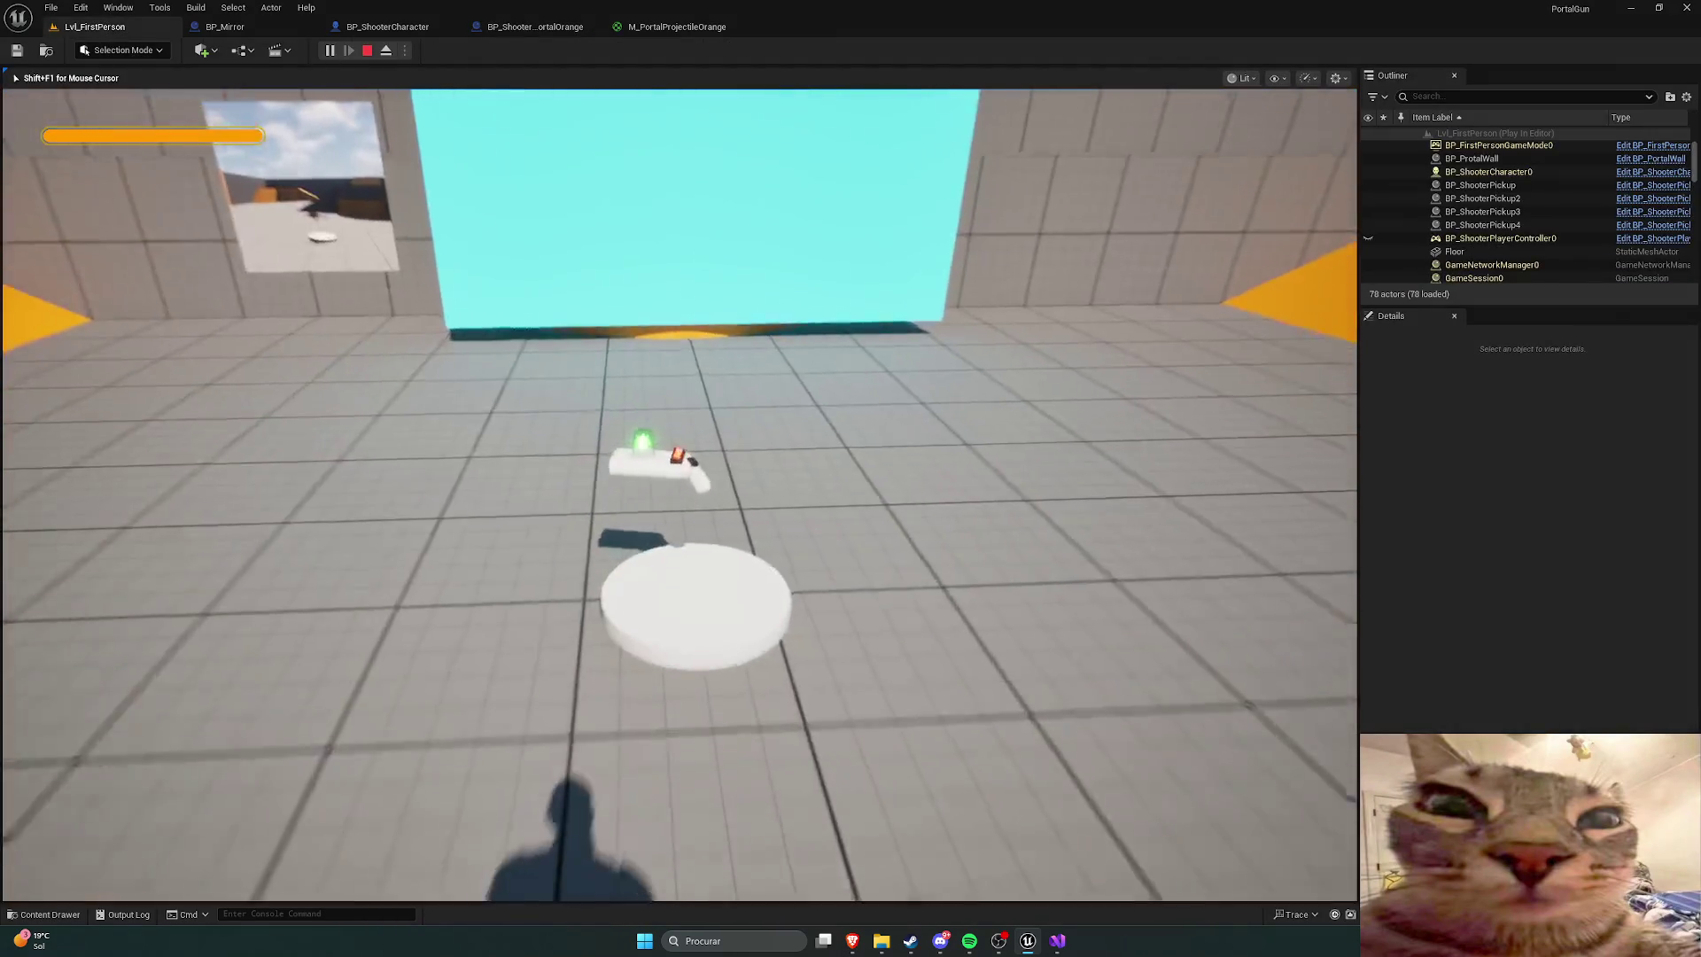
key("w")
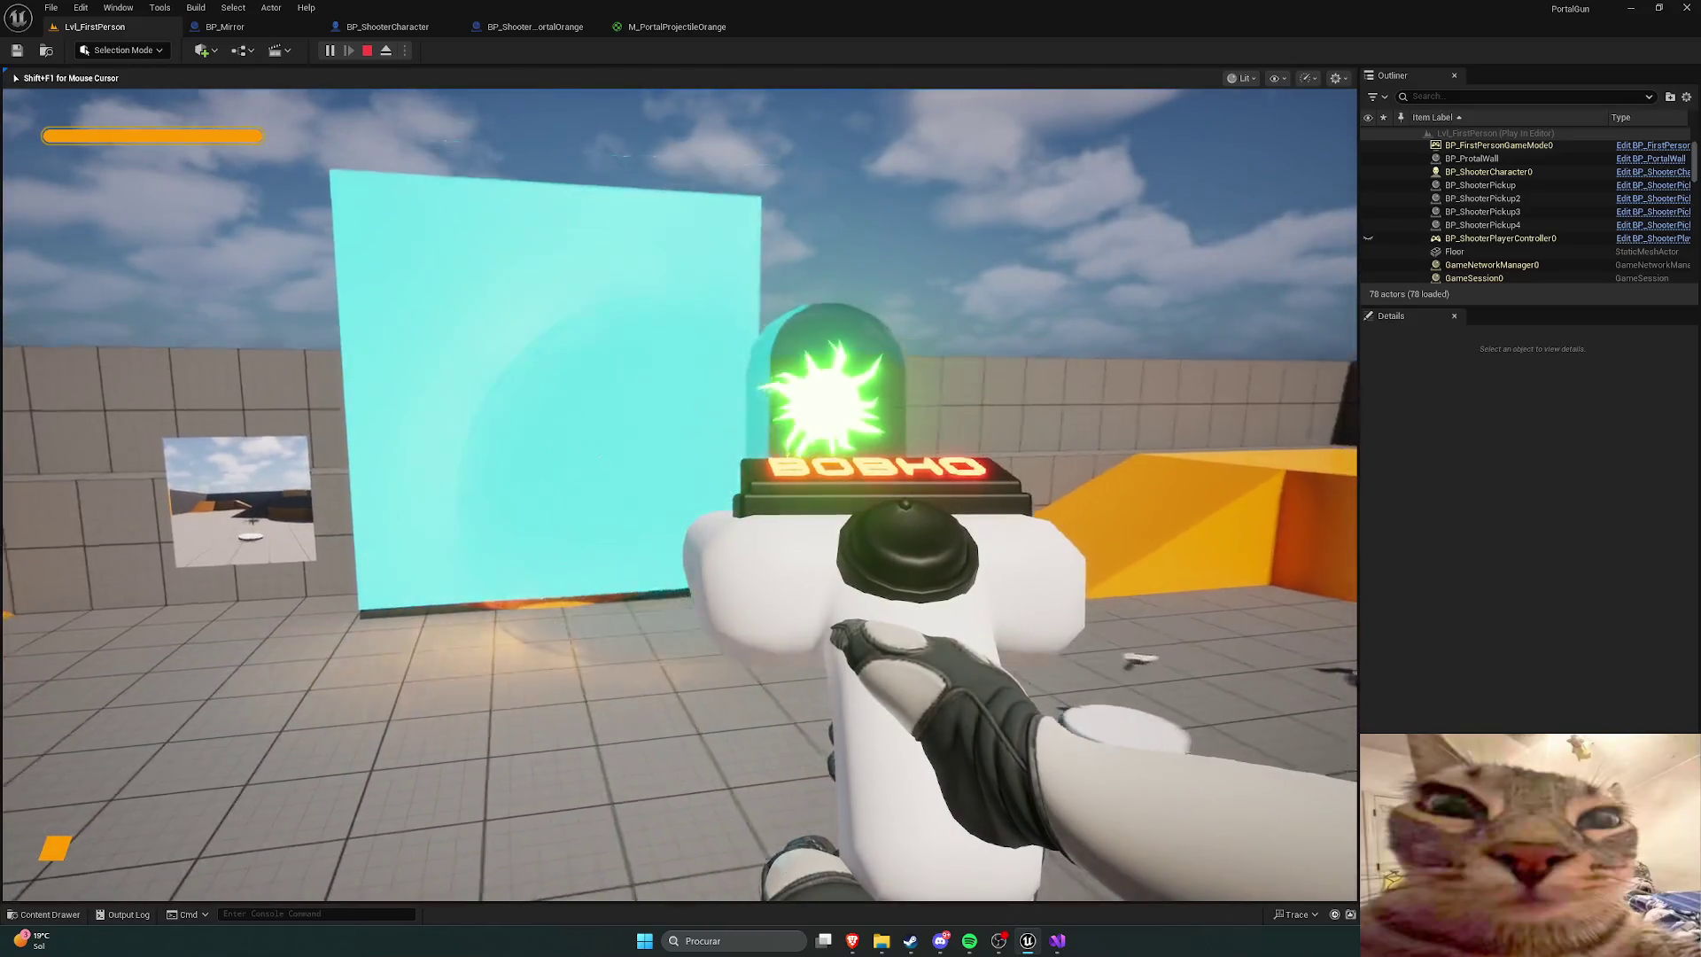
left_click(679, 494)
left_click(680, 494)
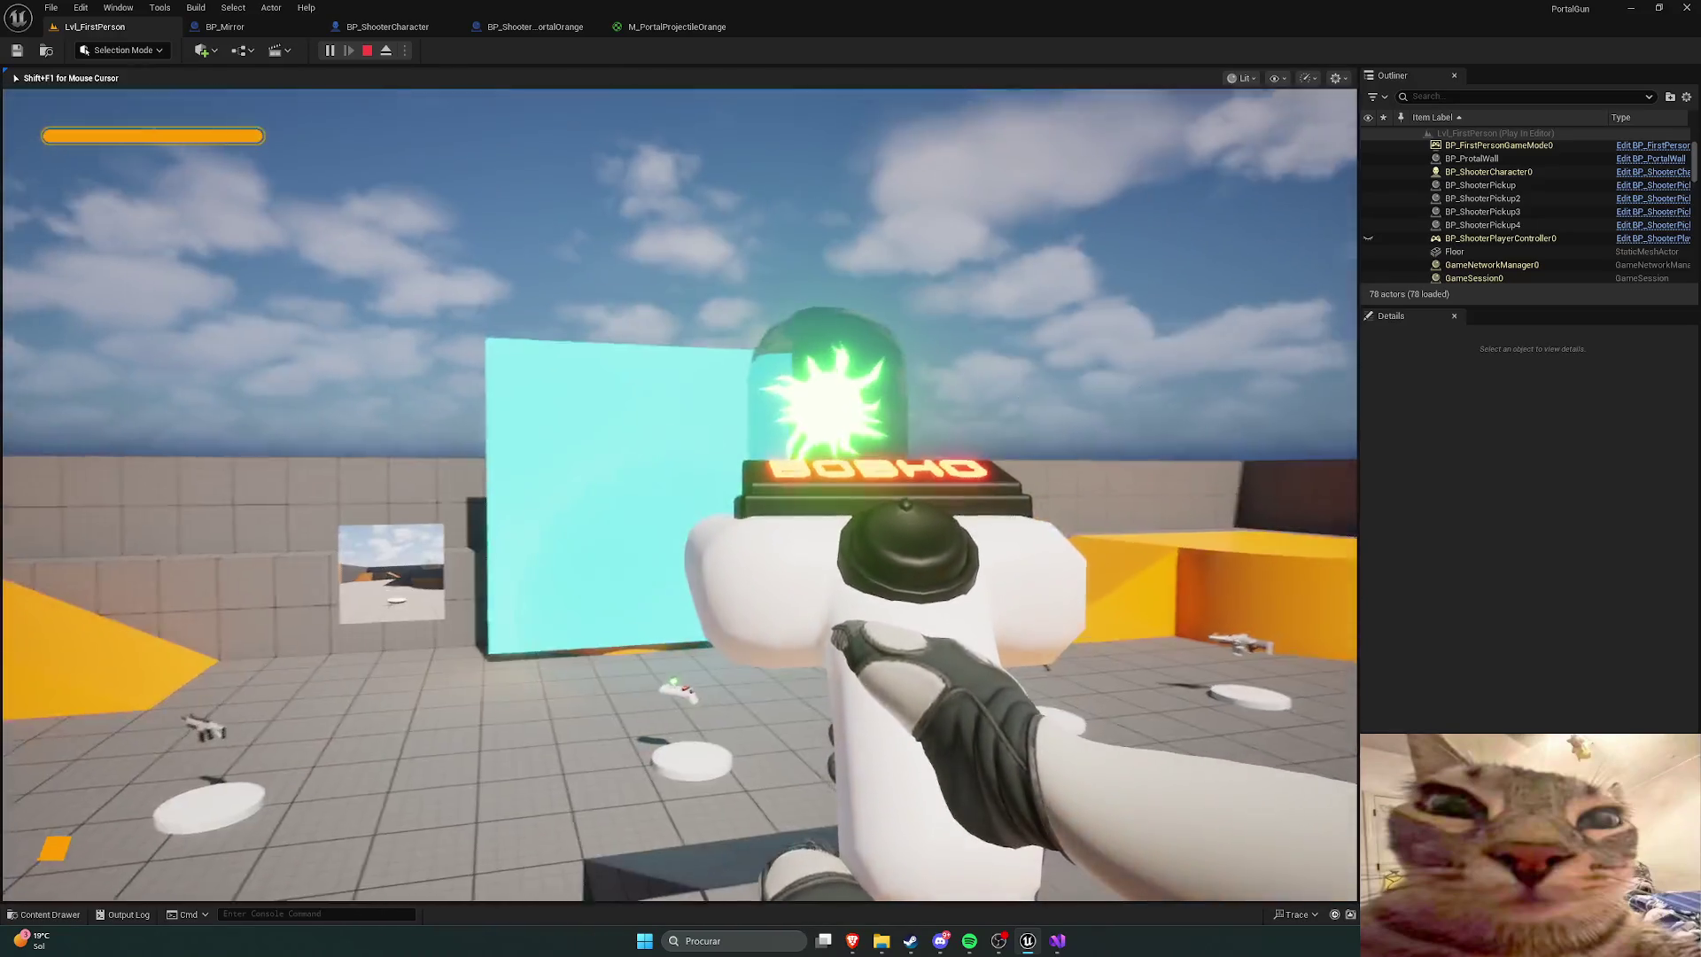
left_click(679, 494)
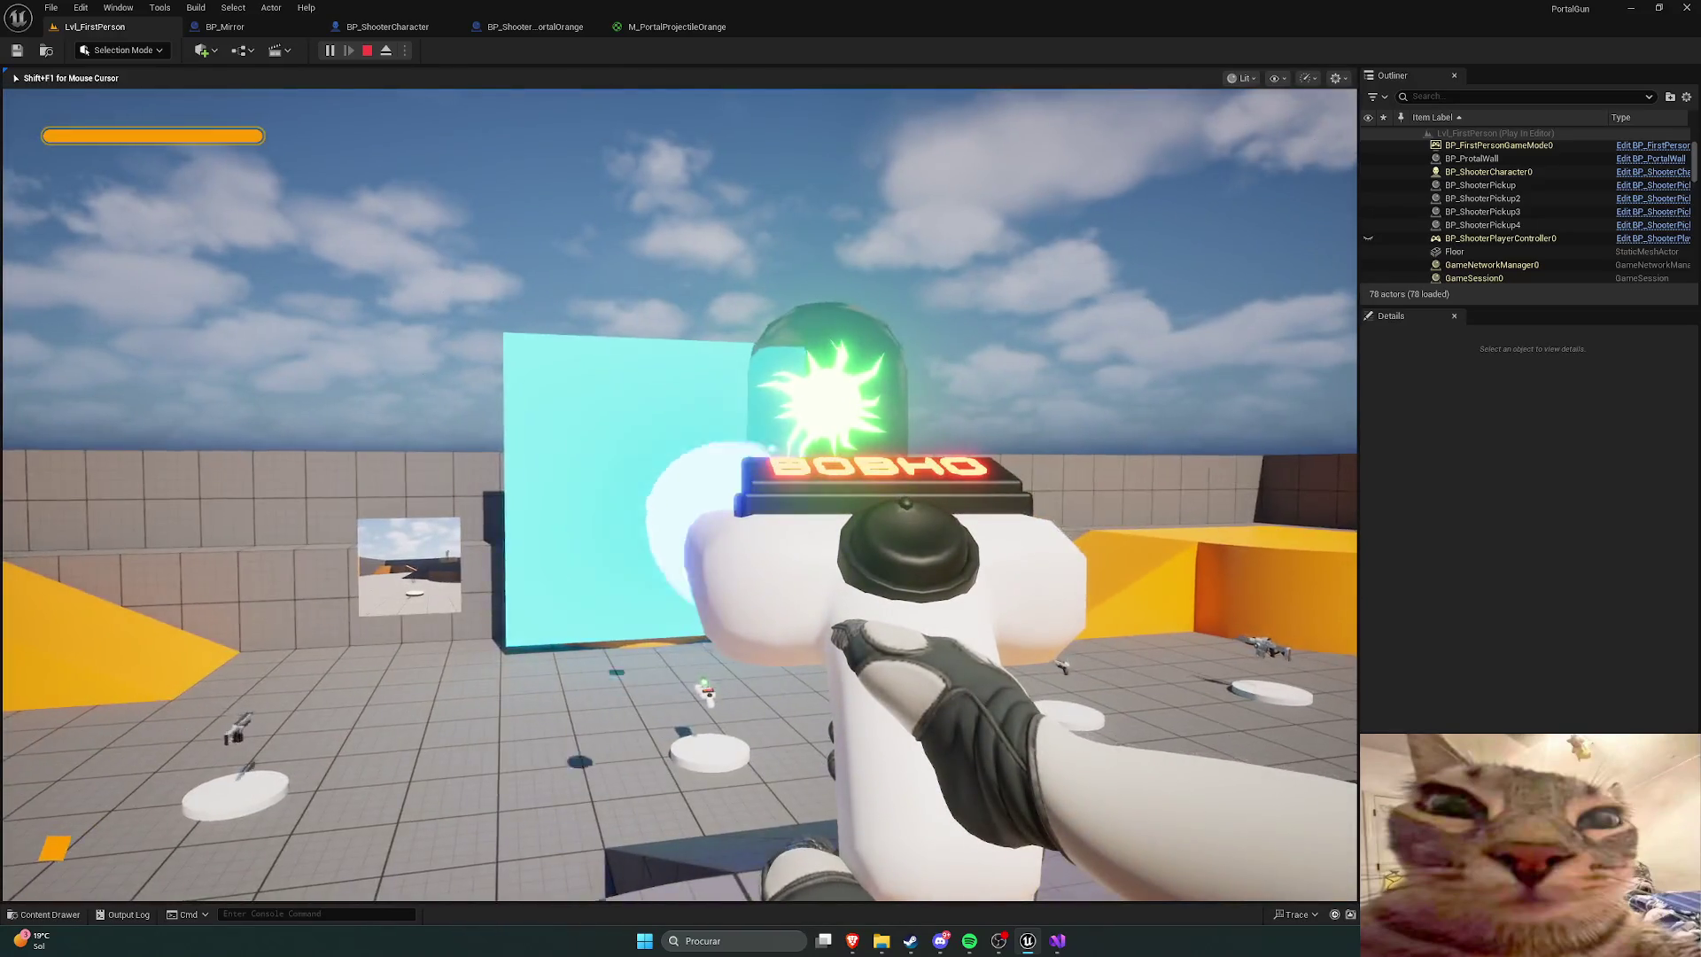
key("Escape")
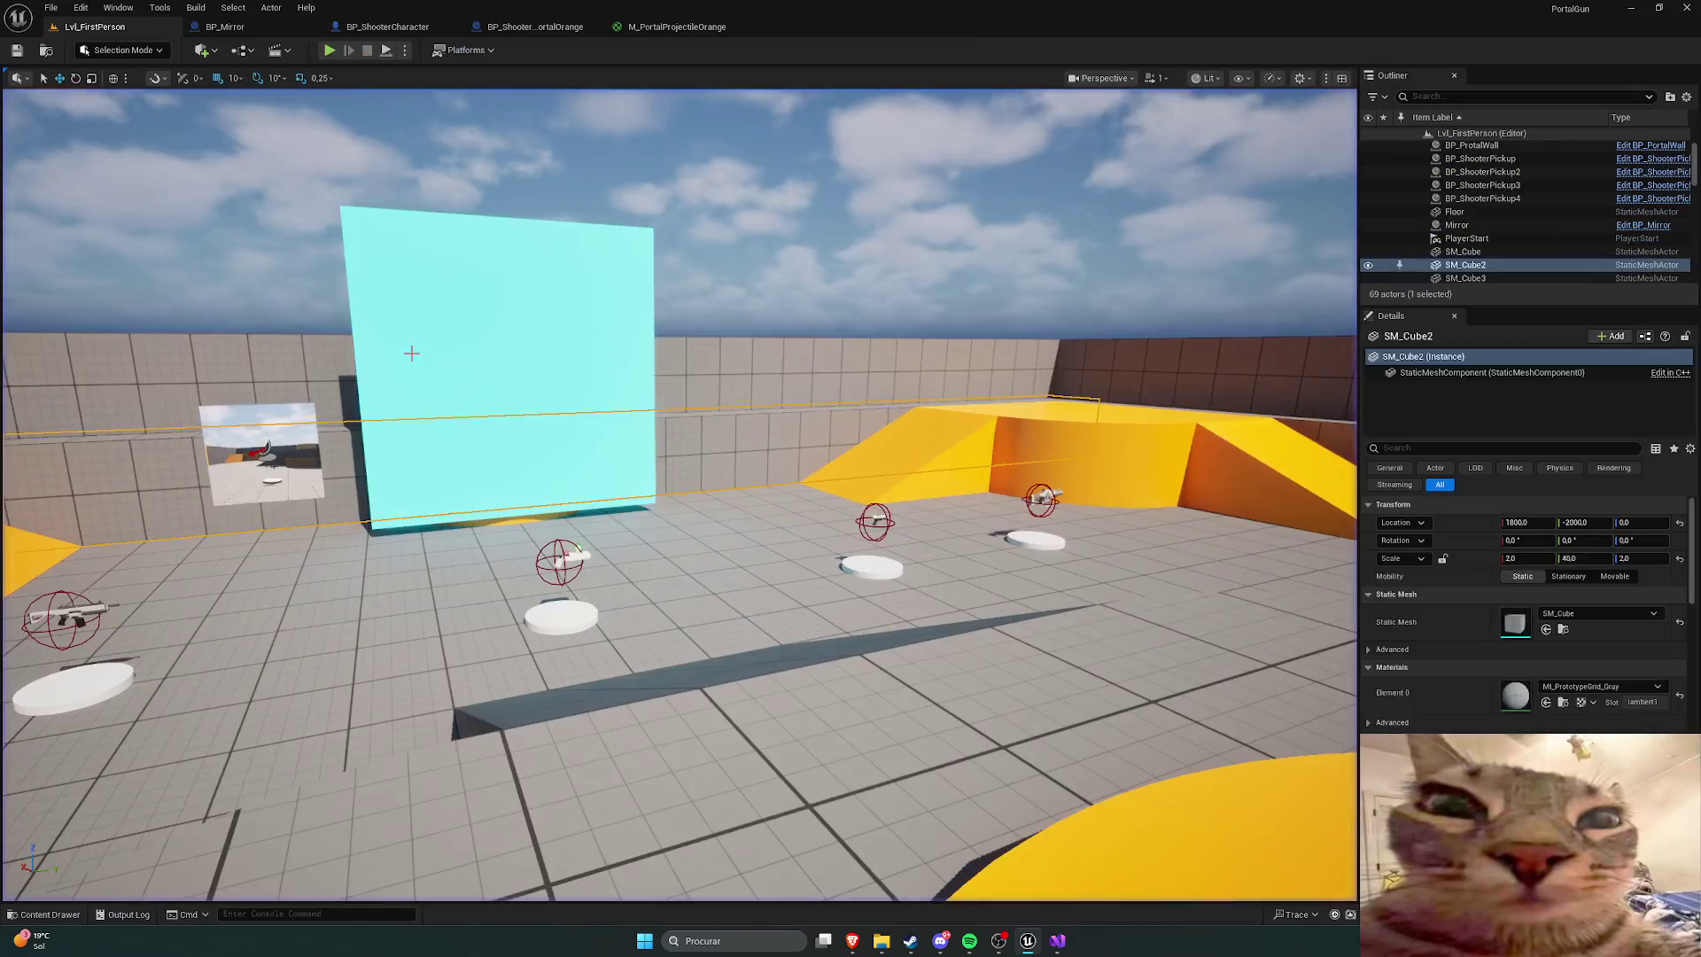
left_click_drag(411, 353, 403, 301)
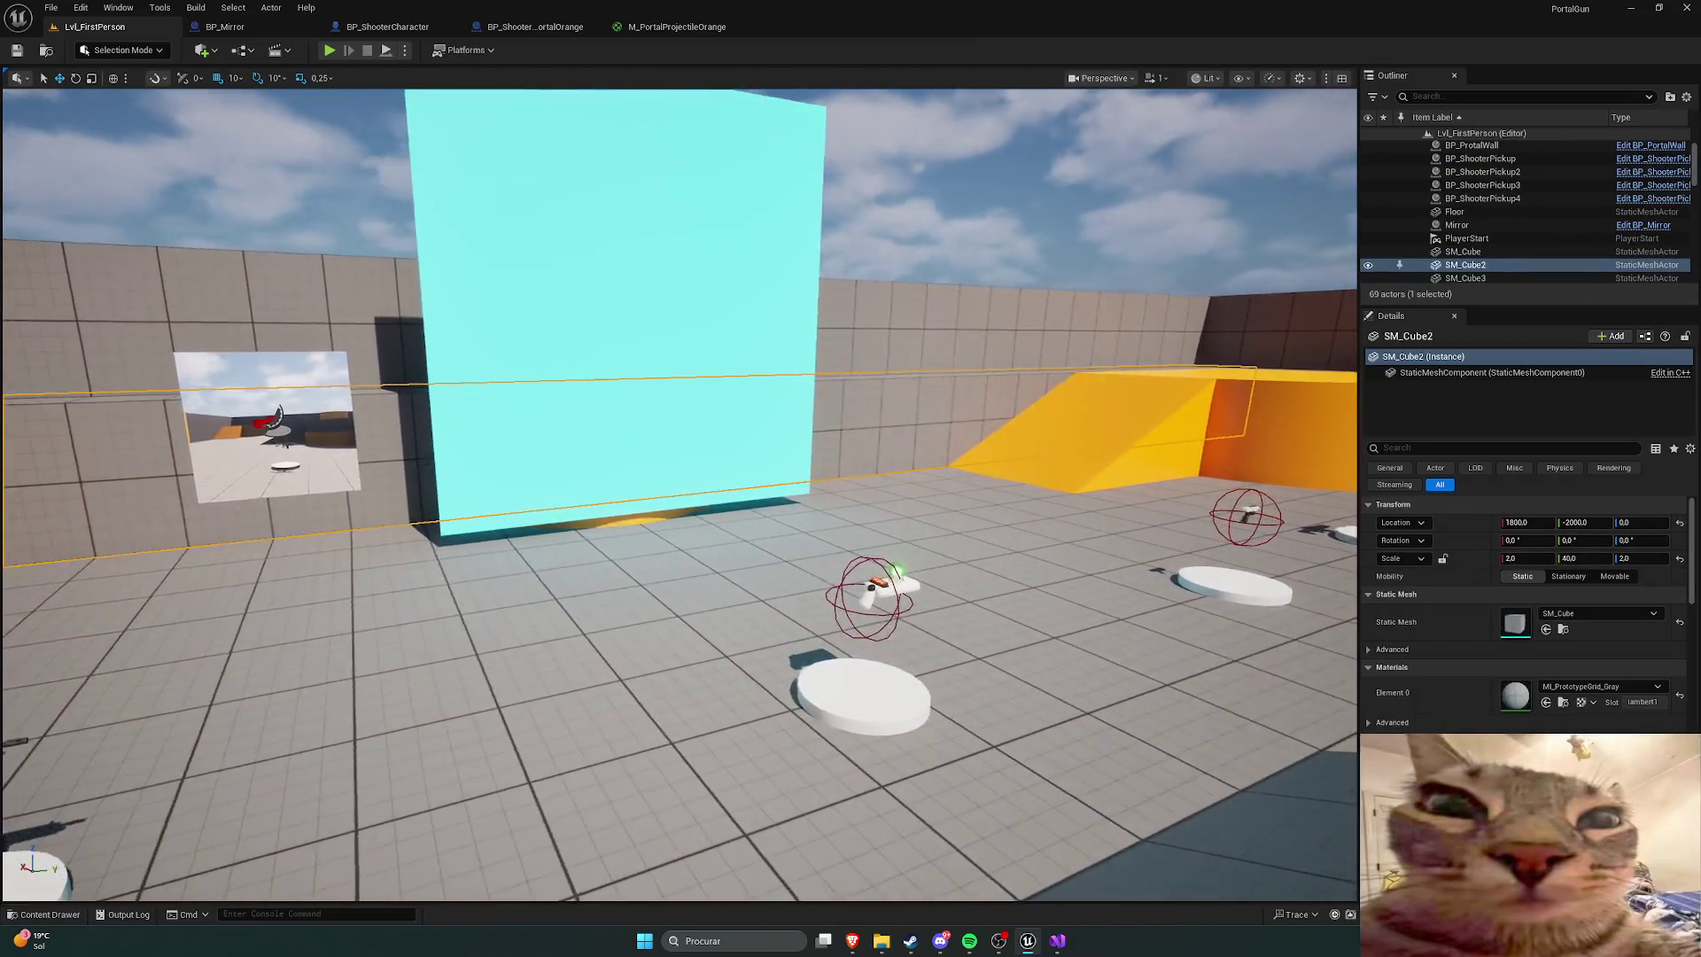
key("d")
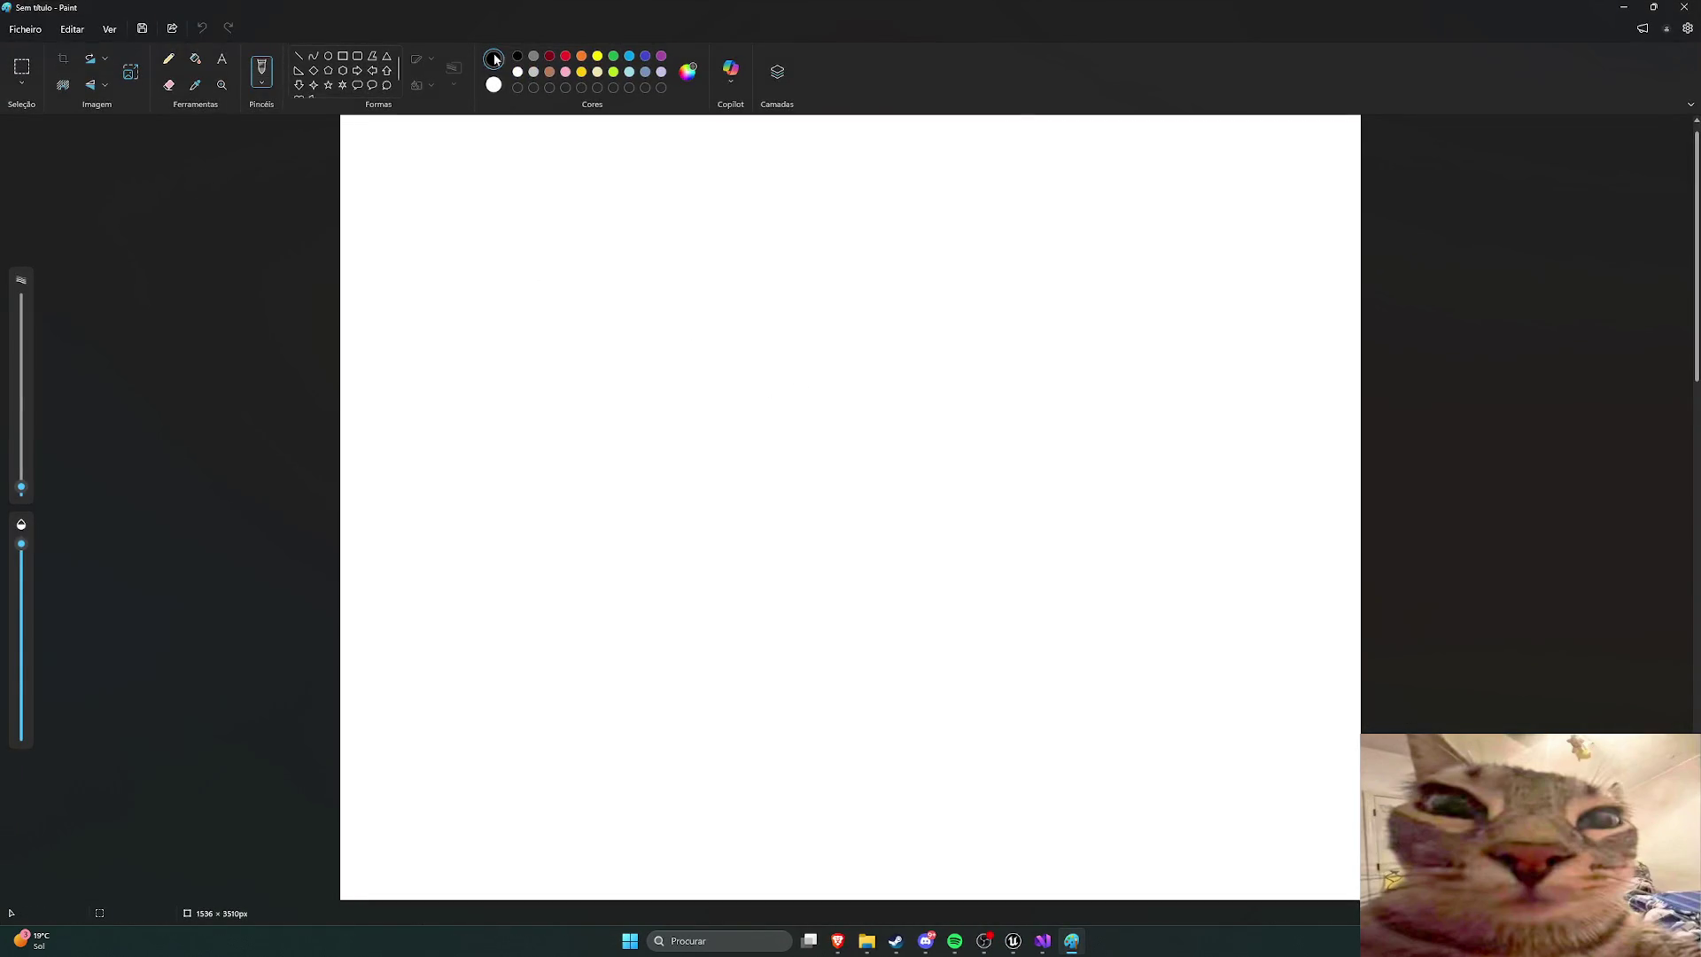
Step: Freehand-draw the large letters BRB across the canvas
mouse_move(494, 211)
left_mouse_down()
mouse_move(438, 195)
mouse_move(465, 367)
left_mouse_up()
mouse_move(657, 236)
left_mouse_down()
mouse_move(701, 350)
mouse_move(798, 435)
left_mouse_up()
mouse_move(973, 279)
left_mouse_down()
mouse_move(877, 262)
mouse_move(851, 524)
left_mouse_up()
Step: Draw a face below with two eyes, a nose, a mouth and eyebrows, undoing stray scribbles
left_click_drag(592, 589, 577, 599)
mouse_move(813, 628)
left_mouse_down()
mouse_move(793, 620)
mouse_move(824, 622)
left_mouse_up()
left_click_drag(677, 648, 685, 716)
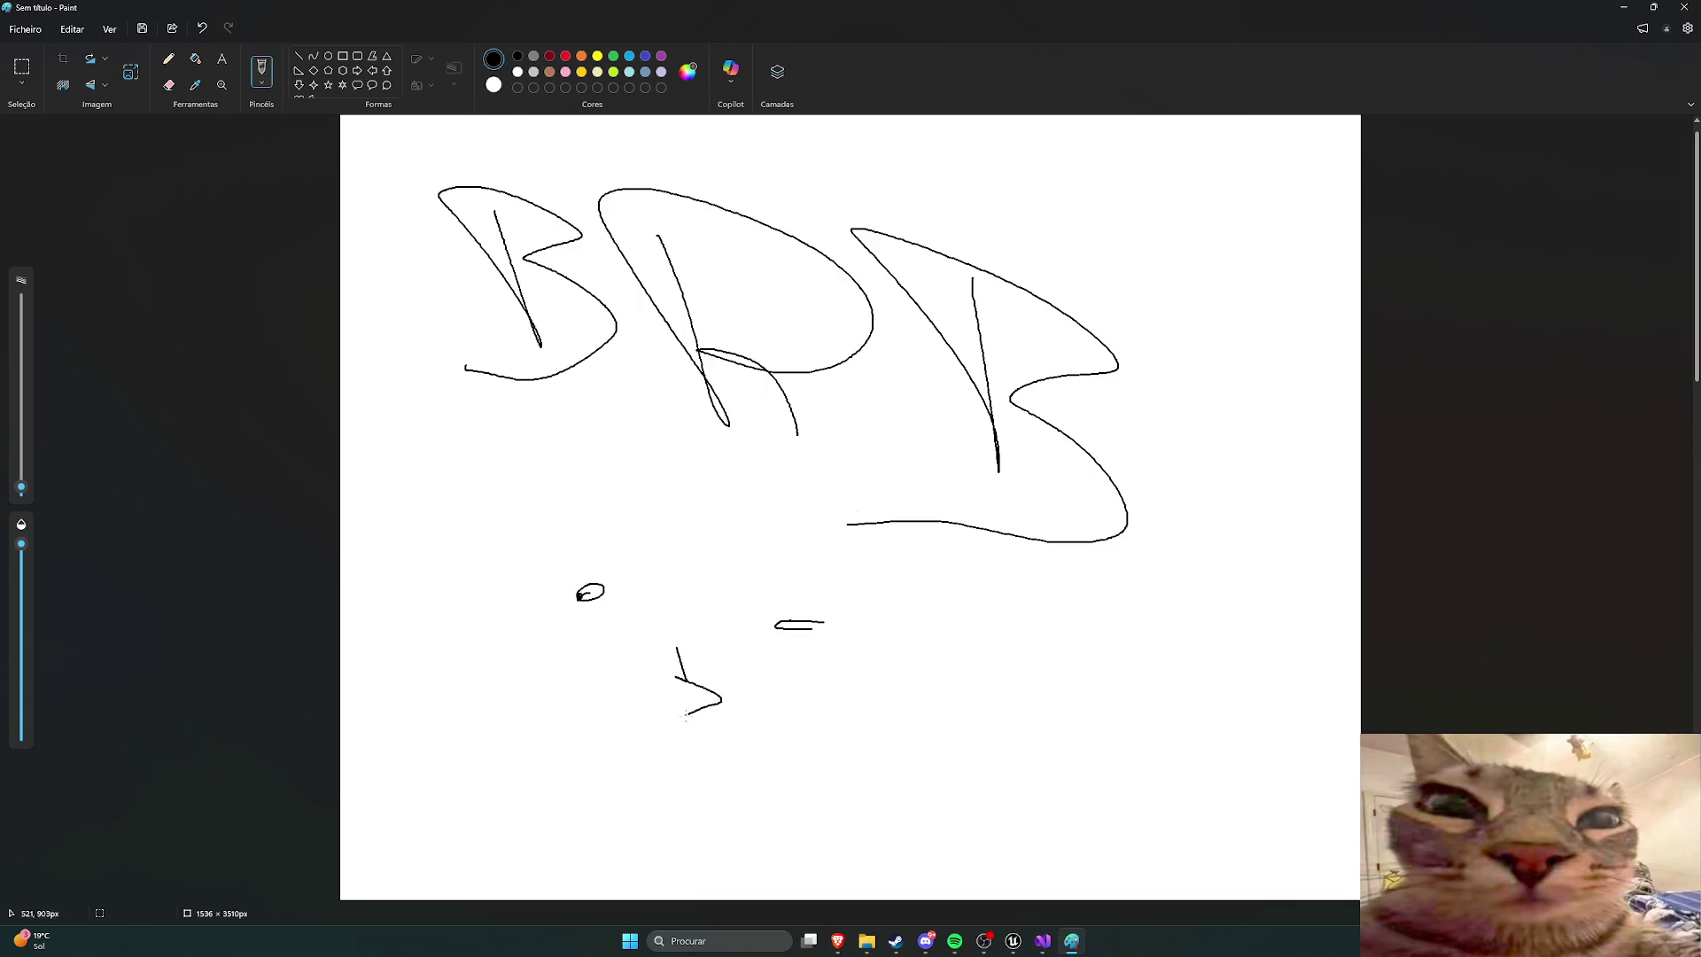
mouse_move(585, 736)
left_mouse_down()
mouse_move(824, 751)
mouse_move(640, 763)
mouse_move(631, 793)
mouse_move(820, 767)
left_mouse_up()
mouse_move(677, 789)
left_mouse_down()
mouse_move(580, 760)
mouse_move(845, 763)
mouse_move(608, 796)
mouse_move(785, 810)
left_mouse_up()
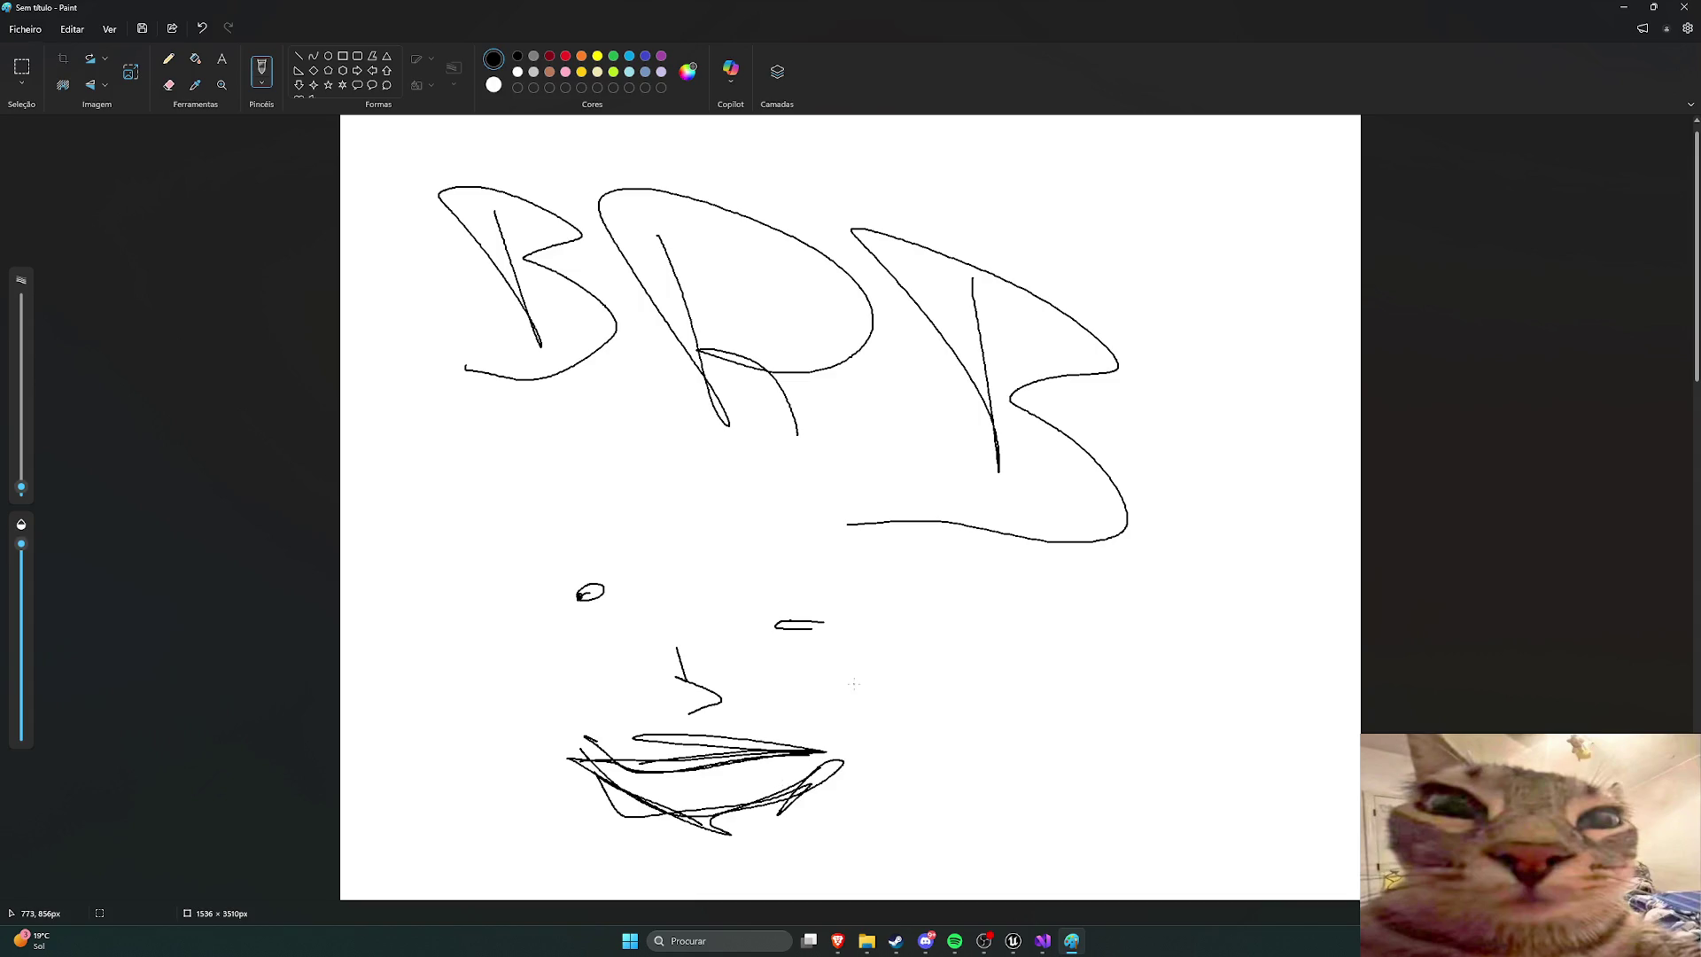
key("ctrl+z")
key("ctrl+z")
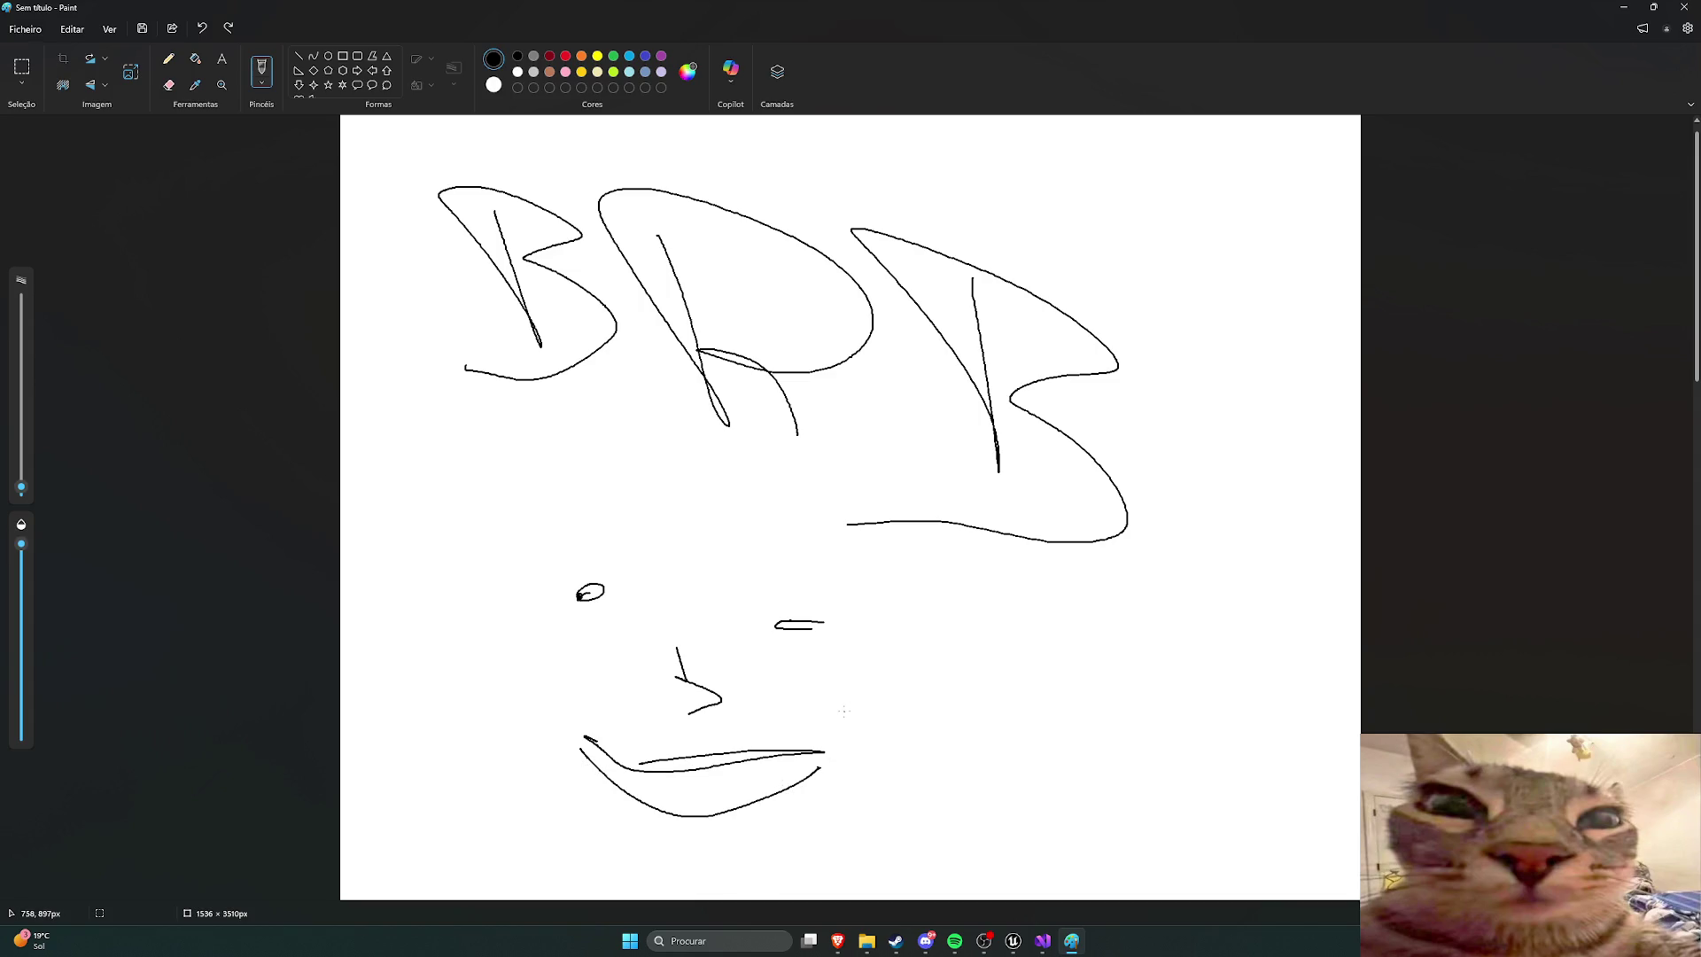
left_click_drag(608, 549, 580, 556)
mouse_move(833, 585)
left_mouse_down()
mouse_move(757, 577)
mouse_move(832, 585)
left_mouse_up()
Step: Close the Paint window with the BRB face drawing to bring up the save prompt
left_click(1684, 7)
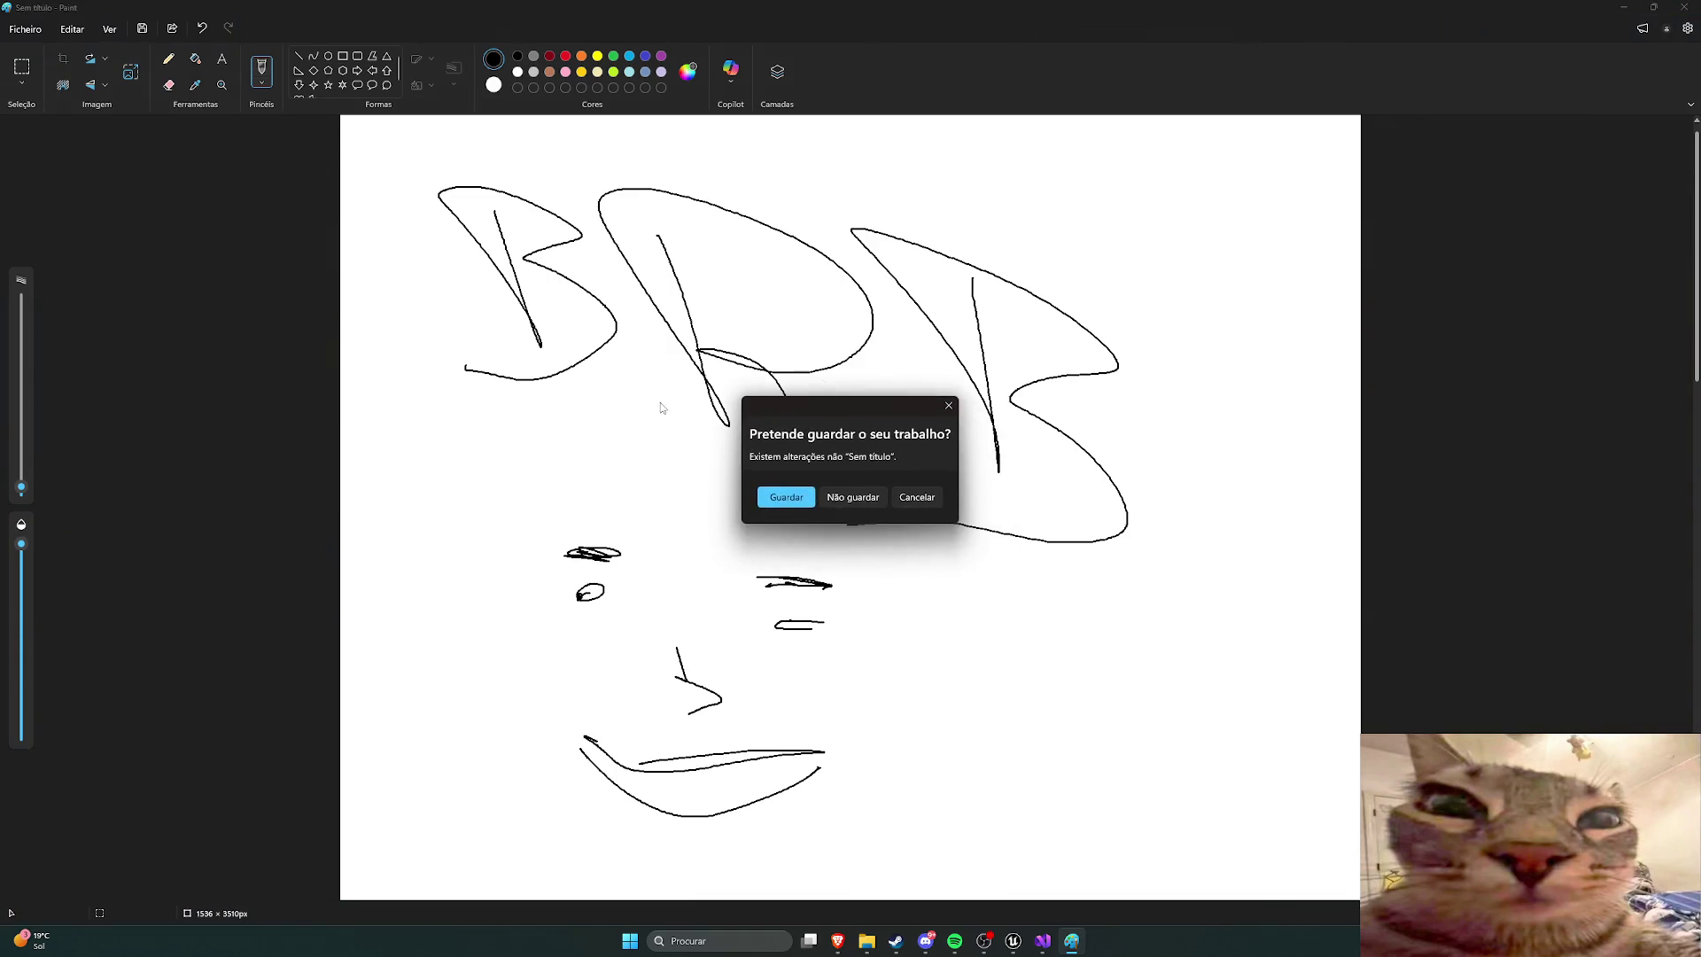
Step: Choose 'Não guardar' to discard the Paint doodle and close Paint
left_click(849, 497)
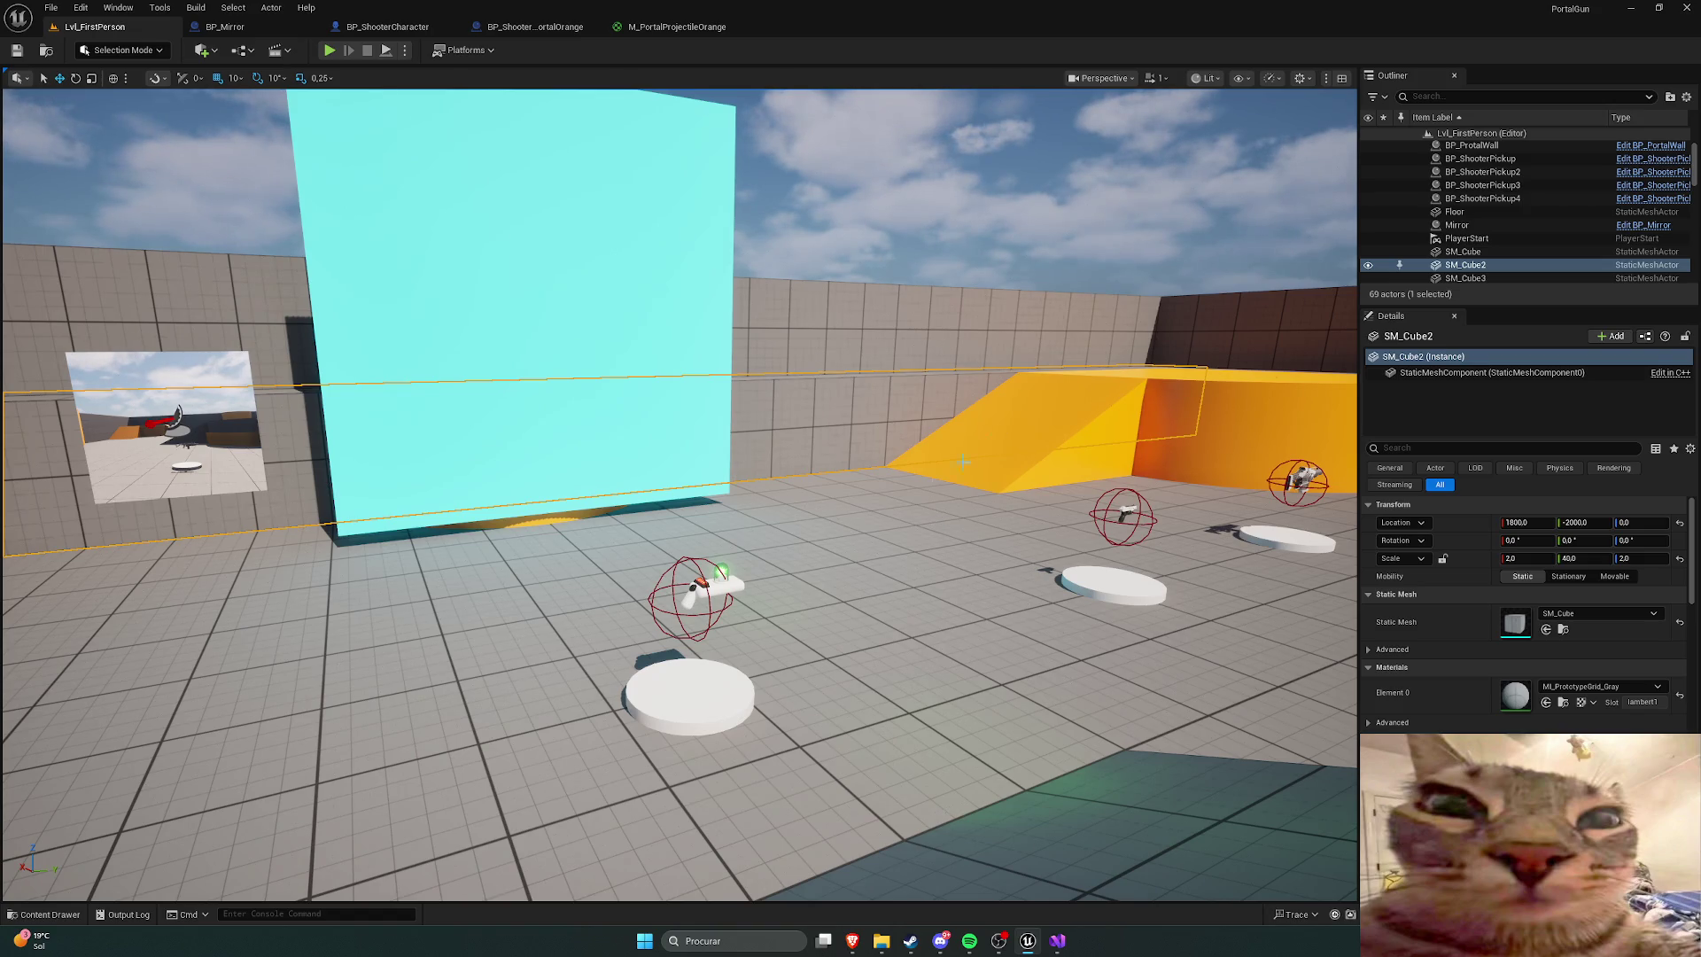
Step: In the play test, fire the held gun, then walk over and pick up the portal gun
scroll(859, 358, "up", 2)
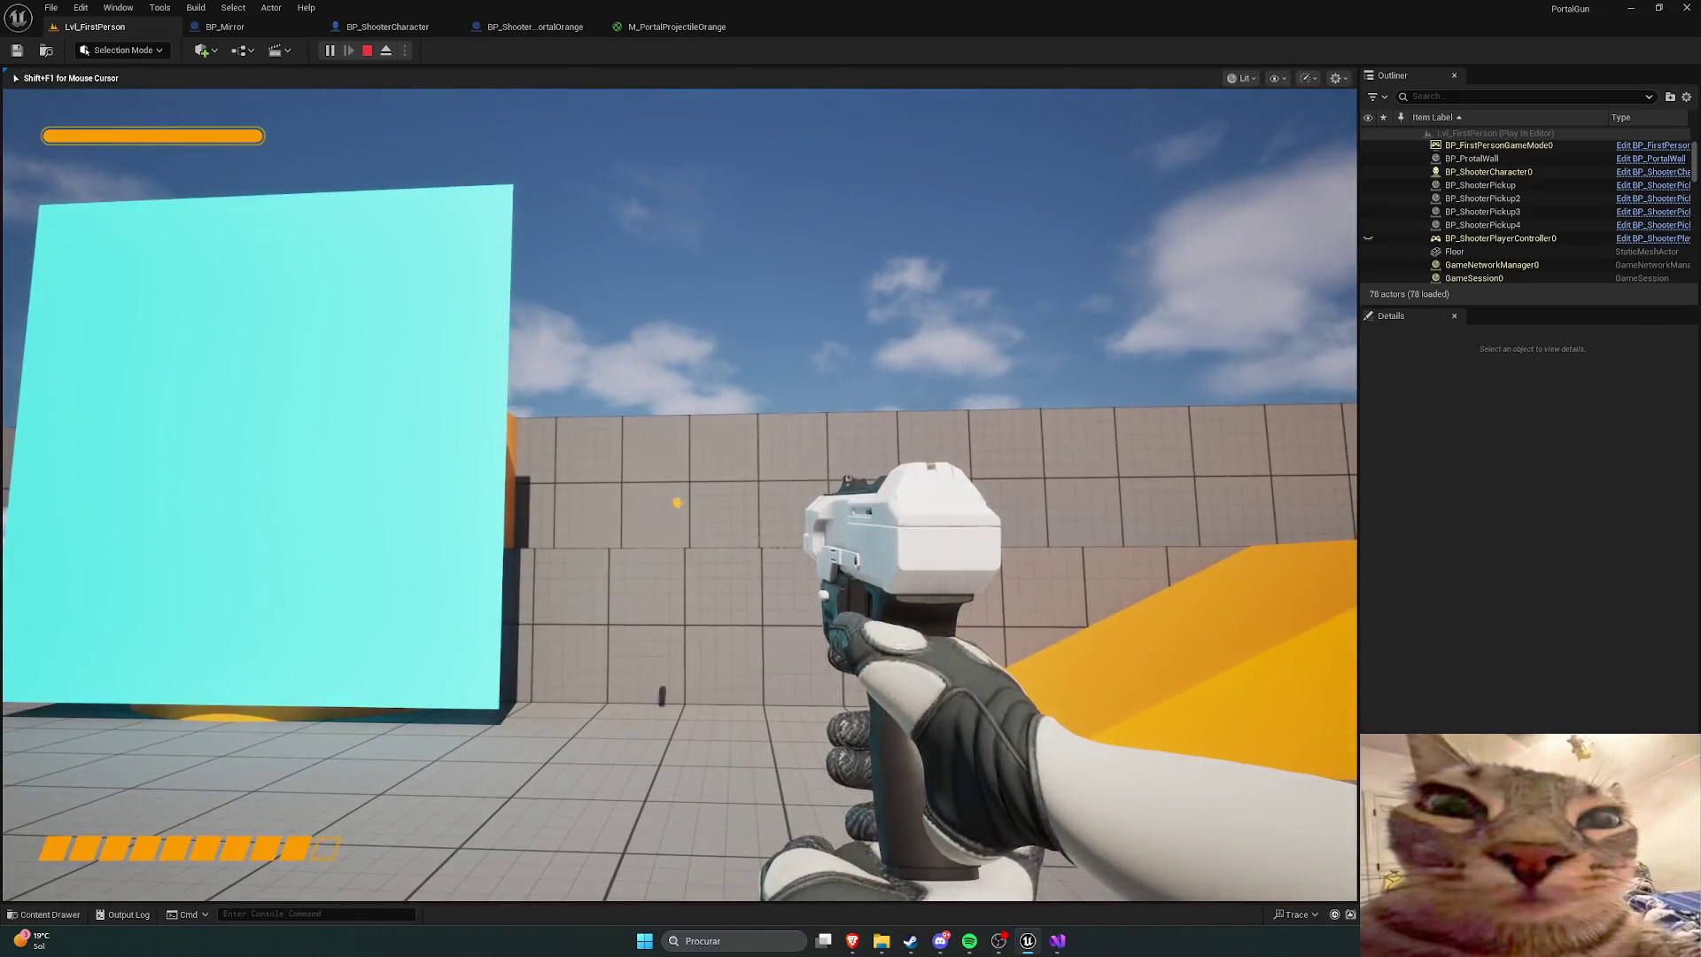
left_click(681, 494)
left_click(680, 495)
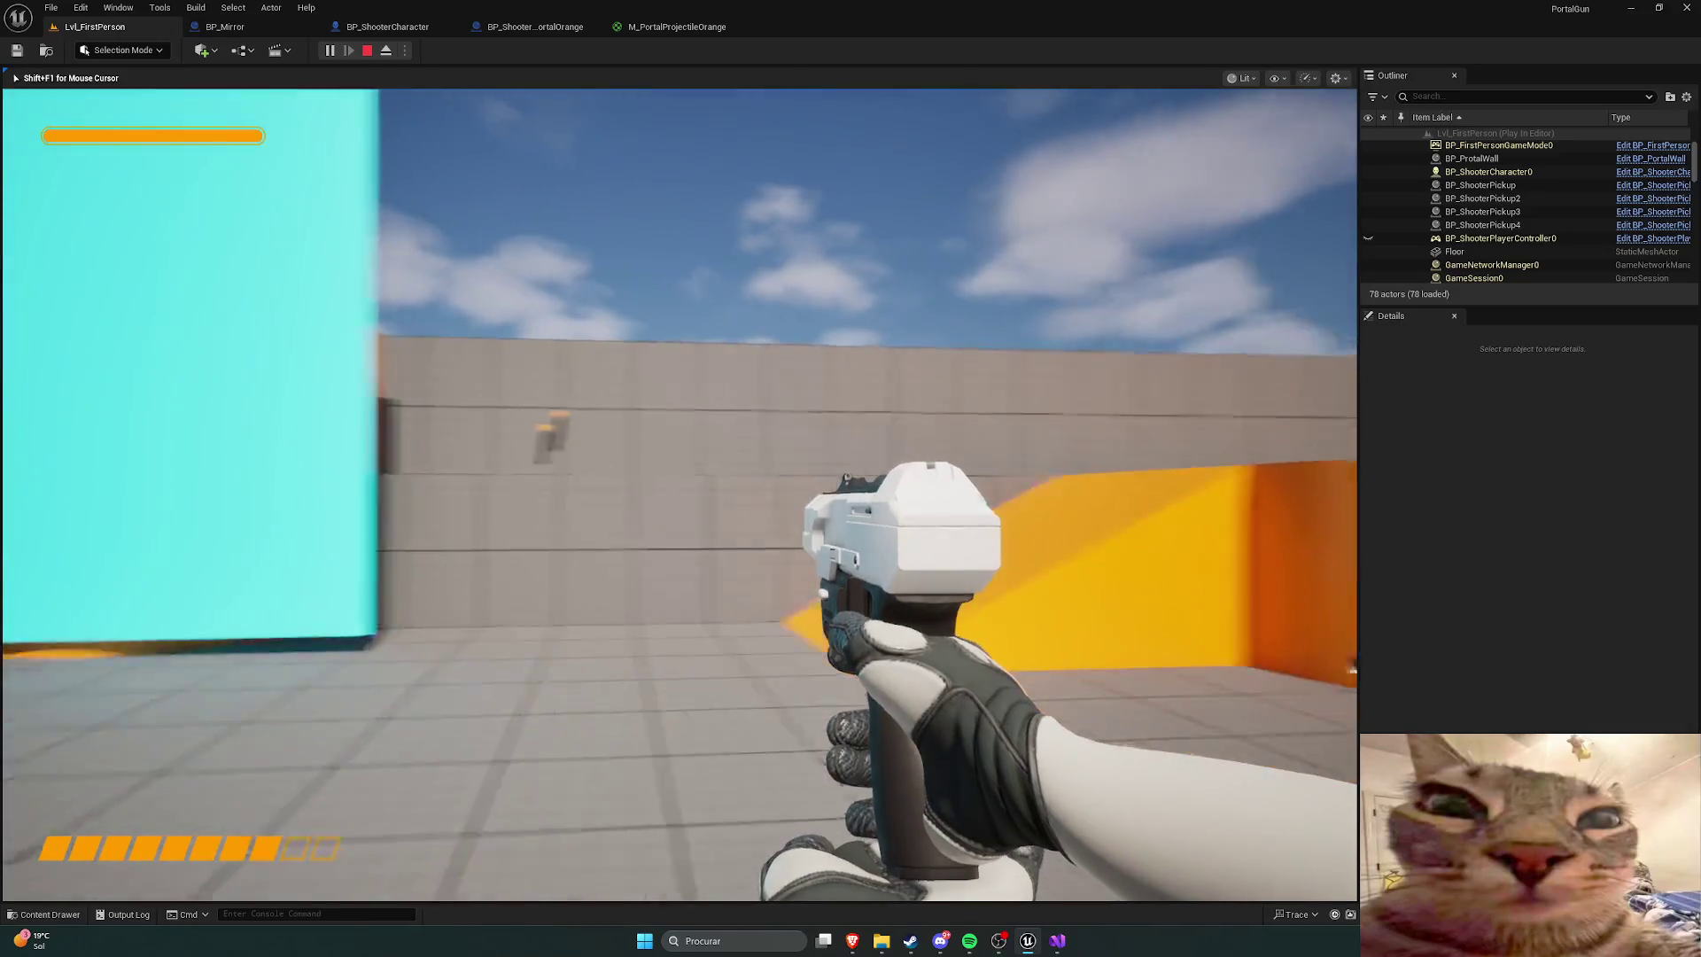
left_click(681, 494)
left_click(681, 495)
key("w")
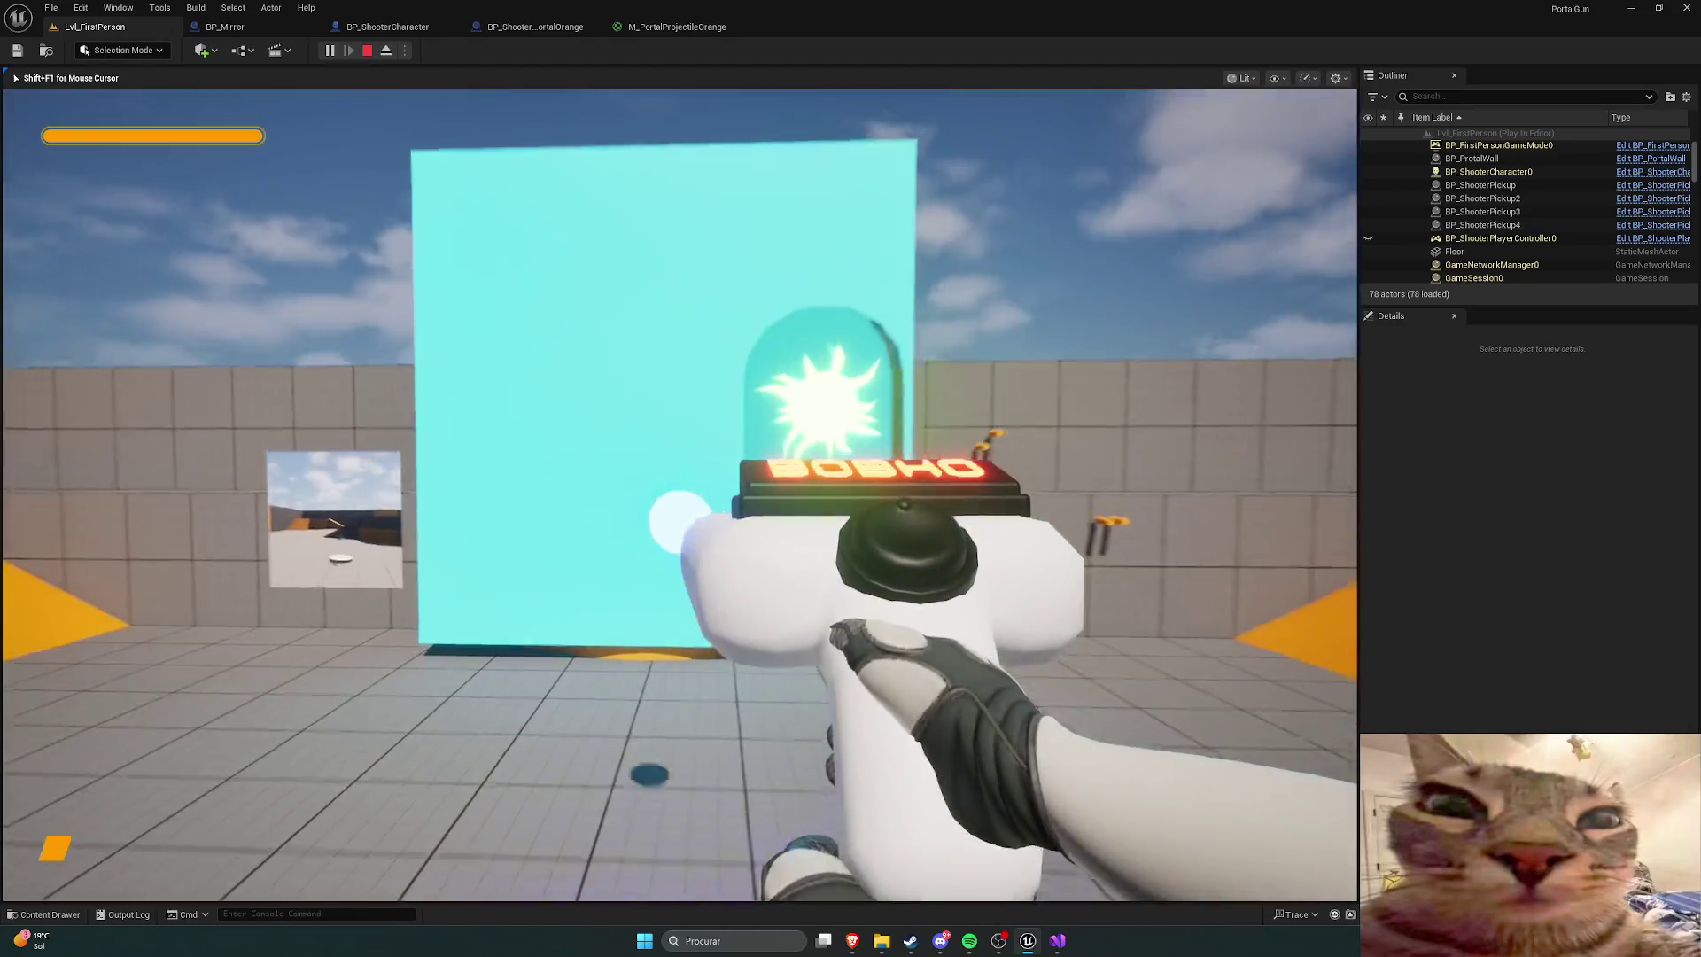
Step: Shoot several portals onto the cyan wall from different angles, then stop playing
left_click(680, 495)
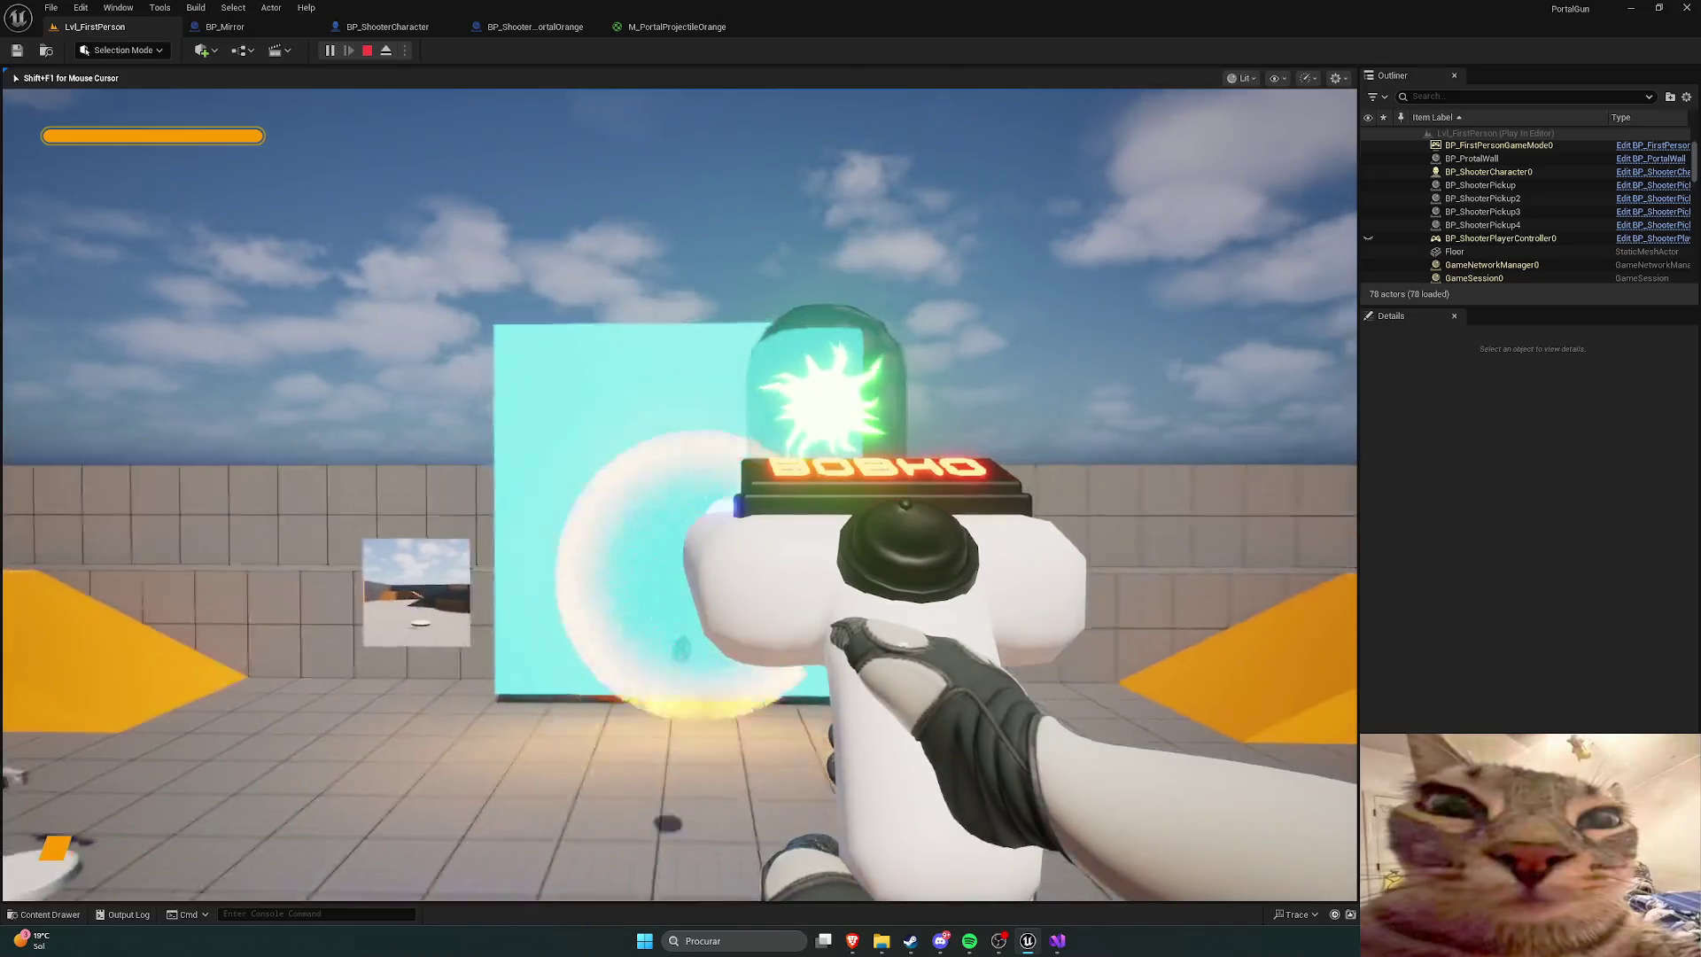
key("a")
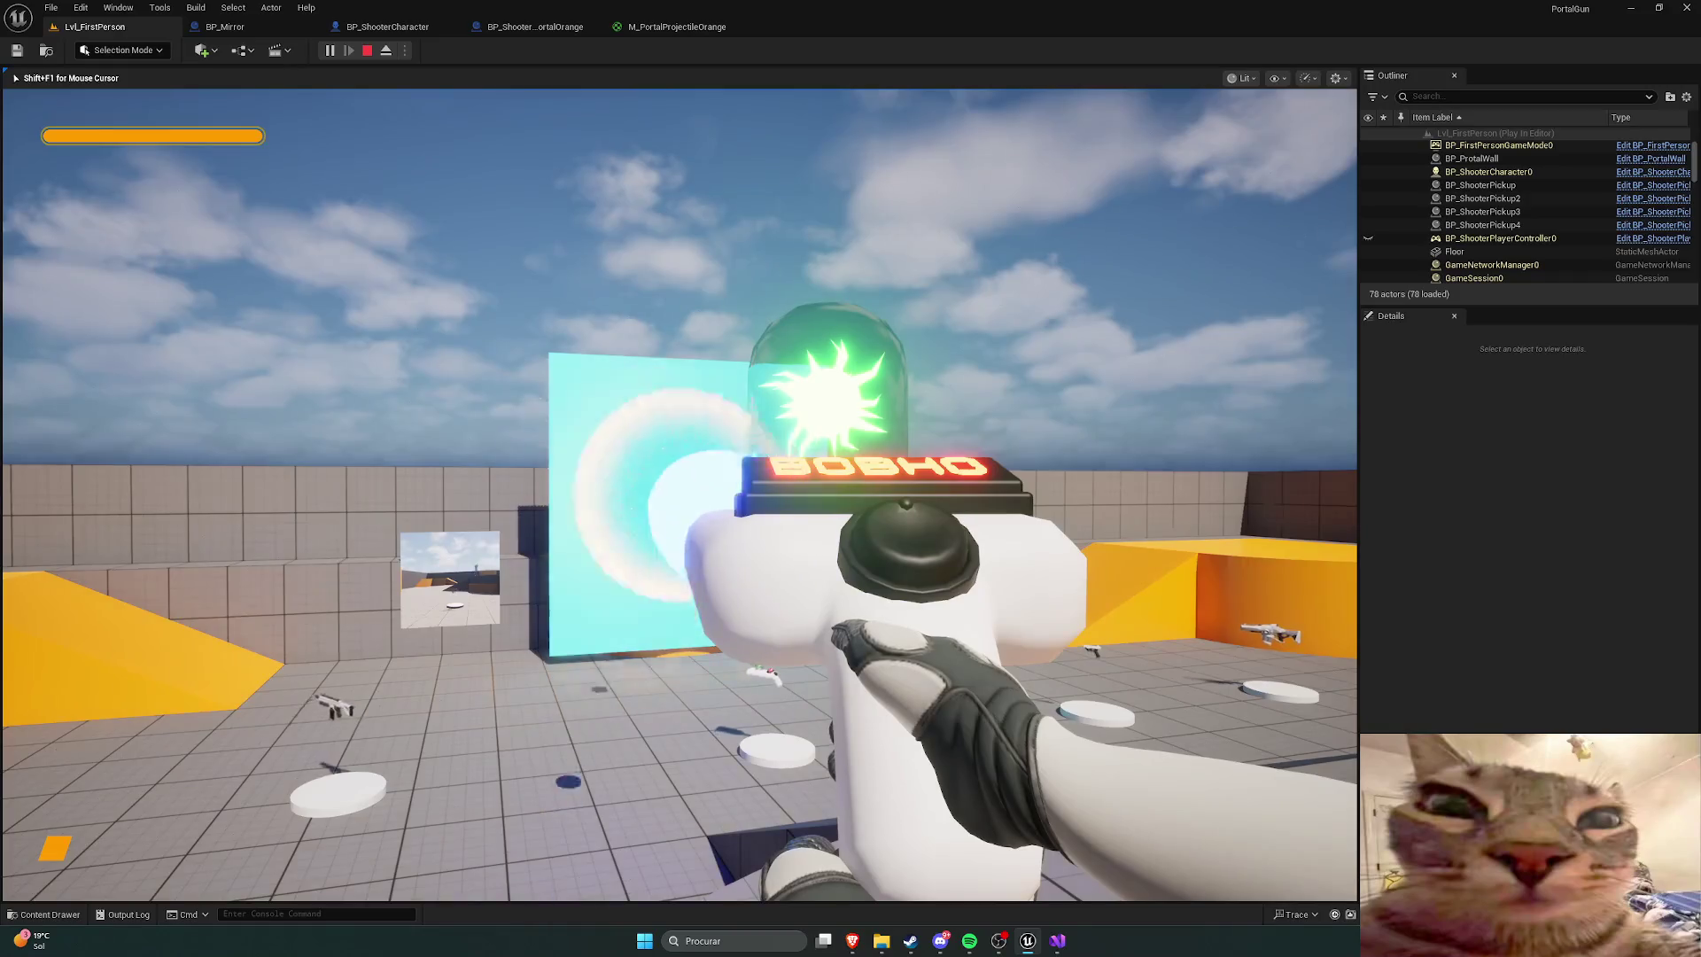
key("w")
left_click(680, 494)
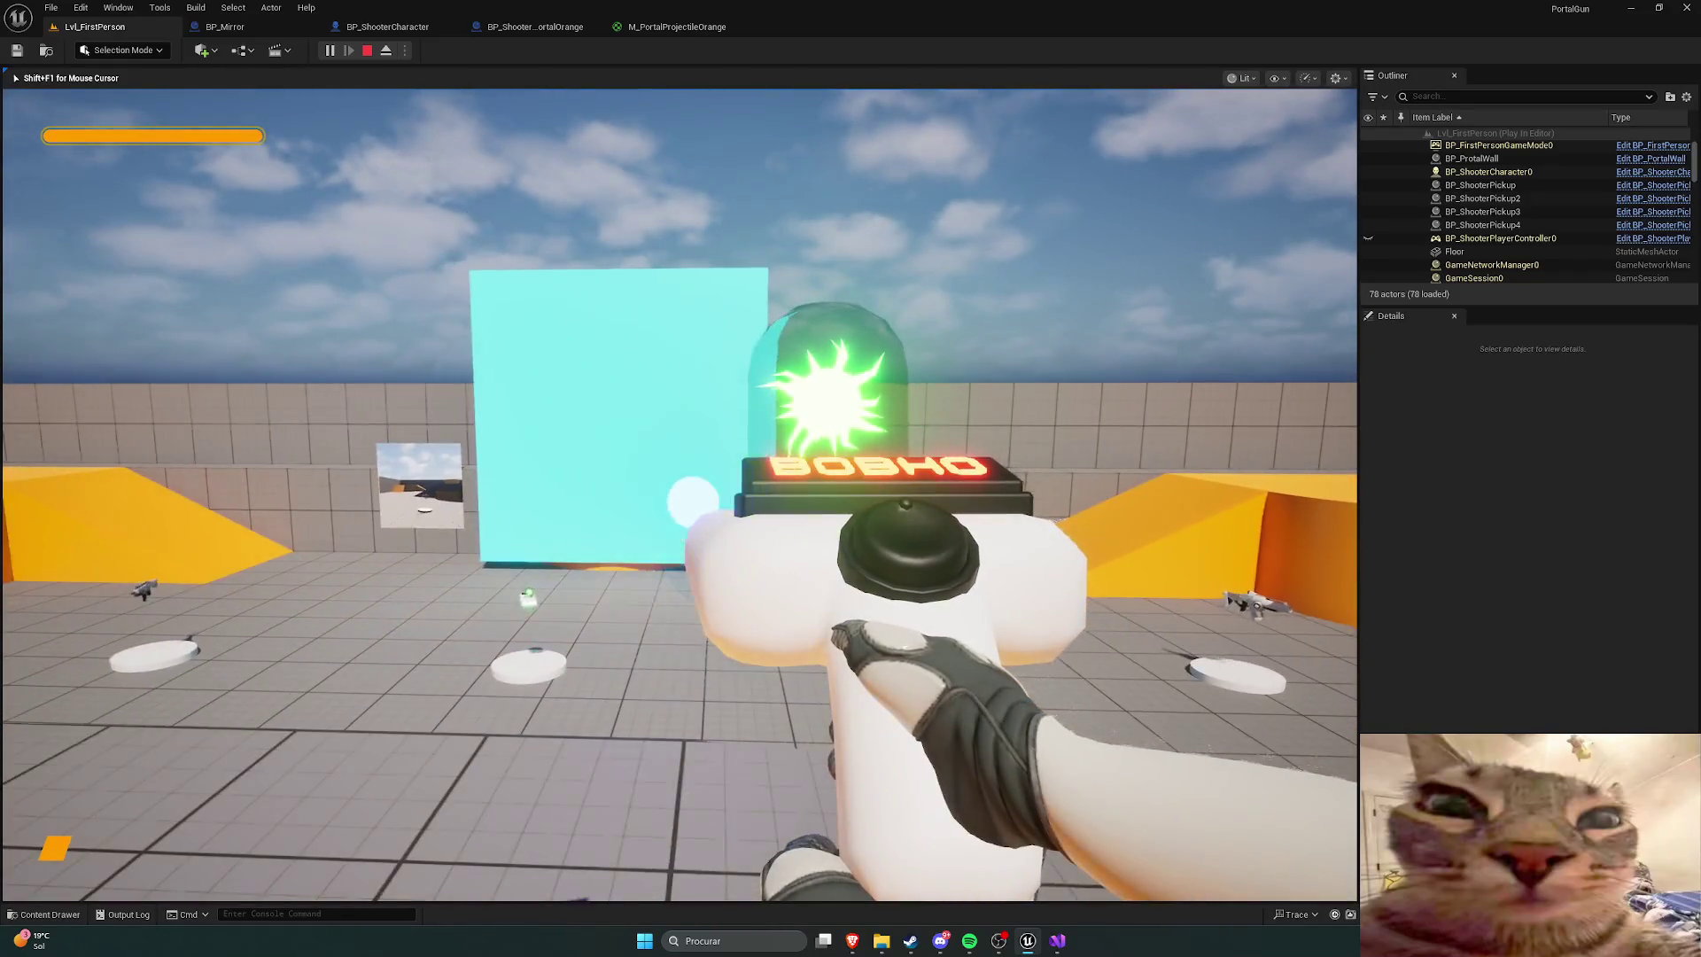
left_click(681, 494)
left_click(681, 494)
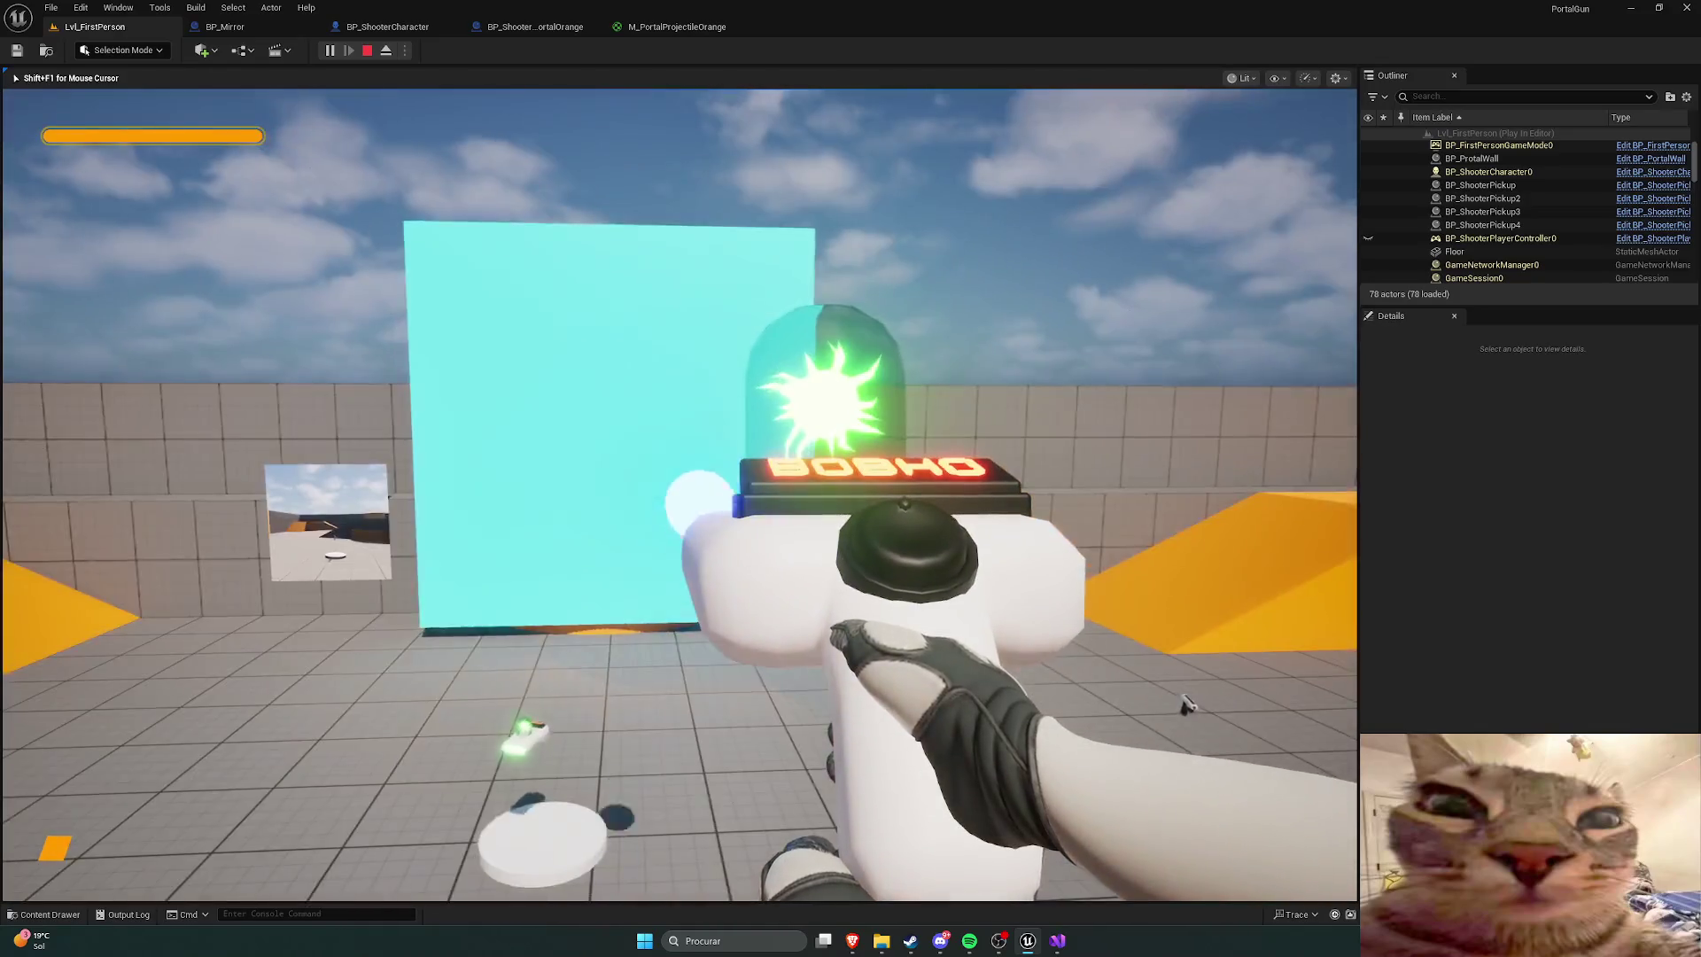
left_click(680, 495)
key("Escape")
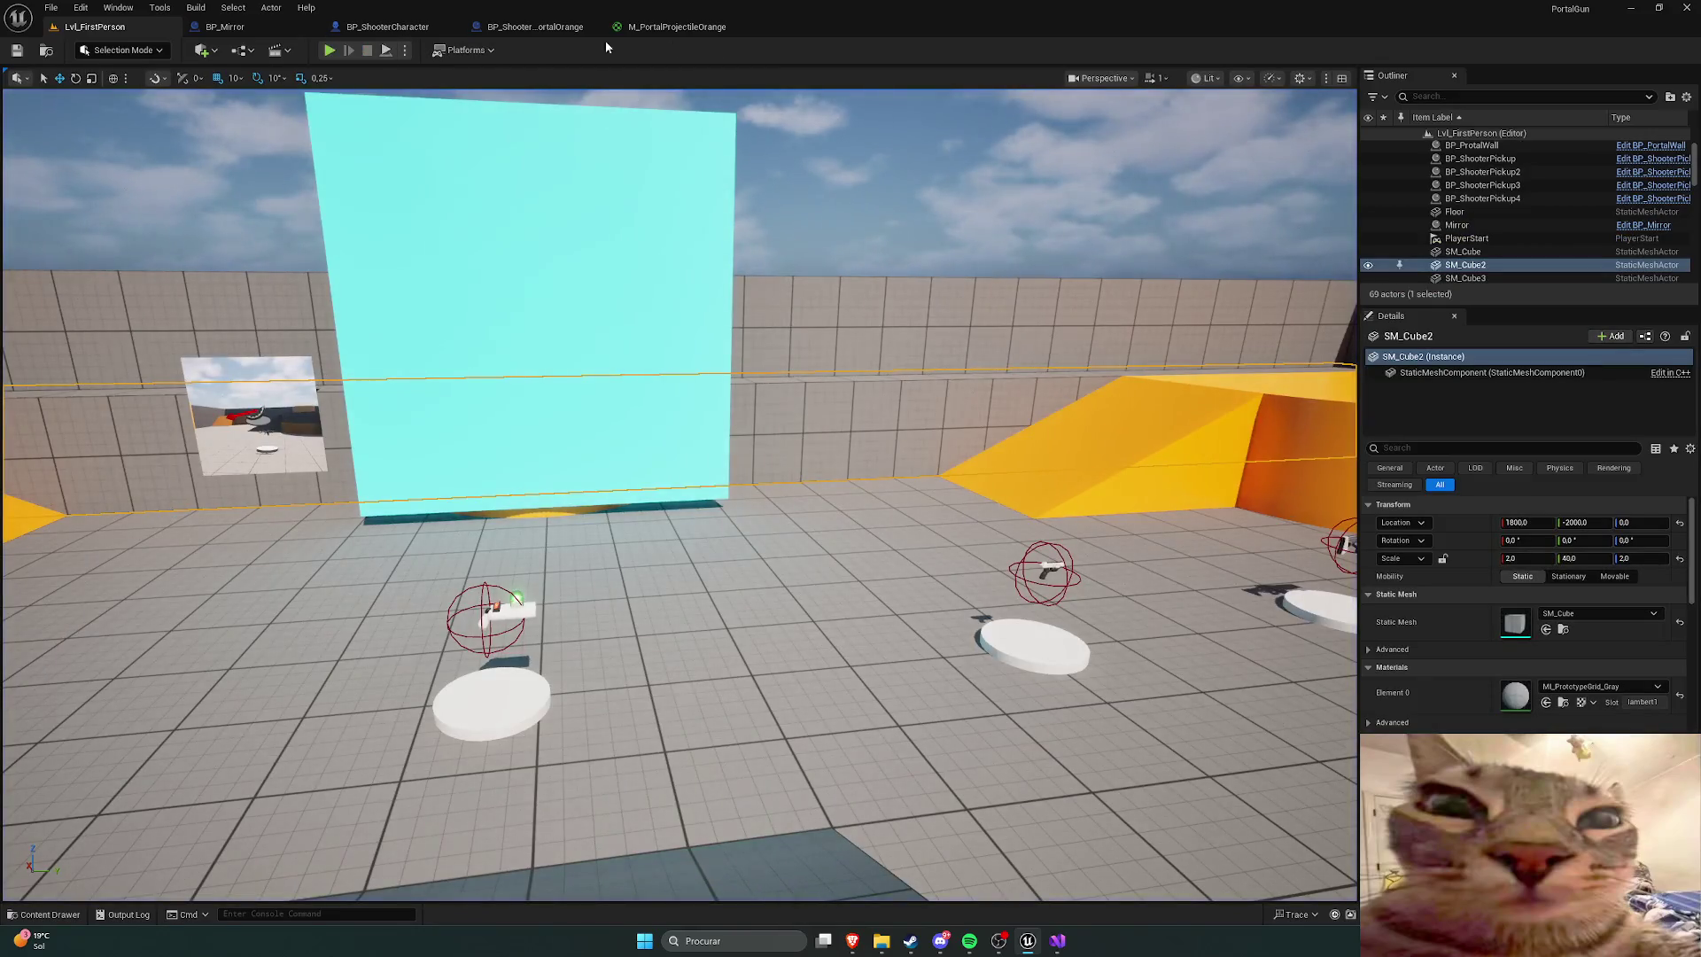
Step: Close the M_PortalProjectileOrange, orange projectile, BP_ShooterCharacter and BP_Mirror editor tabs
left_click(723, 30)
left_click(734, 26)
left_click(595, 26)
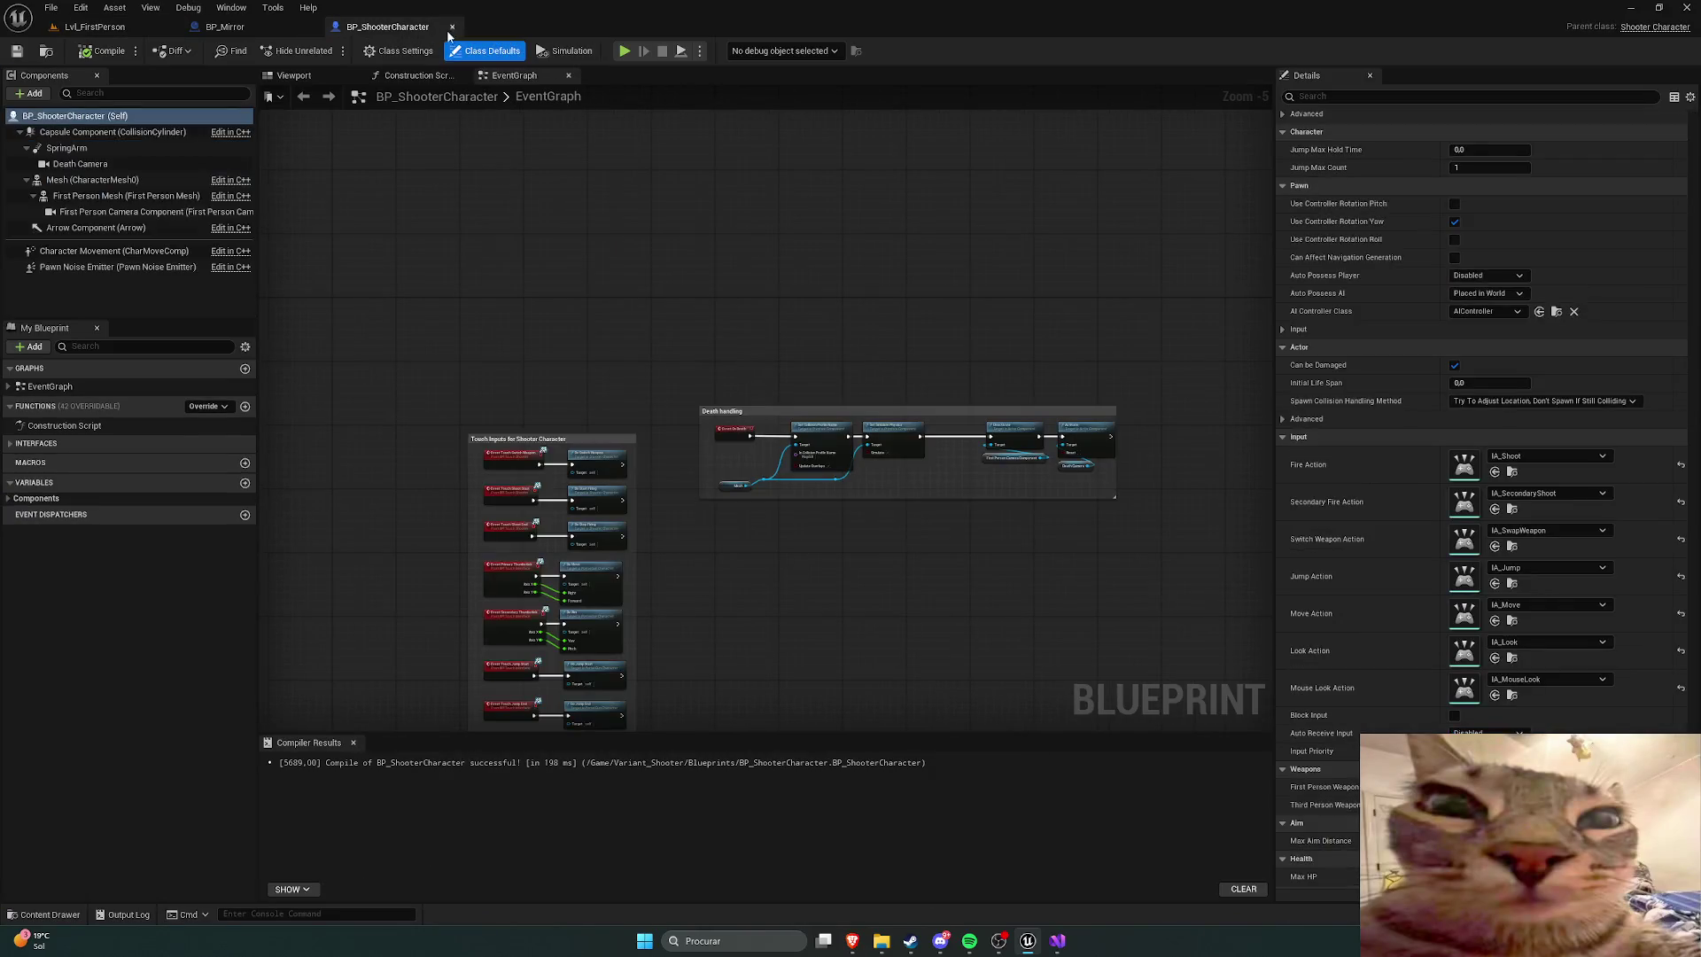
left_click(450, 27)
left_click(311, 27)
Step: Open BP_ShooterProjectile_PortalOrange from the Content Drawer's Blueprints folder
key("ctrl+space")
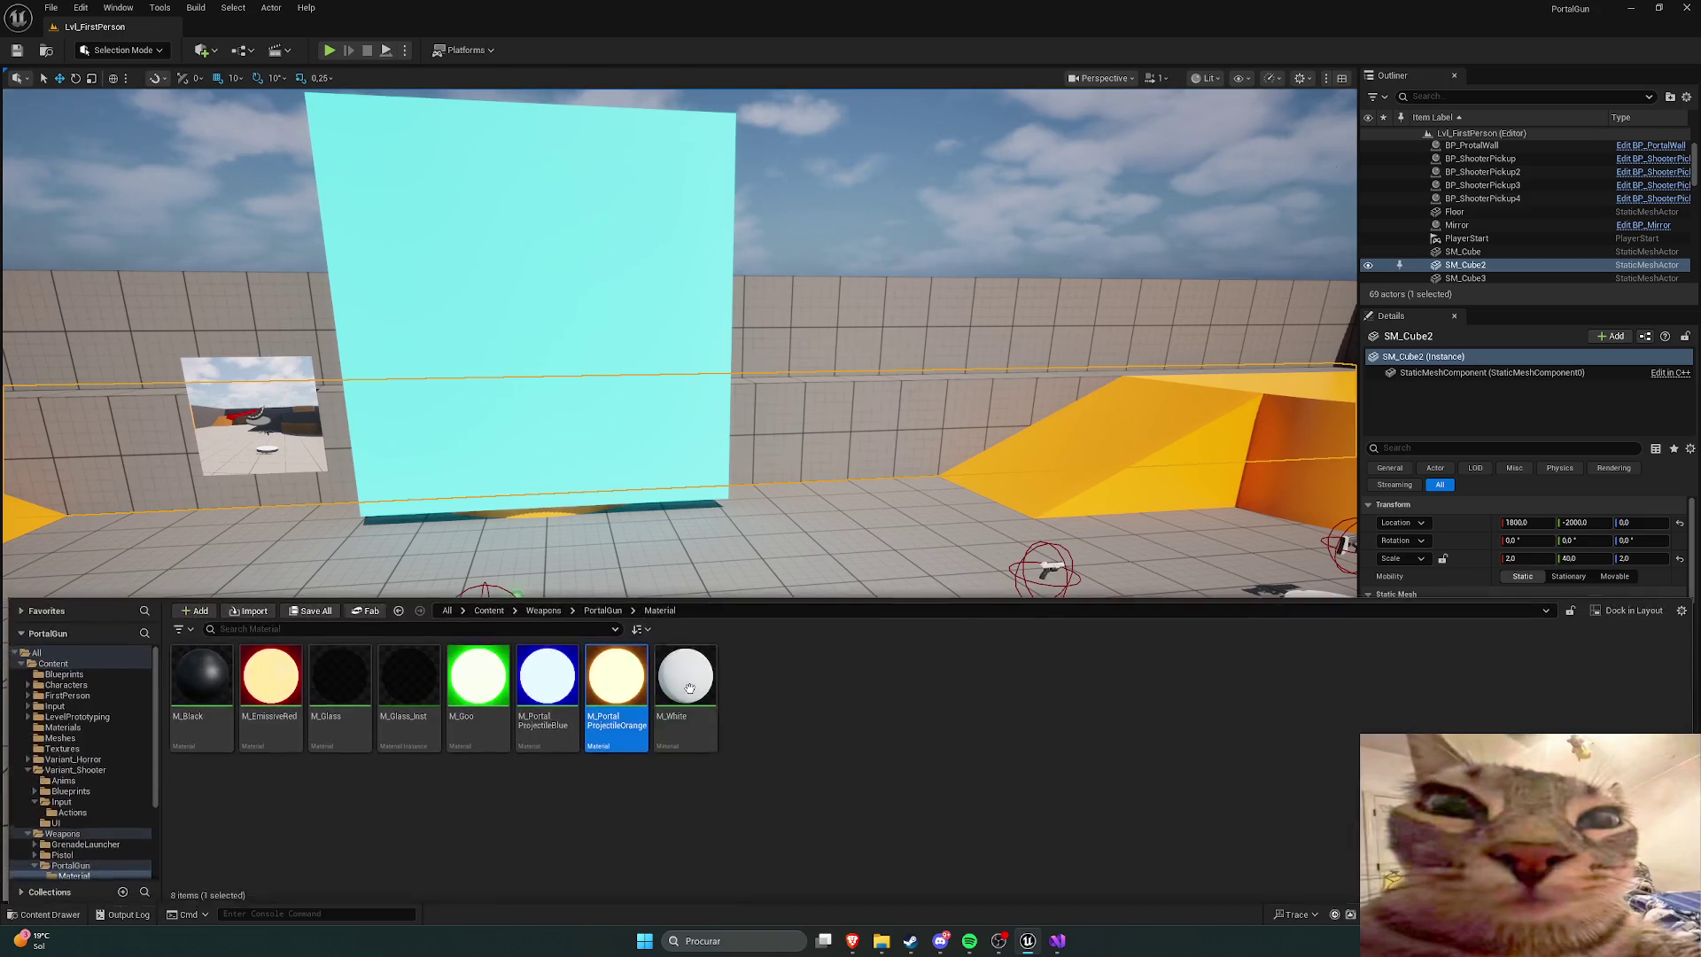
left_click(63, 672)
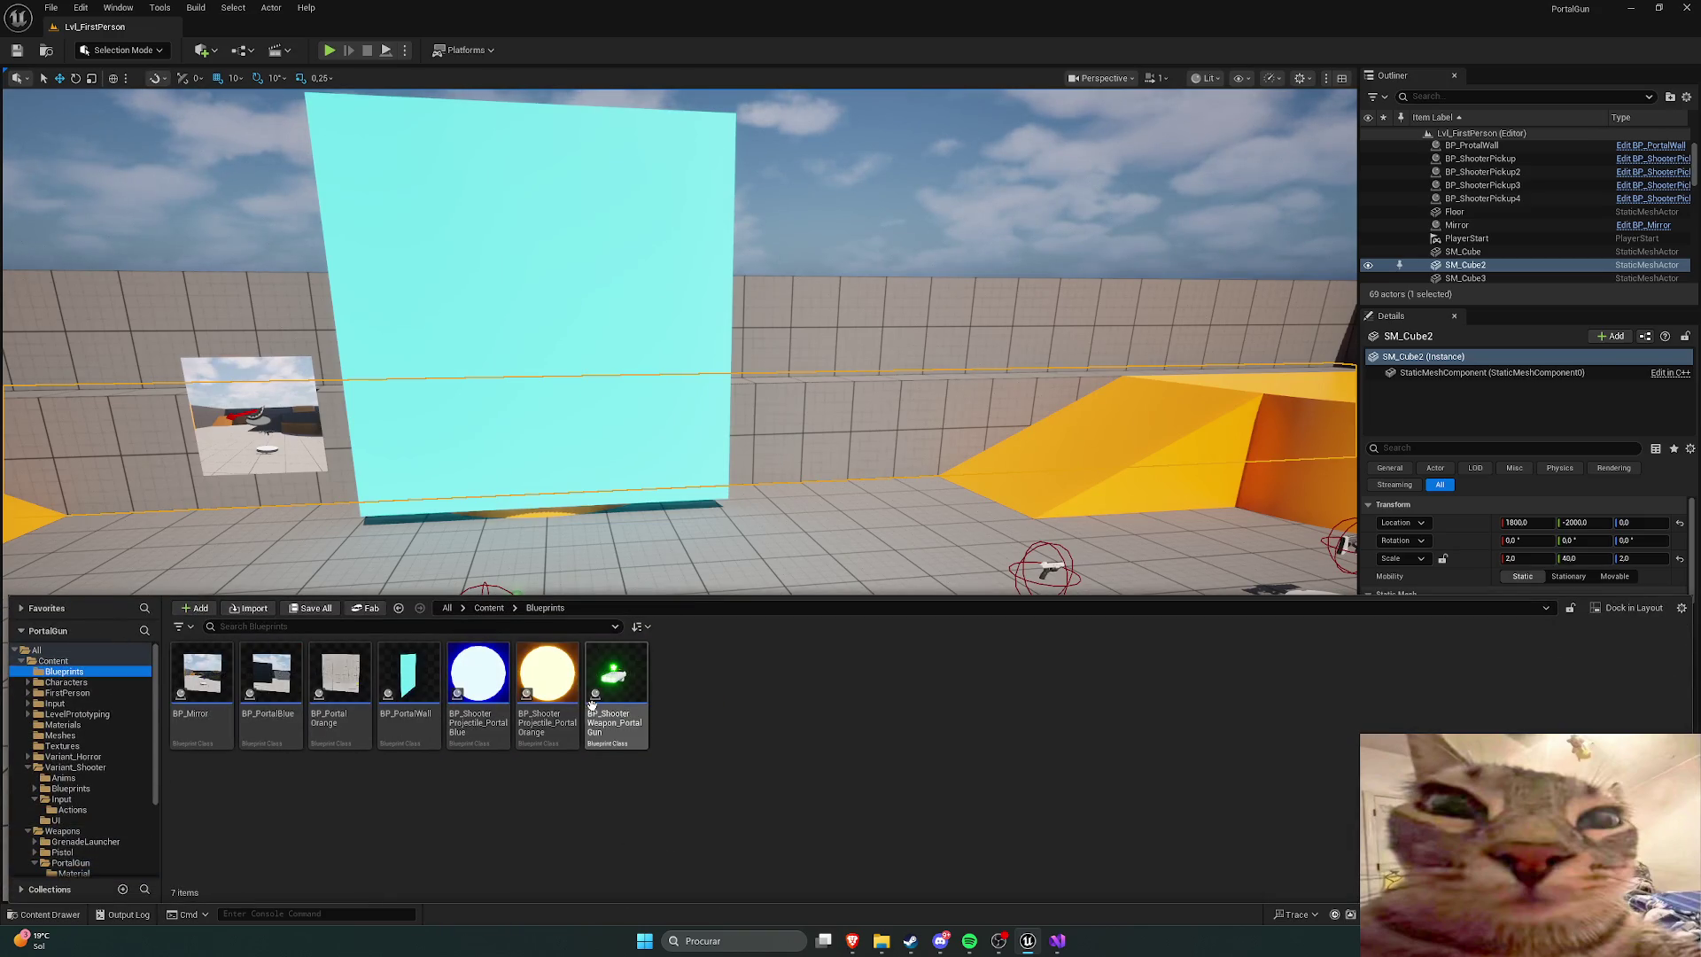
left_click(538, 682)
double_click(538, 682)
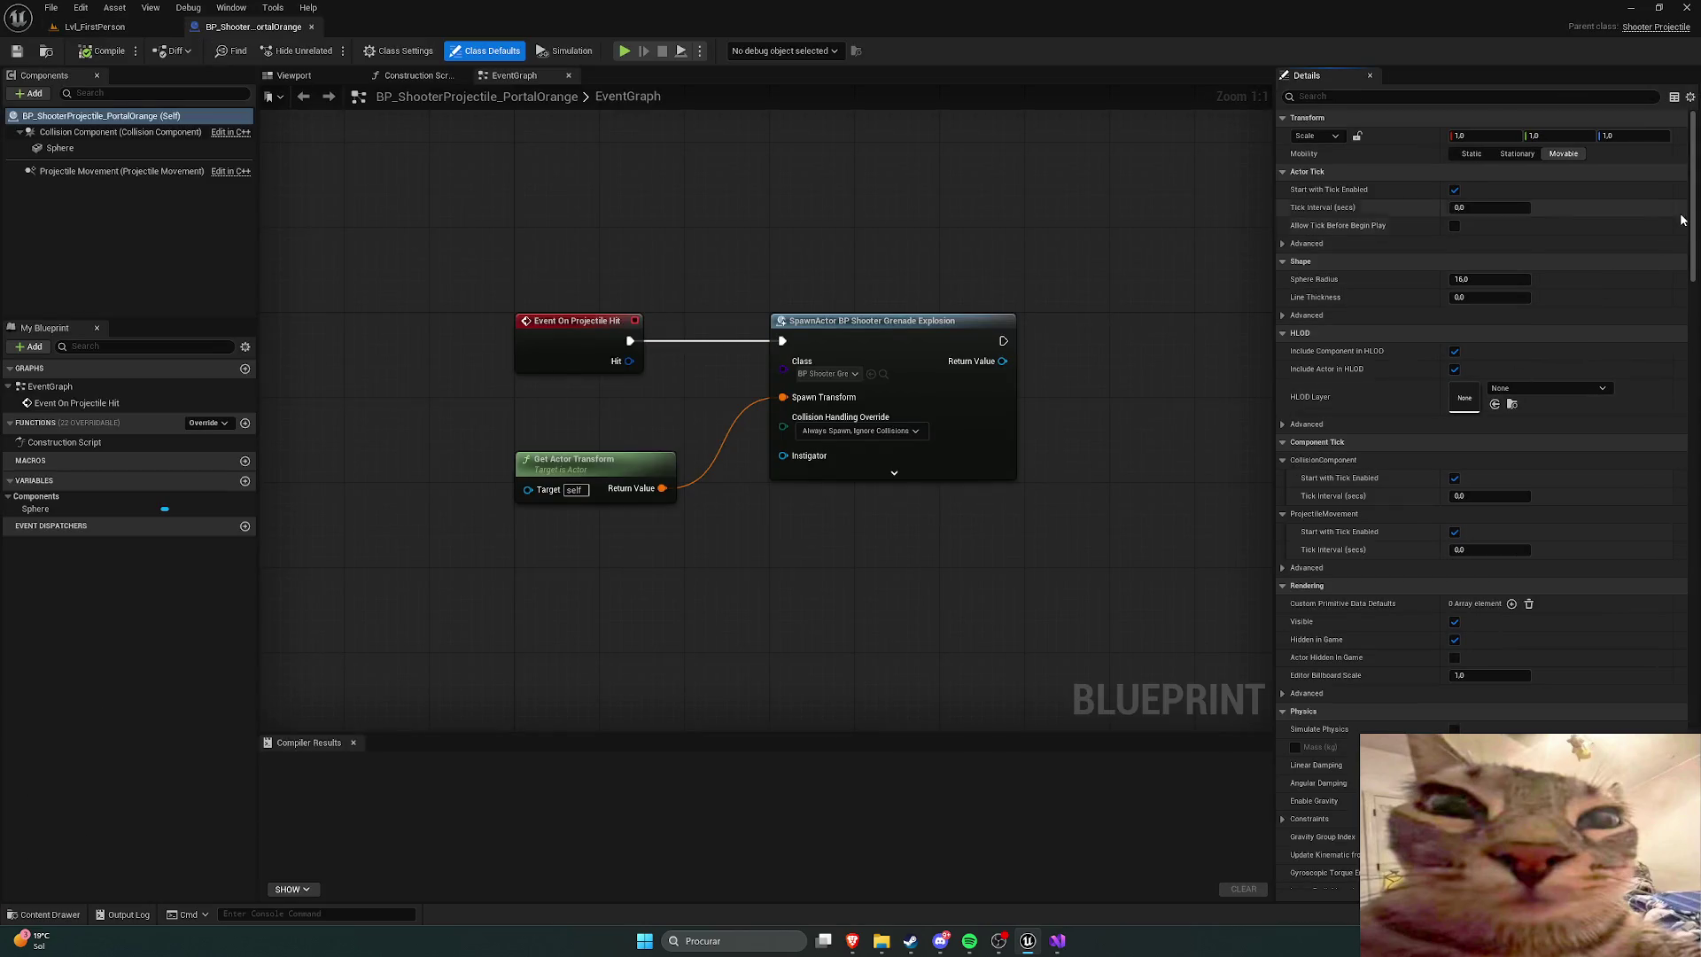
Step: Look through the orange projectile's Details panel, compile it, and return to Lvl_FirstPerson
left_click_drag(1689, 218, 1664, 614)
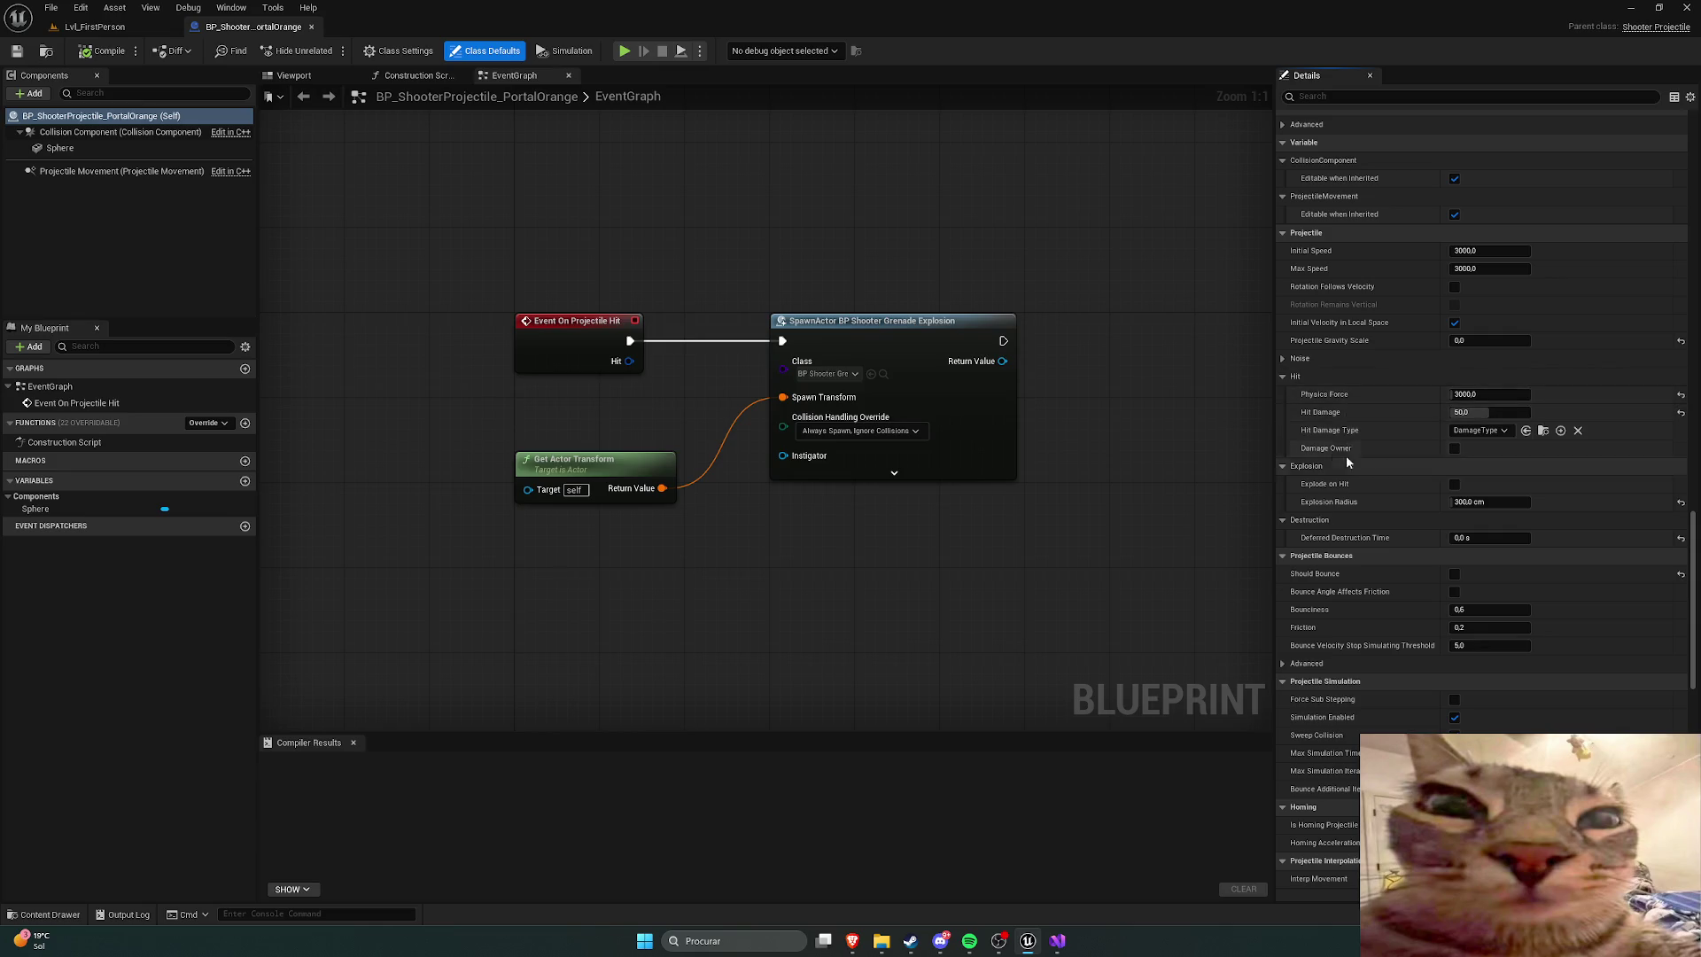
scroll(1476, 483, "down", 1)
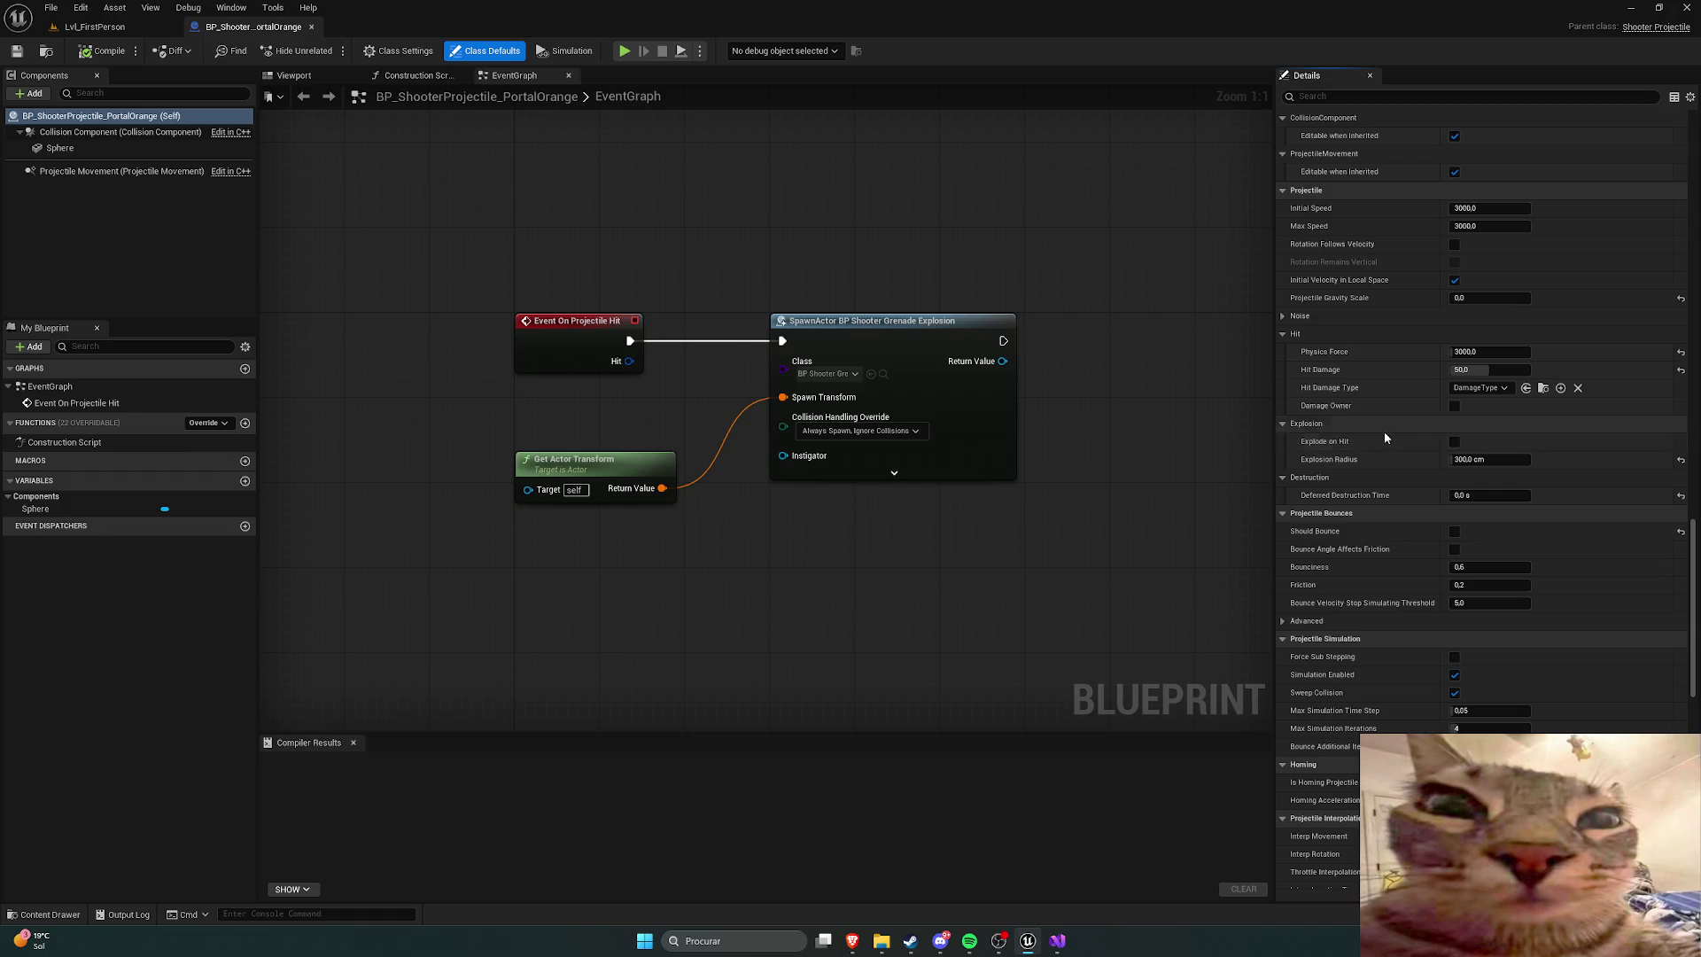
scroll(1561, 494, "down", 4)
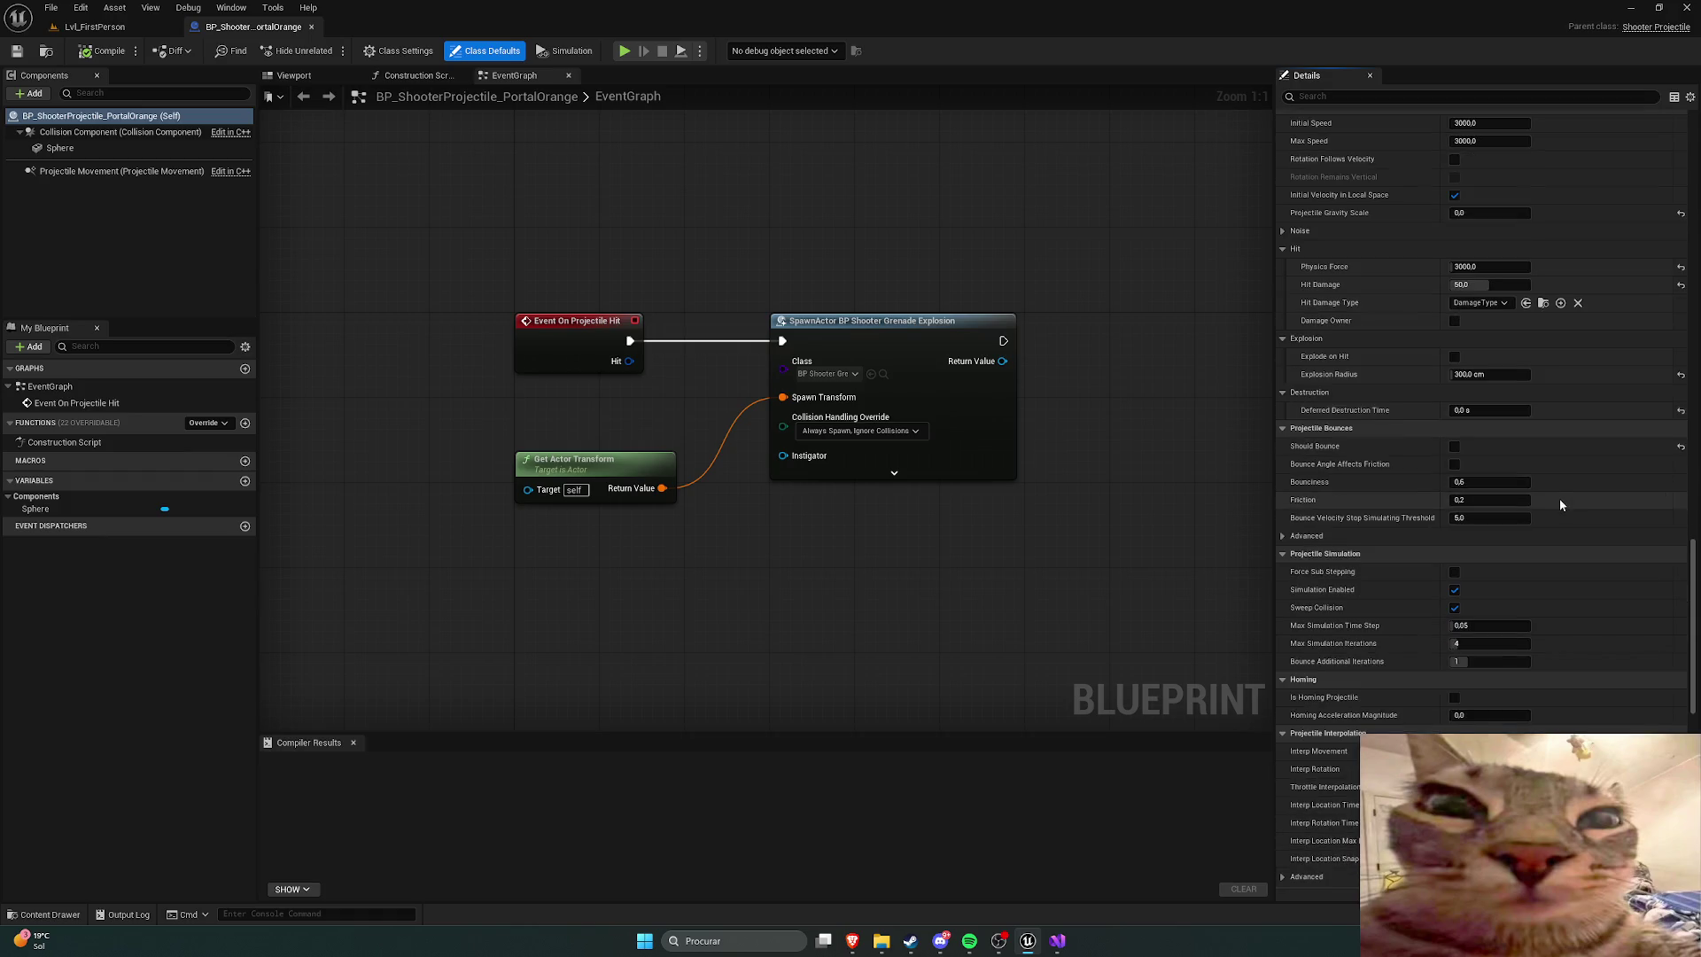
scroll(1568, 510, "down", 3)
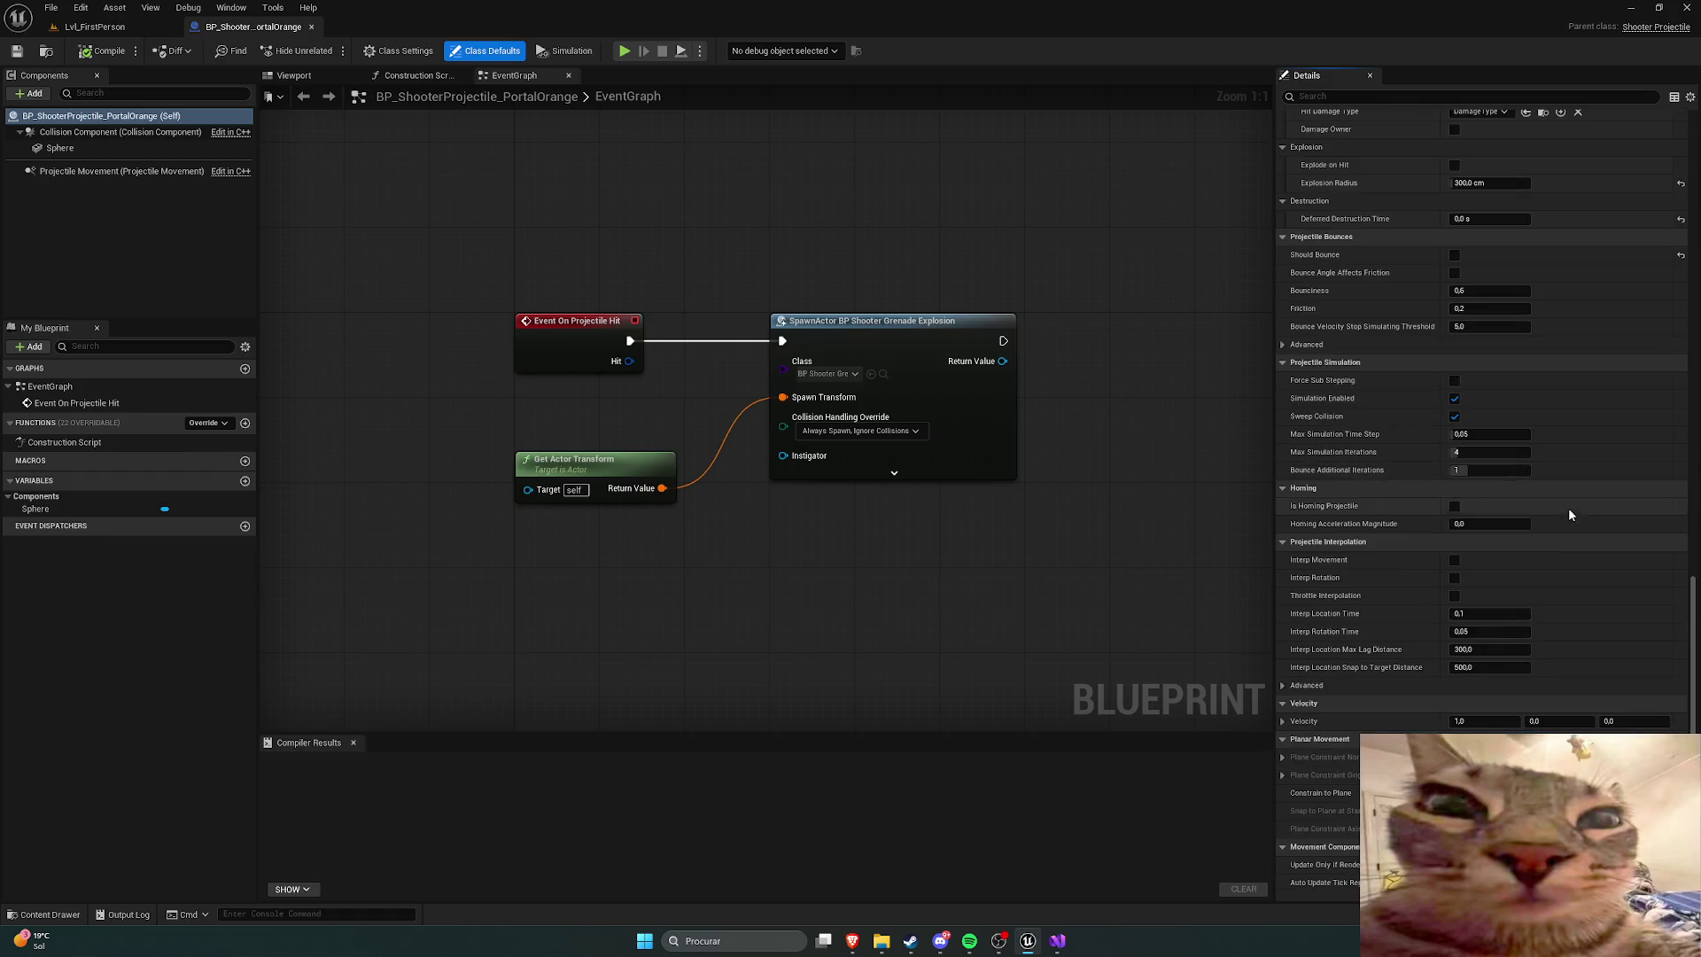
scroll(1568, 508, "down", 5)
scroll(1574, 519, "down", 9)
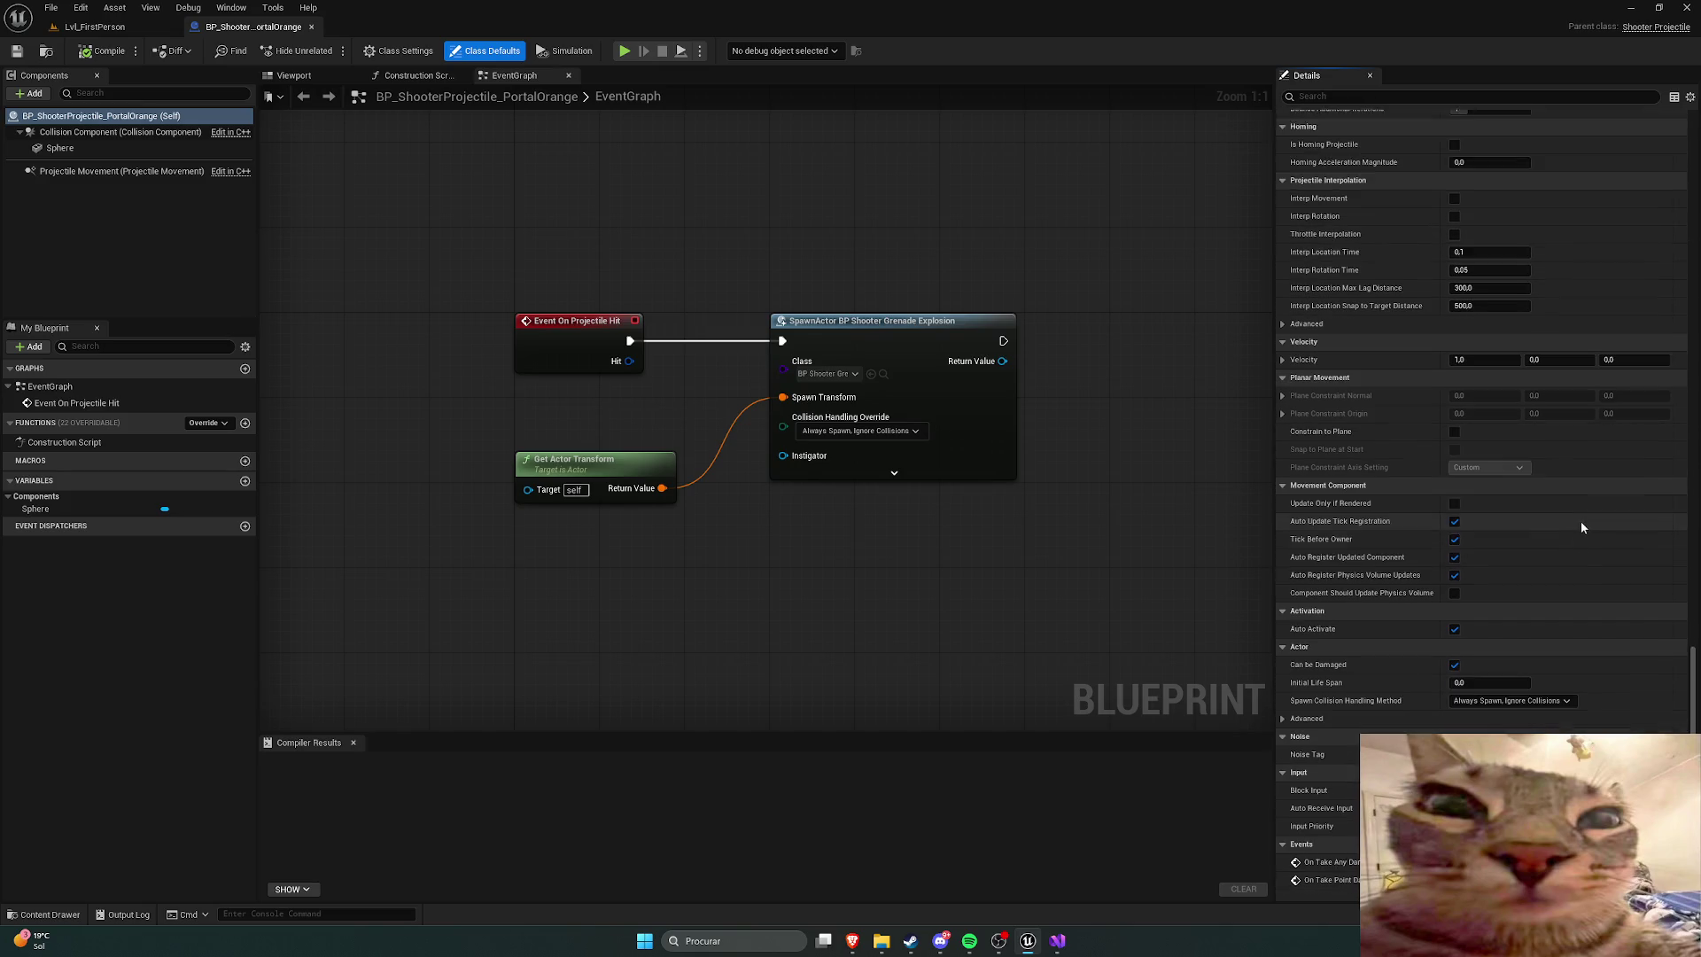
scroll(1586, 530, "down", 2)
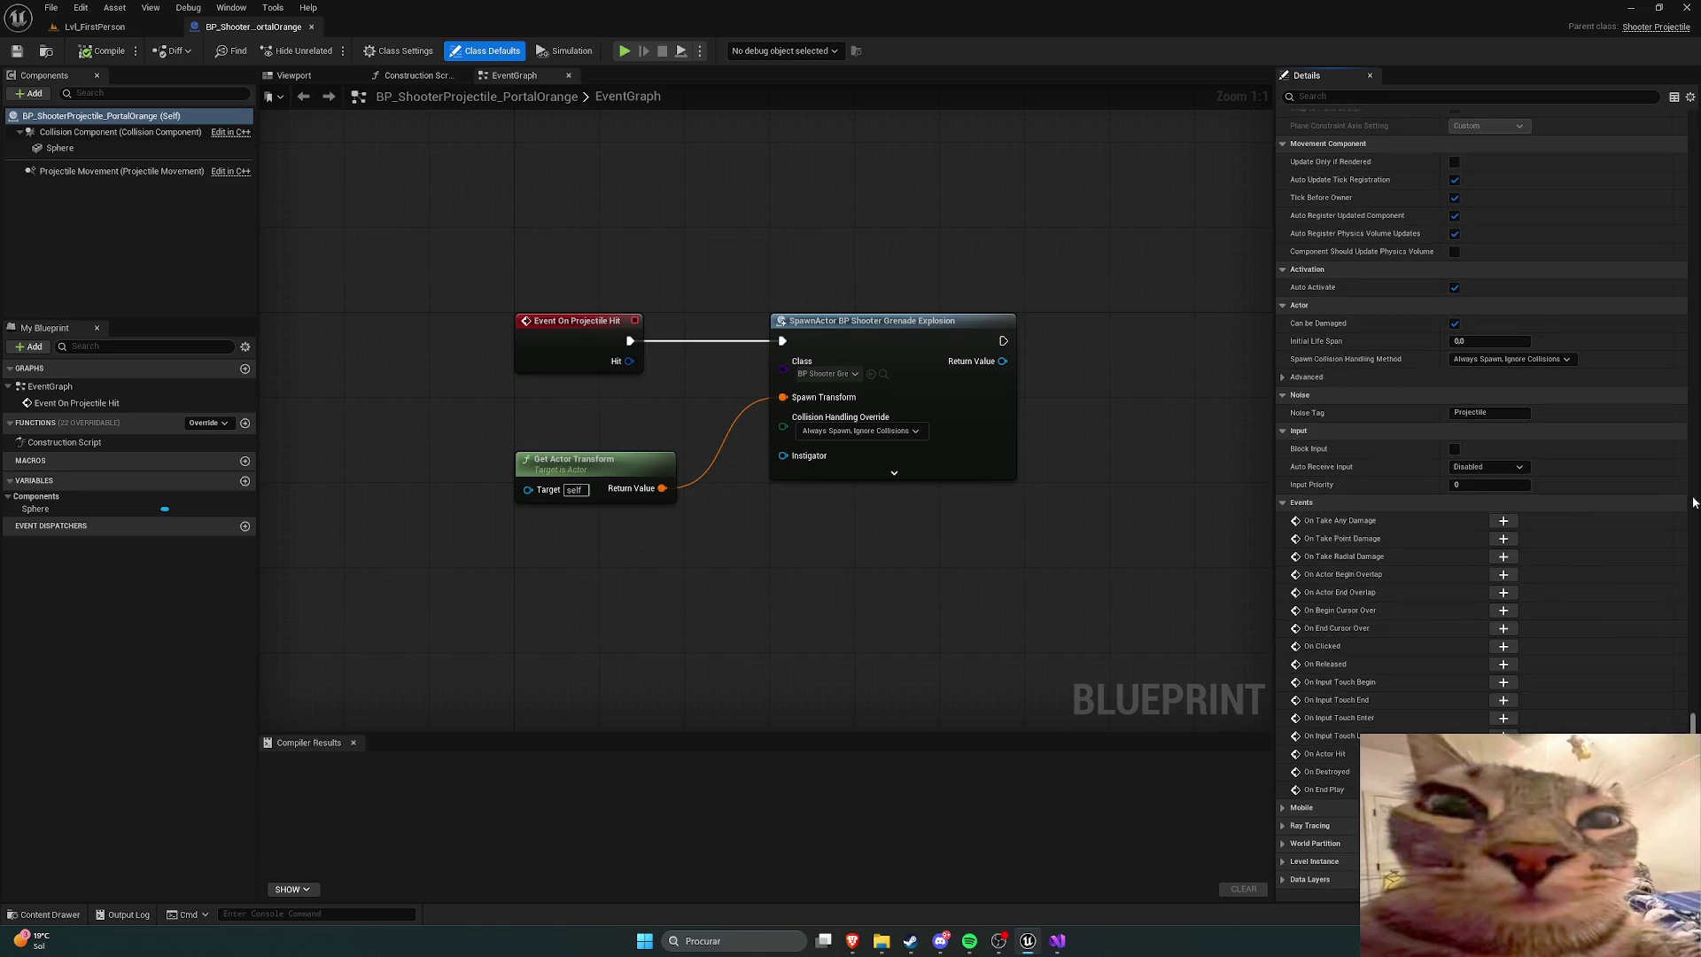
left_click(1693, 631)
left_click_drag(1693, 631, 1694, 547)
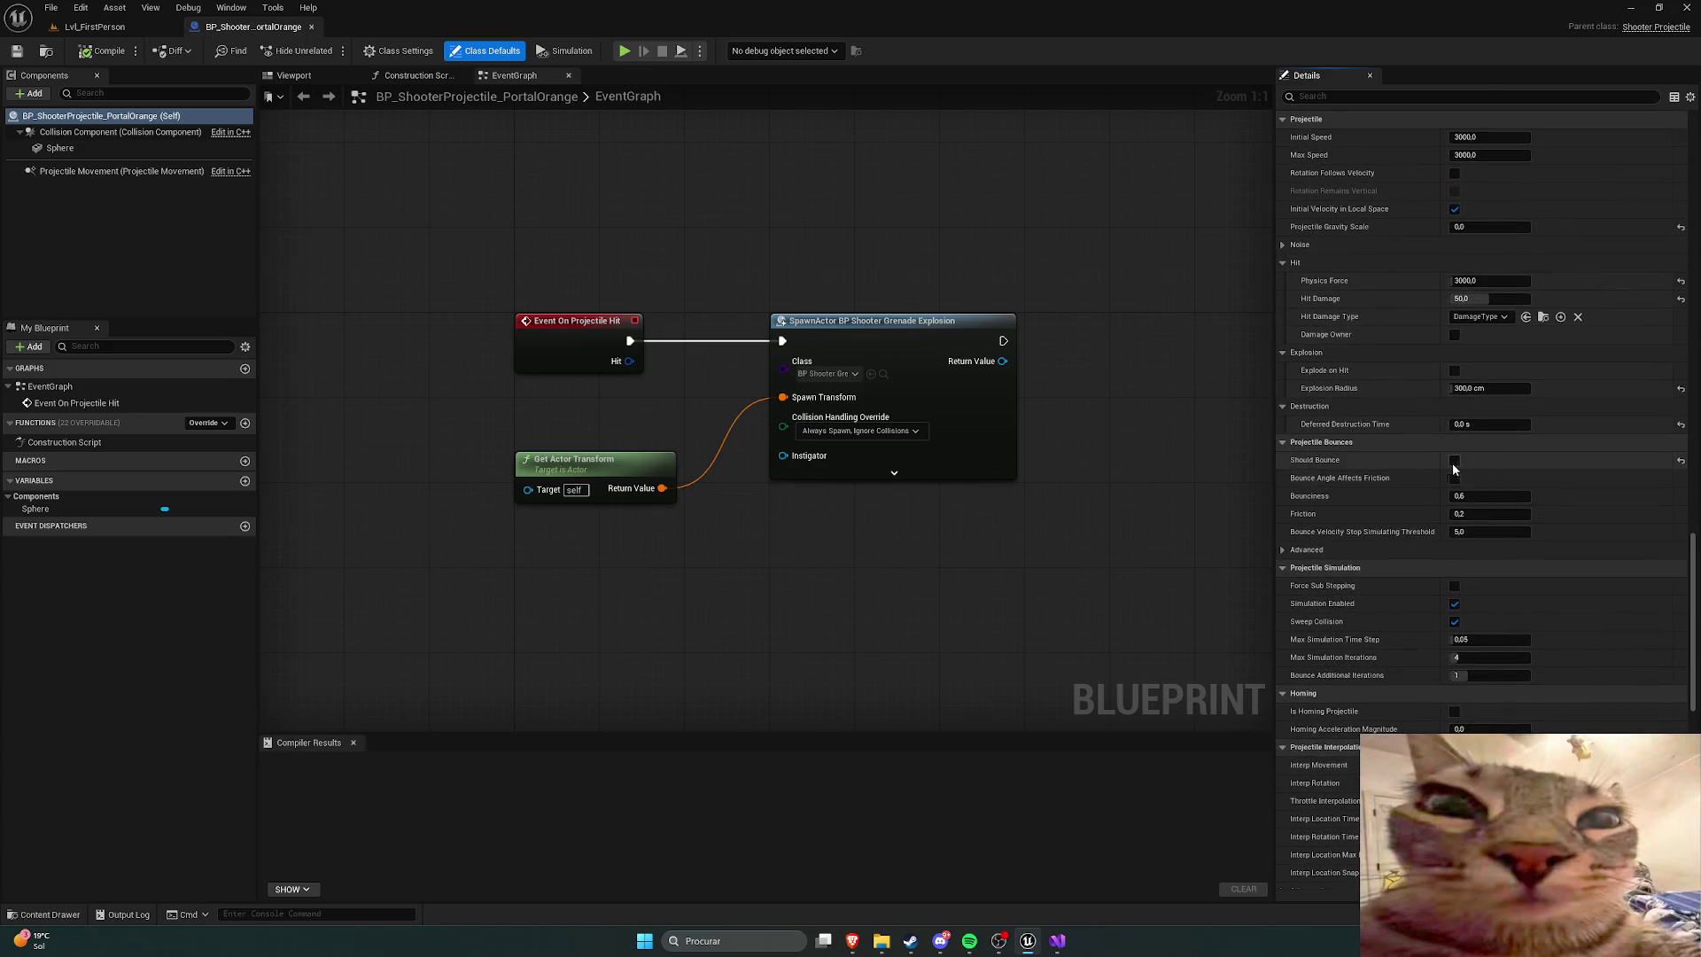
left_click(102, 51)
left_click(93, 27)
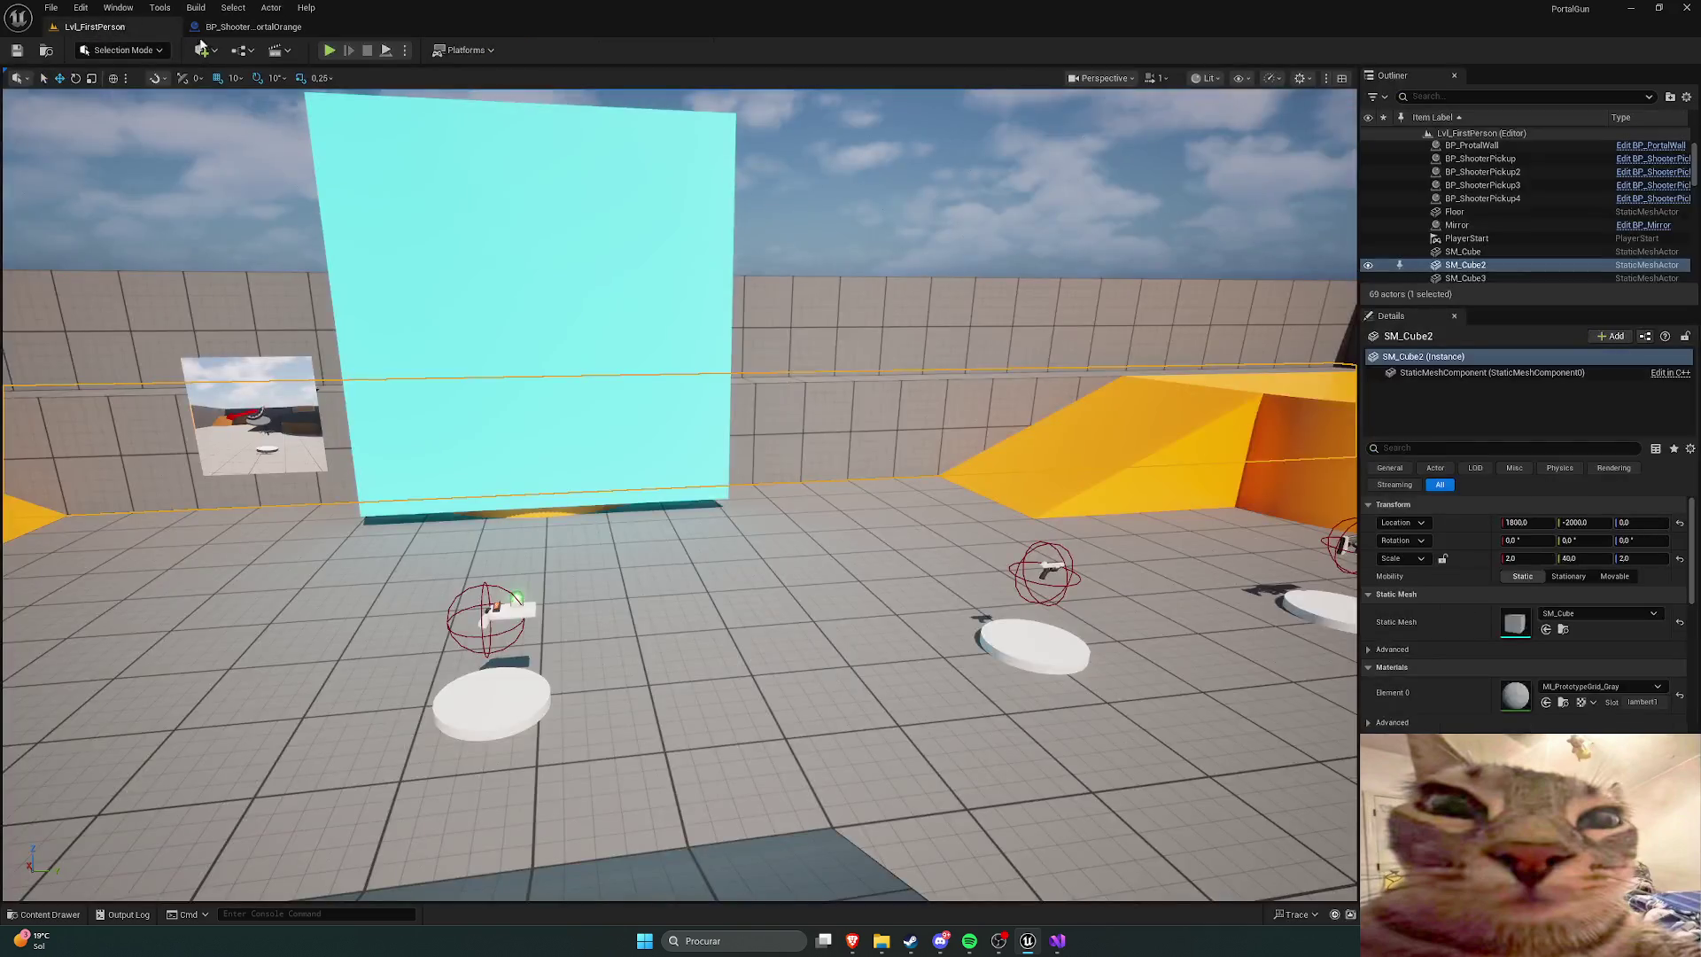
Step: Play-test briefly facing the cyan portal wall, frame SM_Cube2, then bring Visual Studio forward
left_click(329, 51)
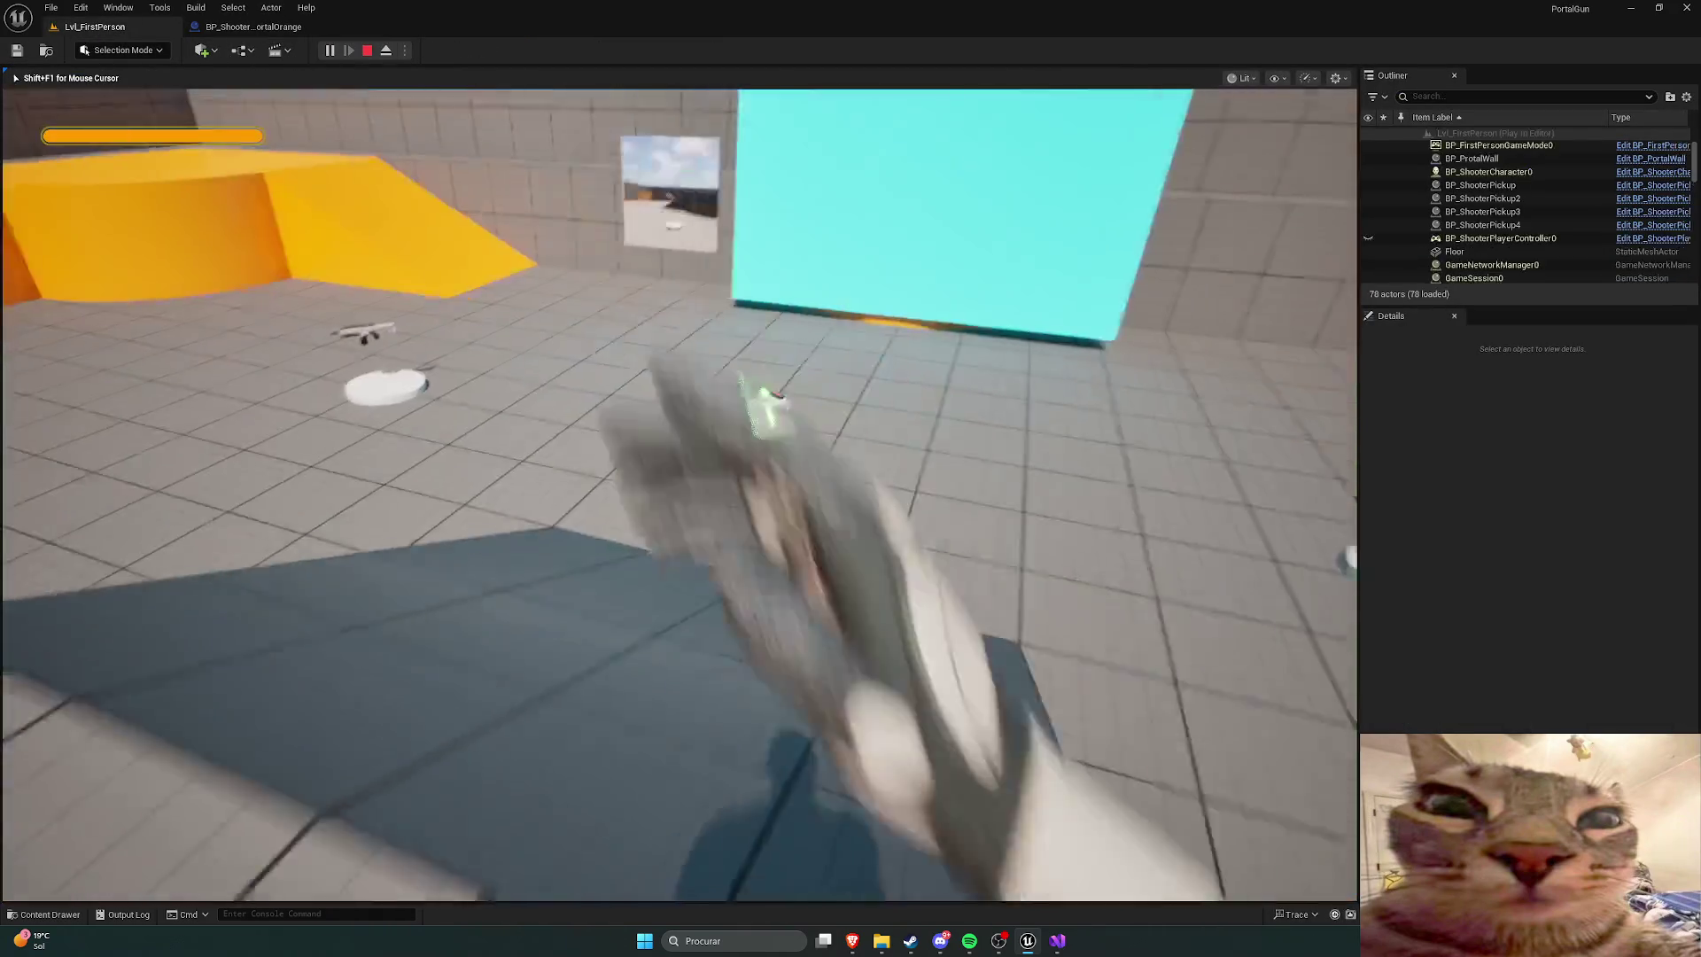
key("w")
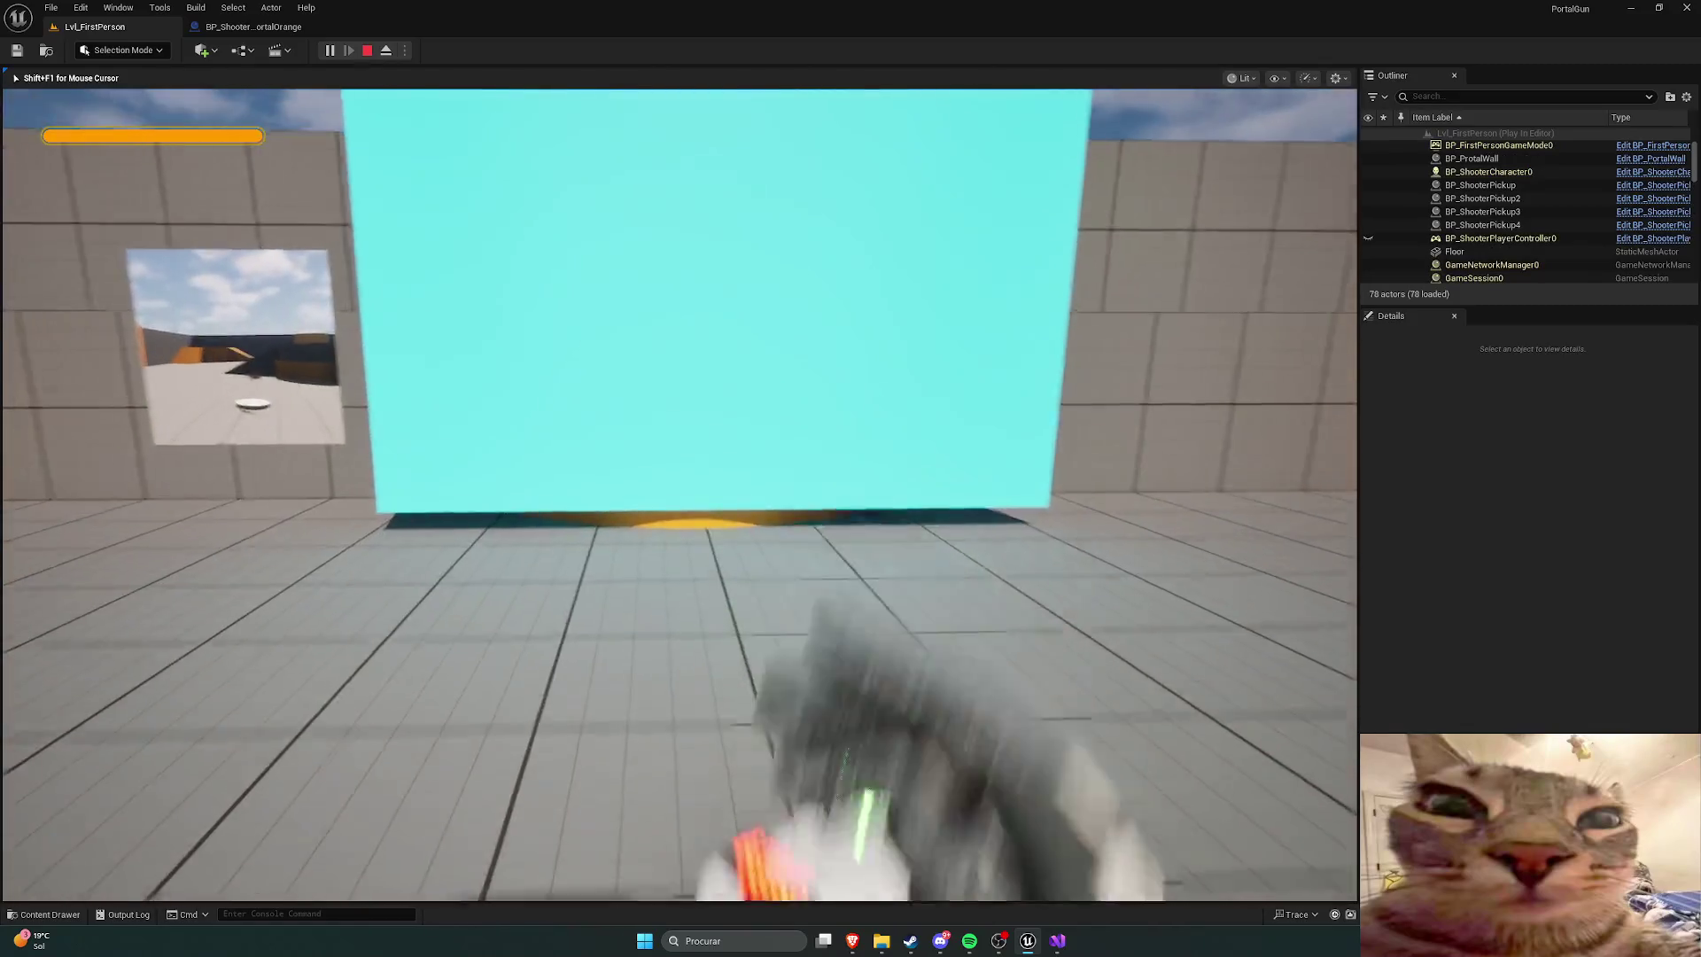
key("Escape")
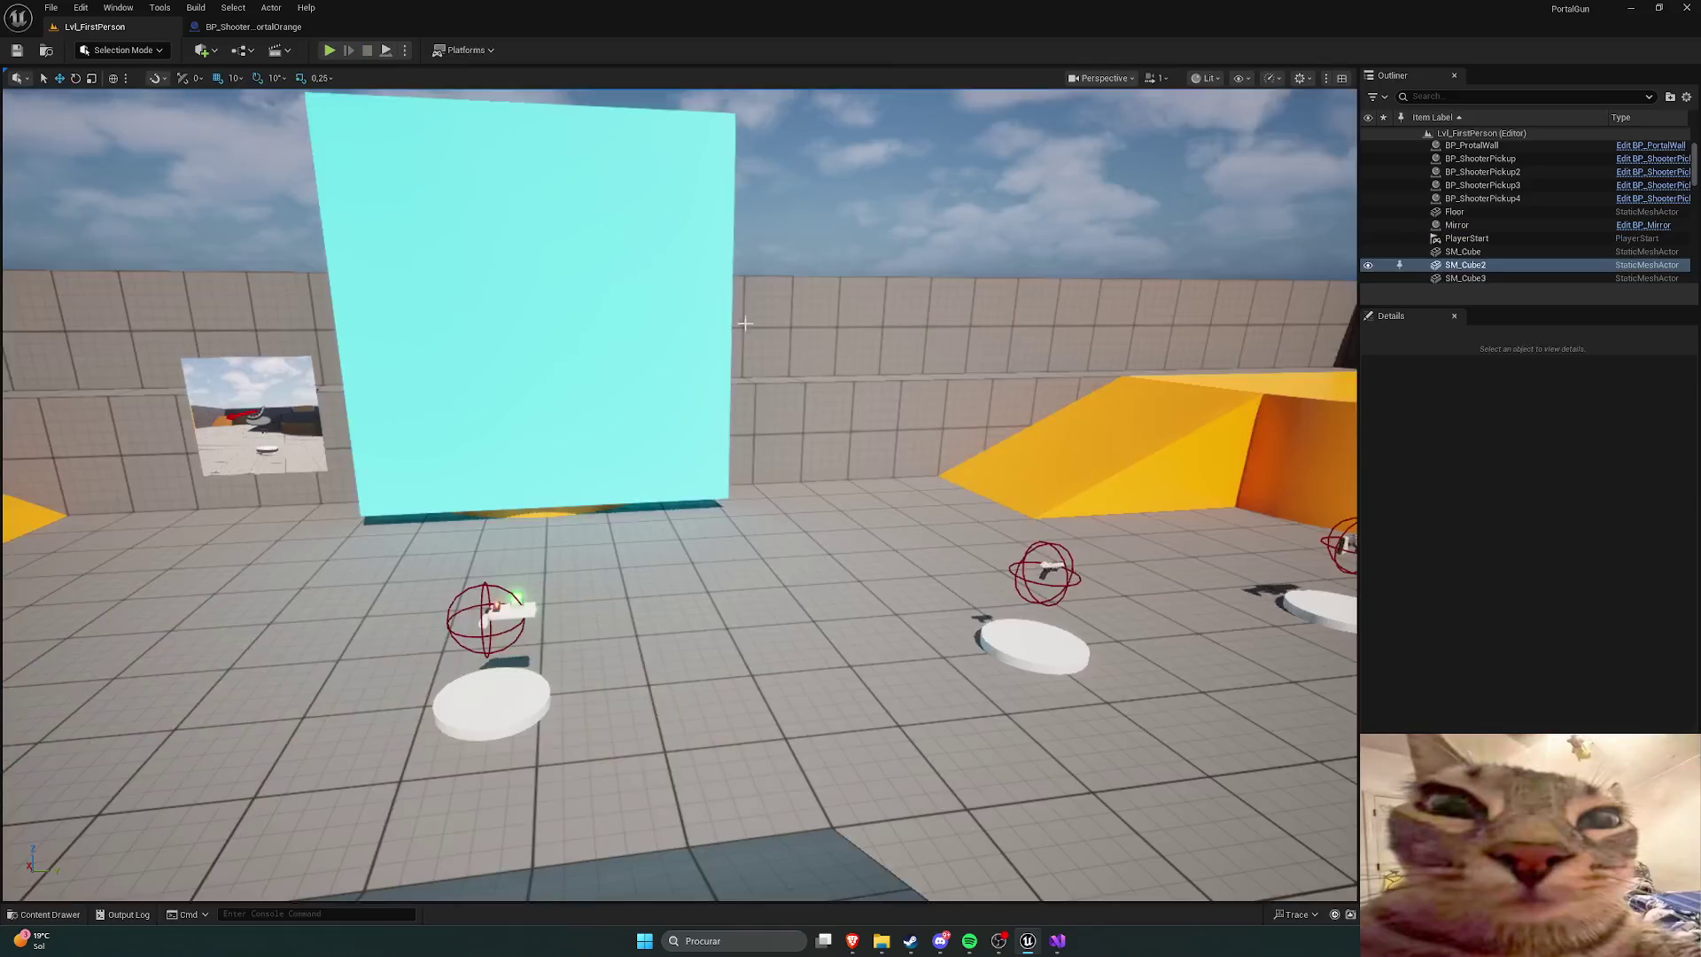
key("f")
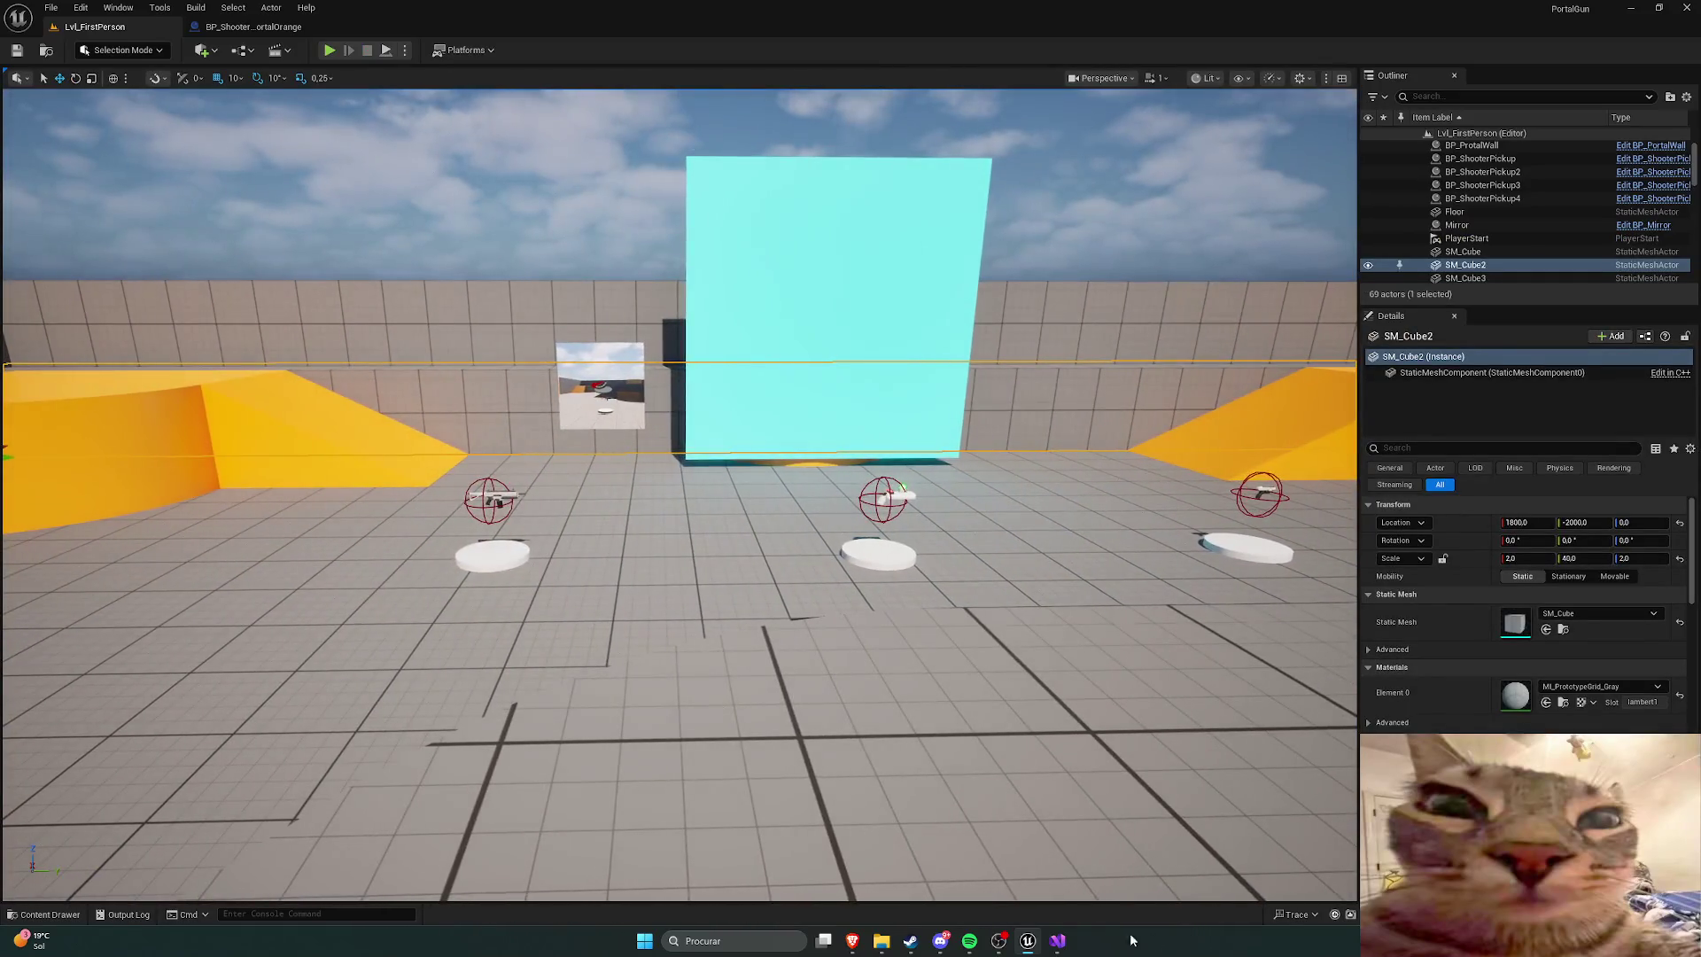
left_click(1058, 940)
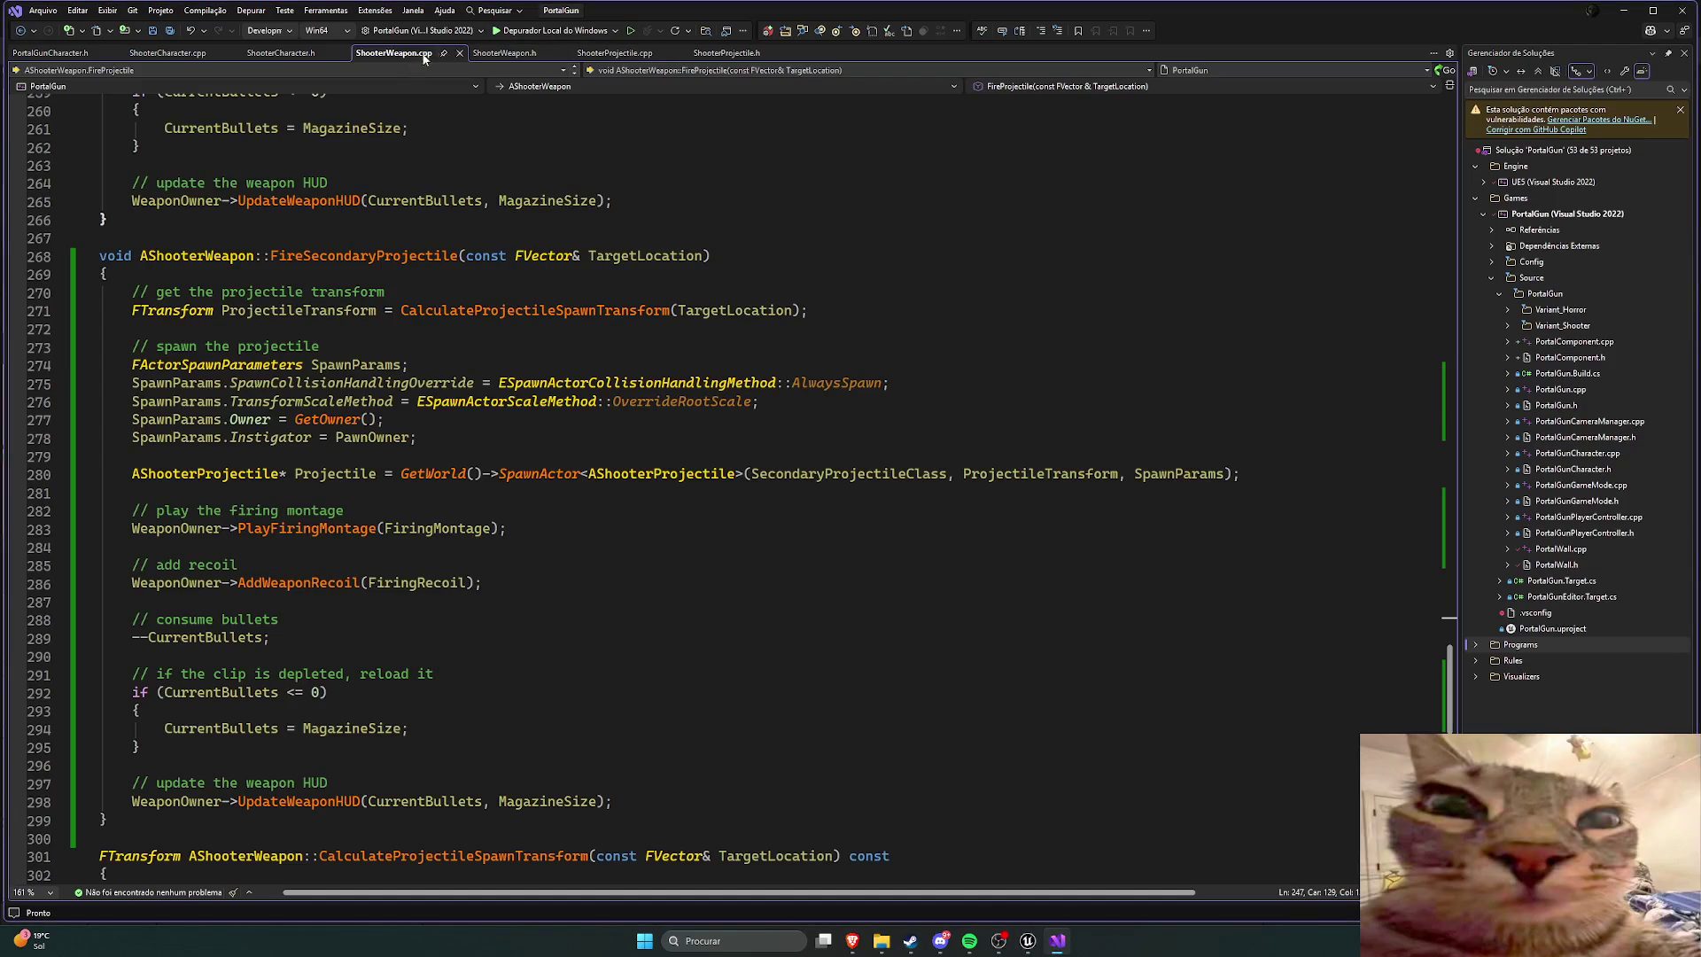
Step: Close the ShooterWeapon, ShooterCharacter and PortalGunCharacter files, keeping ShooterProjectile.h in view
left_click(459, 53)
left_click(452, 54)
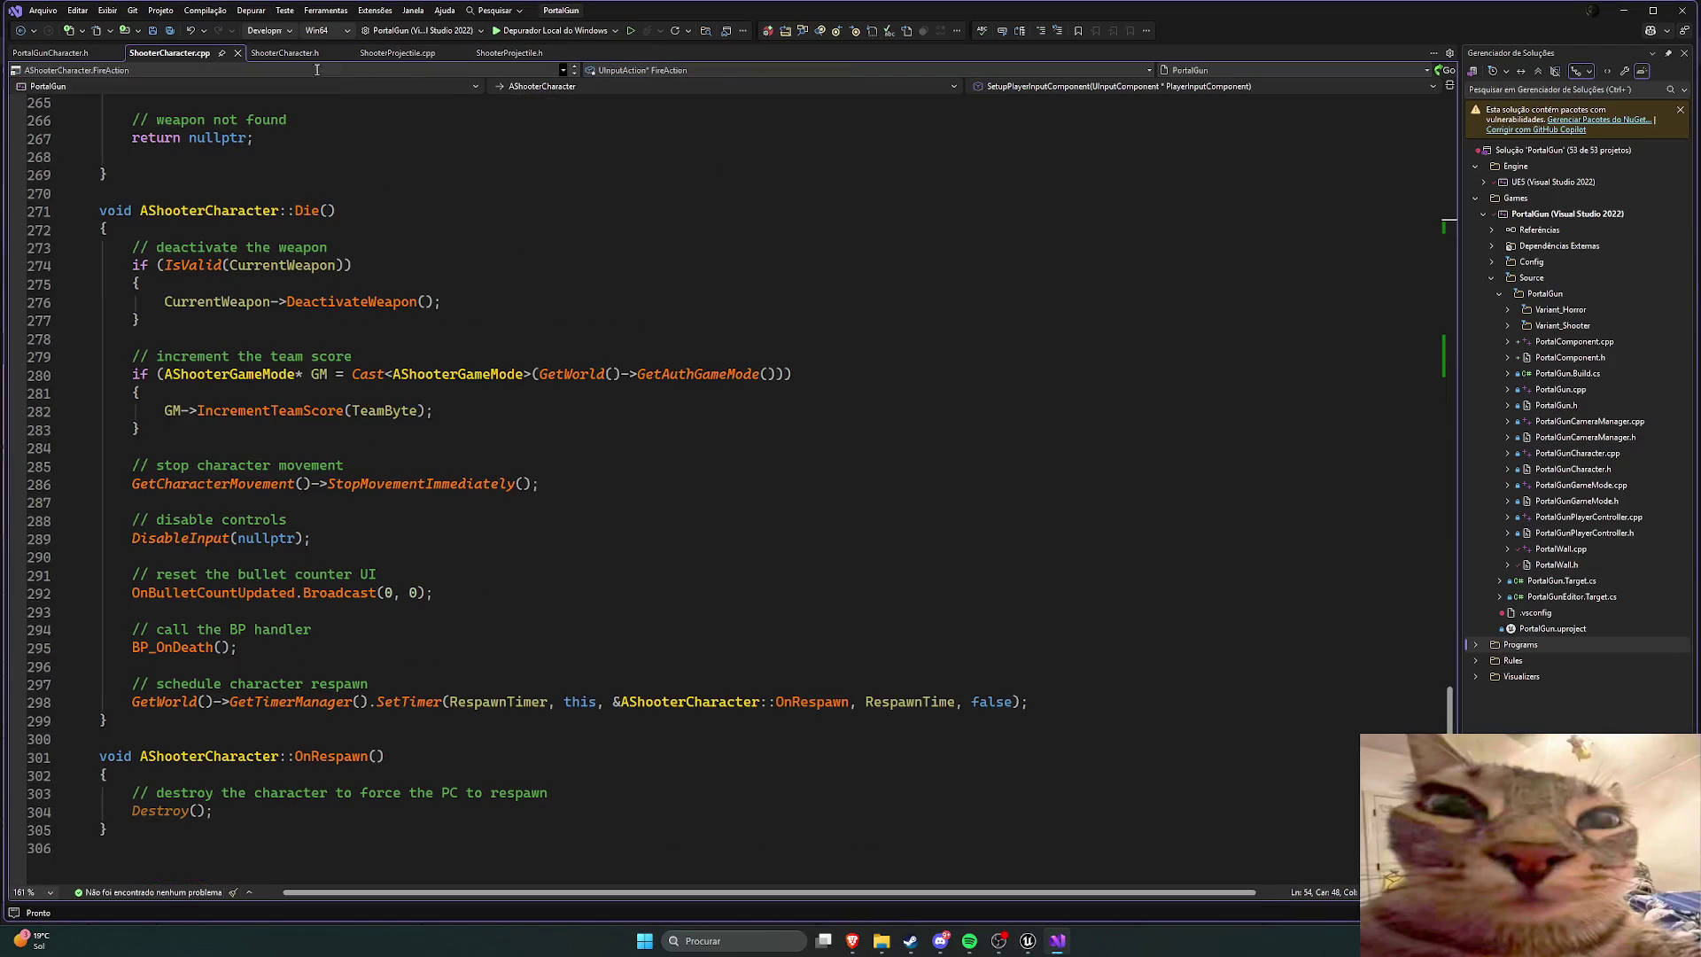
left_click(358, 55)
left_click(114, 53)
left_click(113, 53)
left_click(113, 52)
left_click(167, 53)
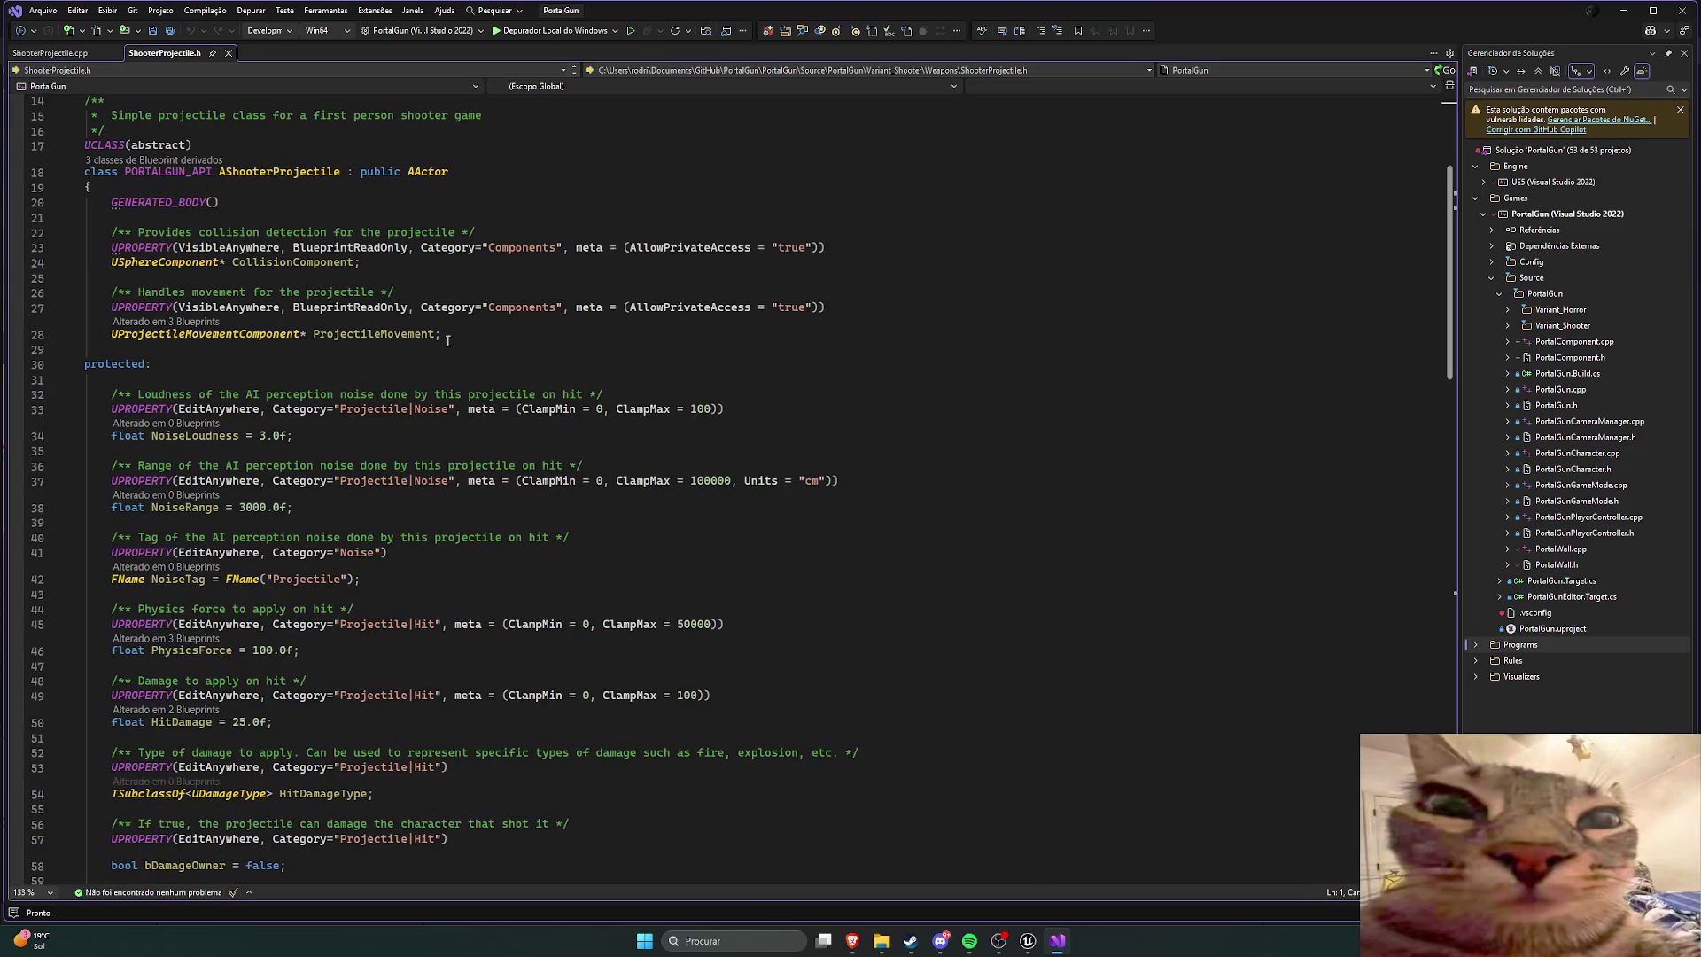
Step: Compare the top of ShooterProjectile.h with ShooterProjectile.cpp, then return to the header
scroll(416, 311, "up", 1, "ctrl")
key("ctrl+Tab")
scroll(398, 273, "up", 1)
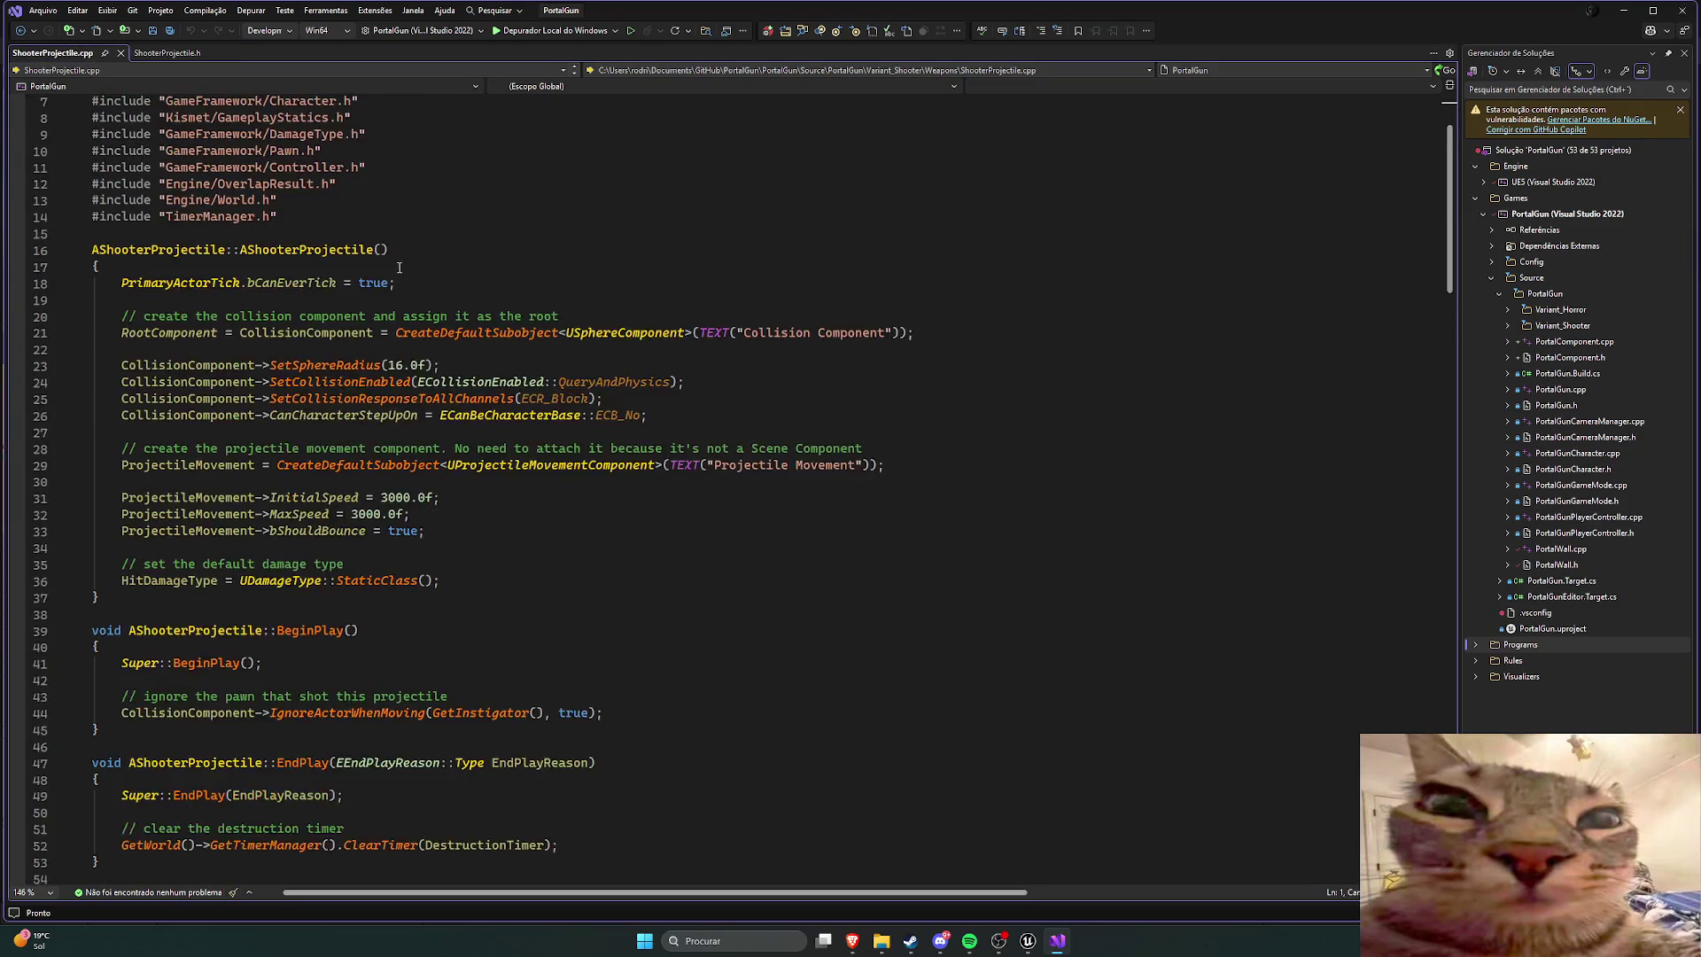
scroll(286, 222, "down", 15)
scroll(222, 173, "up", 15)
key("ctrl+Tab")
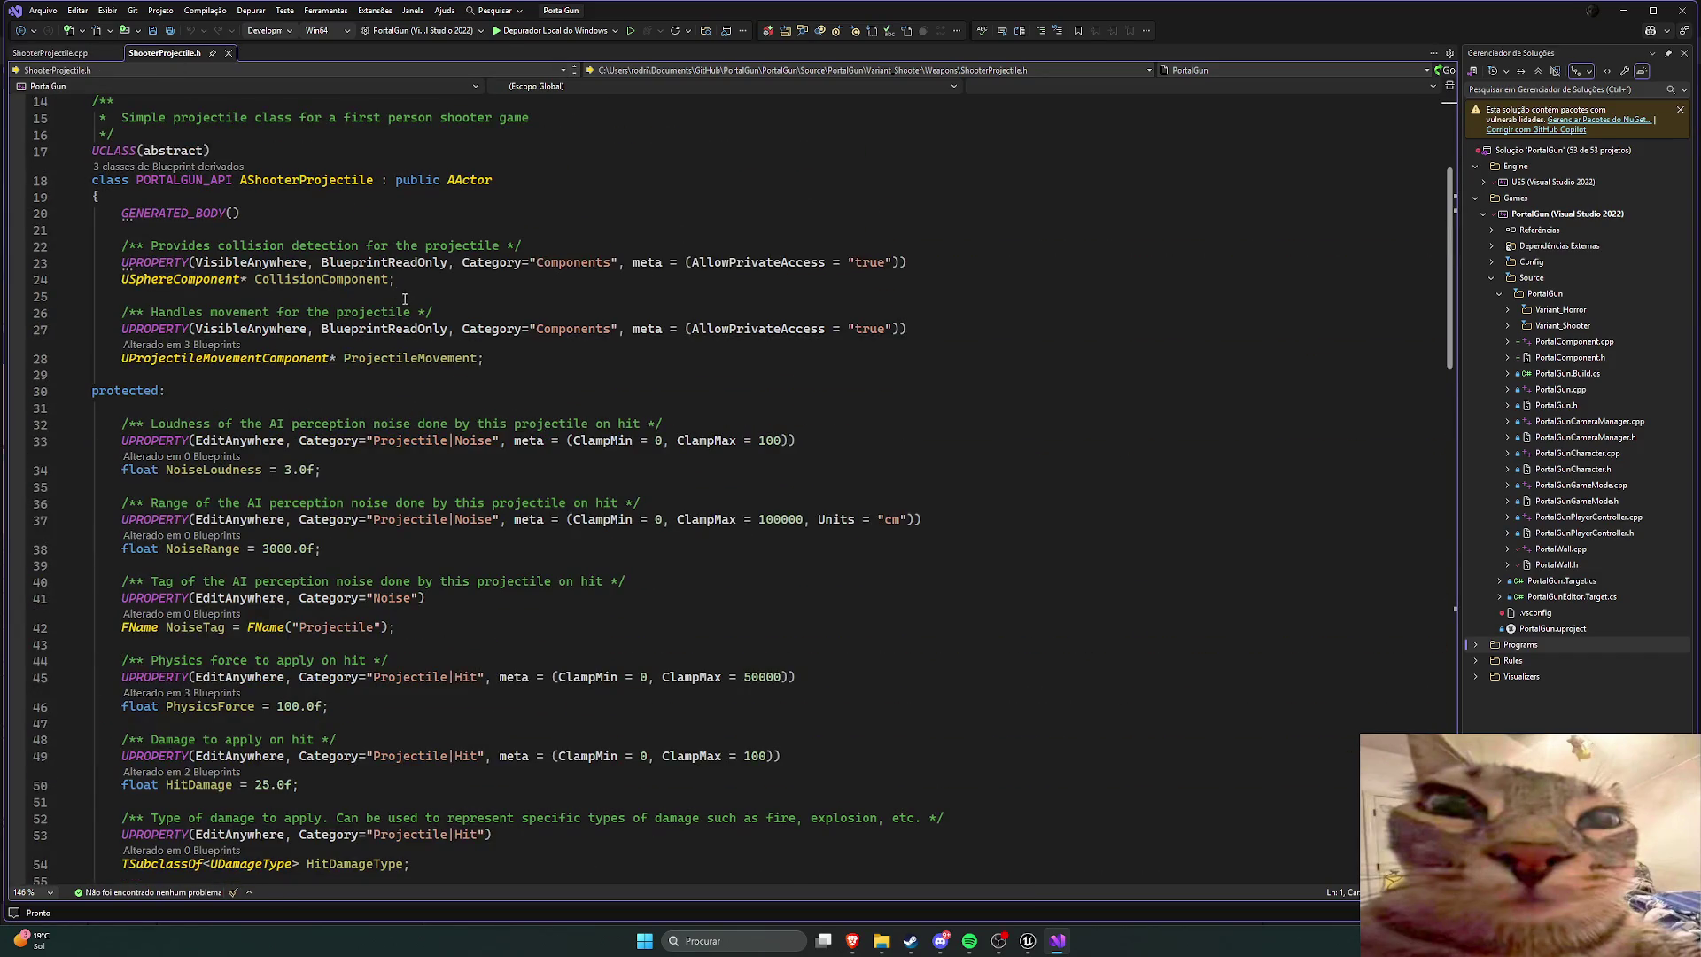
scroll(418, 308, "up", 5)
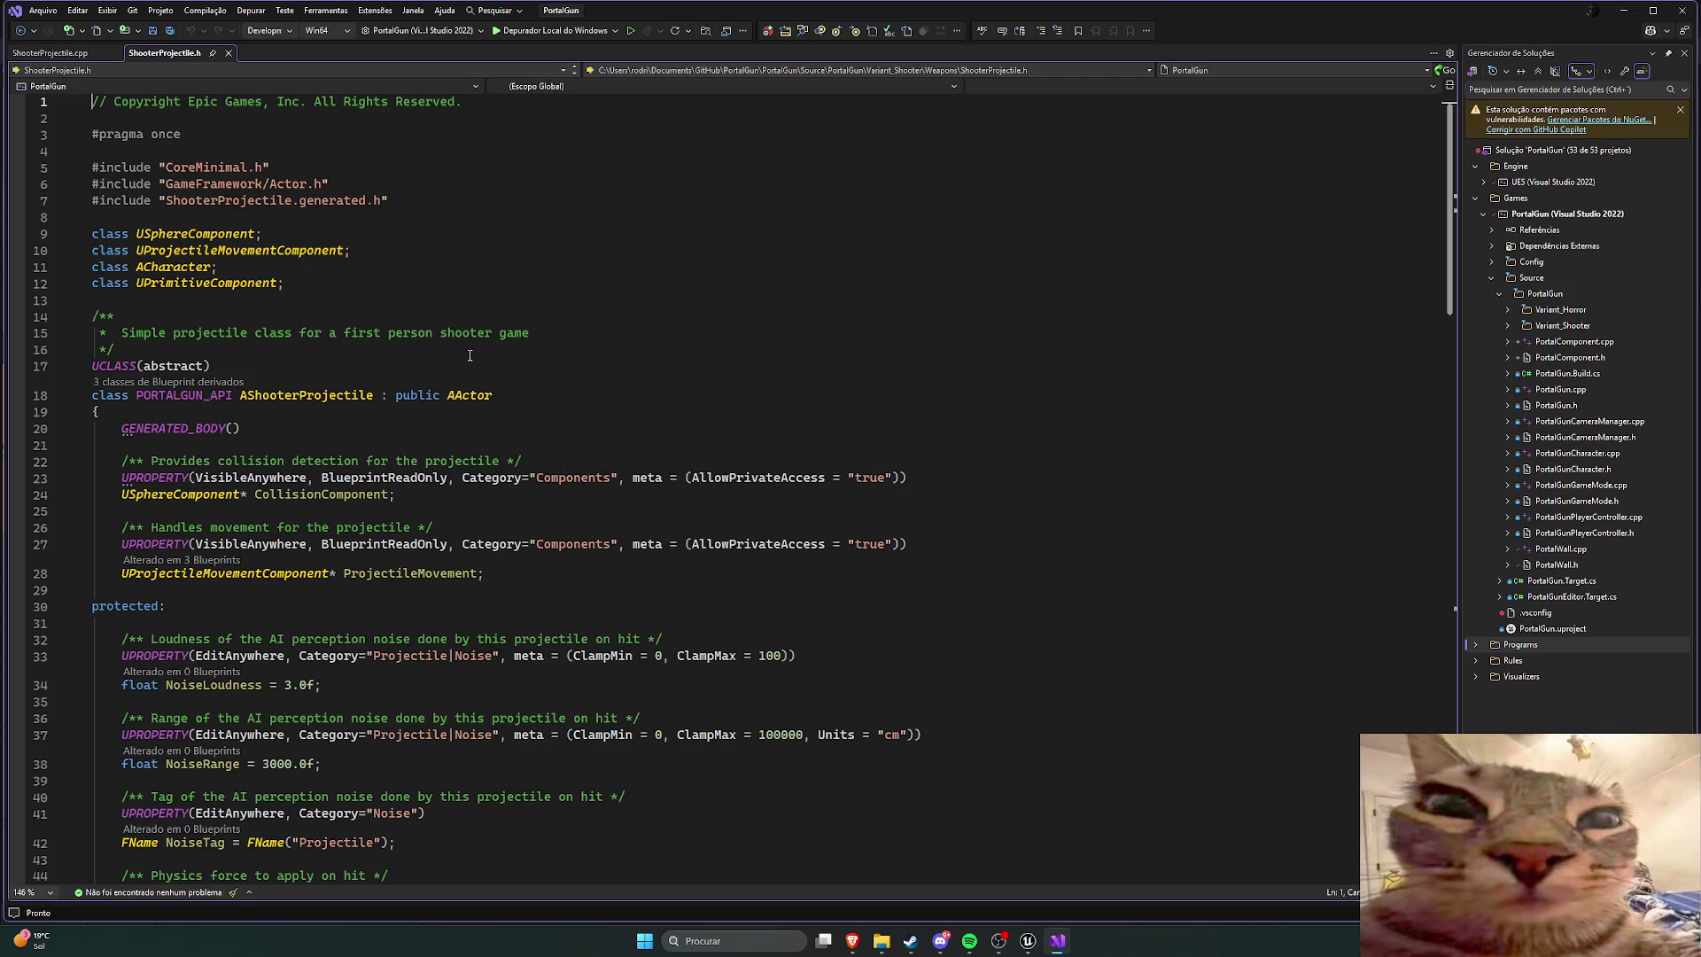
scroll(477, 366, "down", 2)
scroll(399, 379, "down", 1)
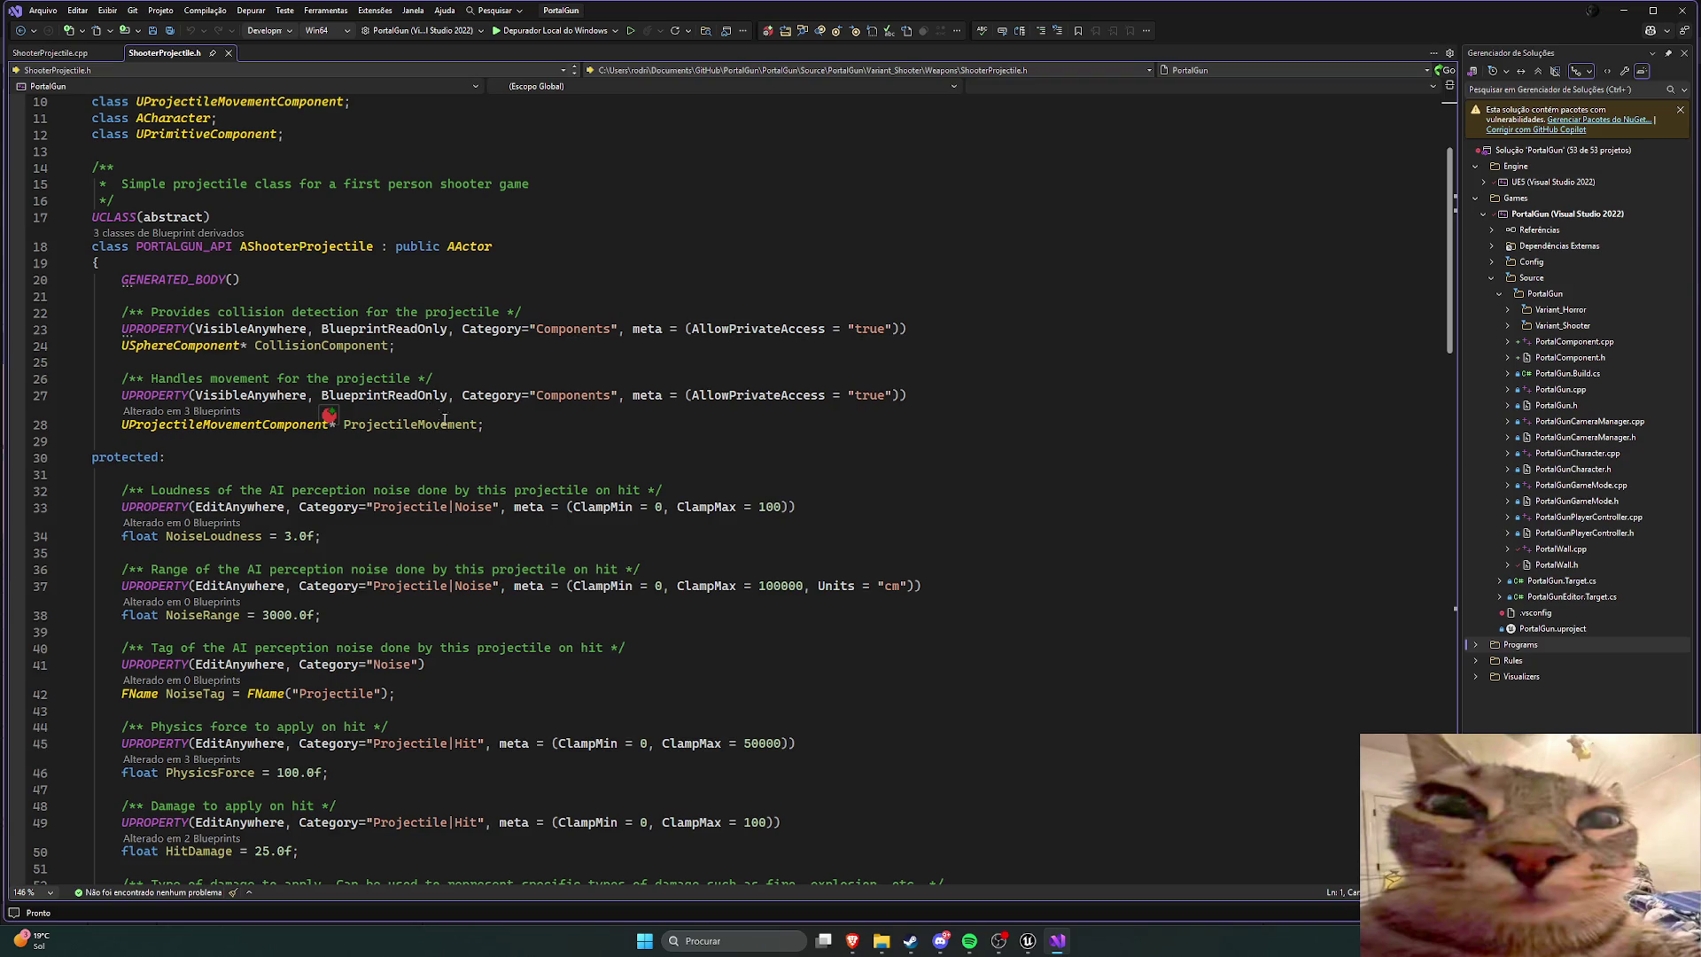
scroll(445, 419, "down", 2)
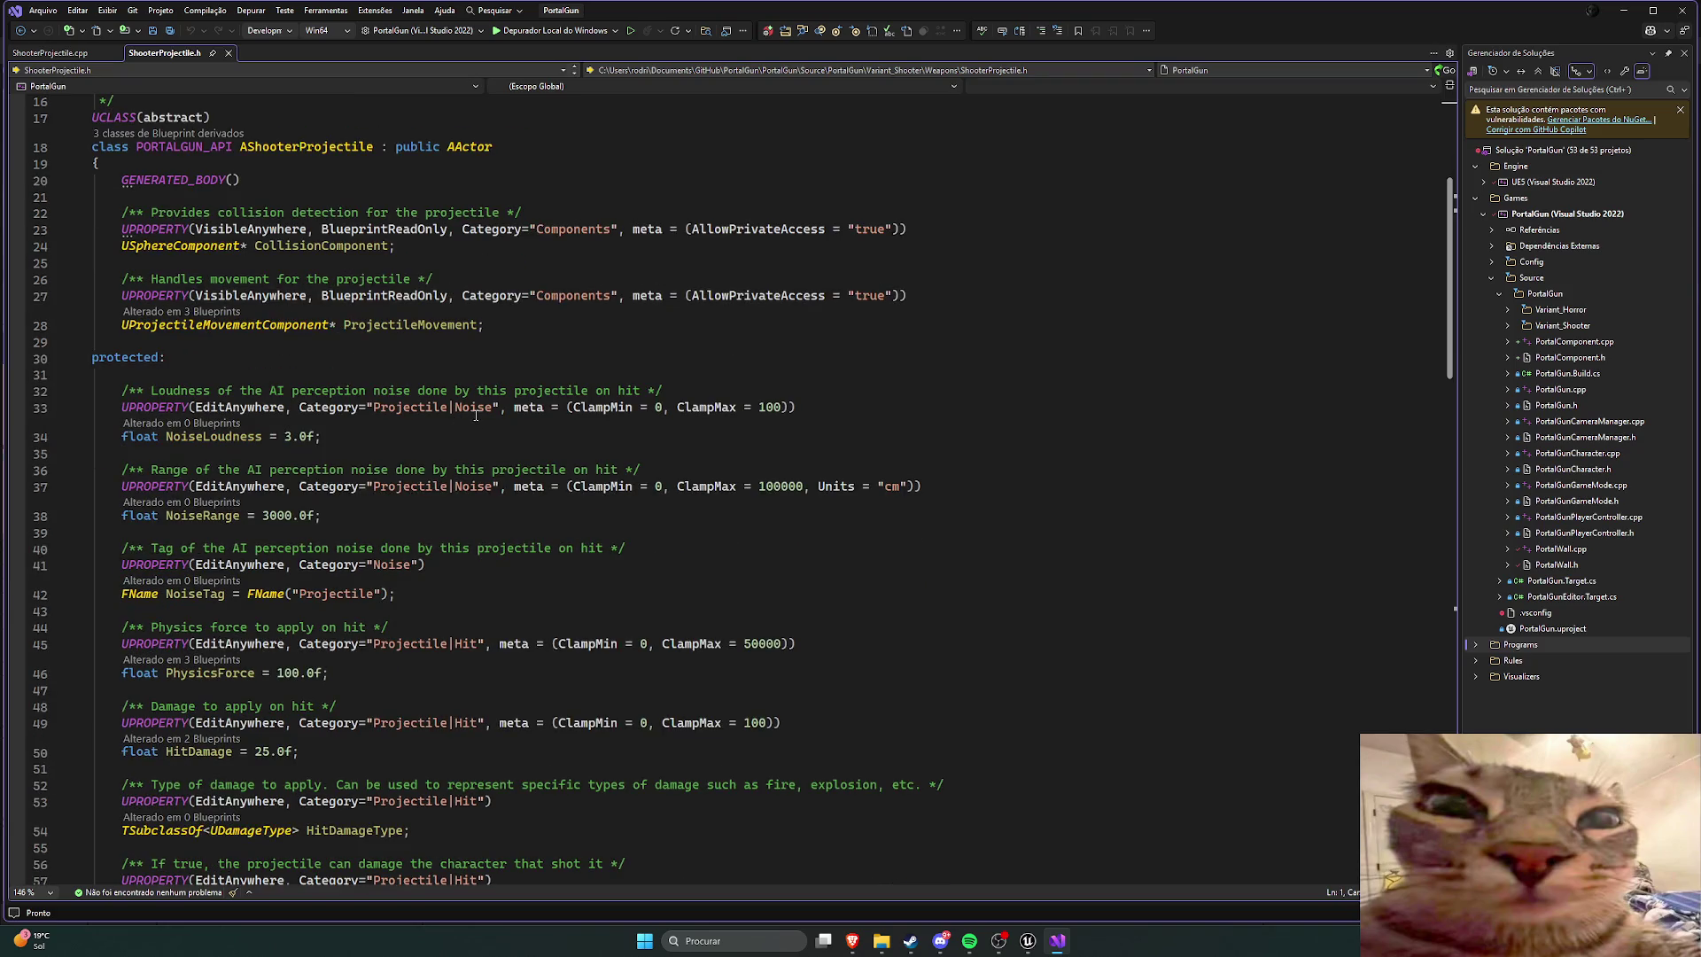
mouse_move(476, 414)
left_click(853, 941)
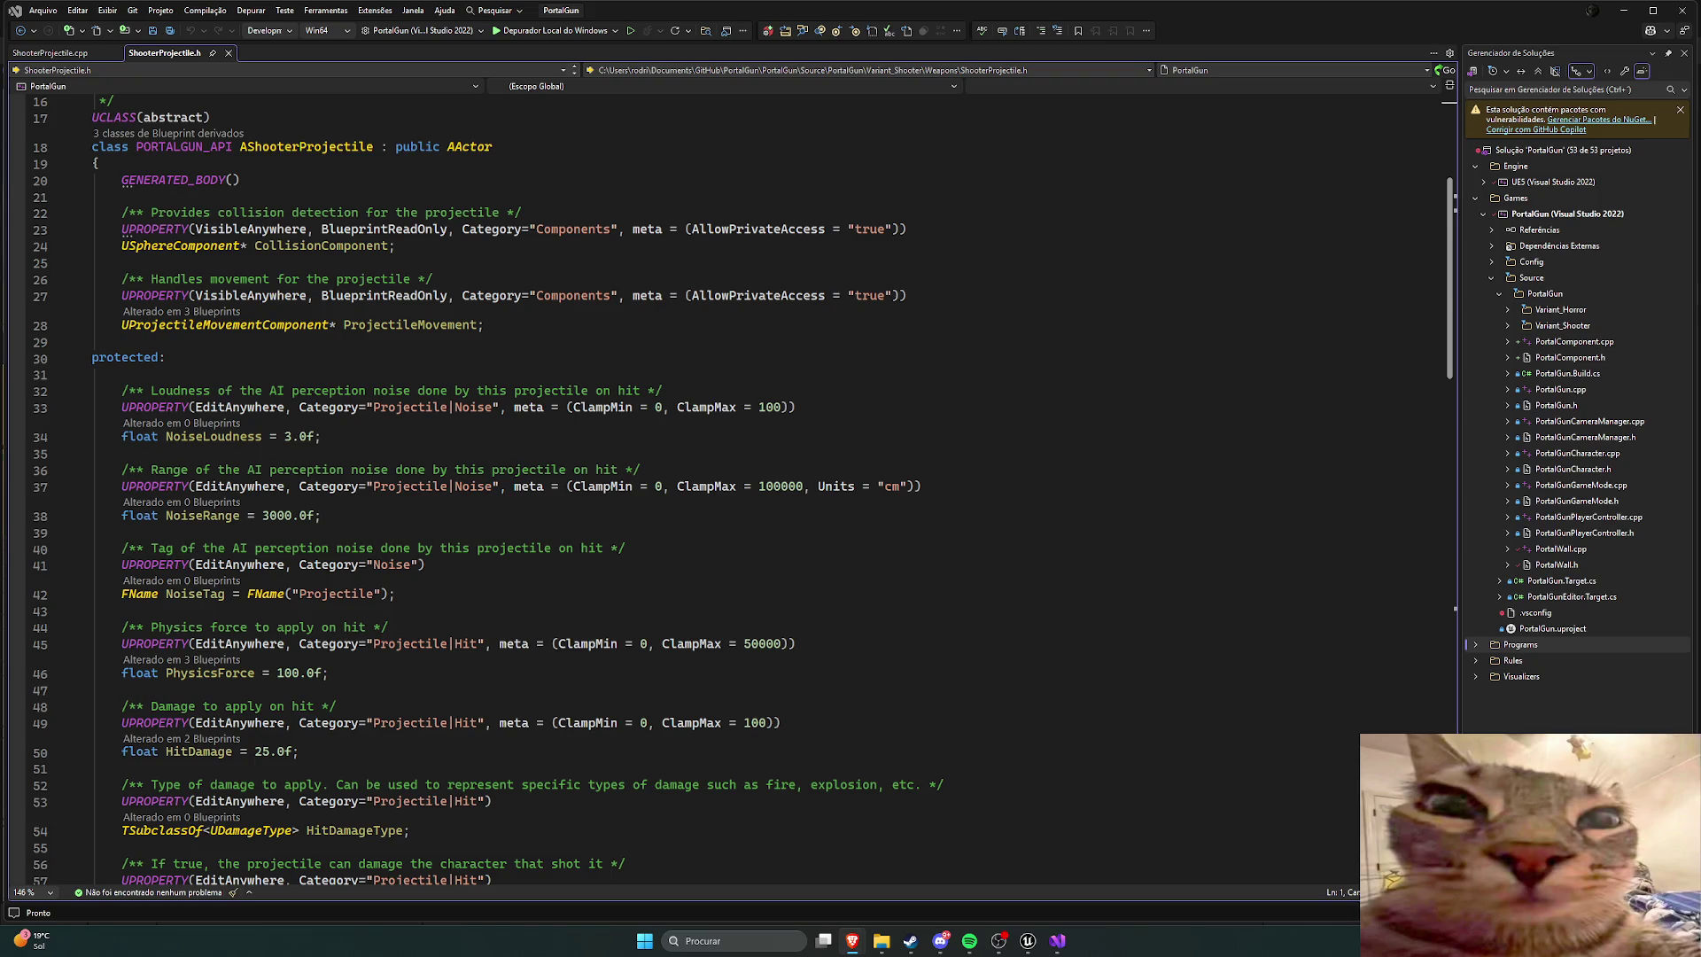
left_click(760, 345)
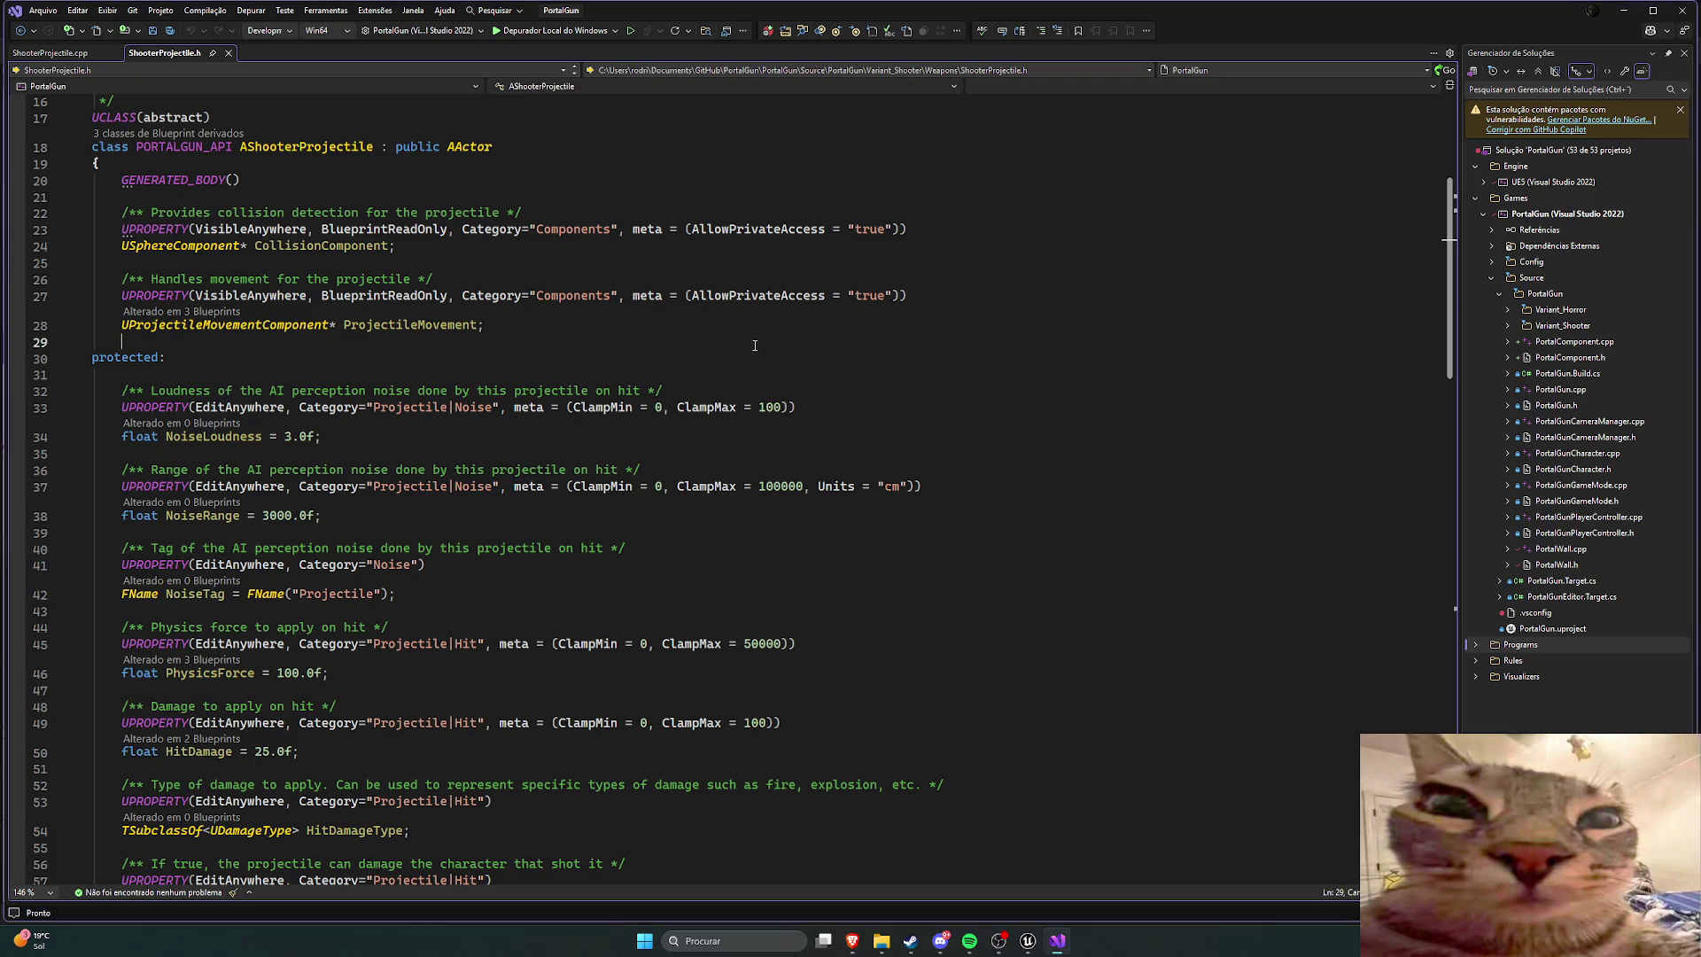
Step: Read through the header's UPROPERTY list past the NoiseTag line, then reopen the orange projectile blueprint
scroll(462, 339, "down", 3)
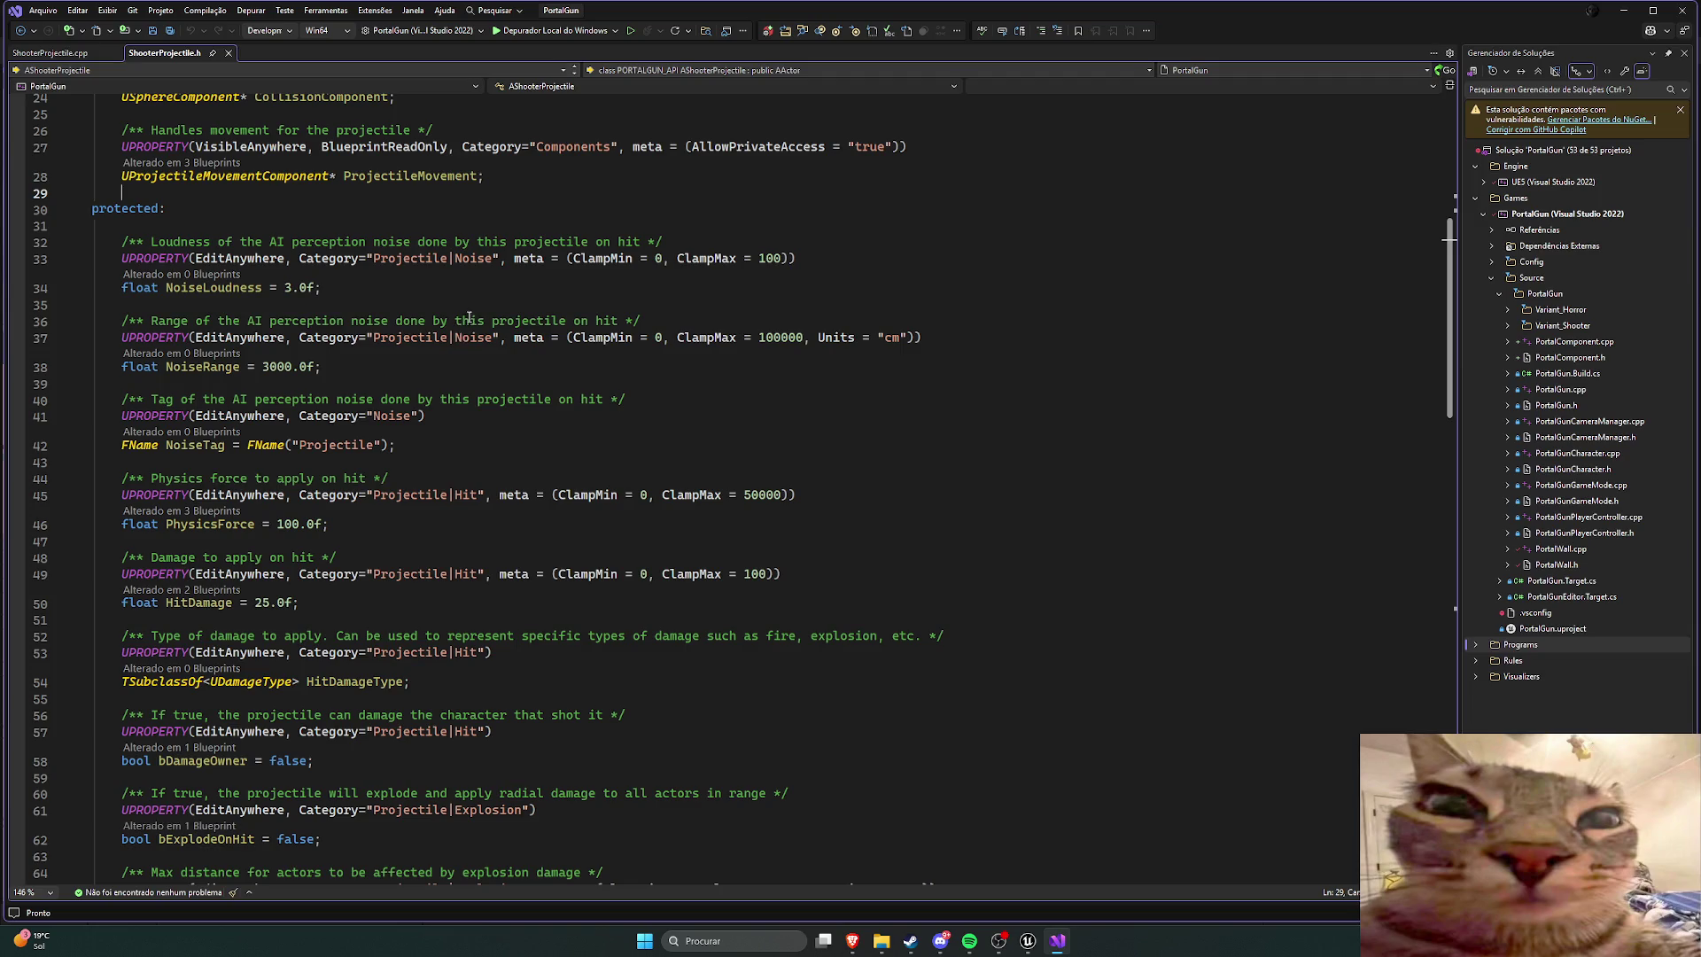
scroll(435, 295, "down", 2)
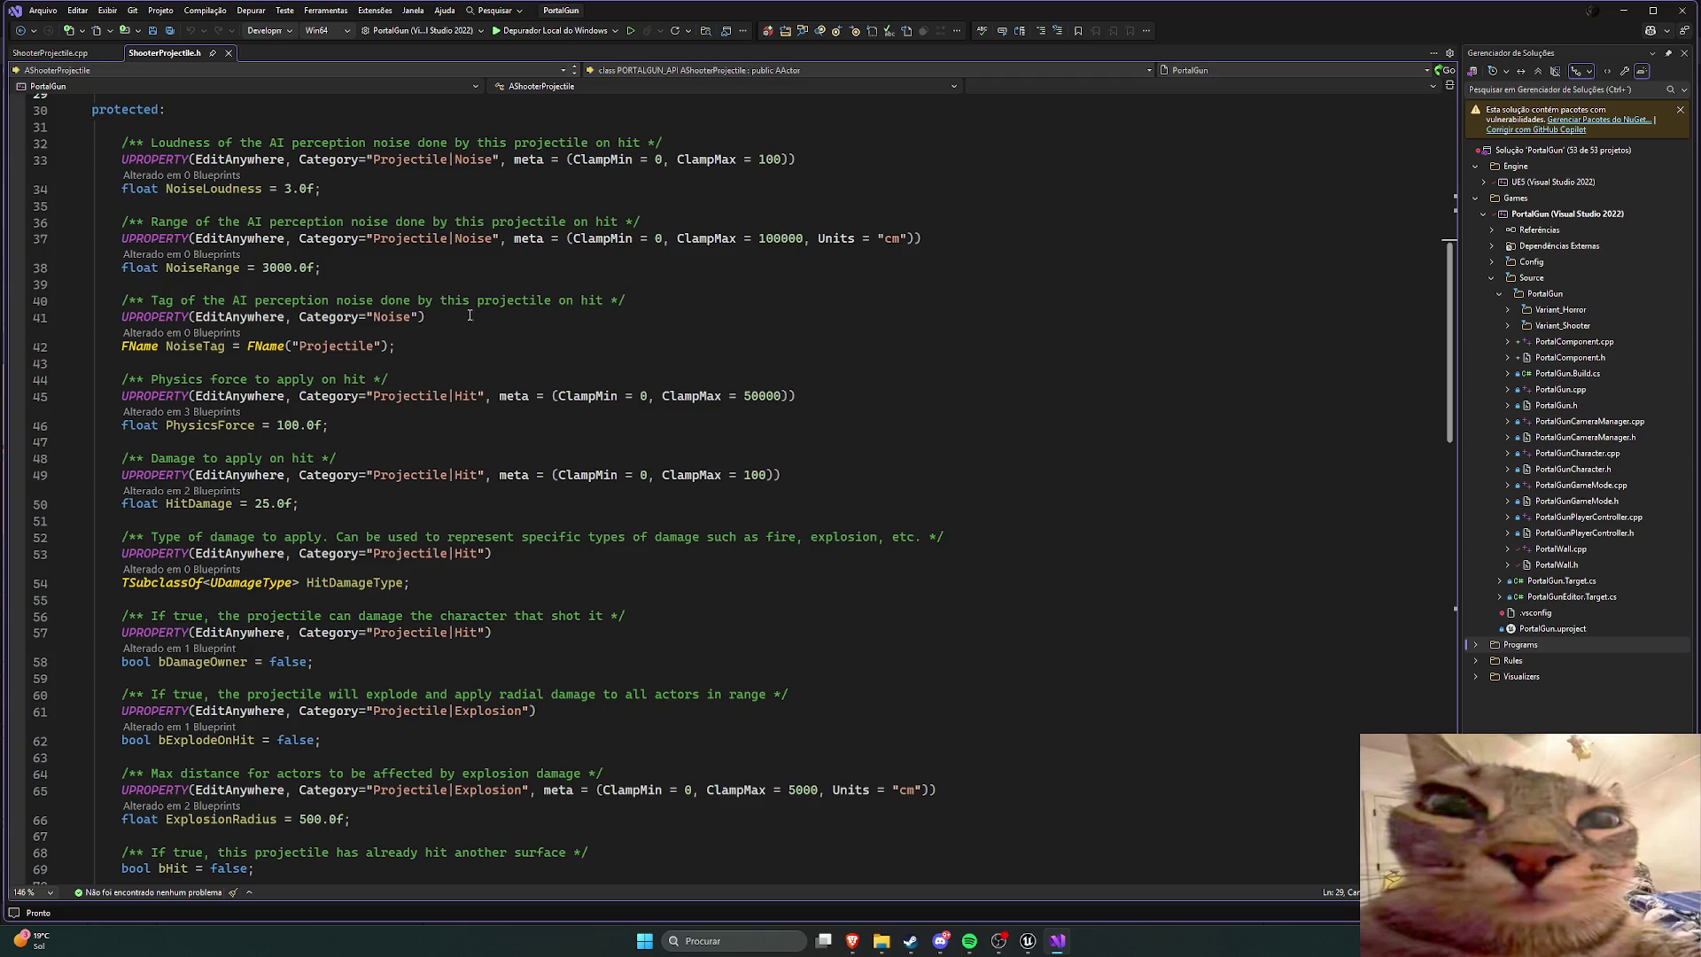
left_click(441, 348)
scroll(205, 352, "down", 2)
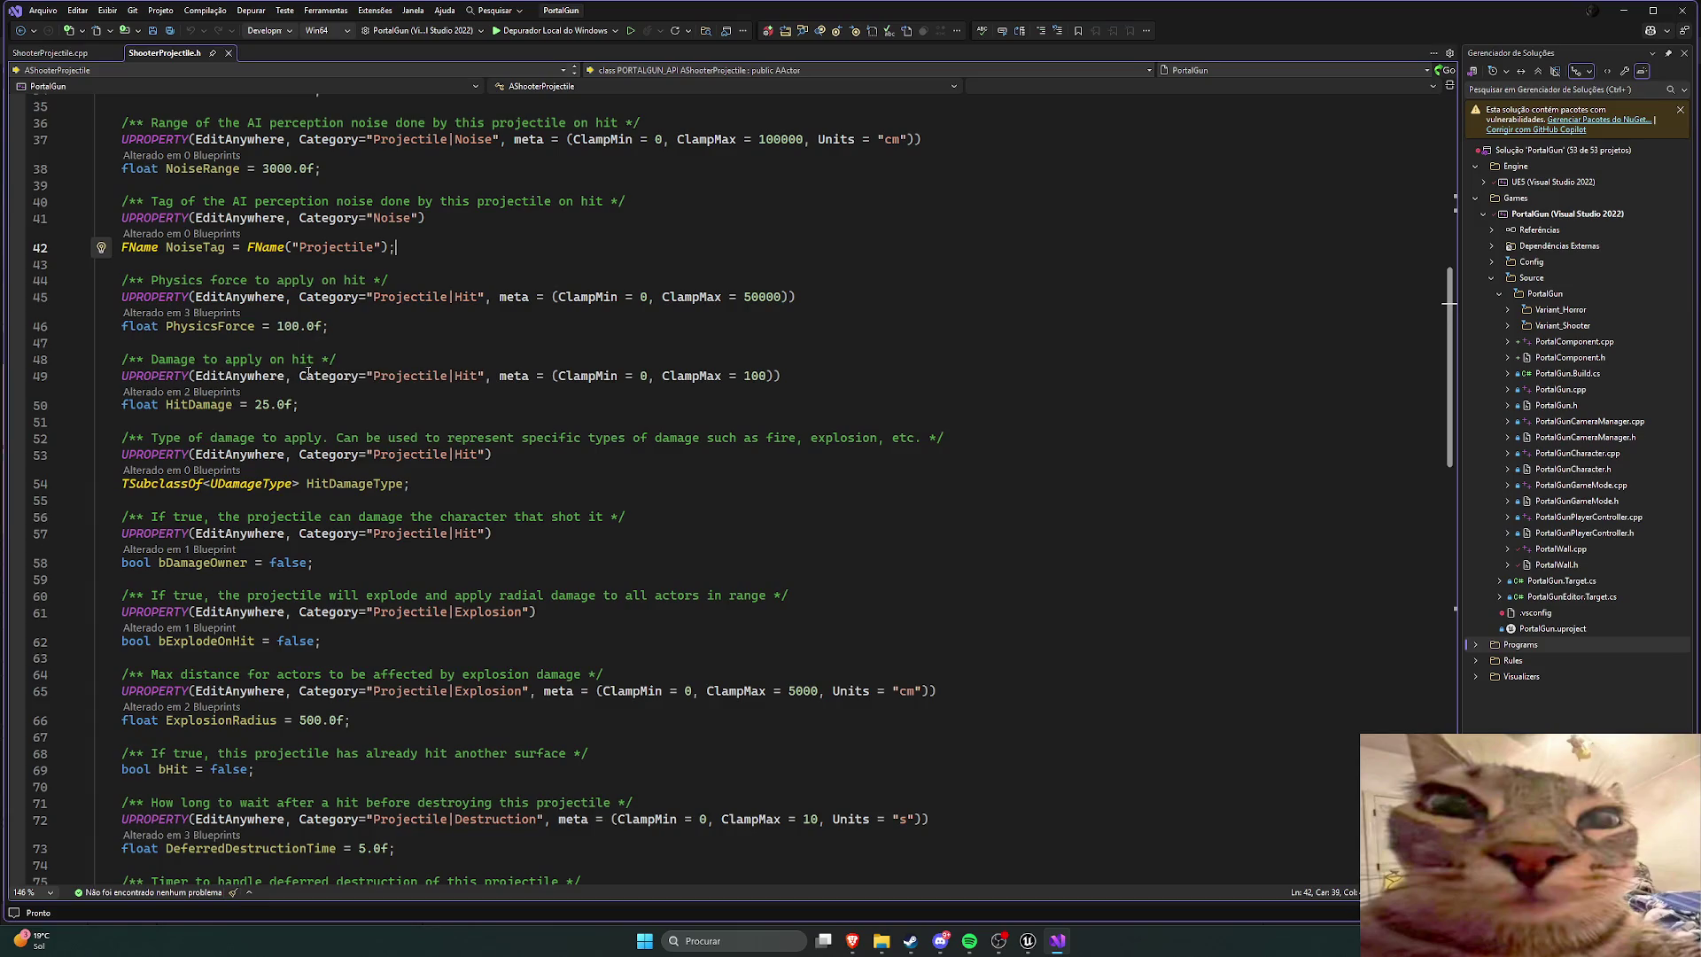
scroll(307, 374, "down", 2)
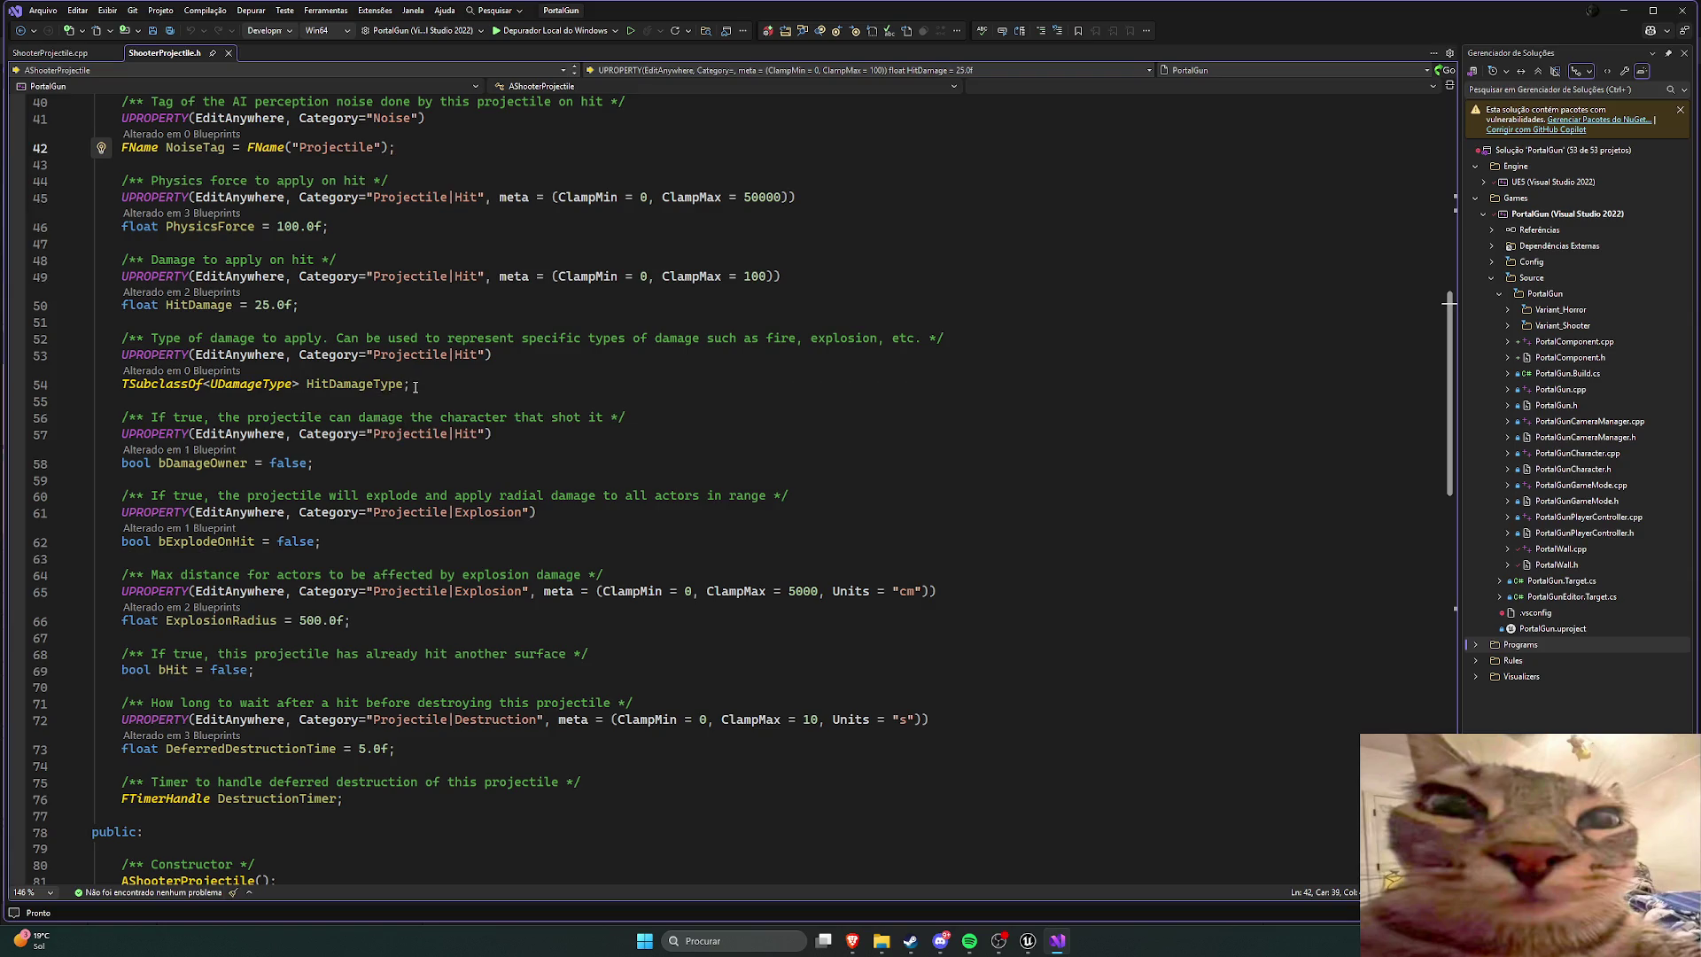
scroll(415, 387, "down", 2)
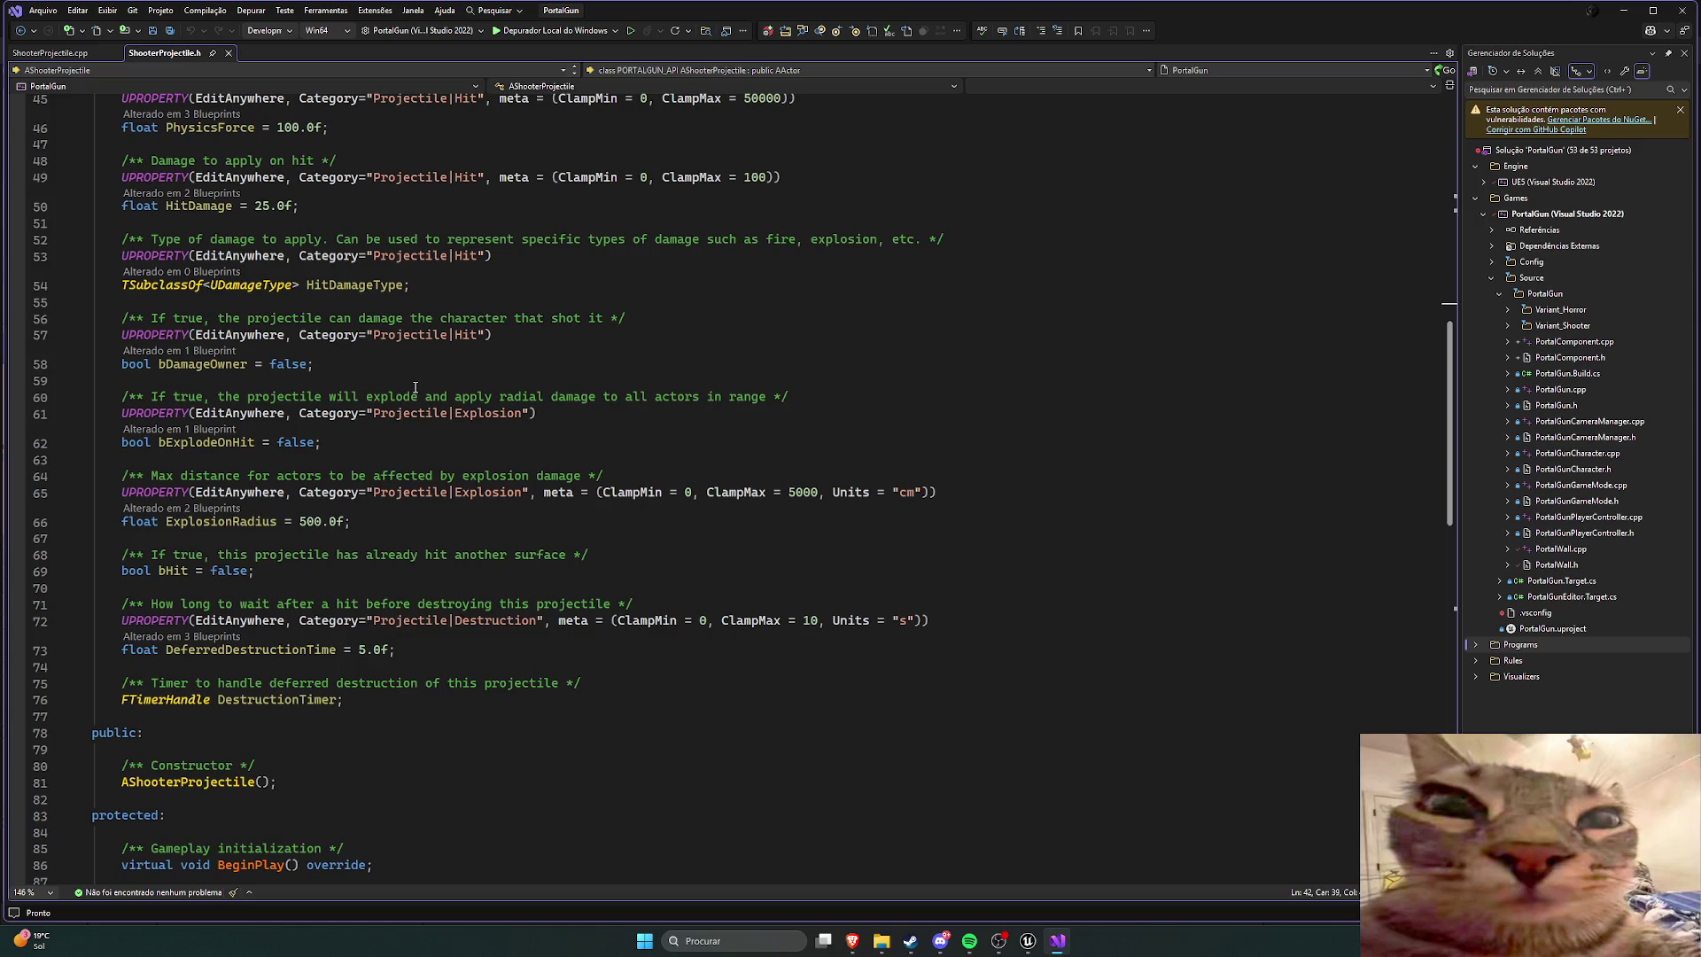
scroll(416, 387, "down", 2)
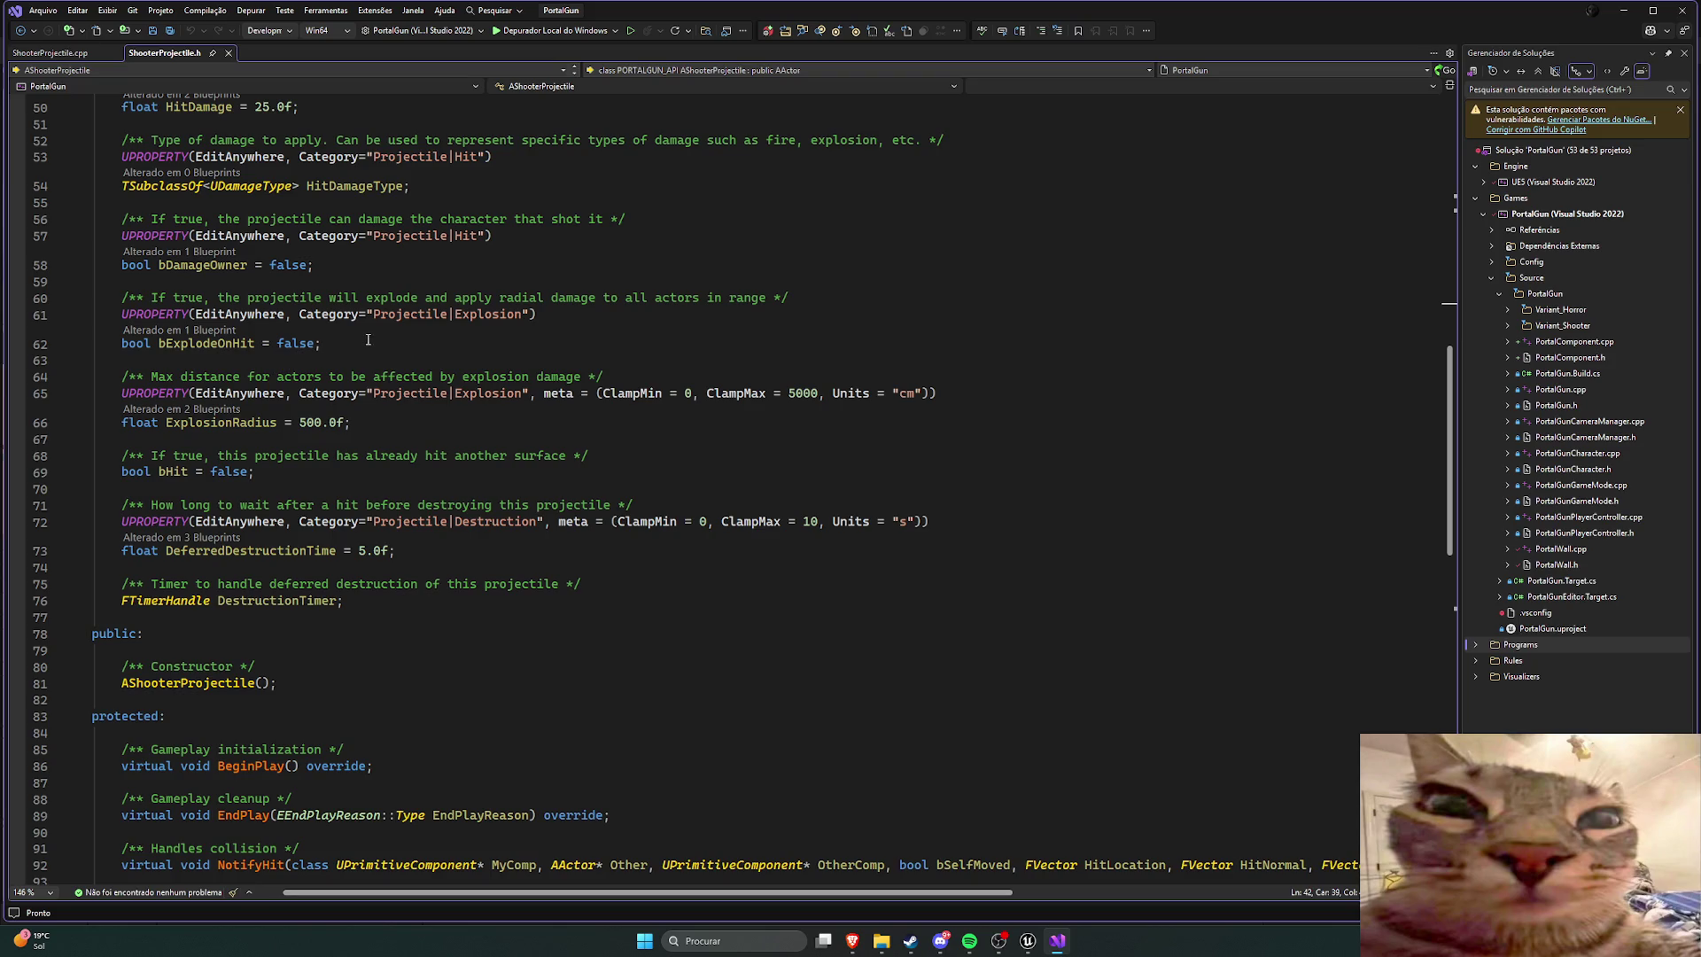
scroll(368, 339, "down", 1)
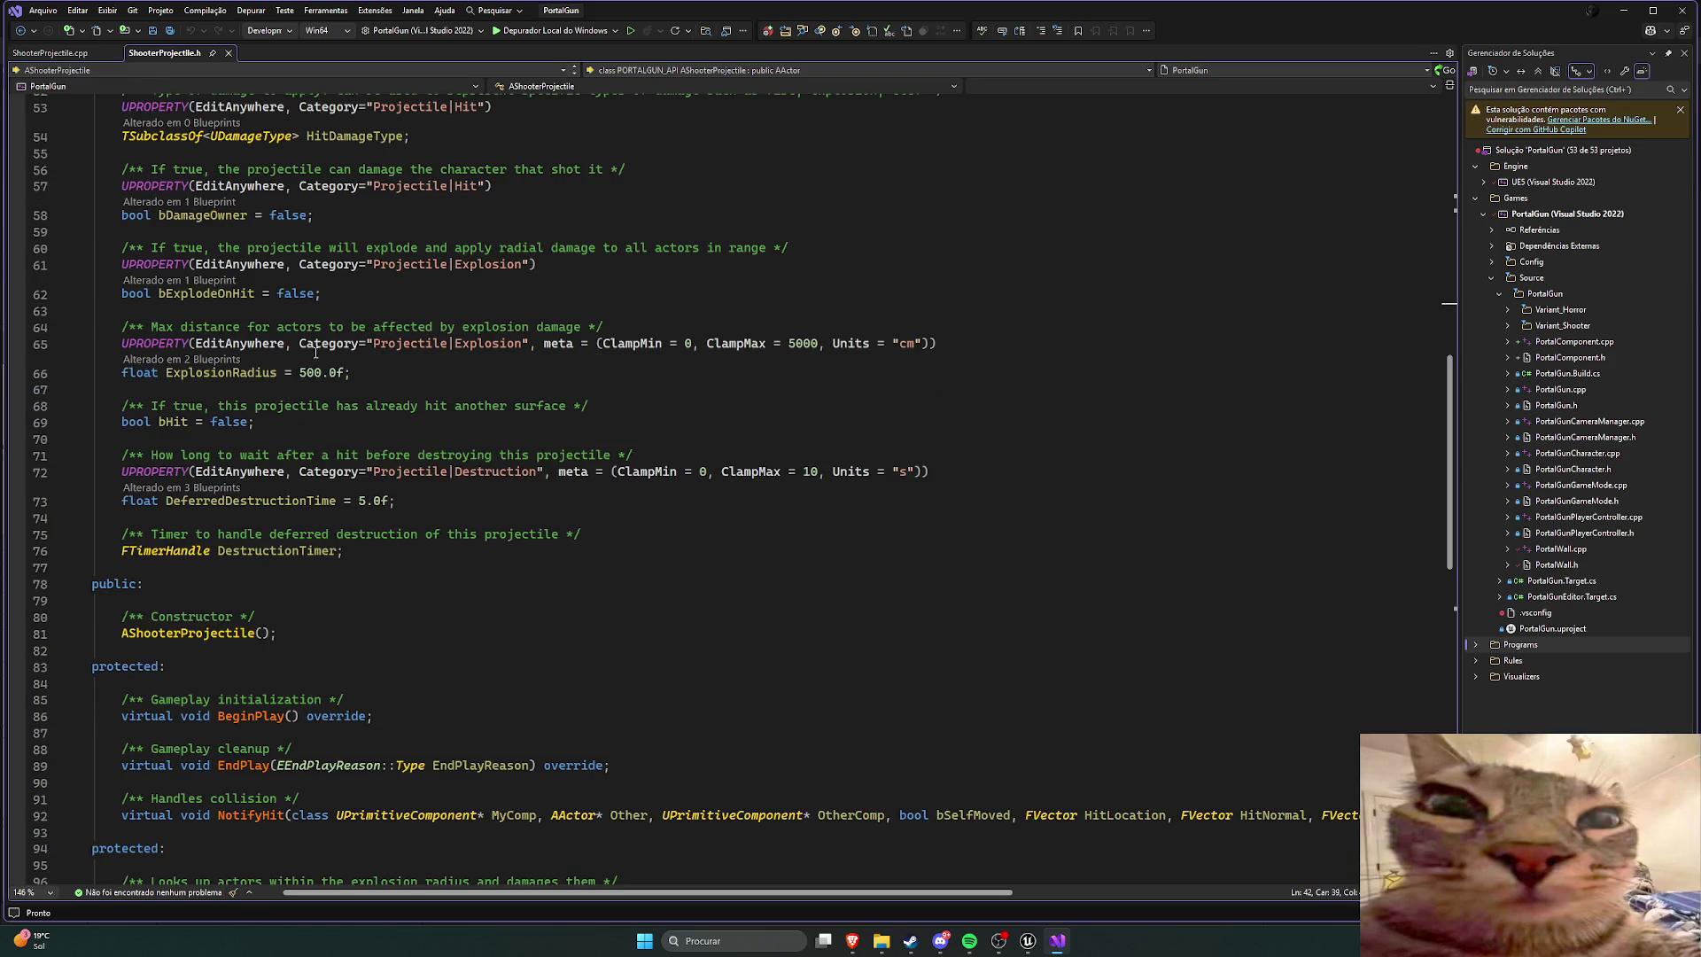
scroll(383, 366, "down", 1)
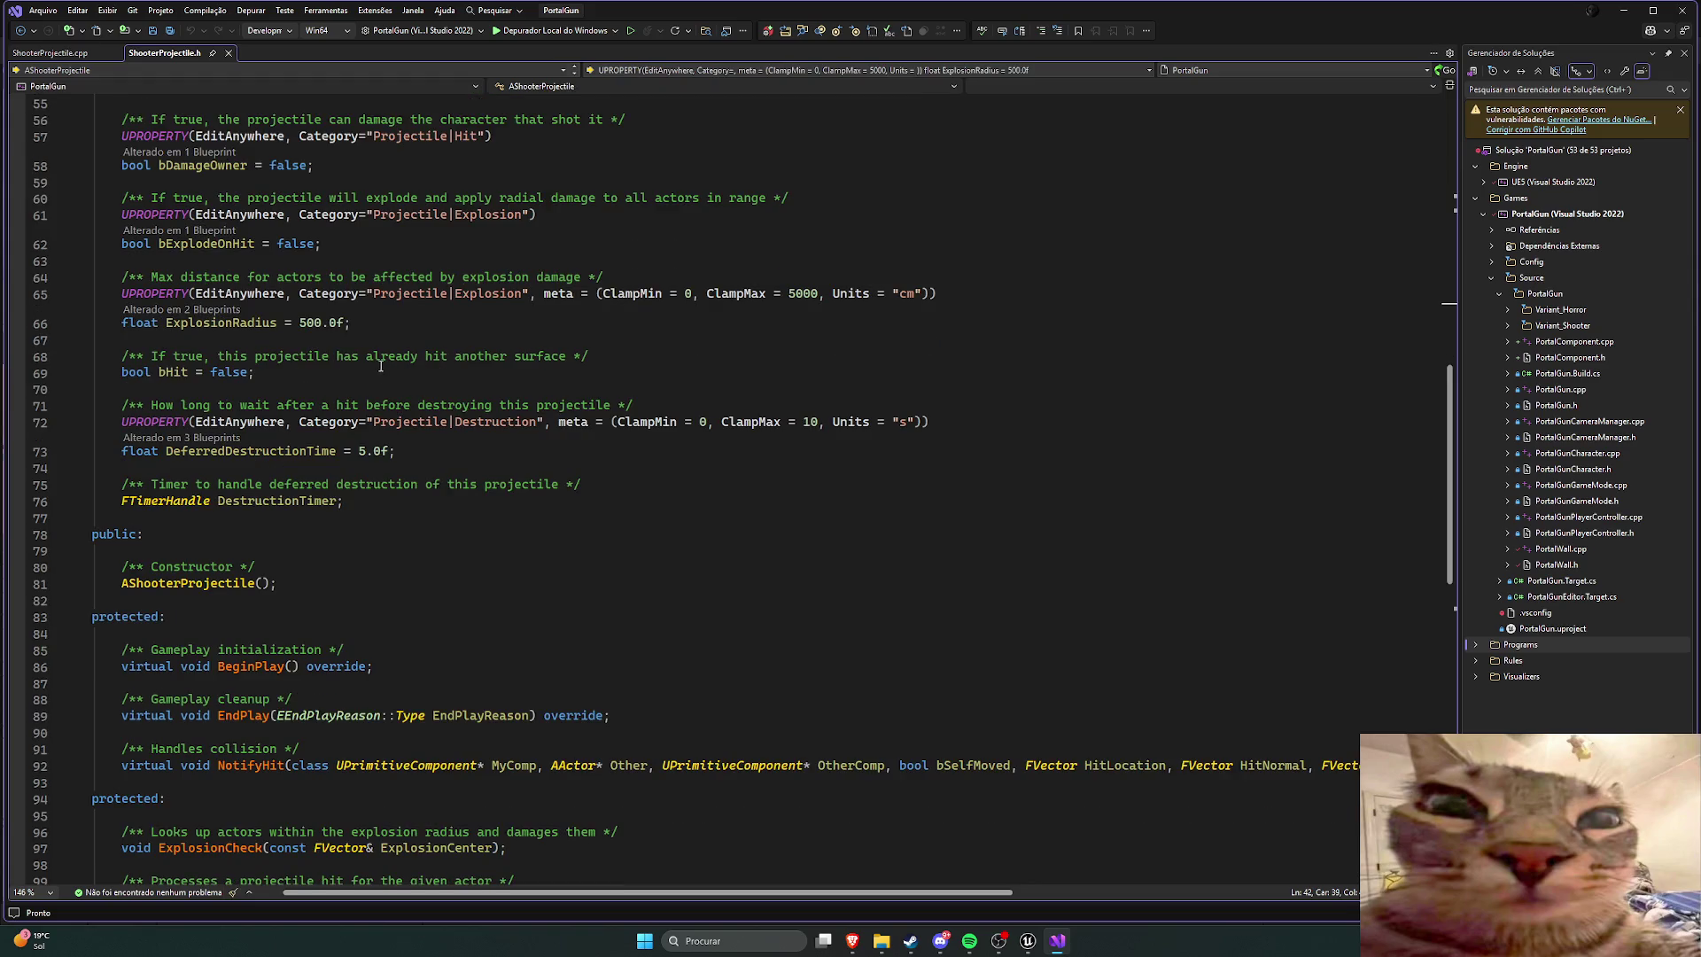
scroll(432, 360, "down", 2)
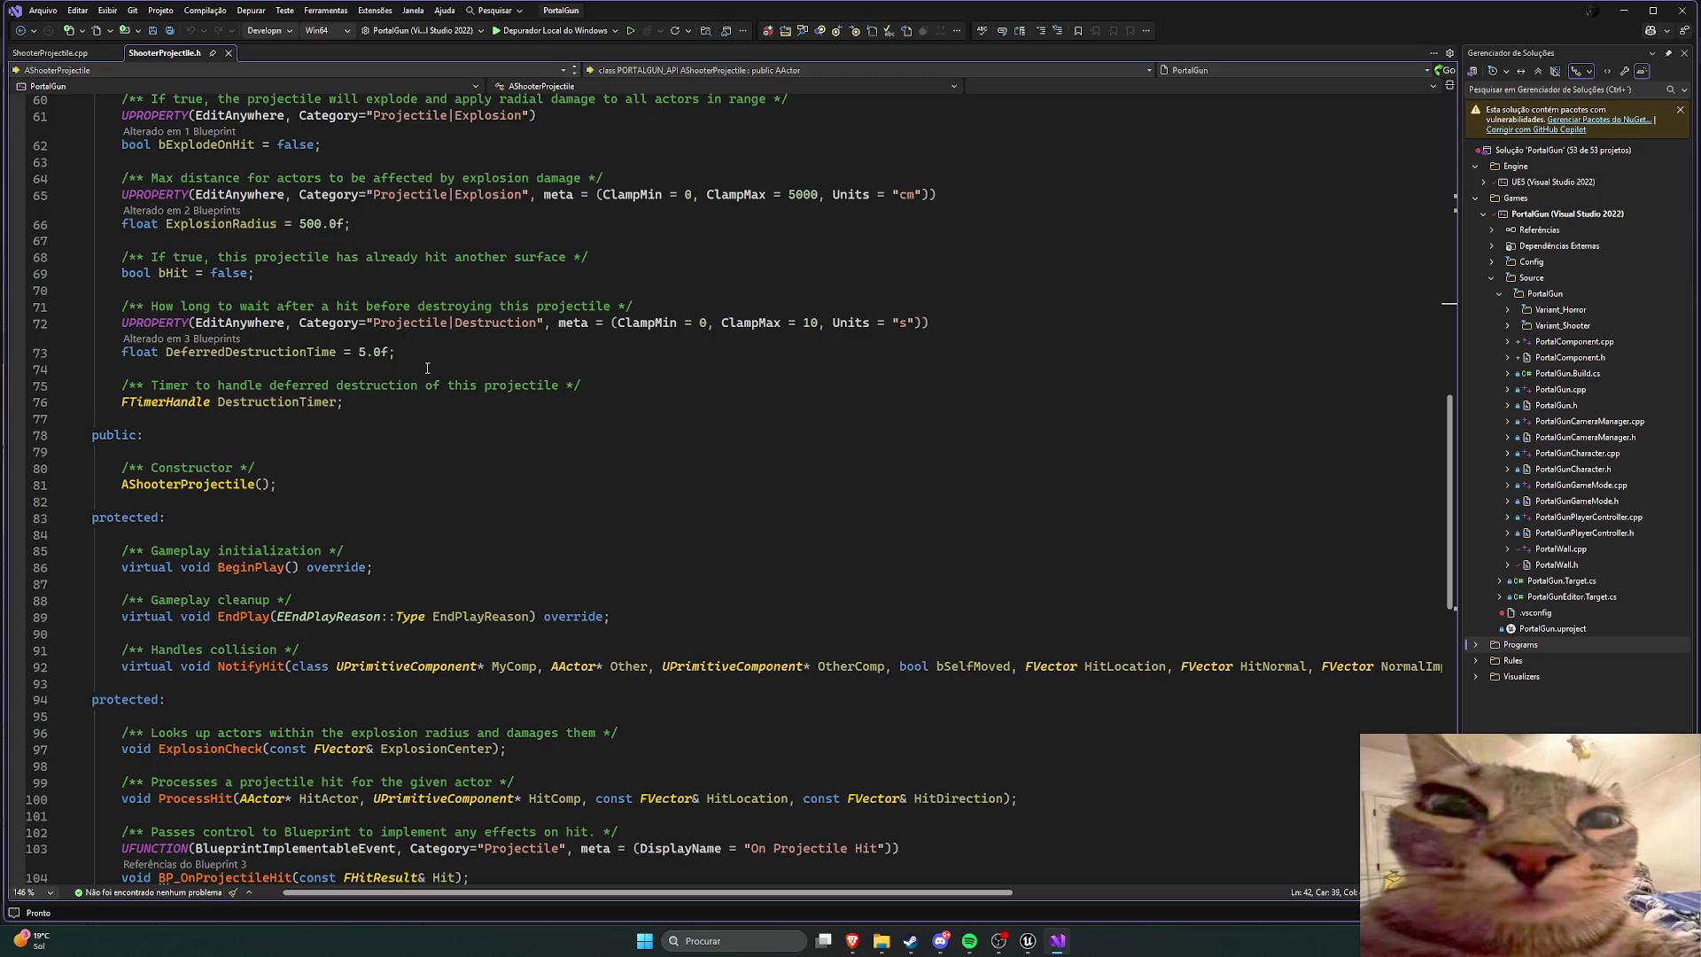
left_click(1028, 941)
left_click(234, 27)
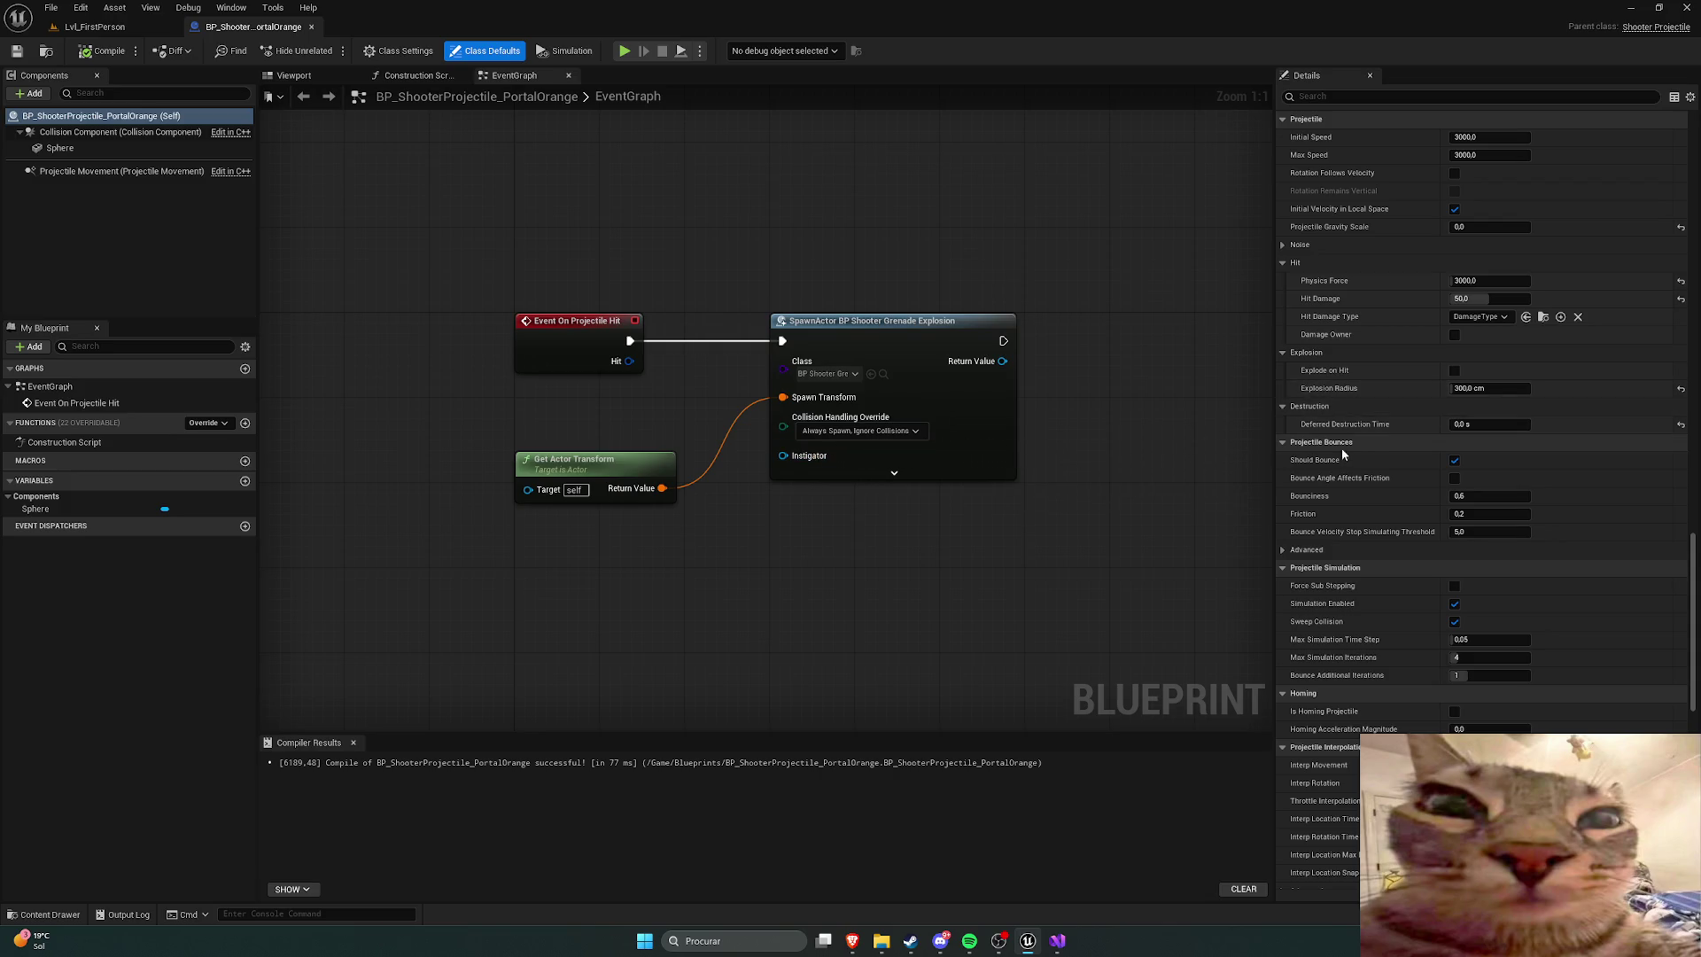
Step: Untick Should Bounce on the PortalOrange projectile, then compile and save the blueprint
left_click(1454, 460)
left_click(102, 51)
left_click(10, 56)
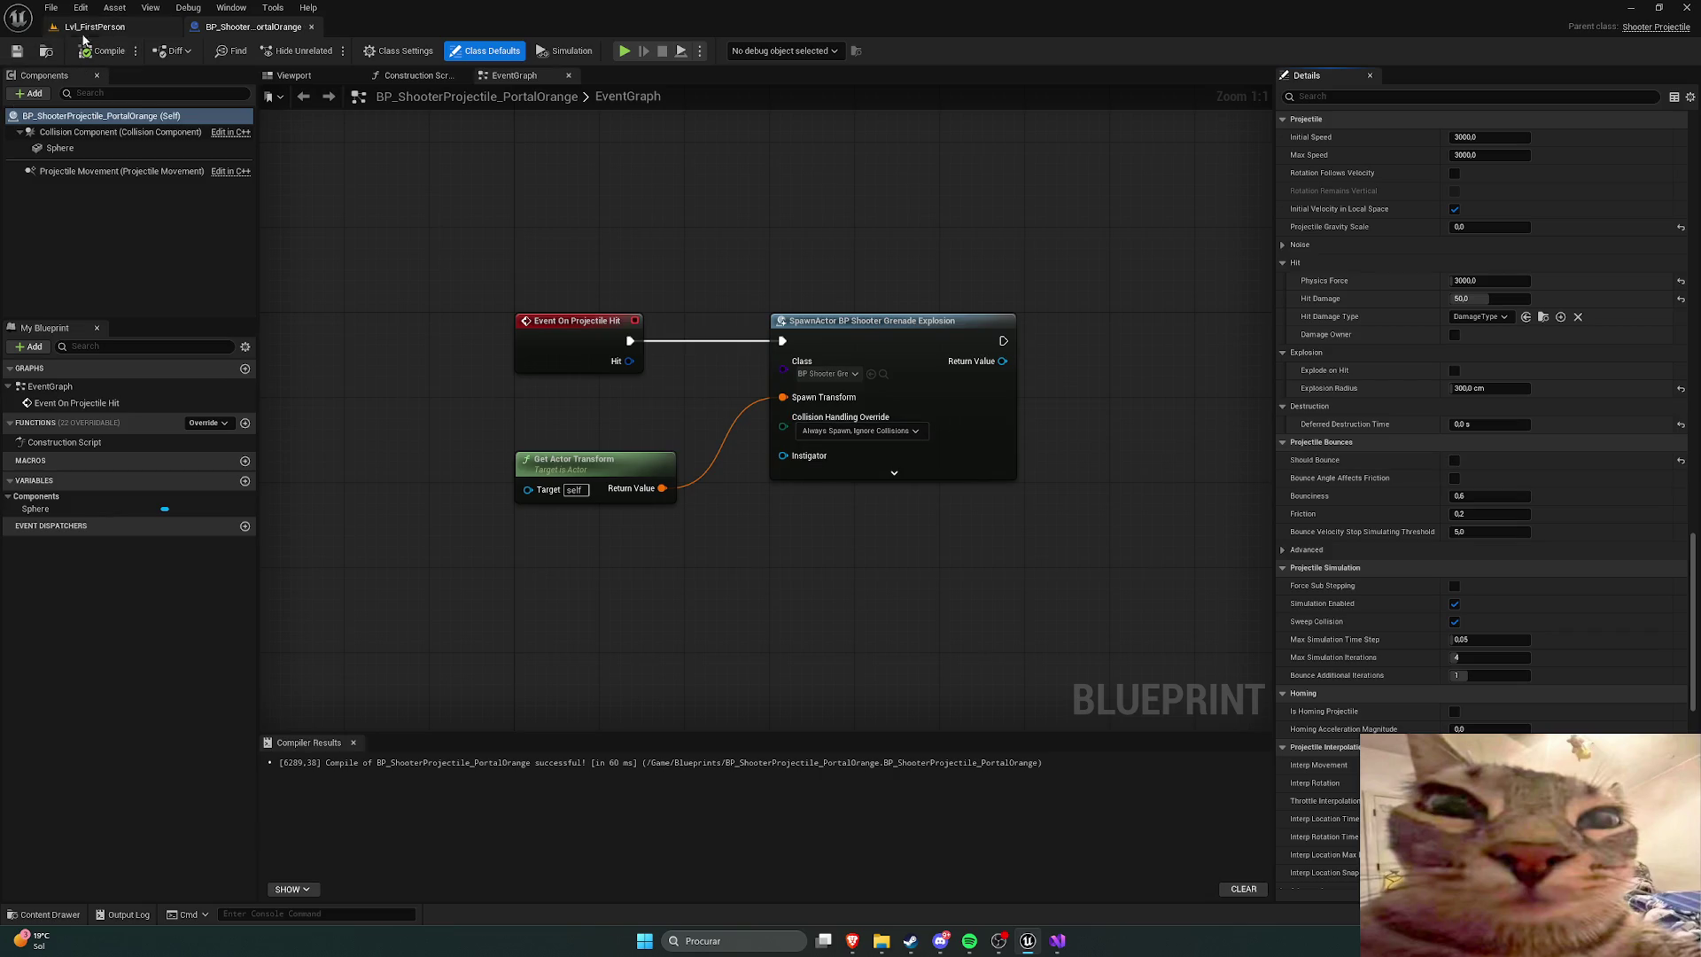
left_click(1057, 940)
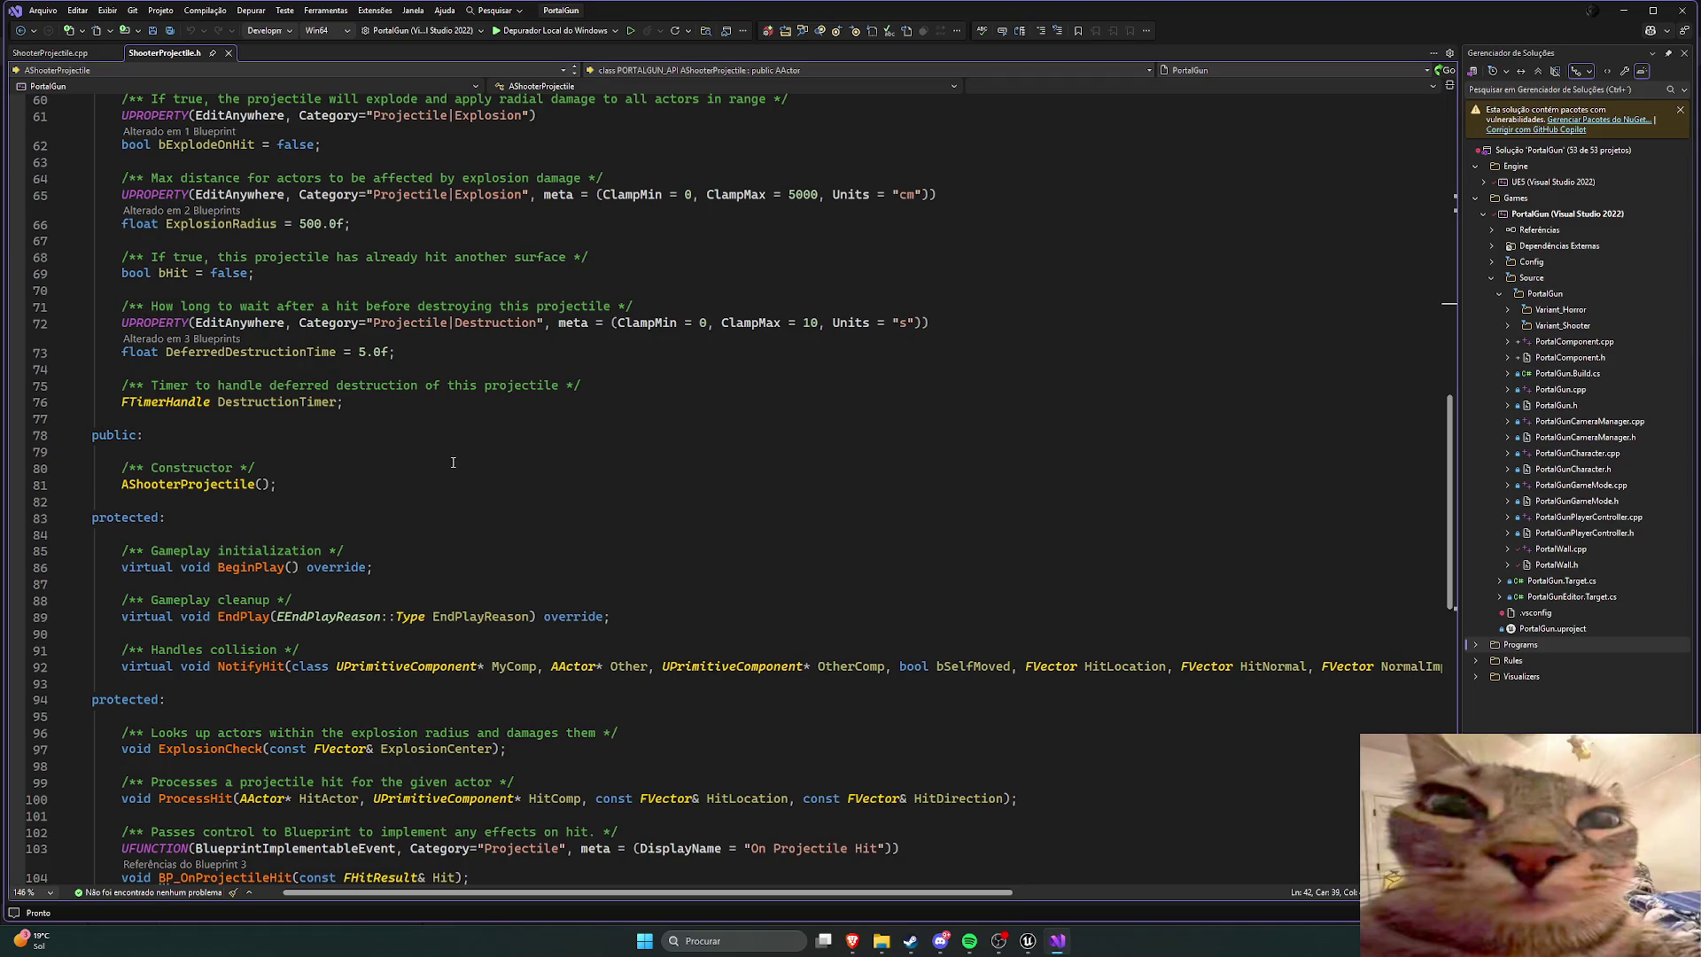
Step: Read the end of ShooterProjectile.h and the .cpp ProcessHit code, then return to Unreal
scroll(449, 458, "down", 4)
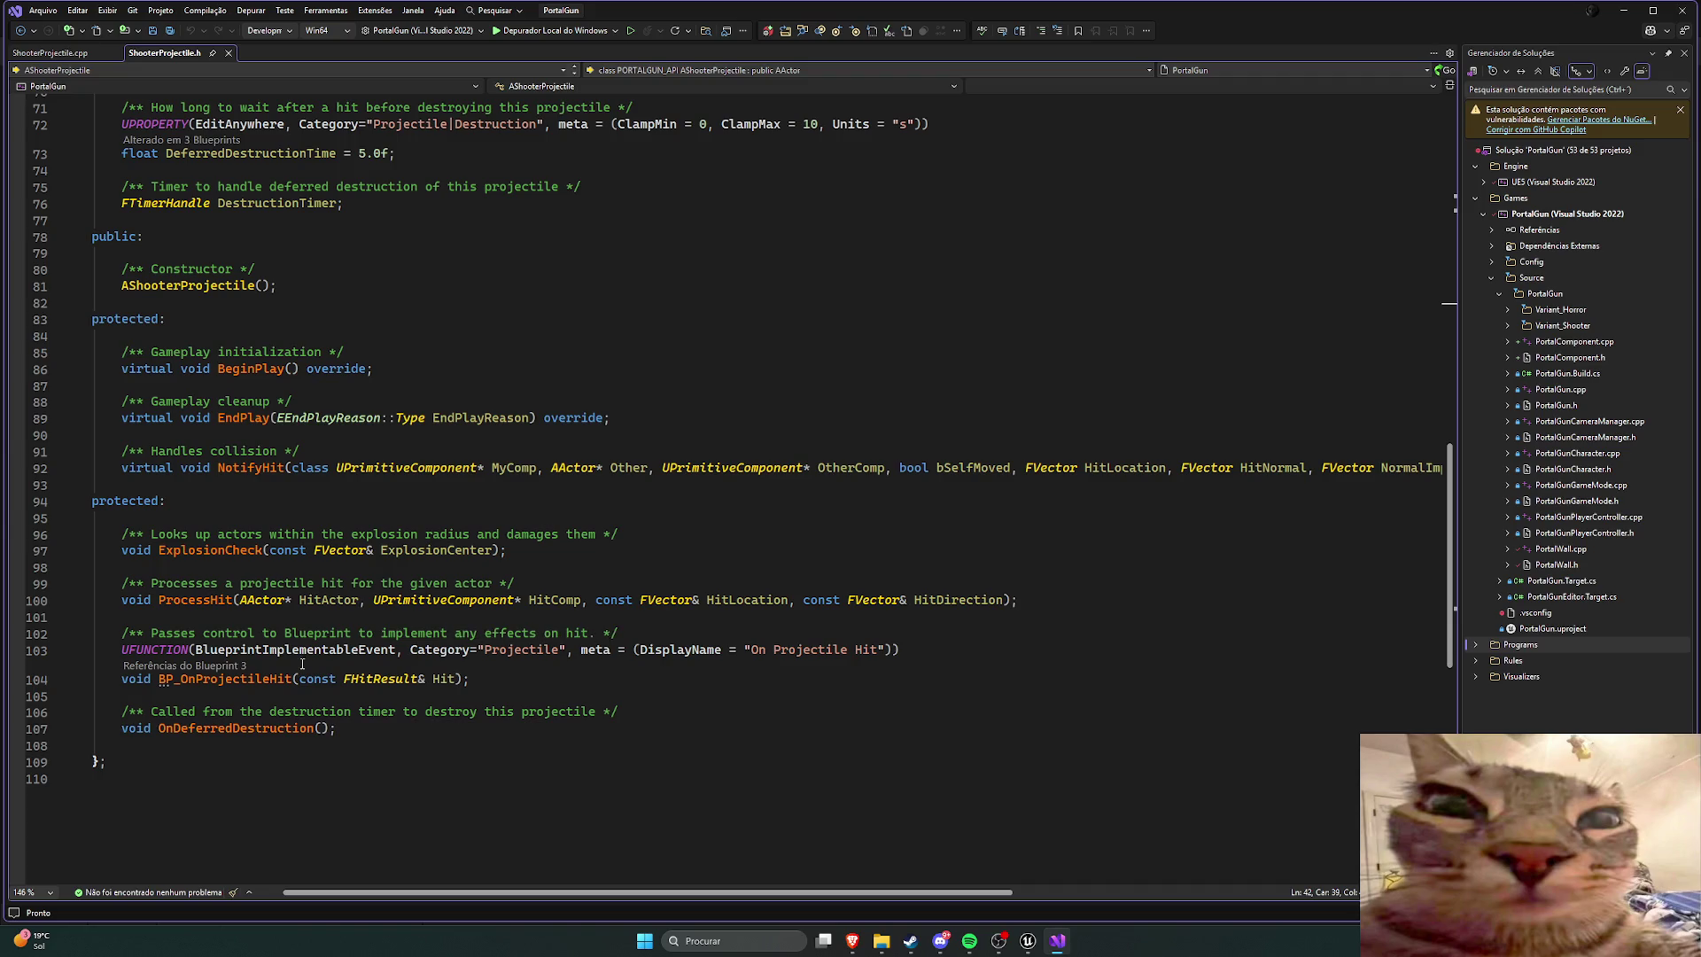
mouse_move(286, 681)
left_click(42, 55)
mouse_move(1433, 205)
left_mouse_down()
mouse_move(1433, 689)
mouse_move(1426, 630)
left_mouse_up()
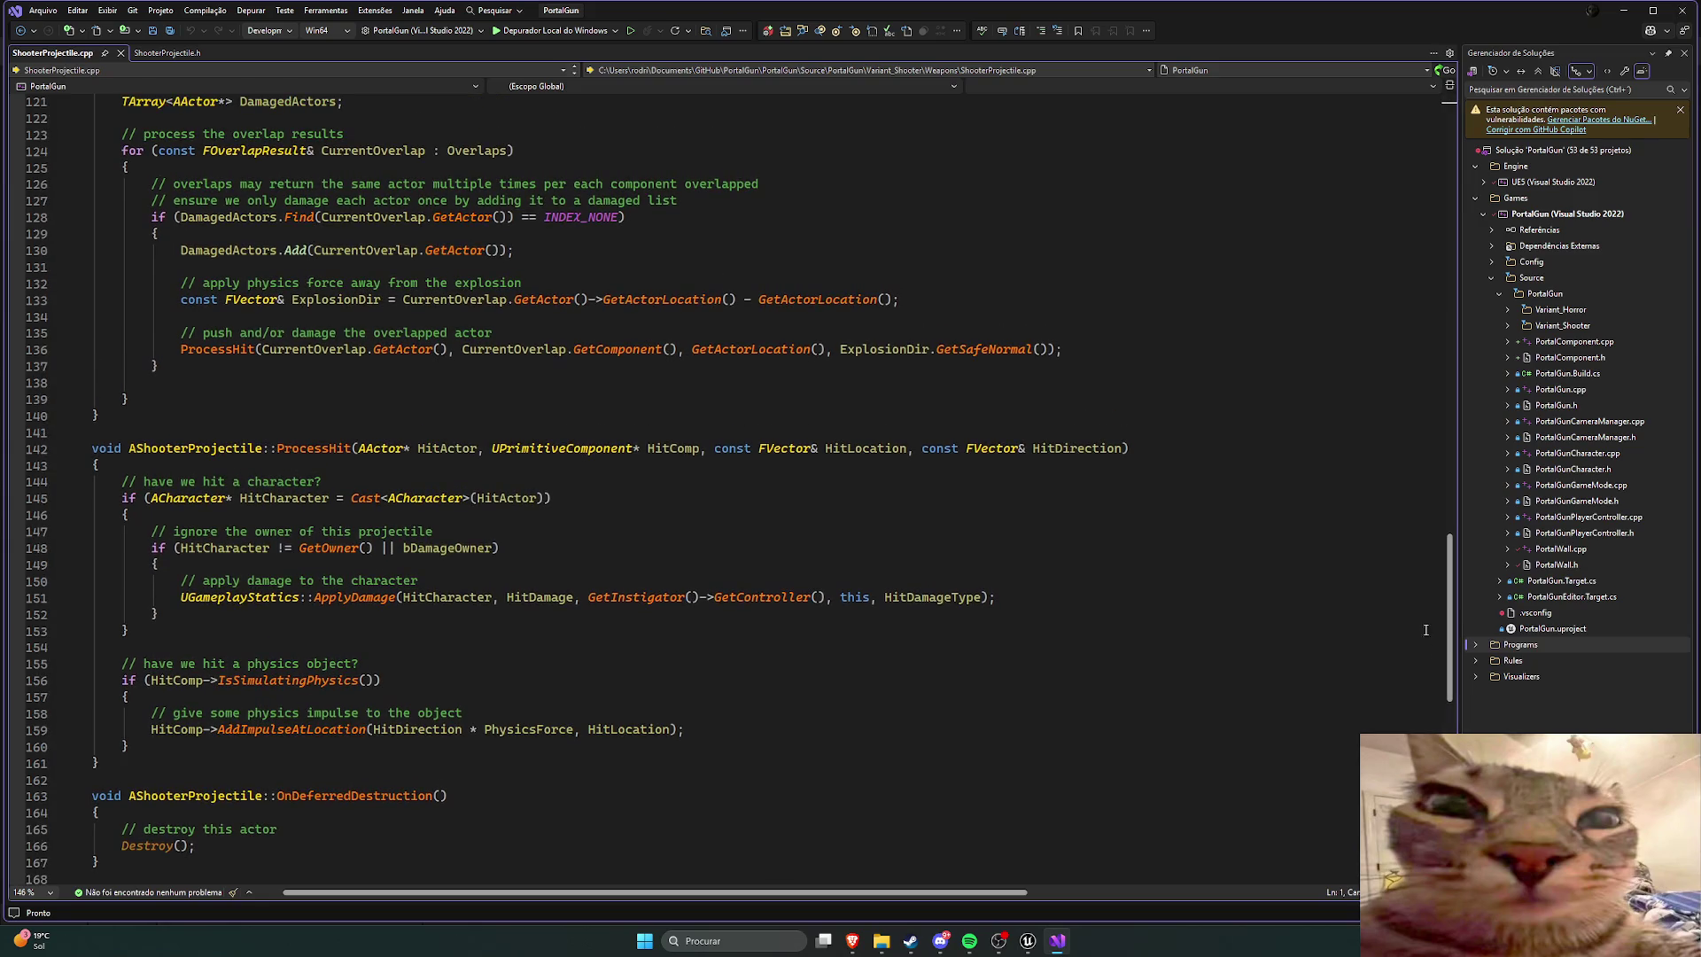
left_click(181, 55)
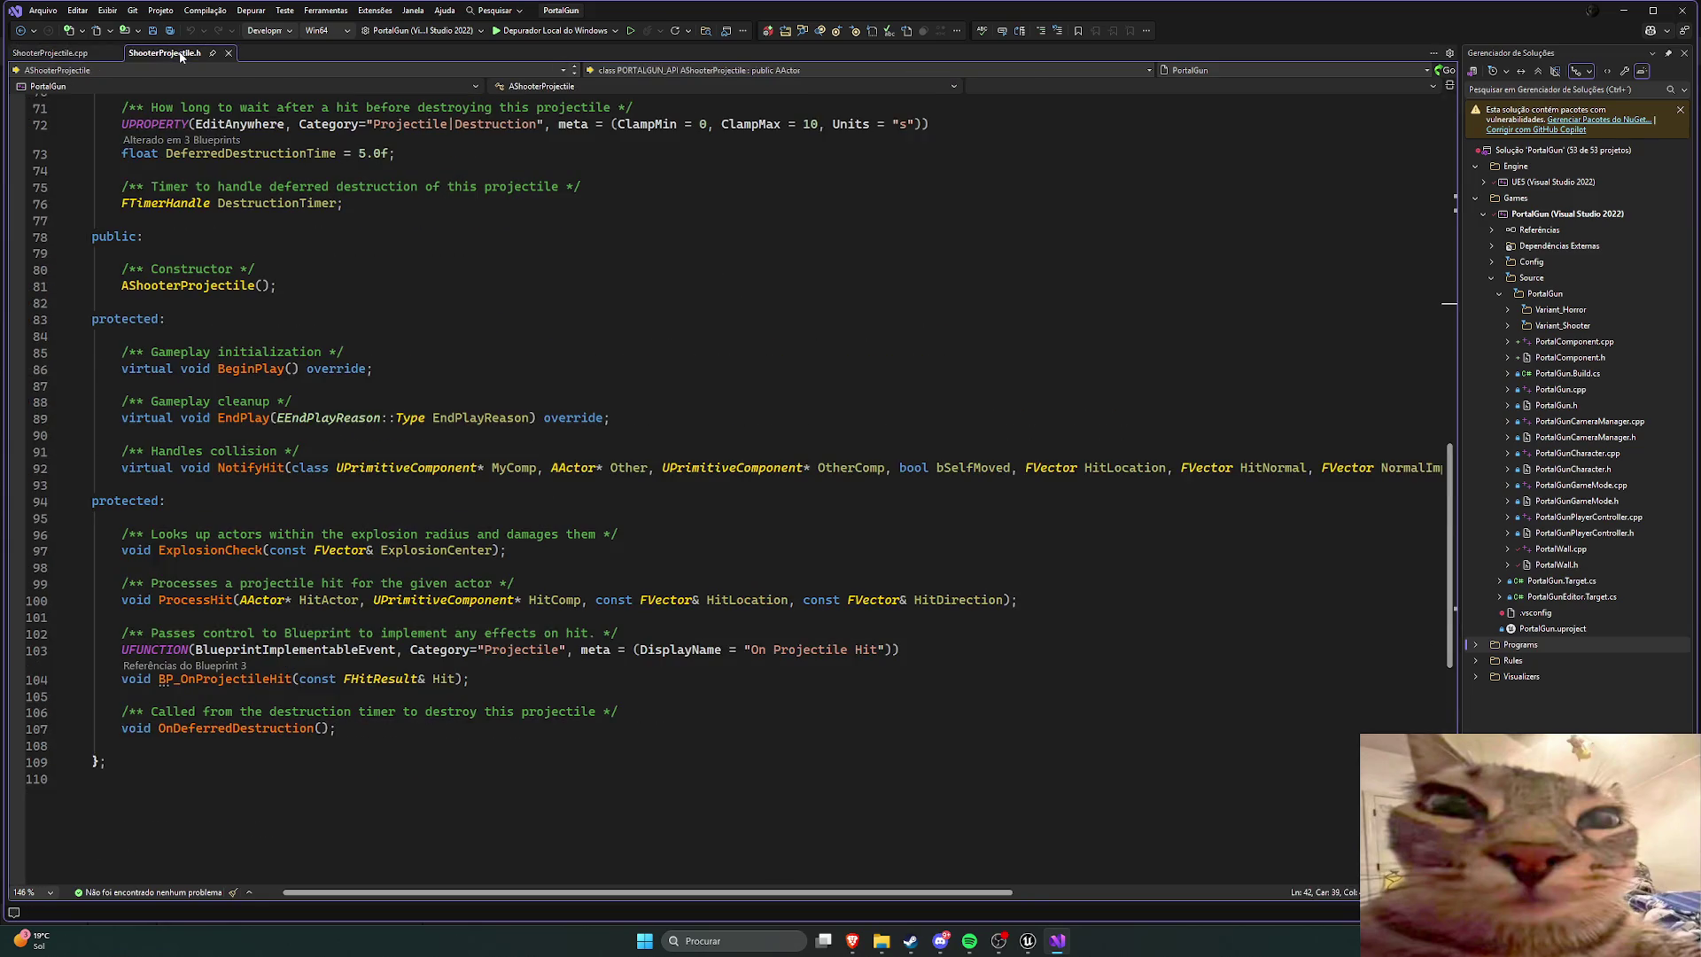
left_click(1028, 941)
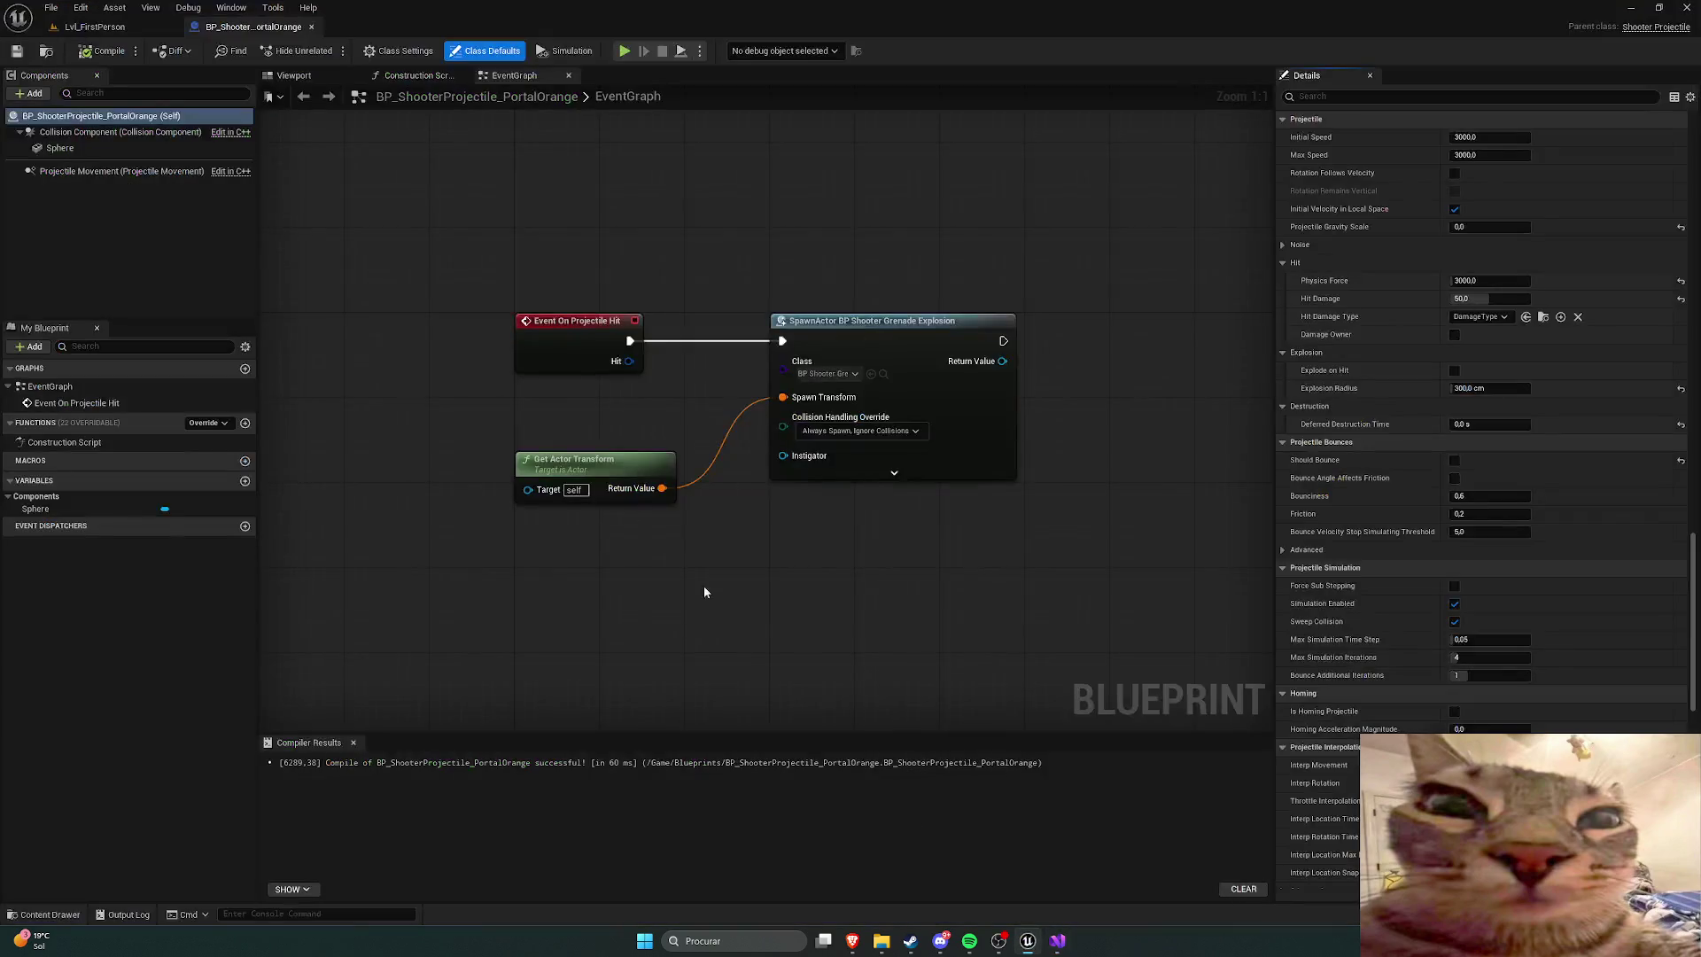
Step: Pan the PortalOrange event graph and check the SpawnActor class list, keeping the grenade explosion
left_click_drag(581, 216, 530, 216)
mouse_move(636, 265)
left_mouse_down()
mouse_move(616, 217)
mouse_move(610, 248)
left_mouse_up()
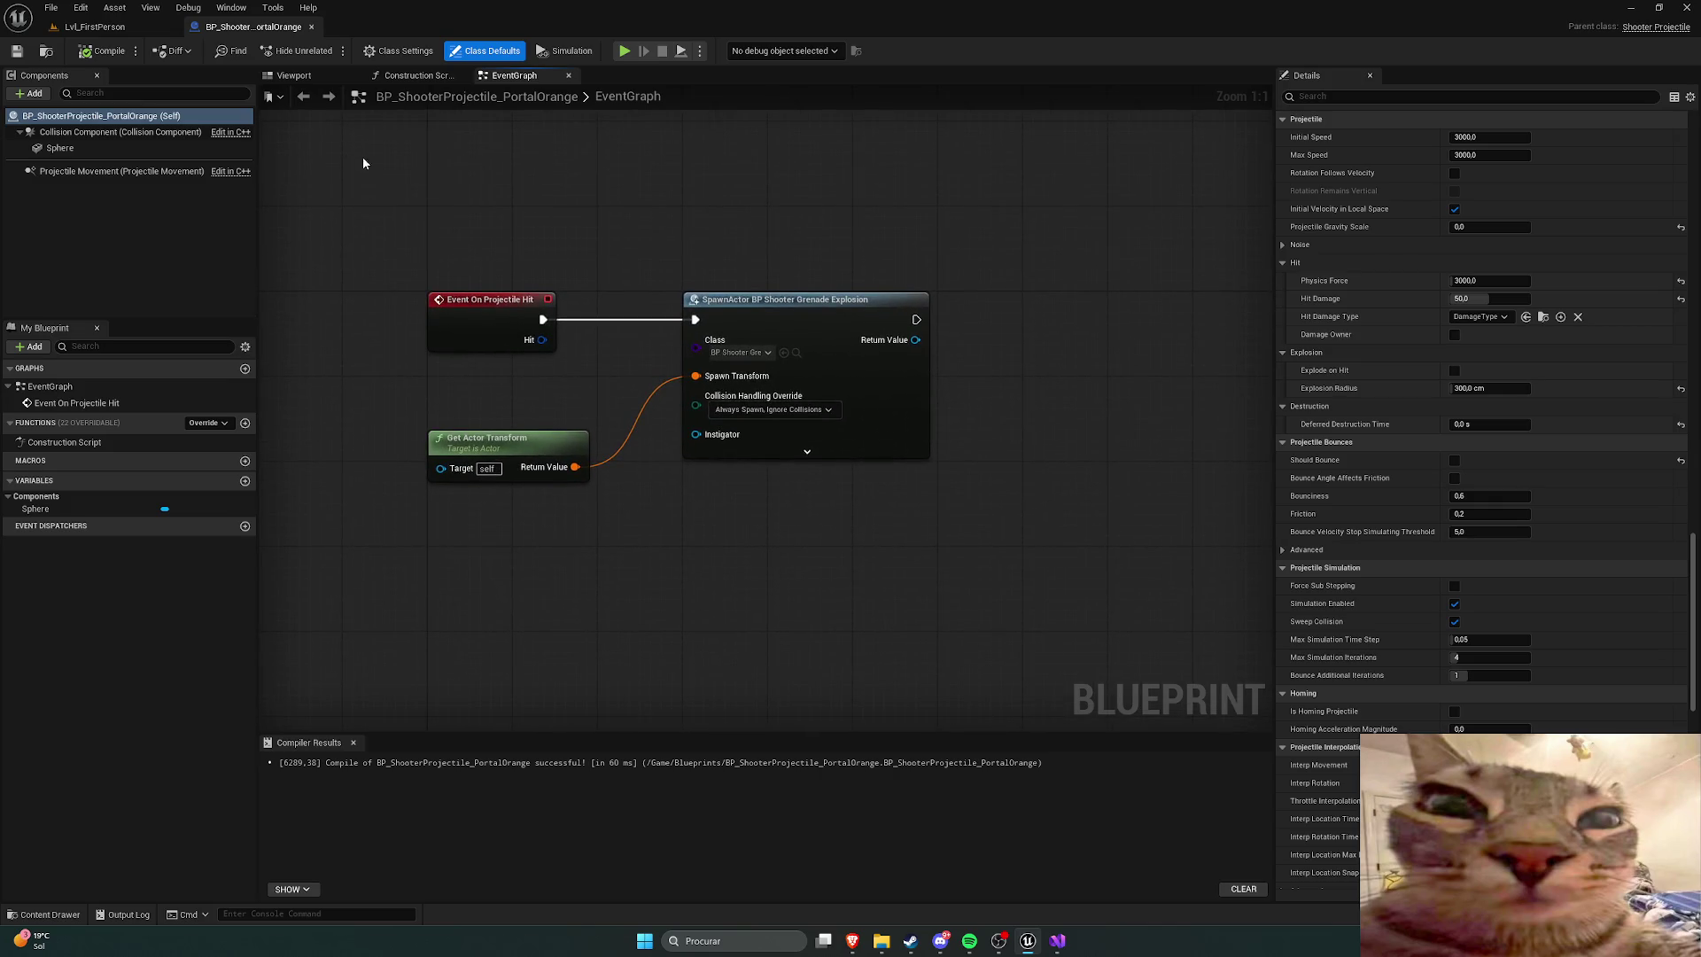
right_click(581, 214)
left_click(977, 257)
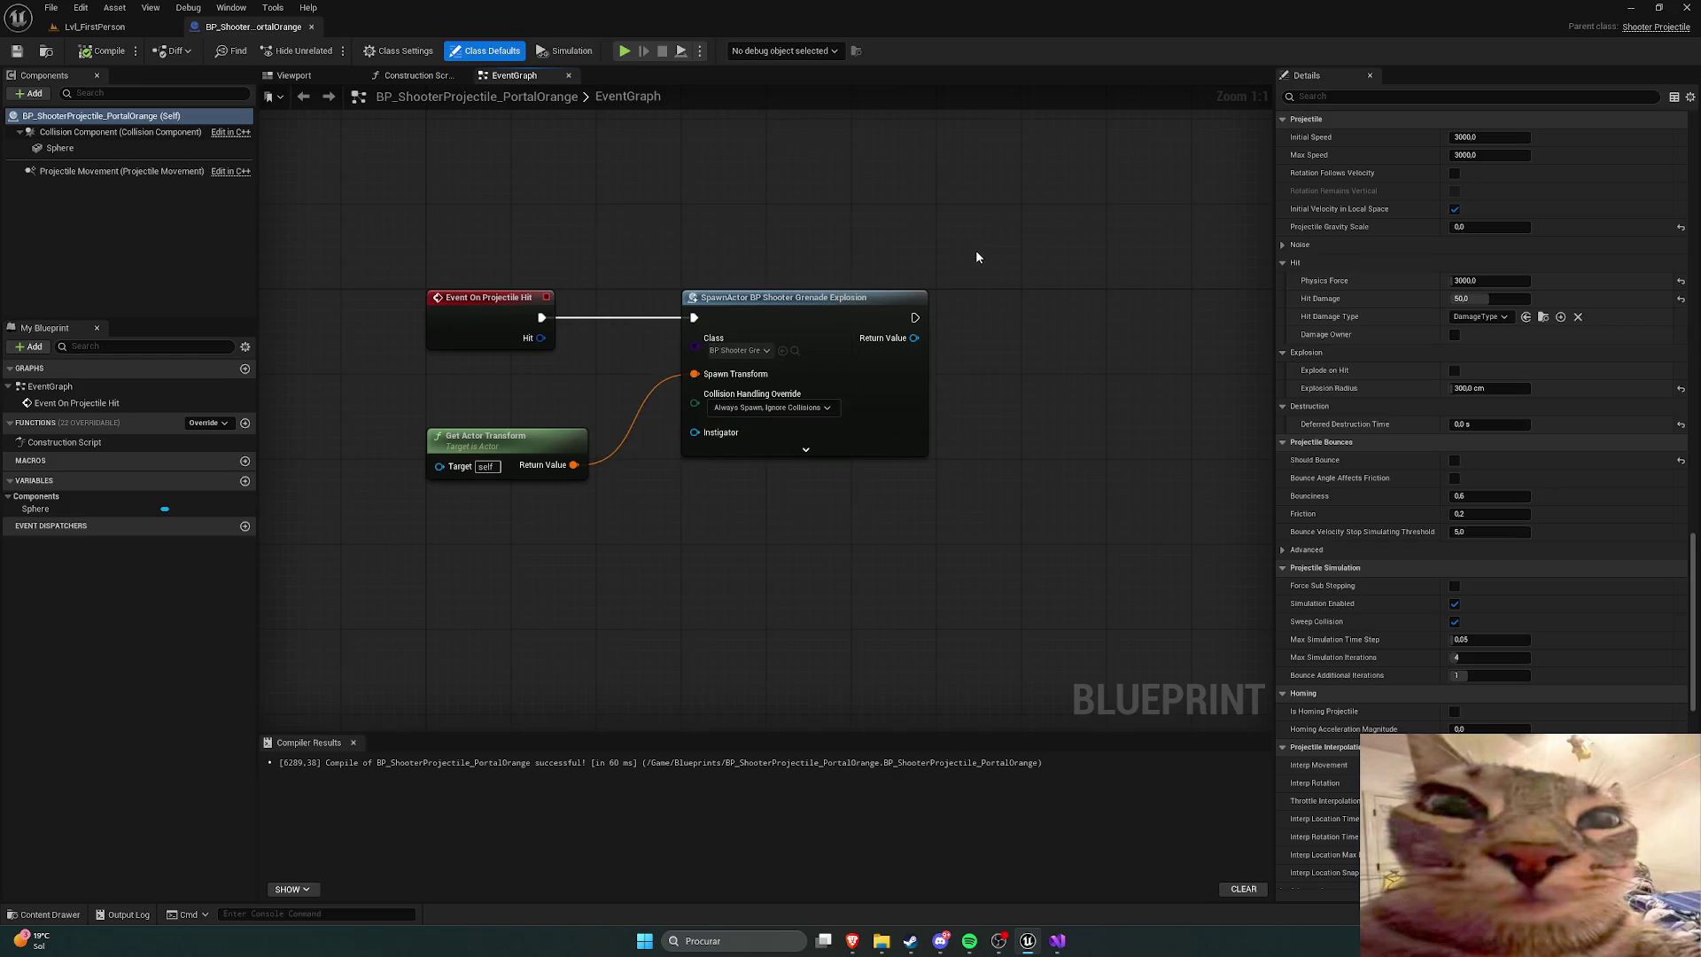
left_click_drag(805, 242, 820, 228)
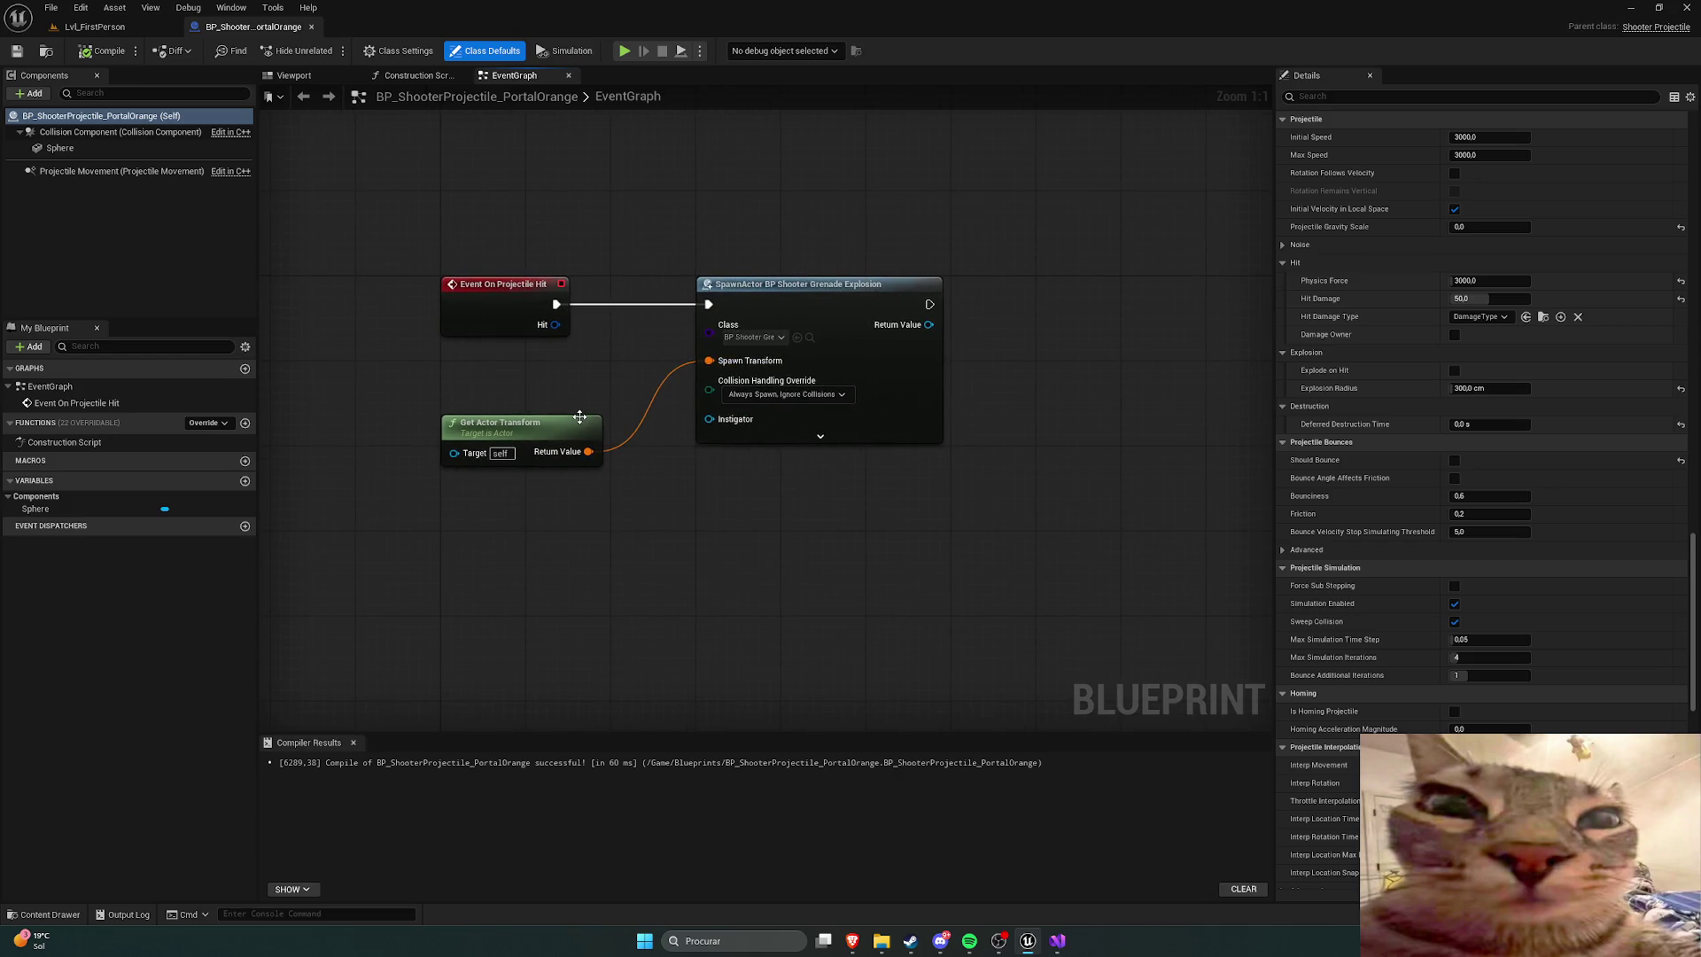
left_click(783, 338)
left_click(781, 337)
left_click(780, 338)
left_click(780, 337)
left_click(81, 29)
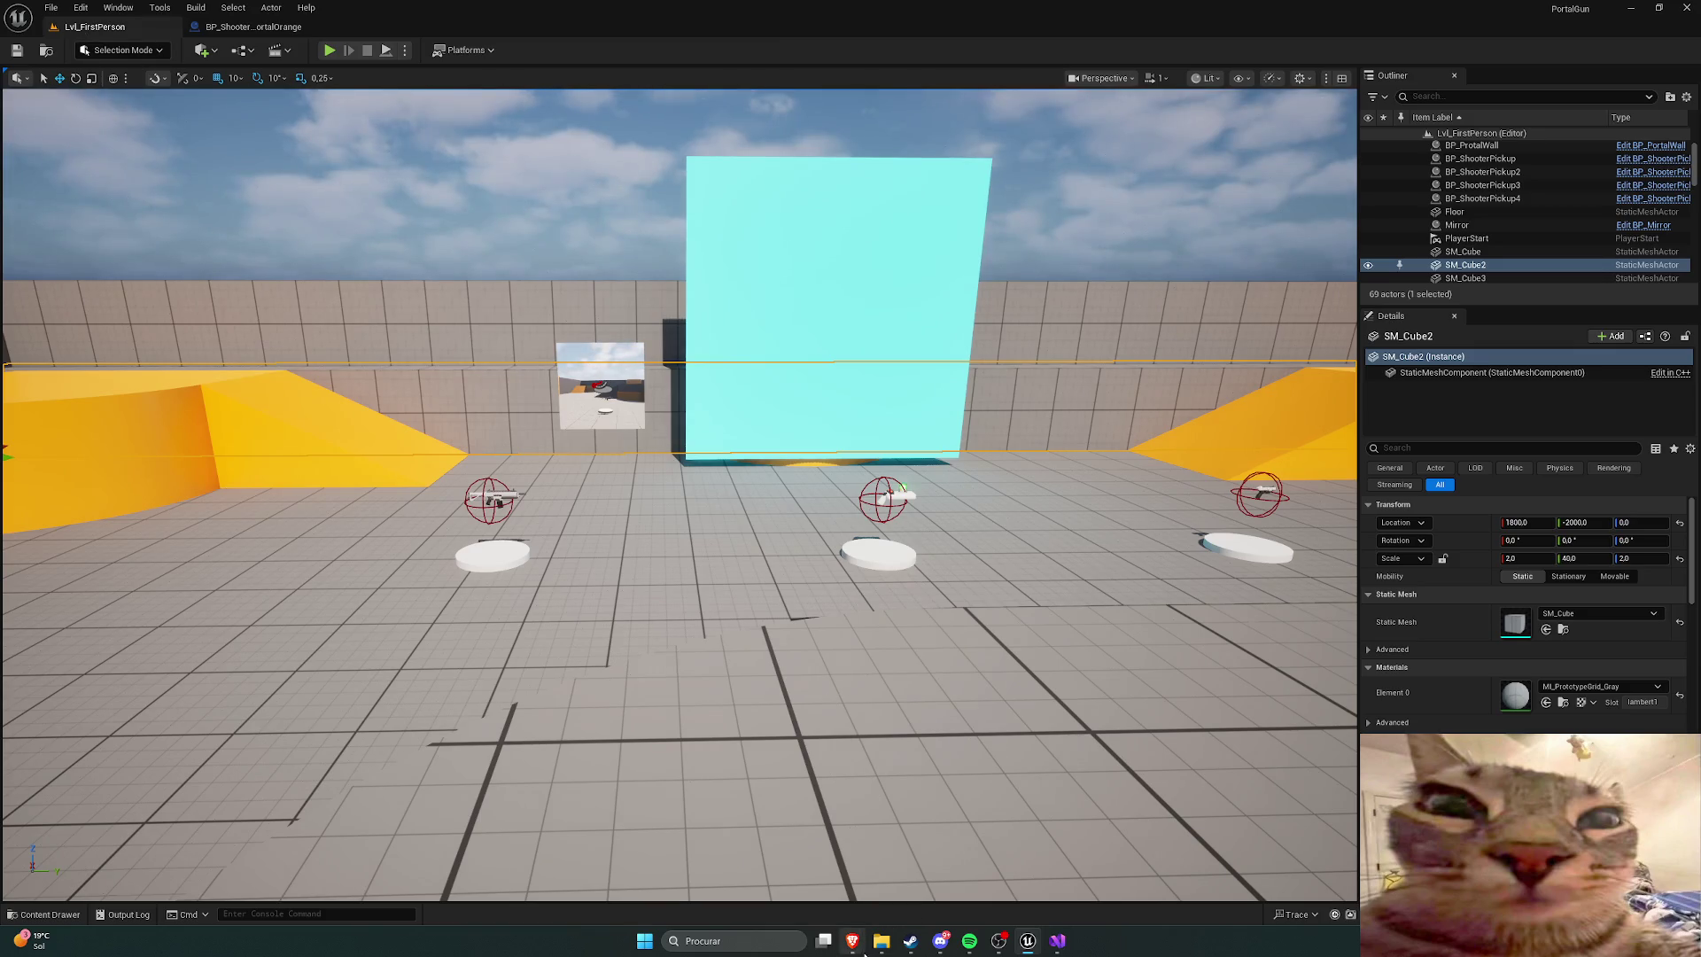
Step: Seek the Realistic Portal Tutorial (1/4) to its portal wall blueprint setup and pause
mouse_move(853, 940)
left_click(890, 875)
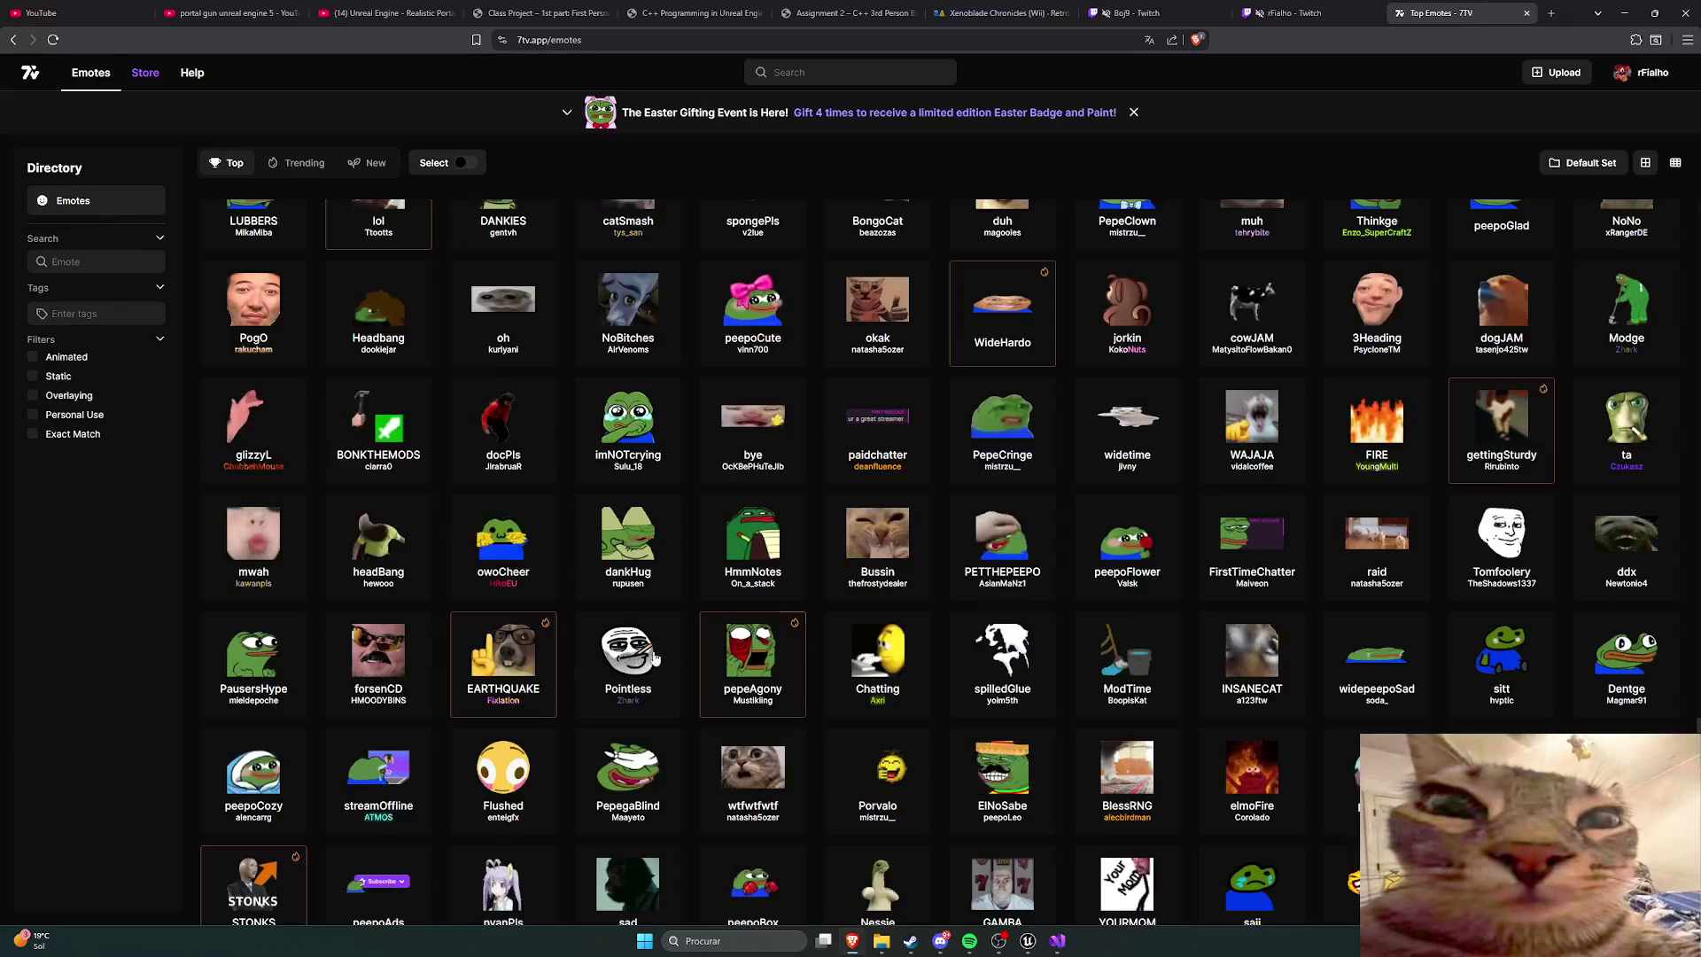
left_click(383, 12)
left_click(744, 578)
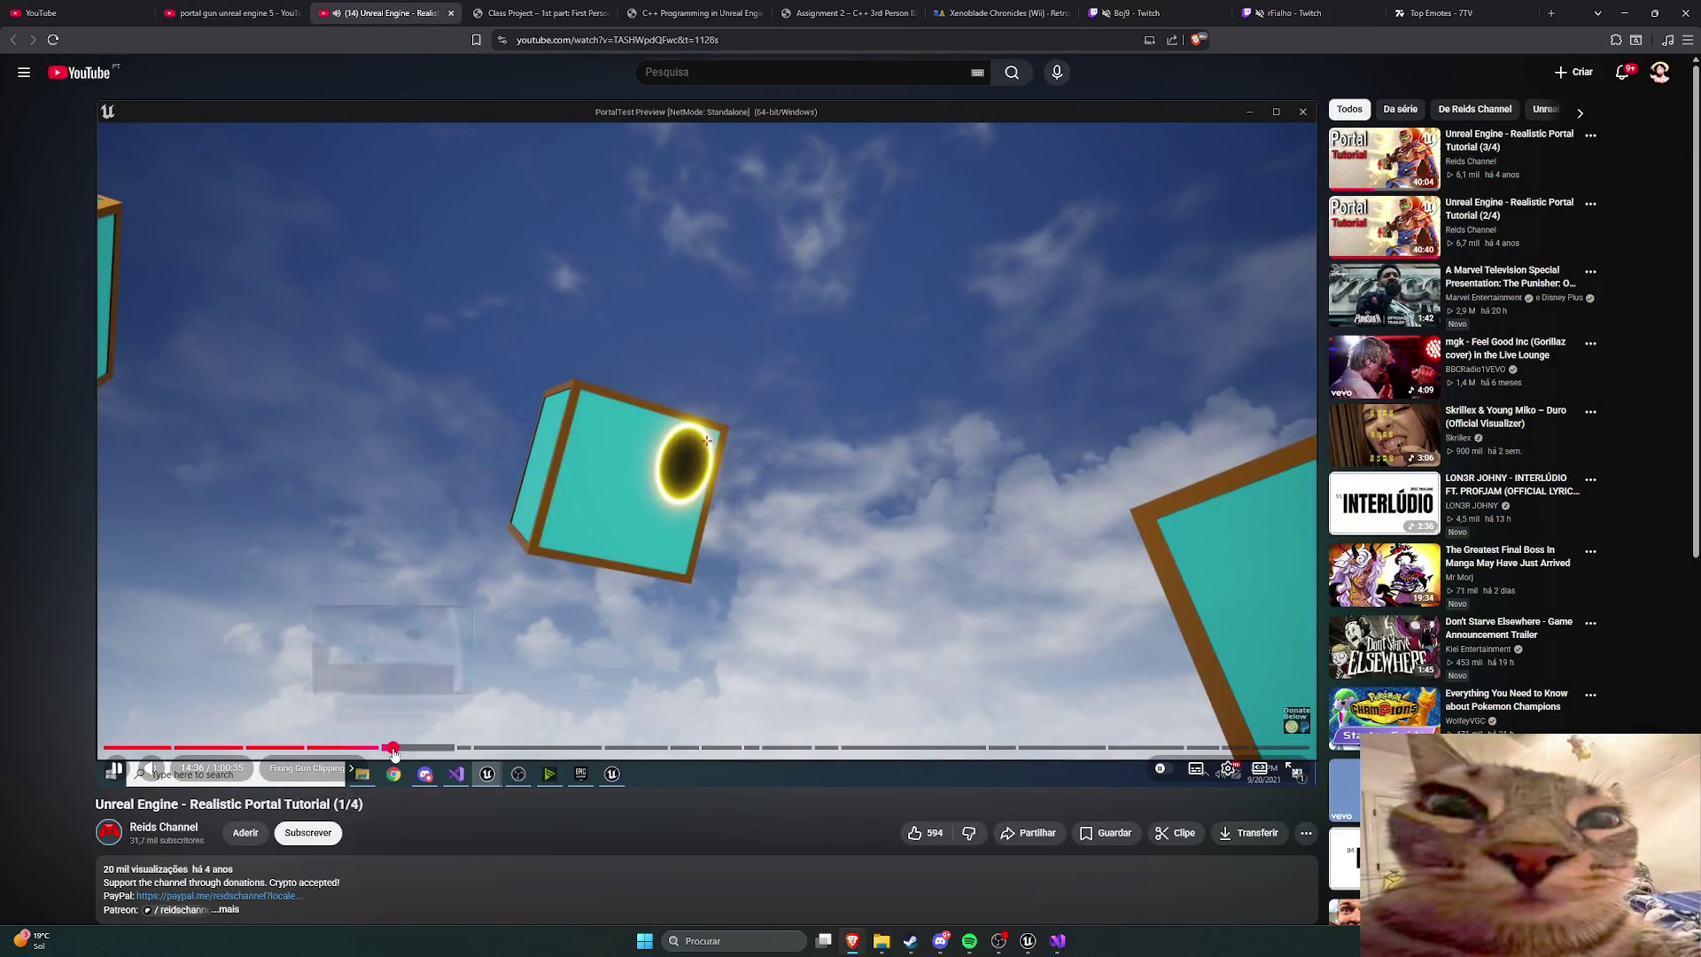
left_click(392, 747)
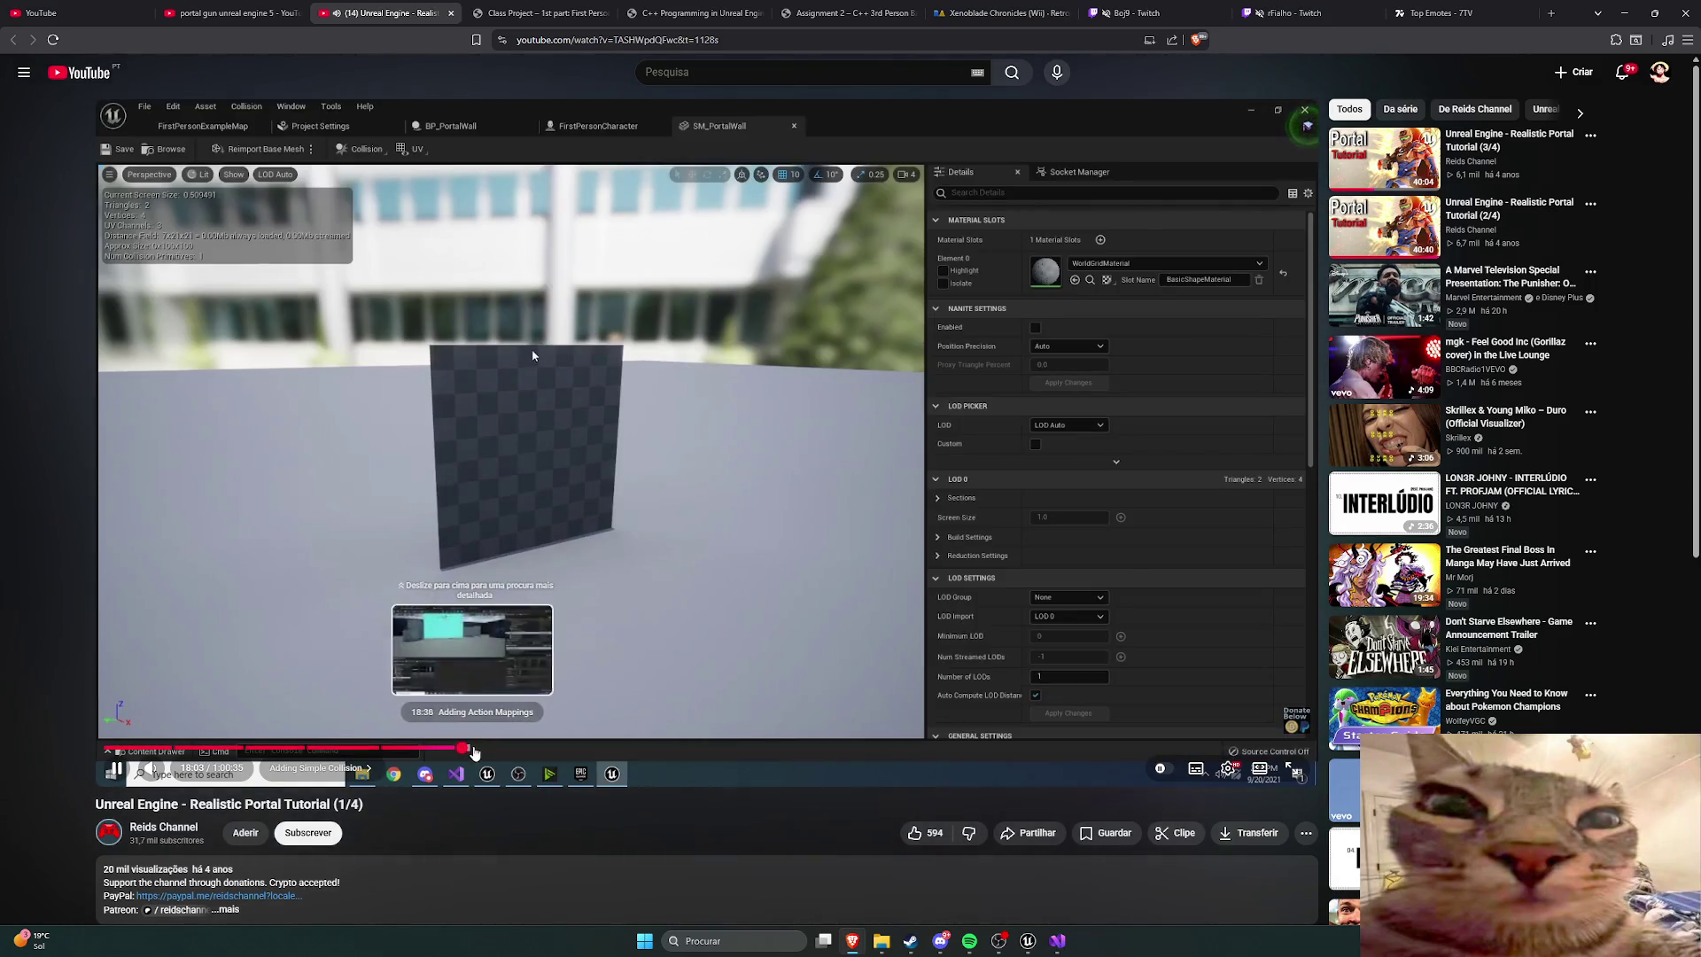
left_click(480, 751)
left_click(487, 751)
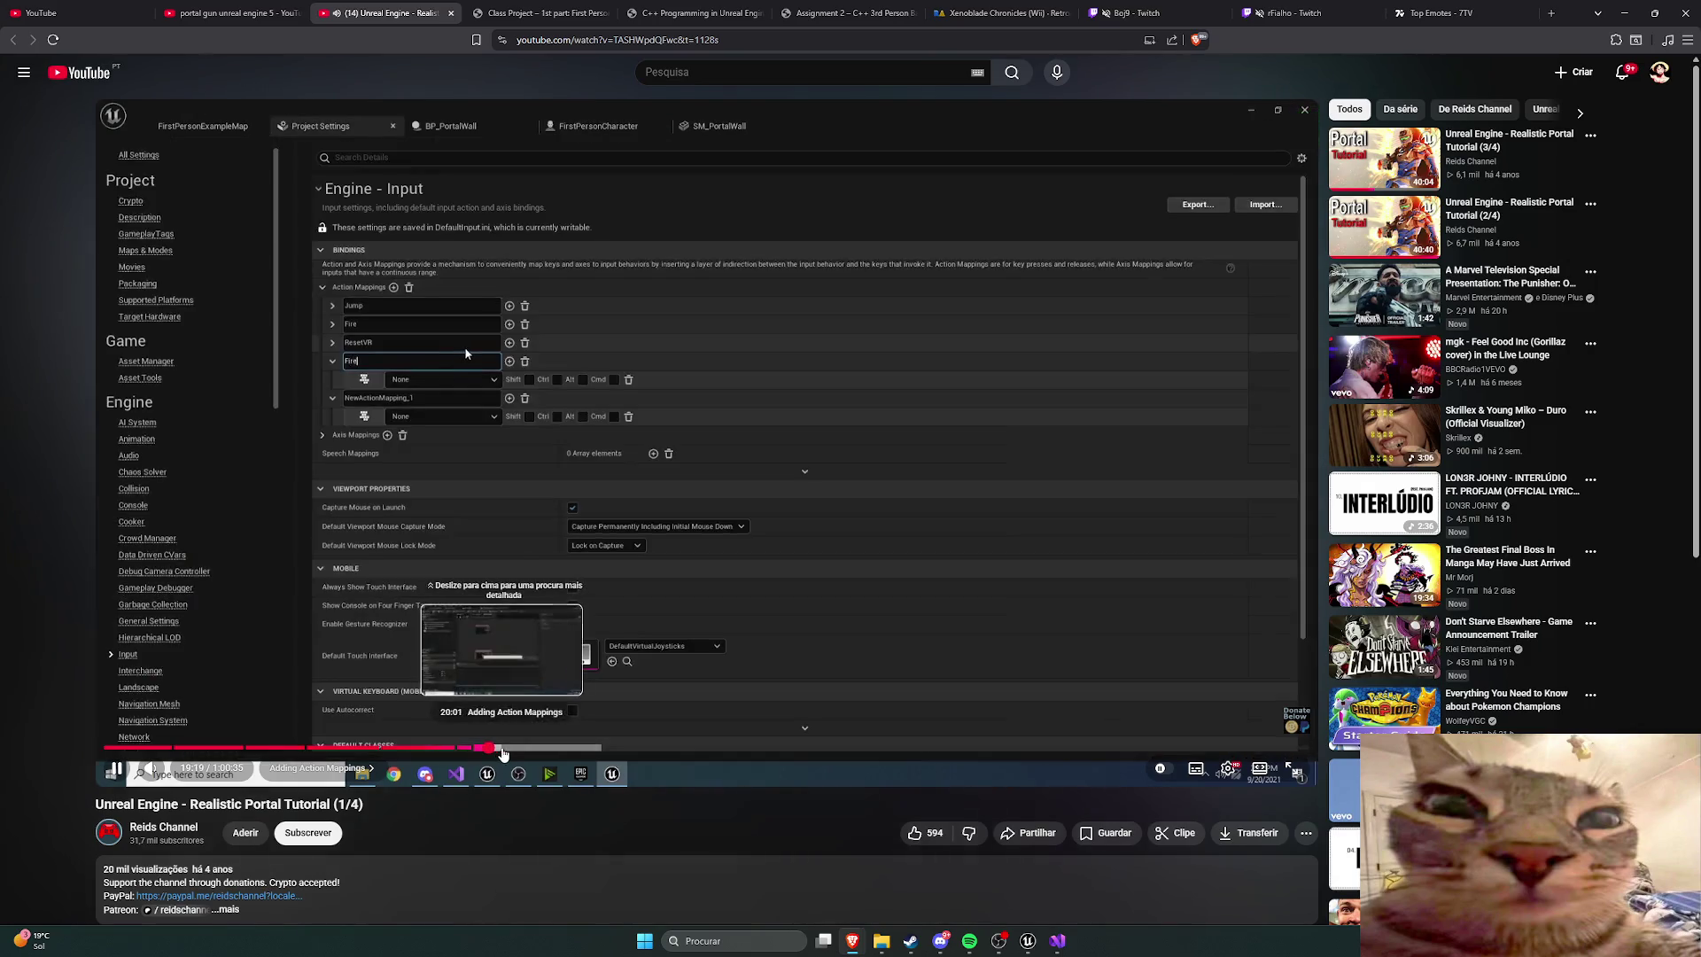
left_click(518, 751)
left_click(523, 751)
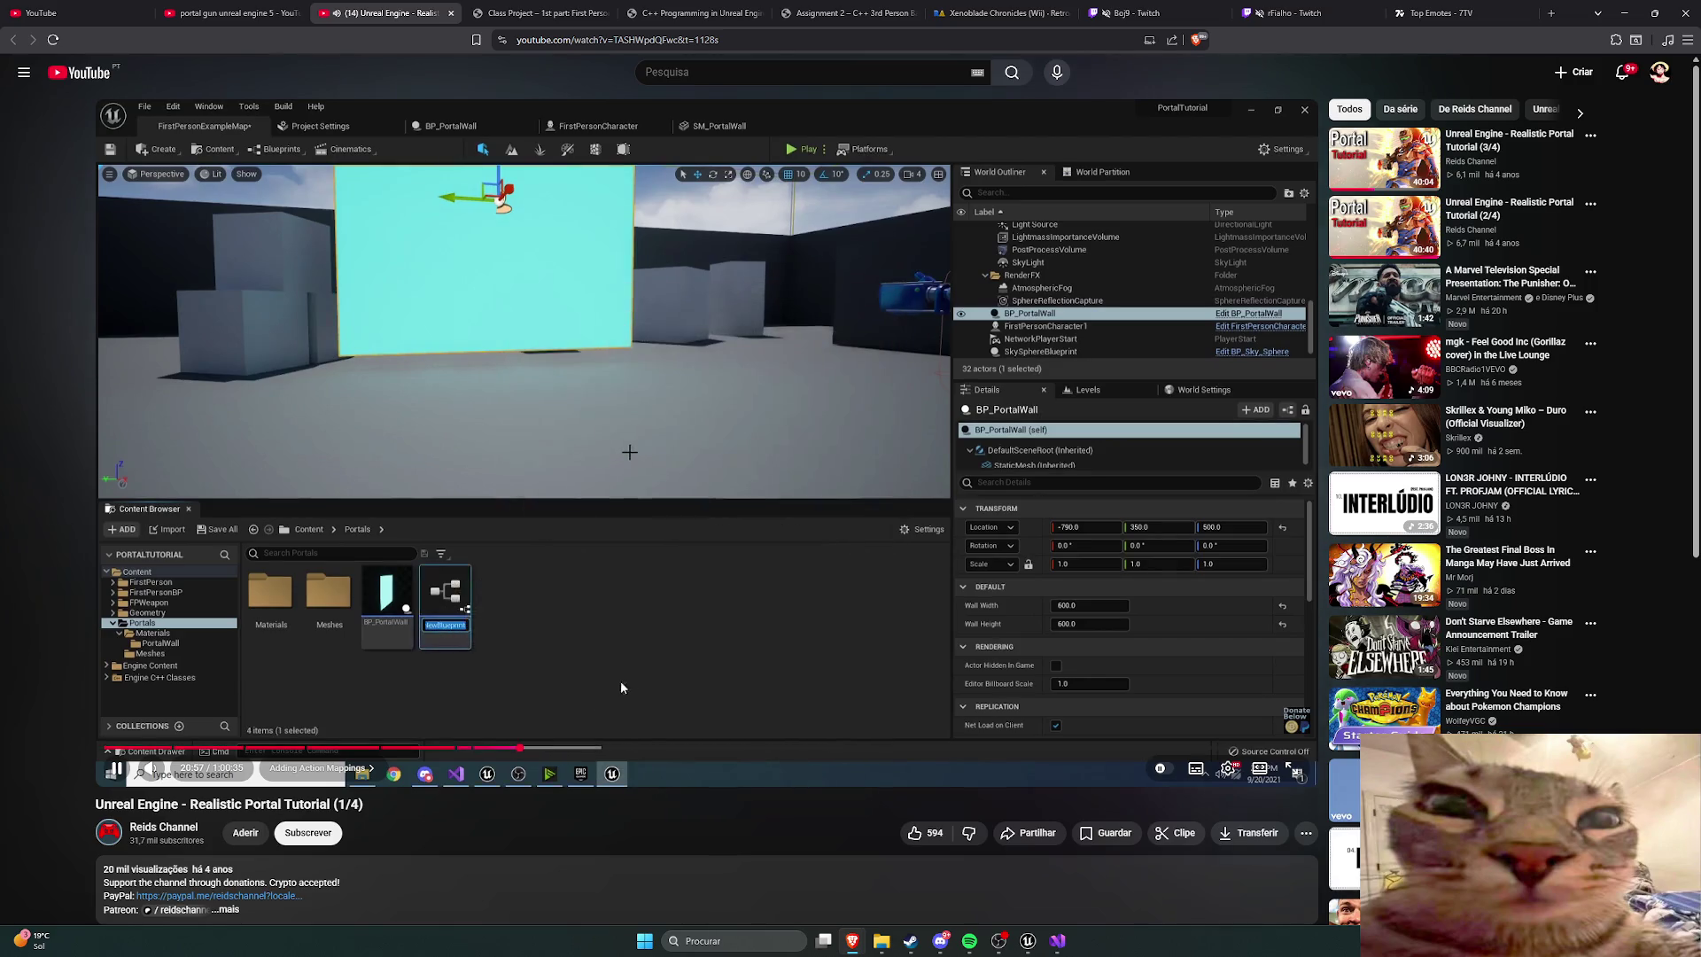
left_click(715, 652)
Step: Open C++ Classes > PortalGun and inspect the PortalComponent and camera manager actions
left_click(1028, 941)
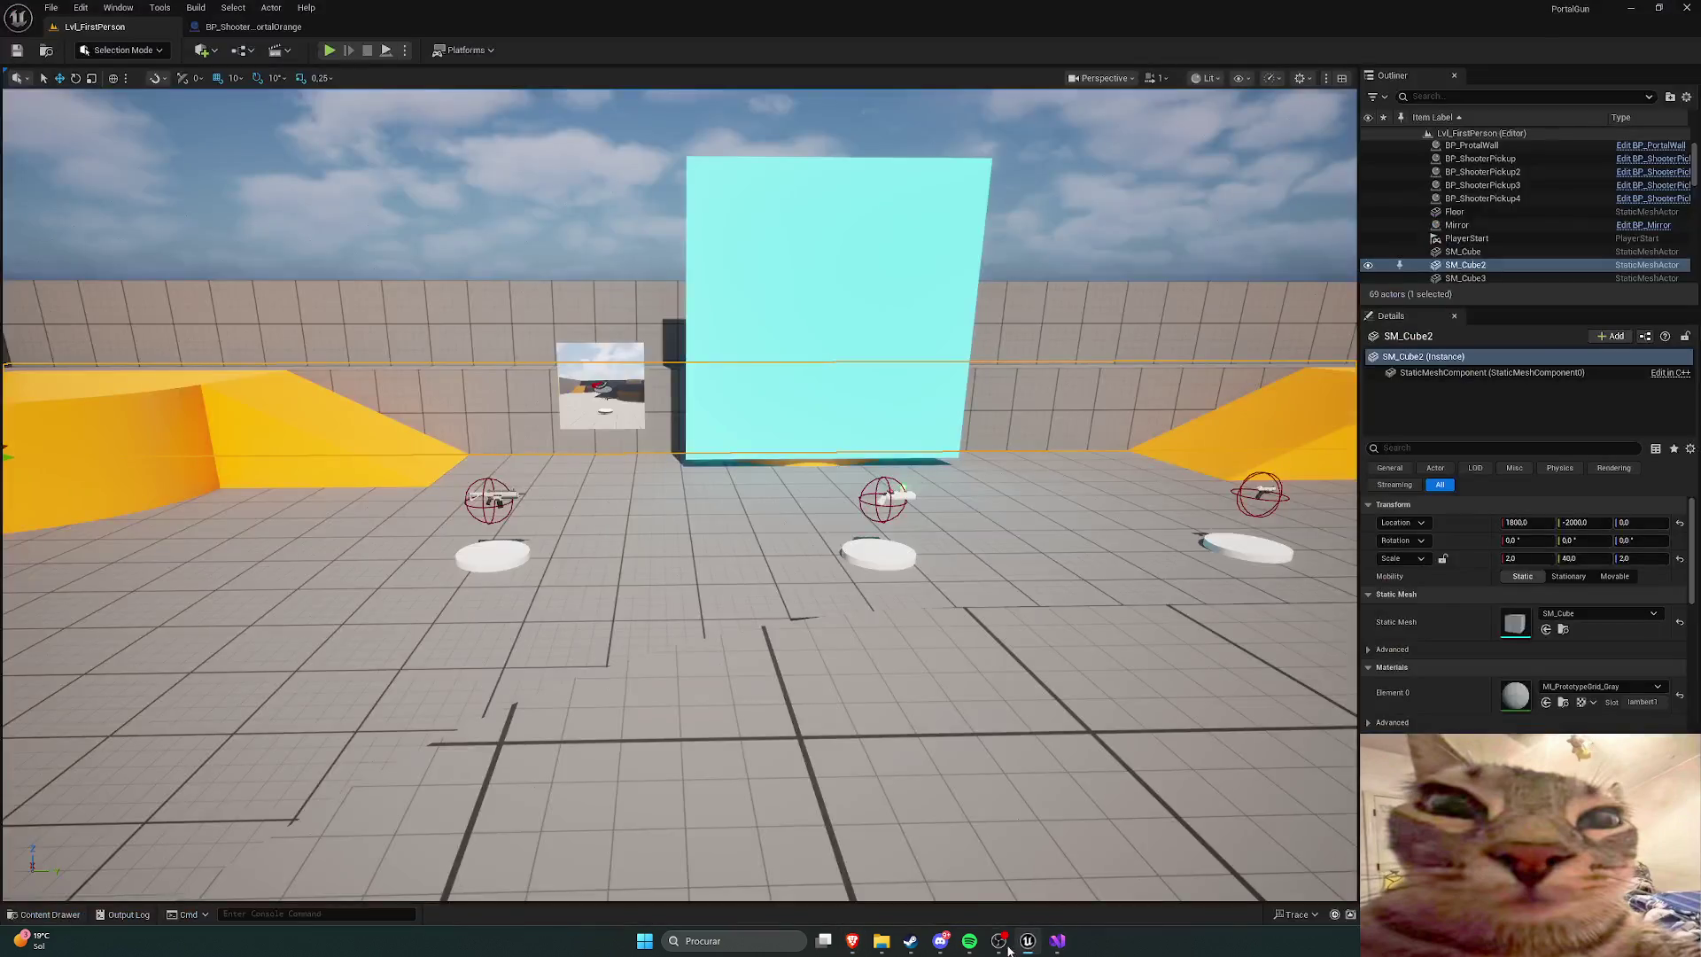
key("ctrl+space")
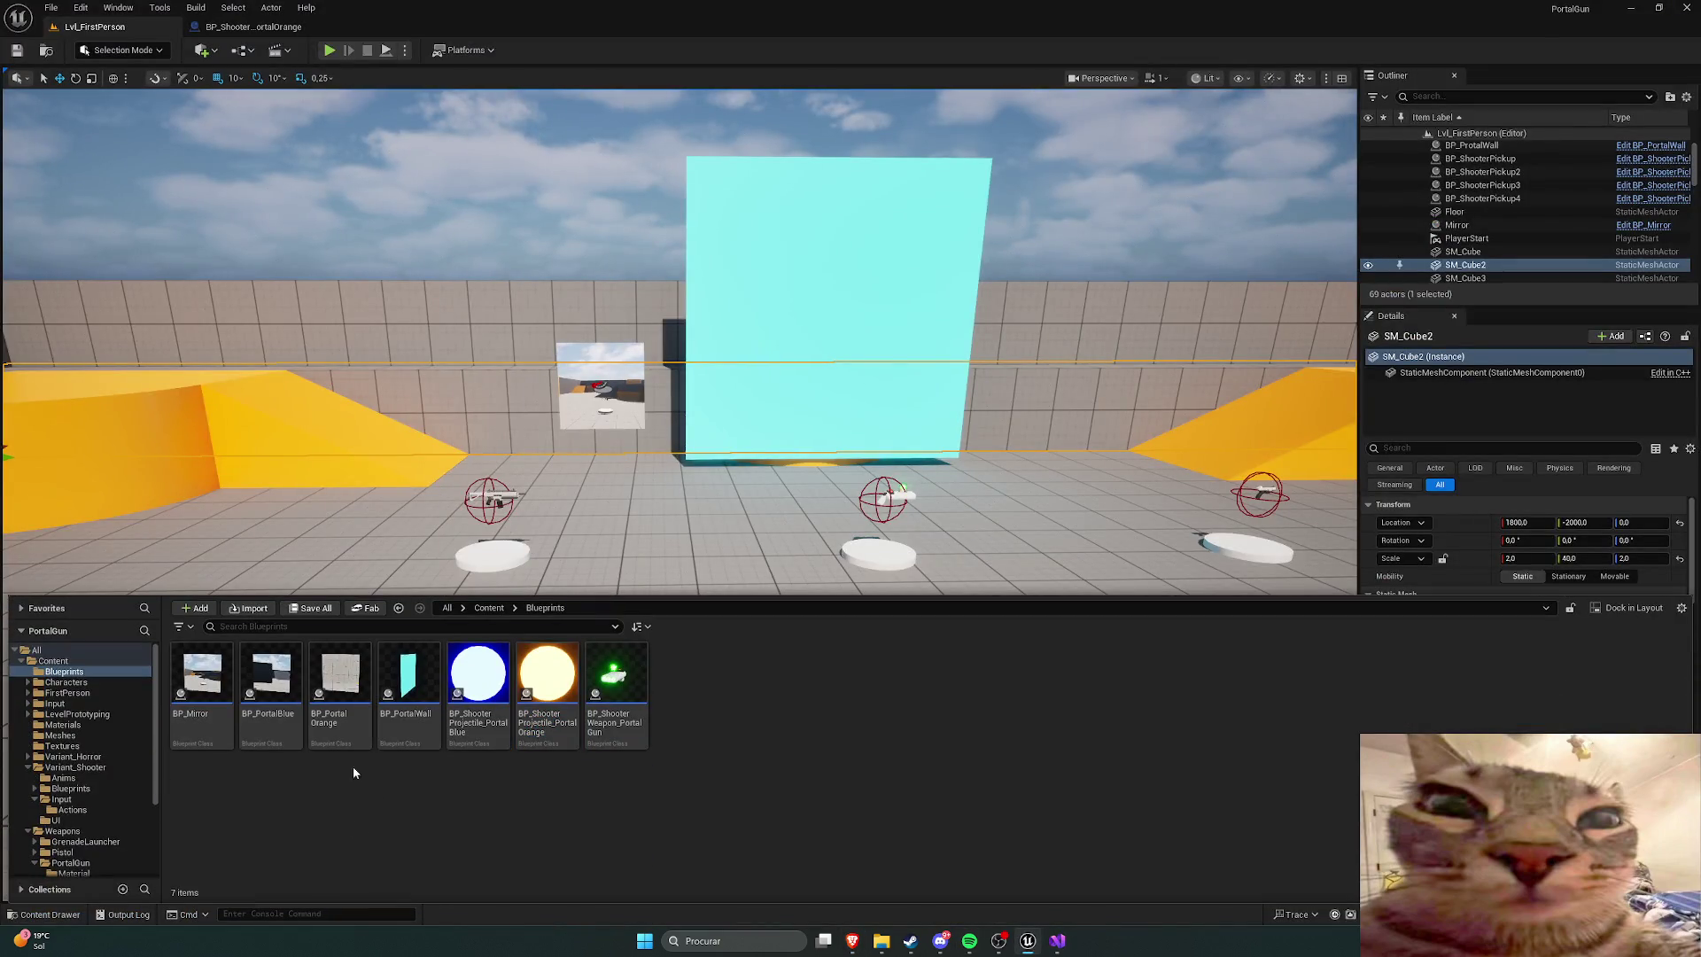
scroll(158, 687, "down", 4)
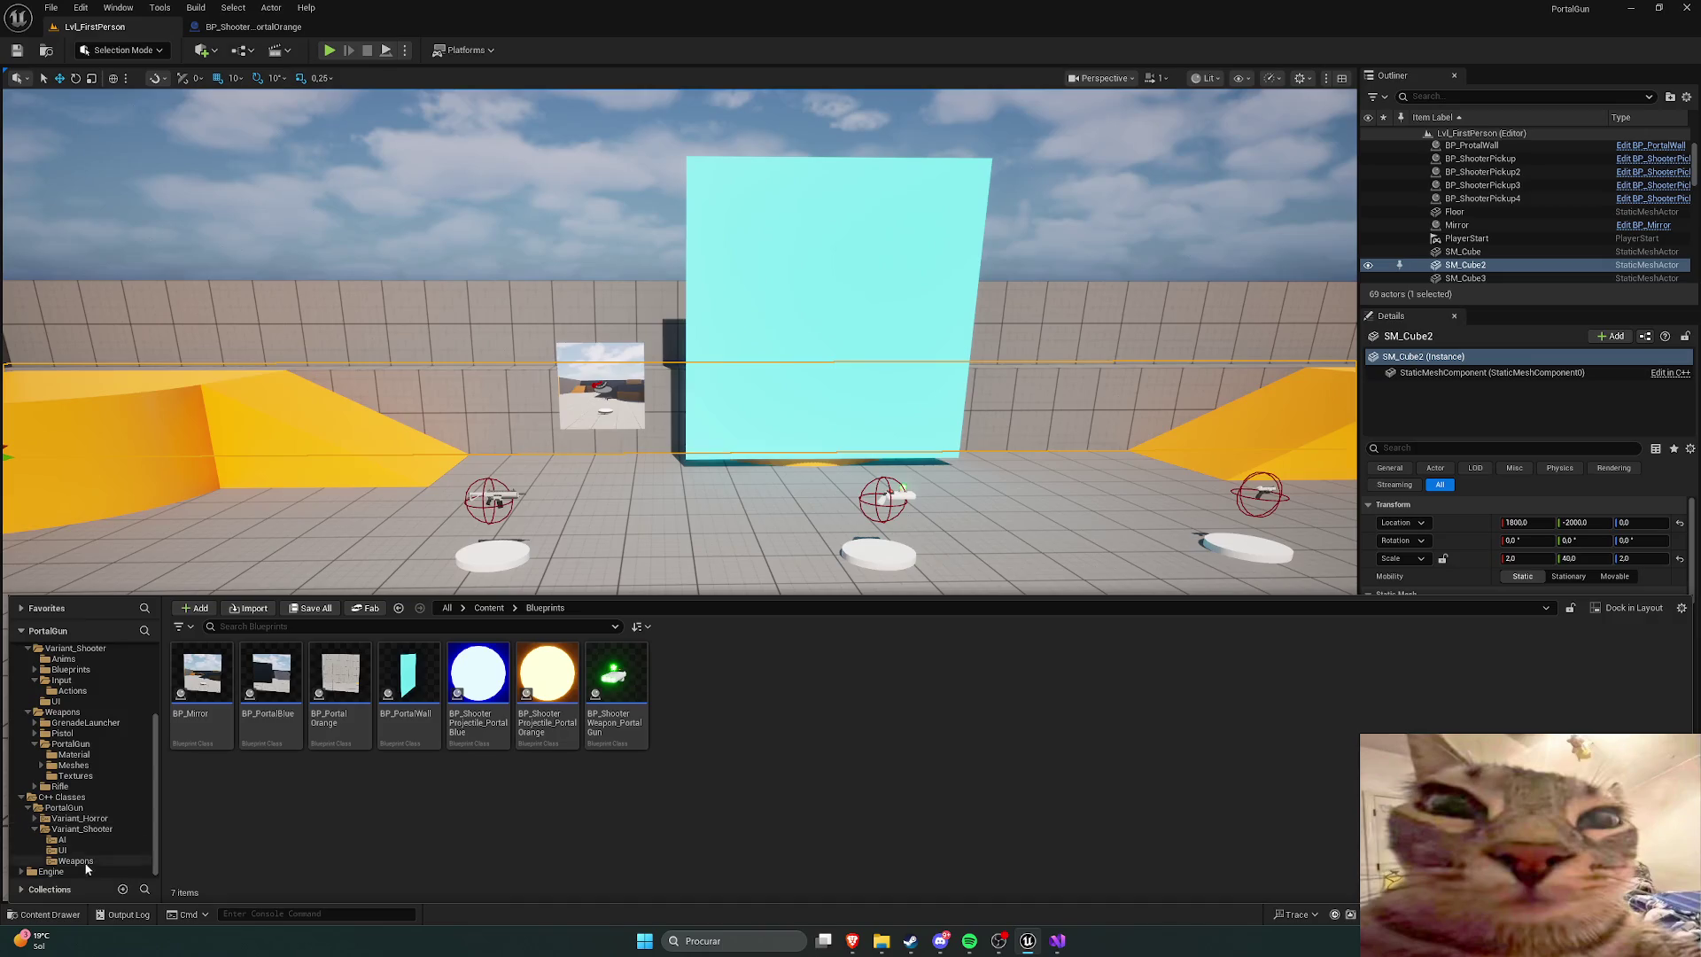
left_click(62, 797)
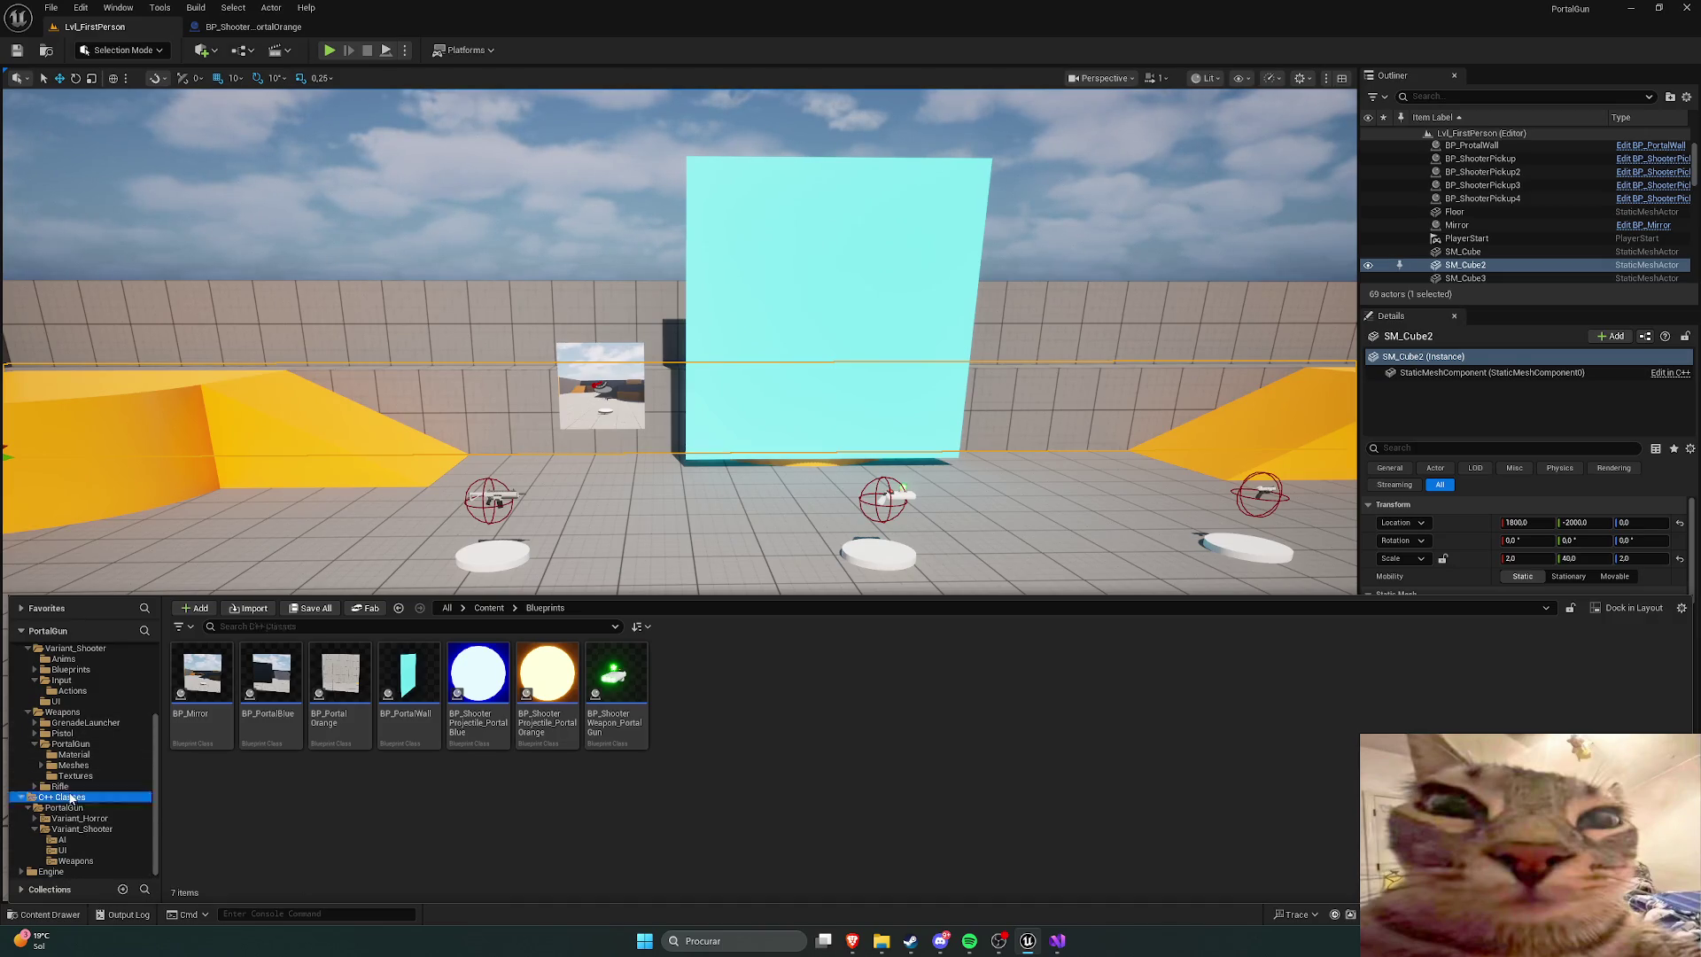
double_click(202, 678)
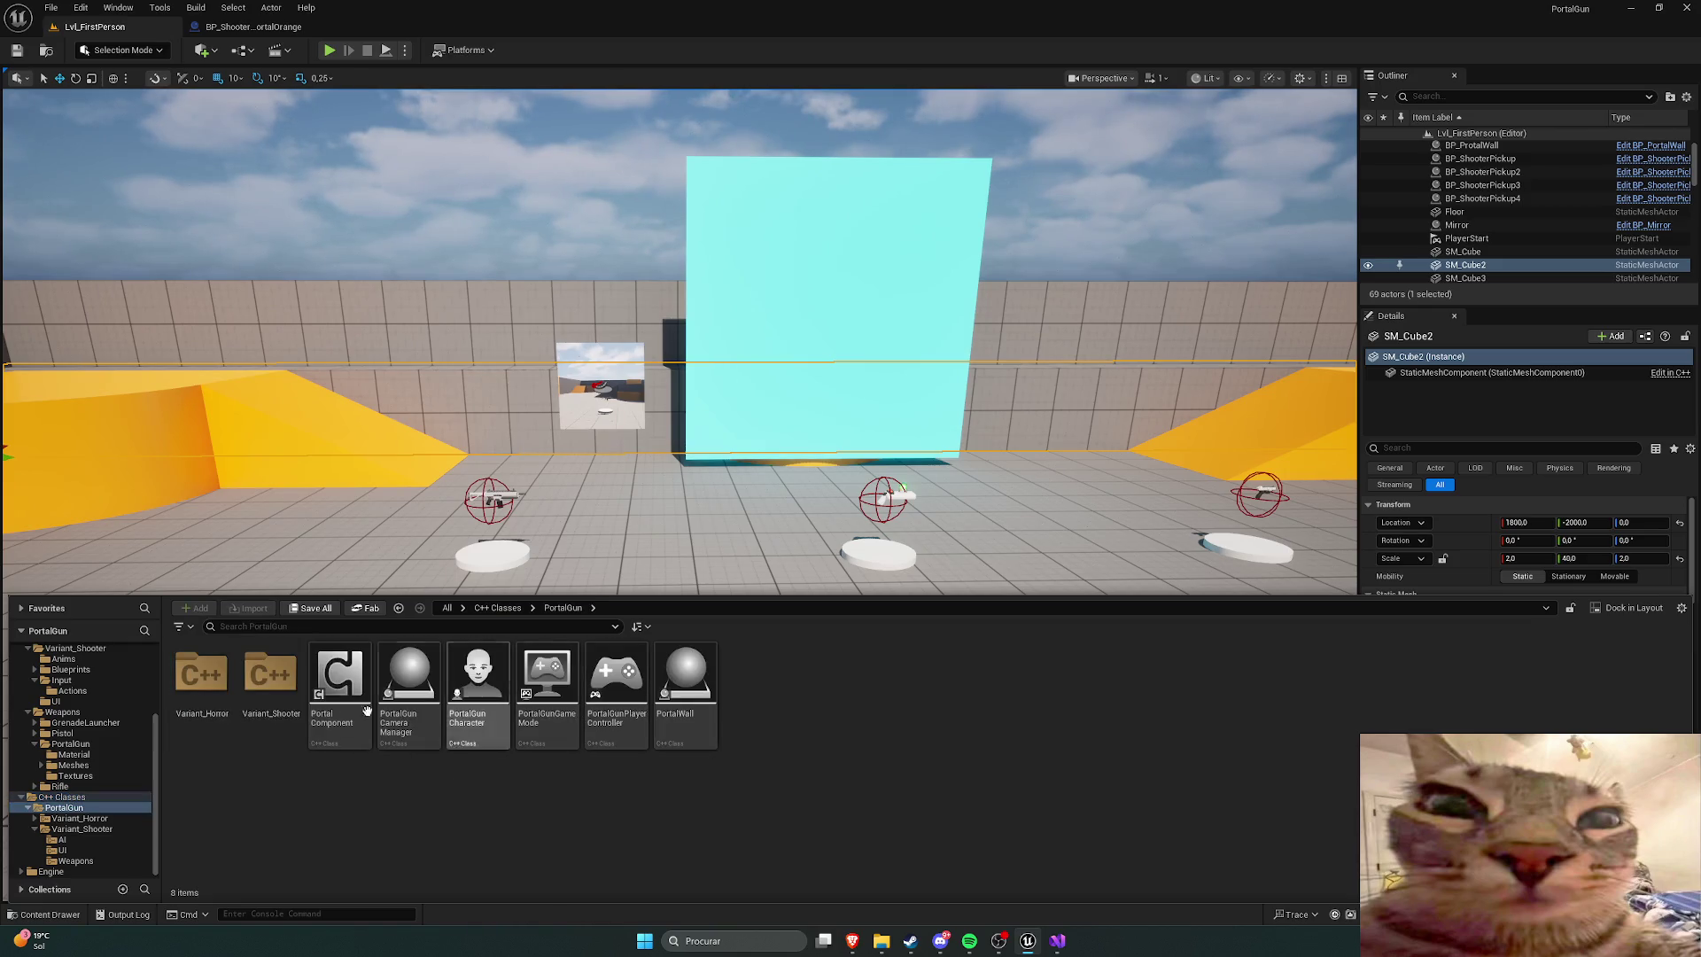
right_click(346, 684)
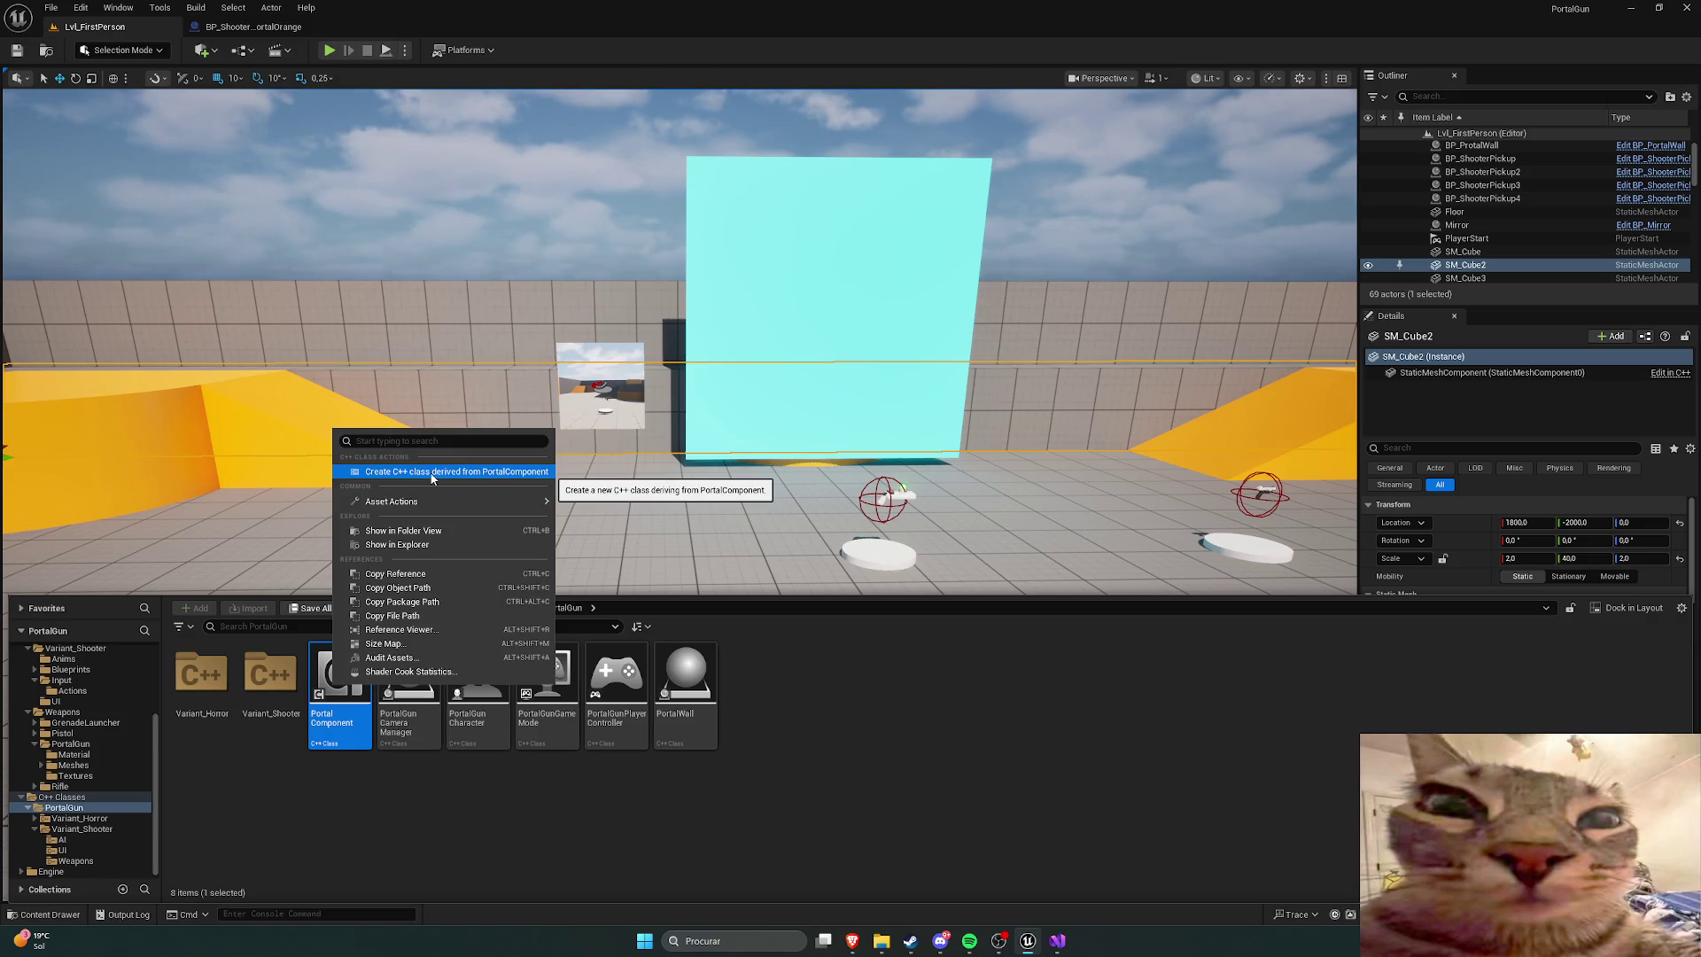
left_click(762, 758)
right_click(419, 669)
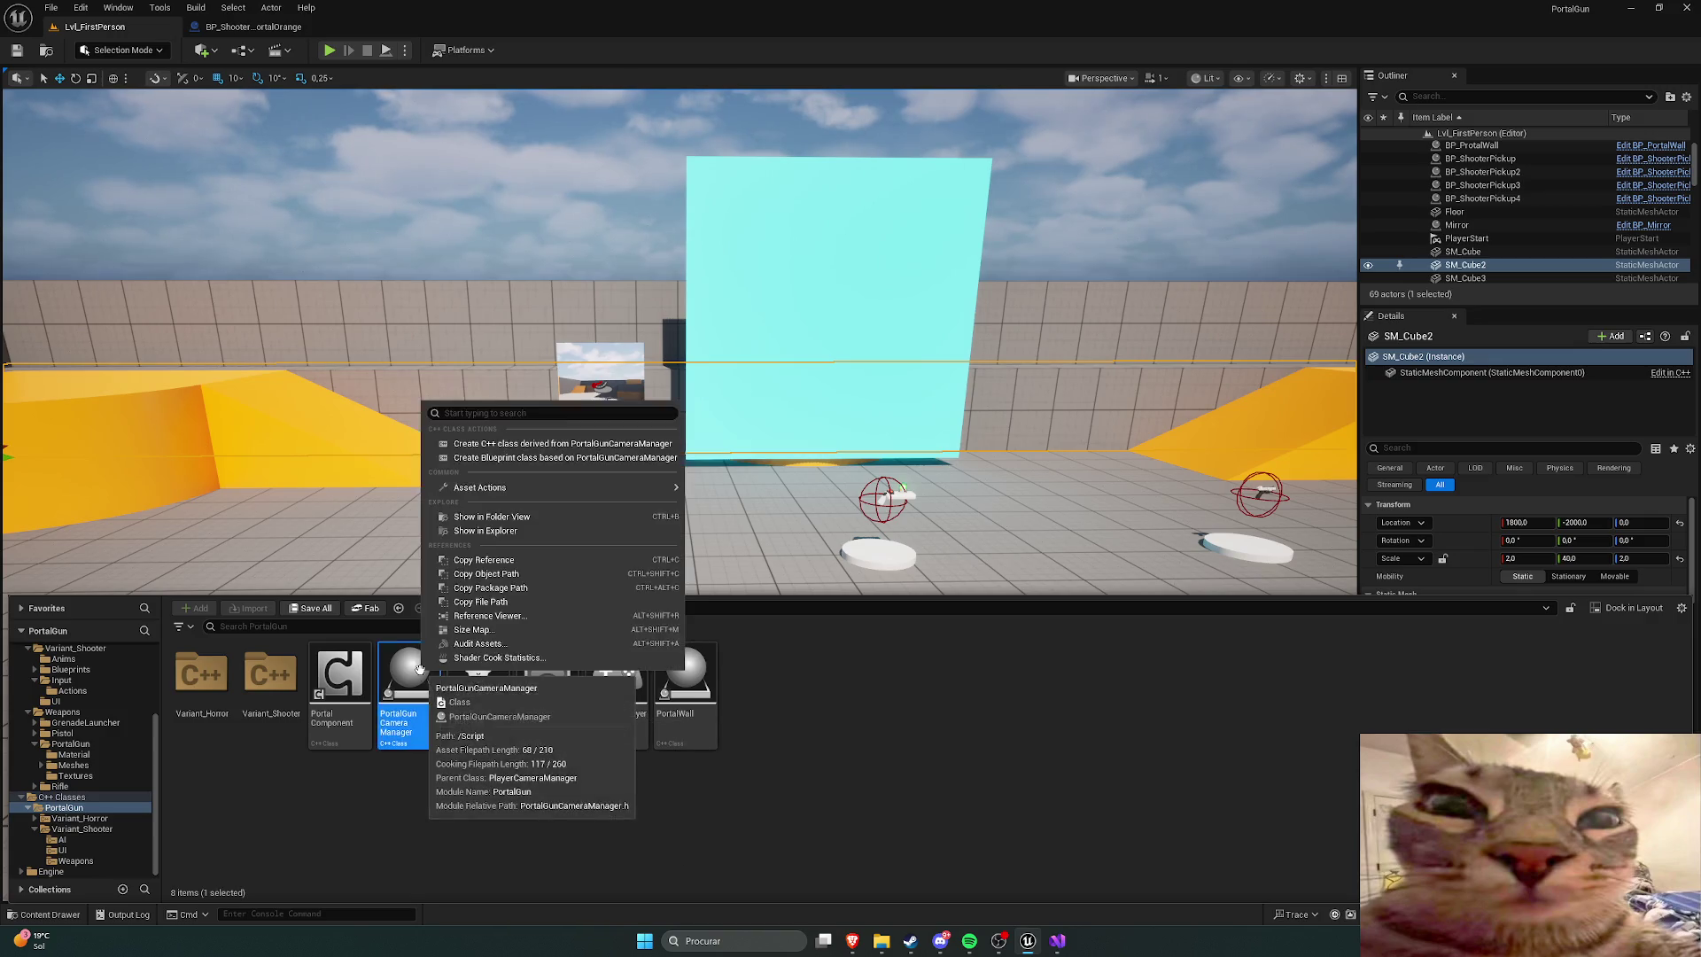
left_click(856, 779)
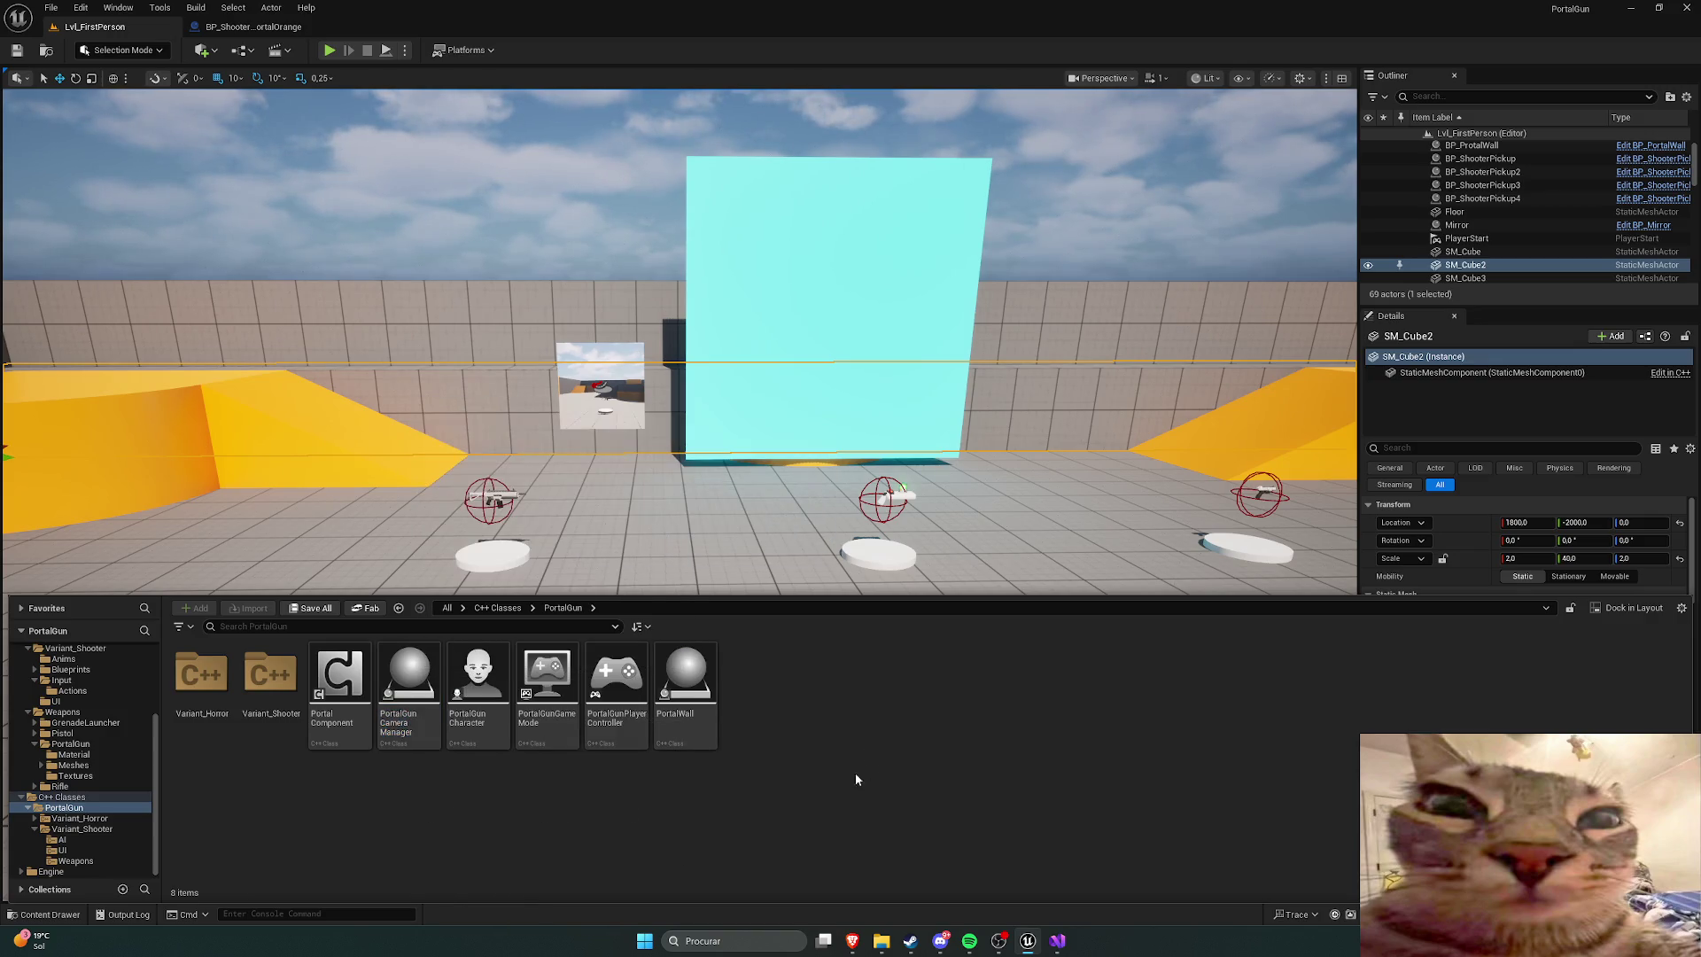
right_click(340, 673)
mouse_move(461, 742)
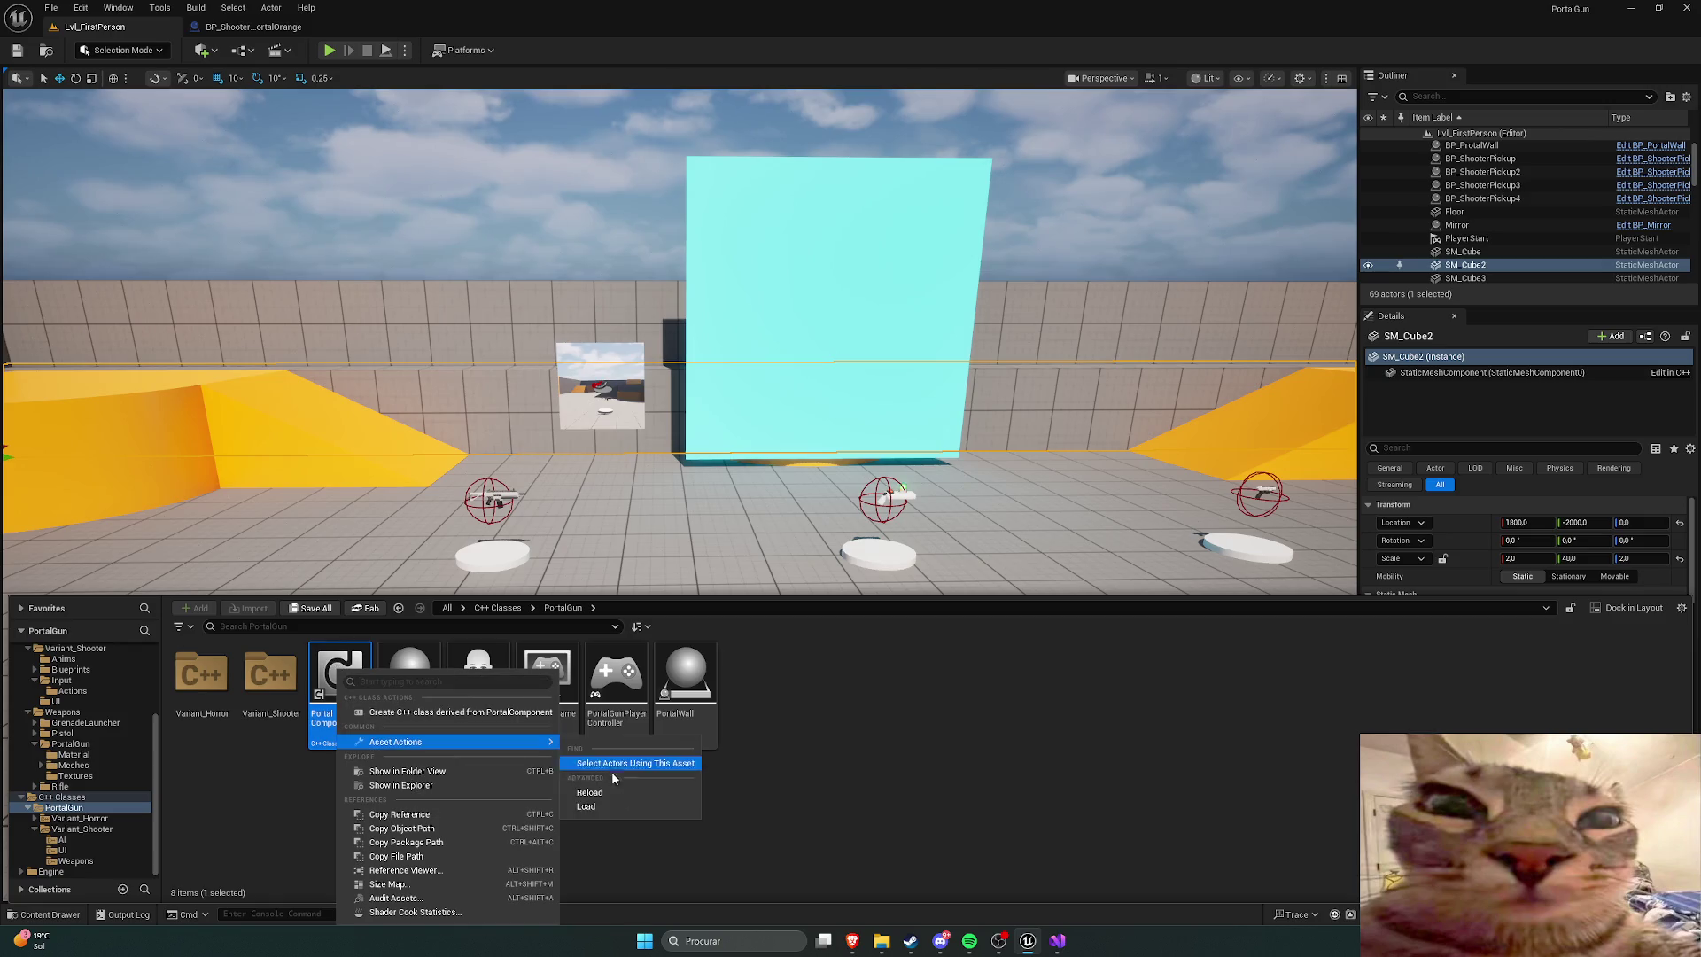
left_click(813, 826)
Step: Start blueprints from the PortalGun Camera Manager and PortalWall classes, cancelling both
right_click(395, 678)
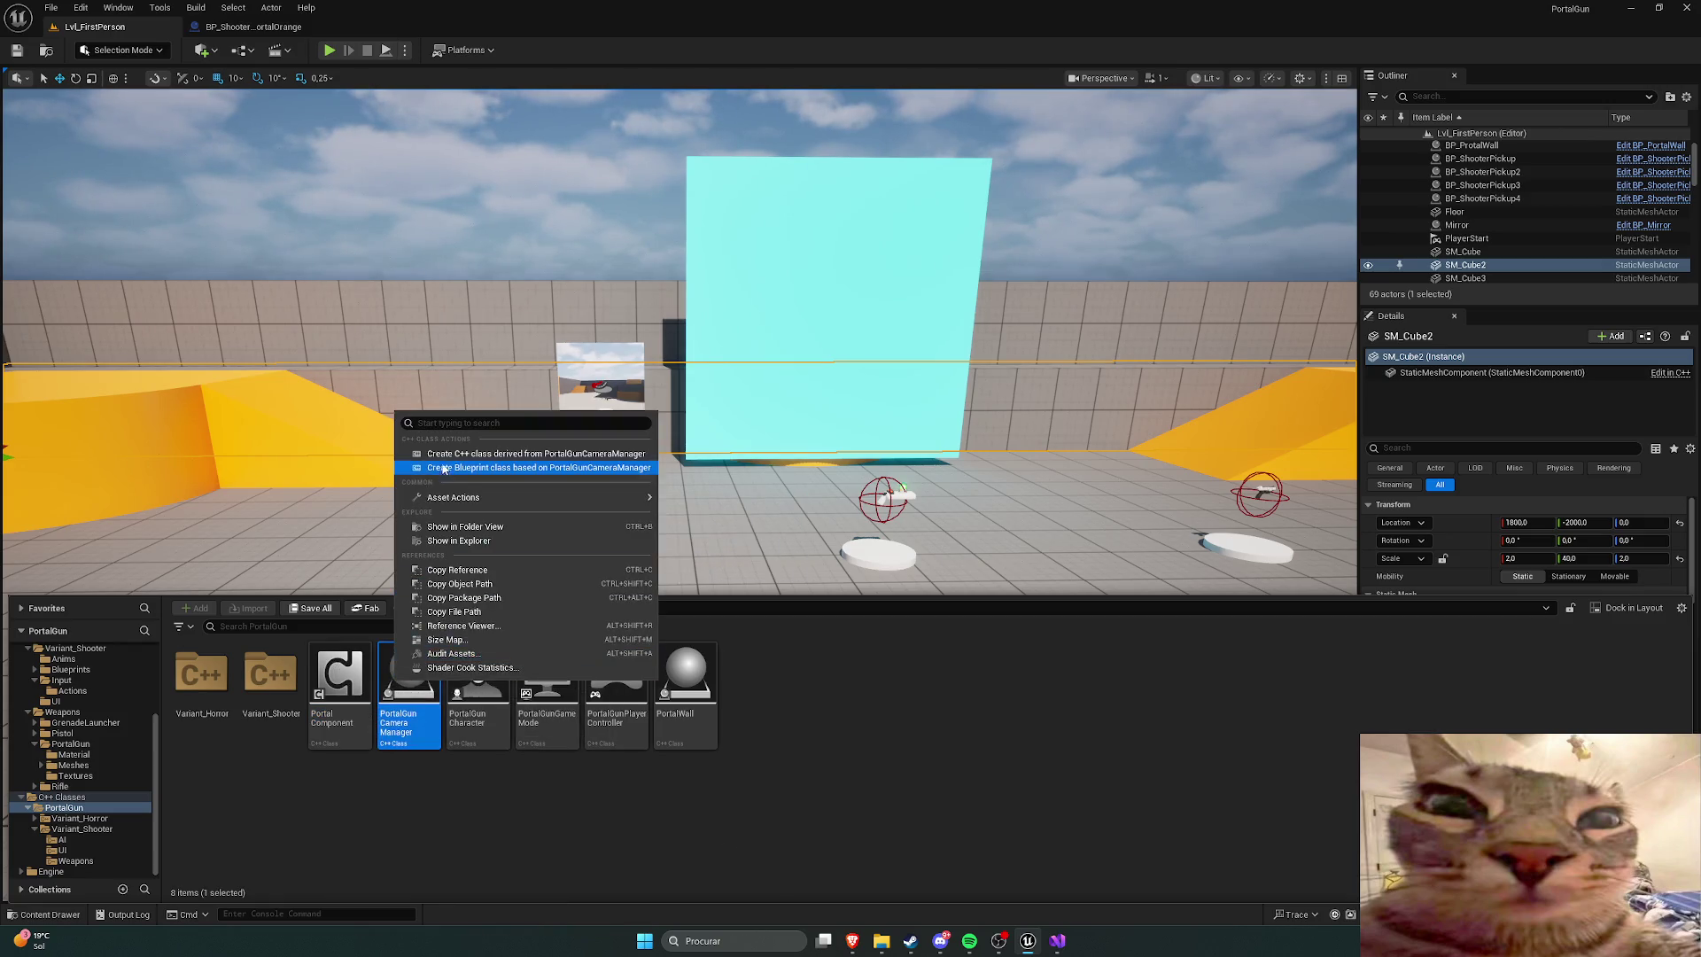
left_click(443, 470)
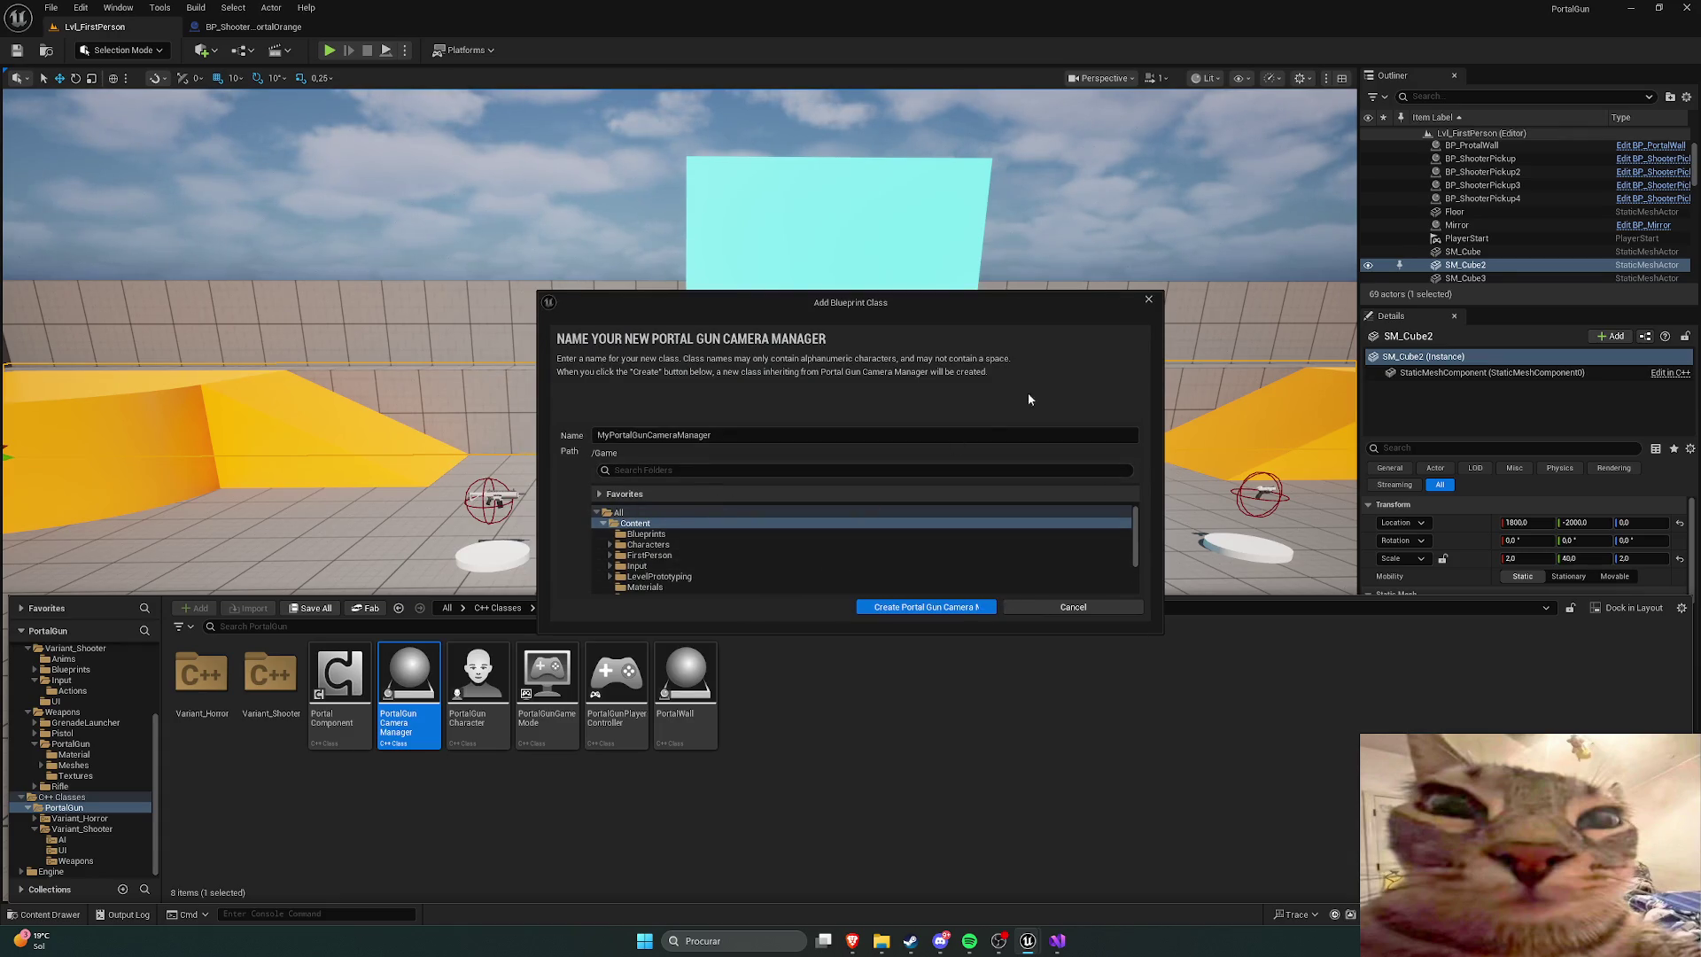
left_click(1147, 301)
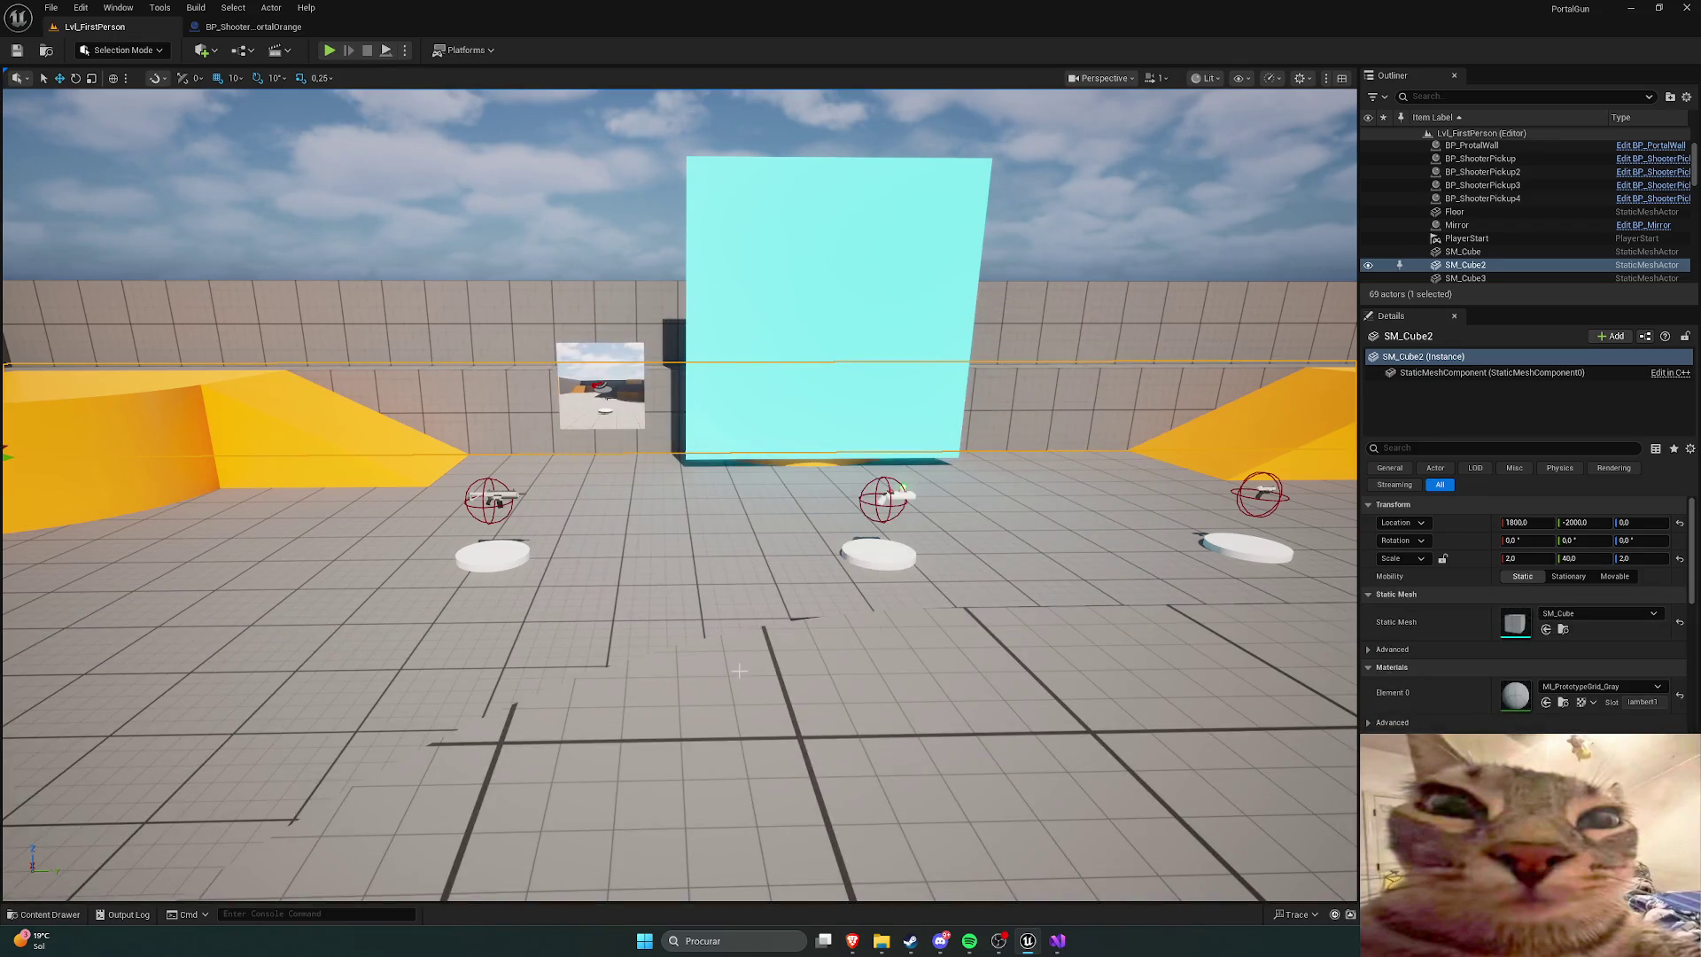
key("ctrl+space")
right_click(697, 682)
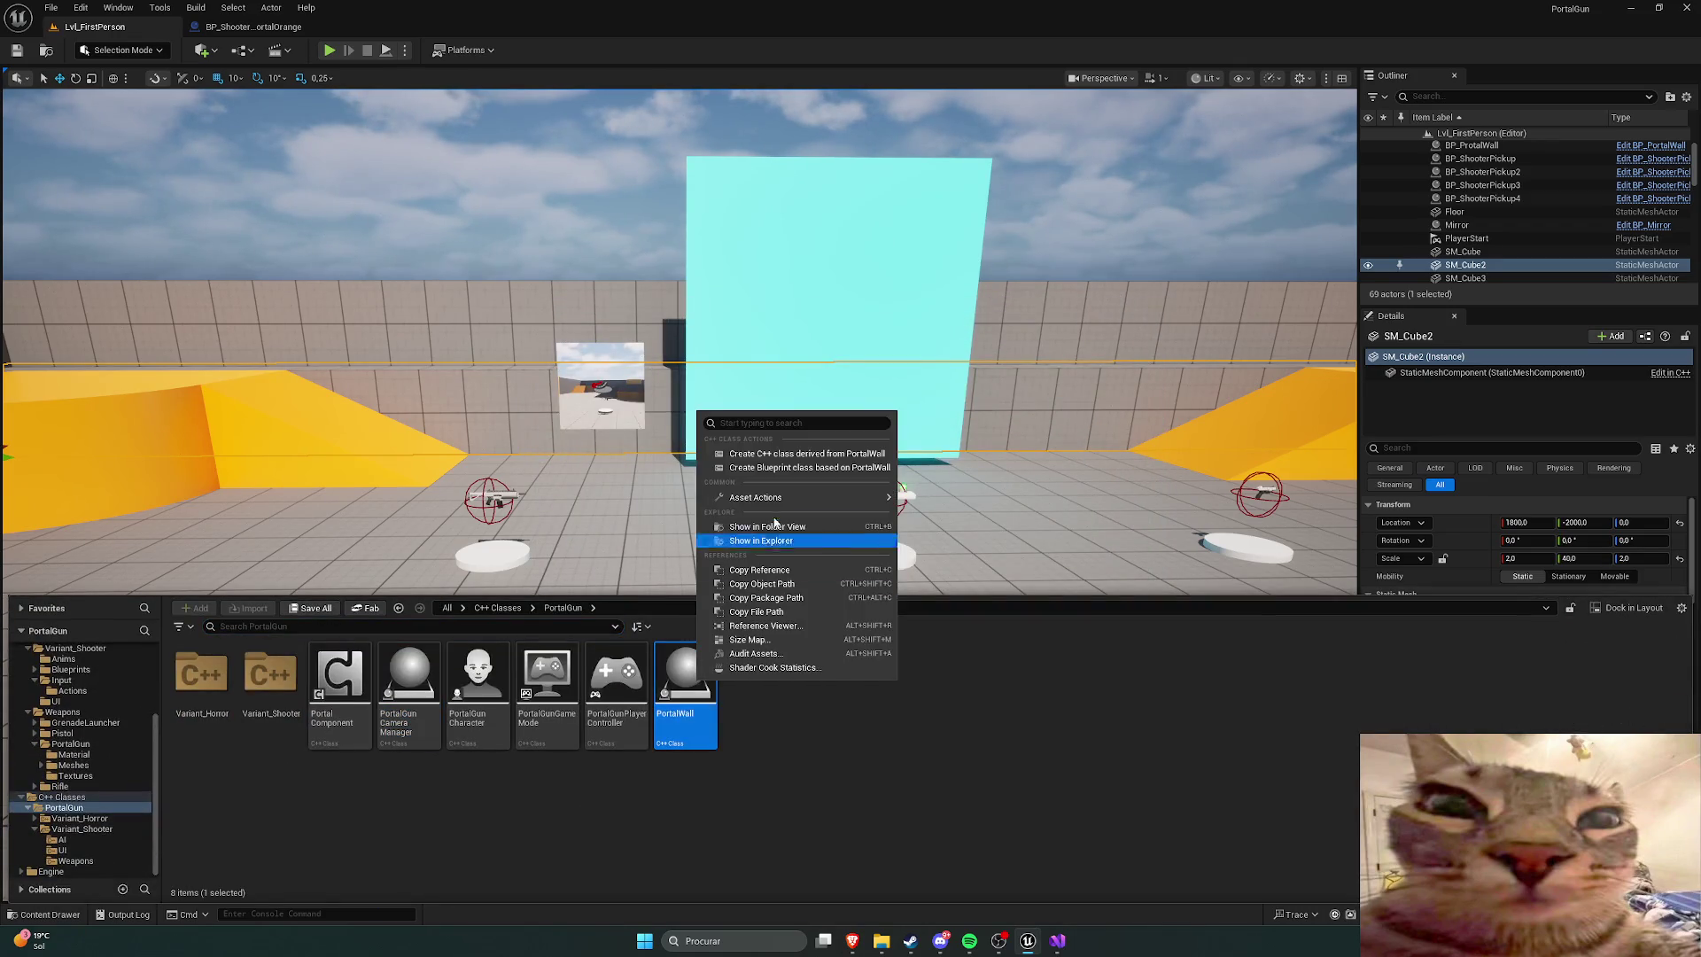
left_click(809, 468)
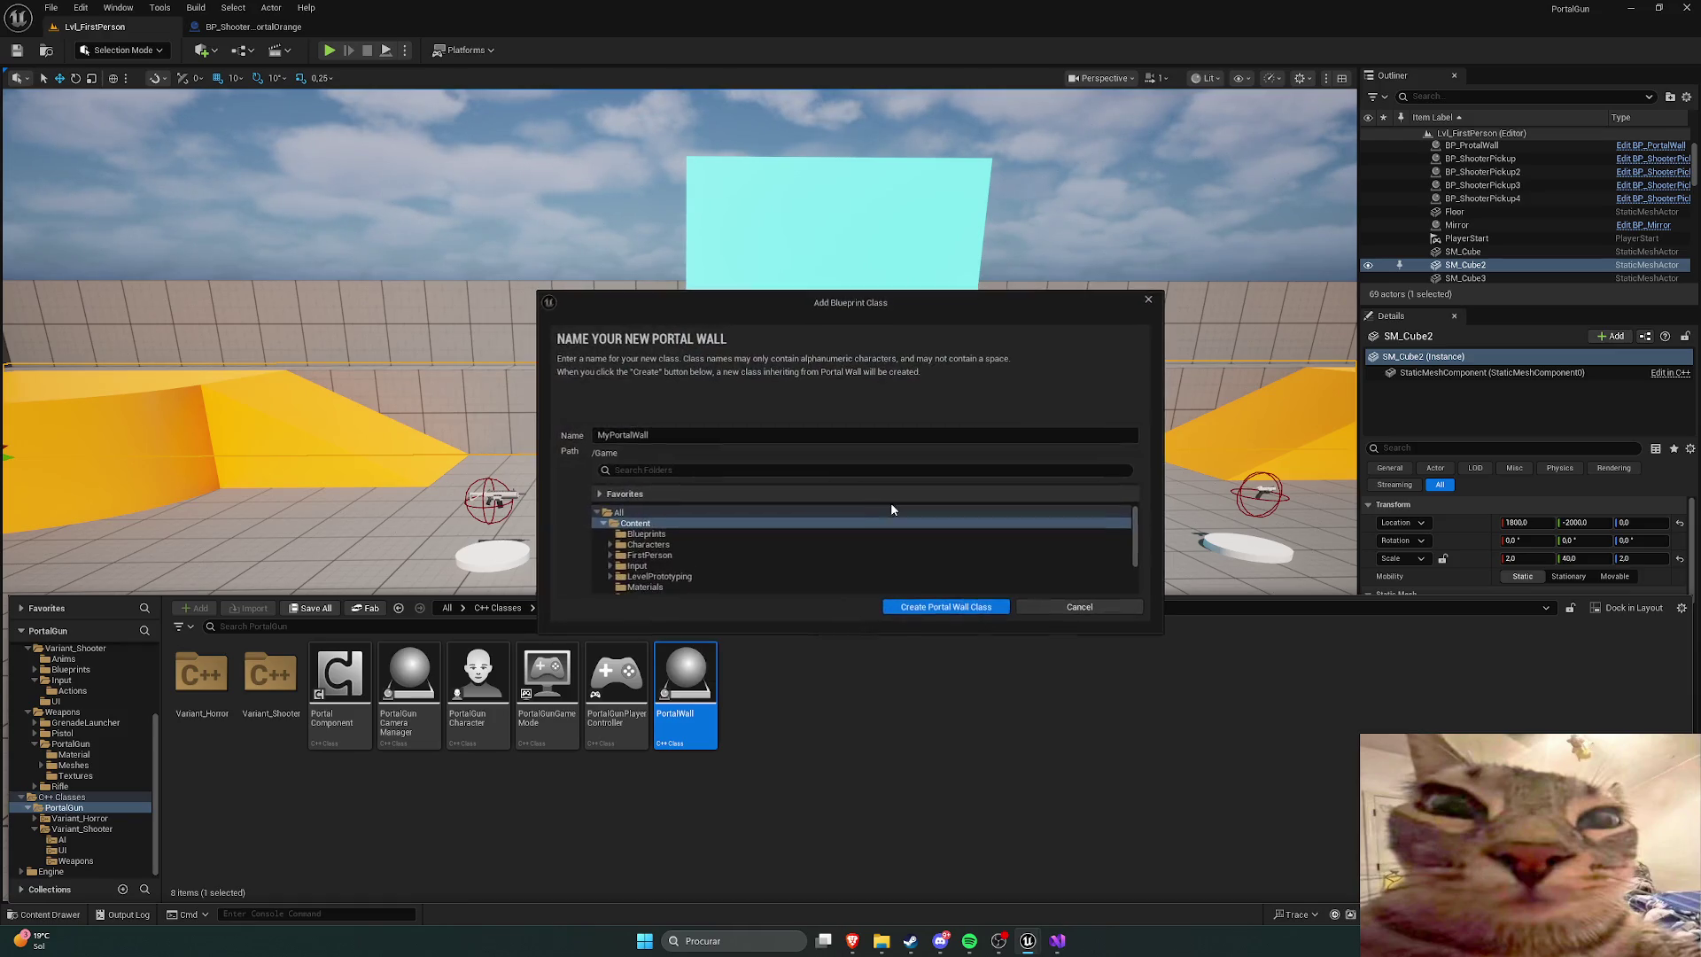
scroll(807, 523, "down", 4)
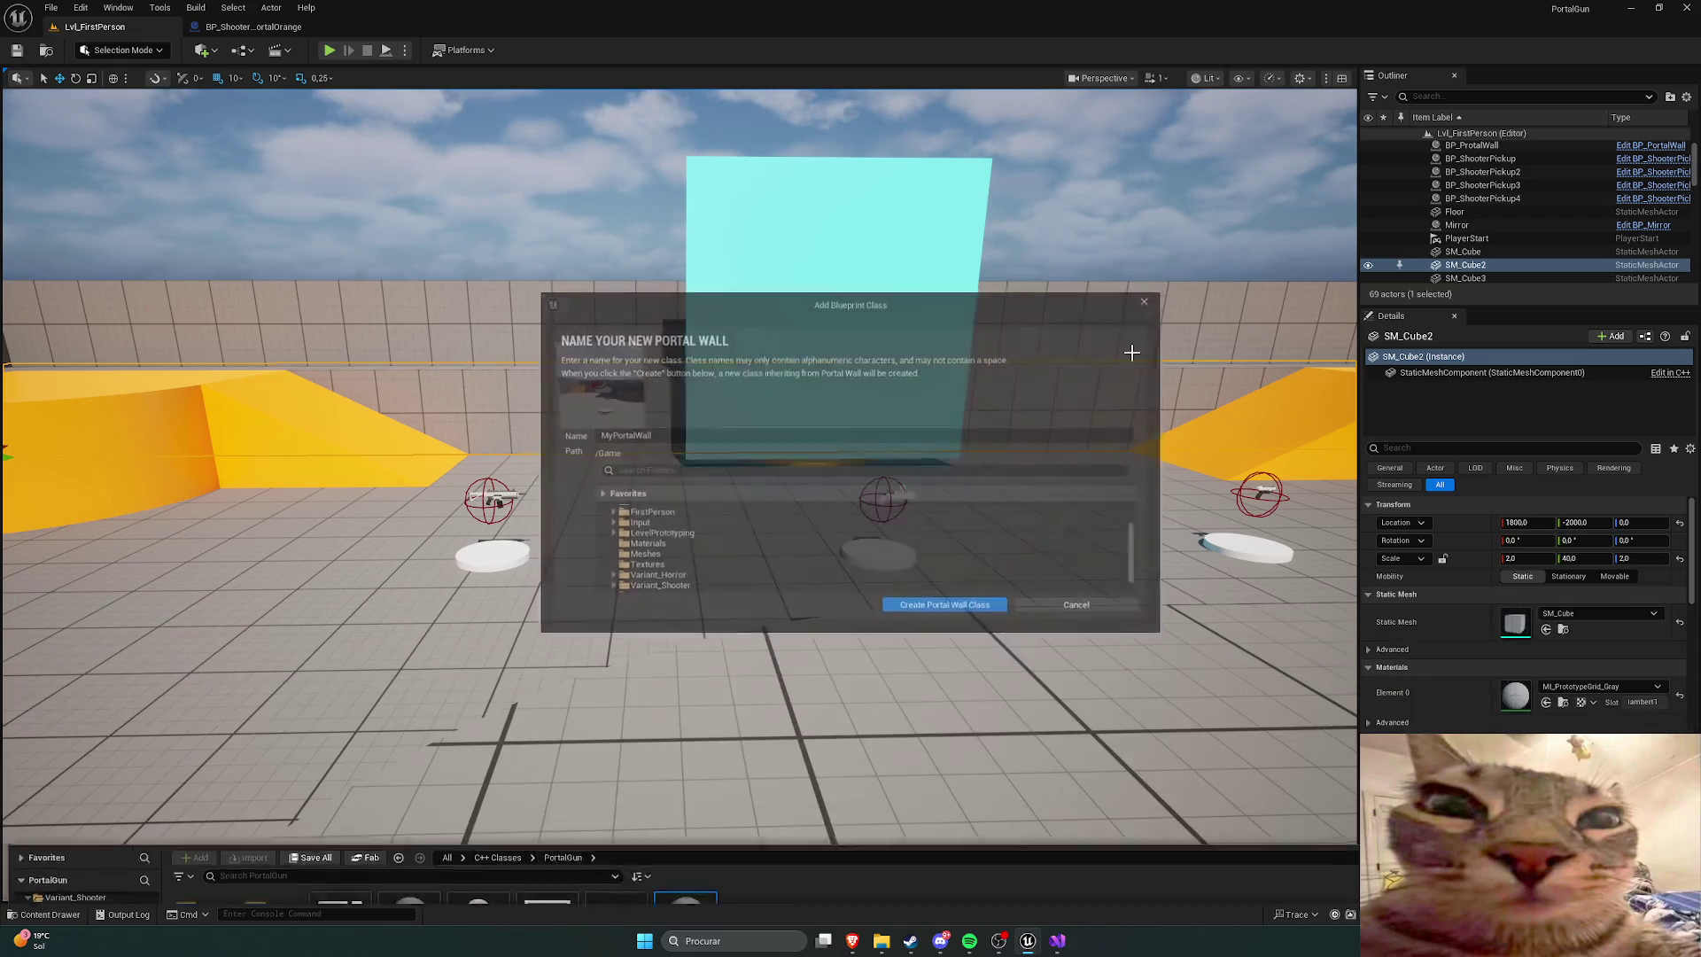
left_click(1148, 299)
Step: Skip the YouTube portal tutorial ahead through the new collision channel to the Edit Profile dialog
mouse_move(852, 941)
left_click(897, 886)
key("Right")
key("Right")
key("Right")
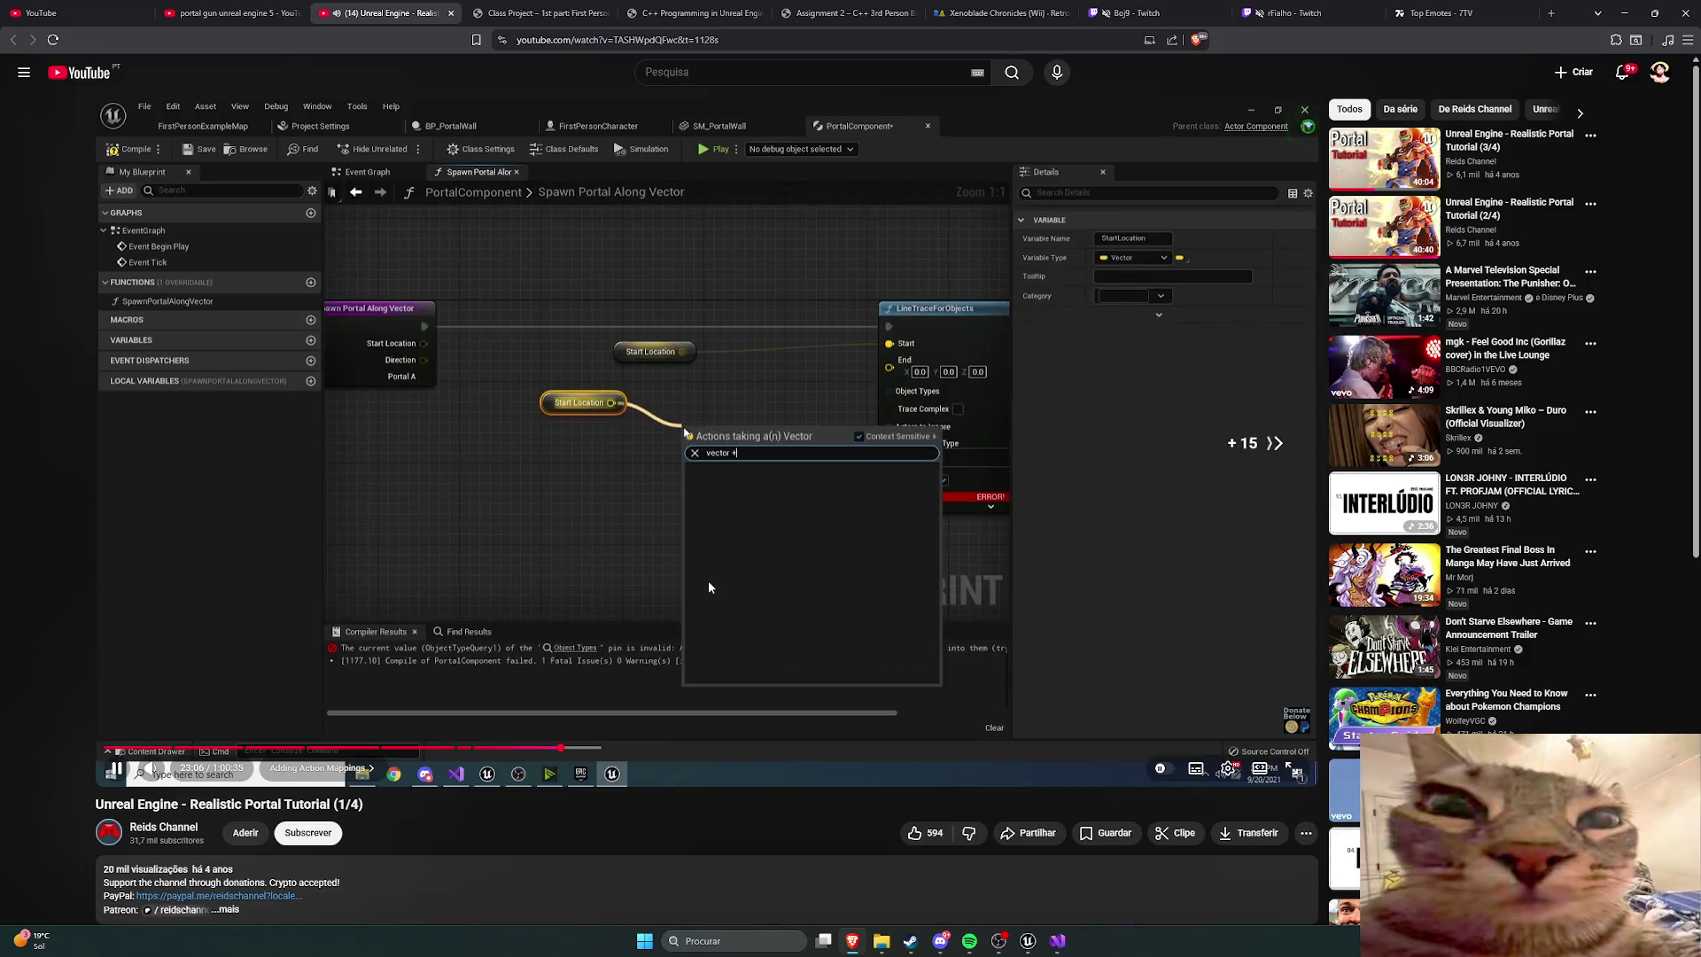
key("Right")
key("Right")
key("Right")
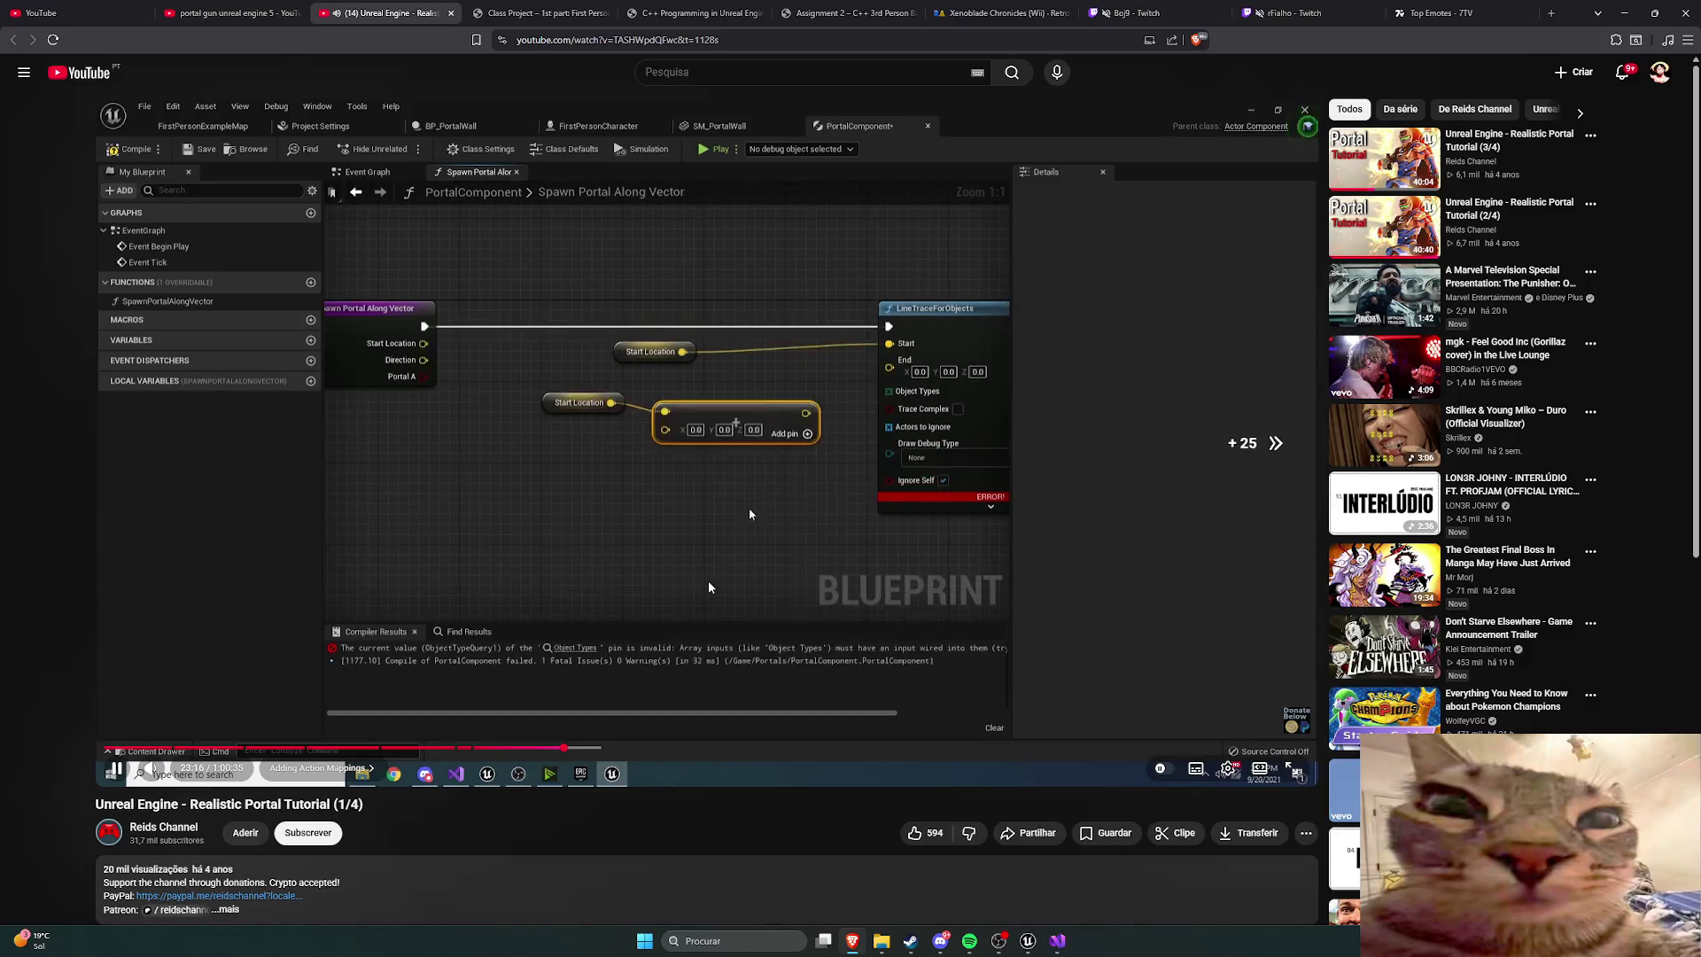
key("Right")
key("Right")
key("Right")
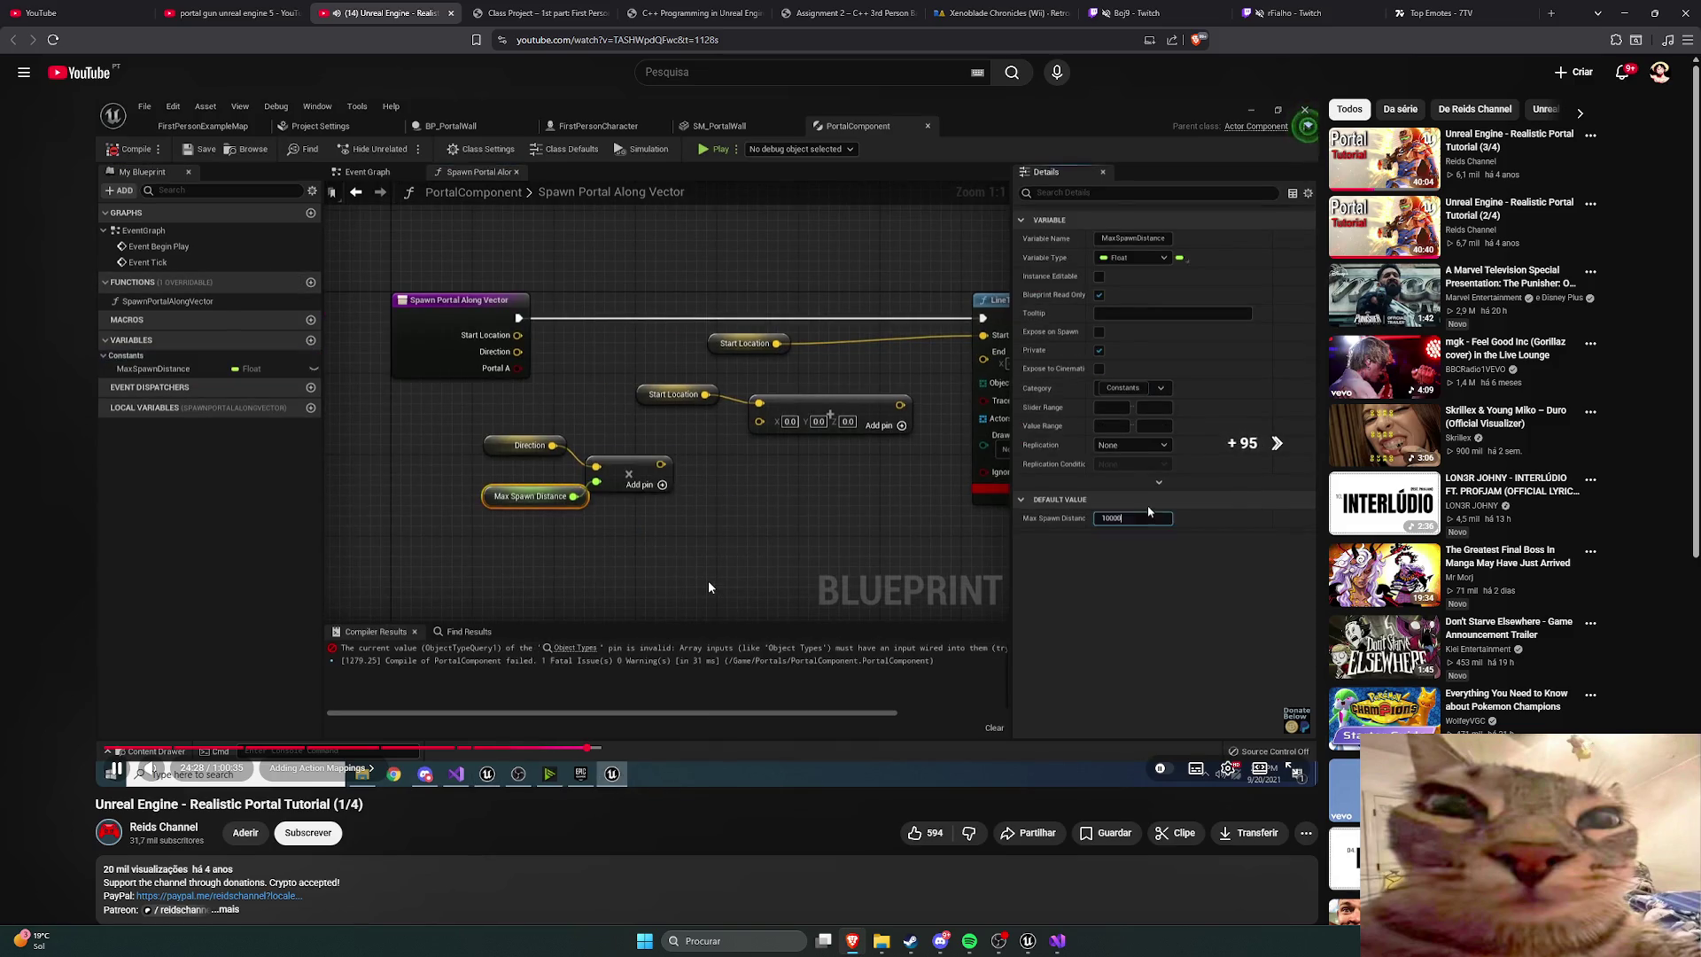
key("Right")
key("Right")
key("Right")
key("Right")
key("Right")
key("Right")
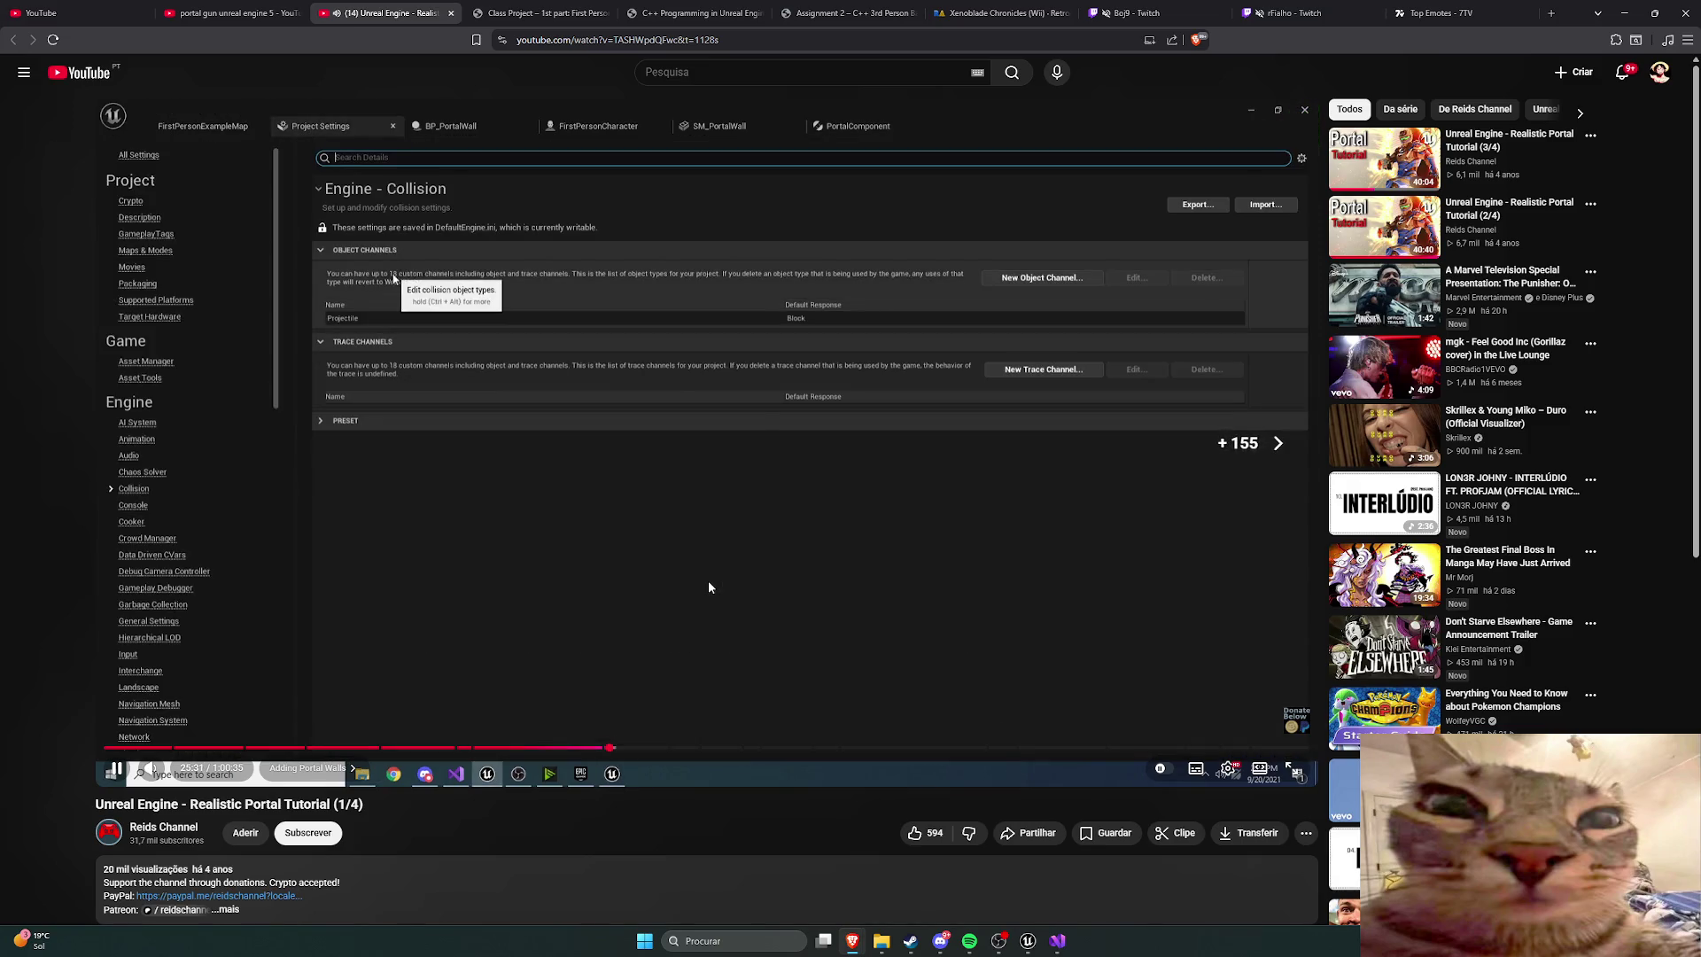
key("Right")
key("Right")
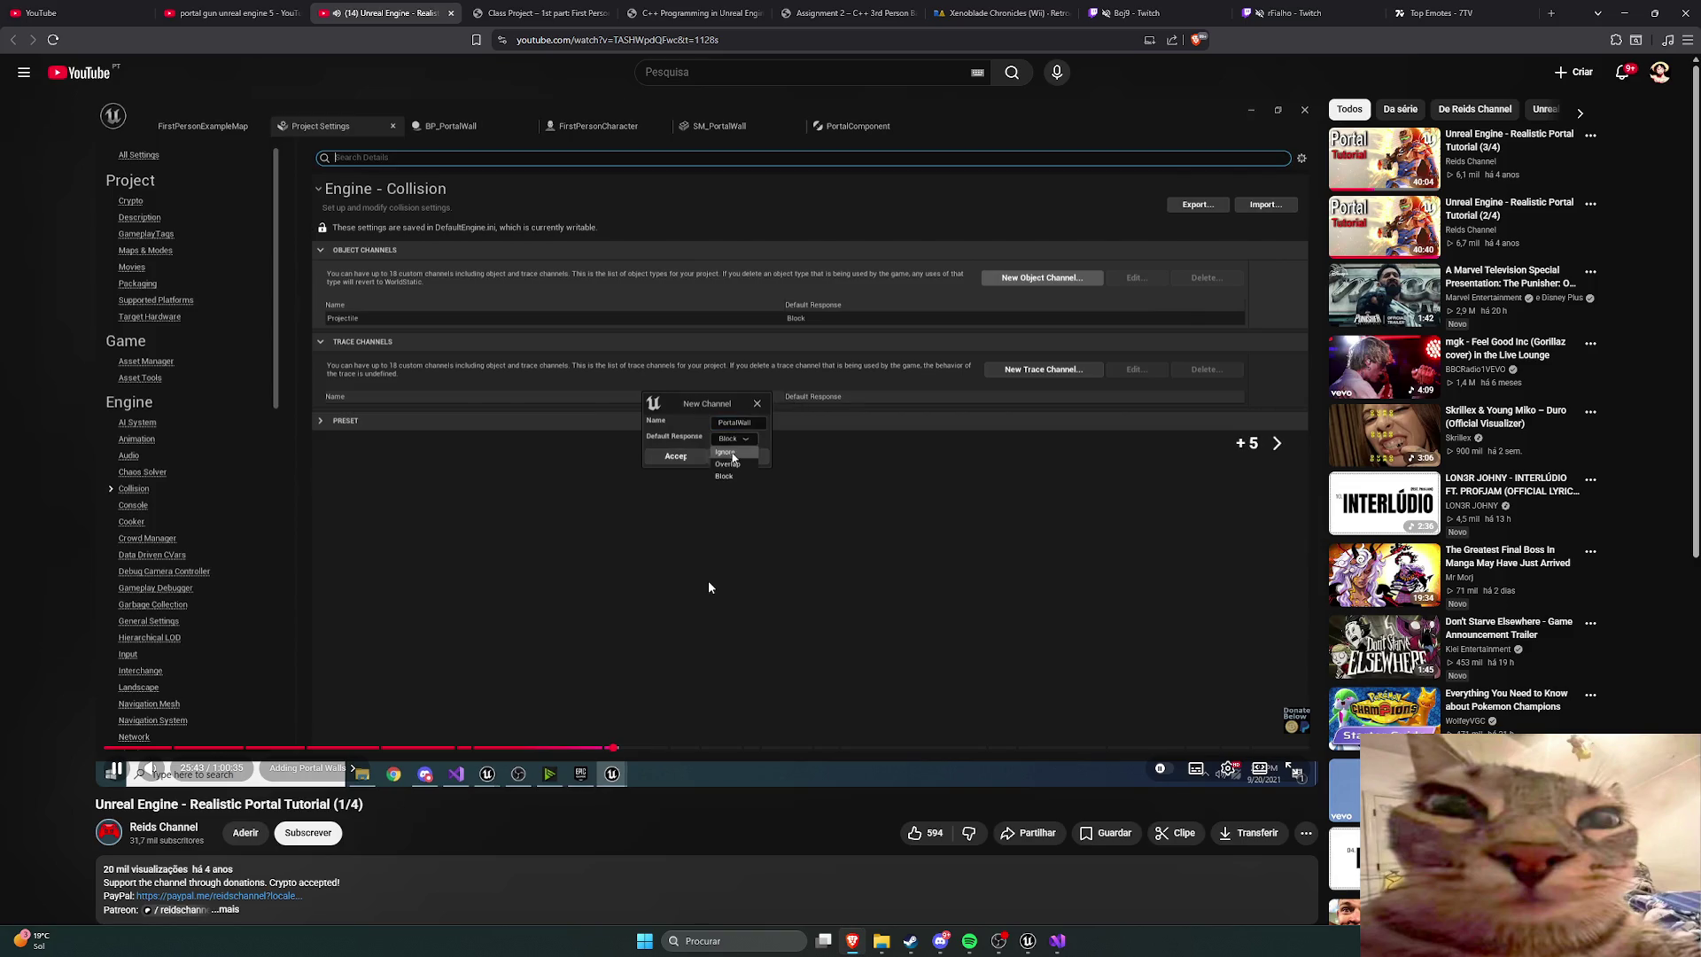
key("Right")
key("Right")
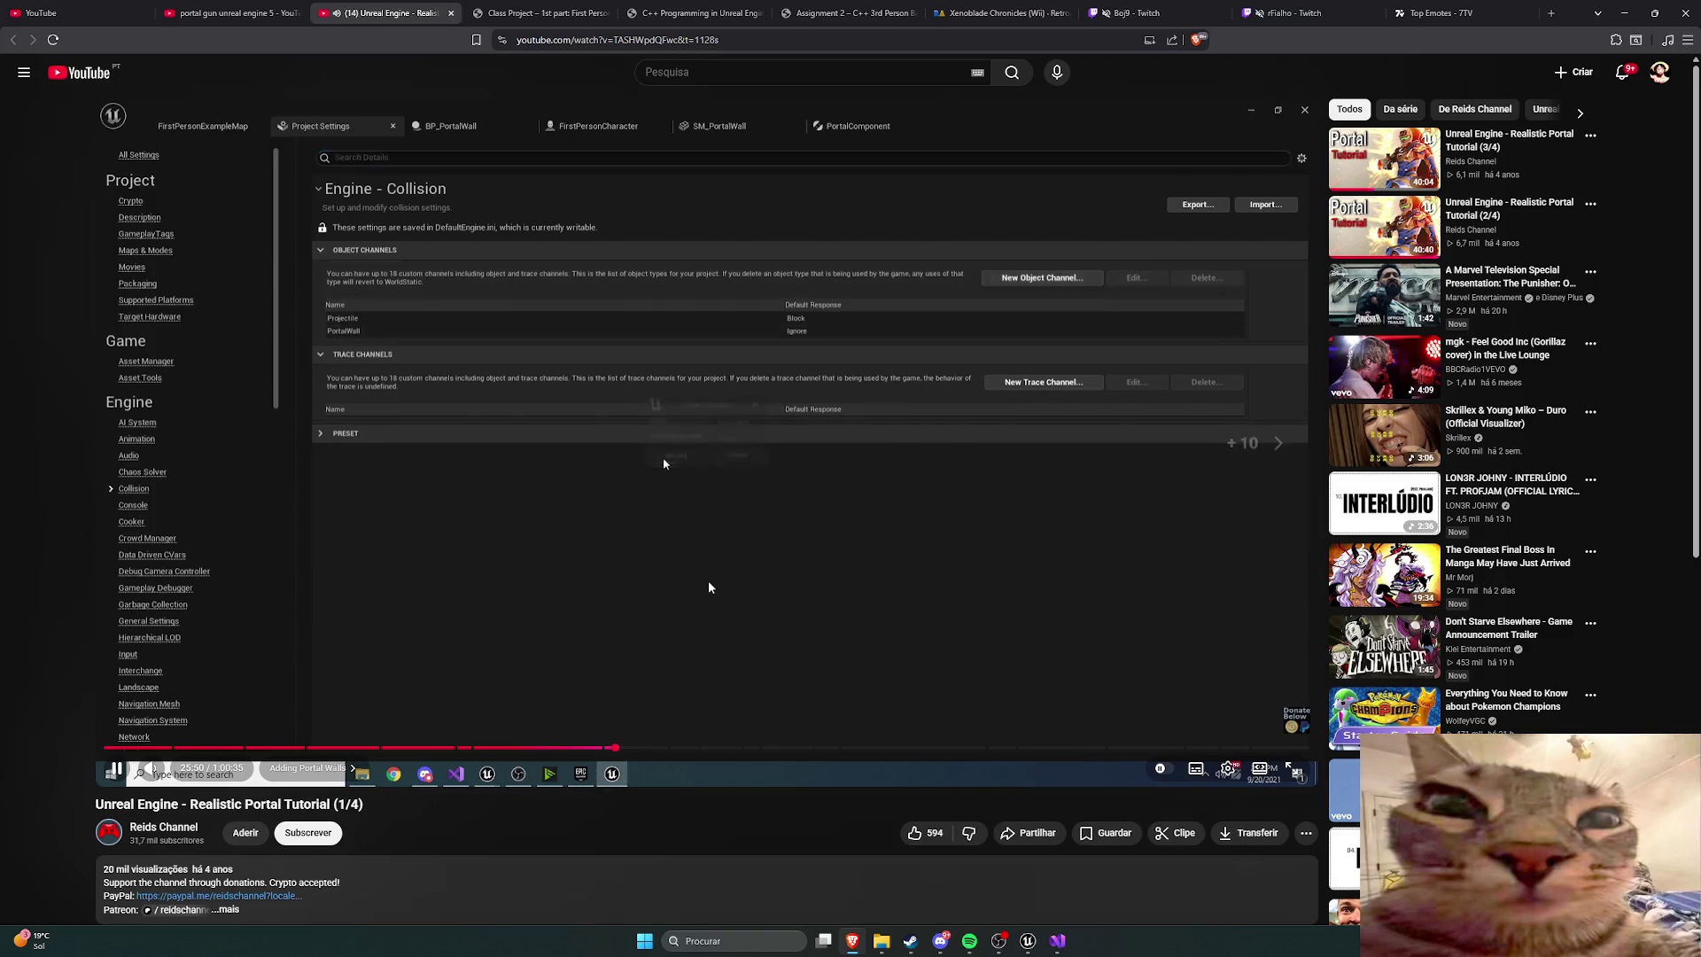
key("Right")
key("Right")
key("Right")
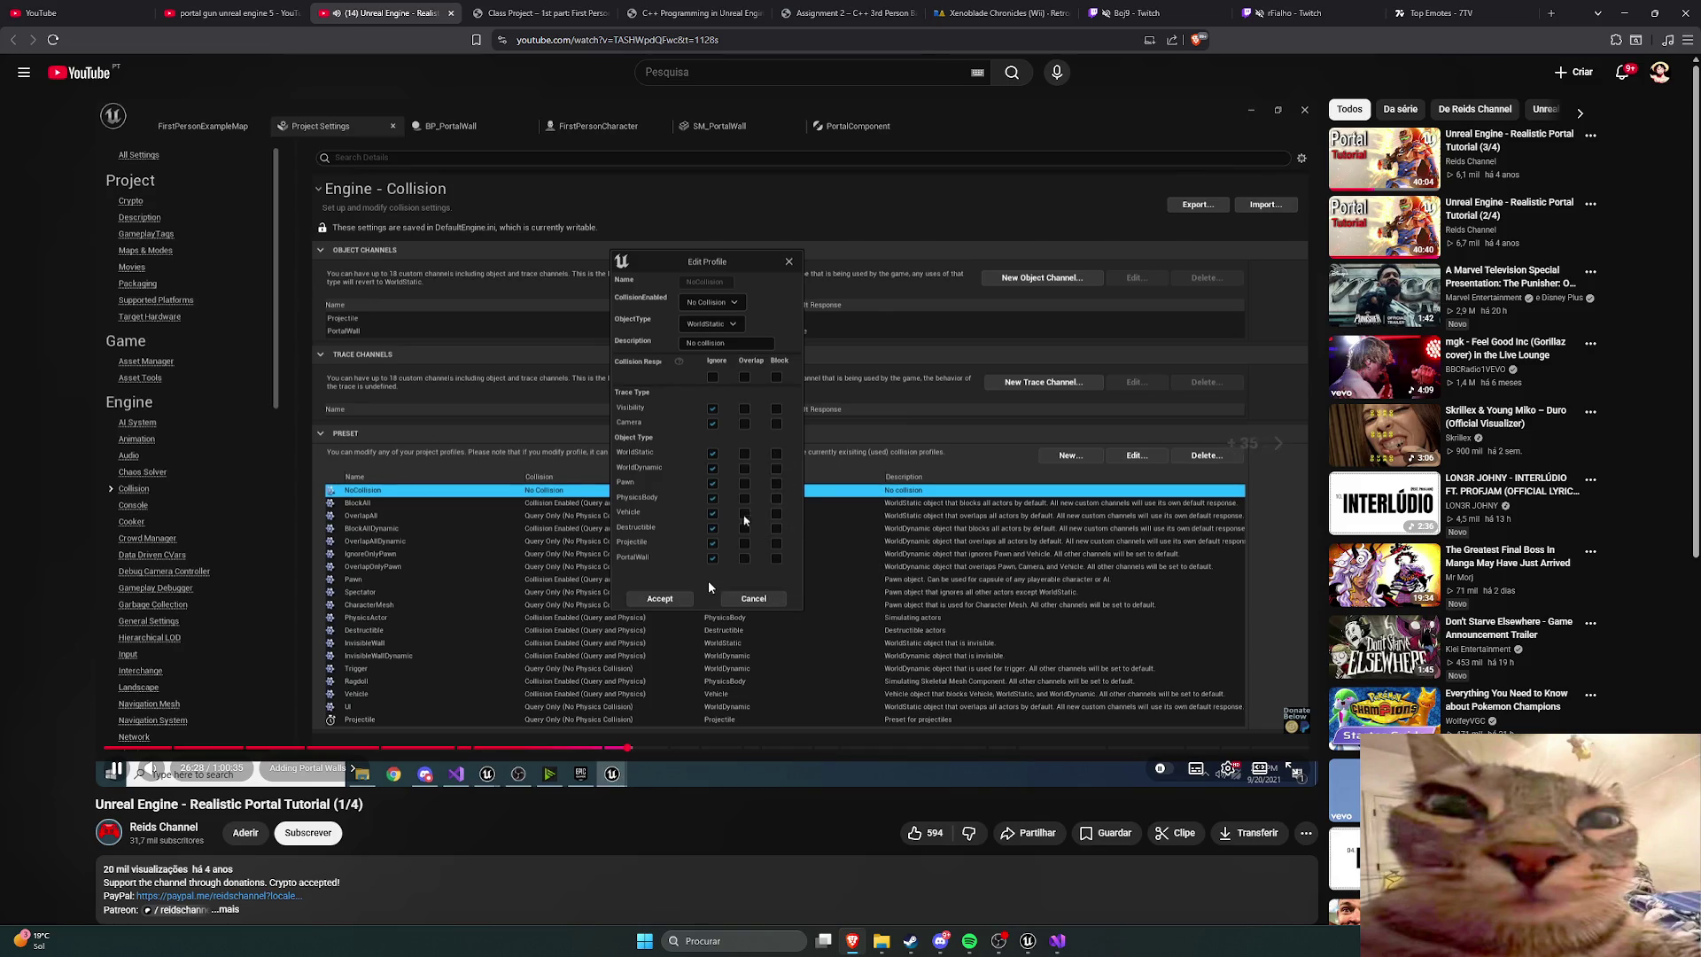
Step: Skip on past the Pawn profile and line trace setup toward BP_PortalWall's construction script
key("Right")
key("Right")
key("Right")
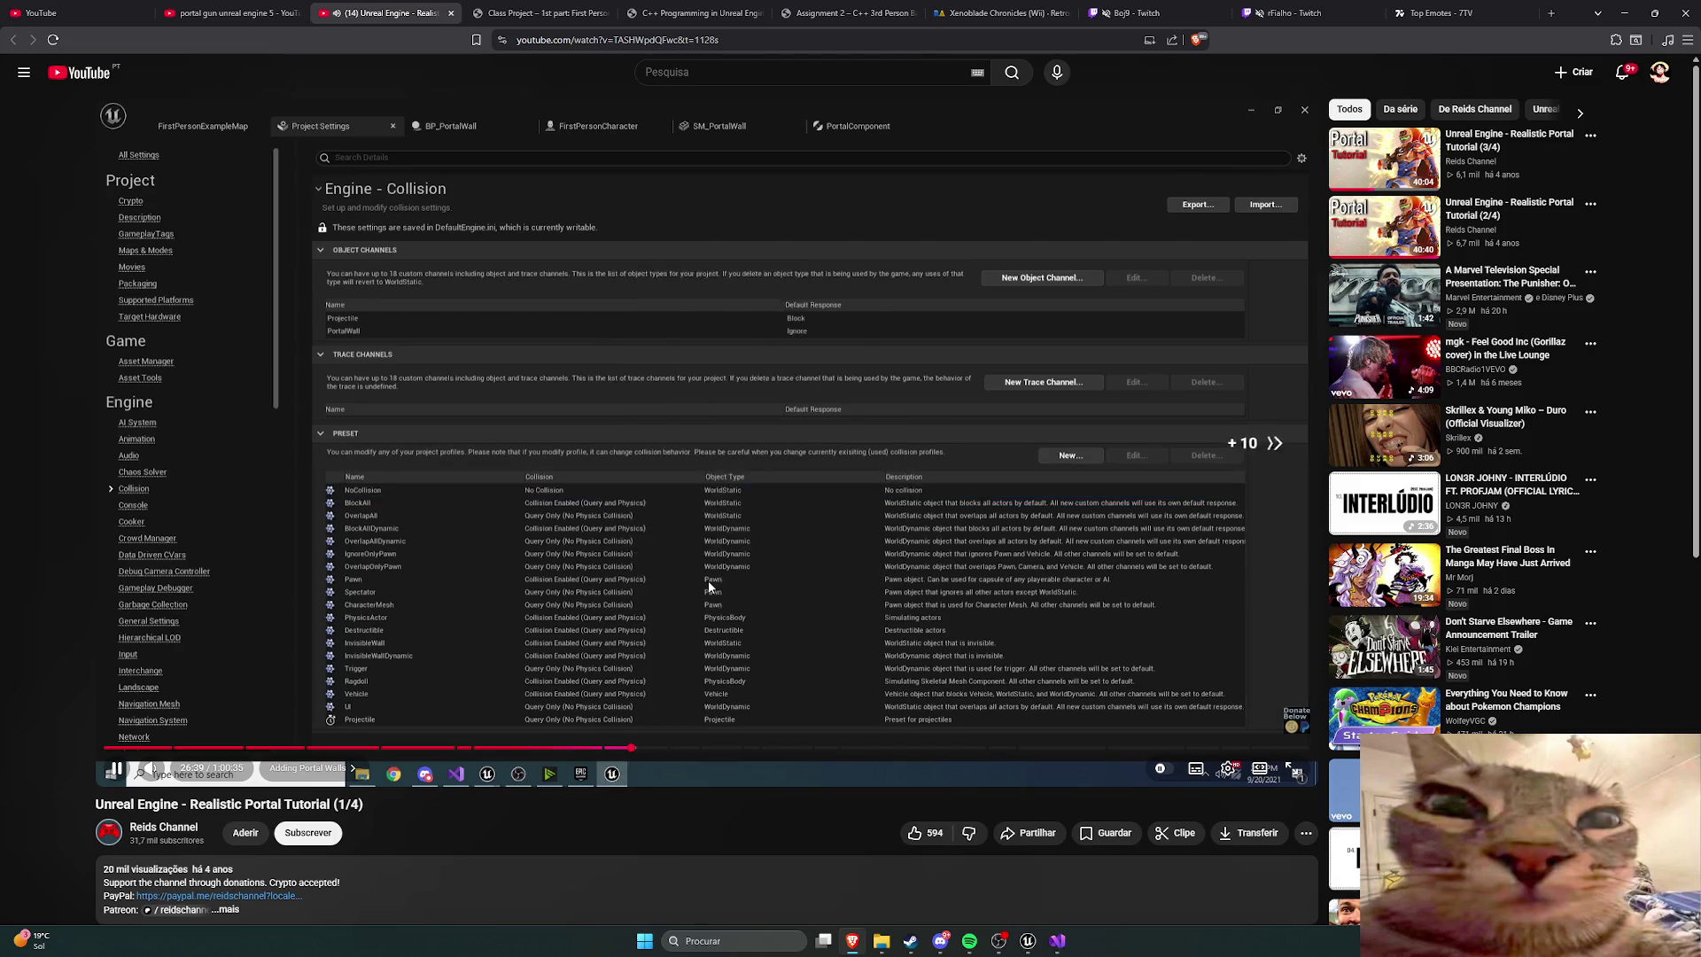
key("Right")
key("Right")
key("Right")
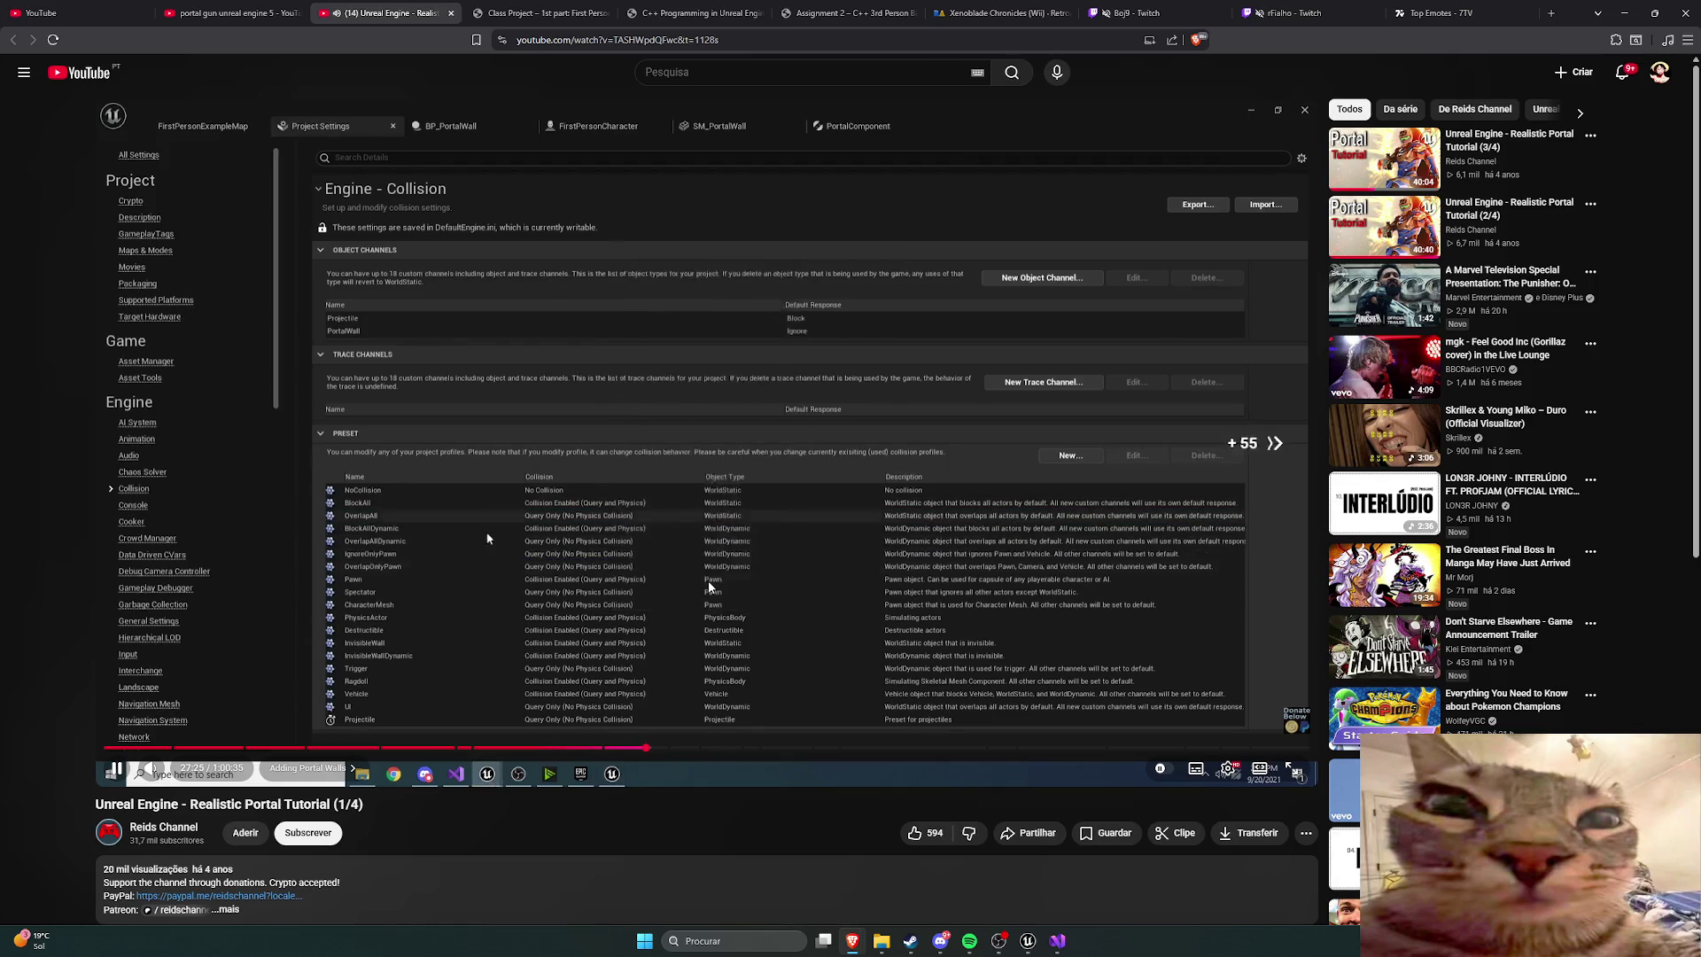
key("Right")
key("Right")
key("Right")
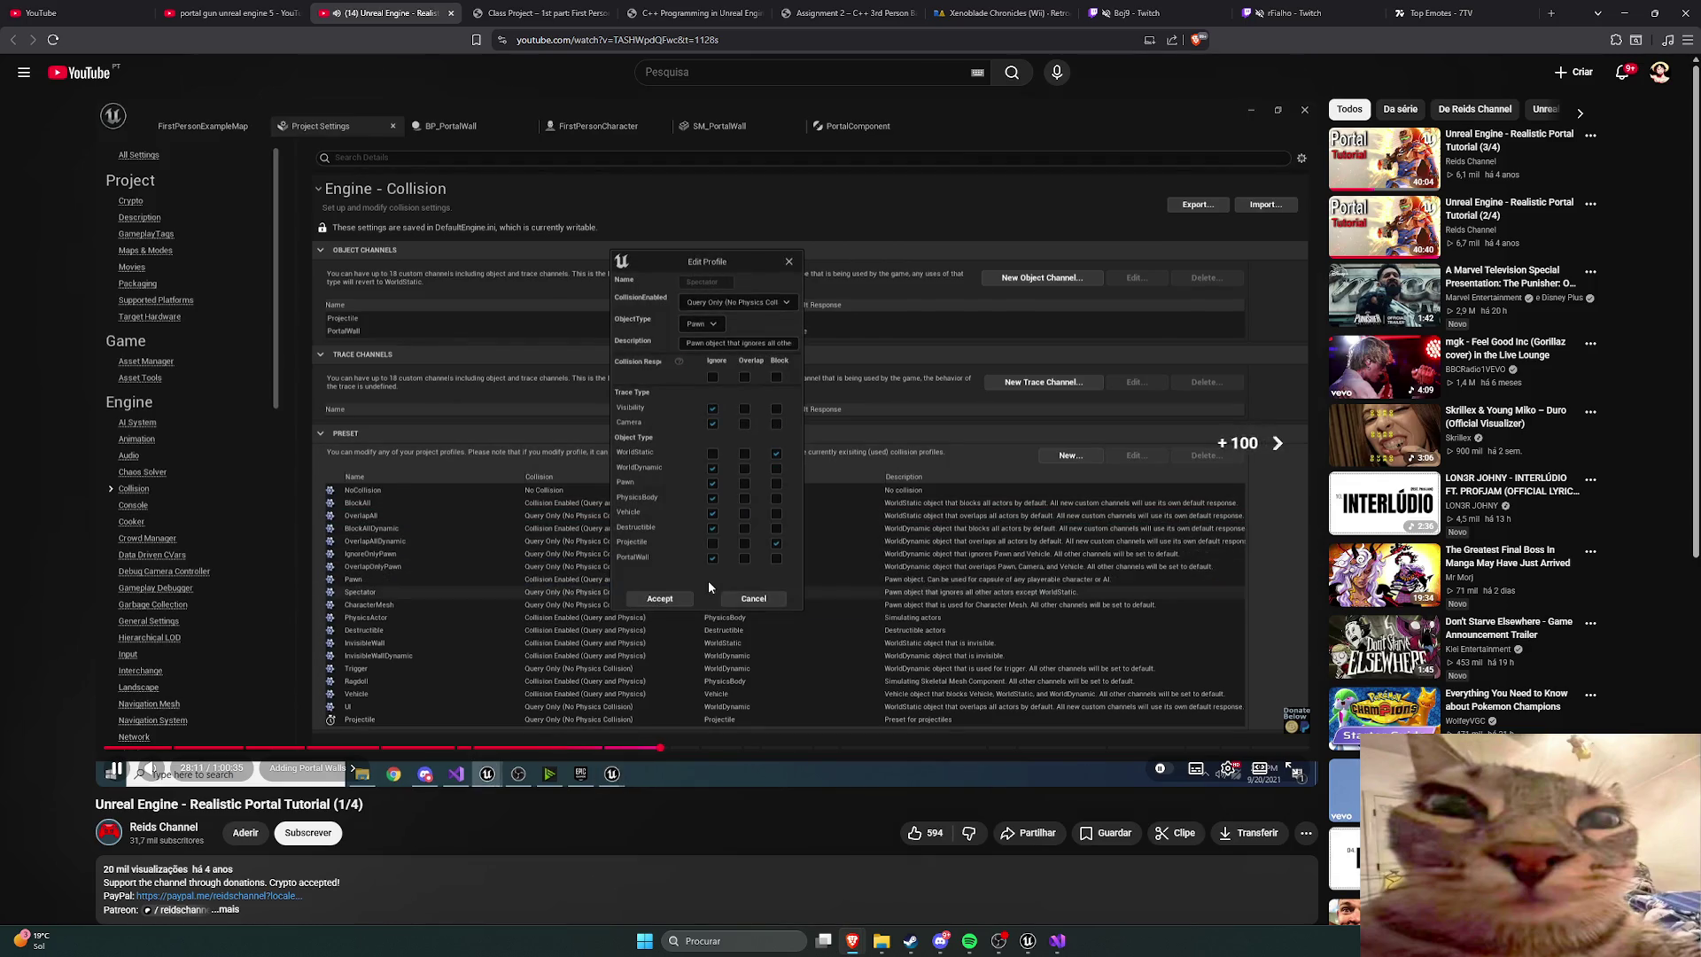
key("Right")
key("Right")
key("Right")
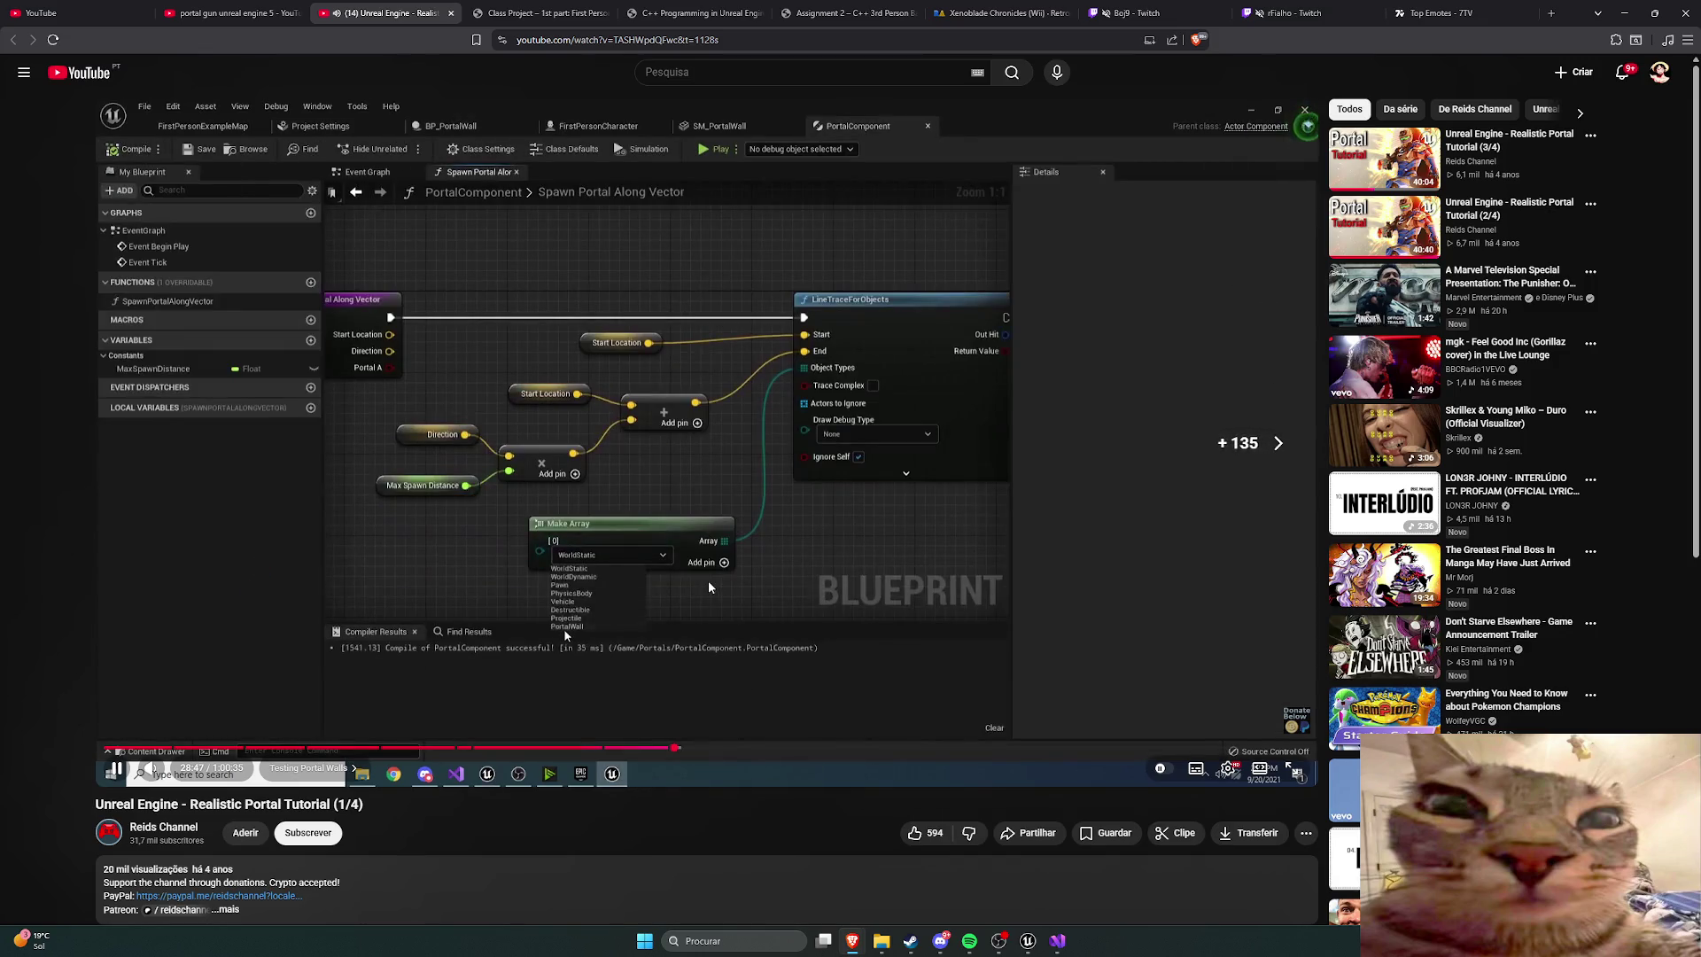
key("Right")
key("Right")
key("Right")
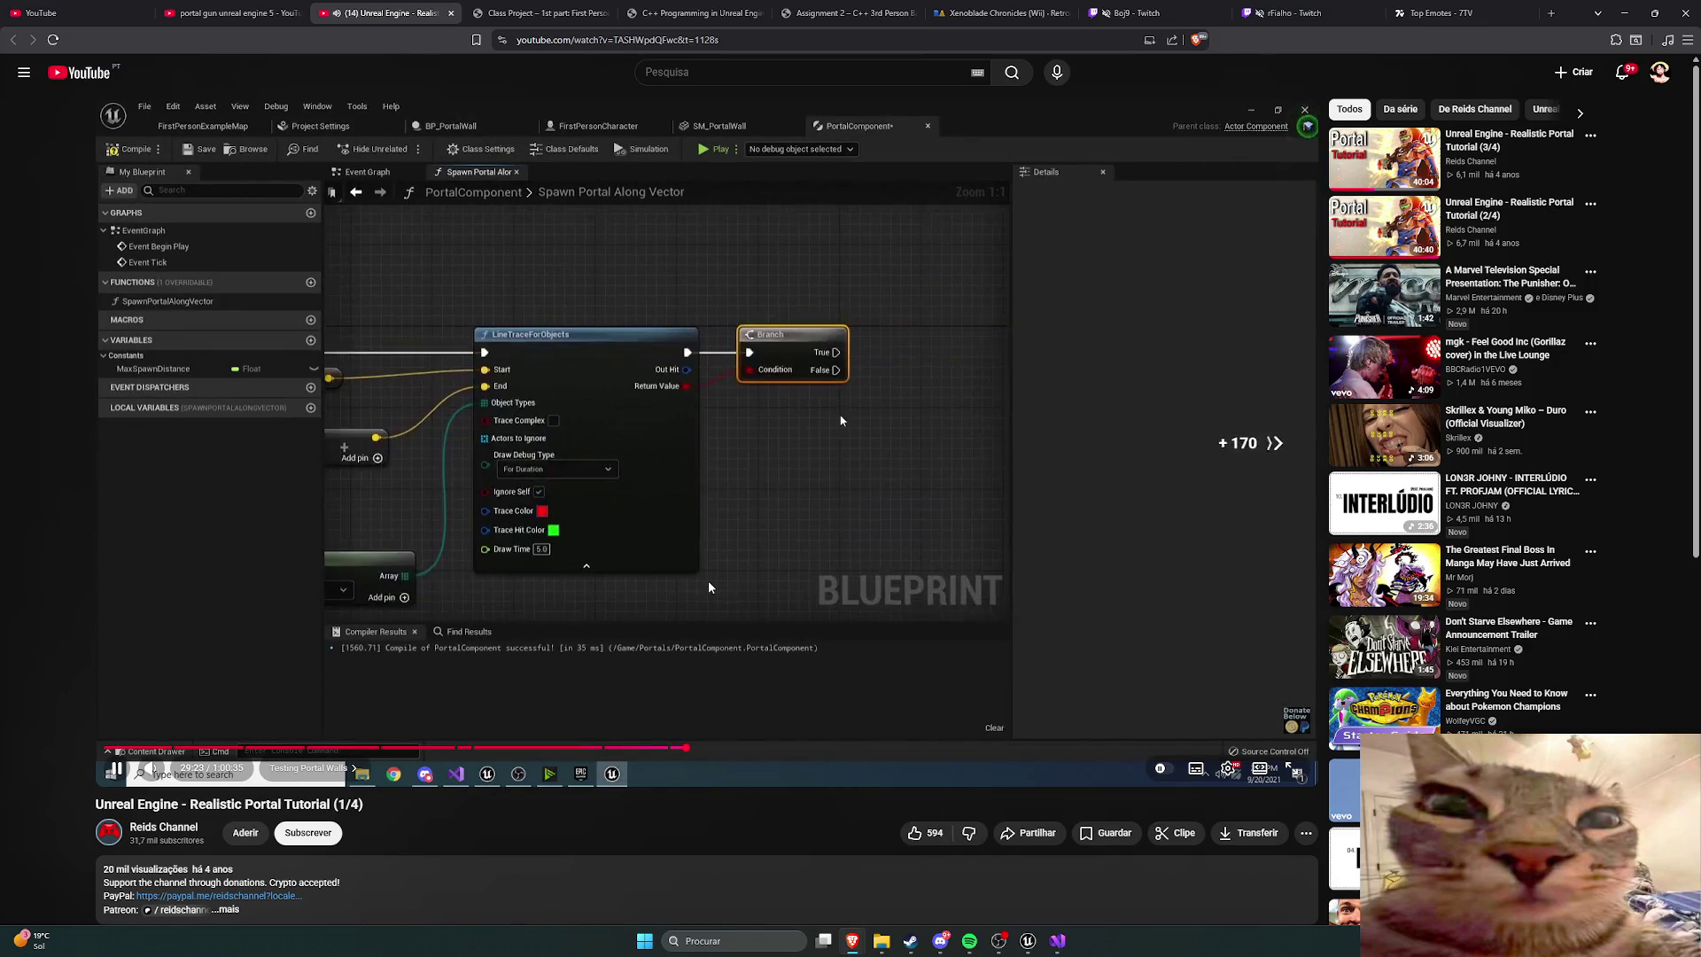
key("Right")
key("Right")
key("Right")
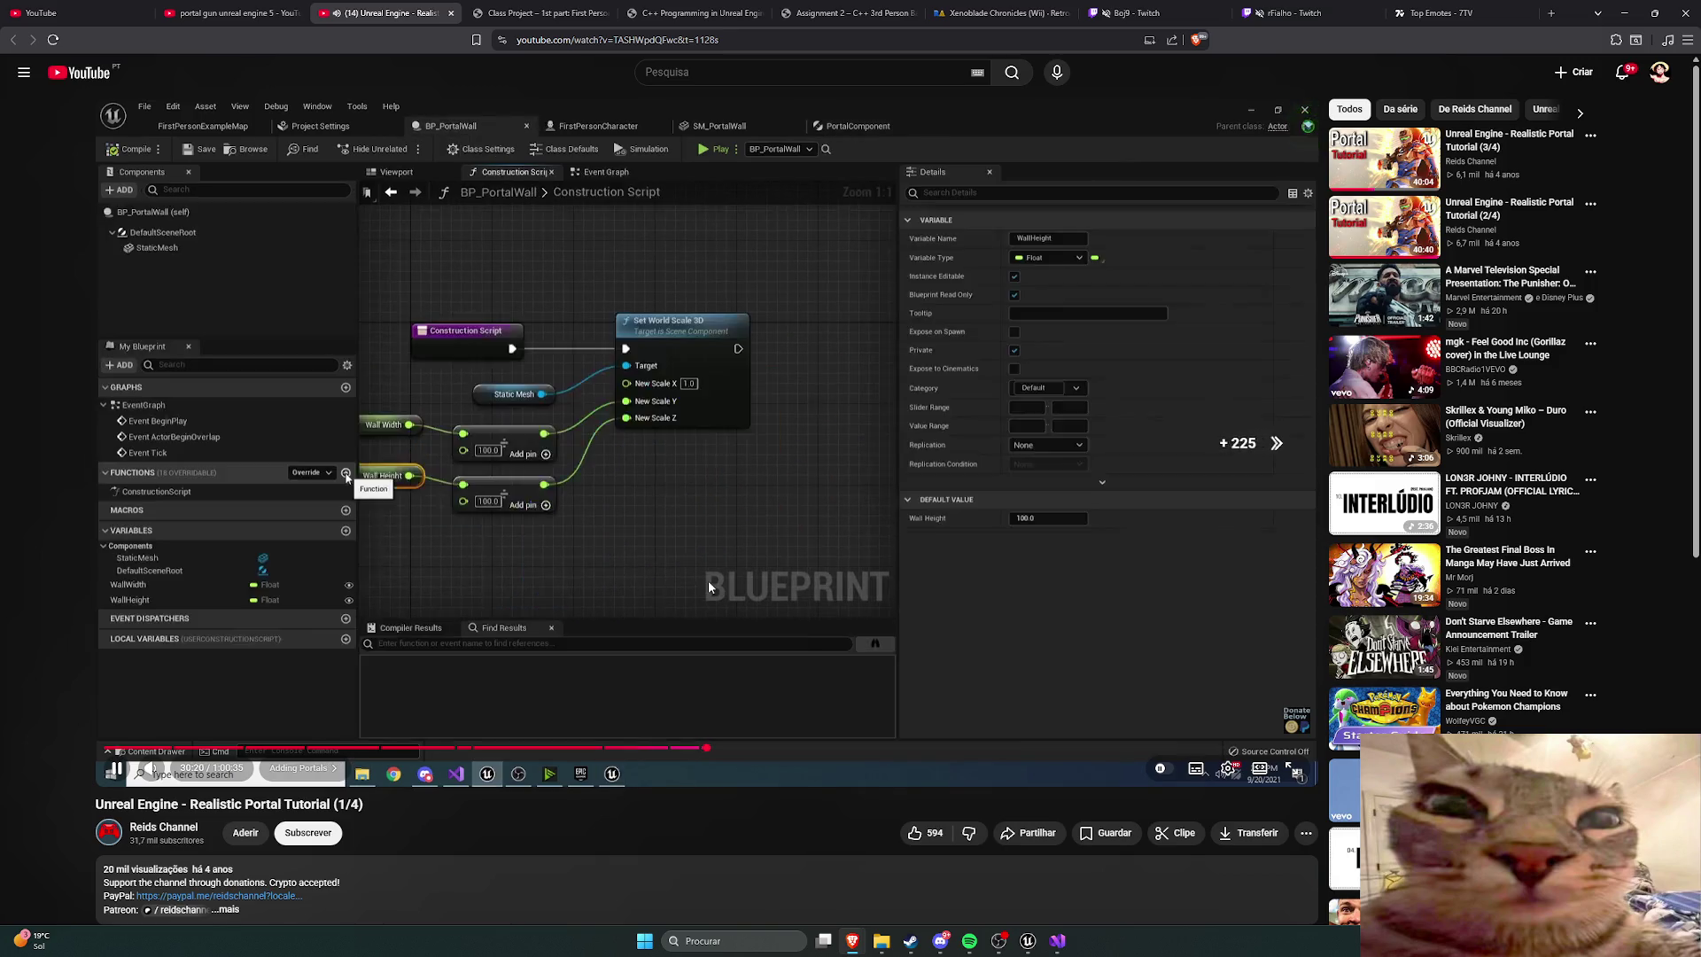
Step: Skip the tutorial past the wall construction script and portal game preview to the Paint diagram
key("Right")
key("Right")
key("Right")
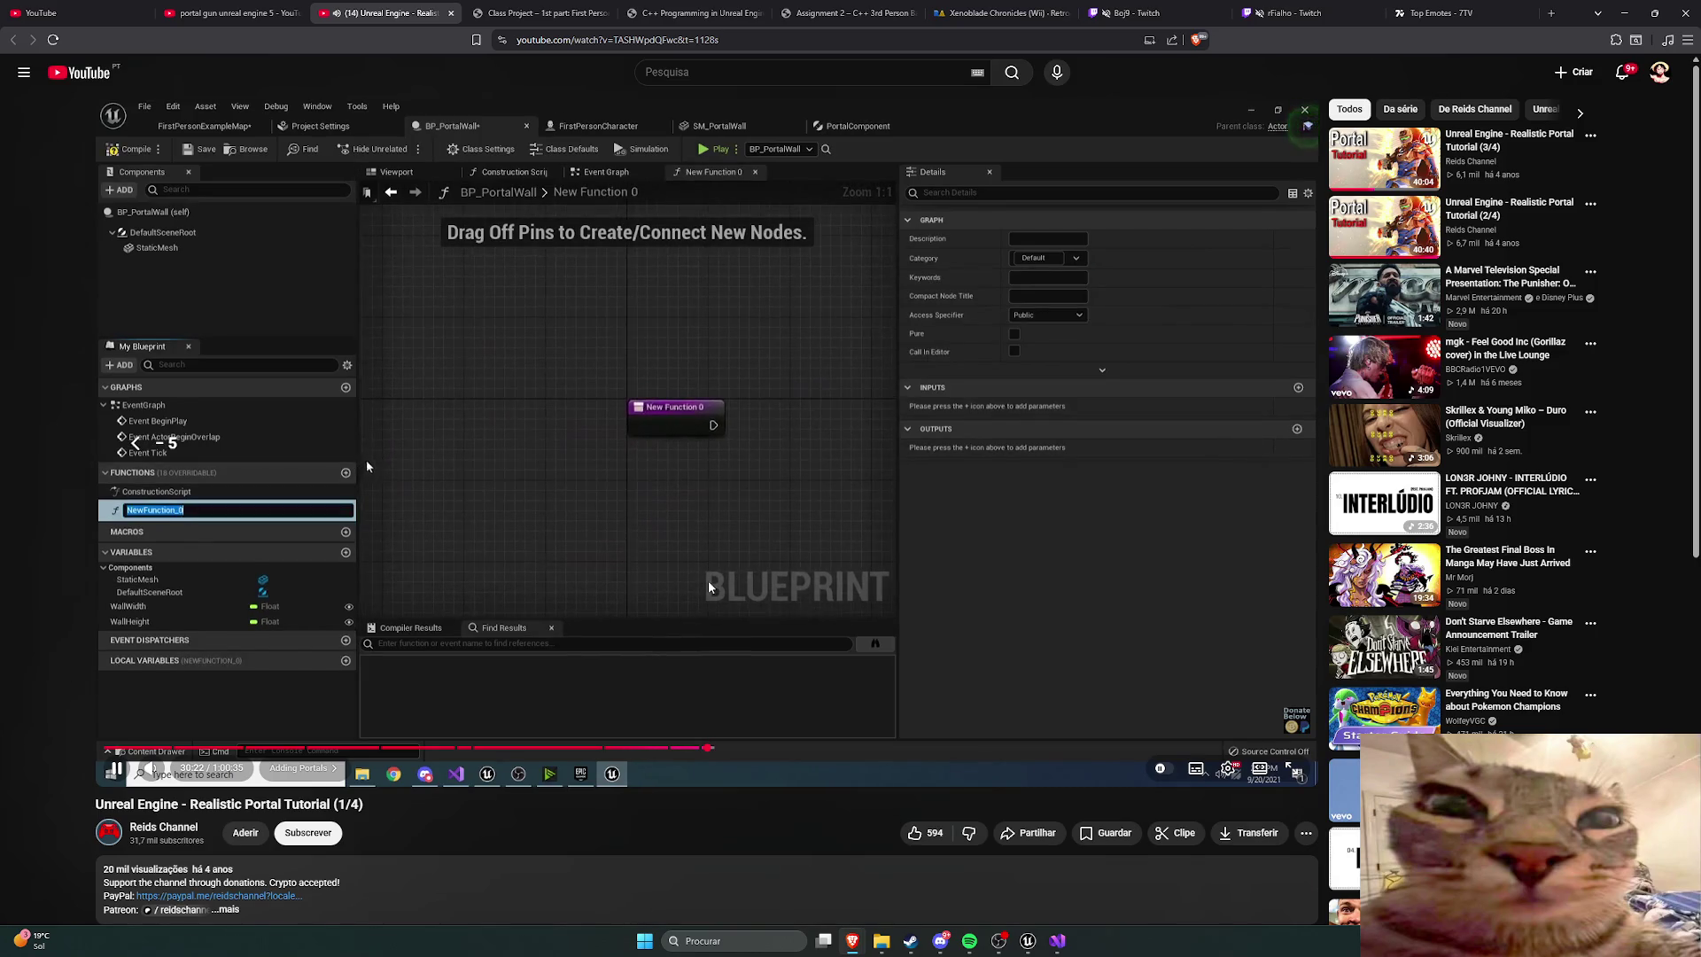
key("Left")
key("l")
key("l")
key("l")
key("l")
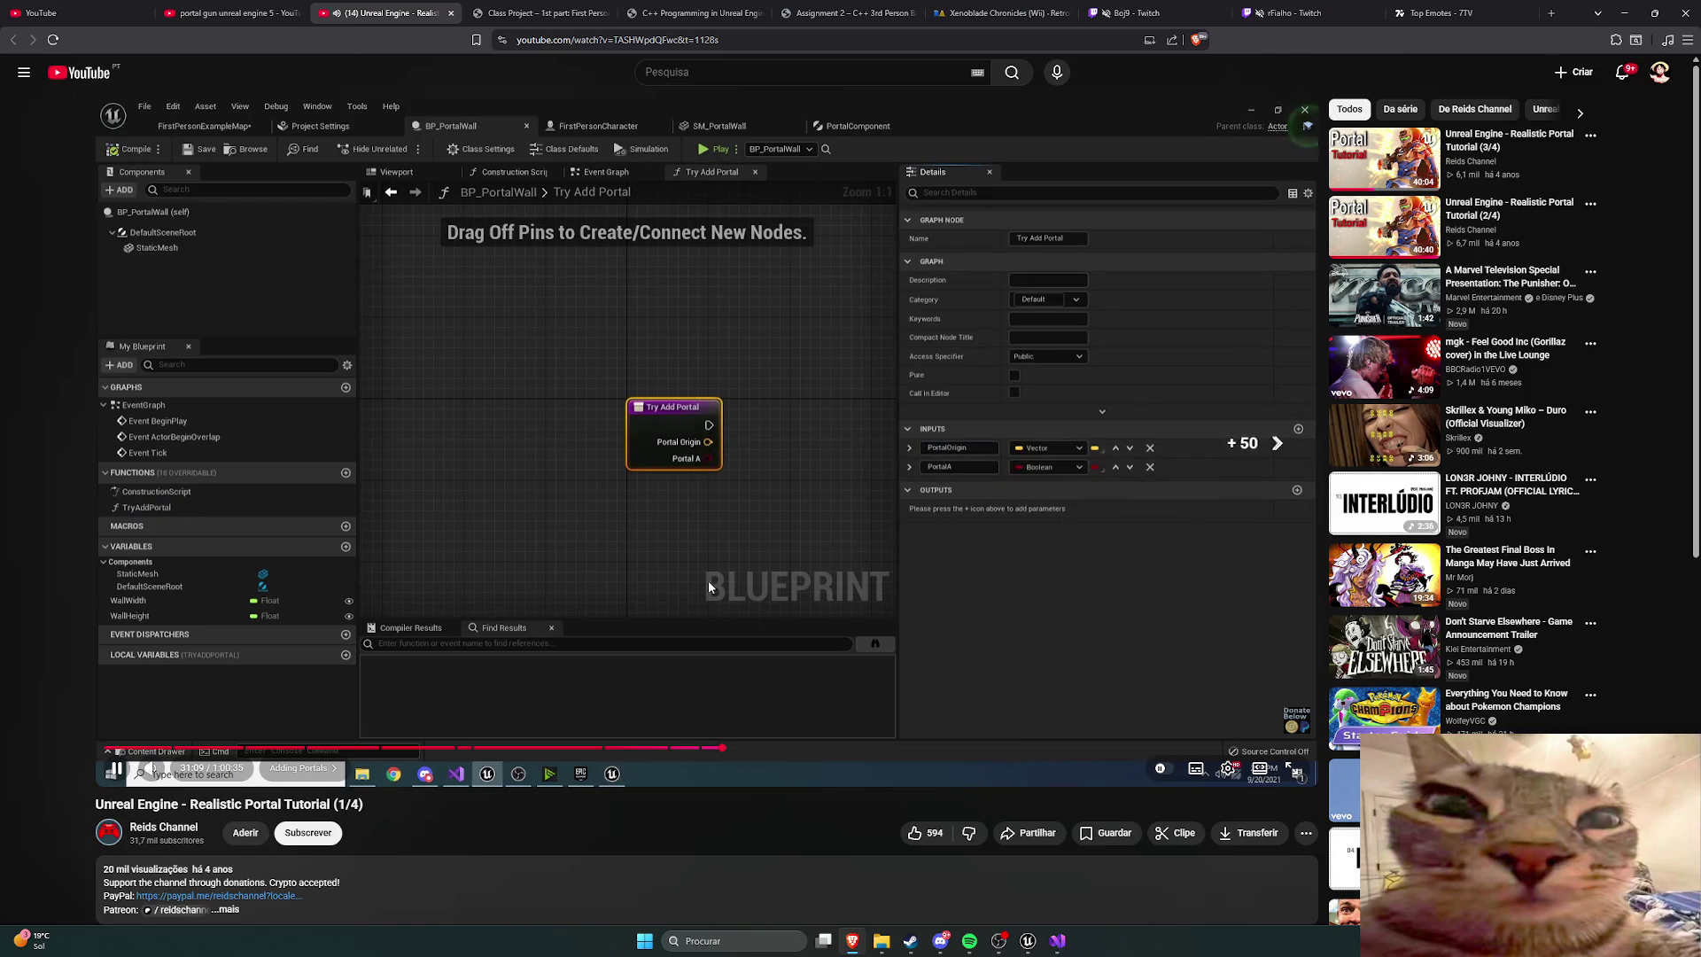
key("l")
key("l")
key("l")
key("Right")
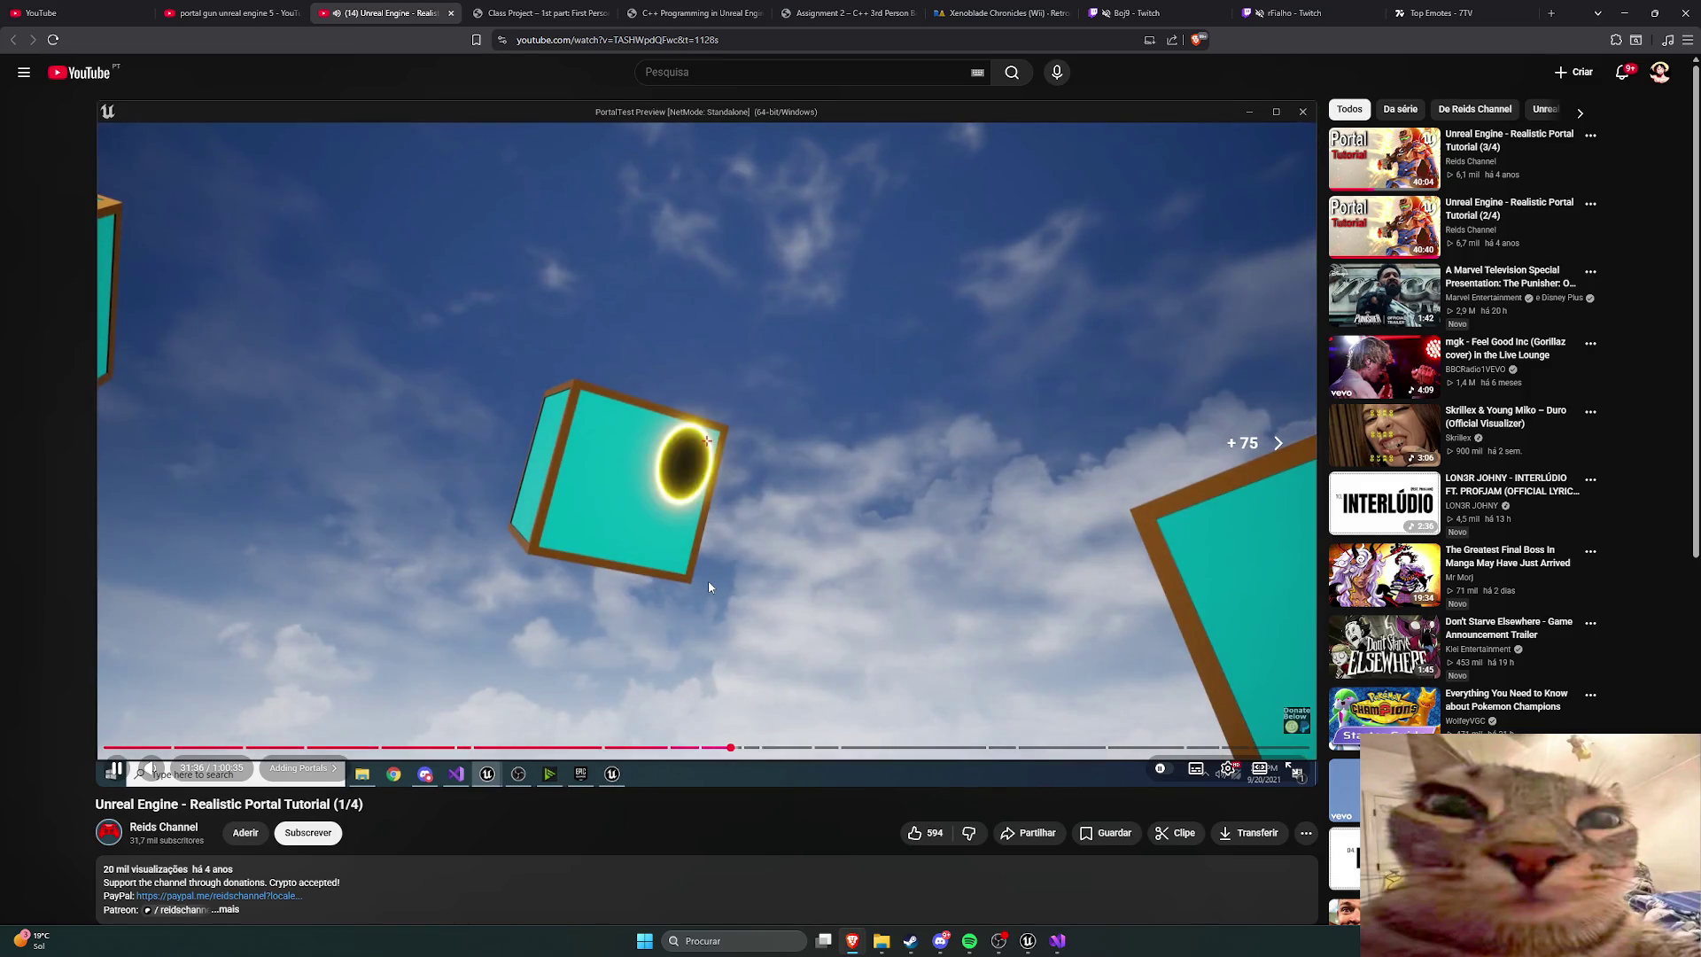
key("Left")
key("l")
key("l")
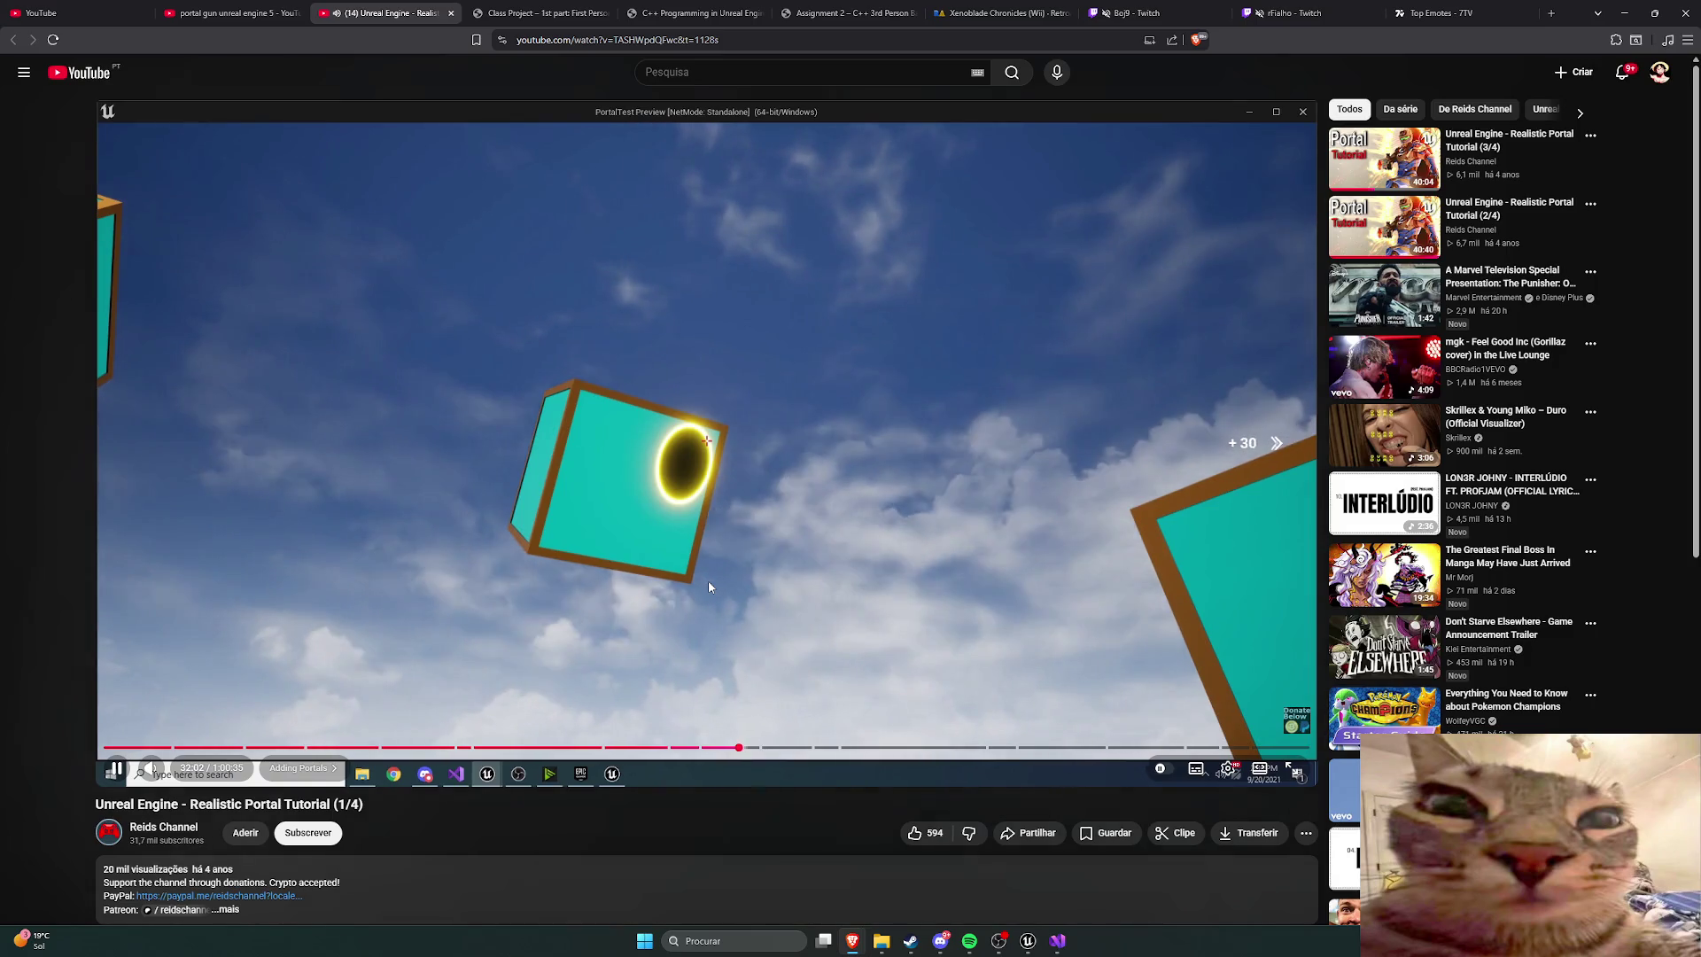
key("l")
key("l")
key("Right")
key("l")
key("l")
key("l")
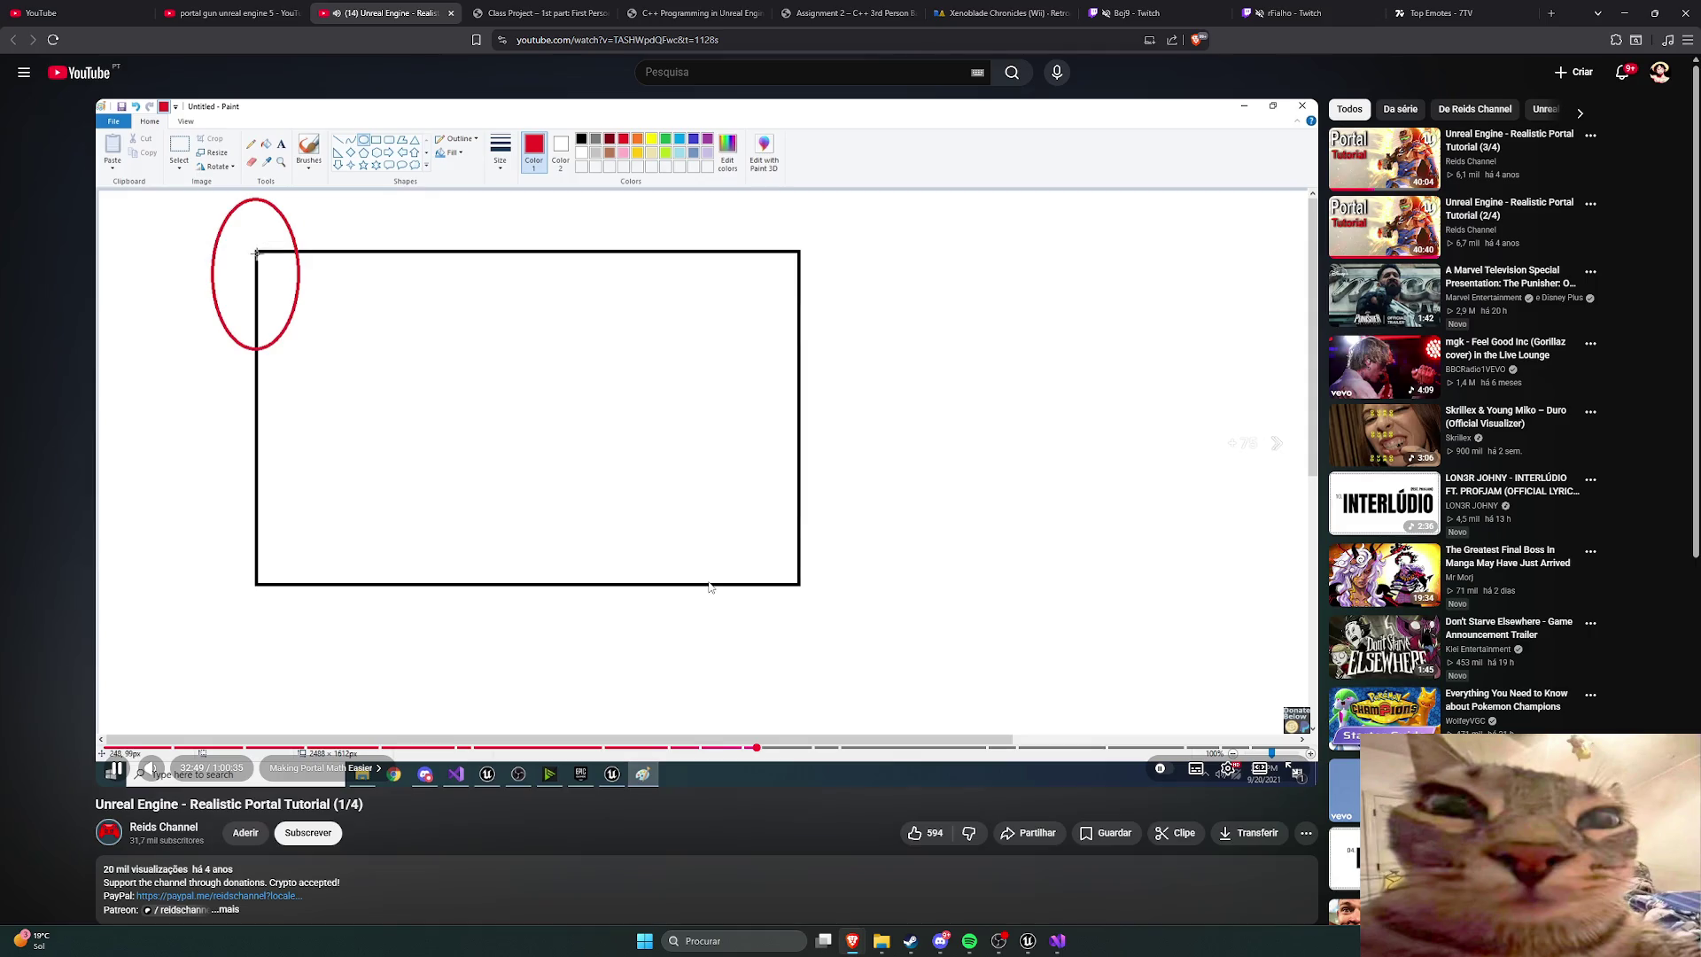
key("l")
key("l")
key("l")
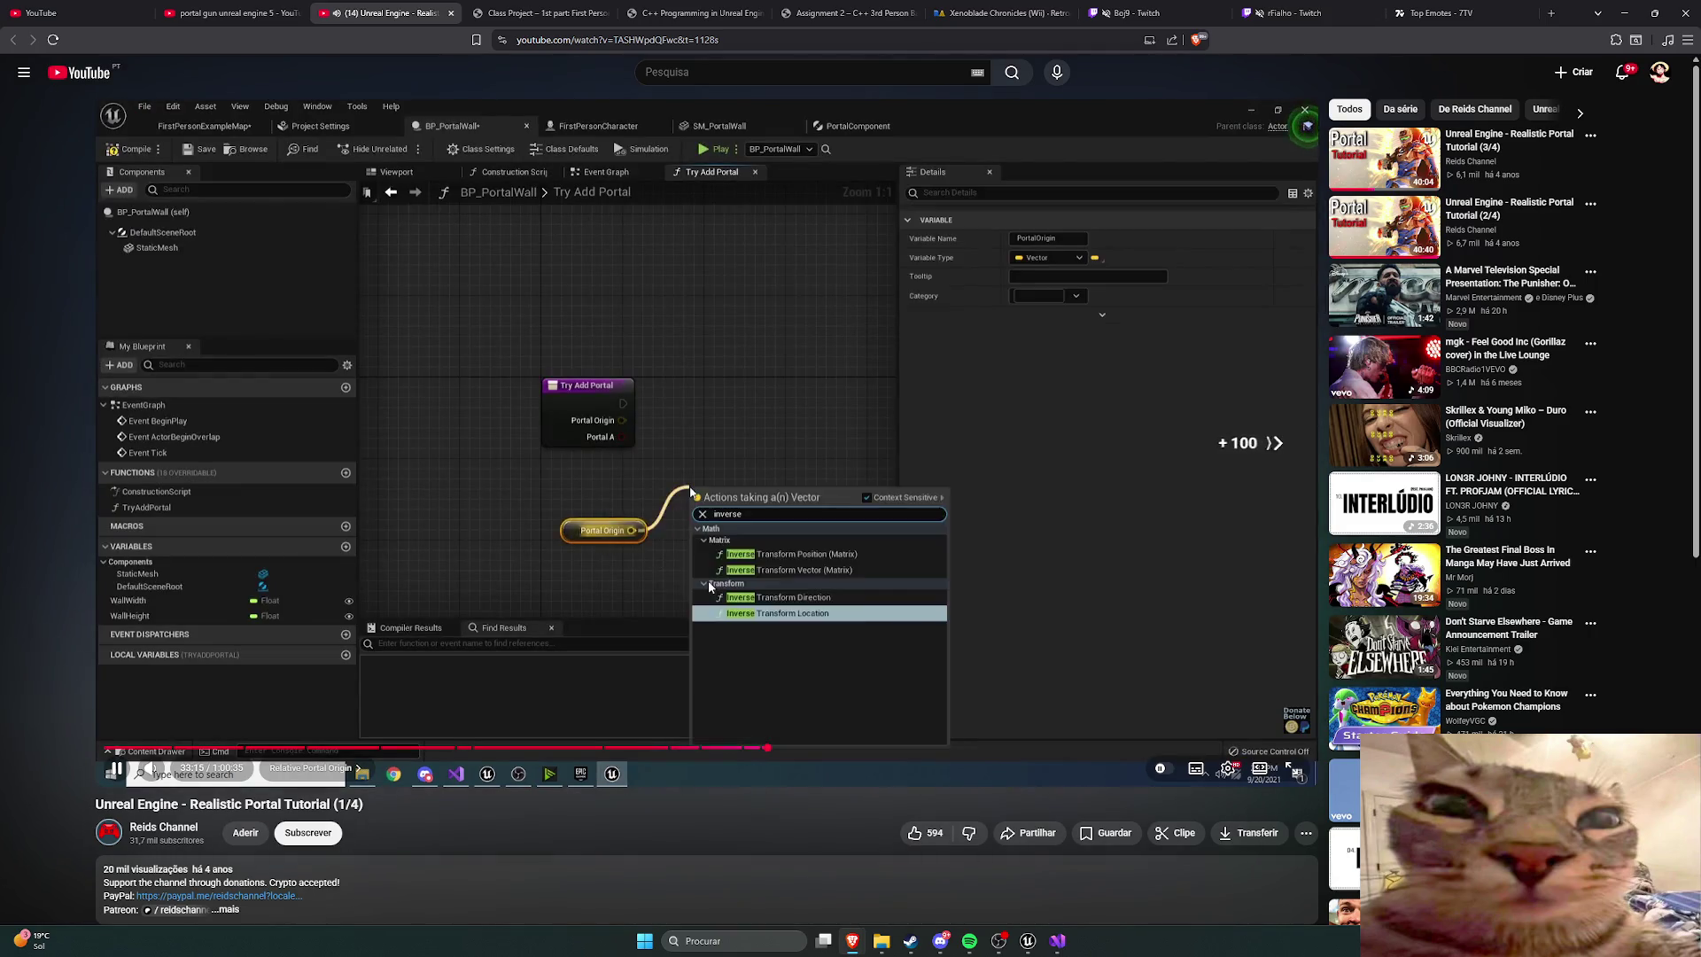
Step: Move through the wall coordinate diagram and Clamp Point to Wall to the Constrain Portal to Wall graph
key("Right")
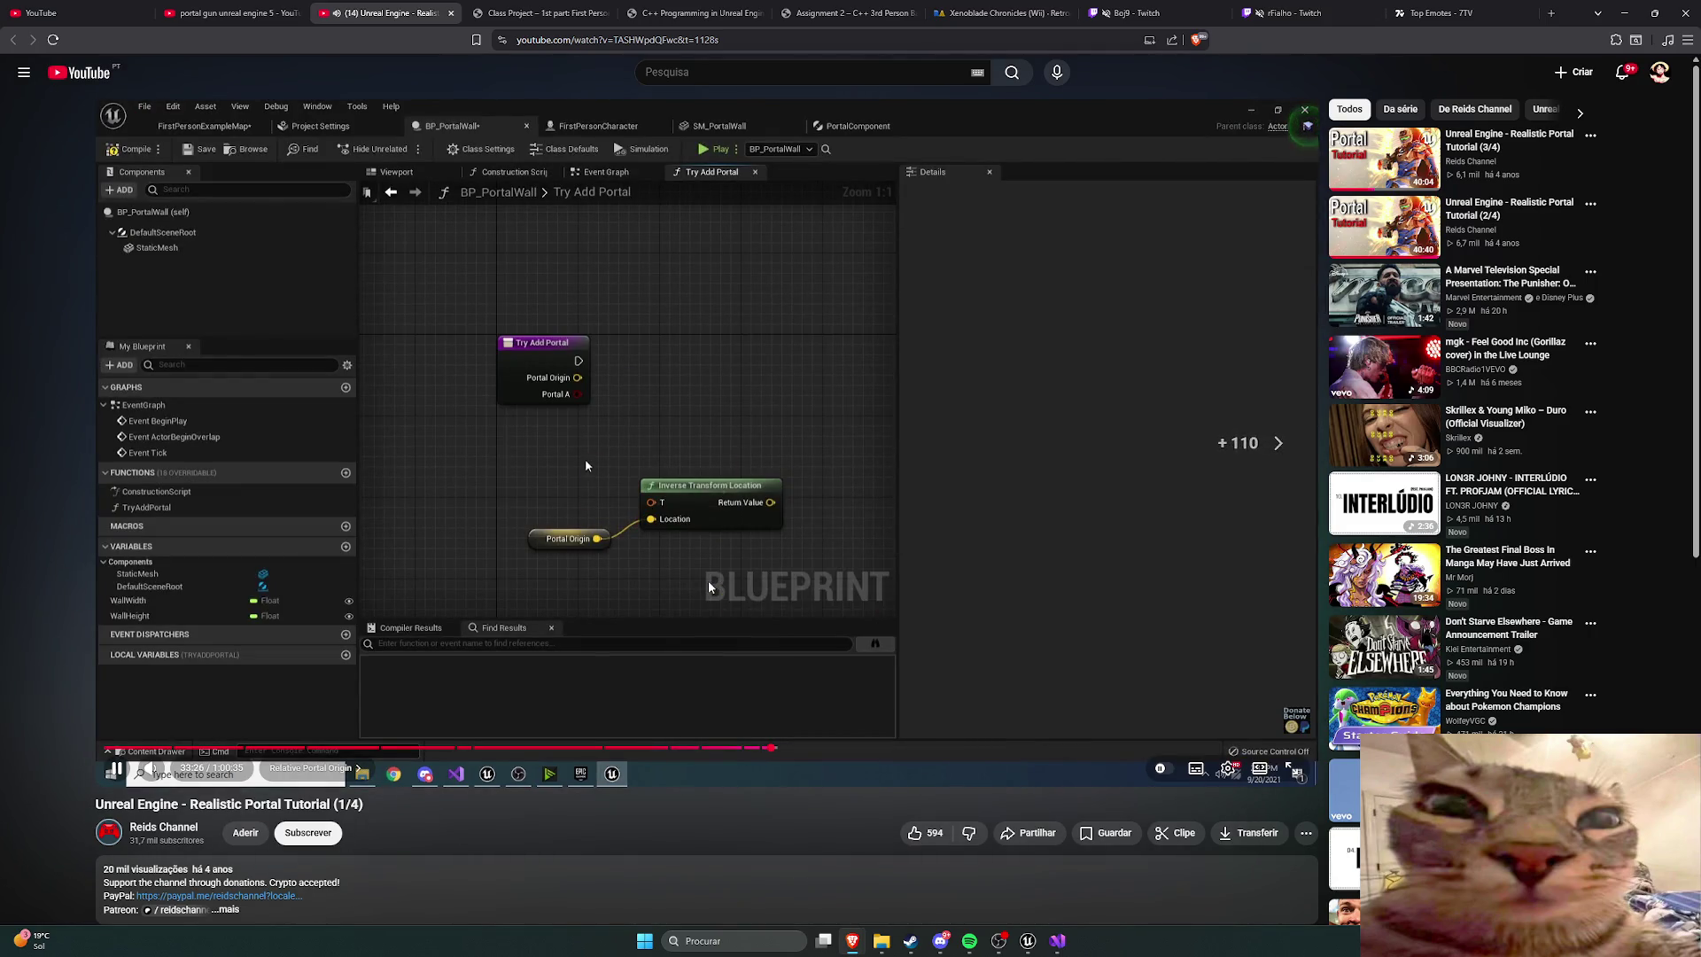
key("l")
key("l")
key("l")
key("l")
key("l")
key("l")
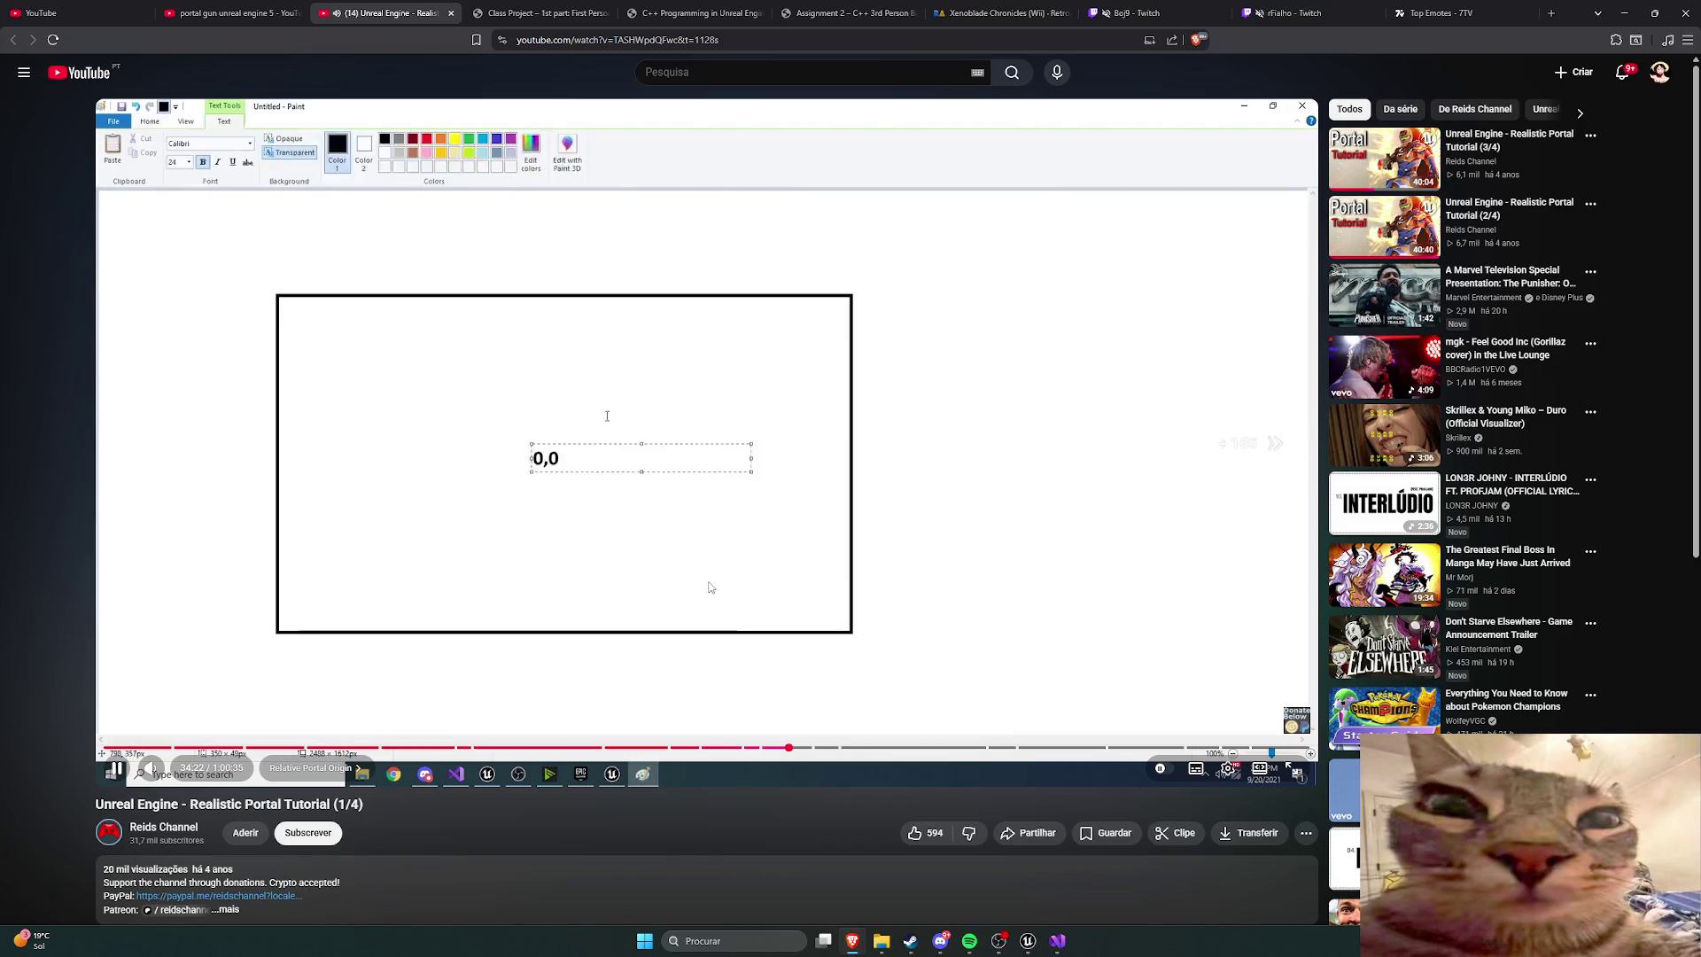
key("Right")
key("l")
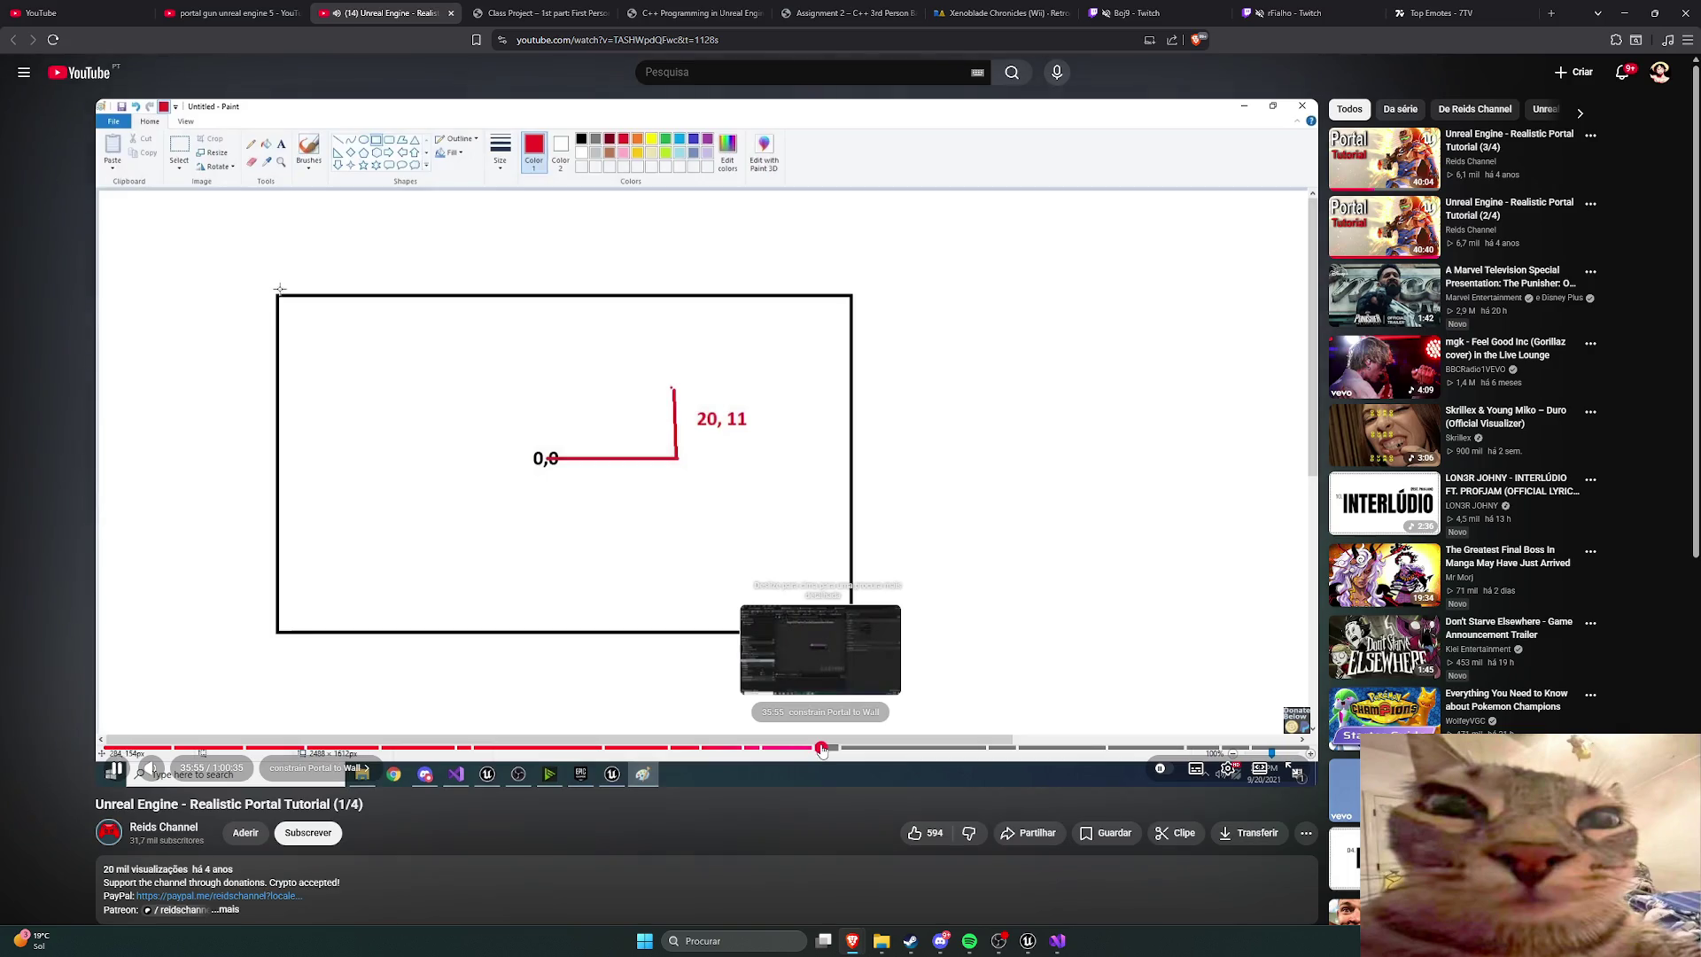
left_click(832, 749)
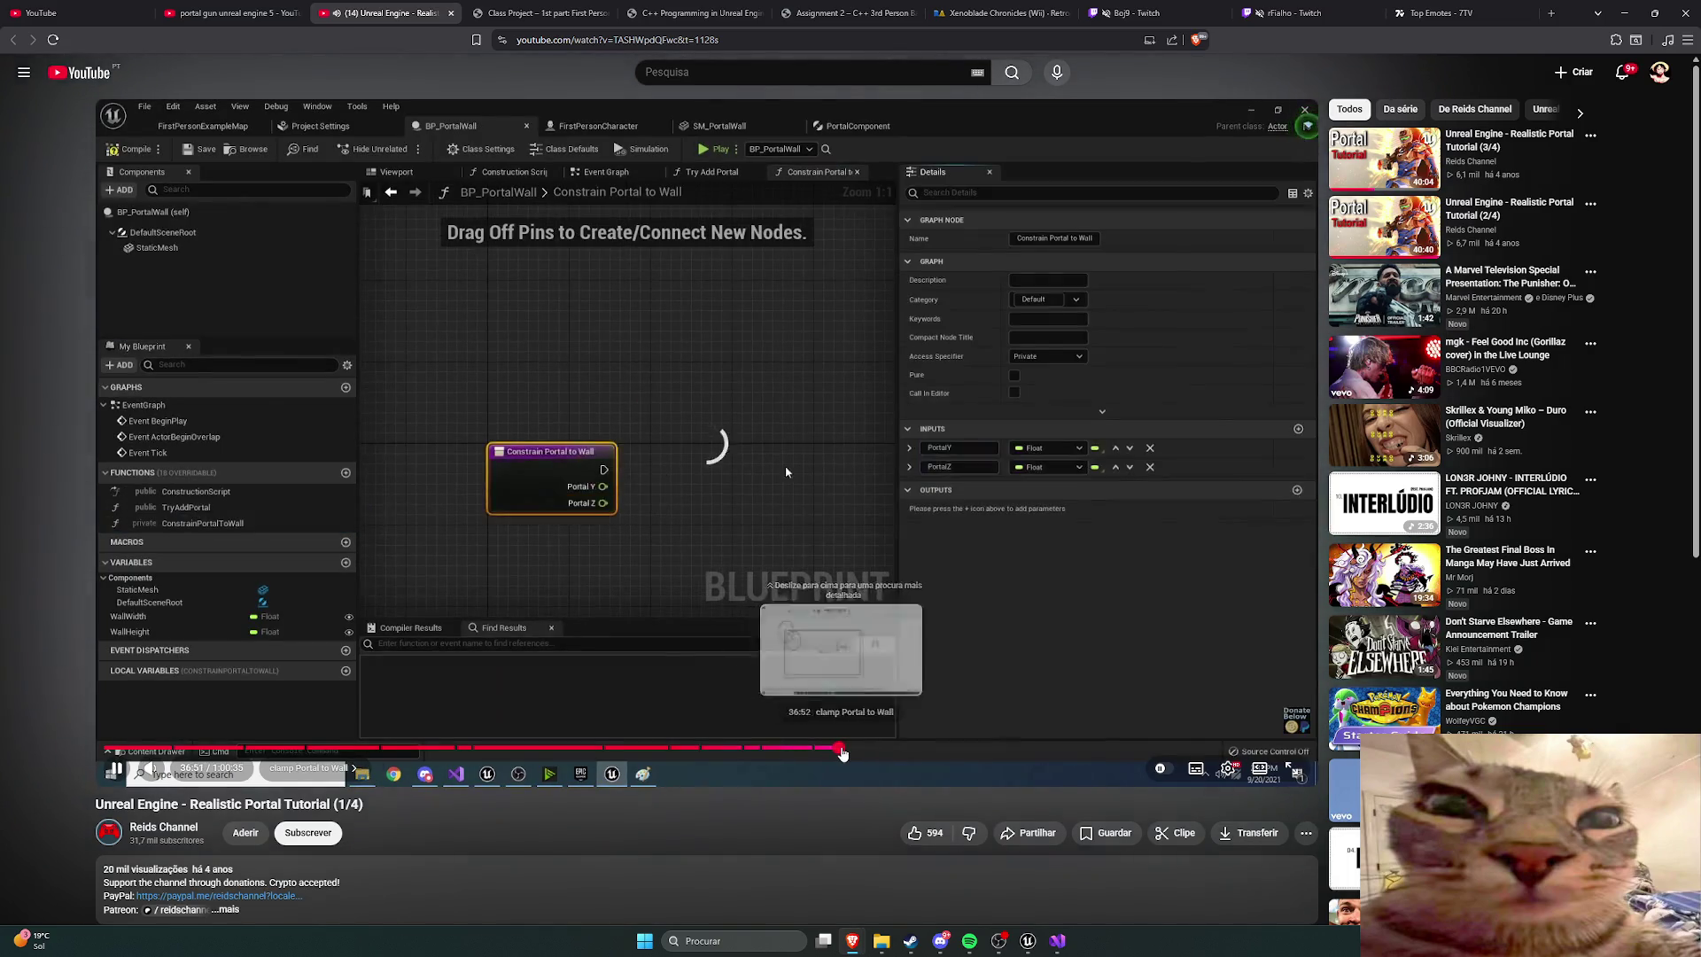
left_click(869, 753)
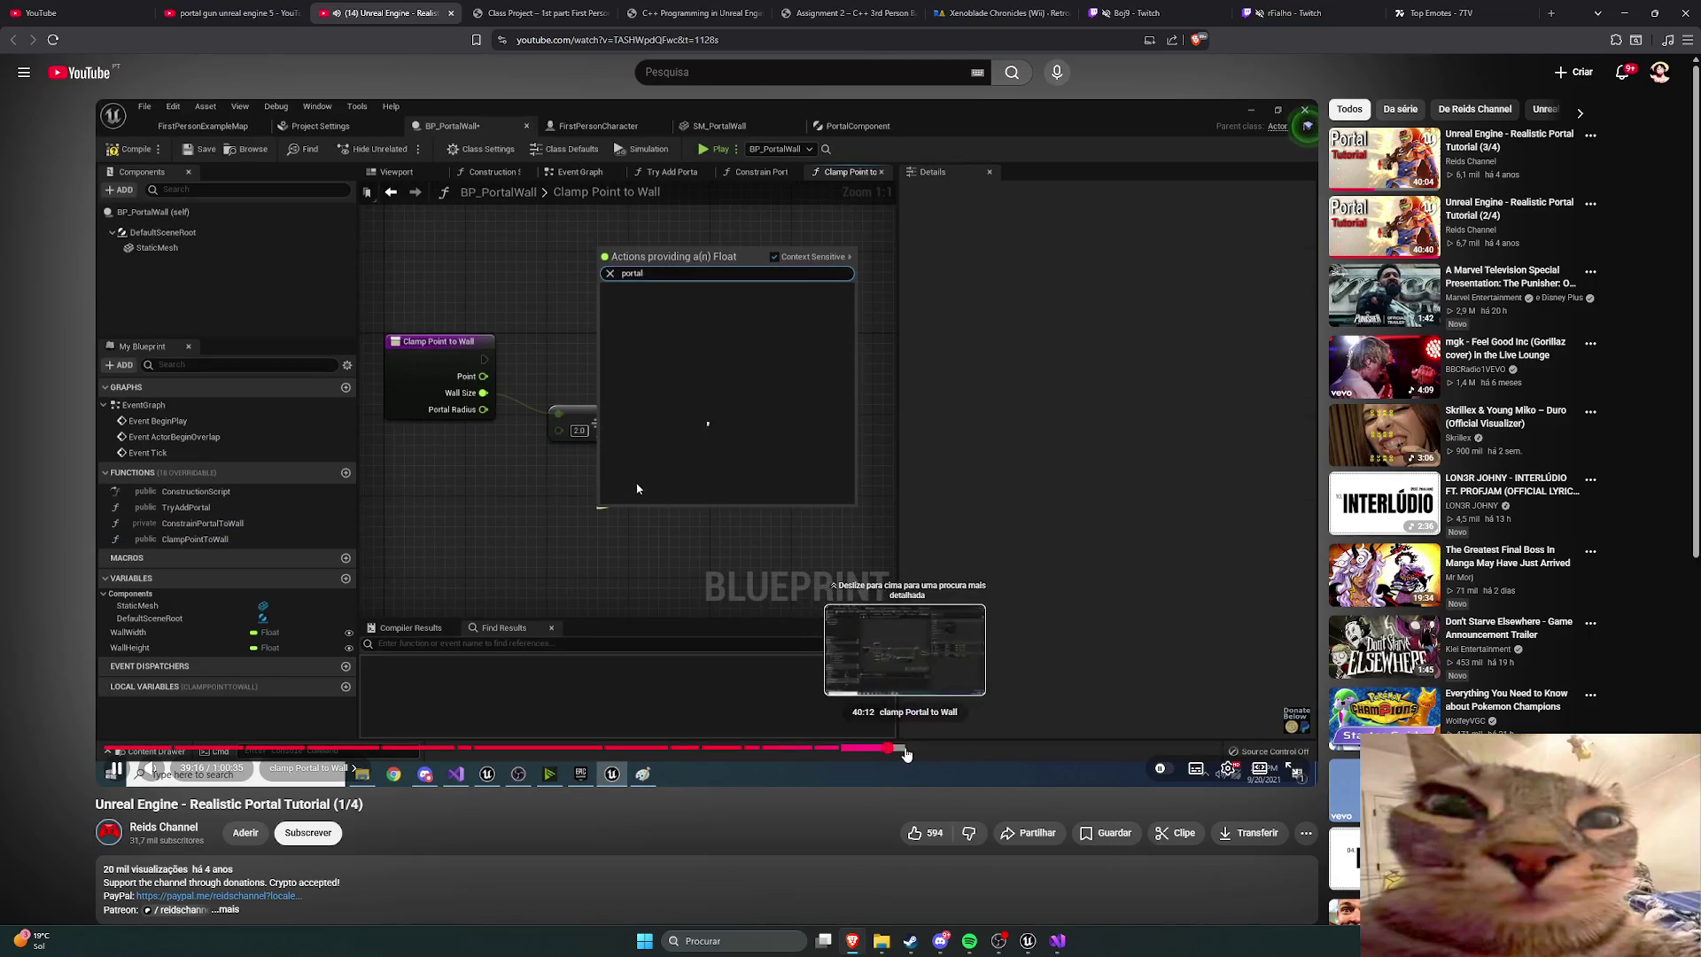
left_click(891, 752)
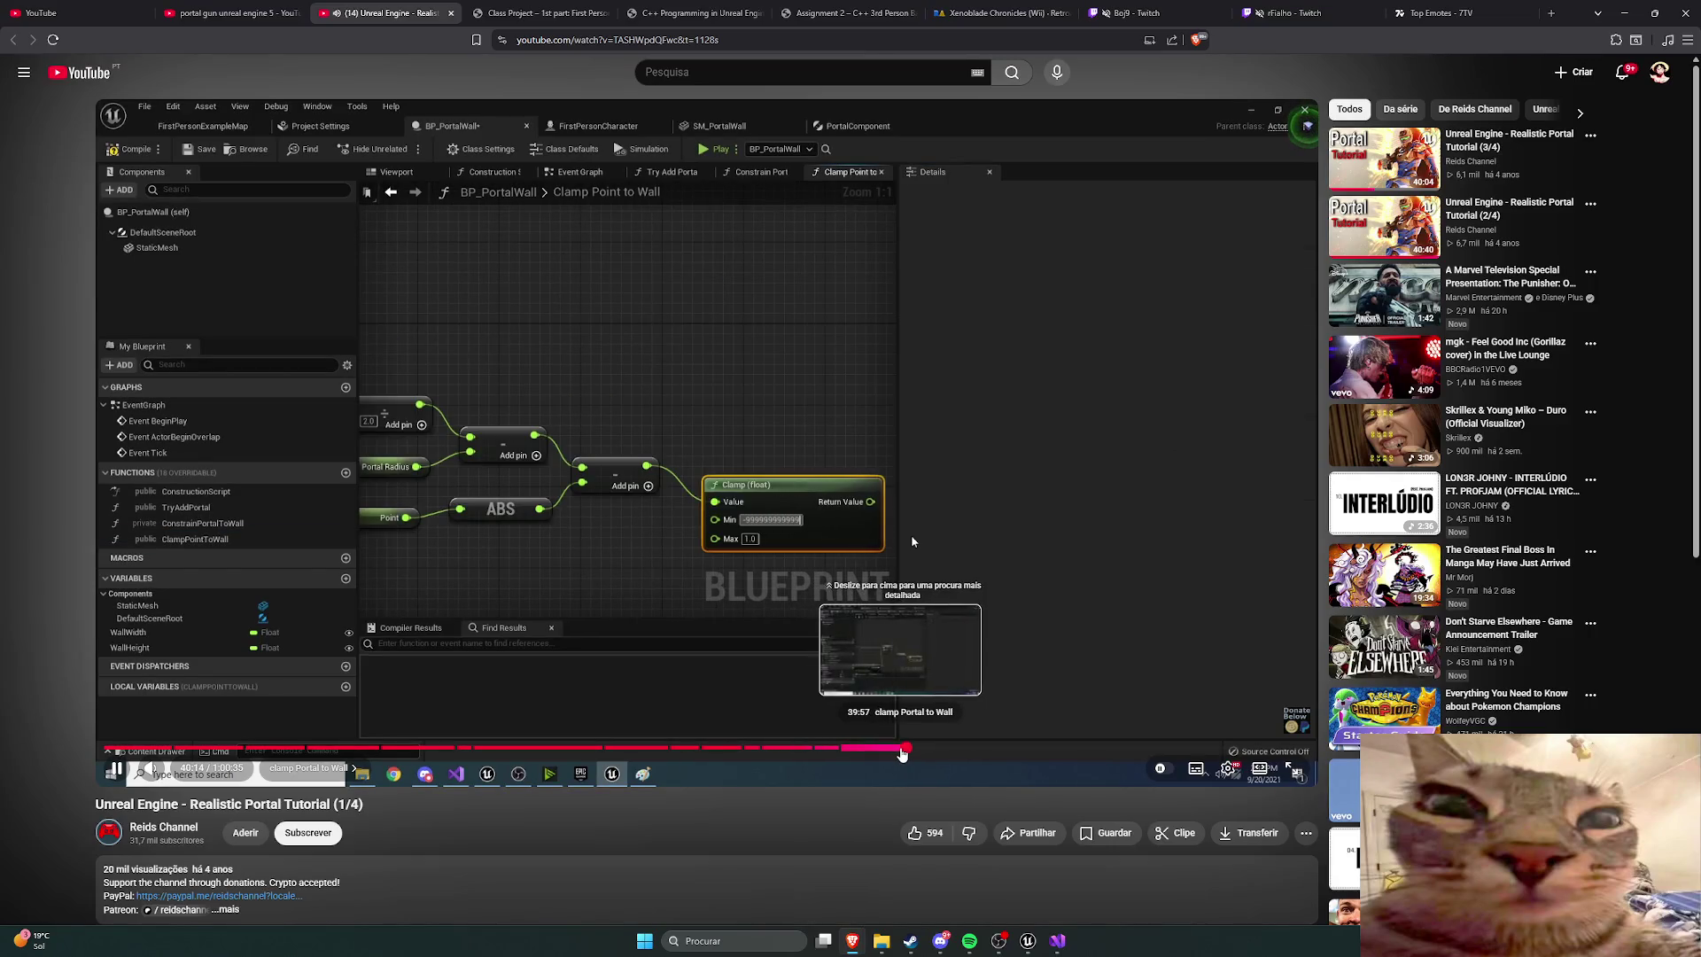
left_click_drag(911, 754, 972, 754)
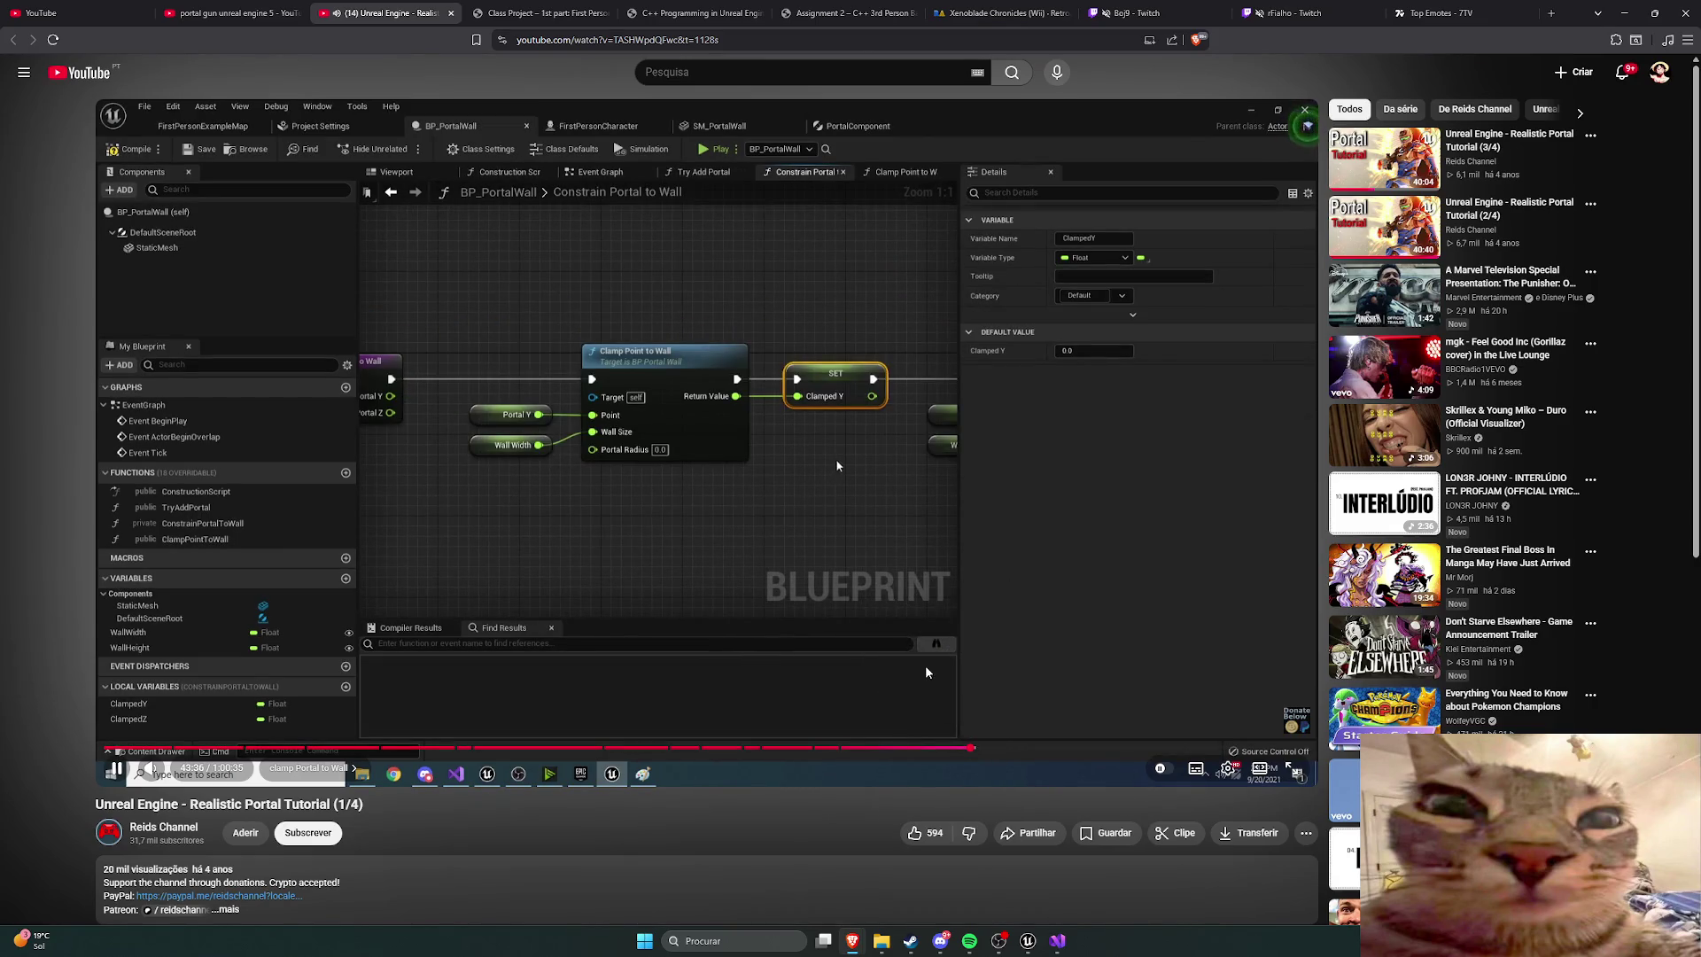
Step: Skip past the SM_PortalBorder mesh to the new, empty PortalSize macro
key("Right")
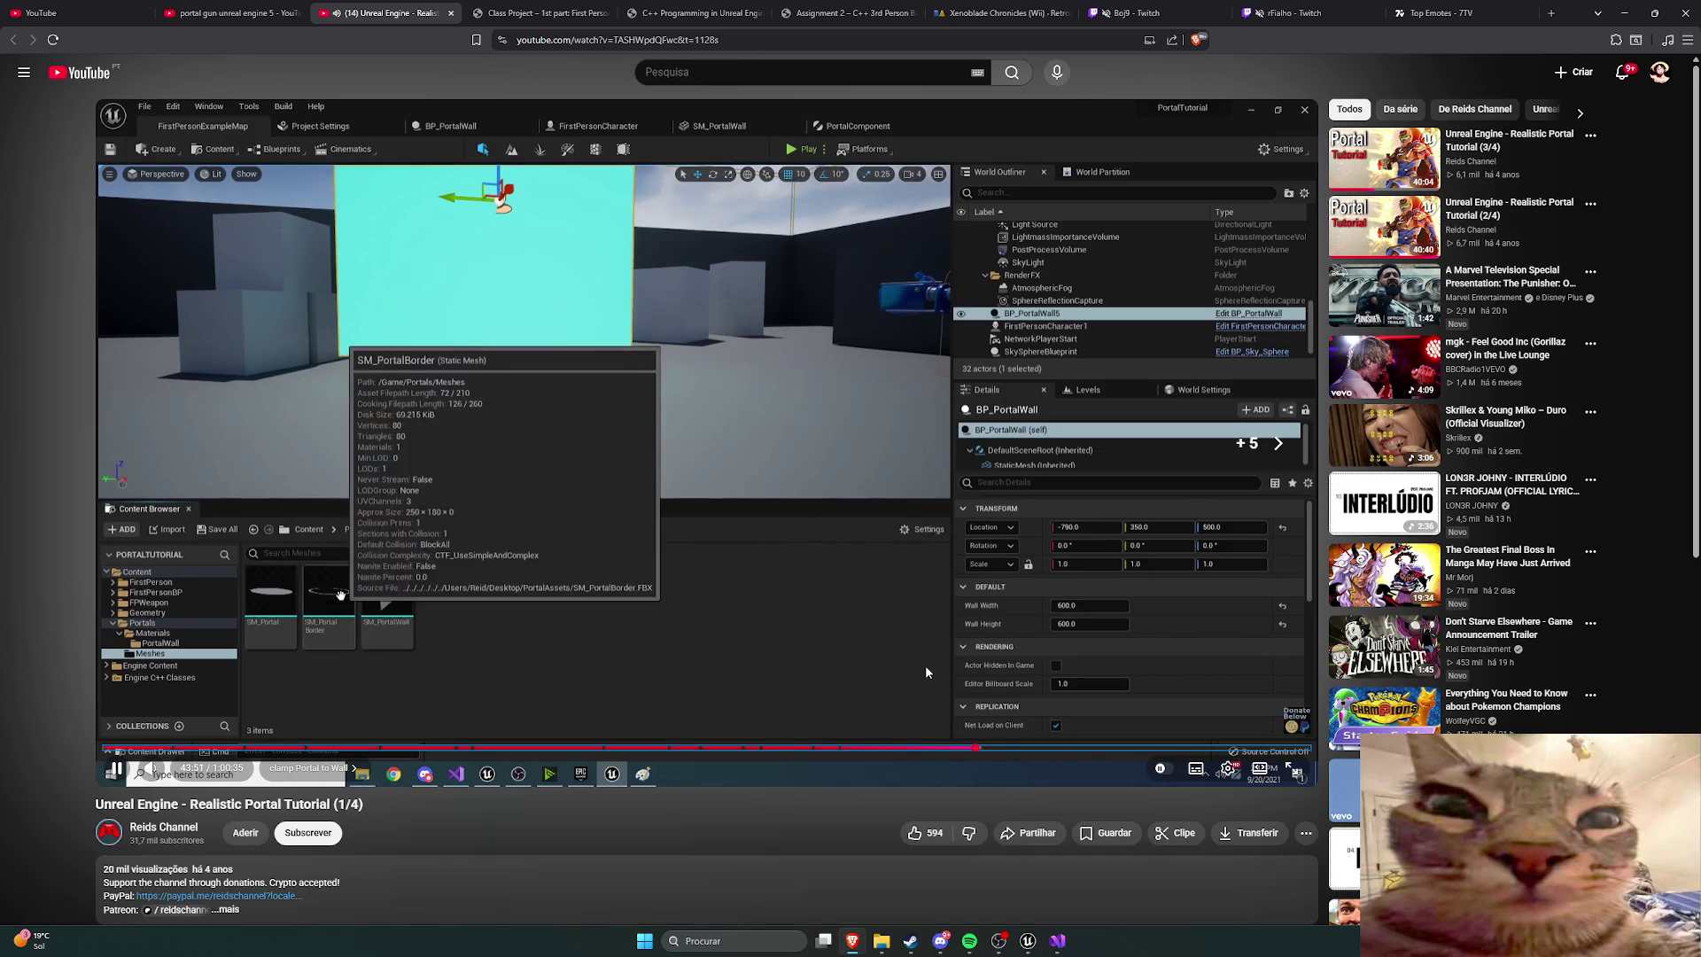
key("Right")
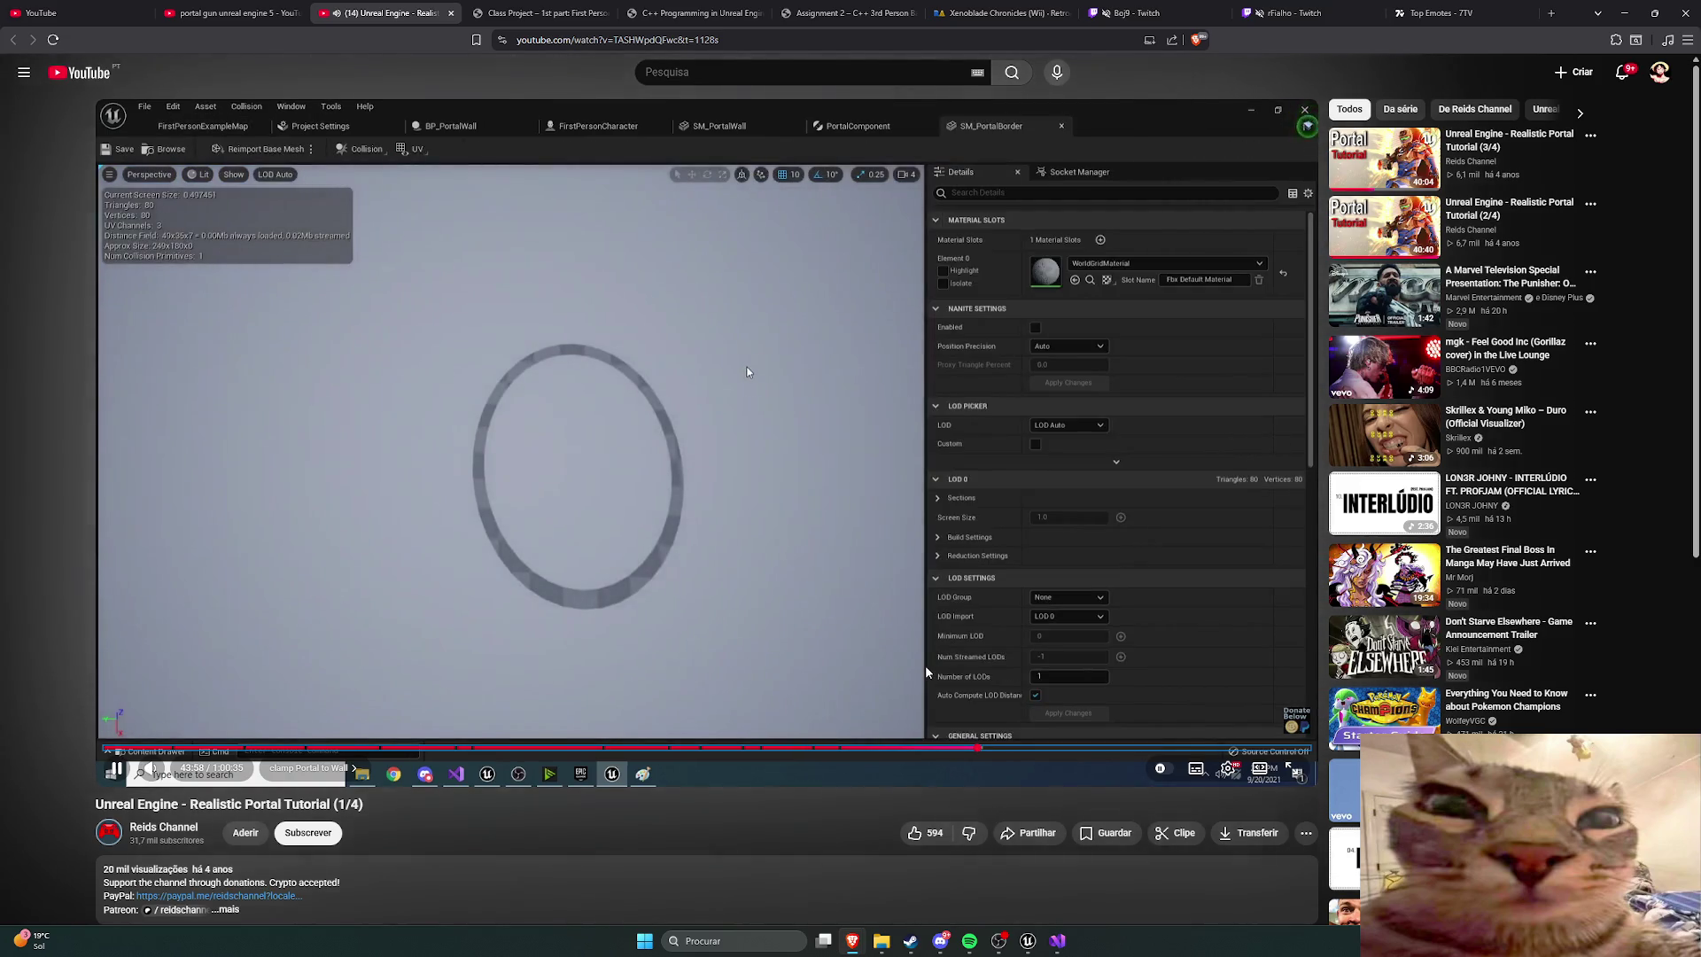
key("Right")
key("Right")
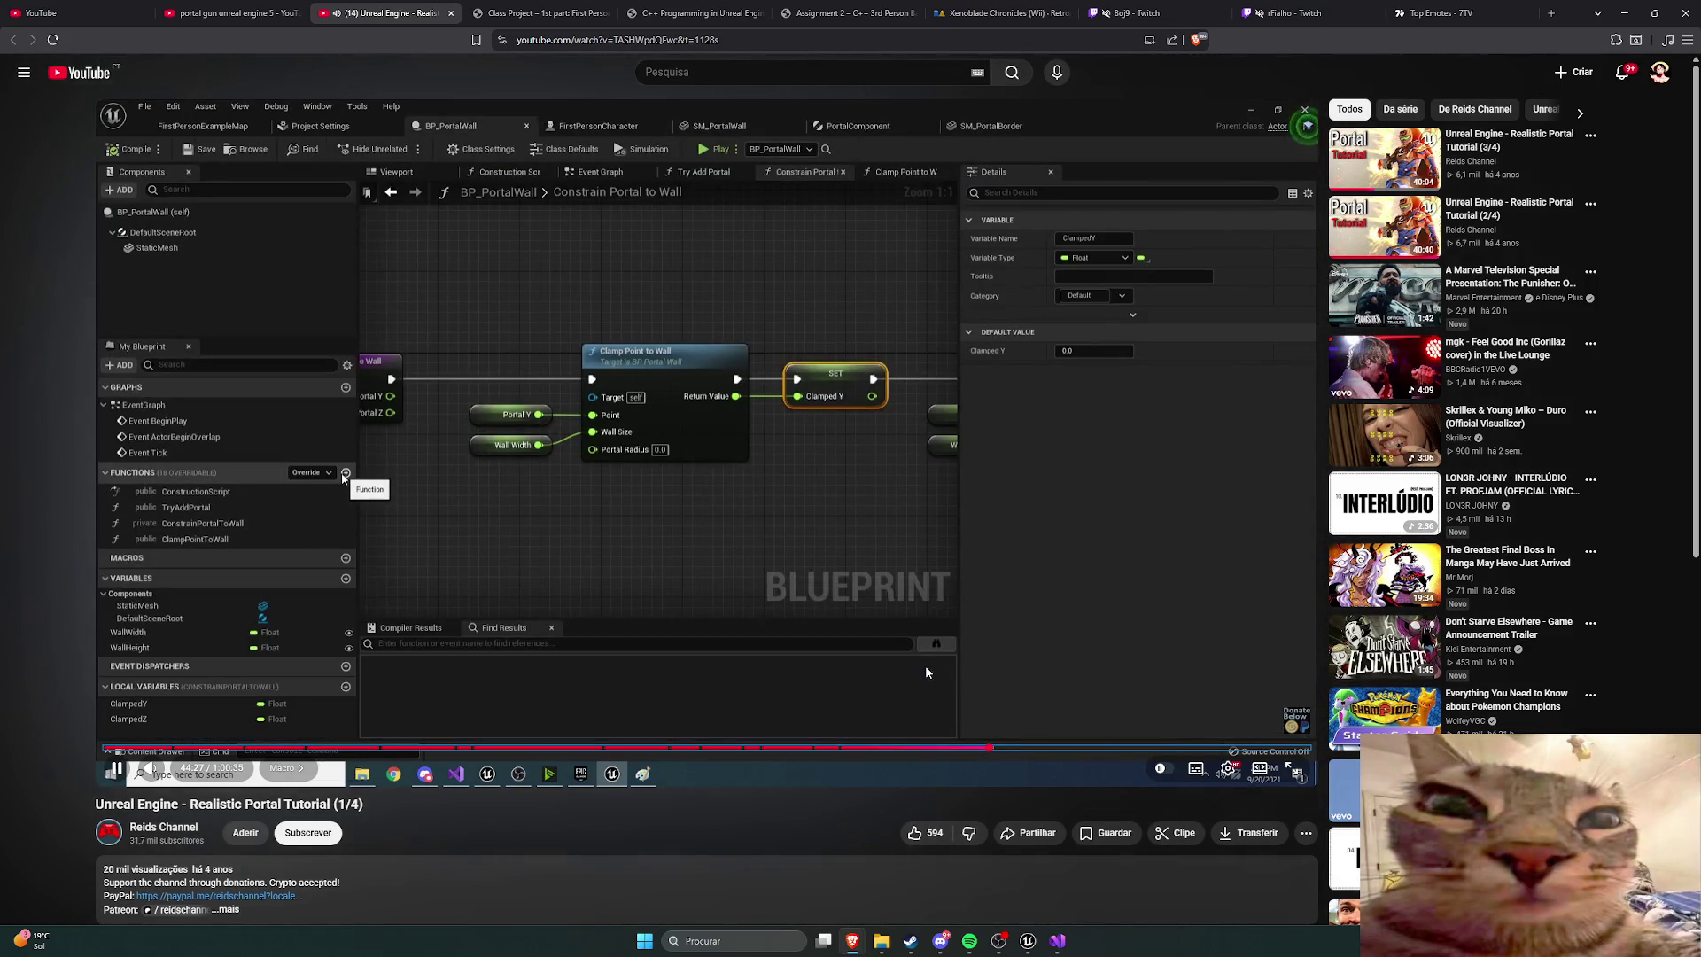
key("Right")
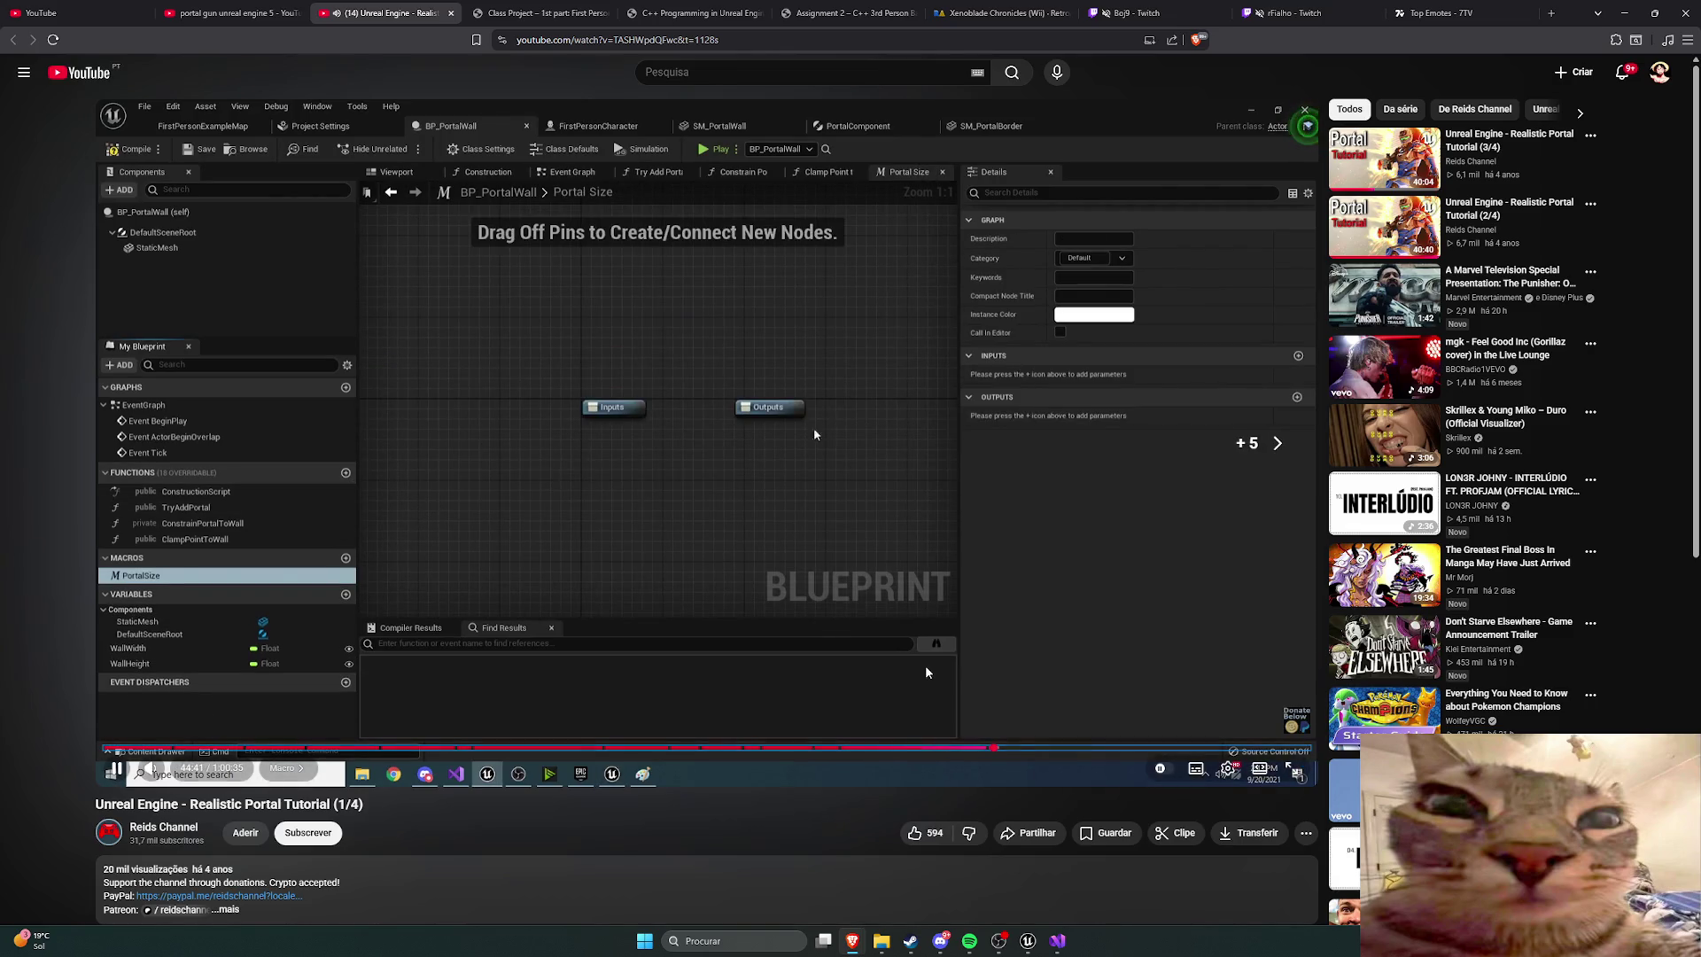
Step: Skip past the PortalSize macro's RadiusY and RadiusZ Add nodes to the PortalComponent Cast To BP Portal Wall step
key("Right")
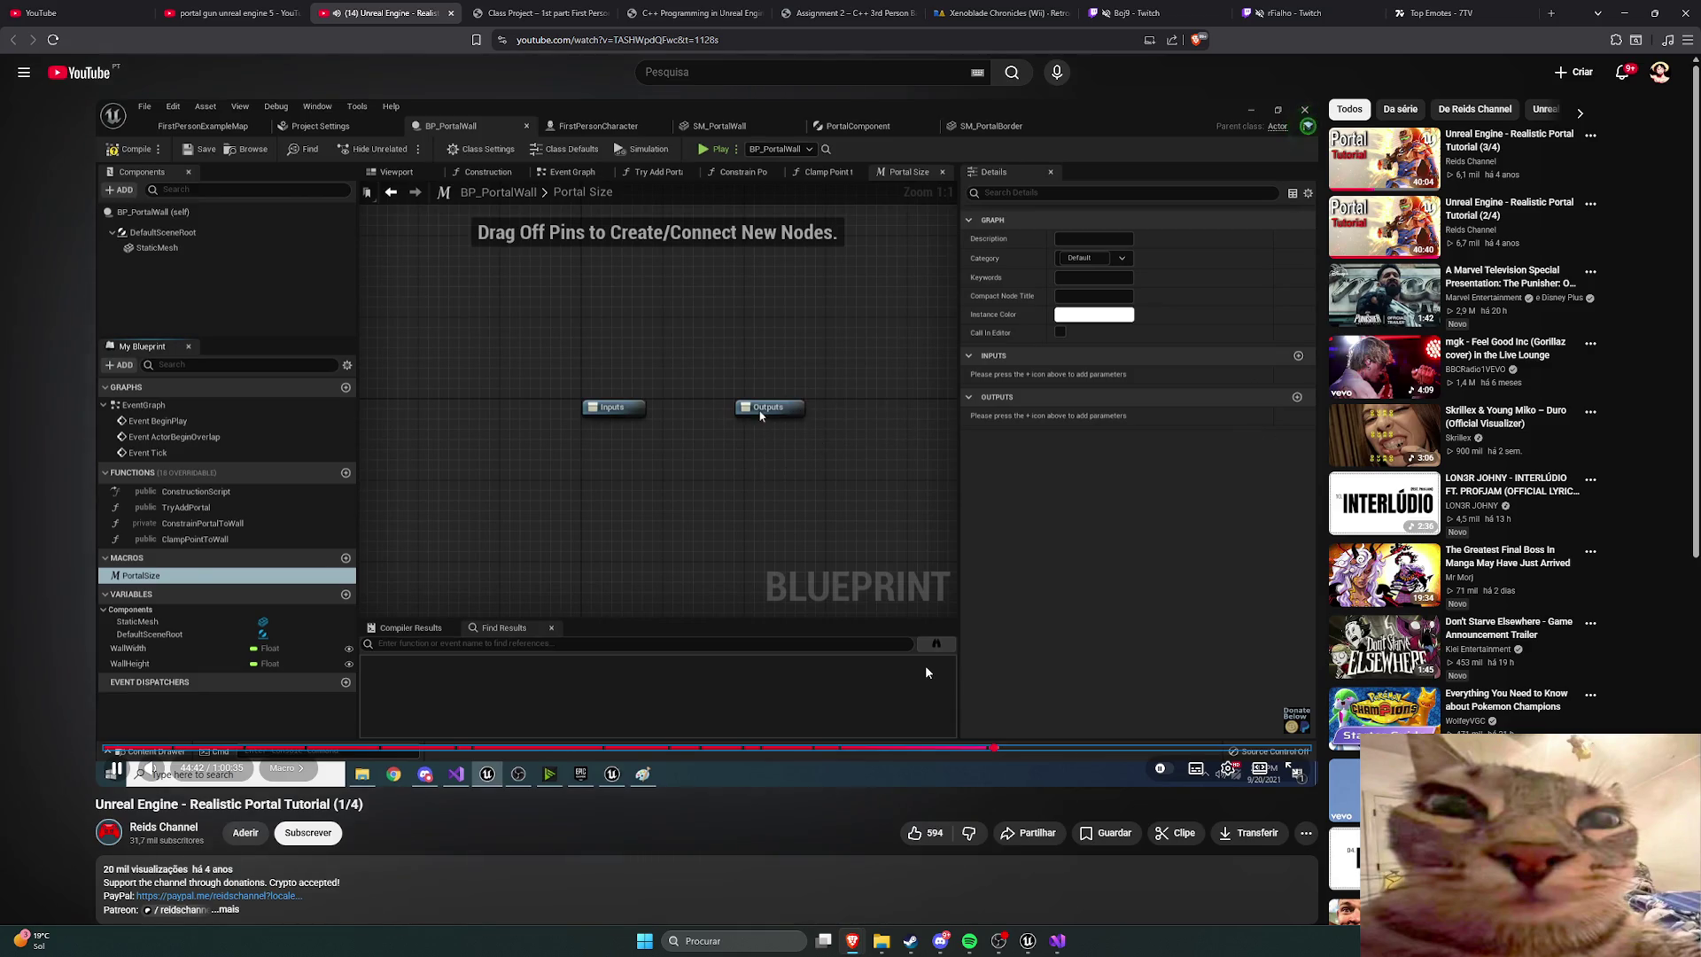
key("Right")
key("Right")
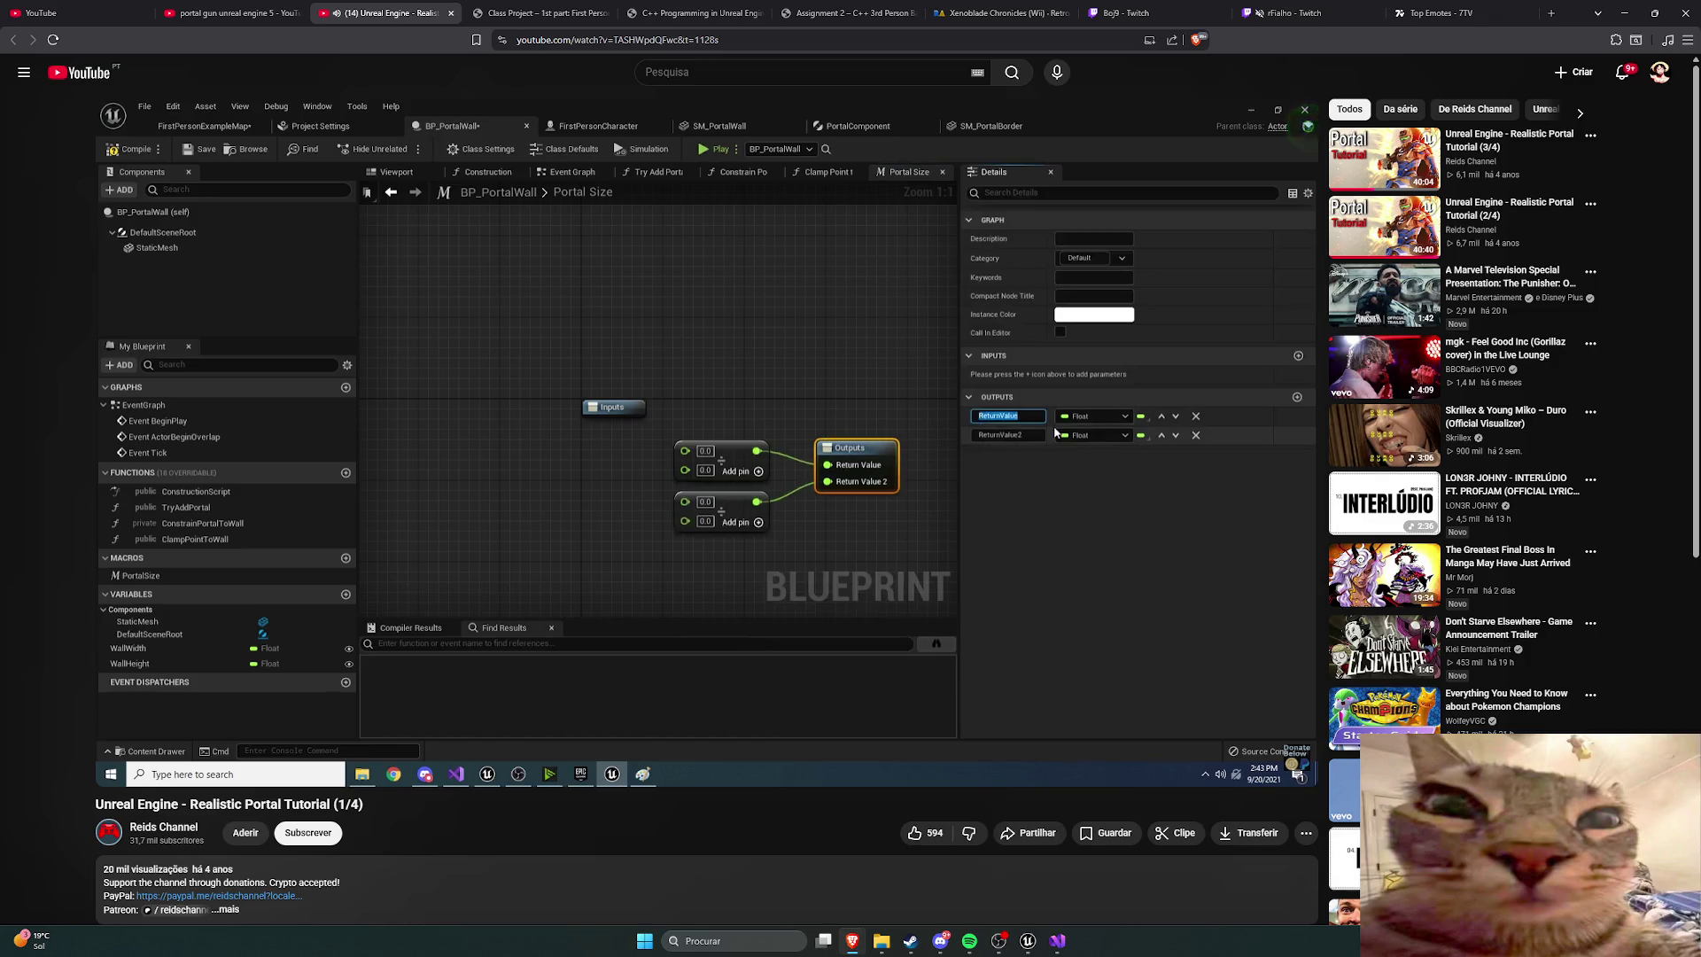
key("Right")
key("Right")
key("Right")
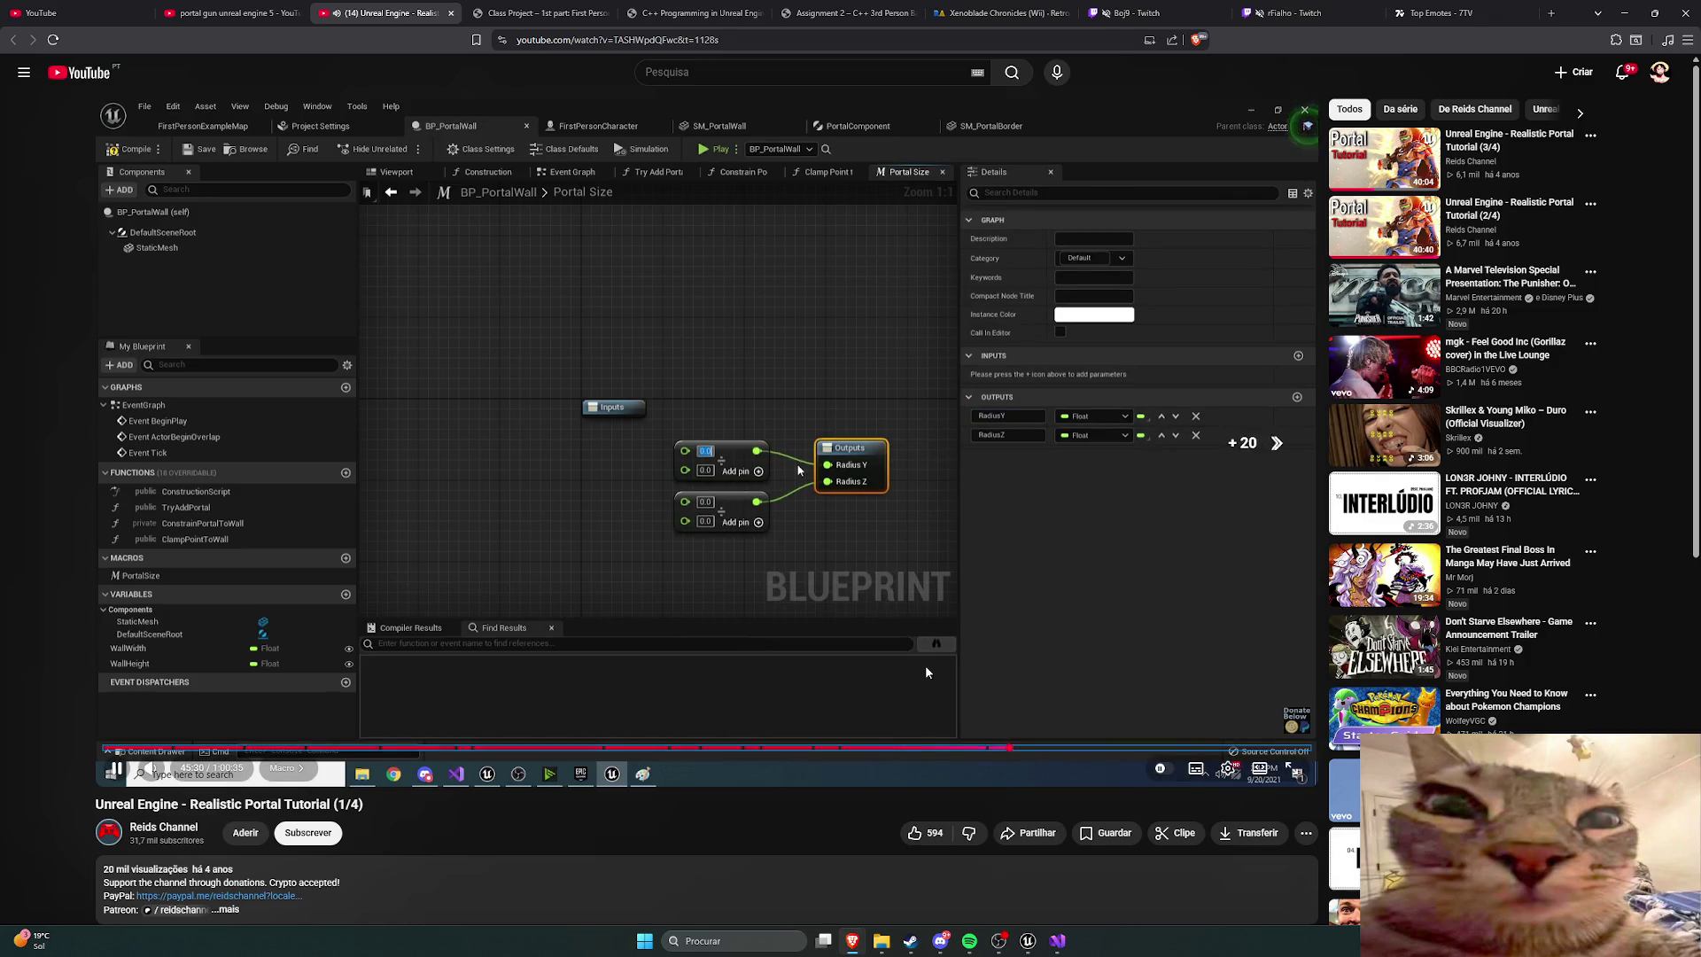
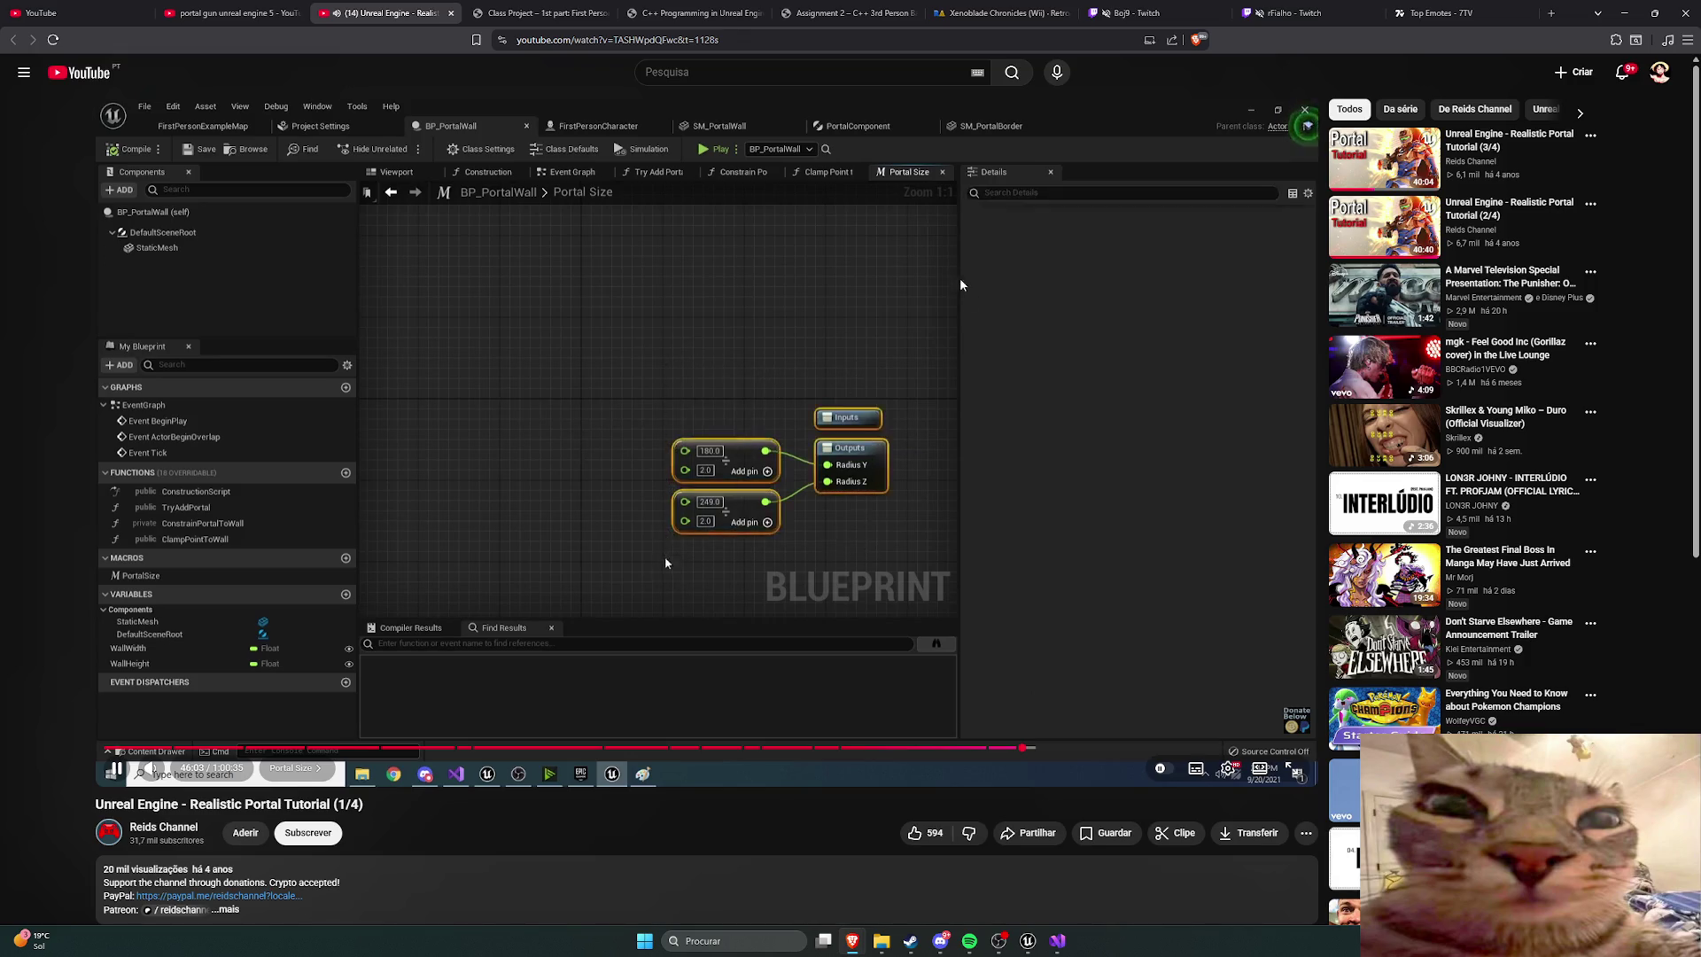
Step: Open a blank new tab in Brave next to the portal tutorial
key("ctrl+t")
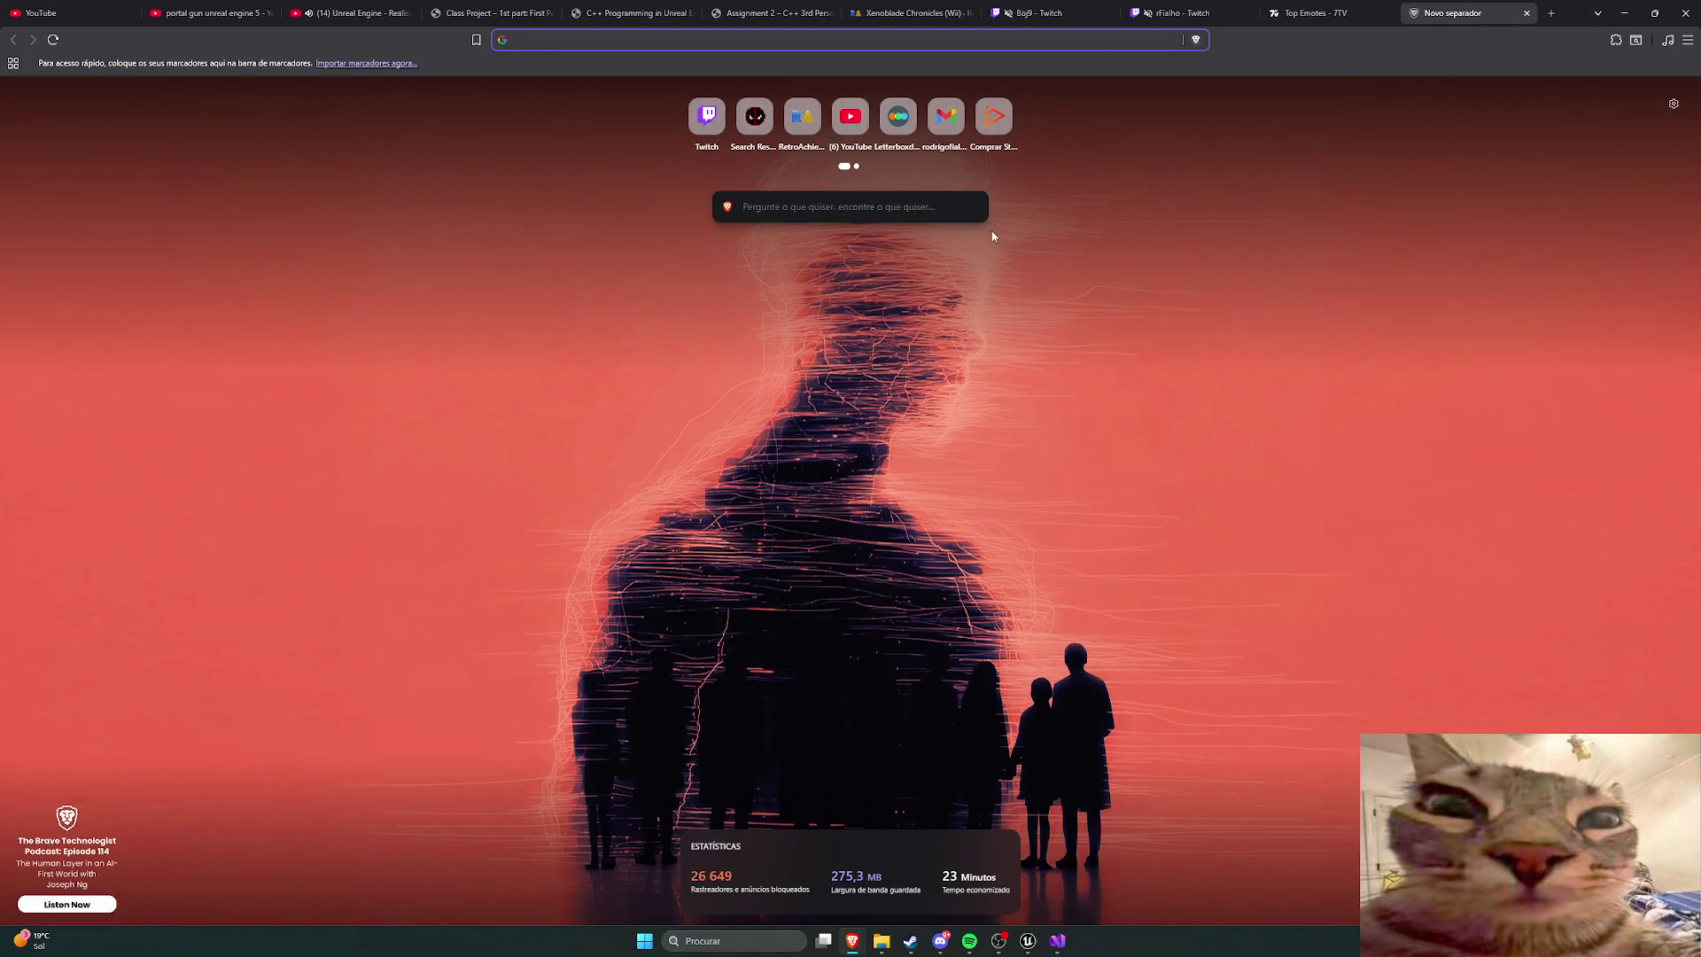
Step: Search Google for 'como mudar de morada rapidamente', then close the results tab
type("como ")
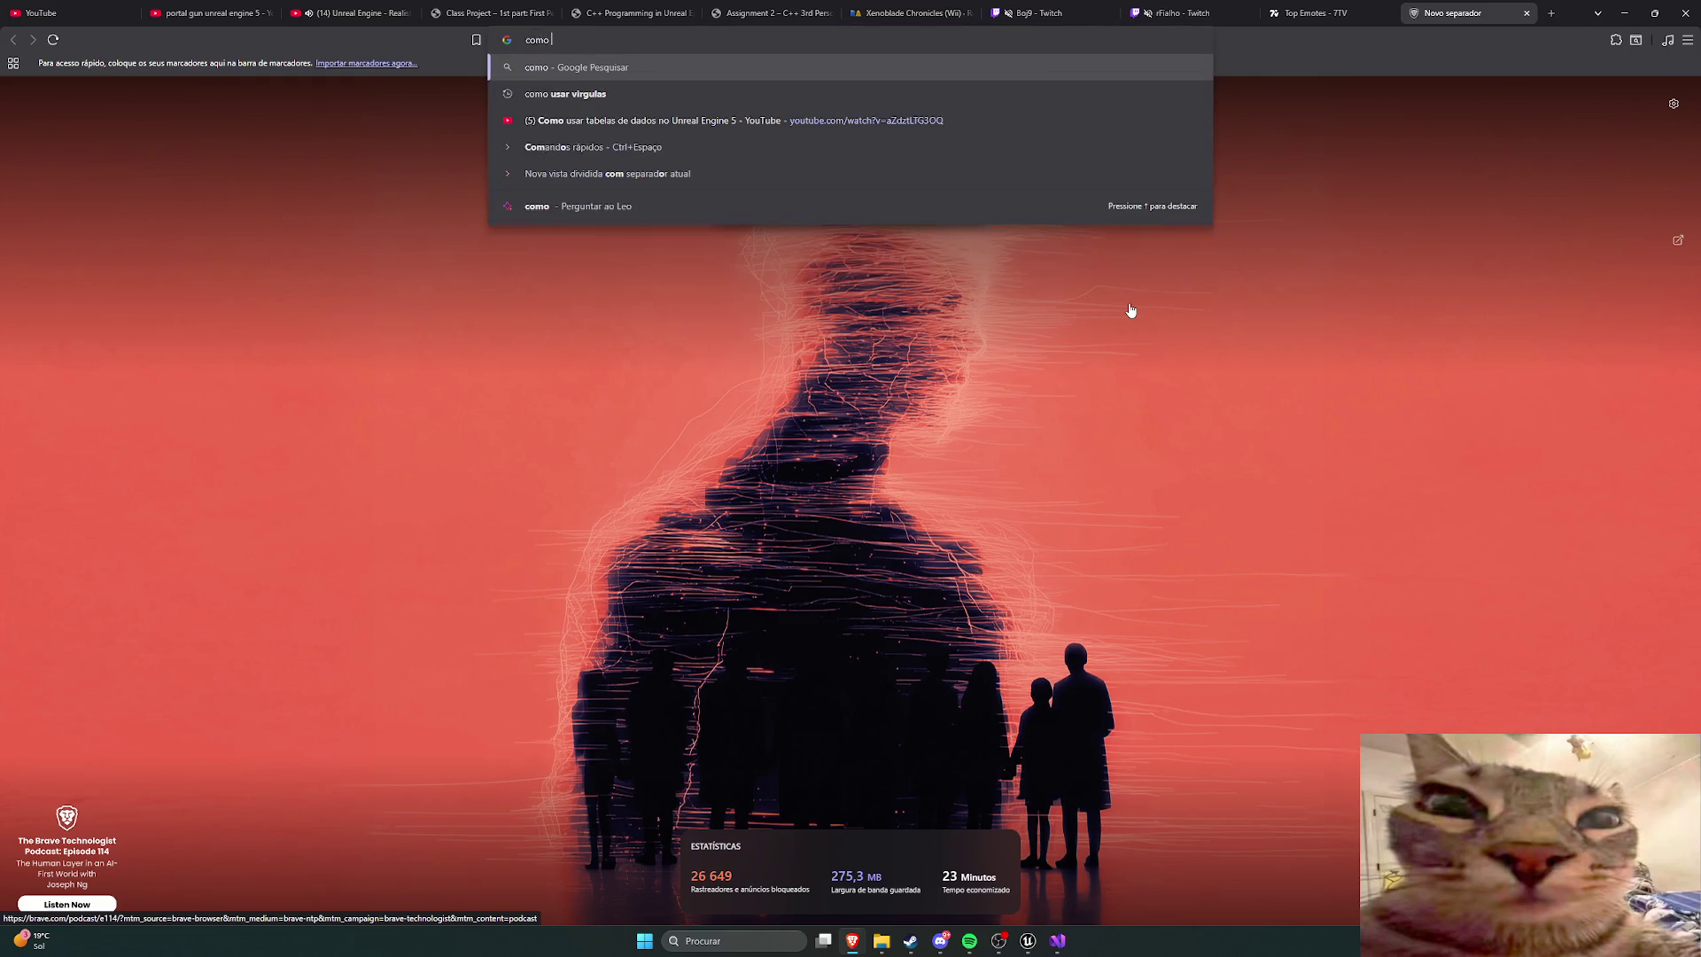
type("mudar de morada")
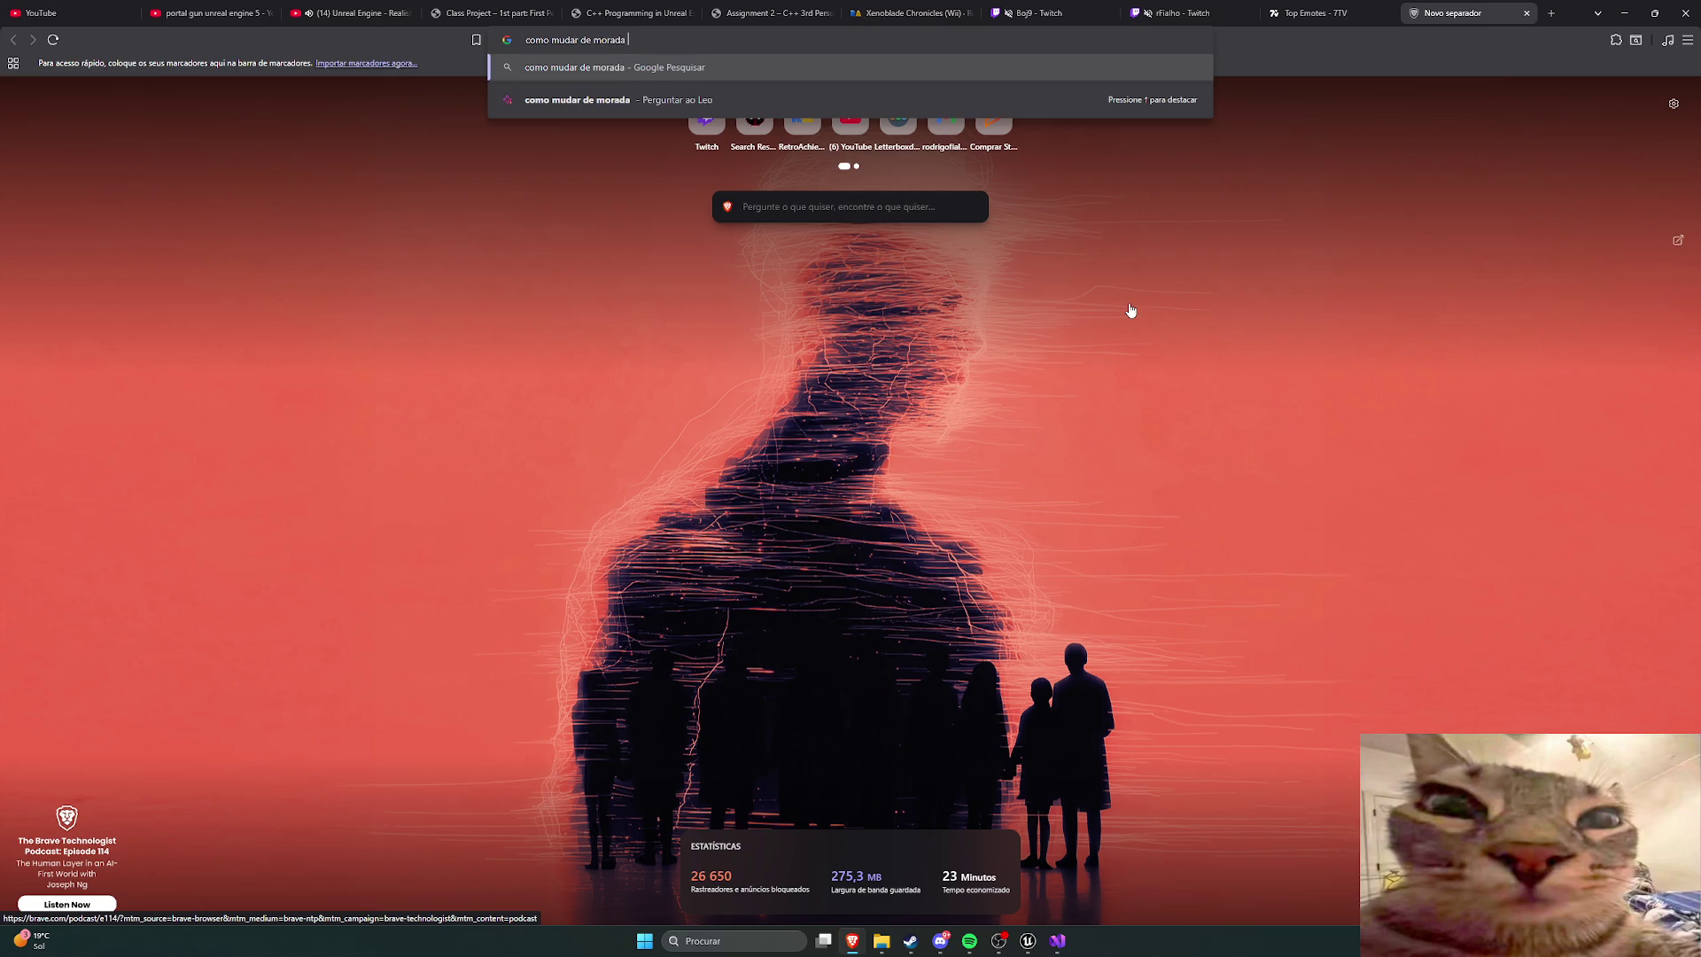
type("nte")
key("Return")
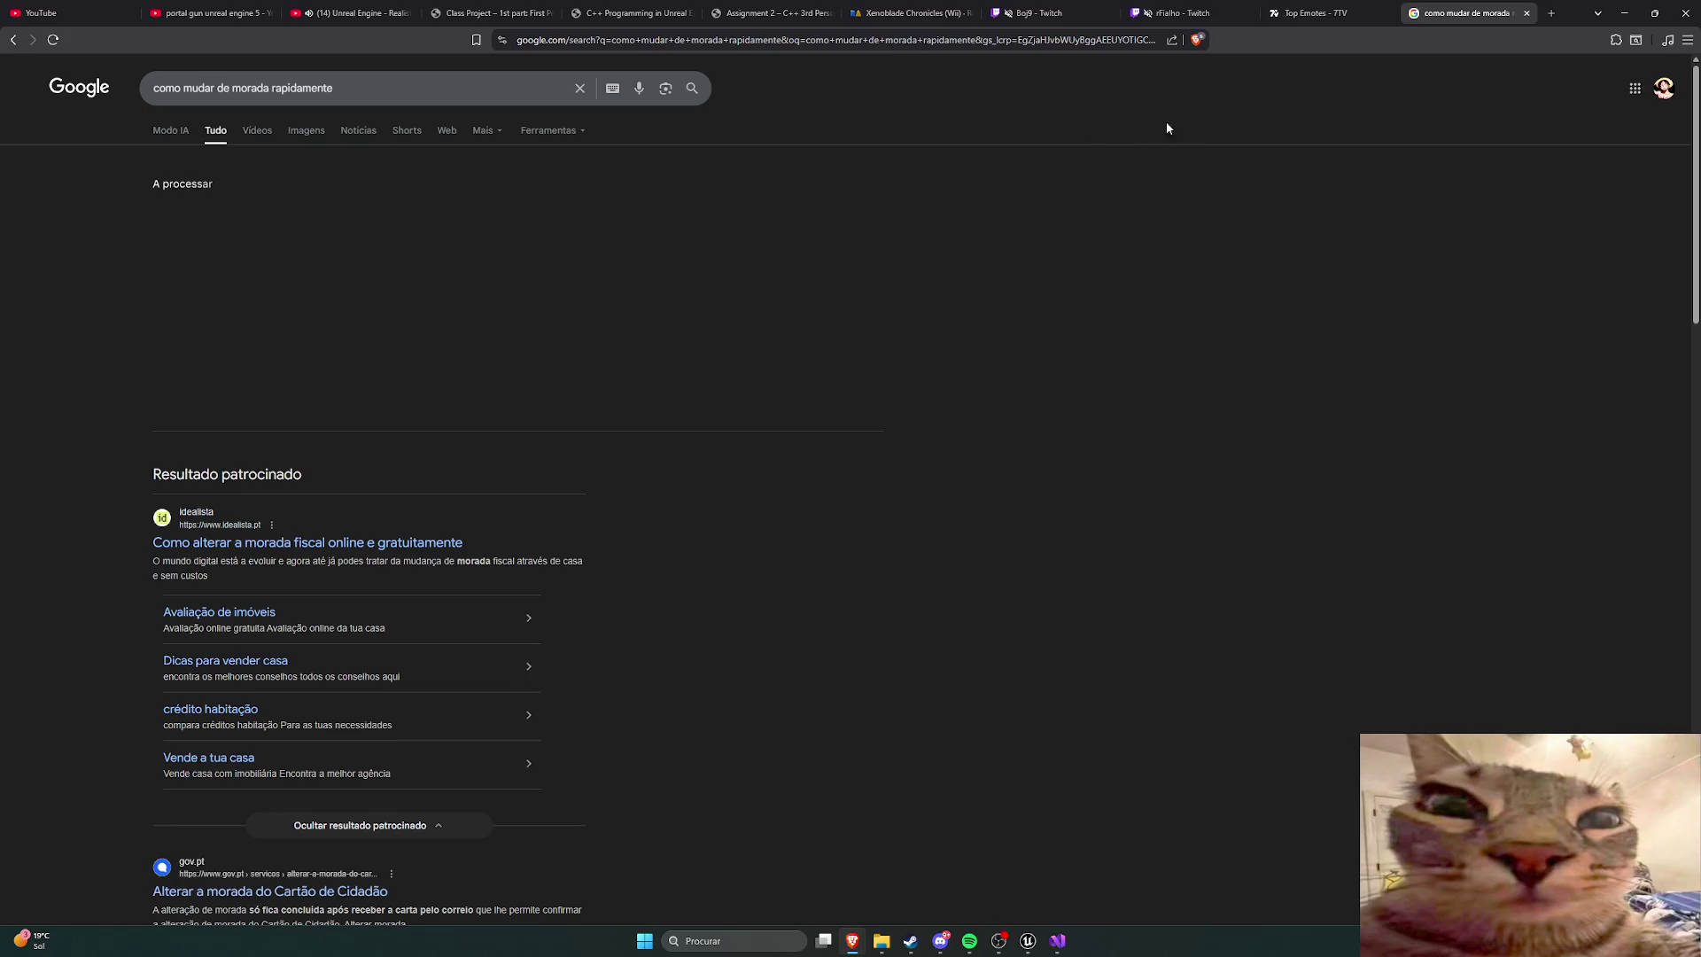
middle_click(1437, 21)
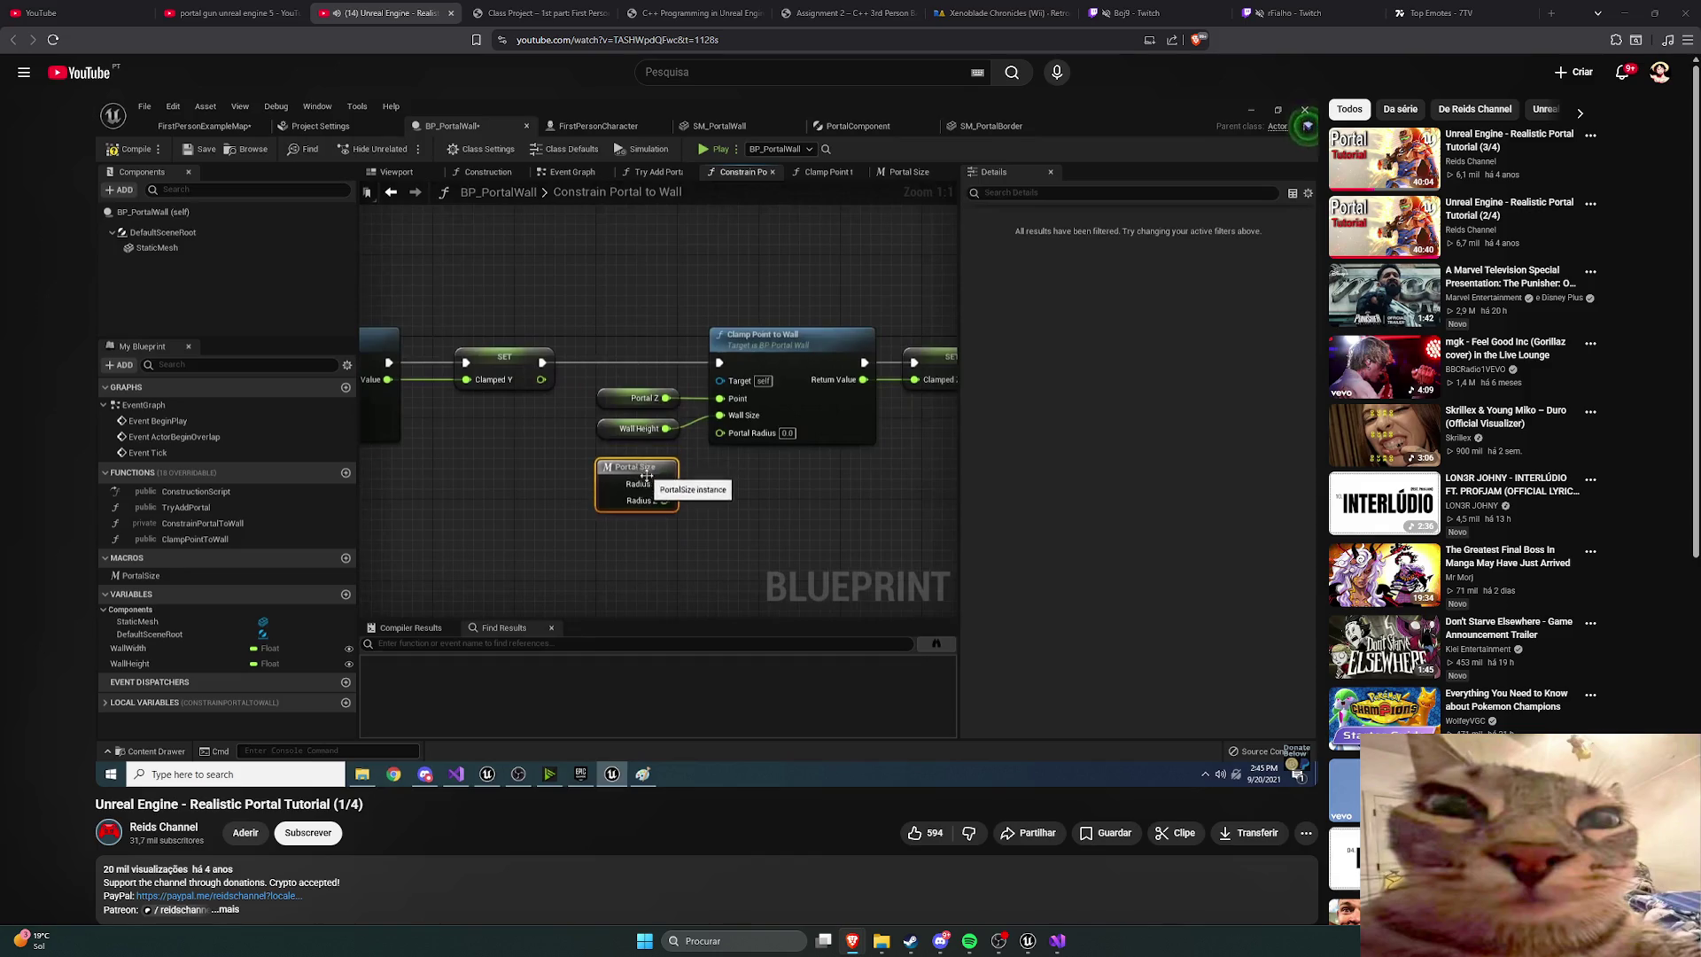
Step: Pause the portal tutorial video and switch back to the Unreal Editor
mouse_move(1123, 316)
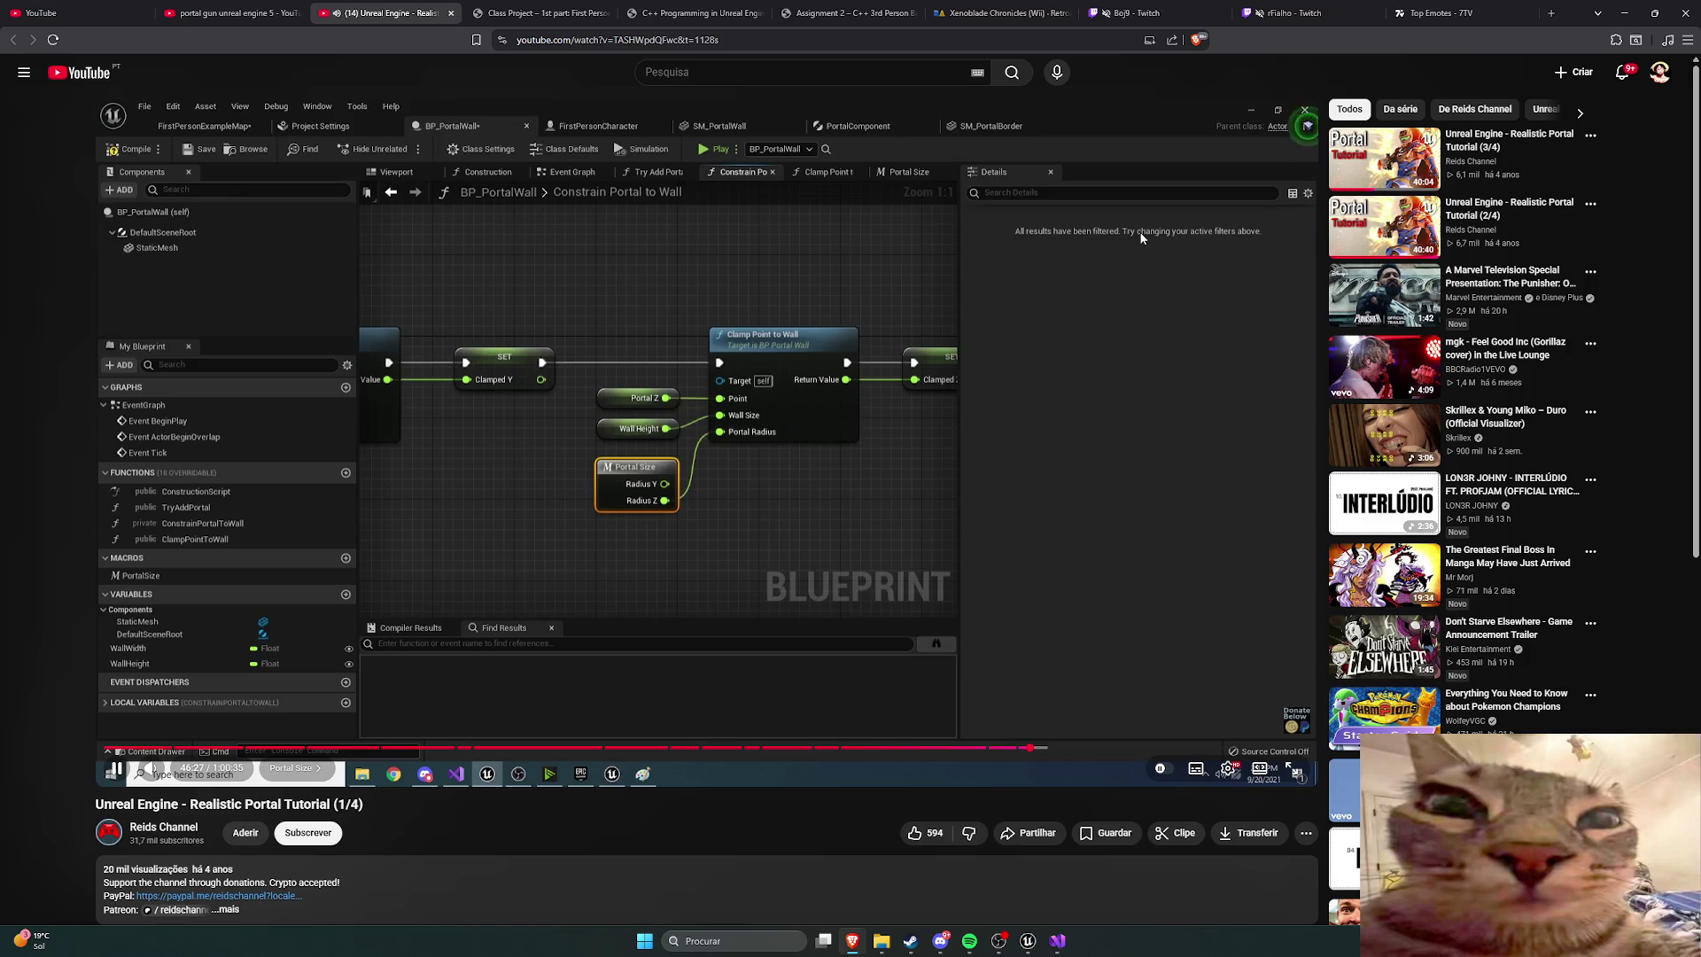
left_click(933, 372)
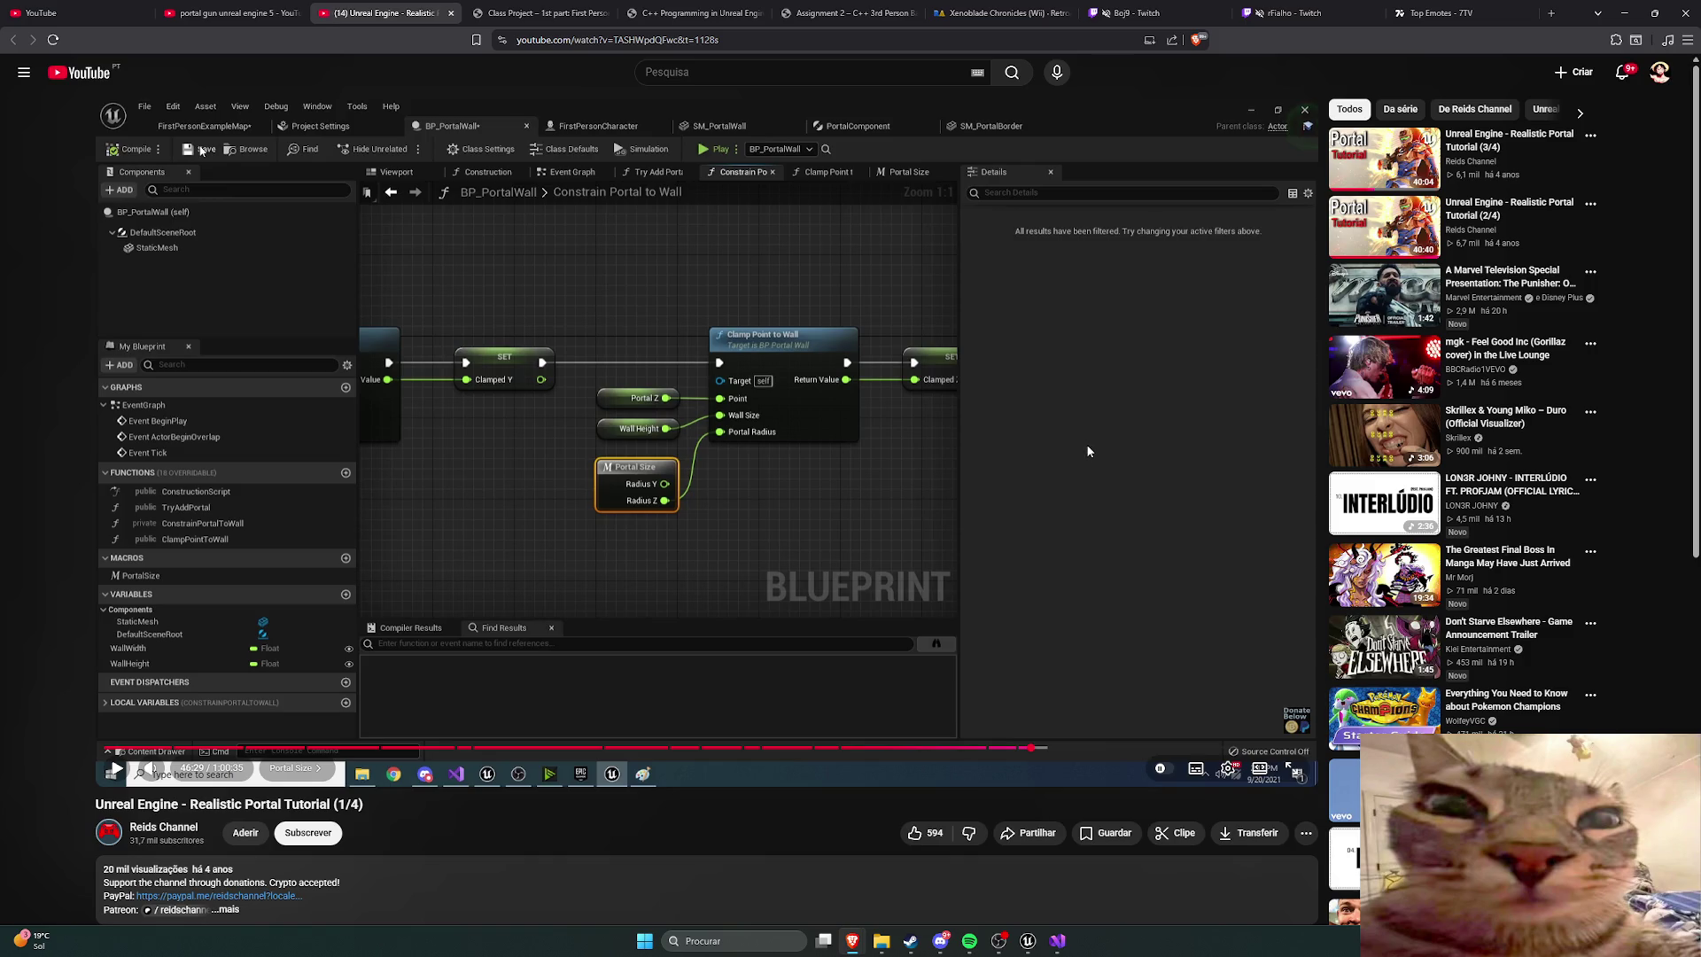
key("alt+Tab")
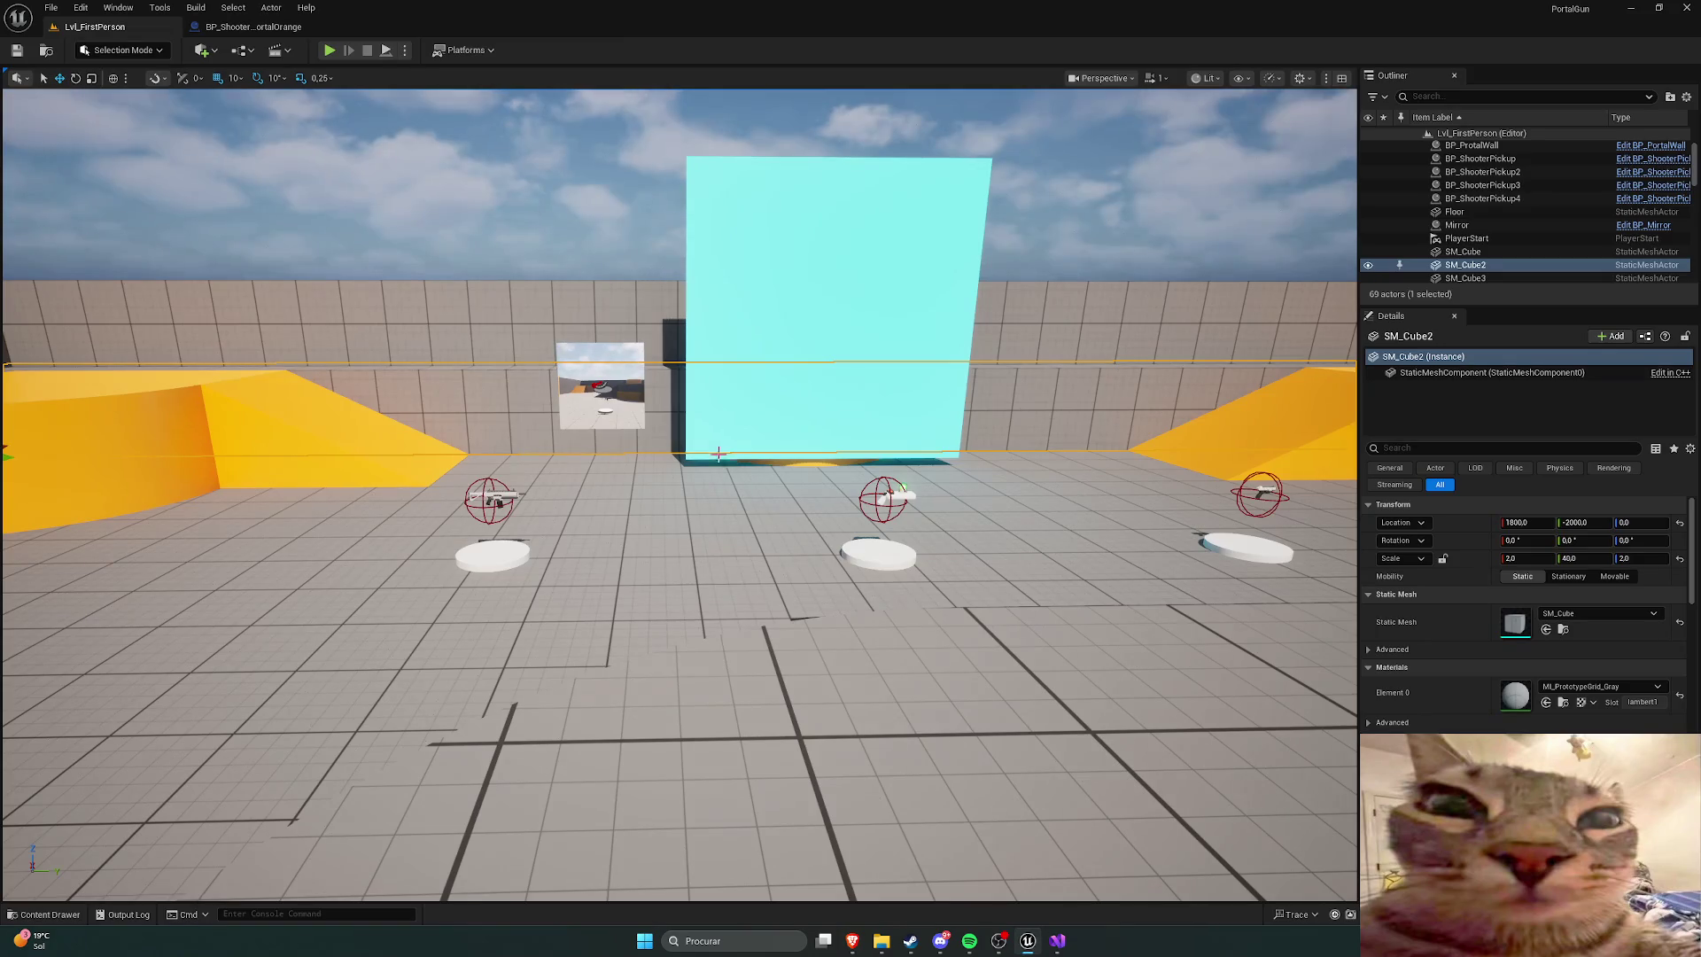
Step: Playtest Lvl_FirstPerson: grab the portal gun, fire three portals at the cyan wall, then stop
left_click(329, 51)
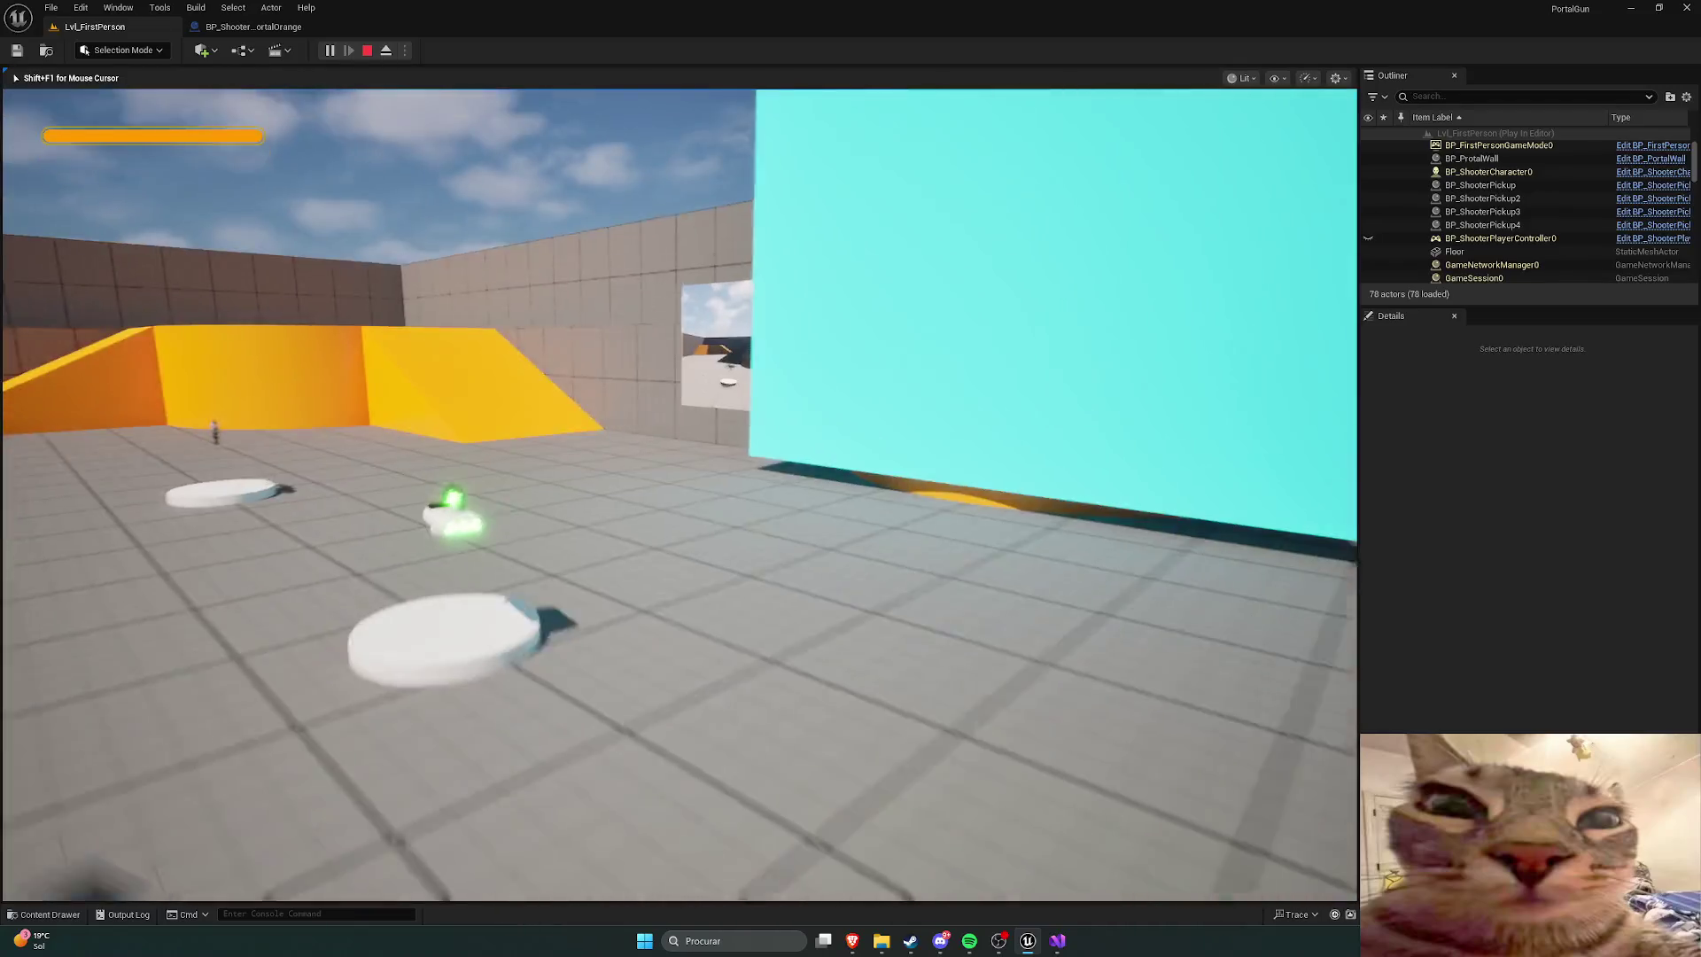
key("w")
left_click(680, 494)
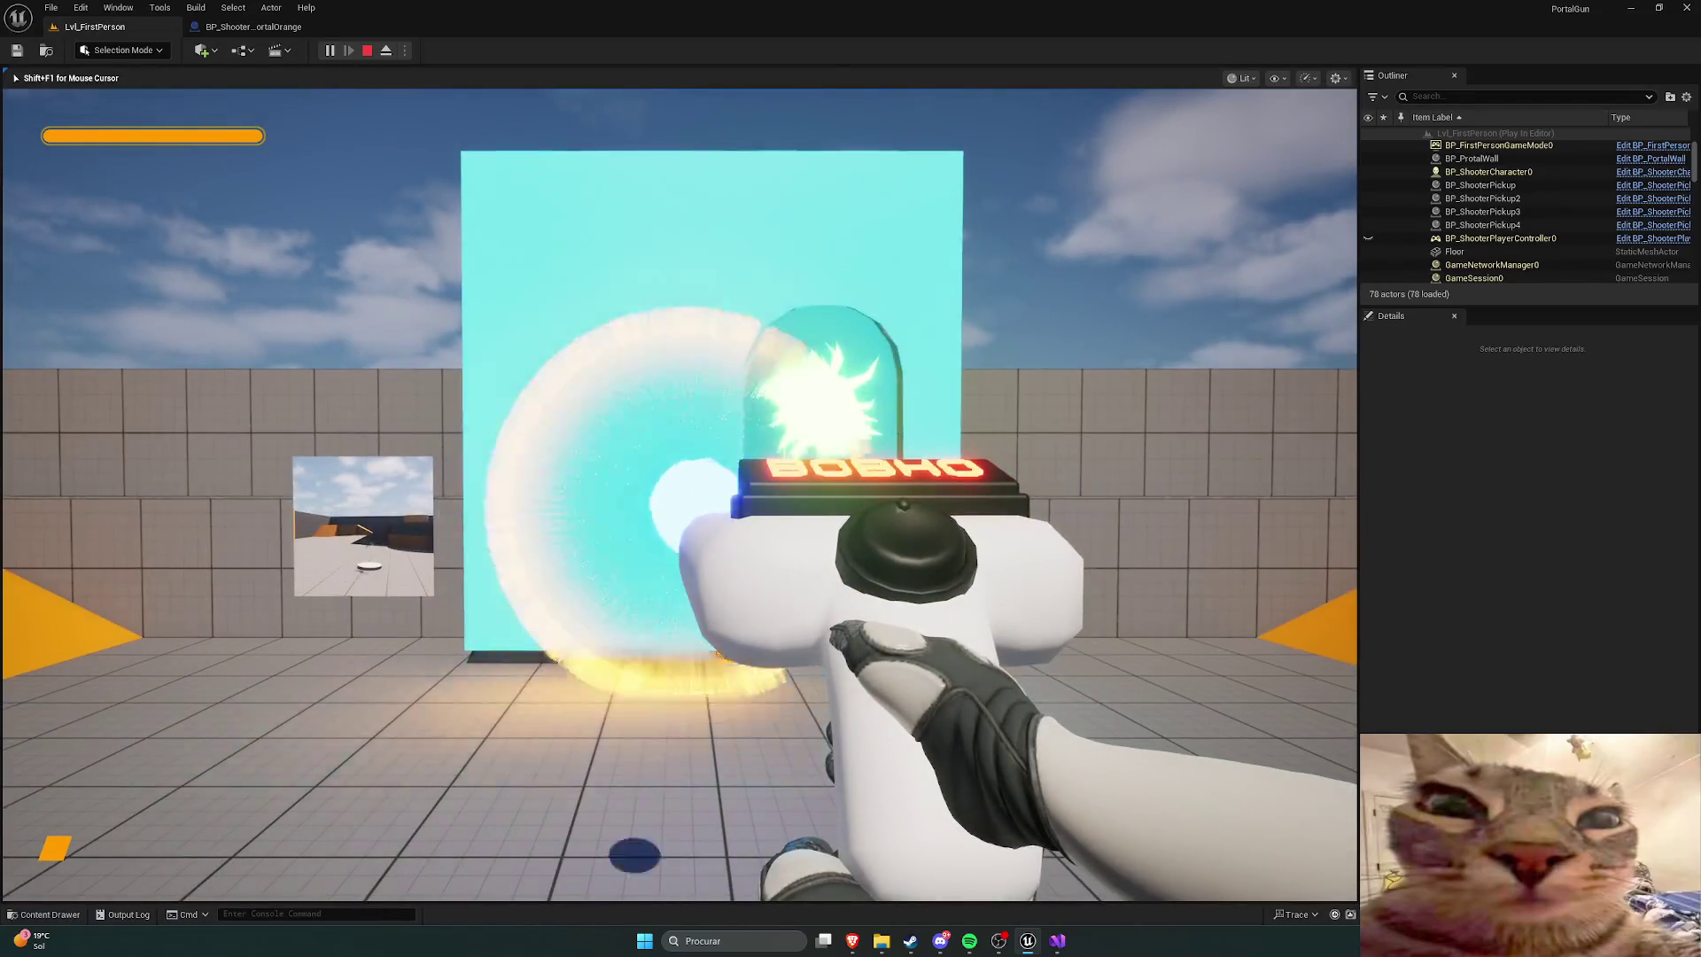
left_click(680, 495)
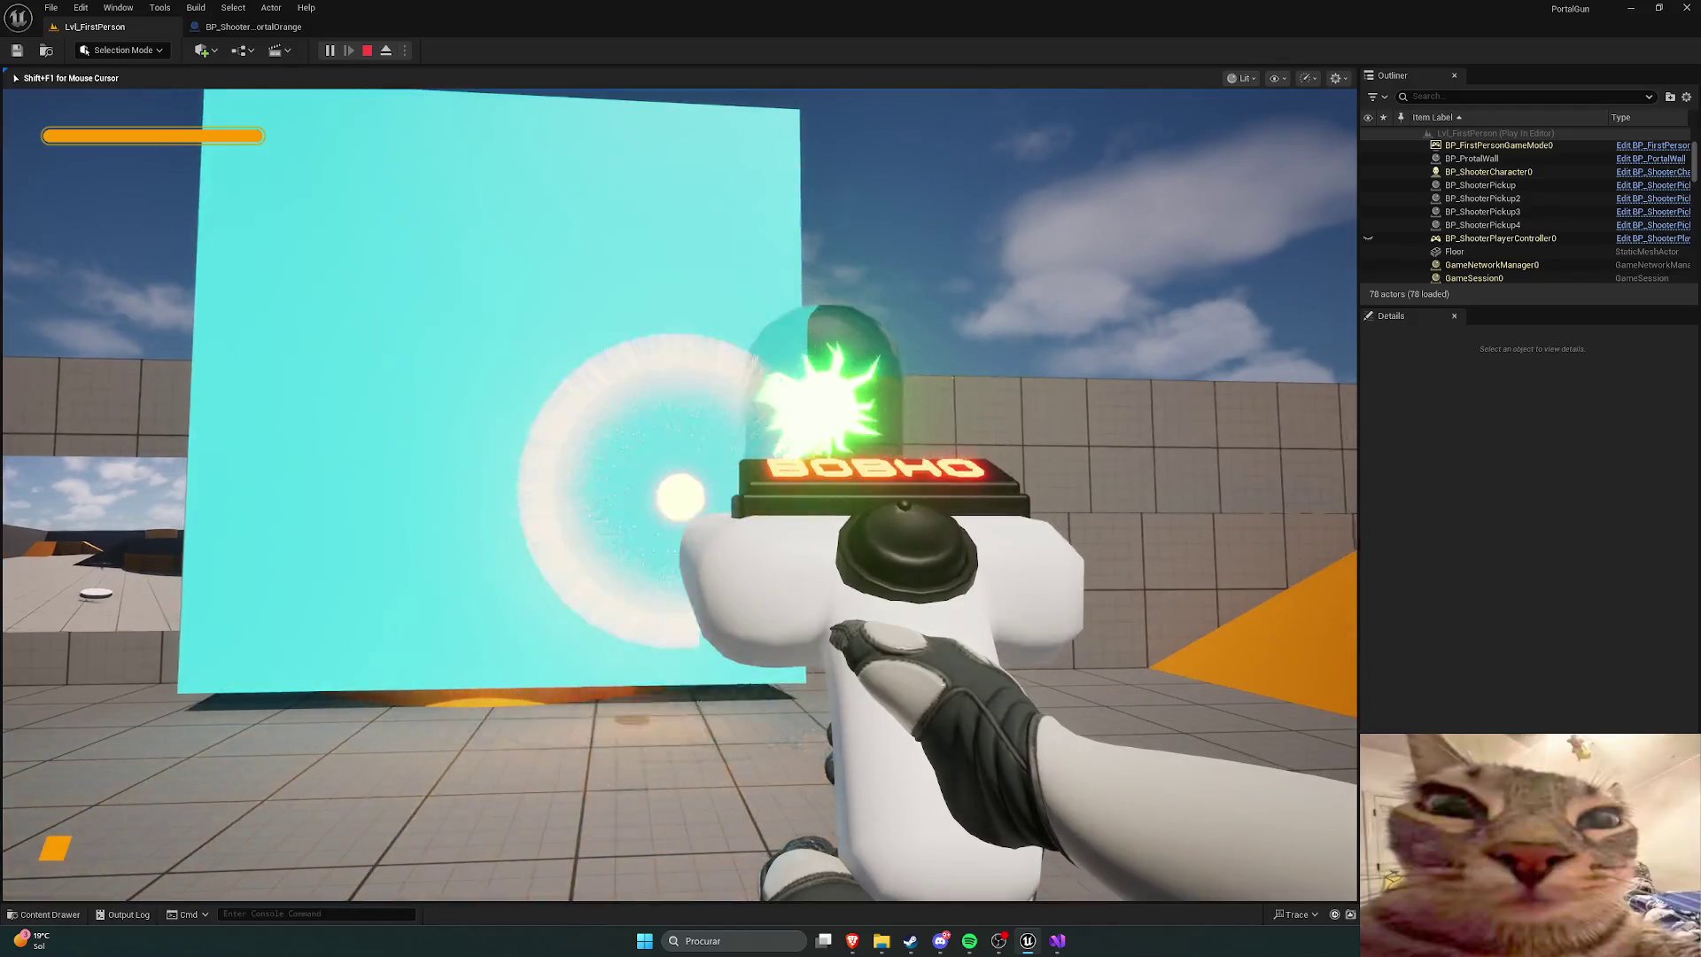
key("s")
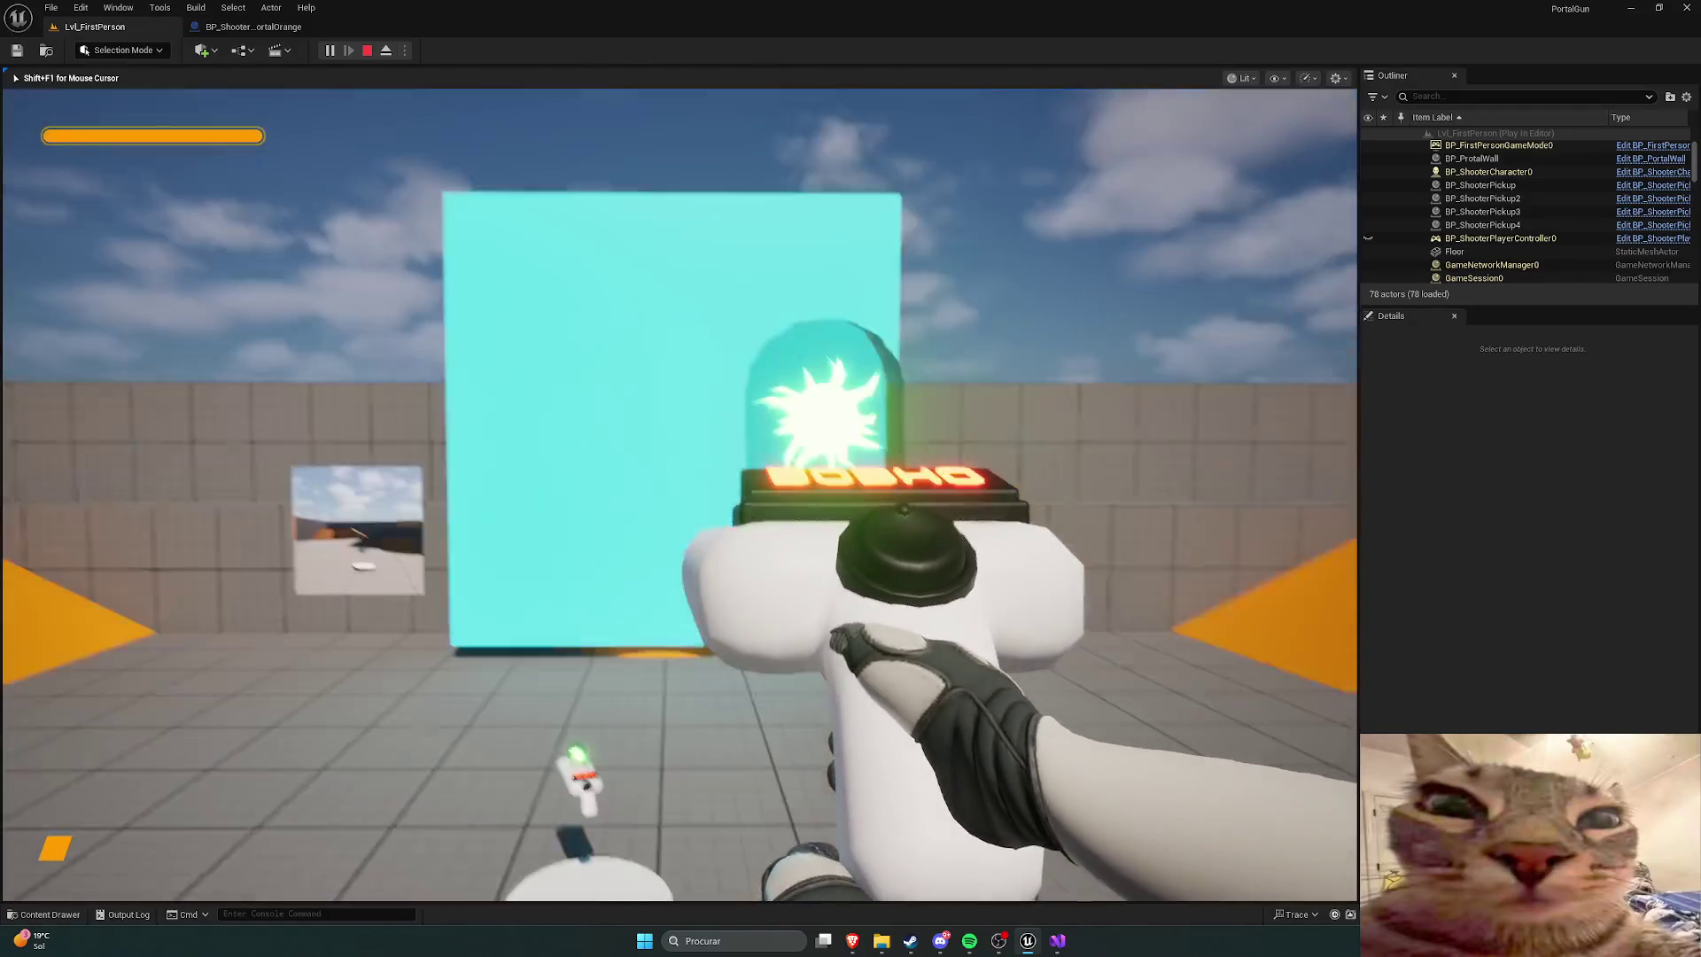
left_click(680, 494)
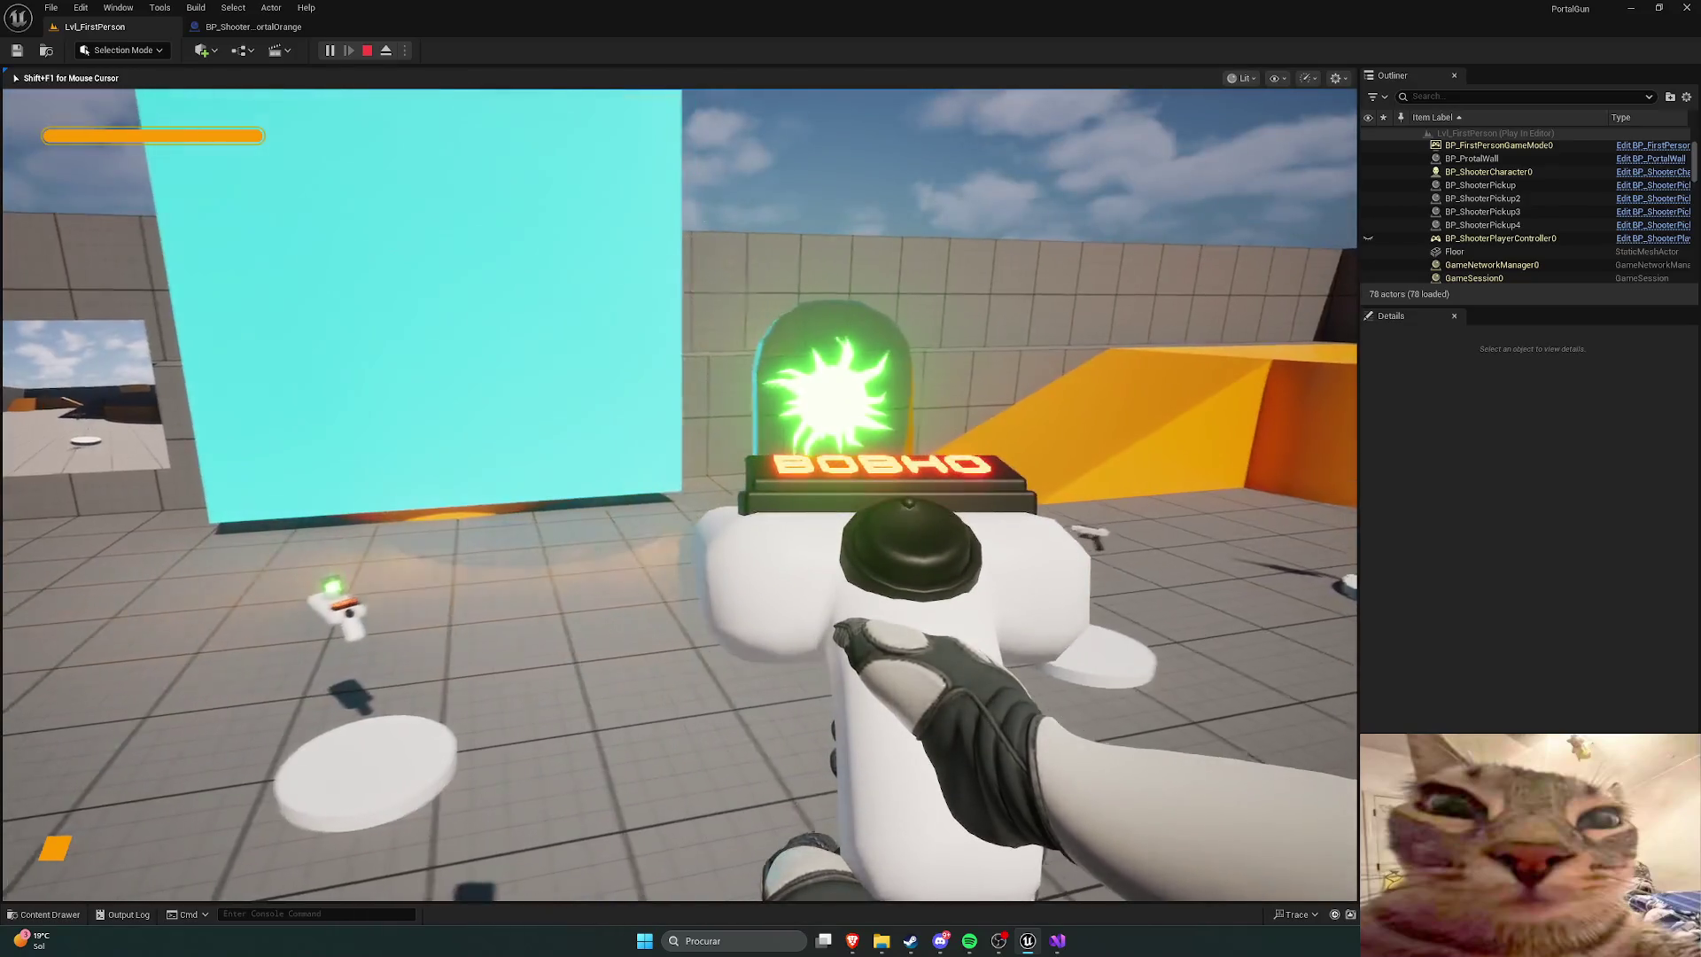
key("s")
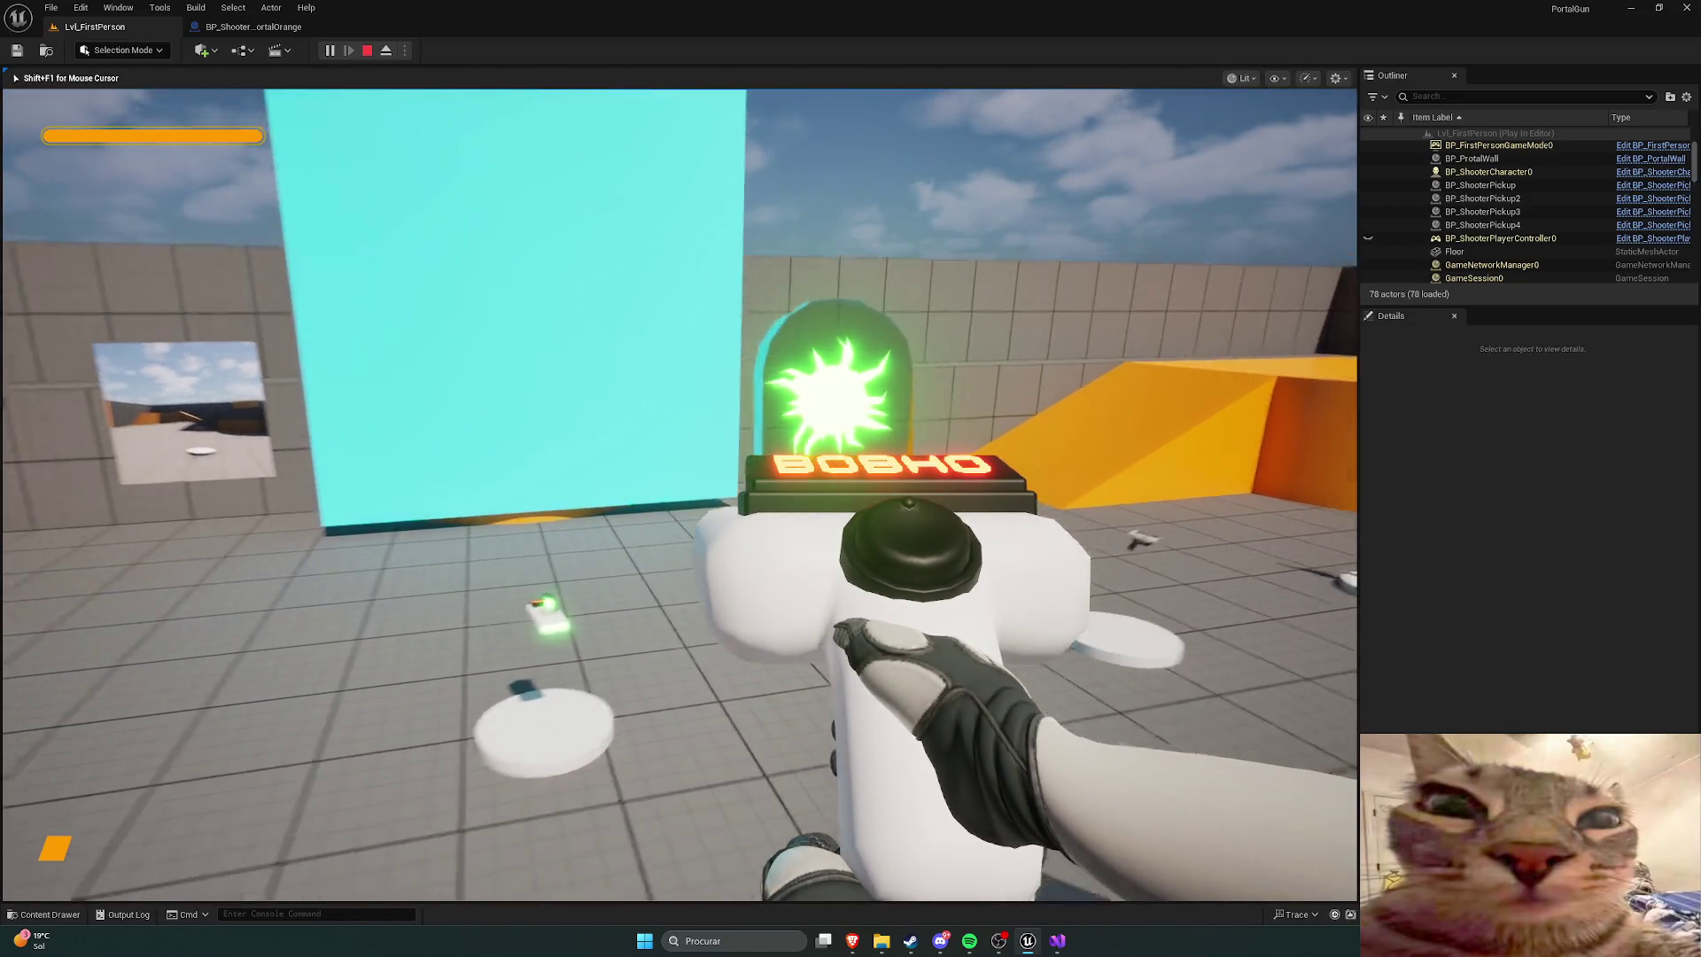
key("w")
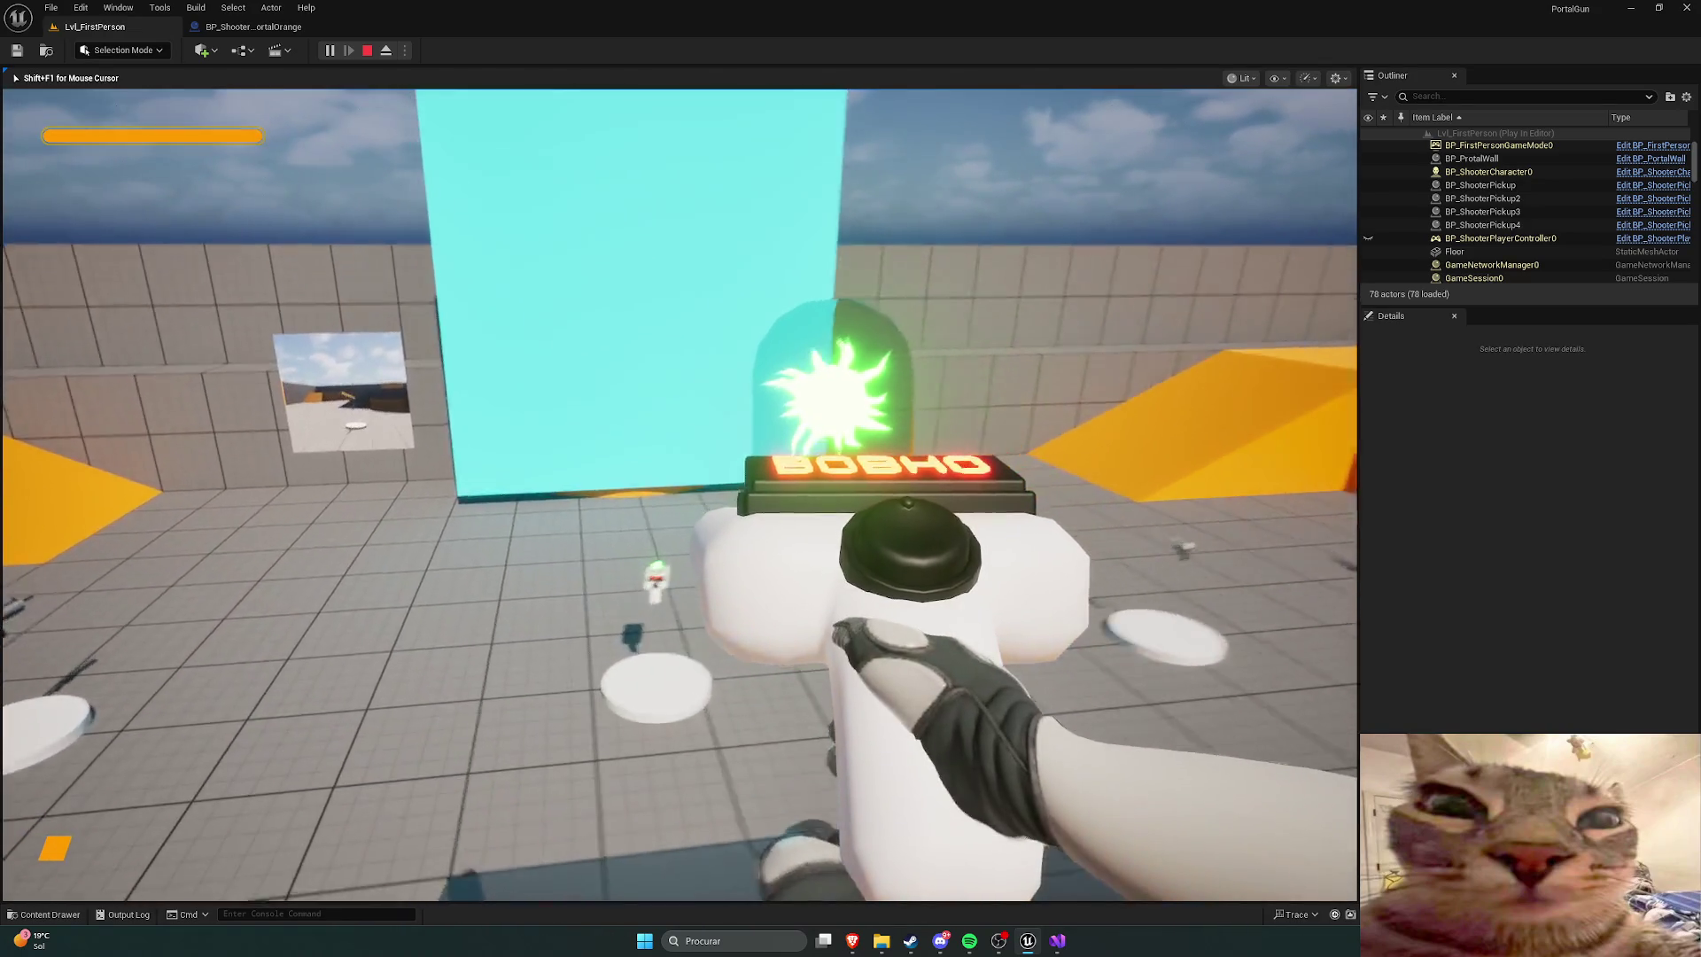
key("s")
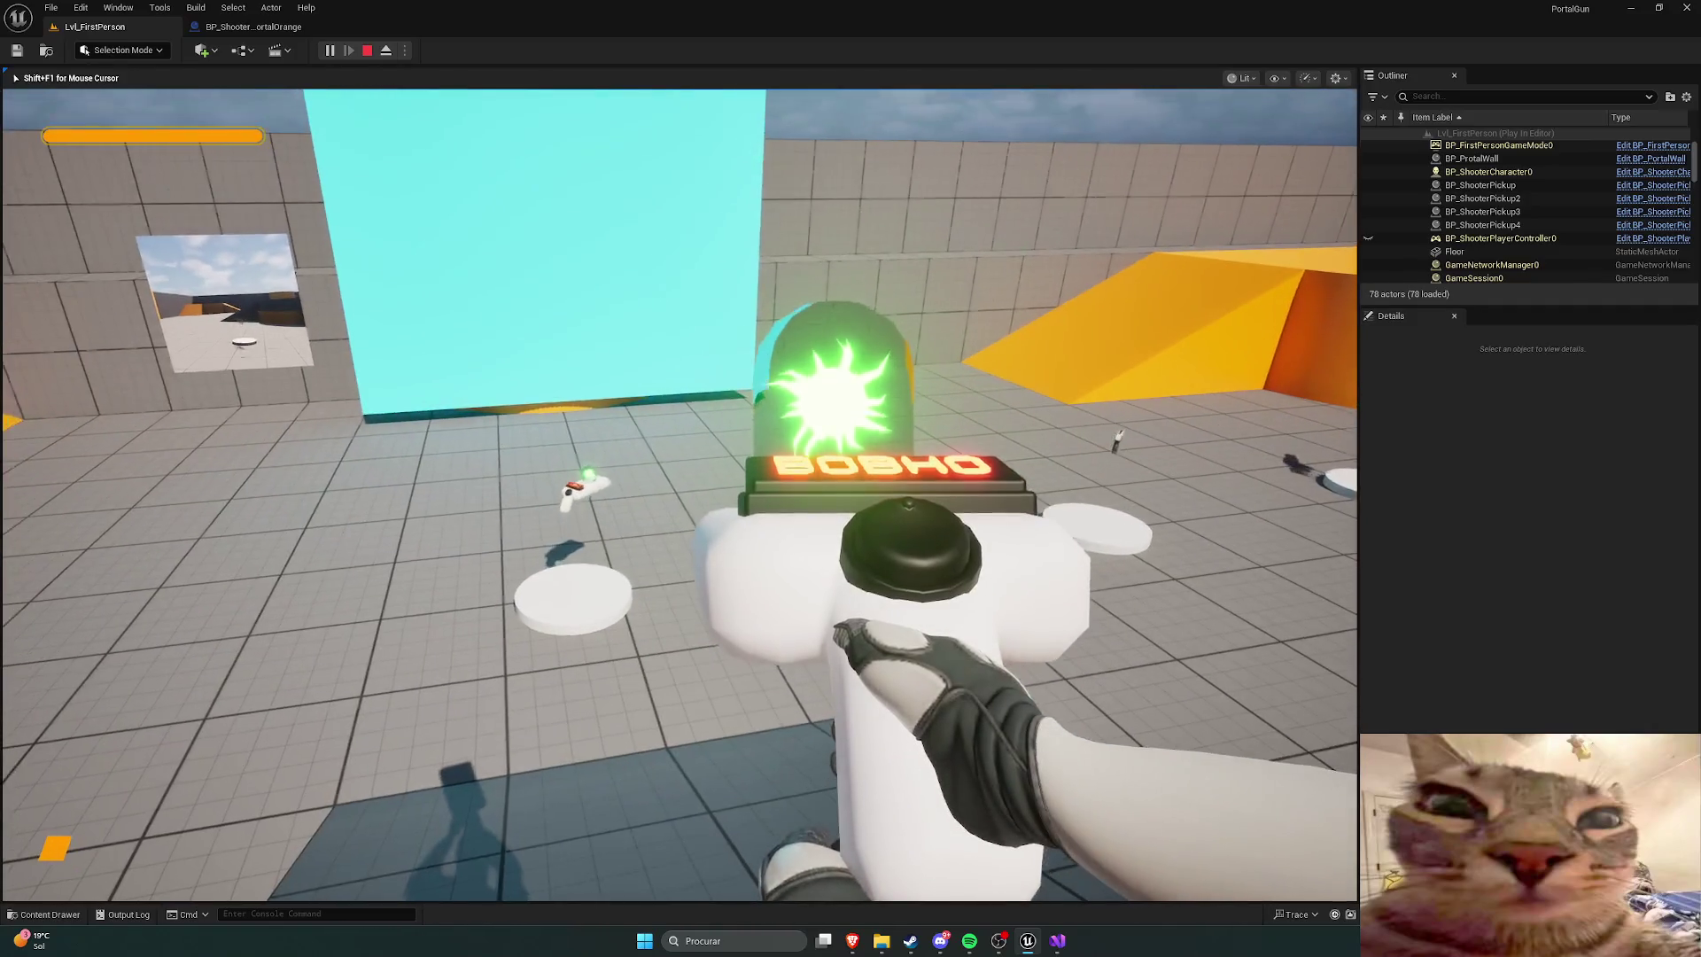
key("Escape")
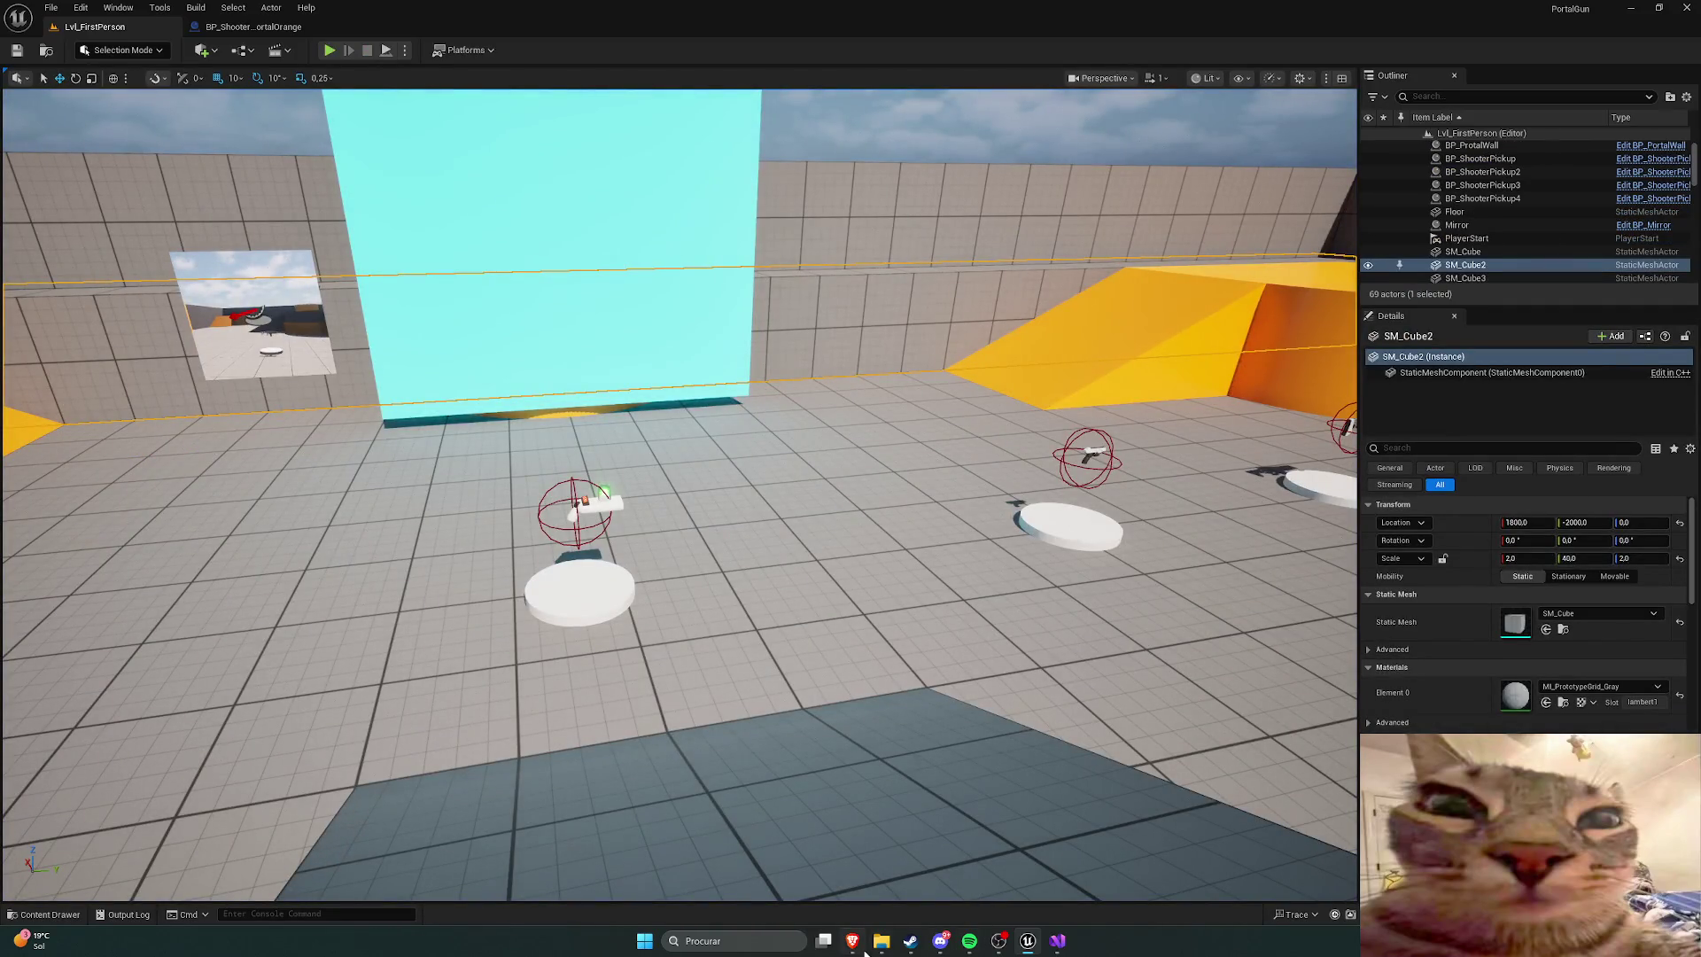
Step: Watch the tutorial up to wiring camera location into Spawn Portal Along Vector, pause, return to Unreal
mouse_move(855, 944)
left_click(953, 886)
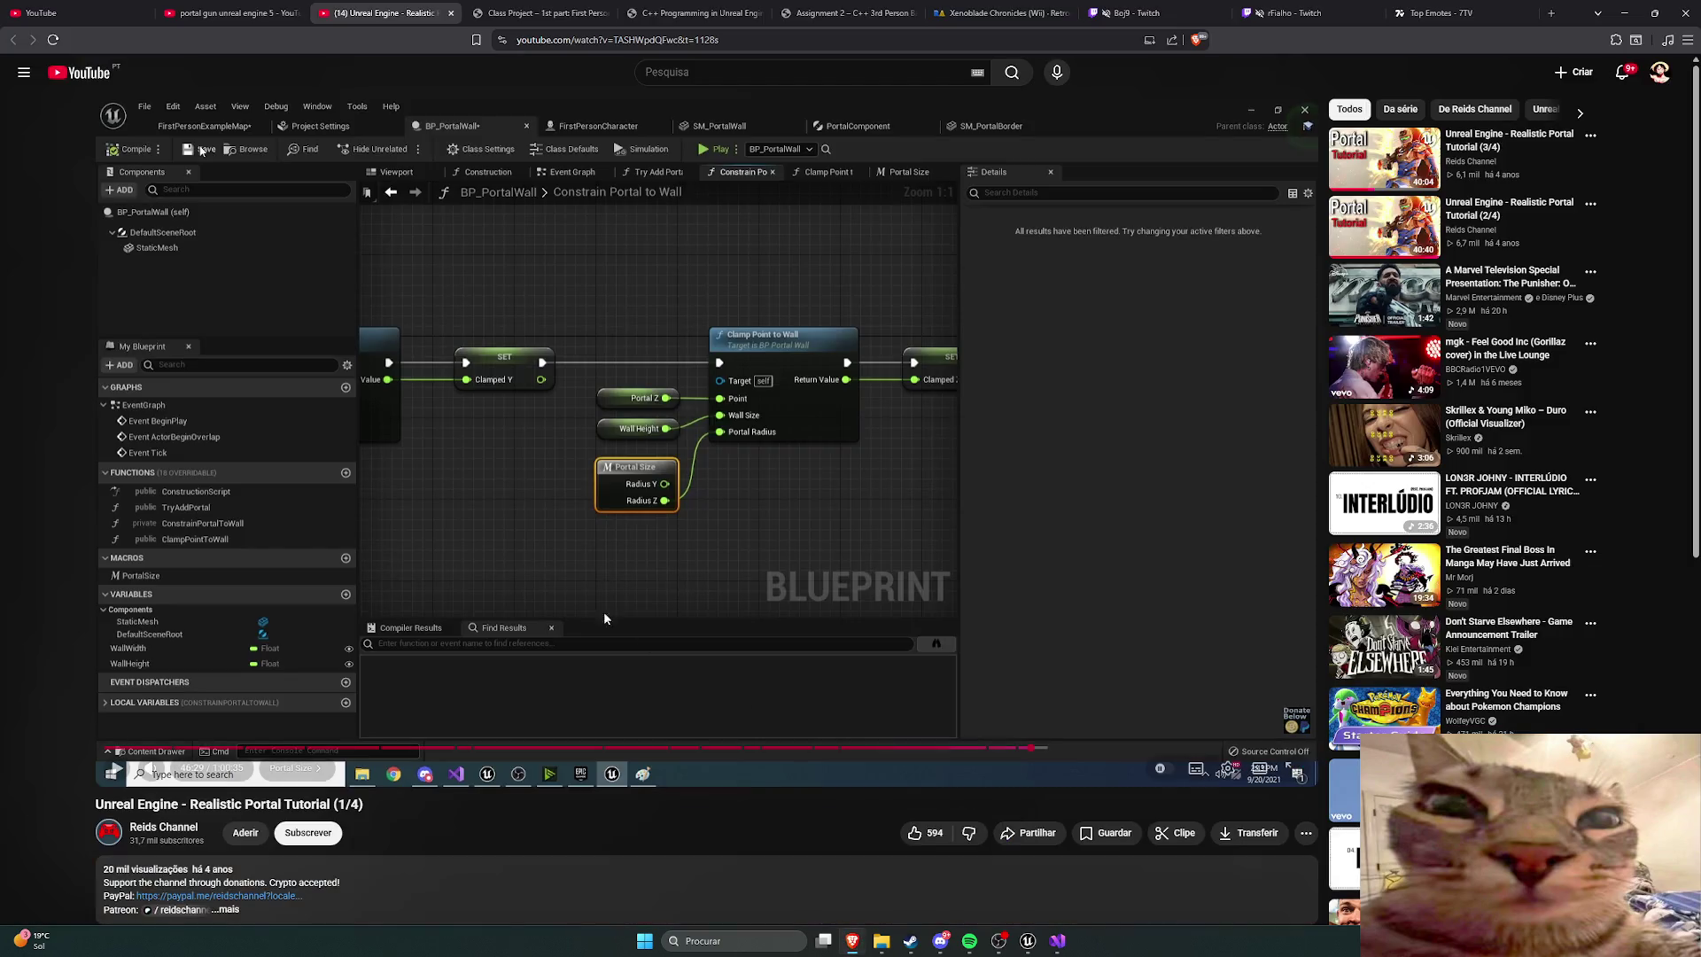
left_click(583, 471)
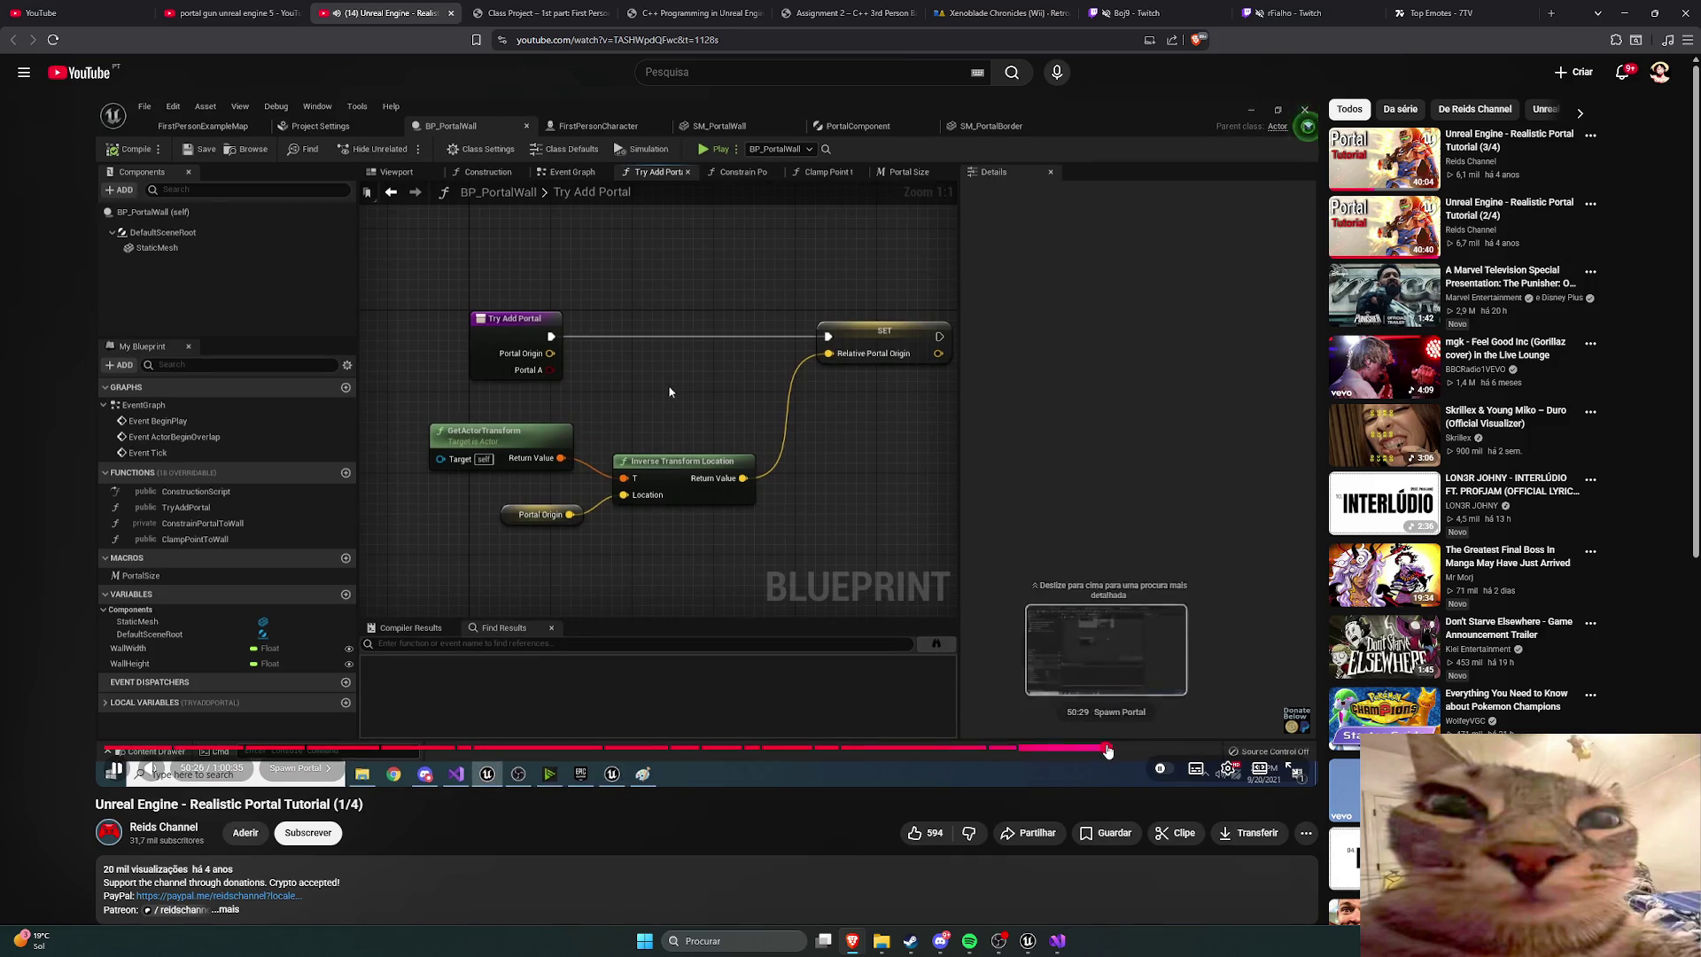
left_click(1109, 748)
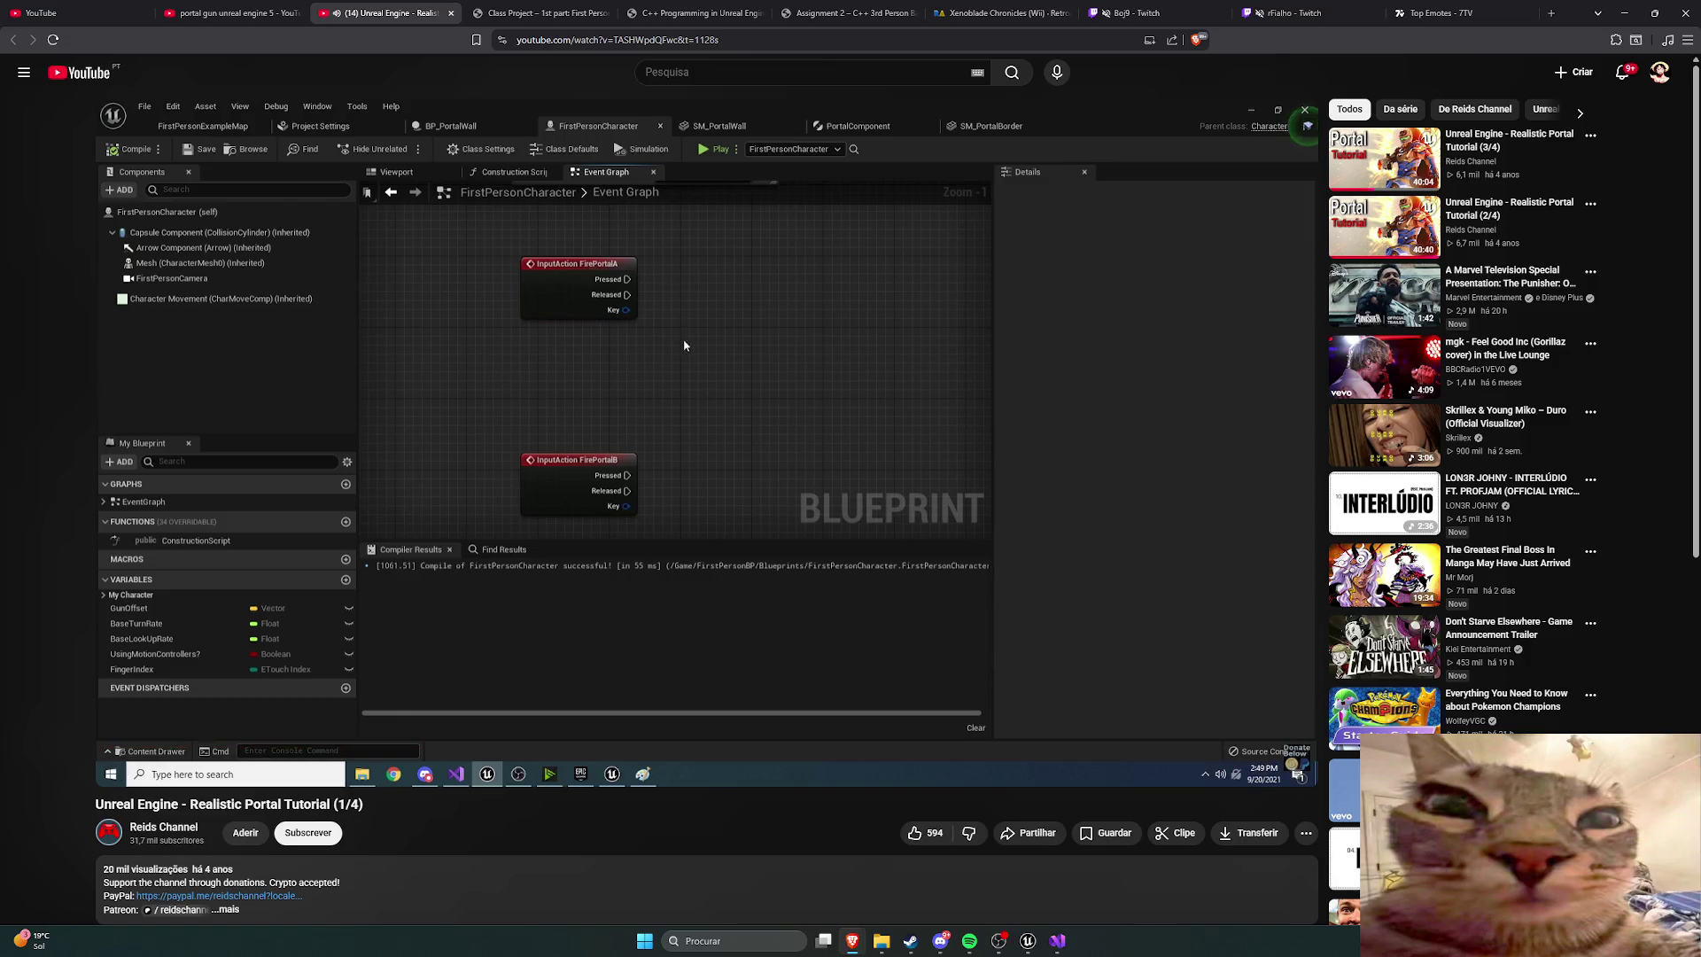
left_click(1006, 645)
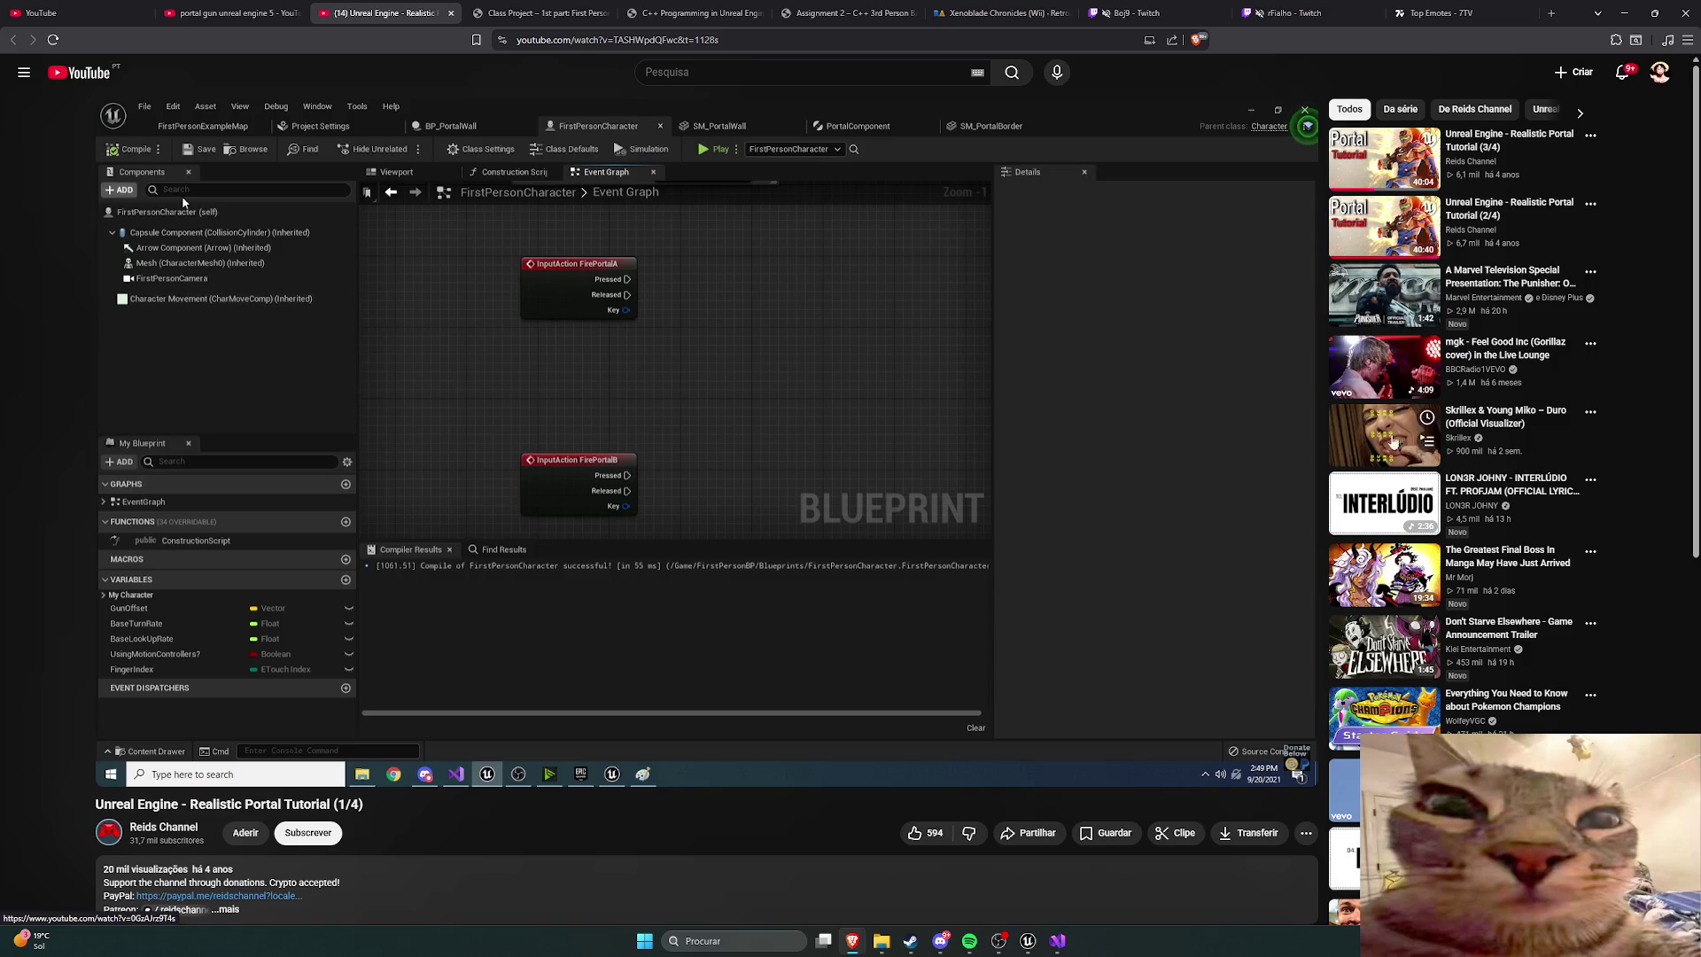
left_click(990, 504)
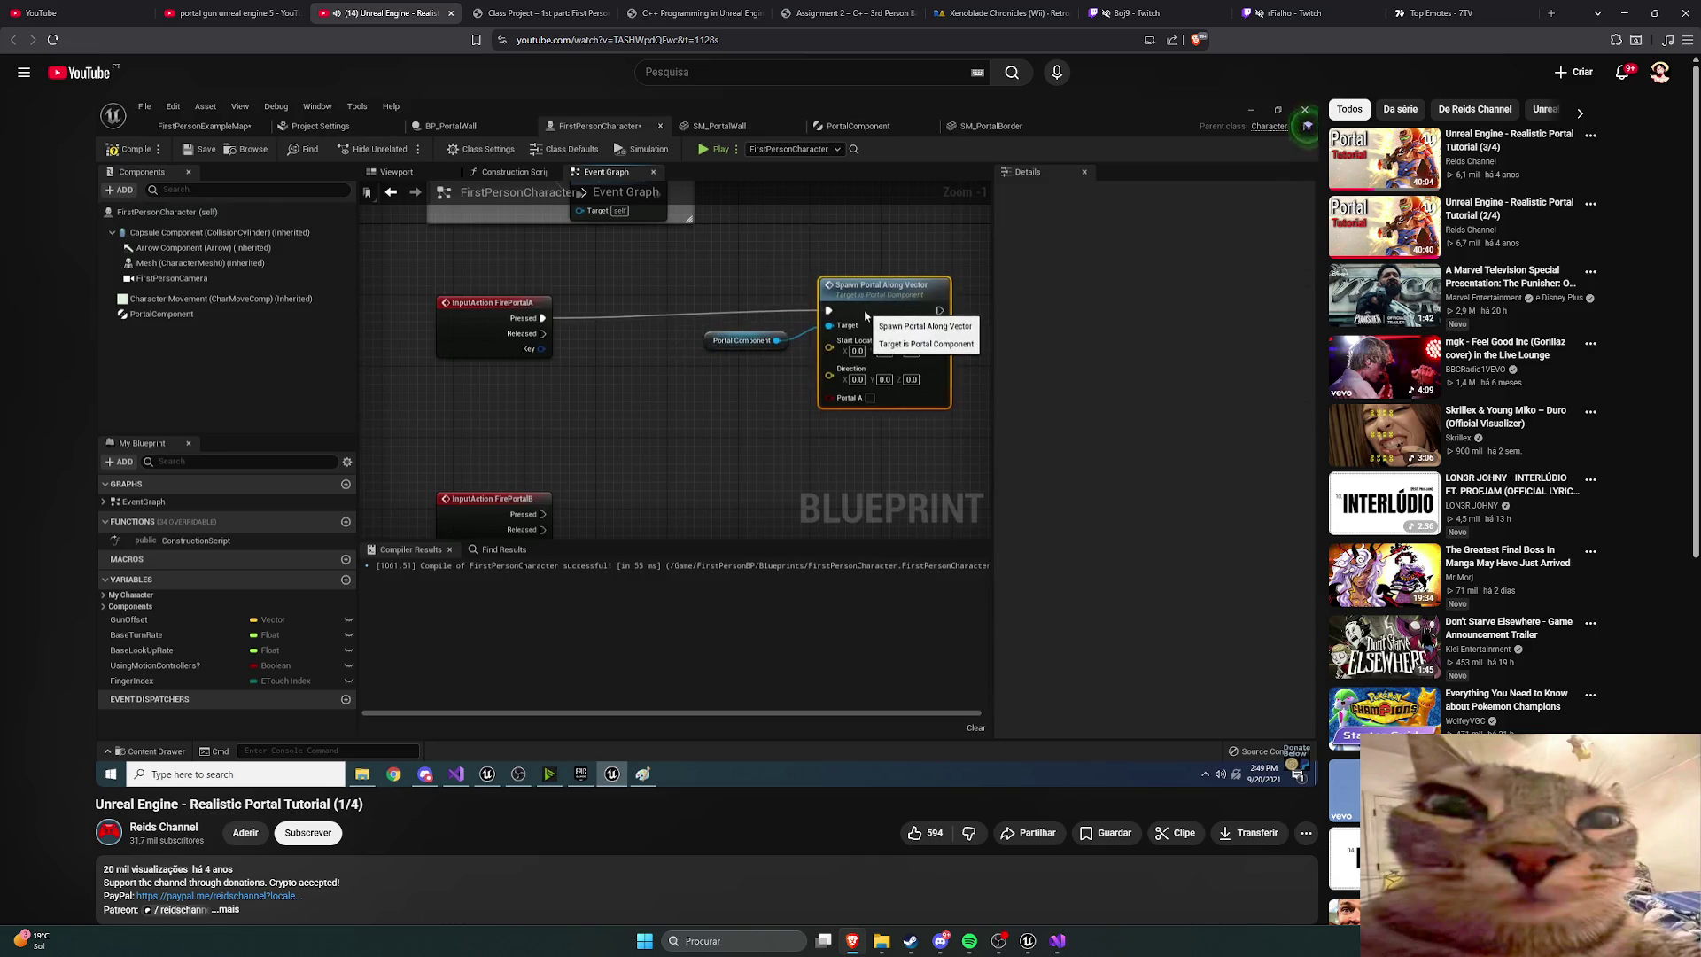
mouse_move(743, 524)
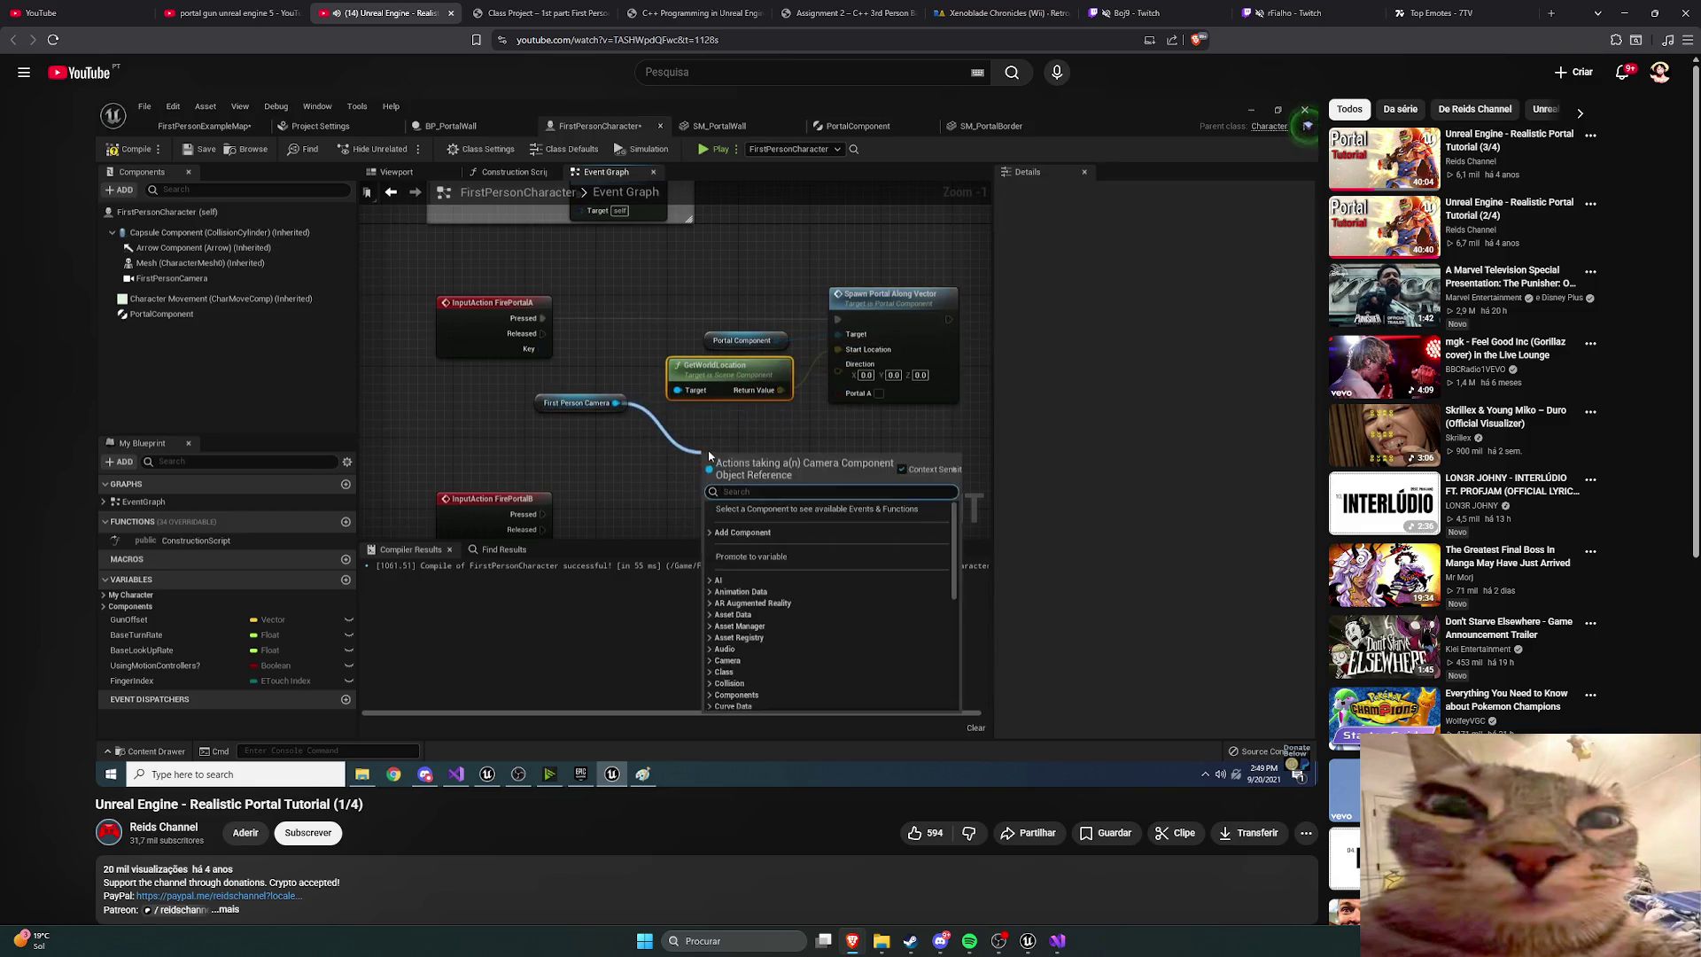
key("space")
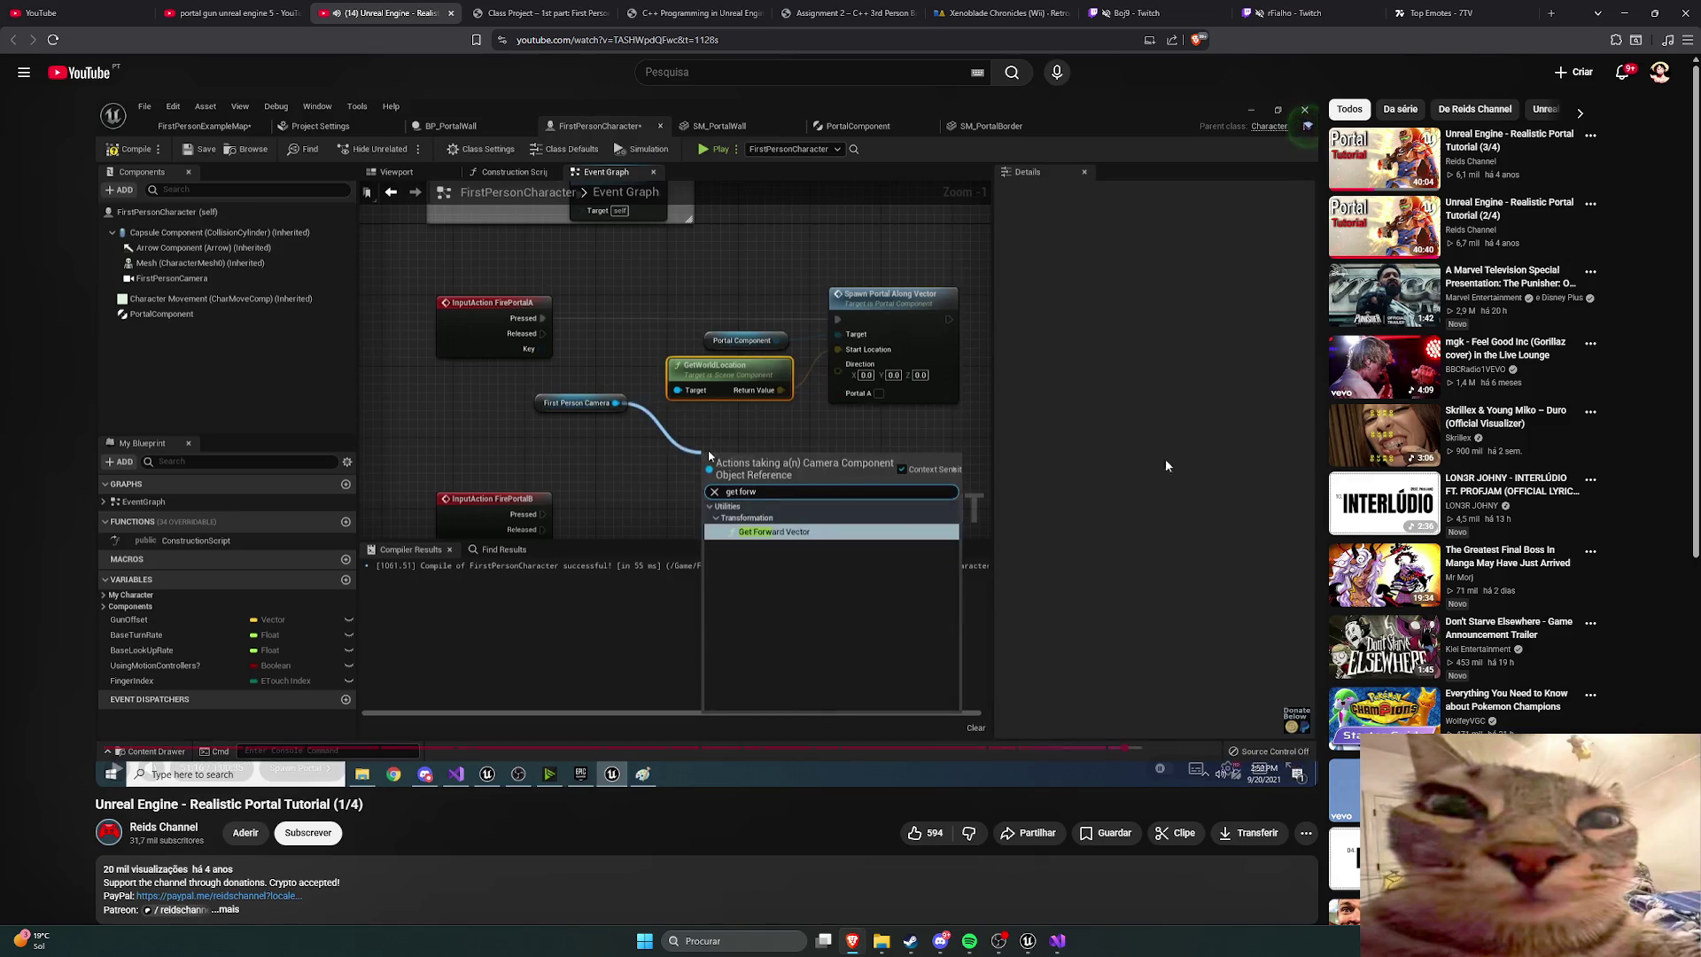
left_click(1028, 941)
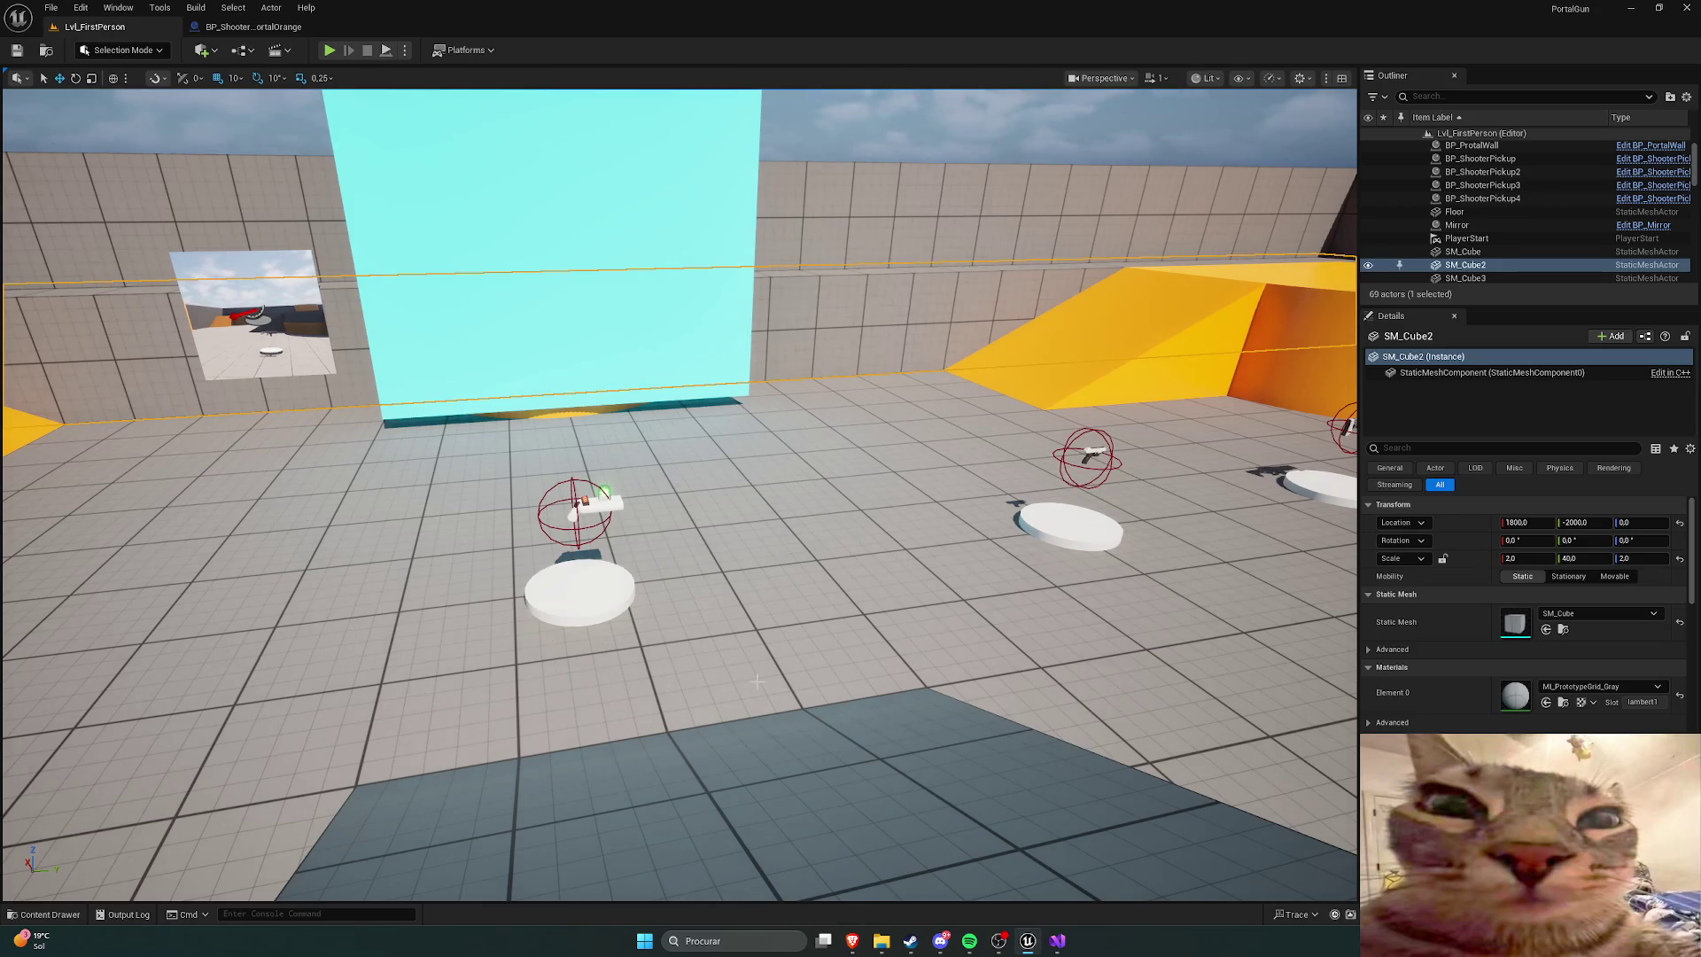
Step: Start a new C++ class from the Content Drawer, comparing Actor and Actor Component parents
key("ctrl+space")
right_click(873, 714)
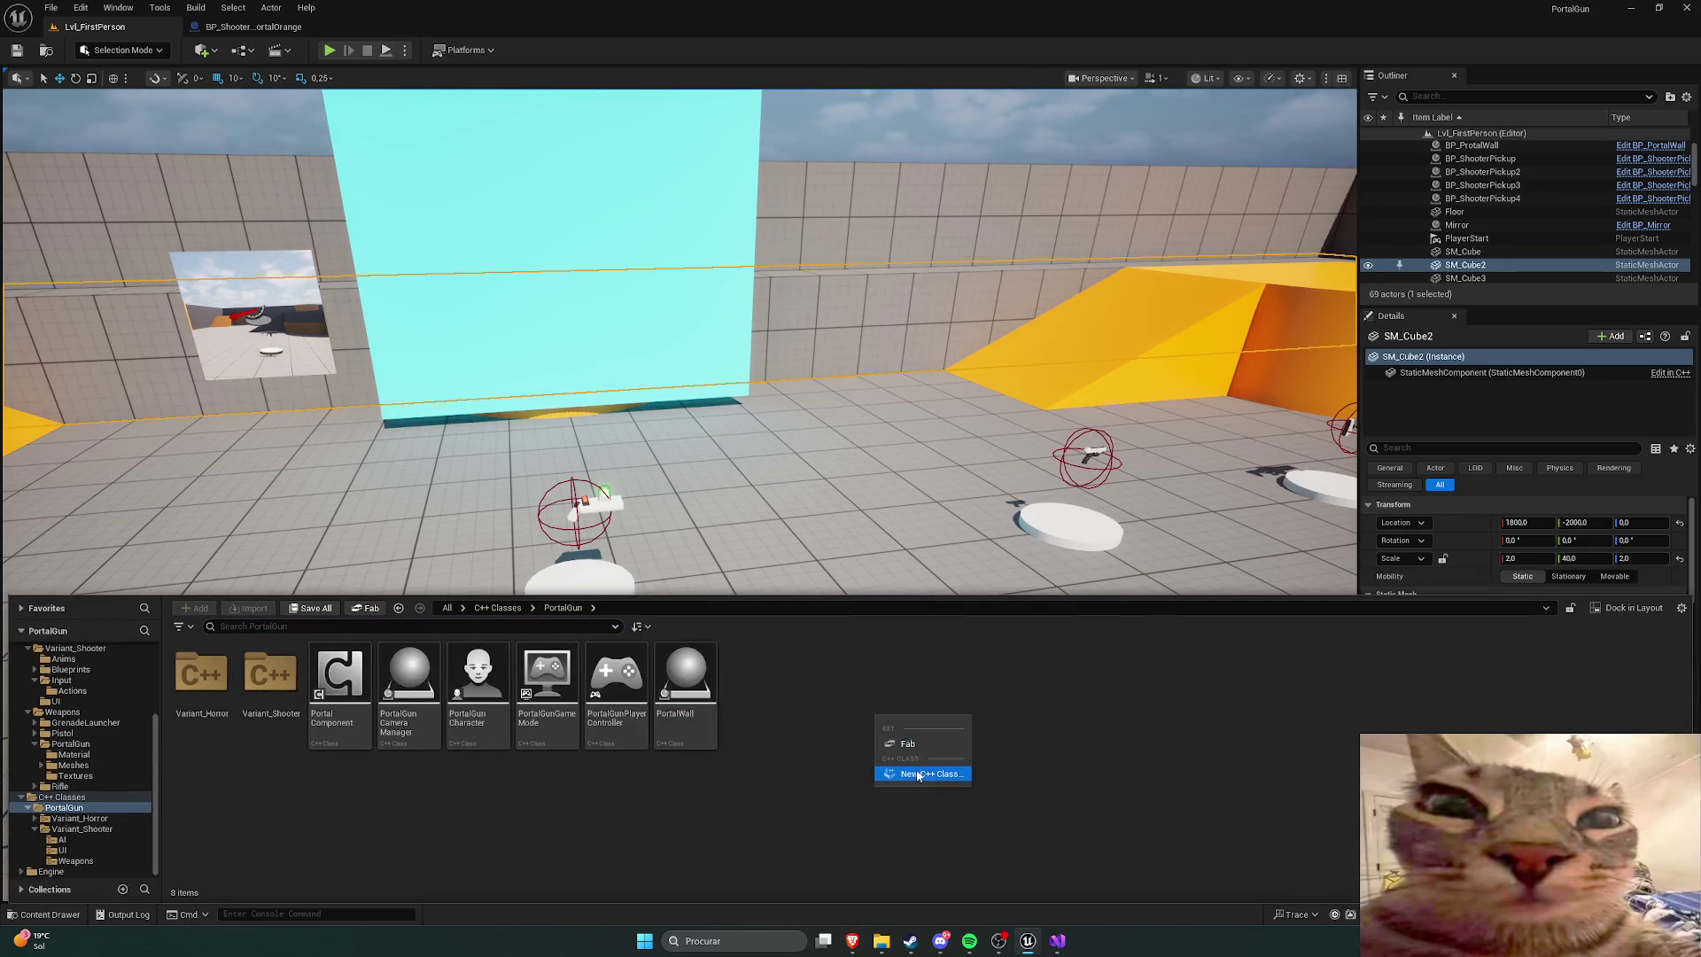
left_click(918, 775)
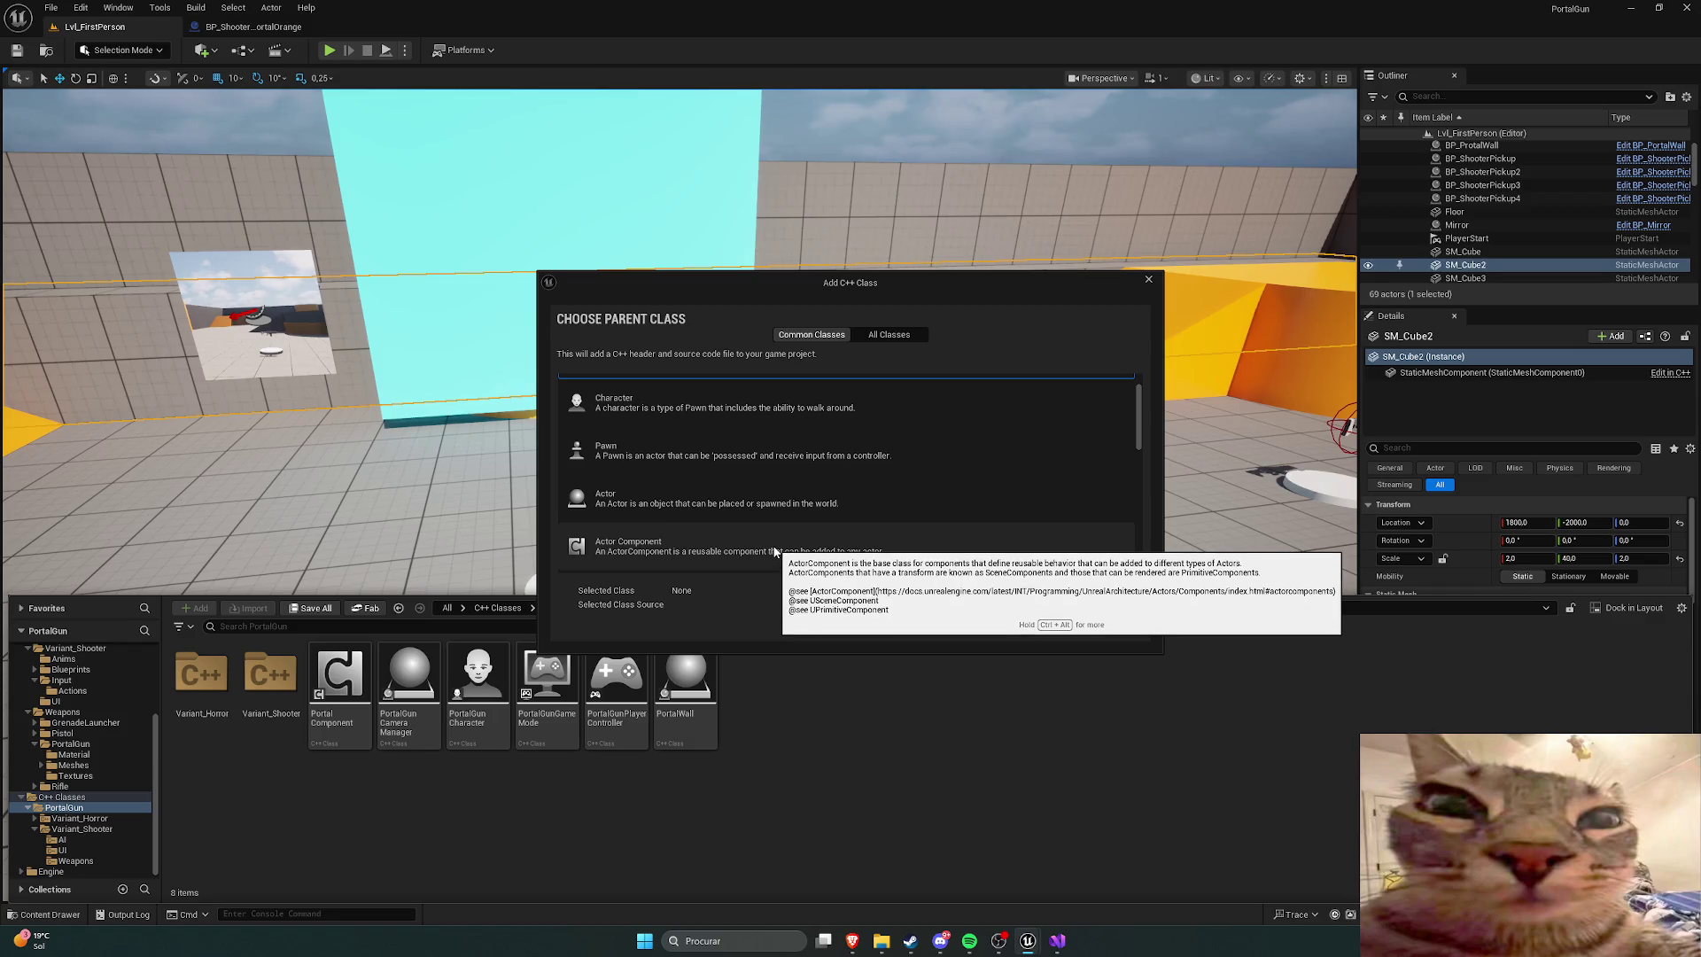
scroll(753, 540, "down", 1)
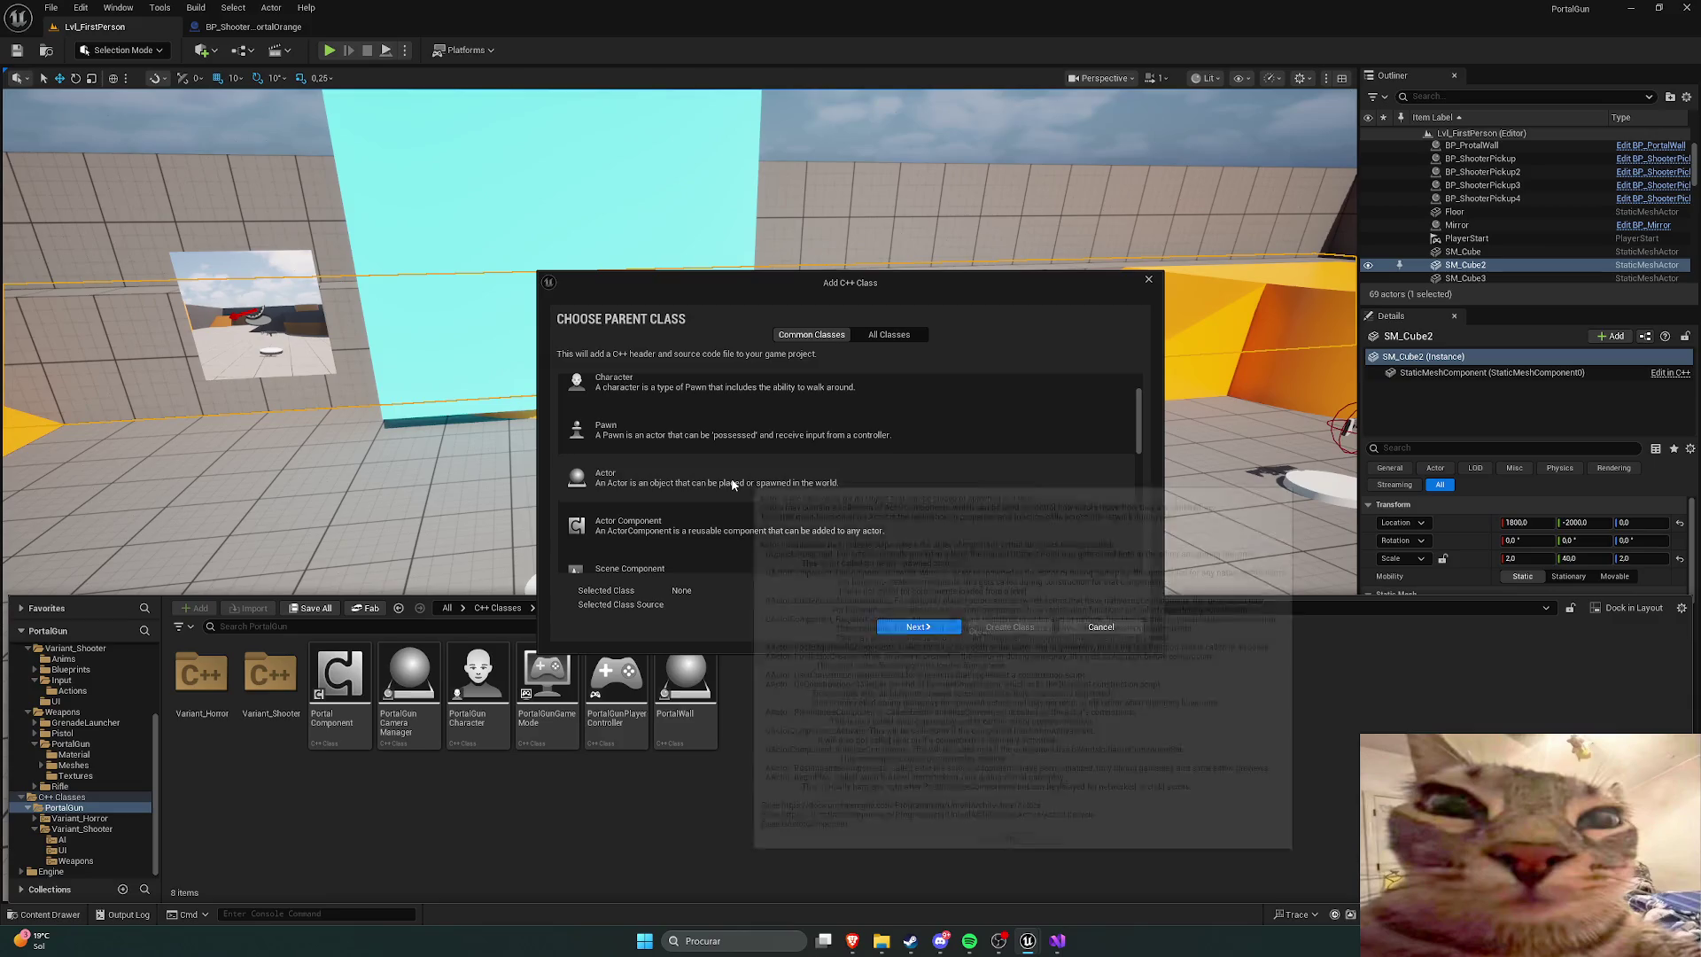
left_click(732, 485)
left_click(755, 527)
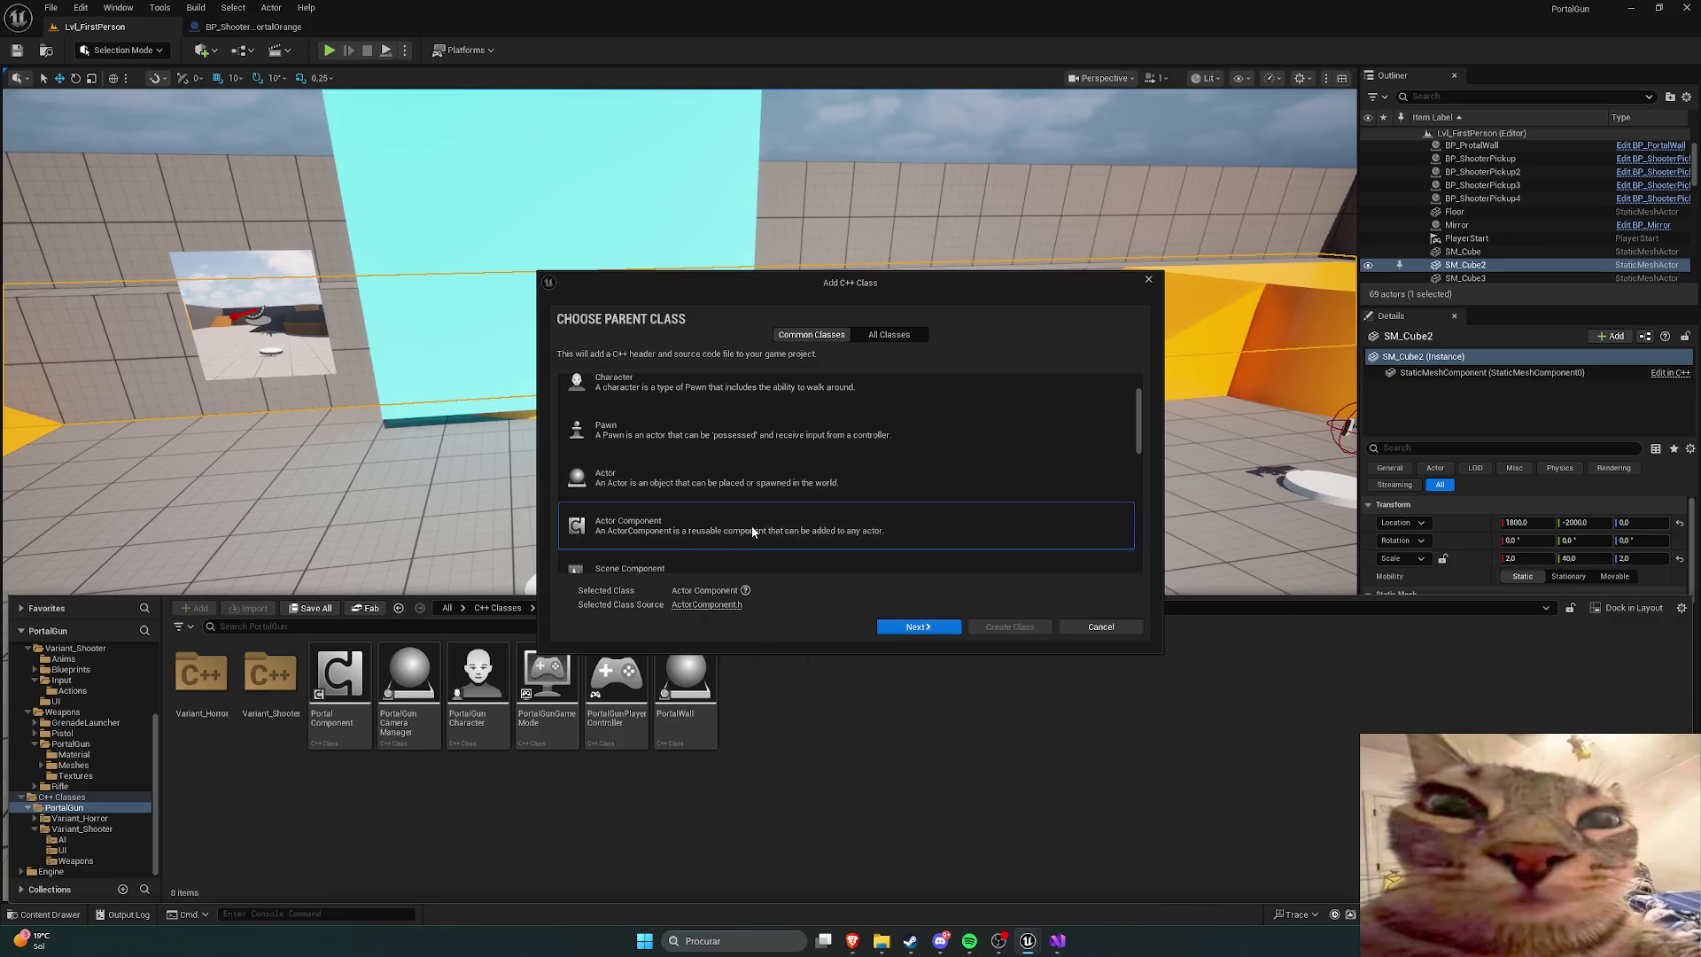
left_click(751, 485)
left_click(757, 526)
left_click(757, 489)
left_click(760, 525)
left_click(768, 486)
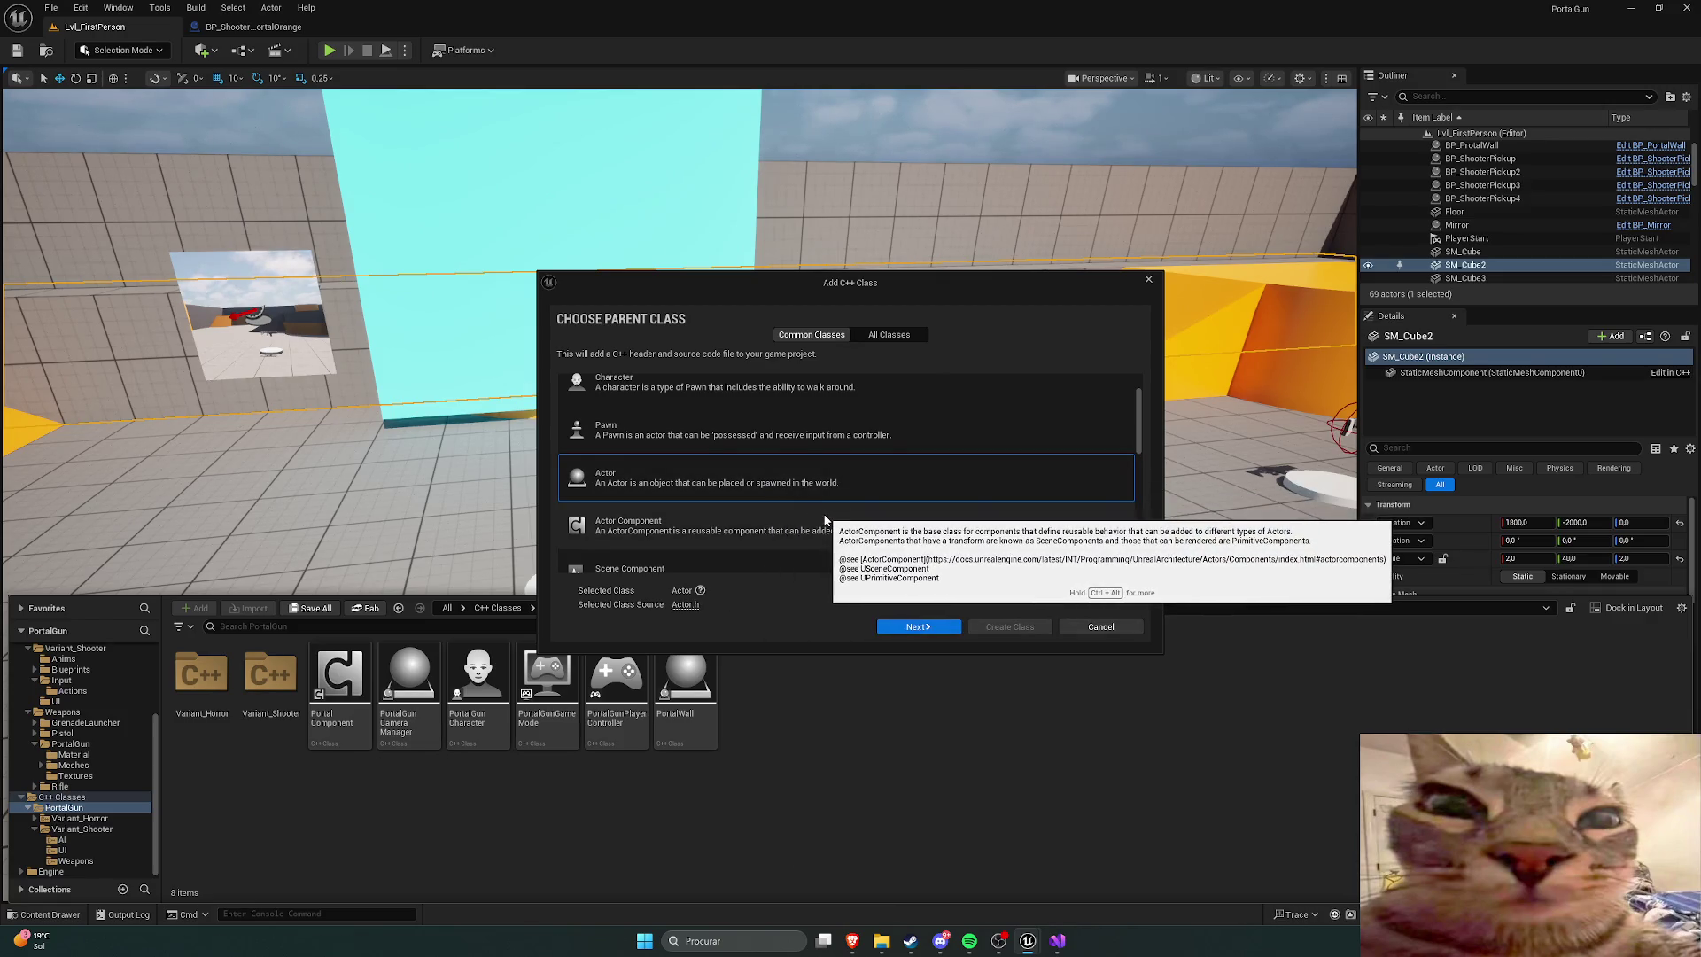
left_click(824, 523)
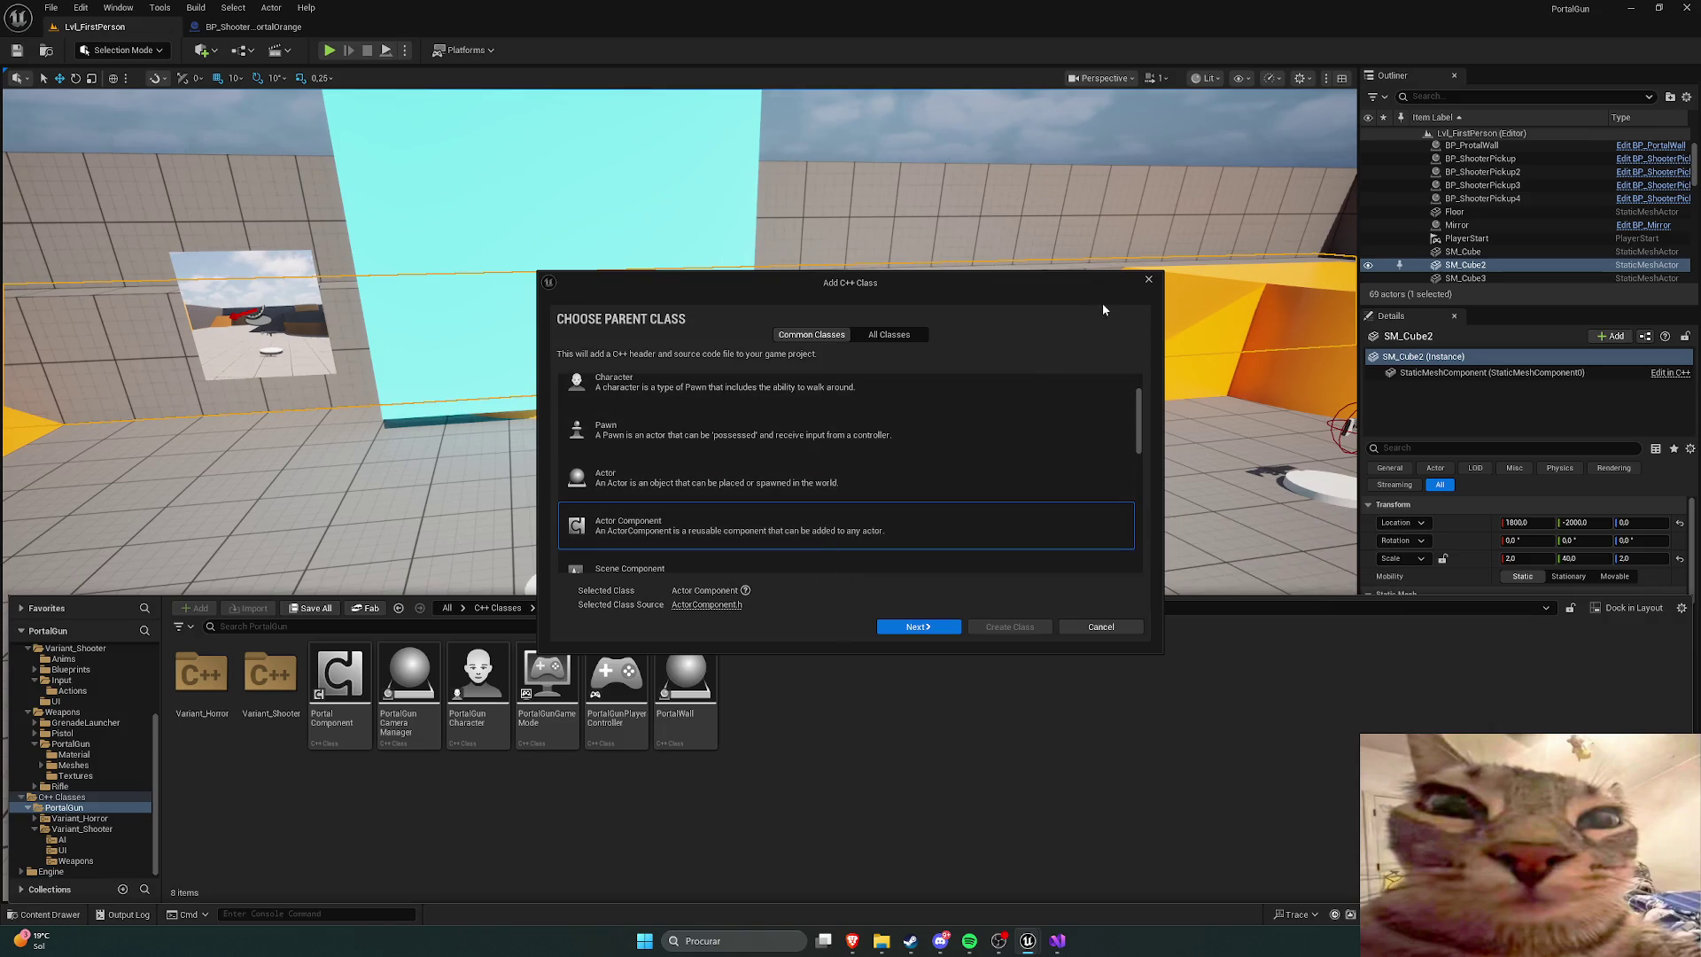
Step: Cancel the new class and open PortalComponent's source in Visual Studio
left_click(1147, 282)
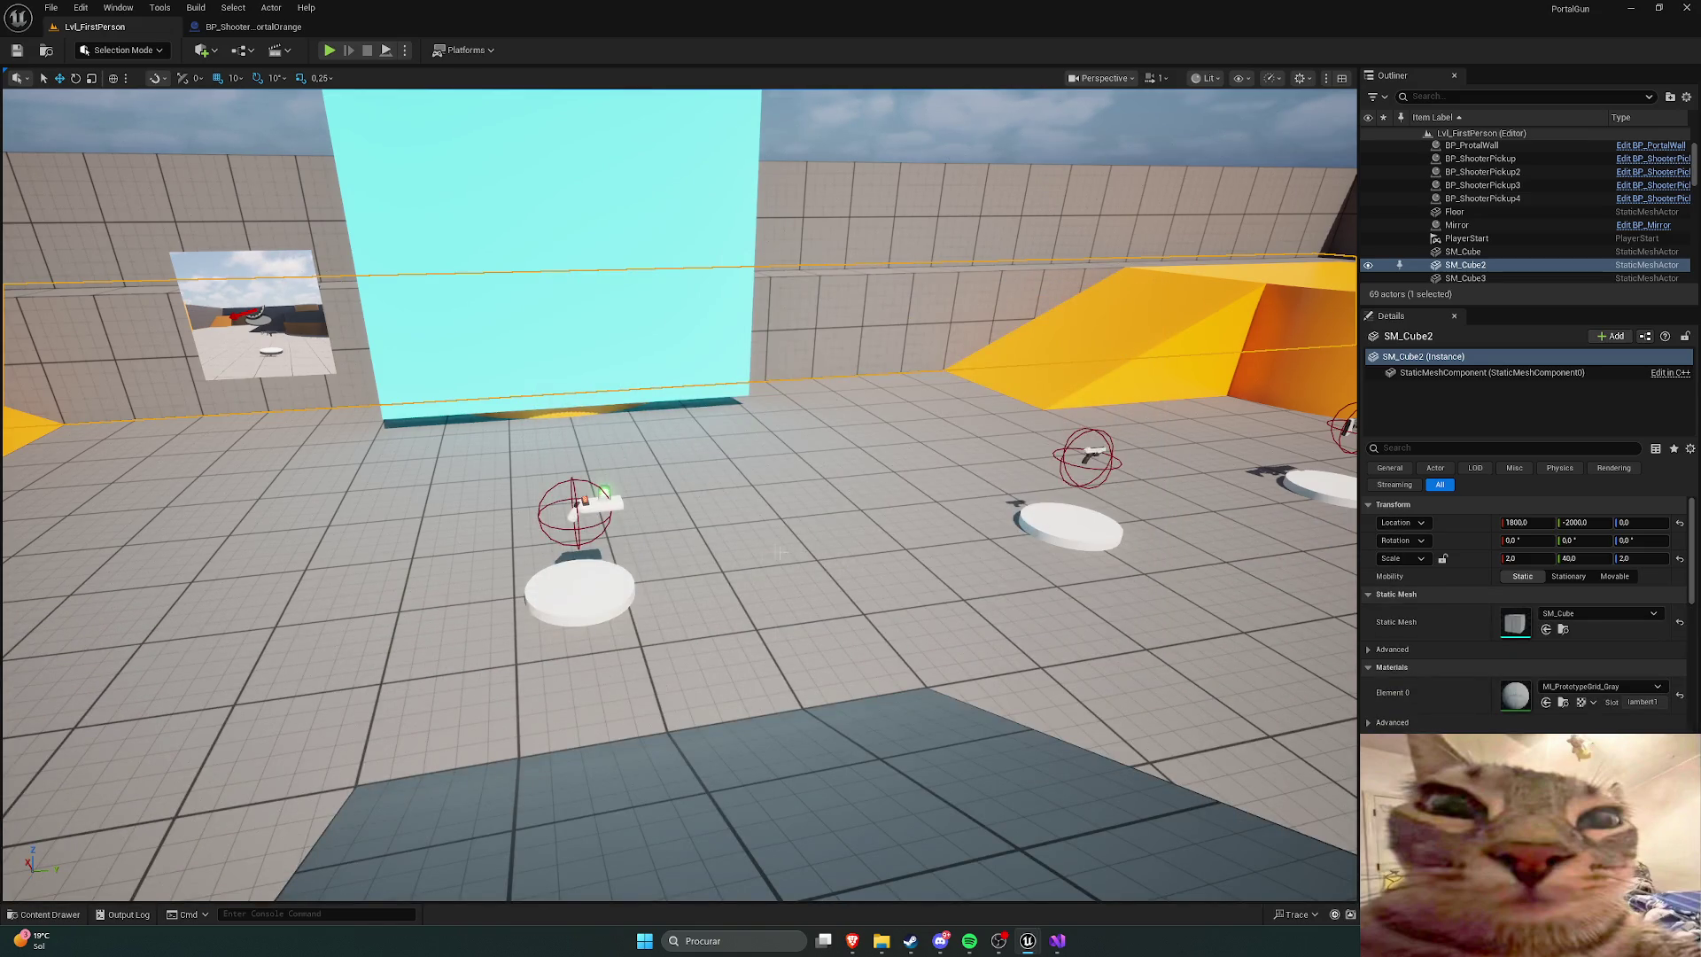
key("ctrl+space")
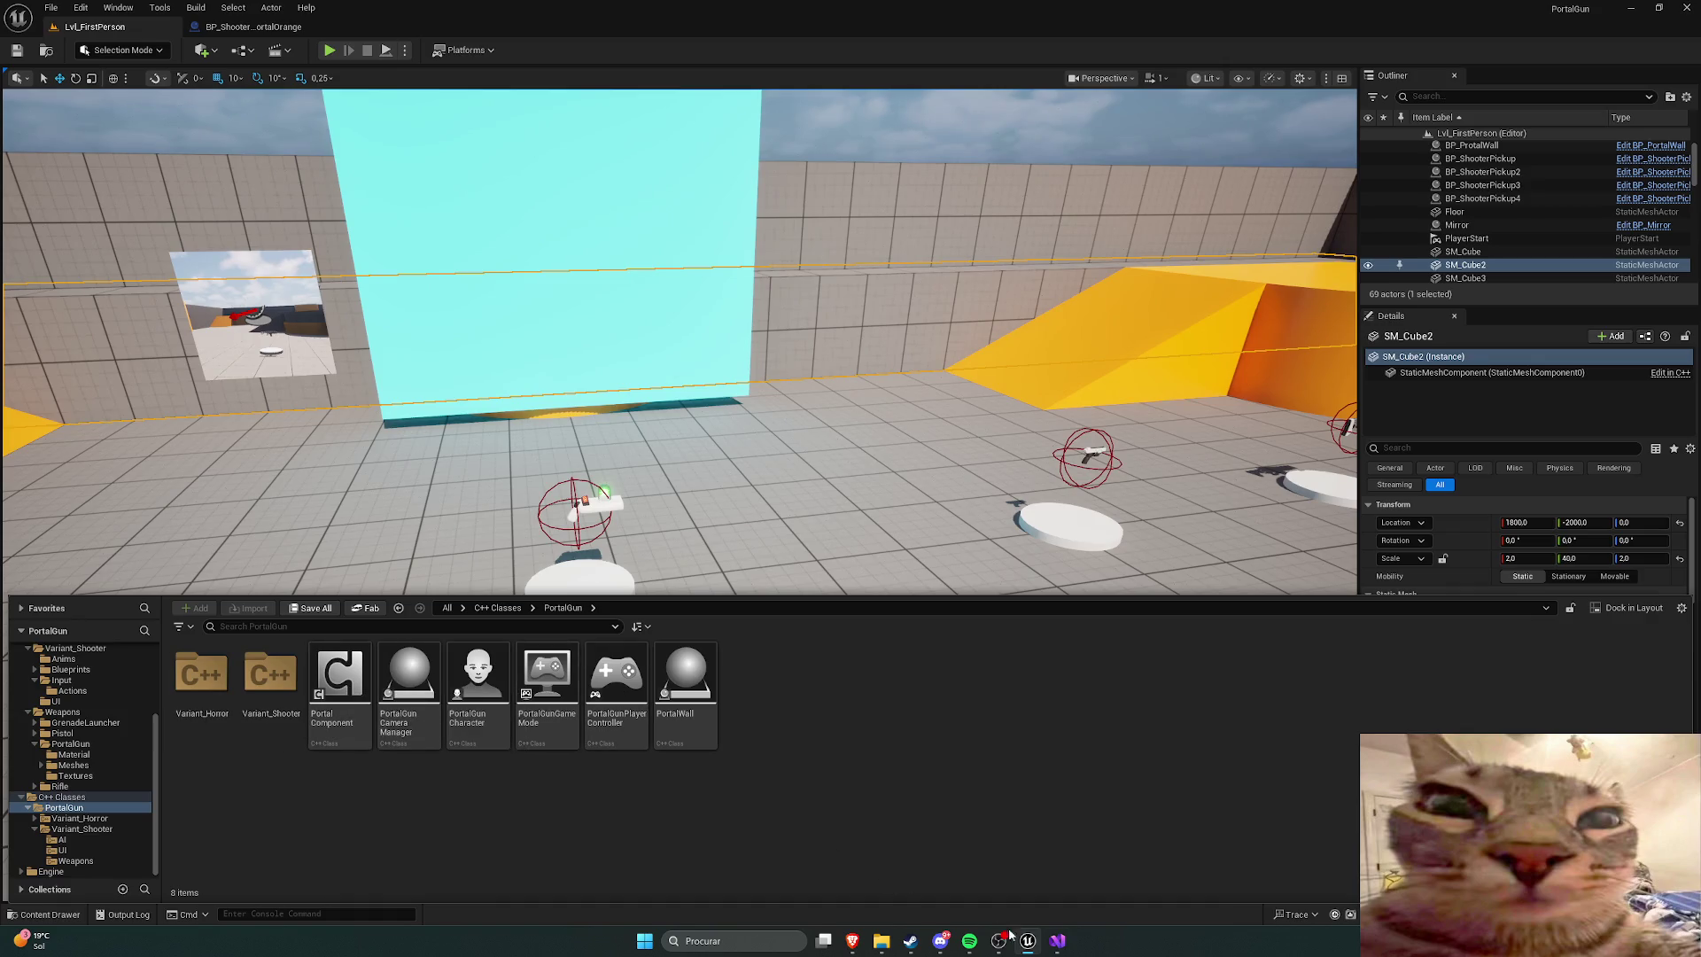
double_click(339, 678)
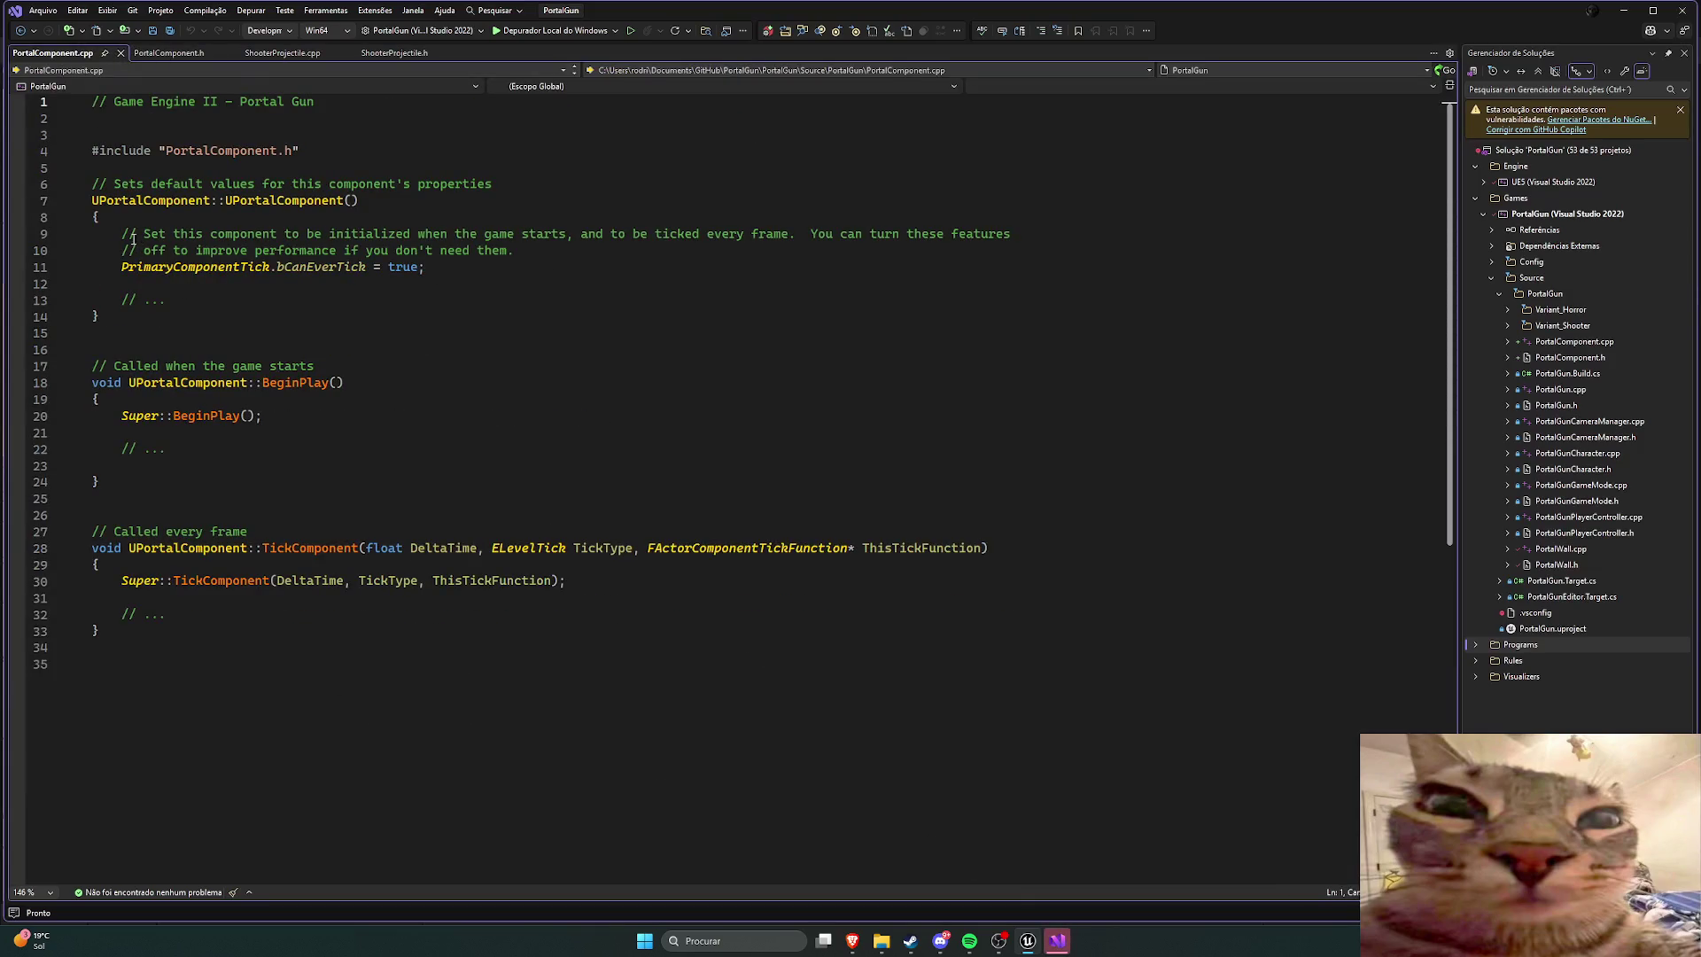
Step: Review the PortalComponent.h class declaration, then go back to the Unreal Editor
left_click(163, 54)
mouse_move(276, 282)
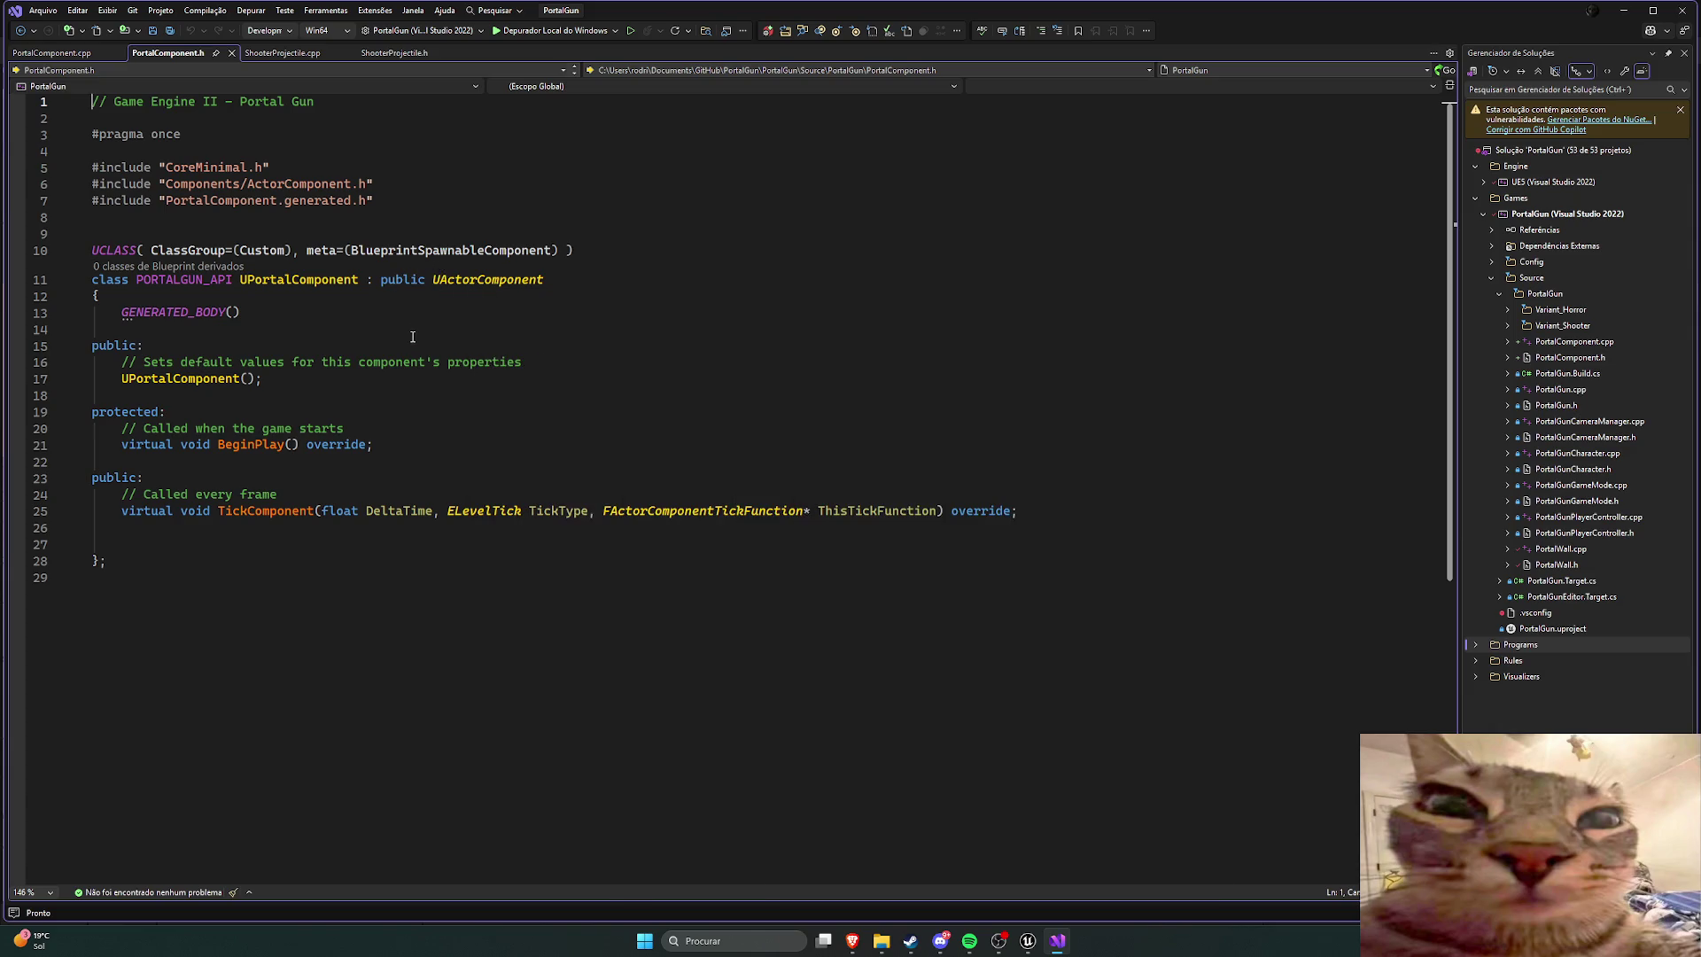
left_click(1030, 943)
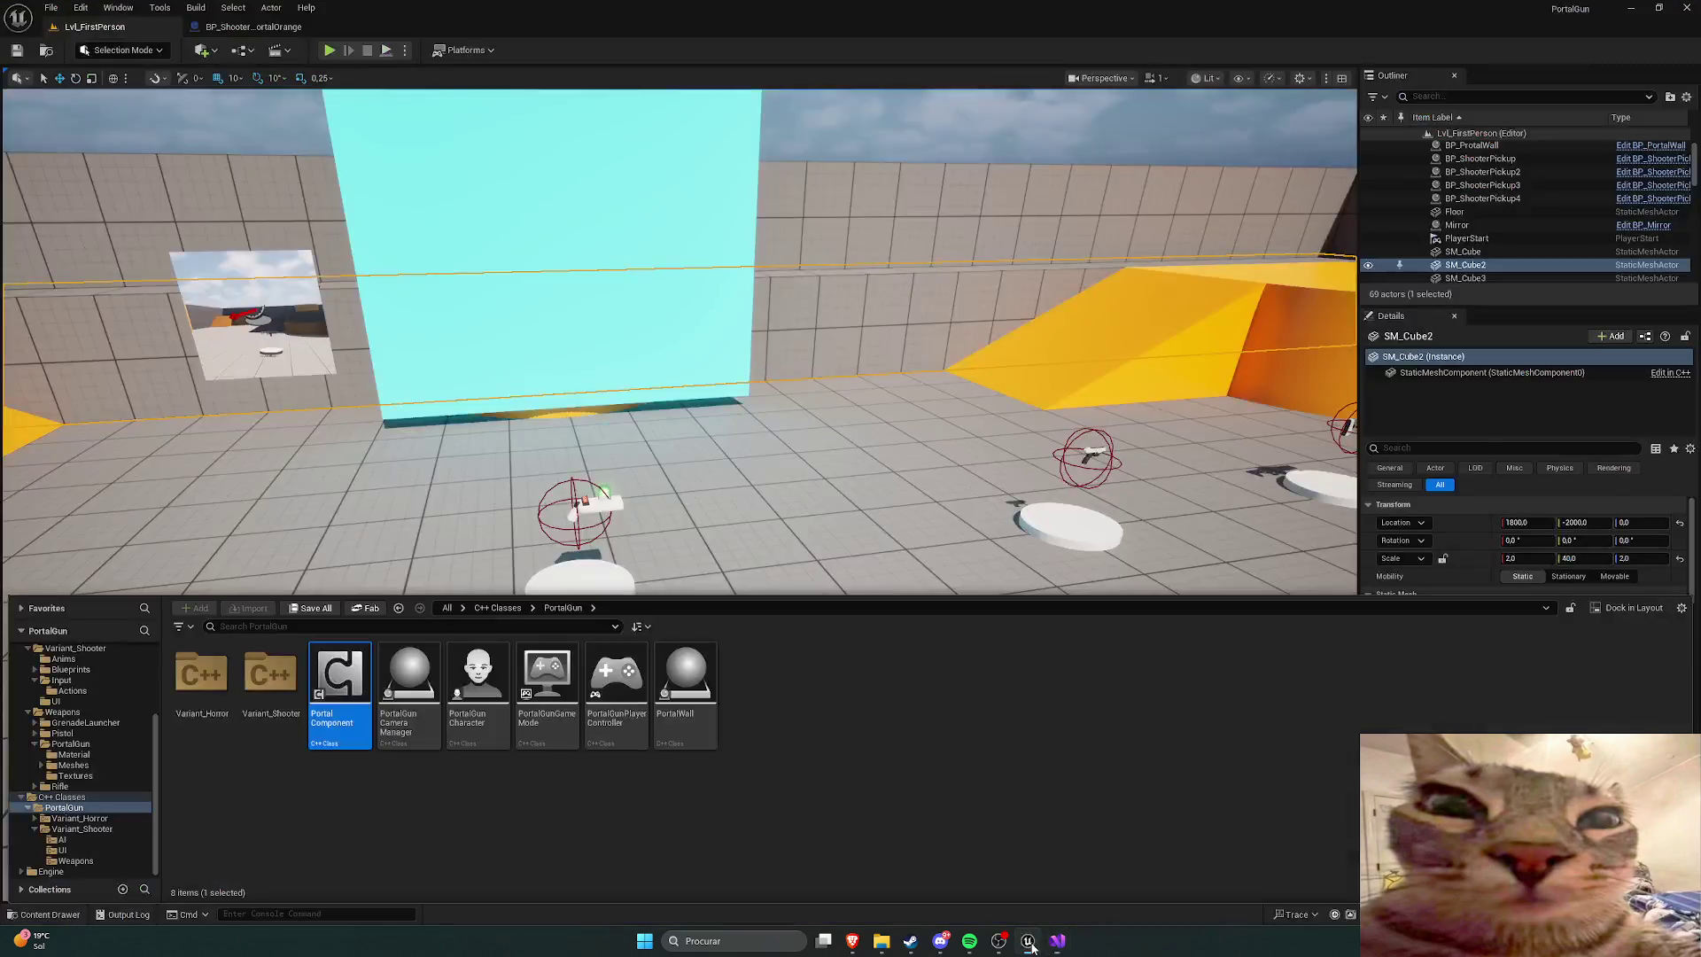
Step: Inspect context menus for PortalComponent, PortalGunPlayerController and PortalGunCharacter unchanged, then bring the tutorial forward
right_click(347, 687)
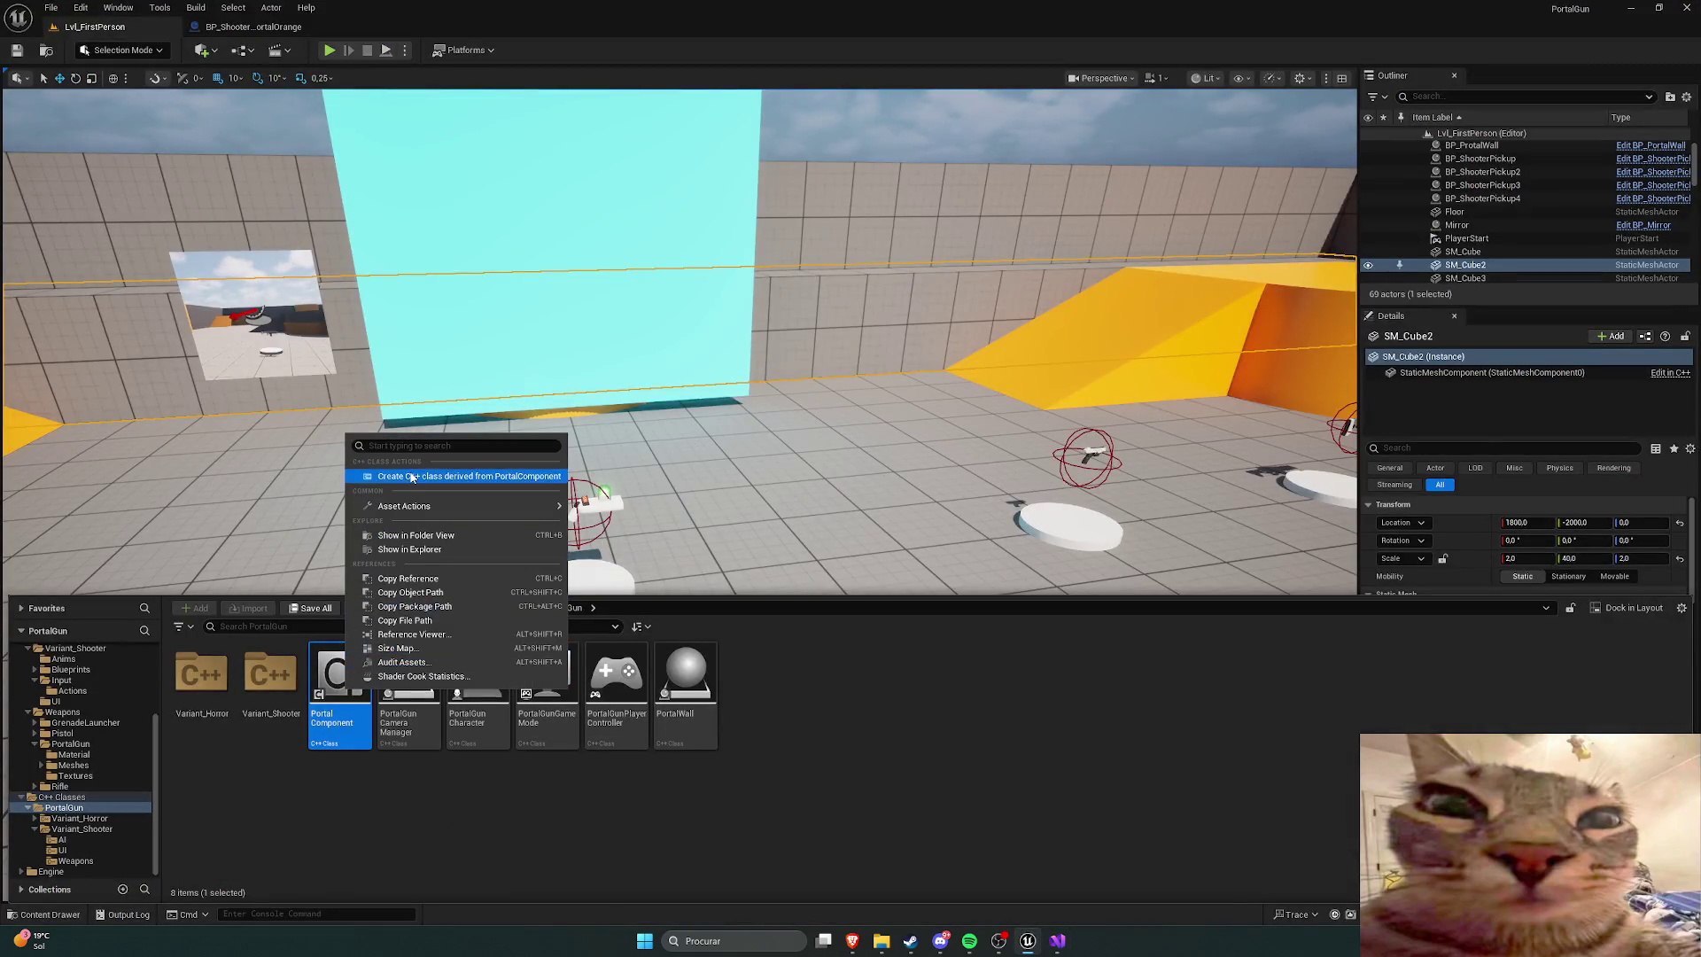
left_click(911, 730)
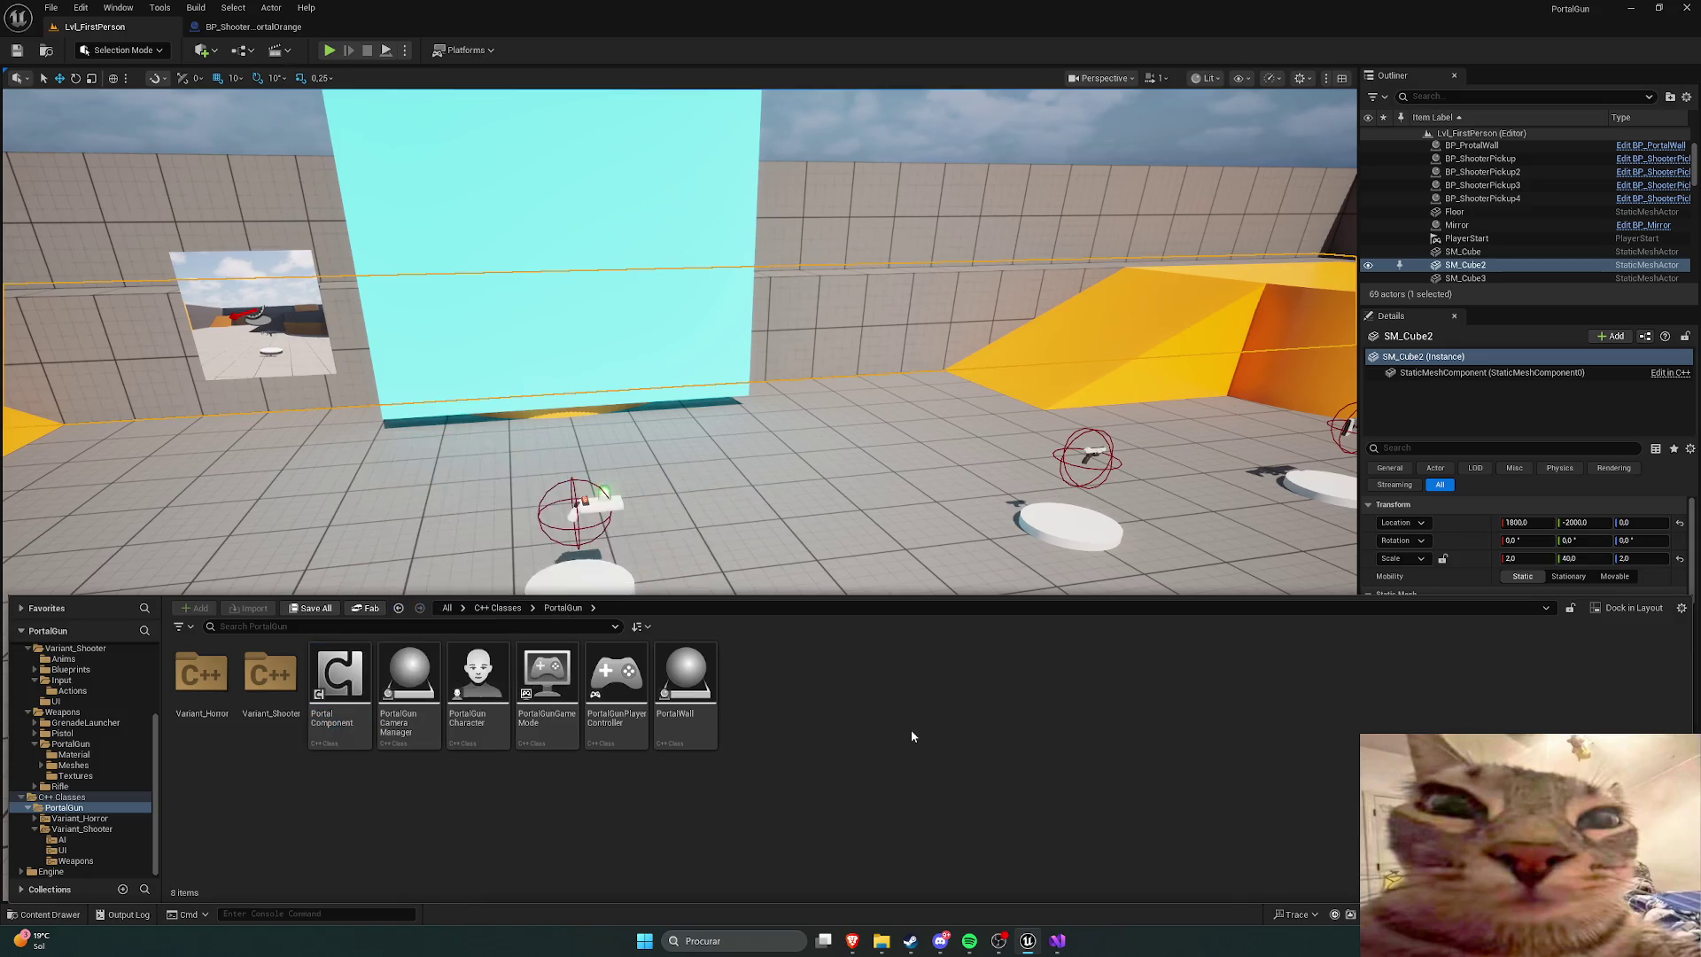
right_click(607, 687)
left_click(954, 783)
right_click(479, 689)
left_click(432, 797)
right_click(410, 687)
left_click(393, 794)
right_click(335, 675)
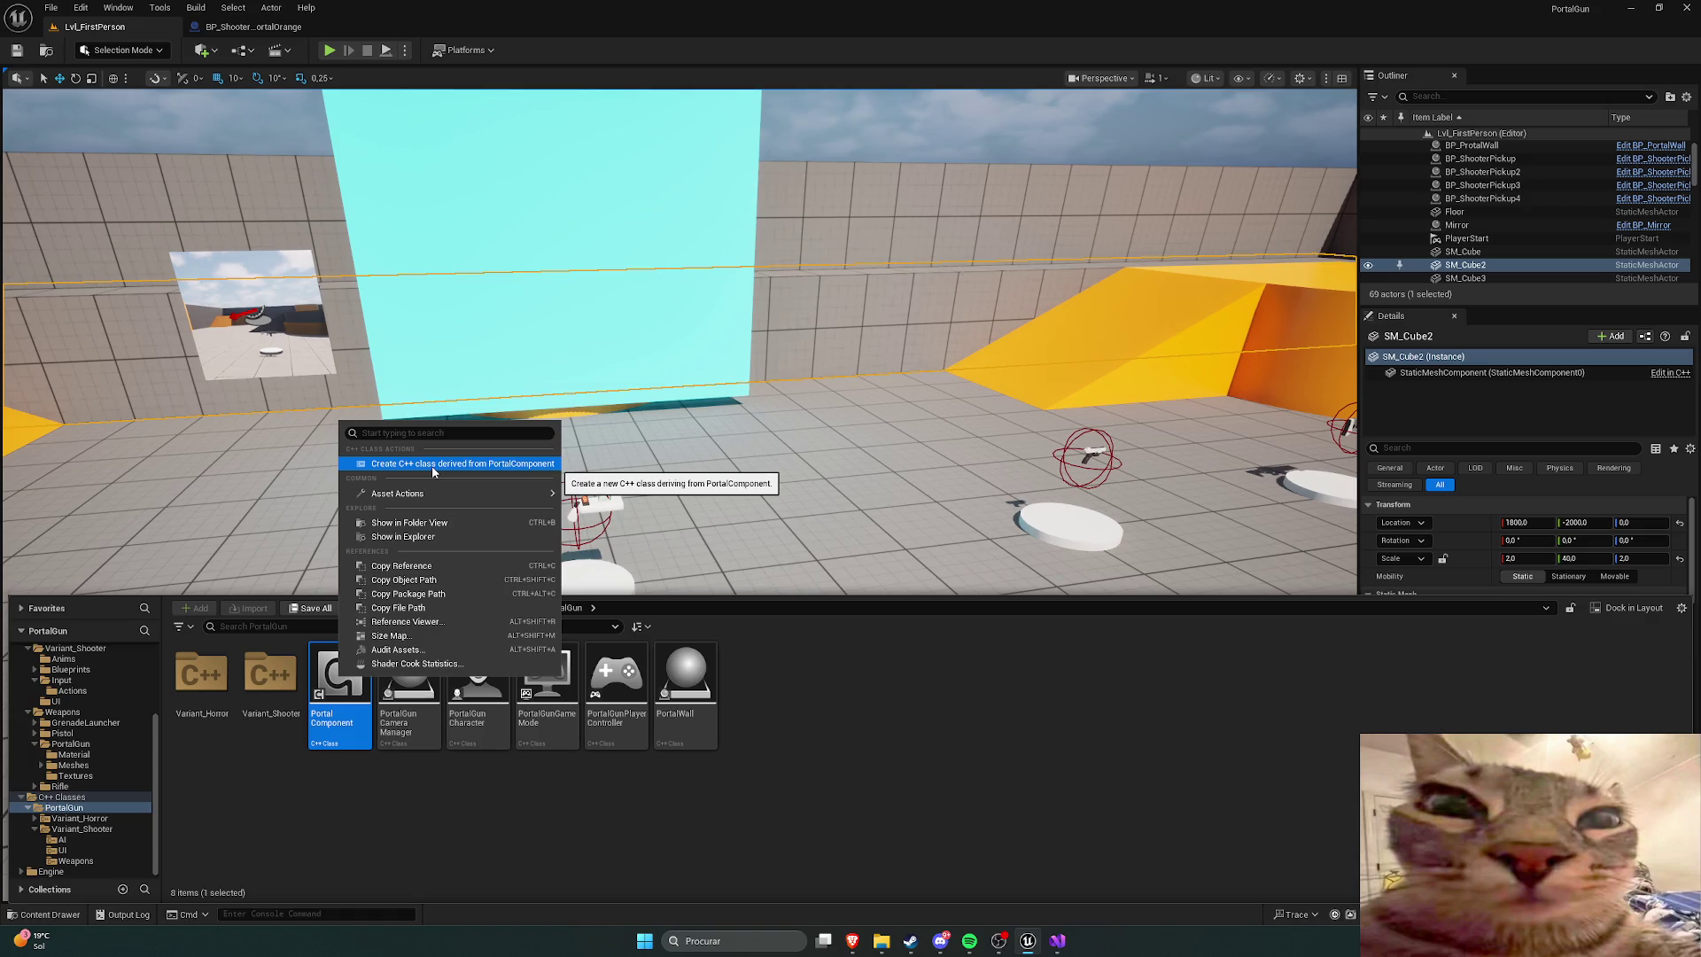
left_click(925, 840)
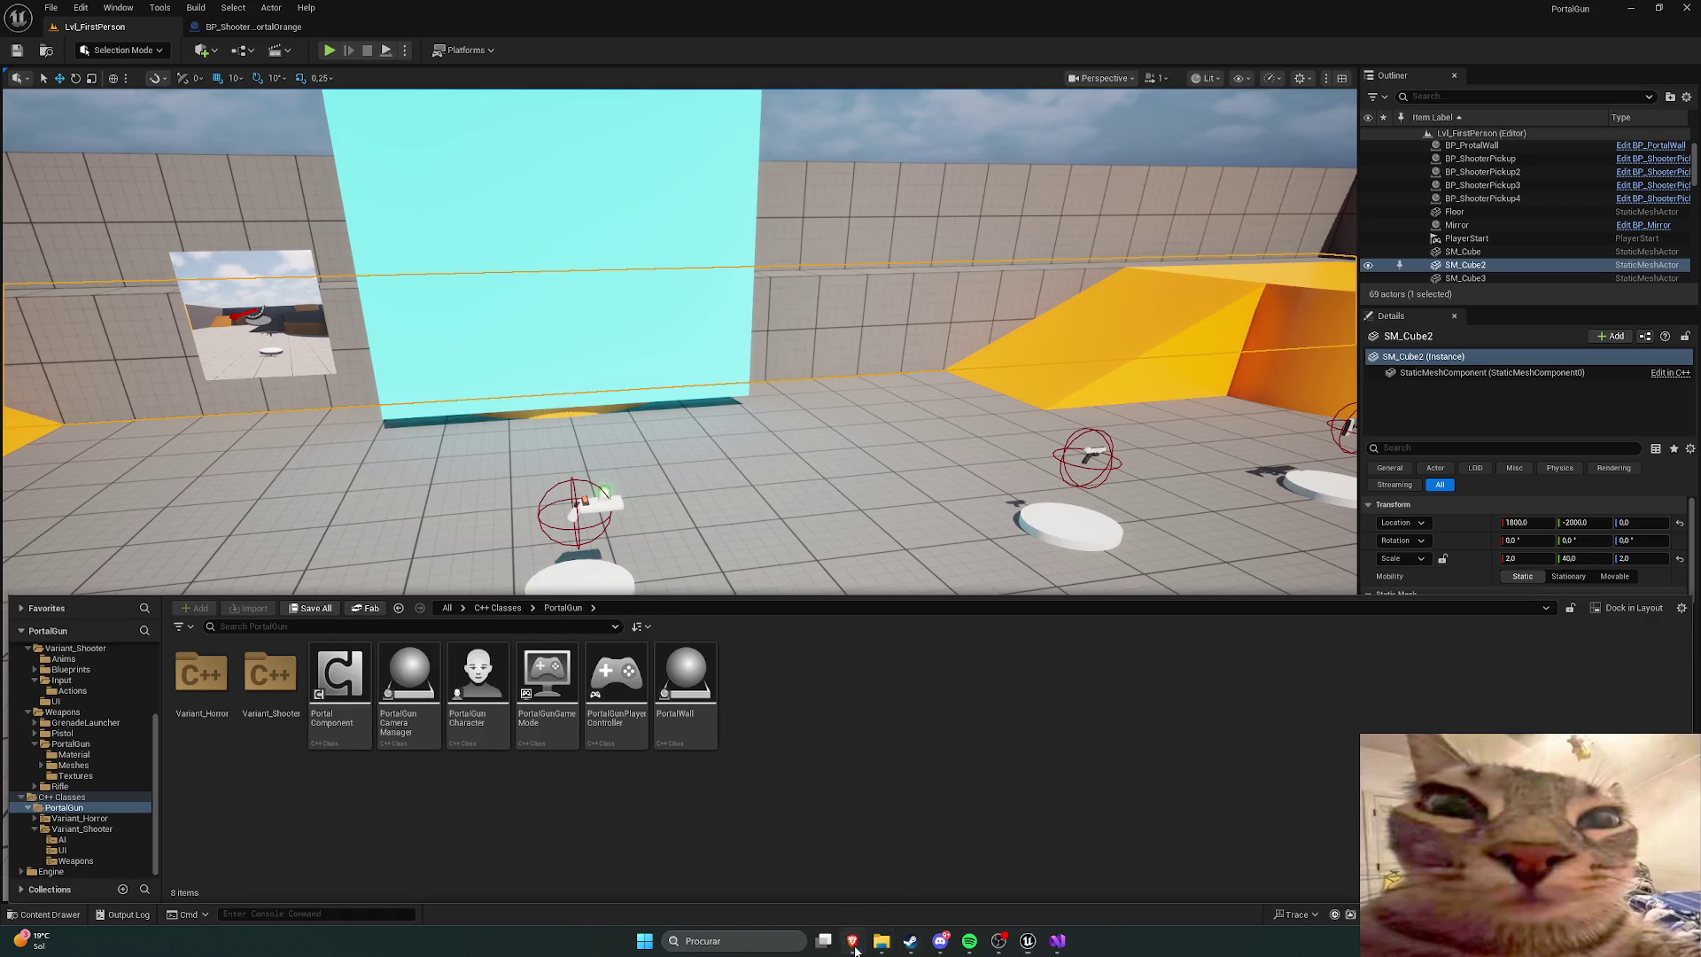
mouse_move(855, 948)
left_click(897, 868)
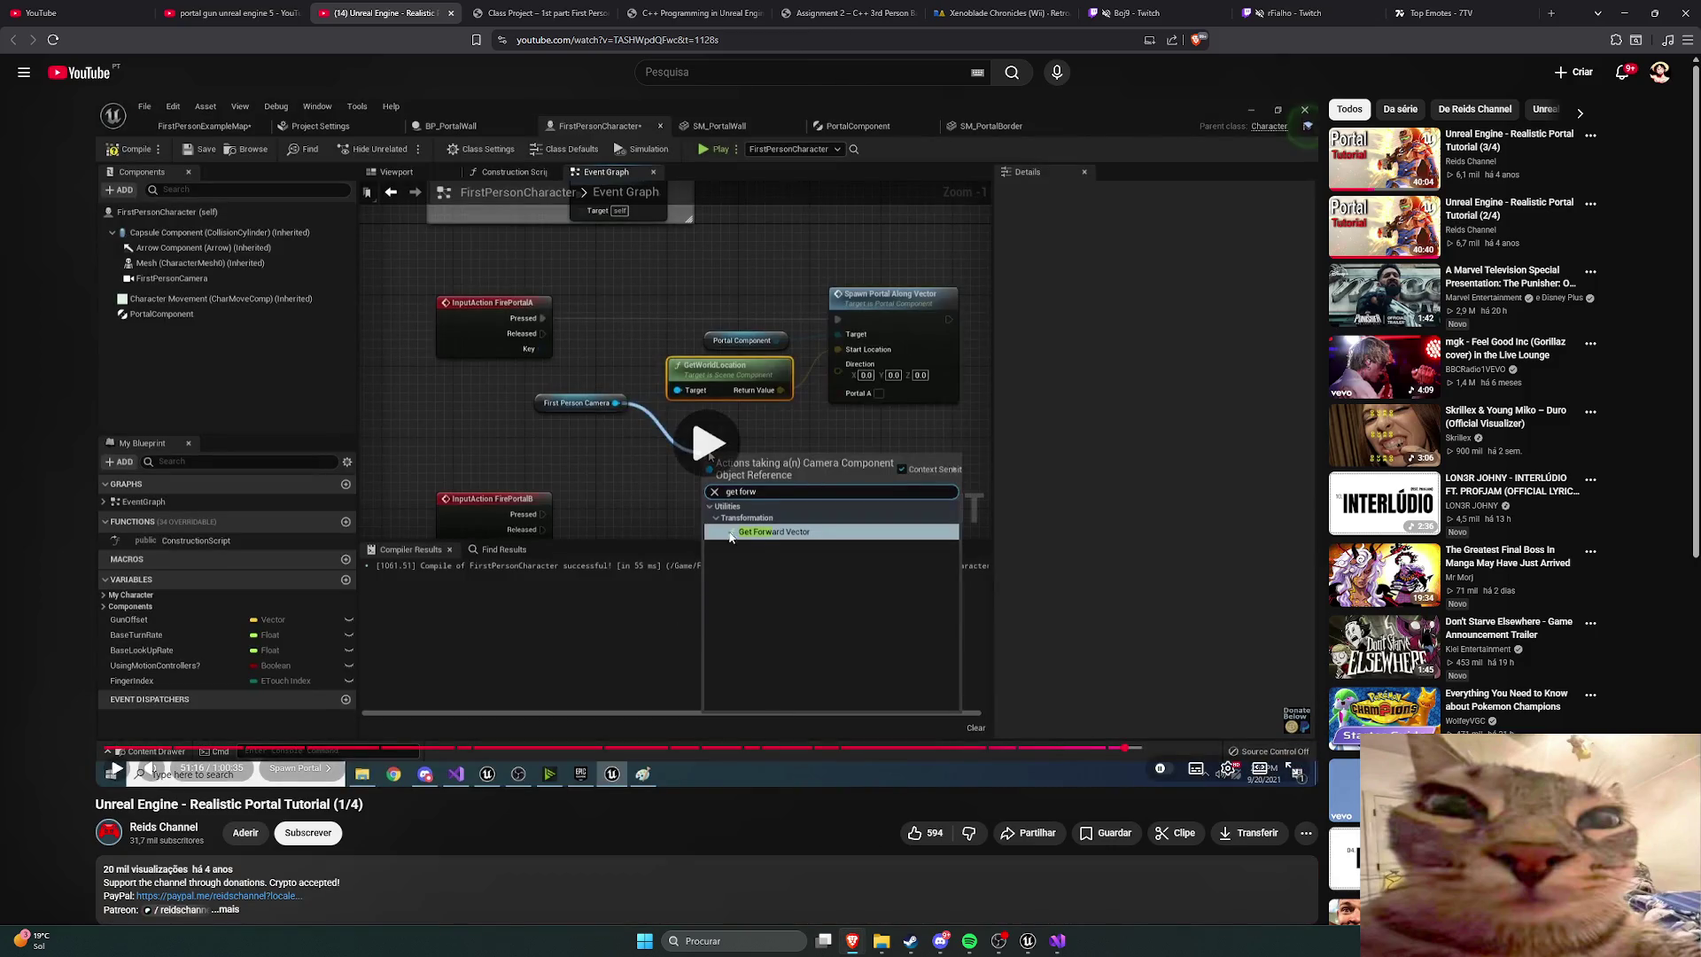
Step: Resume the tutorial, skip ahead three times, pause at 52:42, and return to Unreal
left_click(710, 455)
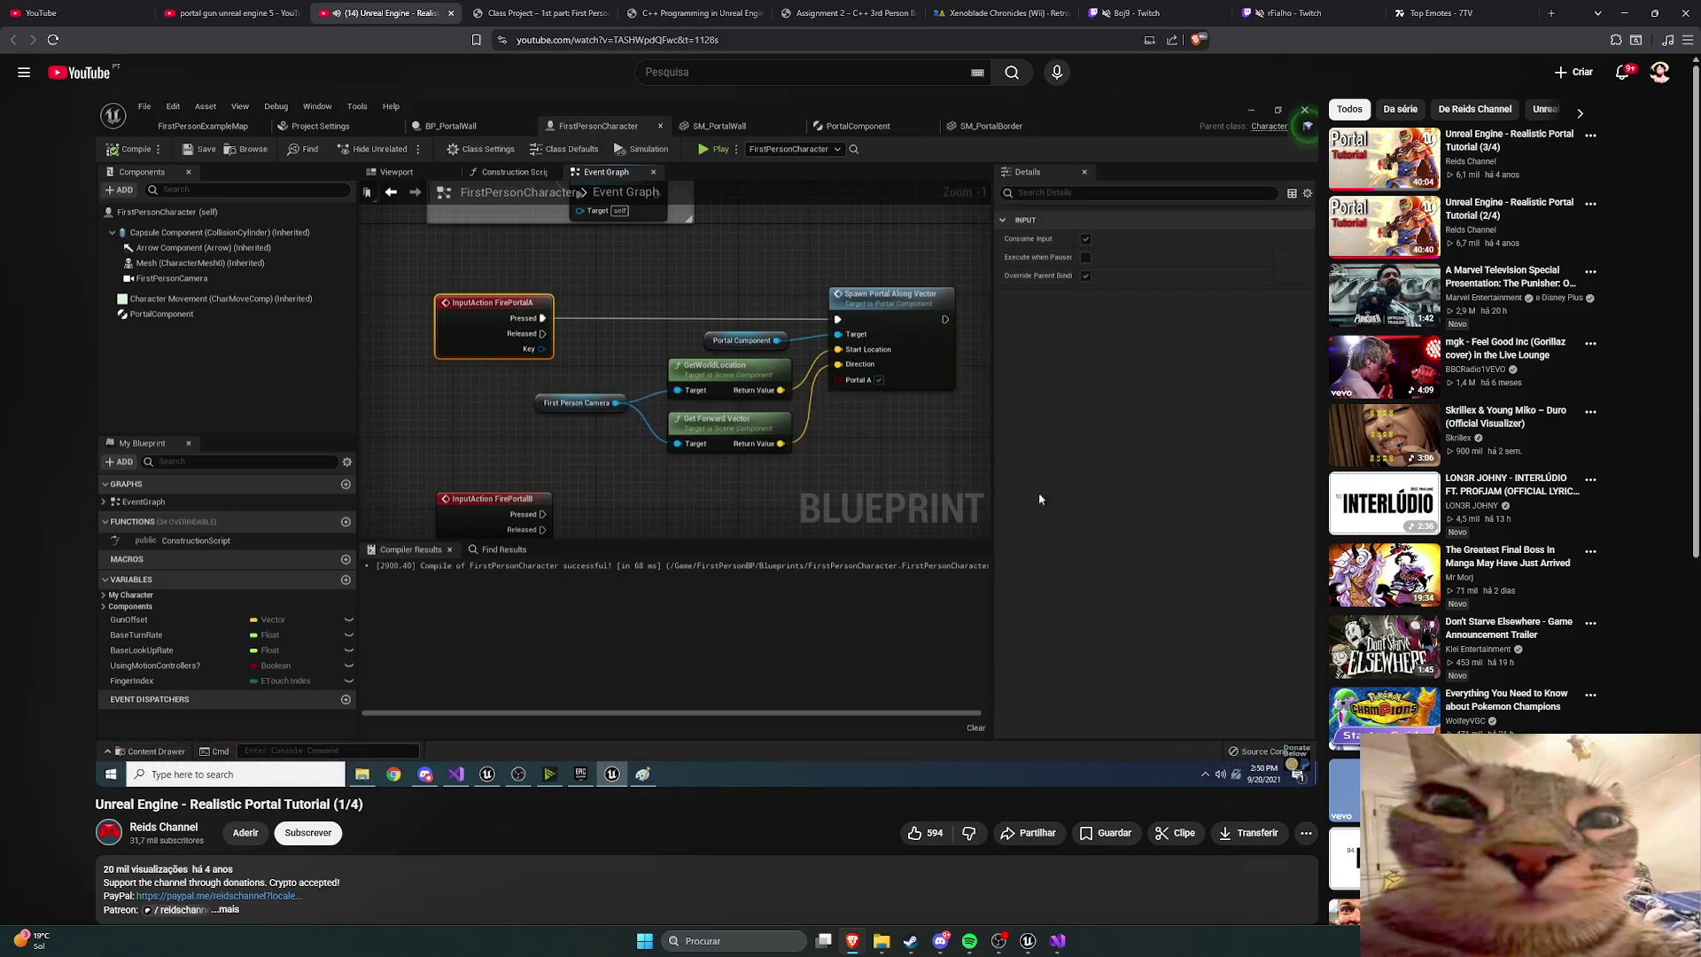
mouse_move(999, 675)
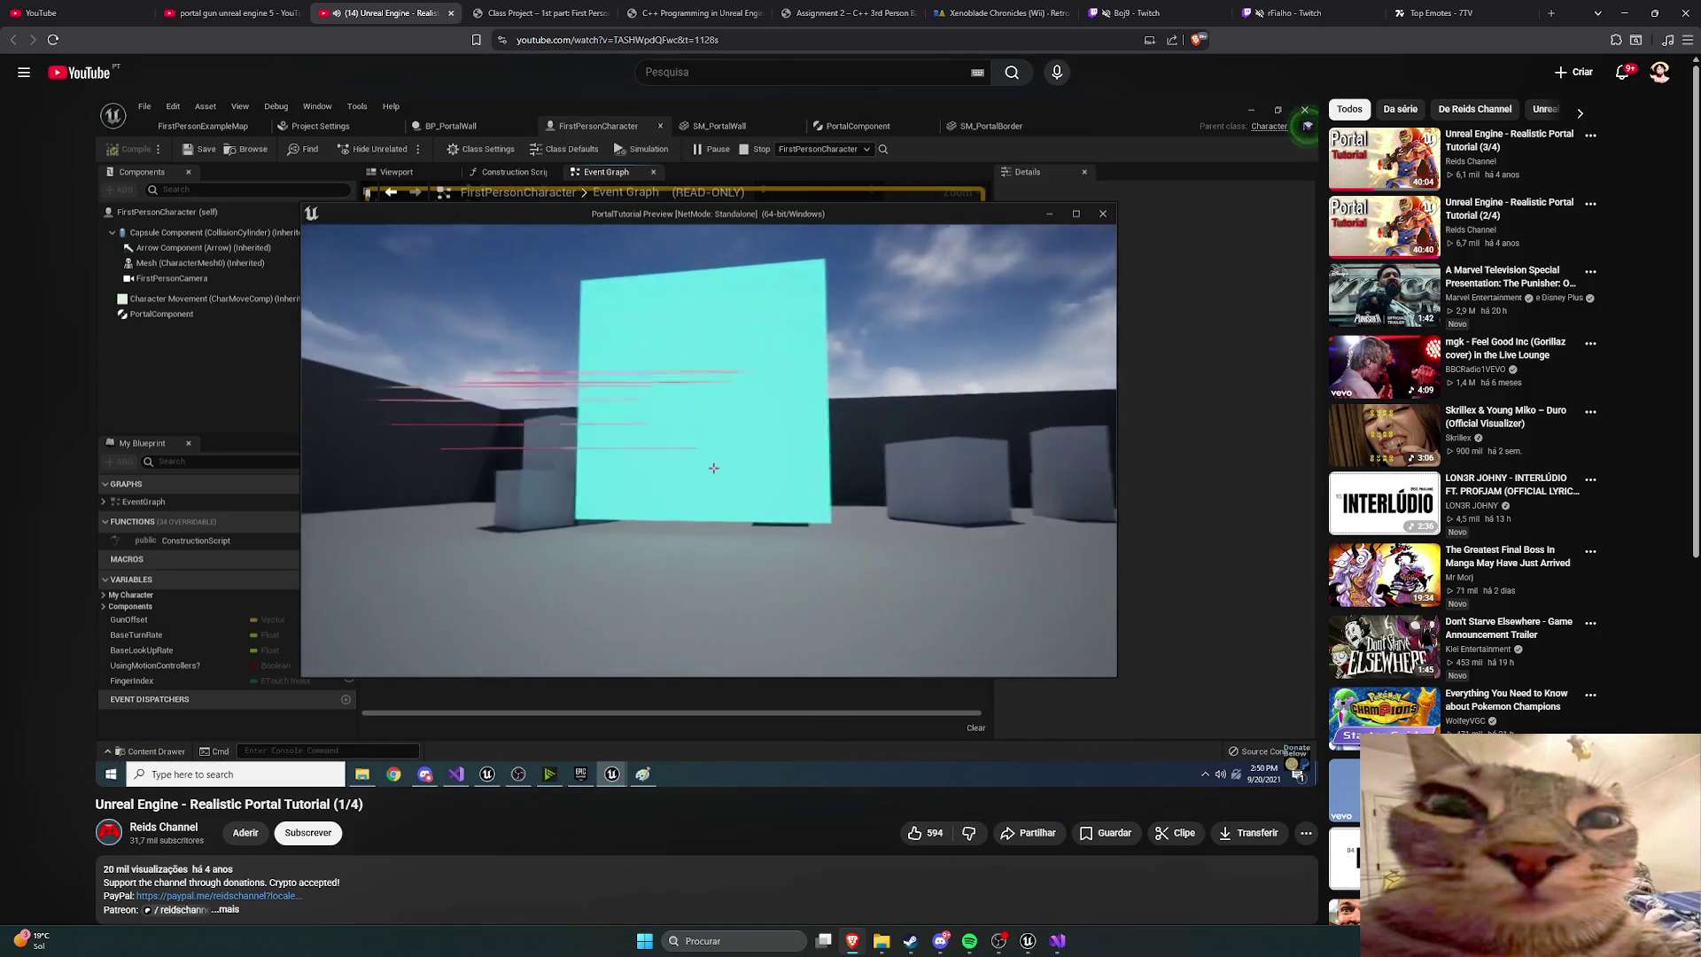
mouse_move(1116, 602)
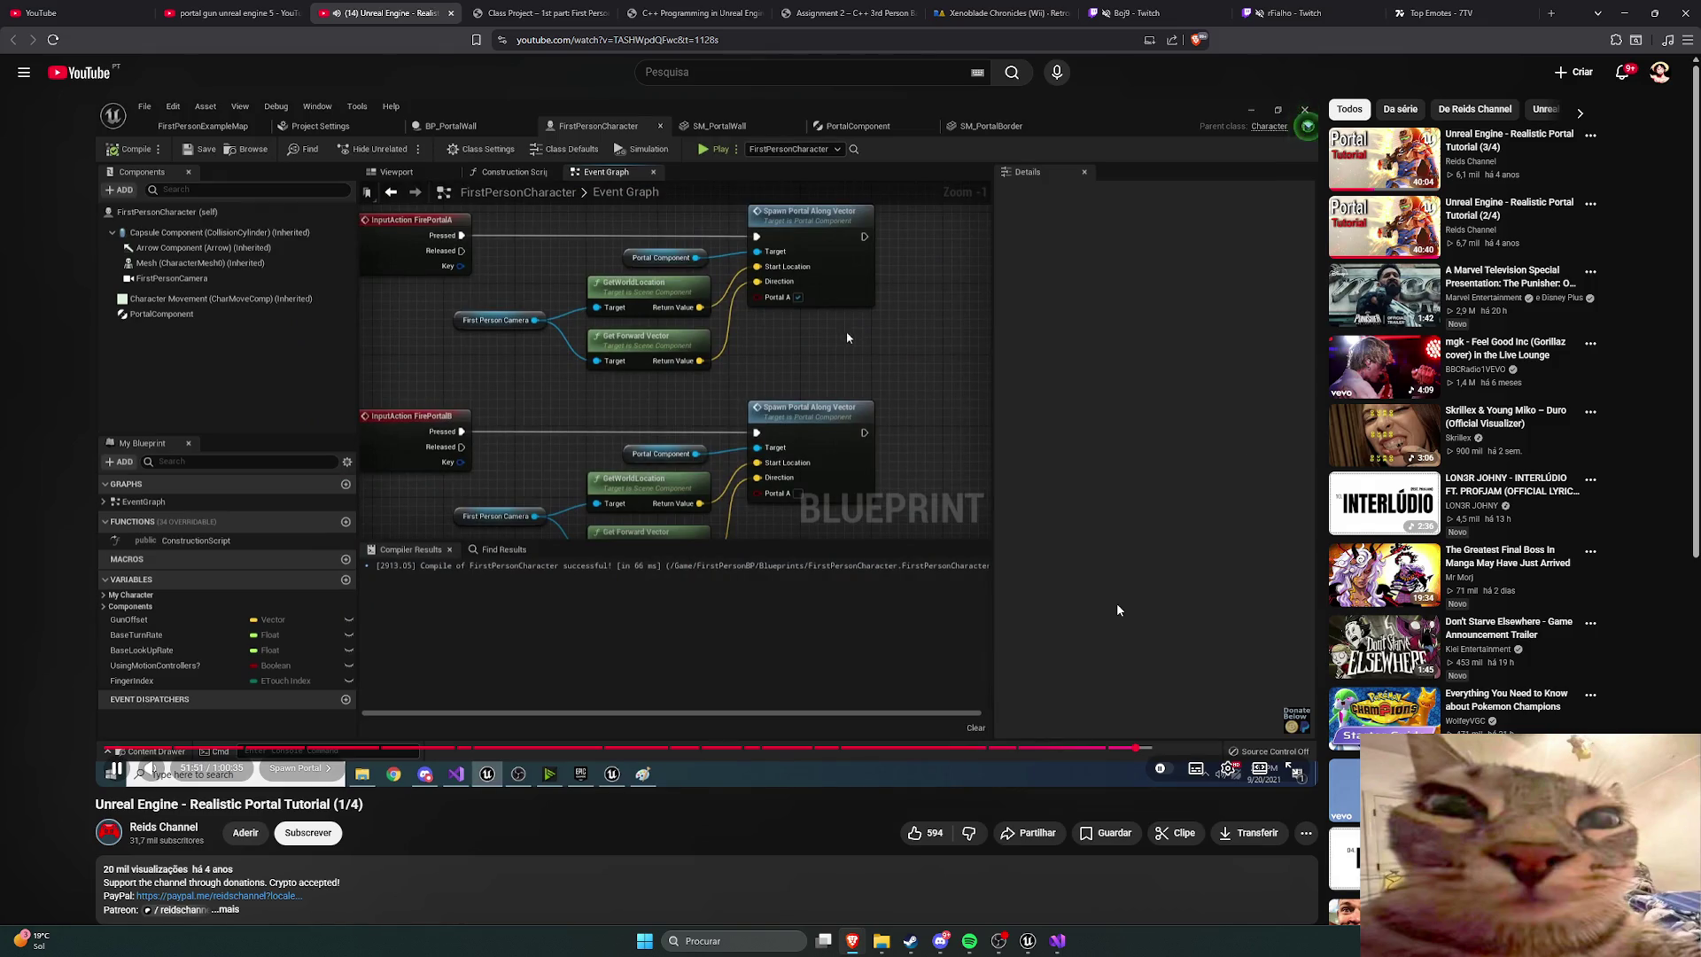
key("Right")
key("Right")
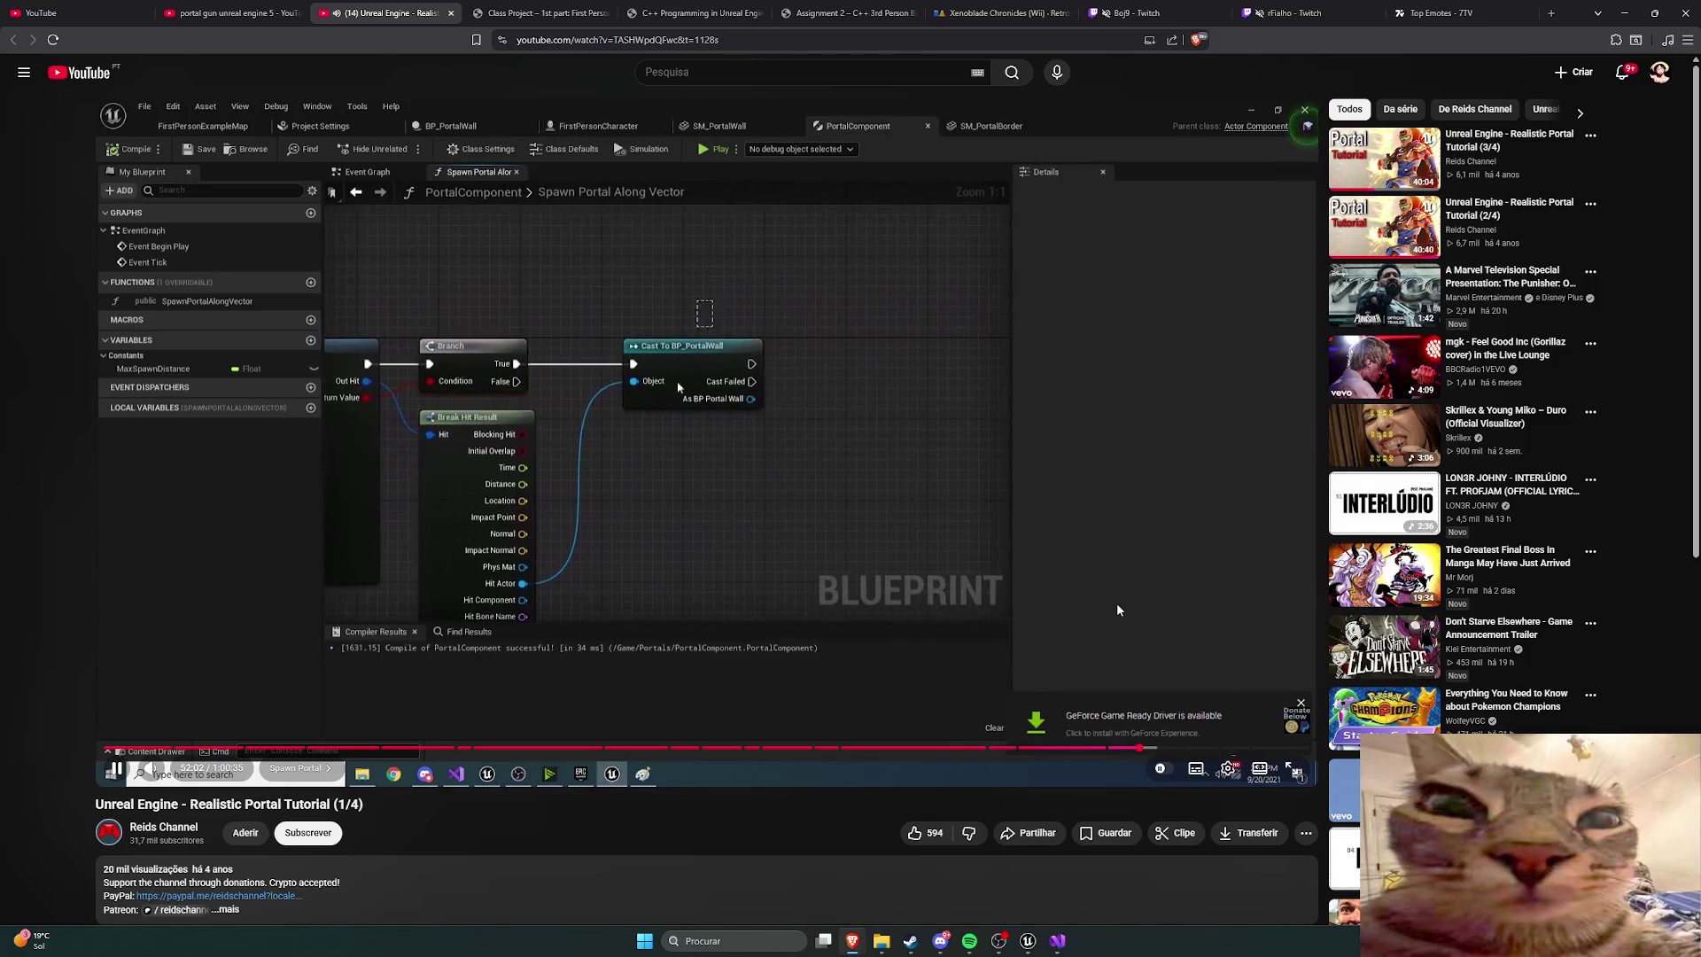
key("Right")
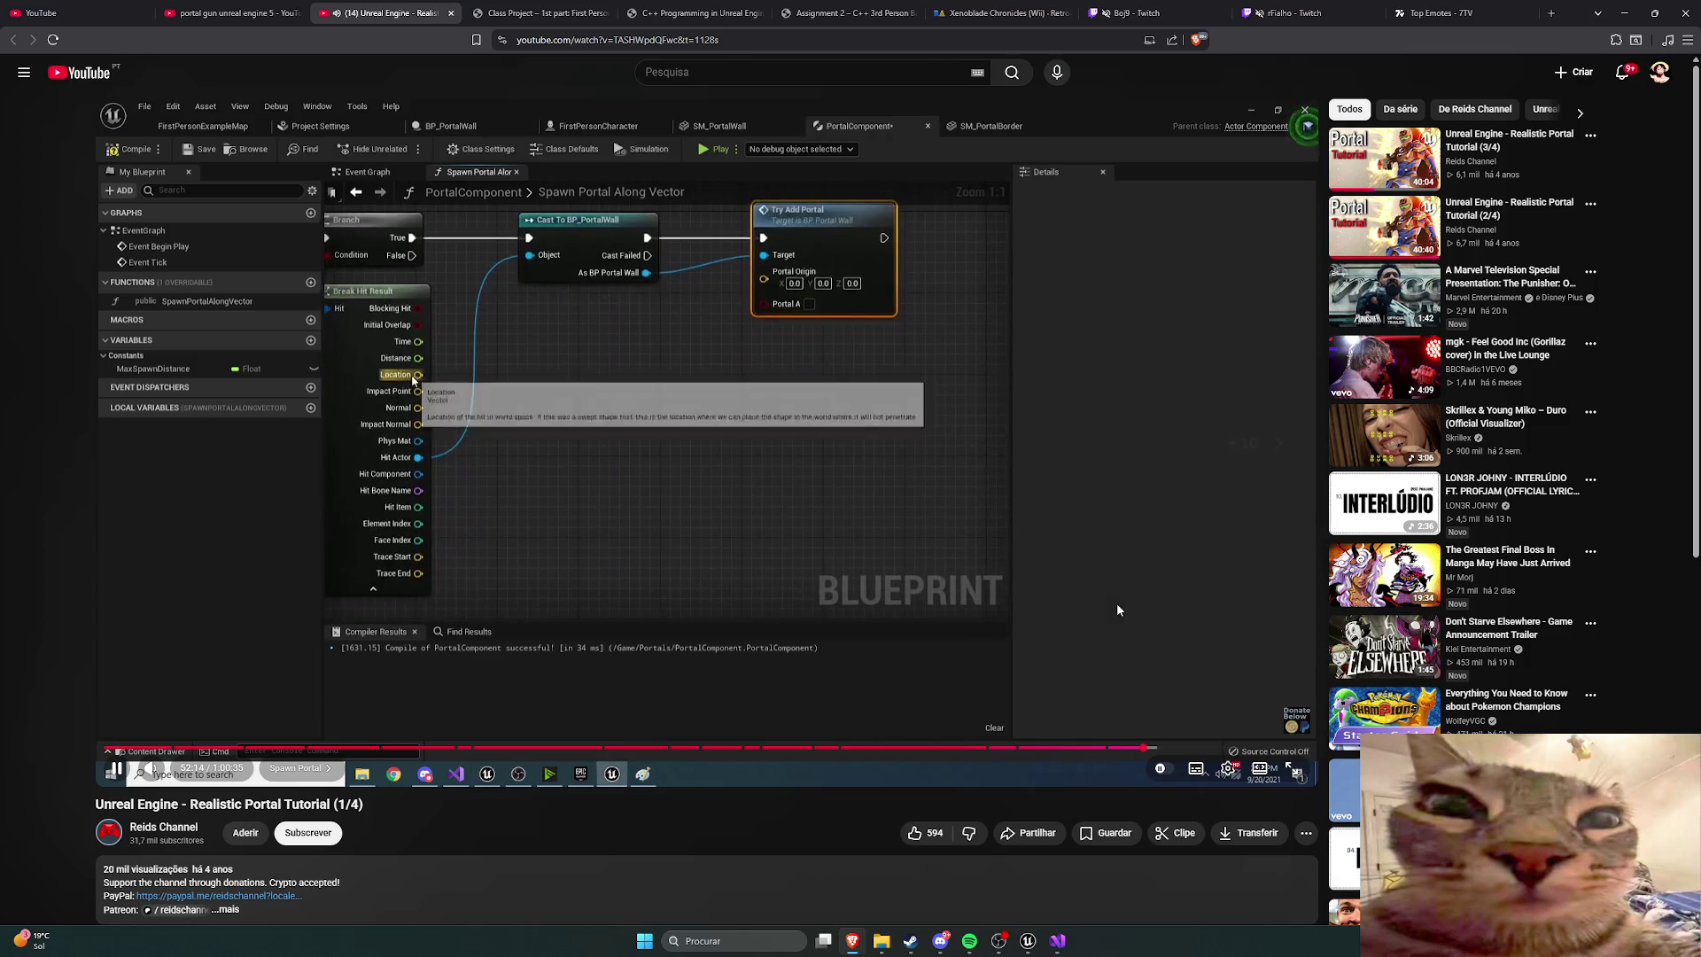
key("Right")
key("Right")
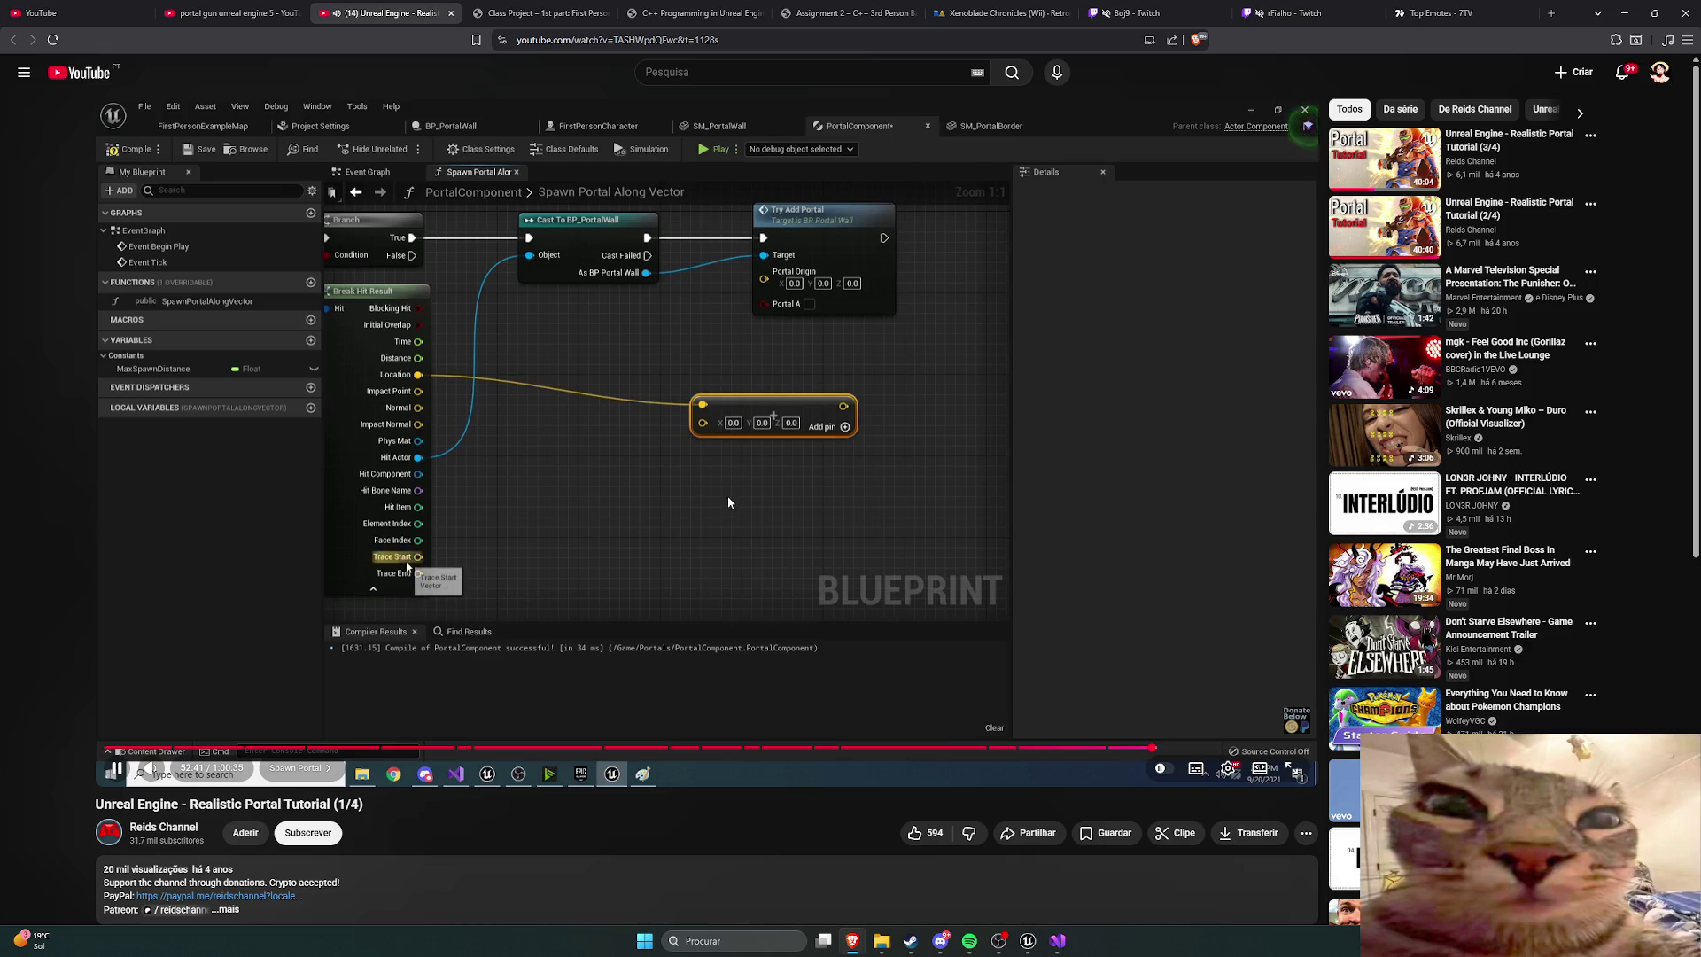
key("space")
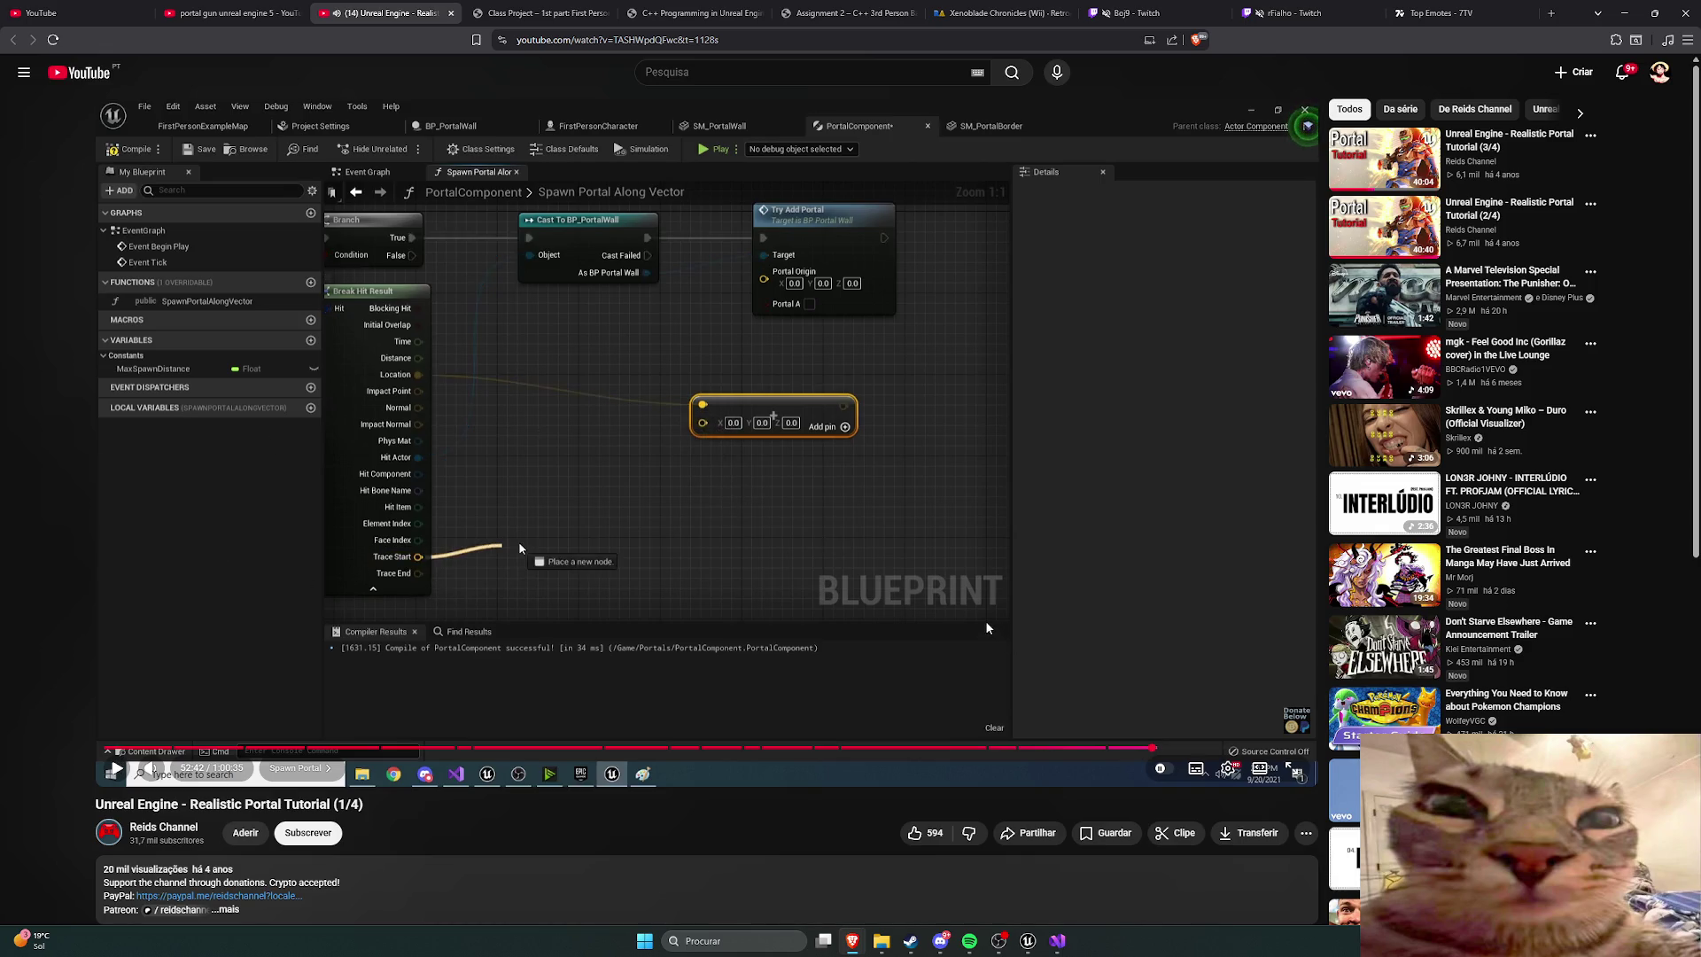
left_click(1028, 941)
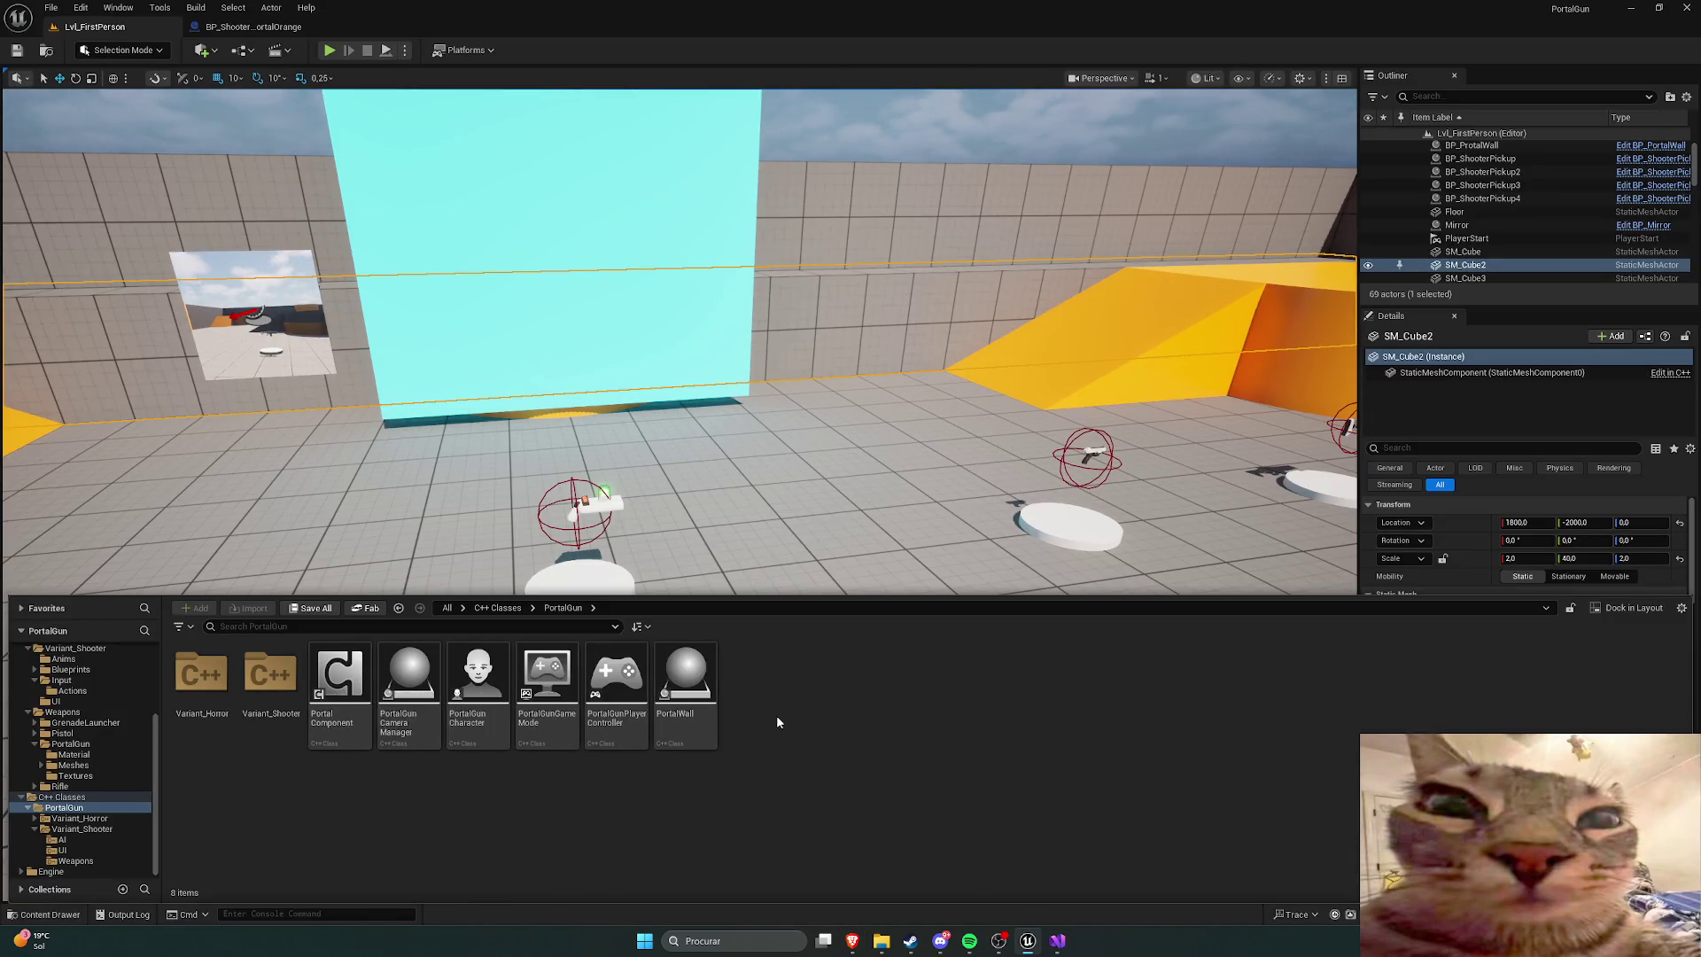
Step: Begin a new Actor Component C++ class from the Content Browser, then cancel it
right_click(800, 719)
left_click(838, 779)
scroll(661, 519, "down", 2)
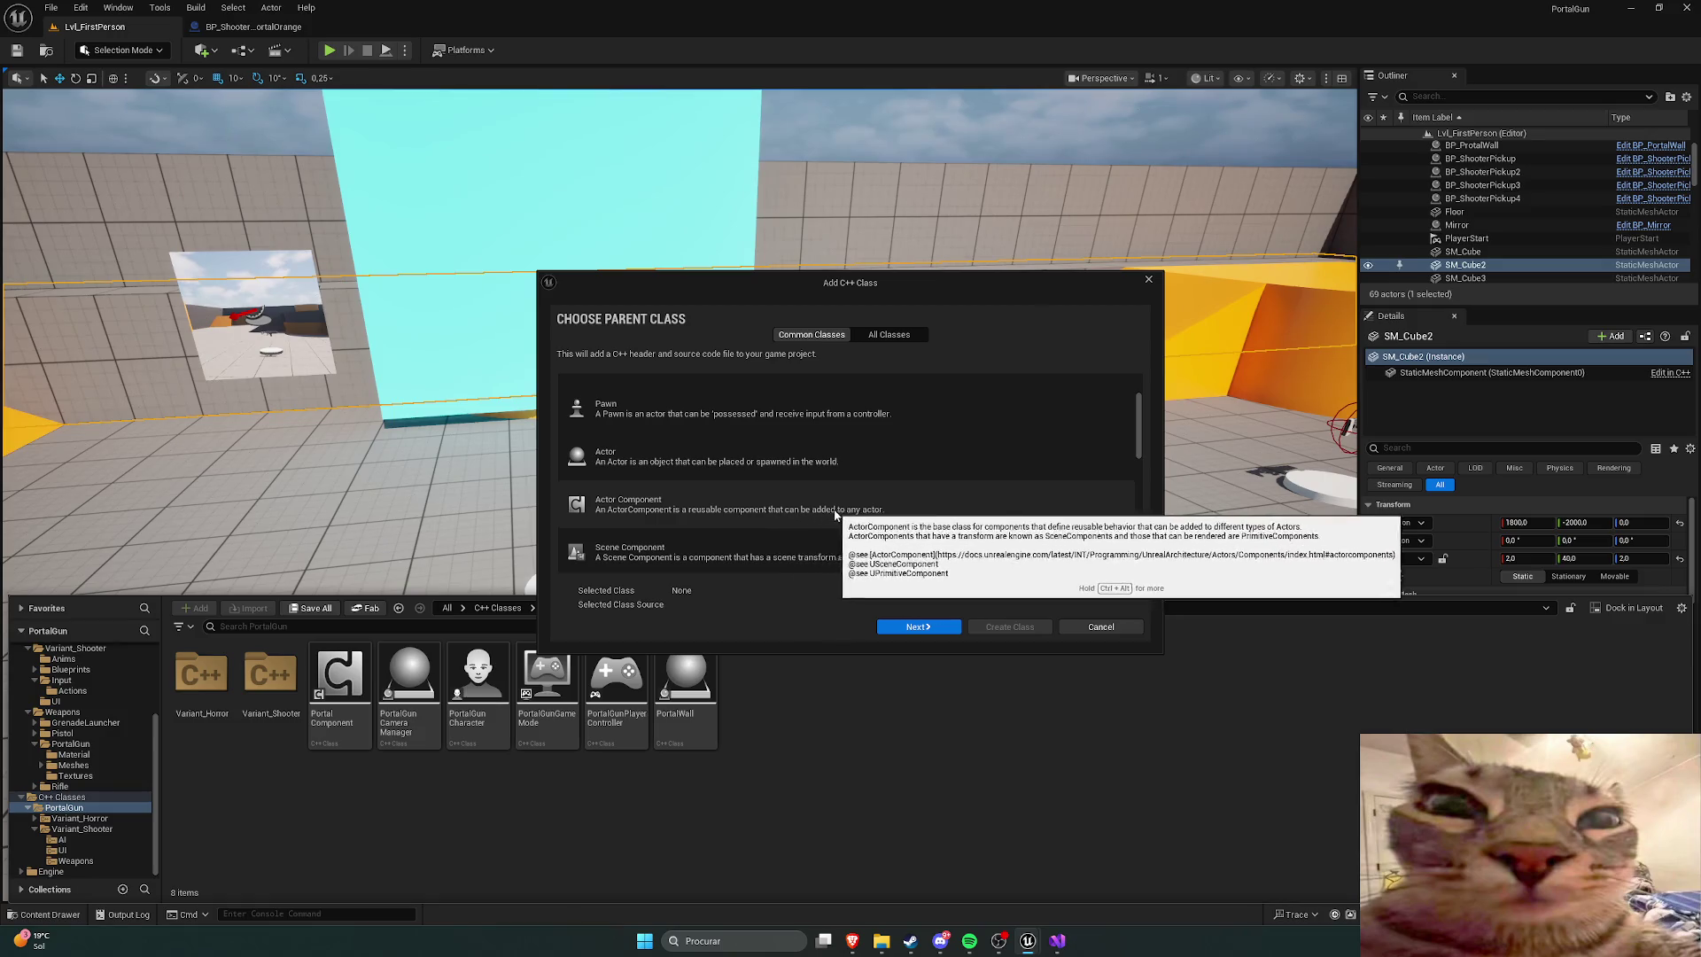
left_click(633, 505)
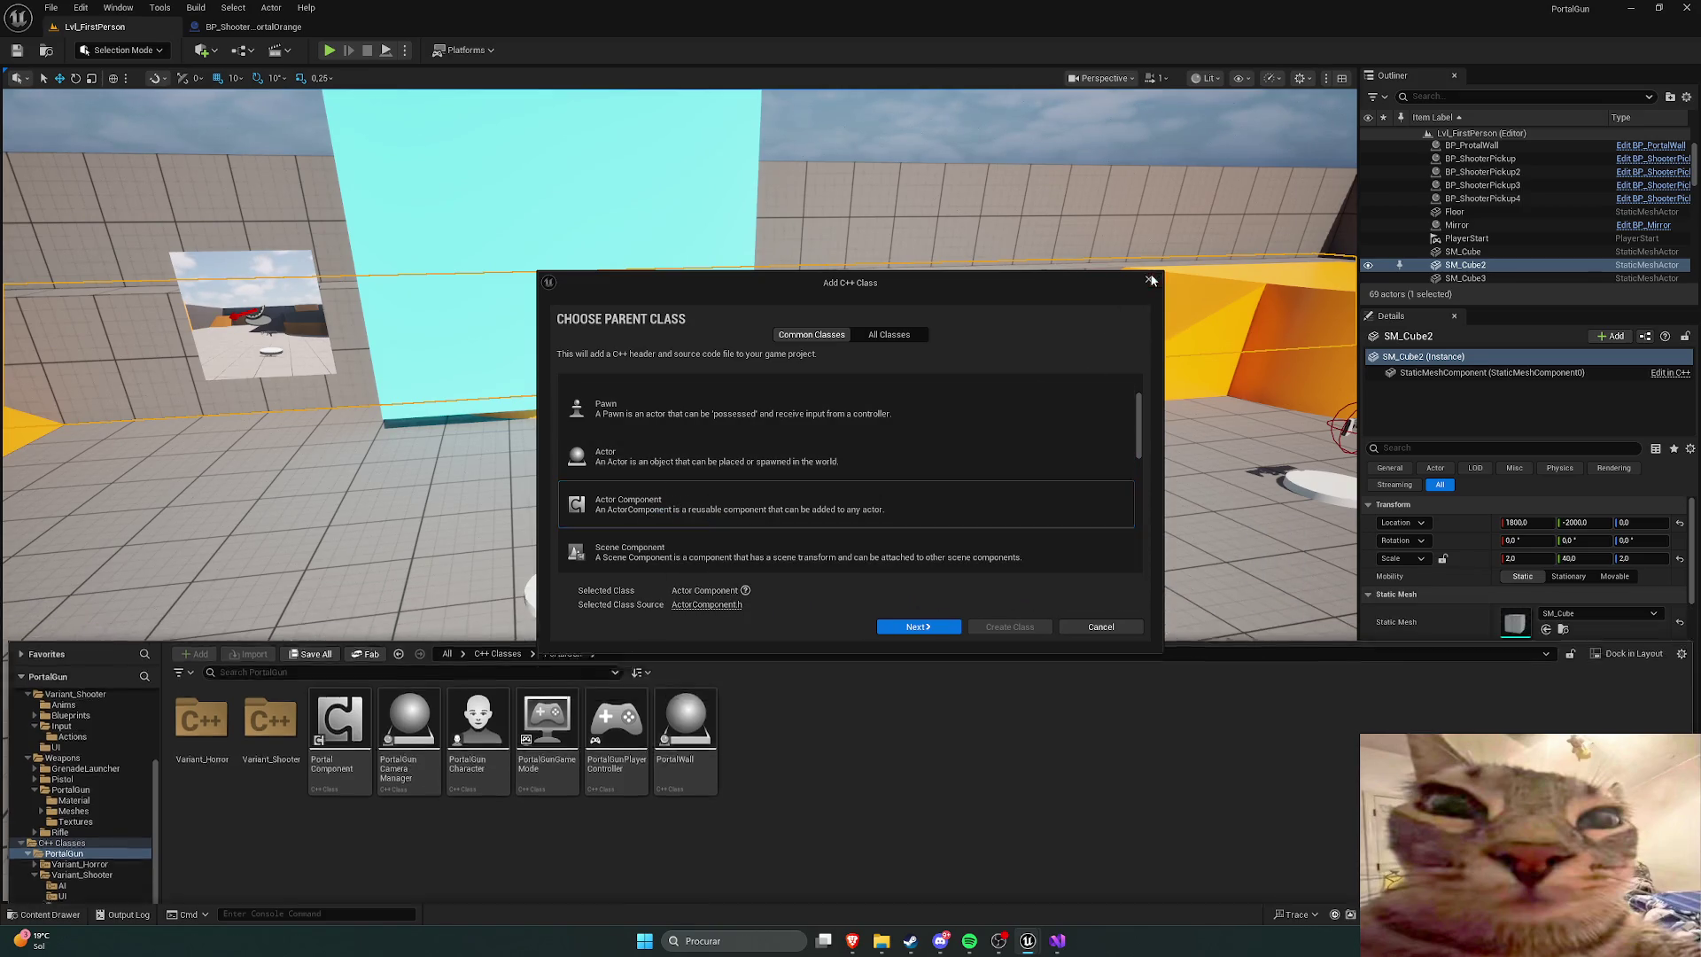
key("Escape")
Step: Reopen the C++ classes, select PortalWall, and switch to Visual Studio
key("ctrl+space")
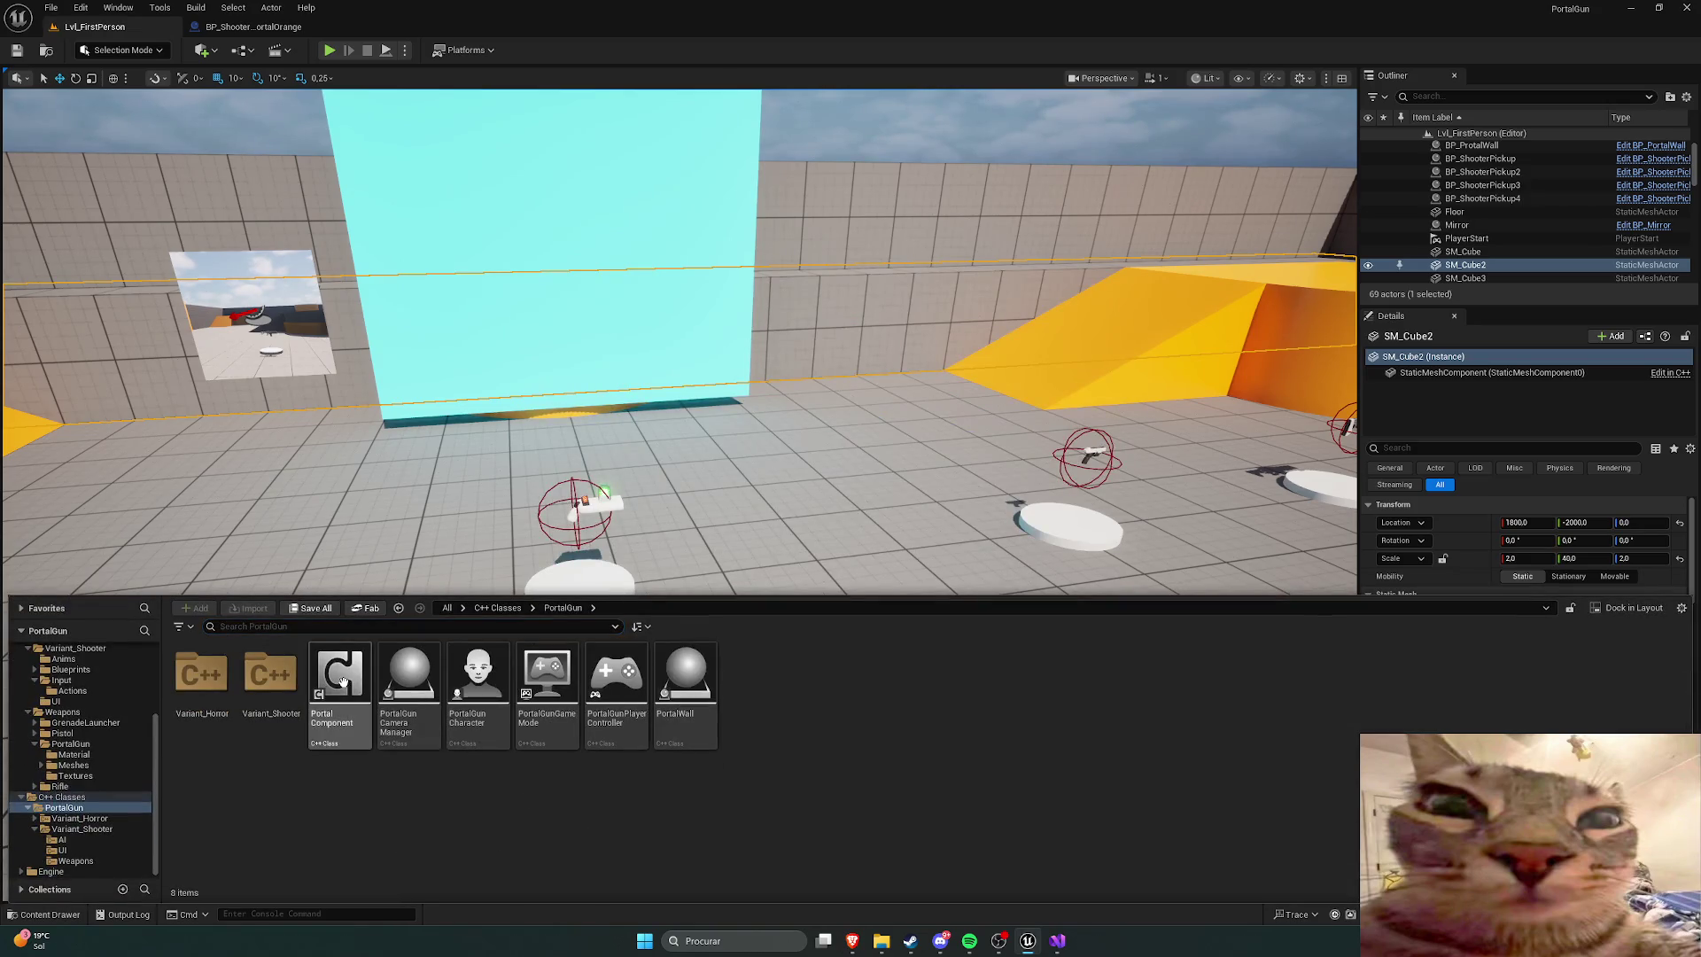
left_click(681, 673)
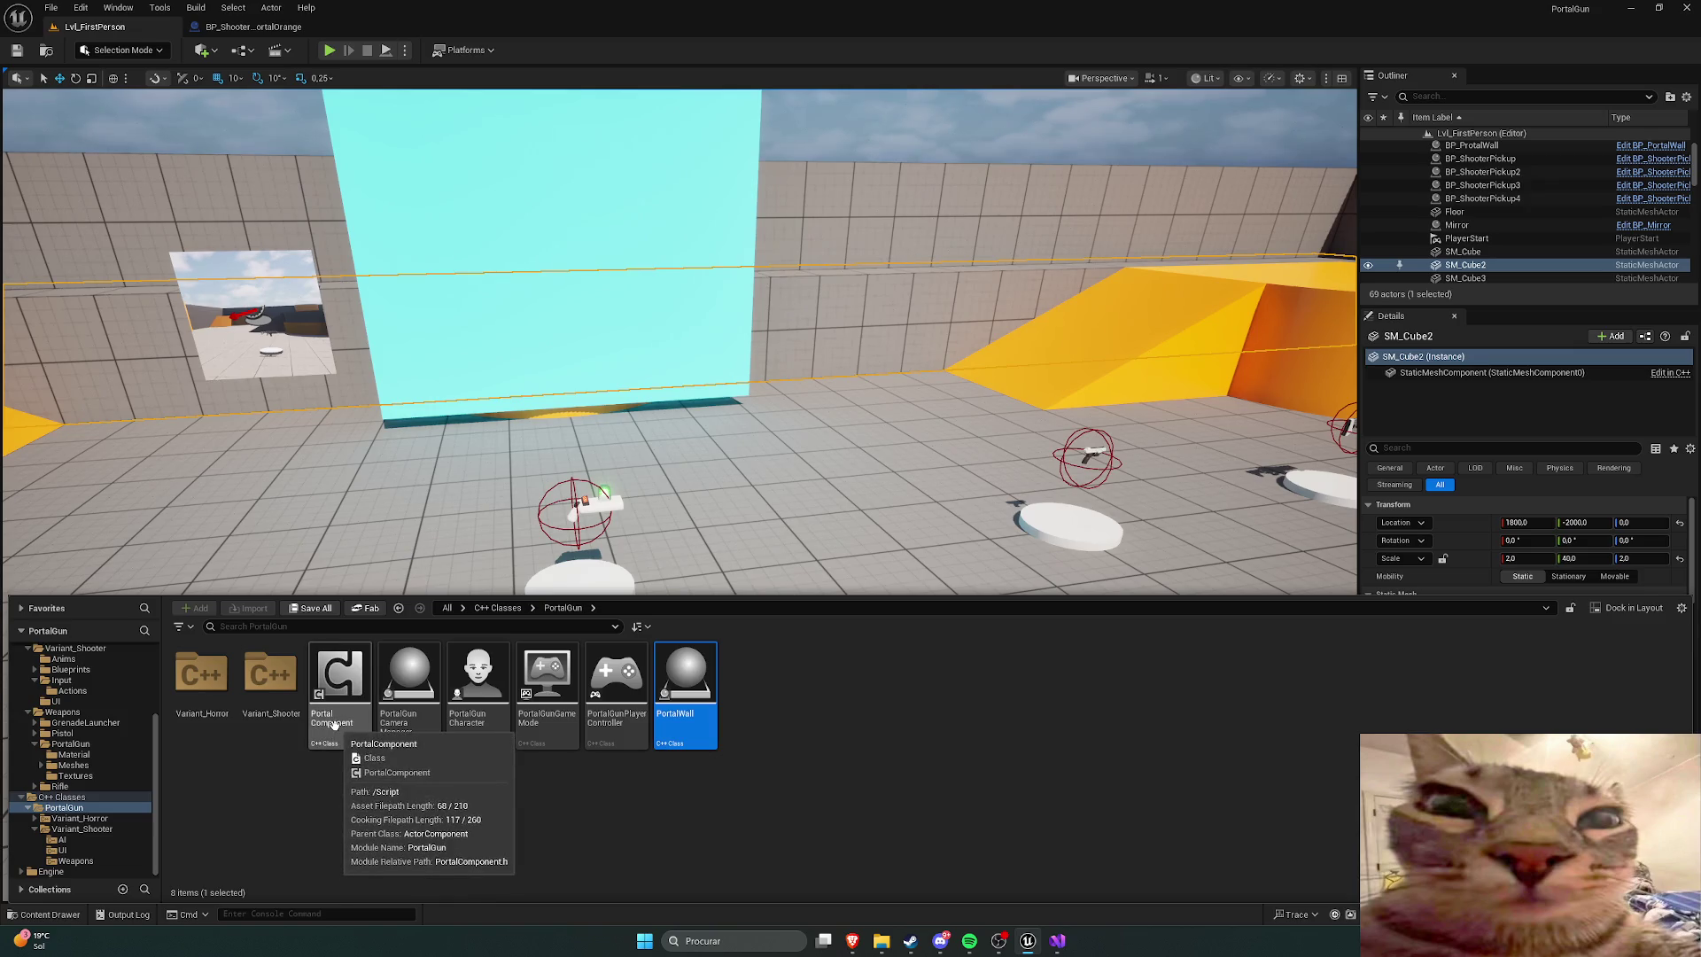
left_click(1054, 943)
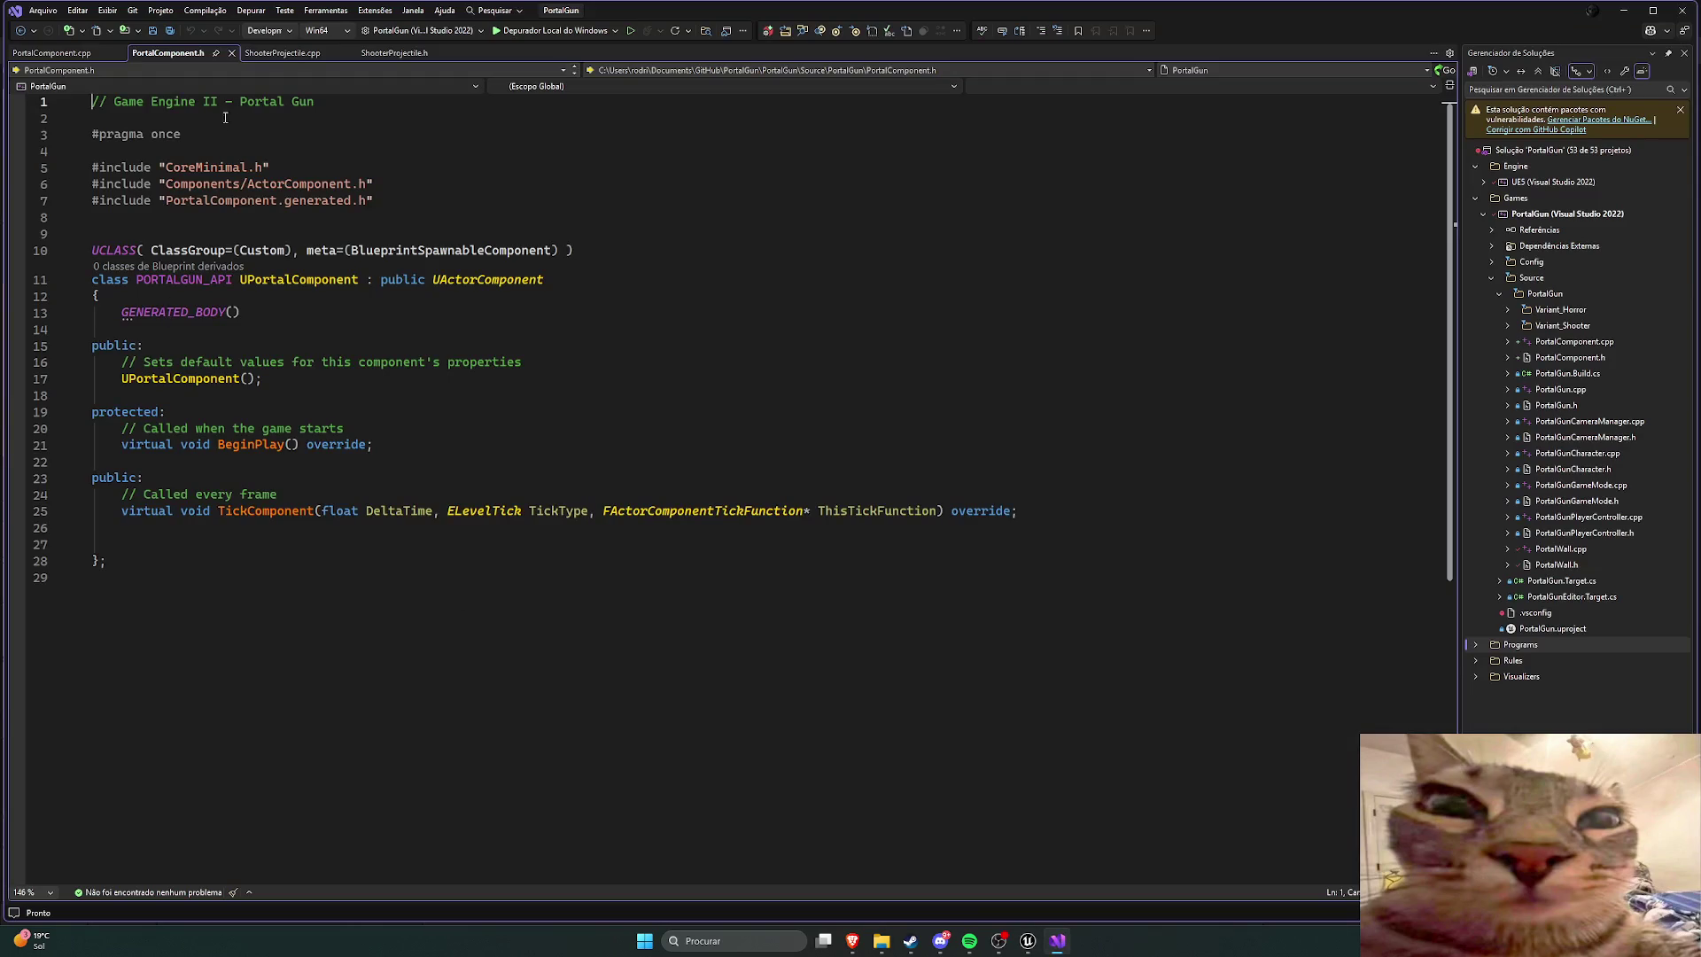
Step: Close the PortalComponent source and header tabs and check PortalComponent's actions in Unreal
left_click(232, 53)
left_click(119, 54)
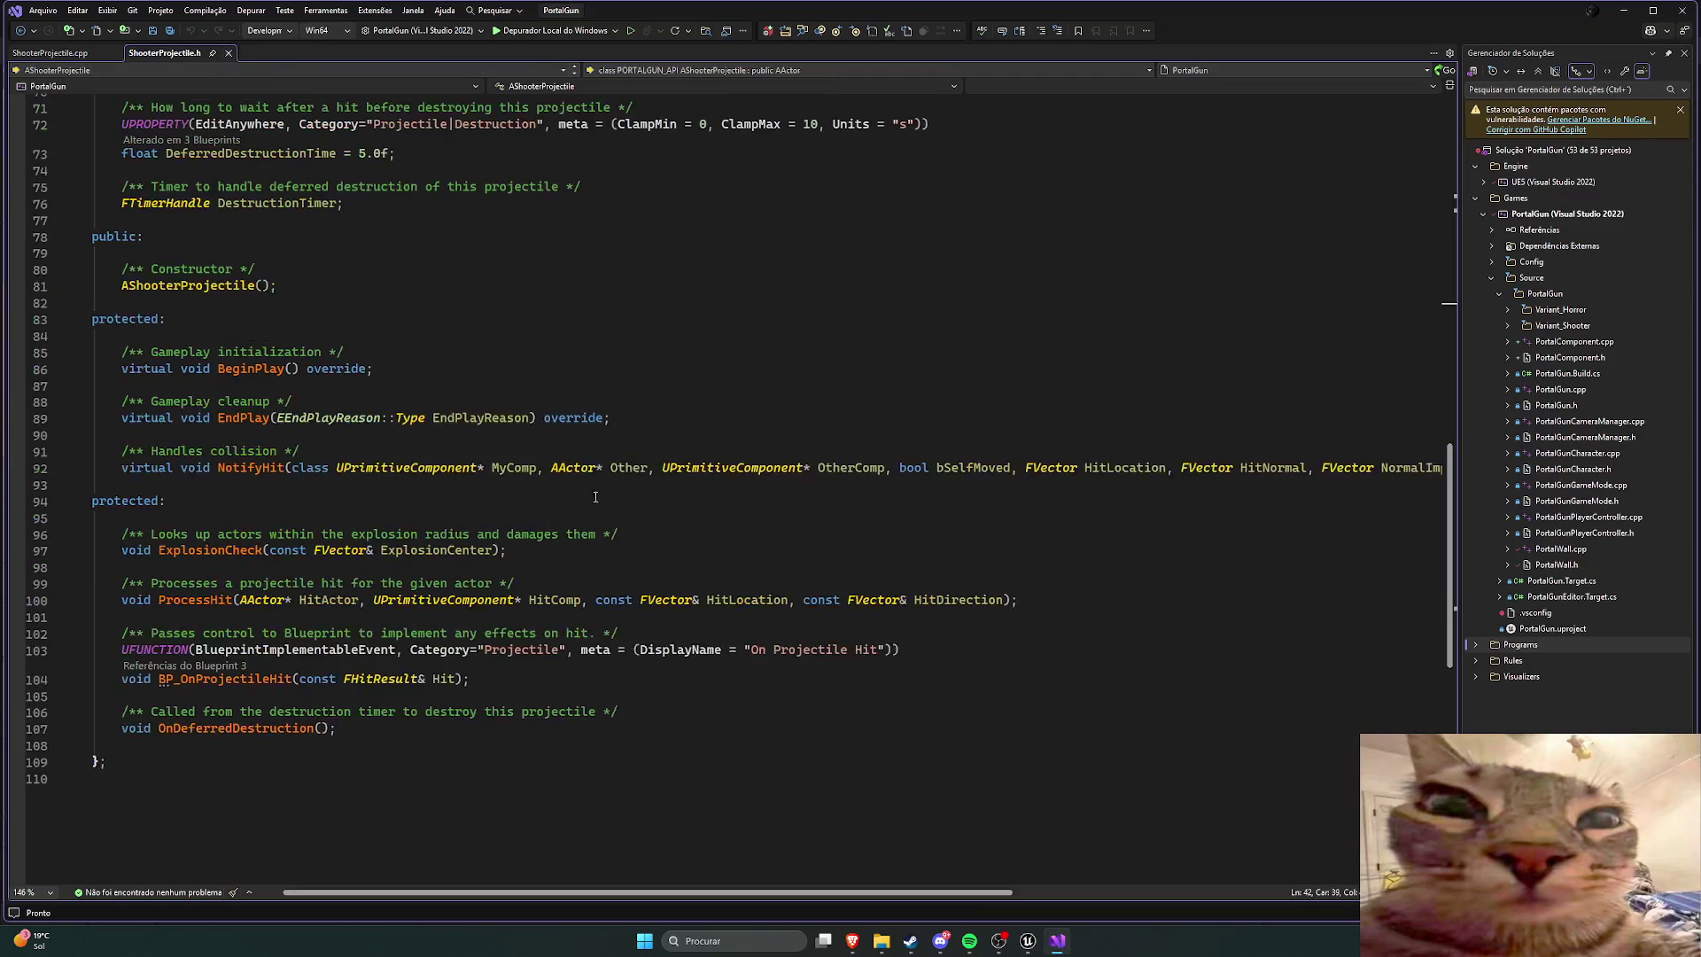
left_click(1028, 941)
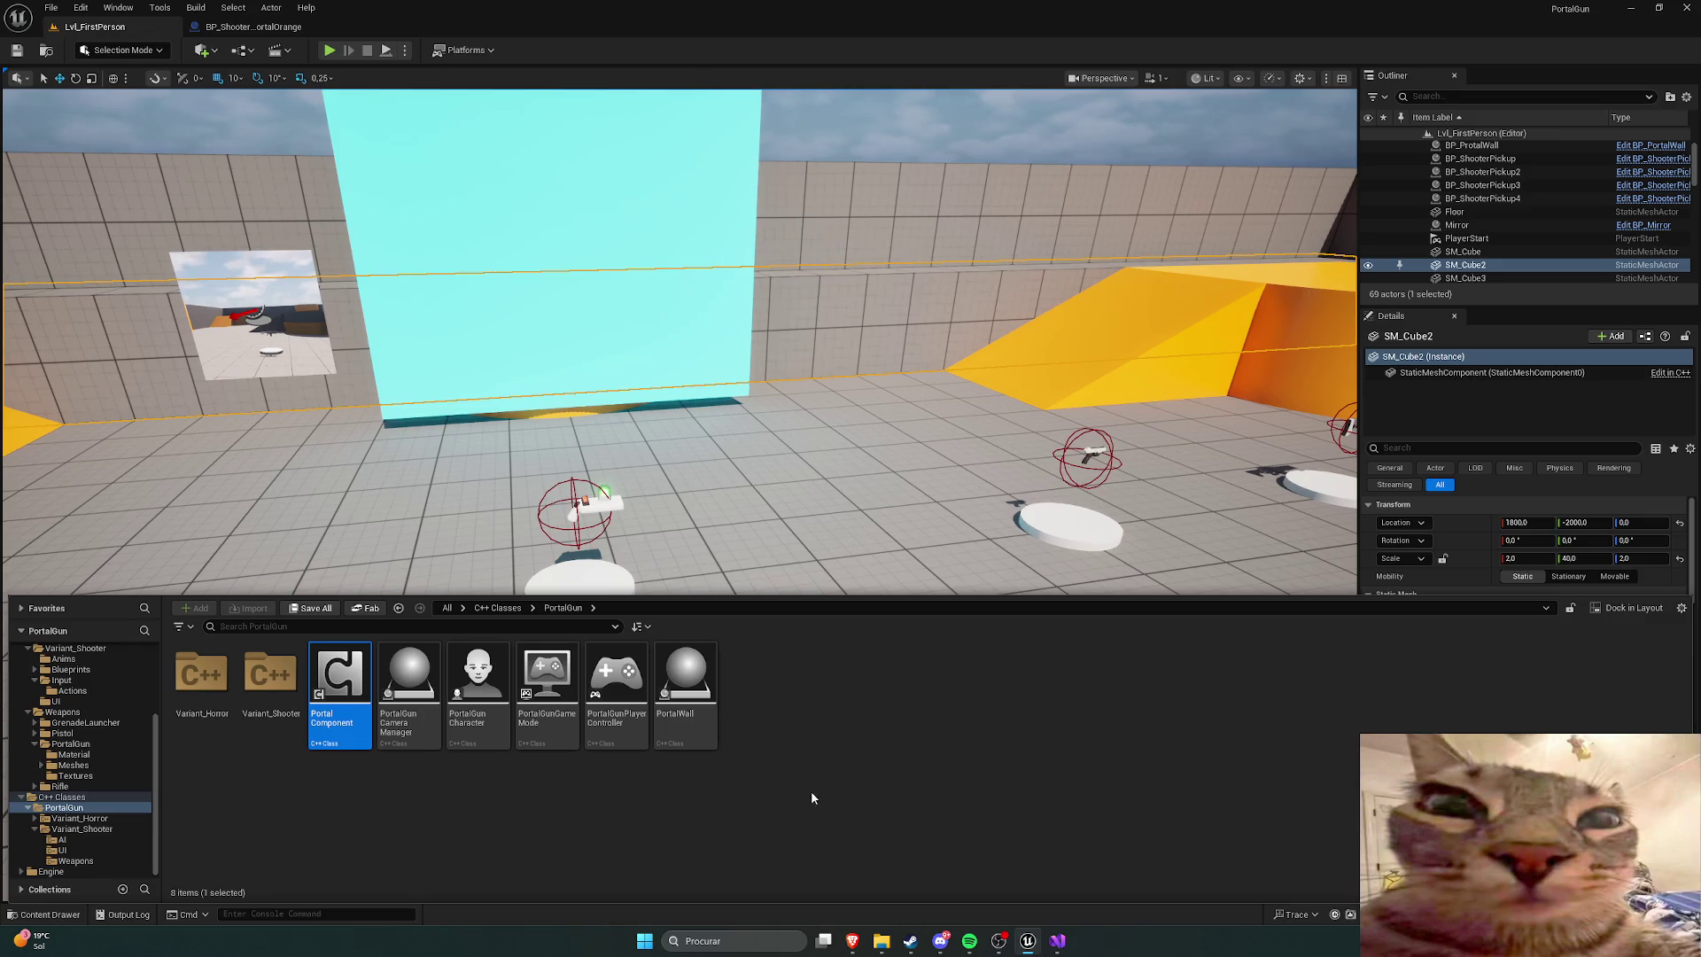
left_click(823, 758)
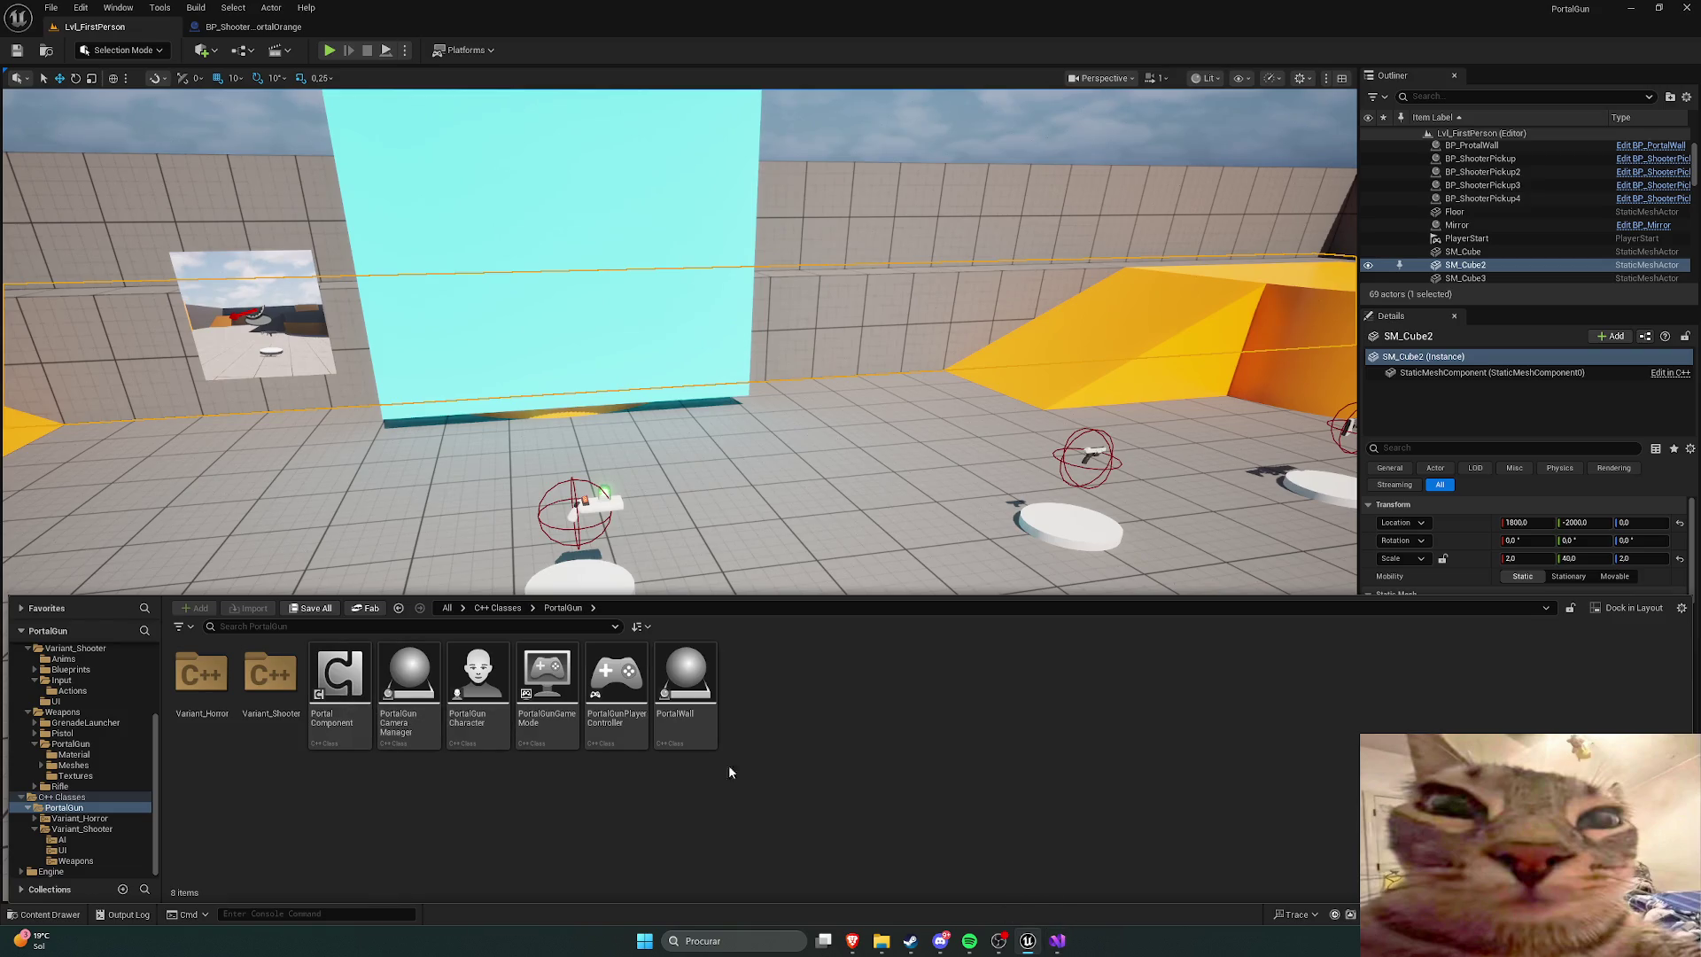
right_click(338, 683)
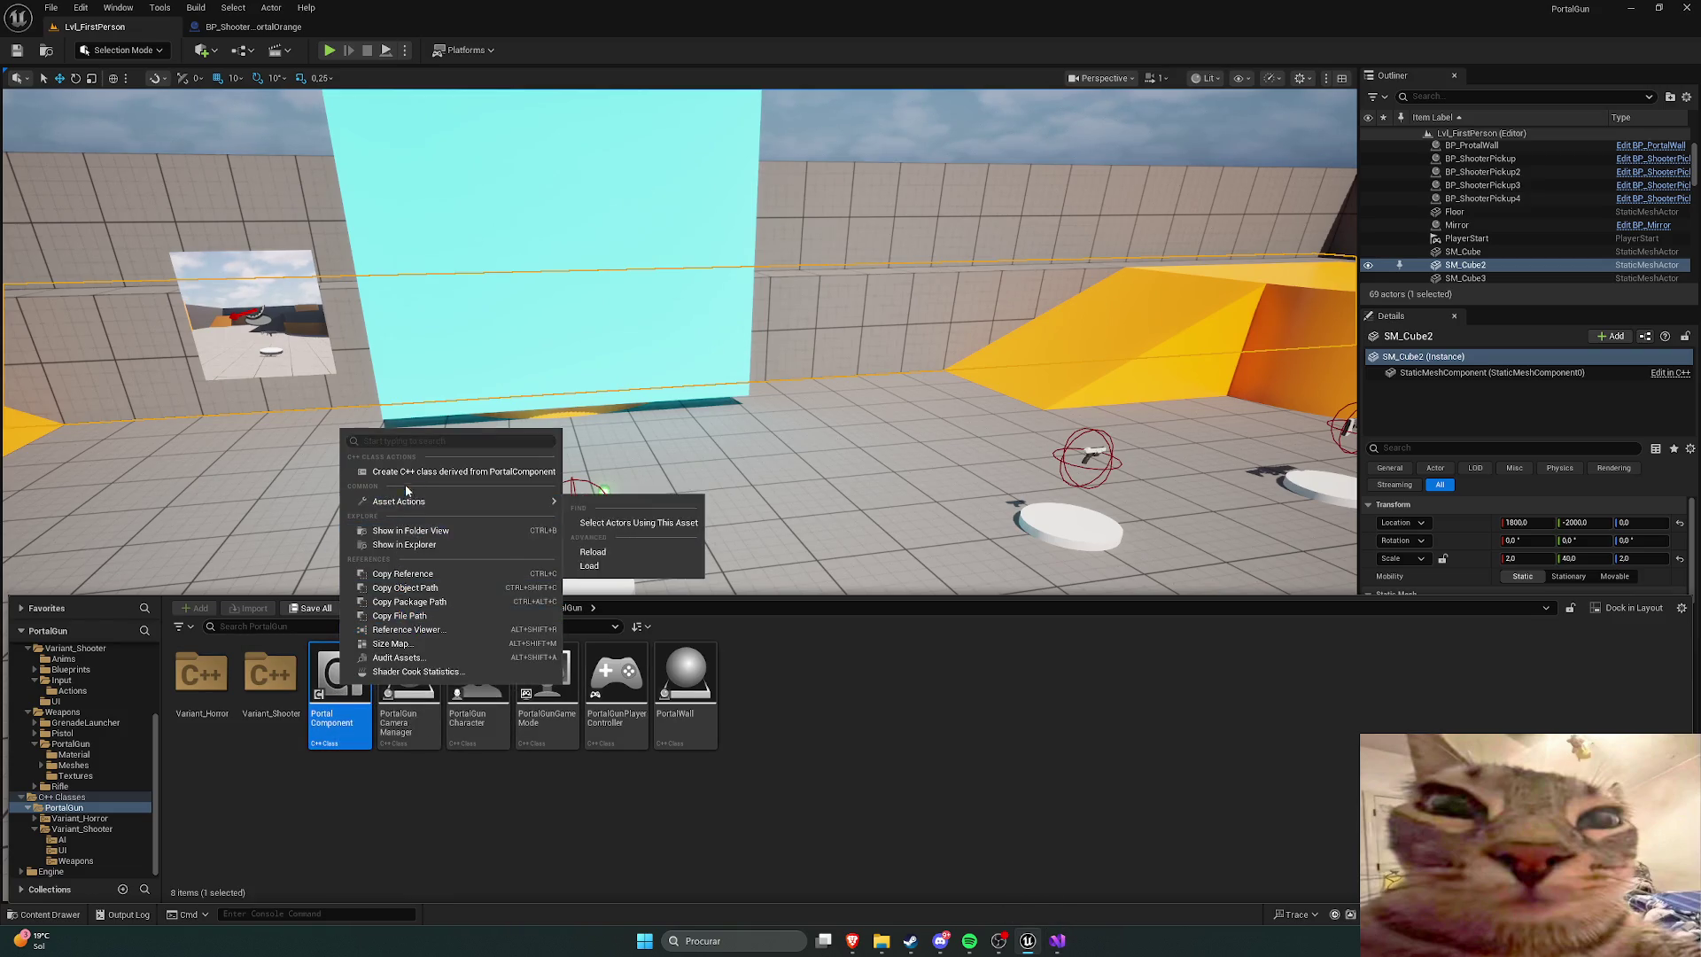
left_click(956, 851)
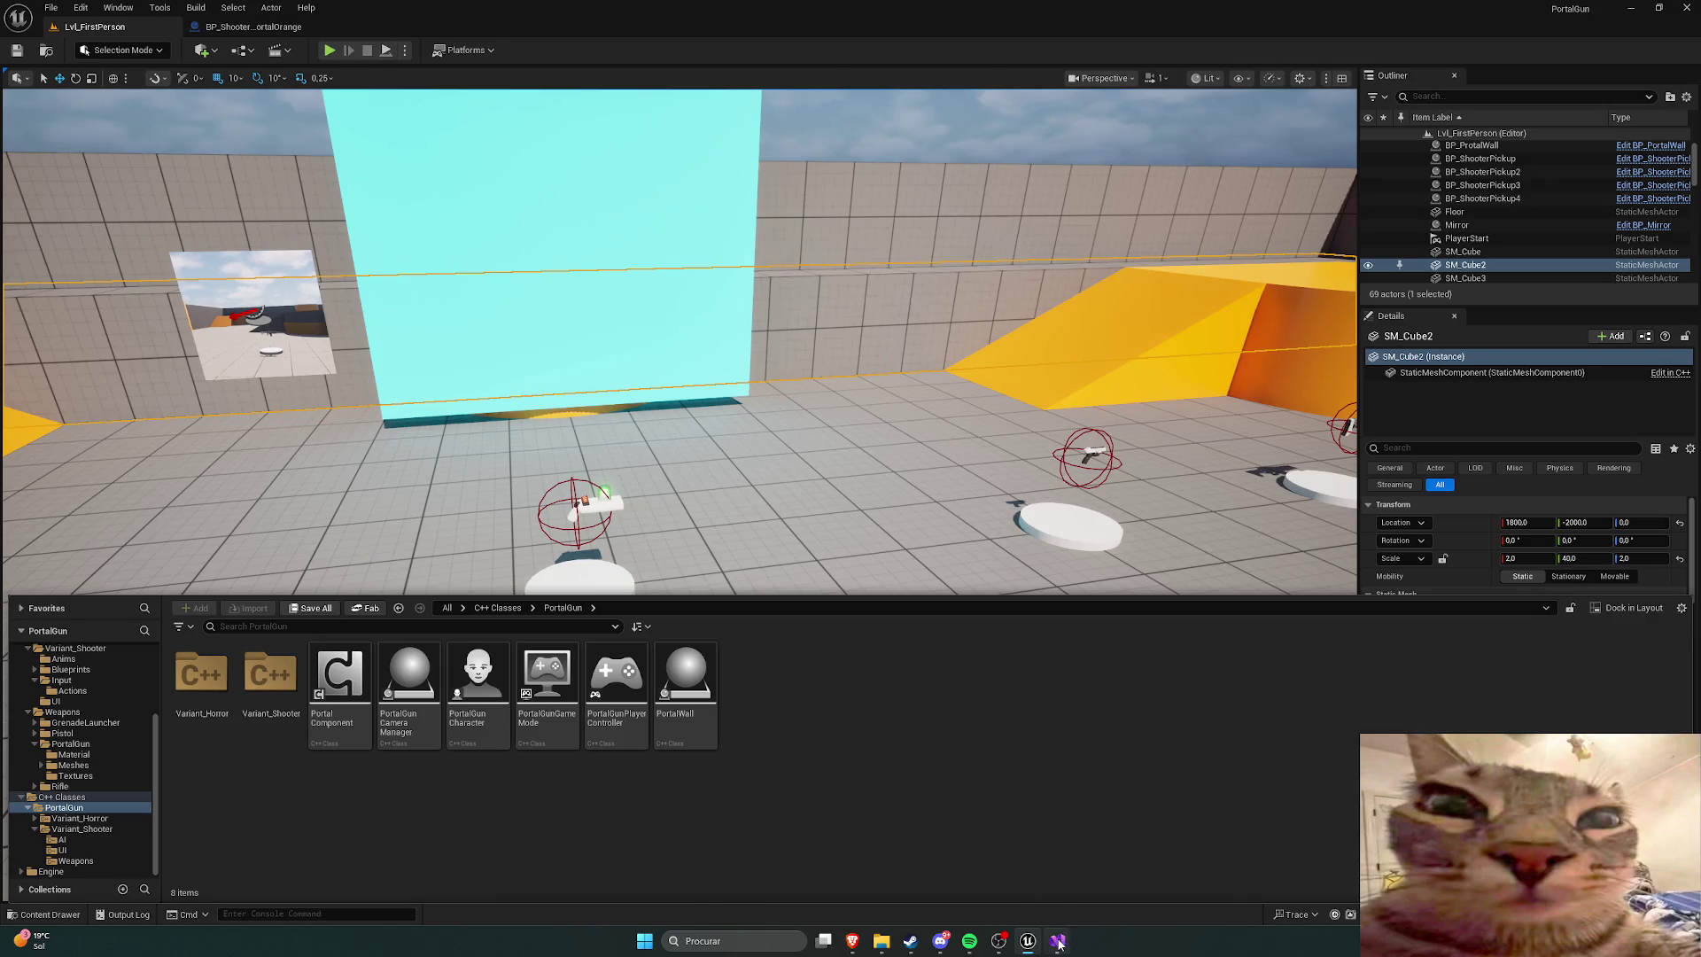
Step: Remove PortalComponent.cpp and PortalComponent.h from the Visual Studio solution, confirming the deletion
left_click(1059, 942)
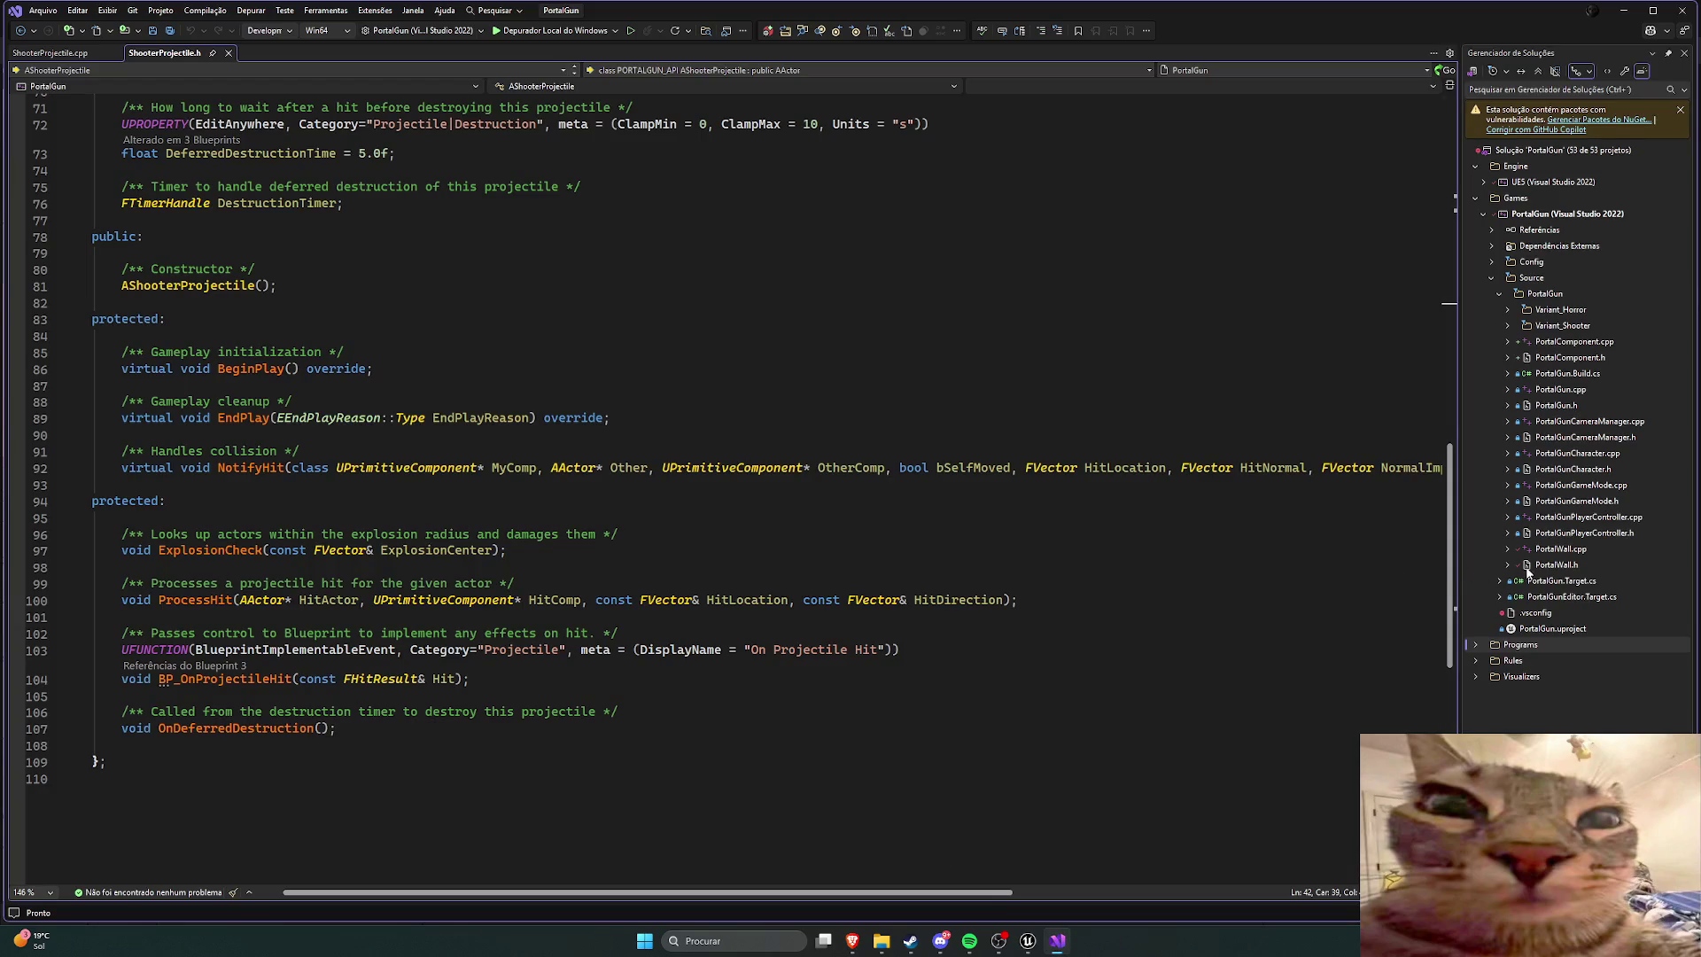
left_click(1563, 343)
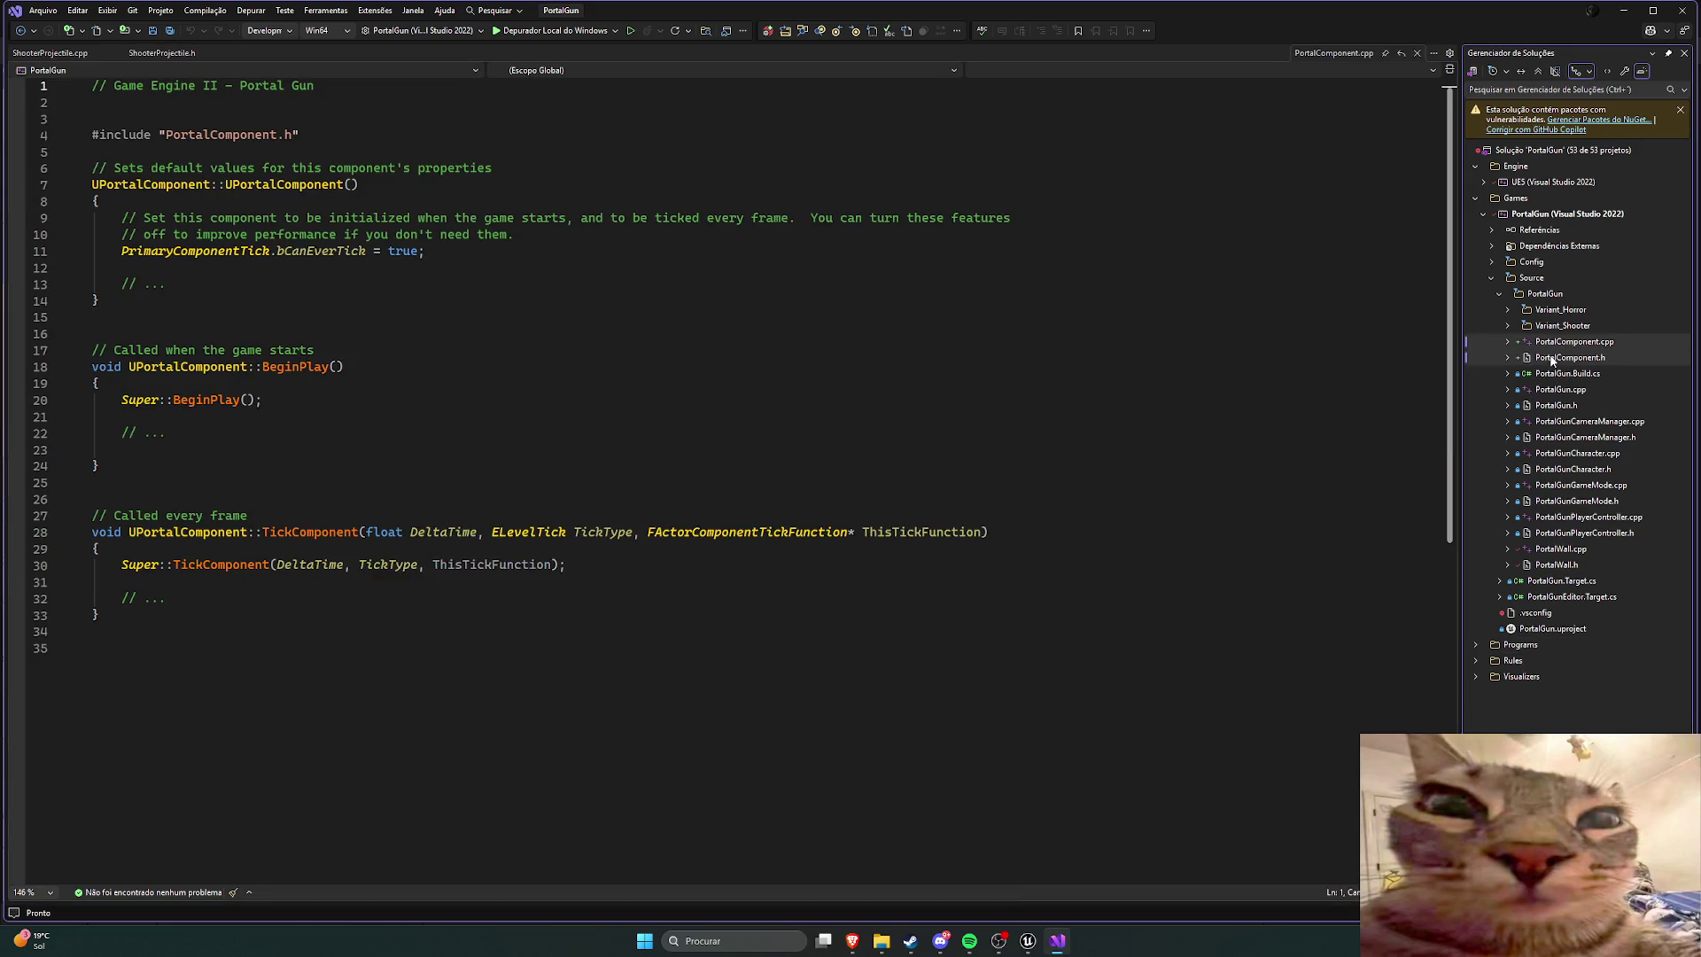
right_click(1551, 359)
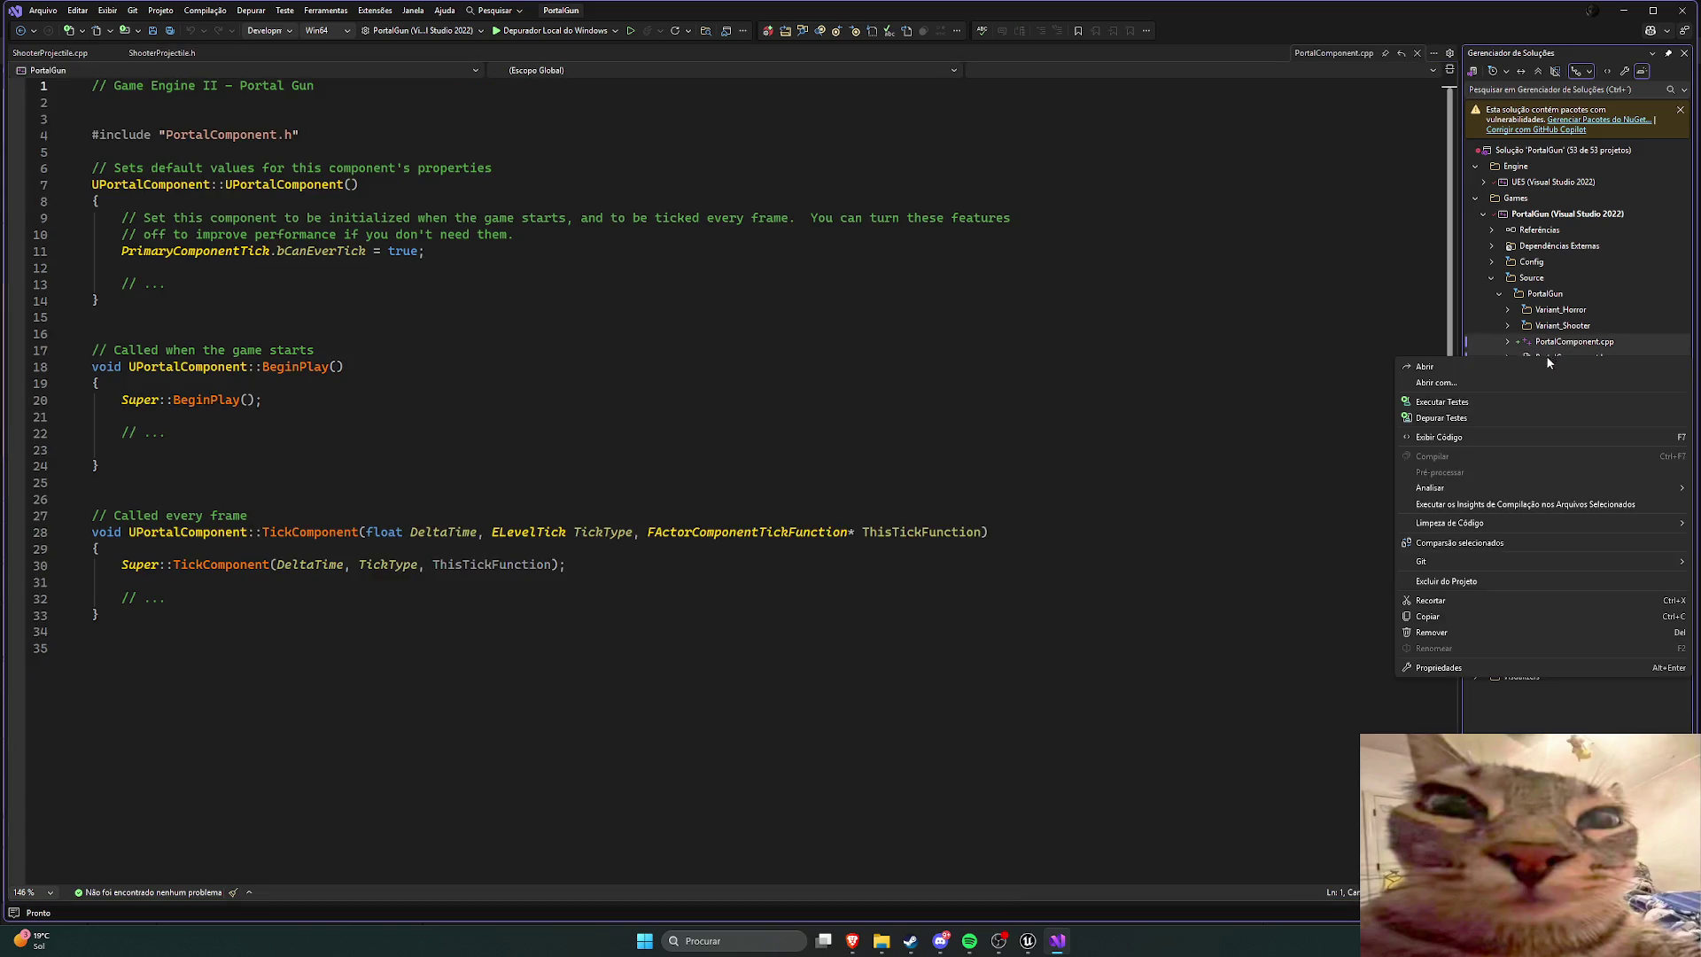
left_click(1453, 633)
left_click(814, 505)
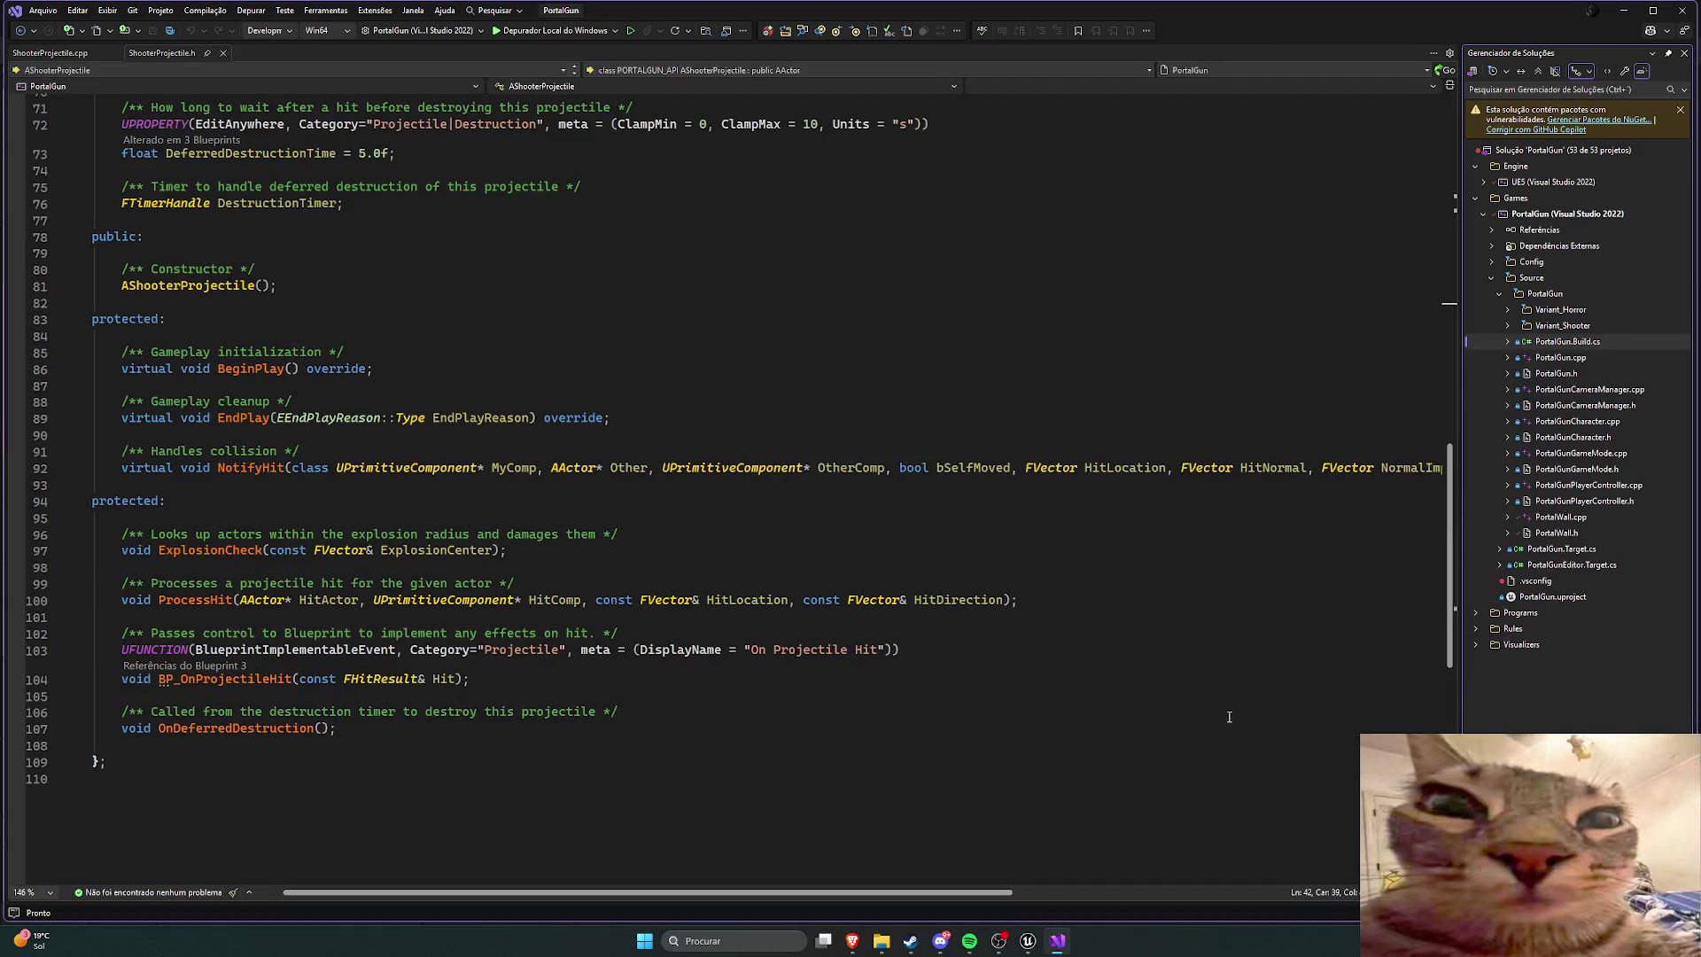
key("alt+Tab")
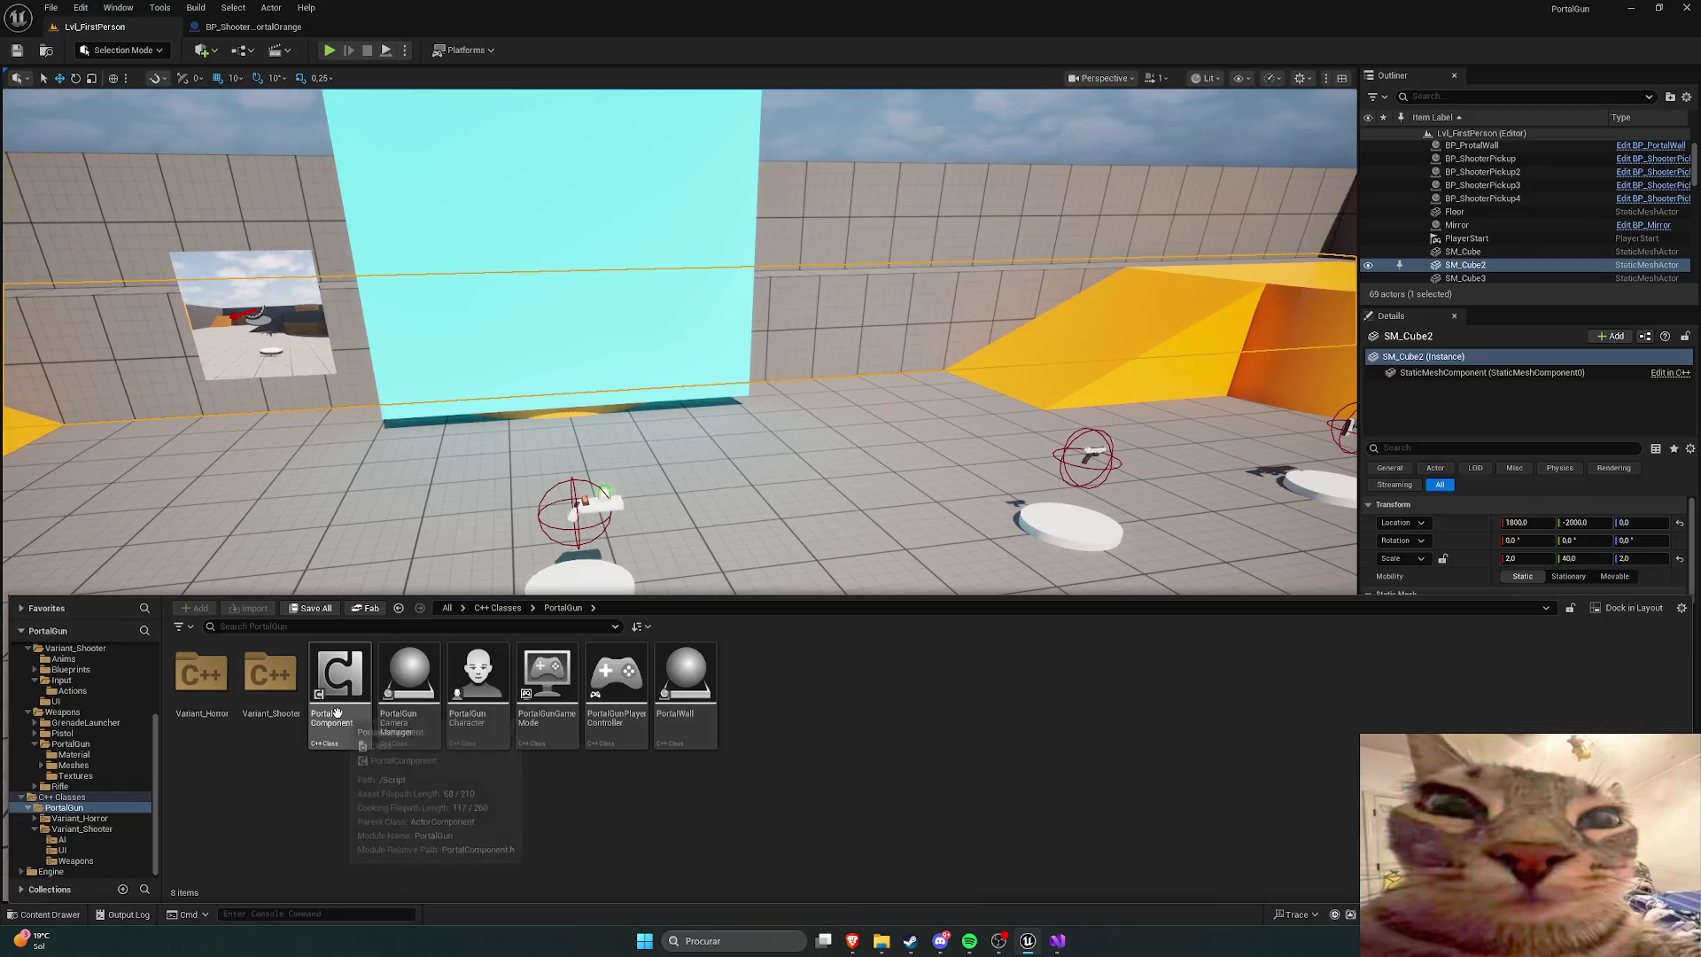
Step: Open the PortalComponent class from C++ Classes > PortalGun, then close its Visual Studio tabs
left_click(80, 809)
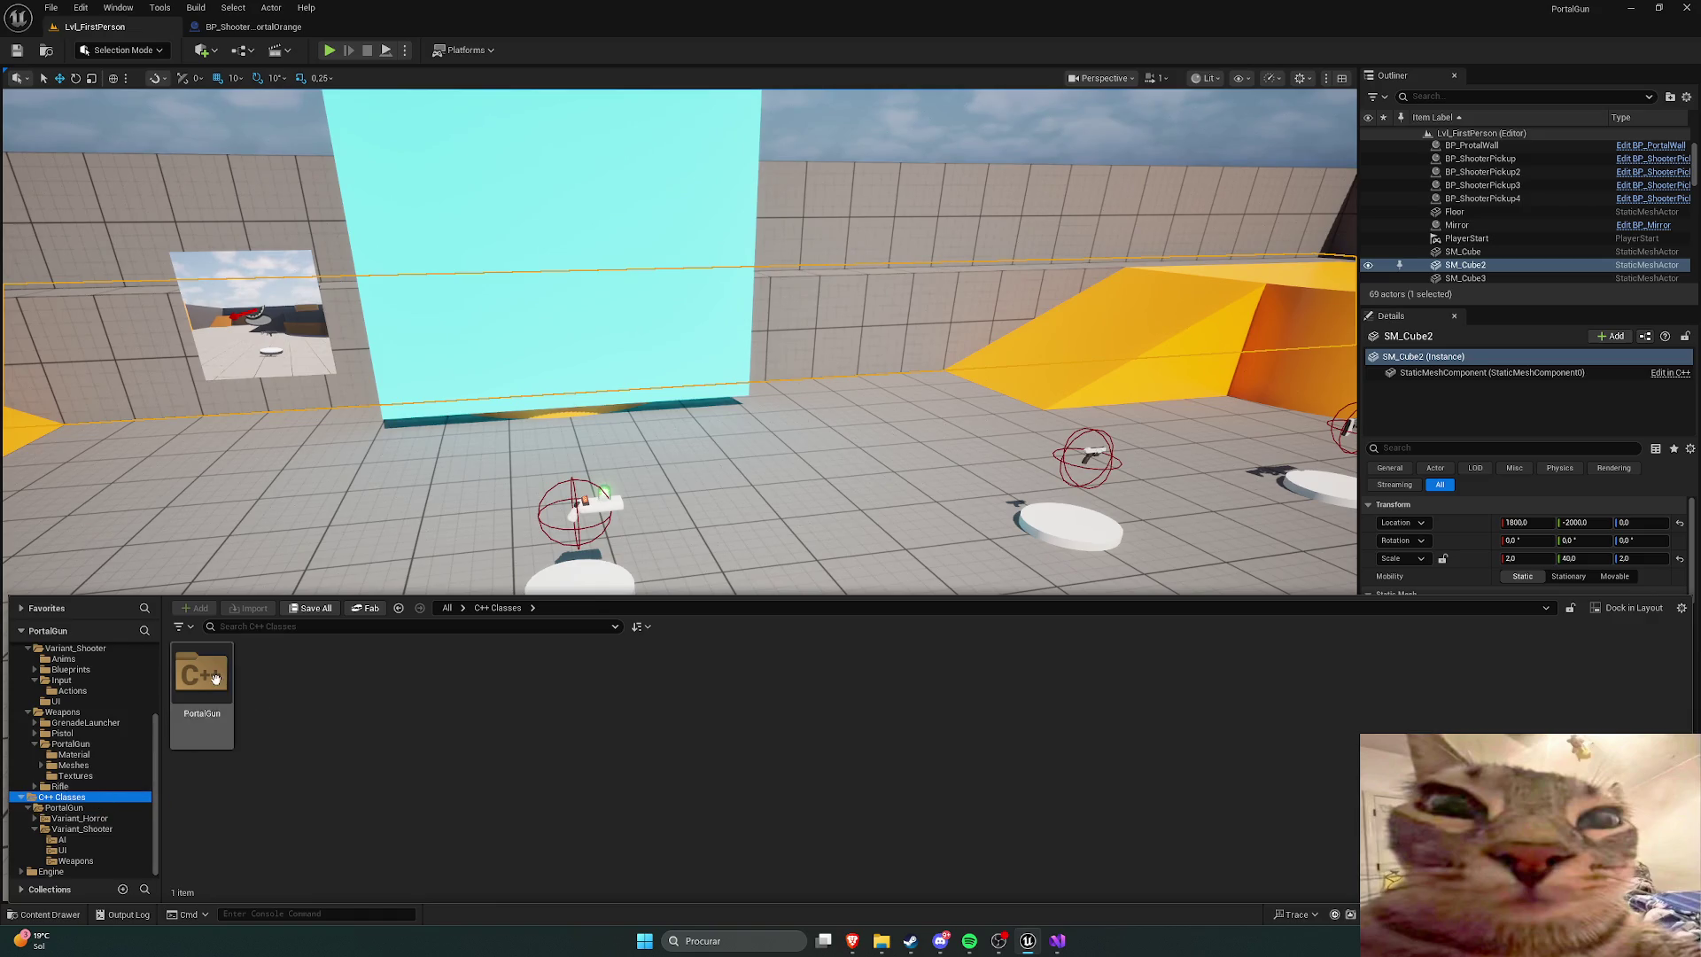
double_click(345, 691)
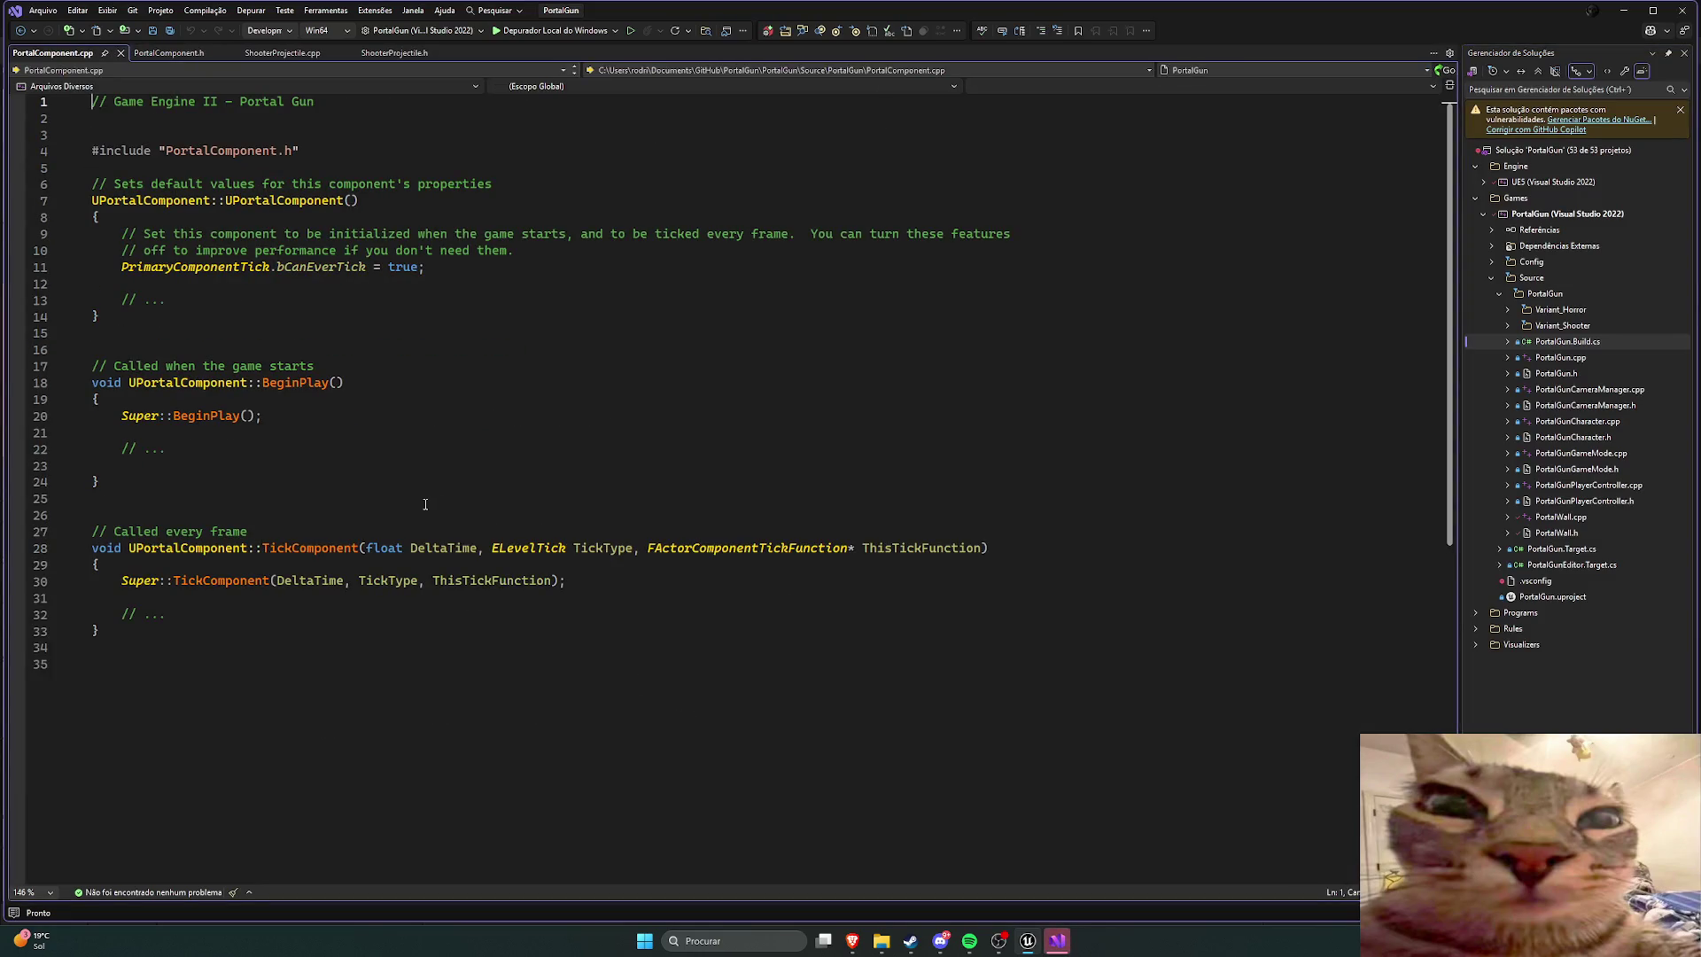
left_click(121, 52)
left_click(109, 52)
left_click(1027, 941)
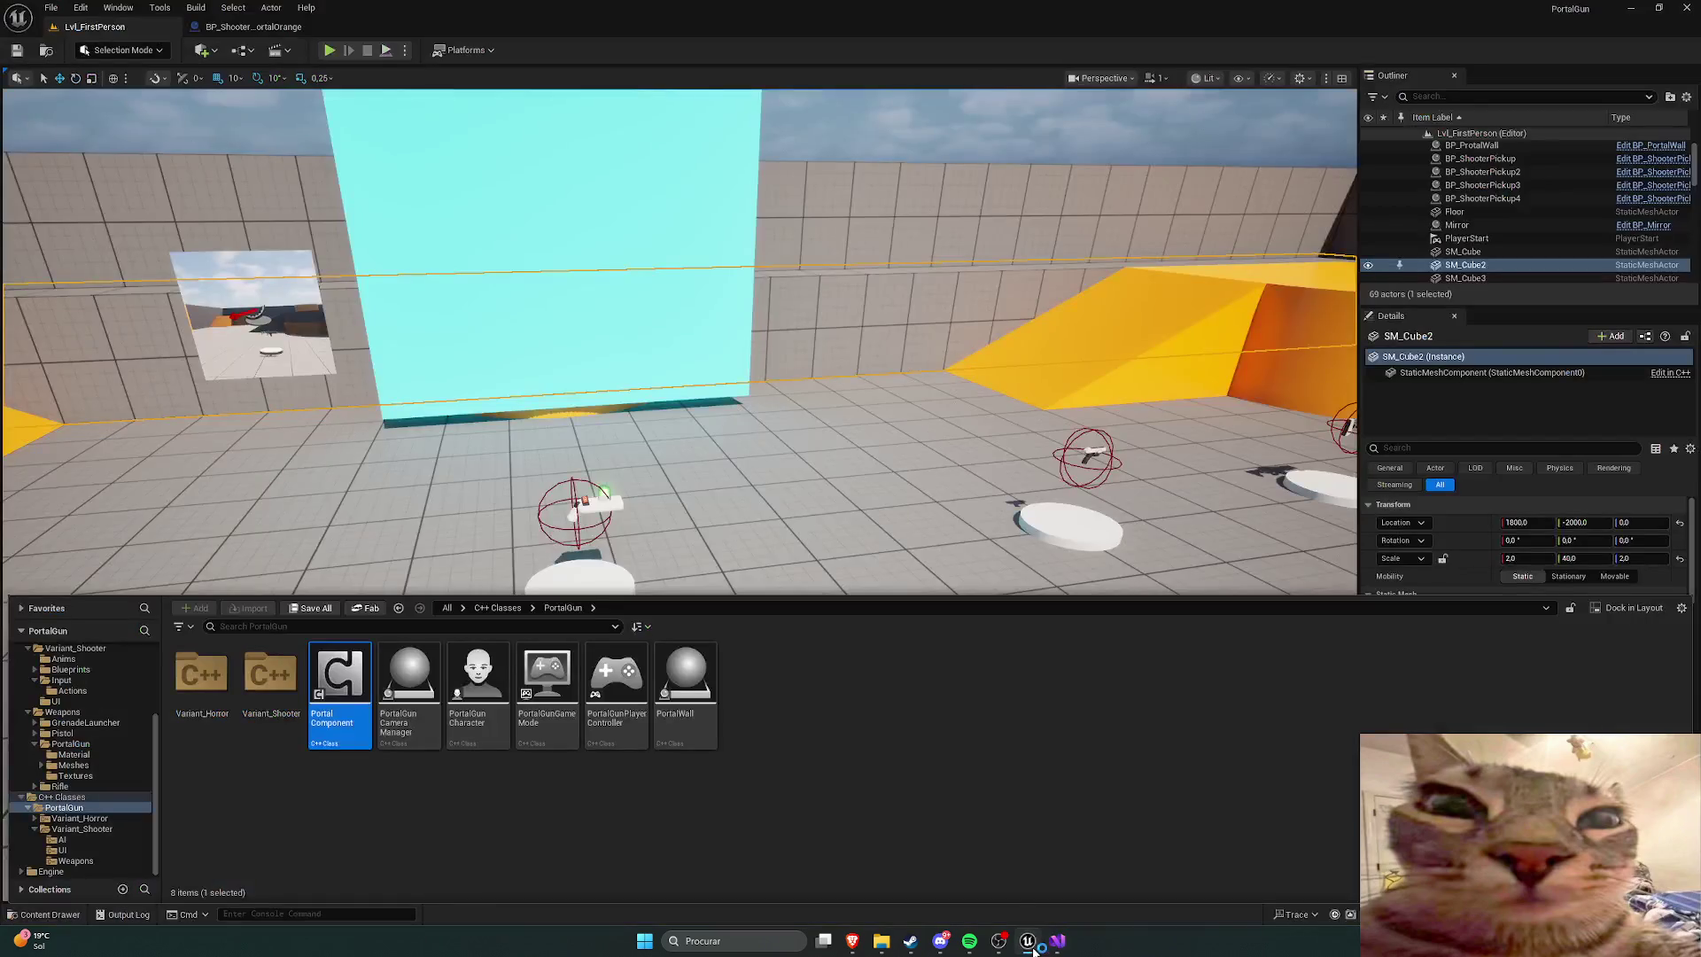
Step: Review PortalComponent's asset actions menu, then bring the Brave browser forward
right_click(342, 687)
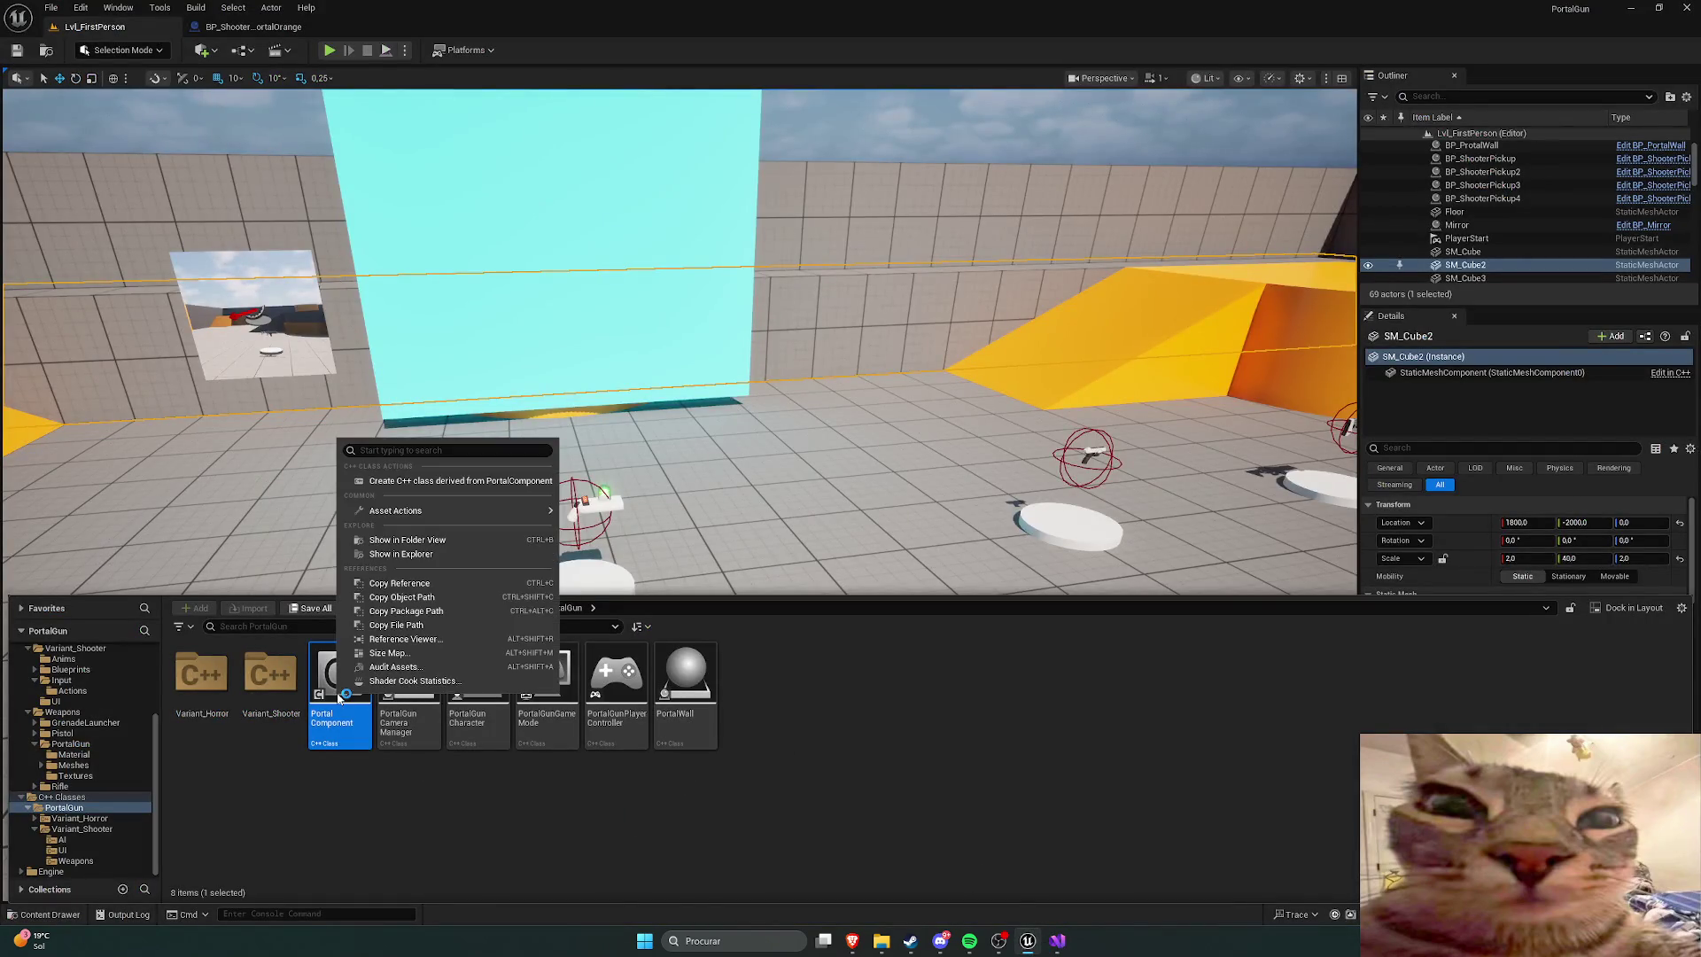
mouse_move(416, 514)
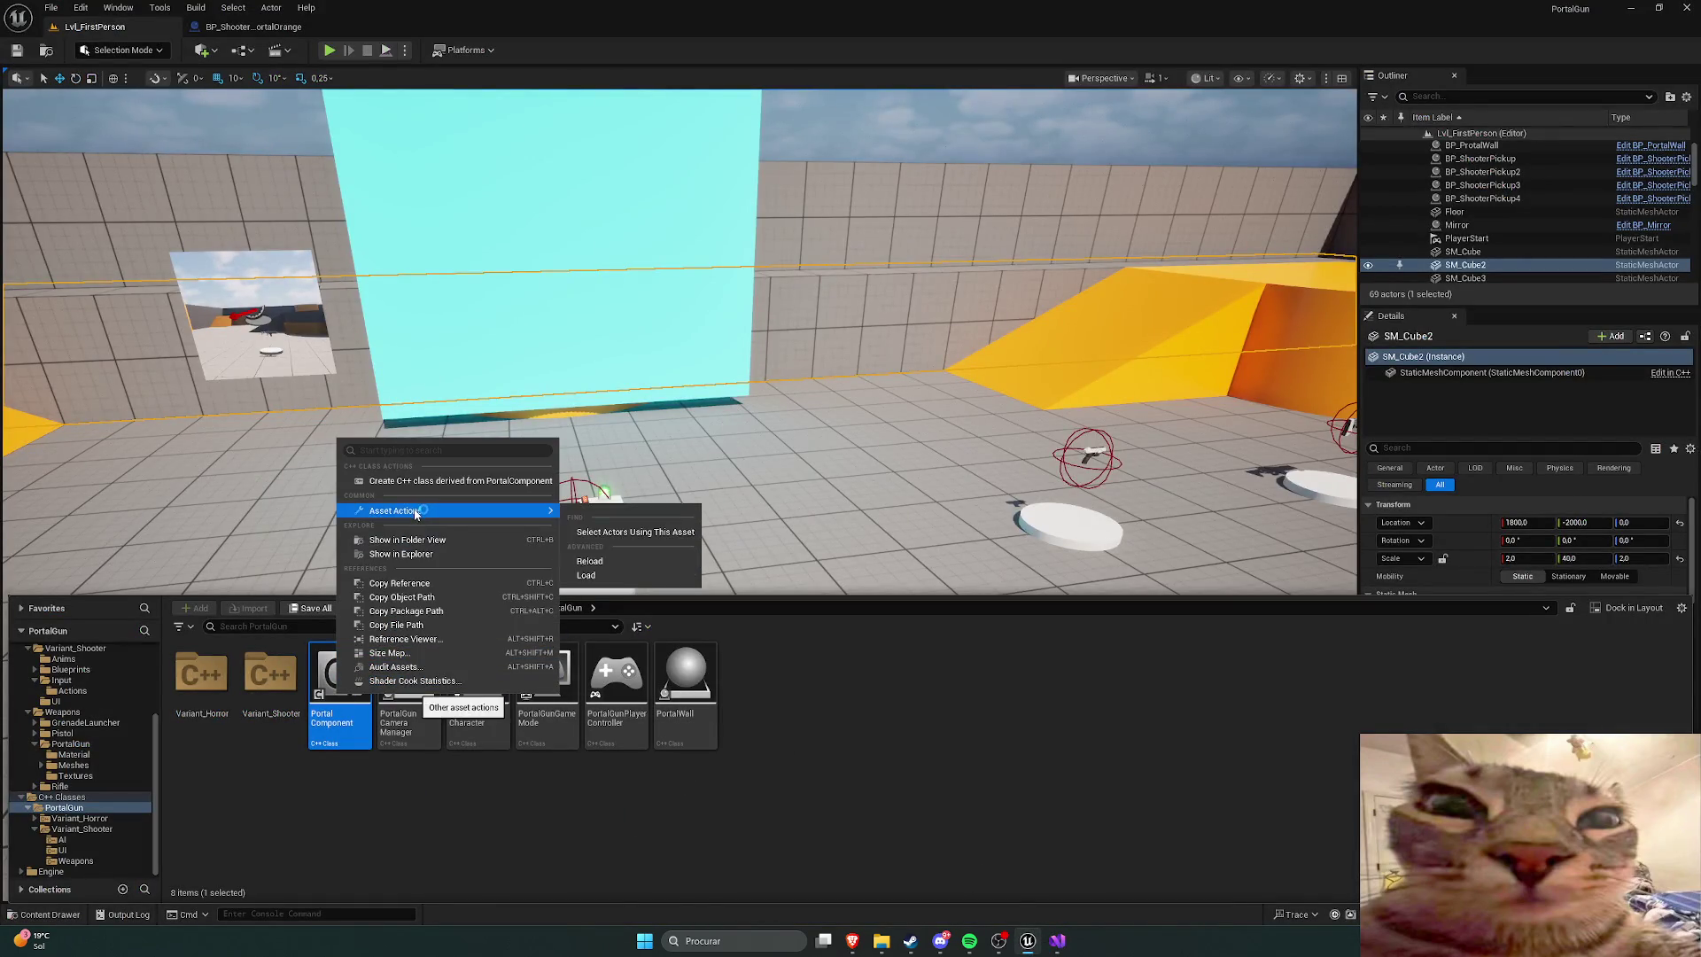
left_click(626, 533)
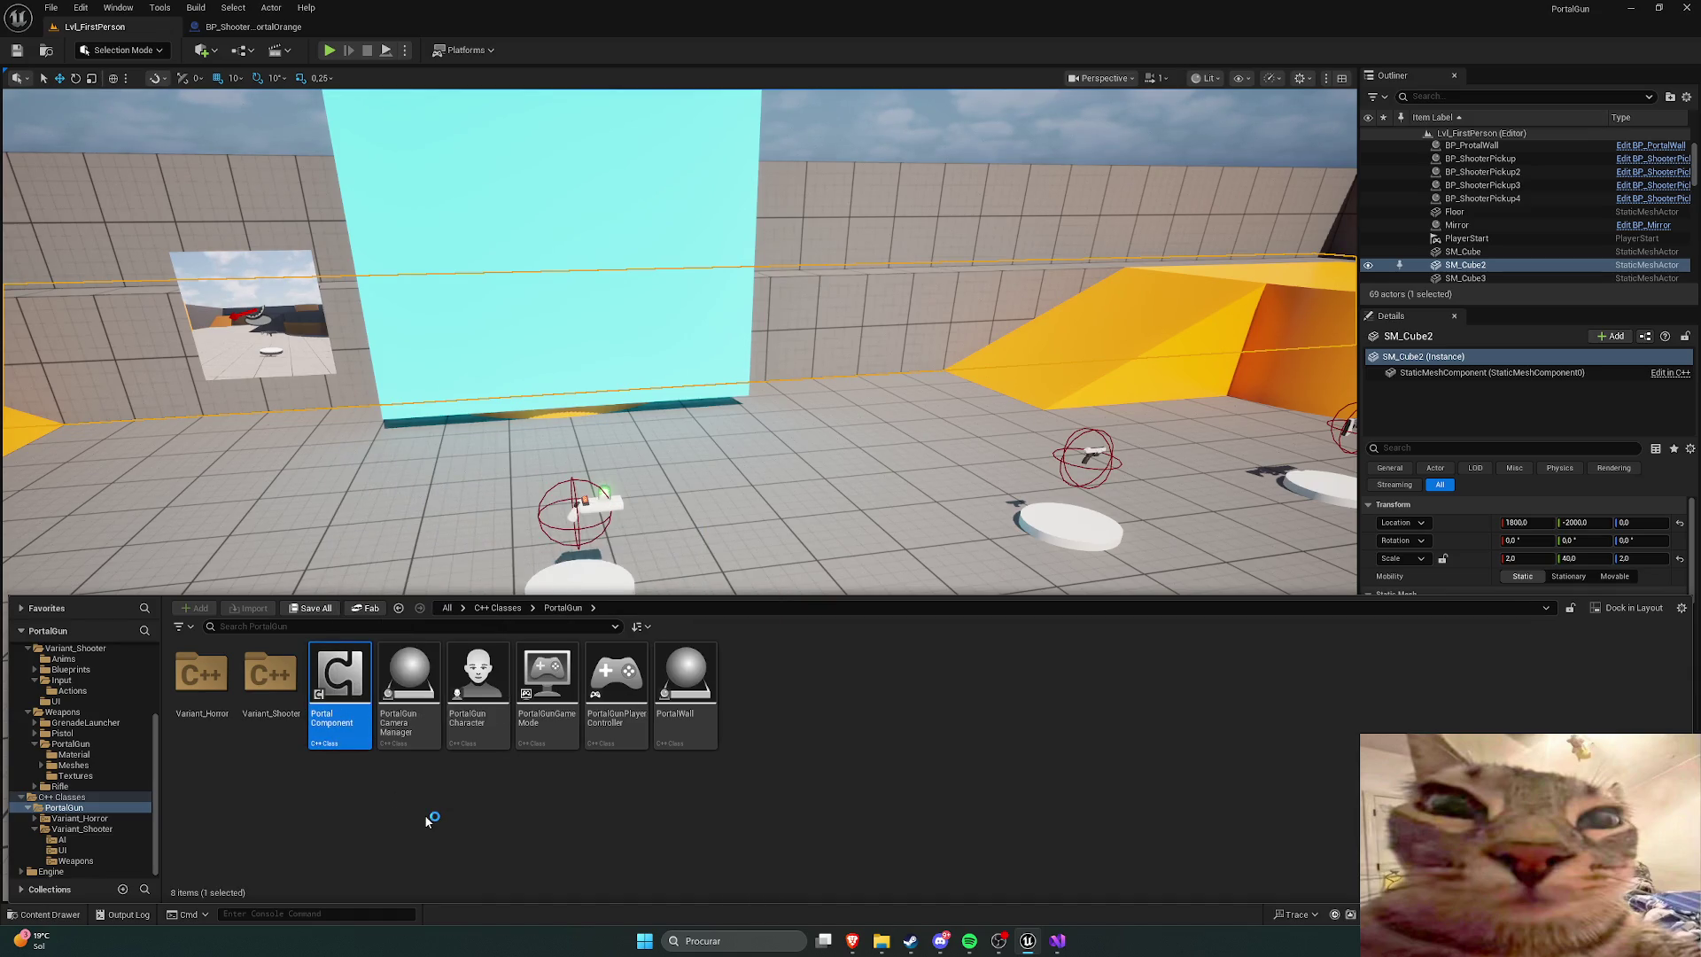
mouse_move(342, 691)
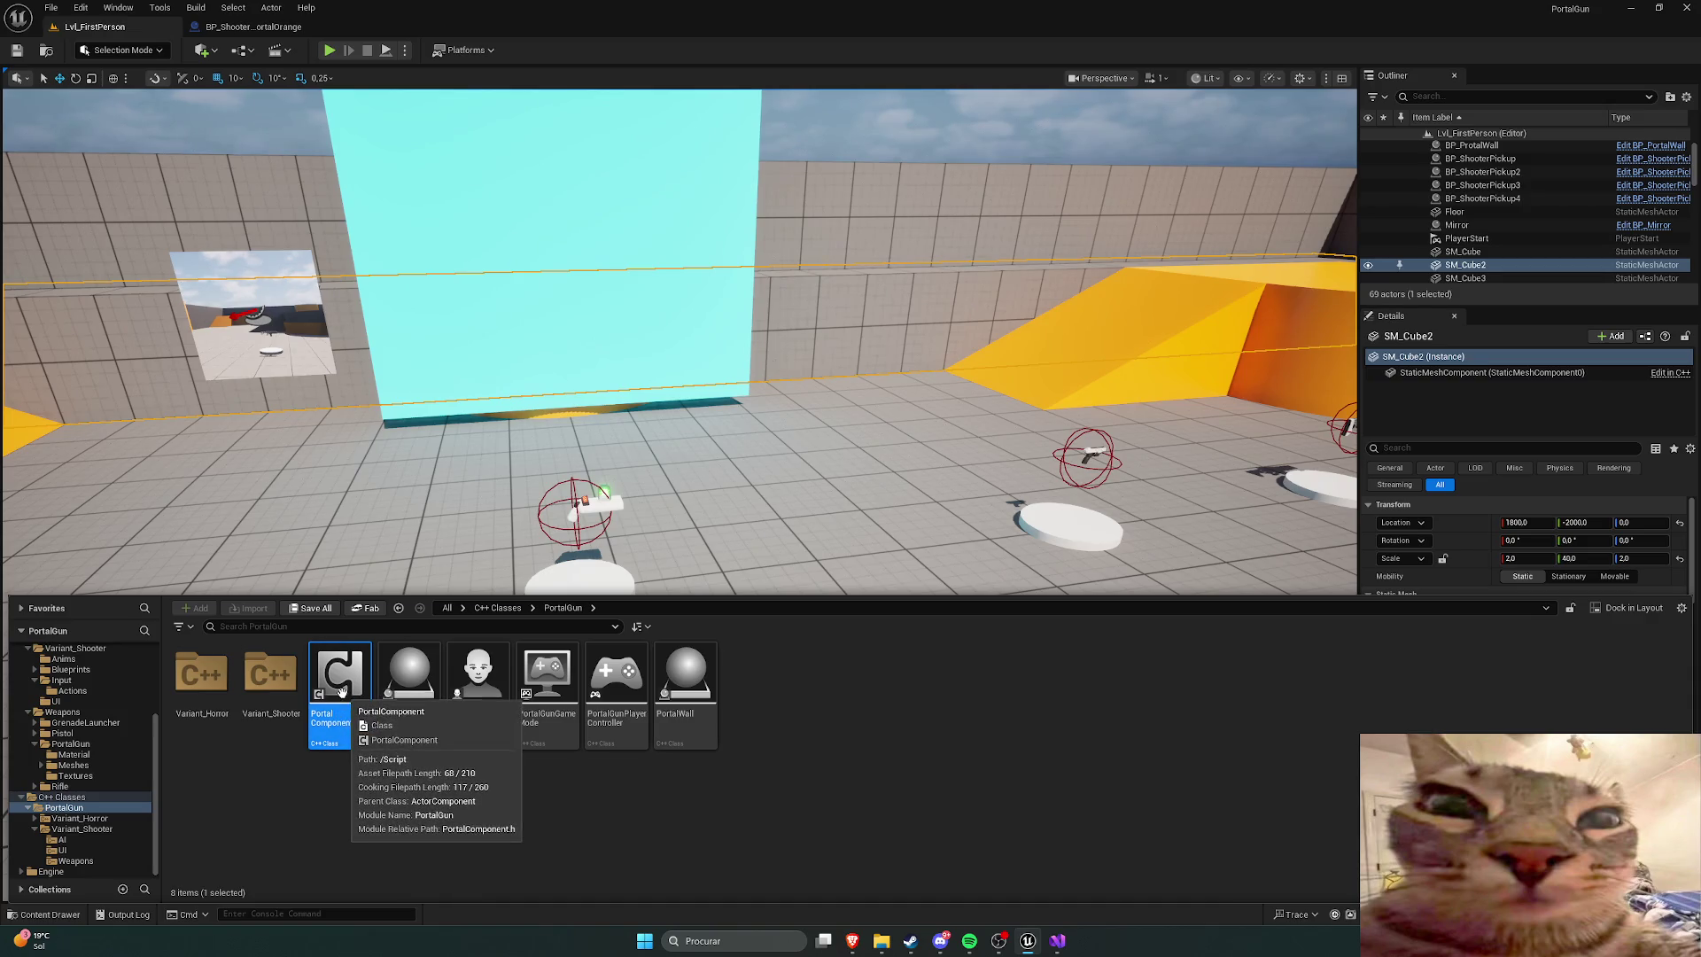
mouse_move(342, 691)
left_mouse_down()
mouse_move(302, 787)
mouse_move(330, 695)
left_mouse_up()
right_click(332, 698)
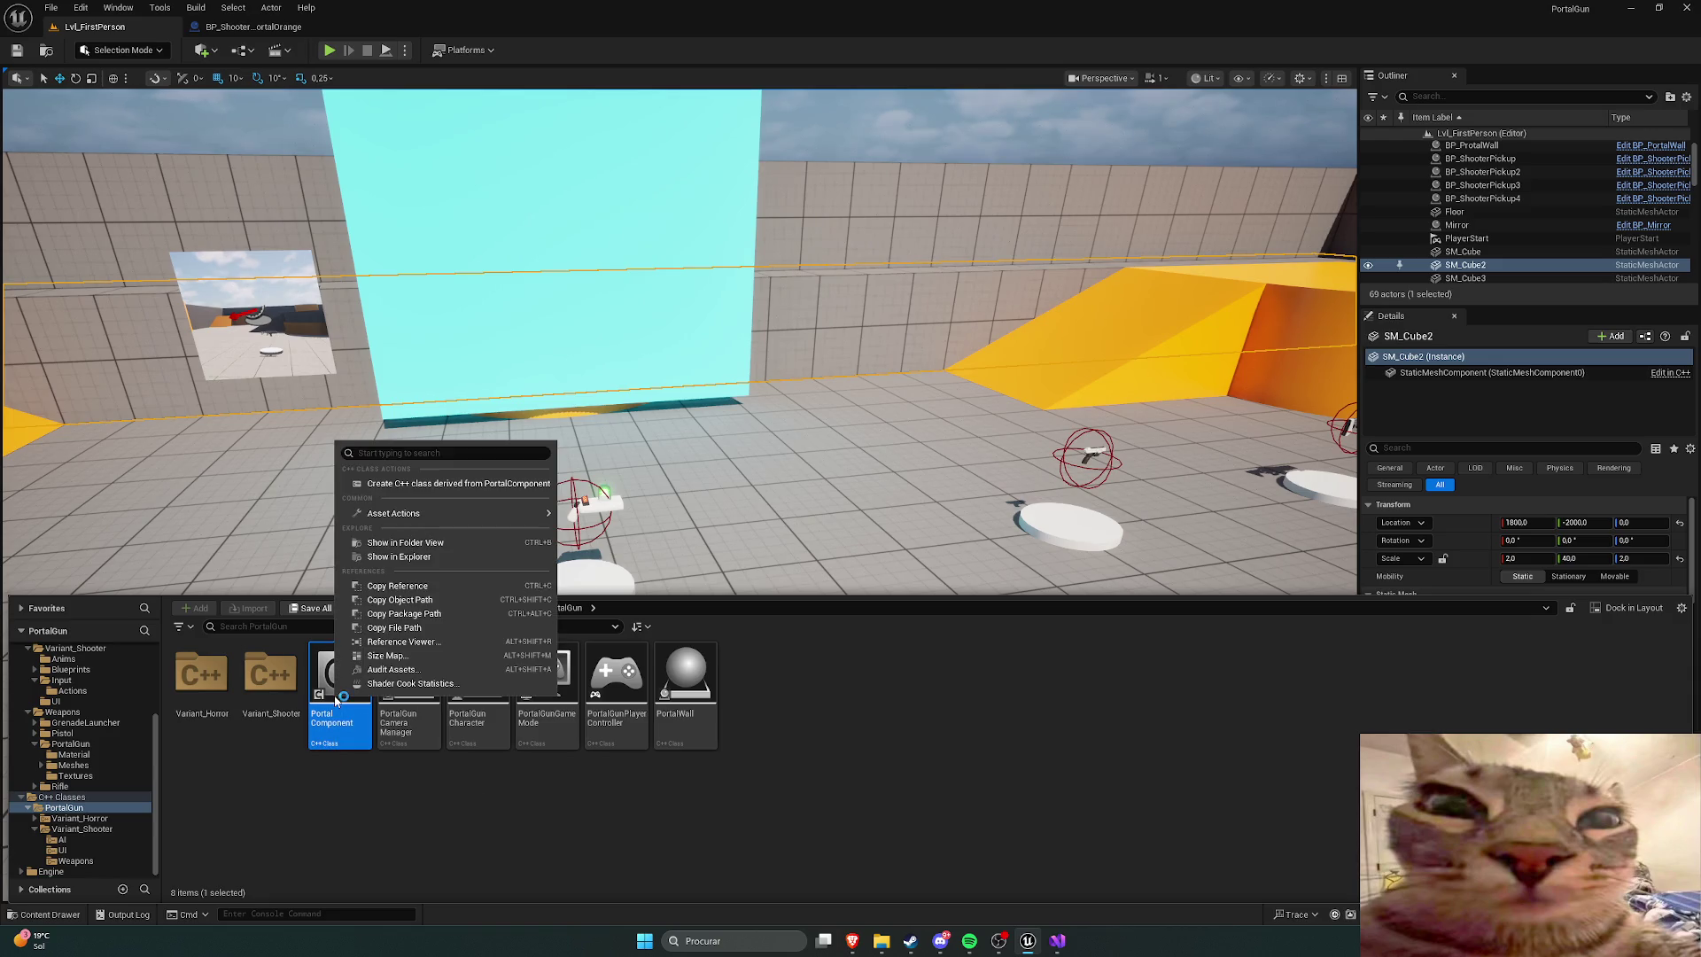
left_click(689, 808)
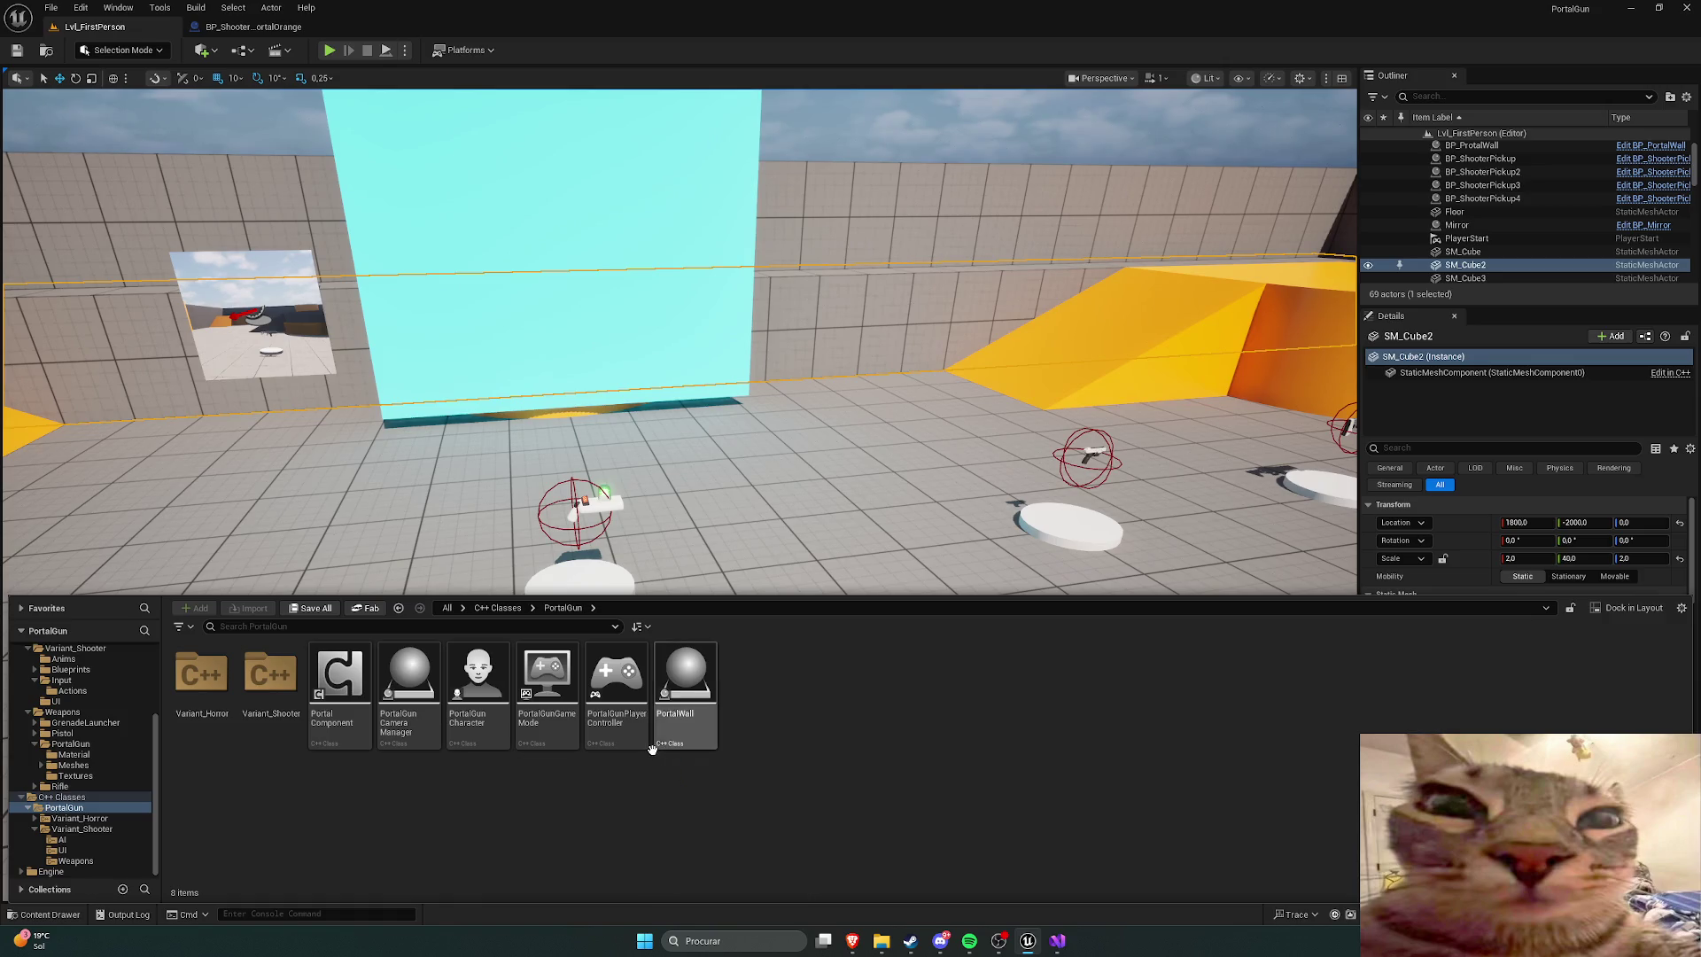
mouse_move(853, 941)
left_click(881, 886)
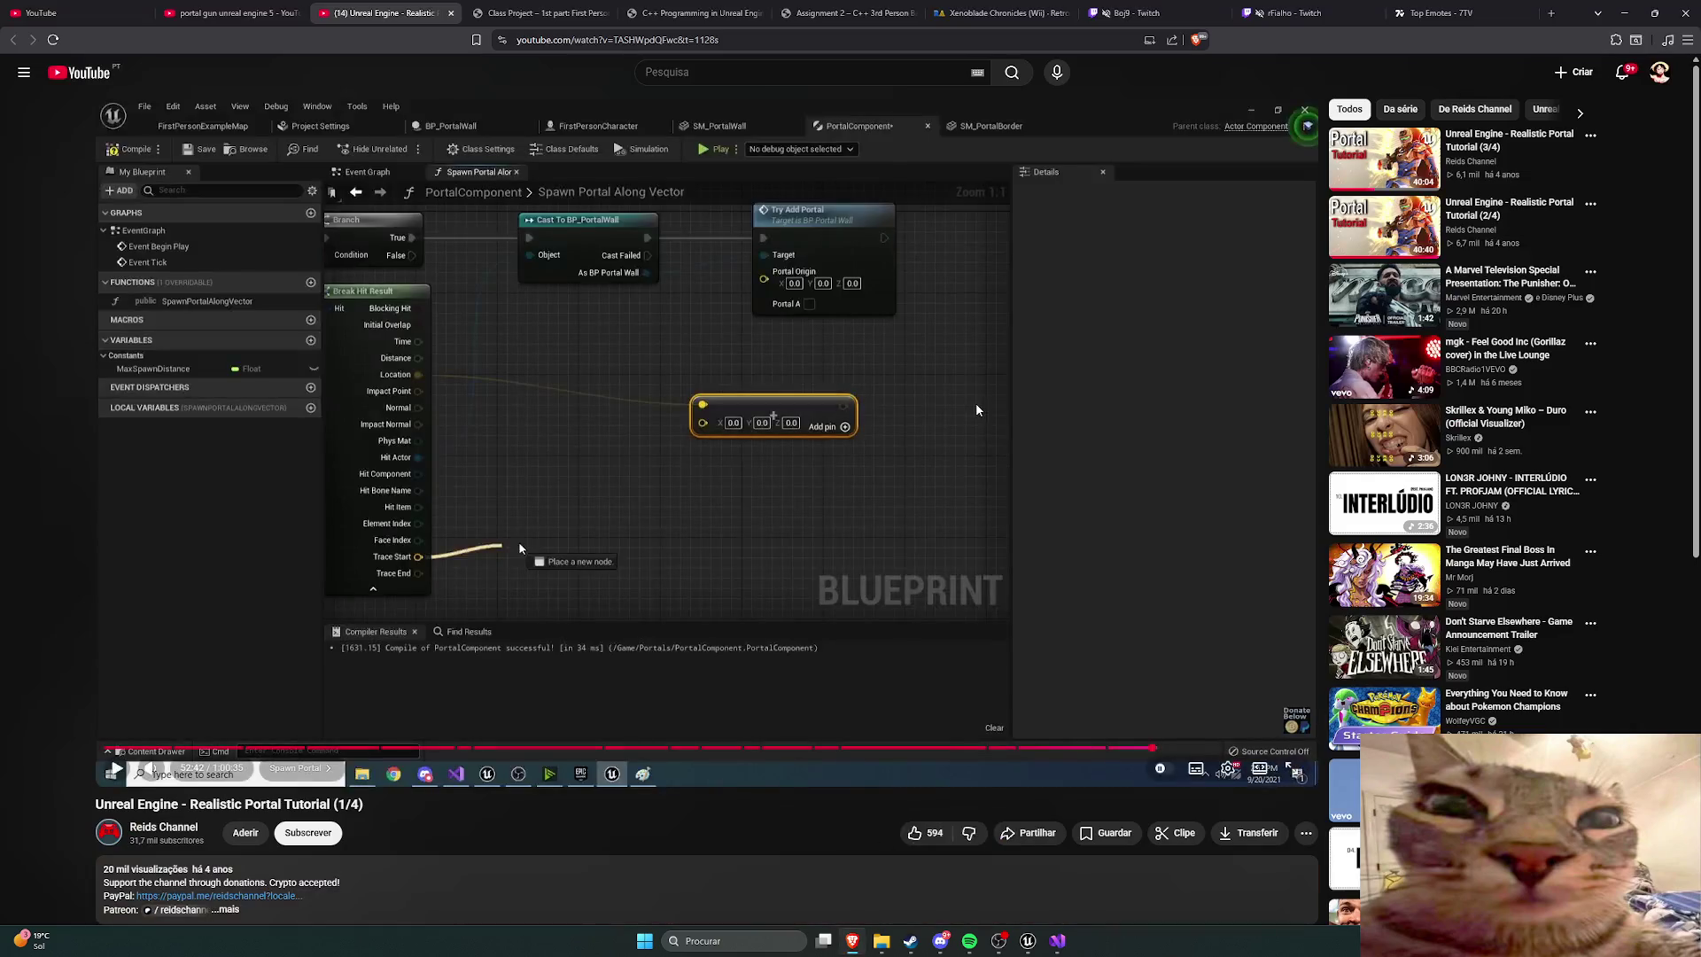
Step: Search Google in a new tab for the Portuguese actor's name
key("ctrl+t")
type("jo")
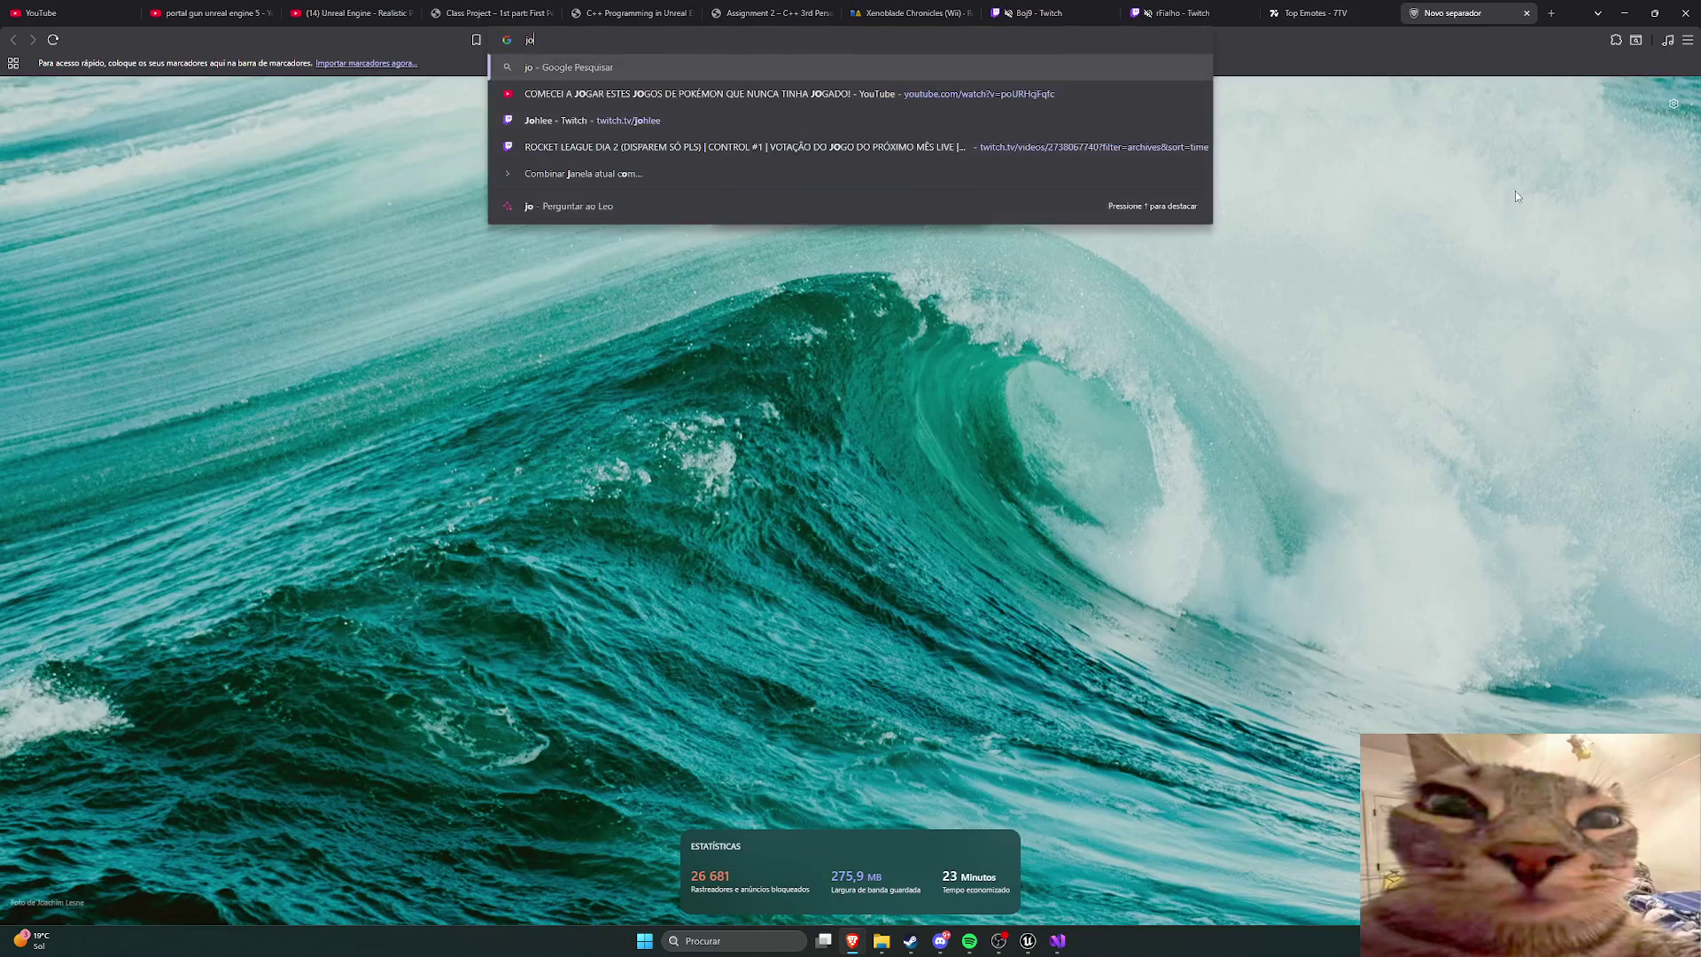
type("sé condessa")
key("Return")
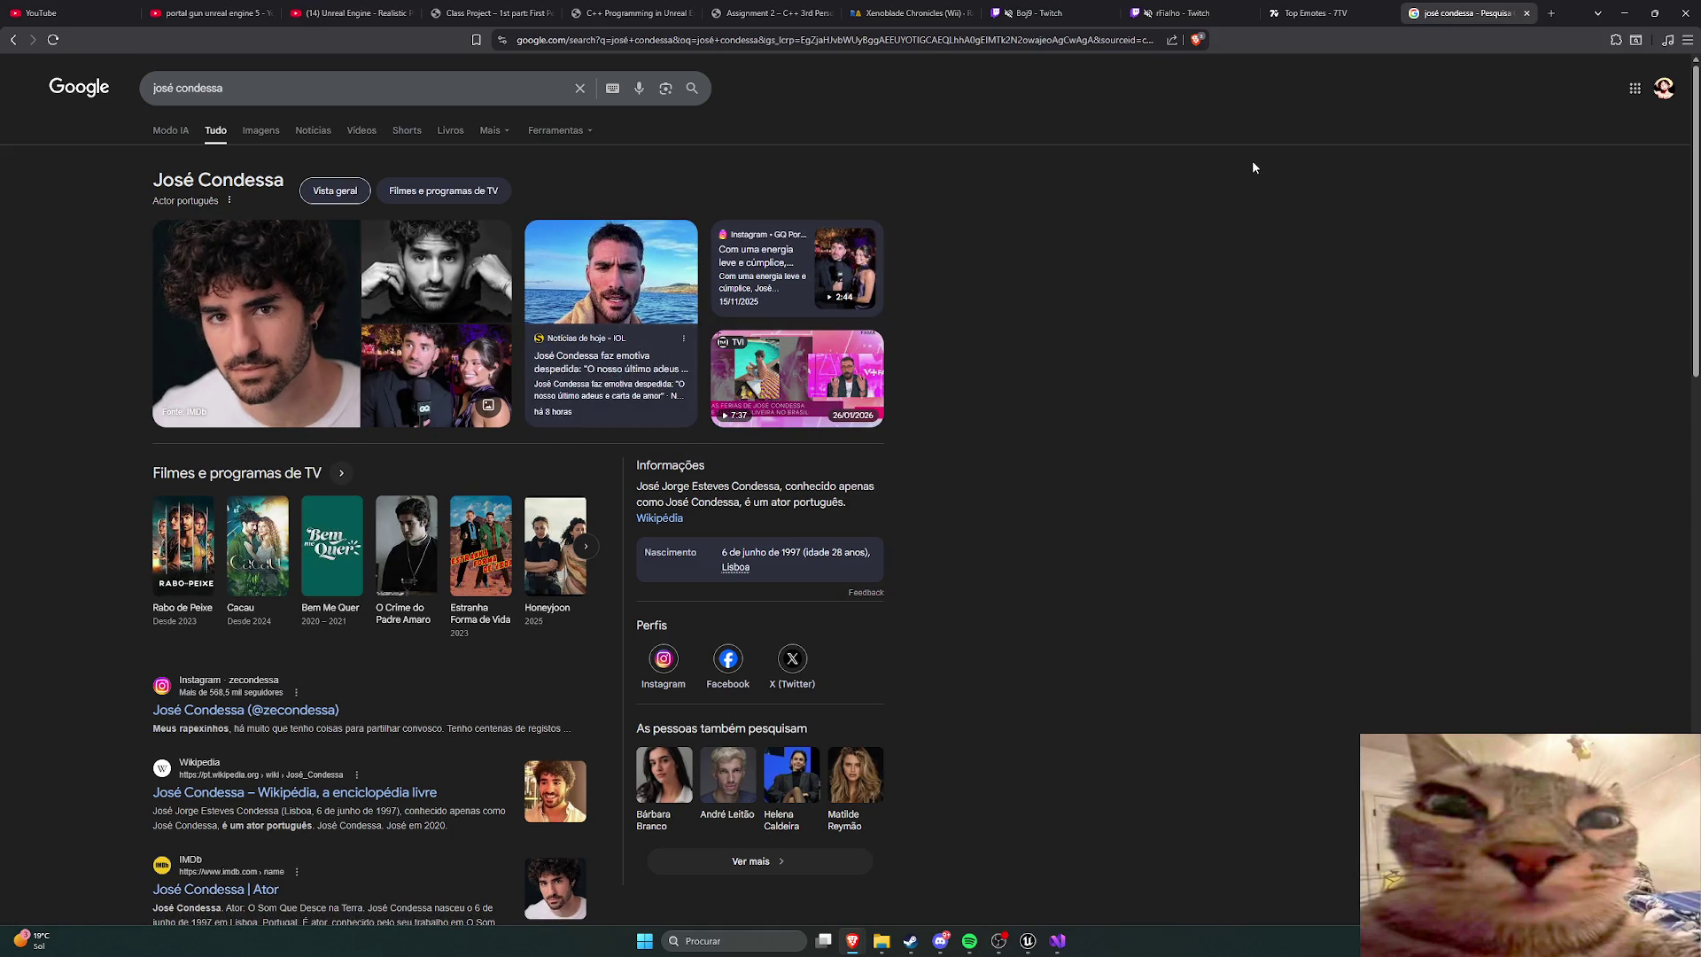
Step: Close the actor search results, look over the tutorial page, and open a blank tab
left_click(1526, 13)
mouse_move(944, 418)
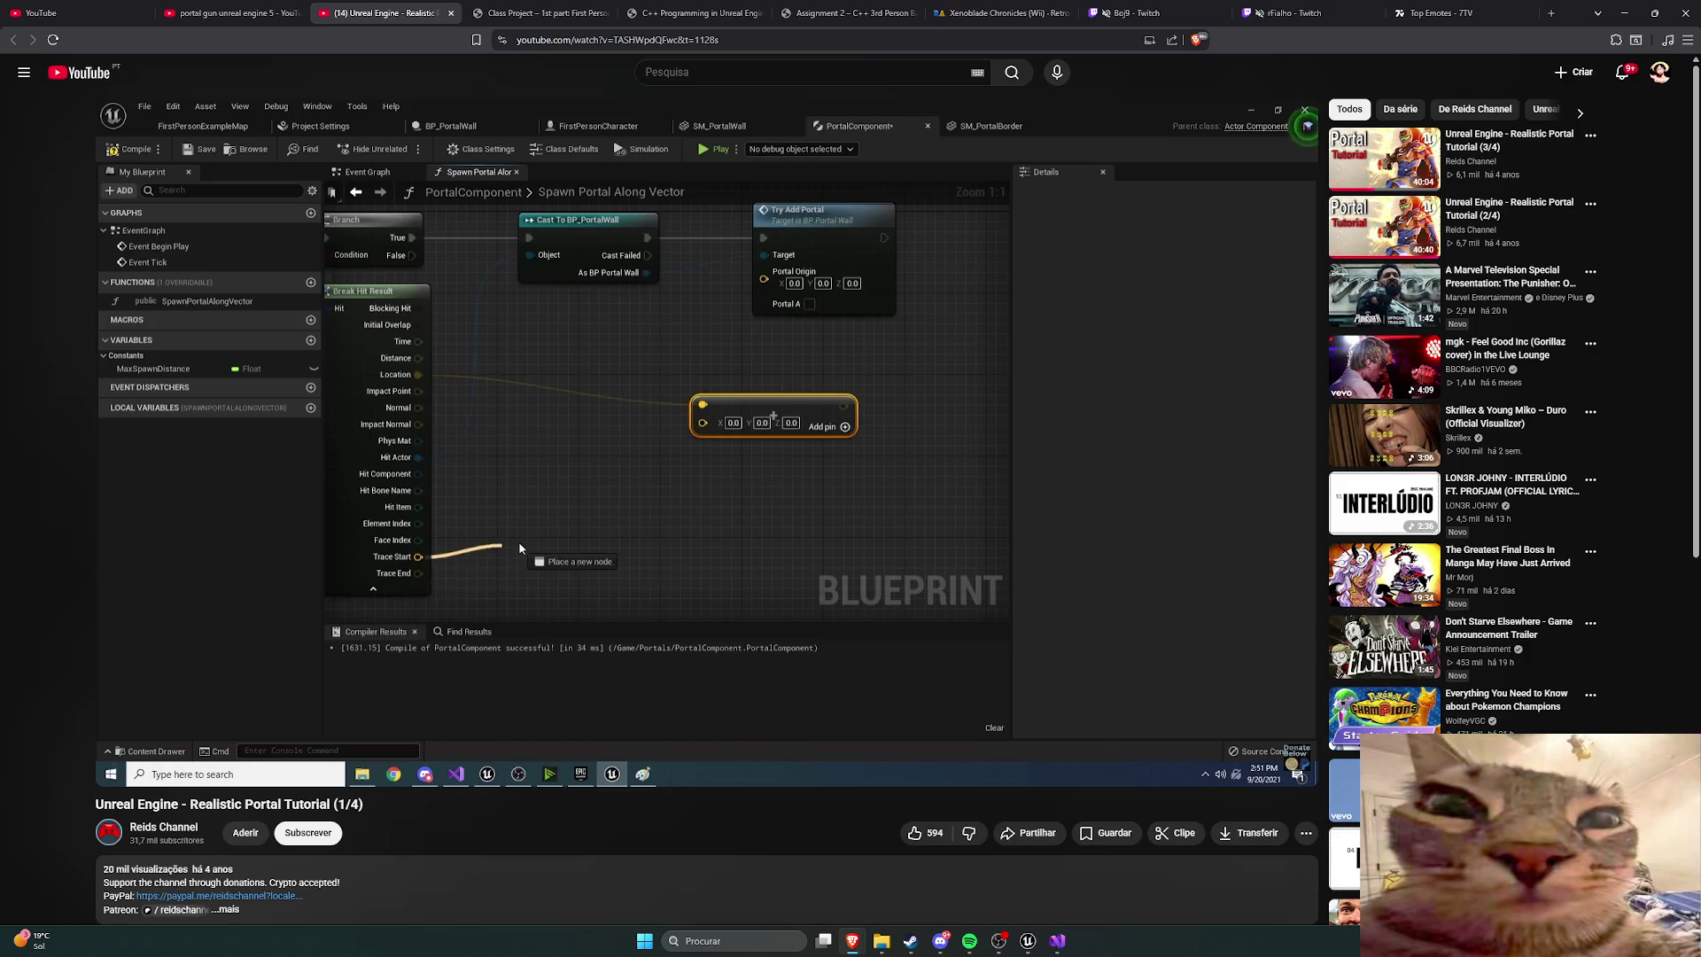
mouse_move(631, 475)
scroll(682, 487, "down", 2)
scroll(682, 487, "up", 2)
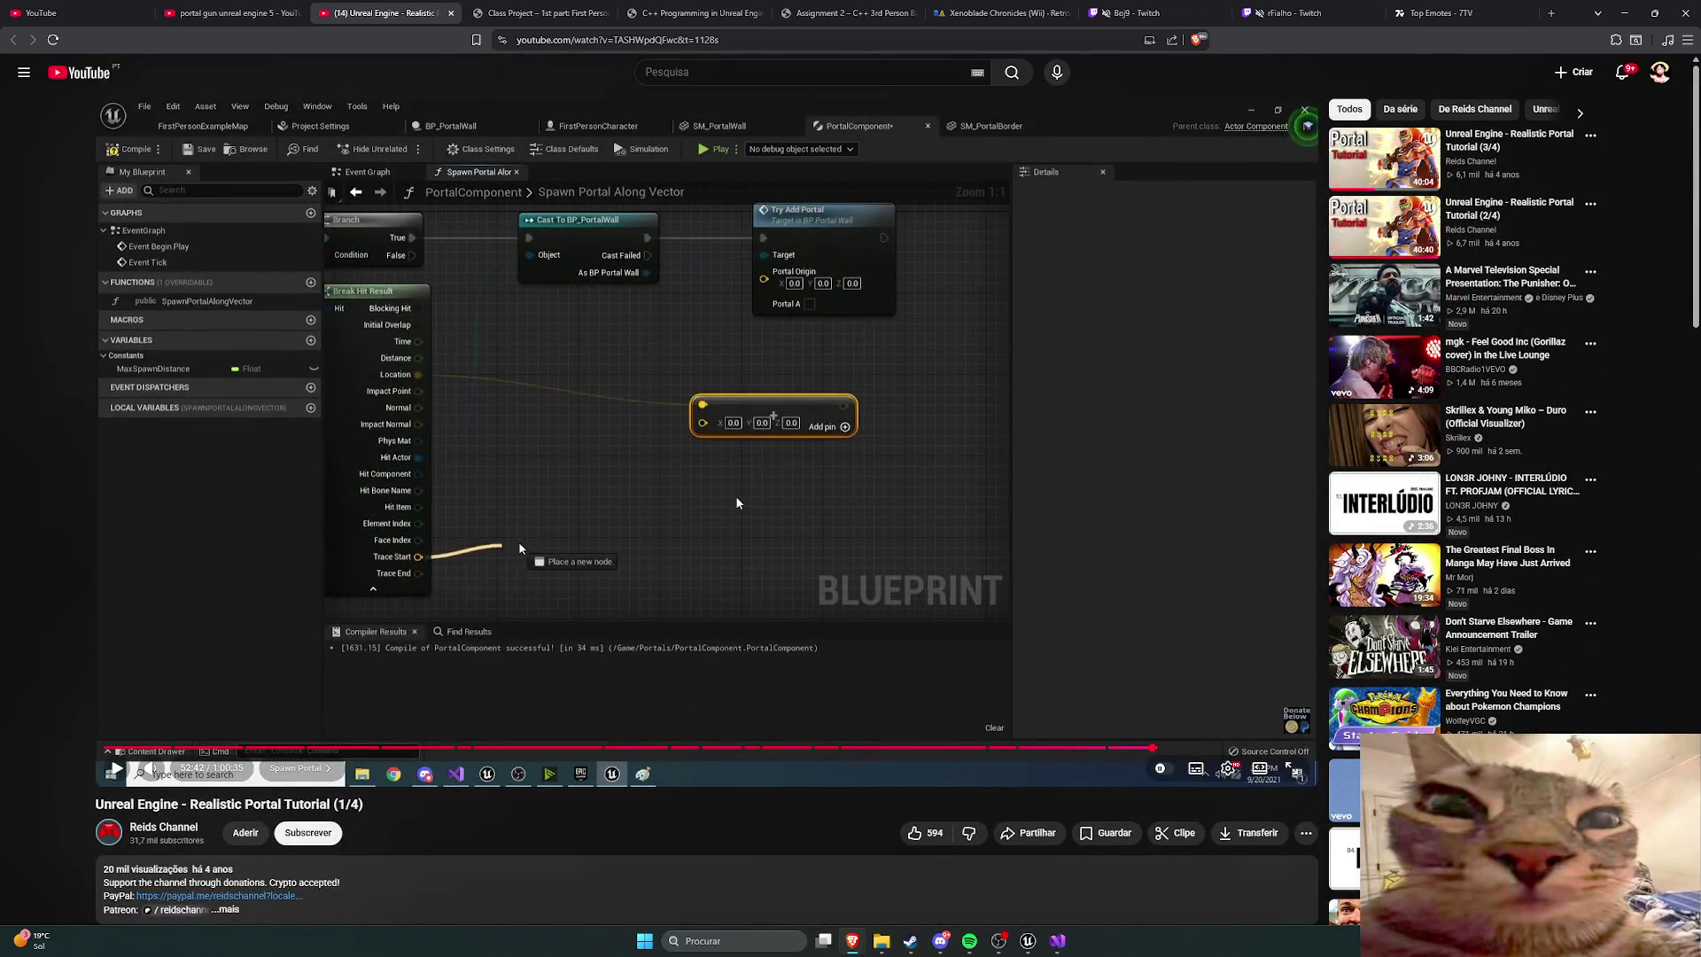
left_click(1551, 12)
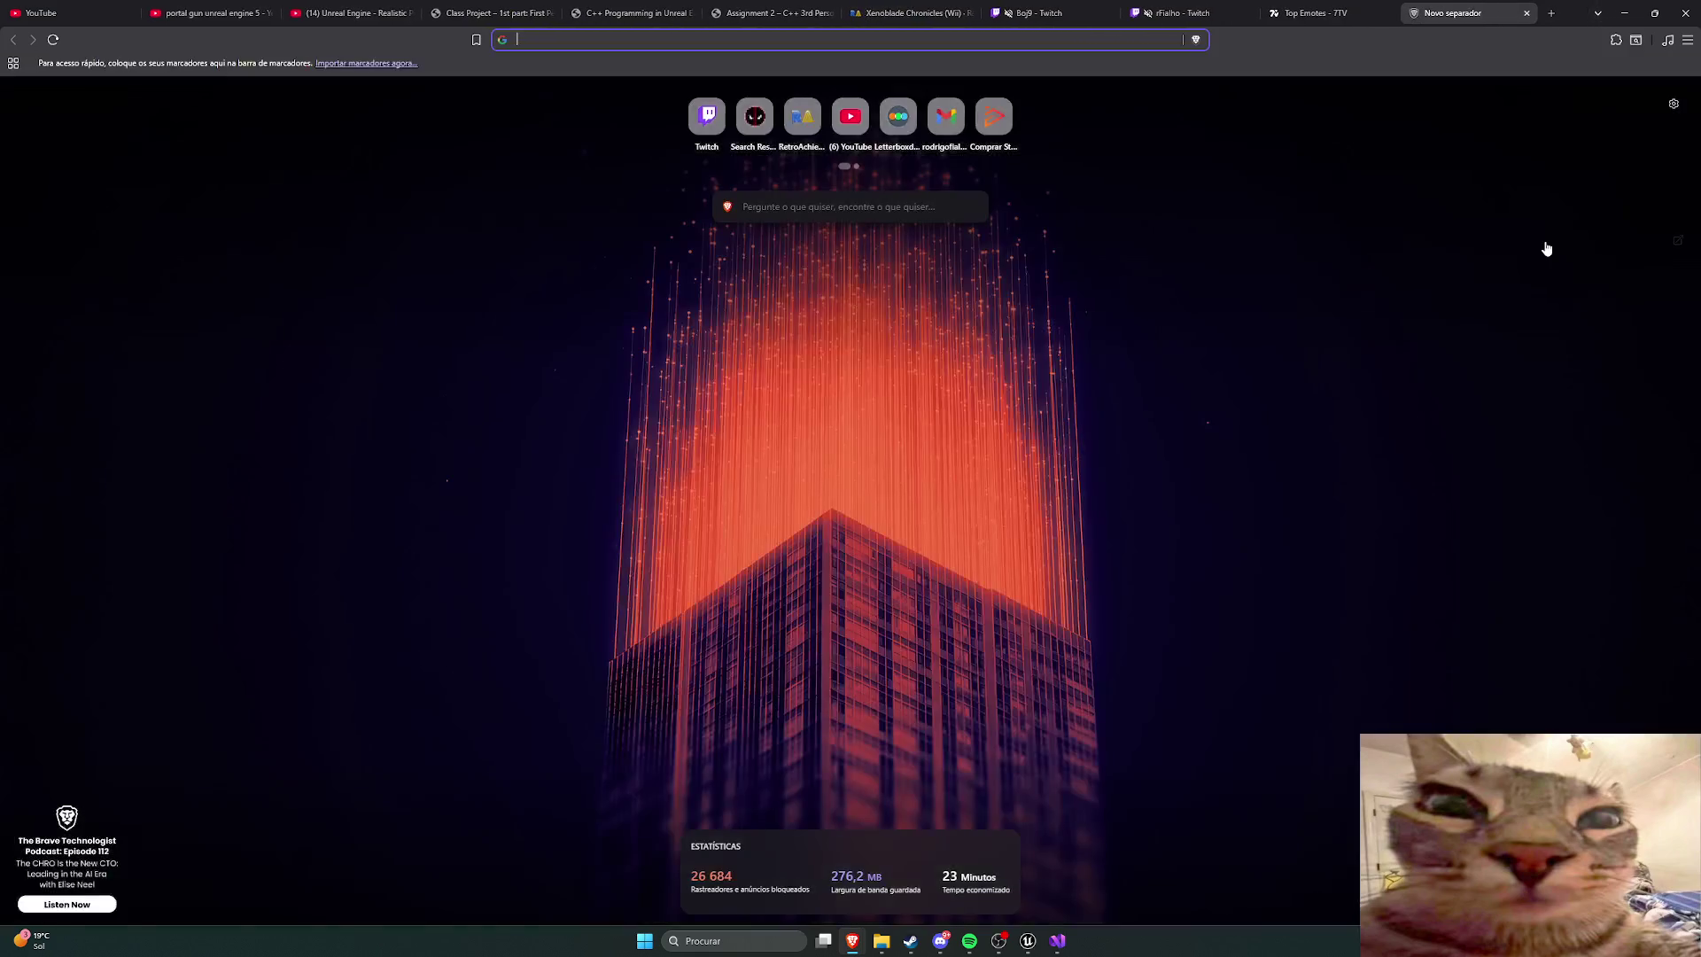
Step: Search for 'rabo de peixe season 2' and skim the results
type("rabo de pei")
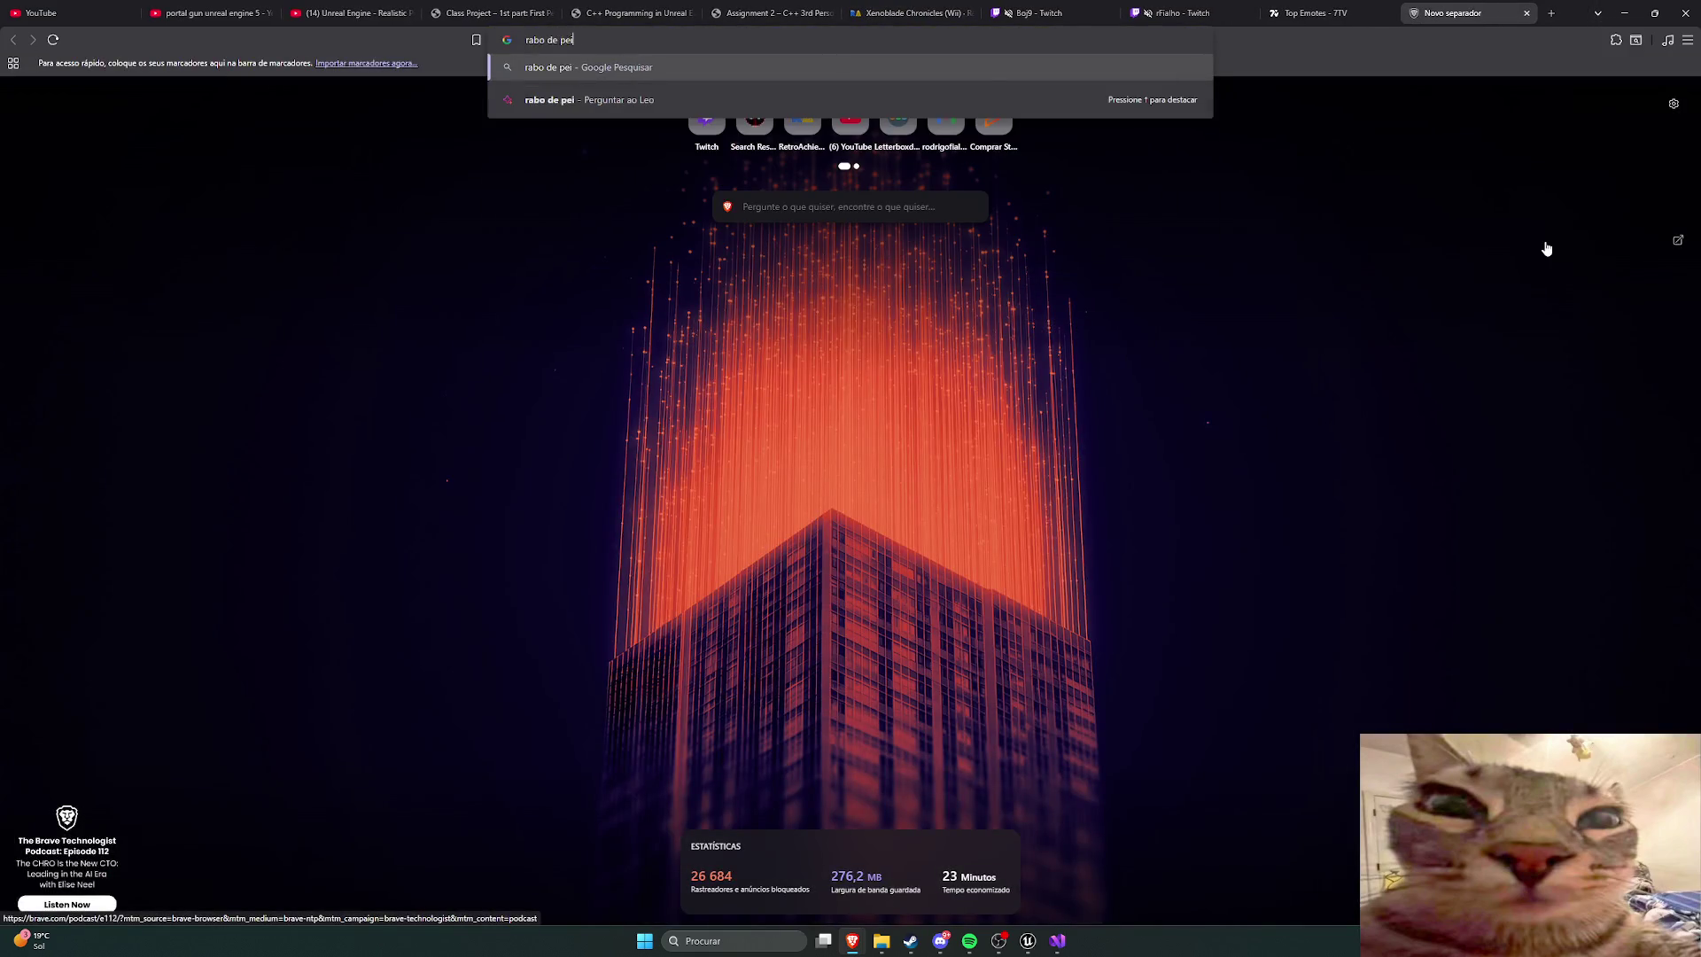
type("xe season 2")
key("Return")
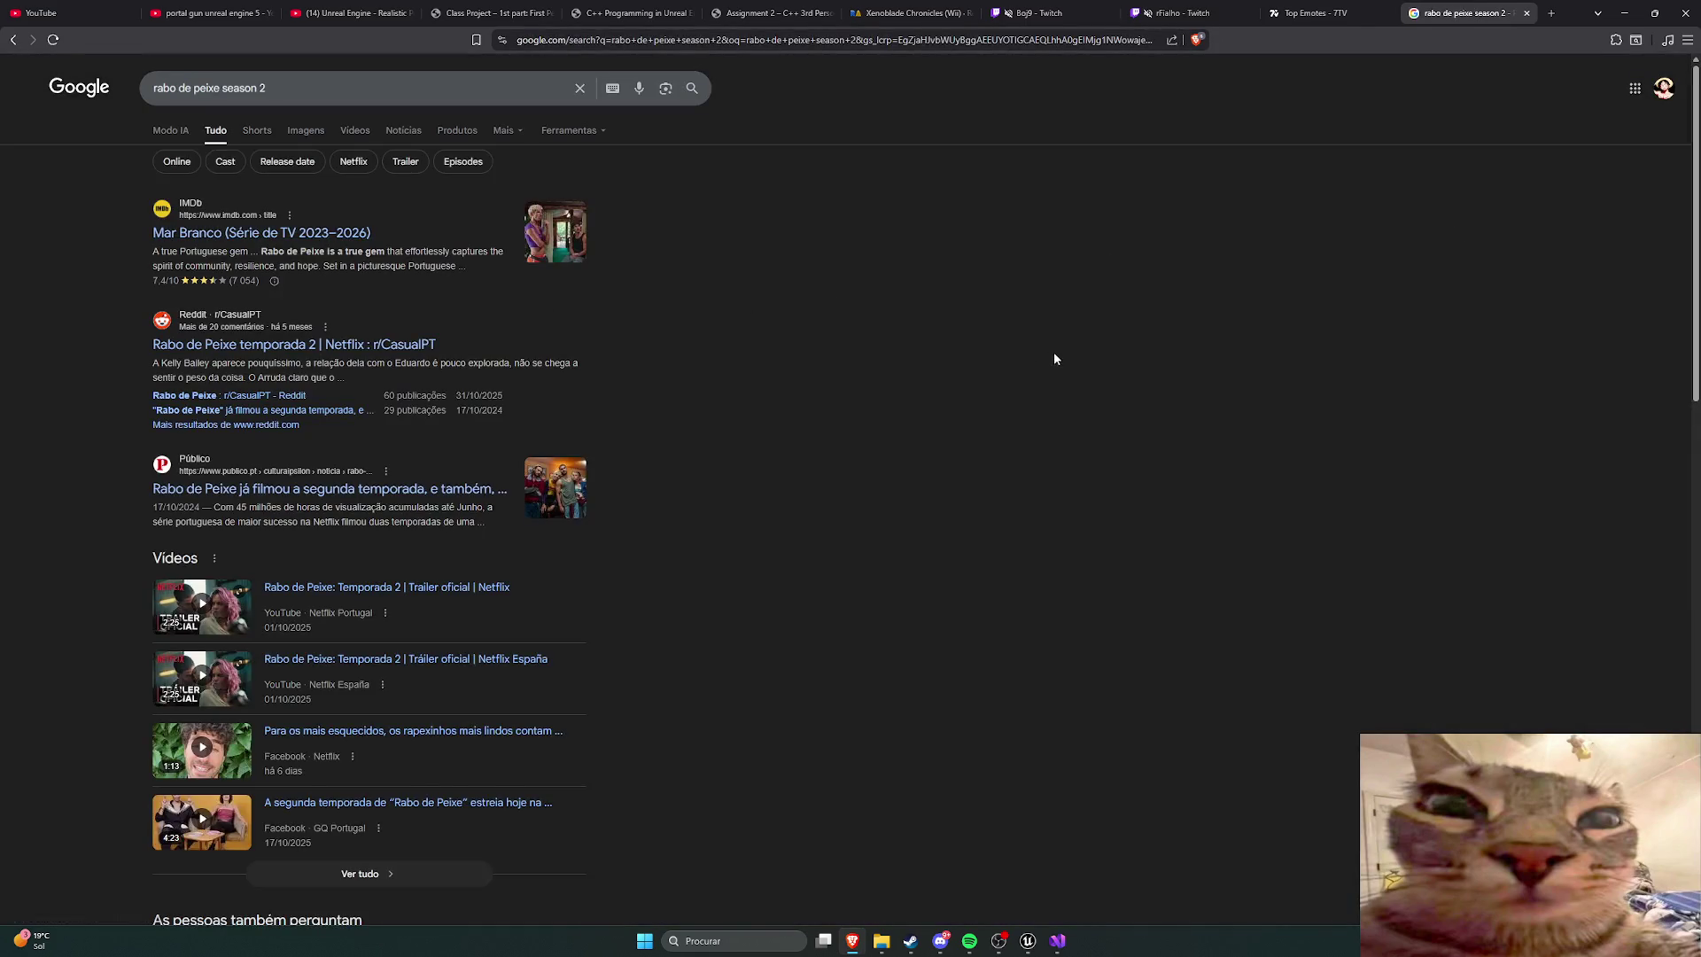
scroll(574, 316, "down", 2)
scroll(556, 319, "up", 2)
left_click(14, 42)
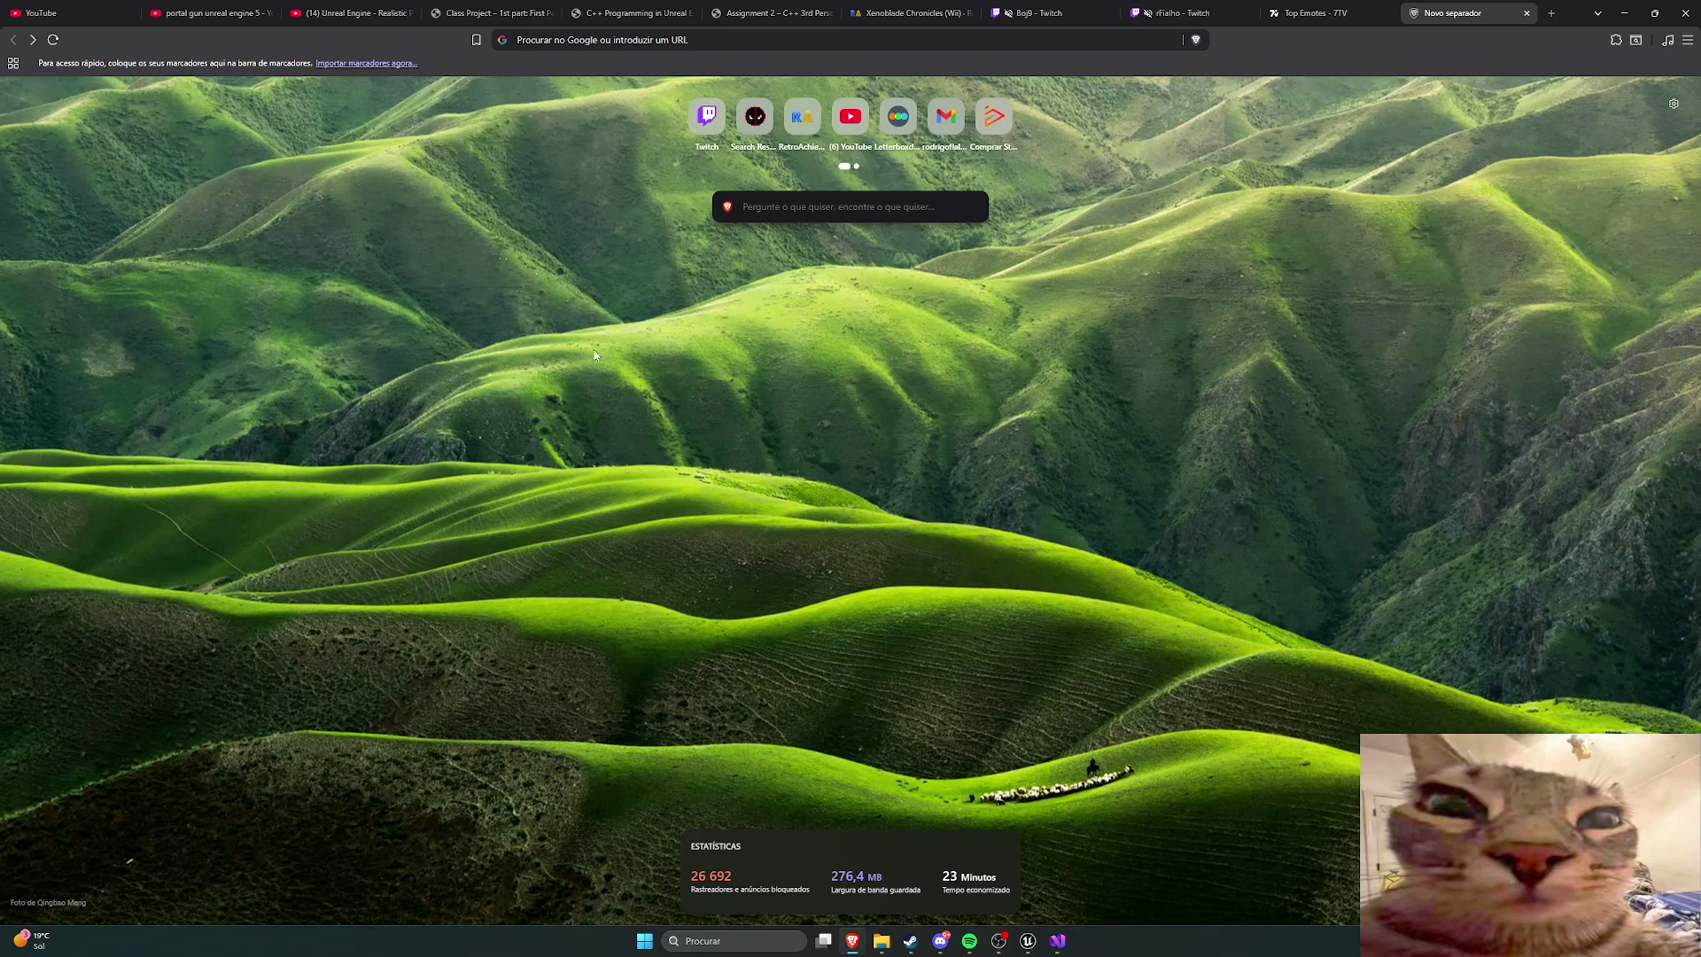
Step: Reopen the earlier actor search from history and open the actor's IMDb profile
key("ctrl+h")
left_click(791, 188)
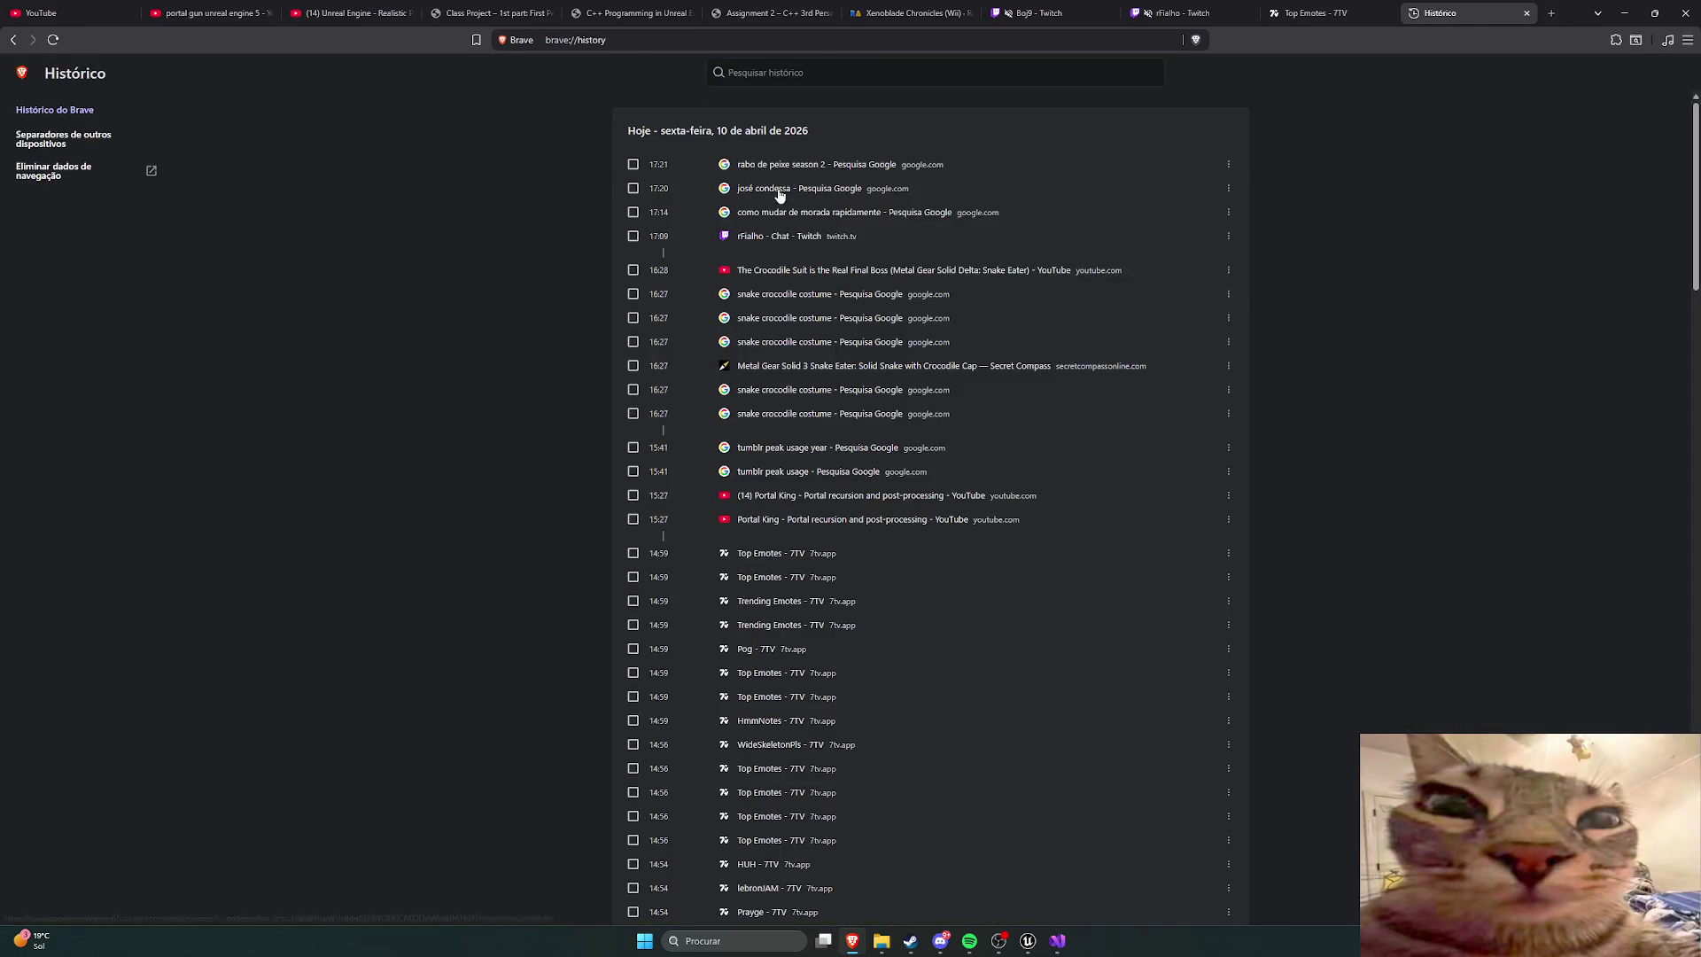
scroll(204, 340, "down", 3)
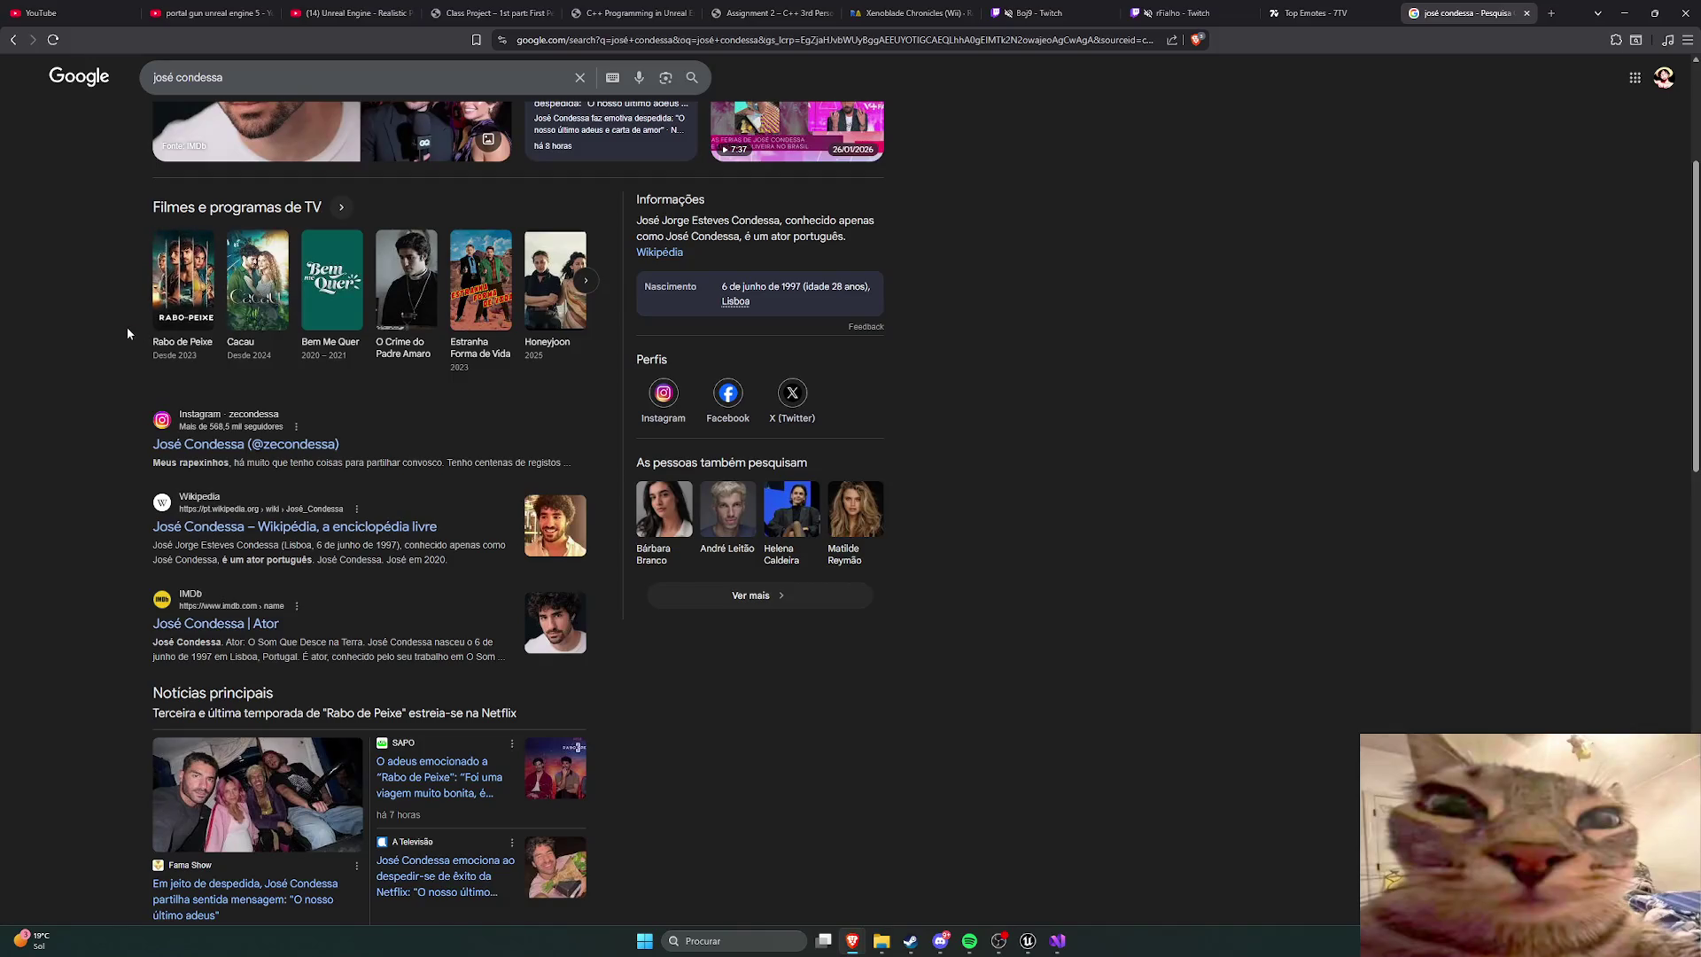
scroll(126, 327, "down", 3)
left_click(212, 292)
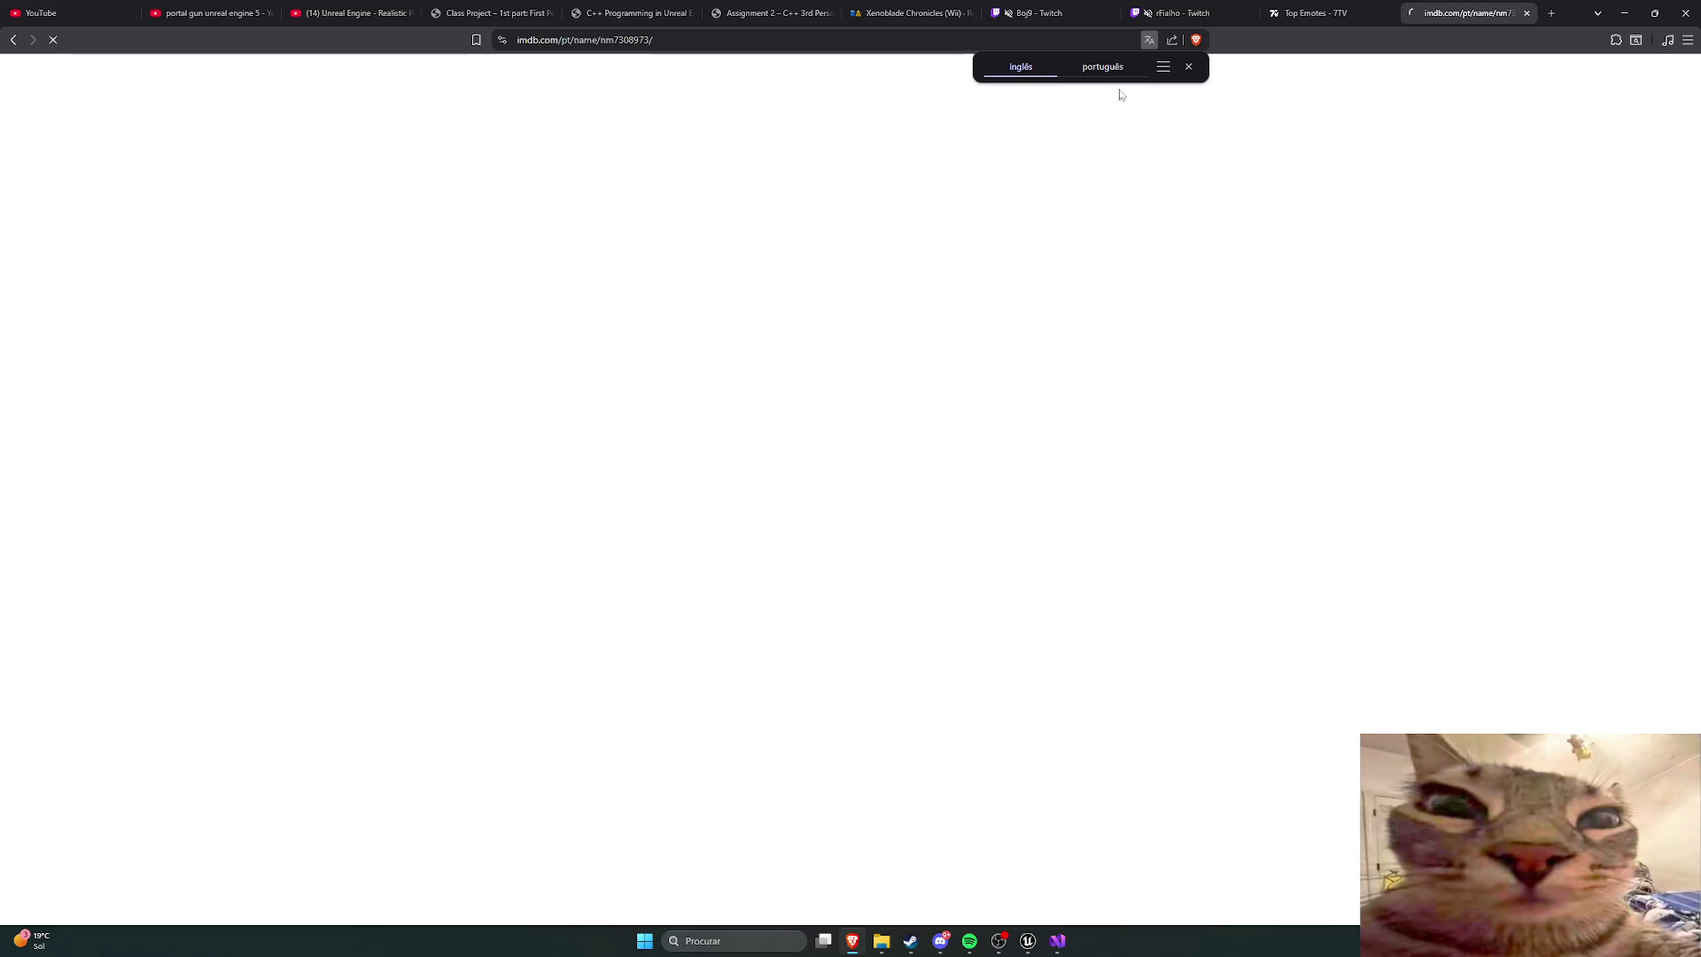
Step: Browse the IMDb profile, including its Conhecido por section
scroll(365, 306, "down", 8)
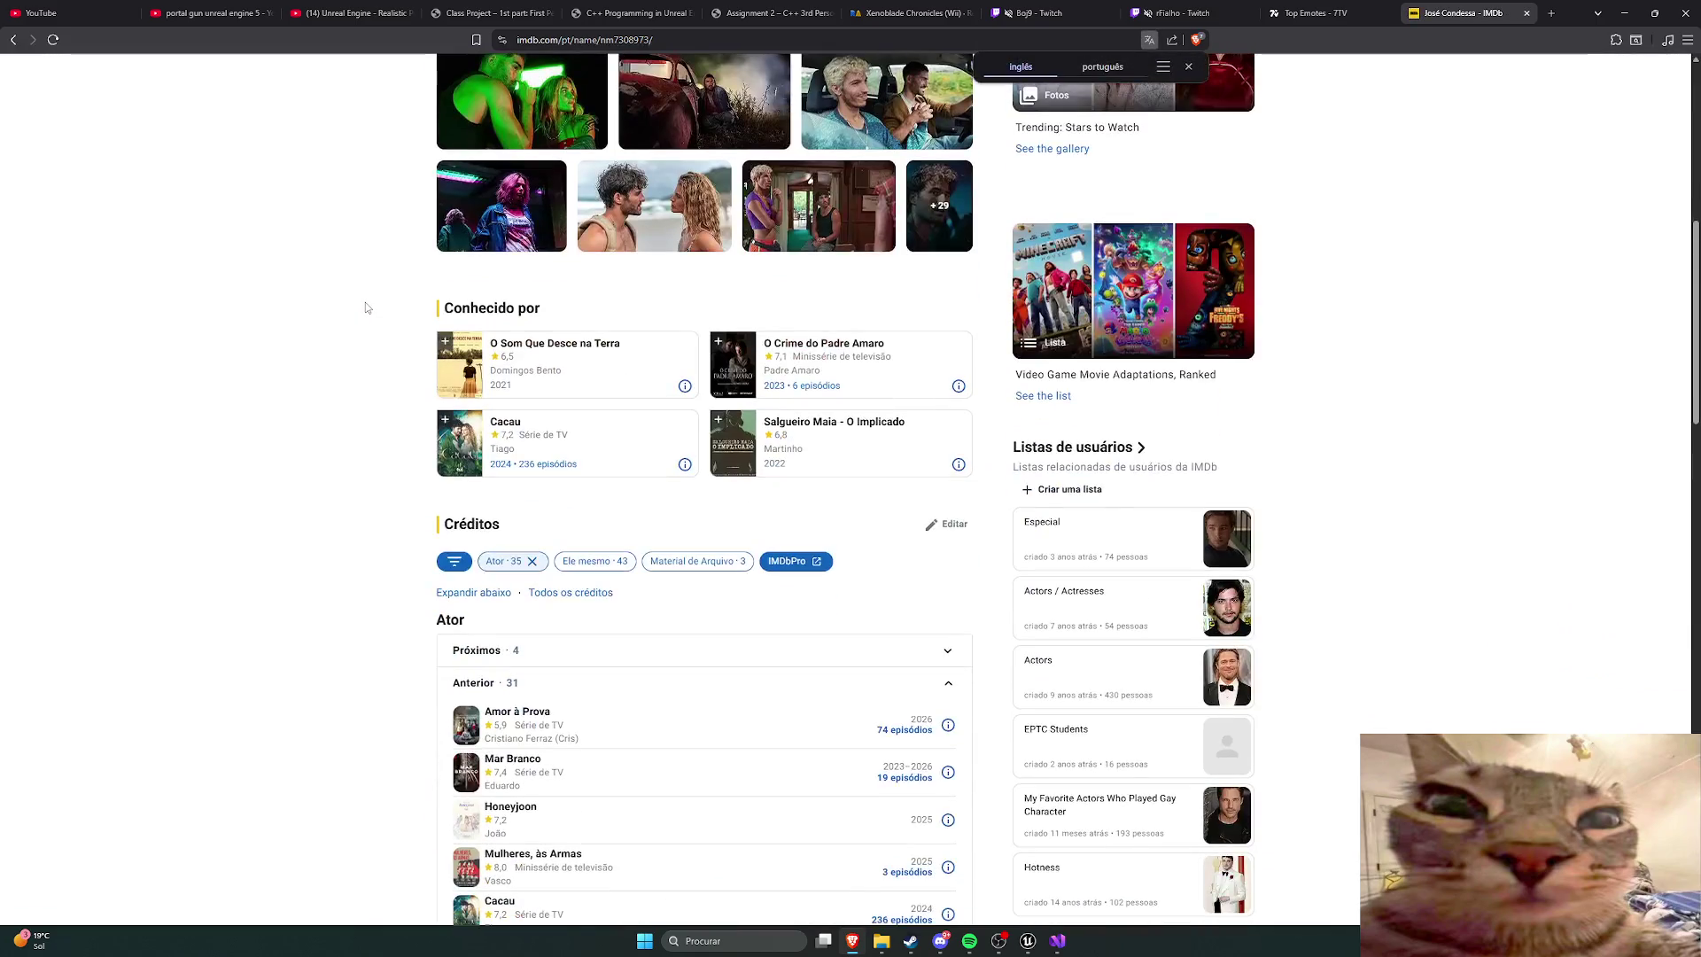
scroll(381, 306, "up", 3)
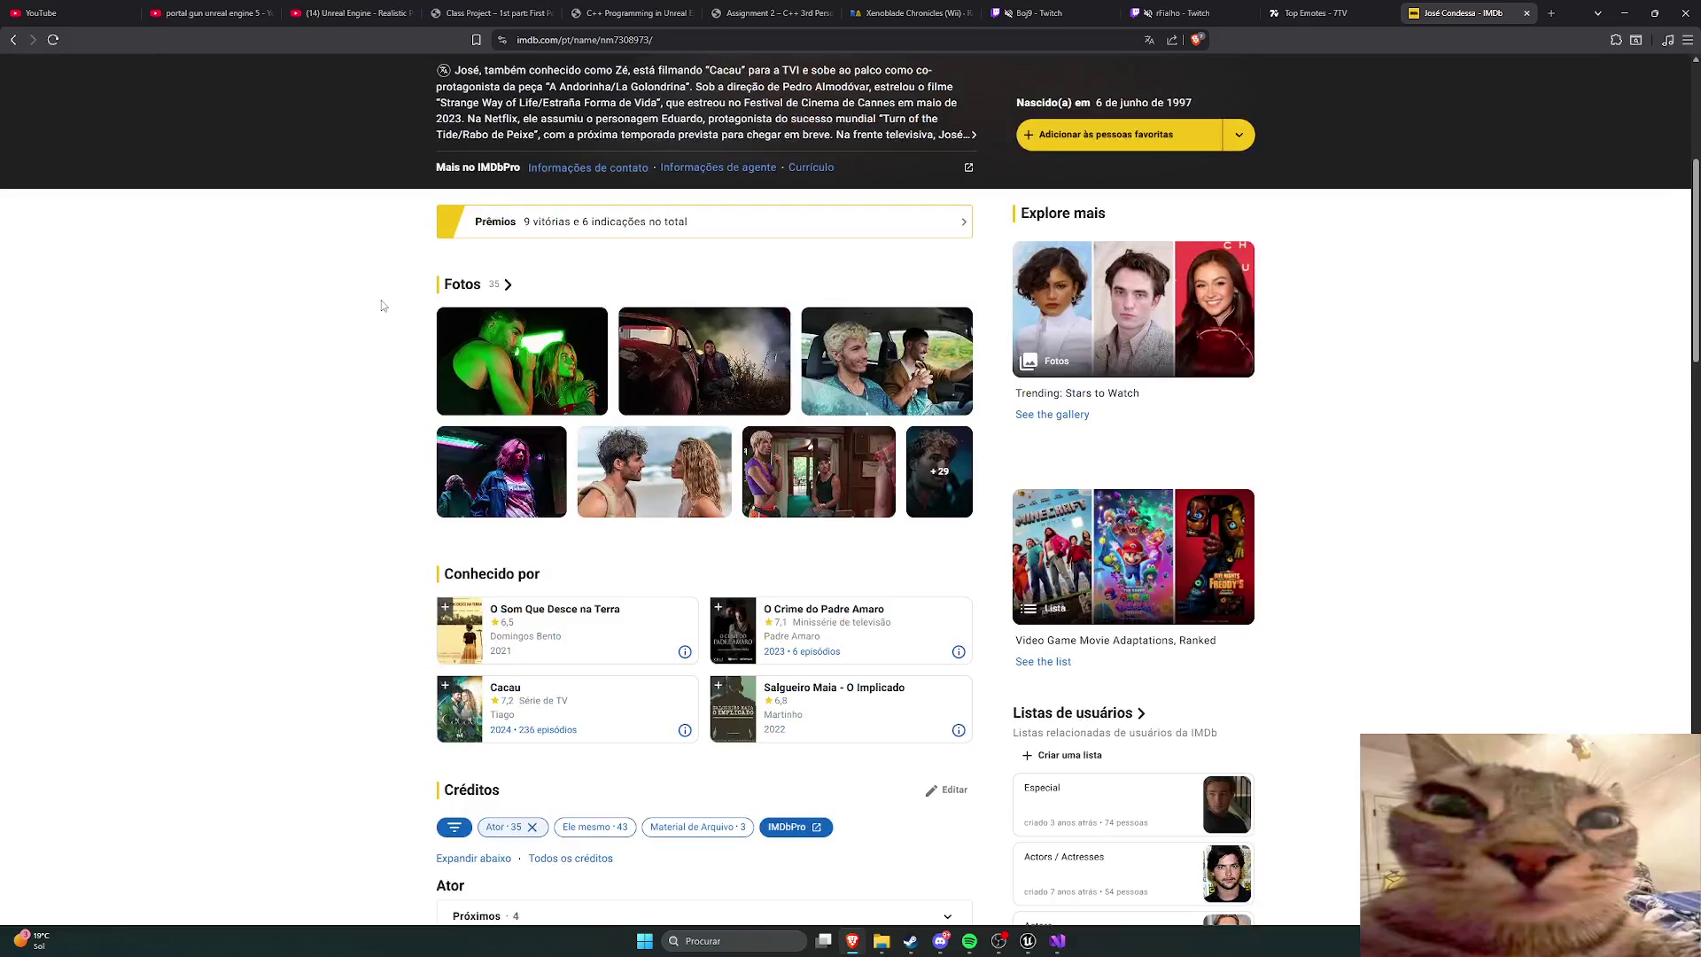
scroll(381, 306, "down", 2)
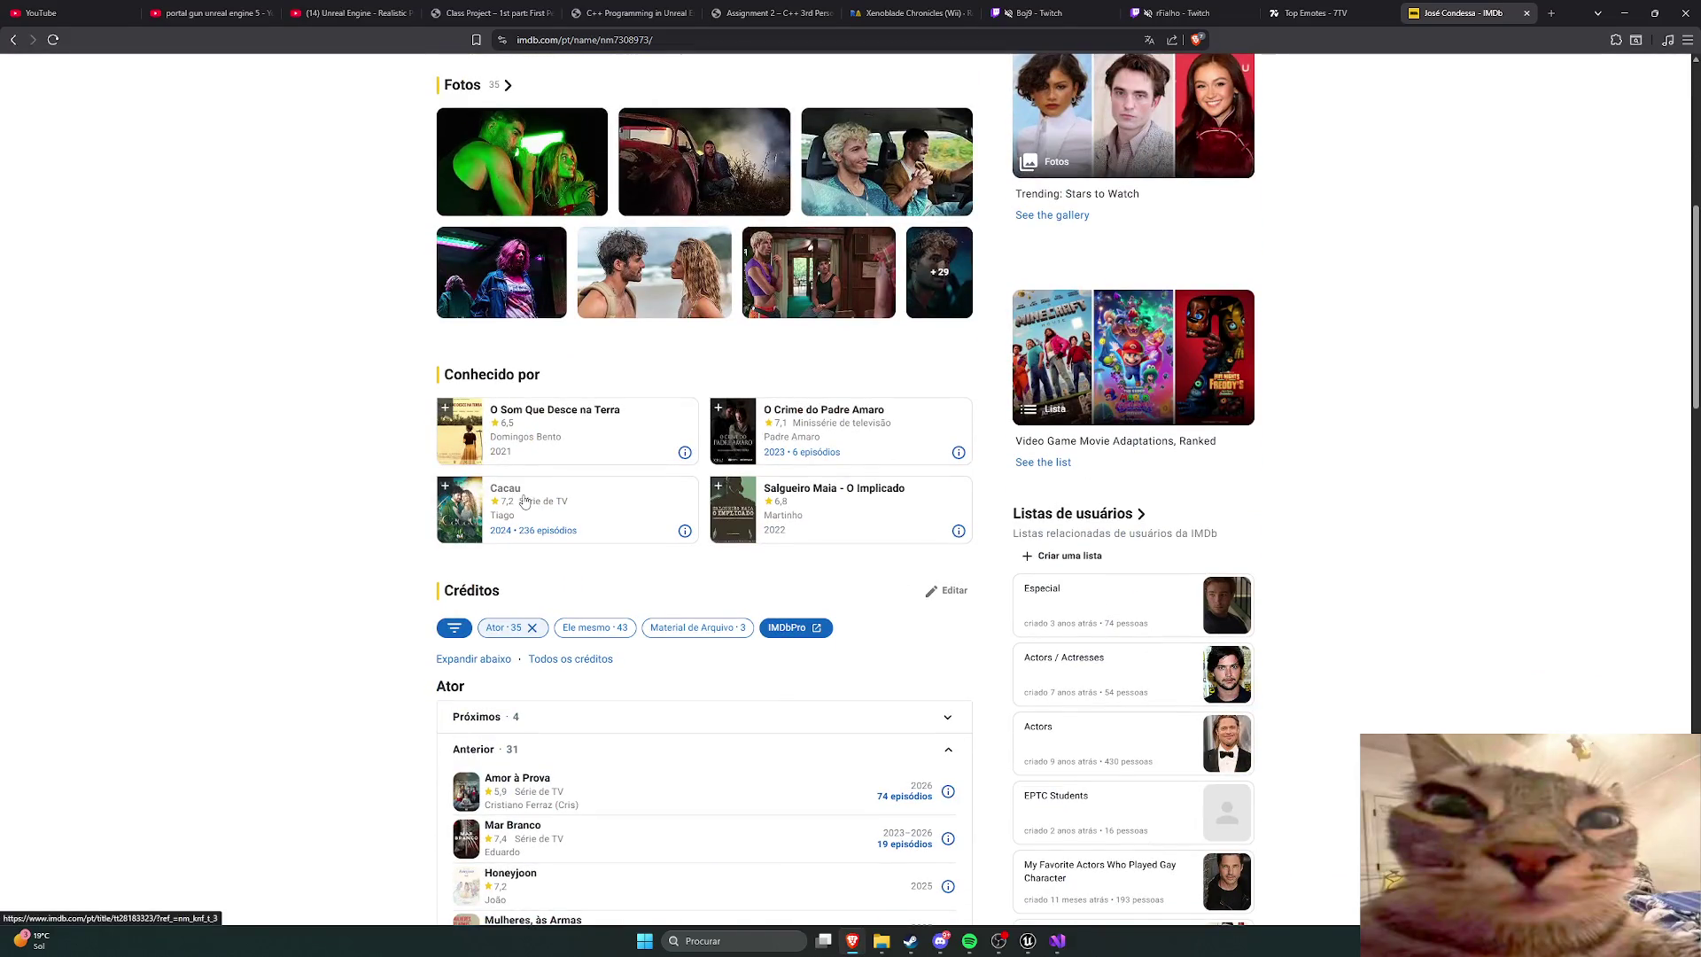
left_click(485, 377)
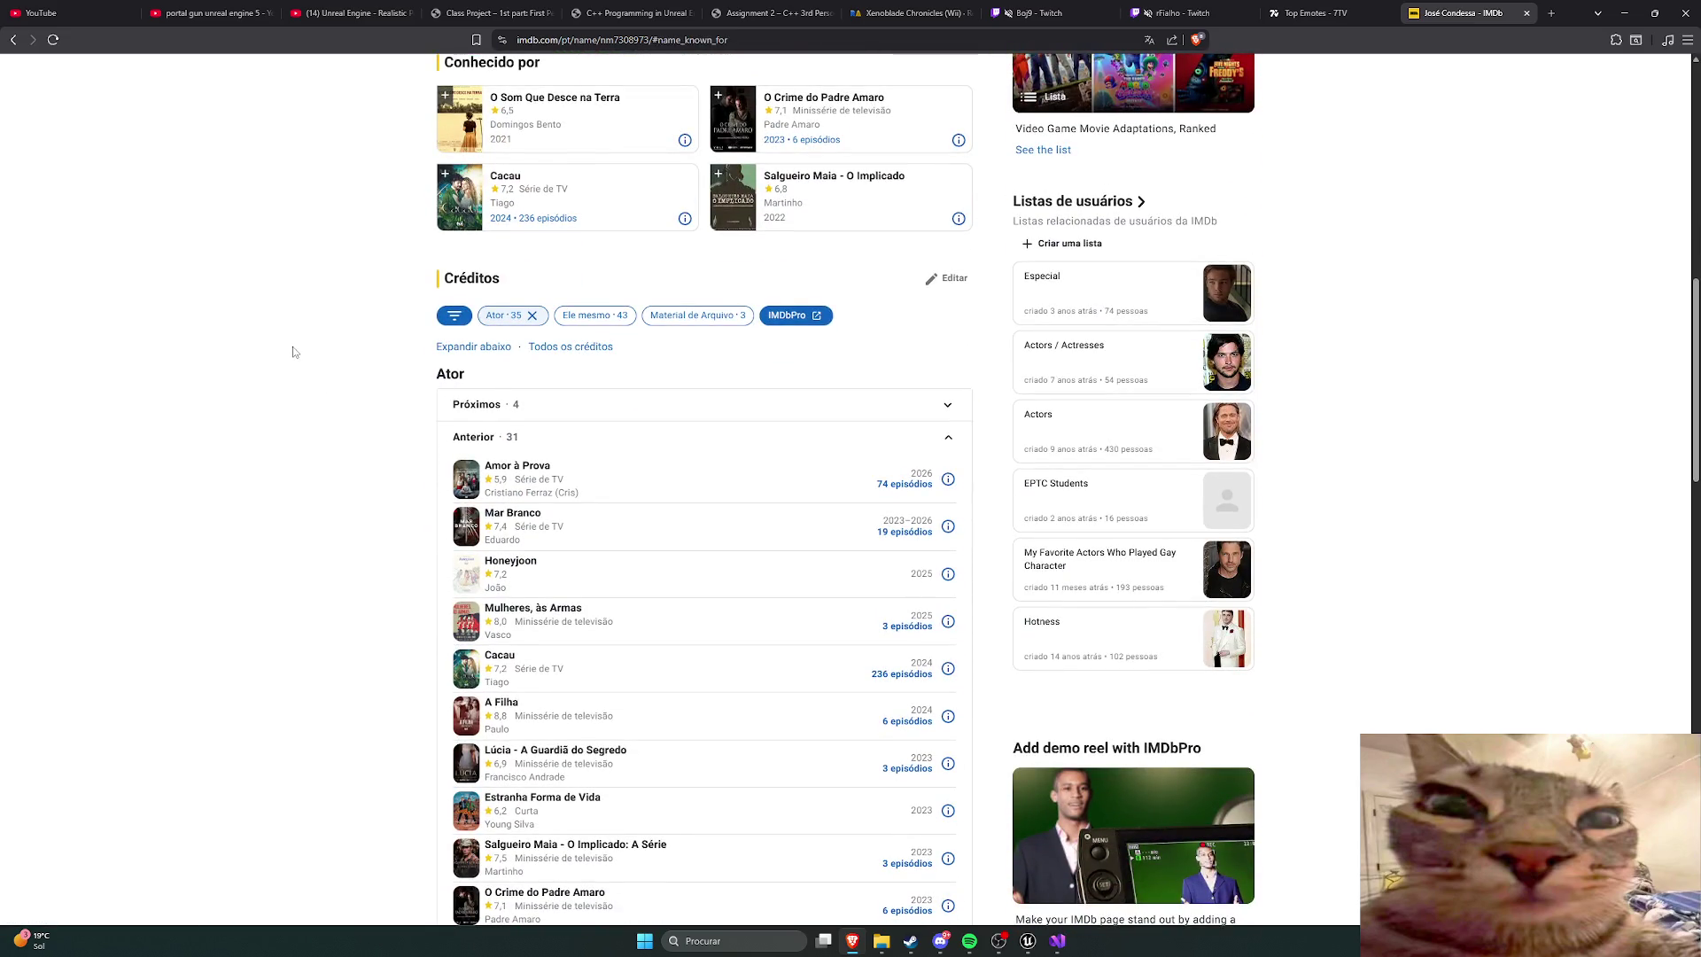
scroll(360, 368, "up", 4)
scroll(362, 371, "down", 4)
scroll(361, 371, "down", 4)
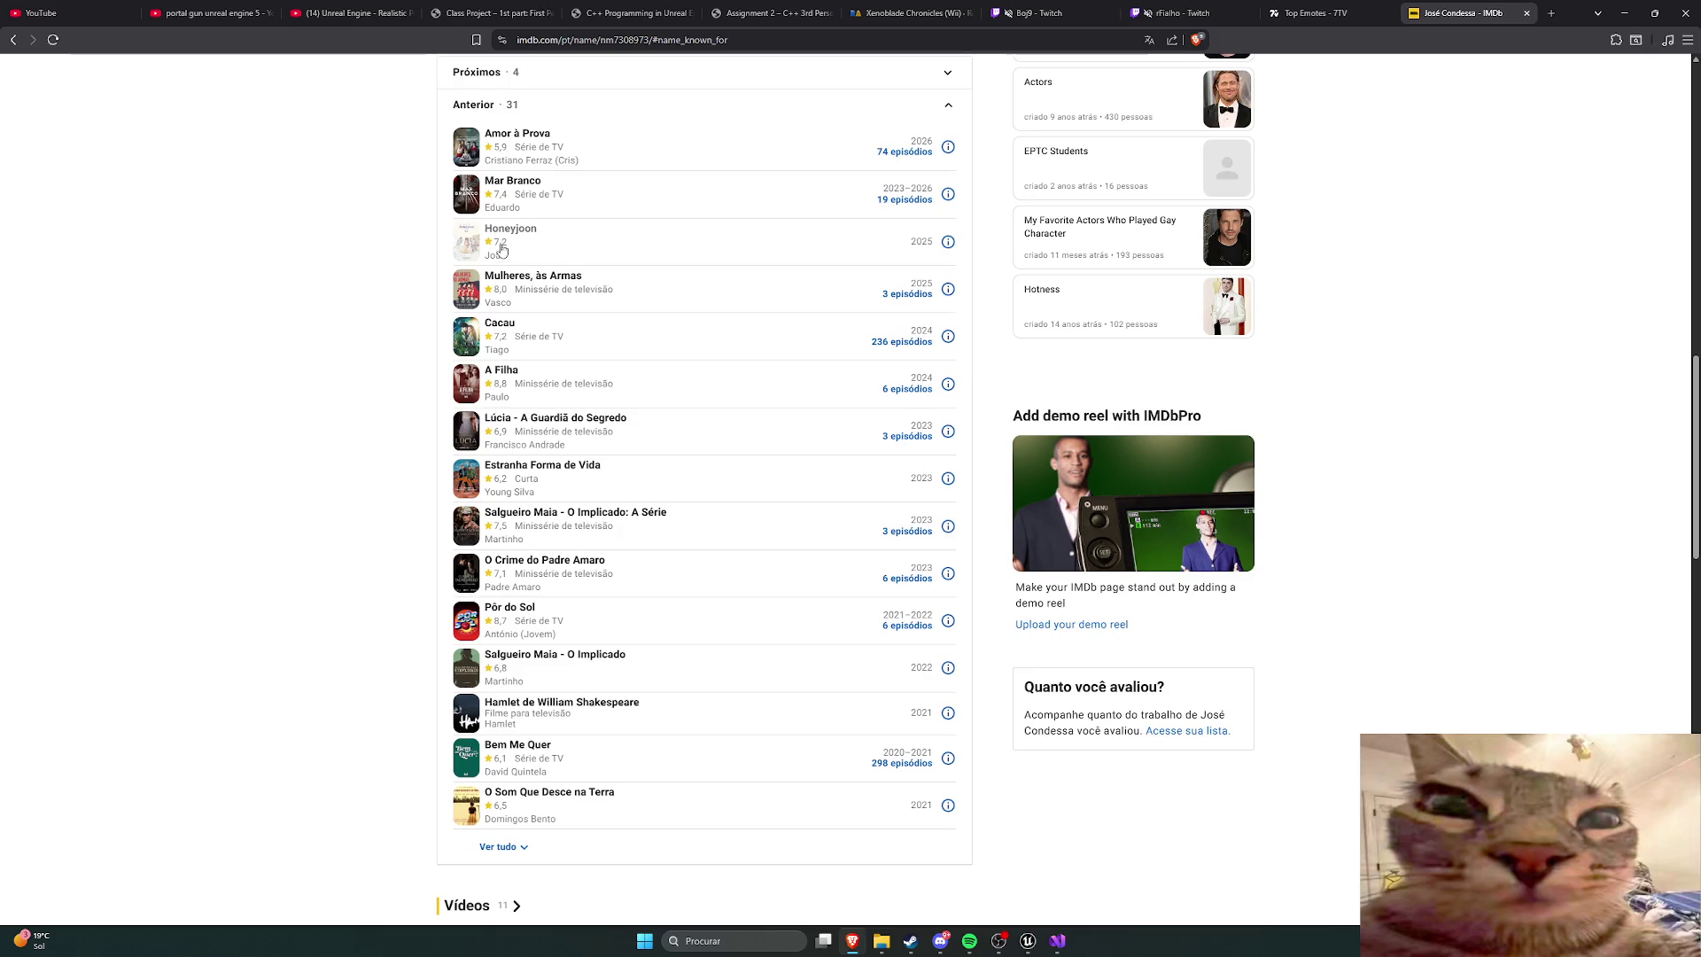
scroll(388, 354, "up", 4)
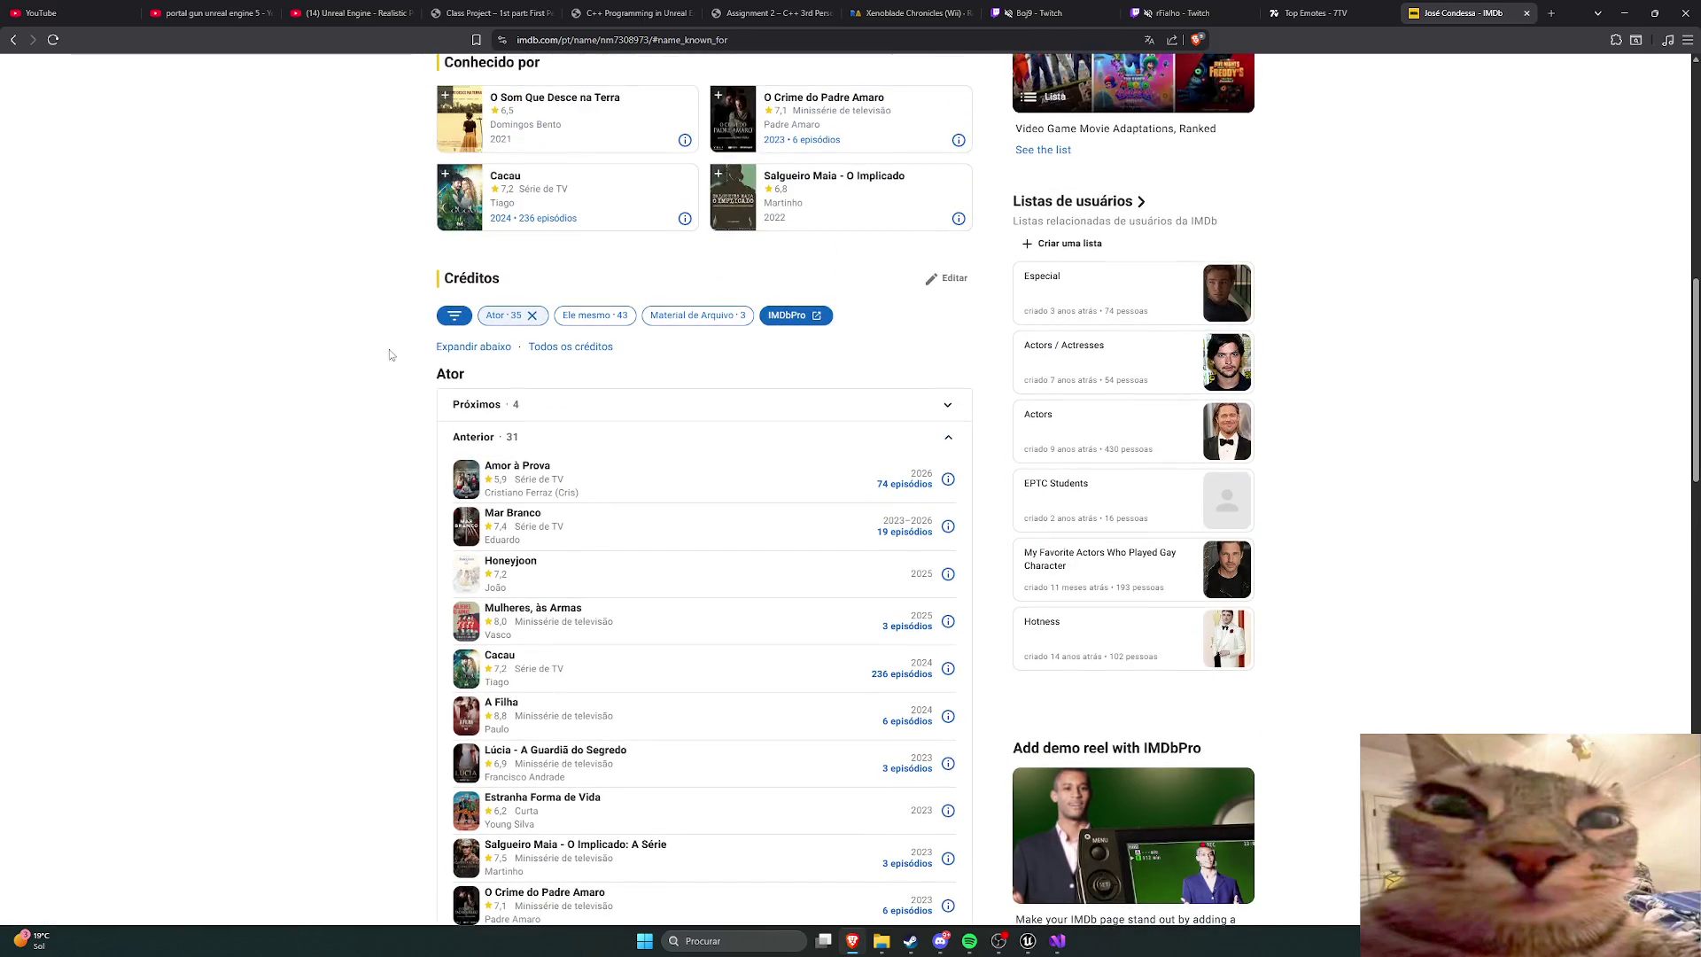
scroll(409, 381, "up", 12)
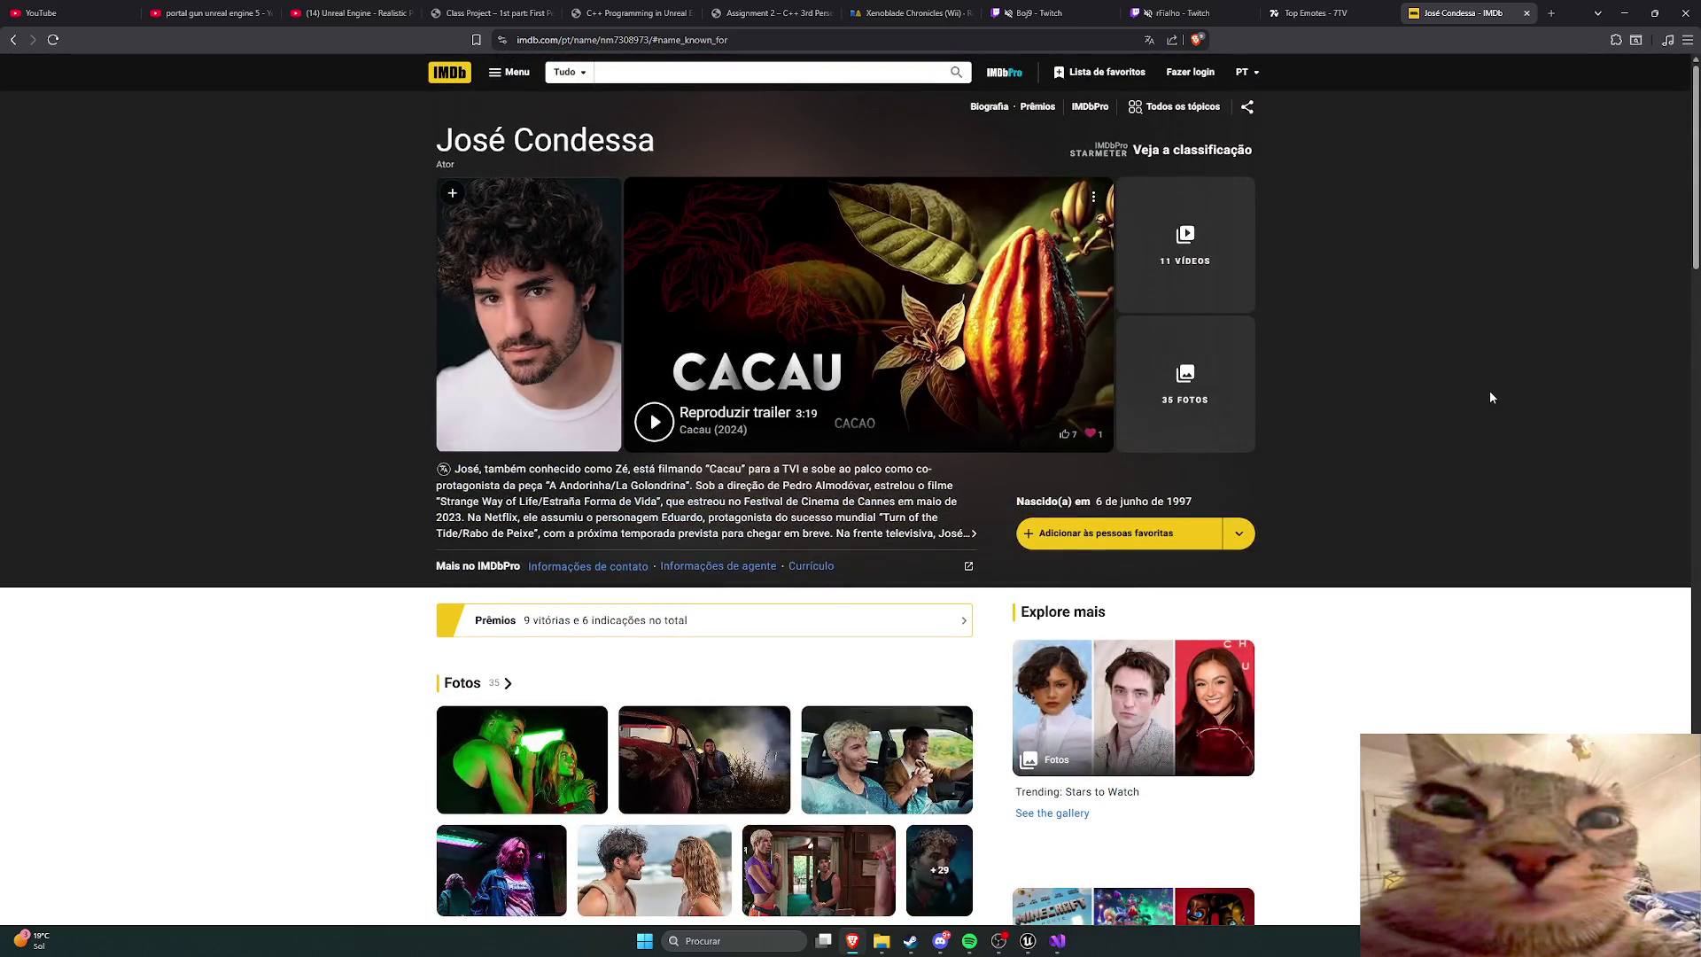
Step: Close the IMDb tab and cycle through tabs back to the Realistic Portal tutorial
left_click(1527, 12)
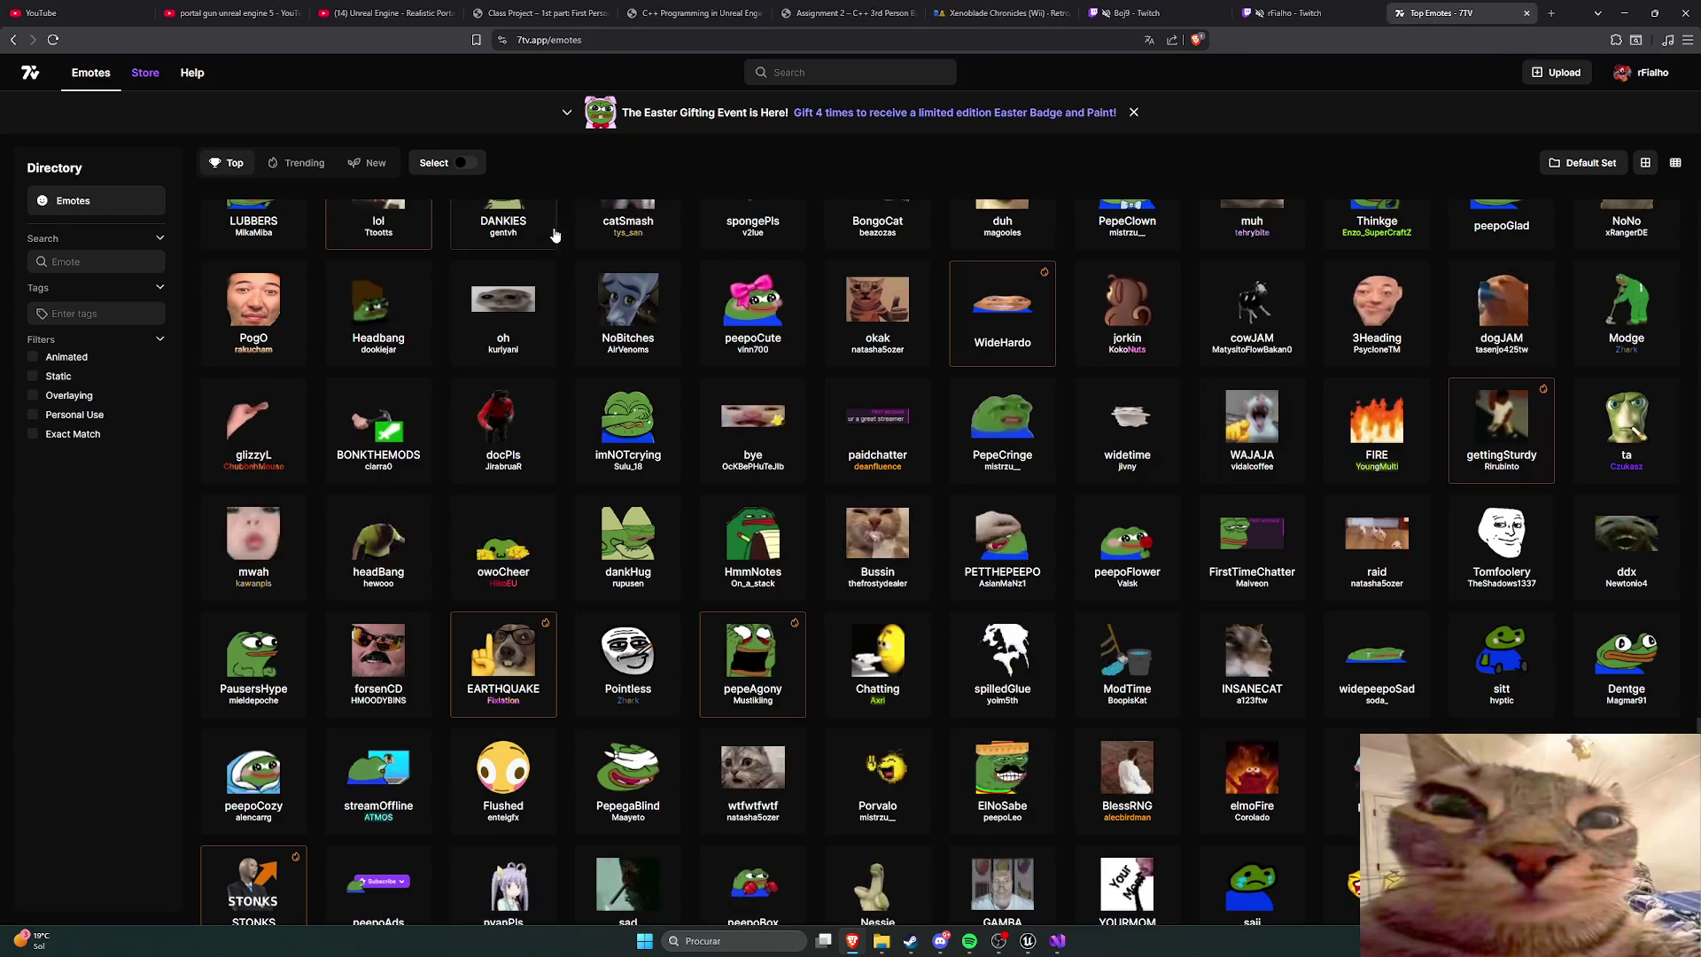
key("ctrl+shift+Tab")
key("ctrl+shift+Tab")
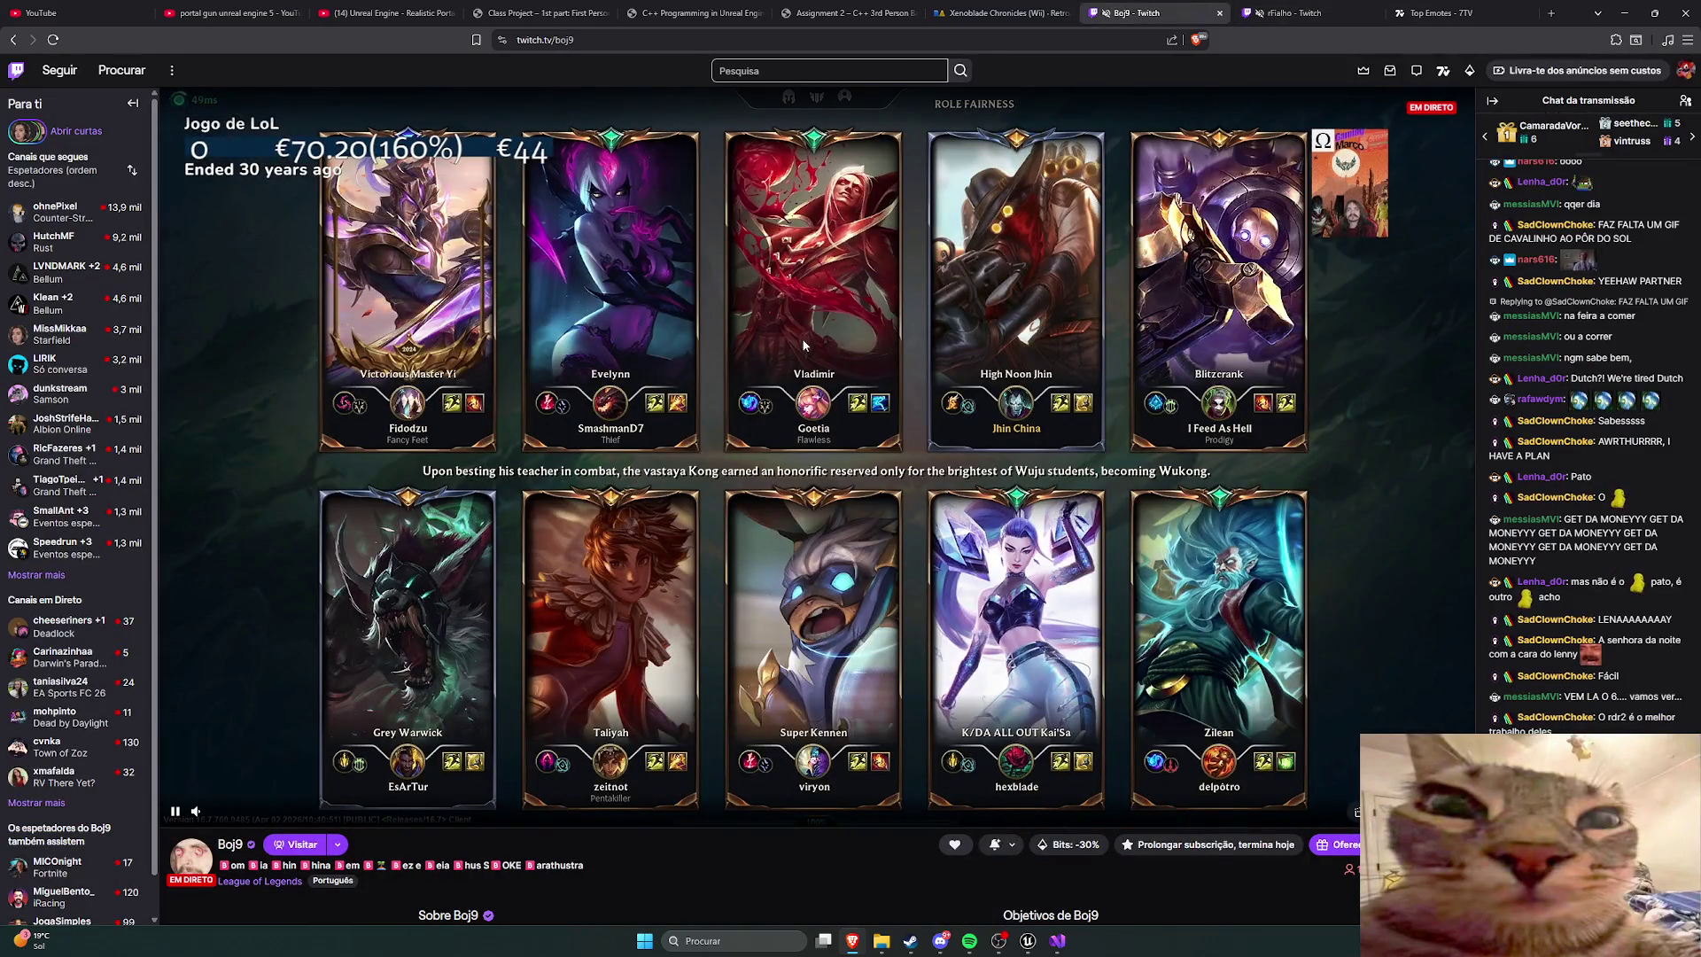
key("ctrl+shift+Tab")
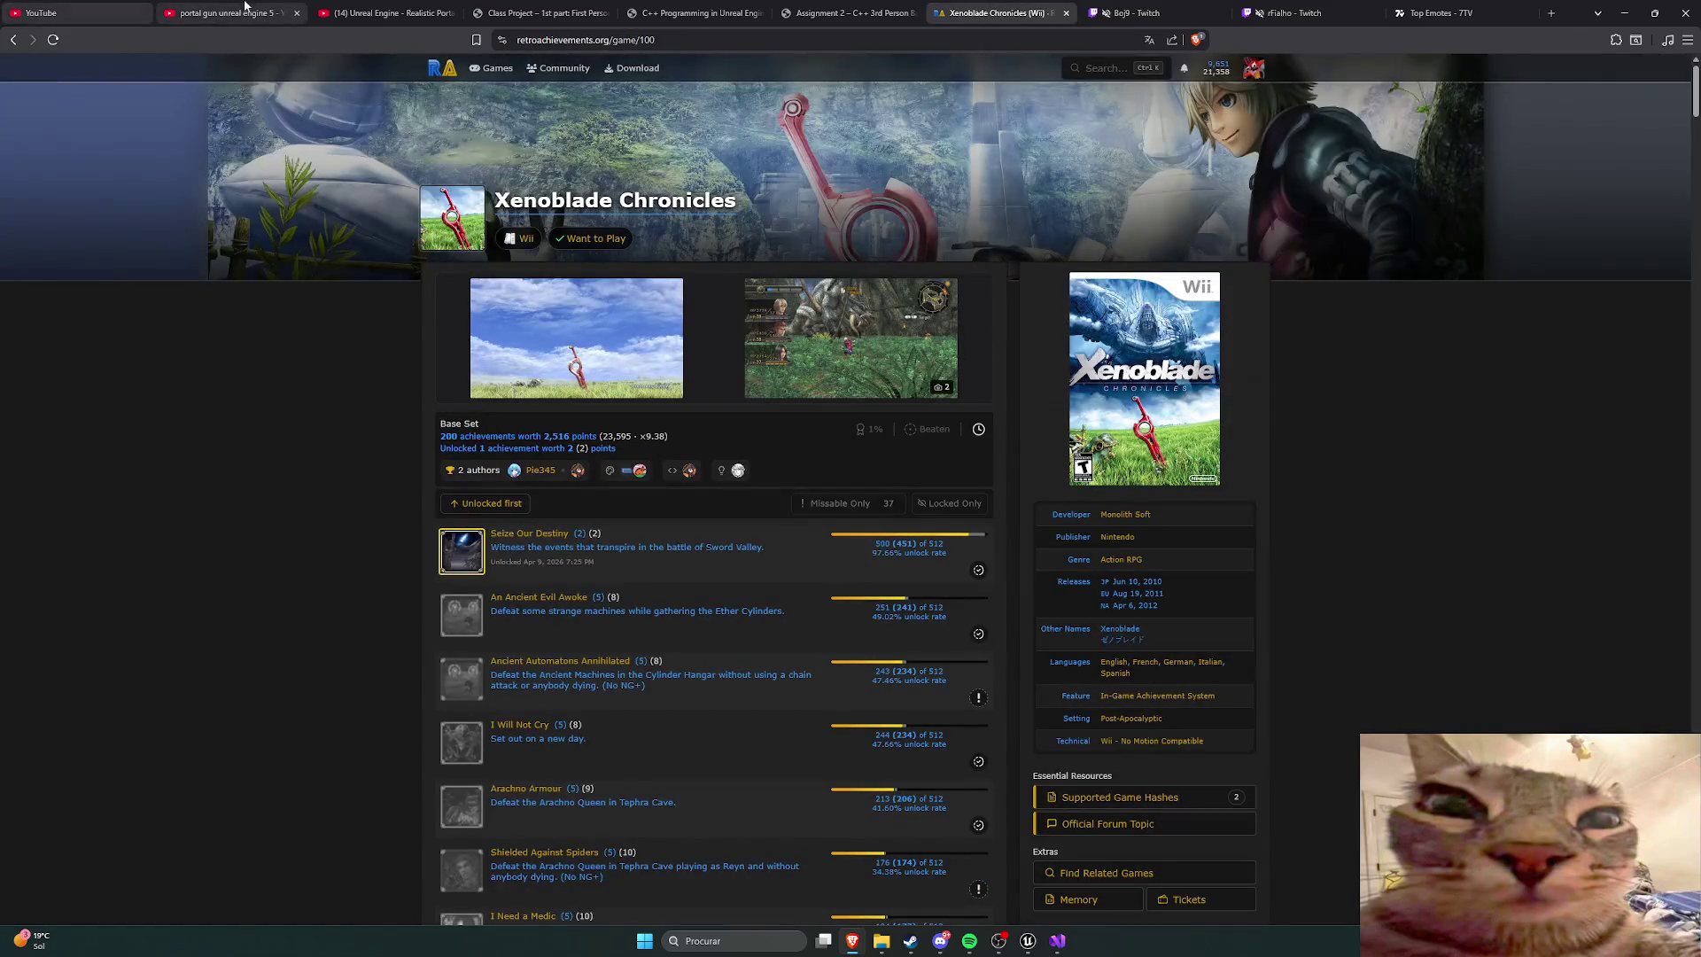
left_click(245, 11)
left_click(403, 12)
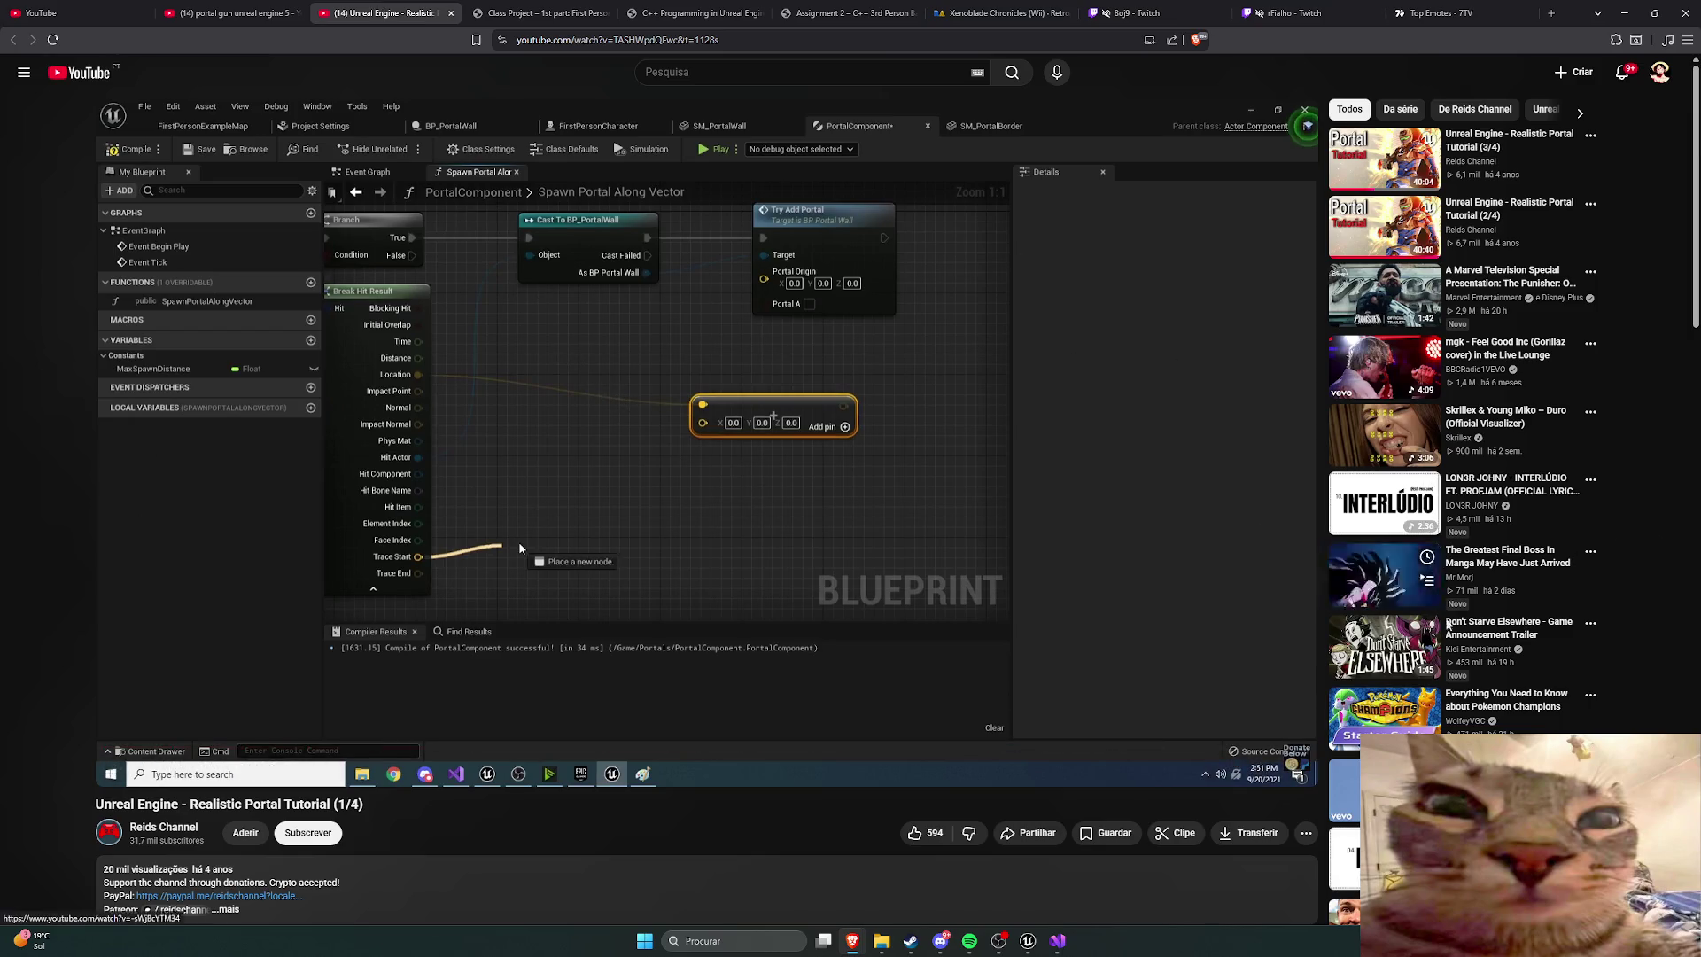
Step: Resume the Realistic Portal Tutorial, jump to 53:12 and pause, then bring Unreal back
left_click(696, 521)
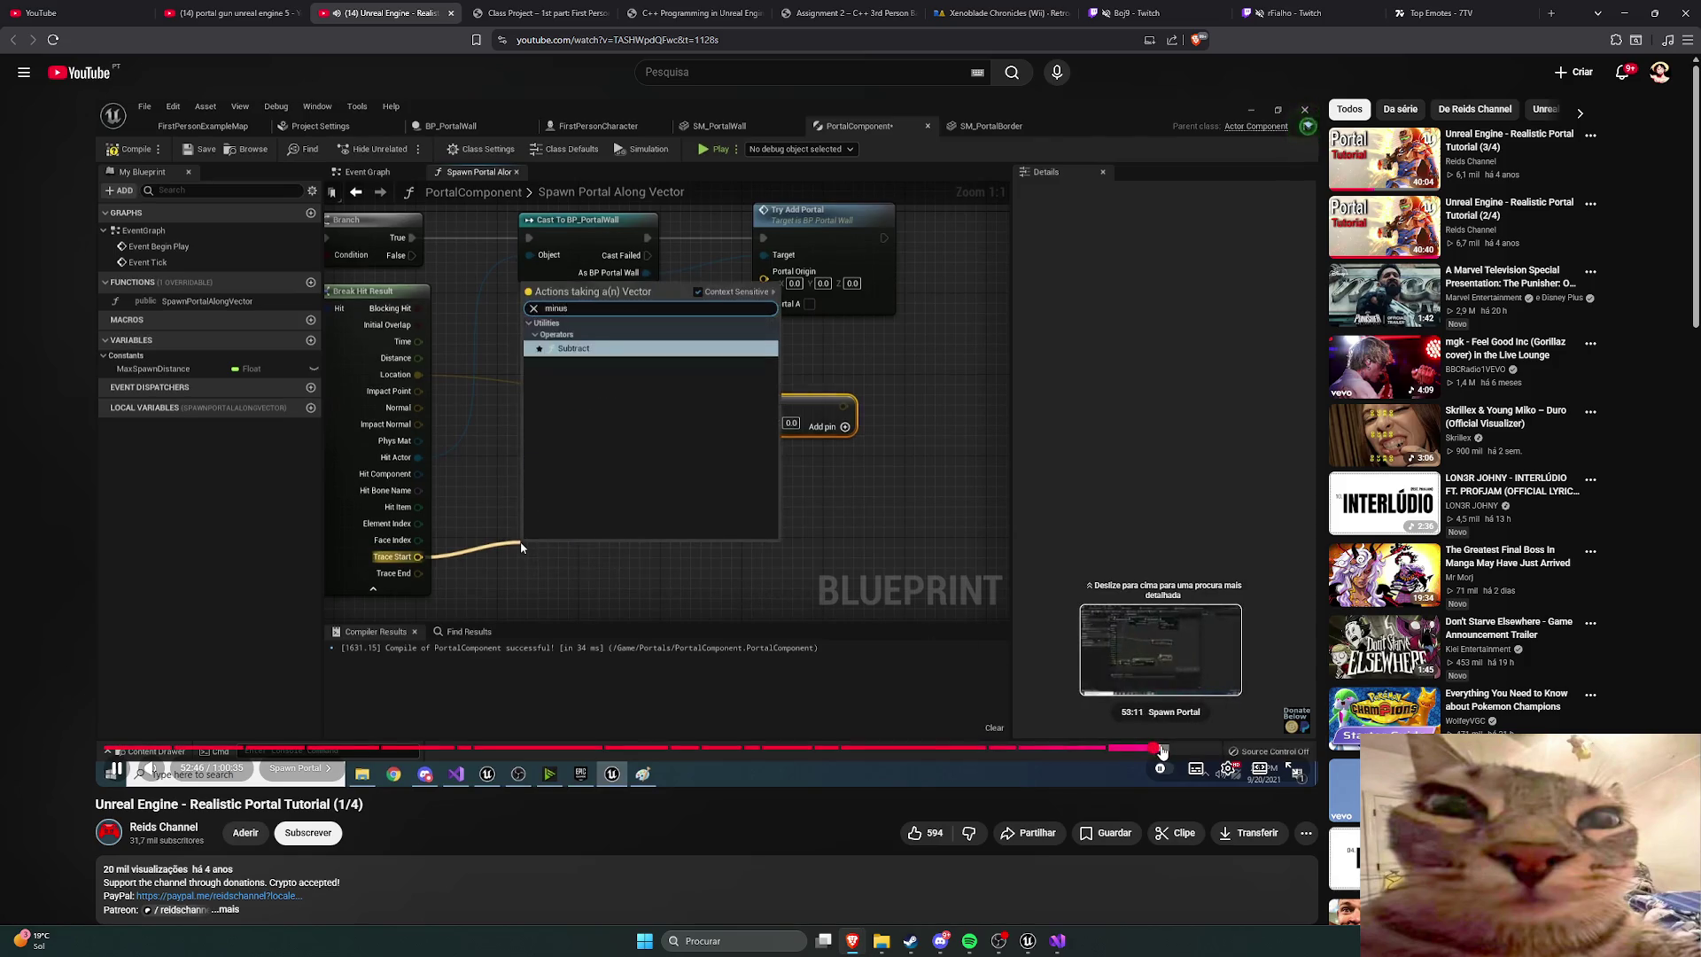
left_click(1149, 746)
key("space")
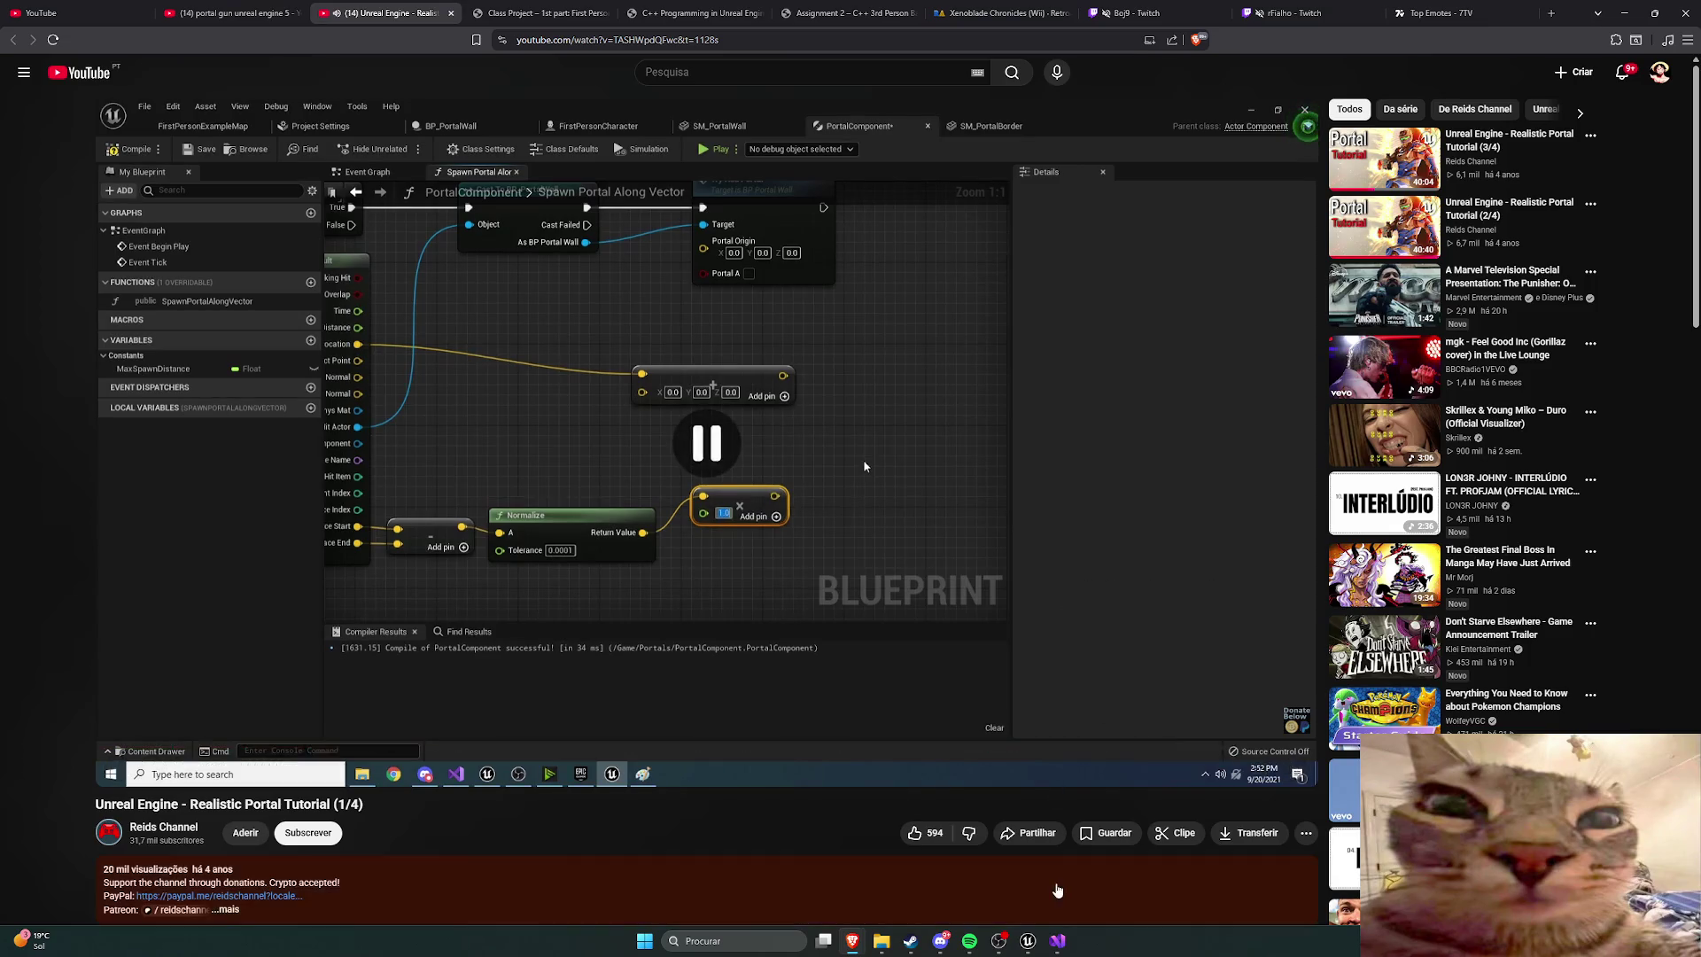
mouse_move(1059, 947)
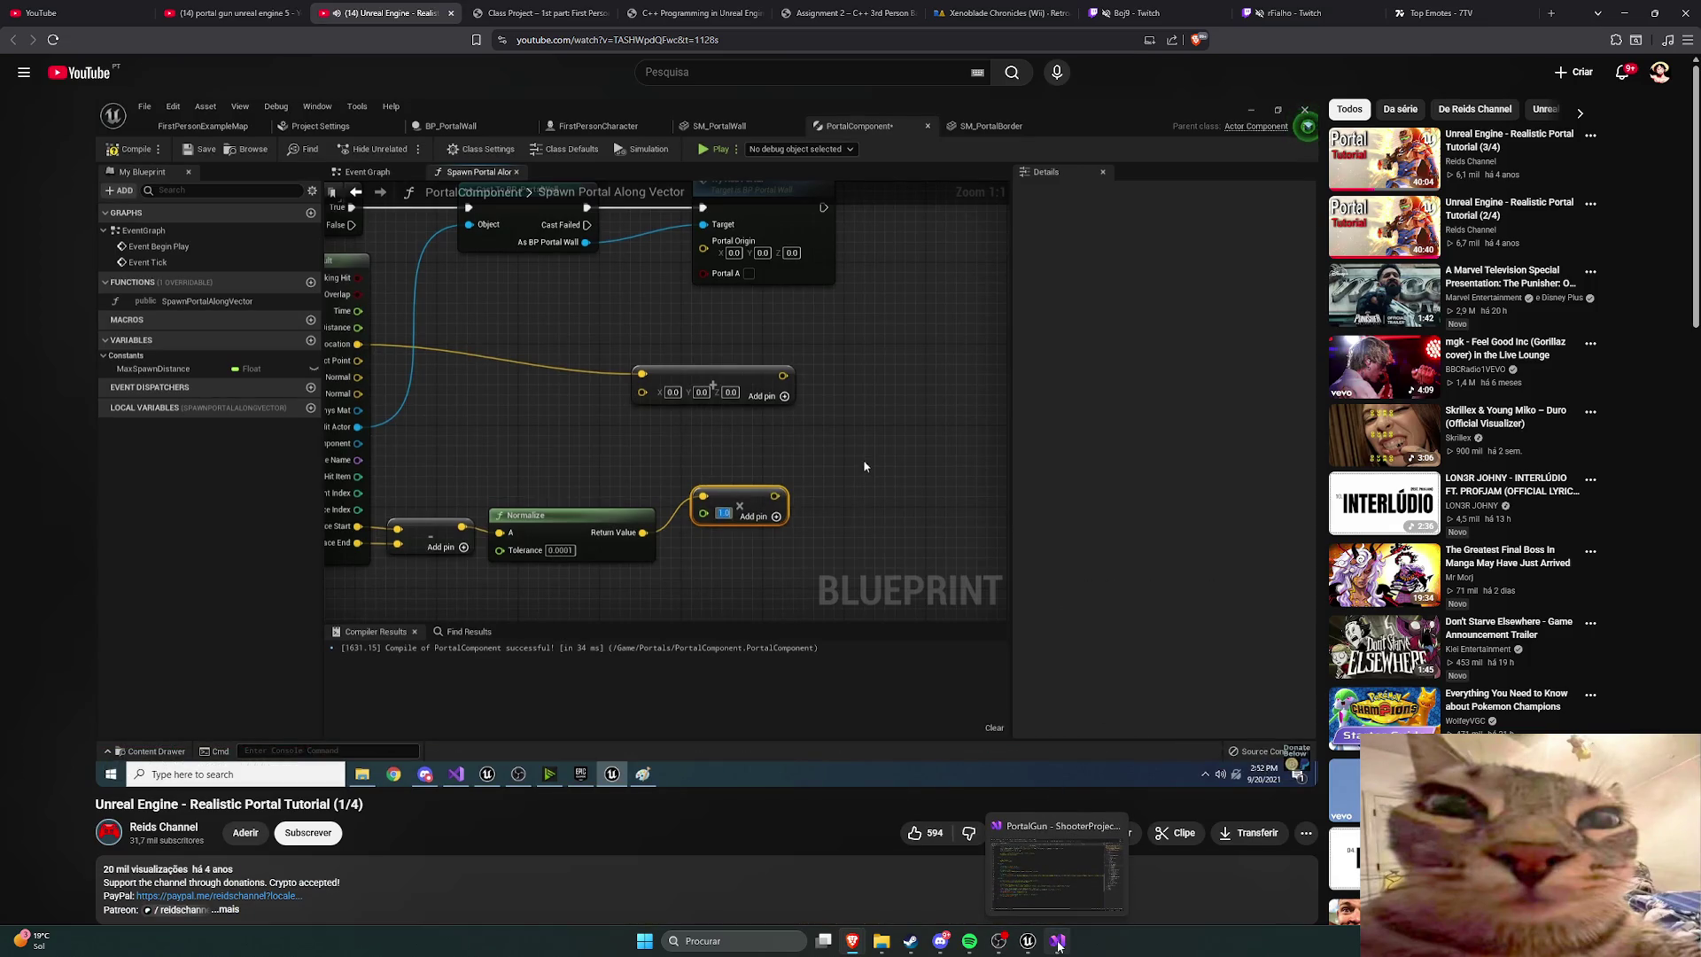
left_click(1028, 941)
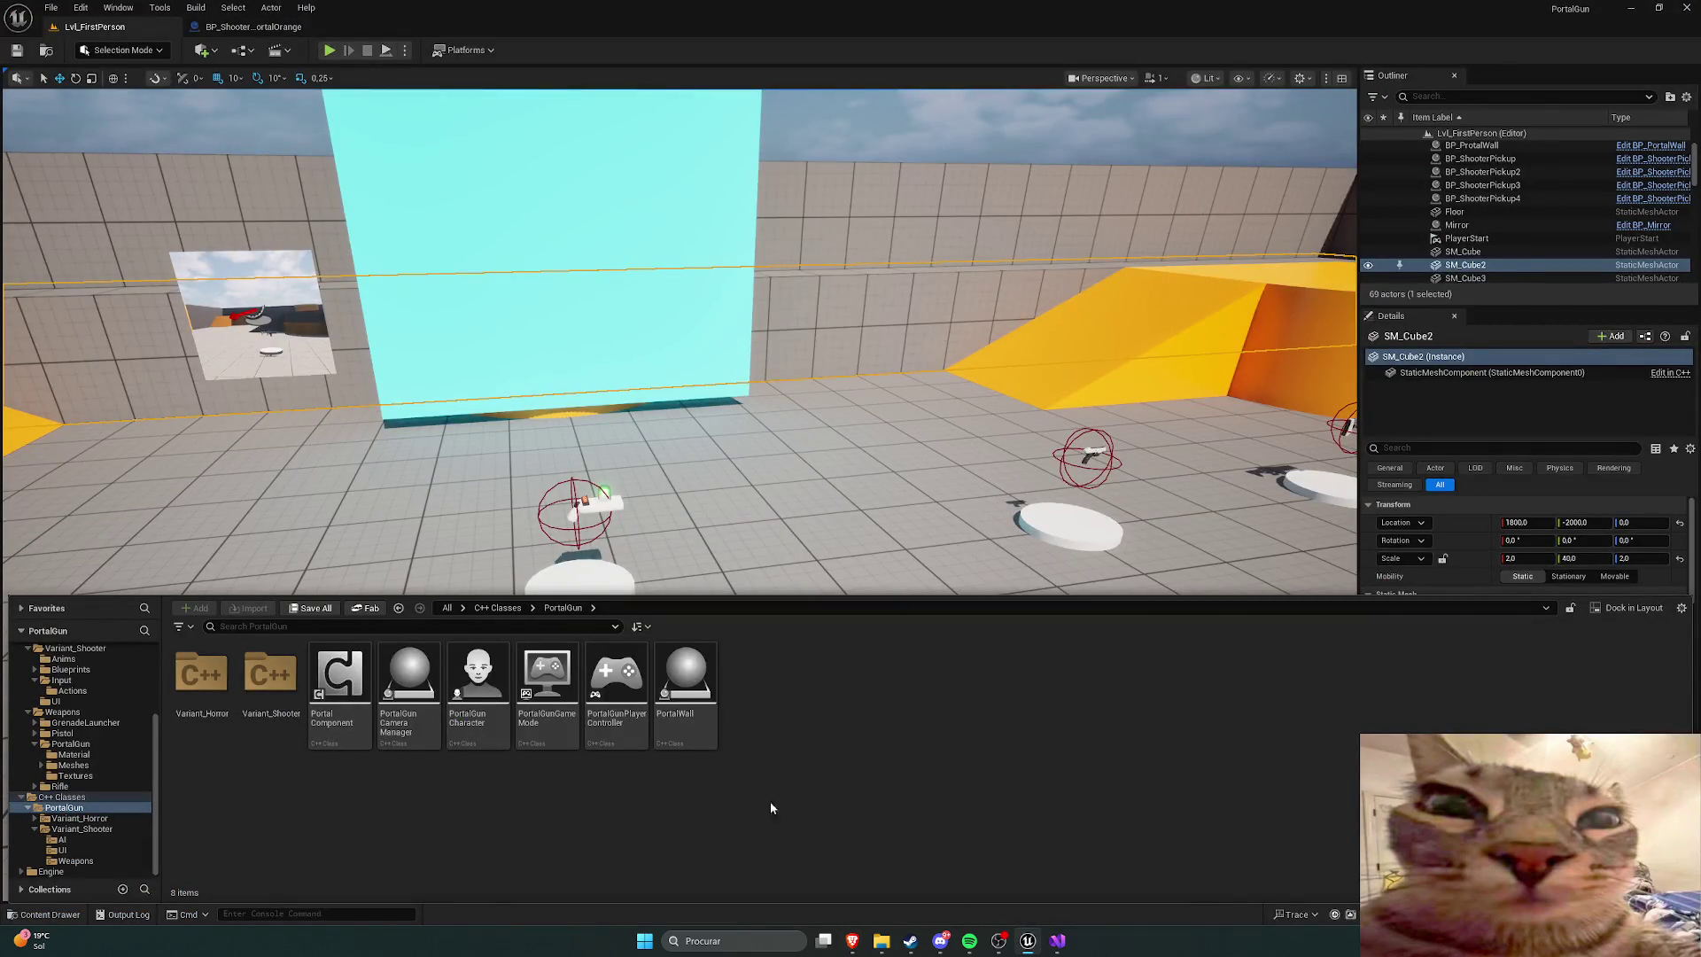
Step: Permanently delete PortalComponent.cpp and PortalComponent.h from Source/PortalGun in File Explorer
left_click(881, 940)
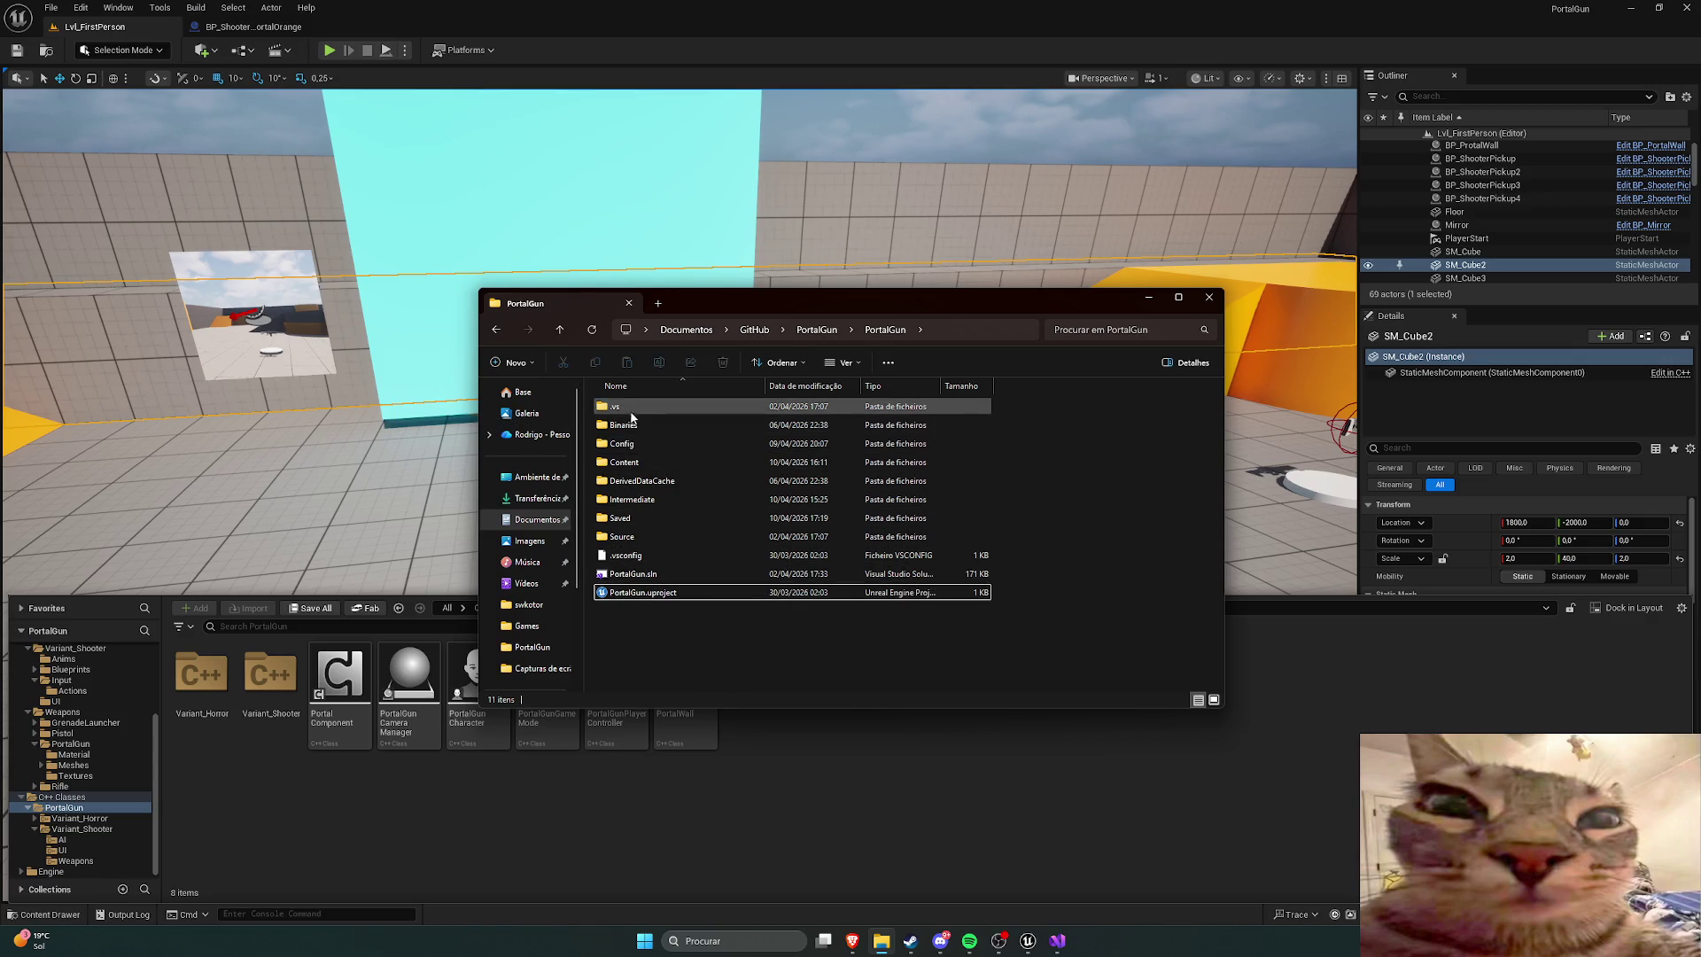
left_click(637, 540)
double_click(636, 537)
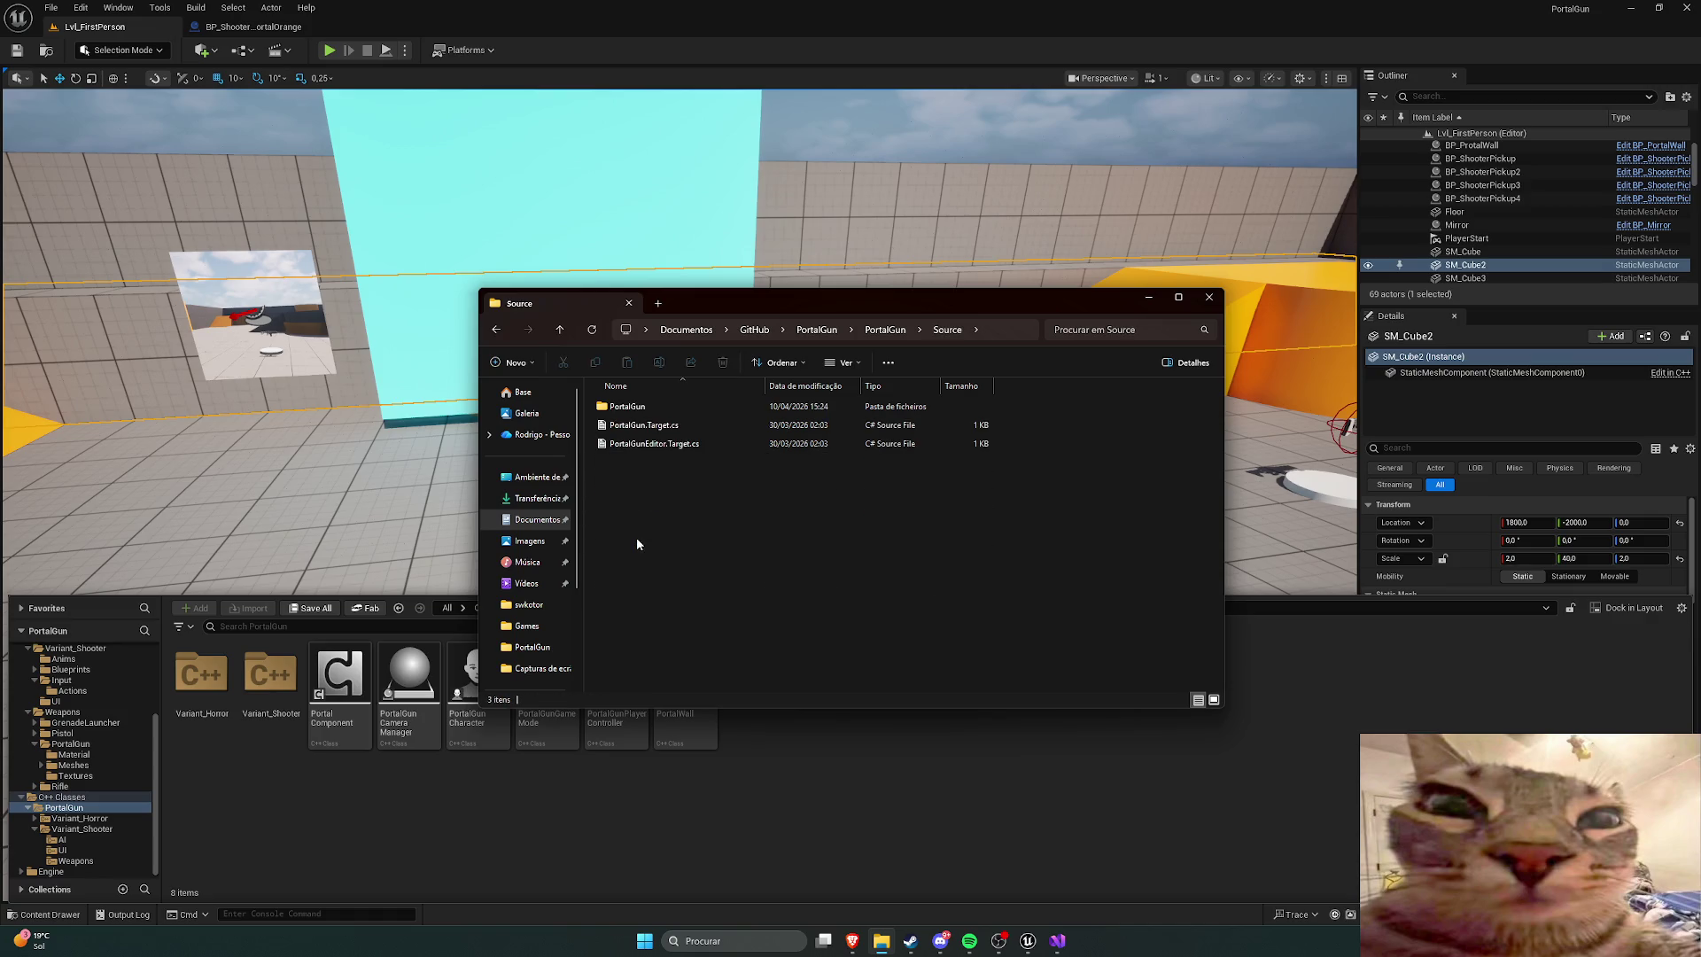
double_click(629, 405)
left_click(655, 443)
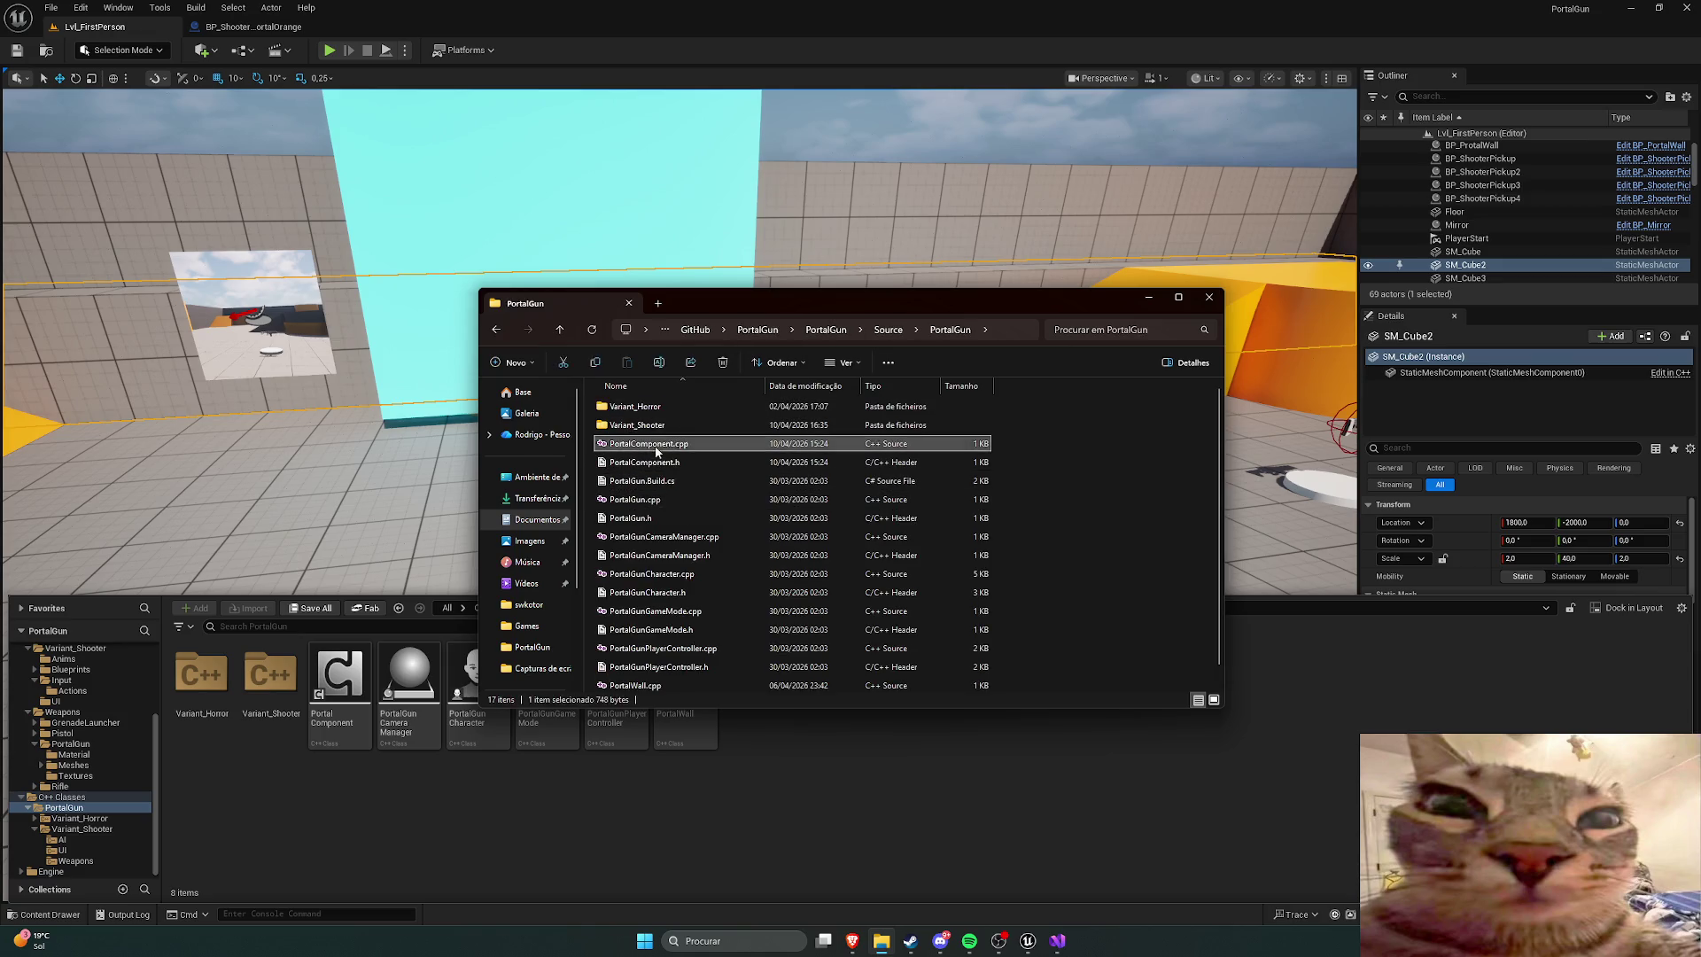
left_click(663, 462, "shift")
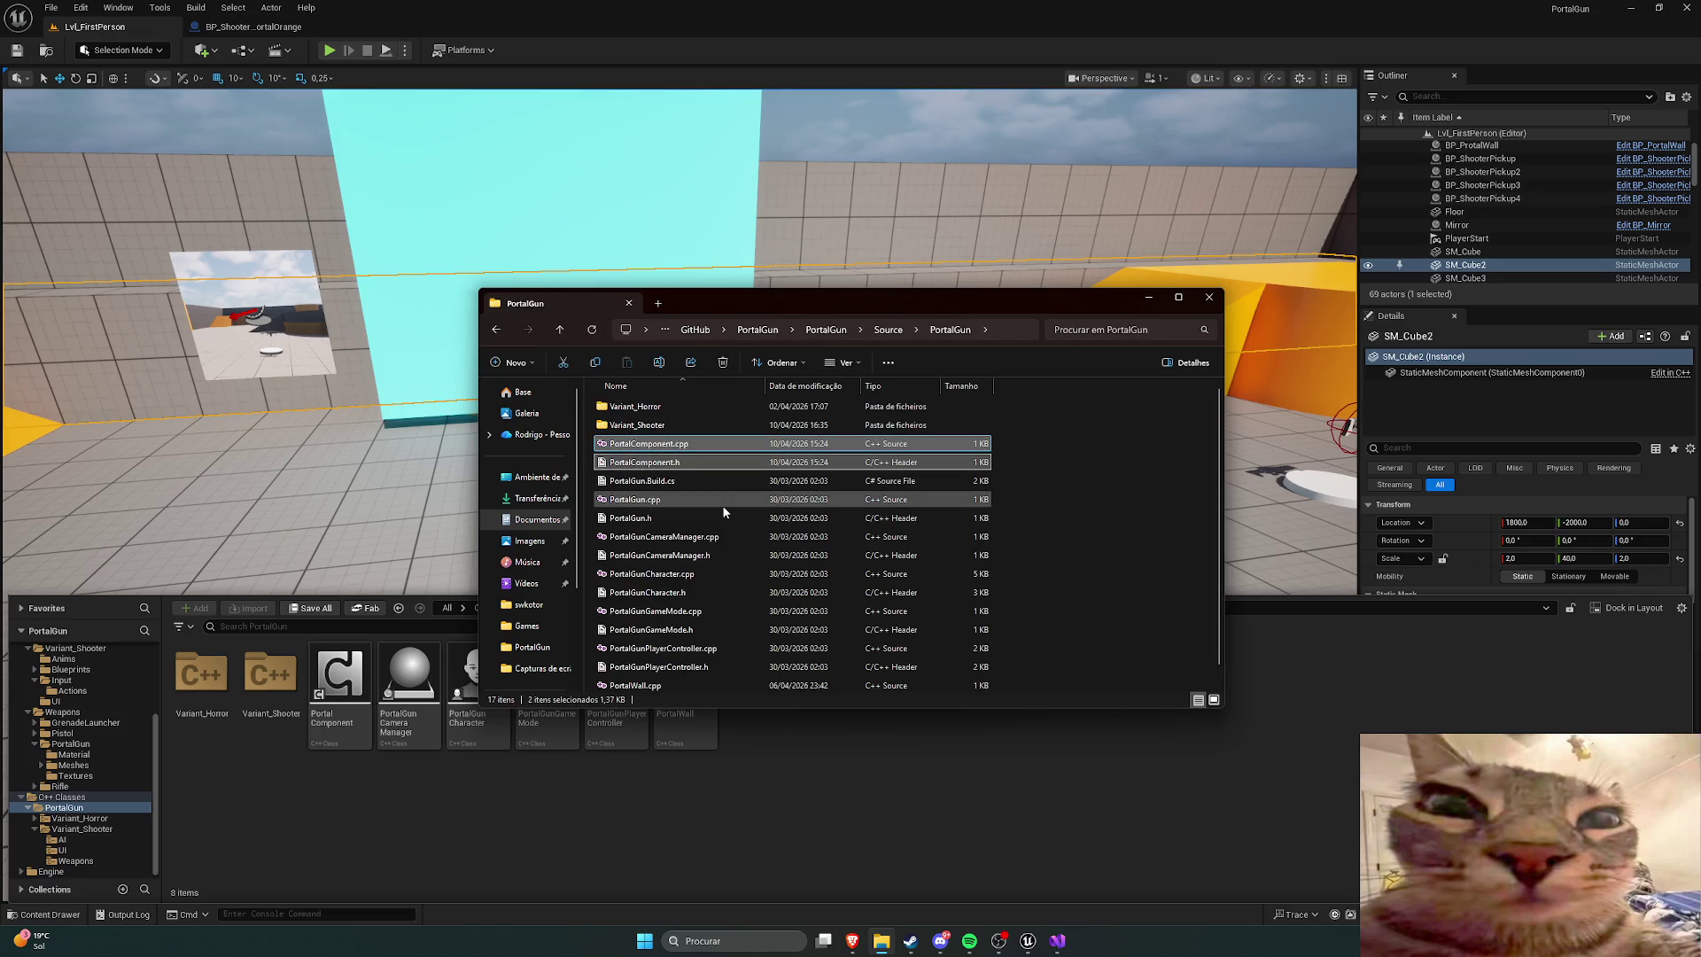
key("shift+Delete")
key("Return")
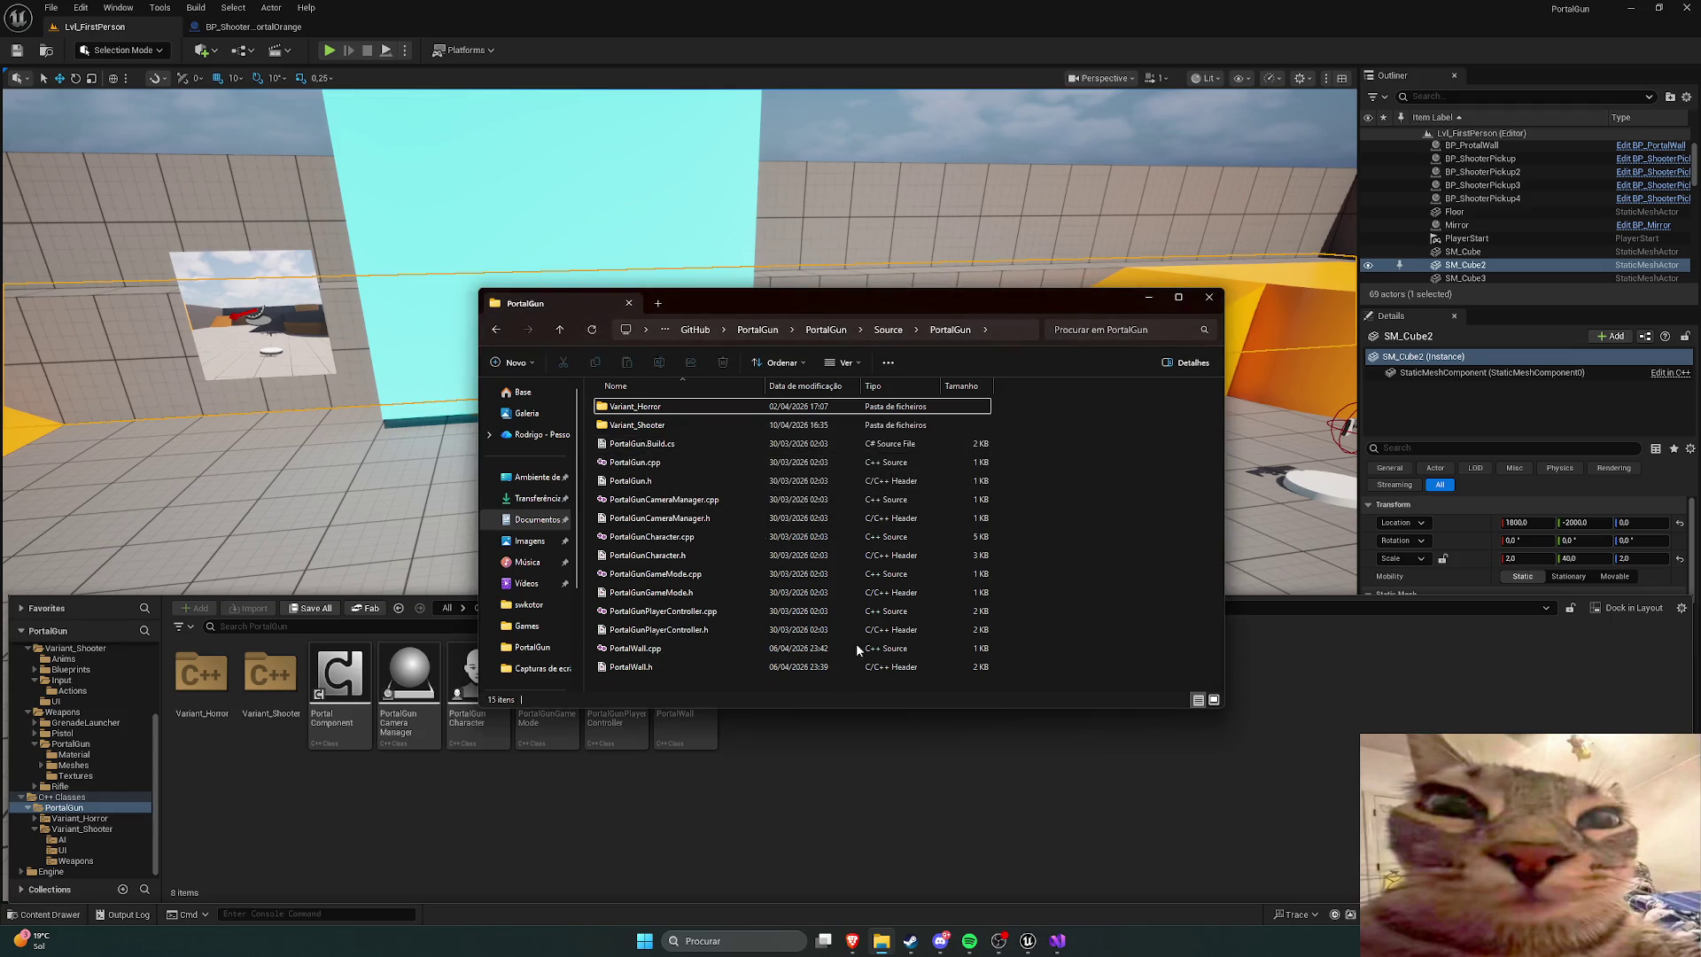
left_click(778, 815)
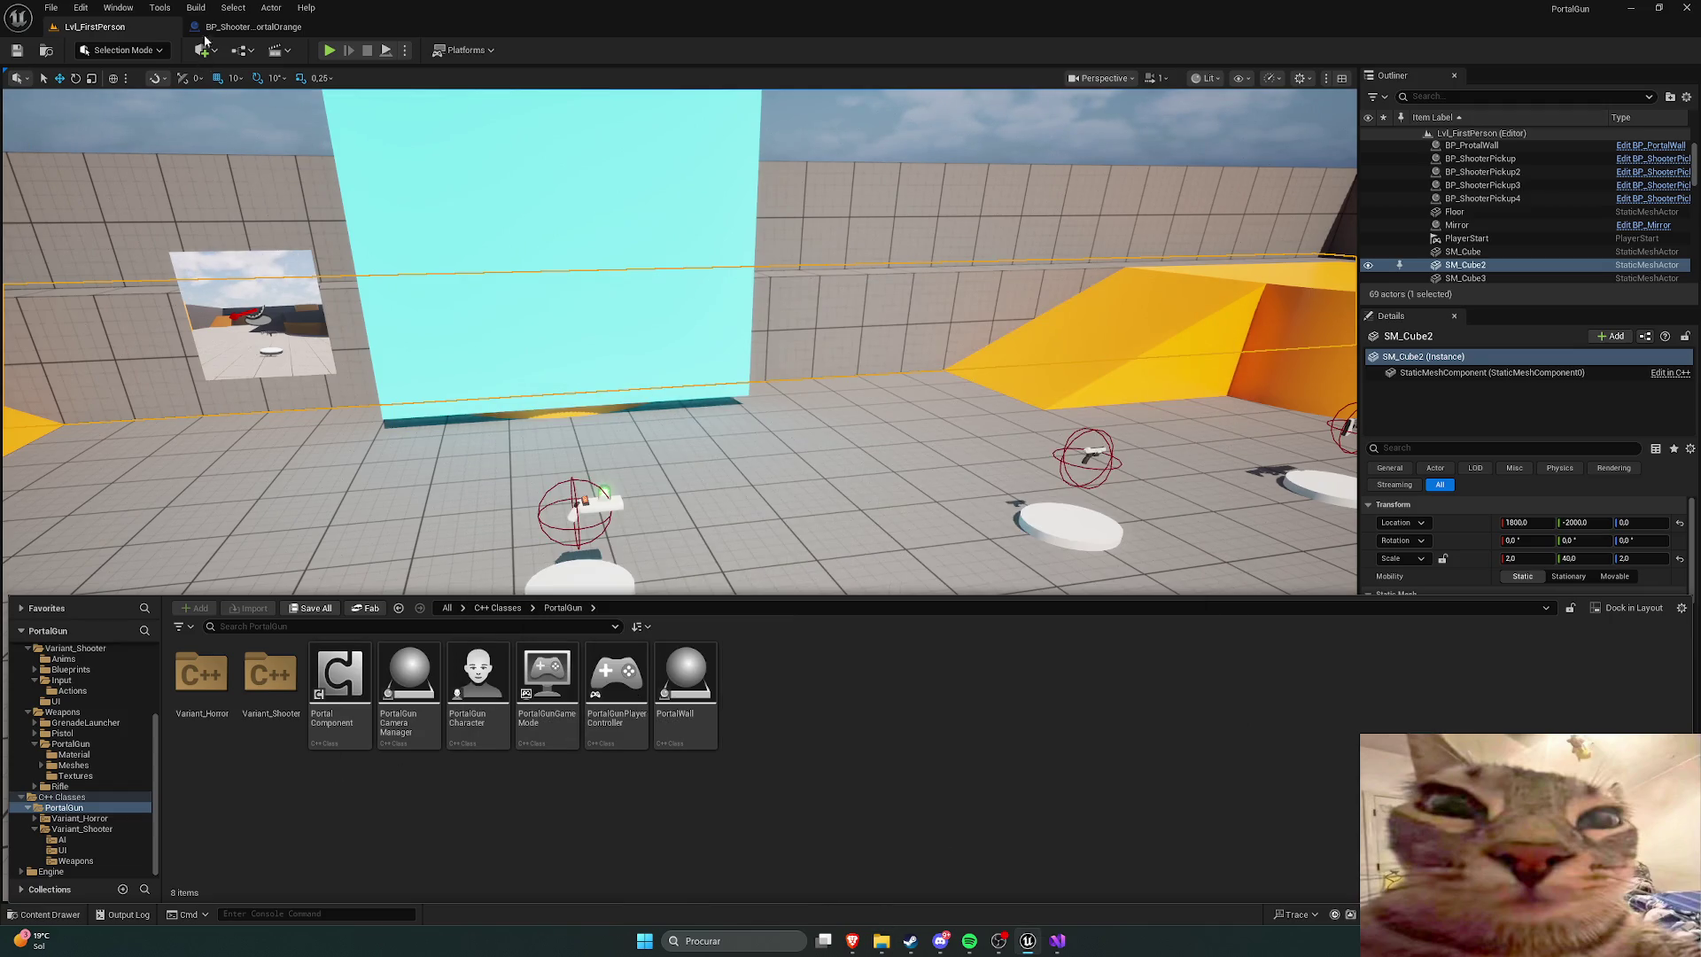
left_click(161, 8)
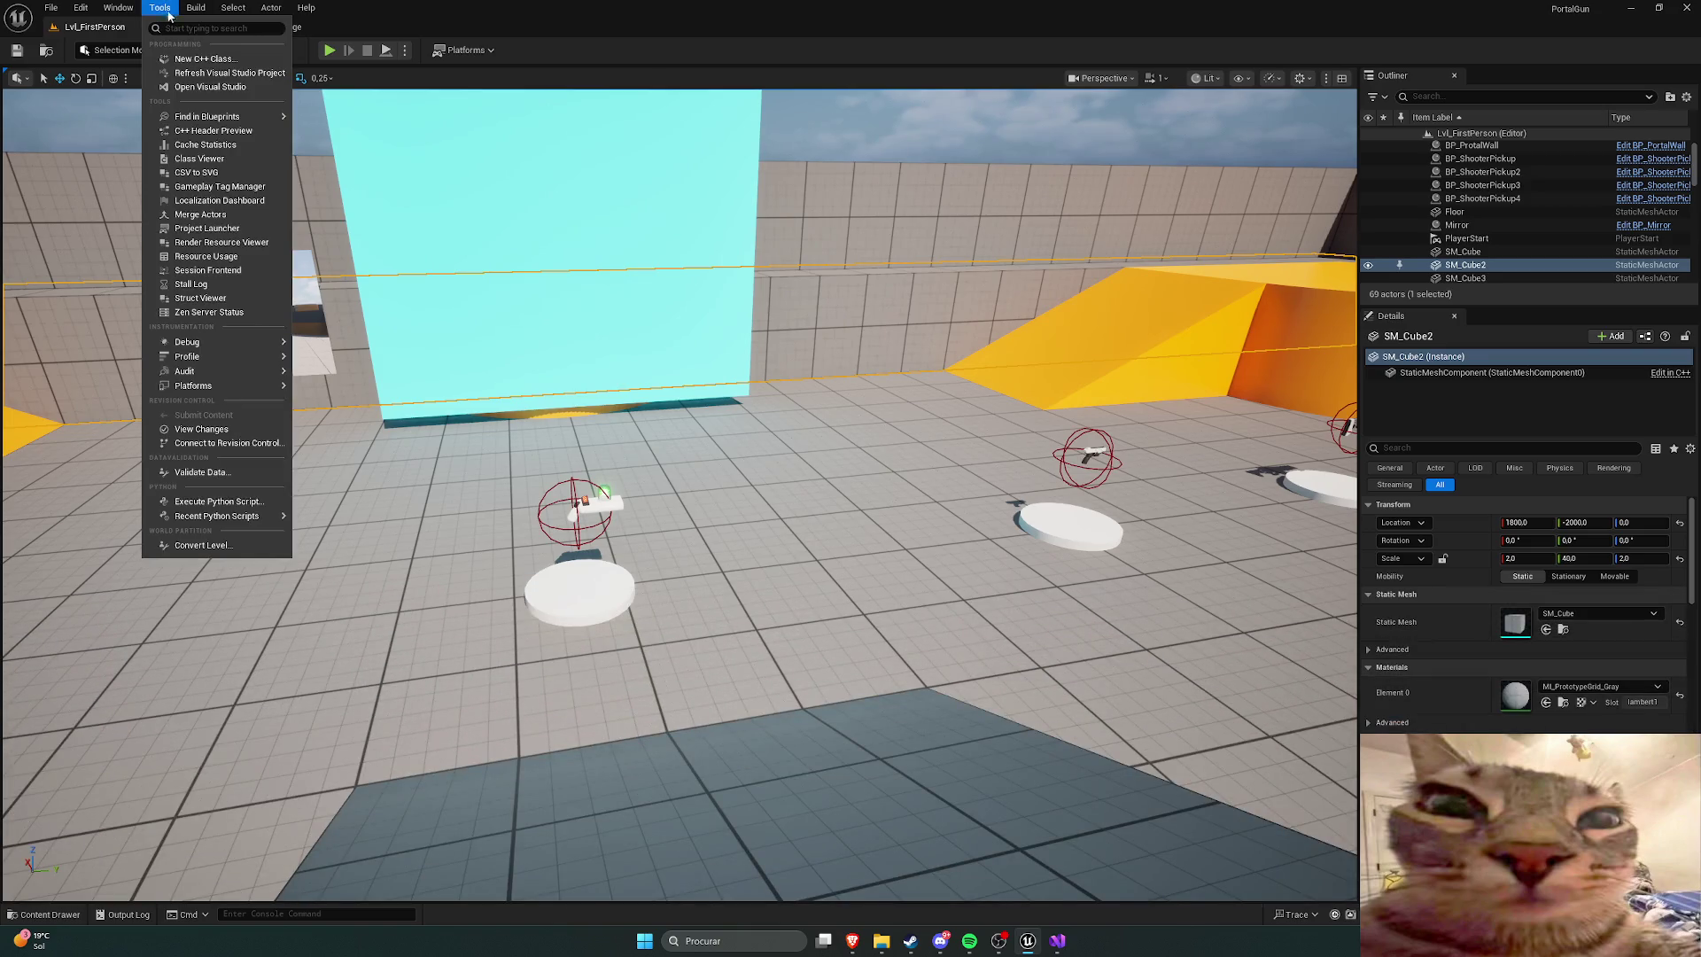
Step: Close Visual Studio 2022 via its save prompt and reopen Unreal's C++ Classes folder
mouse_move(213, 116)
left_click(1056, 941)
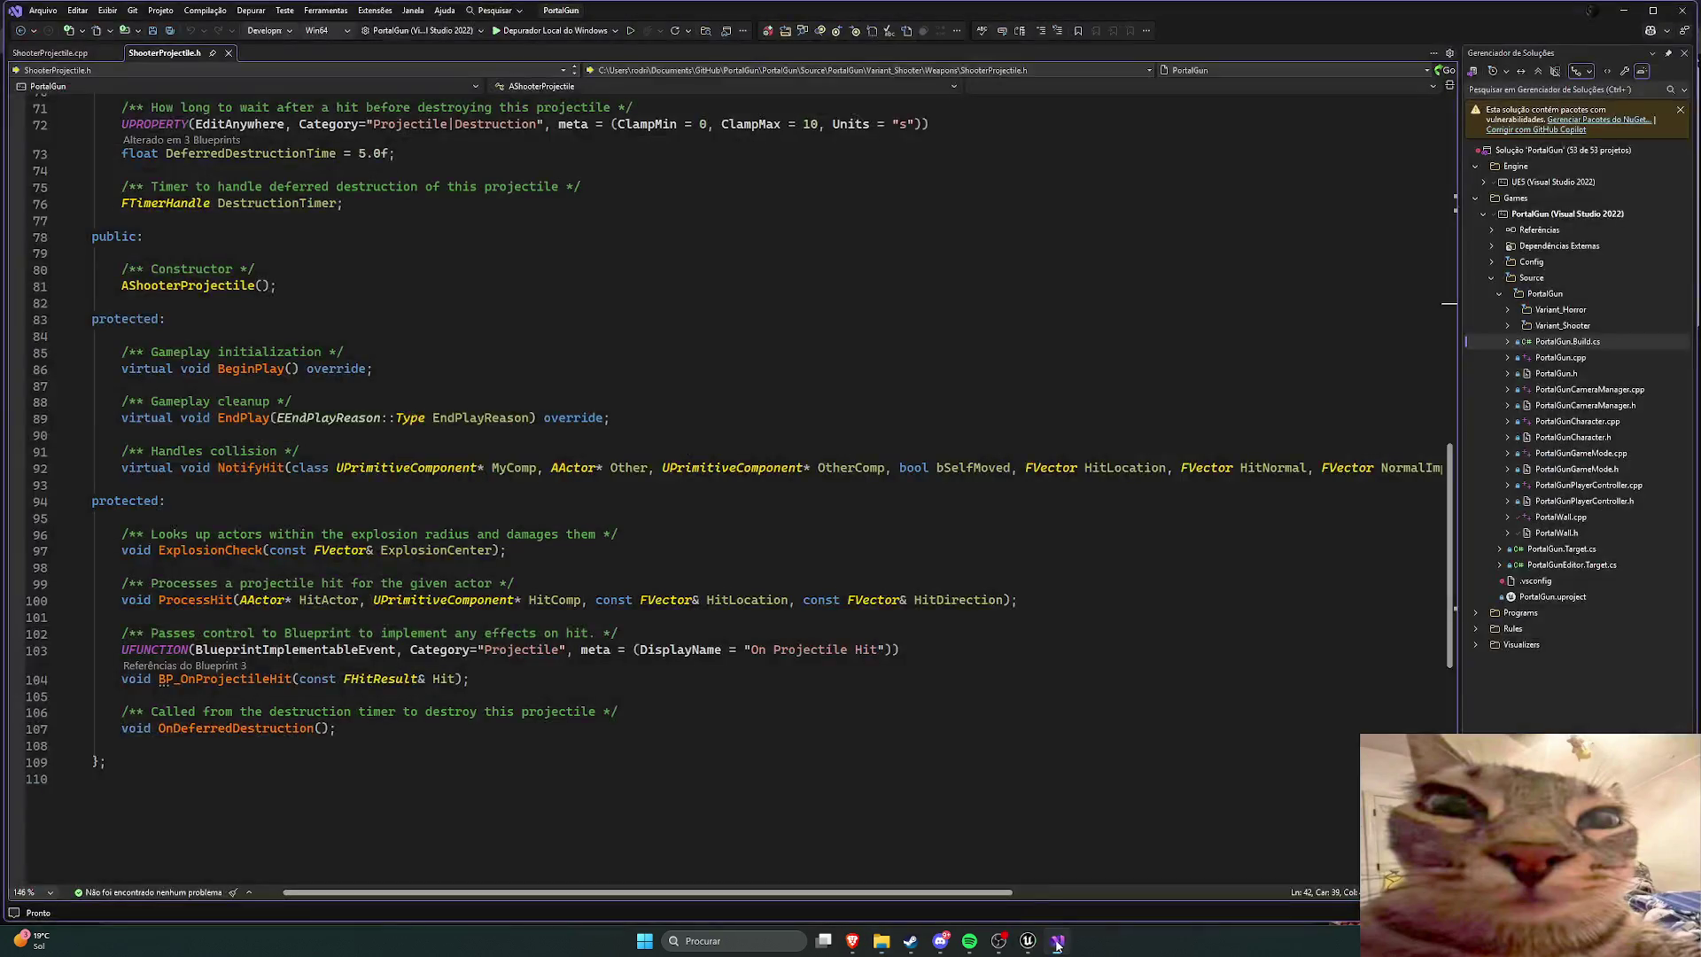
left_click(1682, 10)
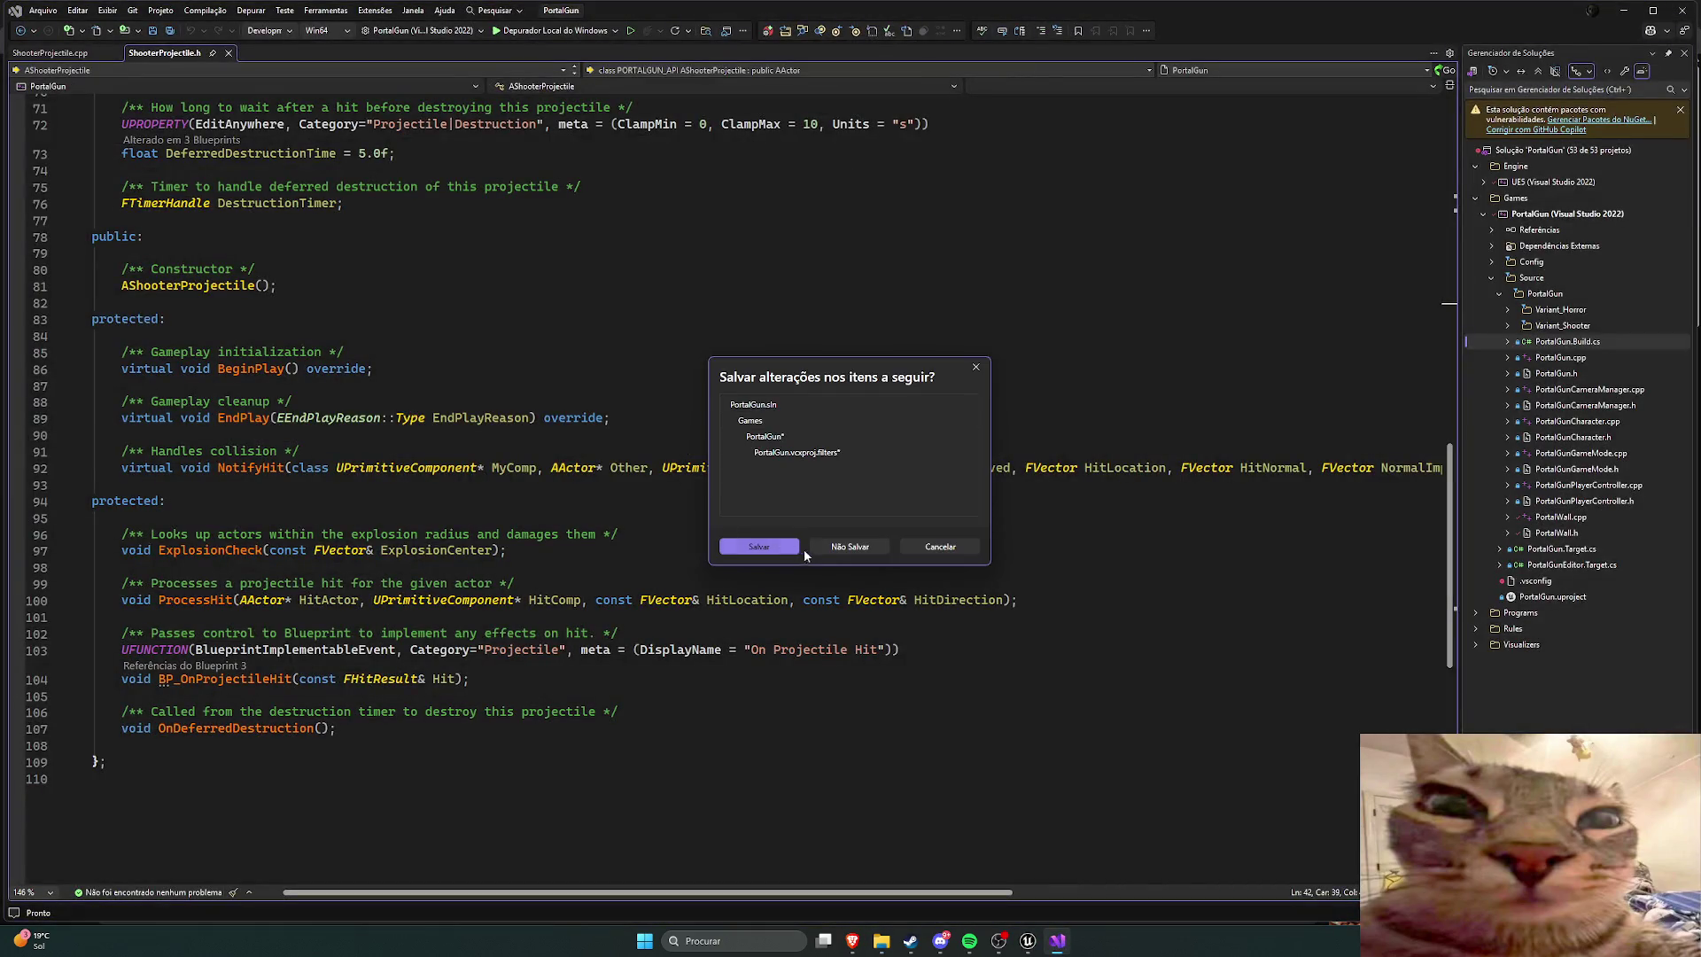
left_click(759, 547)
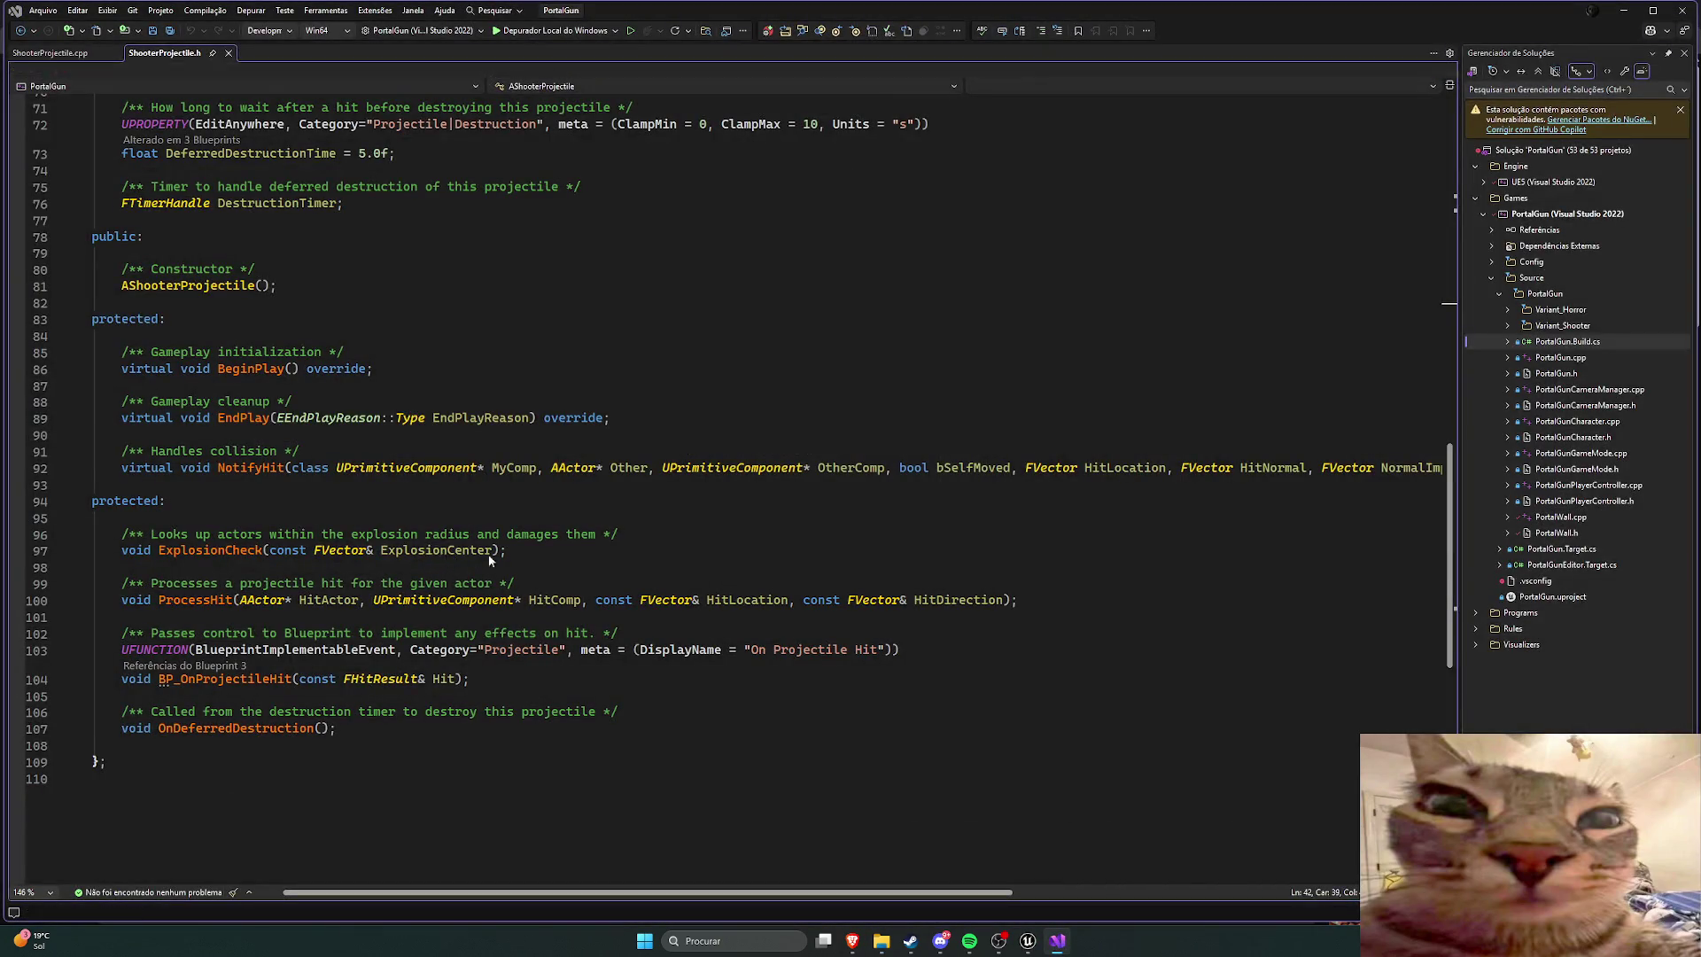
key("alt+Tab")
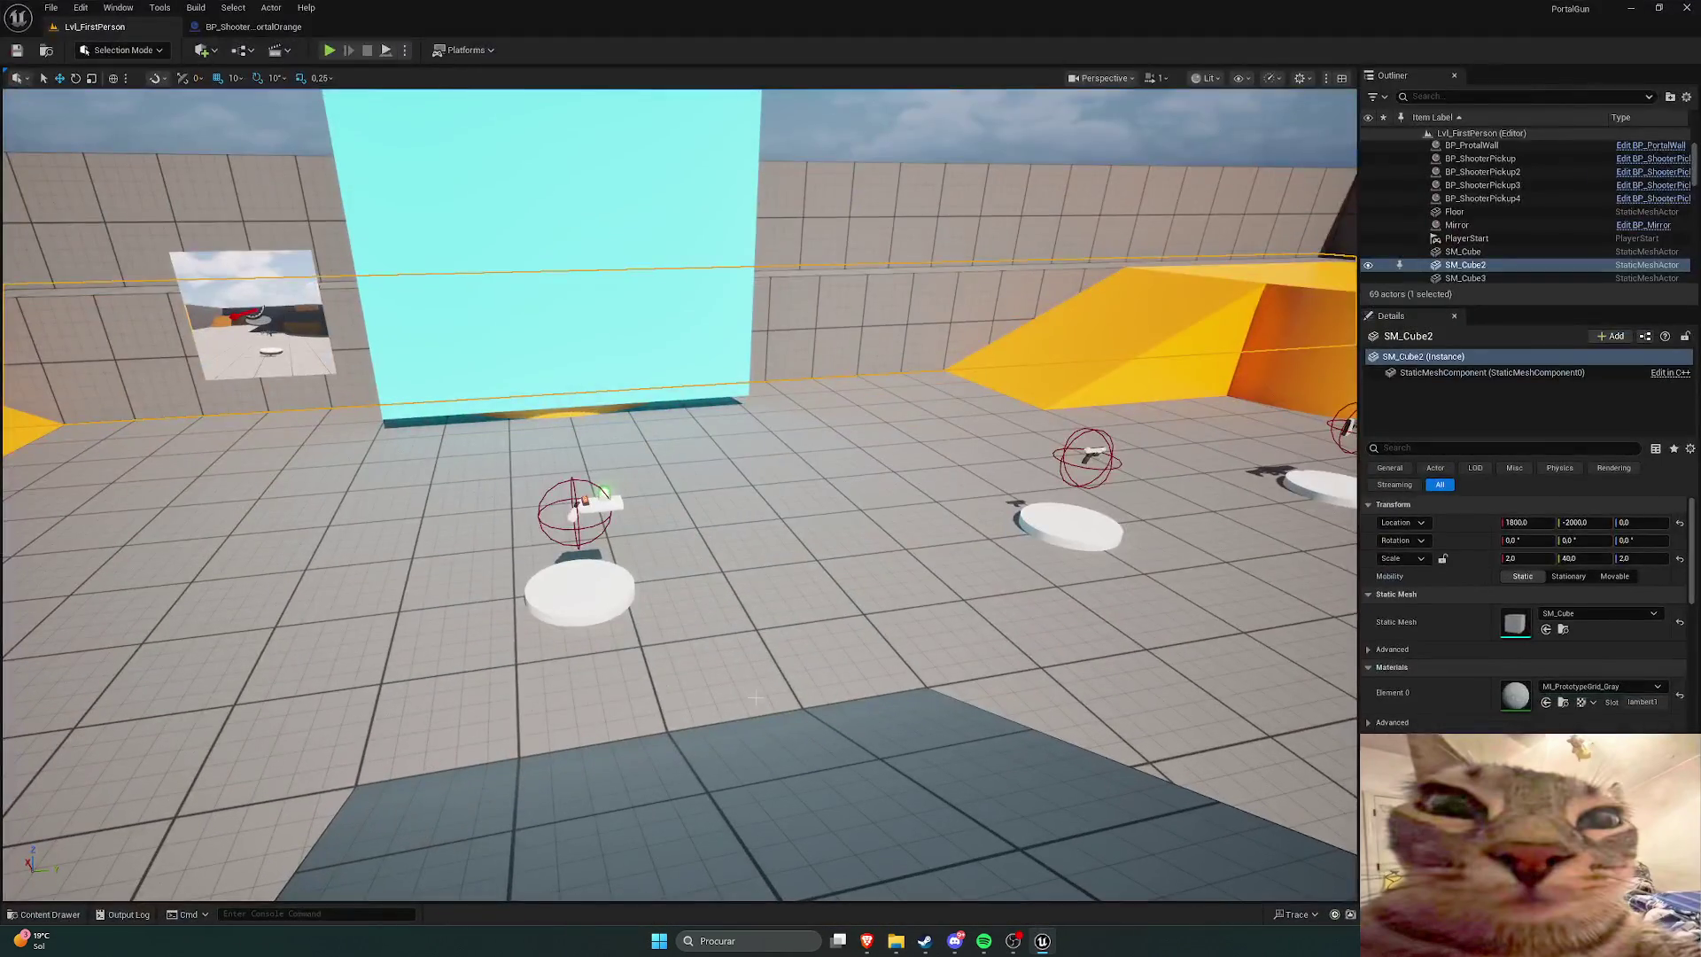
key("ctrl+space")
left_click(62, 797)
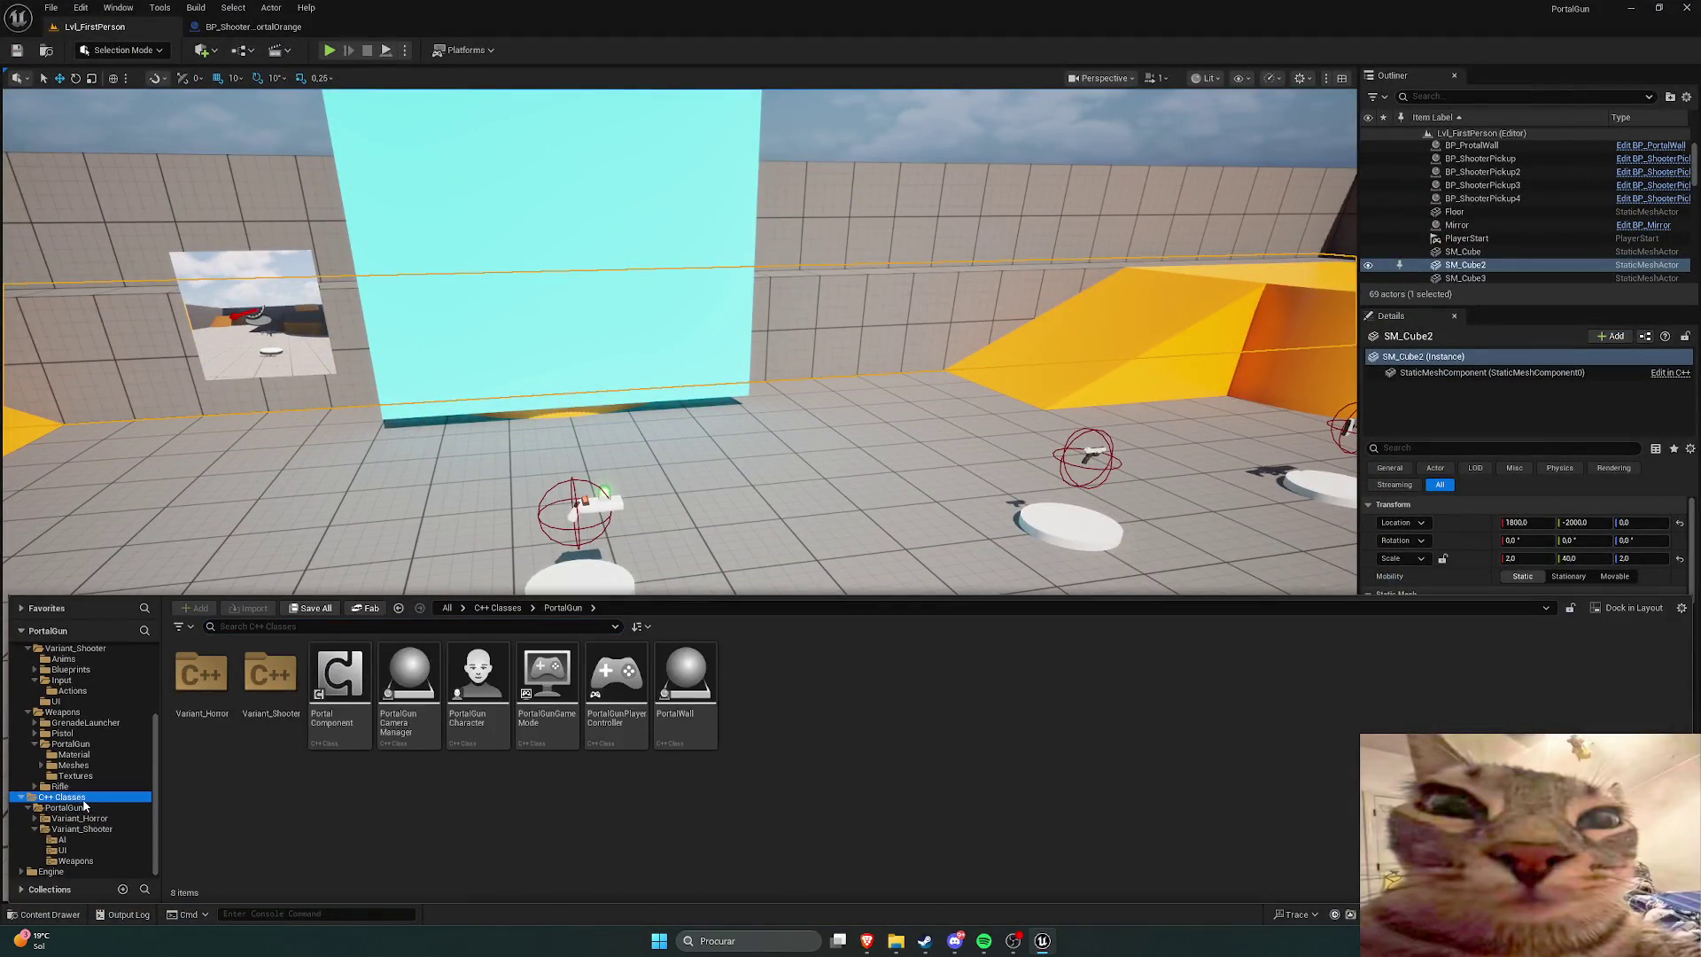
Step: Check the PortalComponent class, then regenerate the Visual Studio project files from Tools
left_click(64, 807)
left_click(341, 692)
left_click(434, 832)
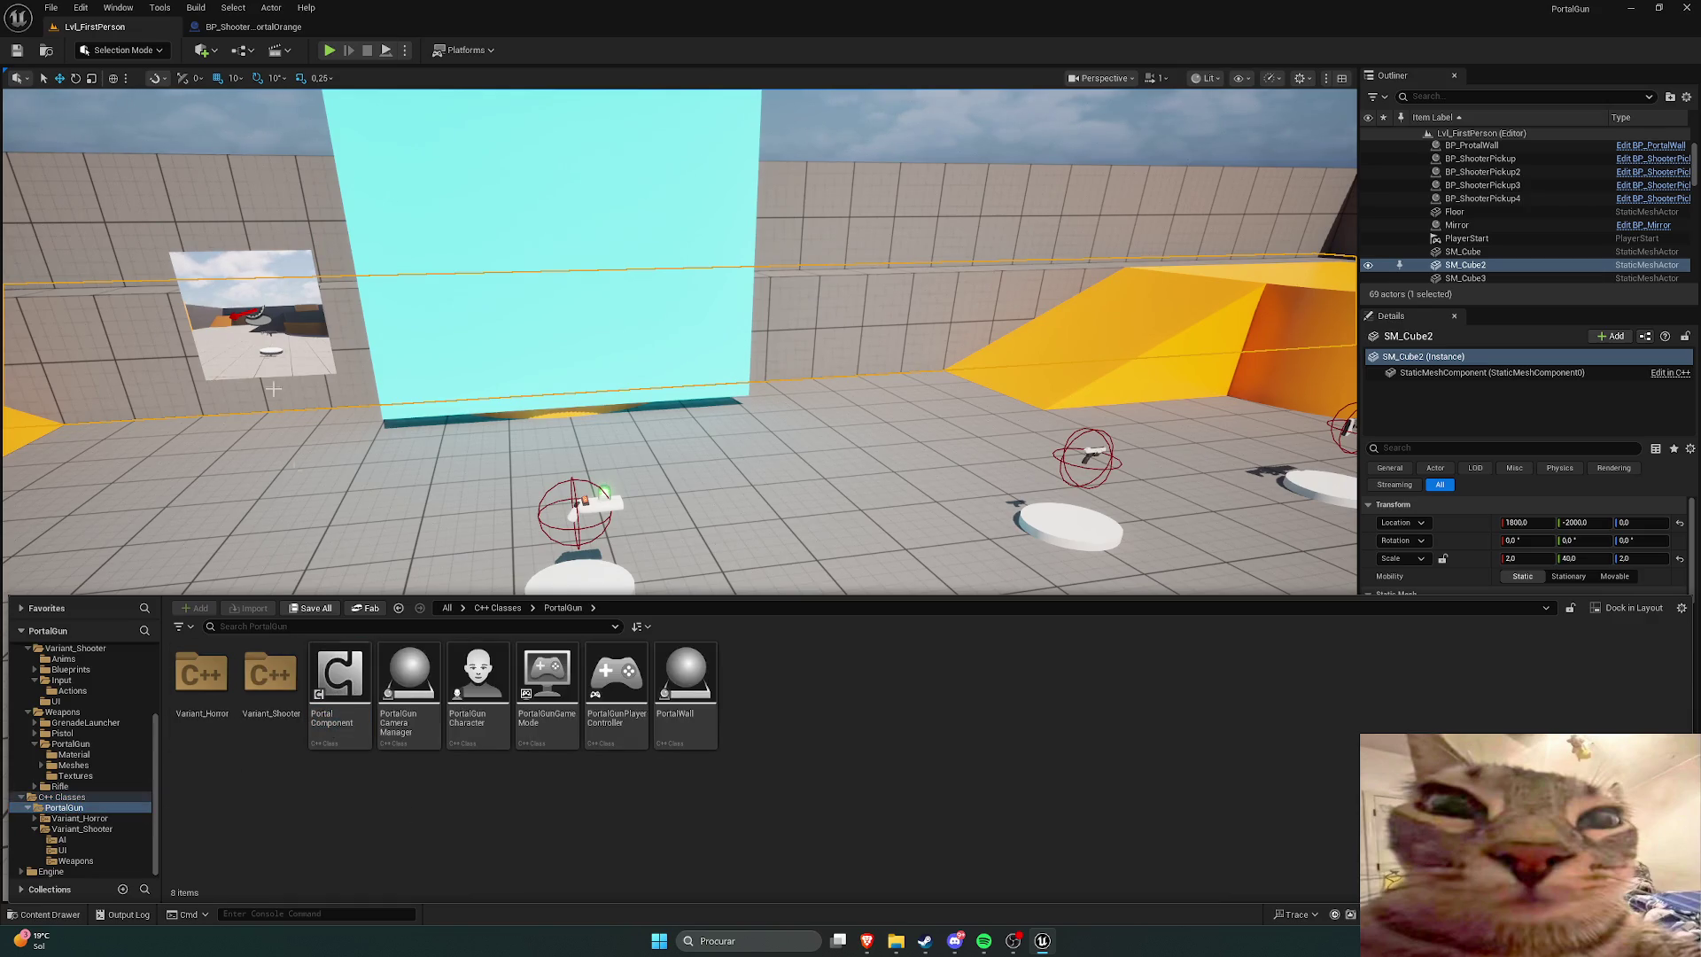
left_click(159, 8)
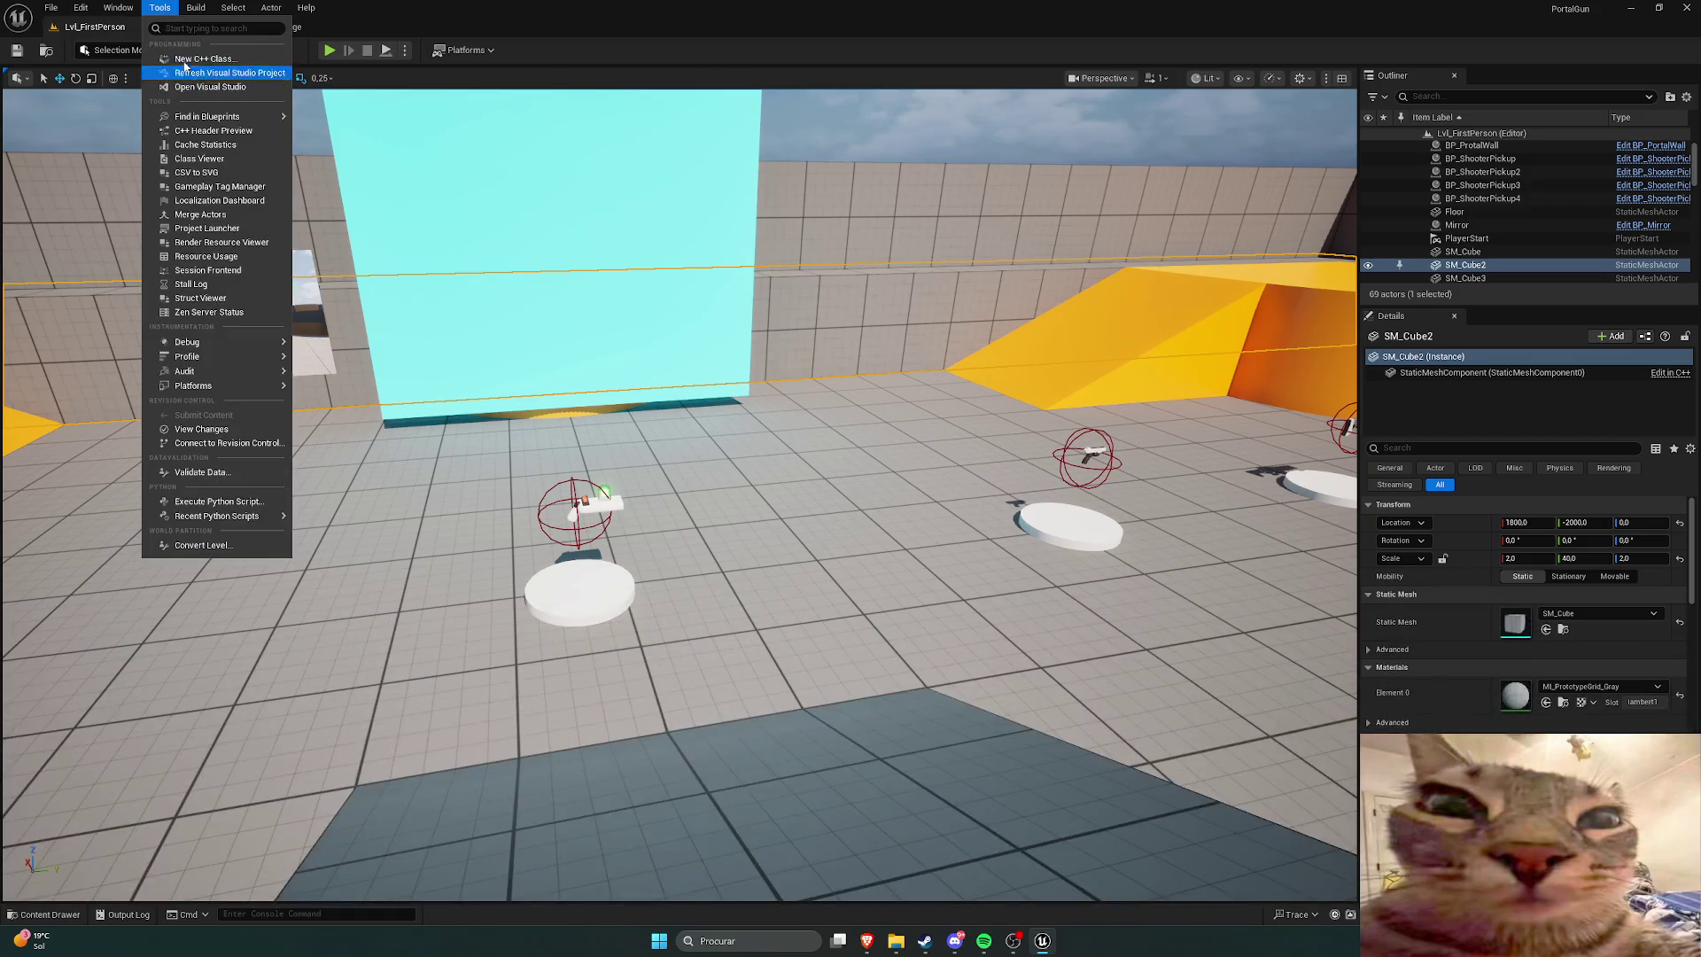
left_click(186, 74)
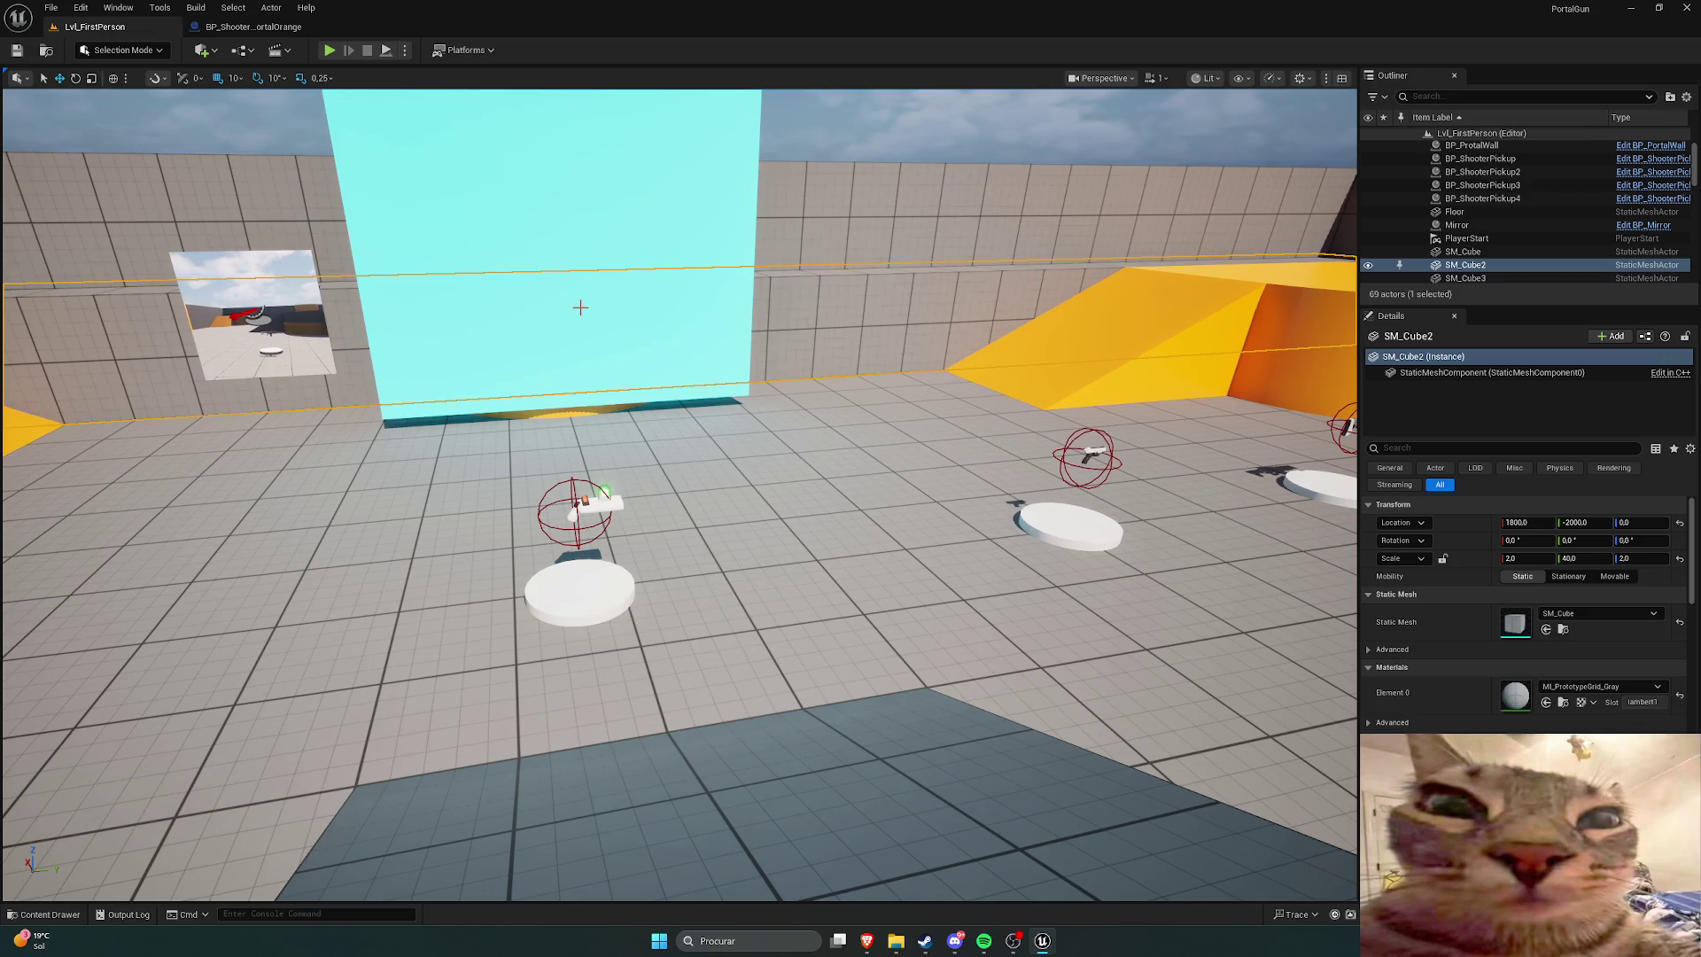
Step: Reopen the PortalGun C++ classes and re-check the PortalComponent class
key("ctrl+space")
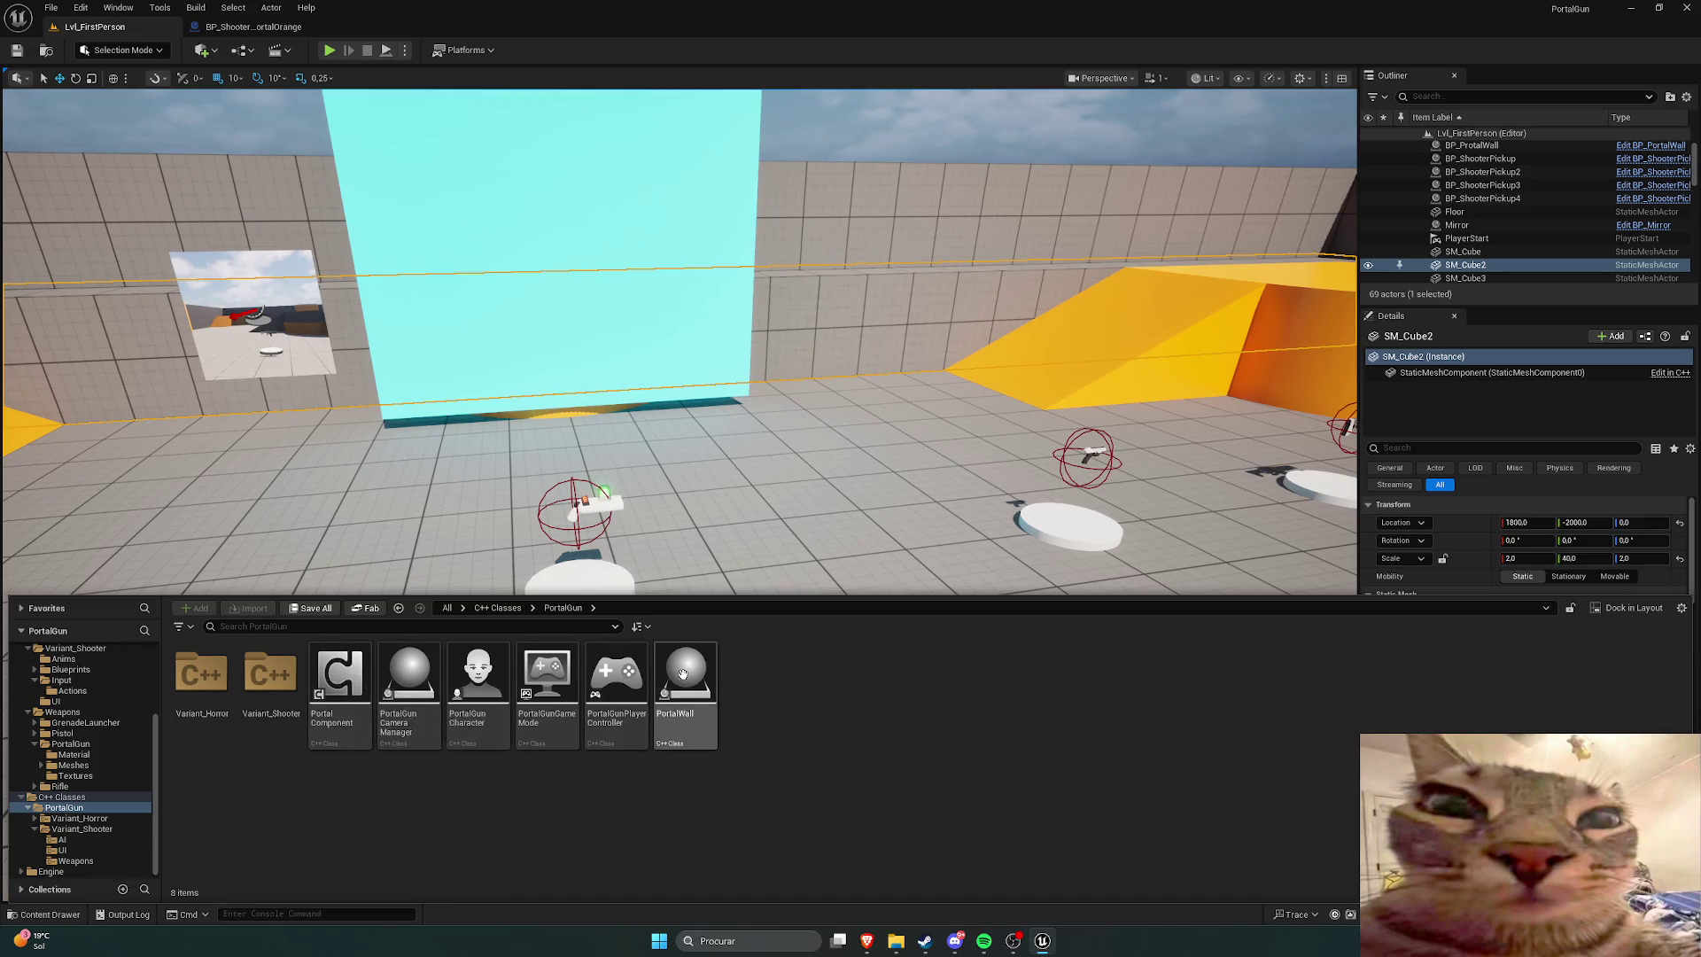
left_click(341, 683)
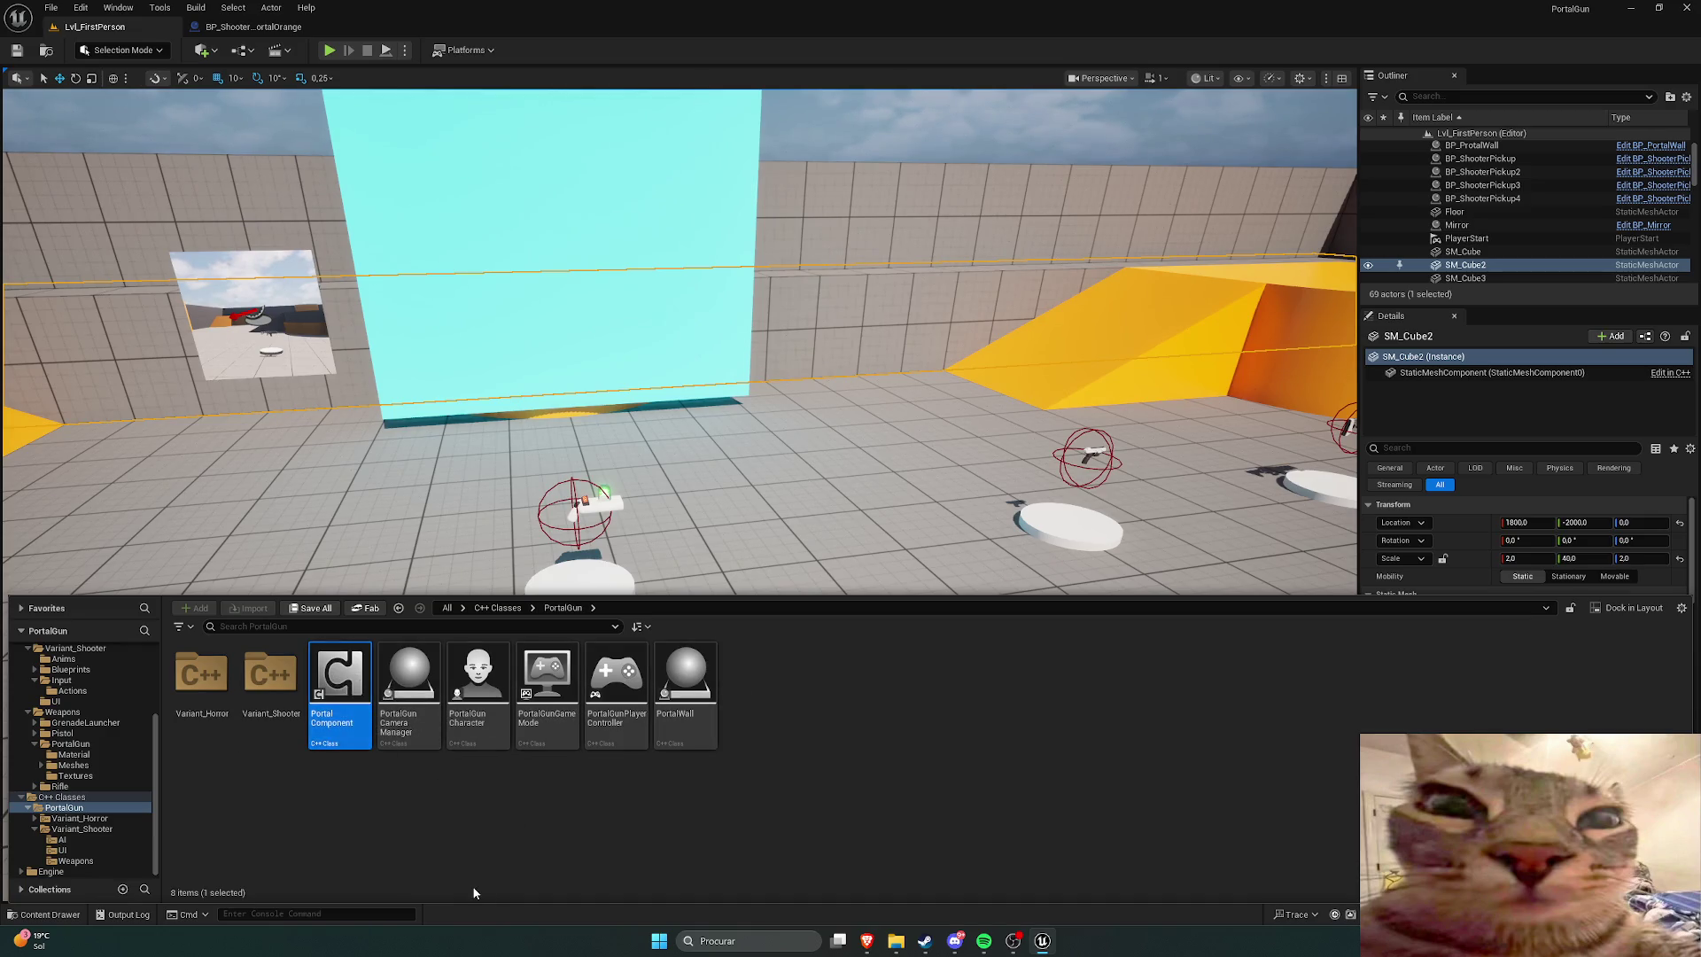
left_click(403, 833)
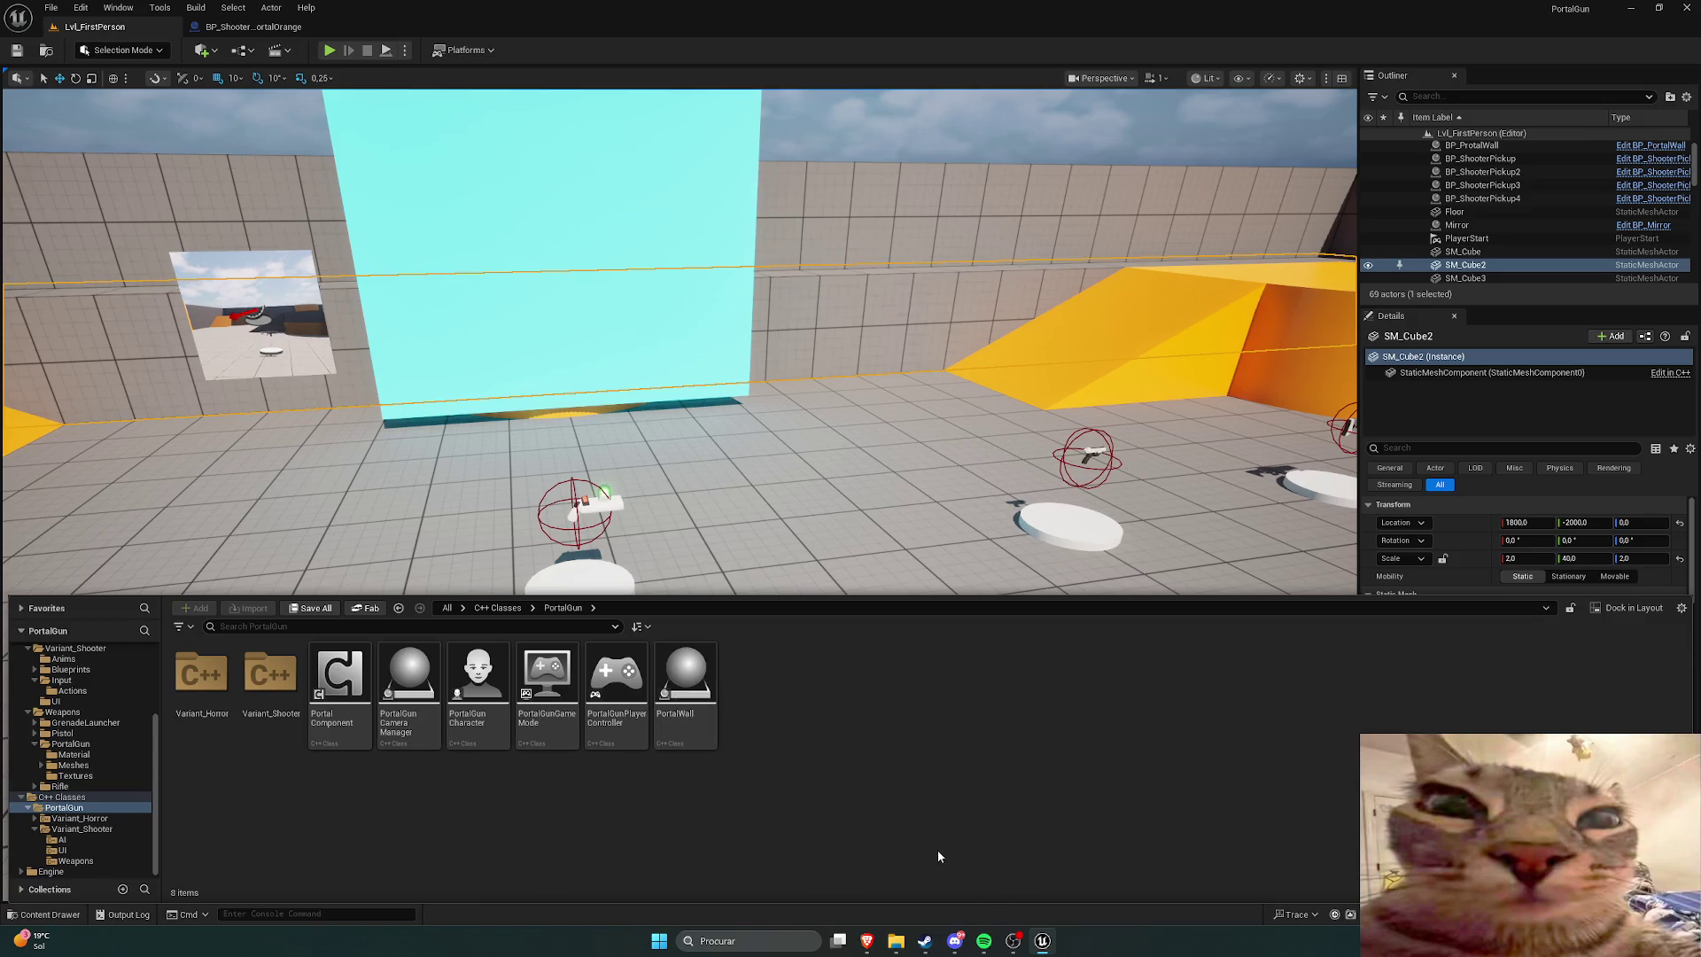
scroll(80, 779, "up", 3)
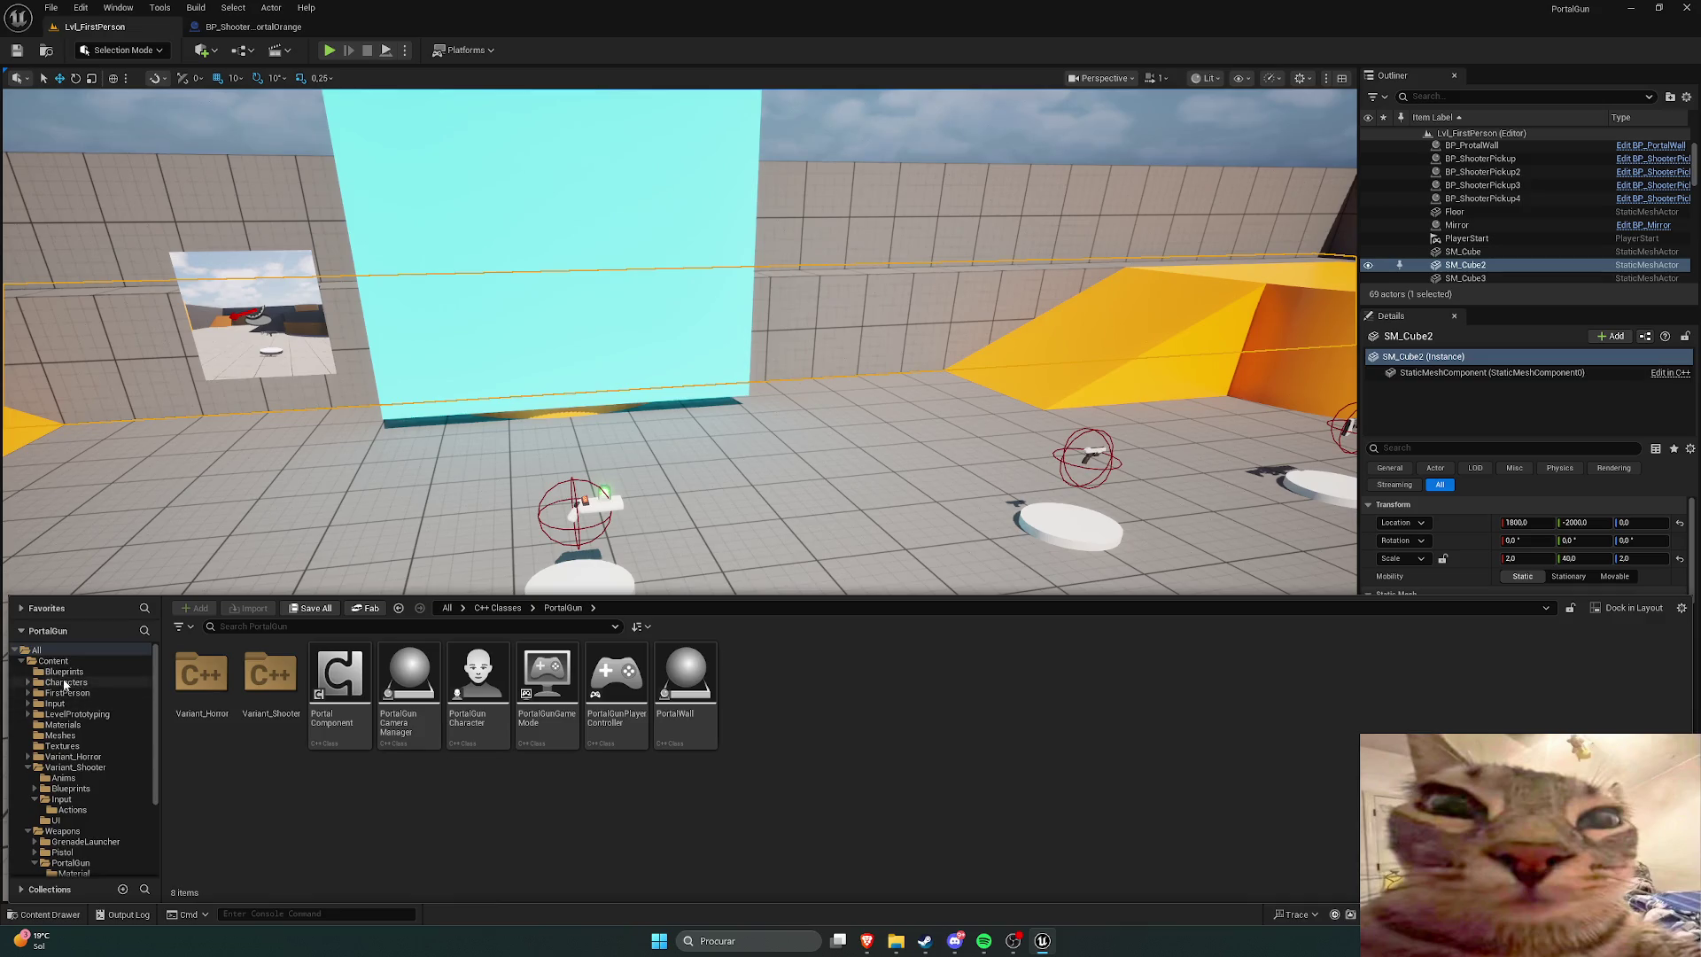
left_click(70, 673)
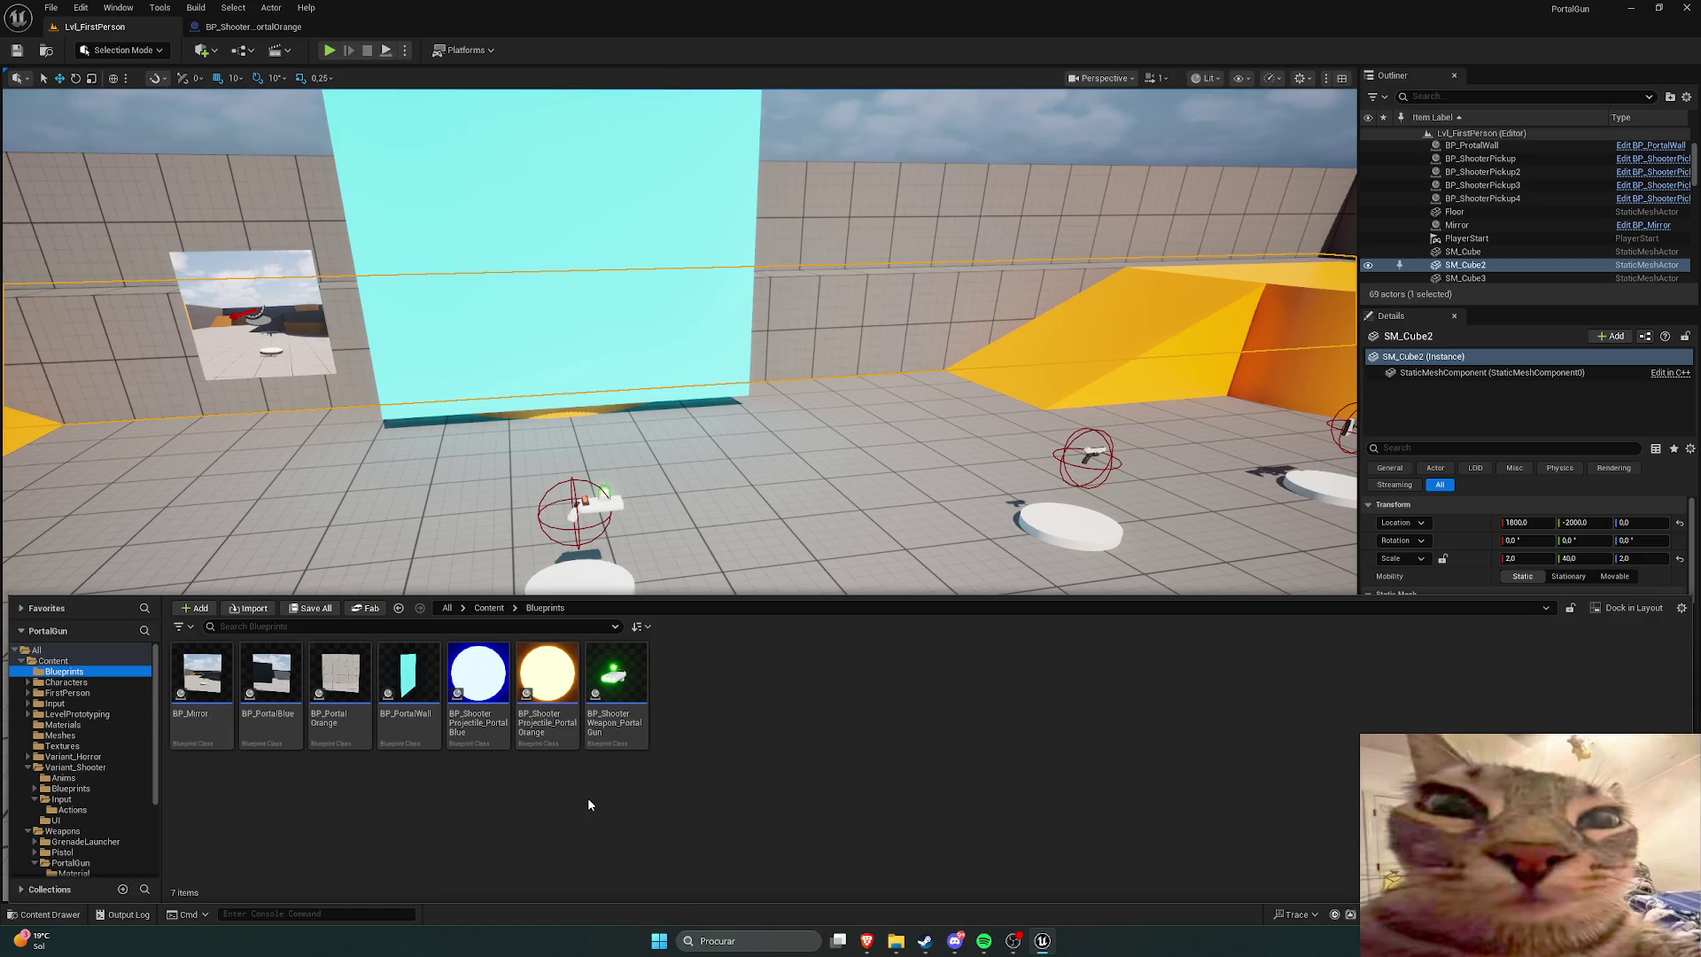
scroll(82, 774, "down", 3)
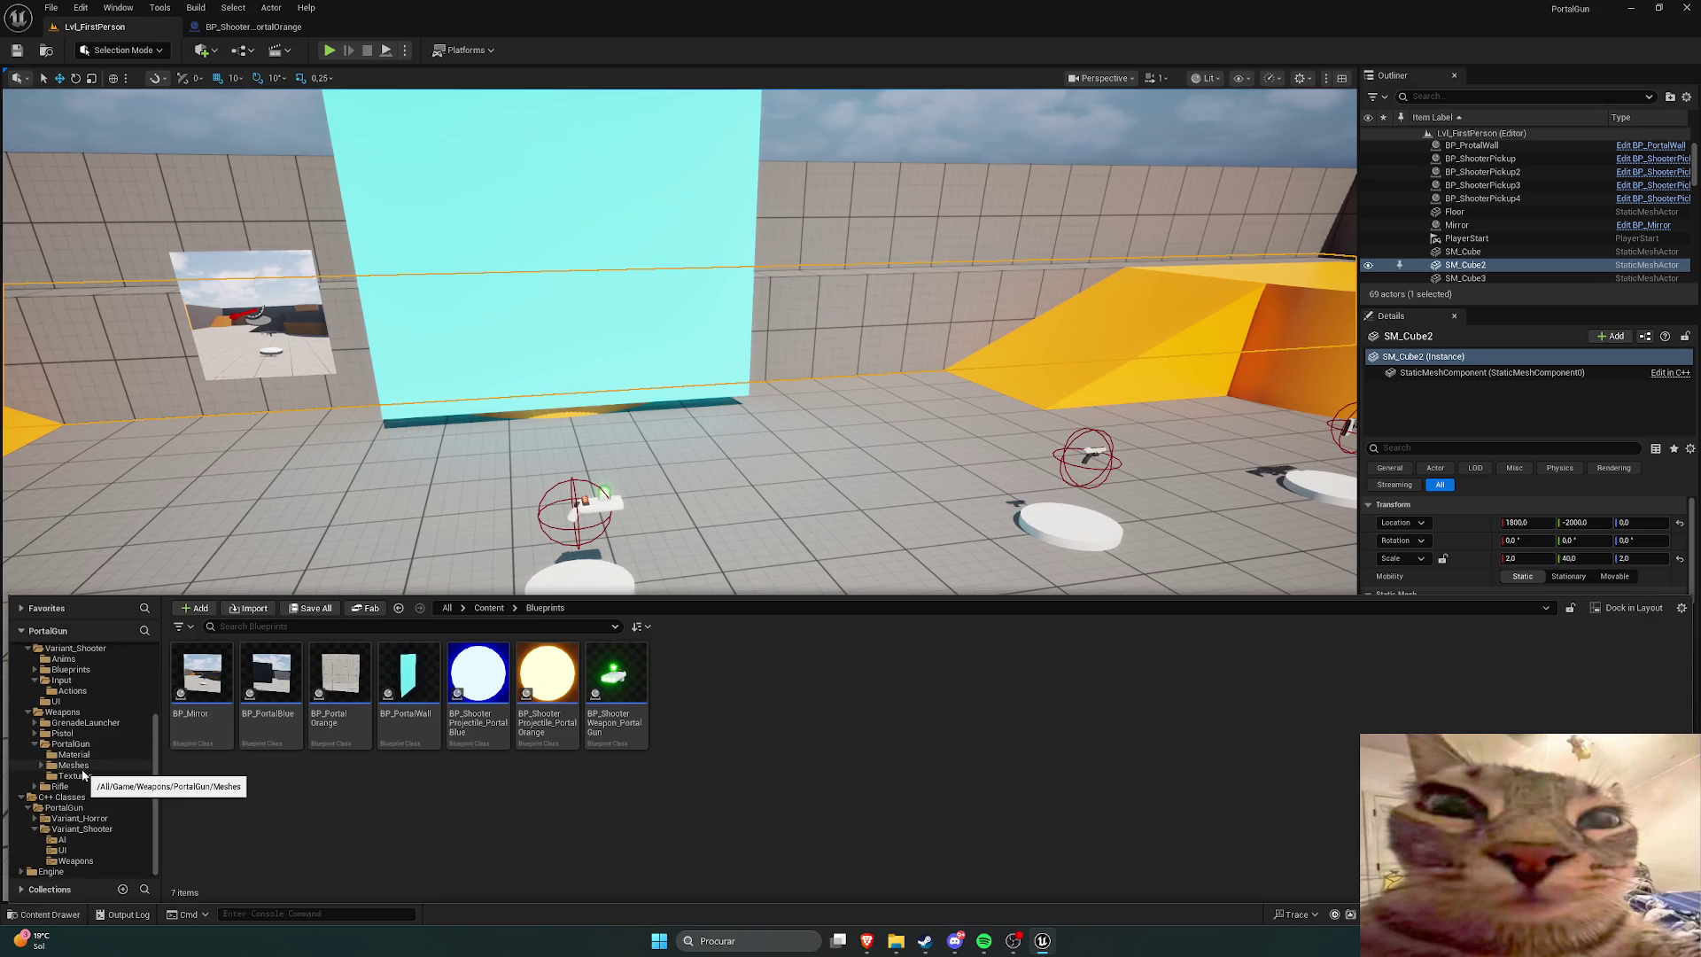
scroll(83, 775, "up", 3)
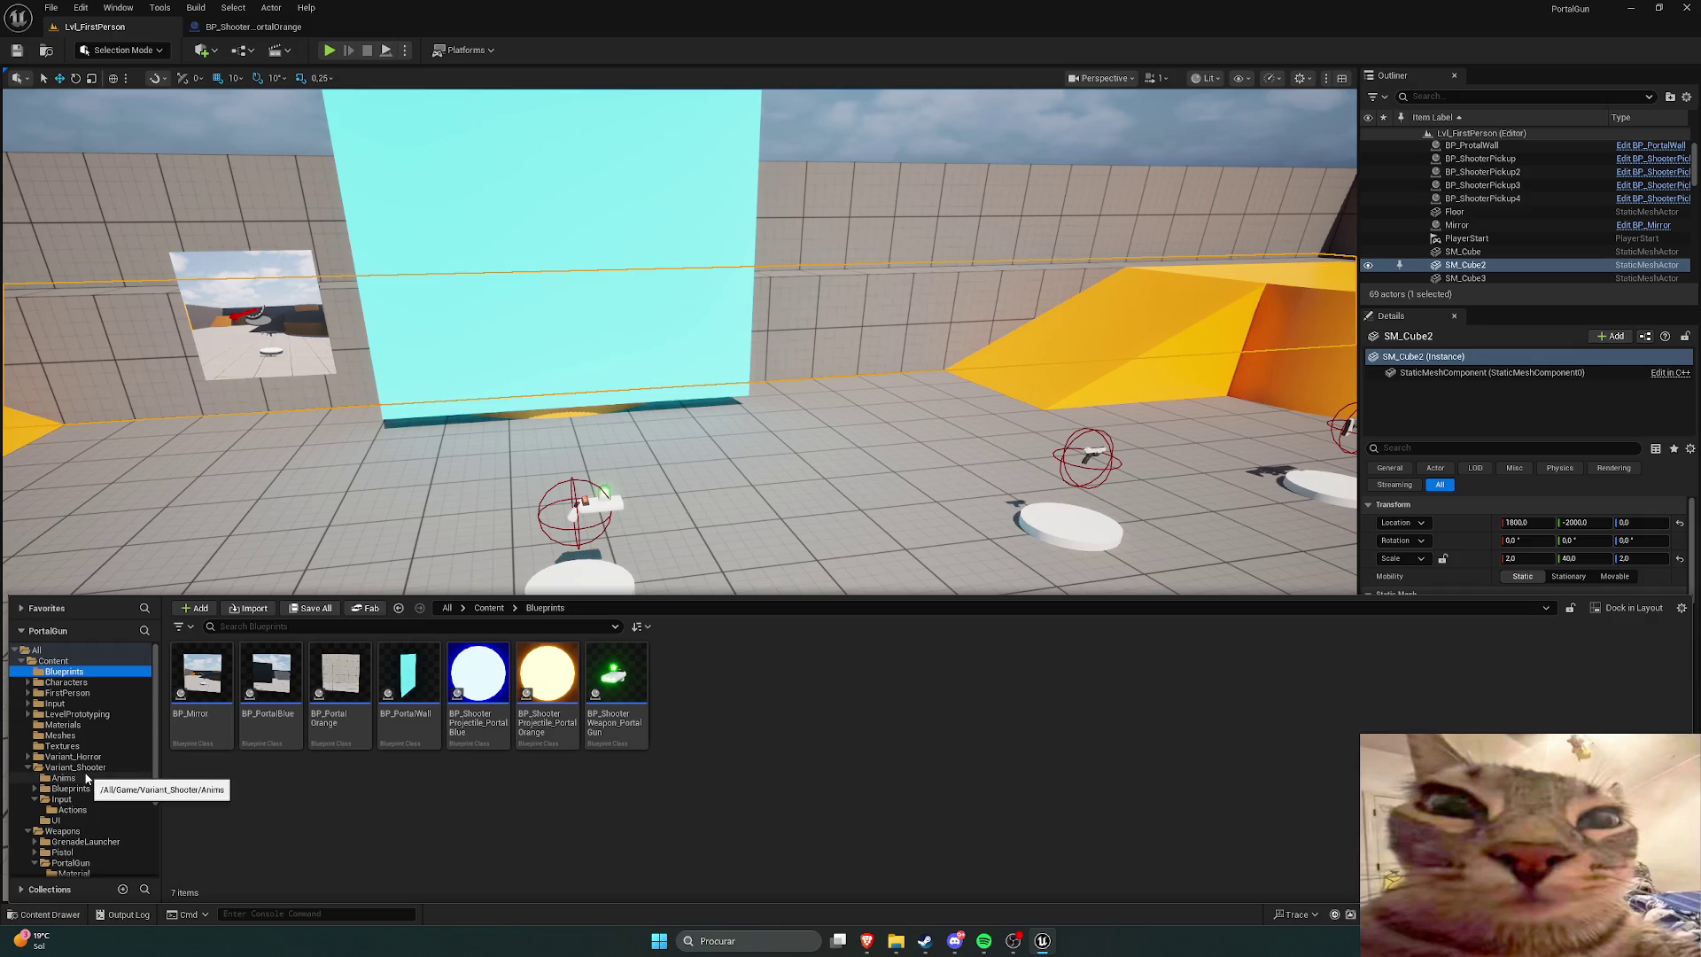
scroll(86, 779, "down", 3)
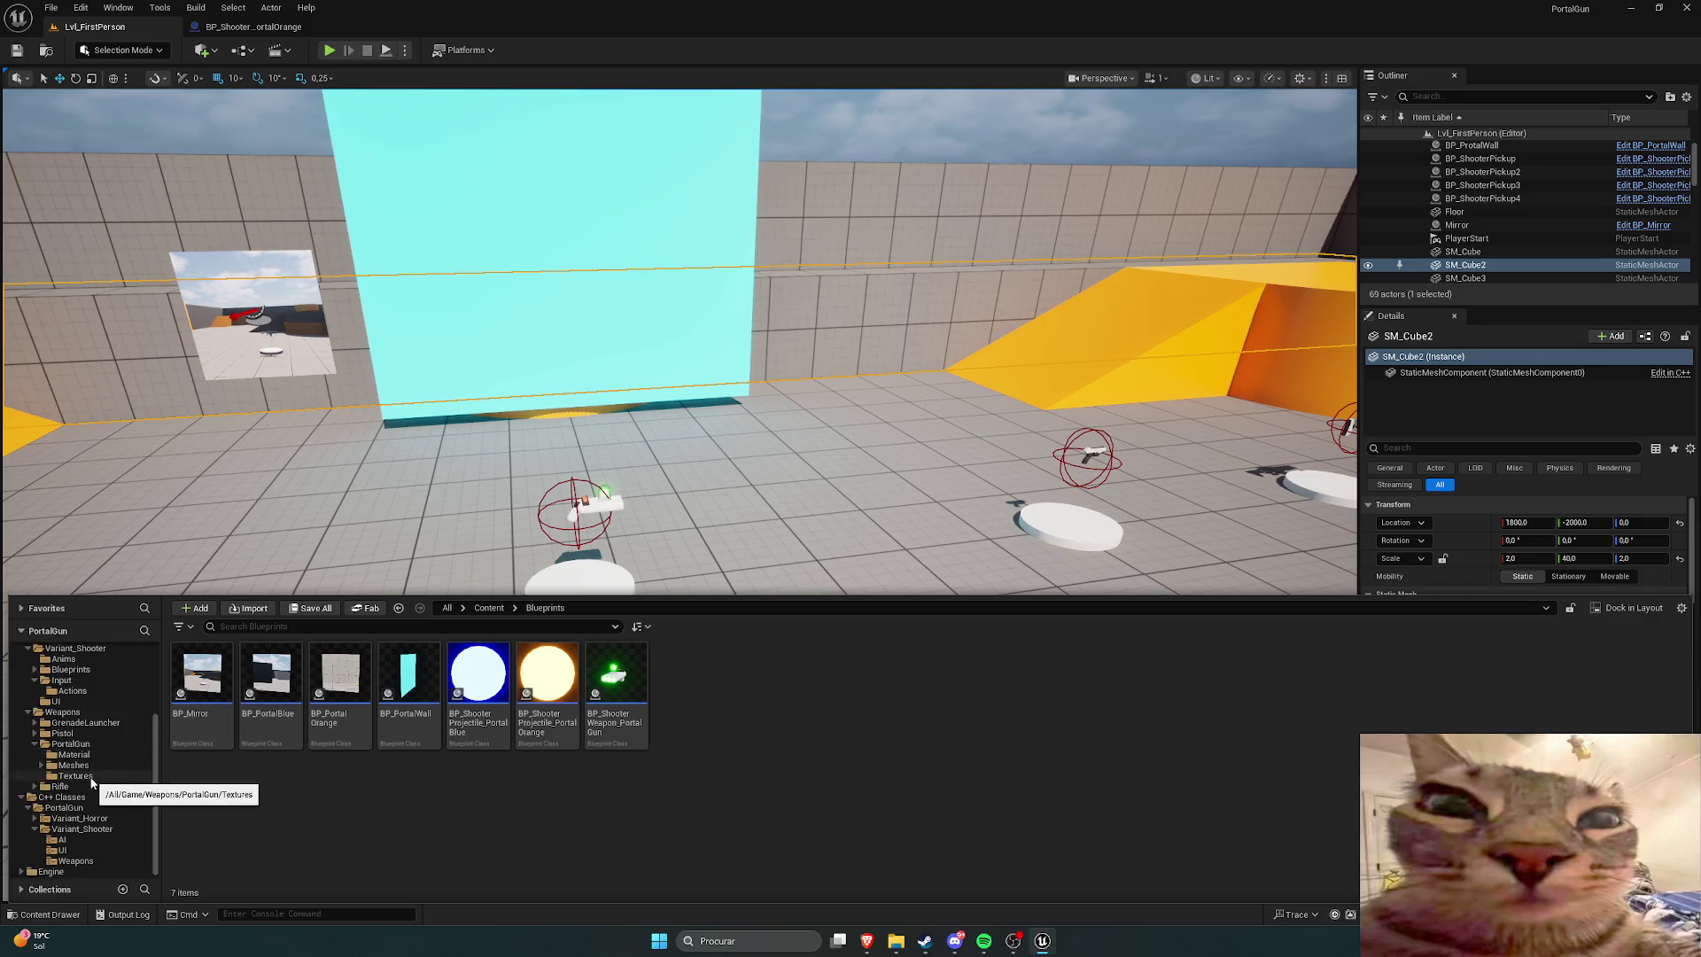
left_click(88, 798)
double_click(202, 676)
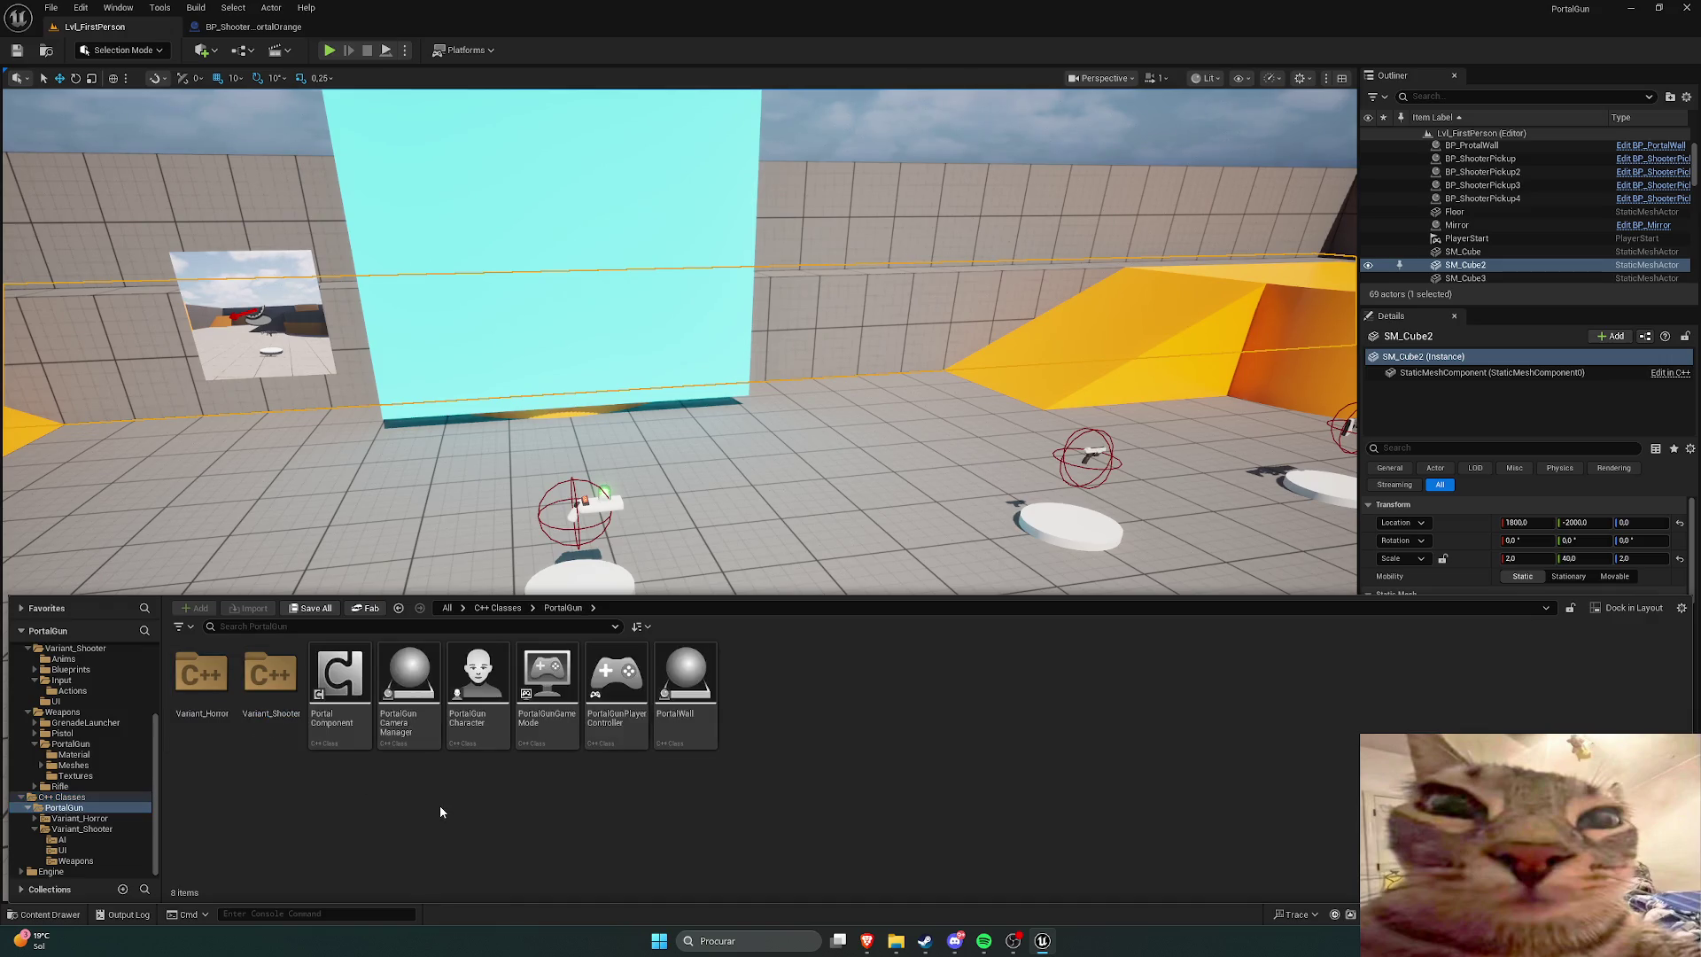
mouse_move(868, 939)
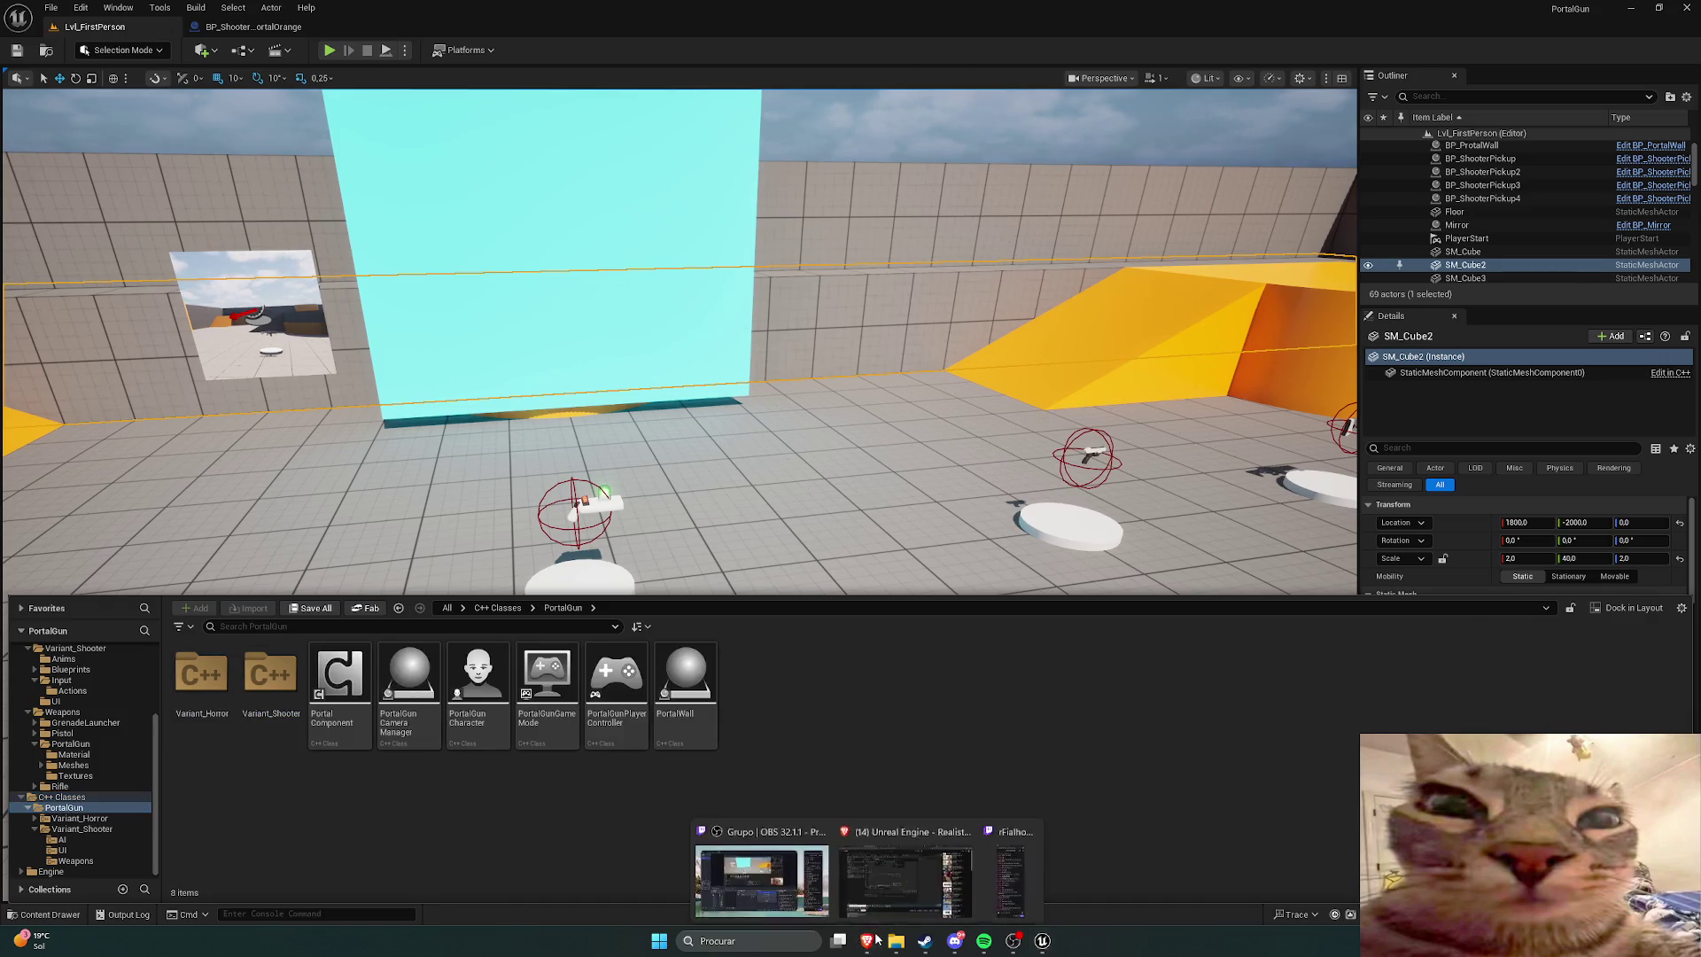
left_click(952, 878)
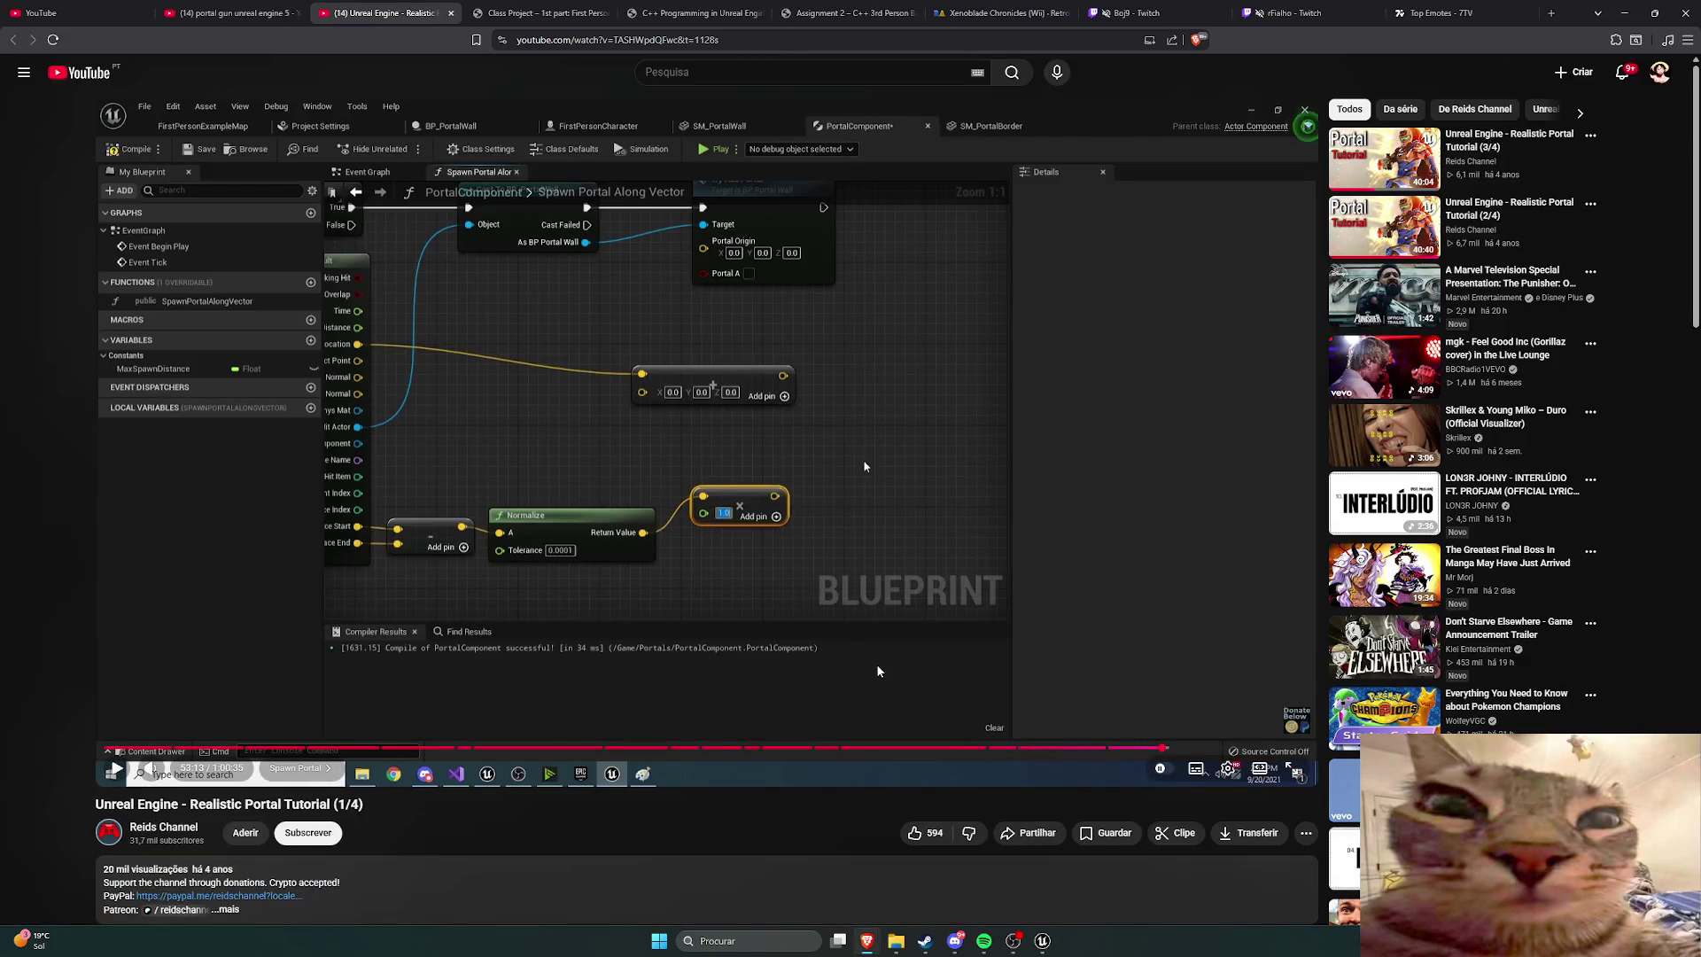
key("alt+Tab")
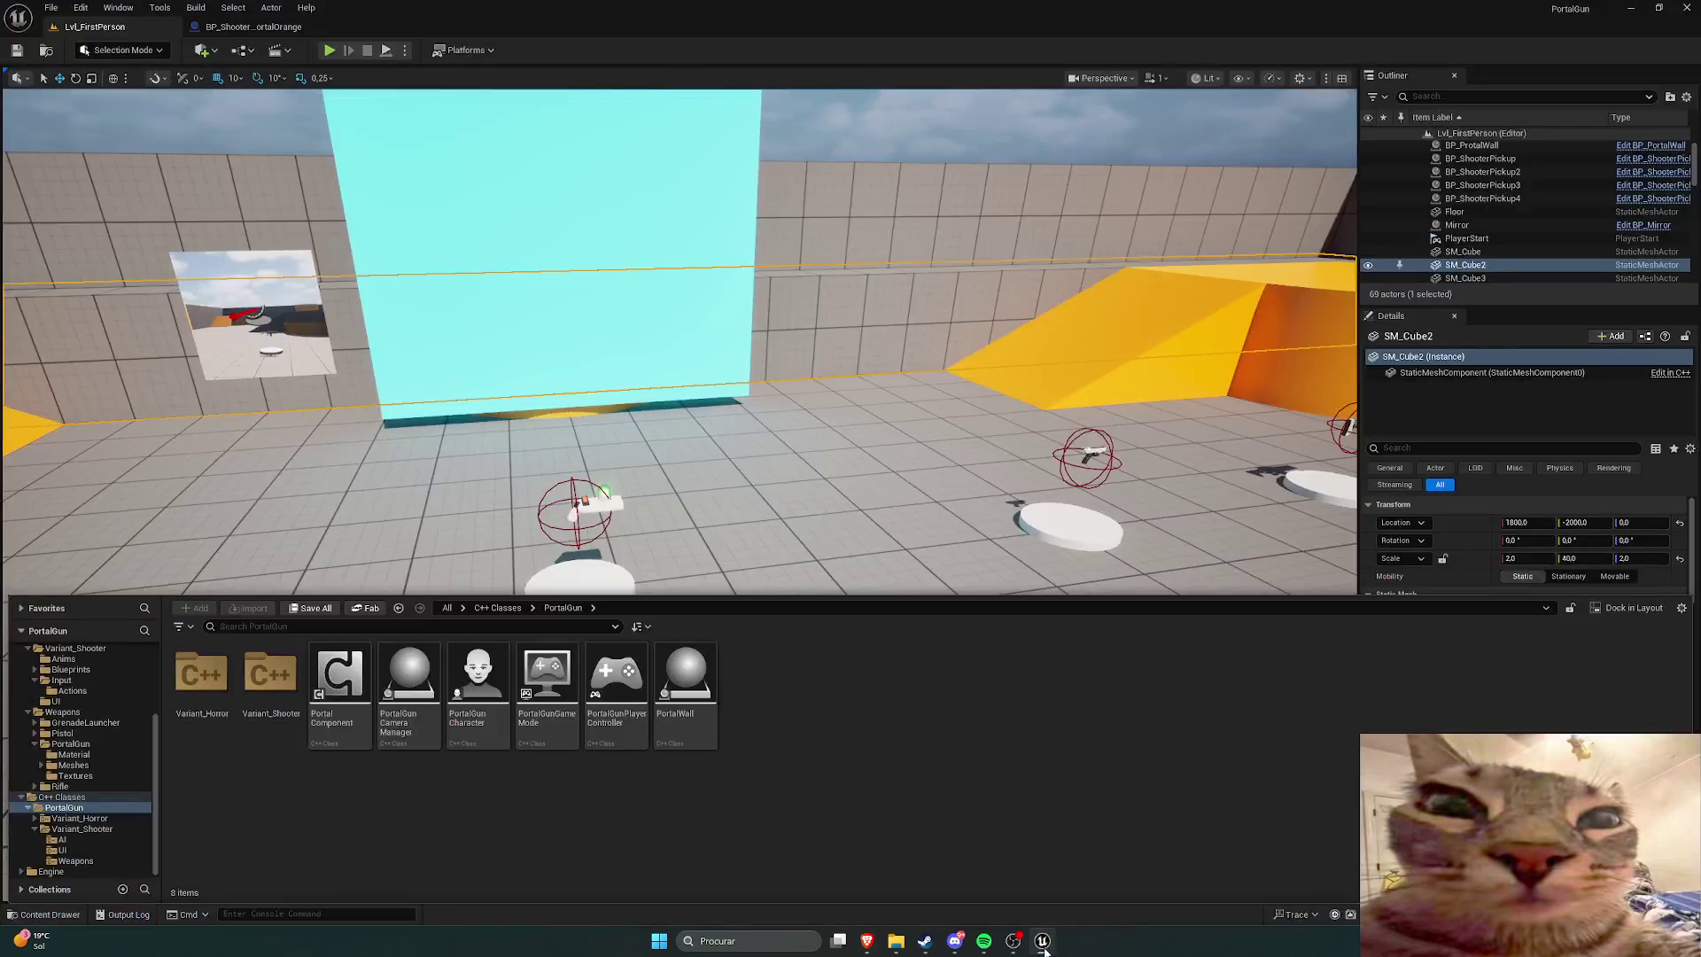
right_click(817, 709)
Step: Create a new C++ class named Portal with Actor as its parent class
left_click(859, 766)
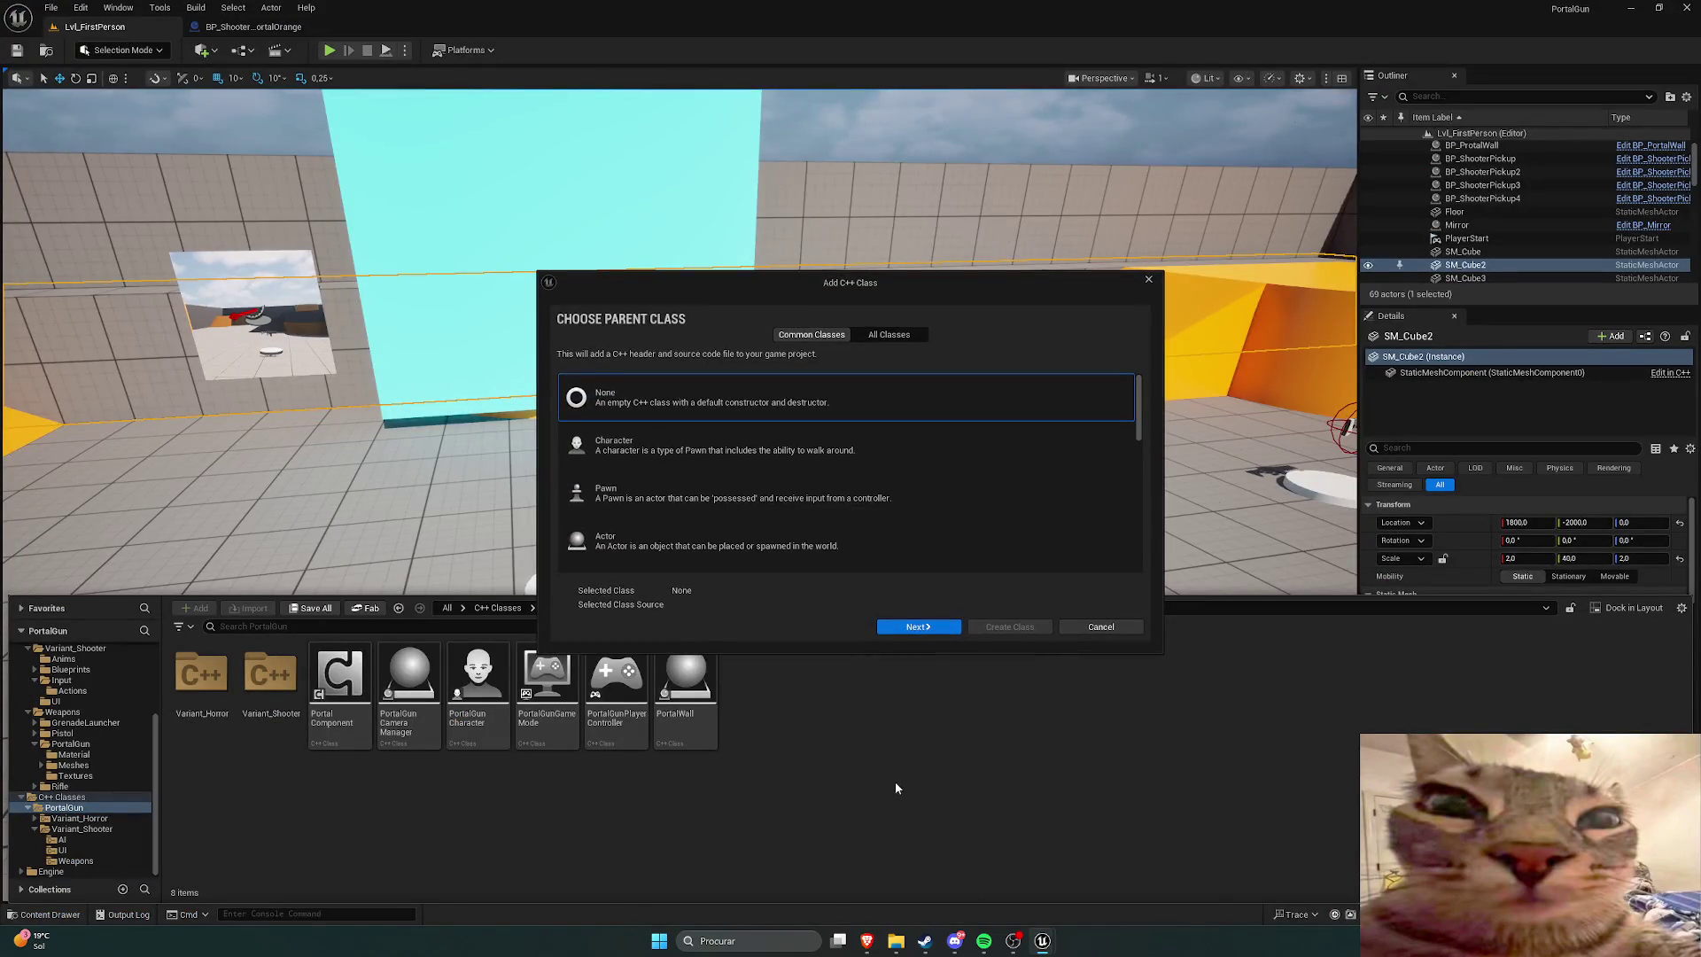
left_click(735, 542)
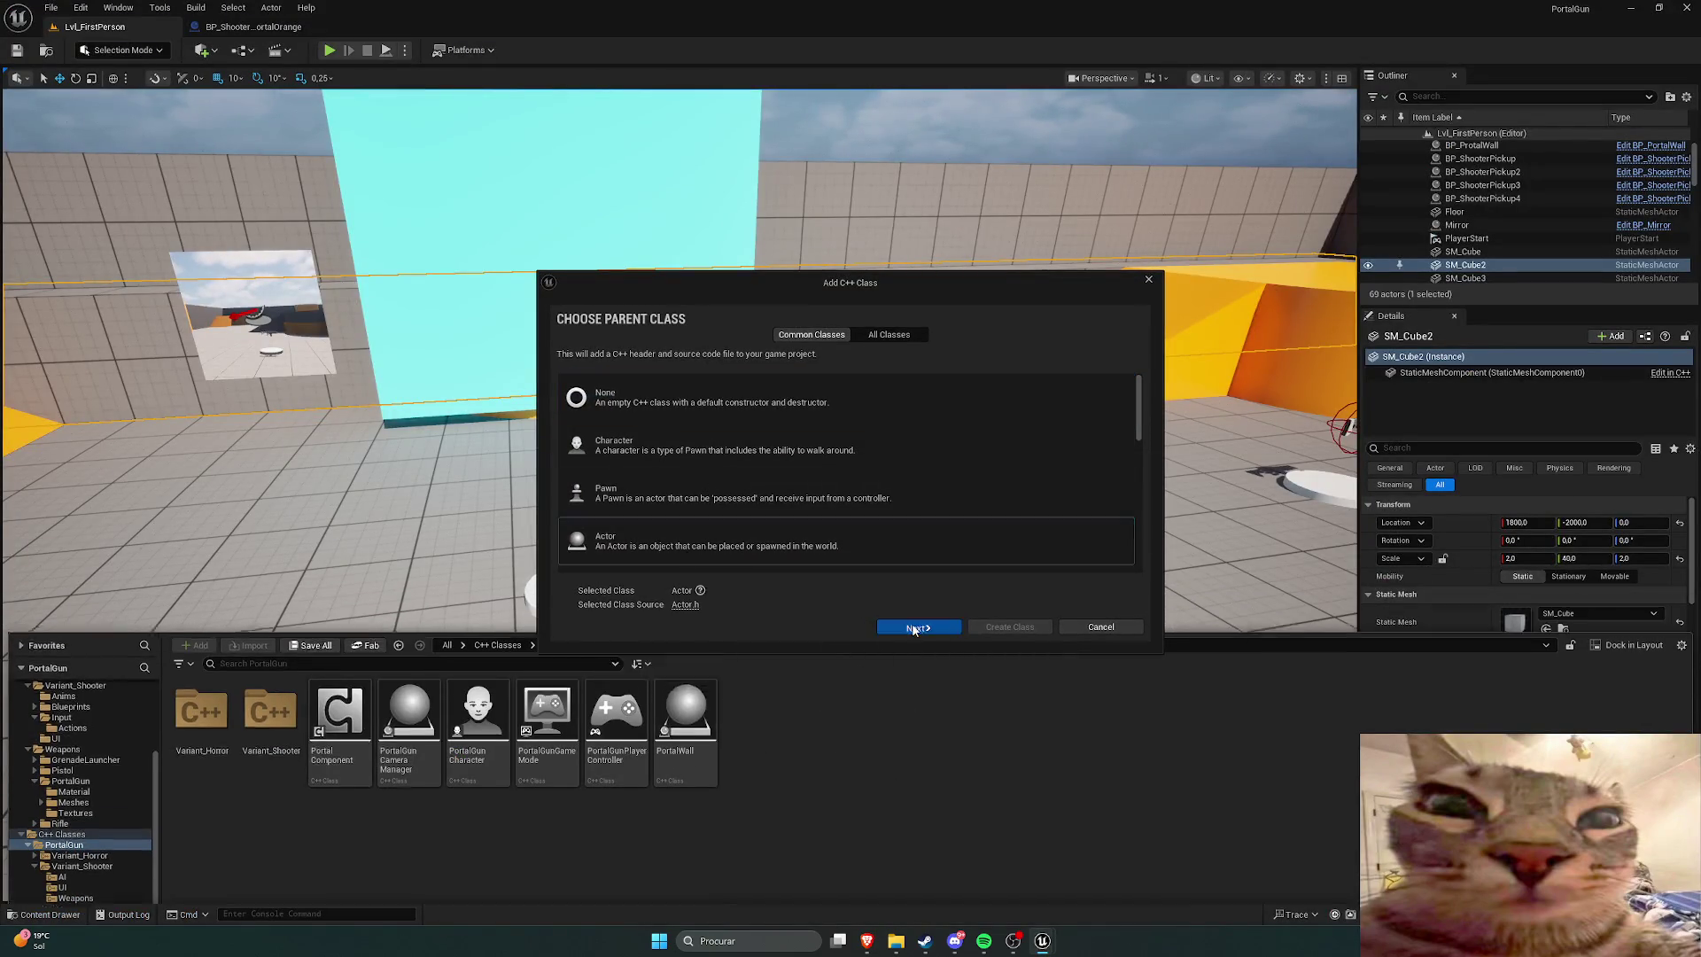
left_click(918, 626)
type("Portal")
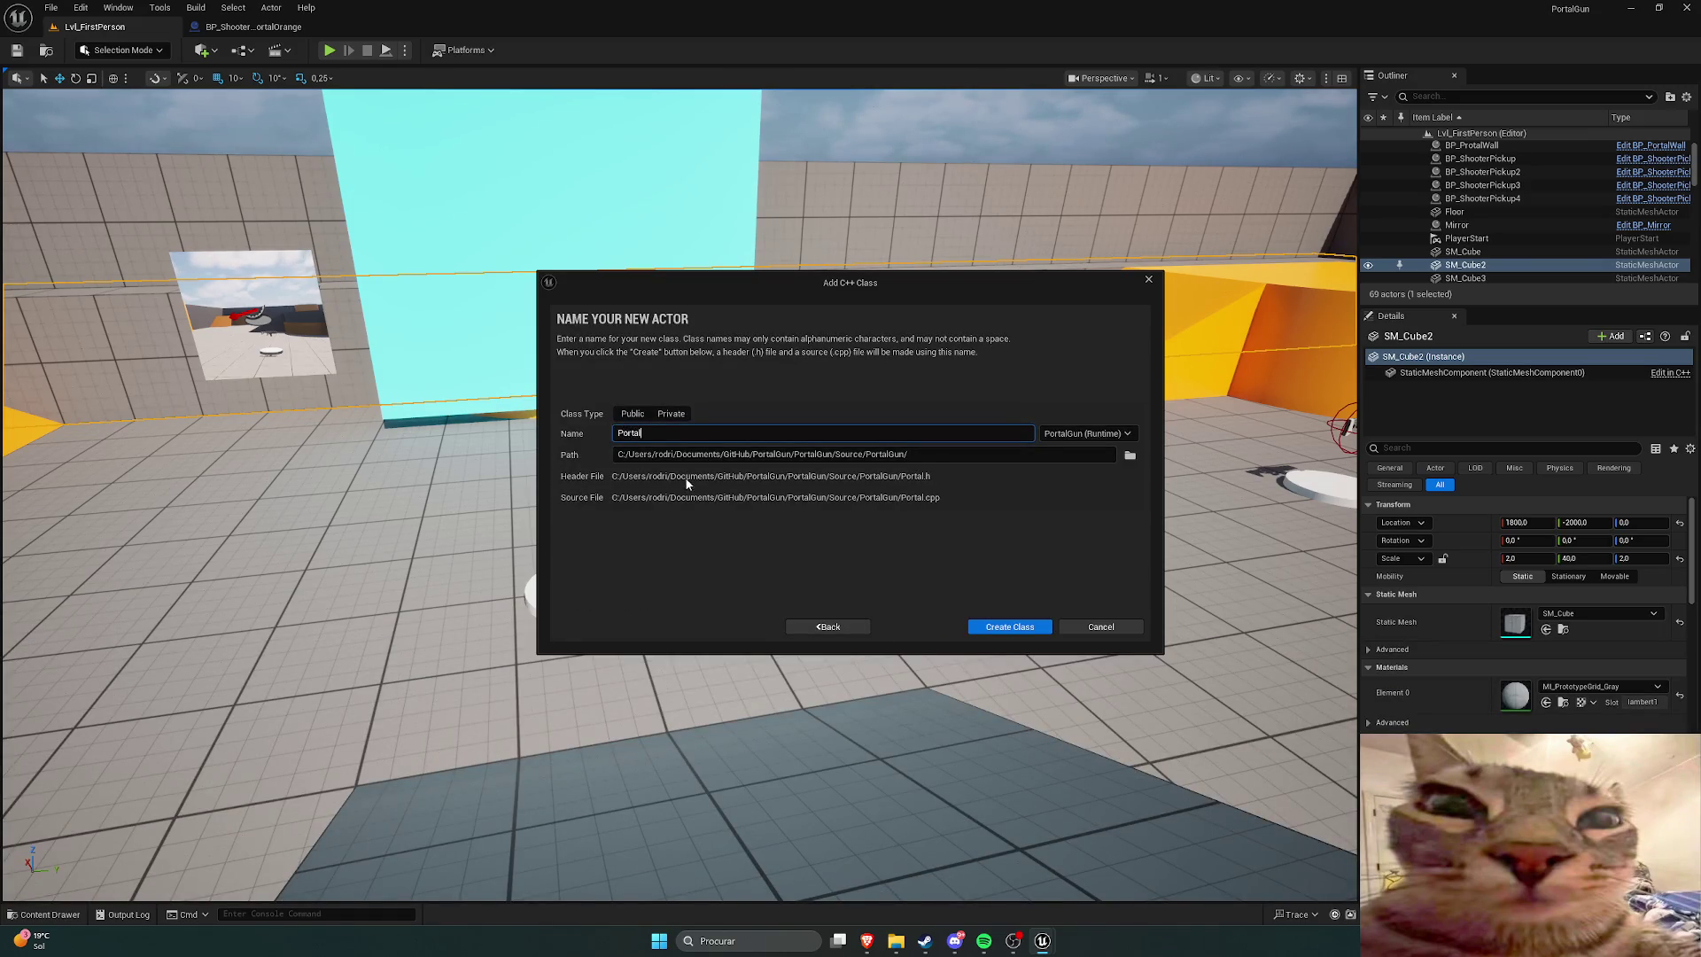
left_click(994, 628)
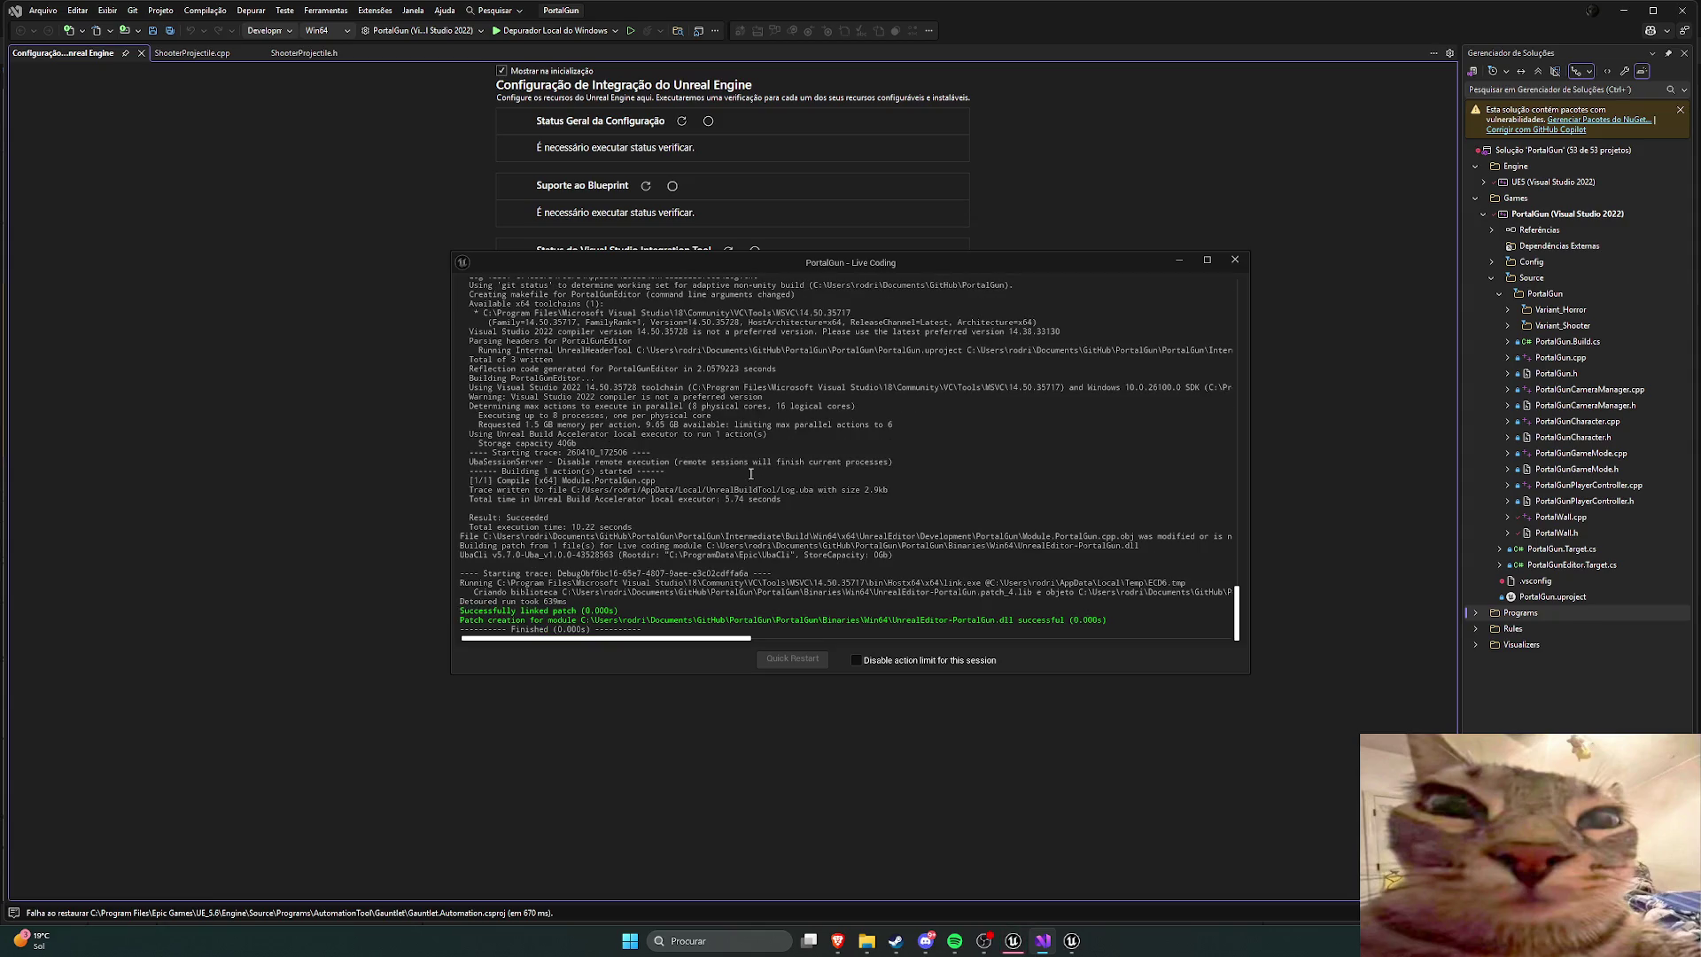
Step: Close the Live Coding log, reload all changed files, and view the generated Portal.h
left_click(1235, 260)
left_click(813, 512)
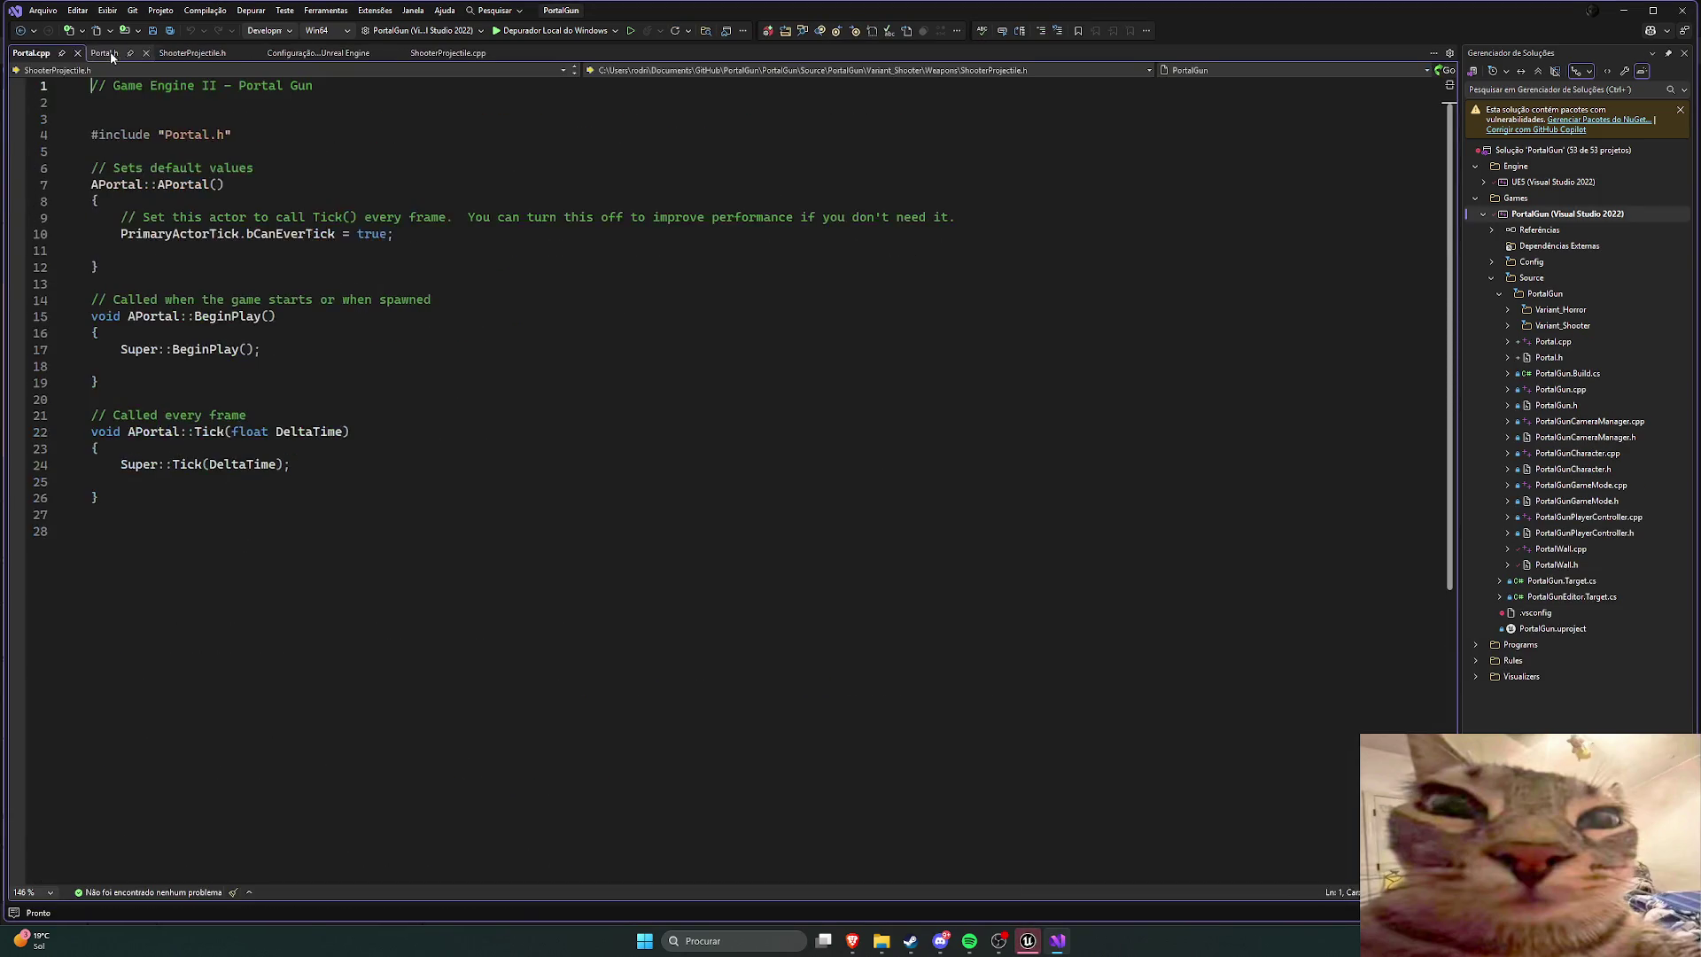
left_click(119, 51)
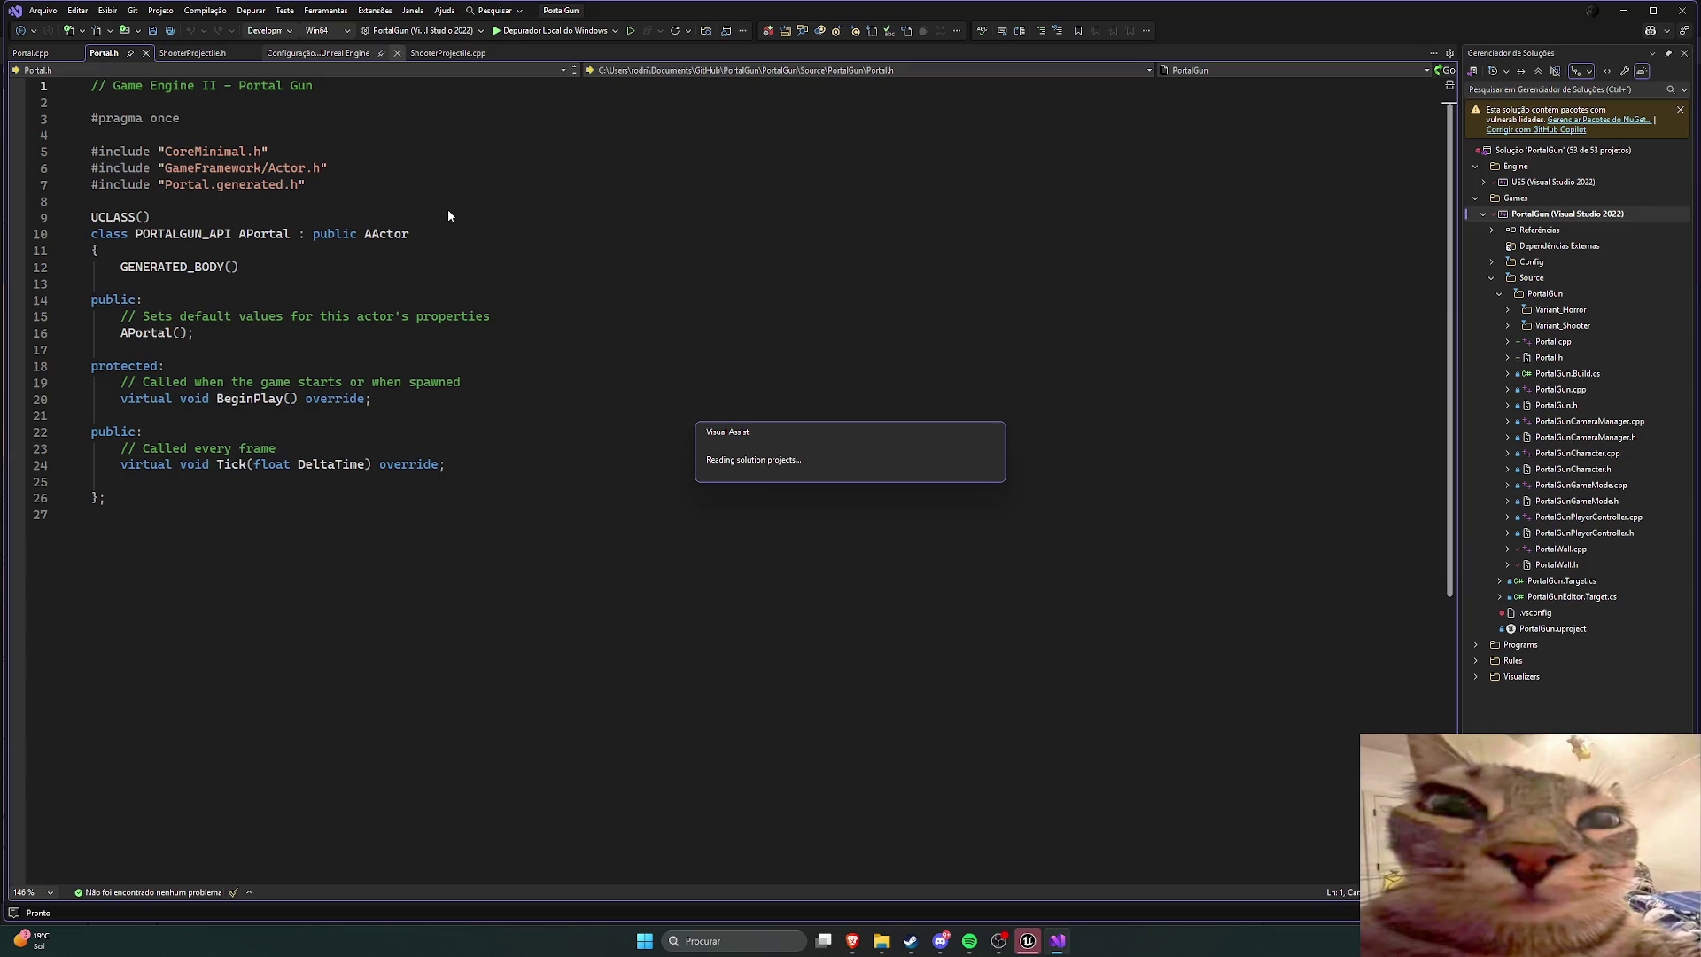
key("ctrl+Tab")
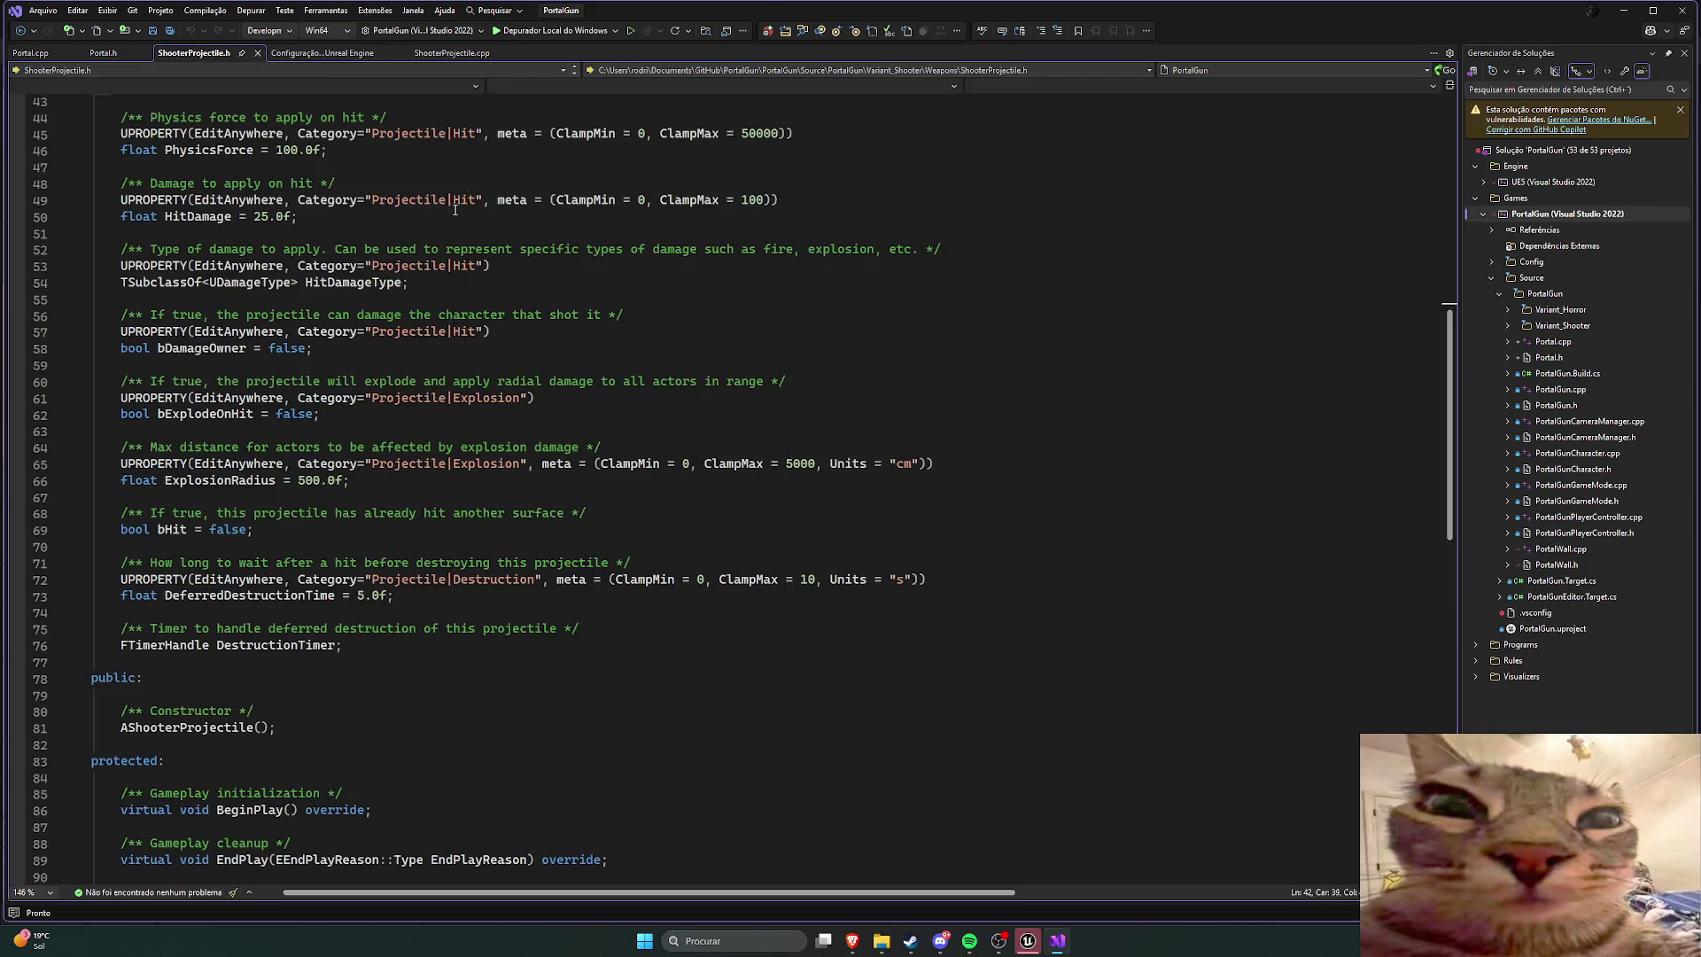
left_click(337, 52)
left_click(395, 53)
left_click(102, 52)
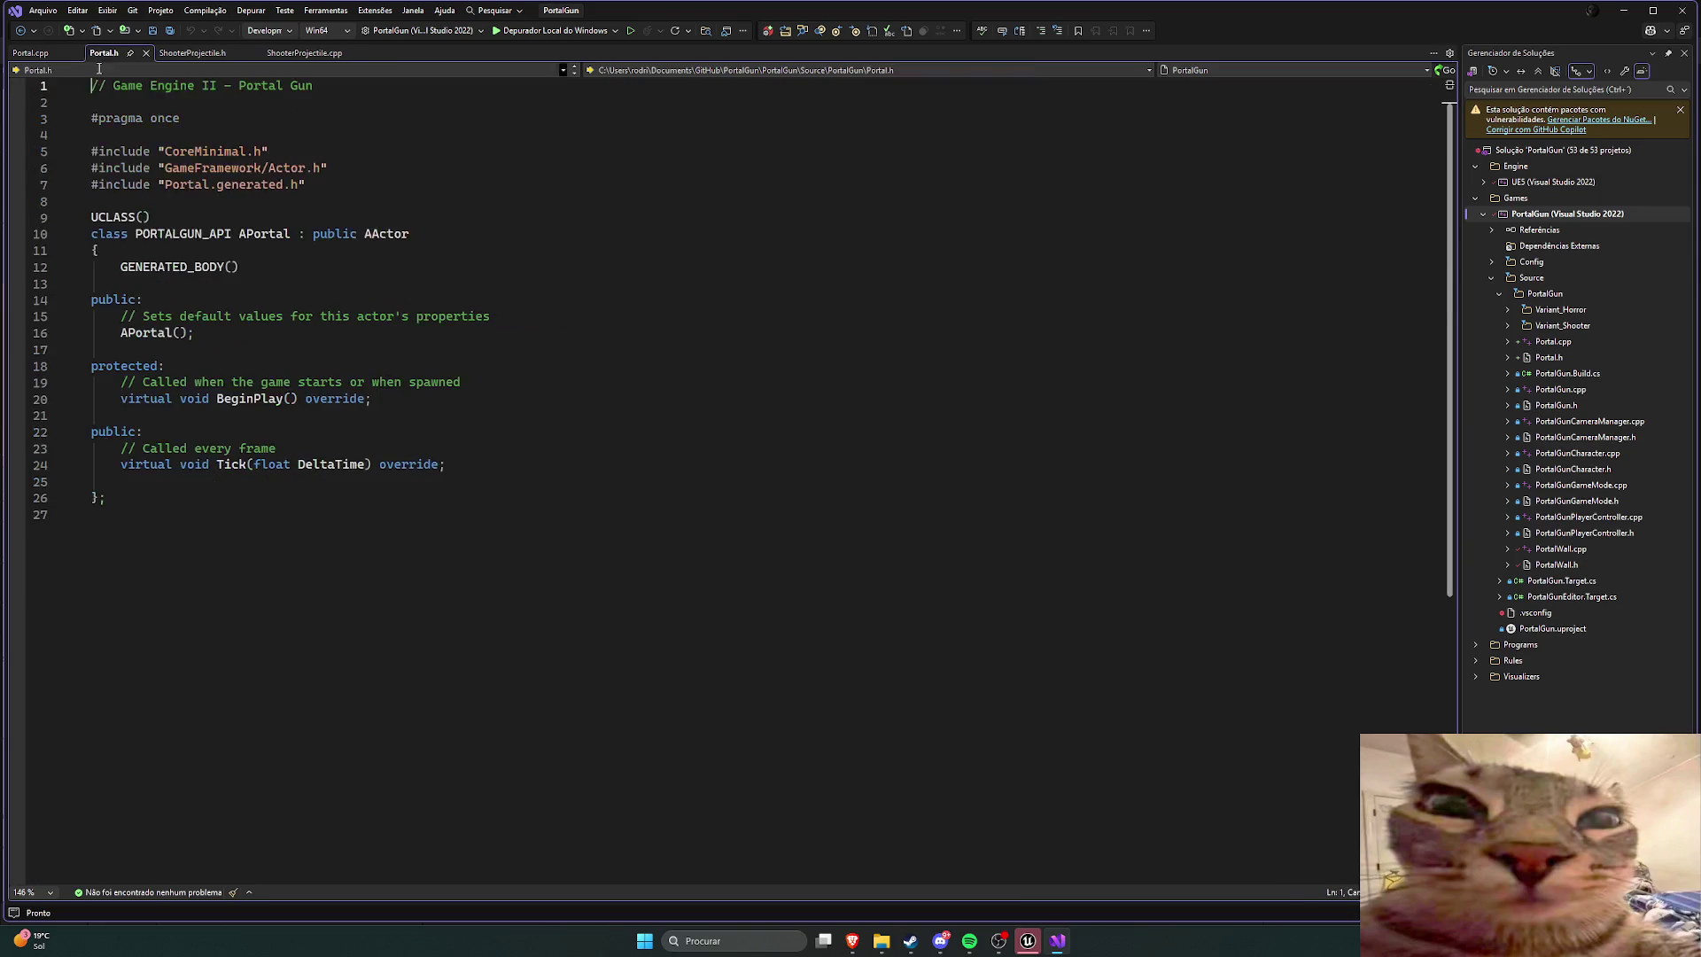
Step: In the Content Drawer's C++ Classes > PortalGun folder, bring up the new Portal class's context menu
left_click(1028, 940)
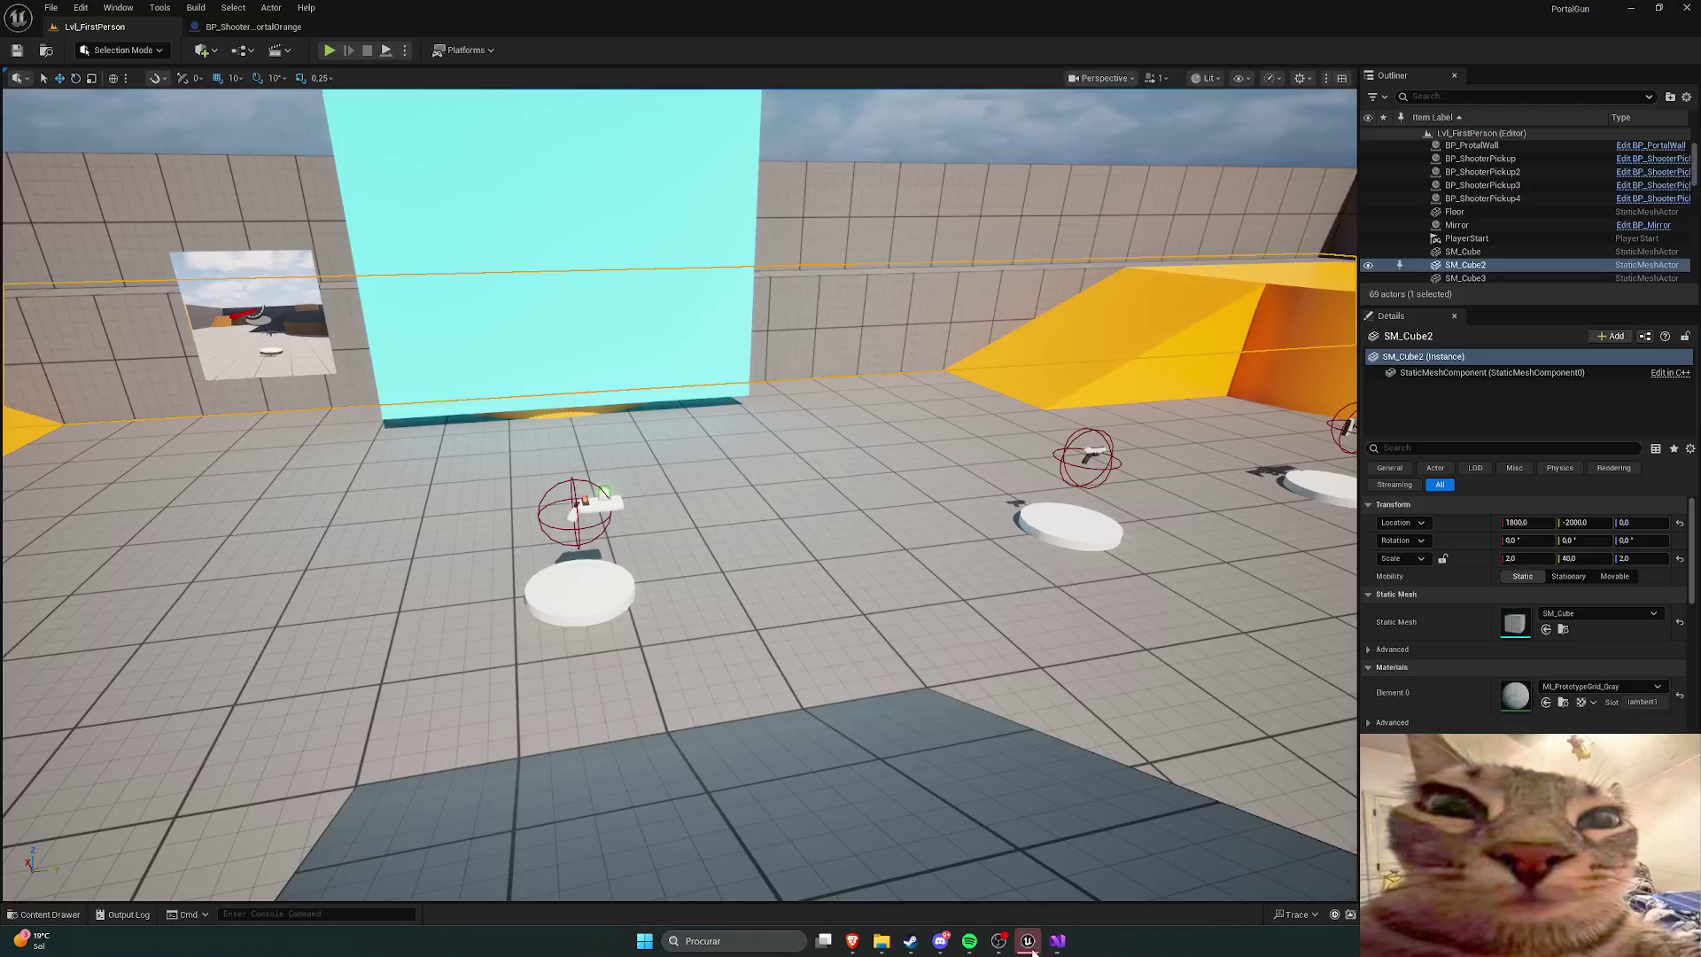
key("ctrl+space")
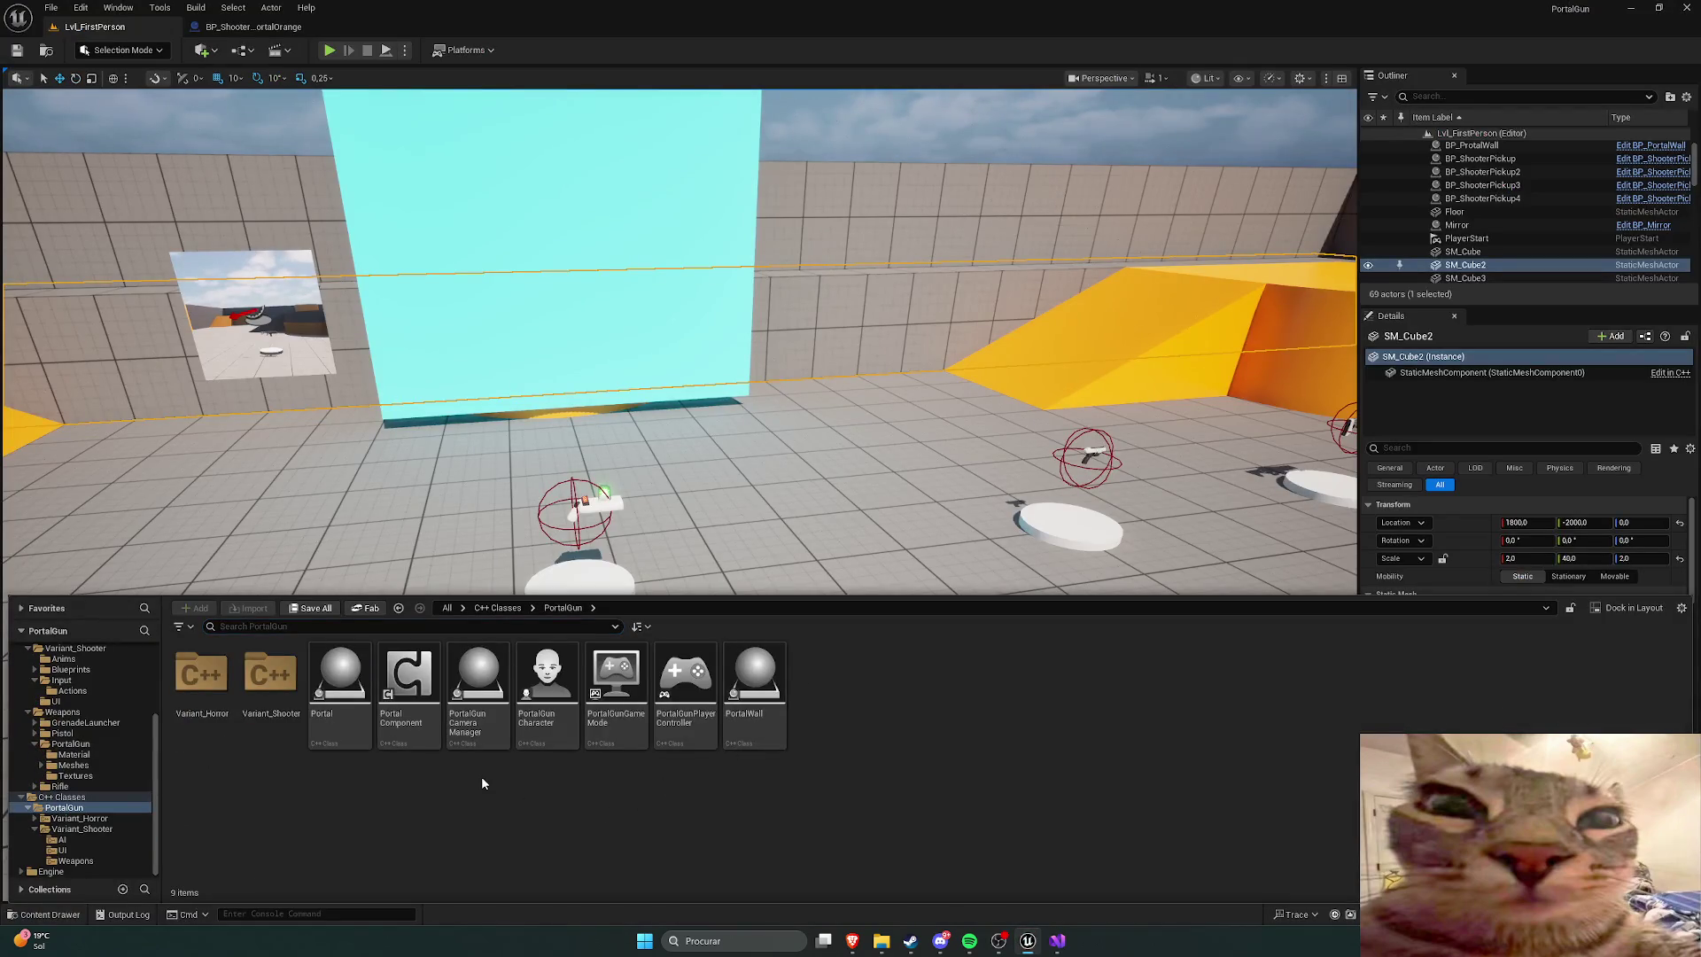
left_click(405, 714)
left_click(405, 714)
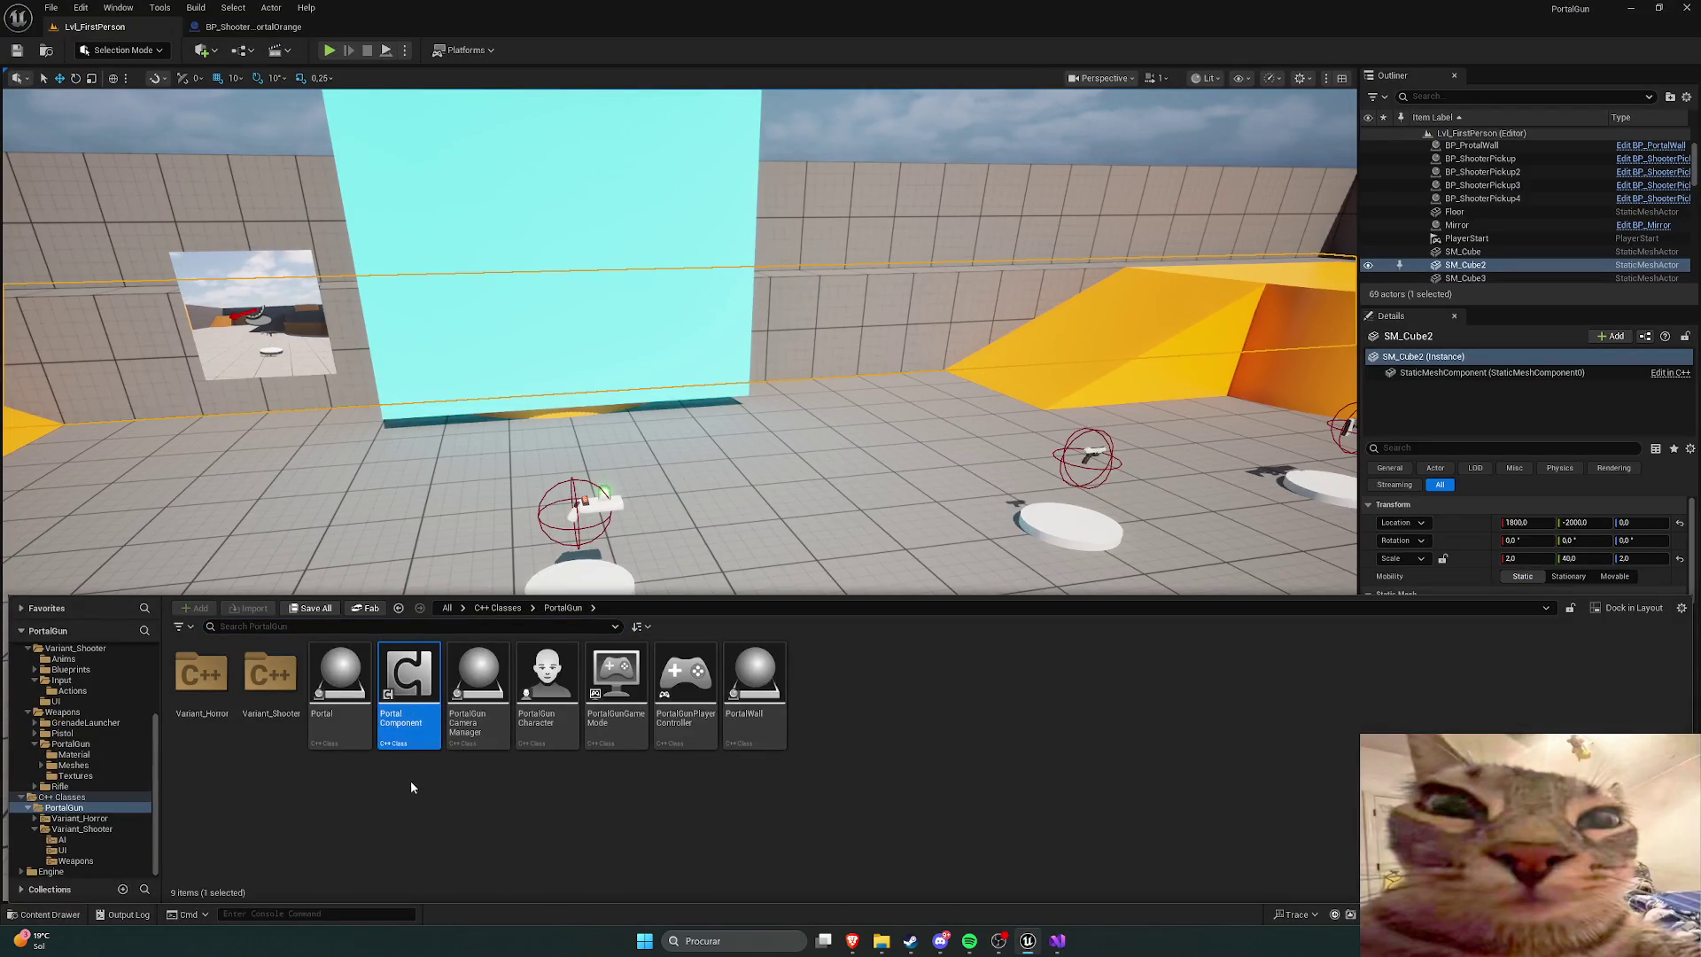
key("Left")
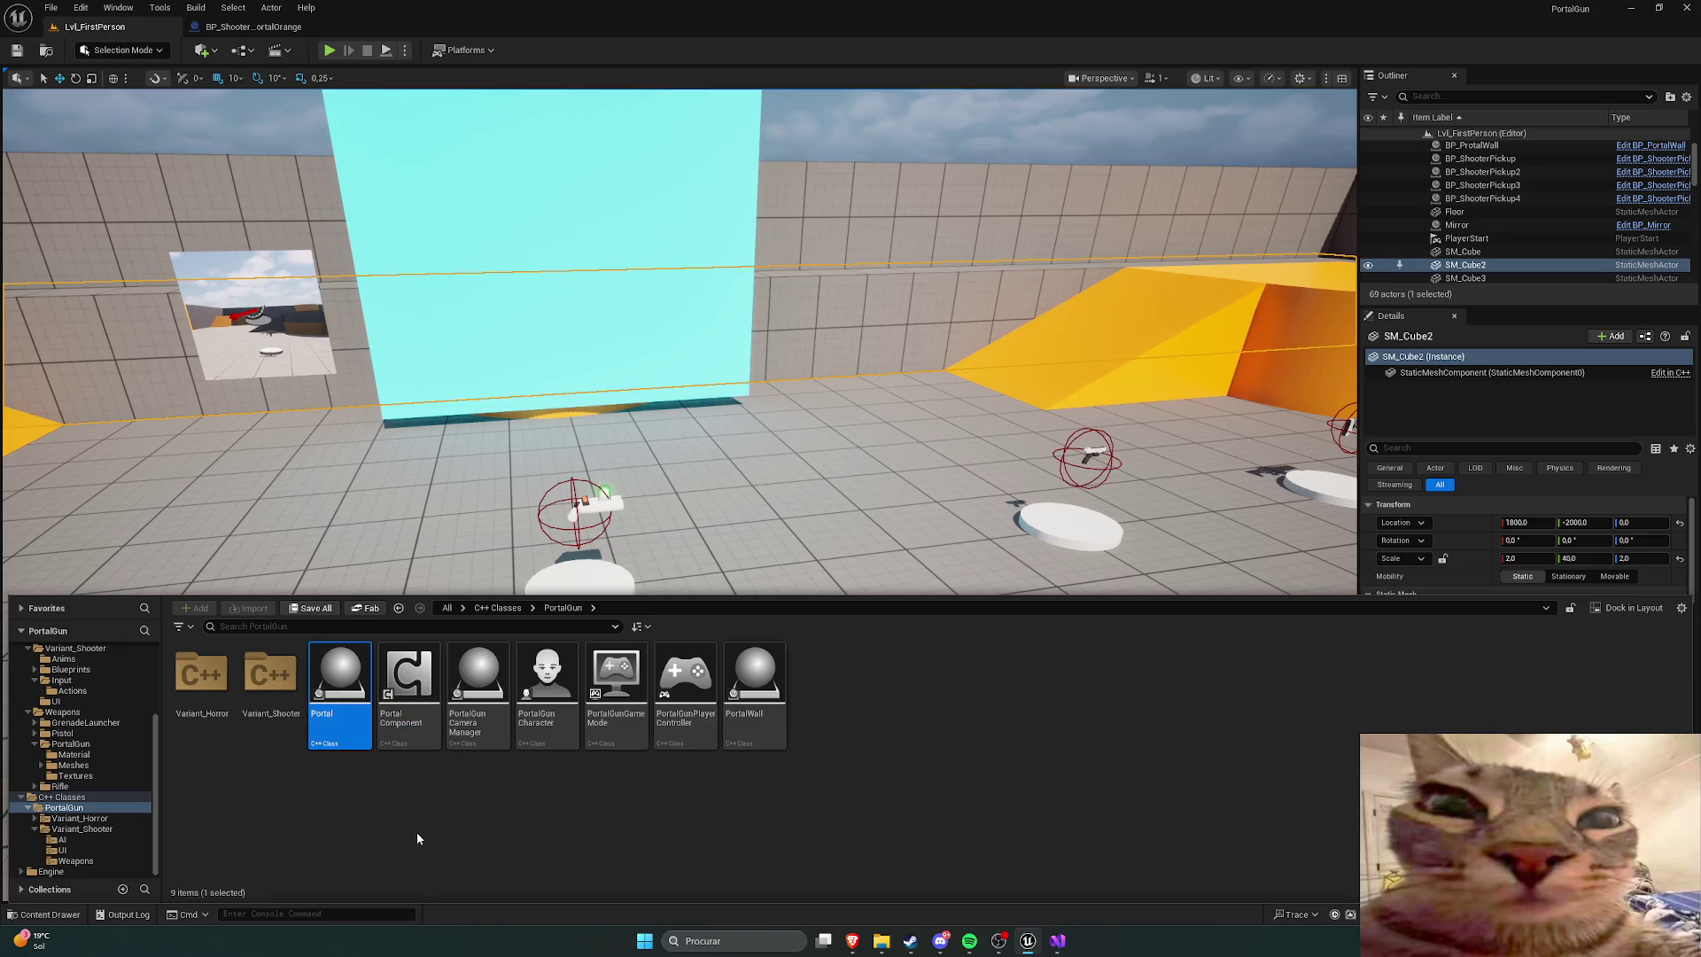
left_click(439, 806)
right_click(351, 680)
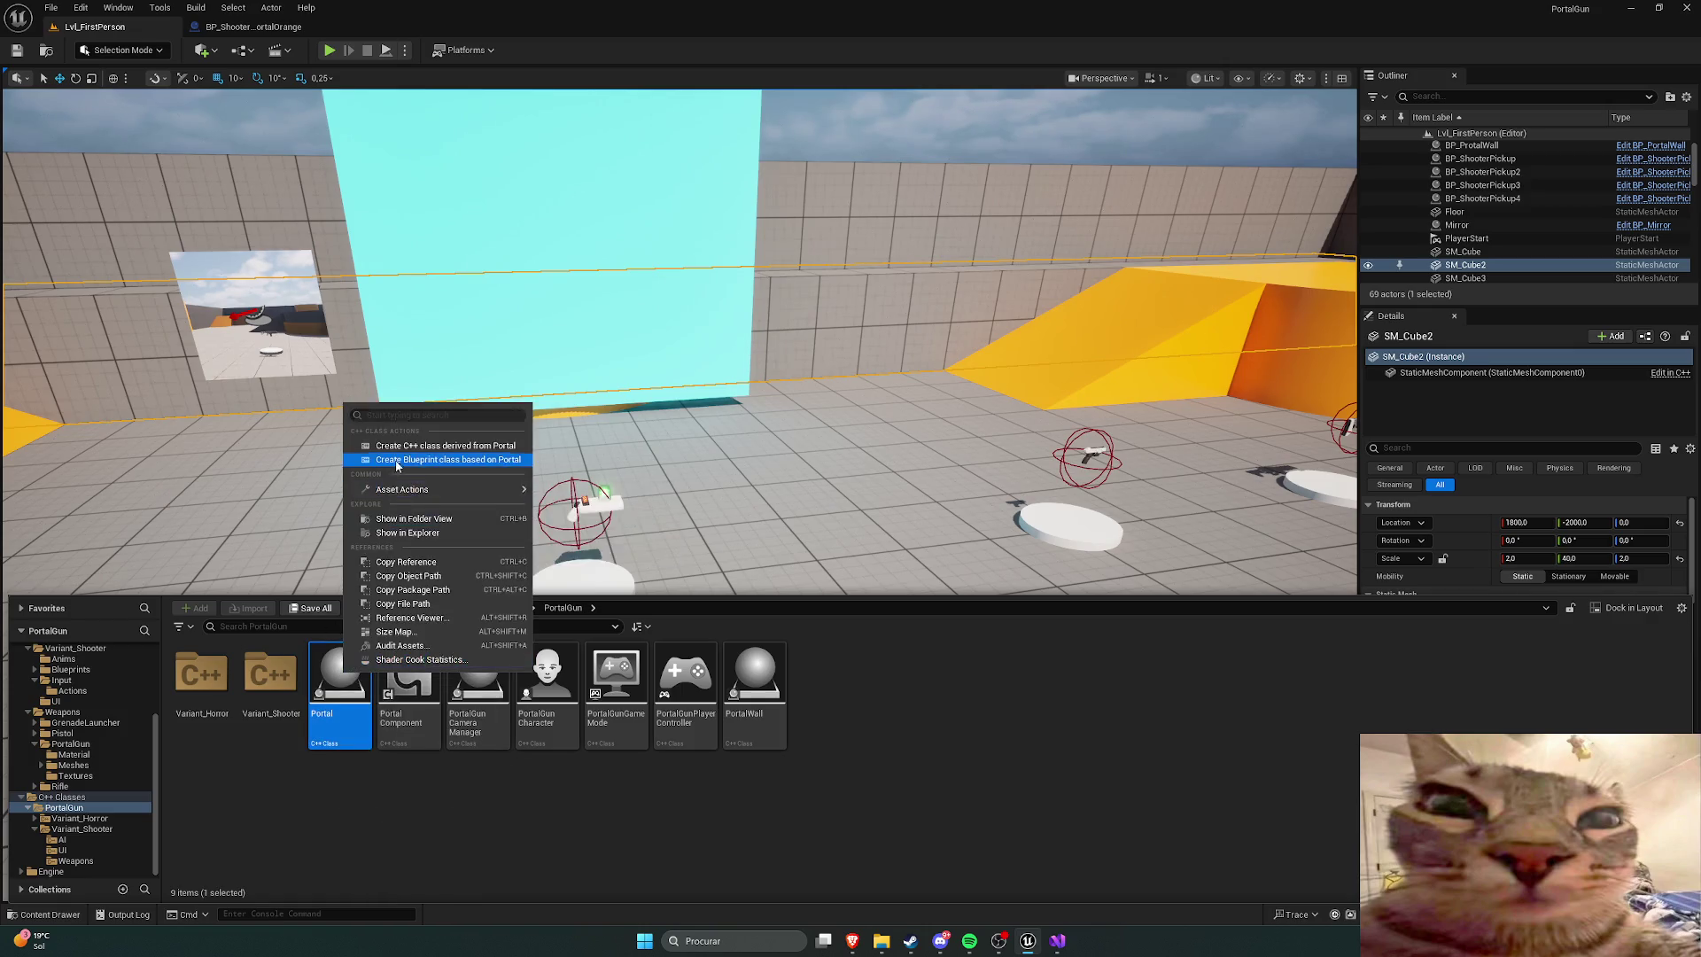
Step: Create a Portal-based Blueprint named BP_Portal in the /Game/Blueprints folder
left_click(435, 462)
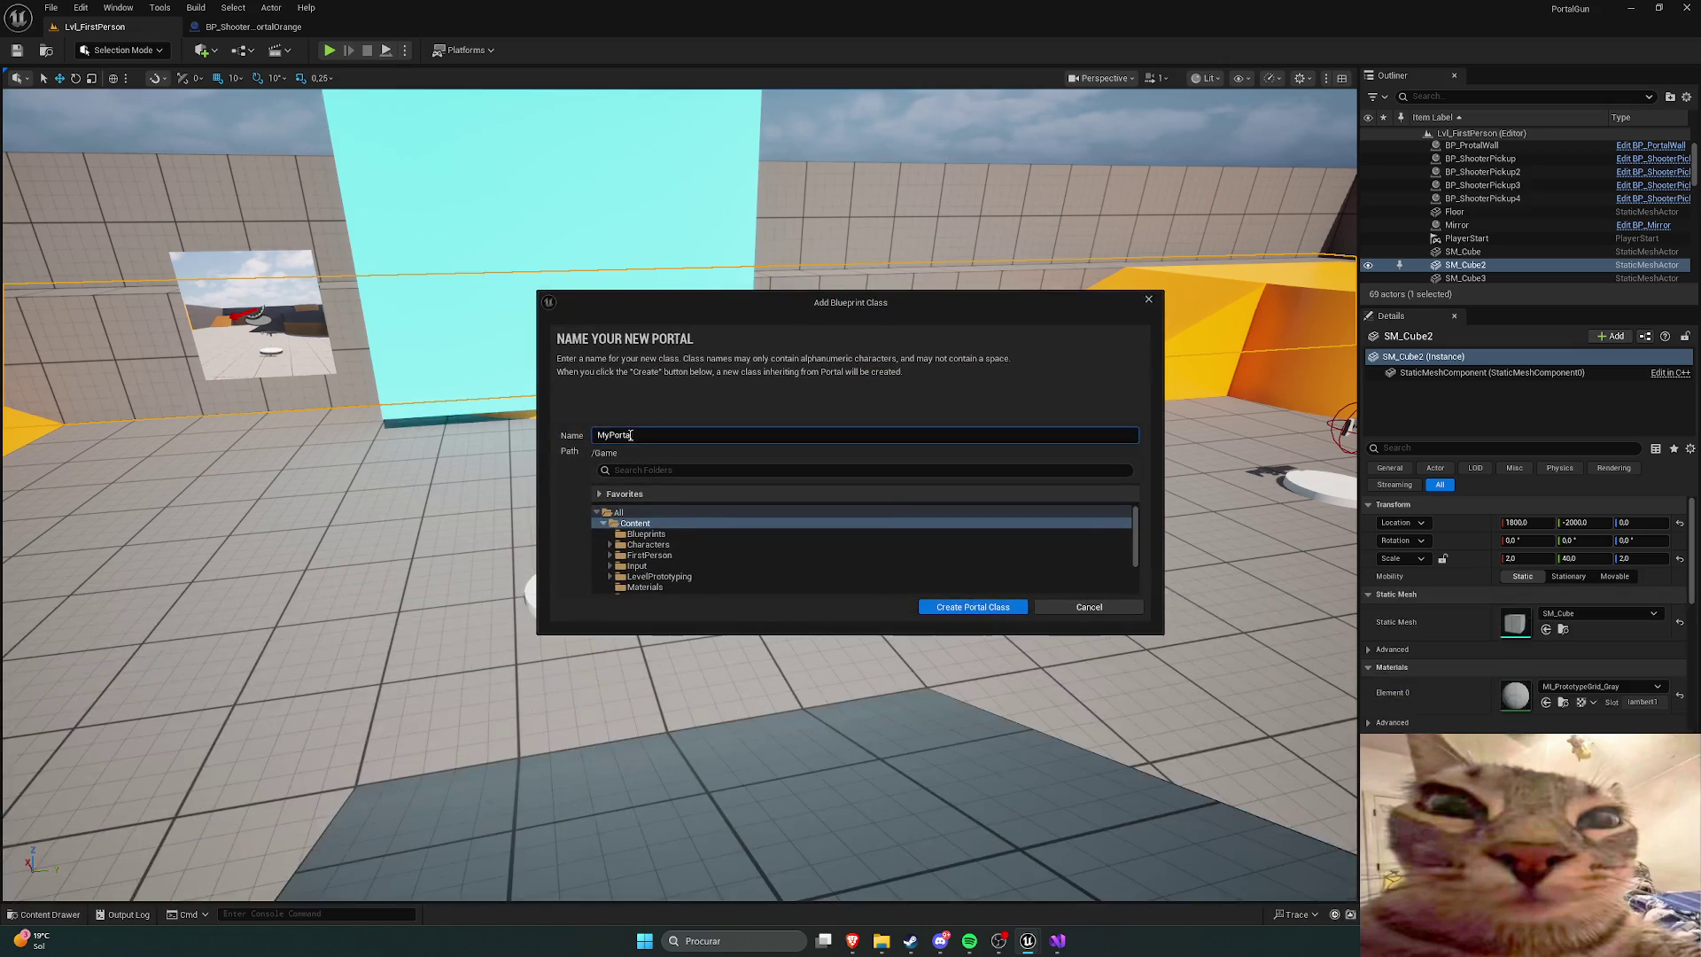
left_click(648, 534)
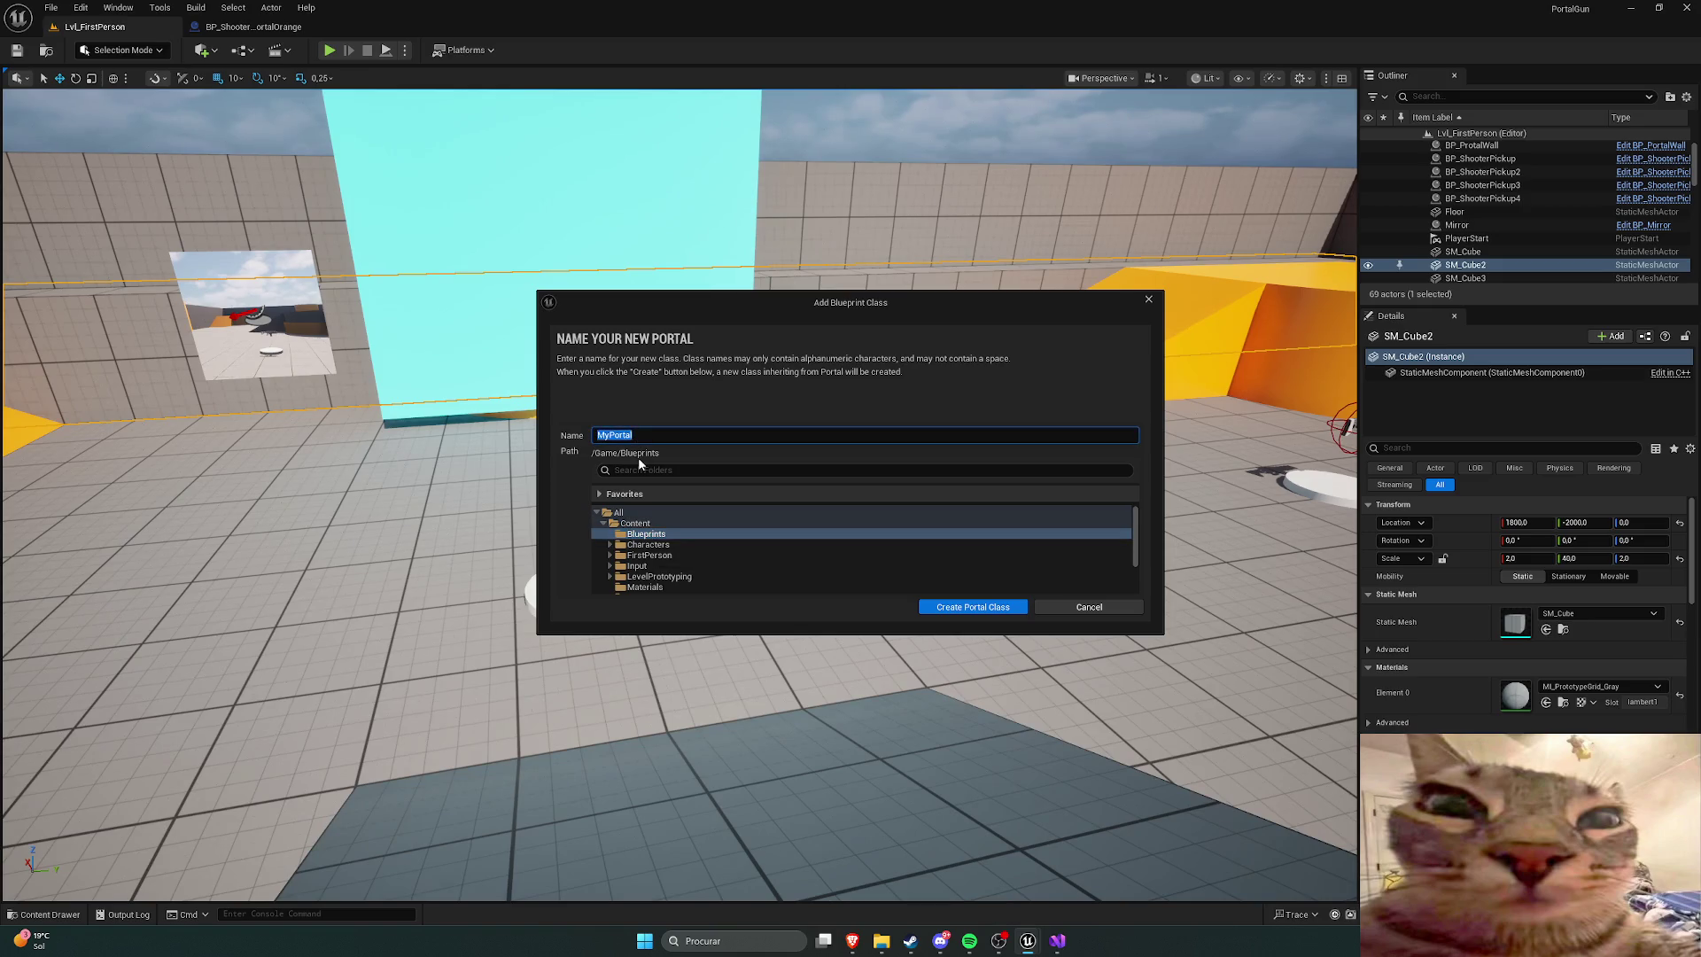
type("BP_Por")
type("tal")
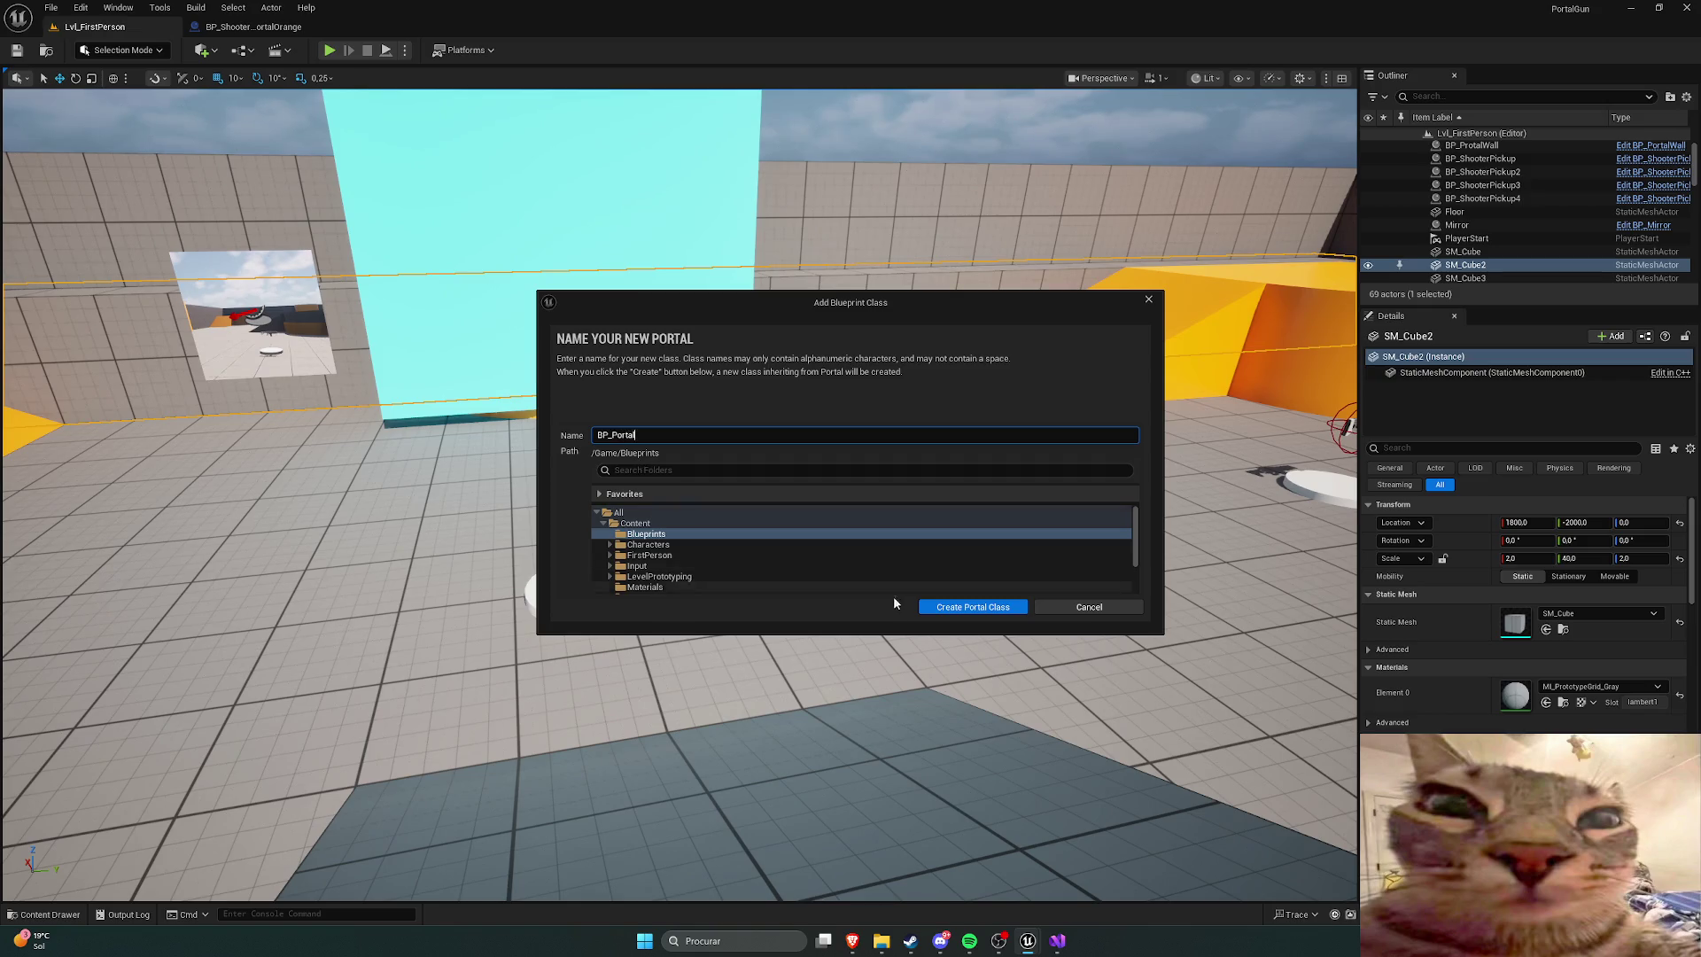
key("Return")
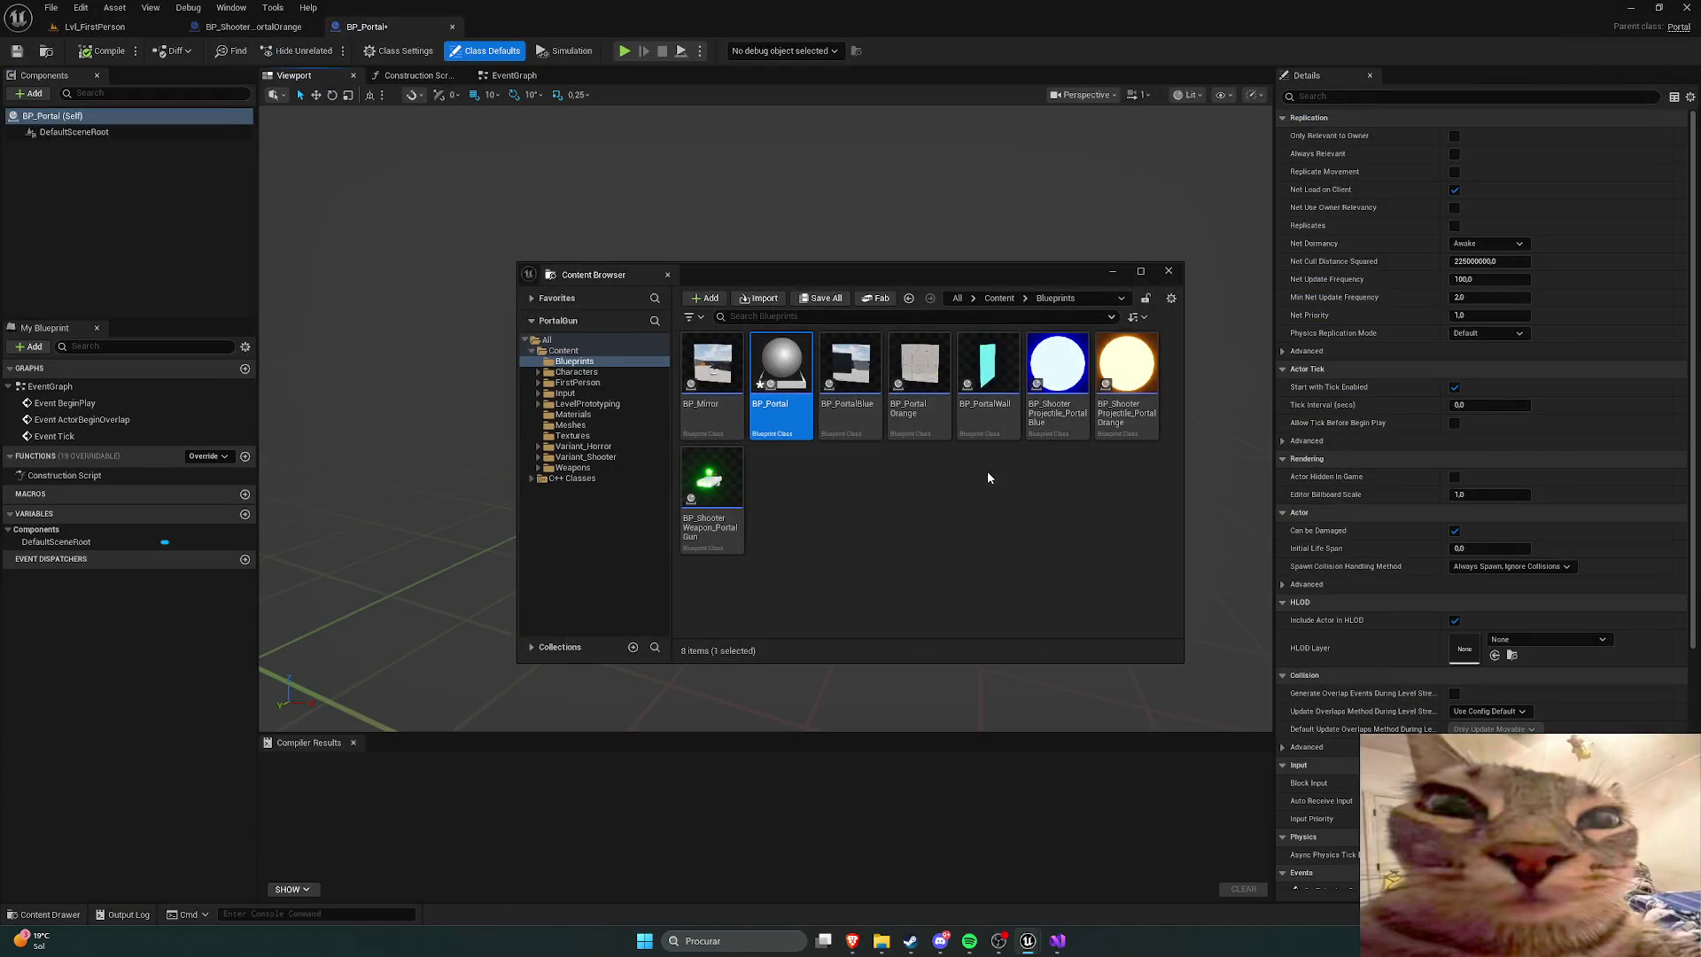
Step: Add a StaticMesh component to BP_Portal
left_click(667, 275)
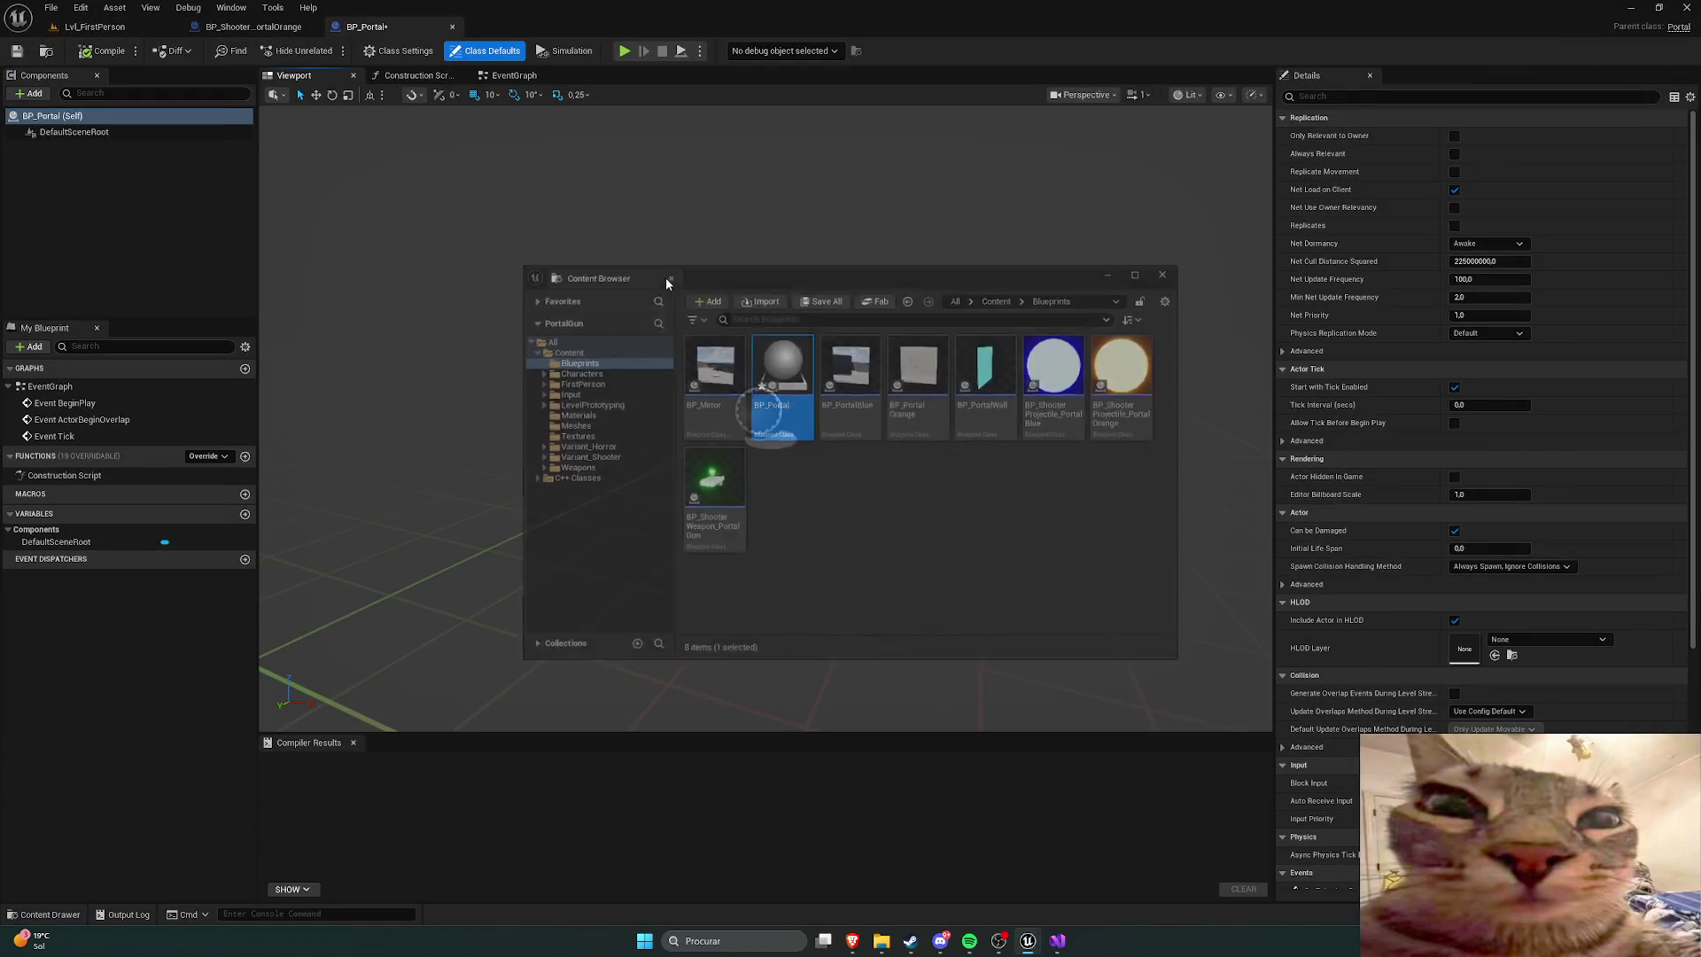
left_click(89, 131)
right_click(93, 132)
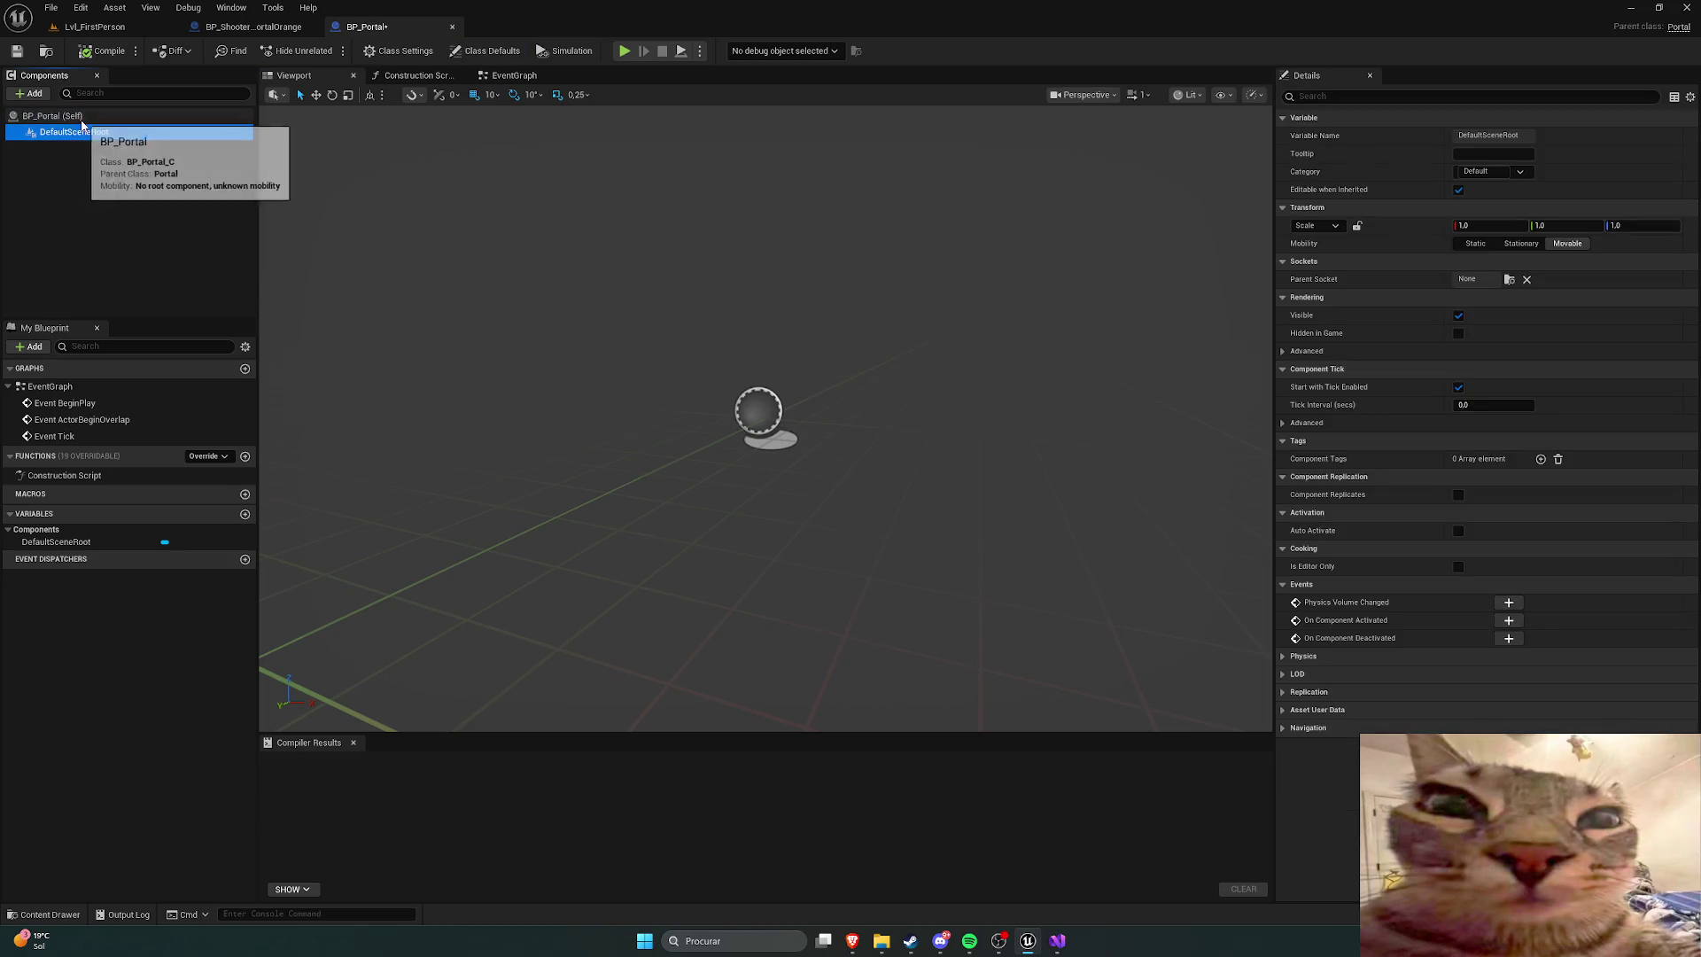
left_click(80, 116)
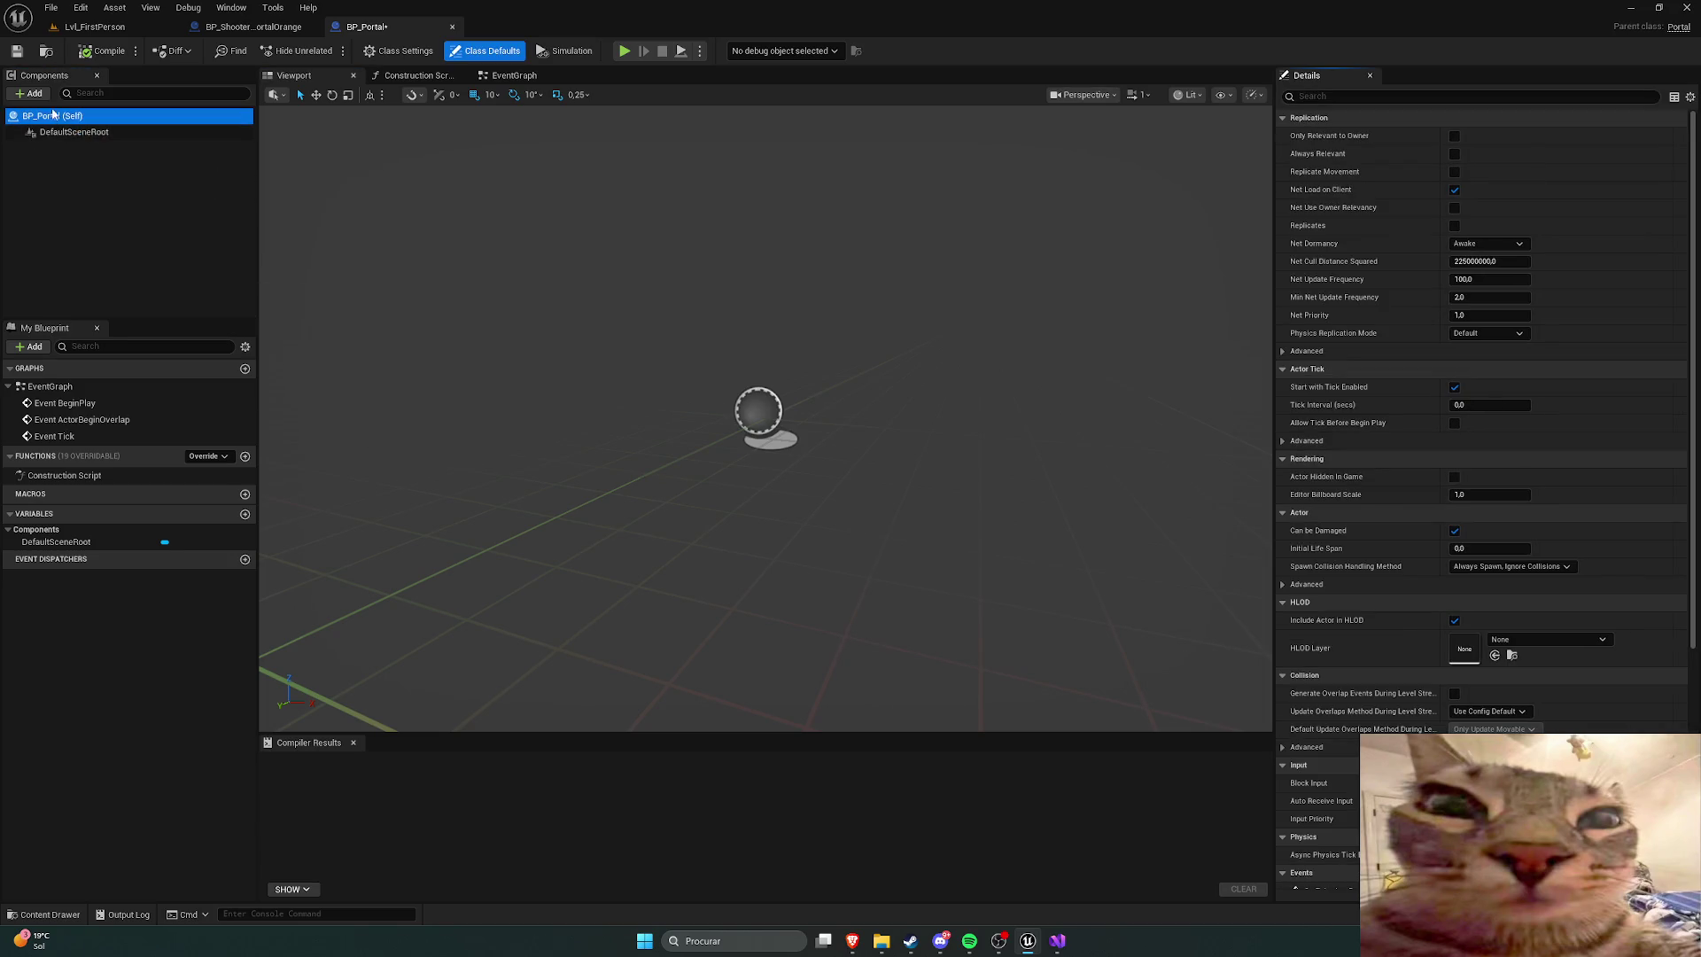
left_click(29, 93)
type("statich")
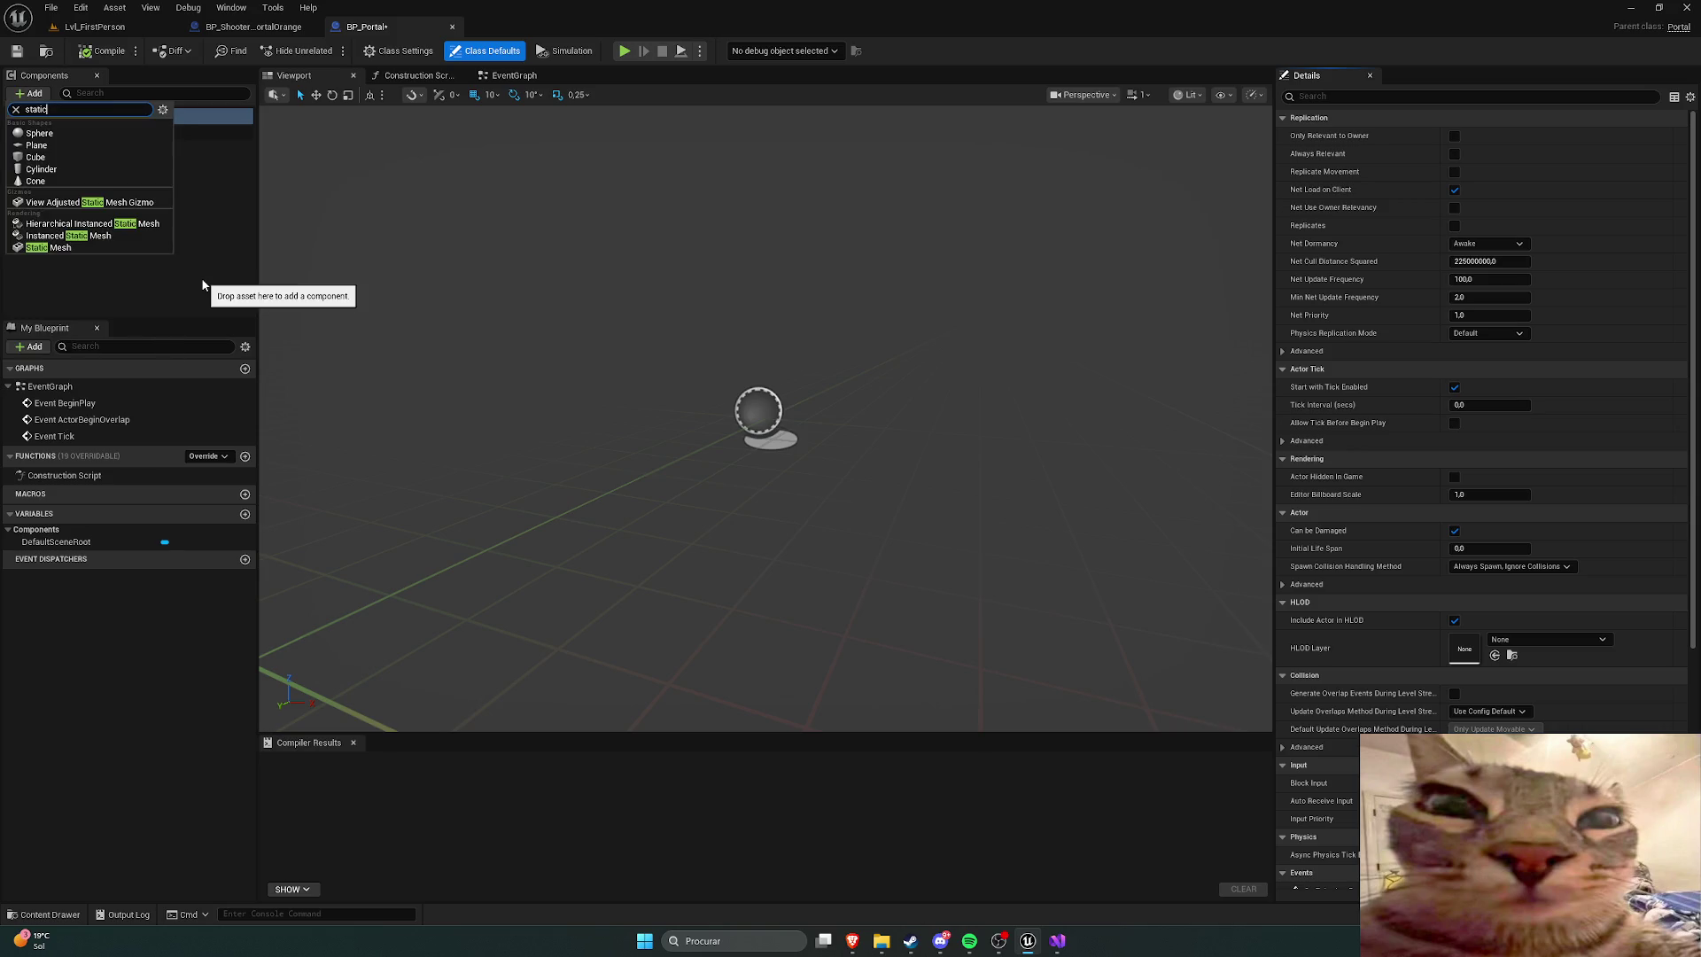
left_click(115, 249)
left_click(110, 205)
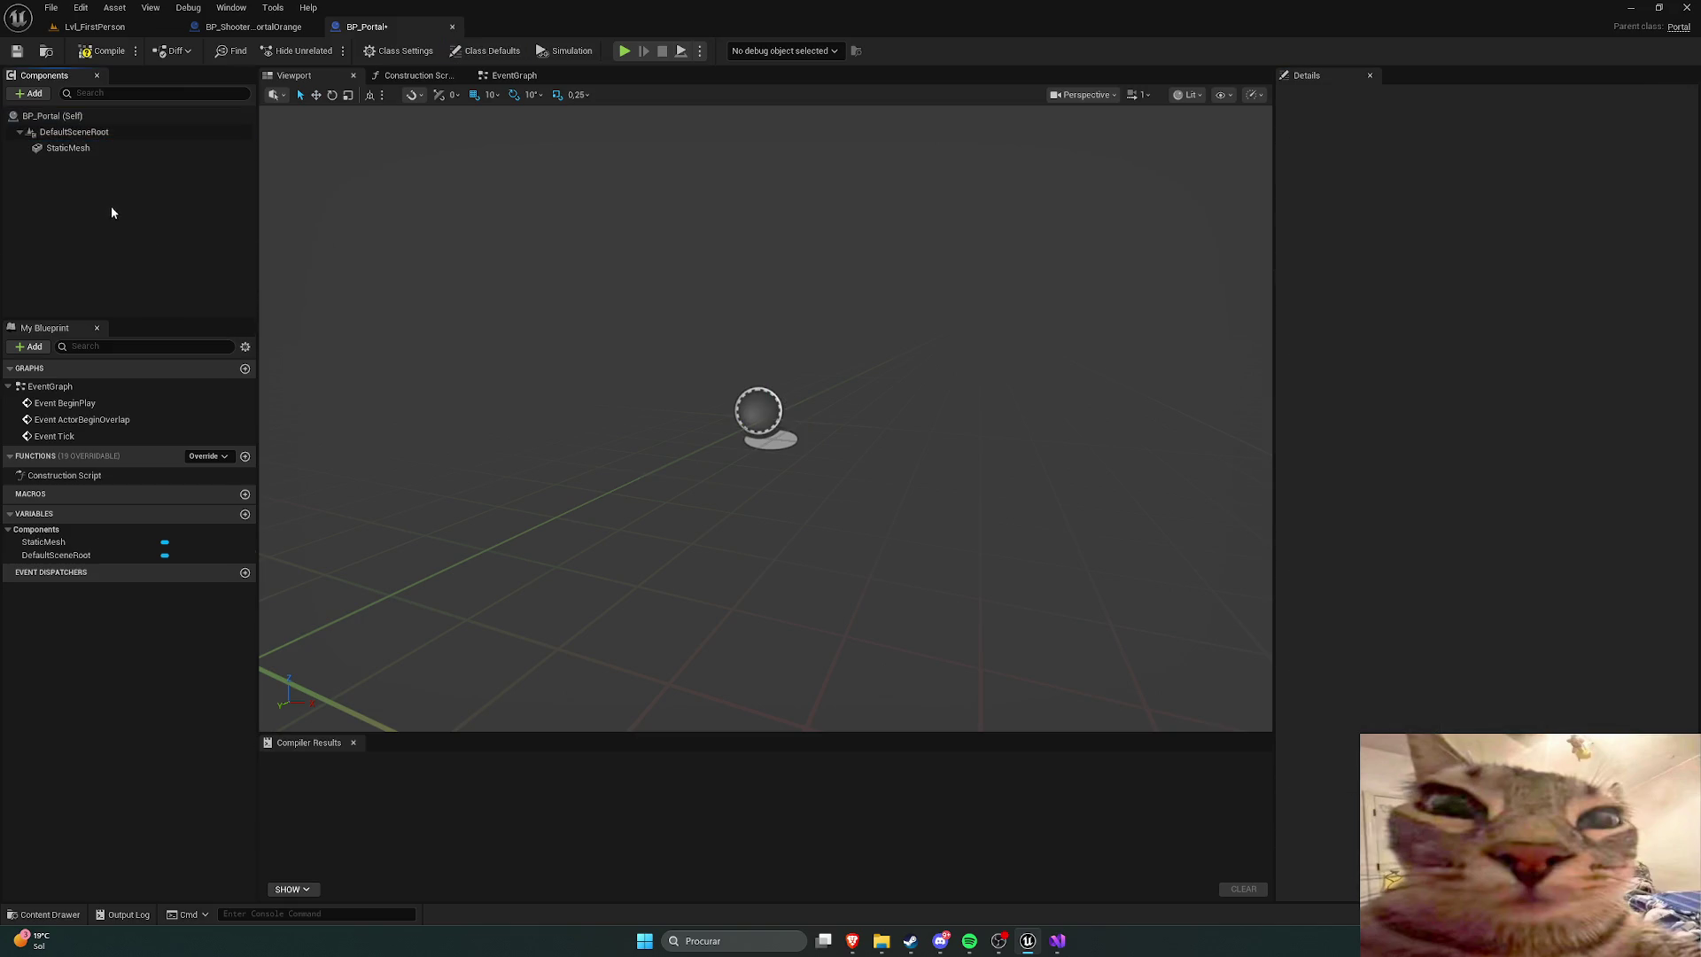
left_click(94, 151)
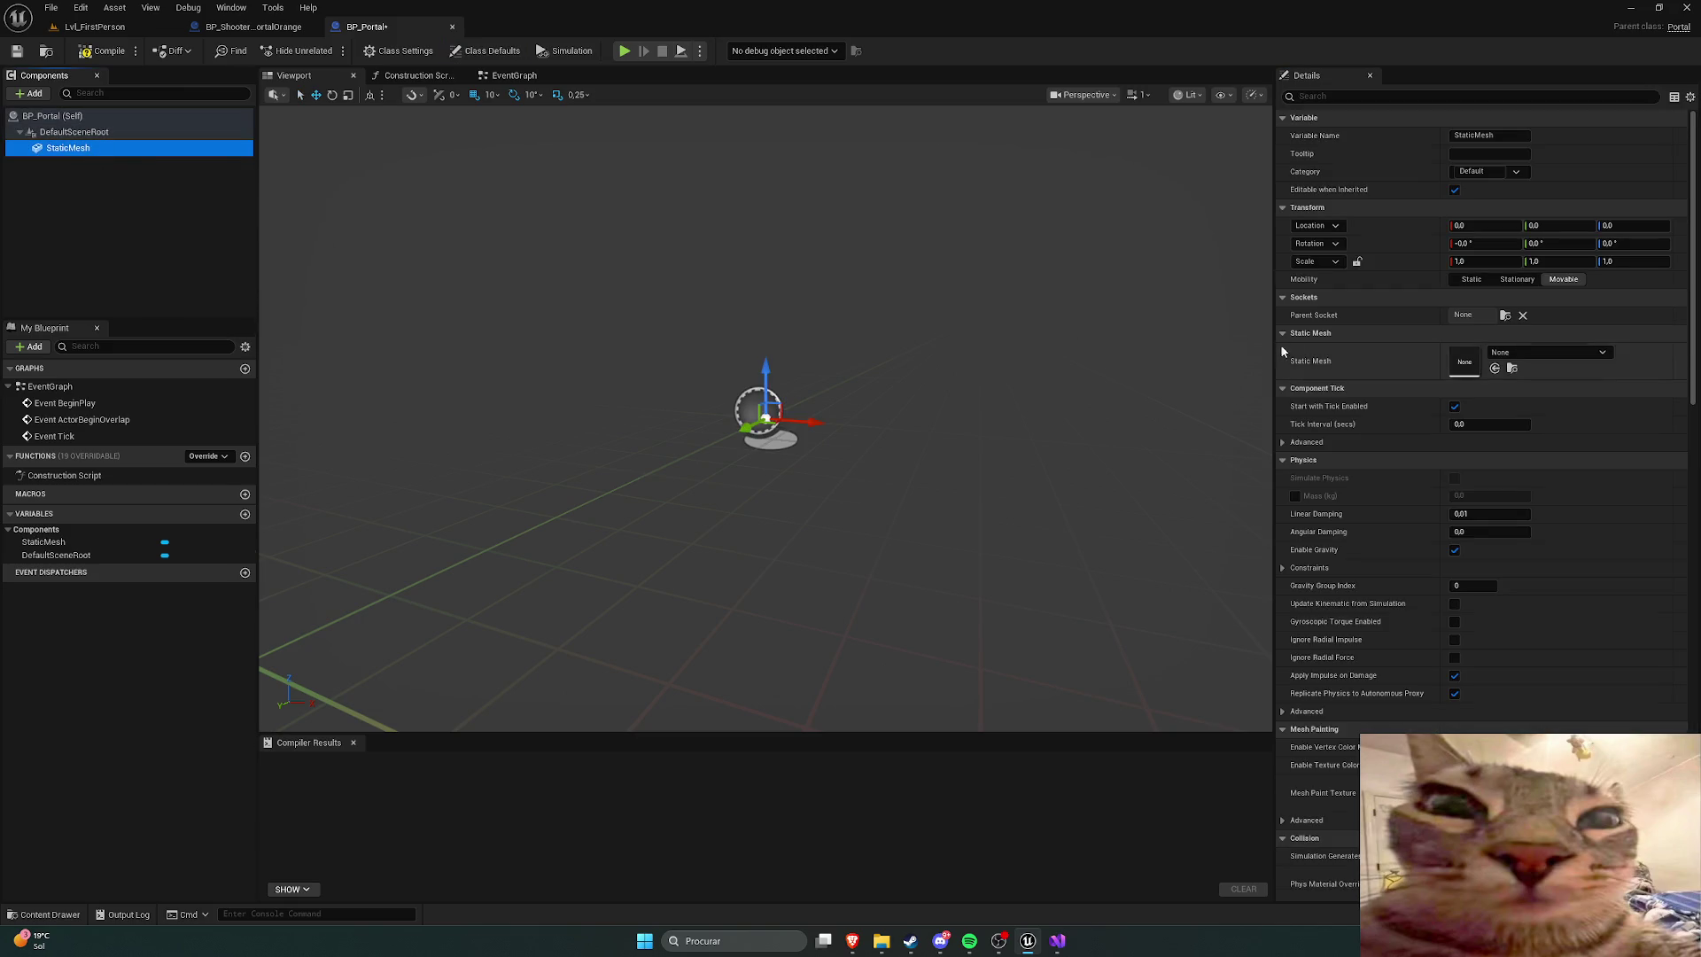
Step: Set the StaticMesh to Plane, rotate it 90° upright, and compile
left_click(1510, 354)
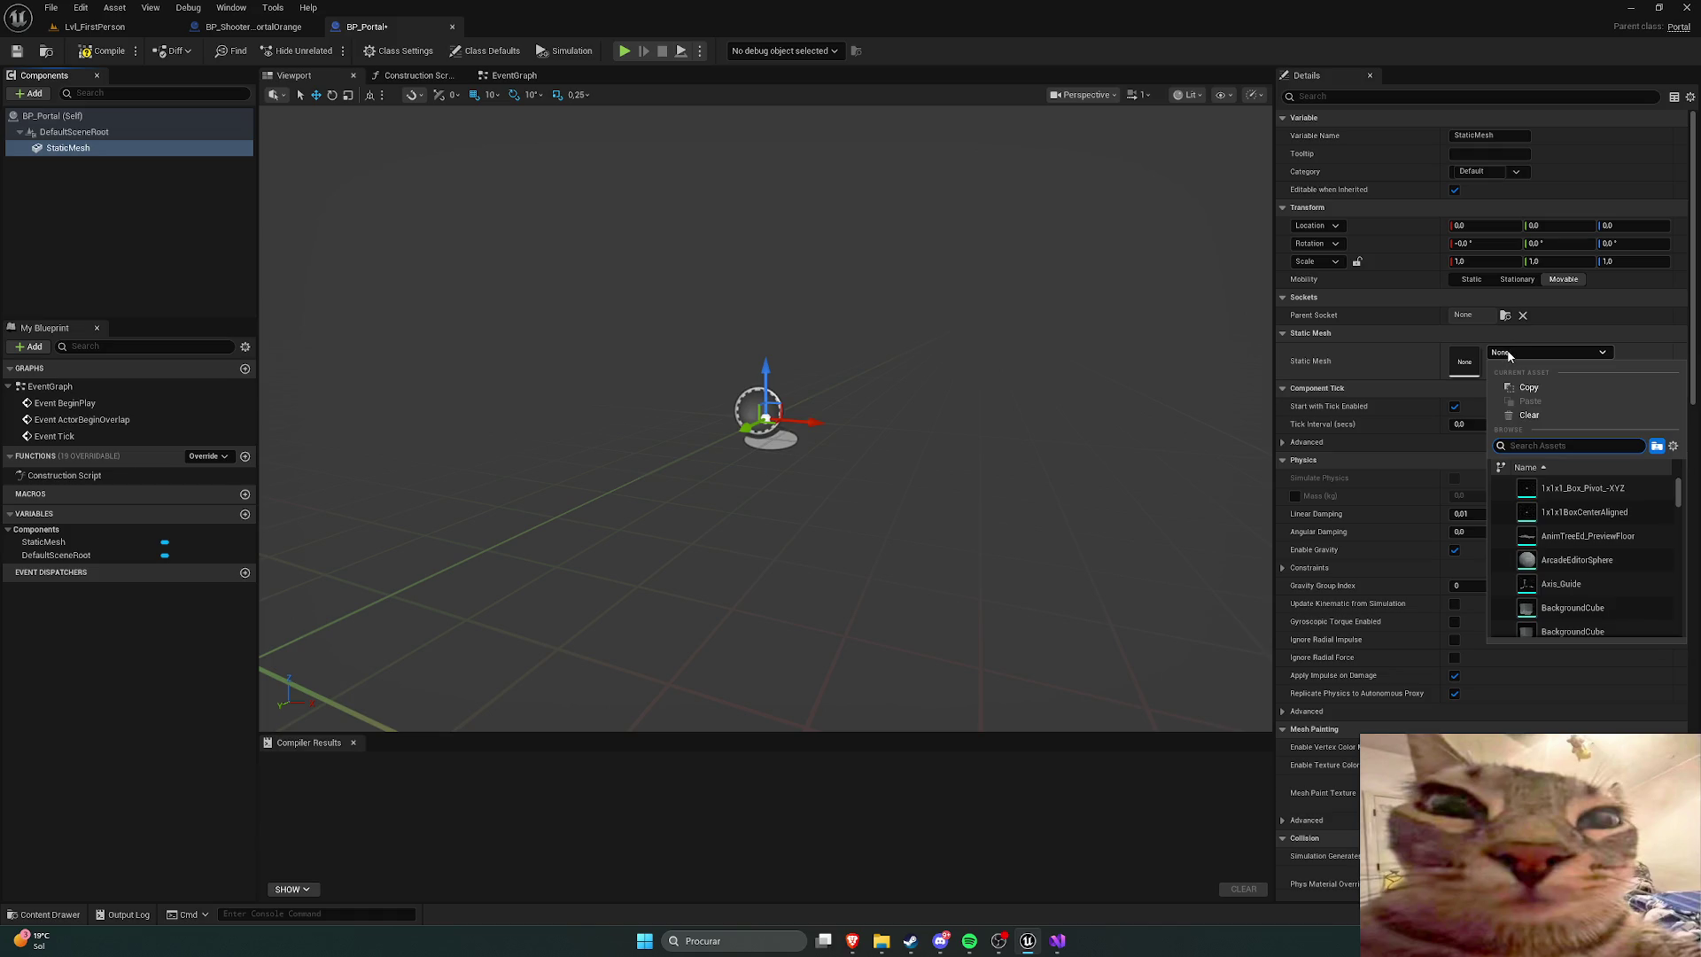
type("plane")
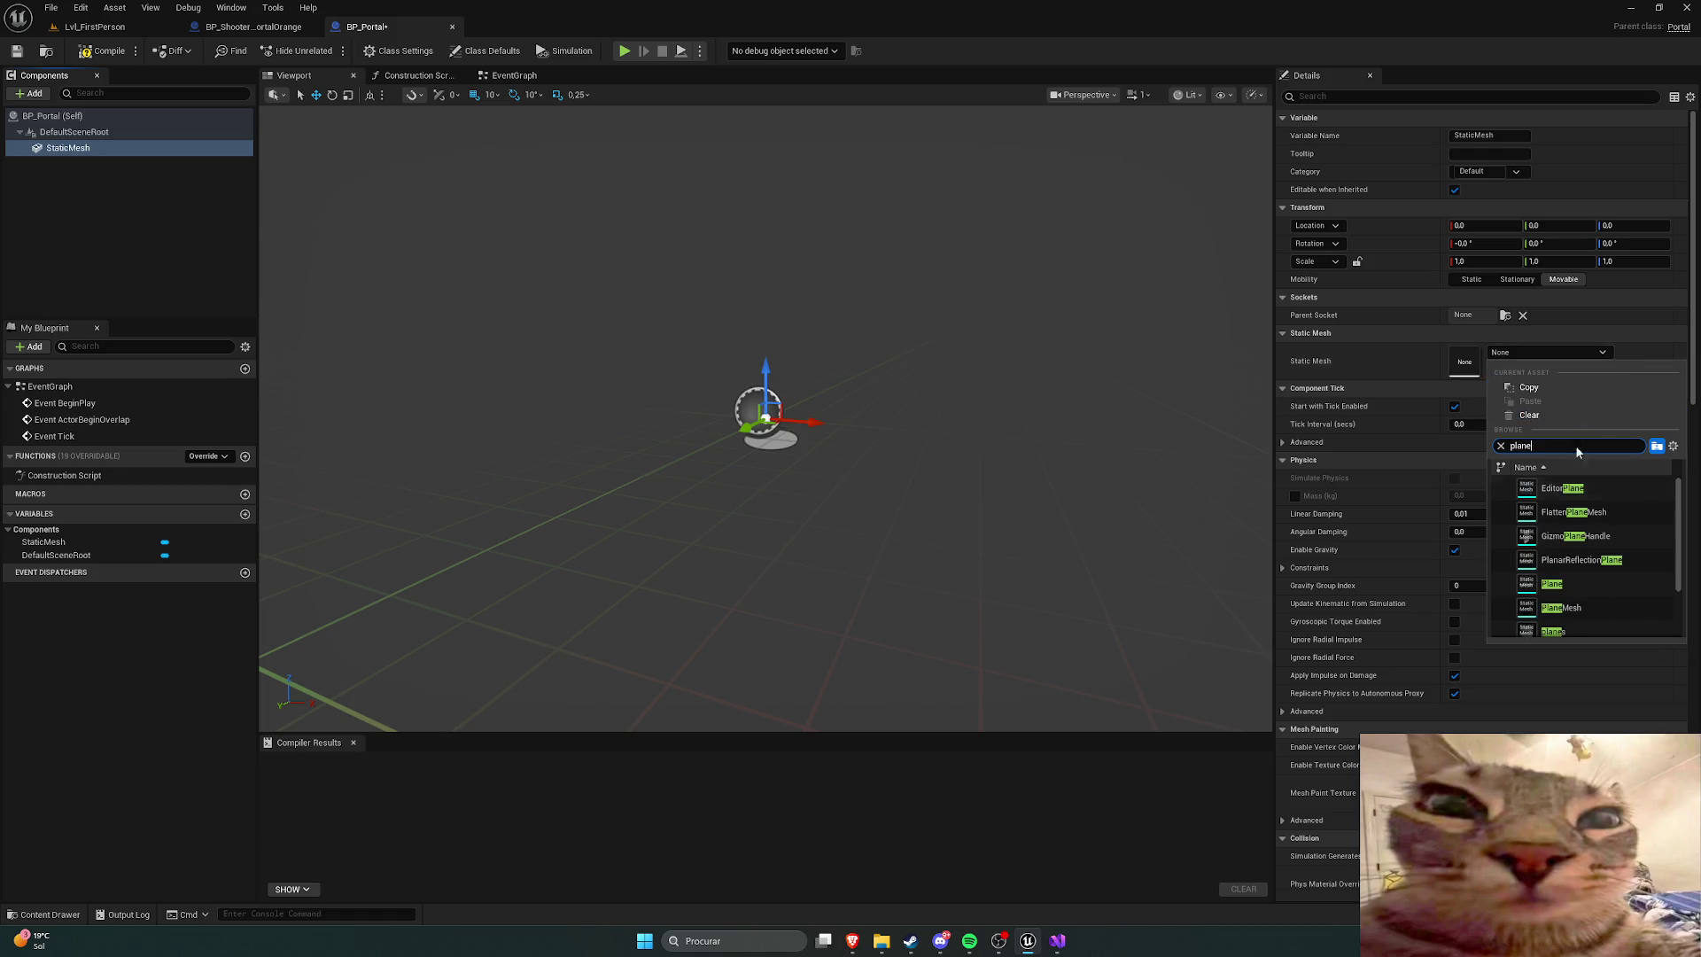
left_click(1552, 585)
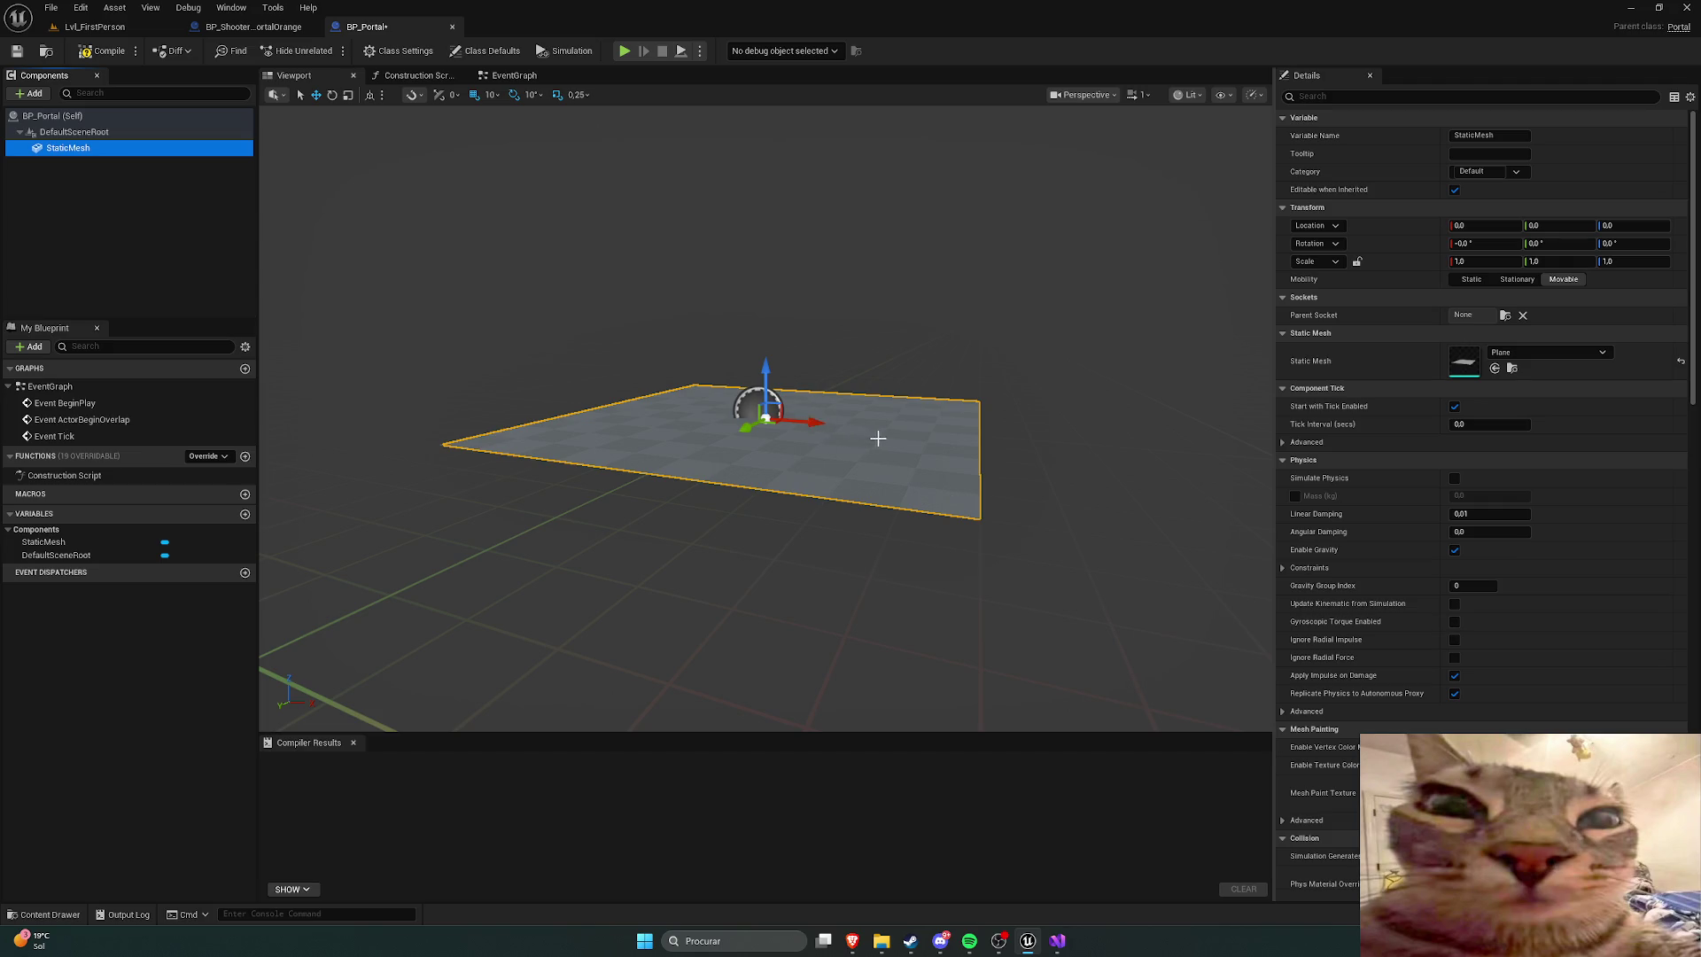
left_click_drag(855, 426, 920, 377)
key("e")
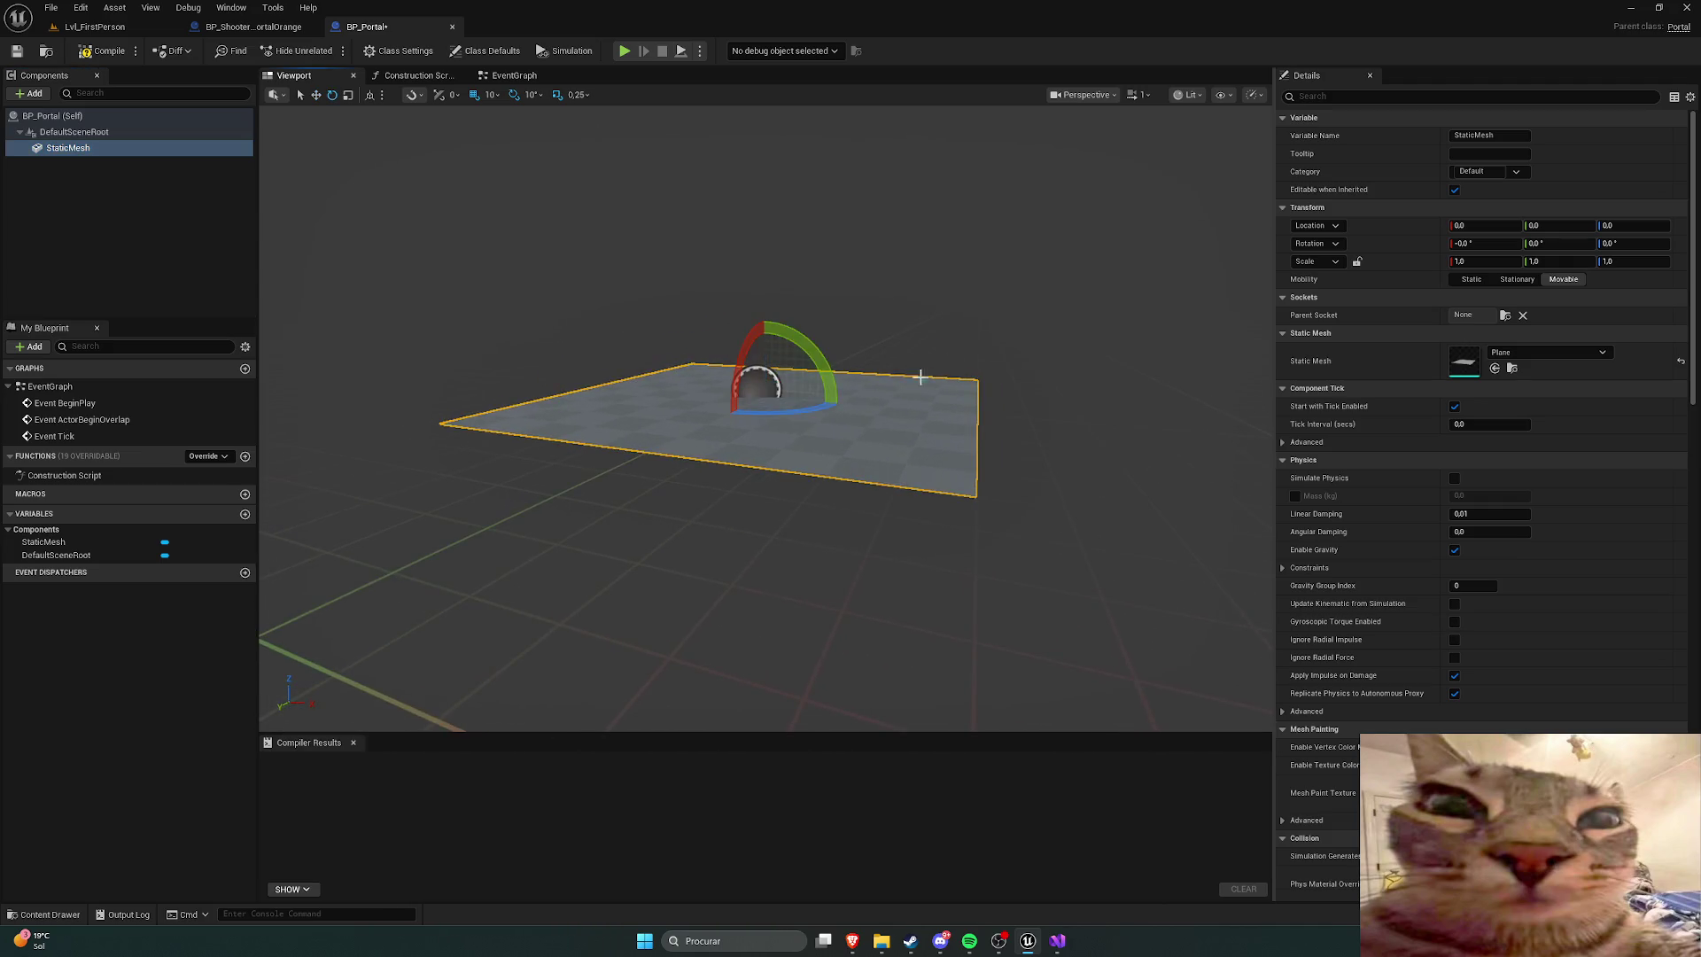
left_click_drag(737, 381, 740, 403)
key("w")
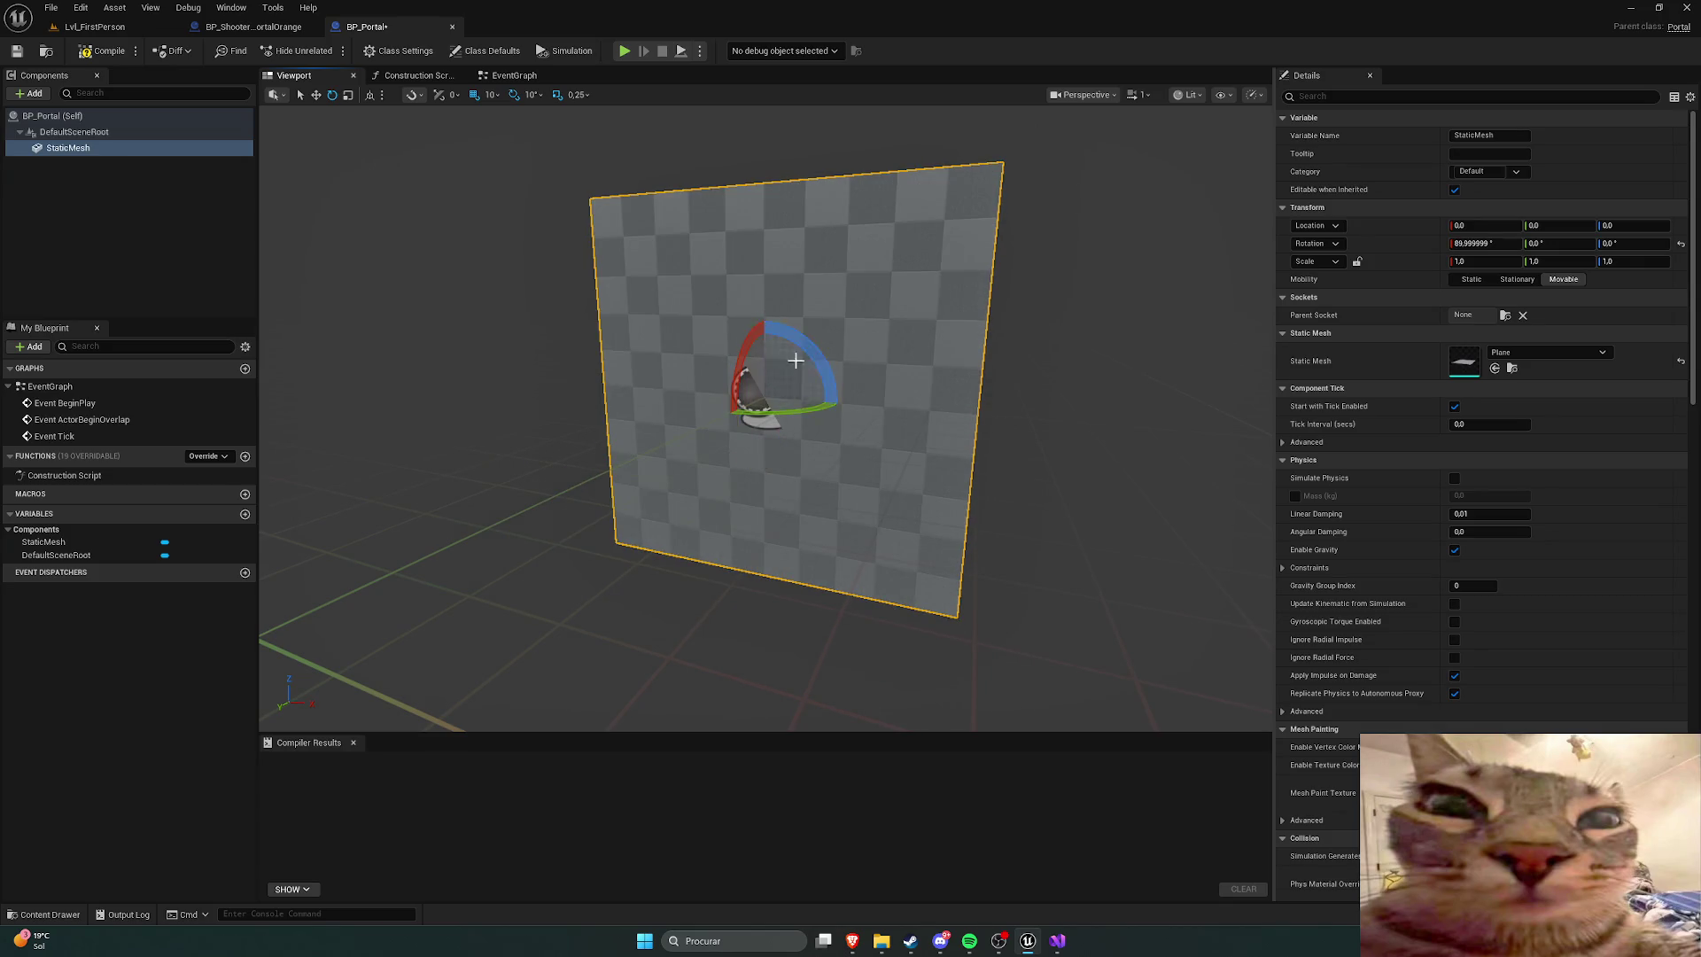
mouse_move(949, 349)
left_mouse_down()
mouse_move(877, 365)
mouse_move(976, 351)
left_mouse_up()
scroll(1178, 392, "down", 5)
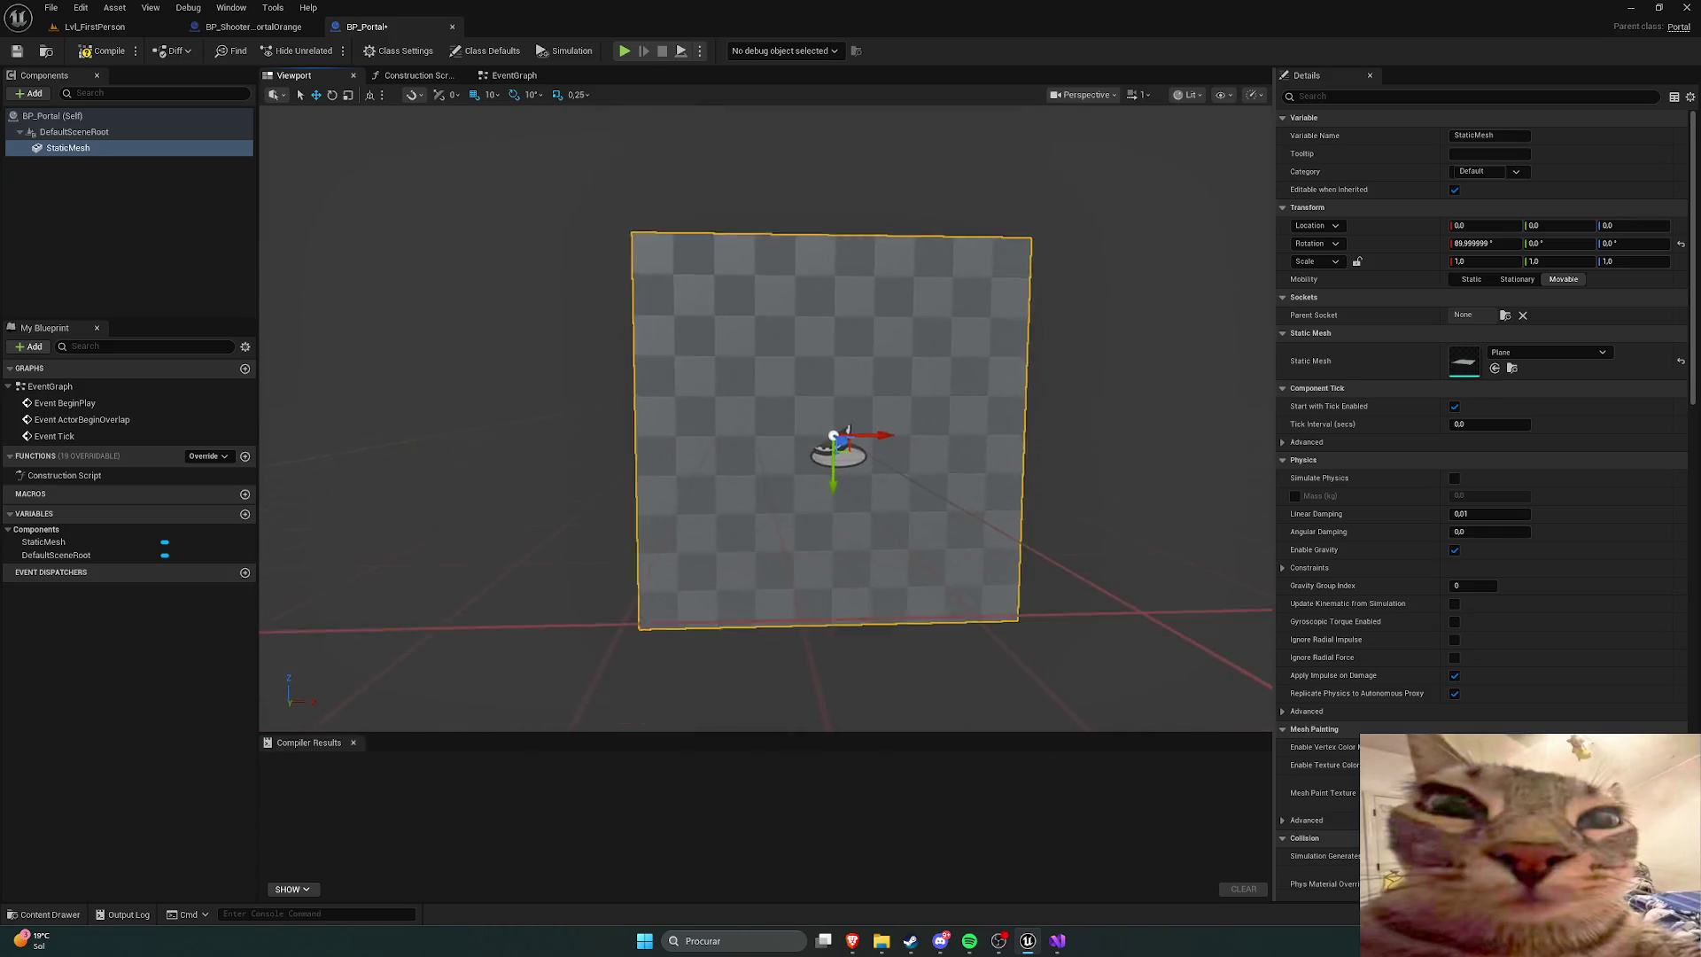
left_click(96, 51)
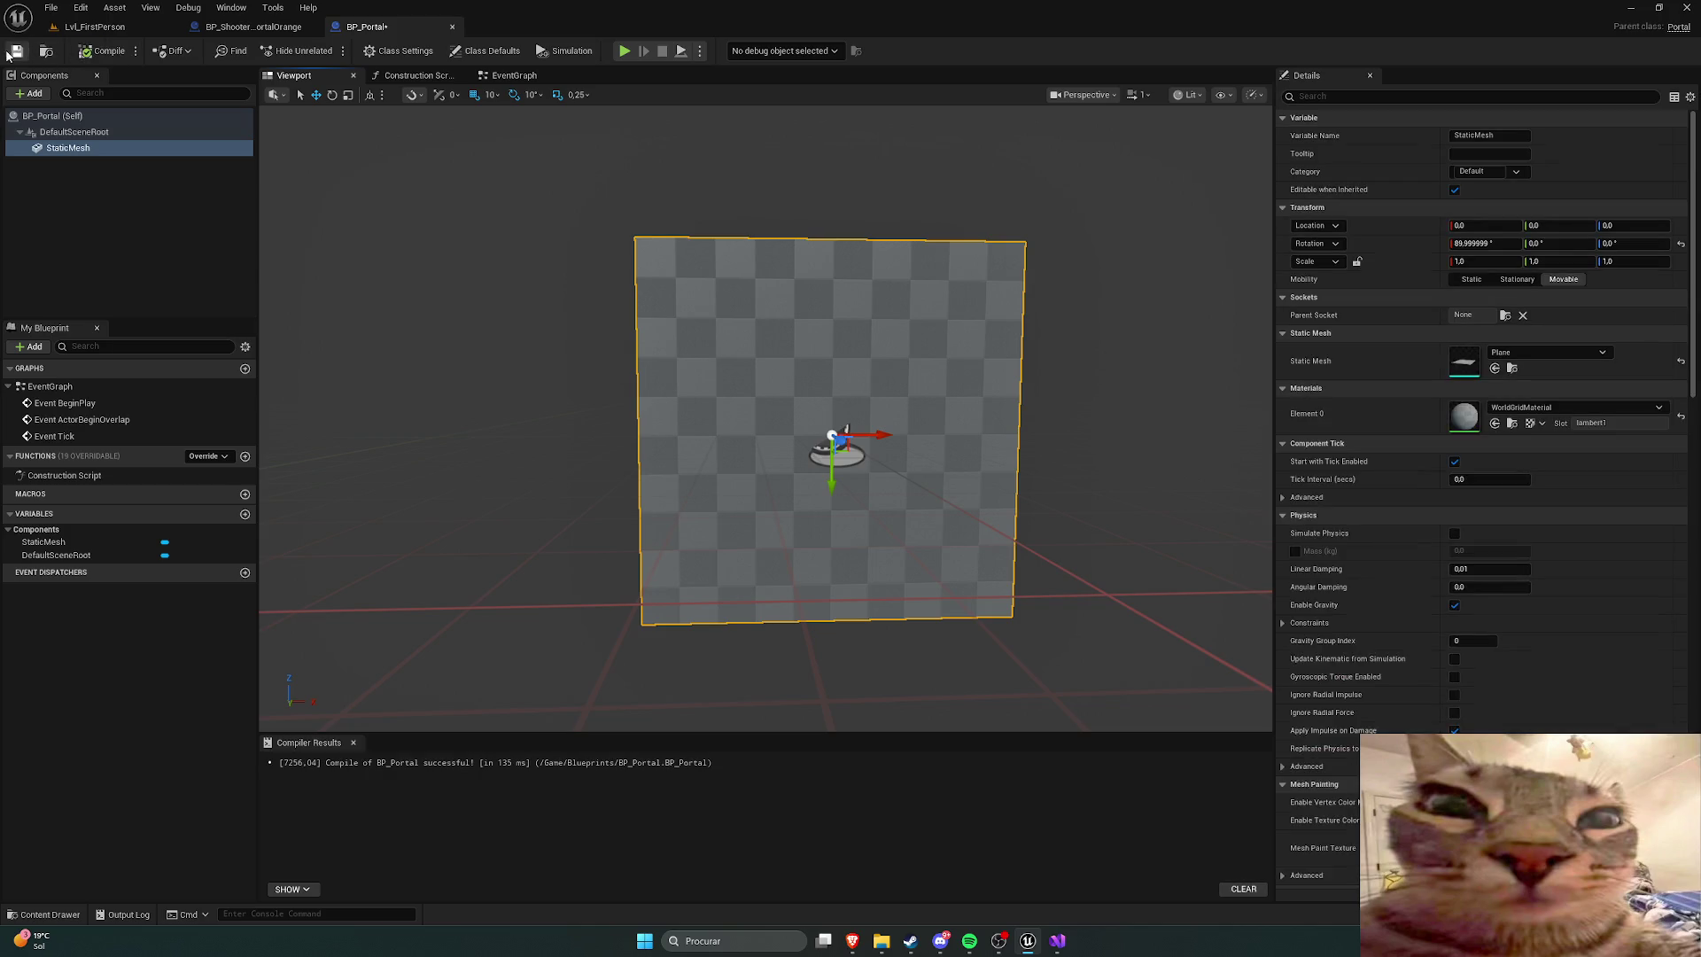
Step: Assign WorldGridPreviewMaterial to the plane's Element 0 and save BP_Portal
left_click(106, 184)
left_click(69, 149)
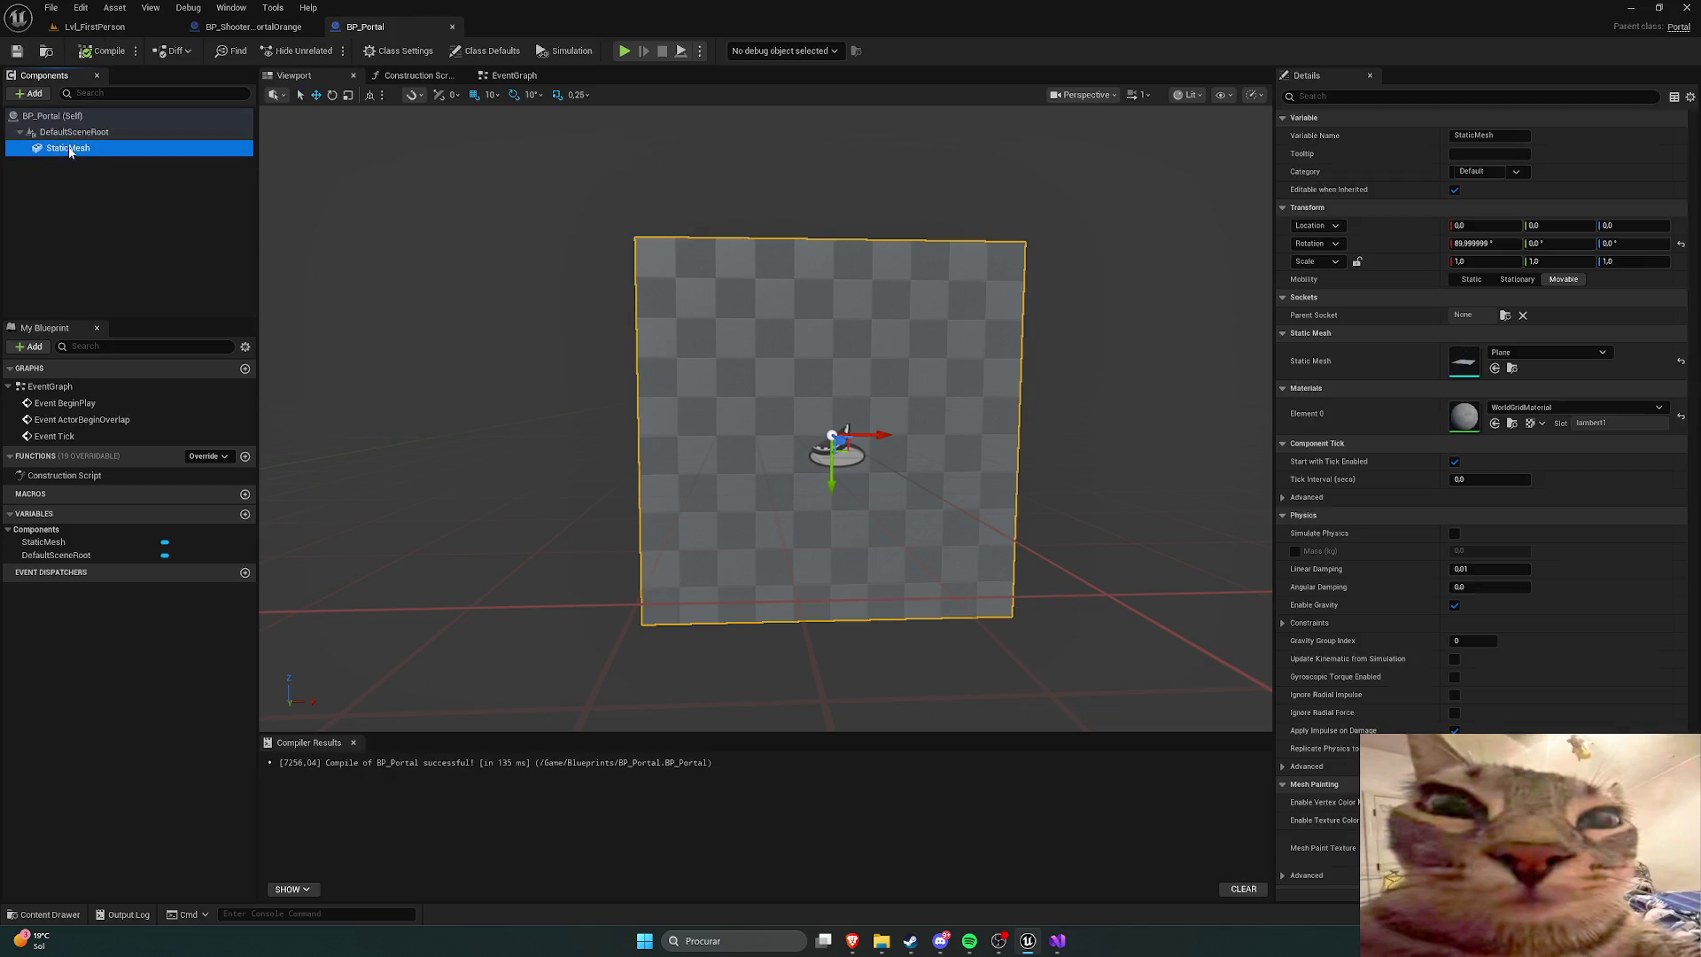
left_click(1564, 408)
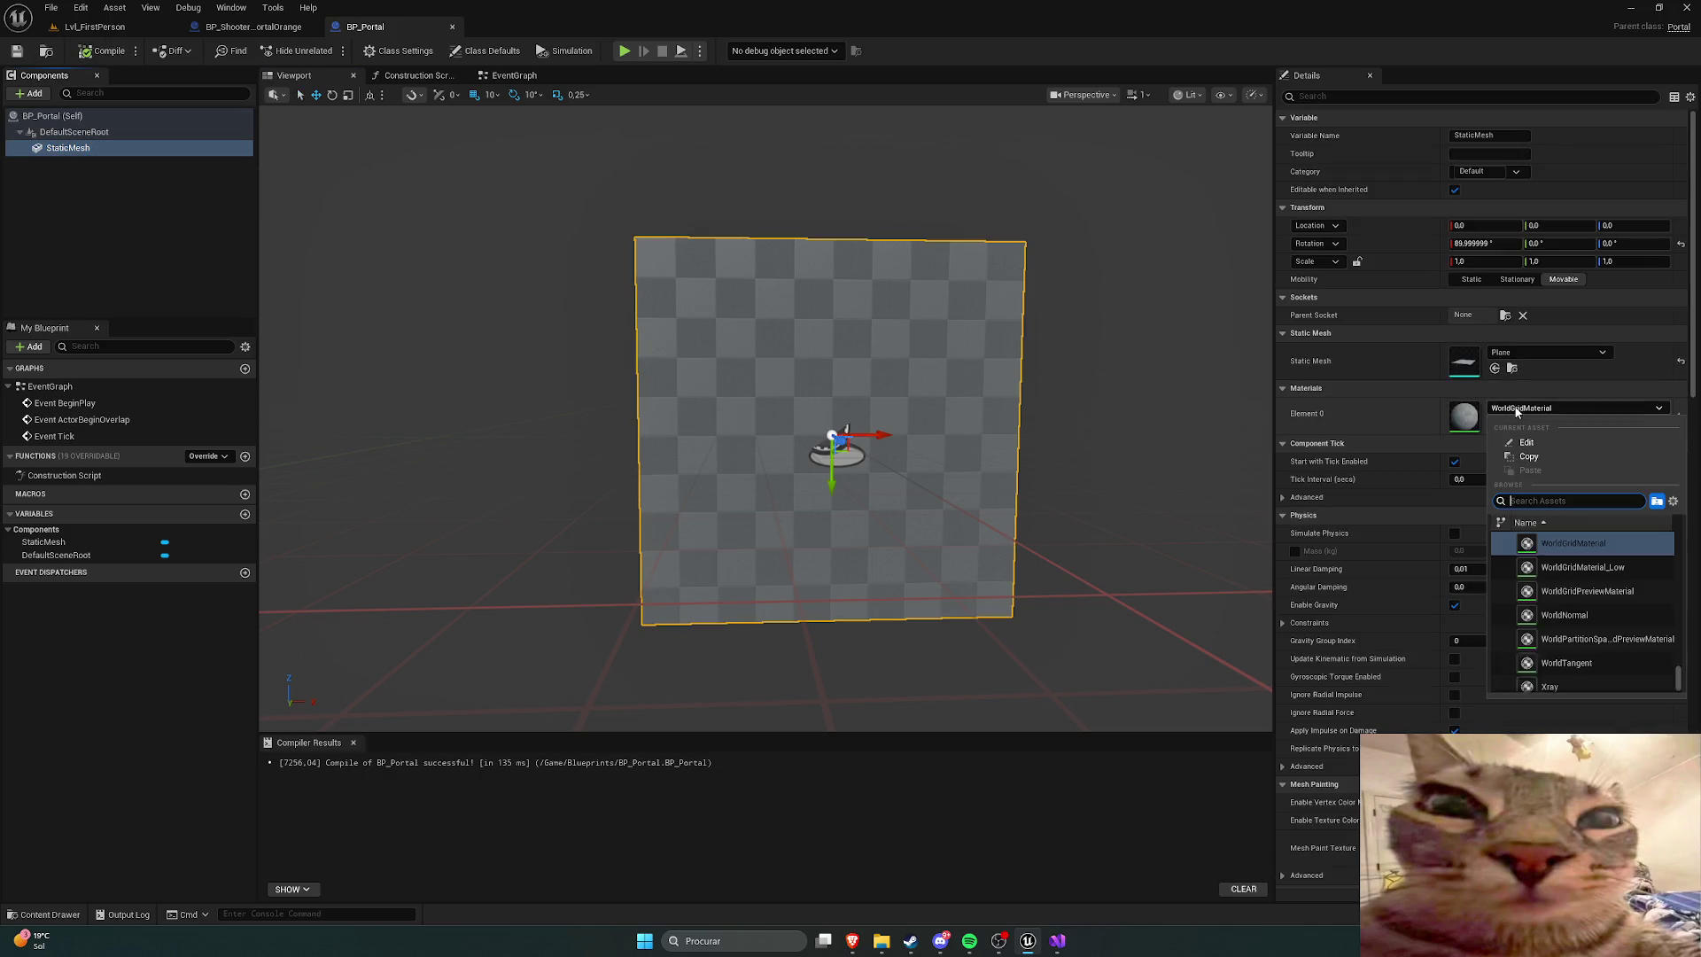
left_click(1587, 586)
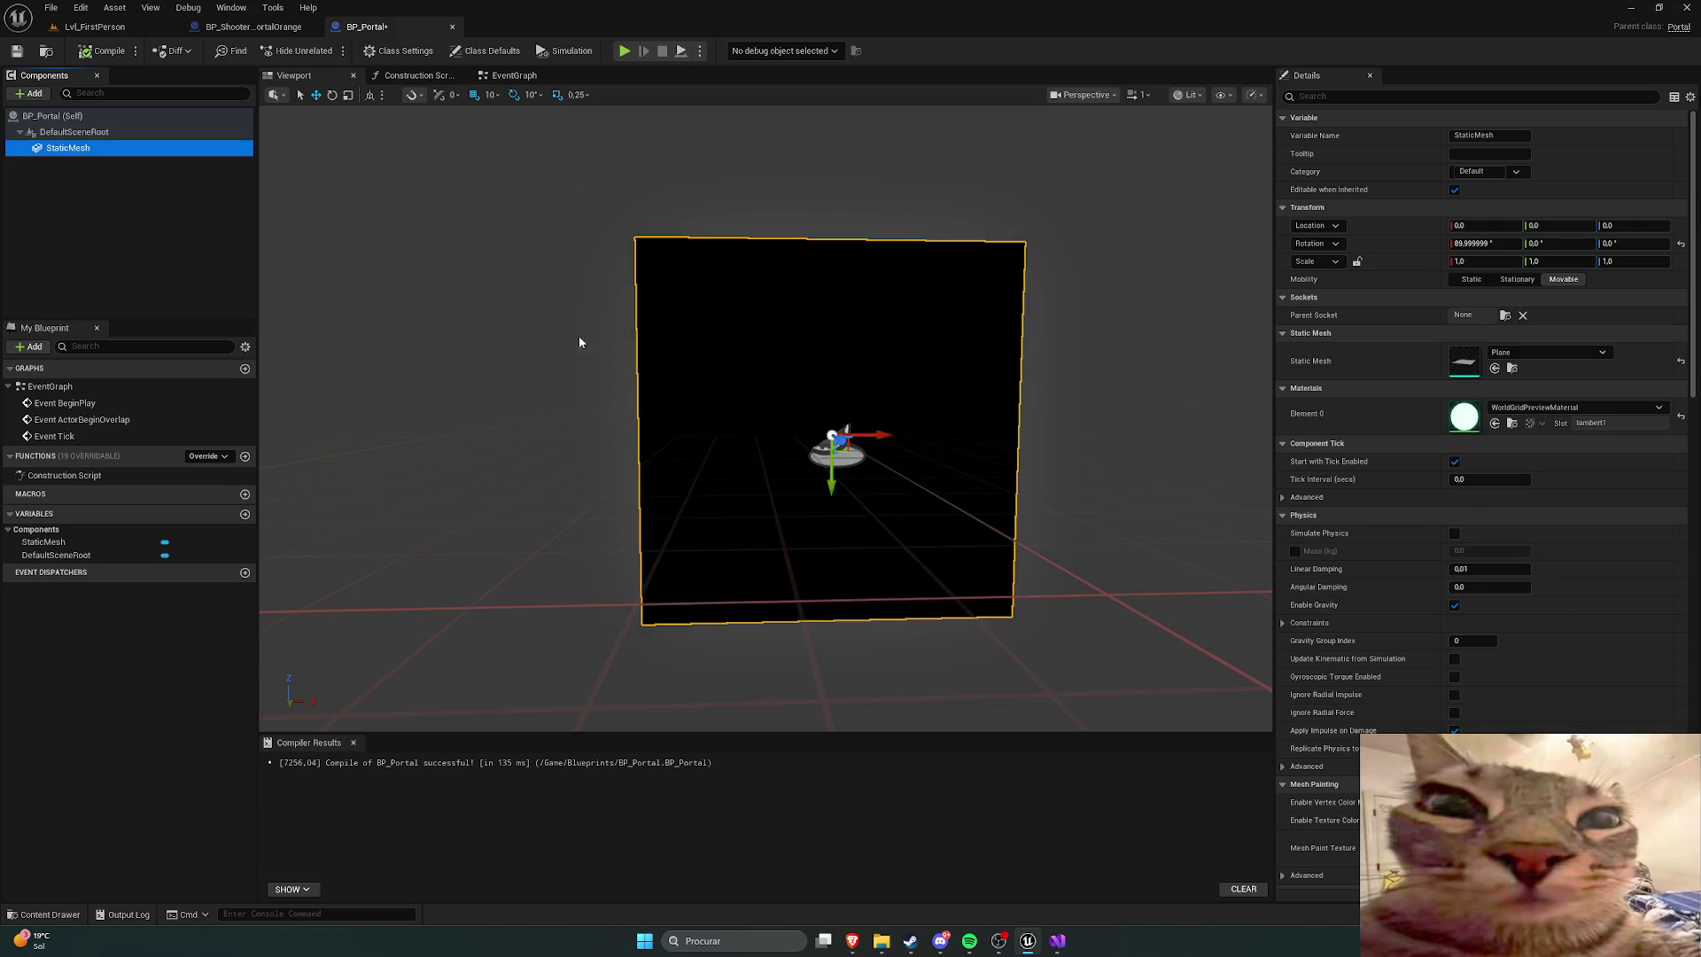
left_click(17, 51)
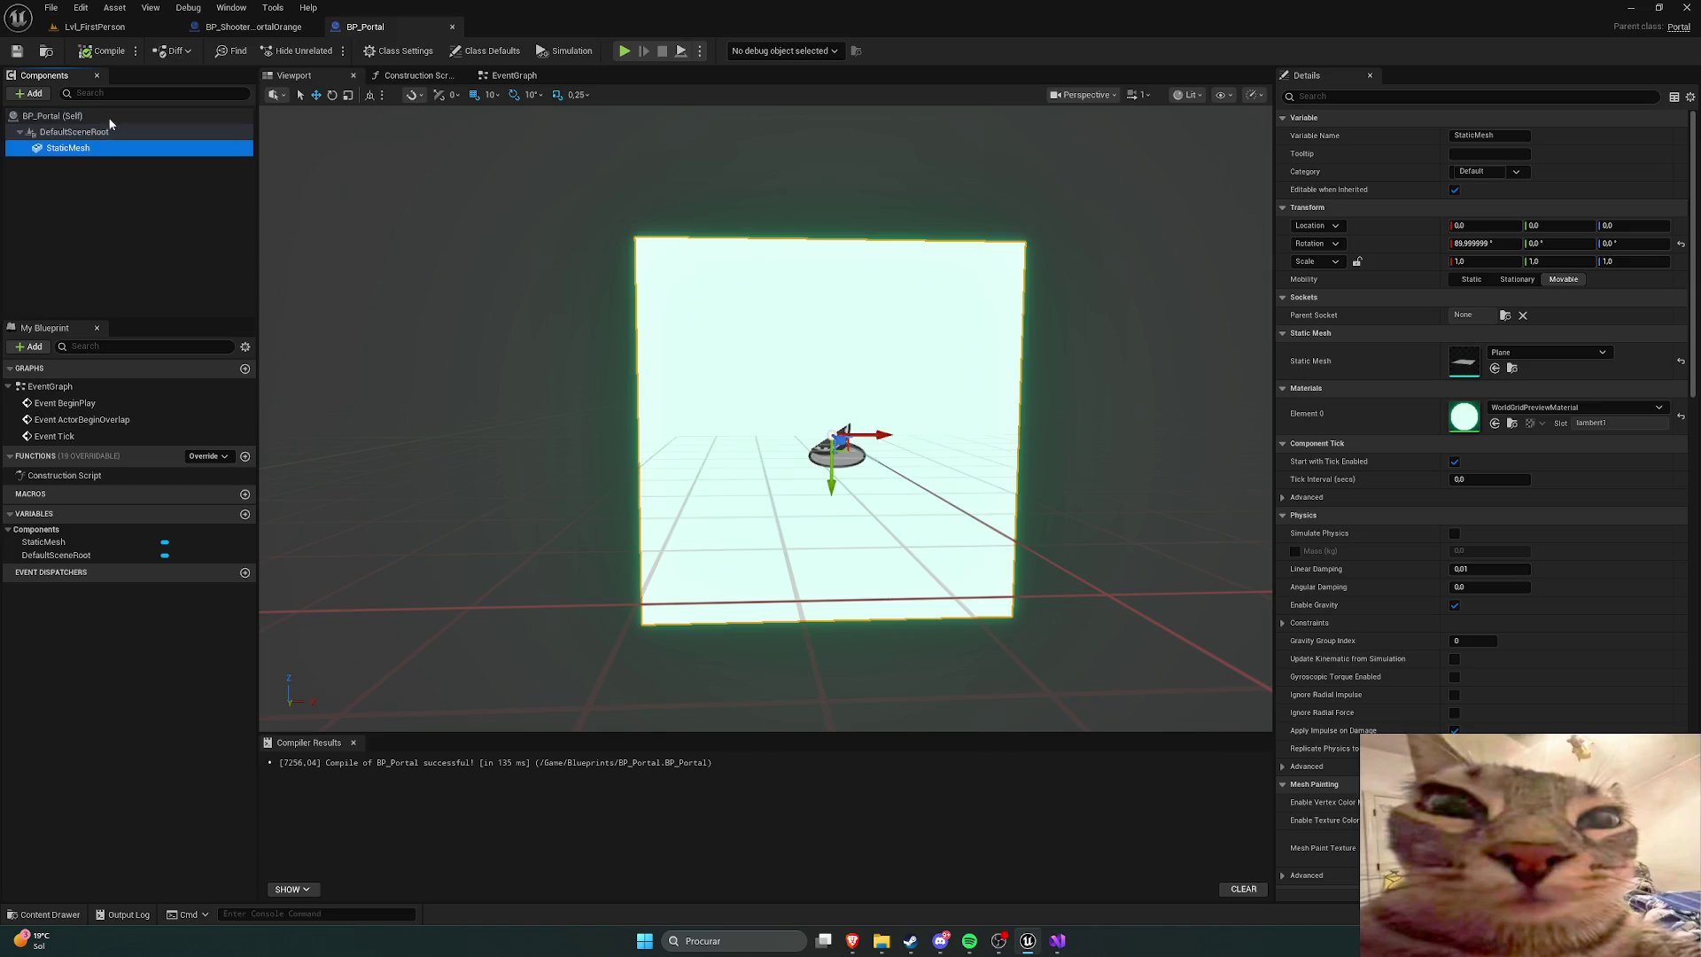
left_click(252, 26)
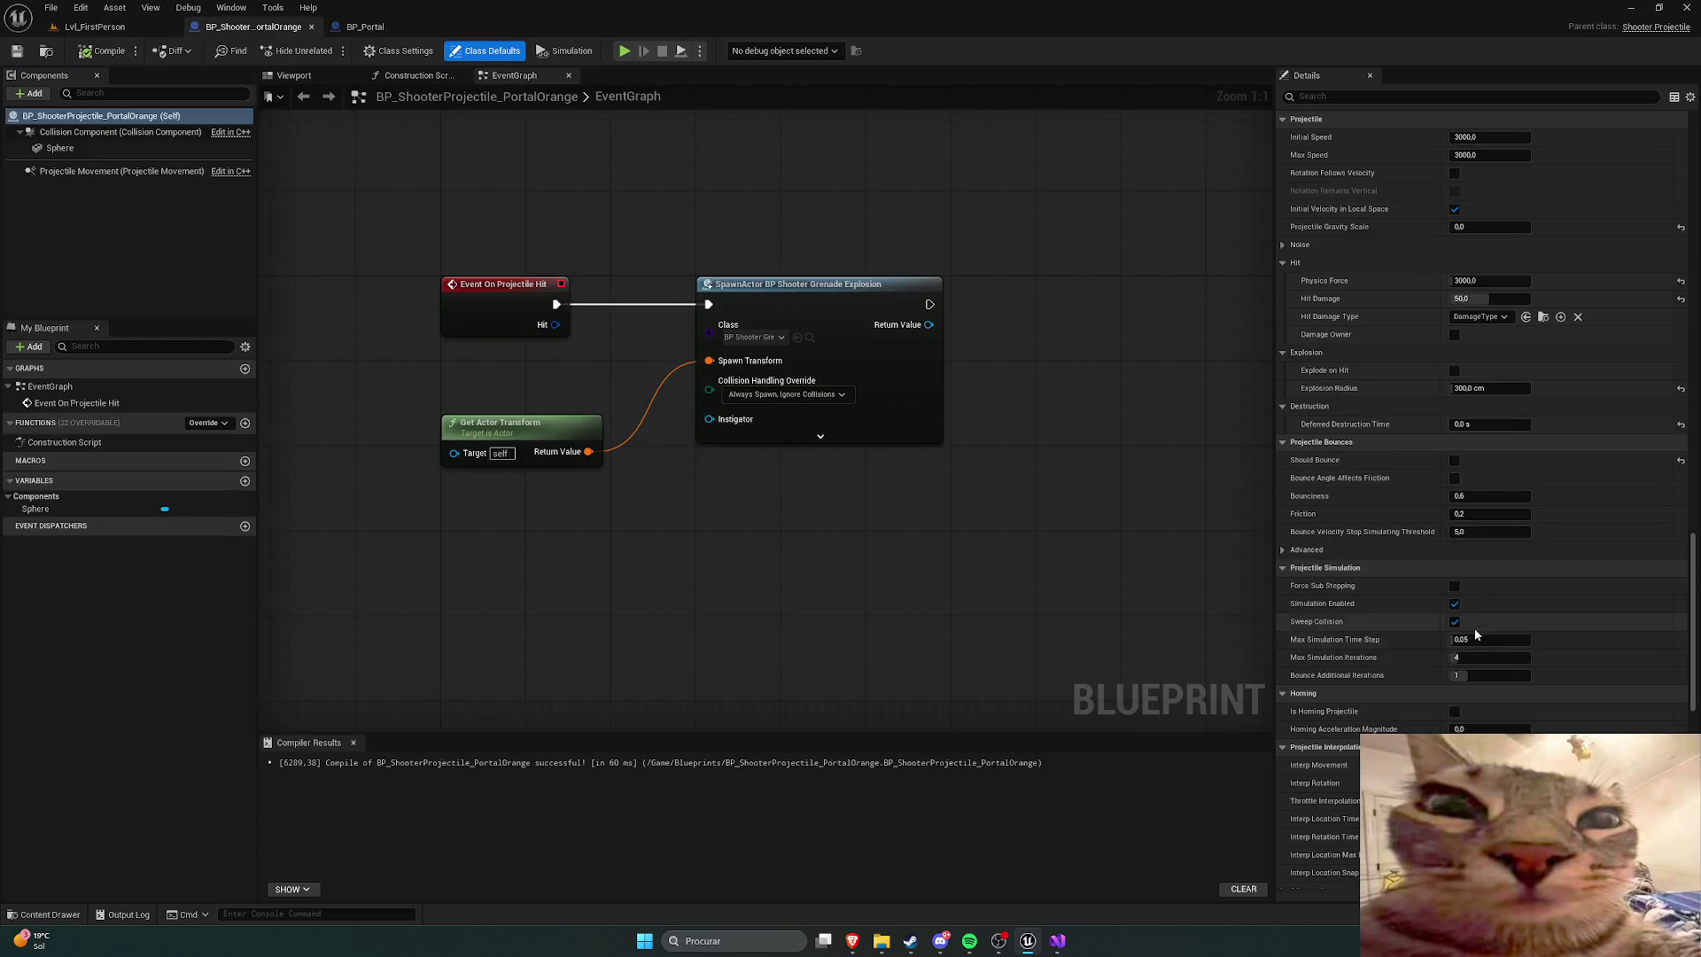
Step: Set the orange projectile's SpawnActor class to BP_Portal and save
scroll(1448, 581, "down", 3)
scroll(1442, 587, "down", 6)
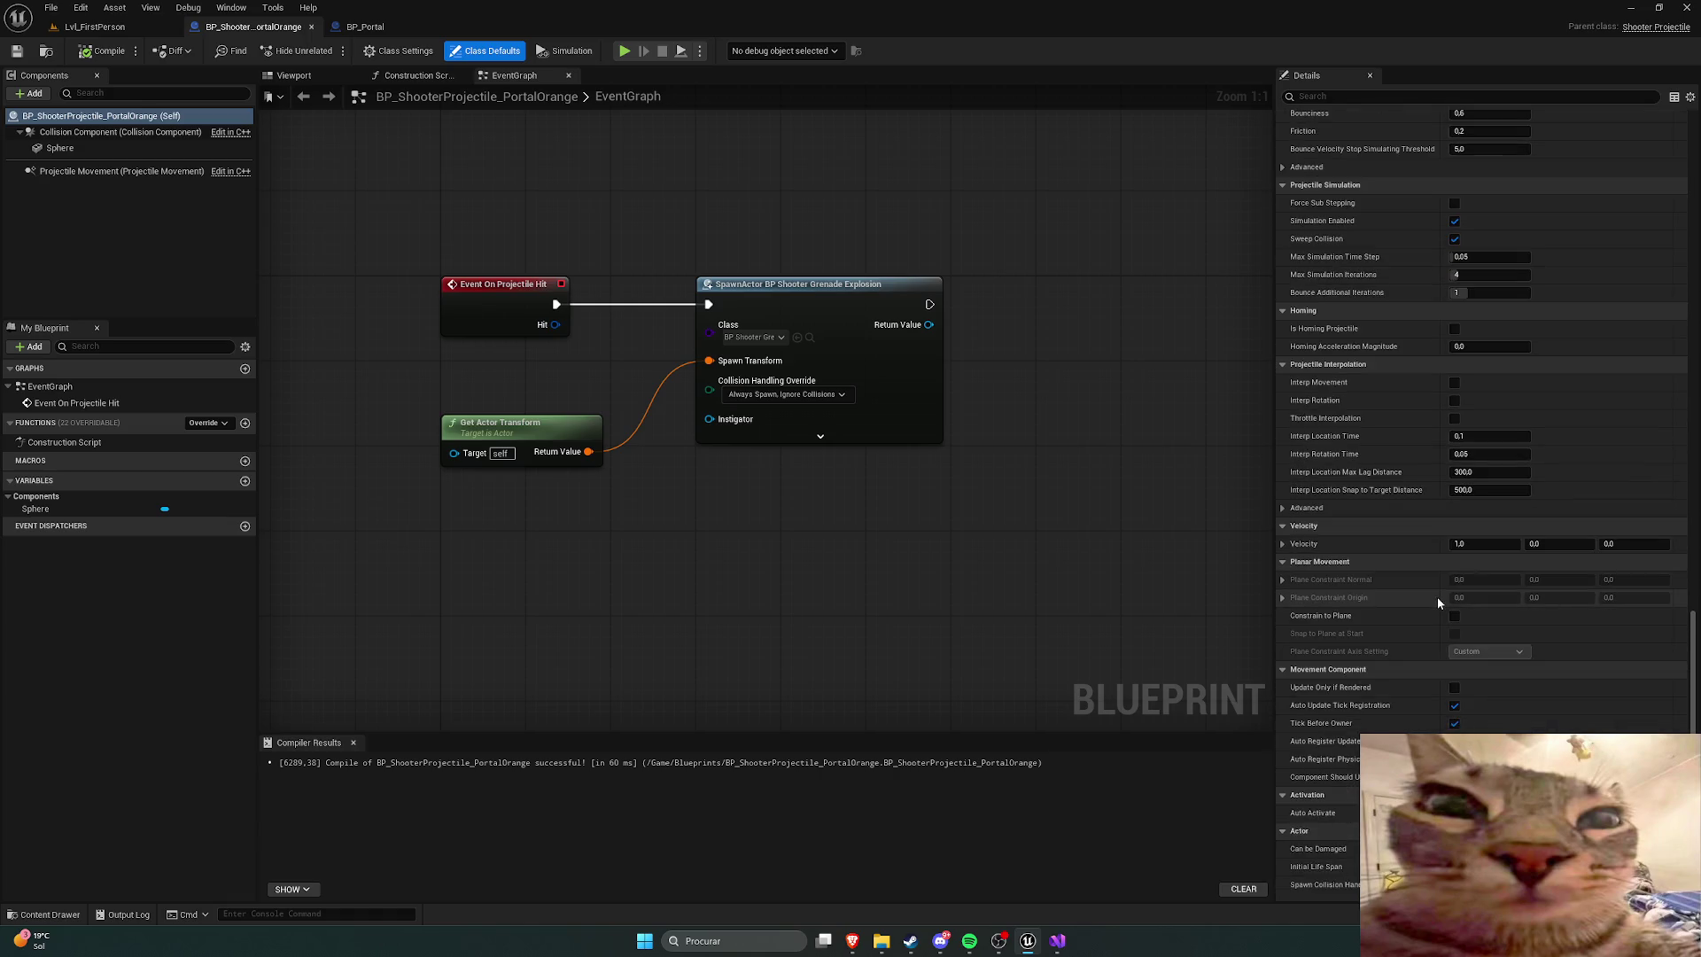
left_click_drag(880, 503, 890, 499)
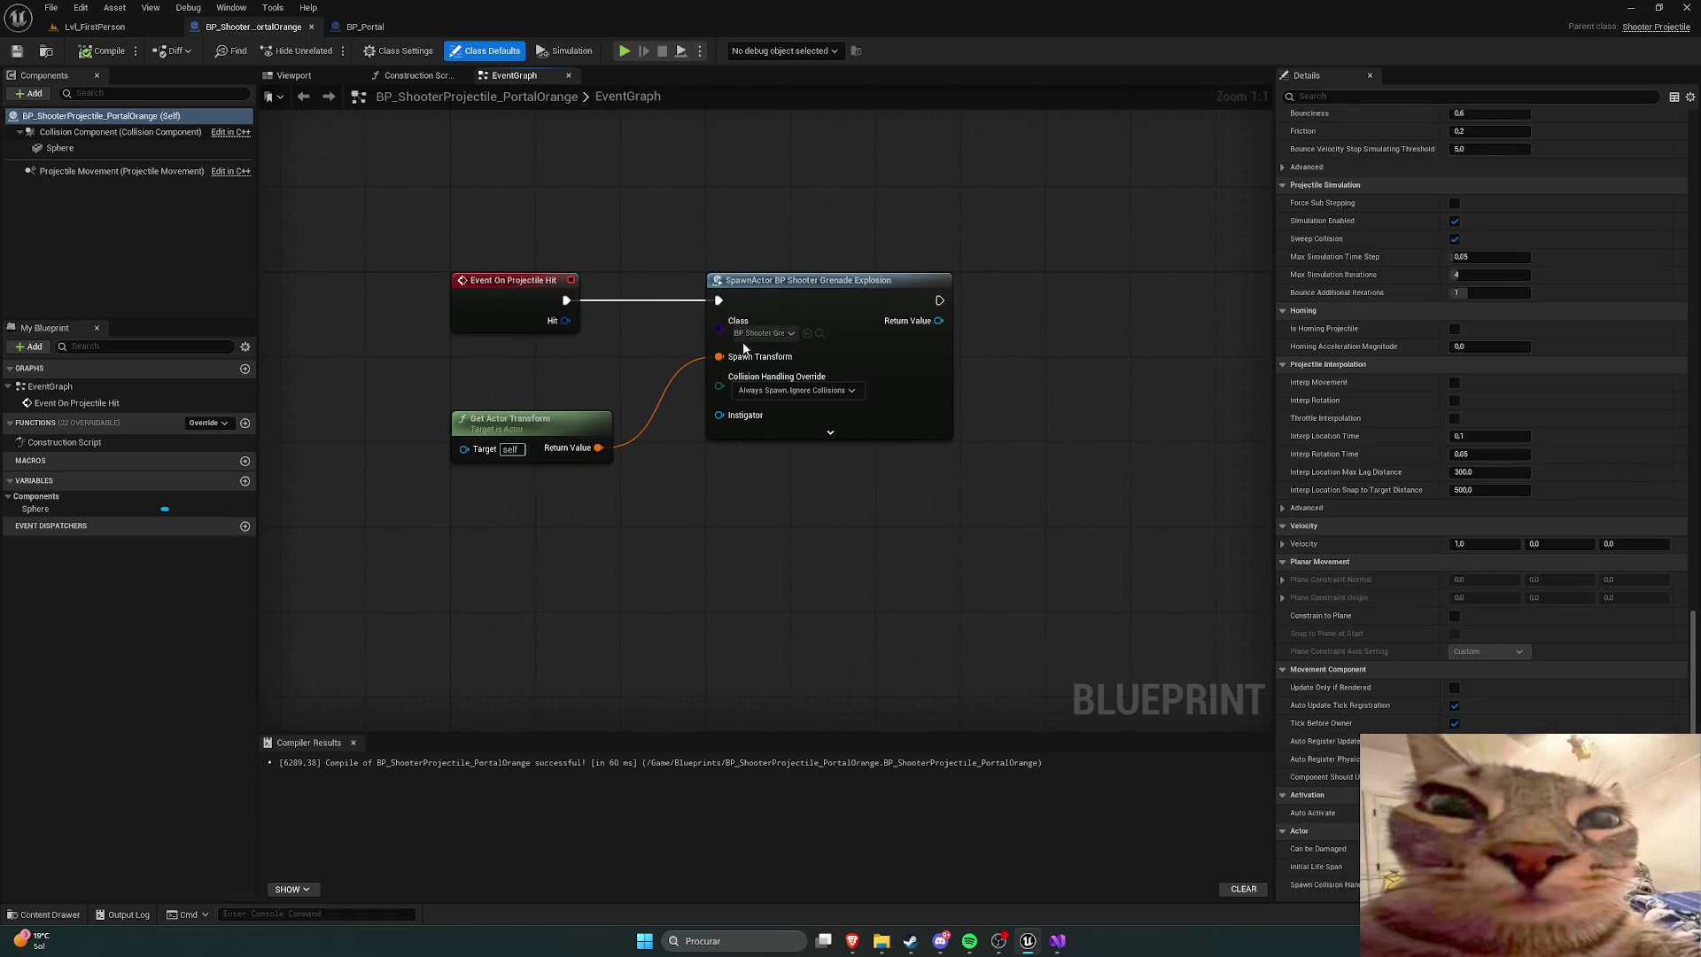
left_click(788, 345)
type("portal")
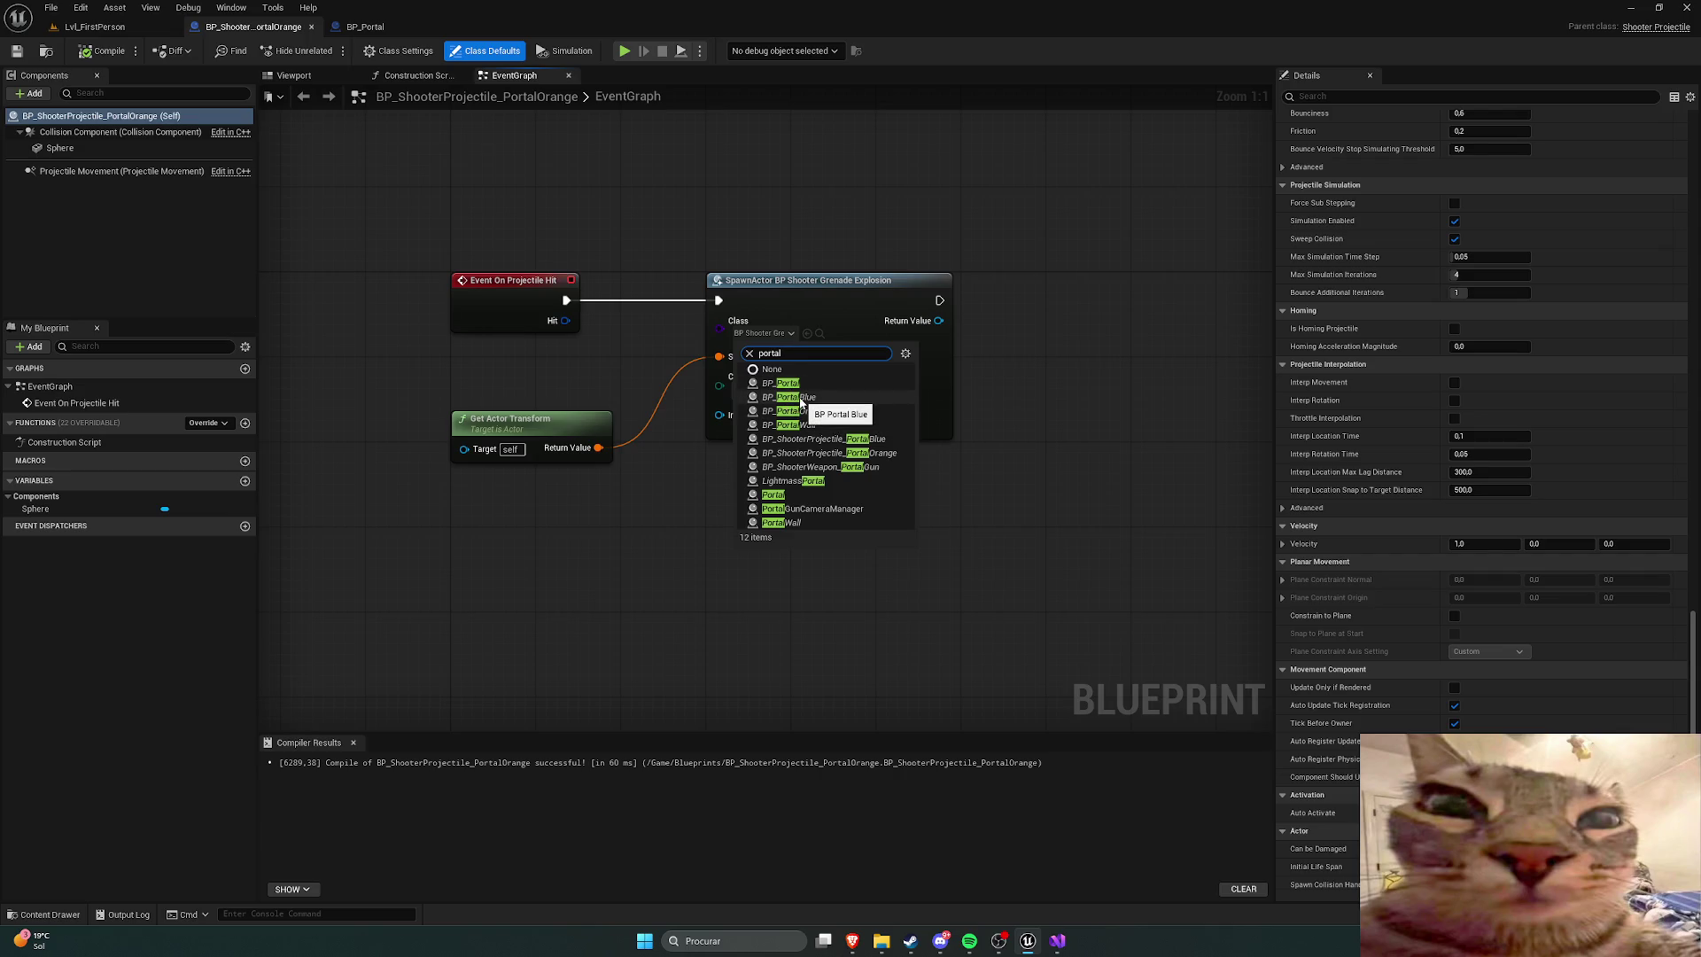
left_click(802, 386)
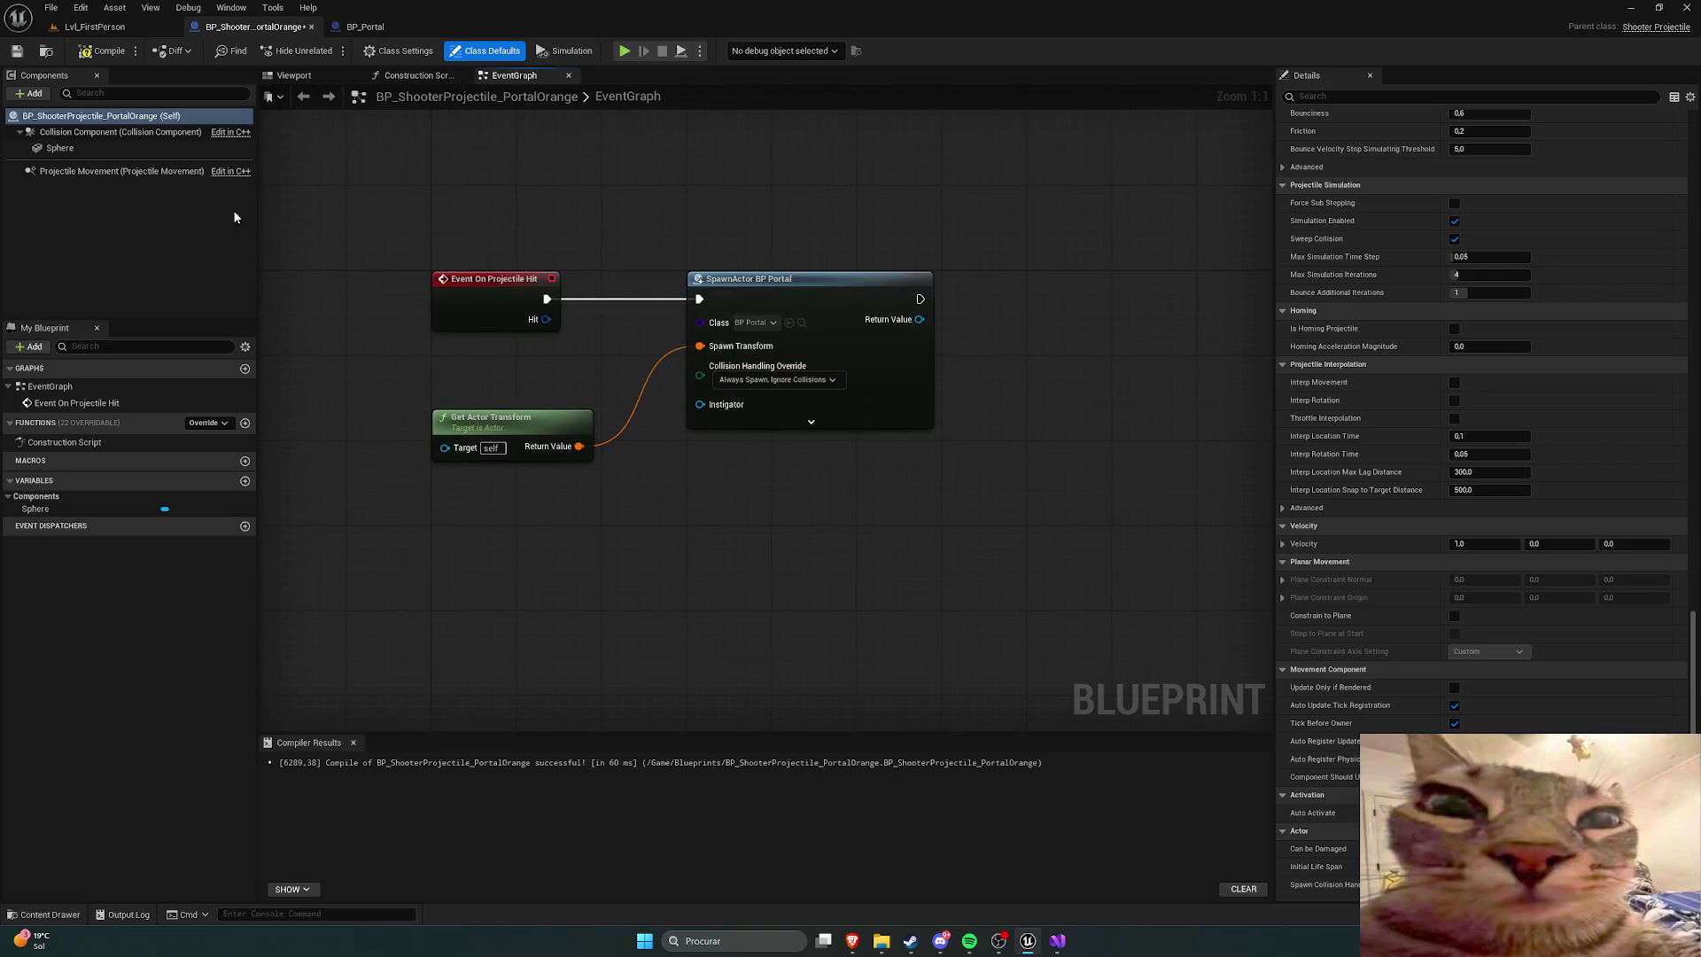
left_click(15, 56)
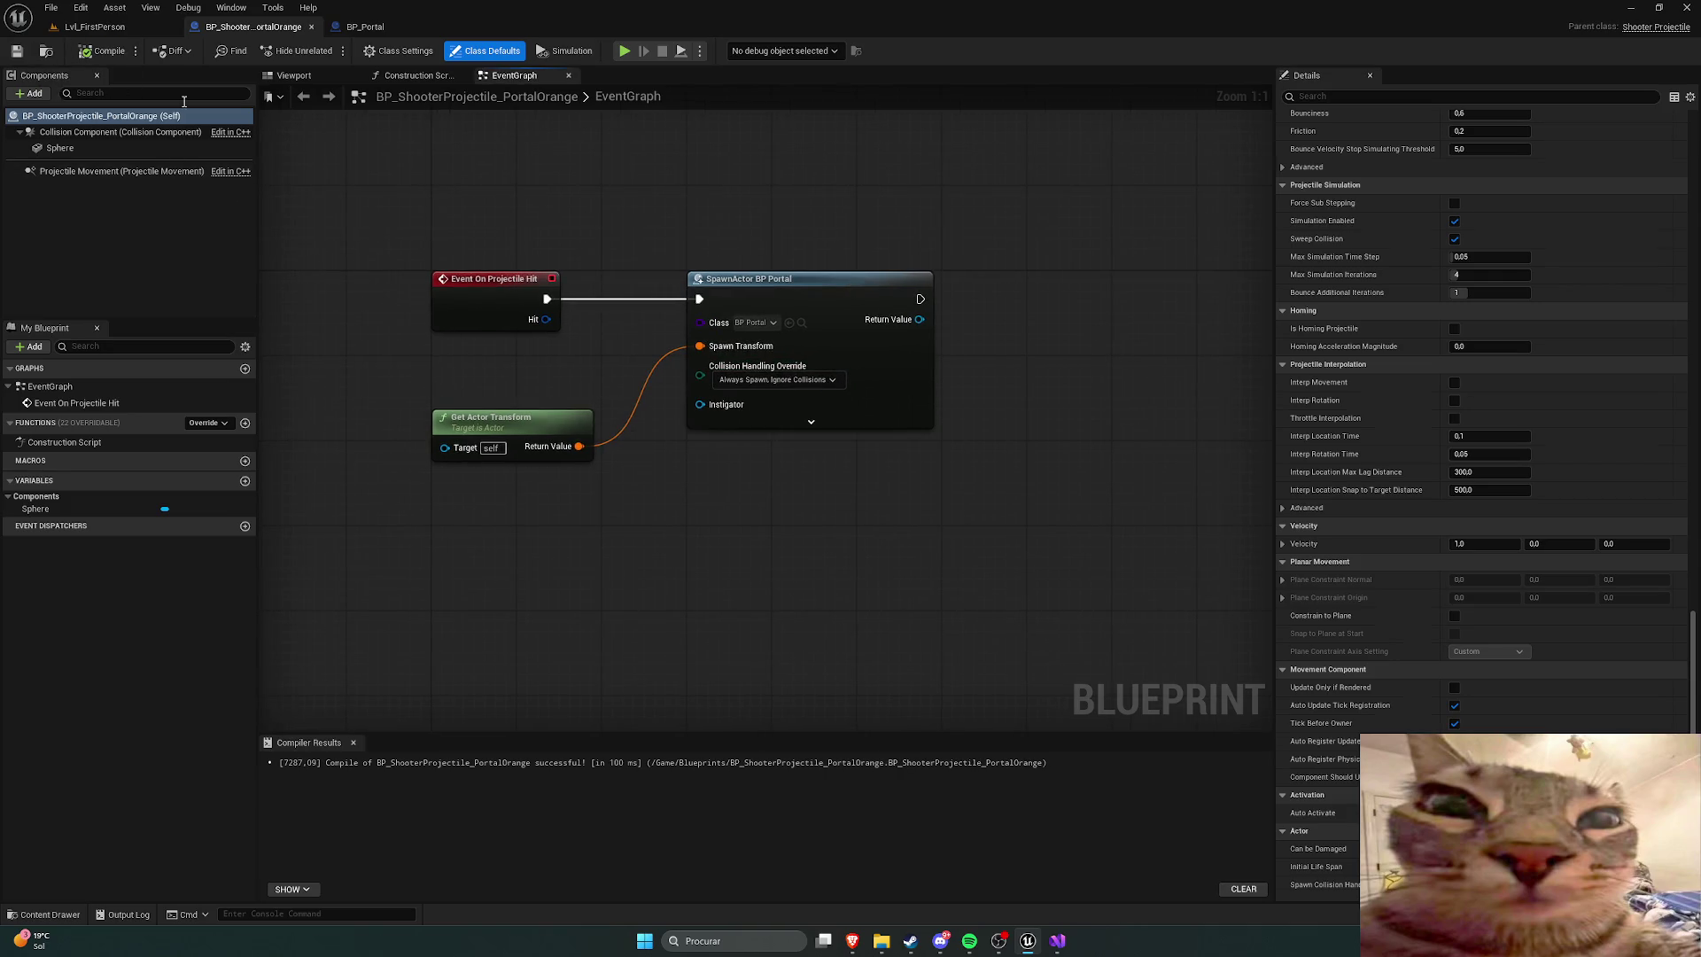
Step: Change the spawned class to BP_Portal_Blue, then return to Lvl_FirstPerson
left_click(760, 327)
type("portal")
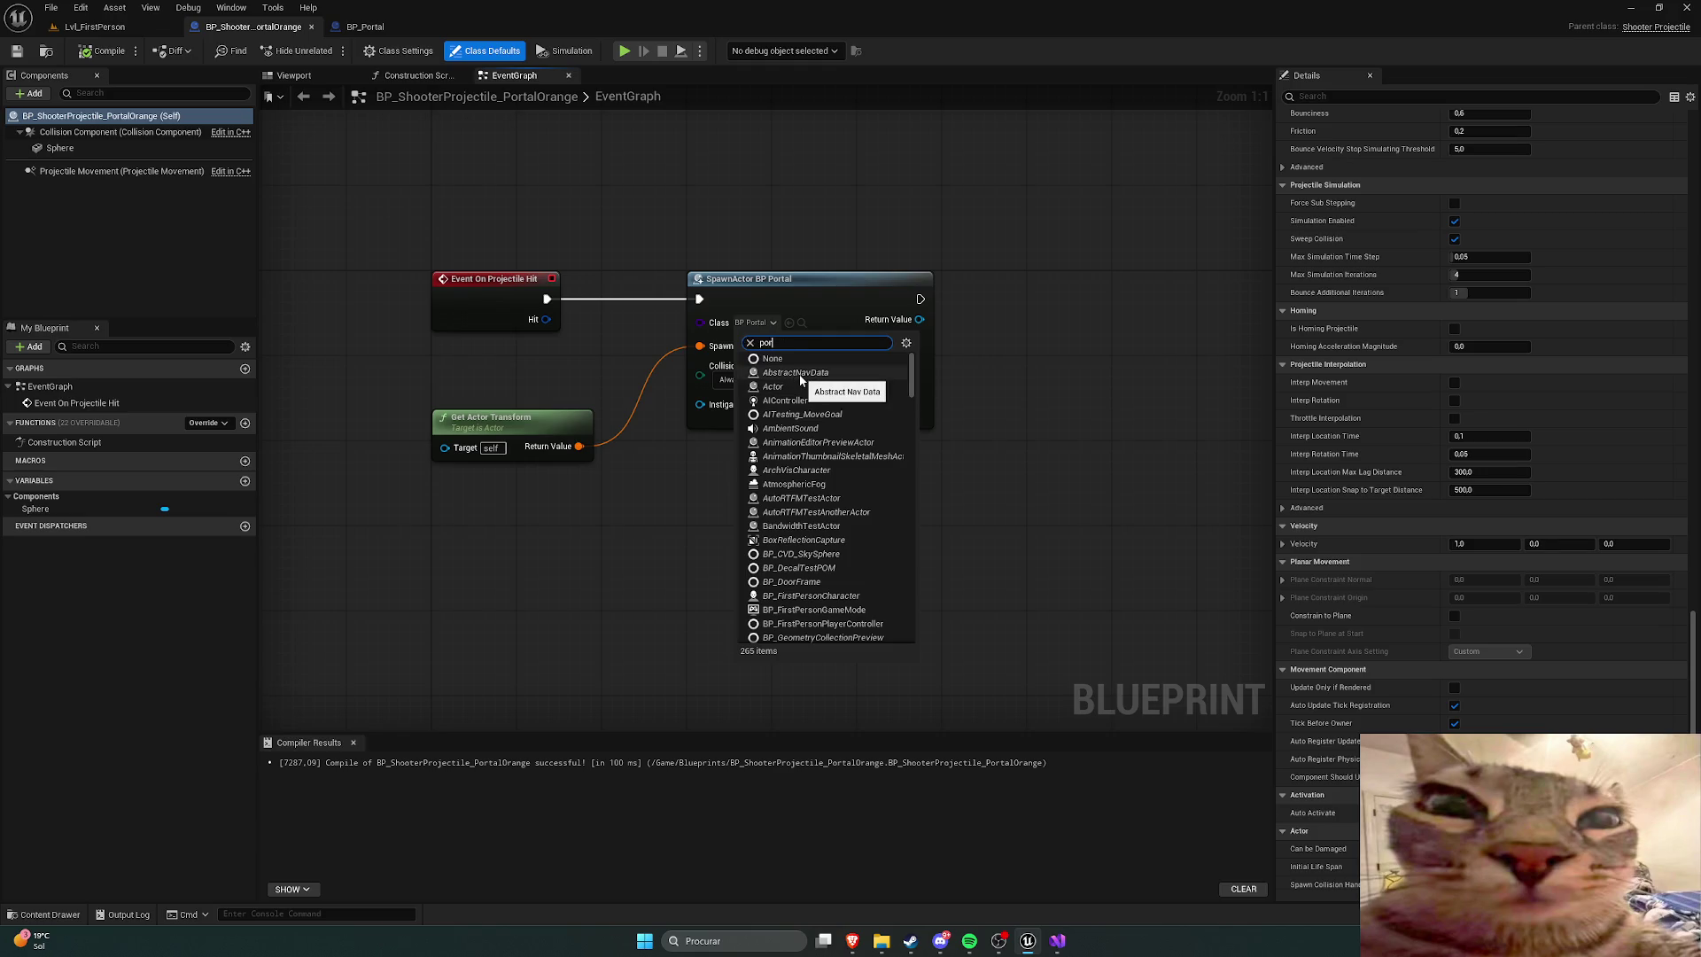
left_click(787, 387)
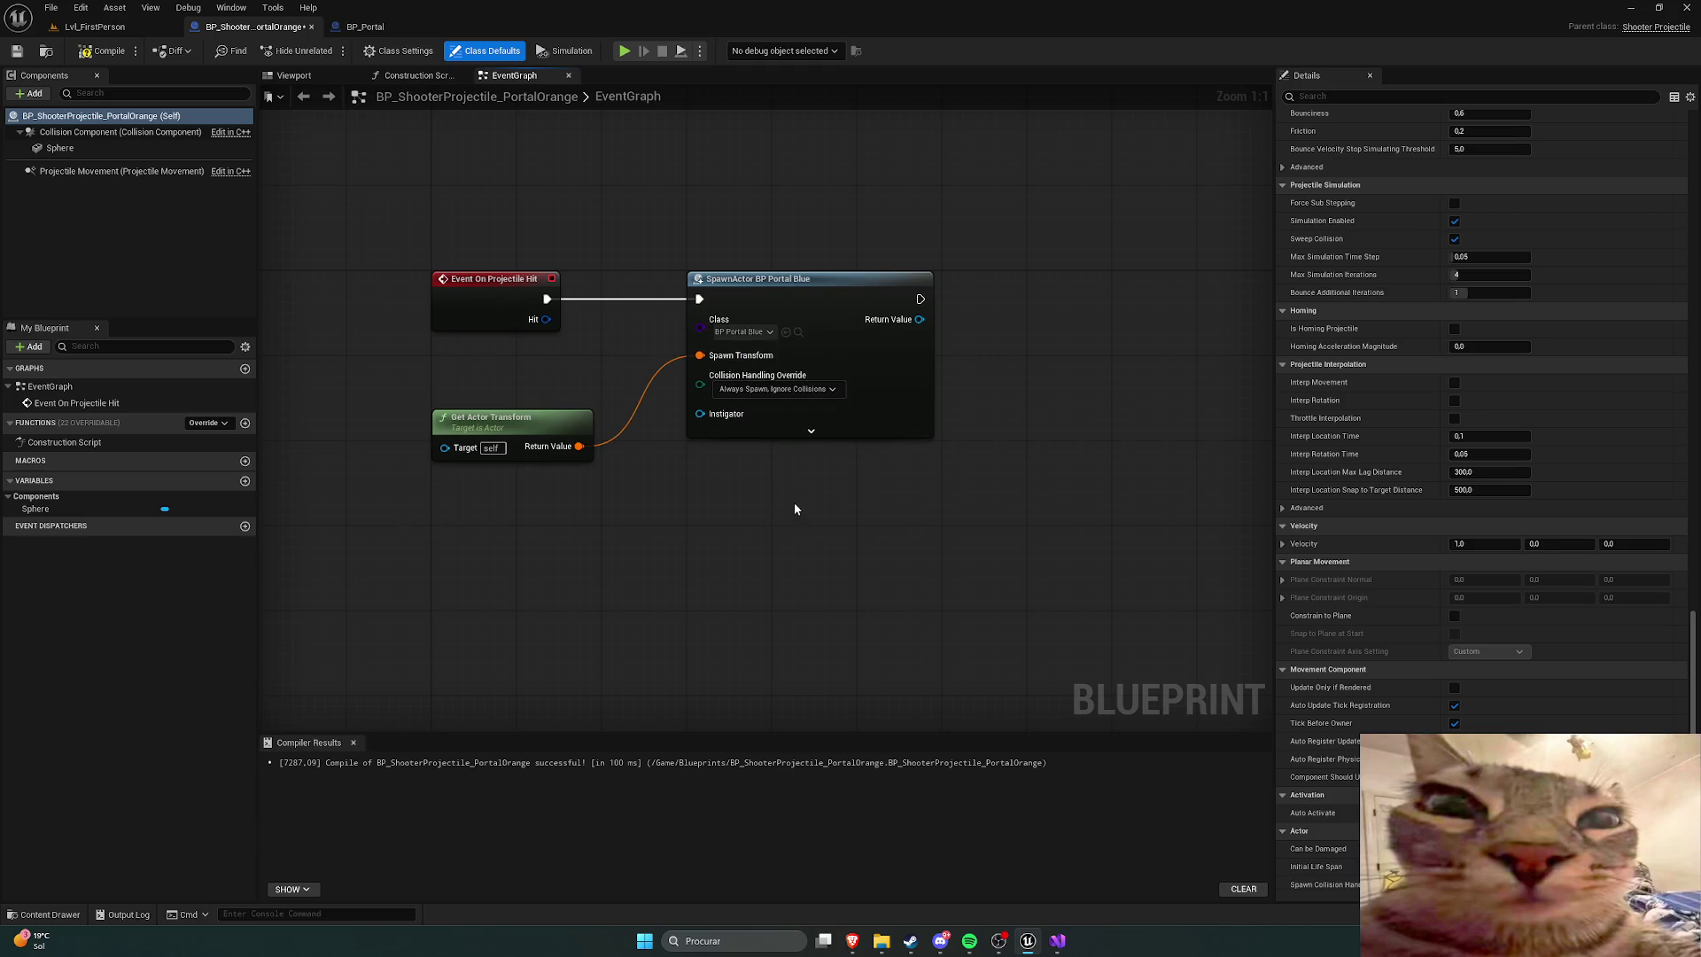
left_click(89, 32)
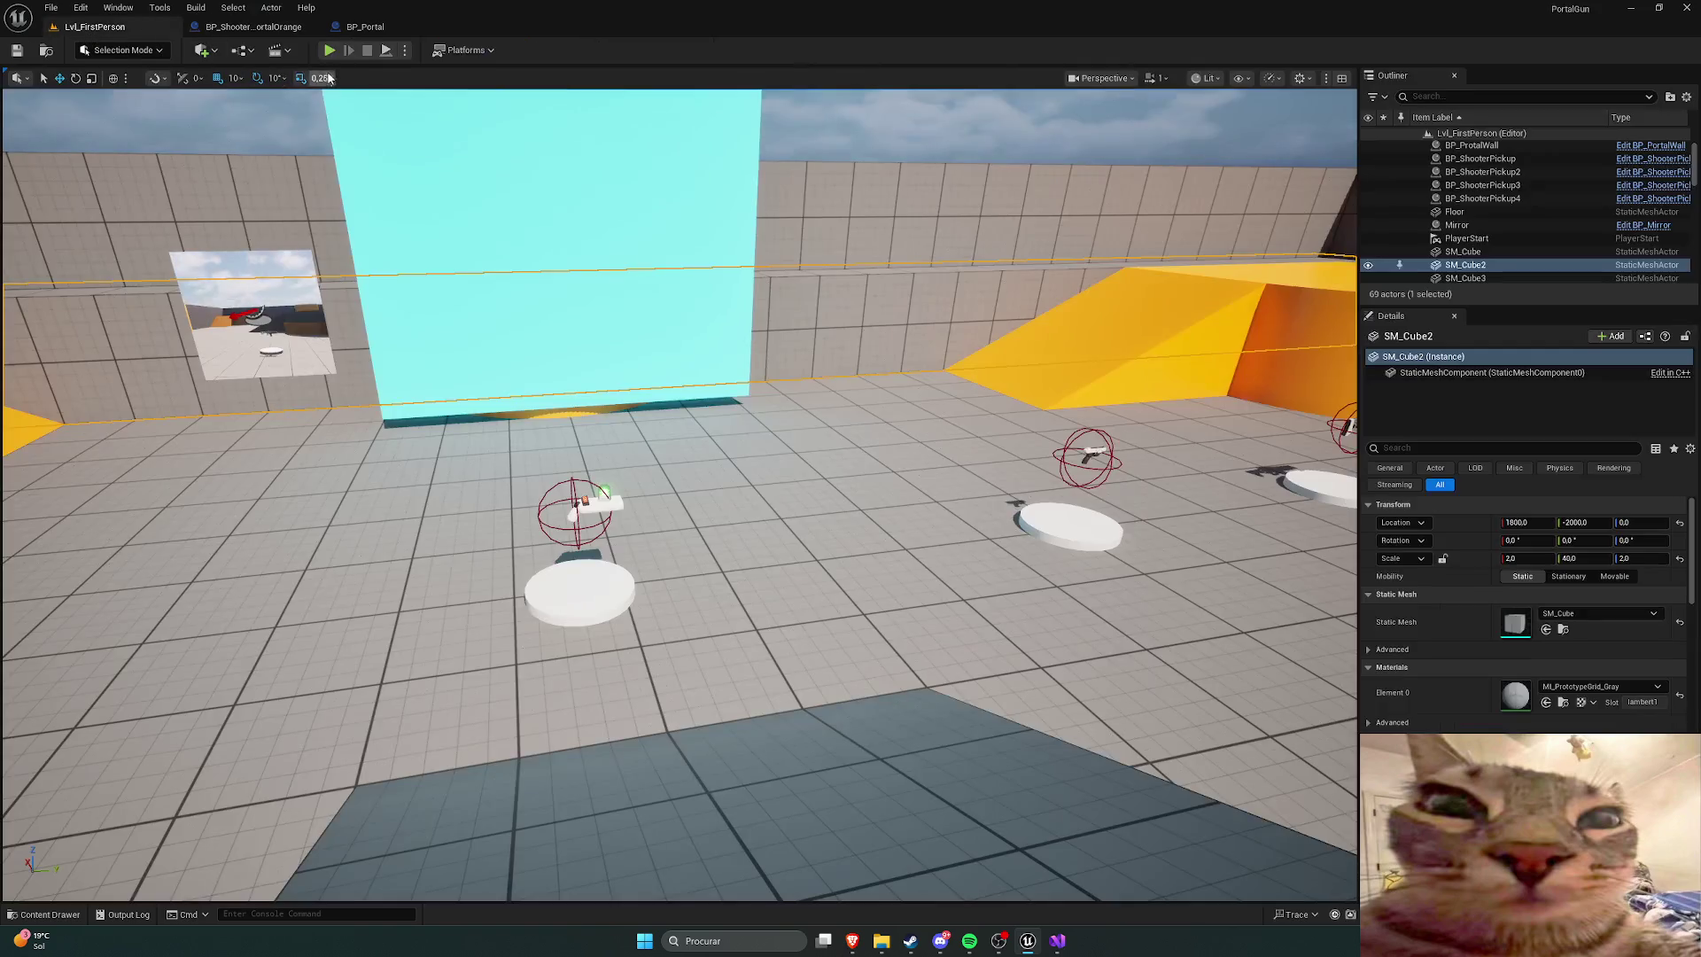
Step: Playtest Lvl_FirstPerson, walking around and firing at the orange wall, then stop
key("alt+p")
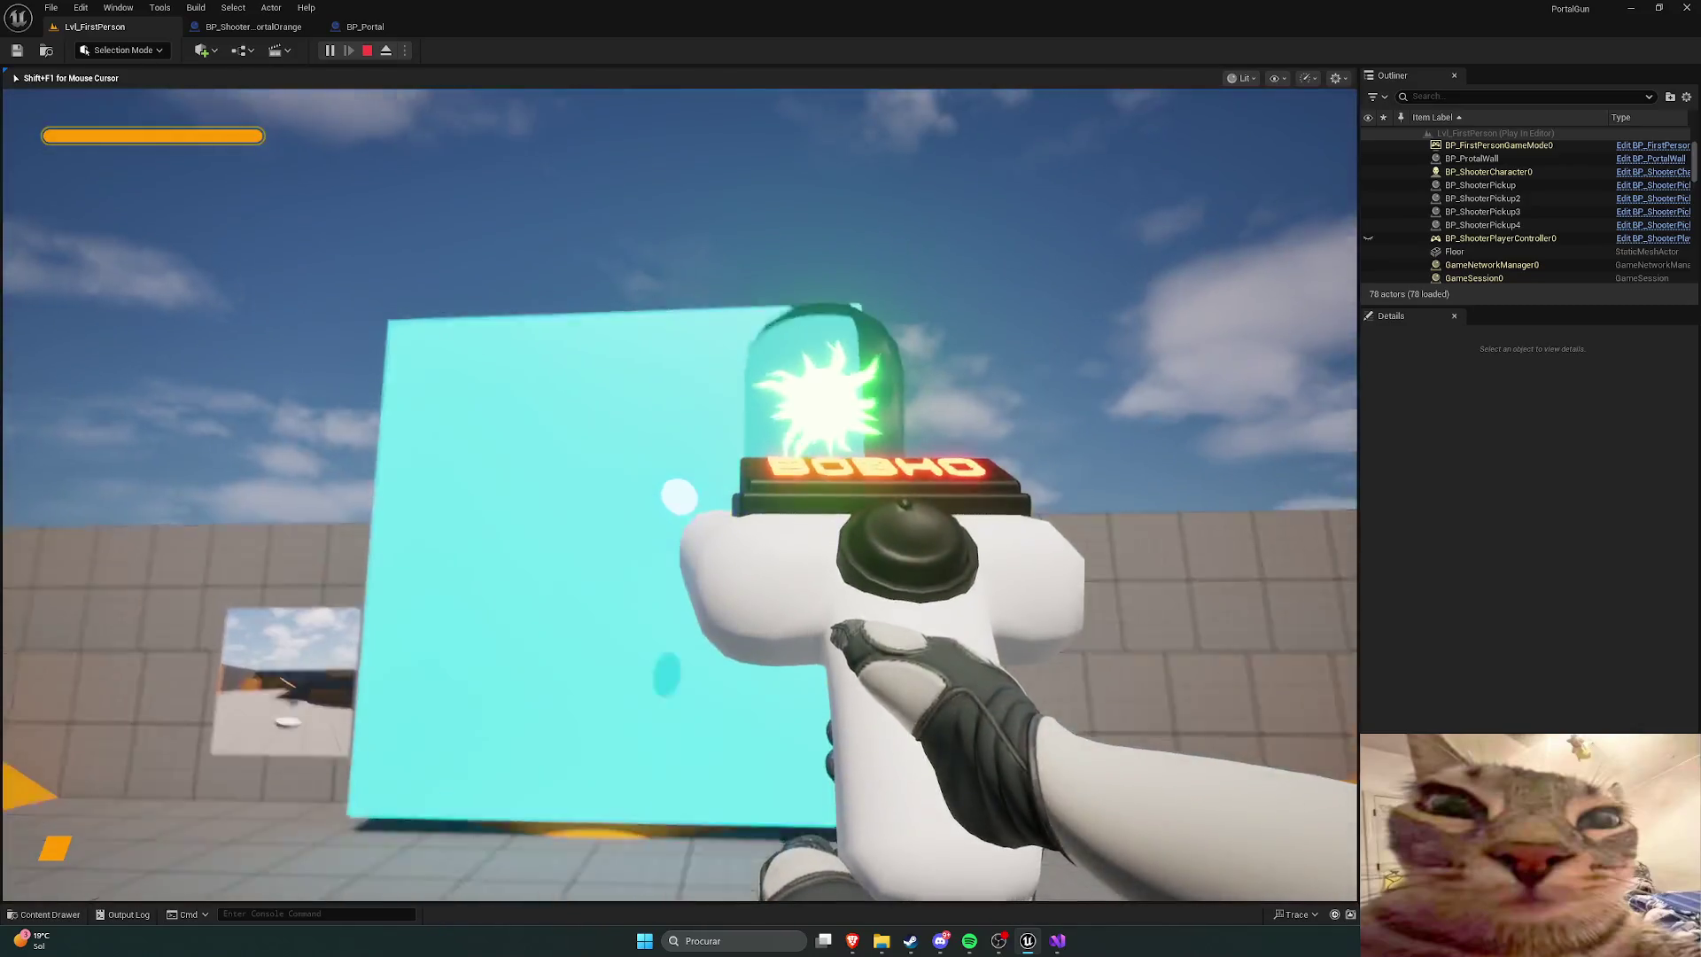
key("w")
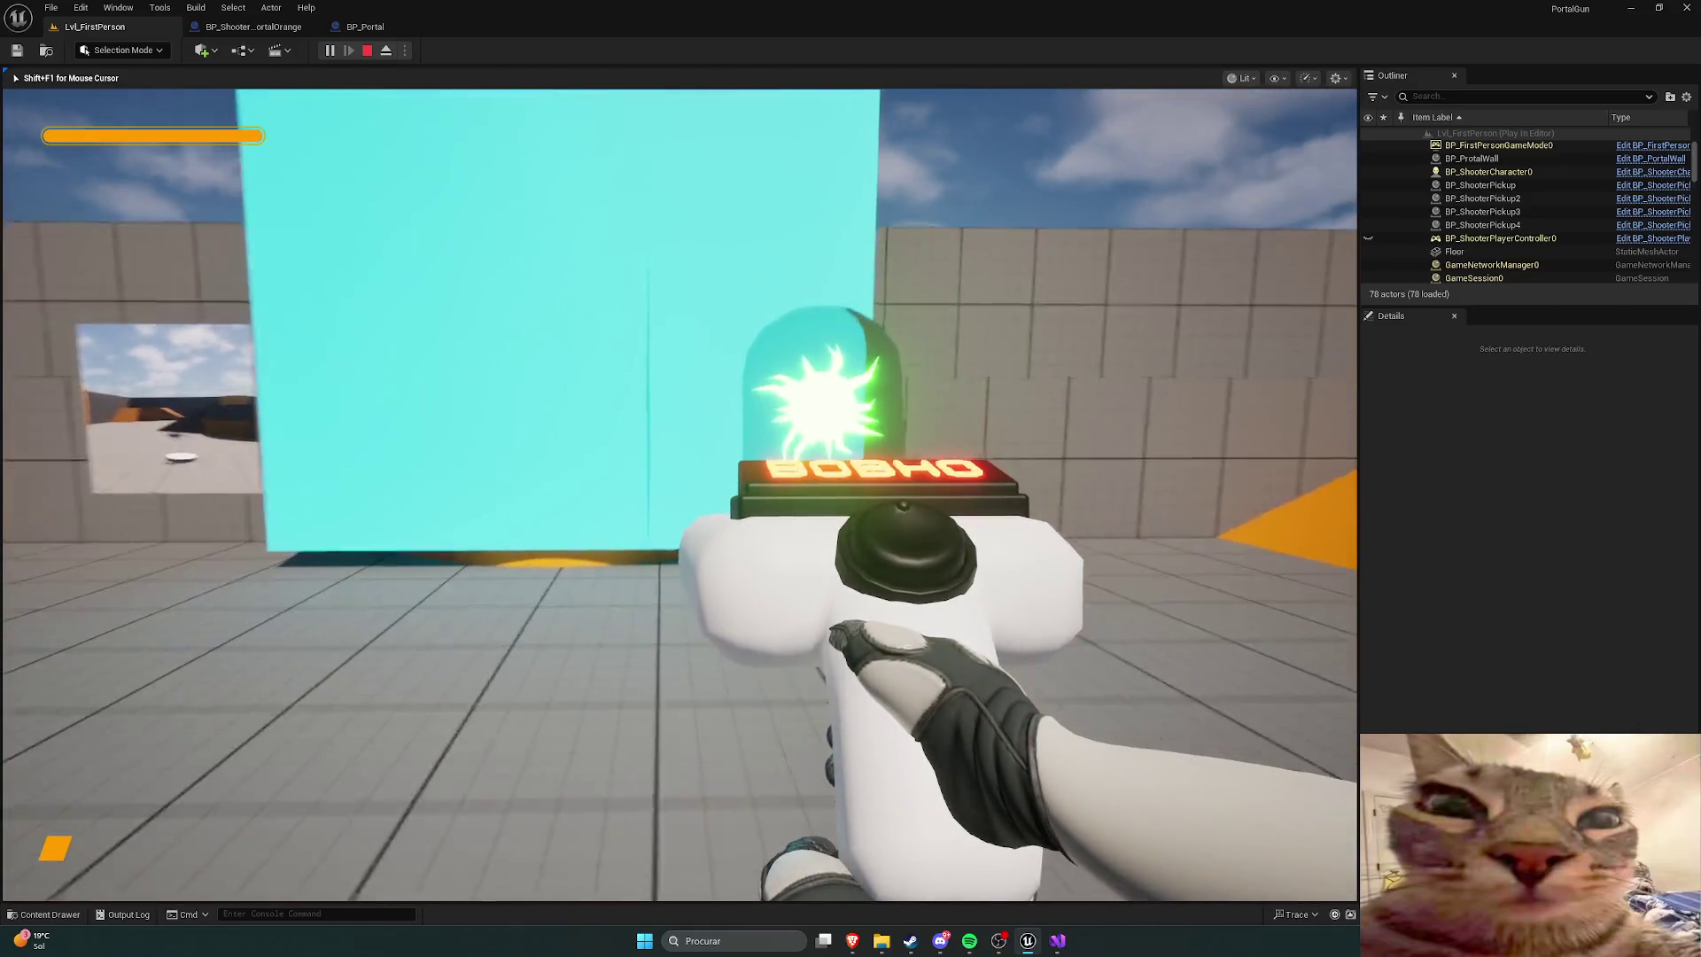
key("w")
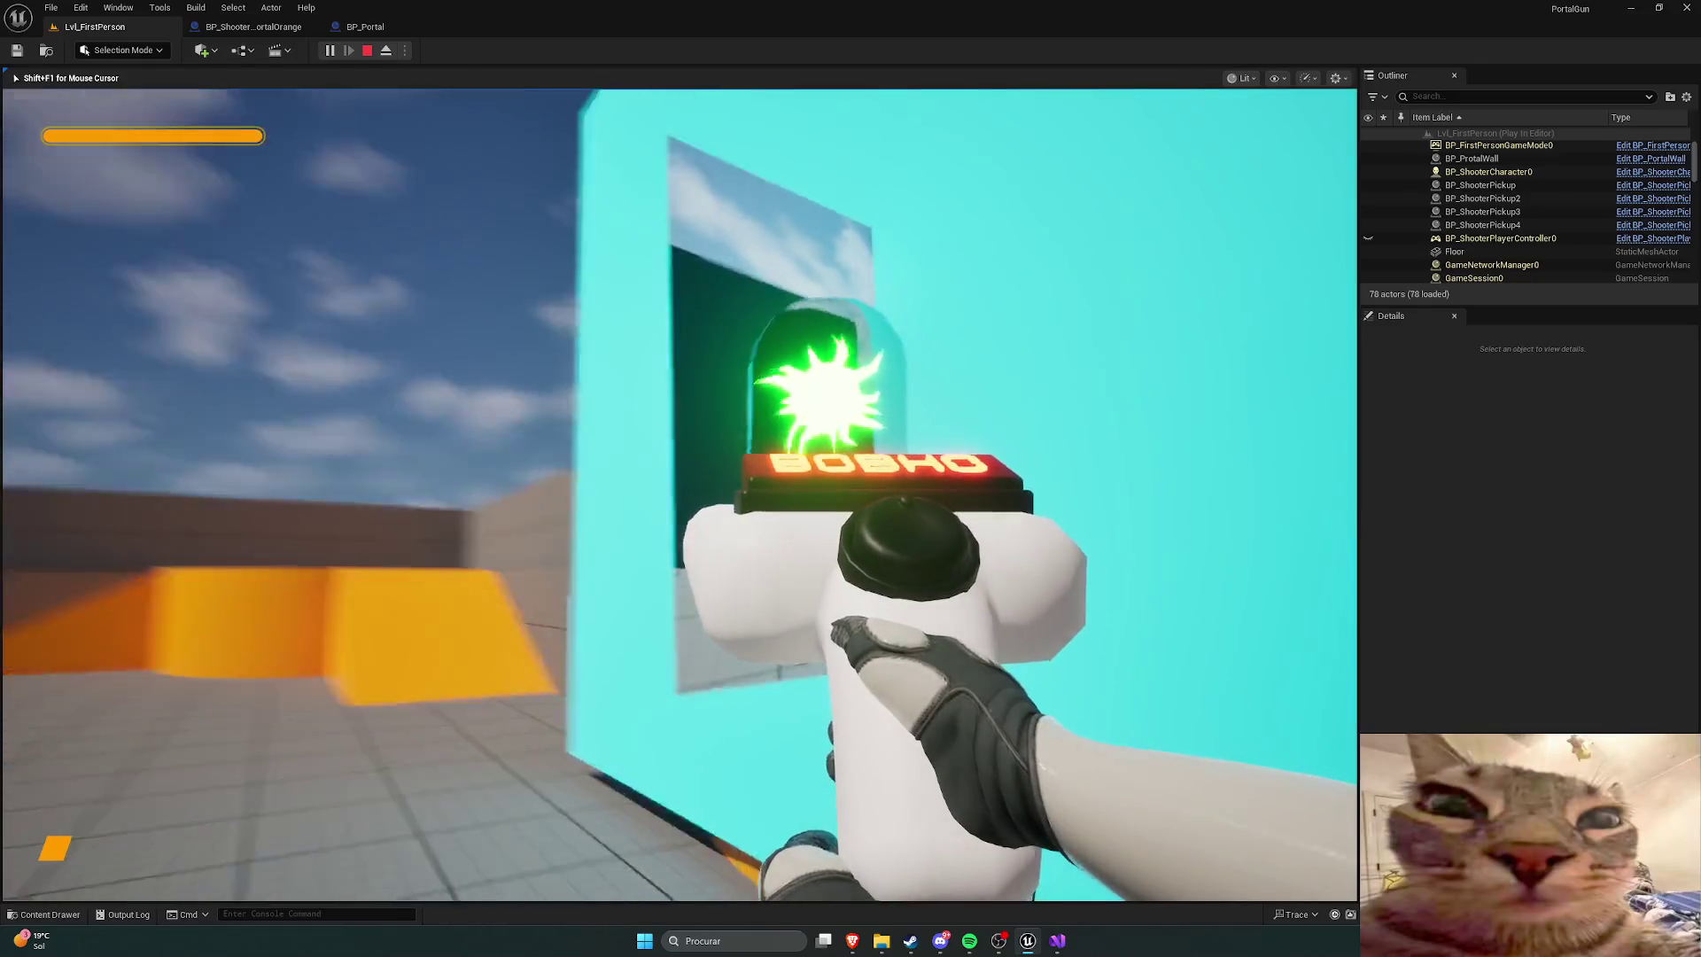
key("s")
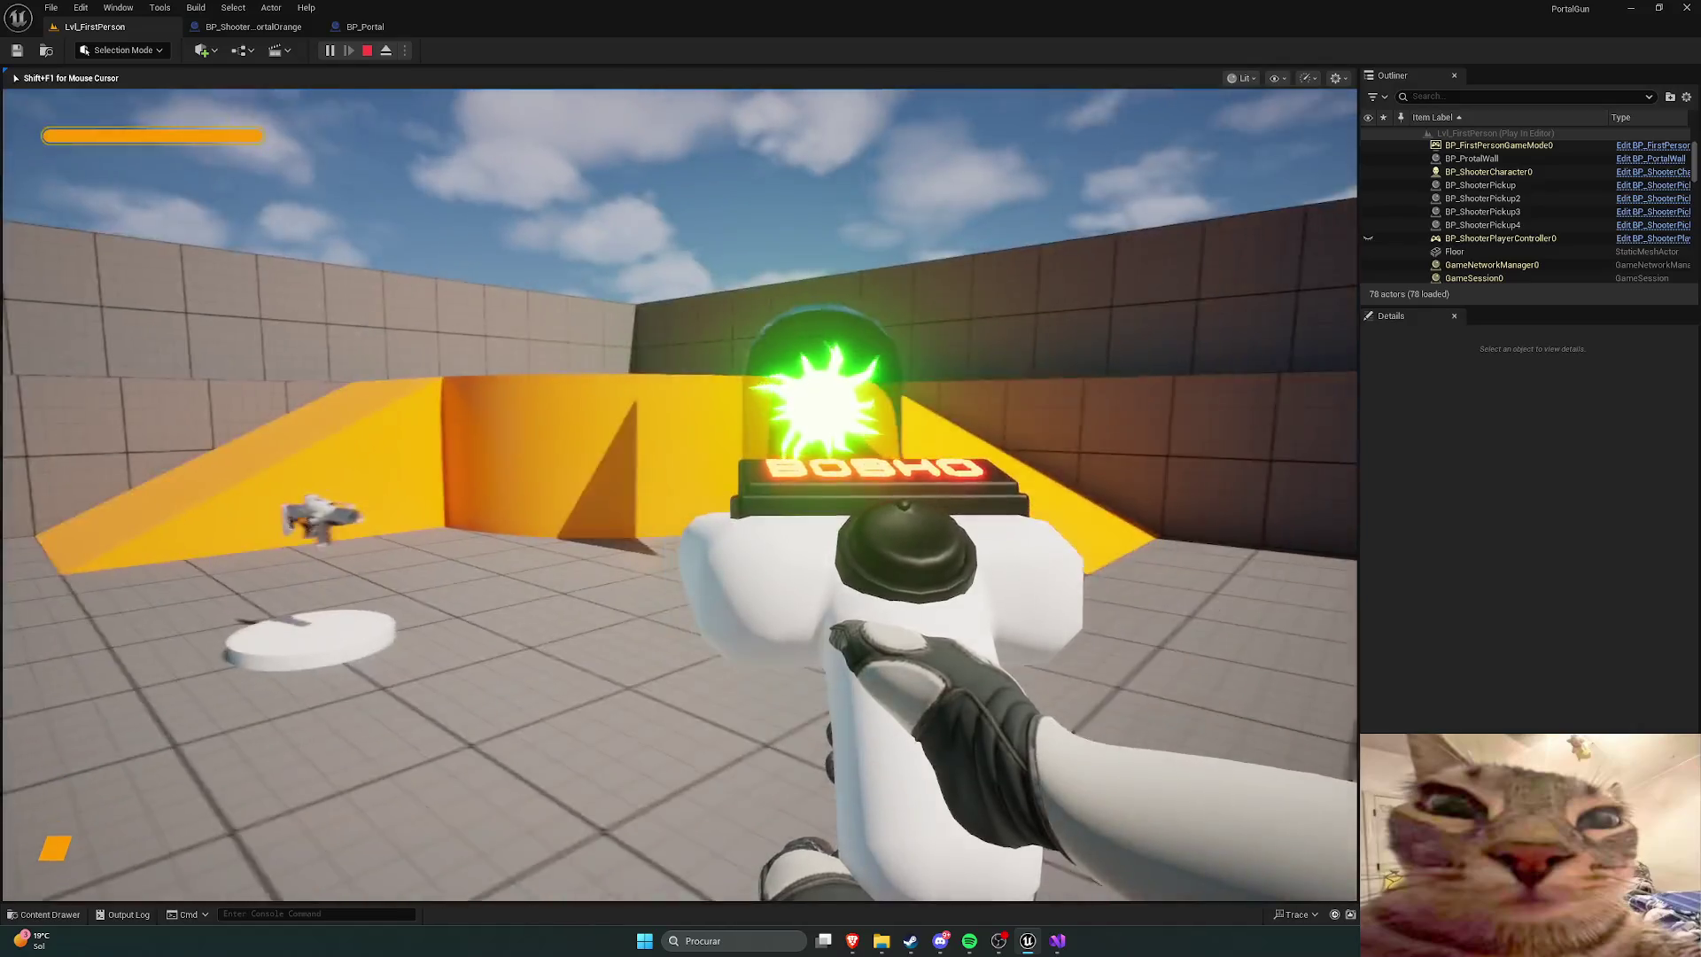
left_click(678, 494)
key("w")
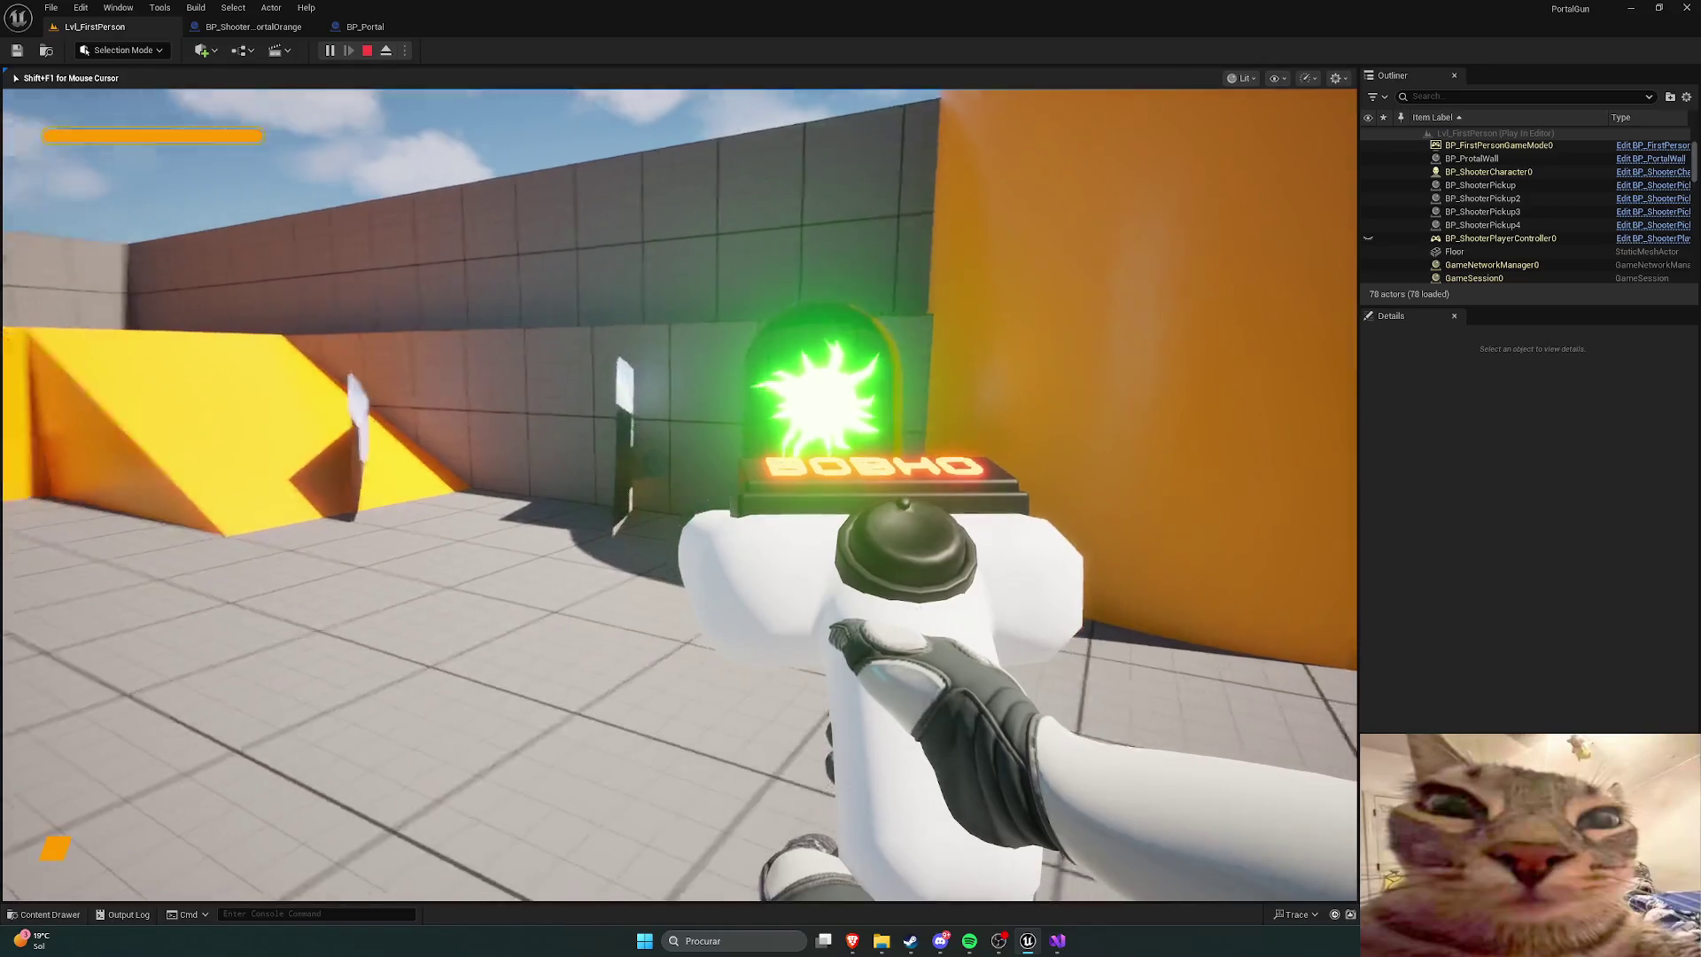
key("Escape")
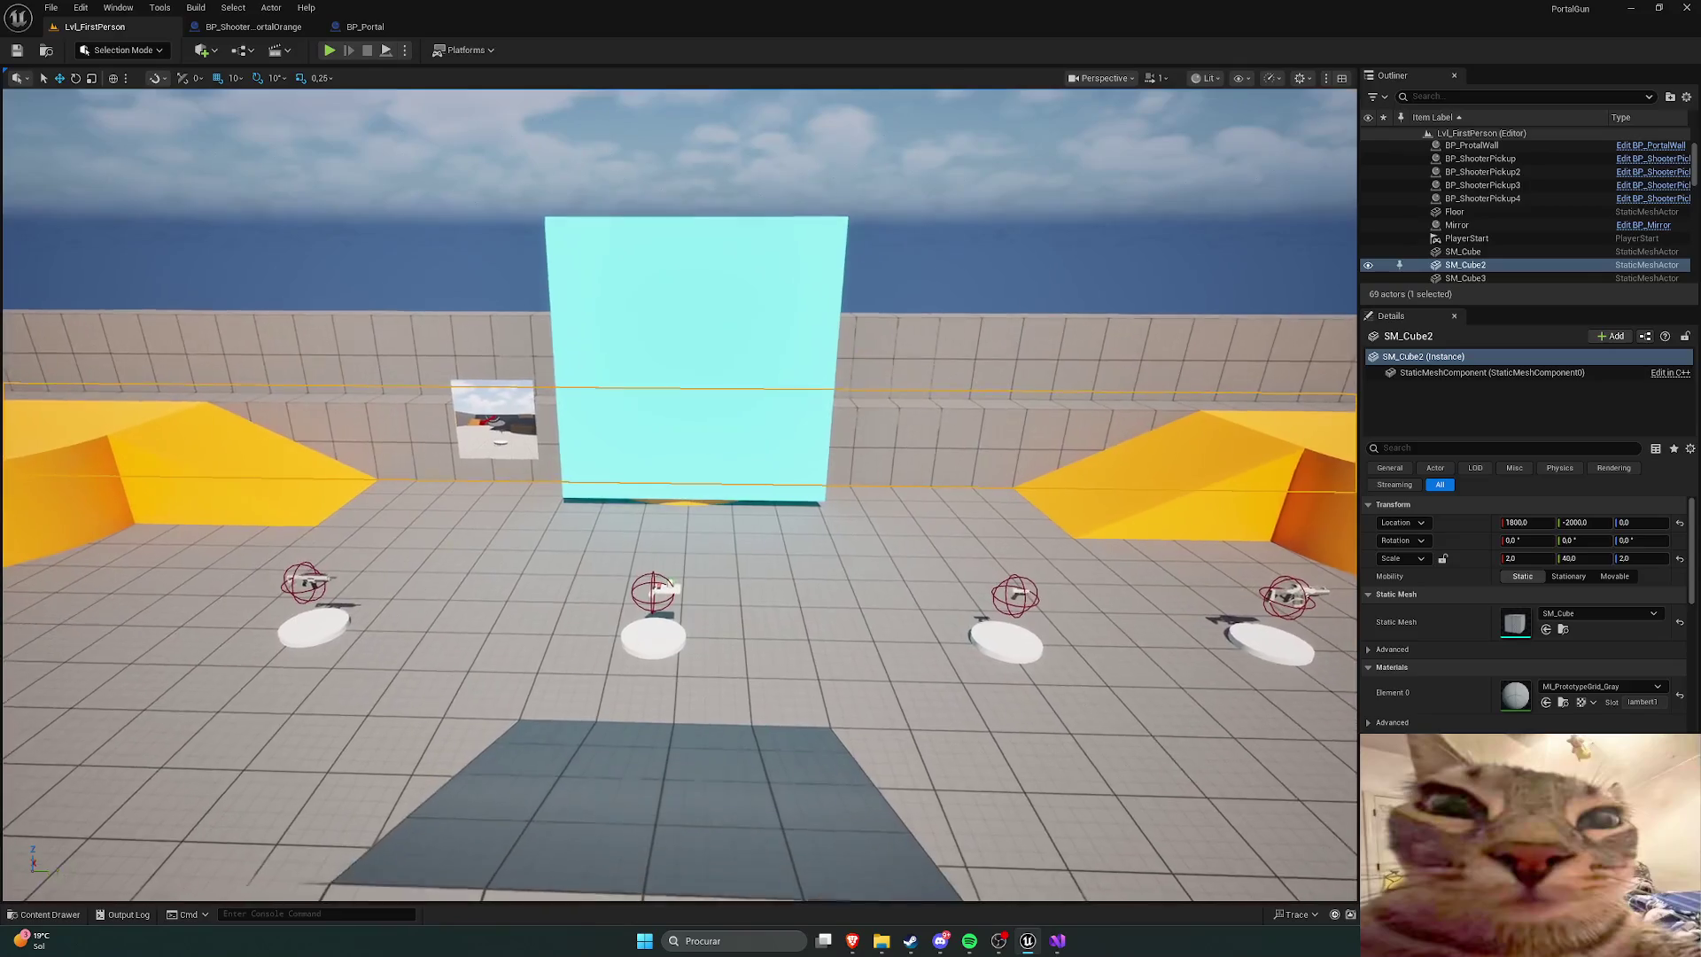
Step: Make the orange portal projectile spawn BP_Portal on hit
key("ctrl+space")
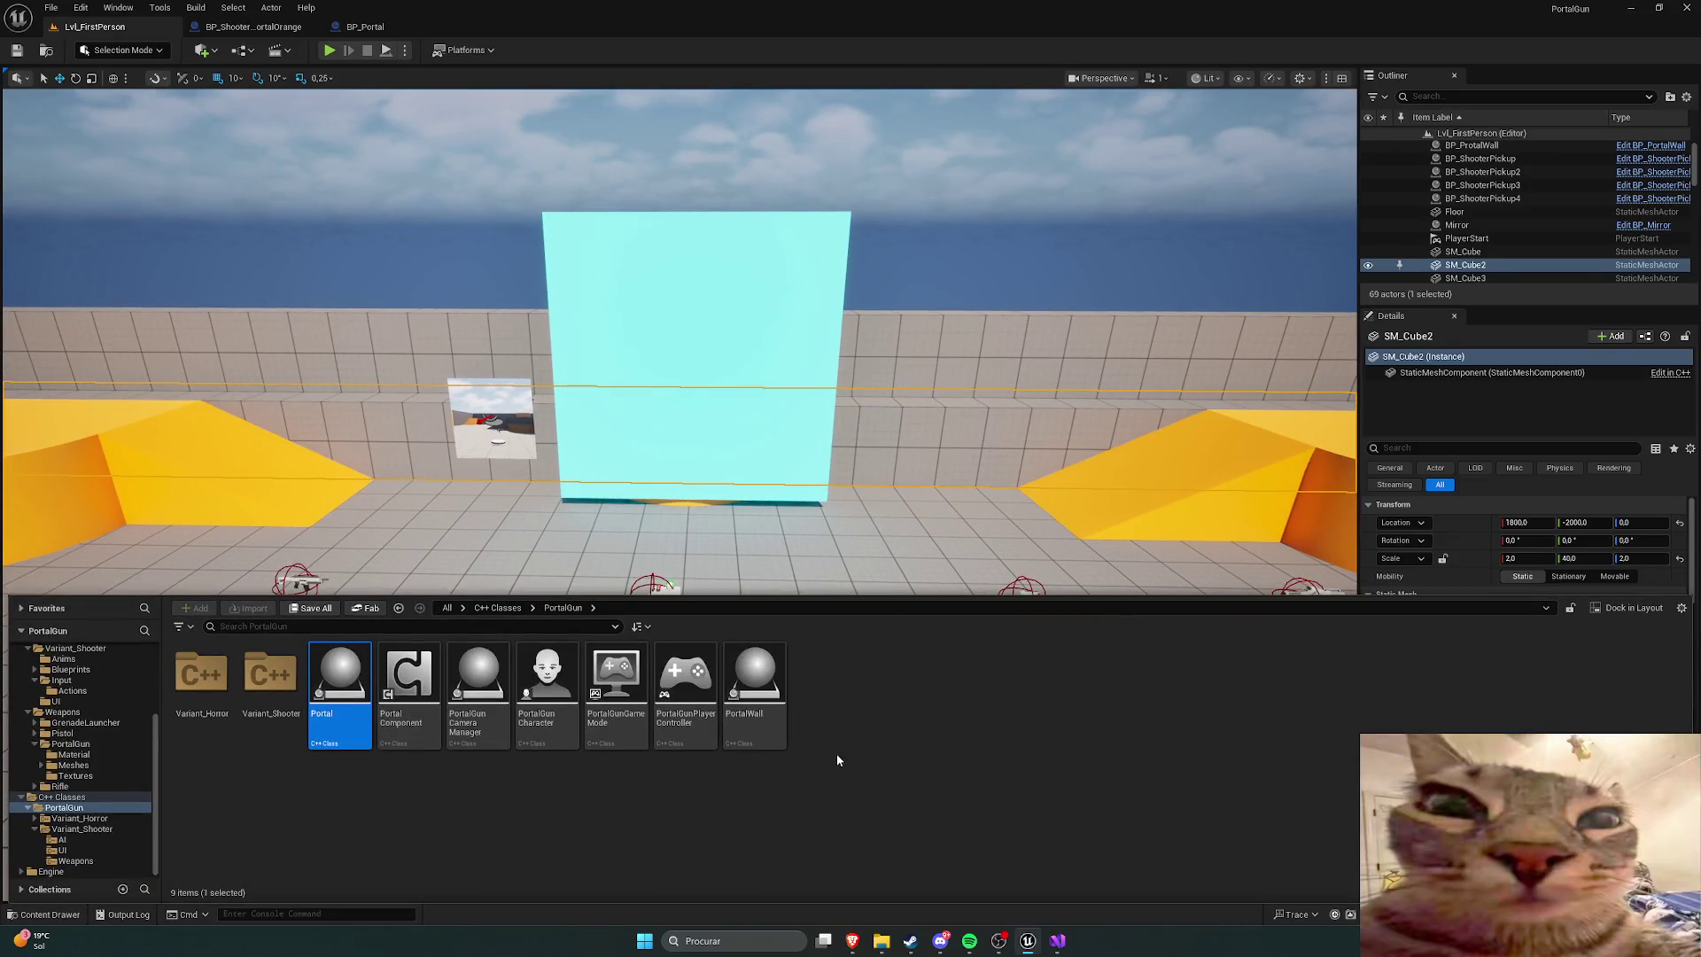
left_click(255, 27)
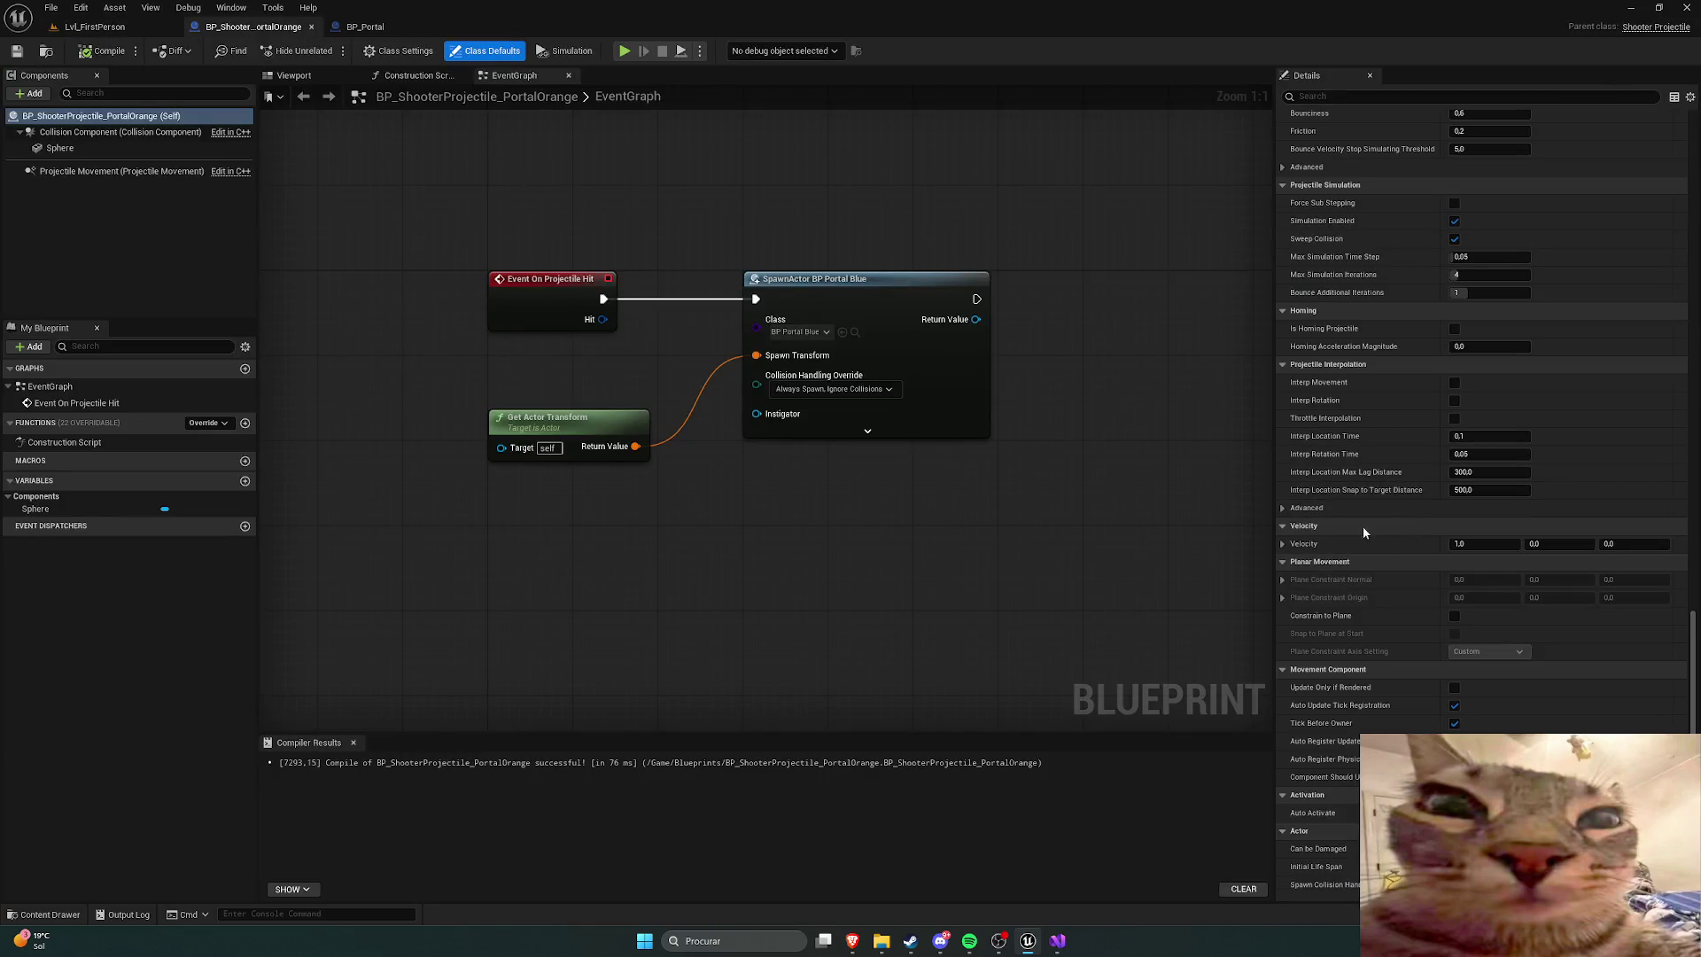
left_click(802, 332)
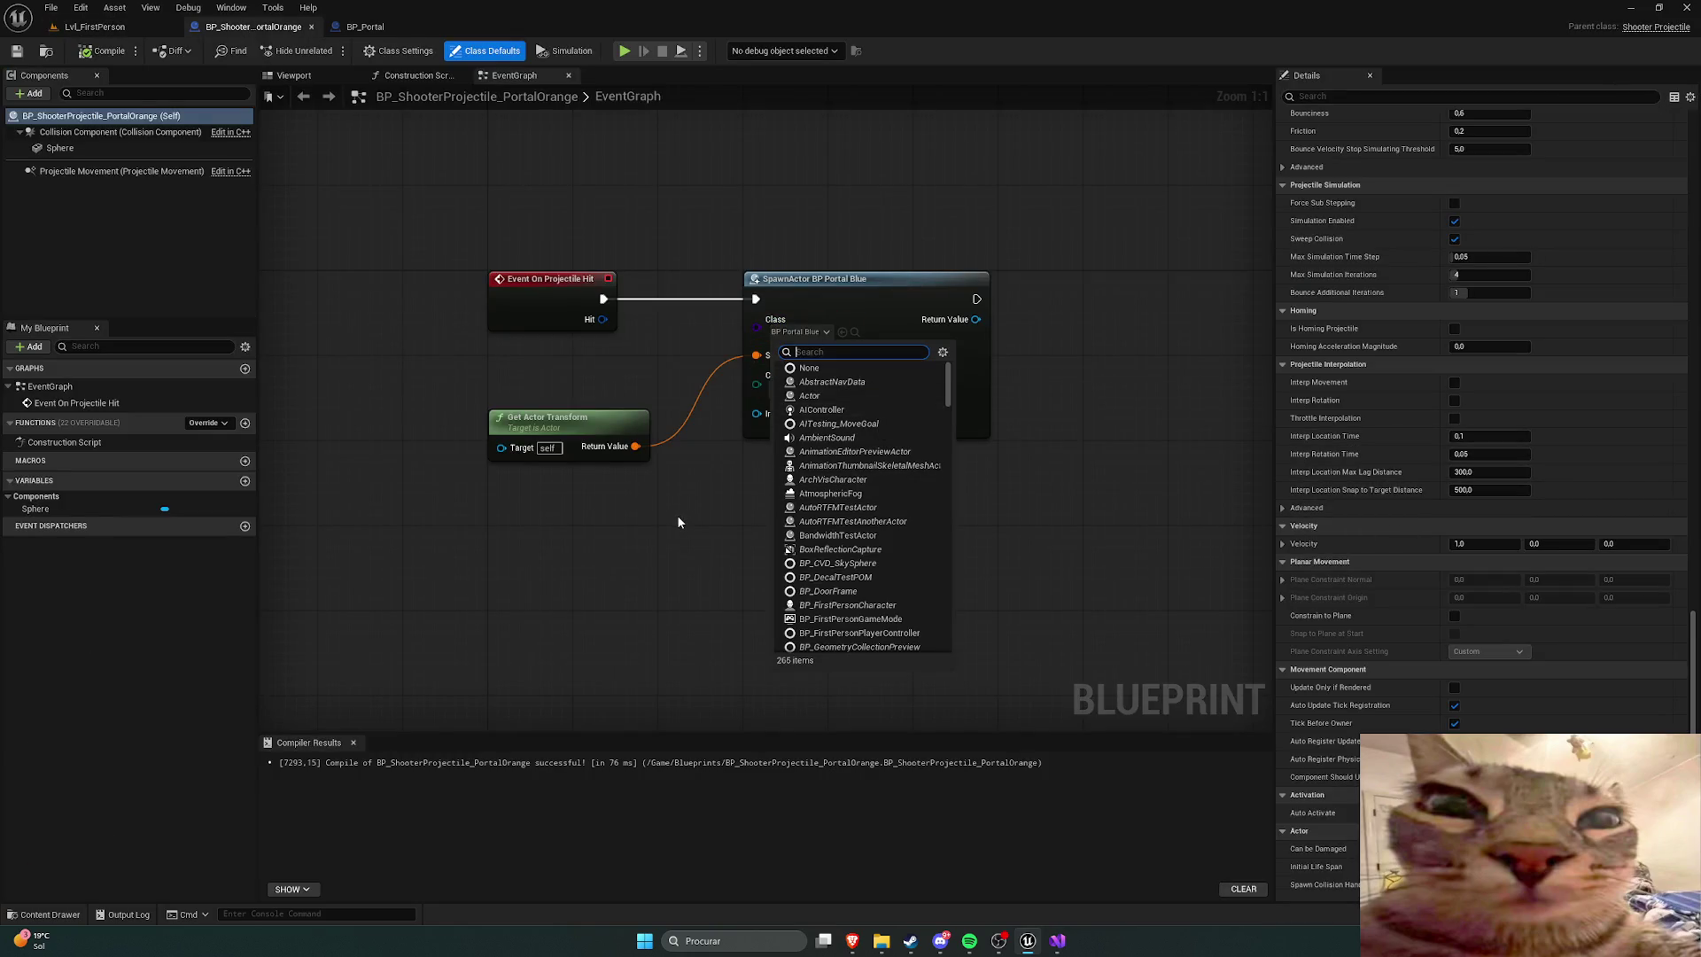
type("portal")
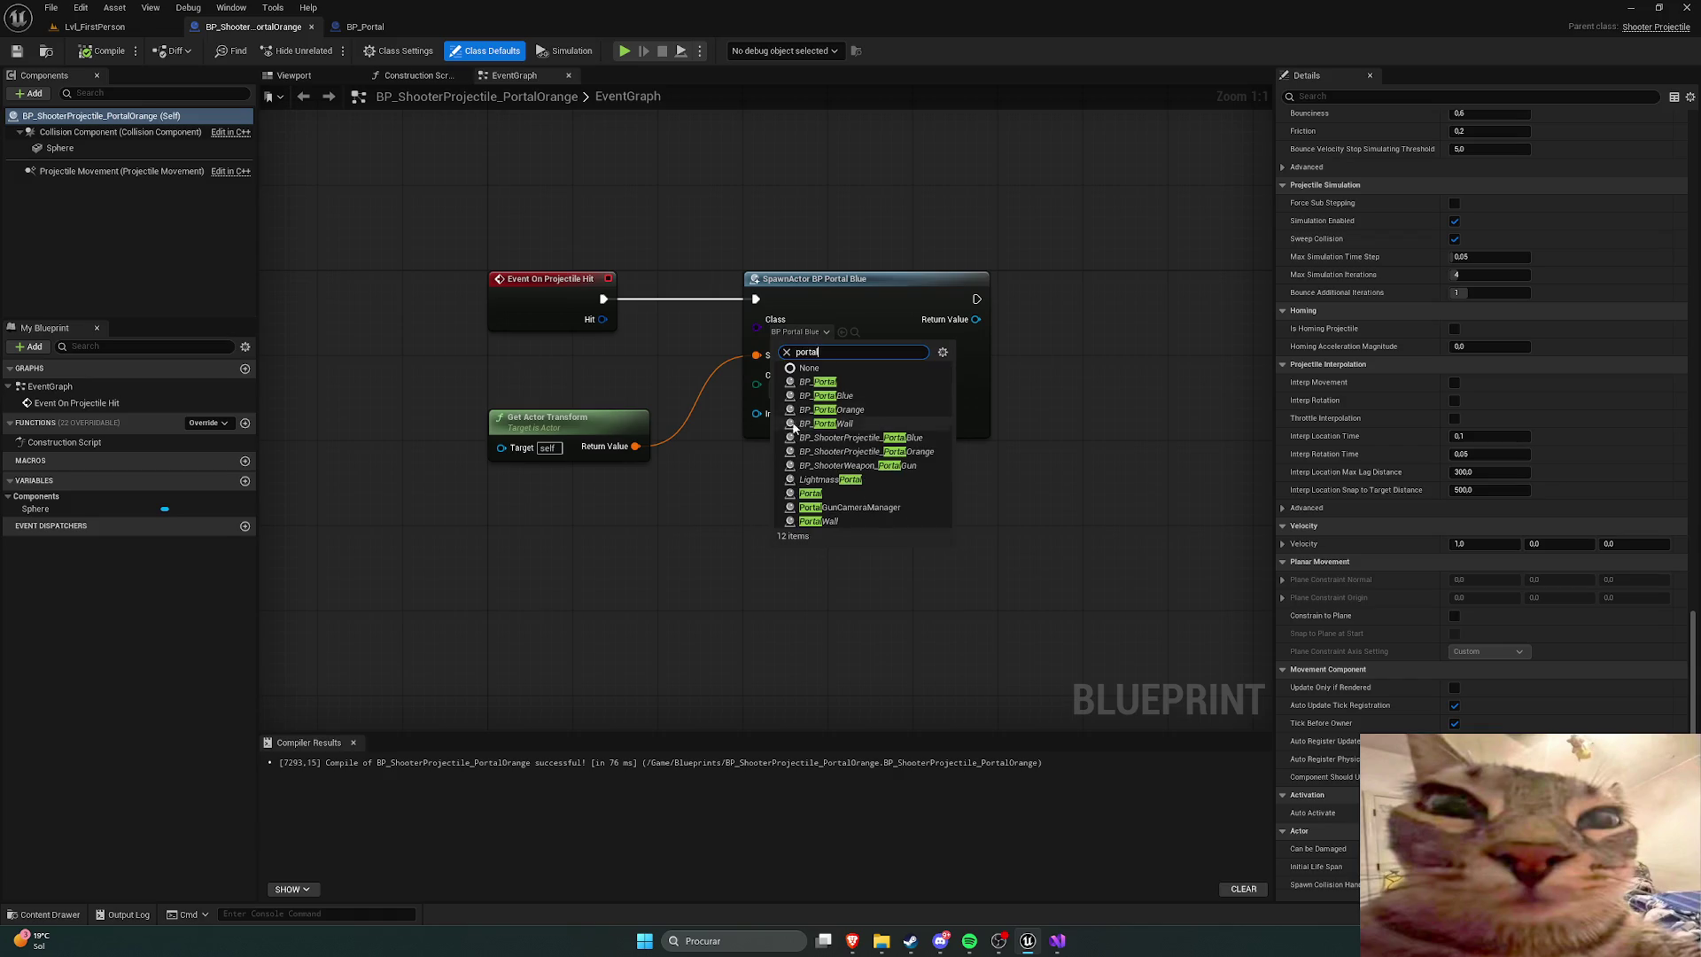
left_click(823, 382)
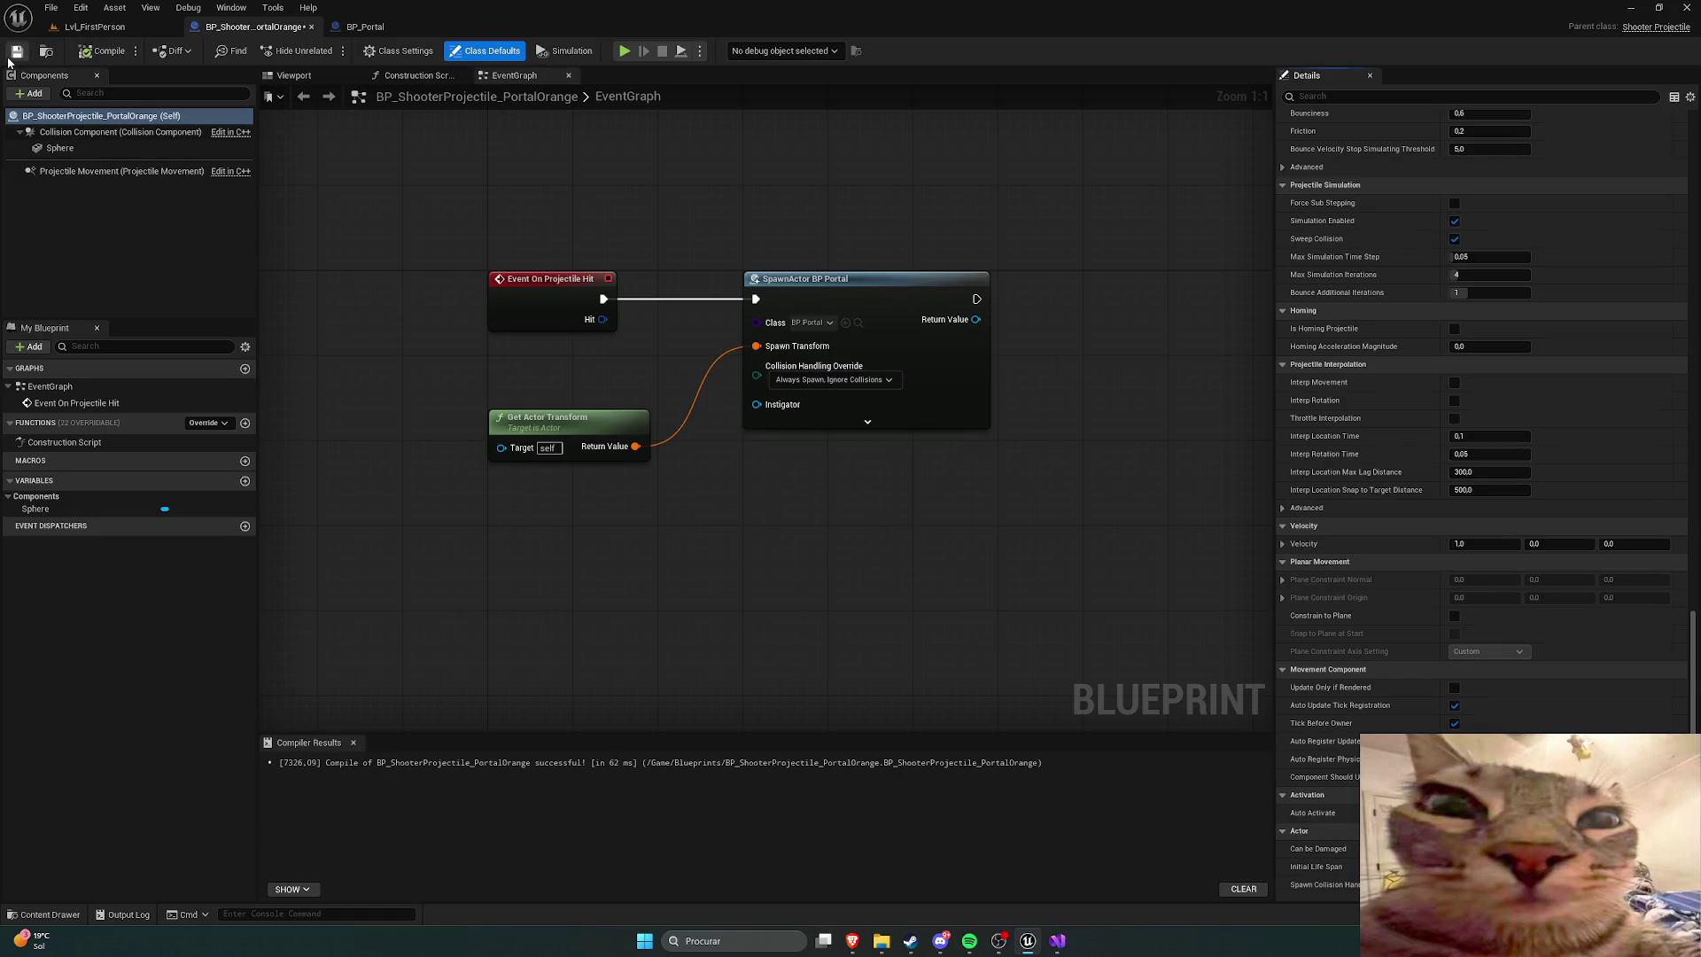
Step: Make the blue portal projectile spawn BP_Portal too, then start a Lvl_FirstPerson playtest
key("ctrl+space")
scroll(115, 749, "up", 5)
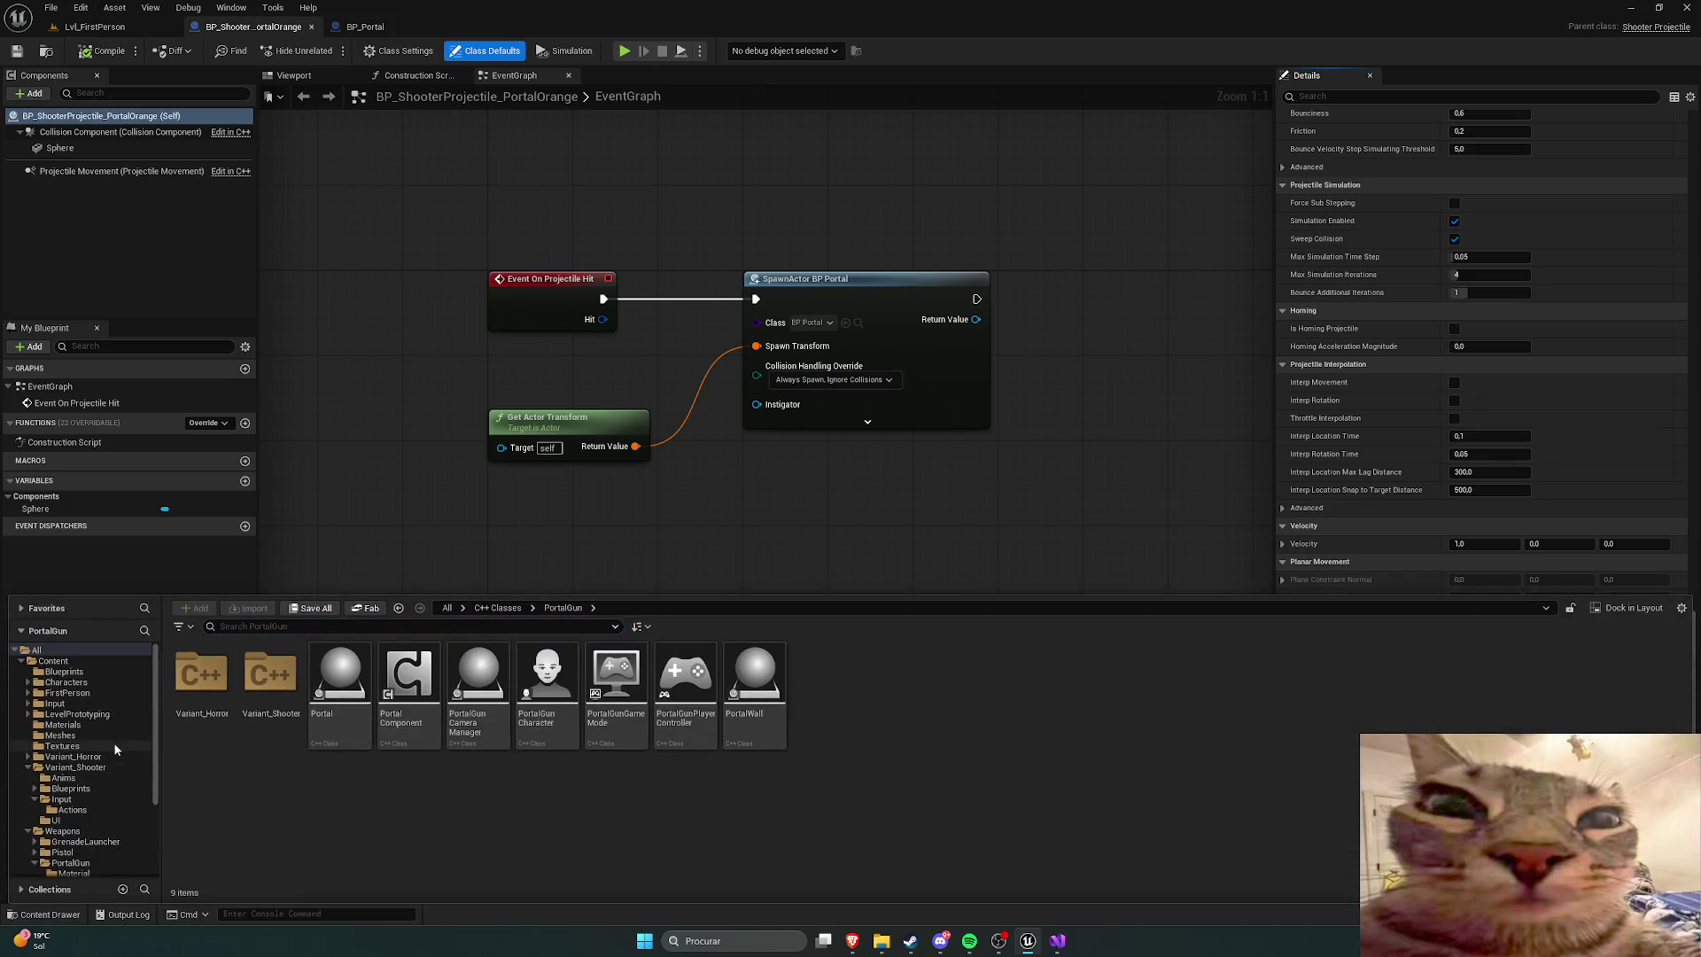
left_click(64, 672)
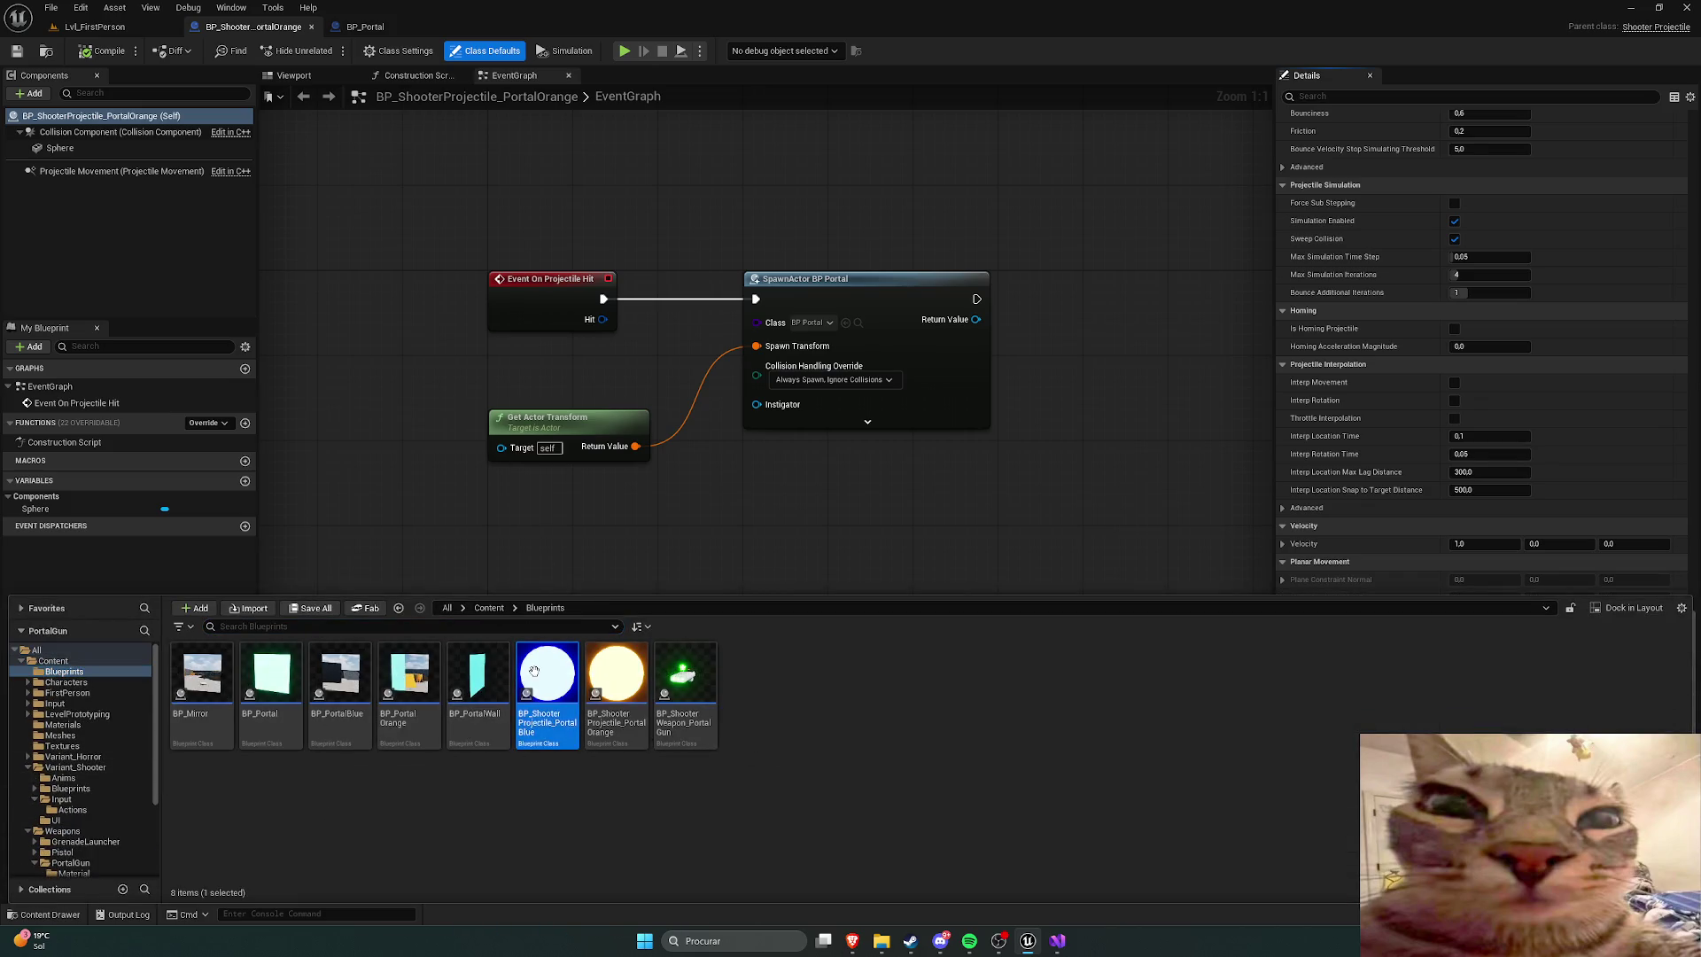
double_click(534, 671)
left_click_drag(537, 270, 505, 288)
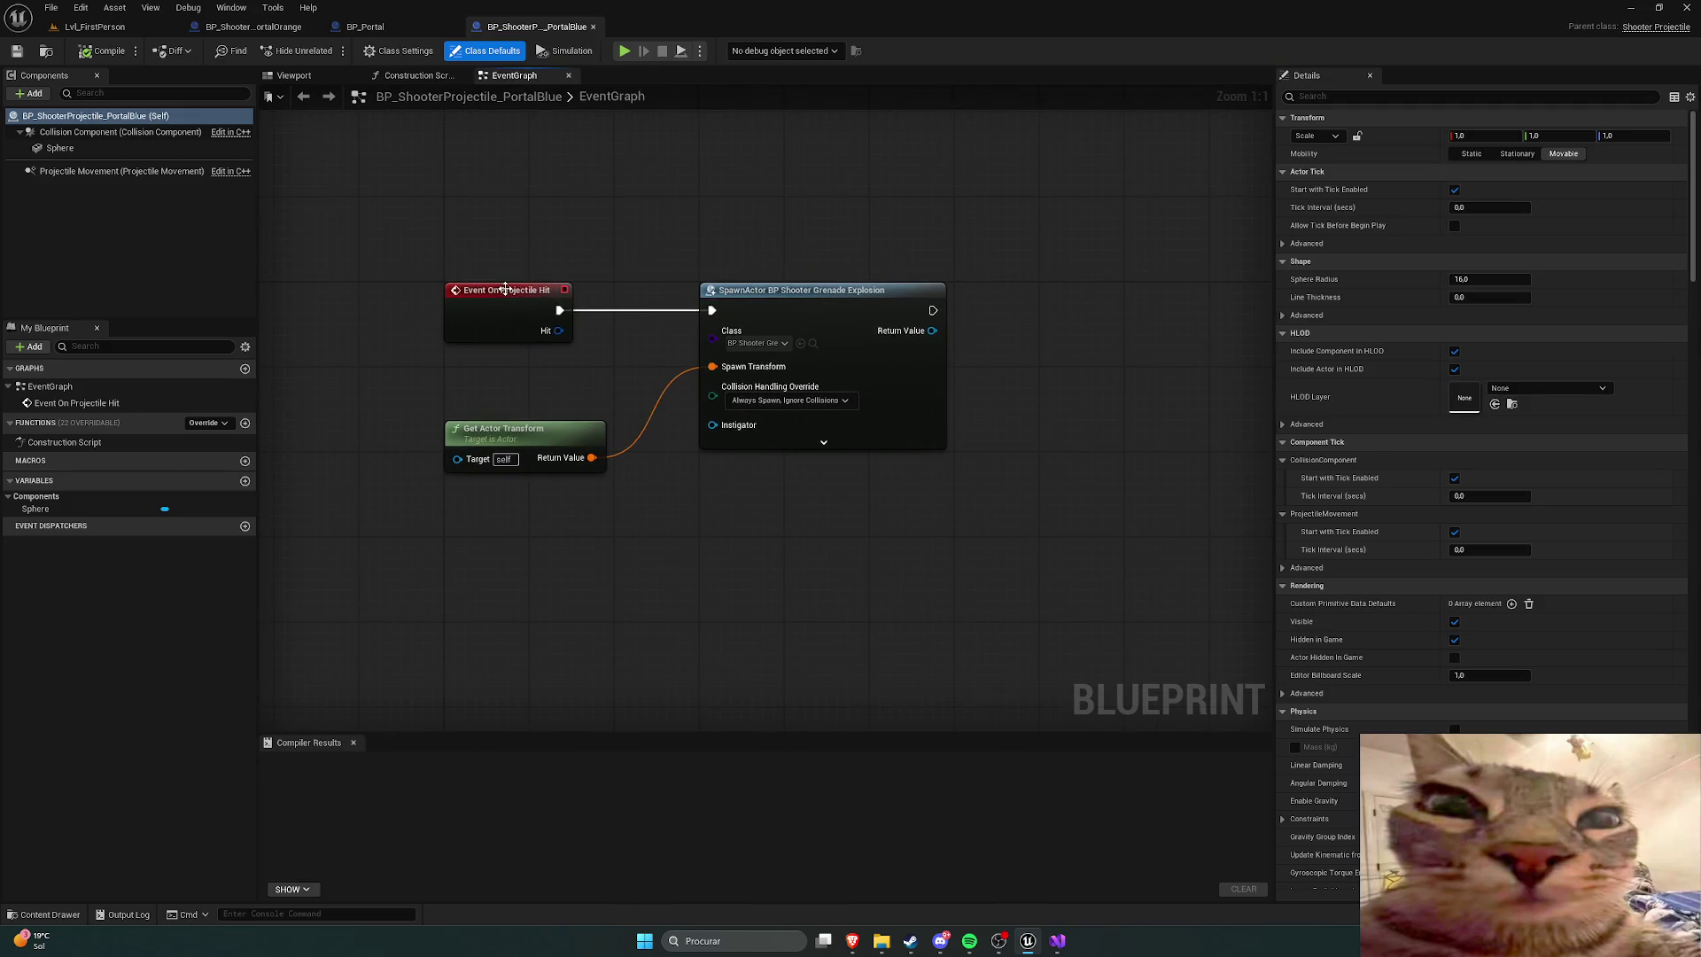
left_click(767, 346)
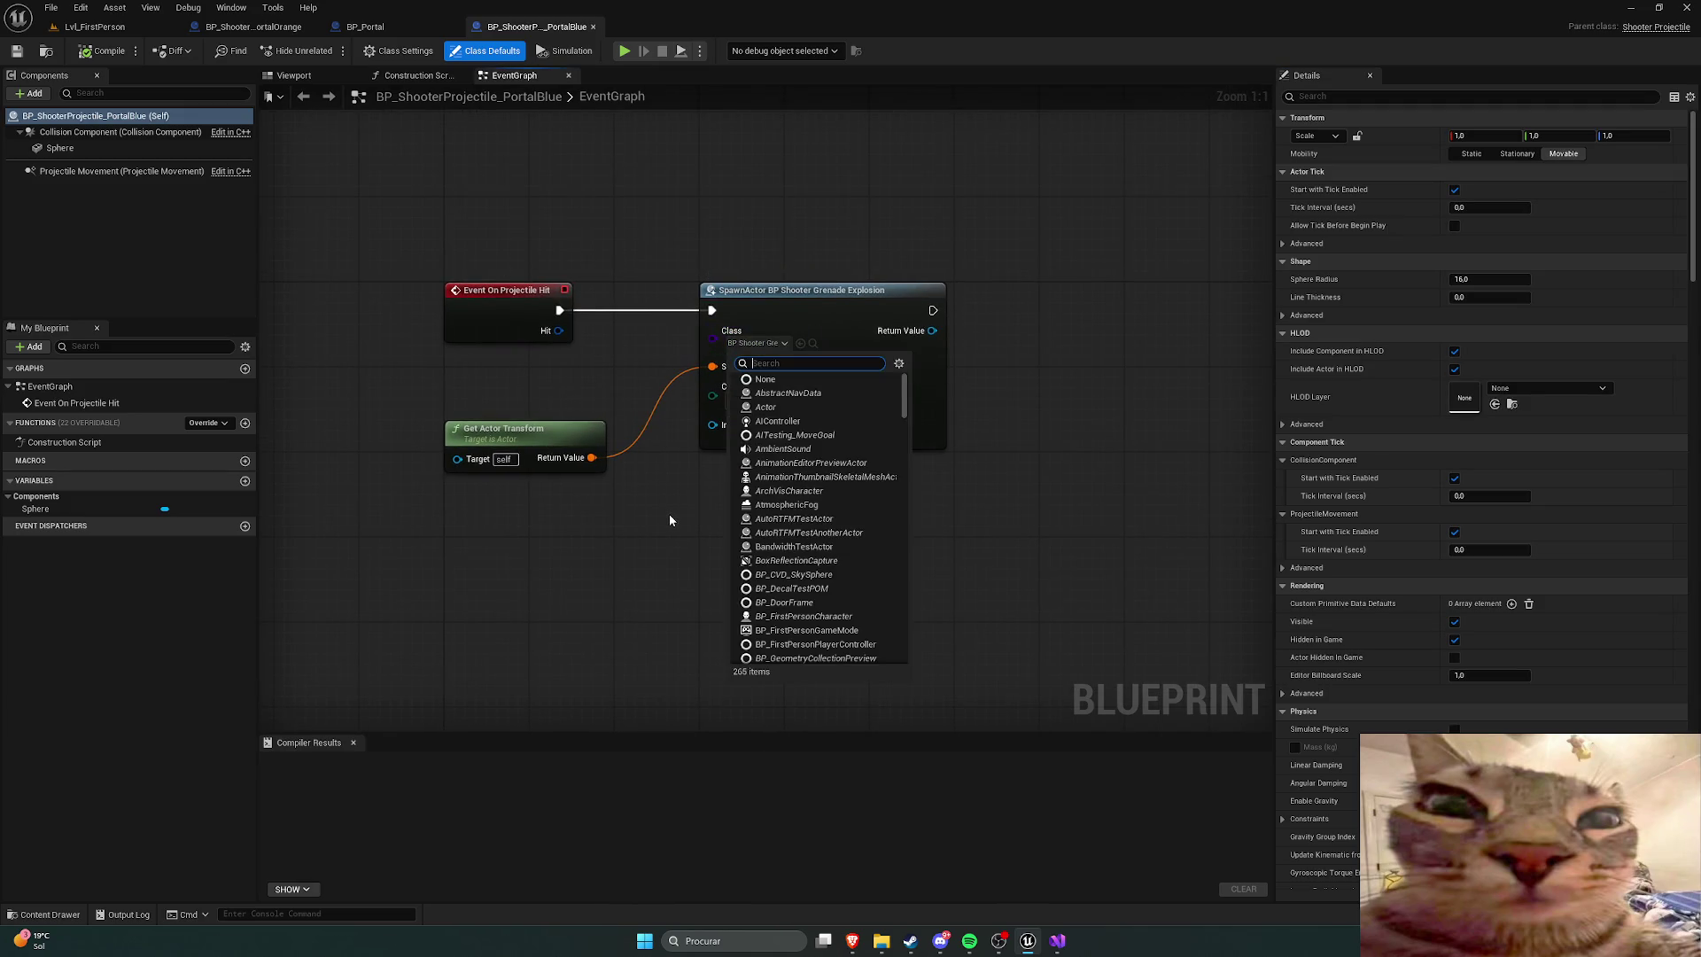
type("portal")
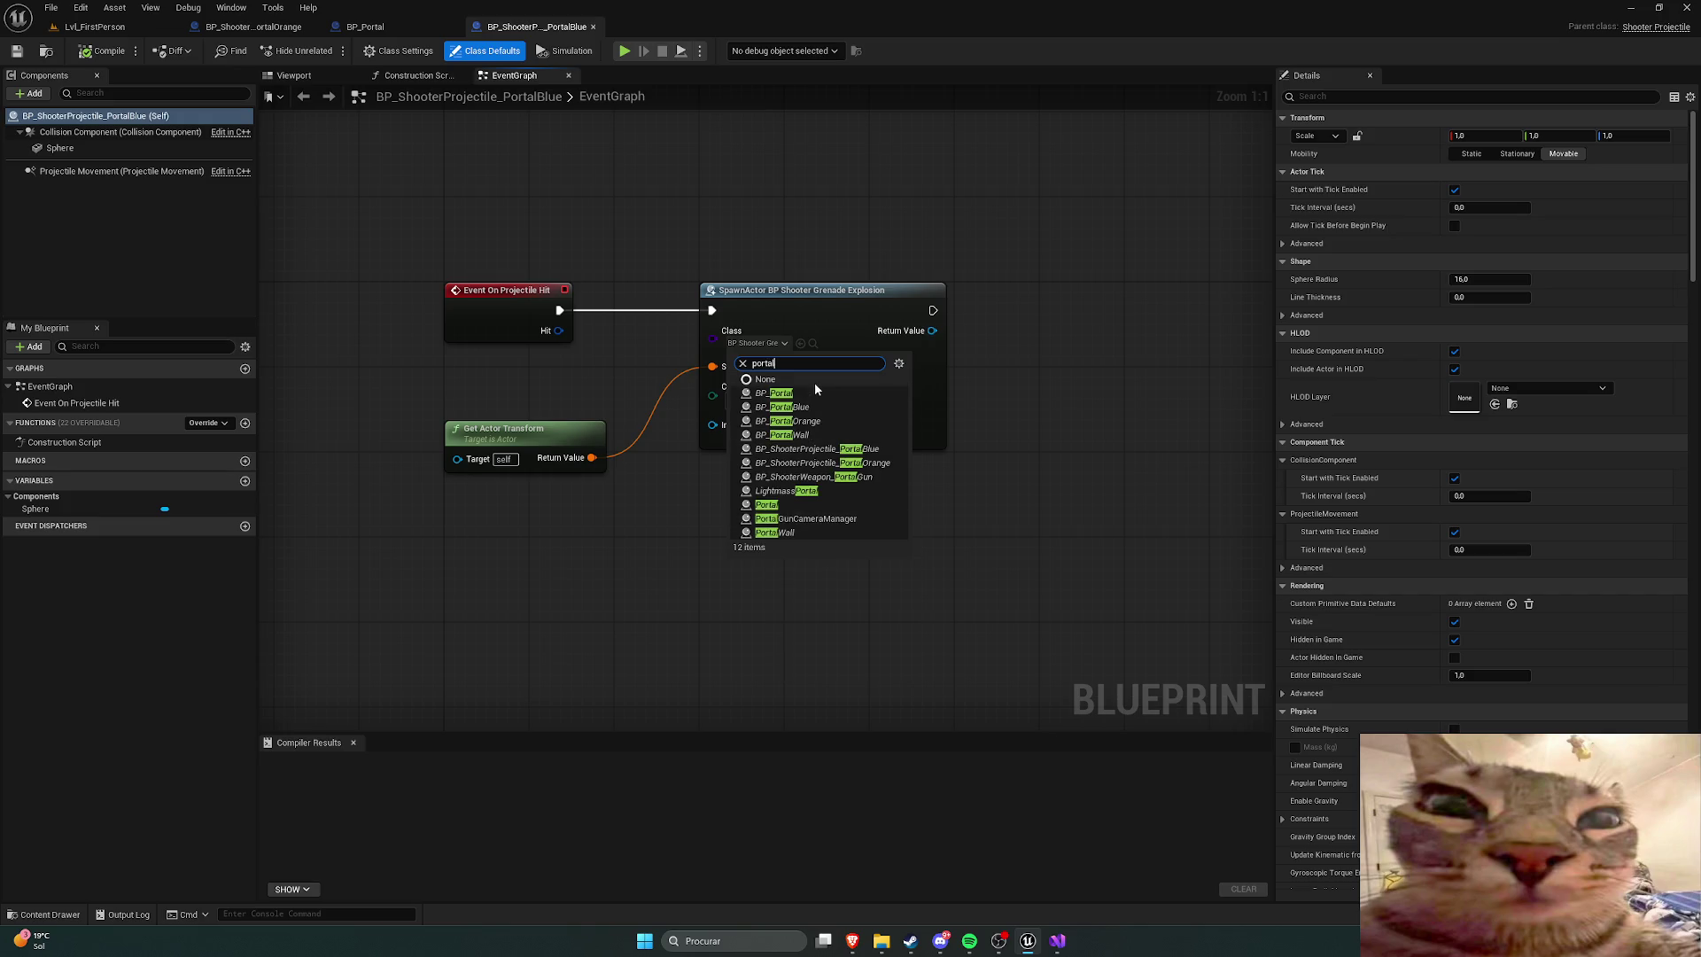
left_click(815, 393)
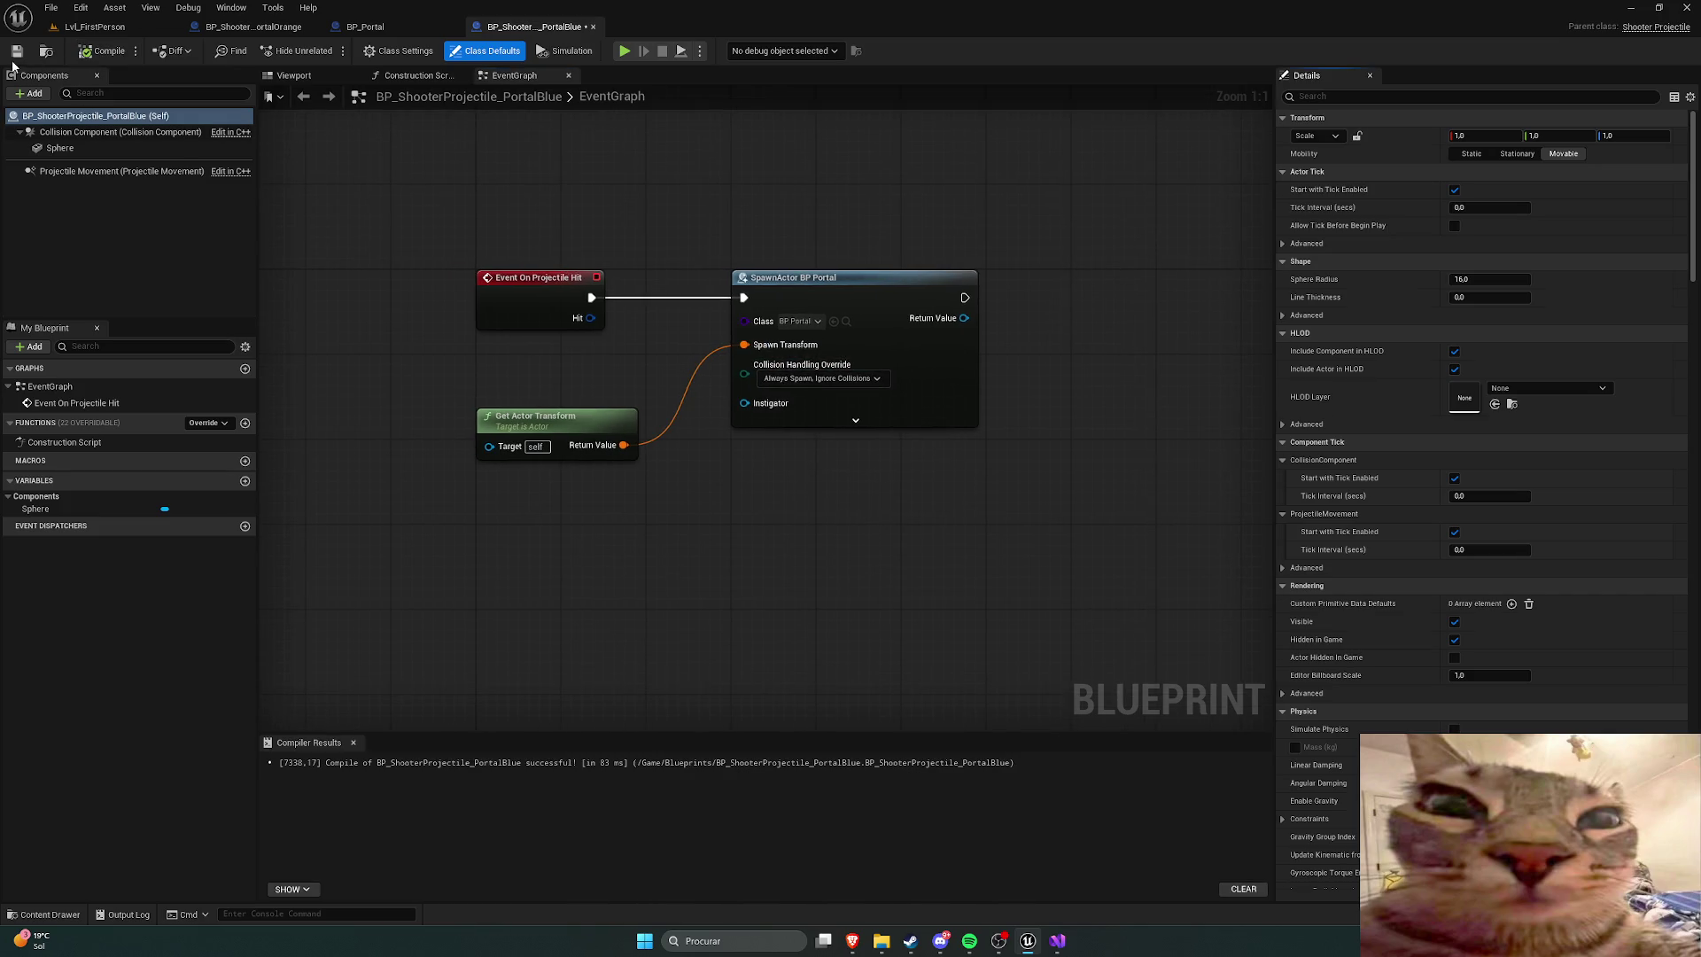
left_click(93, 28)
left_click(330, 52)
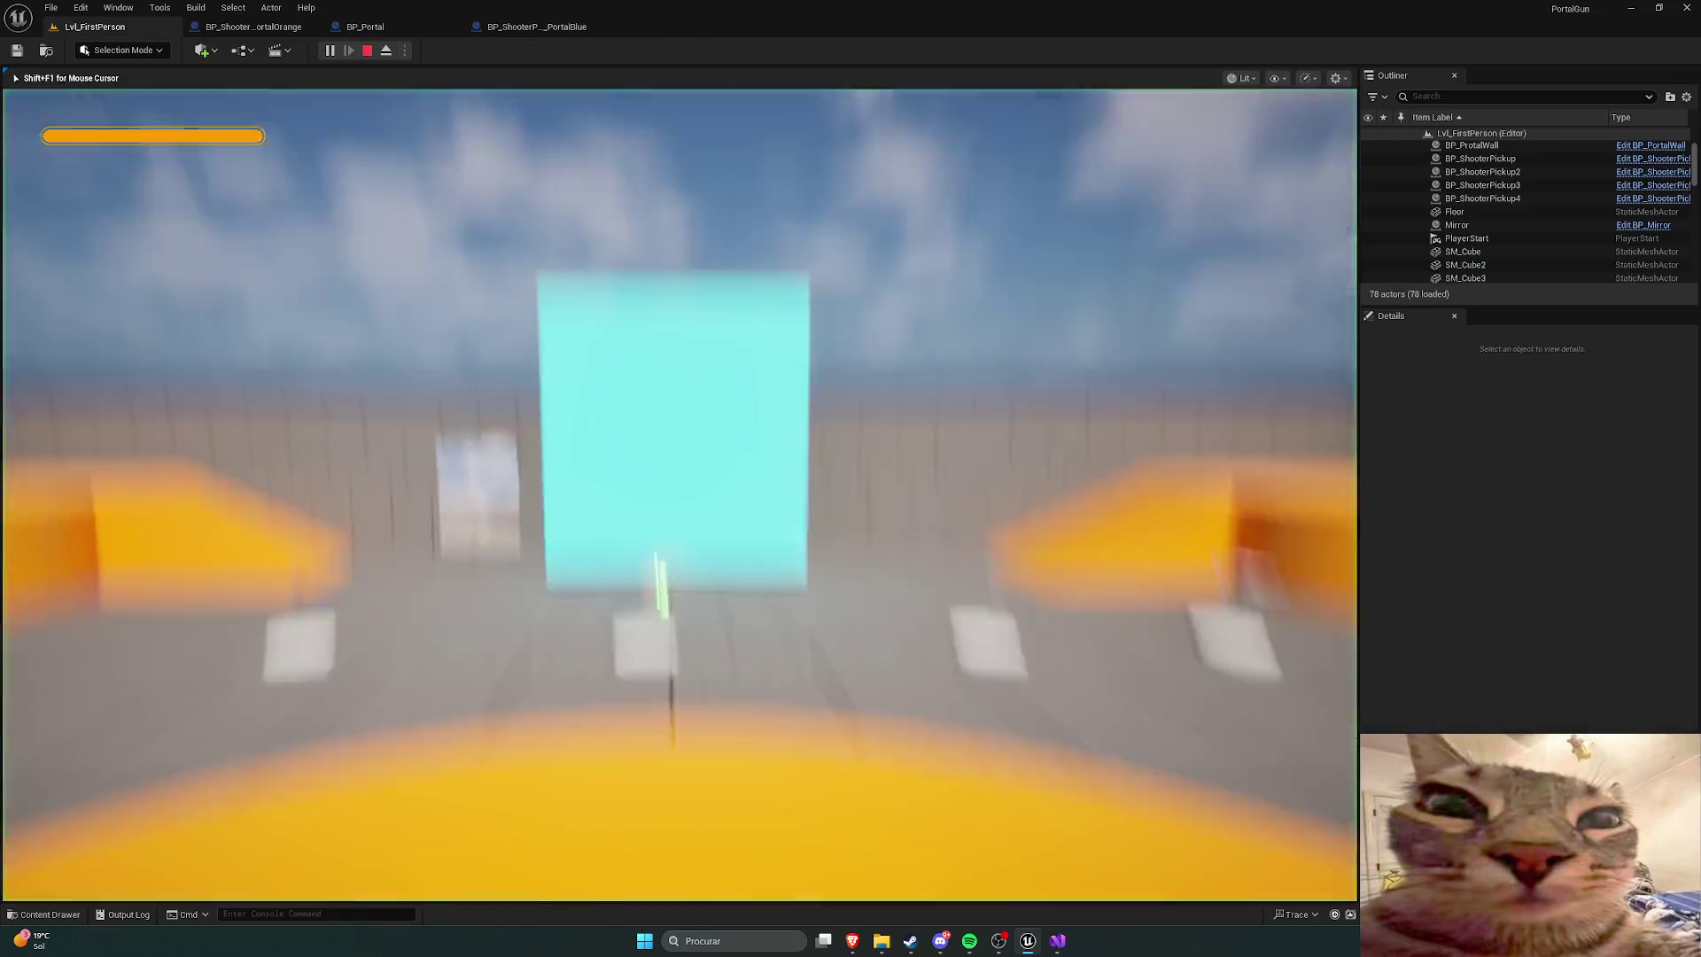
Step: Pick up the portal gun, fire a portal at the wall, and stop the playtest
key("w")
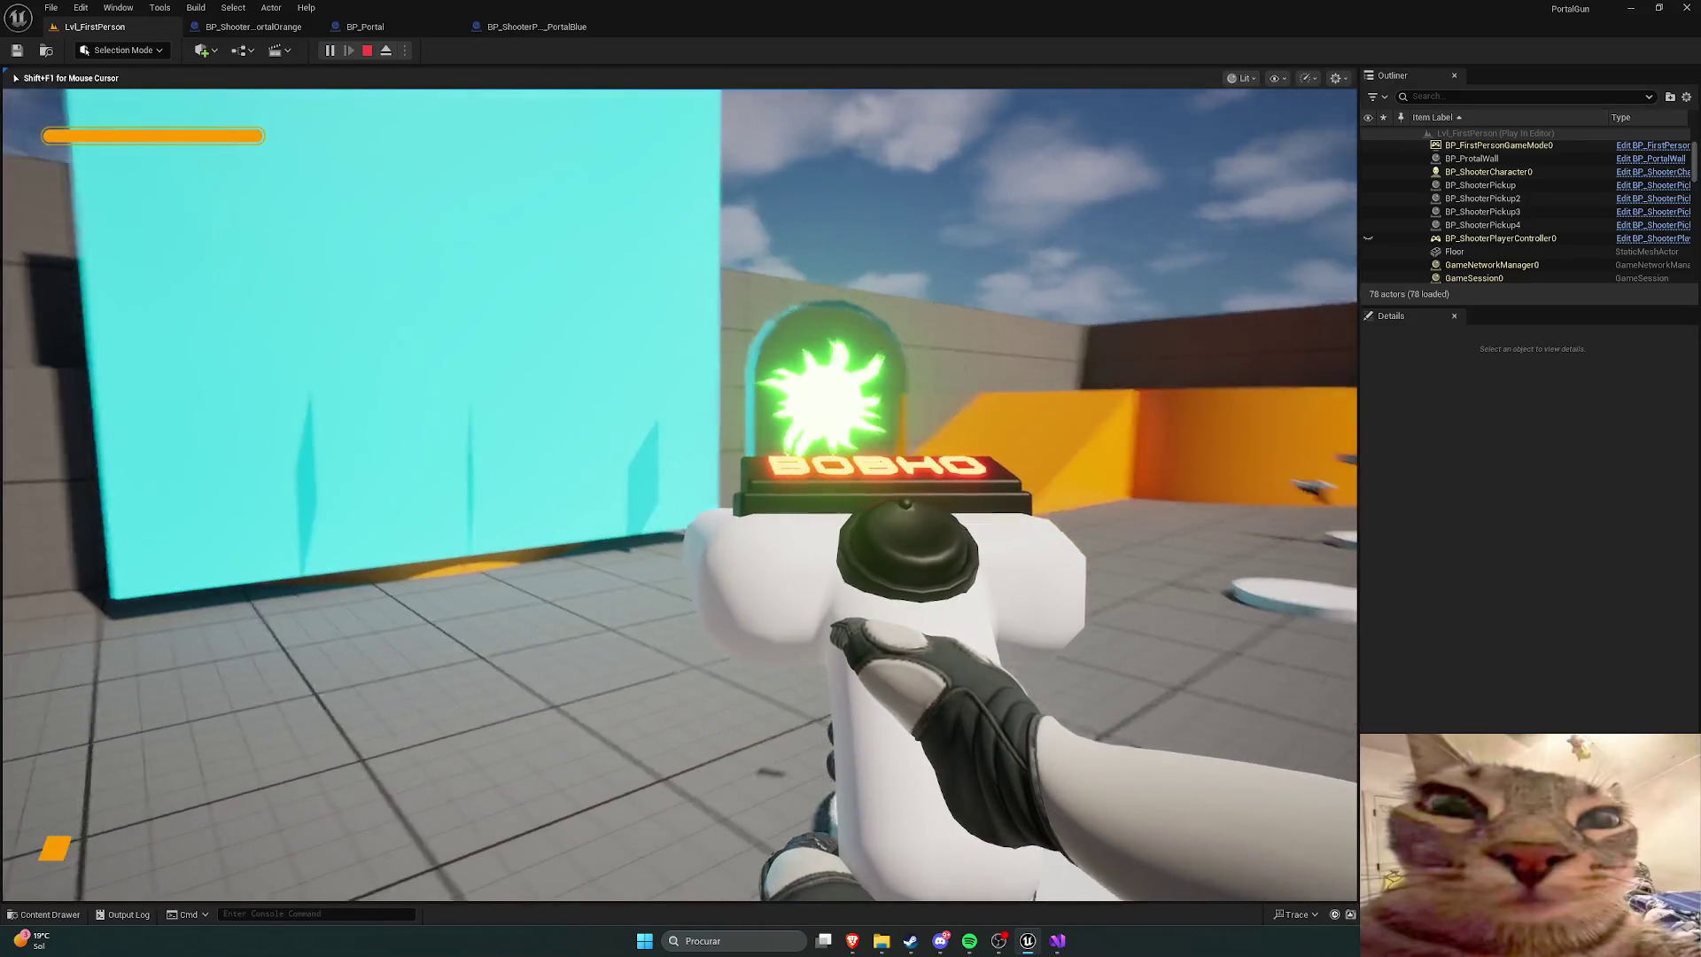
left_click(680, 494)
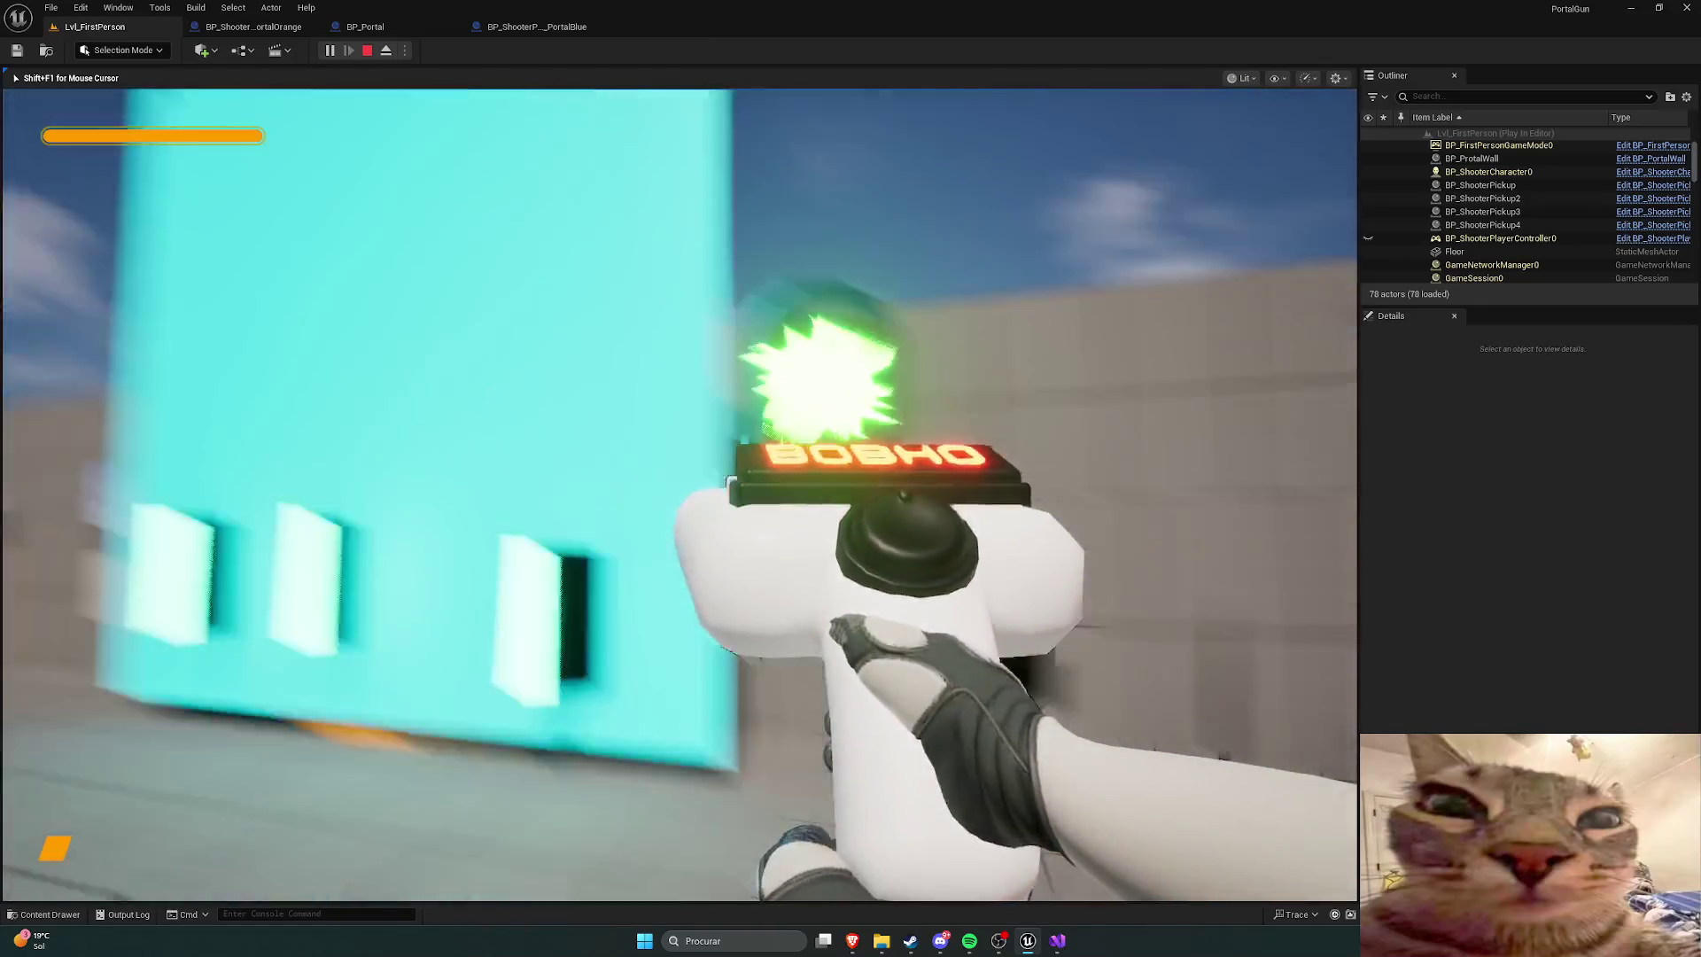
scroll(680, 494, "down", 1)
scroll(680, 494, "down", 1)
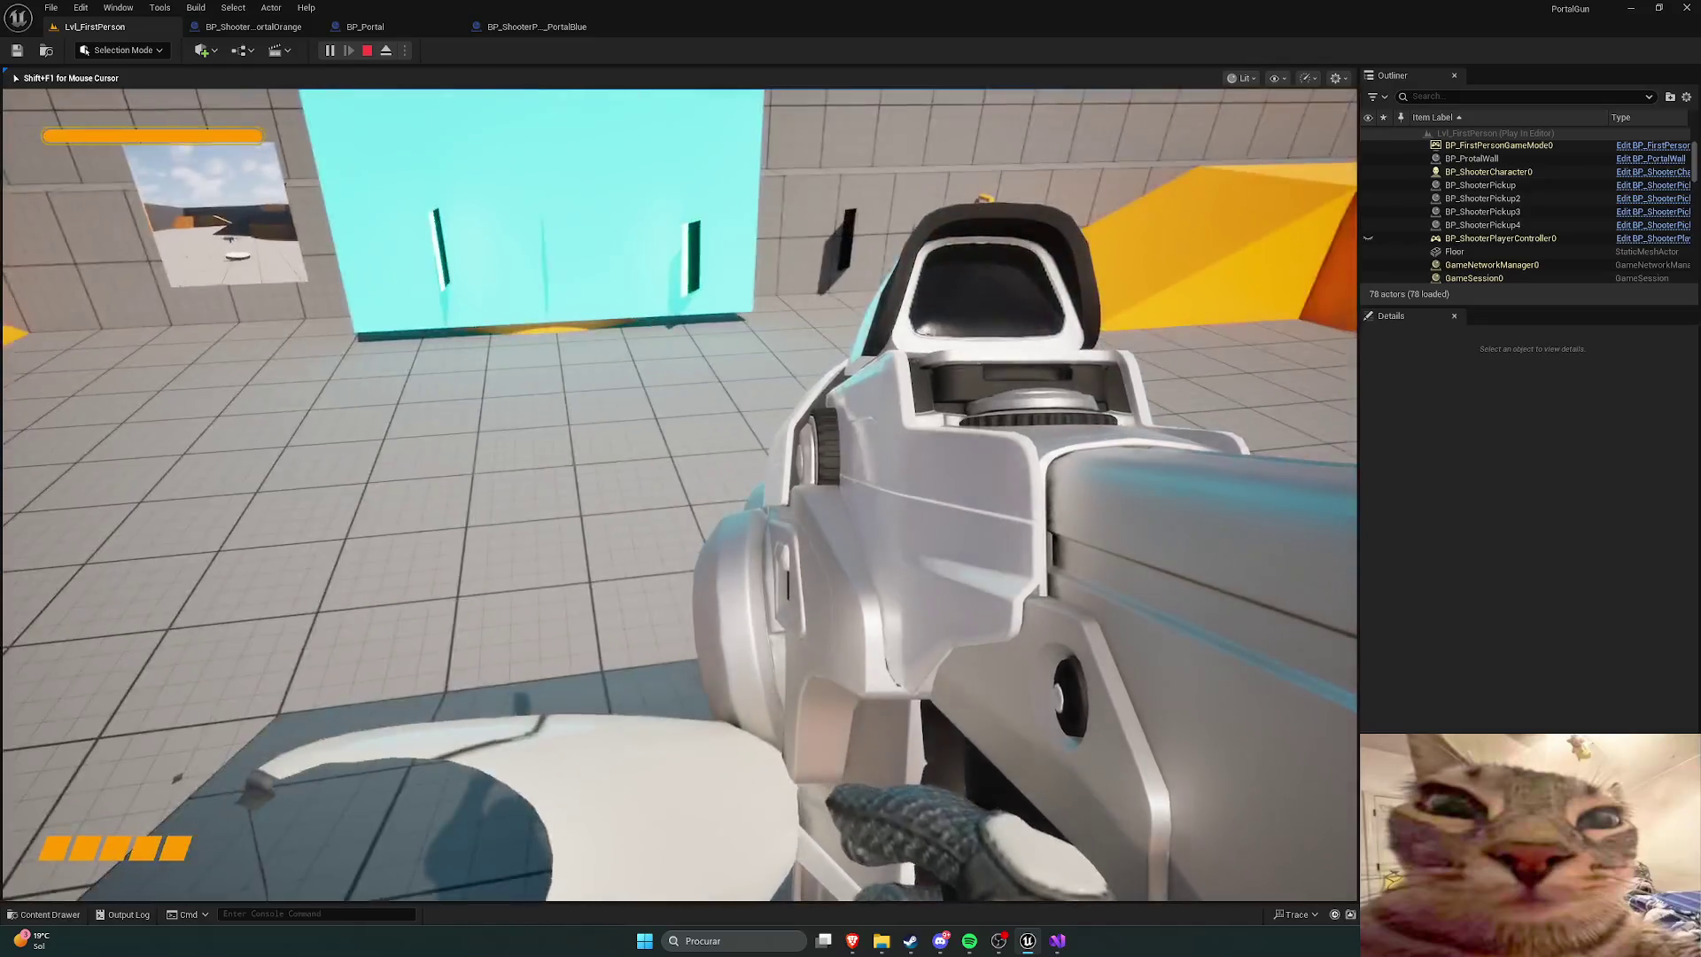
key("Escape")
Step: Replay, shoot two portals onto the cyan wall, walk around, then stop
left_click(329, 51)
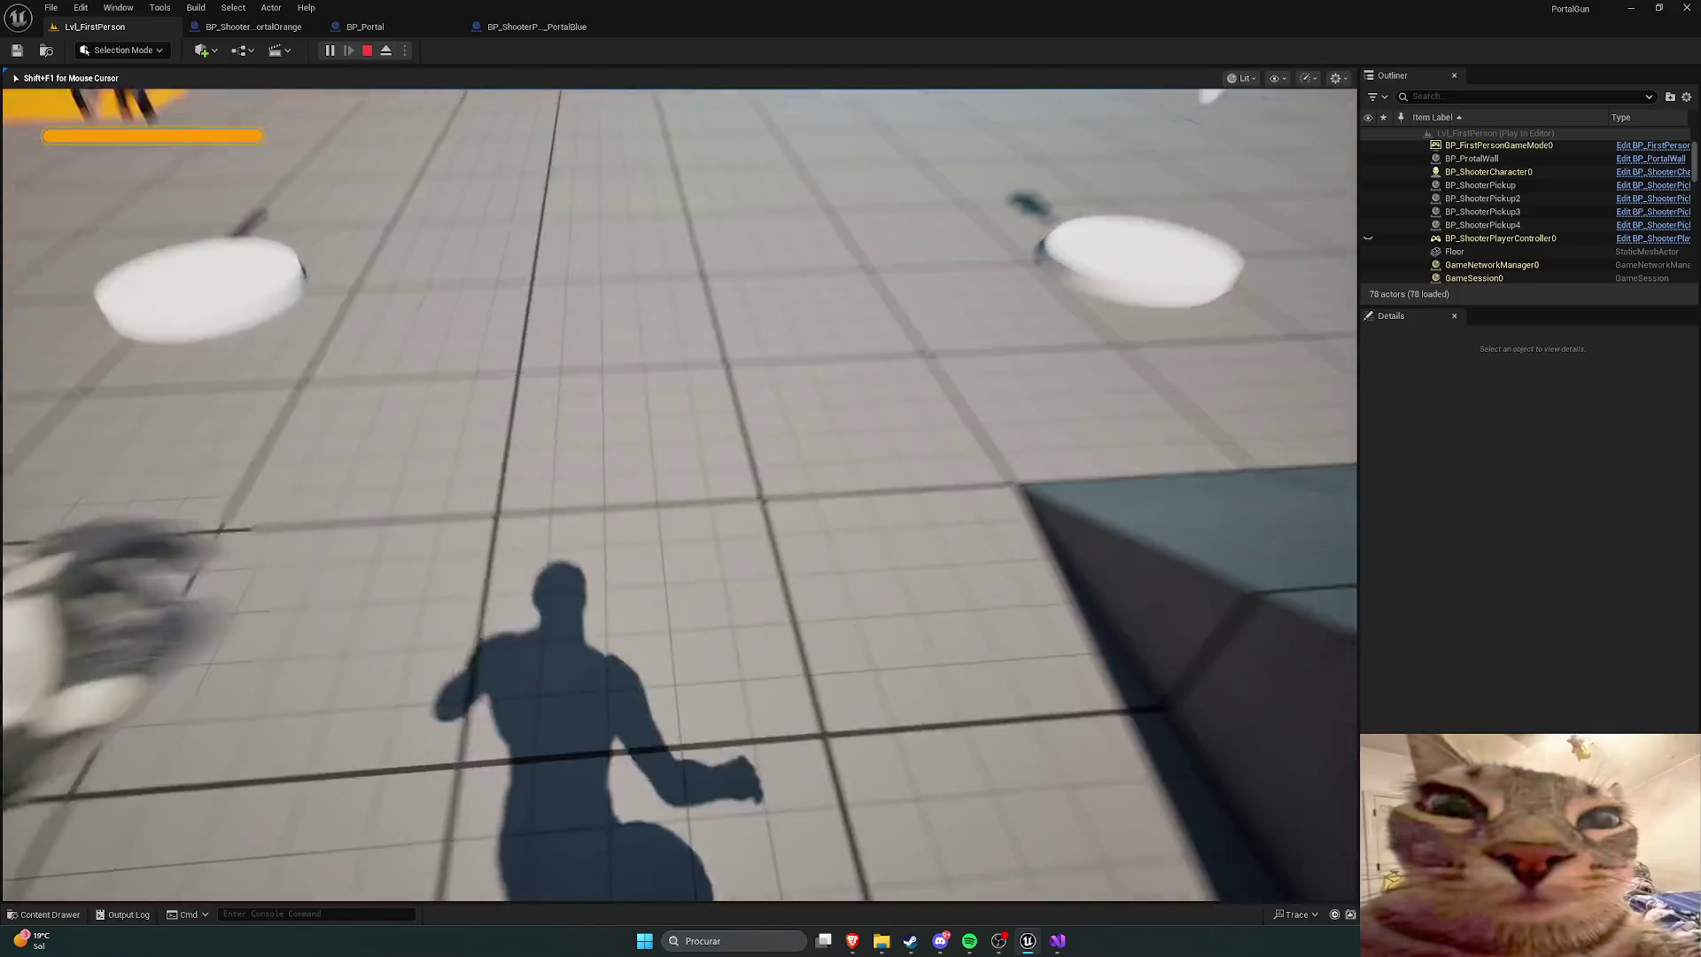
key("w")
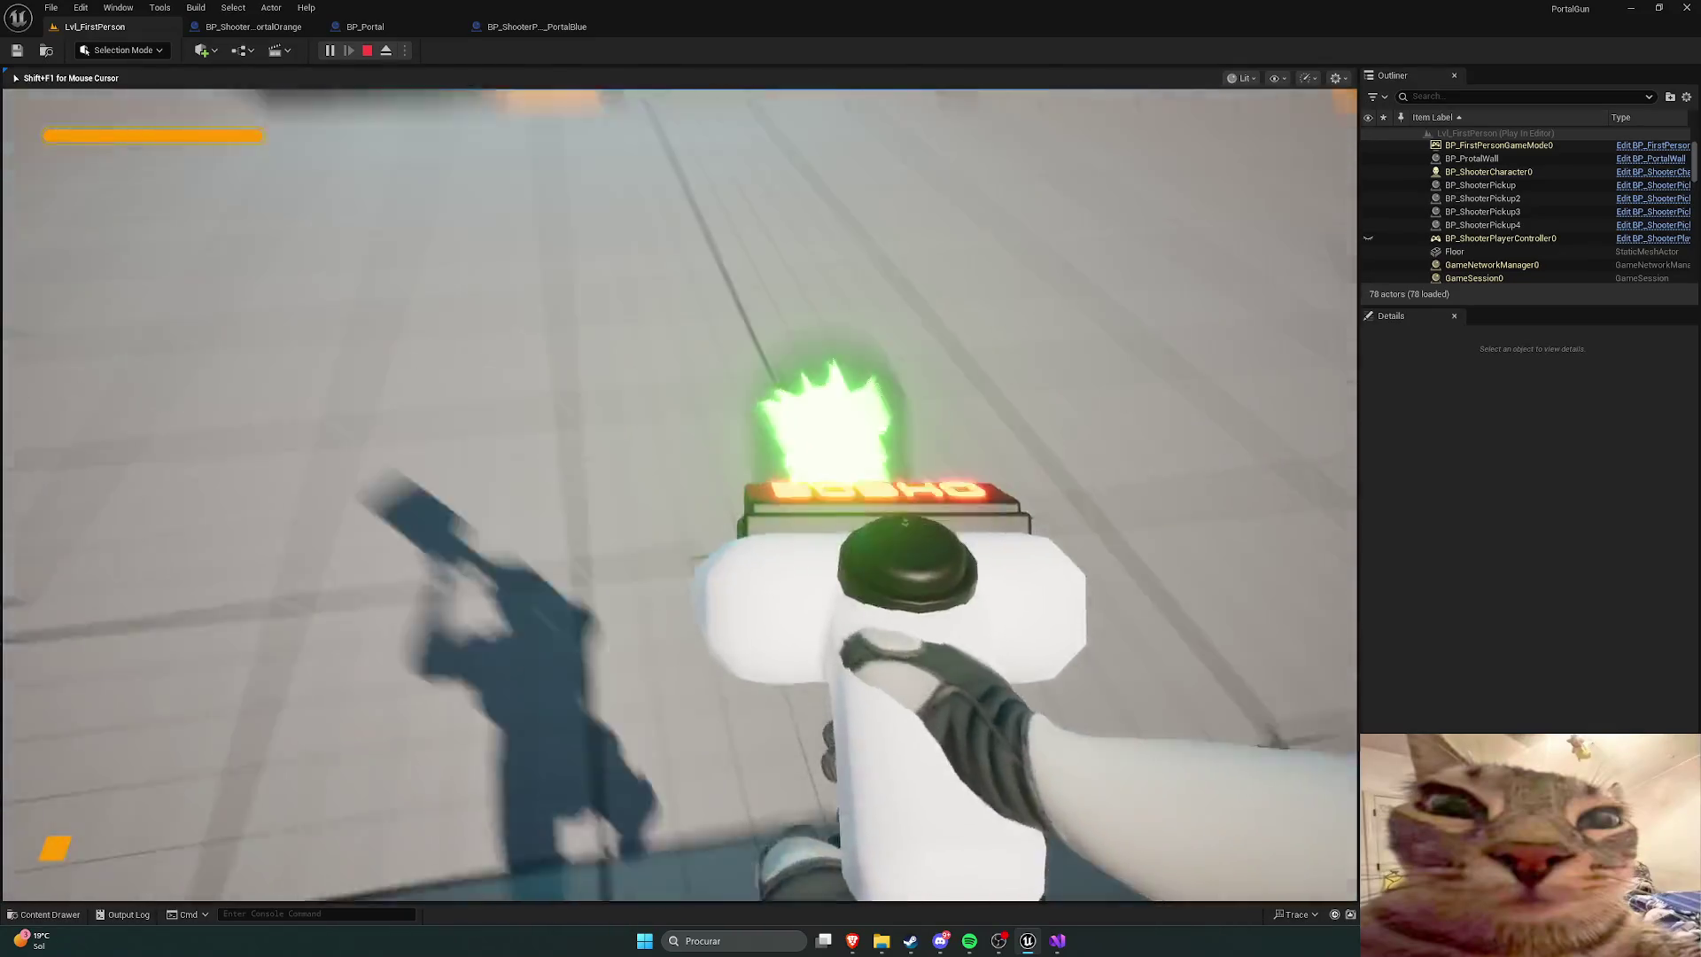
left_click(680, 494)
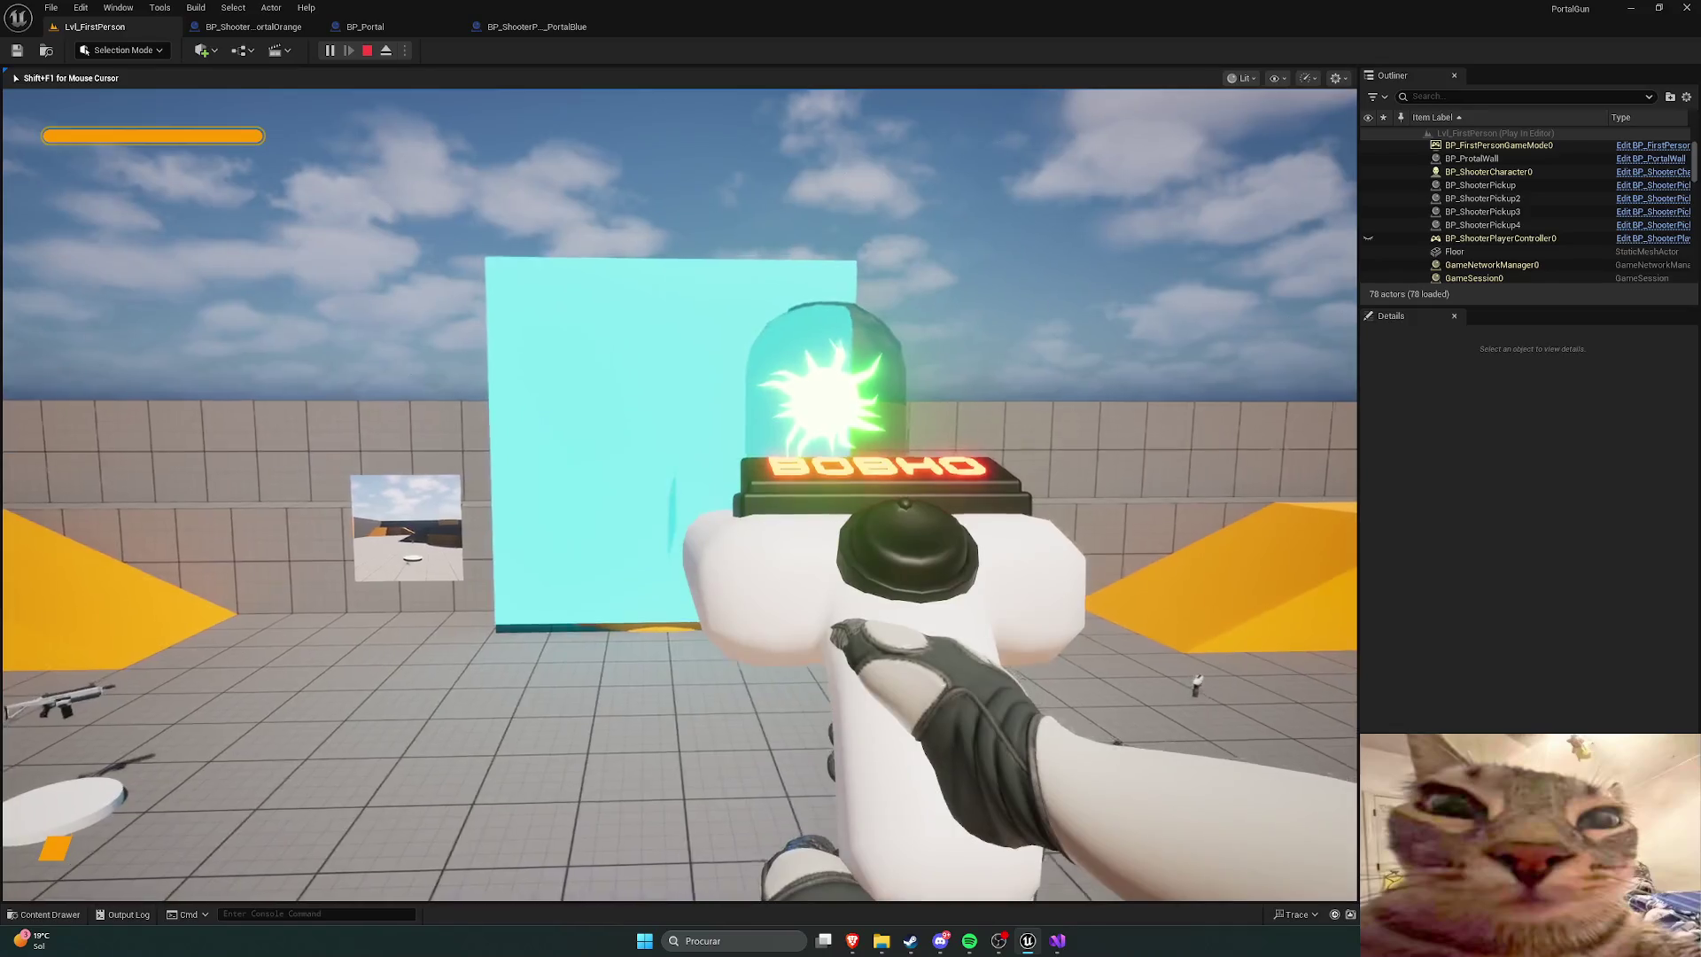
left_click(679, 494)
key("w")
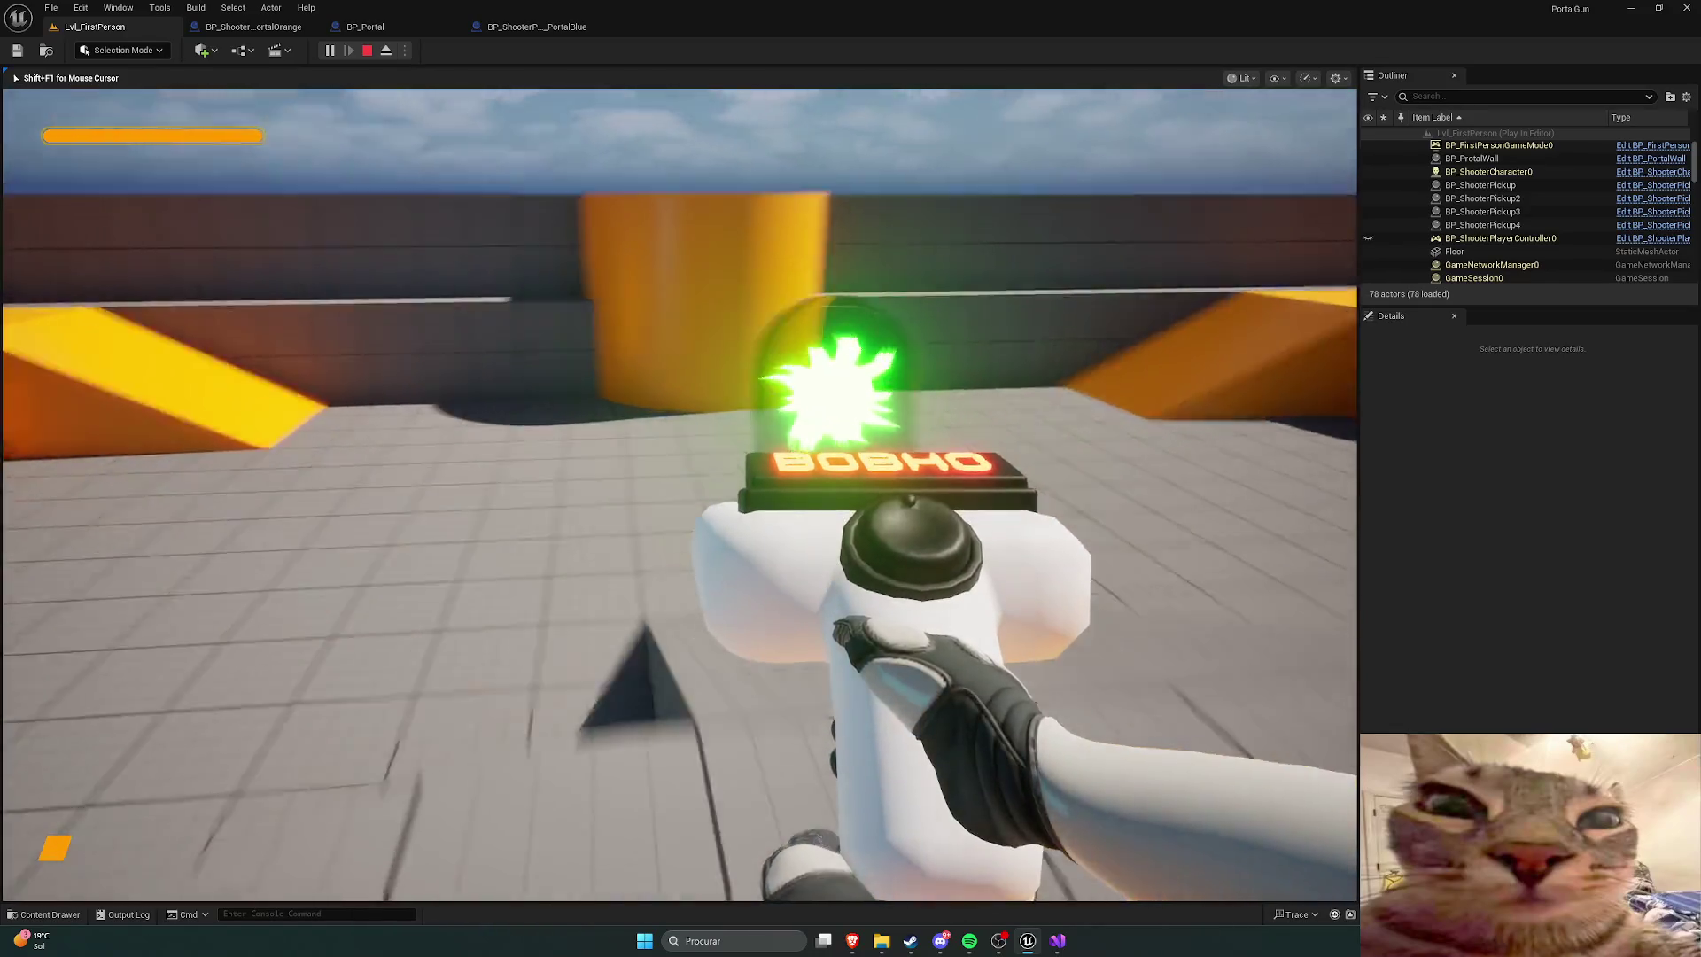
key("w")
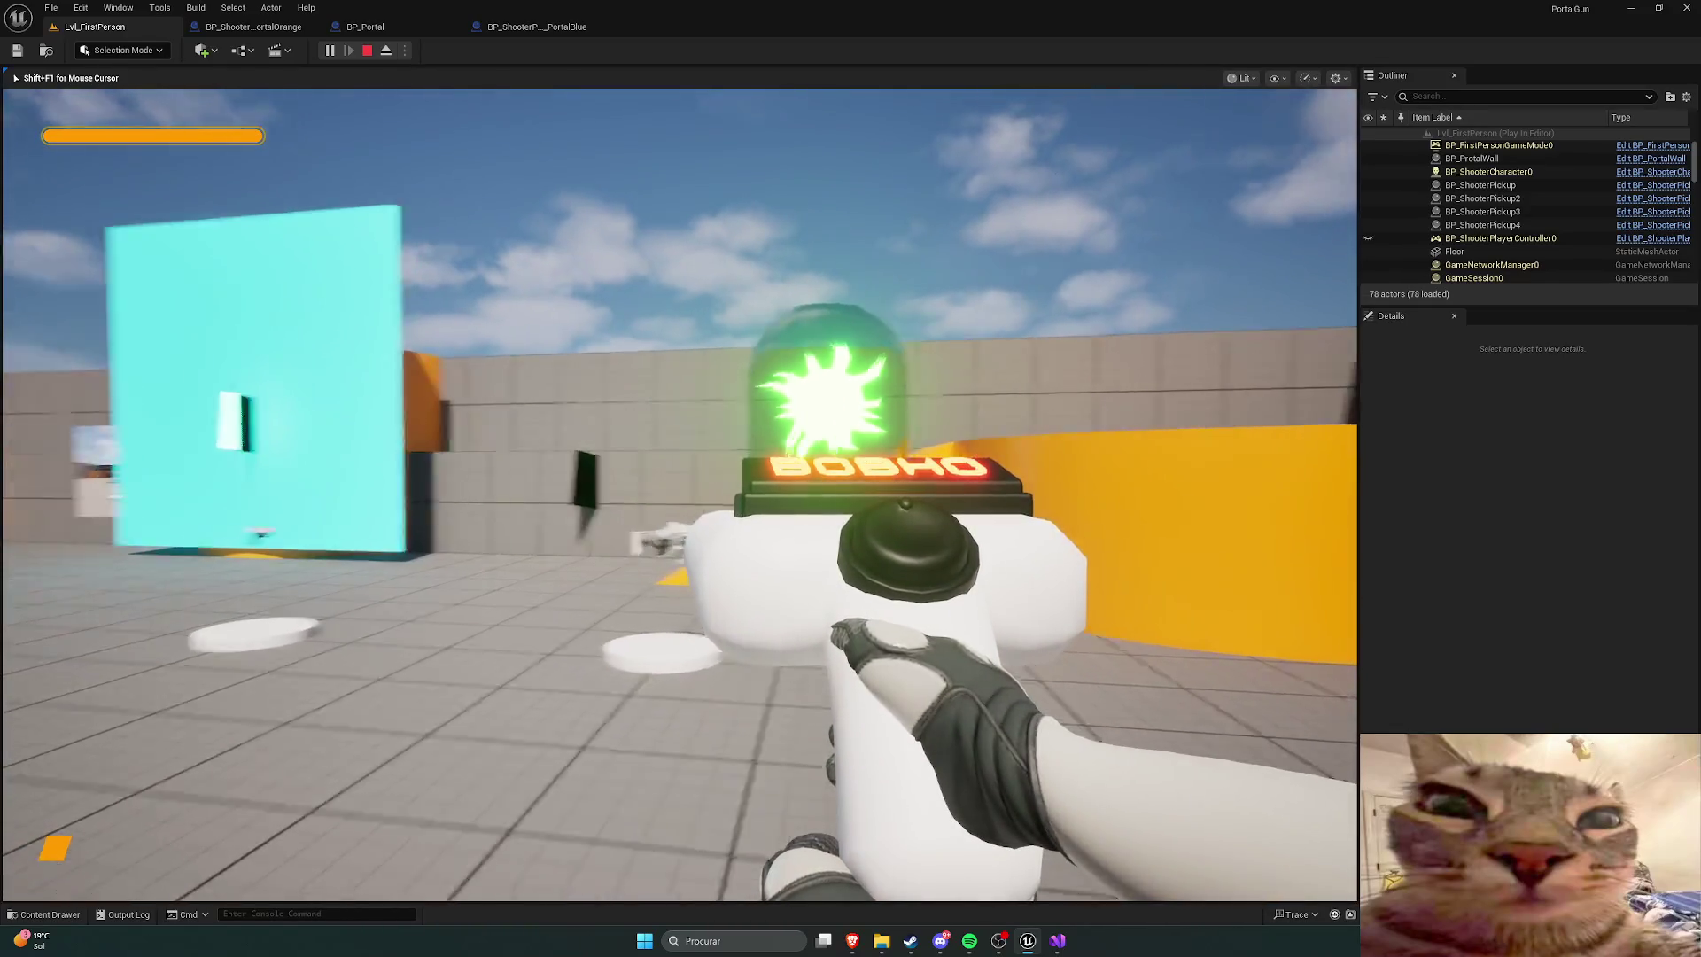
key("w")
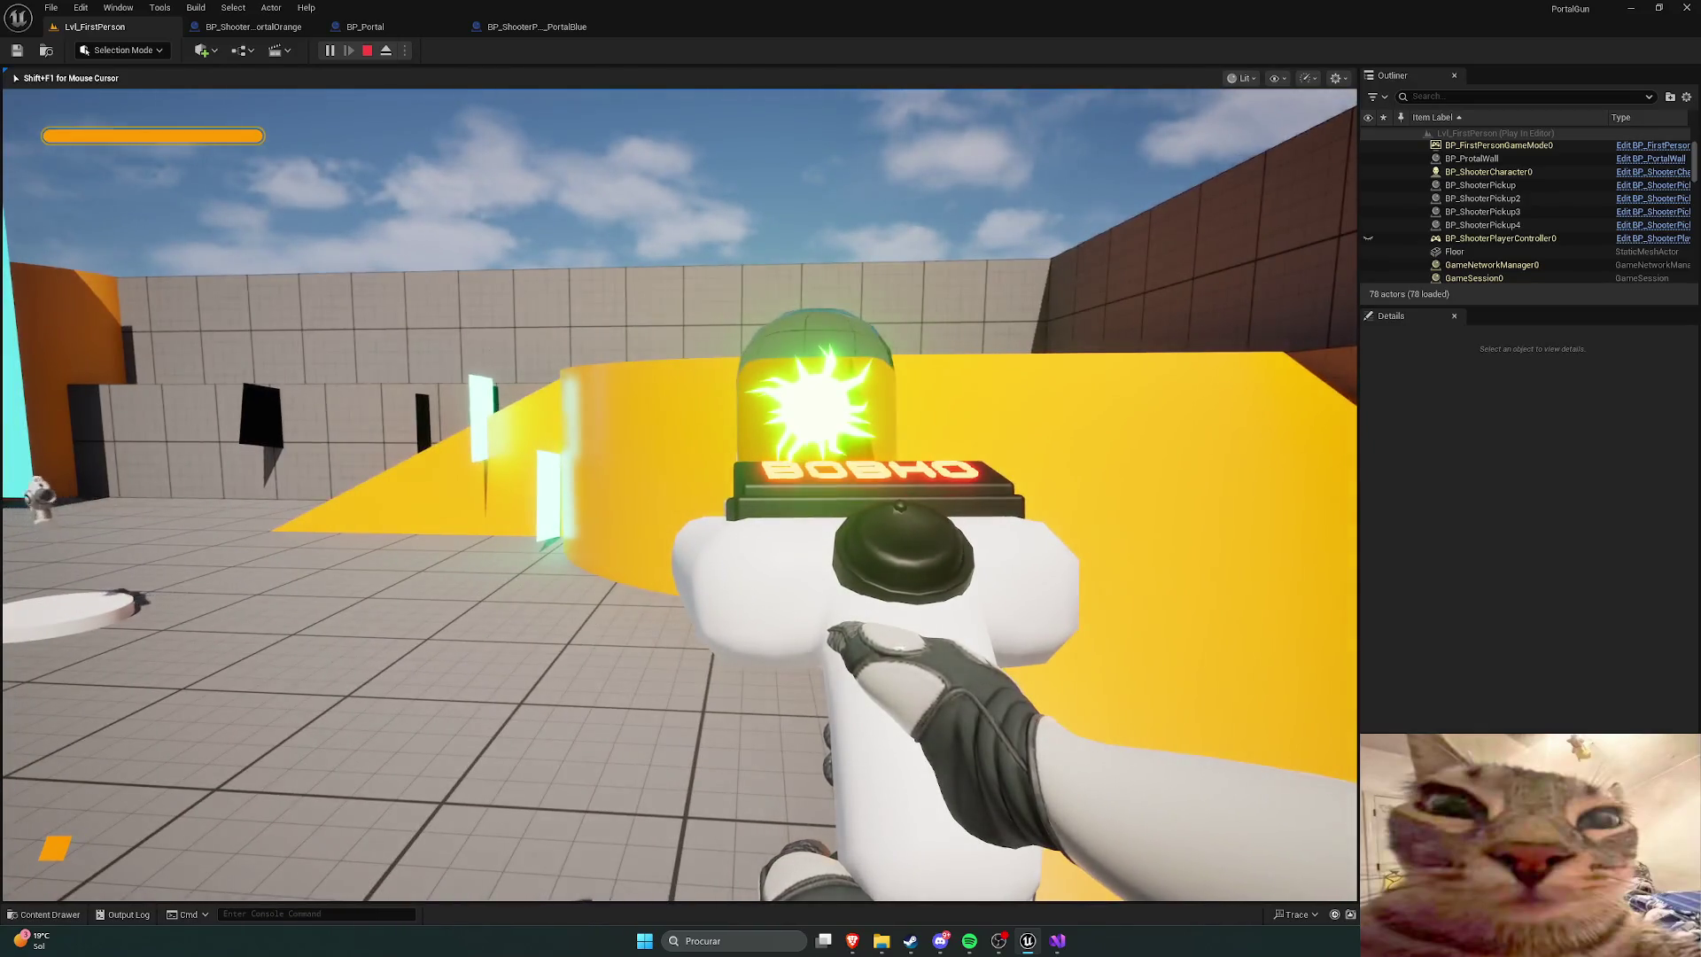
key("Escape")
left_click(424, 29)
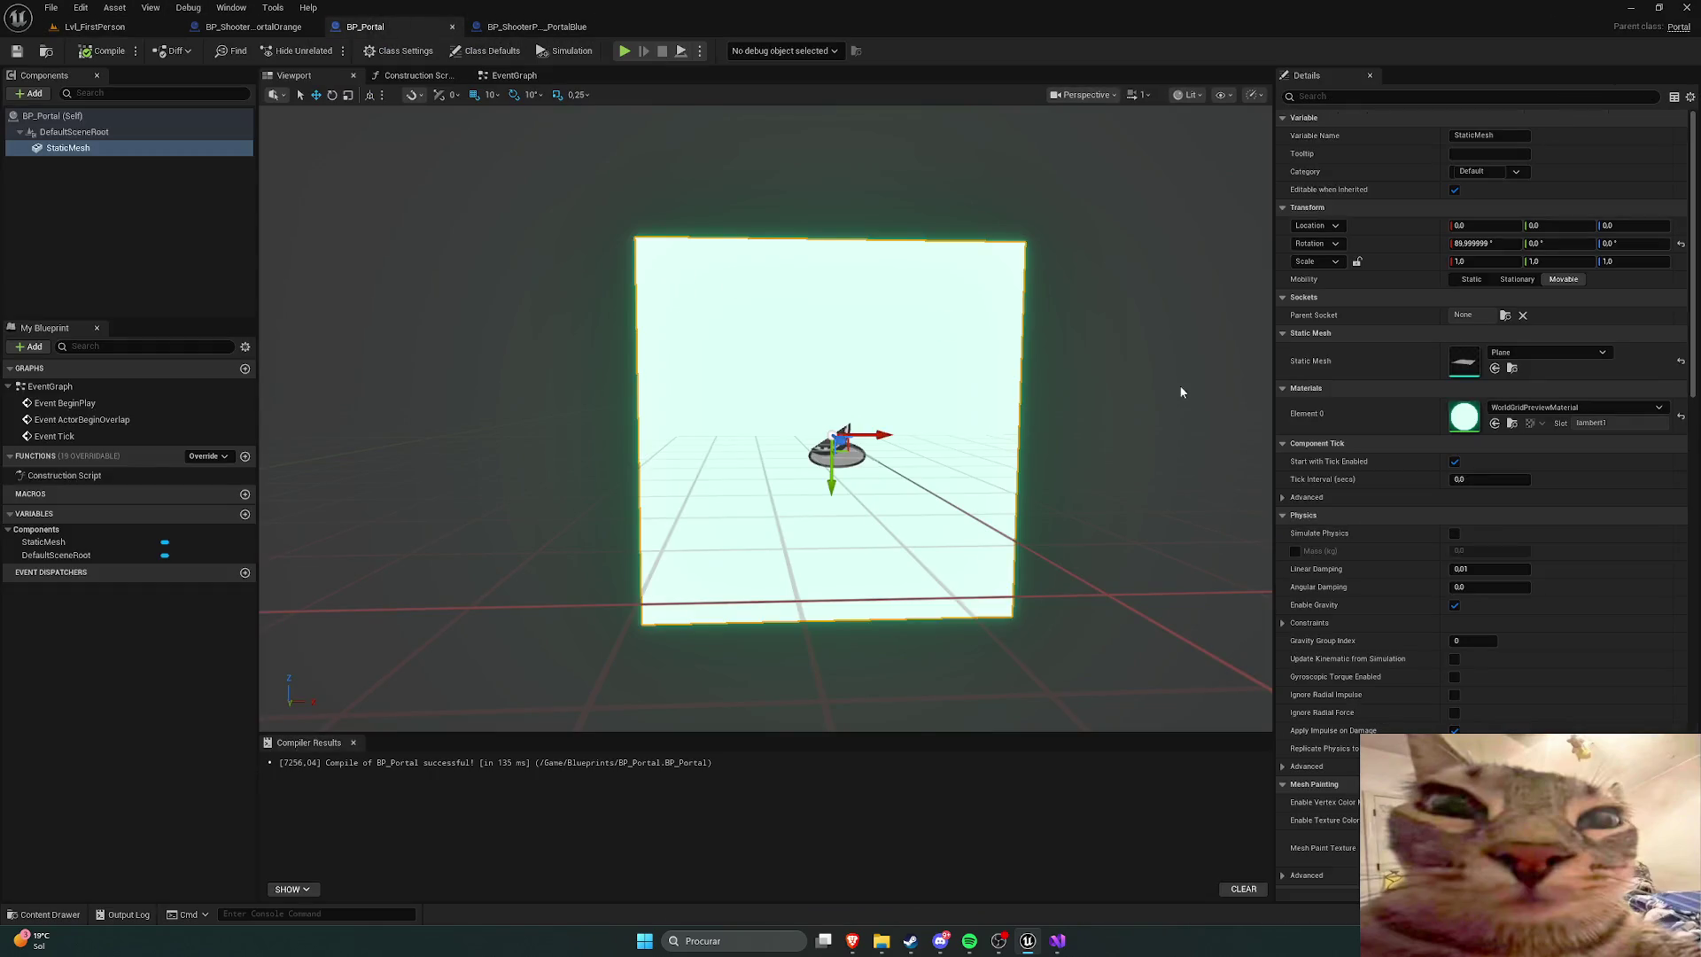
Step: Assign MI_FieldRadiusPreview to the portal plane's Element 0 material
left_click(1573, 407)
scroll(1583, 585, "up", 3)
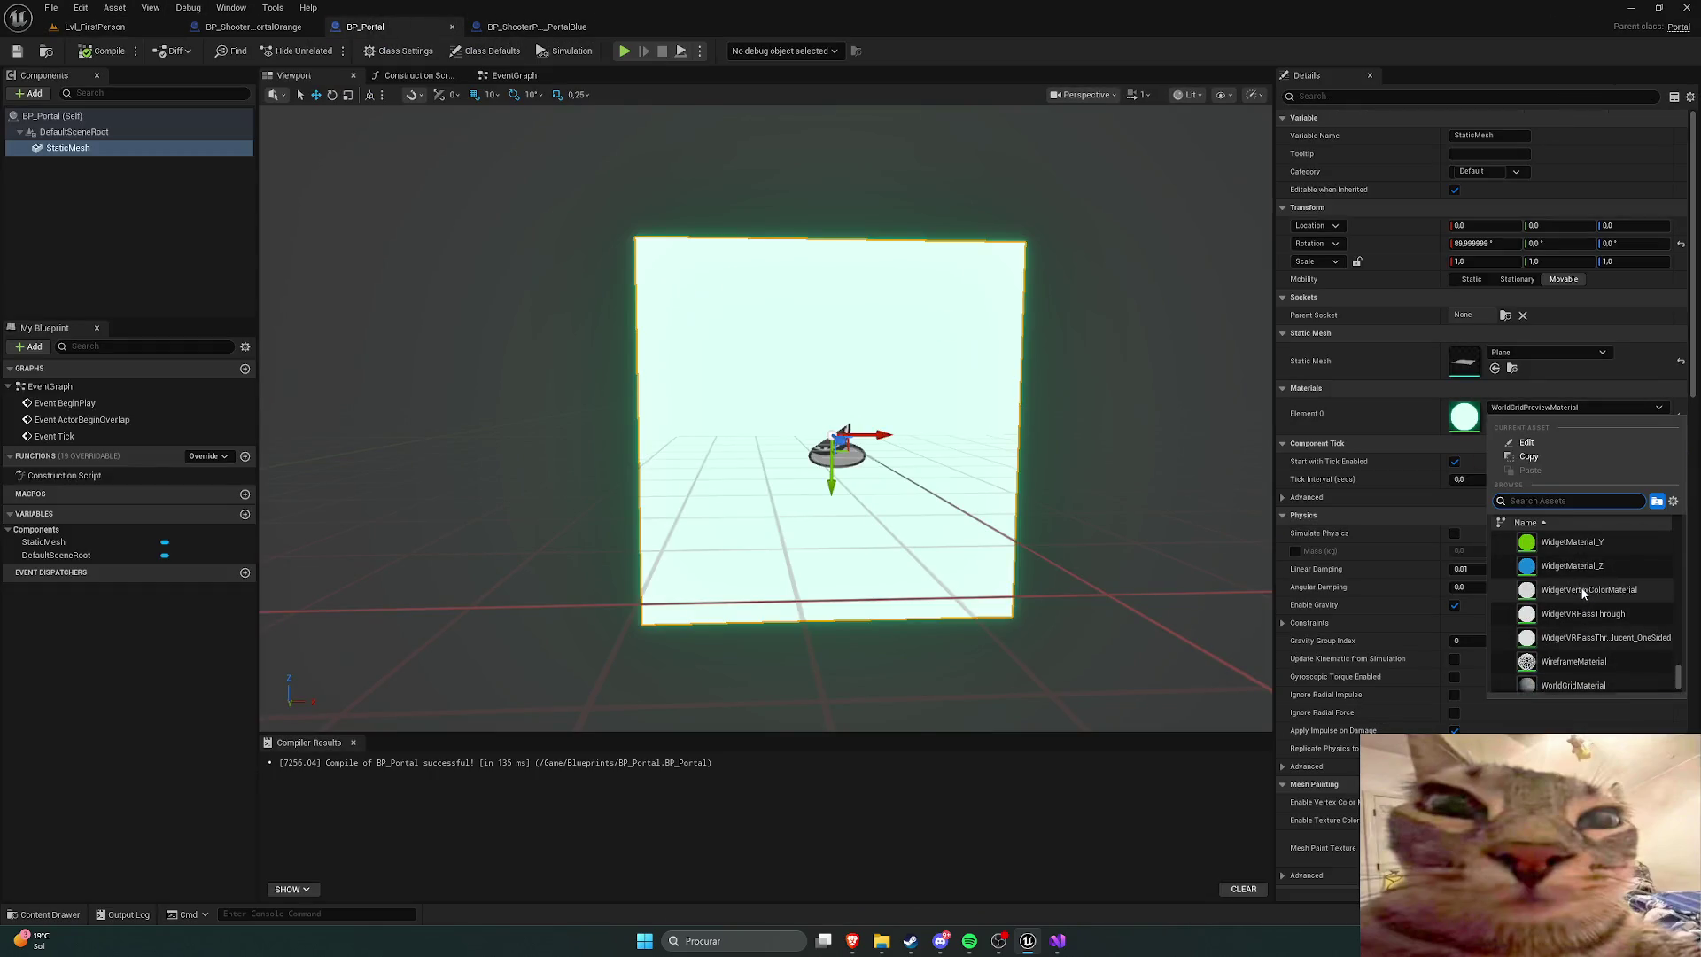
scroll(1599, 595, "up", 3)
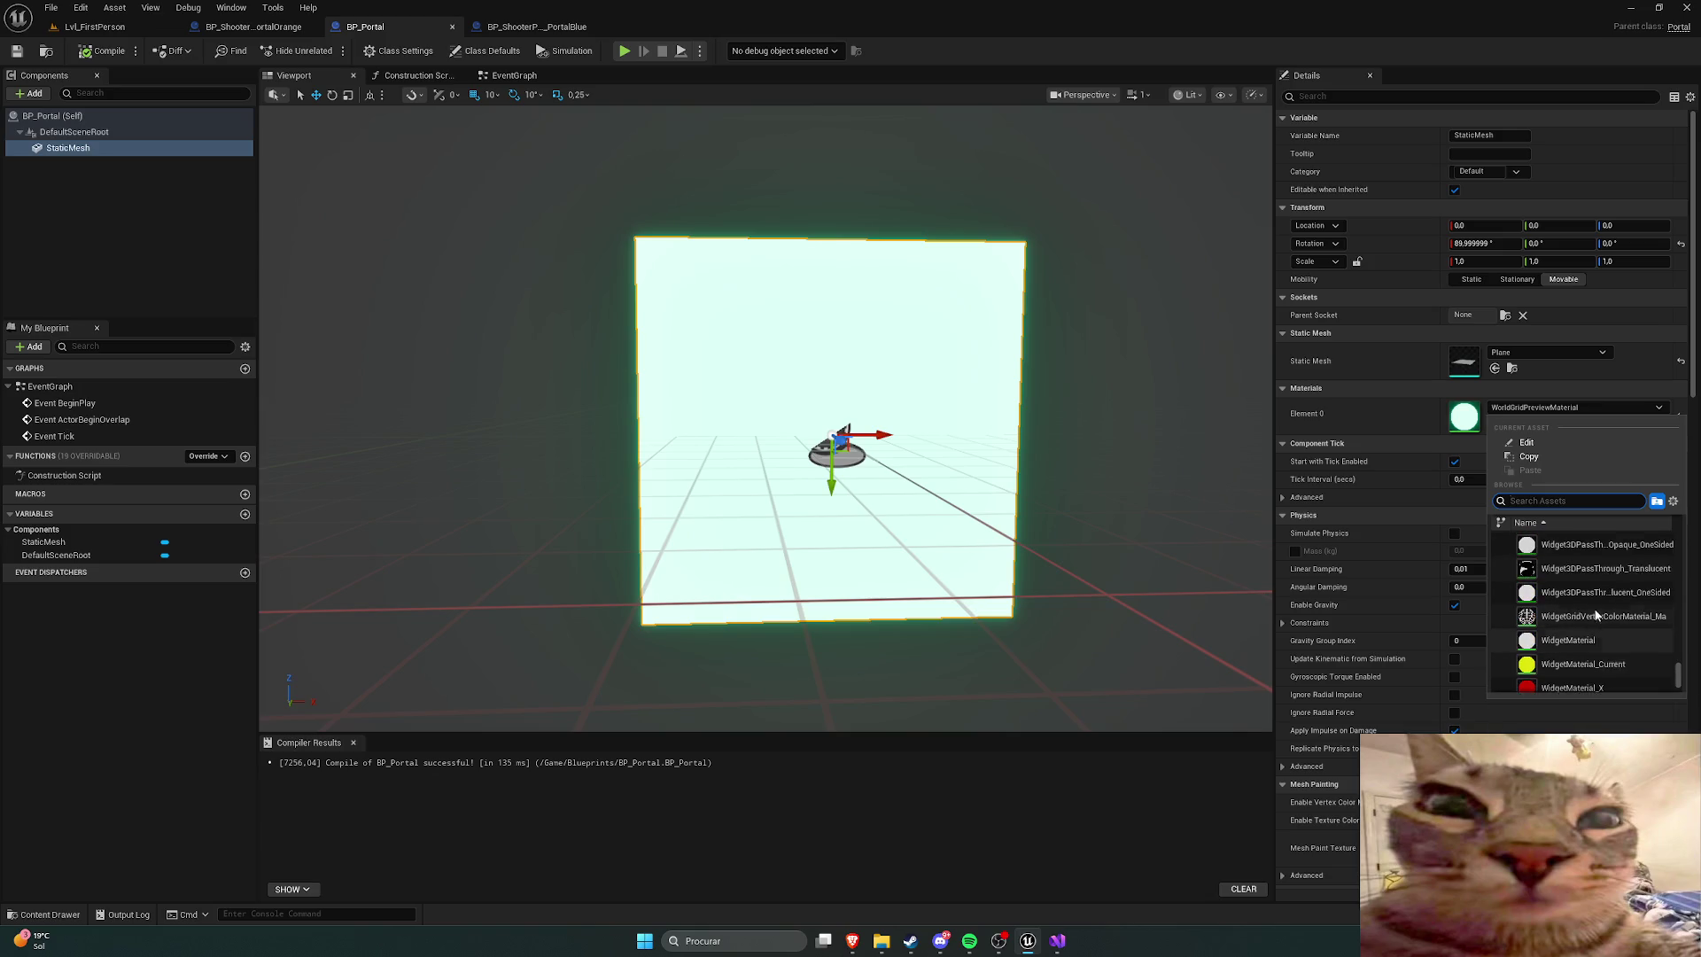
scroll(1586, 620, "up", 5)
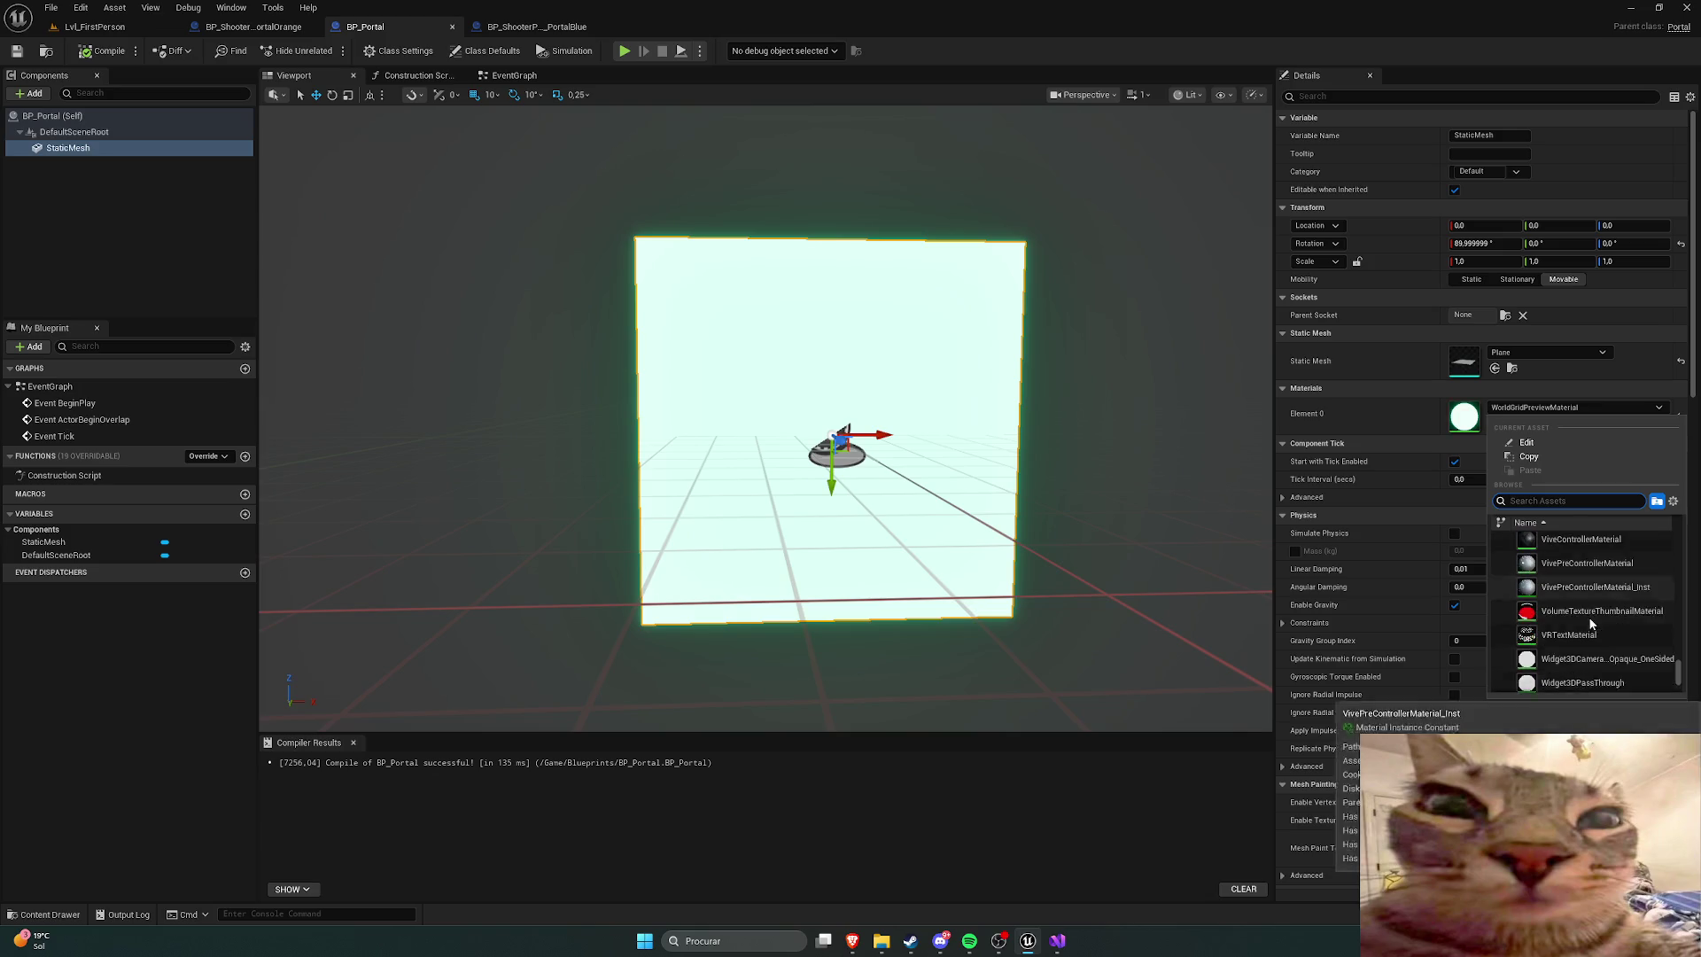
scroll(1602, 620, "up", 5)
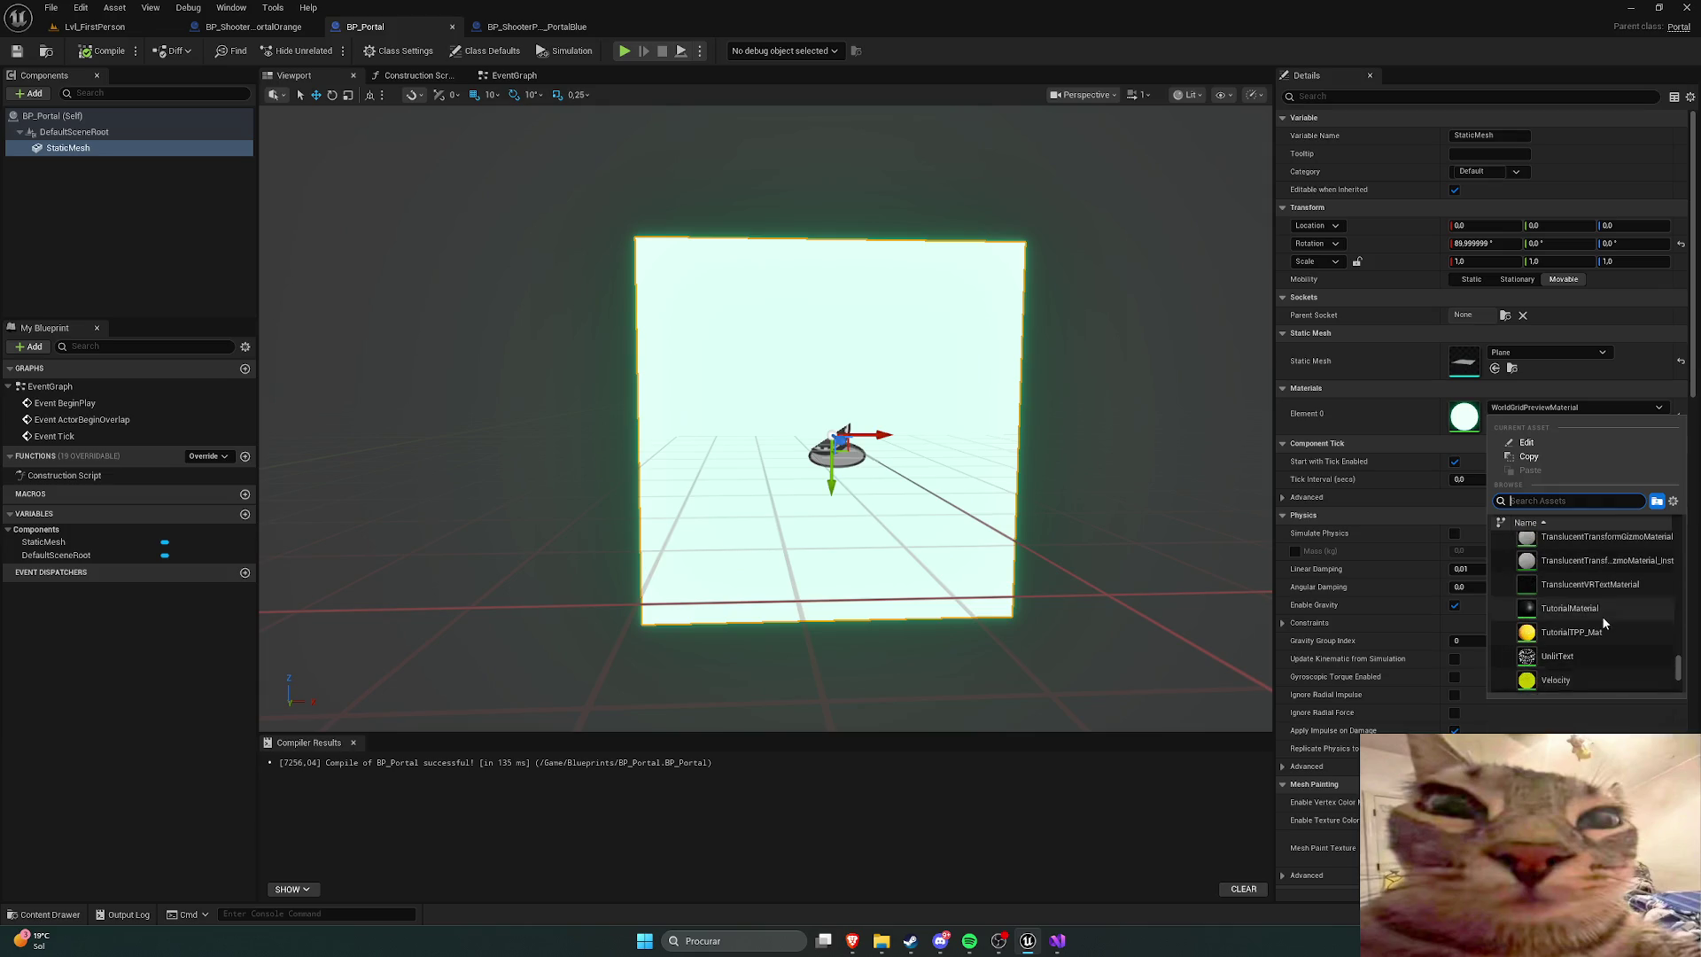
scroll(1609, 624, "up", 5)
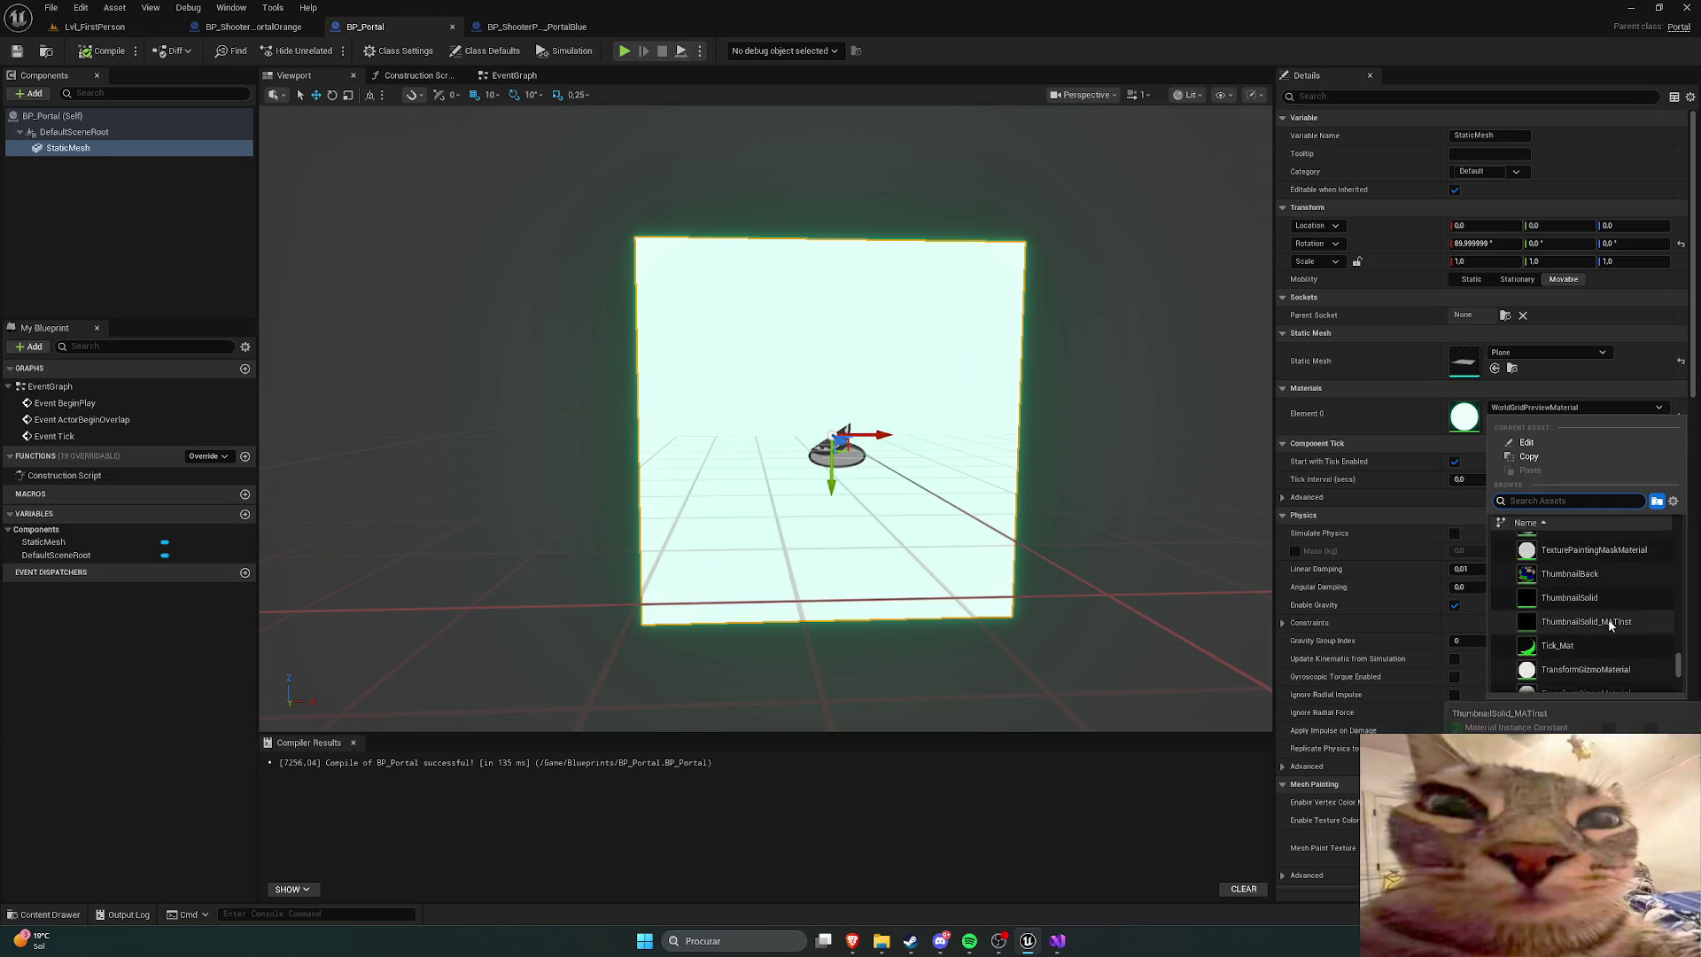
scroll(1618, 631, "up", 3)
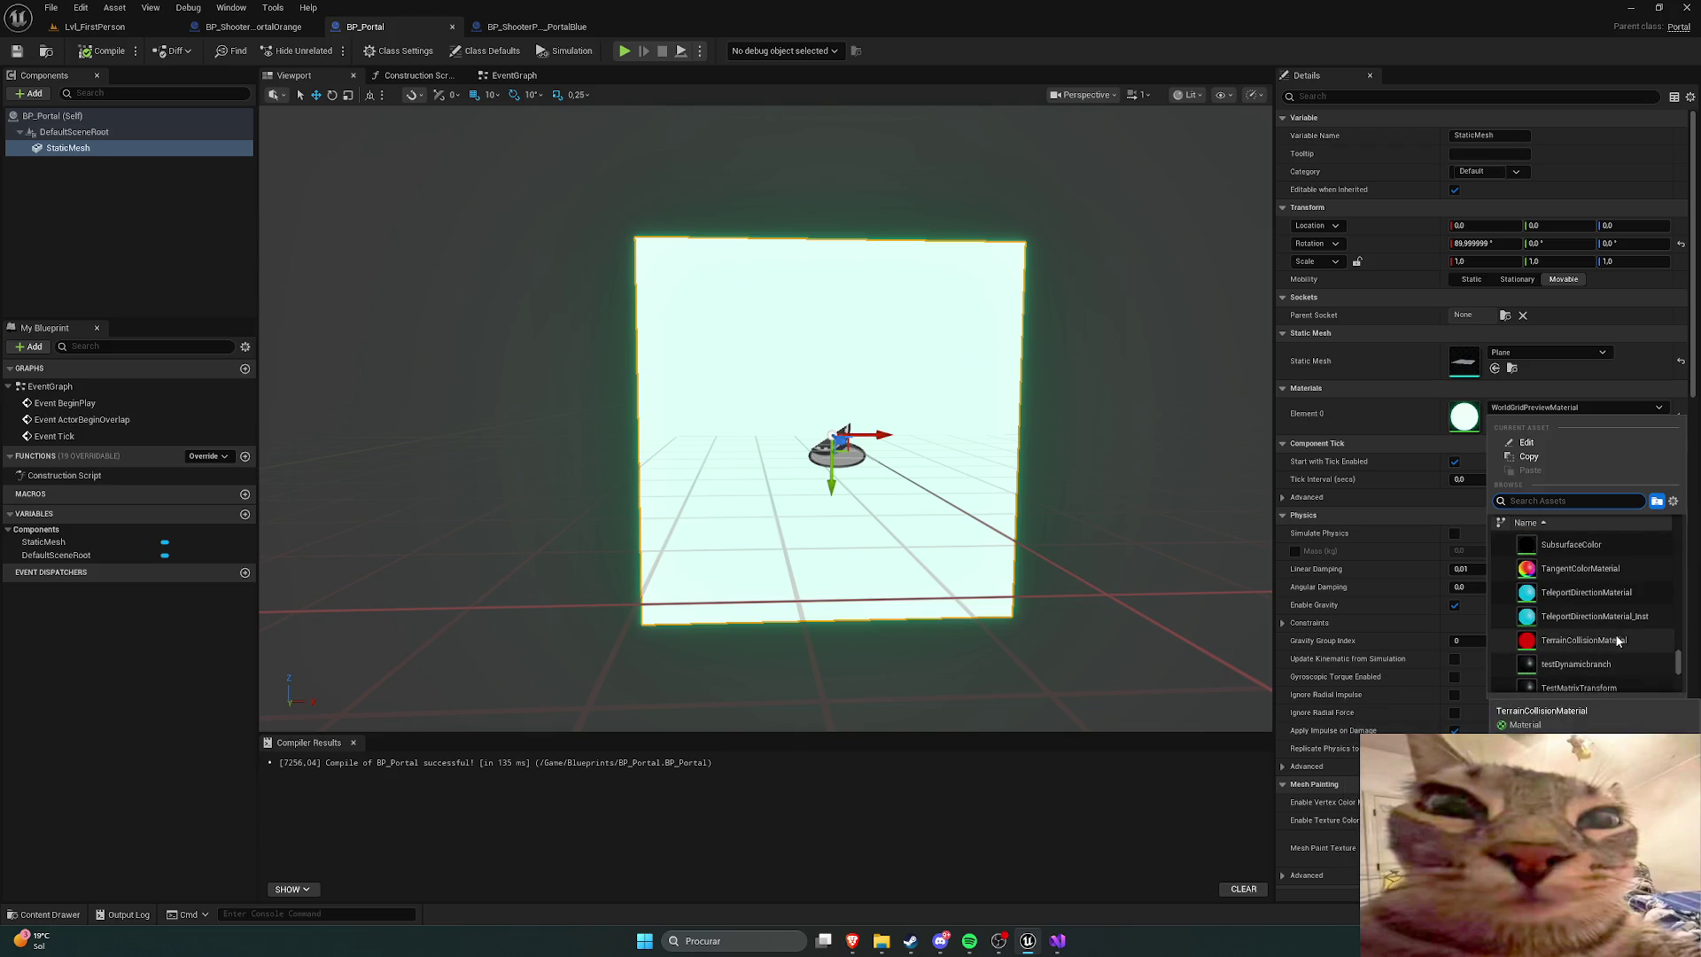
scroll(1586, 594, "up", 5)
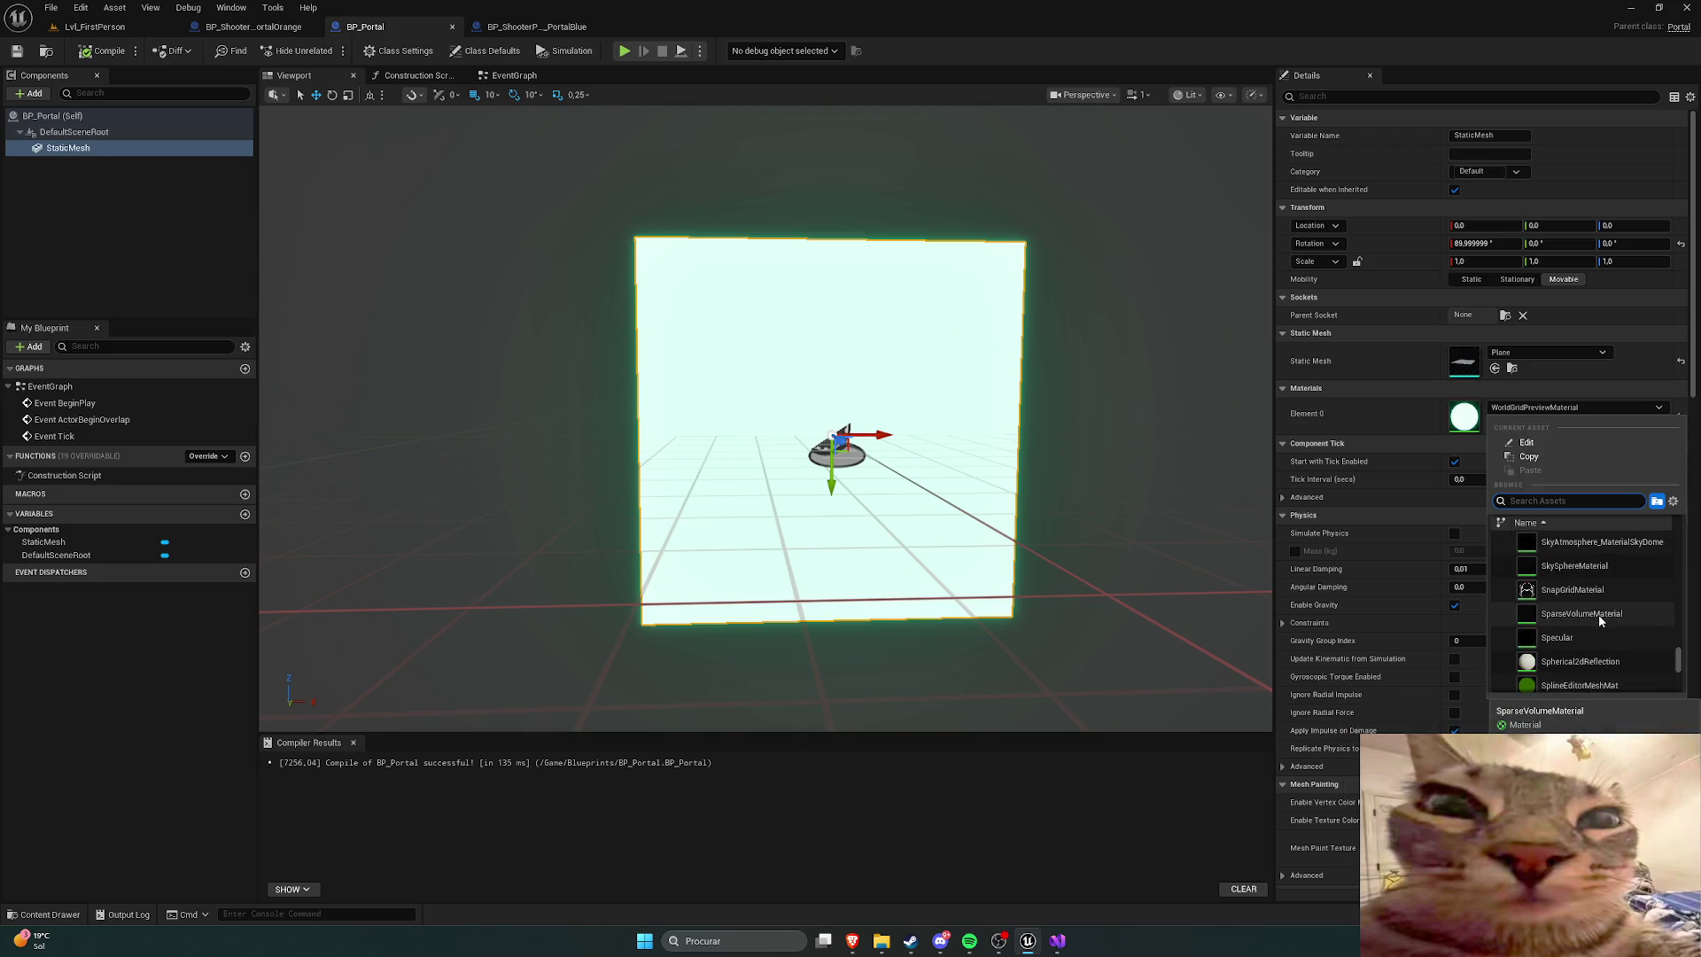
scroll(1600, 617, "up", 6)
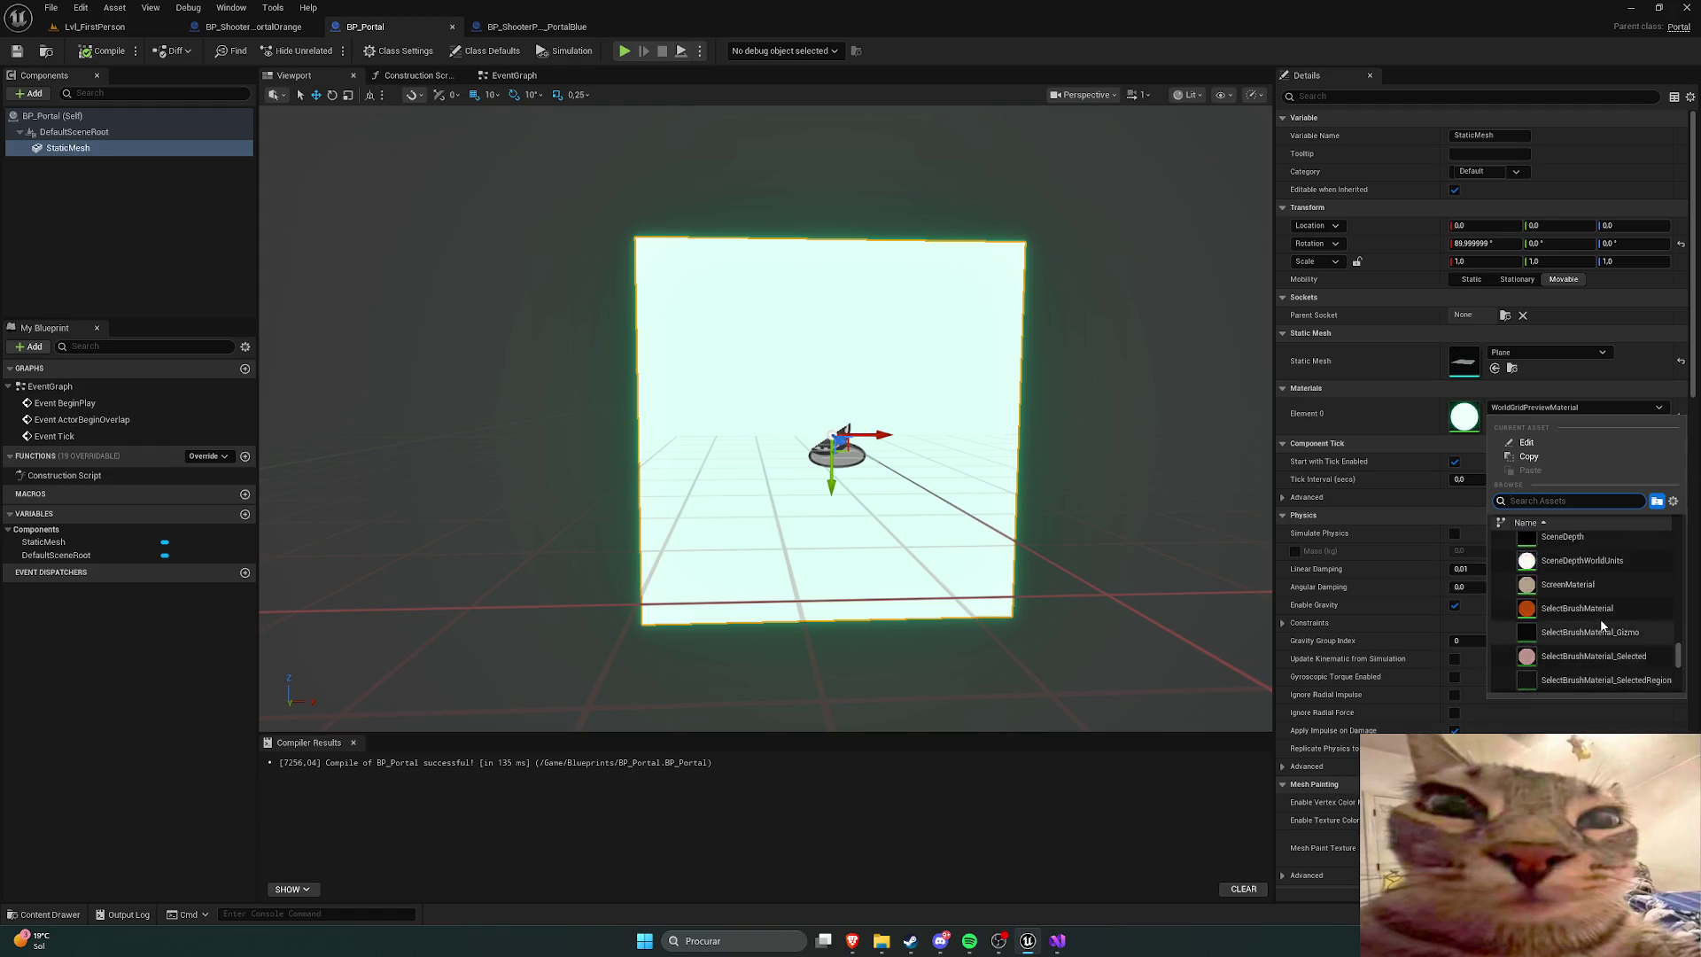
scroll(1601, 624, "up", 6)
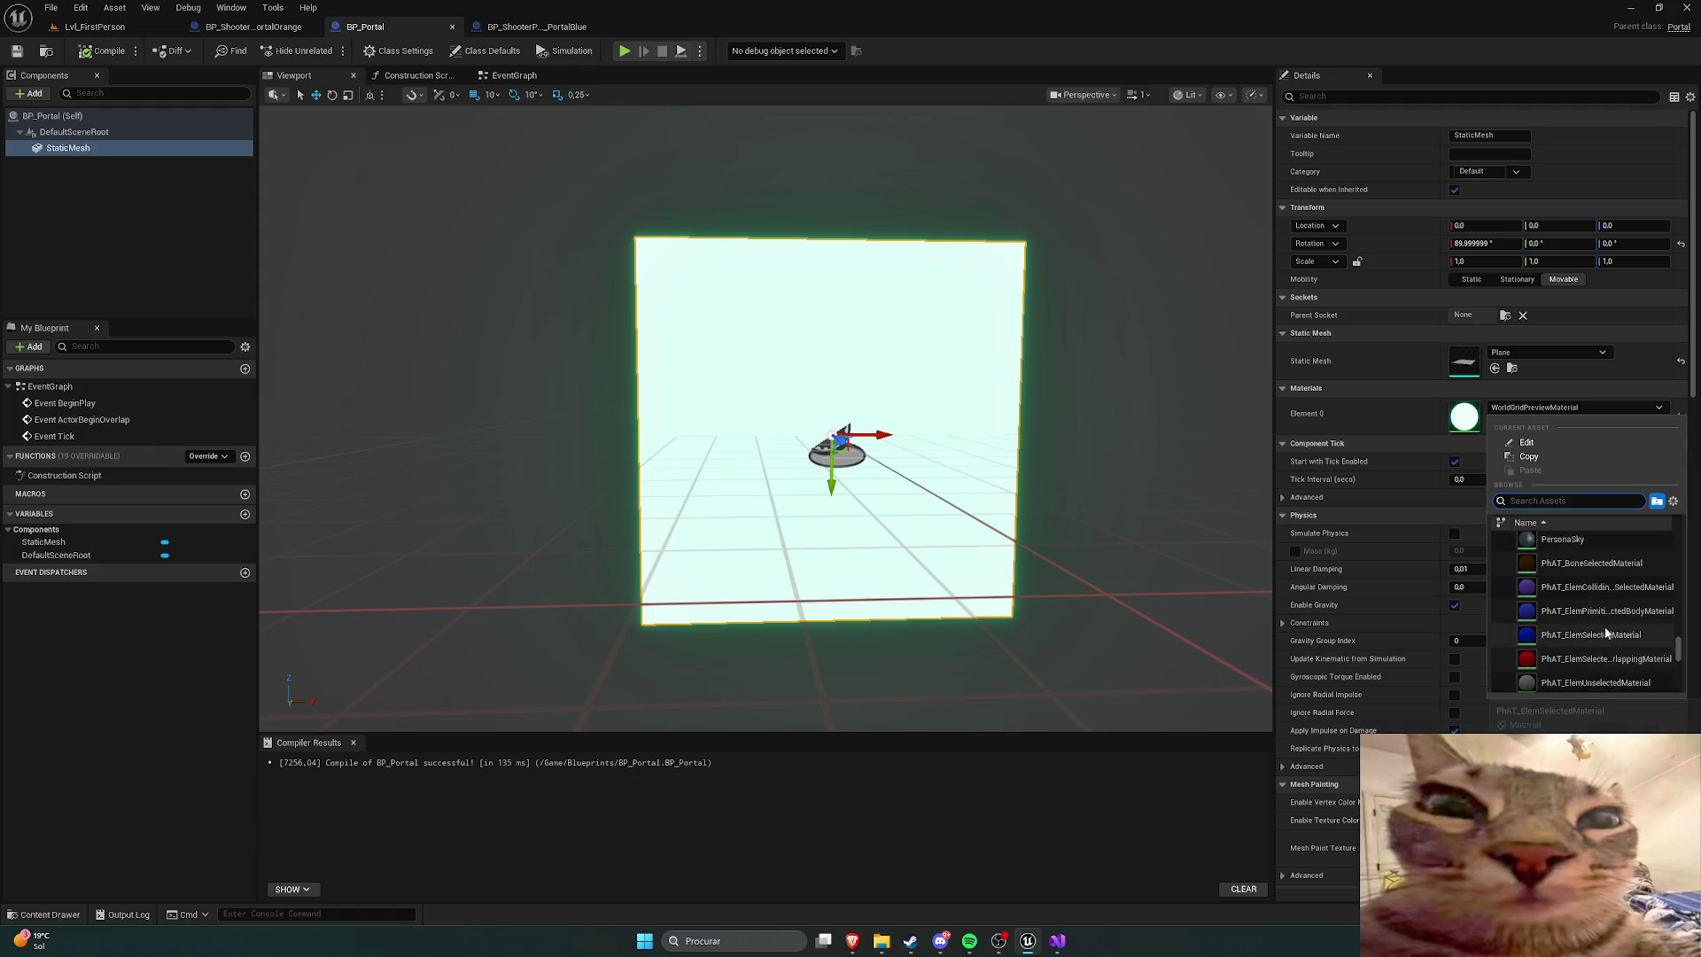
scroll(1605, 631, "up", 6)
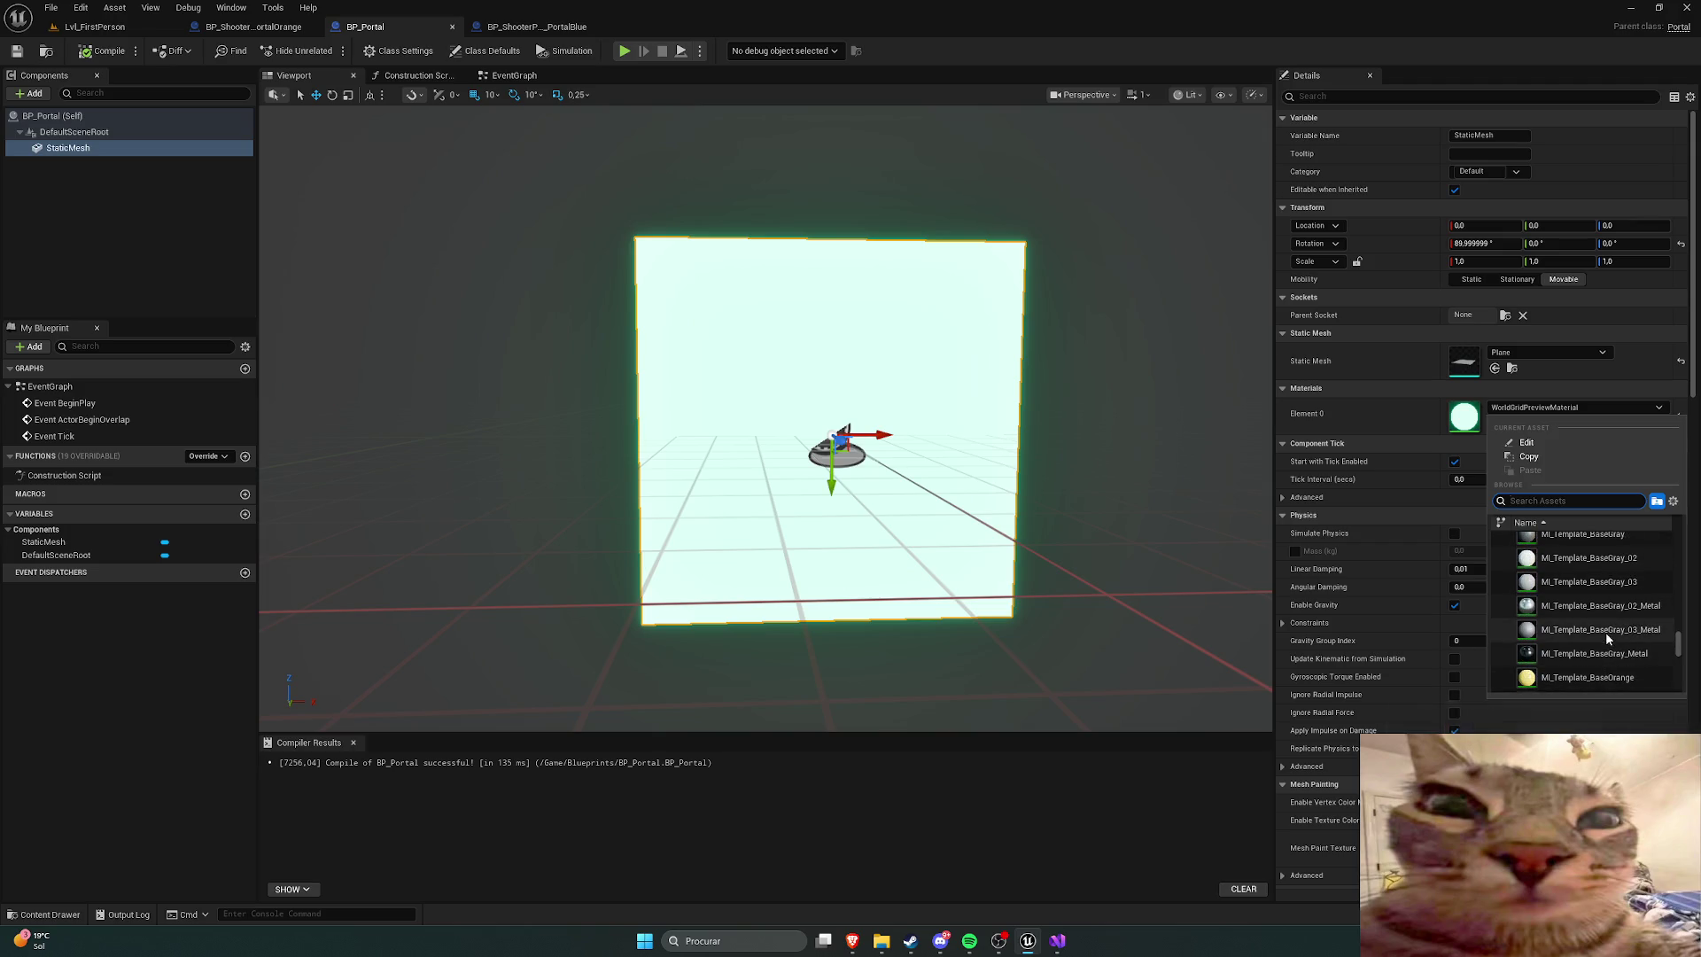
scroll(1606, 640, "up", 6)
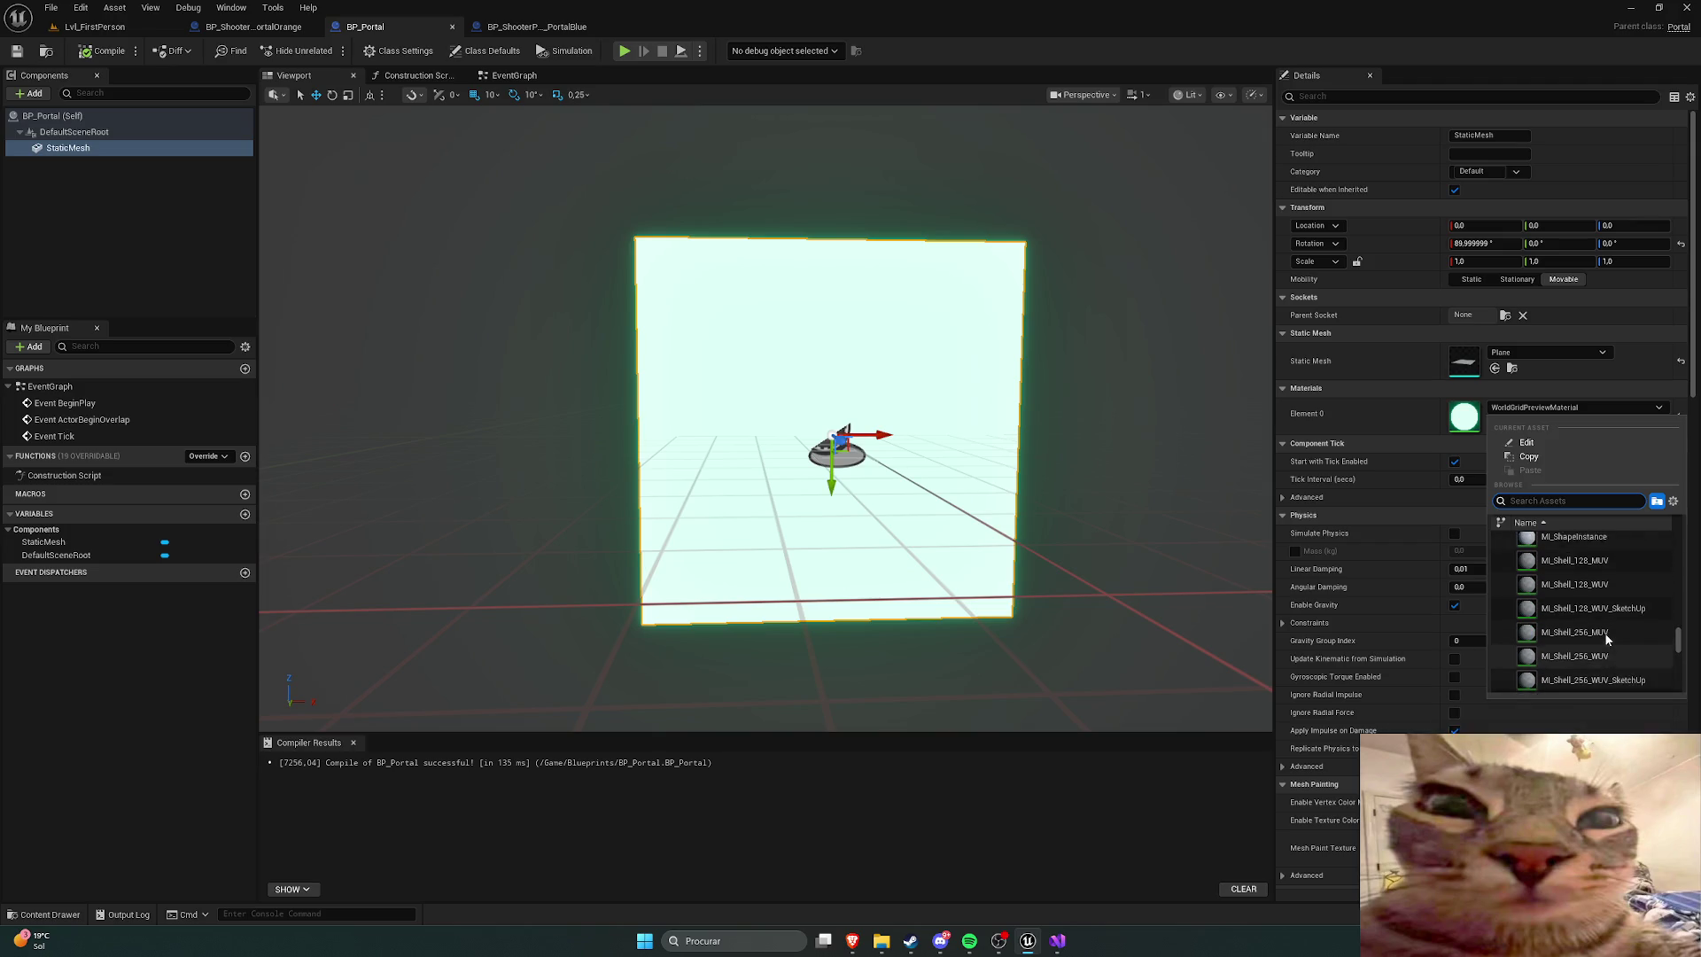
scroll(1607, 640, "up", 1)
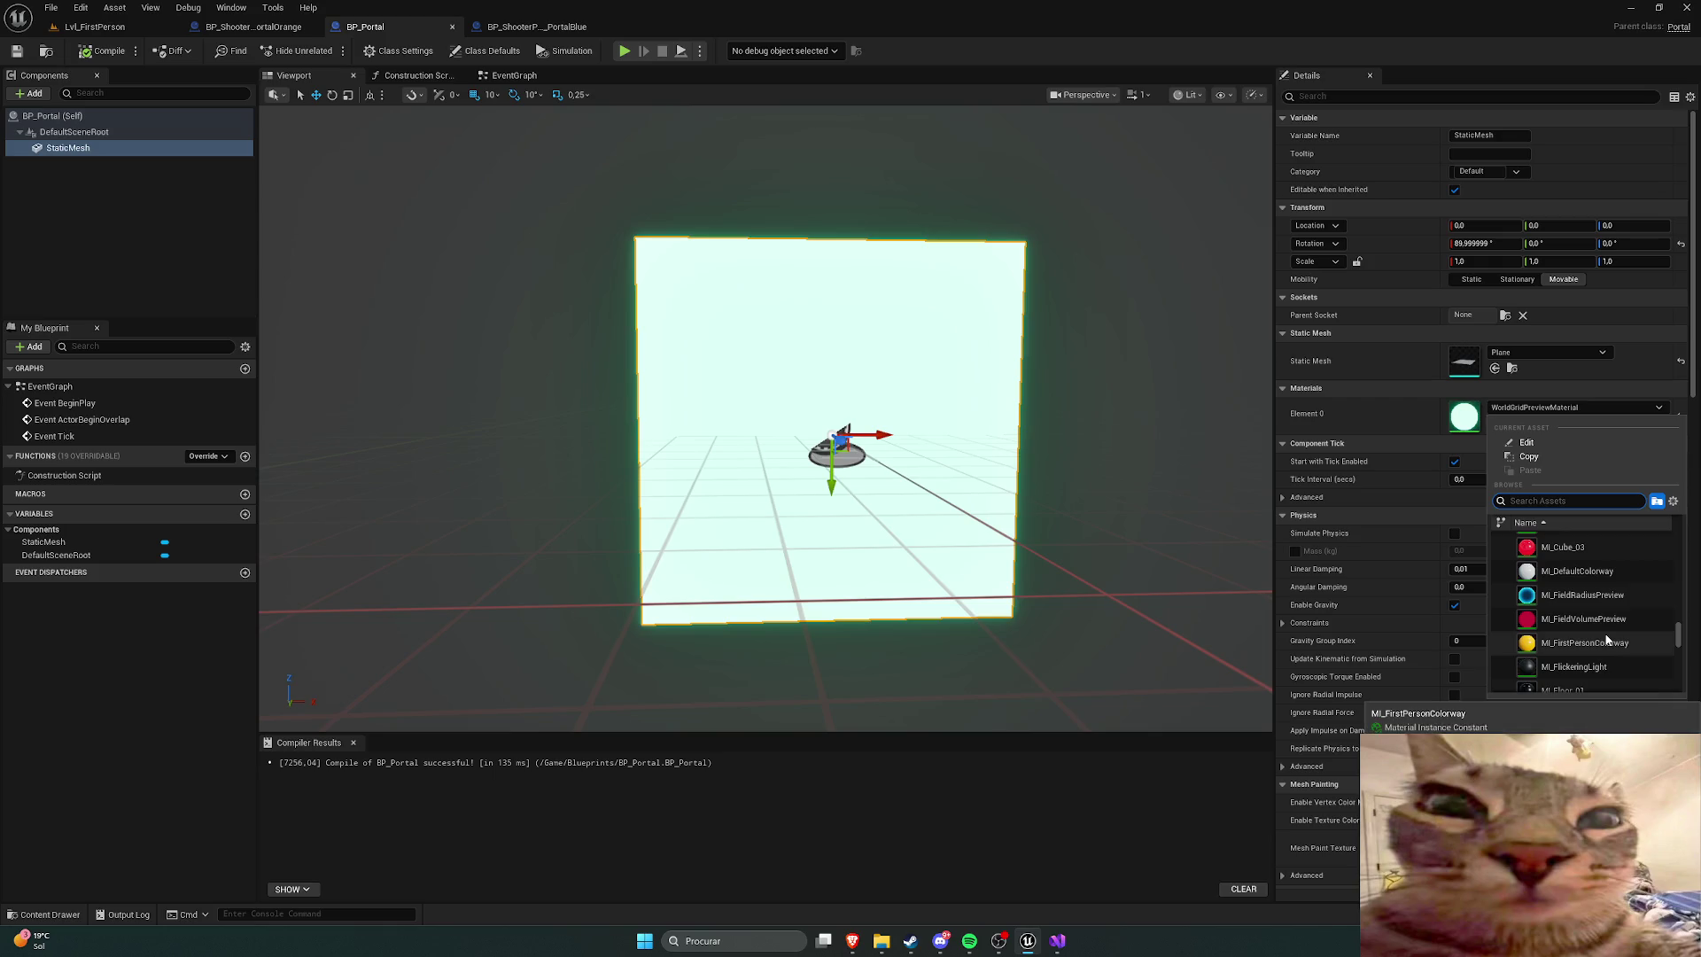
left_click(1586, 601)
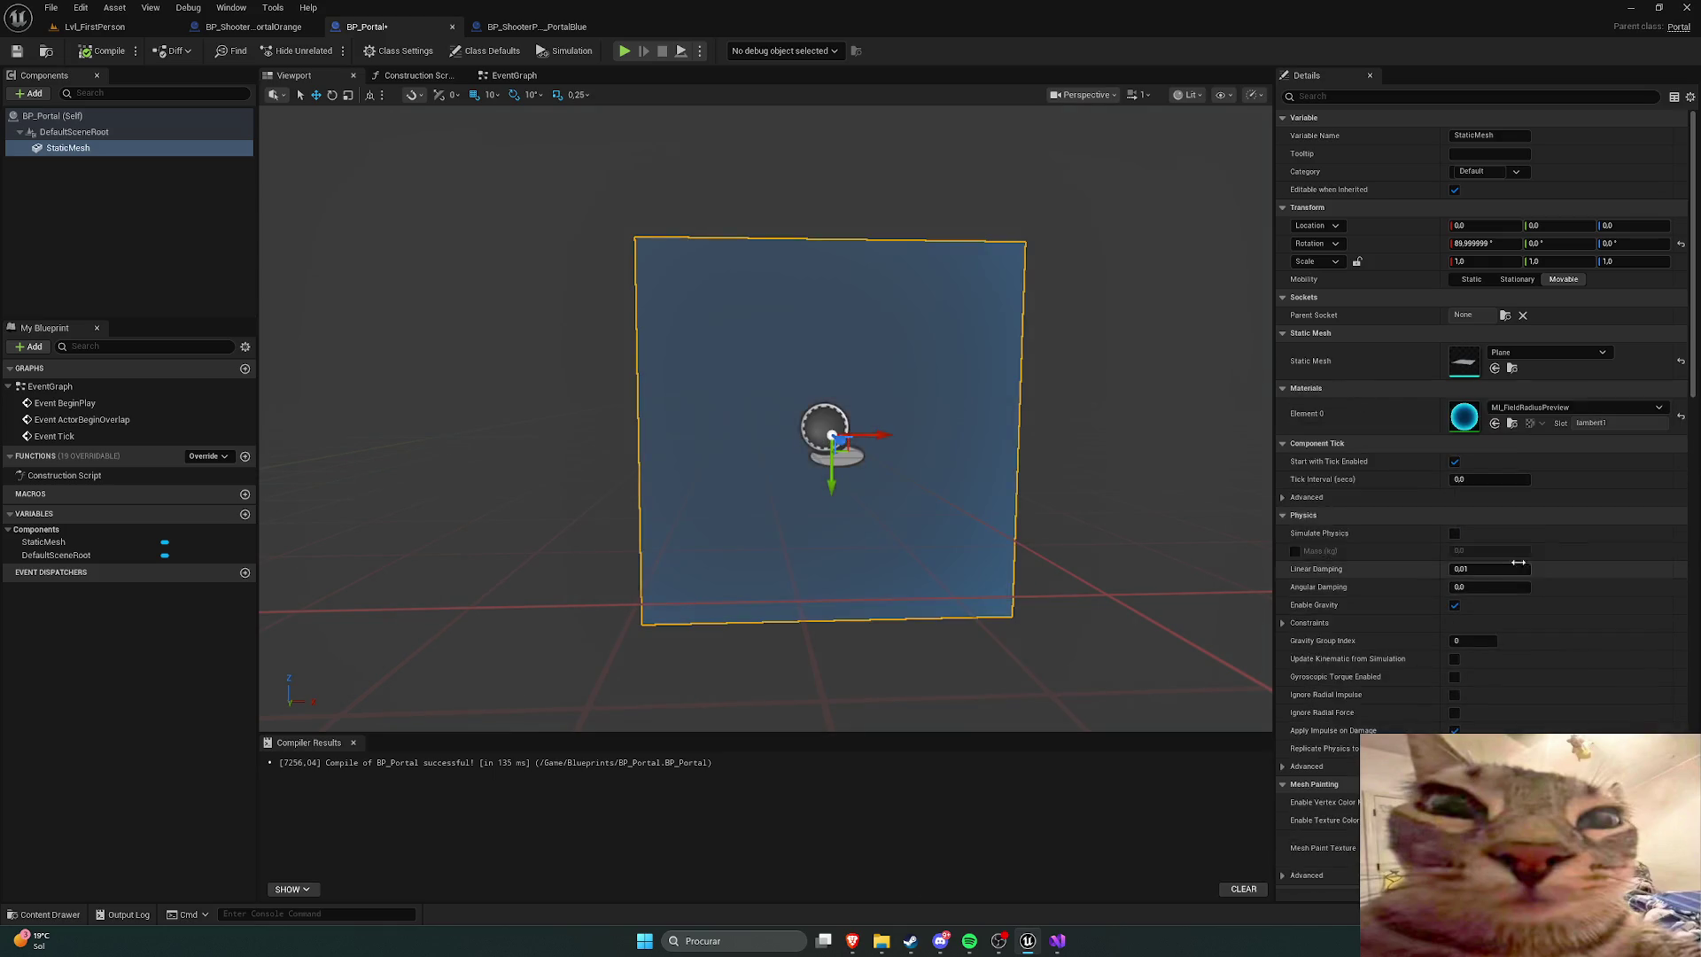
Step: Replace it with M_EmissiveRed, then start playing Lvl_FirstPerson
left_click(1559, 407)
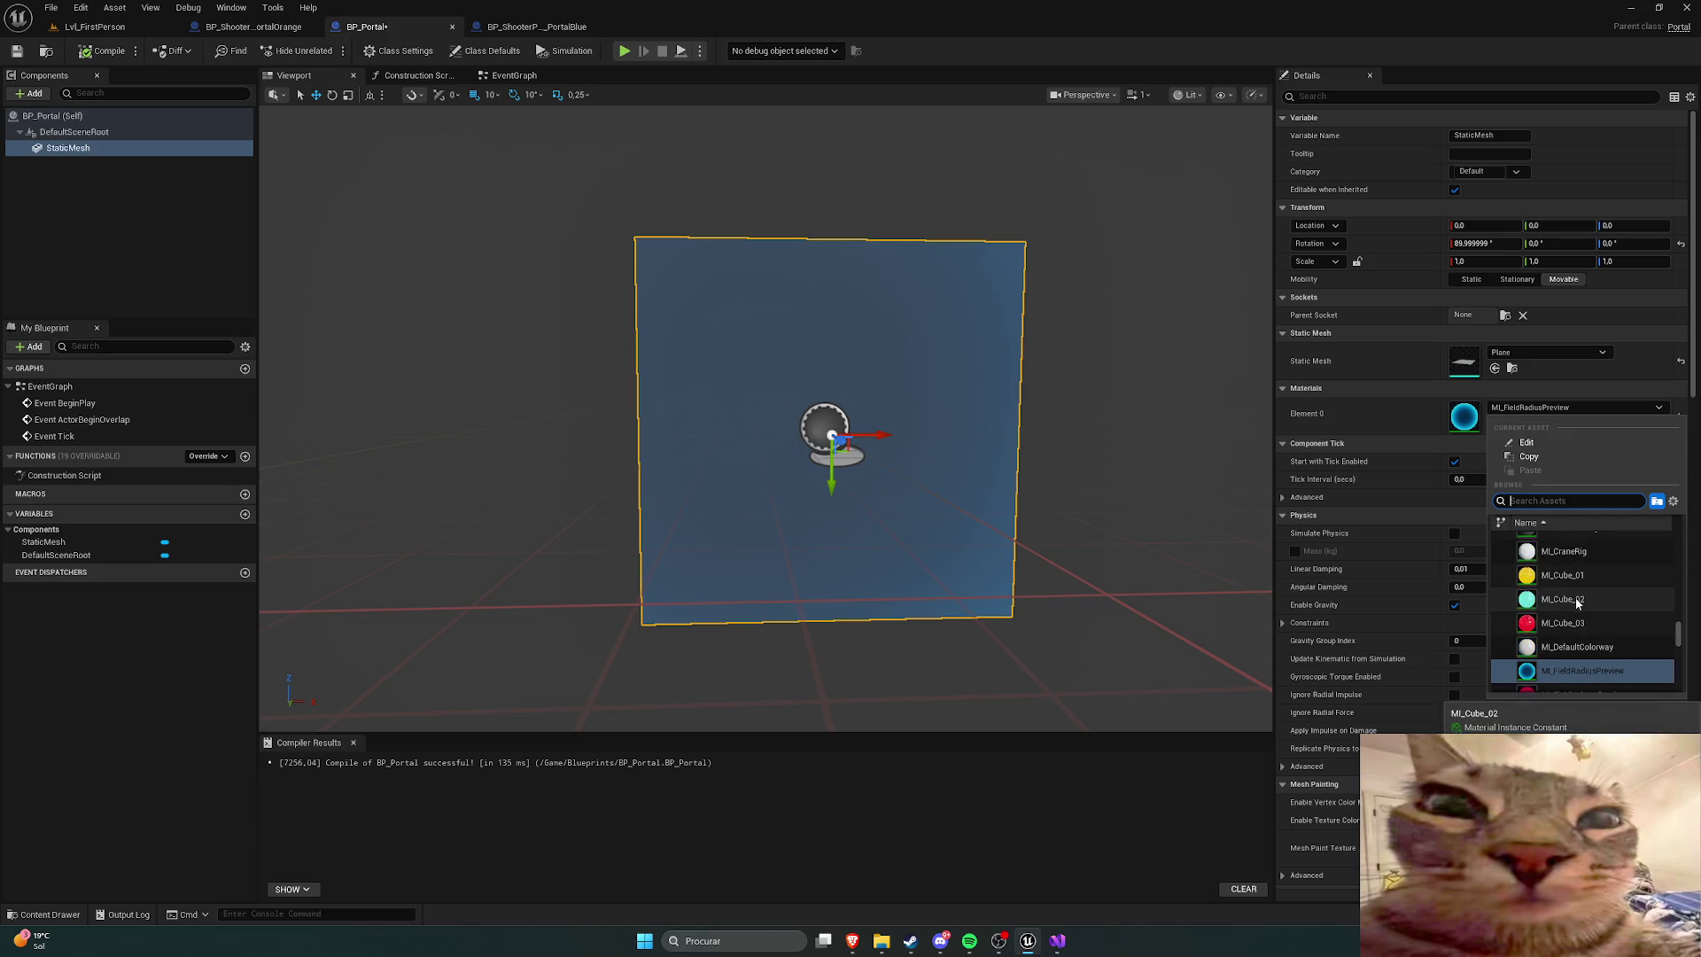
scroll(1577, 612, "up", 10)
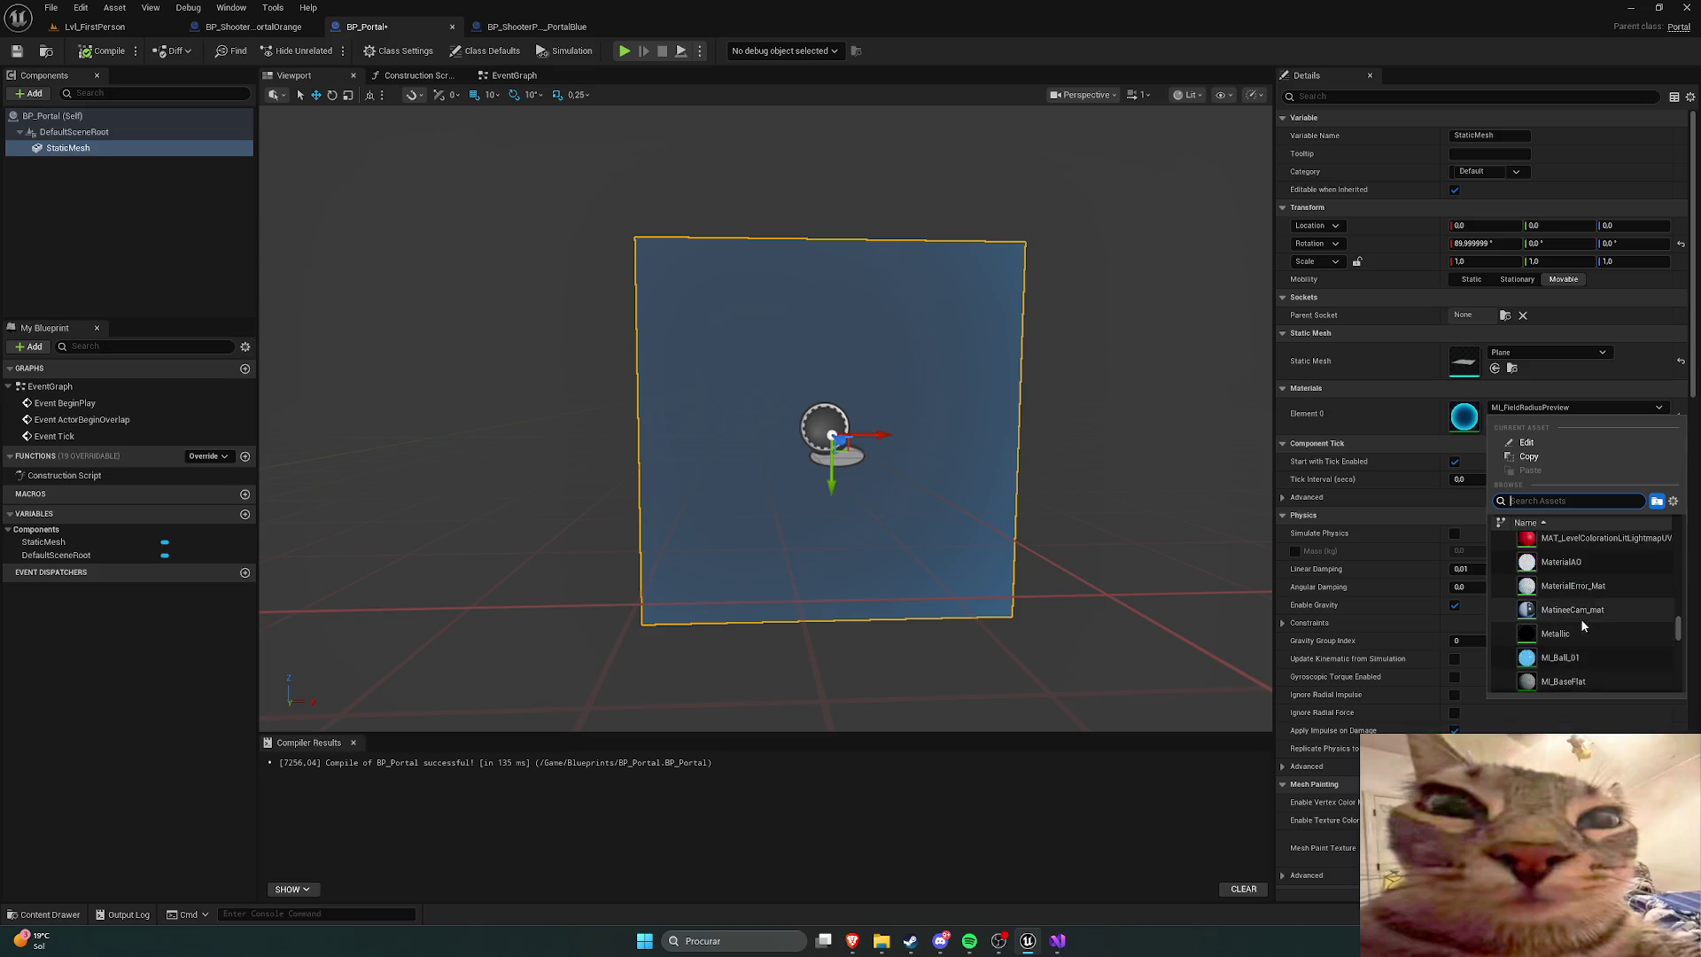
scroll(1584, 620, "up", 10)
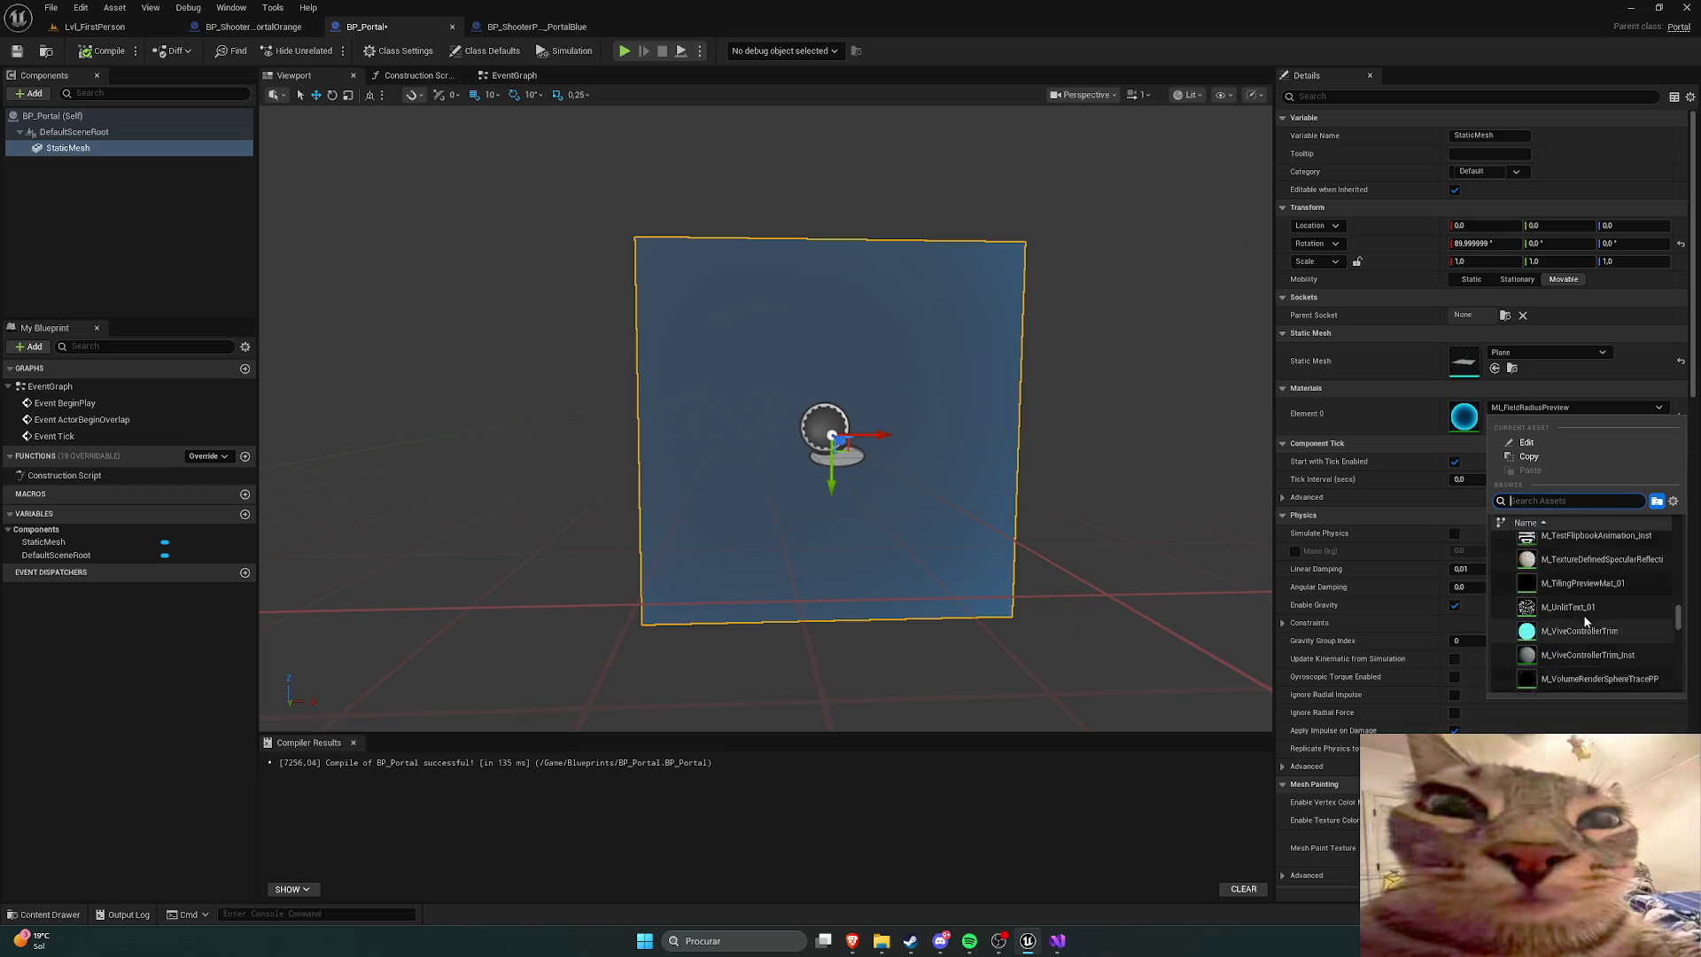
scroll(1586, 620, "up", 10)
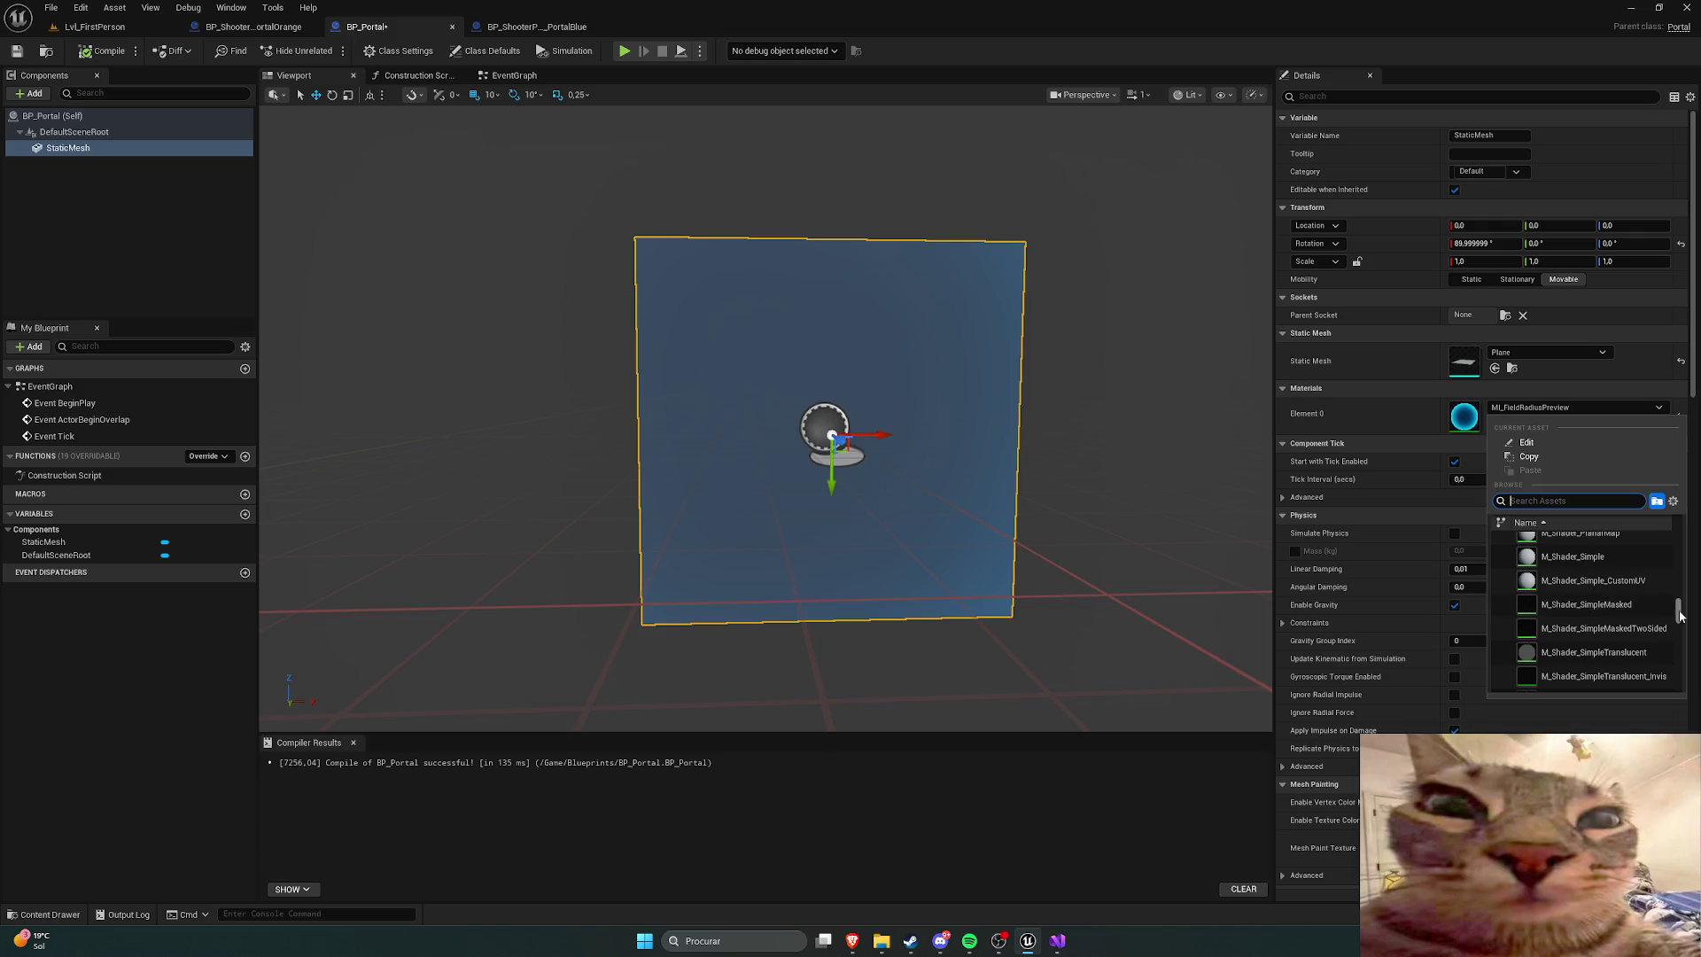
left_click_drag(1682, 583, 1681, 562)
scroll(1614, 602, "down", 5)
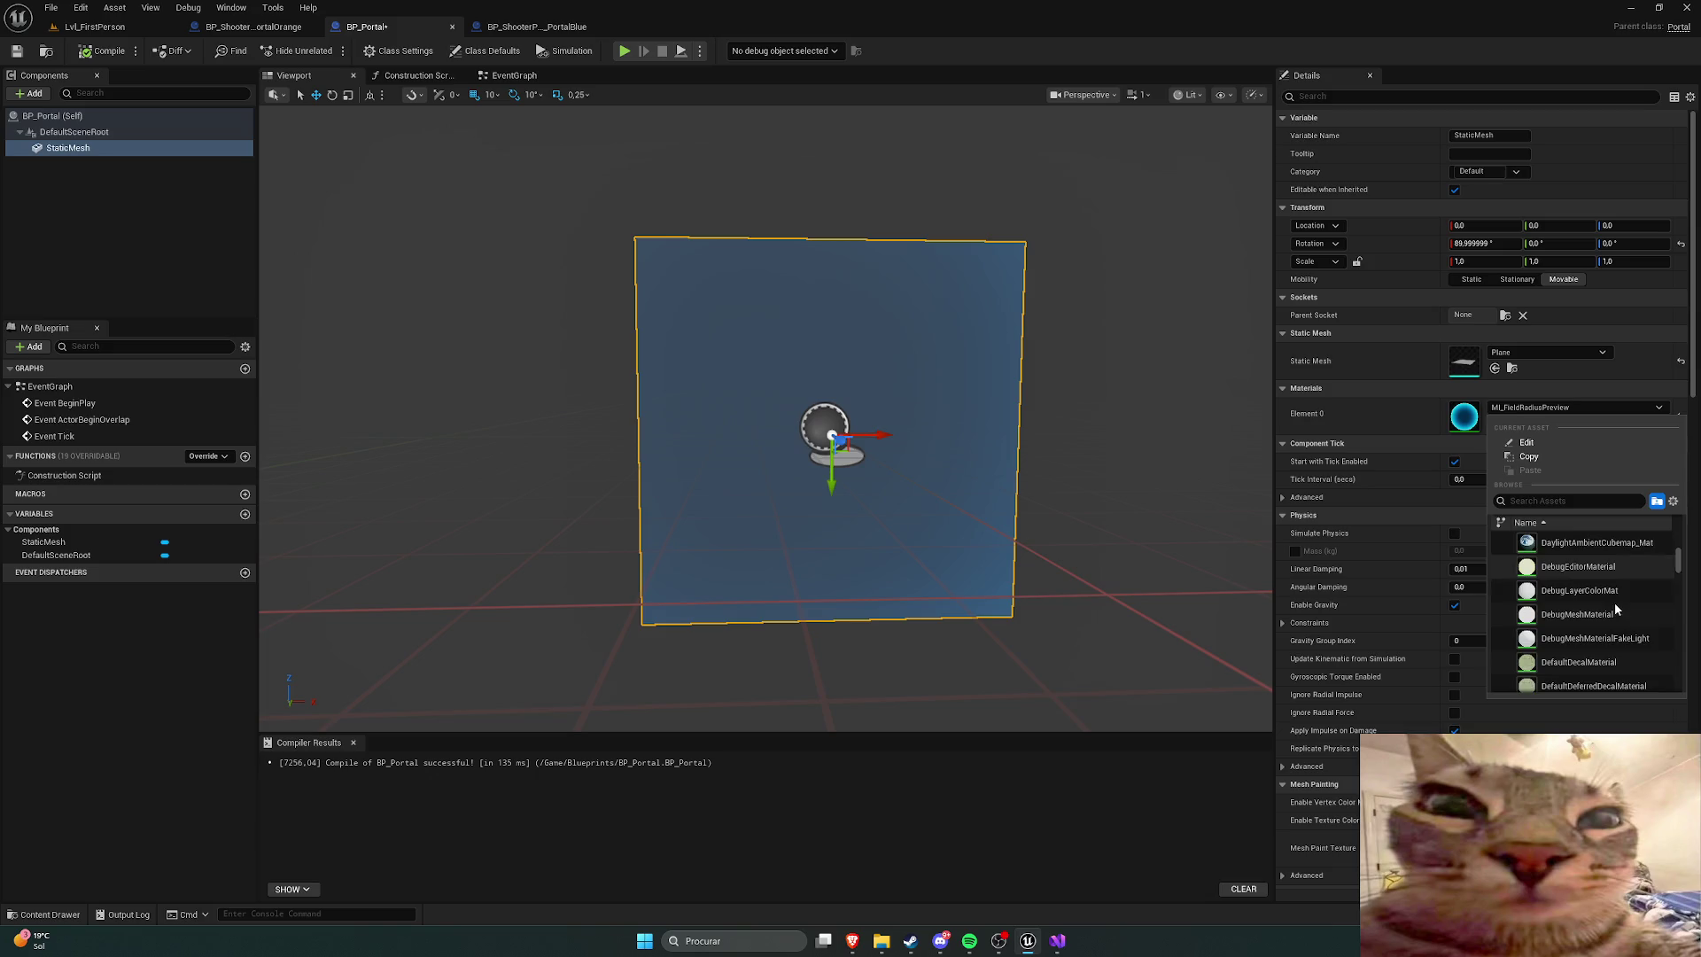
scroll(1631, 601, "down", 5)
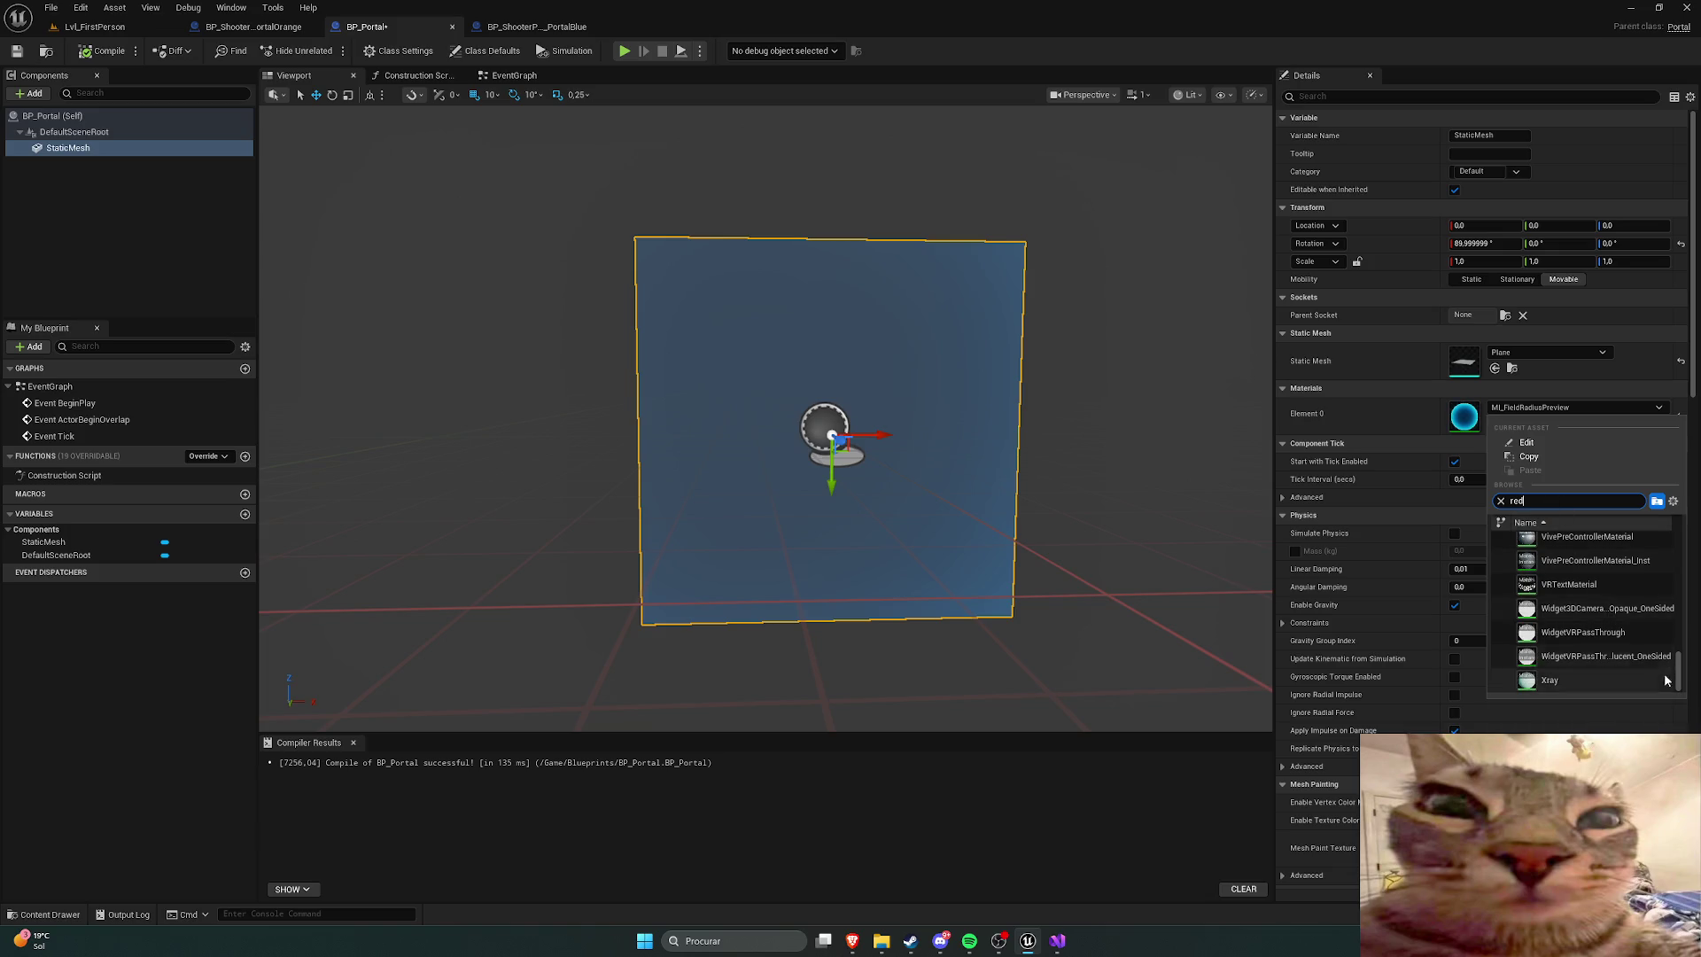
scroll(1622, 599, "down", 5)
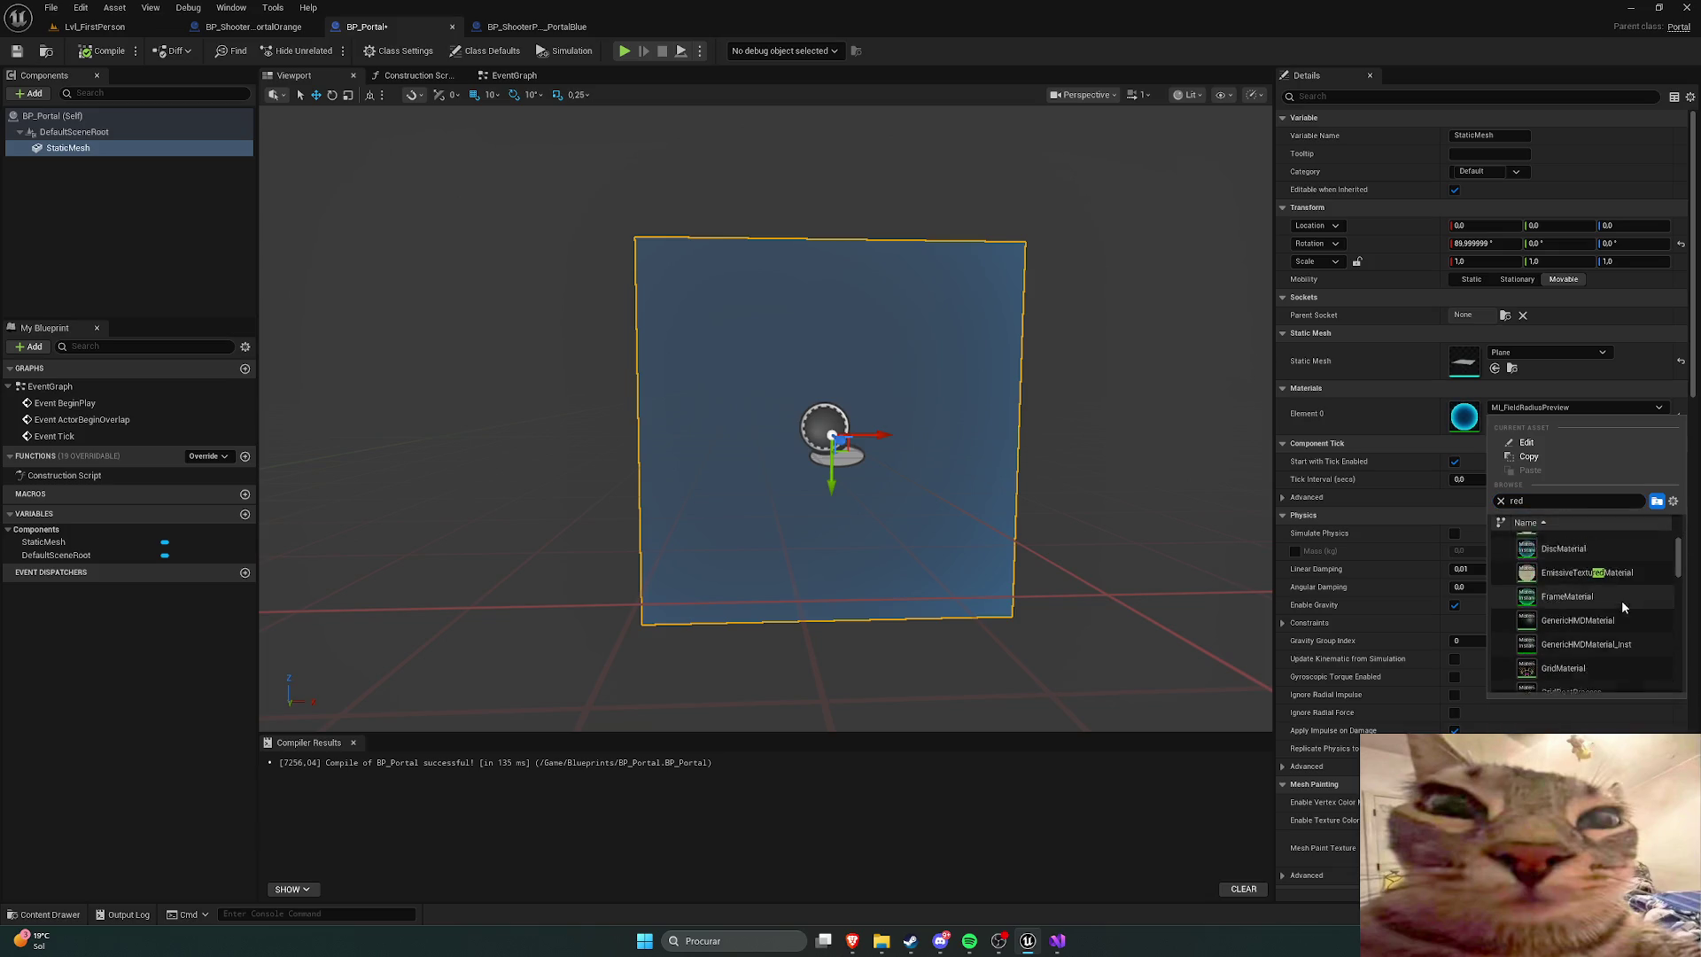
scroll(1625, 594, "down", 3)
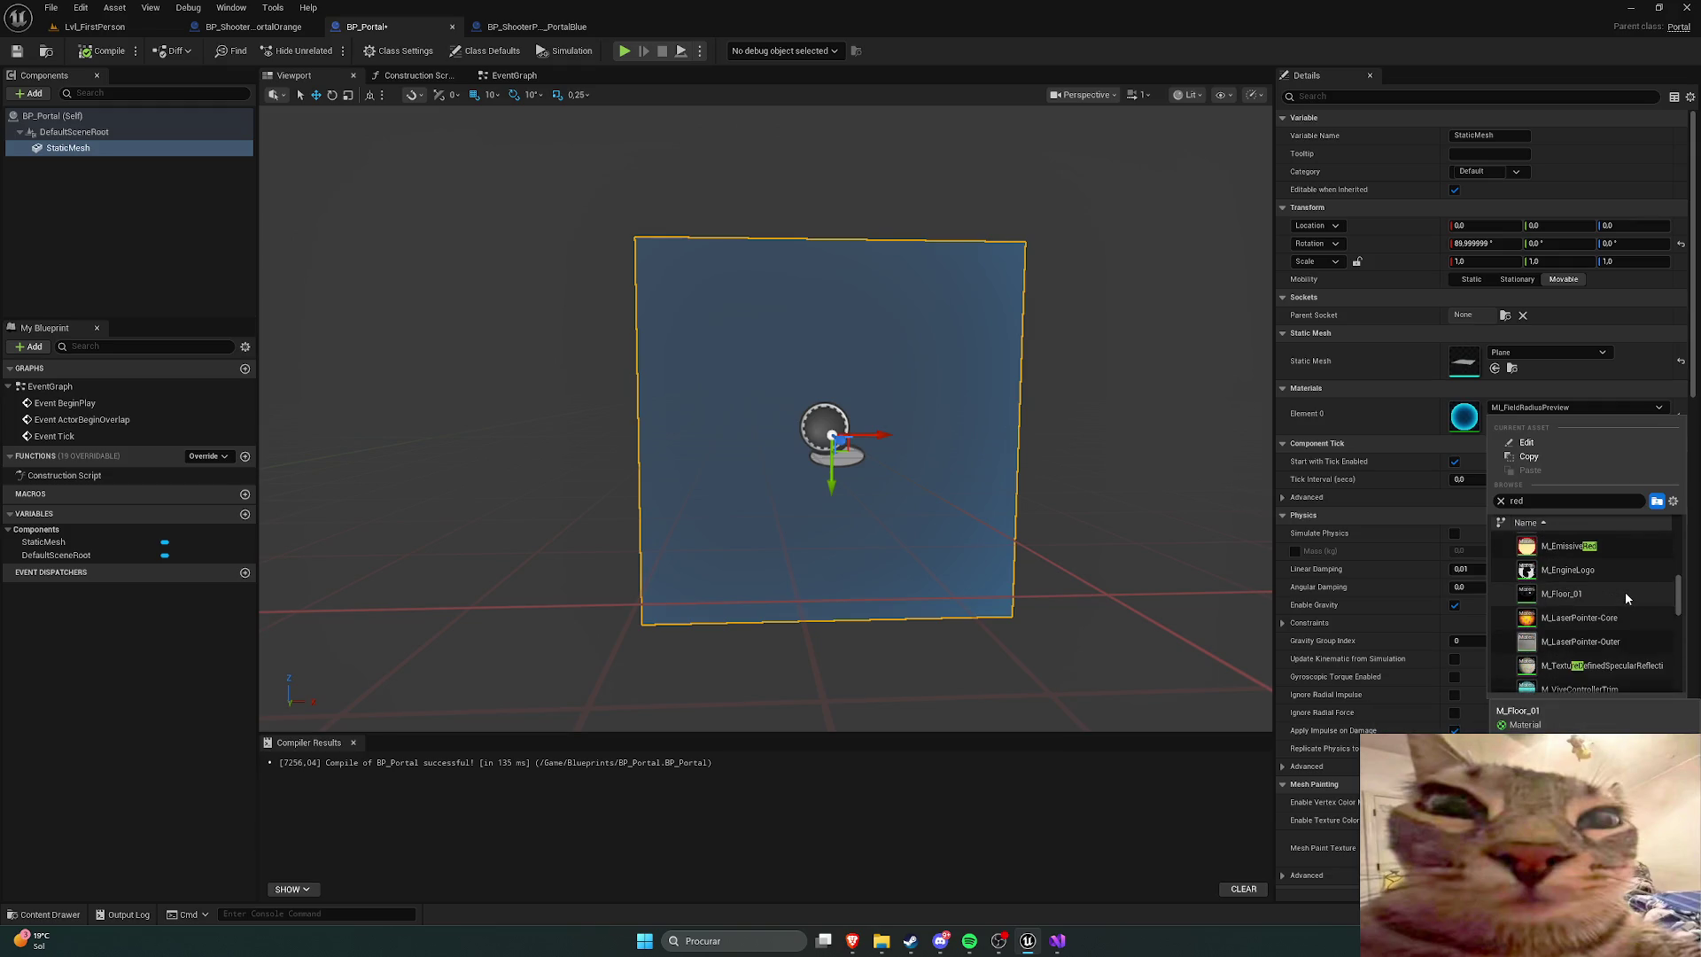
left_click(1569, 546)
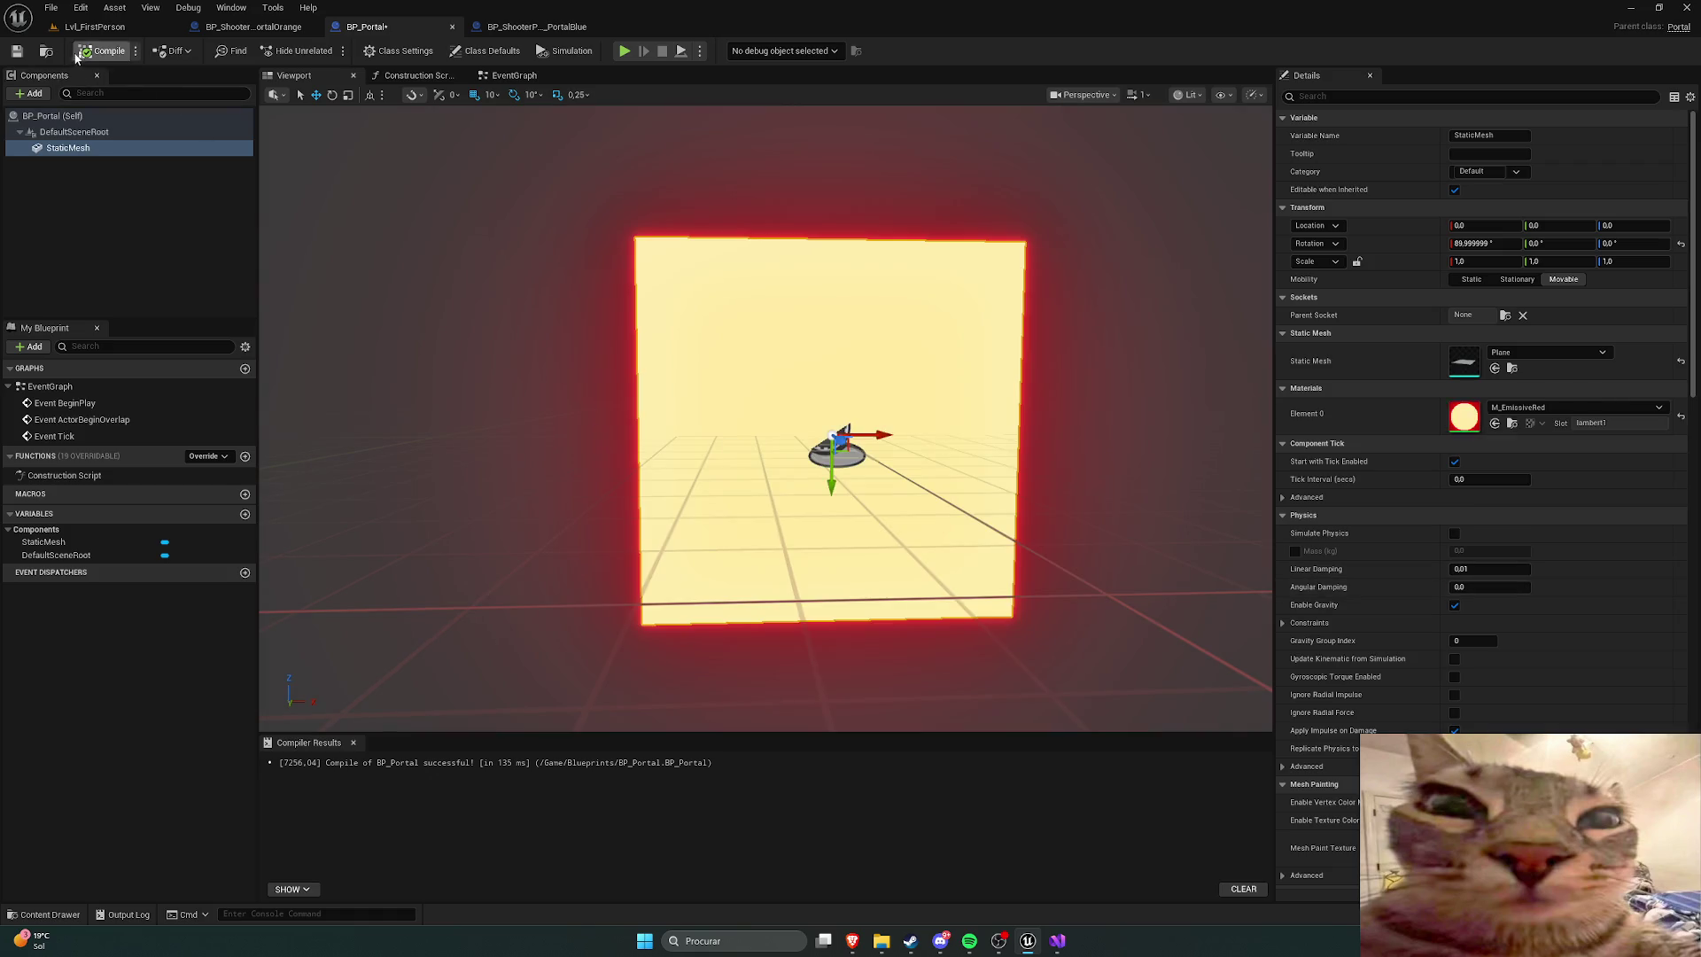
left_click(93, 26)
left_click(328, 51)
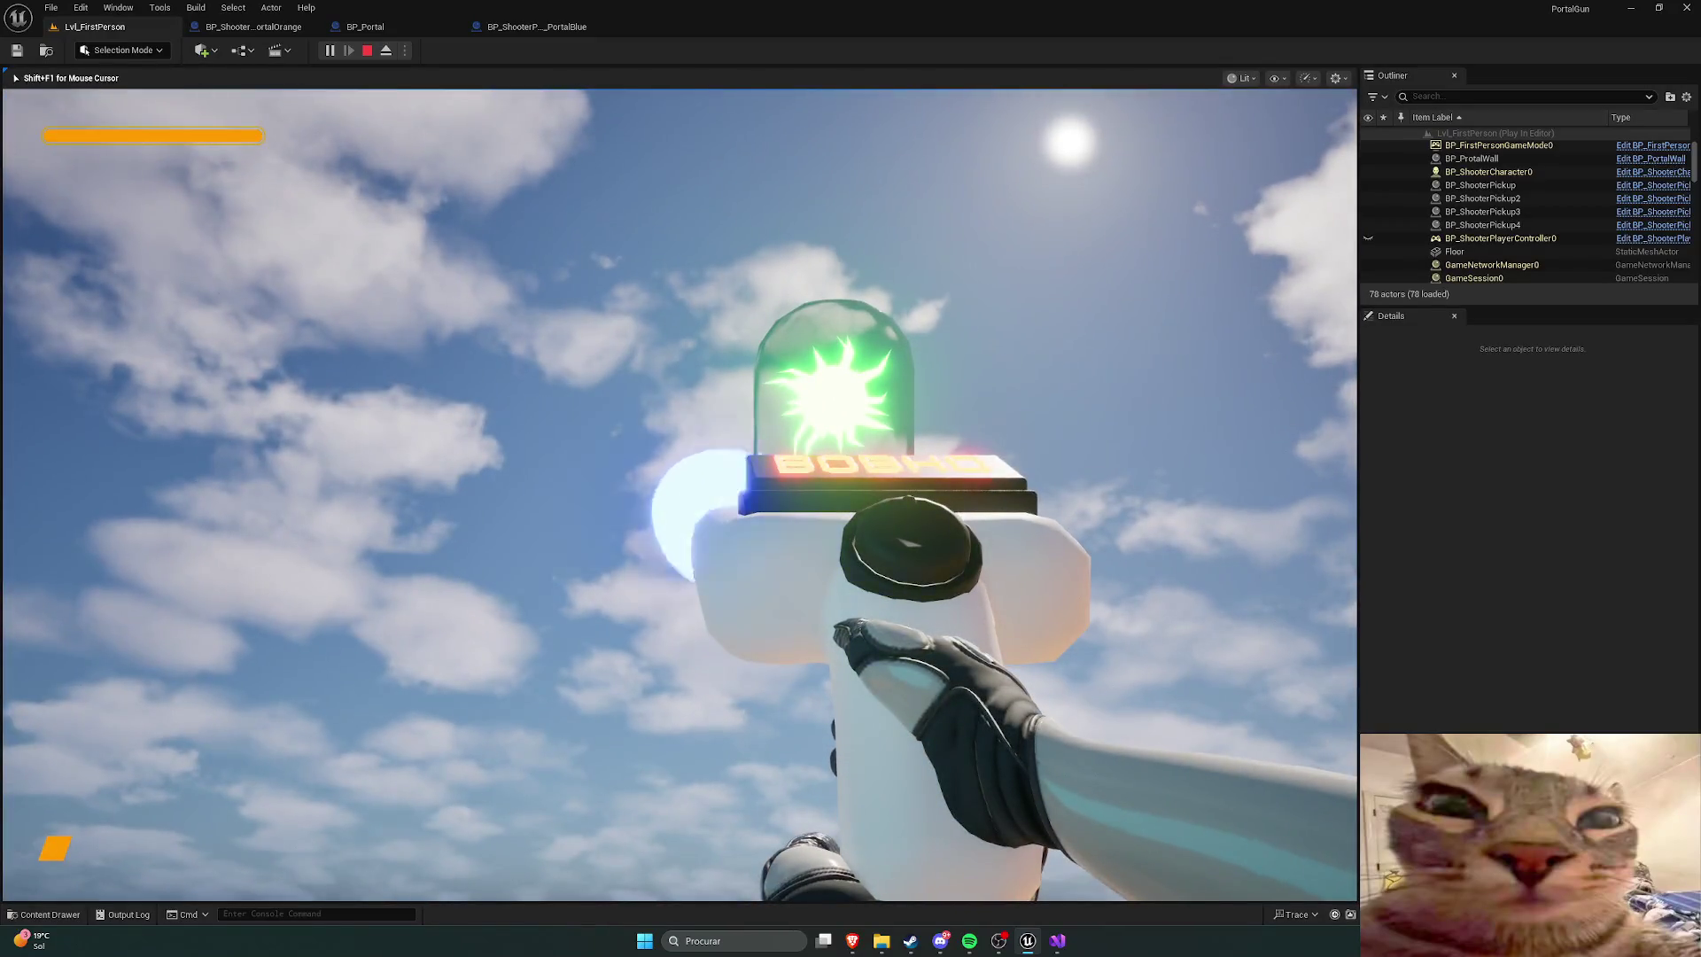
Step: Fire two portal projectiles at the walls, stop the session, and relaunch Play
right_click(680, 495)
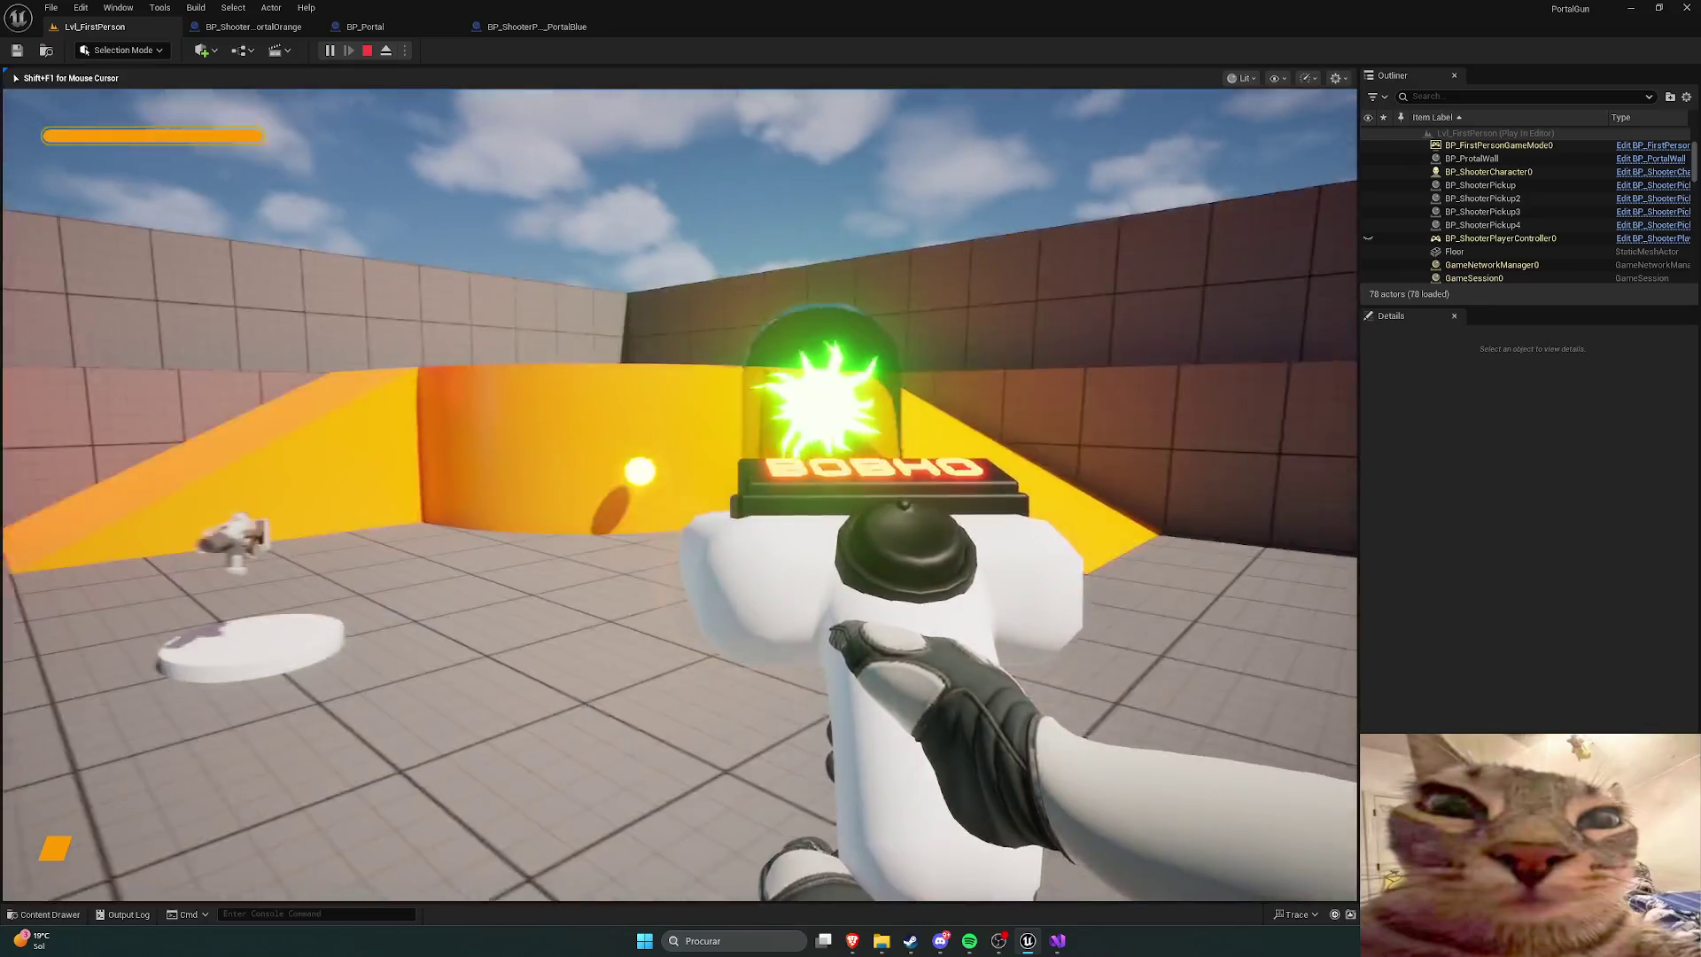
left_click(680, 494)
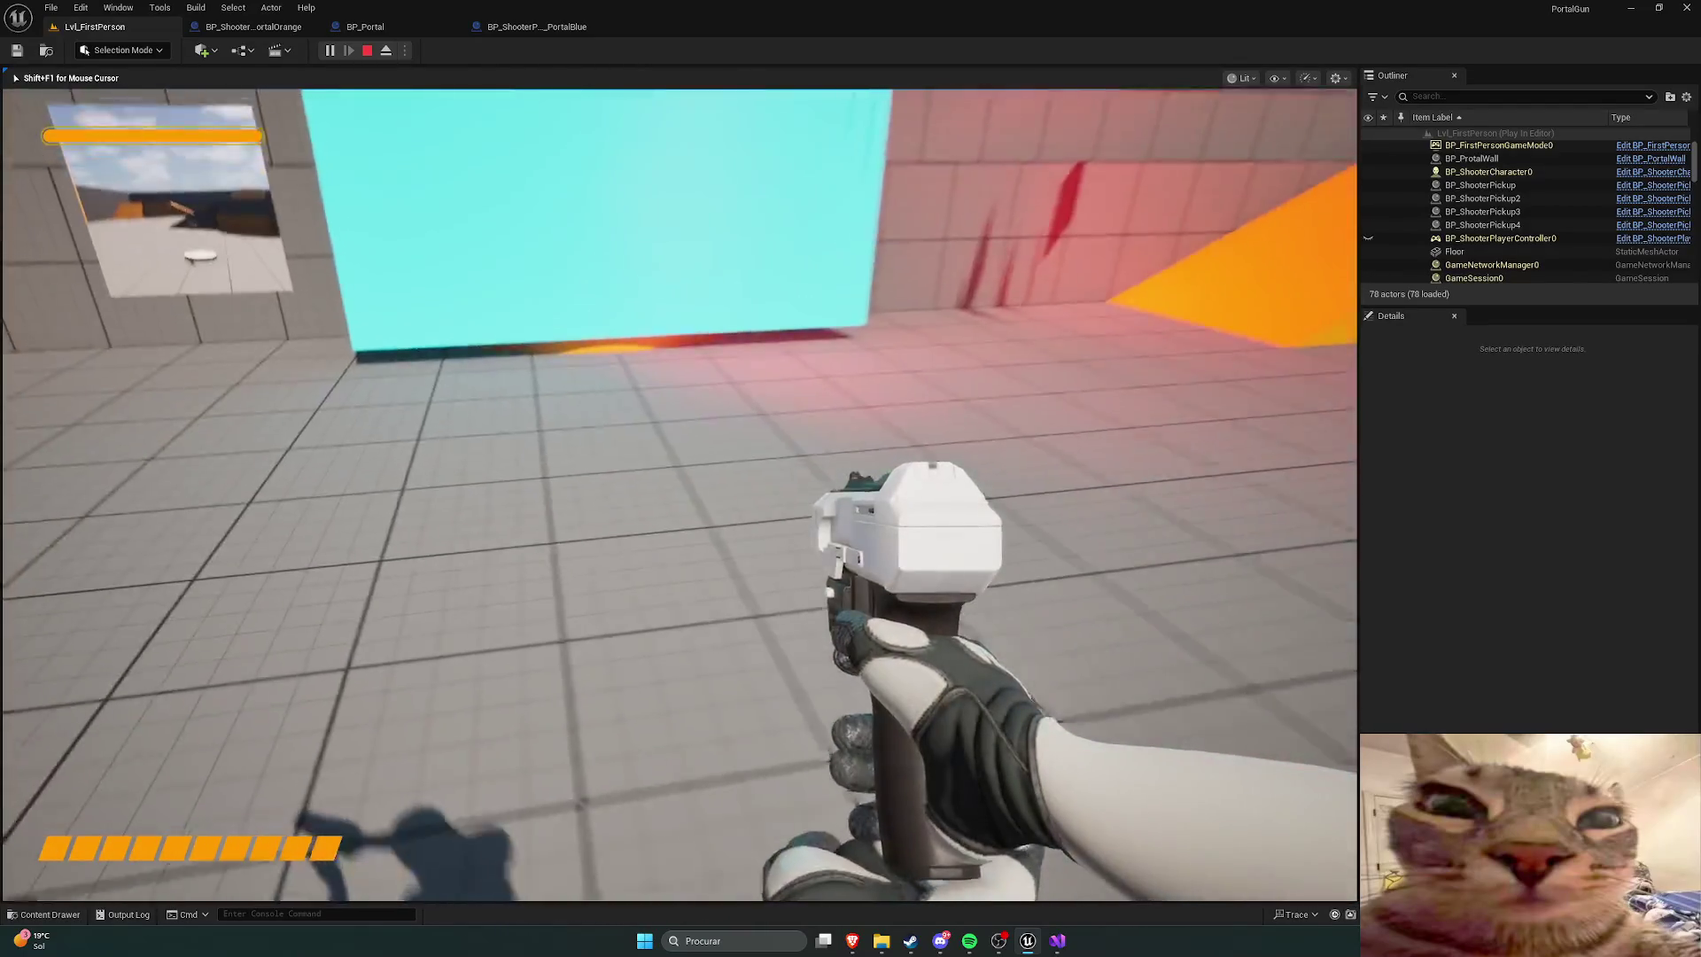
key("Escape")
left_click(329, 50)
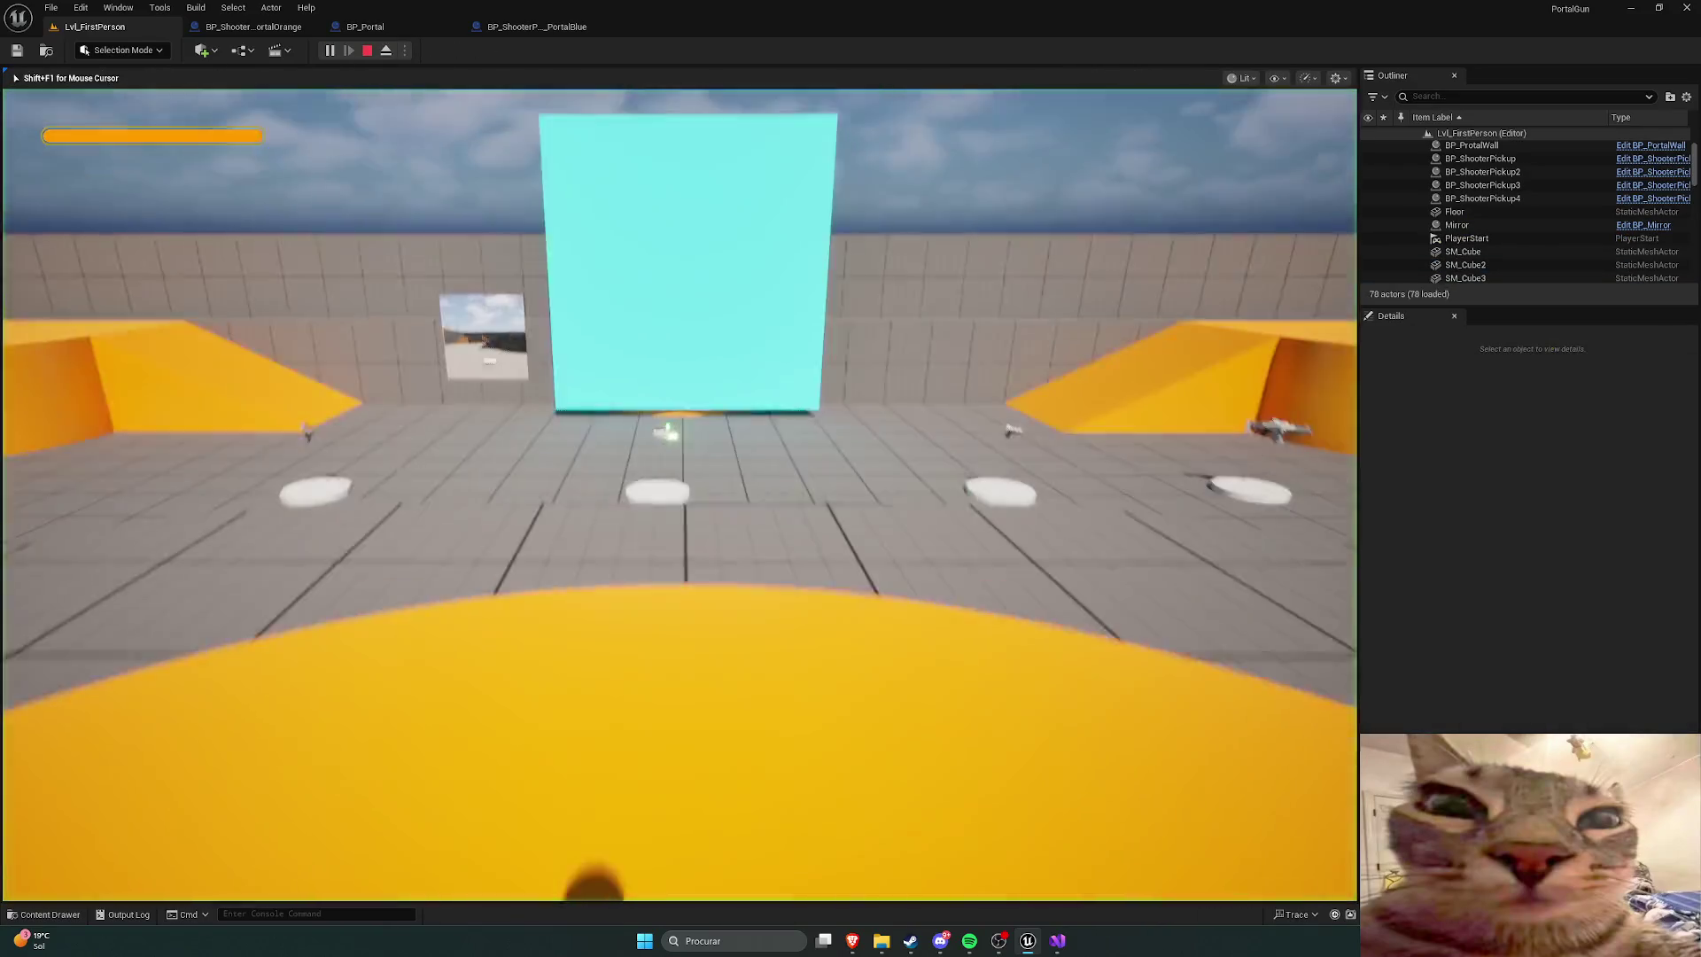
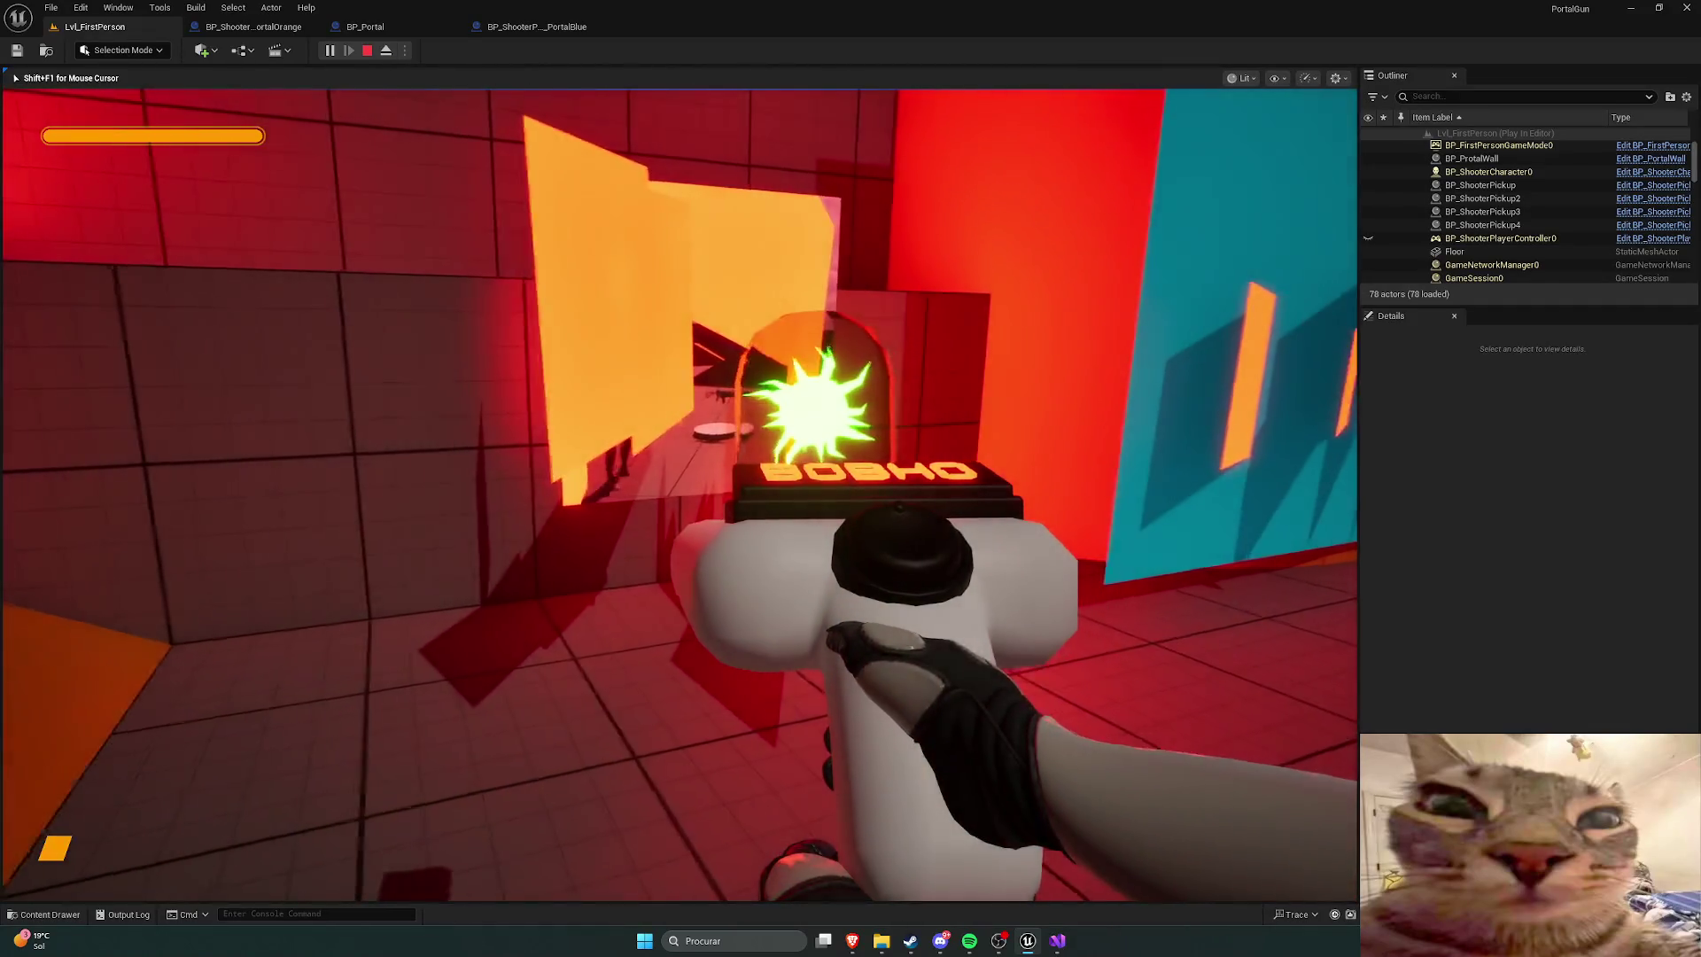
Step: Stop play, run another quick playtest of the portal level, and return to editing
key("Escape")
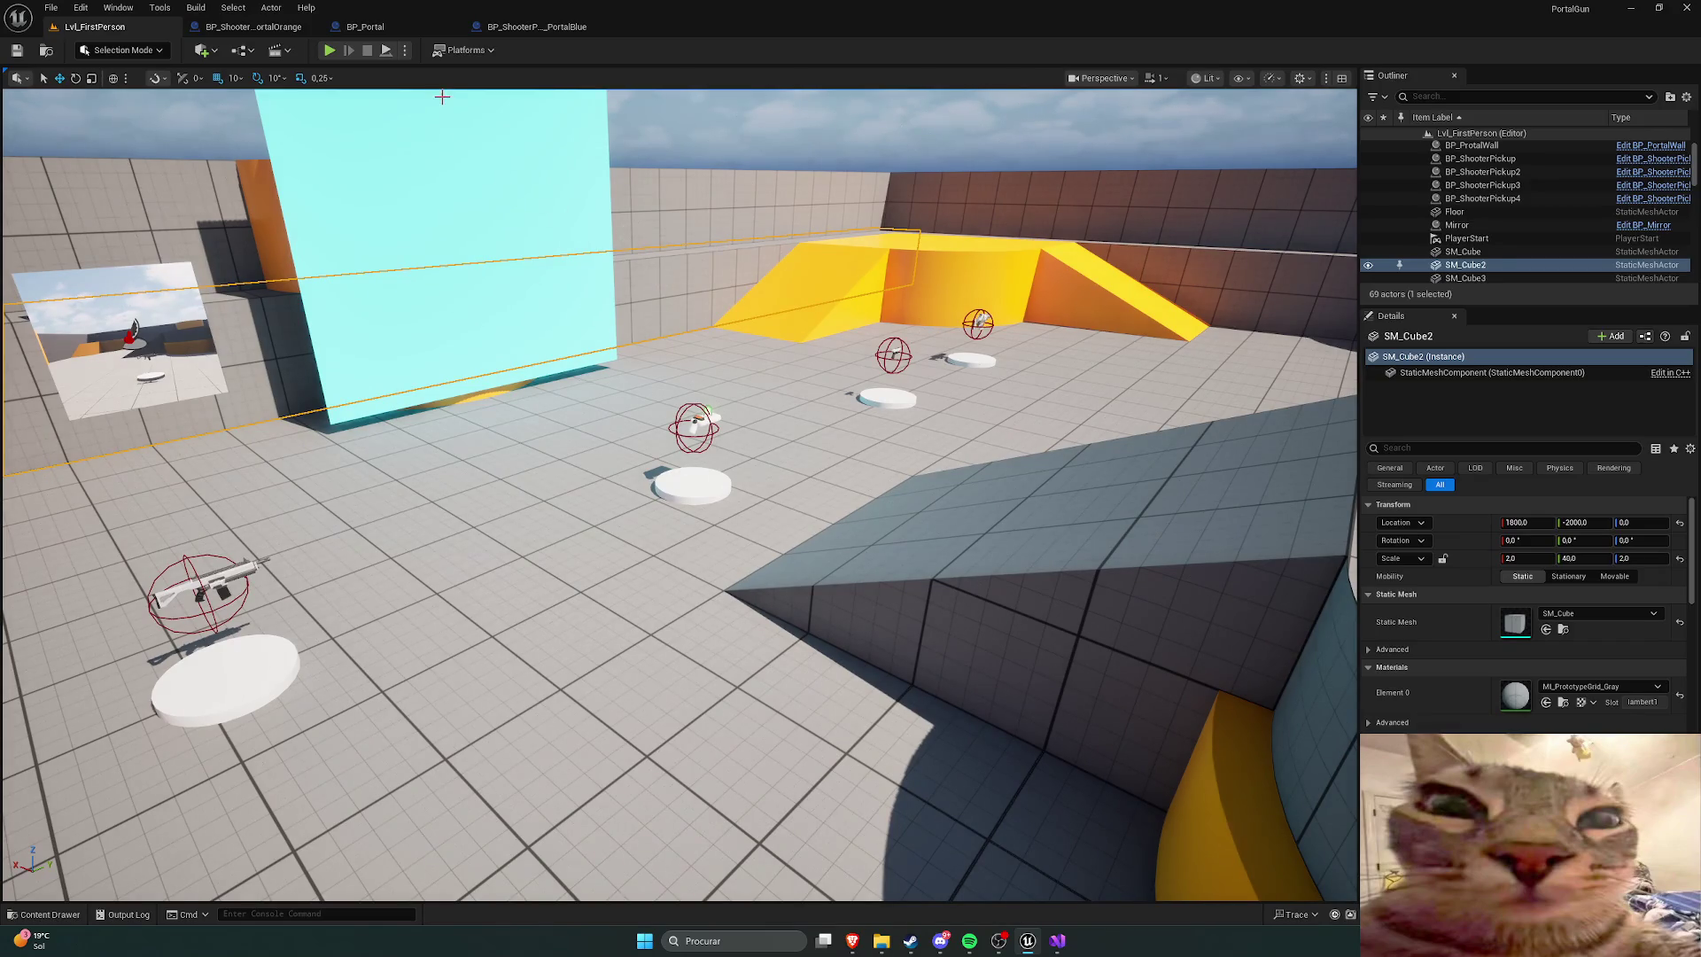
left_click(327, 51)
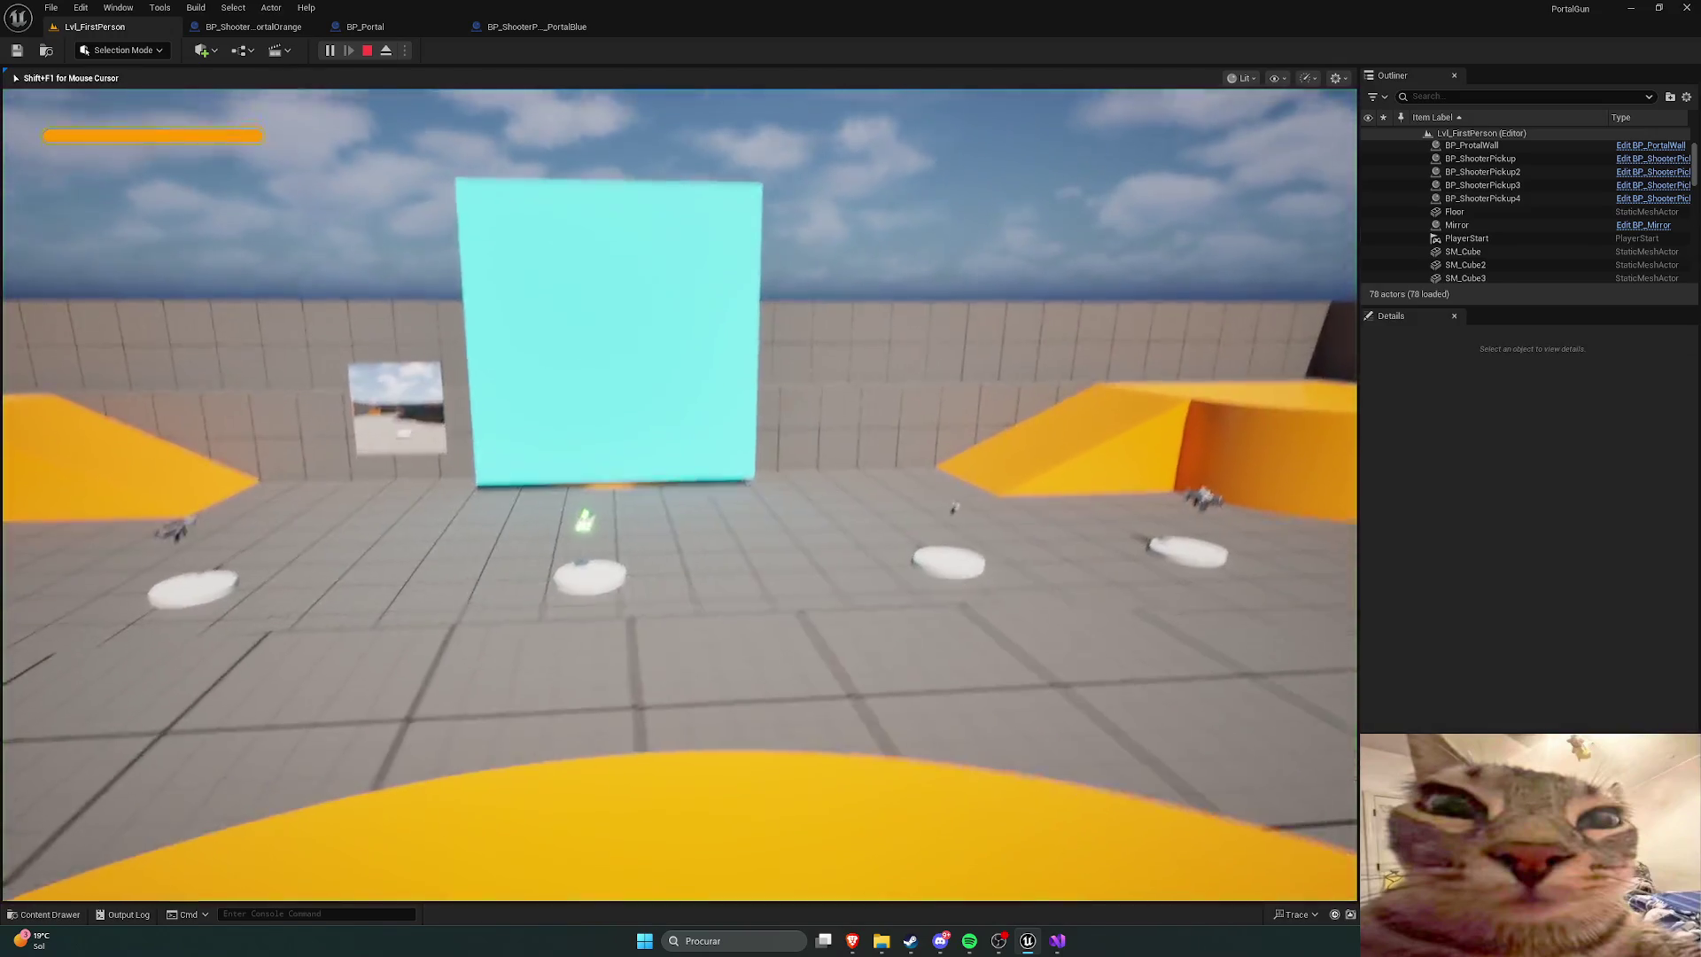
key("Escape")
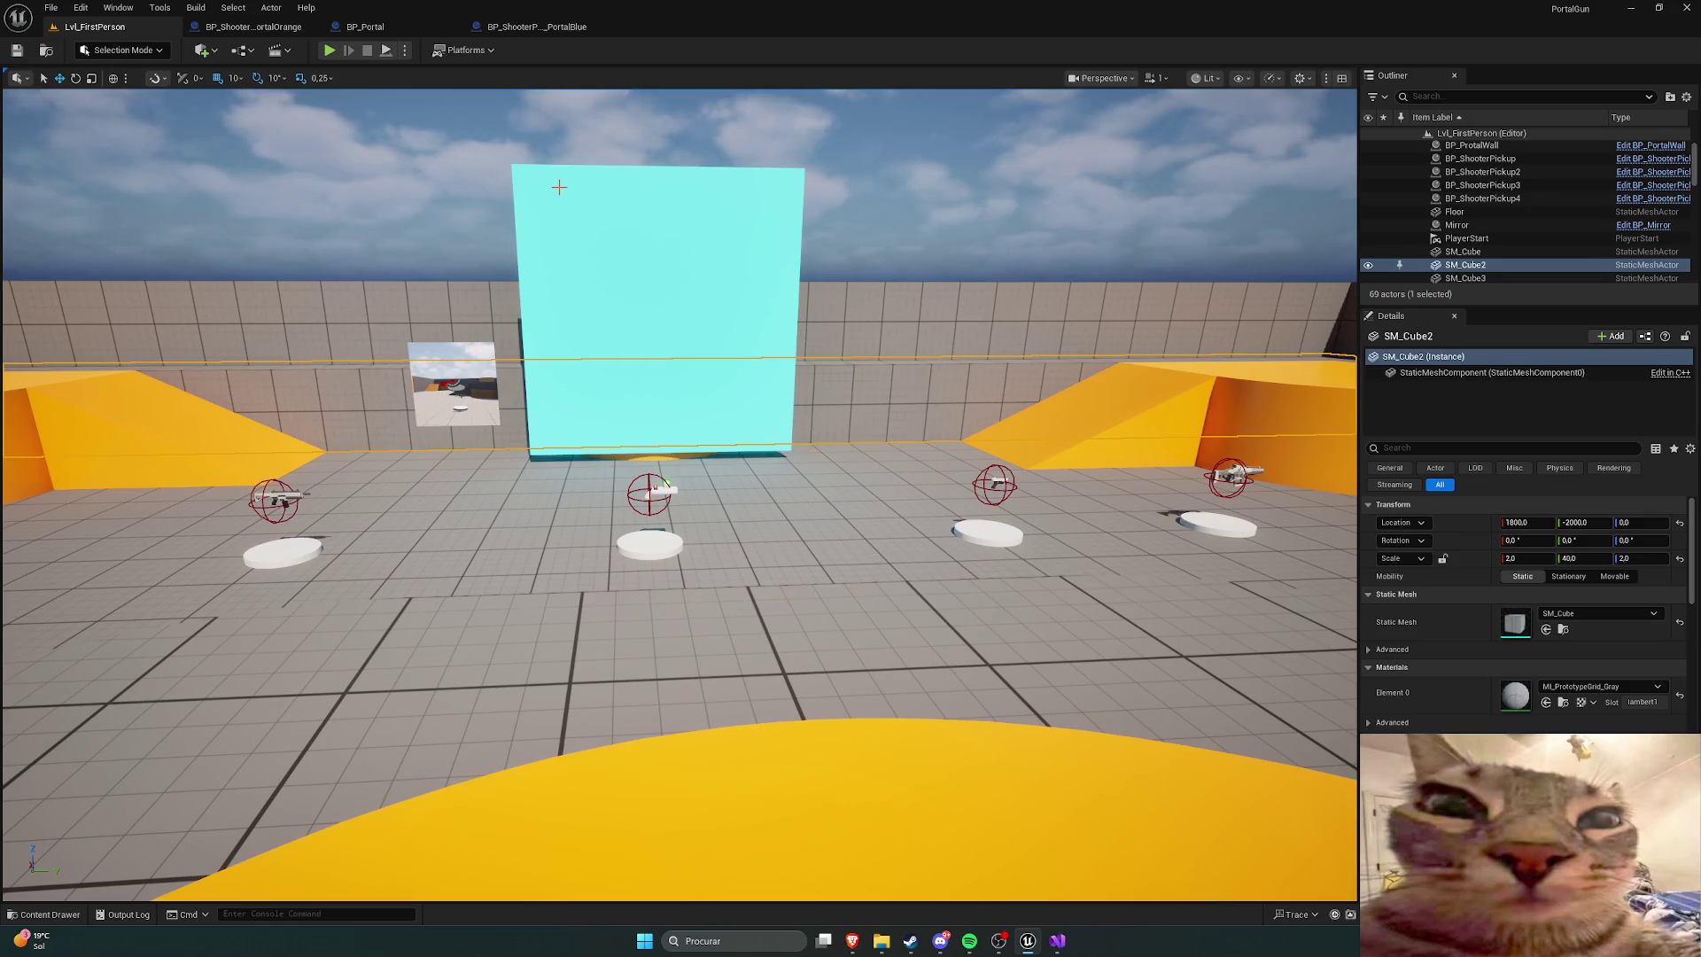
Step: Bring up the BP_ShooterProjectile_PortalBlue graph, then switch to the tutorial in the browser
left_click(535, 27)
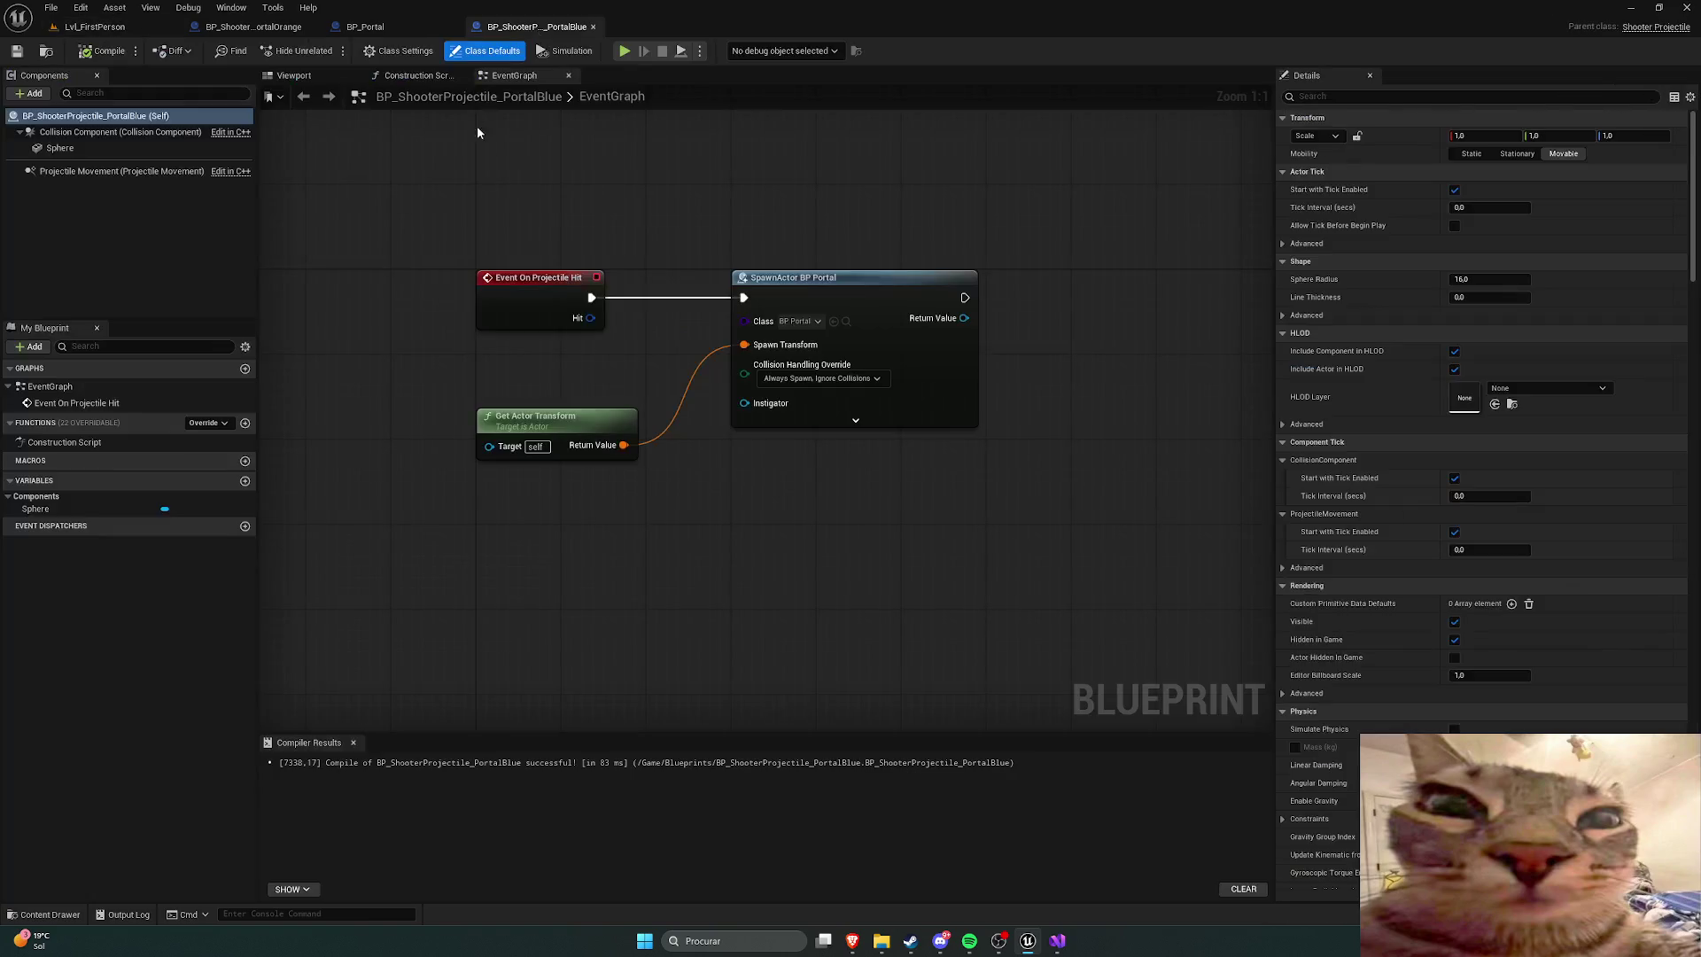
mouse_move(852, 941)
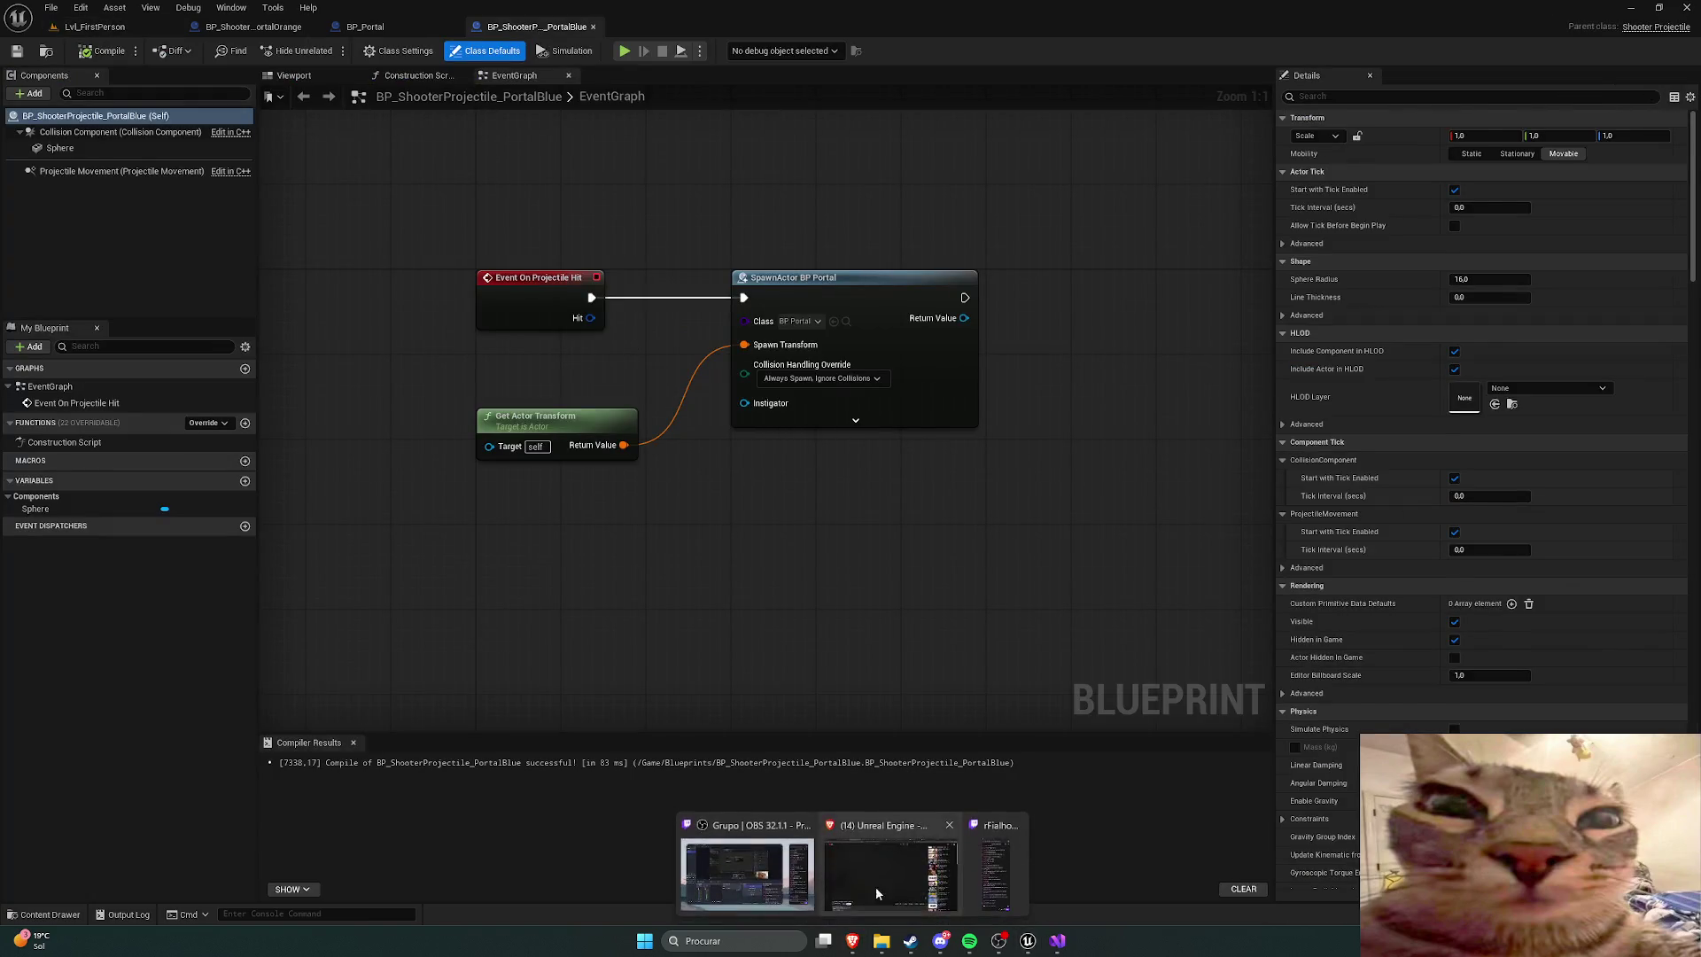
left_click(875, 886)
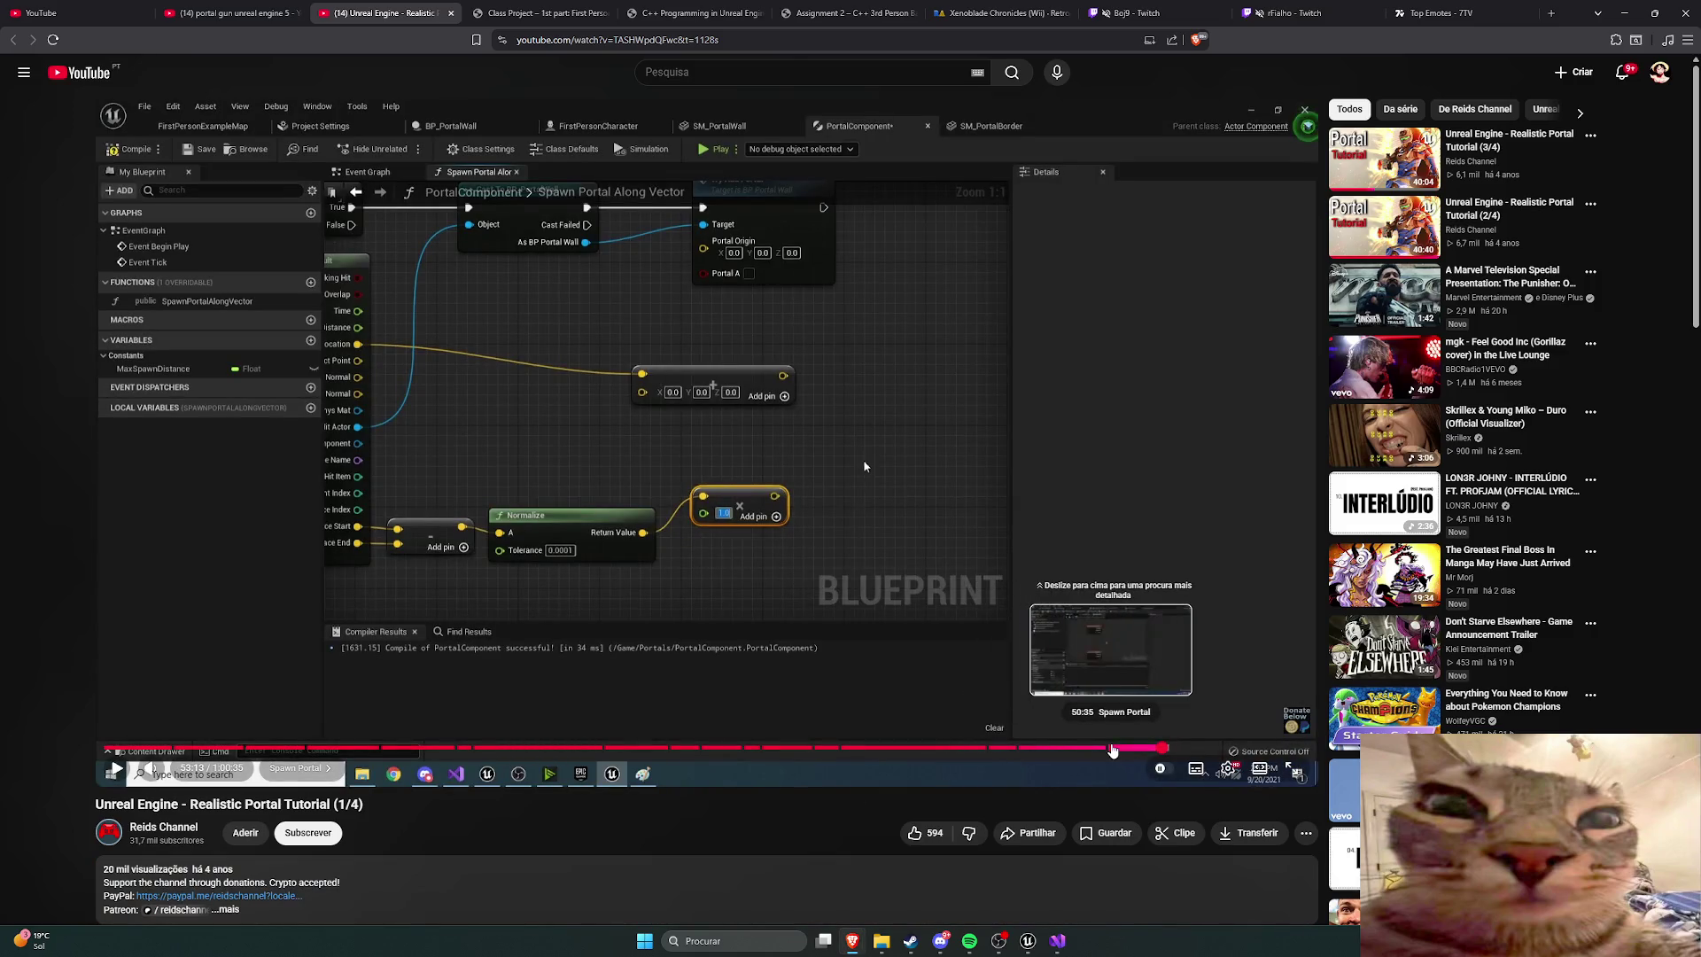
Step: Seek the tutorial from about 50:35 forward to the Spawn Portal Along Vector graph and pause
left_click(1112, 749)
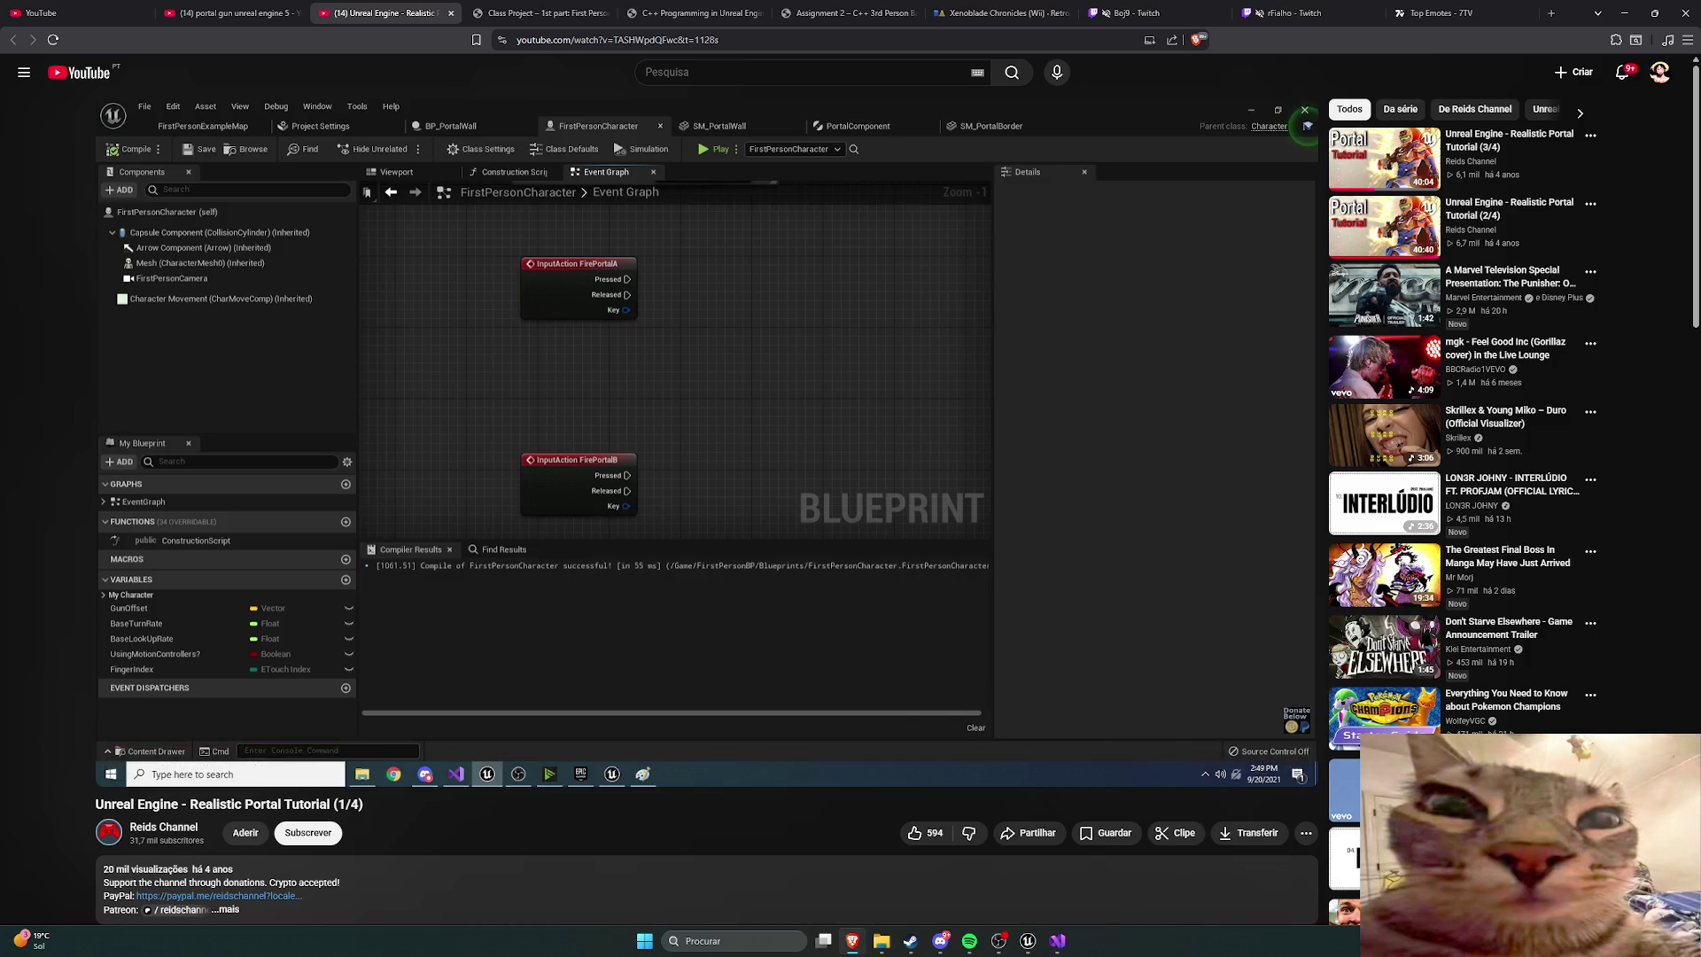
left_click(803, 551)
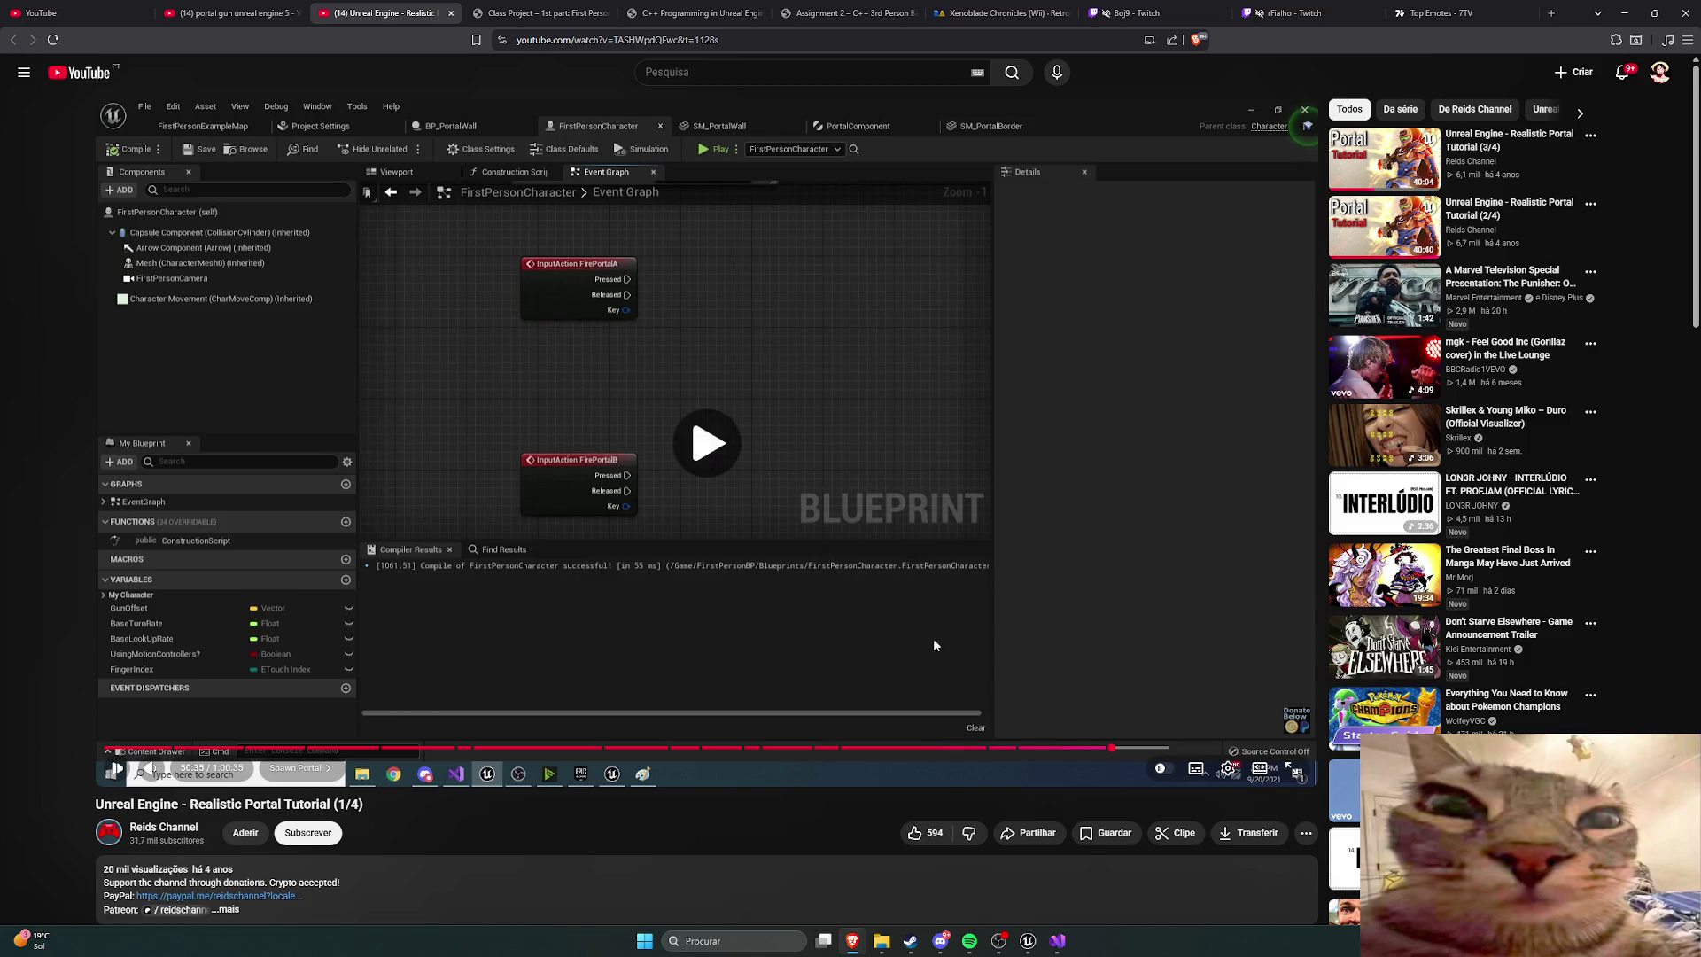
key("l")
key("Right")
key("Right")
key("Right")
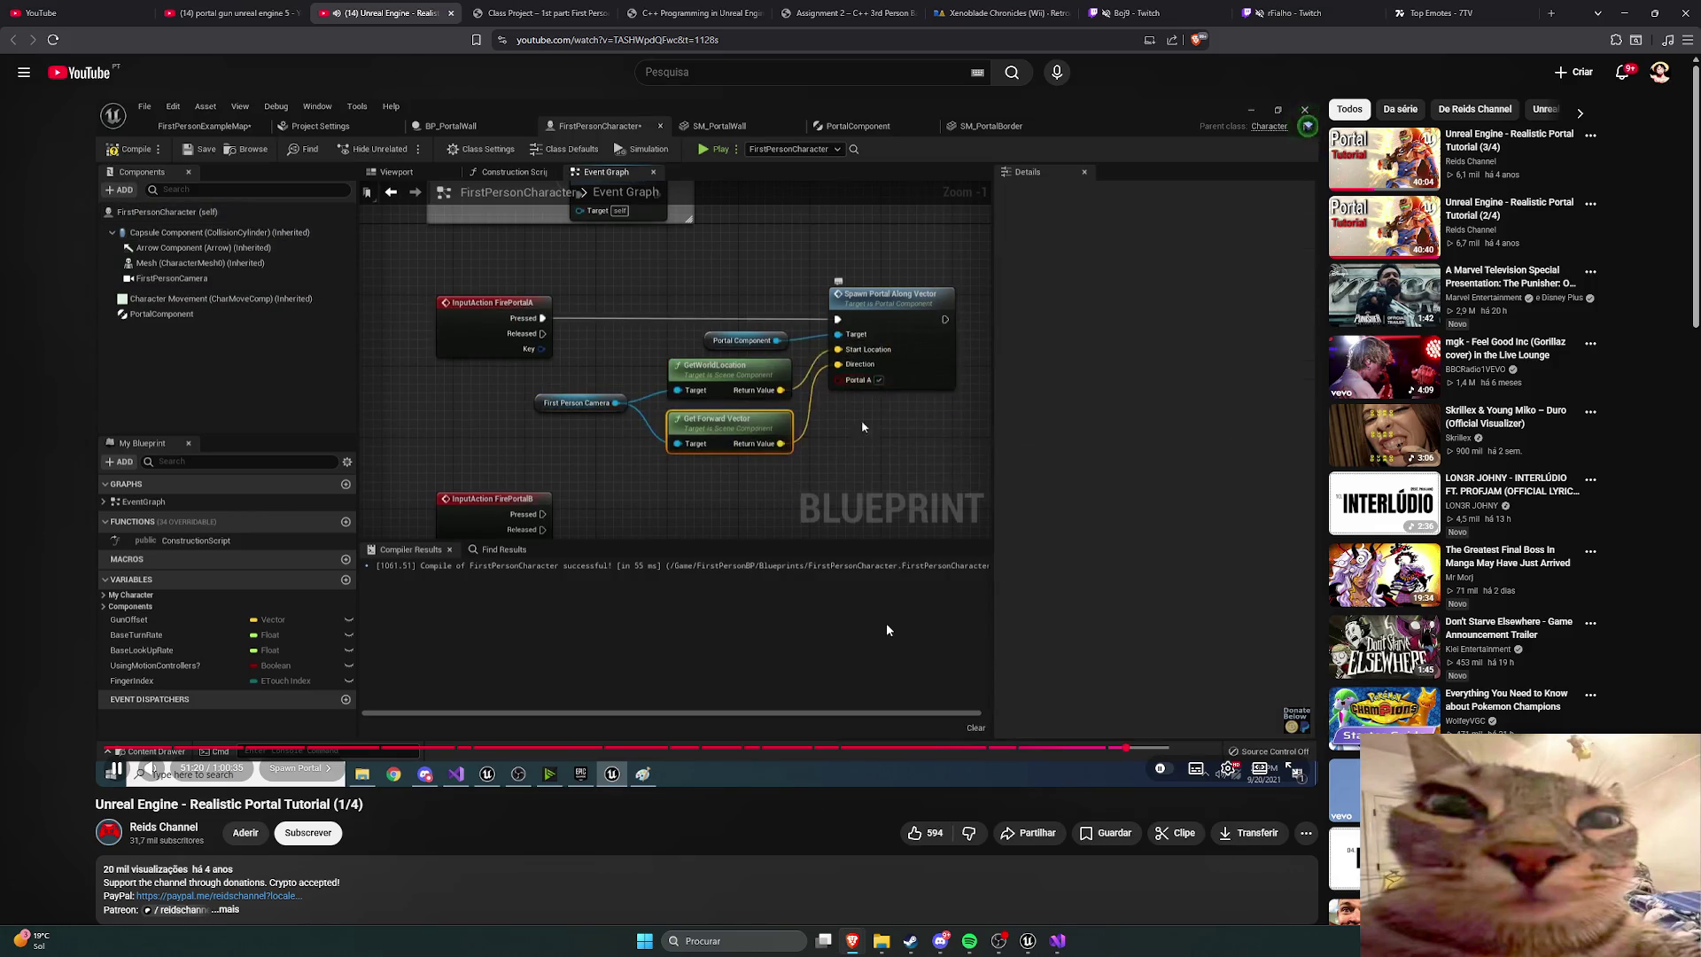
key("Right")
key("Right")
key("Right")
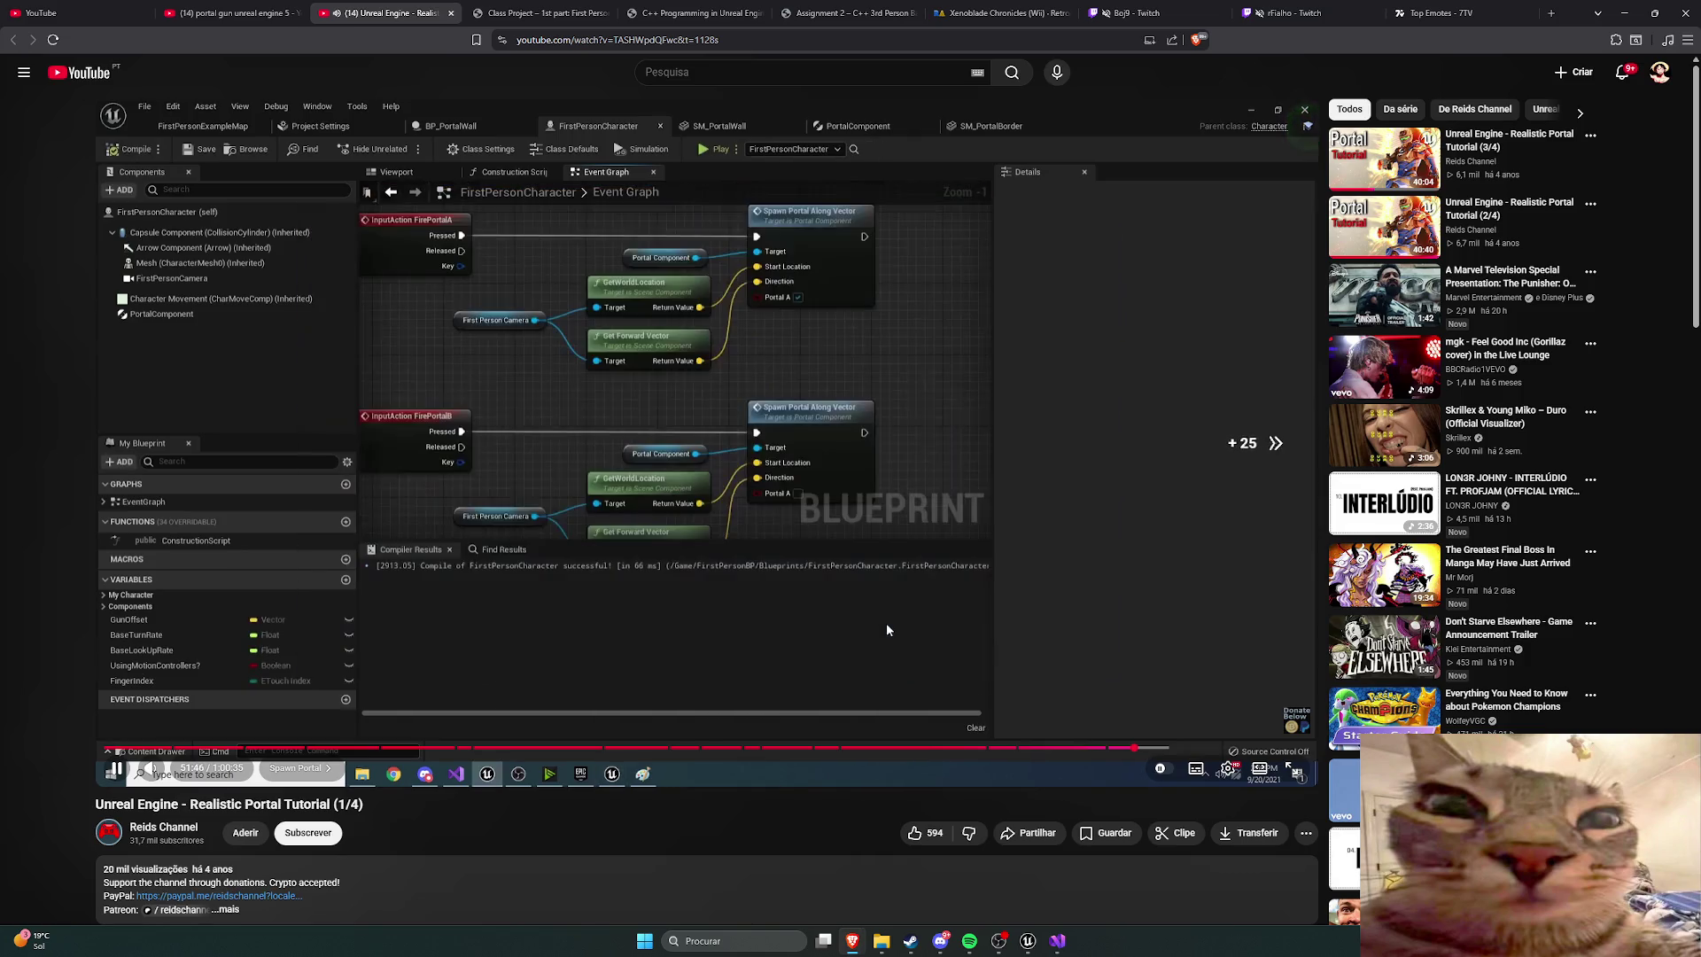
key("Right")
key("Right")
key("Right")
key("Right")
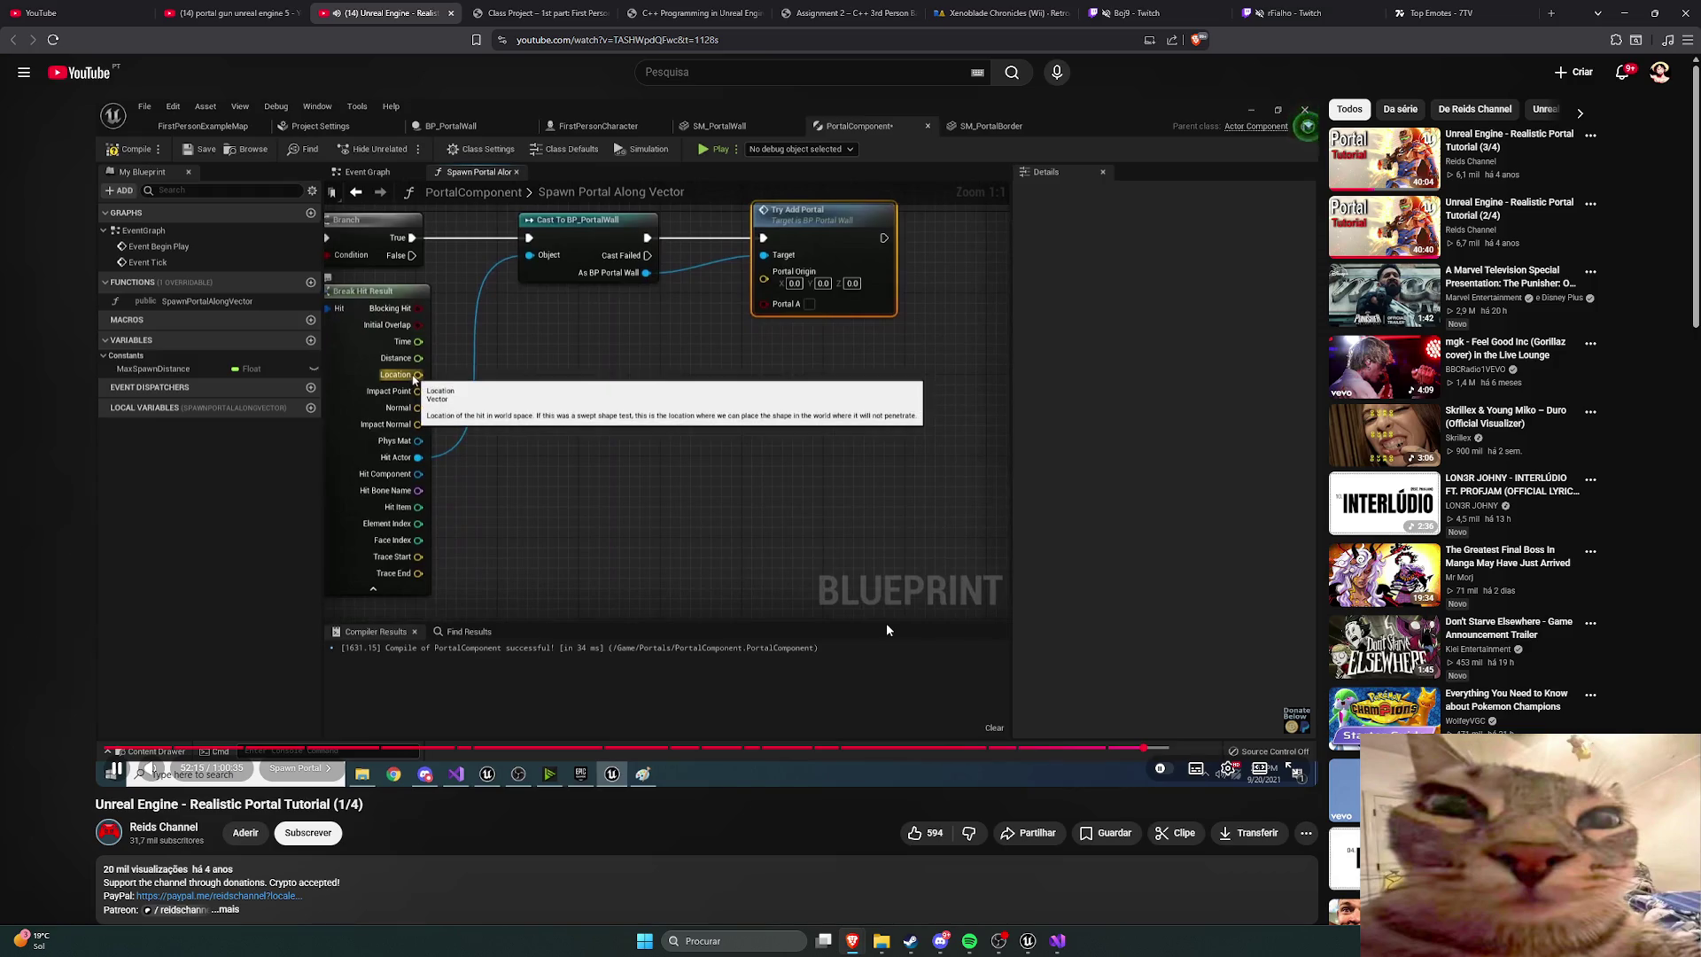
key("Right")
key("Right")
key("Right")
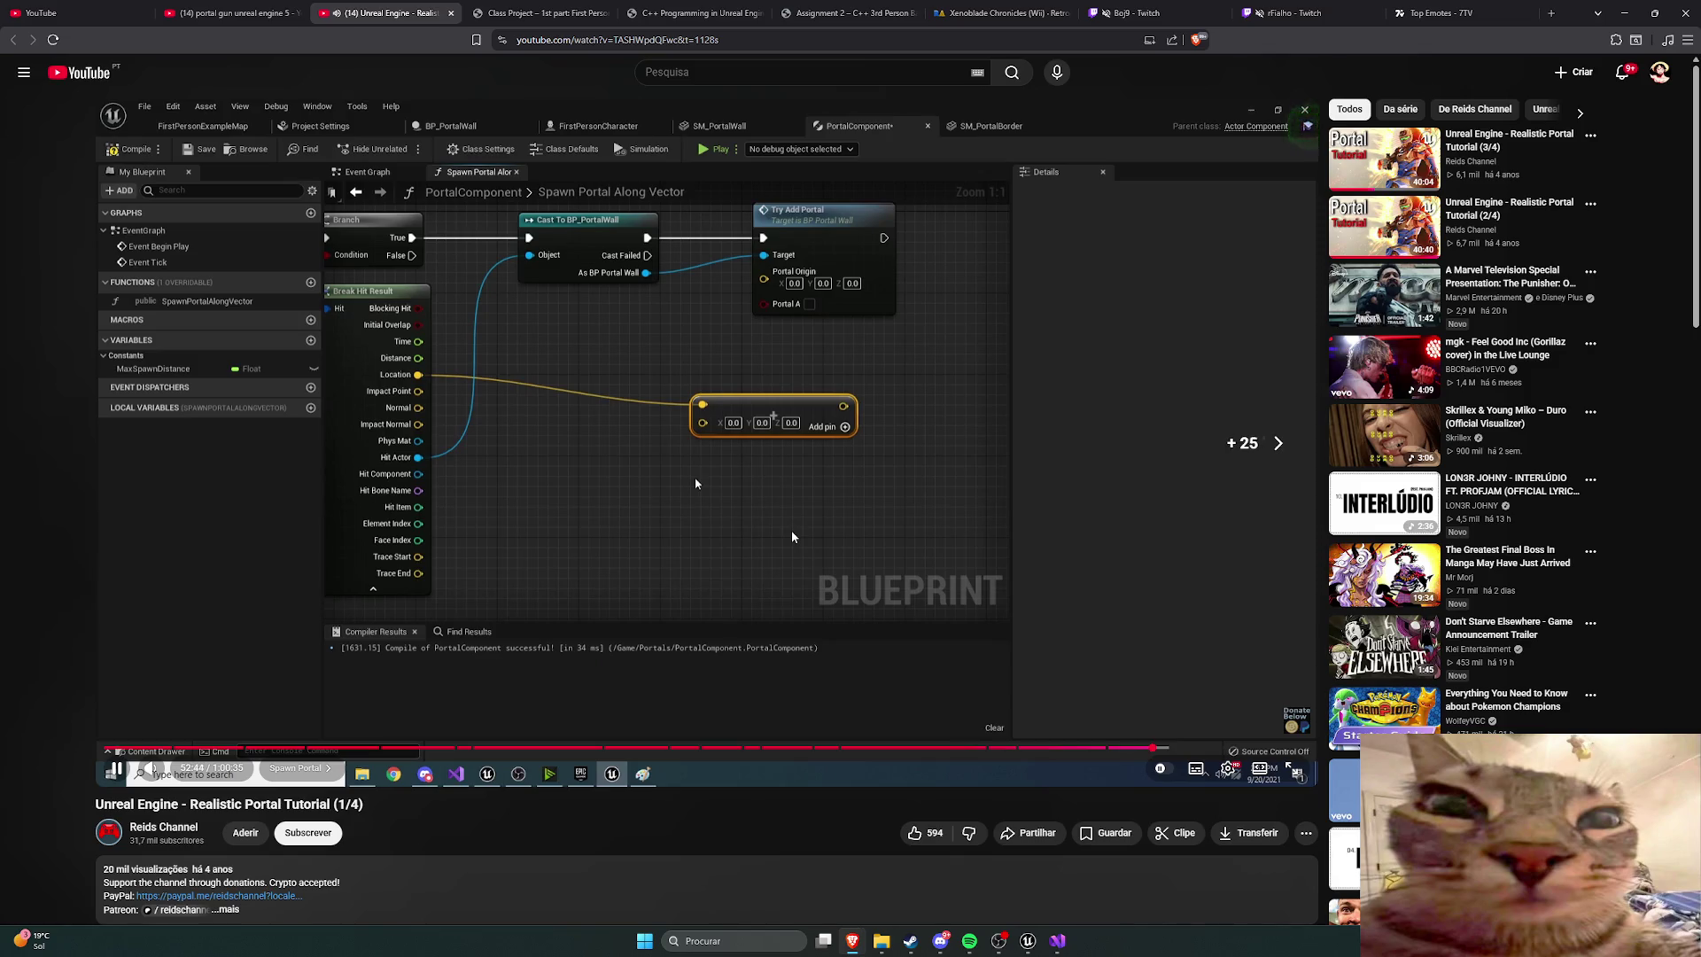
key("Right")
key("Right")
key("Right")
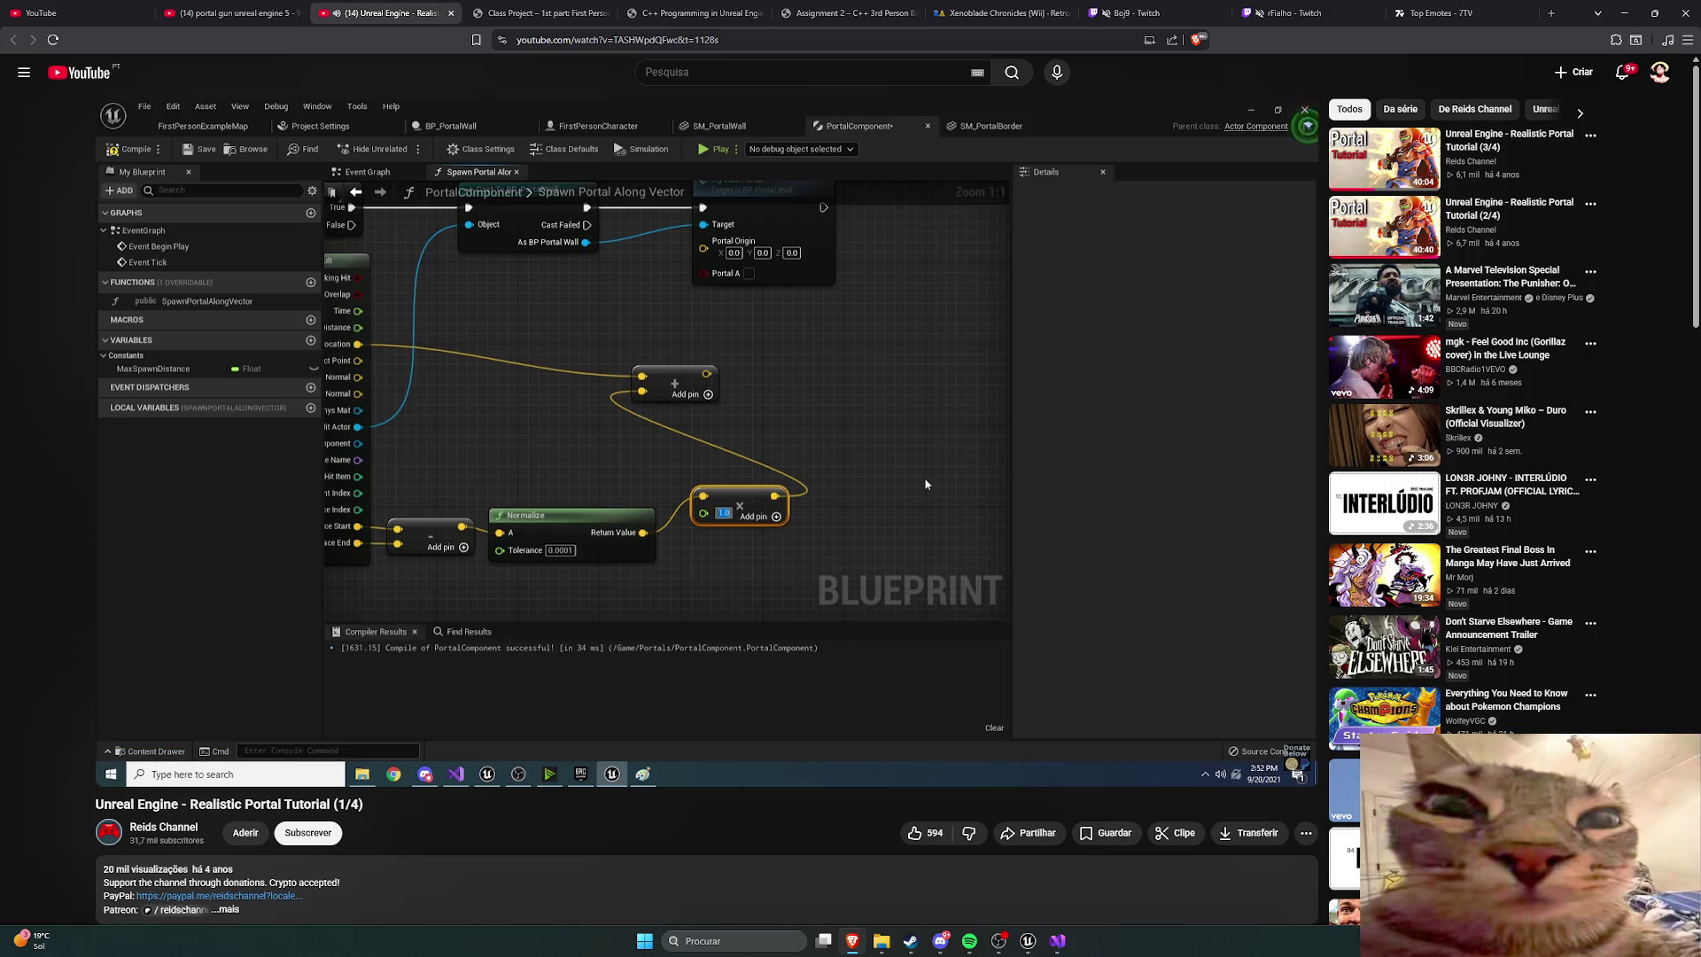
key("space")
mouse_move(452, 454)
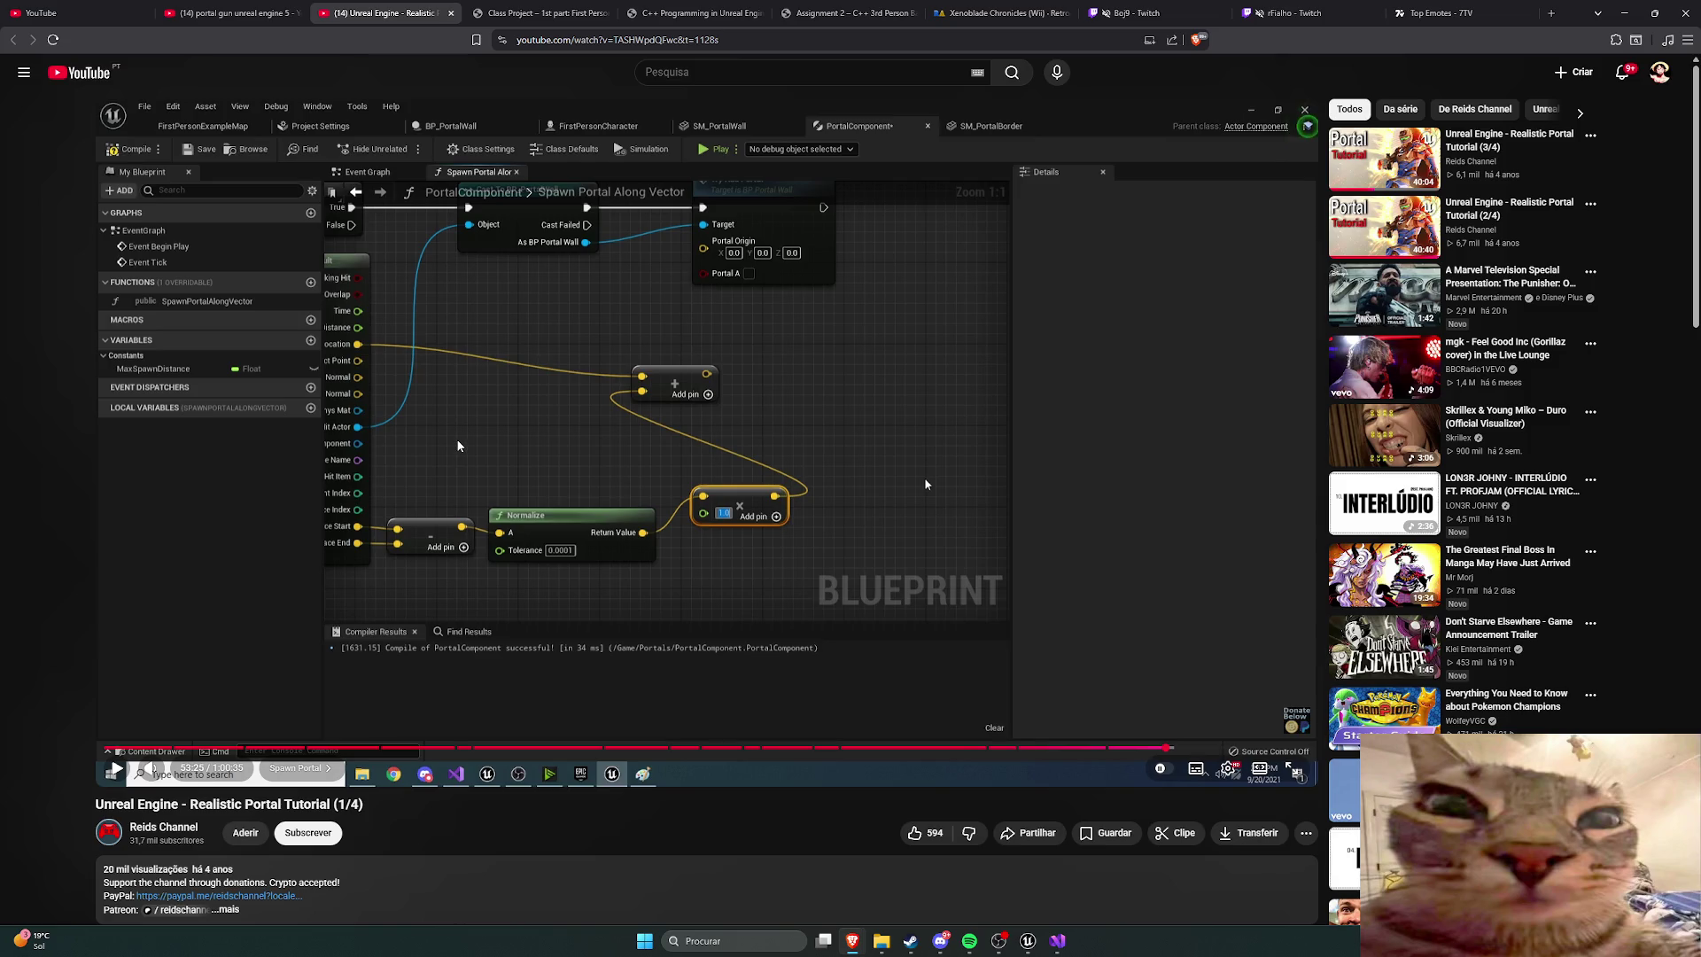
Step: Replay the tutorial from about 51:05, pausing on the action search, then jump to the vector multiply step
left_click(926, 484)
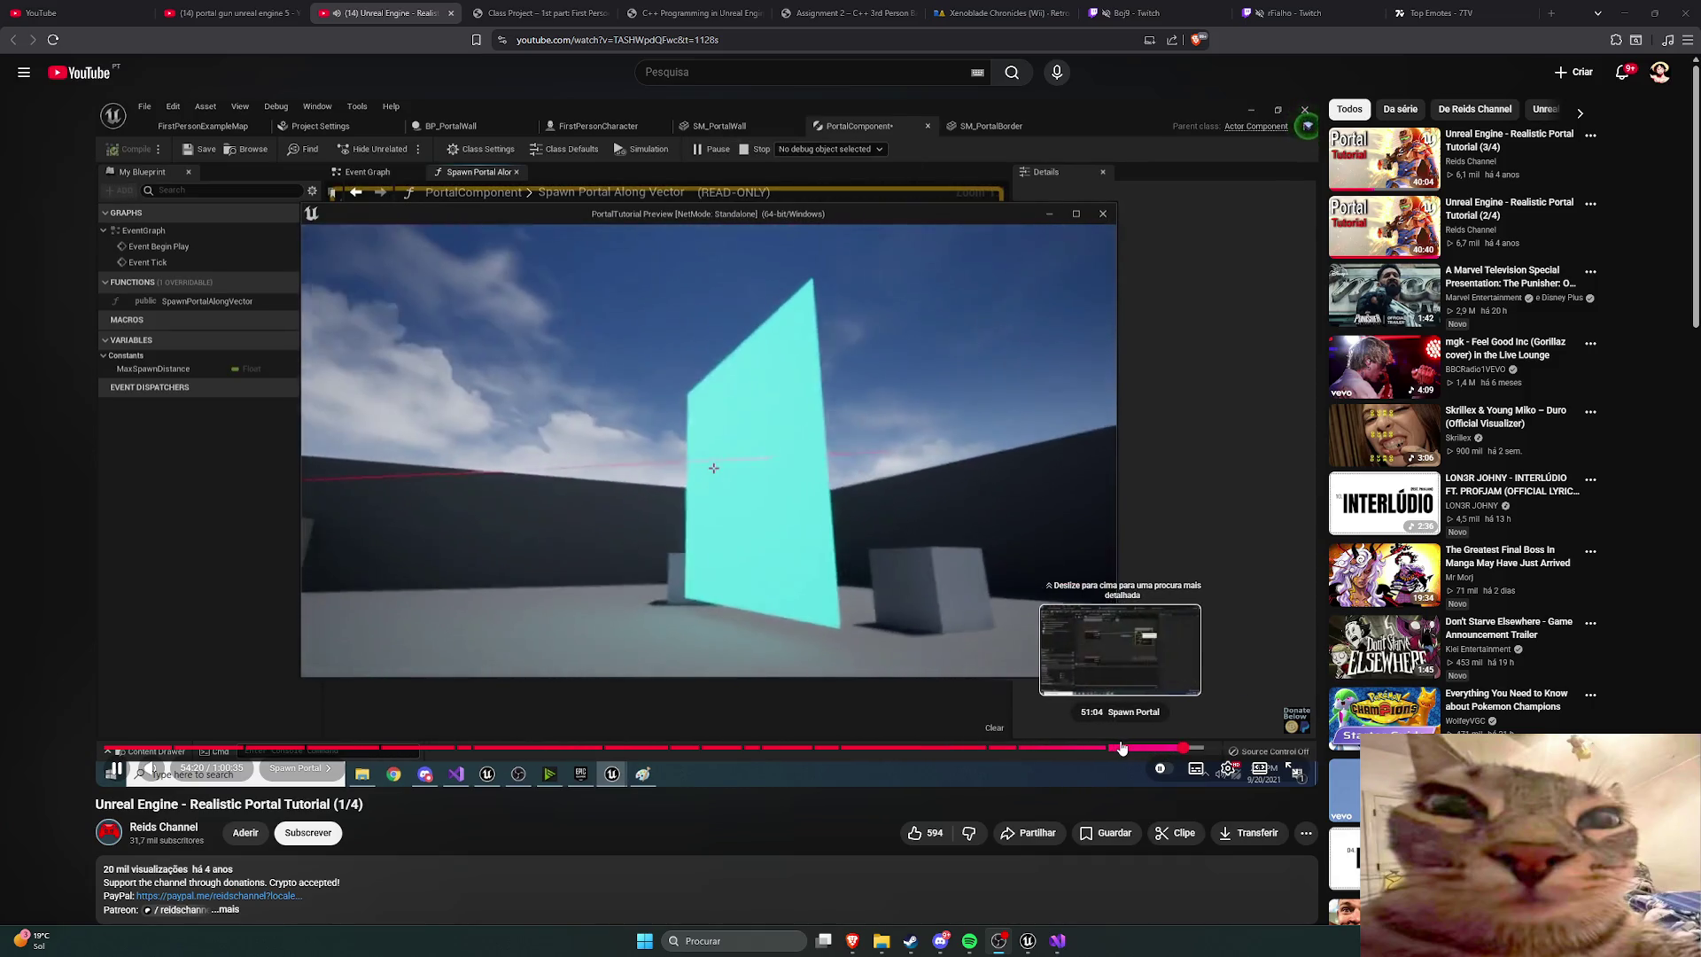
left_click(1120, 749)
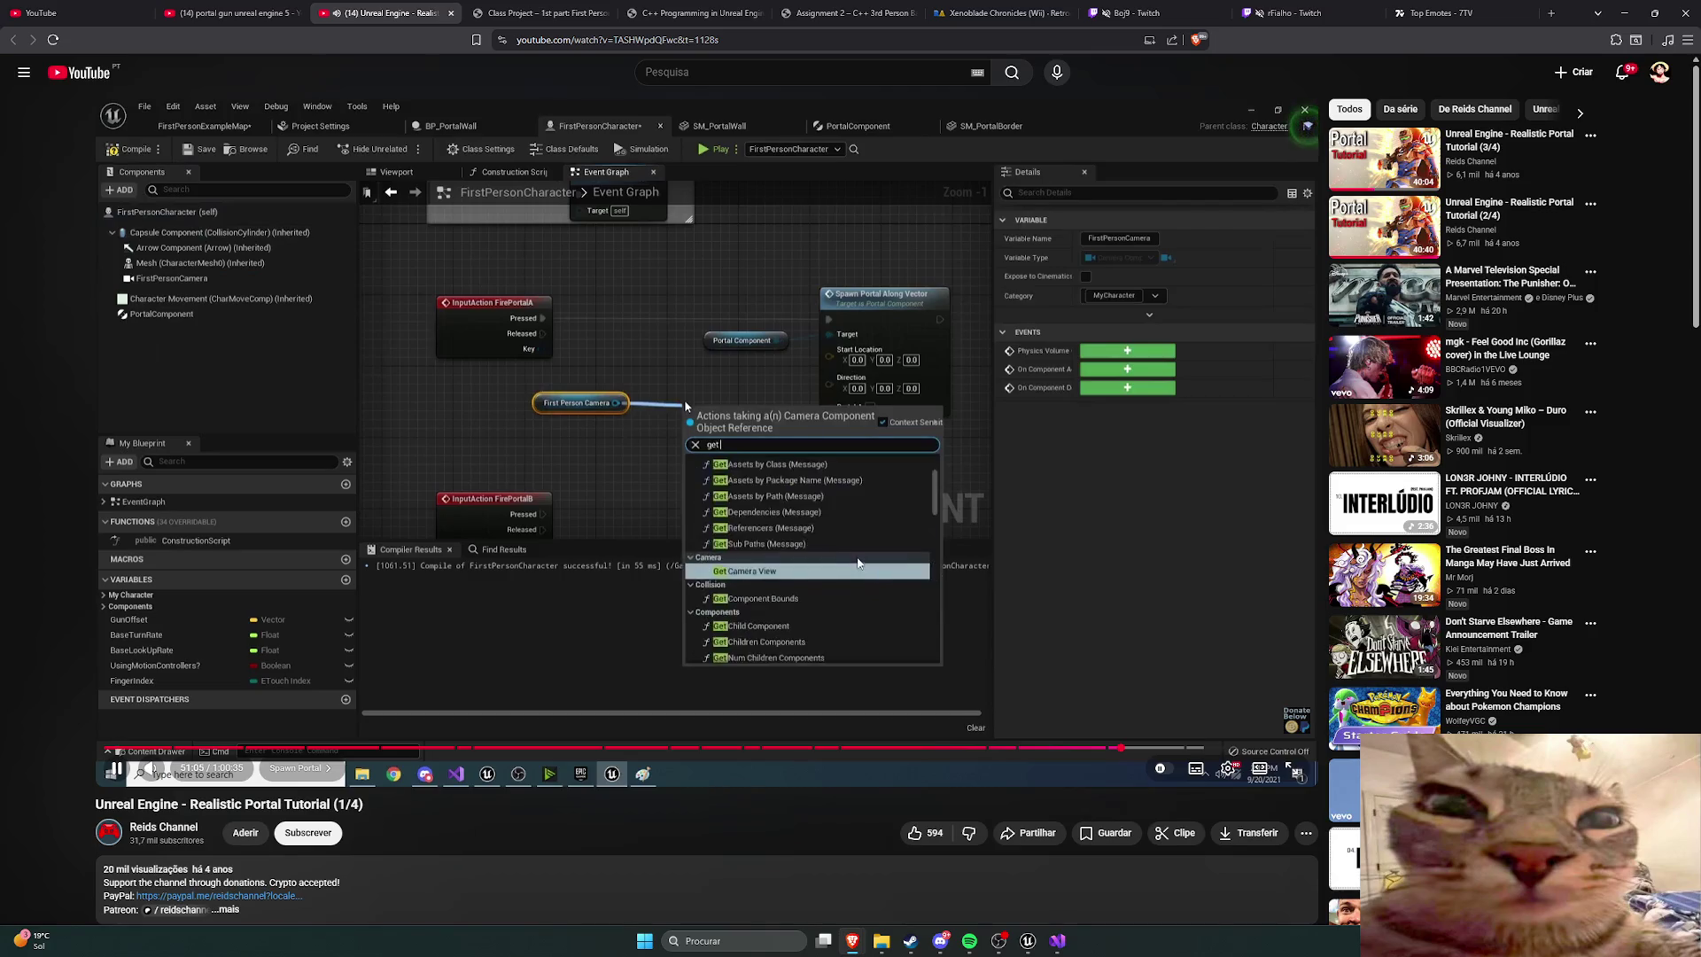
left_click(895, 533)
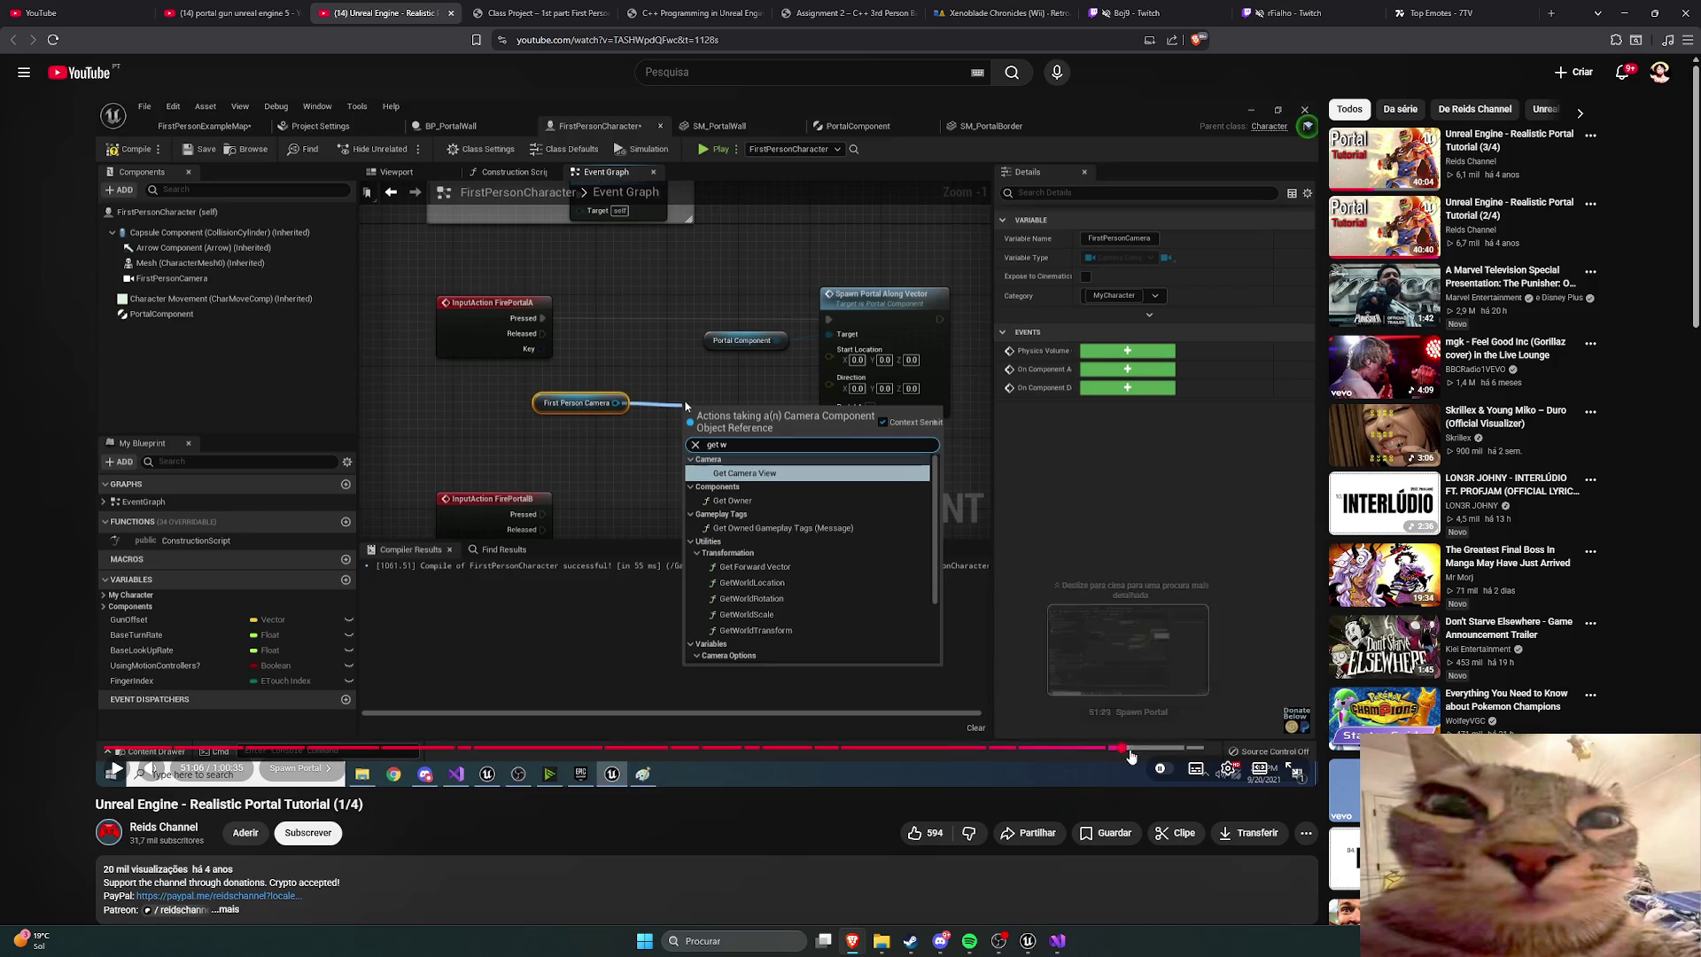
left_click(1157, 752)
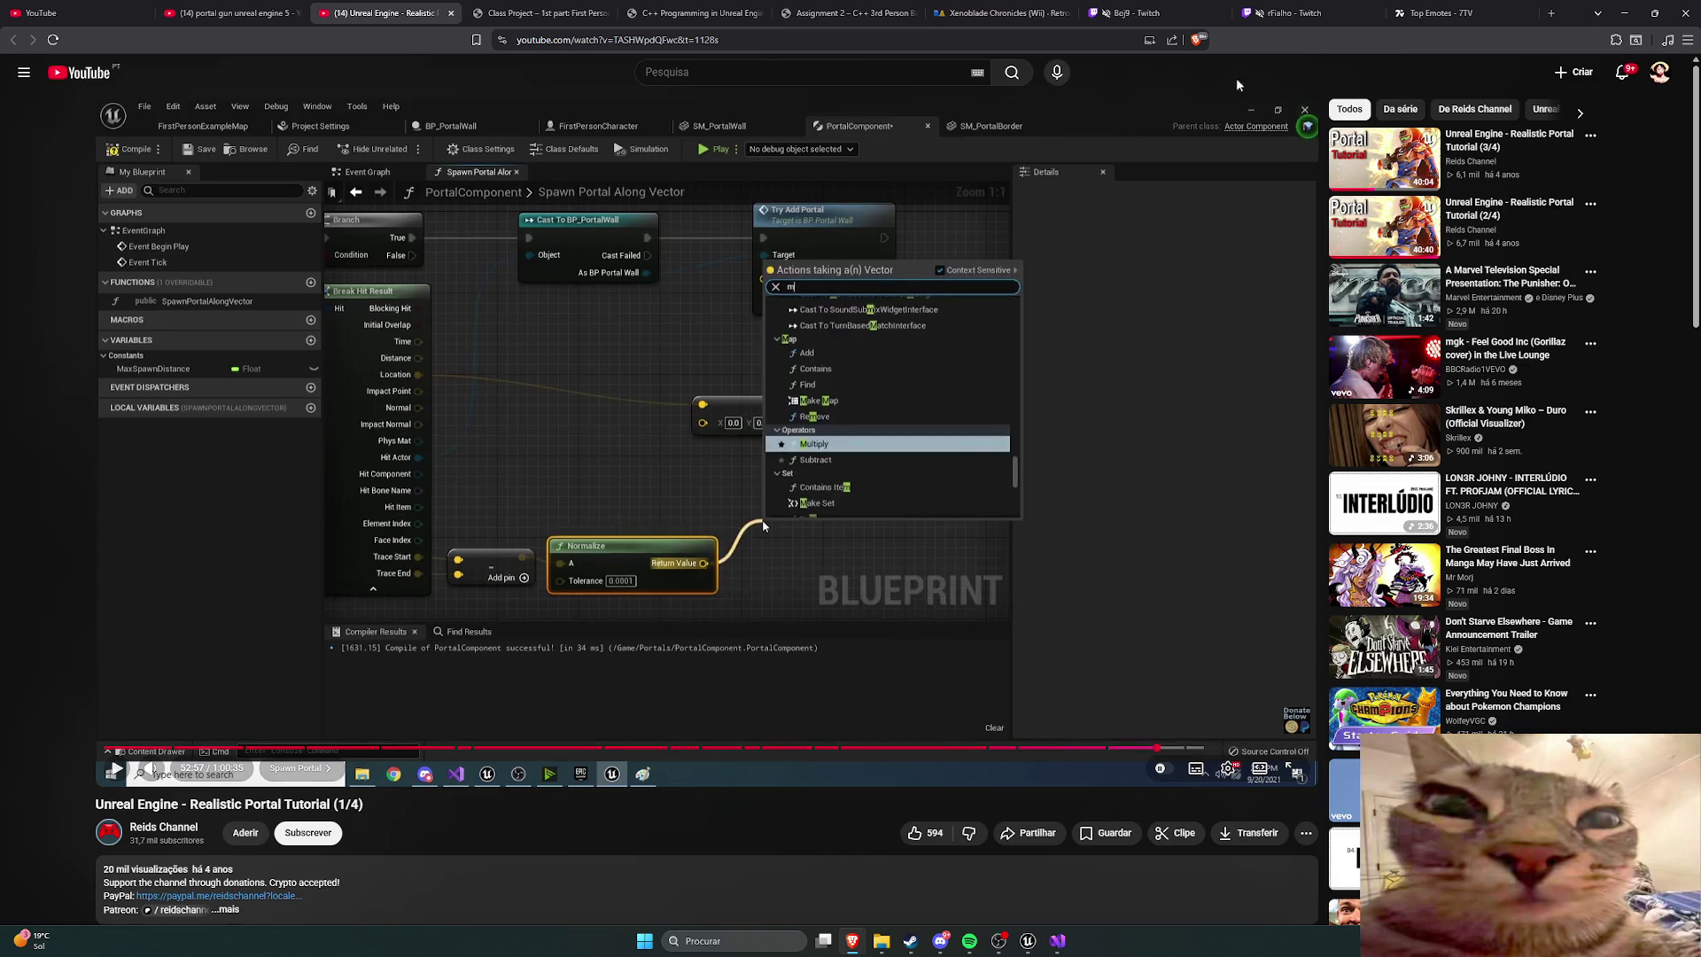
Step: Switch through the 7TV tab to the live League of Legends Twitch stream tab
left_click(1445, 13)
left_click(1279, 13)
left_click(1143, 13)
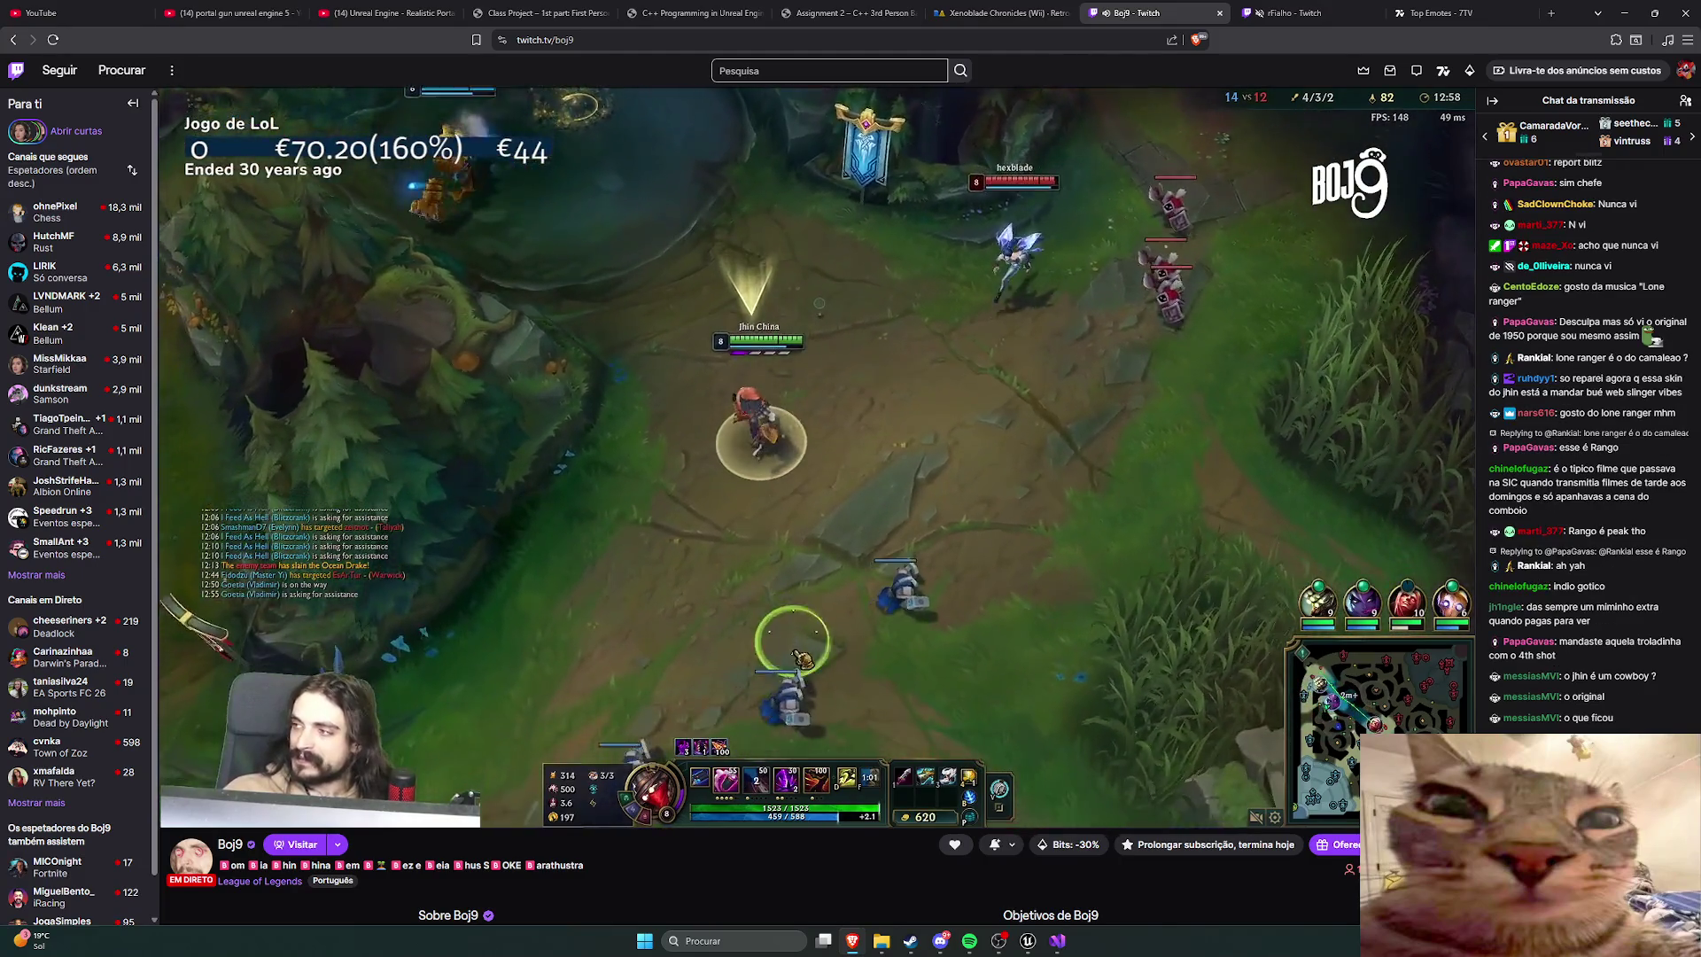
Step: Leave the Twitch stream for the 'Unreal Engine - Realistic Portal' YouTube tab
mouse_move(849, 491)
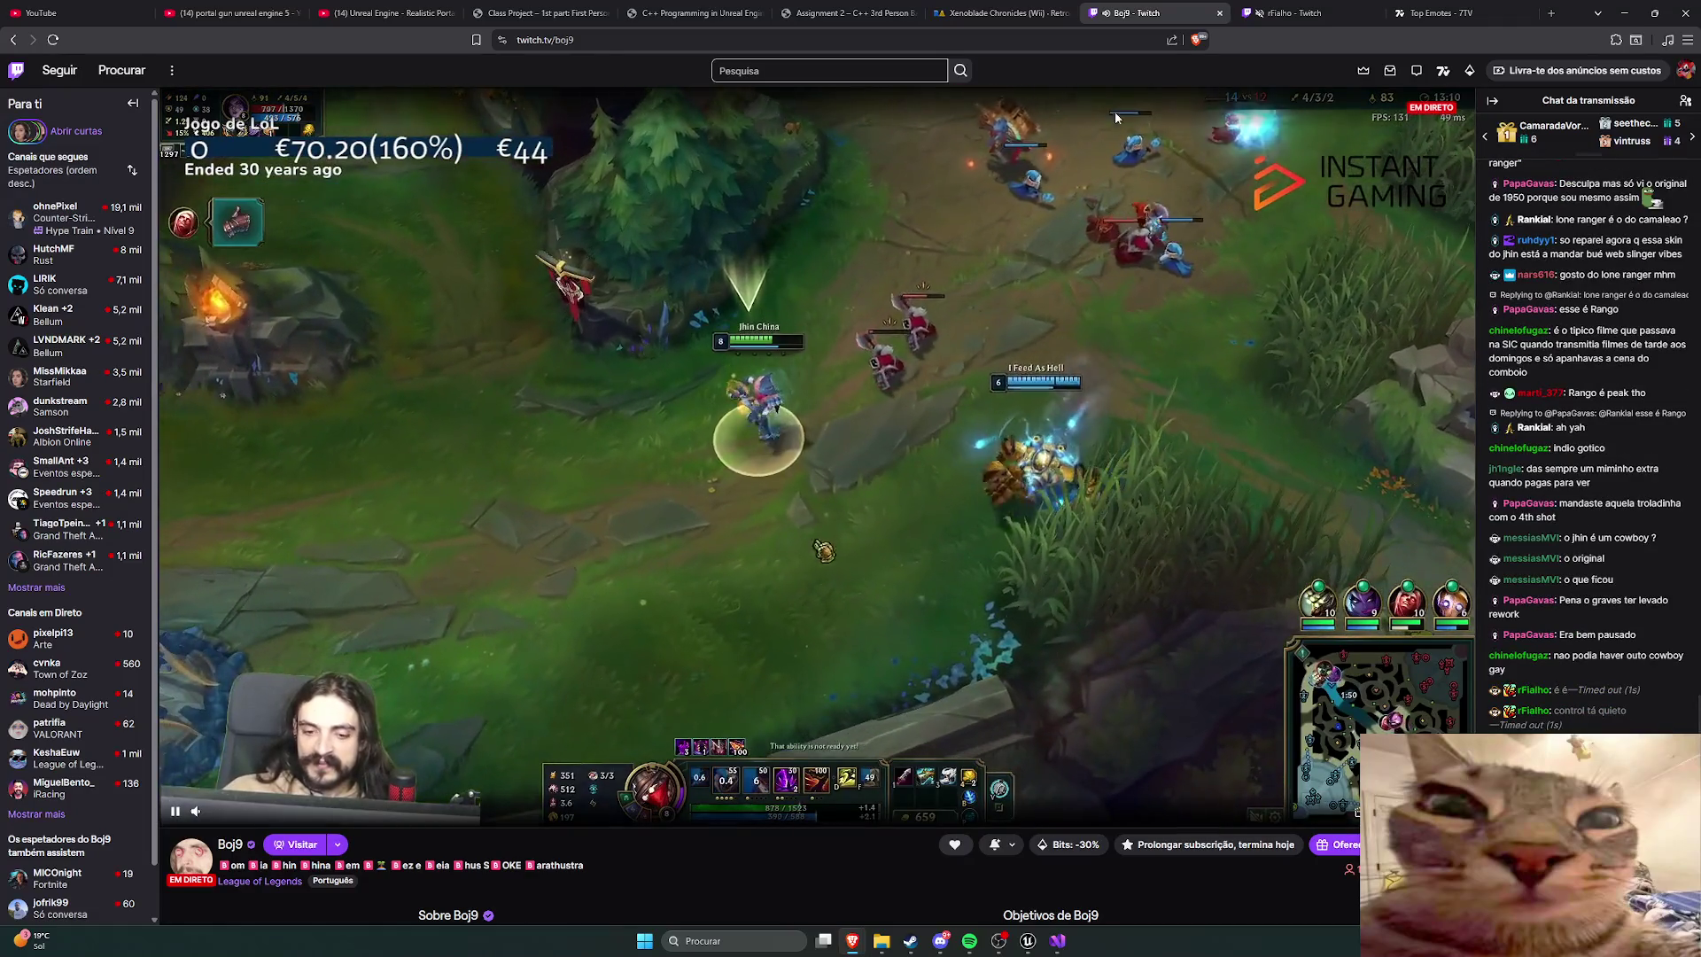
left_click(385, 13)
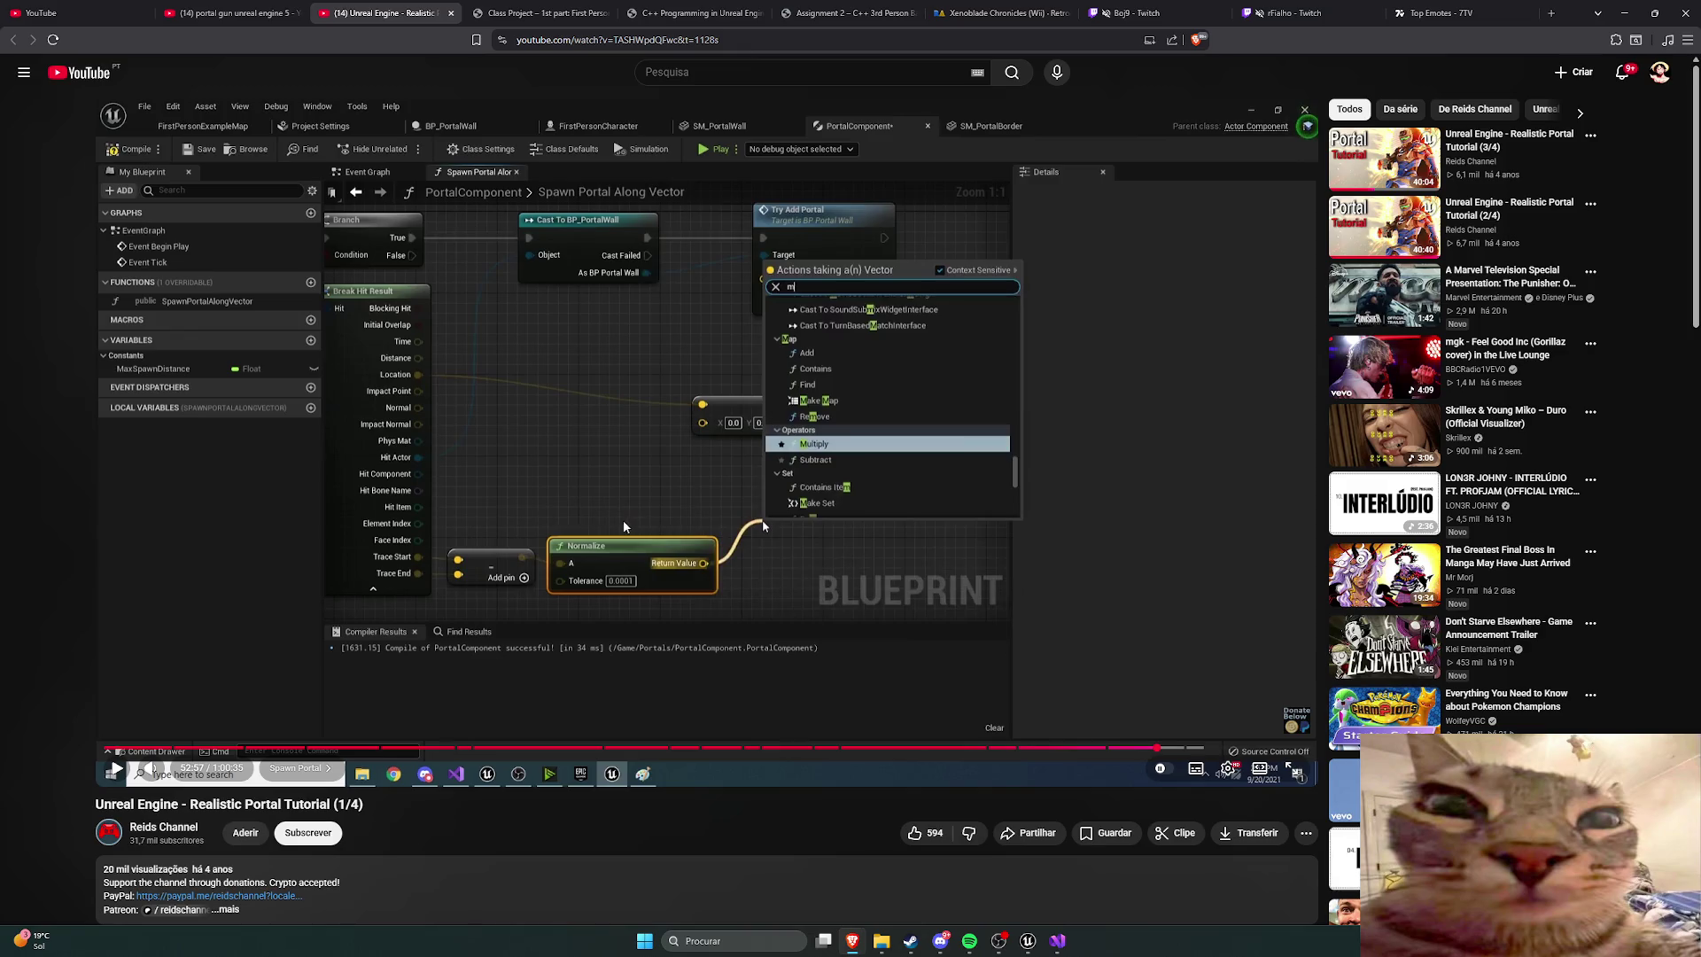
Step: Seek the tutorial back to its Engine - Collision channel setup at 25:57, then return to Unreal
left_click(707, 443)
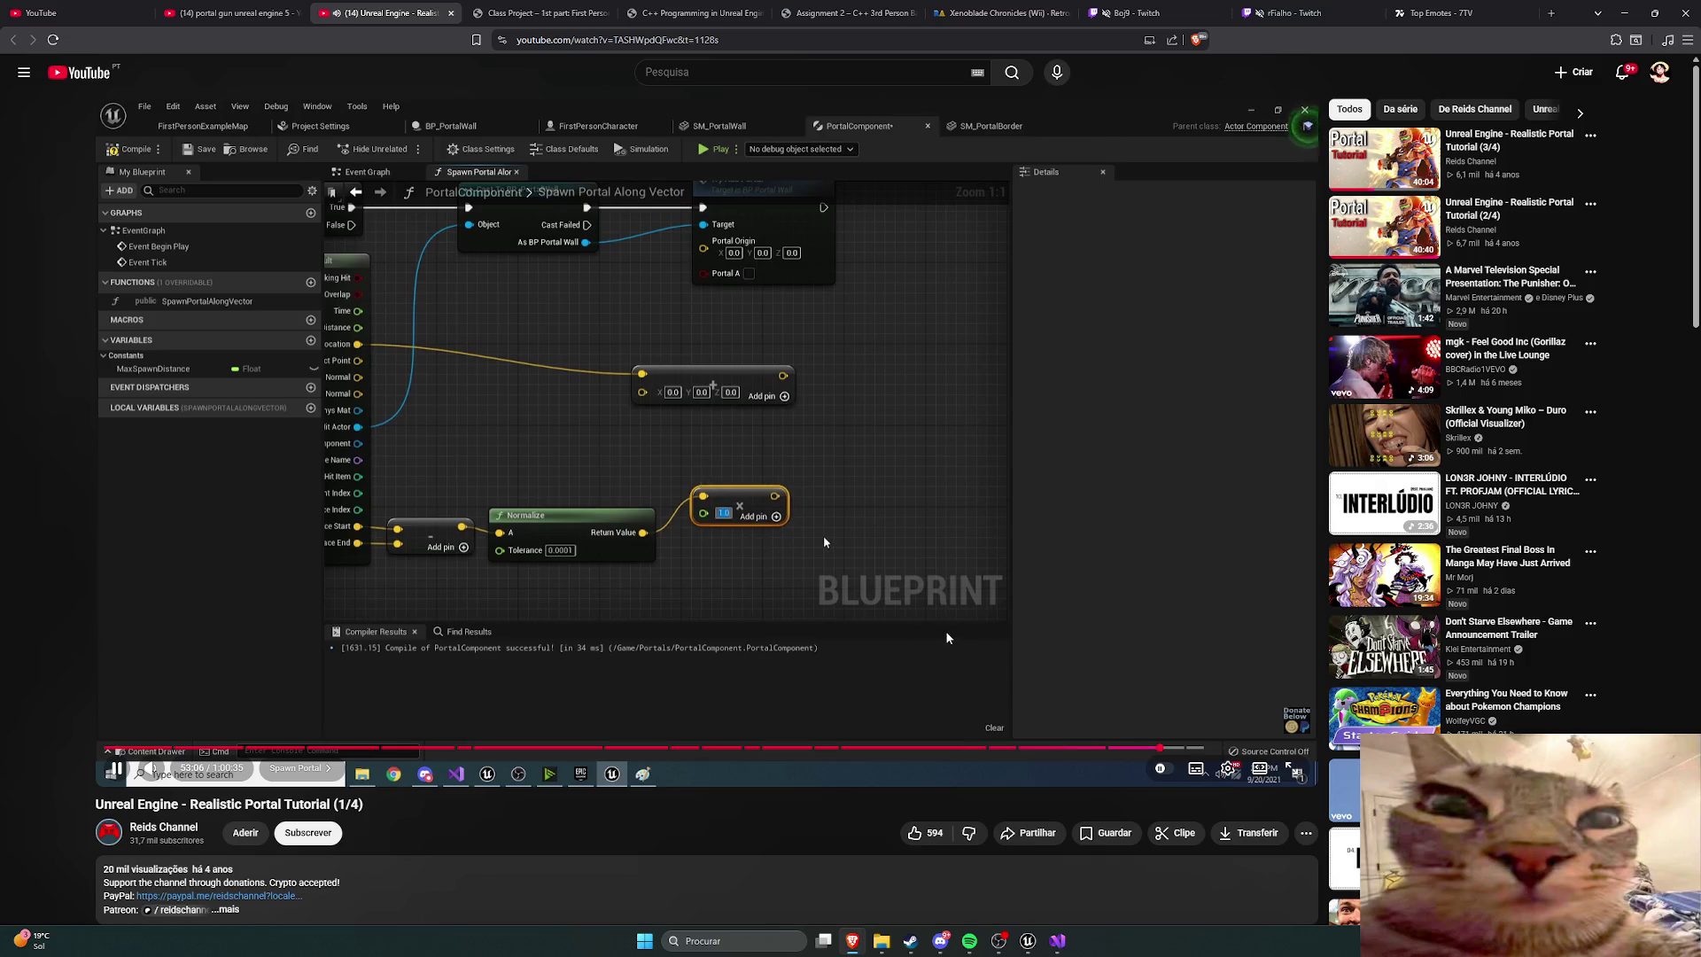
left_click(800, 603)
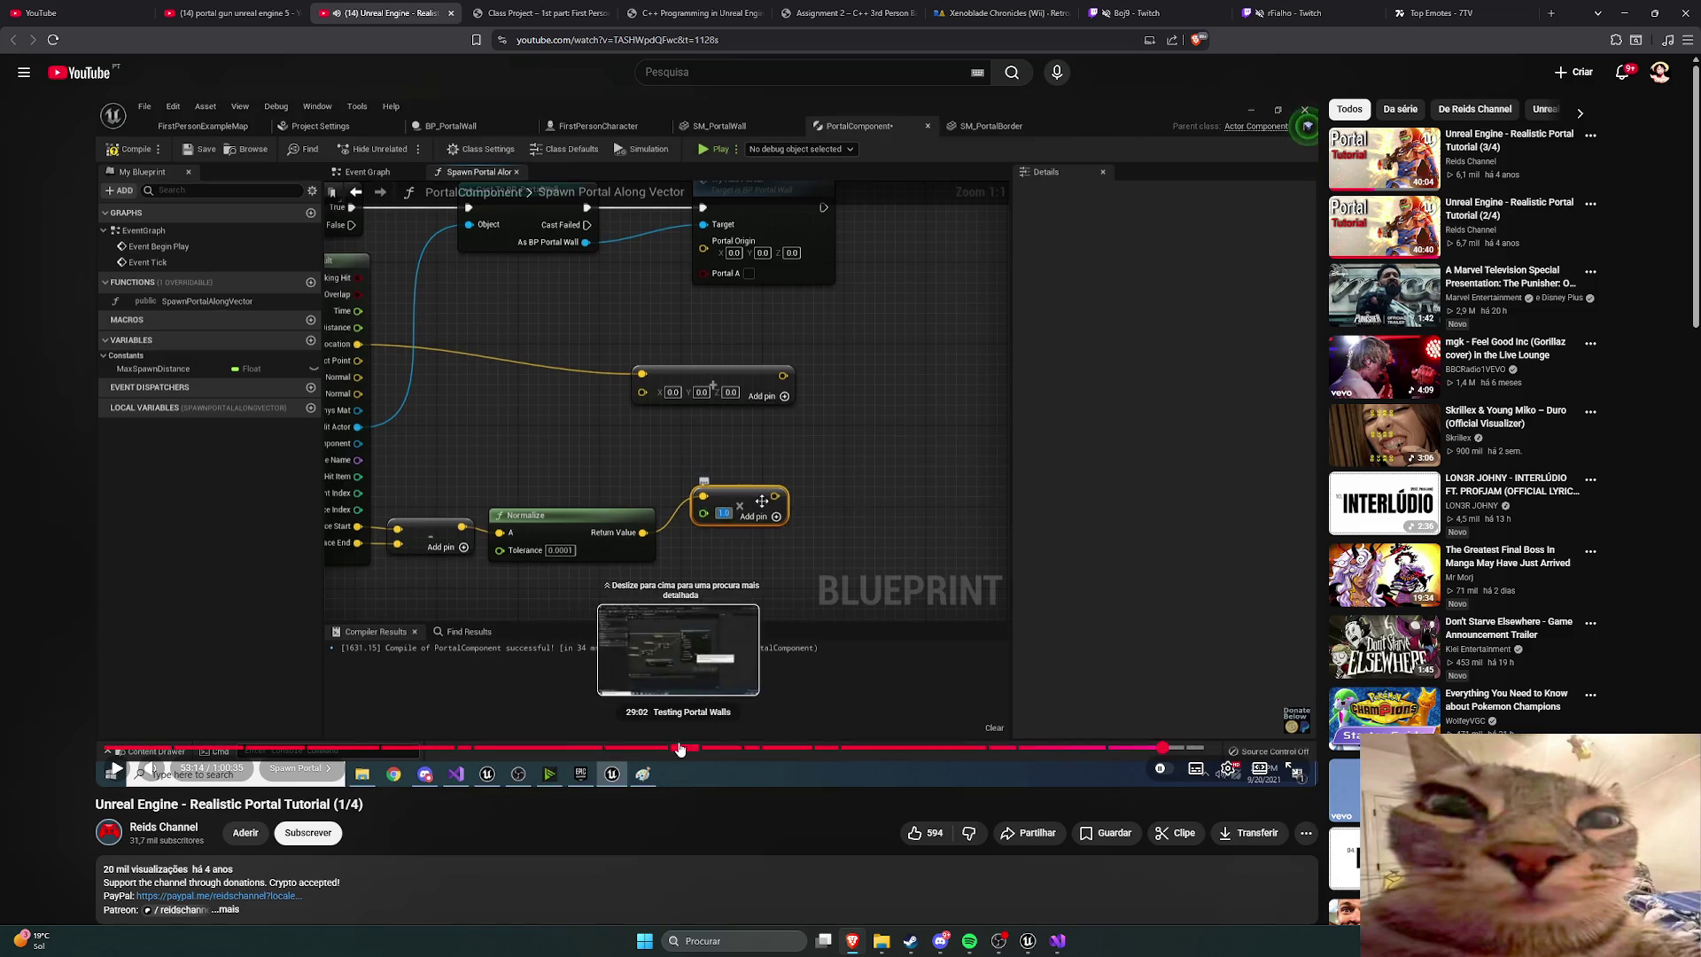
left_click(619, 750)
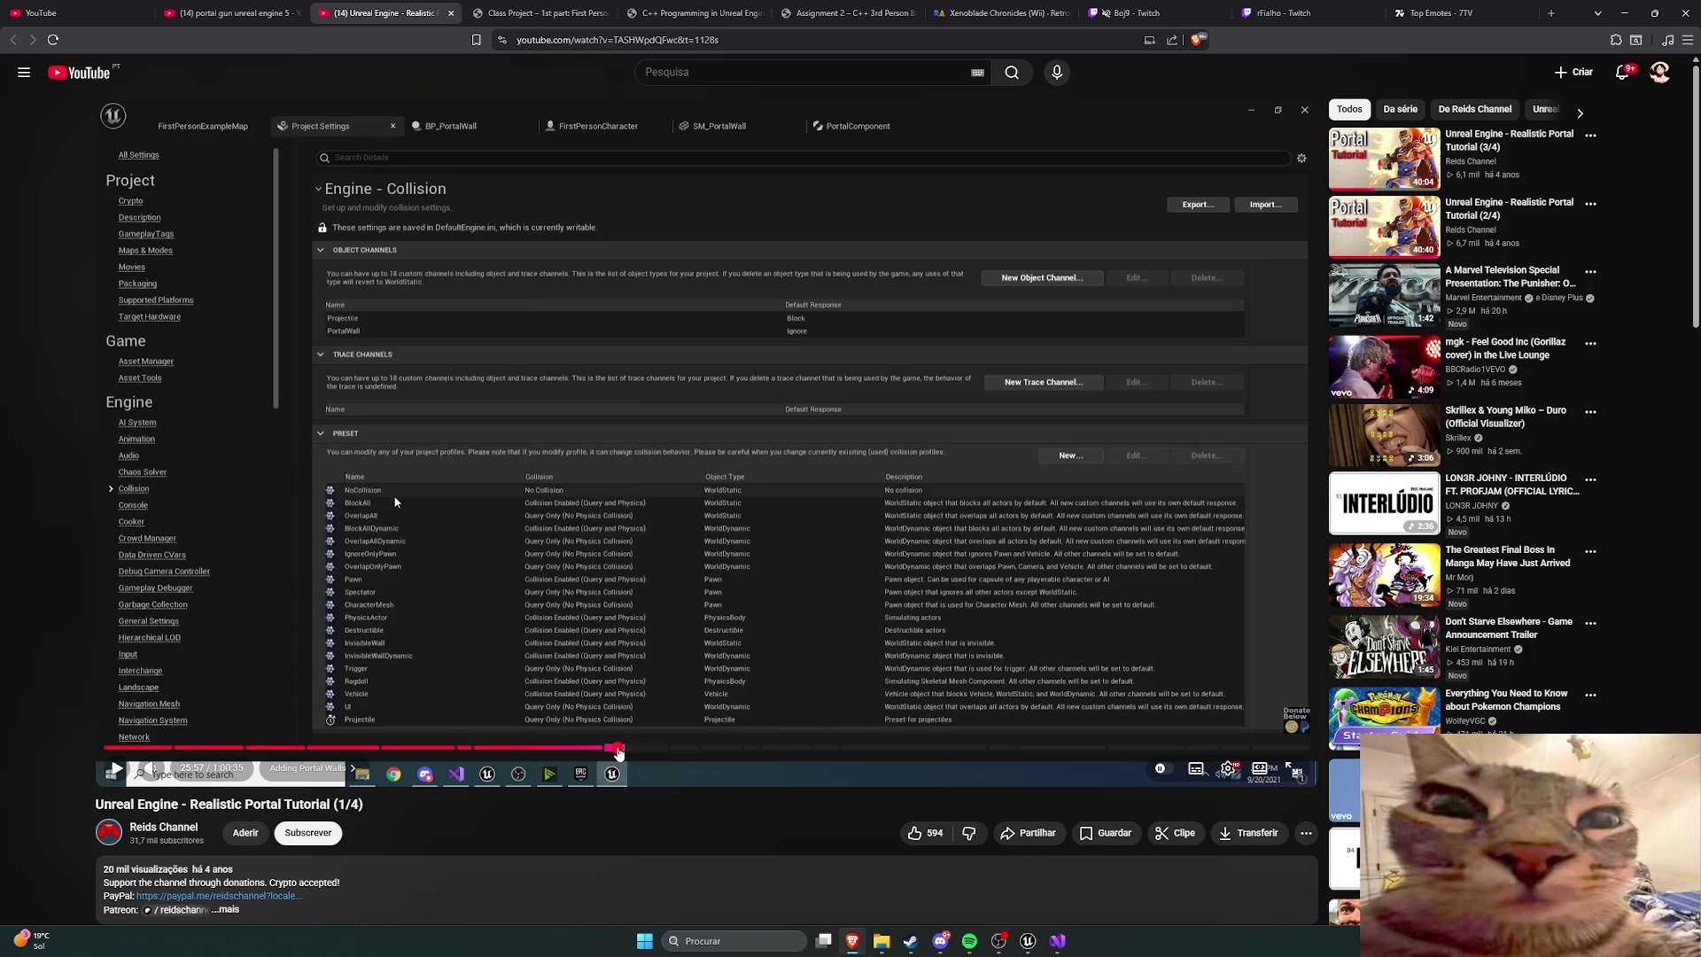
left_click(1027, 941)
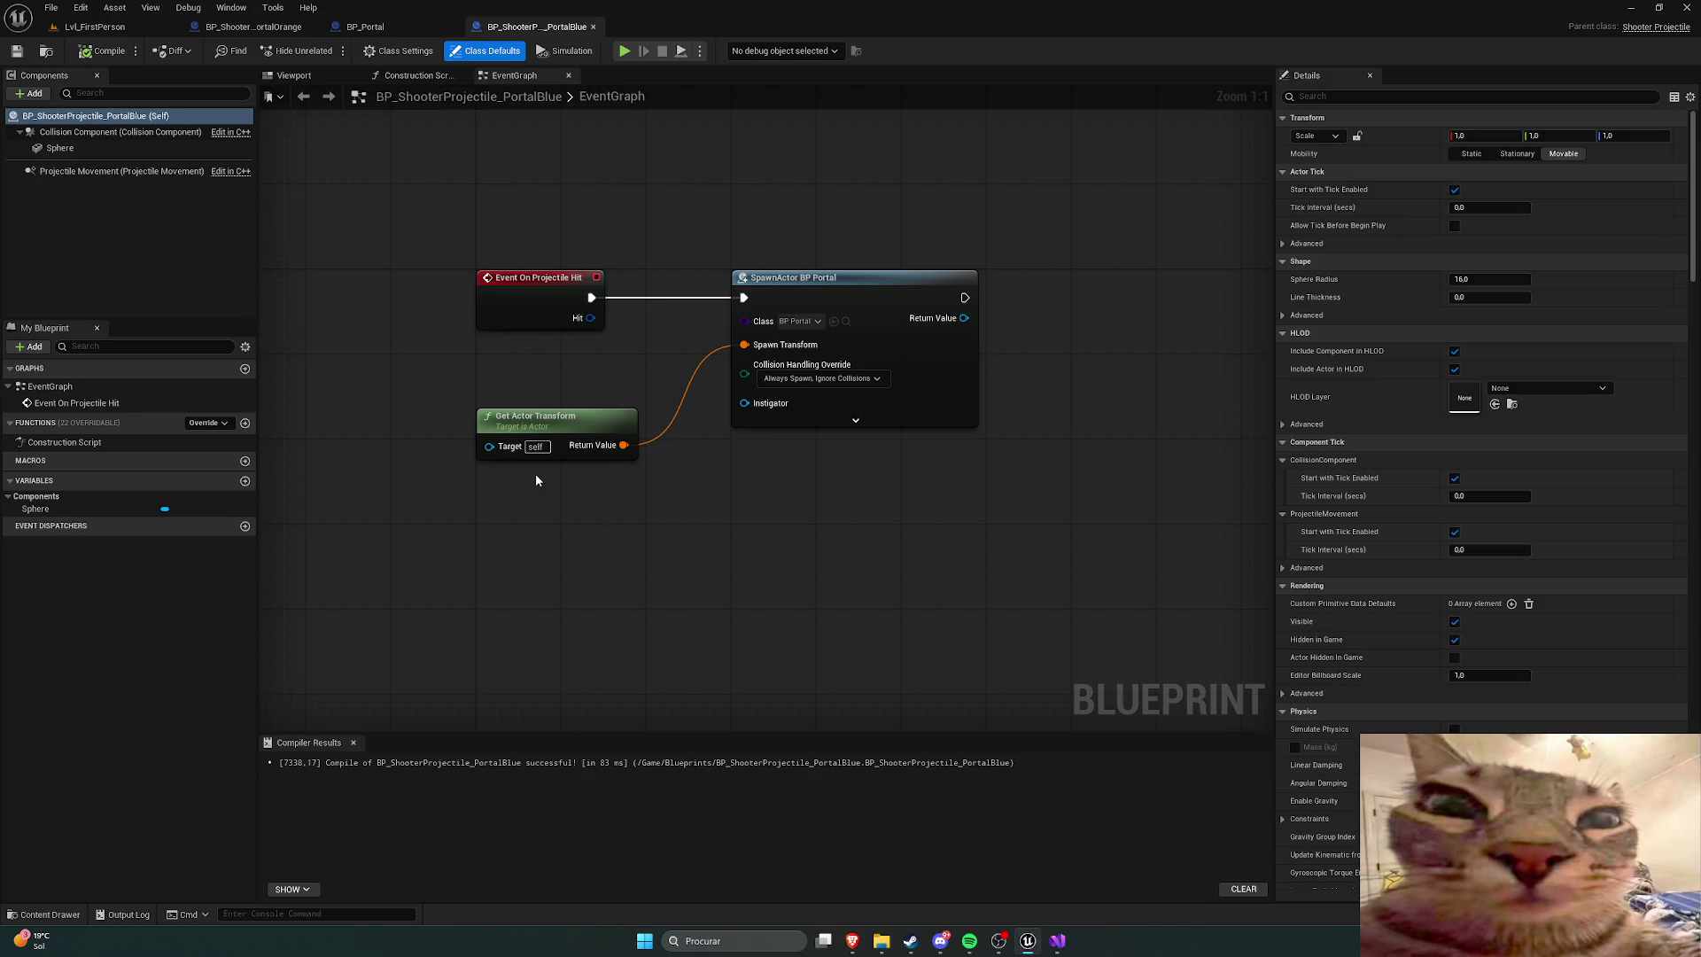
Step: Review the Projectile and PortalWall channels on the Engine - Collision settings page, then return to the tutorial video
left_click(57, 34)
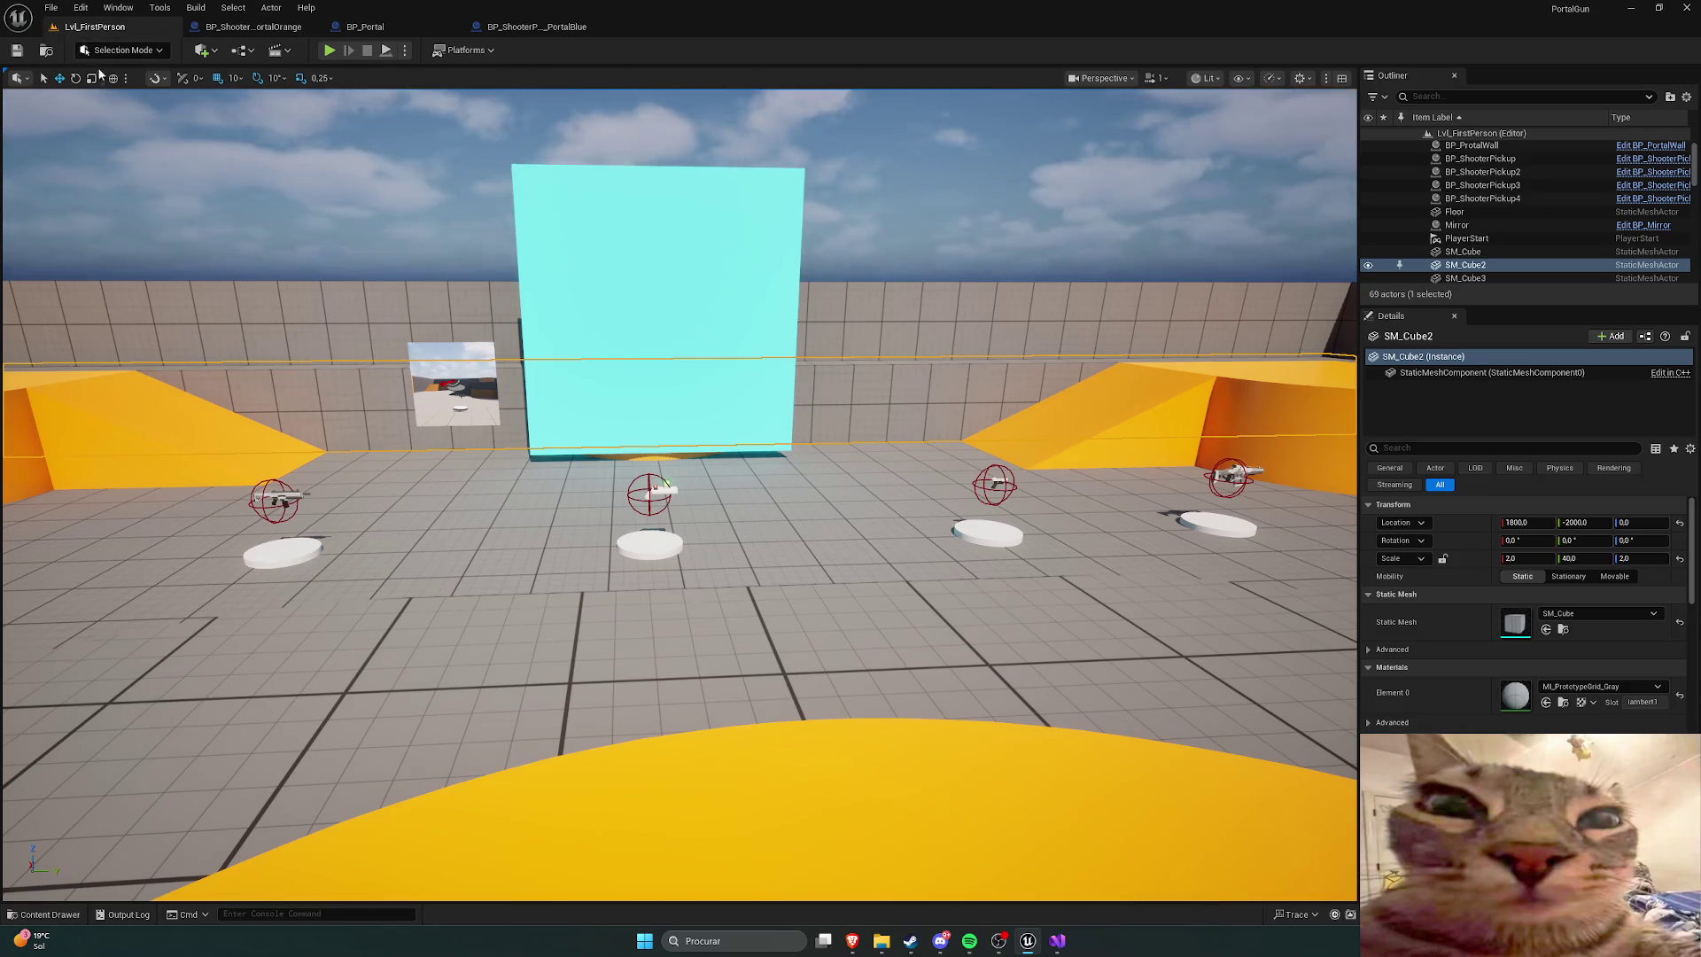
left_click(76, 12)
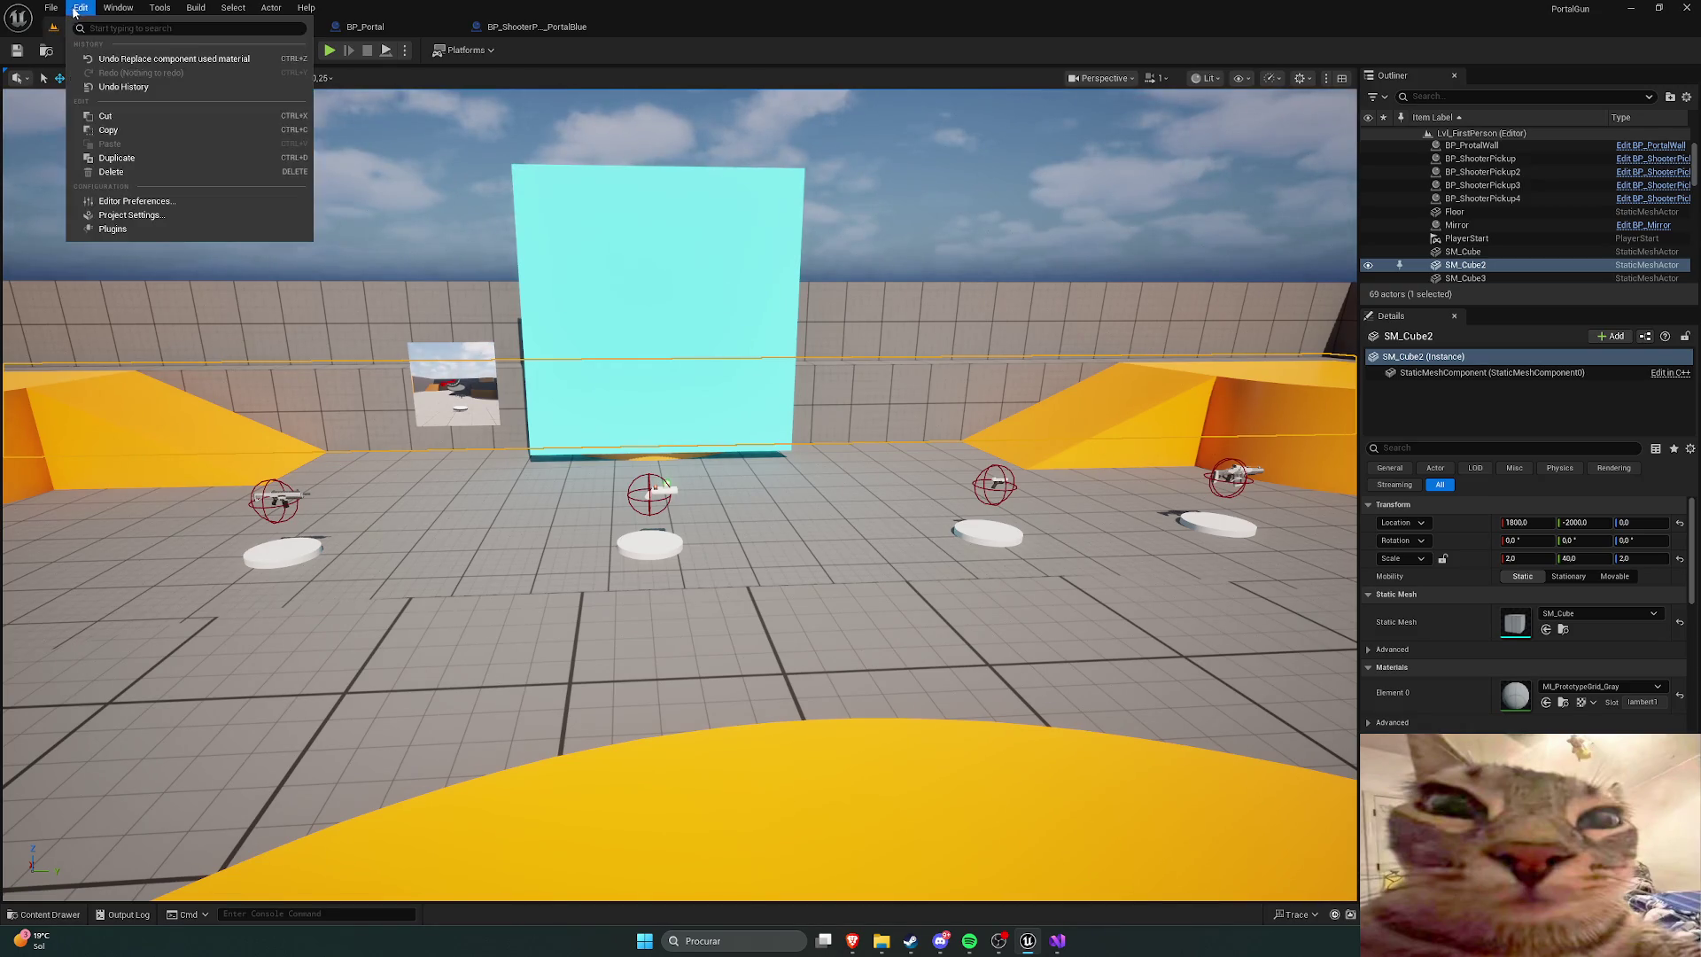
left_click(132, 214)
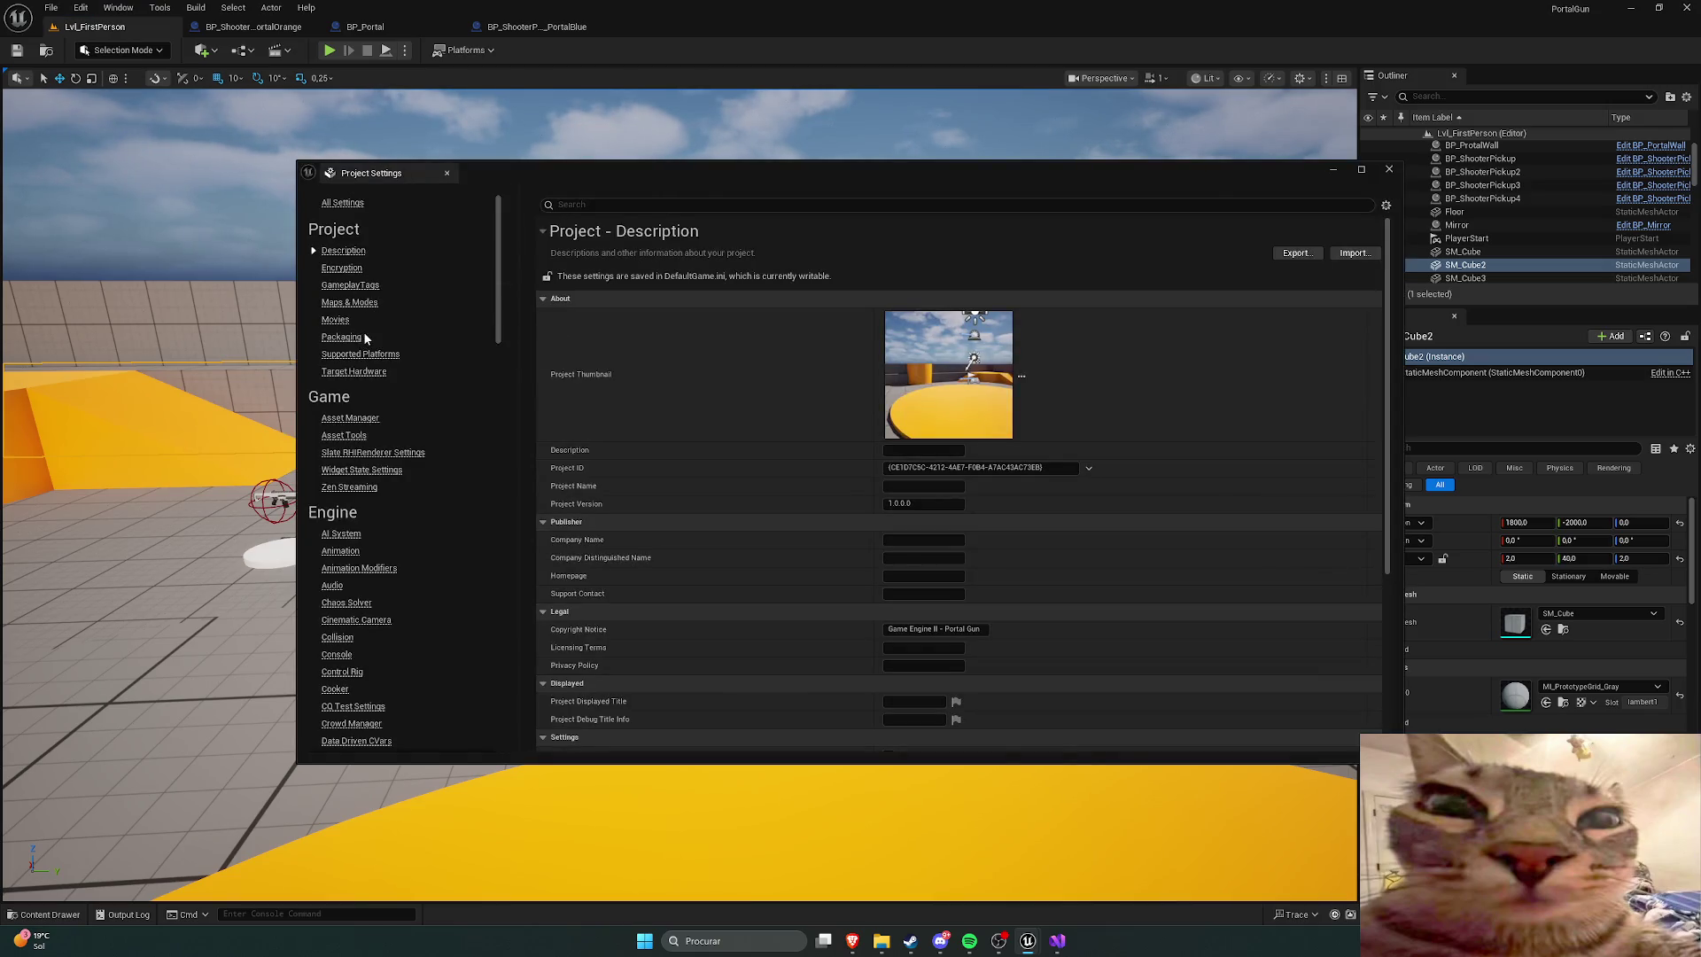
scroll(398, 357, "down", 2)
scroll(399, 356, "up", 1)
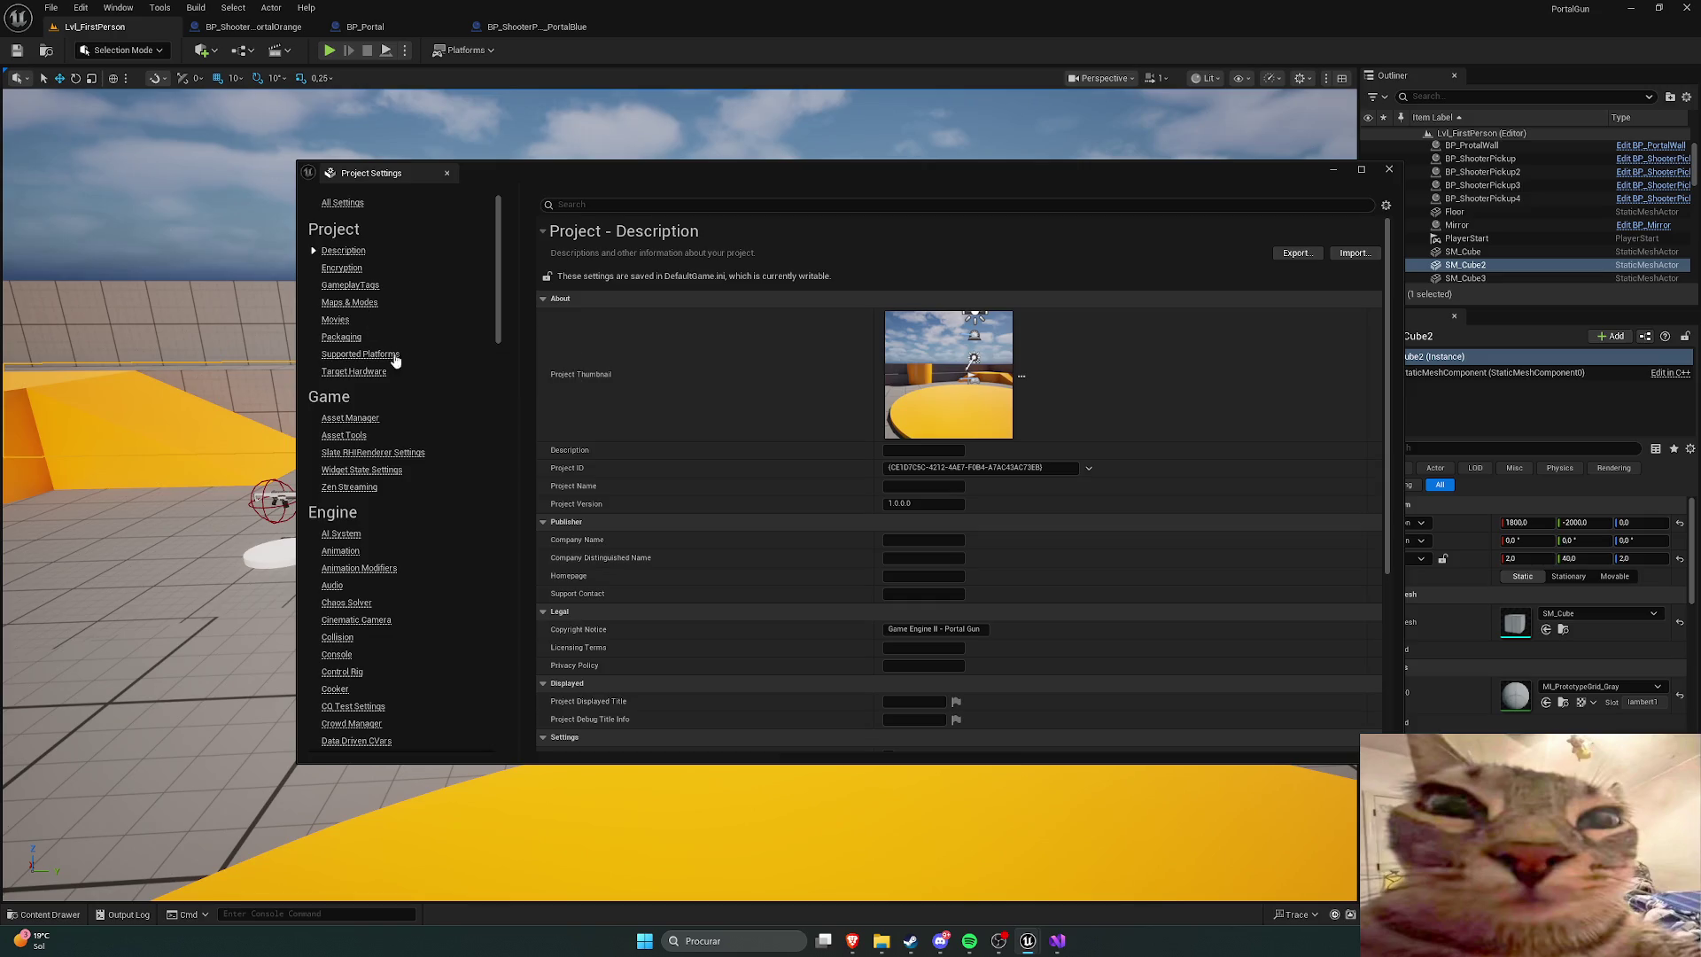
scroll(411, 374, "down", 5)
scroll(418, 379, "down", 3)
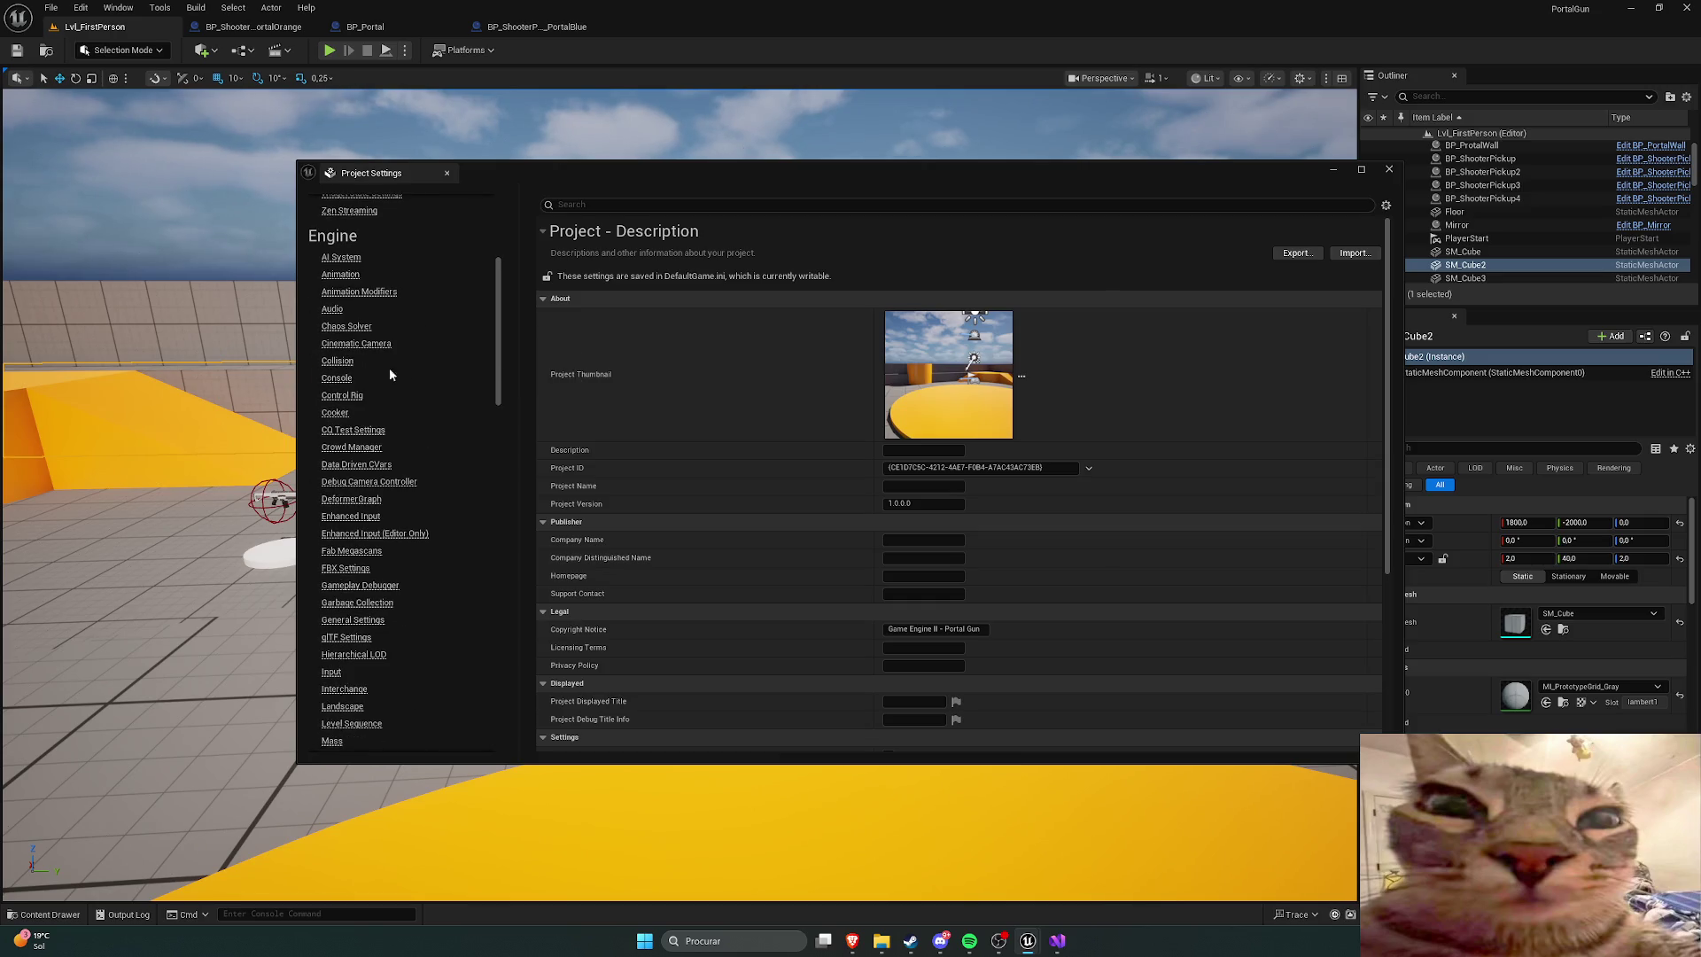
left_click(337, 361)
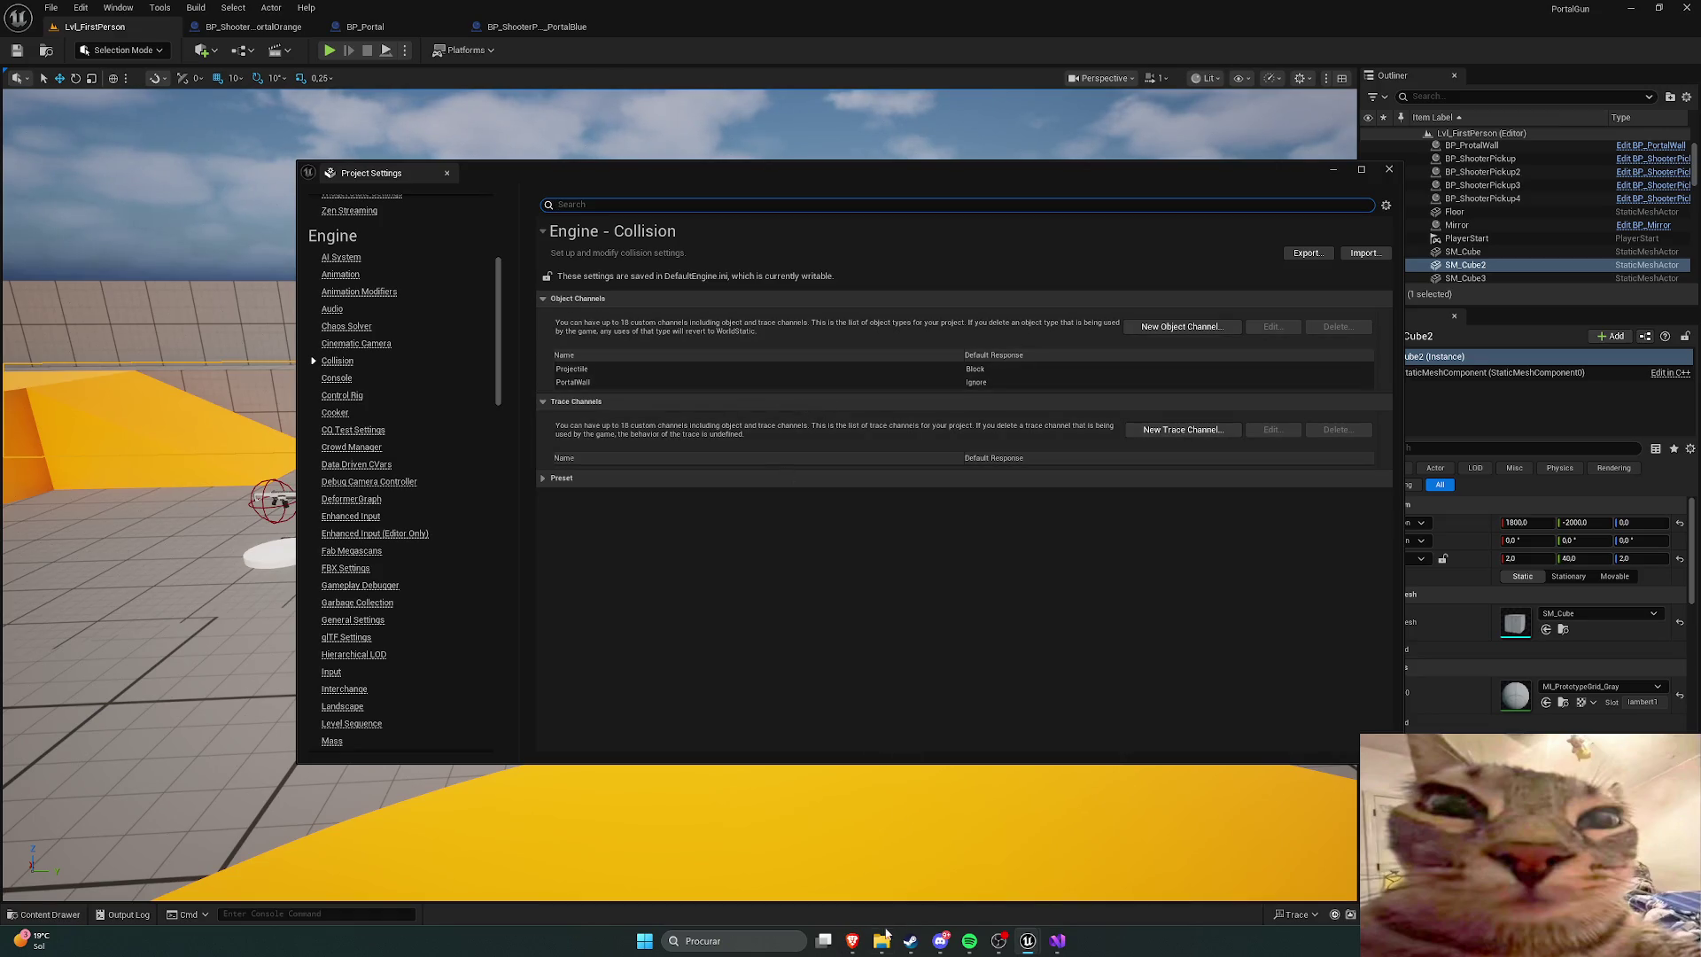
mouse_move(853, 941)
left_click(740, 864)
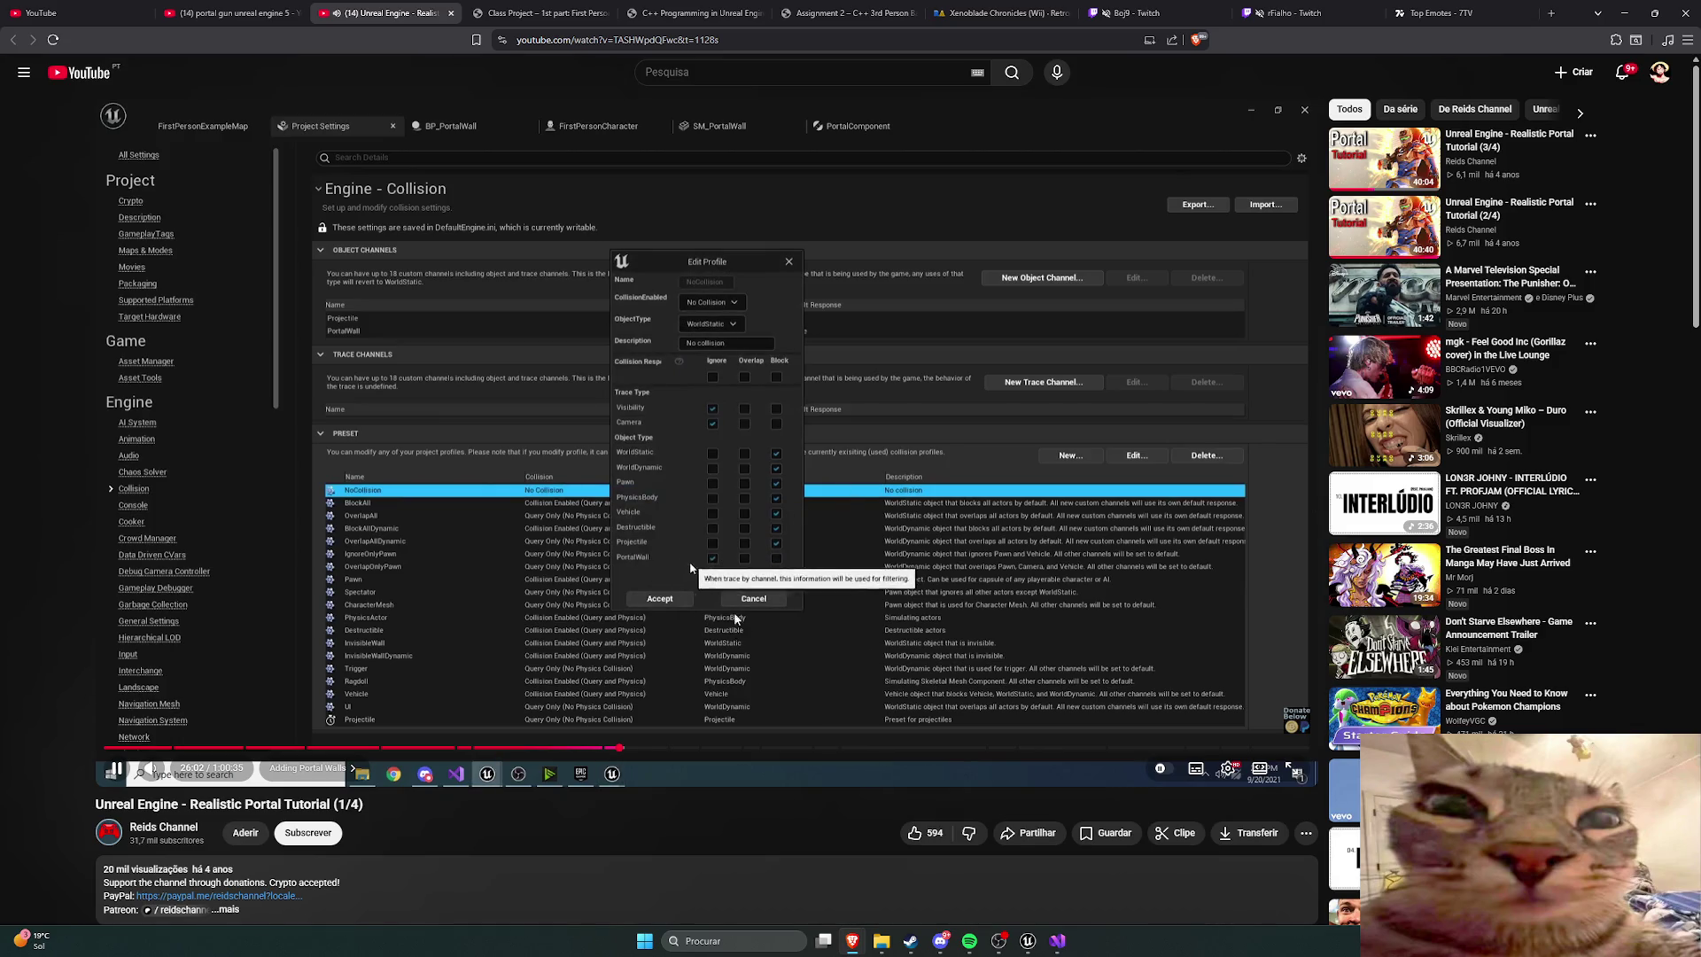
Step: Pause the tutorial at about 28:53 on the PortalWall line-trace blueprint, then switch to Portal.h in Visual Studio
left_click(747, 608)
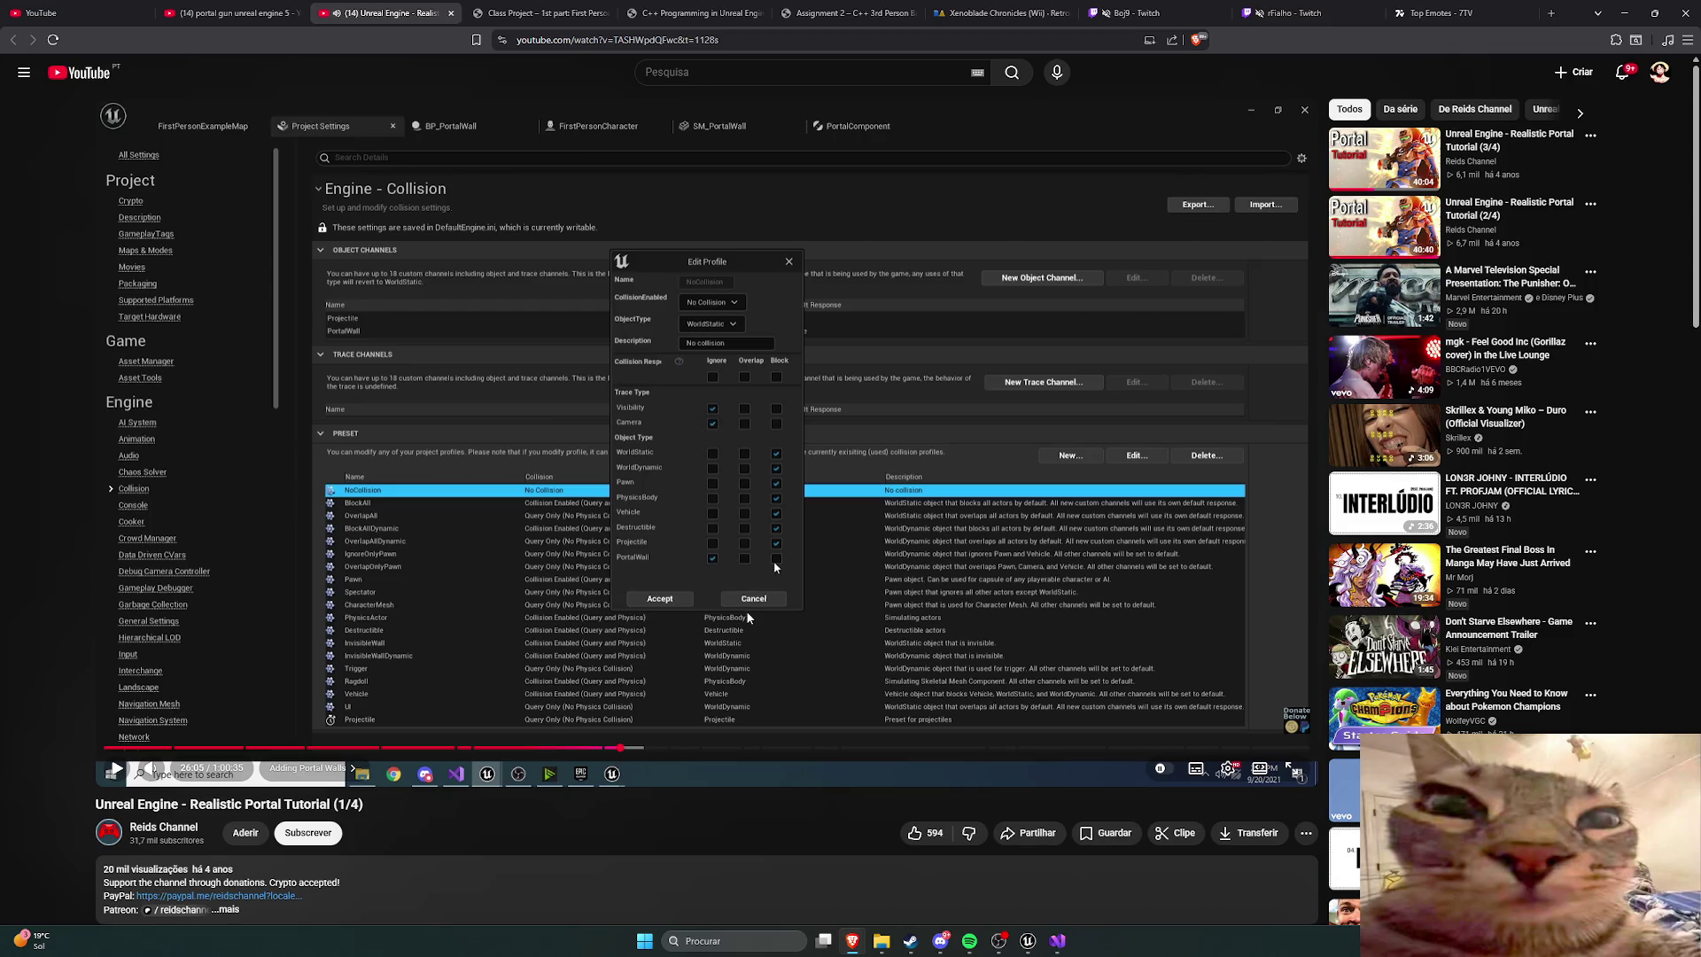
left_click(726, 588)
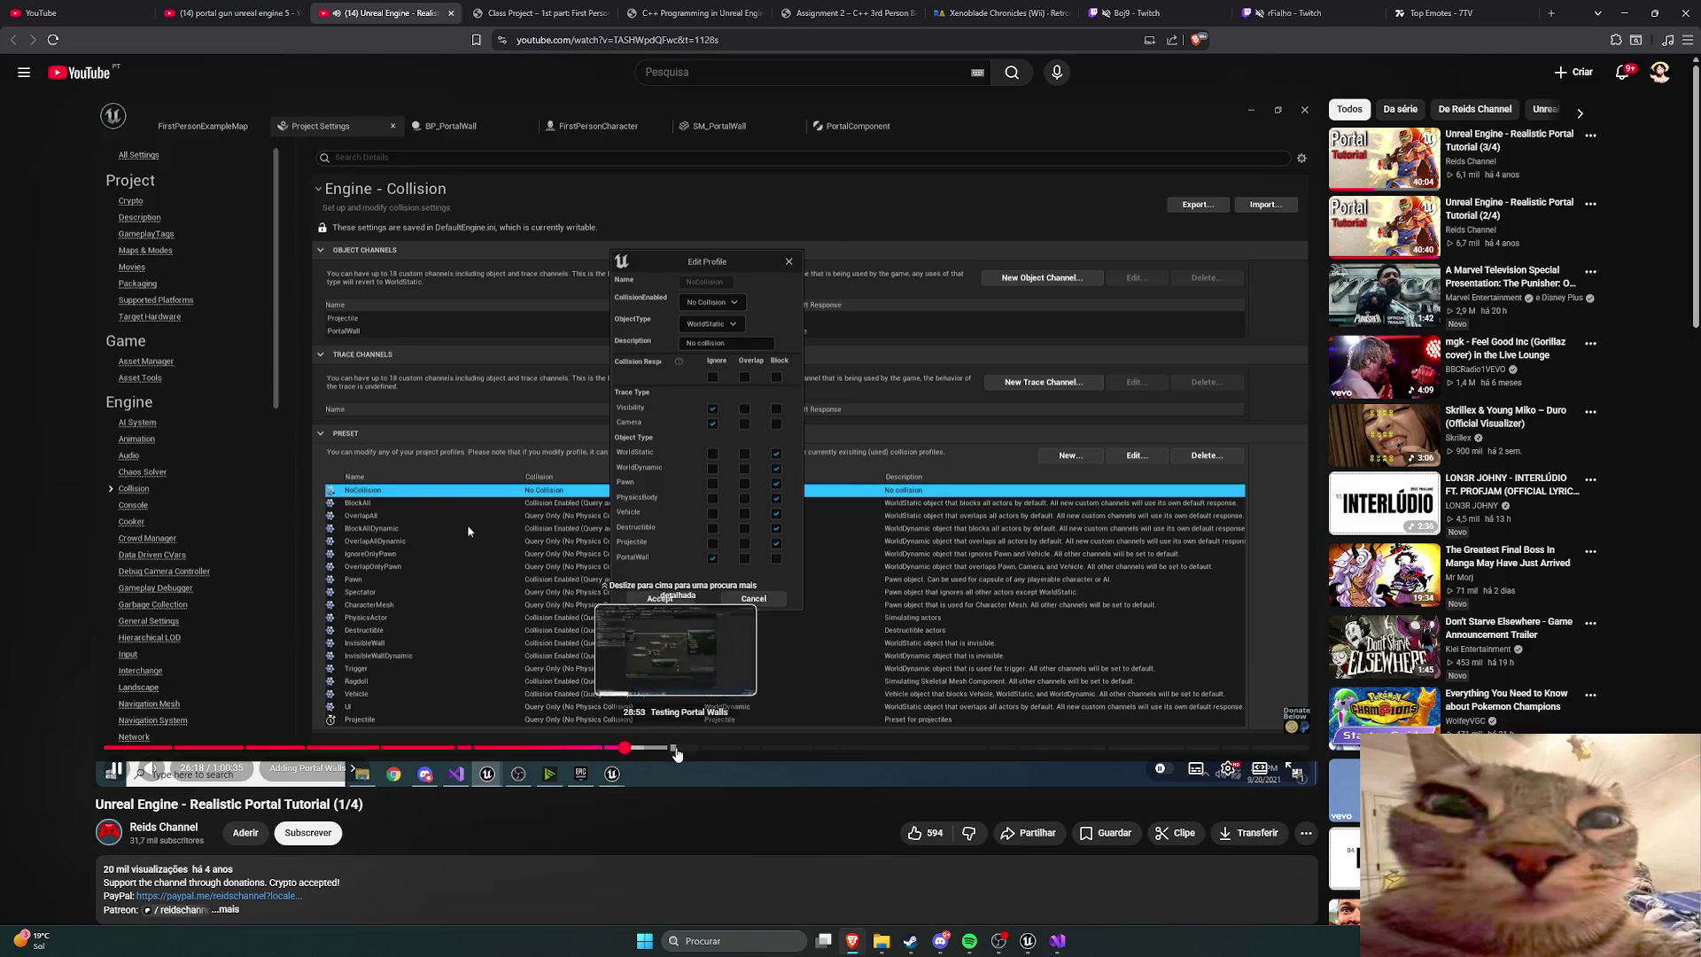
left_click(676, 749)
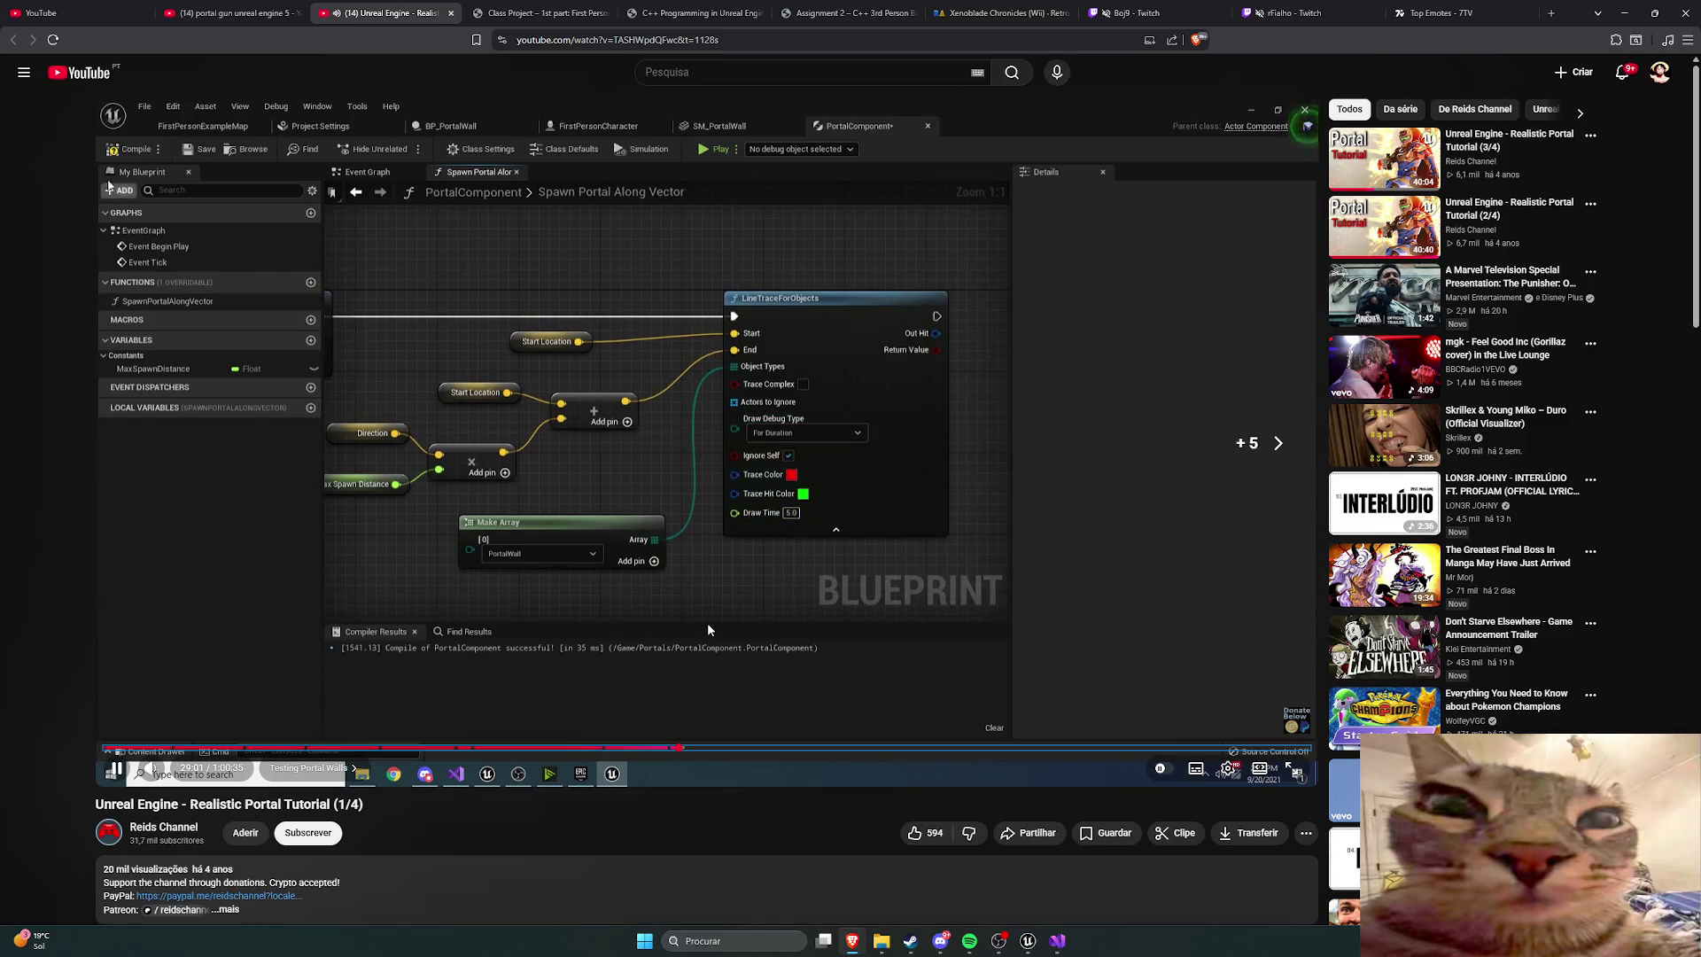
left_click(696, 606)
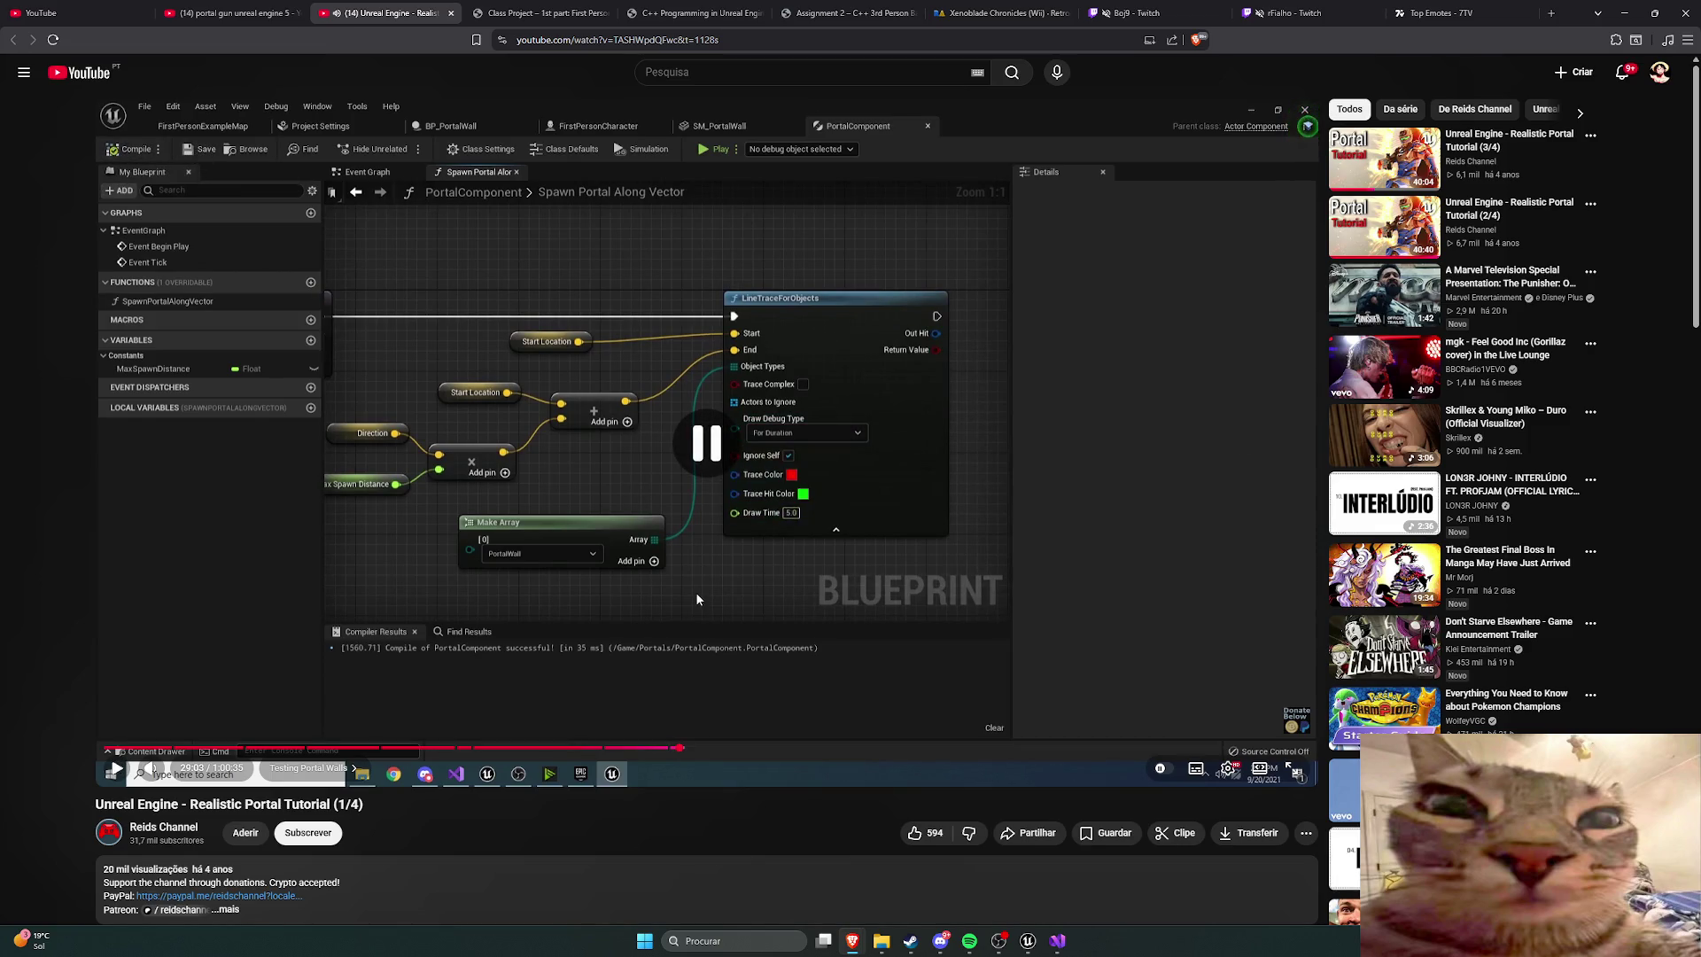
left_click(1057, 943)
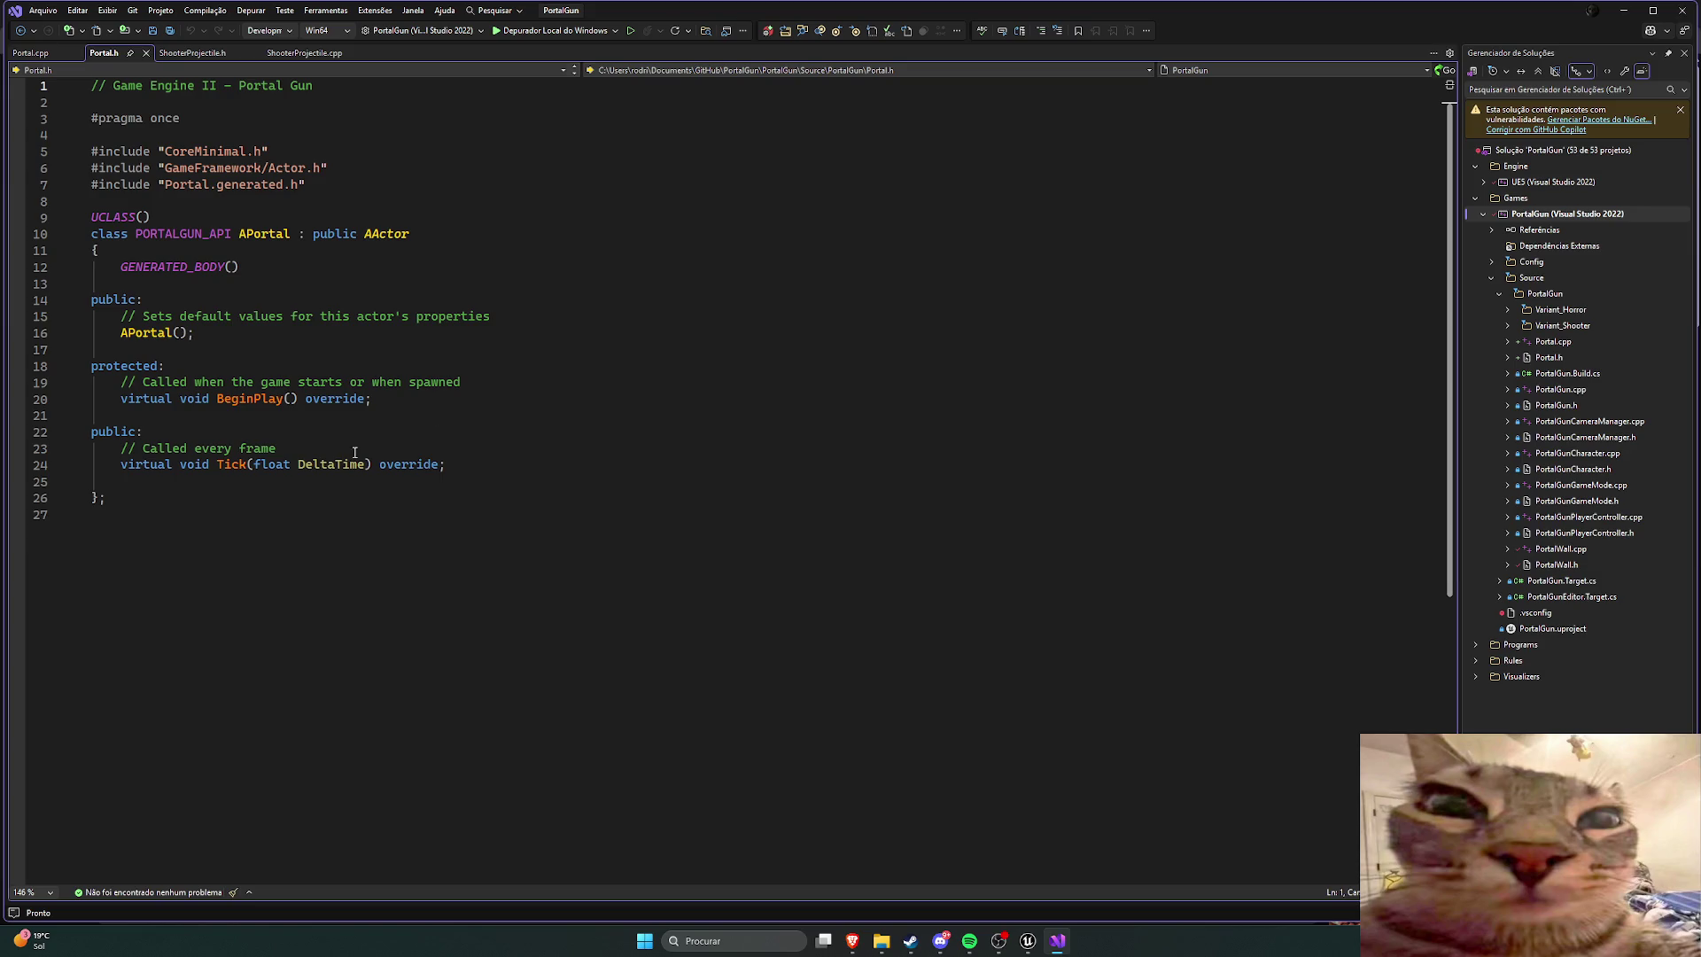
mouse_move(1027, 941)
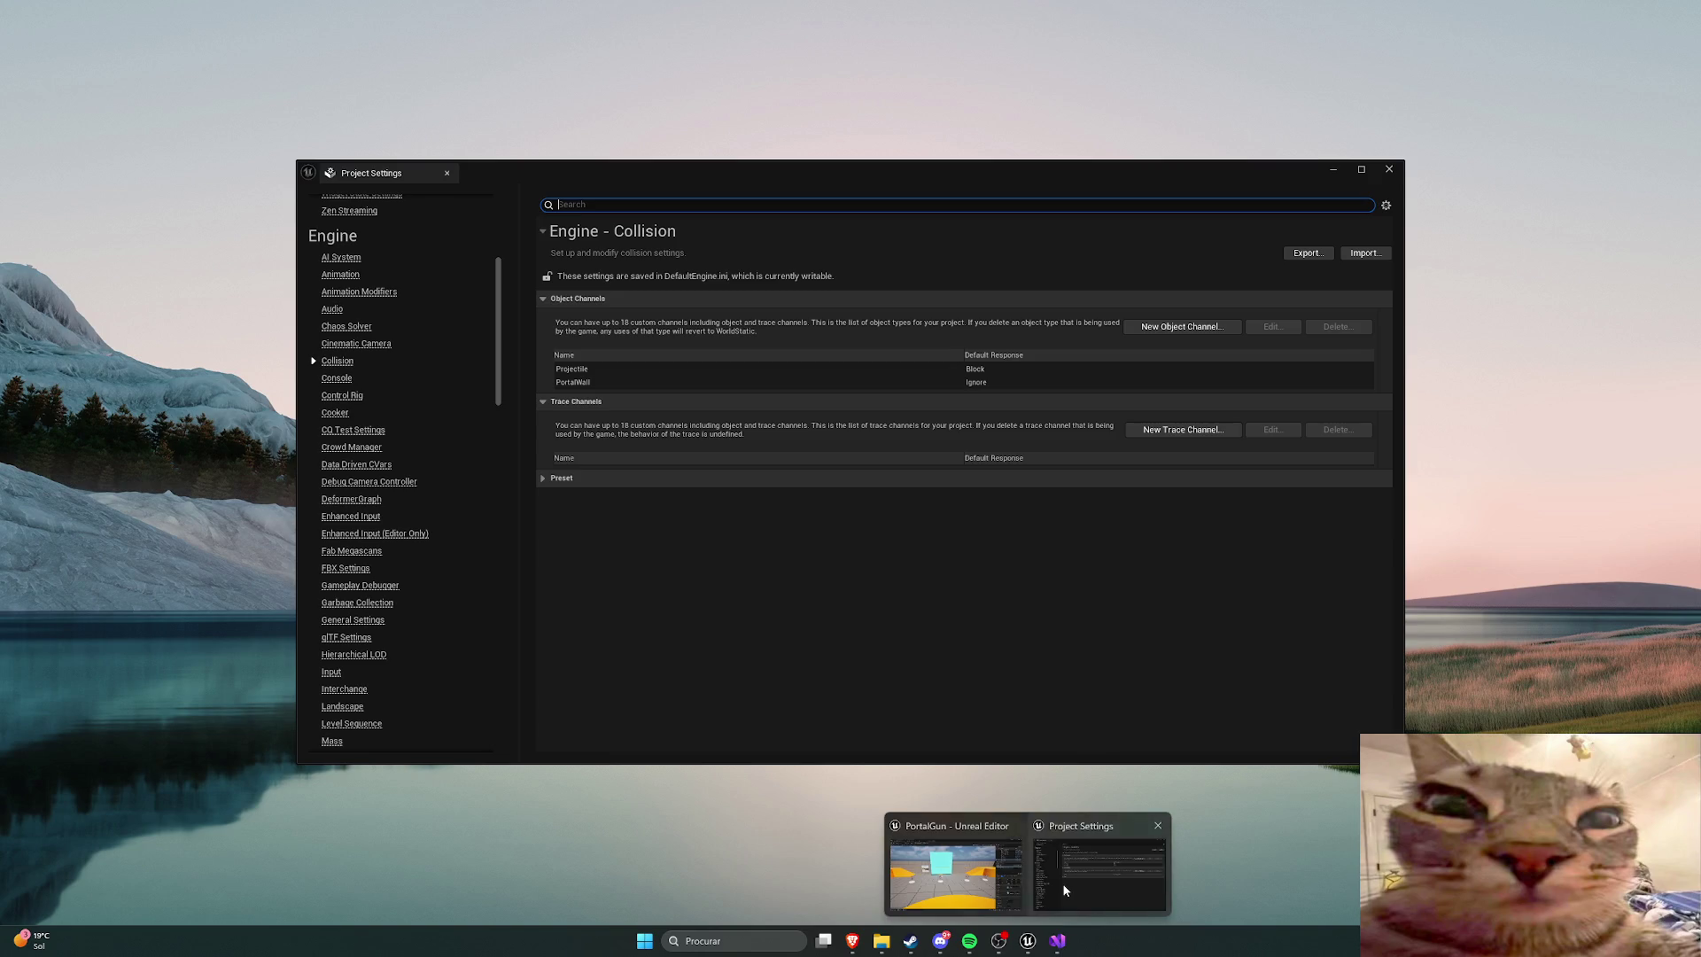
Step: Inspect the PortalWall collision channel, confirming its default response stays Ignore
left_click(1056, 887)
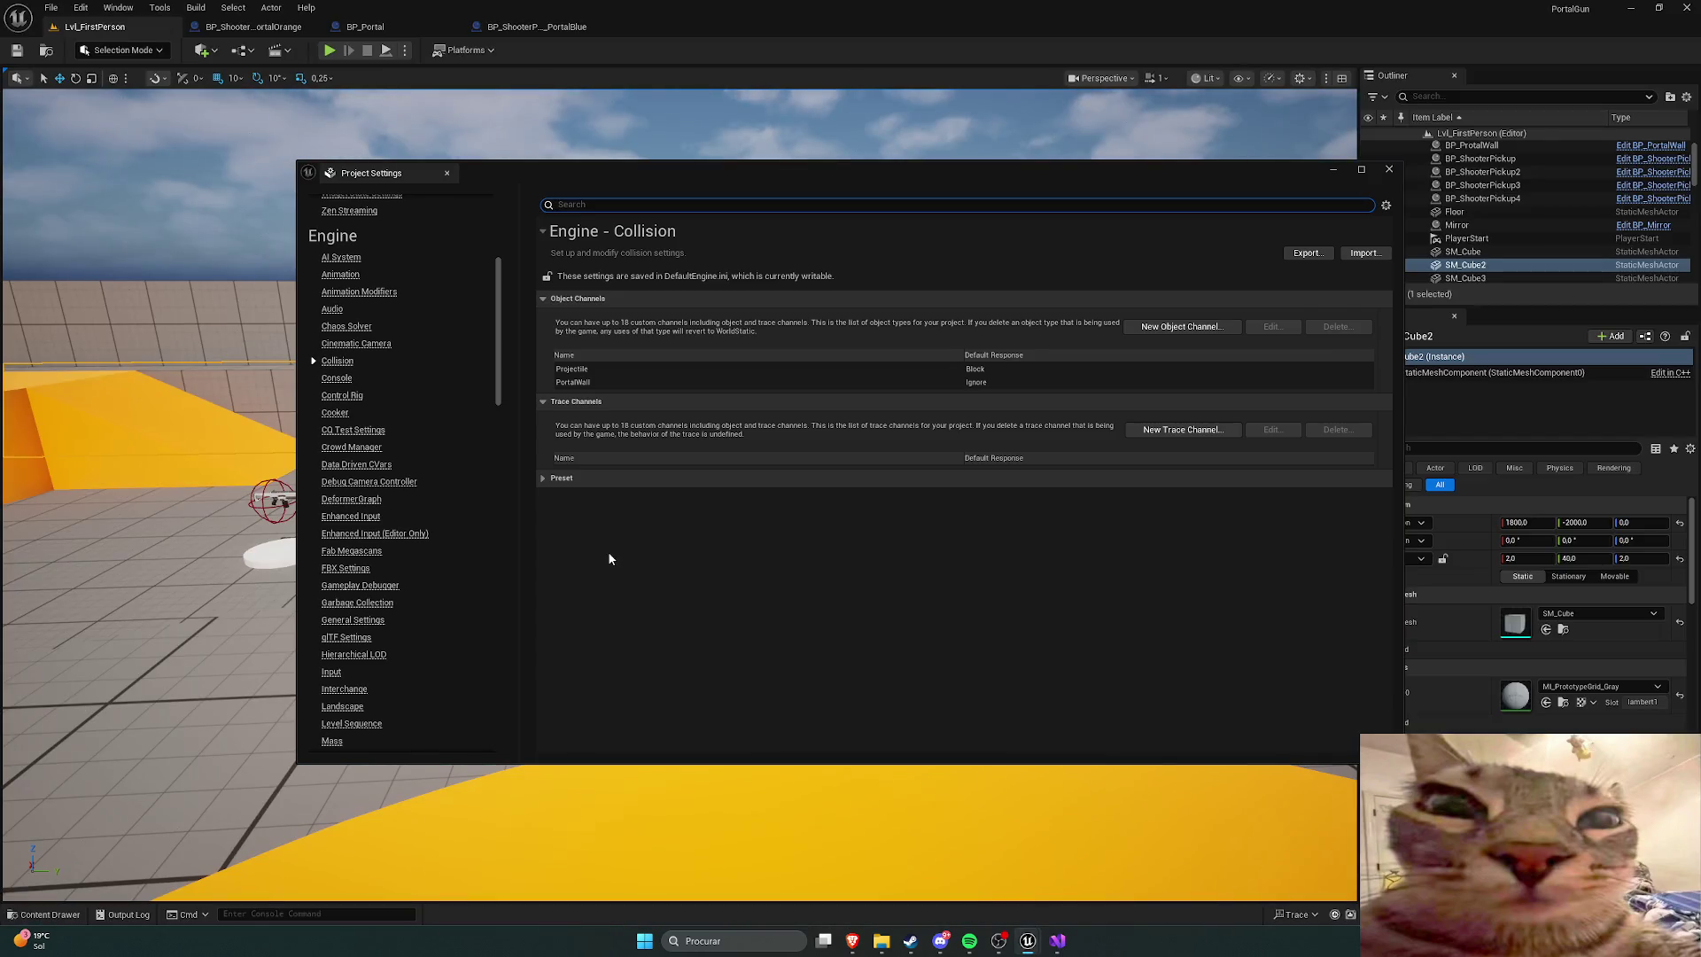
left_click(542, 402)
left_click(542, 402)
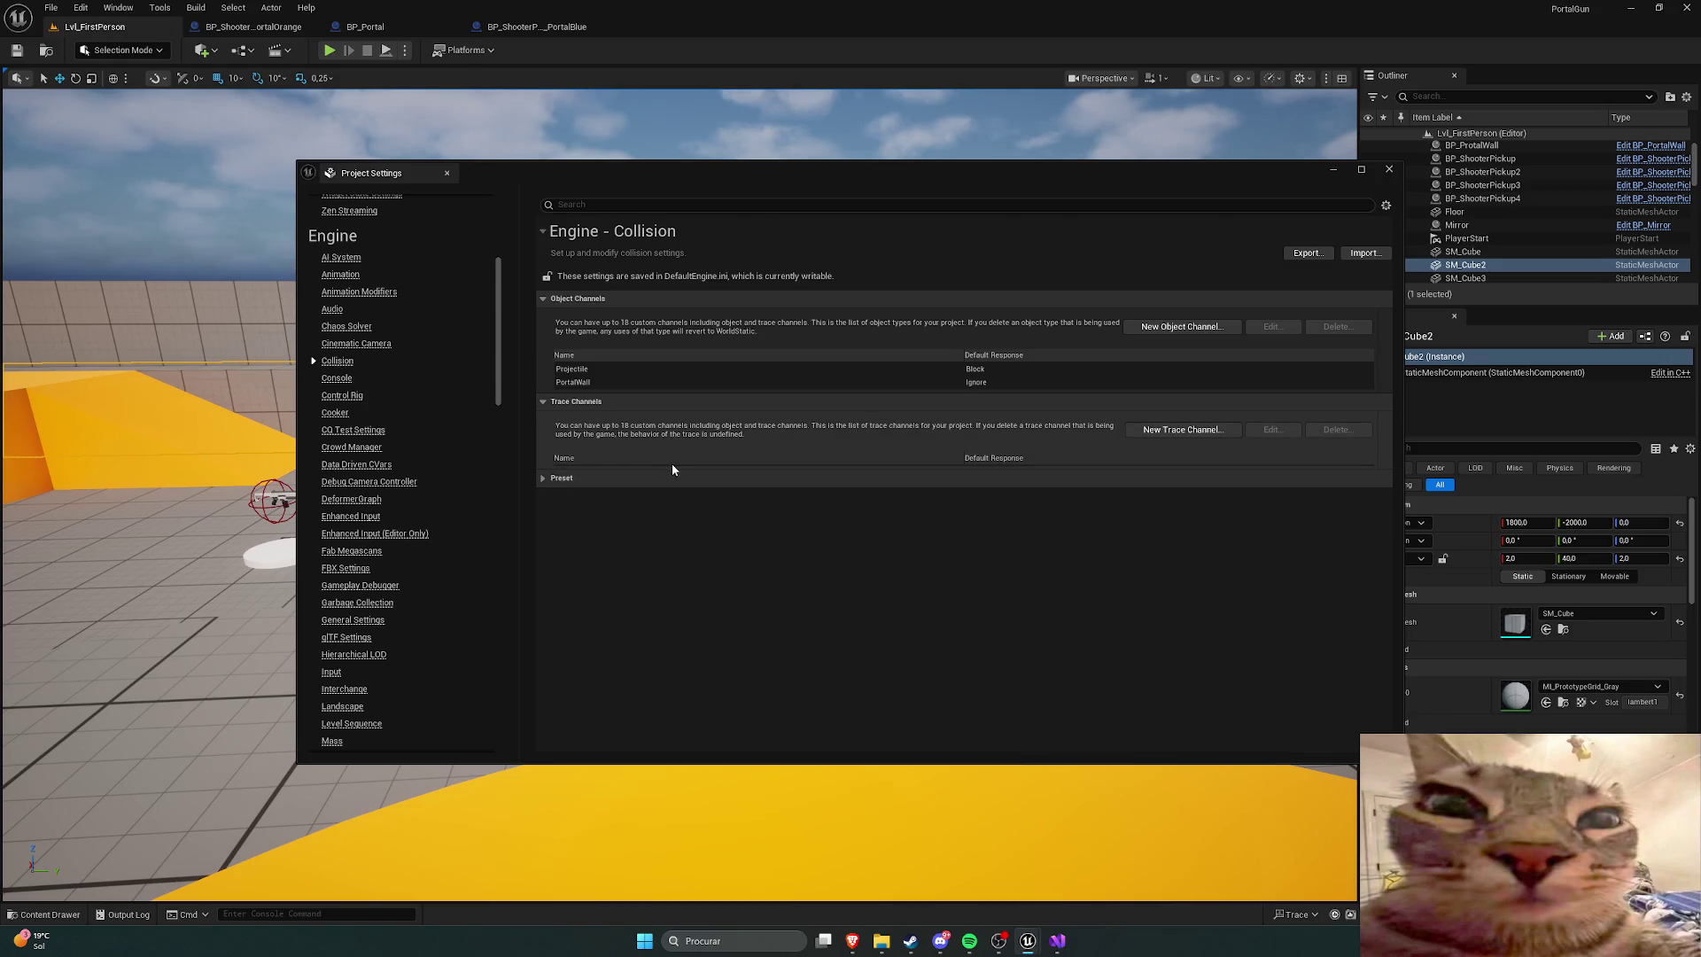
double_click(588, 381)
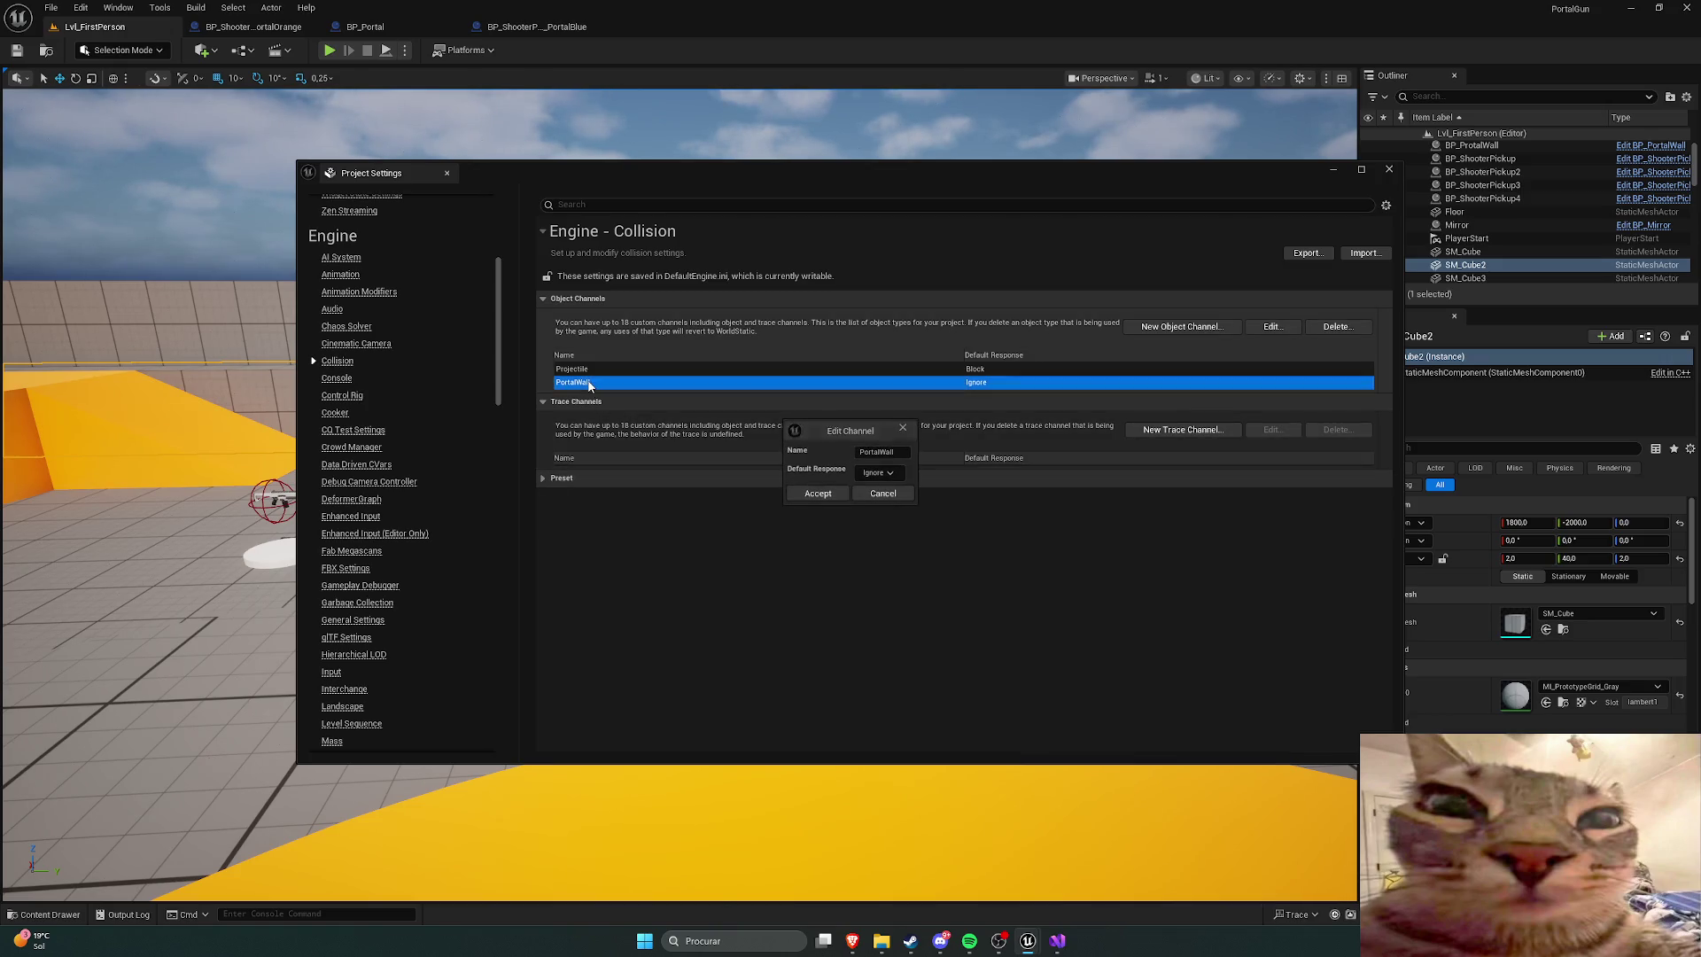
left_click(904, 431)
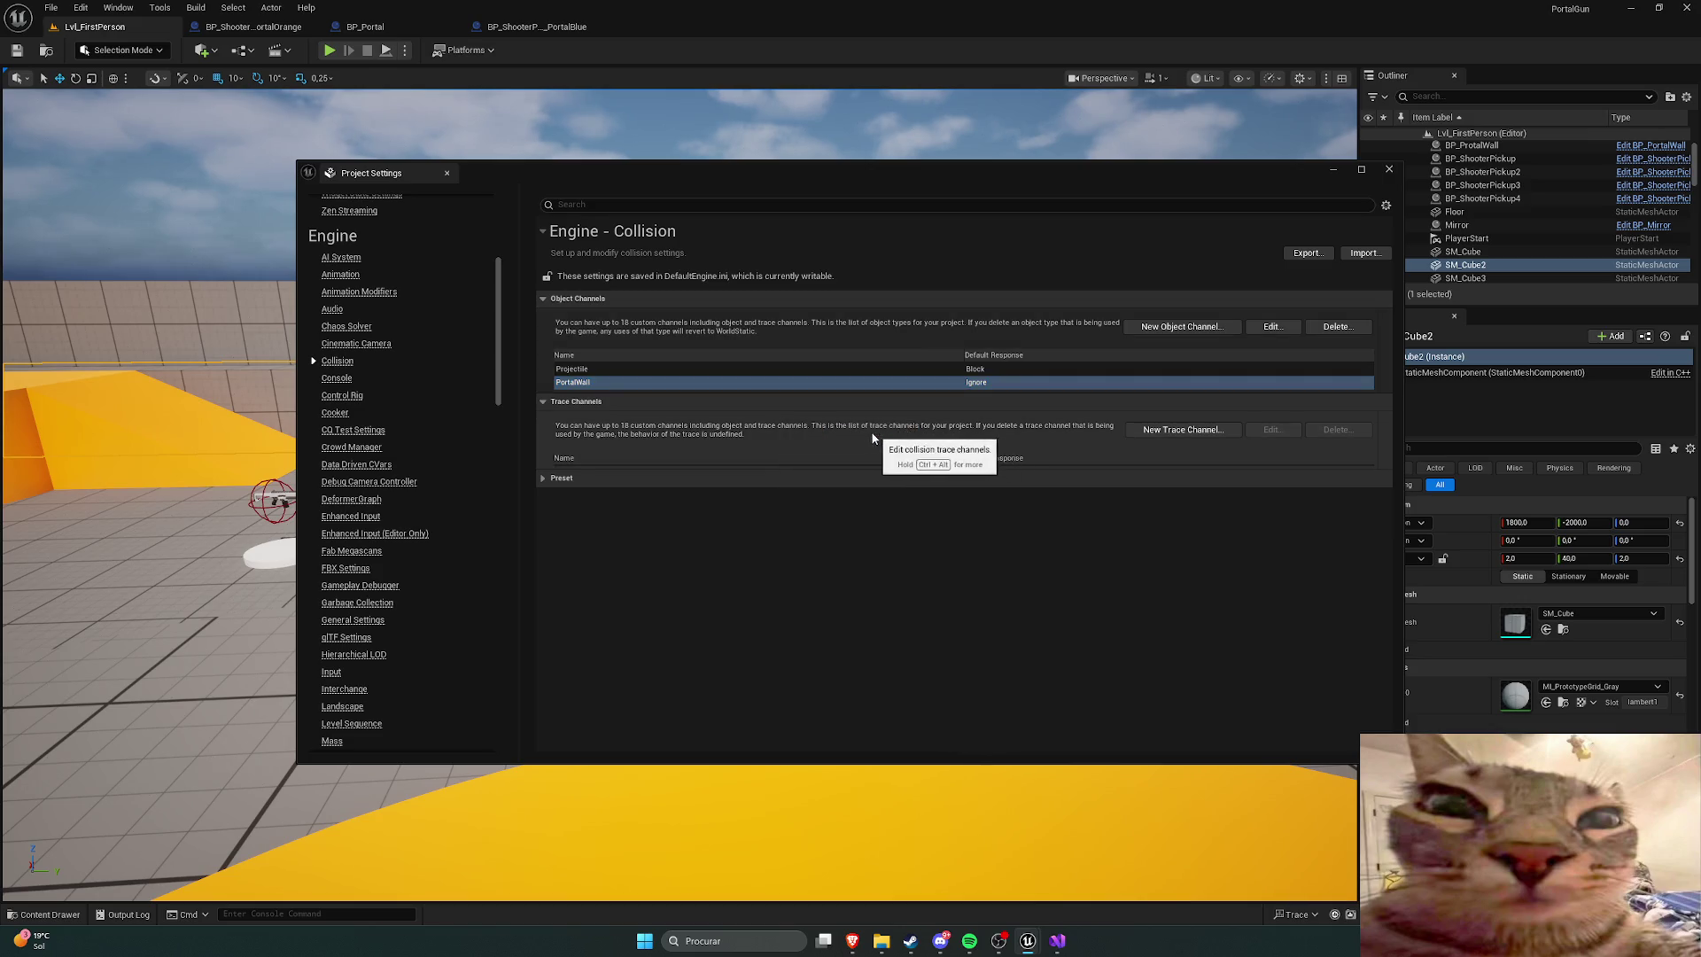
left_click(1262, 328)
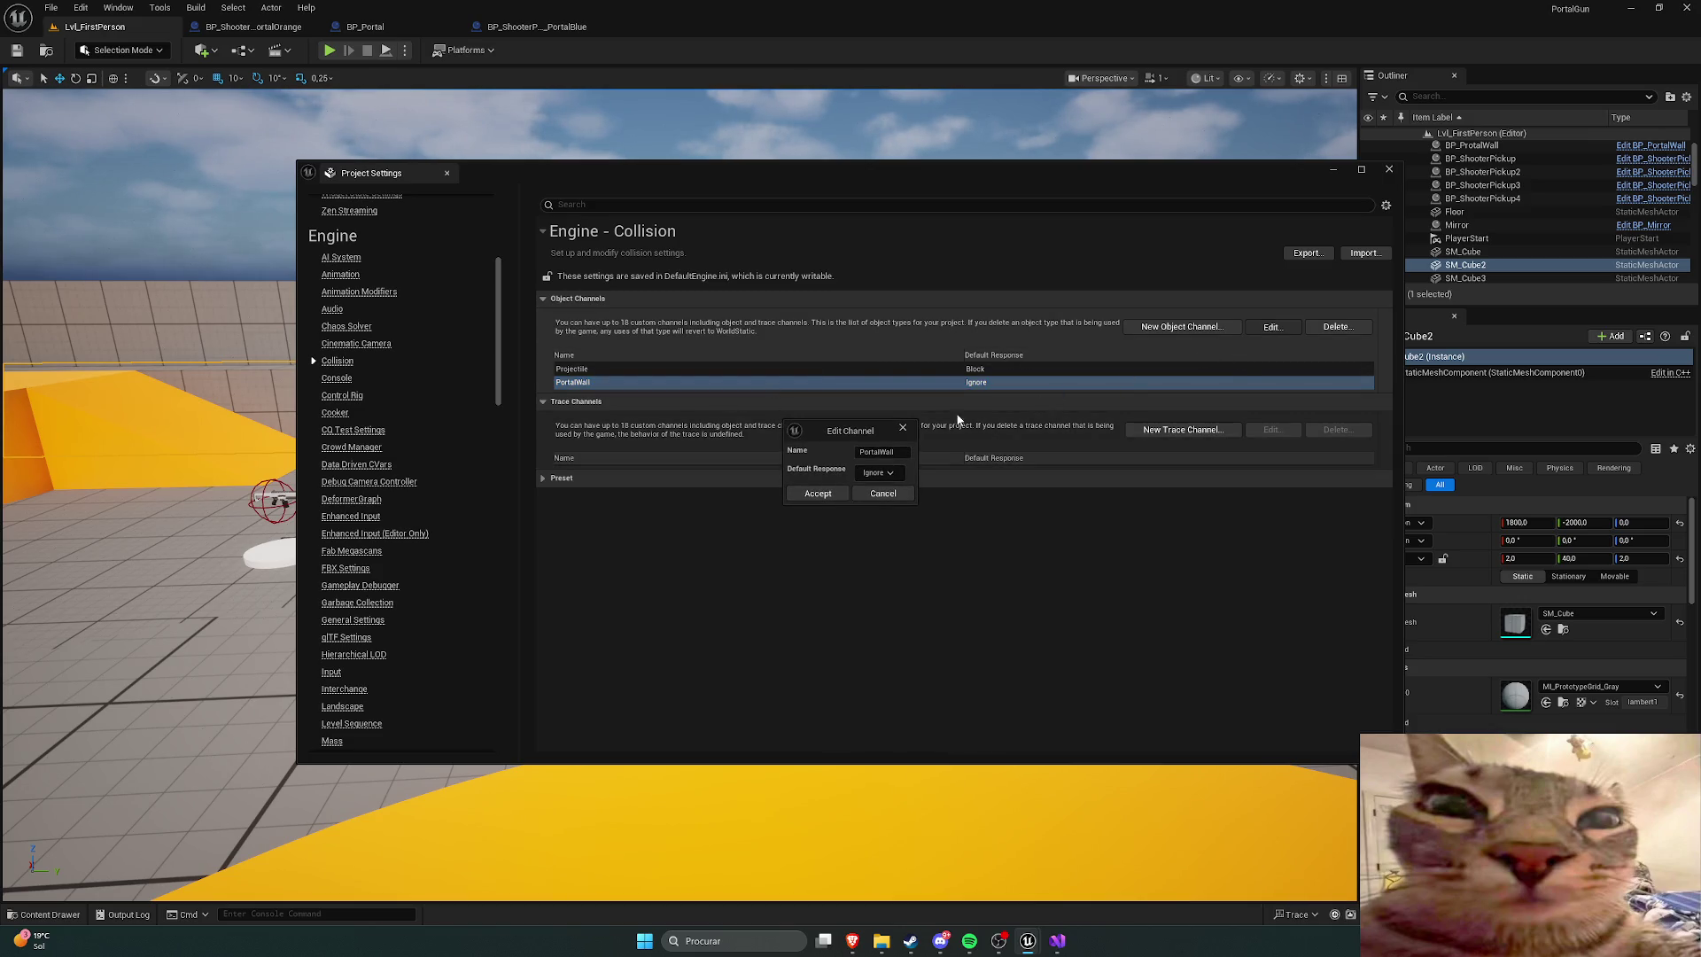
left_click(903, 429)
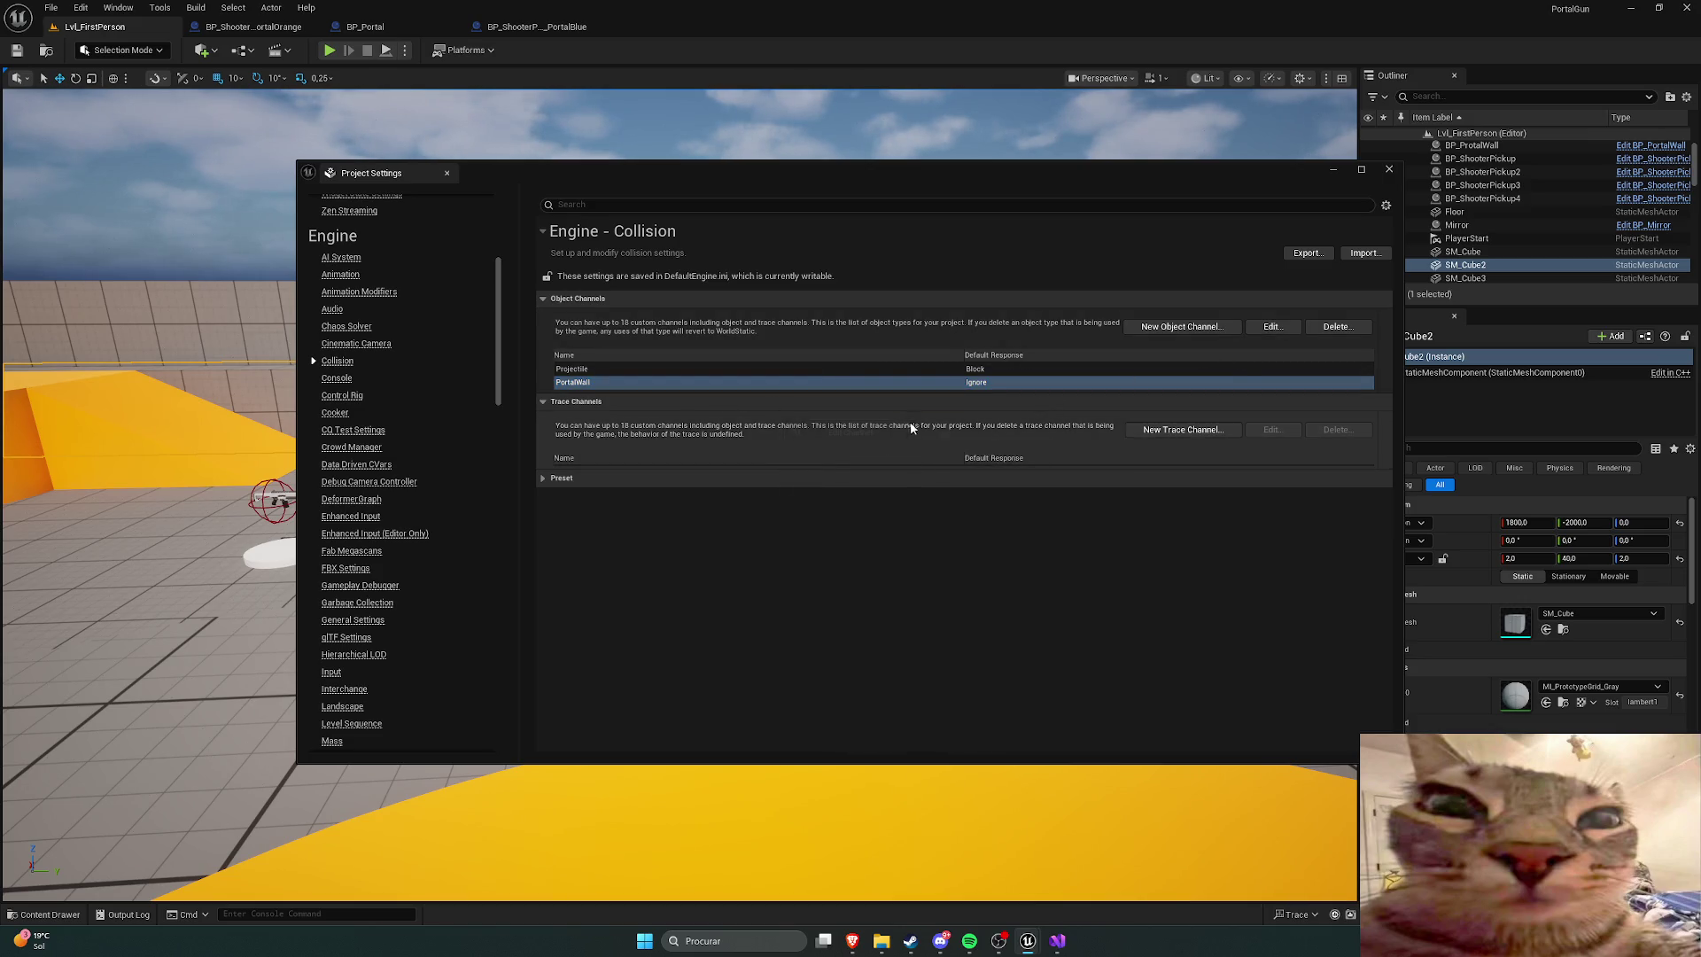
Step: Glance over the collision presets table, then close Project Settings
left_click(544, 480)
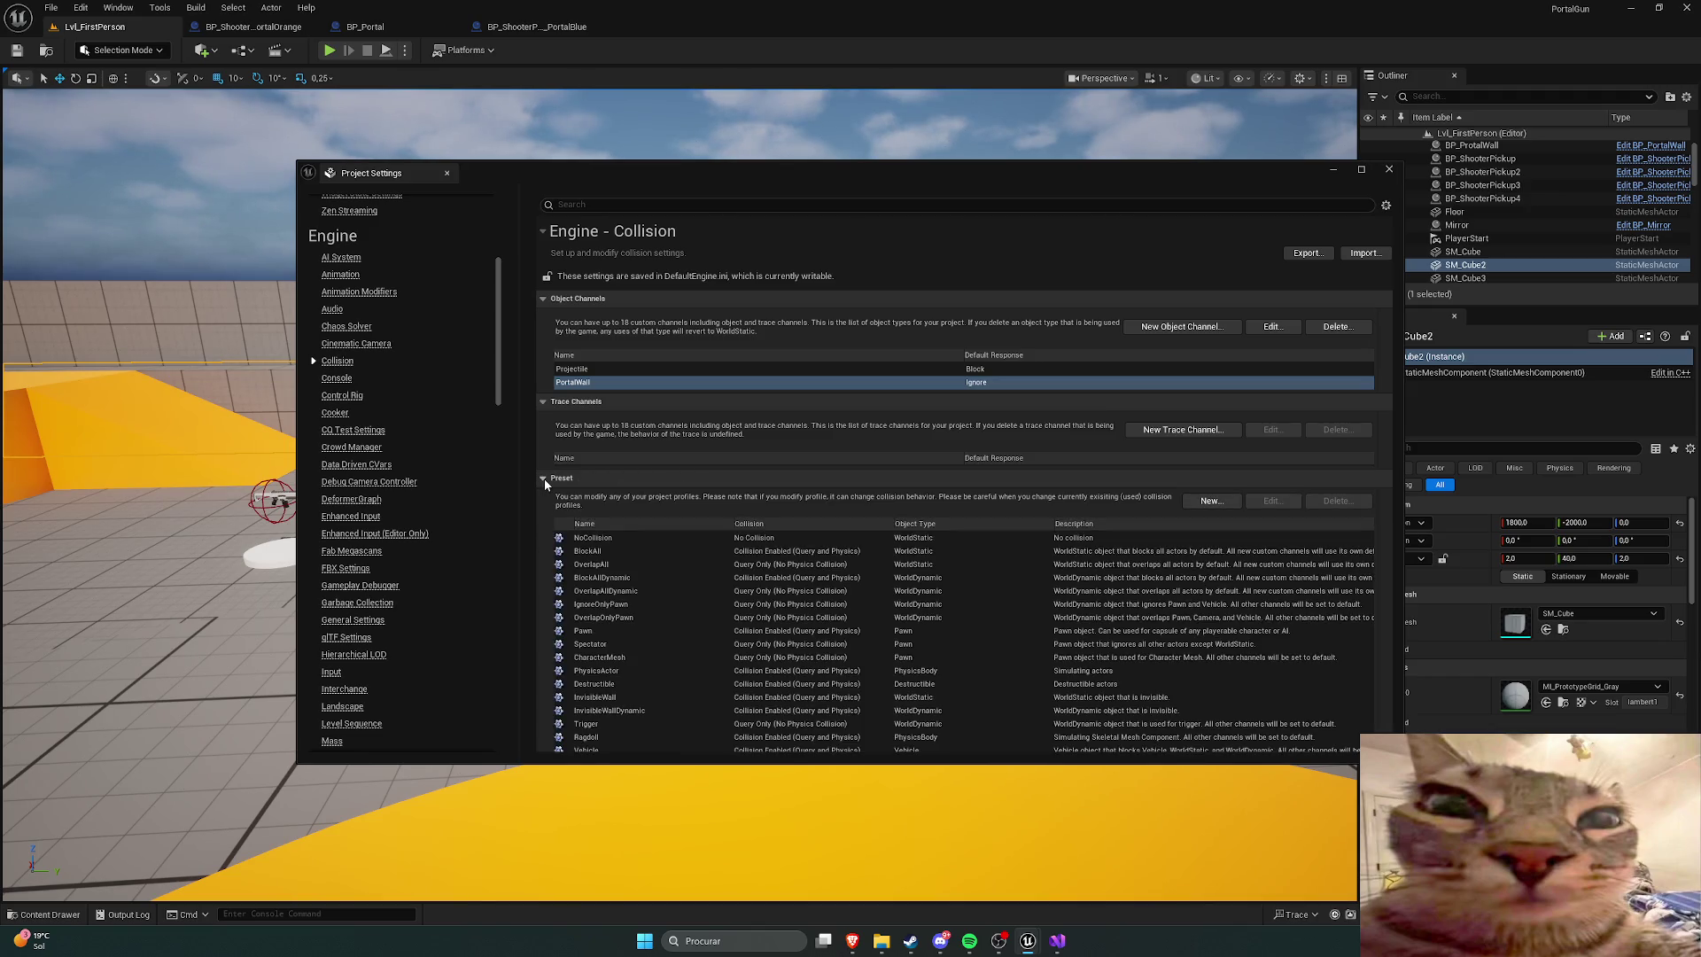
left_click(544, 479)
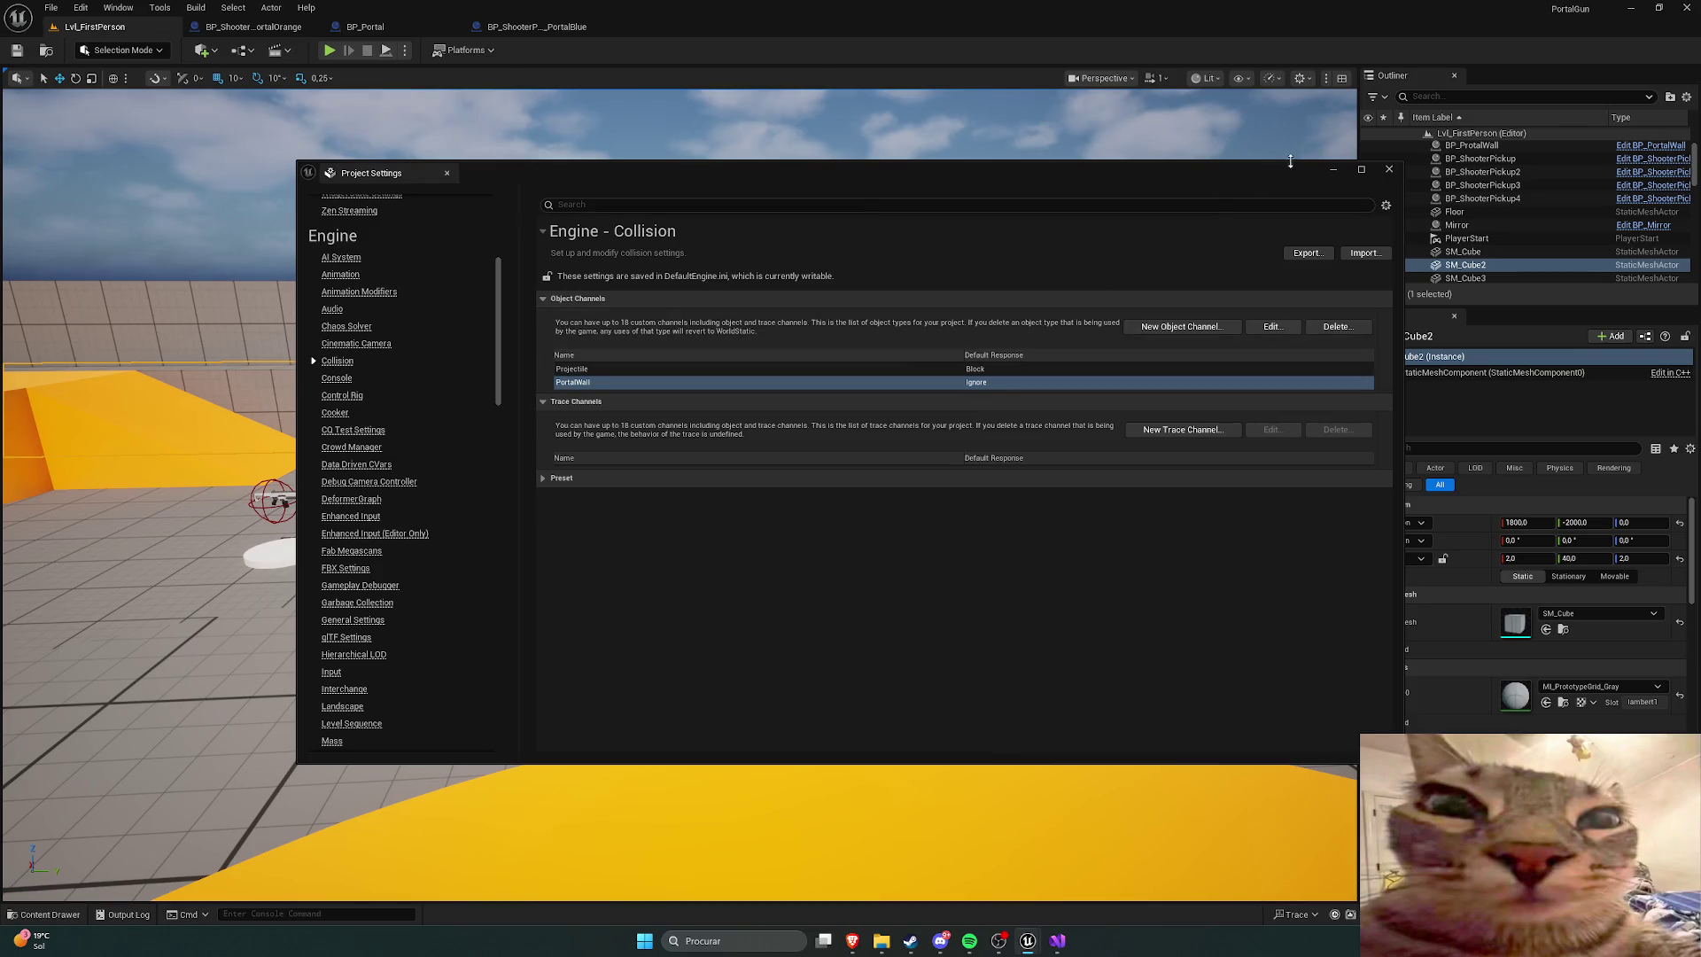
left_click(1389, 168)
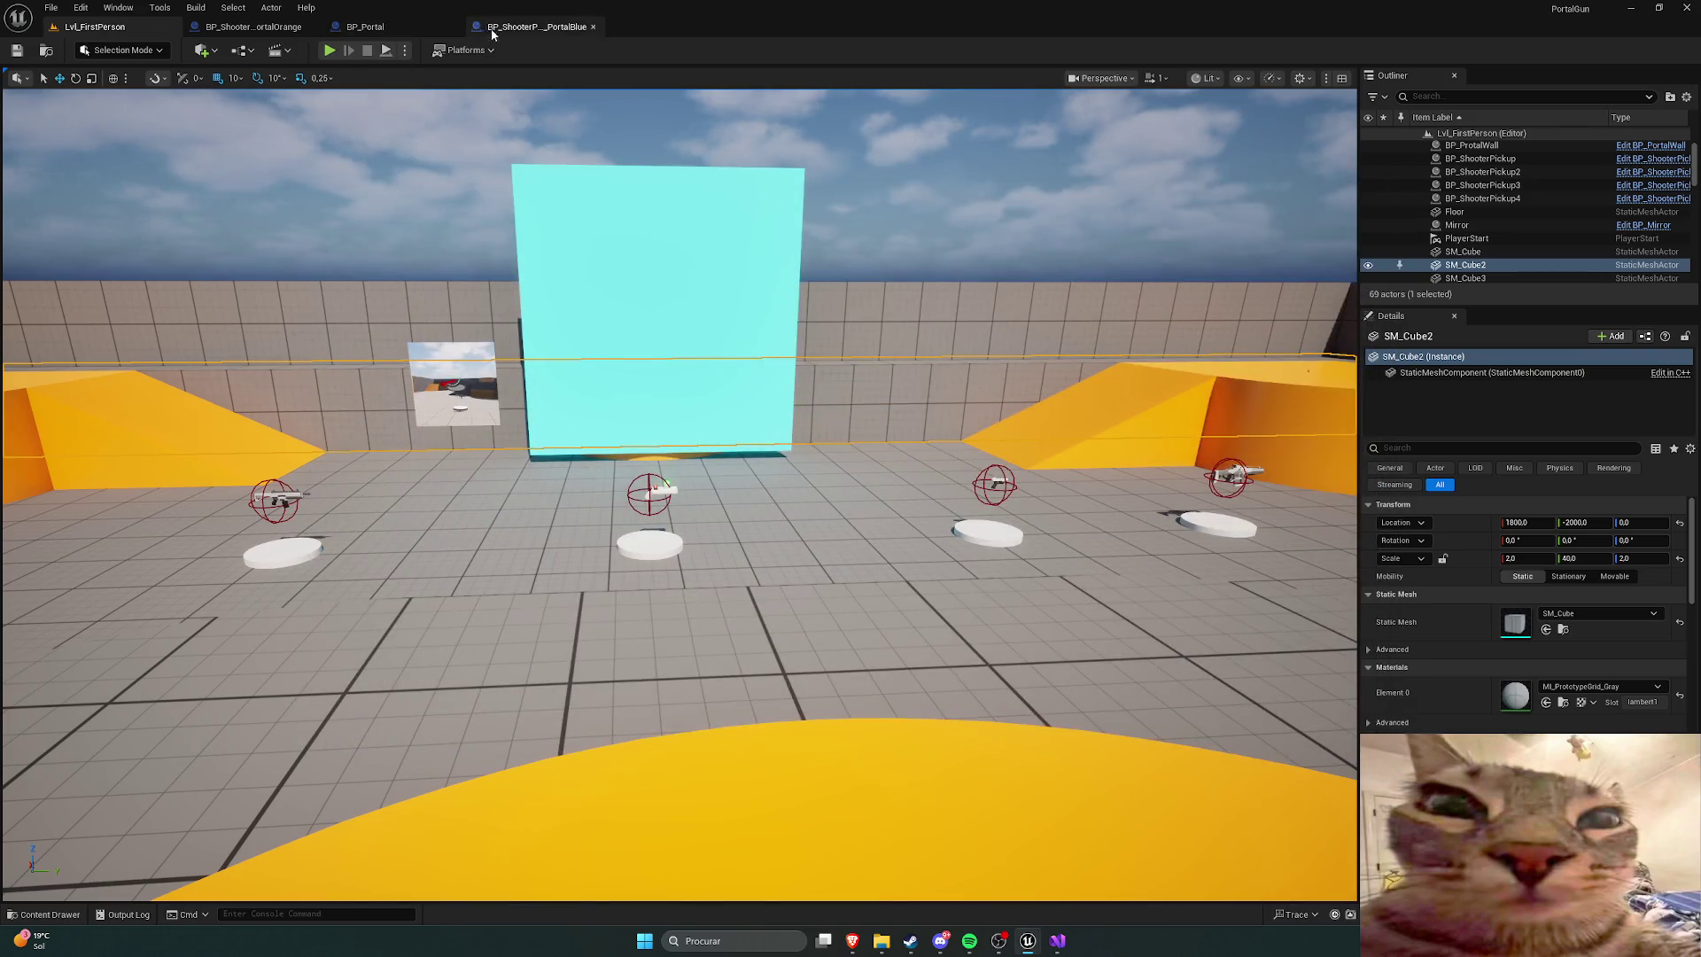
Step: Select the portal wall and open the BP_PortalWall blueprint from Content > Blueprints
left_click(627, 235)
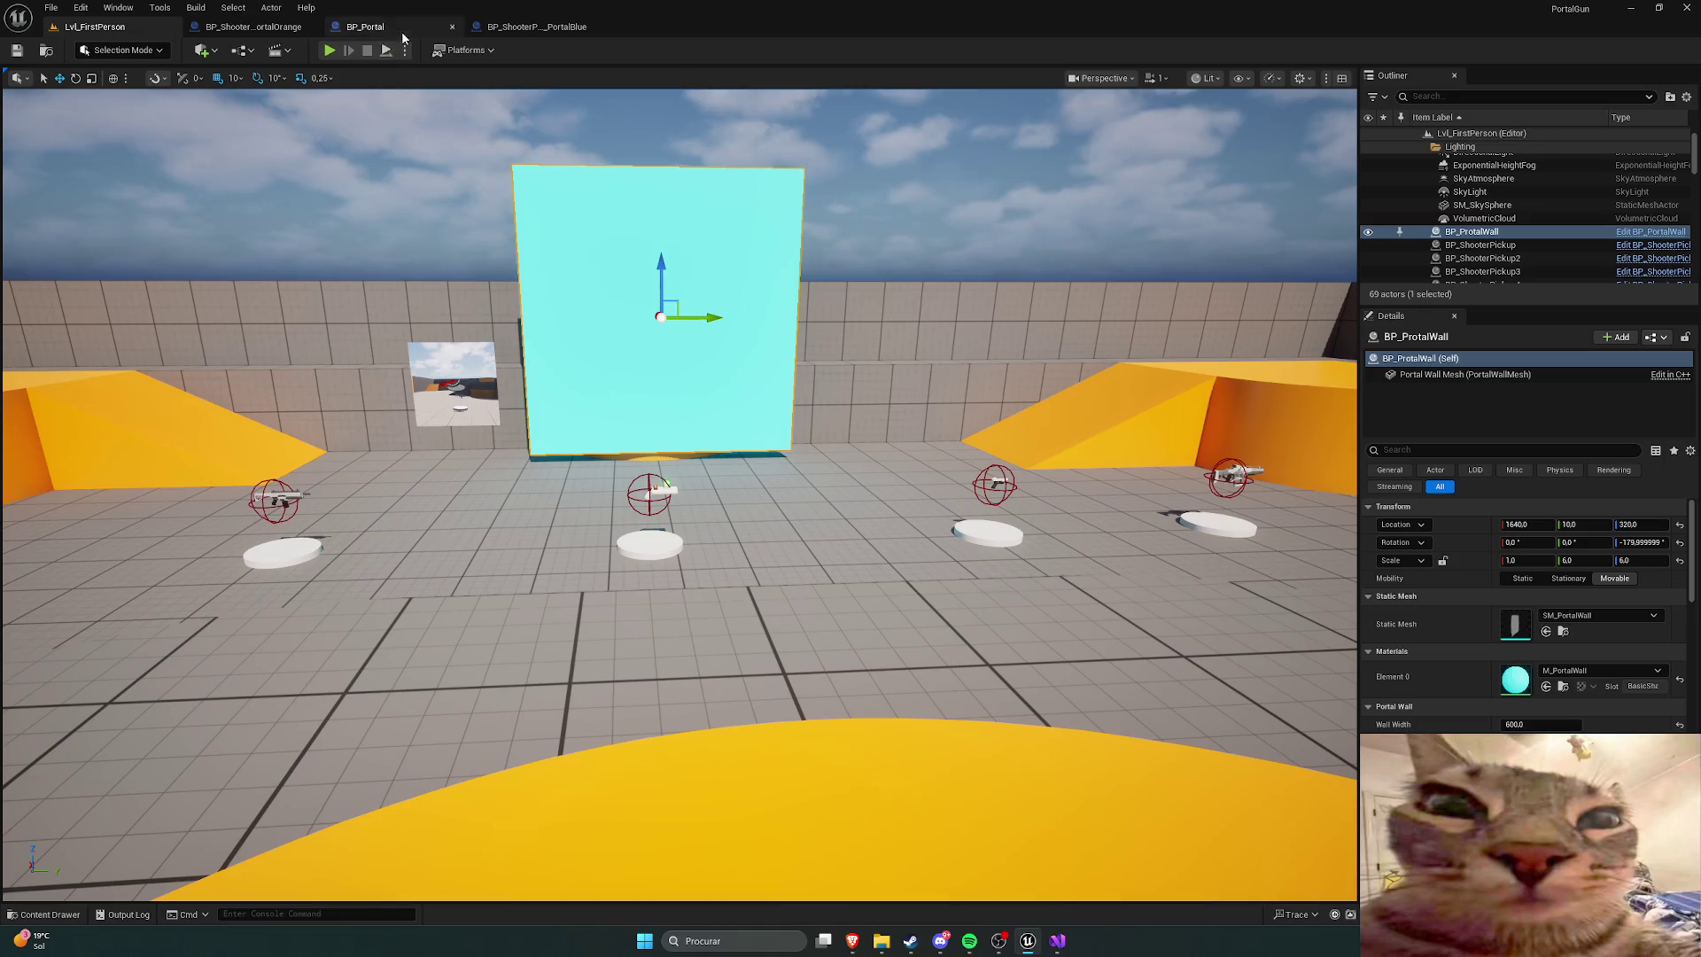
key("ctrl+space")
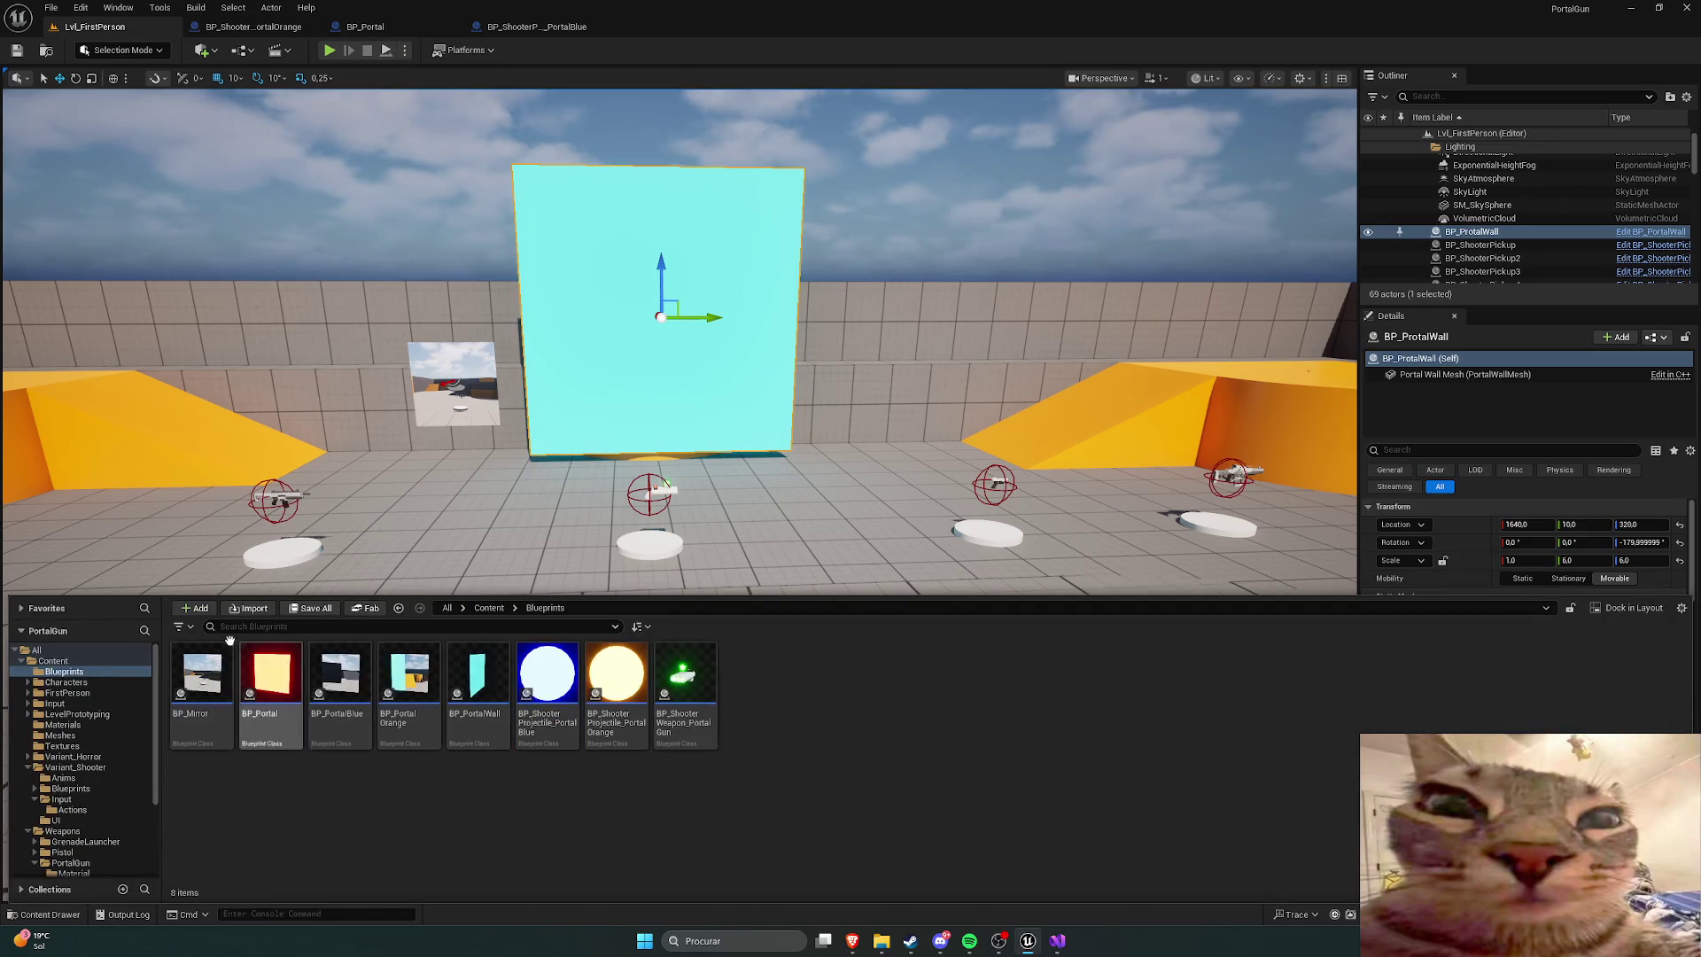
left_click(86, 662)
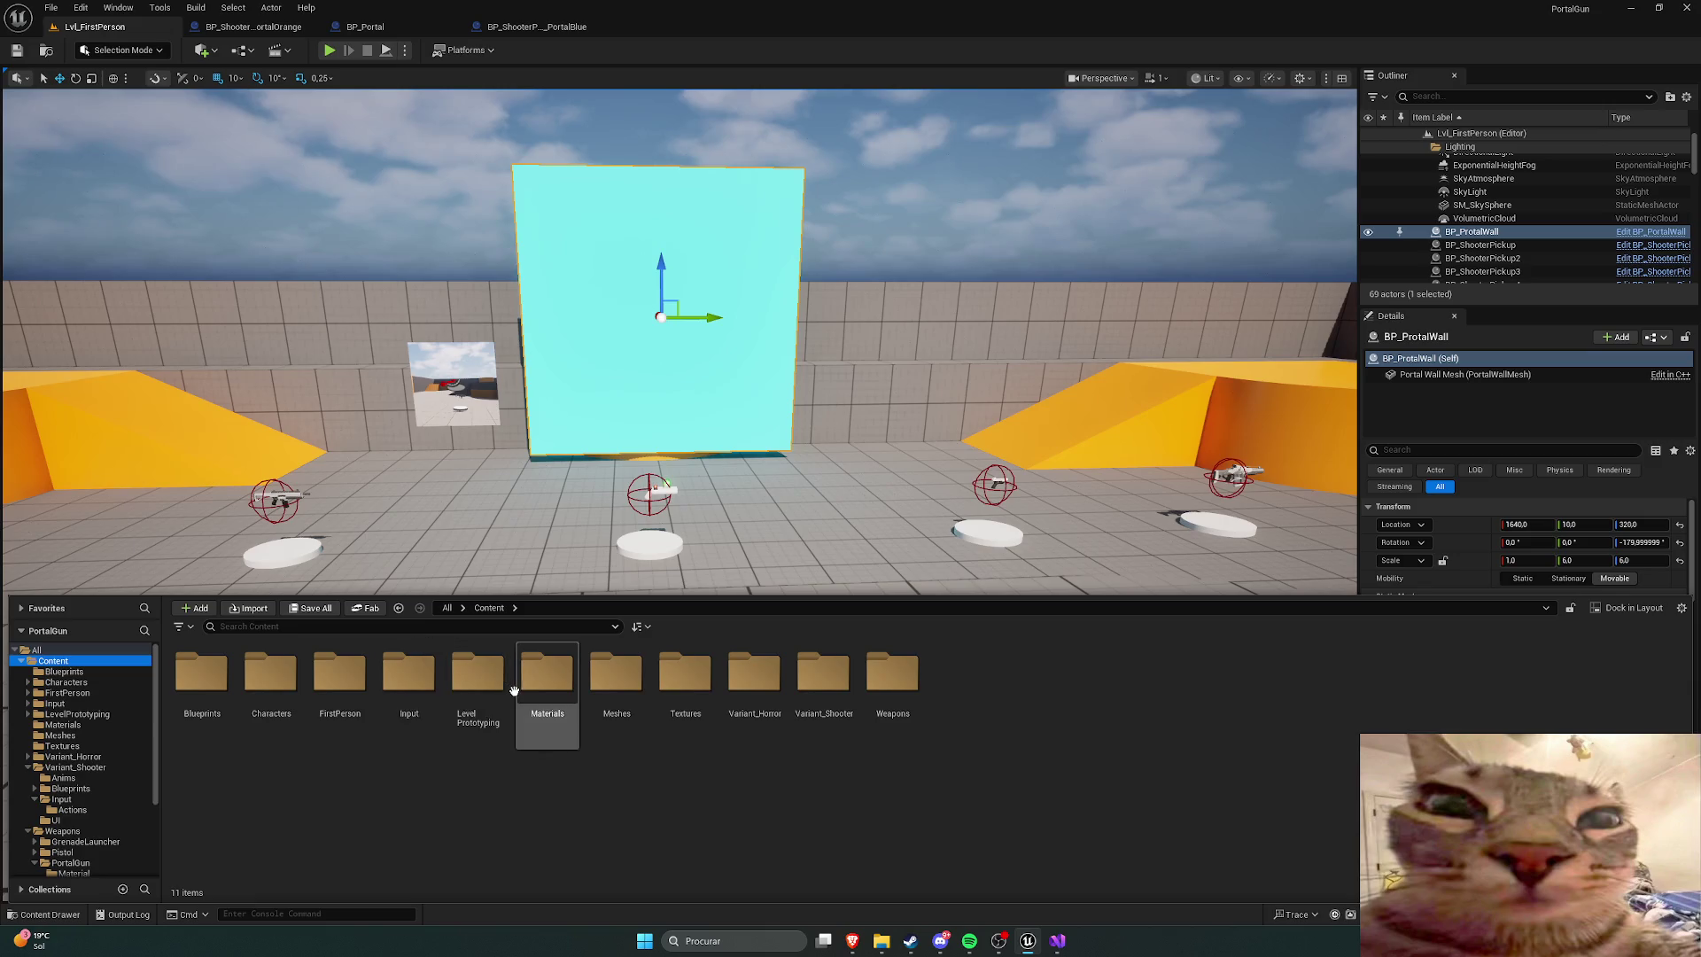
double_click(202, 673)
double_click(479, 674)
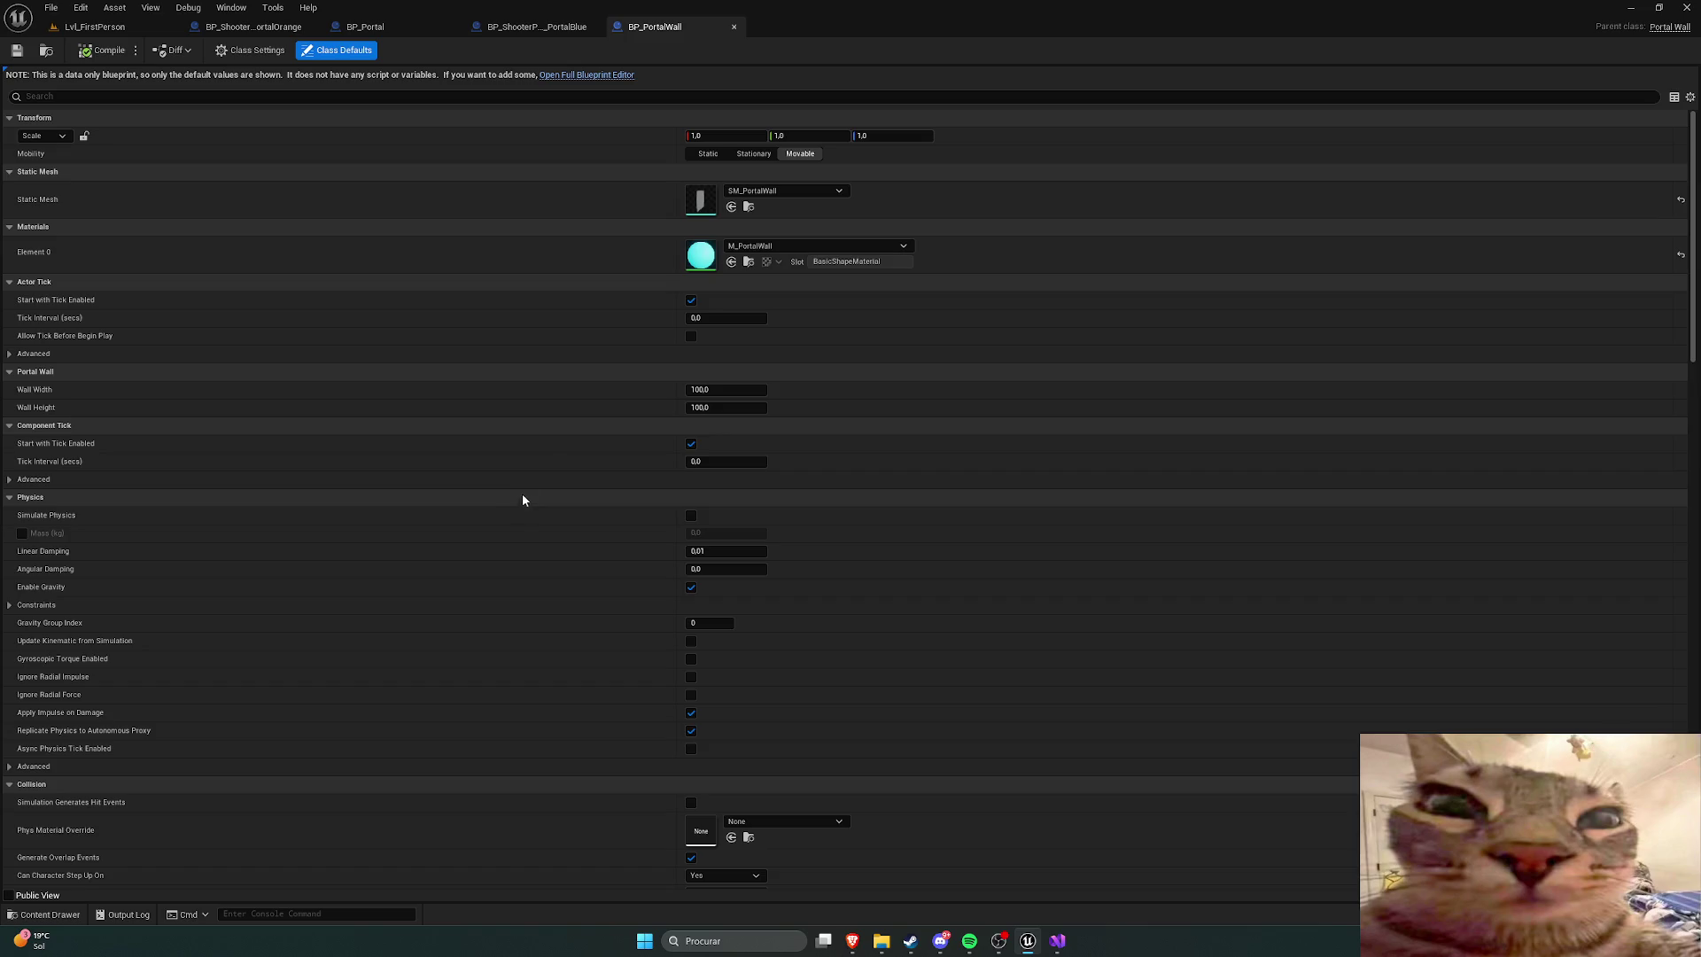
Step: Review BP_PortalWall's Collision section, leaving the collision preset on BlockAllDynamic
scroll(283, 372, "down", 4)
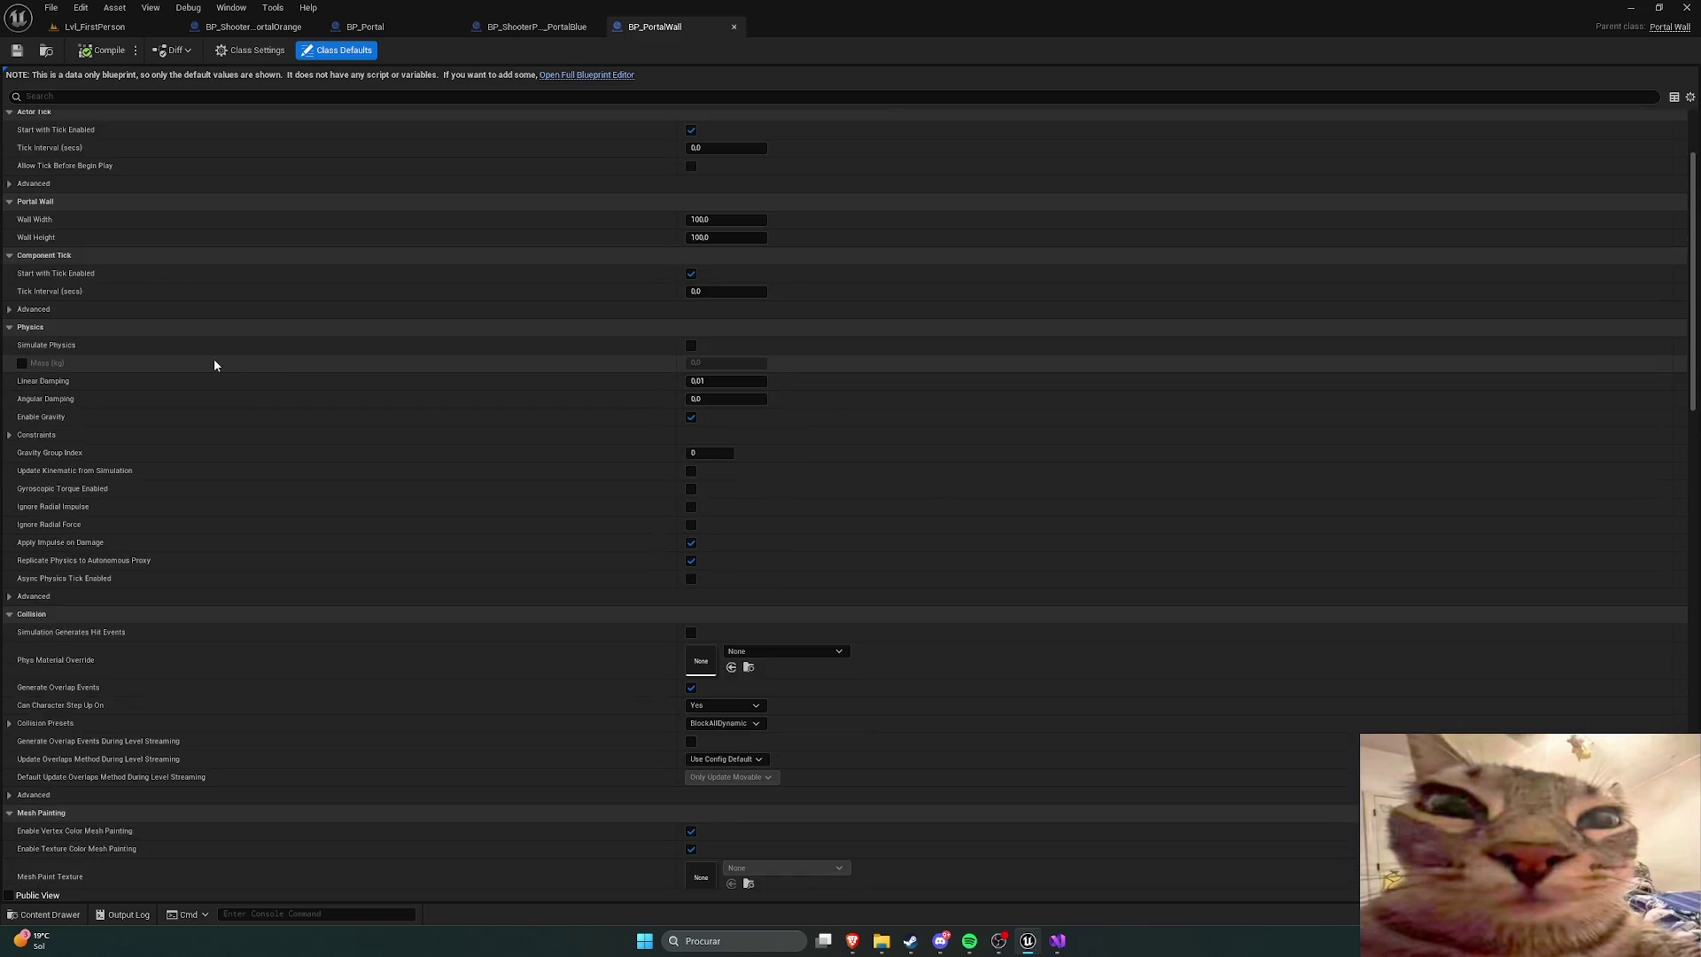
scroll(215, 363, "down", 3)
scroll(178, 381, "down", 2)
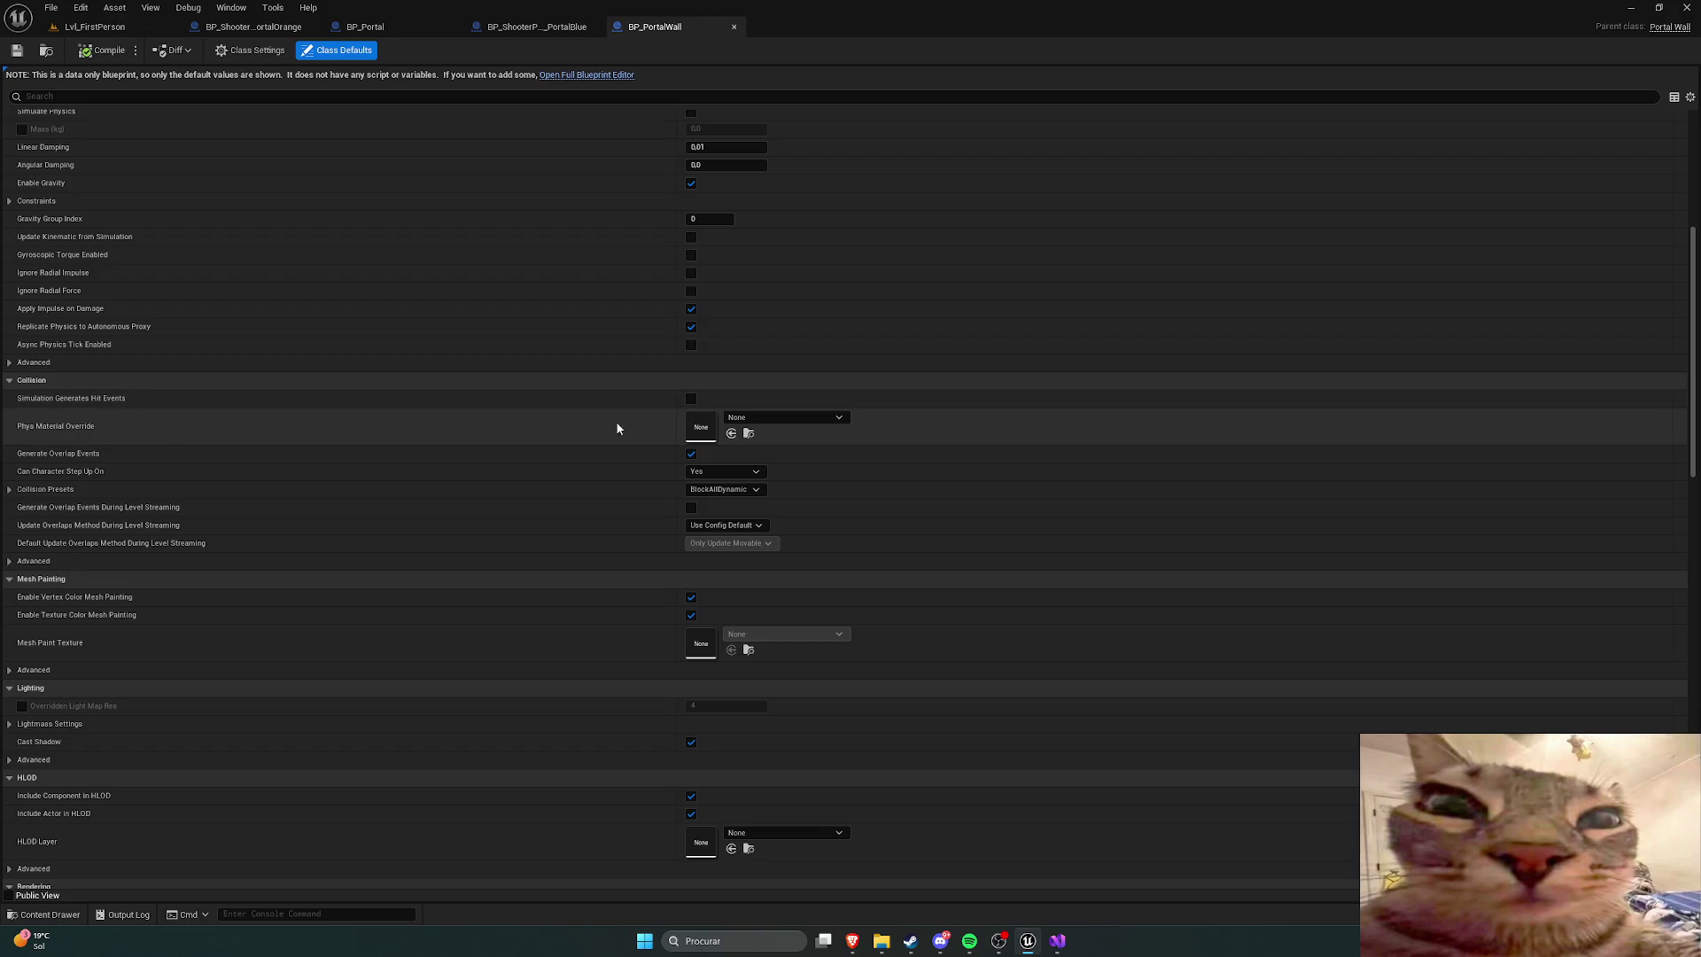
left_click(755, 418)
left_click(755, 422)
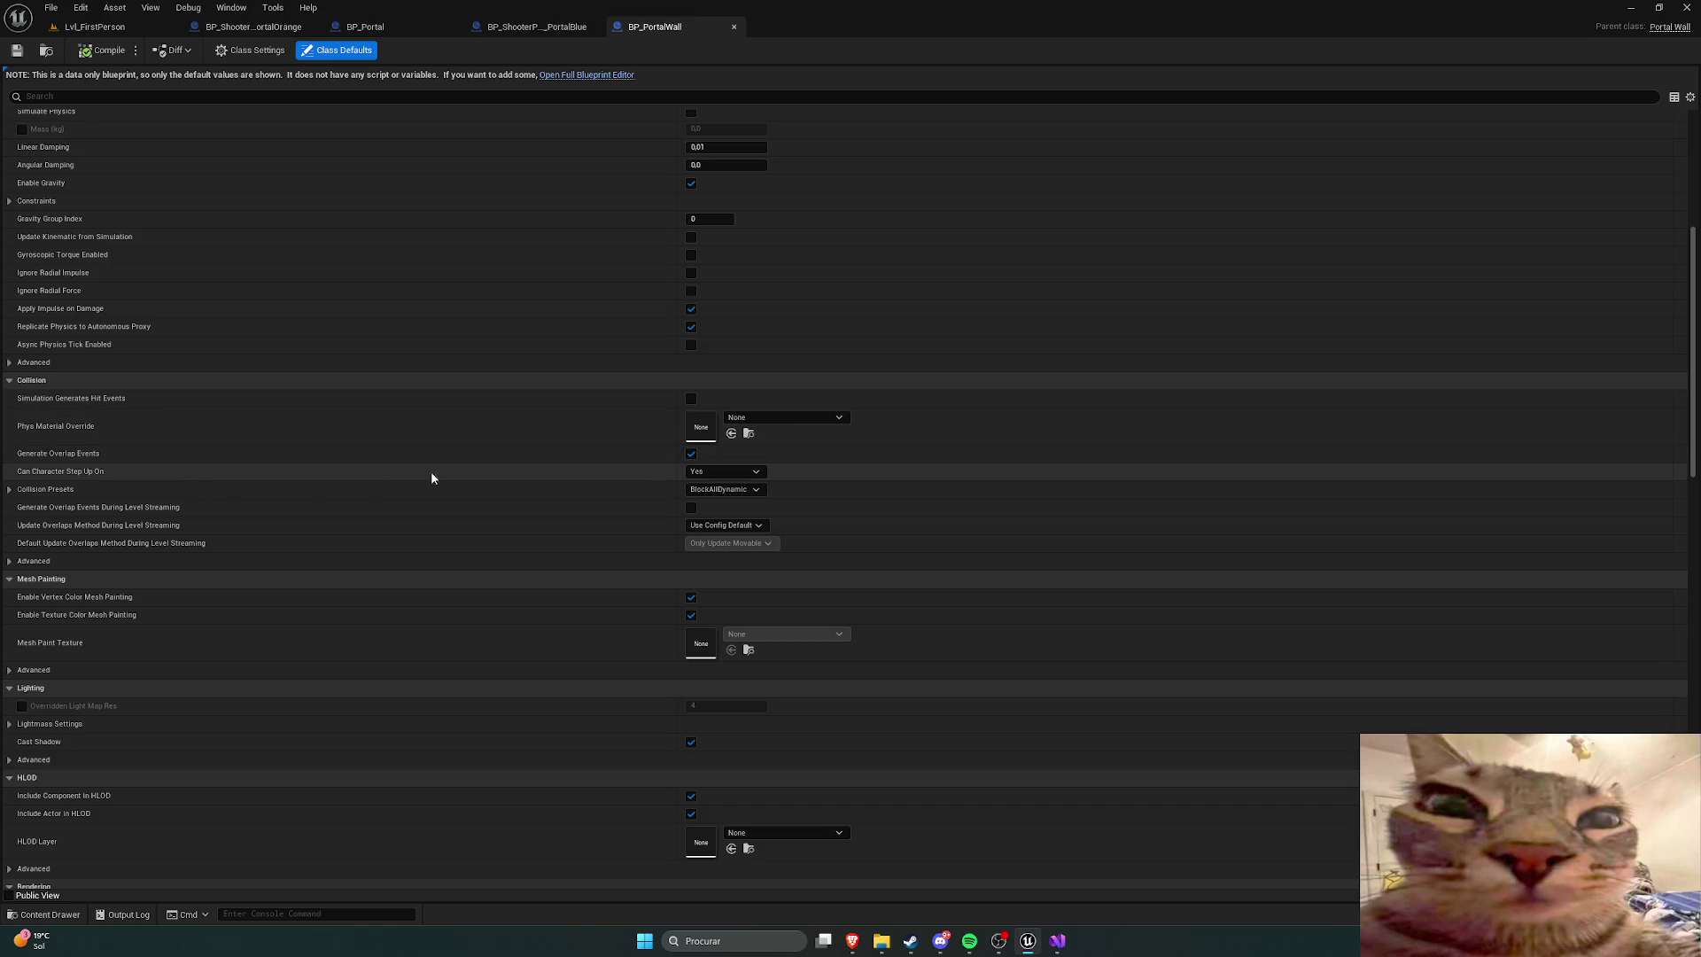
left_click(721, 489)
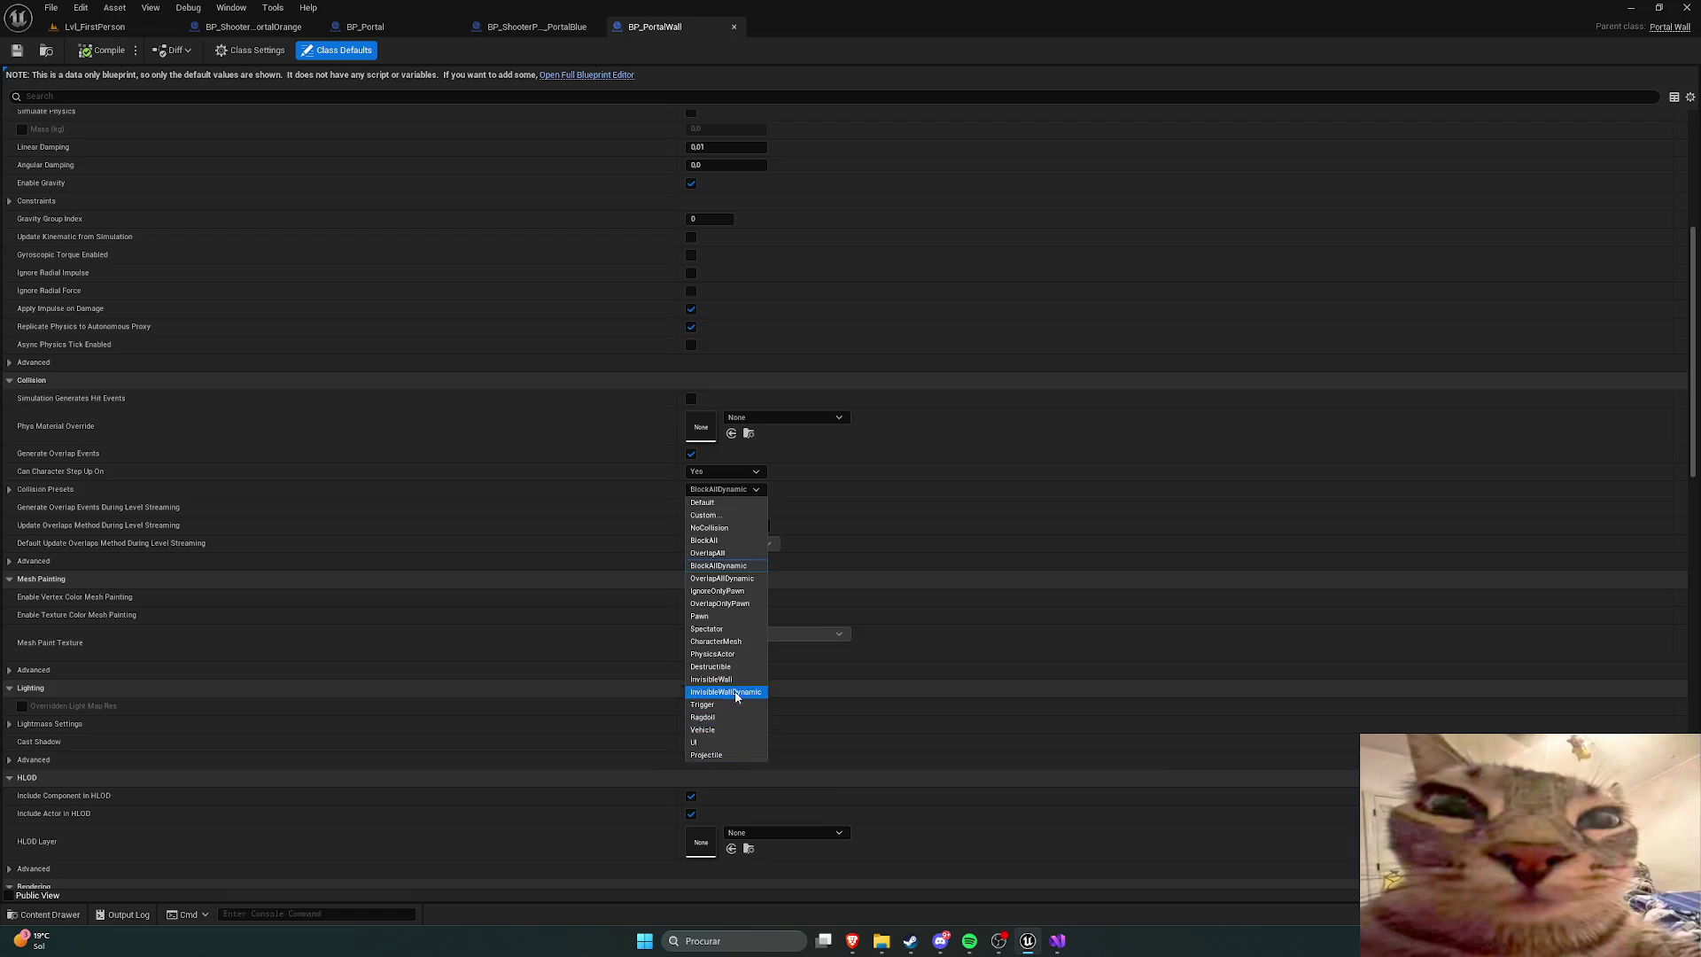
left_click(725, 472)
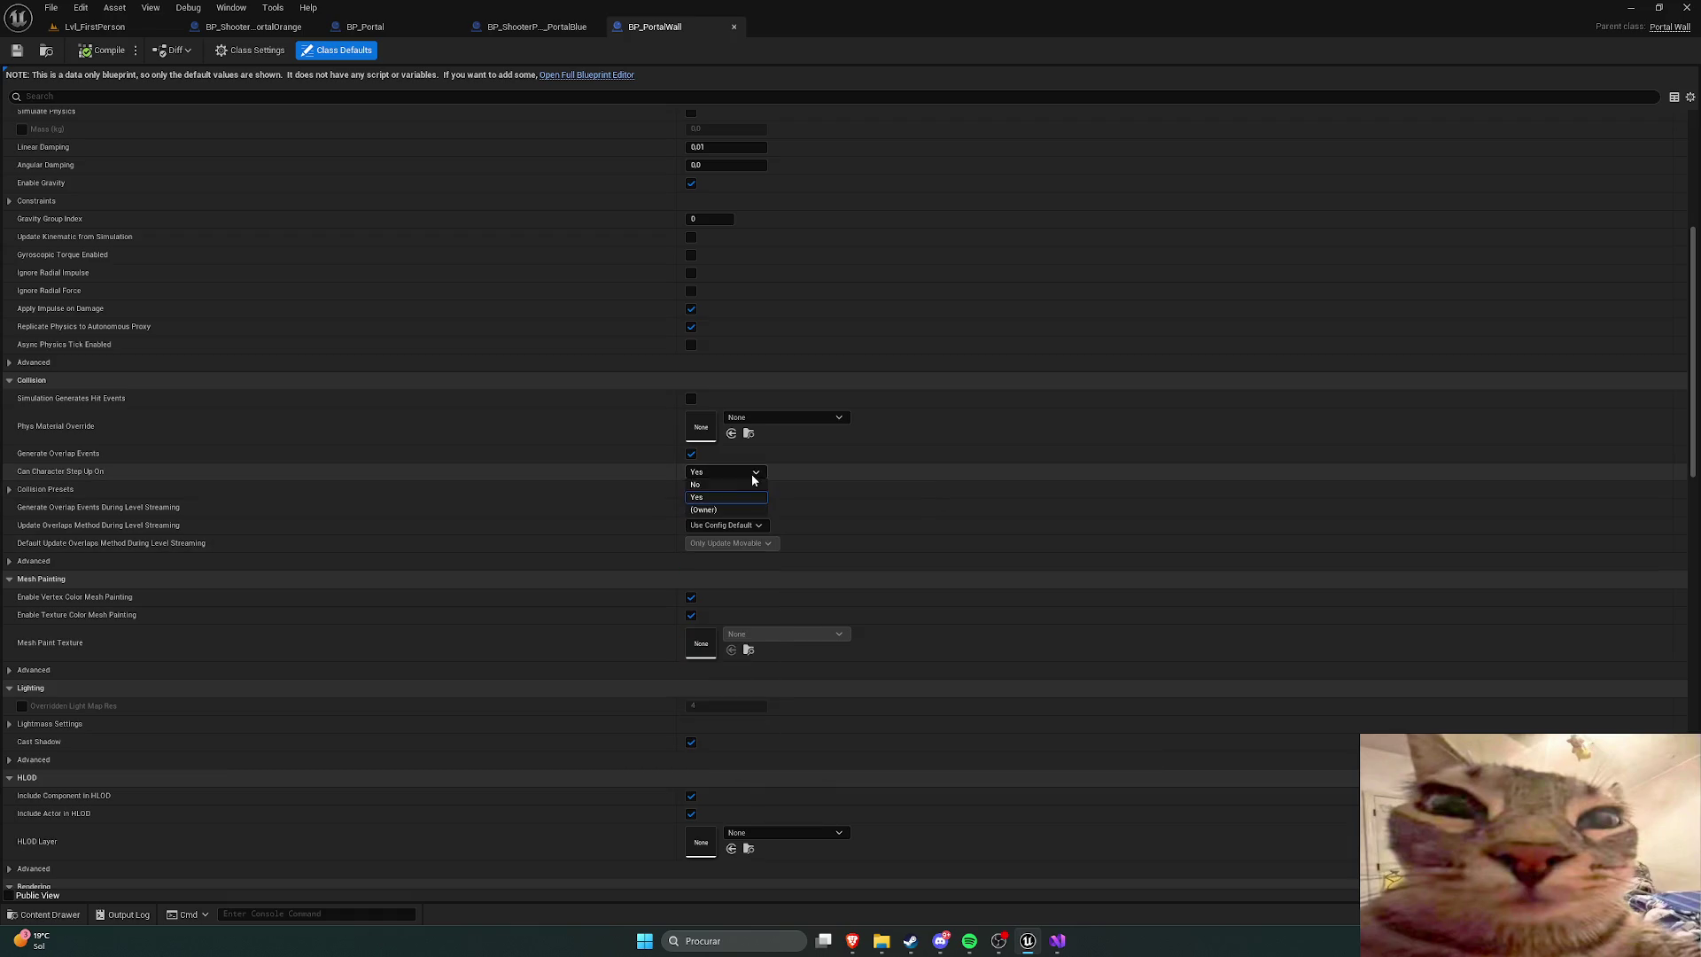
Step: Minimize and restore the Unreal editor, then open the Edit menu
left_click(1028, 941)
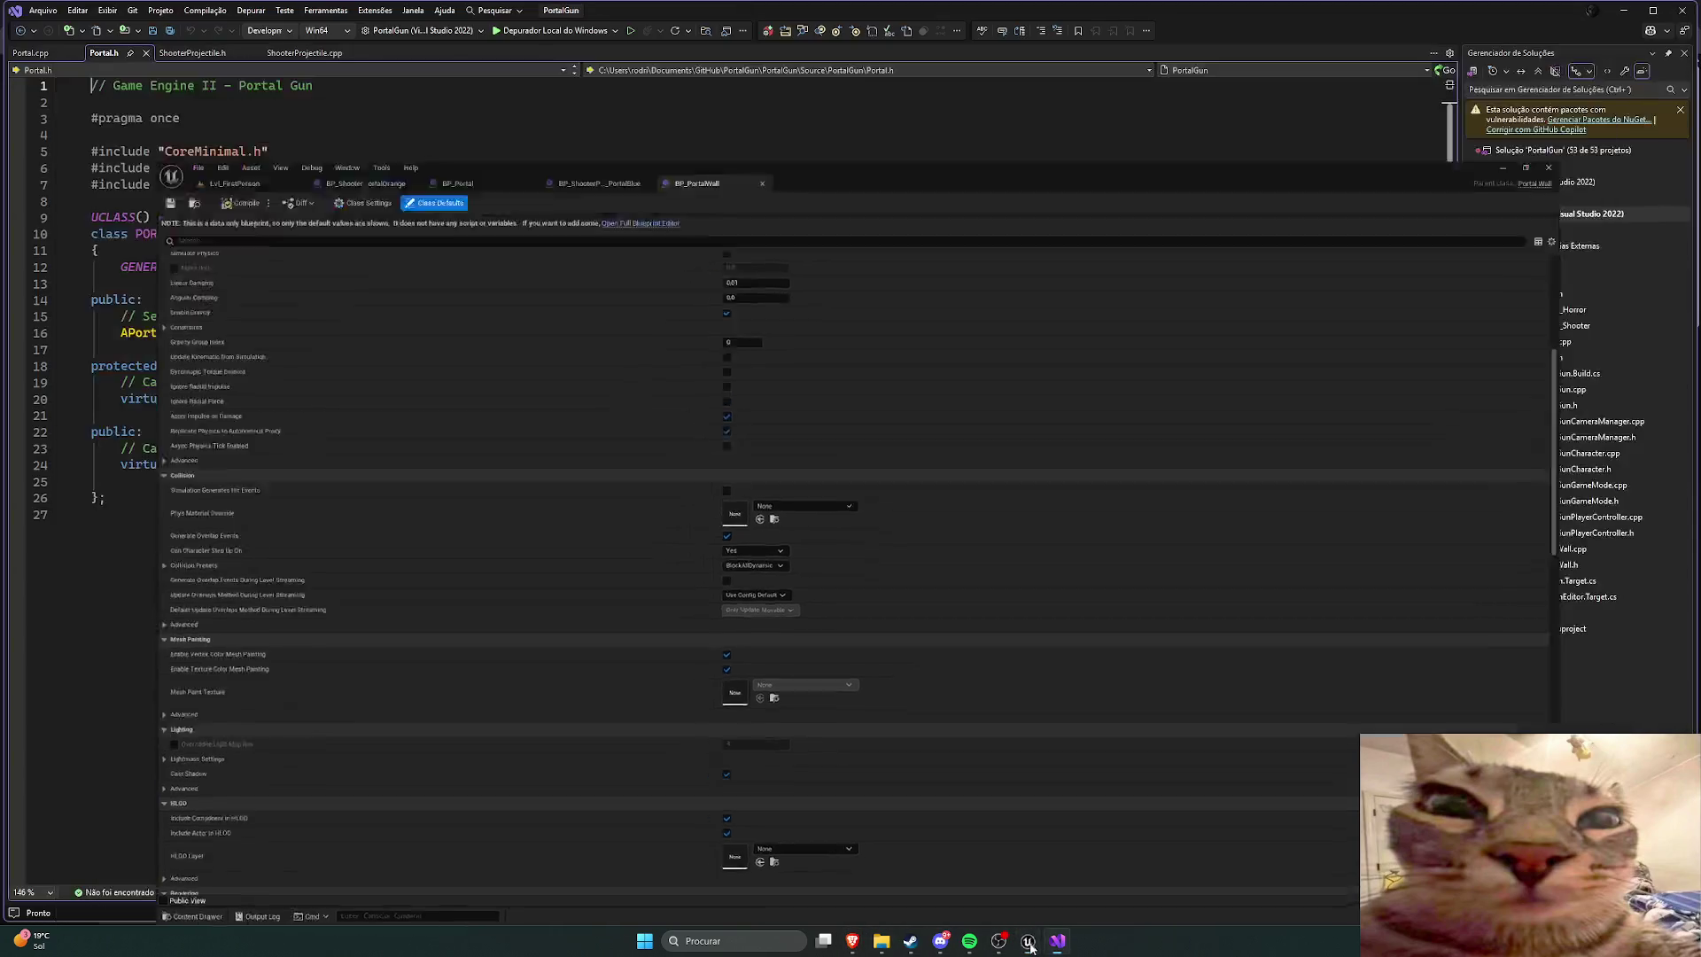
left_click(1029, 942)
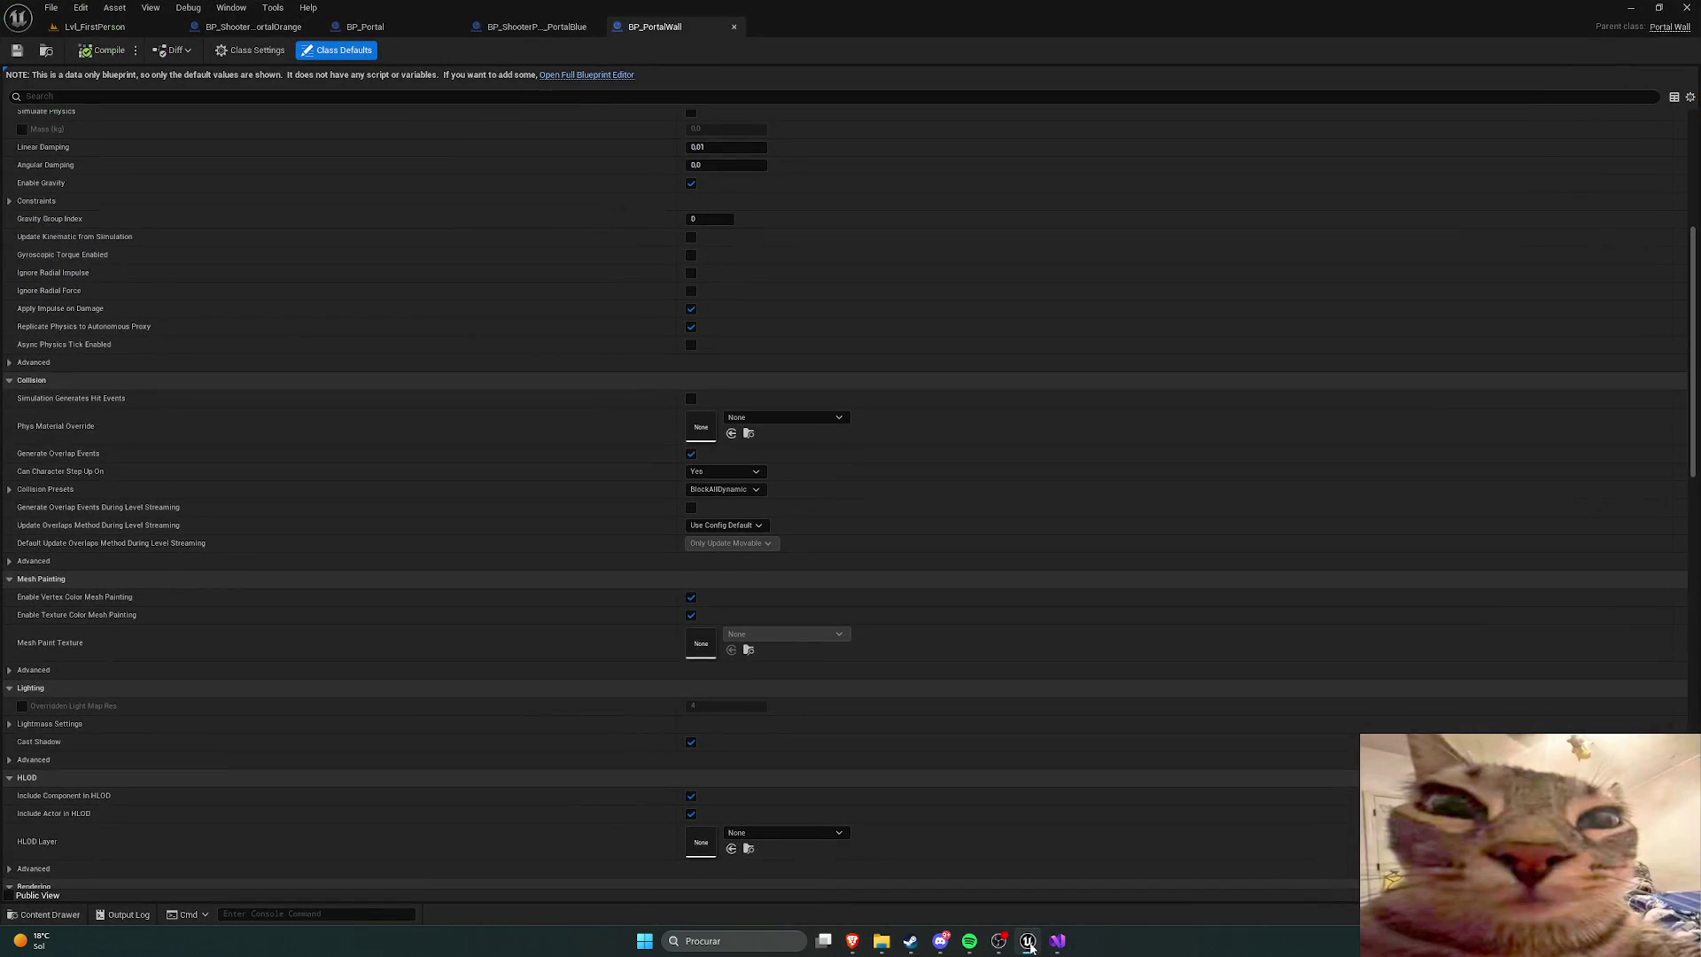
left_click(81, 8)
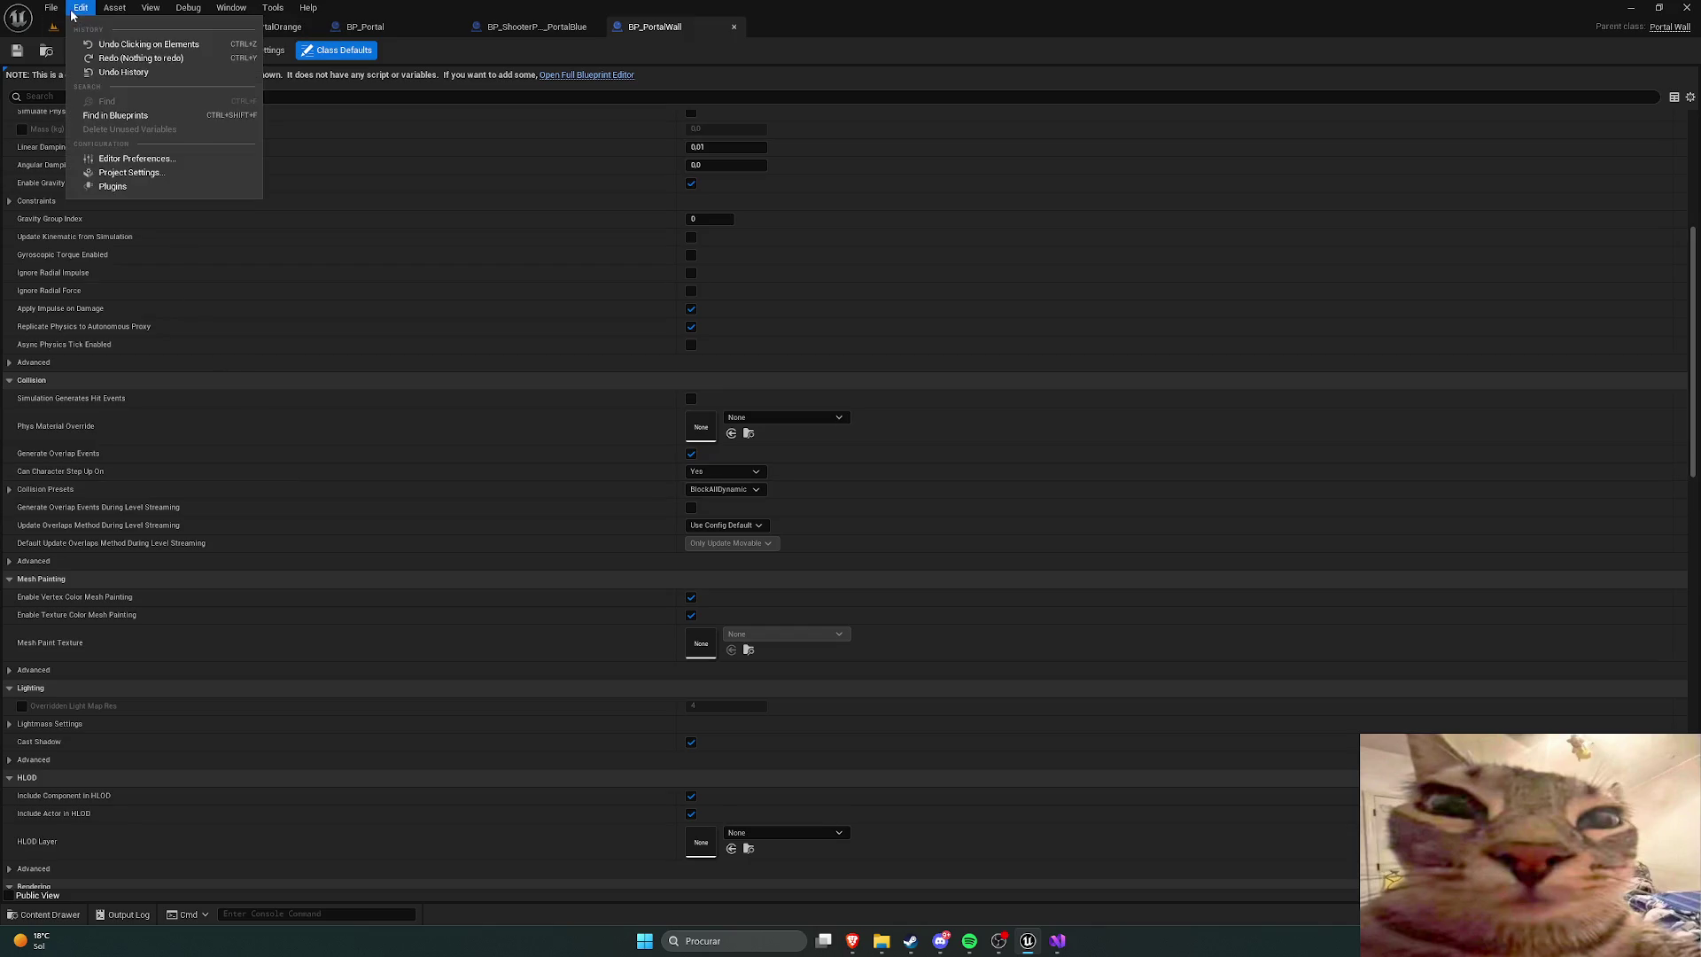
Step: Look at the Collision page in Project Settings, then close the window
left_click(129, 174)
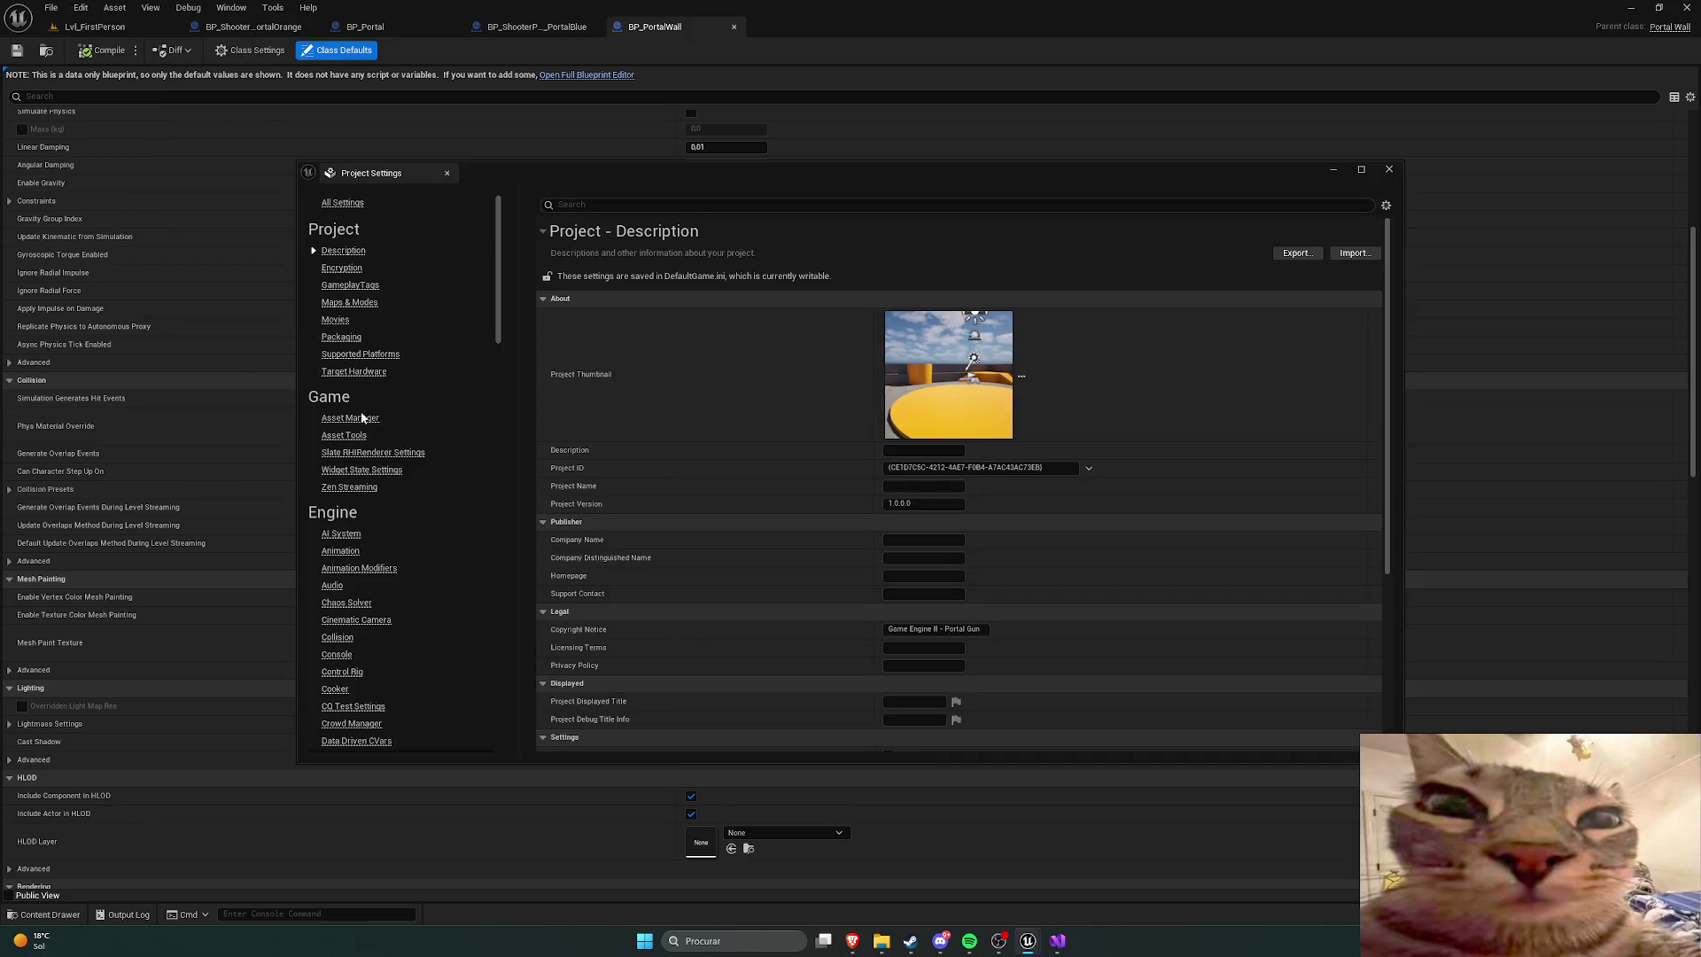
scroll(381, 502, "down", 3)
left_click(337, 513)
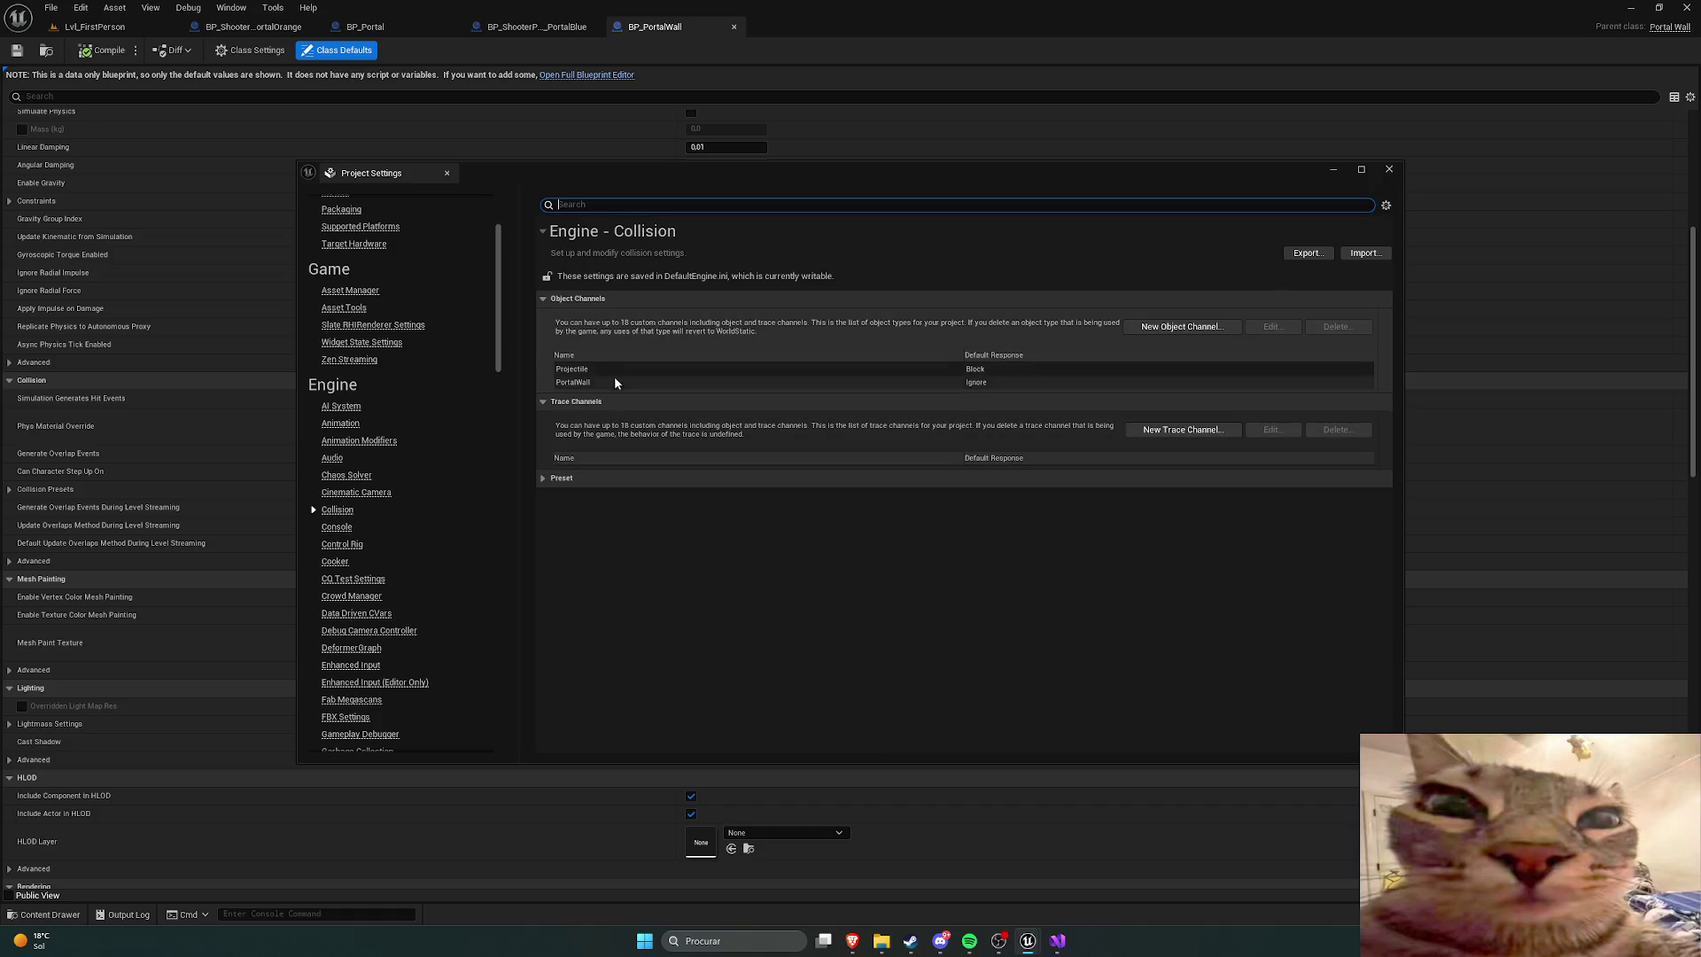
left_click(1388, 169)
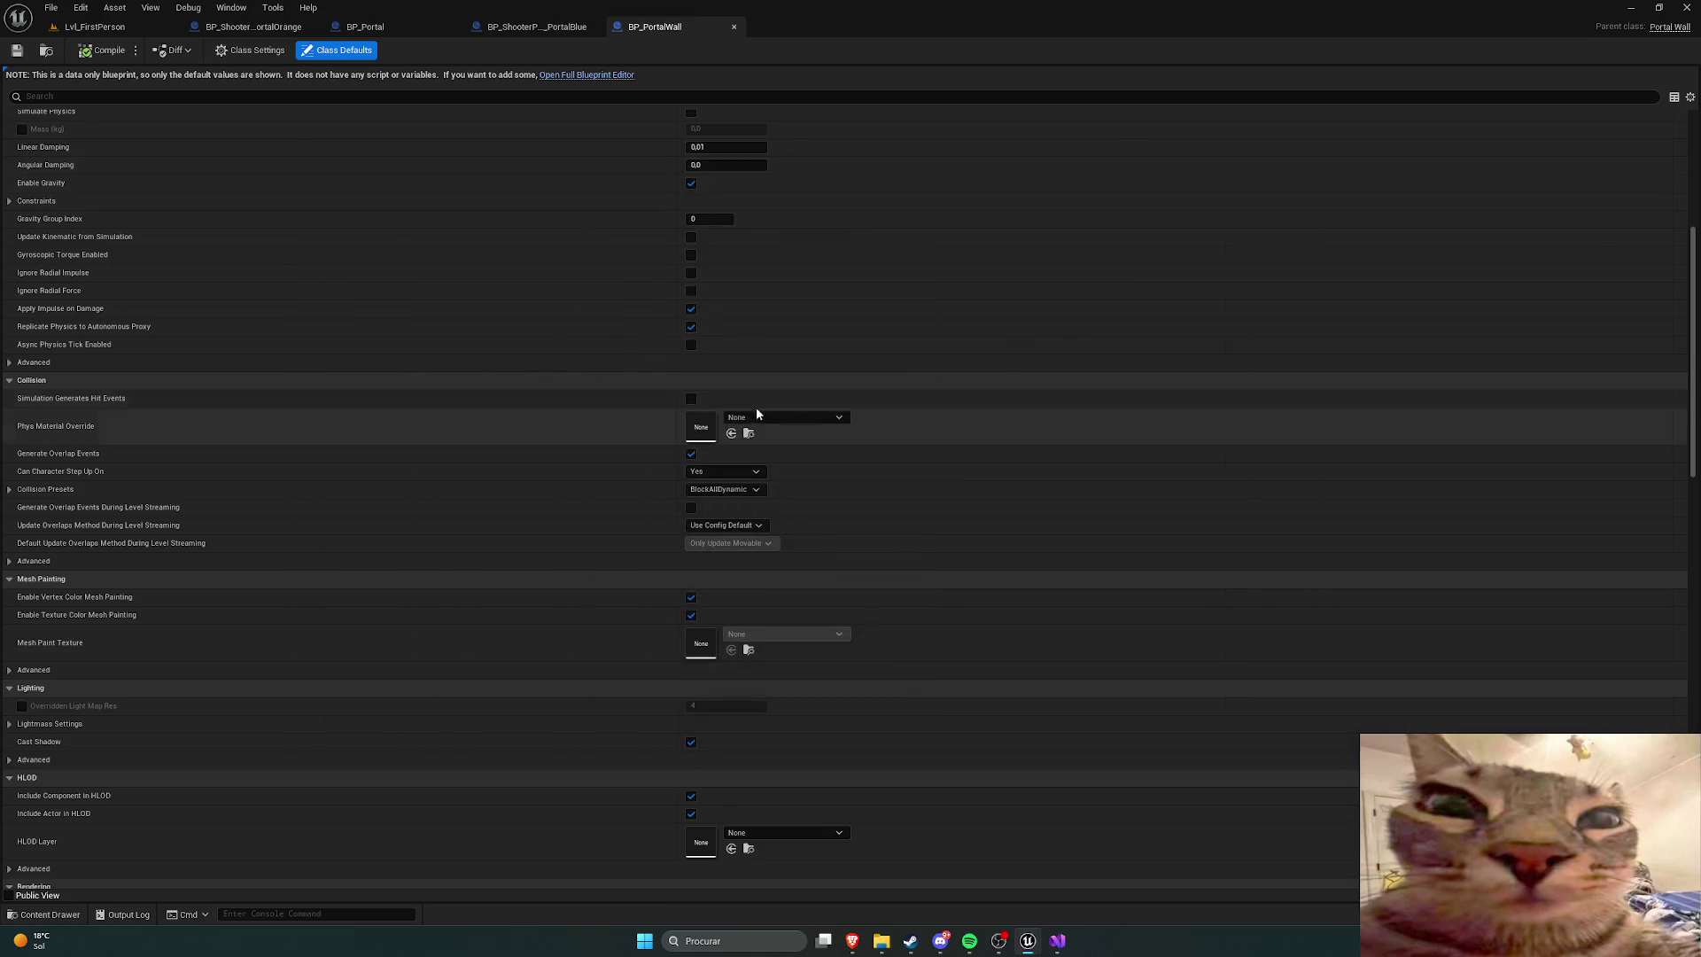
Step: Check the BP_PortalWall Collision Presets list without changing BlockAllDynamic
left_click(745, 492)
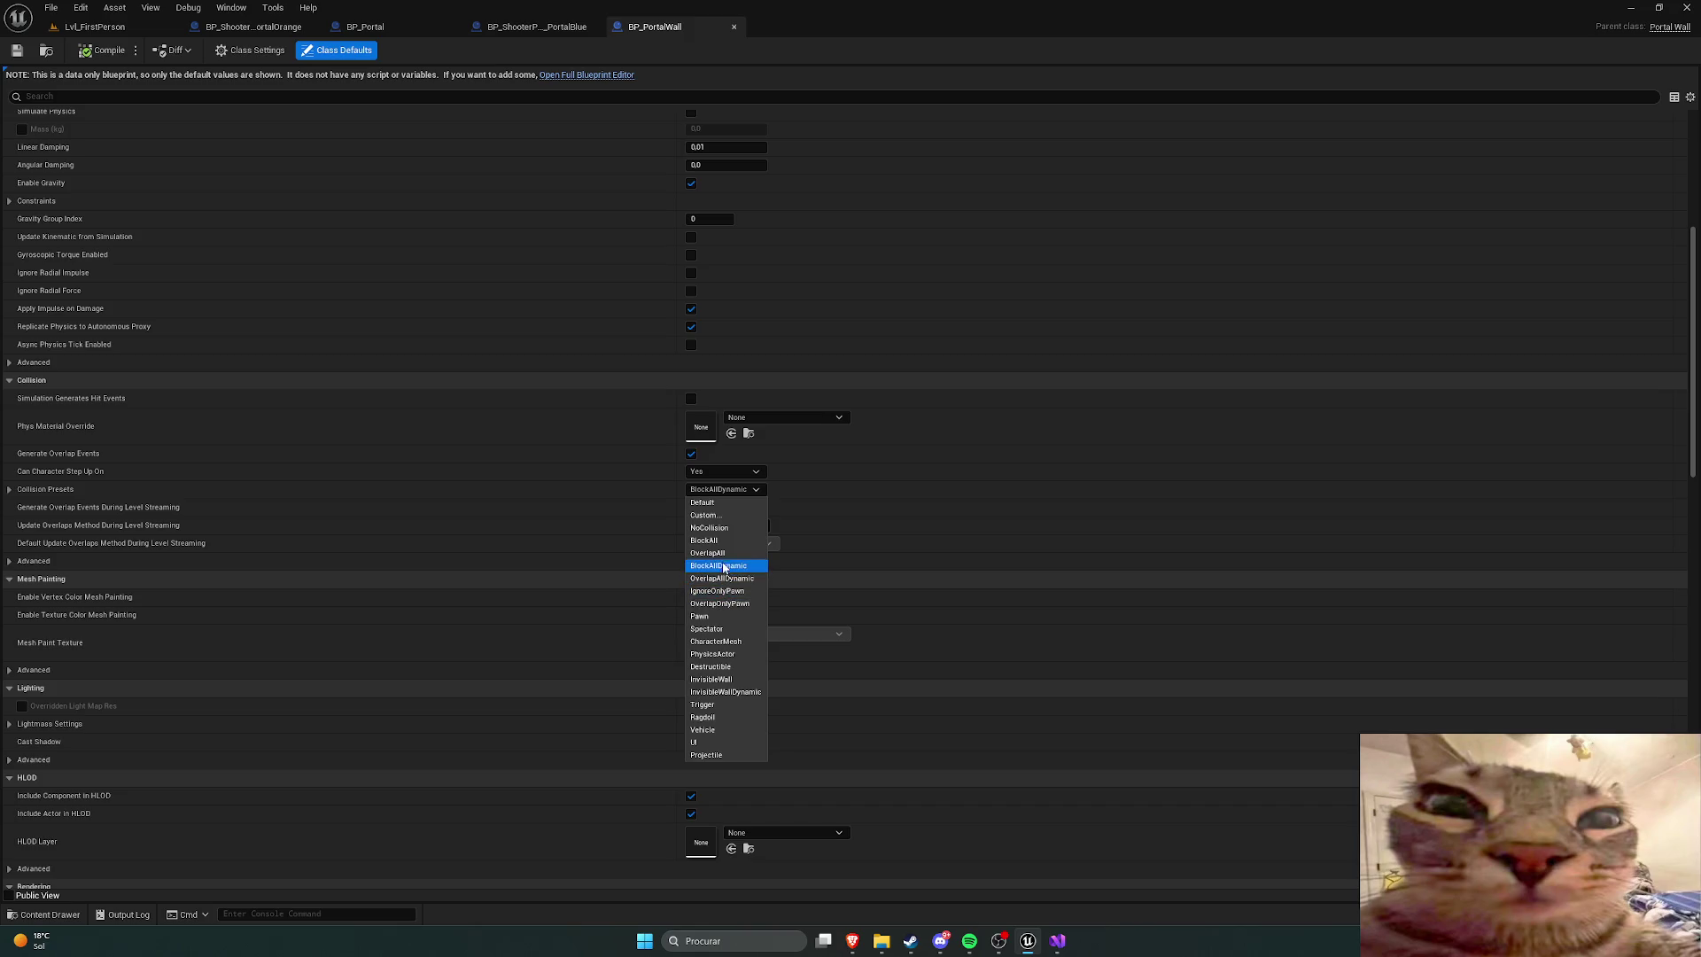
left_click(760, 489)
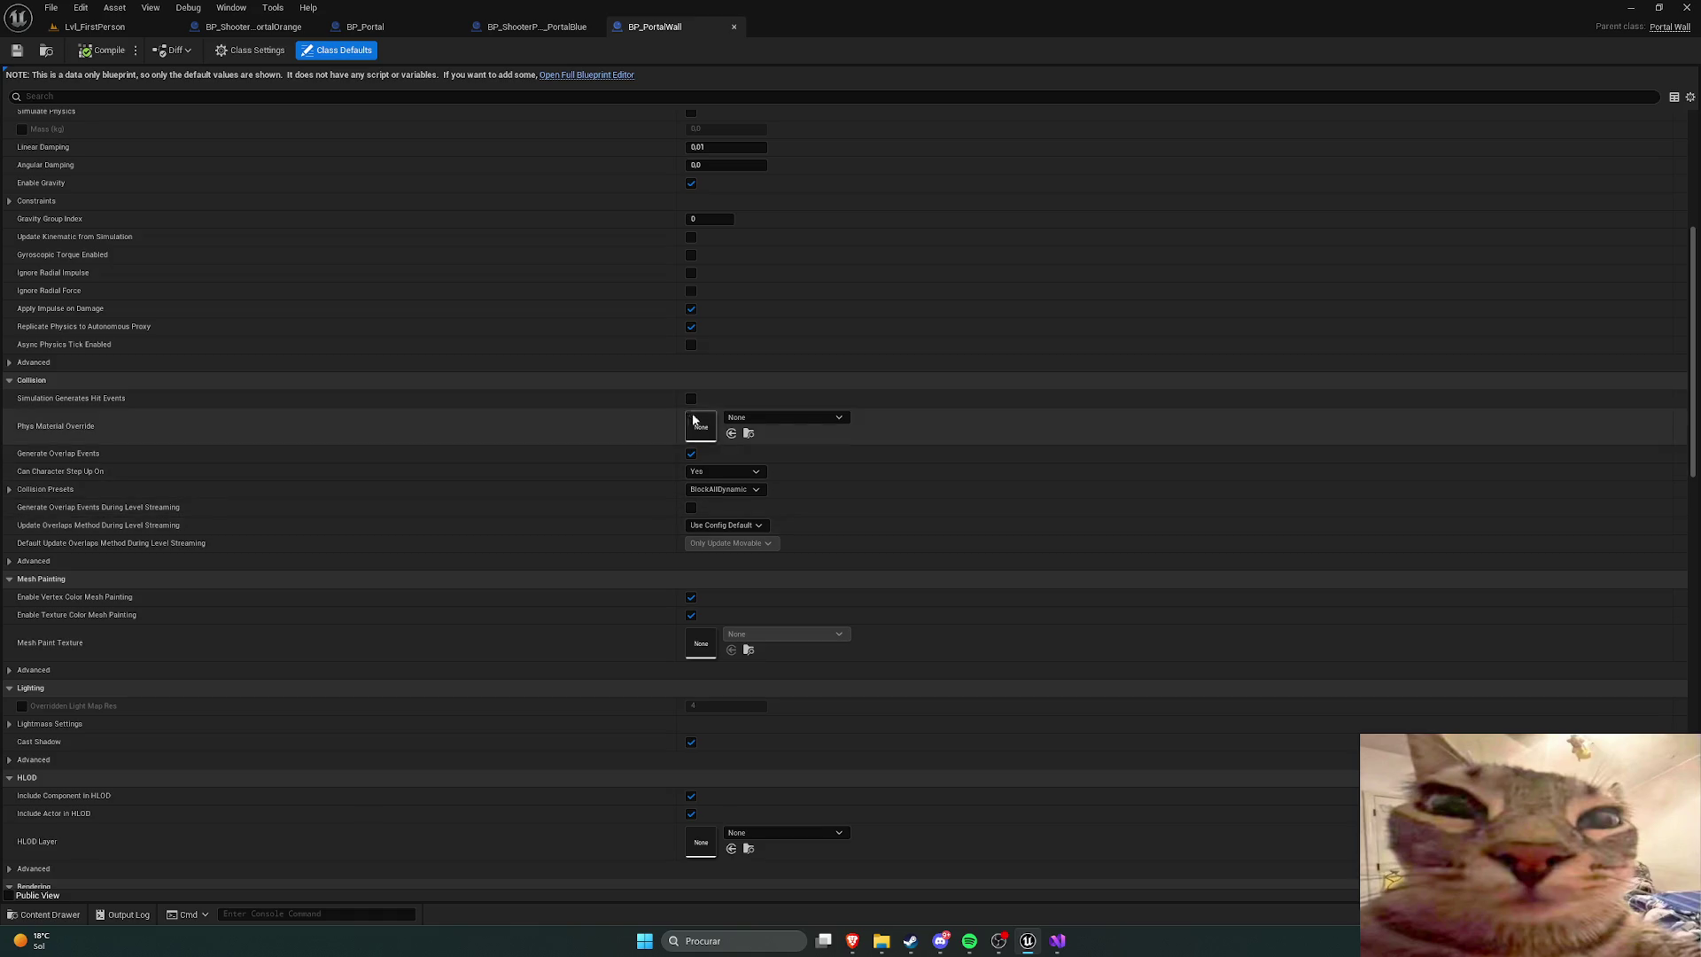
scroll(396, 549, "down", 2)
scroll(395, 549, "down", 1)
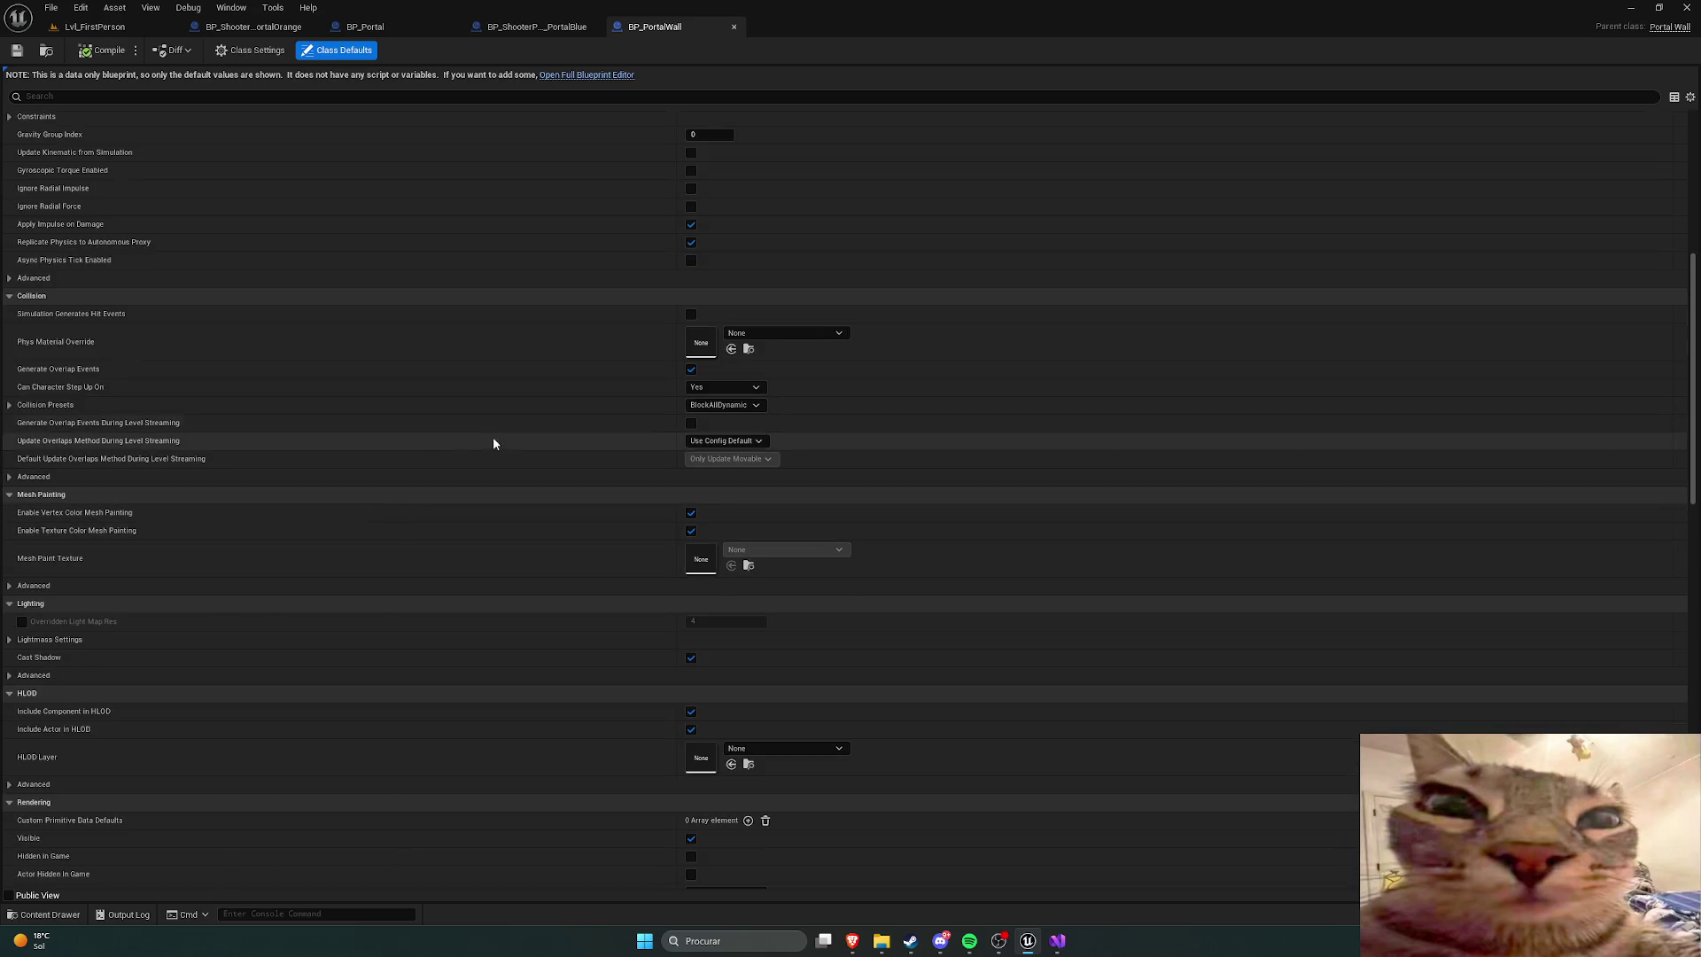
Step: Try the Custom collision preset, then undo back to BlockAllDynamic
left_click(714, 407)
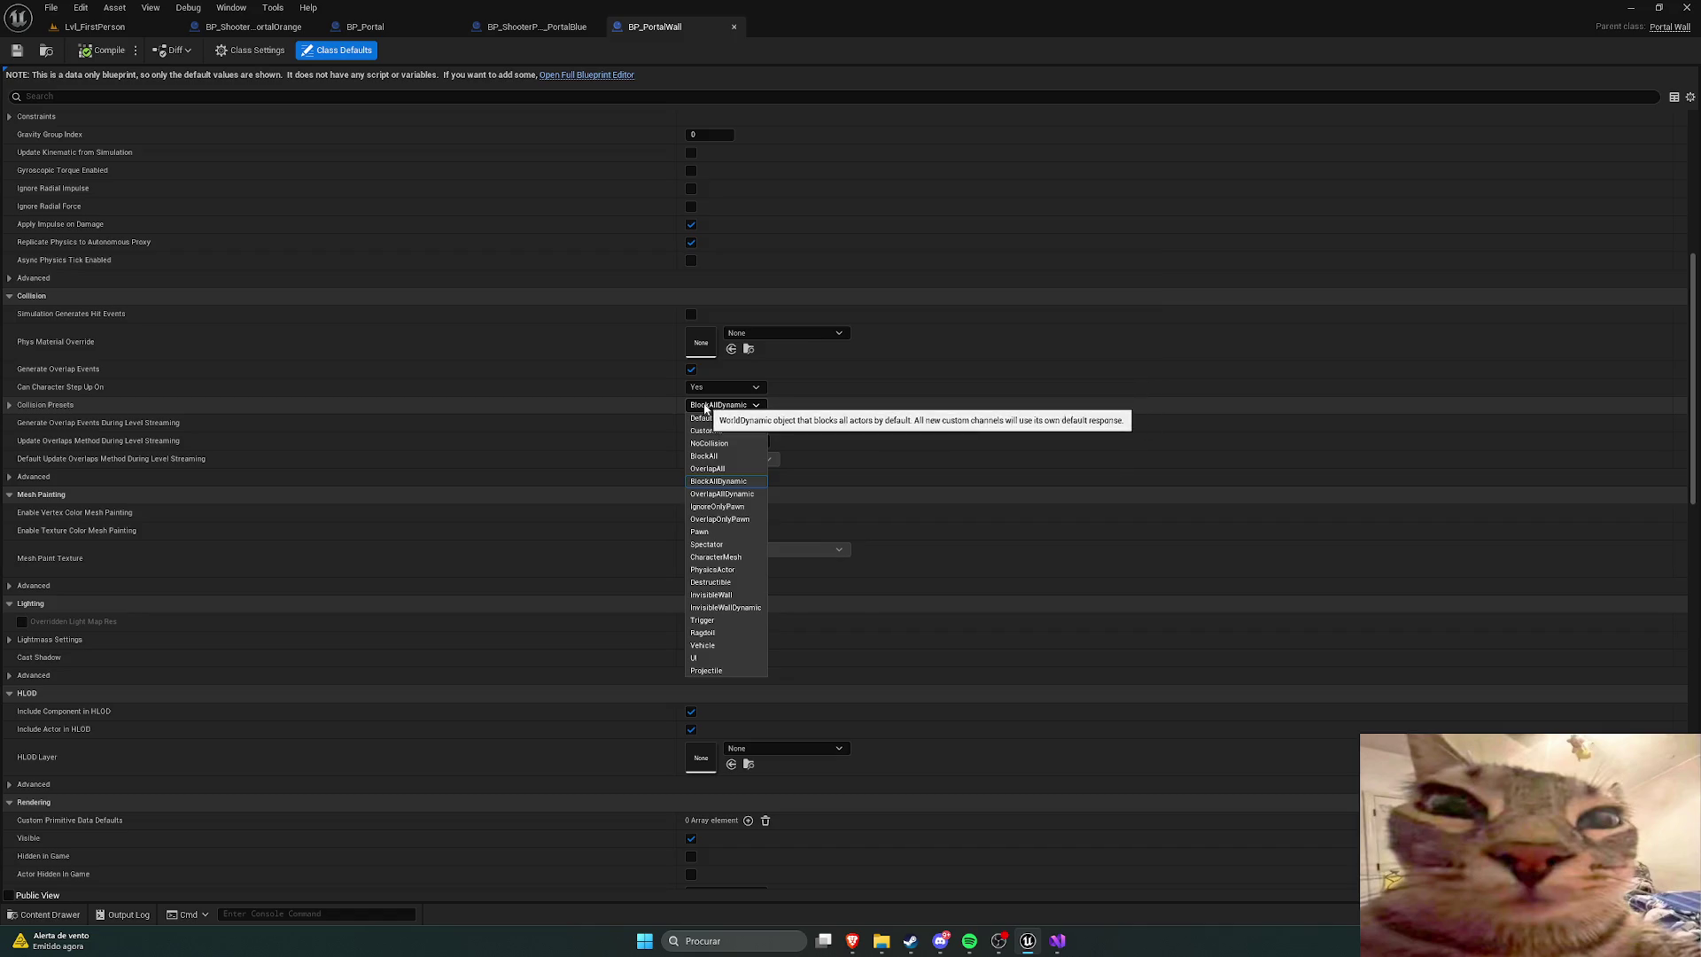
left_click(715, 431)
left_click(727, 406)
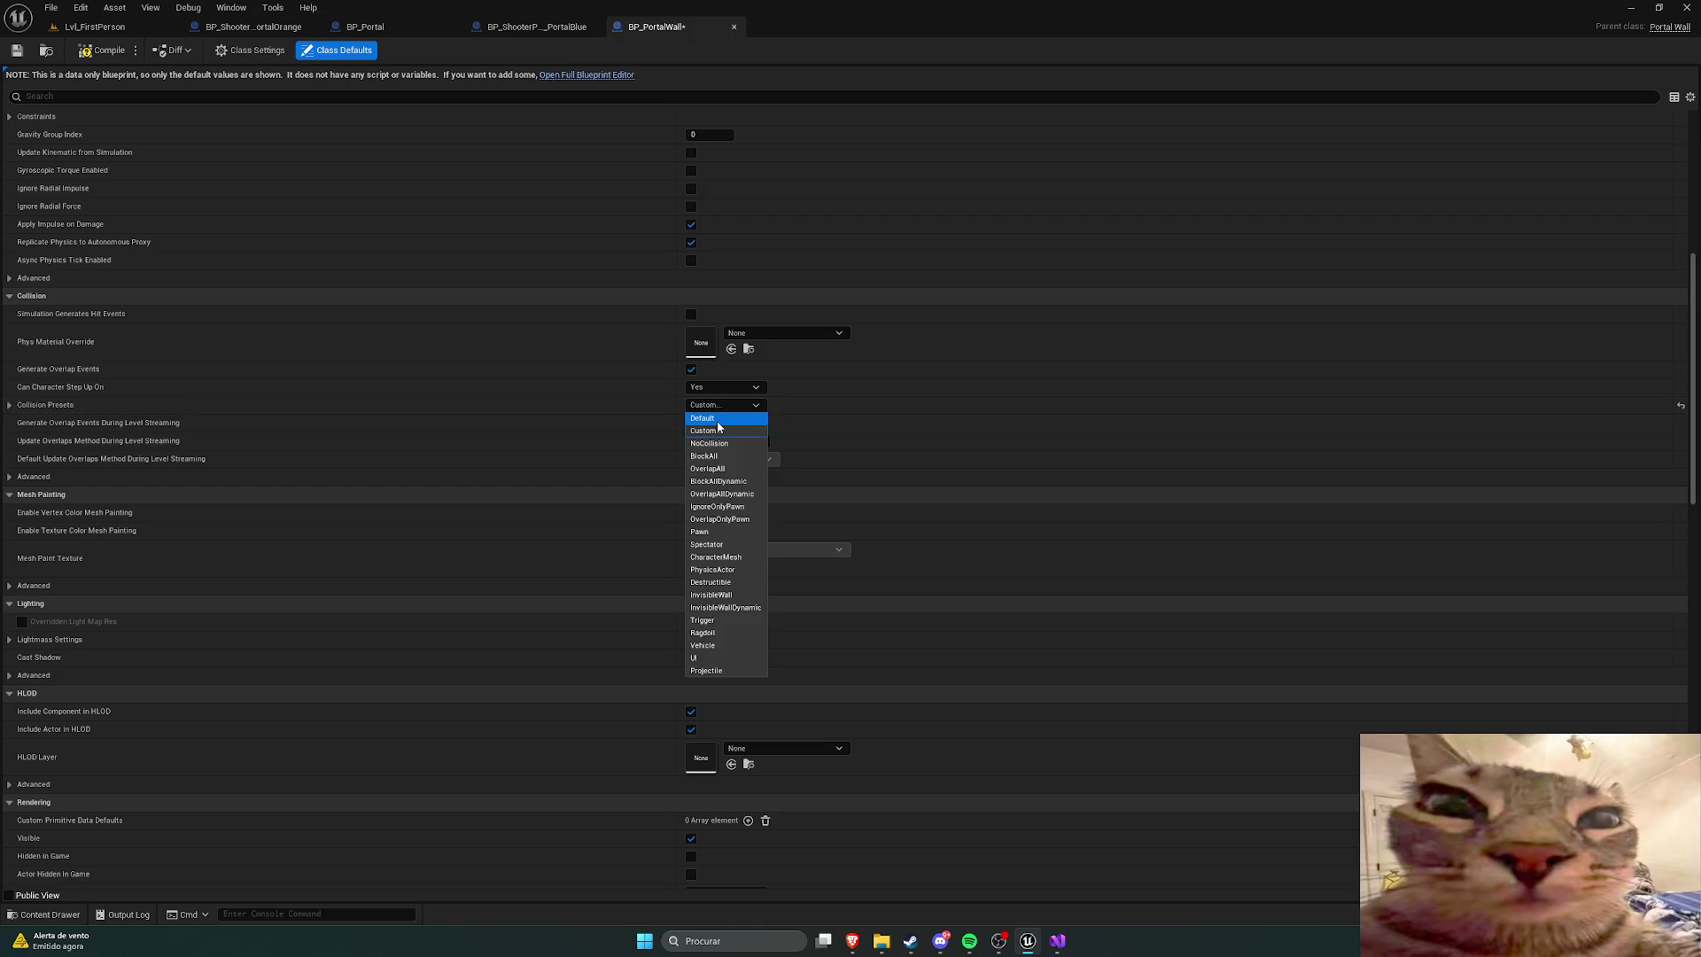
left_click(724, 408)
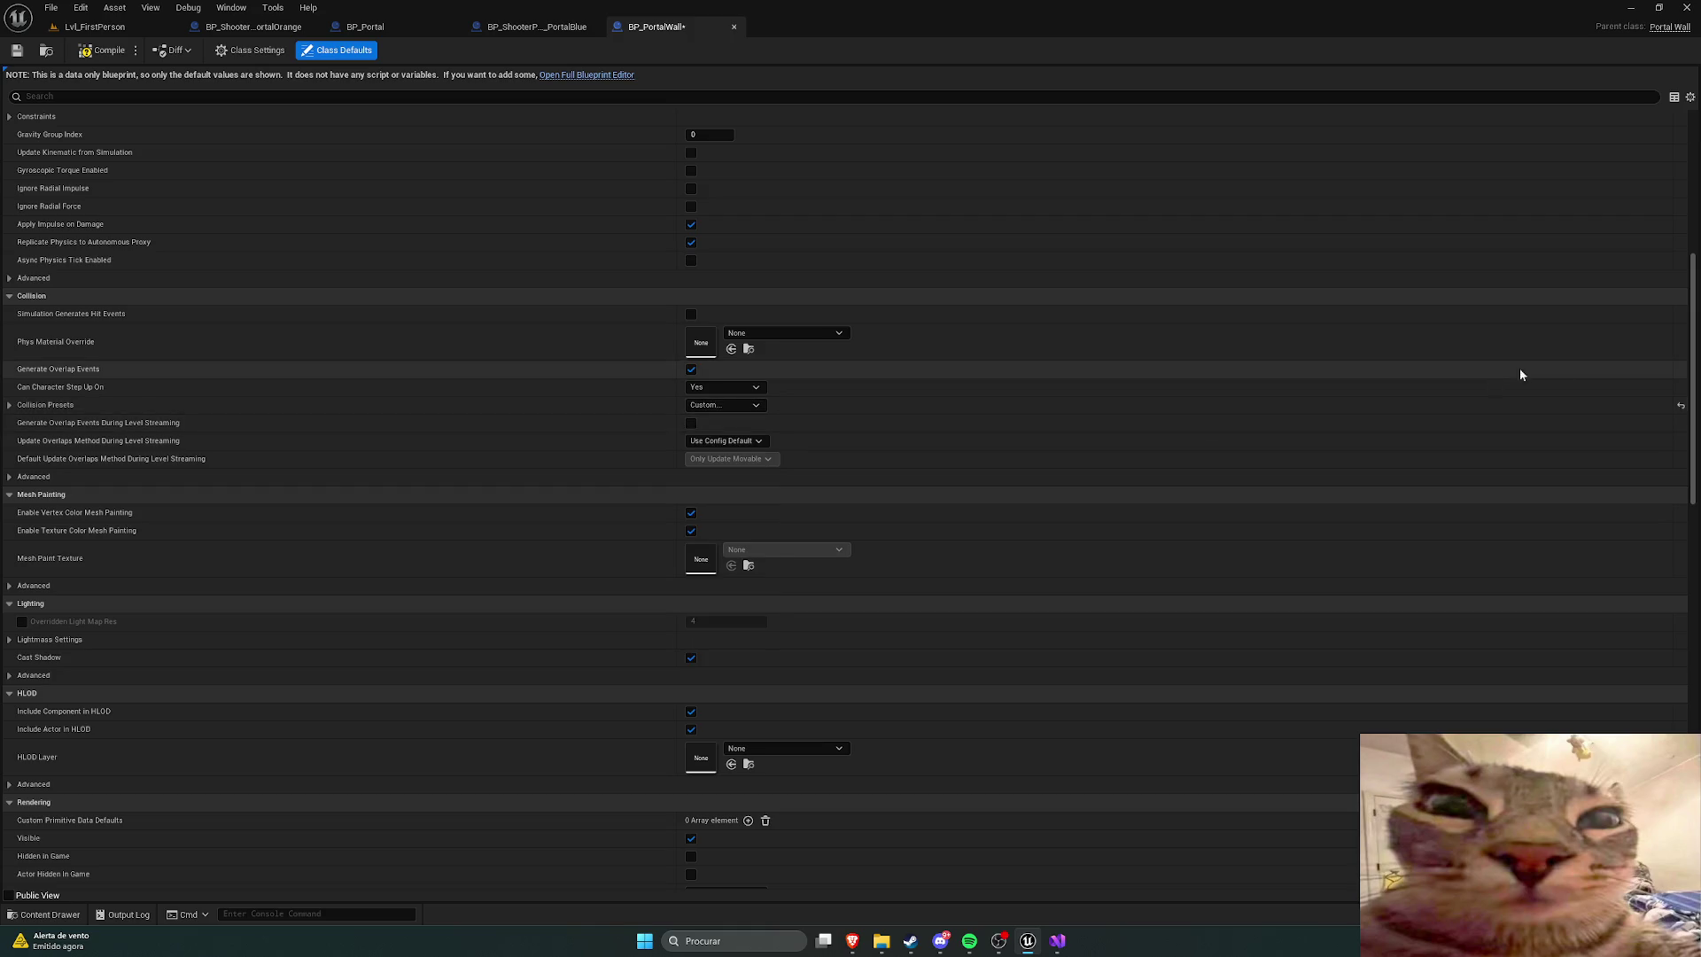
key("ctrl+z")
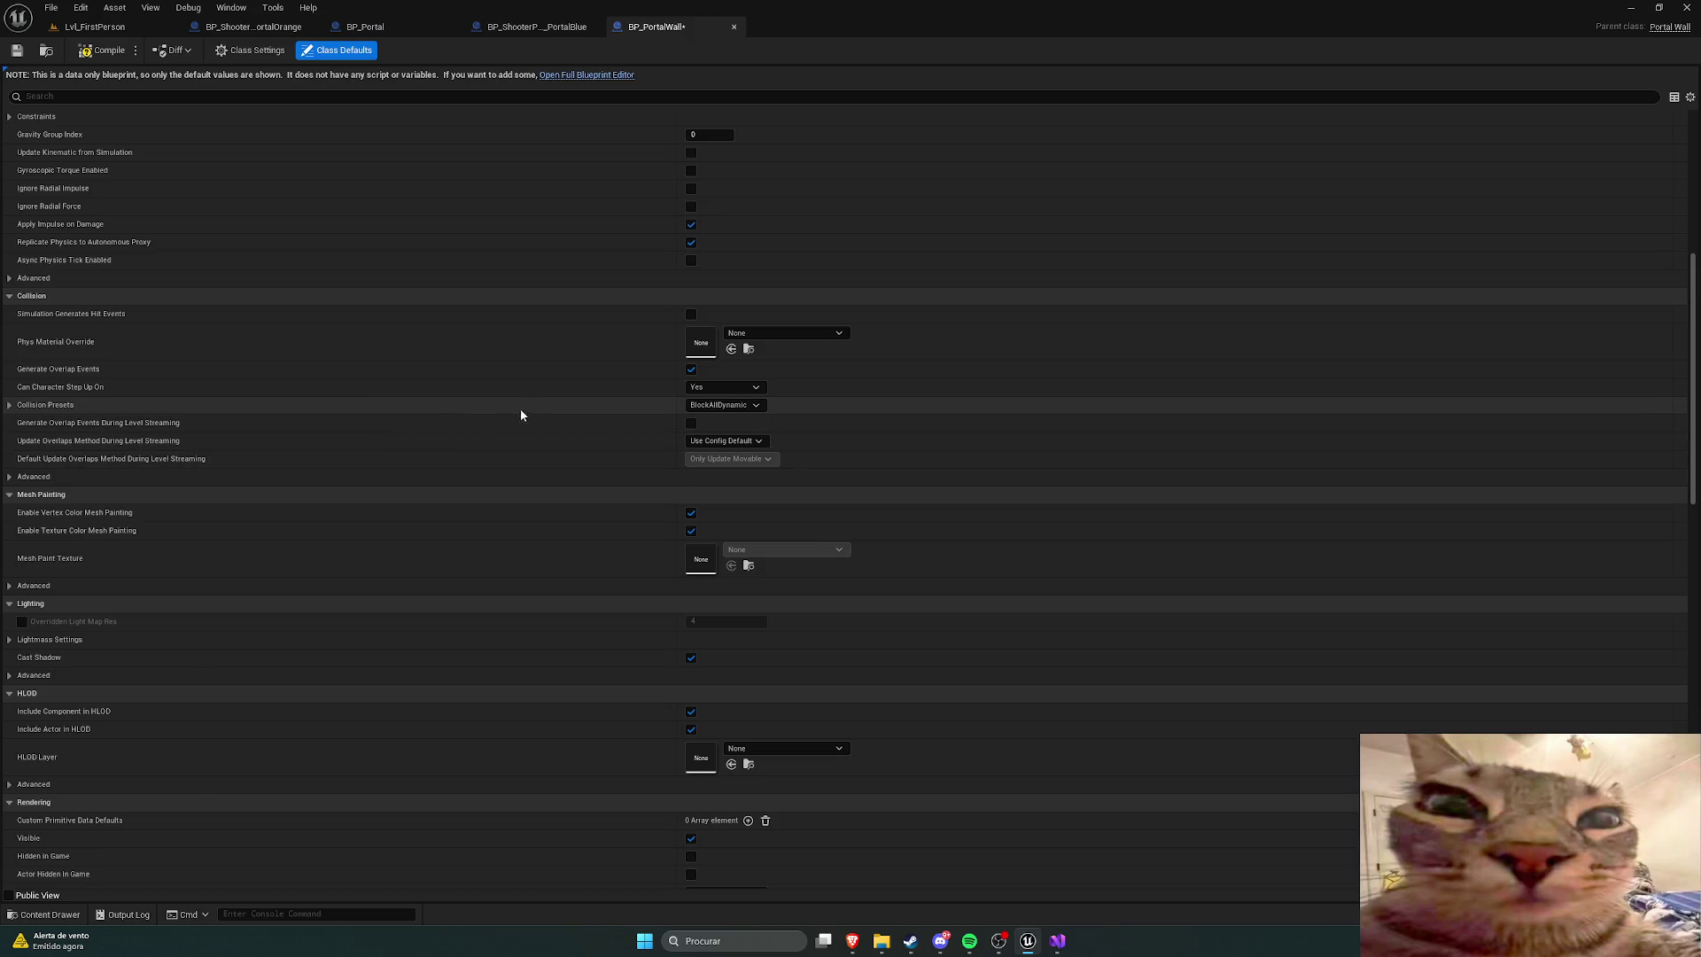
left_click(722, 405)
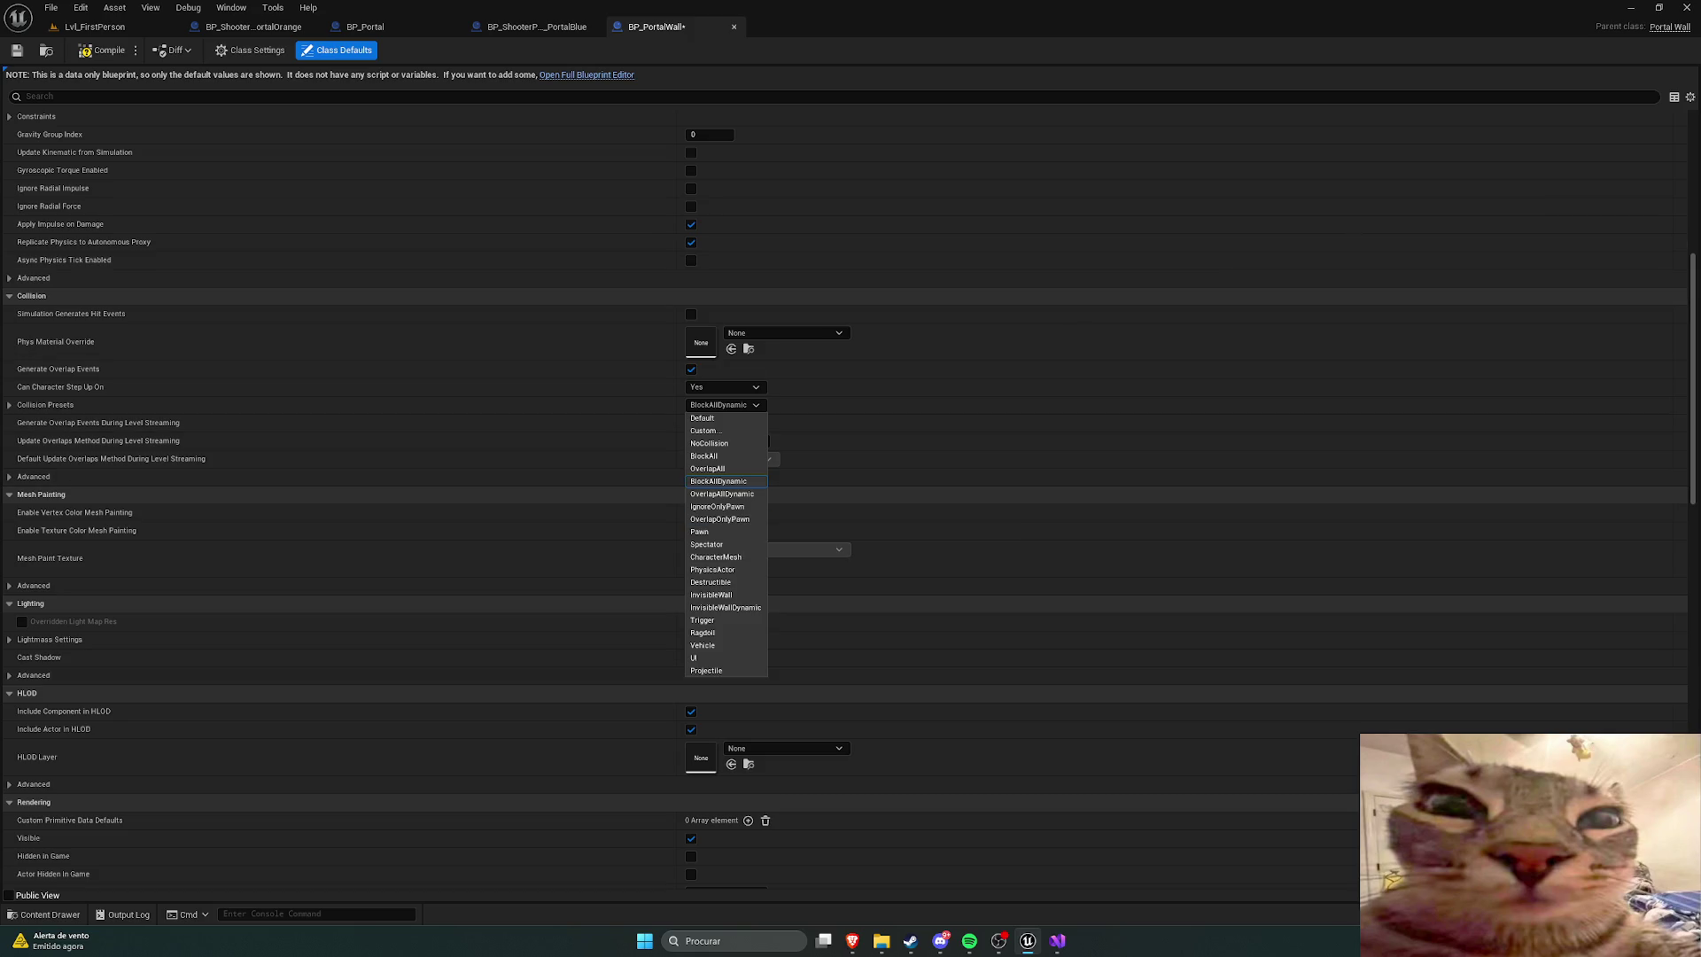
key("Escape")
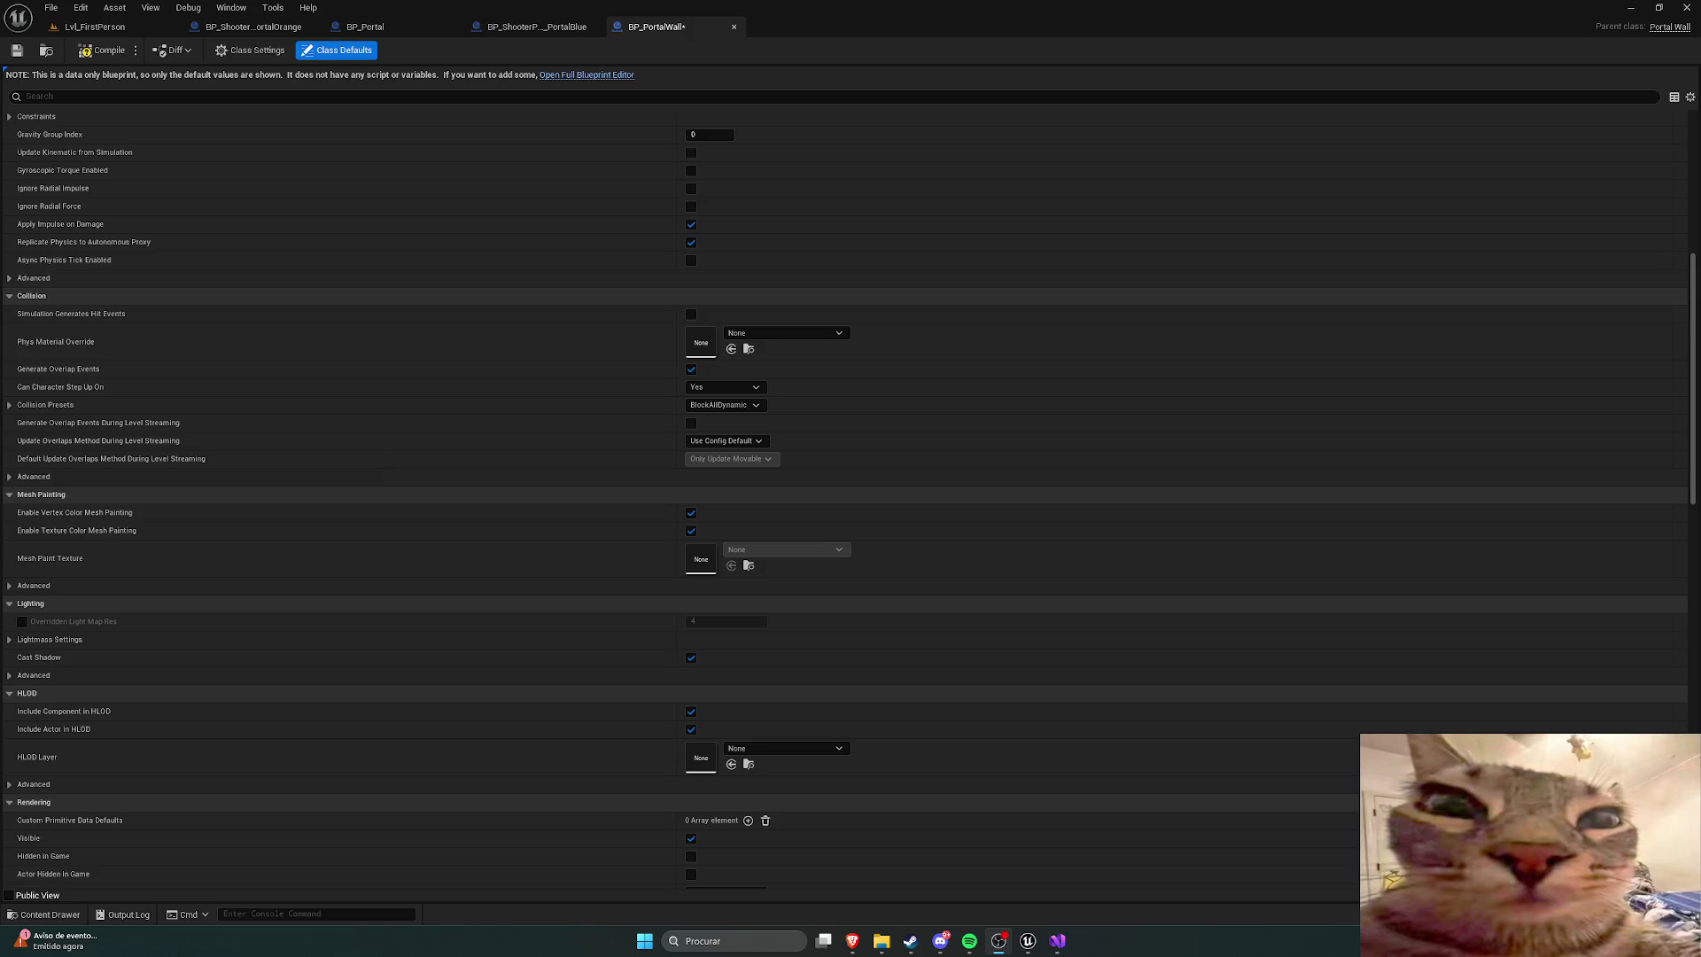
Step: Watch the Streamable 0410(1) clip full screen from the beginning, then exit full screen
key("alt+Tab")
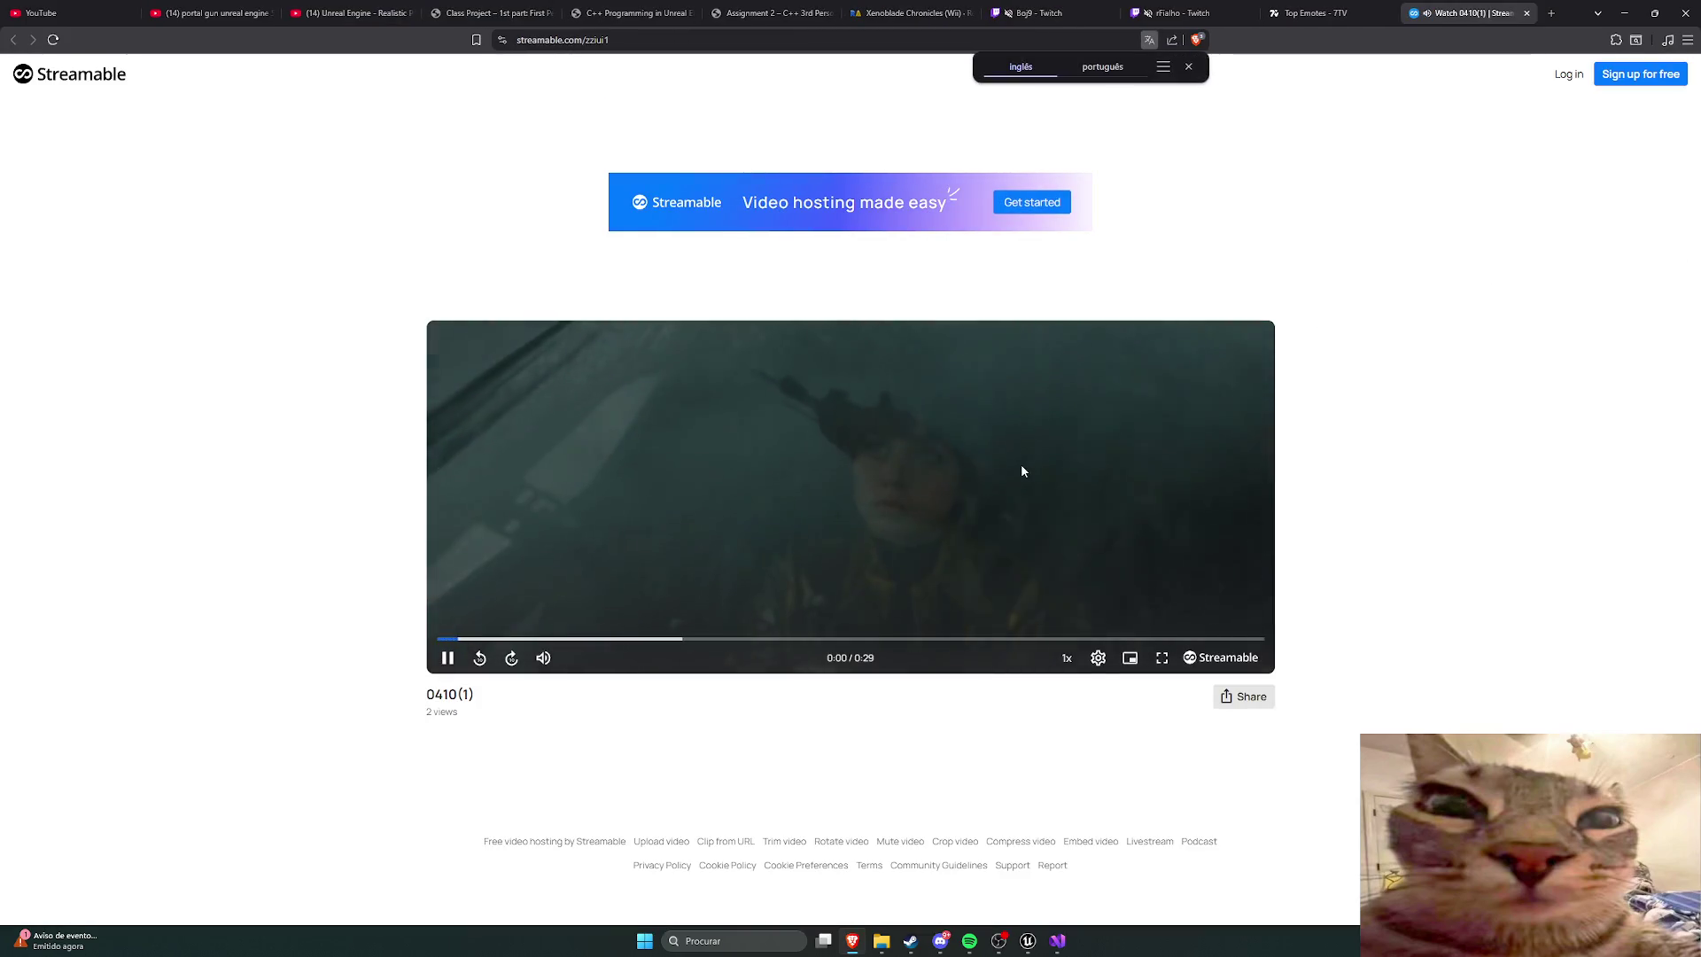
left_click(1023, 474)
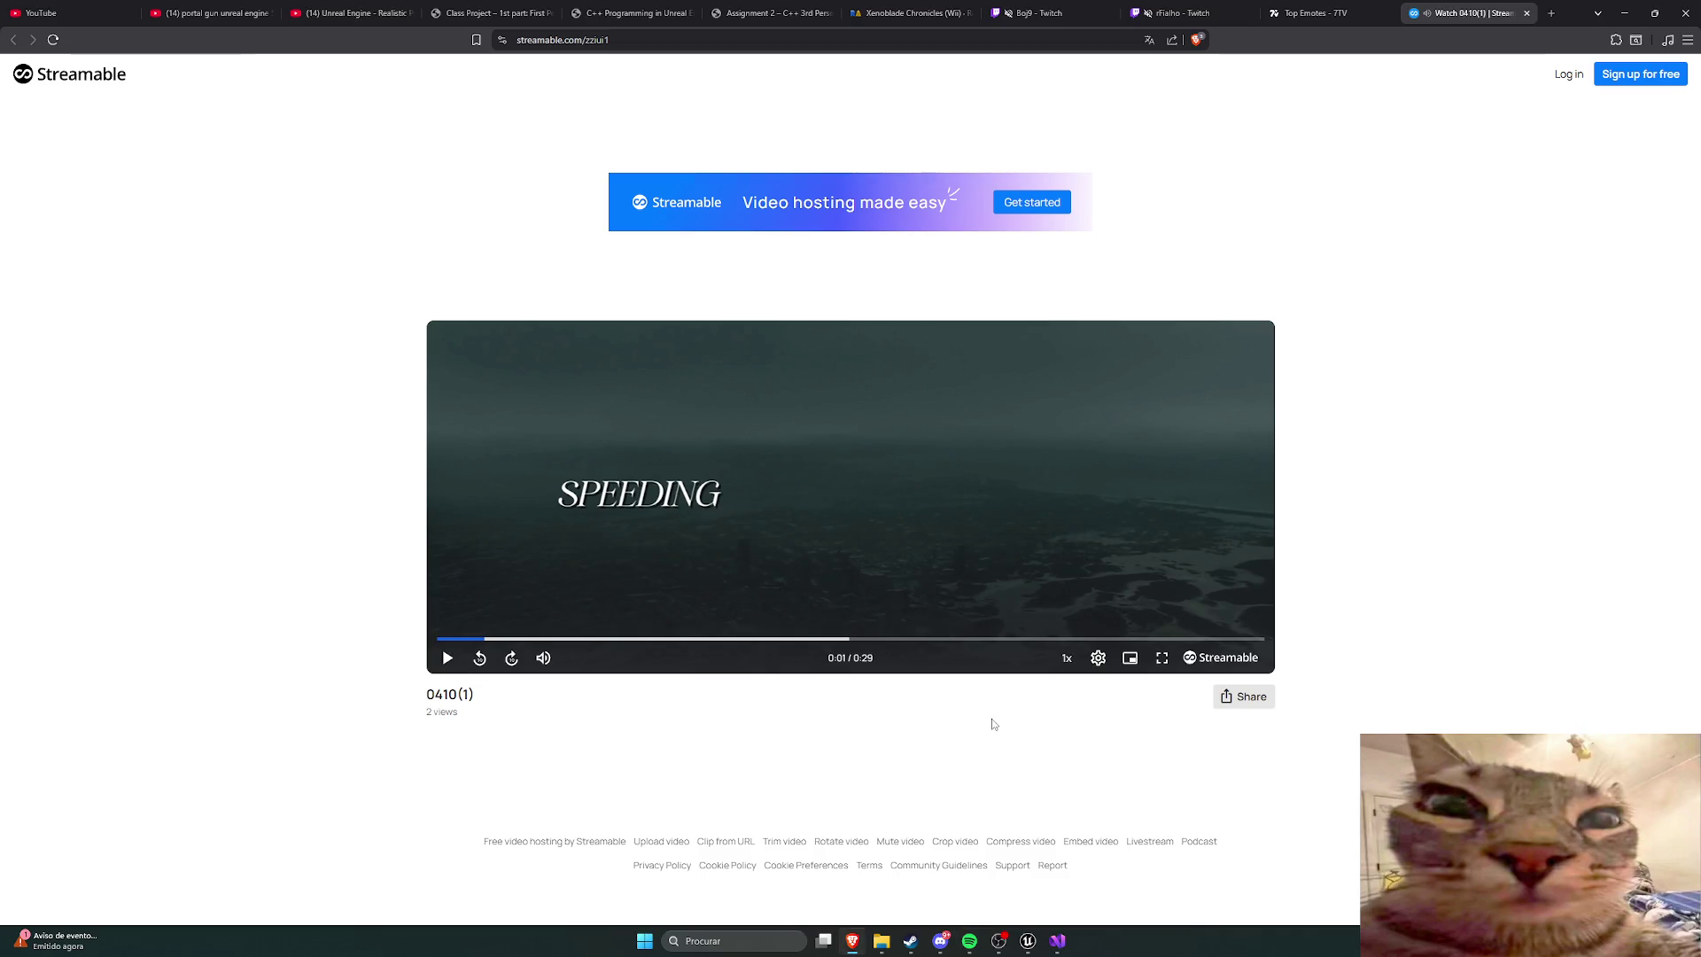
left_click(480, 658)
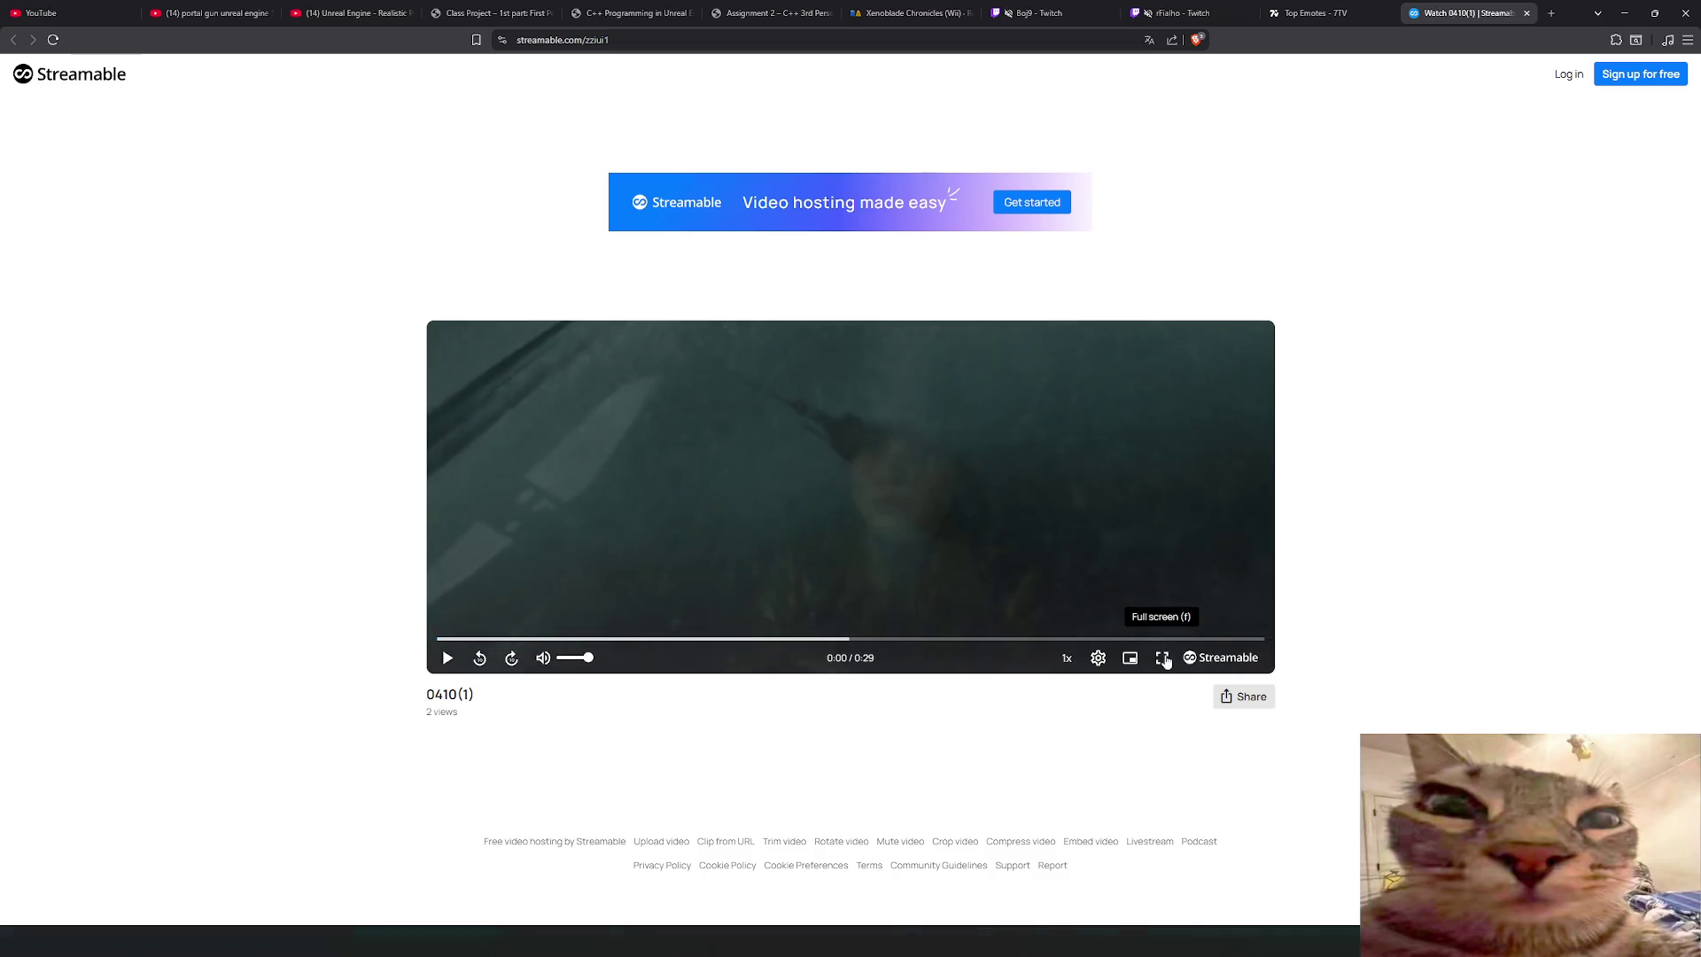
left_click(1162, 657)
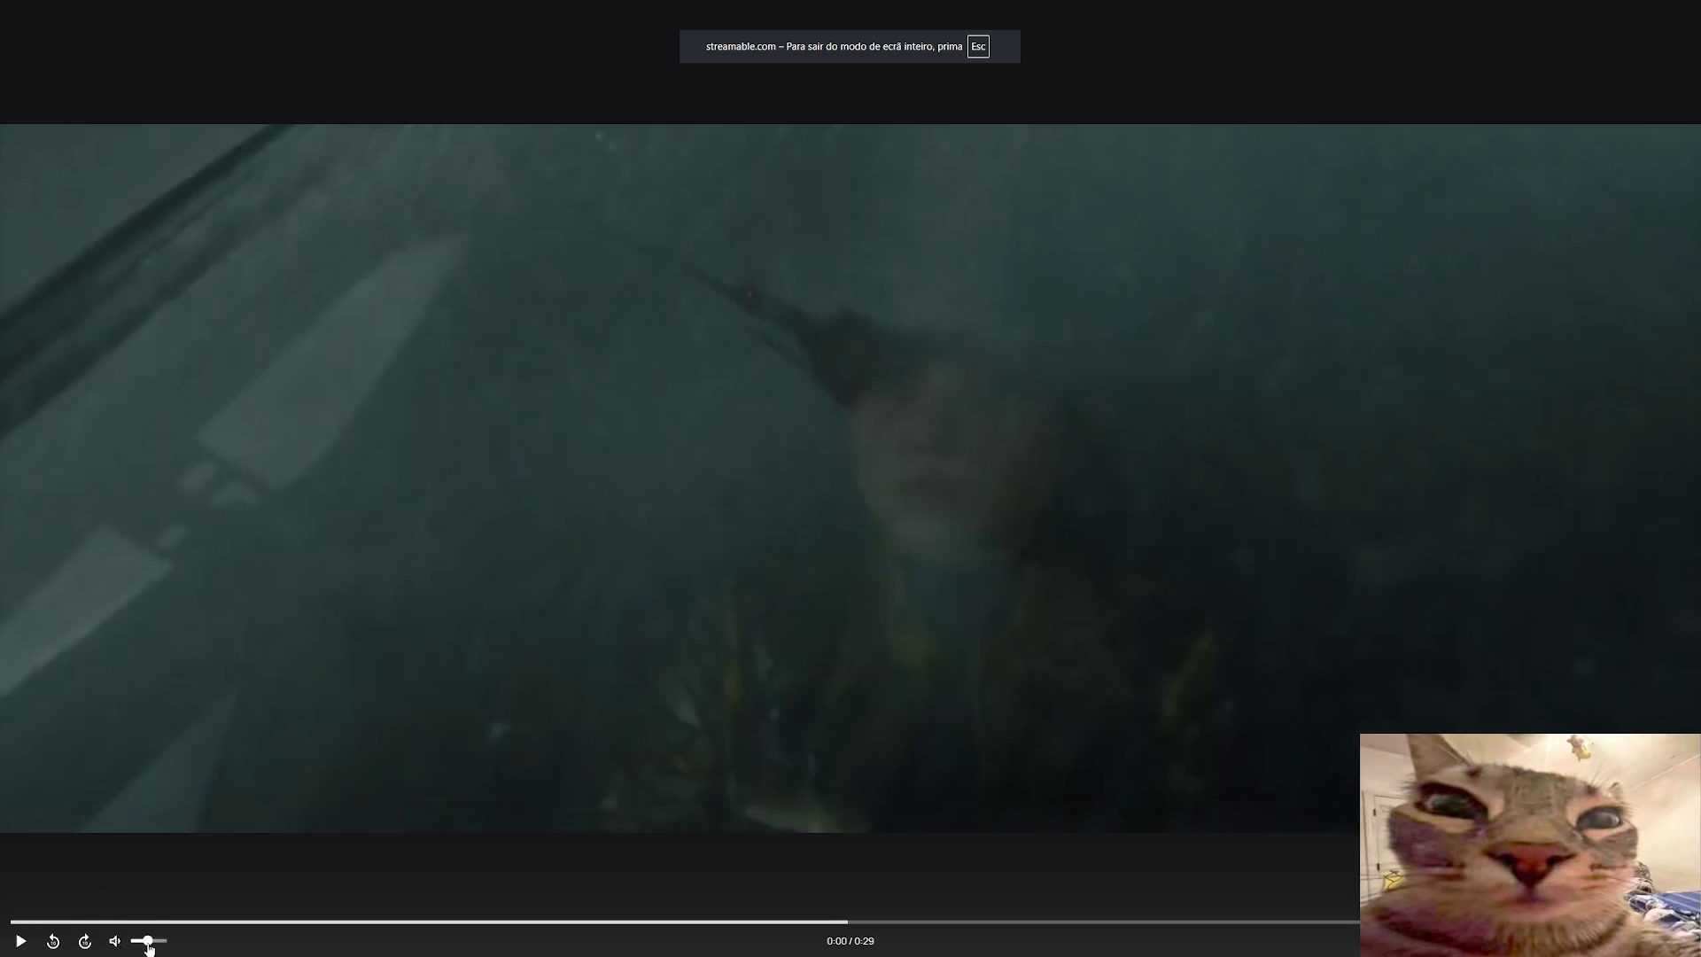
left_click(21, 941)
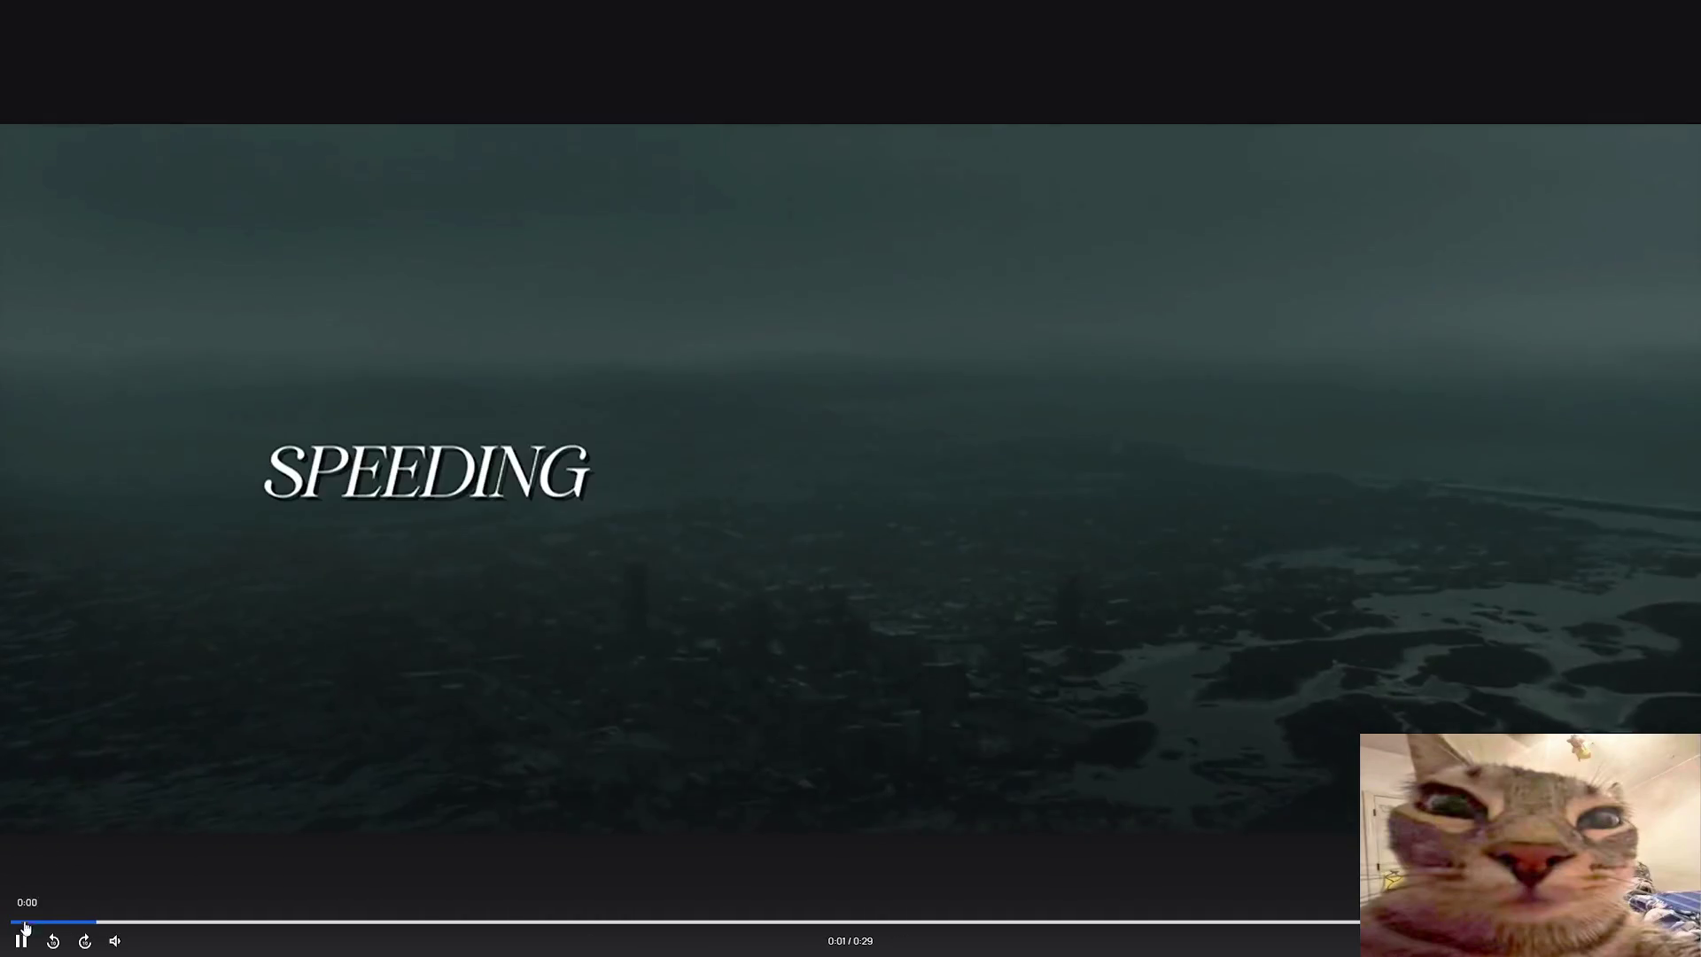
left_click(22, 940)
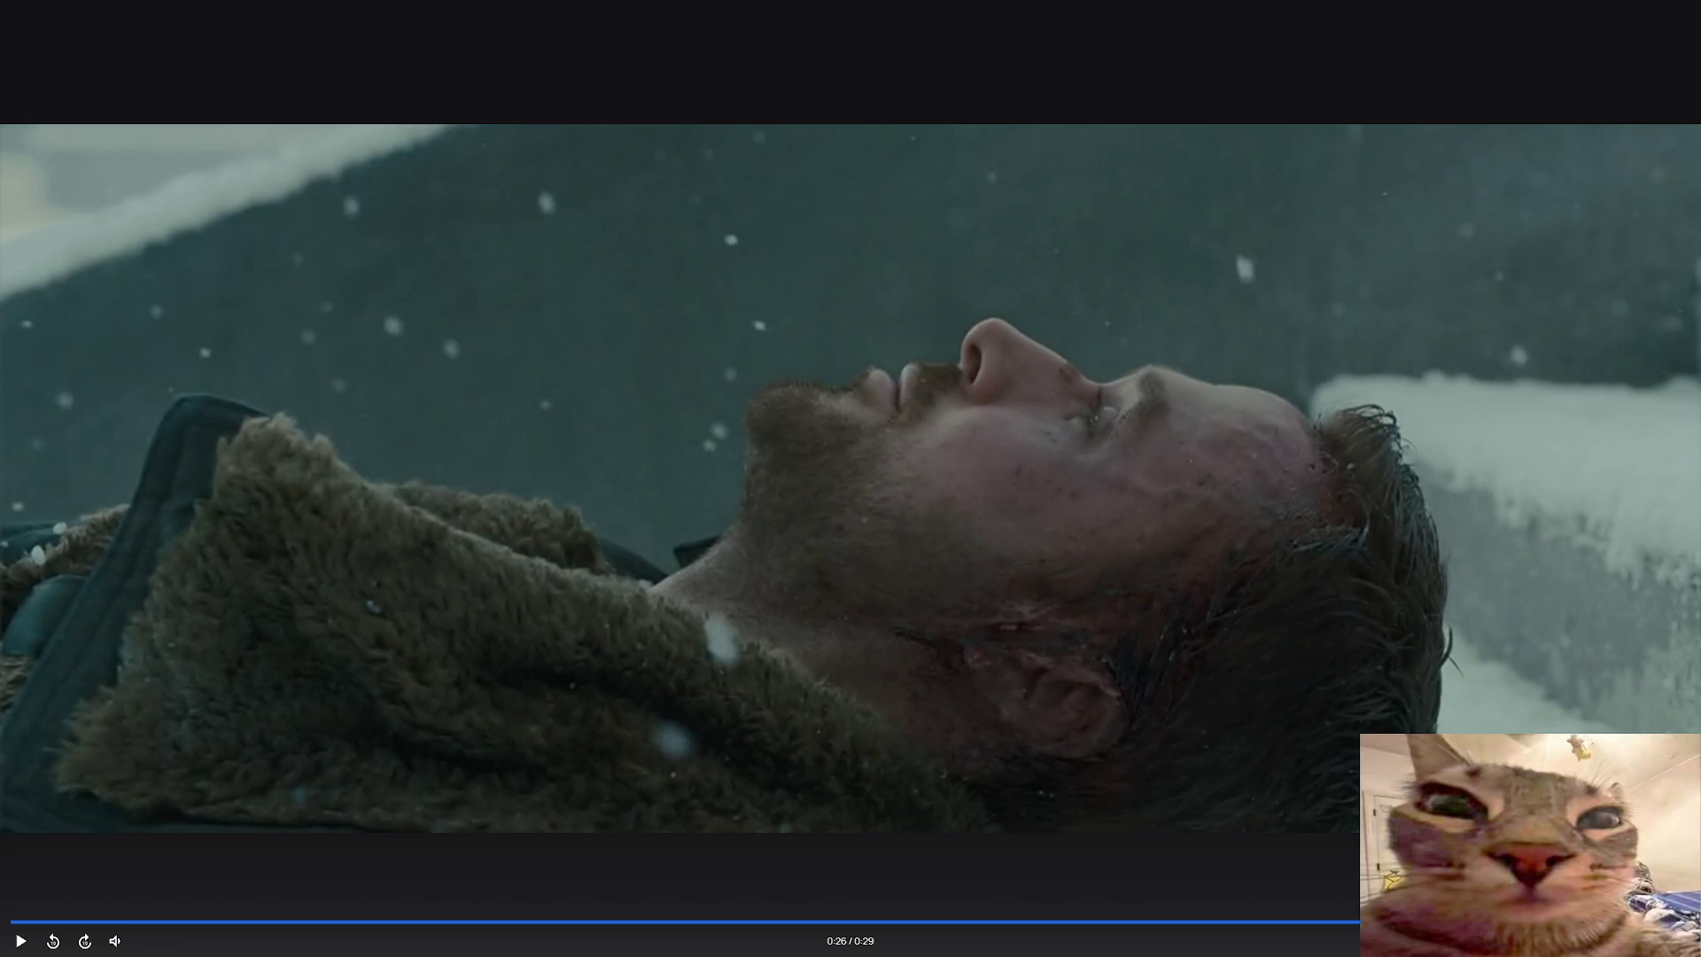
left_click(717, 506)
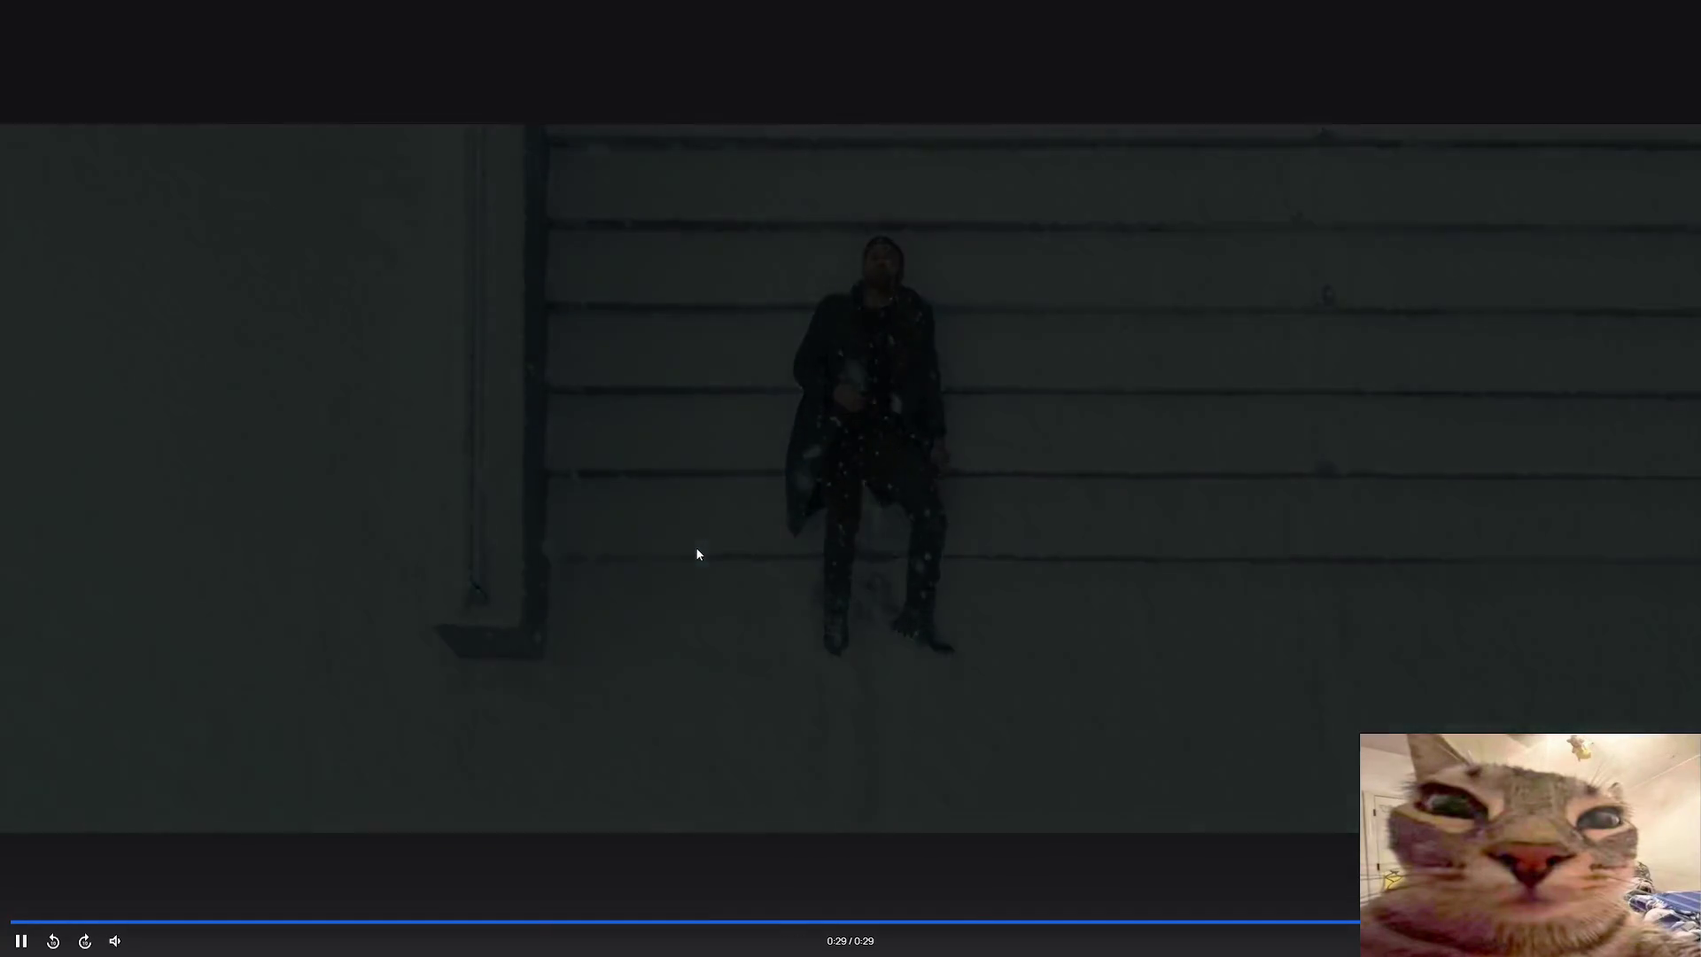
key("Escape")
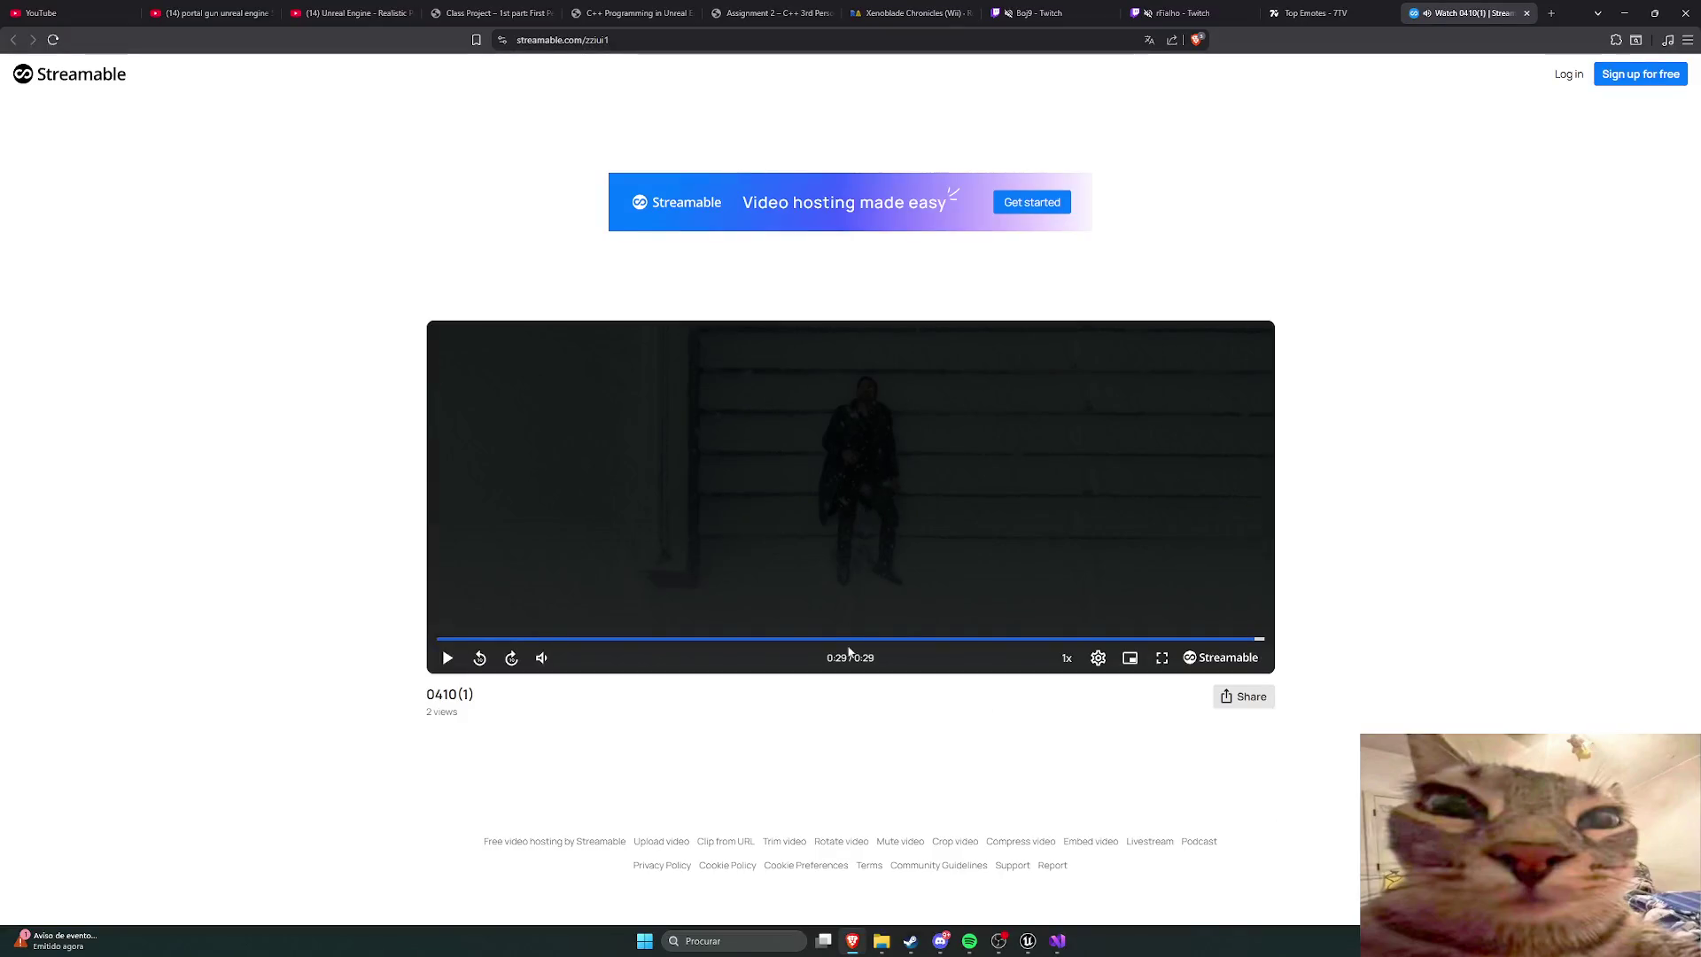
Step: Select the '0410' part of the video title
mouse_move(426, 693)
left_mouse_down()
mouse_move(464, 697)
mouse_move(427, 699)
left_mouse_up()
left_click(432, 701)
left_click_drag(430, 697, 465, 699)
left_click(458, 697)
left_click(466, 698)
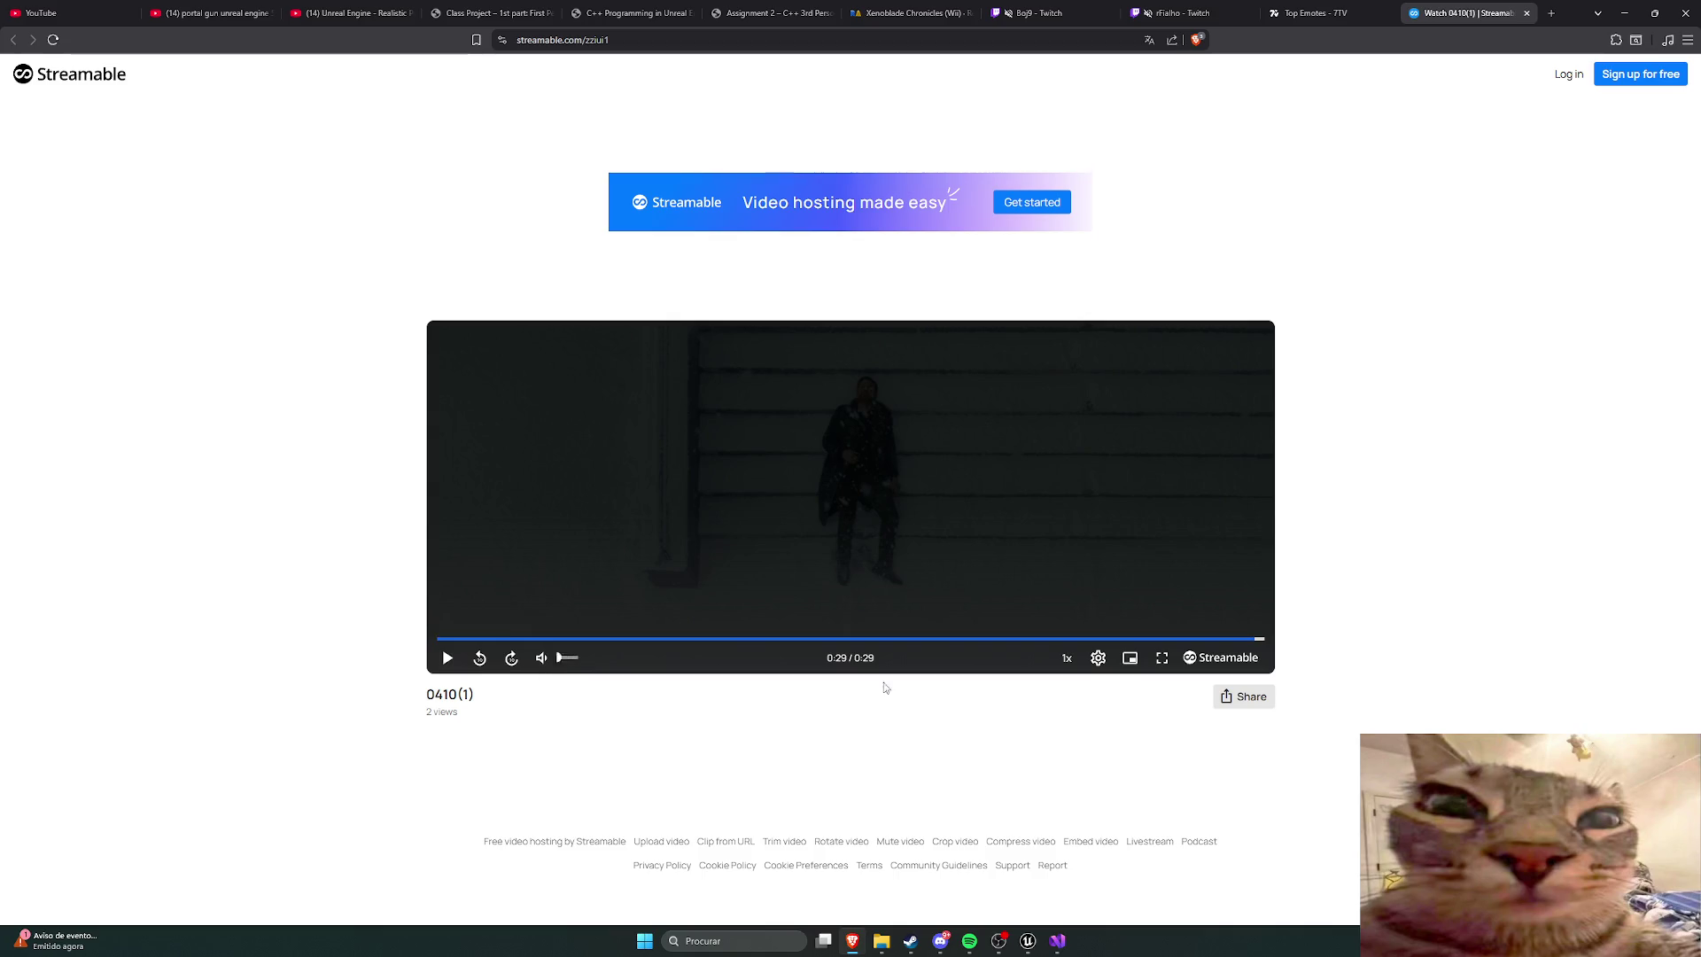
Step: Jump the clip back to 0:17, close the Streamable tab, and return to the Unreal tutorial tab
left_click(931, 645)
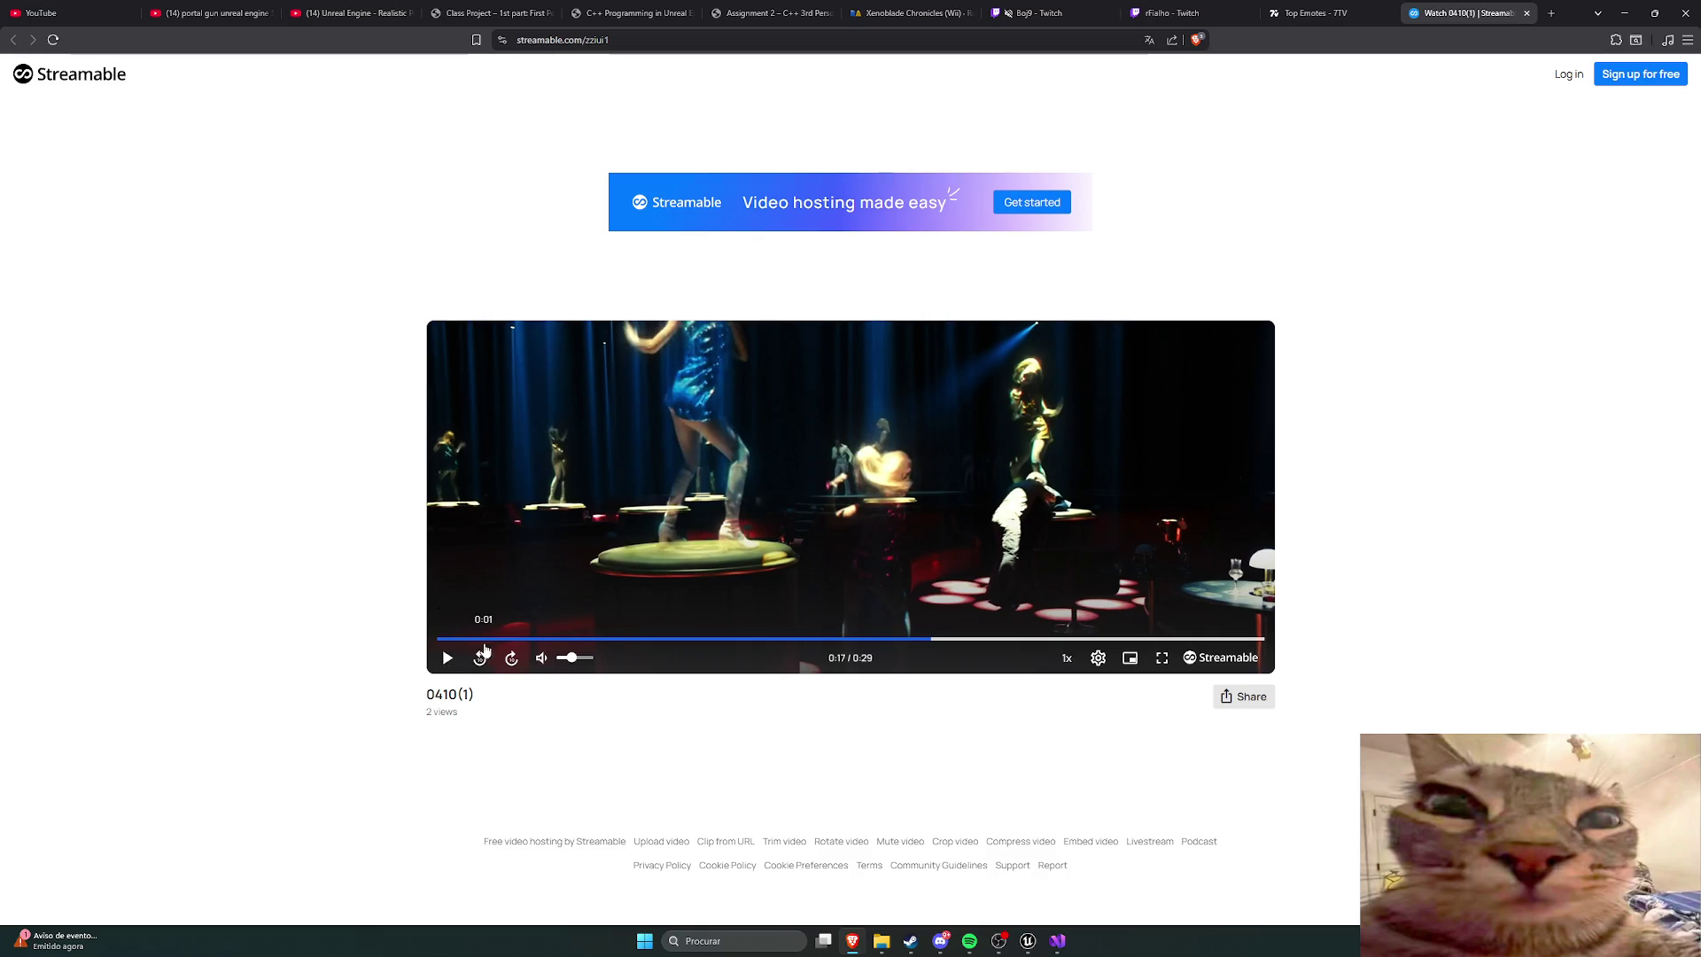
left_click(1528, 11)
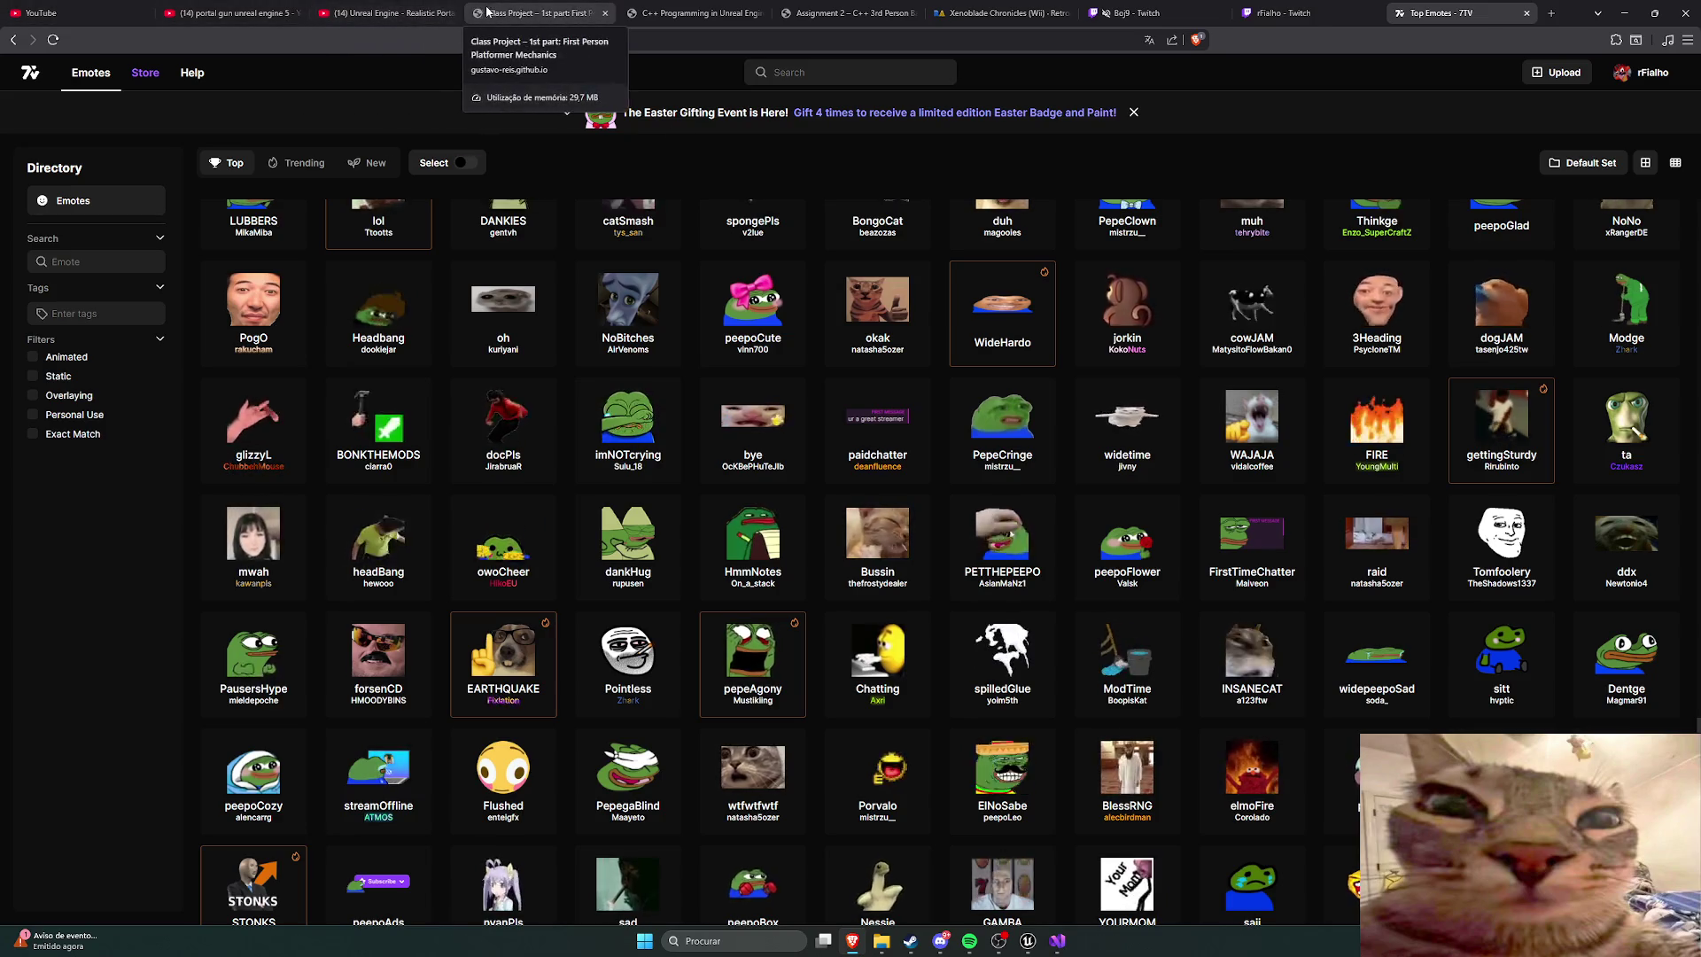
left_click(422, 12)
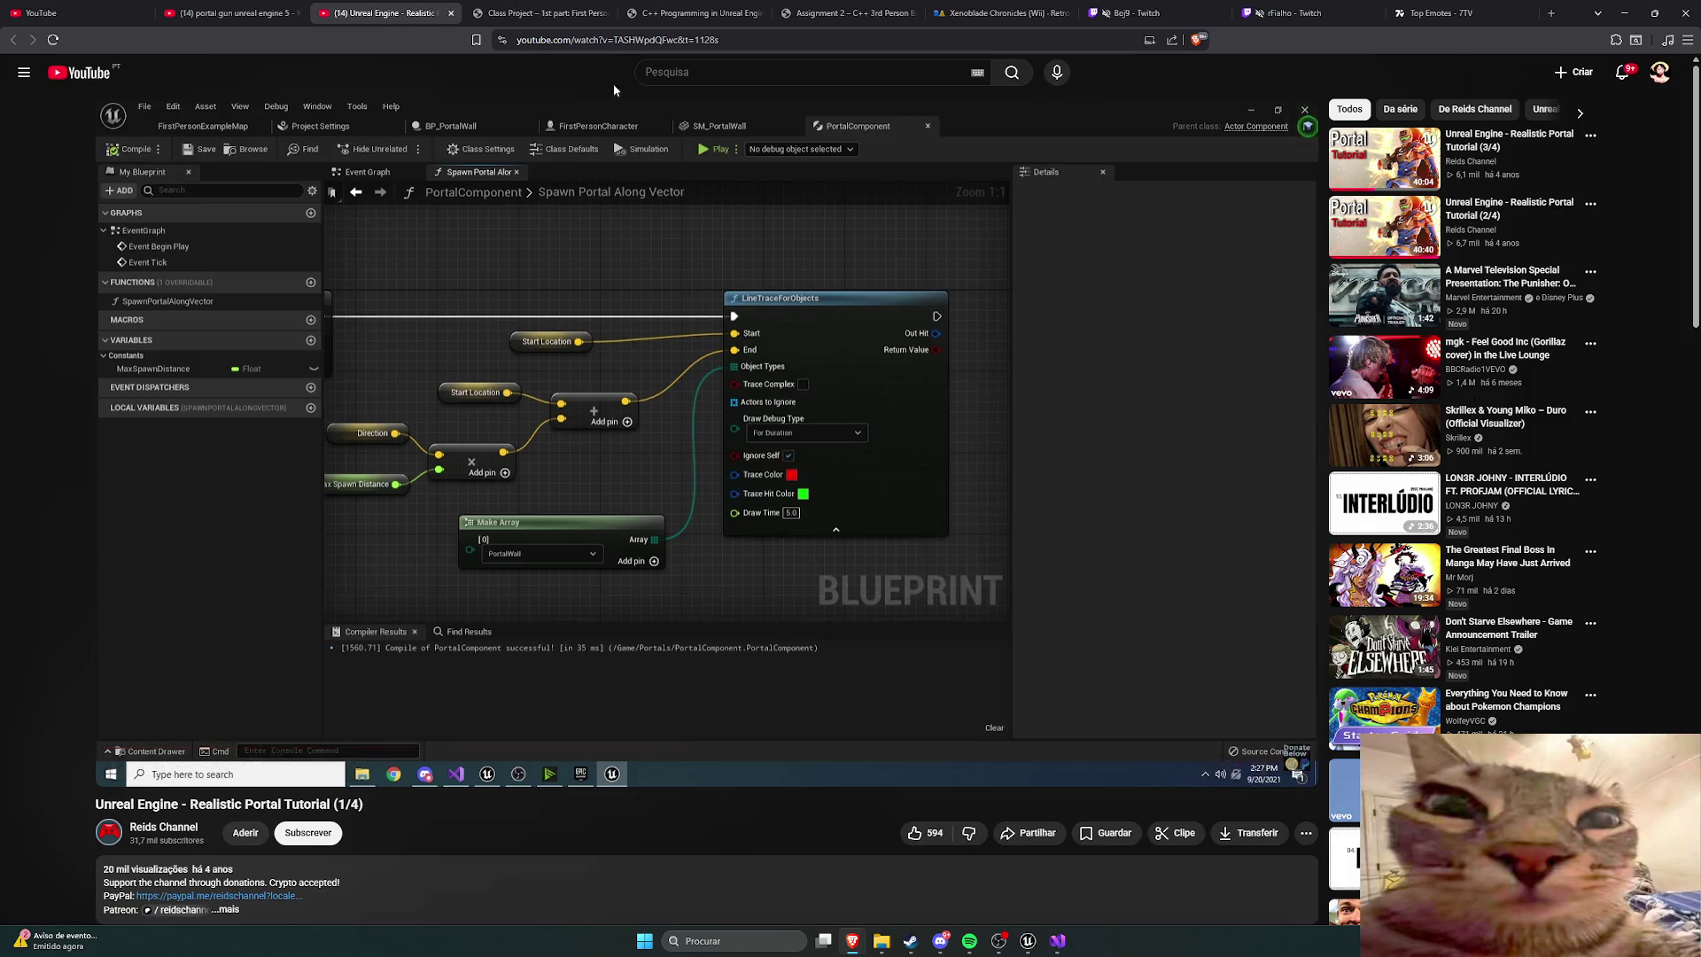
Step: Play the portal tutorial until a Branch node follows LineTraceForObjects, then start a blank tab
left_click(787, 310)
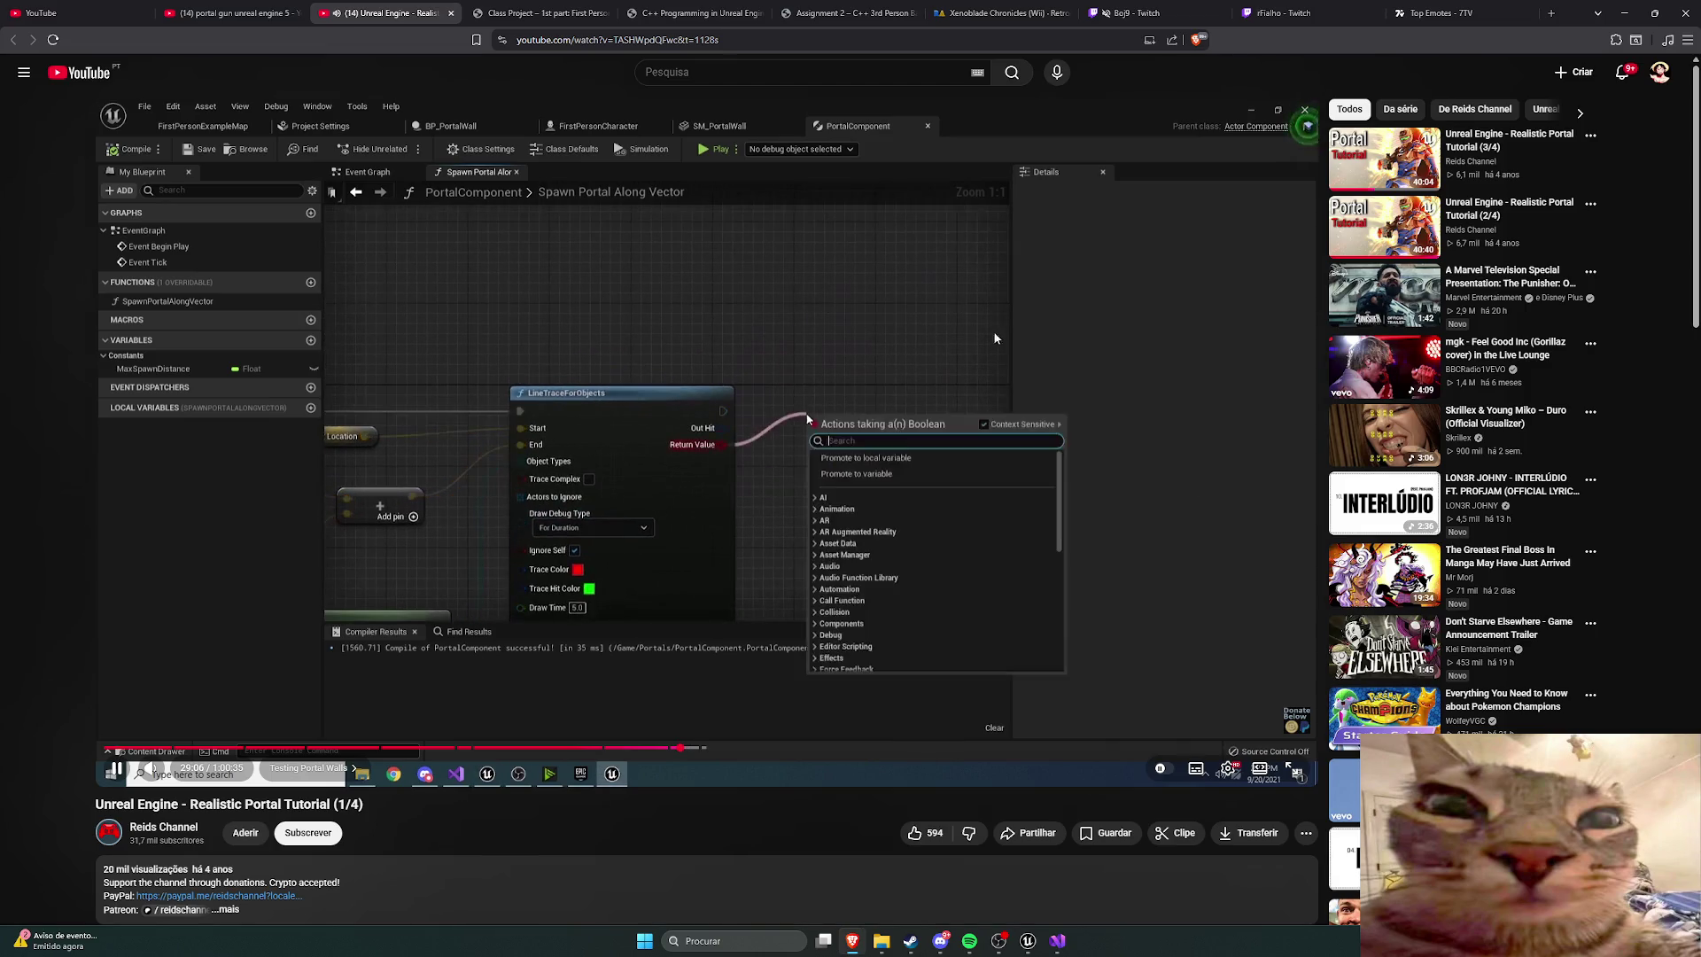
left_click(954, 626)
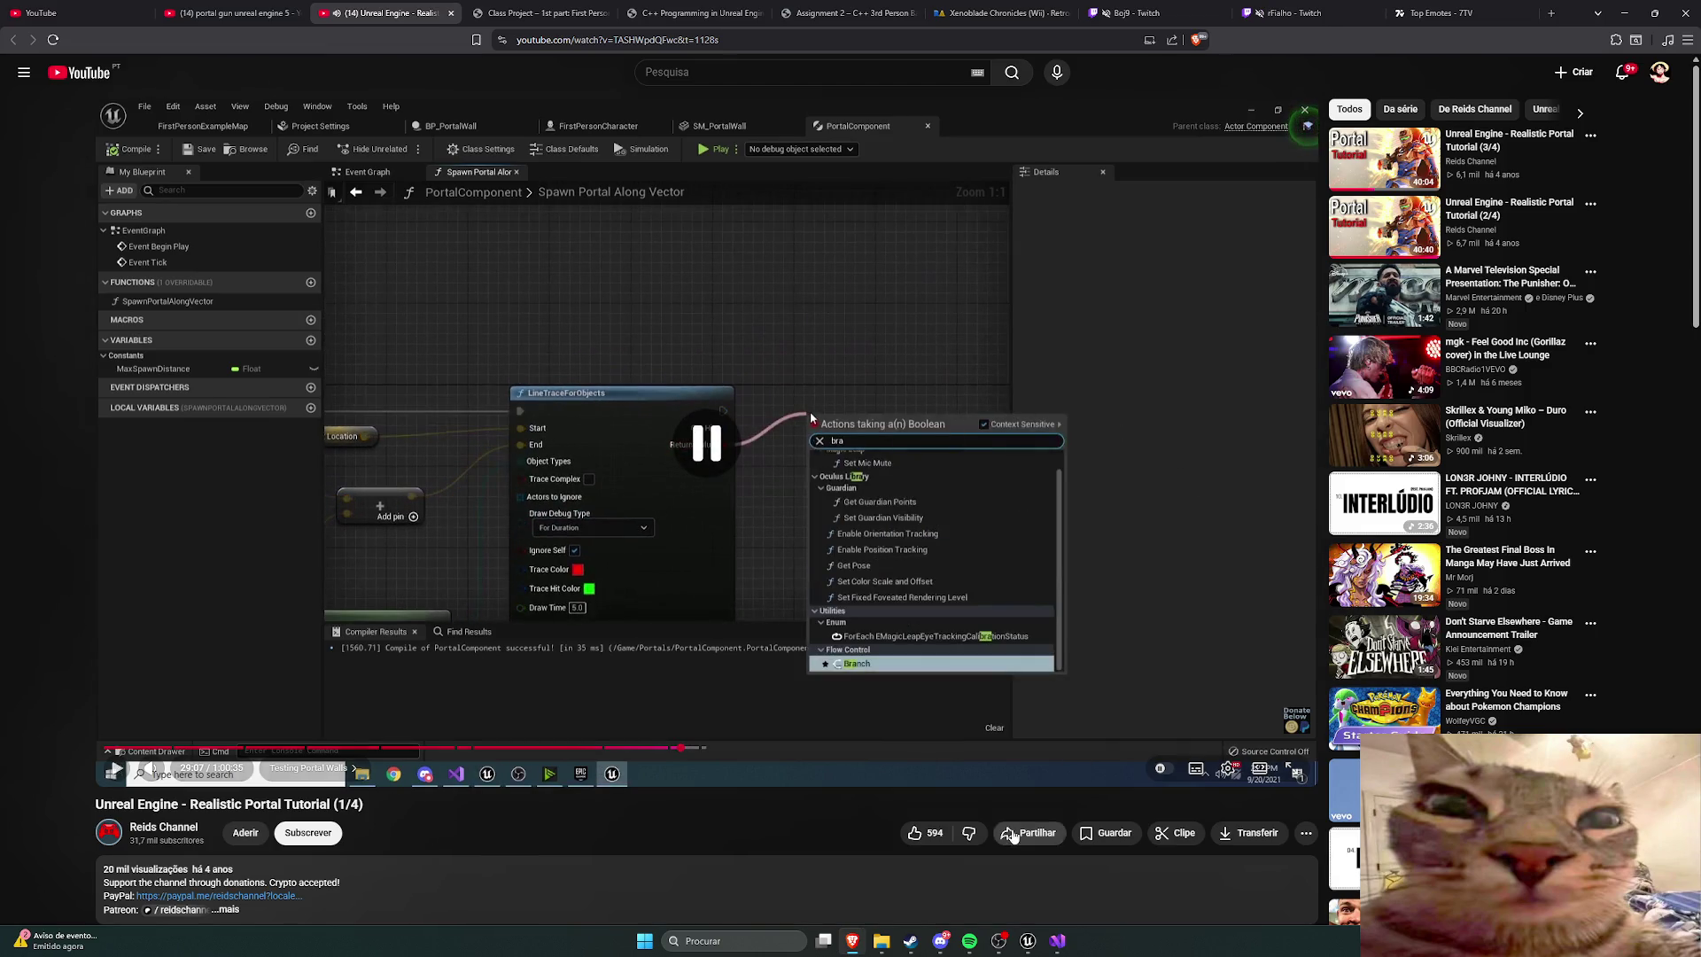
left_click(954, 625)
mouse_move(972, 949)
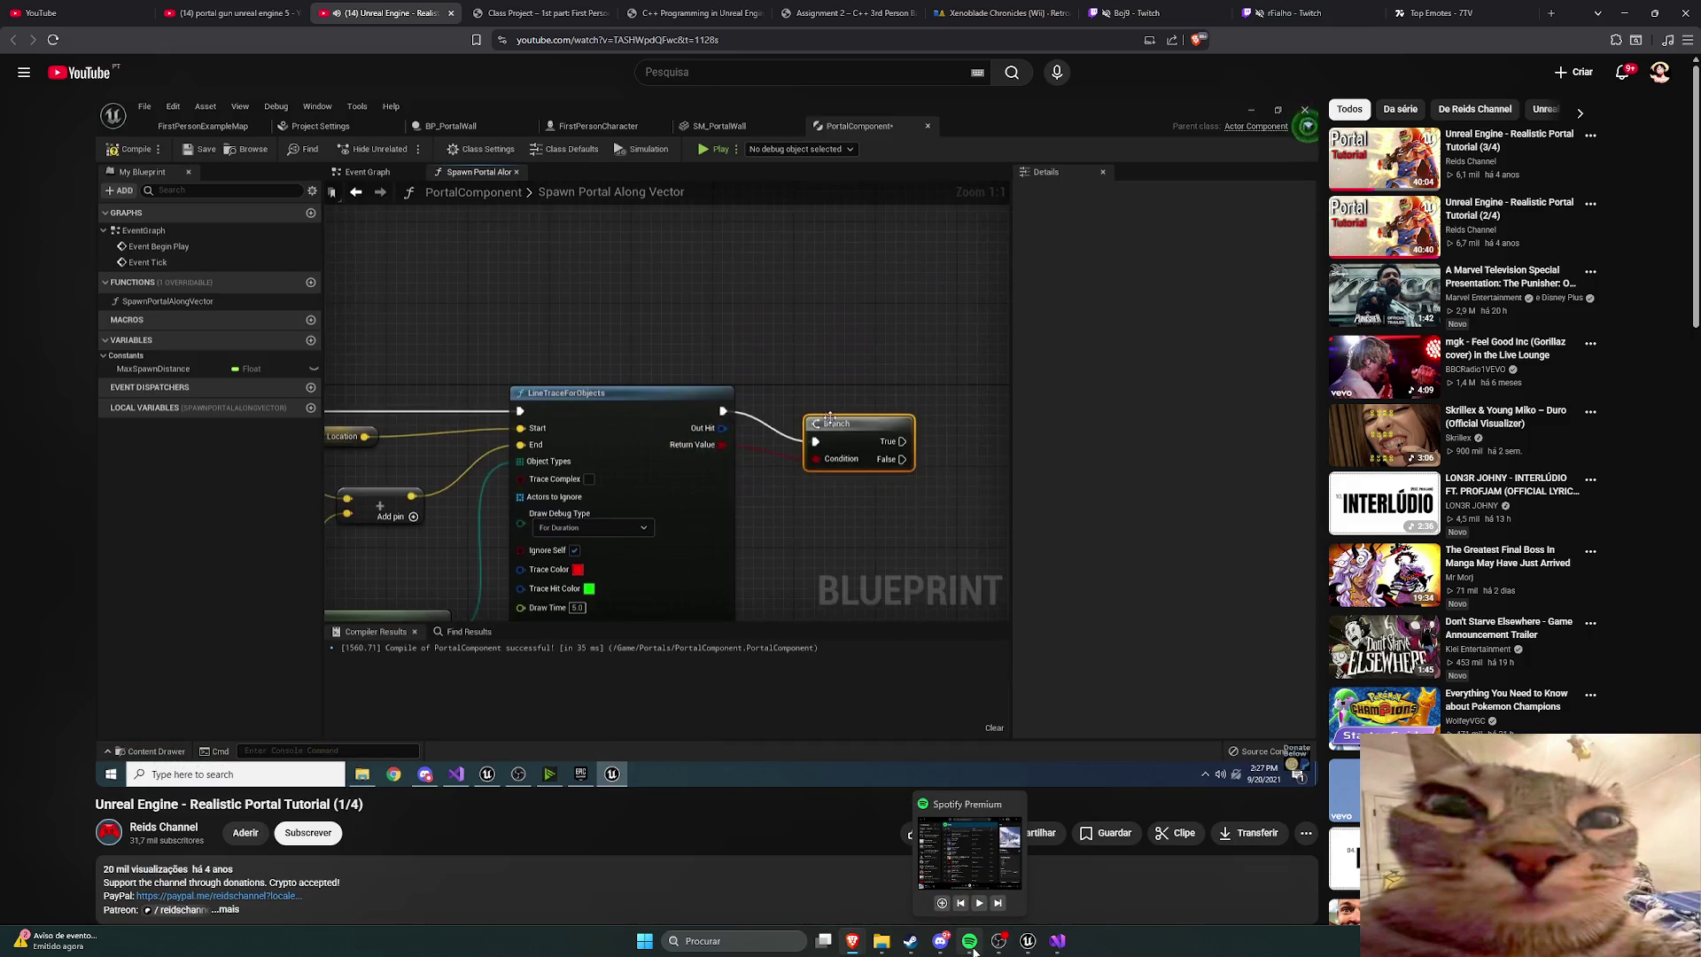
left_click(892, 533)
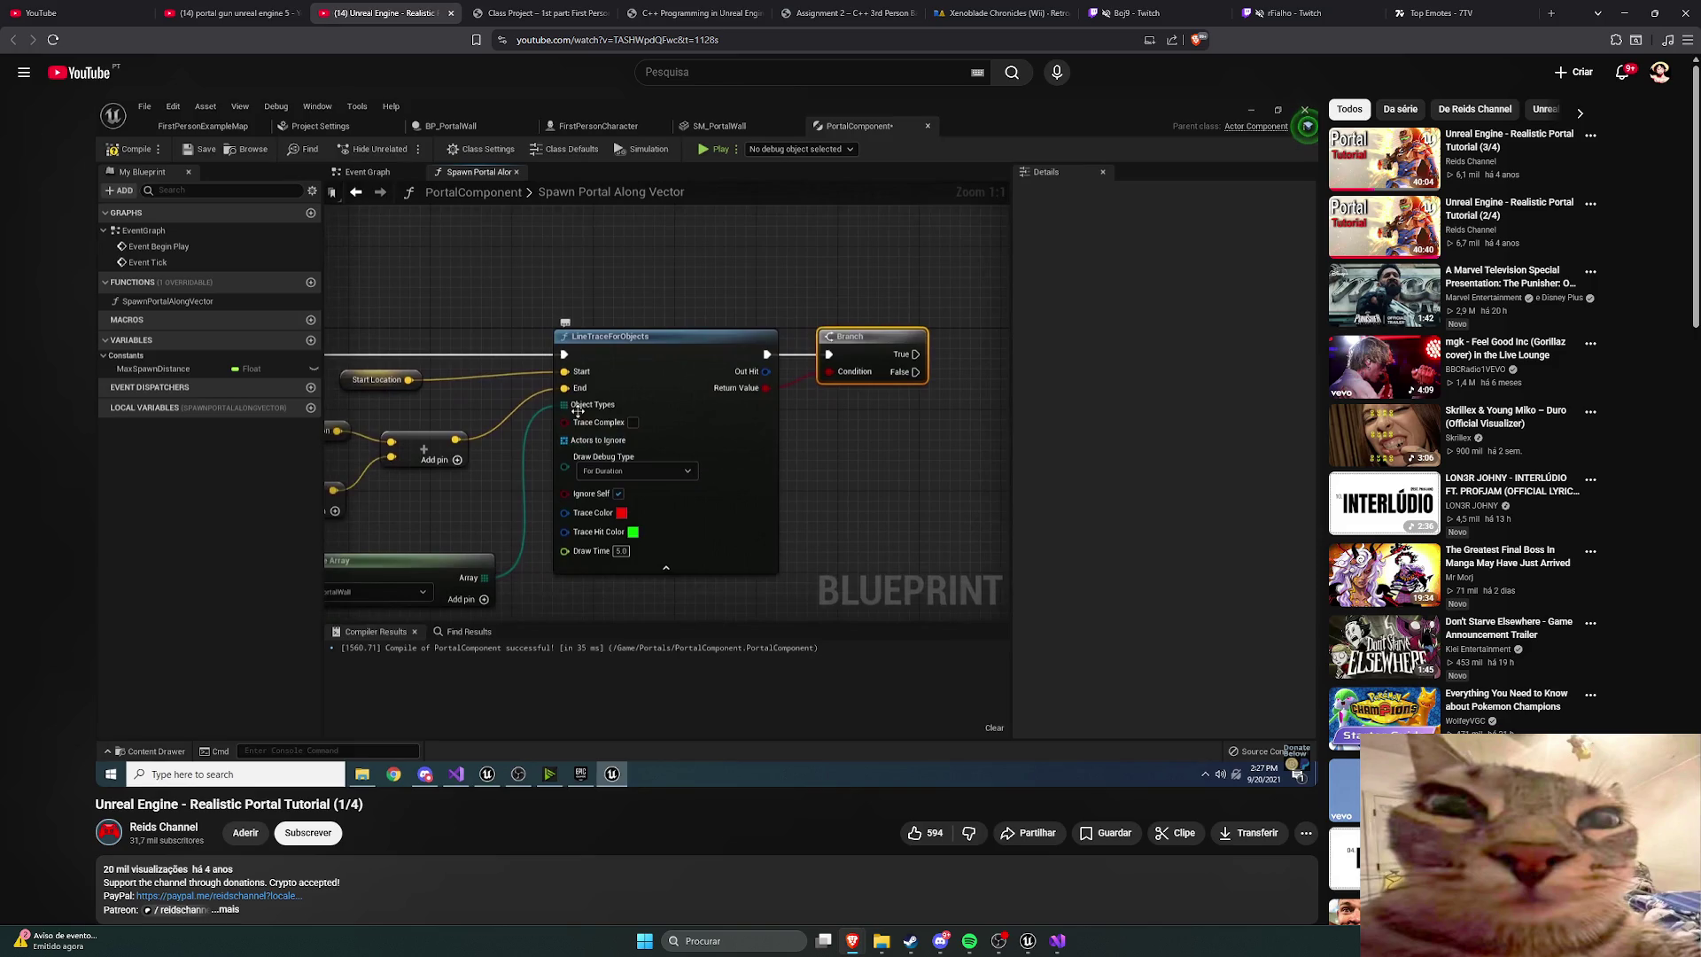
key("ctrl+t")
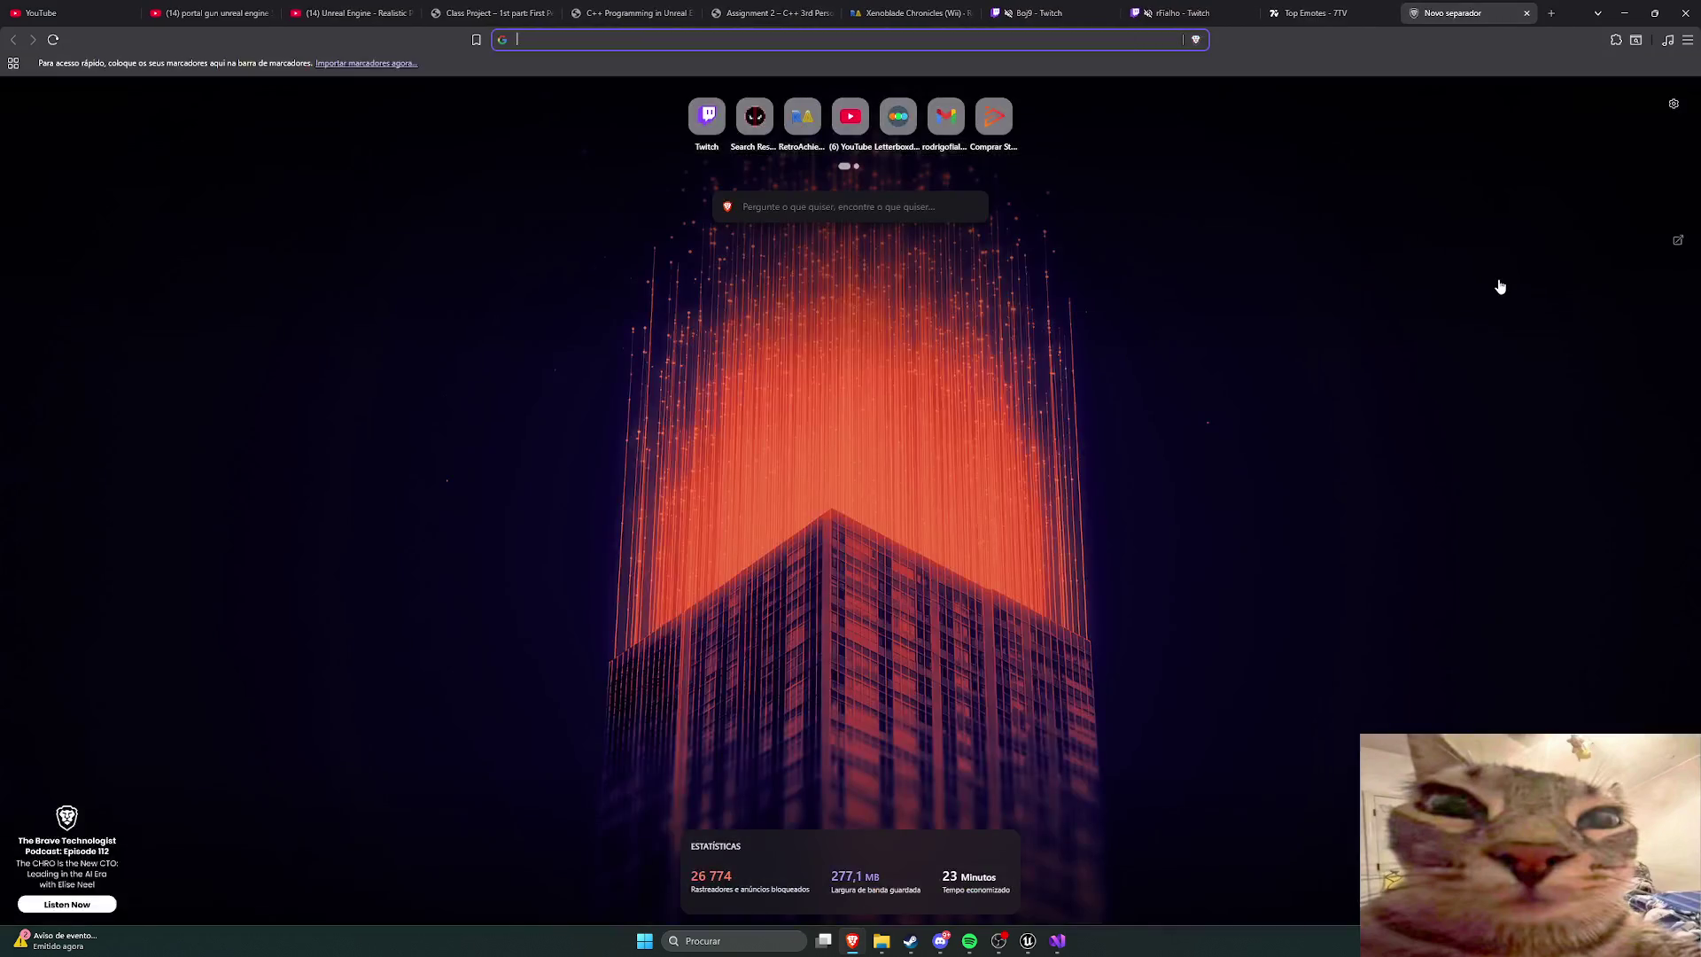
Step: Visit the StreamElements site and immediately close that tab again
type("streamelements.com")
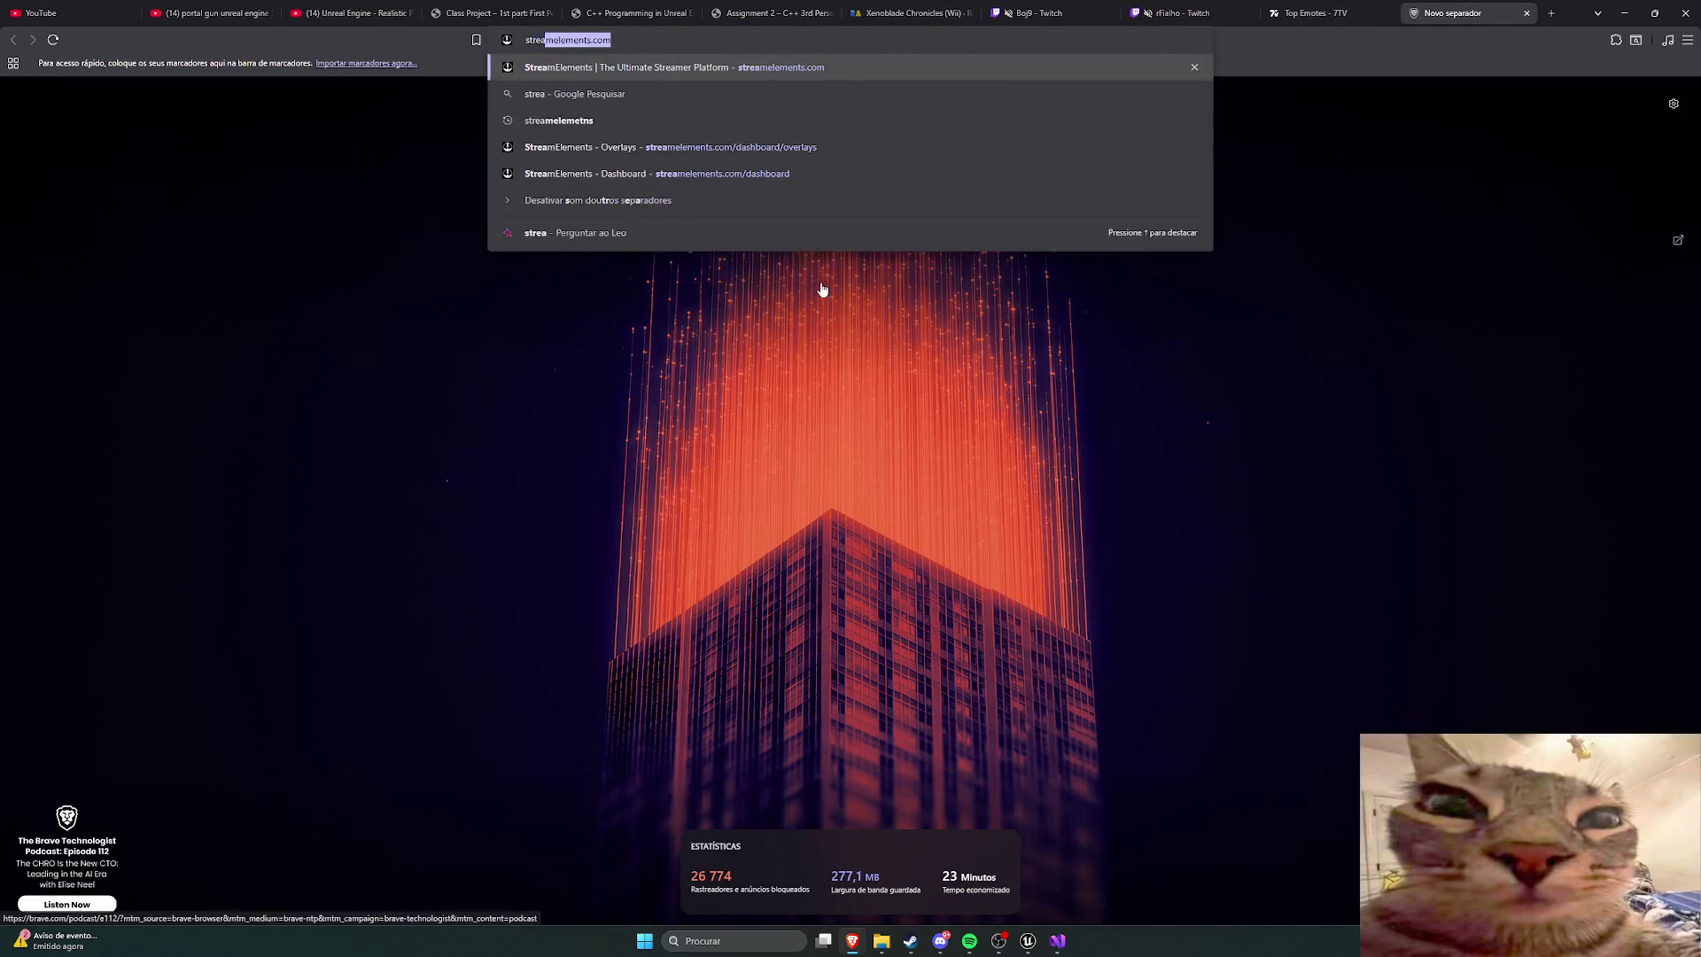
key("Return")
key("ctrl+w")
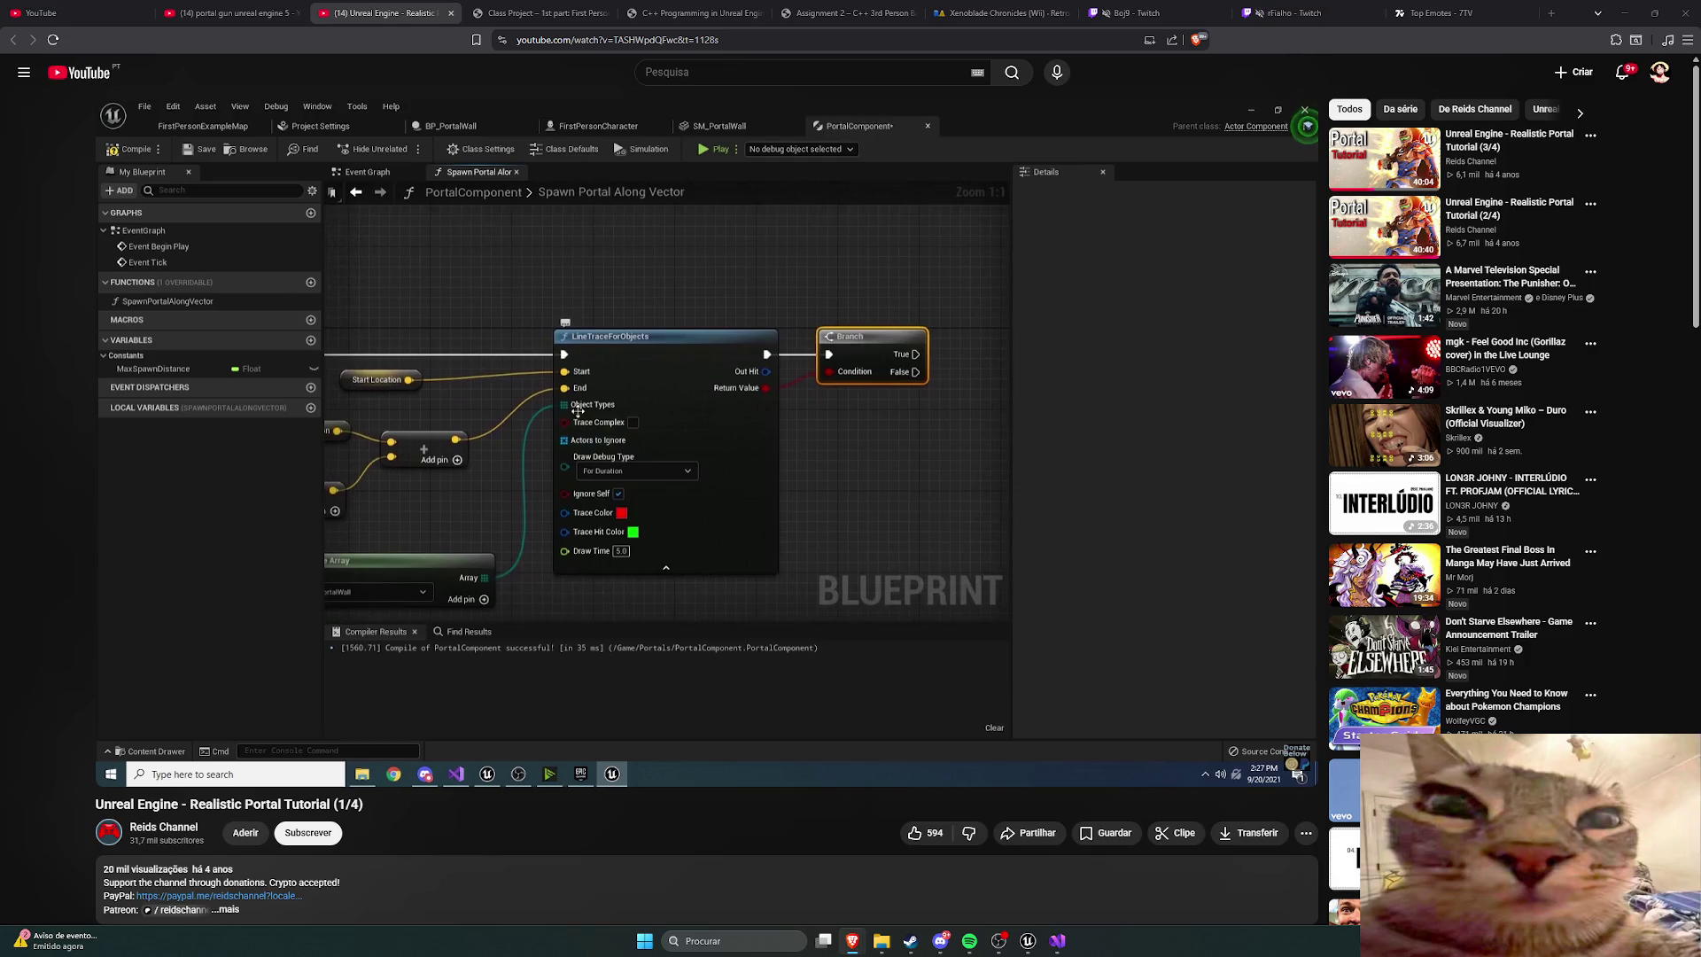
Step: After toggling a blank tab and OBS, drag the gutsie.edits Instagram window over the YouTube tutorial
key("alt+Tab")
key("alt+Tab")
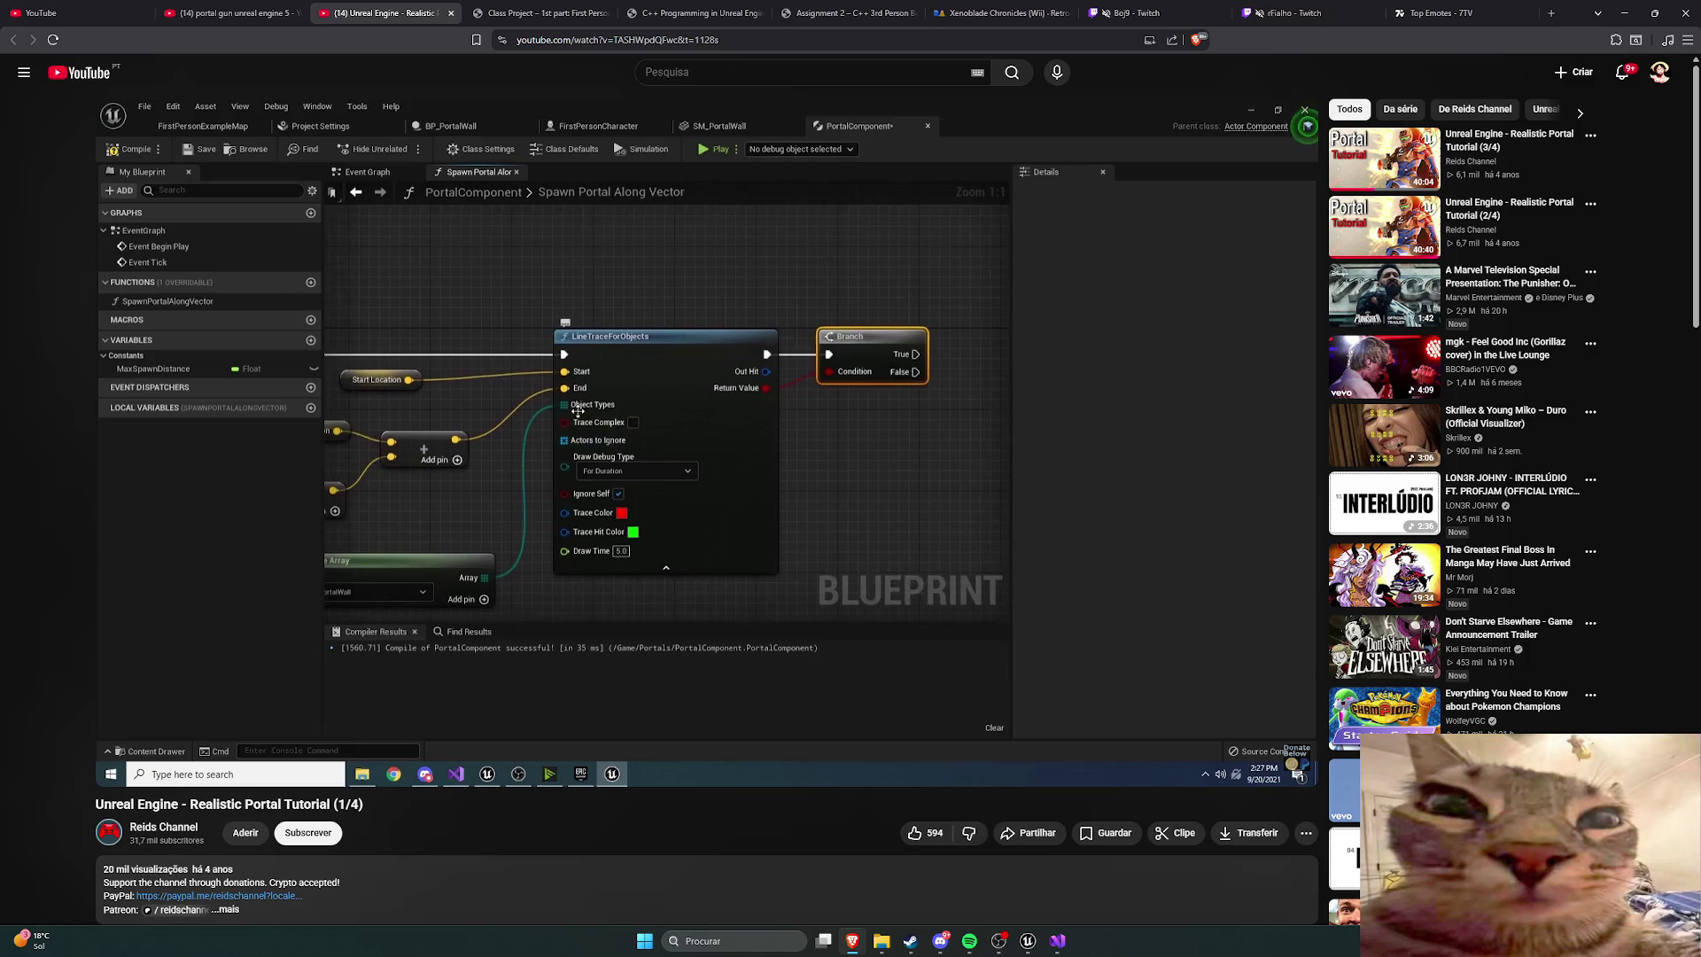
left_click(1551, 12)
key("ctrl+w")
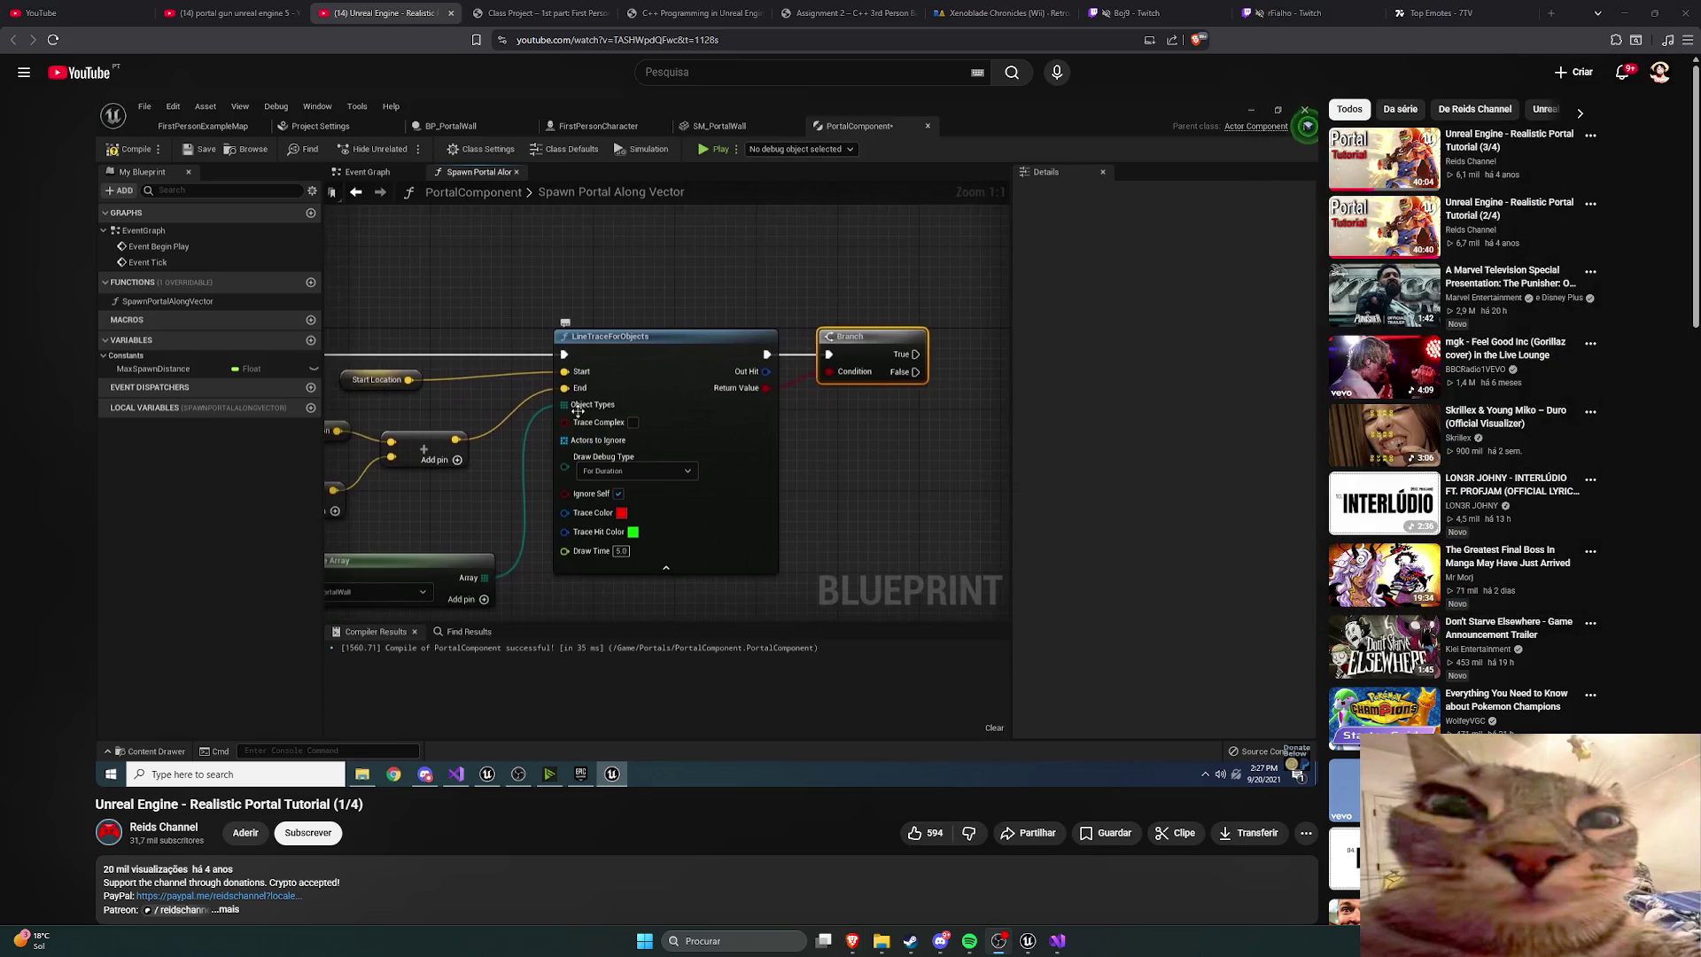
left_click(999, 941)
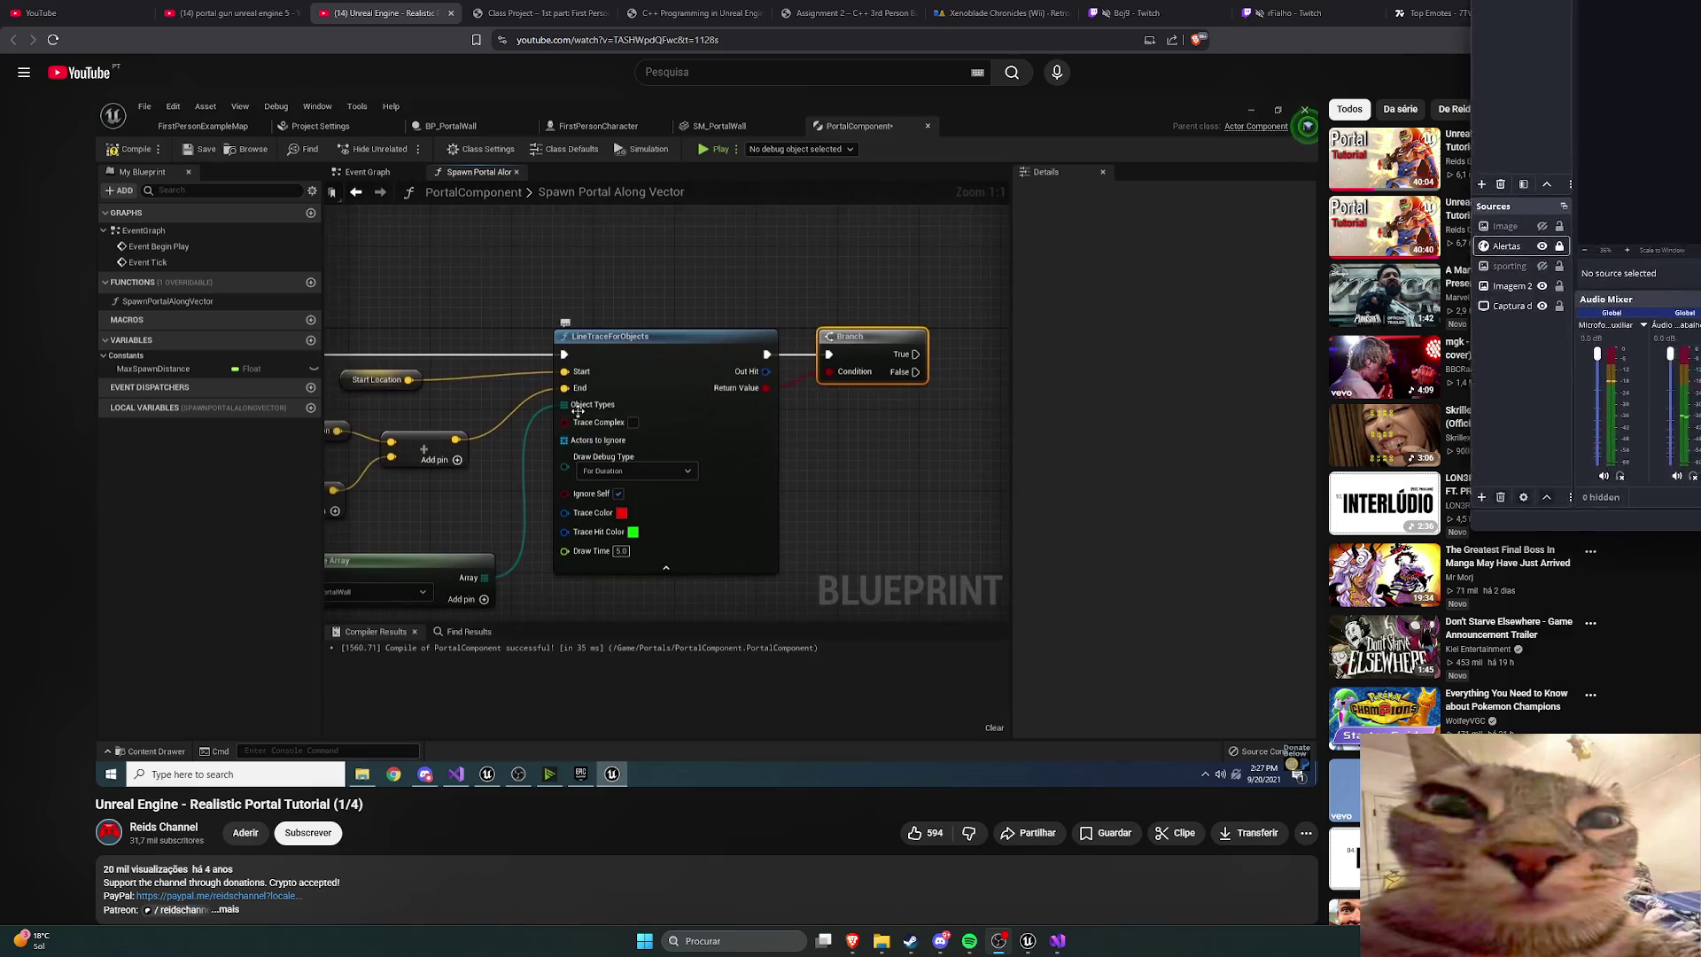
left_click(998, 941)
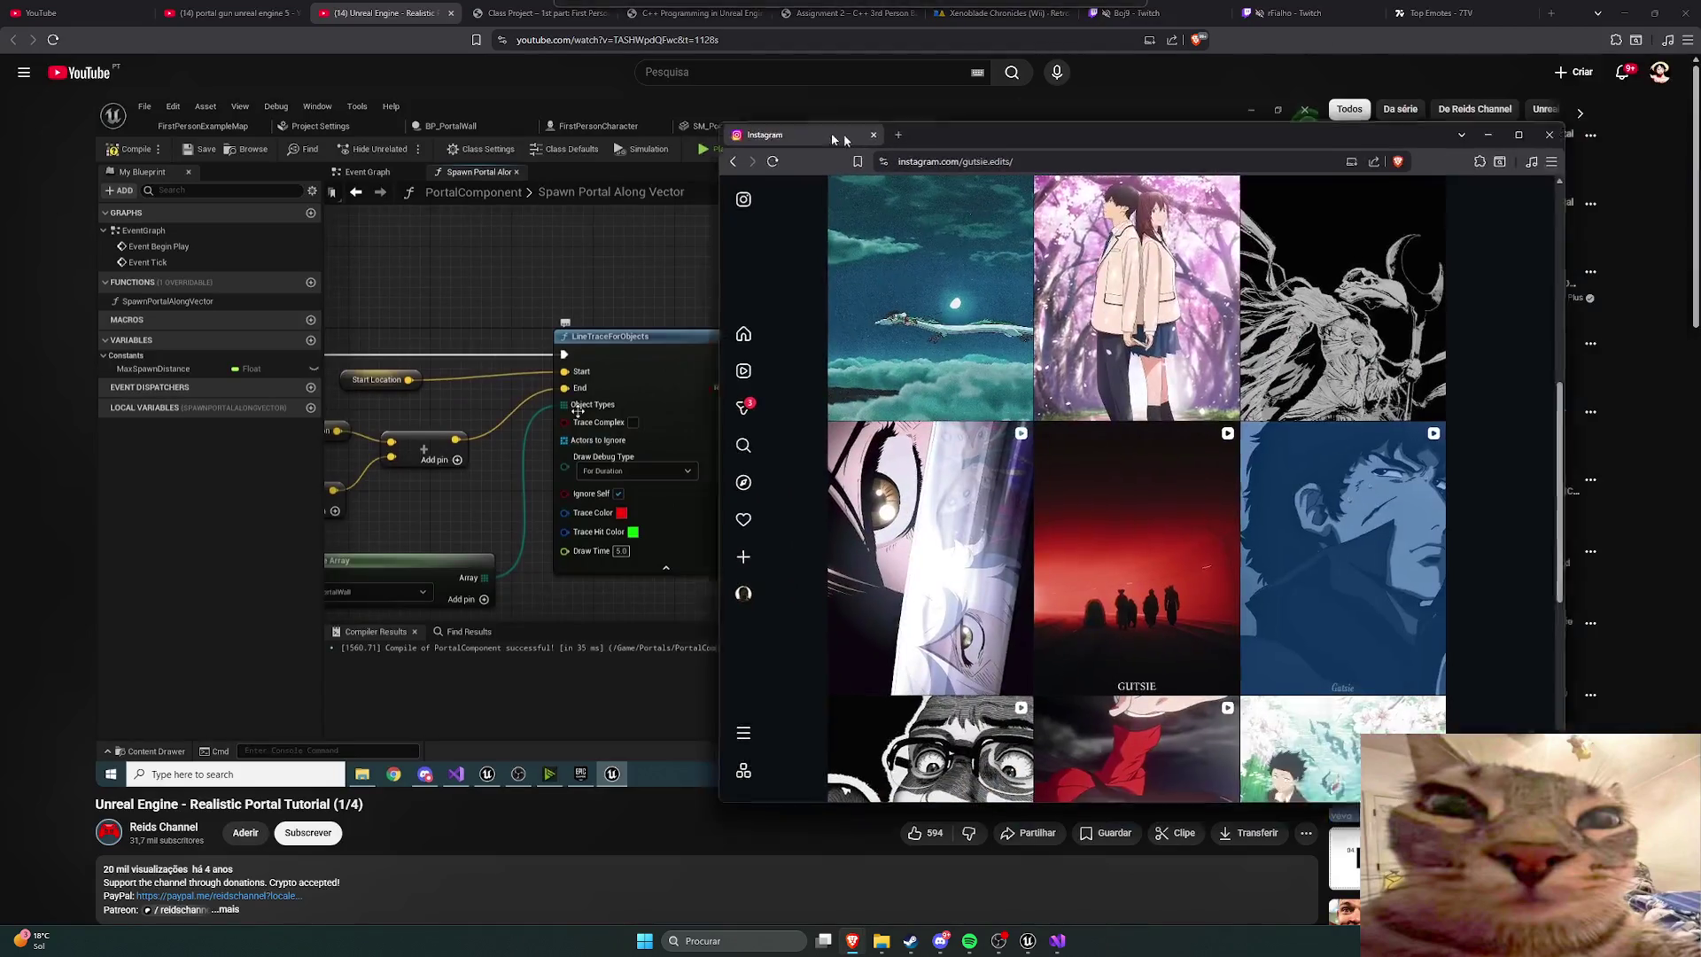
left_click_drag(844, 135, 414, 131)
scroll(594, 330, "up", 5)
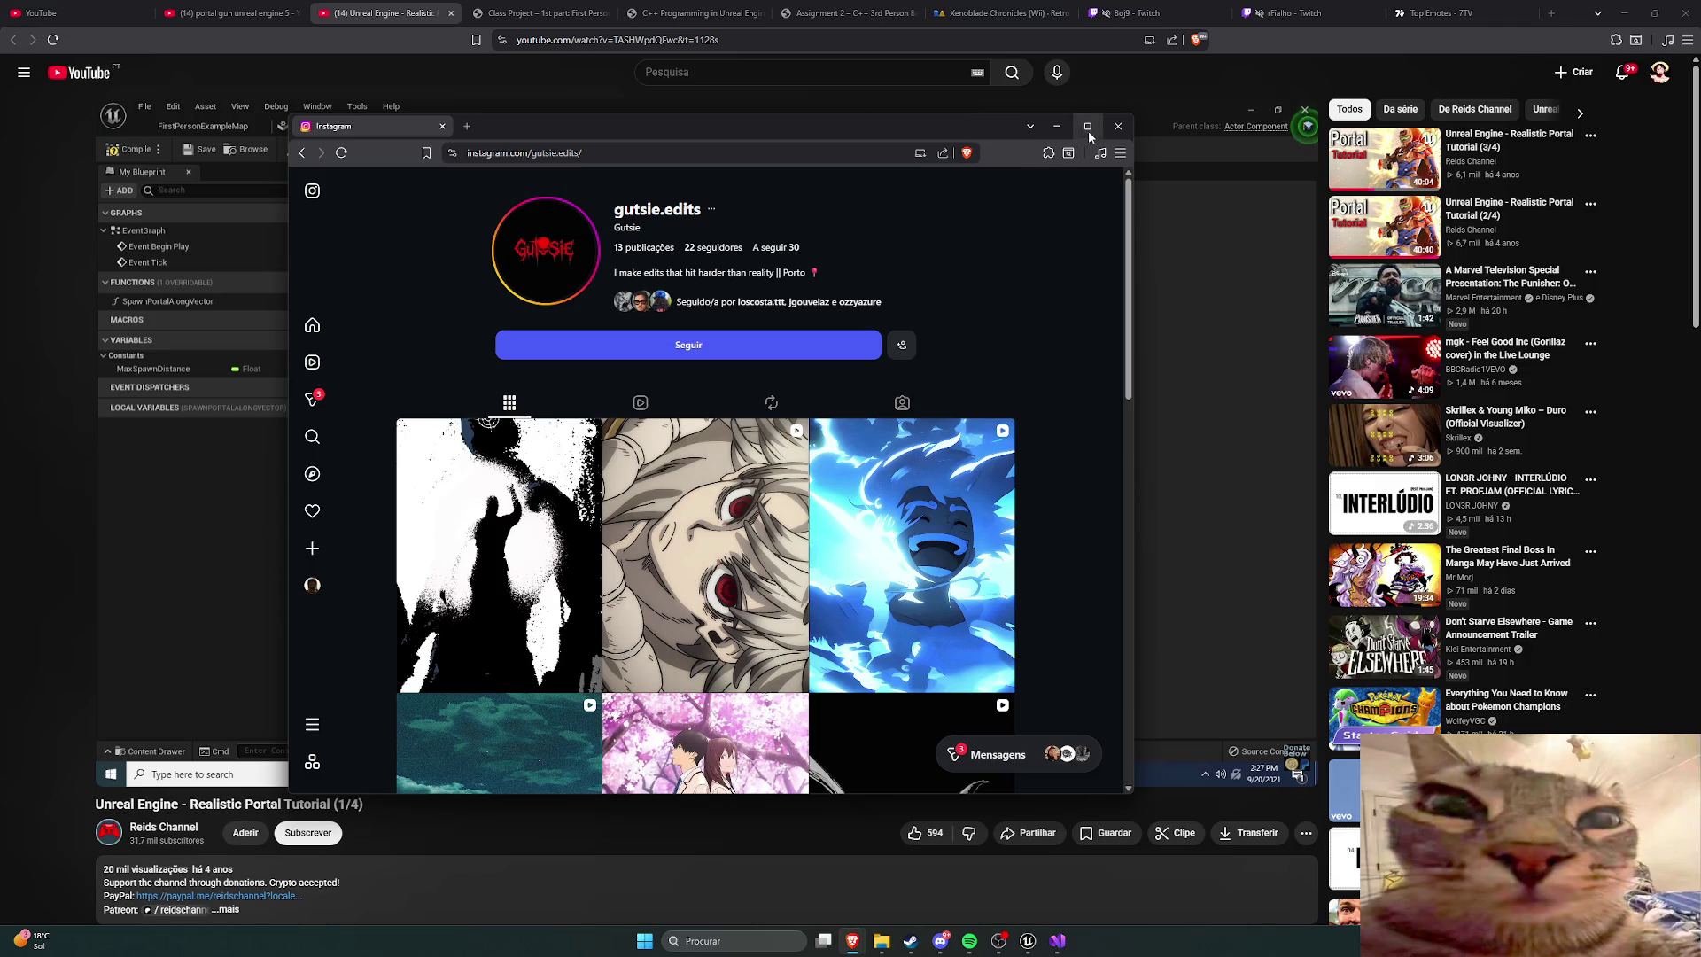
Step: Merge the Instagram window into the main browser and follow the gutsie.edits account
left_click_drag(397, 126, 1453, 13)
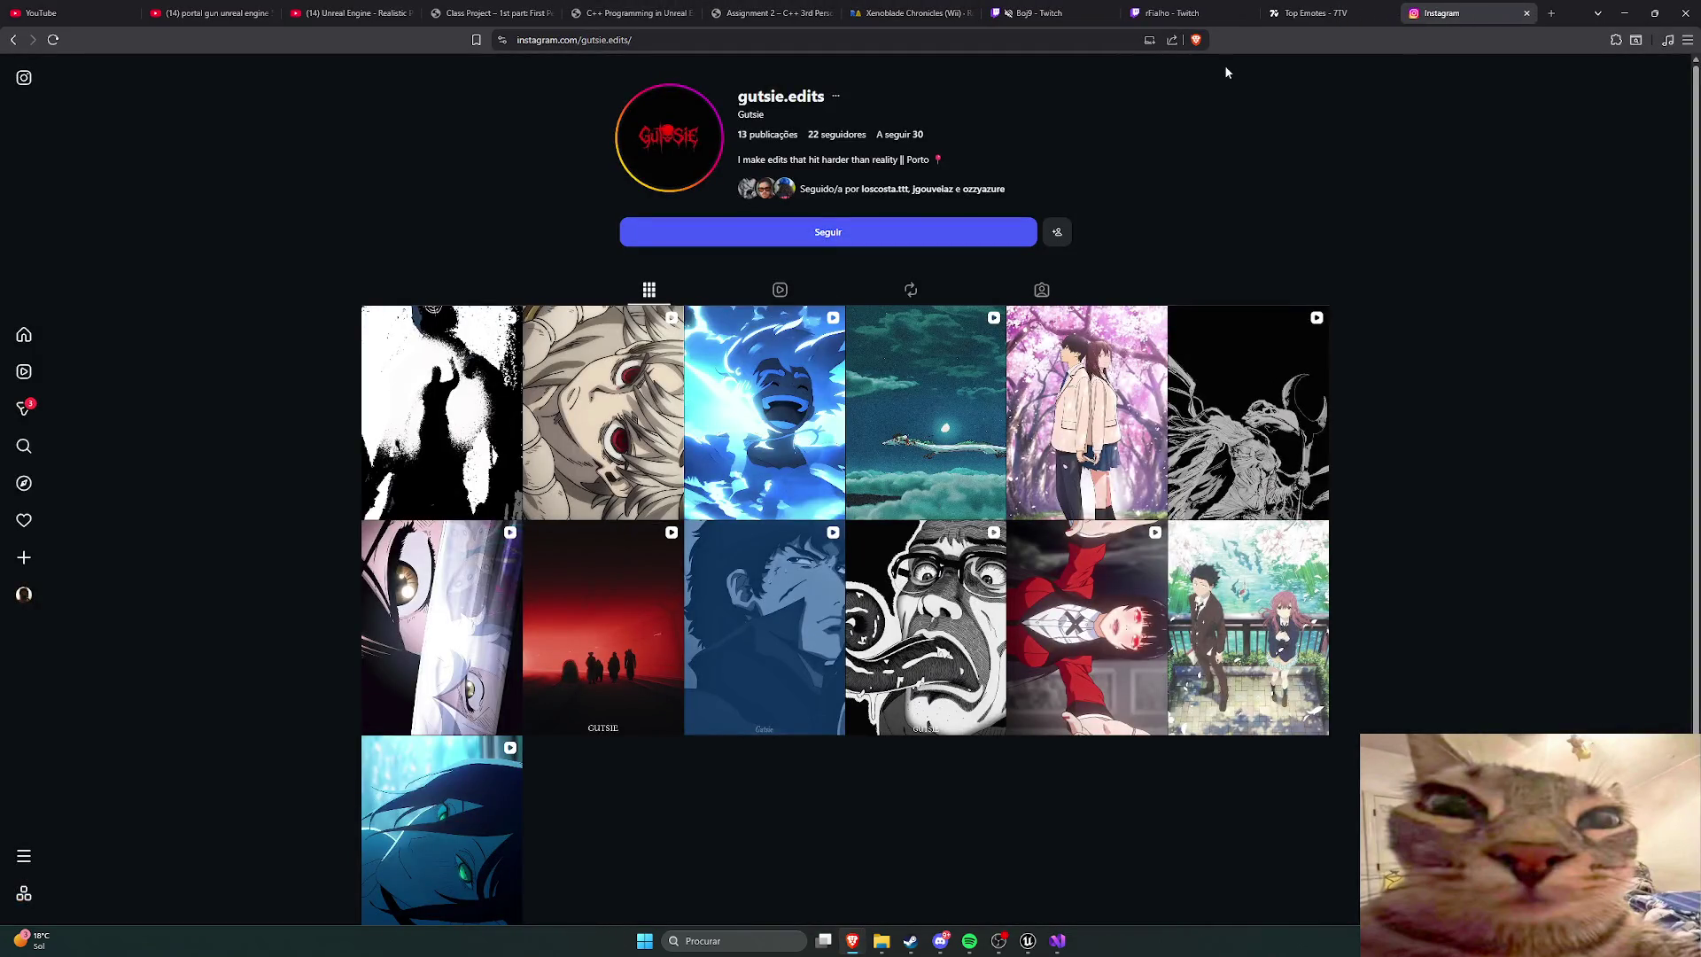
scroll(1406, 280, "down", 2)
scroll(1402, 283, "up", 2)
left_click(886, 232)
scroll(1326, 333, "down", 3)
scroll(1329, 368, "up", 3)
scroll(1359, 417, "down", 3)
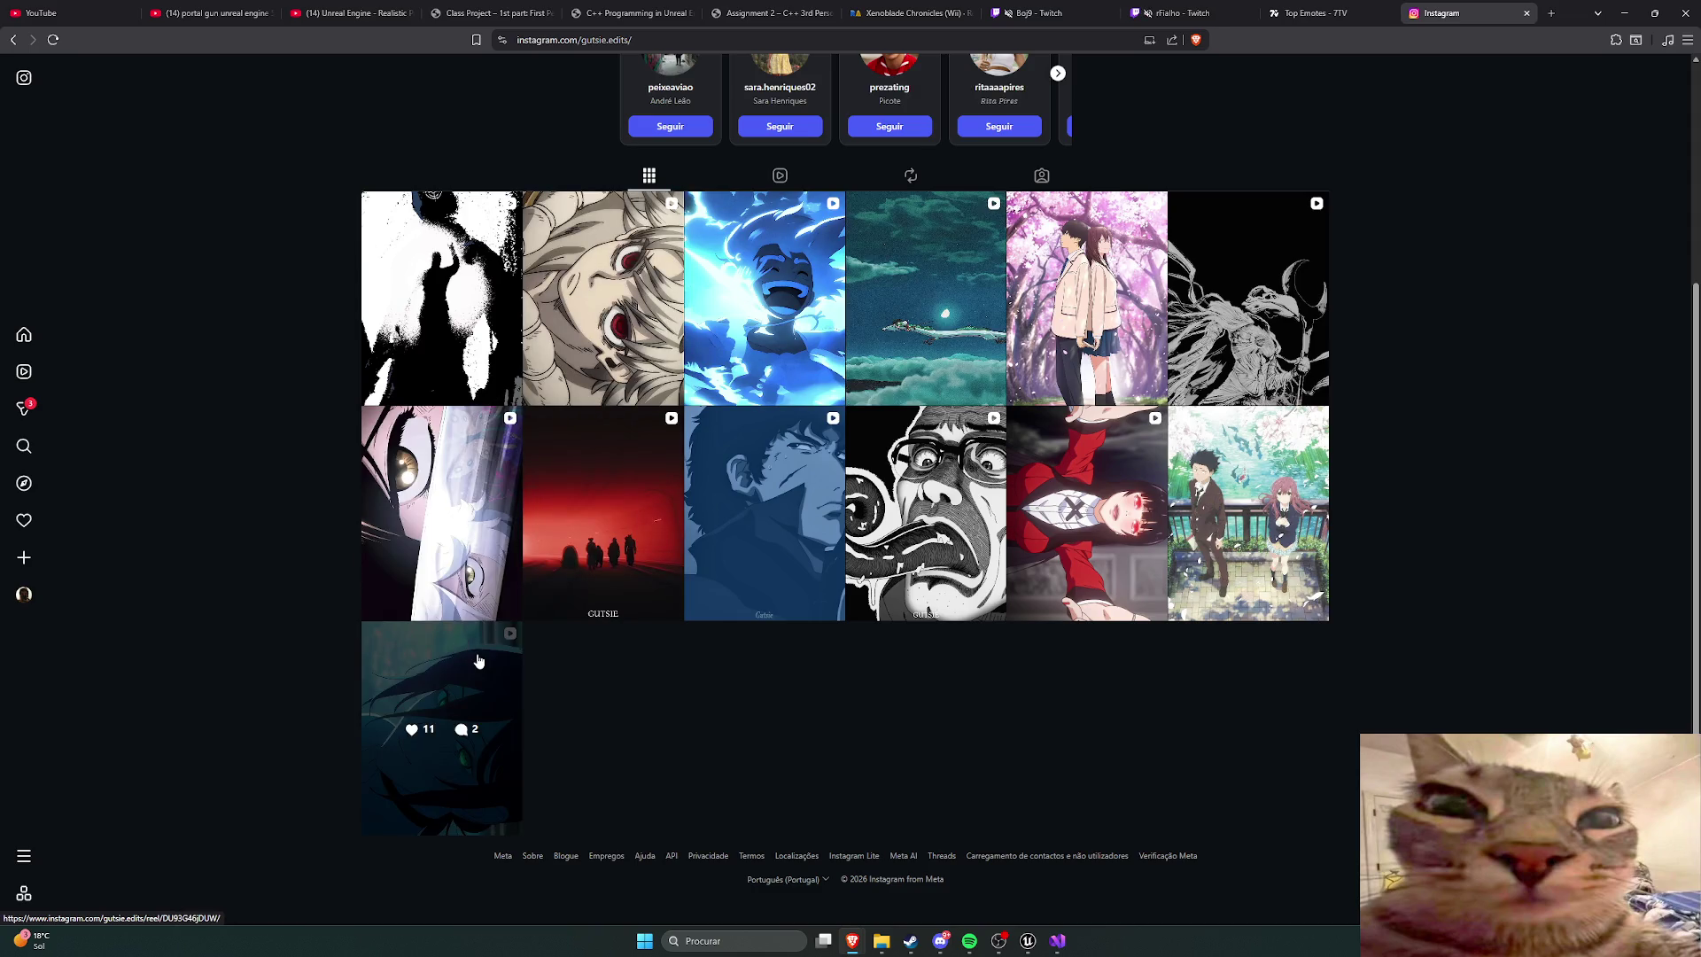
Step: Browse the posts, like 'Every gear hits like a cannonball', and return to the 13-post grid
left_click(452, 254)
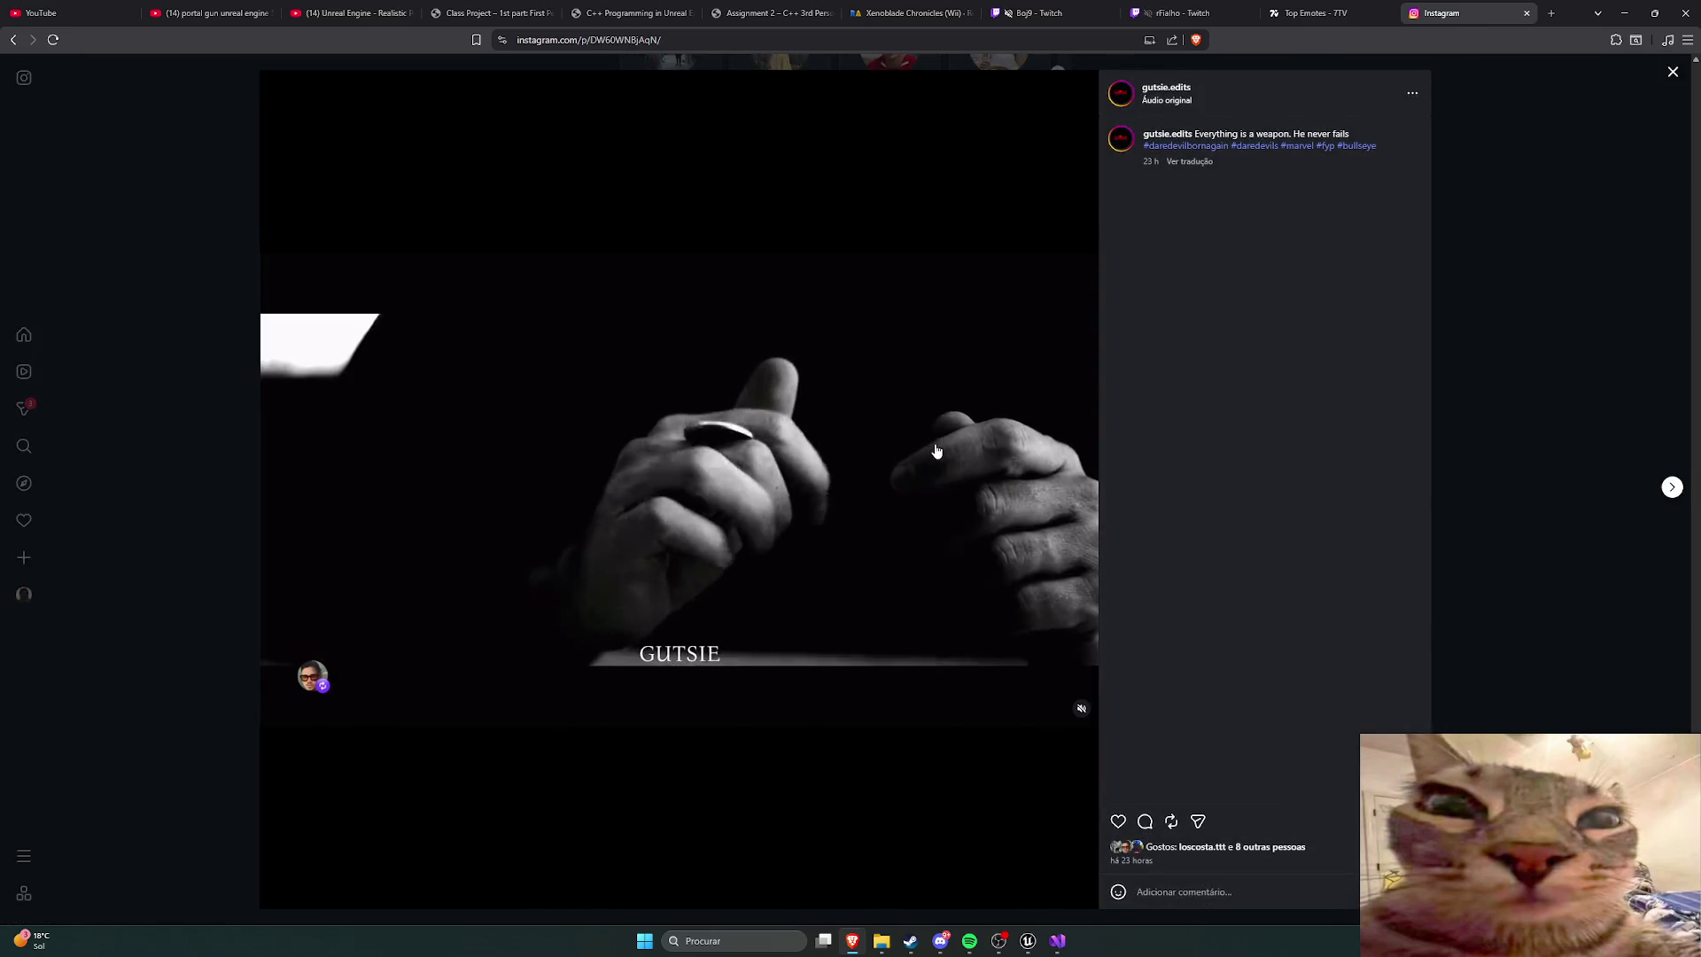
left_click(1545, 577)
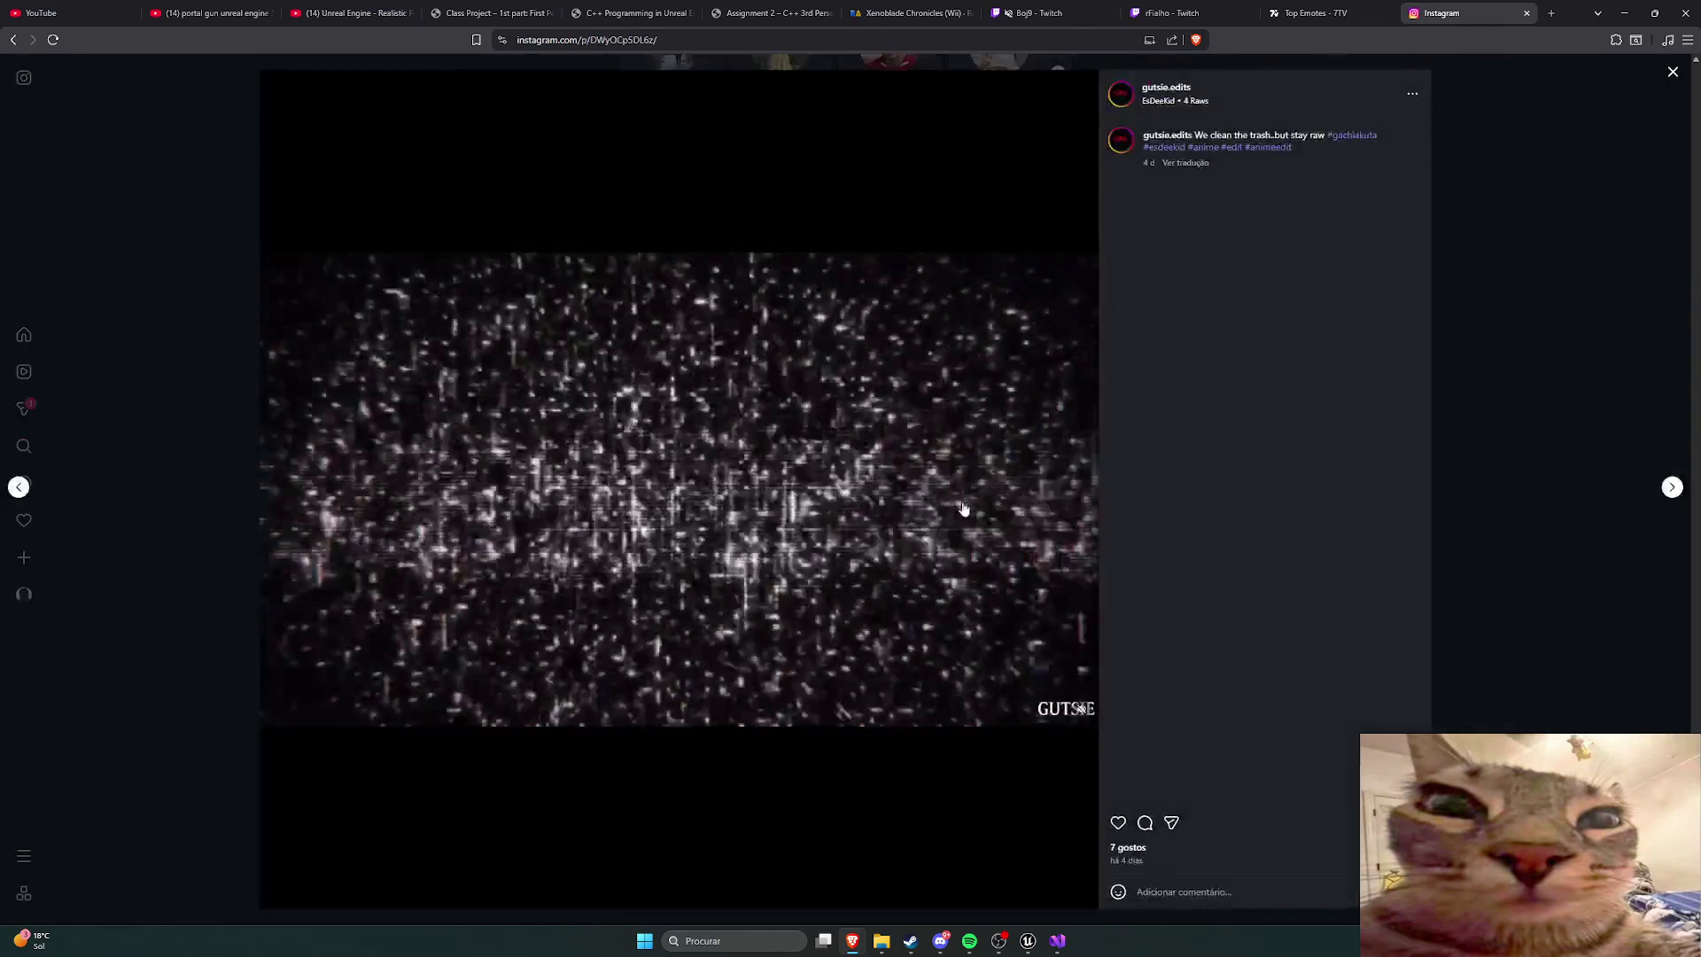
left_click(1538, 576)
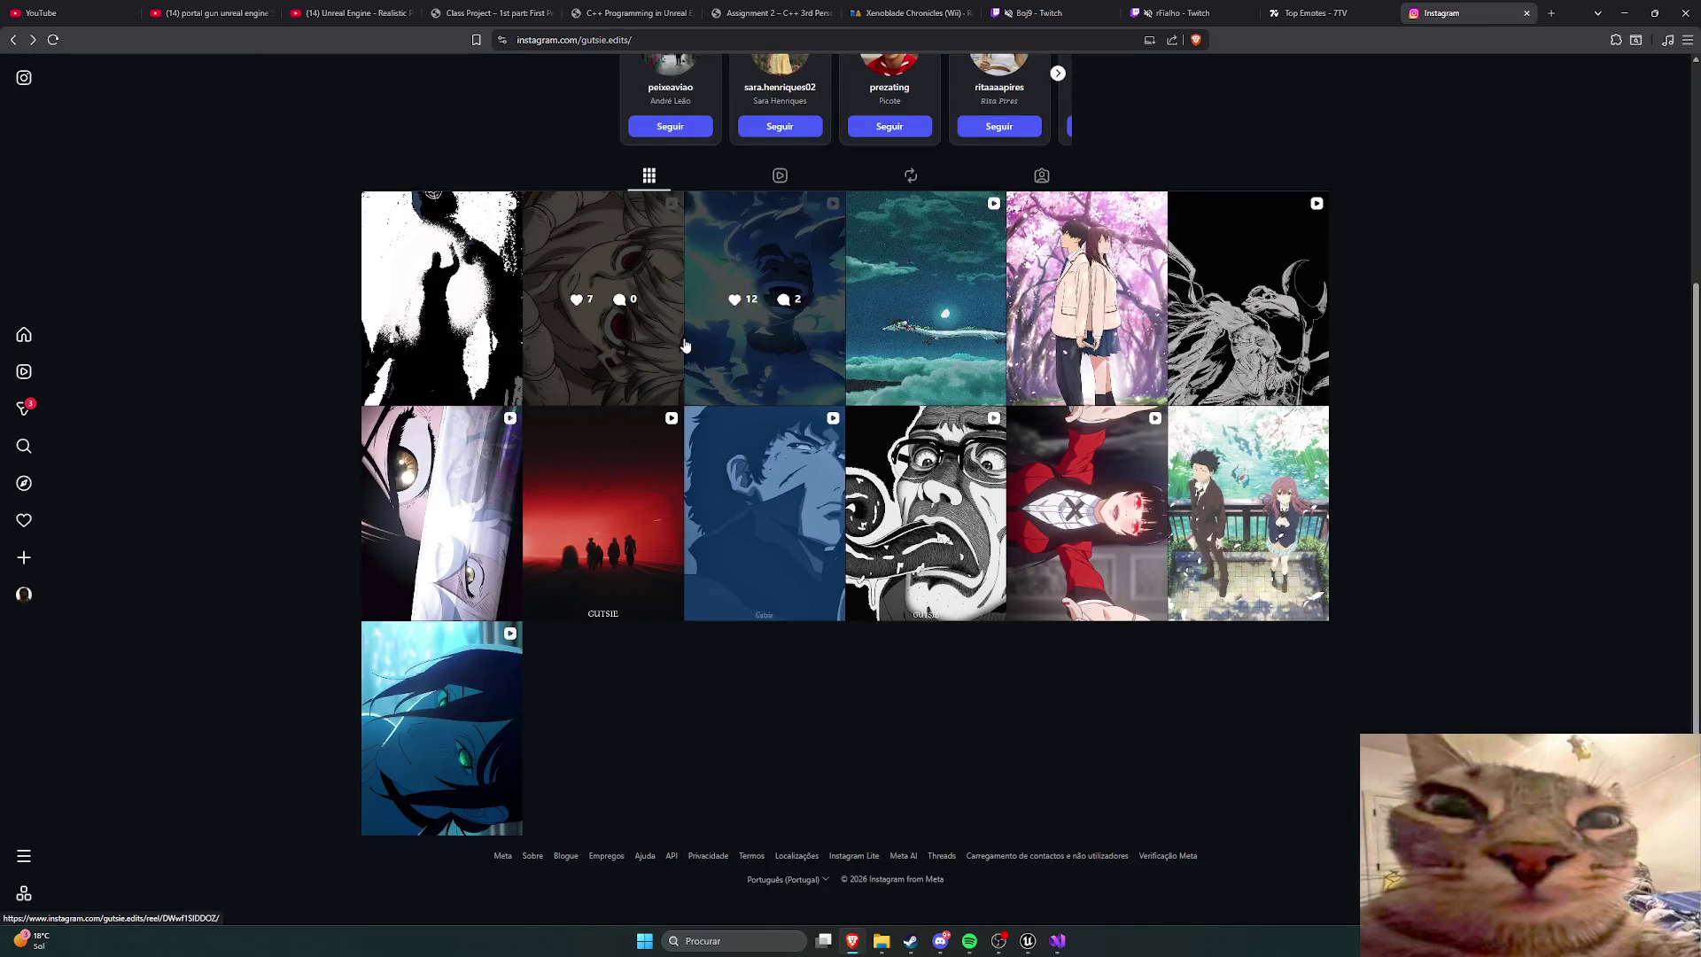
left_click(759, 309)
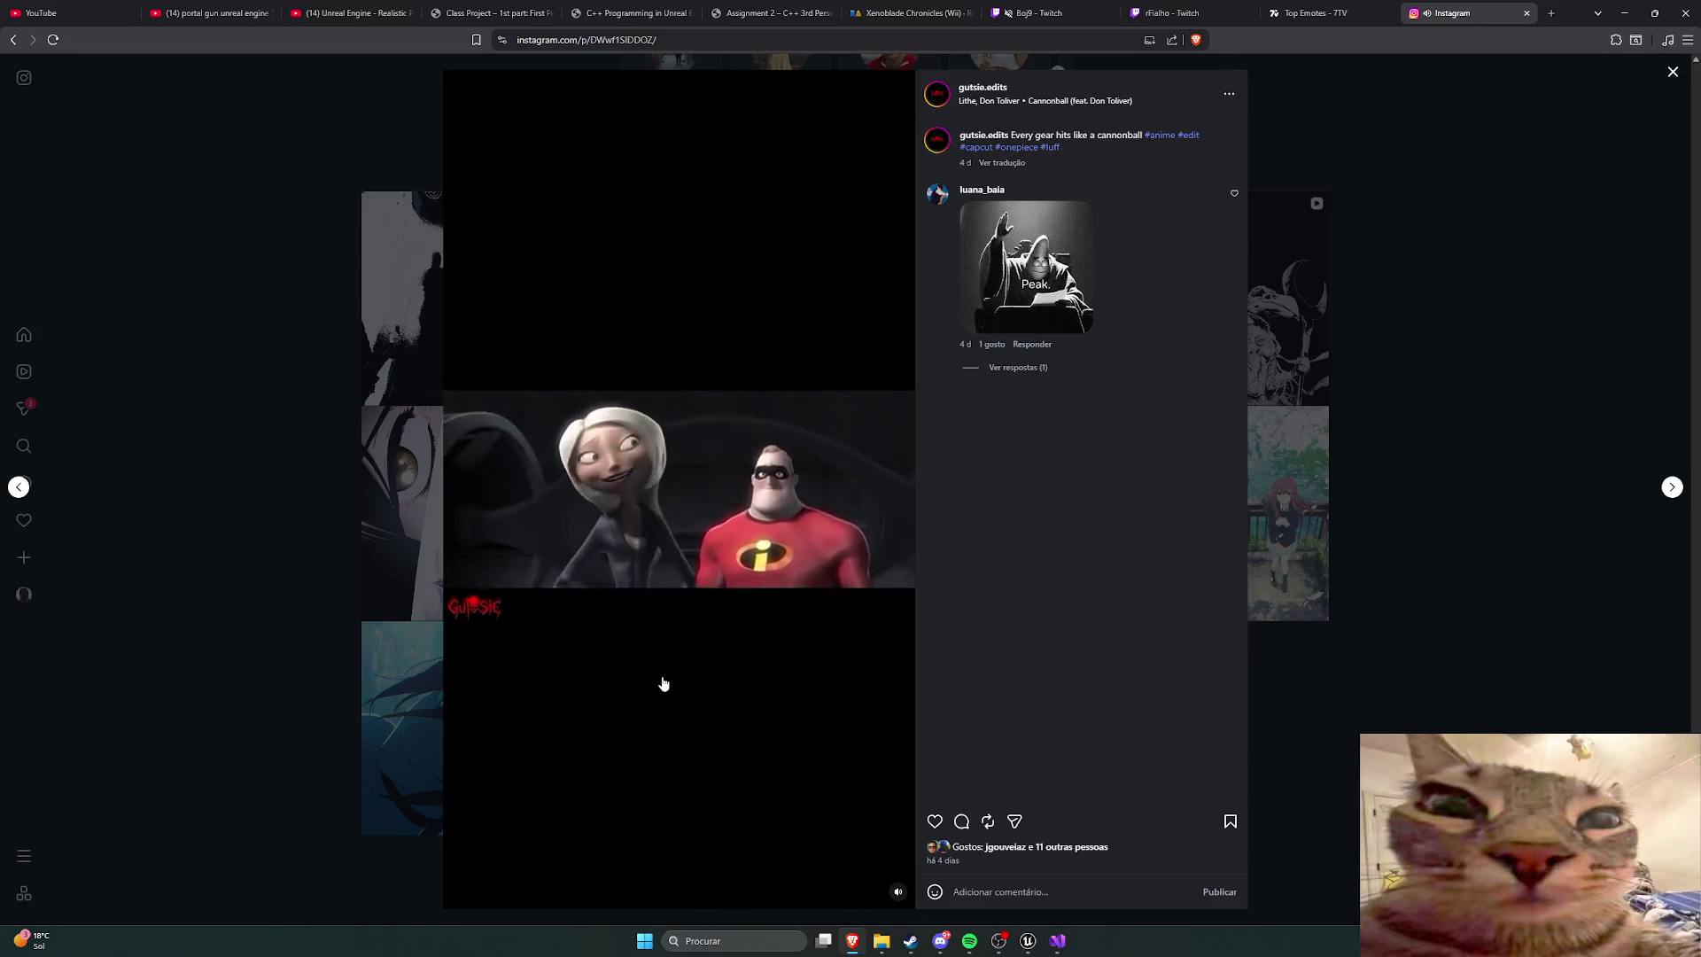
double_click(813, 775)
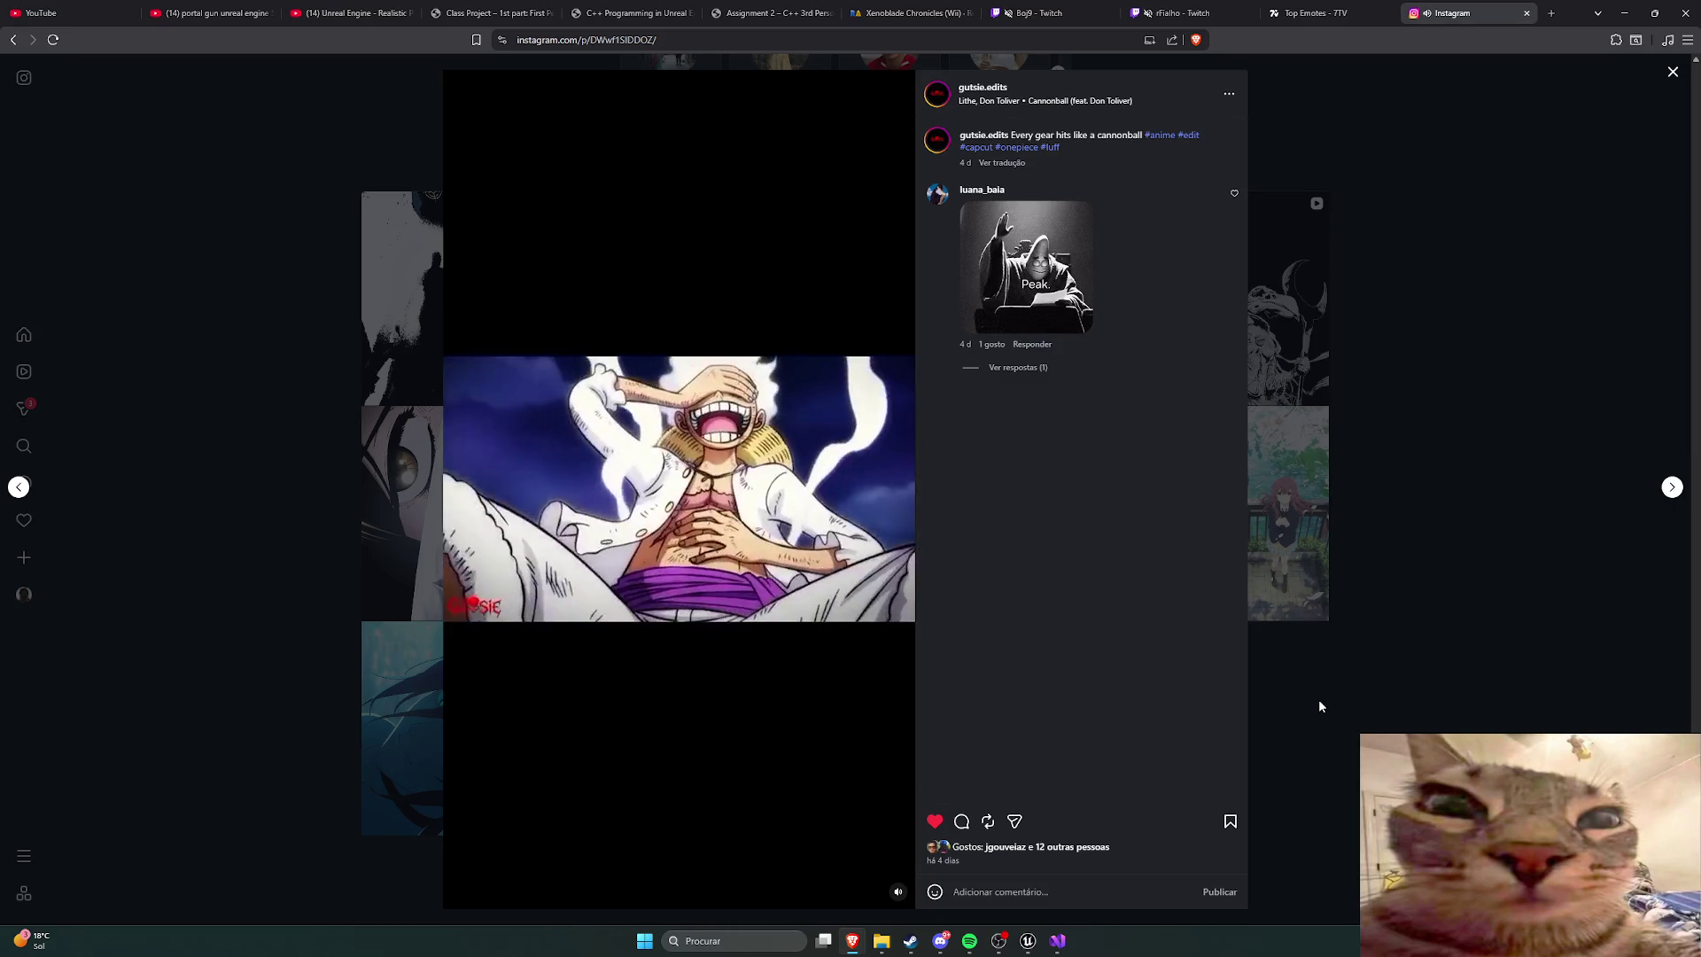
left_click(1318, 706)
scroll(879, 654, "up", 1)
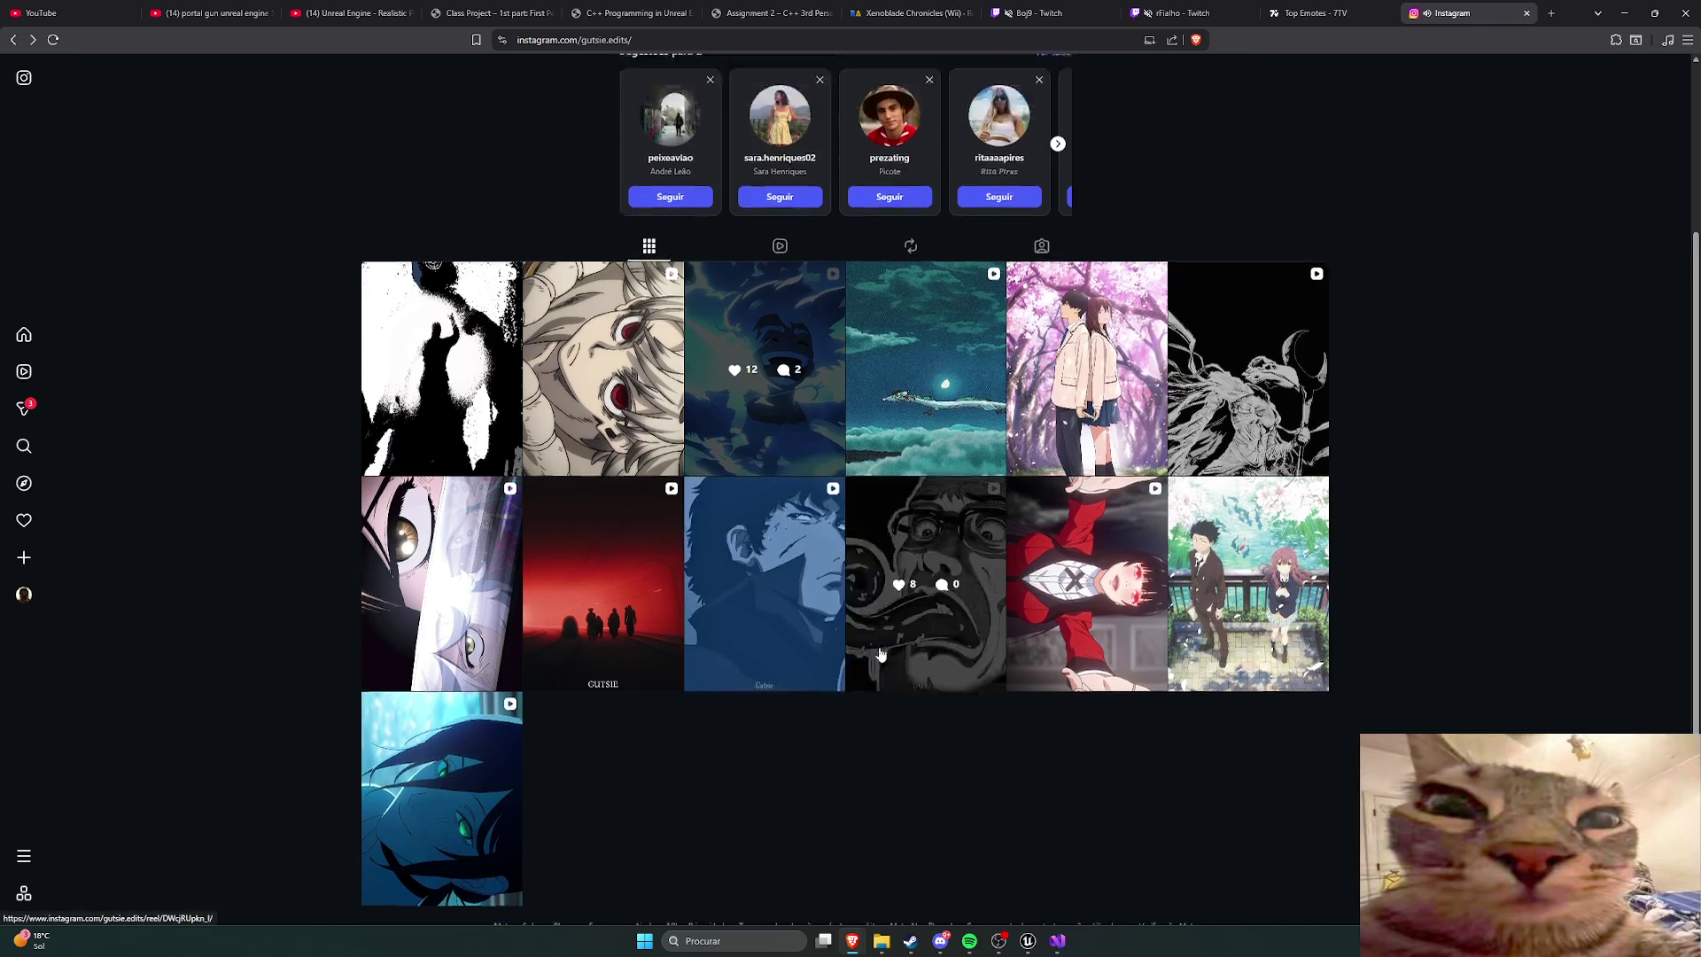
scroll(880, 654, "up", 3)
scroll(418, 415, "down", 3)
scroll(587, 470, "up", 3)
scroll(892, 551, "down", 4)
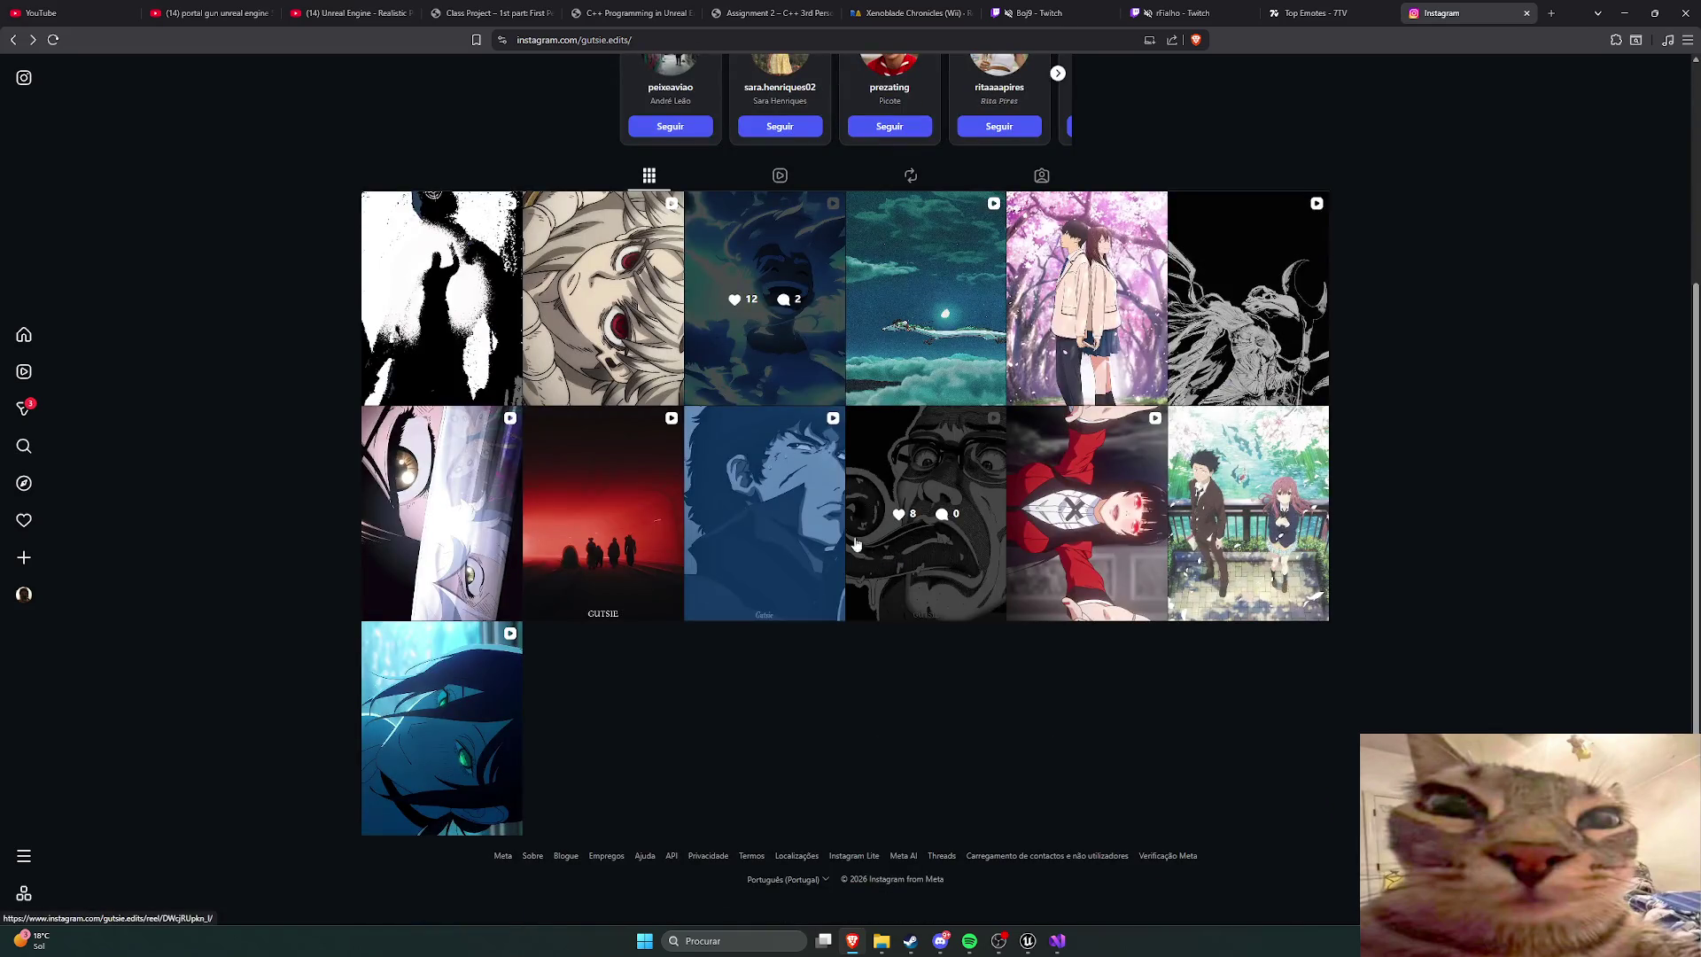
scroll(716, 573, "up", 3)
scroll(716, 574, "down", 3)
scroll(1127, 743, "up", 3)
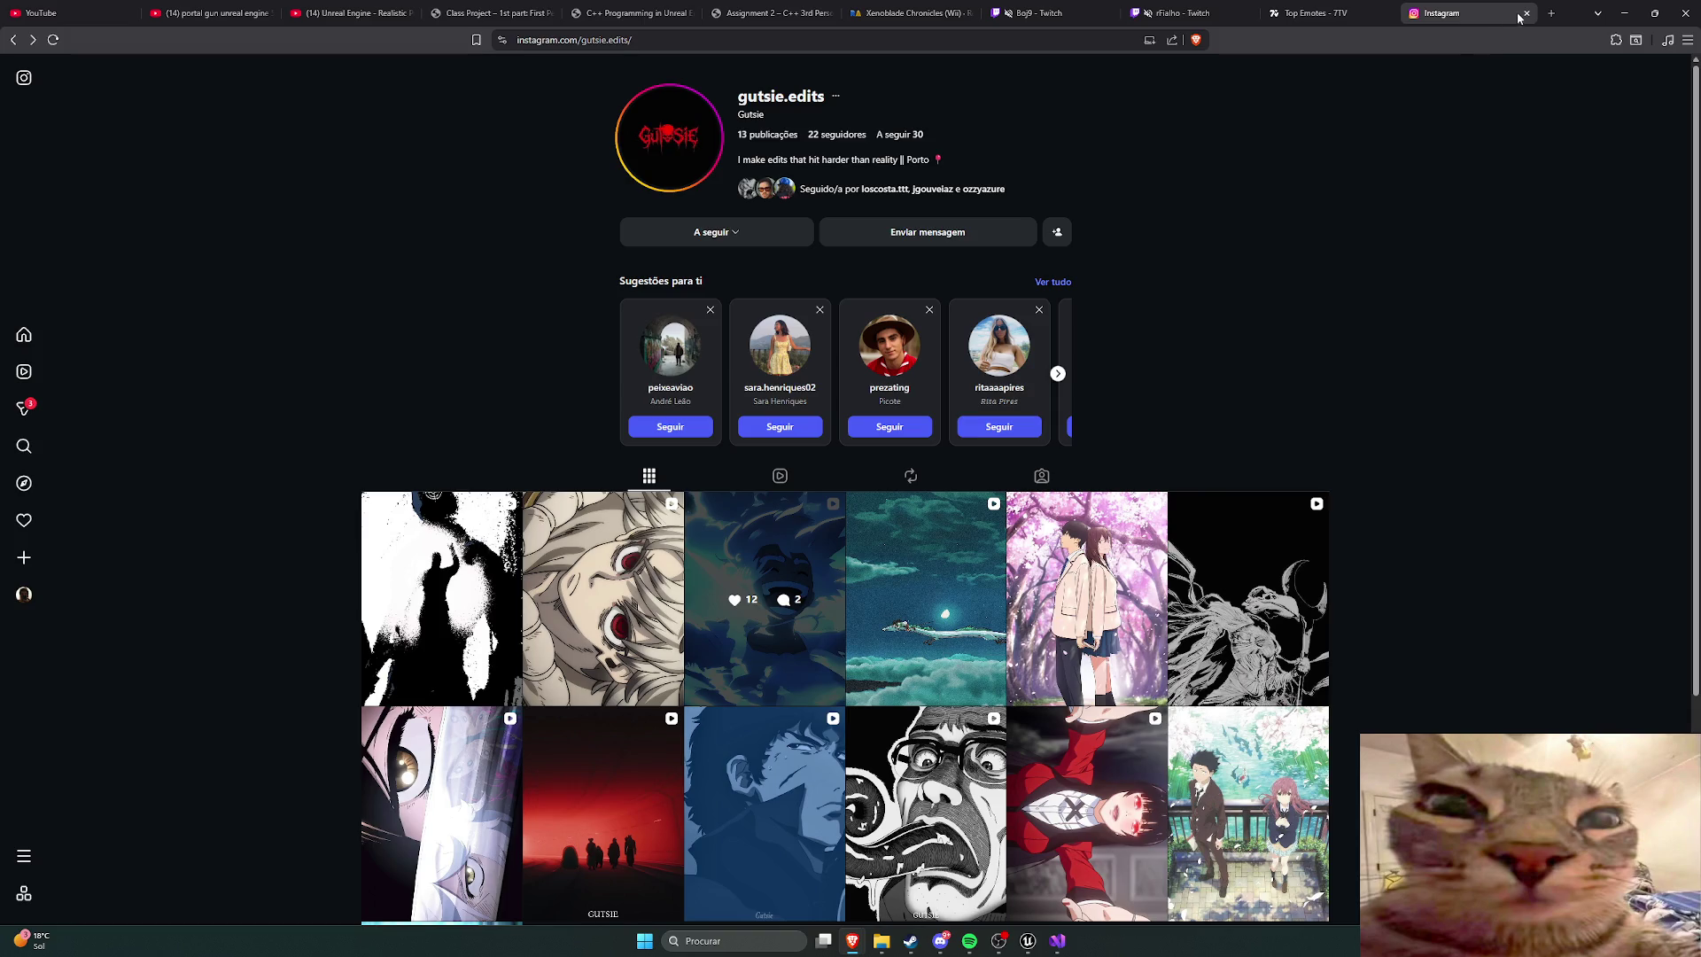
Step: Close the Instagram and 7TV tabs, briefly check Twitch and the tutorial, then switch to Visual Studio
left_click(1525, 13)
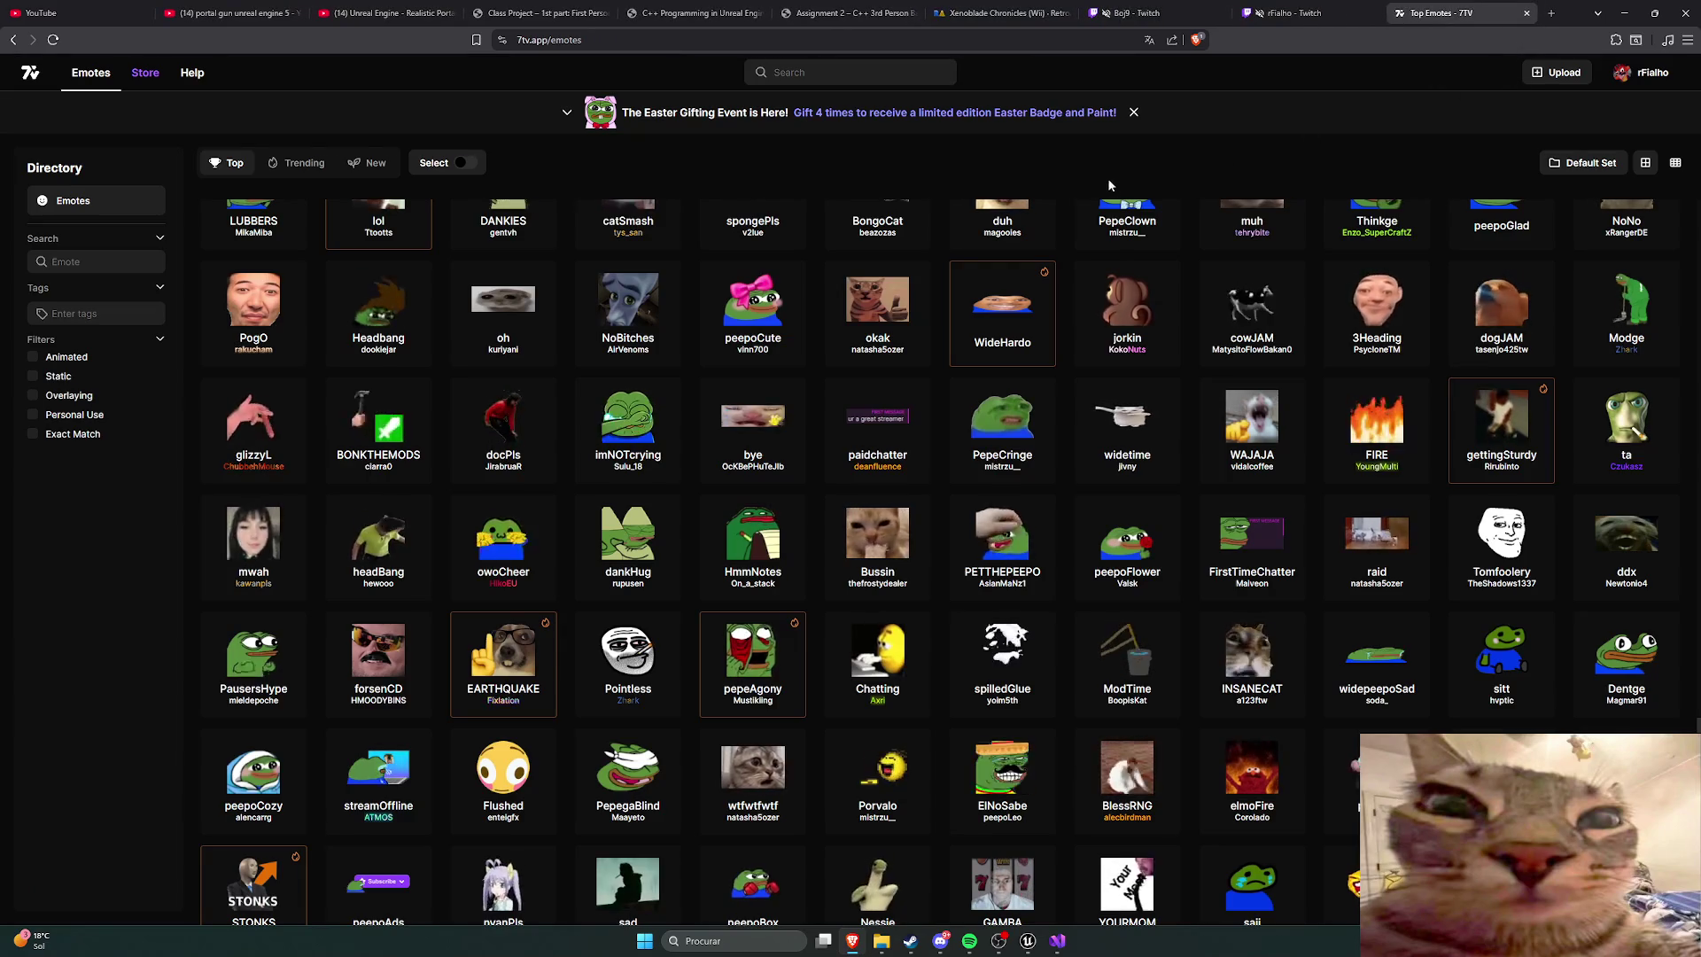
left_click(1526, 13)
left_click(1219, 15)
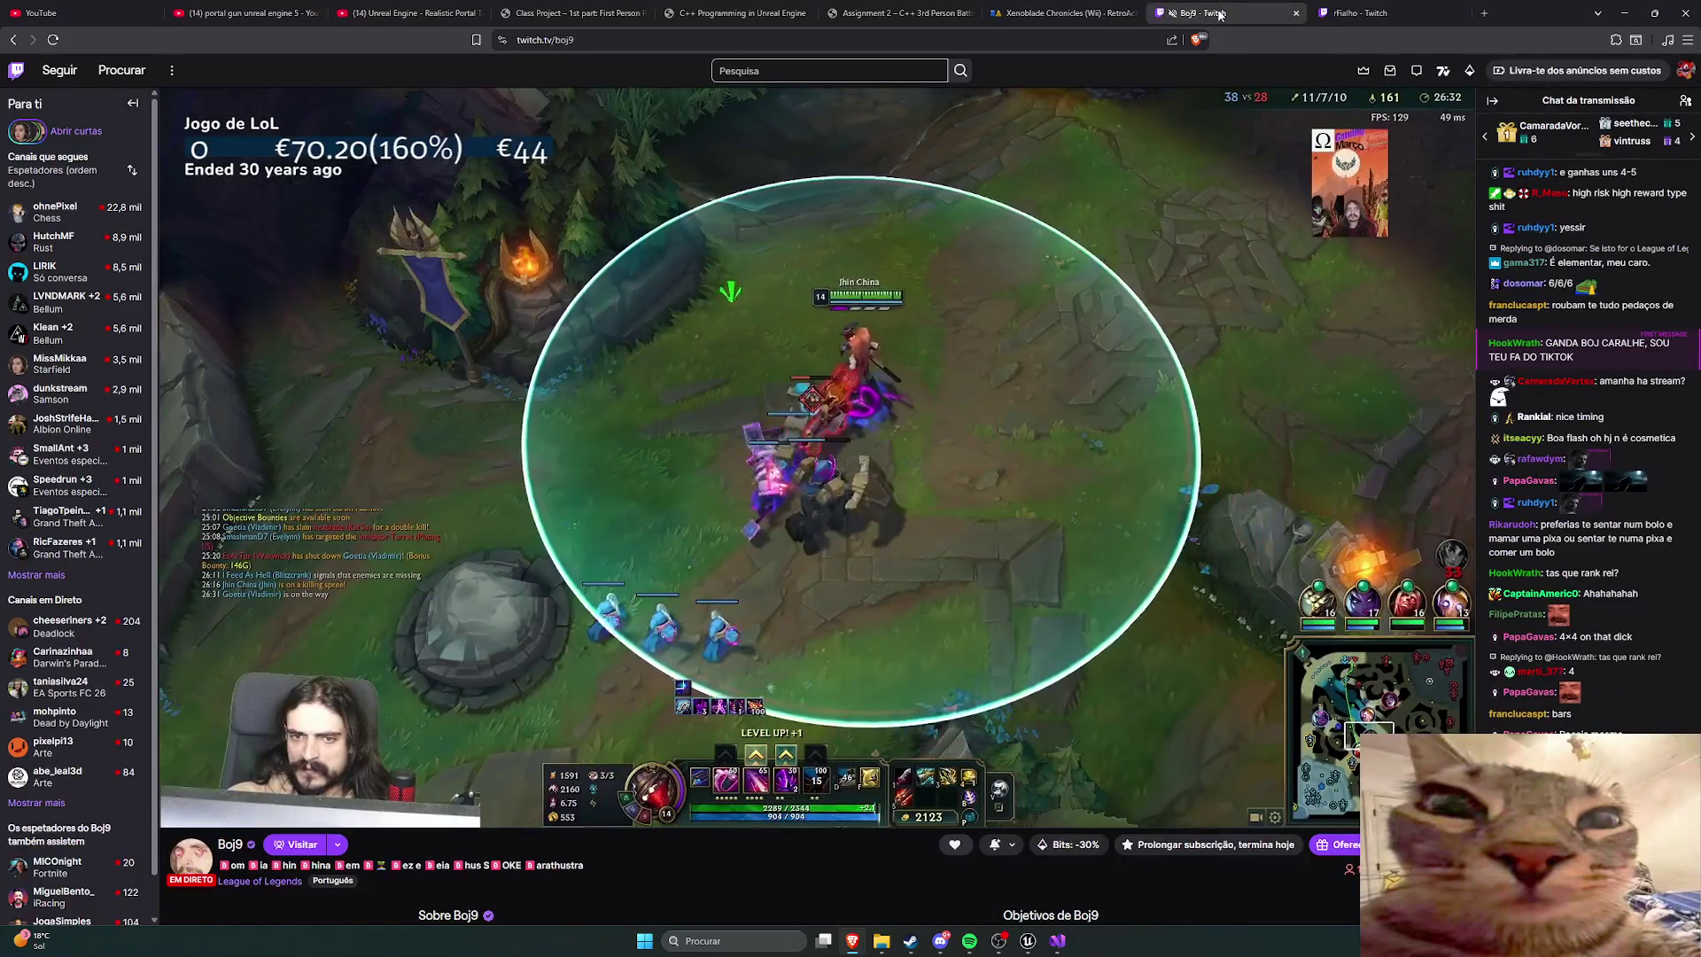
left_click(407, 13)
left_click(742, 432)
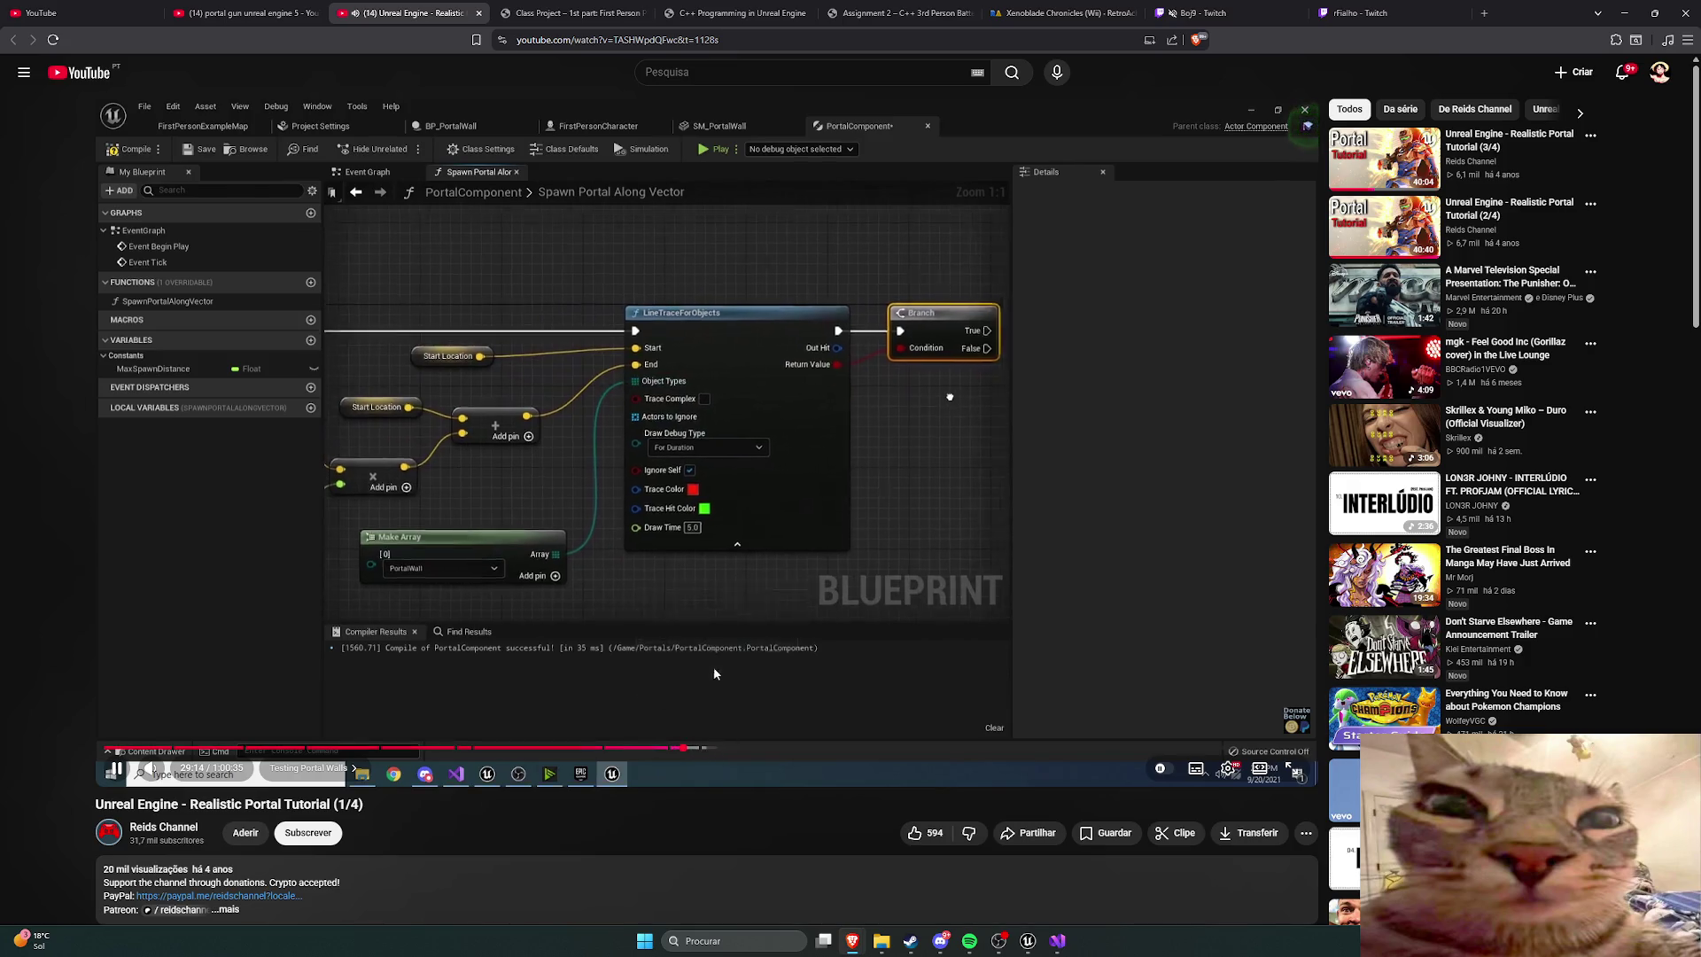
left_click(863, 416)
key("alt+Tab")
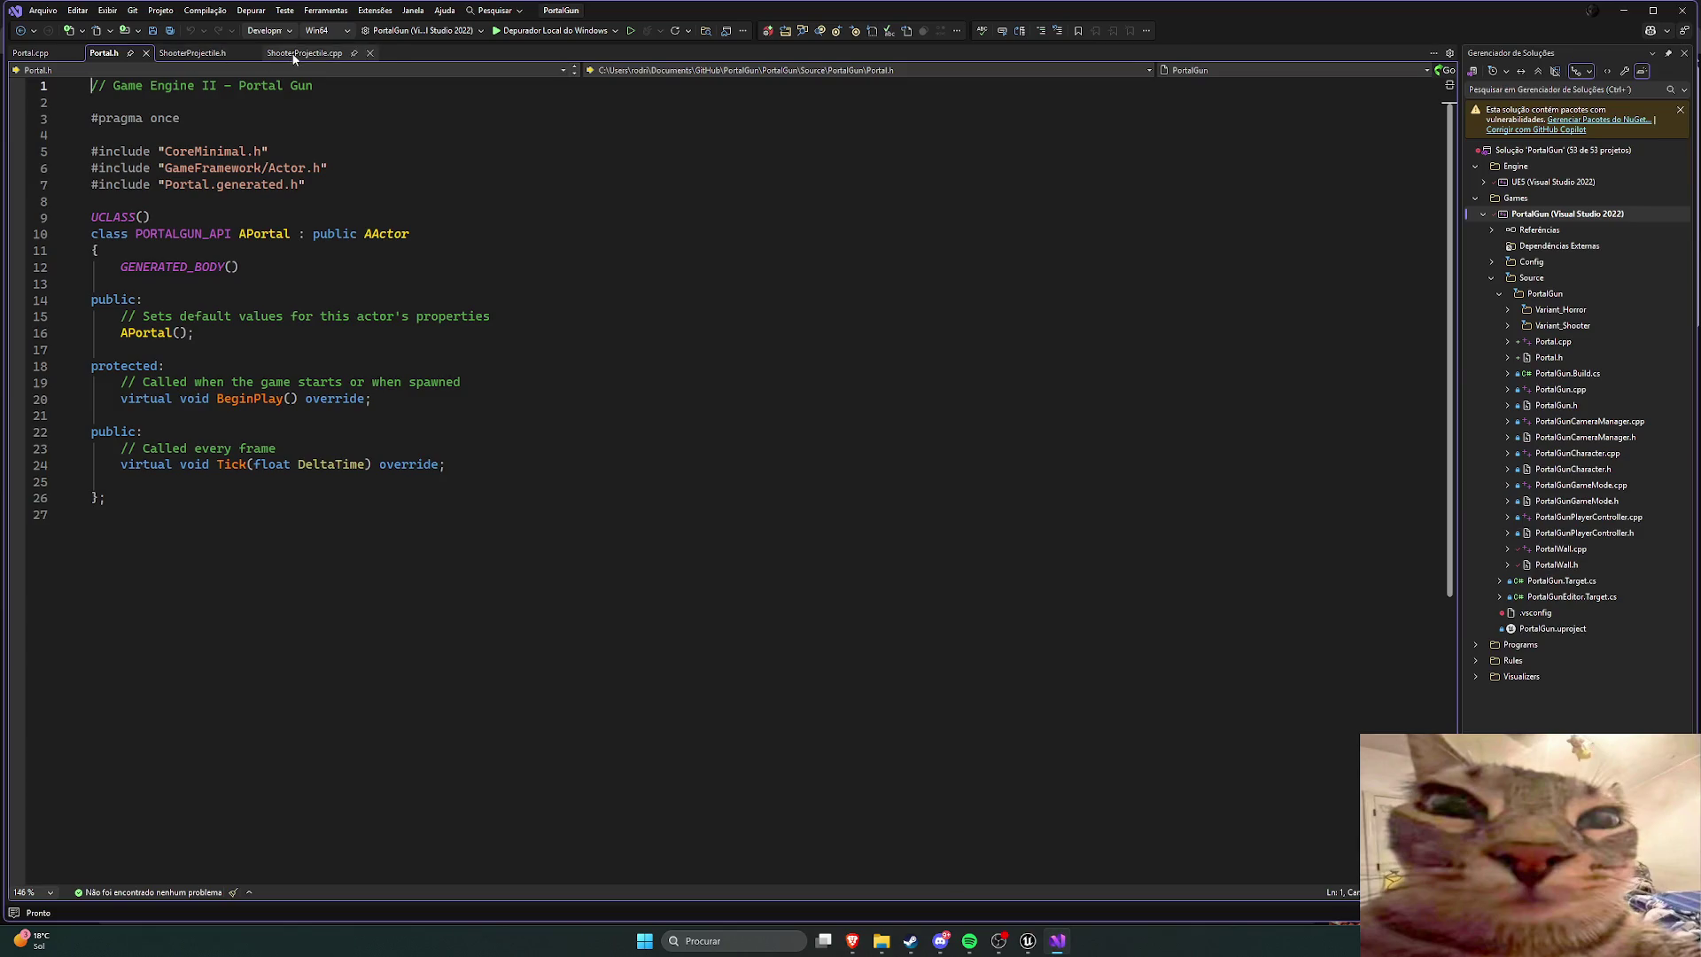
Step: Show ShooterProjectile.cpp's constructor collision code, then bring the Brave window back
left_click(304, 52)
scroll(489, 303, "down", 6)
scroll(489, 303, "up", 5)
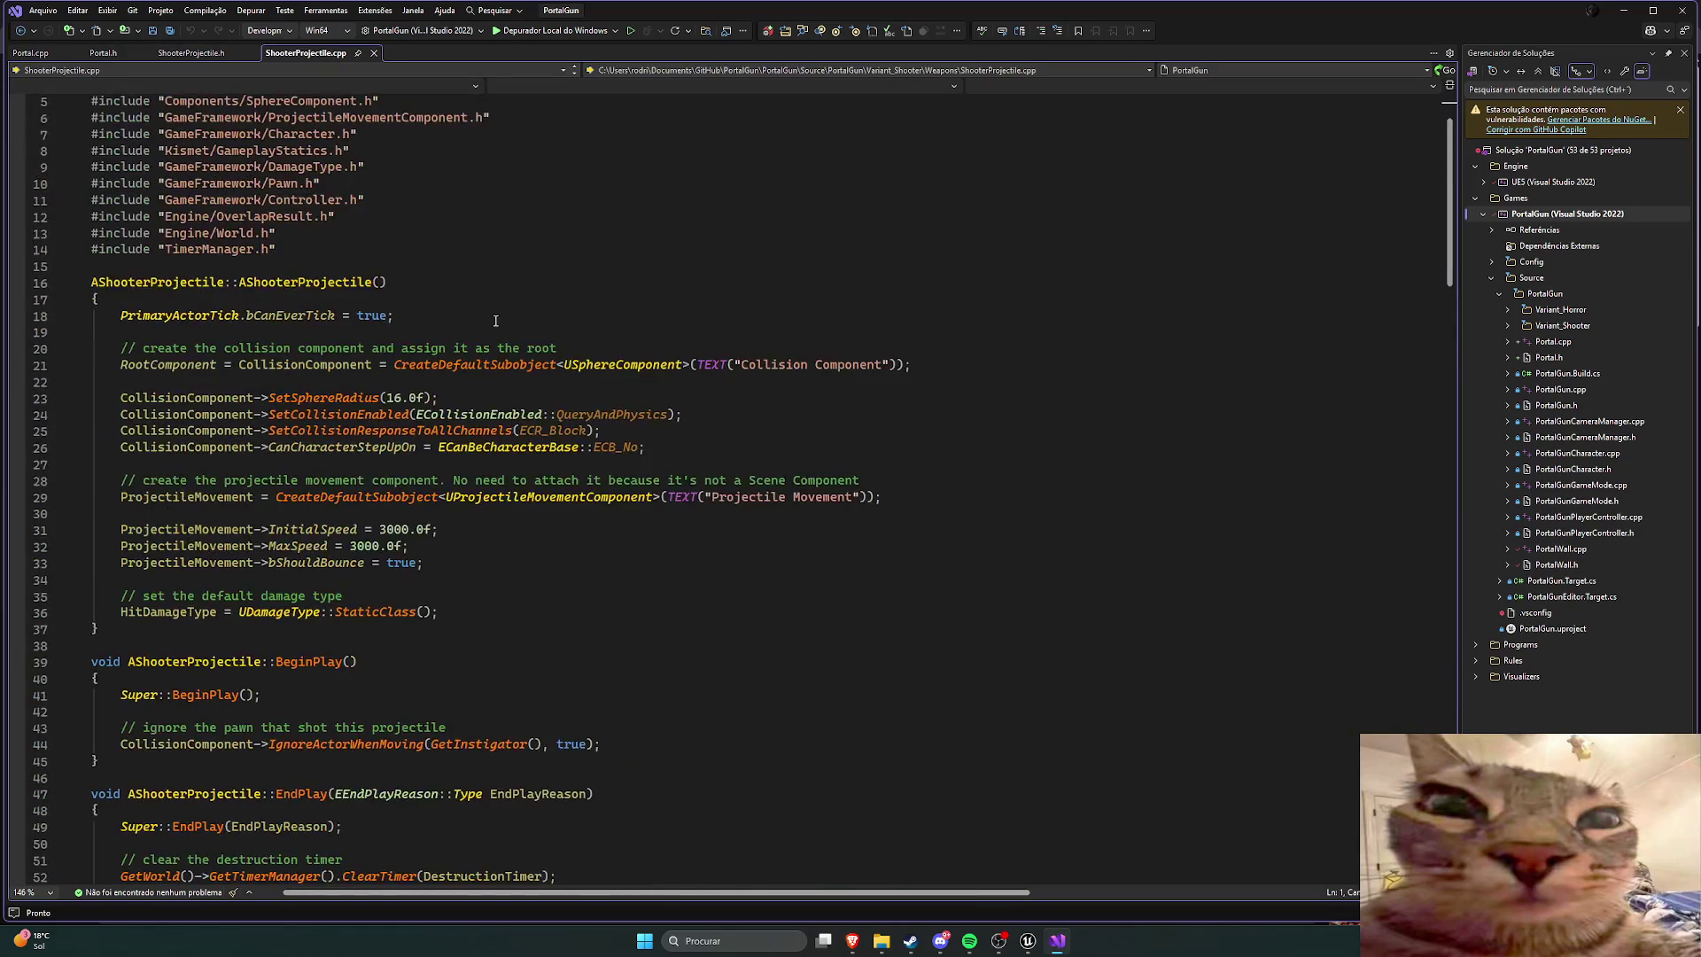
scroll(426, 321, "down", 1)
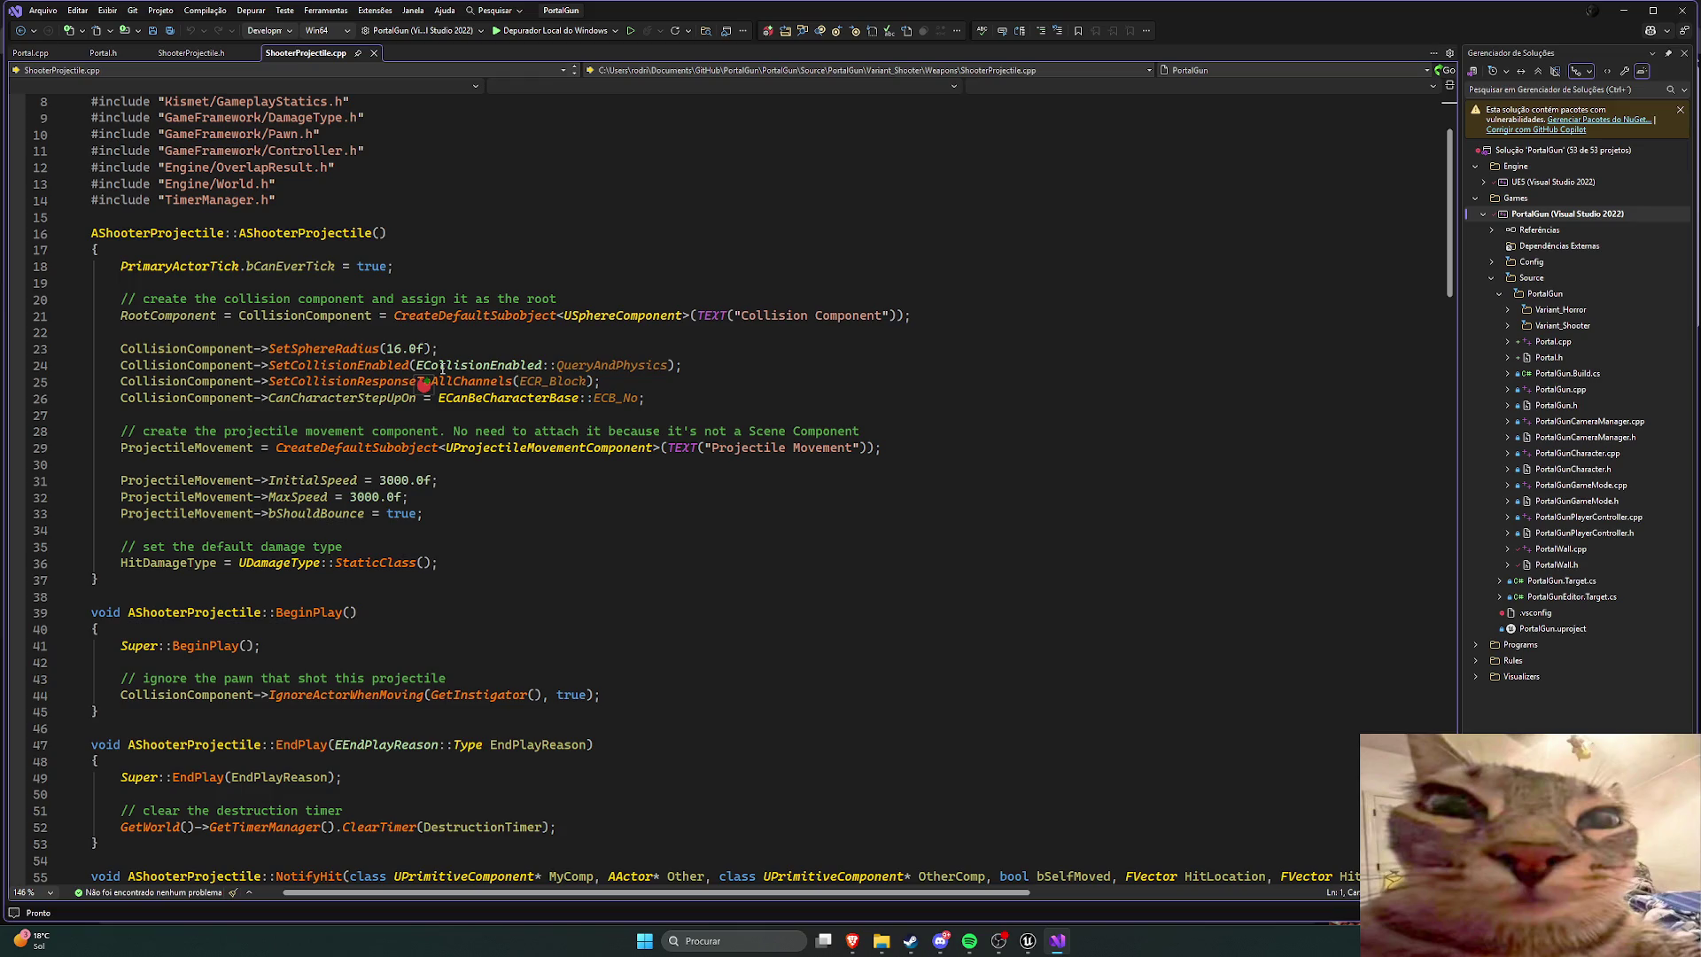
mouse_move(853, 941)
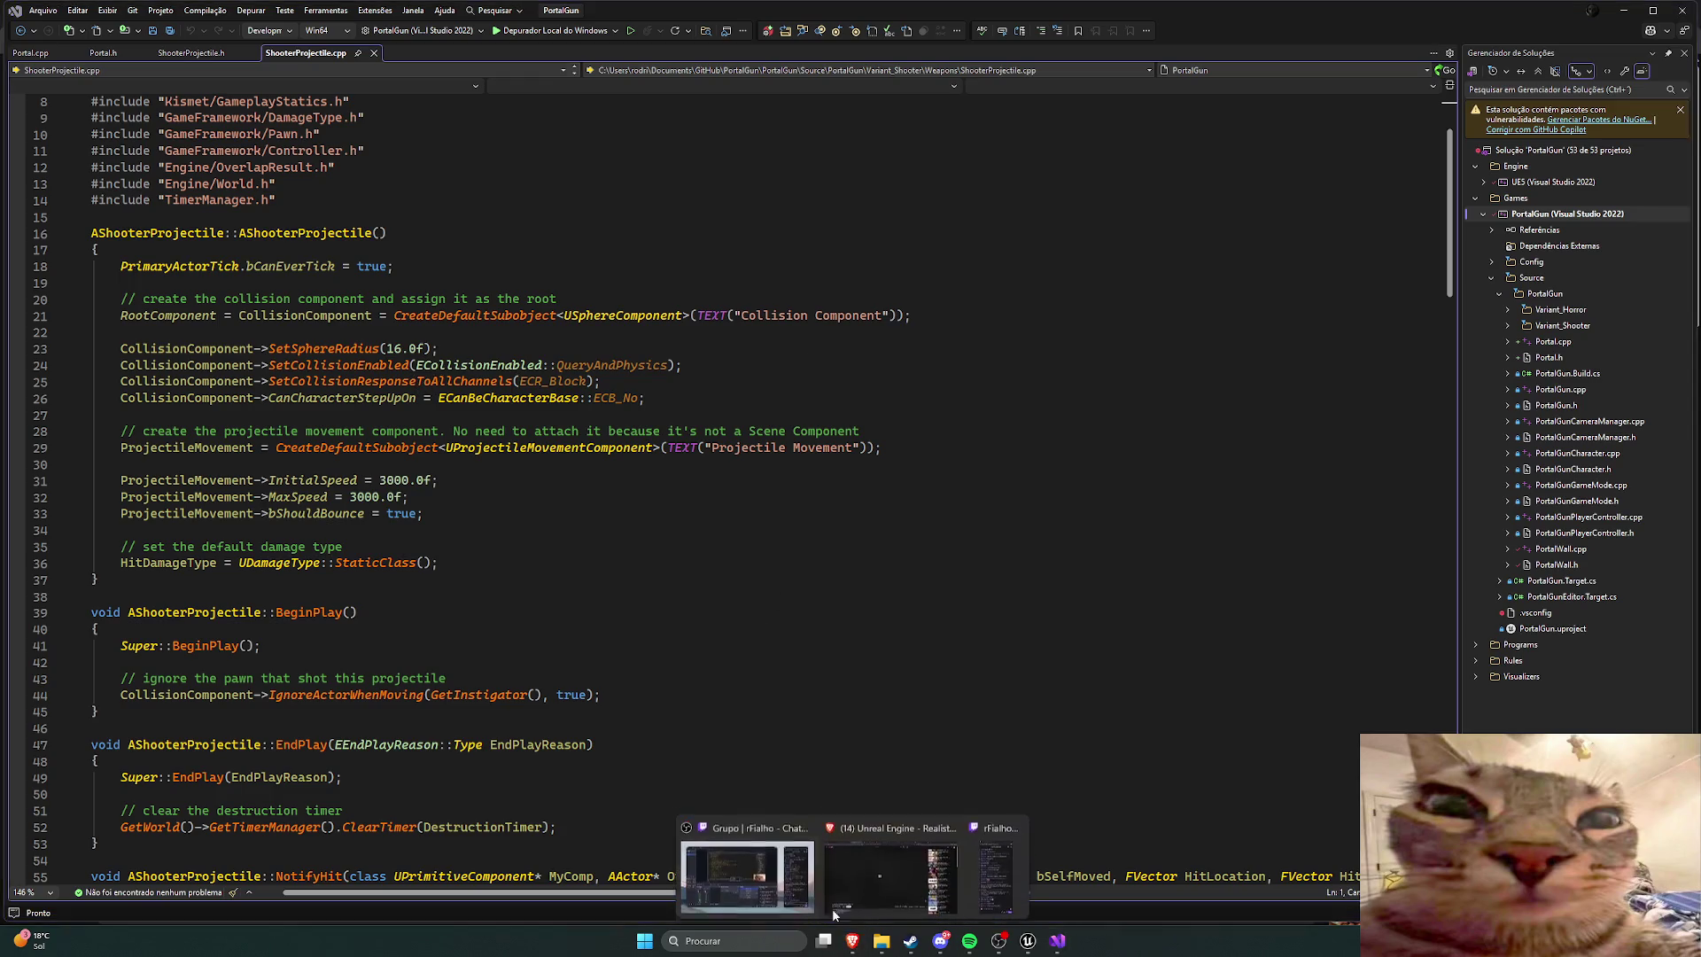
left_click(904, 870)
Step: Search Google for 'uniqlo uzumaki' and open the Uzumaki MANGA curation T-shirt page on Uniqlo
left_click(1484, 13)
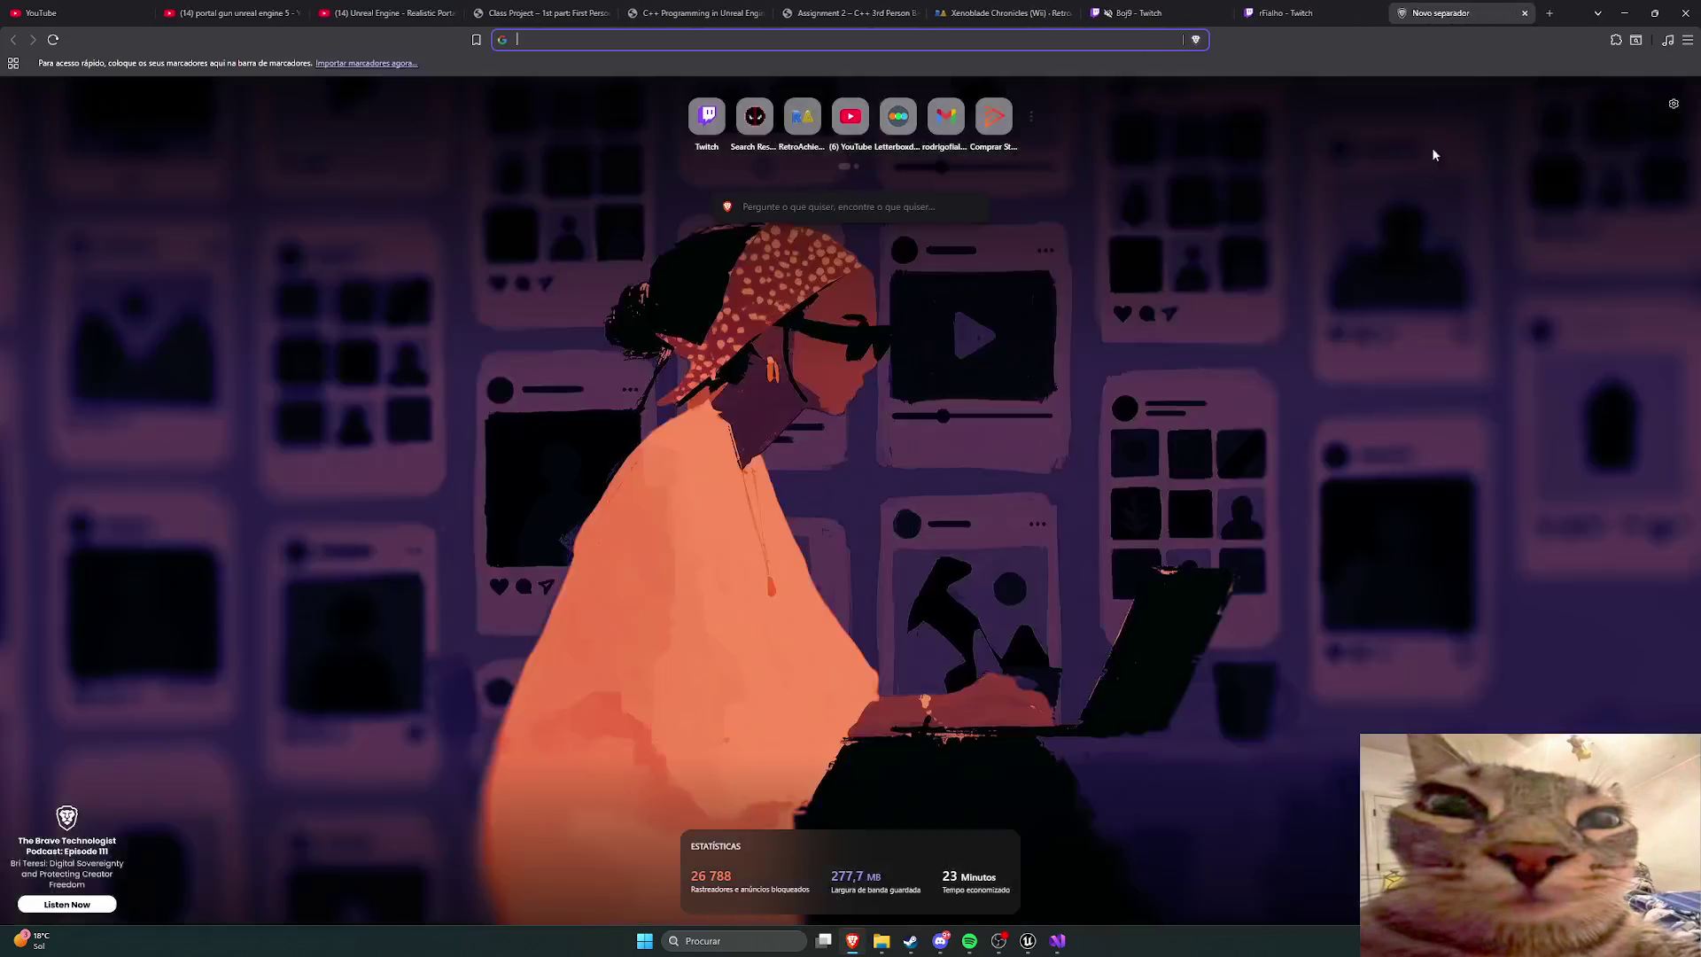
type("uni")
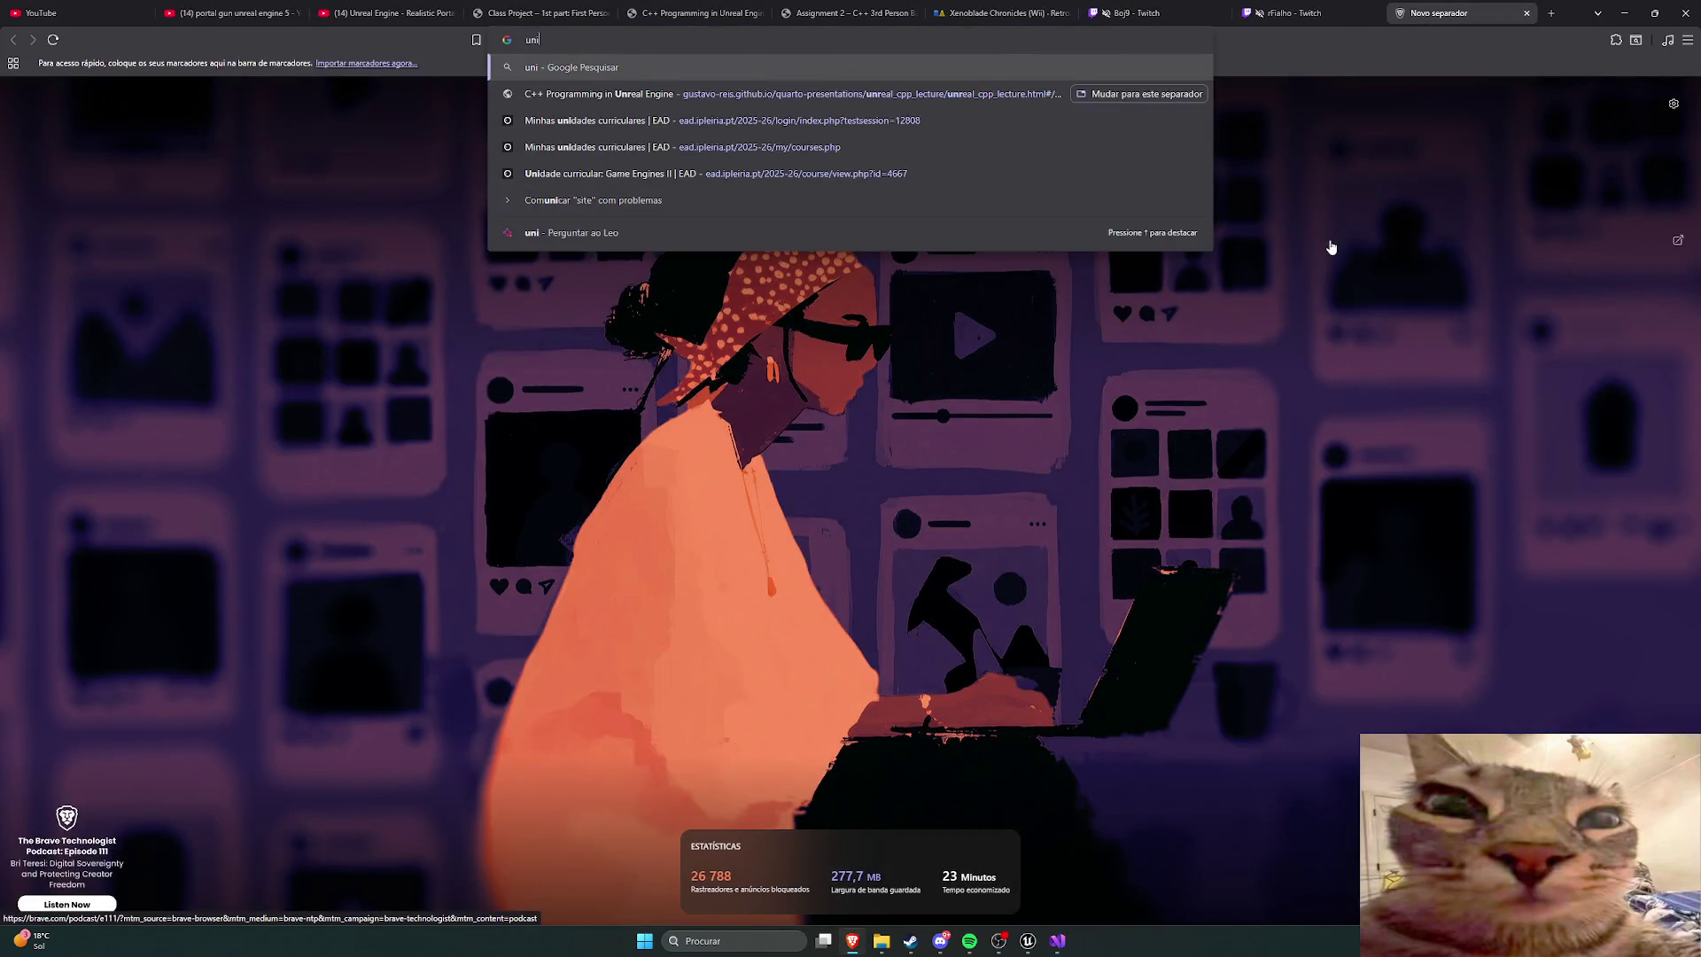
type("qlo uzumaki")
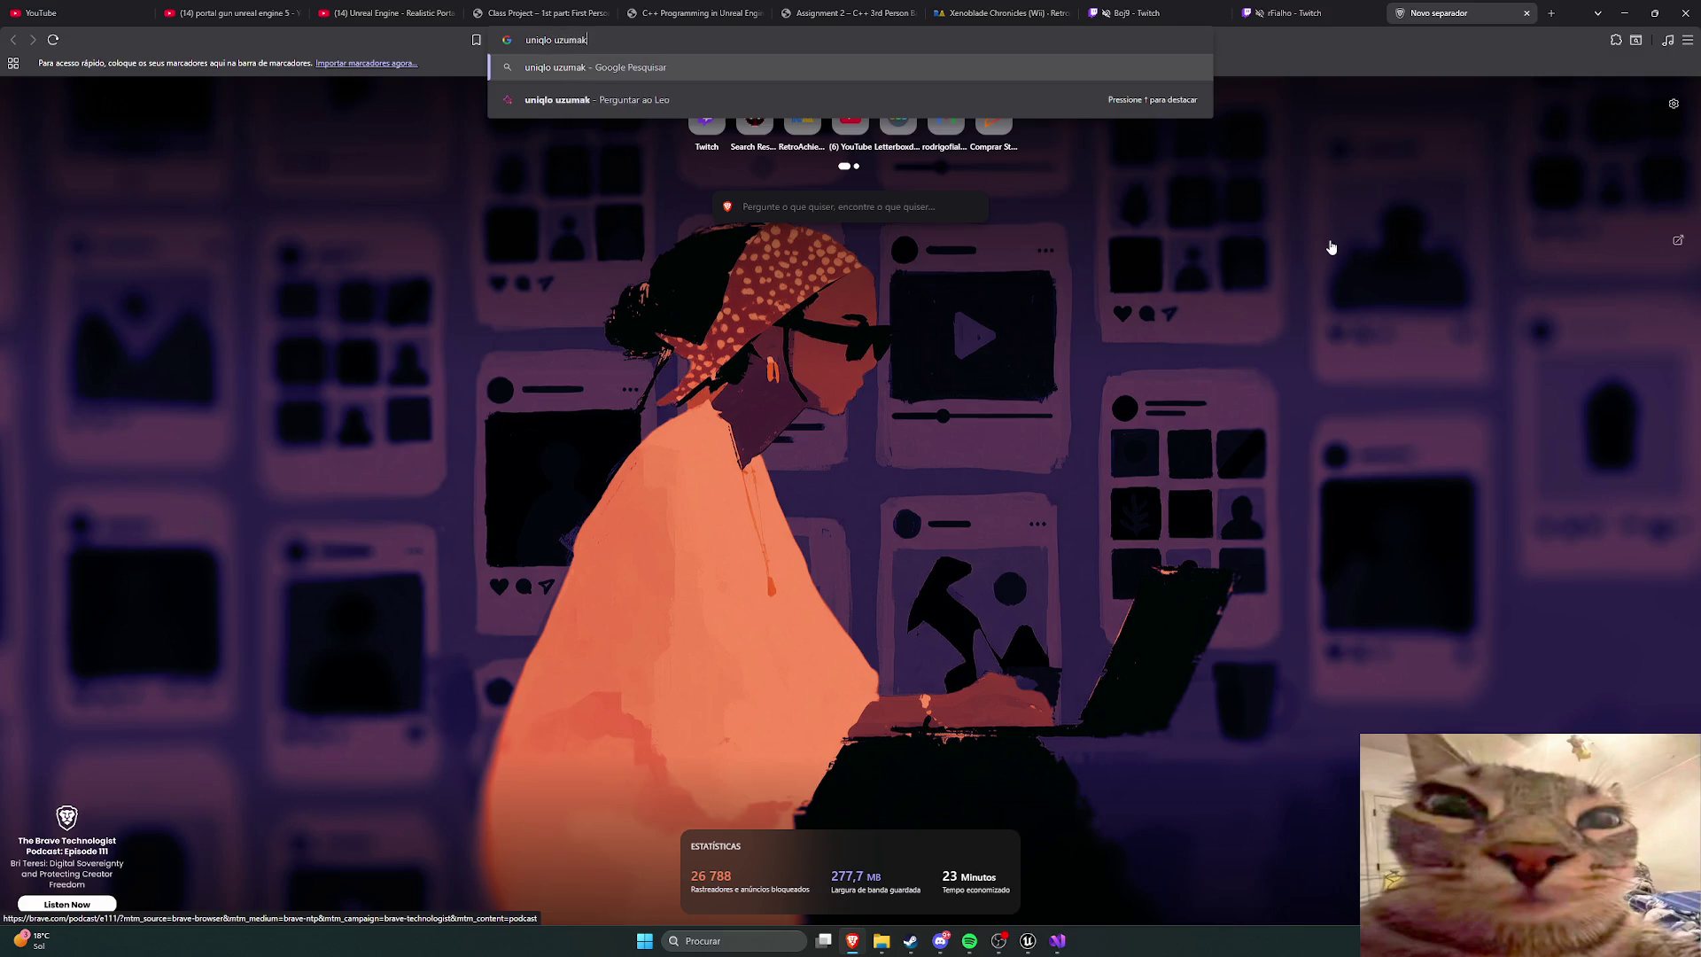
key("Return")
left_click(344, 532)
right_click(730, 364)
left_click(1036, 321)
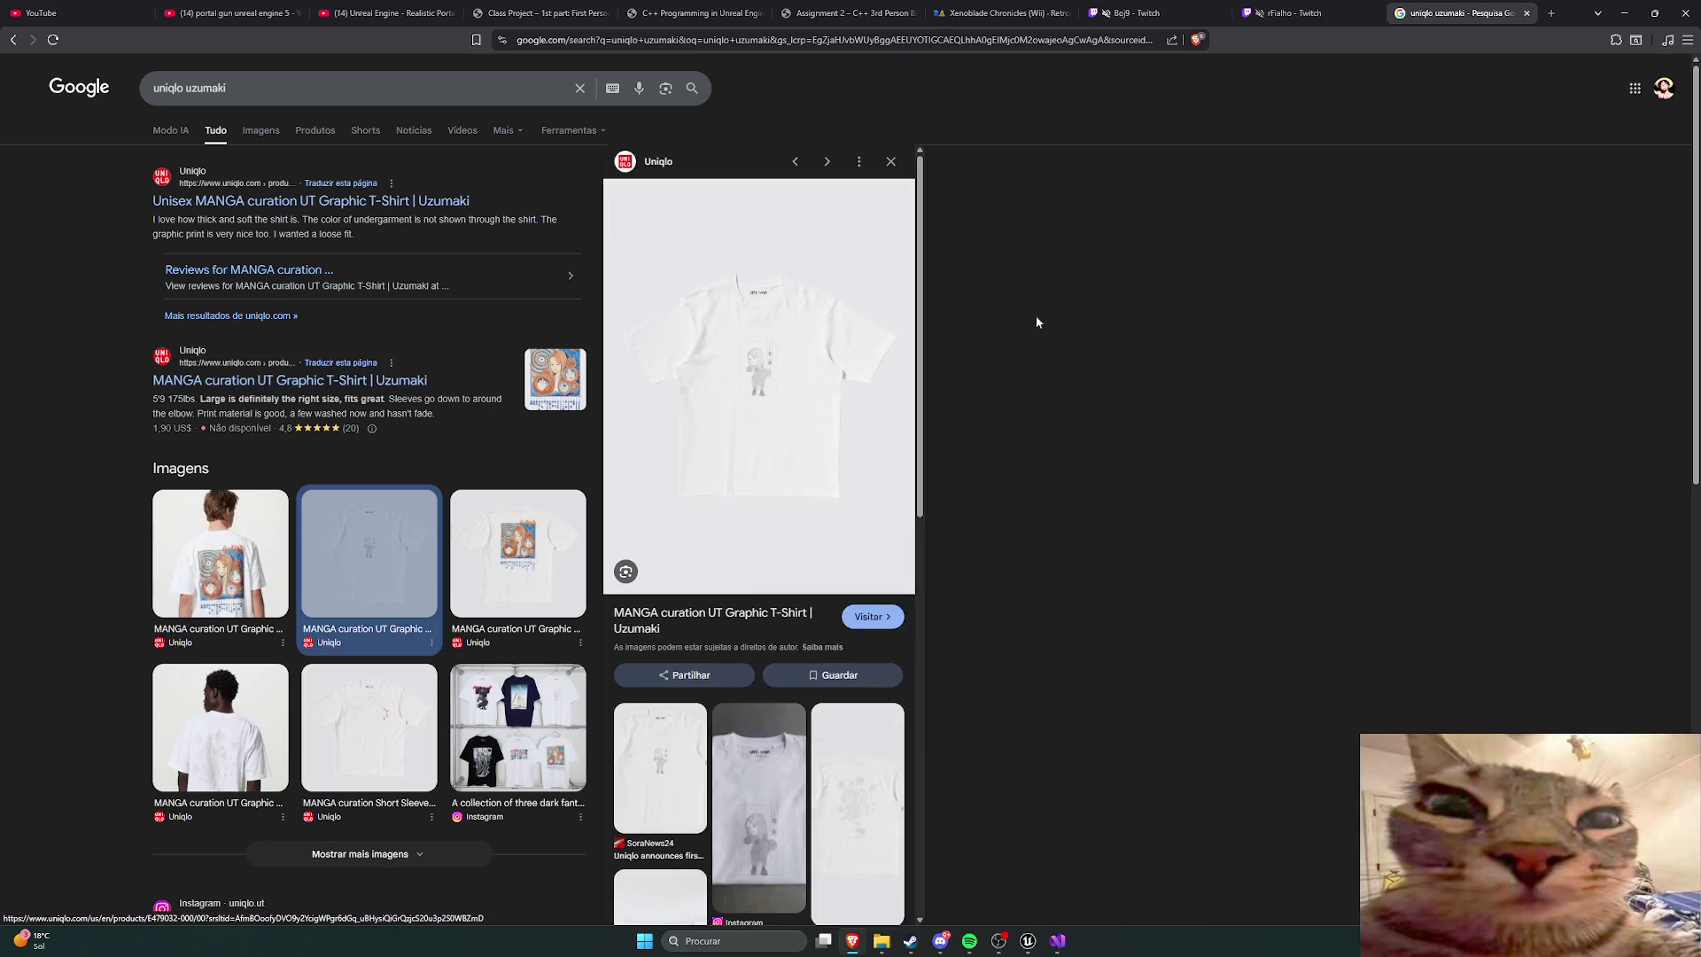
left_click(714, 620)
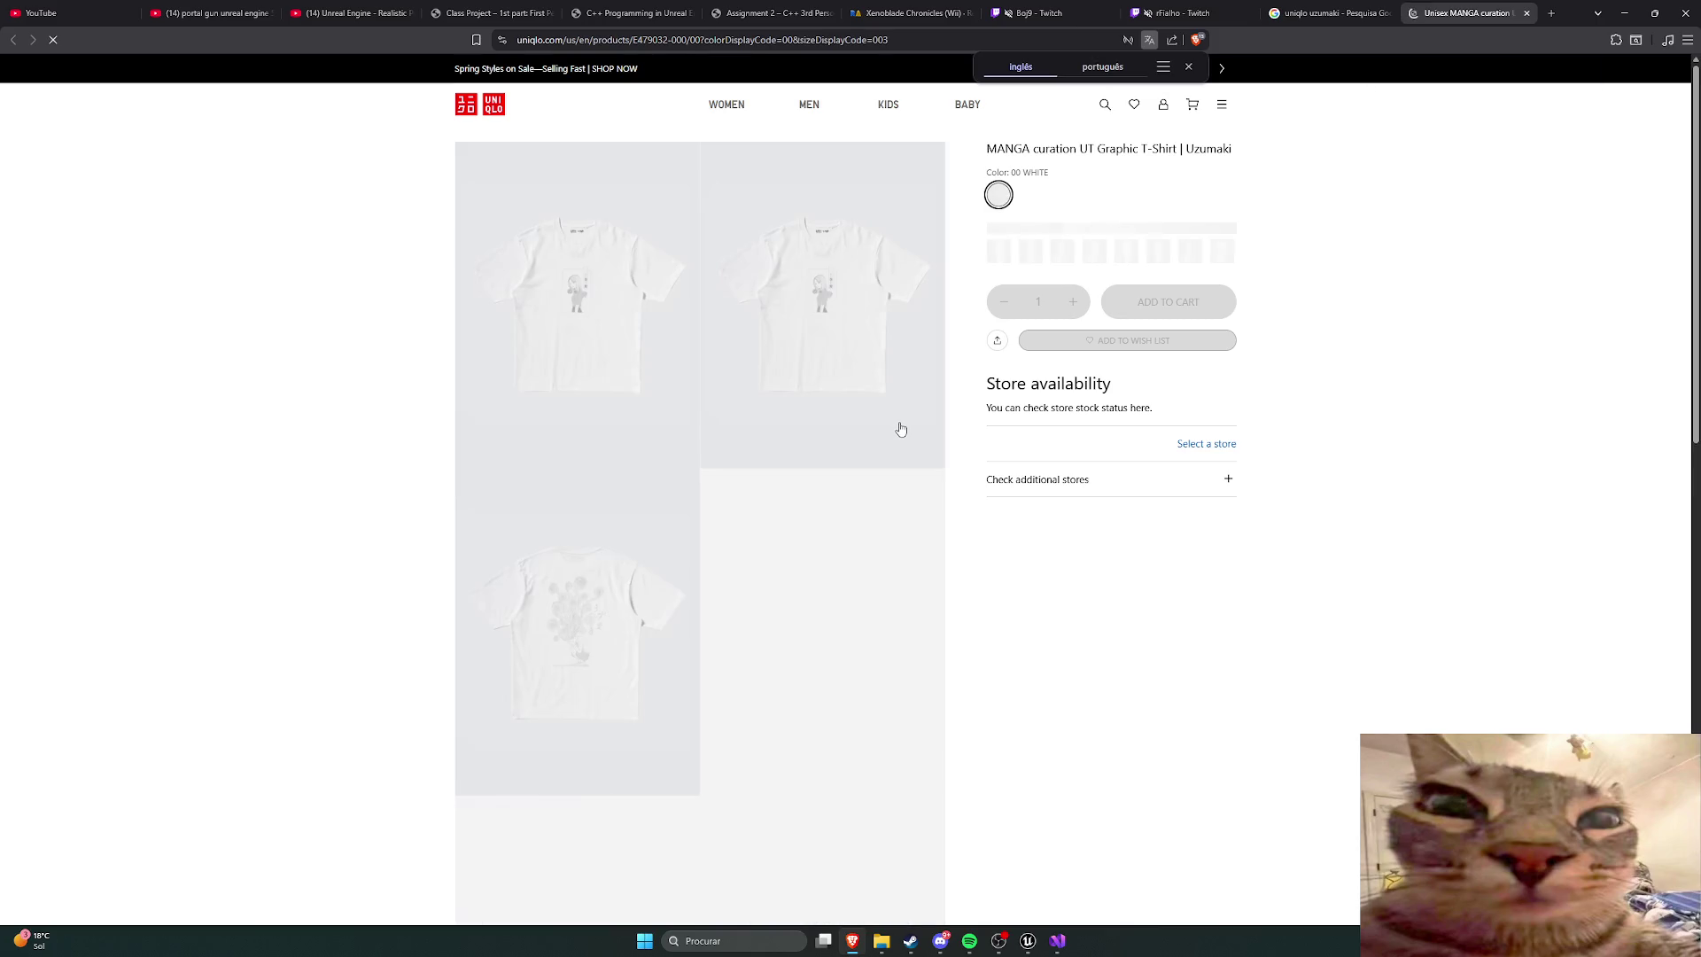
Step: View the T-shirt photos full-screen, zooming in on the print and back out
left_click(653, 354)
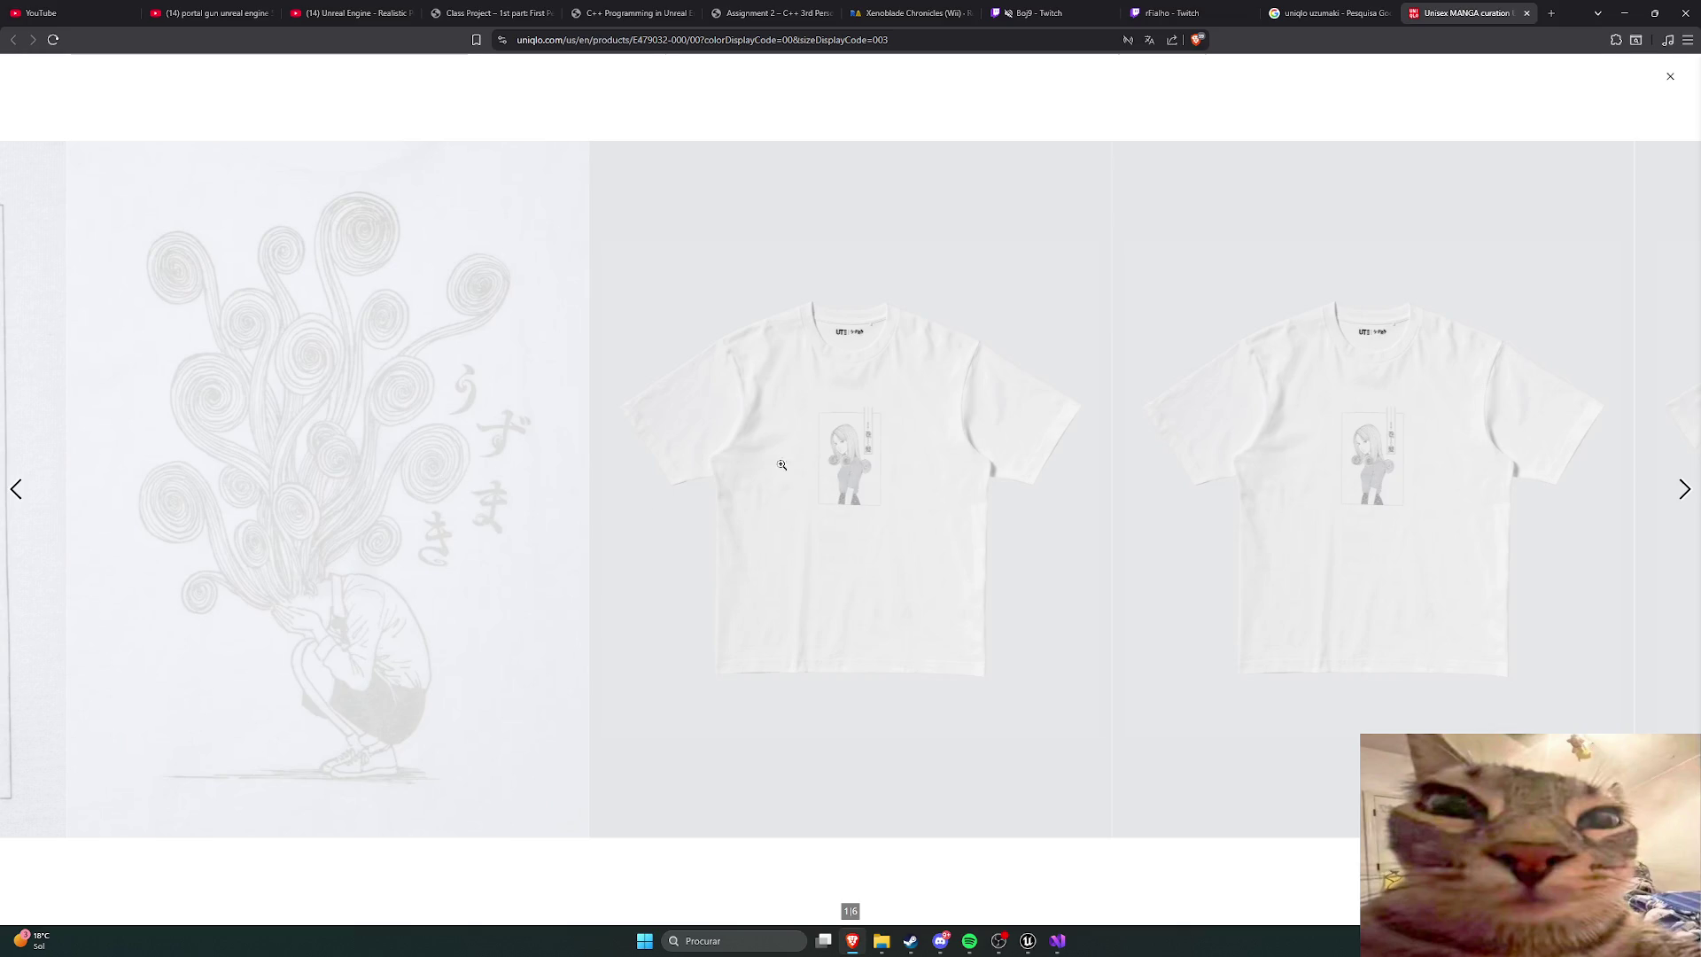
left_click(781, 464)
left_click(881, 444)
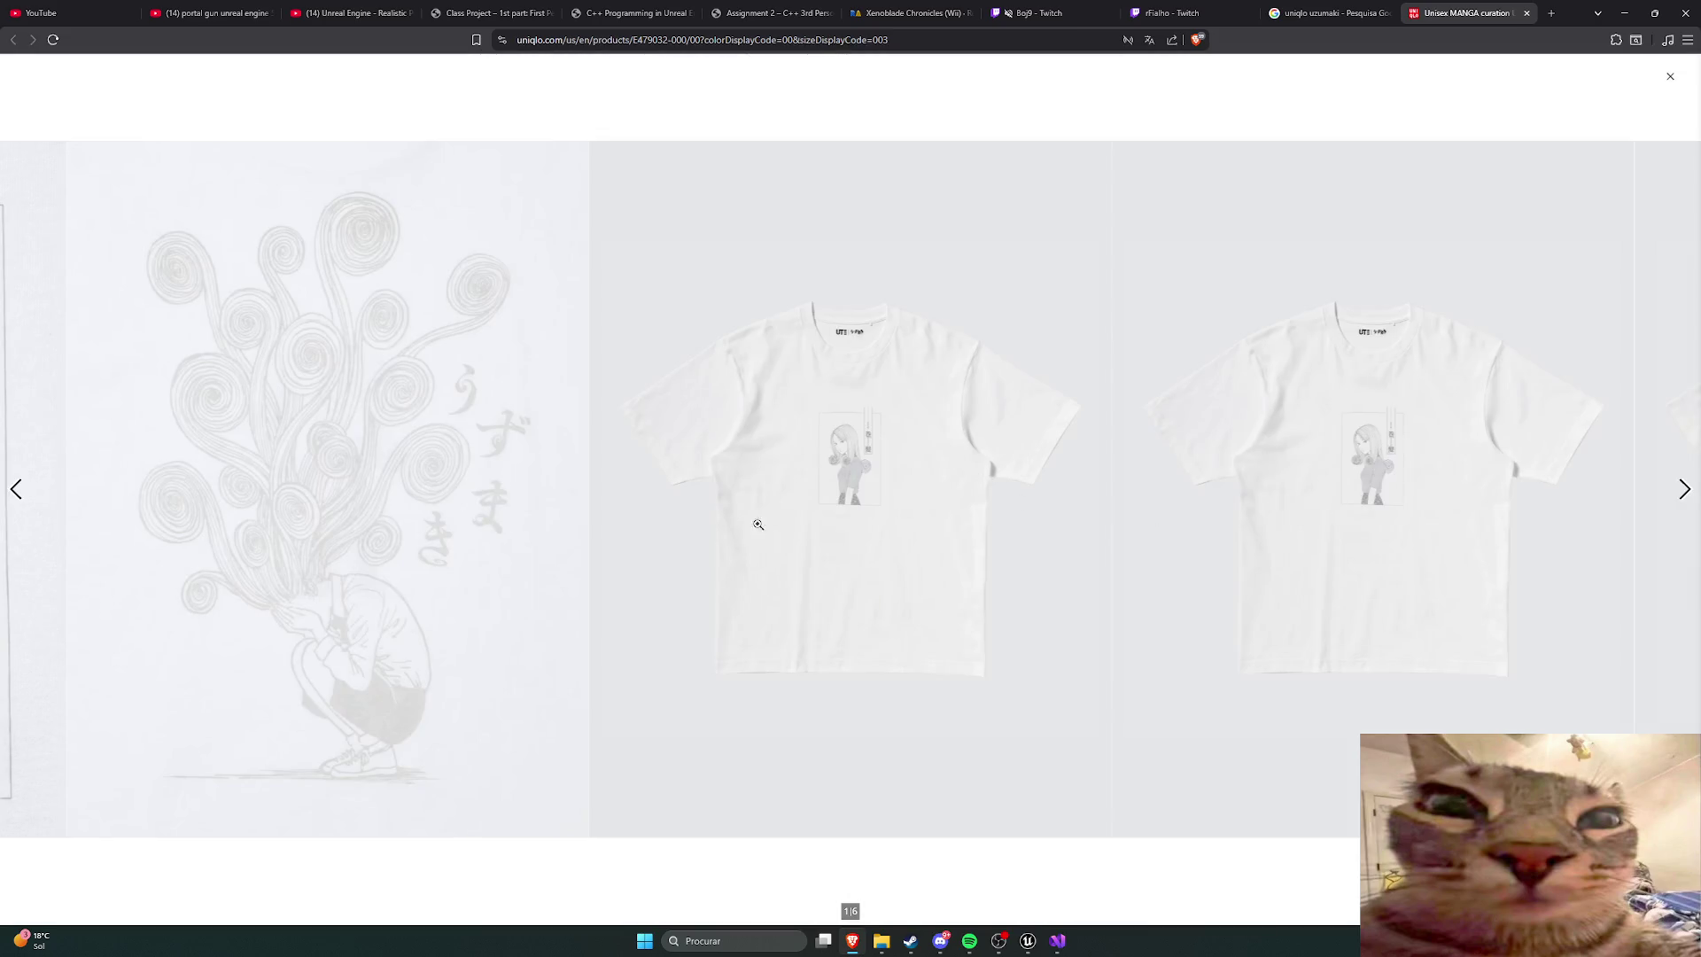